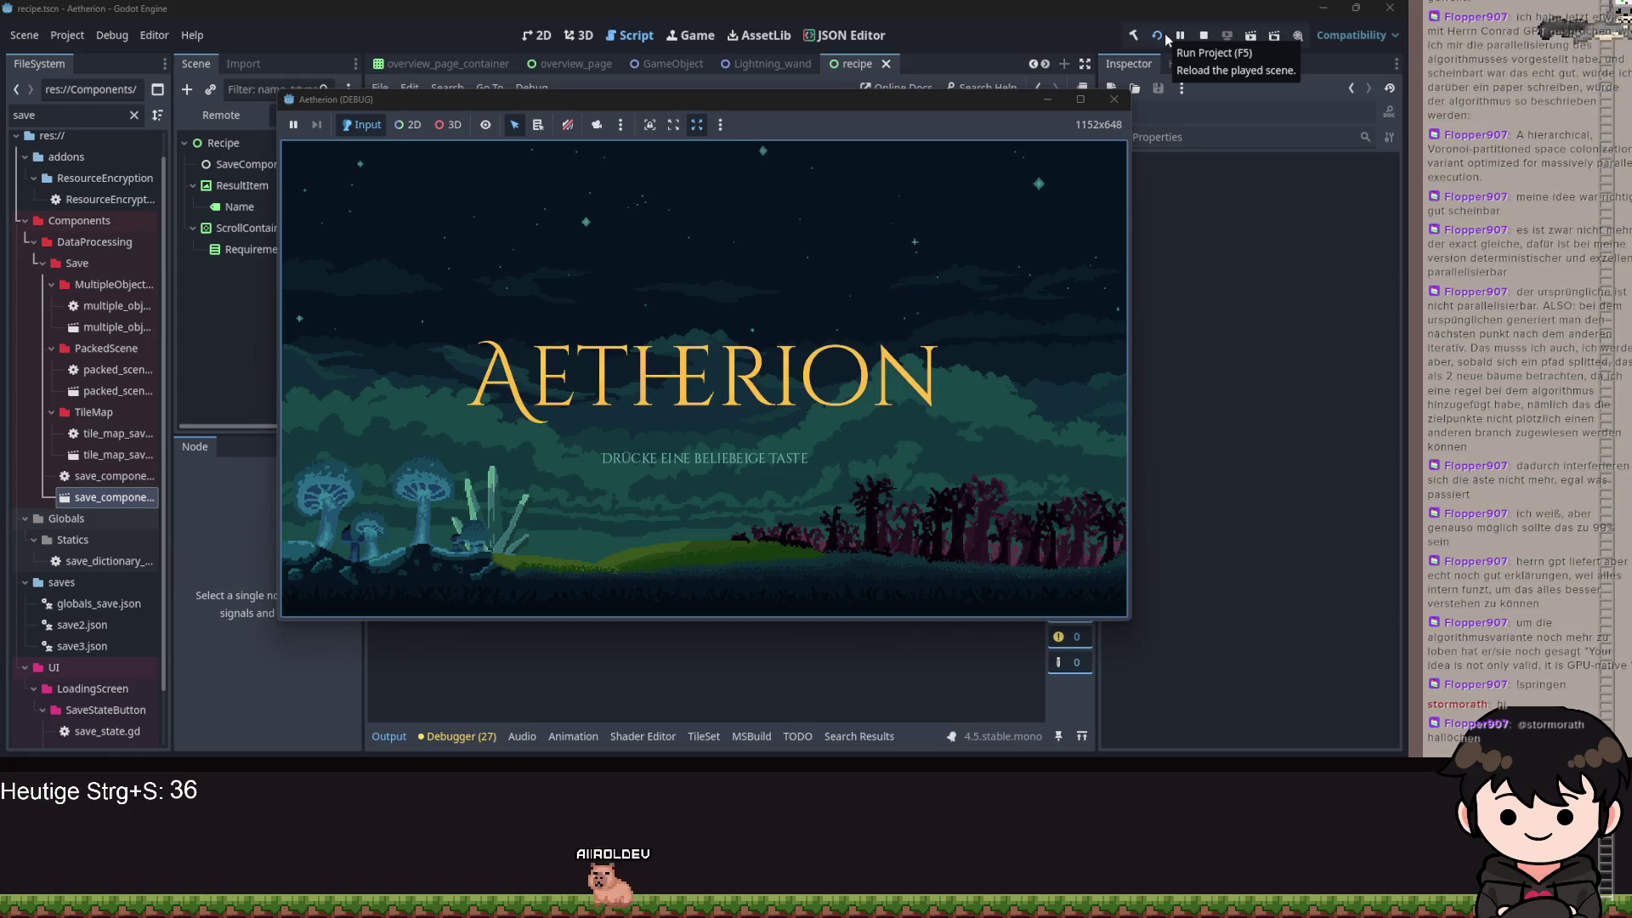
- Continue the saved game from the title screen until the debugger halts at favorites_slot.gd line 26
click(676, 375)
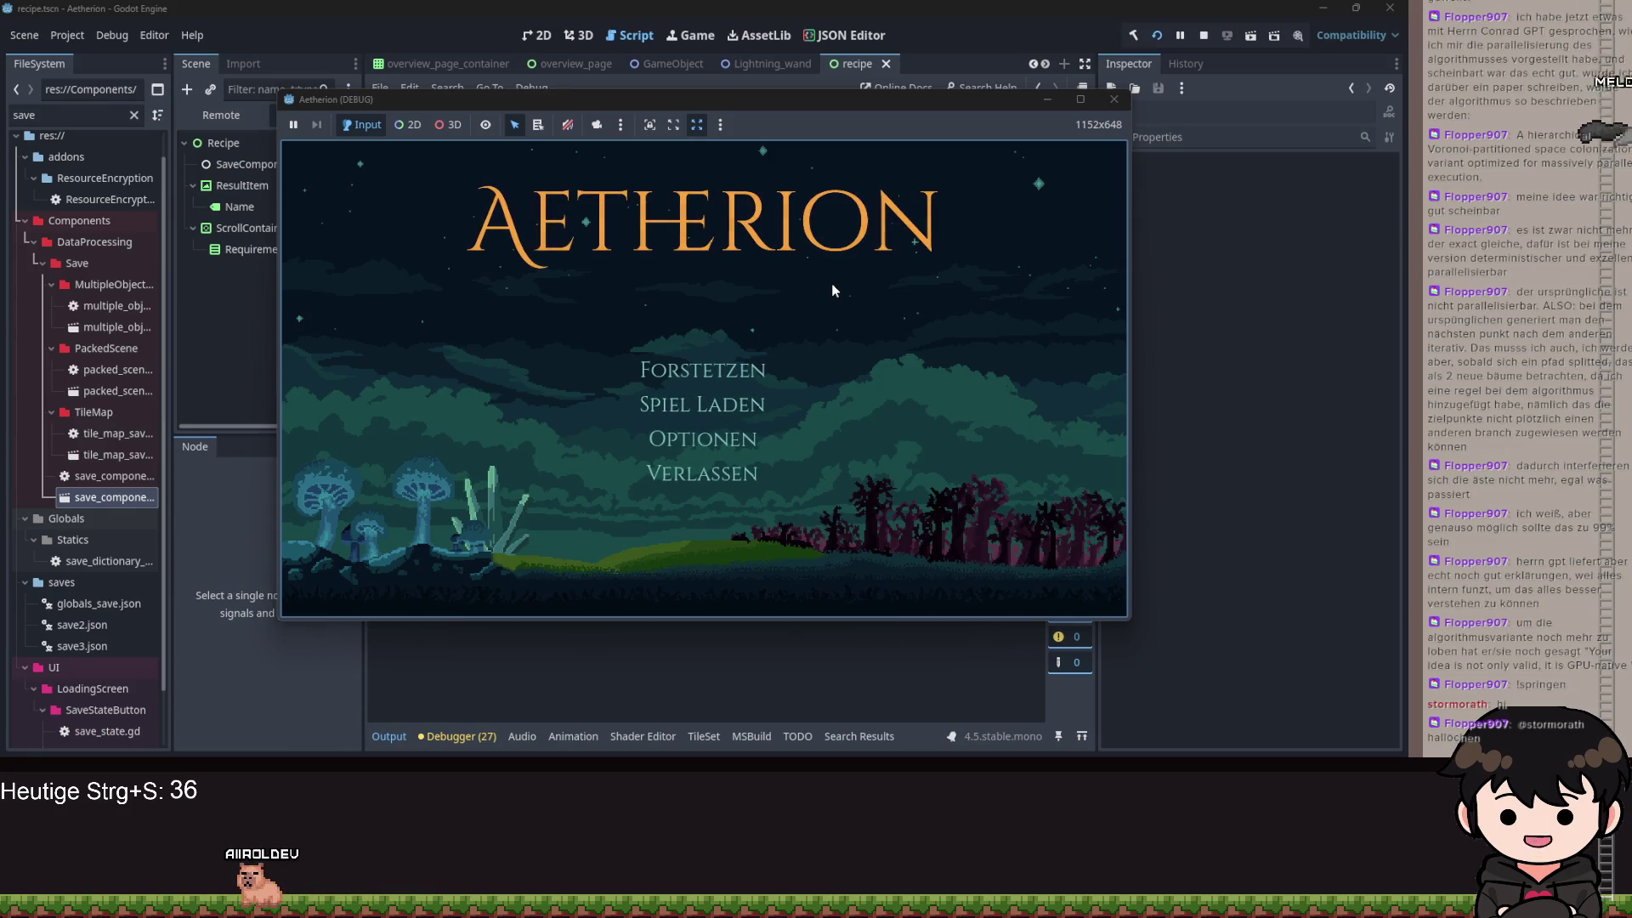
click(737, 382)
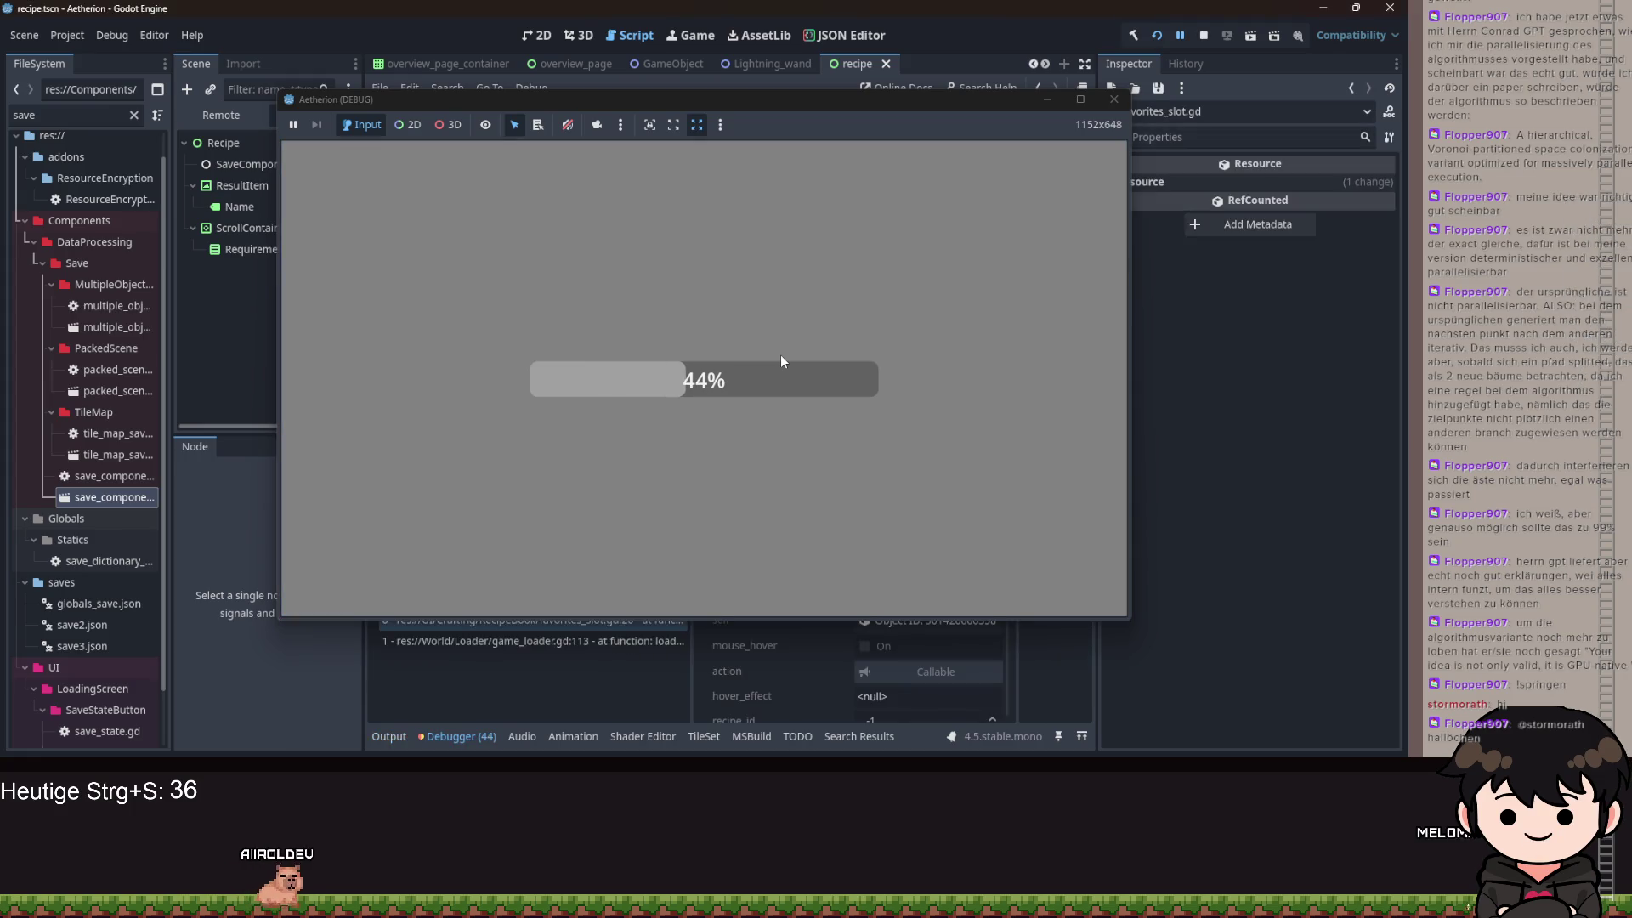
click(1044, 103)
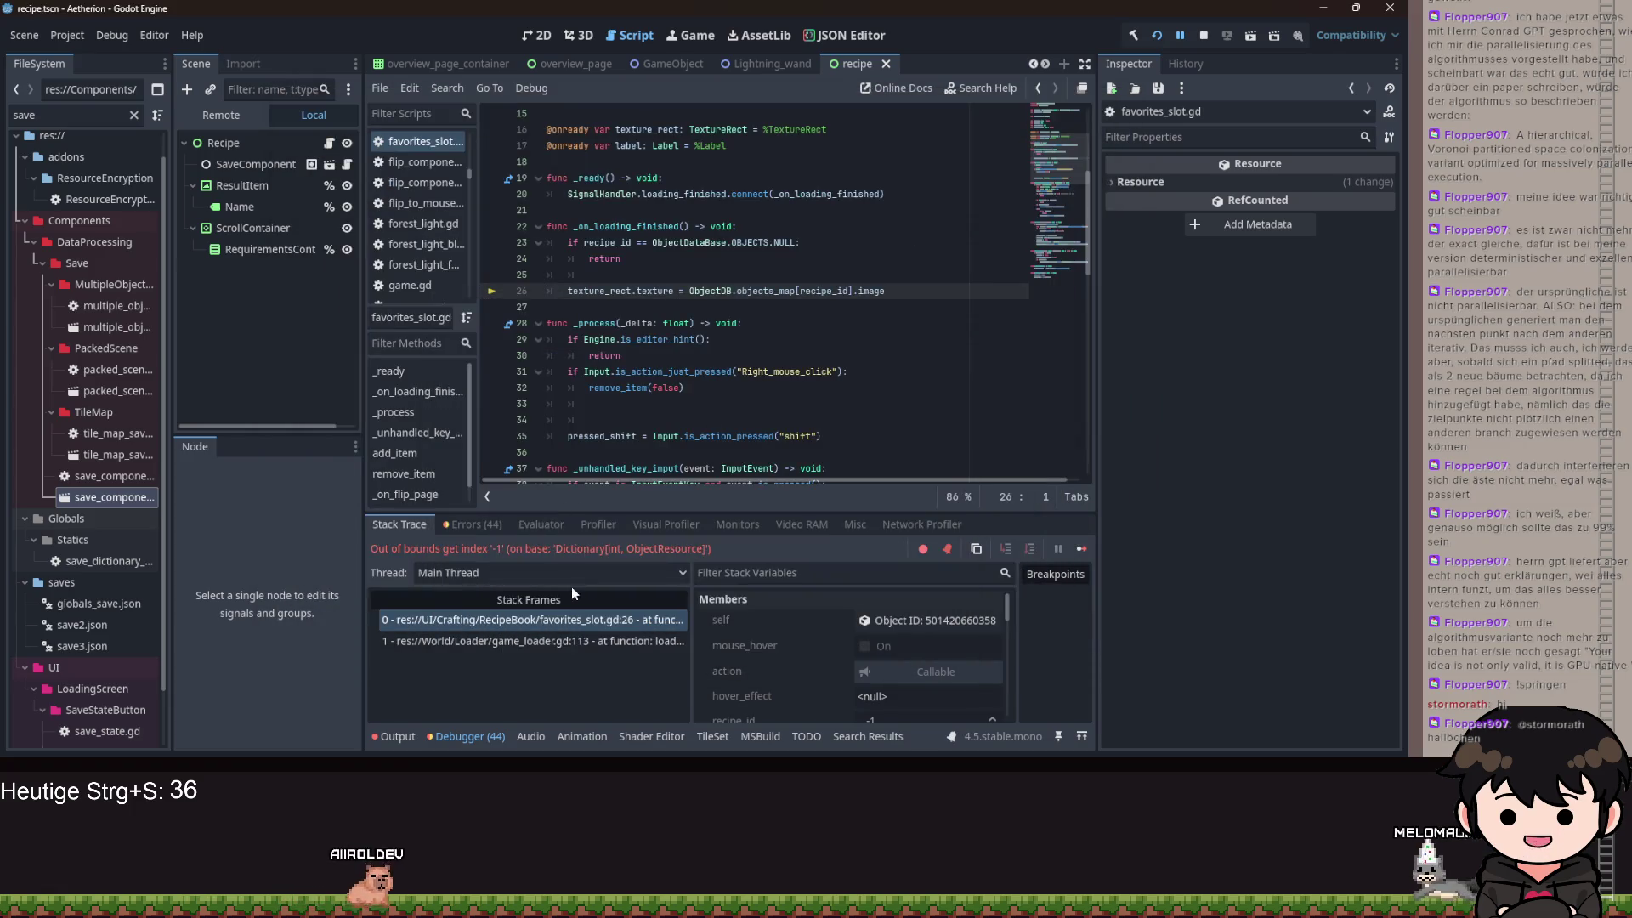
- Stop the debug session halted at line 26 and run the project again
click(903, 289)
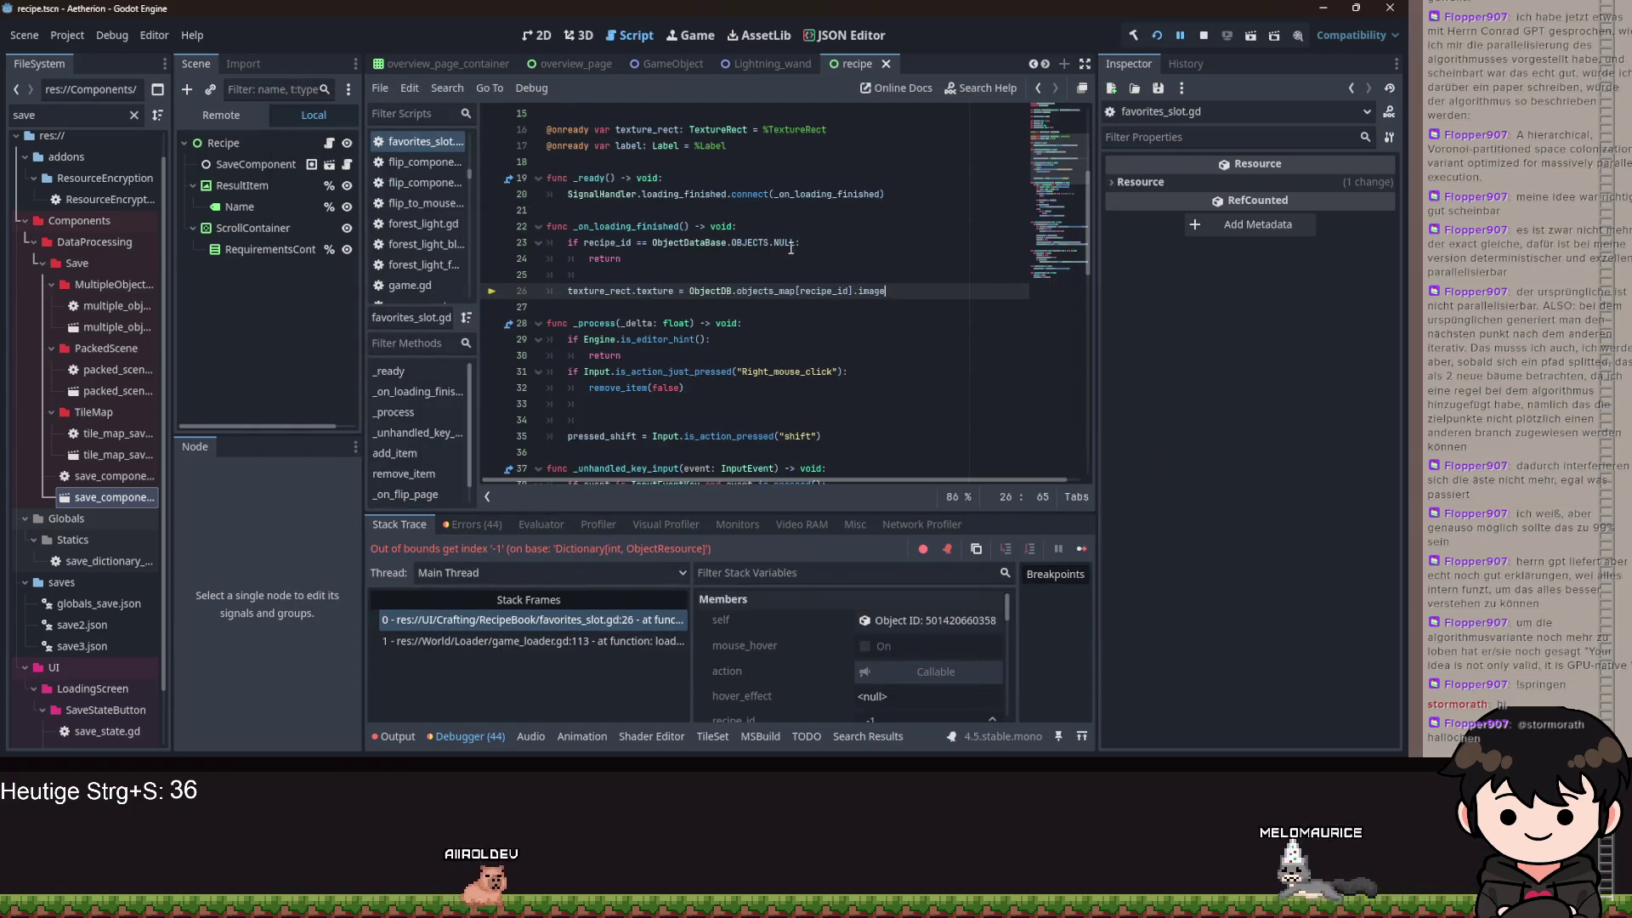
click(1200, 39)
click(1155, 38)
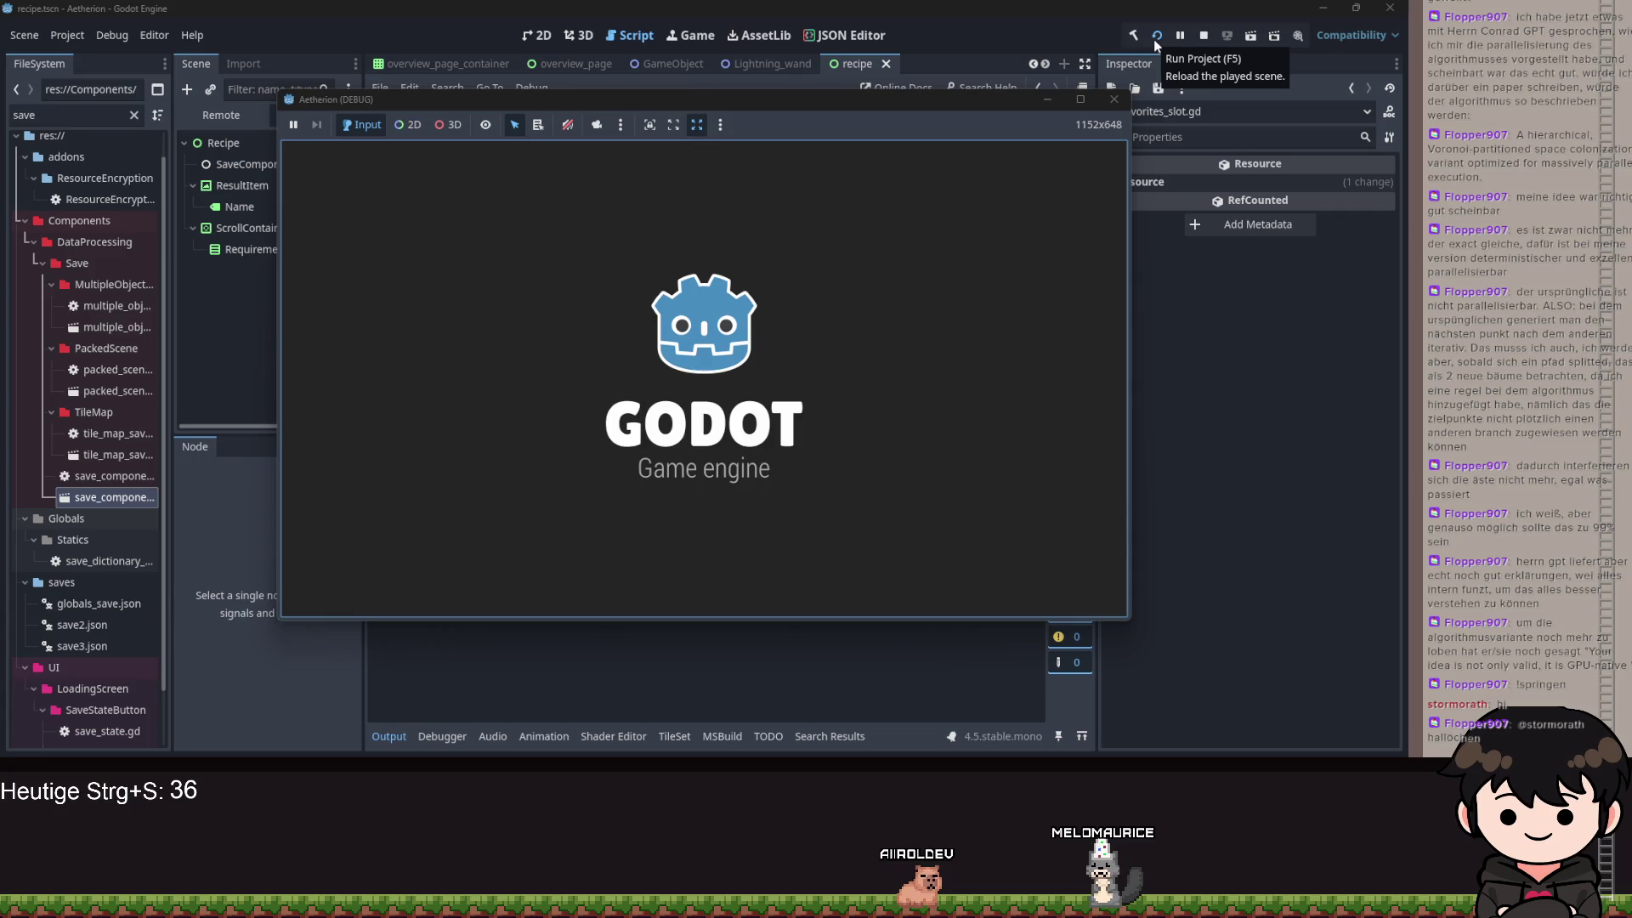
- Start a game in Spielstand 1, then quit to the title via the pause menu's Verlassen
click(872, 351)
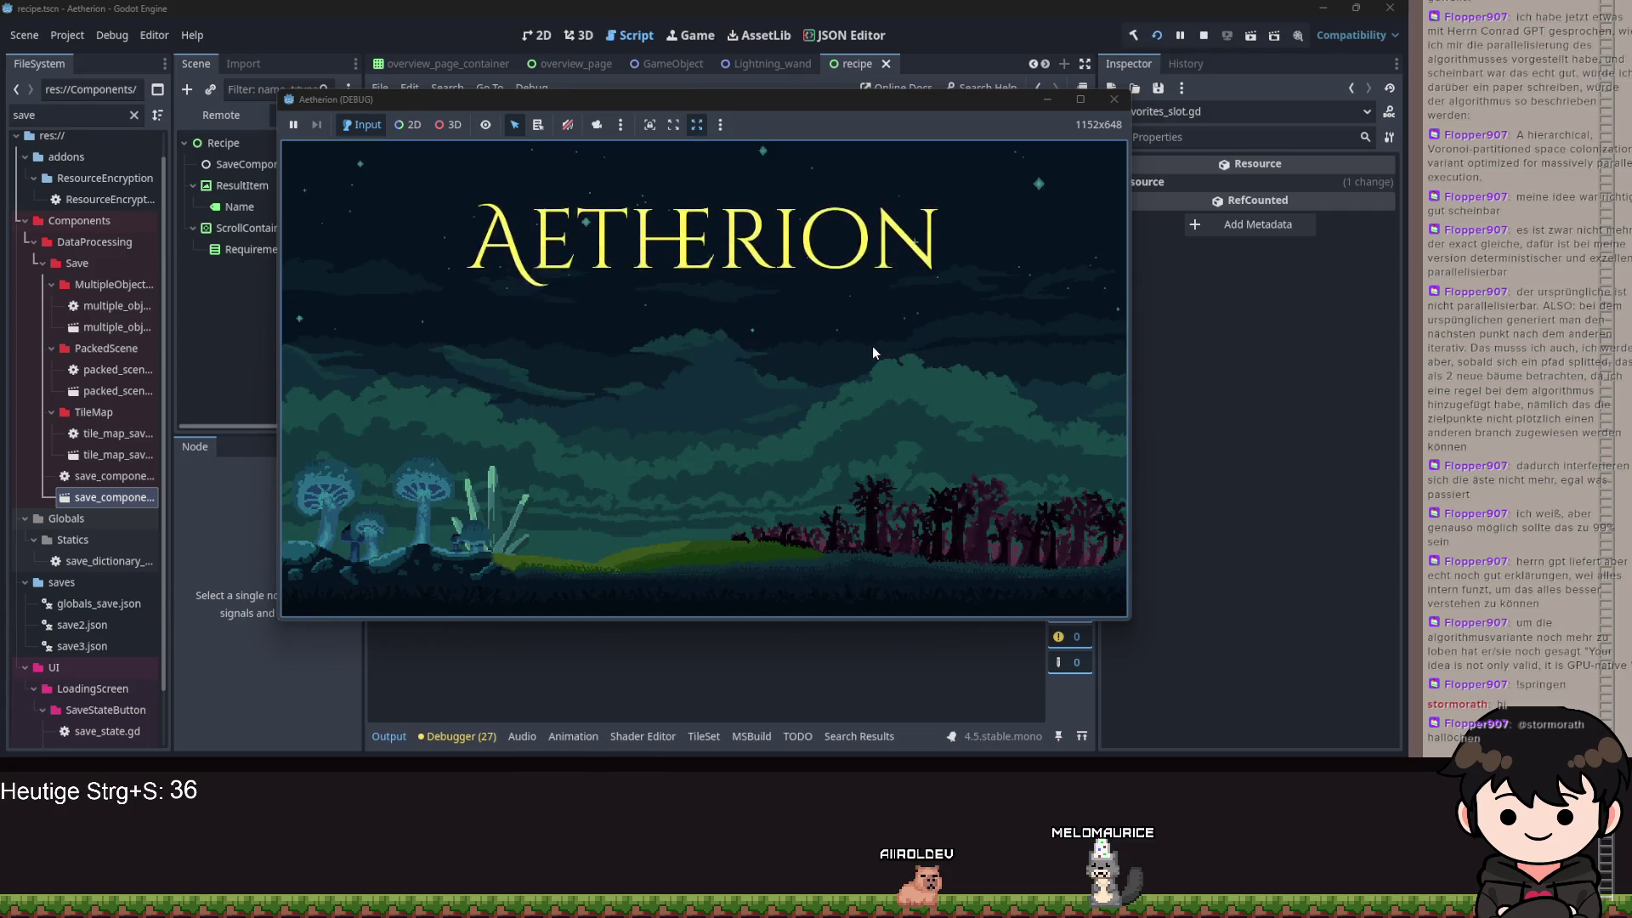
click(718, 402)
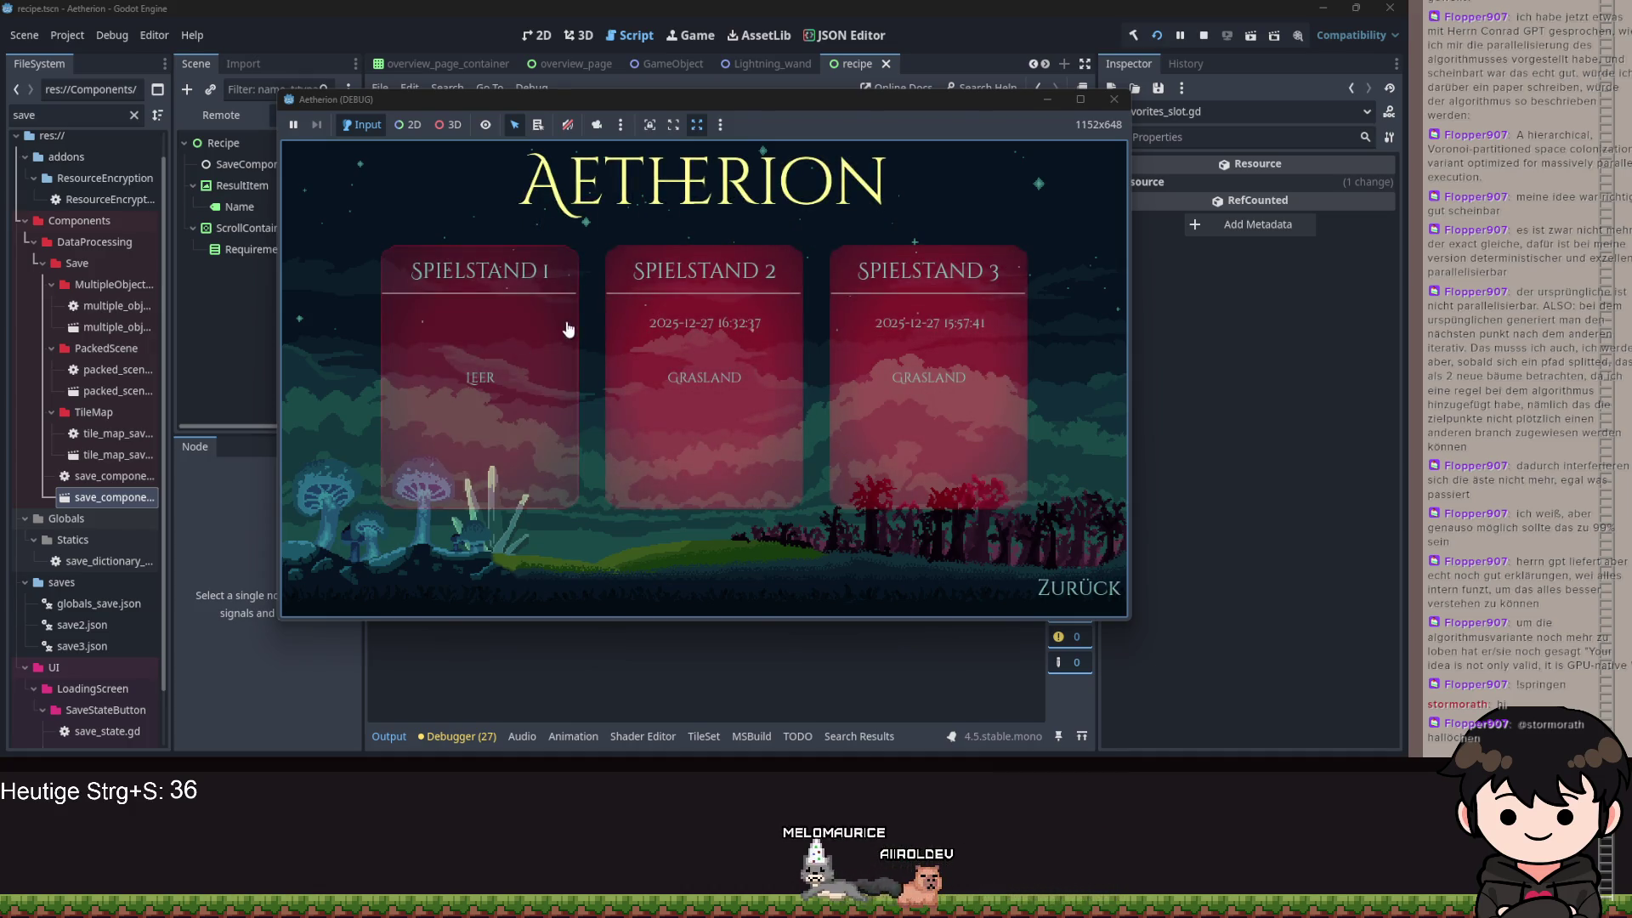
click(576, 324)
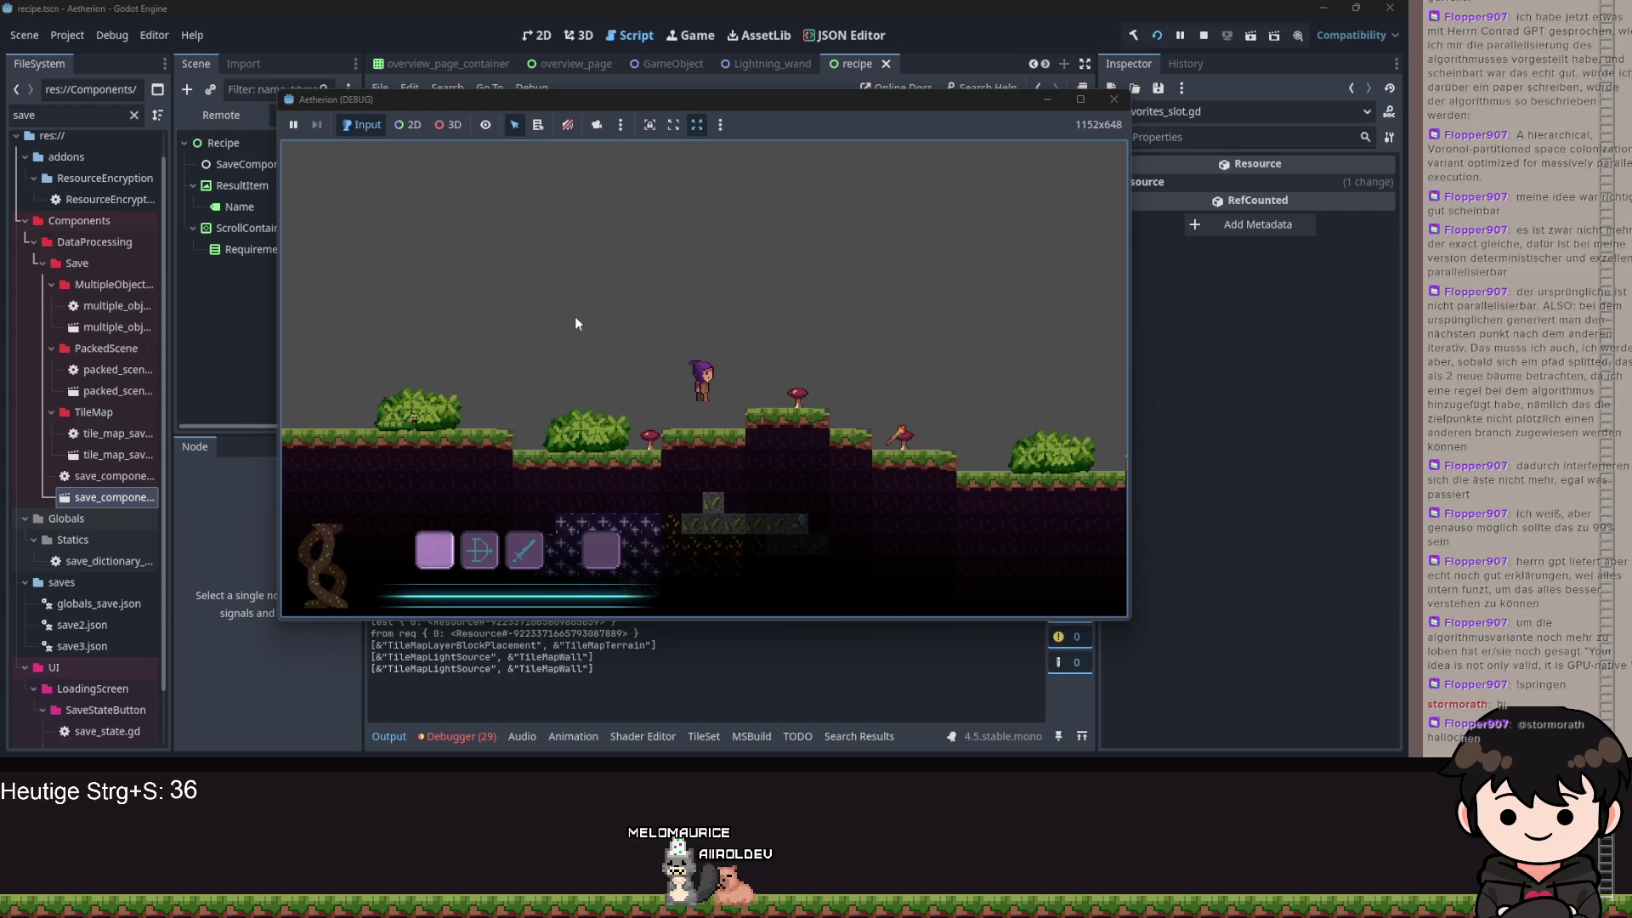
key(Escape)
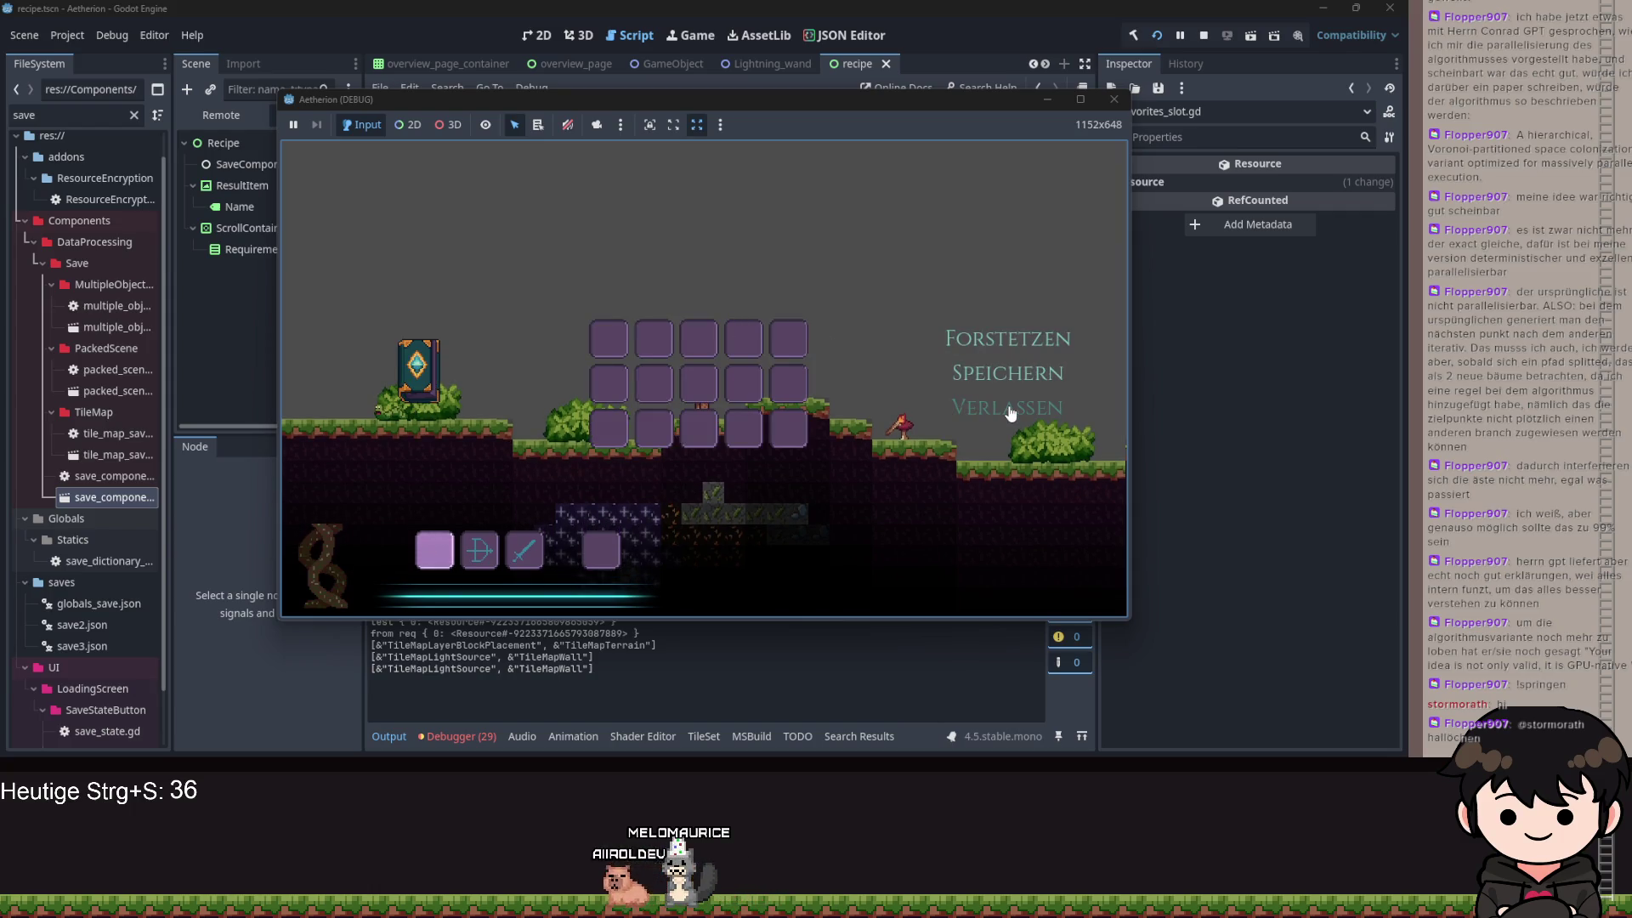
click(1011, 414)
- Choose Fortsetzen until the debugger halts at tile_placement_component.gd line 40
click(772, 354)
click(729, 367)
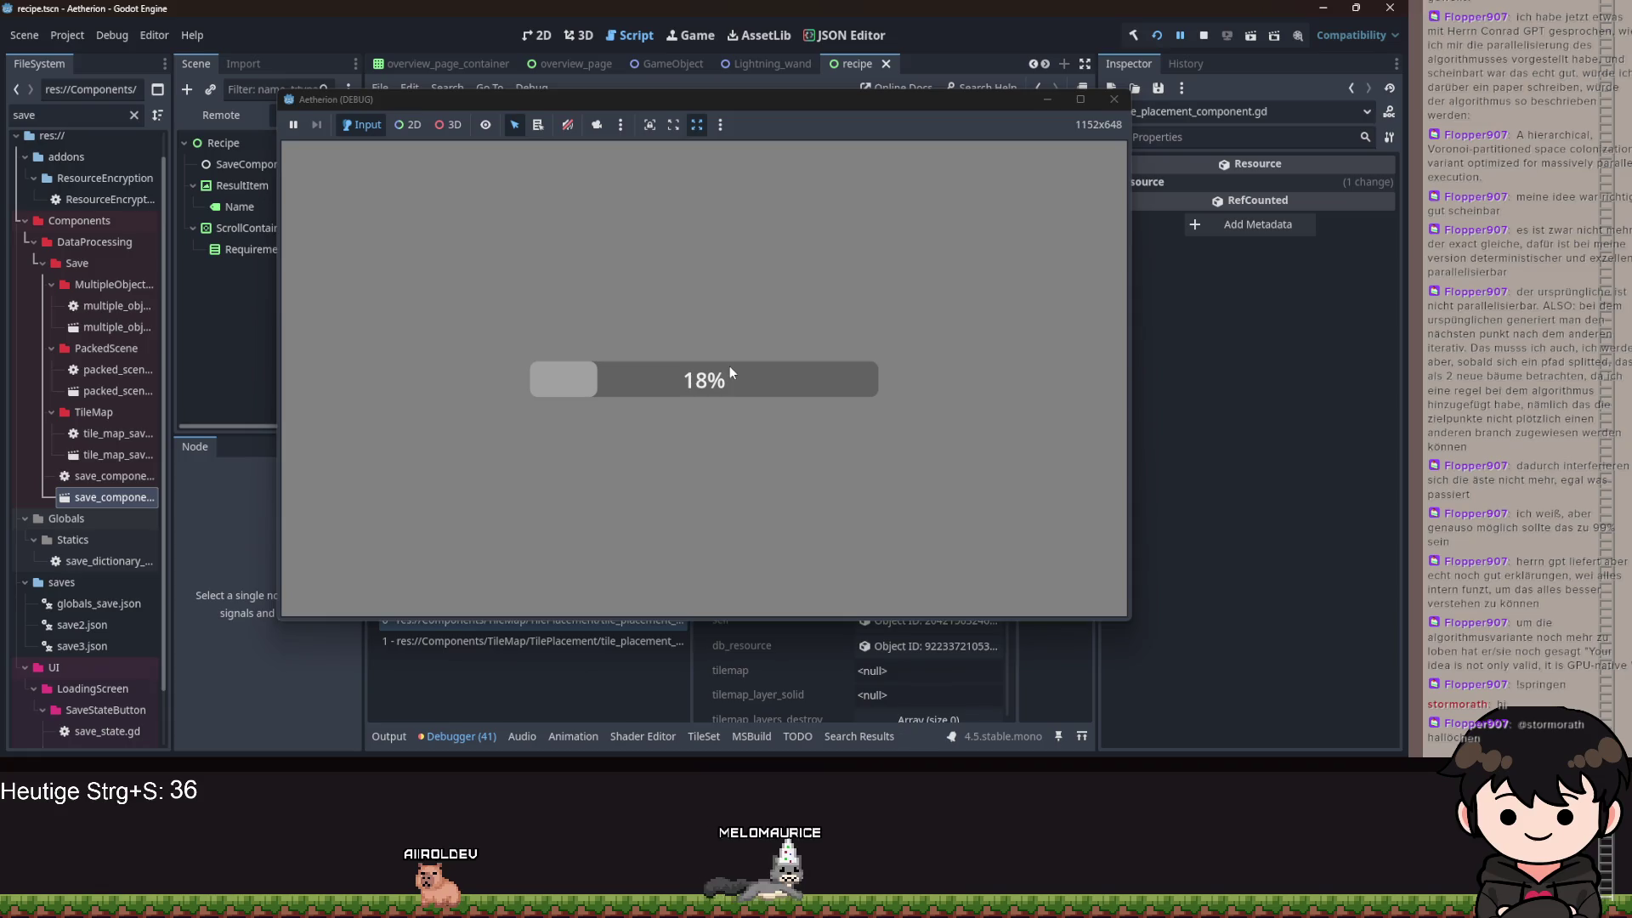
click(1047, 101)
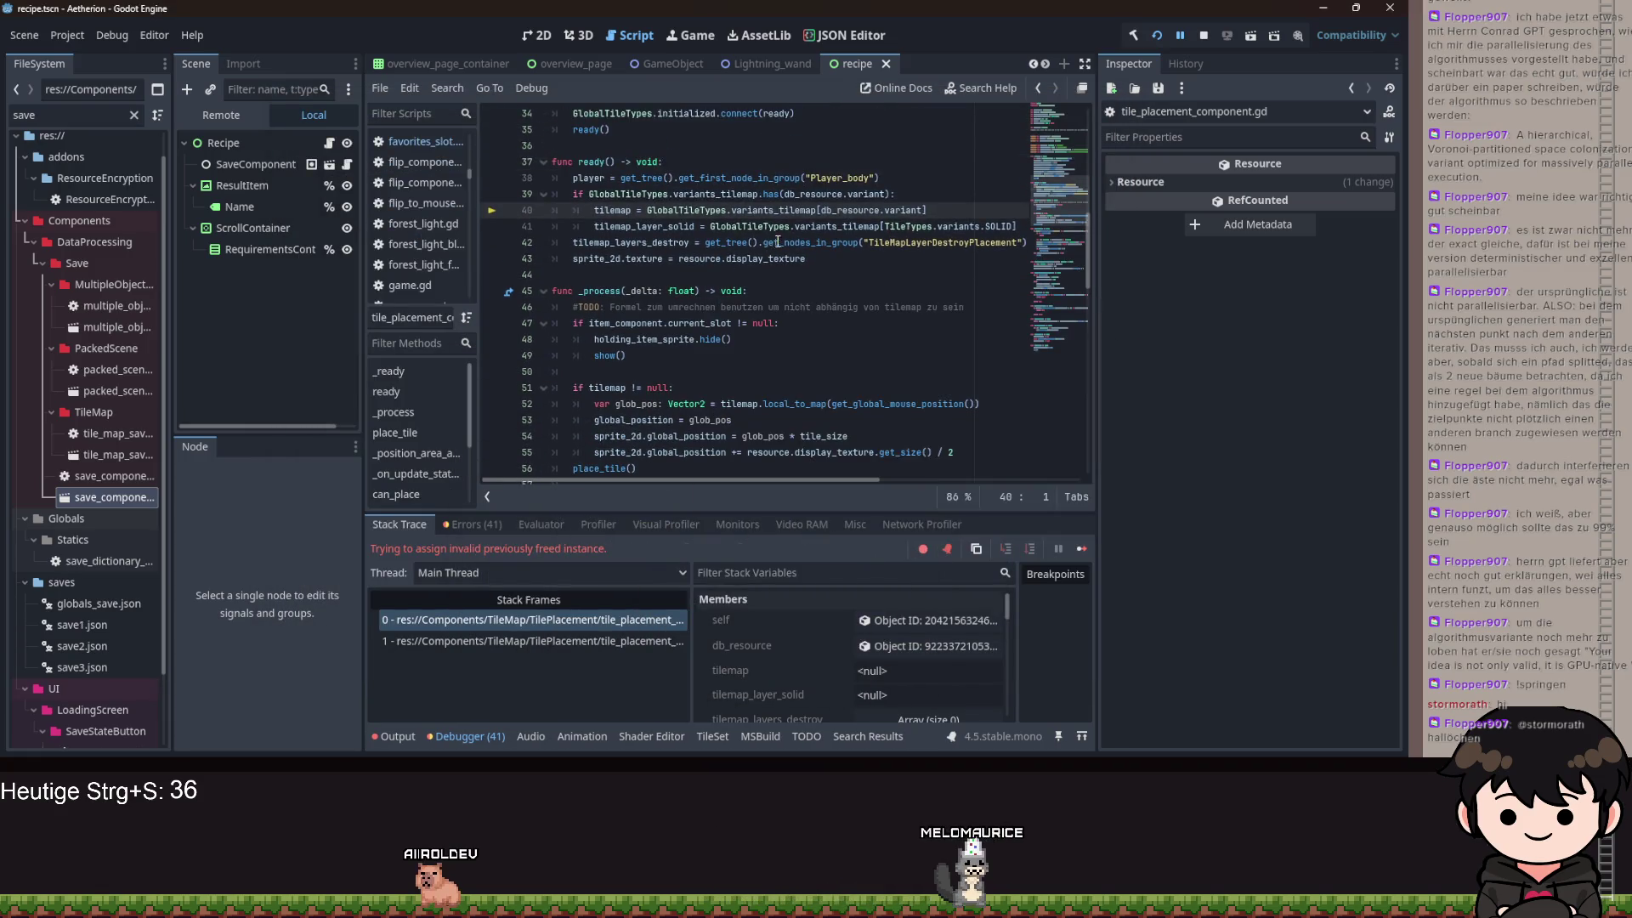
- Stop the session halted at tile_placement_component.gd line 40 and relaunch the game
click(1156, 36)
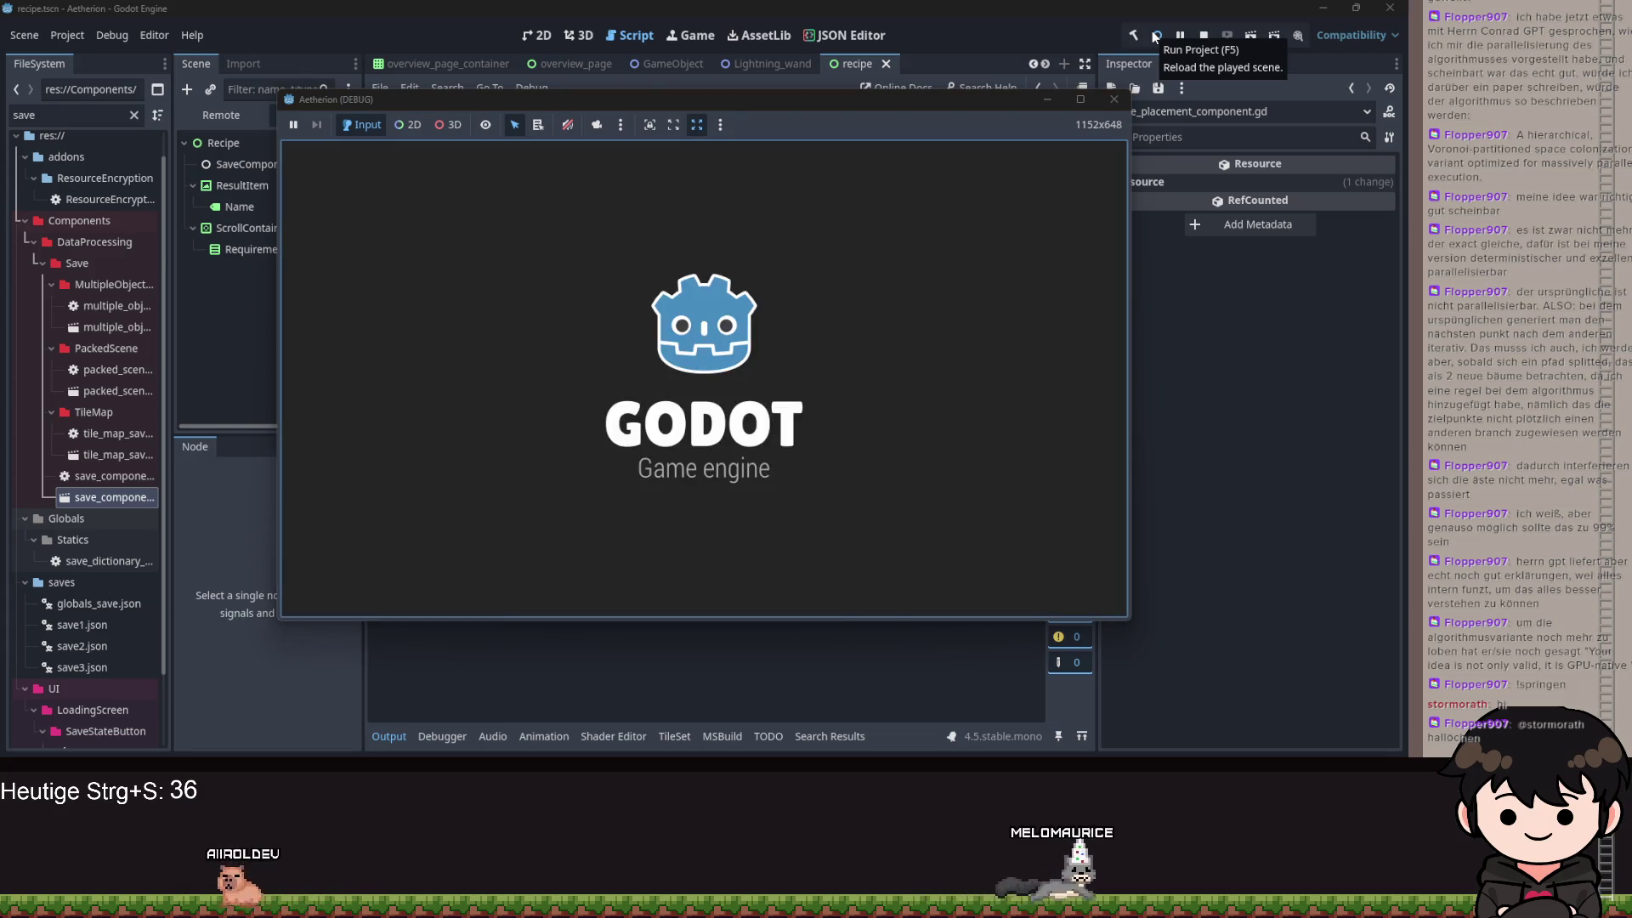
- Continue the saved game and walk the character right through the level, gathering sticks
click(705, 414)
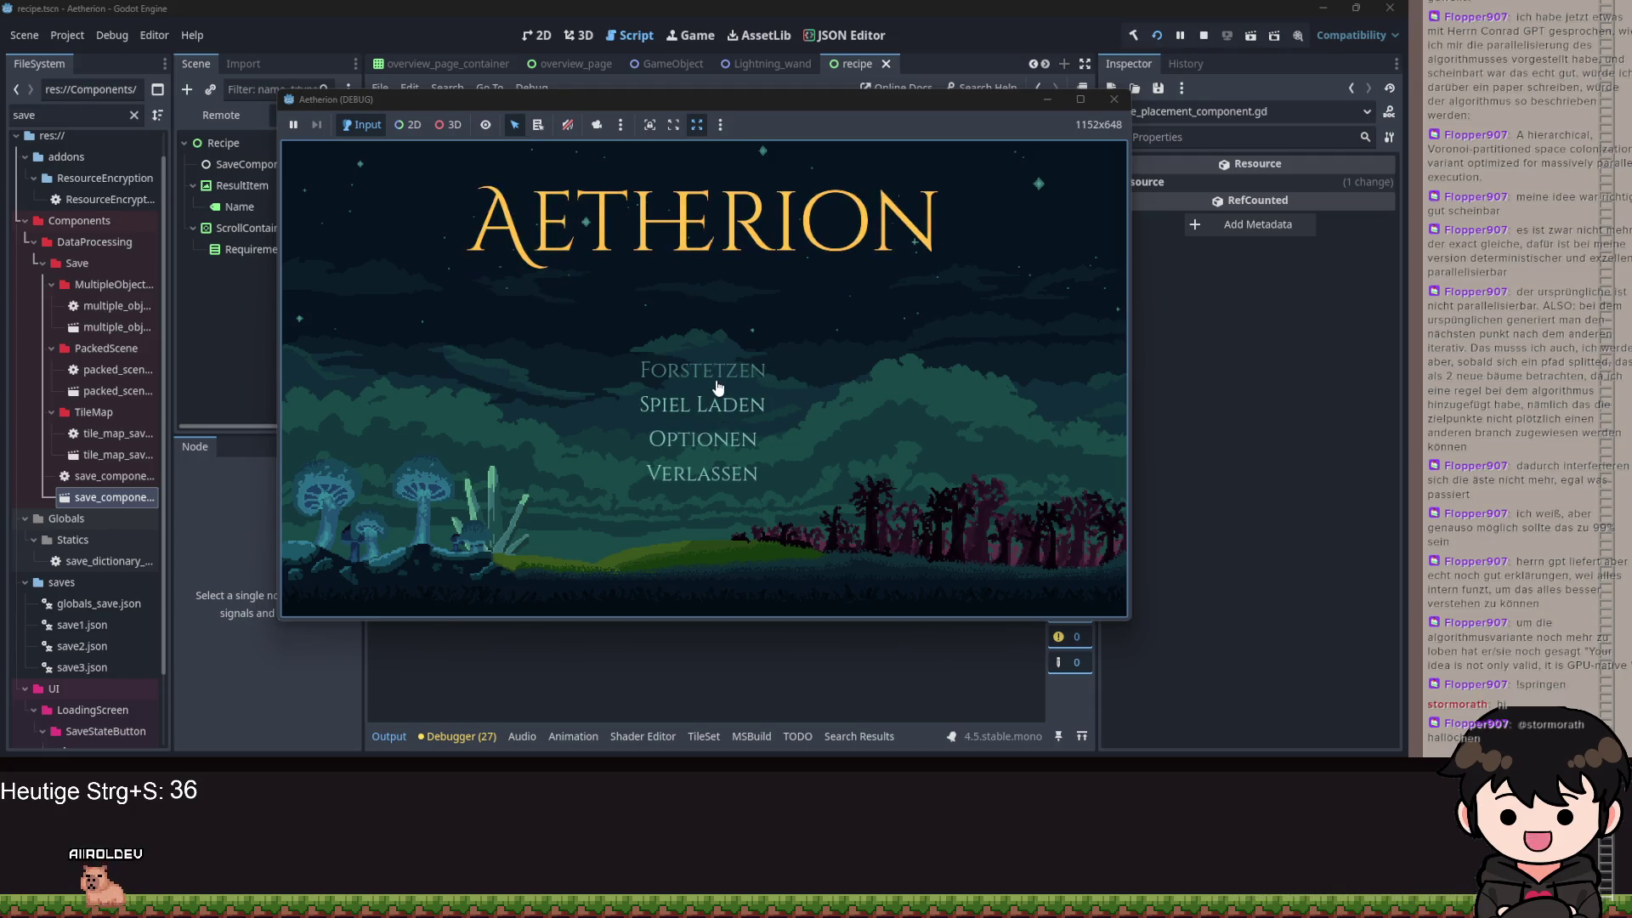
click(718, 386)
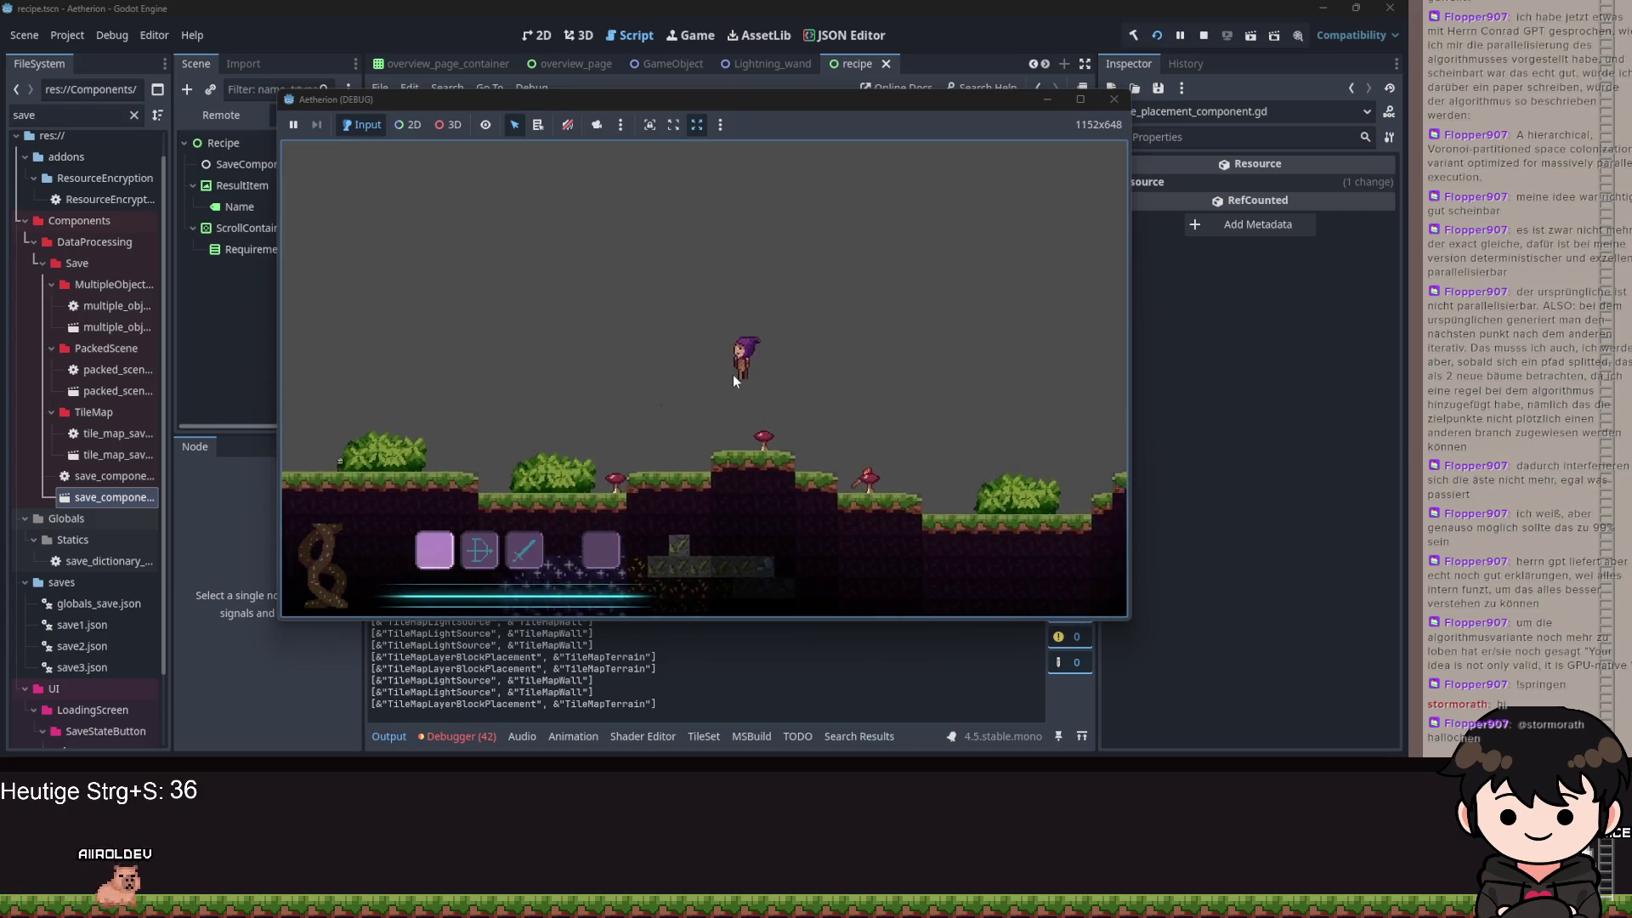
key(d)
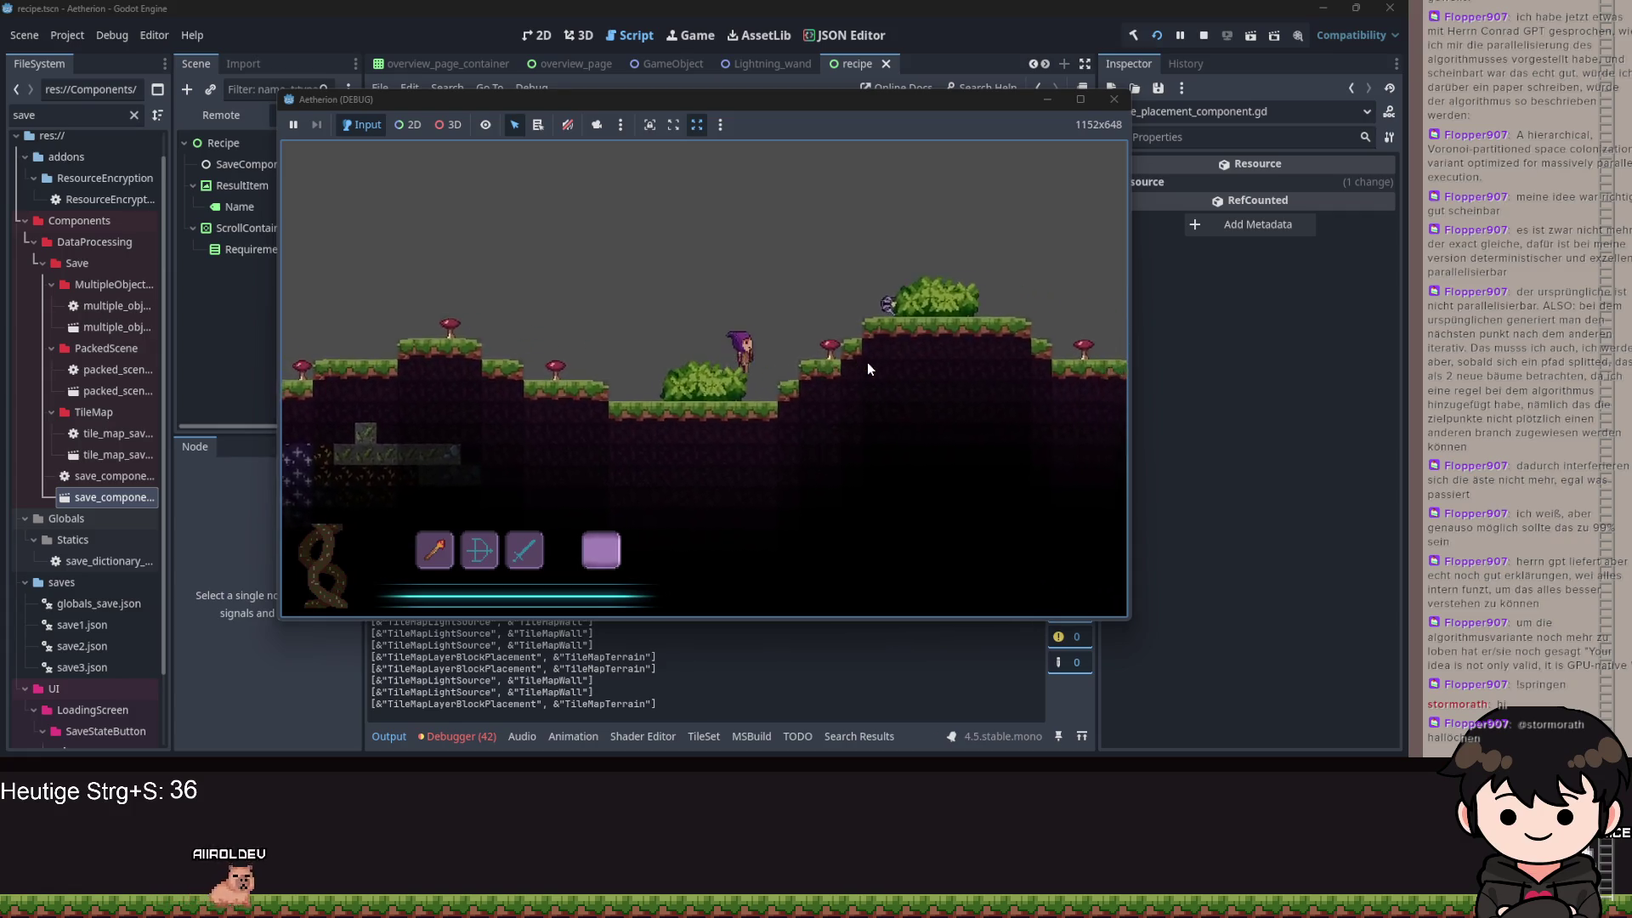
key(Escape)
click(996, 362)
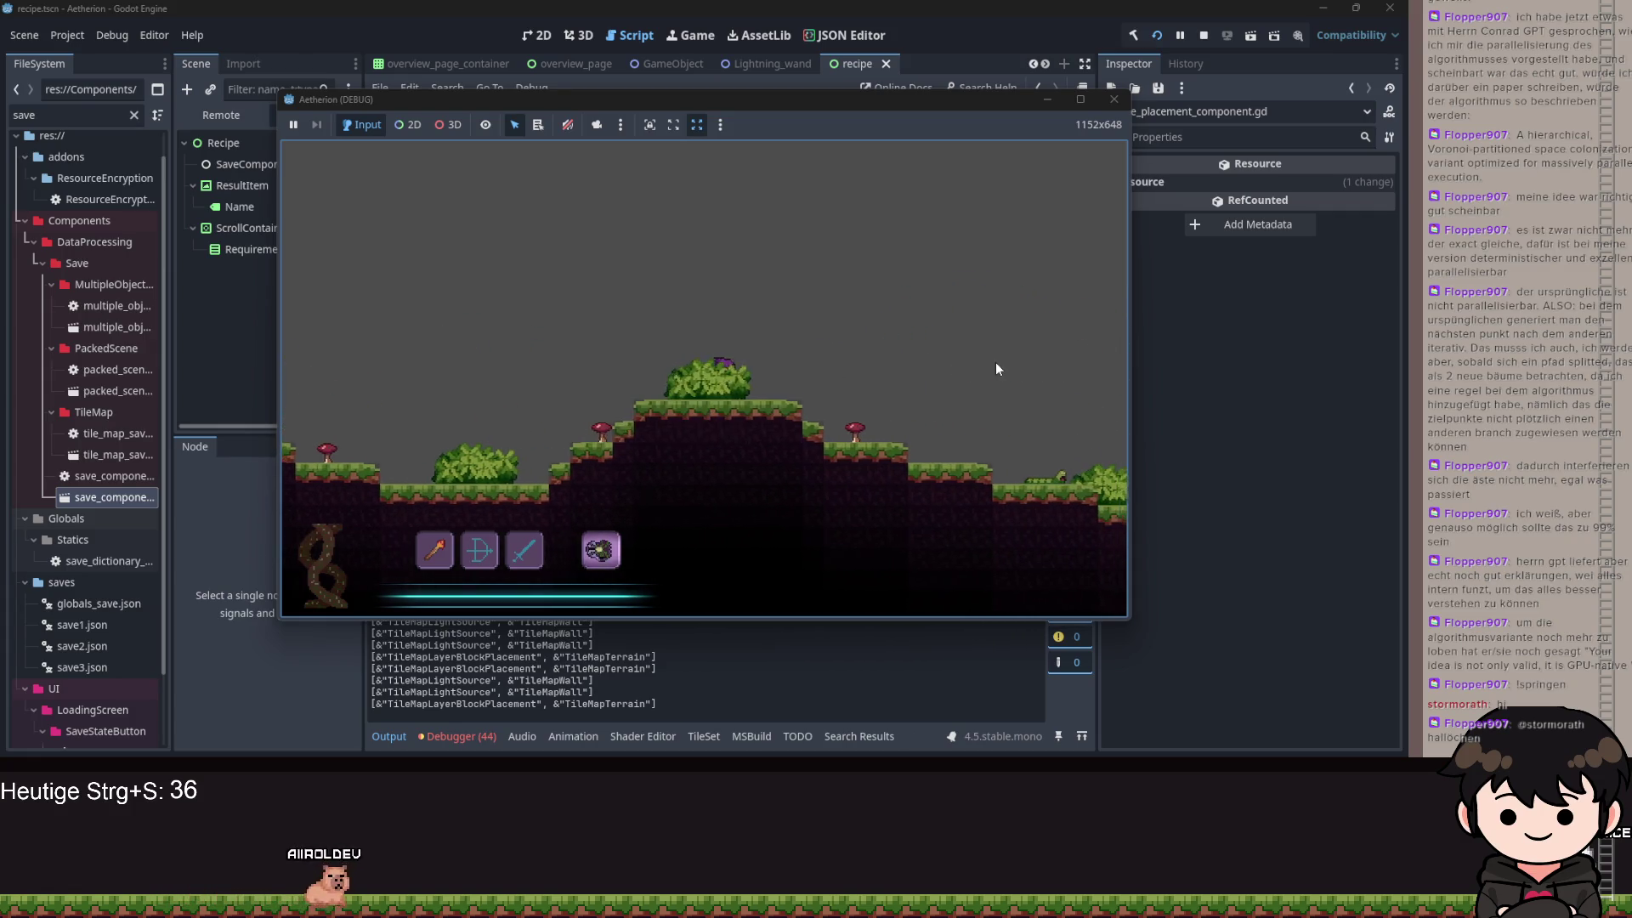
- Check the six sticks in the inventory, open the recipe book, then continue the save again
key(Escape)
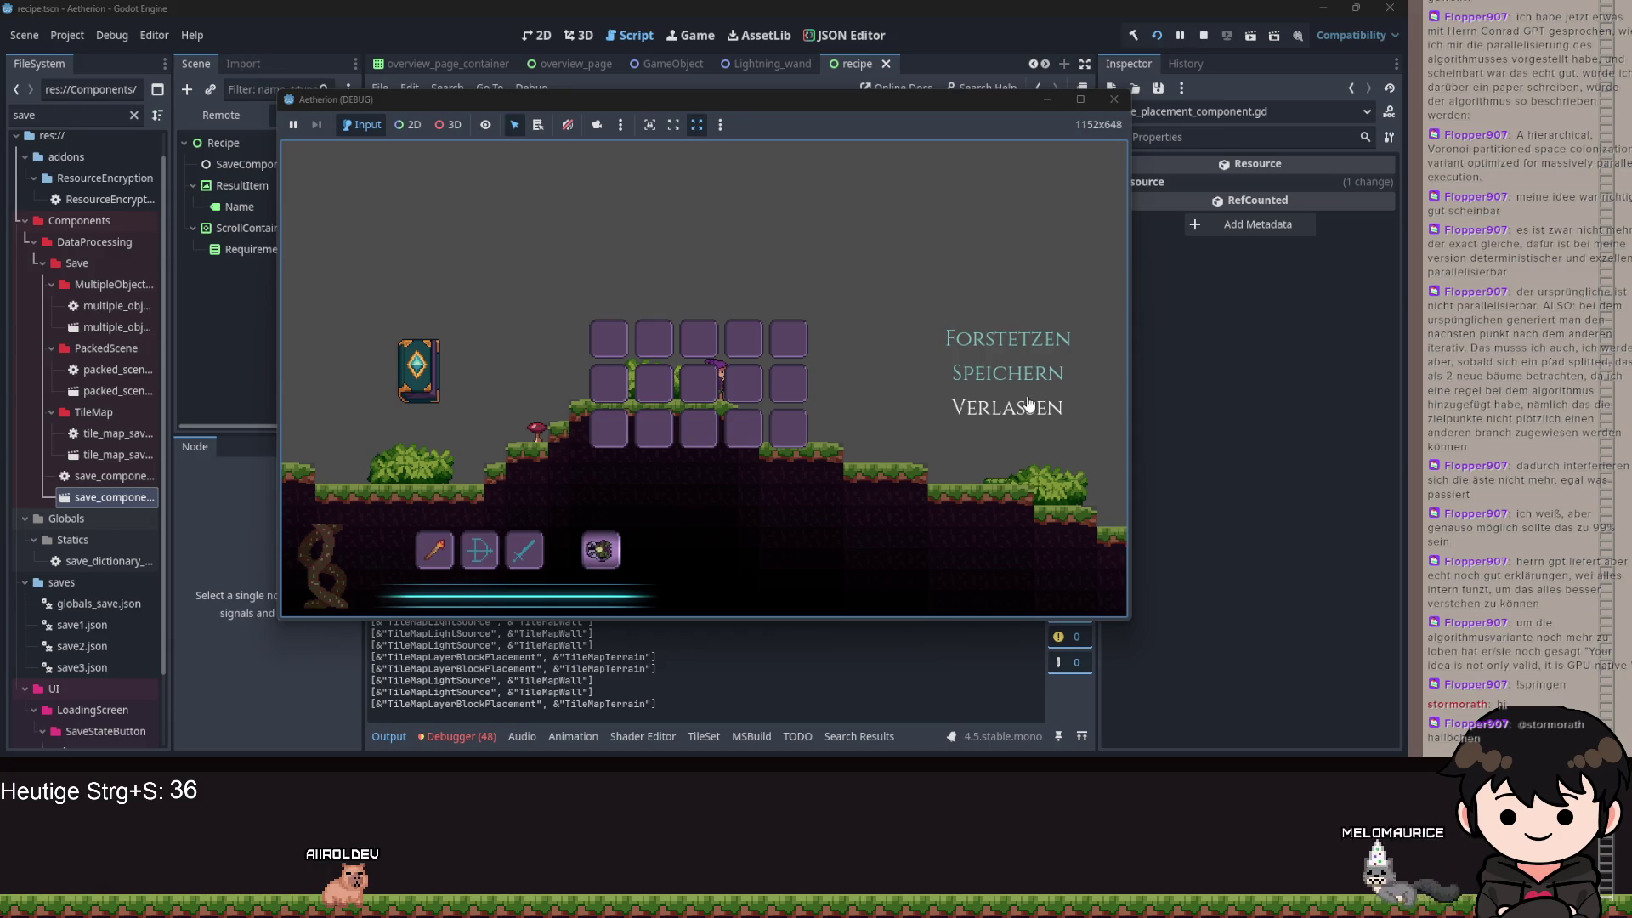
key(Escape)
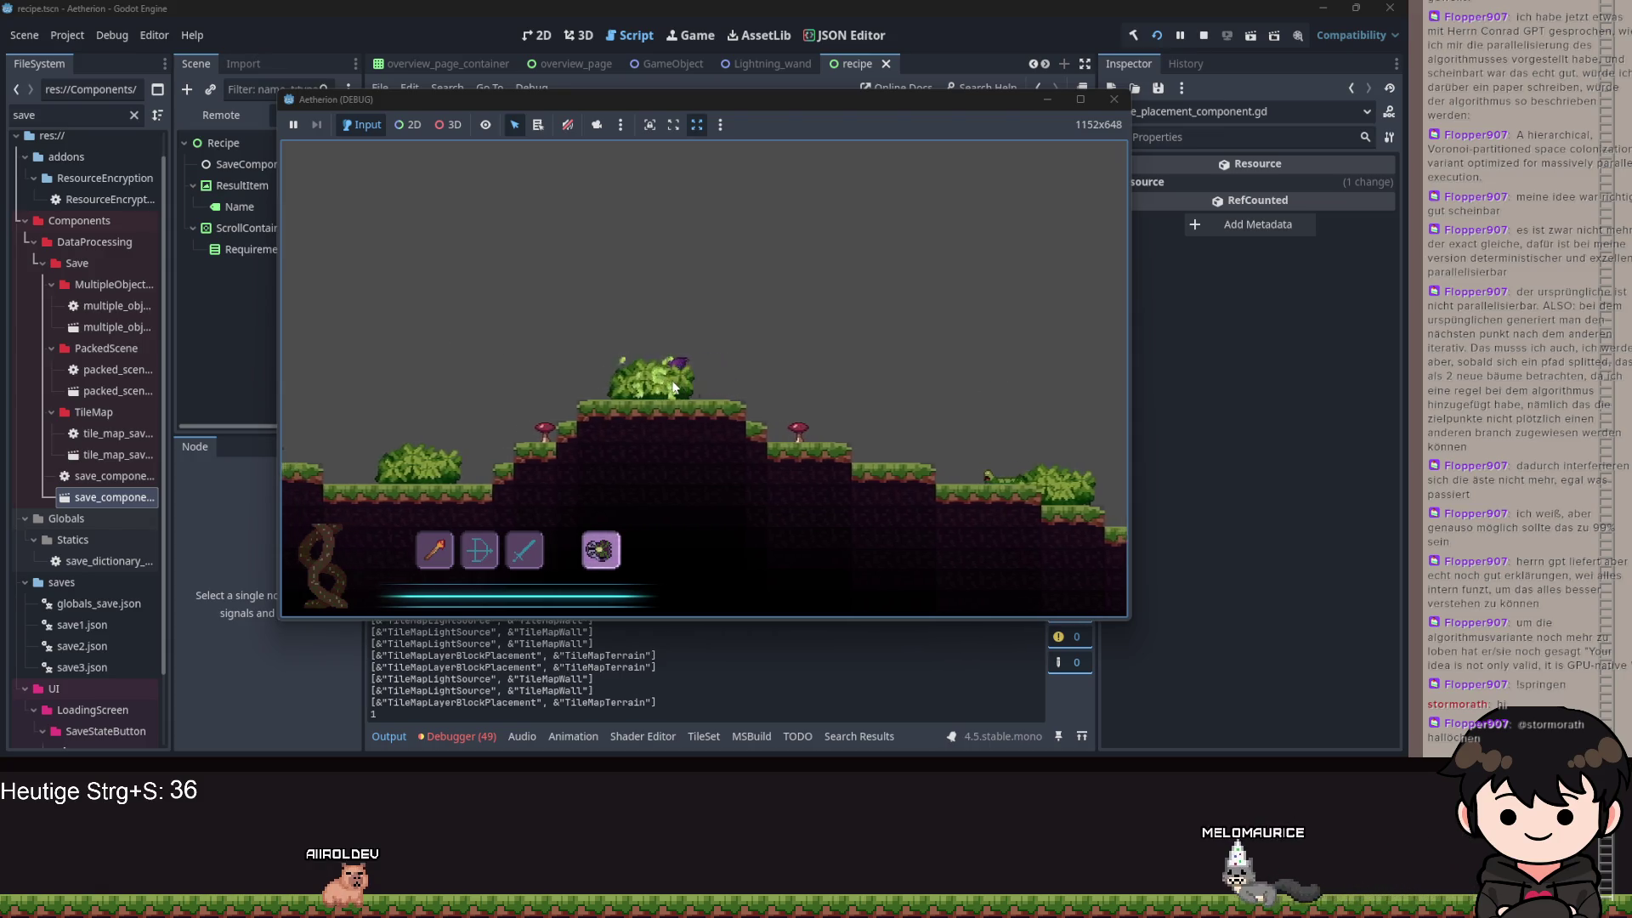
key(Escape)
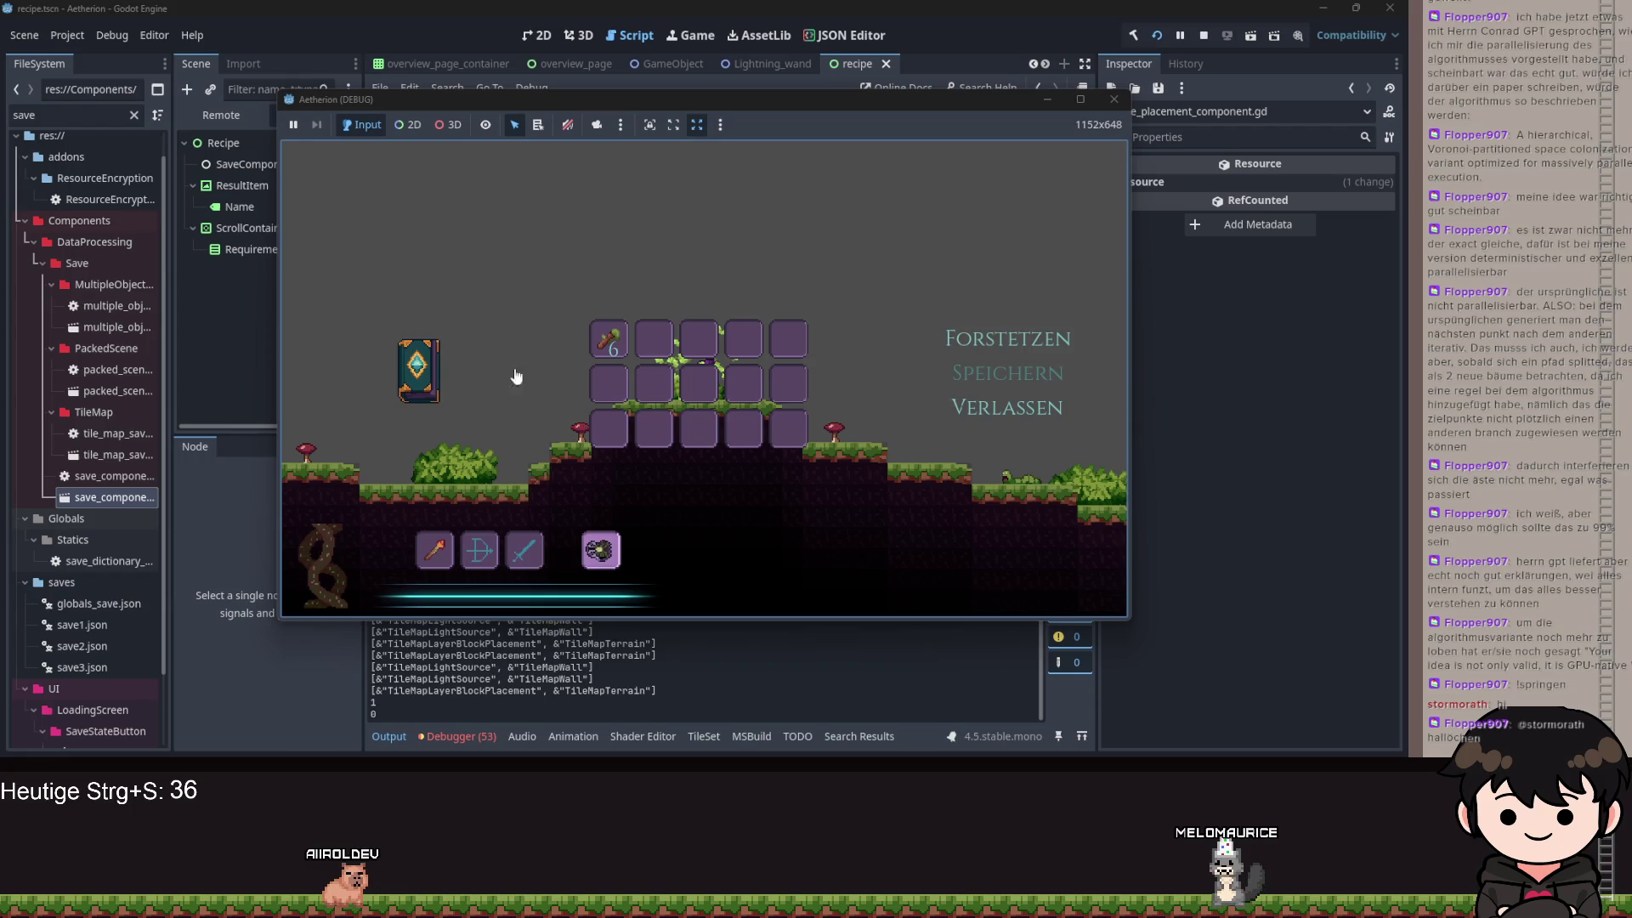
click(417, 367)
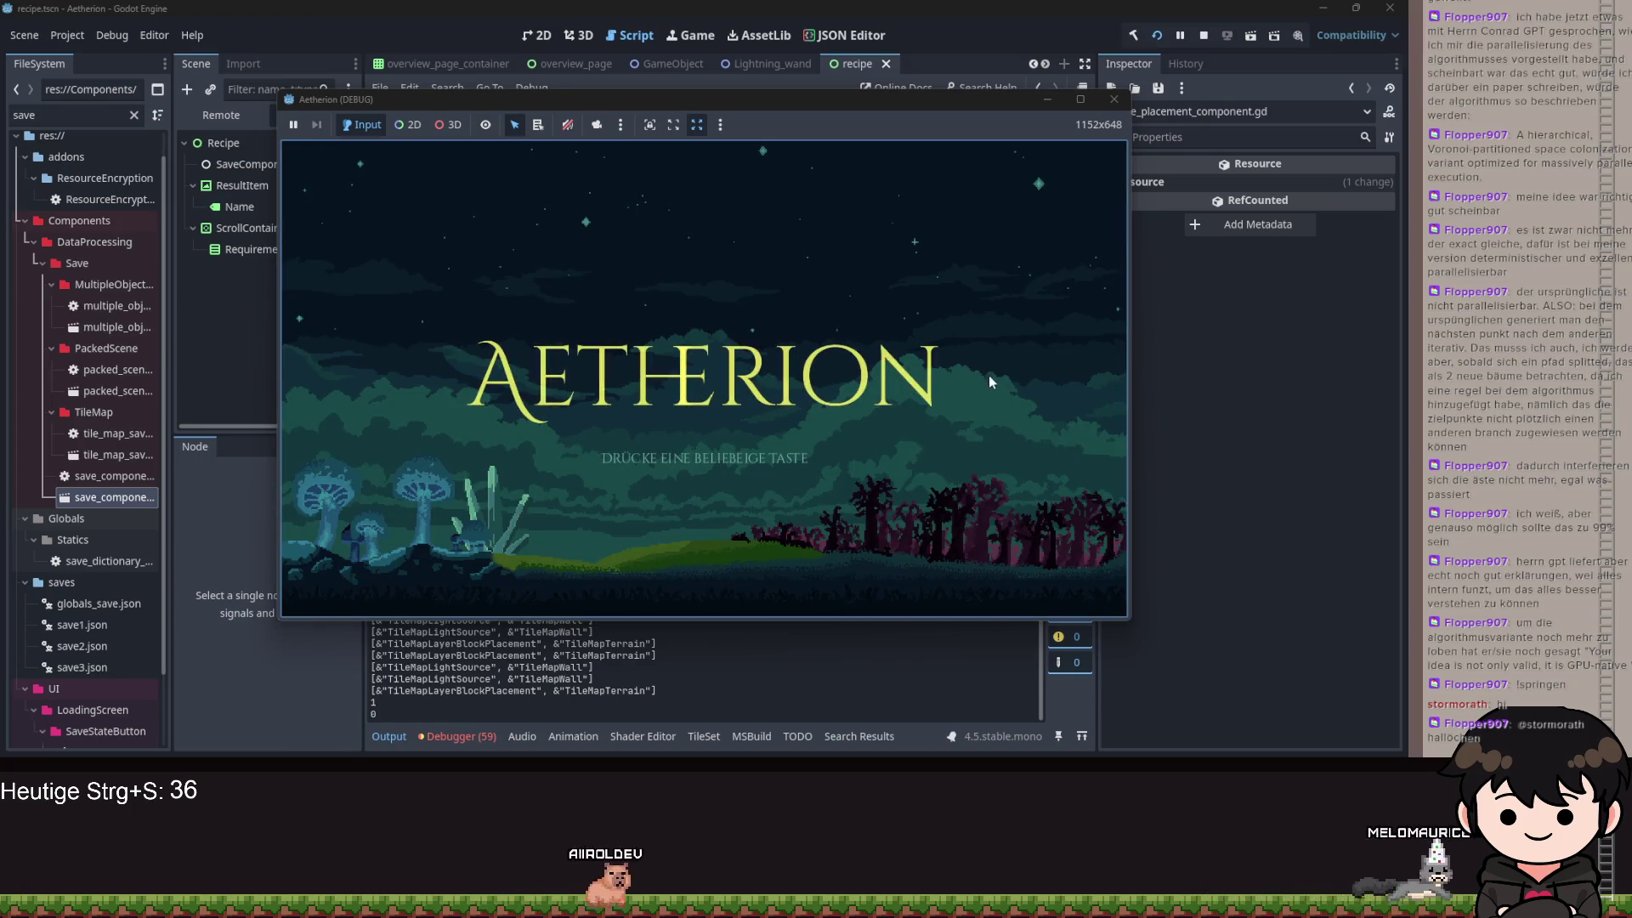
click(961, 328)
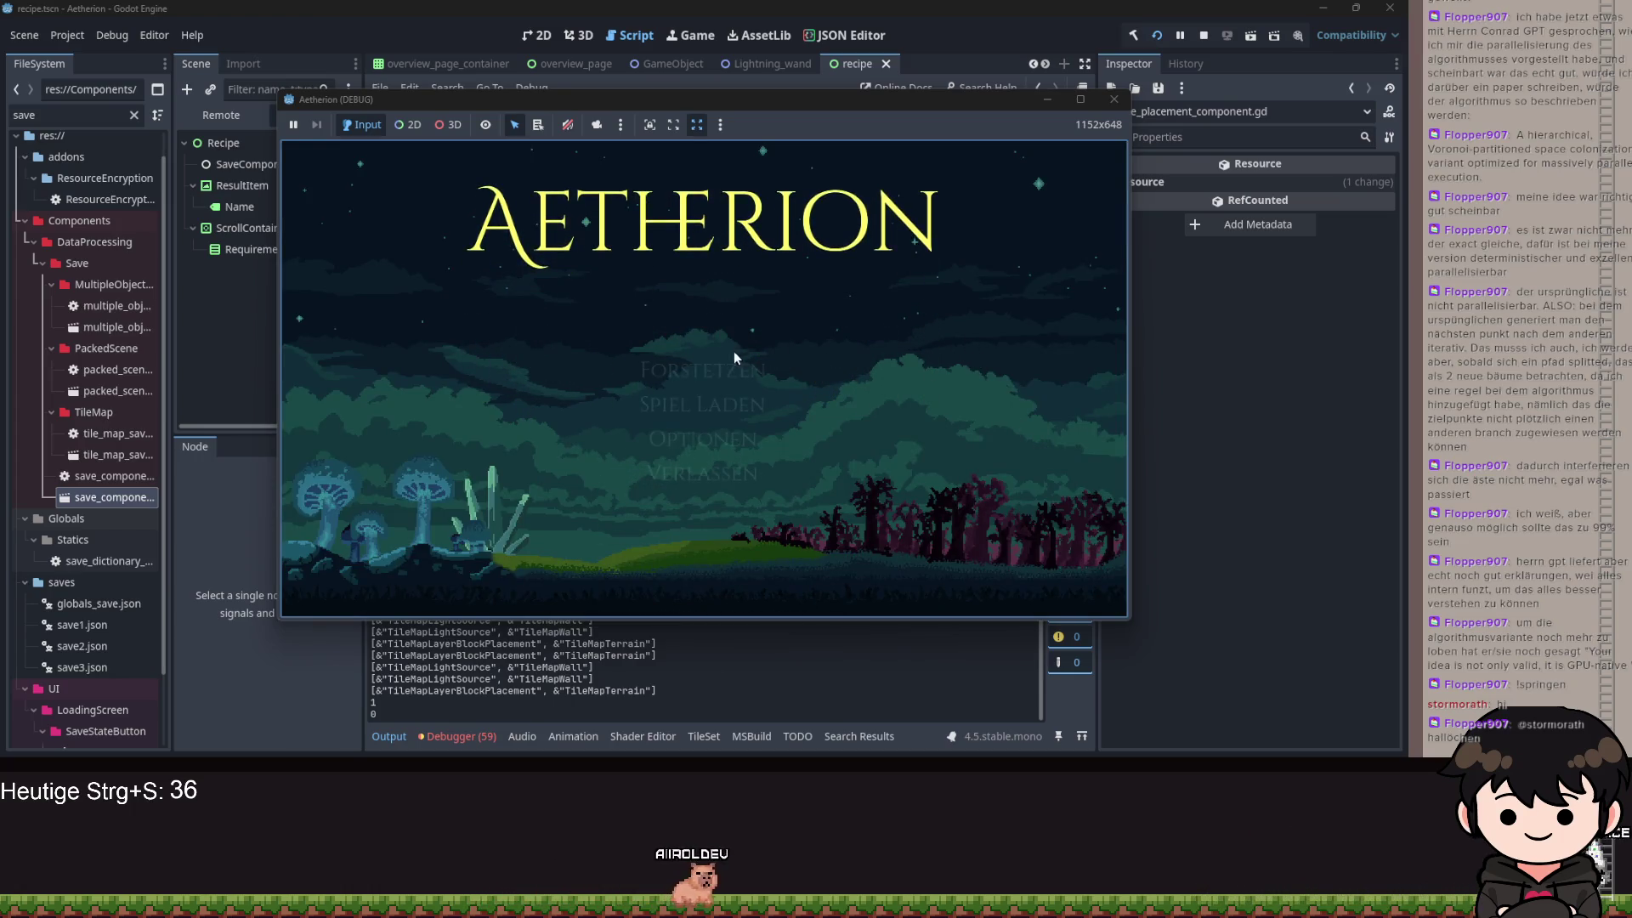
click(733, 370)
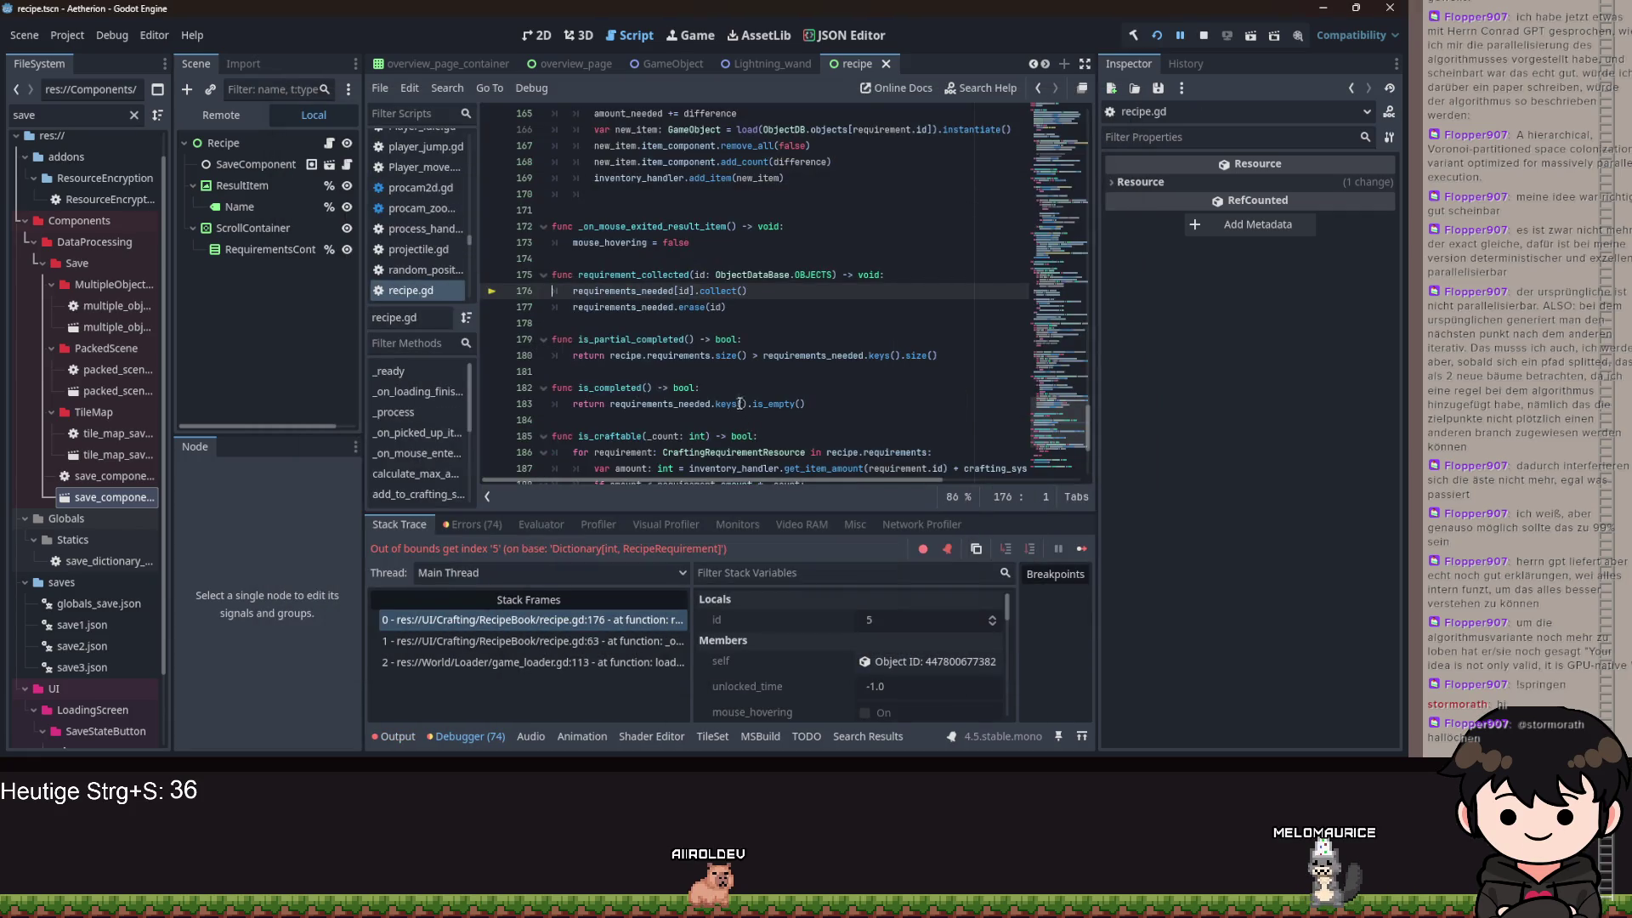
- Look up the erase and collect definitions used by requirement_collected at recipe.gd line 176
click(639, 291)
scroll(762, 344, up, 7)
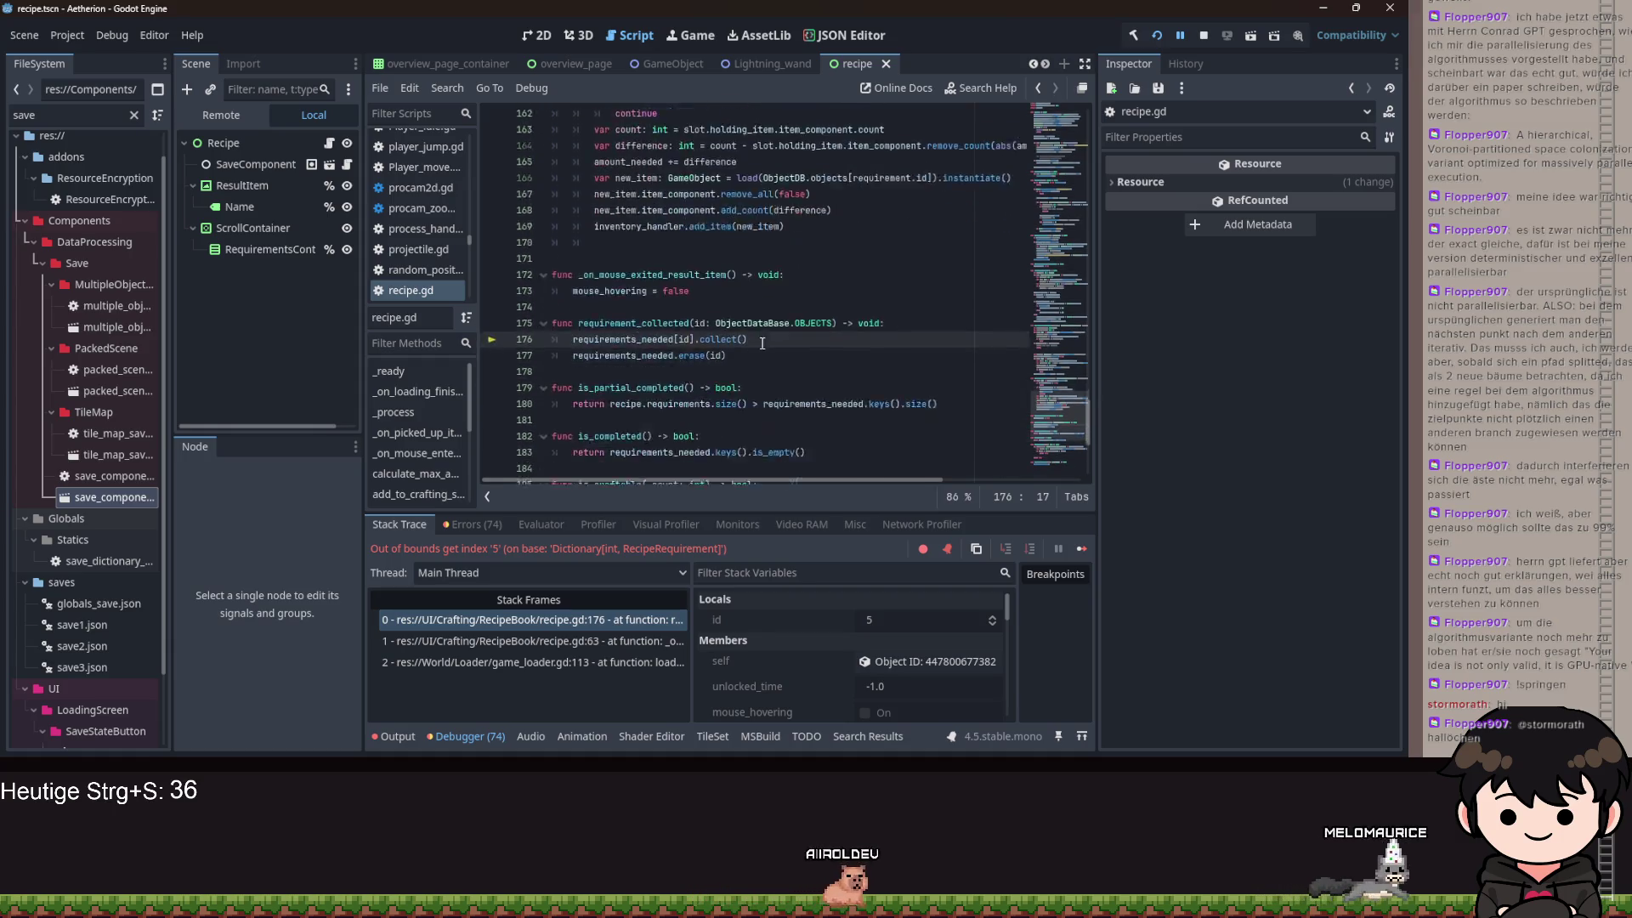
scroll(763, 343, up, 2)
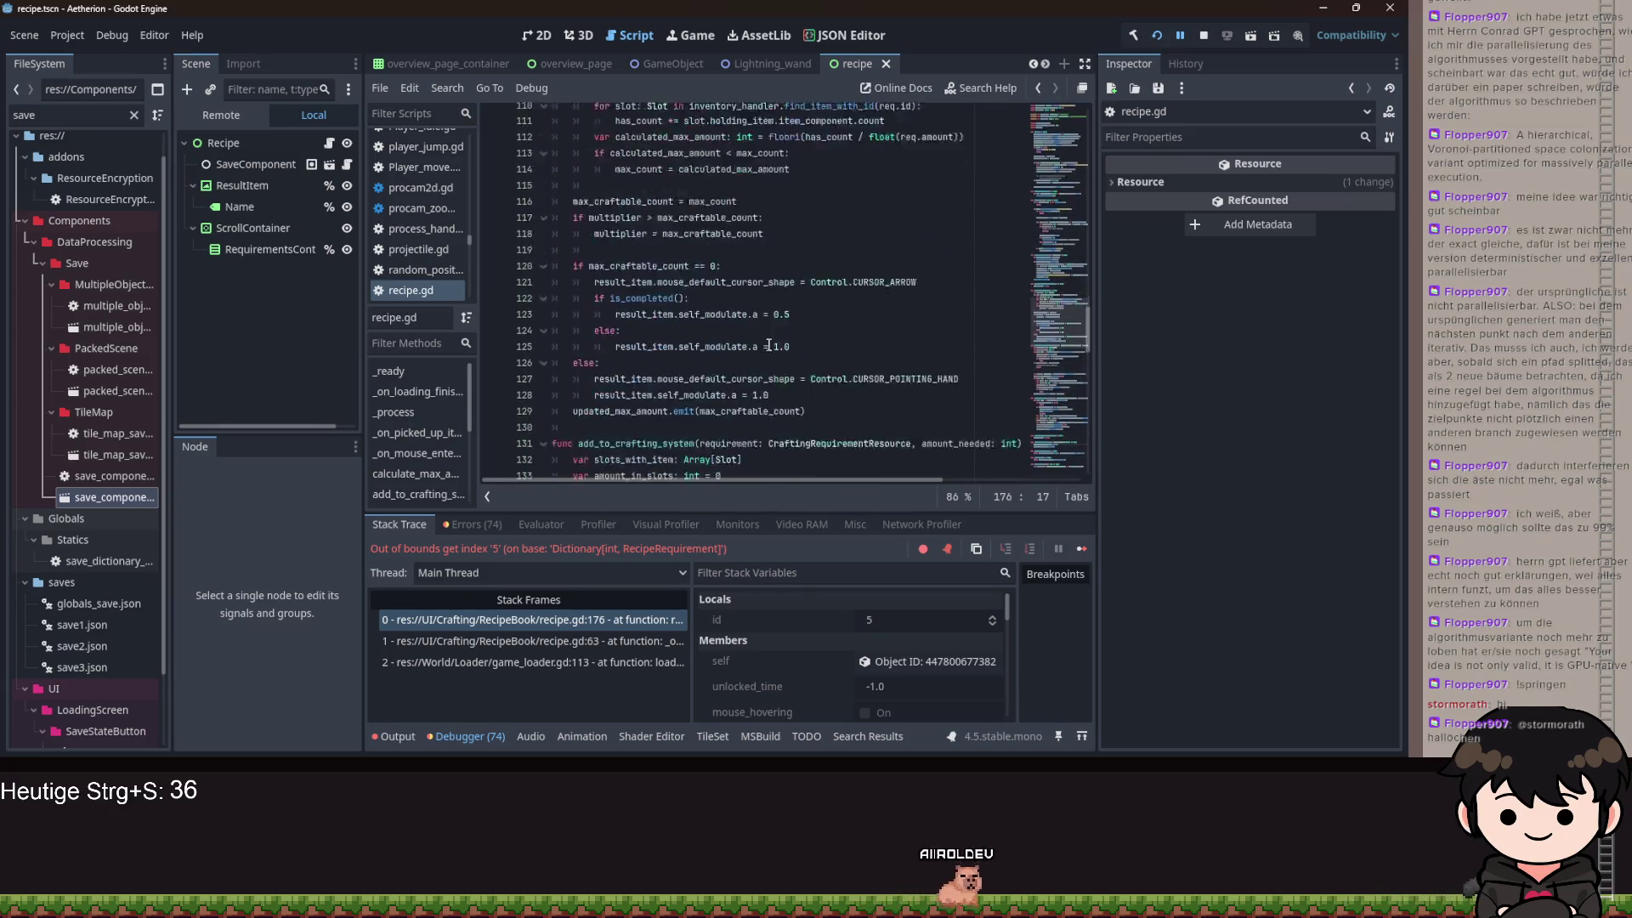
scroll(792, 351, down, 9)
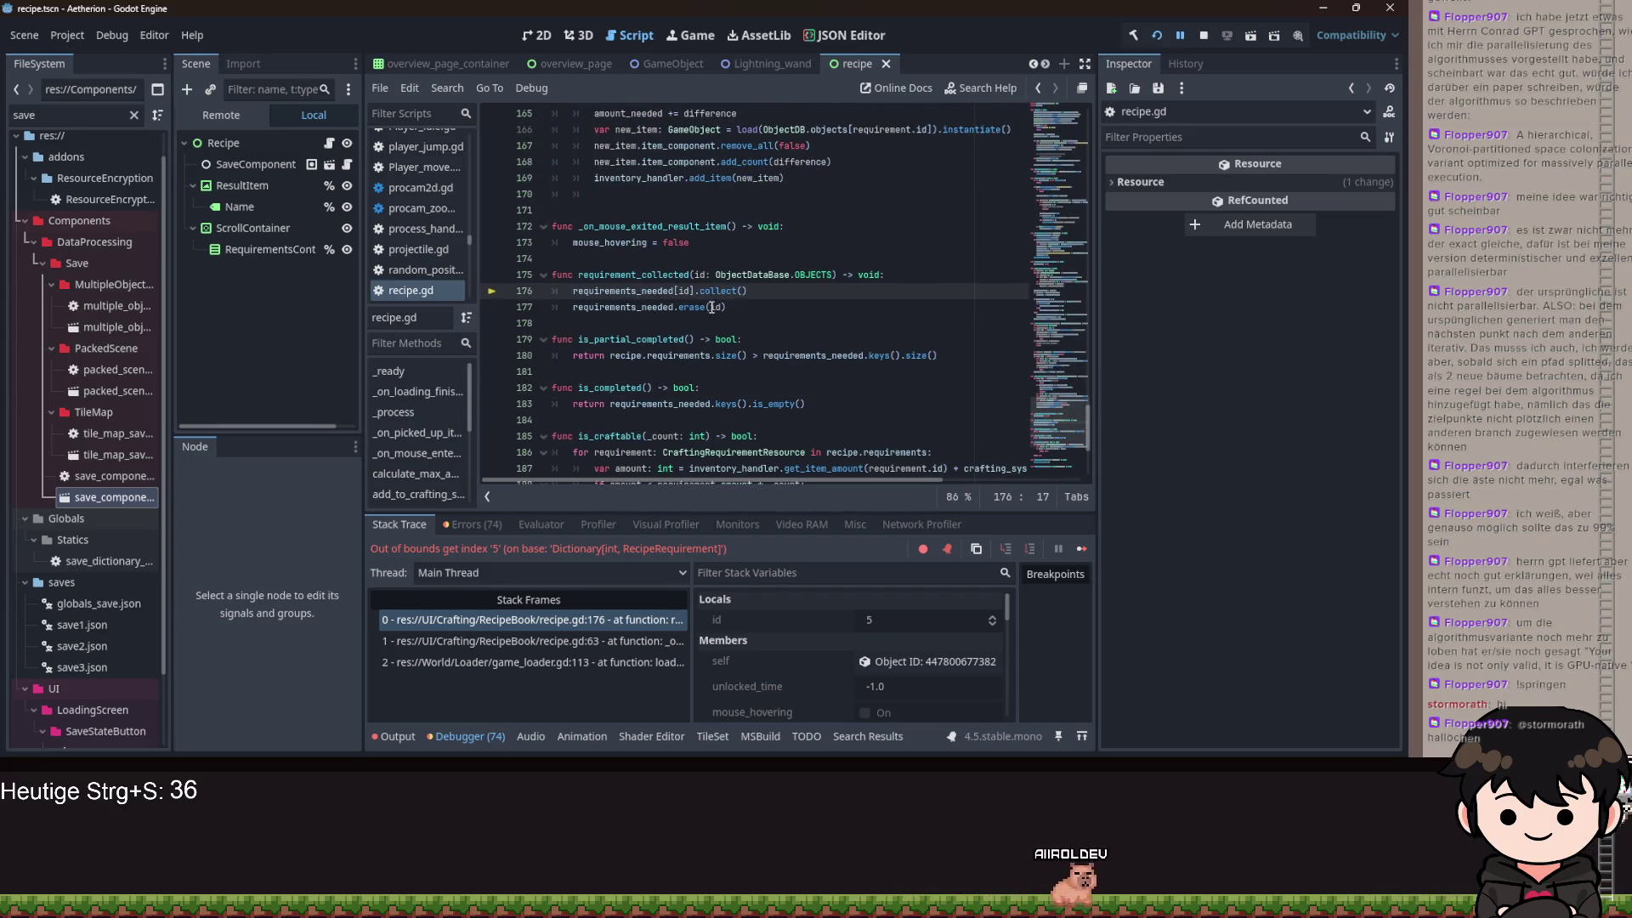
ctrl+click(704, 305)
key(alt+Left)
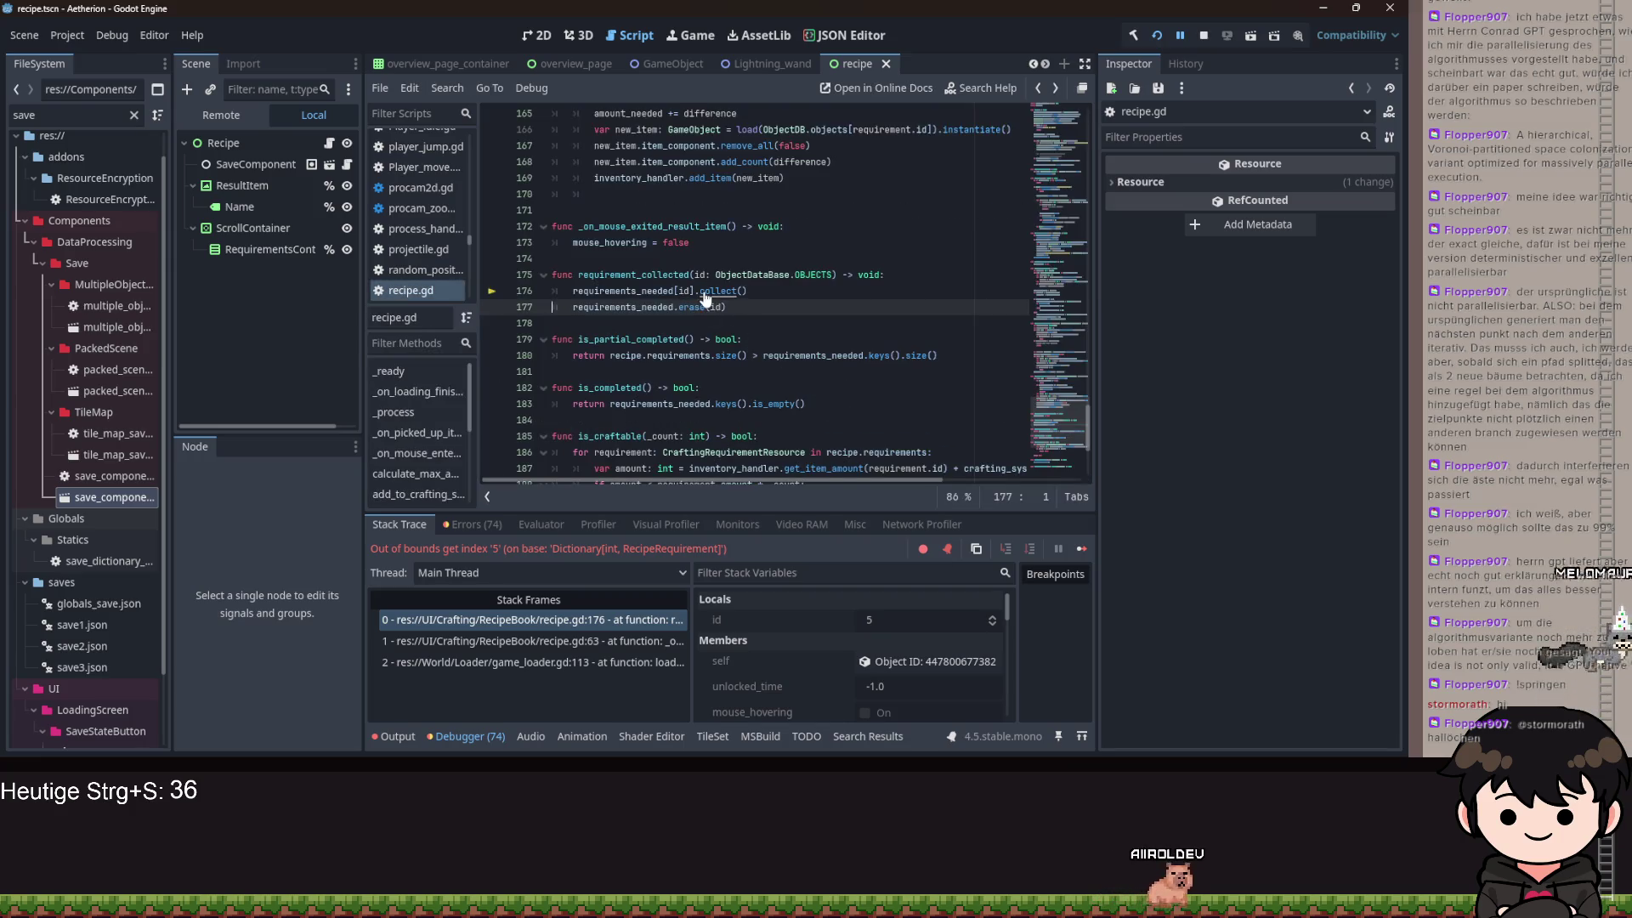
ctrl+click(707, 291)
scroll(803, 343, up, 1)
scroll(803, 343, down, 1)
key(alt+Left)
- Wrap the collect and erase lines in 'if requirements_needed.has(id):', then save and rerun
click(933, 270)
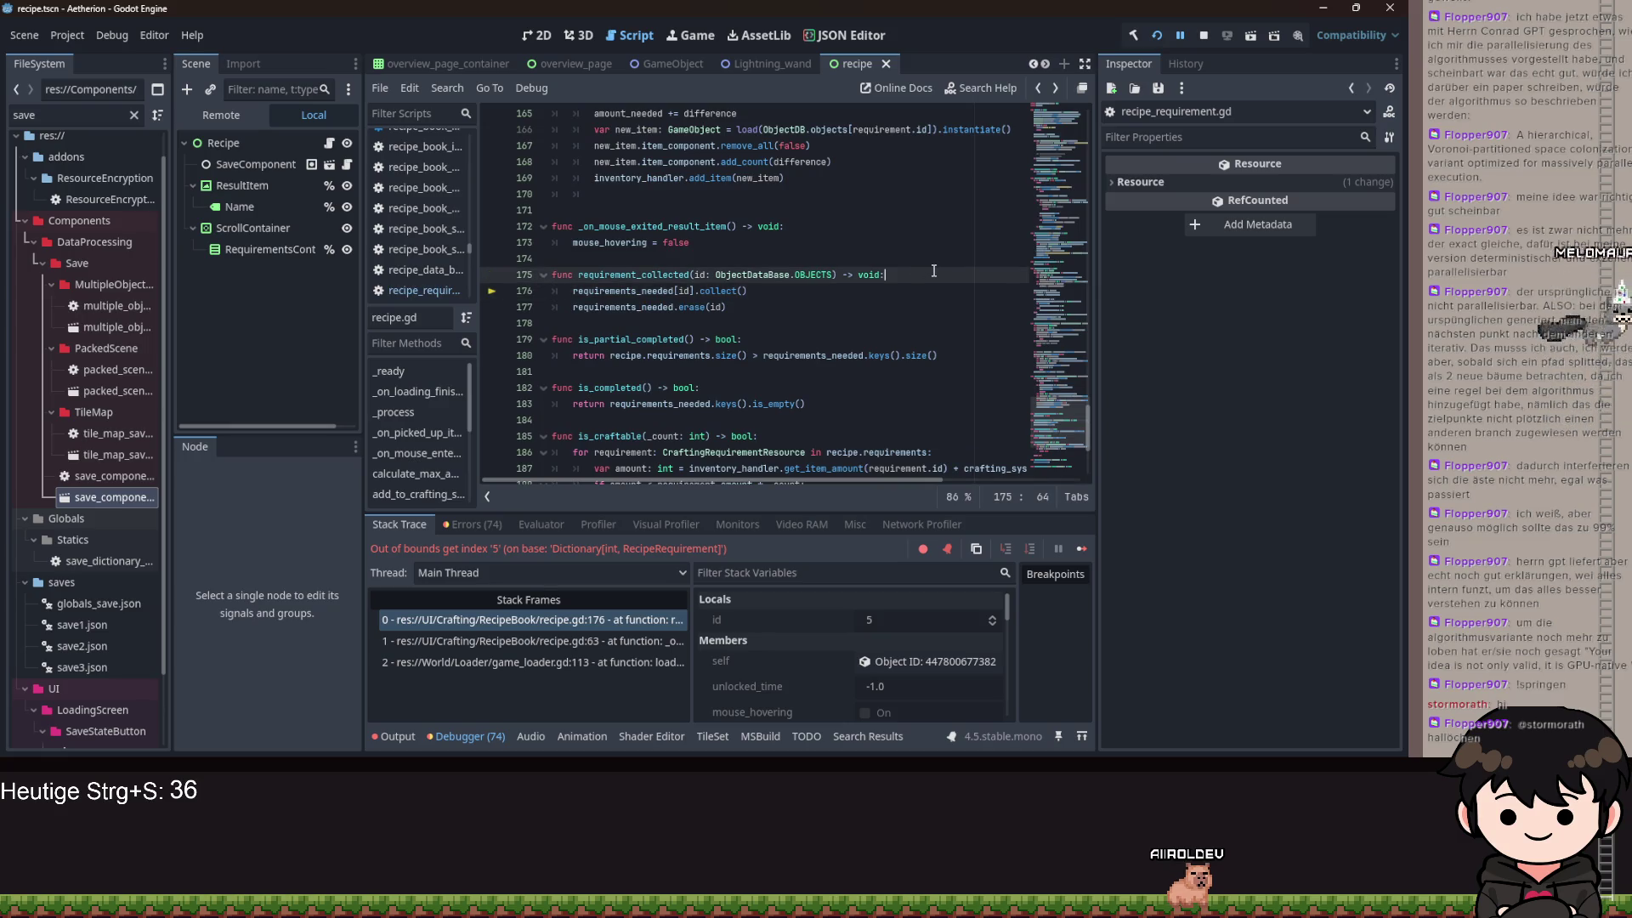
key(Return)
text(if )
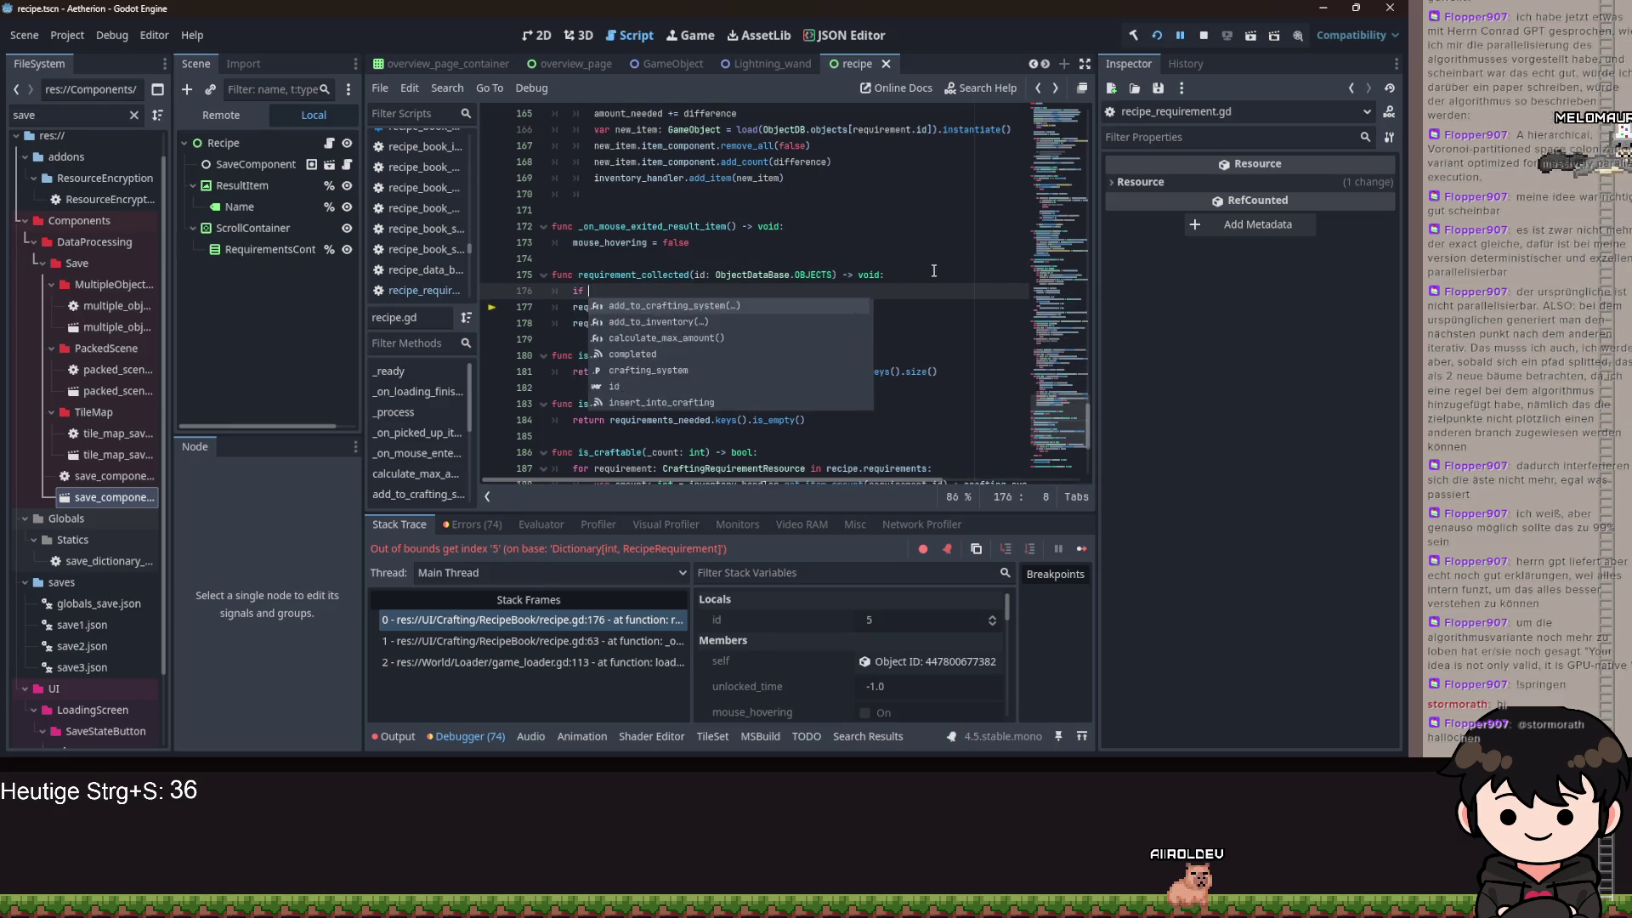
text(req)
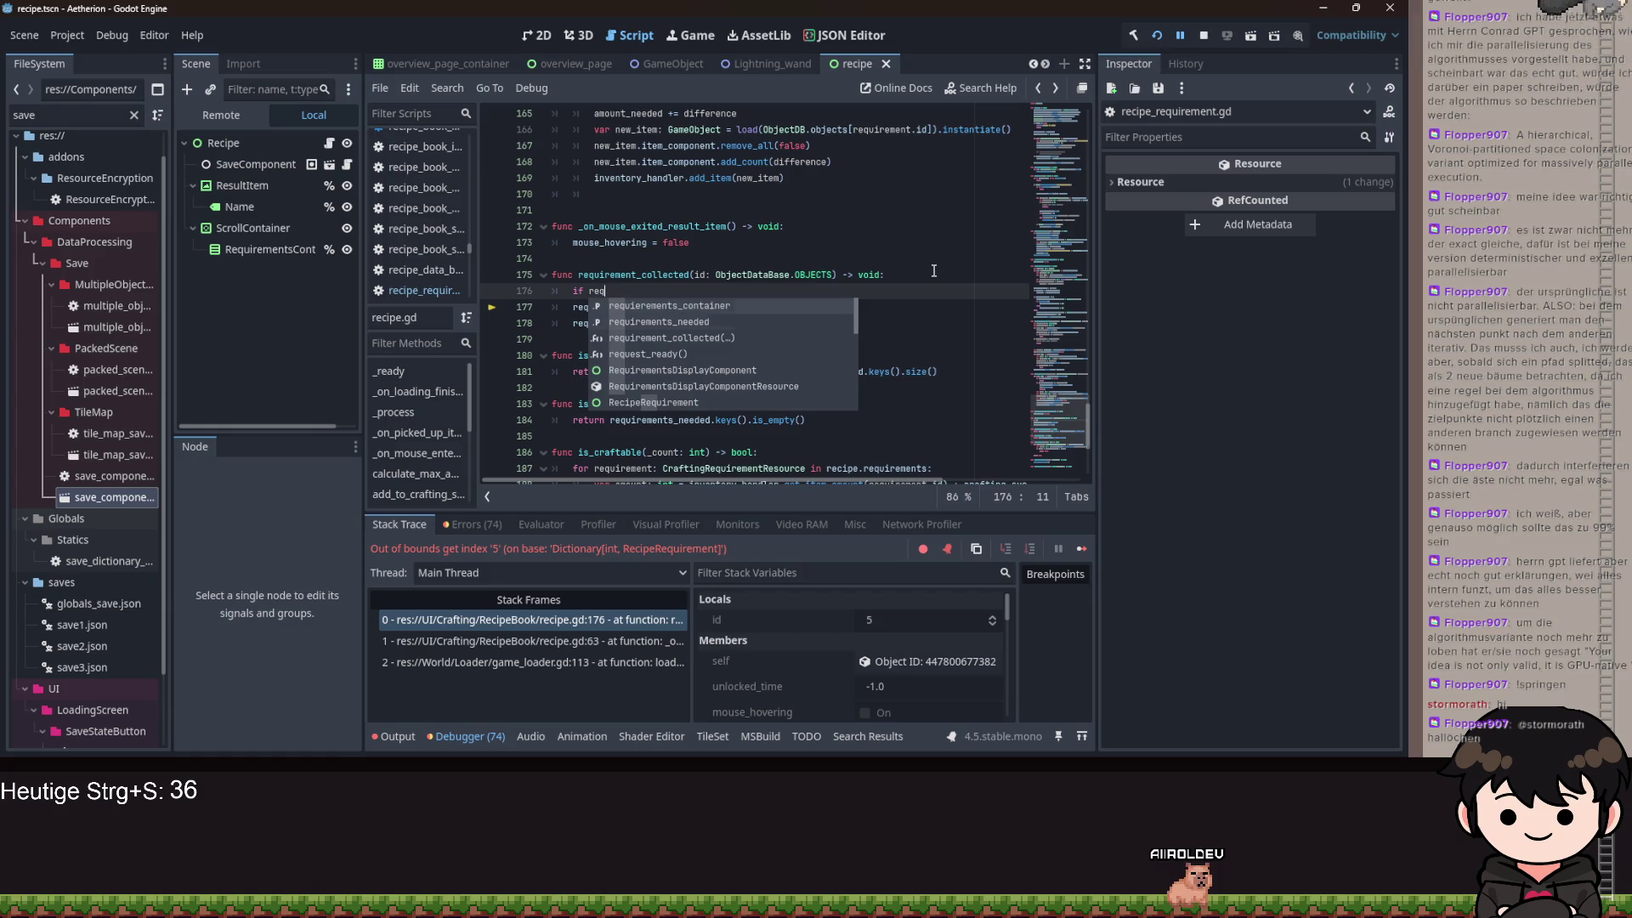
key(Down)
key(Return)
text(.has(id):)
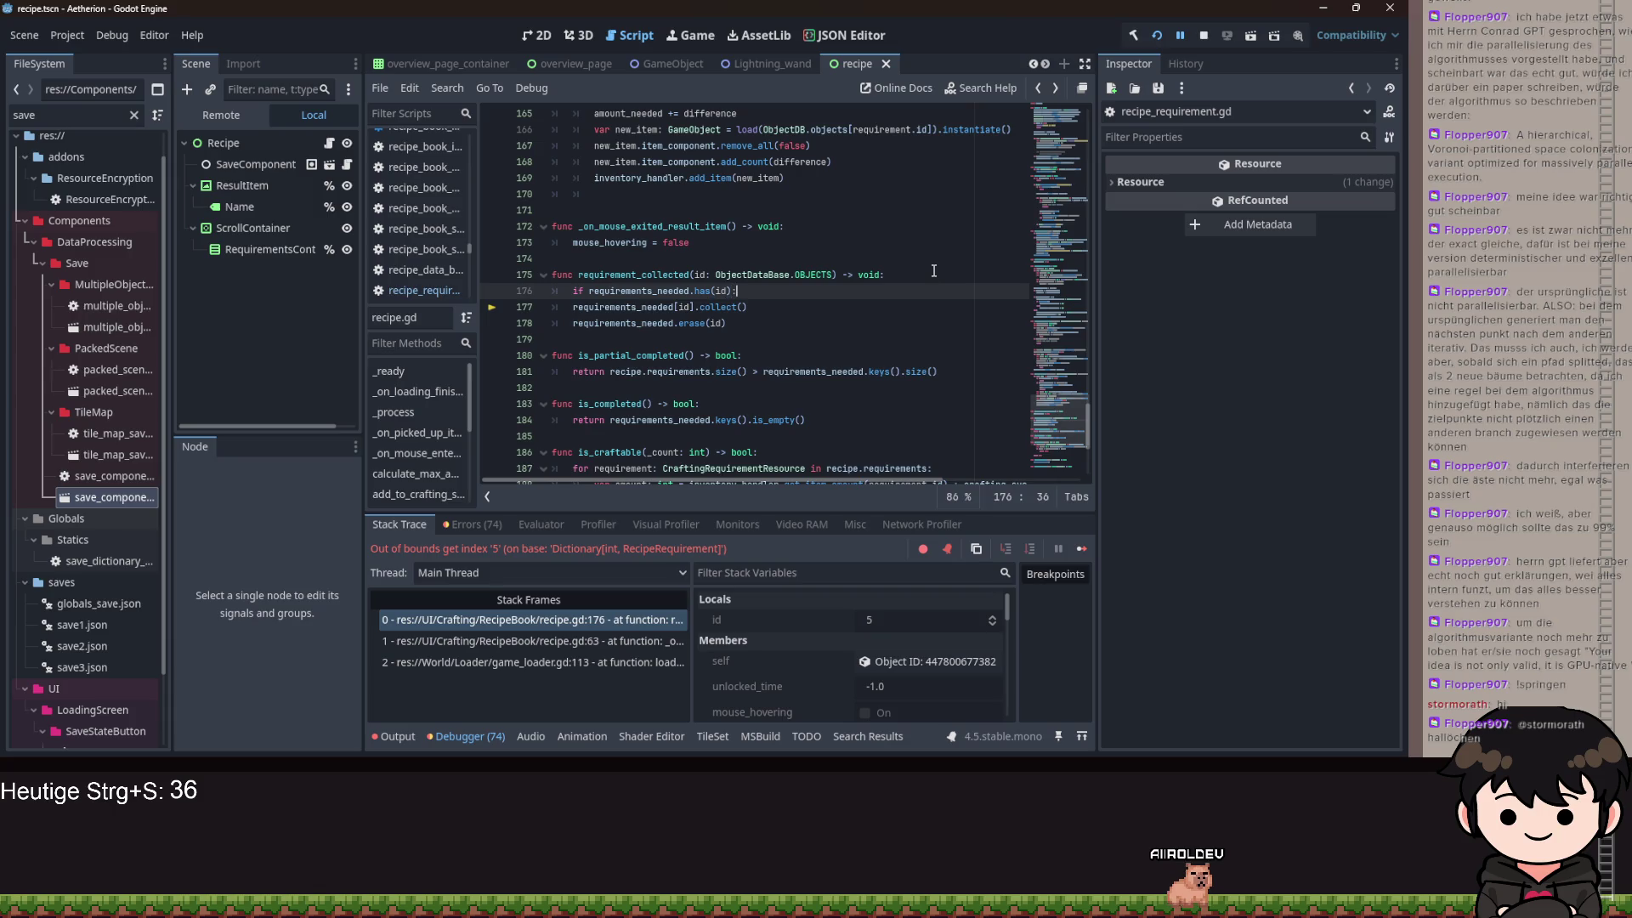
drag(761, 324, 552, 307)
key(Tab)
click(850, 291)
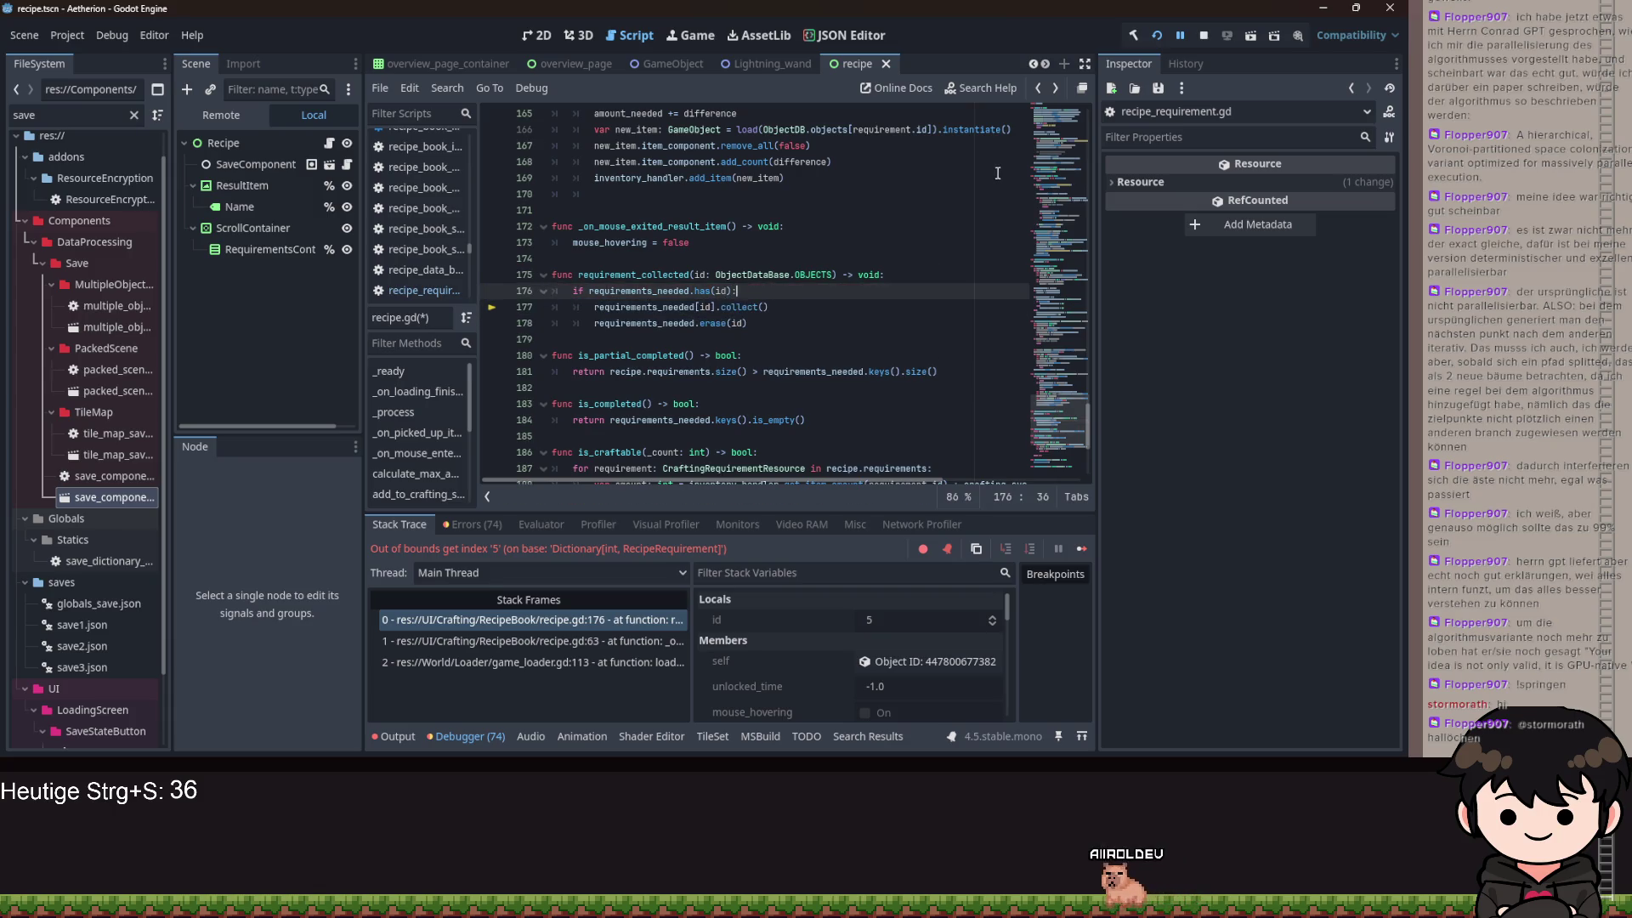
click(1156, 35)
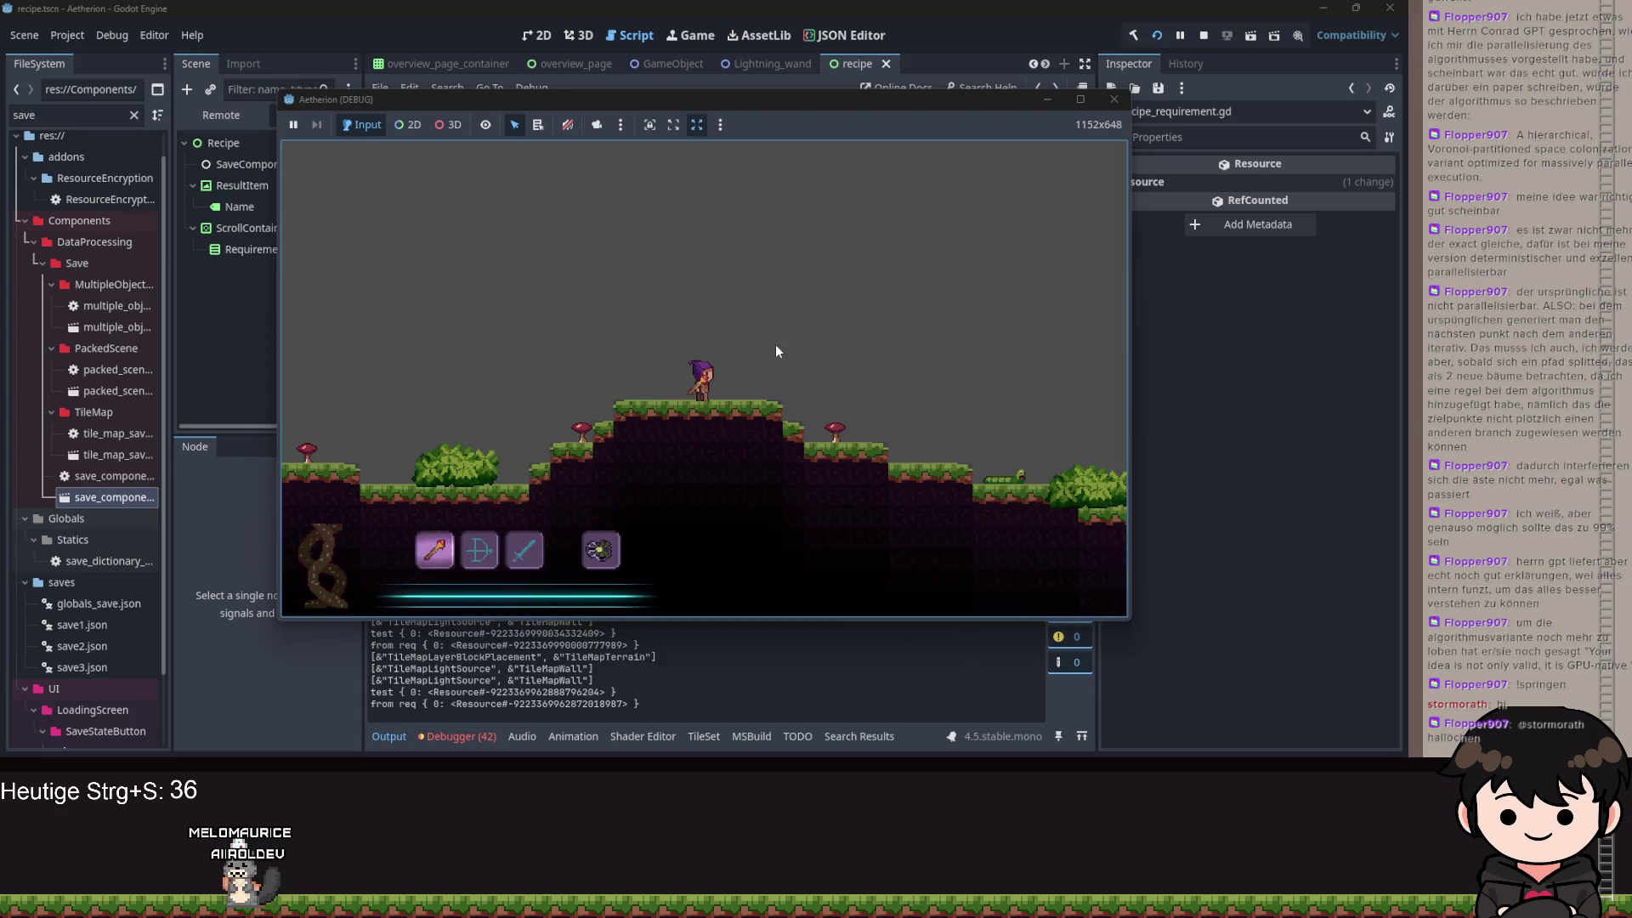
- Open the in-game recipe book and page forward through five recipe pages
key(Escape)
click(418, 340)
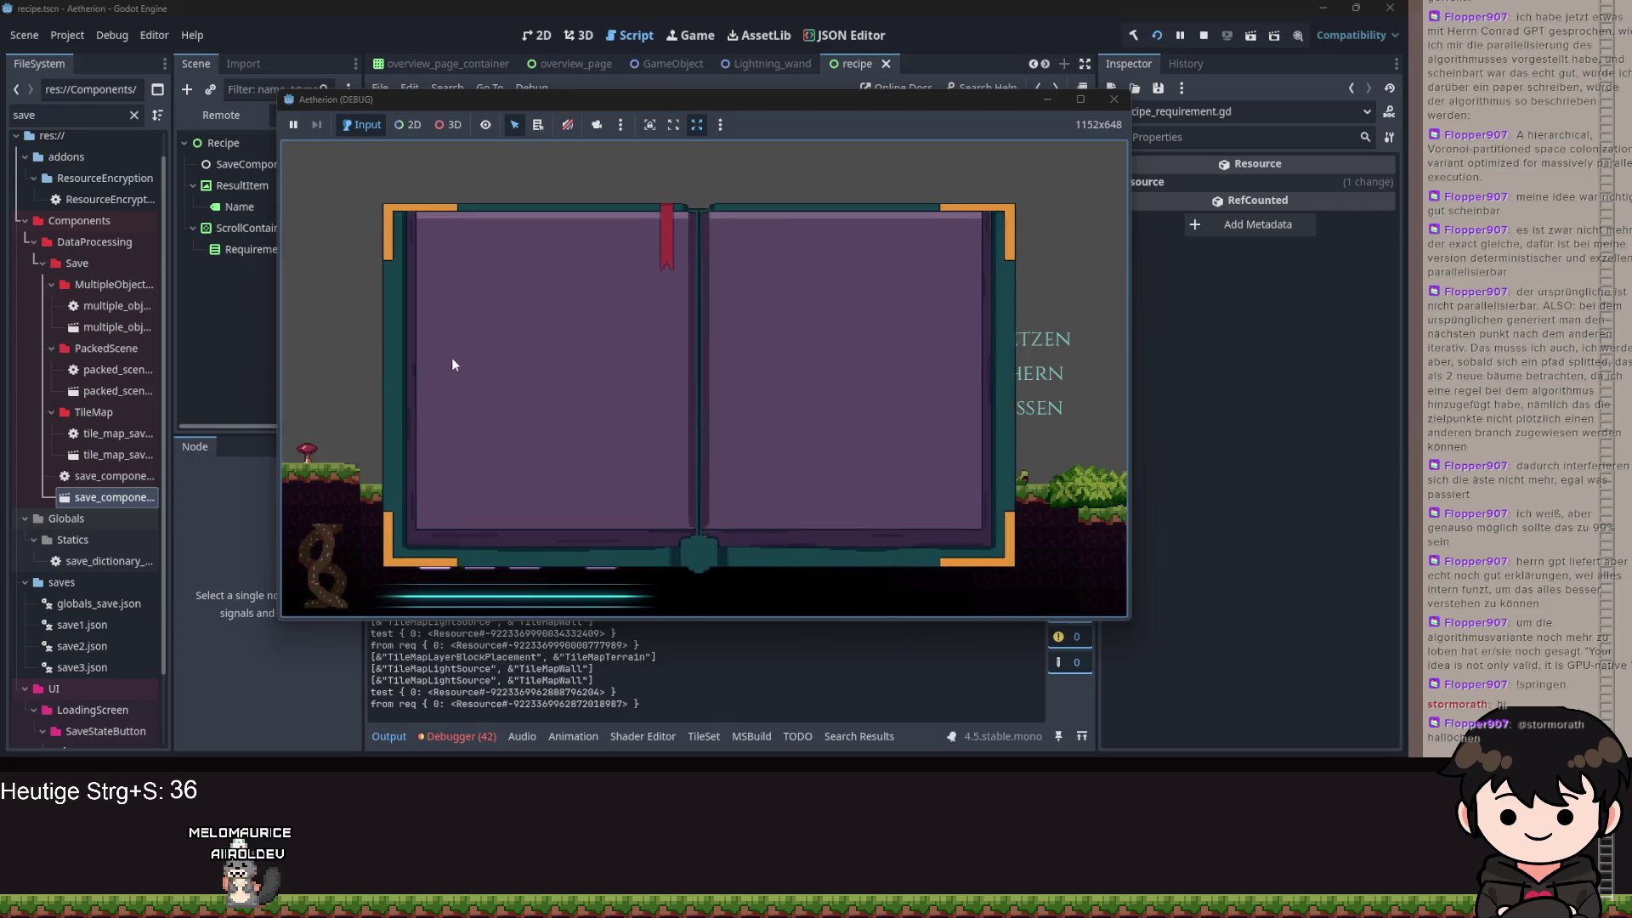
click(478, 287)
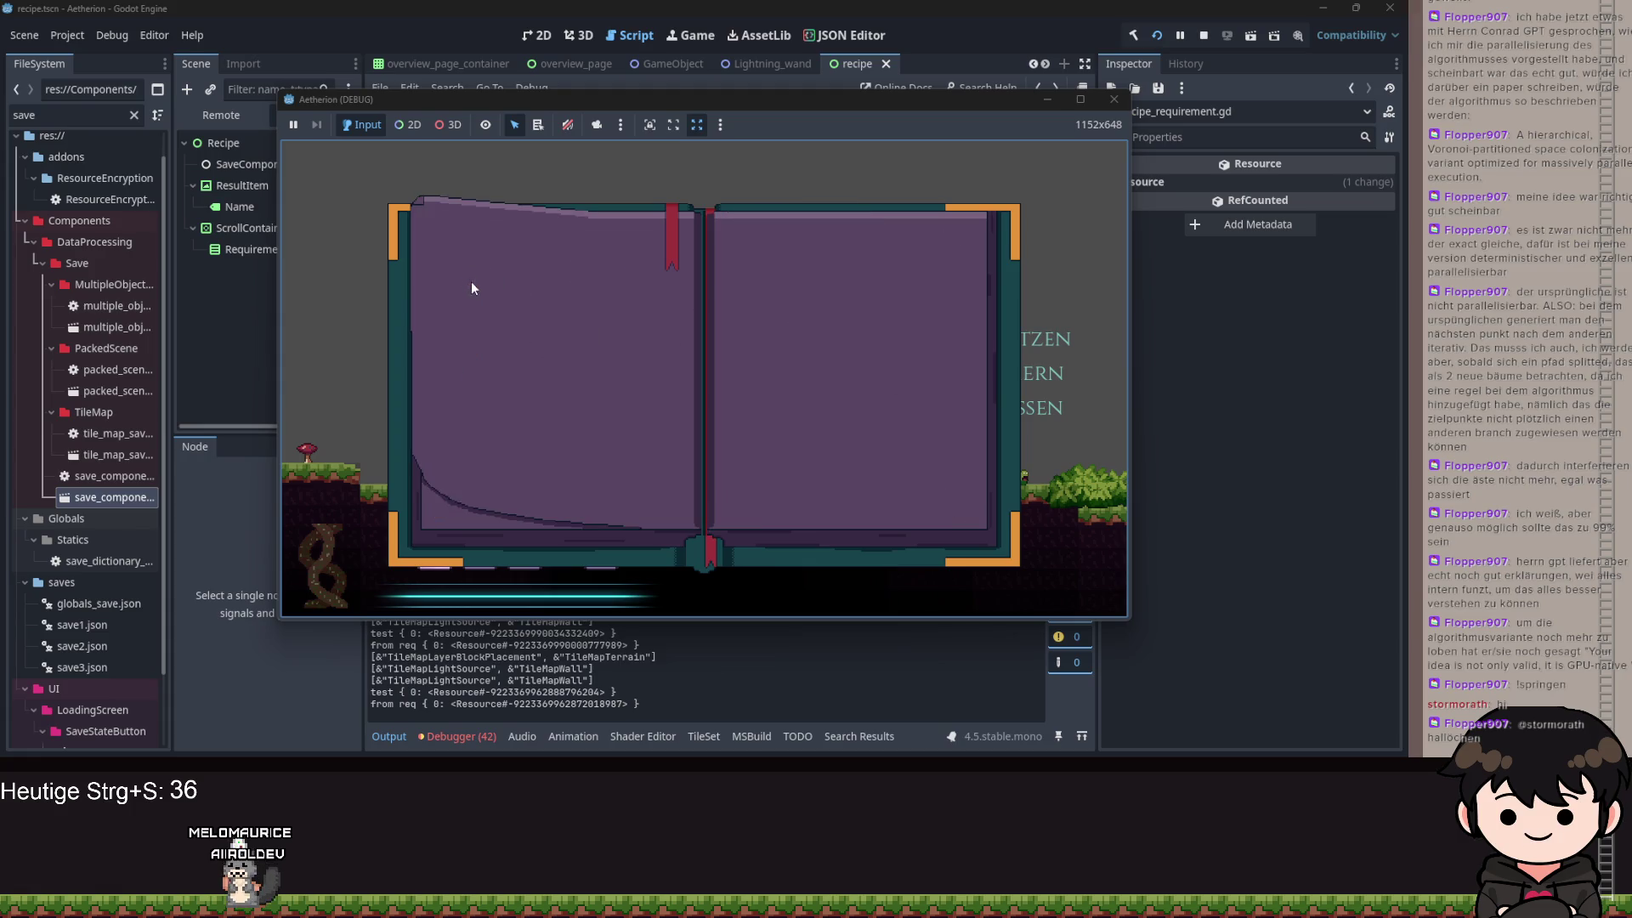
click(664, 212)
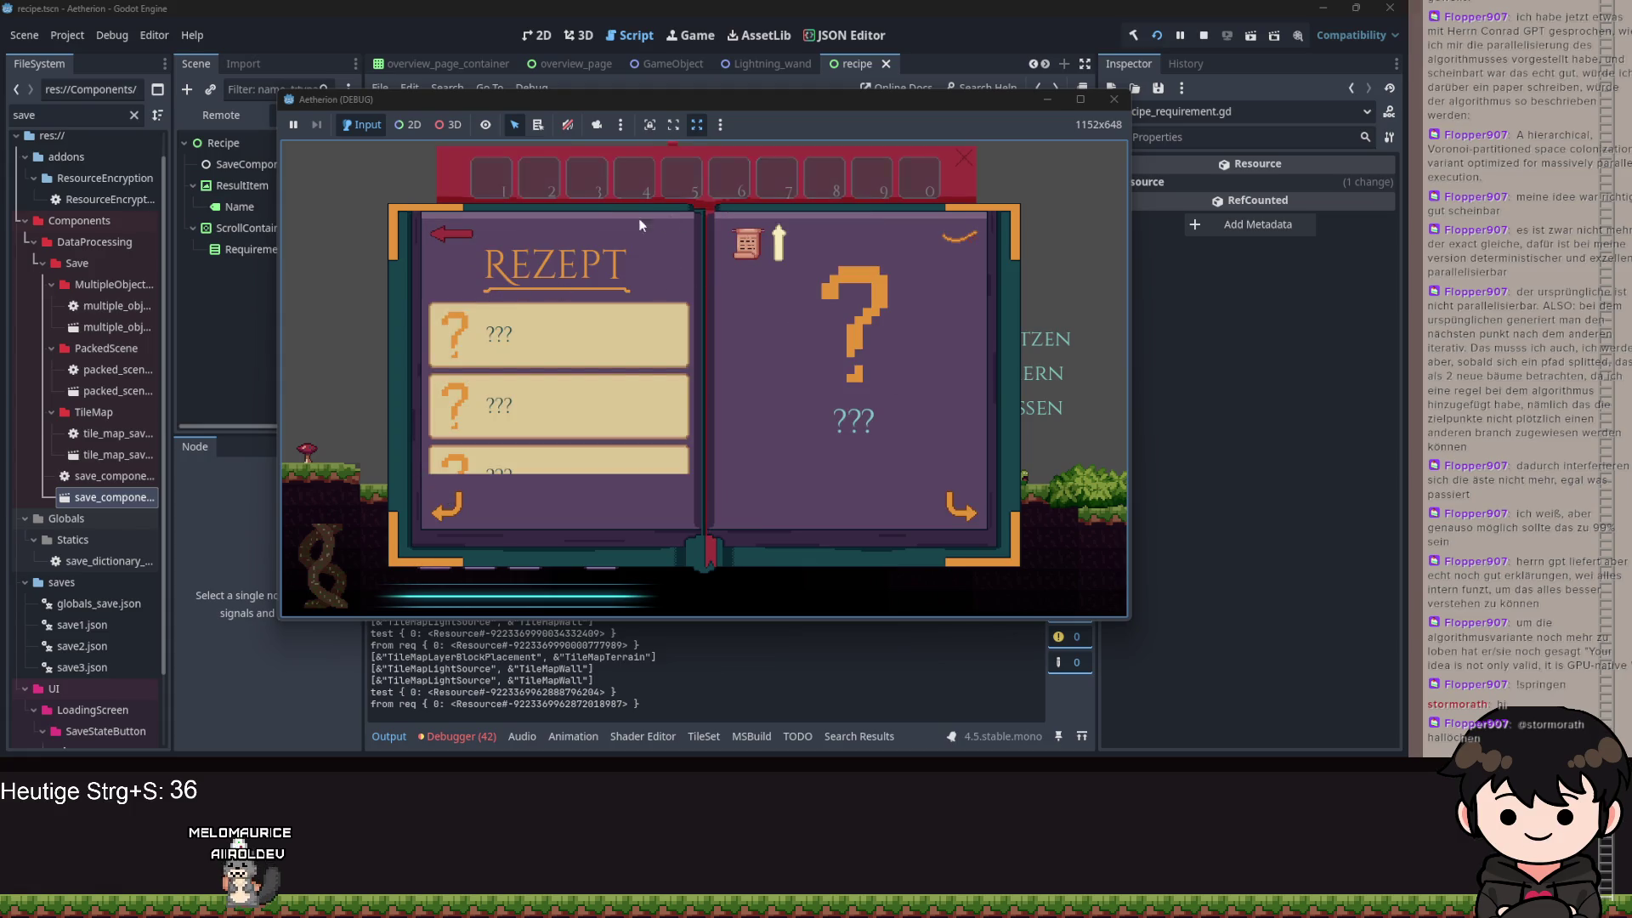
click(957, 508)
click(959, 507)
click(959, 507)
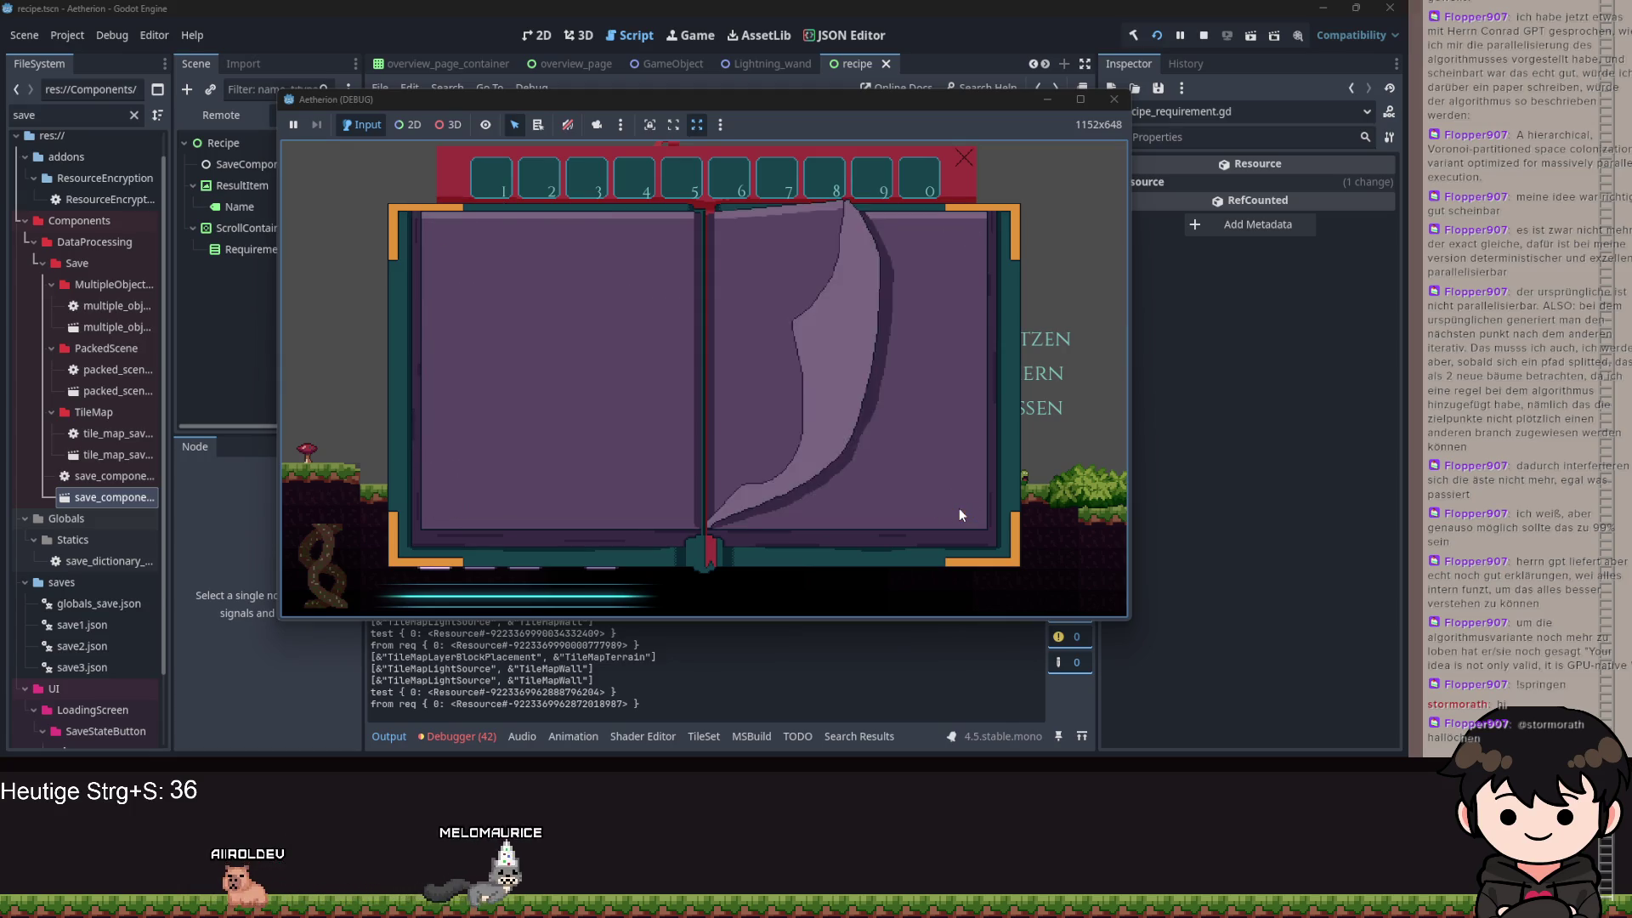
click(959, 507)
click(959, 508)
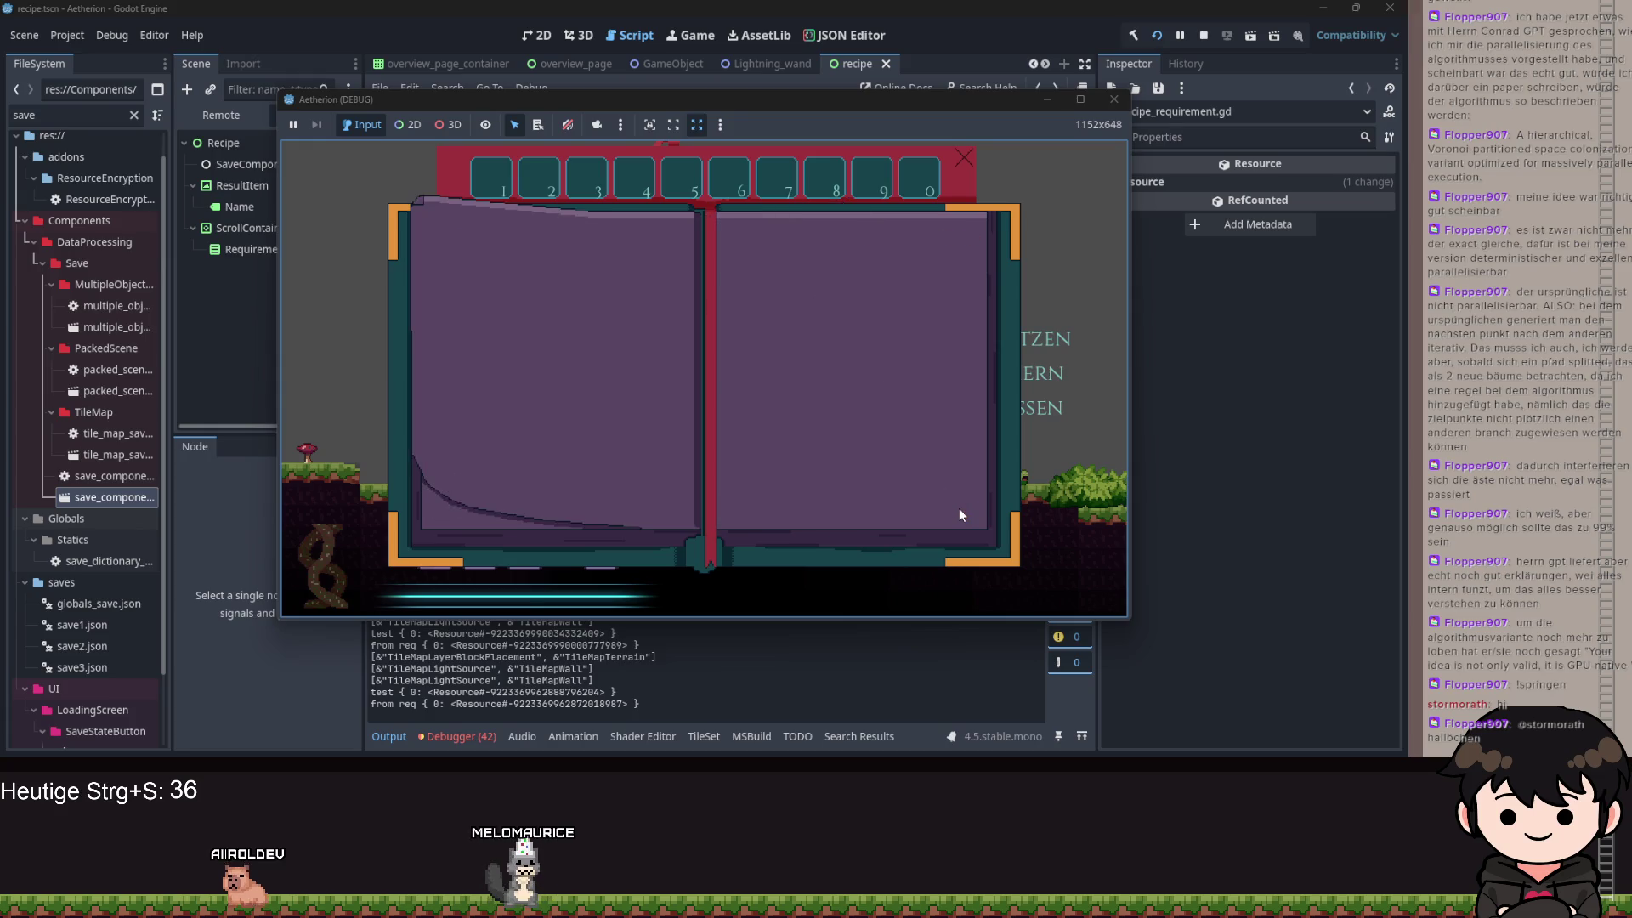
- Close the recipe book and stop the game with F8, returning to recipe.gd
key(Escape)
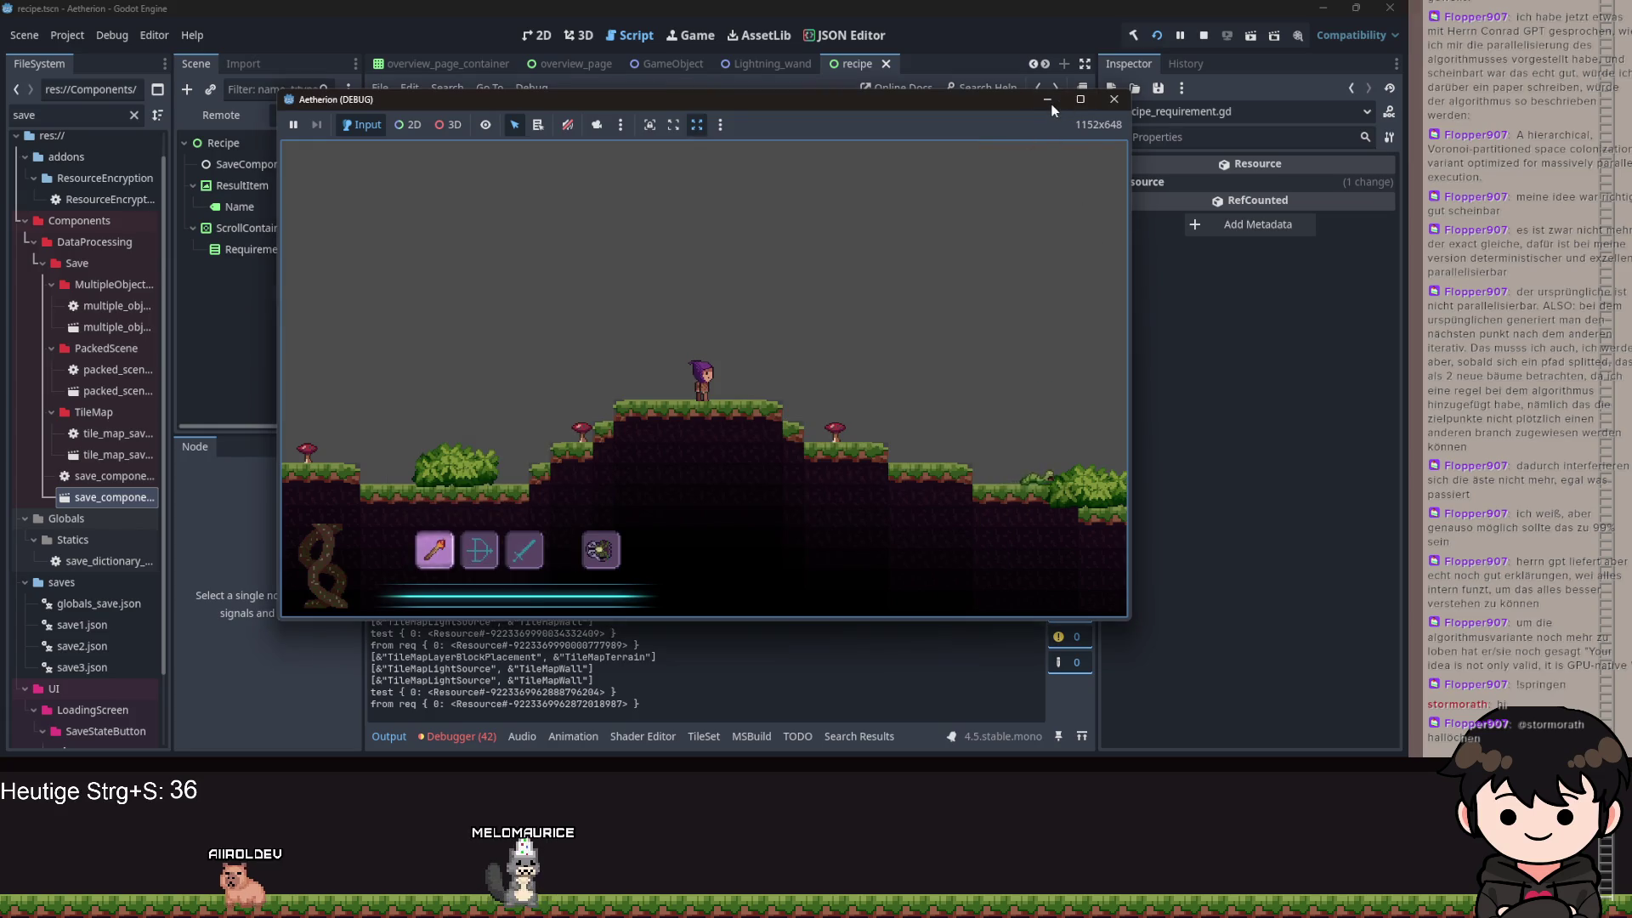
key(F8)
scroll(773, 351, up, 12)
scroll(774, 352, up, 20)
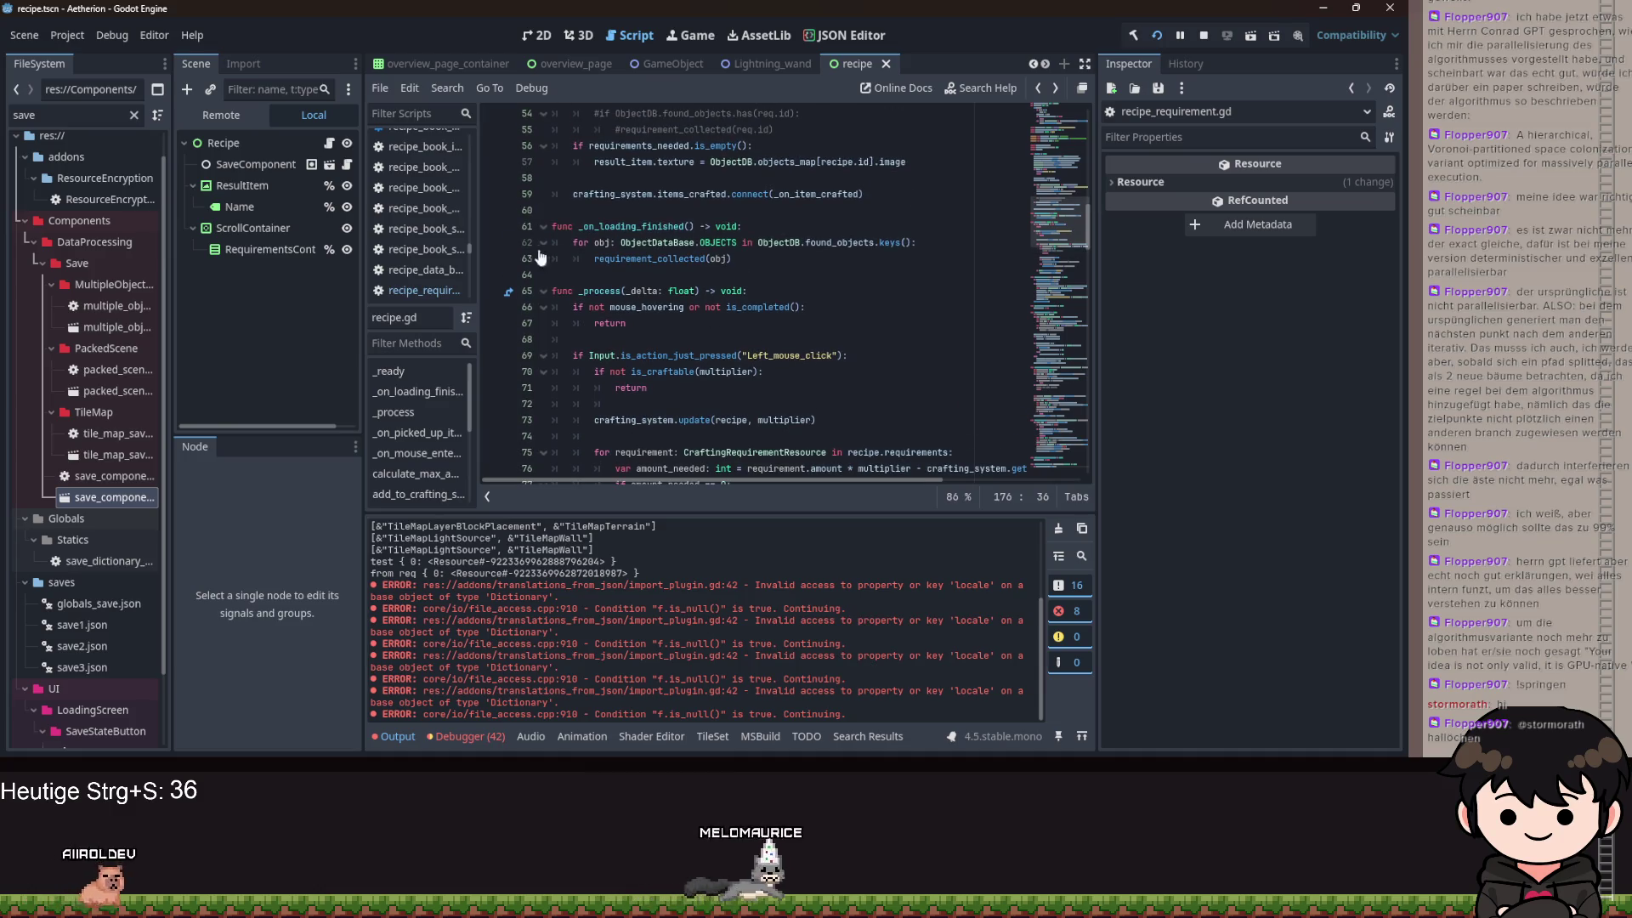
- Add a breakpoint at recipe.gd line 62, restart, and continue the save until it pauses there
scroll(616, 387, up, 4)
click(492, 387)
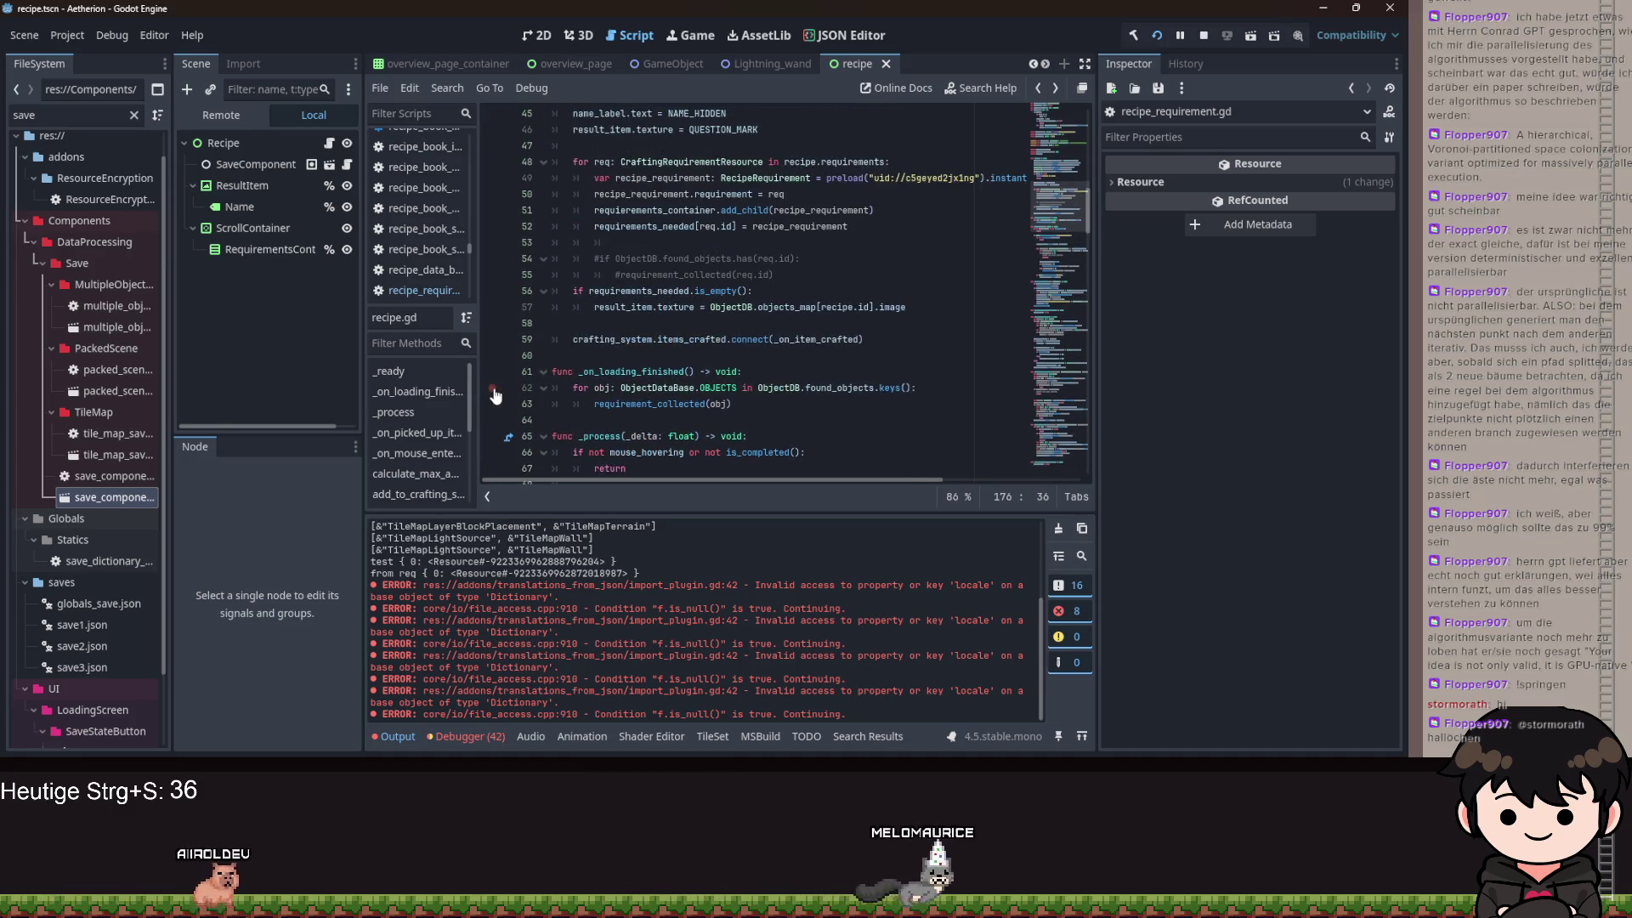
click(1161, 36)
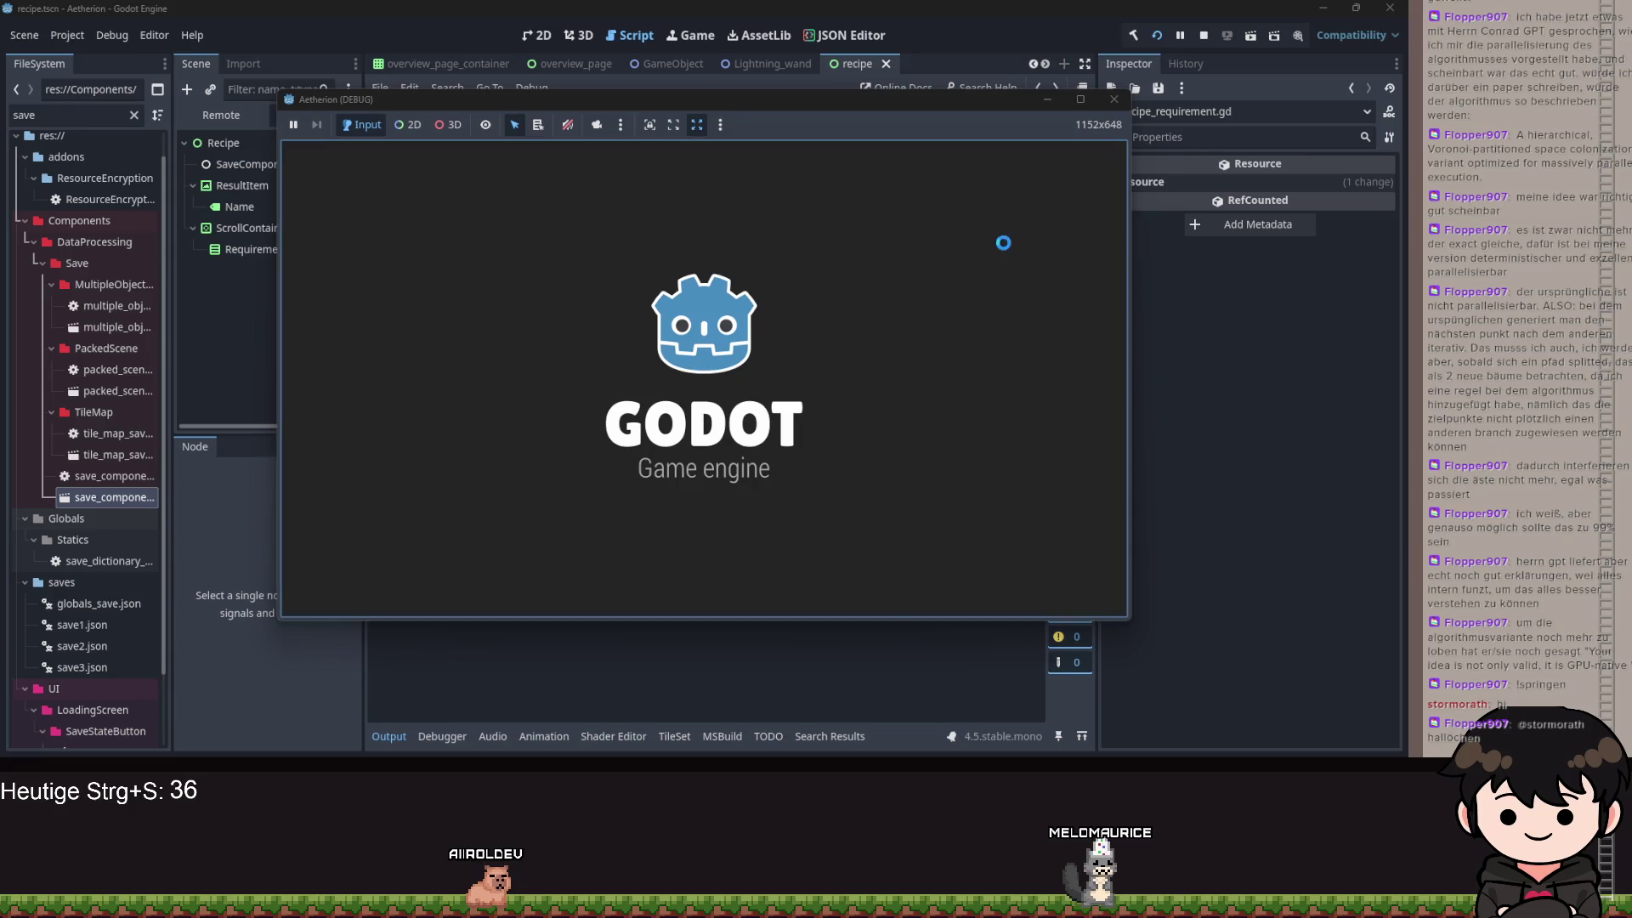
click(1016, 280)
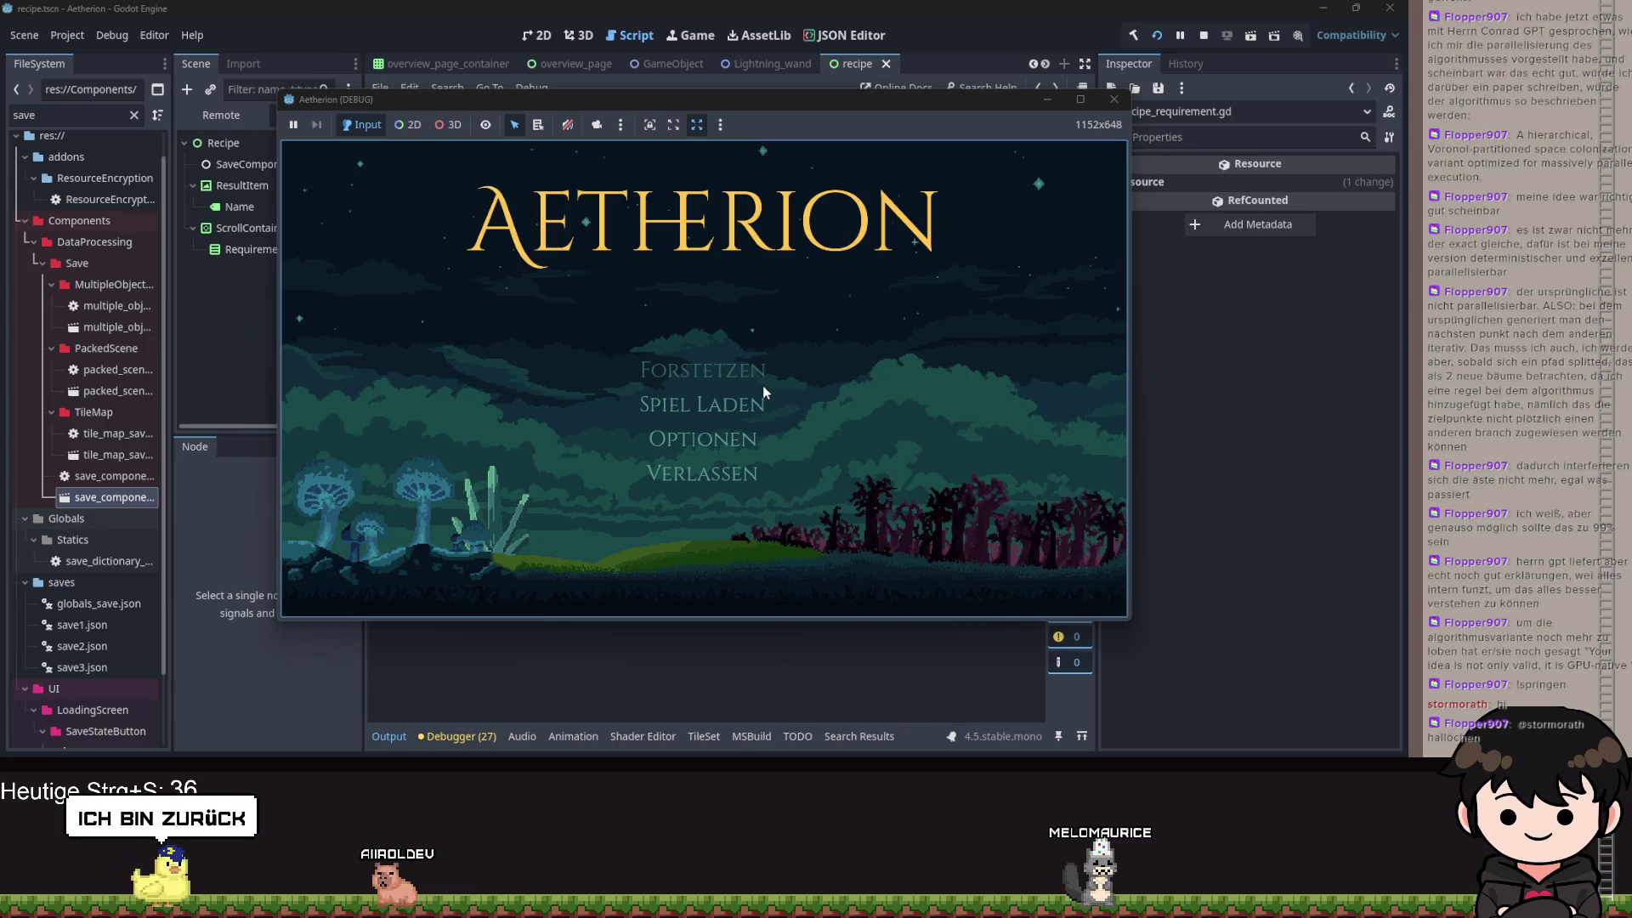
click(763, 383)
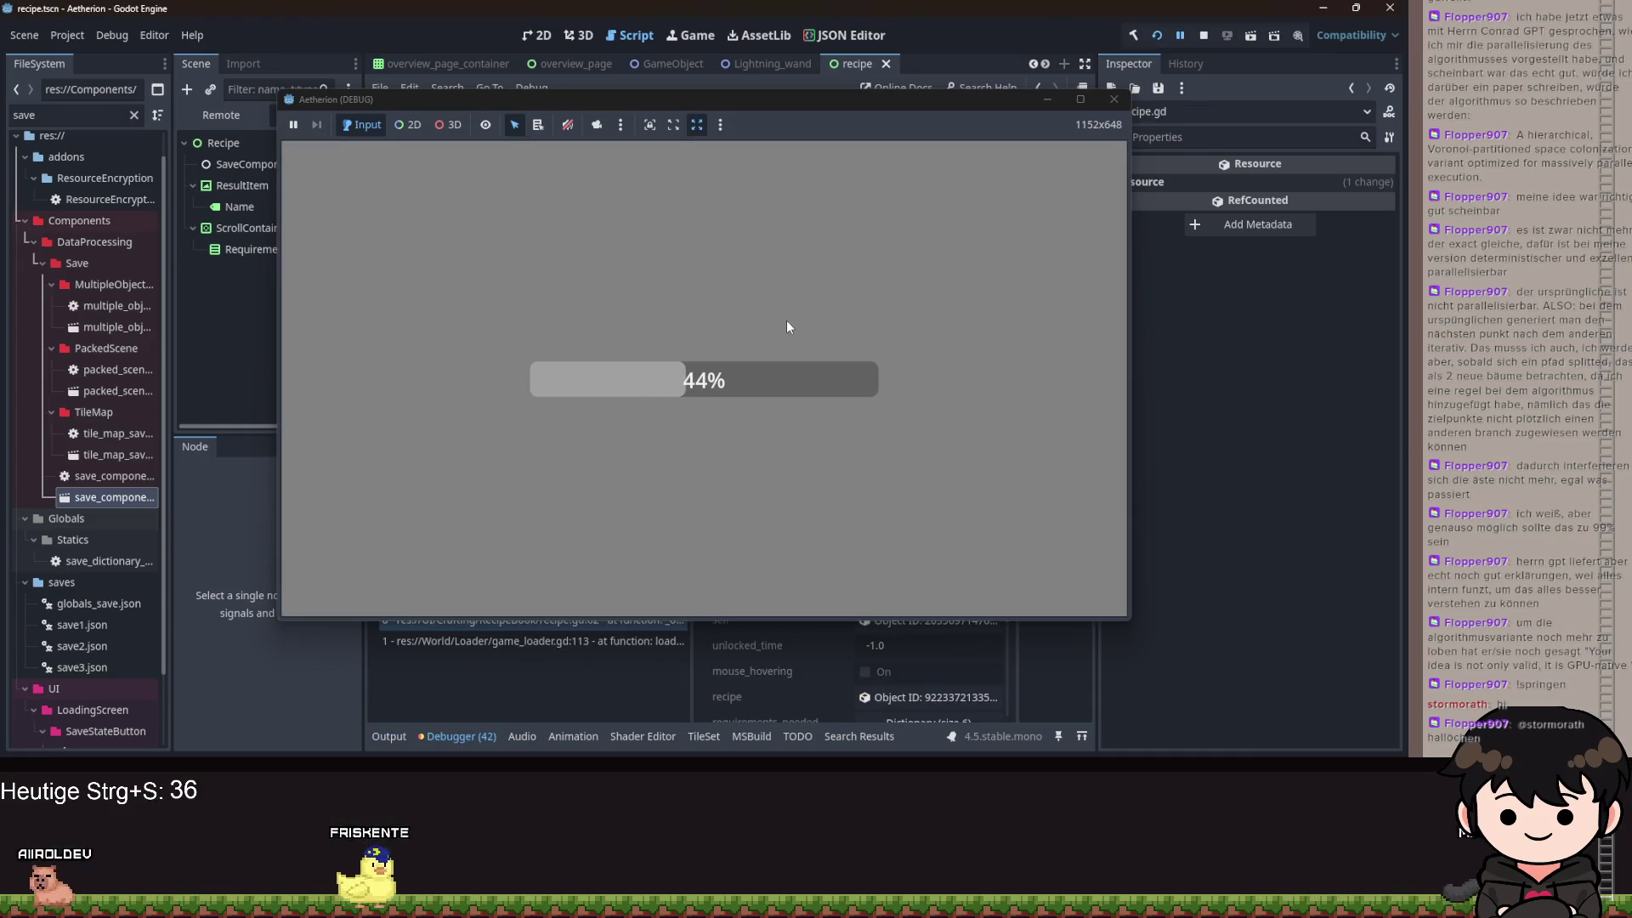
click(1048, 99)
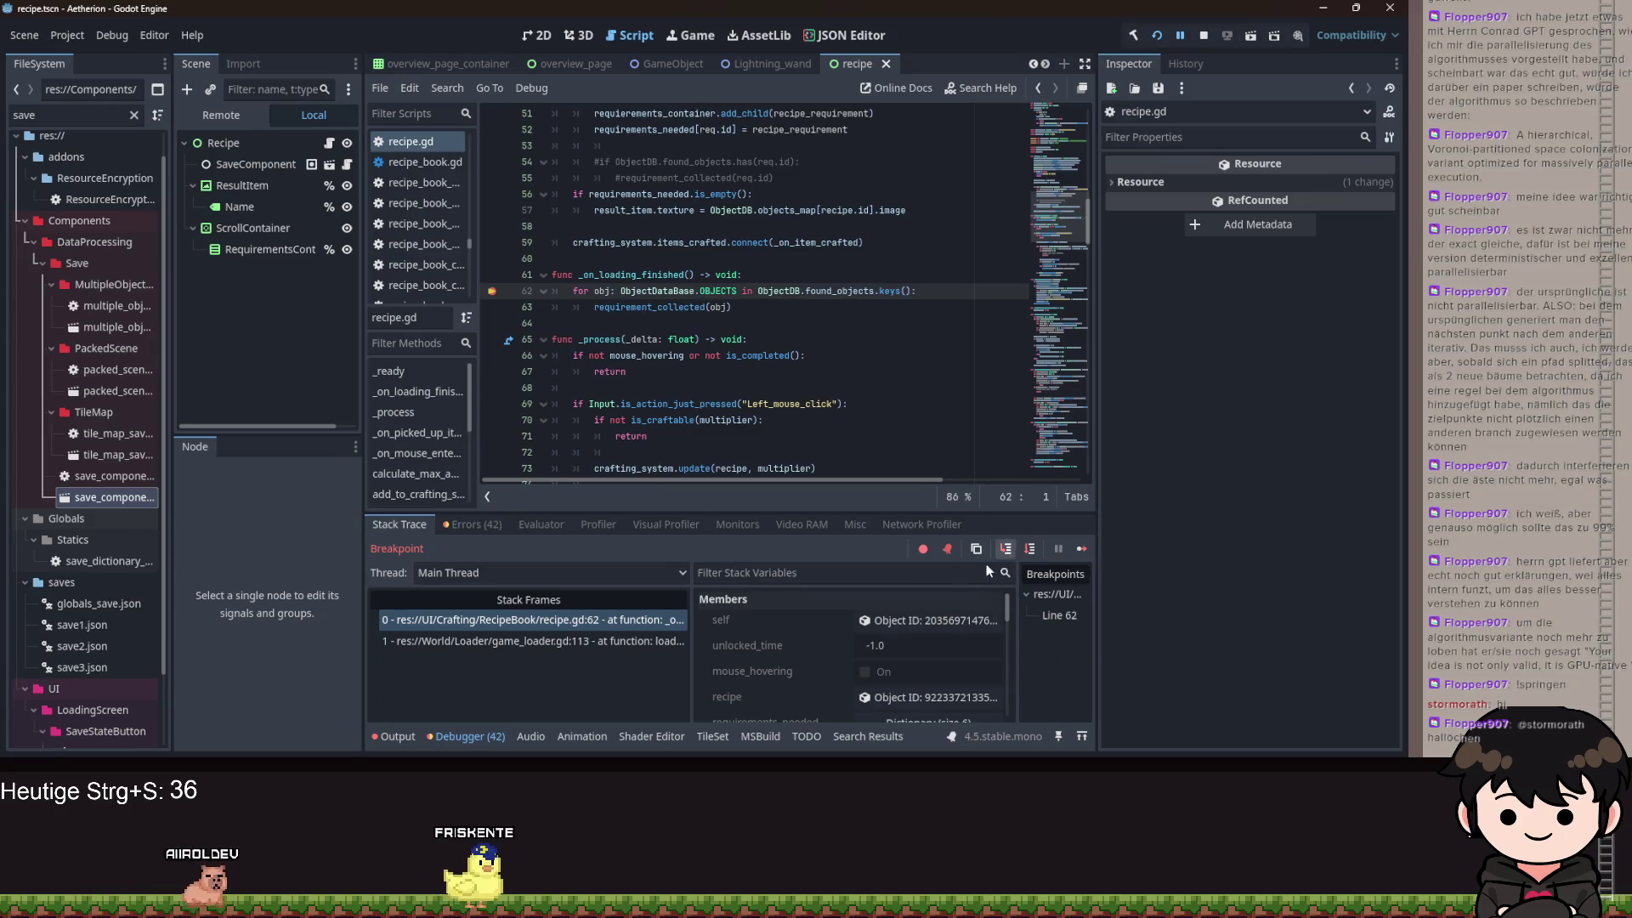
- Step execution forward twice from the line 62 breakpoint and select found_objects
scroll(935, 612, down, 3)
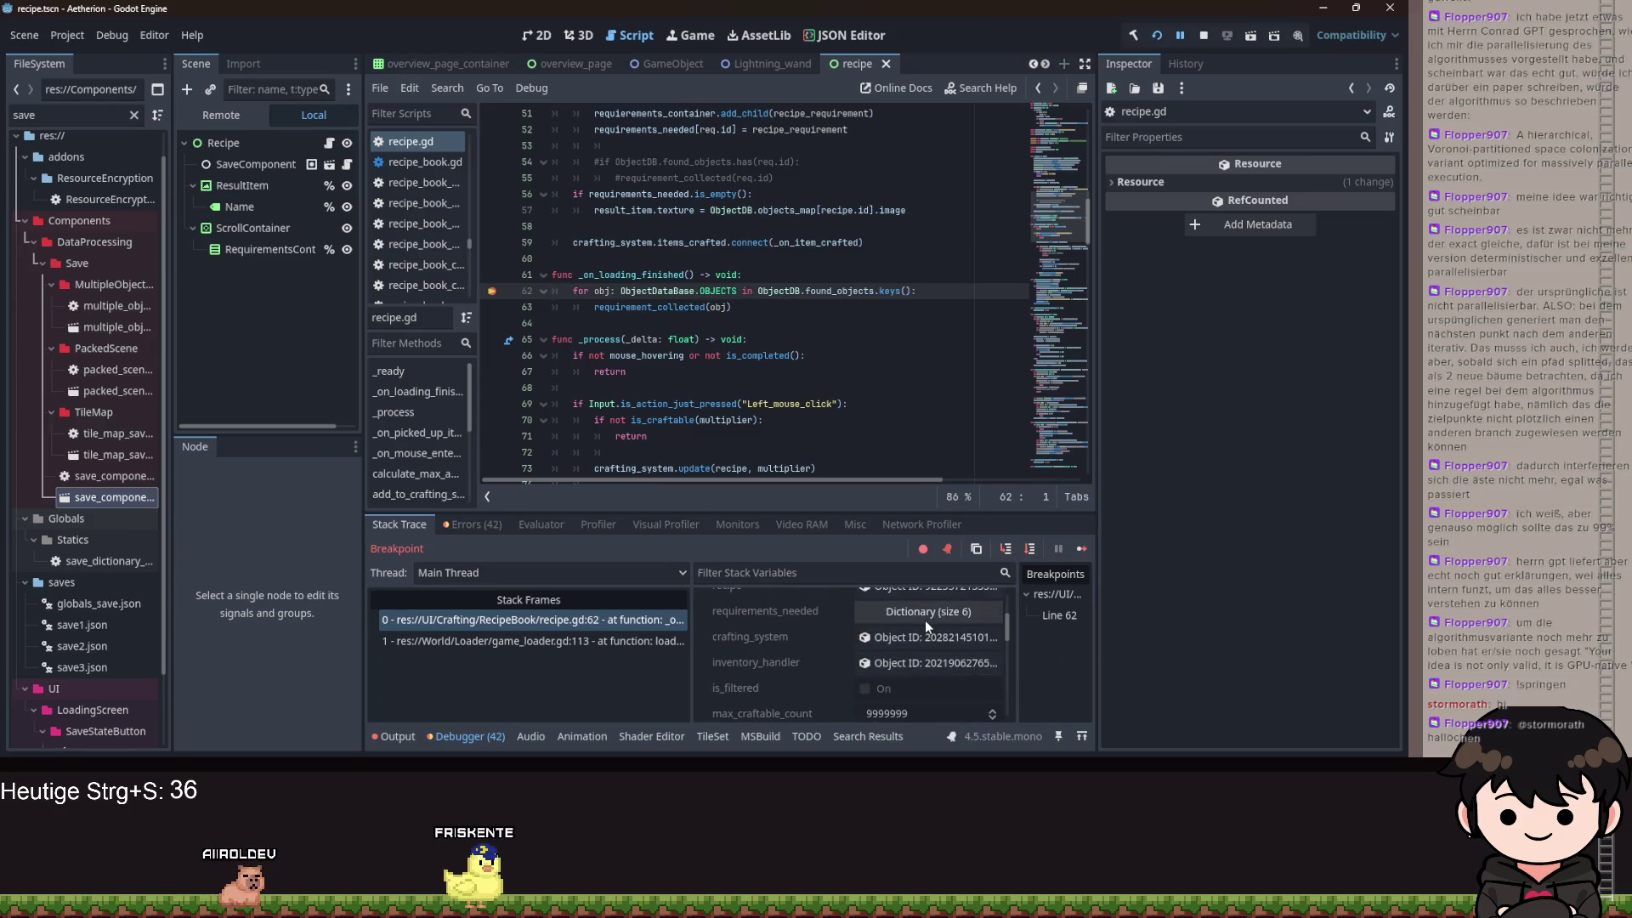
scroll(922, 646, up, 2)
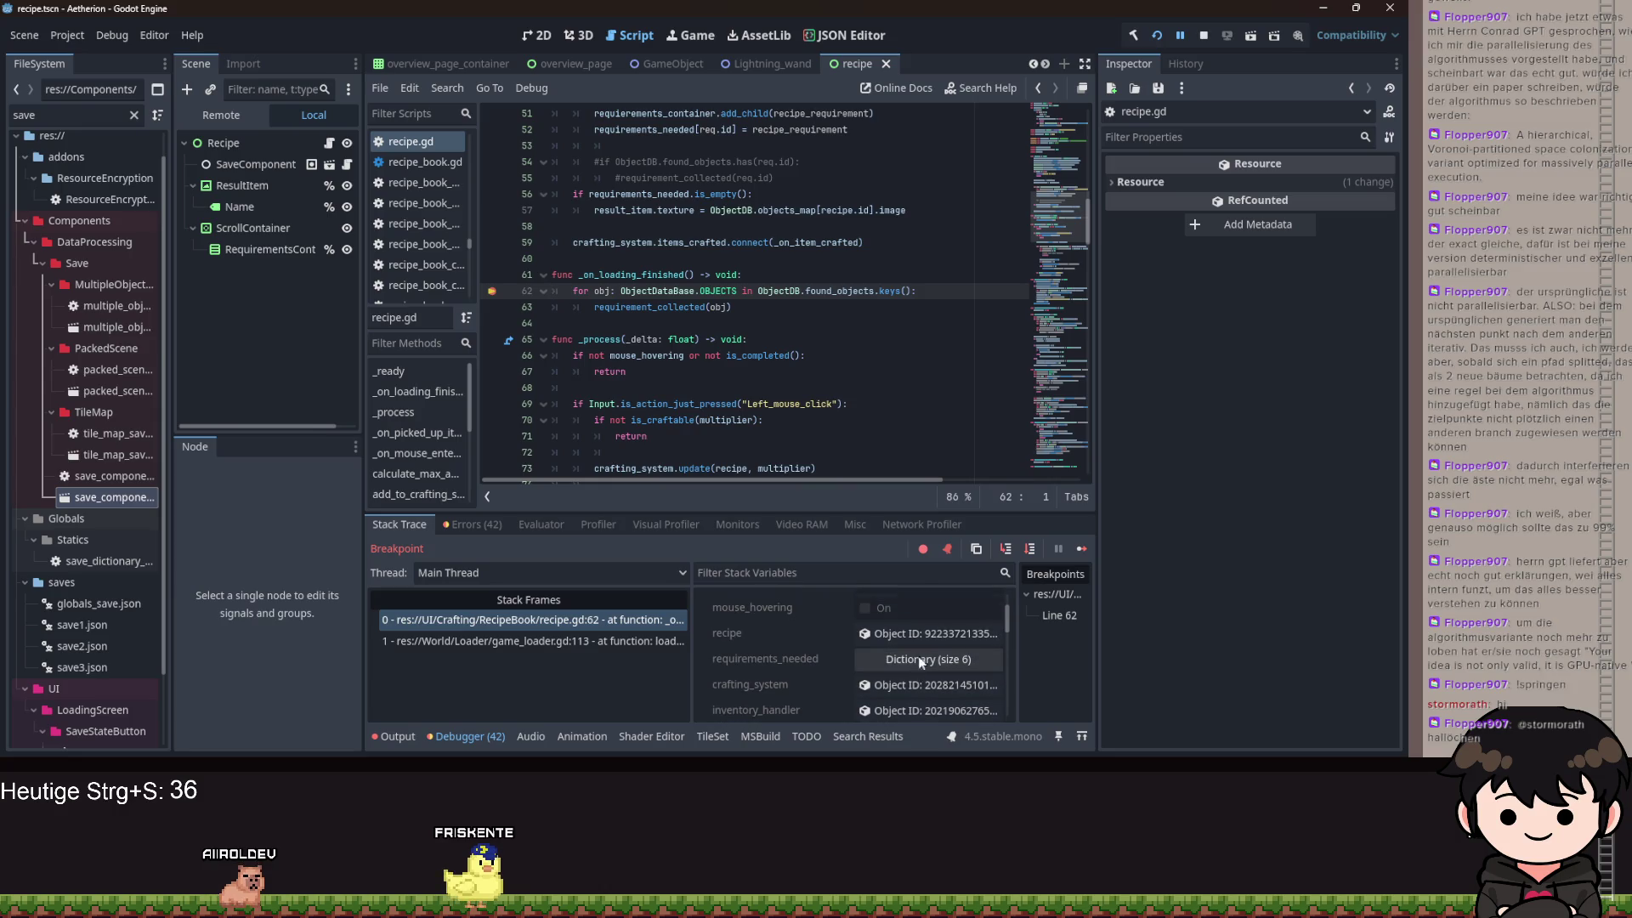
click(1031, 548)
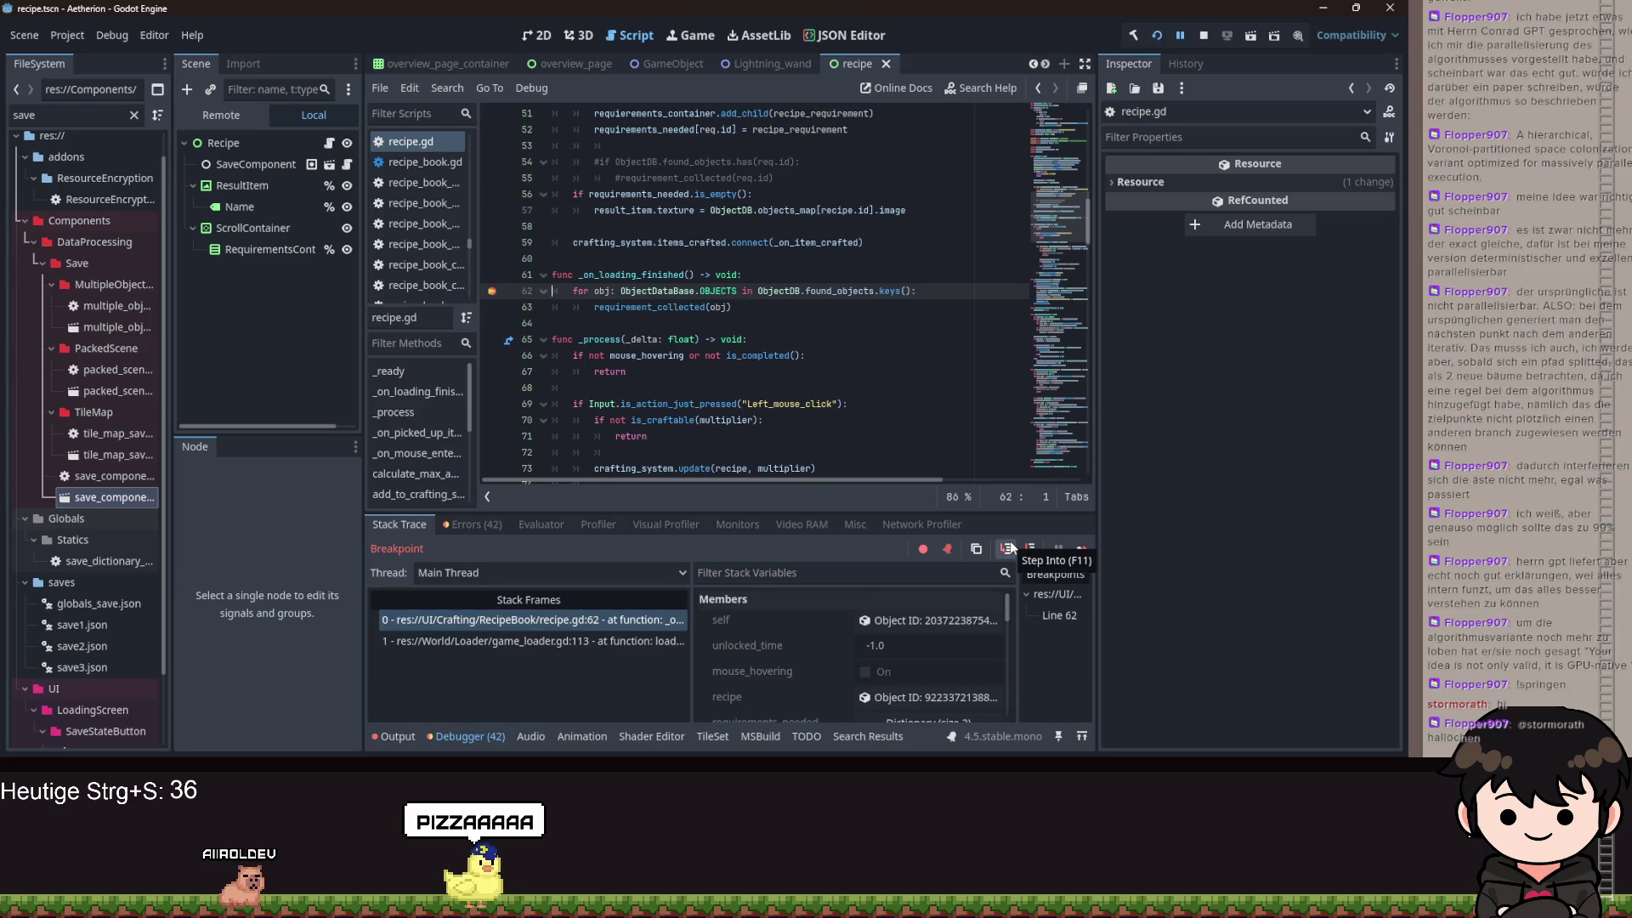
click(1009, 548)
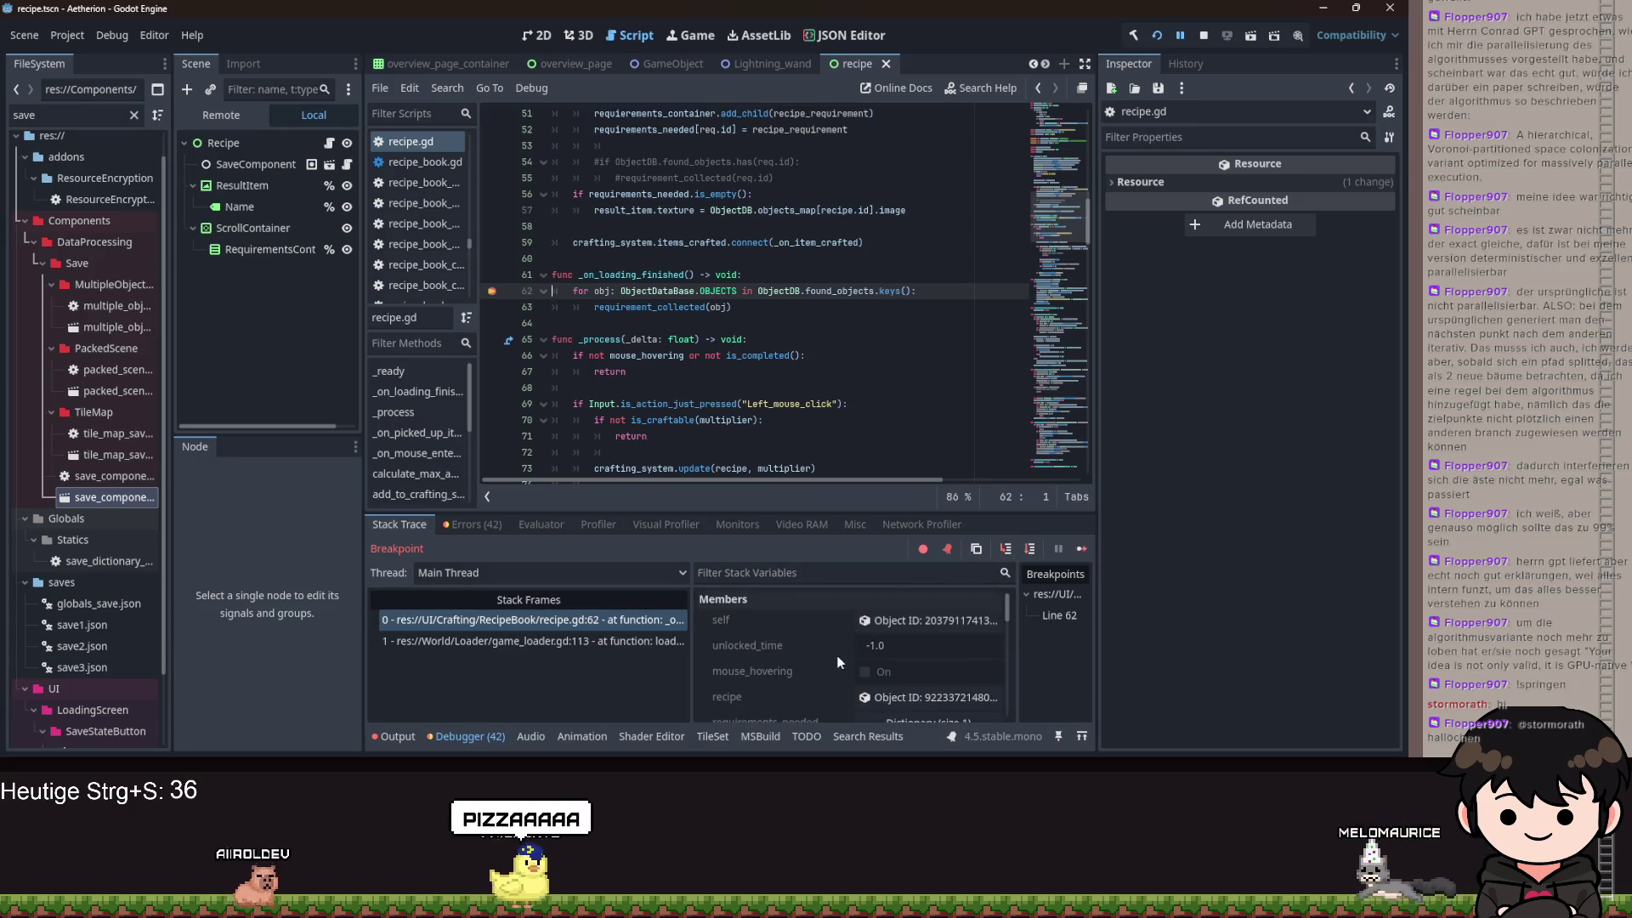
double_click(839, 290)
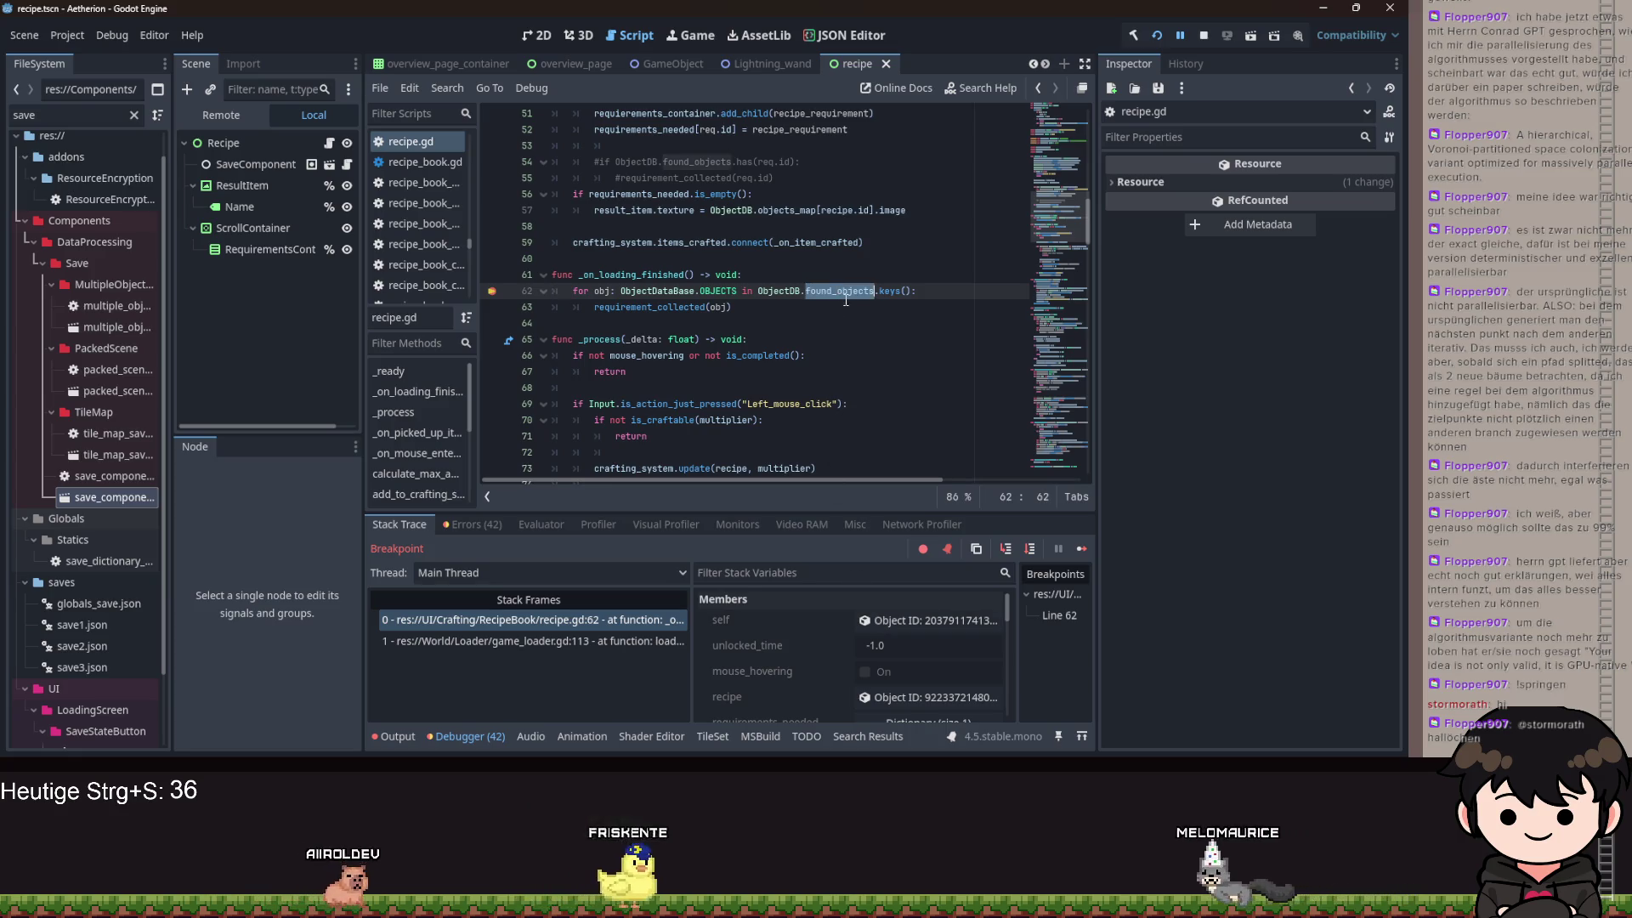
- Inspect ObjectDB's empty Found Objects dictionary, then resume the game with Continue (F12)
scroll(874, 655, down, 3)
scroll(876, 667, down, 5)
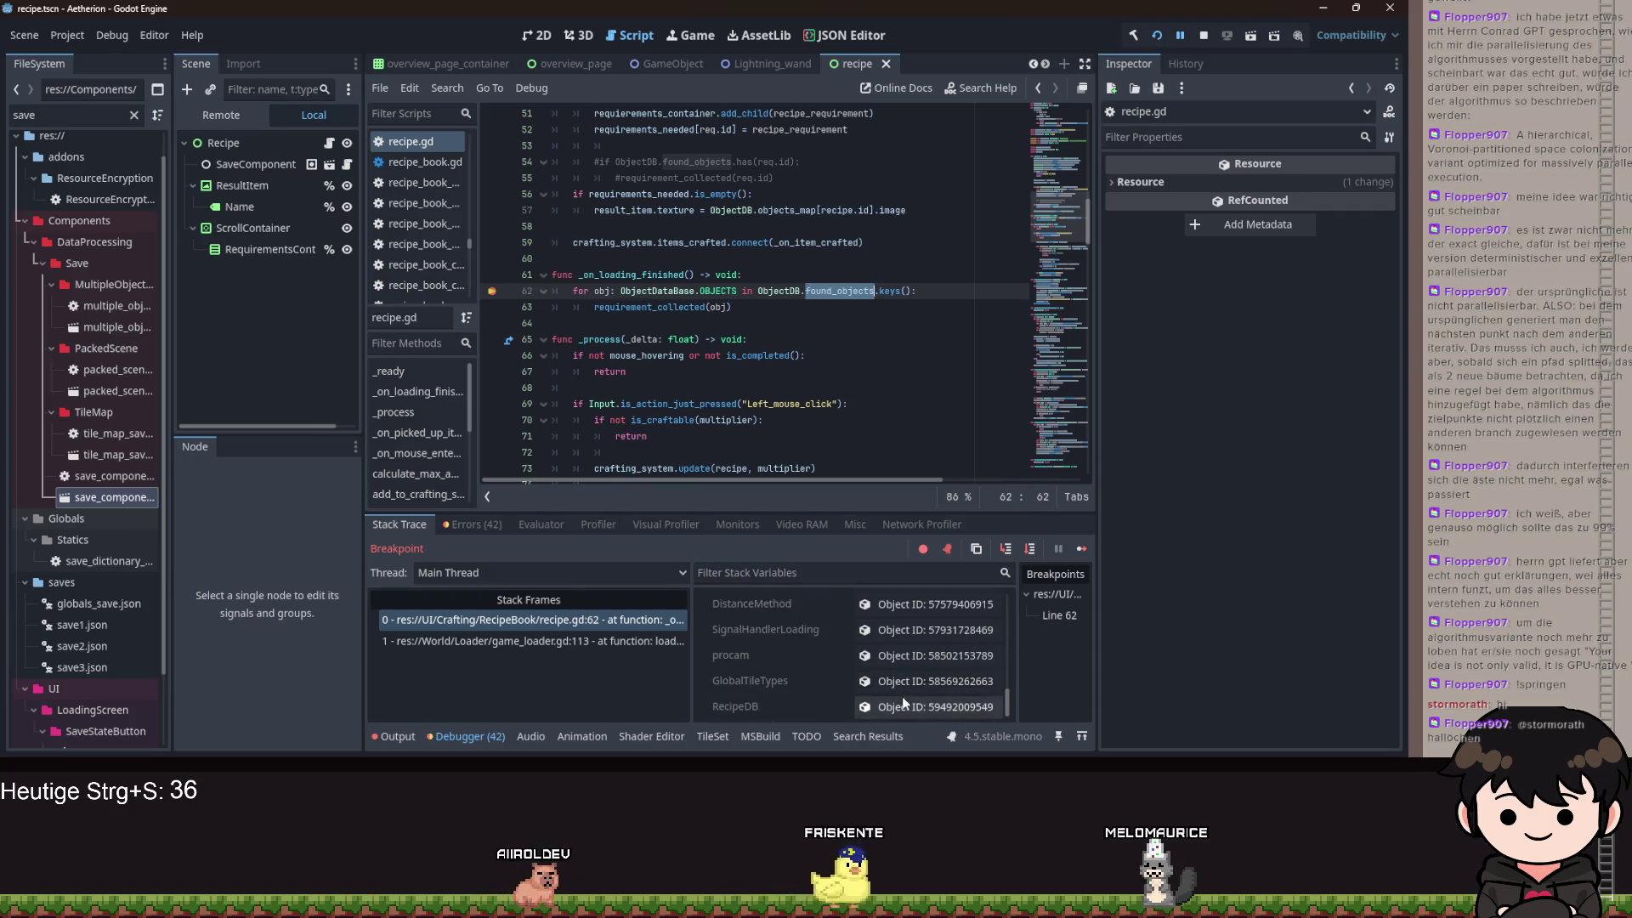
scroll(894, 667, up, 2)
click(903, 609)
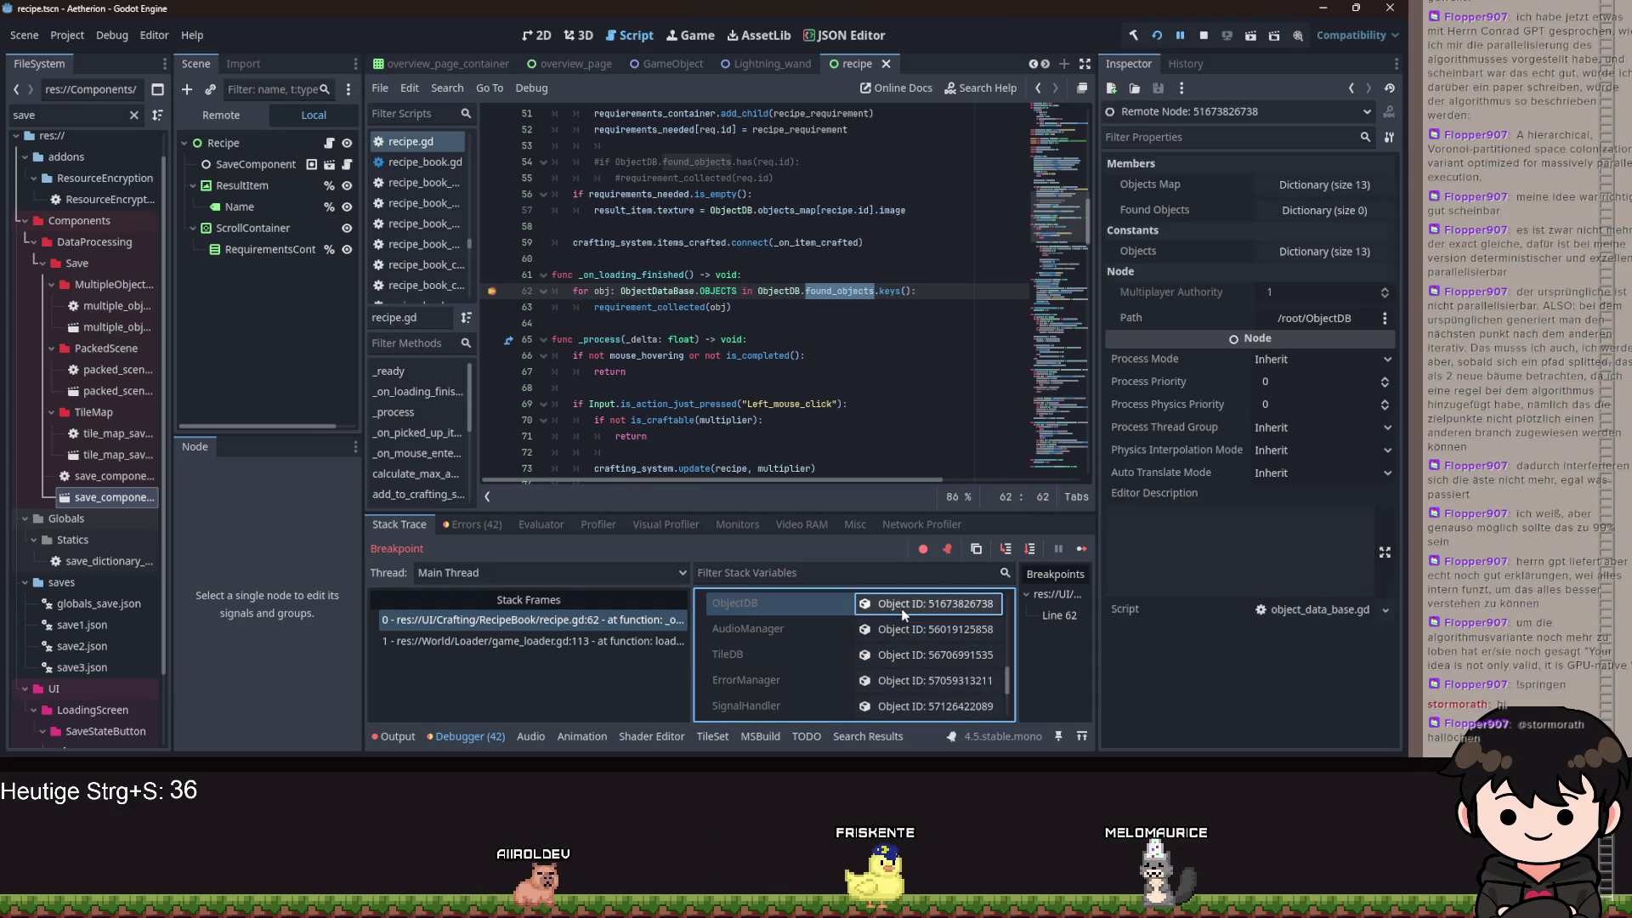
click(1295, 218)
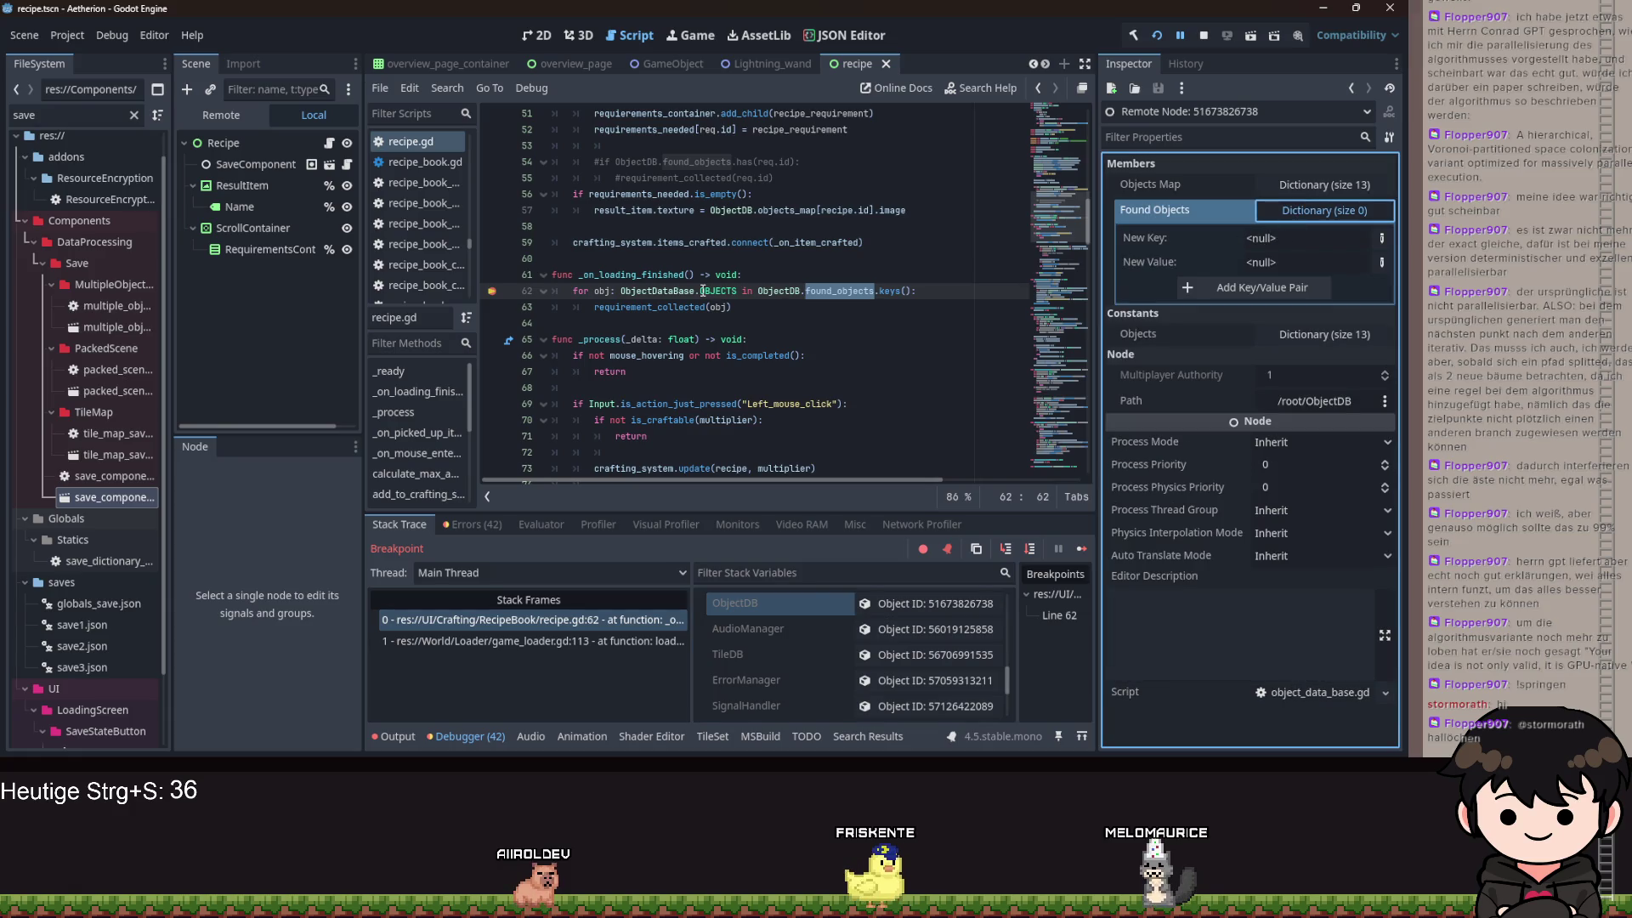
click(1181, 34)
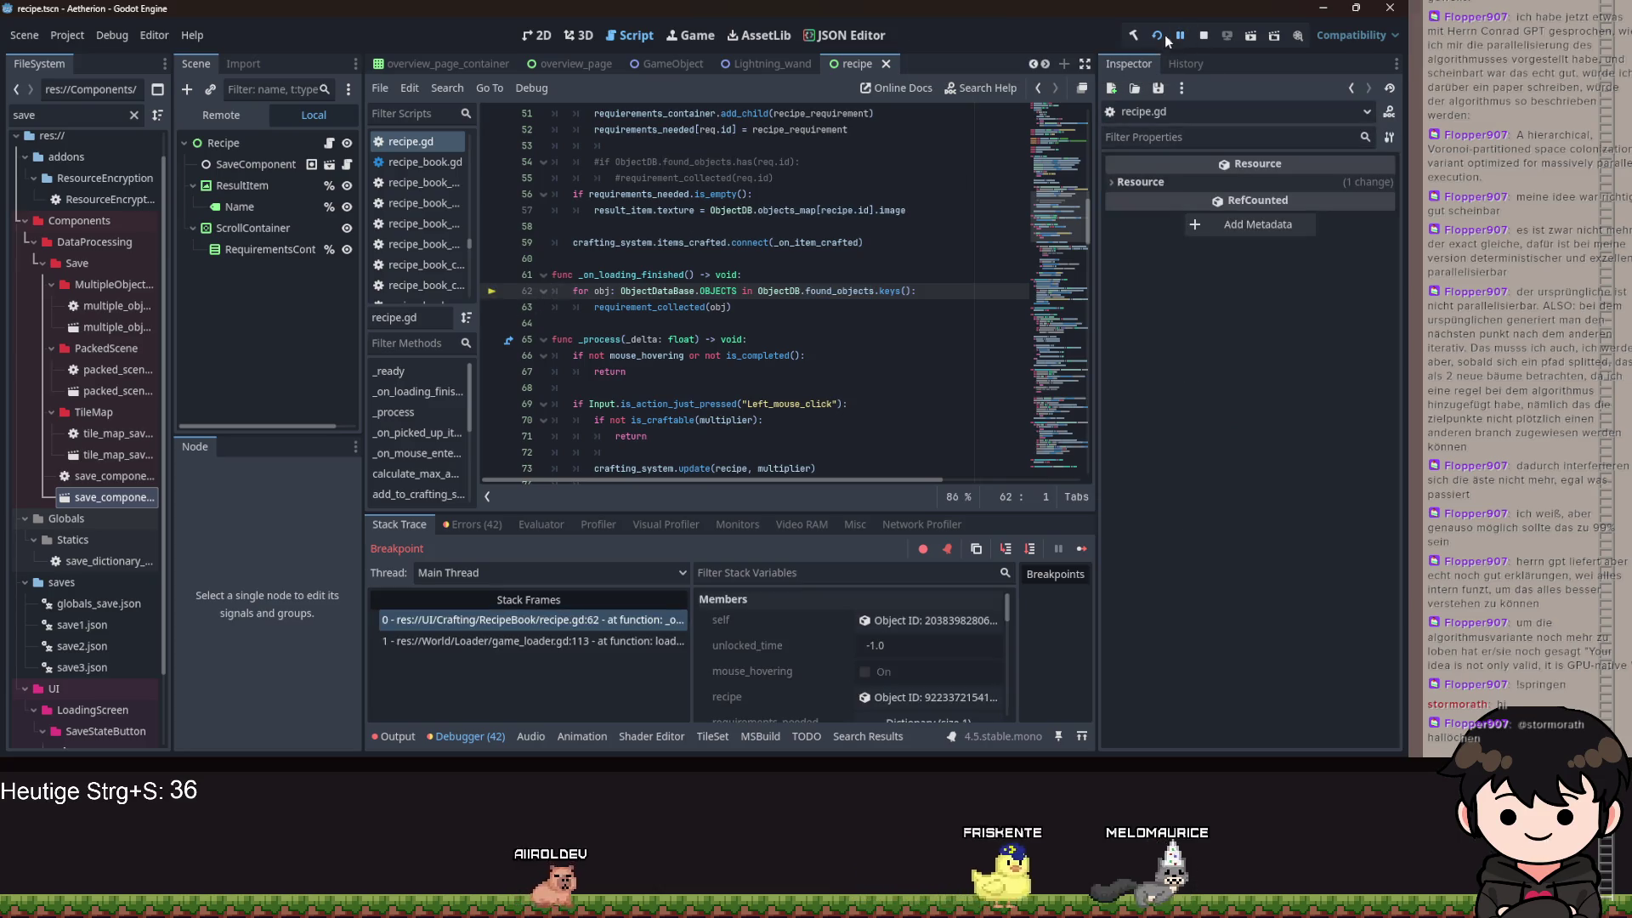
key(F12)
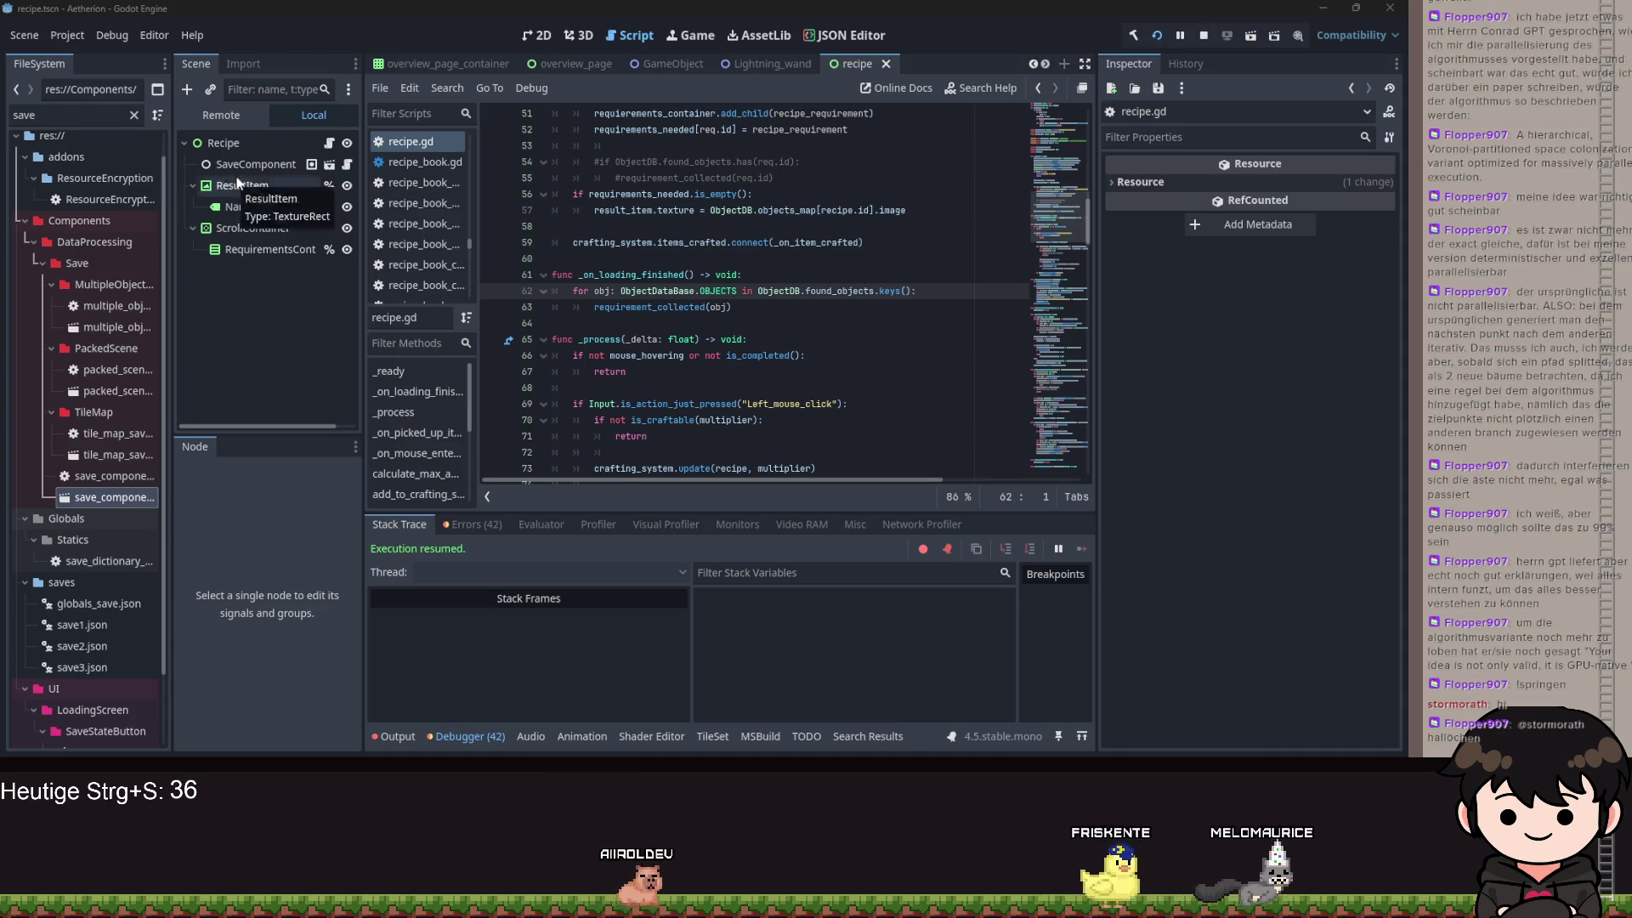
- Inspect ObjectDB's Found Objects and SaveComponent's Data array in the live Remote scene tree
click(218, 119)
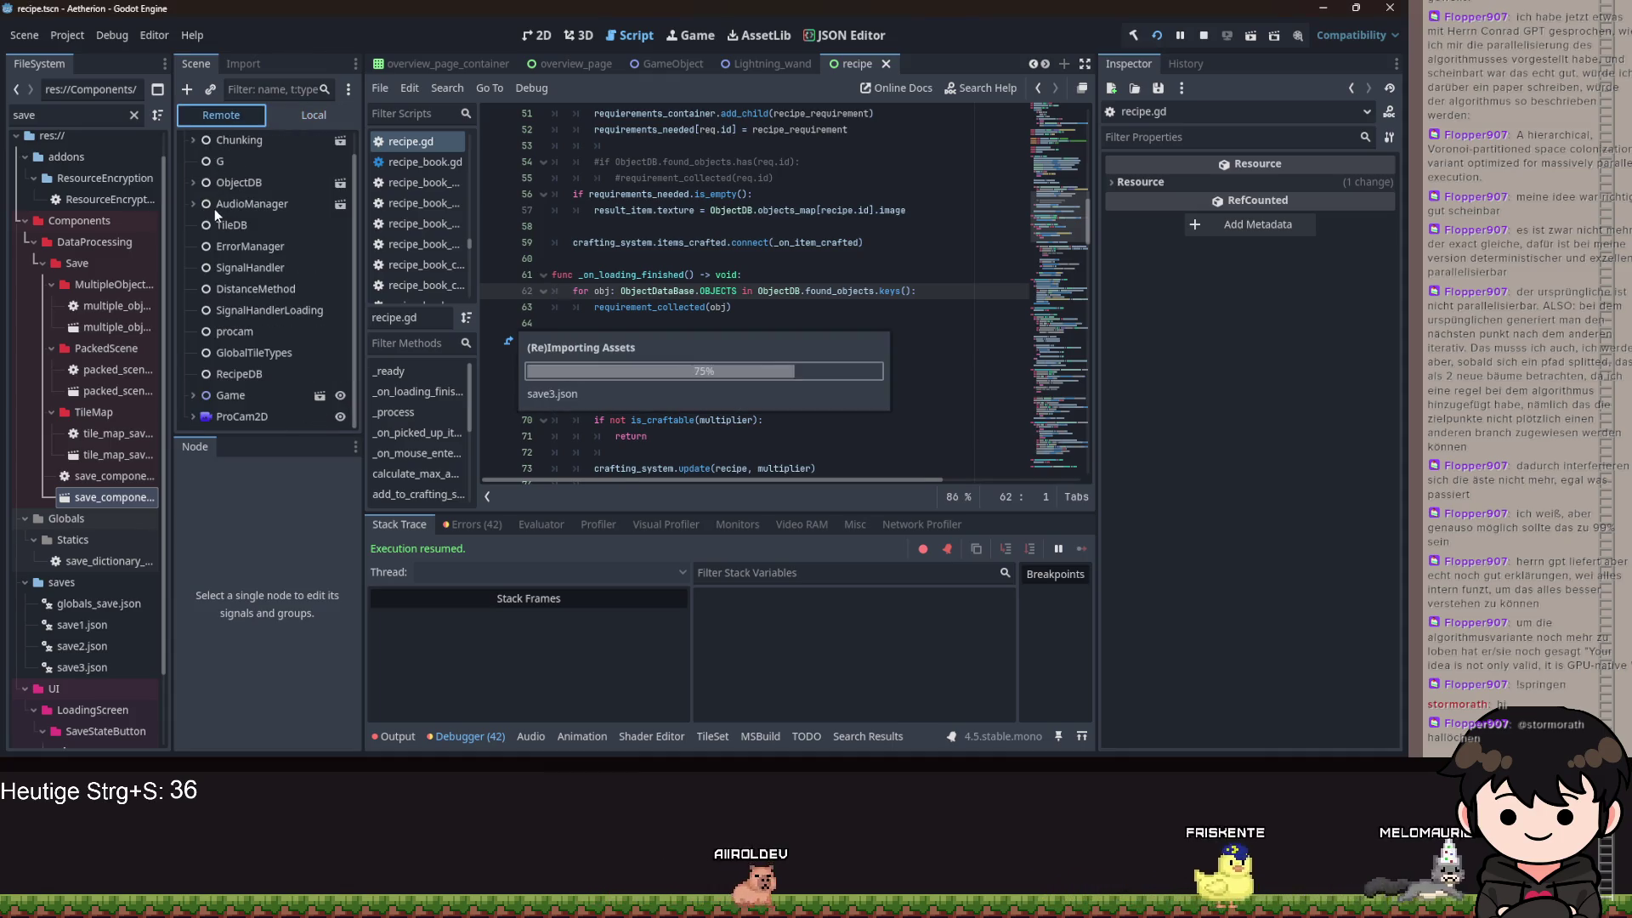
click(194, 208)
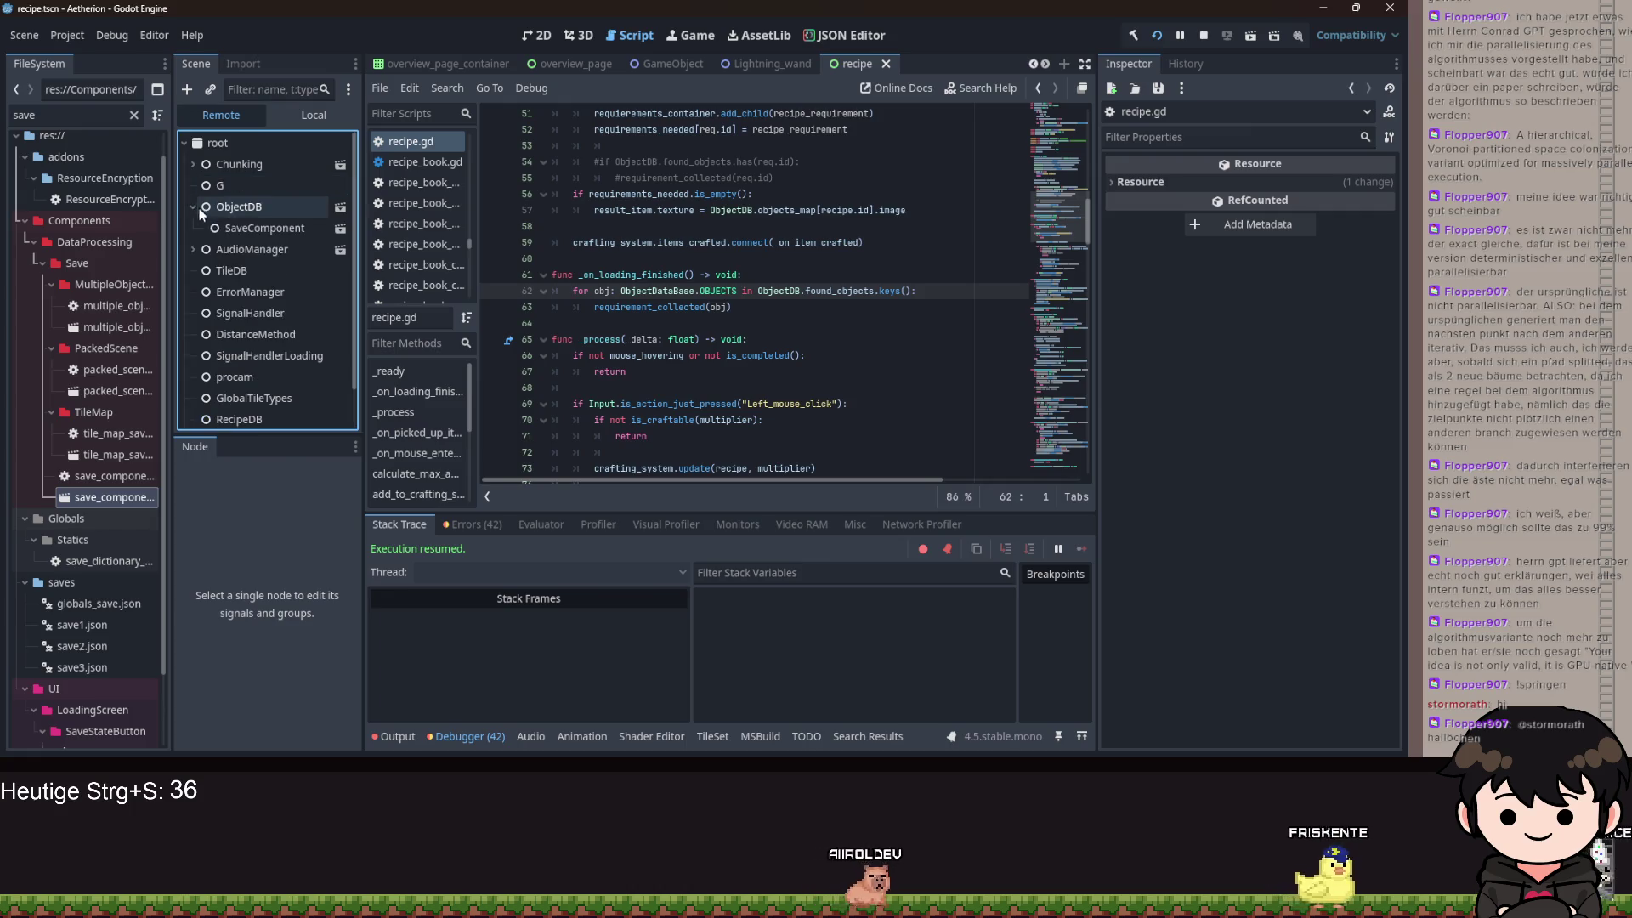
click(229, 206)
click(1341, 210)
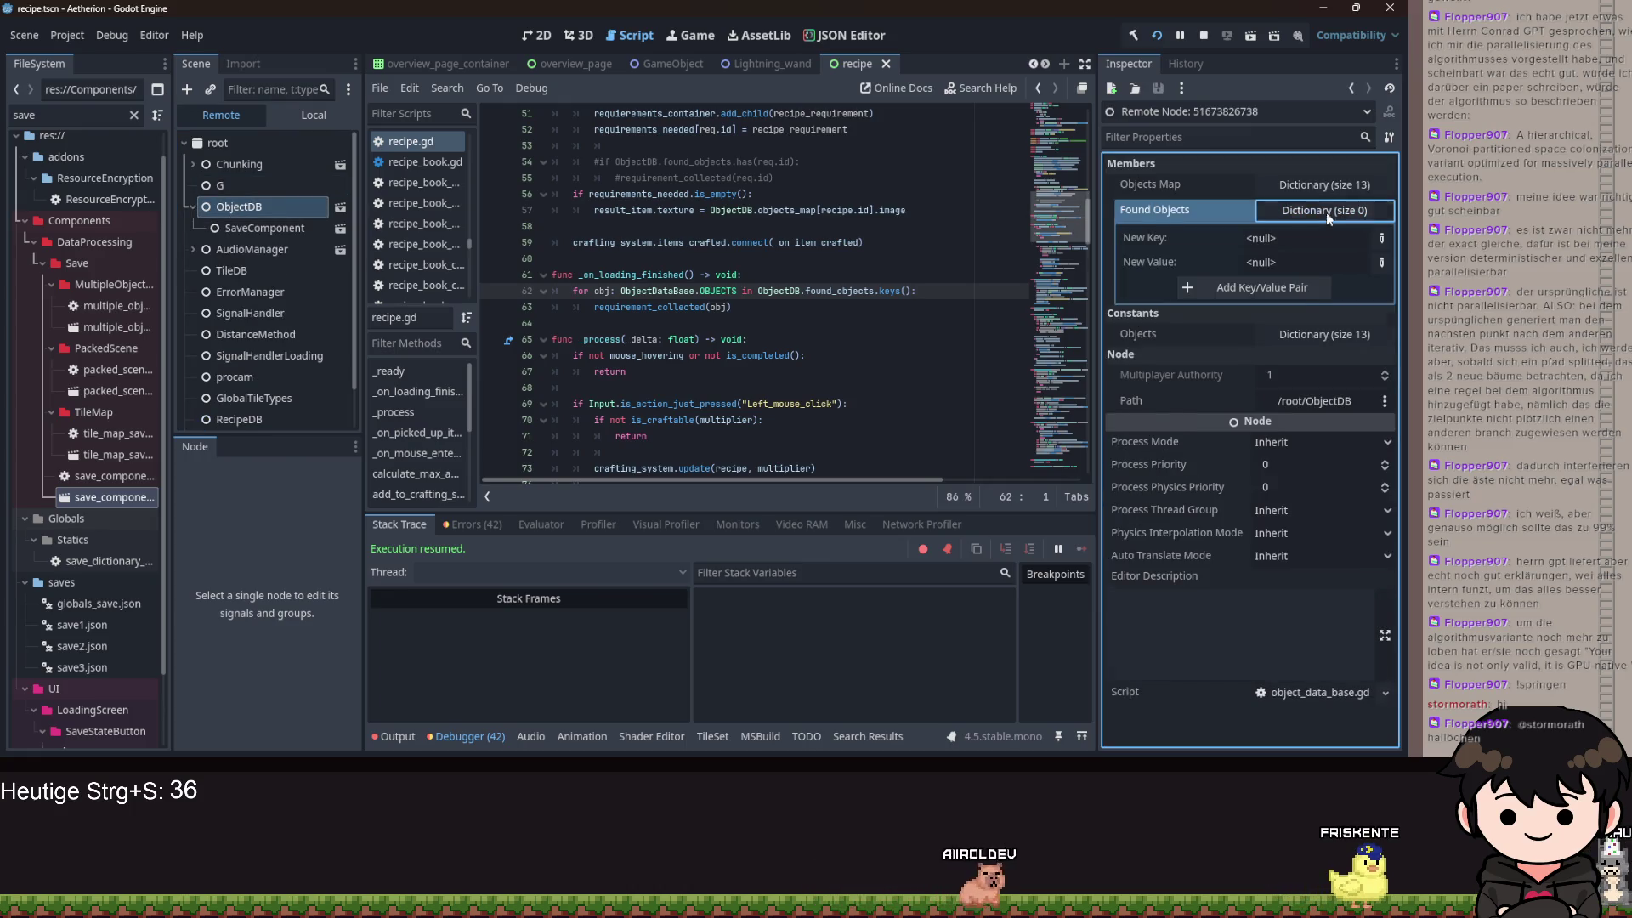
click(323, 228)
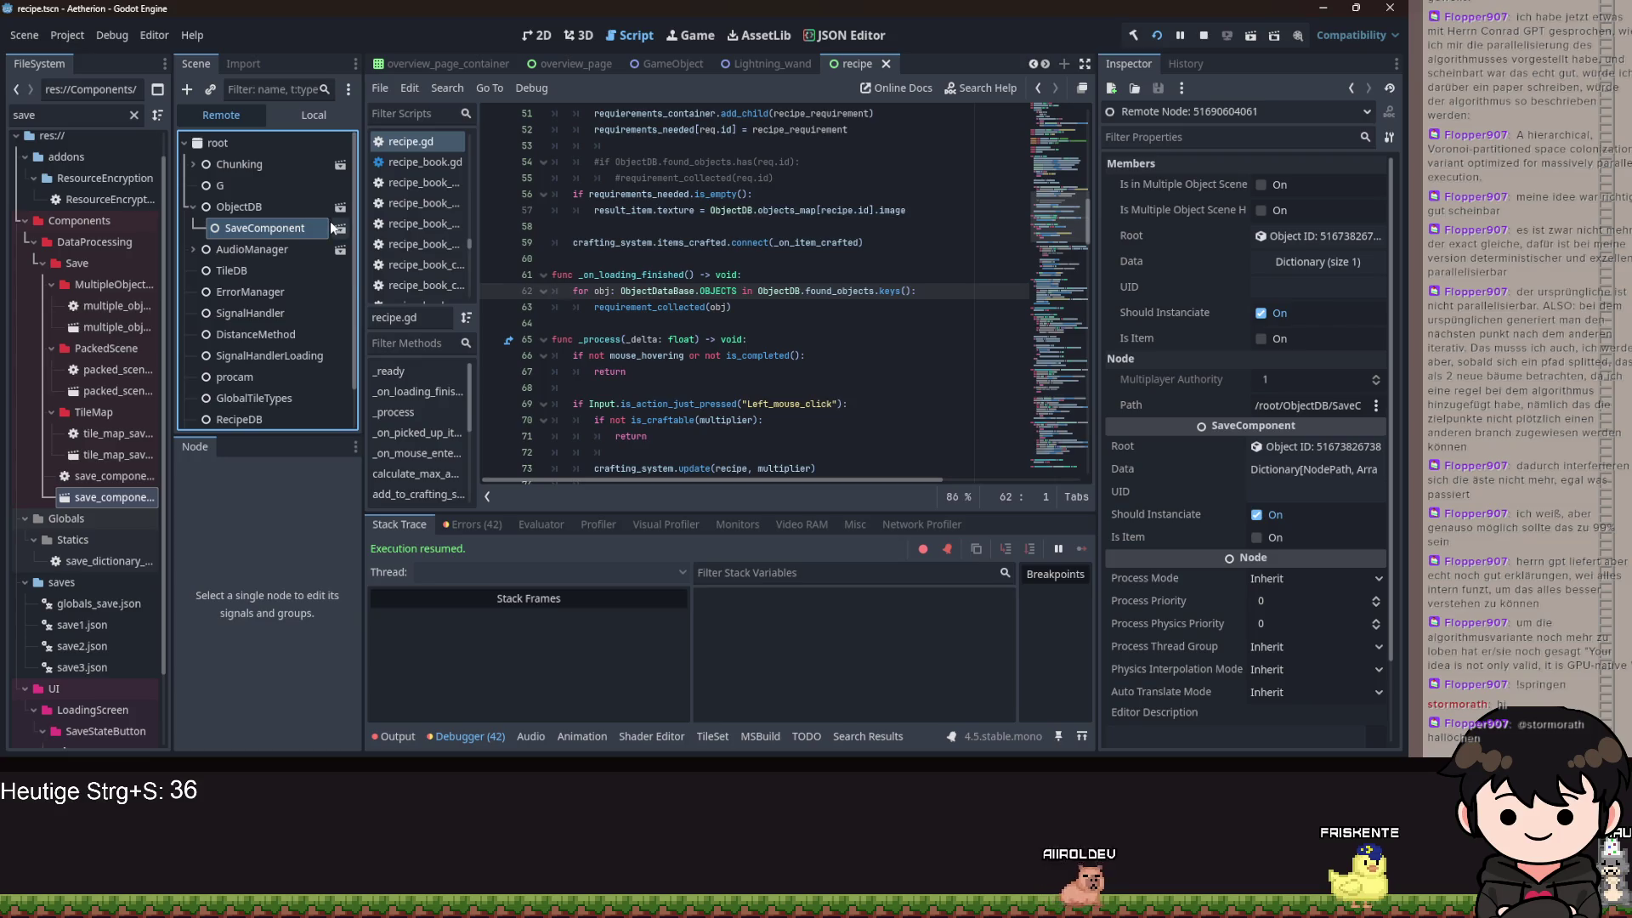
click(1277, 261)
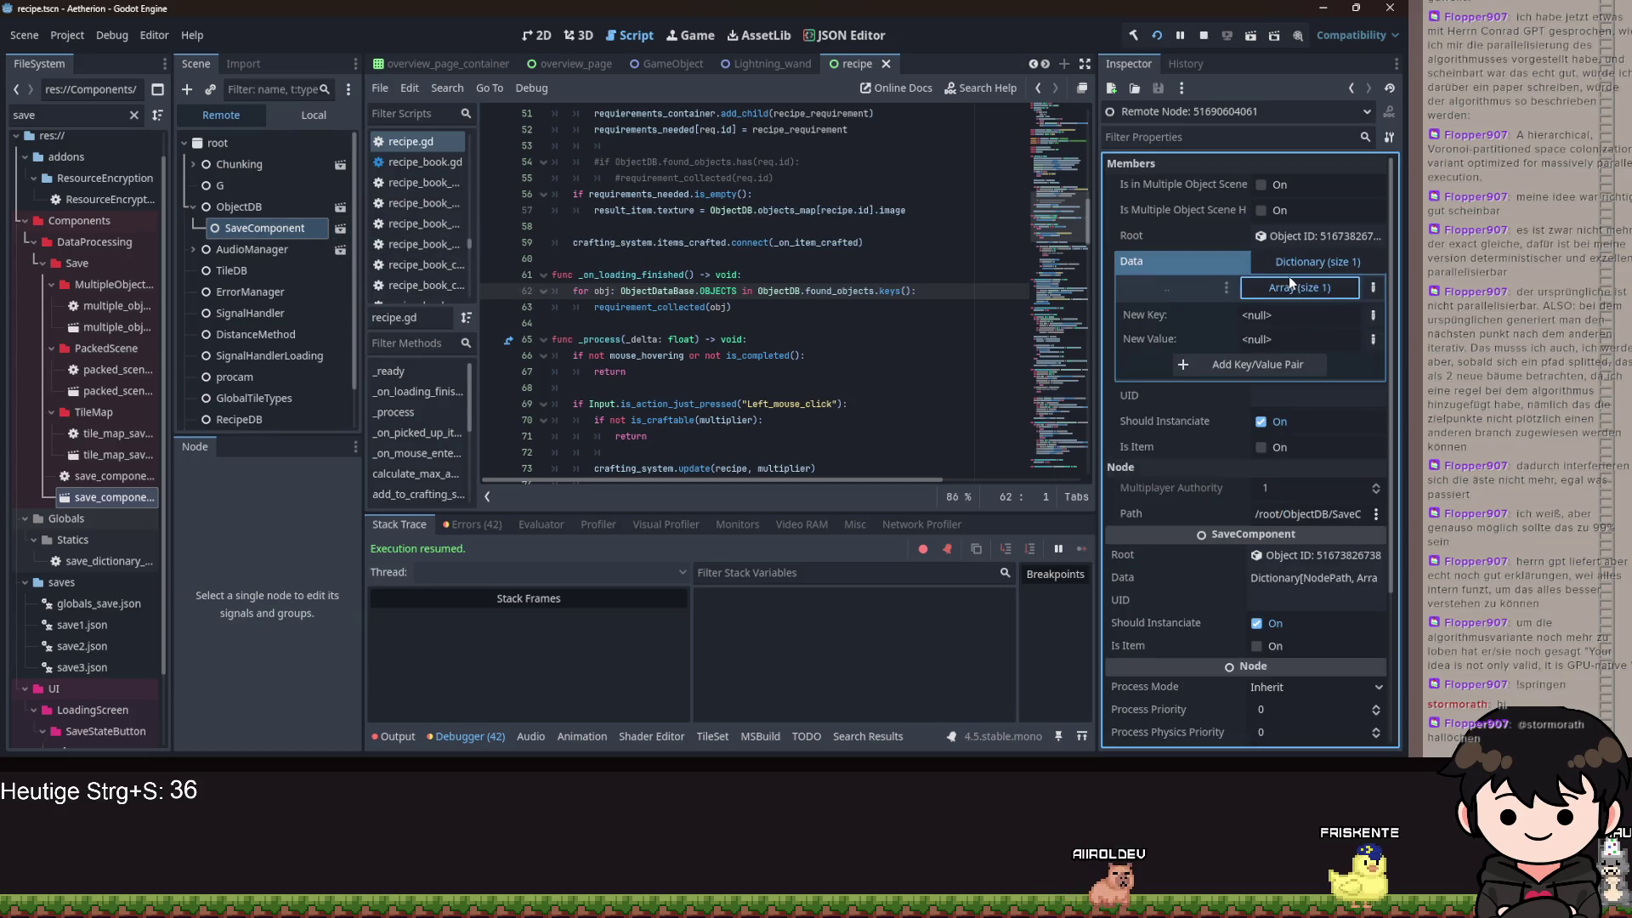
click(1290, 285)
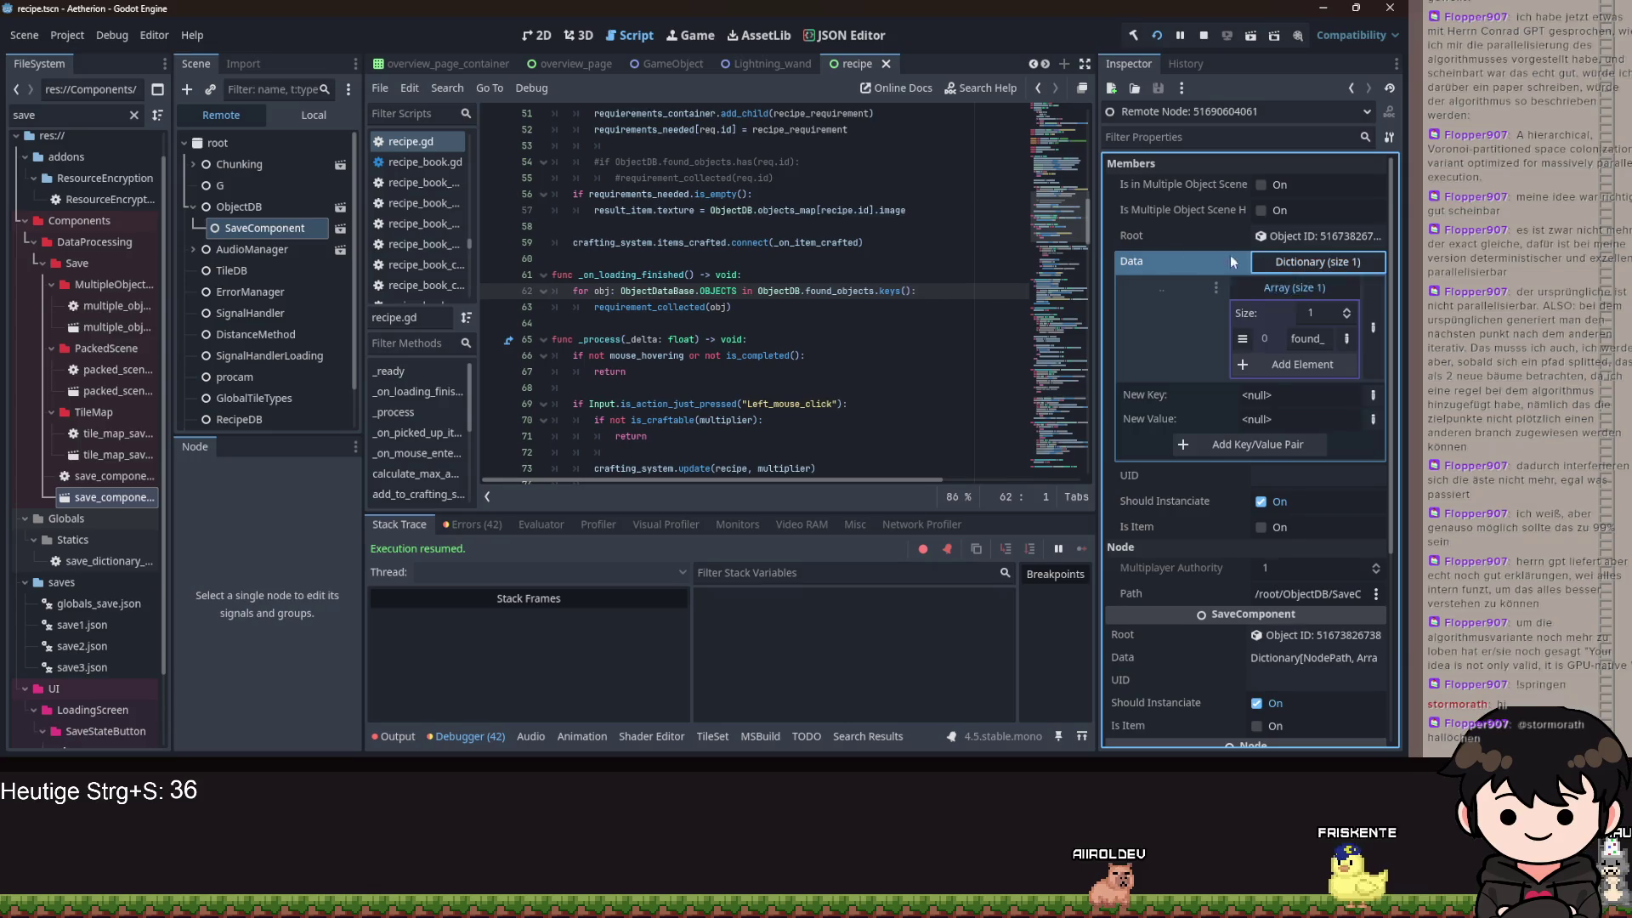
click(229, 207)
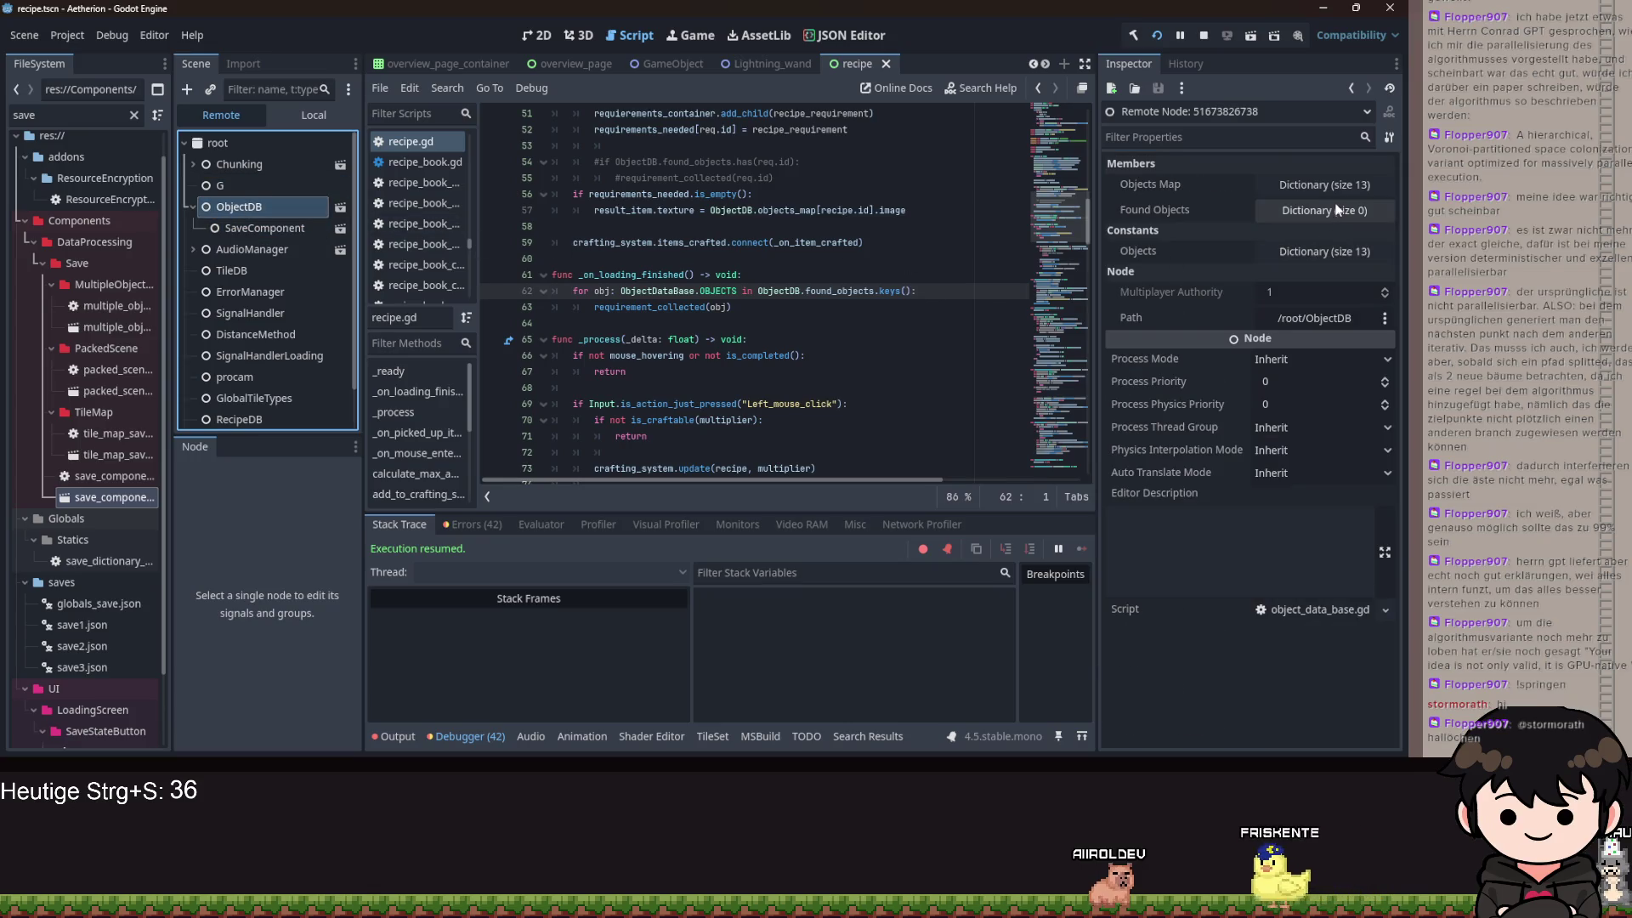
click(1336, 210)
click(1338, 211)
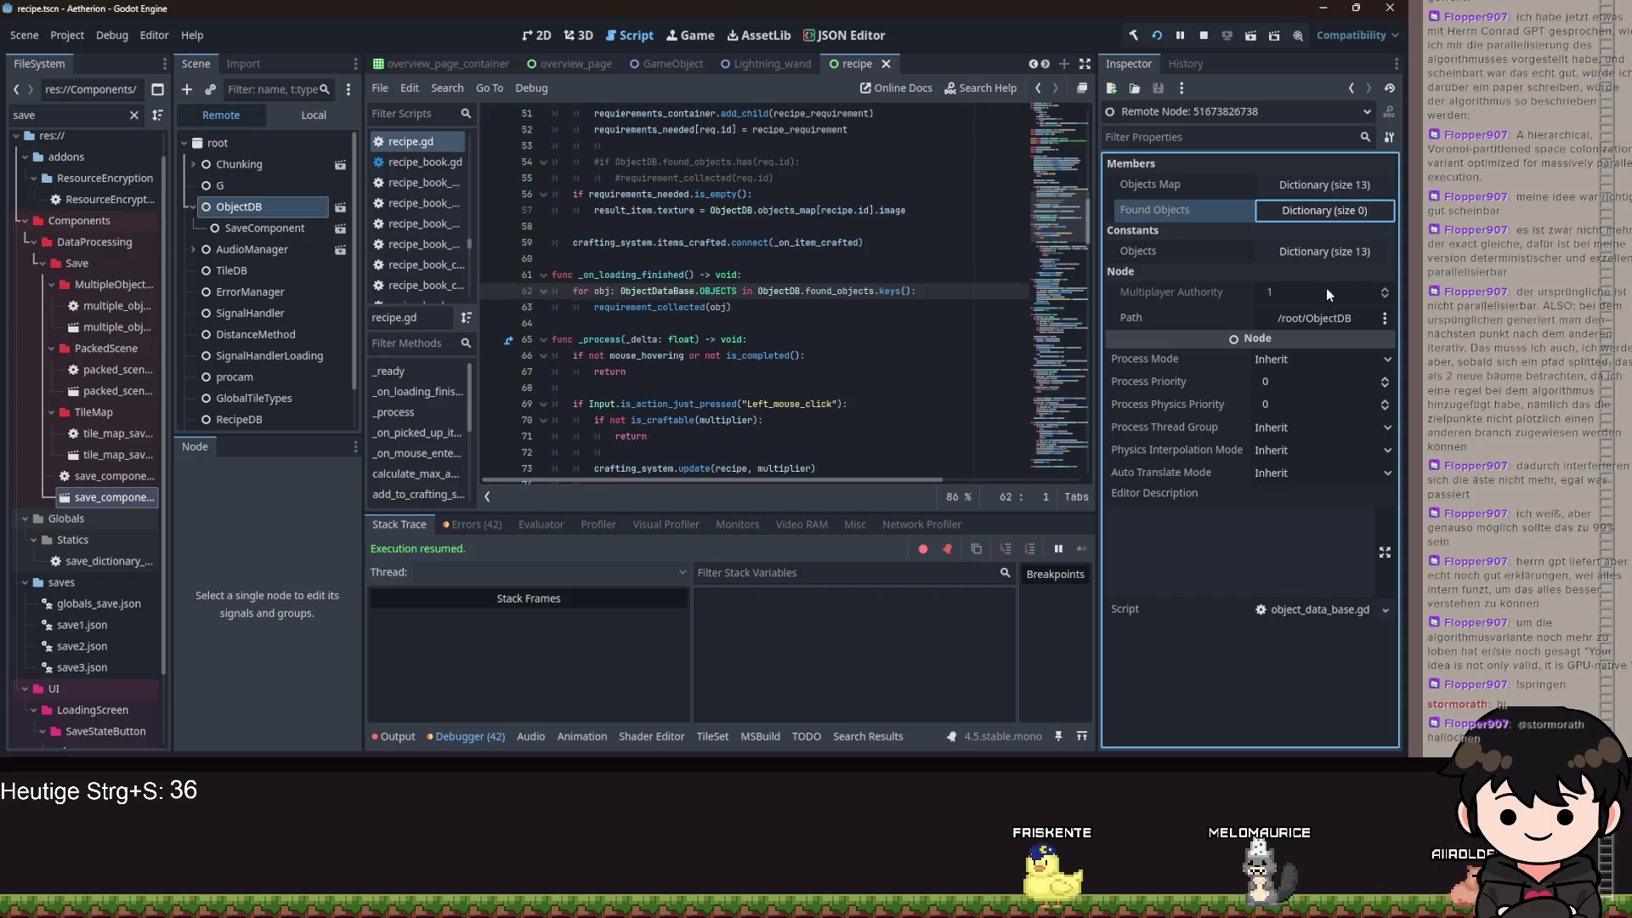
- Recheck SaveComponent's Data and ObjectDB's Found Objects, then open object_data_base.tscn with its script
click(786, 309)
click(286, 226)
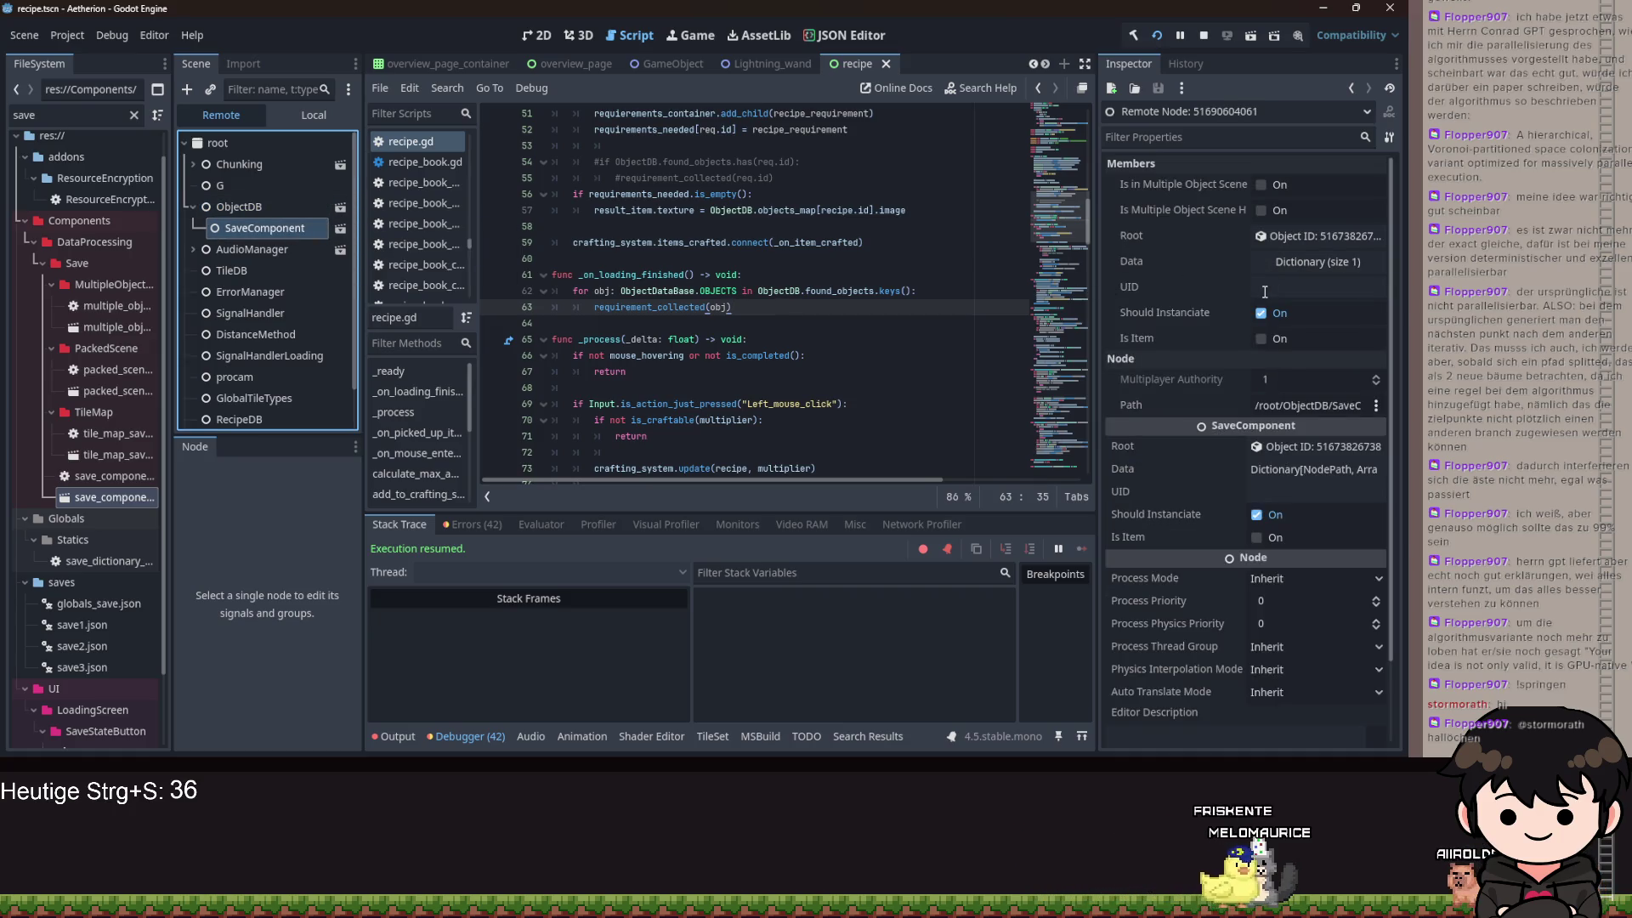
click(1281, 264)
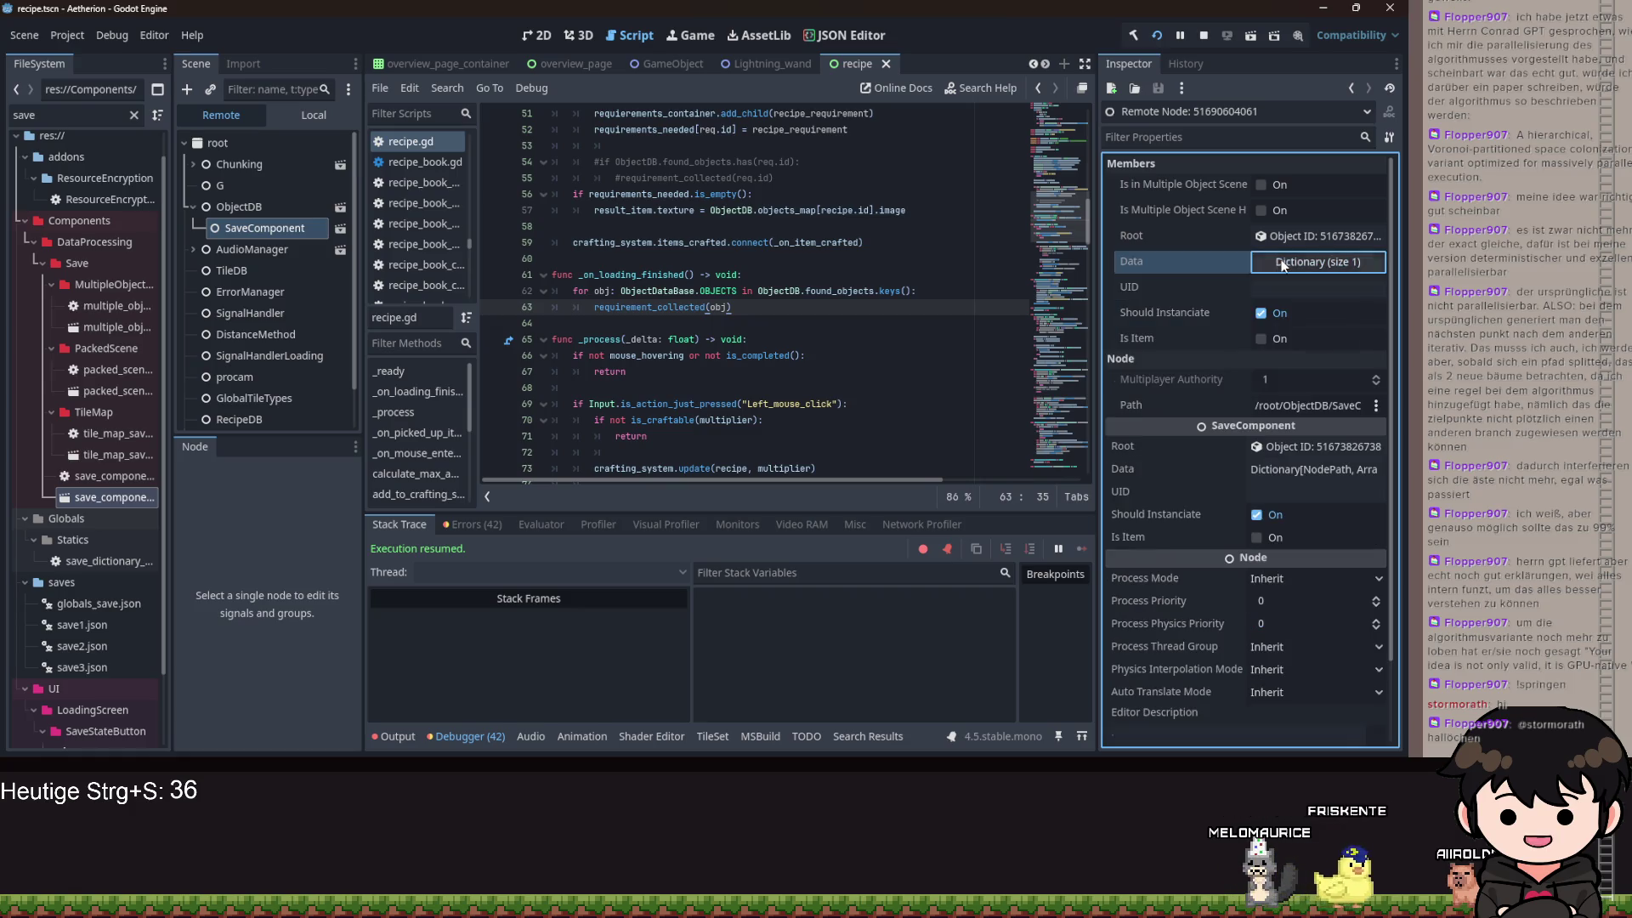
click(249, 215)
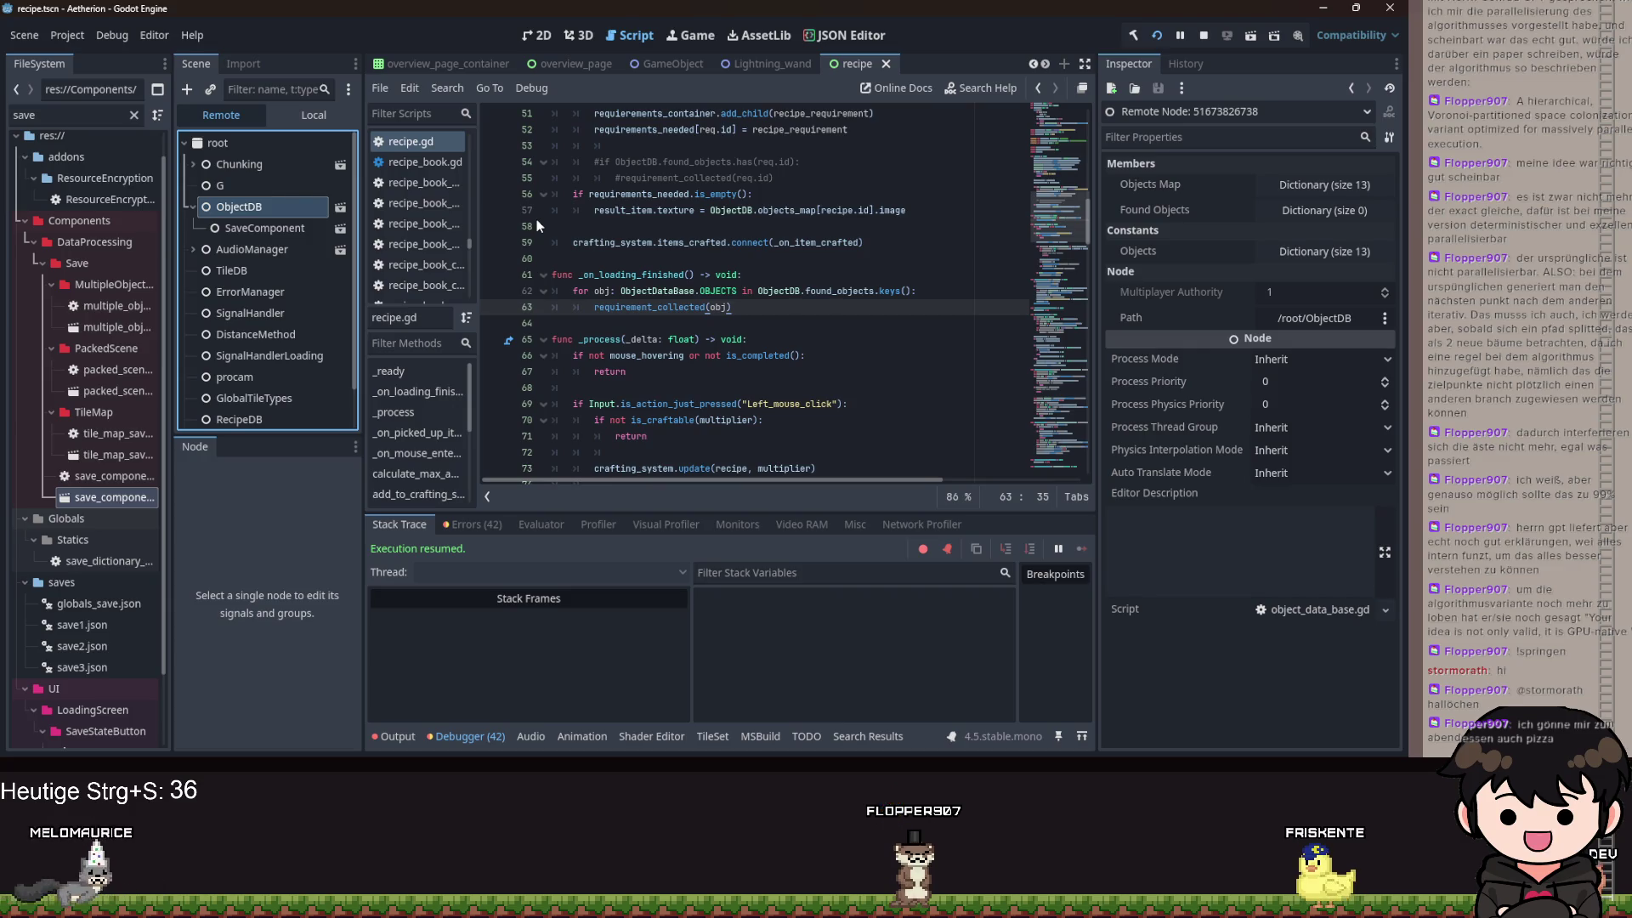
click(1292, 213)
click(1292, 211)
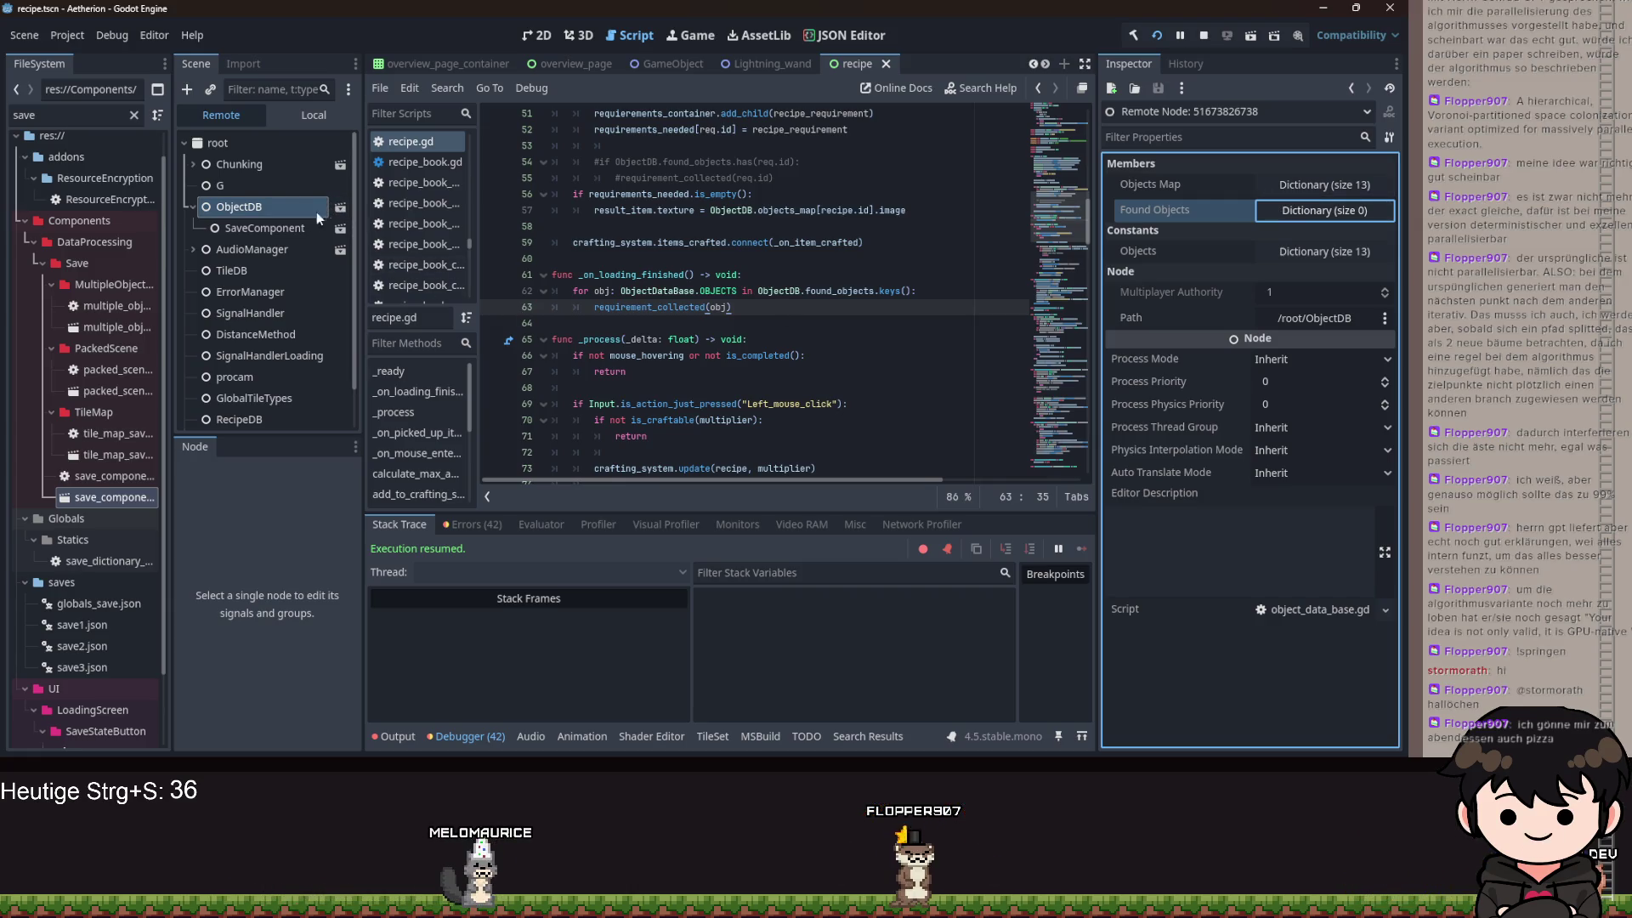
click(302, 227)
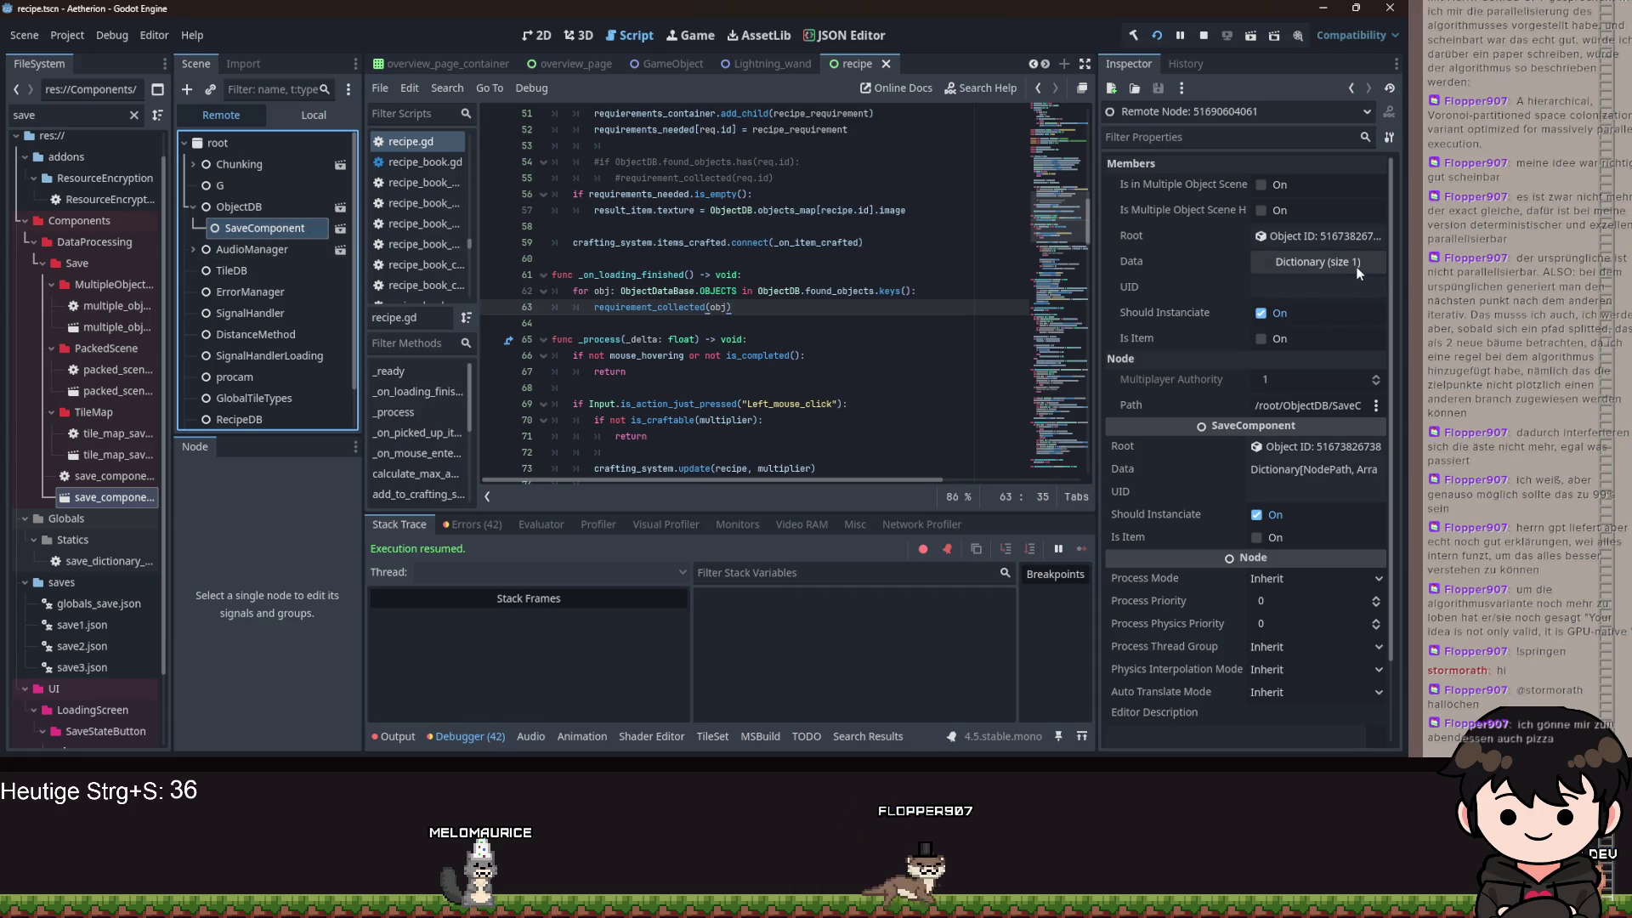
click(1317, 262)
click(1296, 288)
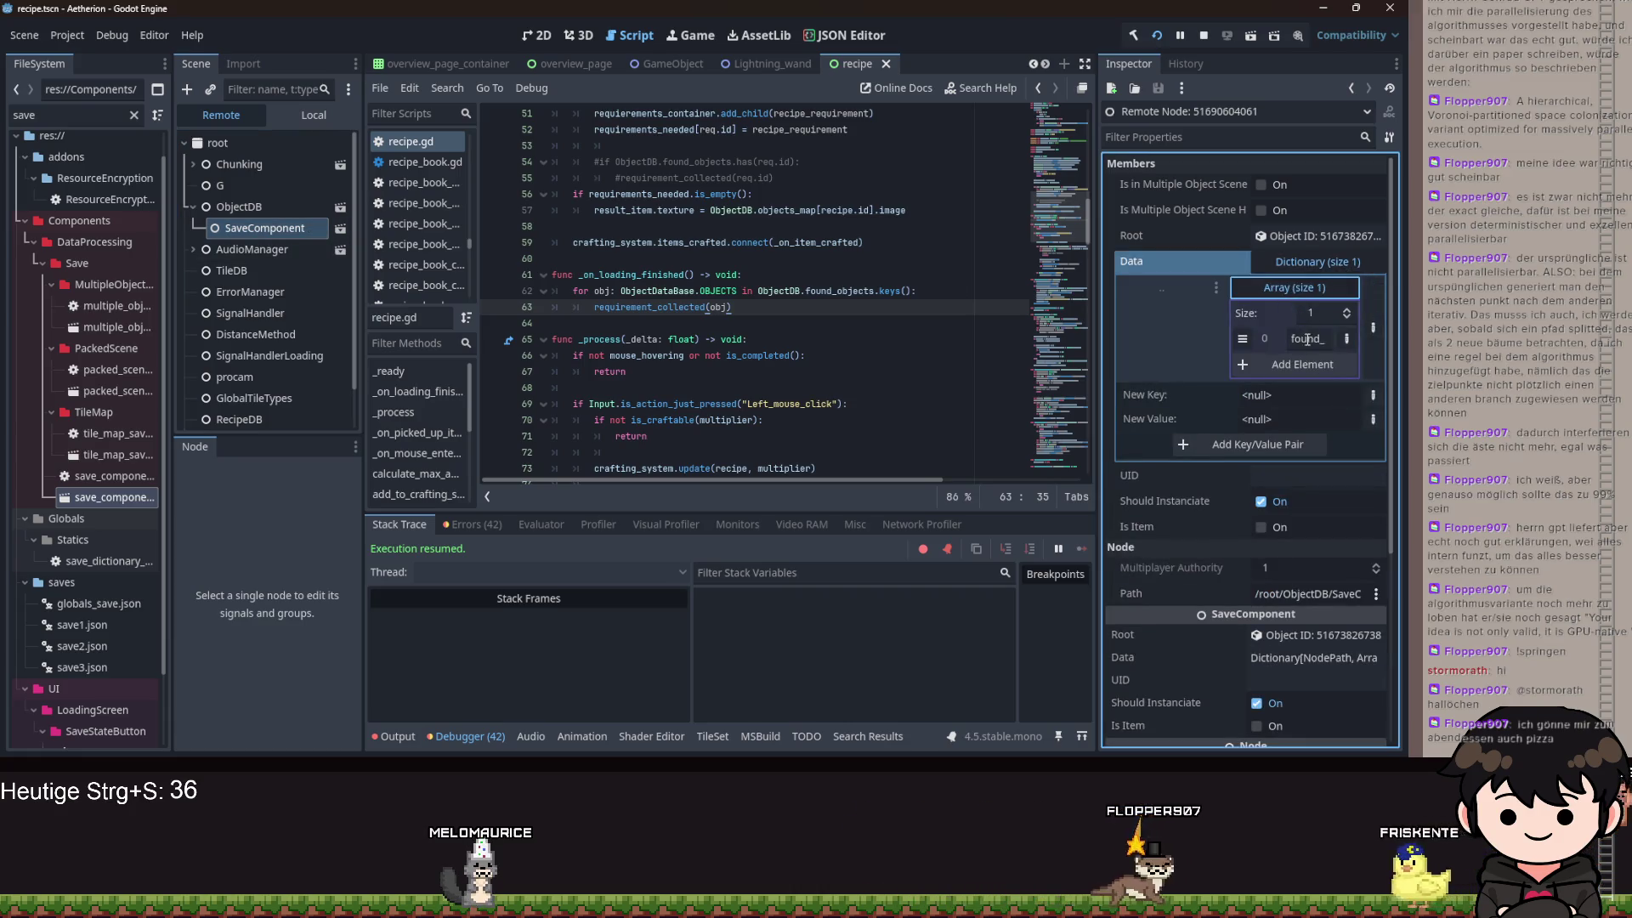
click(291, 210)
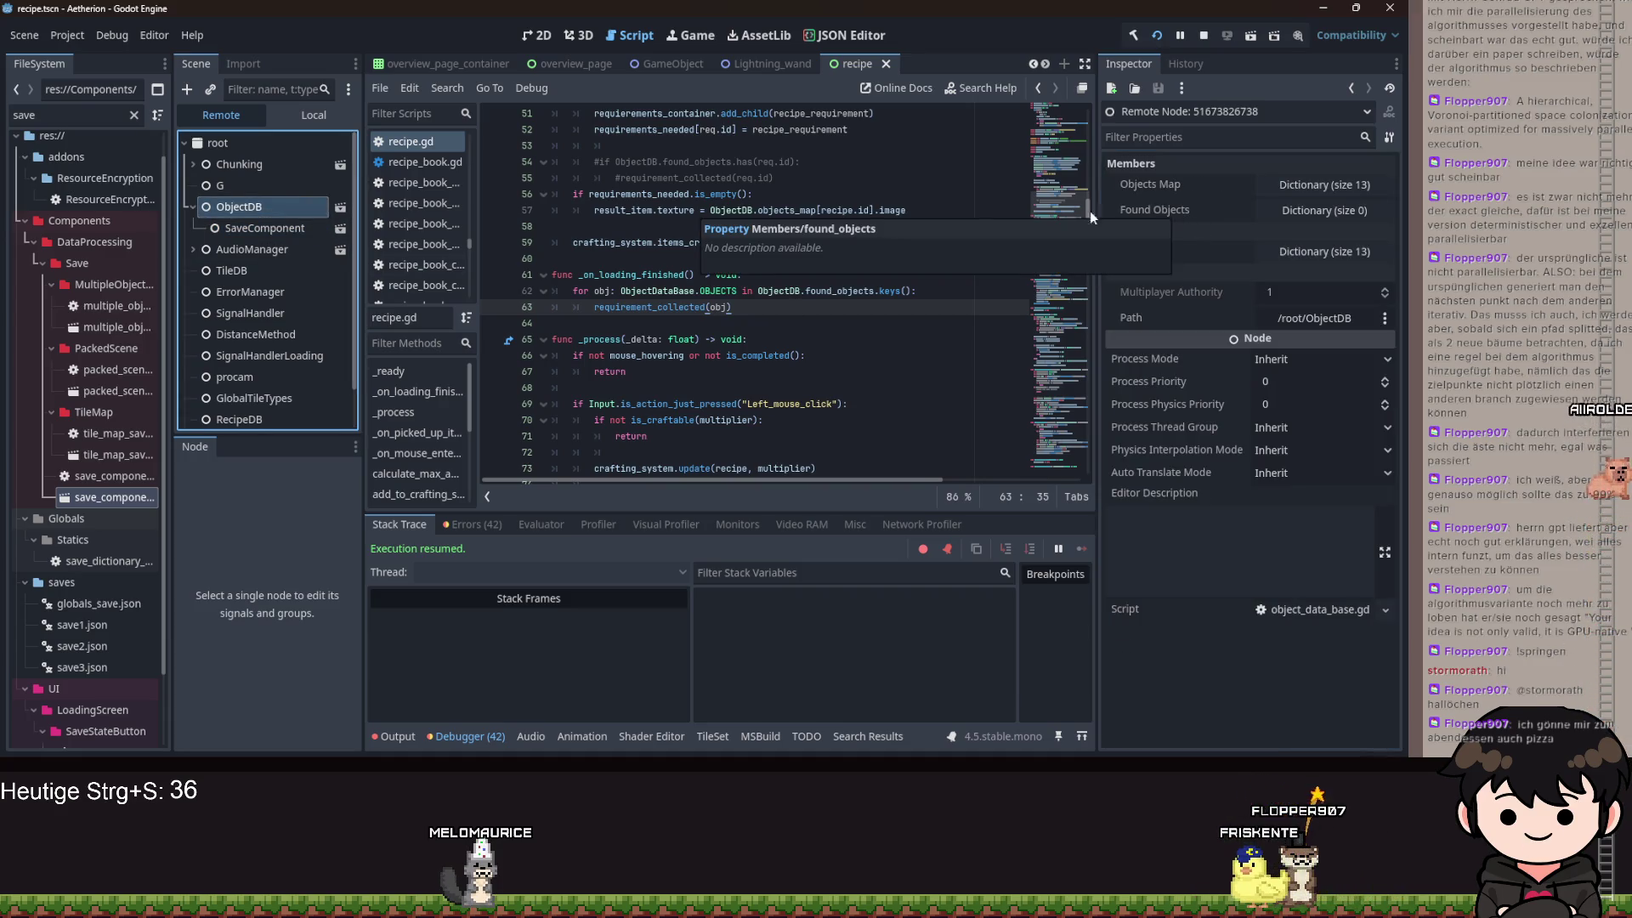
click(340, 208)
click(272, 145)
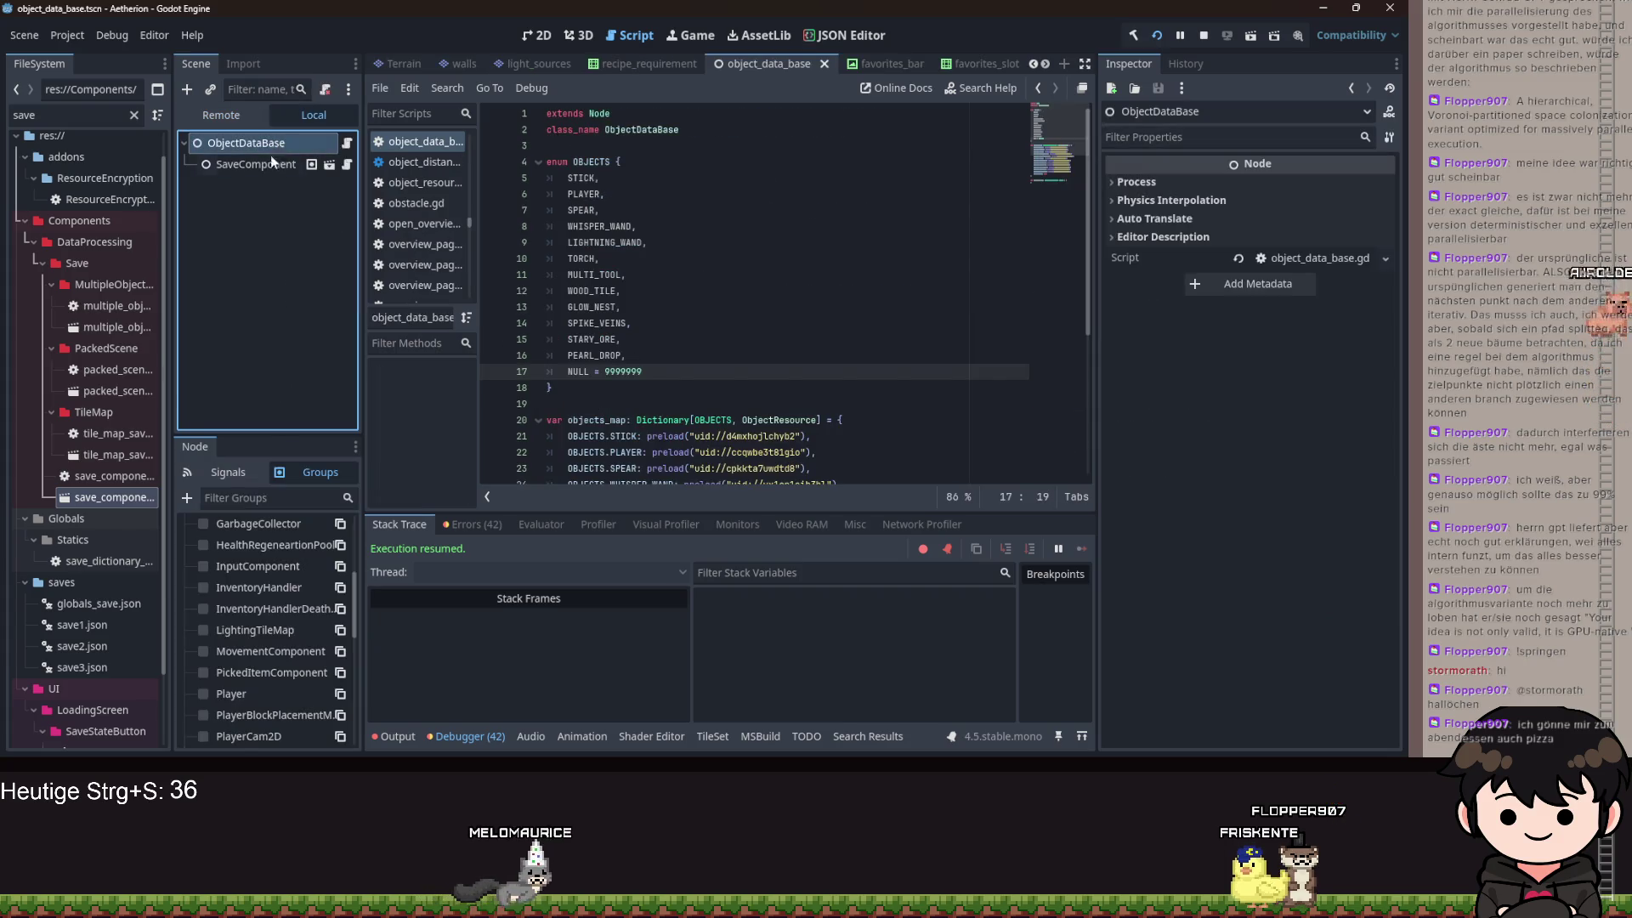
- Change SaveComponent's Data array entry from objects to found_objects and save the ObjectDataBase scene
click(273, 167)
click(1303, 234)
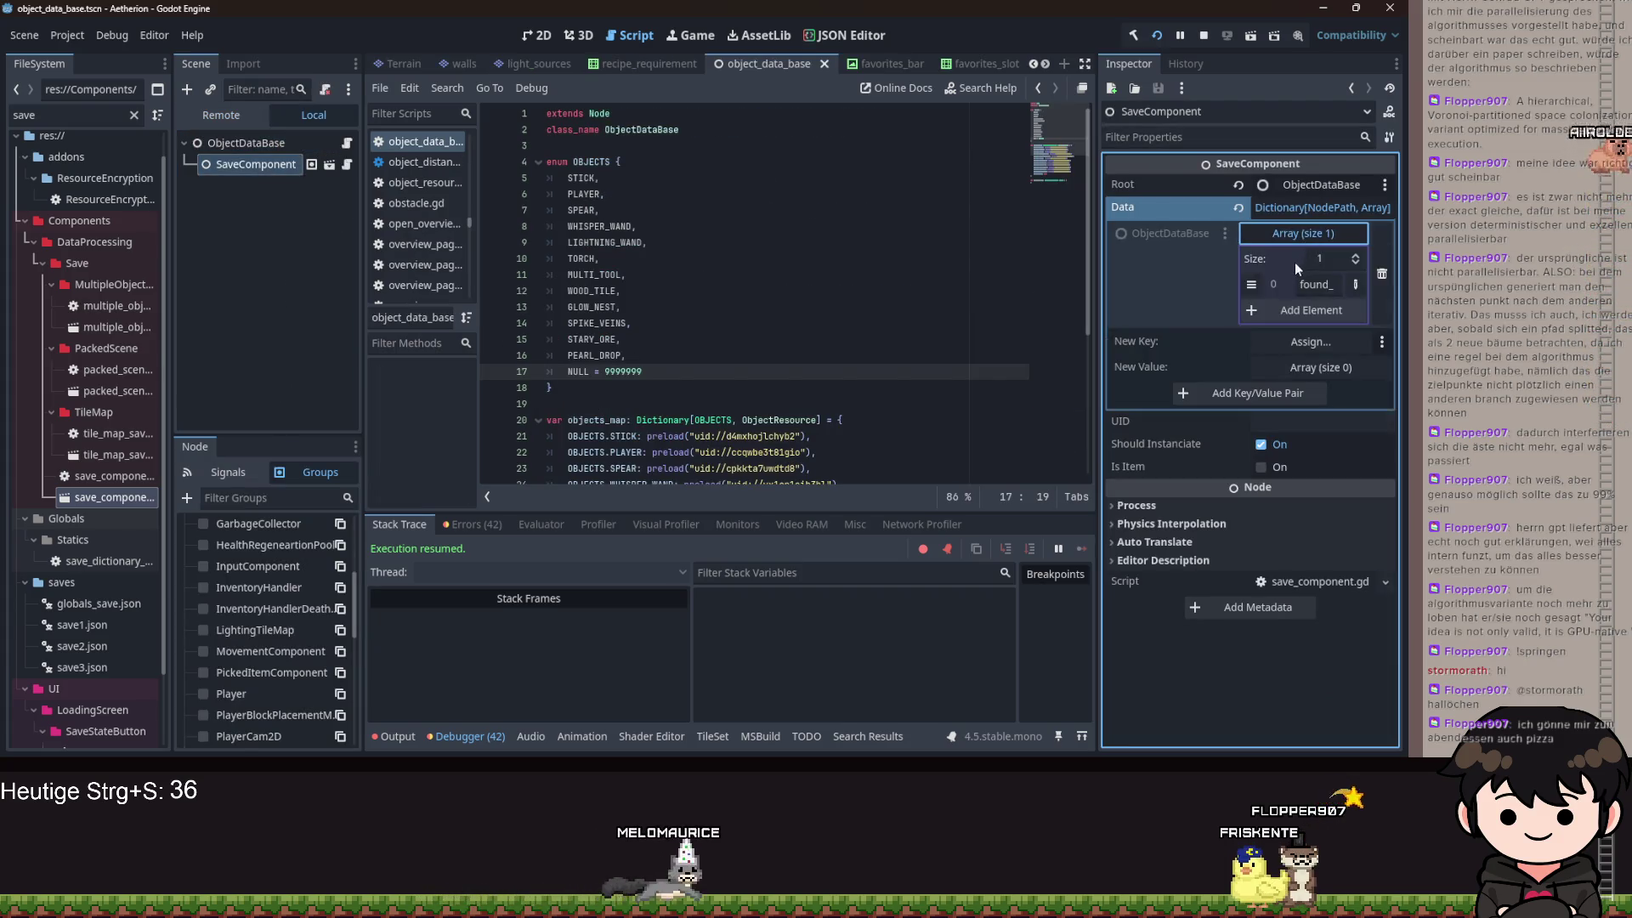
text(objects)
click(662, 242)
scroll(666, 279, down, 5)
click(636, 436)
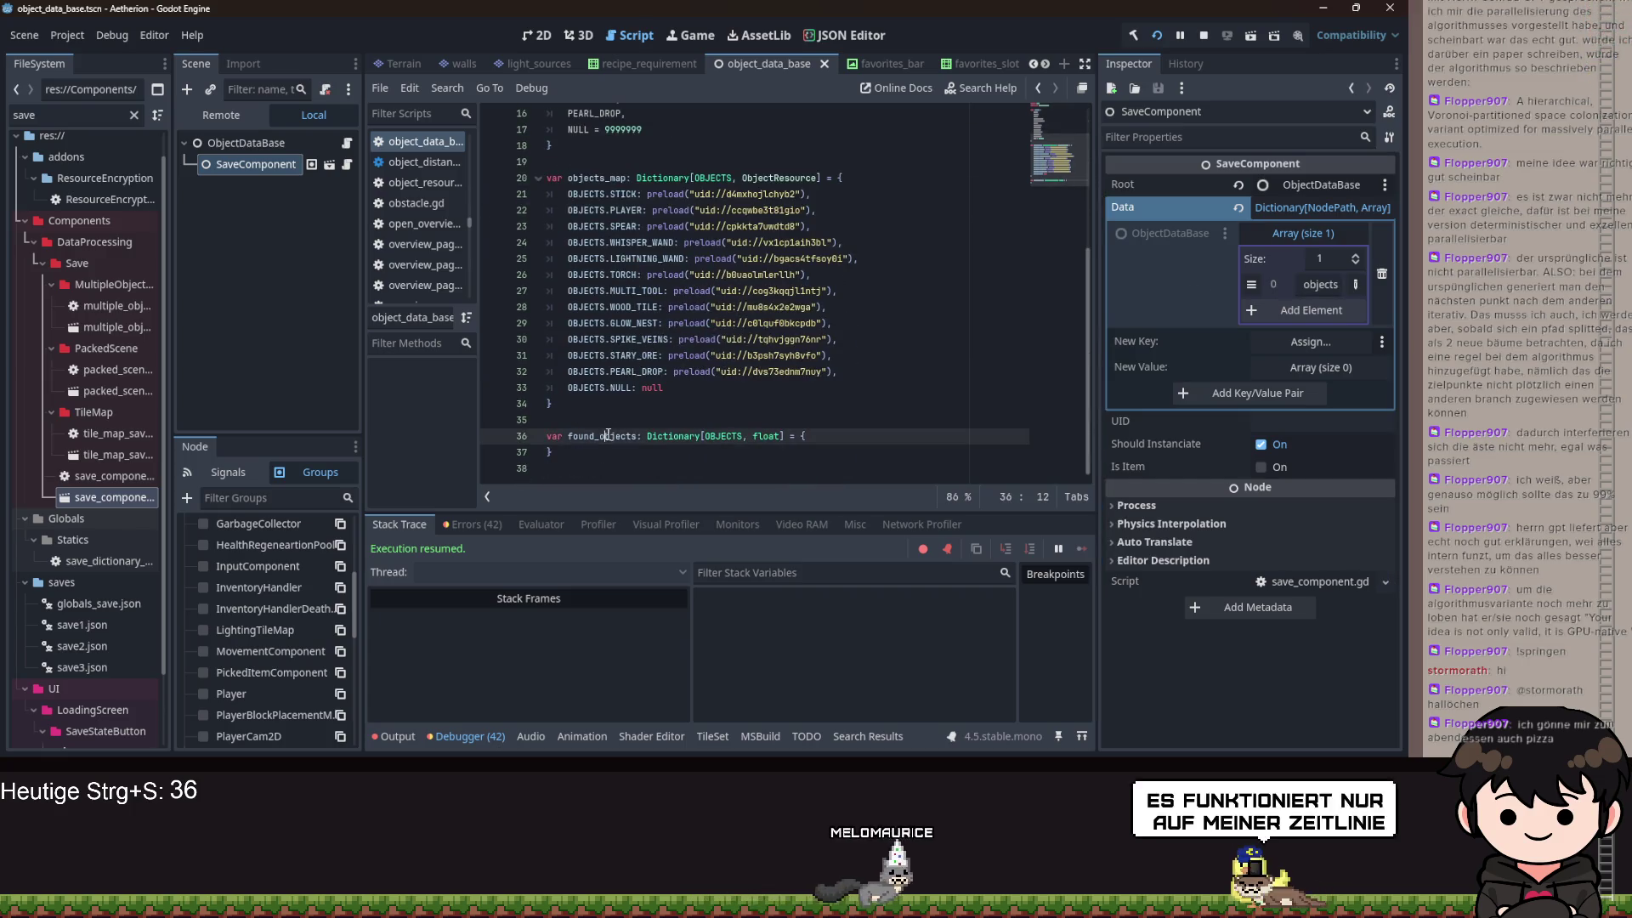
click(1318, 295)
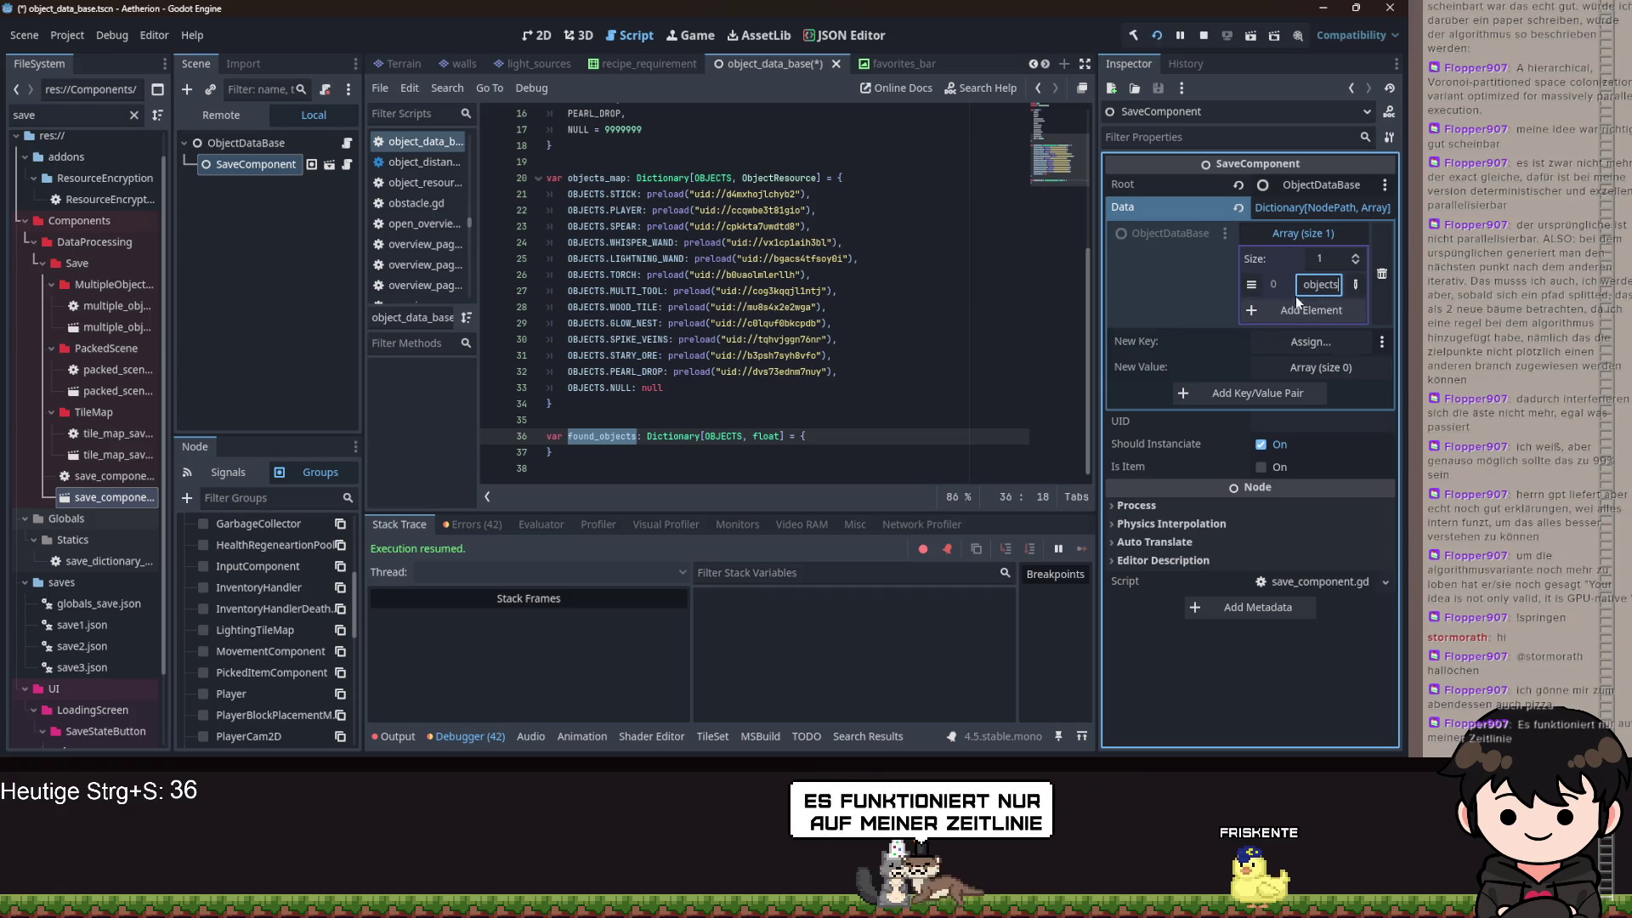
key(ctrl+s)
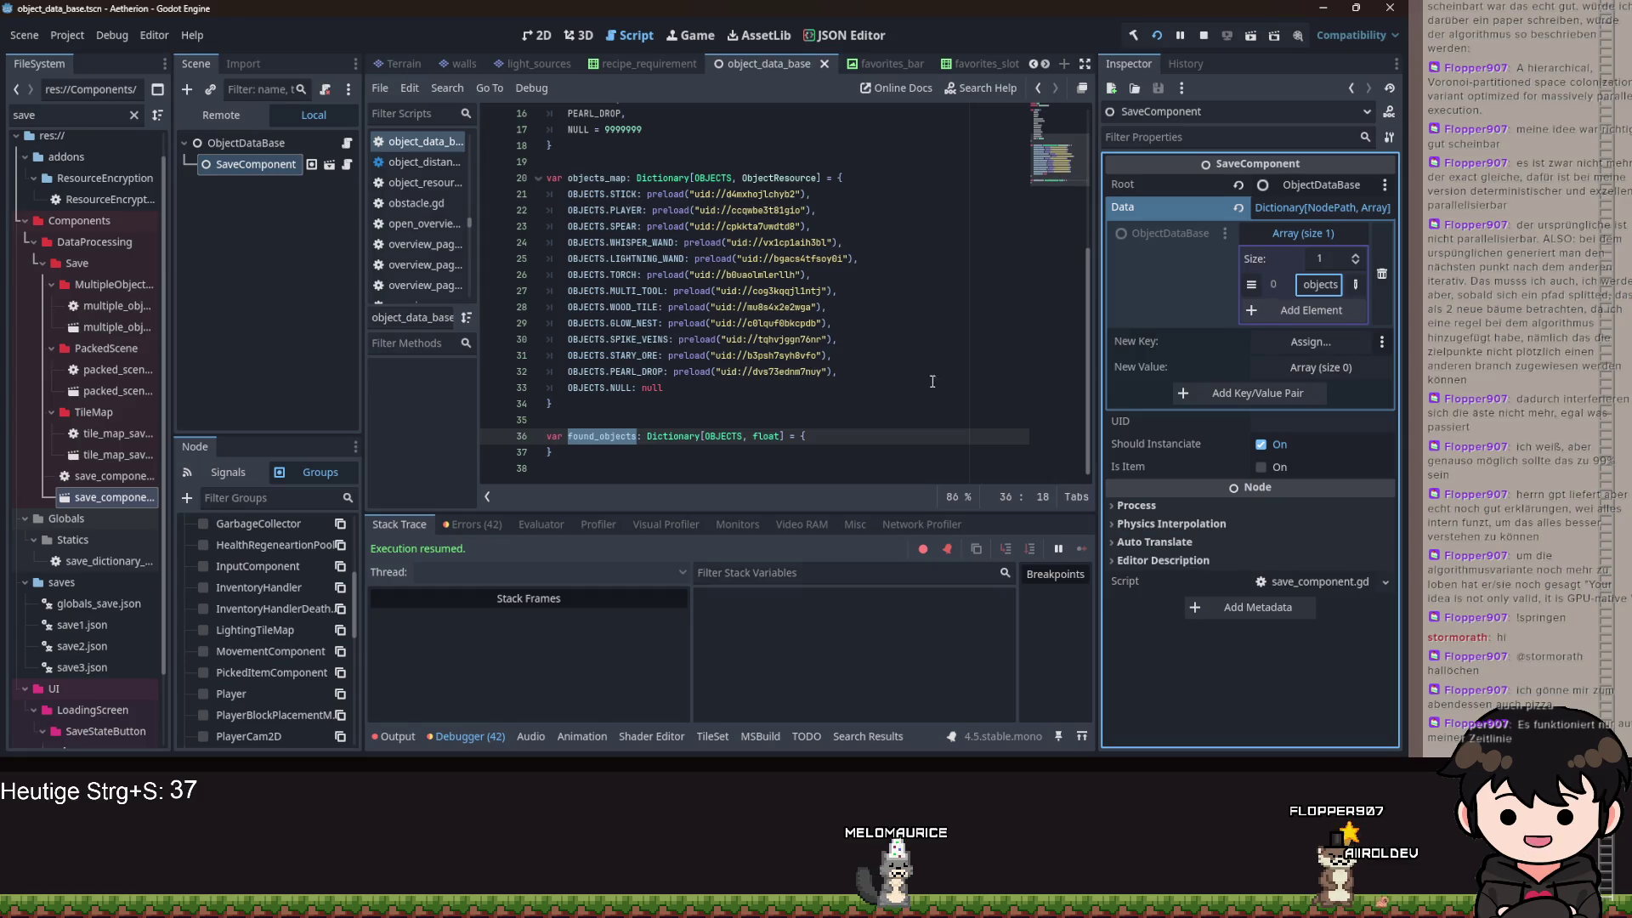
- Finish editing the array entry, reselect SaveComponent, and show the debugger's Errors list
click(817, 451)
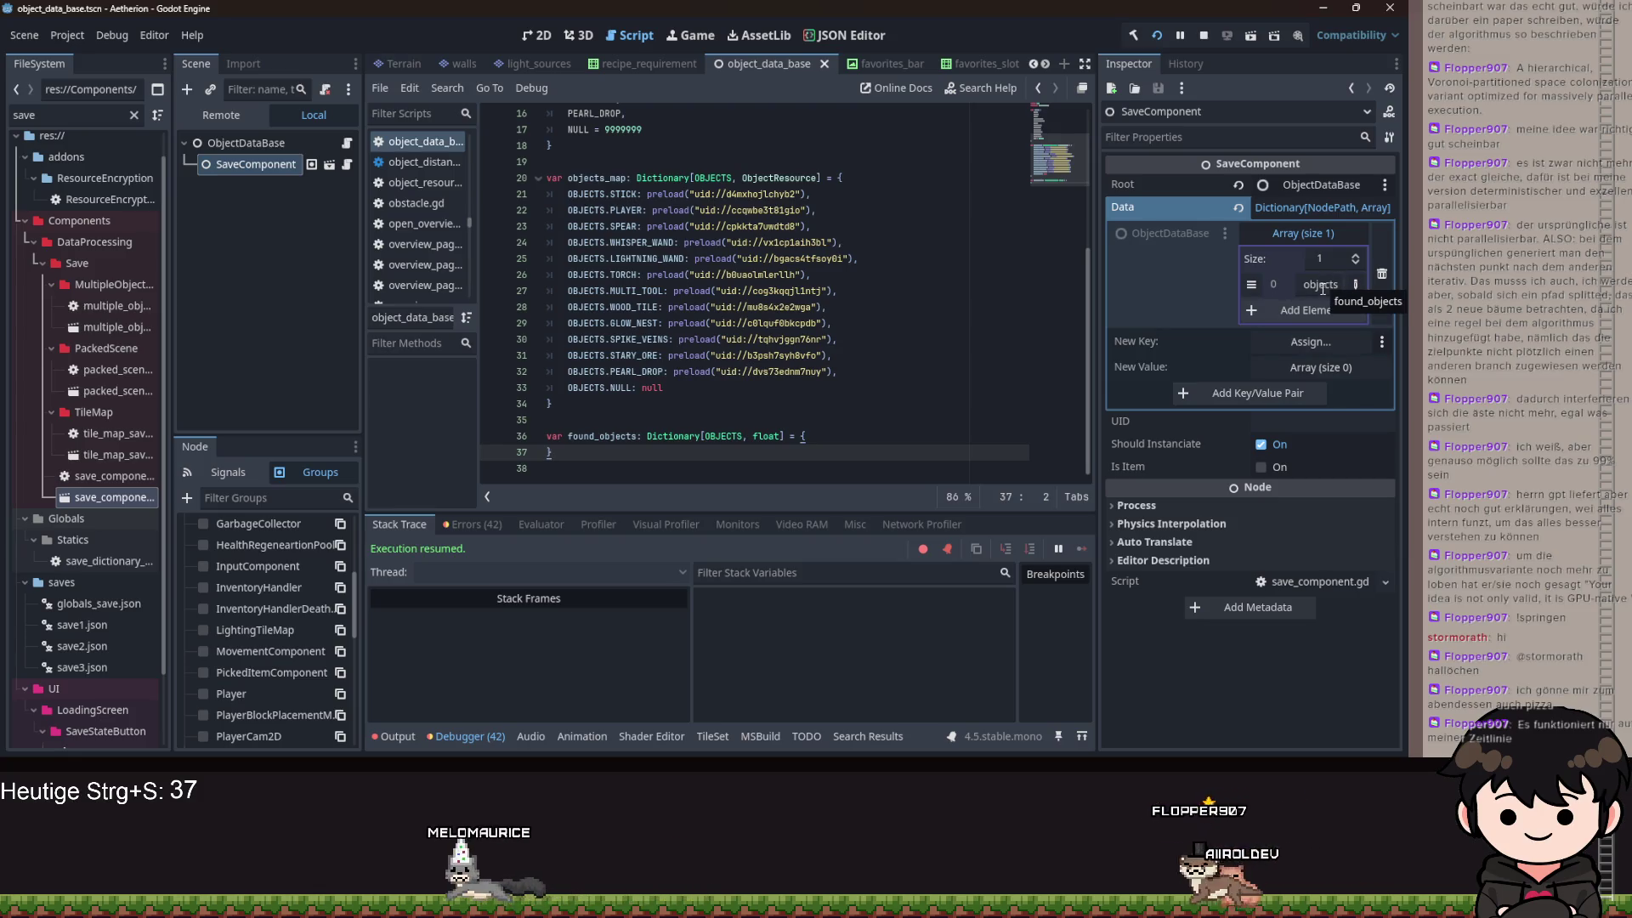
click(1246, 714)
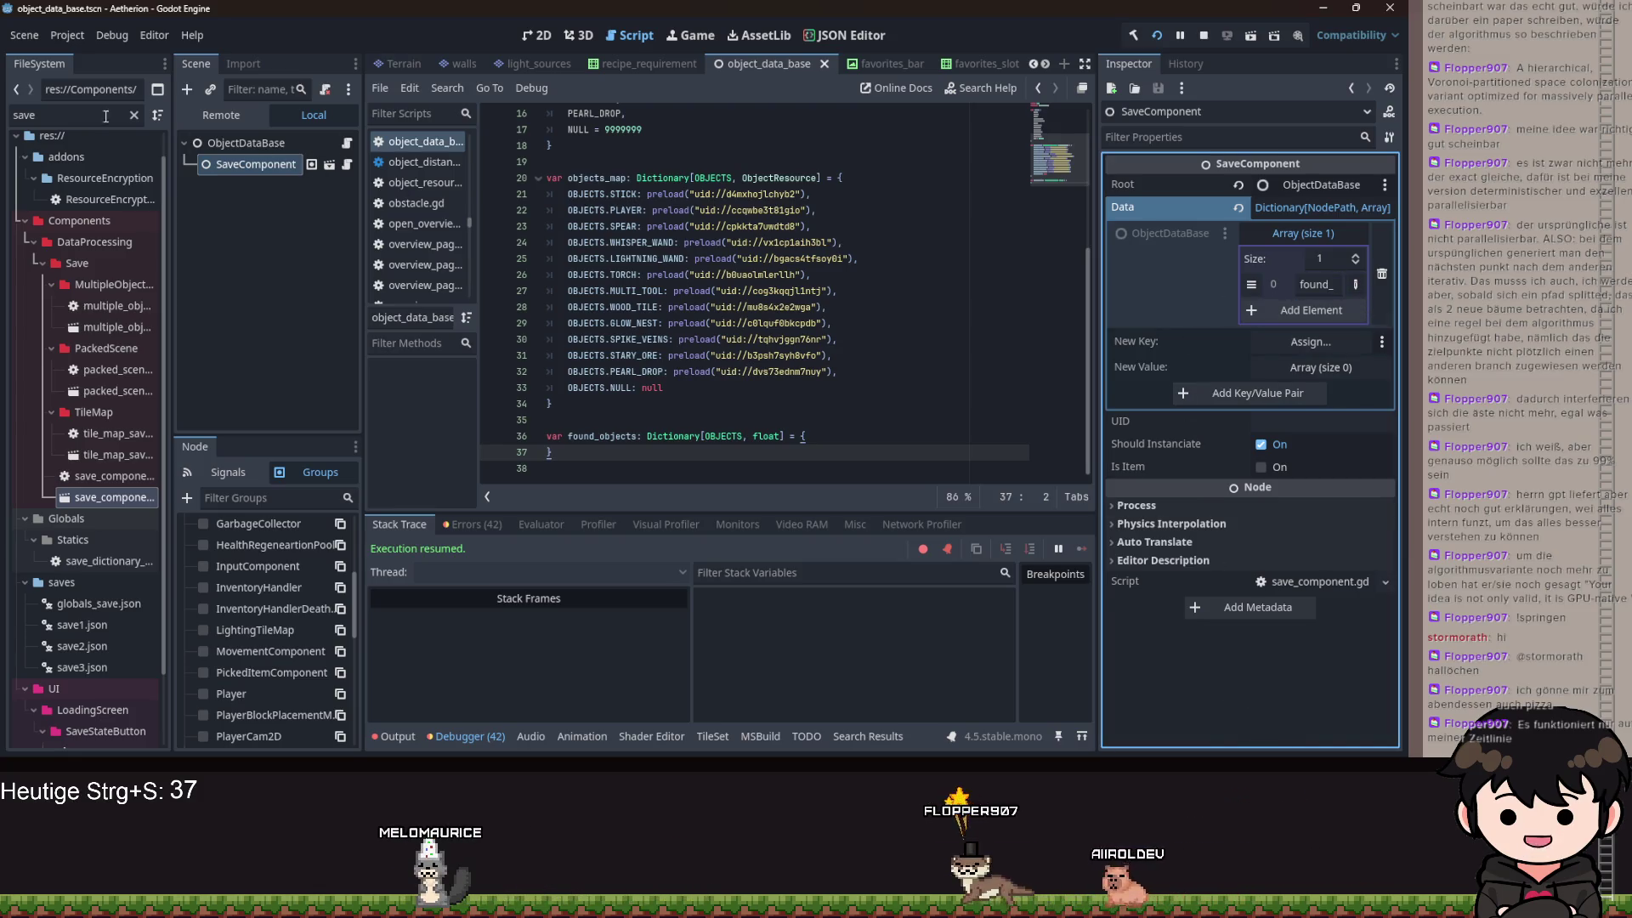
click(242, 144)
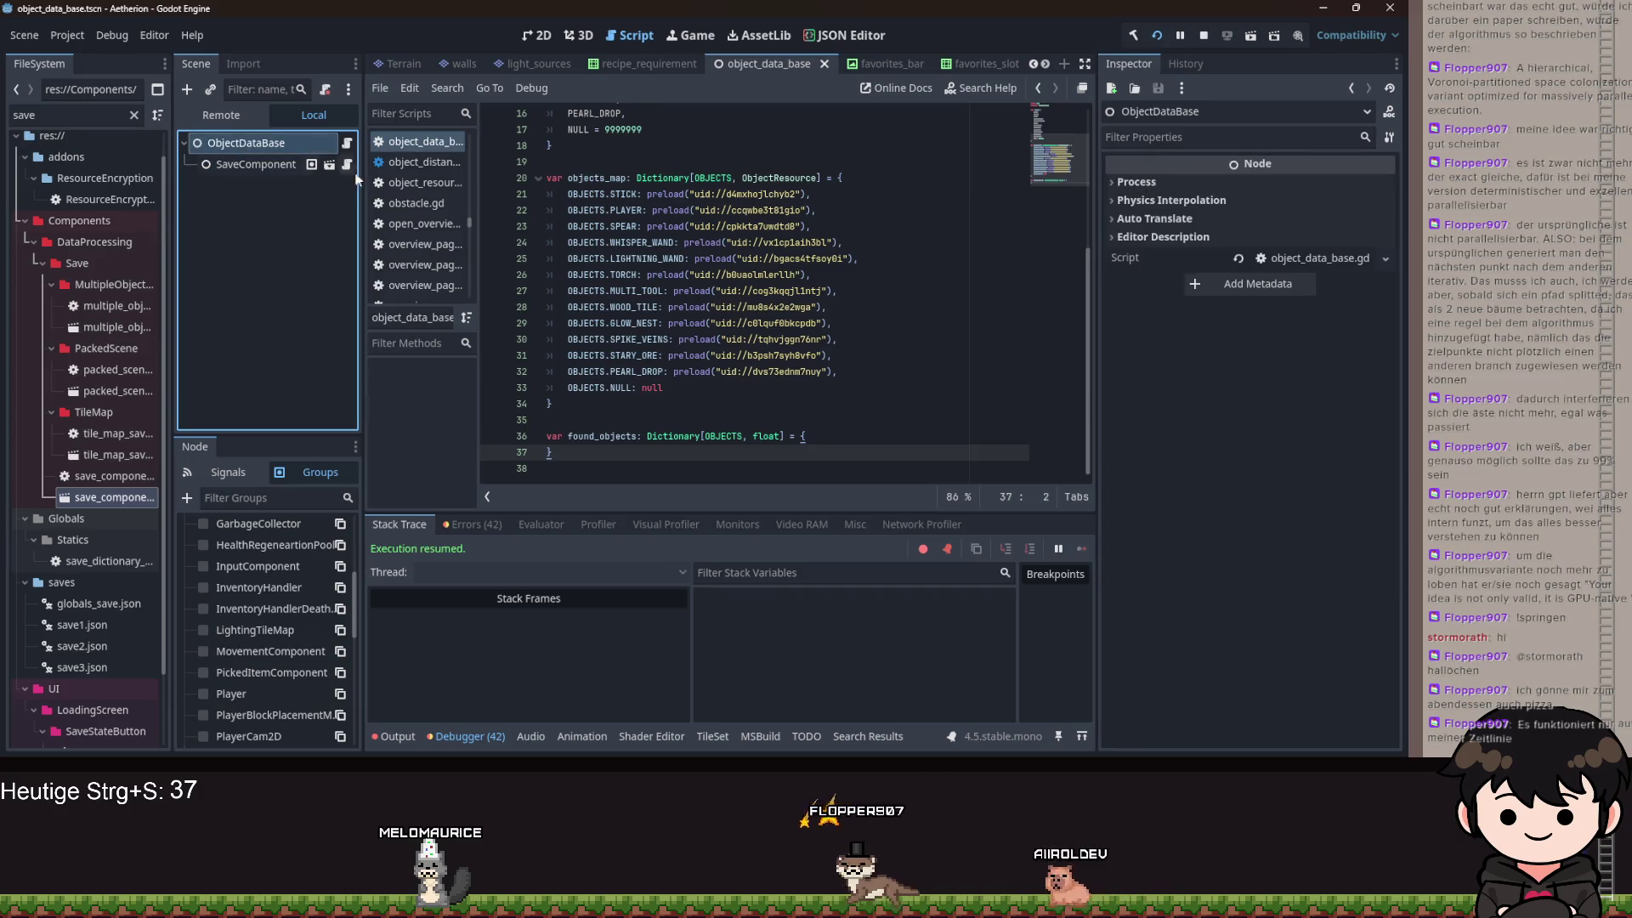
click(272, 162)
click(471, 526)
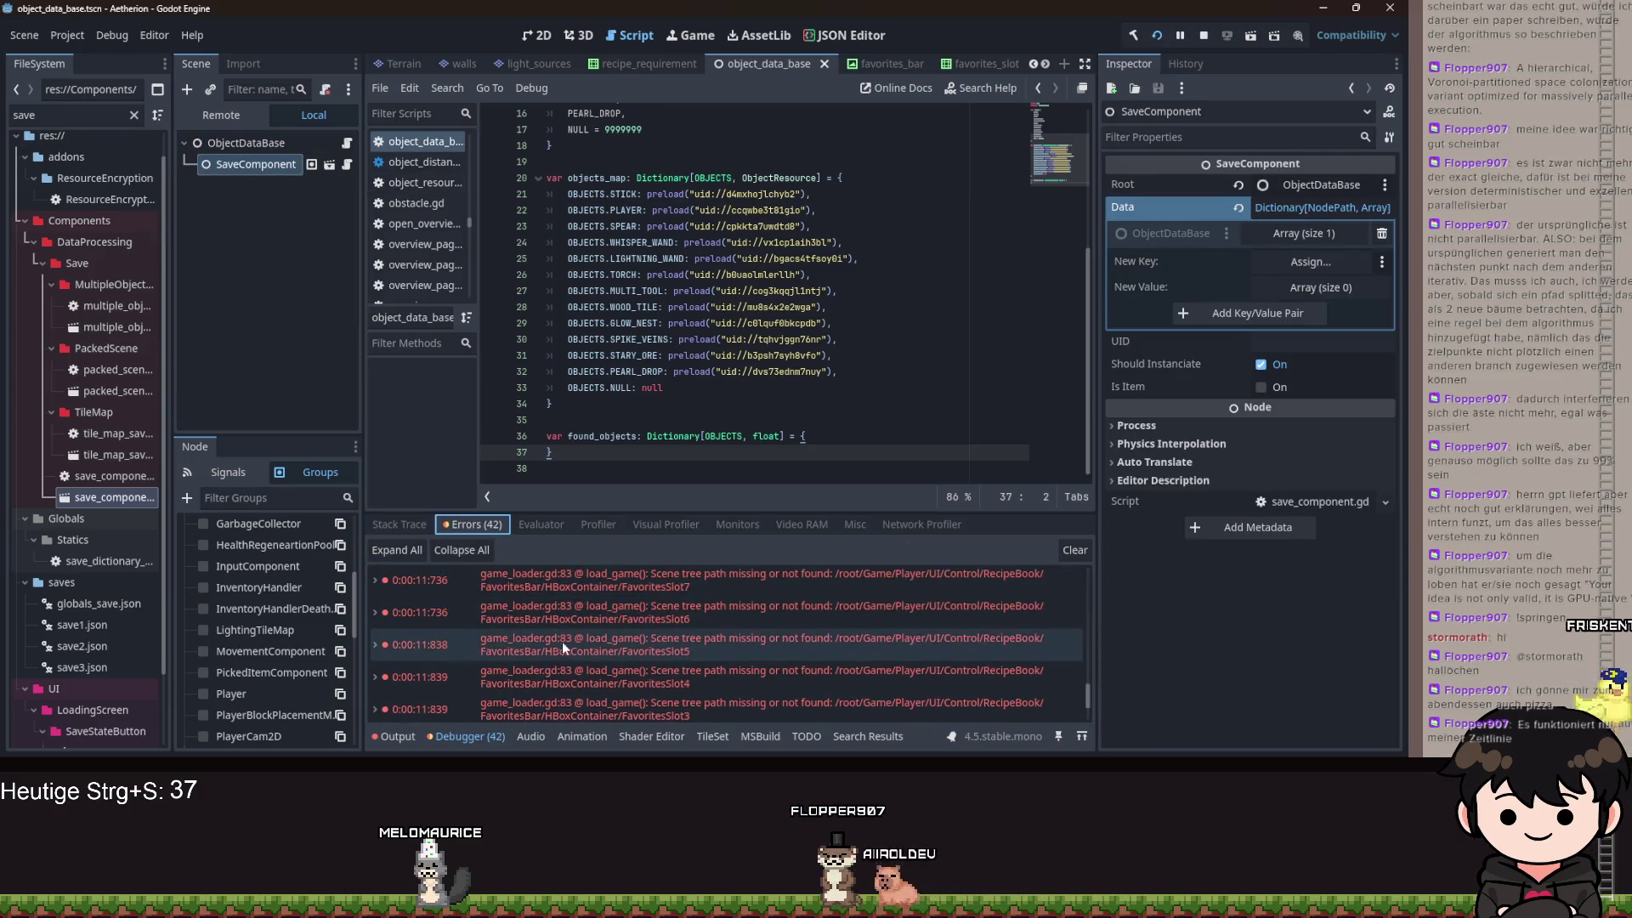
- Open the resource-not-found error at game_loader.gd line 88 and review the resource_loader code
scroll(680, 656, up, 5)
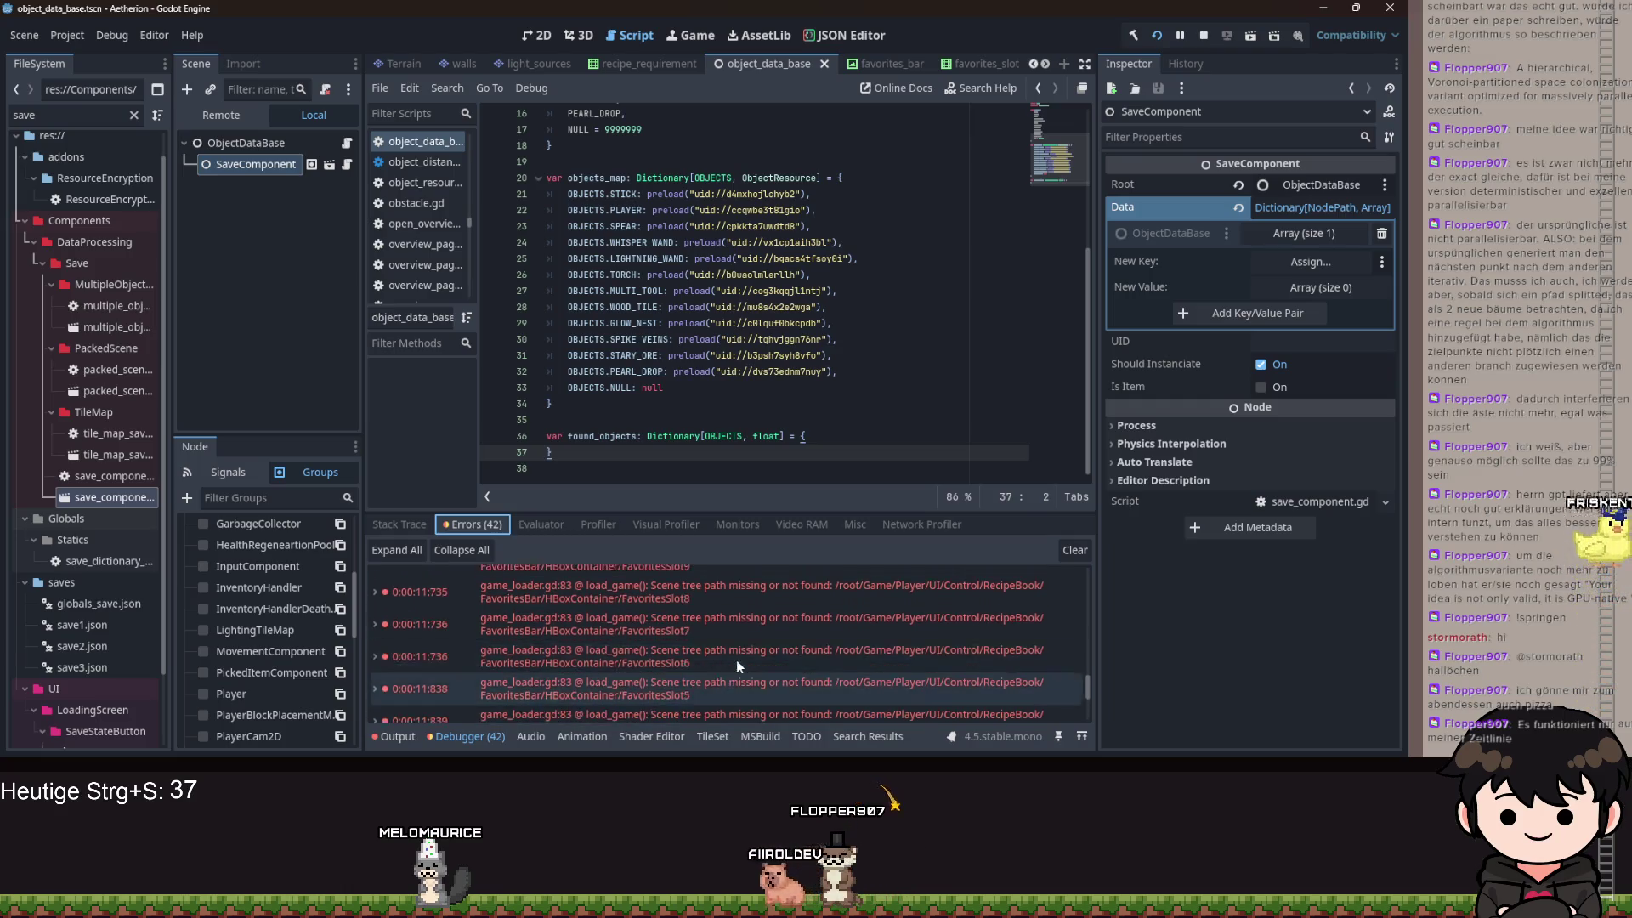
double_click(747, 609)
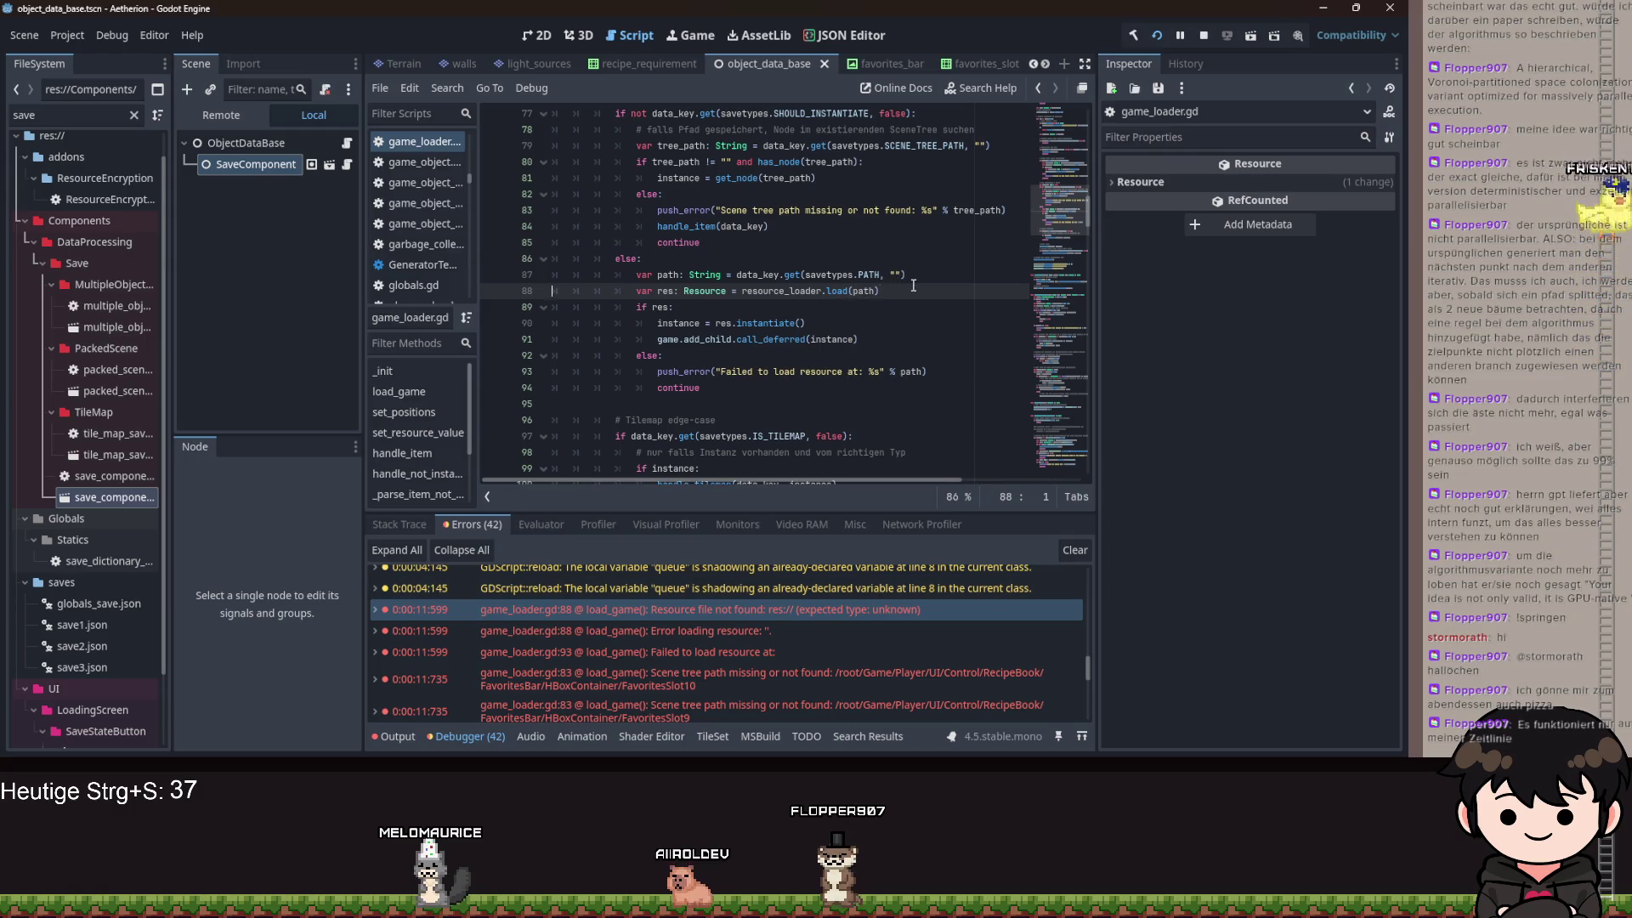
drag(769, 291, 880, 291)
scroll(818, 401, up, 3)
double_click(815, 436)
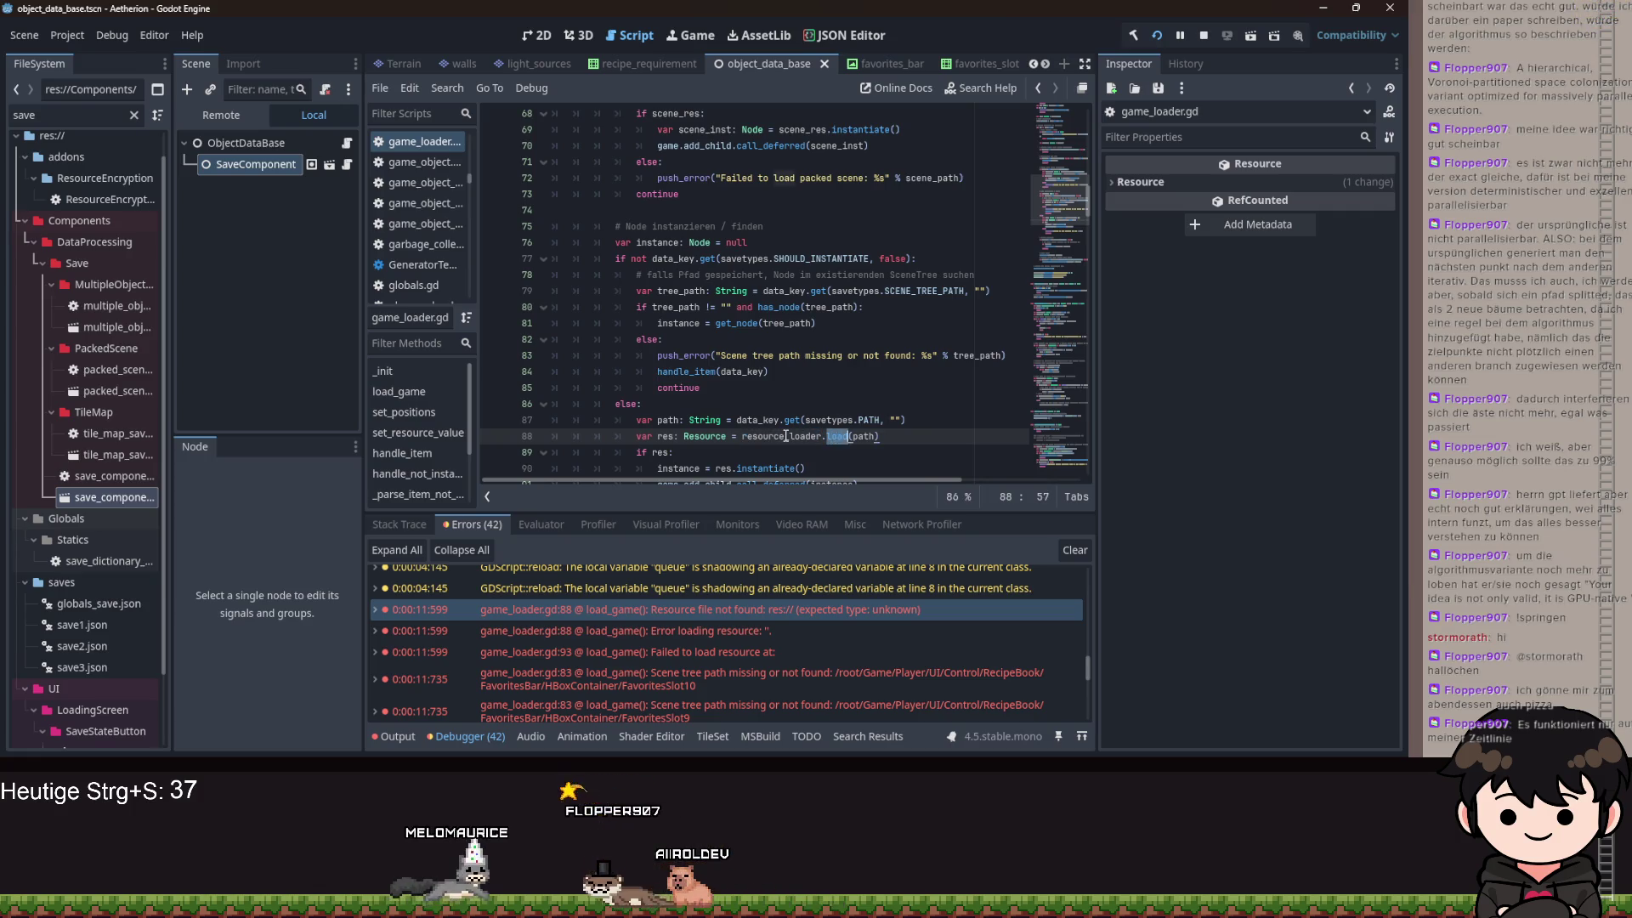
scroll(791, 425, up, 1)
scroll(791, 425, up, 3)
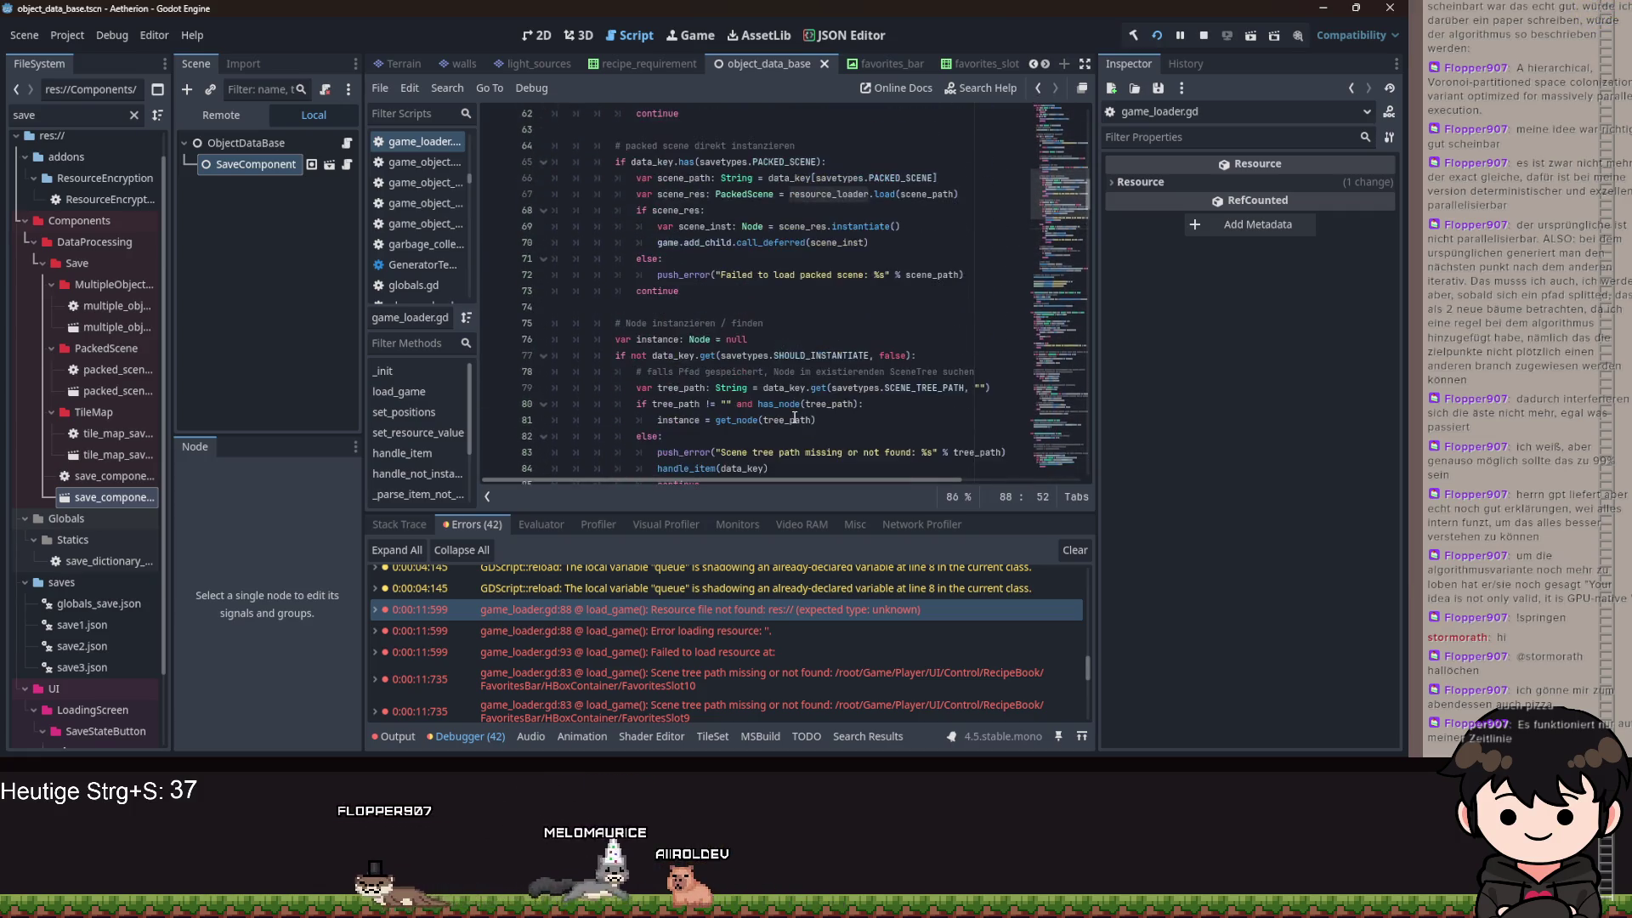
scroll(795, 418, down, 5)
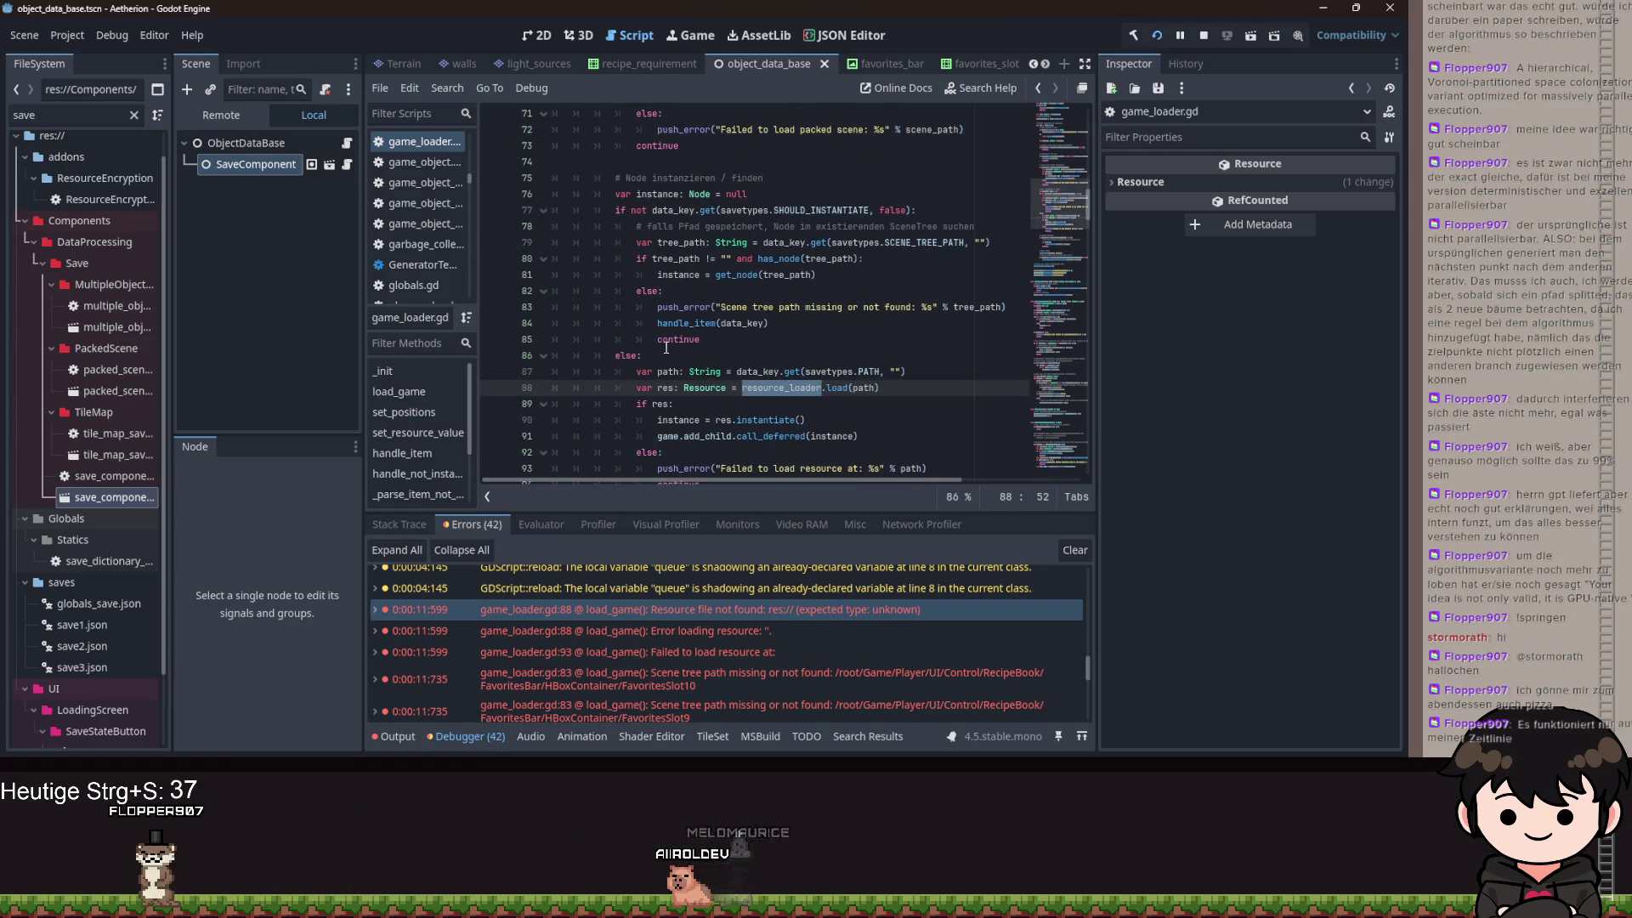
scroll(713, 434, down, 2)
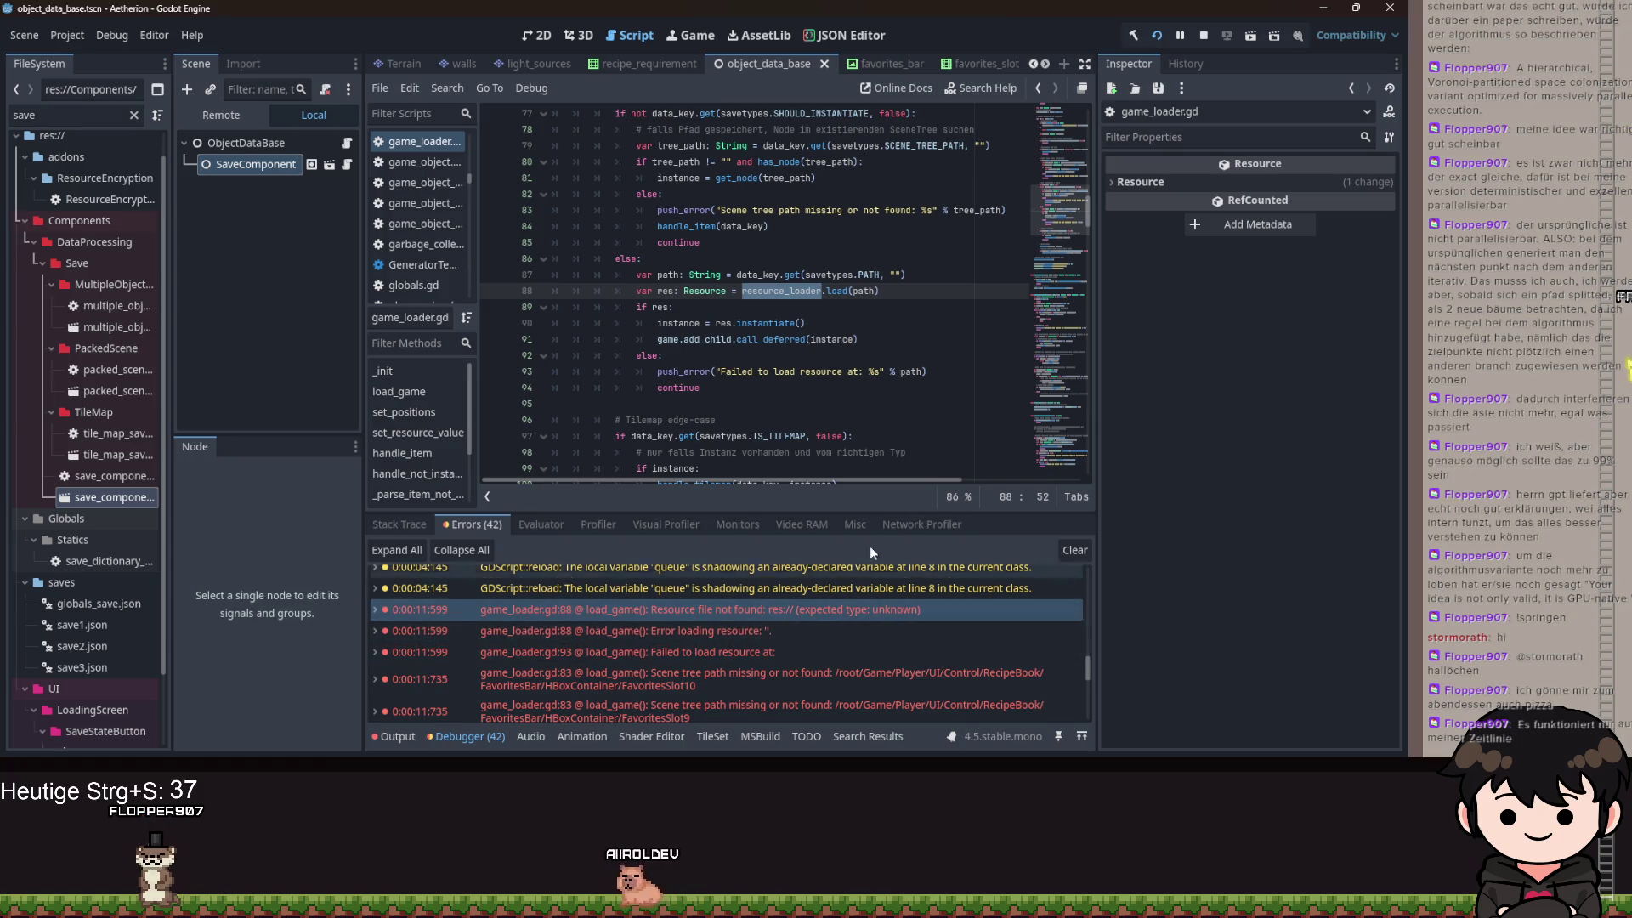
scroll(832, 354, up, 2)
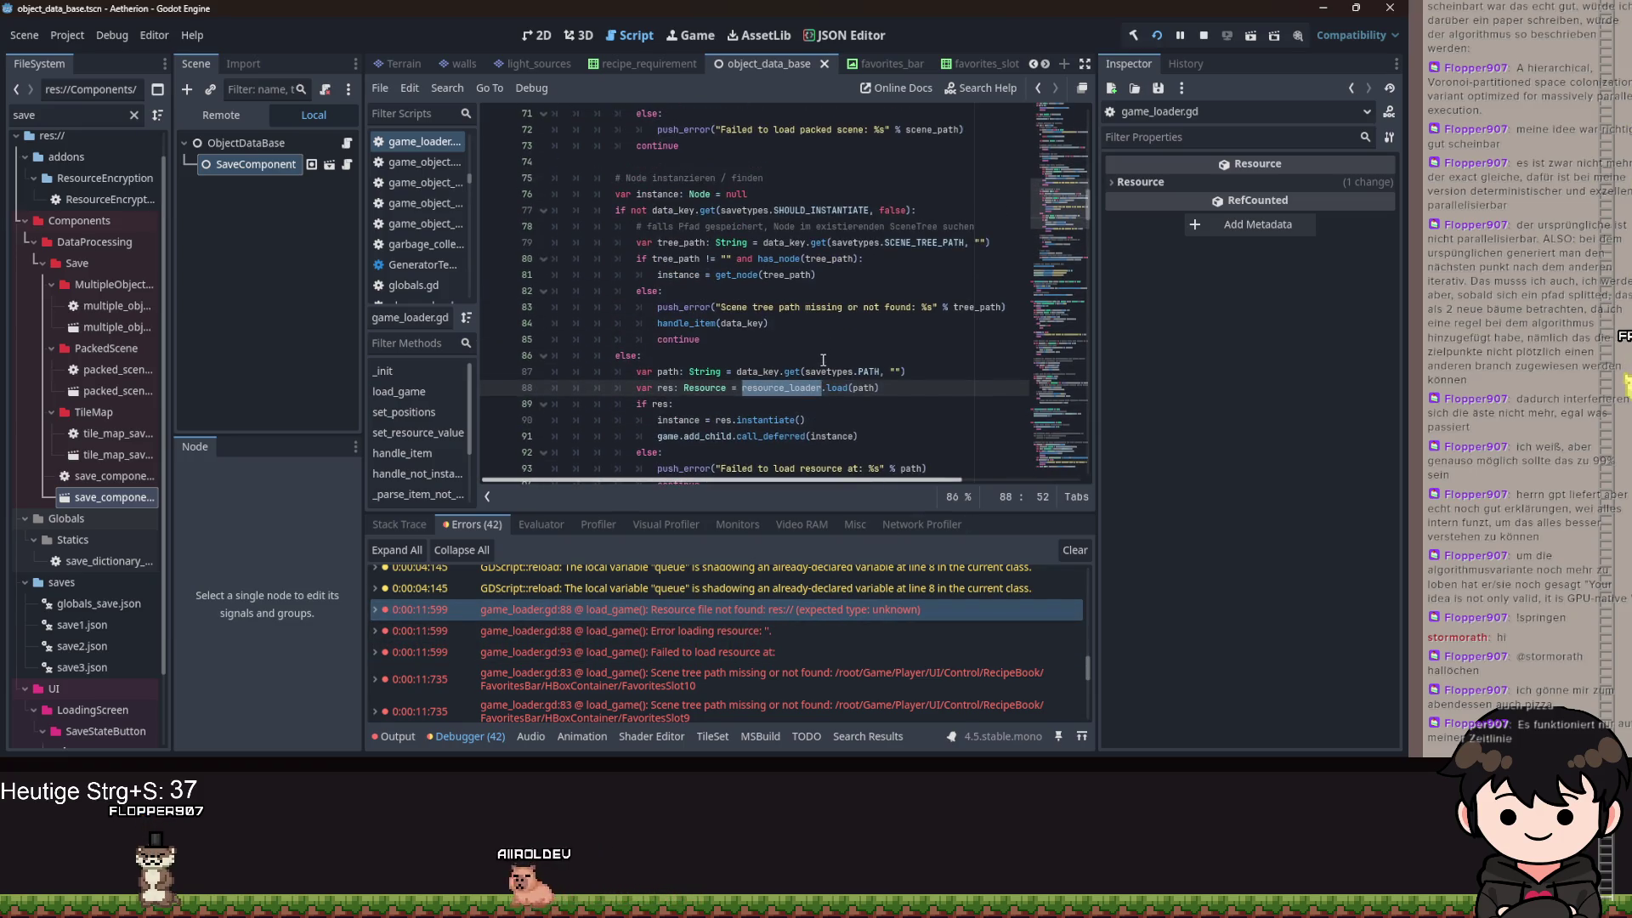
- Check the Error loading resource source line, then switch off Should Instanciate on SaveComponent
click(732, 632)
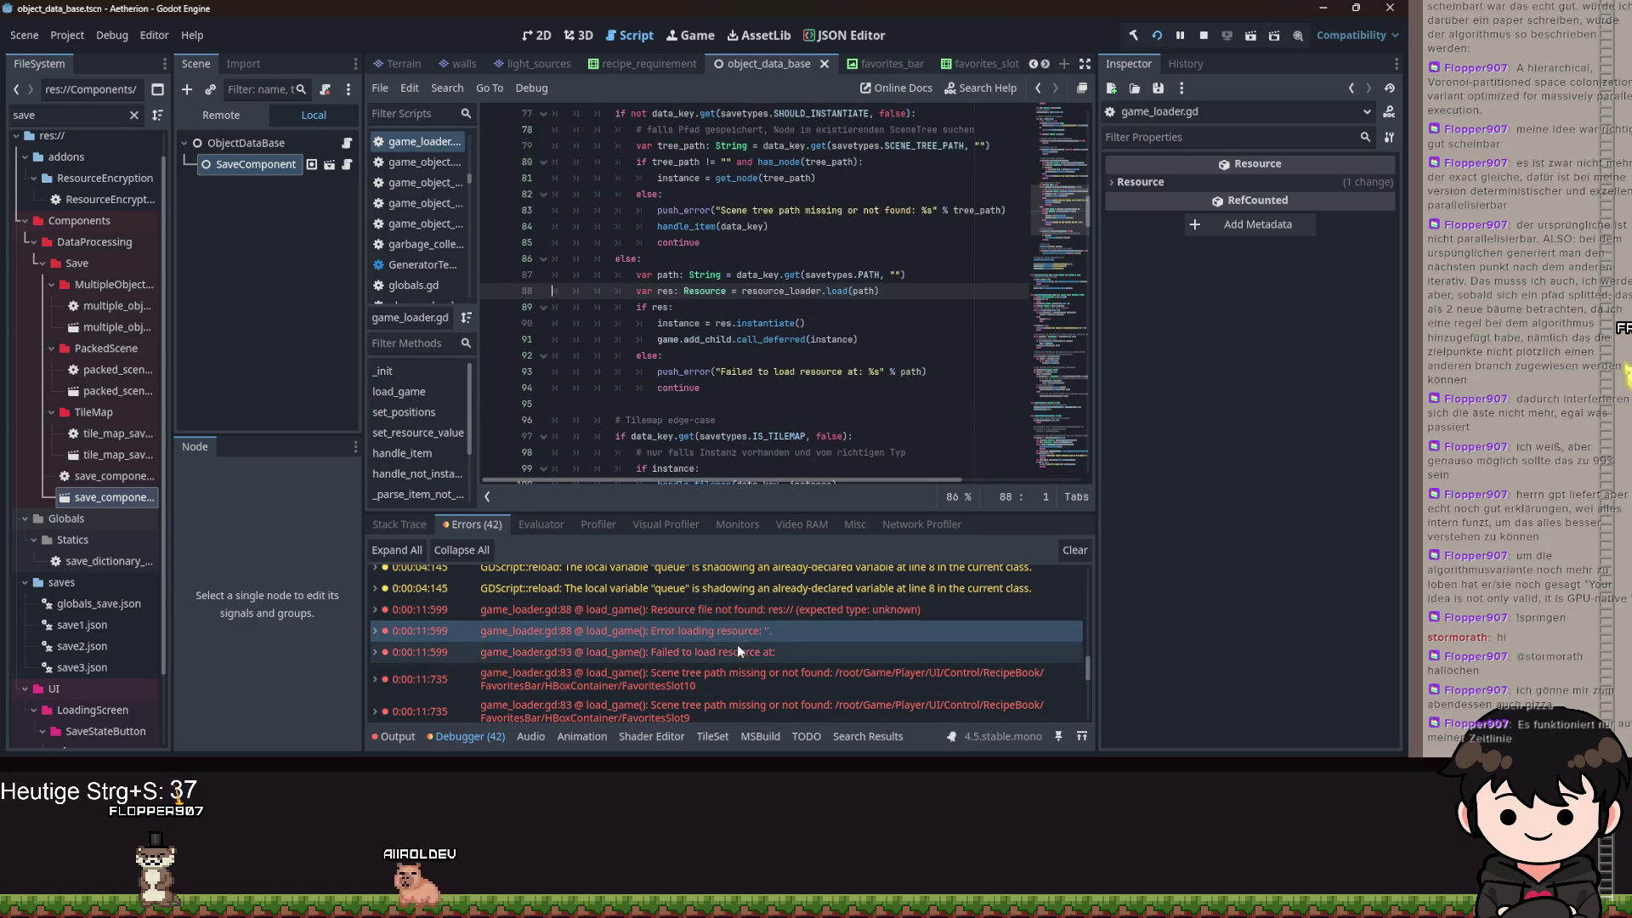
scroll(776, 312, up, 2)
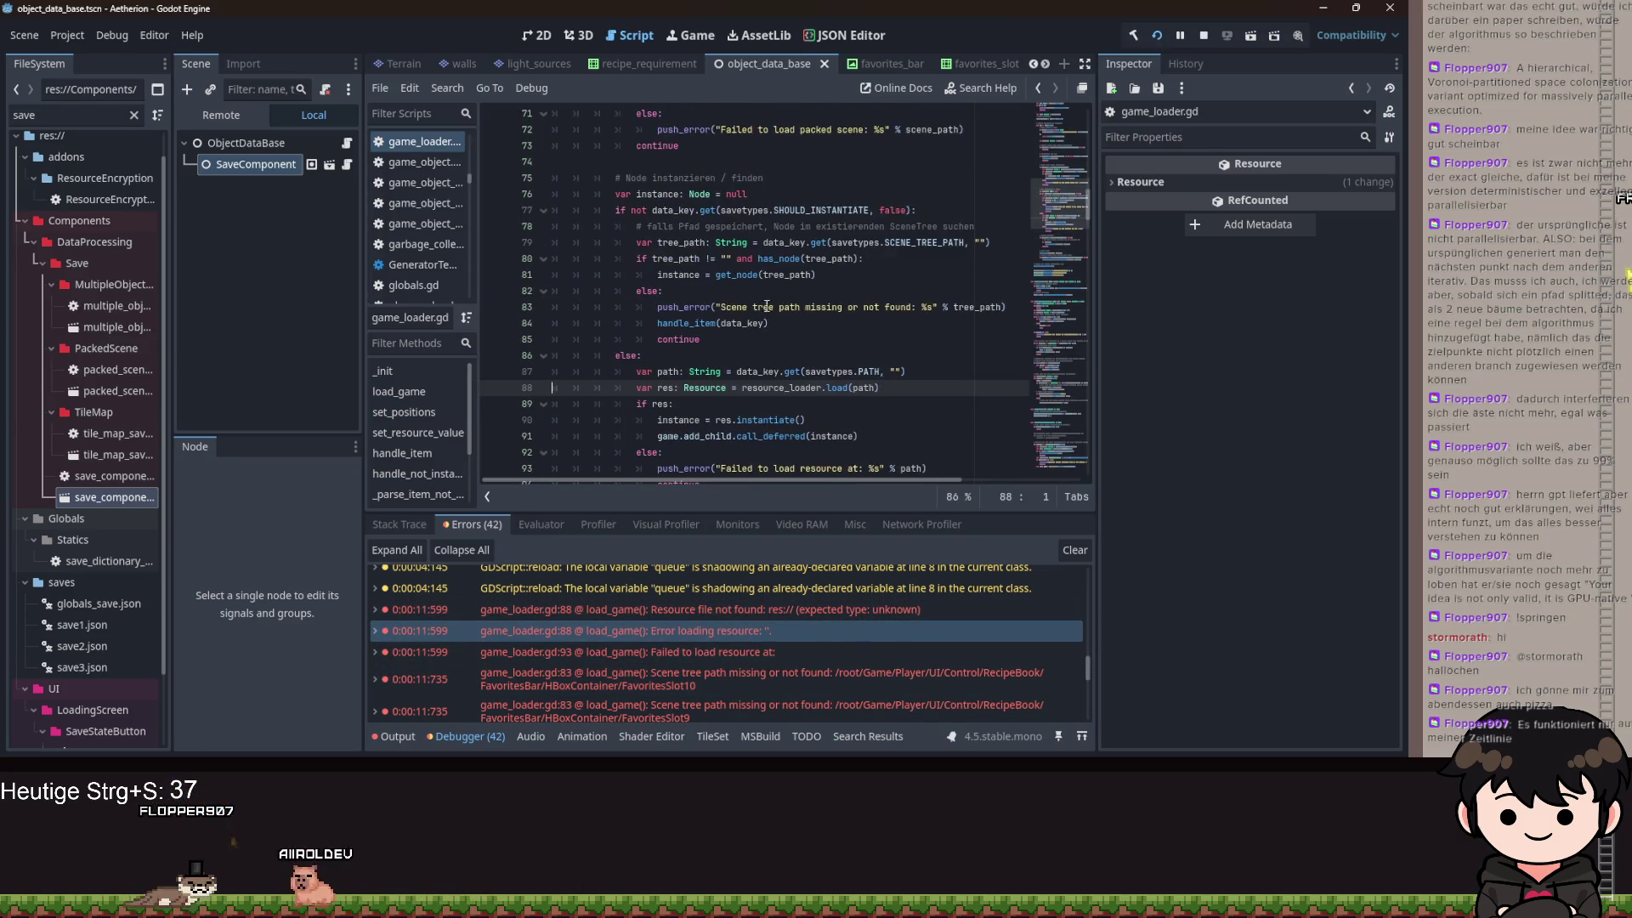
click(254, 164)
click(1263, 364)
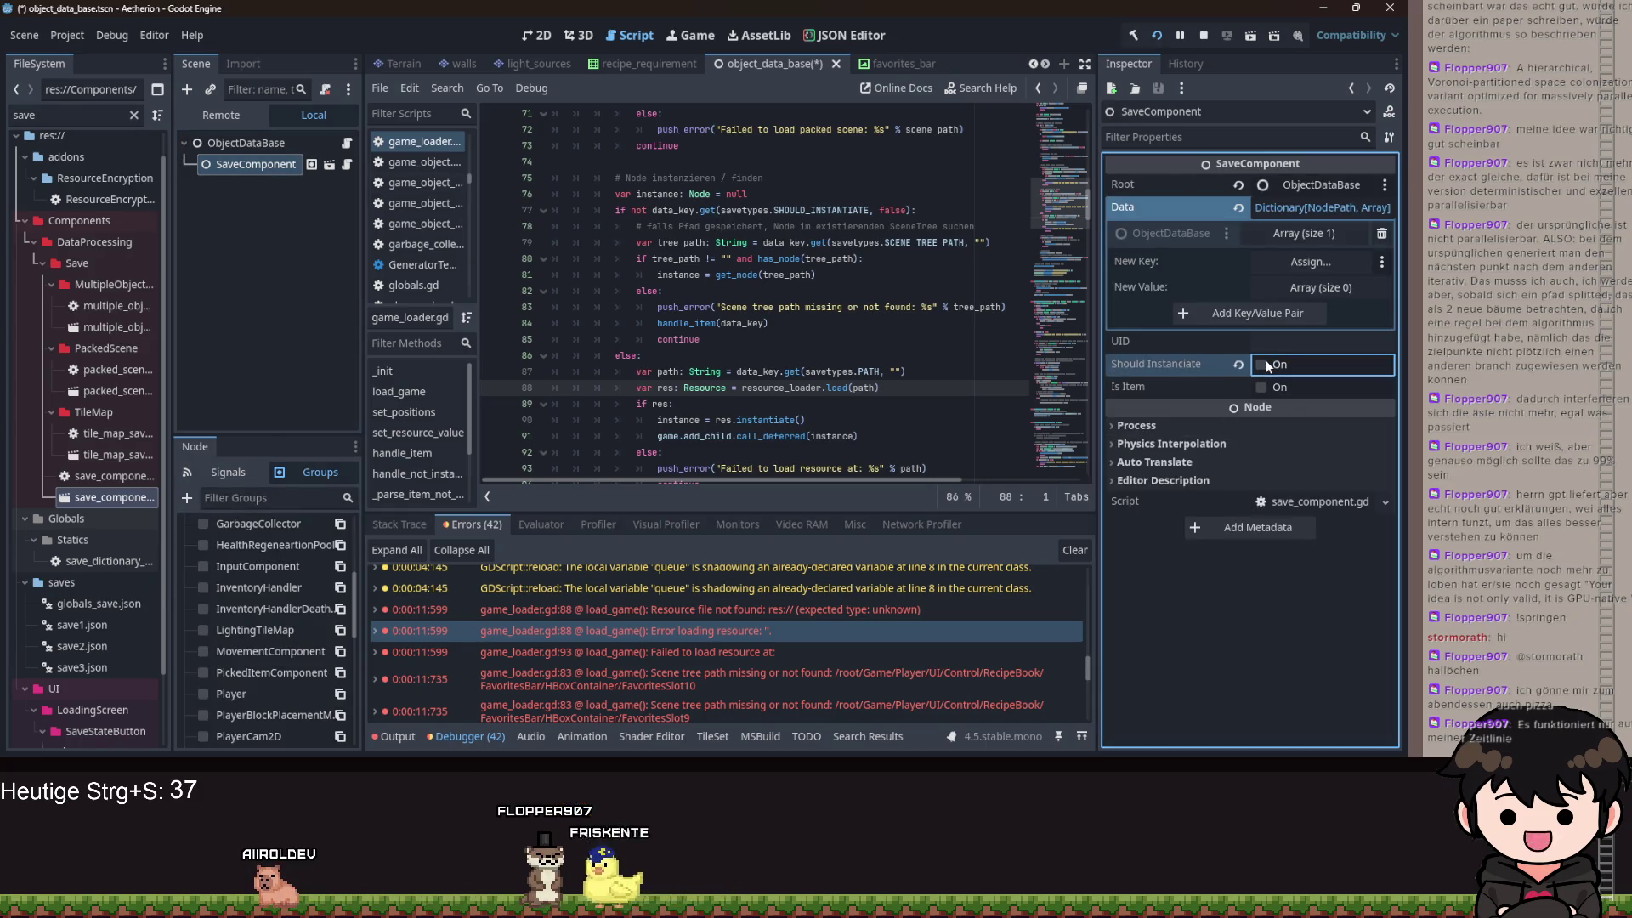
- Restart the game, then delete globals_save.json through save3.json from the saves folder
click(1160, 36)
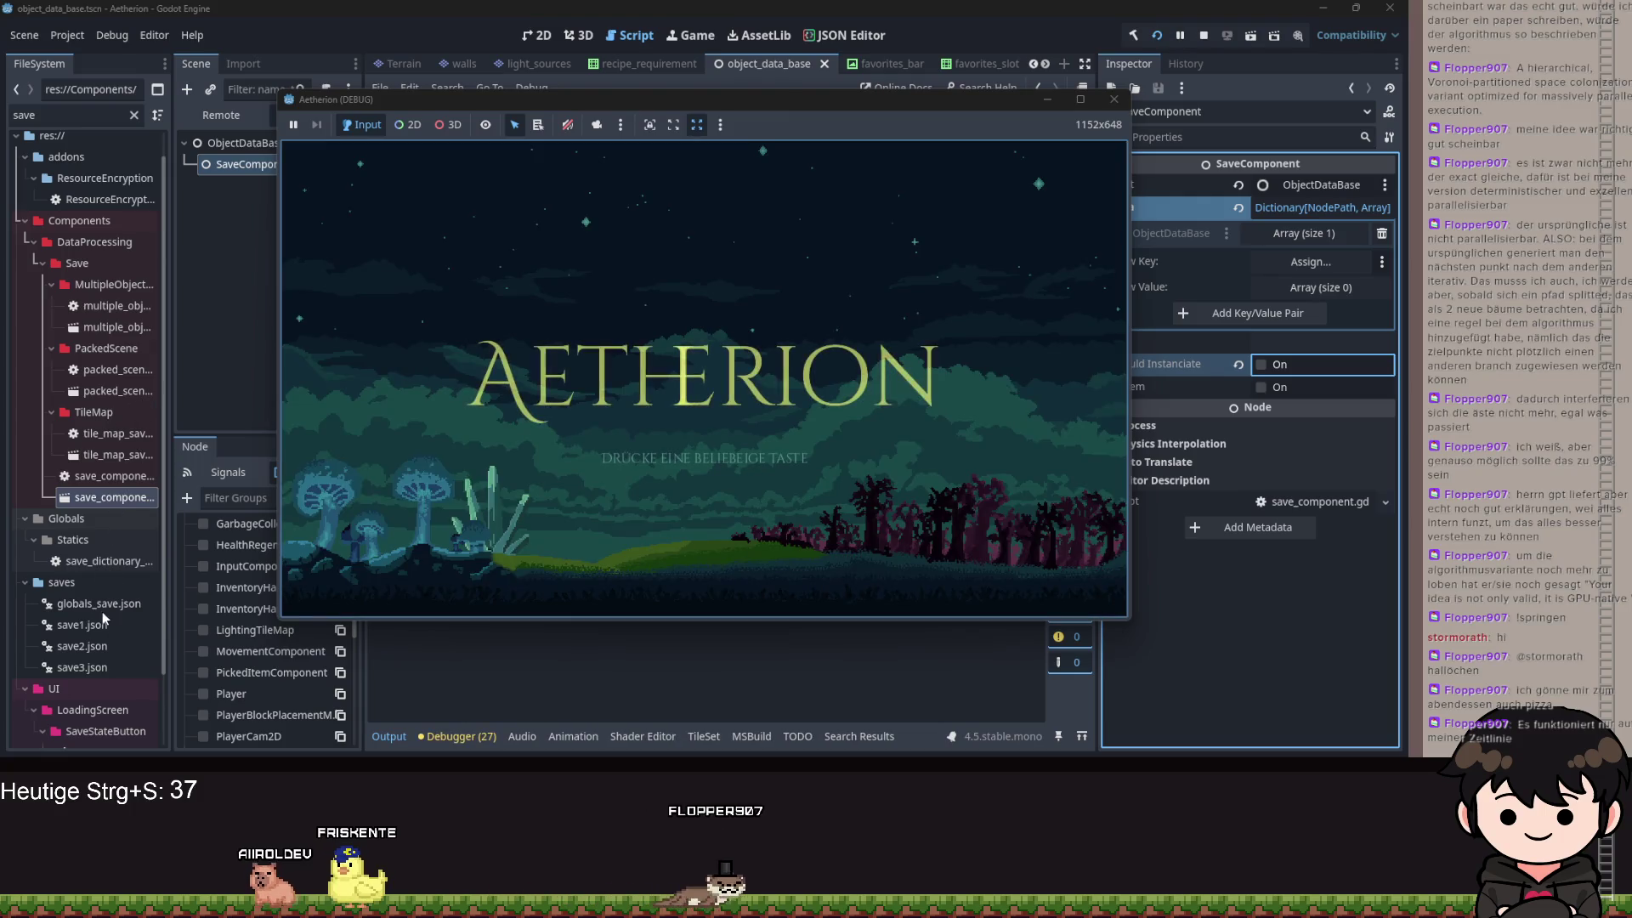
click(100, 609)
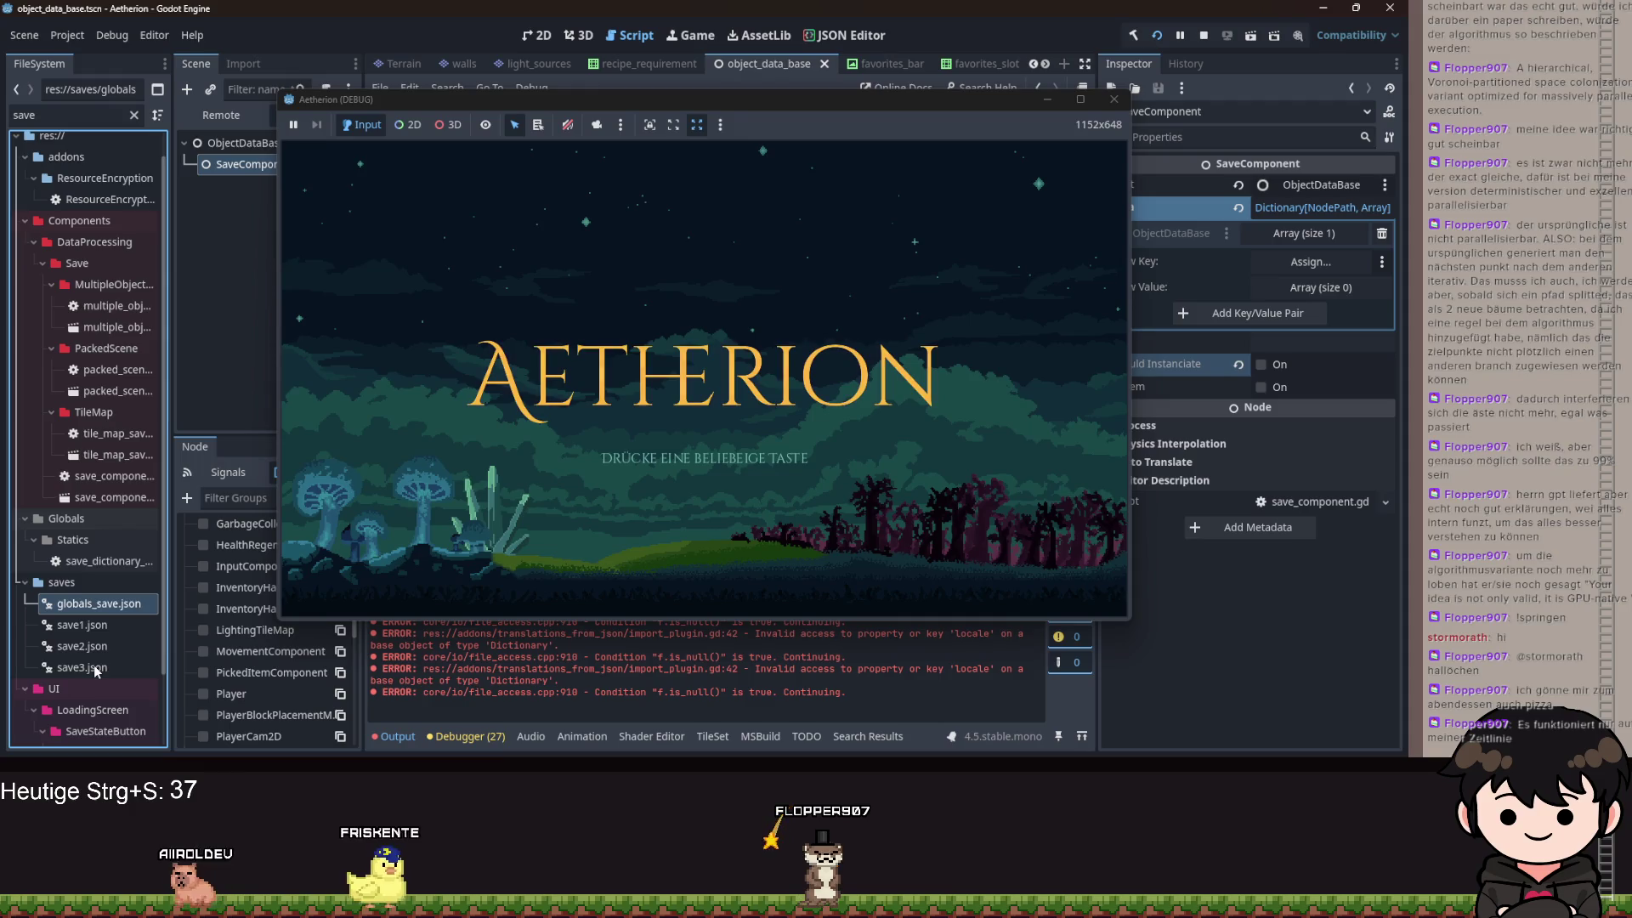
shift+click(95, 668)
right_click(96, 668)
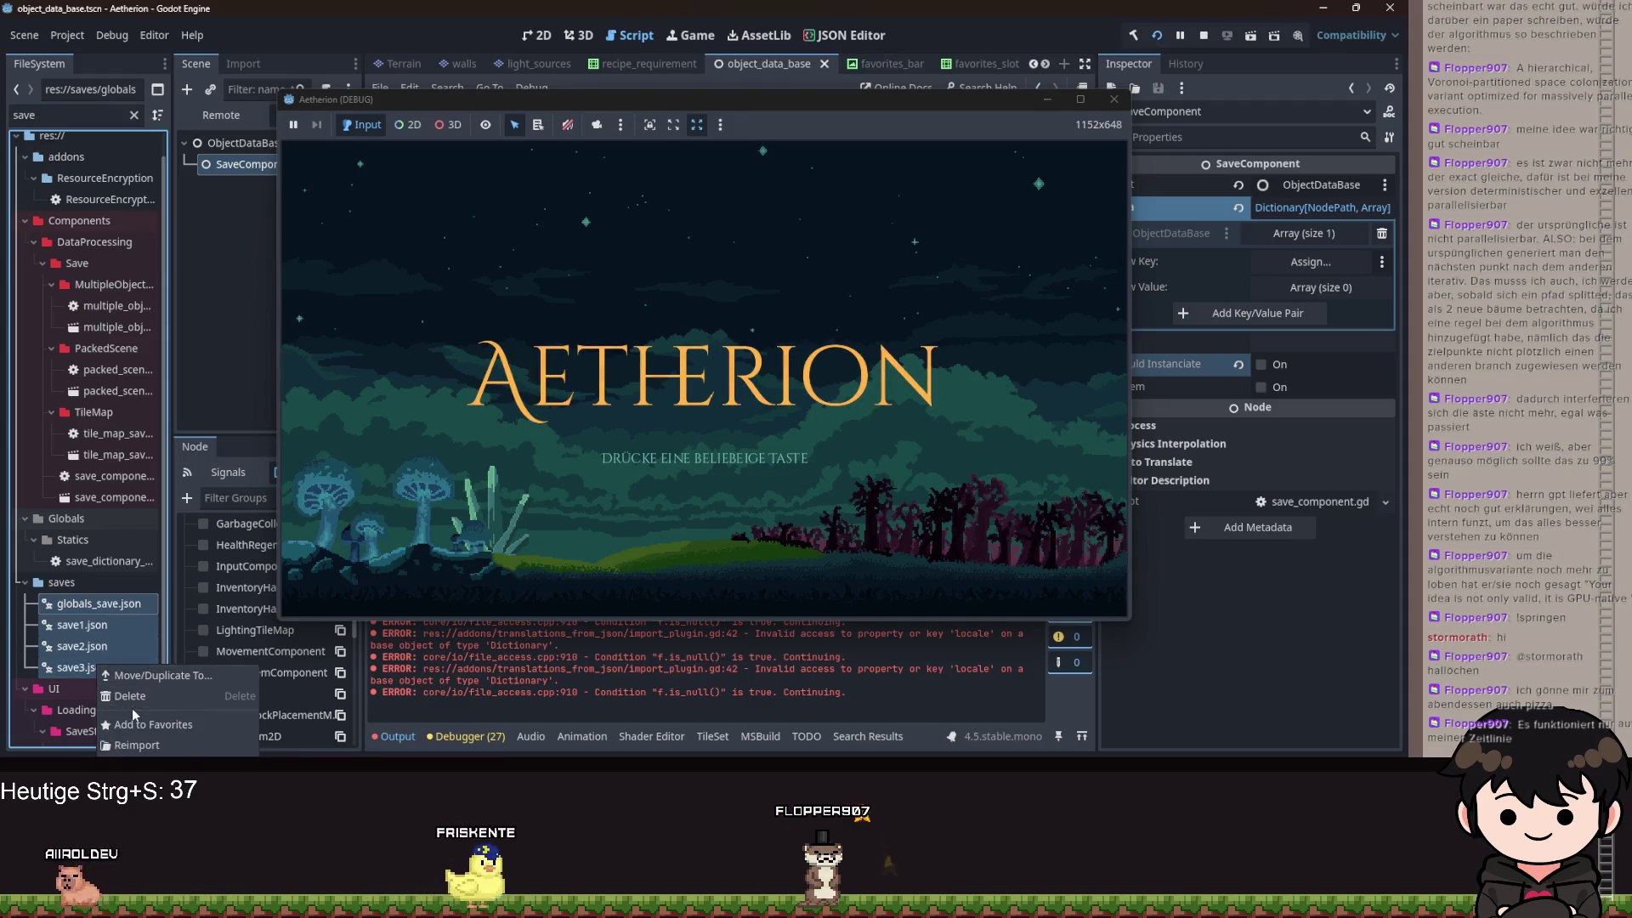
click(421, 596)
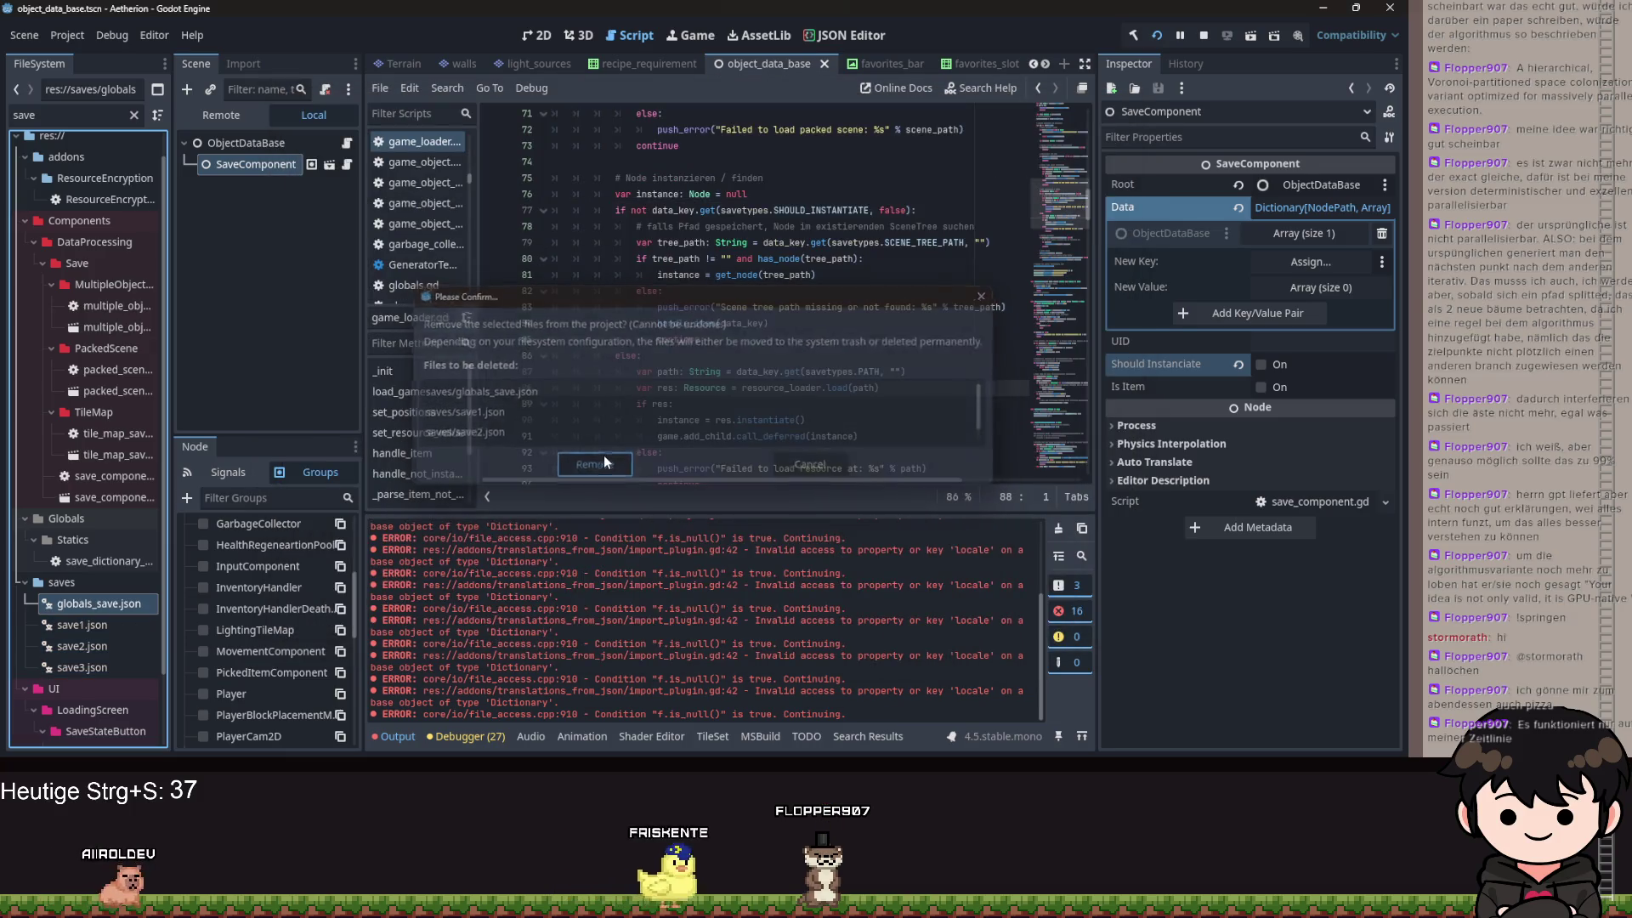
click(603, 462)
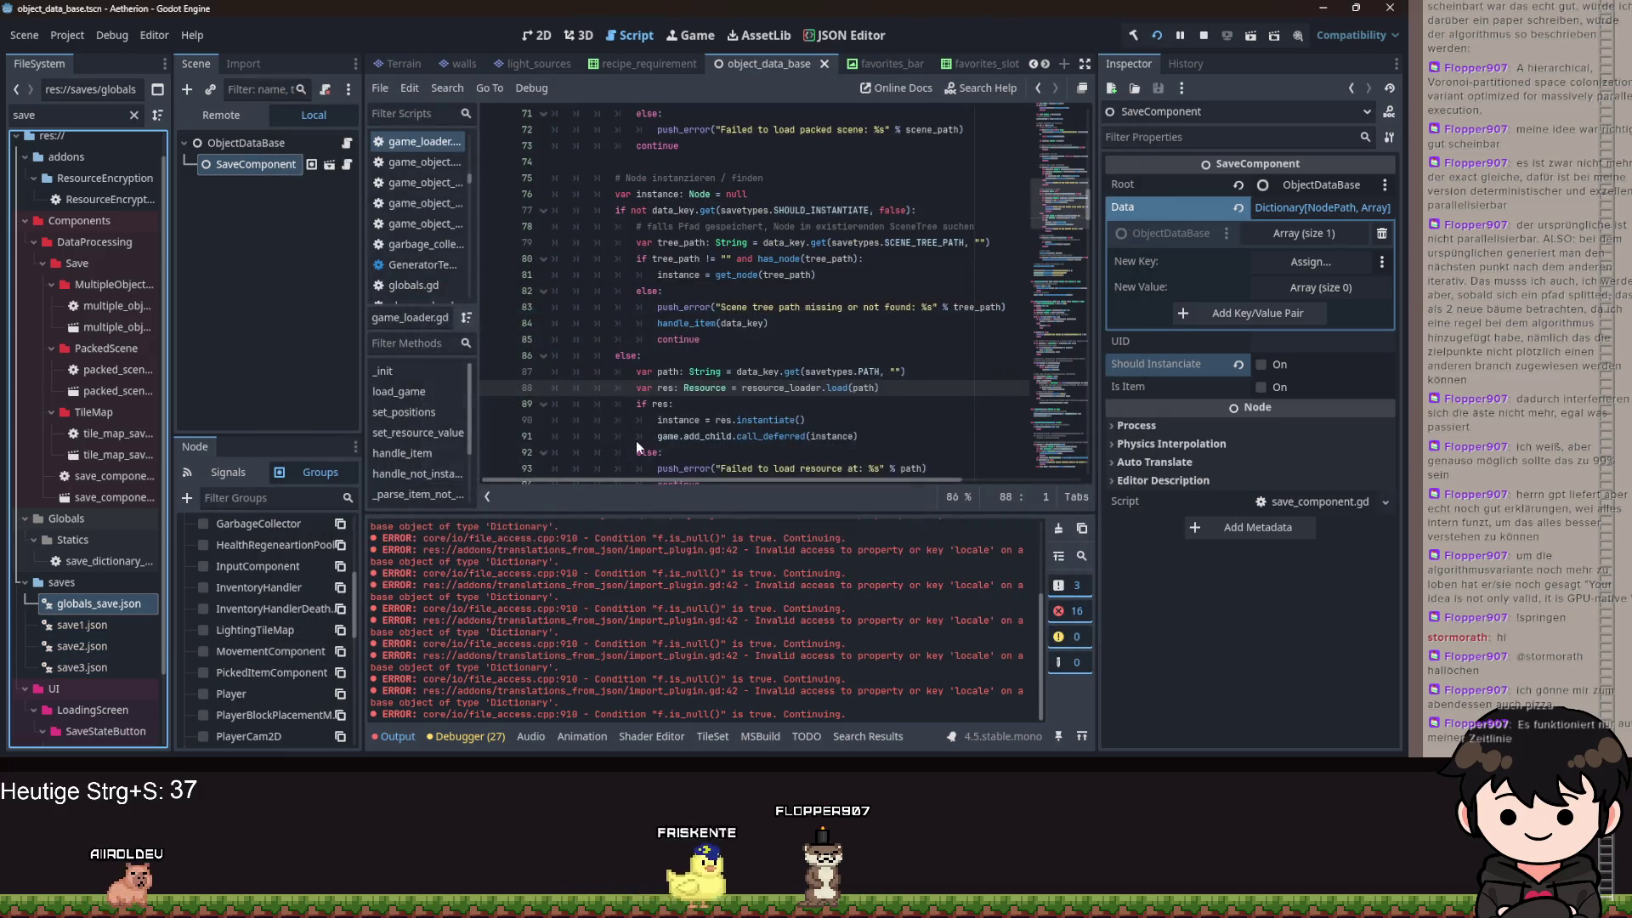
- Restart the game and load save slot 3 from the title screen
click(1169, 38)
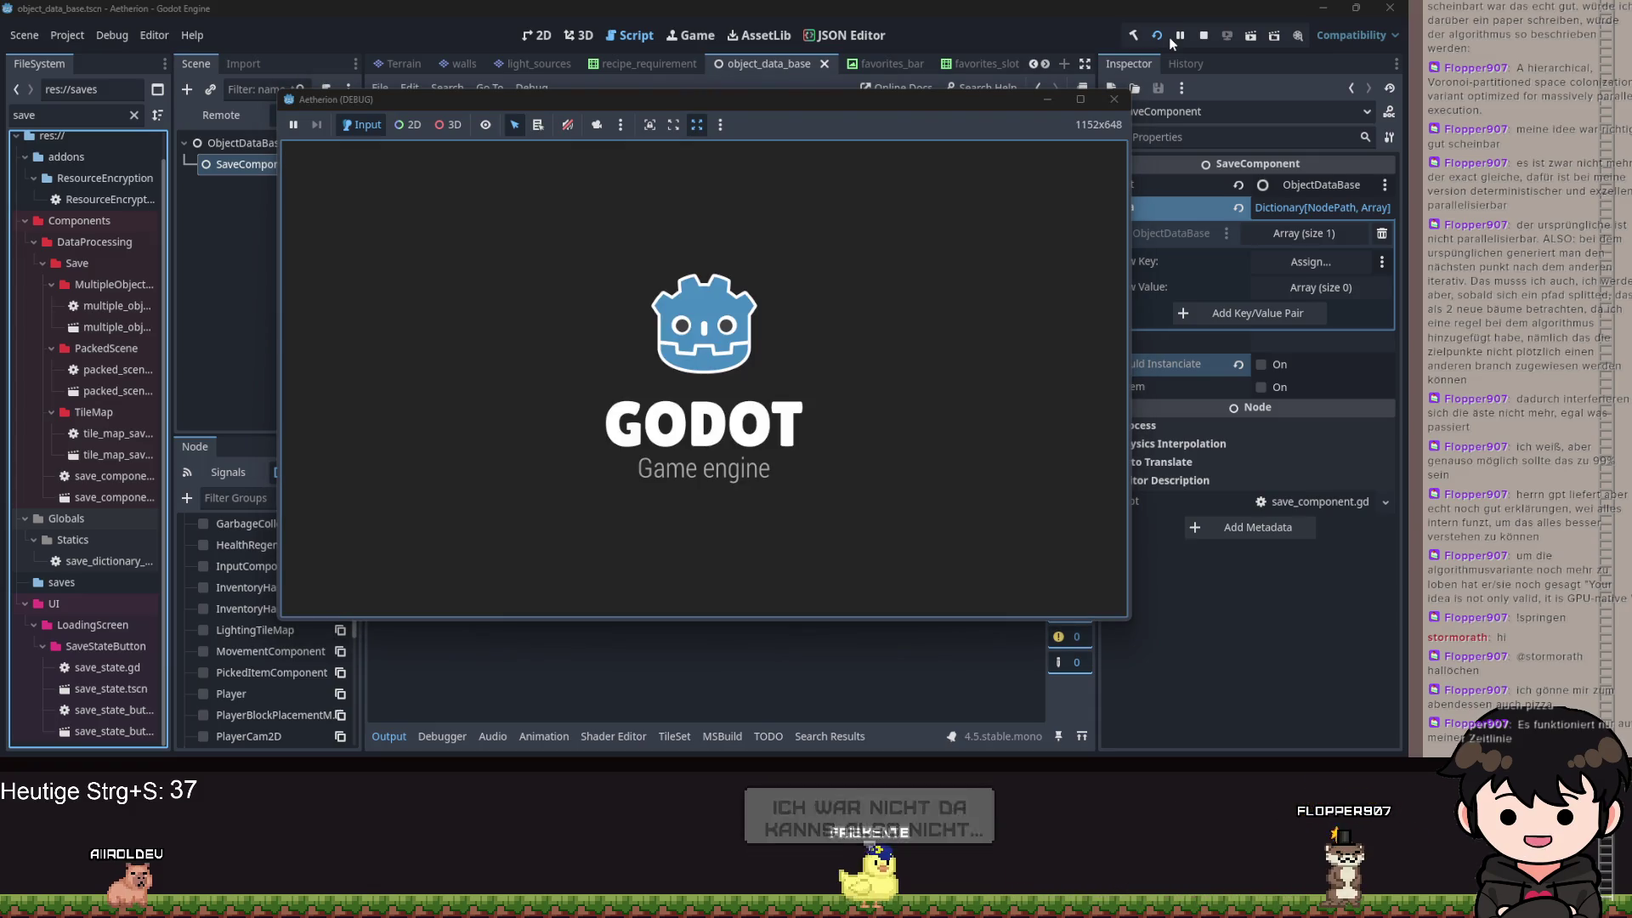
click(667, 374)
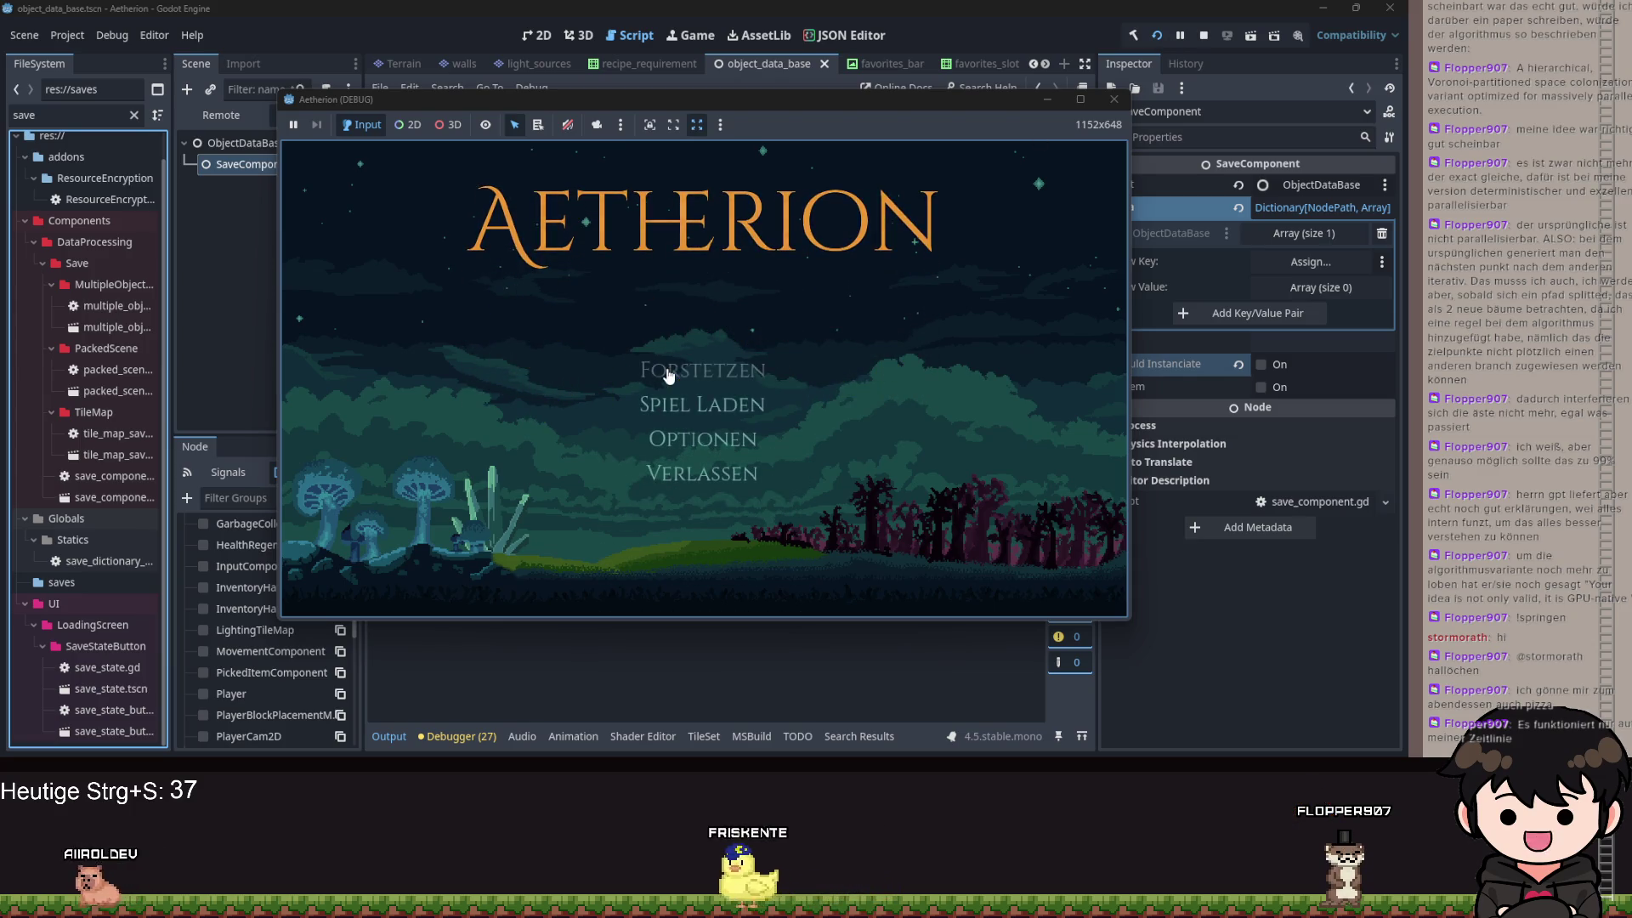
click(727, 409)
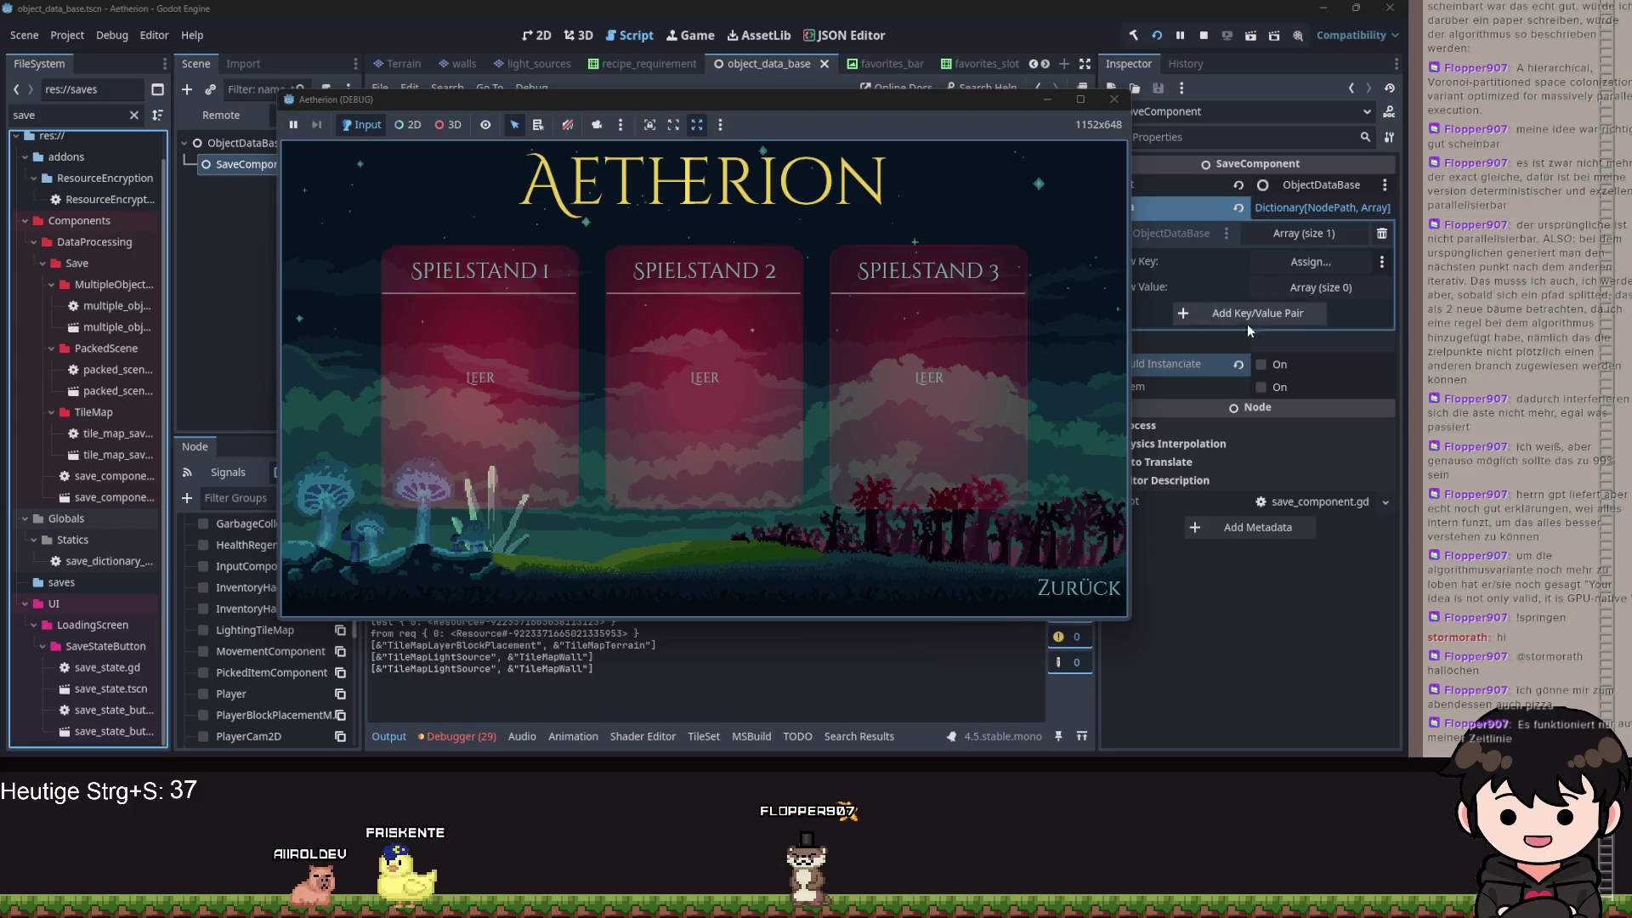
click(925, 340)
- Walk right collecting items, check the recipe book, quit to title, and continue the save
key(d)
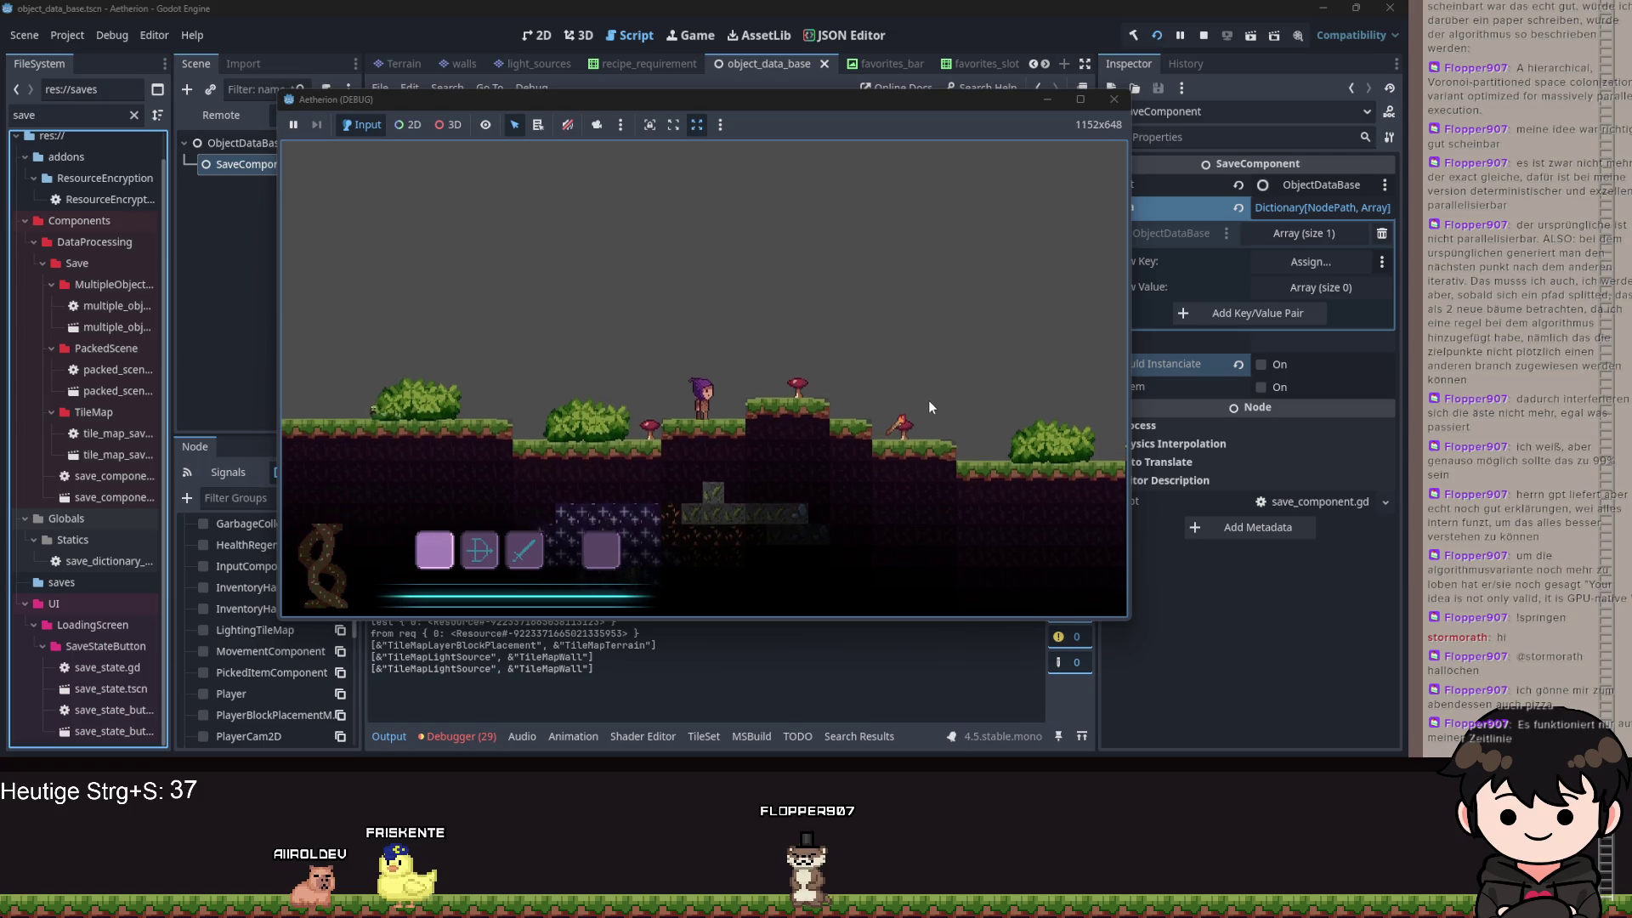
key(d)
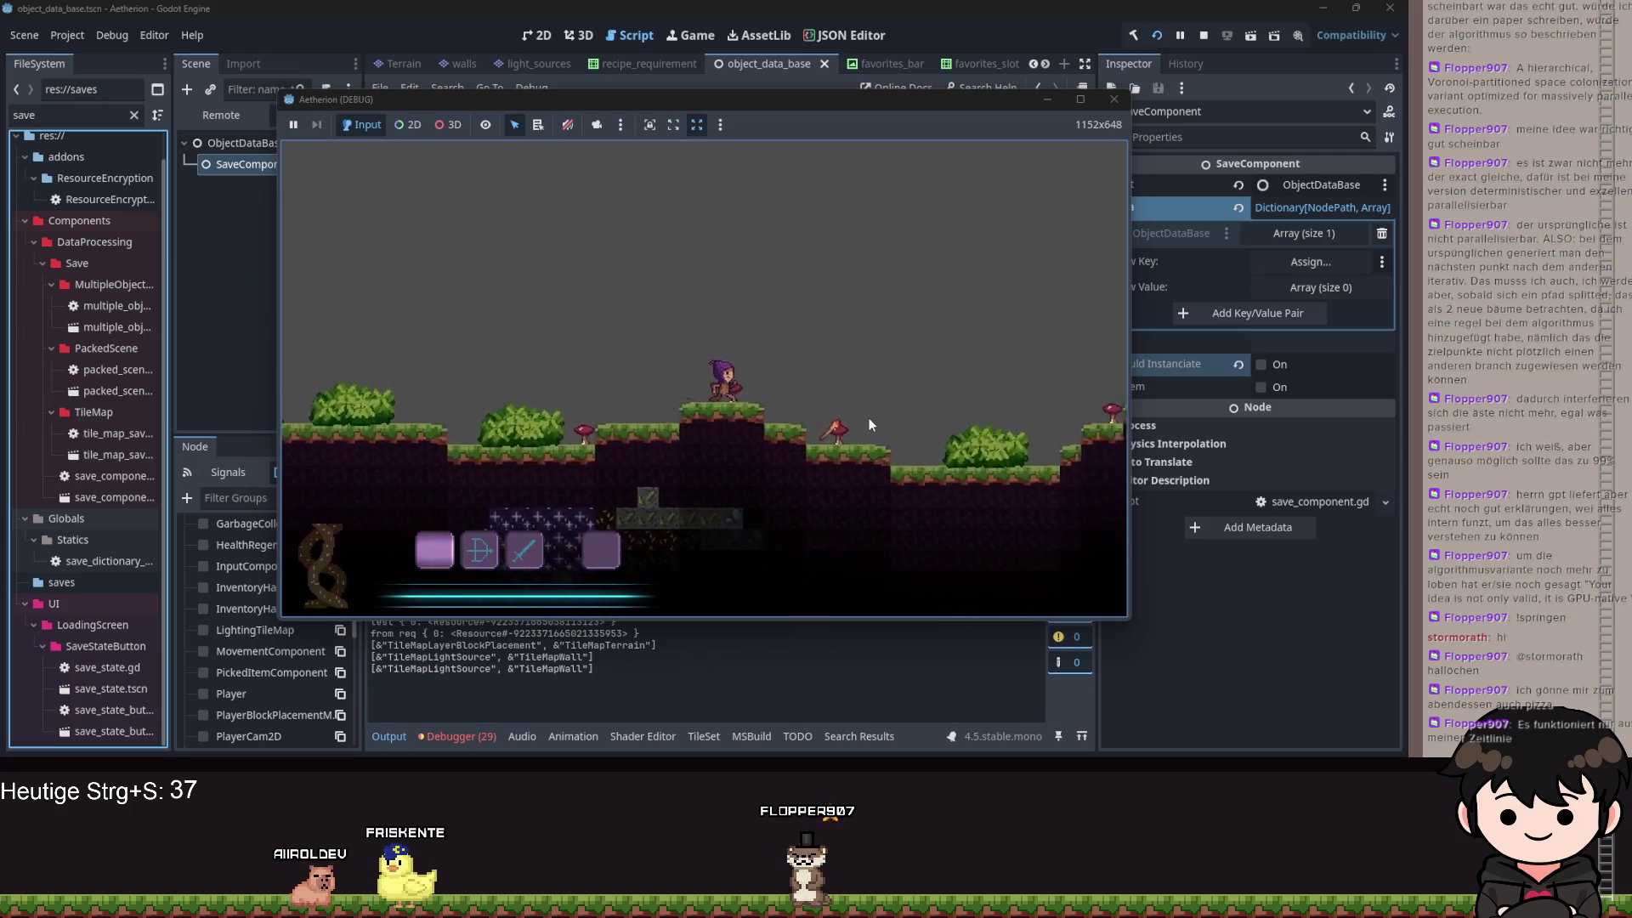
key(d)
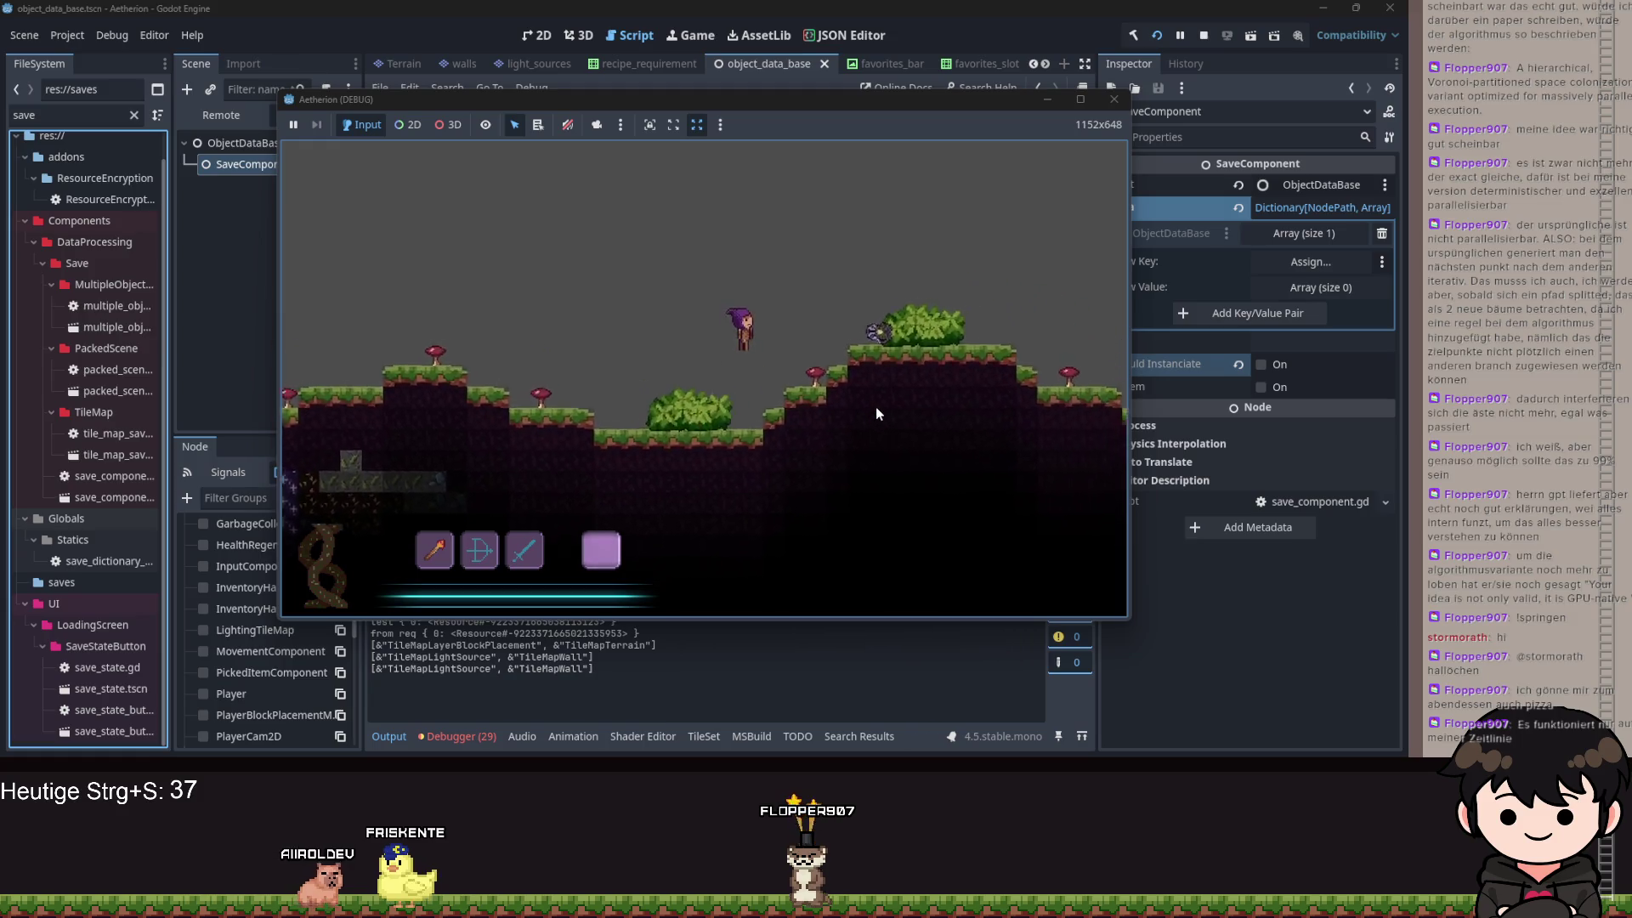
key(Escape)
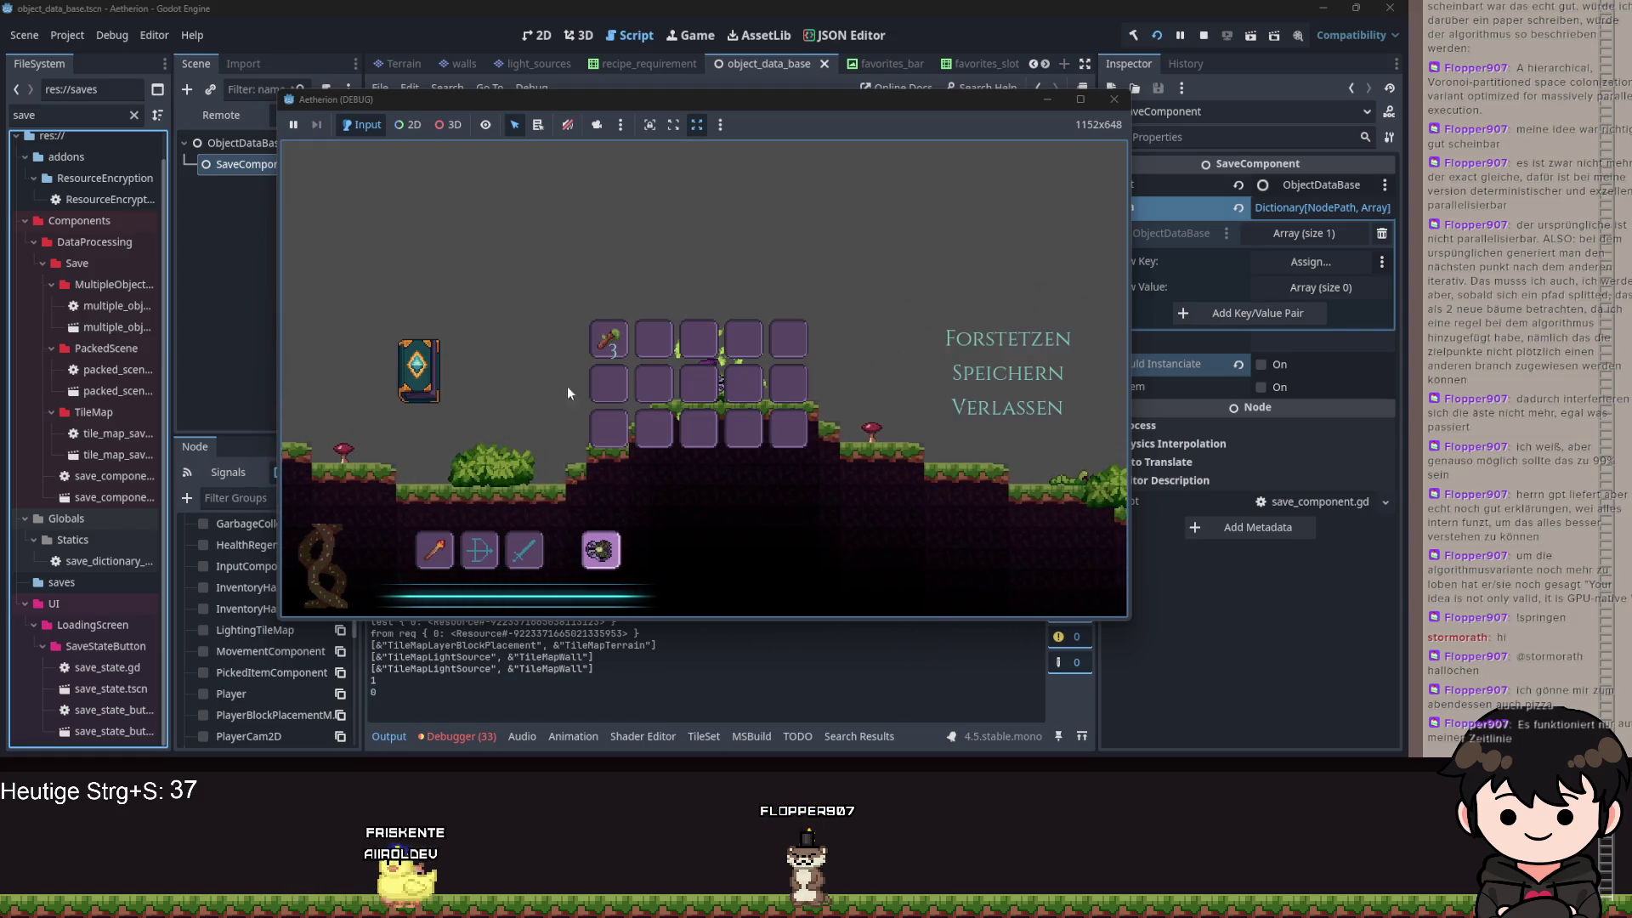
click(419, 361)
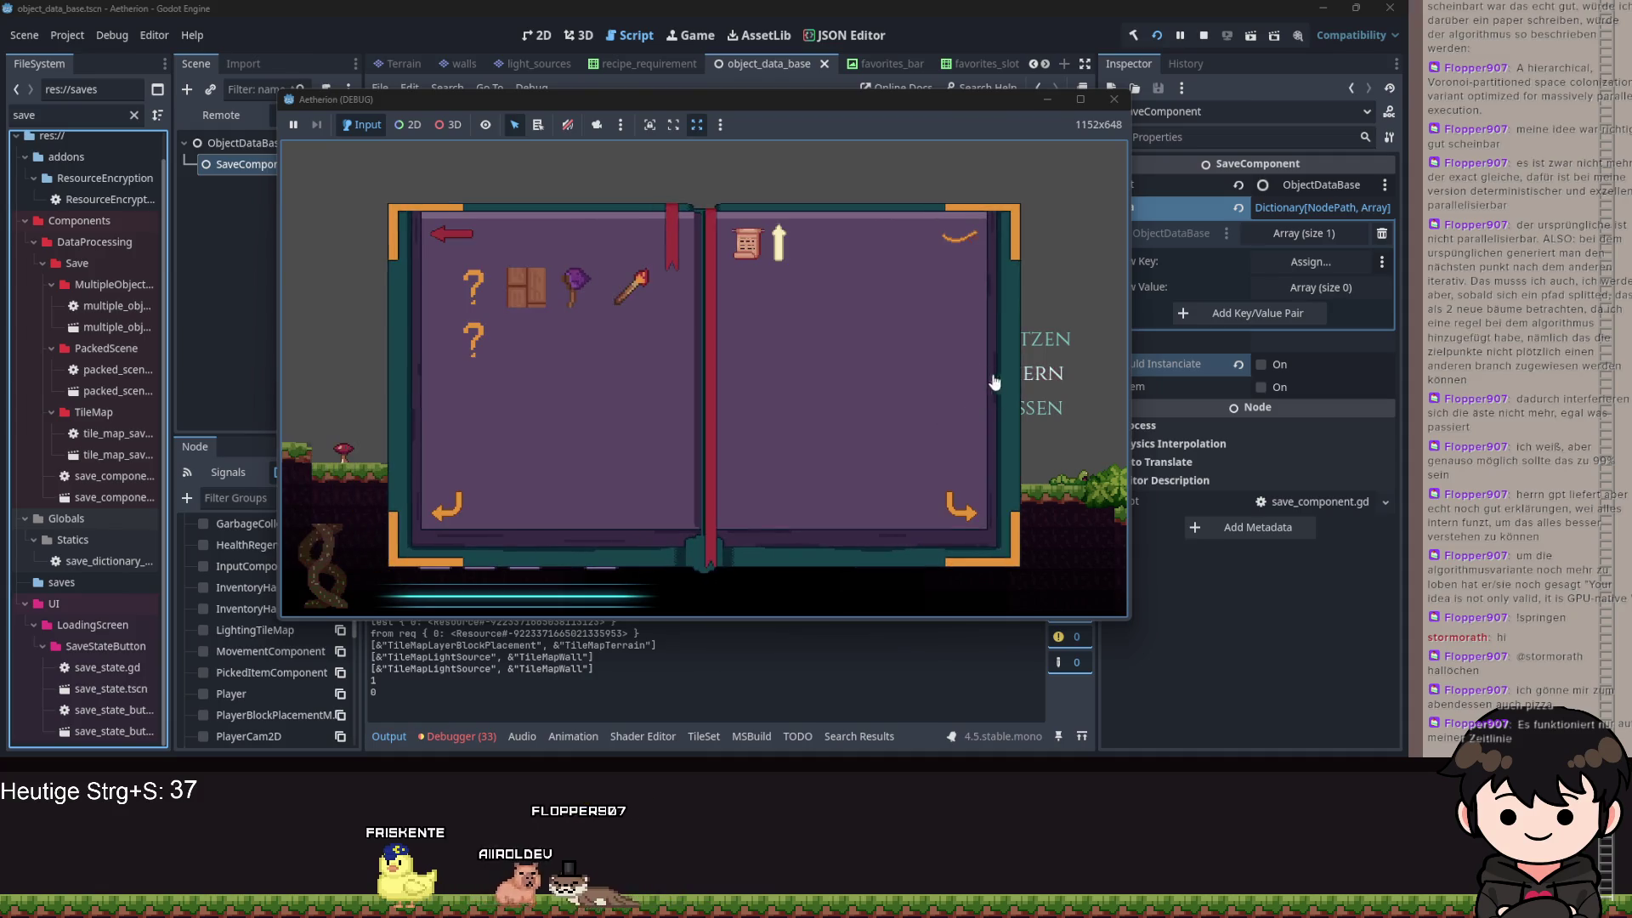
click(1040, 416)
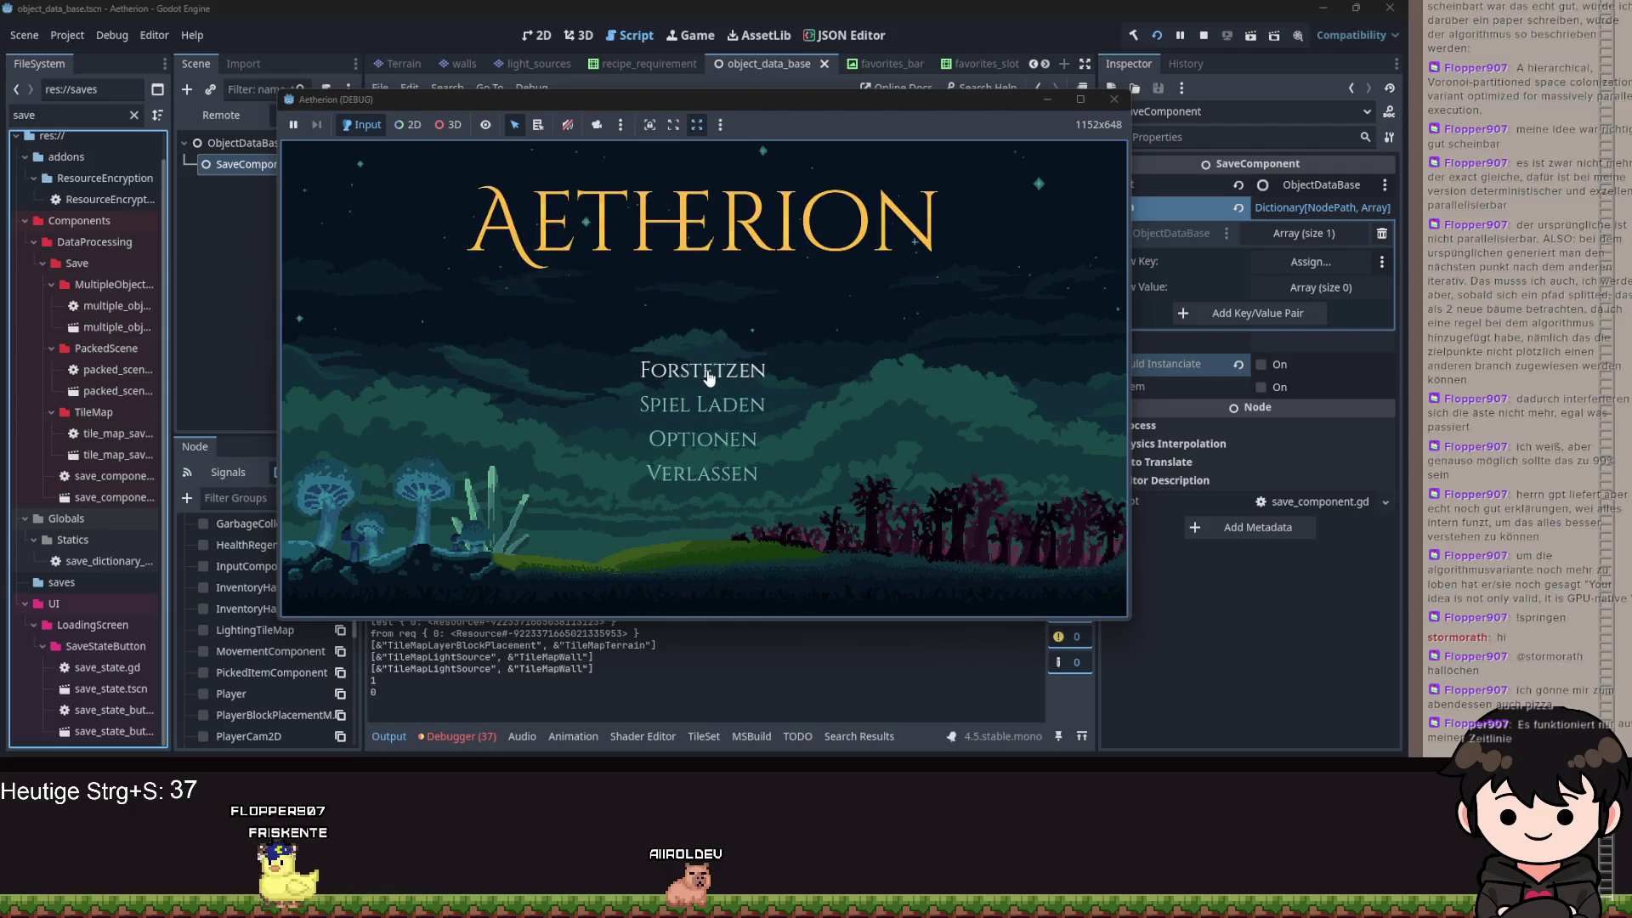
click(708, 377)
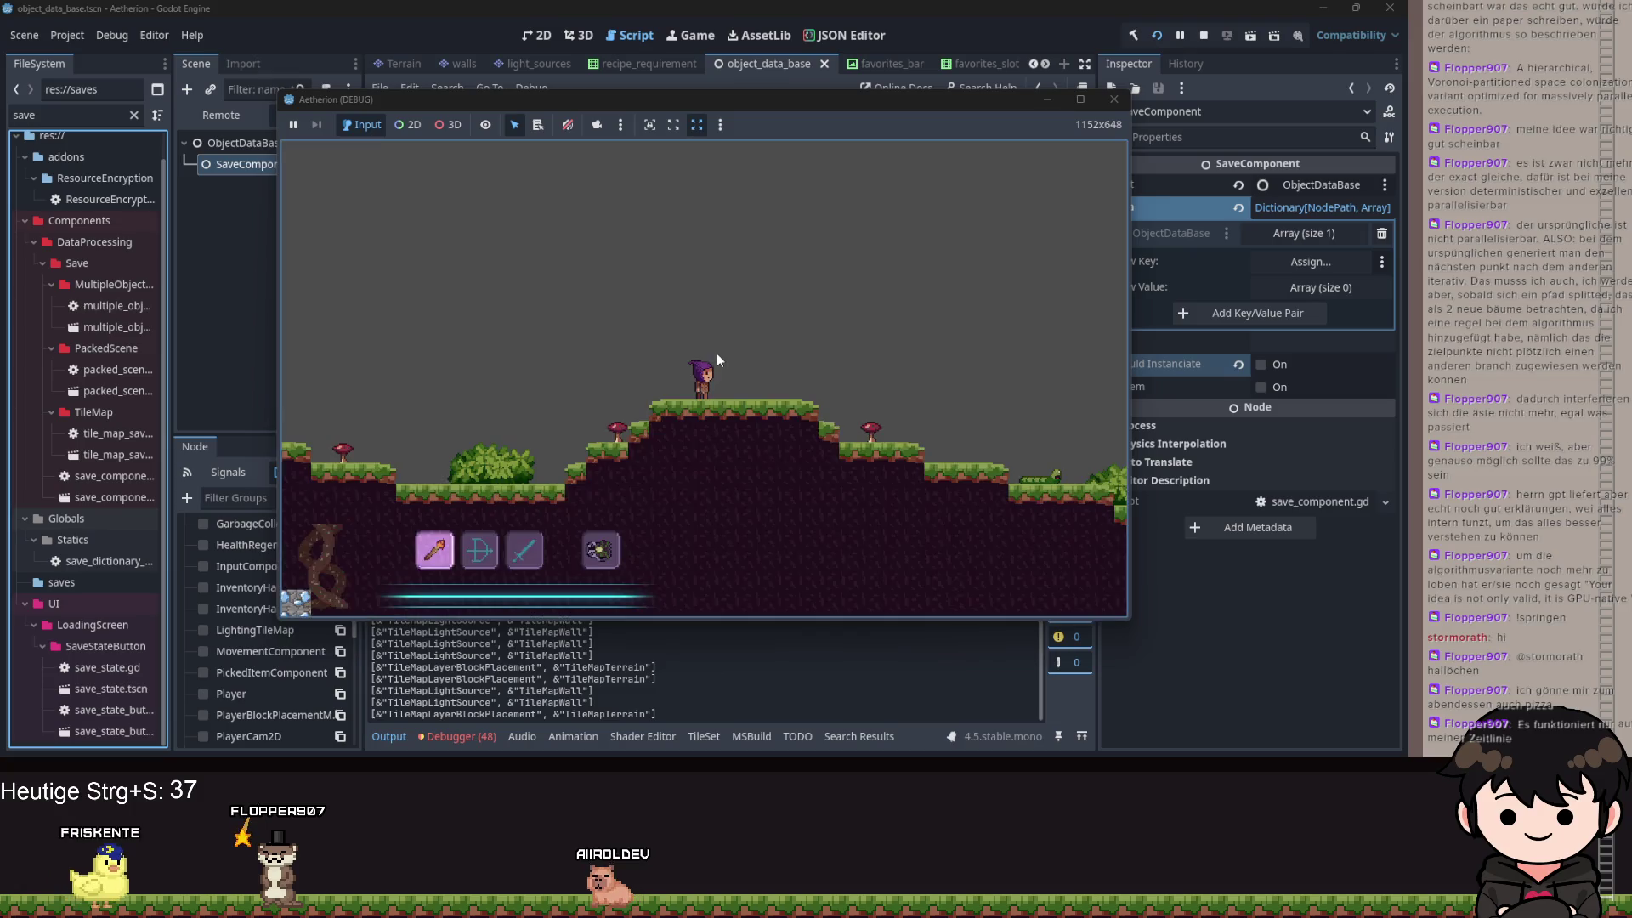
click(239, 143)
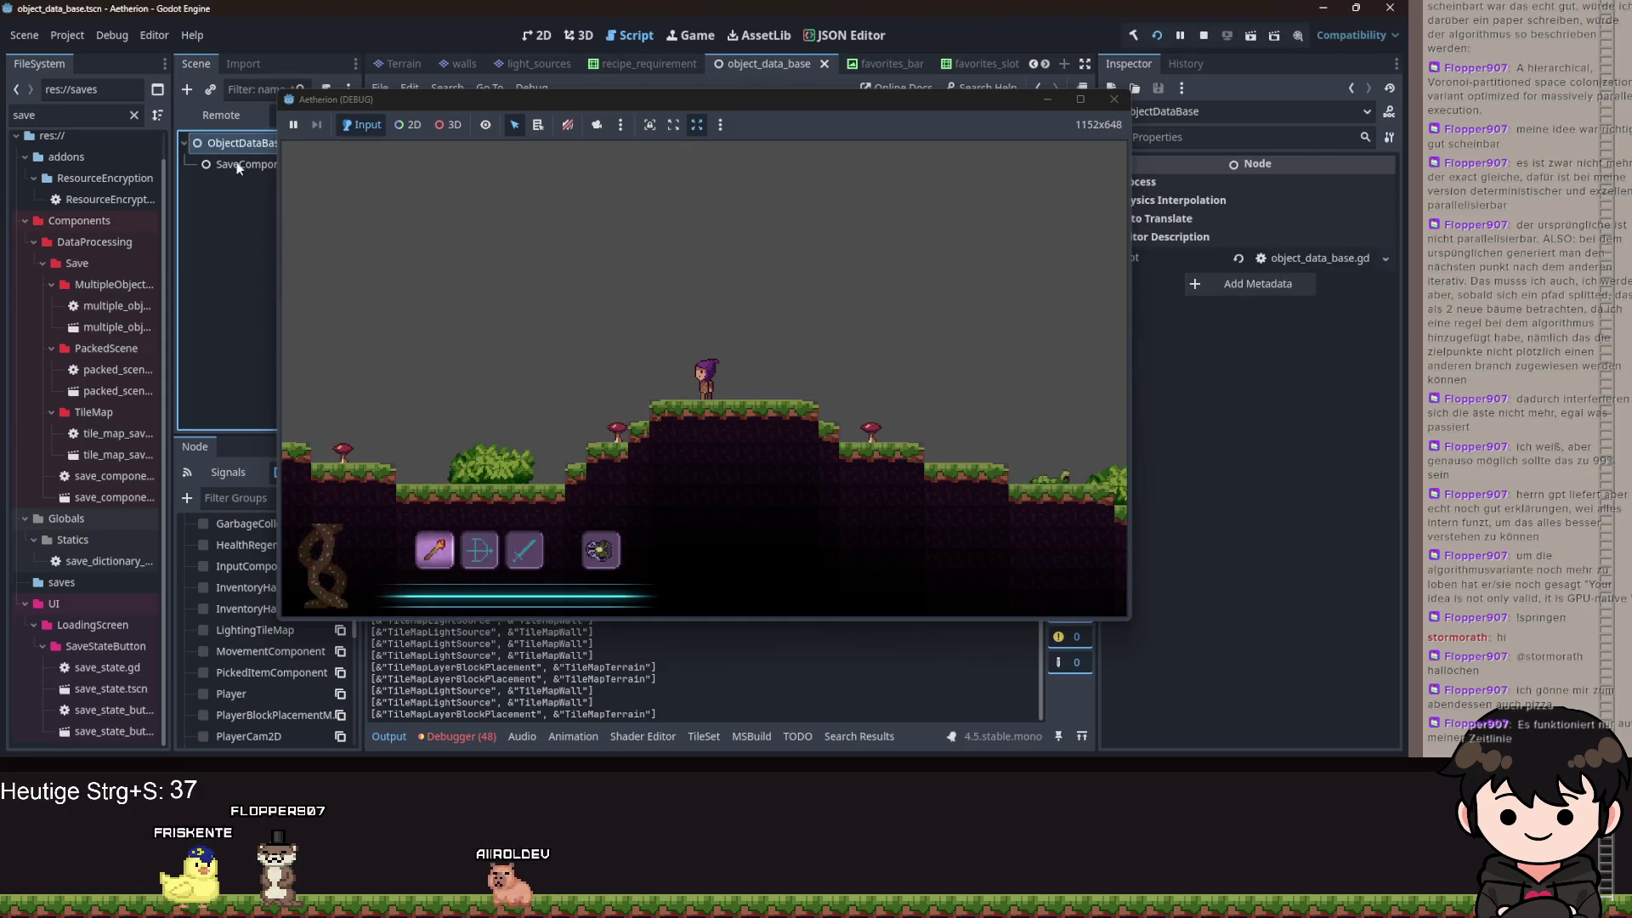
- Inspect the live ObjectDB node's found objects in the Remote scene tree
click(245, 170)
click(221, 116)
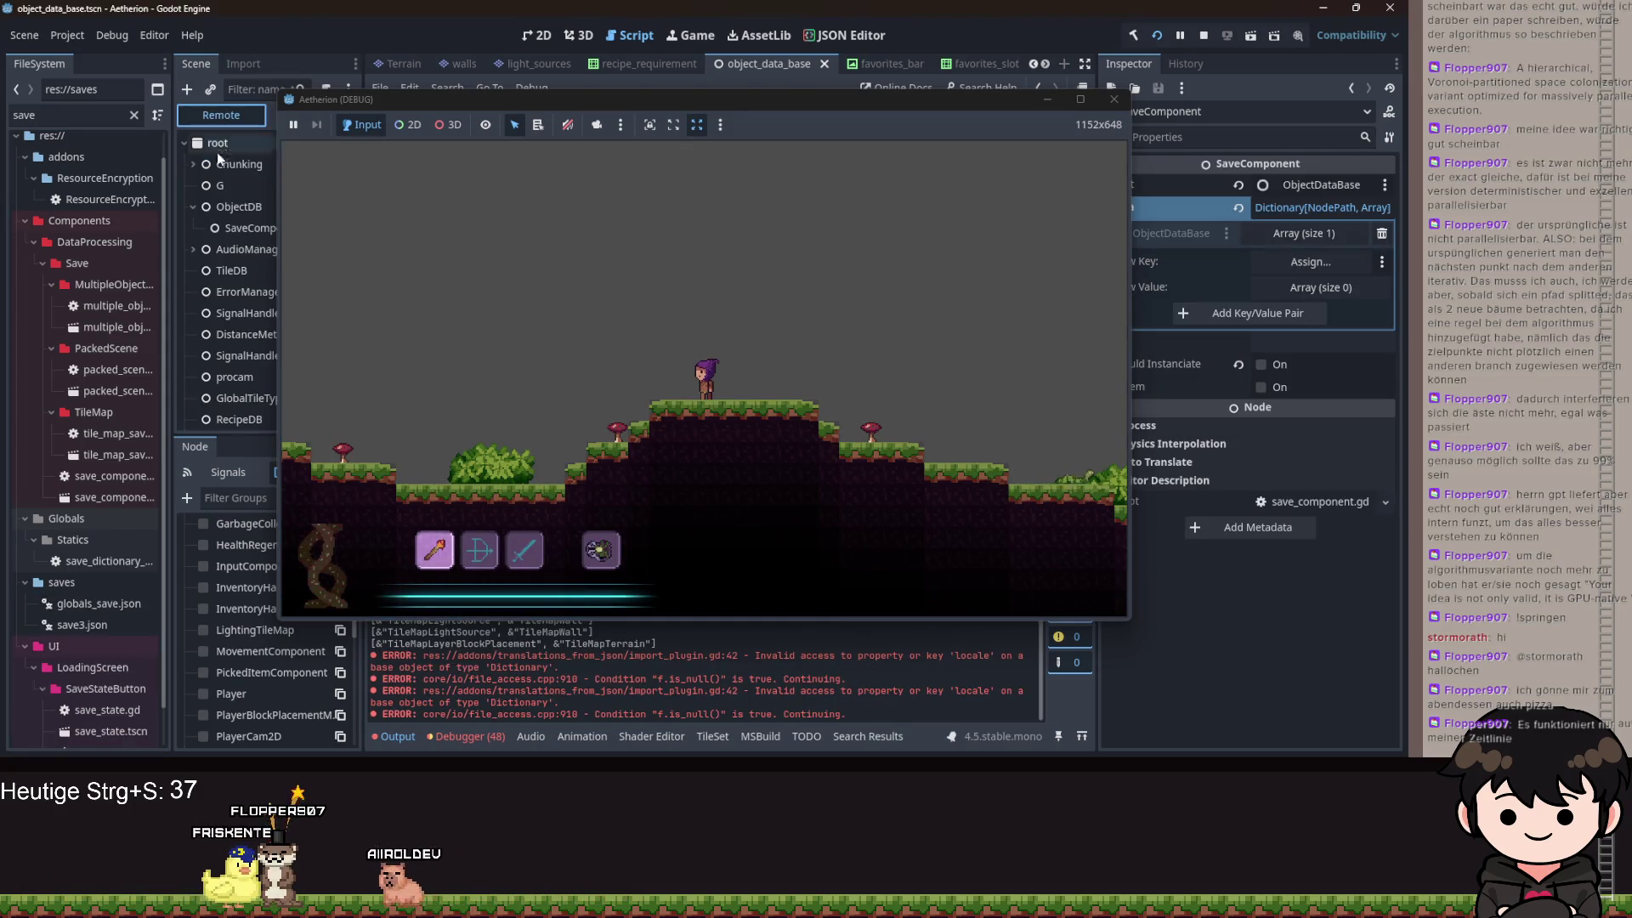
click(230, 206)
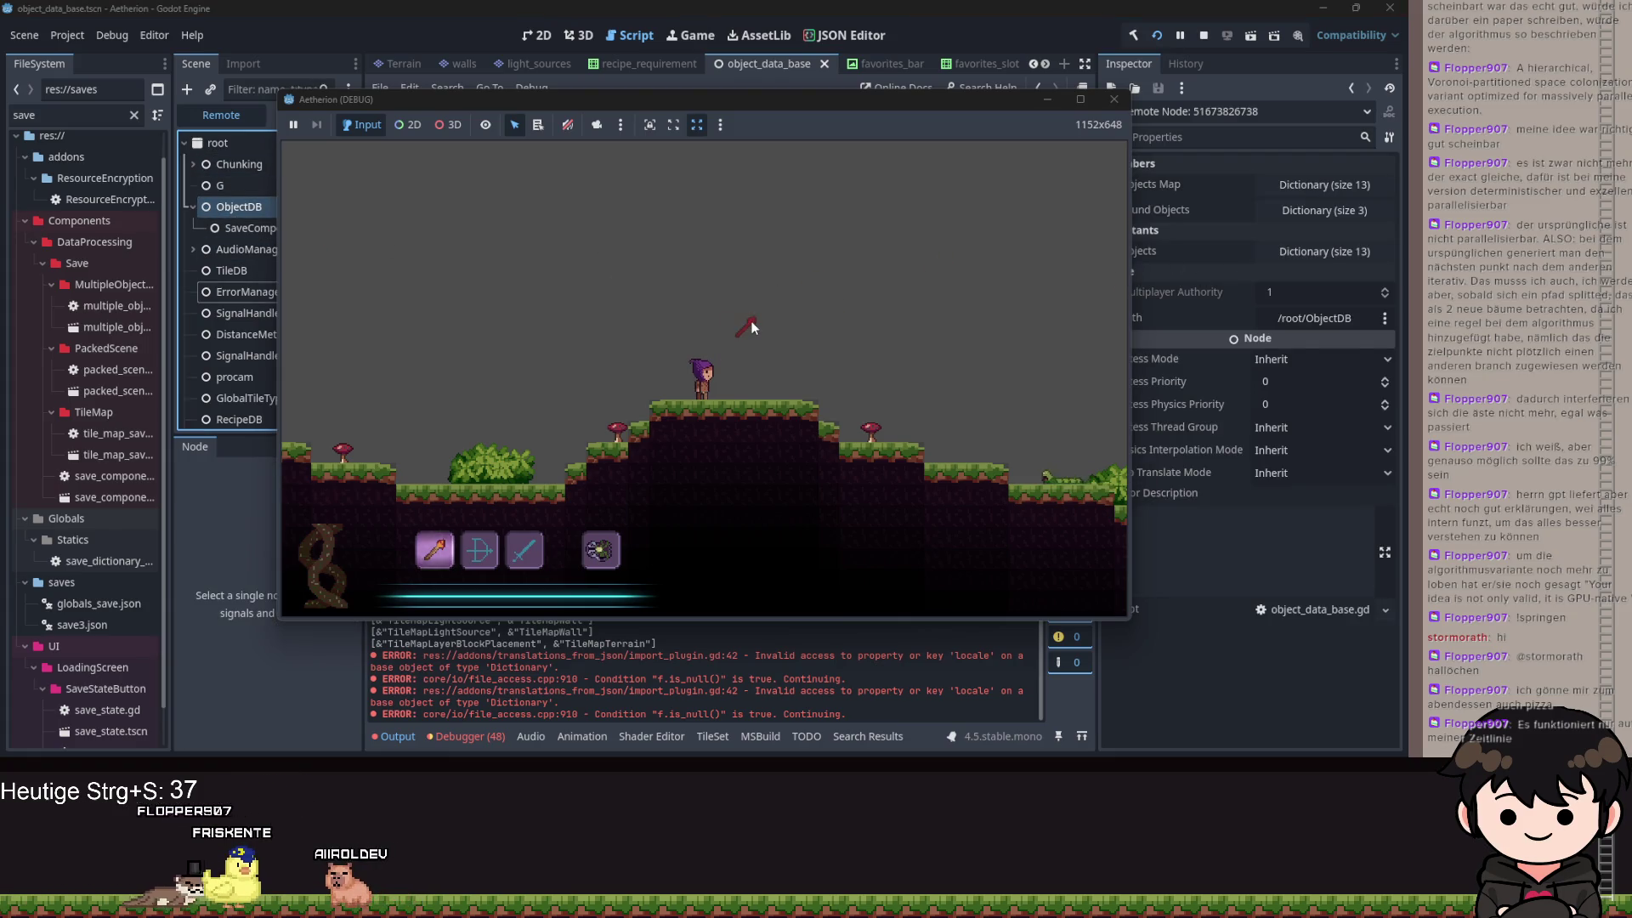
- Flip through the in-game recipe book pages to confirm FACKEL, then stop the game
key(Escape)
click(430, 340)
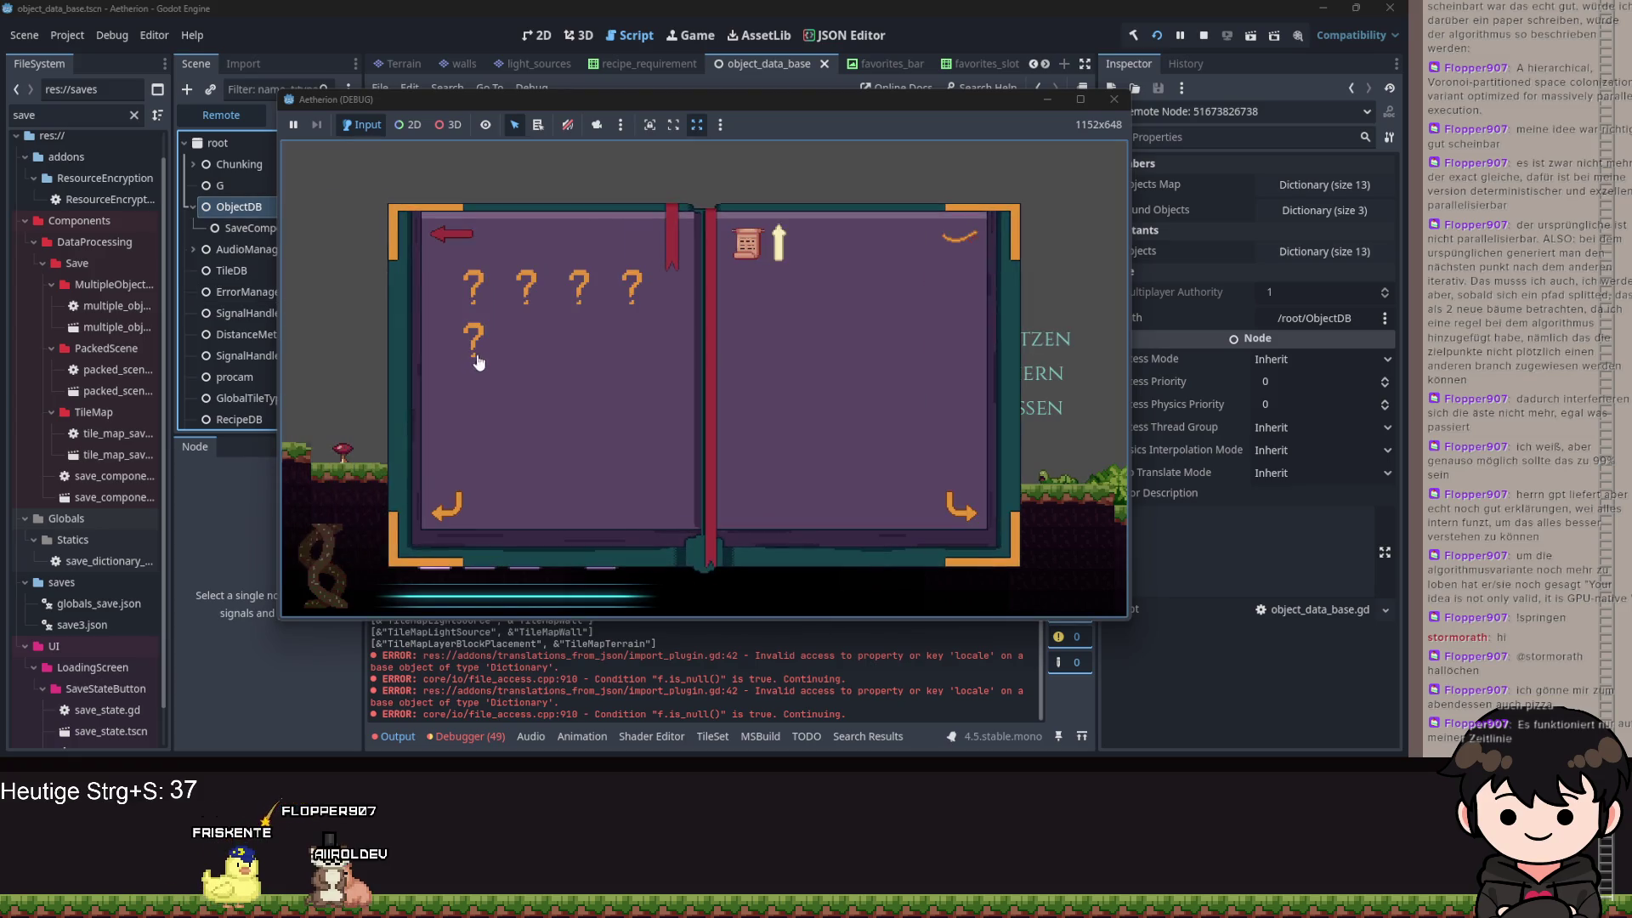
click(952, 502)
click(952, 501)
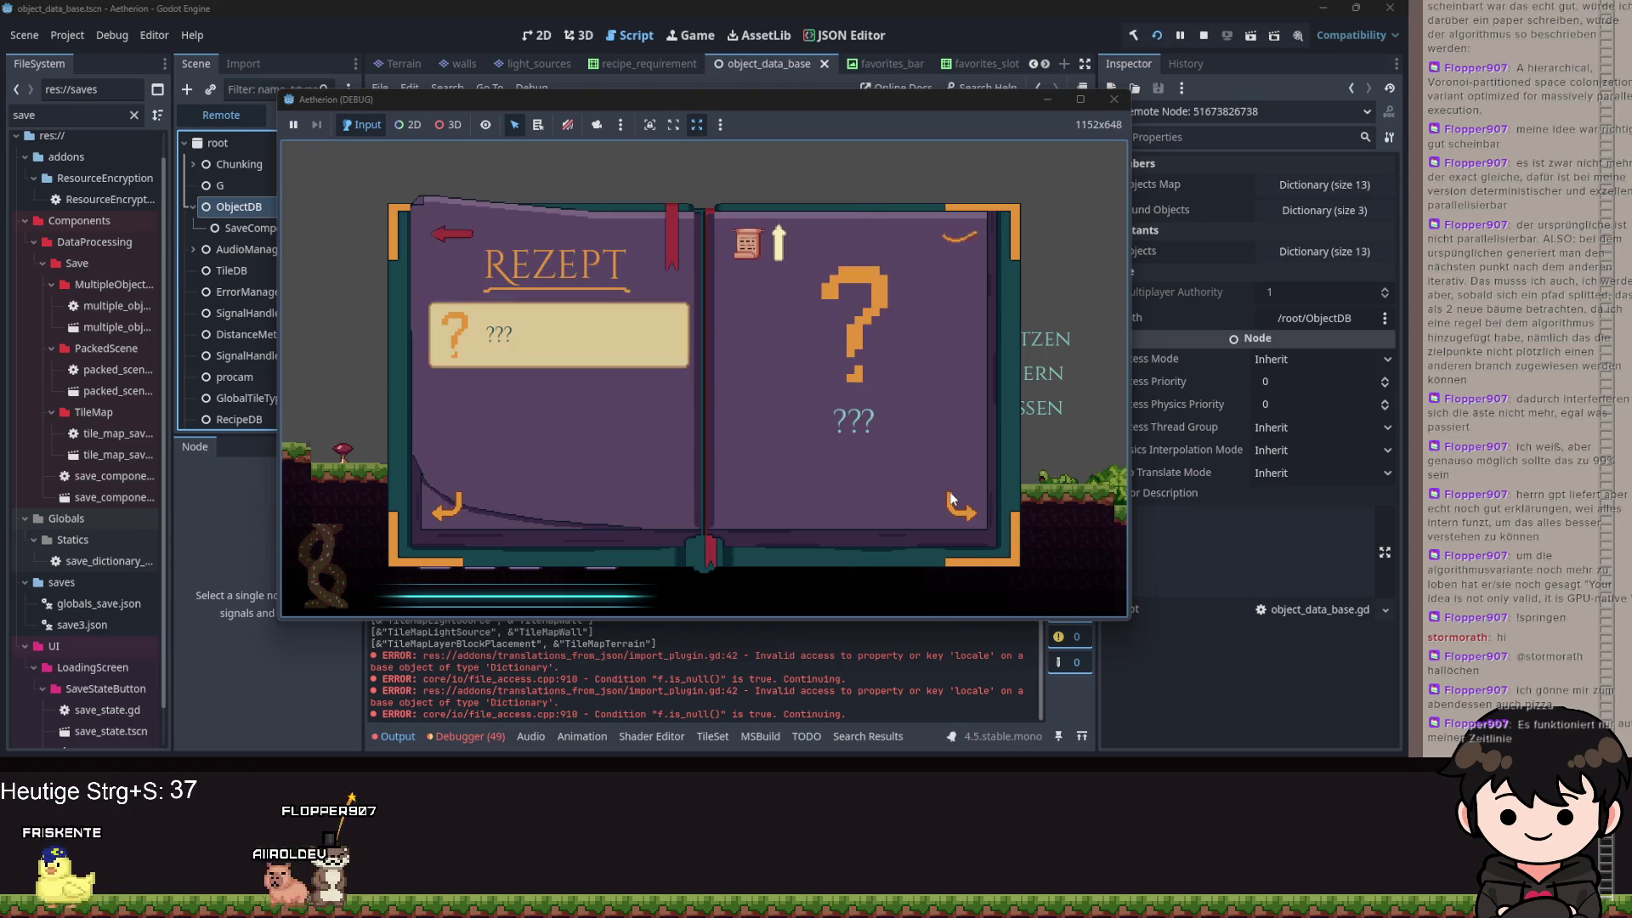
click(987, 503)
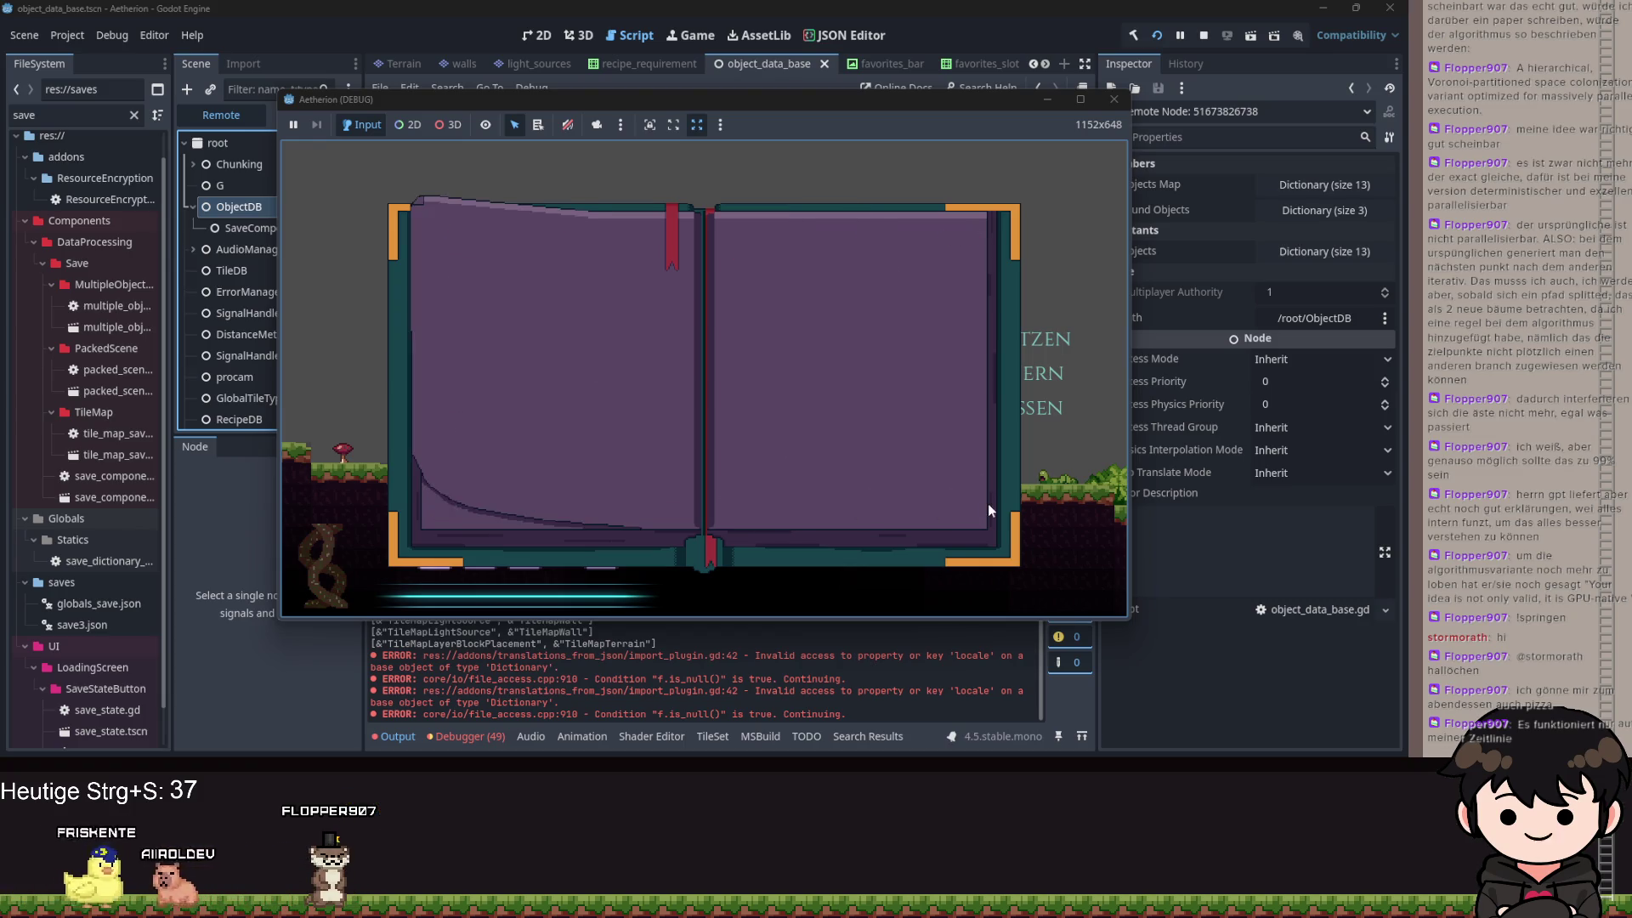
scroll(585, 427, down, 1)
scroll(522, 381, down, 1)
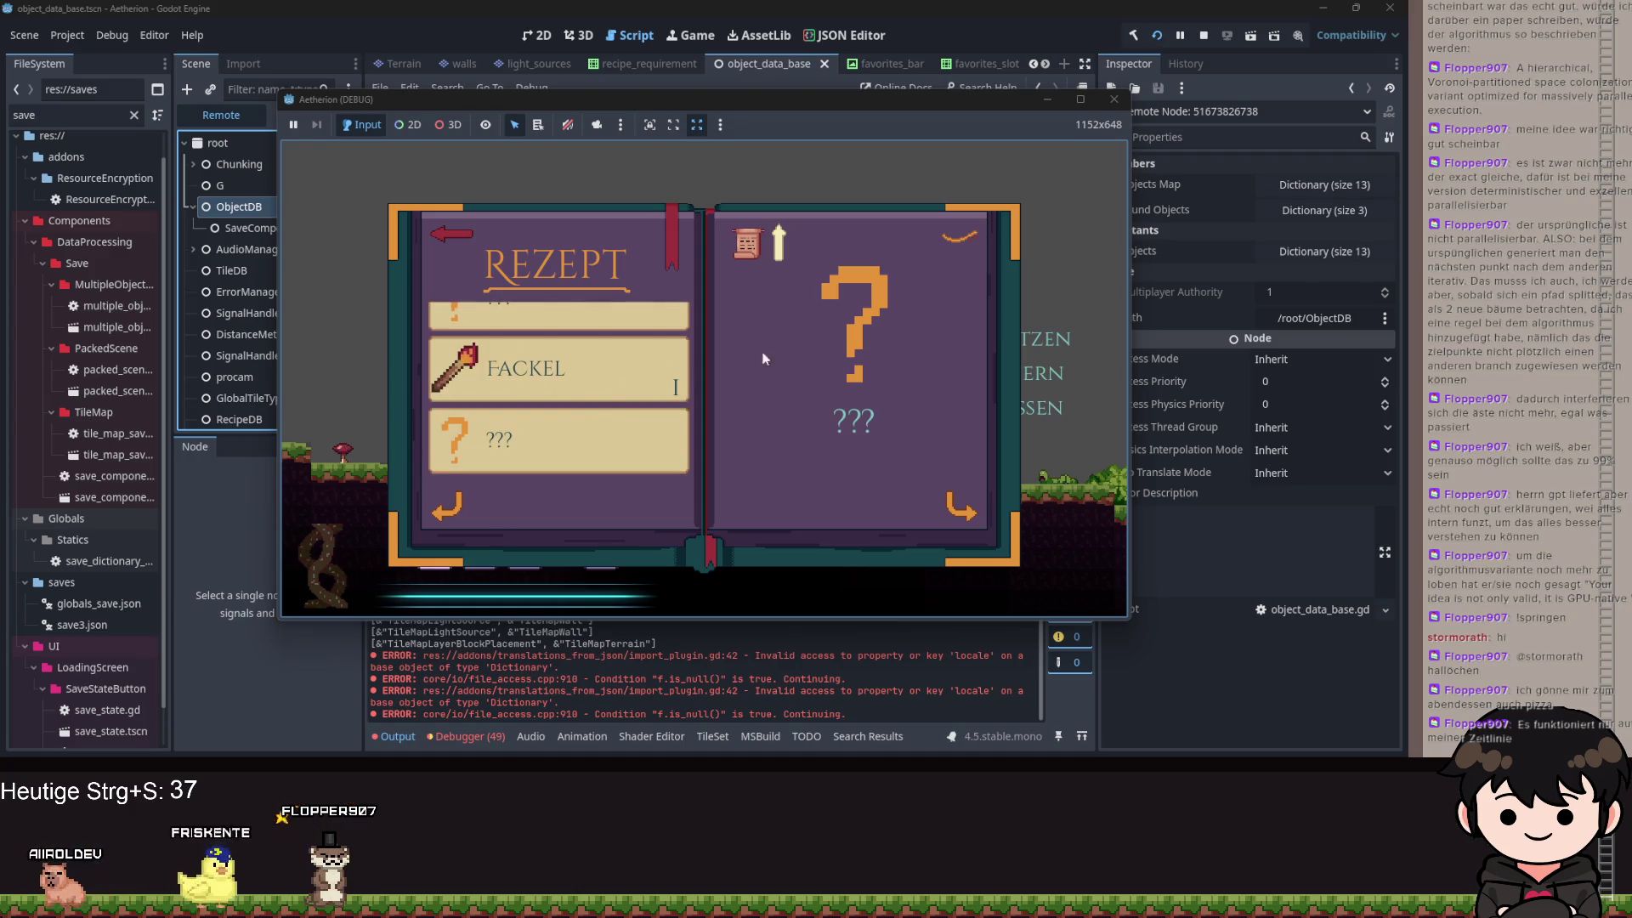
key(Tab)
key(Tab)
click(1047, 99)
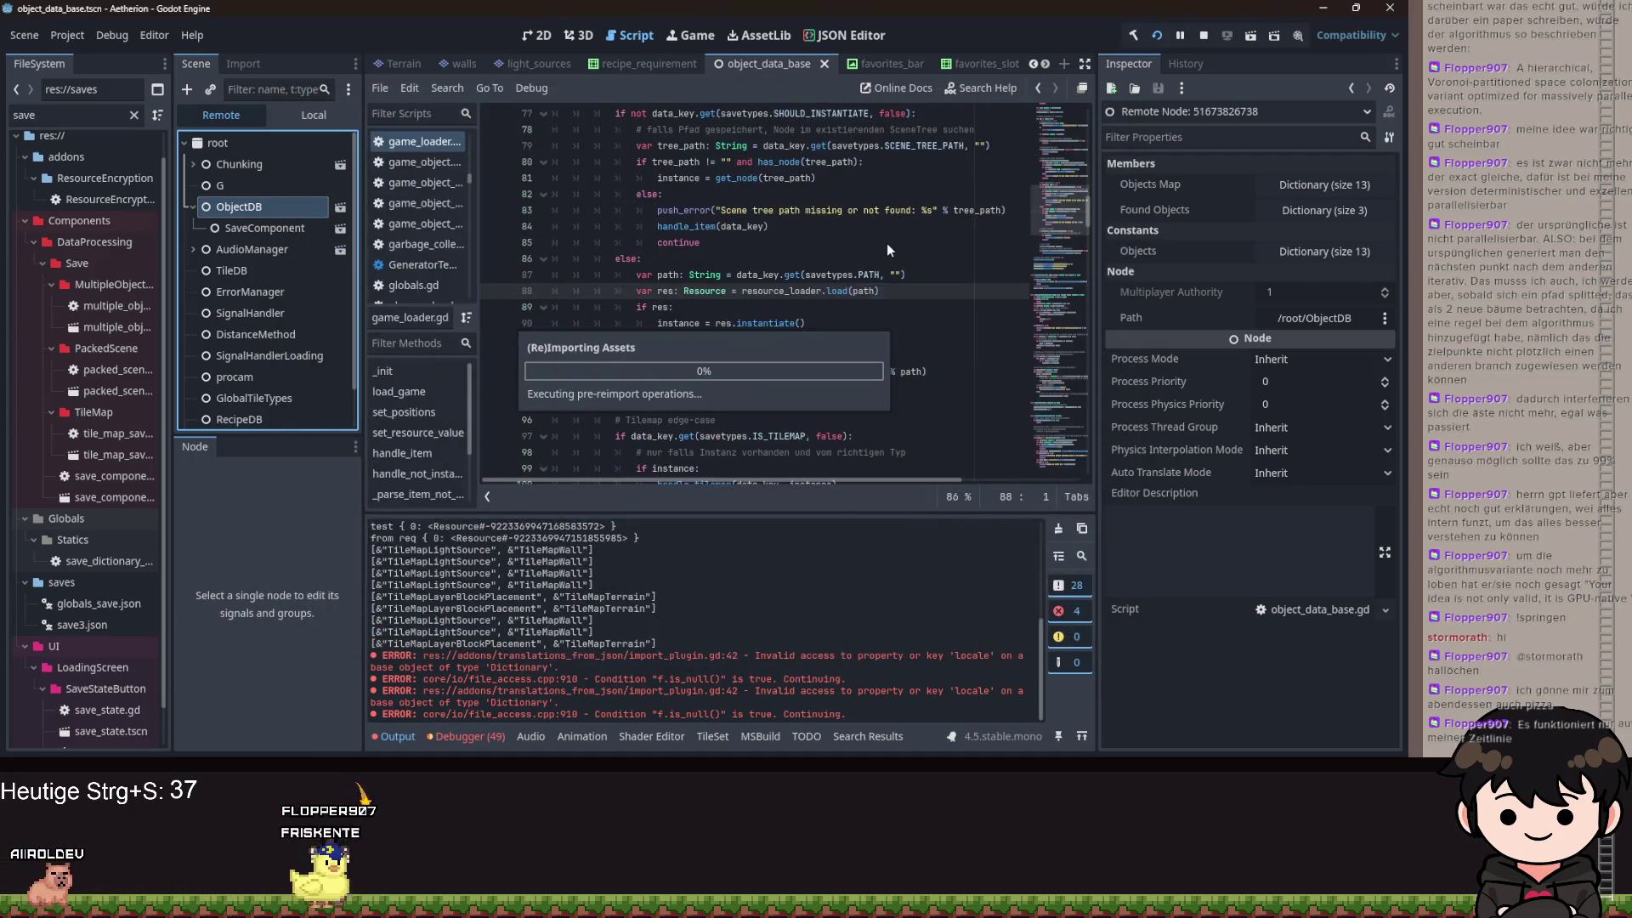
- Switch the Scene dock to Local, open recipe.tscn, and scroll recipe.gd to _on_picked_up_item
key(Page_Down)
key(Page_Down)
key(Page_Down)
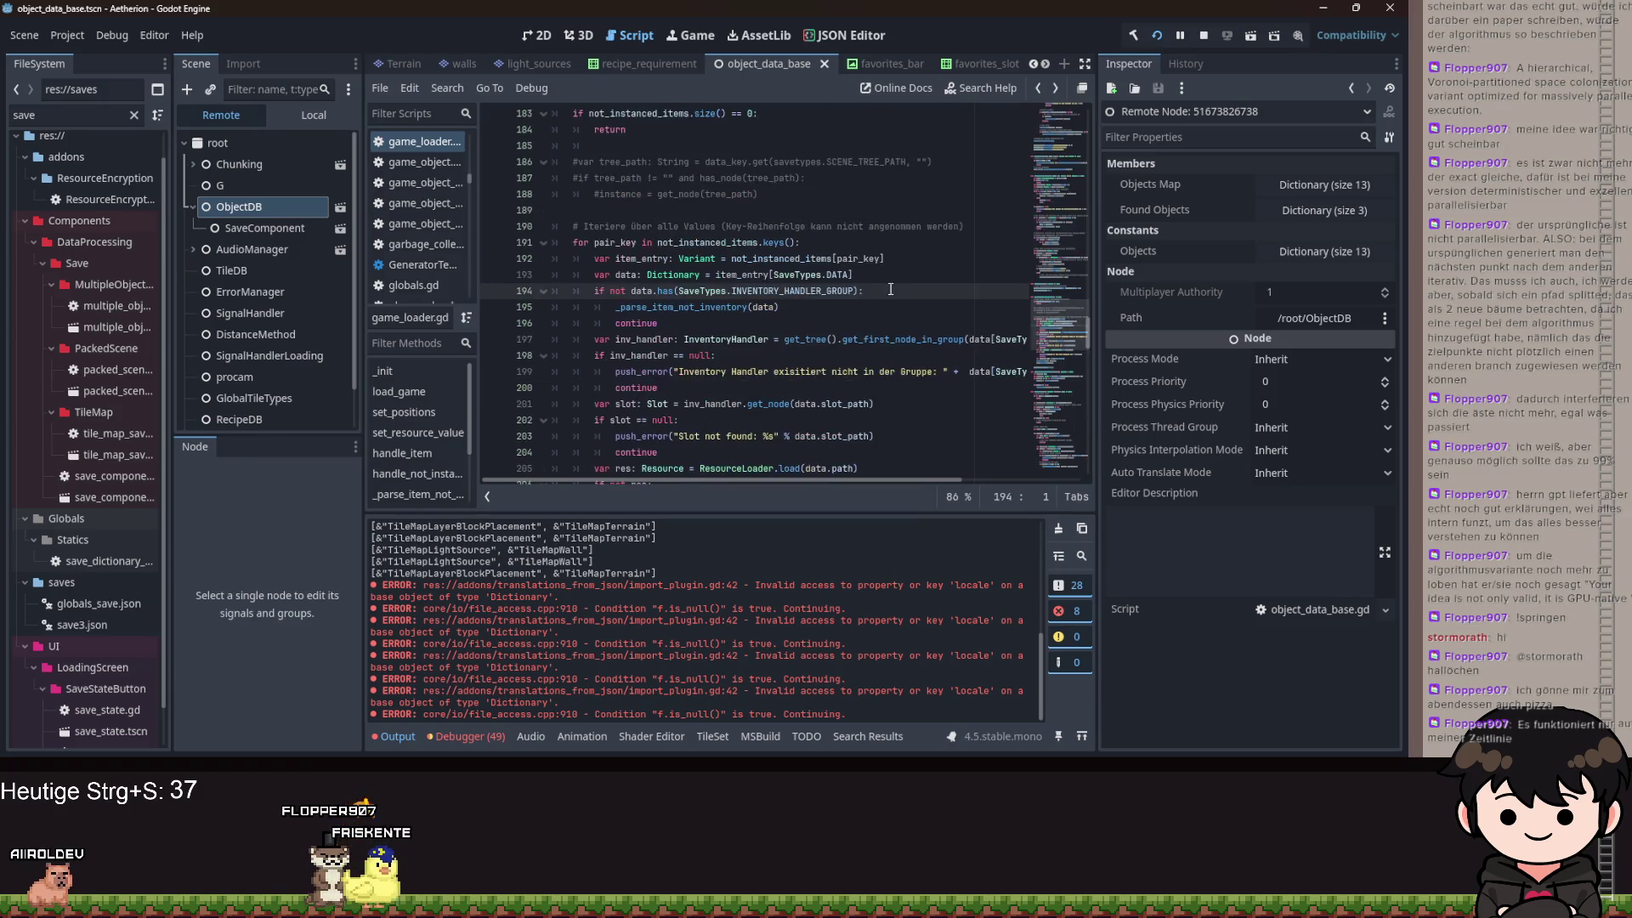
key(alt+Left)
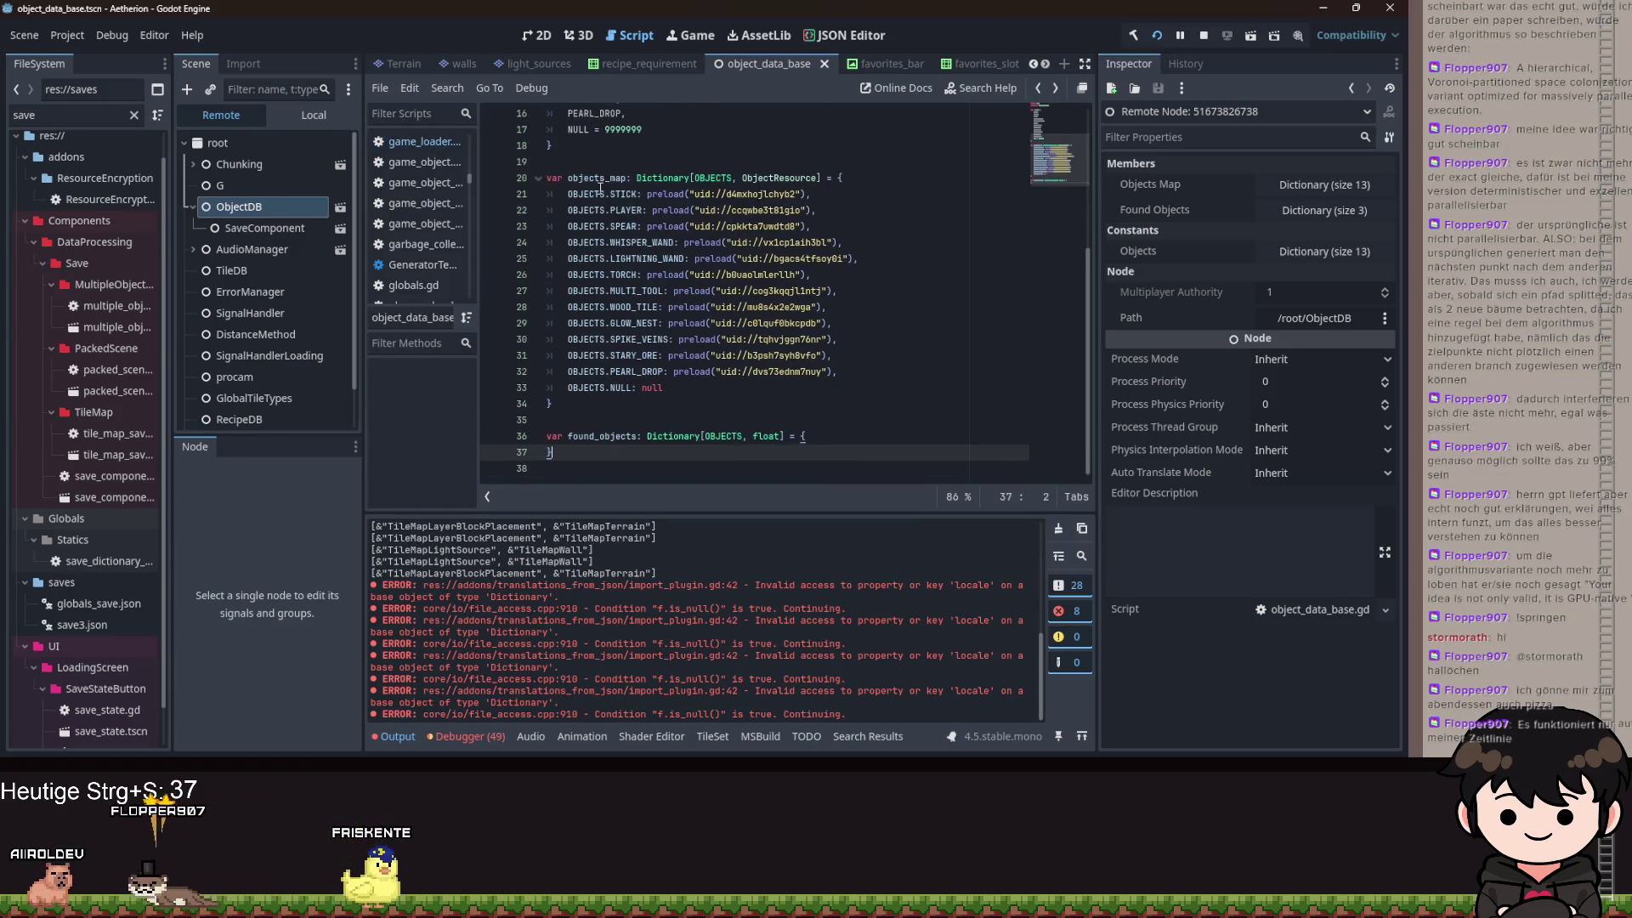
click(314, 115)
scroll(919, 66, down, 3)
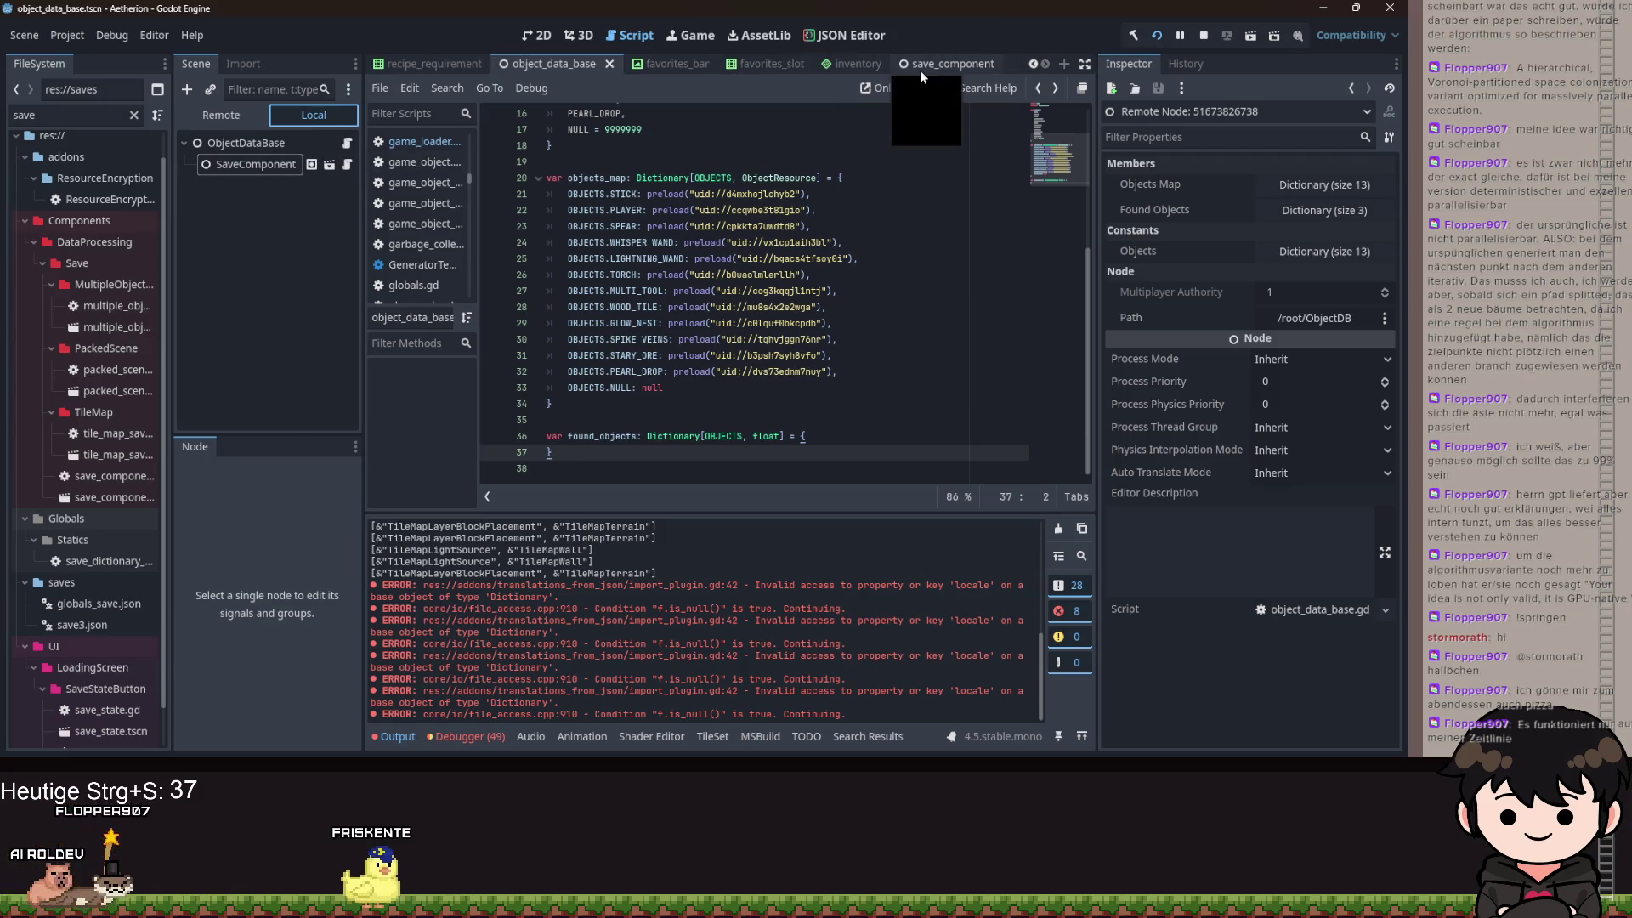
click(673, 62)
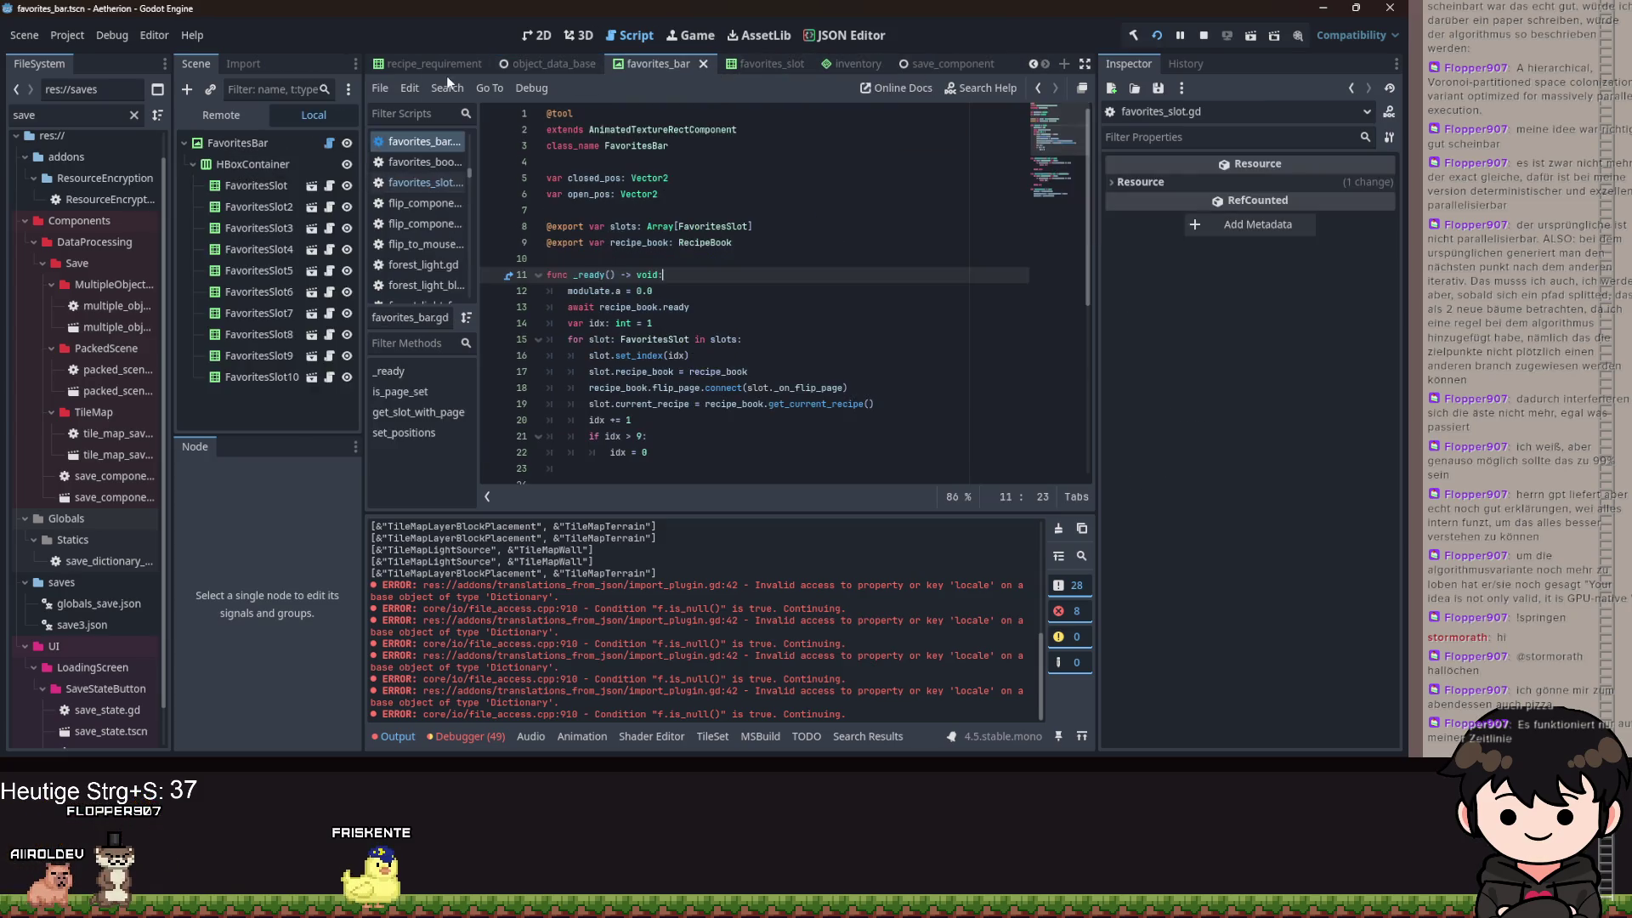
scroll(450, 67, up, 5)
scroll(585, 68, up, 4)
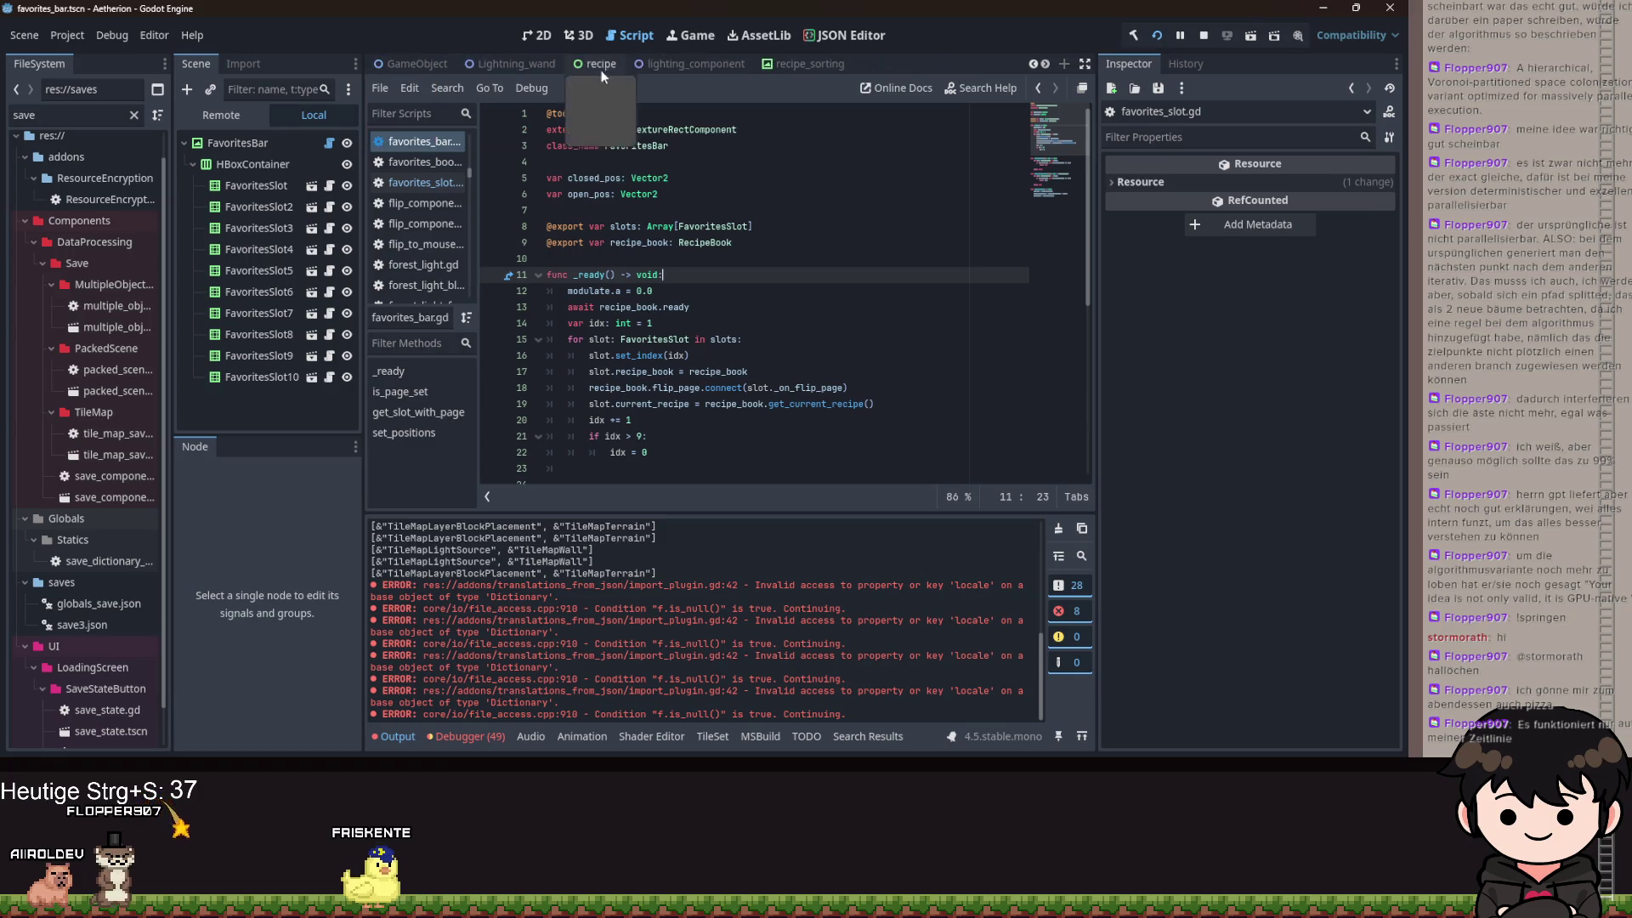
click(593, 68)
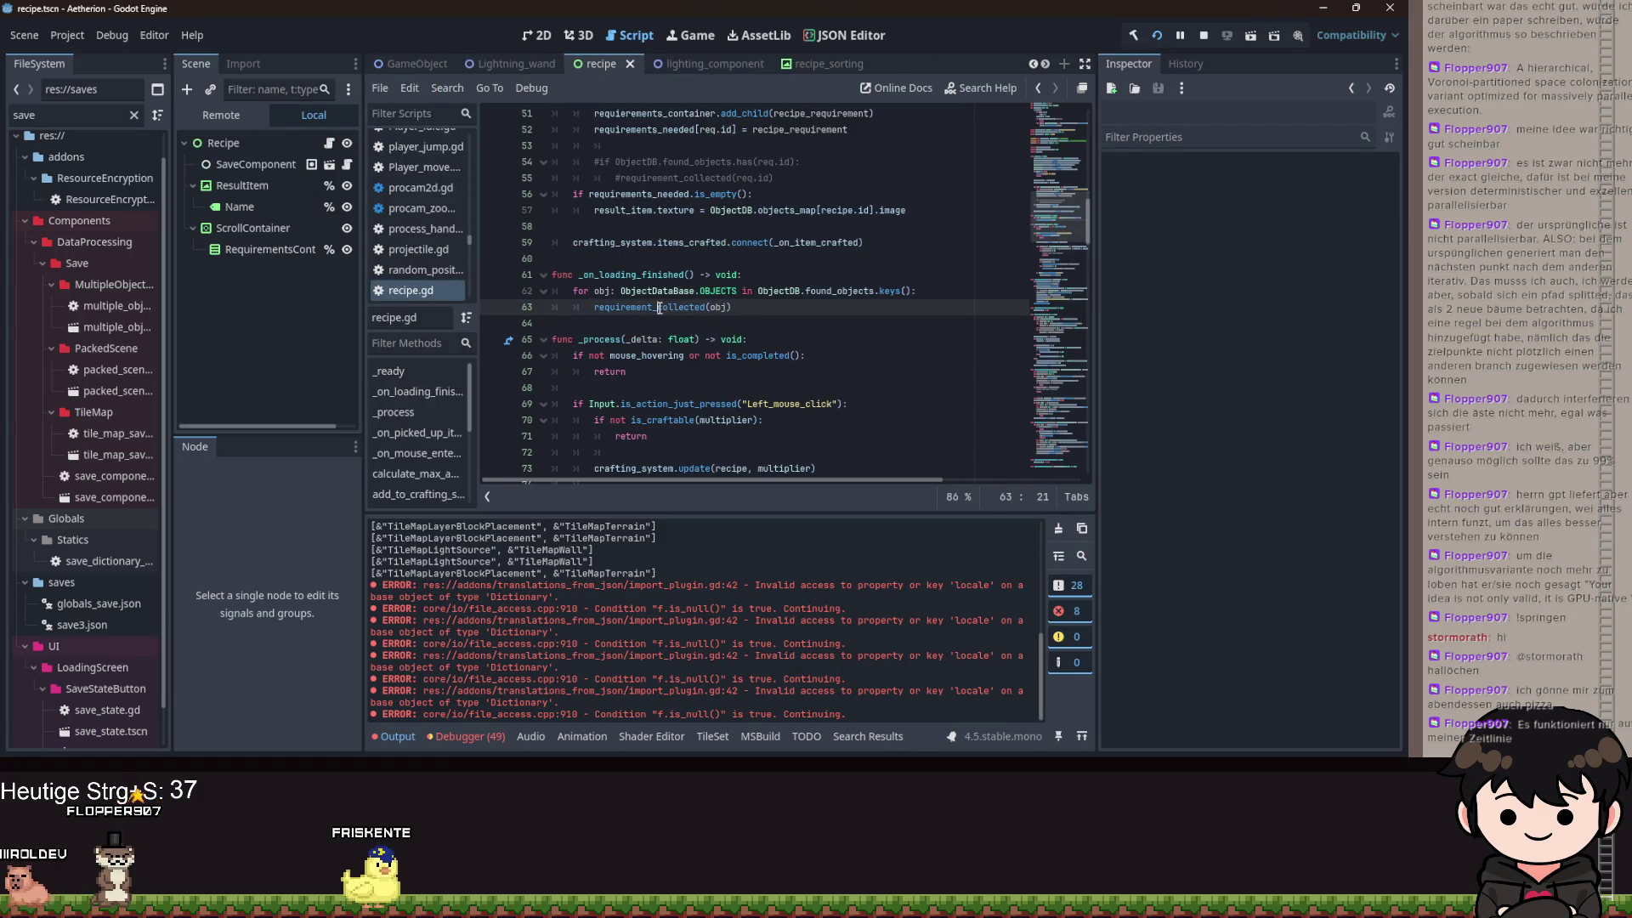
scroll(702, 304, down, 10)
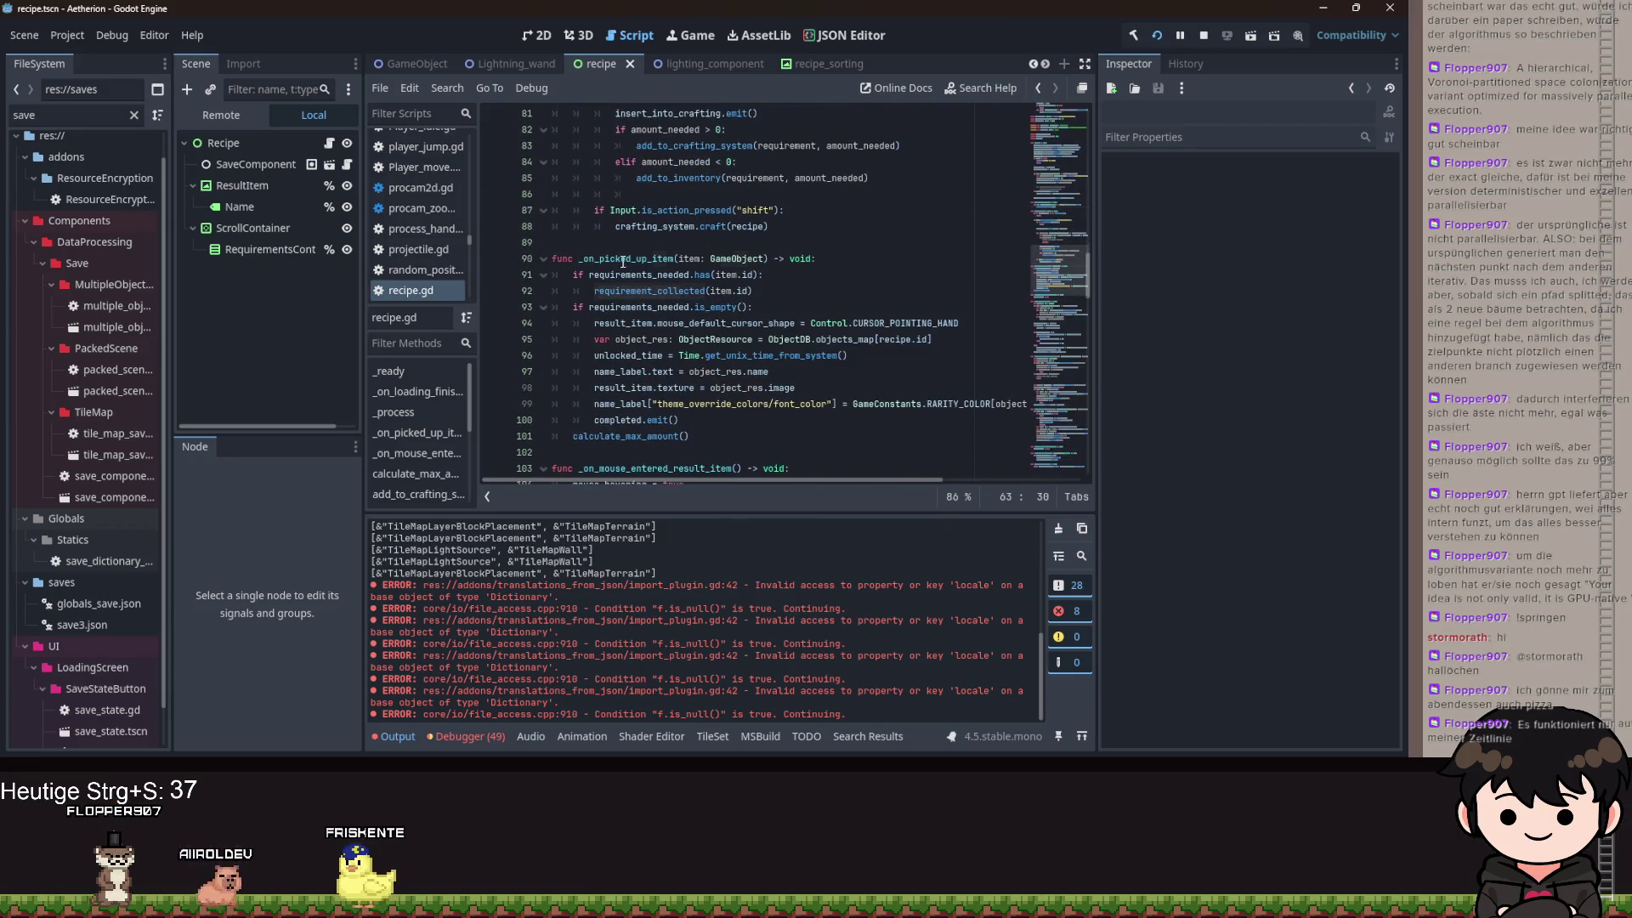
- Retype _on_picked_up_item's parameter from GameObject to ObjectDataBase.OBJECTS
double_click(623, 261)
drag(751, 291, 589, 281)
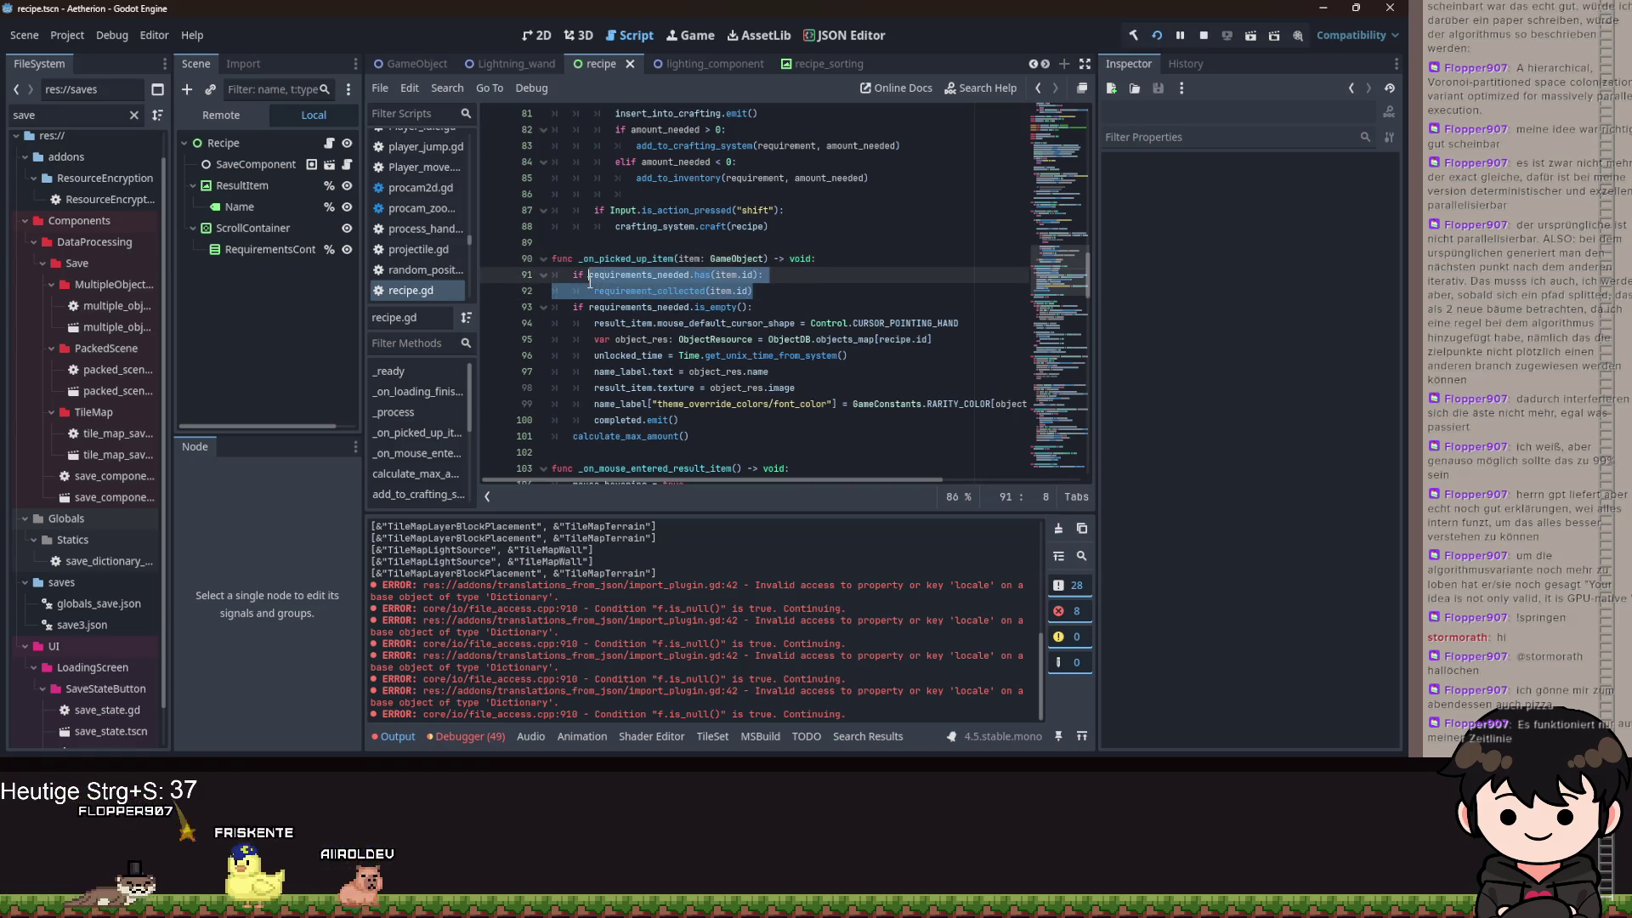
click(797, 310)
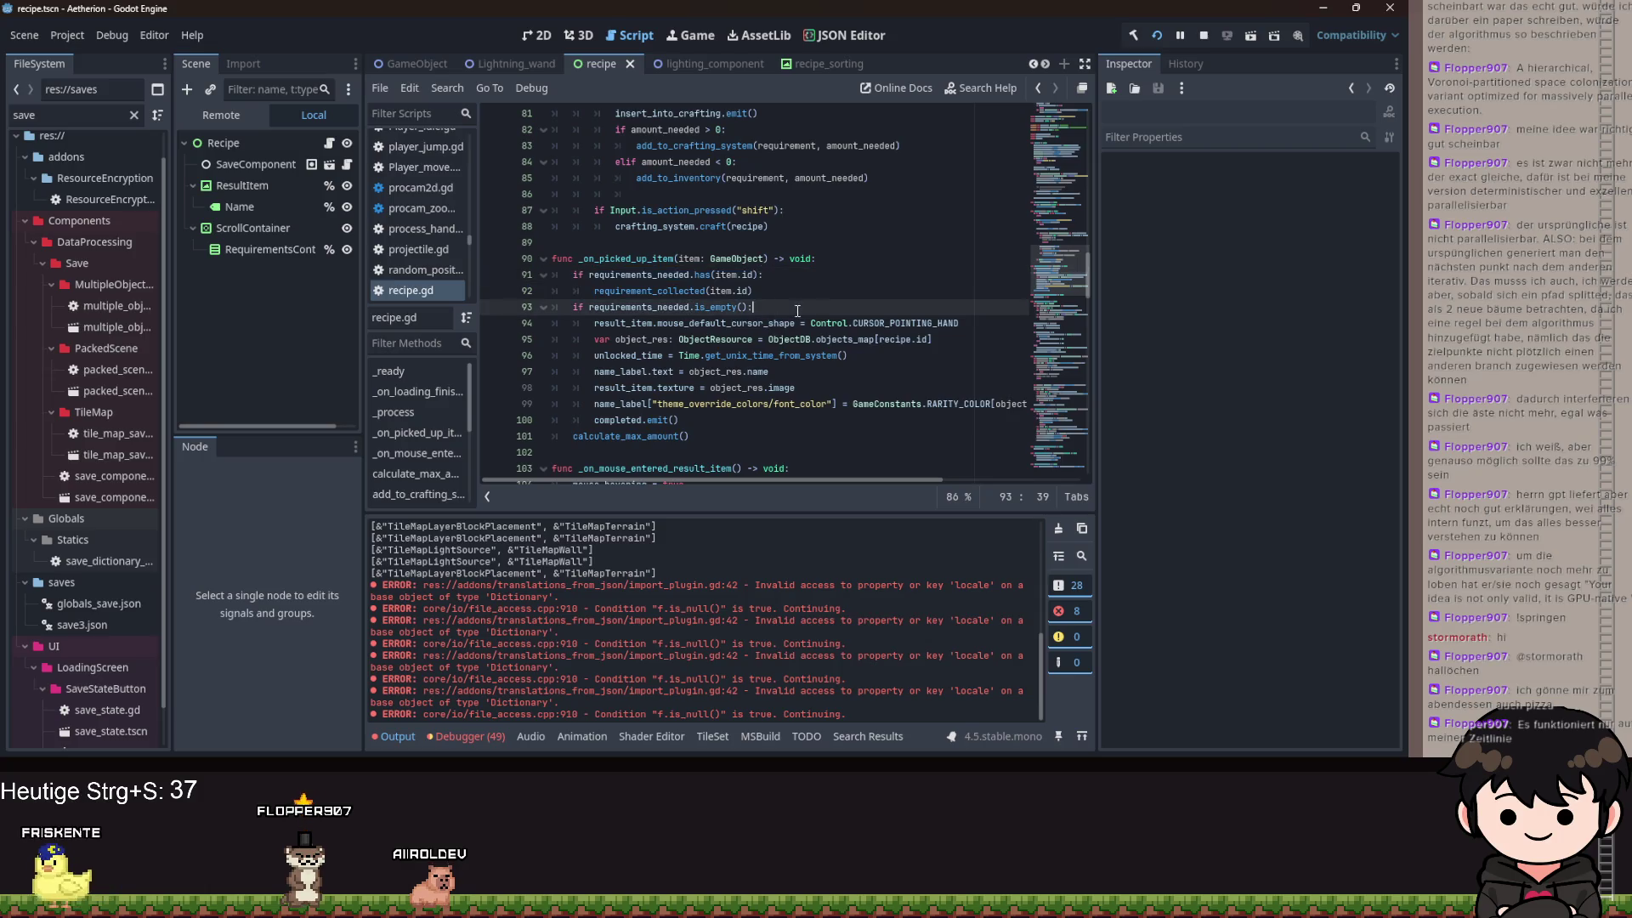
double_click(623, 260)
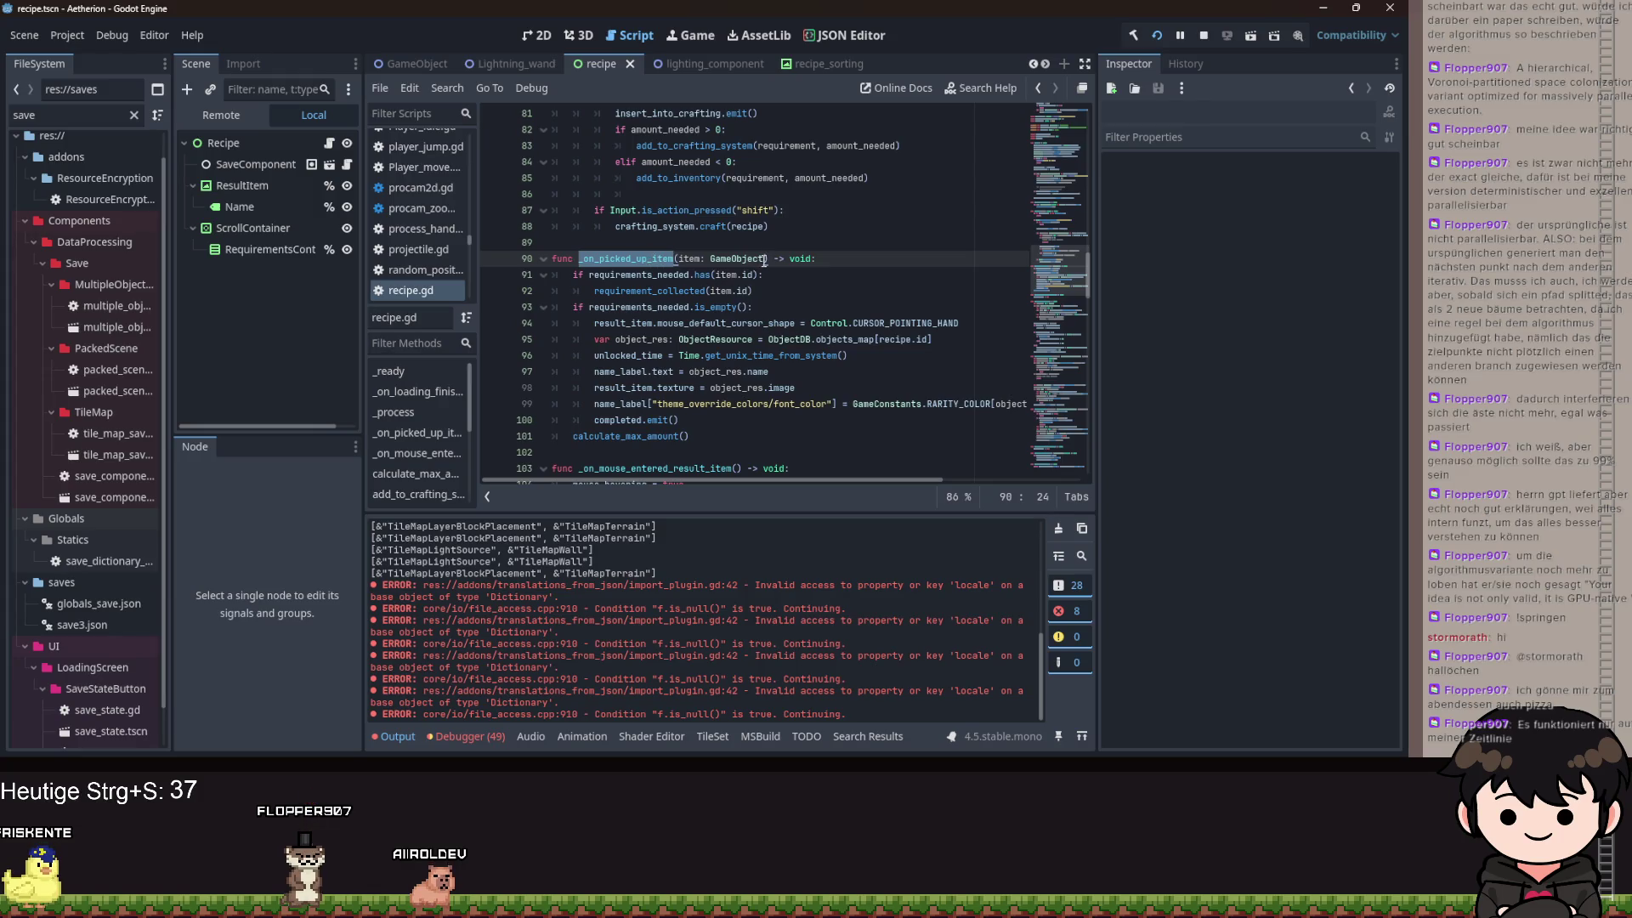
double_click(689, 259)
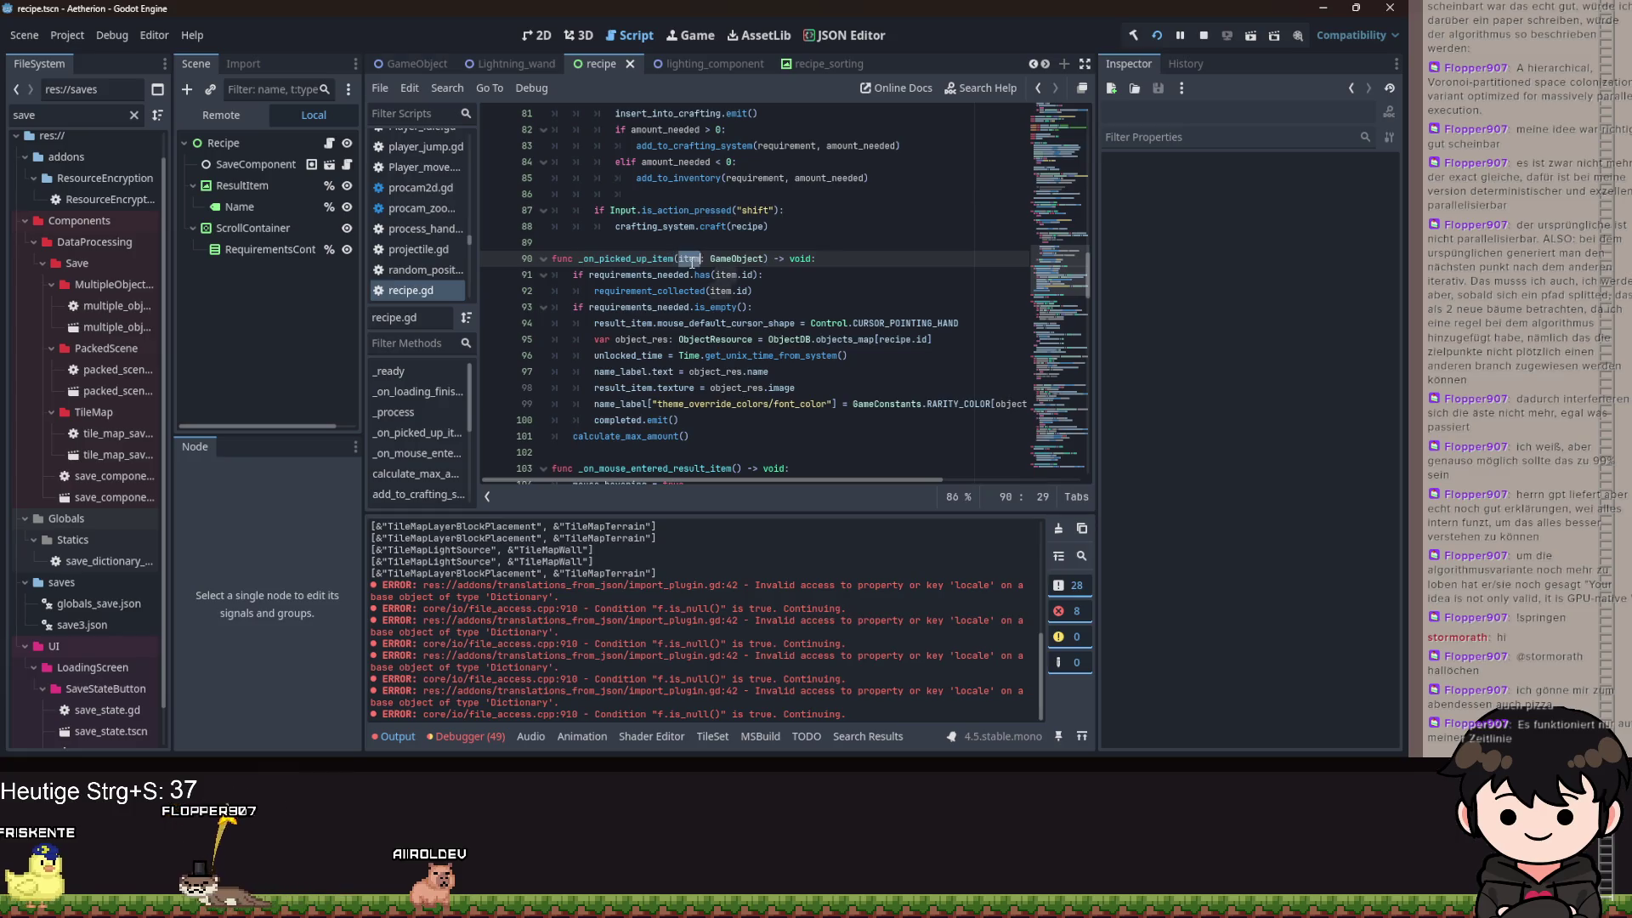
double_click(745, 258)
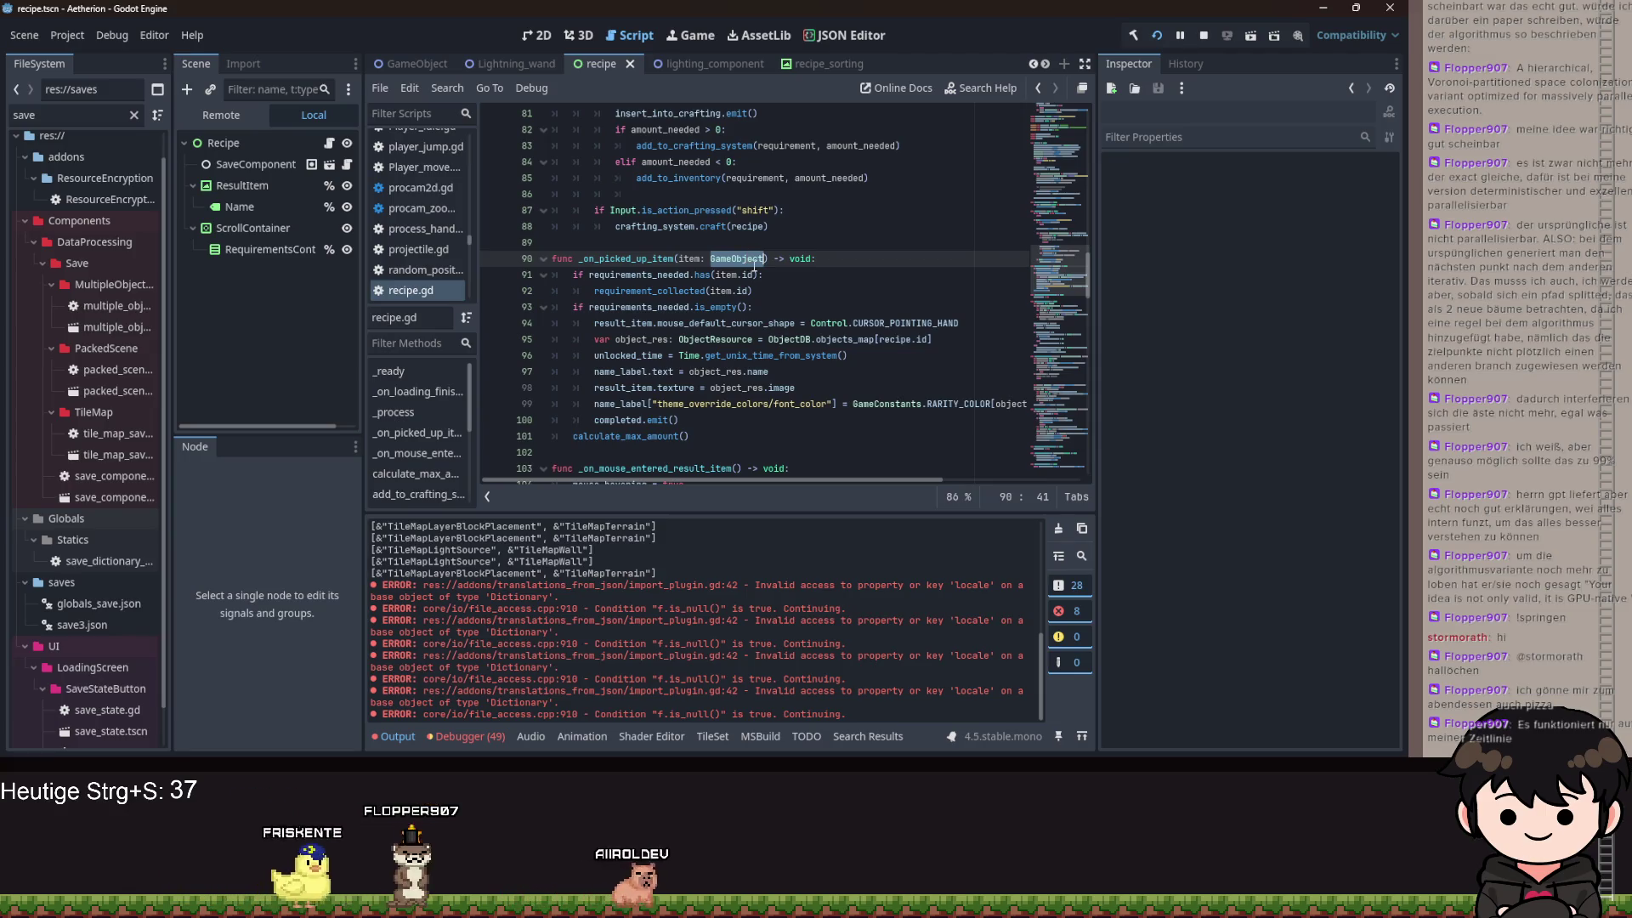
text(GameOb)
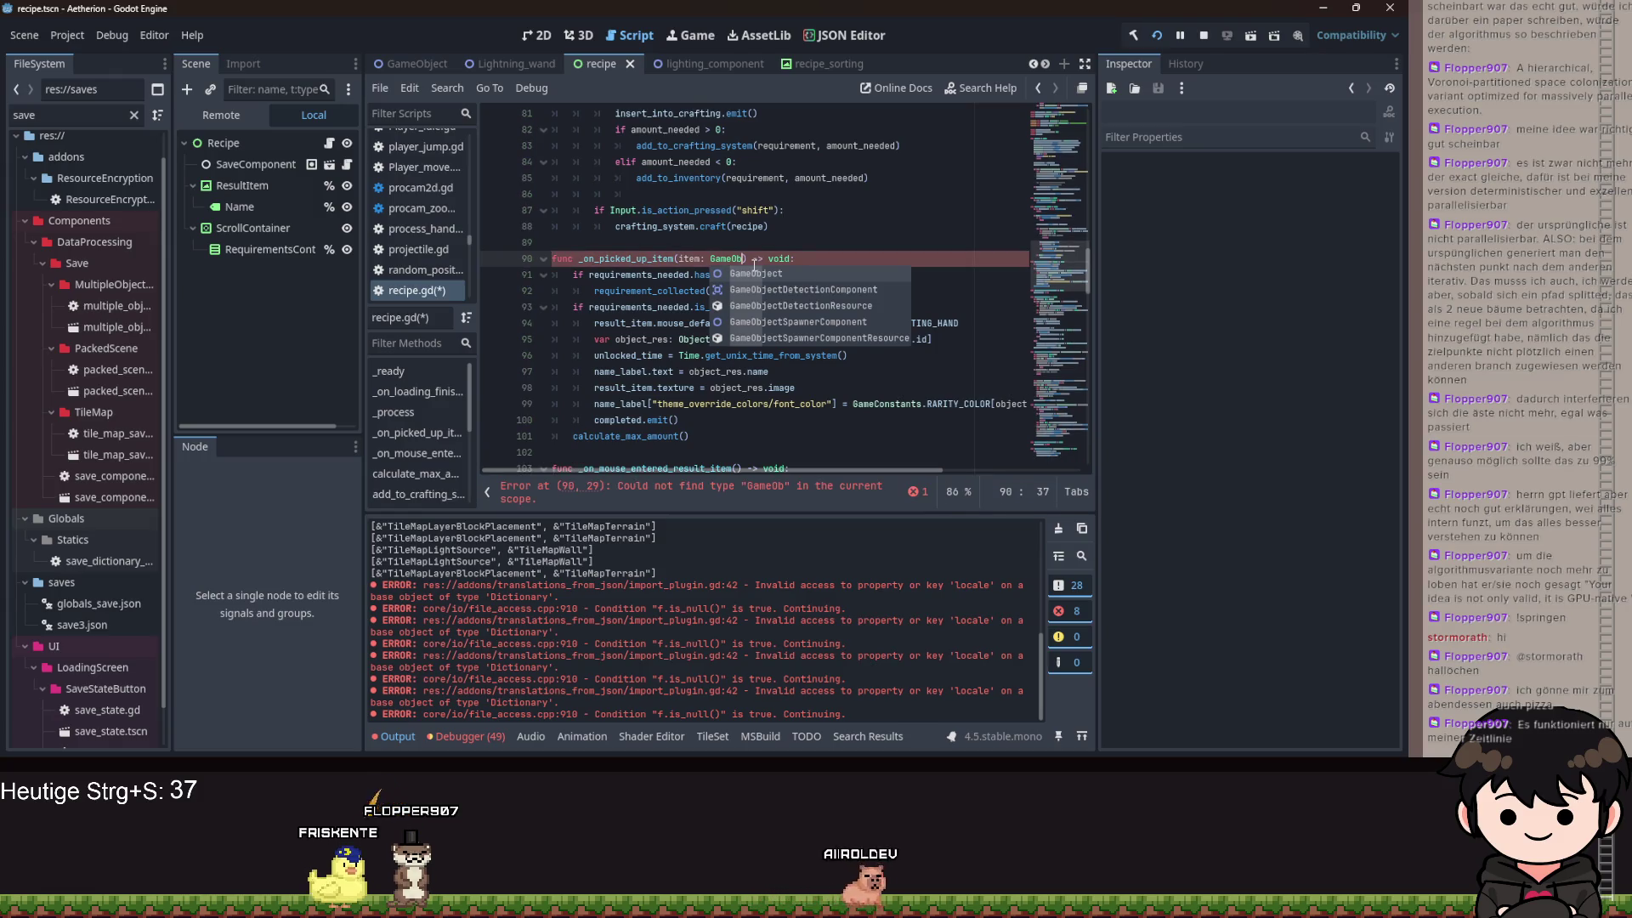
key(BackSpace)
key(BackSpace)
text(Data)
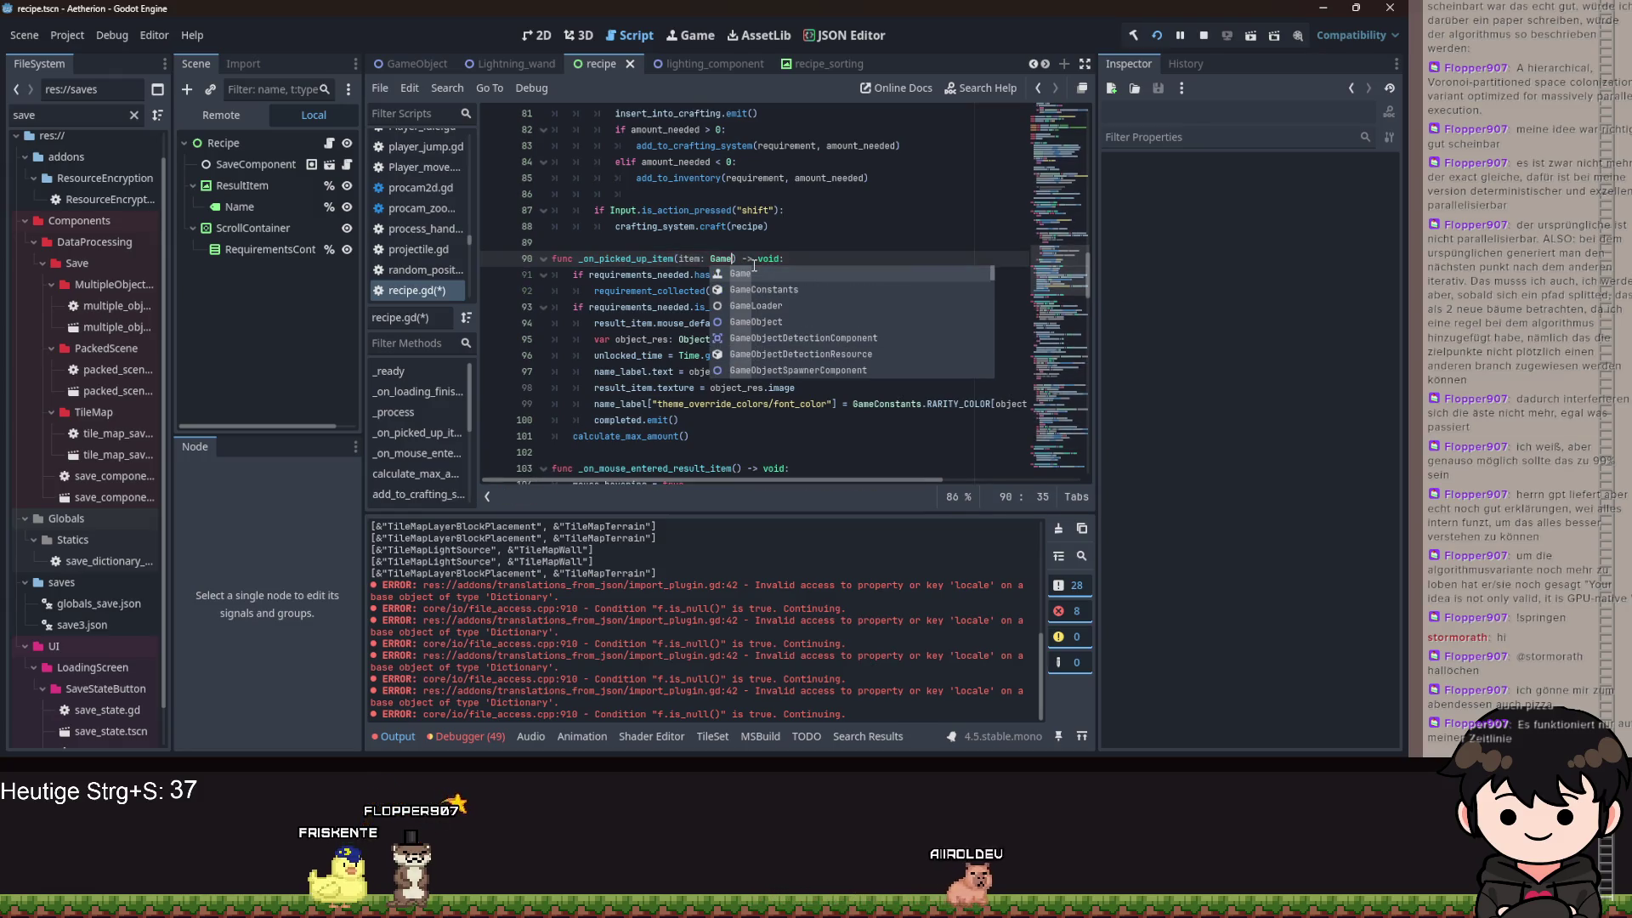
key(BackSpace)
key(BackSpace)
key(BackSpace)
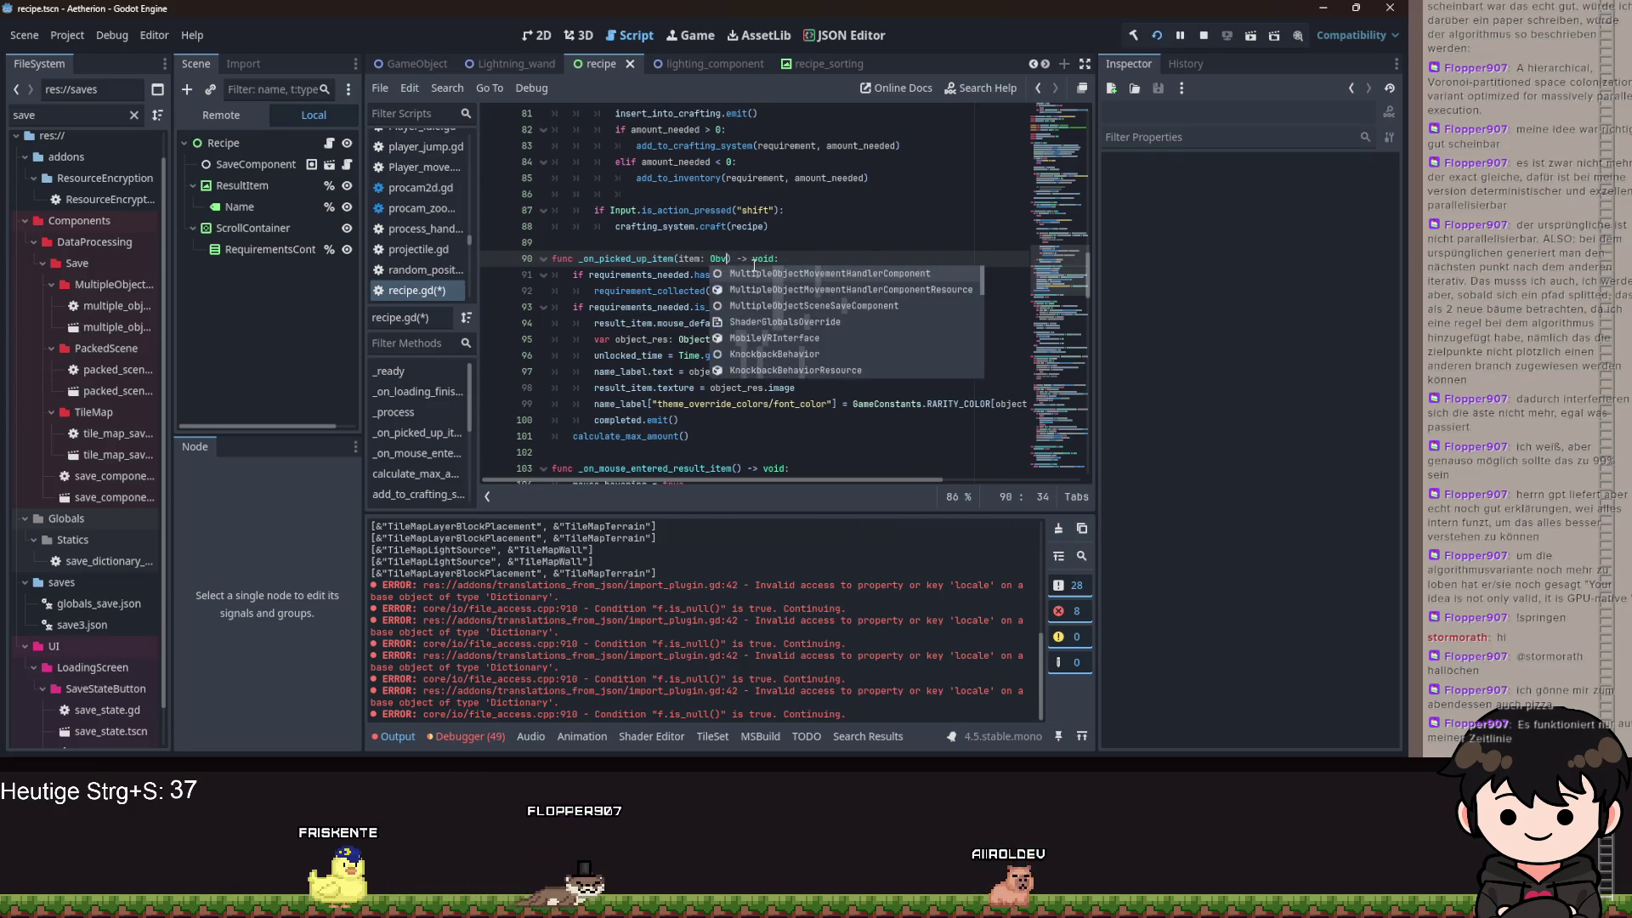
key(Return)
text(.)
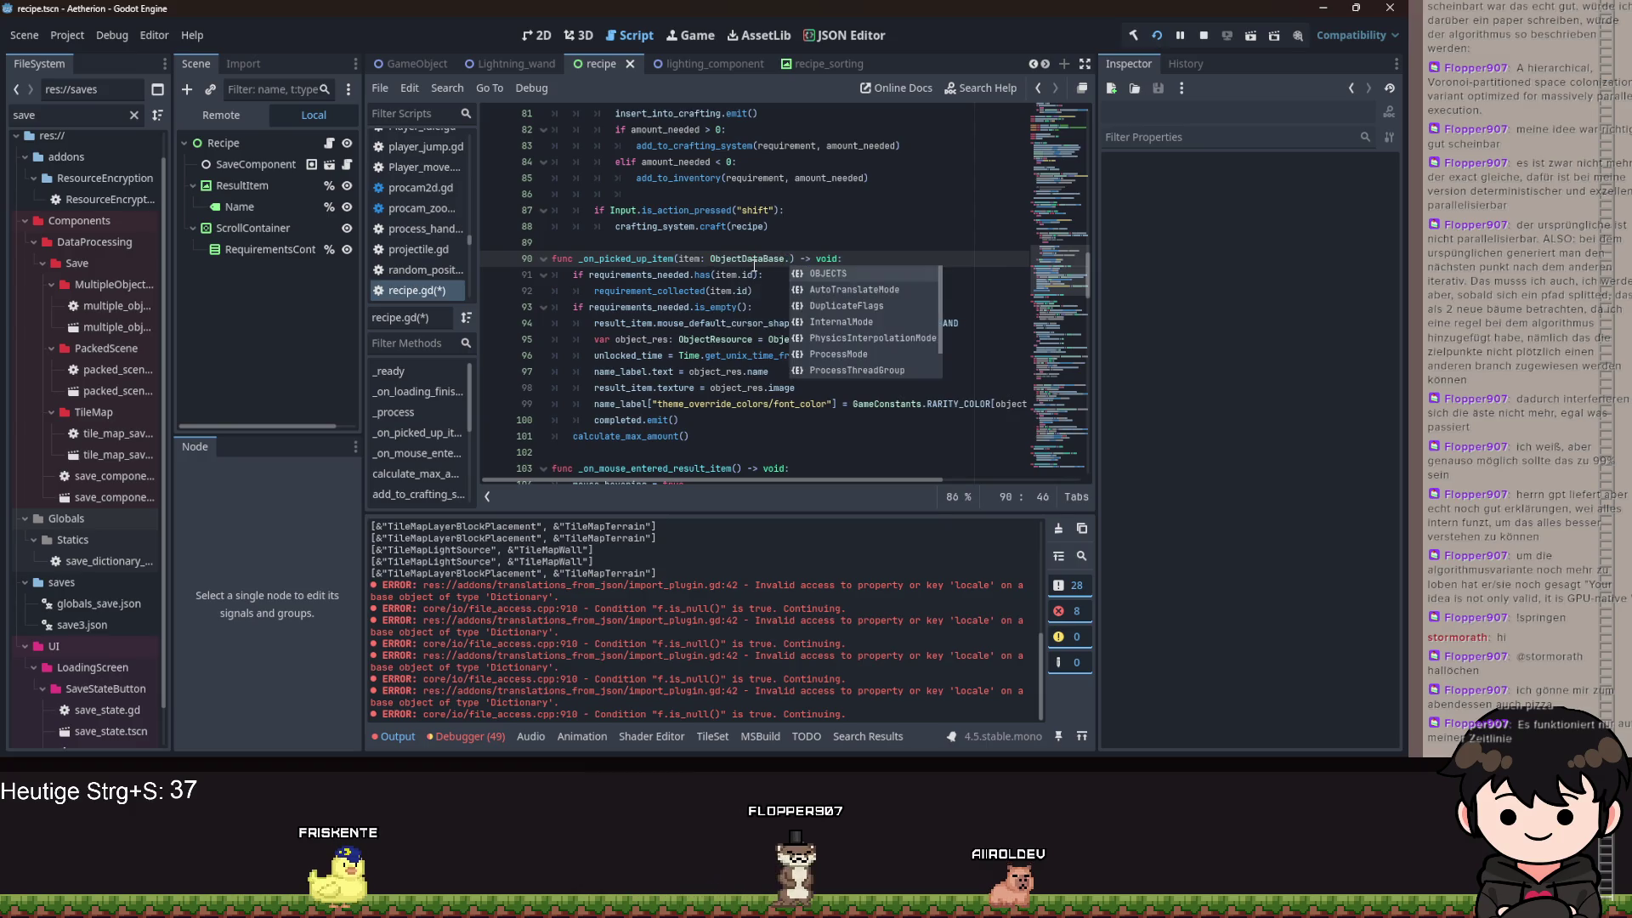
key(Return)
key(BackSpace)
text(O)
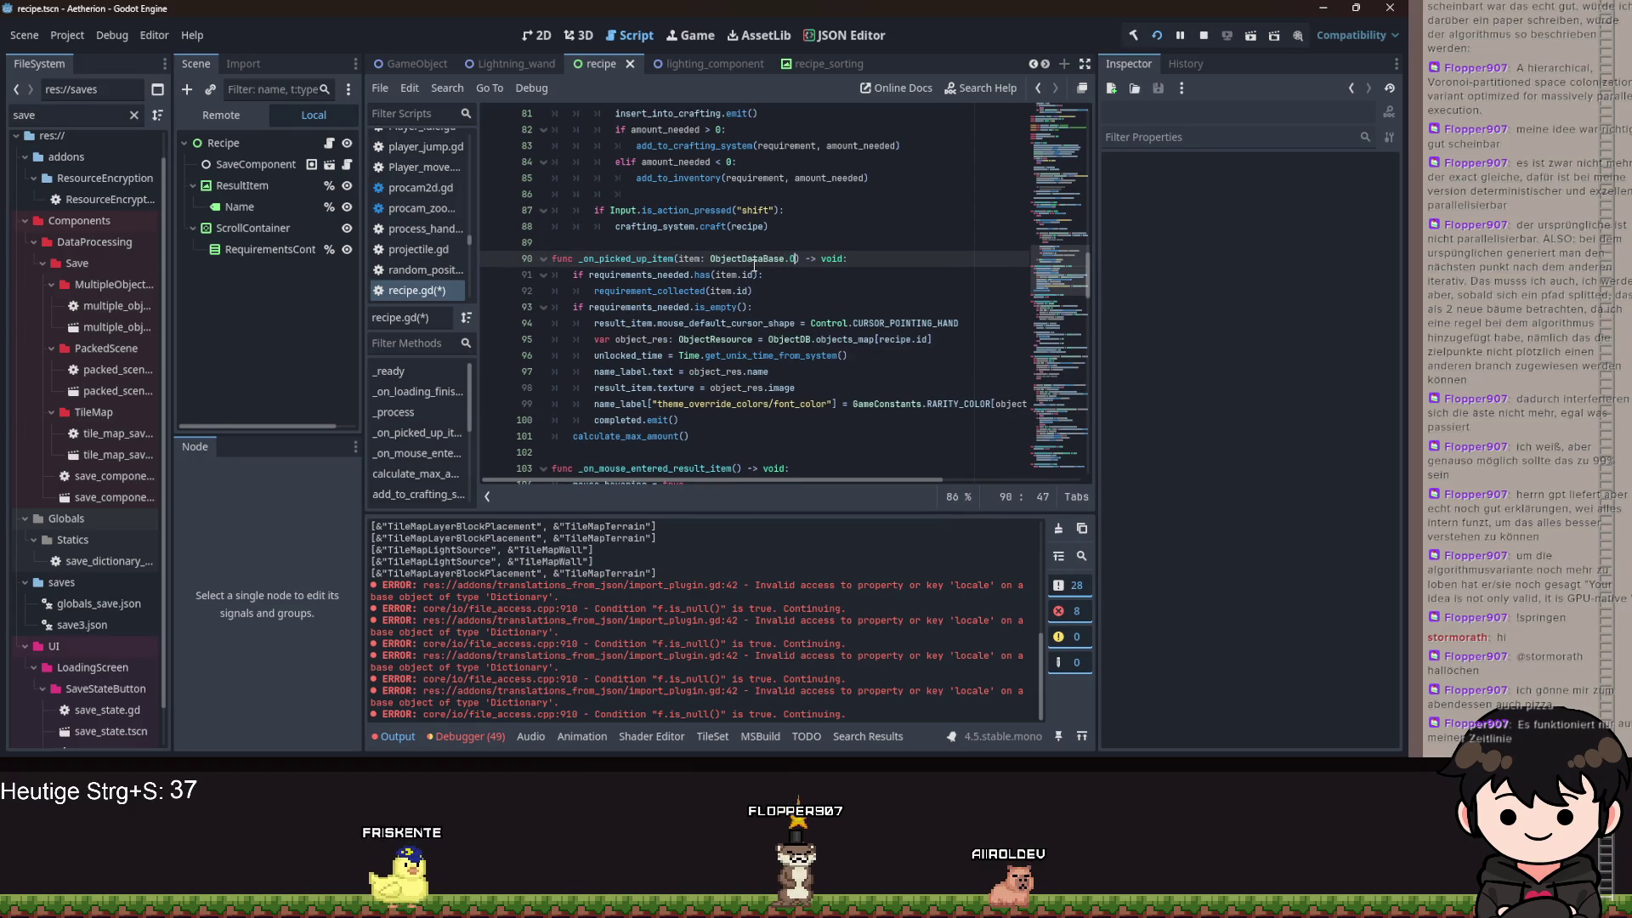
key(Return)
- Rename the parameter item to id and shorten item.id to id in the function body
click(694, 258)
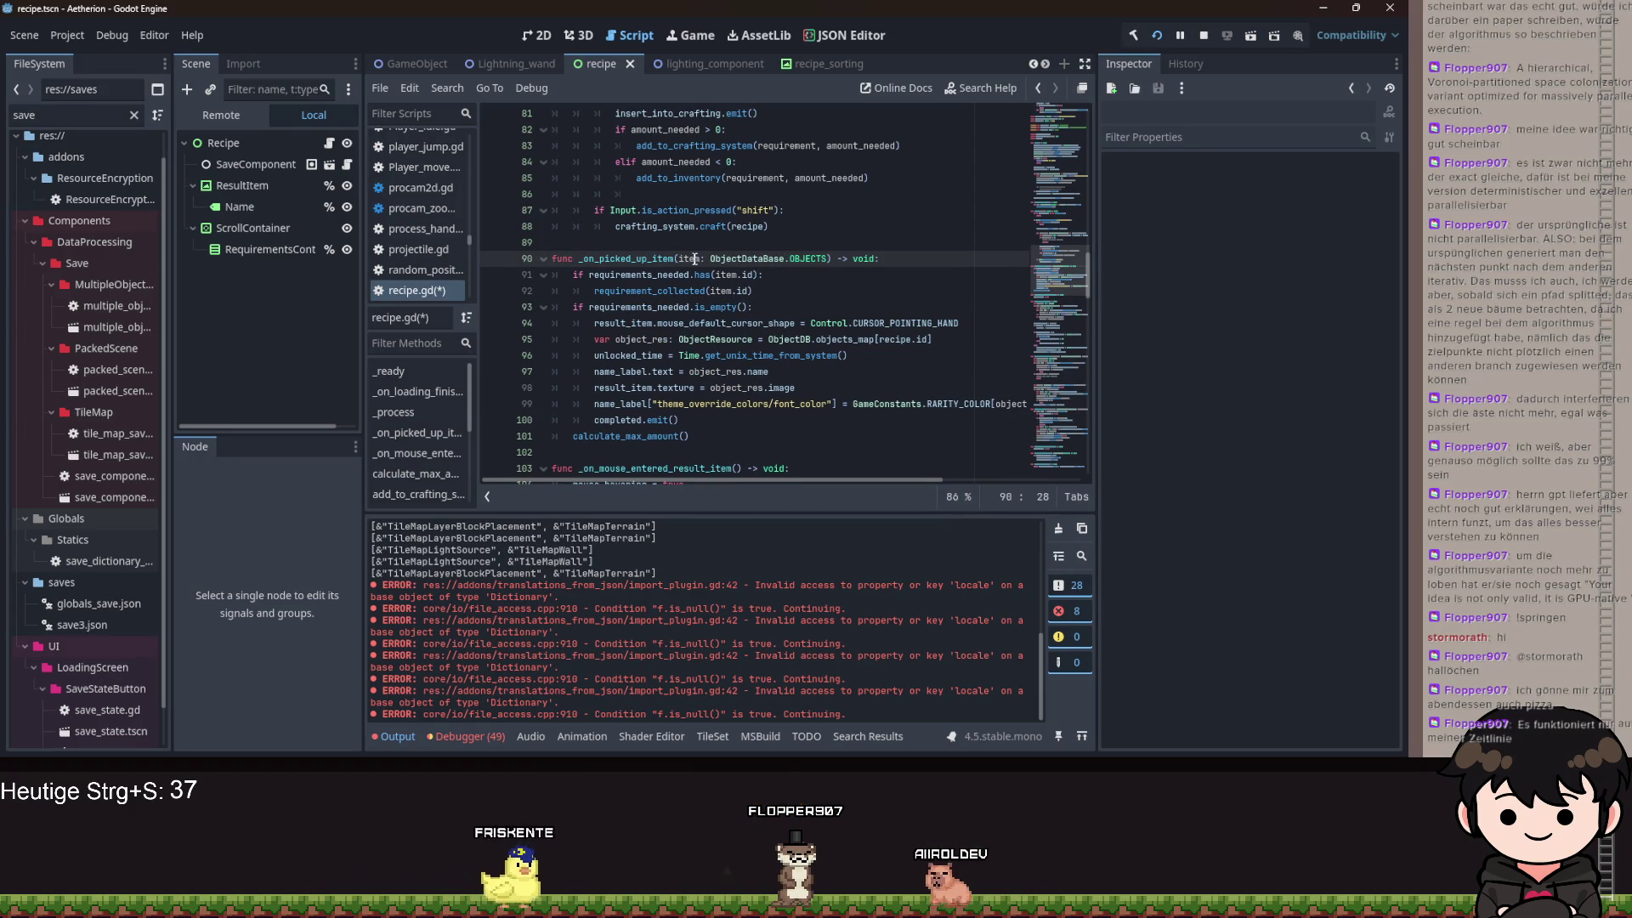
double_click(694, 258)
text(id)
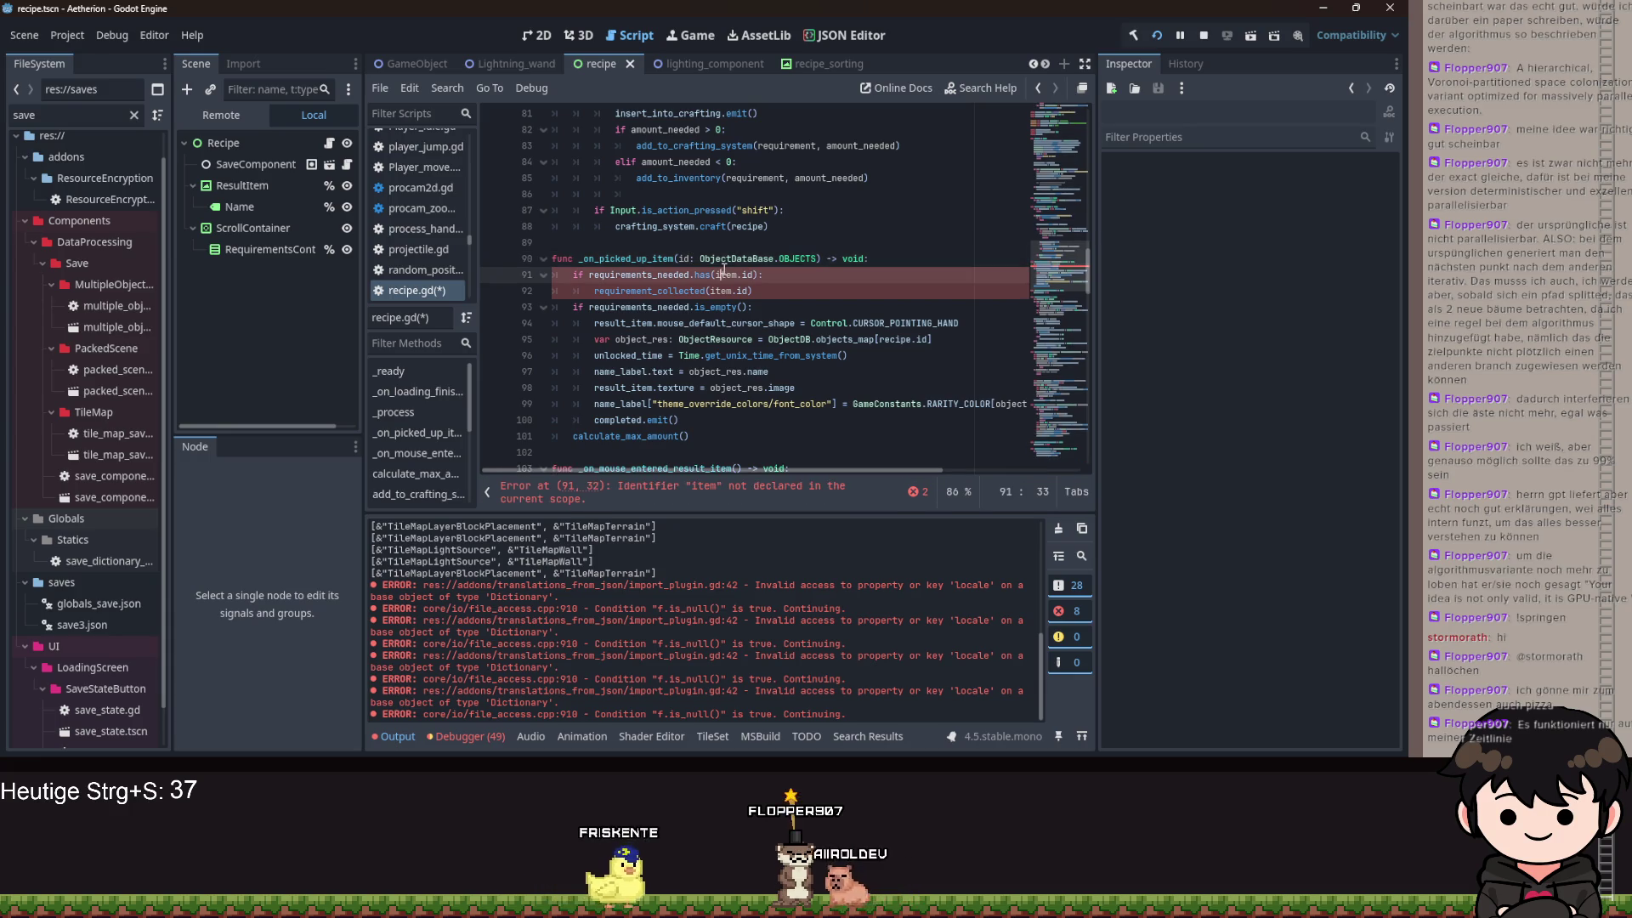
triple_click(727, 275)
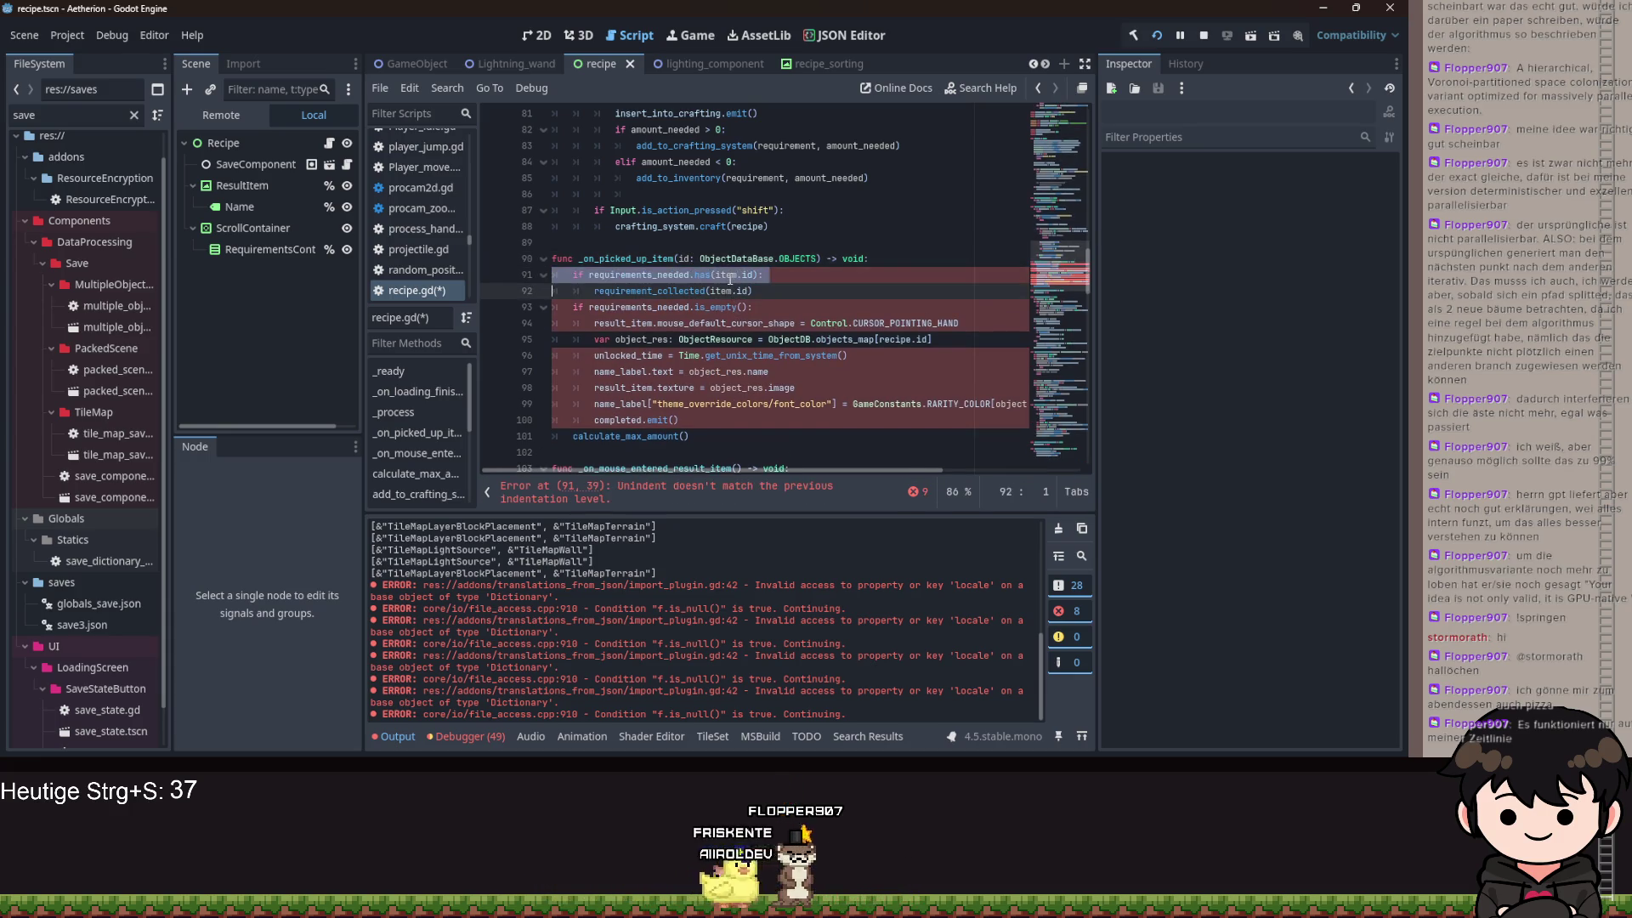
double_click(729, 276)
click(735, 291)
key(BackSpace)
key(BackSpace)
key(BackSpace)
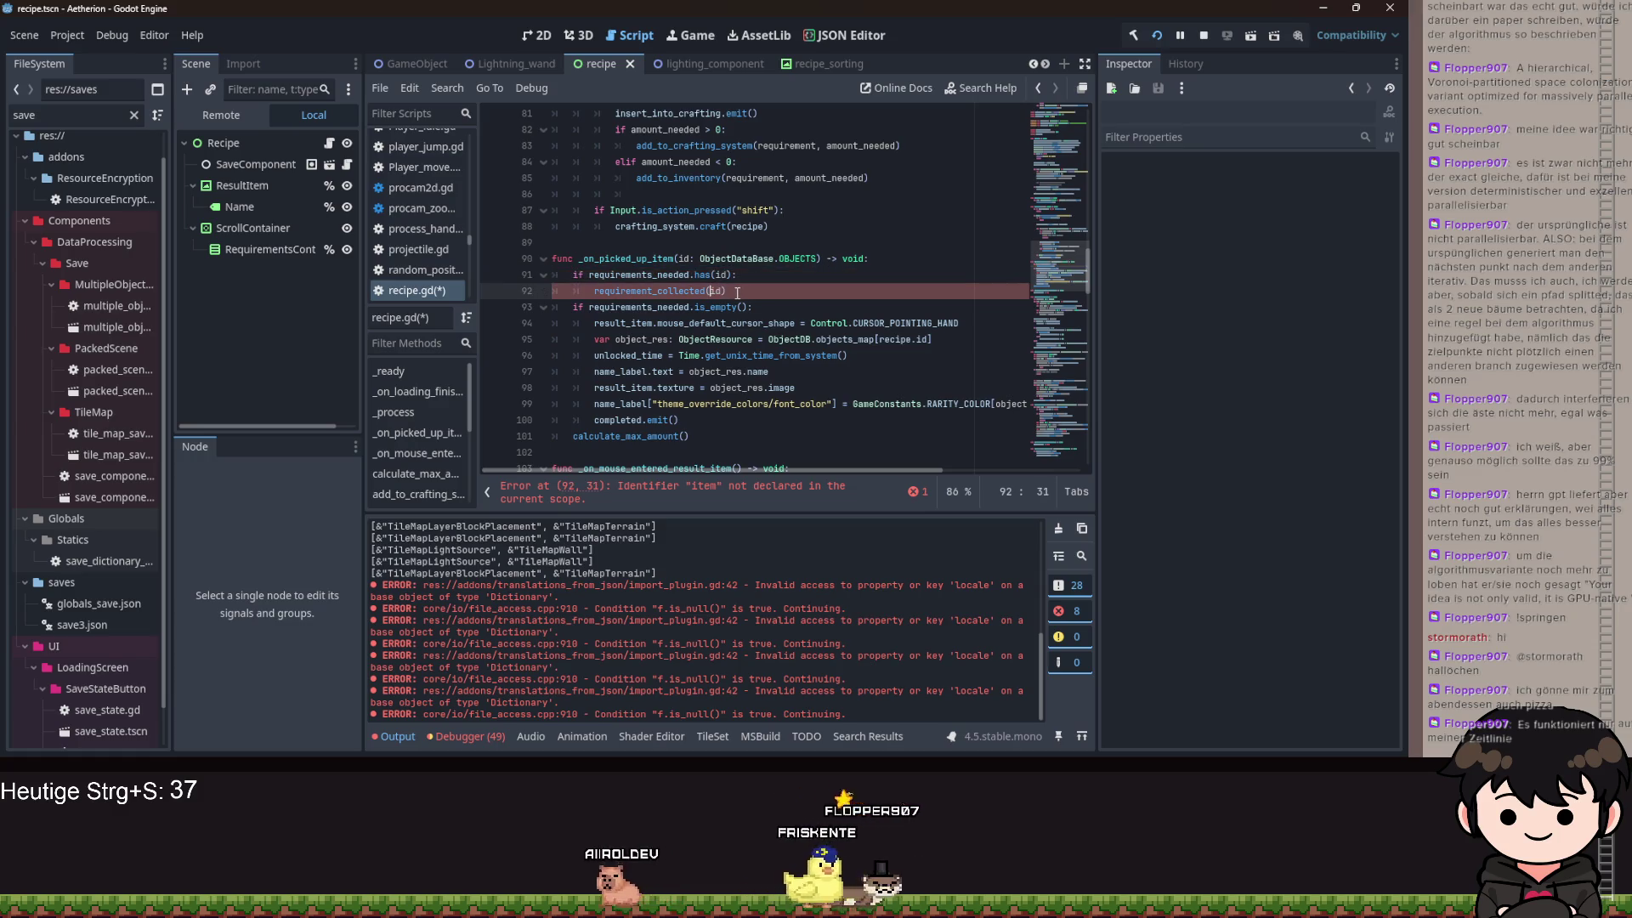
- Follow the picked_up_item signal connection to its definition in signal_handler.gd
double_click(621, 258)
scroll(795, 280, up, 8)
scroll(795, 279, up, 10)
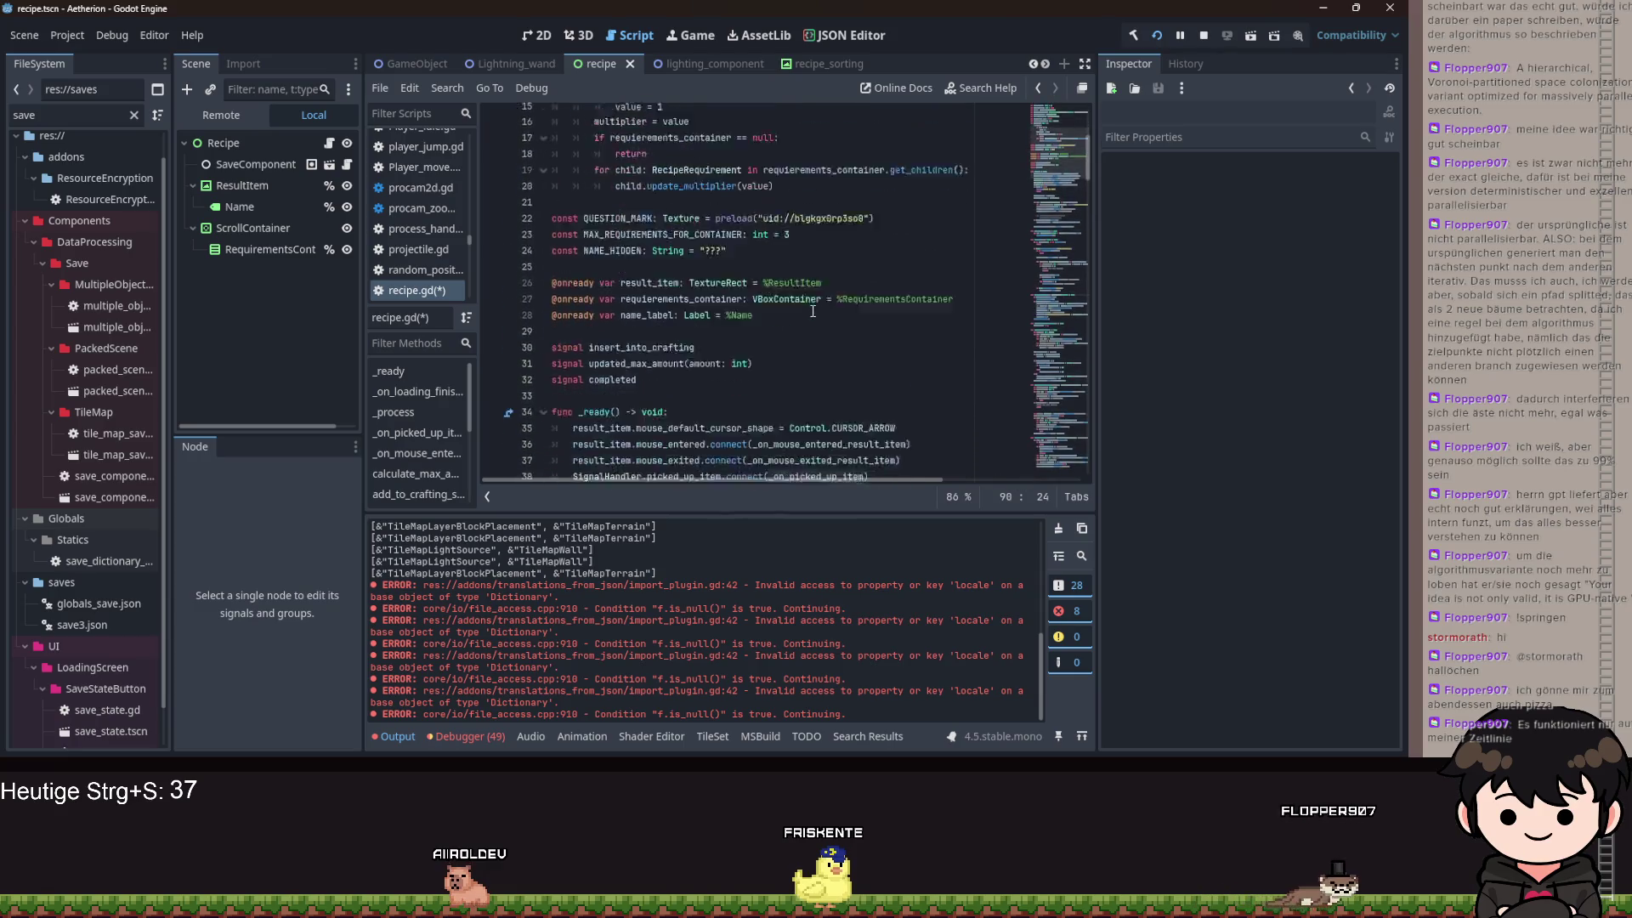
double_click(780, 291)
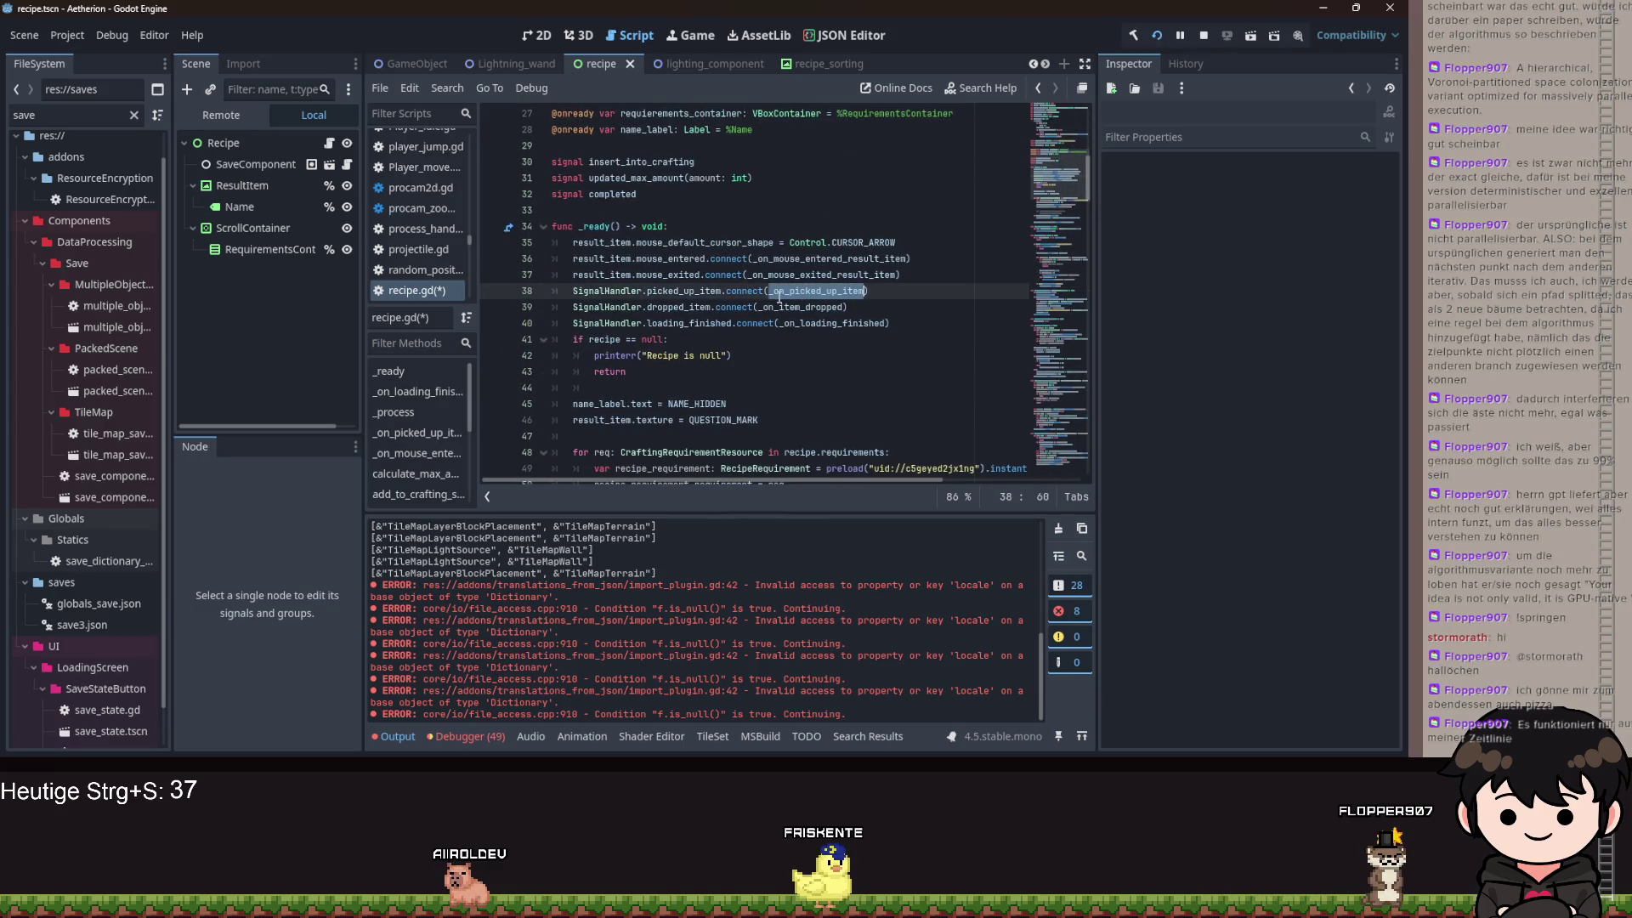
ctrl+click(686, 293)
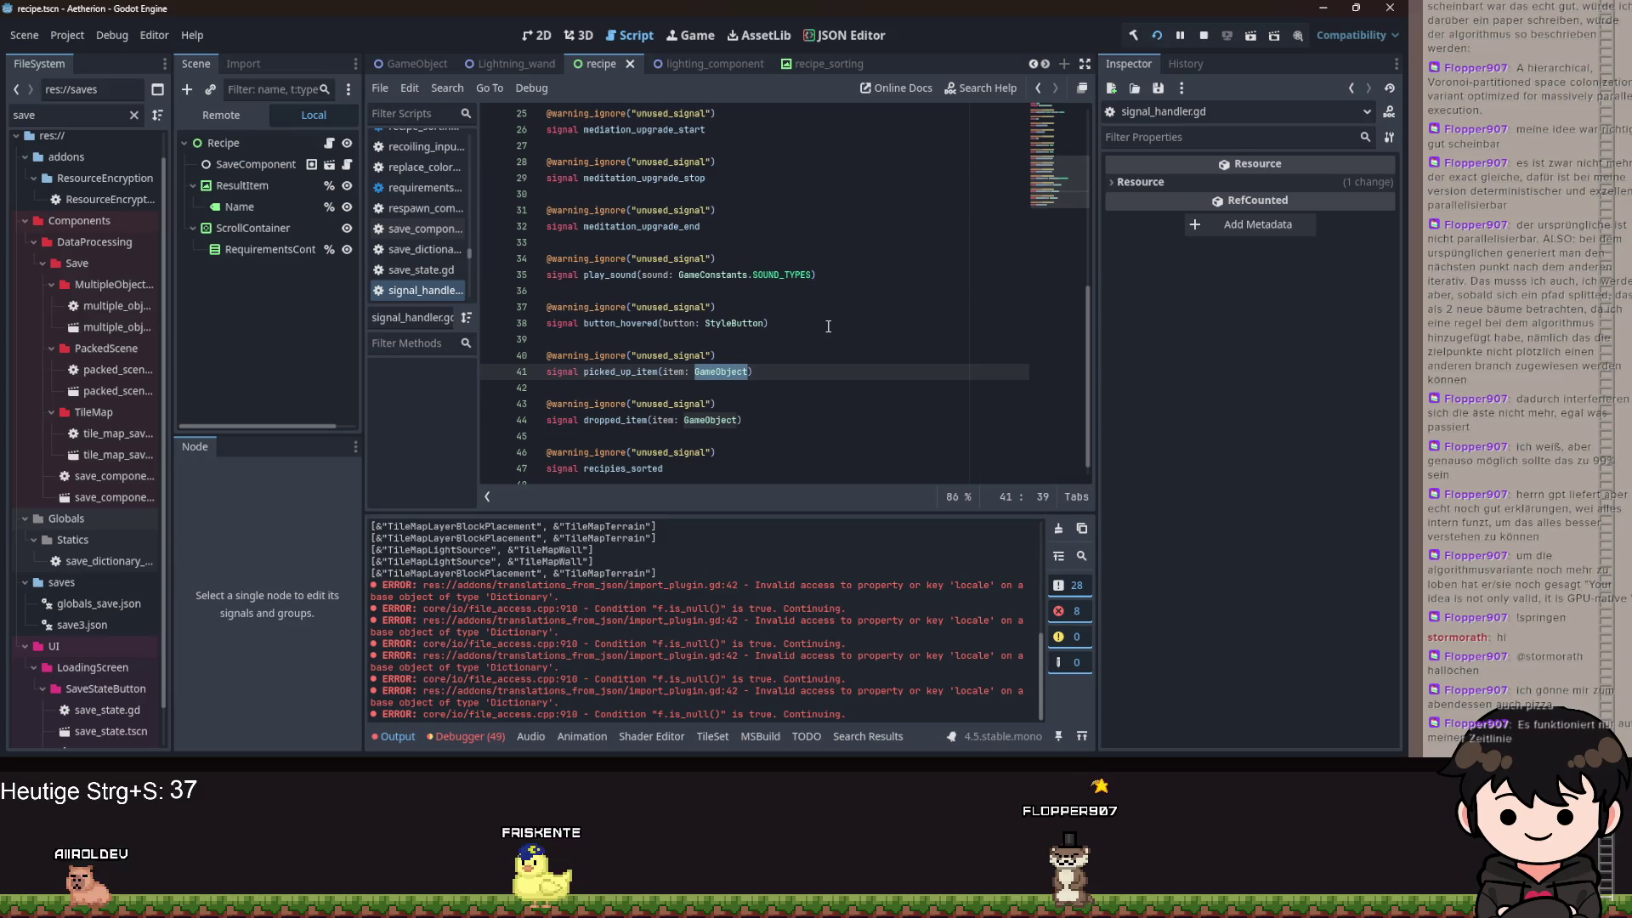
- Change picked_up_item's item parameter type to ObjectDataBase.OBJECTS
text(G)
key(BackSpace)
text(Objec)
key(Return)
text(.)
key(Return)
- Change dropped_item's item parameter type to ObjectDataBase.OBJECTS and save signal_handler.gd
key(Down)
key(Down)
key(Down)
key(Left)
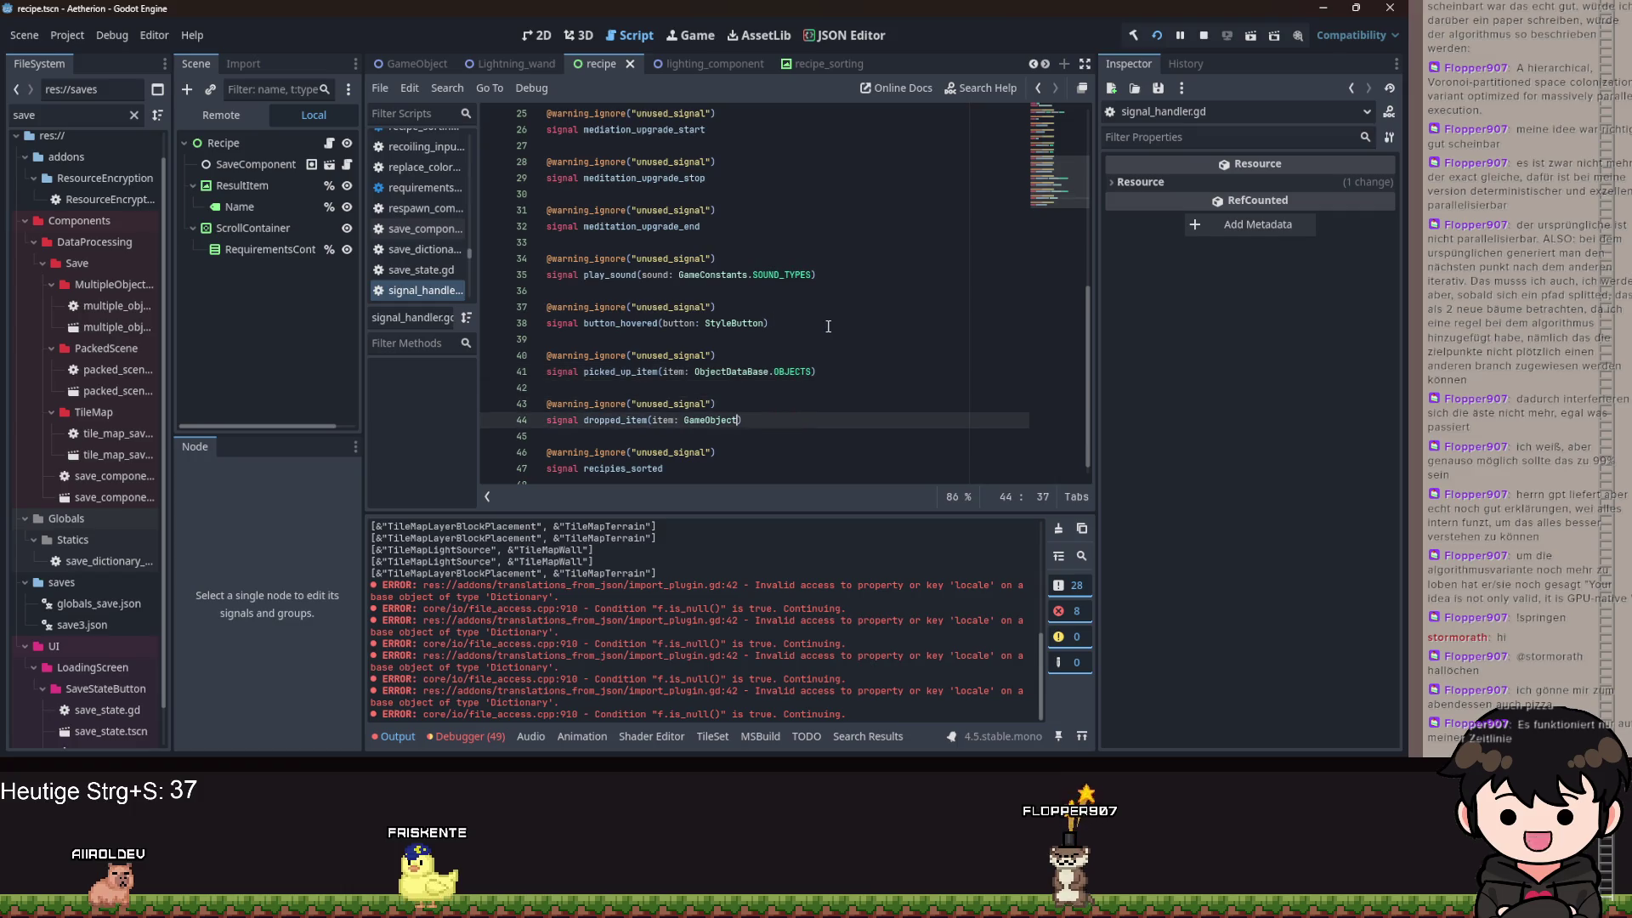
text(Ob)
key(Return)
text(.)
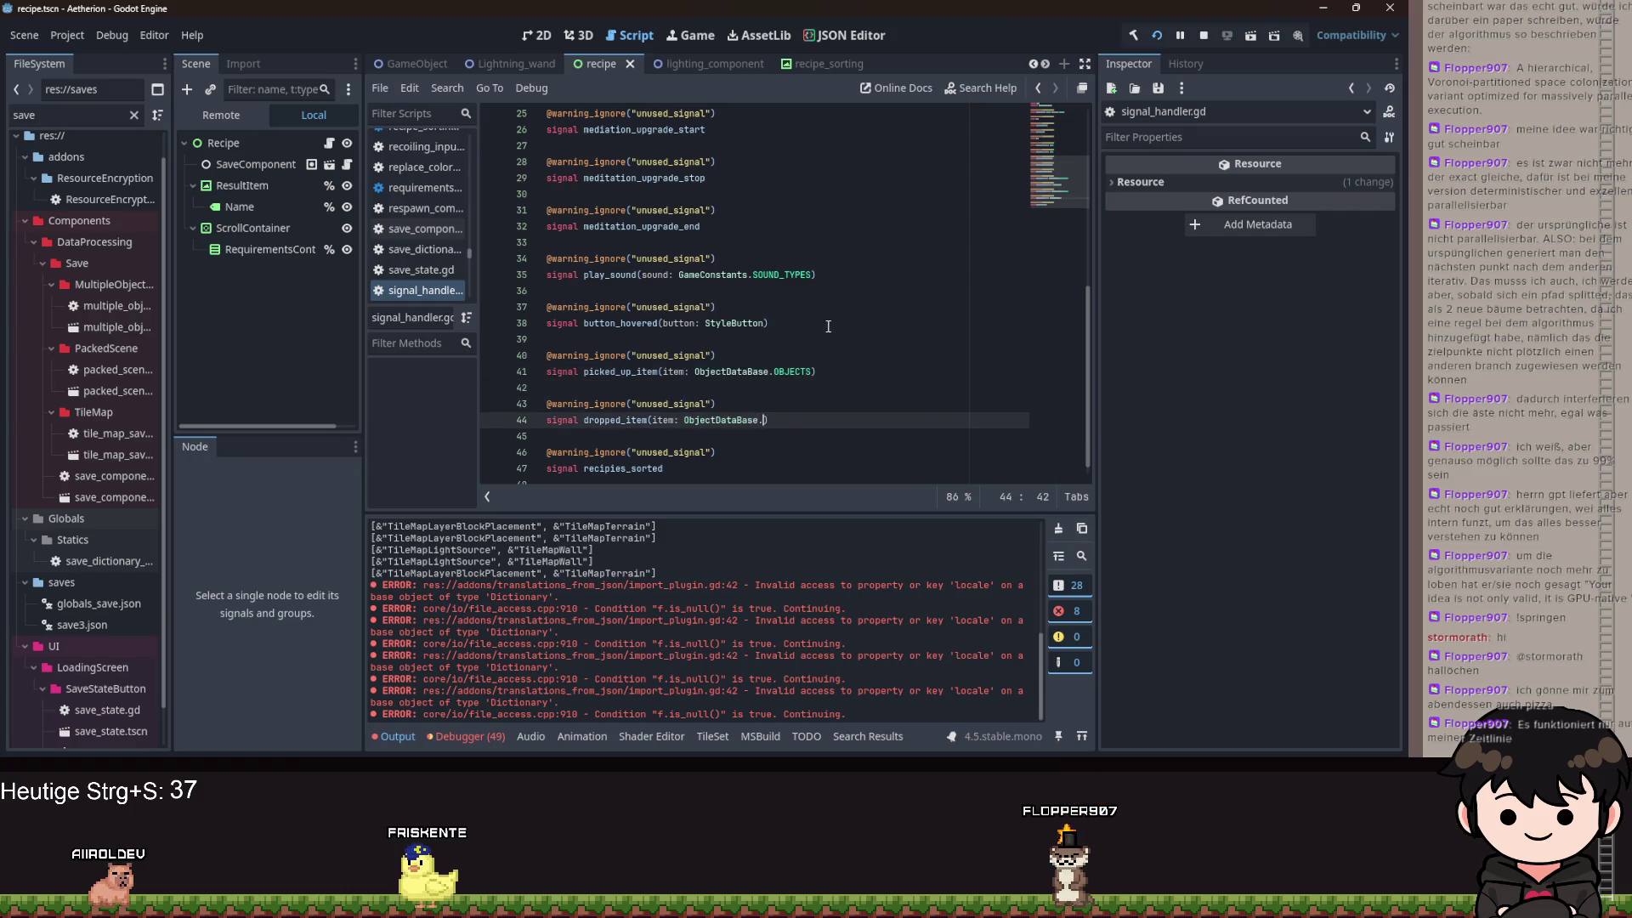
key(BackSpace)
key(BackSpace)
text(OB)
key(Return)
key(ctrl+s)
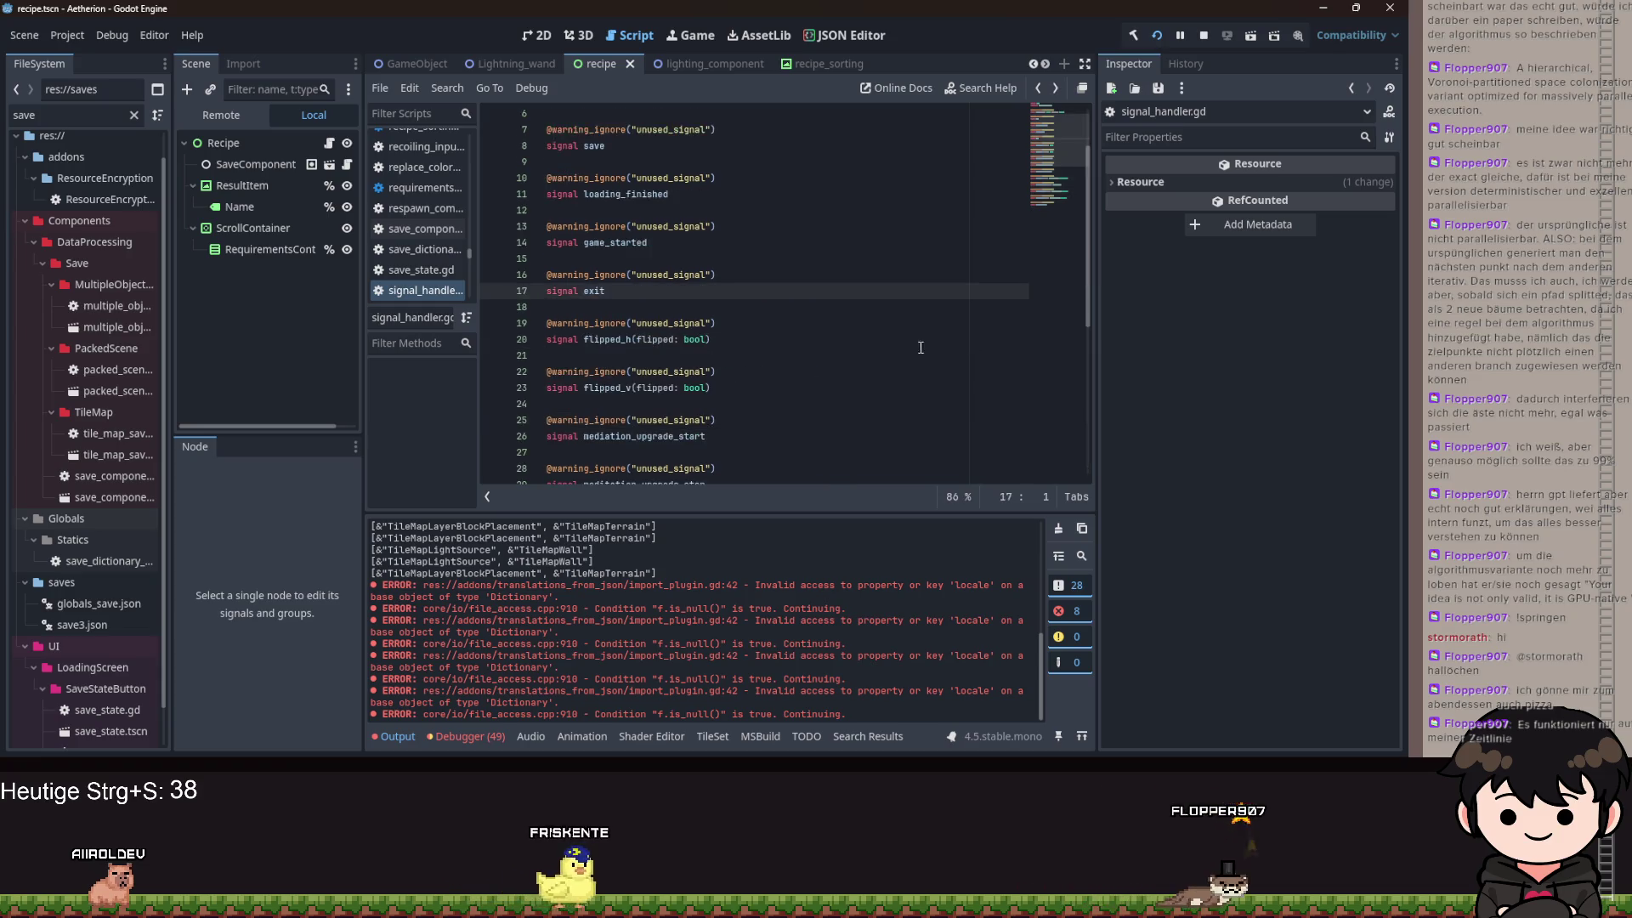
- Select the requirement_collected(obj) call on line 63 in _on_loading_finished
scroll(790, 324, down, 15)
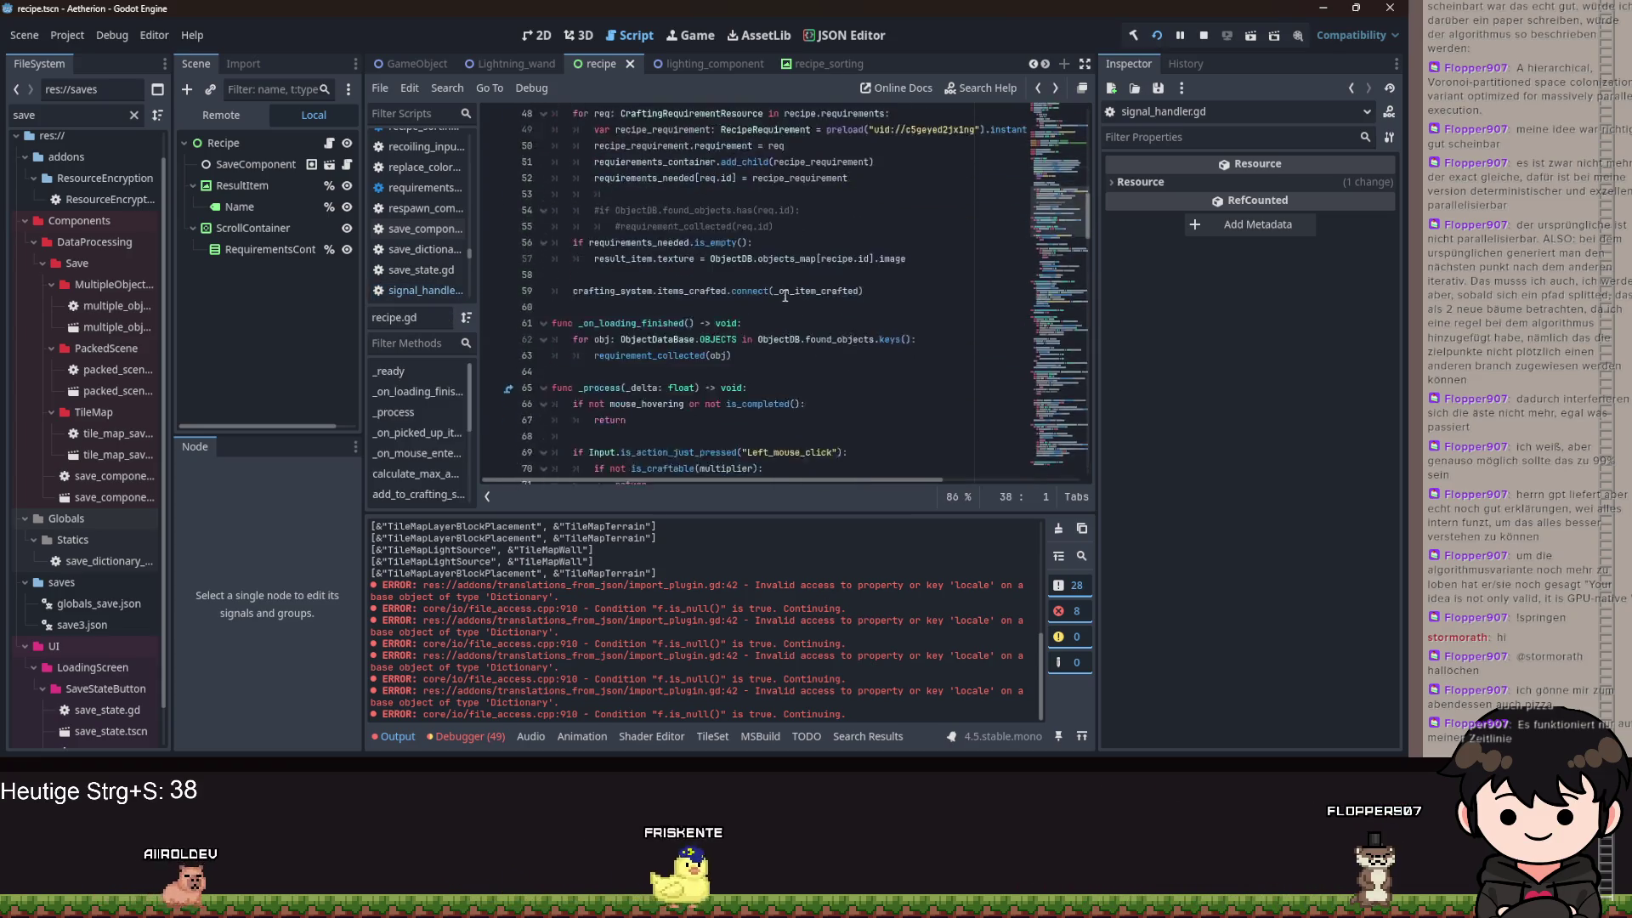
scroll(791, 323, down, 1)
double_click(629, 258)
scroll(779, 317, up, 13)
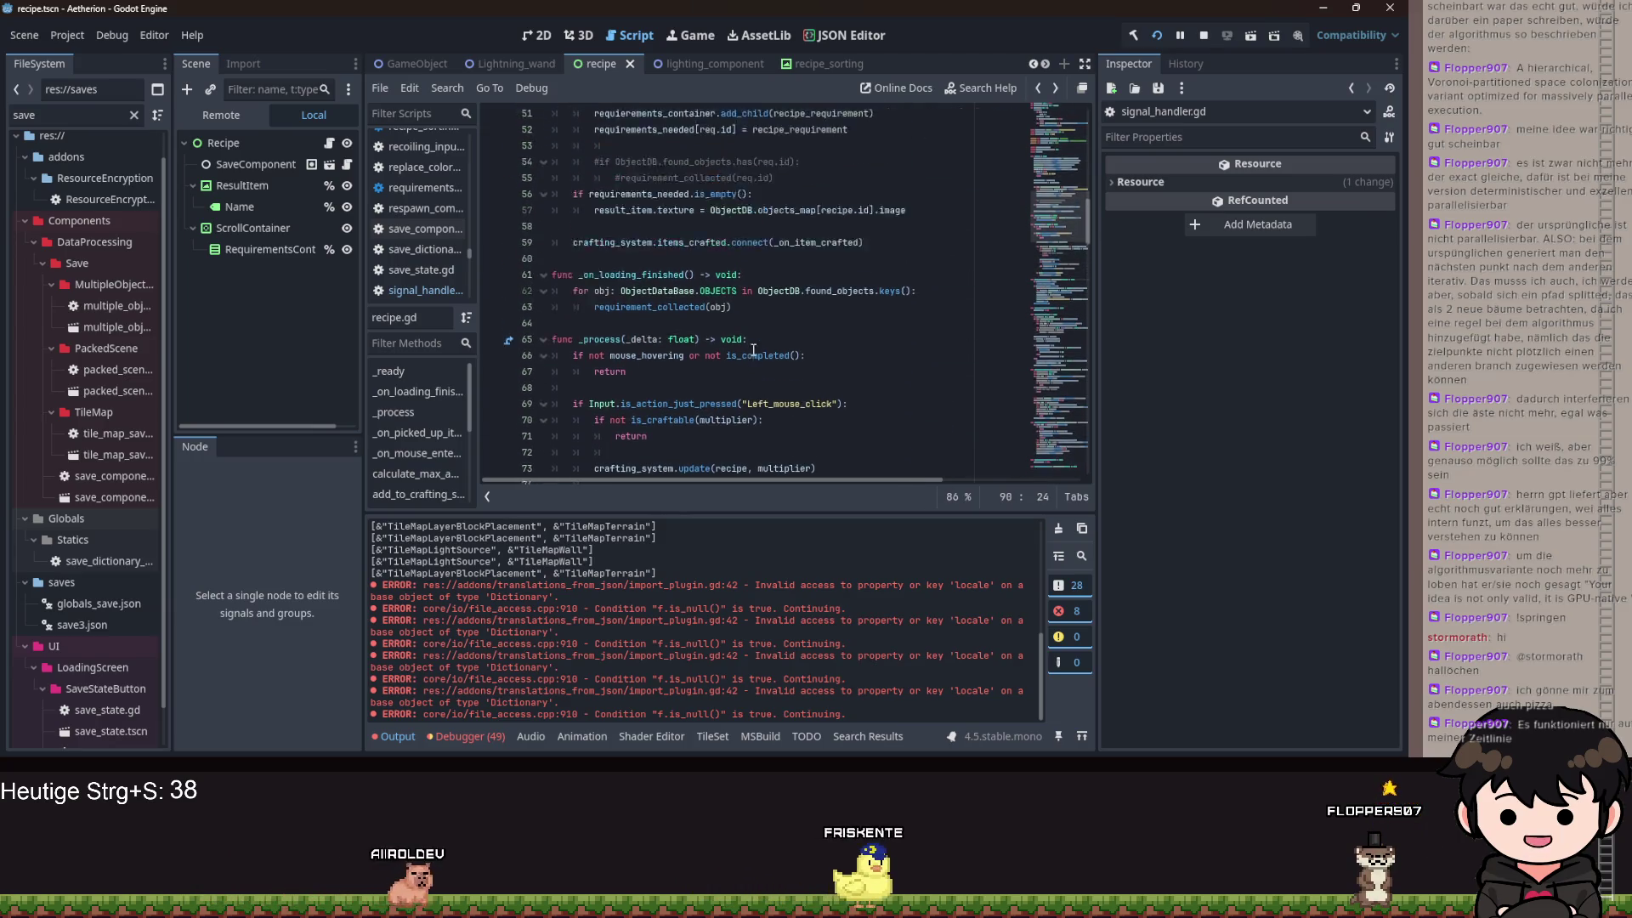
scroll(896, 355, down, 6)
drag(732, 161, 574, 171)
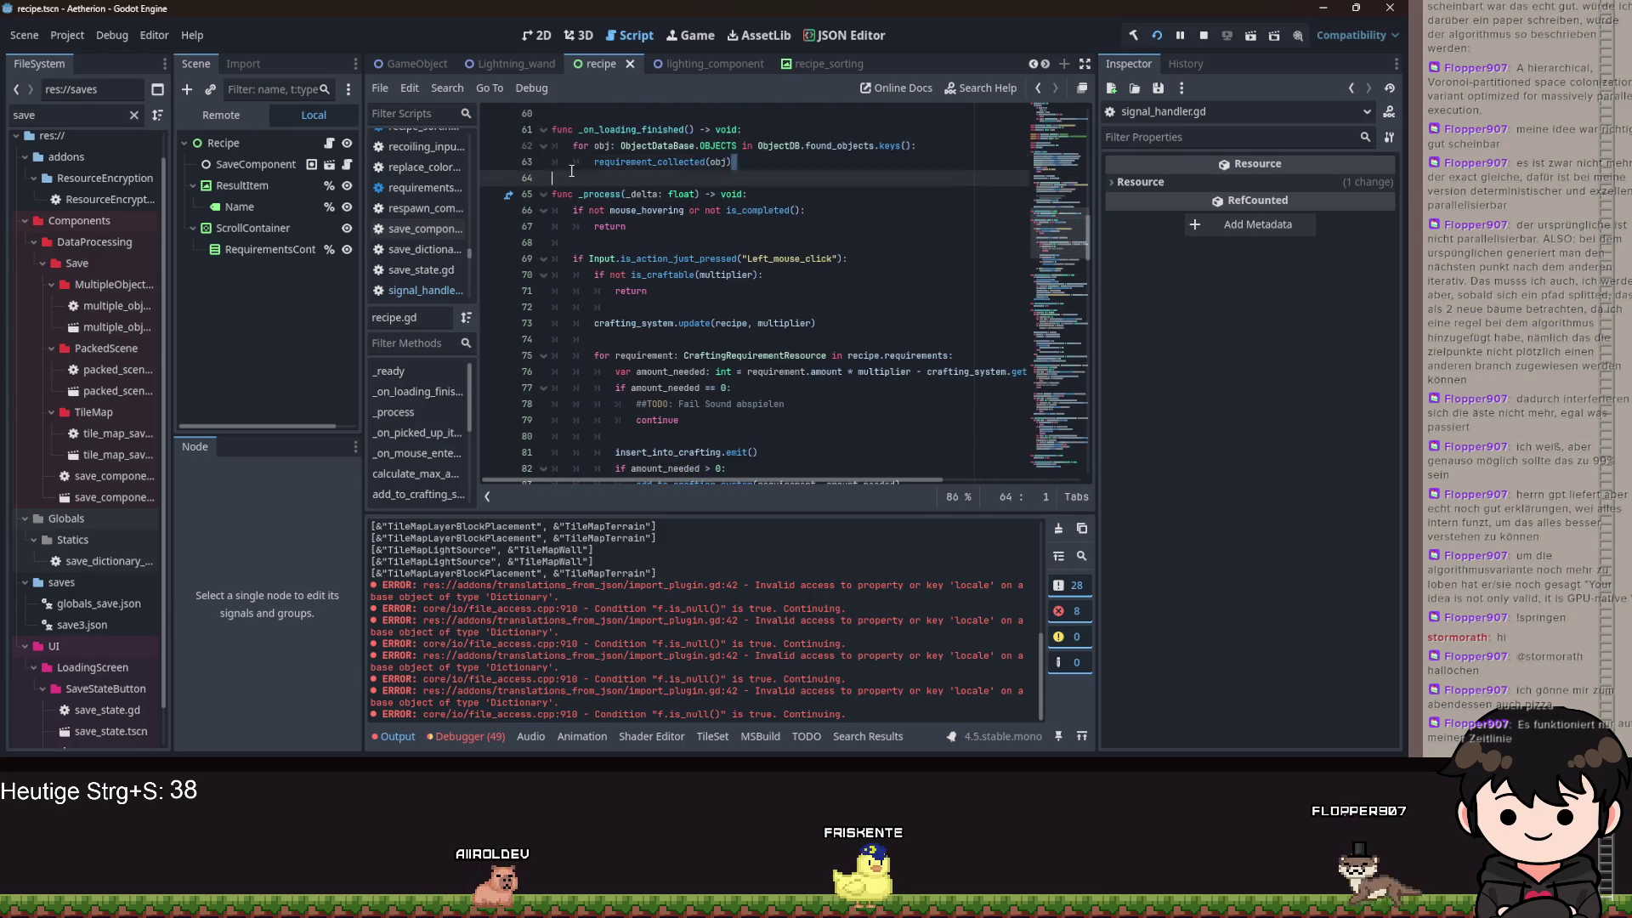
- Replace it with _on_picked_up_item(obj) and save recipe.gd
text(_on)
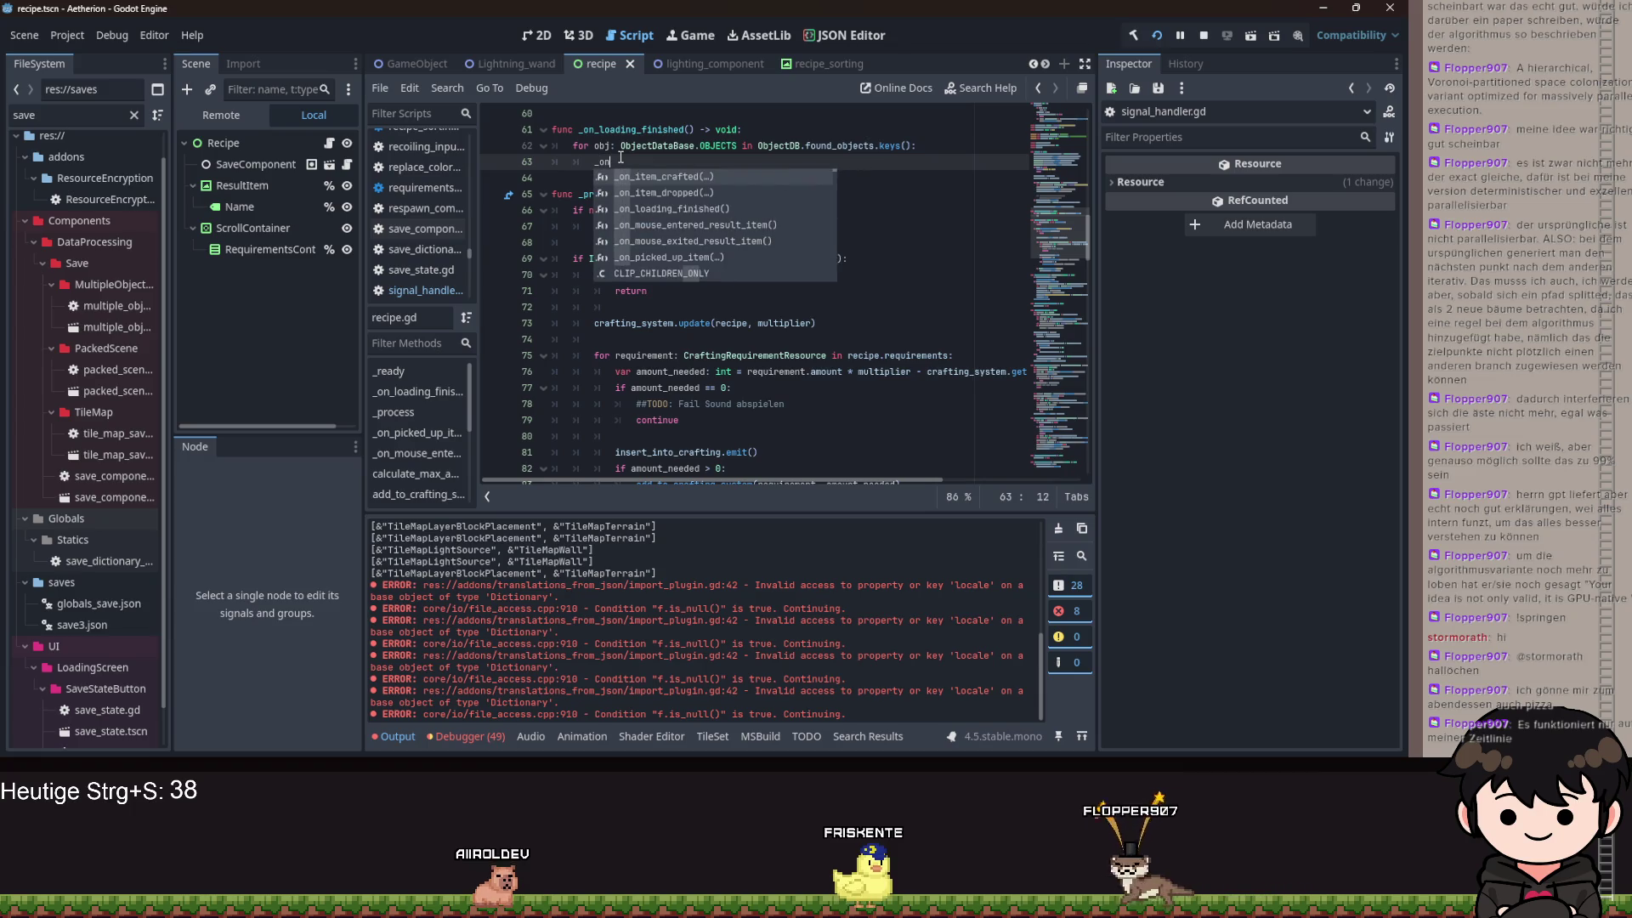
key(Down)
key(Down)
key(Down)
key(Return)
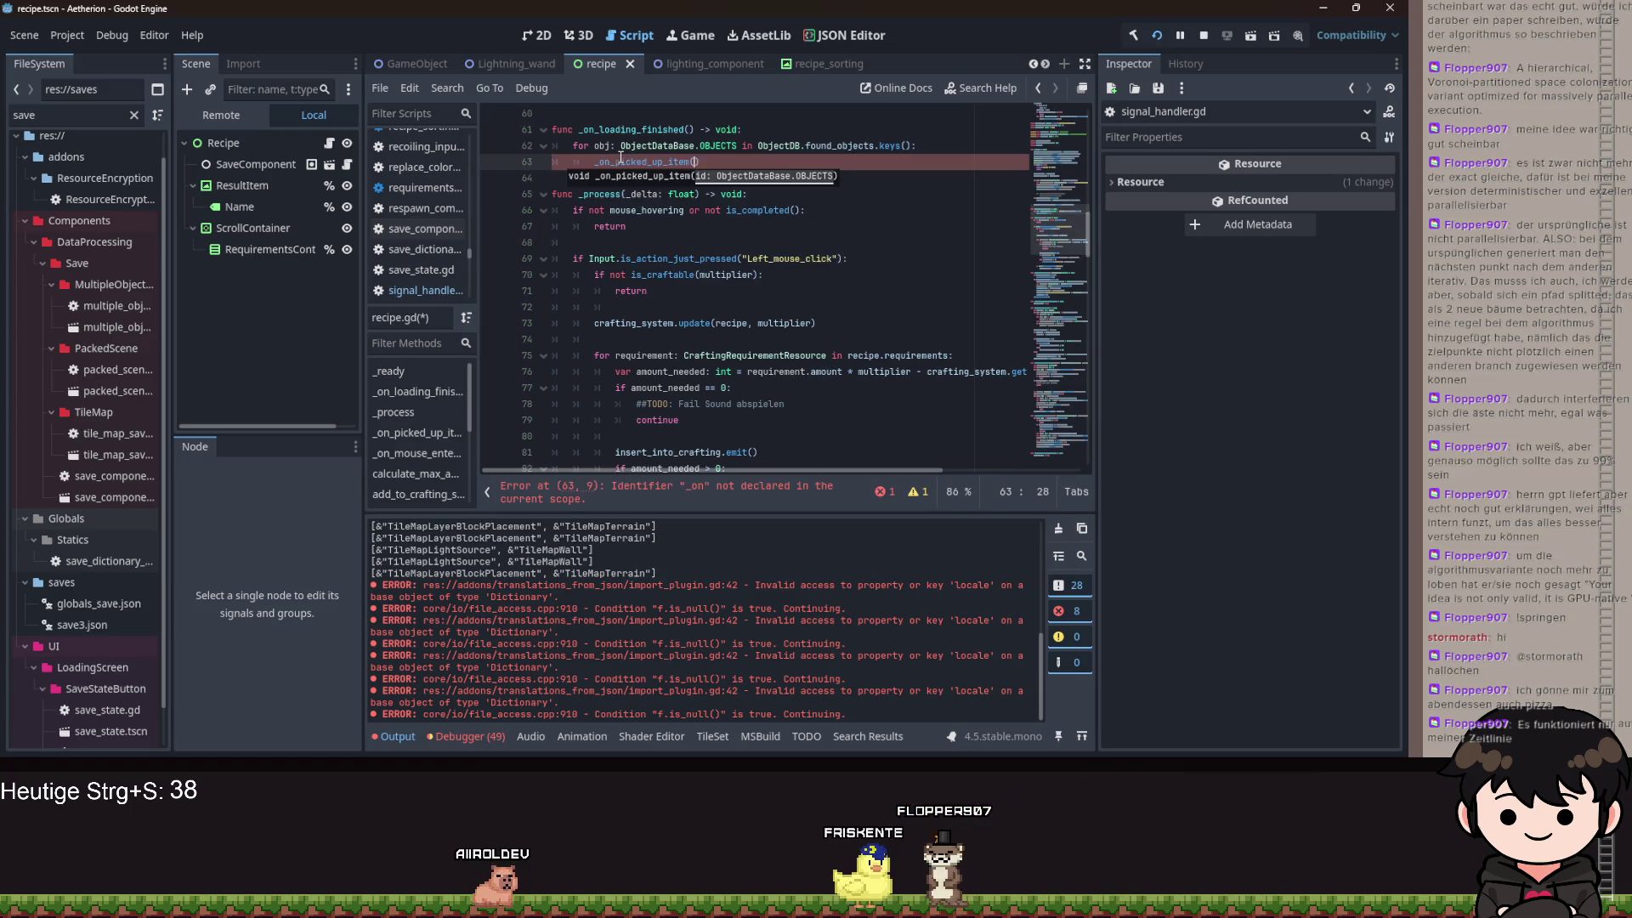
text(ob)
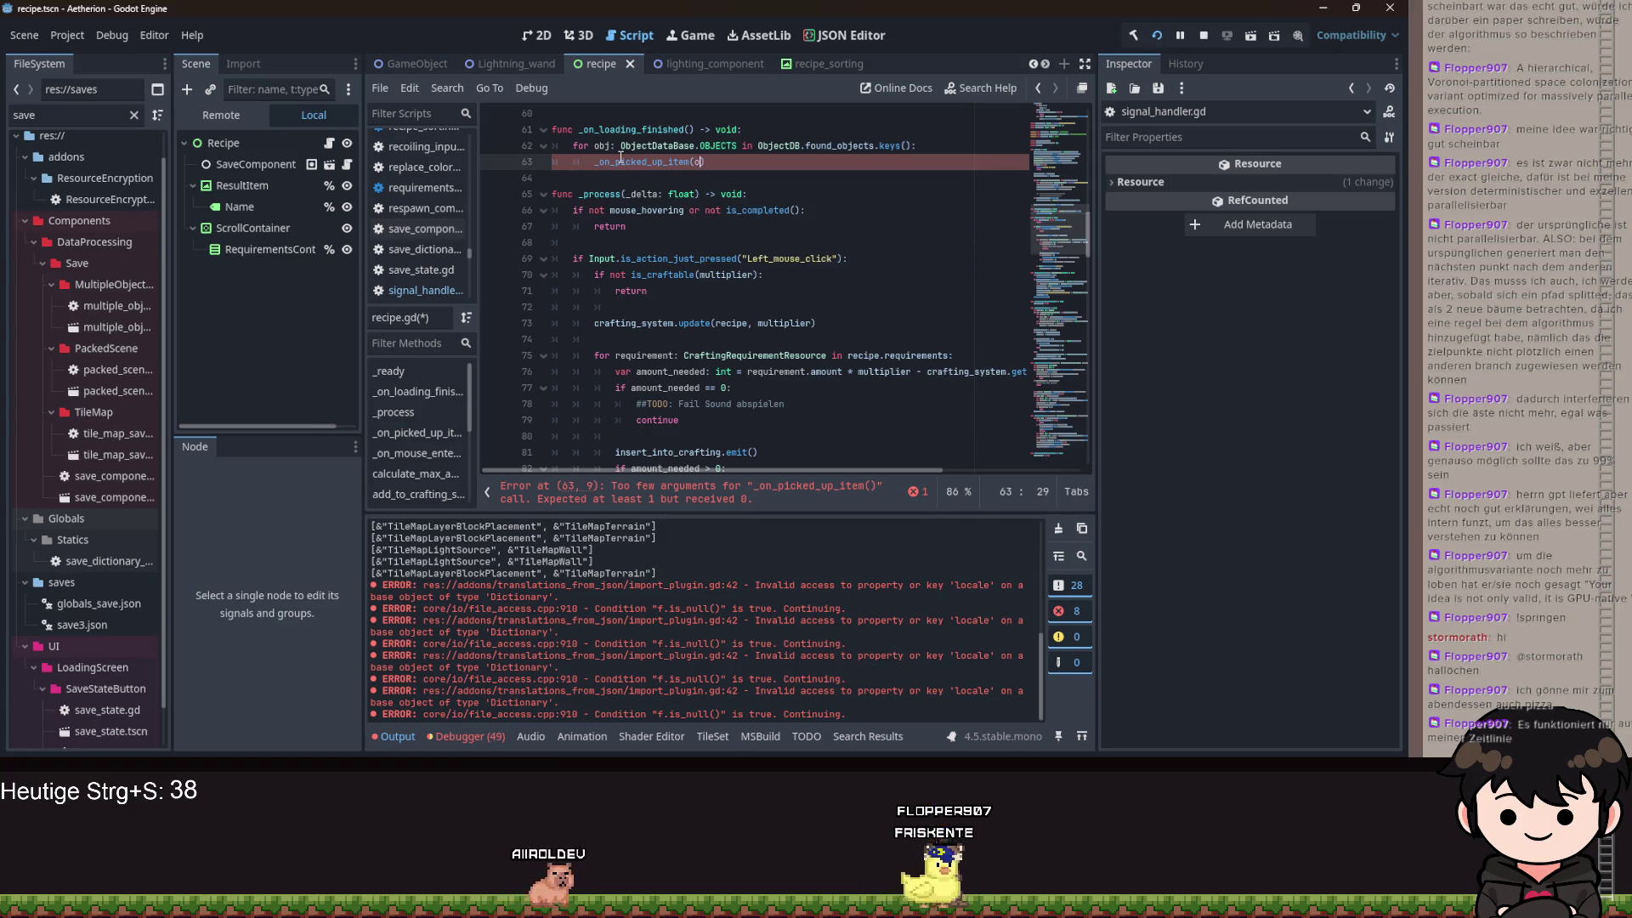
key(Return)
key(ctrl+s)
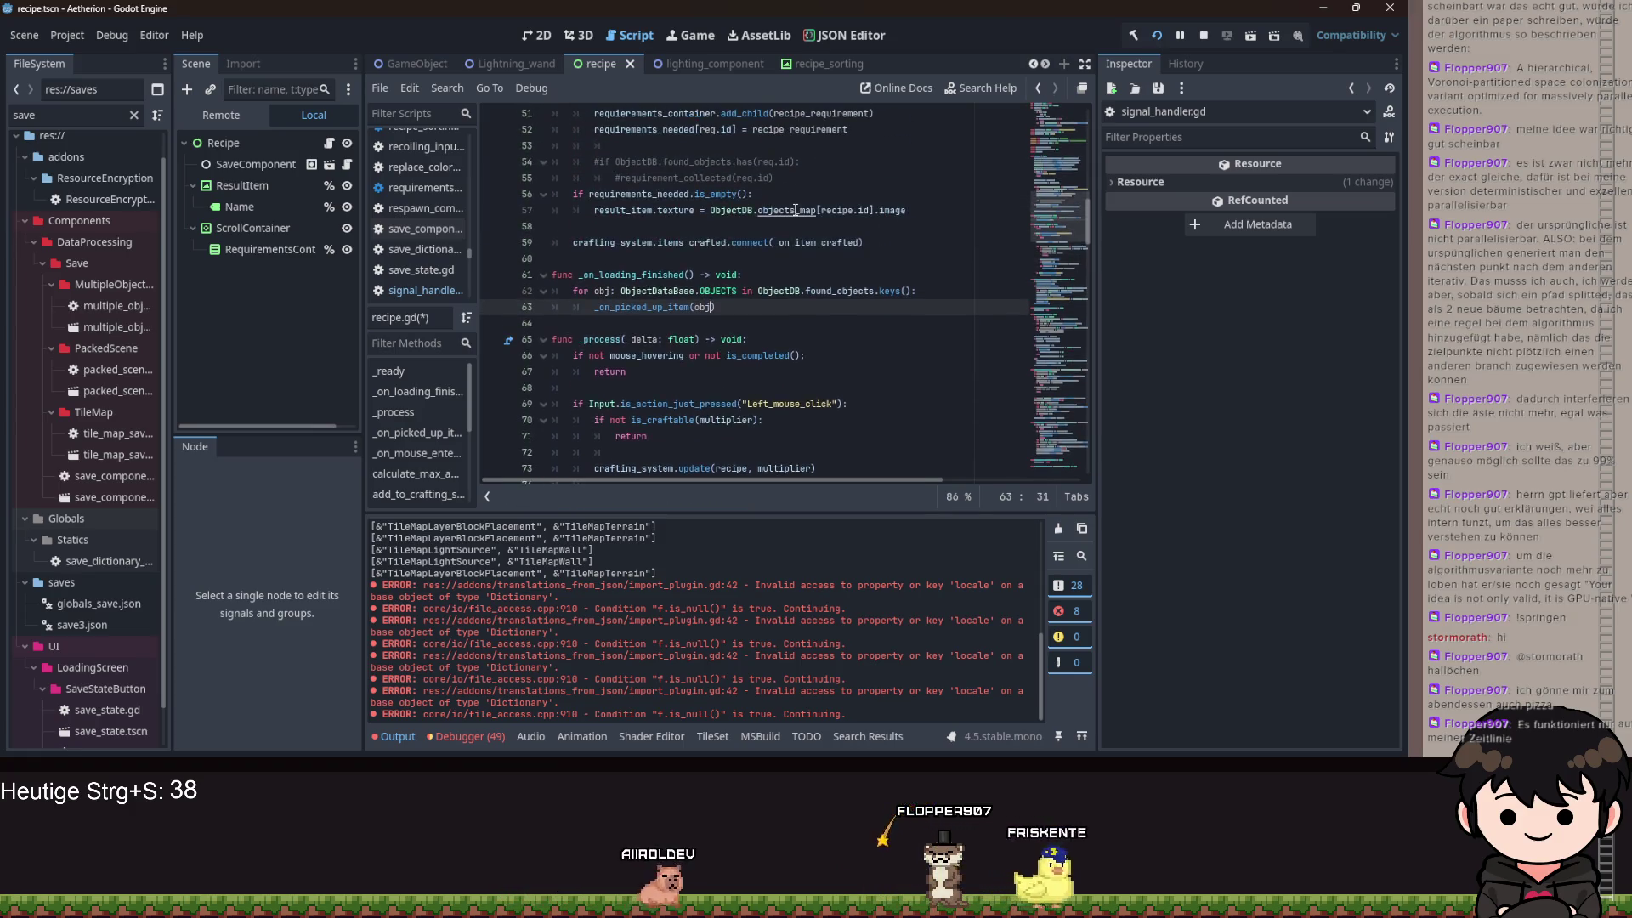
key(ctrl+s)
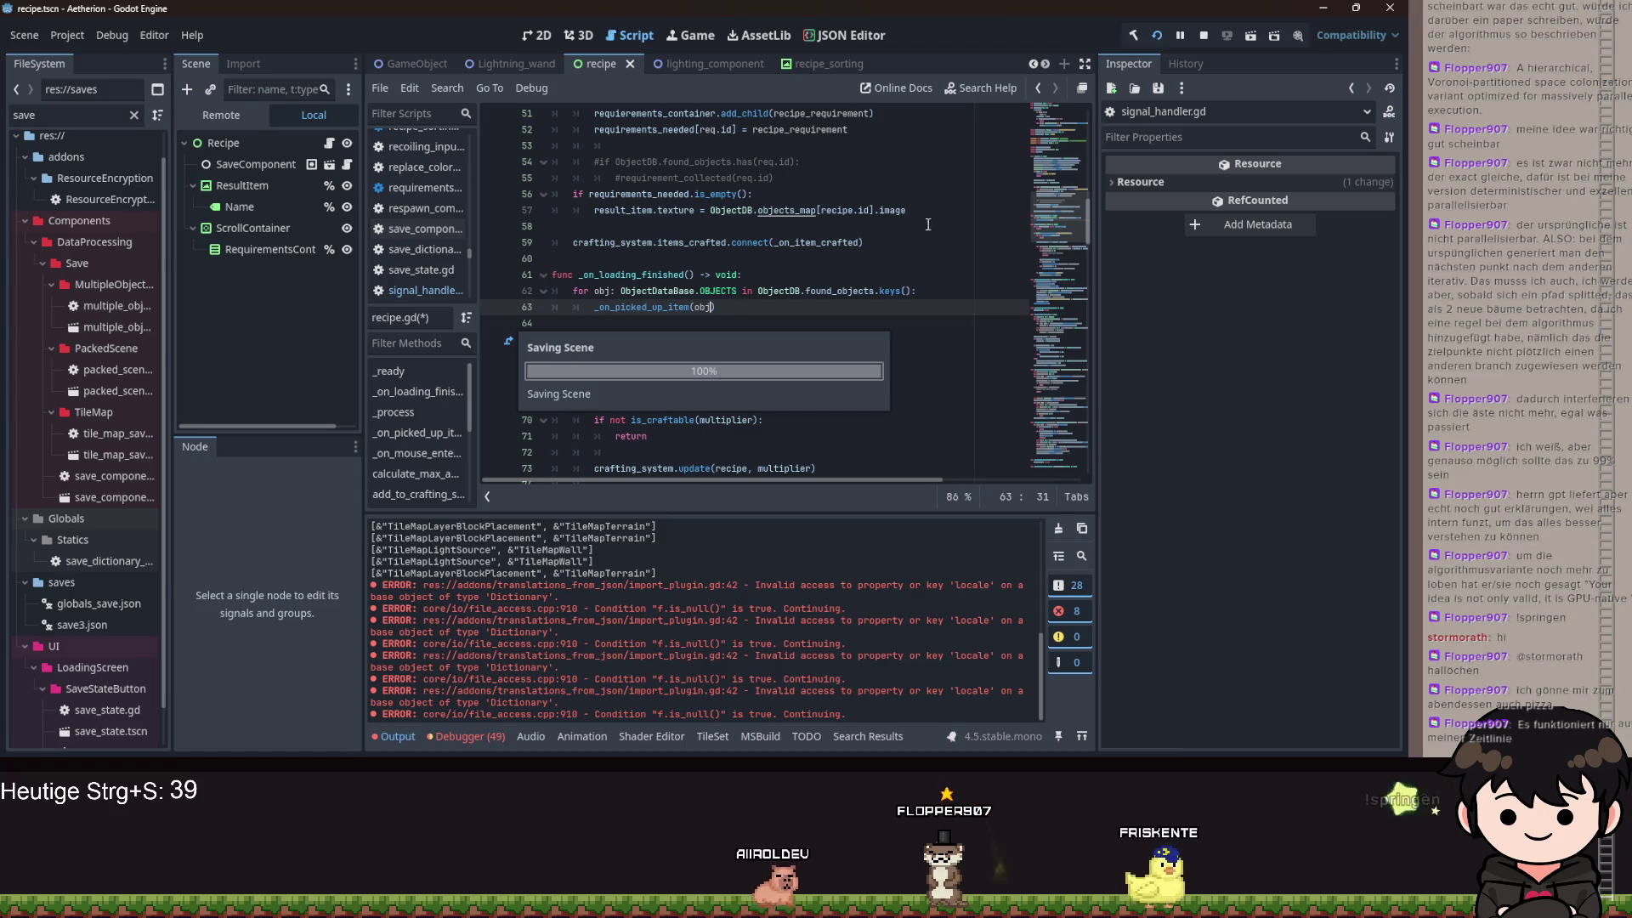
scroll(948, 284, up, 5)
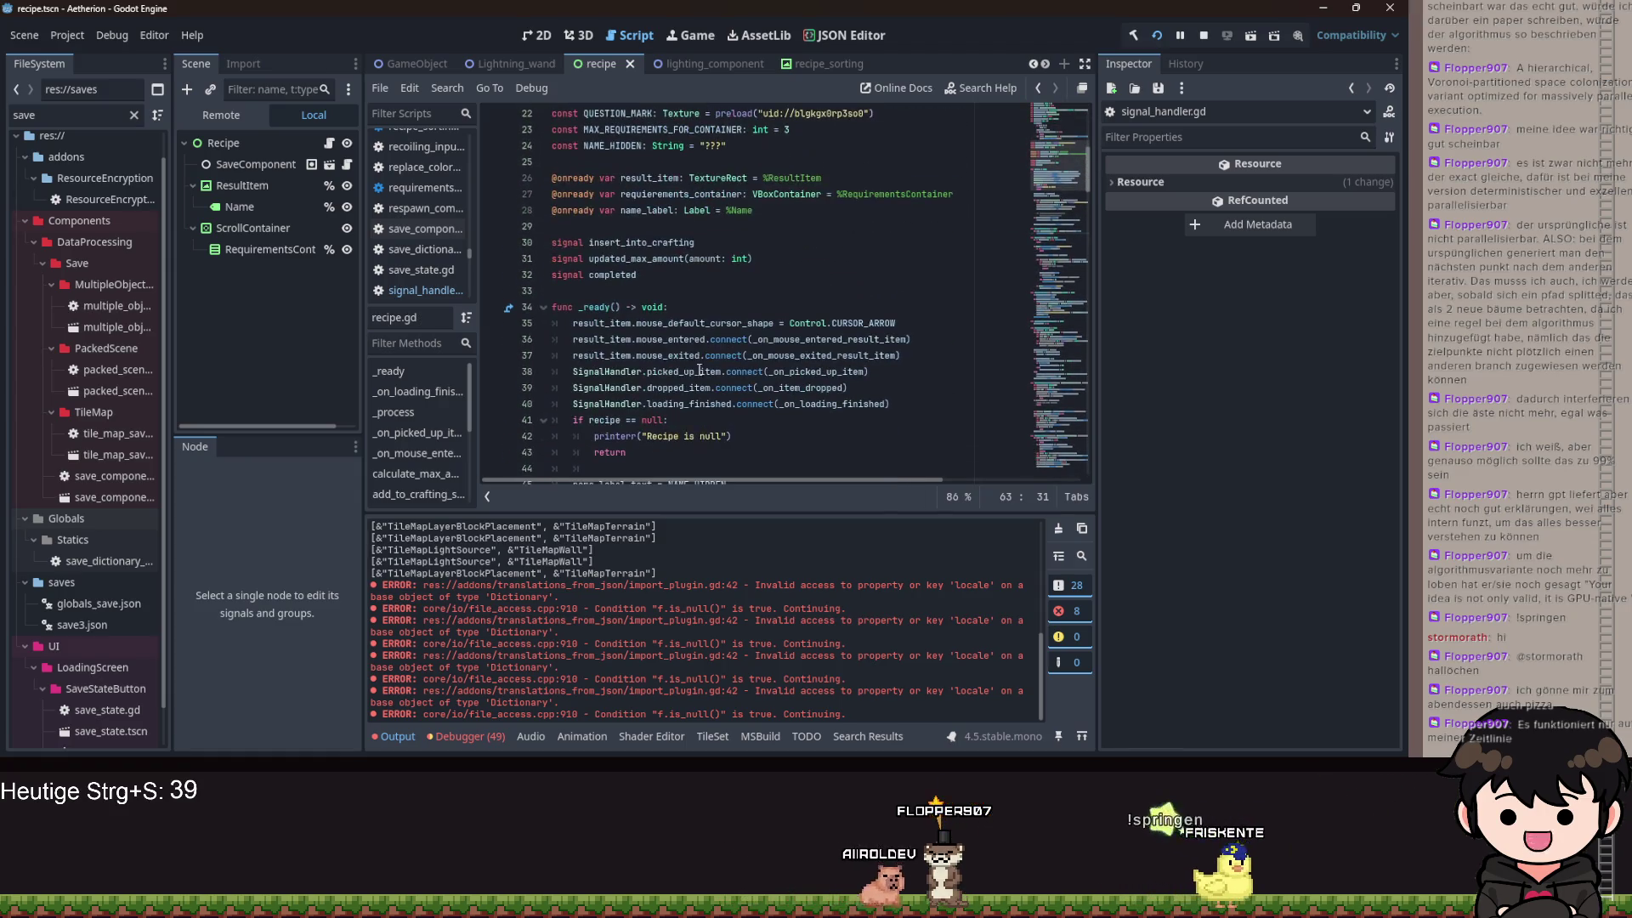
- Search all files for SignalHandler.picked_up_item.connect and open the recipe_book_filter.gd match
drag(574, 374, 767, 374)
key(ctrl+shift+f)
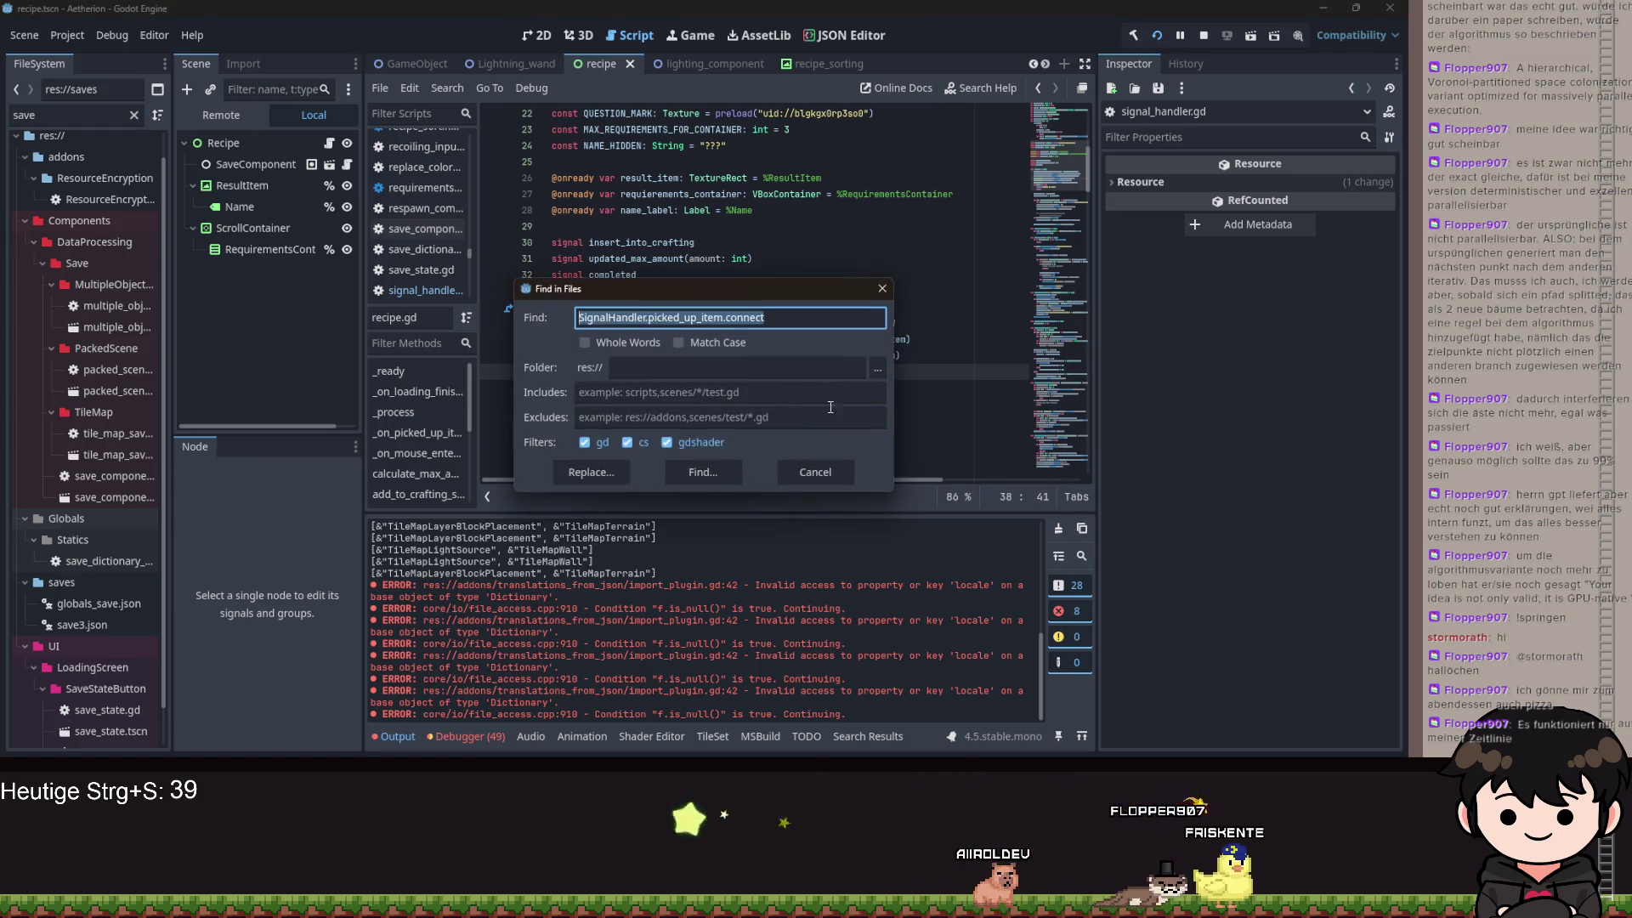
click(718, 471)
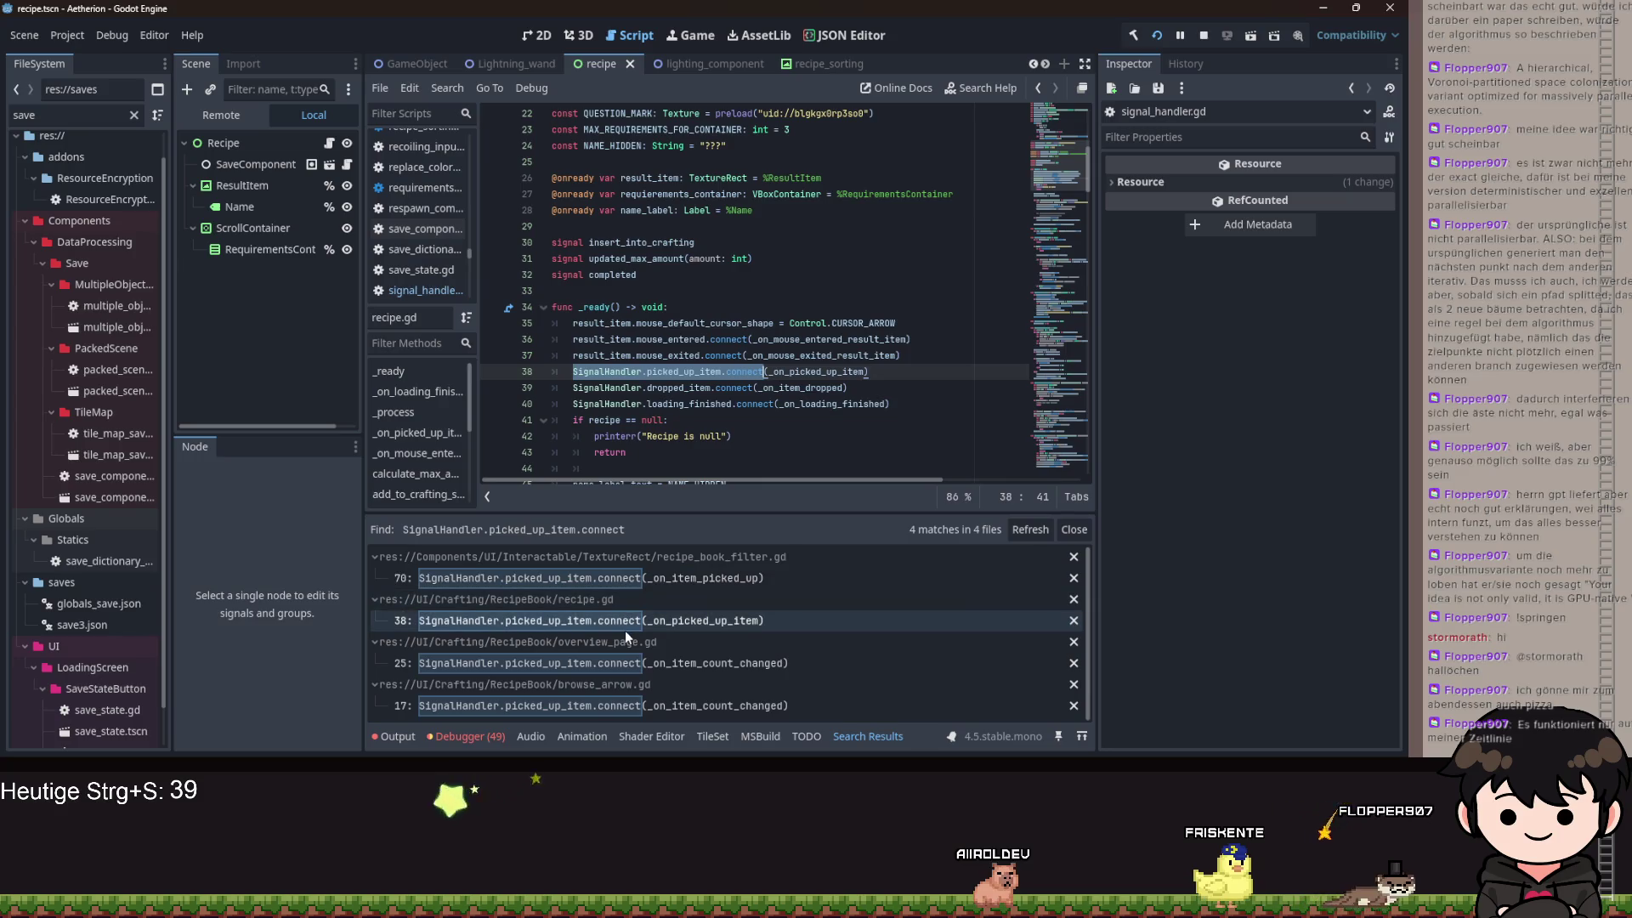
click(625, 625)
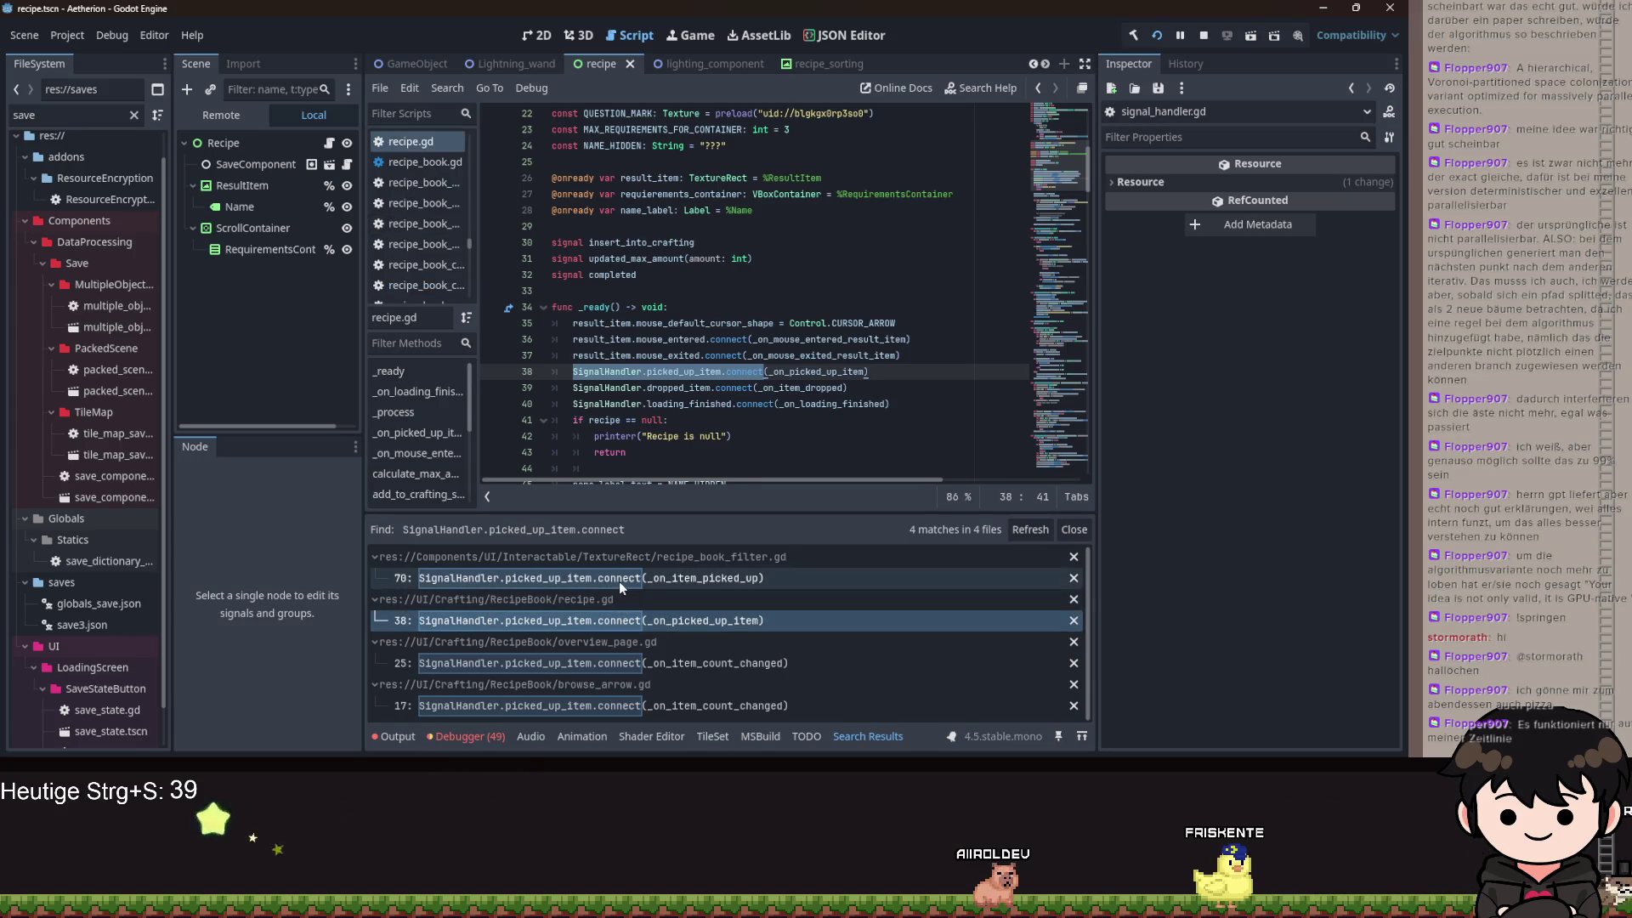
click(619, 582)
- Retype _on_item_picked_up's GameObject parameter as ObjectDataBase.OBJECTS
scroll(725, 268, down, 5)
scroll(748, 276, up, 5)
scroll(782, 283, down, 3)
scroll(765, 298, down, 10)
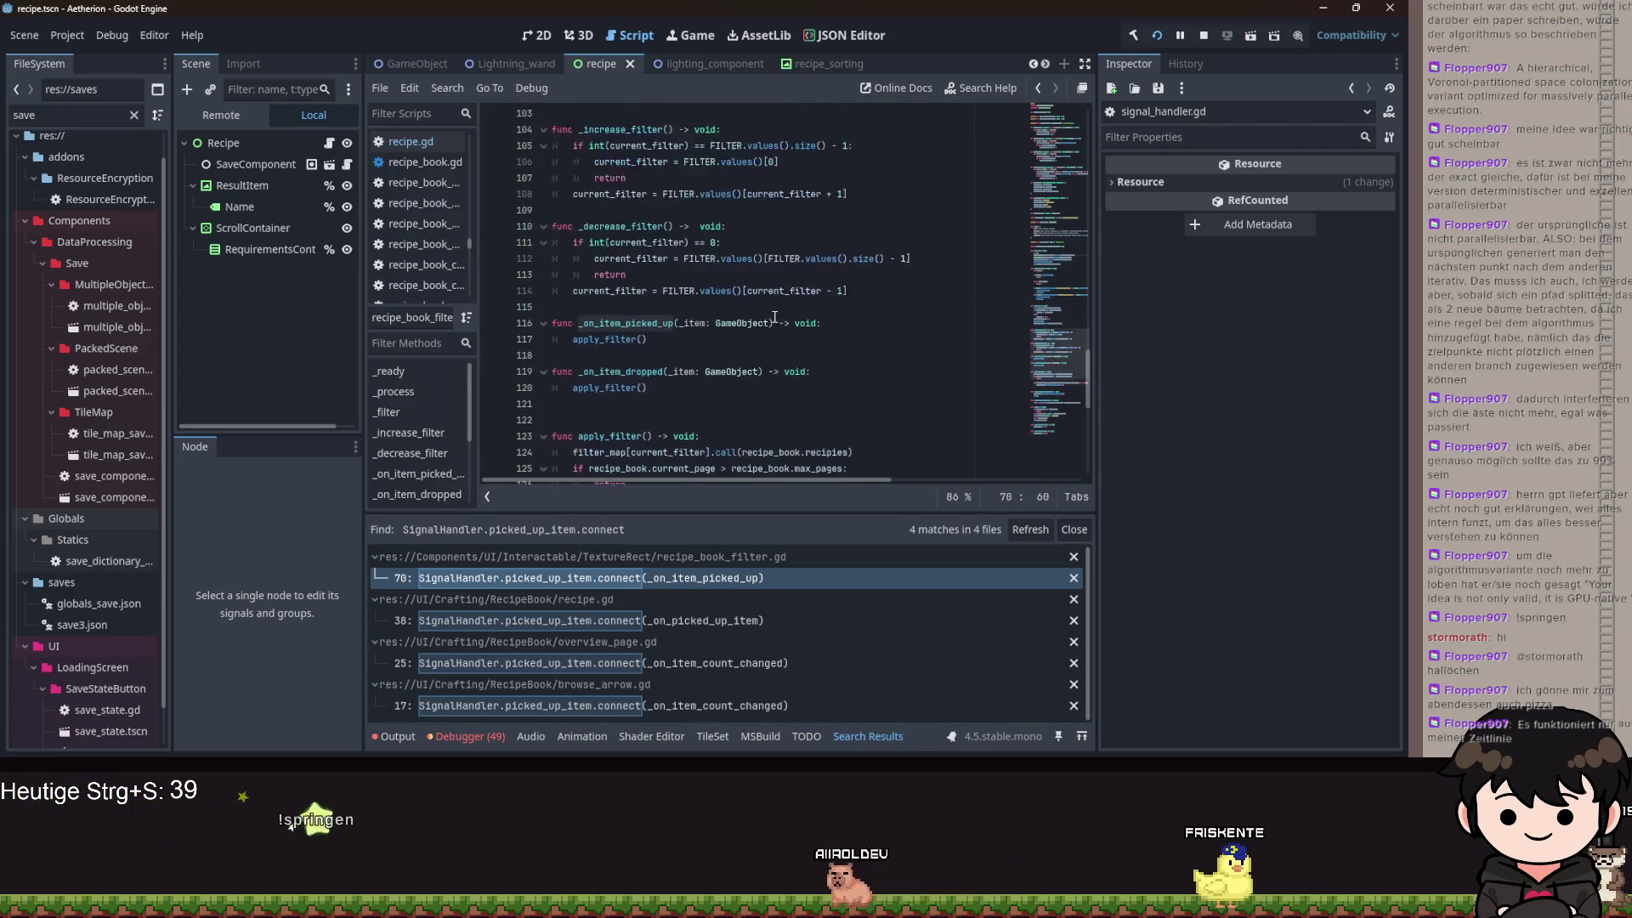
double_click(748, 275)
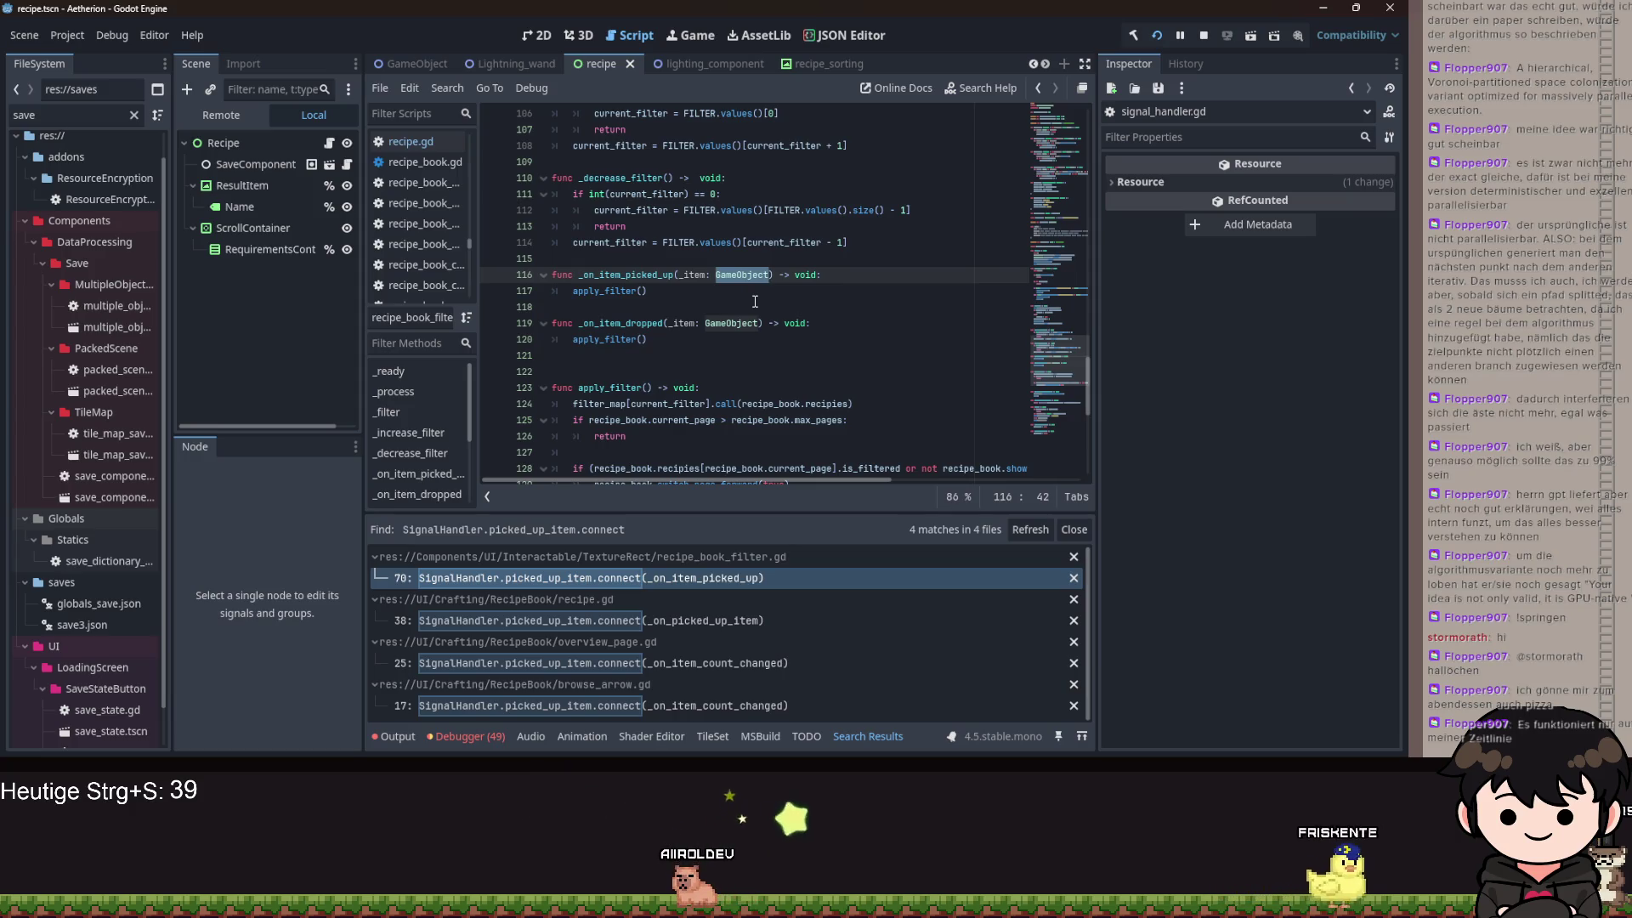
text(Ob)
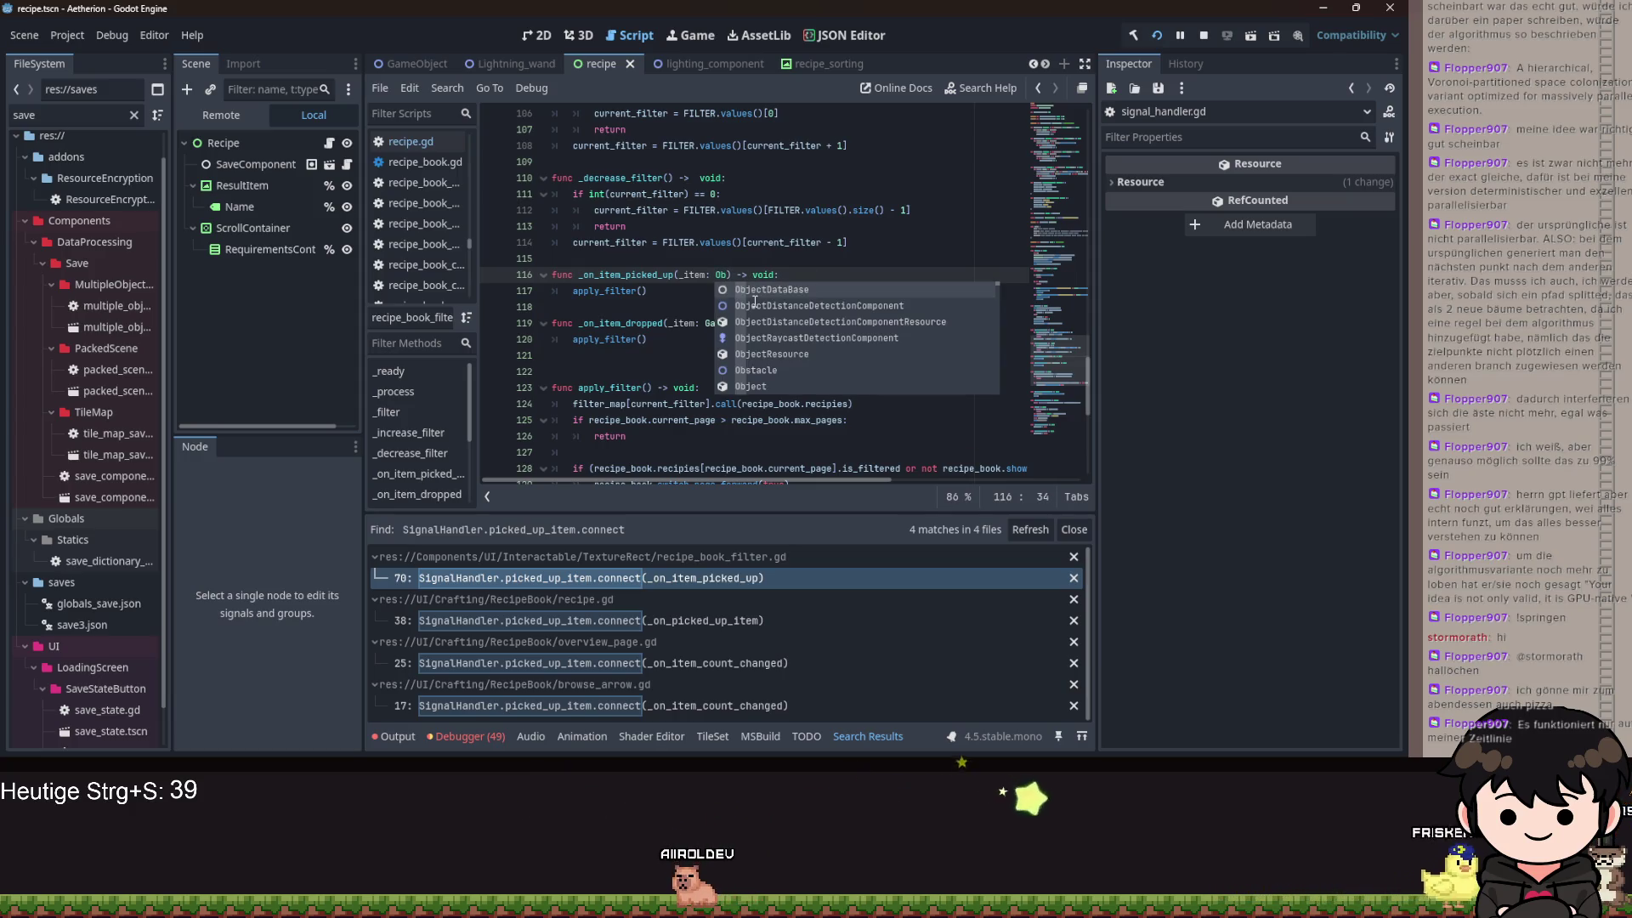
key(Return)
text(.)
key(Return)
- Retype _on_item_dropped's parameter as ObjectDataBase.OBJECTS, save, and open overview_page.gd's match
key(Down)
key(Down)
key(Down)
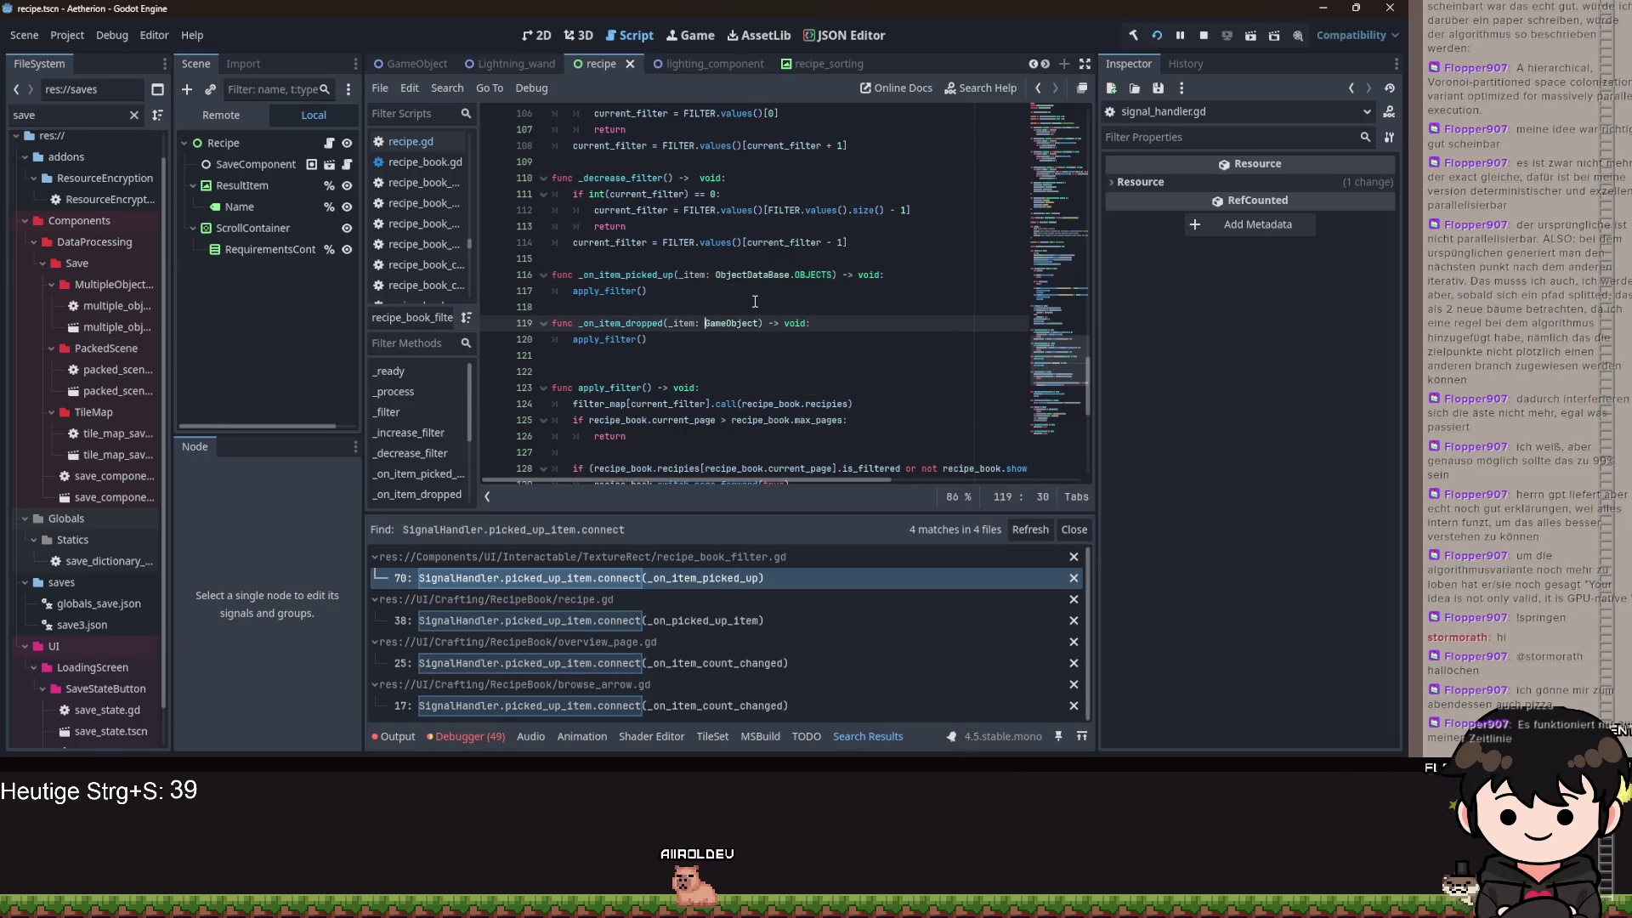
key(ctrl+shift+Right)
text(Ob)
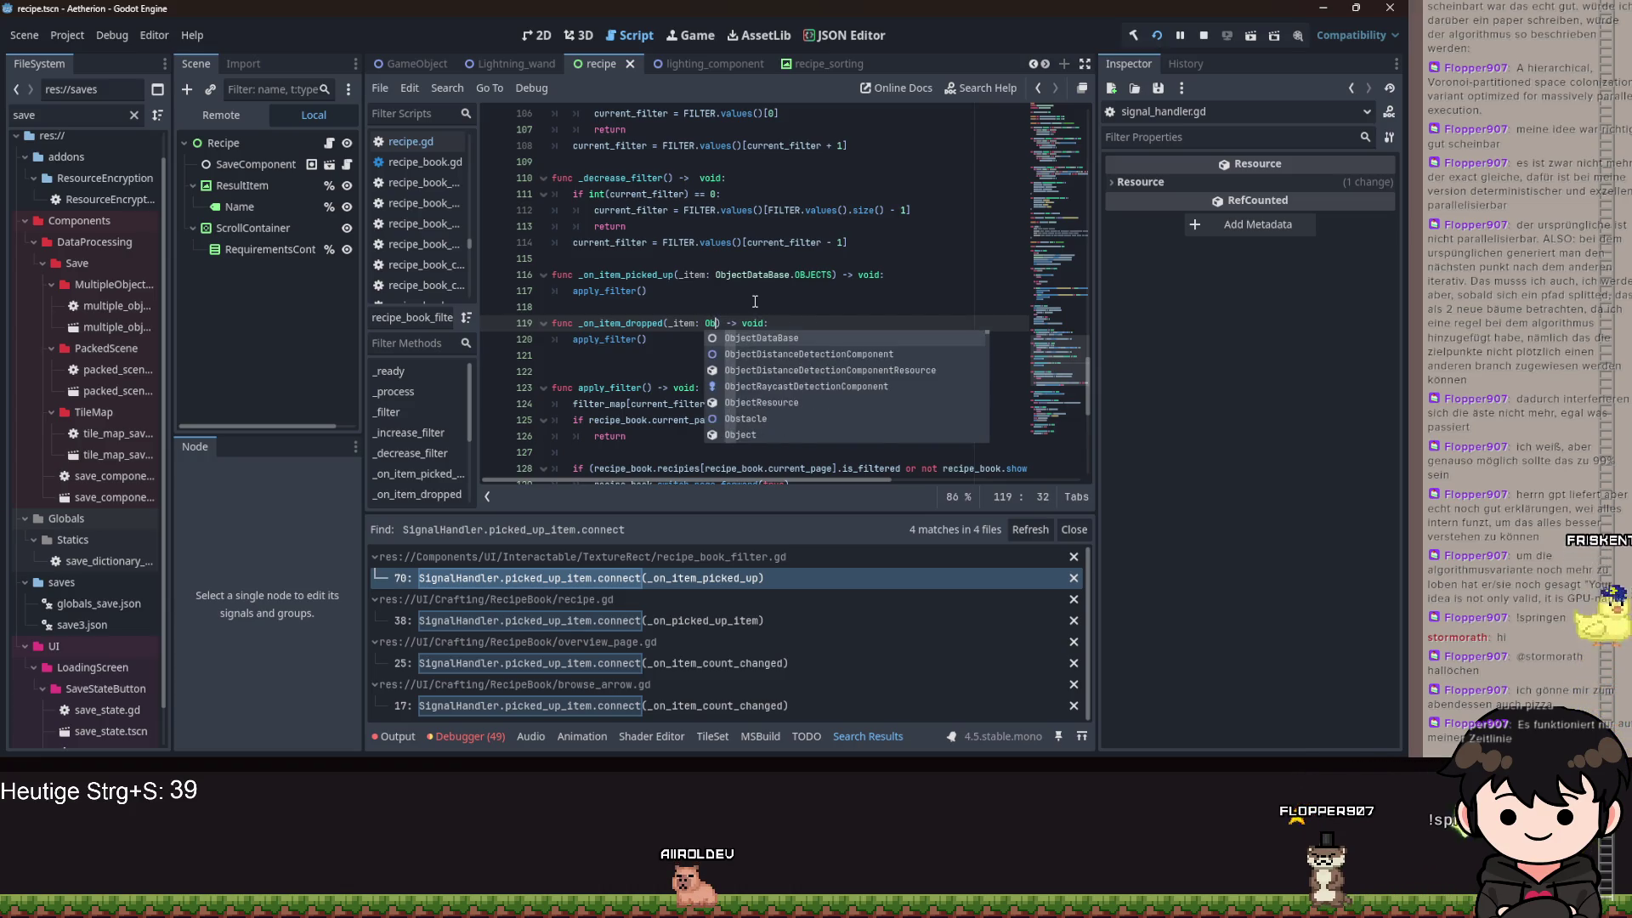
key(Return)
text(.)
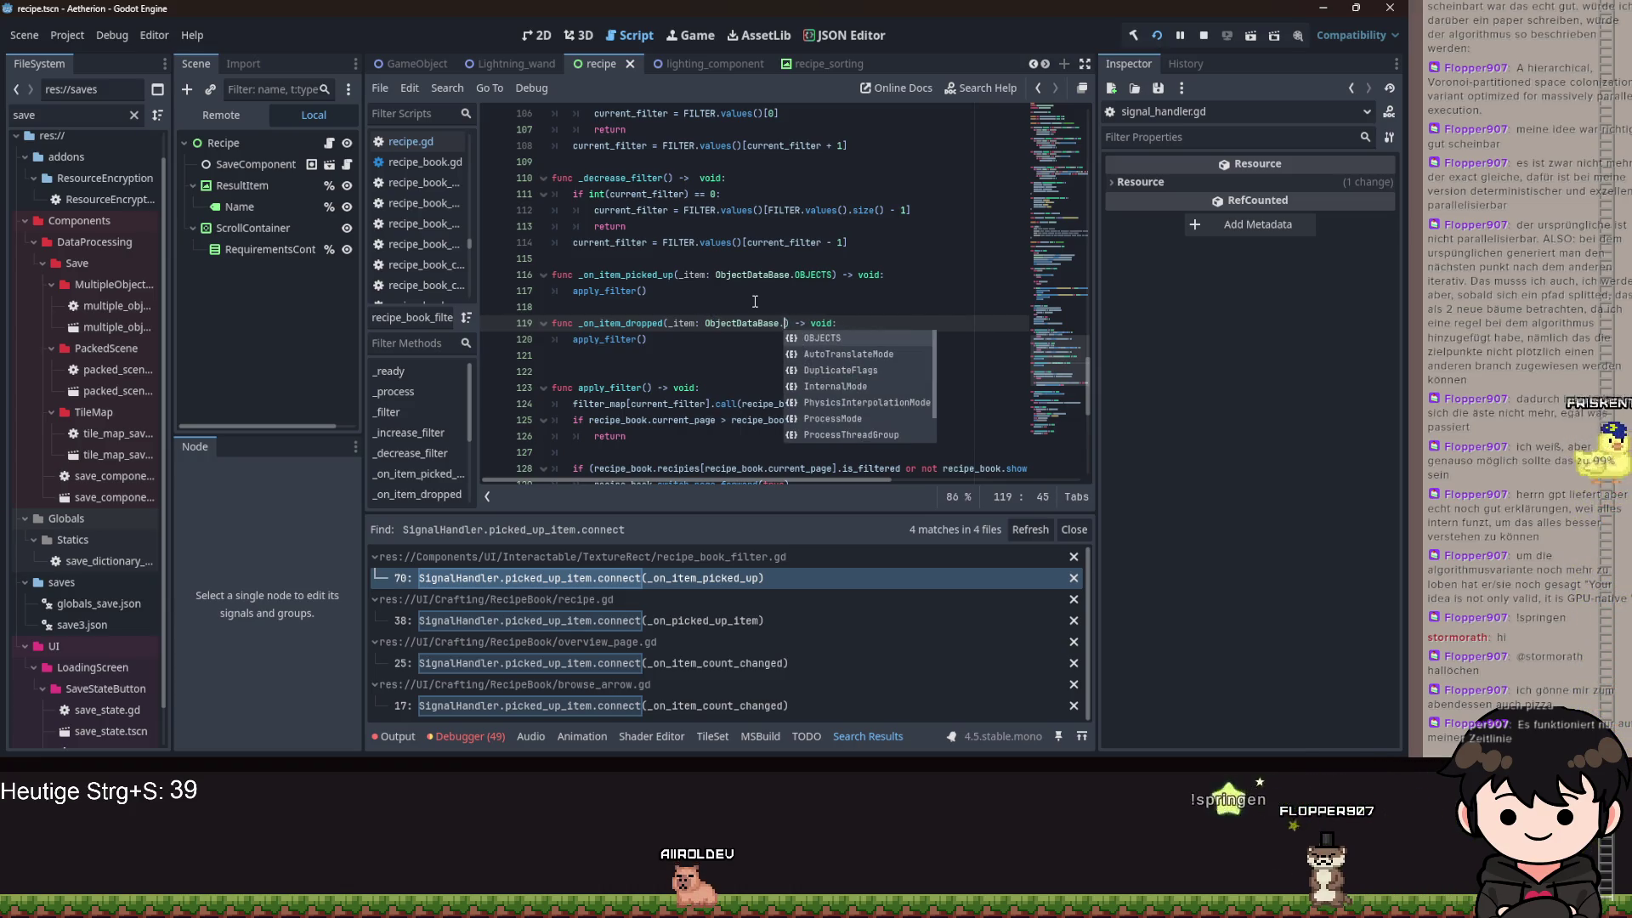
key(Return)
key(ctrl+s)
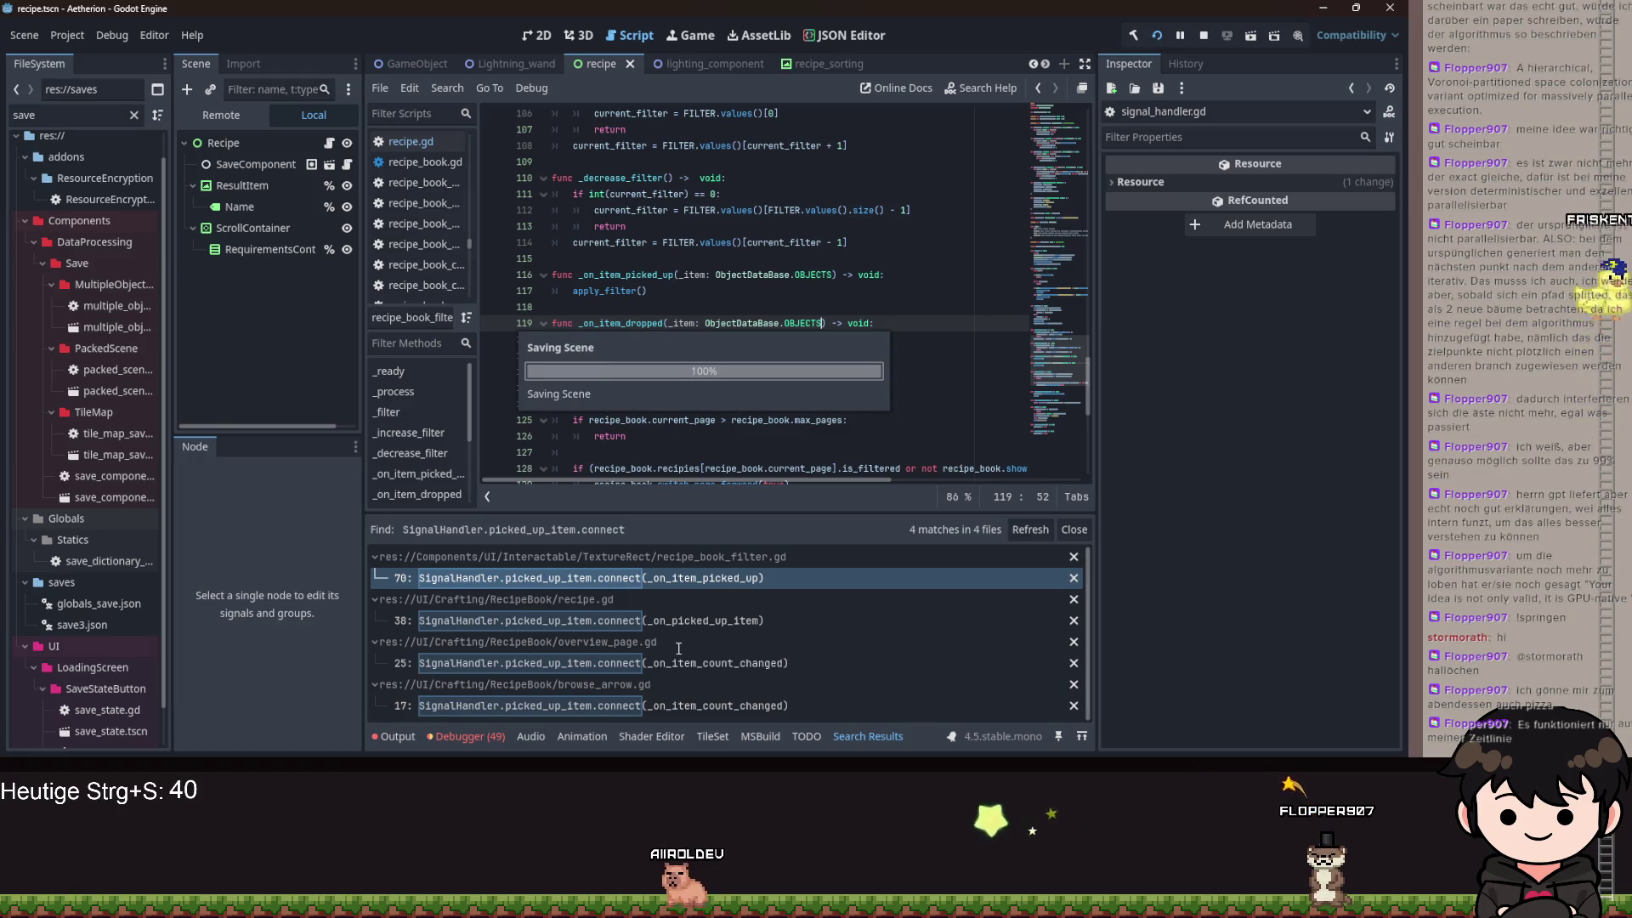
click(639, 660)
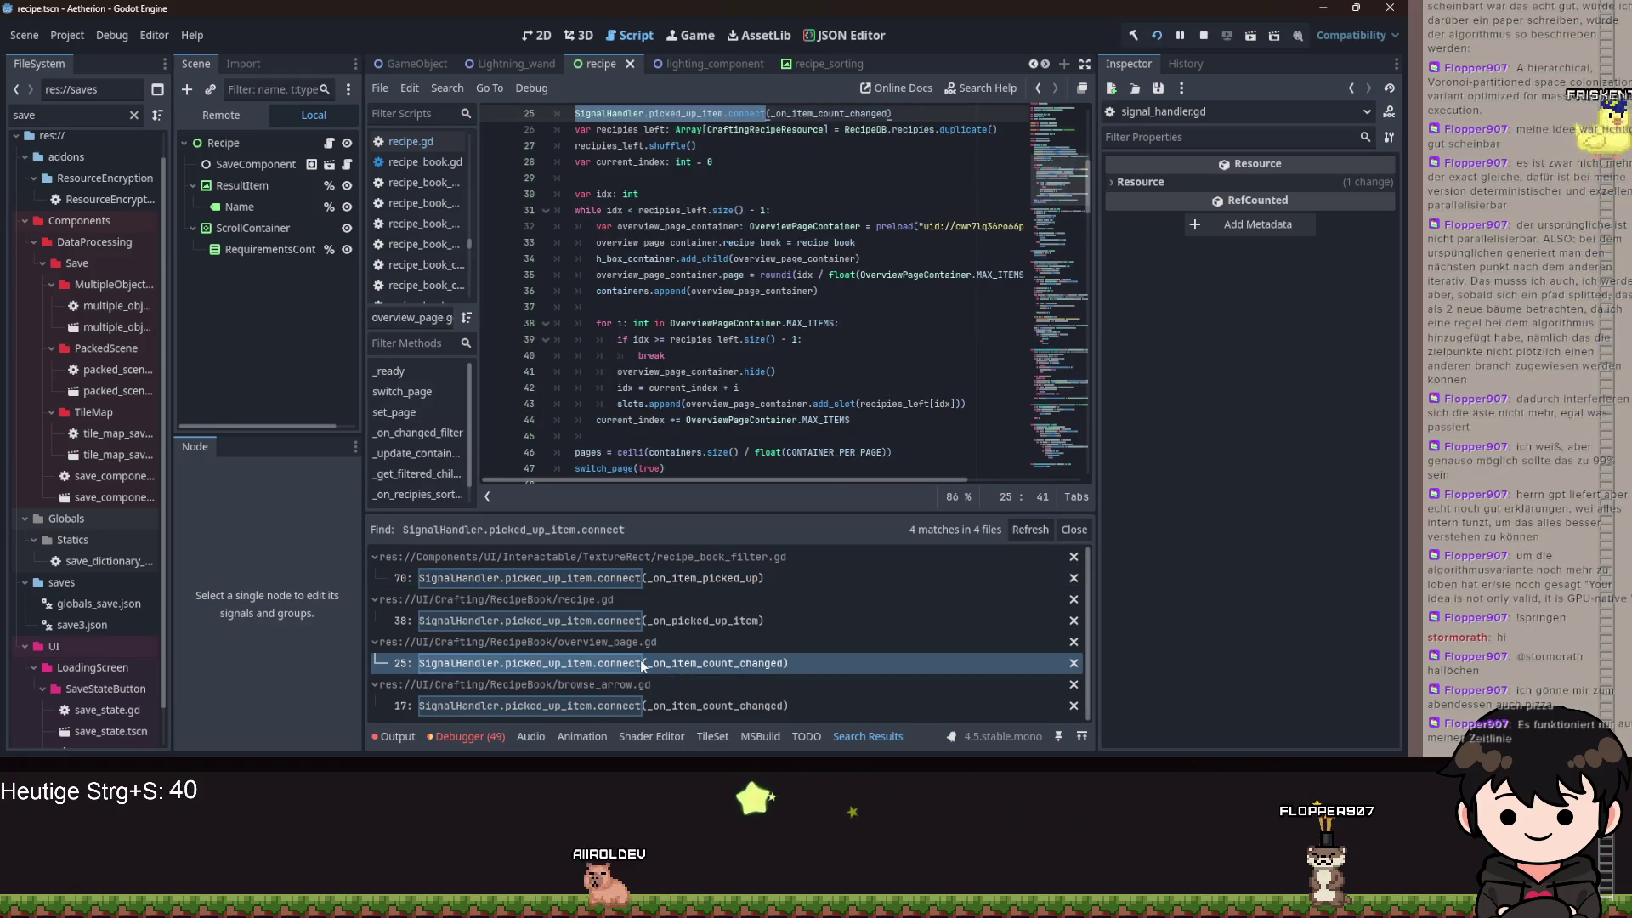
- Type overview_page.gd's _on_item_count_changed _item as ObjectDataBase.OBJECTS, save, then step through matches
scroll(830, 317, up, 3)
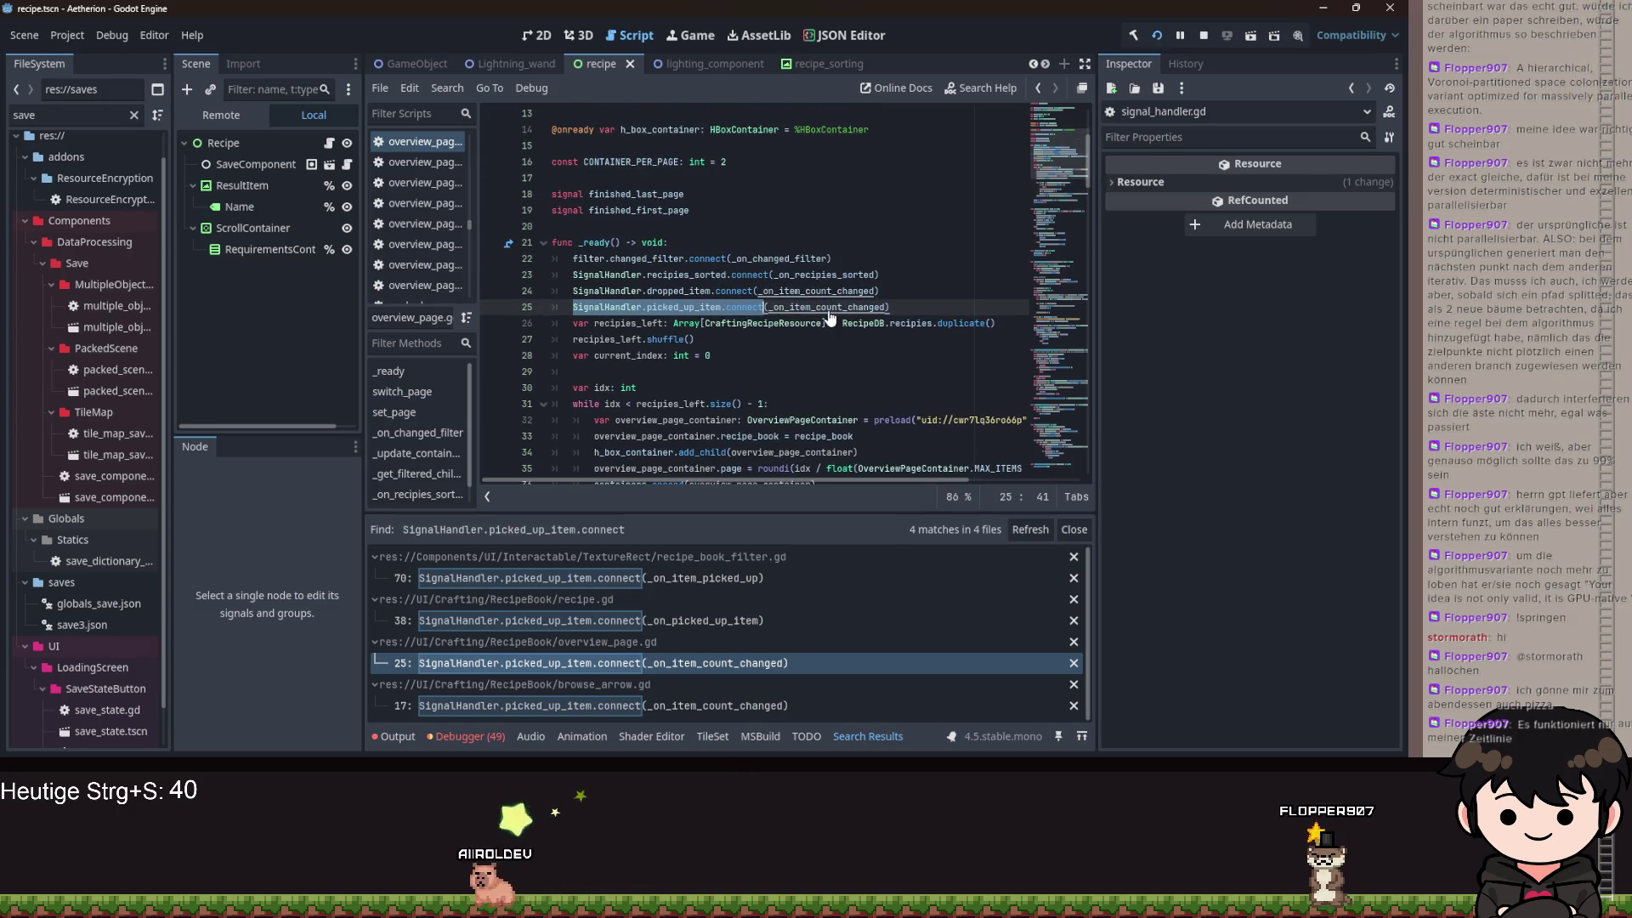
ctrl+click(830, 317)
text(ObjectDataBase.) -> void:)
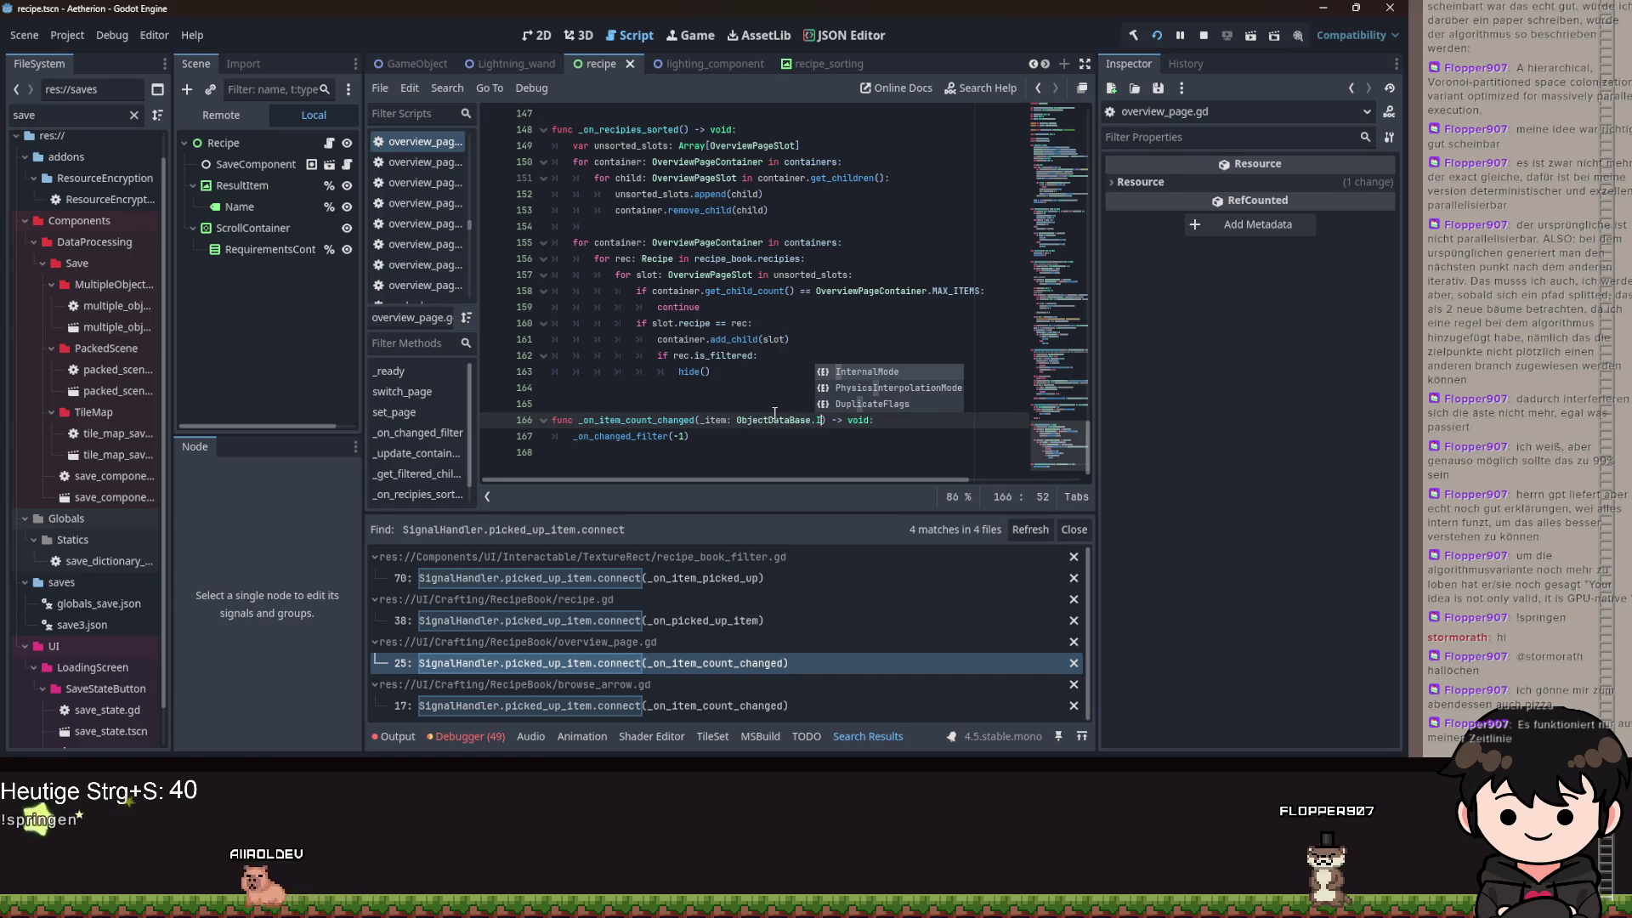
key(Return)
key(ctrl+s)
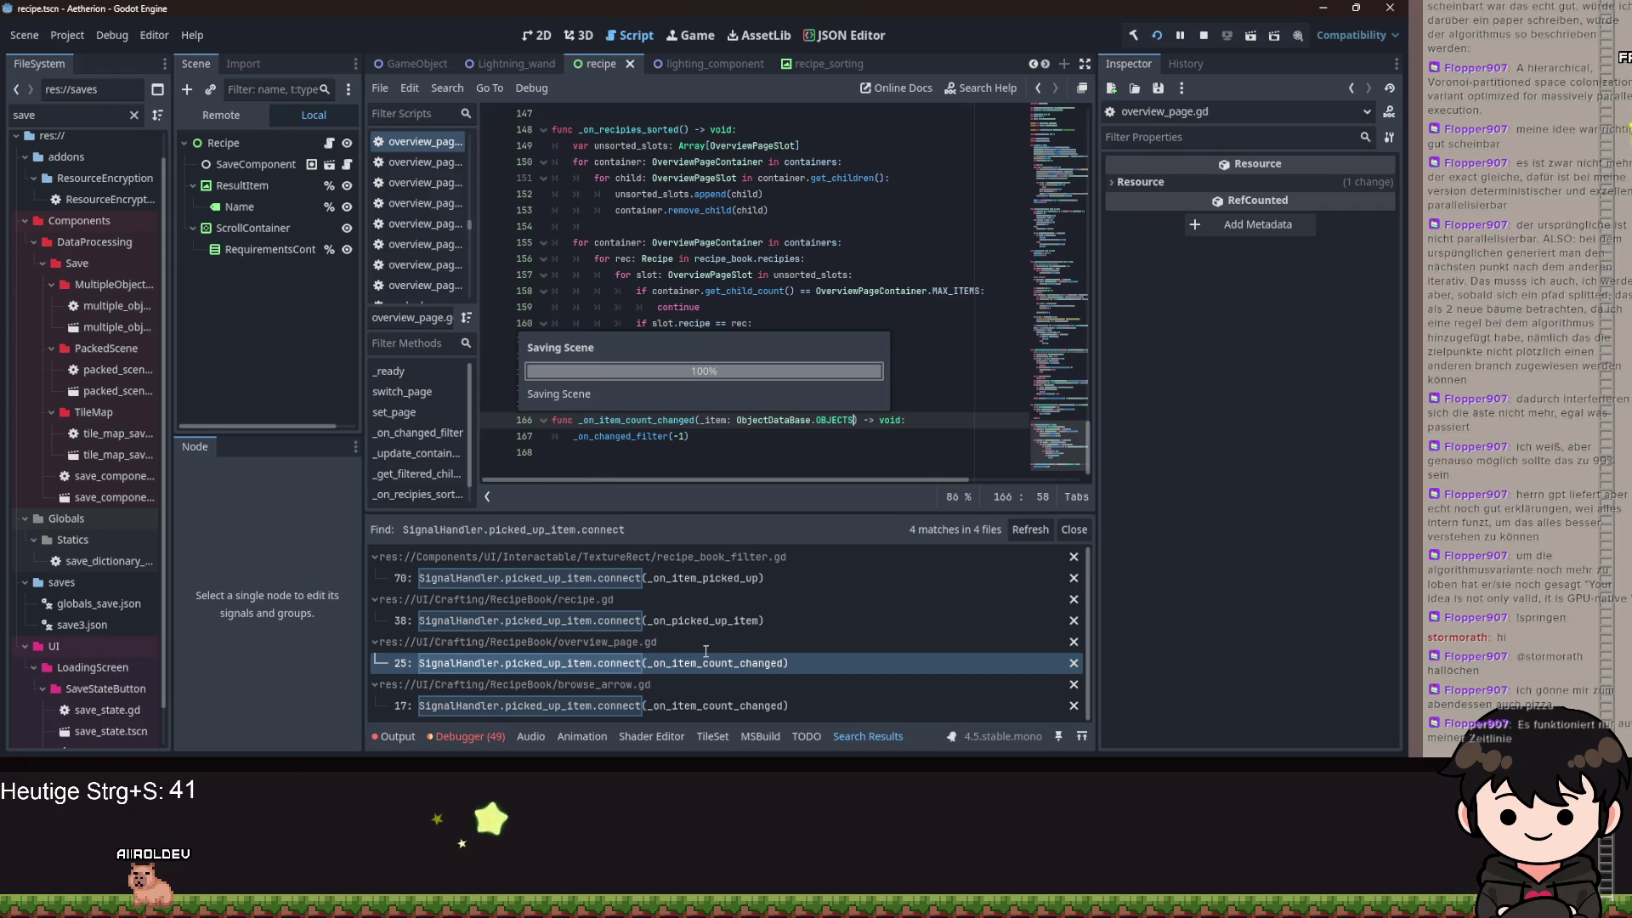
click(686, 707)
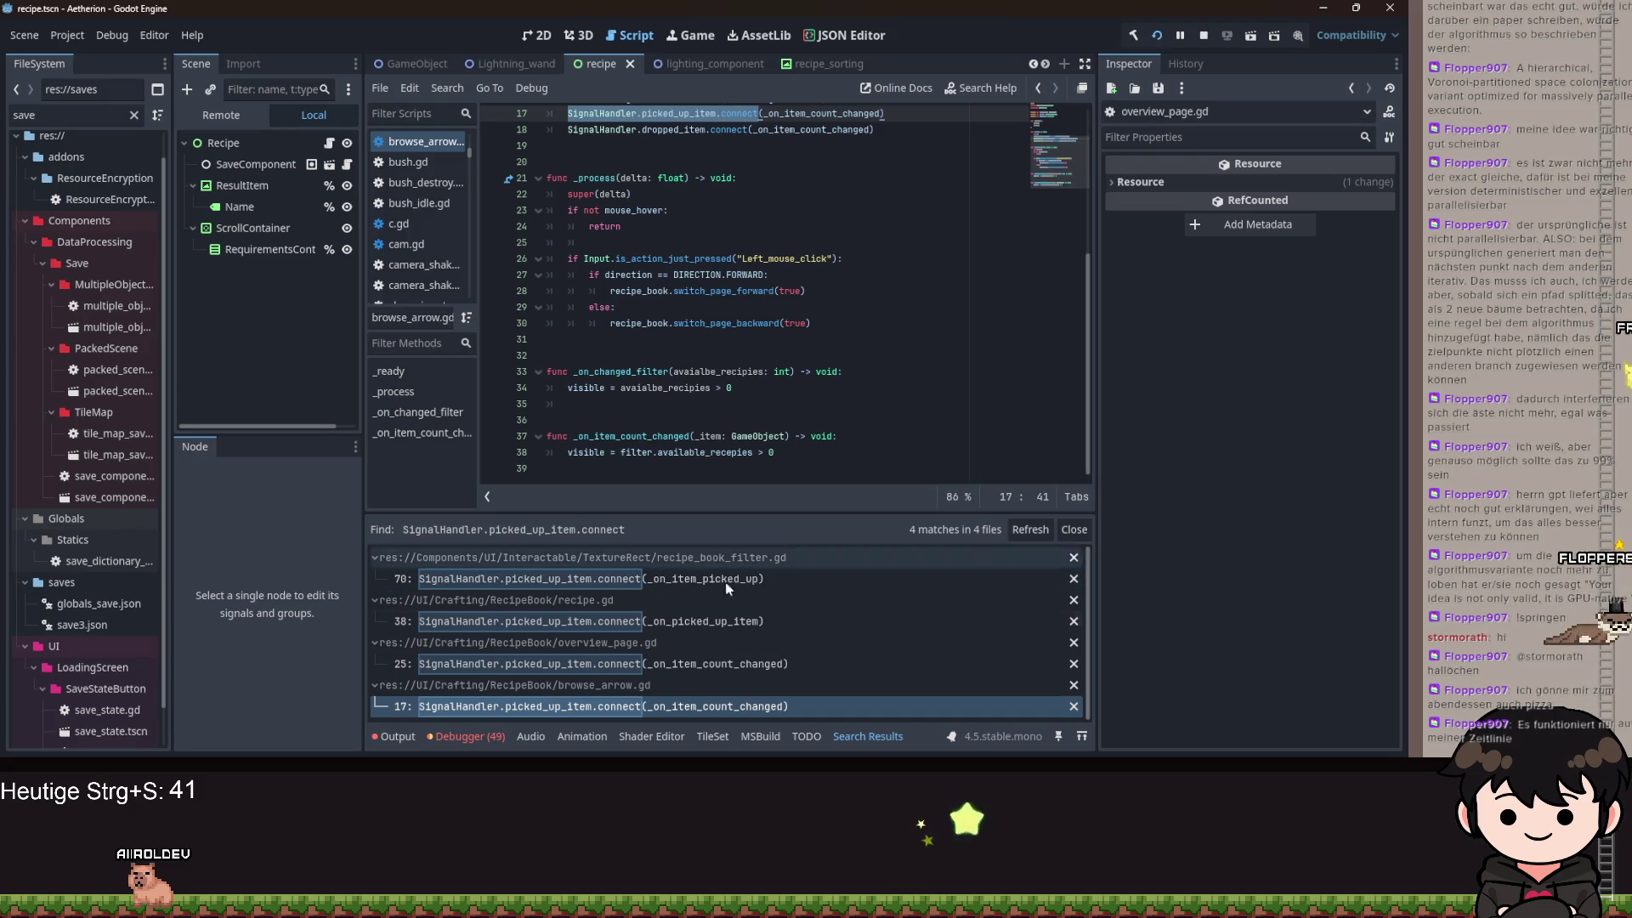
click(710, 661)
- Retype recipe.gd's _on_item_dropped parameter from GameObject to ObjectDataBase.OBJECTS and save
click(710, 615)
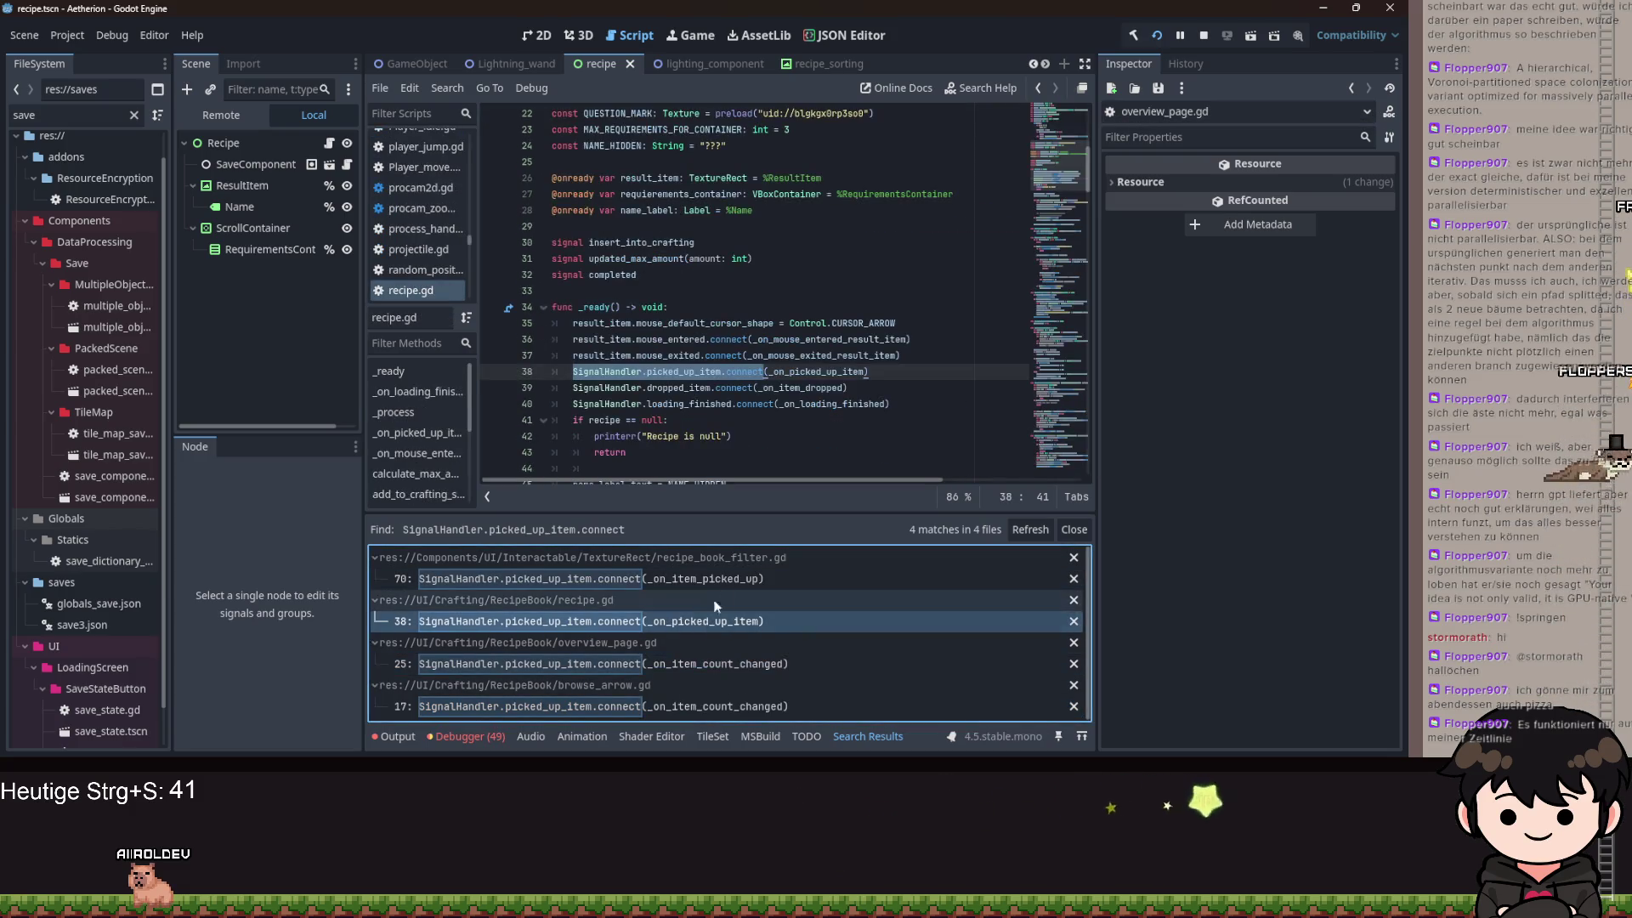
click(786, 387)
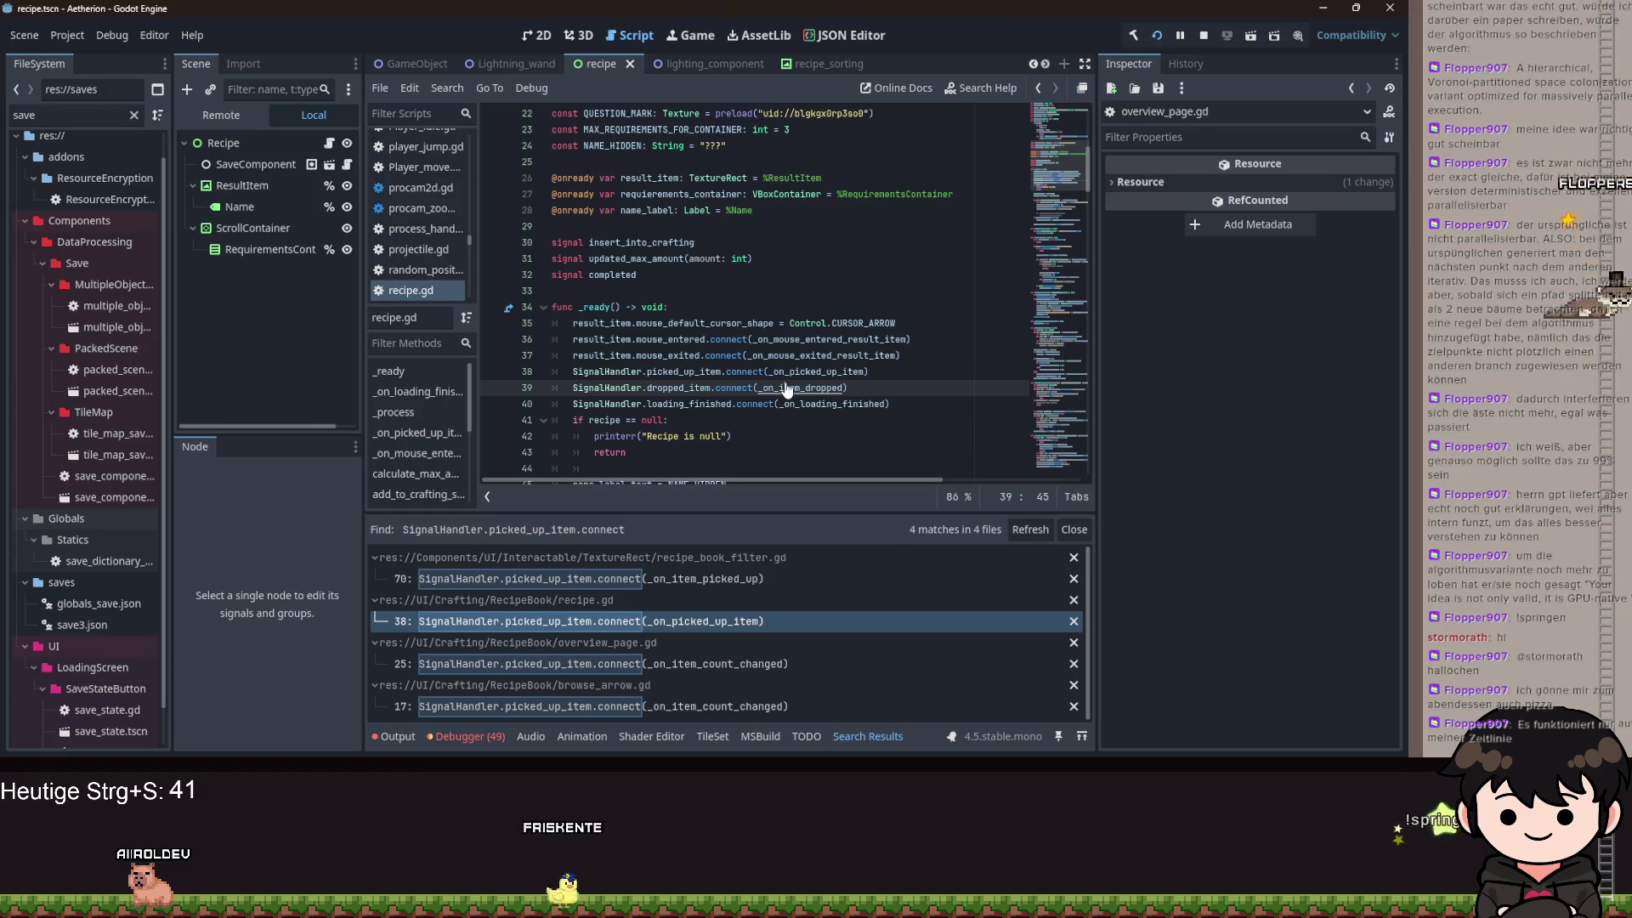
ctrl+click(786, 388)
double_click(732, 356)
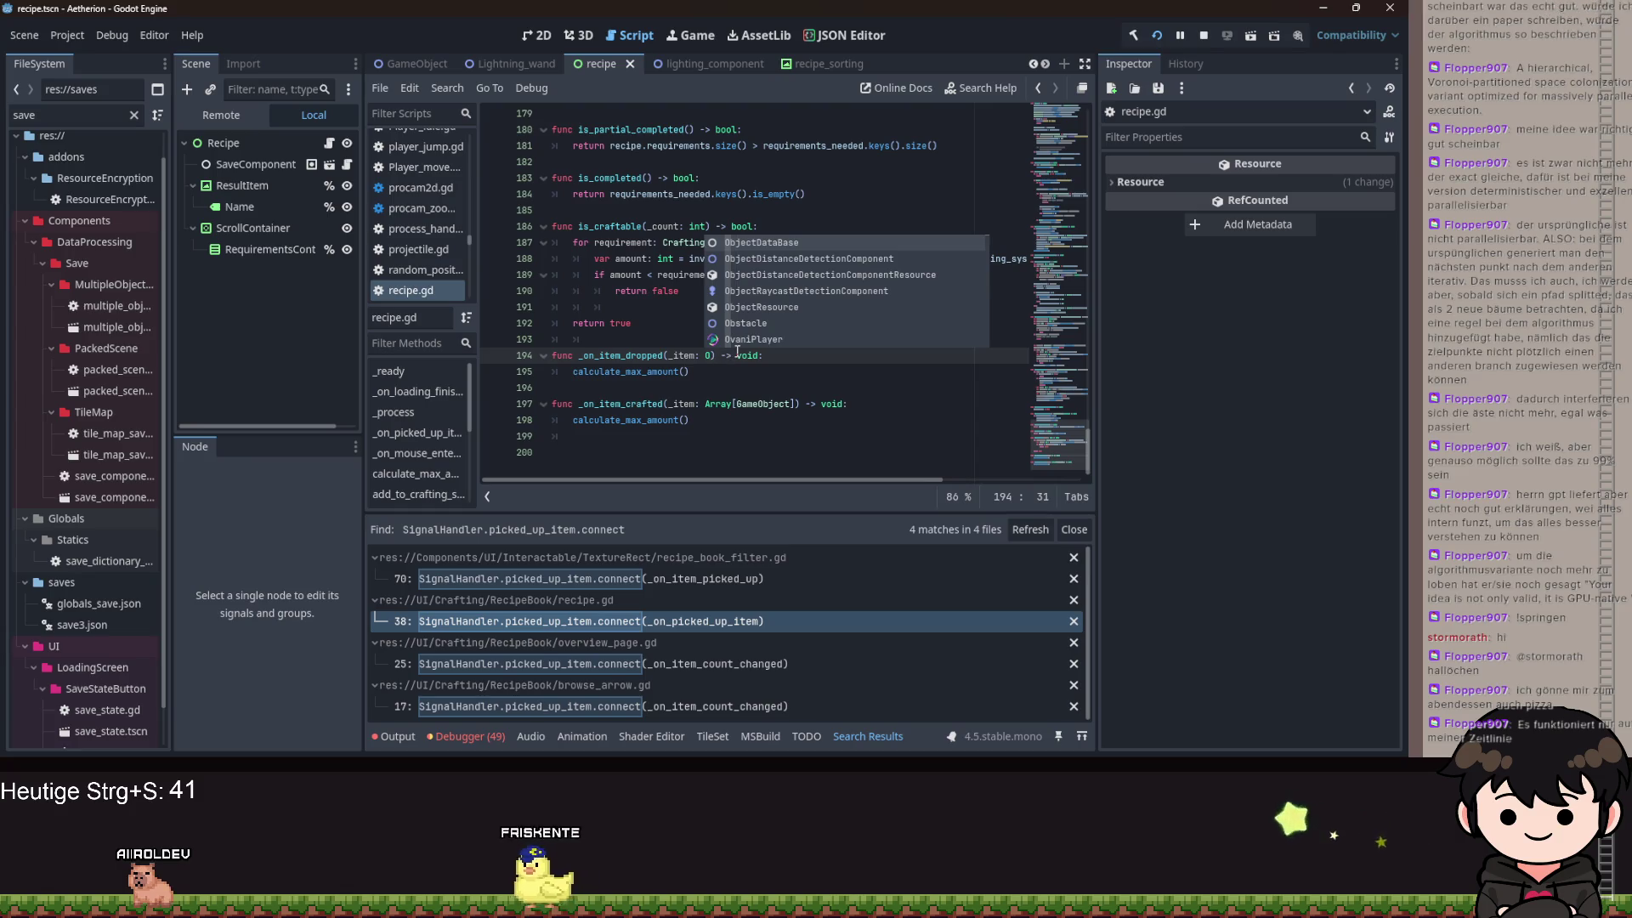
key(Return)
text(.)
key(Return)
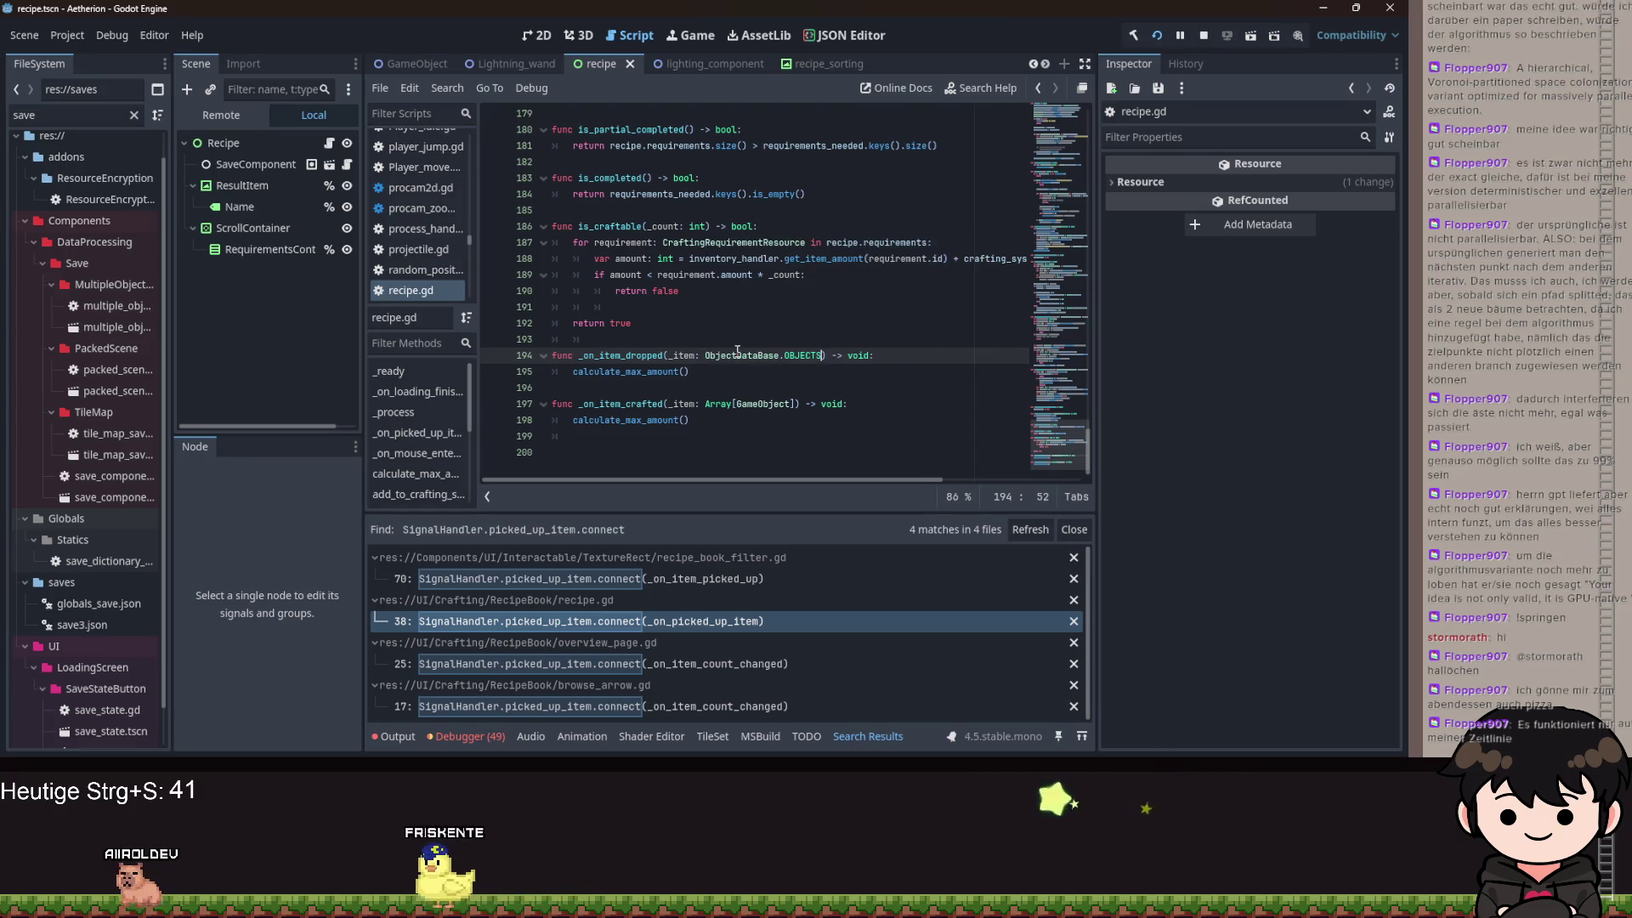
key(ctrl+s)
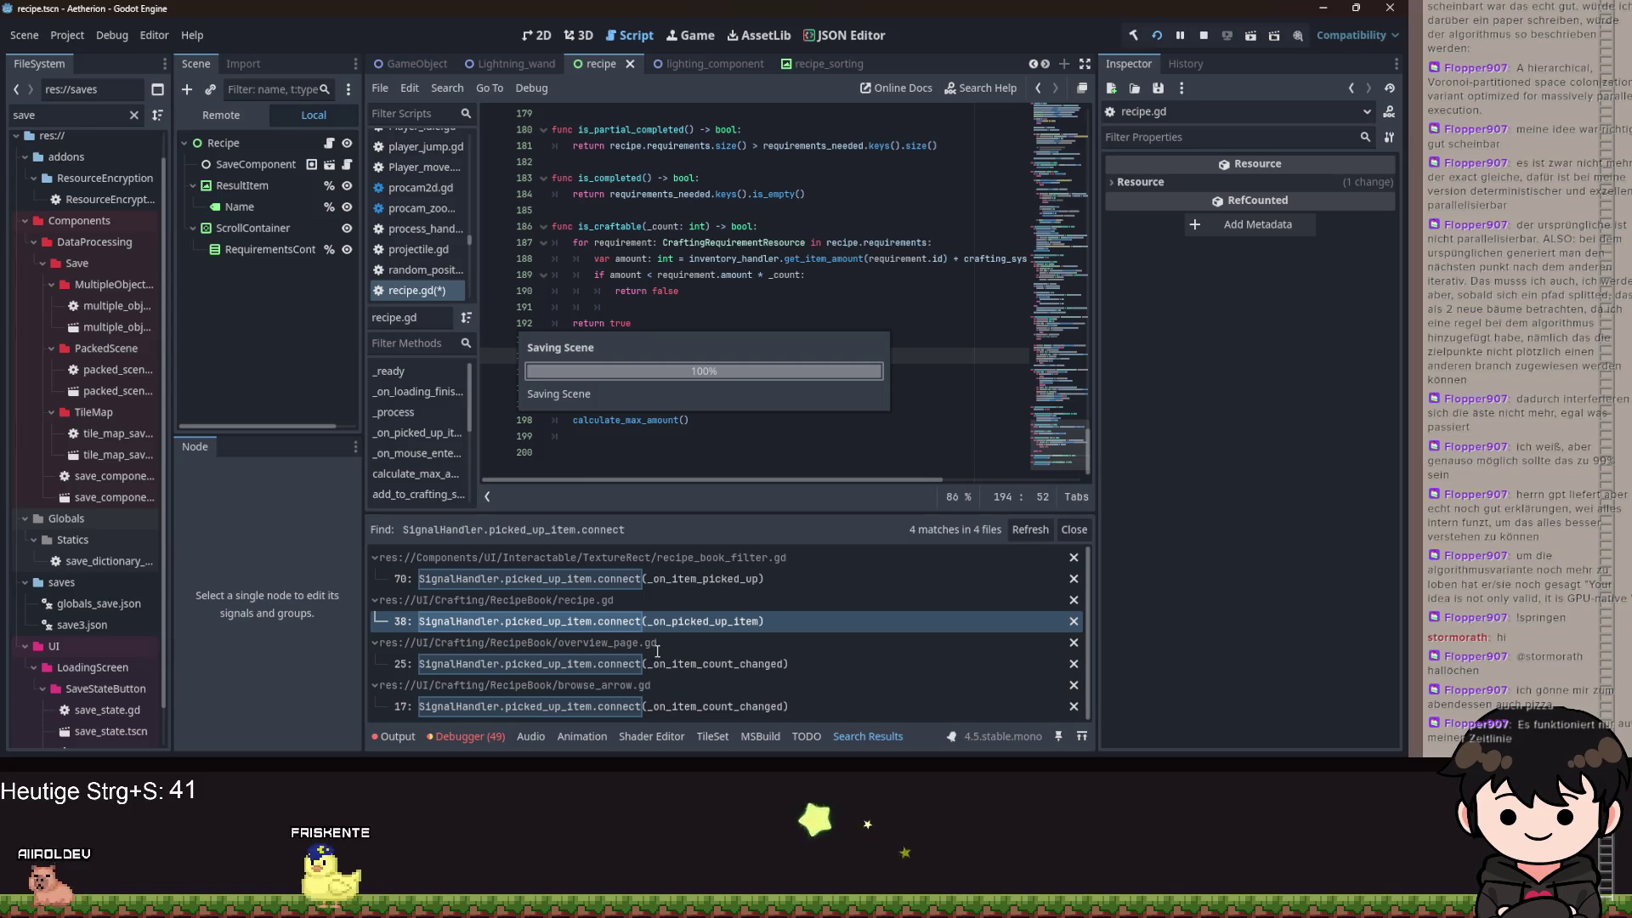
- Search all project files for SignalHandler.dropped_item, taken from recipe_book_filter.gd line 71
click(651, 581)
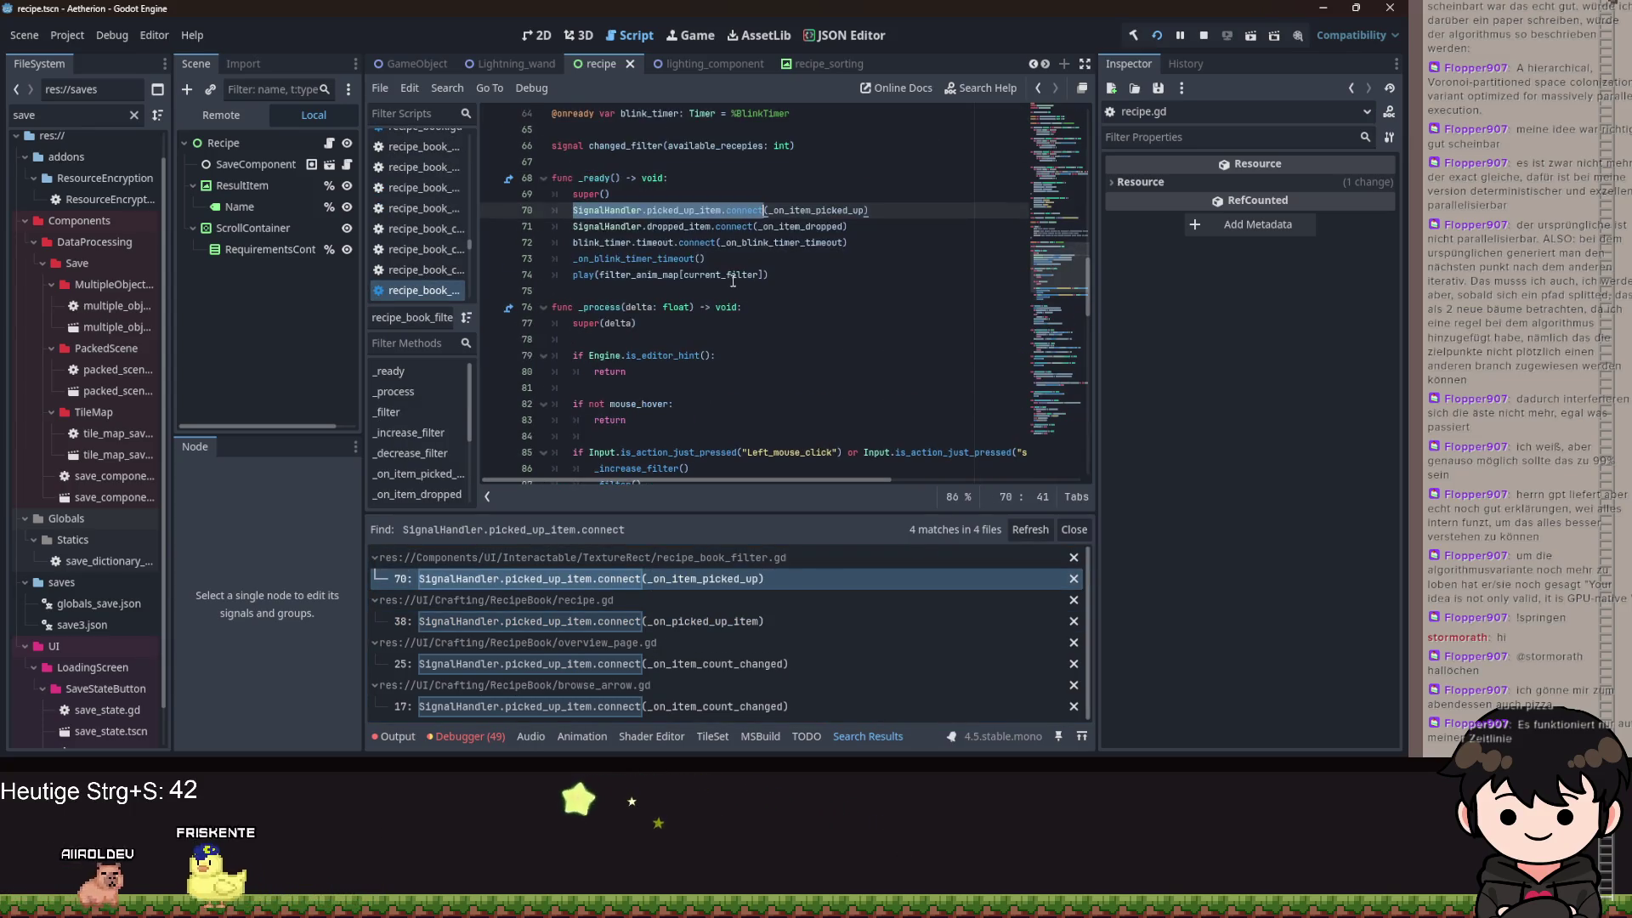
ctrl+click(818, 209)
scroll(646, 293, up, 10)
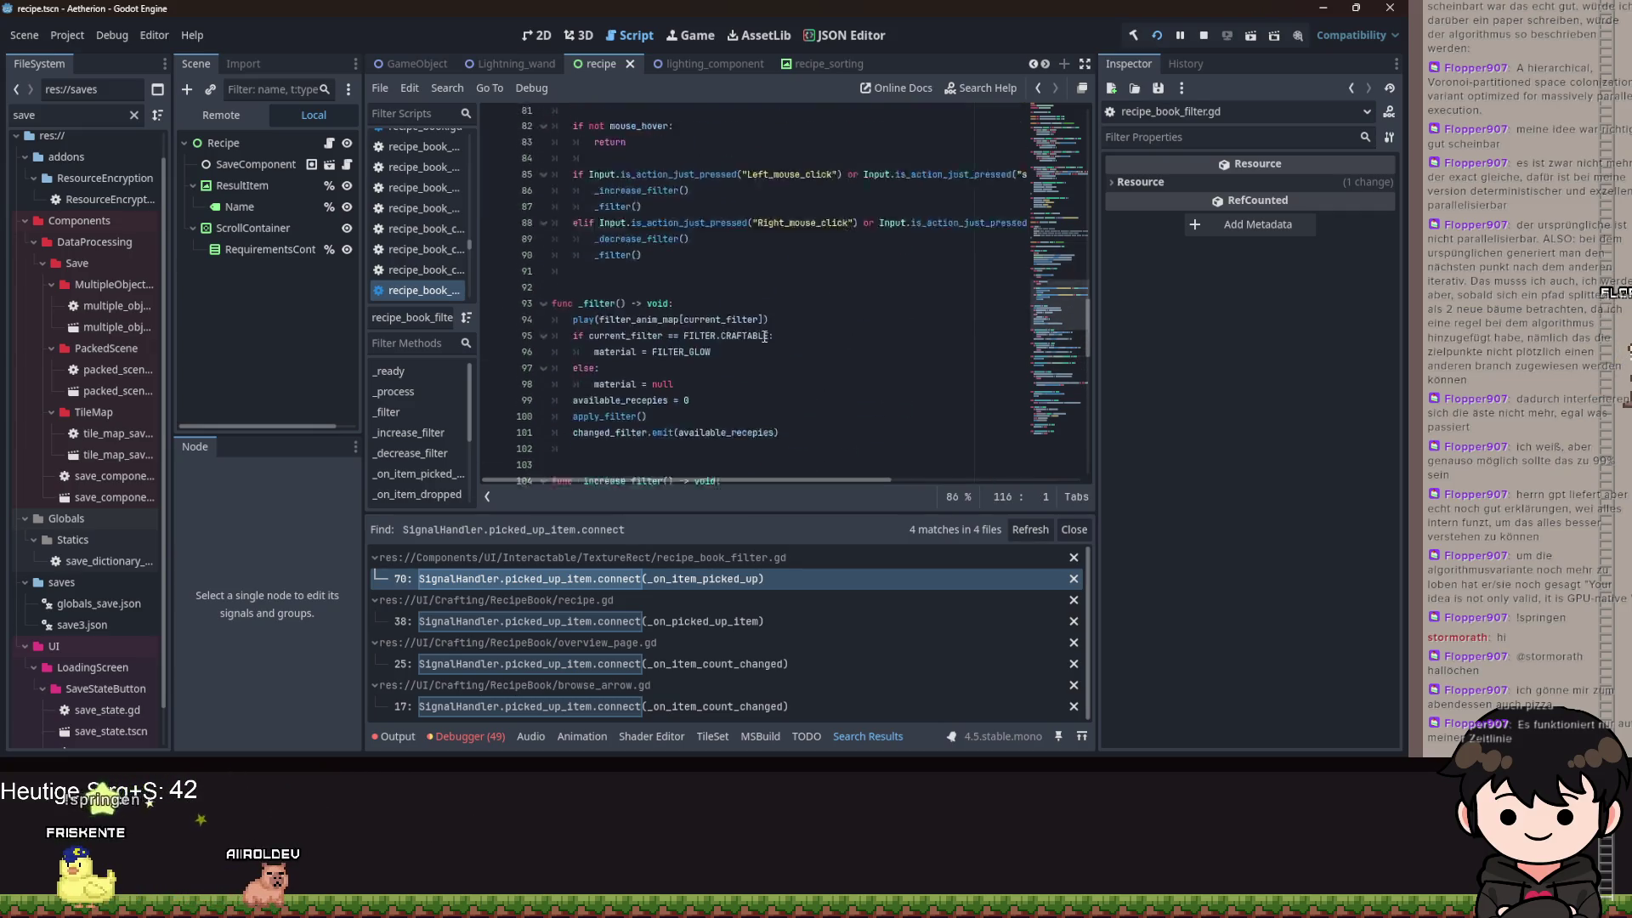
scroll(646, 292, up, 1)
drag(566, 388, 704, 386)
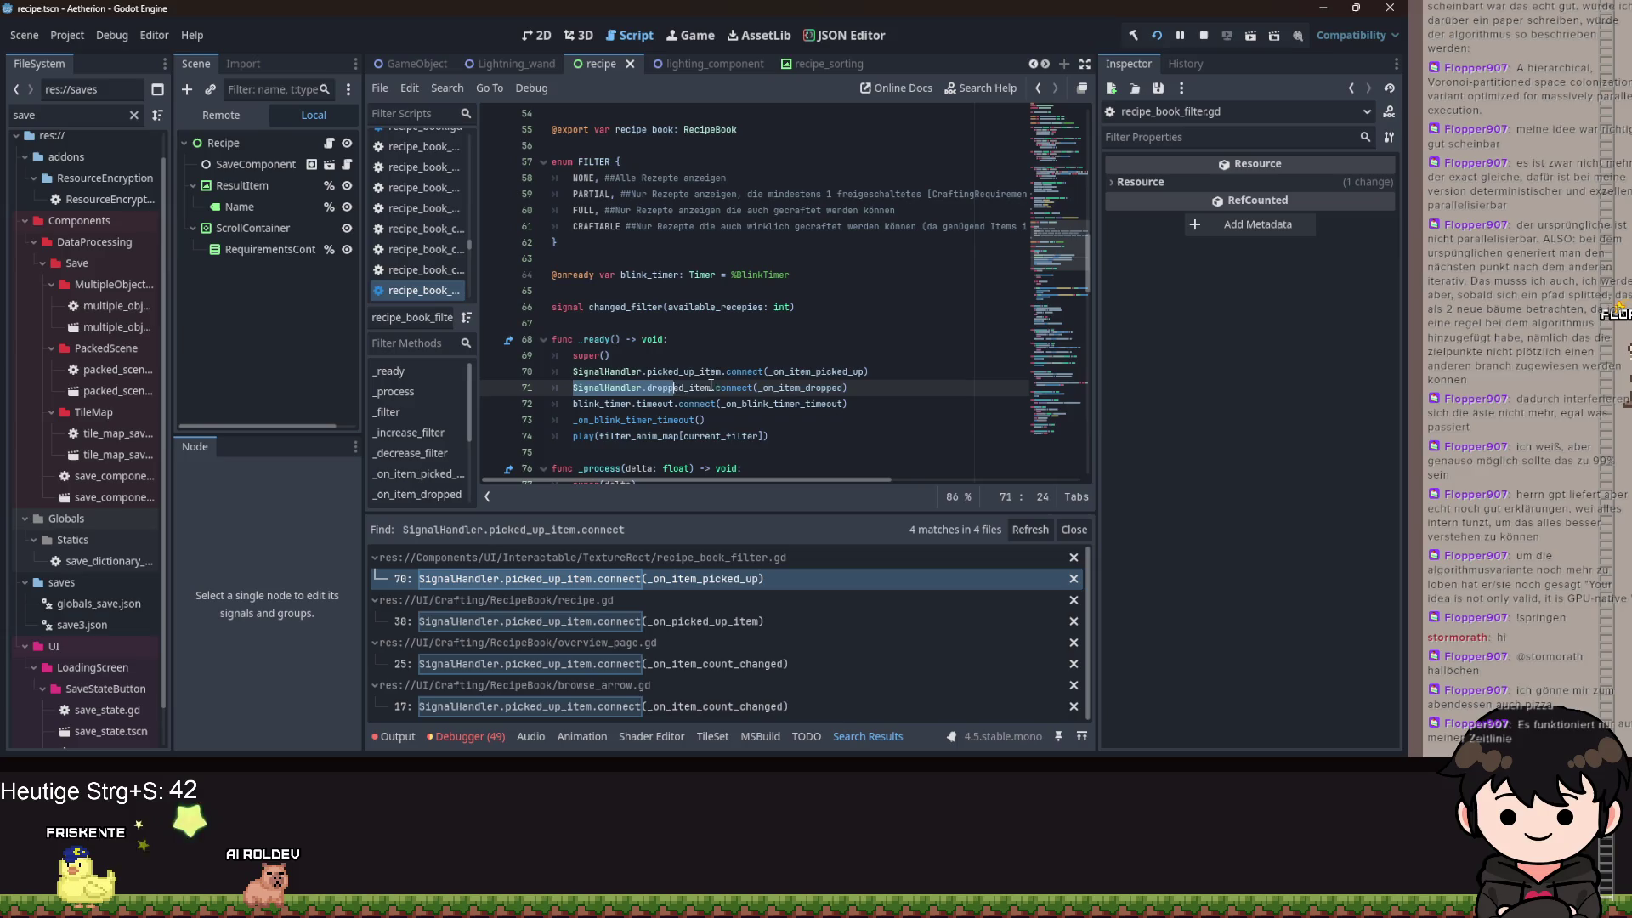
key(ctrl+shift+f)
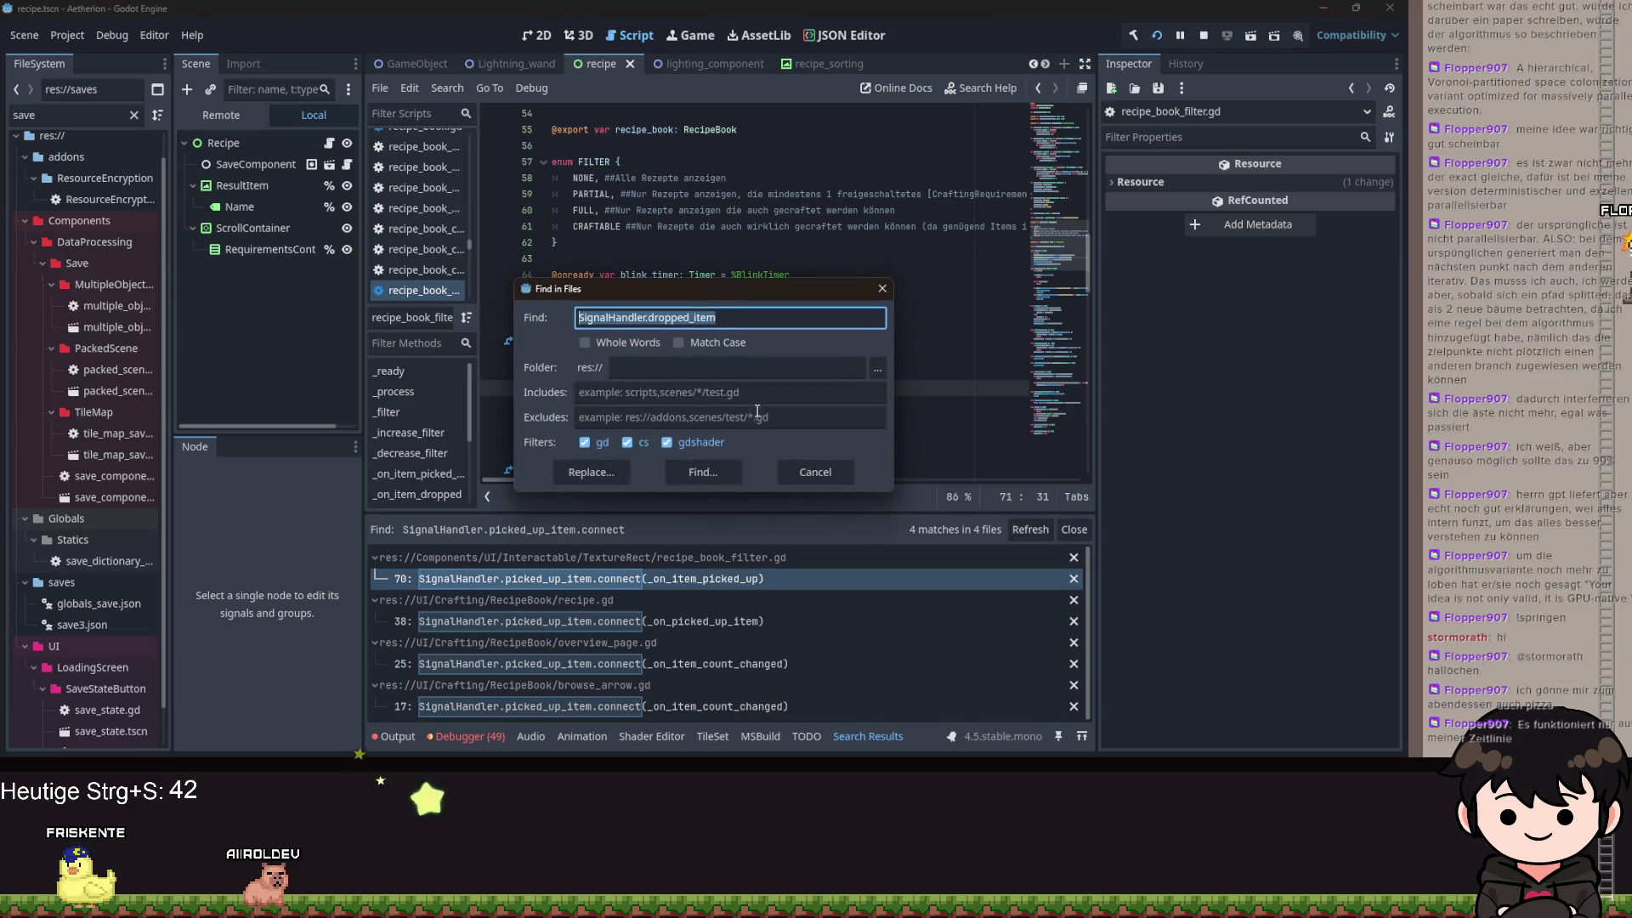
click(700, 472)
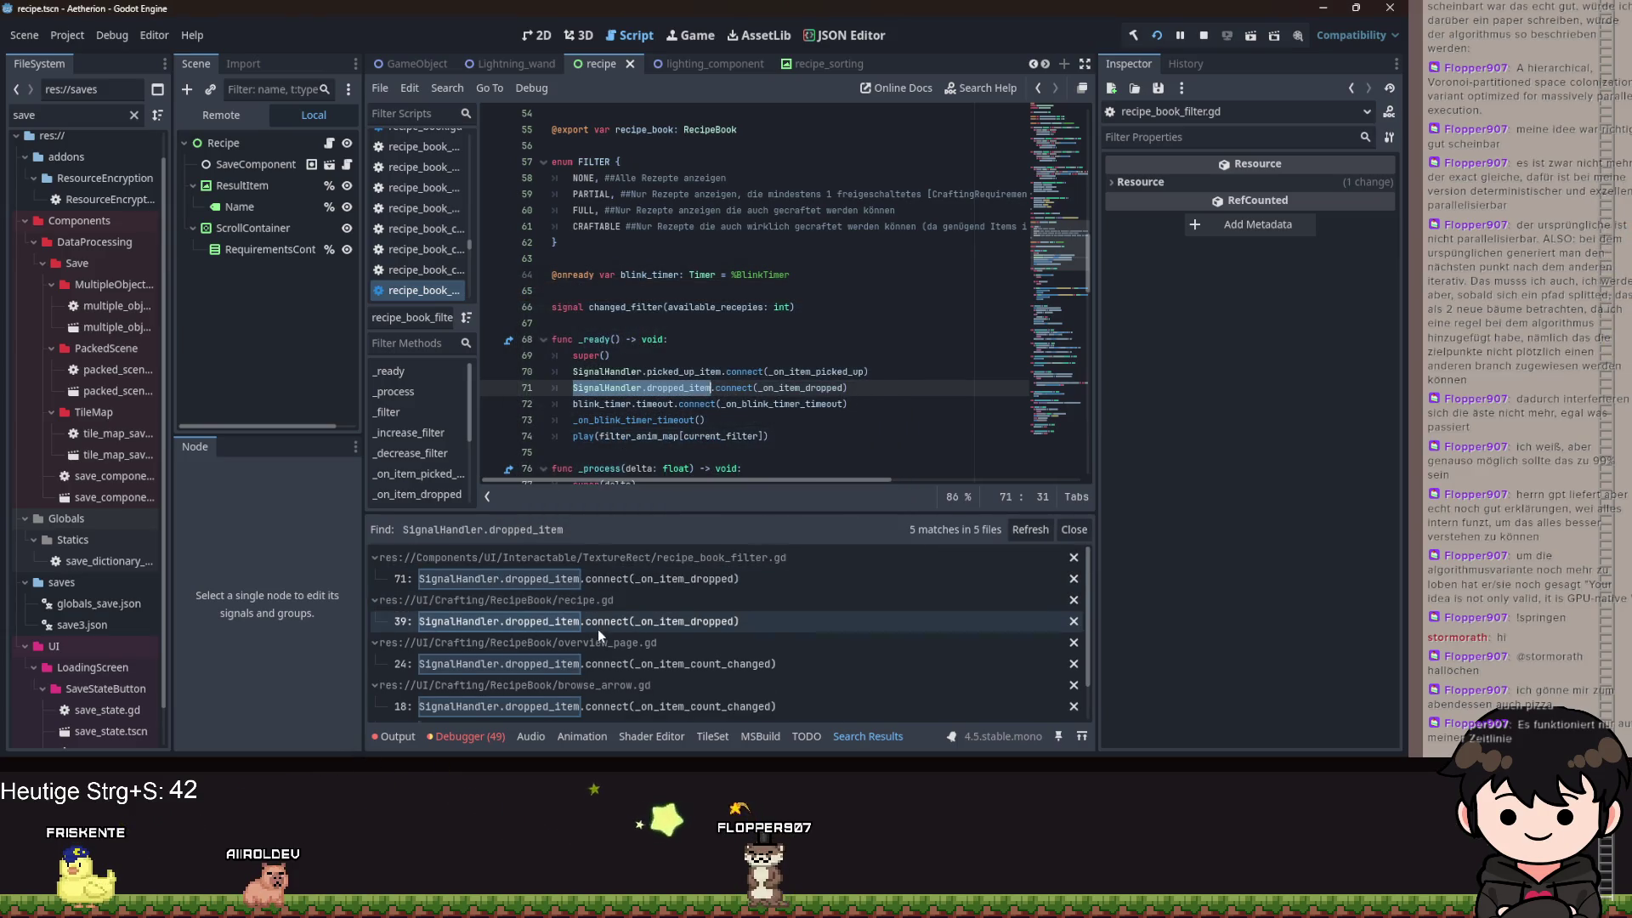
- Check the dropped_item handlers in recipe_book_filter.gd, recipe.gd, overview_page.gd and browse_arrow.gd
scroll(600, 636, up, 1)
click(597, 583)
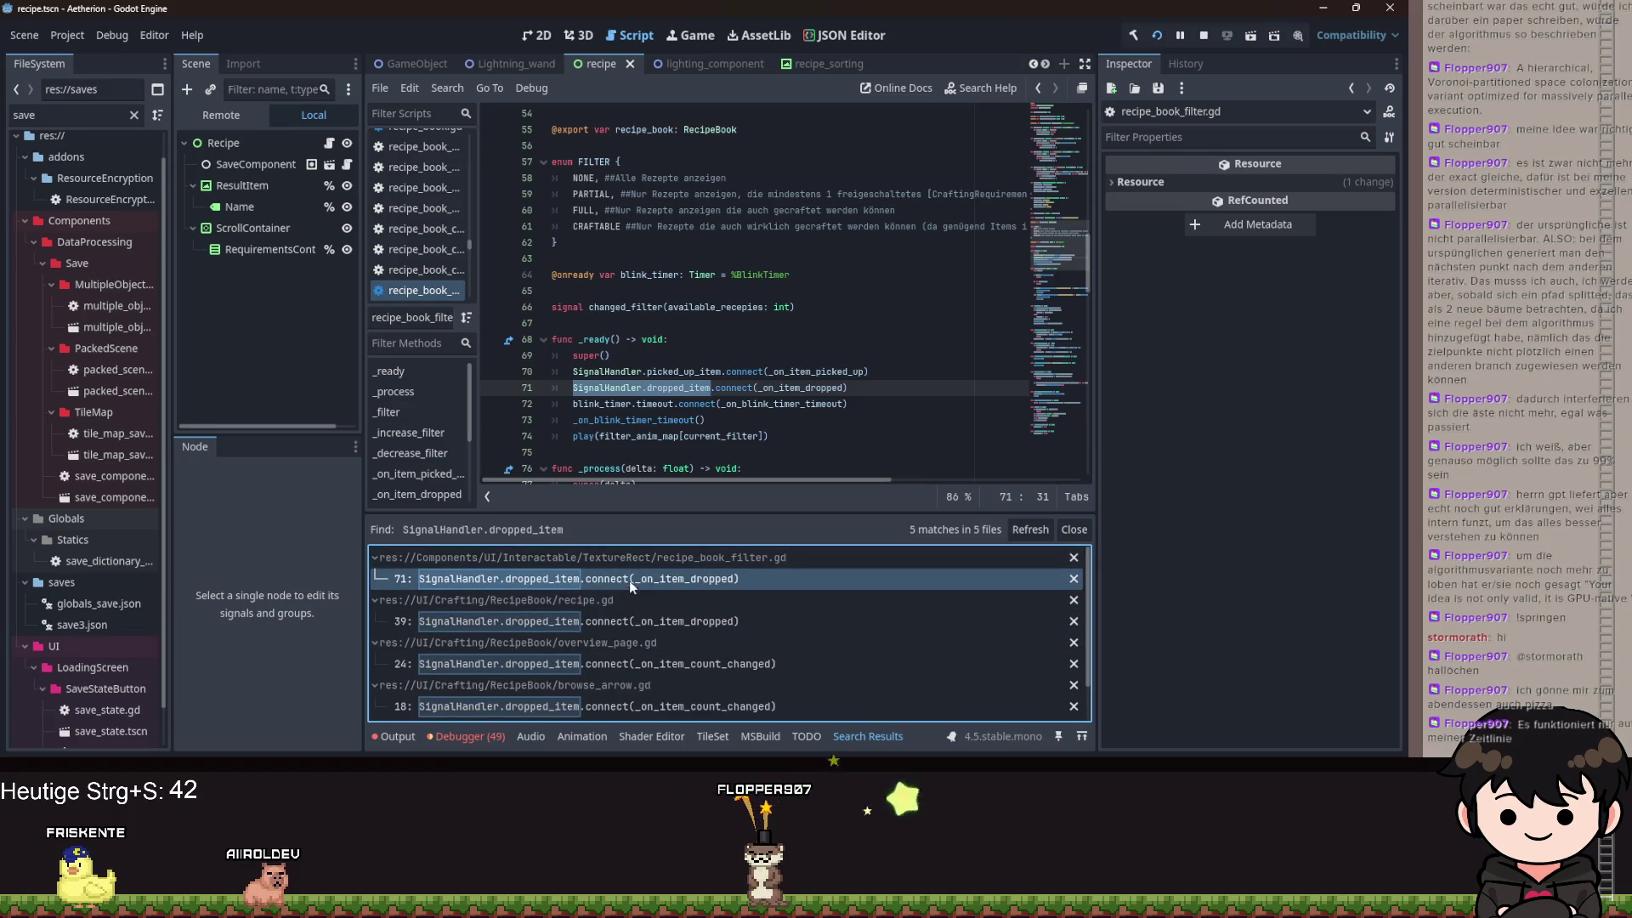
click(629, 621)
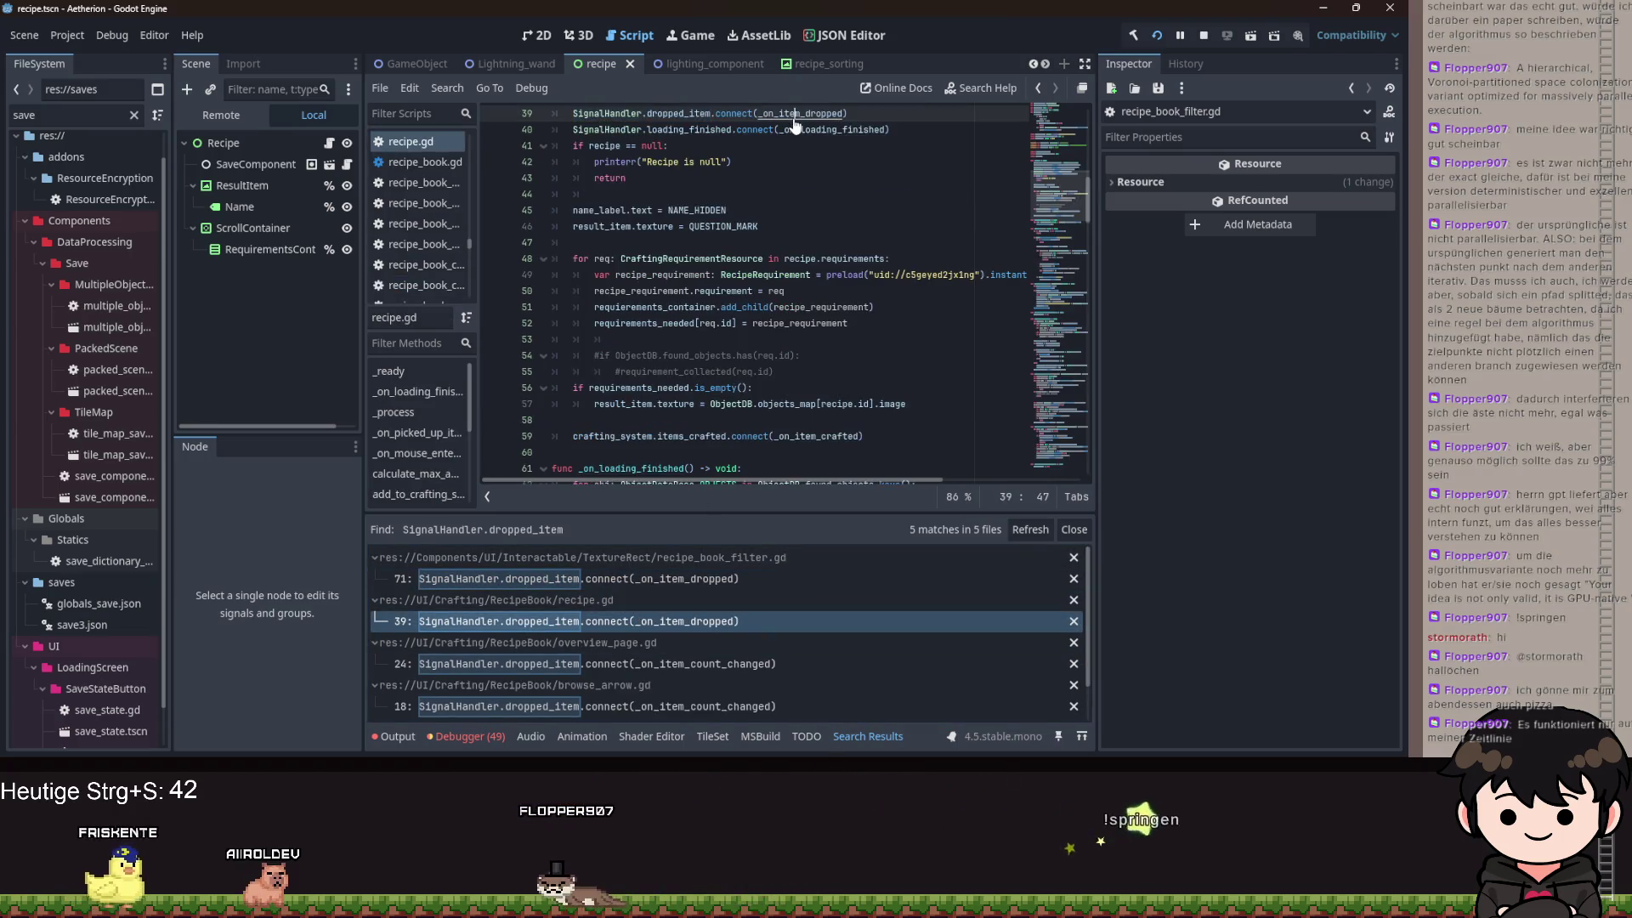
ctrl+click(776, 325)
click(705, 659)
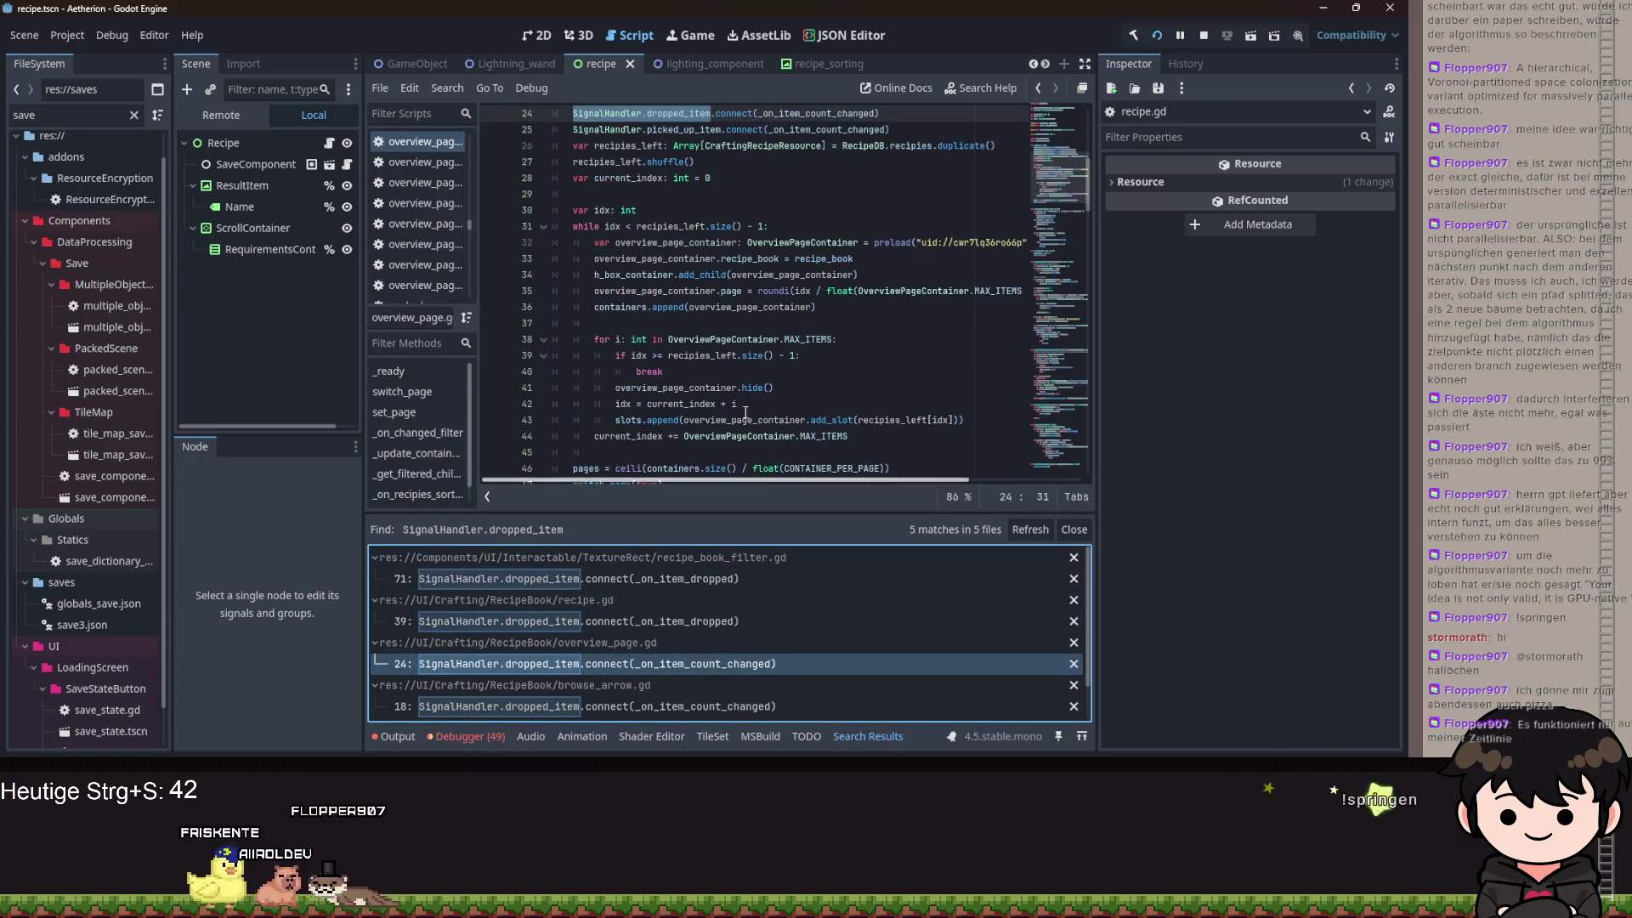
ctrl+click(791, 130)
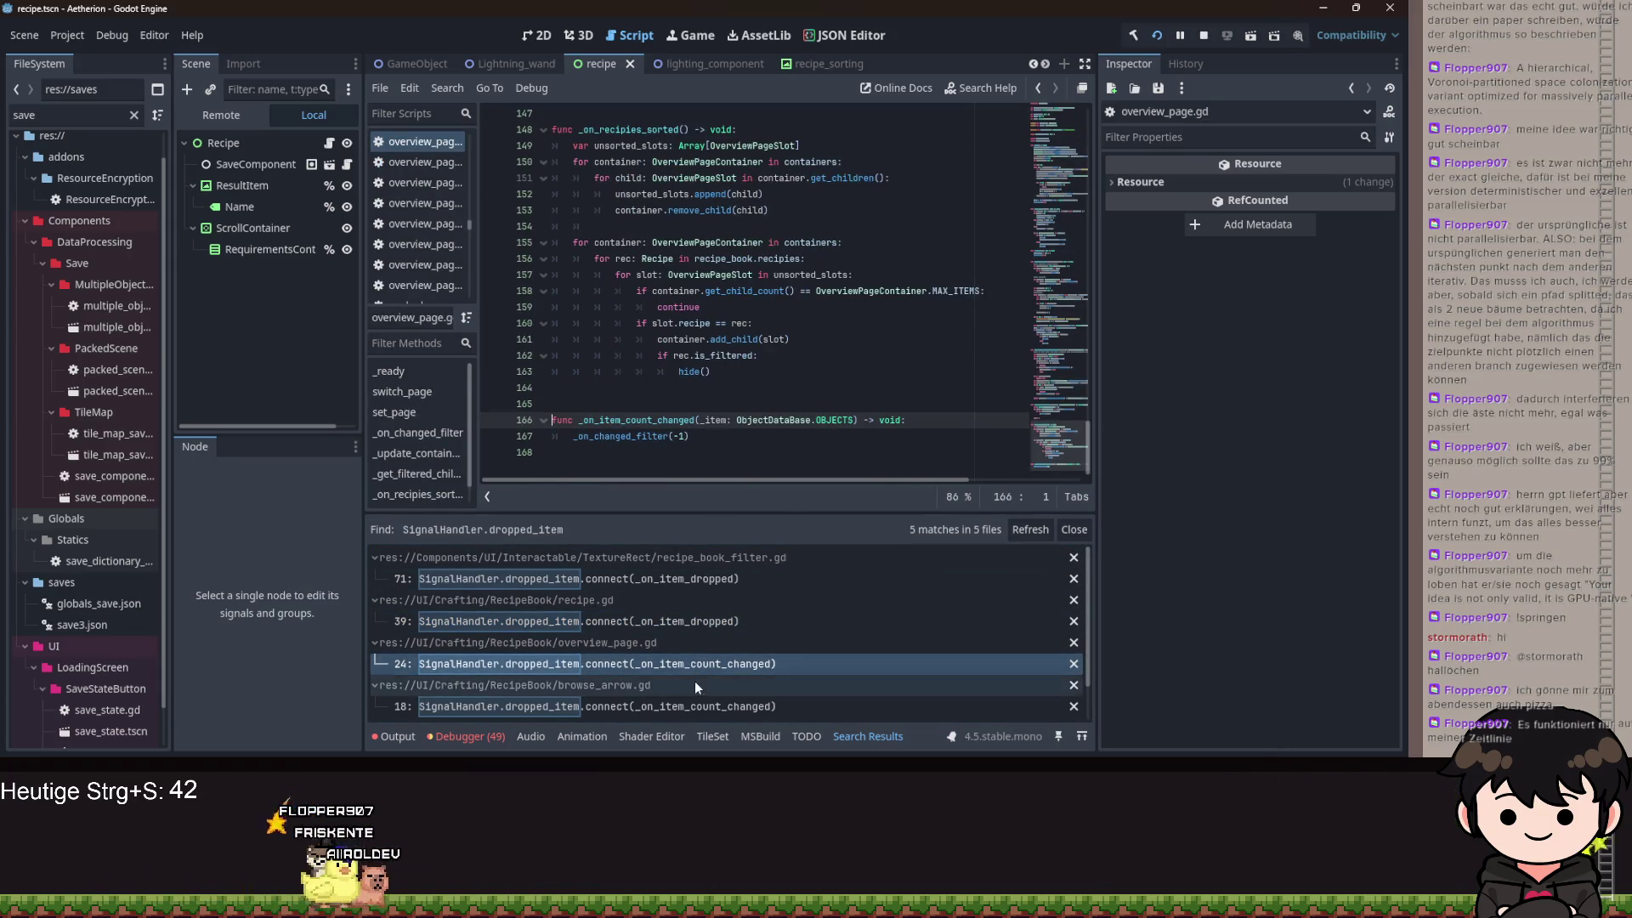
click(693, 706)
ctrl+click(816, 146)
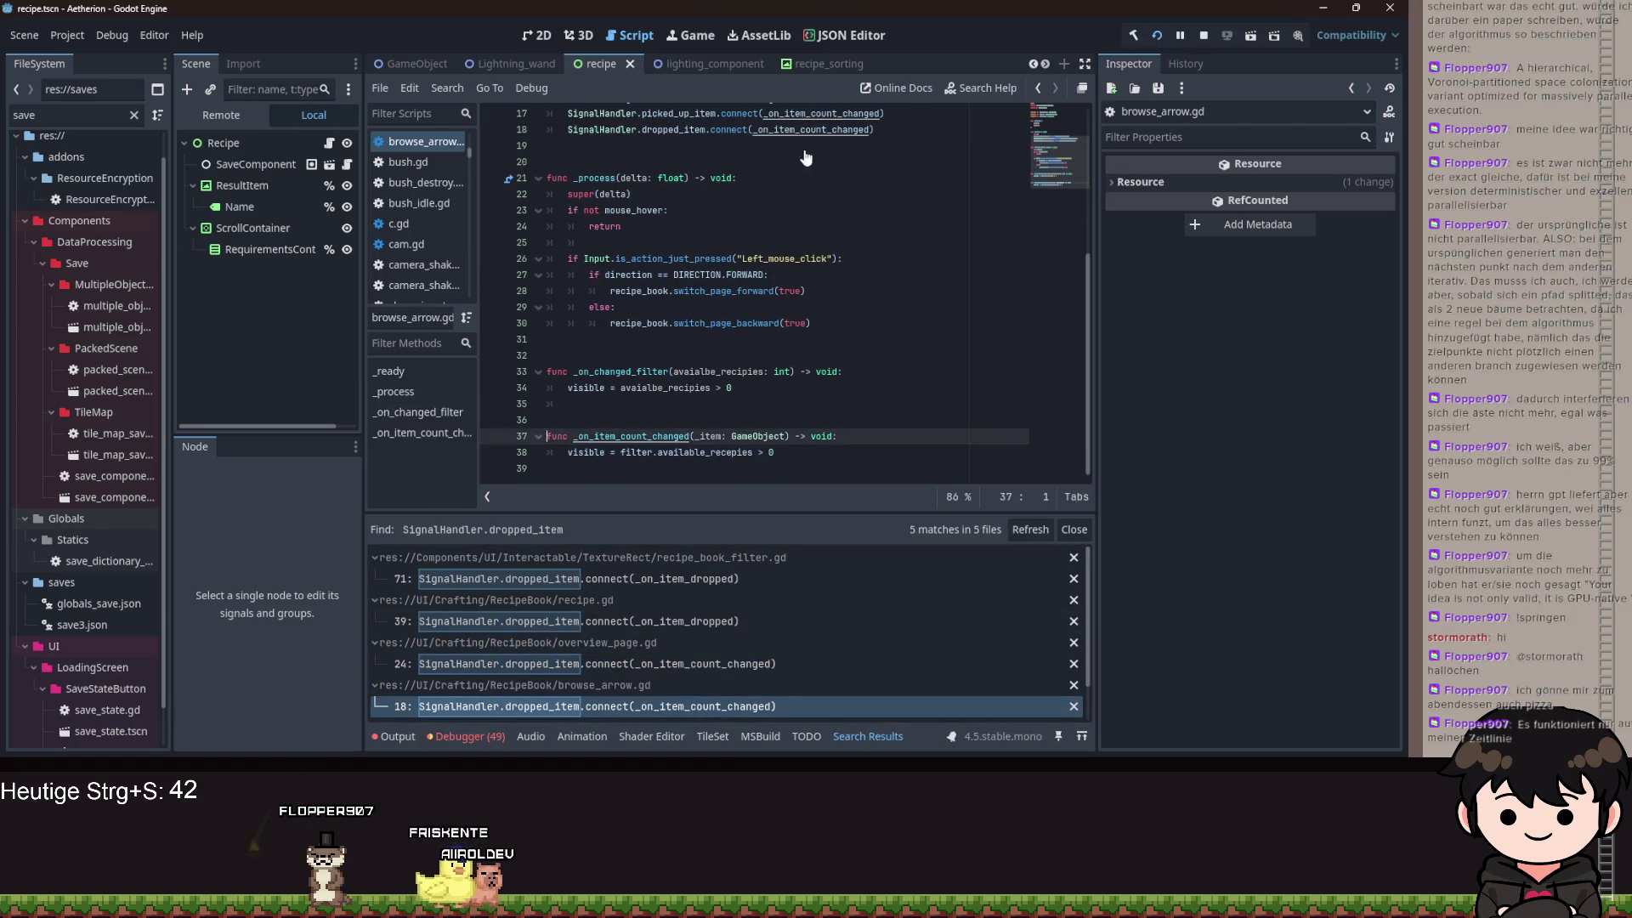
- Retype browse_arrow.gd's _on_item_count_changed to ObjectDataBase.OBJECTS and open slot.gd's dropped_item emit
scroll(764, 595, down, 1)
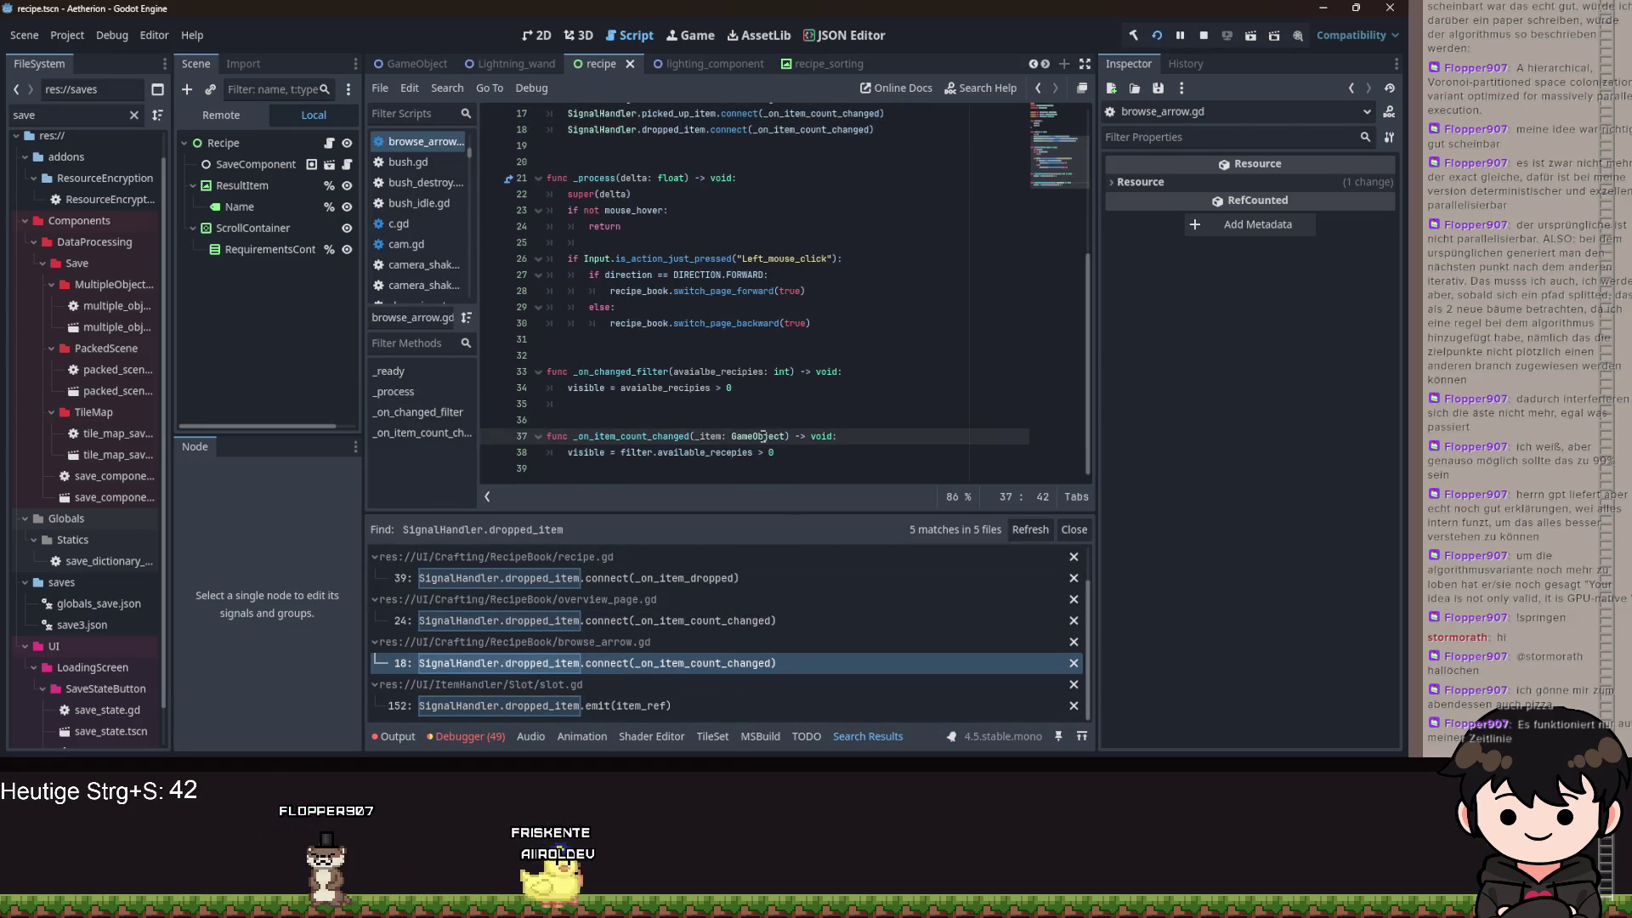
text(O)
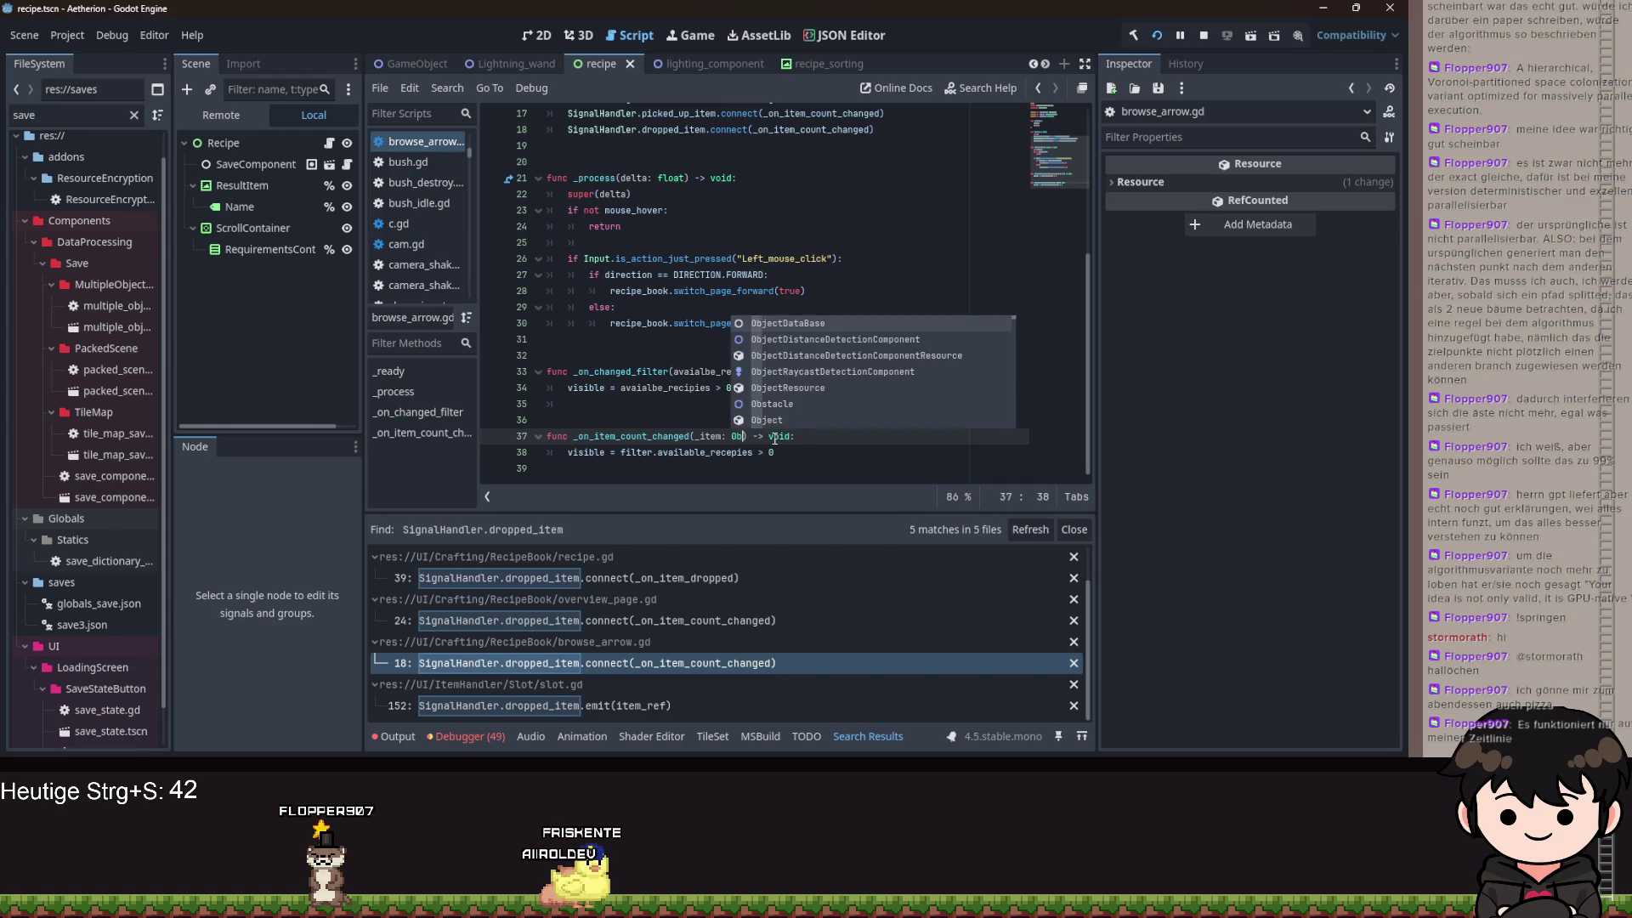
key(Return)
text(.OB)
key(Return)
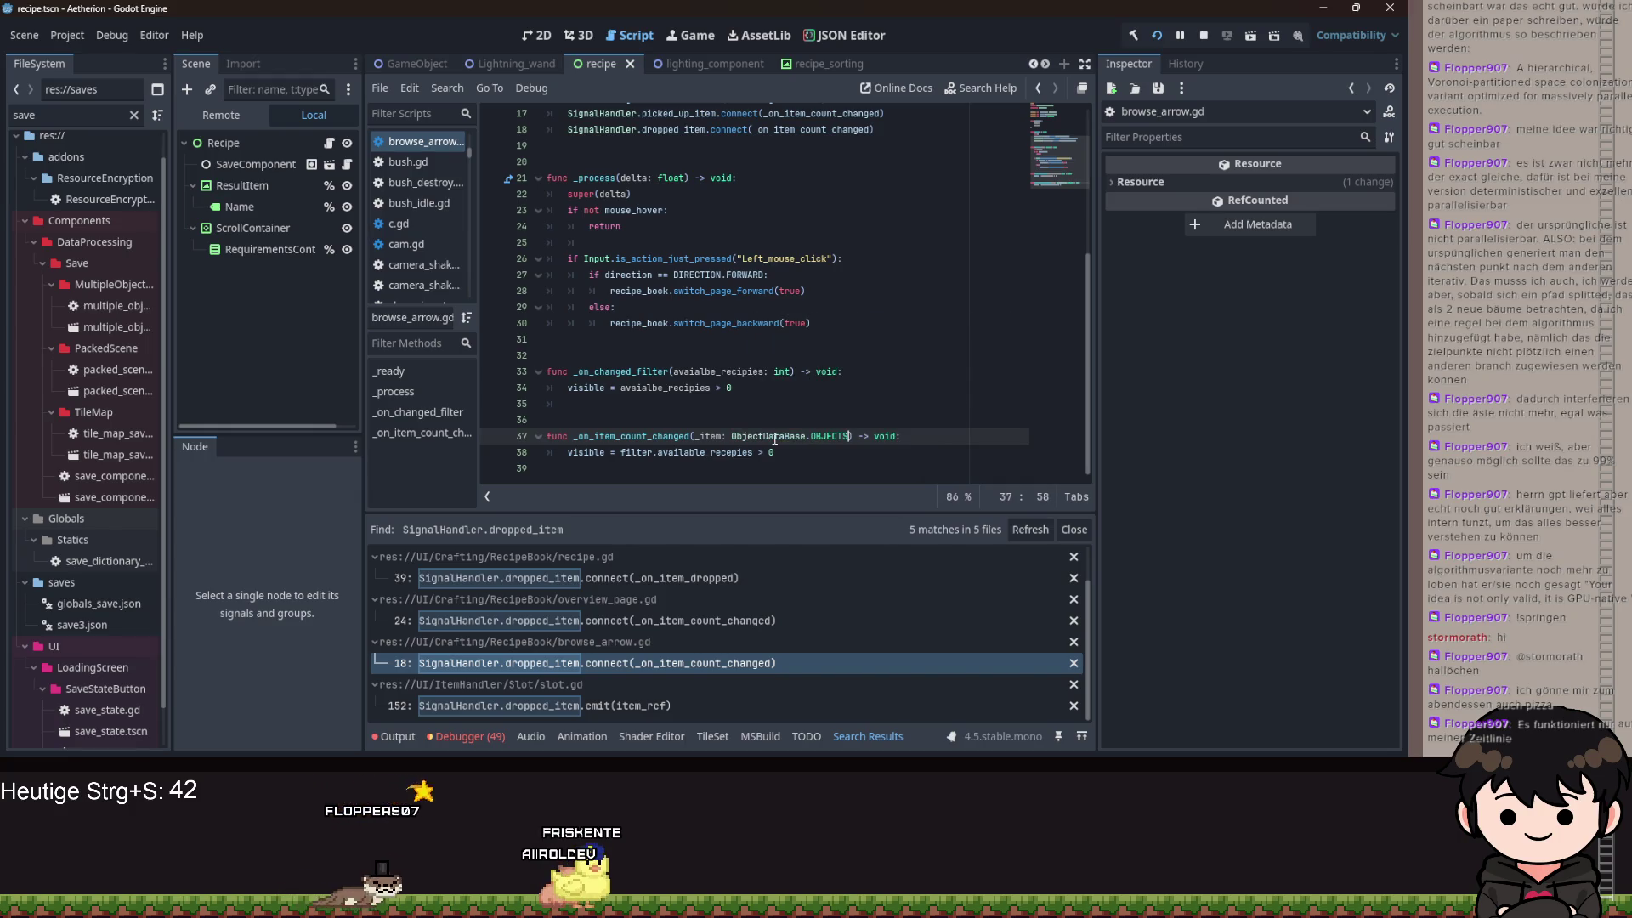
scroll(816, 302, up, 5)
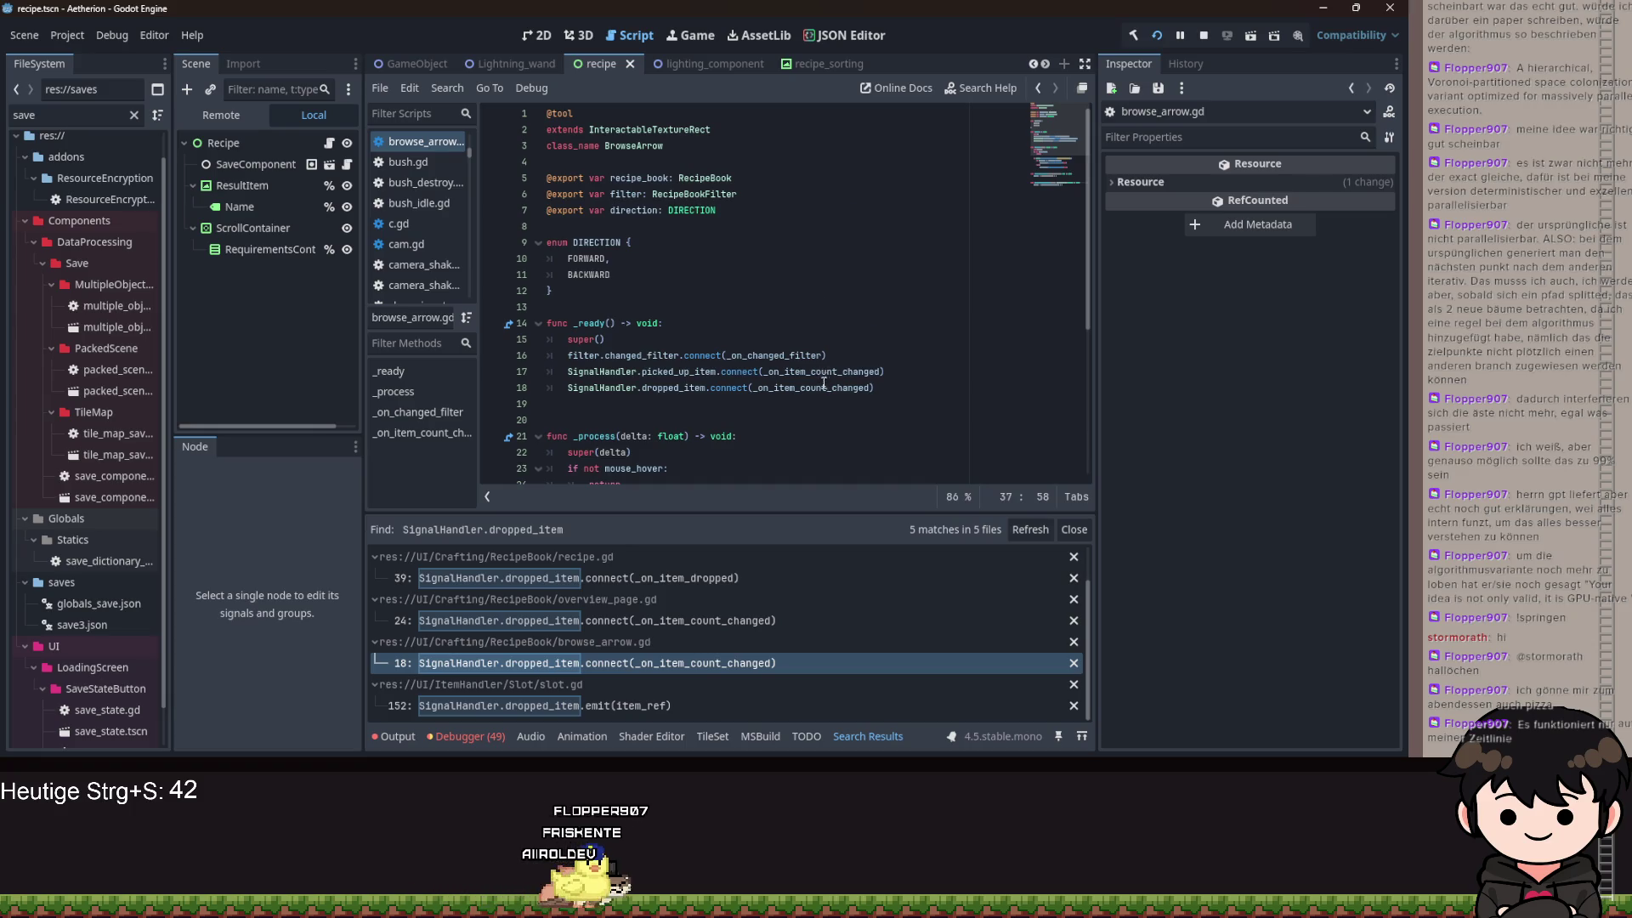
scroll(793, 392, down, 5)
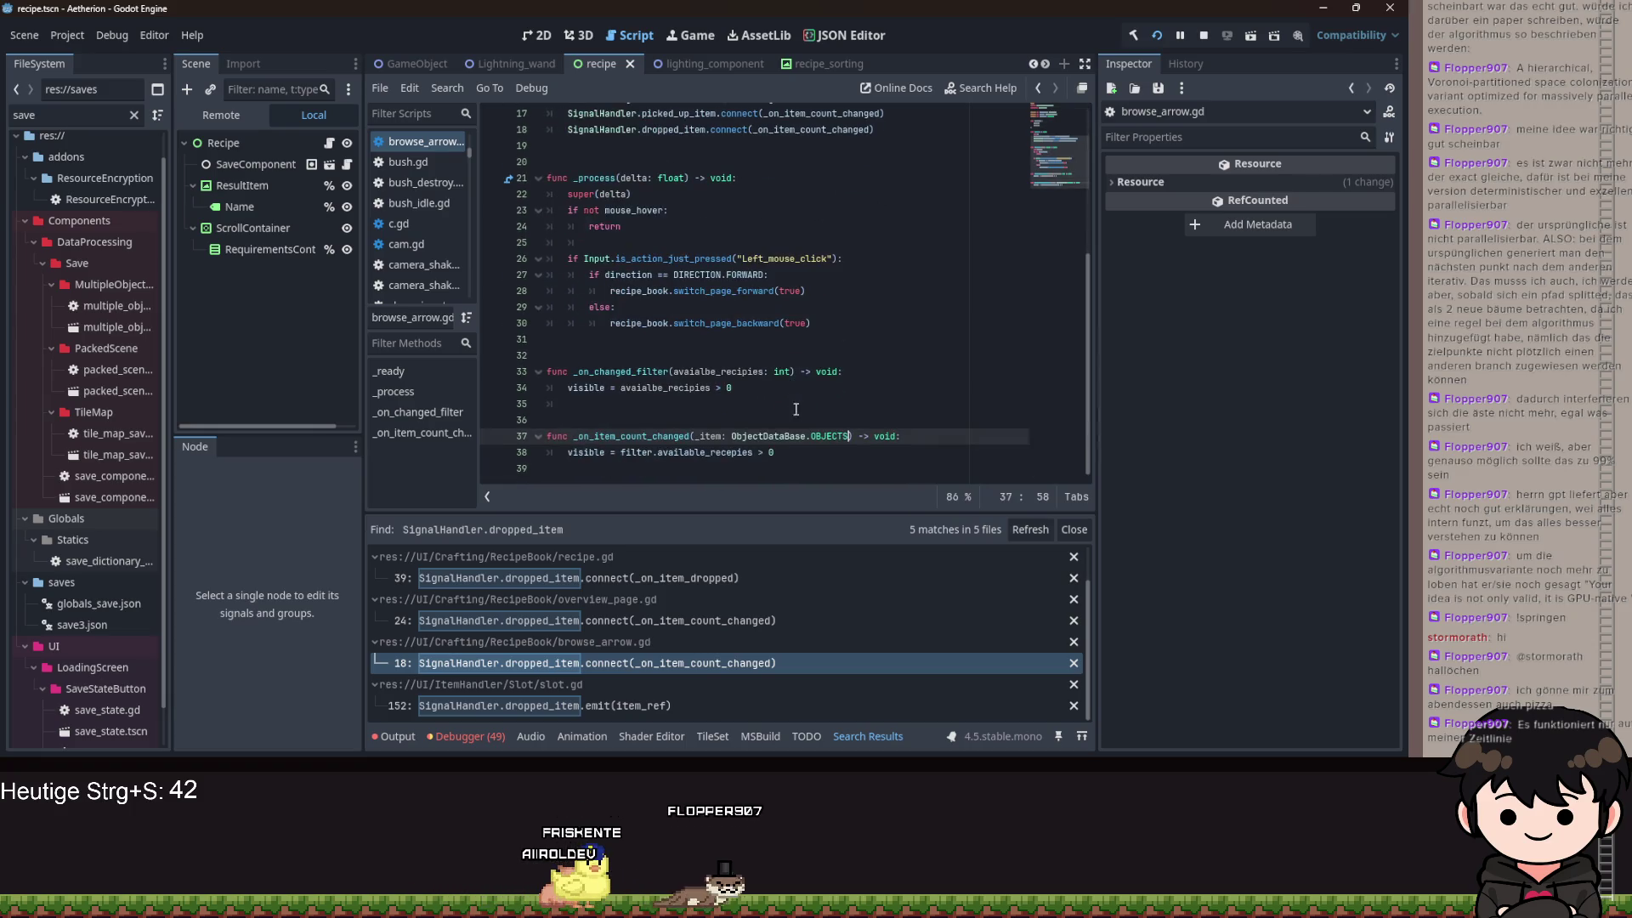
click(616, 705)
scroll(732, 386, down, 2)
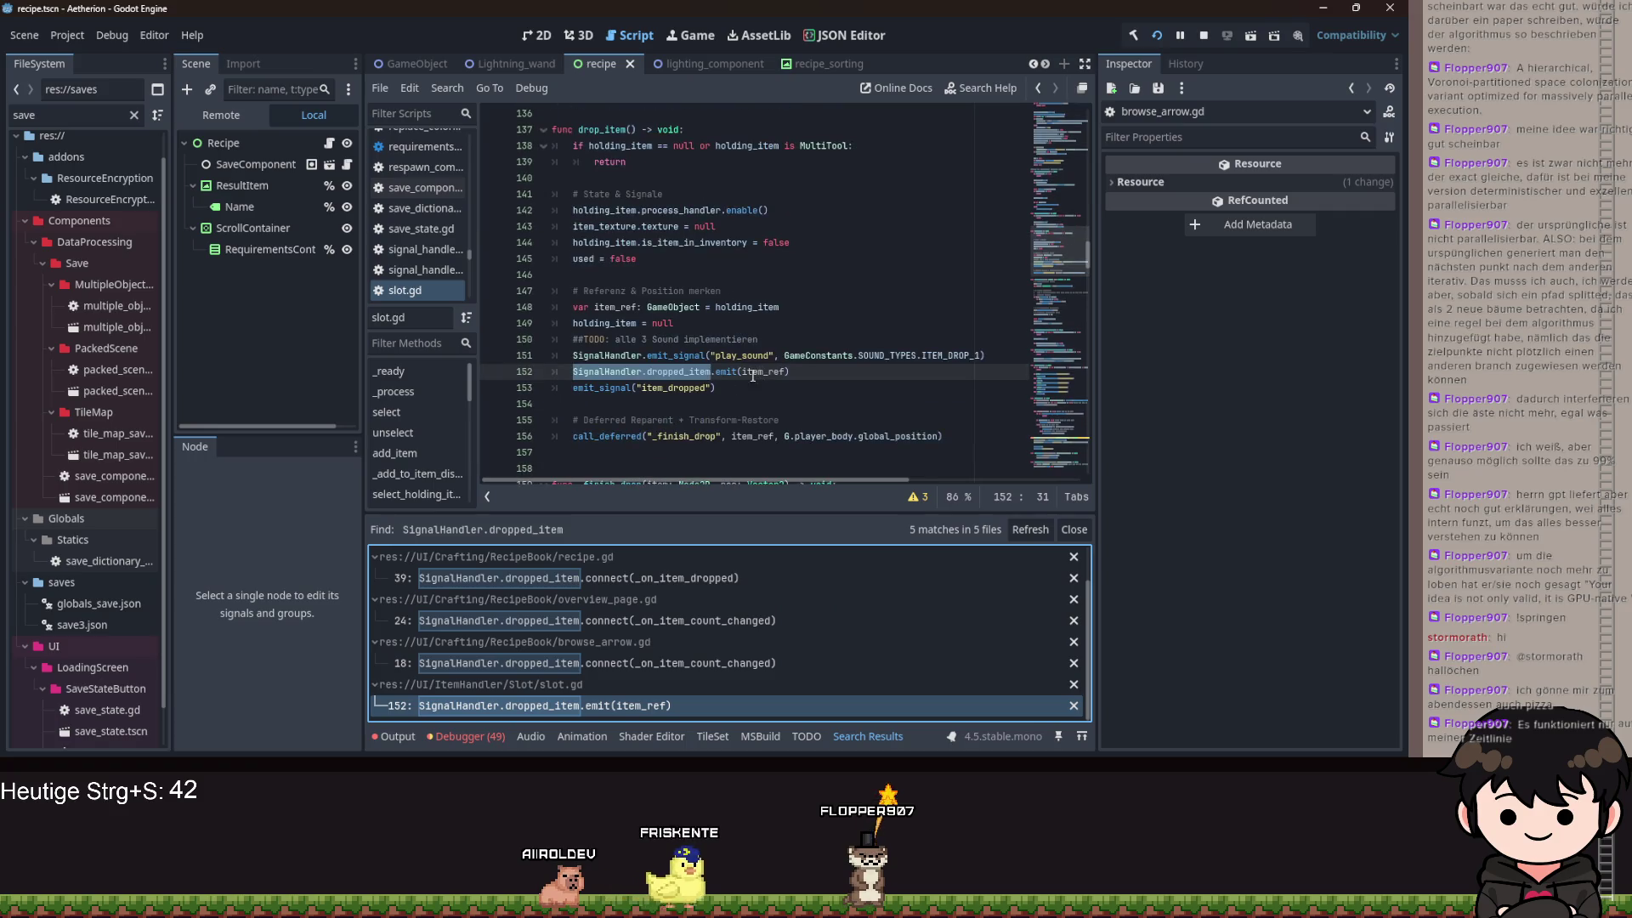
- Change slot.gd's dropped_item emit to pass item_ref.id and save
double_click(772, 374)
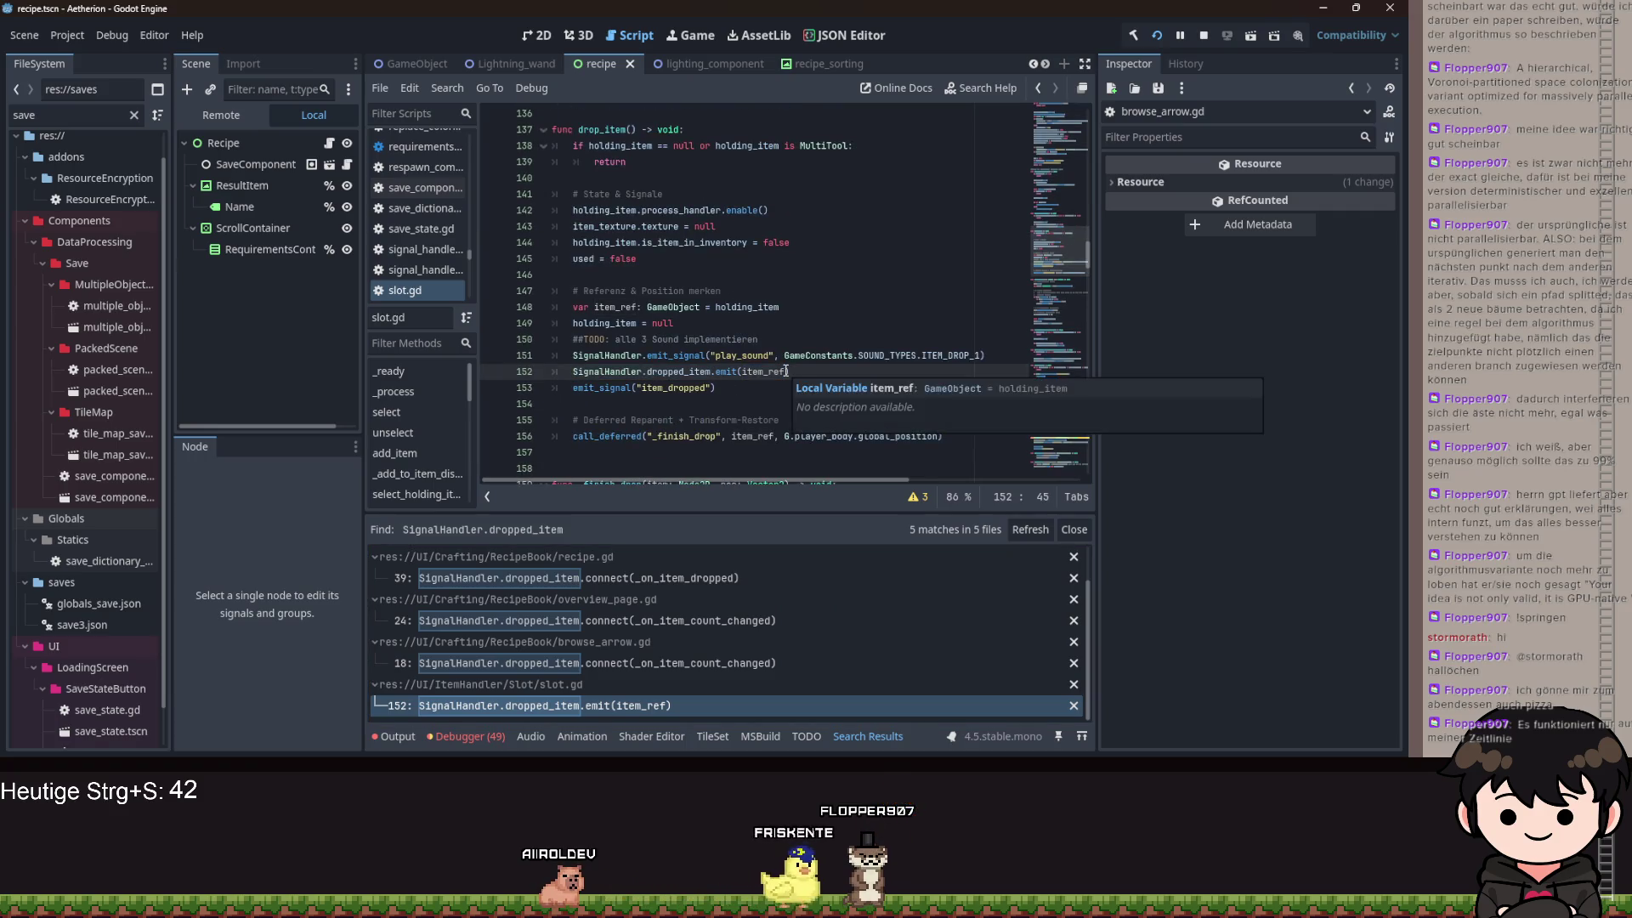
text(.id)
key(ctrl+s)
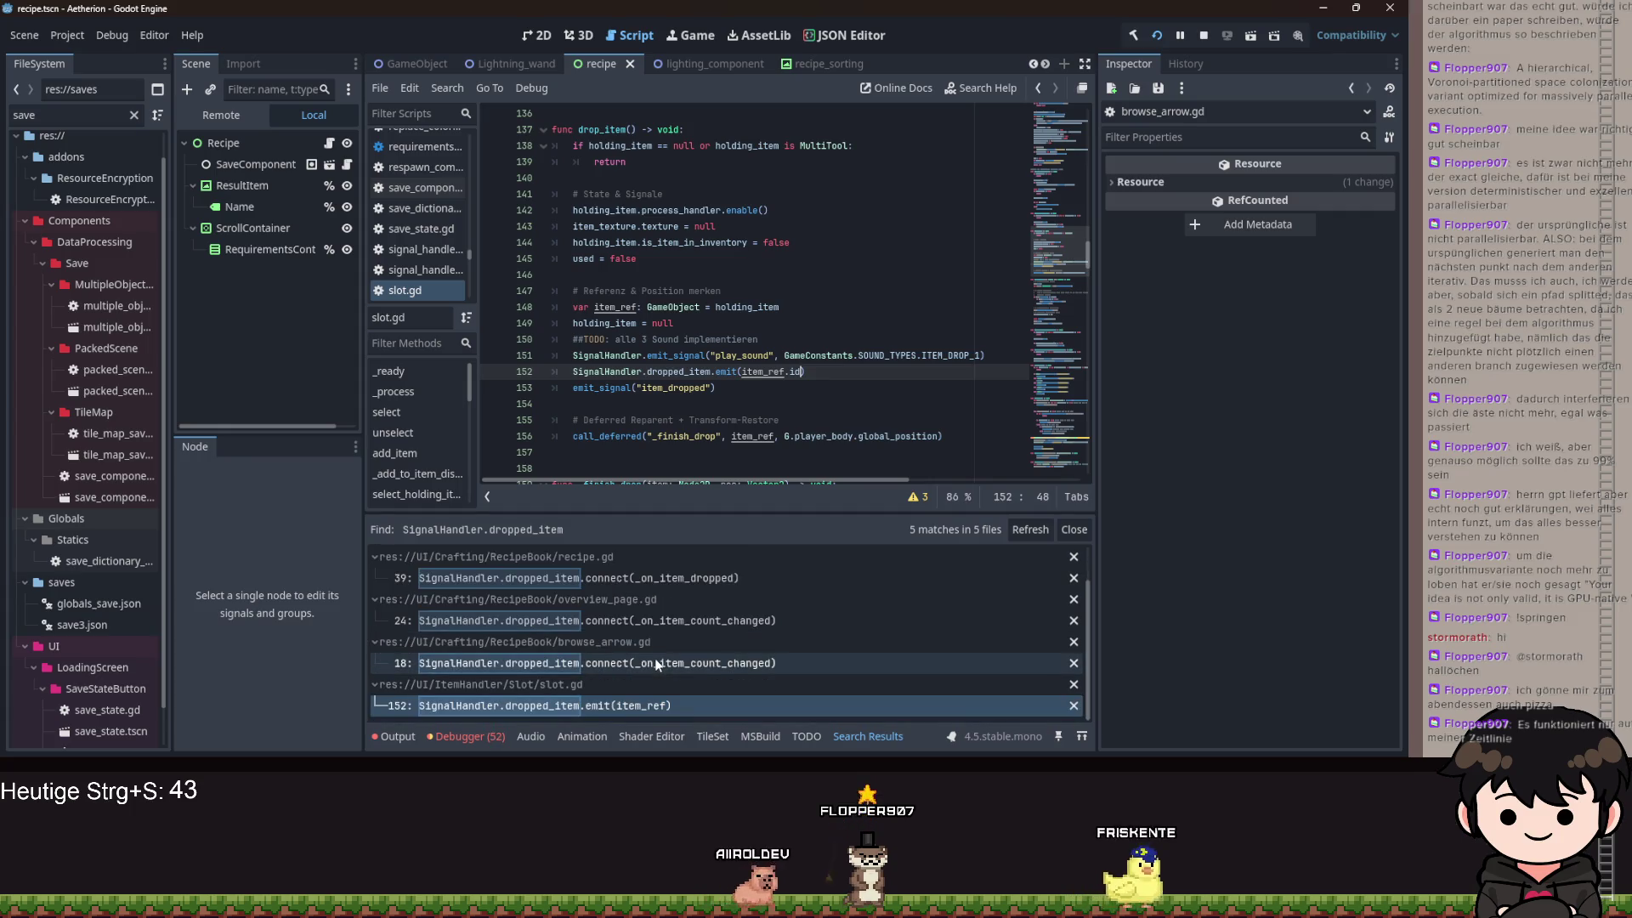
- Return to browse_arrow.gd line 17 and search all files for SignalHandler.picked_up_item
click(748, 307)
key(alt+Left)
key(alt+Left)
key(alt+Left)
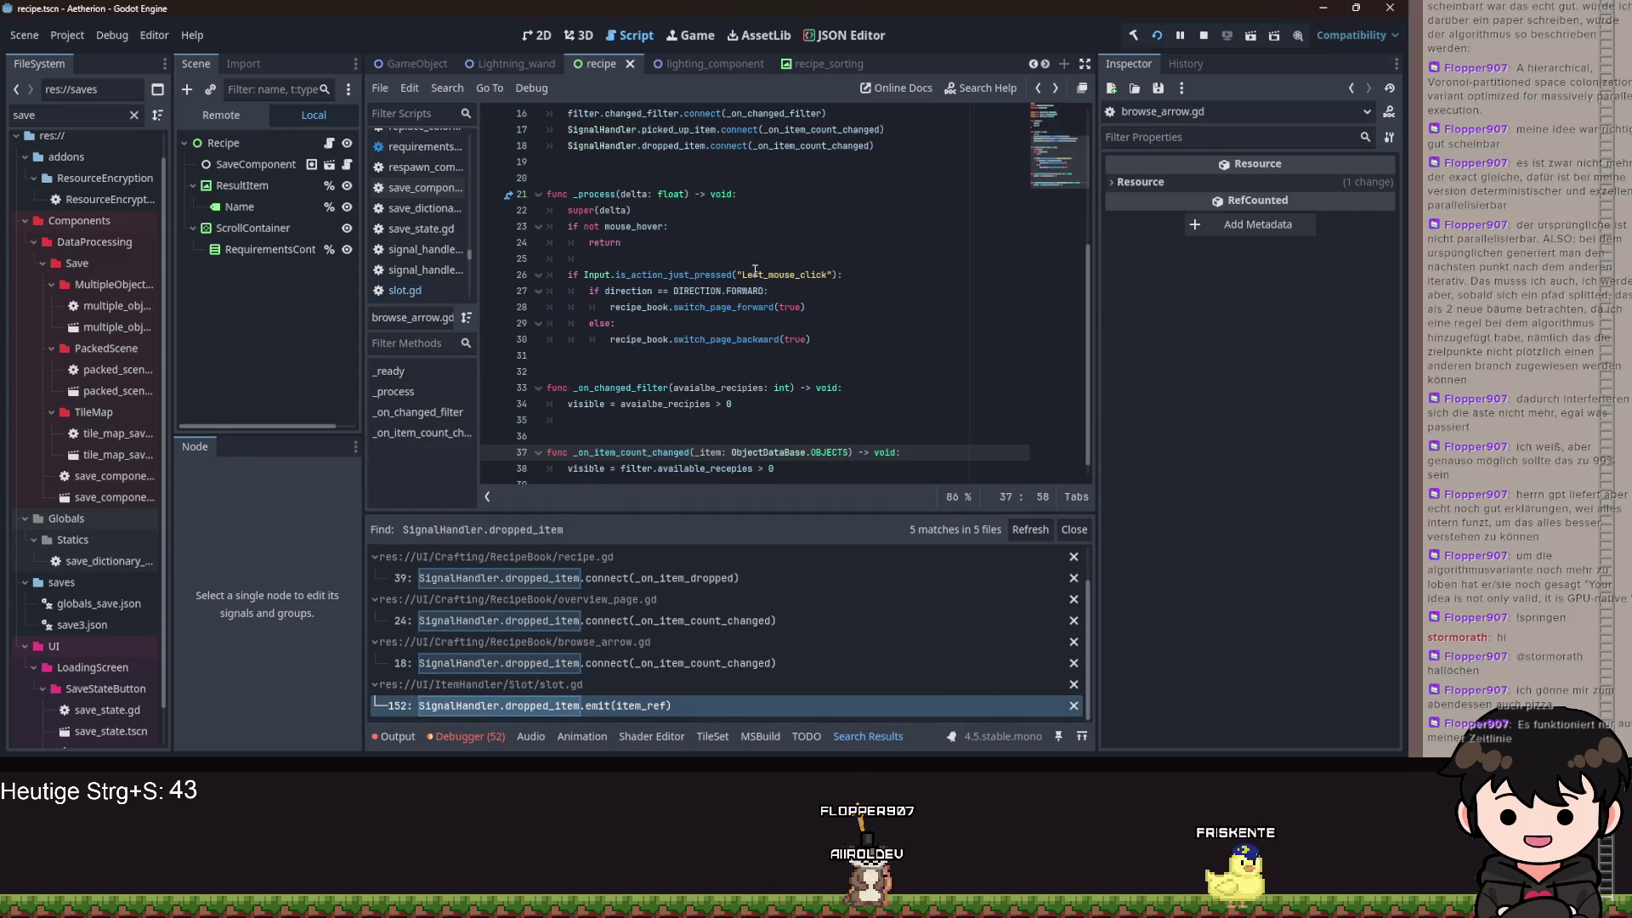
key(alt+Left)
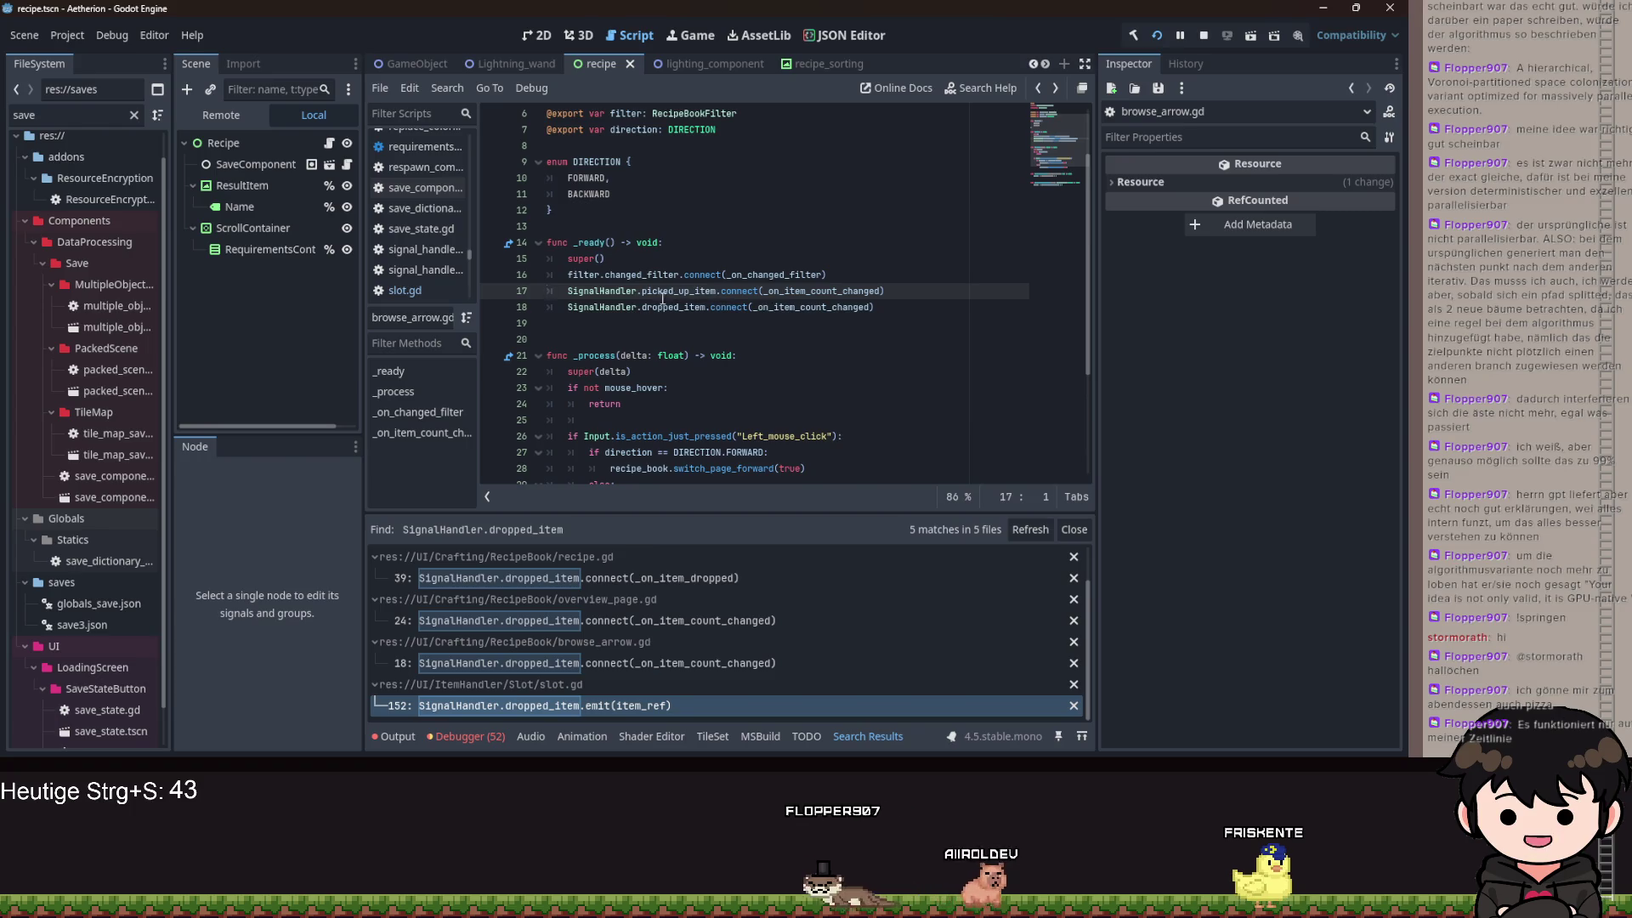
drag(567, 291, 716, 290)
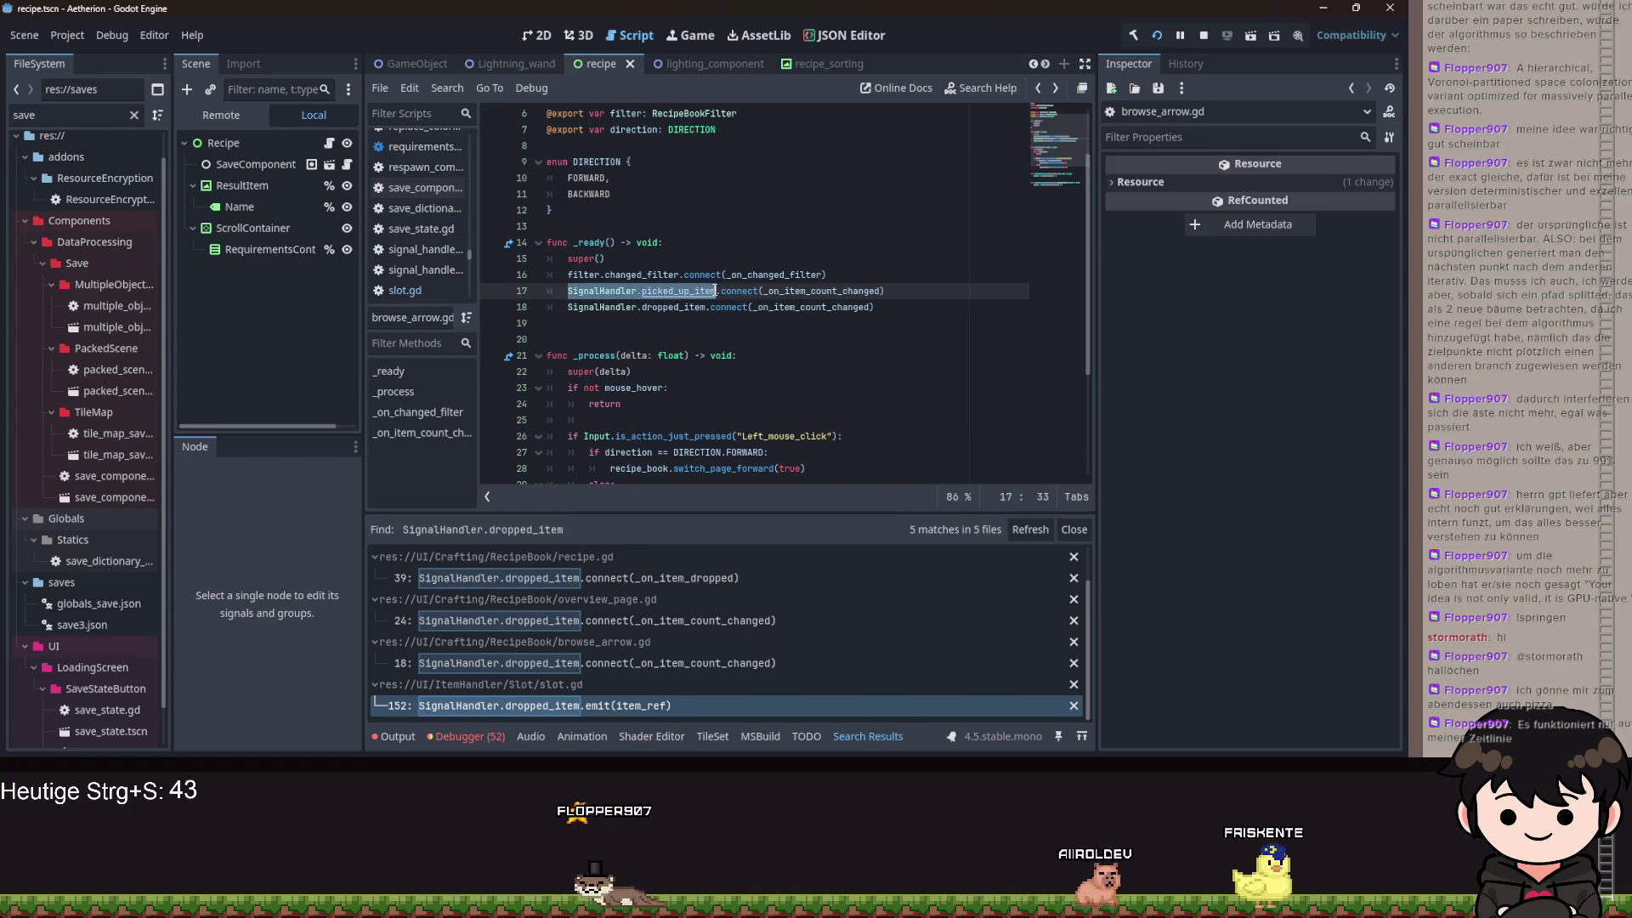
key(ctrl+shift+f)
click(704, 472)
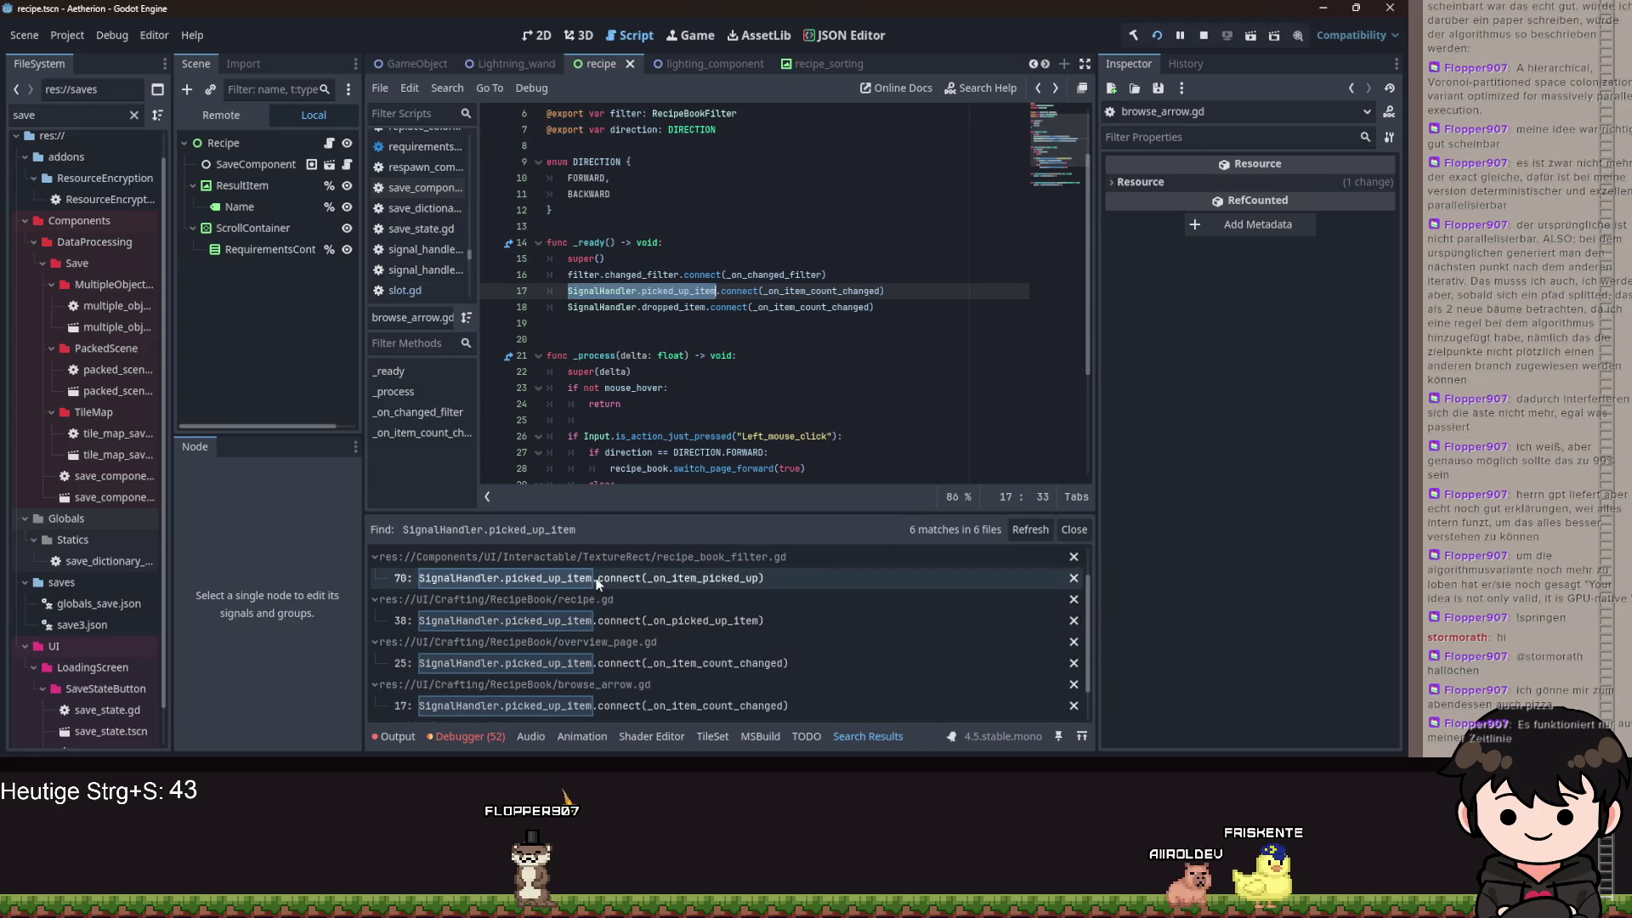
- Review the picked_up_item matches in recipe_book_filter.gd, recipe.gd, overview_page.gd and browse_arrow.gd
click(614, 571)
scroll(830, 366, down, 5)
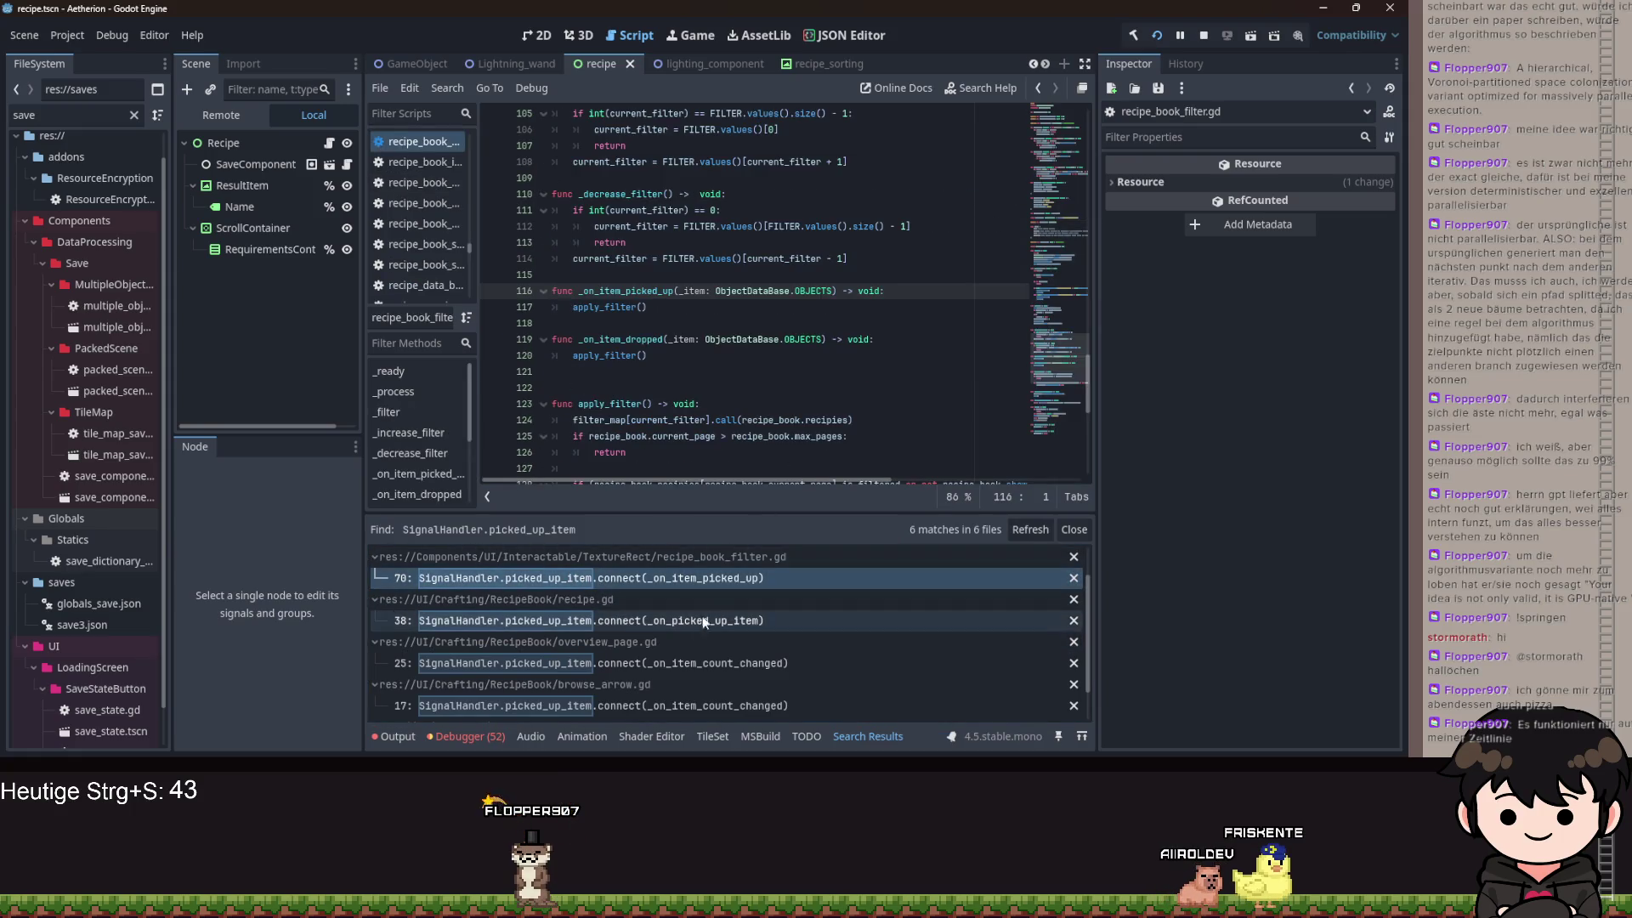
click(630, 615)
click(797, 113)
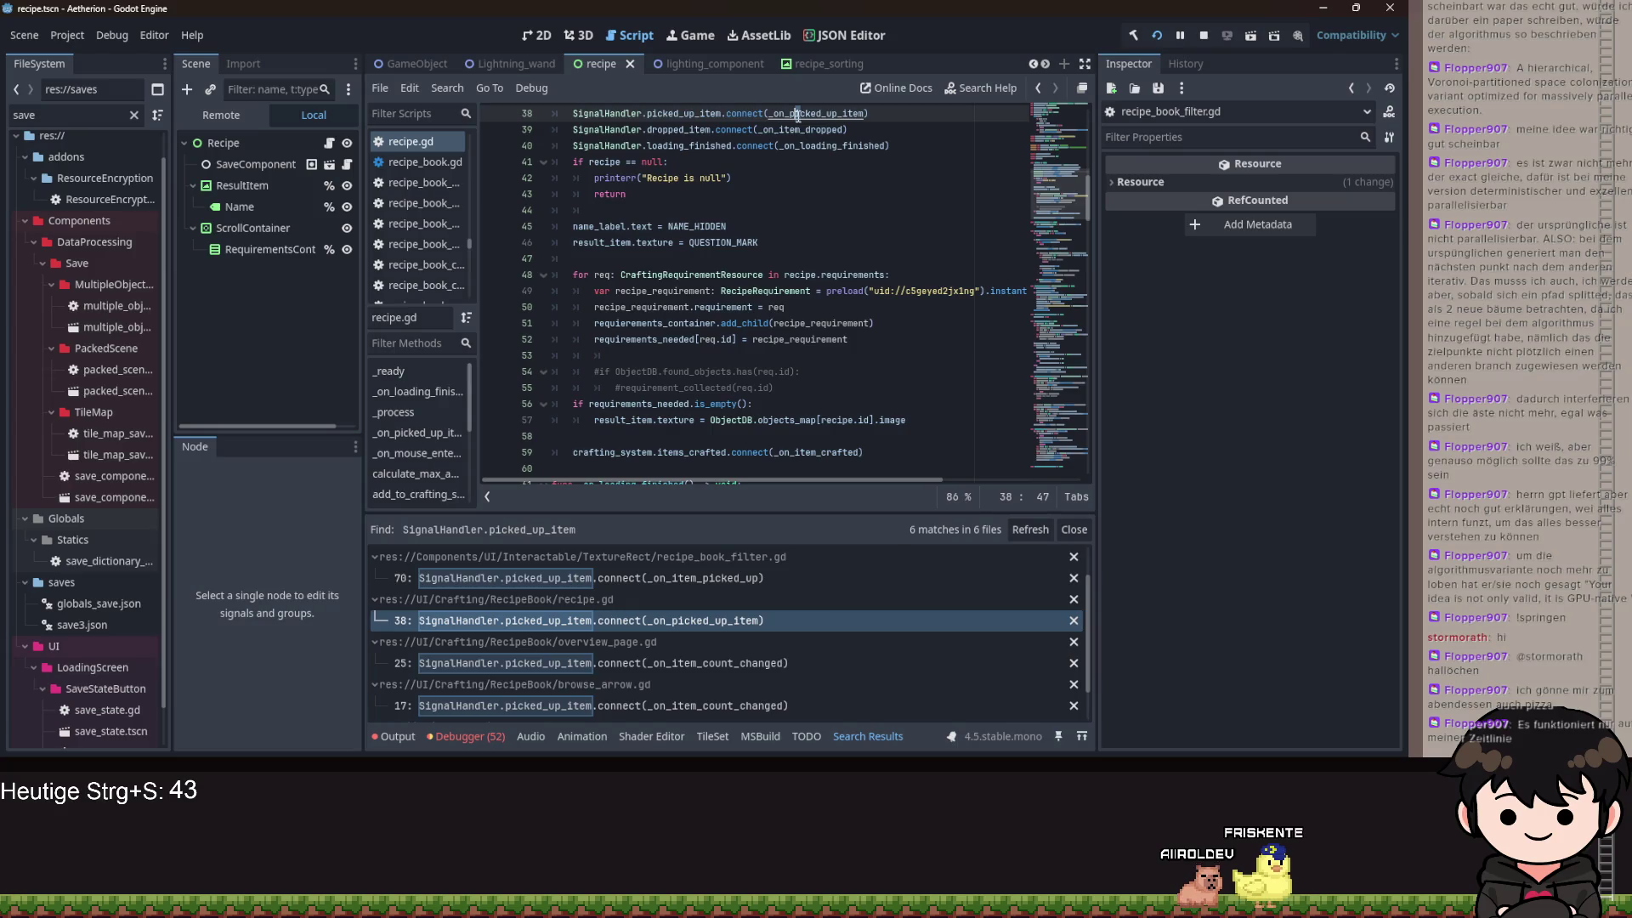
scroll(835, 291, down, 10)
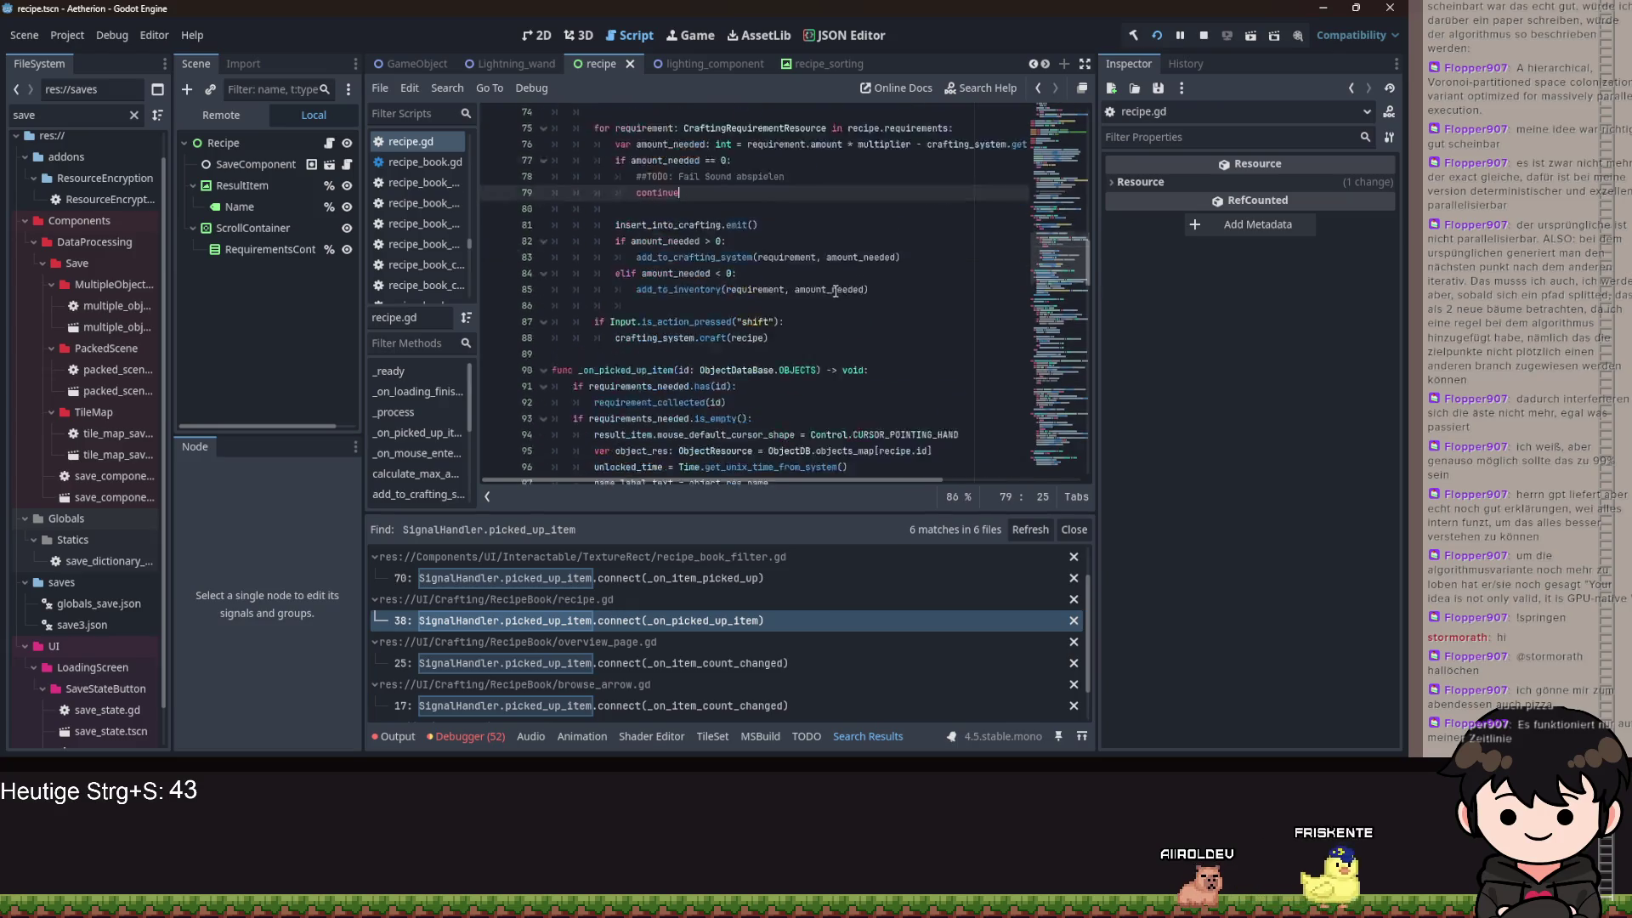
click(637, 666)
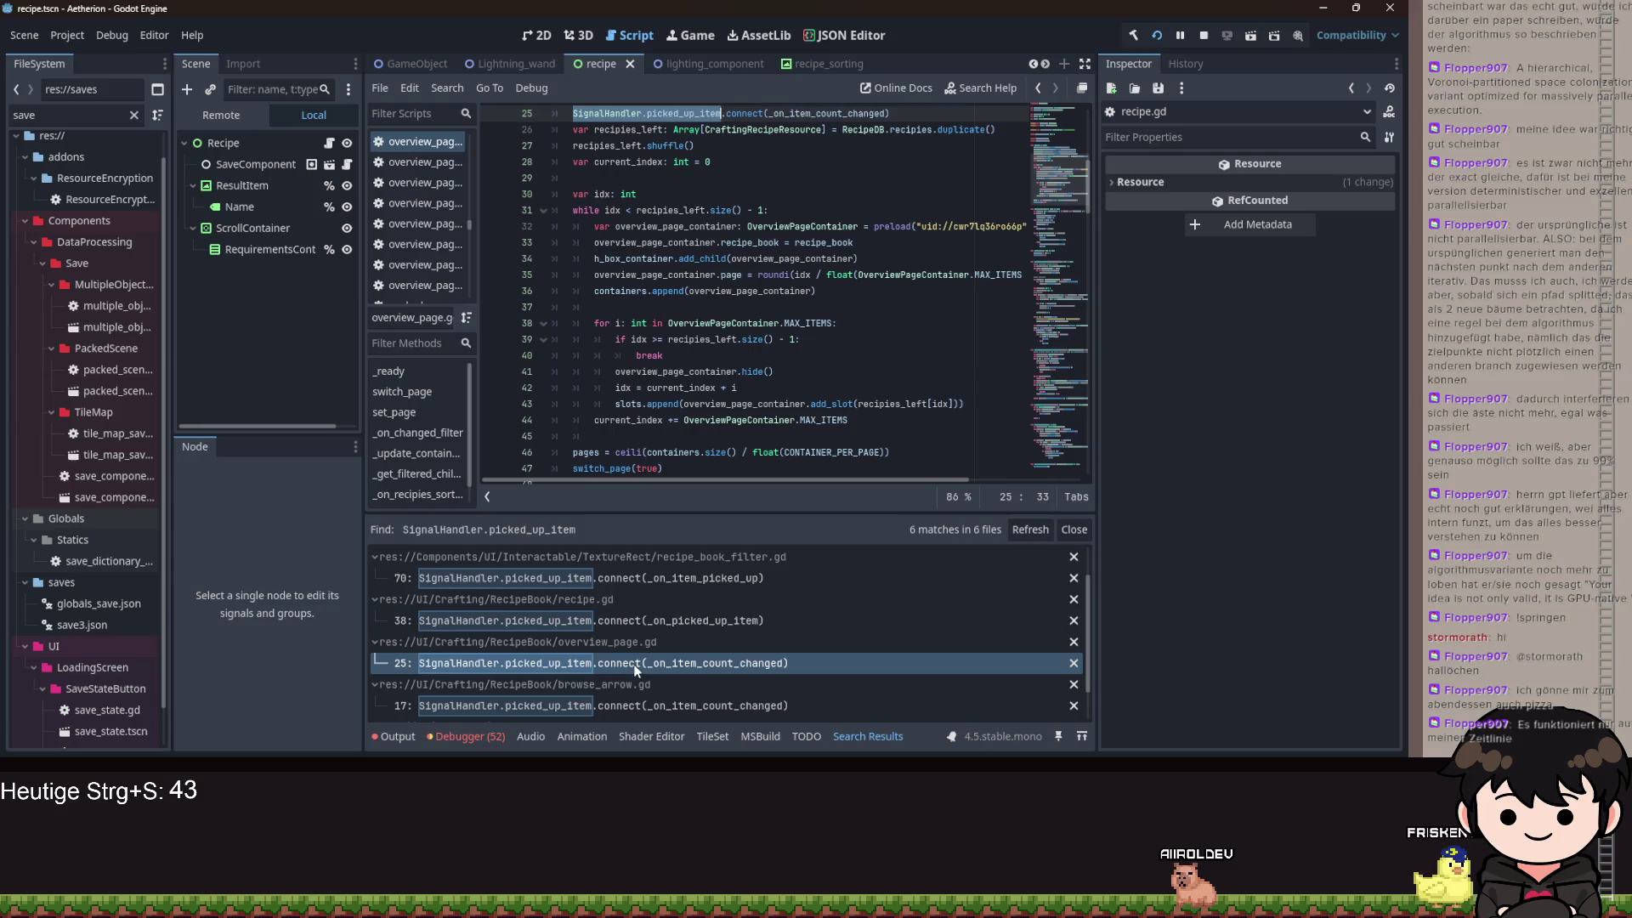
scroll(727, 620, down, 2)
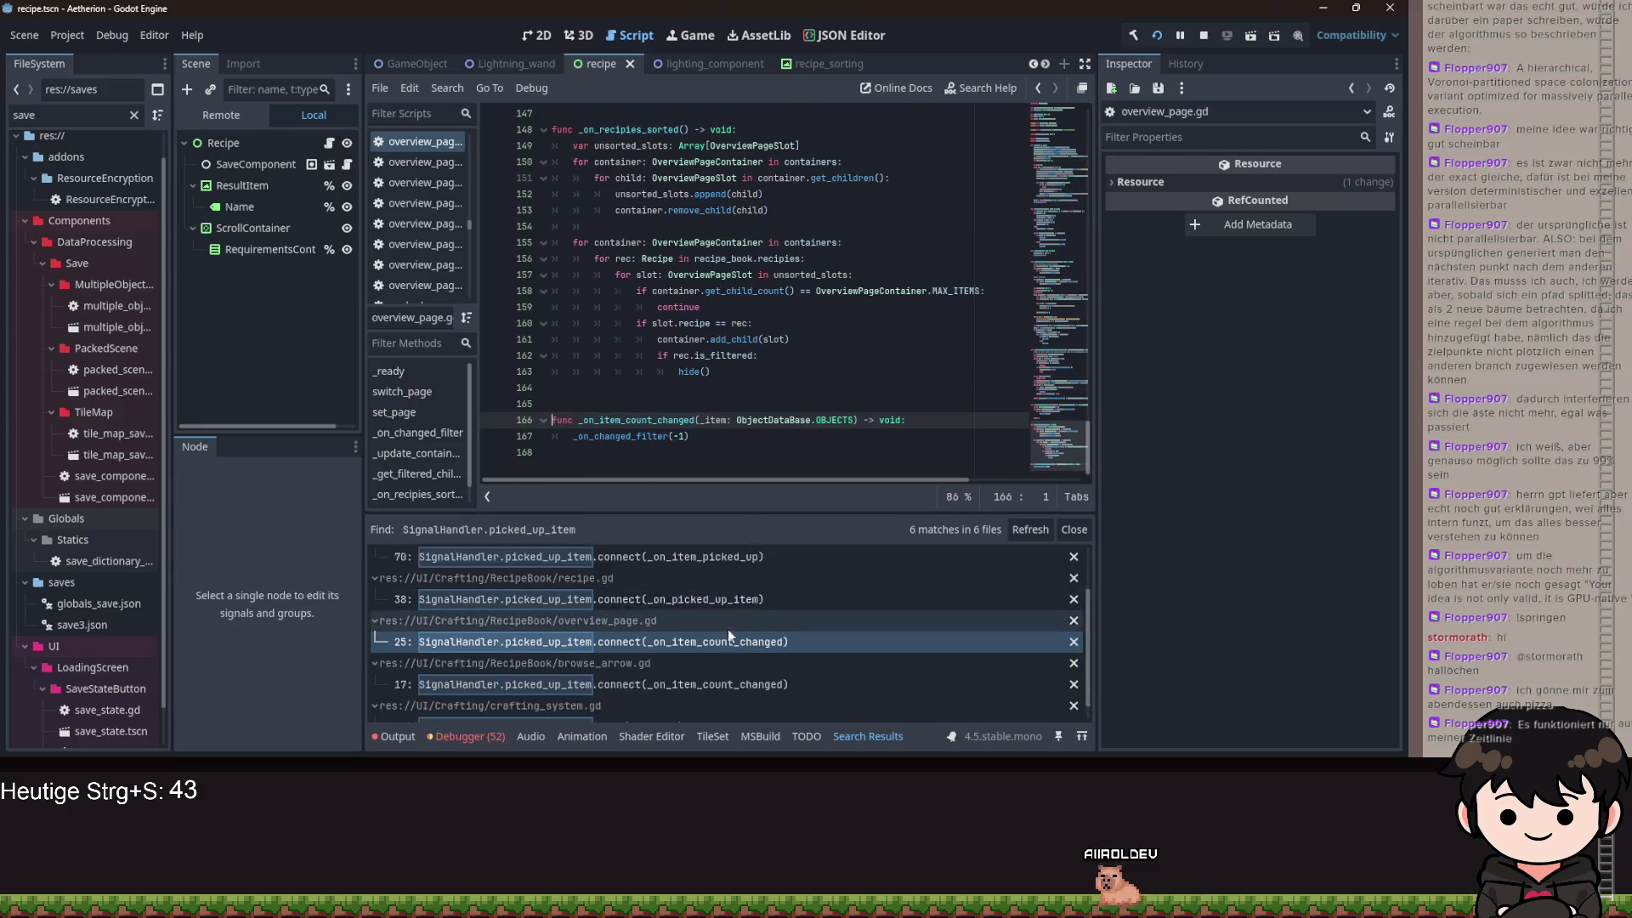
click(728, 663)
ctrl+click(815, 290)
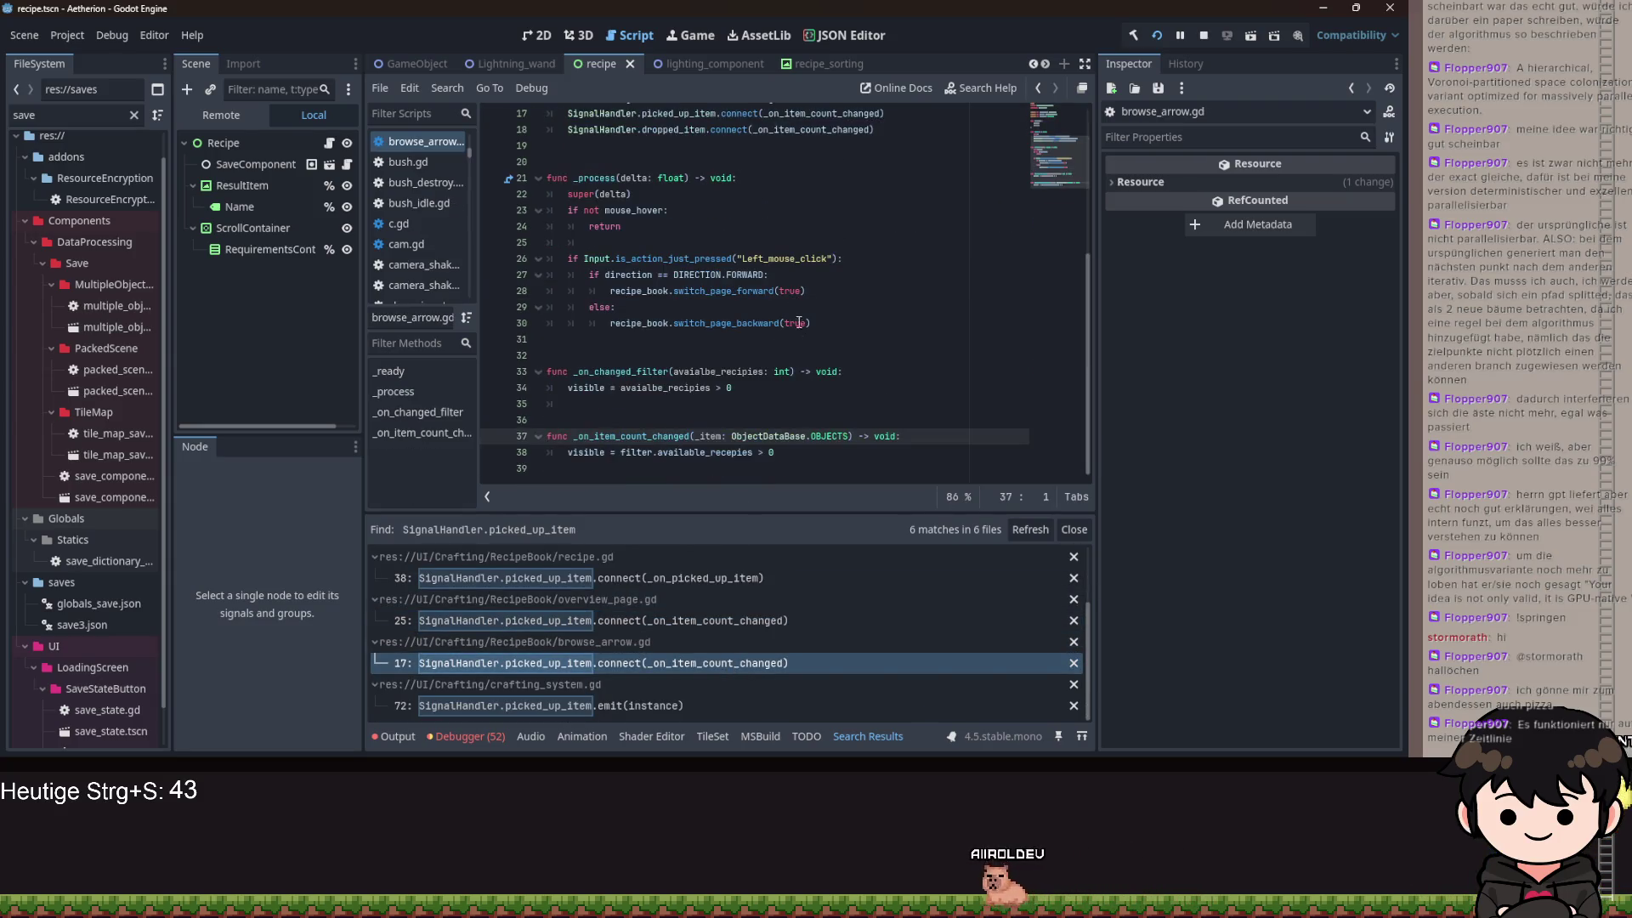
- Change crafting_system.gd line 72 to emit(instance.id) and save
click(662, 702)
click(821, 113)
text(.id)
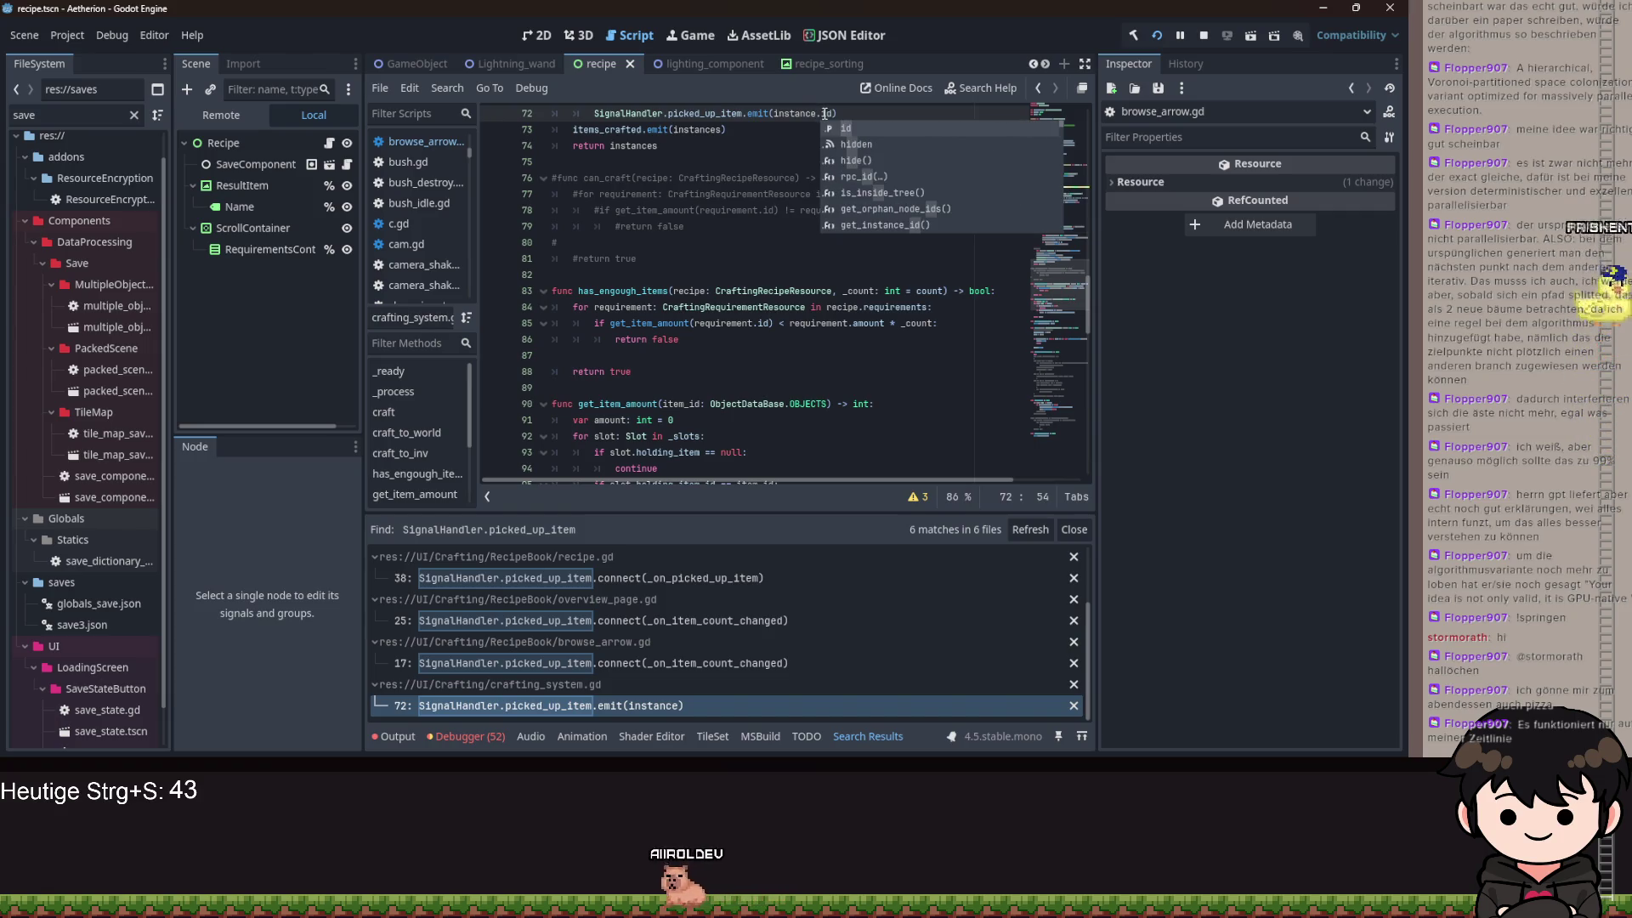
text())
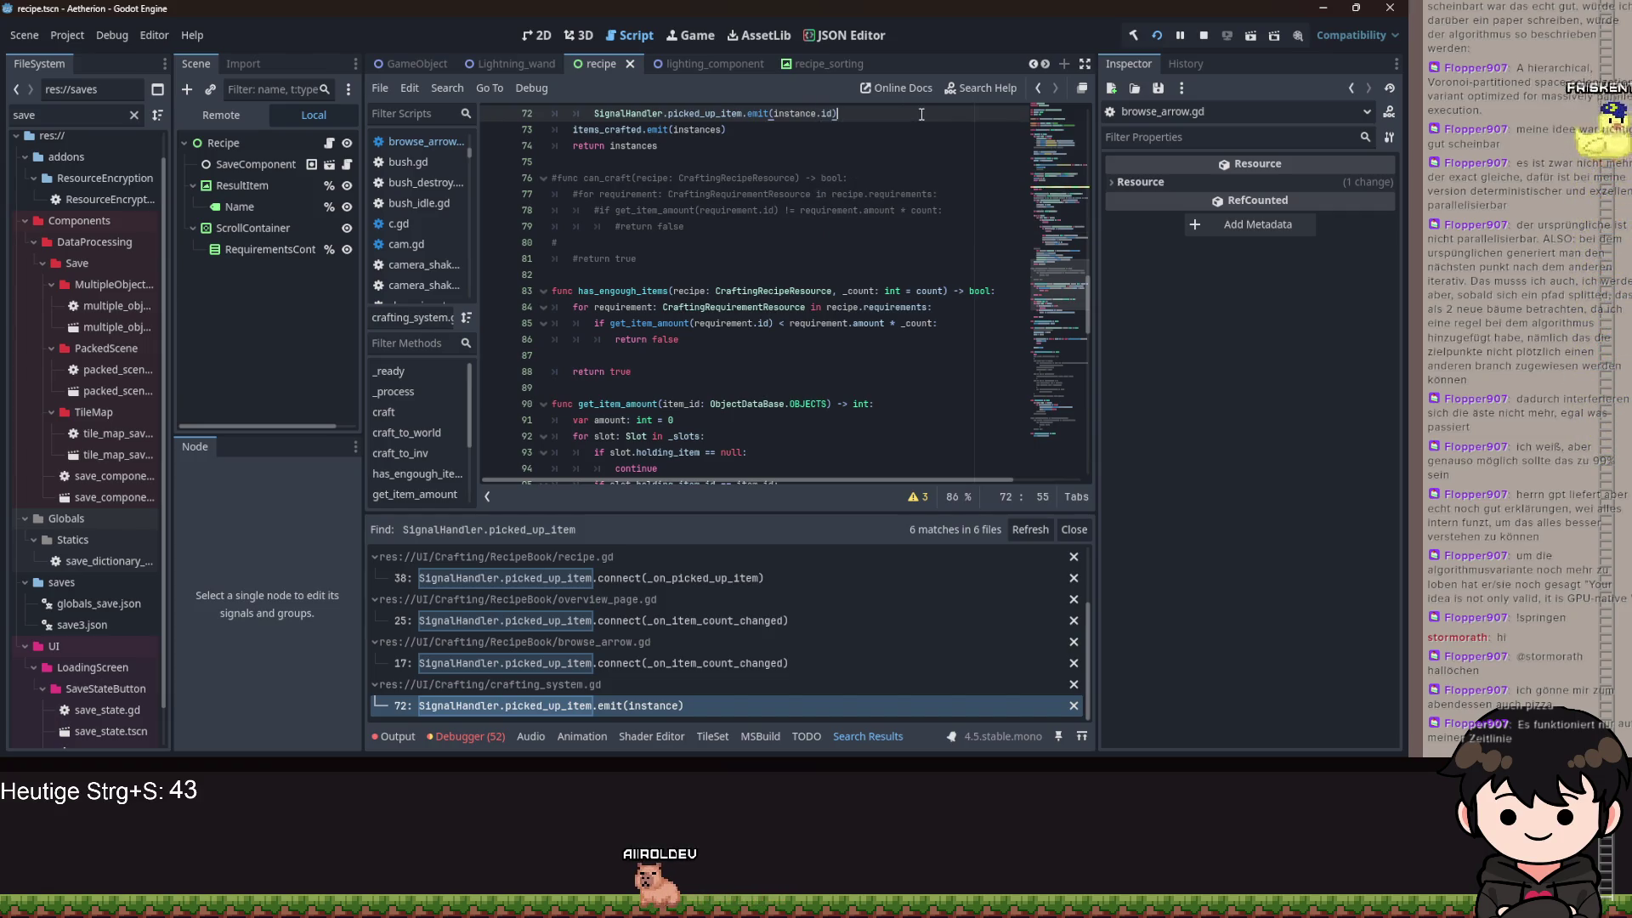
key(ctrl+s)
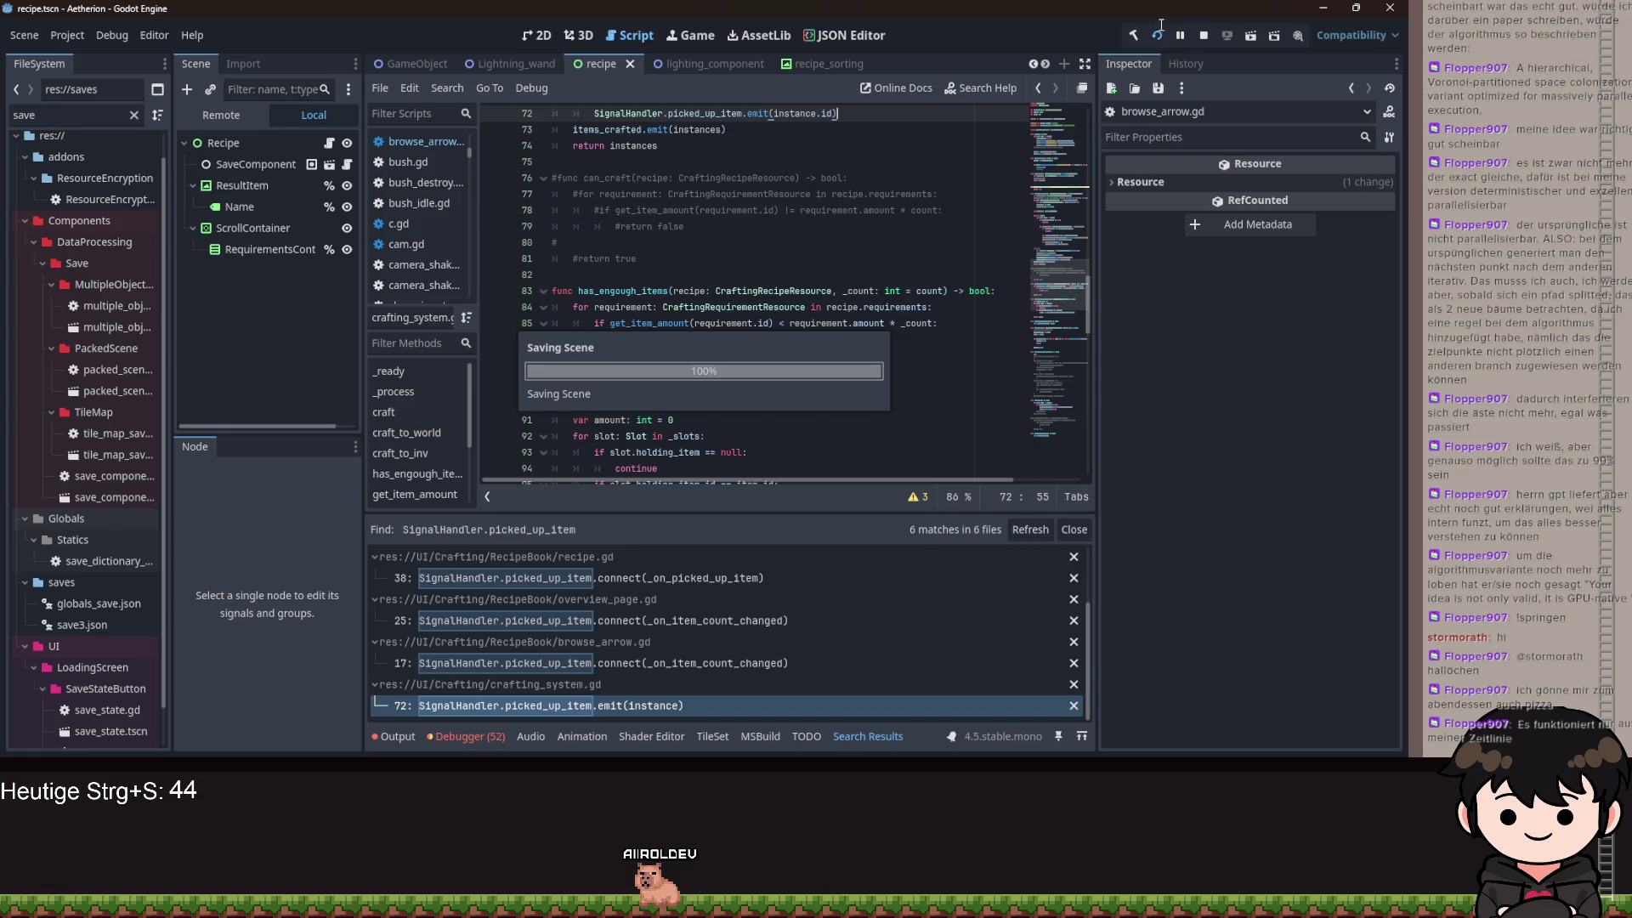
- Run Aetherion and continue the last saved game
click(1158, 41)
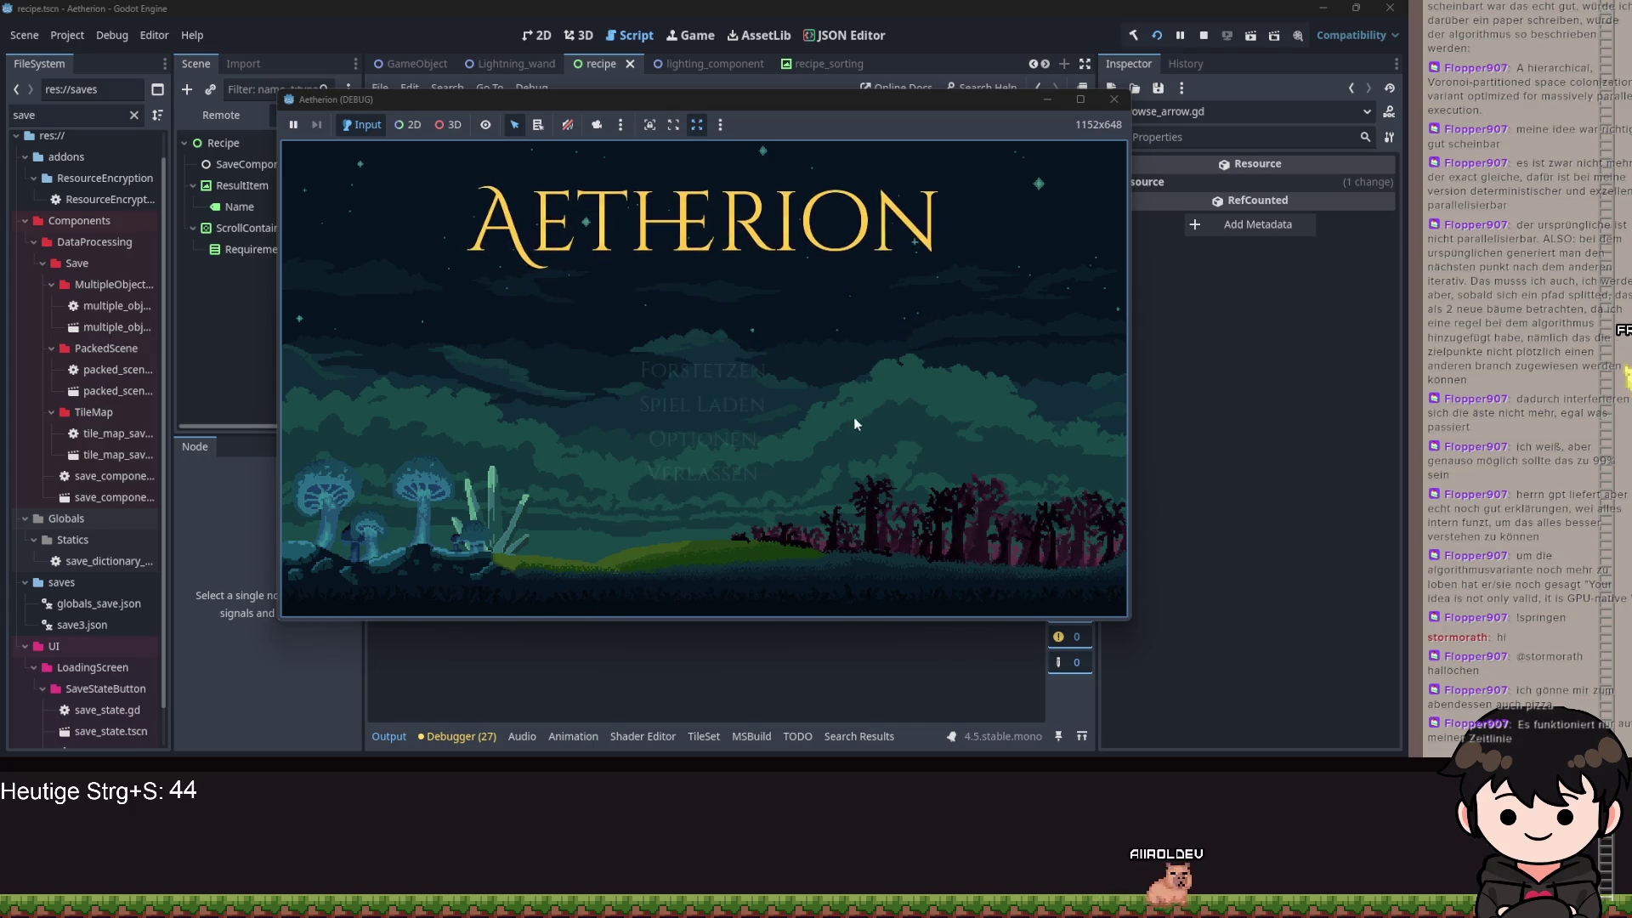
click(728, 394)
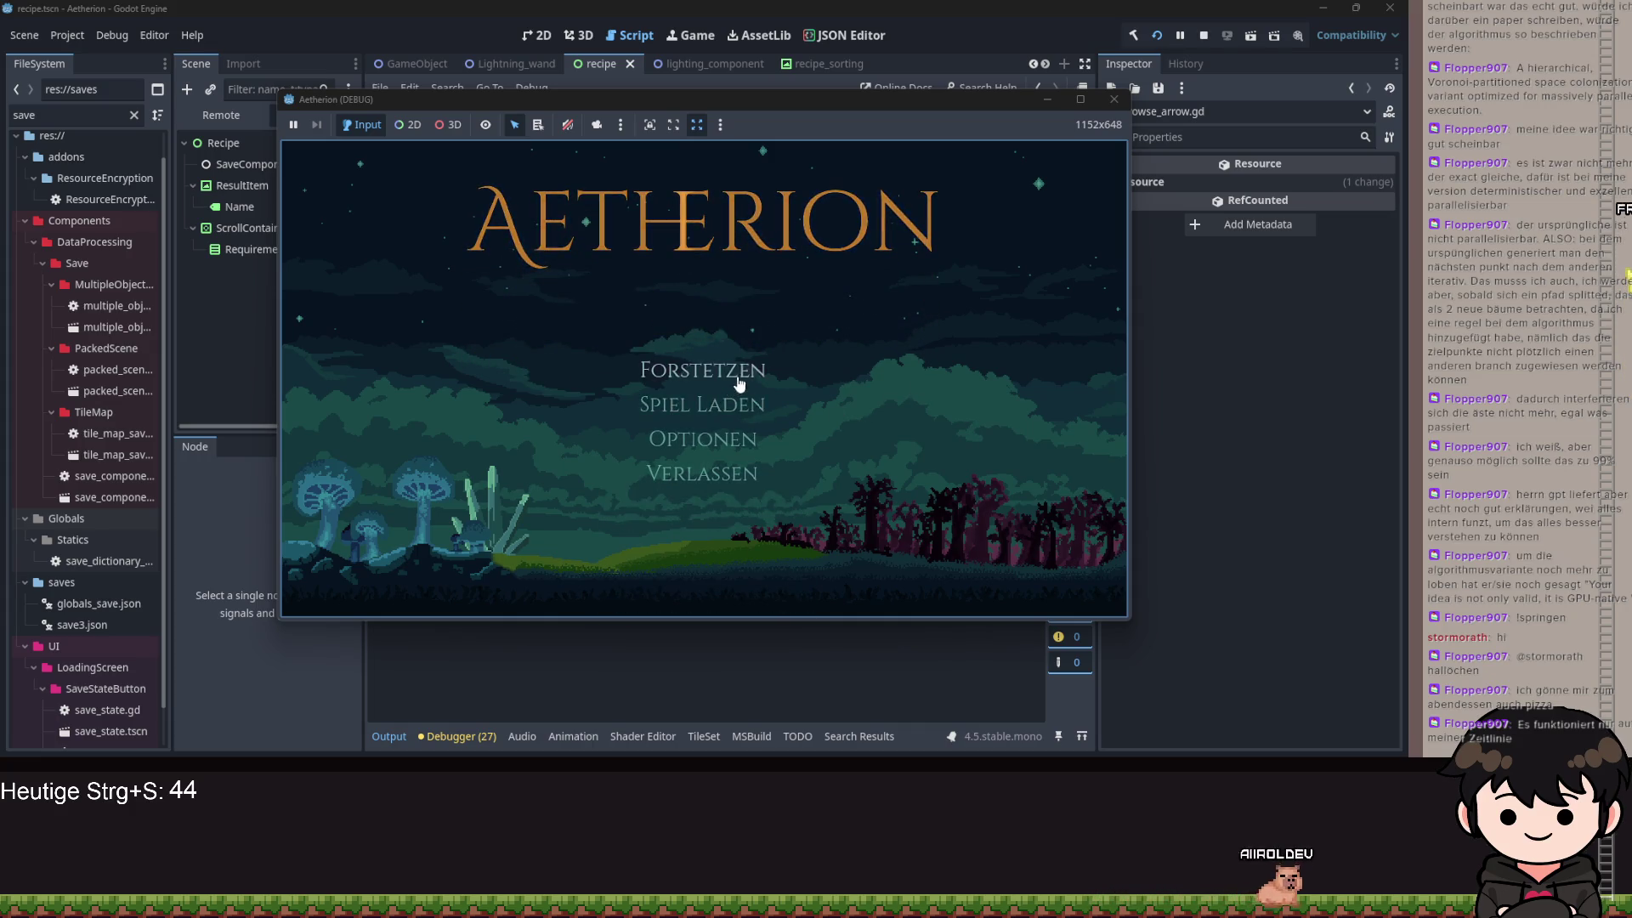
click(1079, 583)
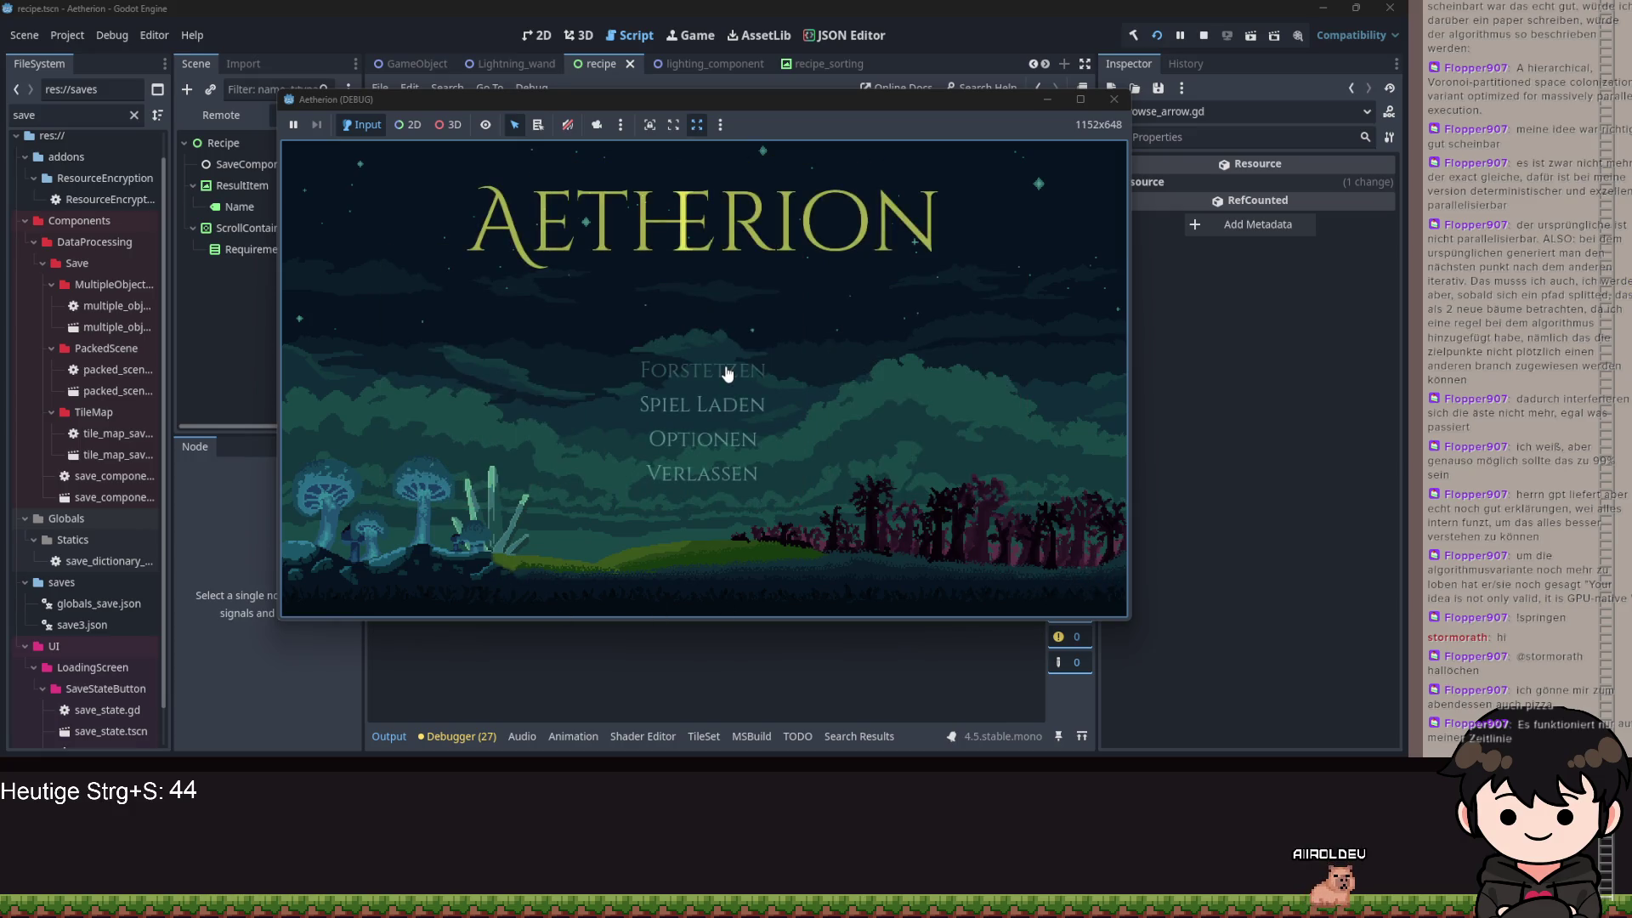
click(727, 372)
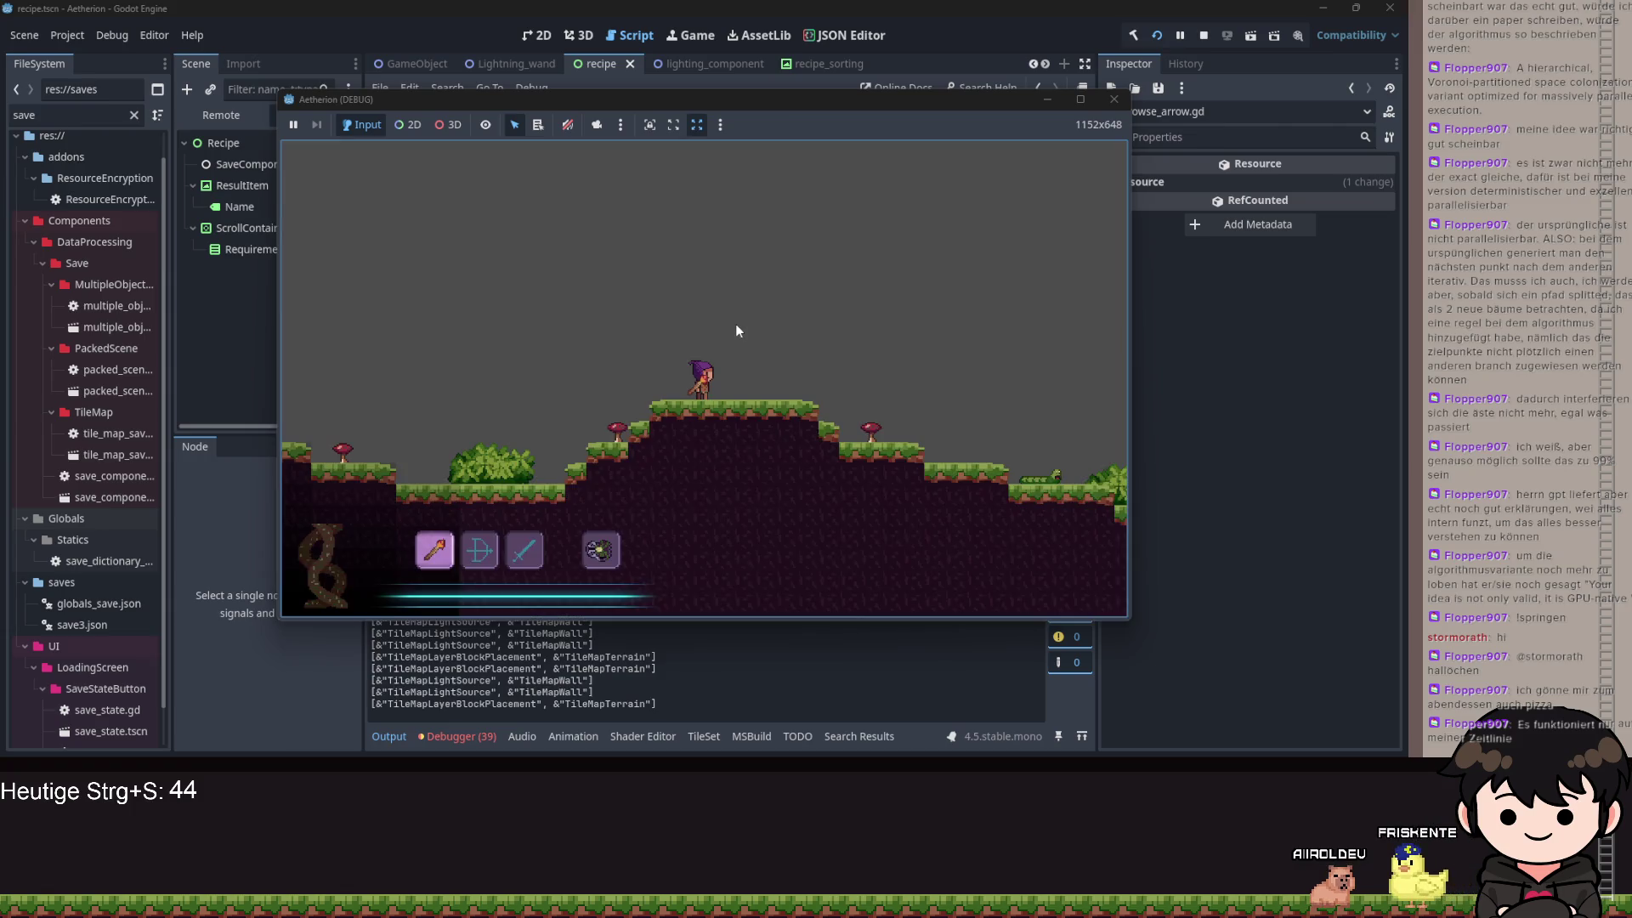
- Open the recipe book from the inventory, flip through three pages, then close the game
key(Escape)
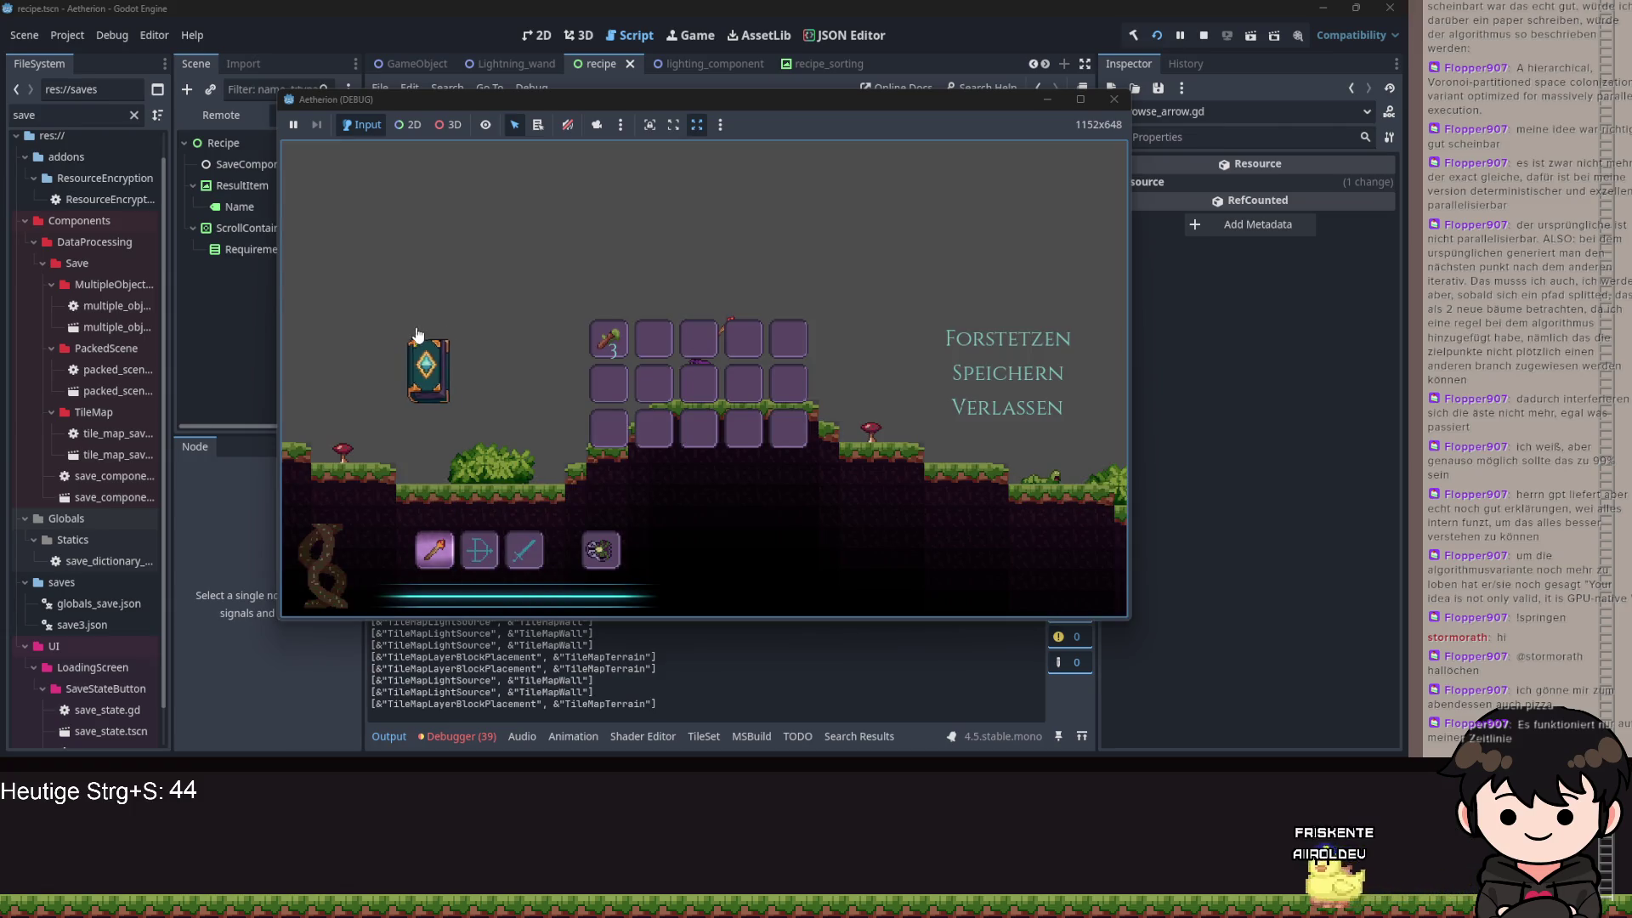
click(421, 340)
click(958, 501)
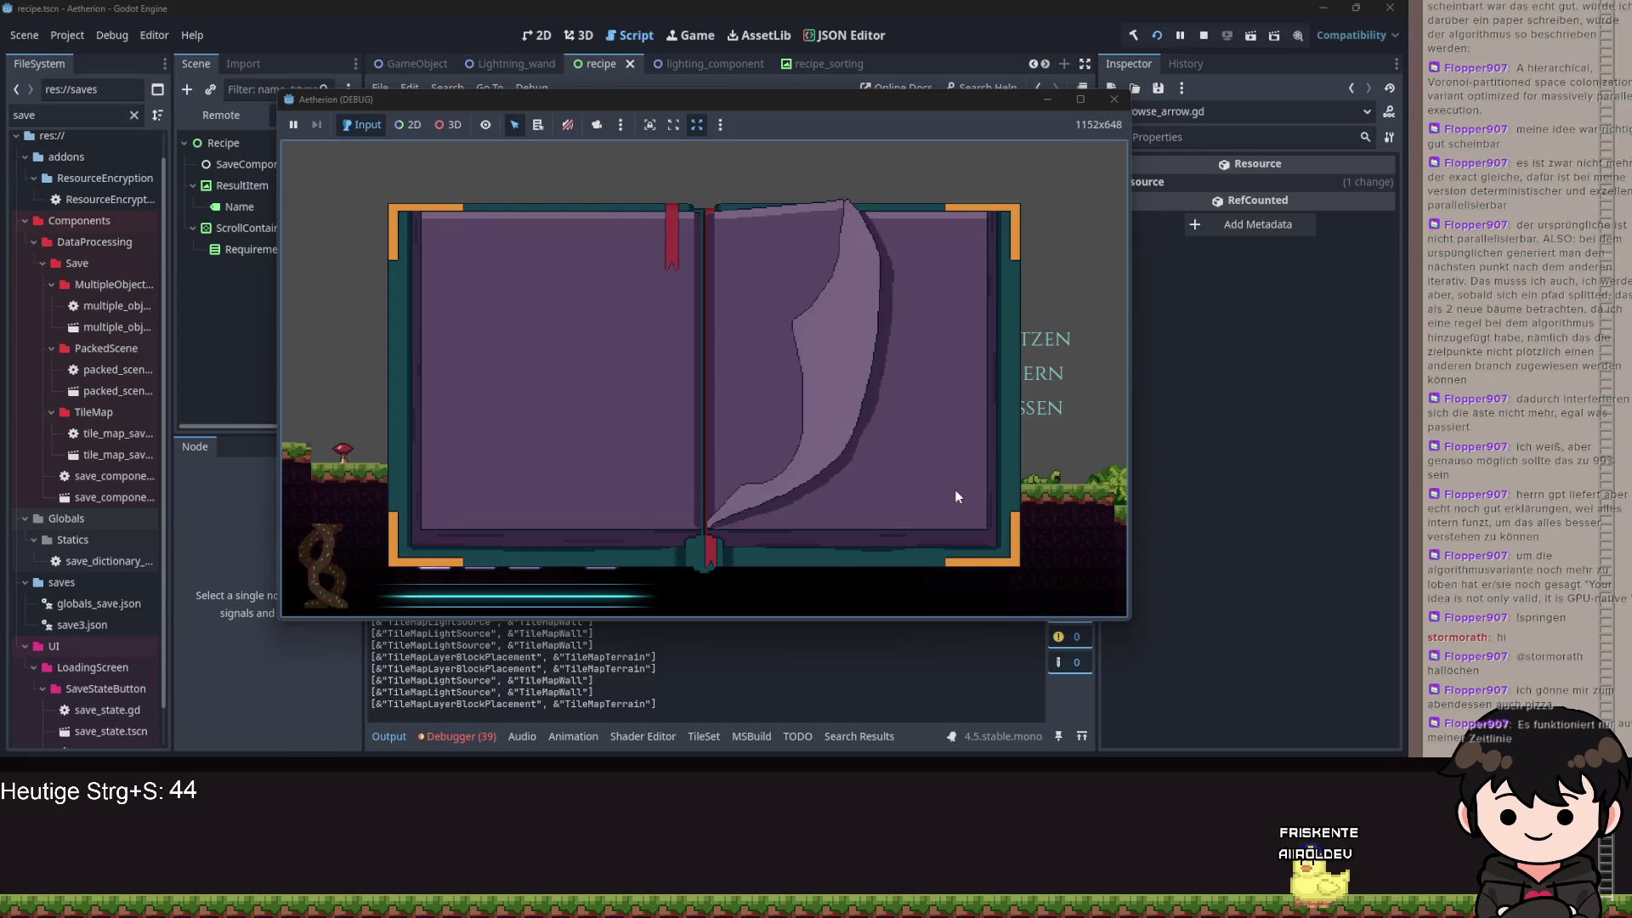
click(960, 511)
click(957, 506)
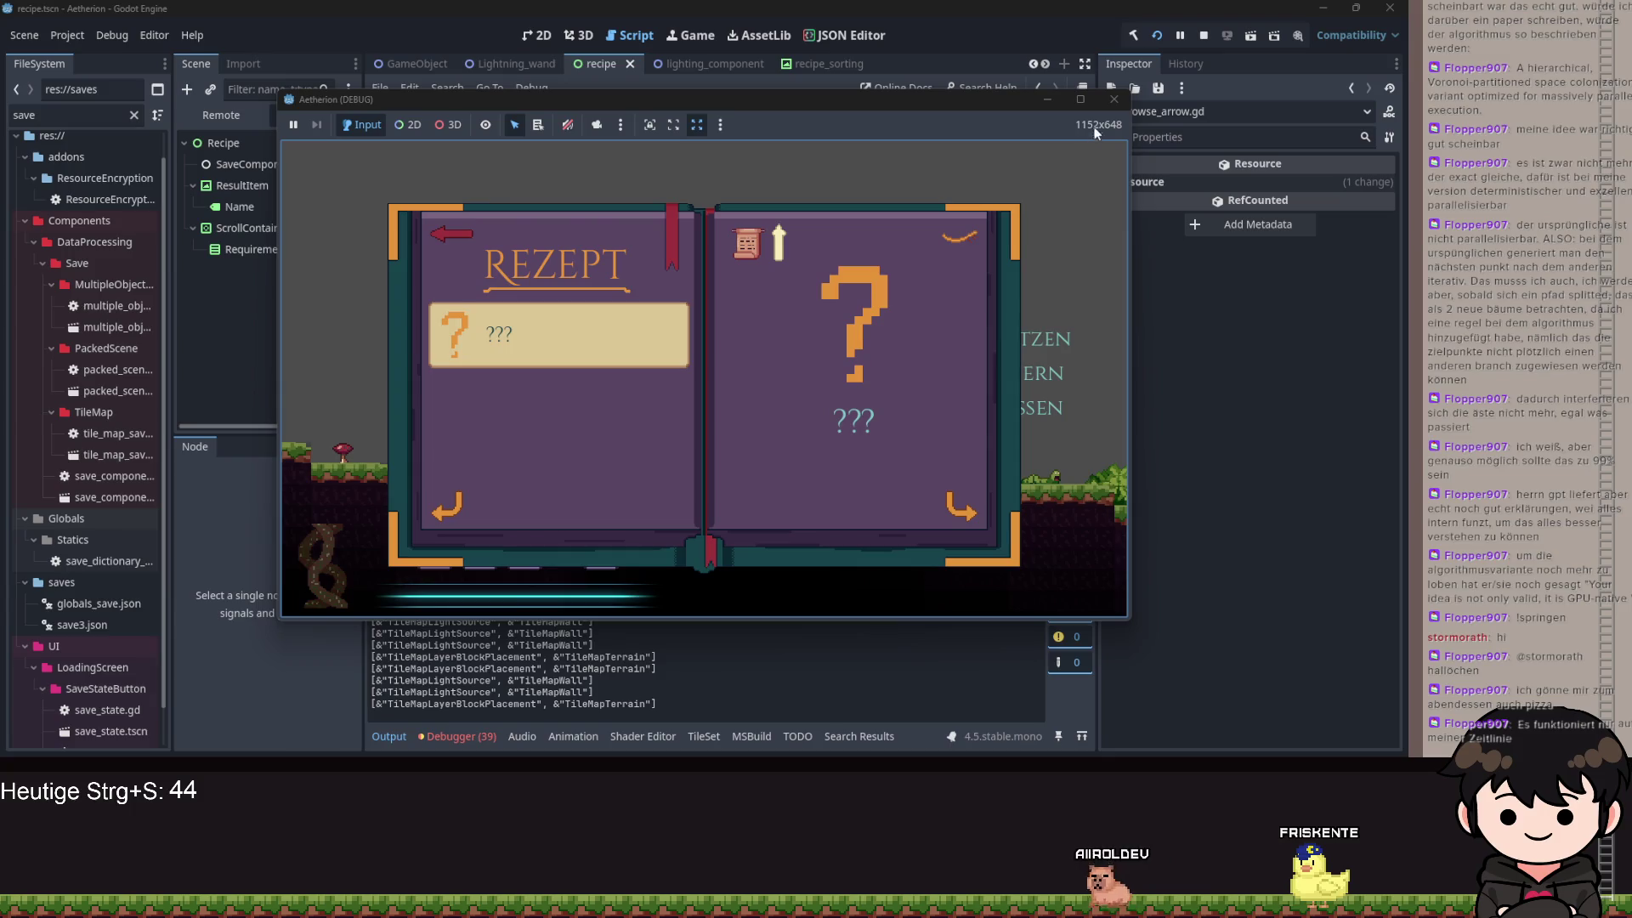
click(1115, 100)
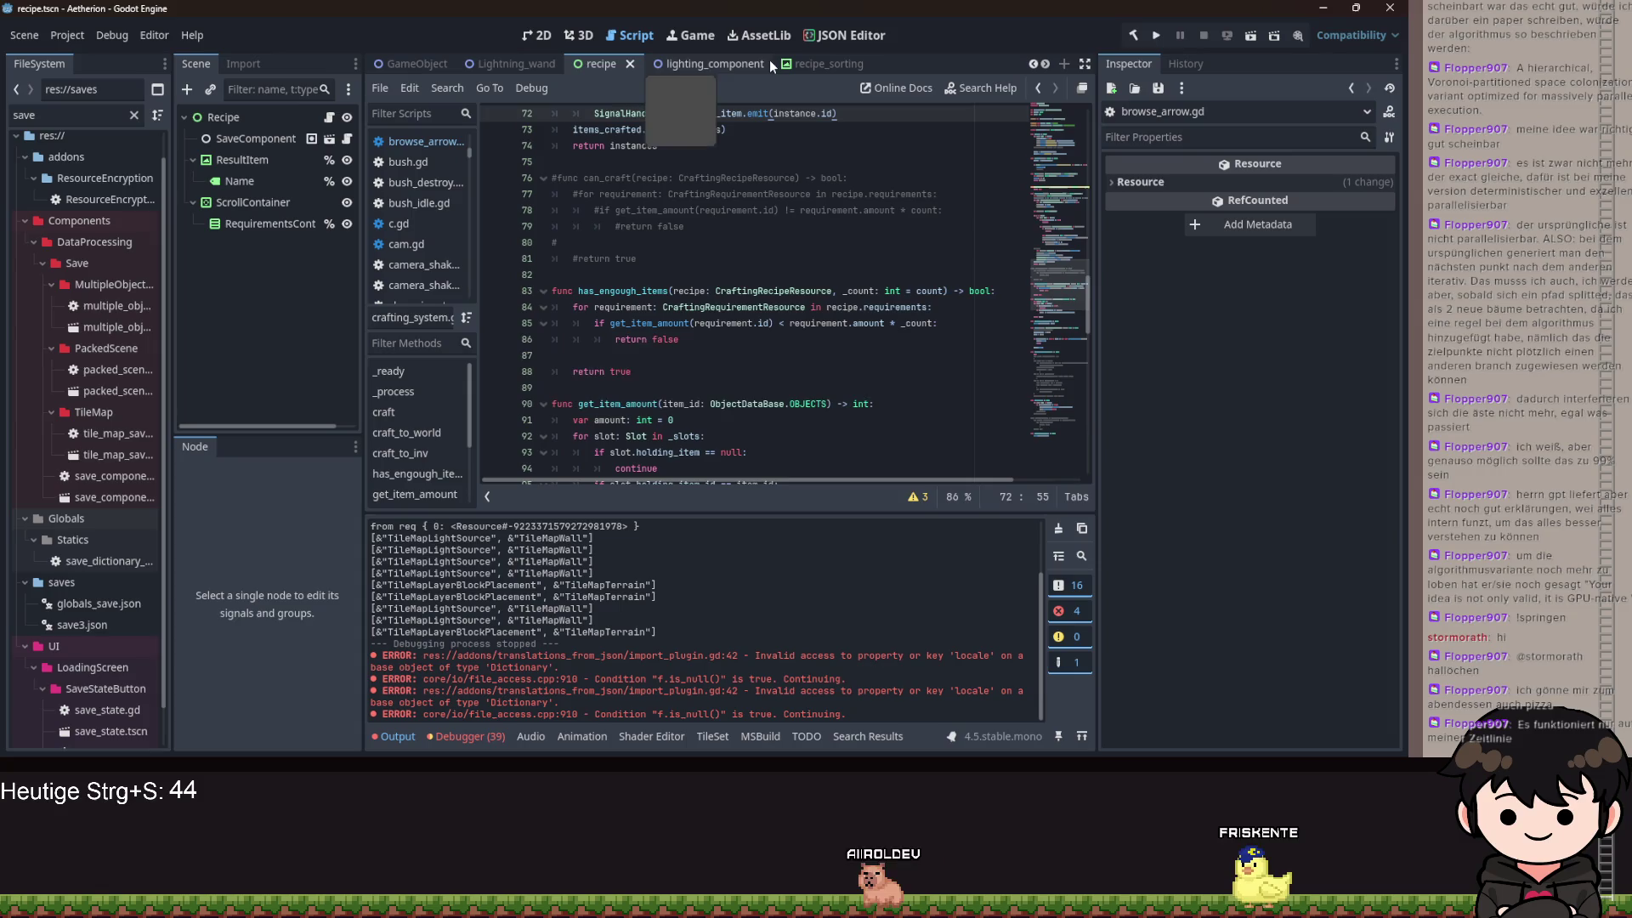
- Look over the save_component and object_data_base scenes, inspect the SaveComponent node, and save
scroll(782, 65, down, 4)
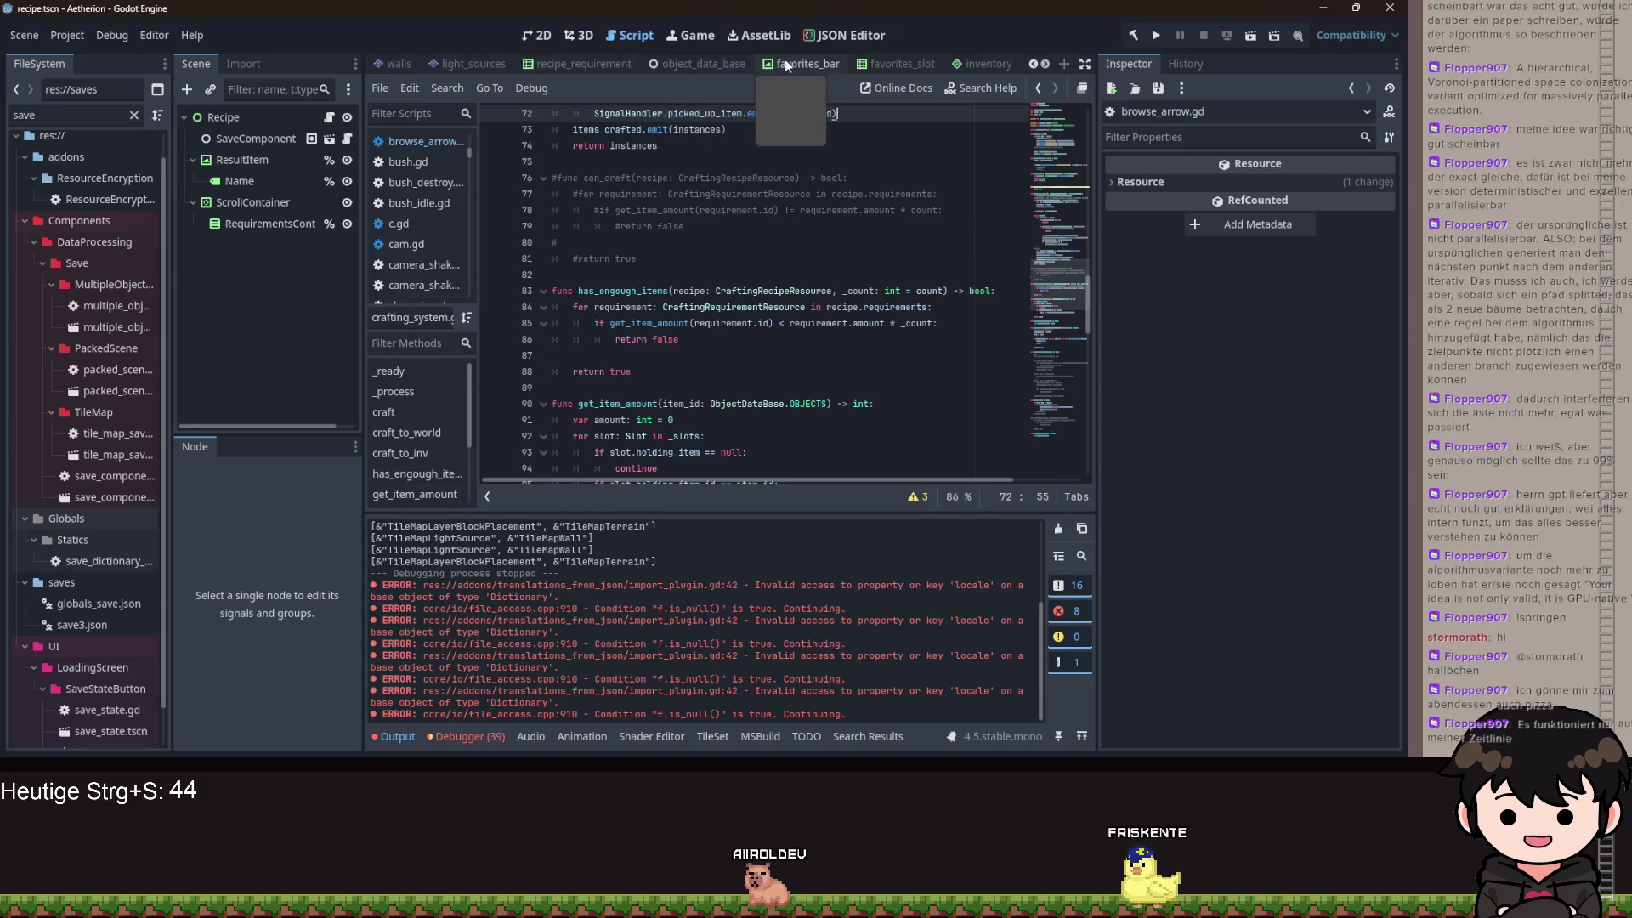
click(933, 63)
click(273, 121)
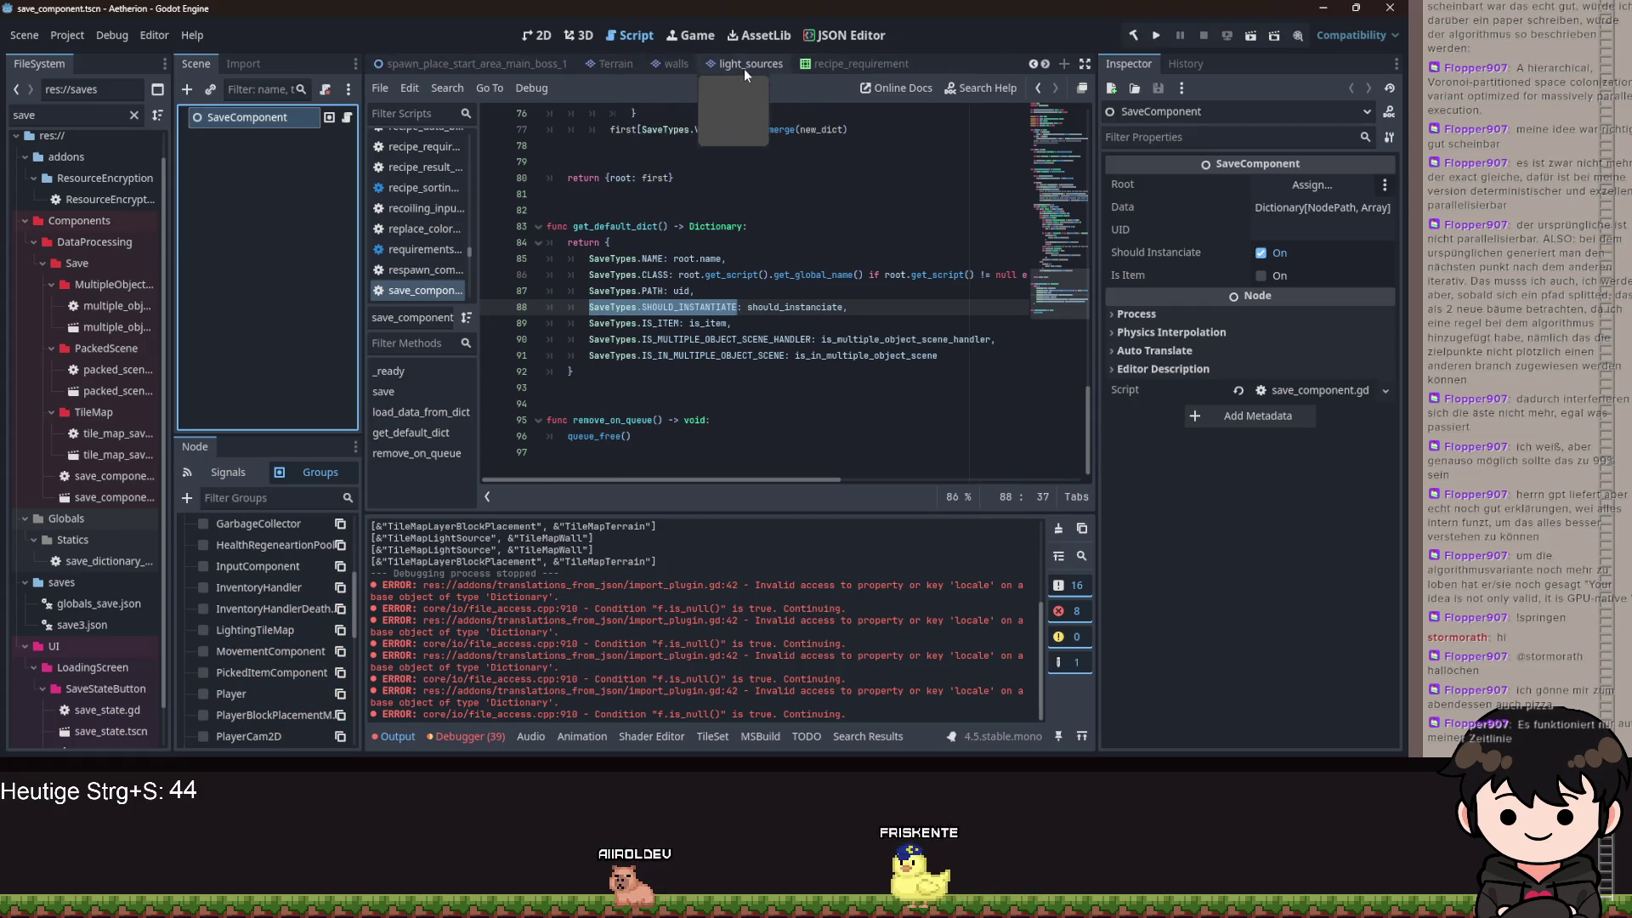
scroll(766, 68, up, 1)
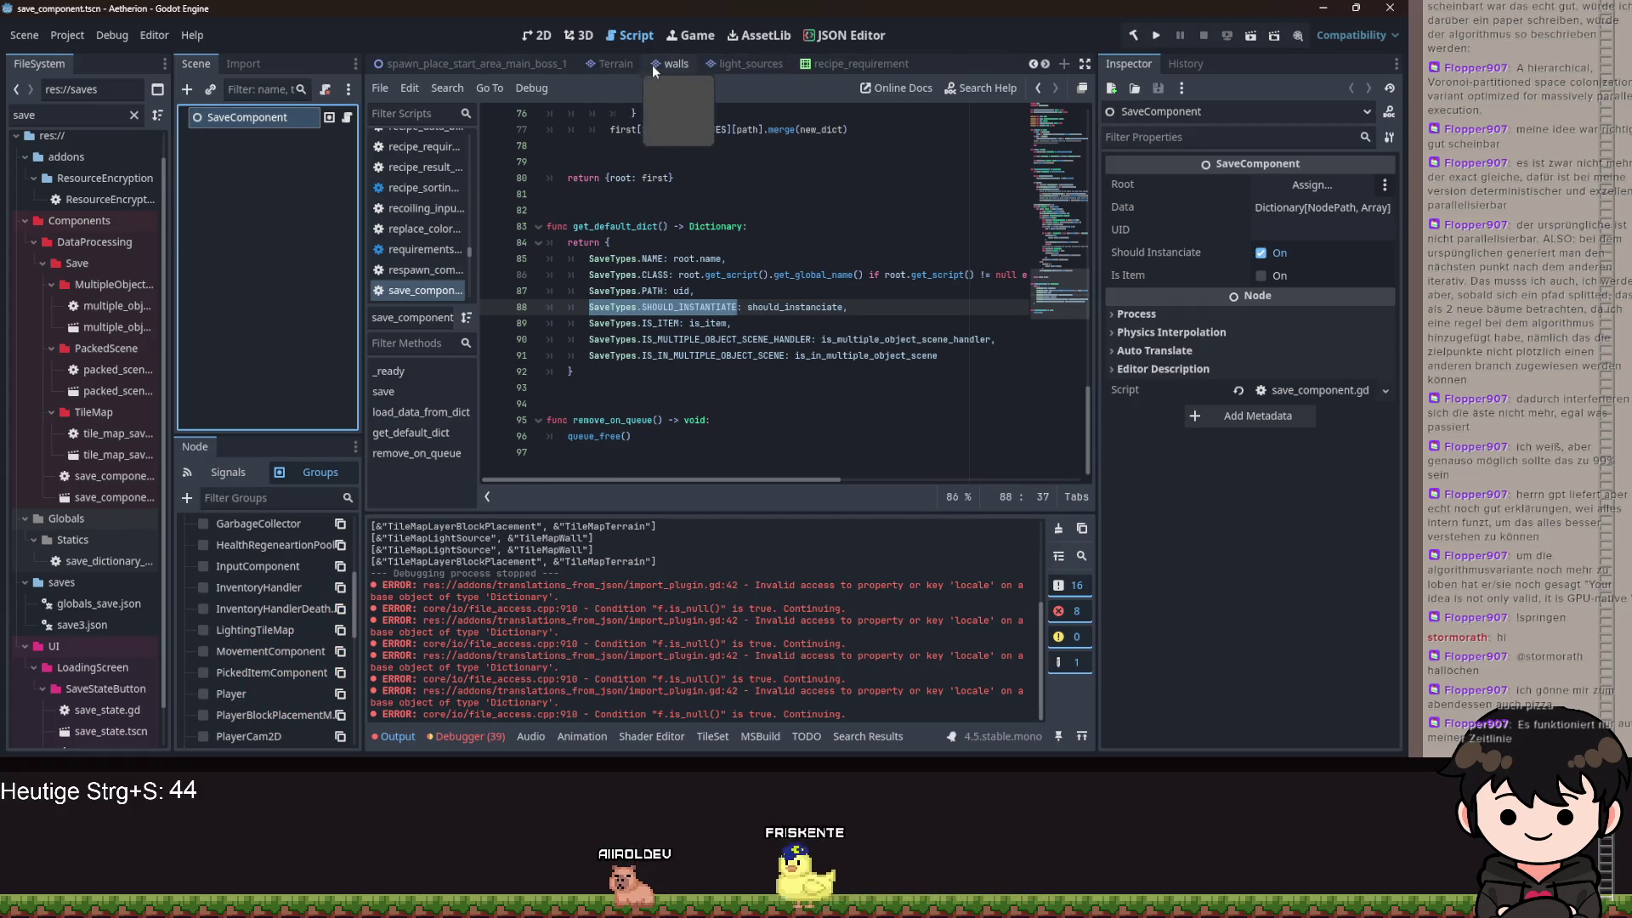
click(655, 62)
click(263, 141)
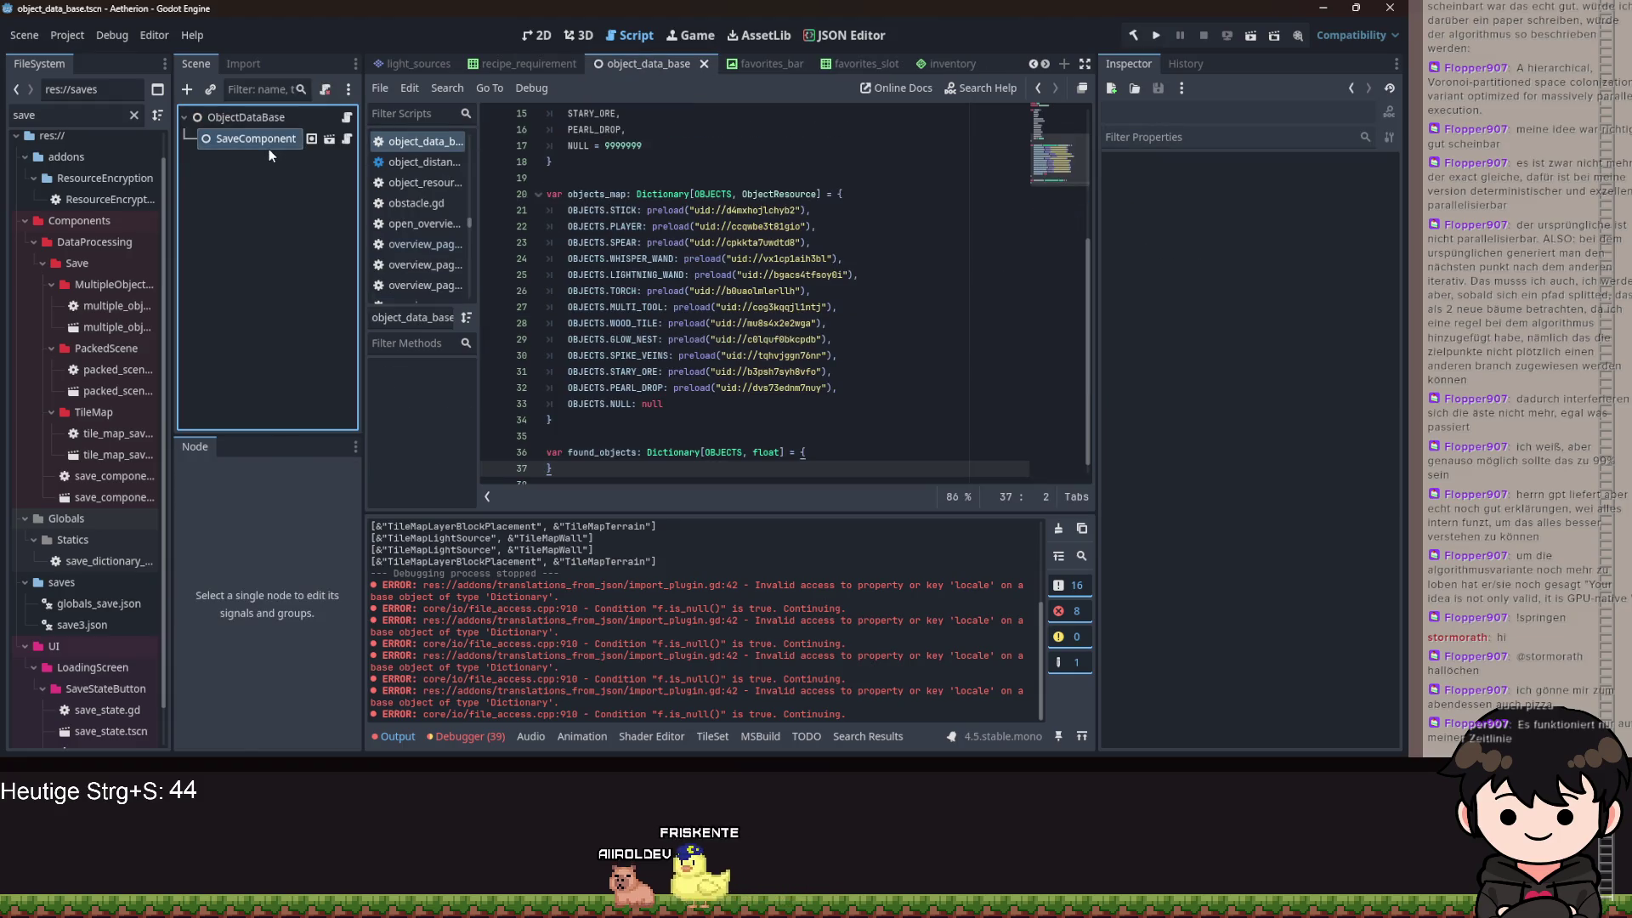
key(ctrl+s)
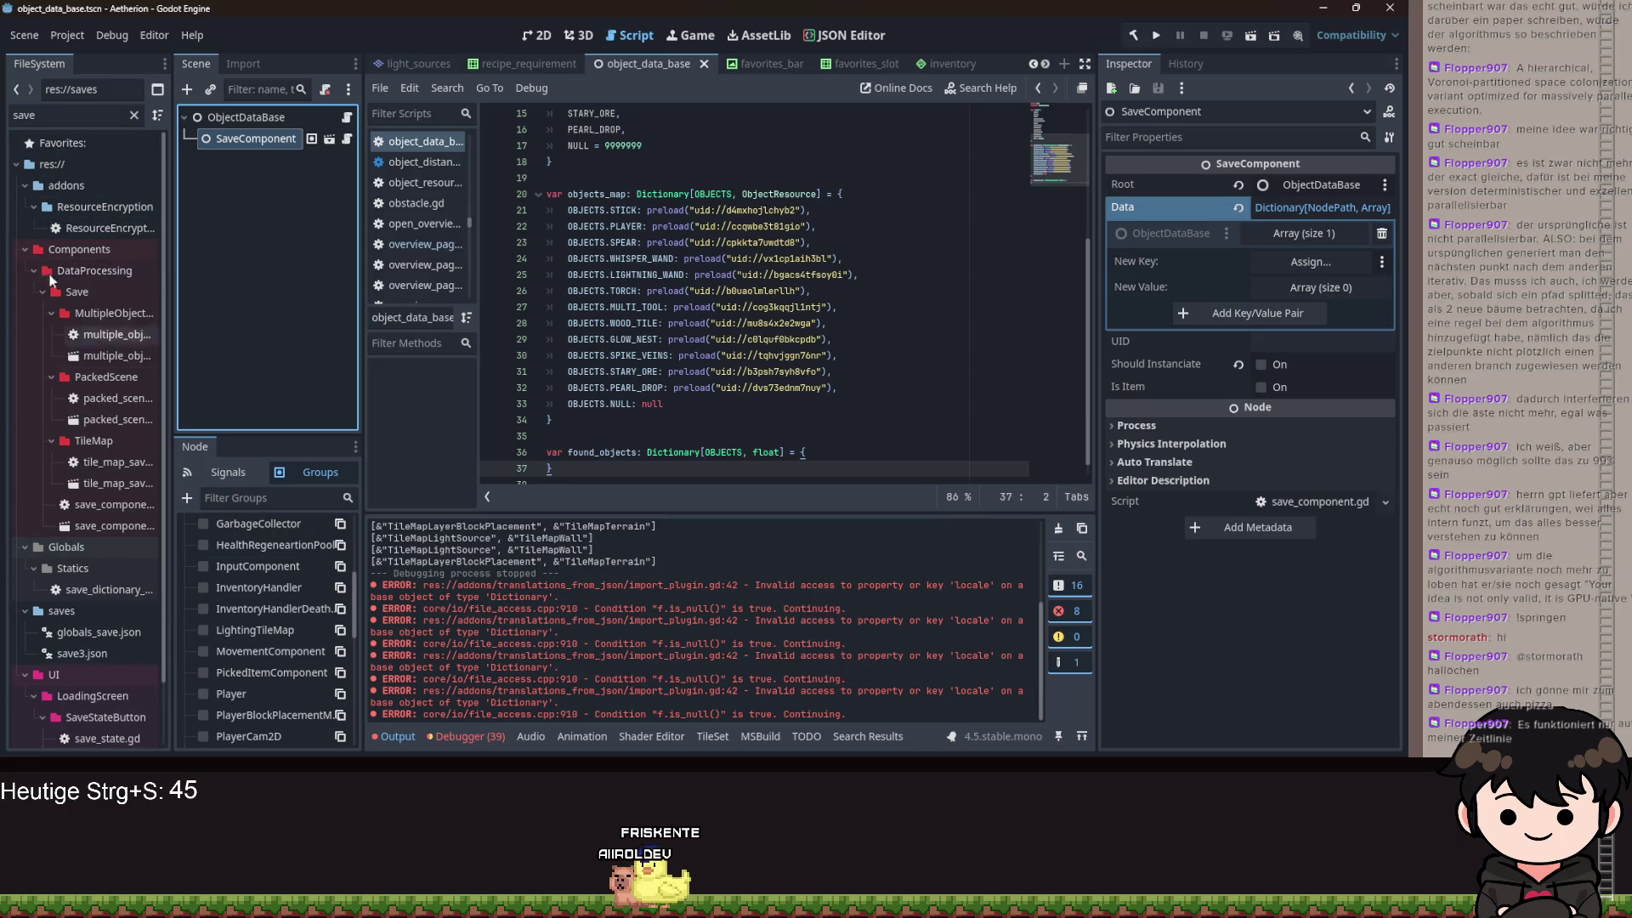
- Filter the FileSystem for 'translat' and open translations_from_json's import_plugin.gd
text(translat)
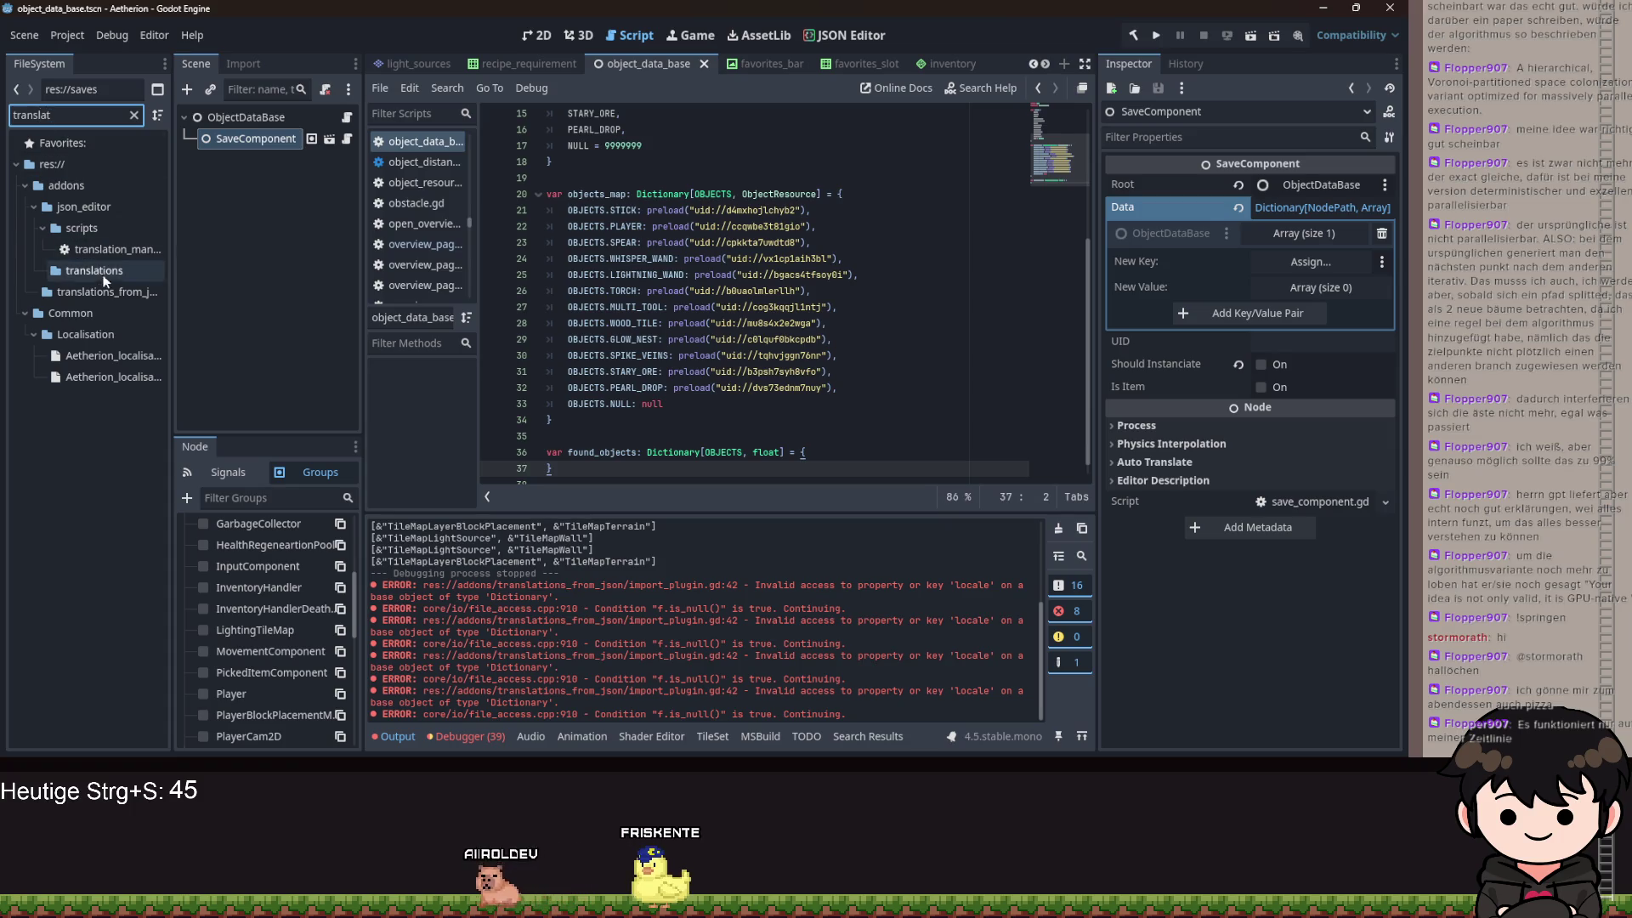
click(100, 291)
click(133, 115)
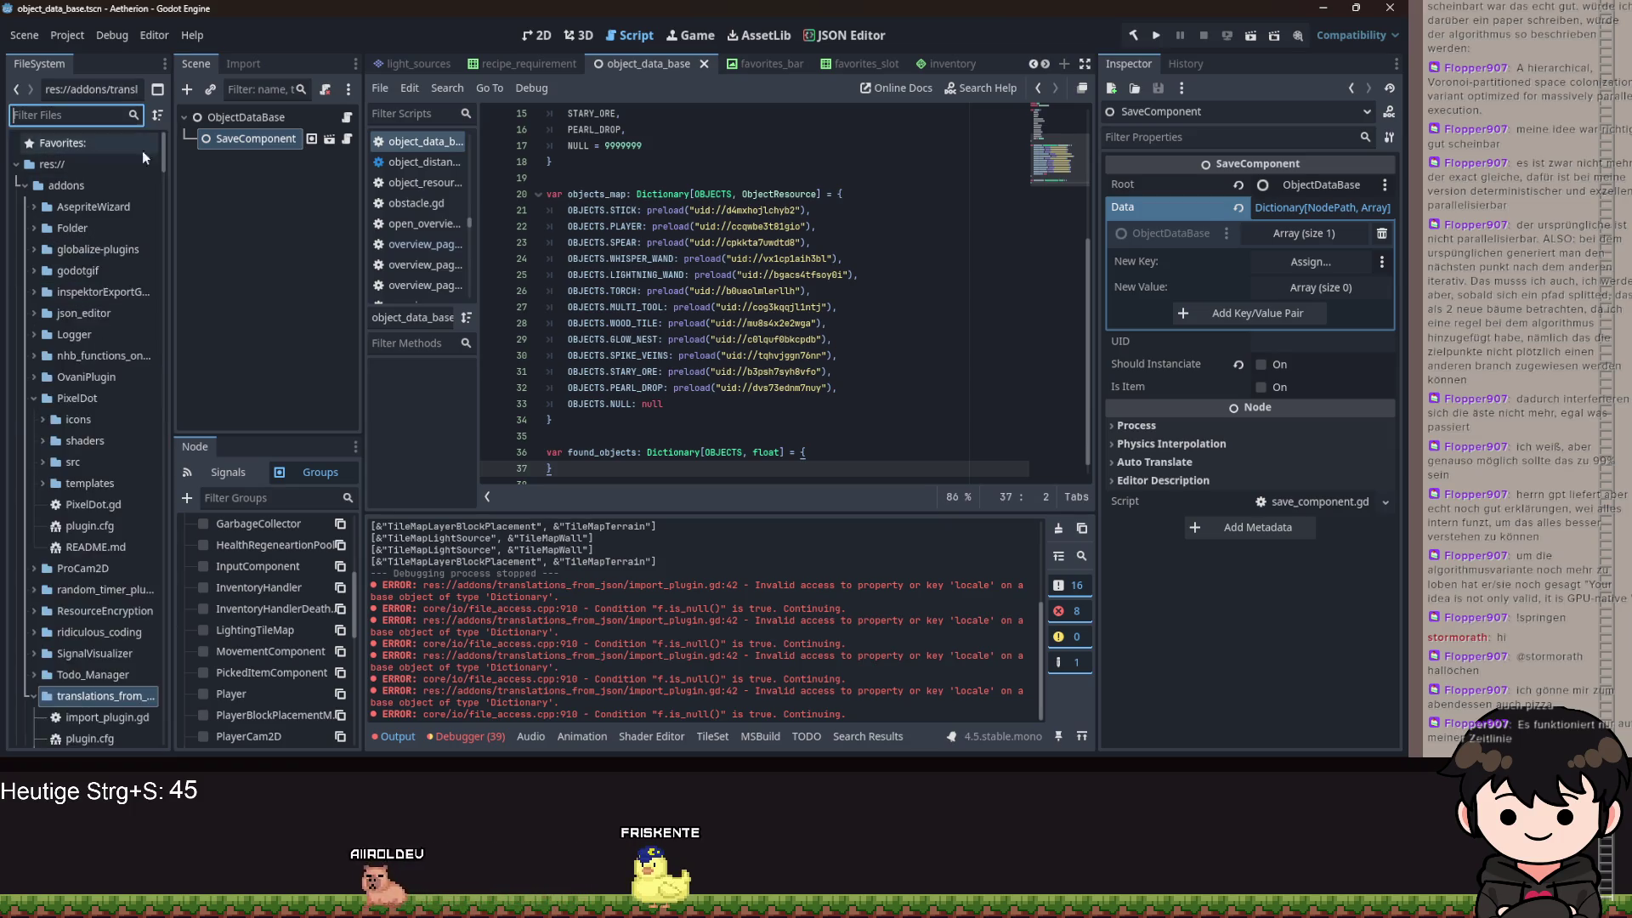
scroll(110, 337, down, 5)
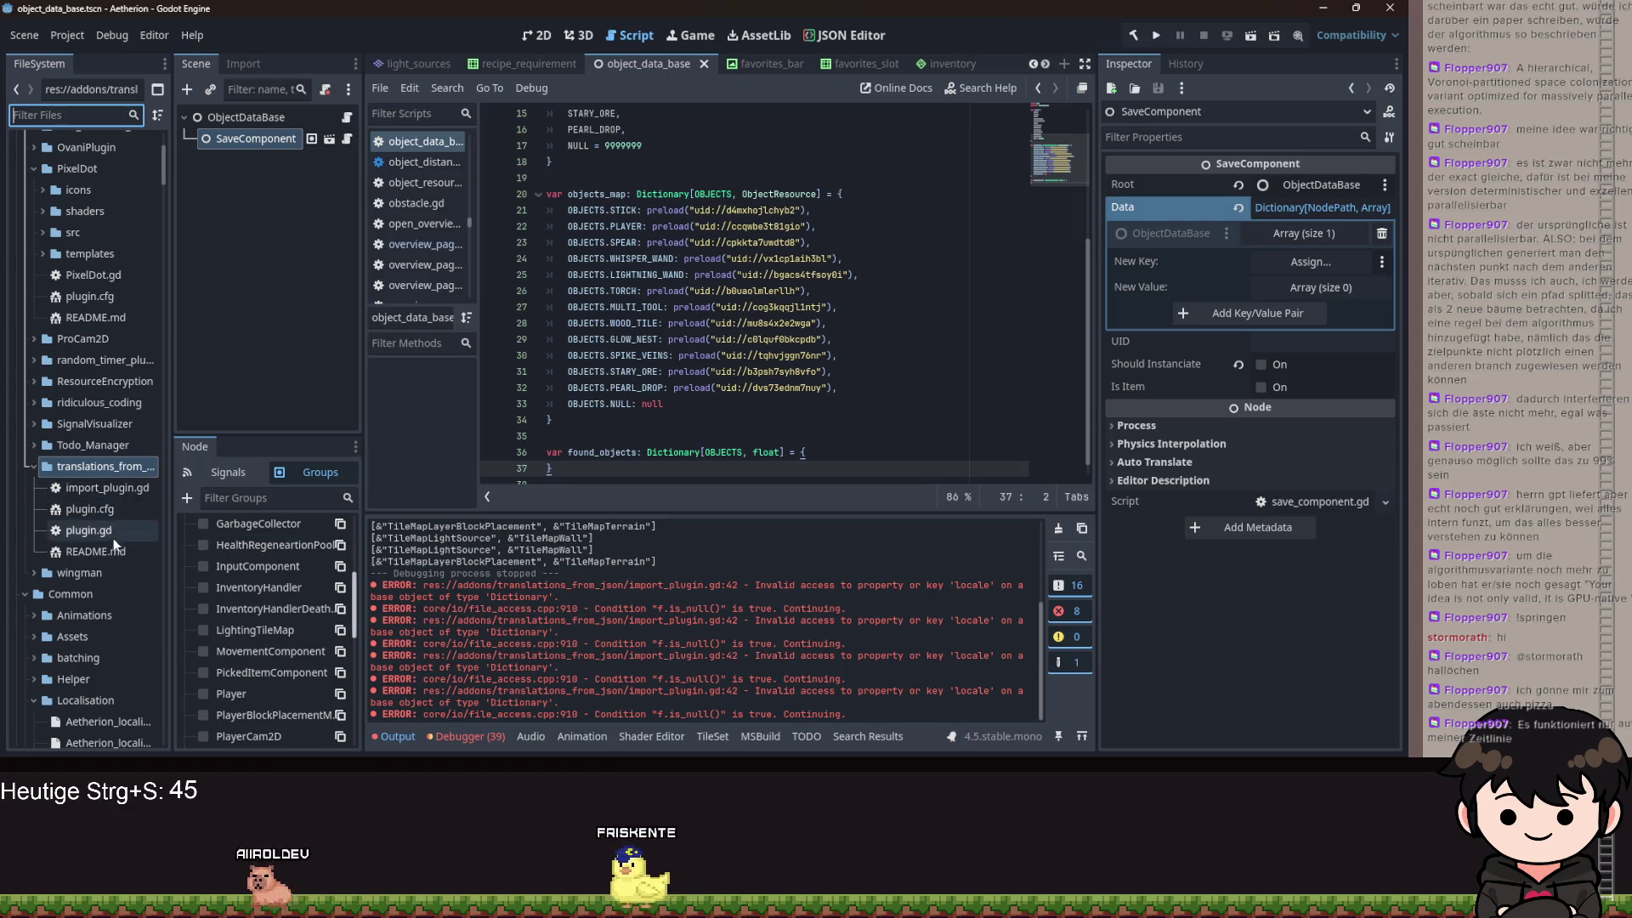
double_click(107, 487)
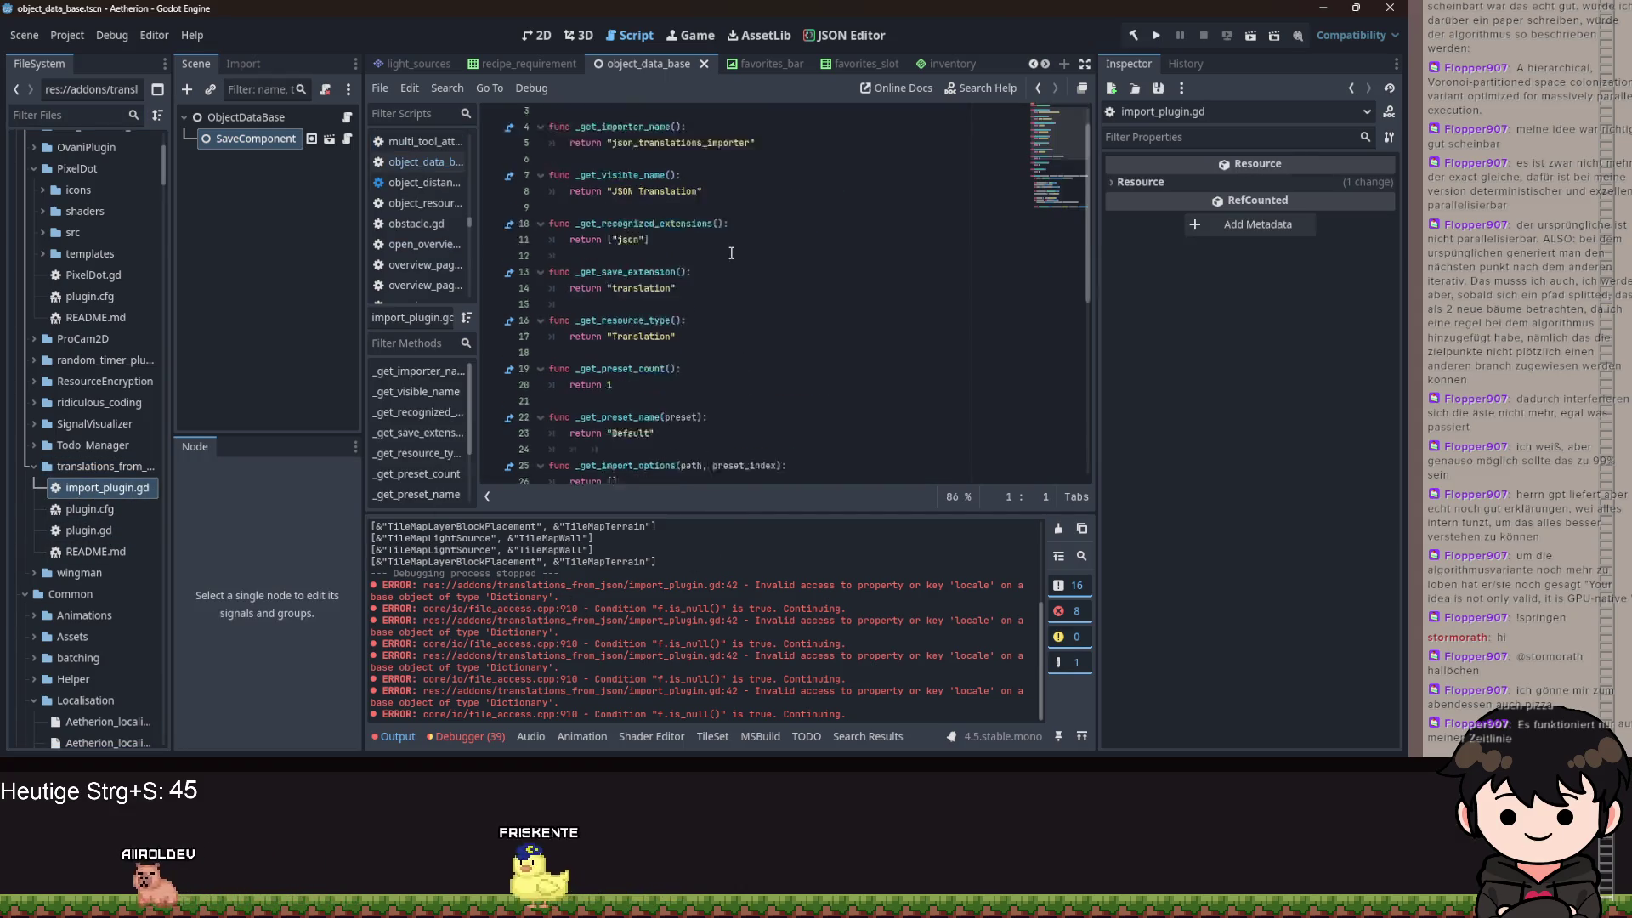
- Examine how _import reads the source file with get_file_as_string(source_file)
scroll(732, 252, down, 8)
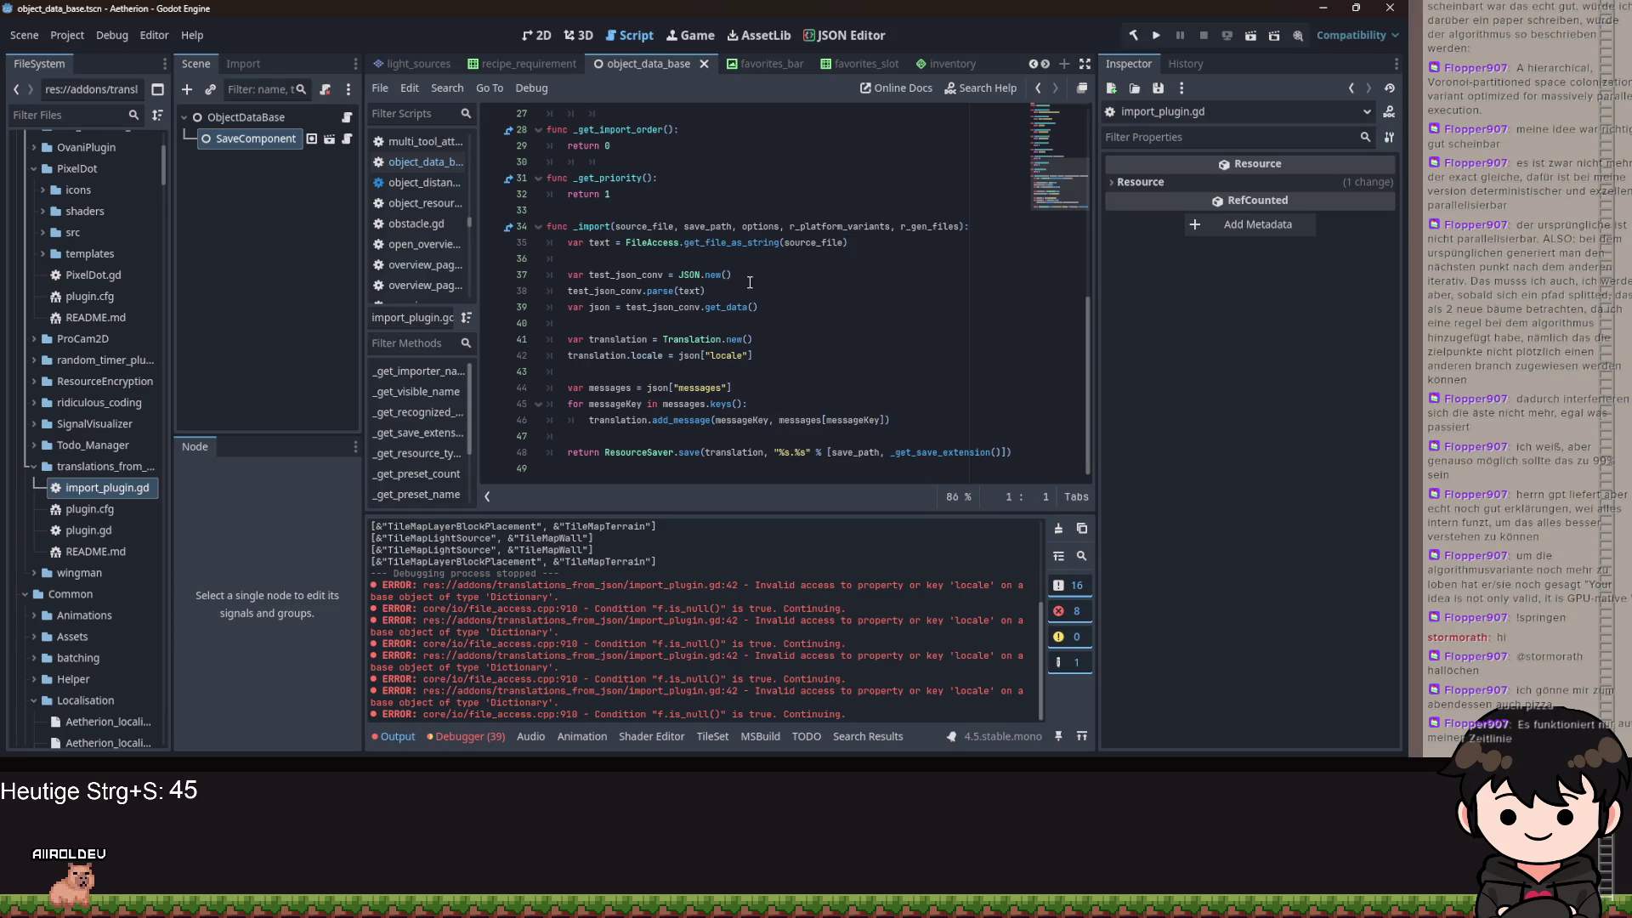
double_click(708, 243)
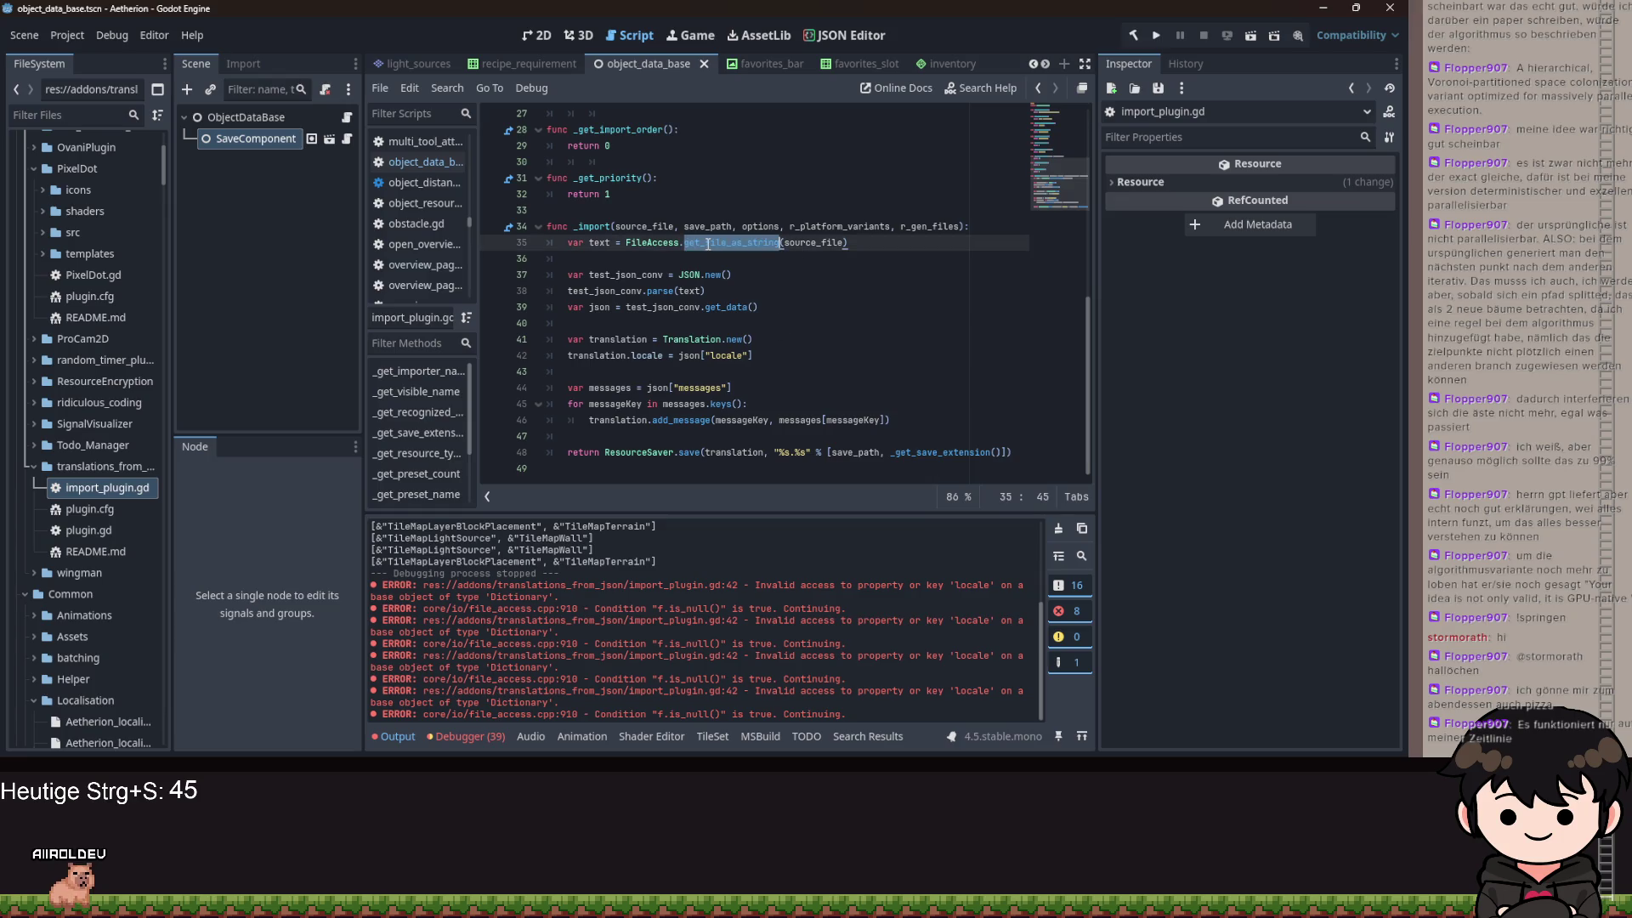
double_click(817, 244)
scroll(796, 295, up, 3)
double_click(593, 371)
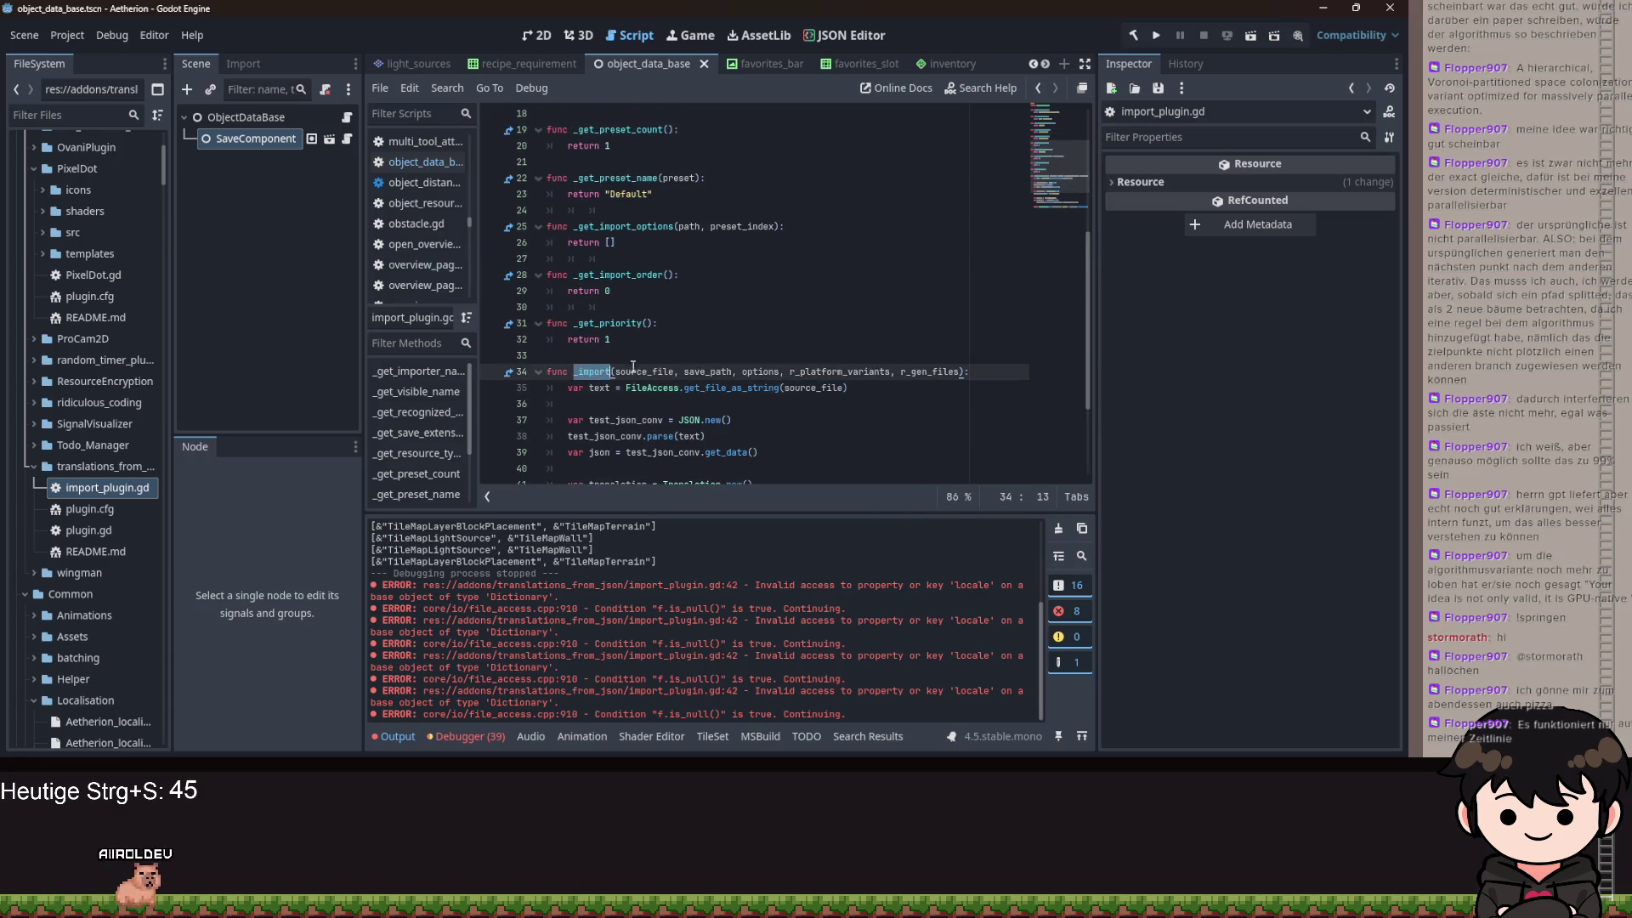
scroll(691, 340, down, 4)
scroll(690, 340, up, 6)
scroll(691, 340, down, 5)
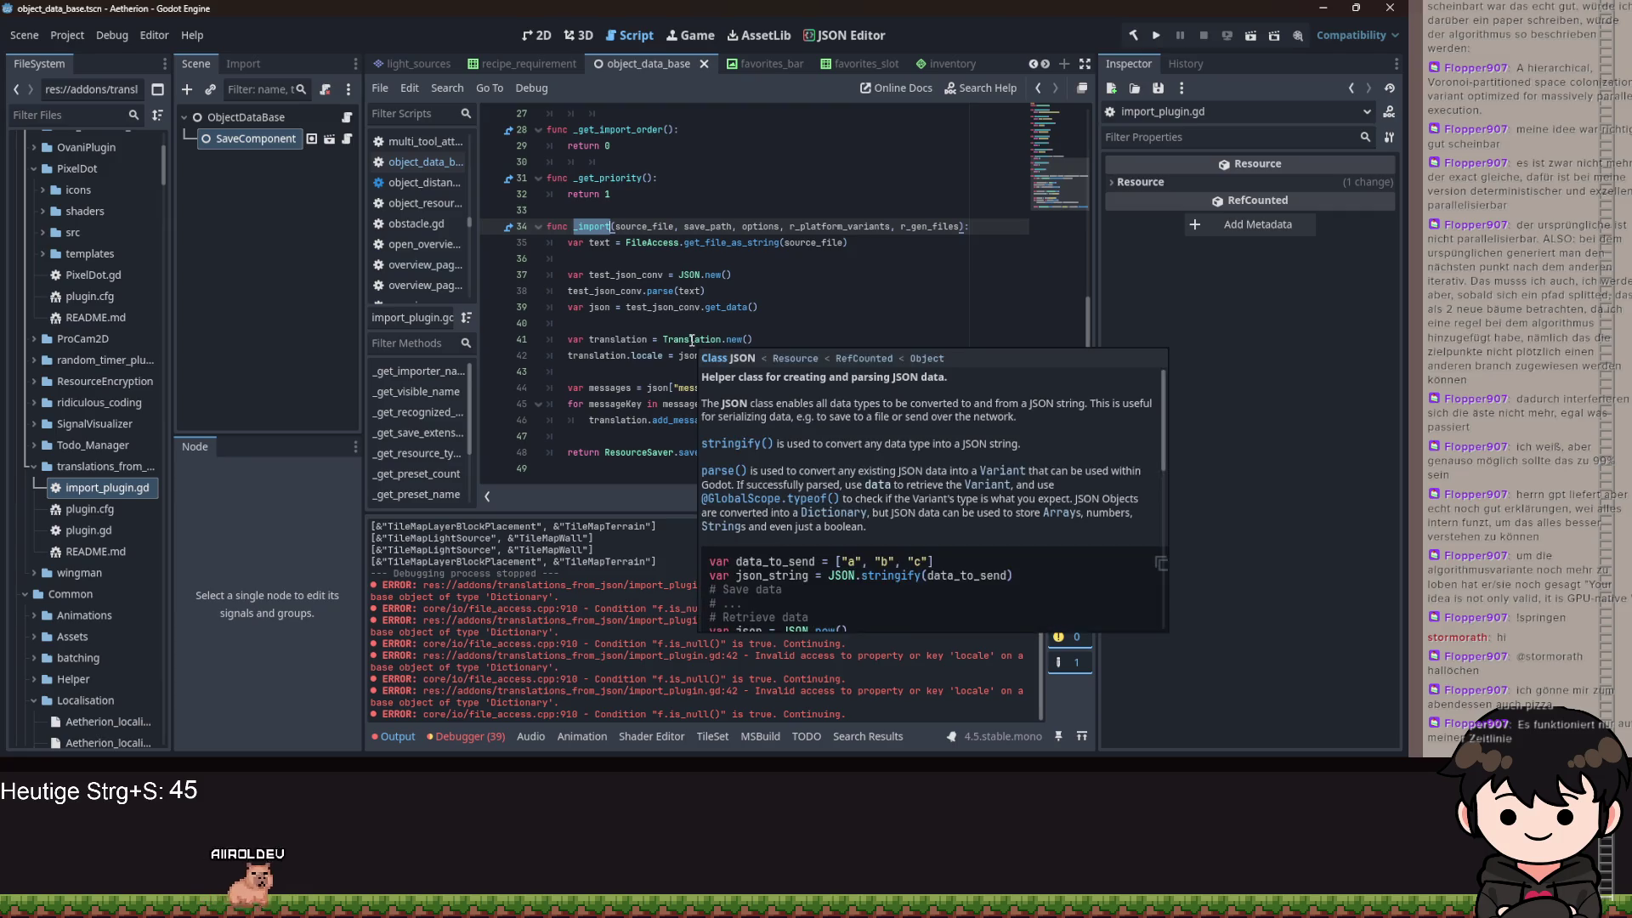
click(616, 307)
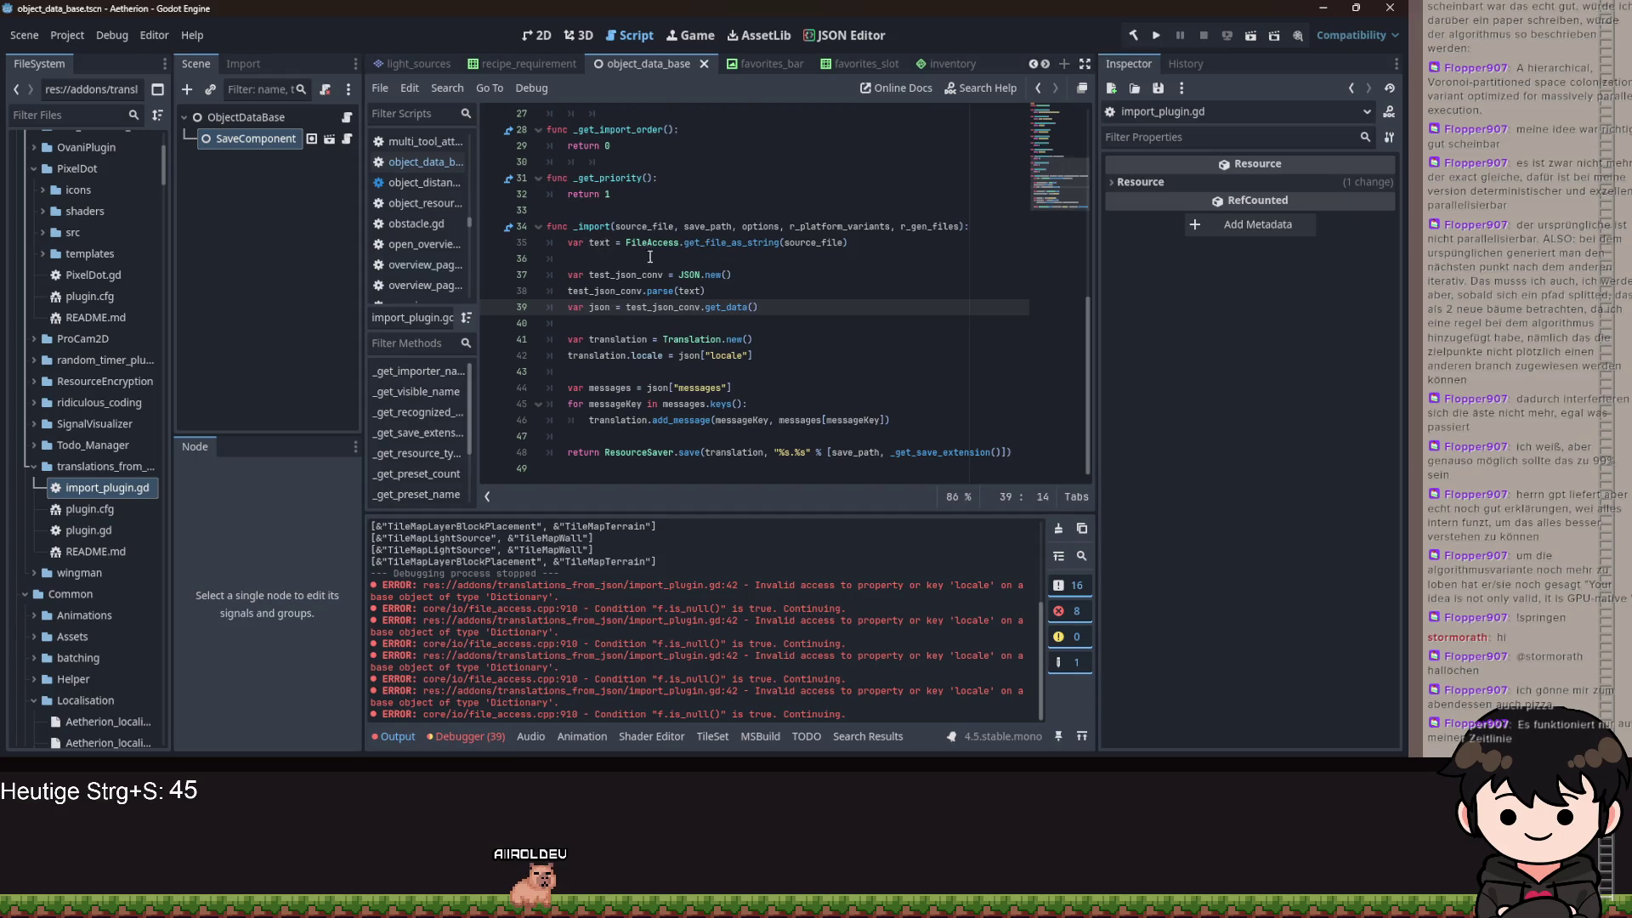
- Inspect the JSON parse line in _import, then open plugin.gd
scroll(648, 255, up, 9)
scroll(762, 329, down, 1)
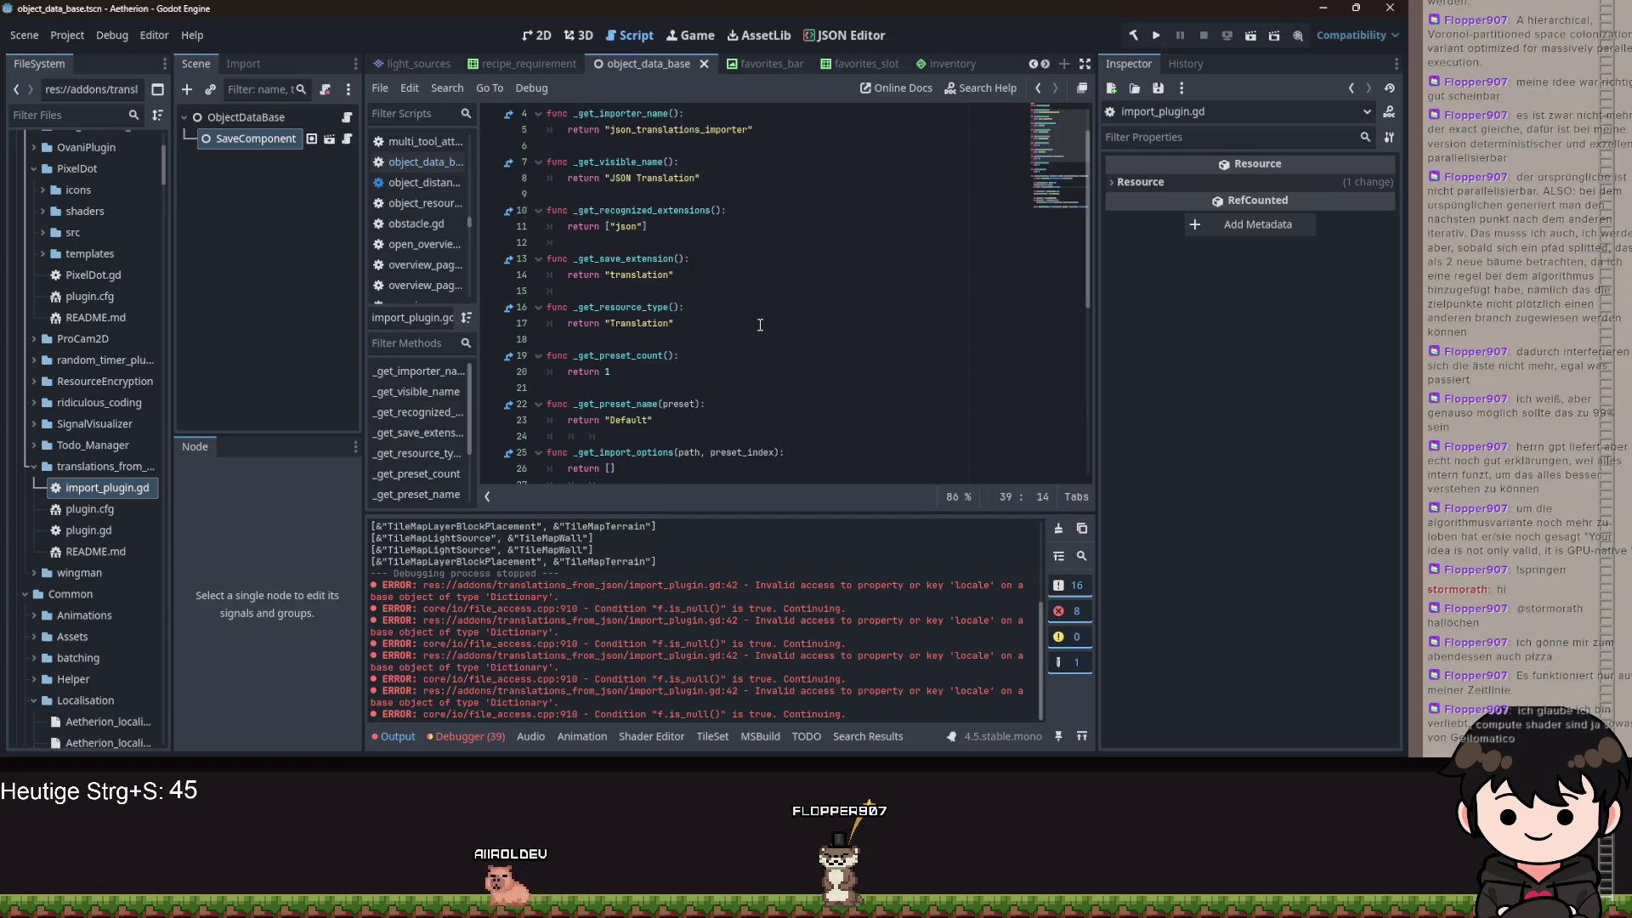
scroll(758, 324, down, 5)
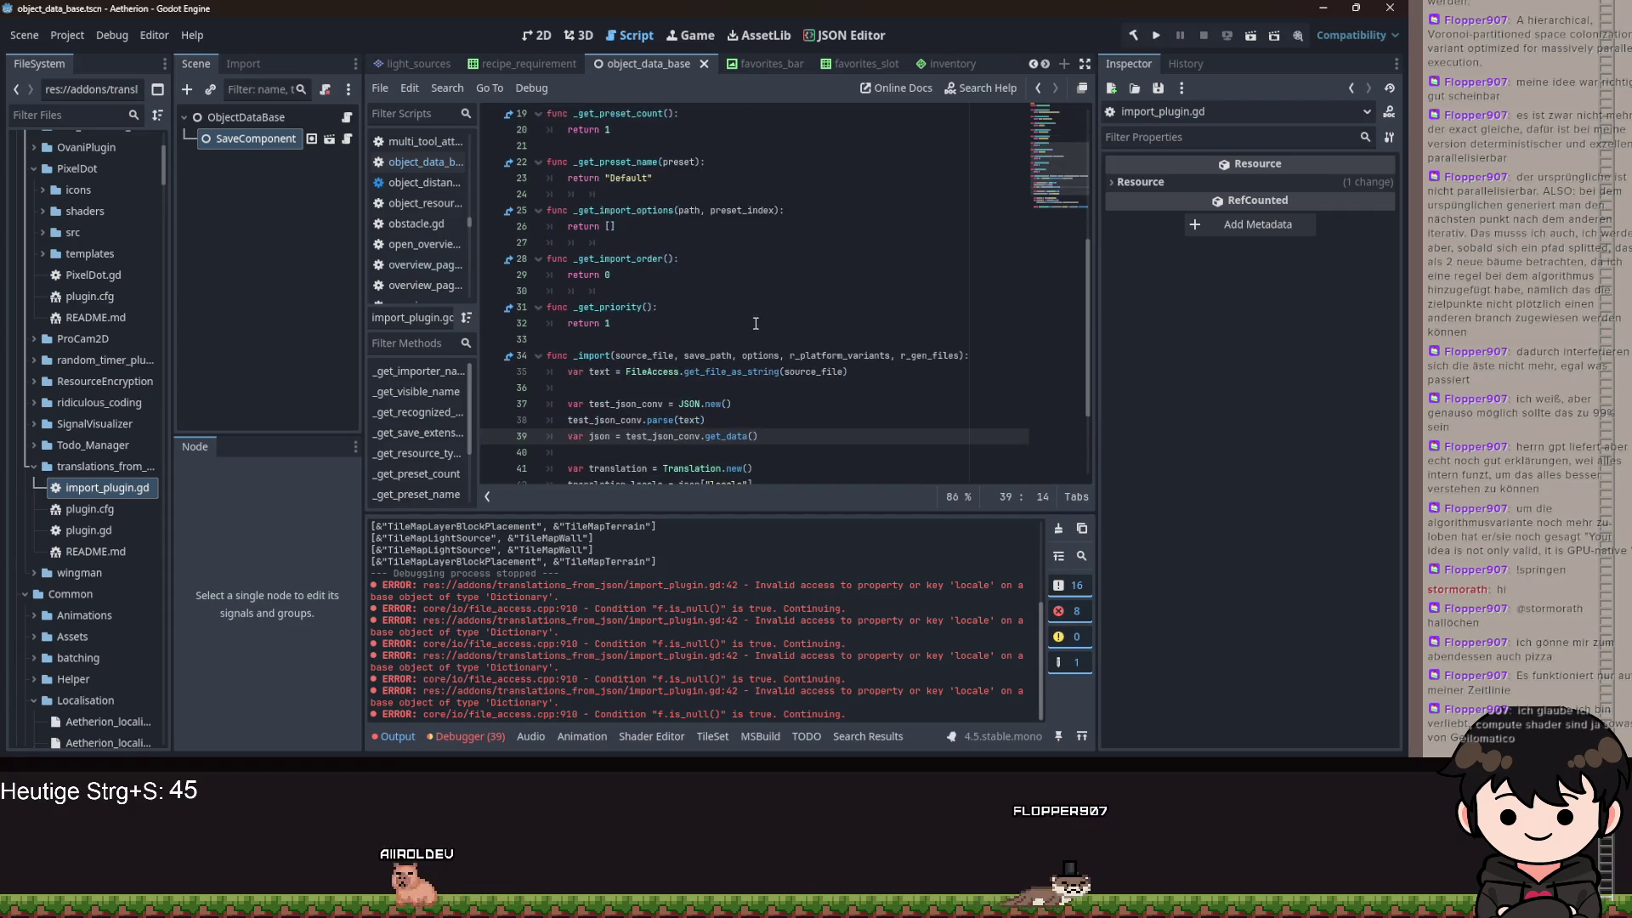
scroll(748, 321, down, 3)
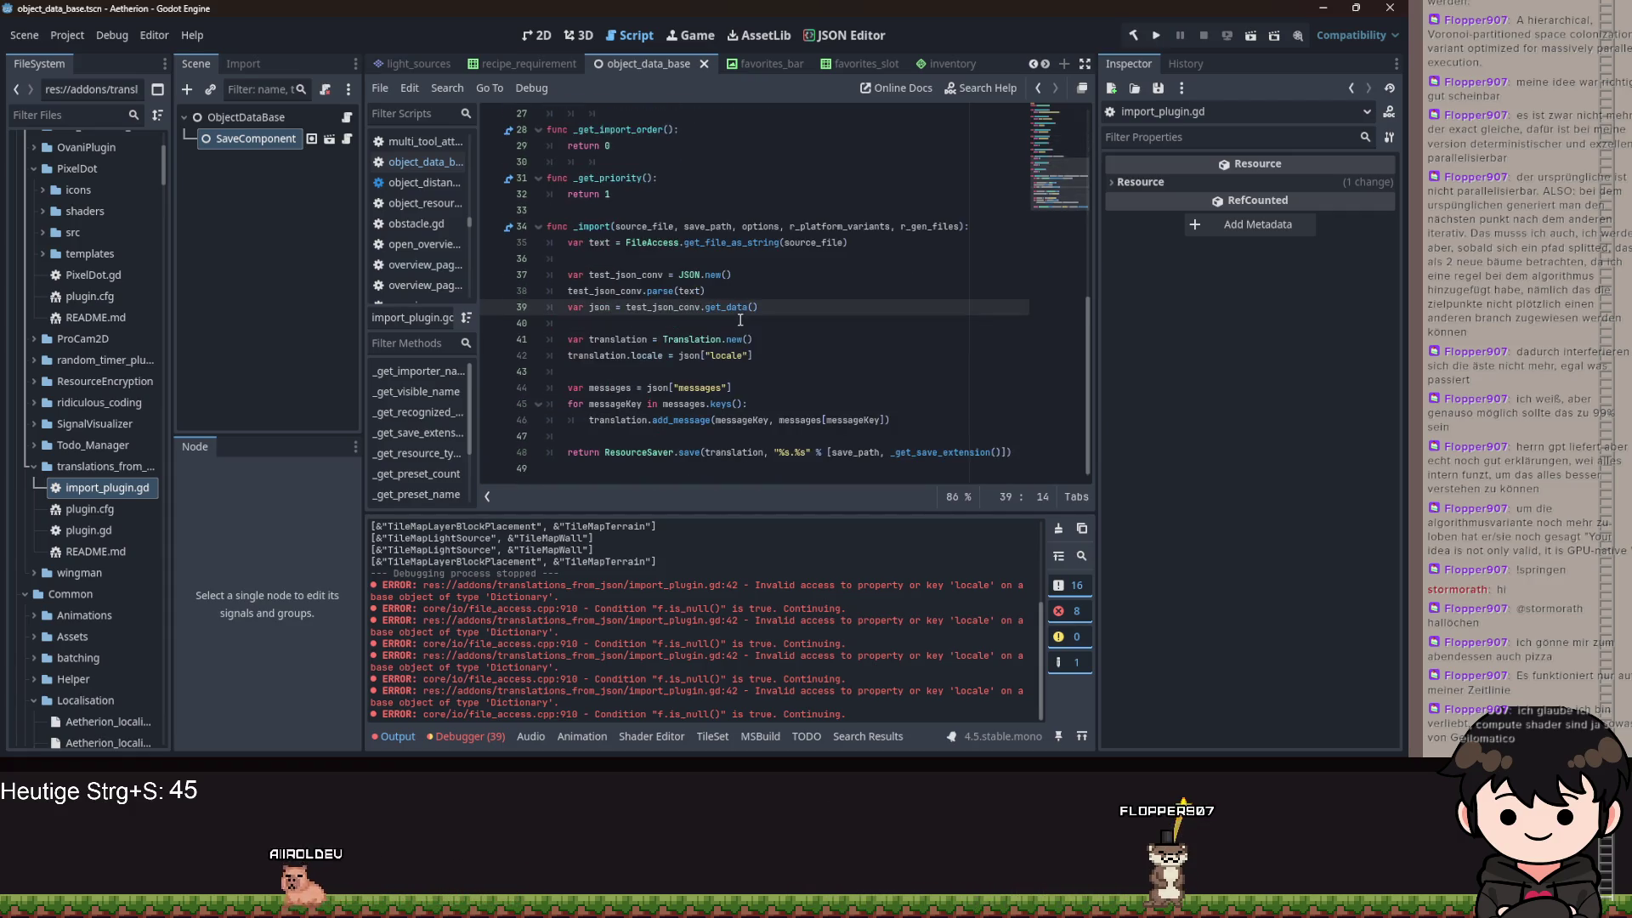
mouse_move(728, 306)
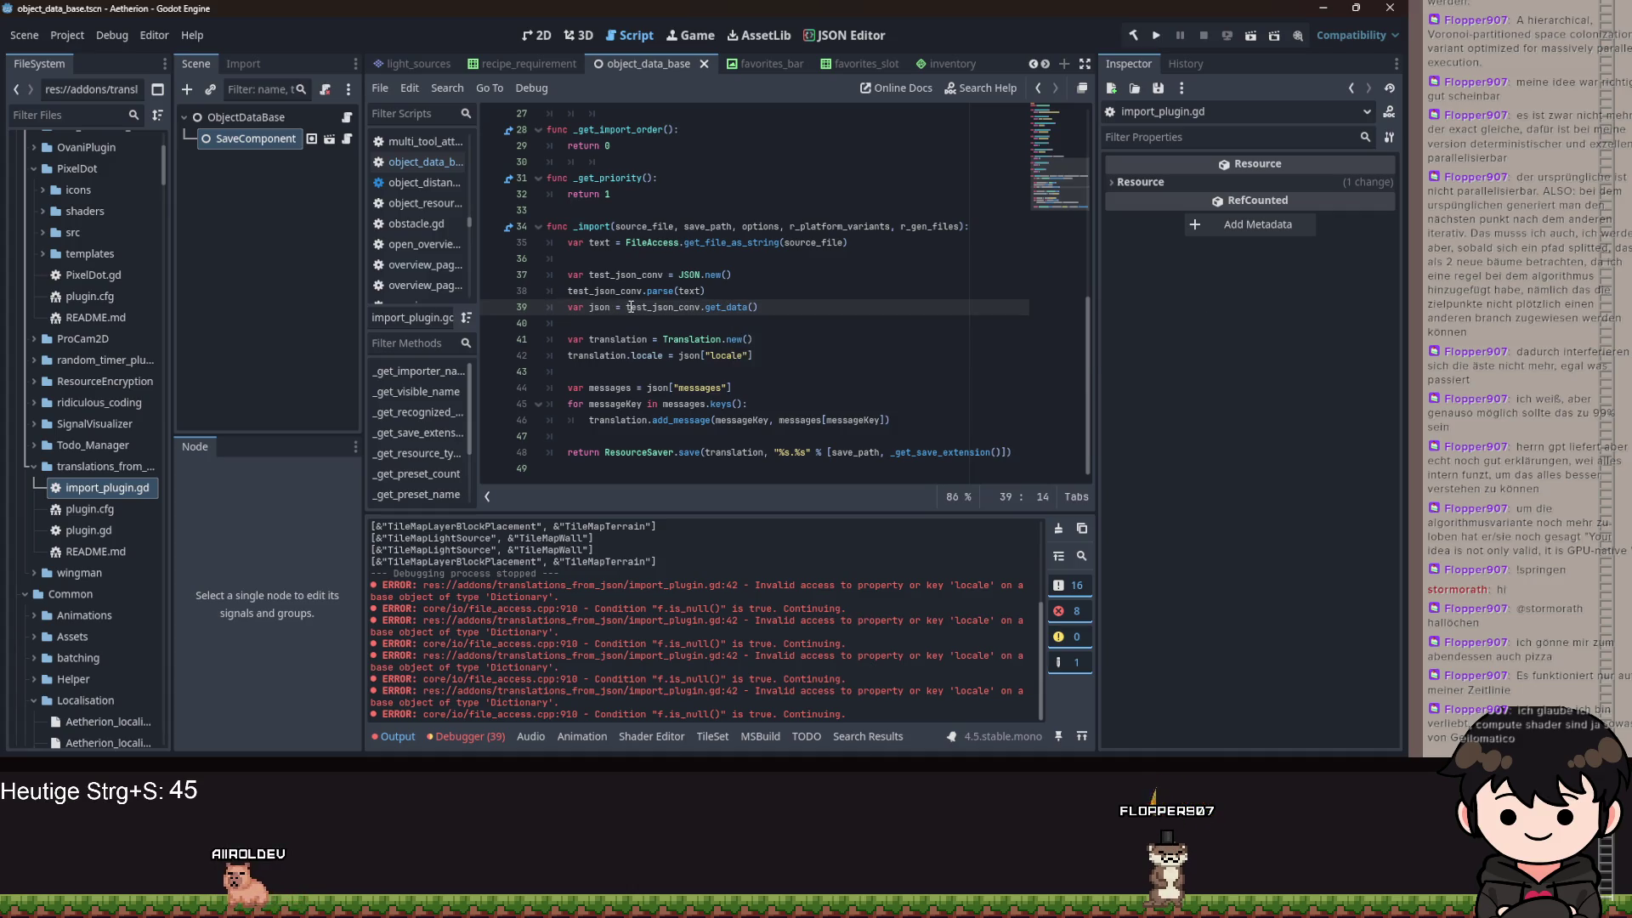
mouse_move(630, 306)
click(732, 274)
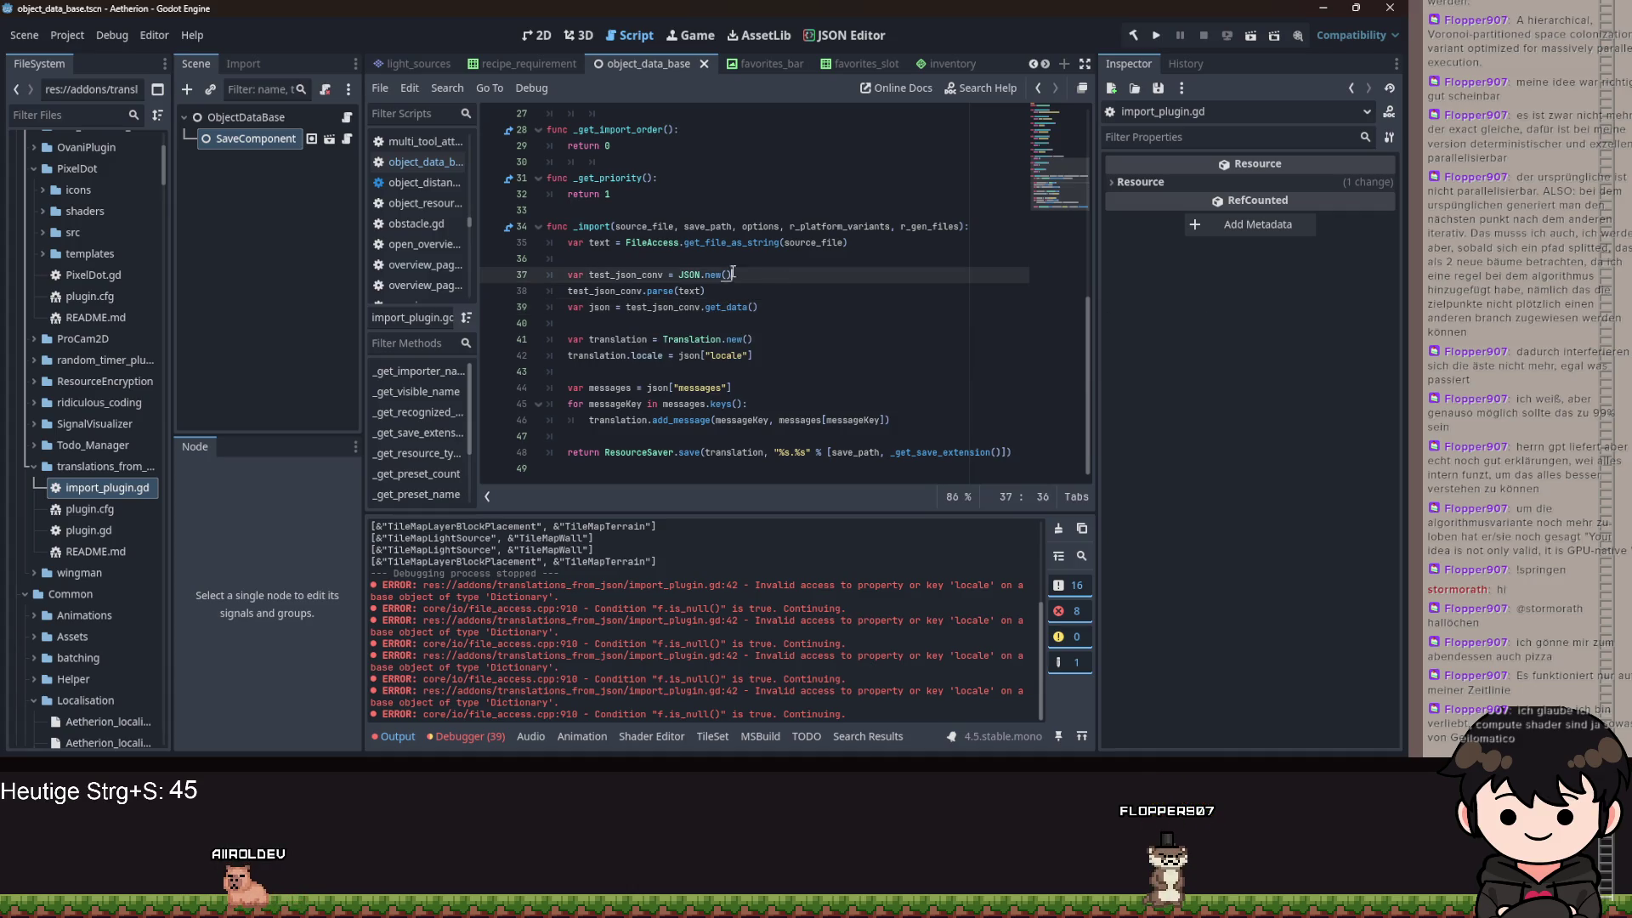
double_click(593, 226)
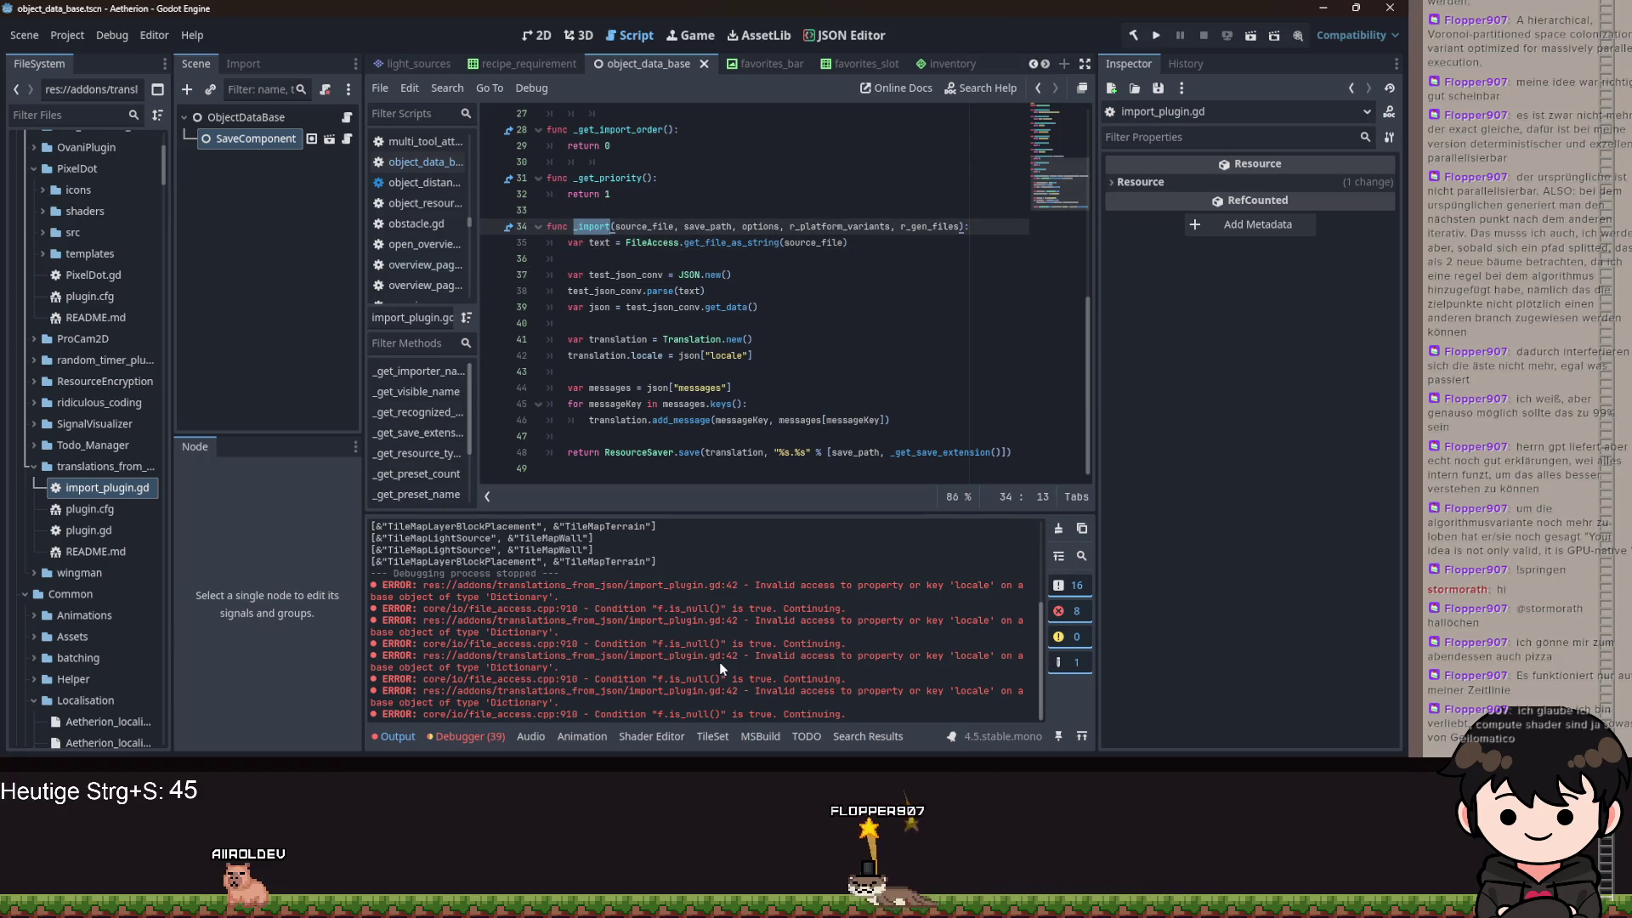
double_click(90, 530)
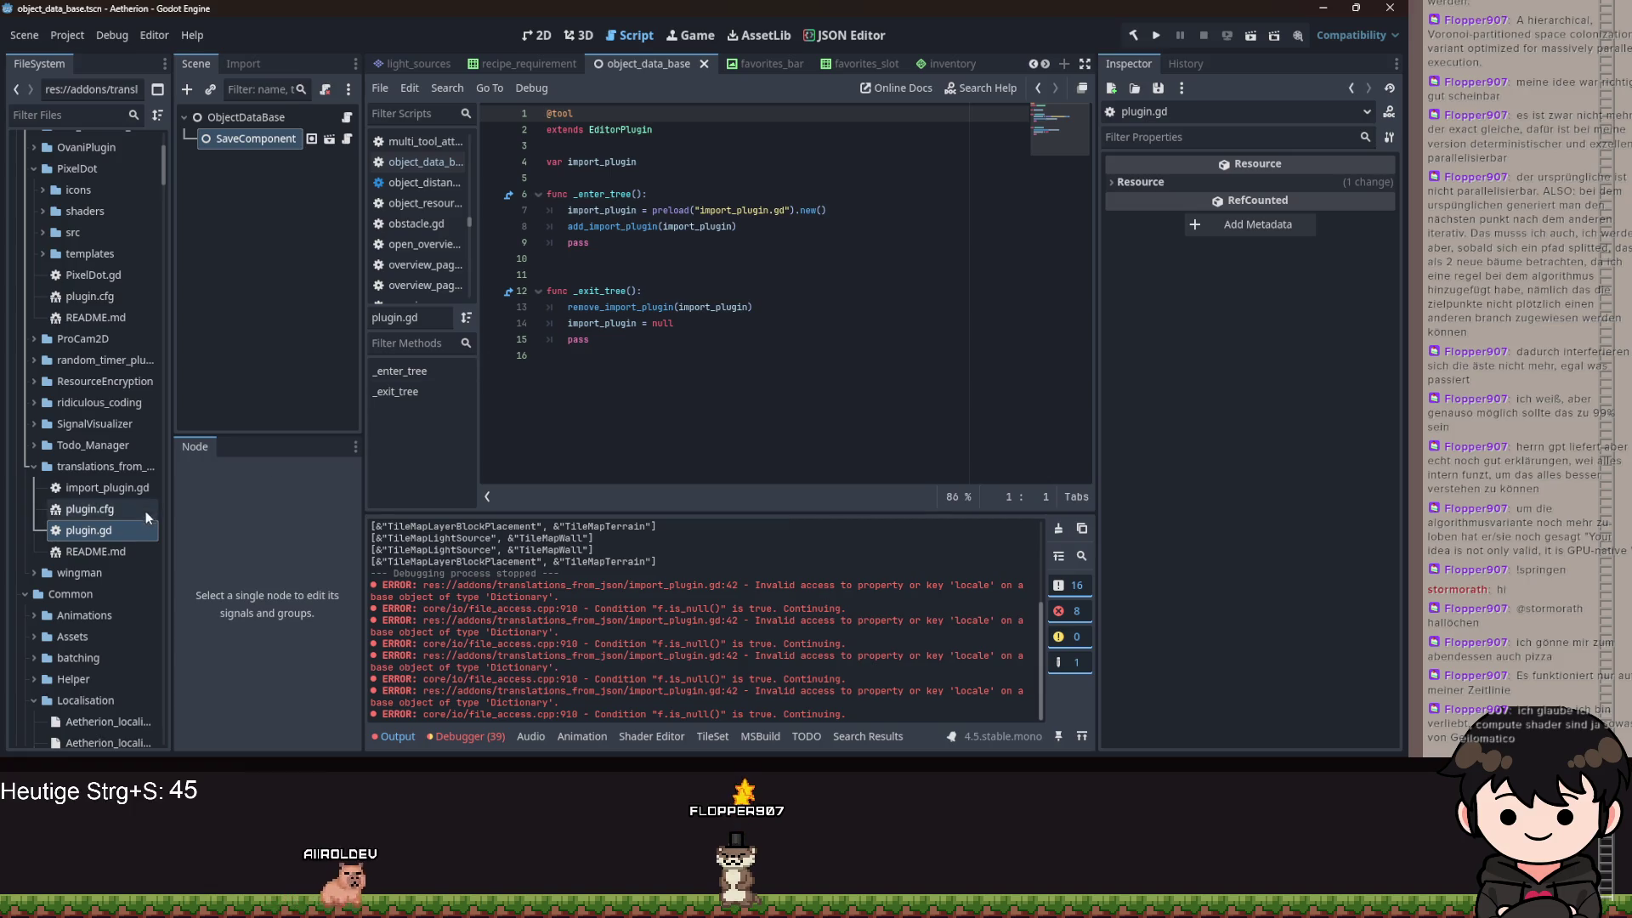
- Reopen import_plugin.gd and scroll through the JSON translation importer code
double_click(107, 488)
scroll(761, 263, up, 8)
scroll(604, 219, down, 2)
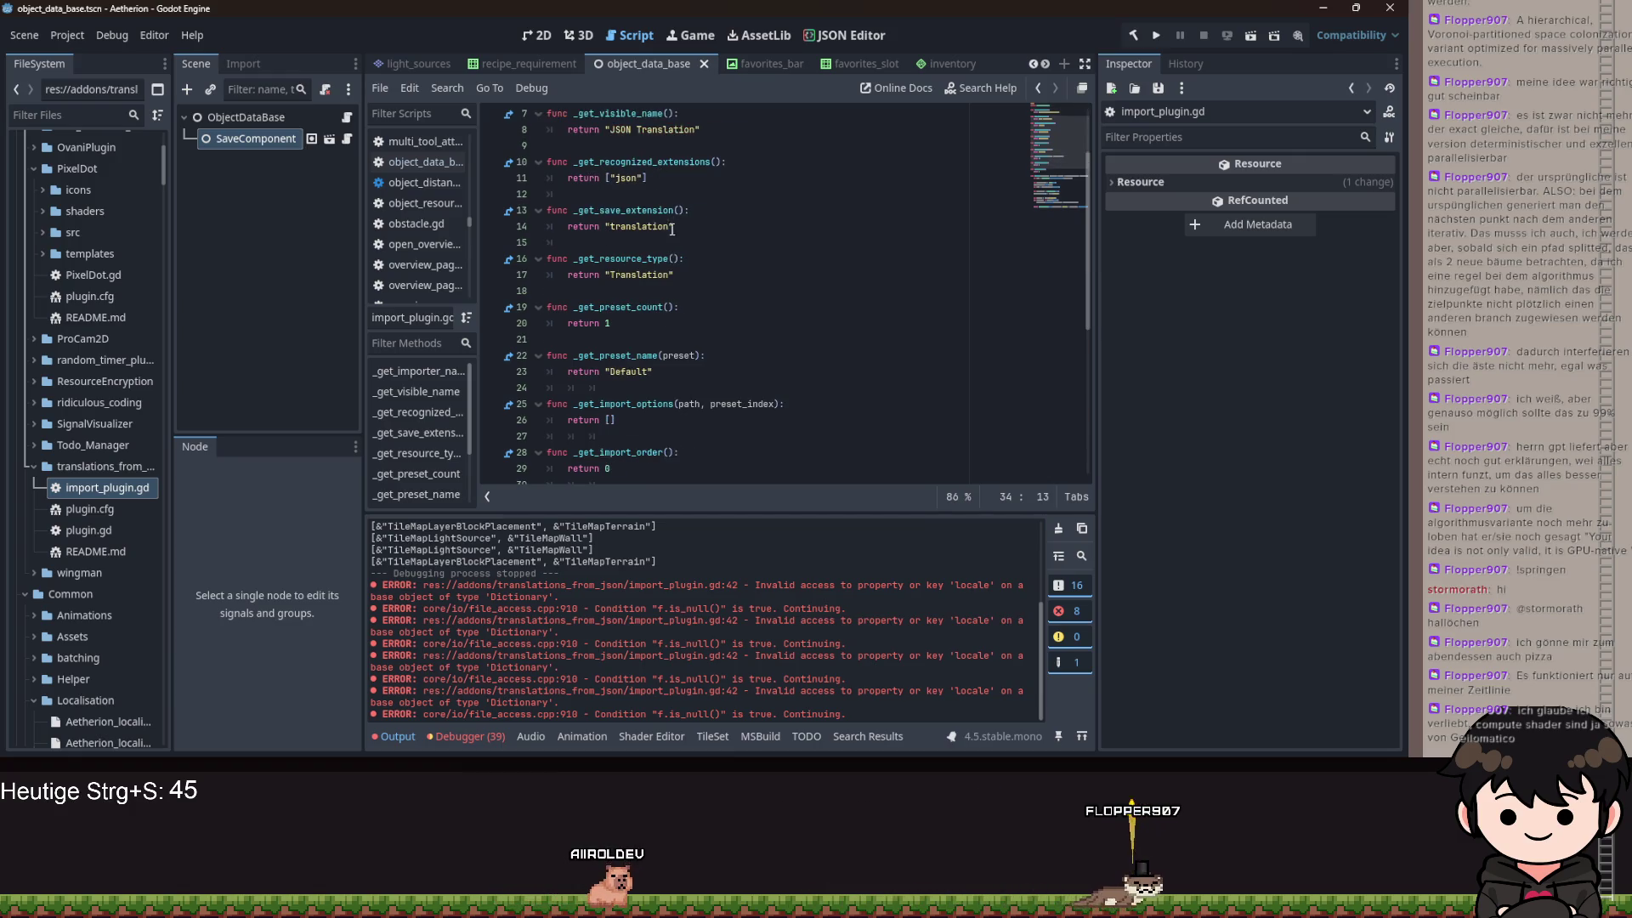
scroll(57, 384, down, 6)
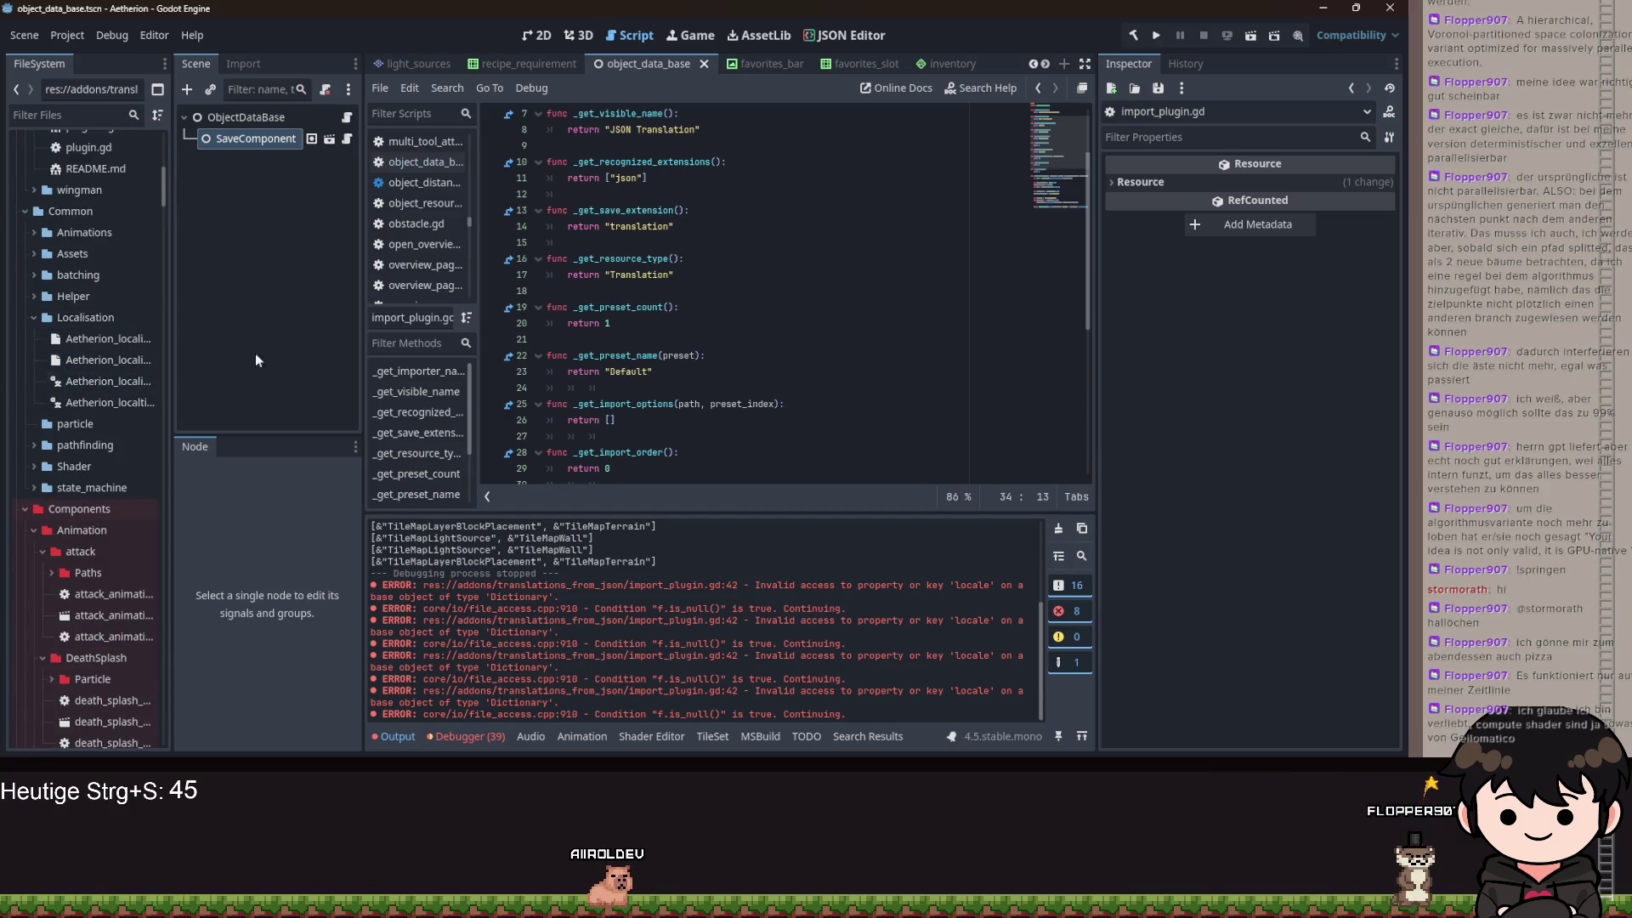
scroll(630, 223, up, 1)
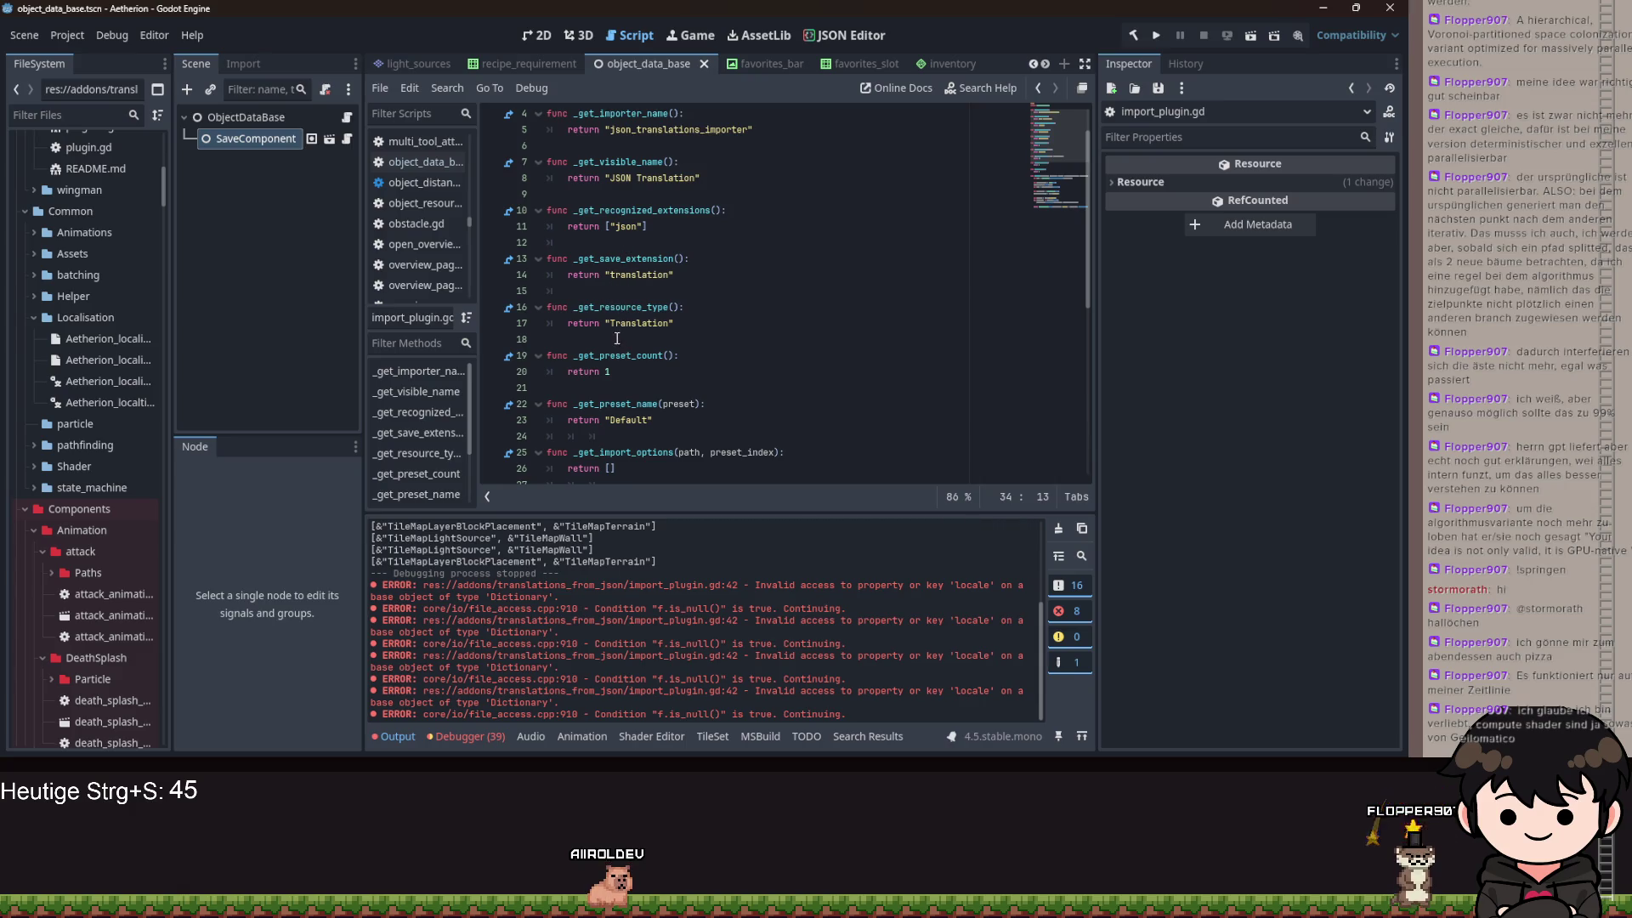
scroll(618, 334, down, 4)
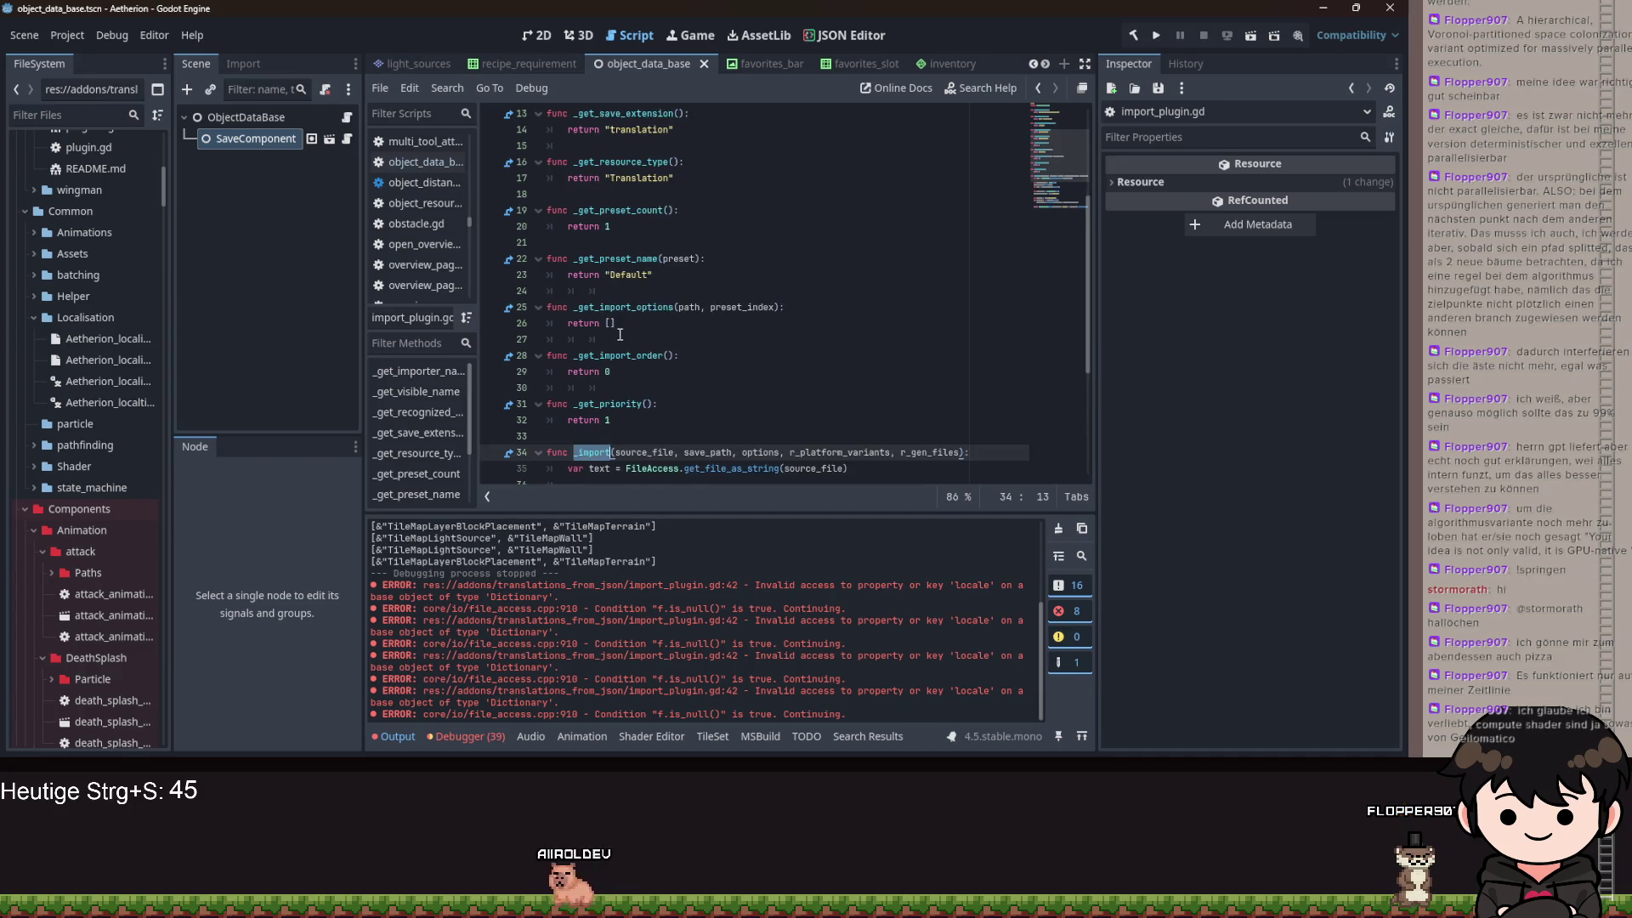
scroll(614, 278, down, 3)
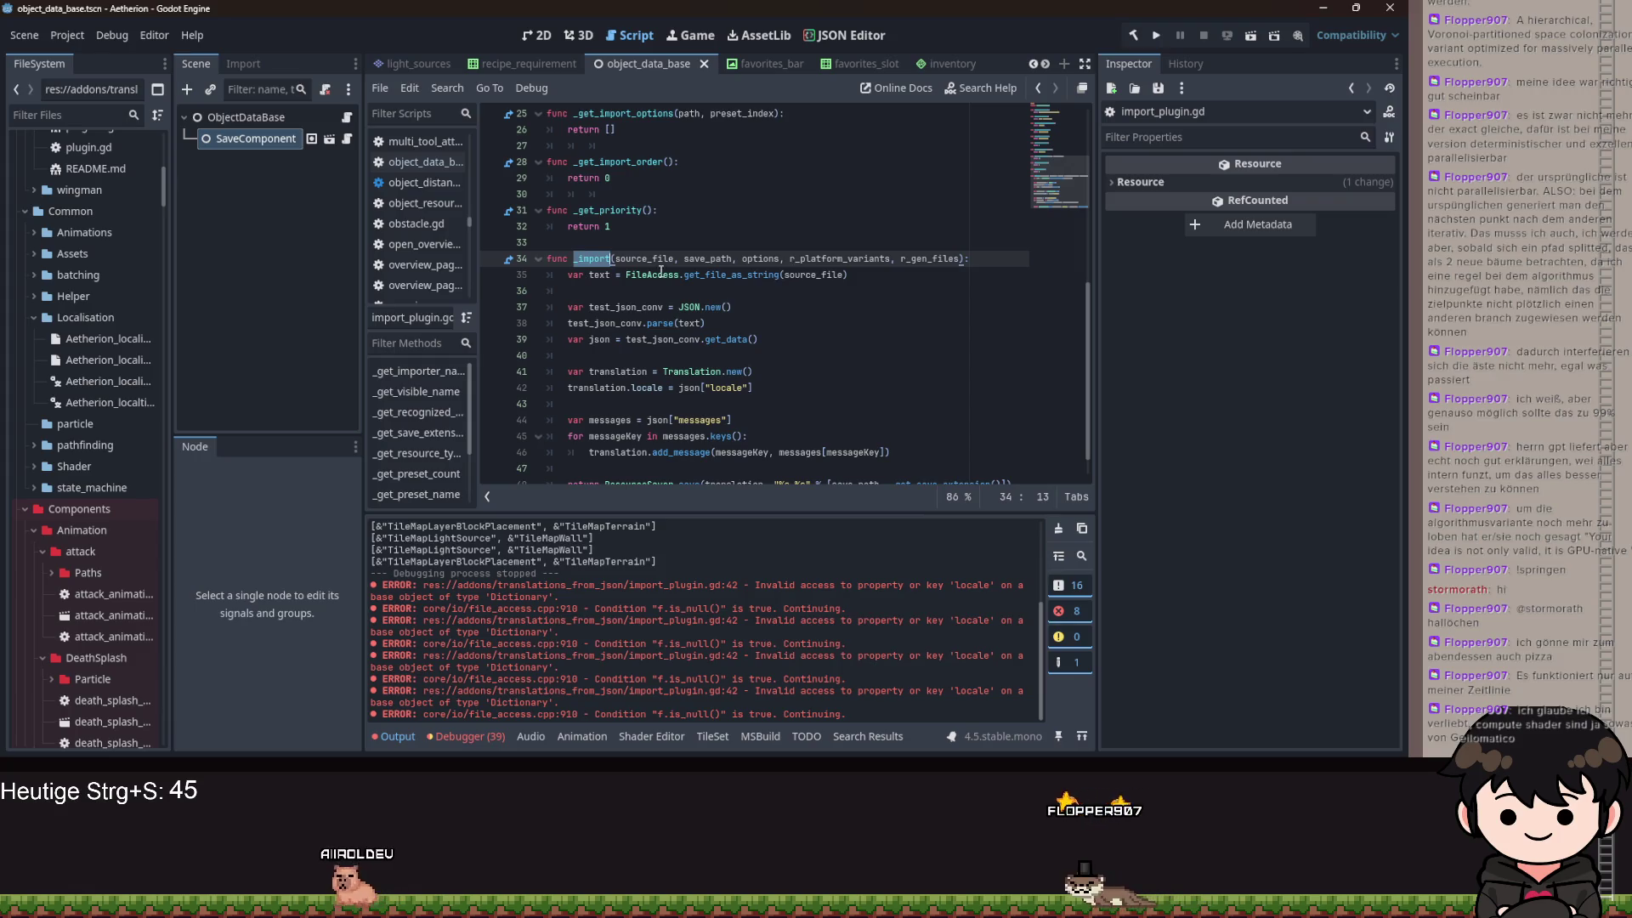
scroll(618, 289, down, 1)
scroll(681, 319, up, 9)
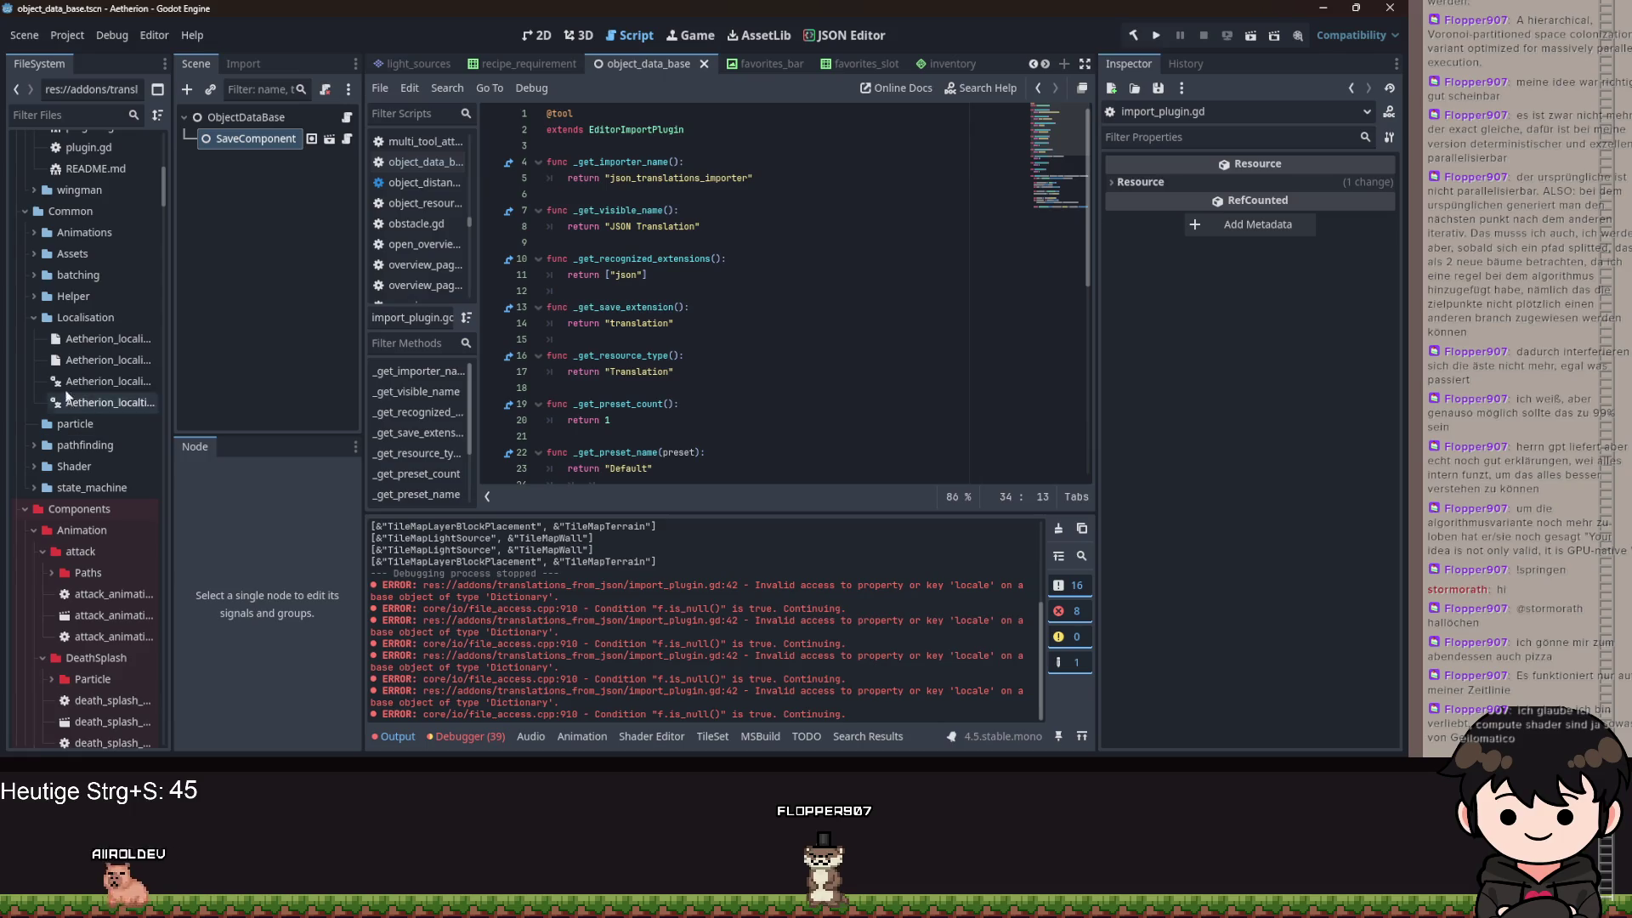
- Browse the Localisation folder and object_data_base script, discarding a half-typed 'func _imp' line
click(59, 319)
scroll(118, 321, up, 10)
scroll(117, 340, down, 3)
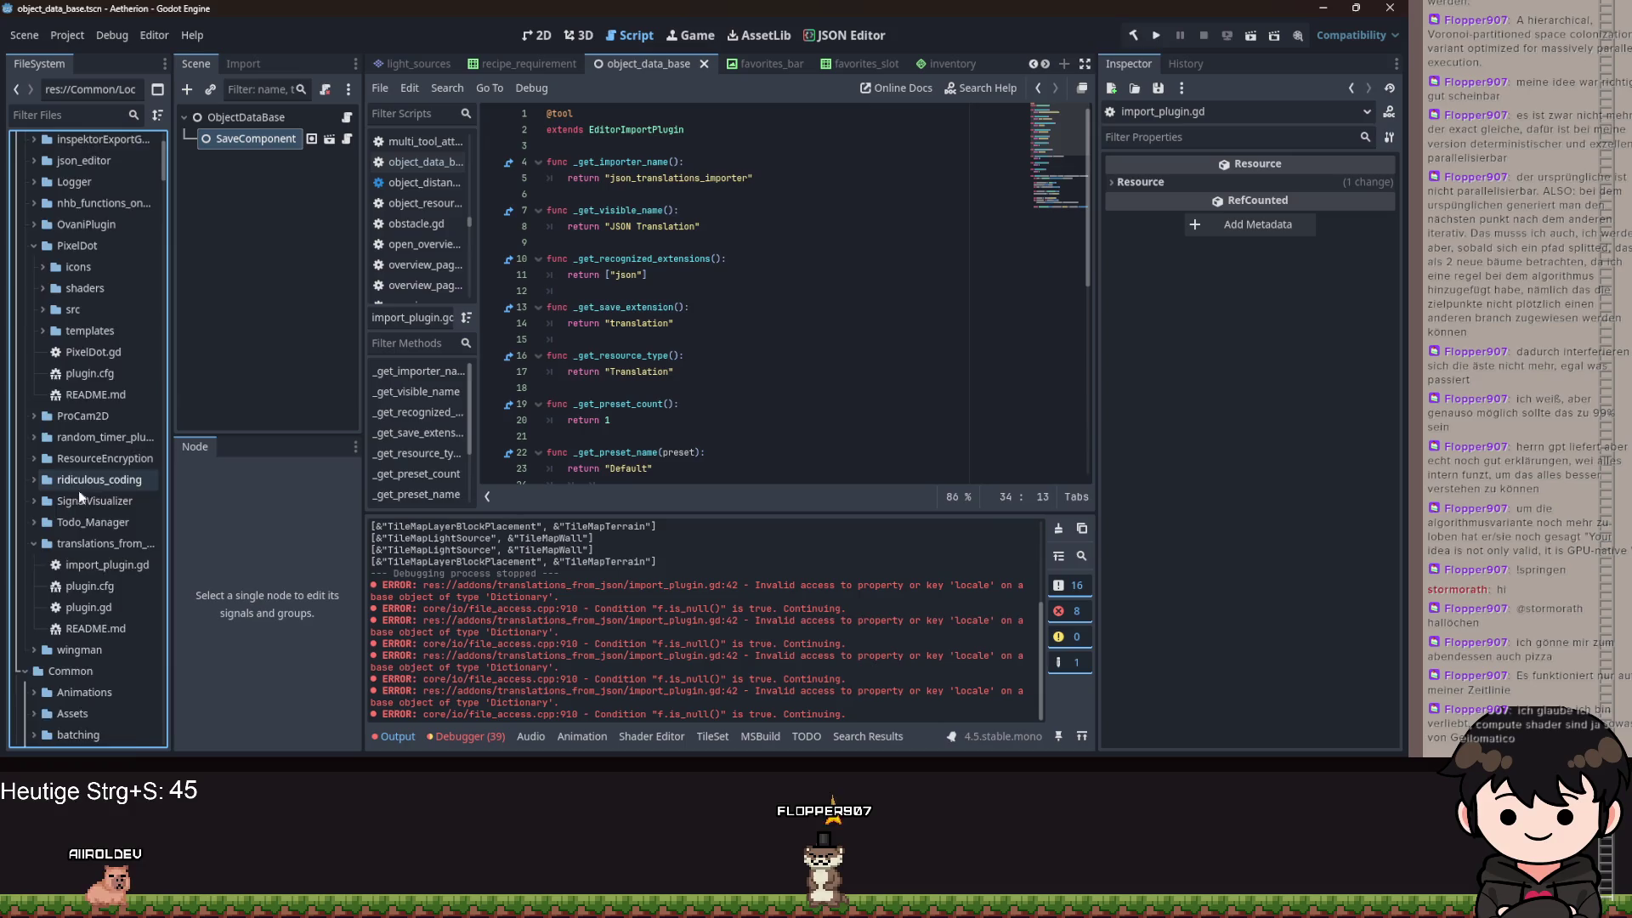
scroll(75, 501, down, 2)
scroll(689, 392, down, 5)
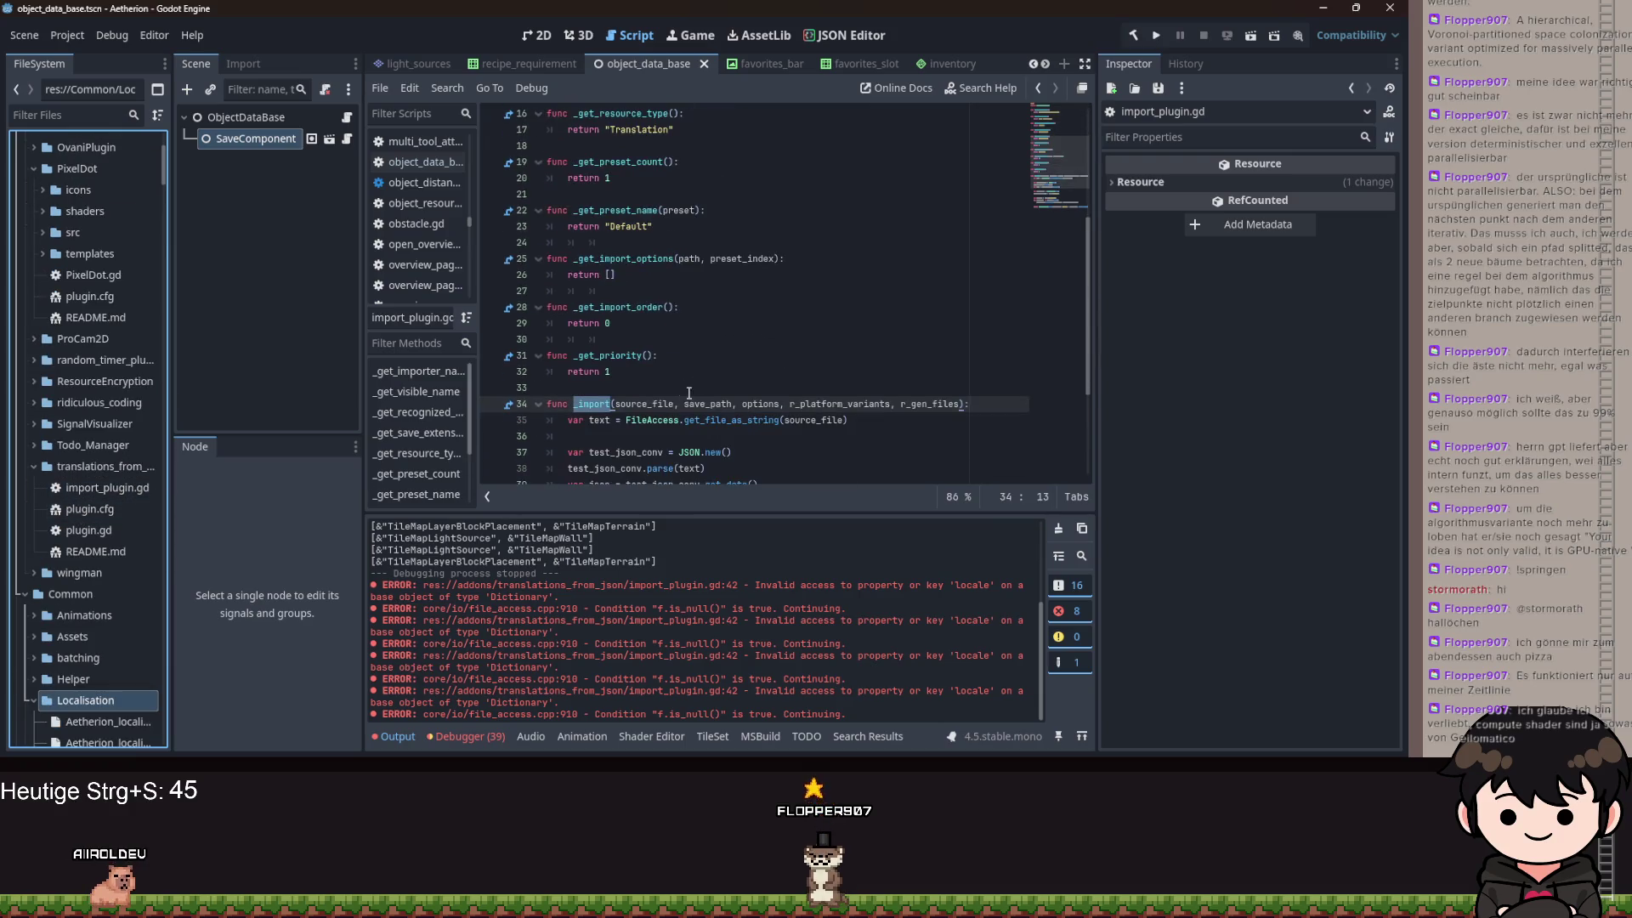
click(616, 388)
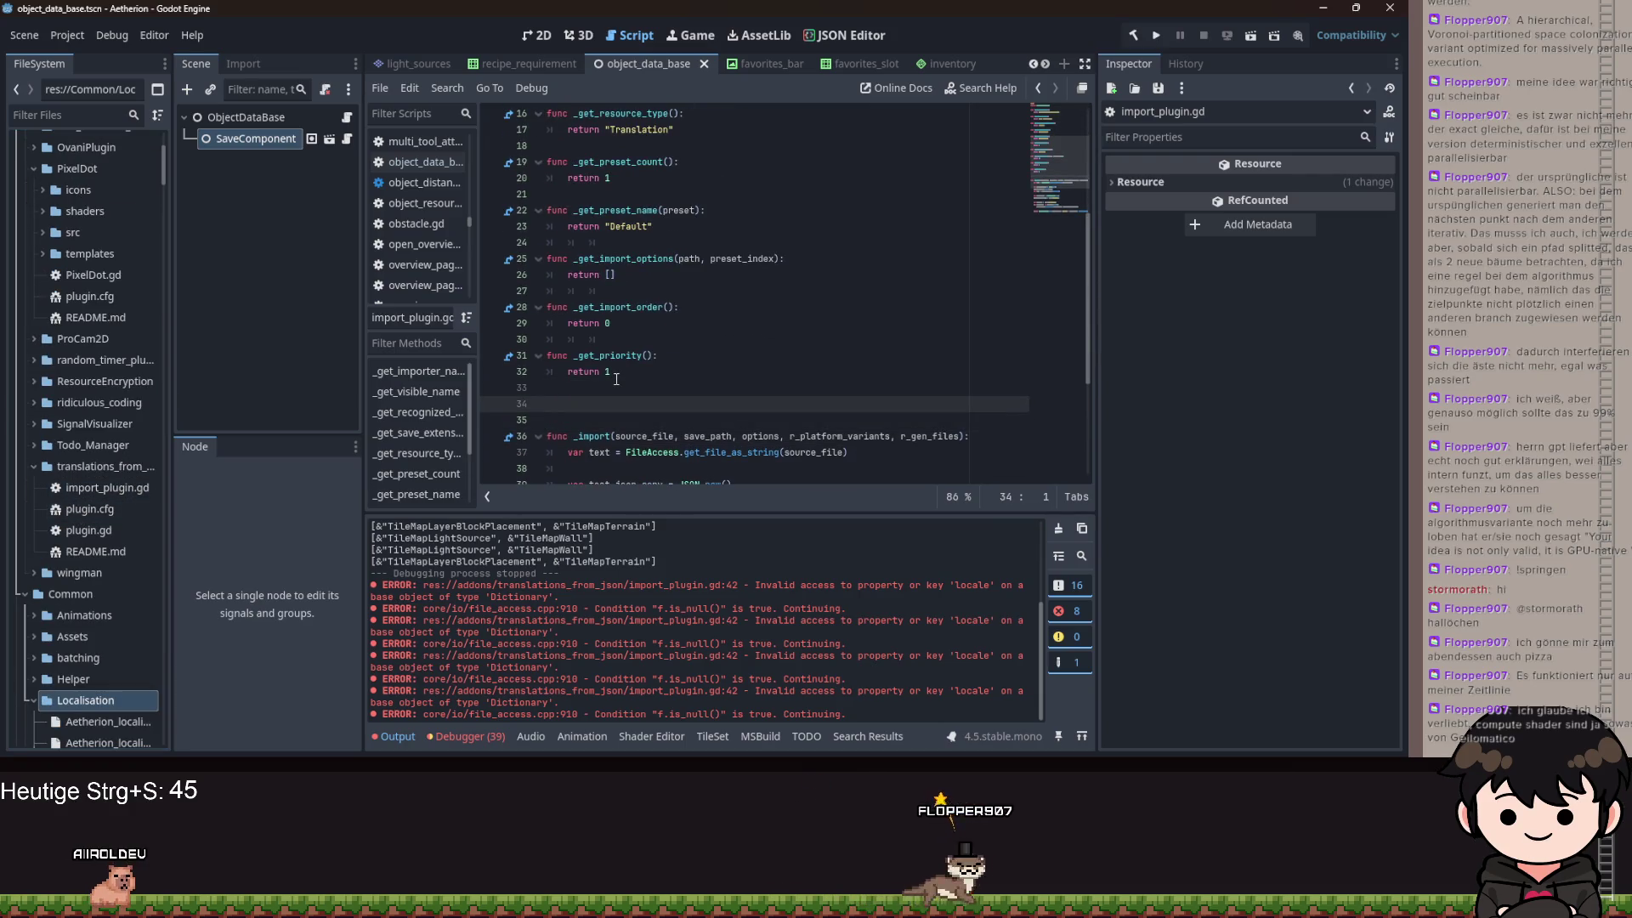
click(416, 162)
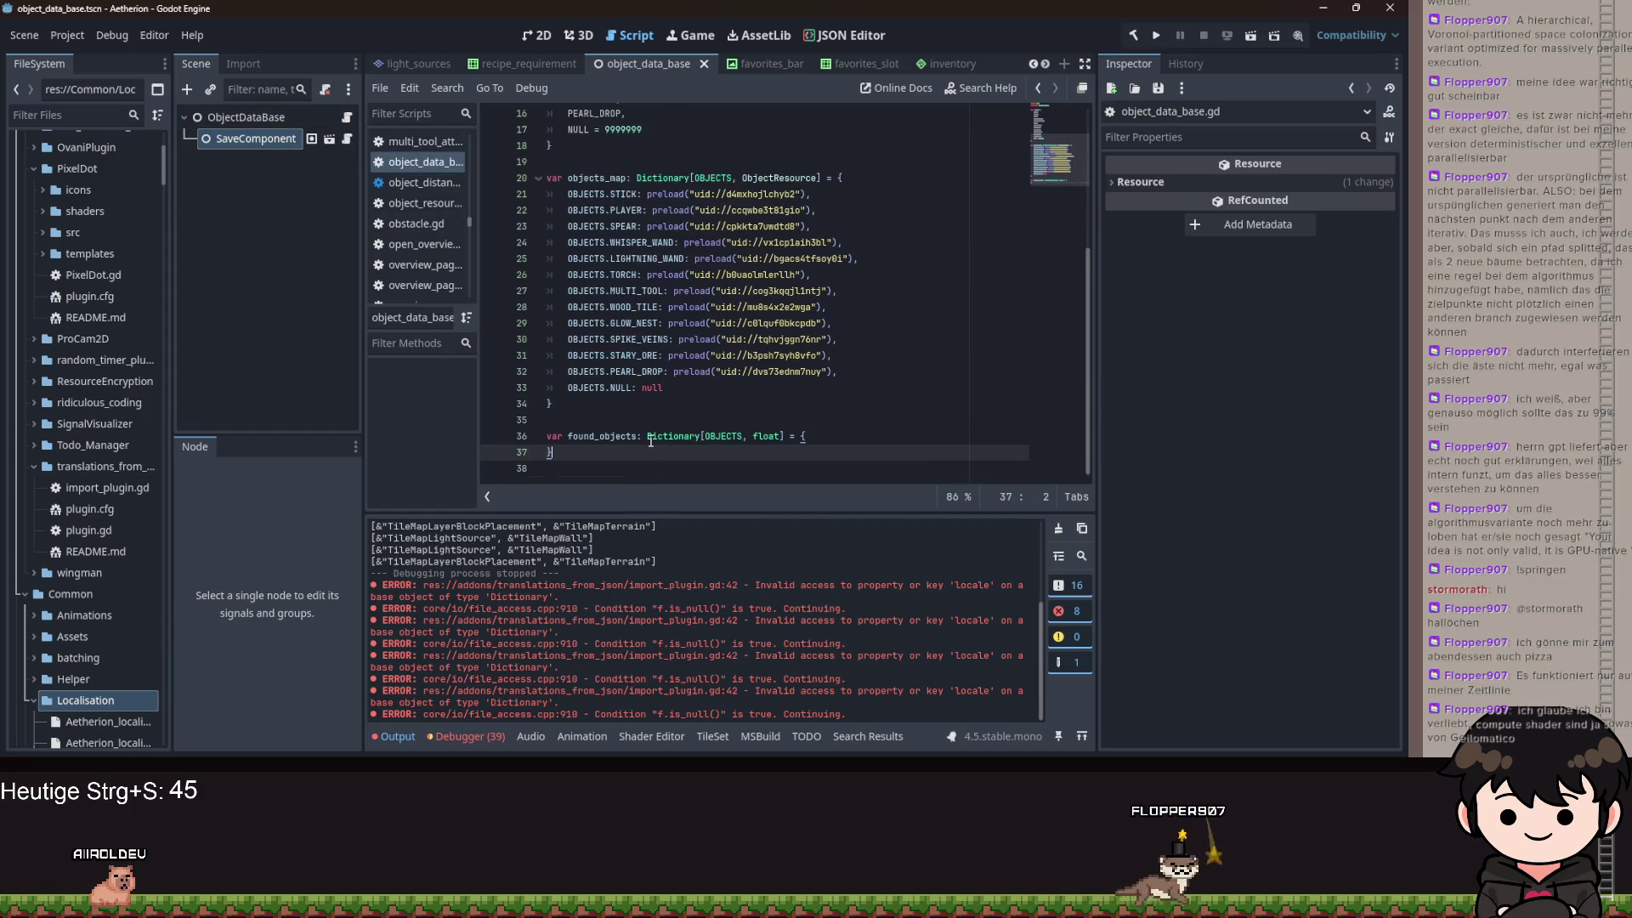
text(func _imp)
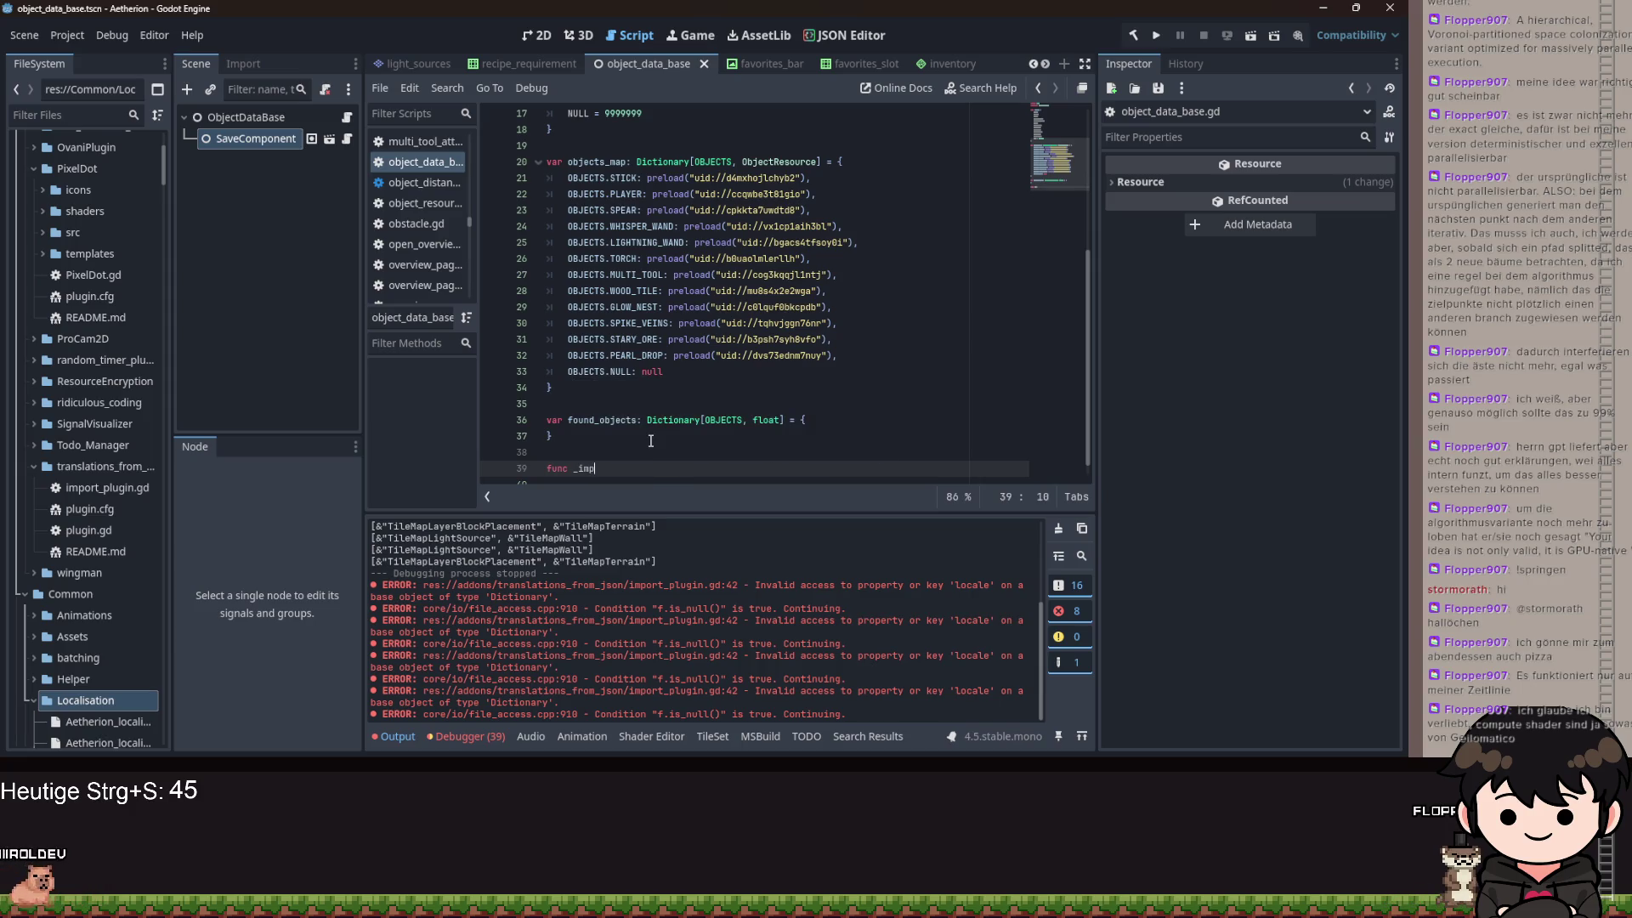
key(BackSpace)
key(BackSpace)
key(BackSpace)
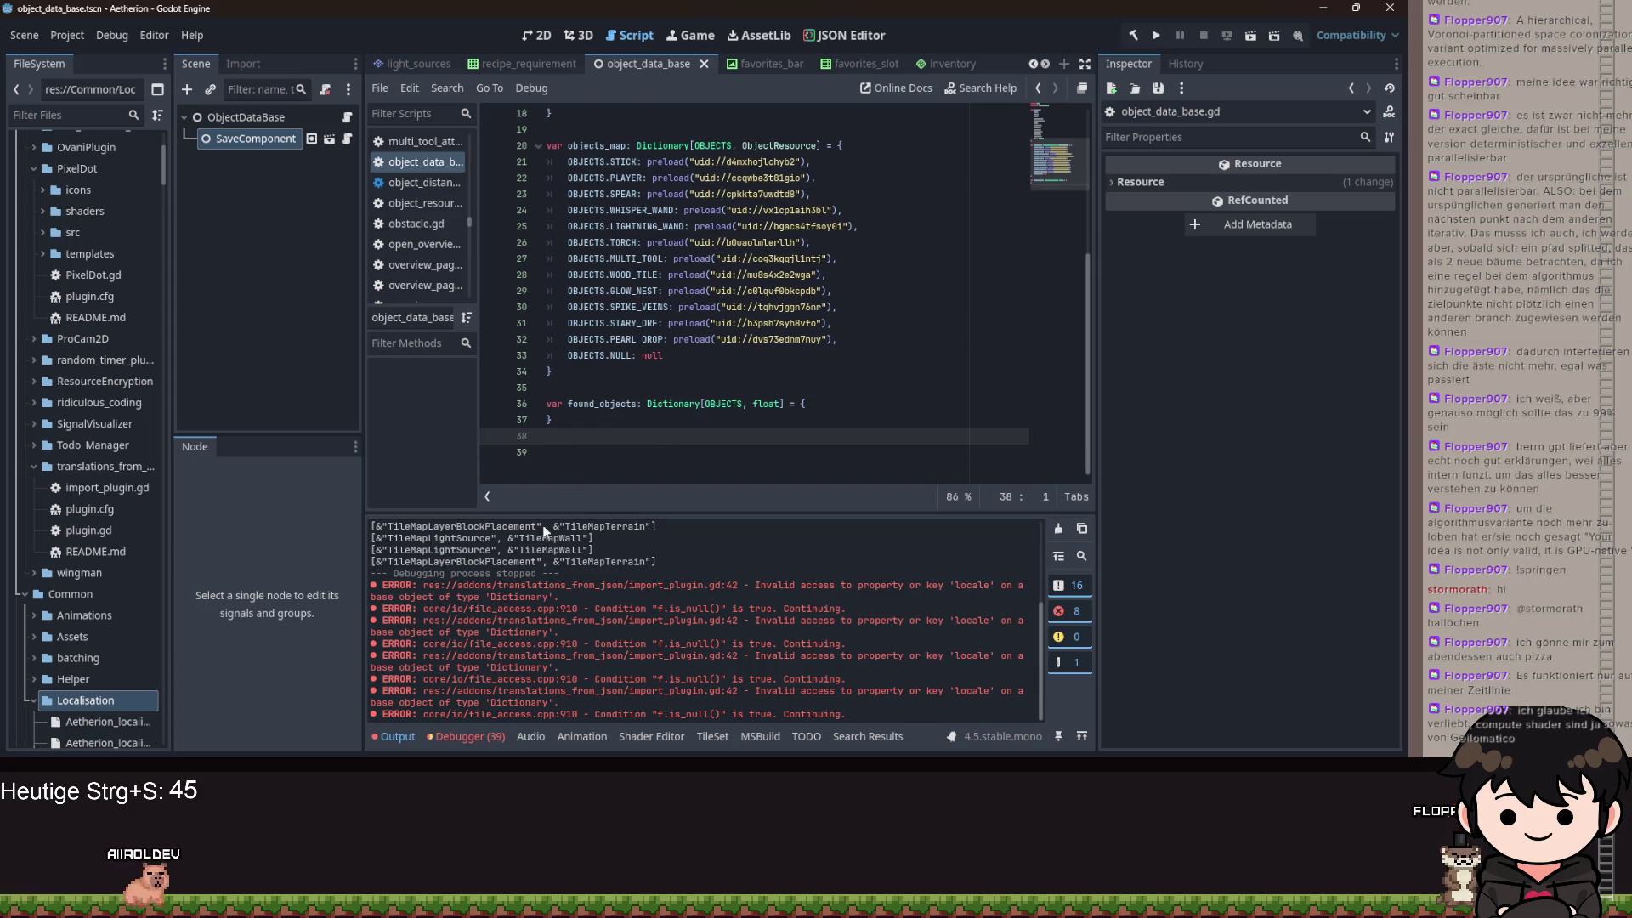
- Open the EditorImportPlugin class reference from line 2 of import_plugin.gd
double_click(85, 530)
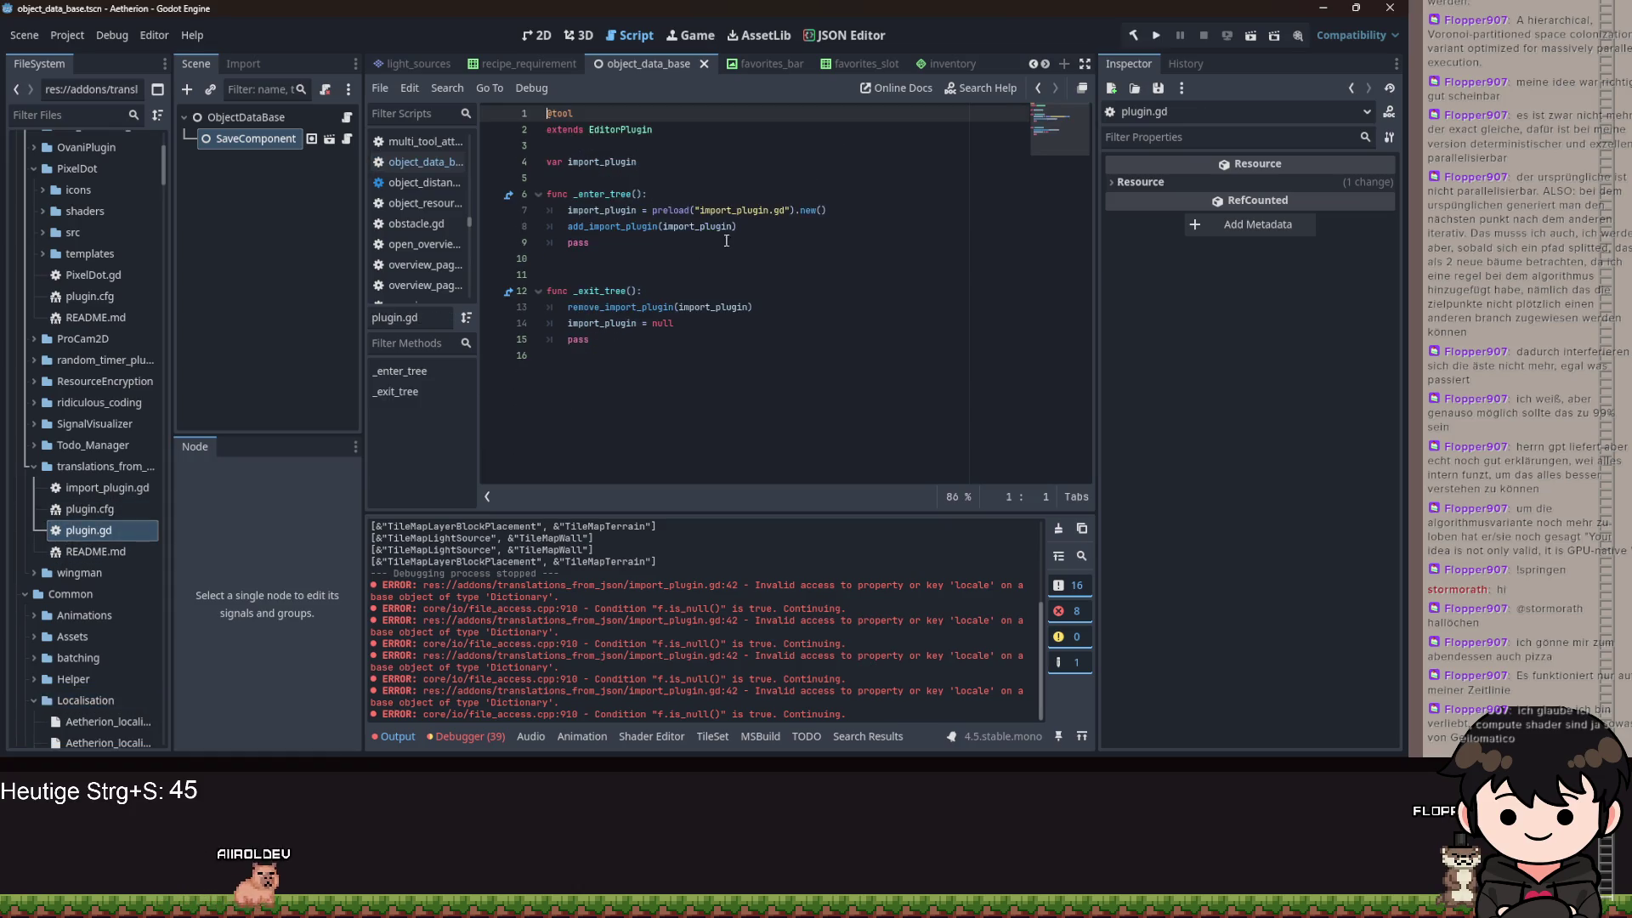
double_click(107, 487)
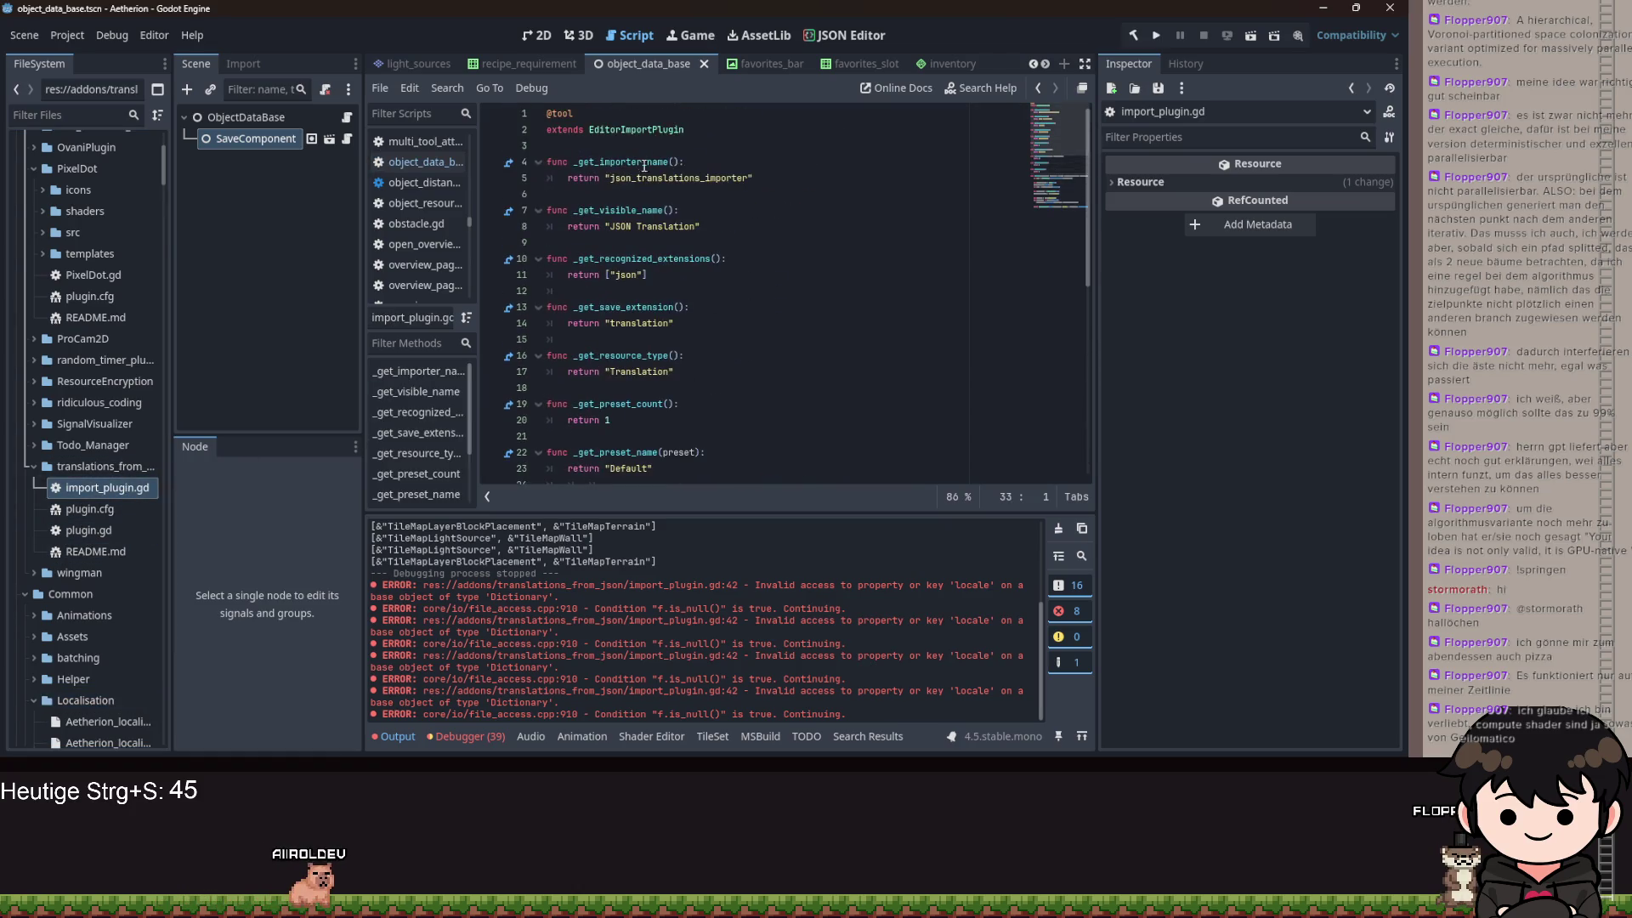
double_click(659, 128)
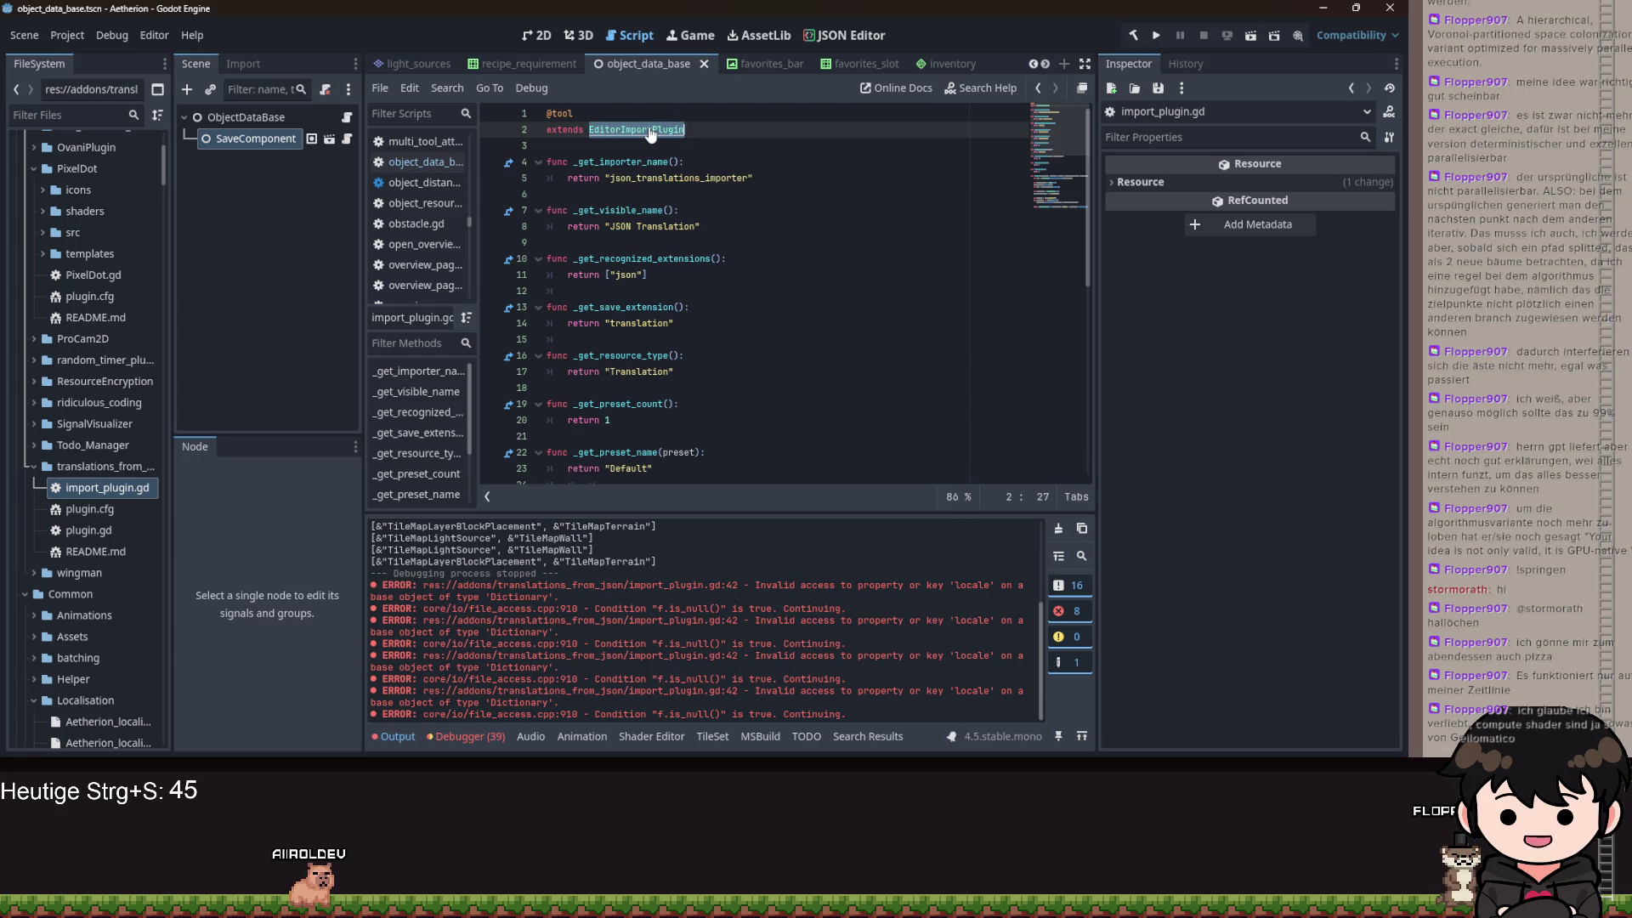
ctrl+click(651, 133)
- Read the EditorImportPlugin reference, briefly following the ResourceImporter ImportOrder link
scroll(843, 297, down, 10)
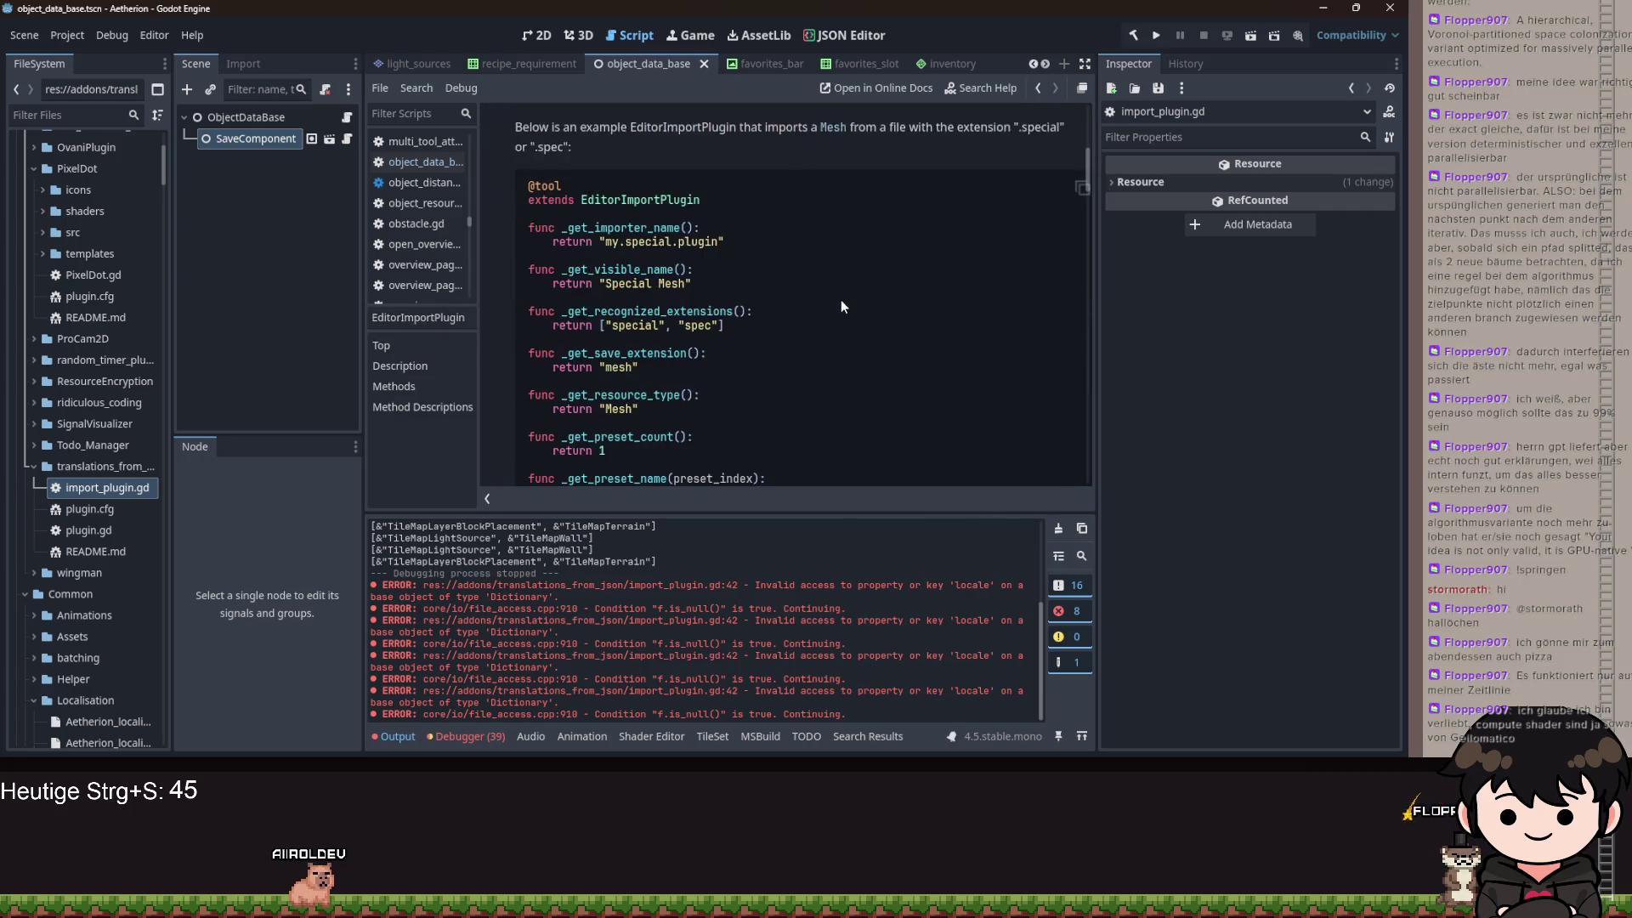
scroll(829, 288, down, 3)
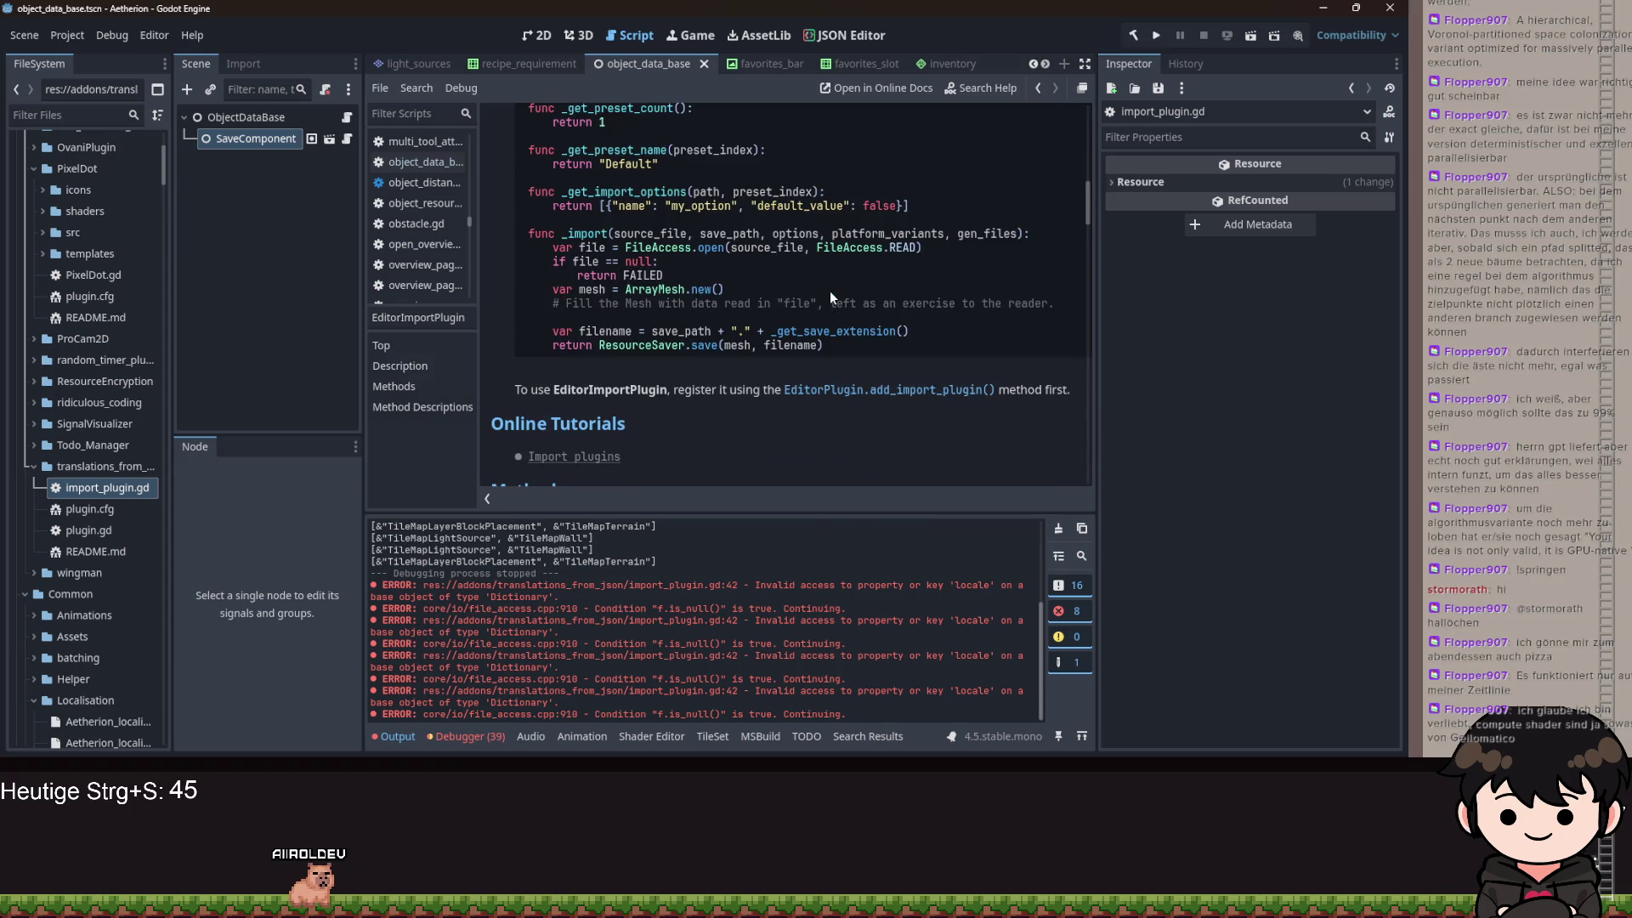
scroll(736, 289, down, 2)
scroll(614, 272, up, 1)
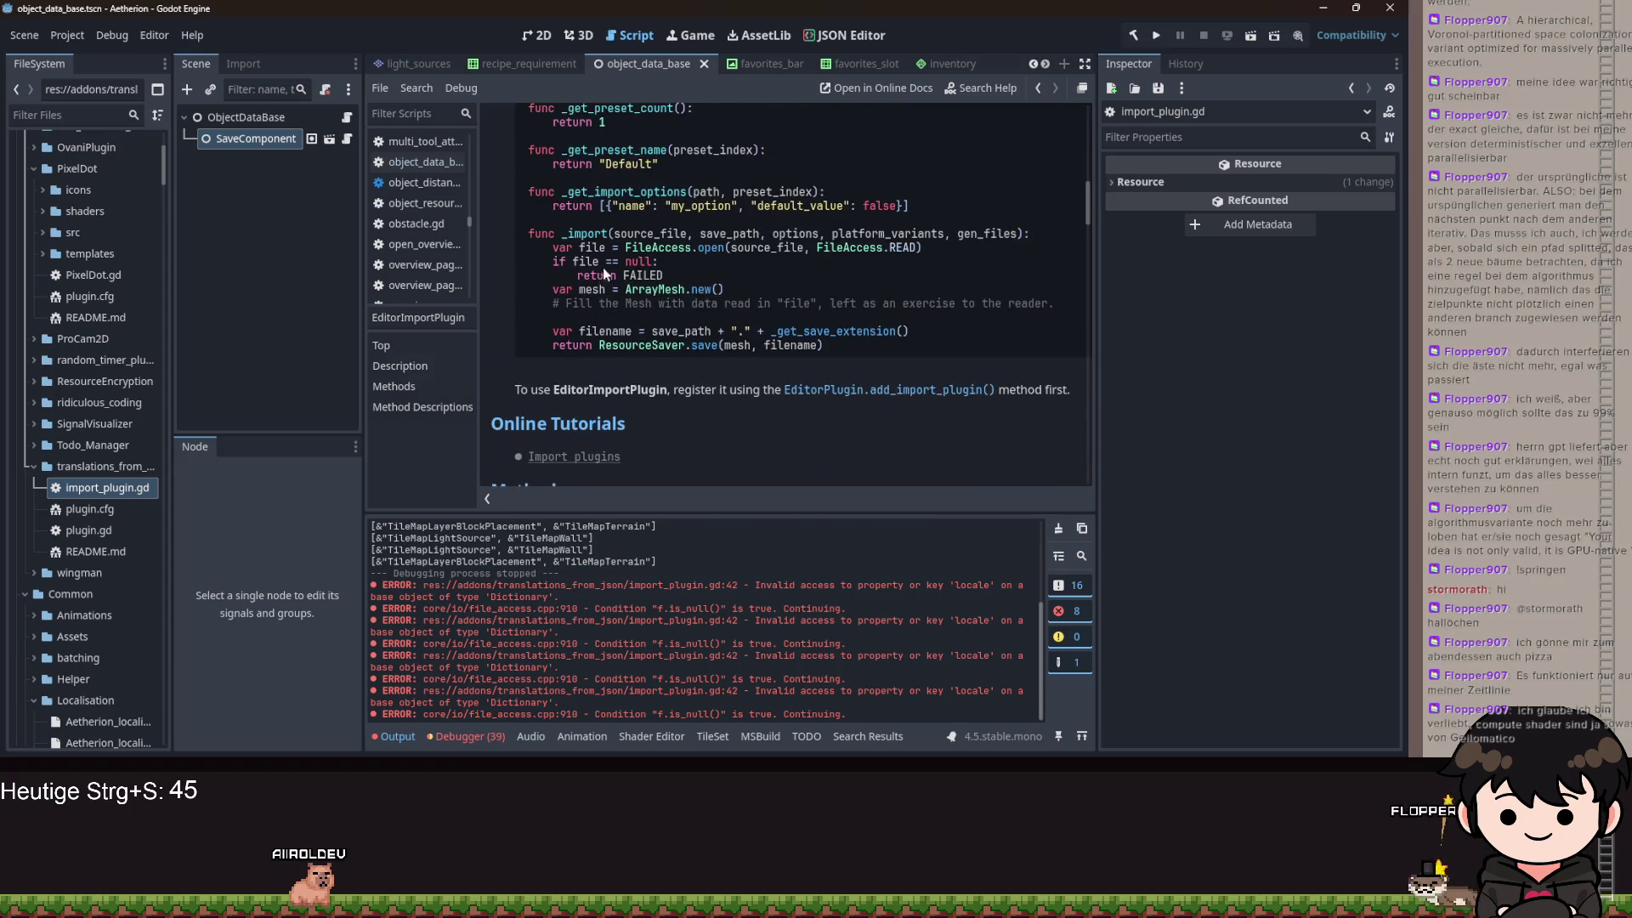
scroll(672, 302, down, 6)
scroll(688, 315, down, 4)
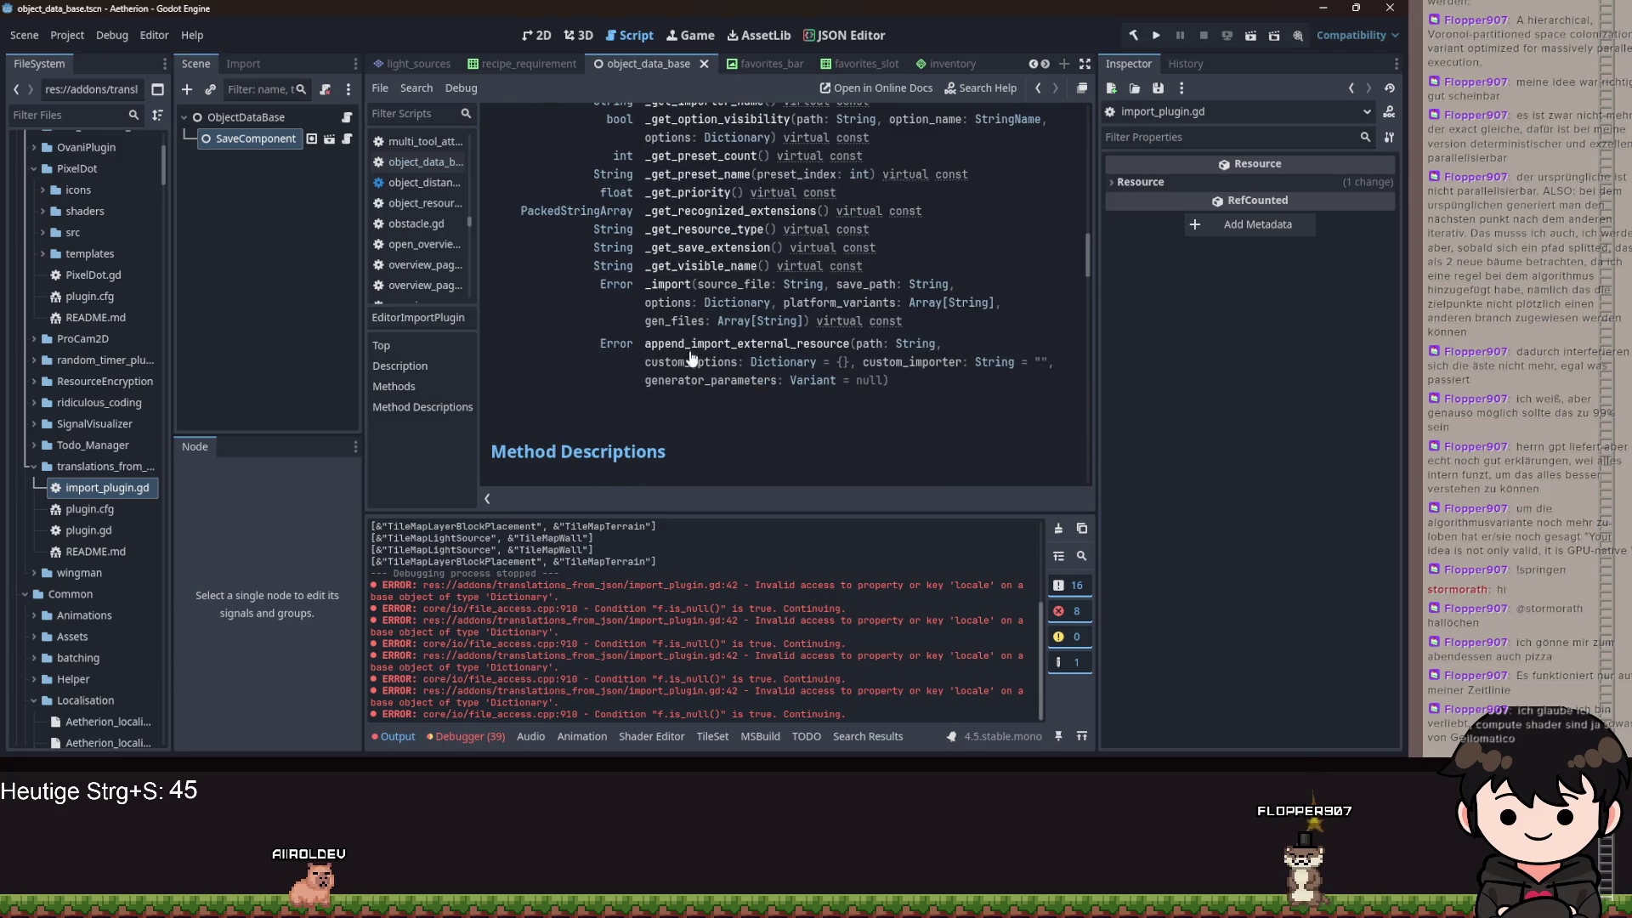
scroll(593, 316, up, 4)
scroll(684, 340, down, 10)
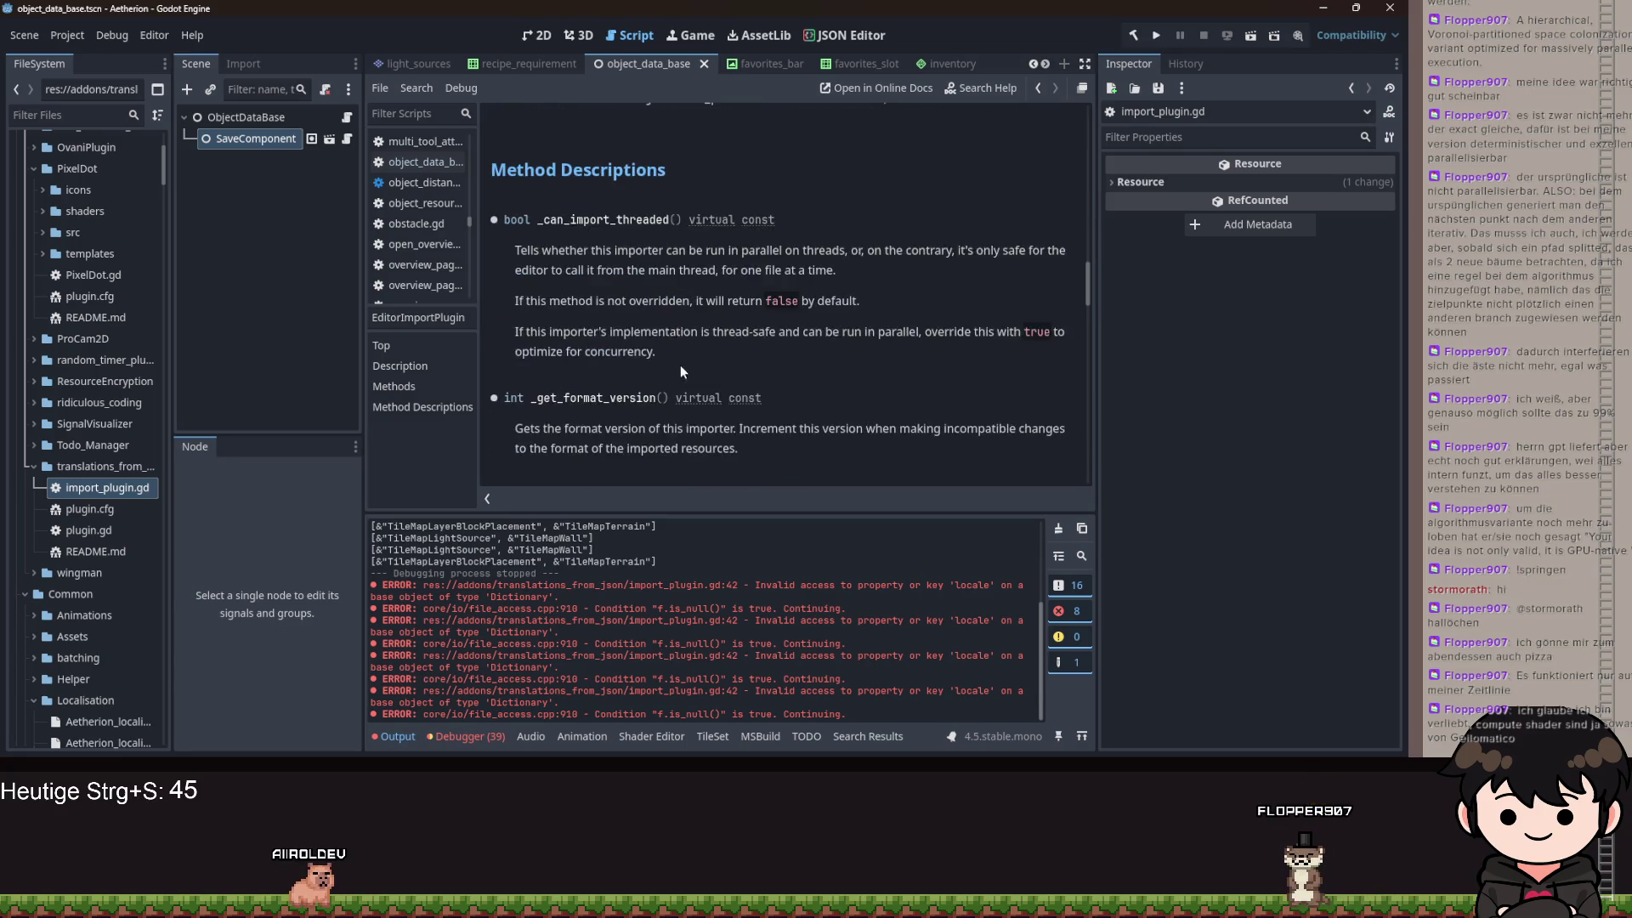
click(755, 344)
key(ctrl+w)
- Check the _import() documentation, then return to import_plugin.gd's _import and its ResourceSaver.save call
scroll(765, 340, down, 6)
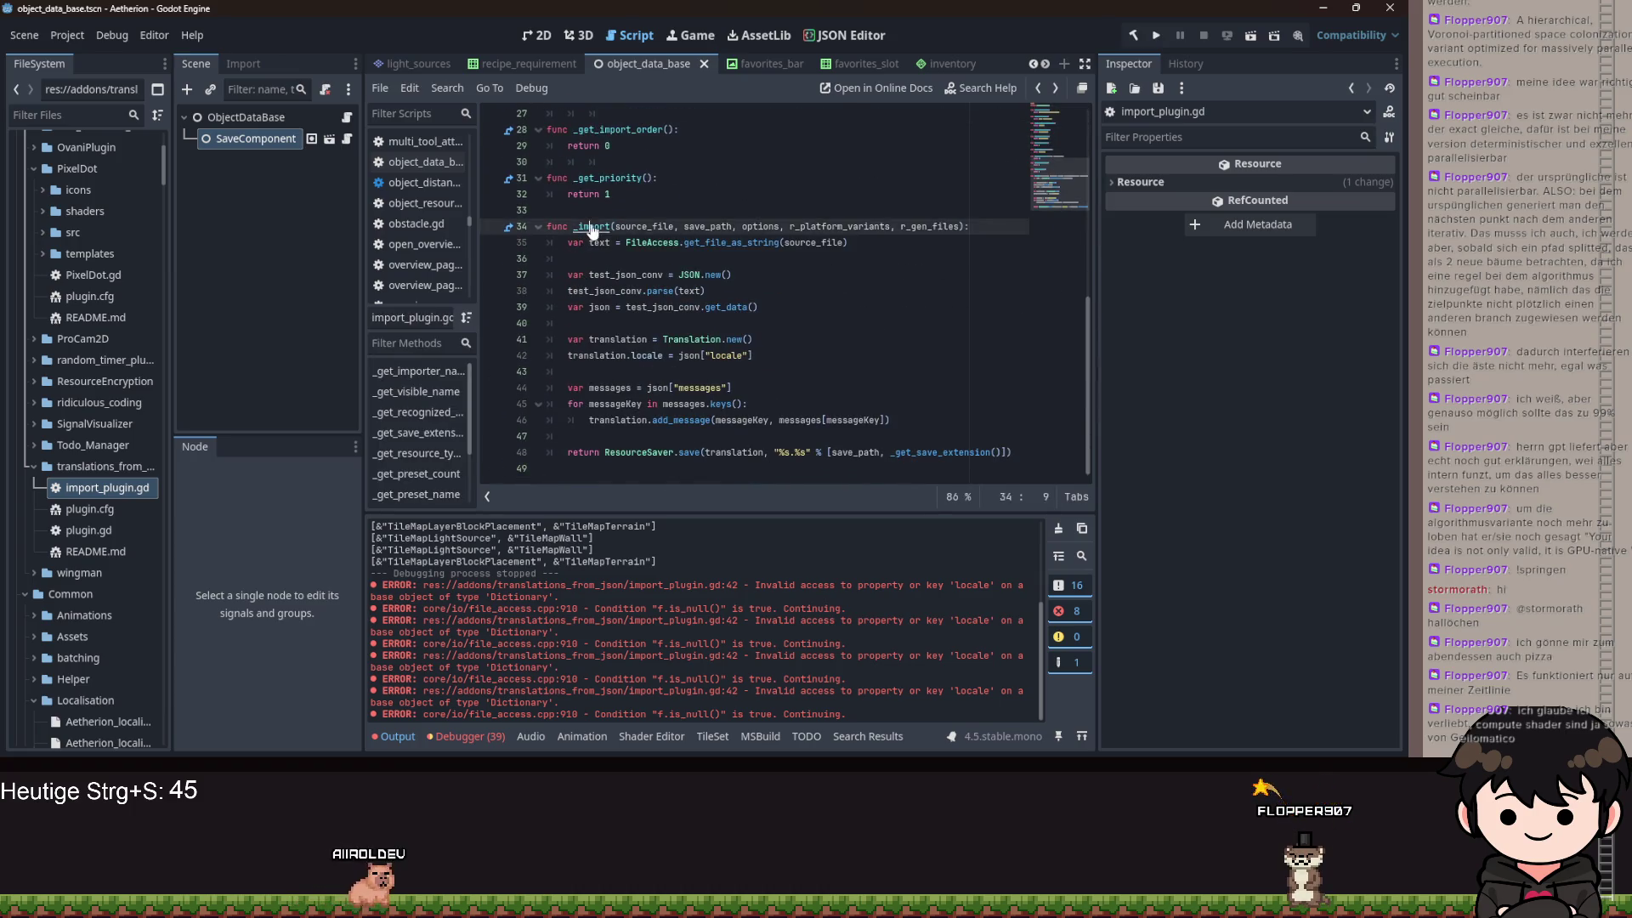
ctrl+click(593, 226)
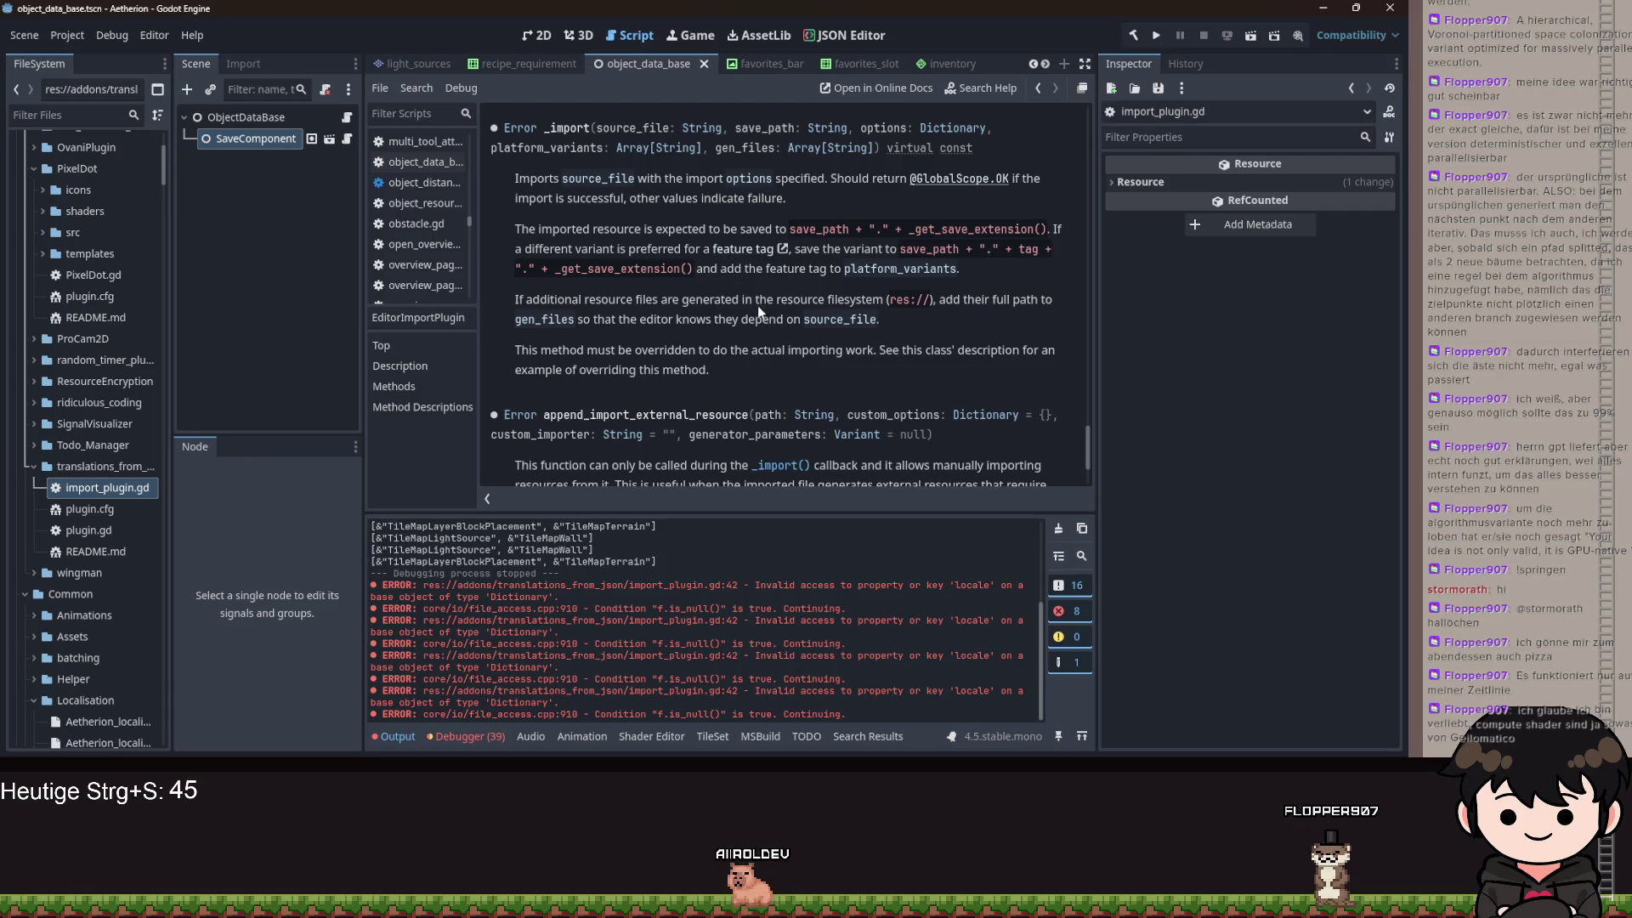
key(alt+Left)
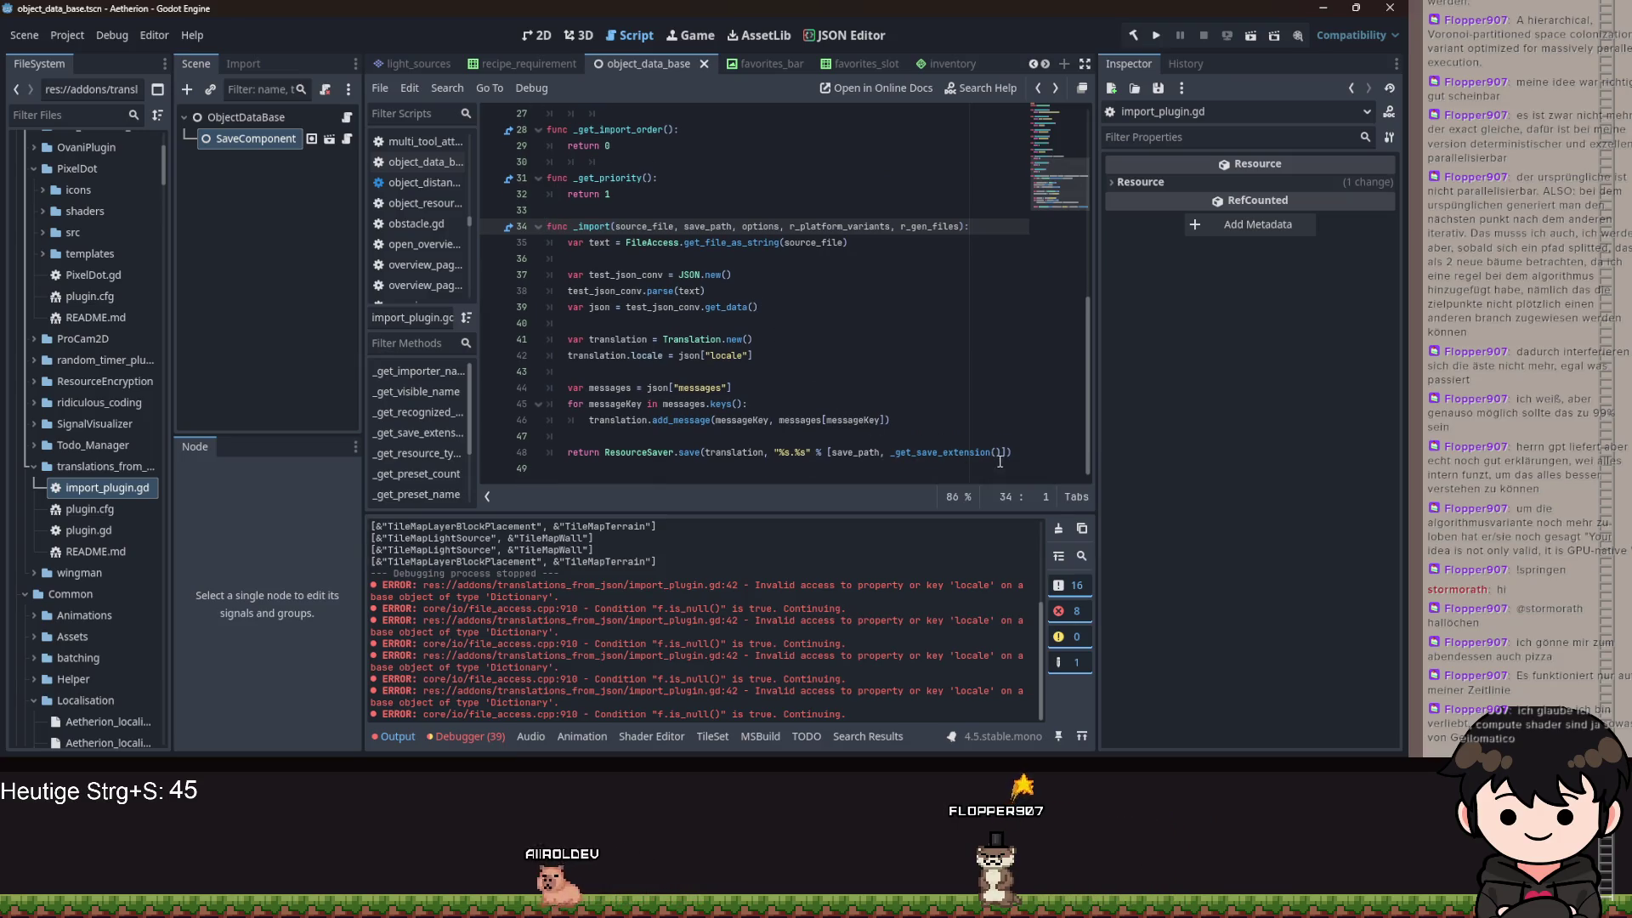
mouse_move(727, 457)
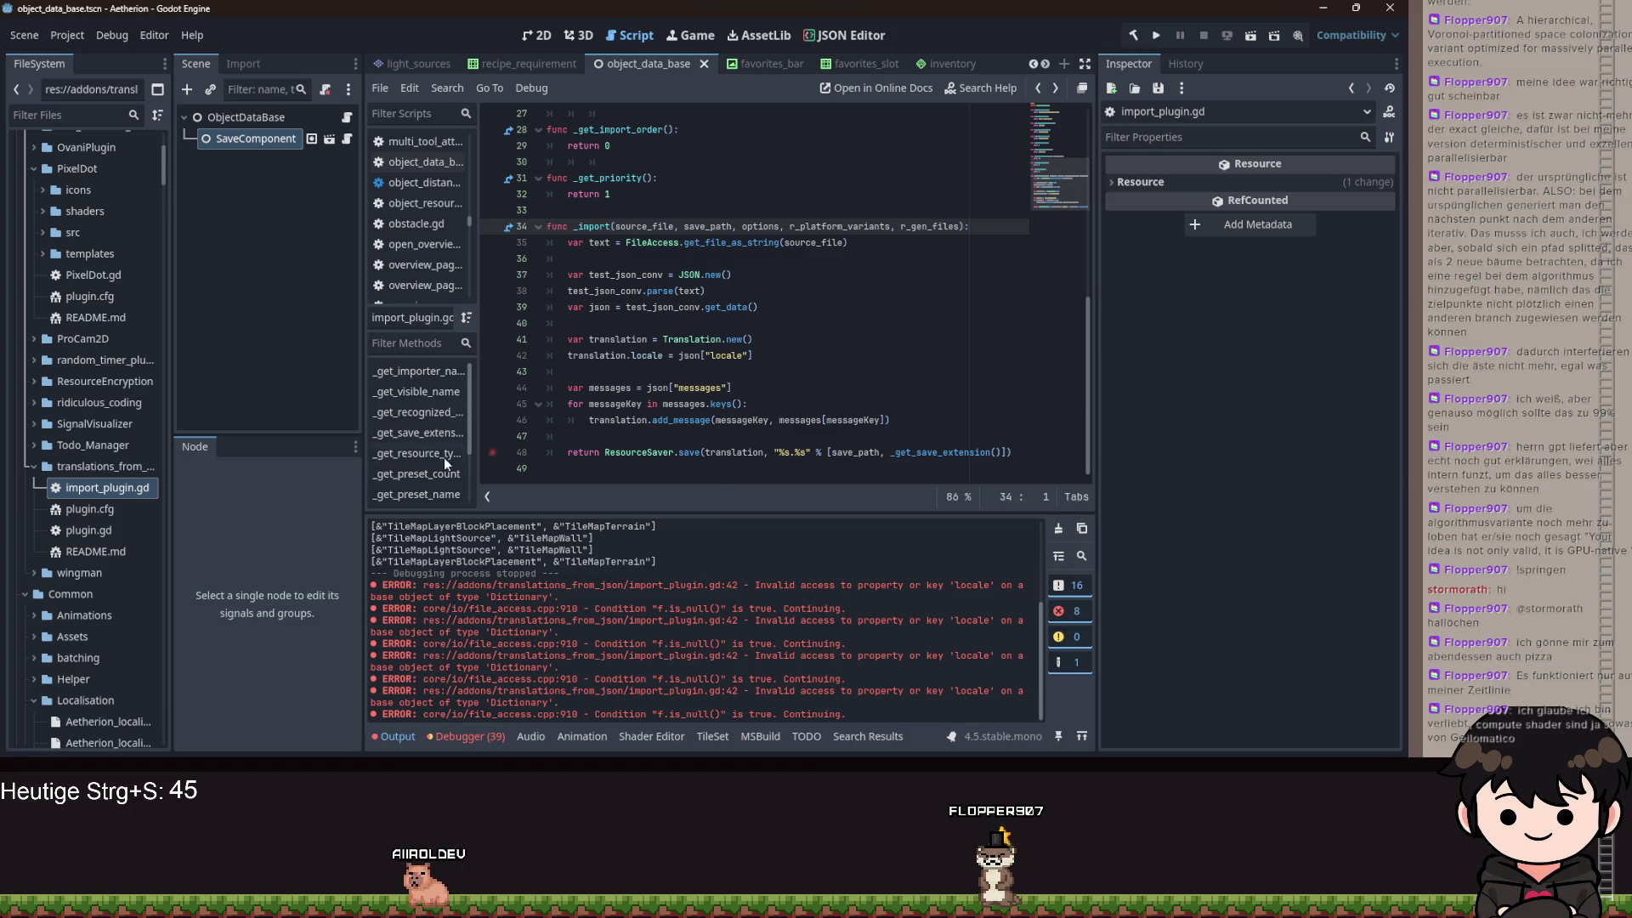
scroll(77, 507, down, 5)
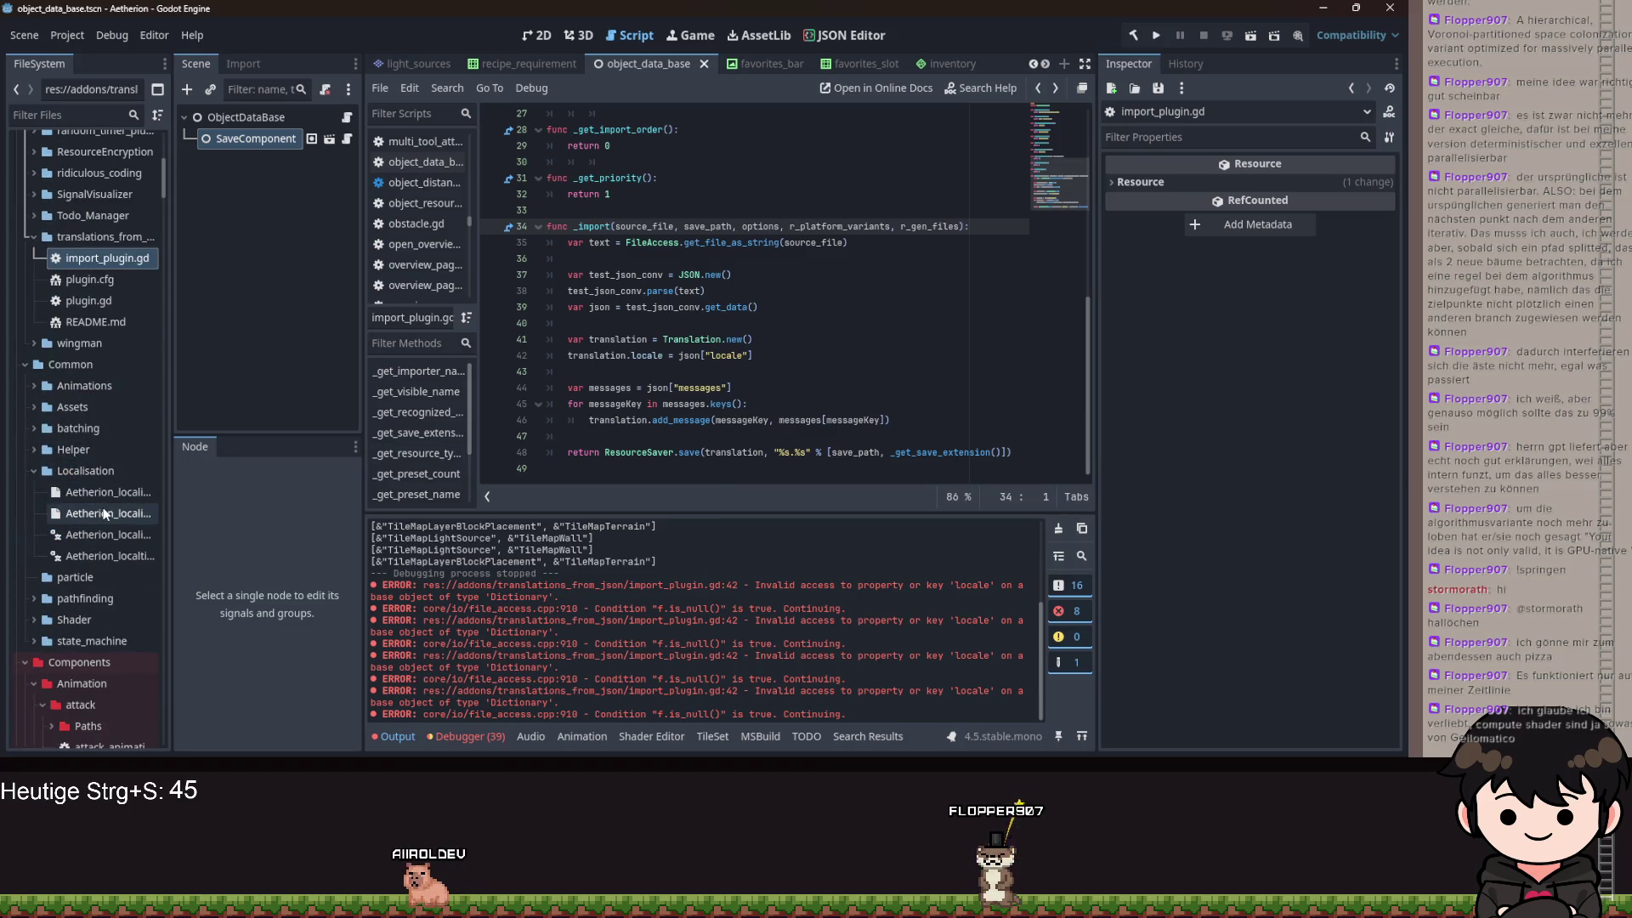
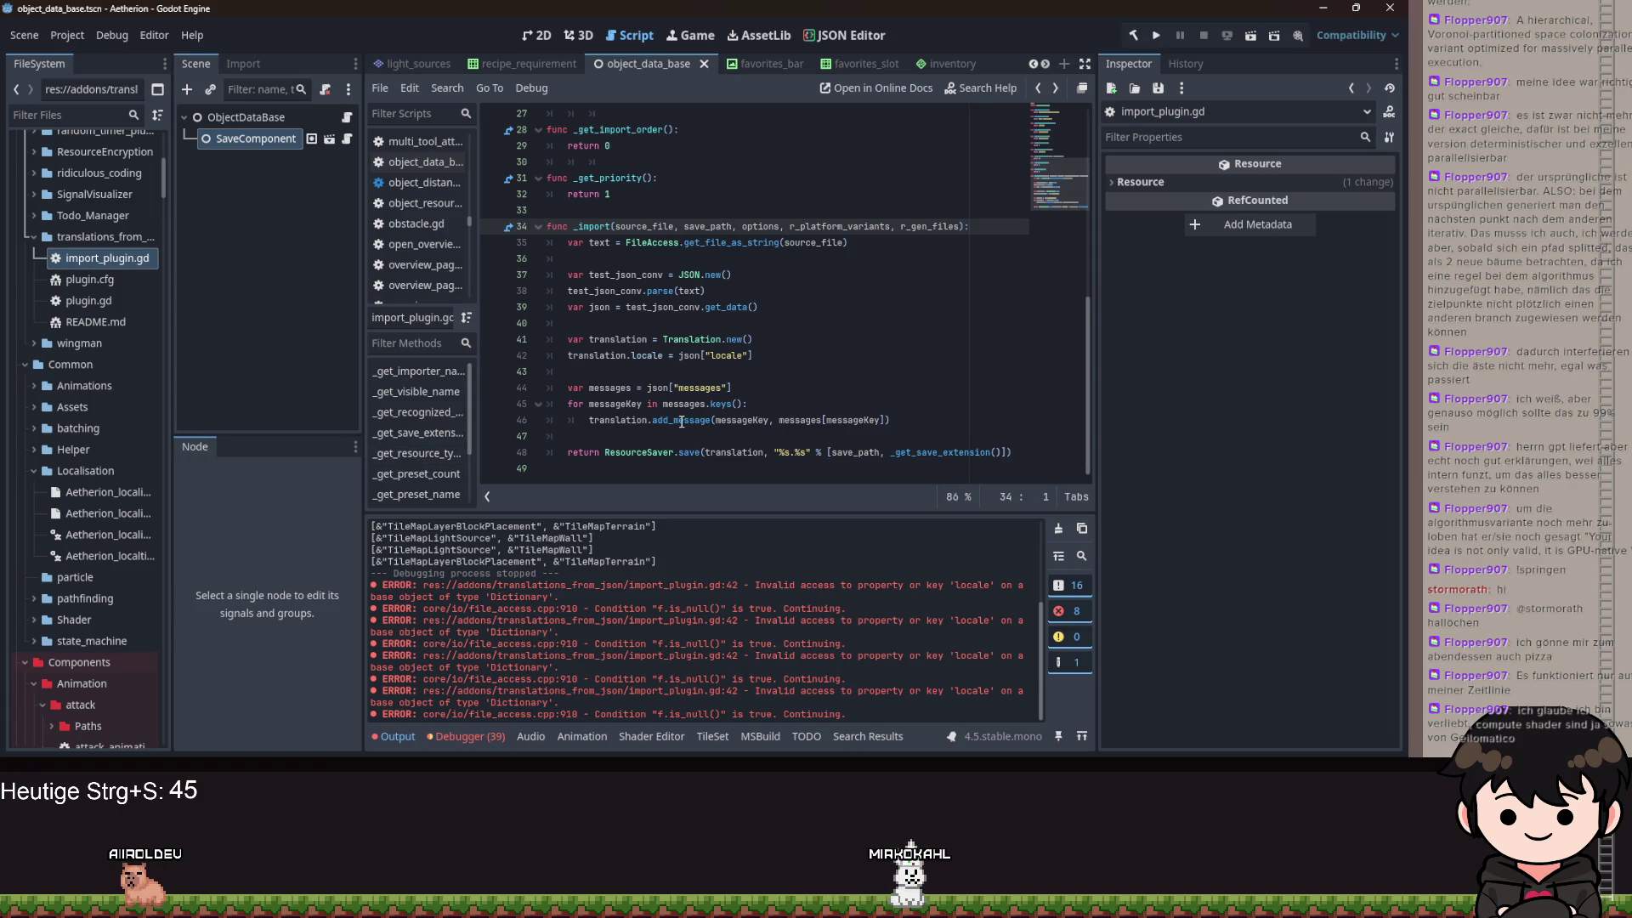
- Open a blank line at the top of _import, just below its signature
click(767, 384)
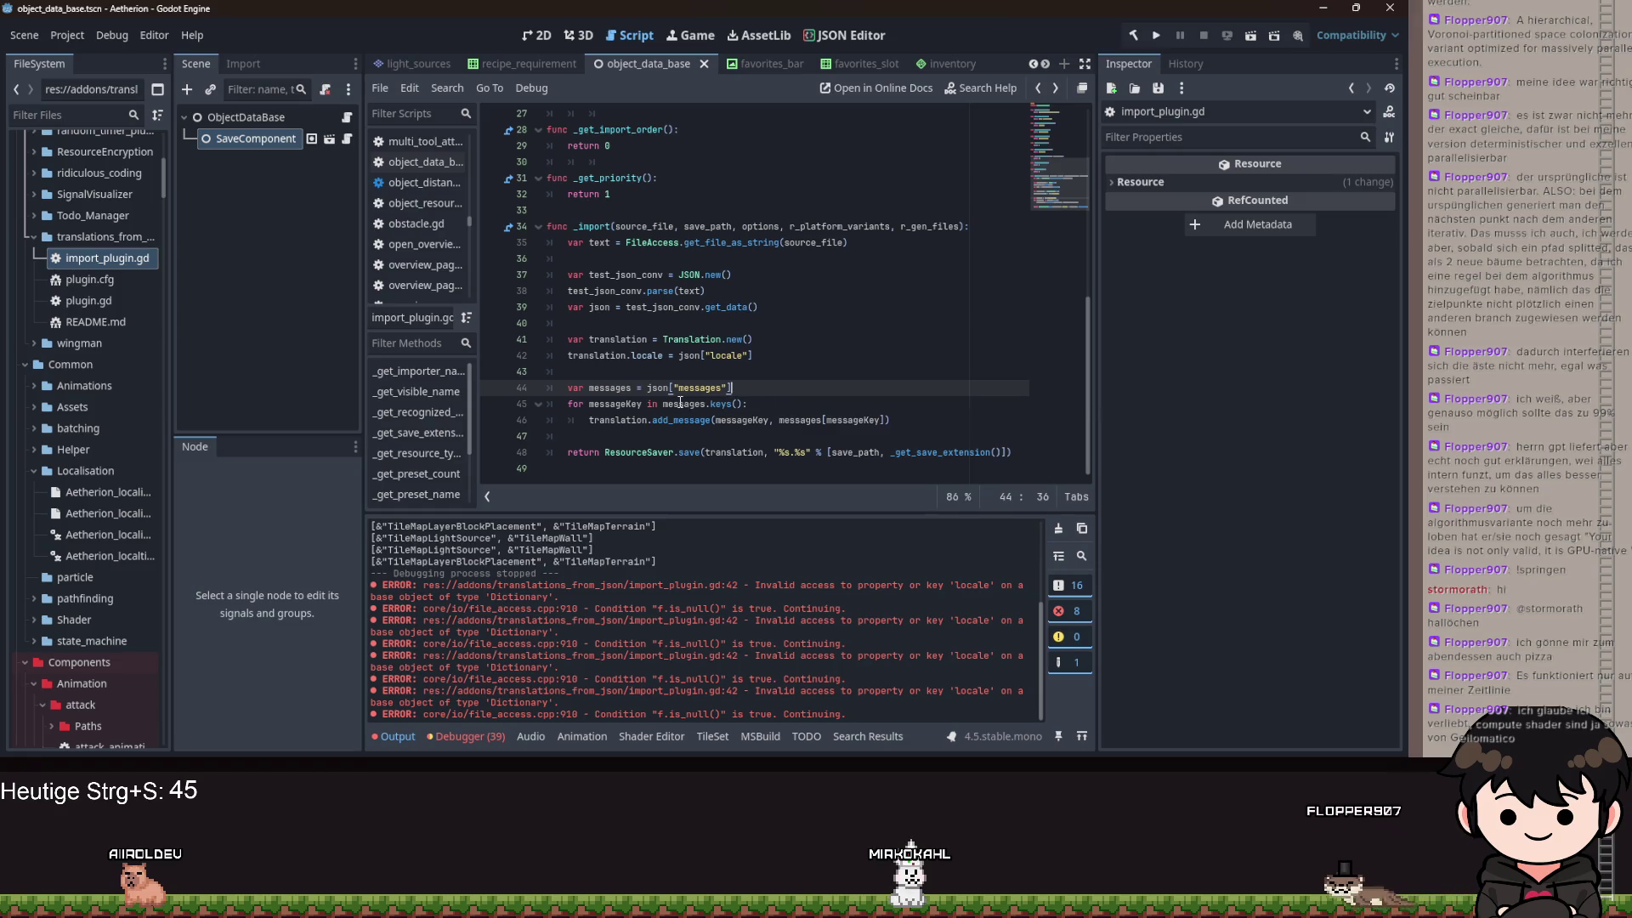
mouse_move(680, 403)
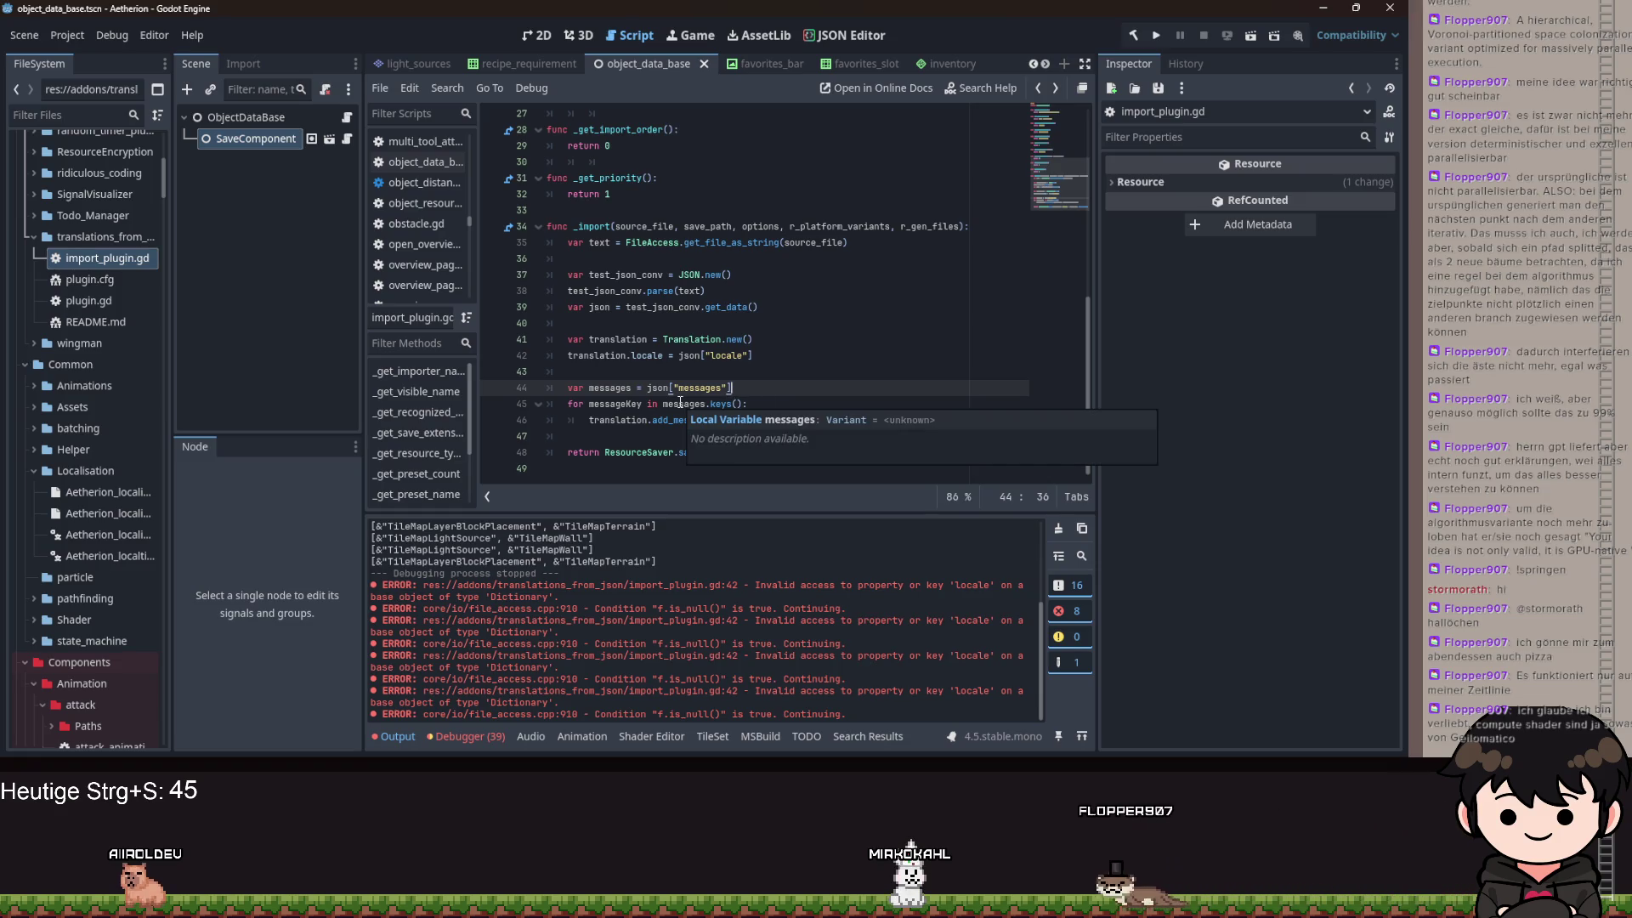
key(Up)
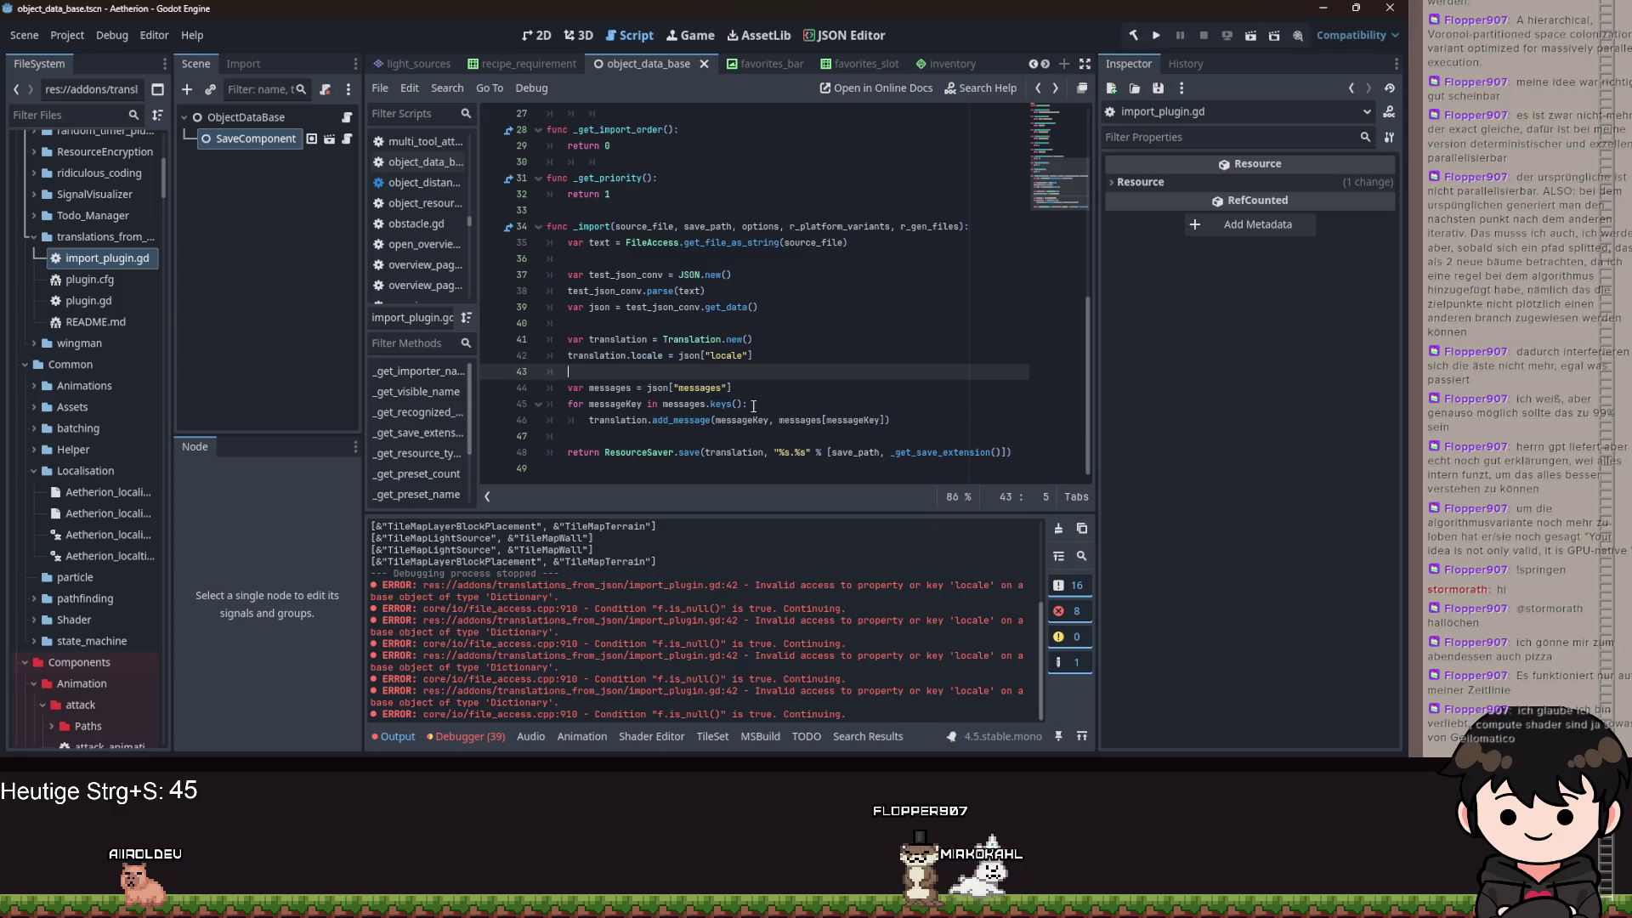
scroll(746, 395, up, 1)
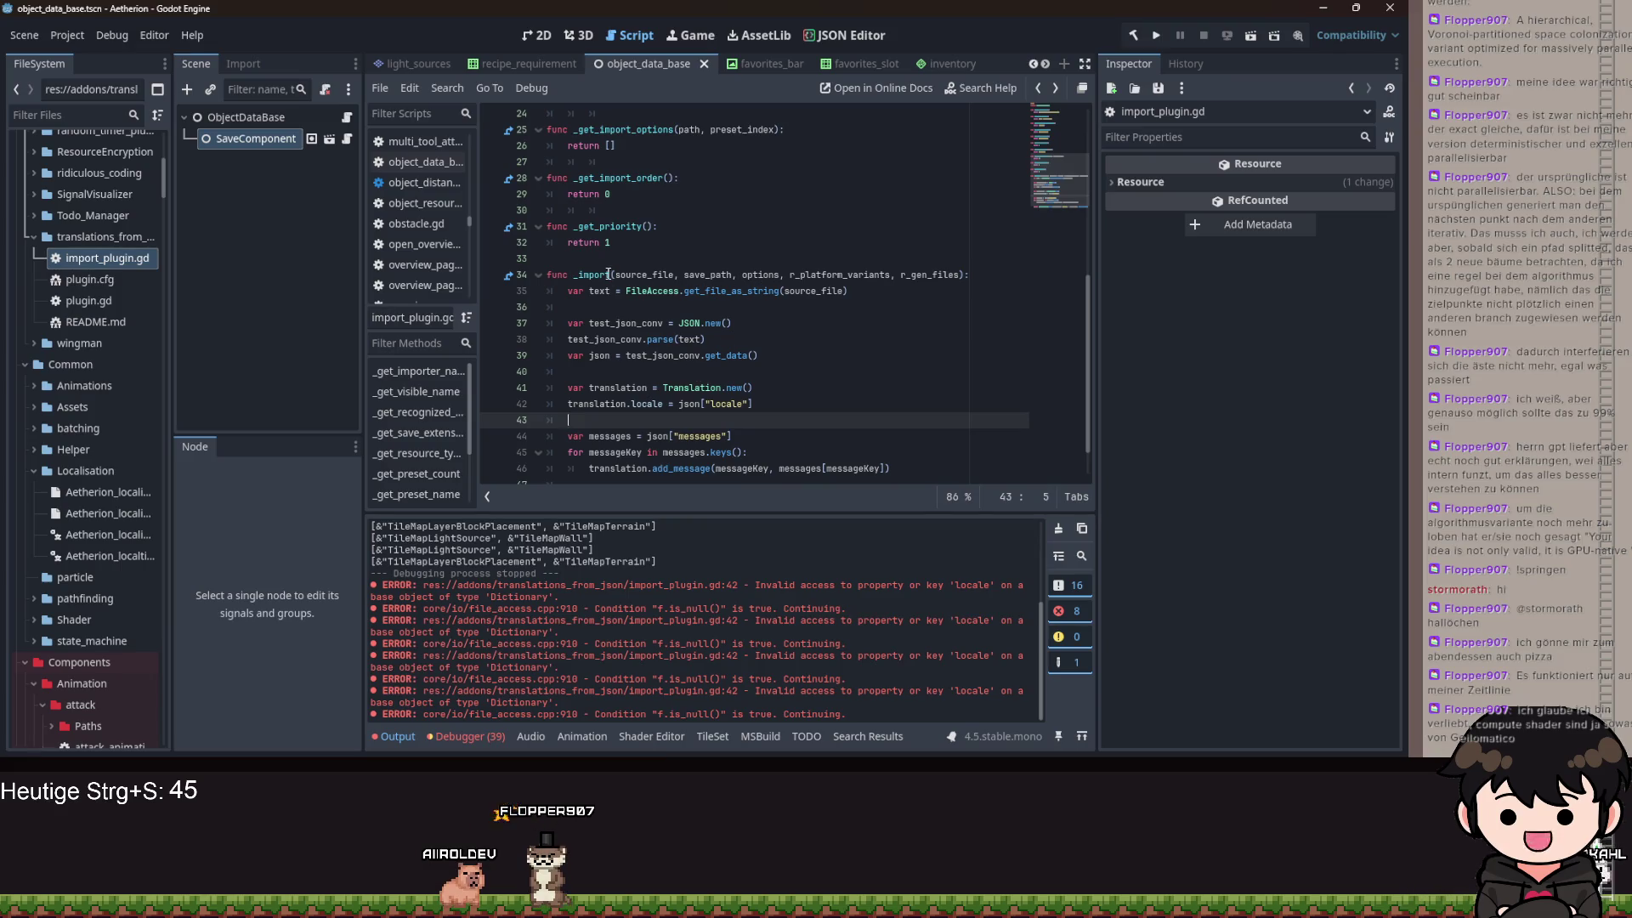
mouse_move(607, 274)
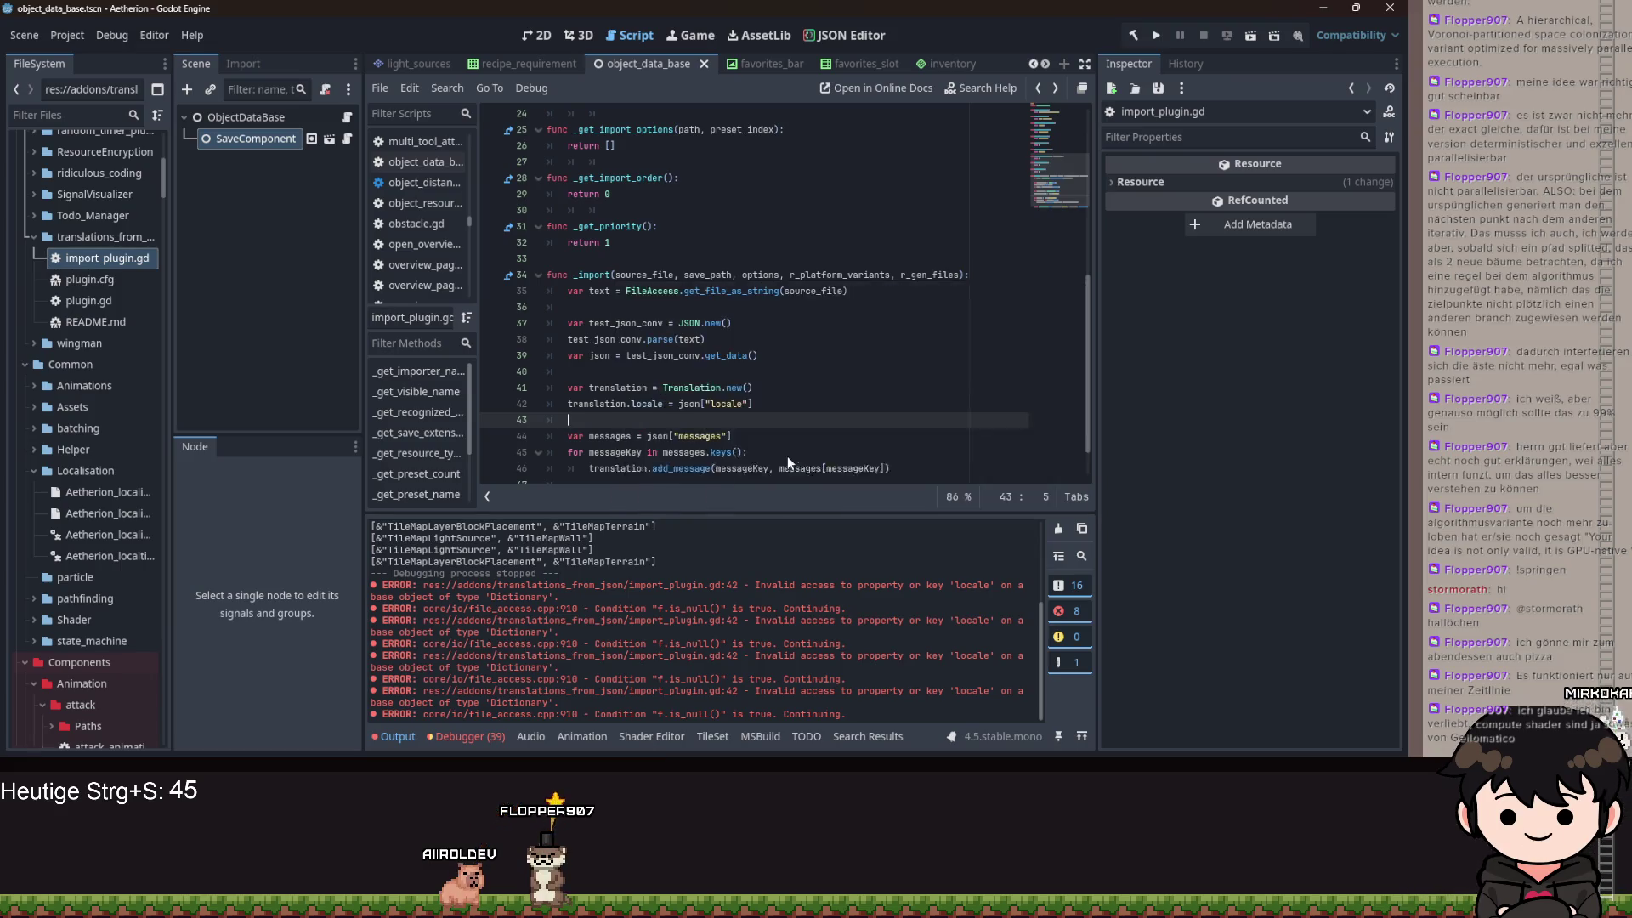
scroll(735, 402, down, 1)
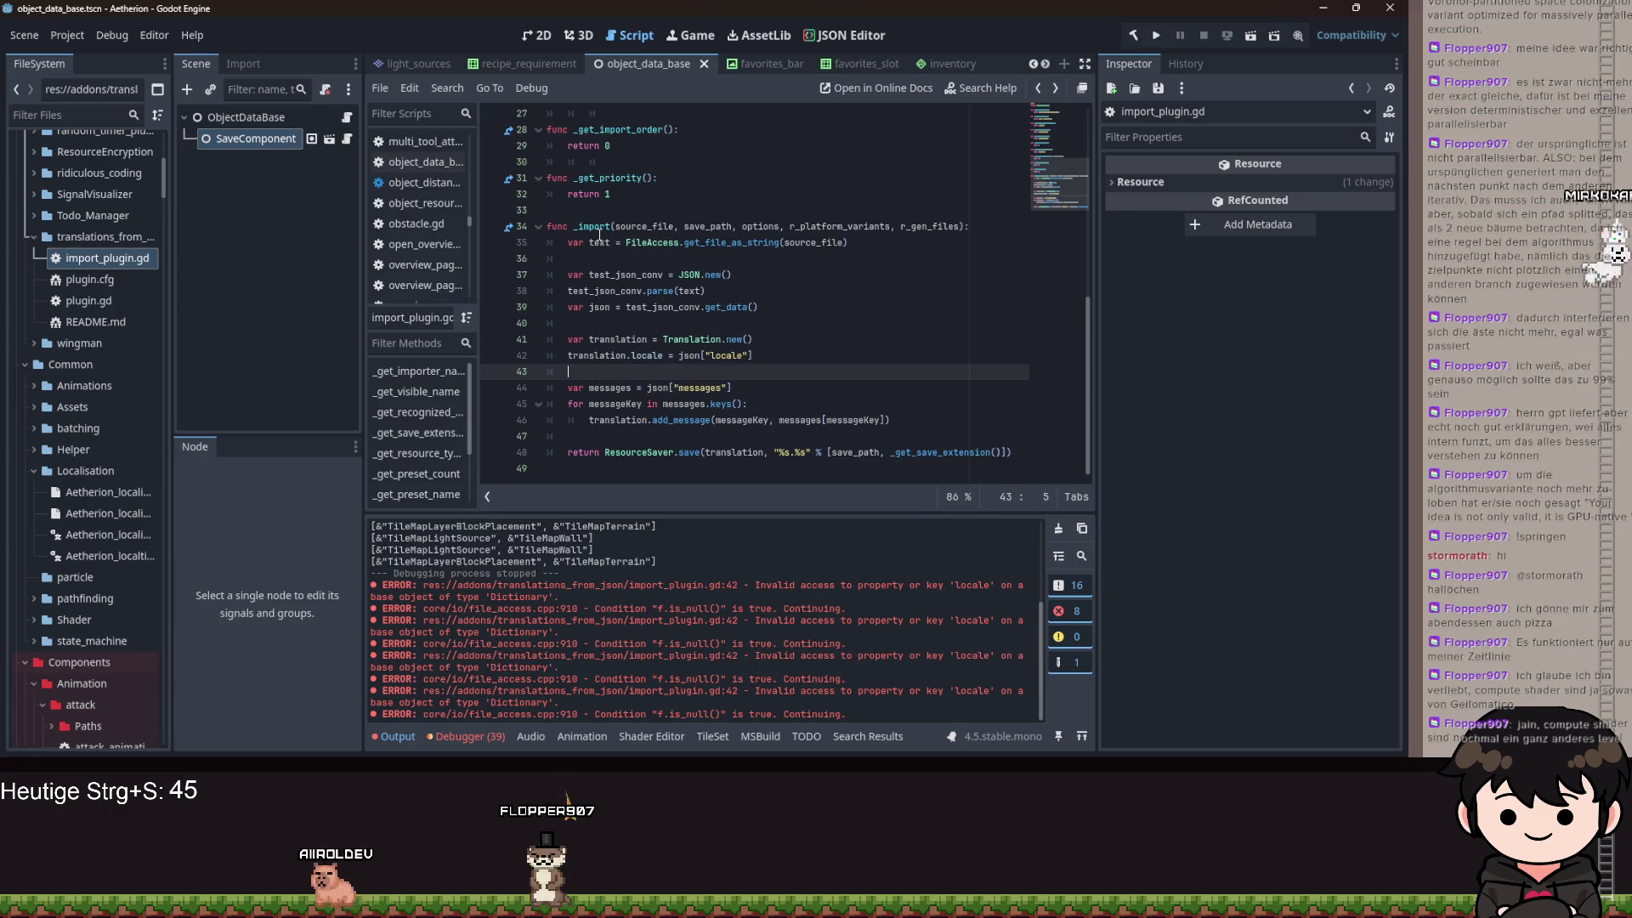
click(849, 226)
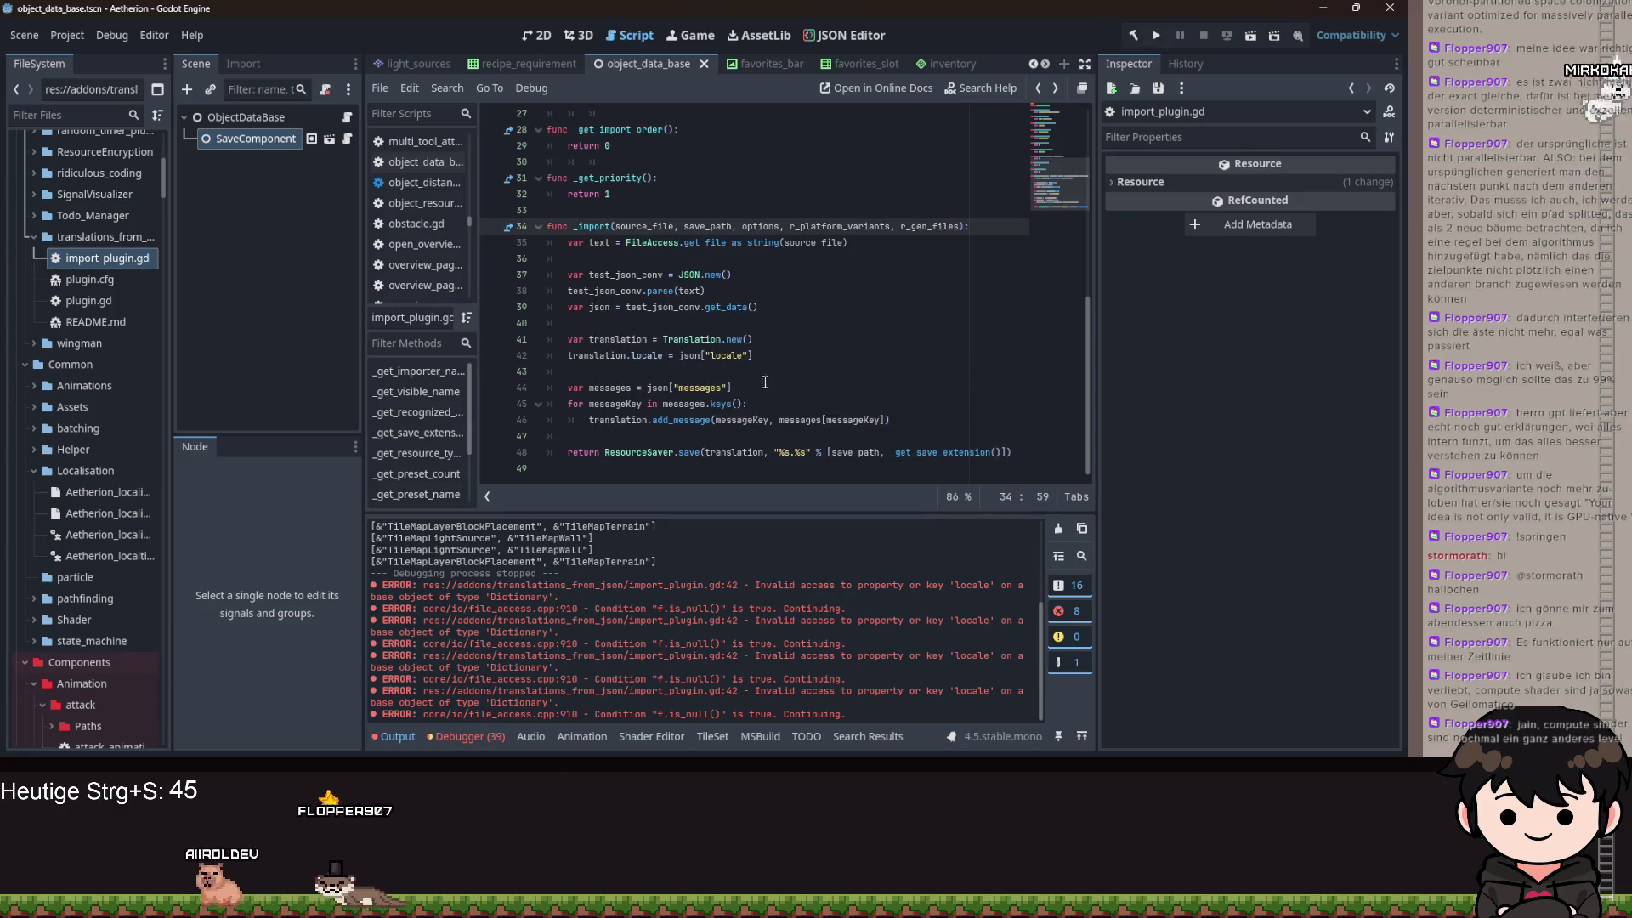
scroll(101, 425, down, 3)
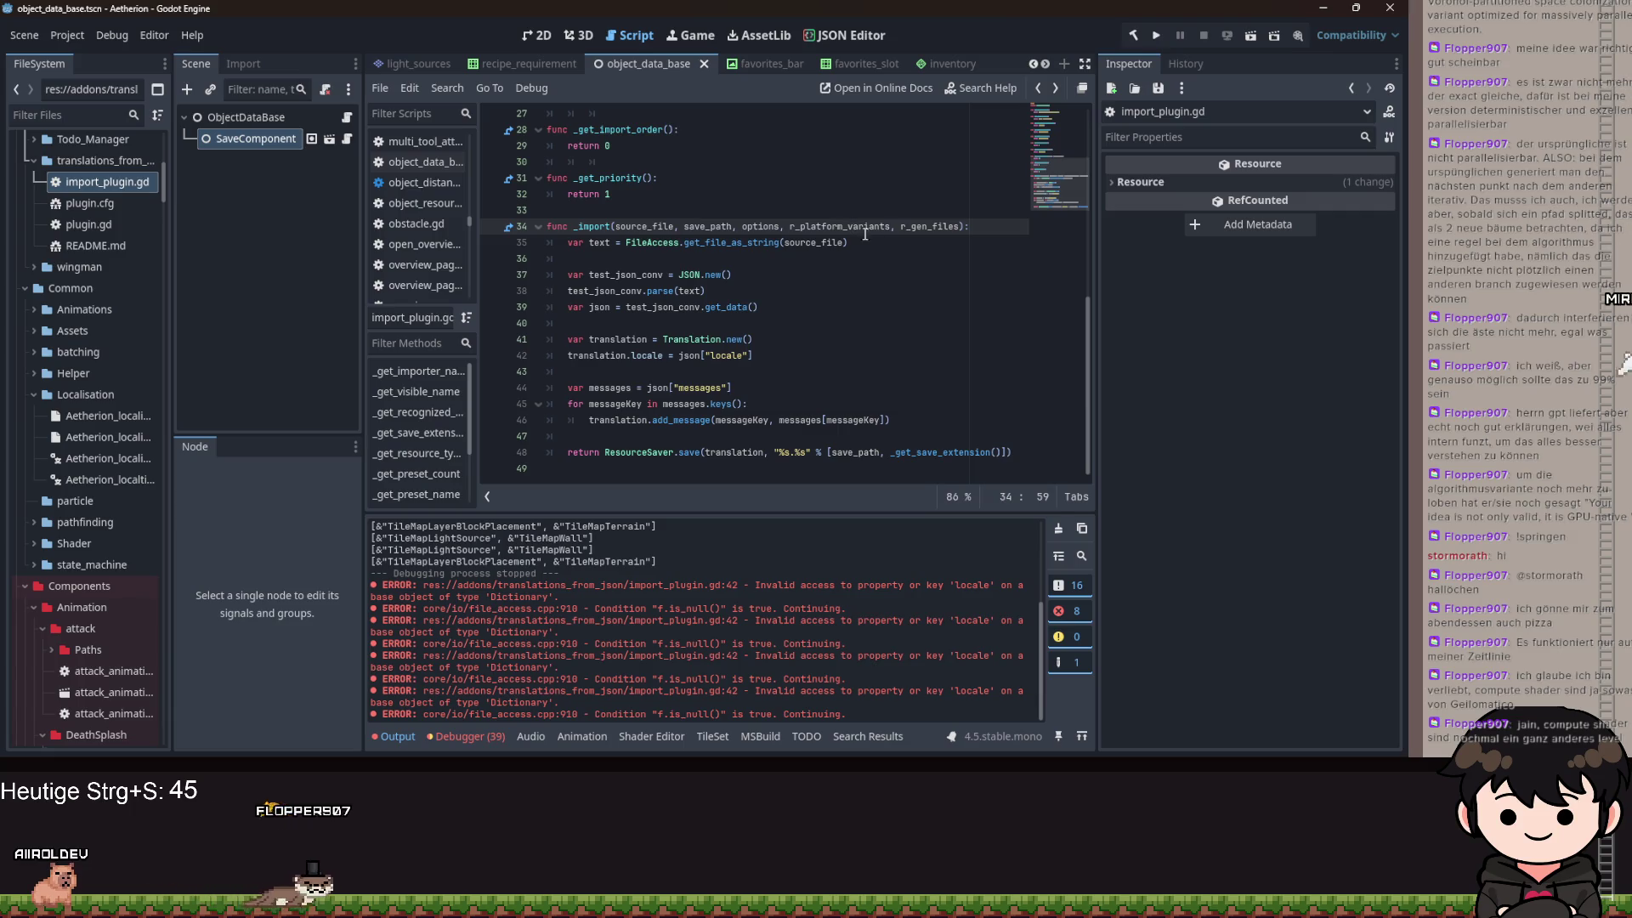
key(Return)
key(Return)
key(Up)
- Write the guard 'if not source_file.begins_with("Aetherion_localisation"): return' and save the script
text(i)
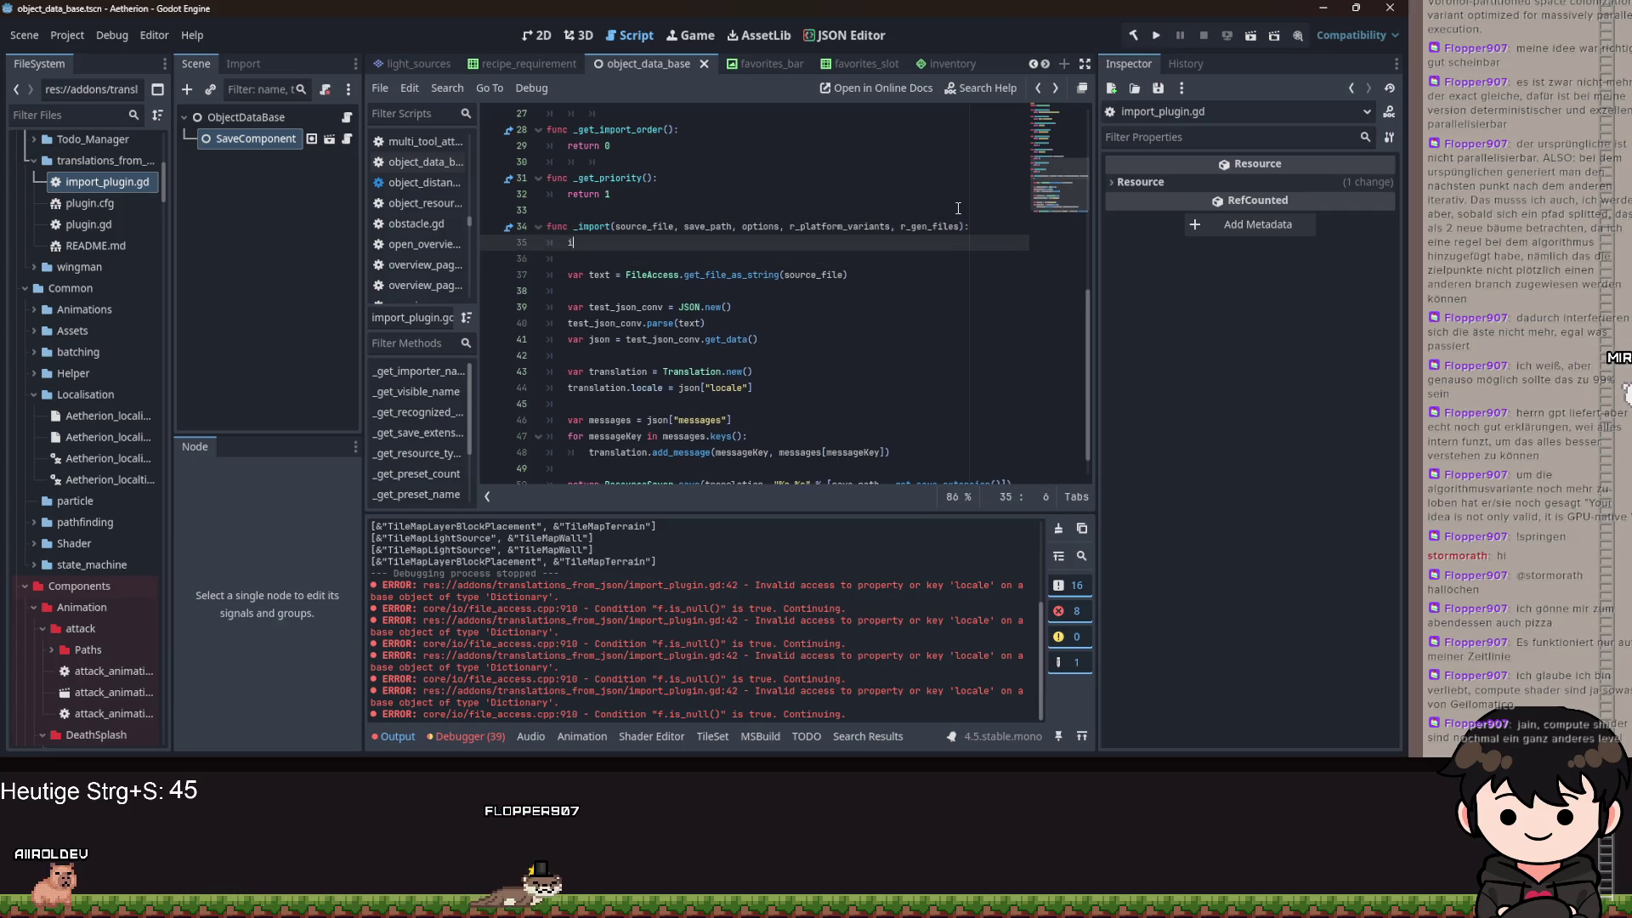
text(f b)
key(BackSpace)
text(not S)
key(BackSpace)
text(source_file.st)
key(BackSpace)
key(BackSpace)
text(beg)
key(Return)
text("Aetherion.)
key(BackSpace)
text(_Localisation)
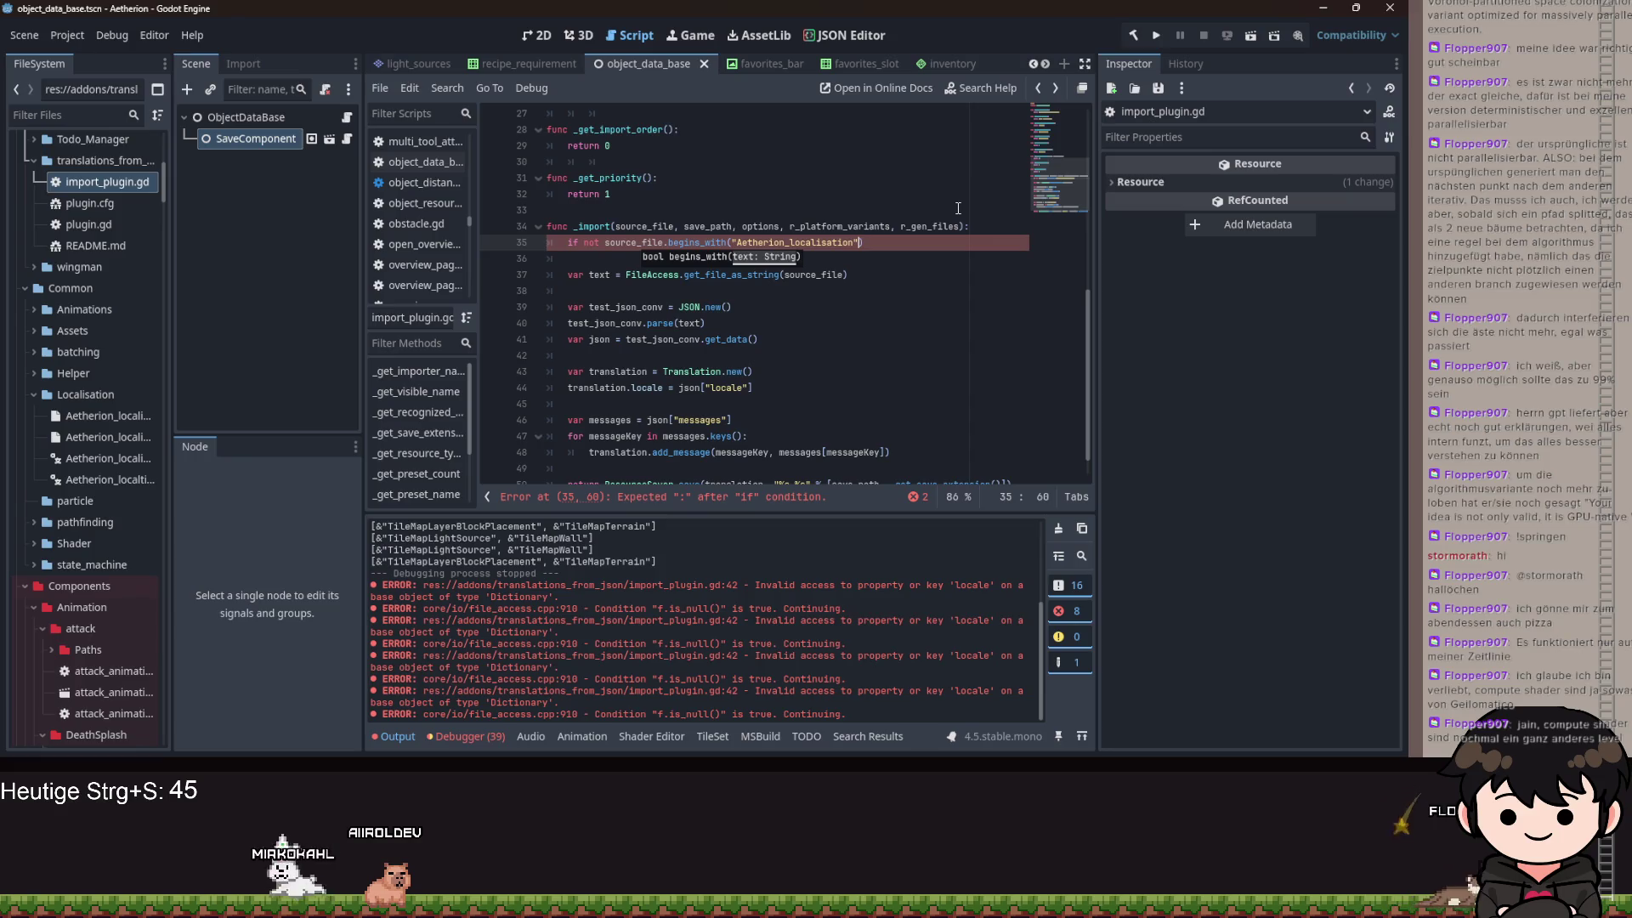
text(:)
key(Return)
text(return)
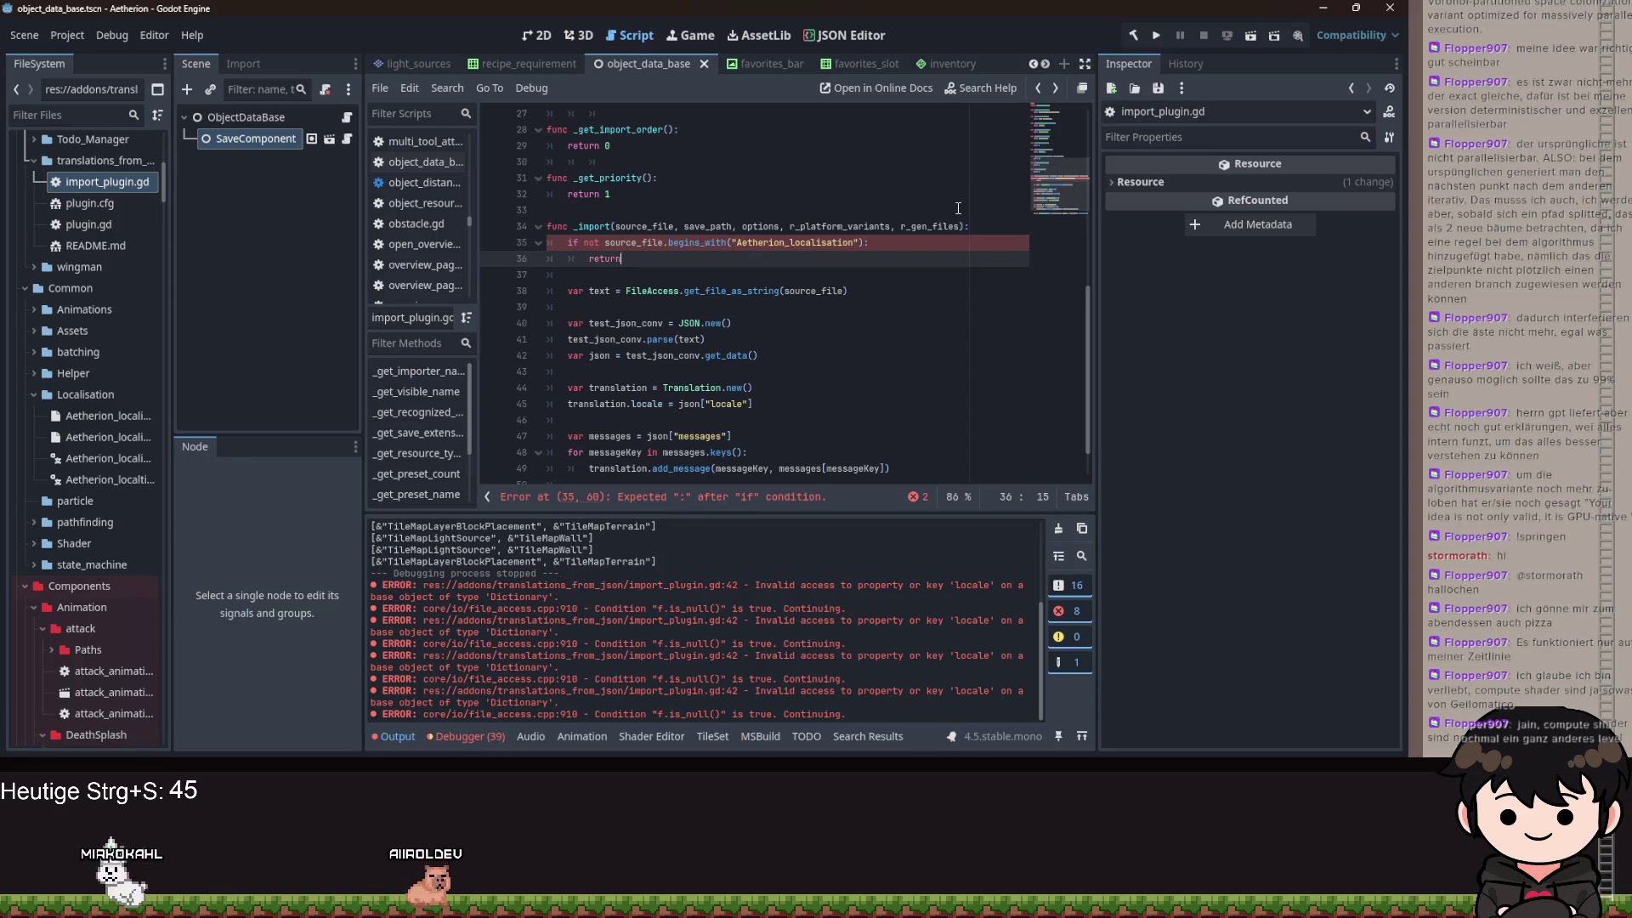
key(ctrl+s)
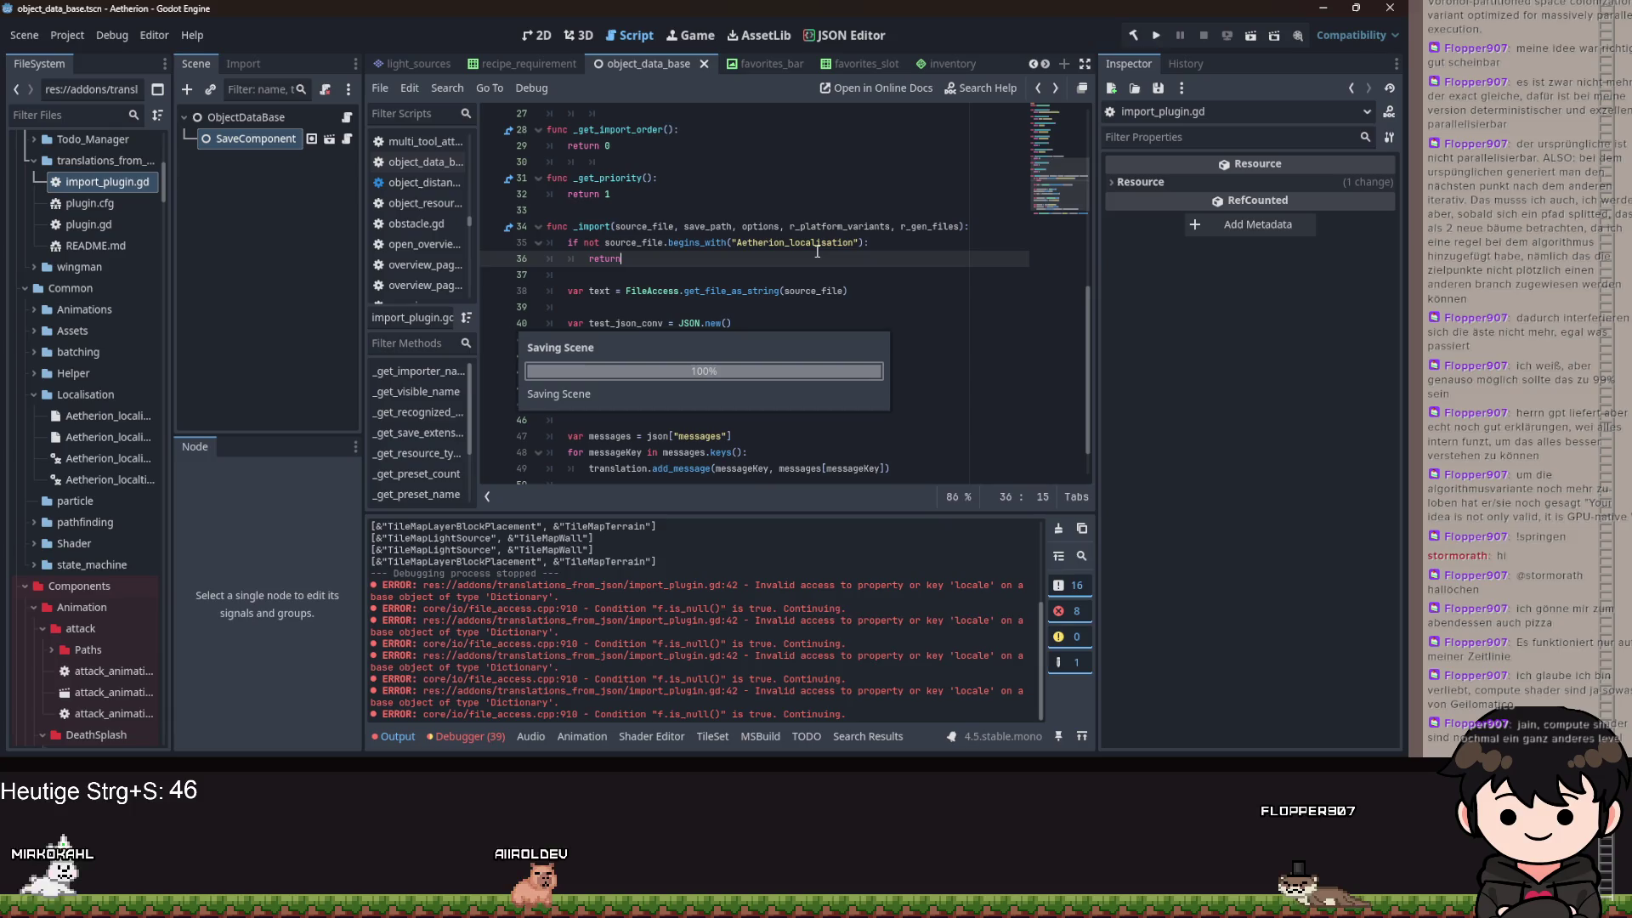
- Run the project, get past the title prompt to the main menu, then stop the game
click(1156, 36)
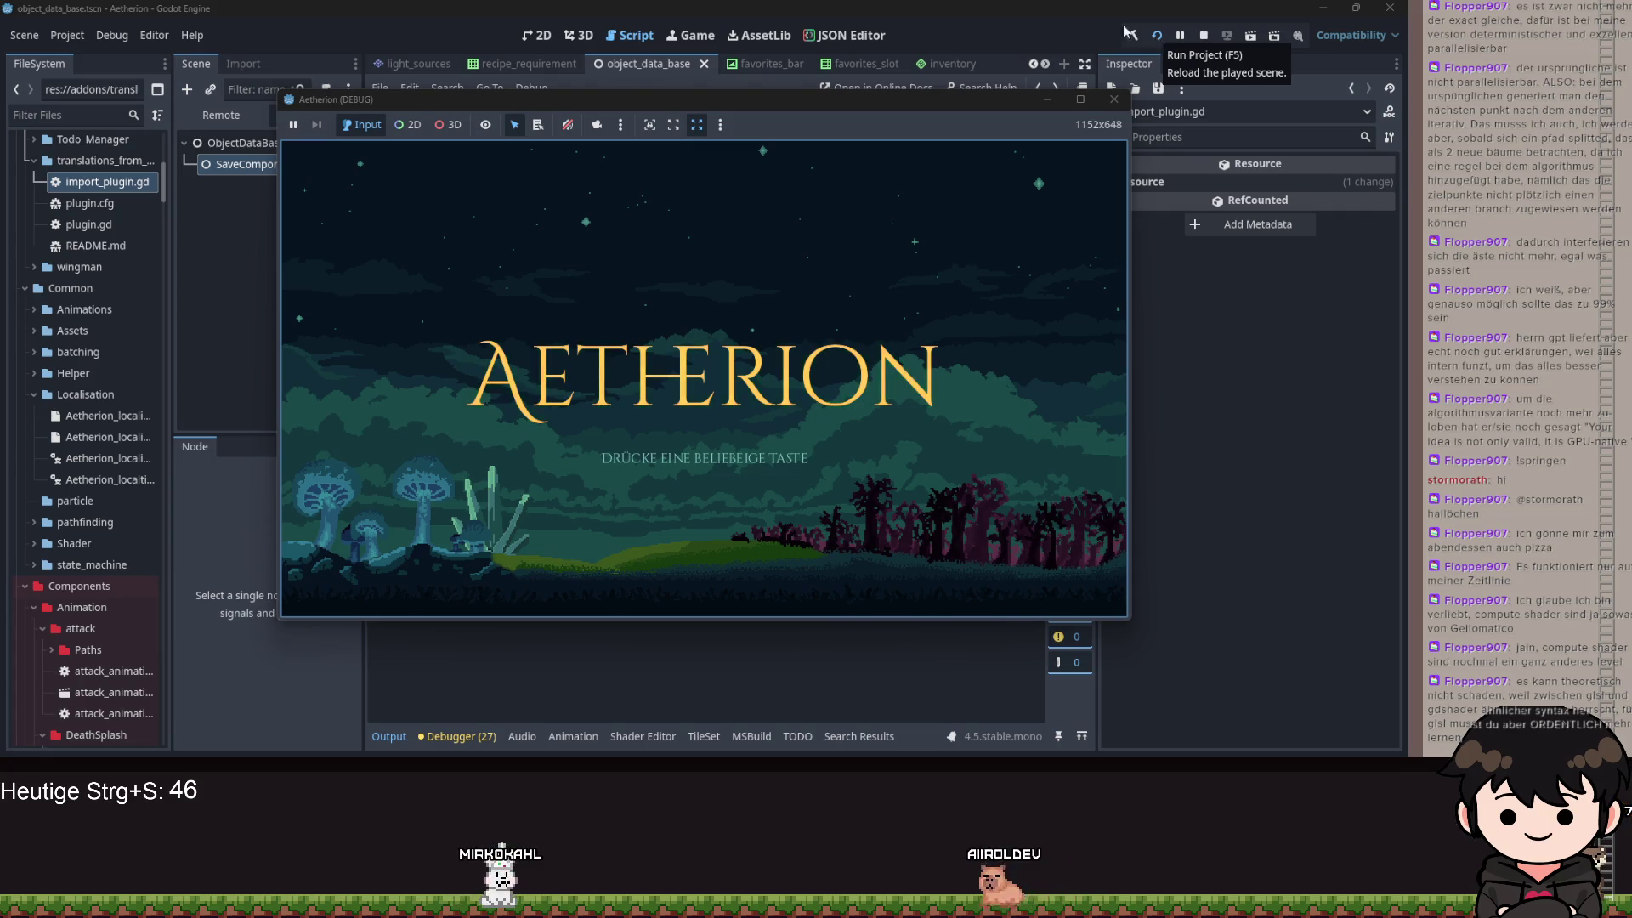
click(908, 338)
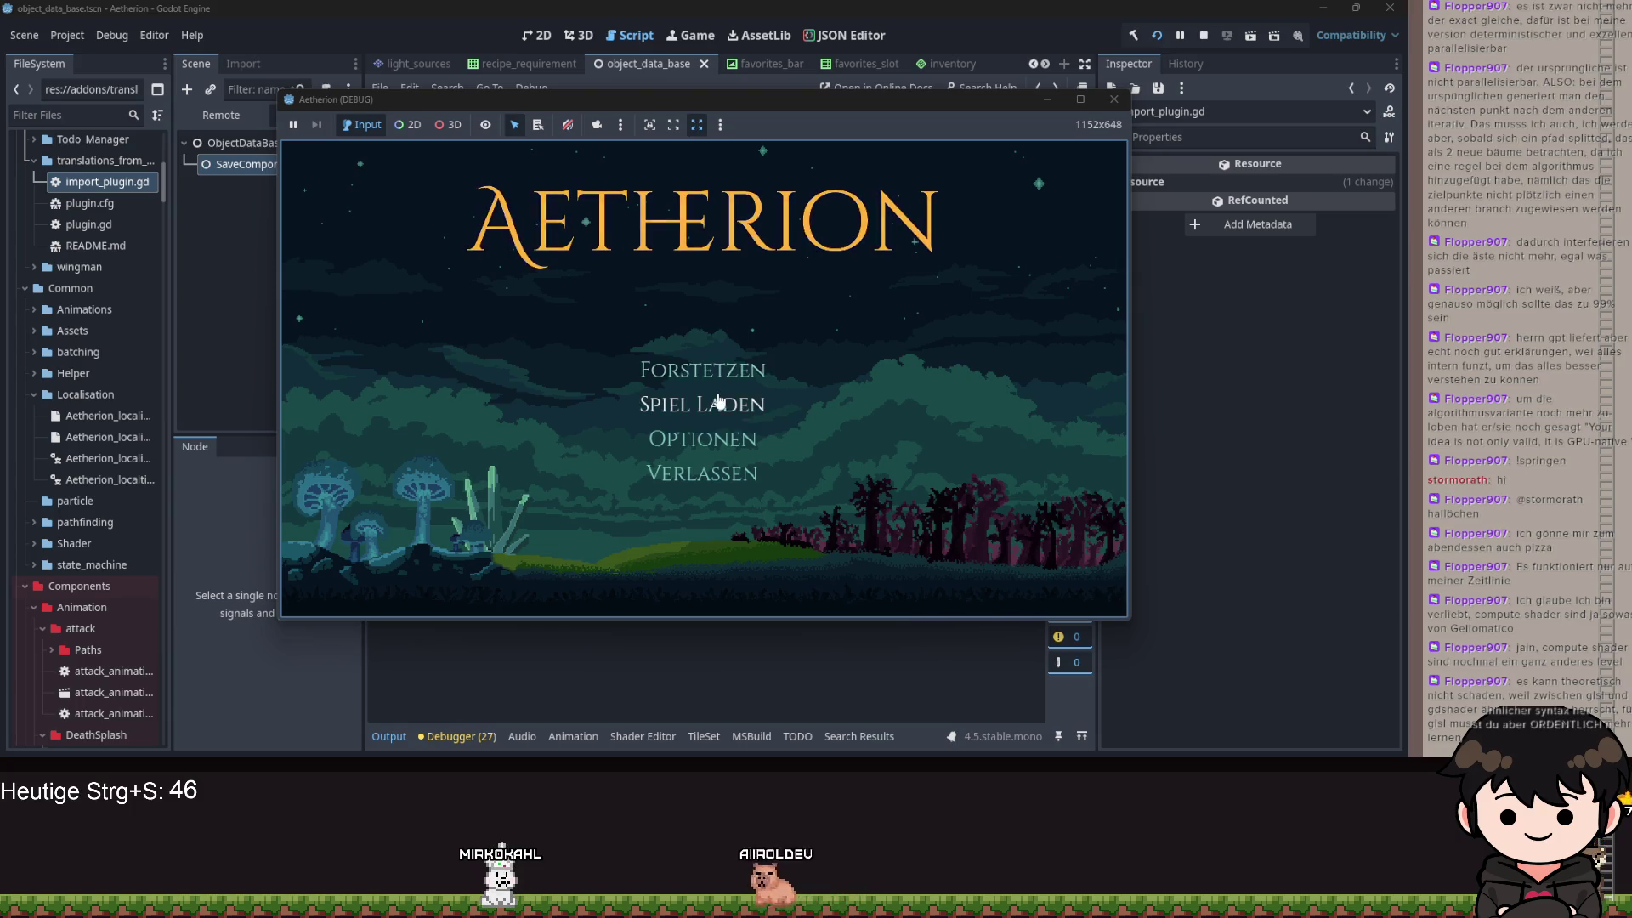
click(1047, 103)
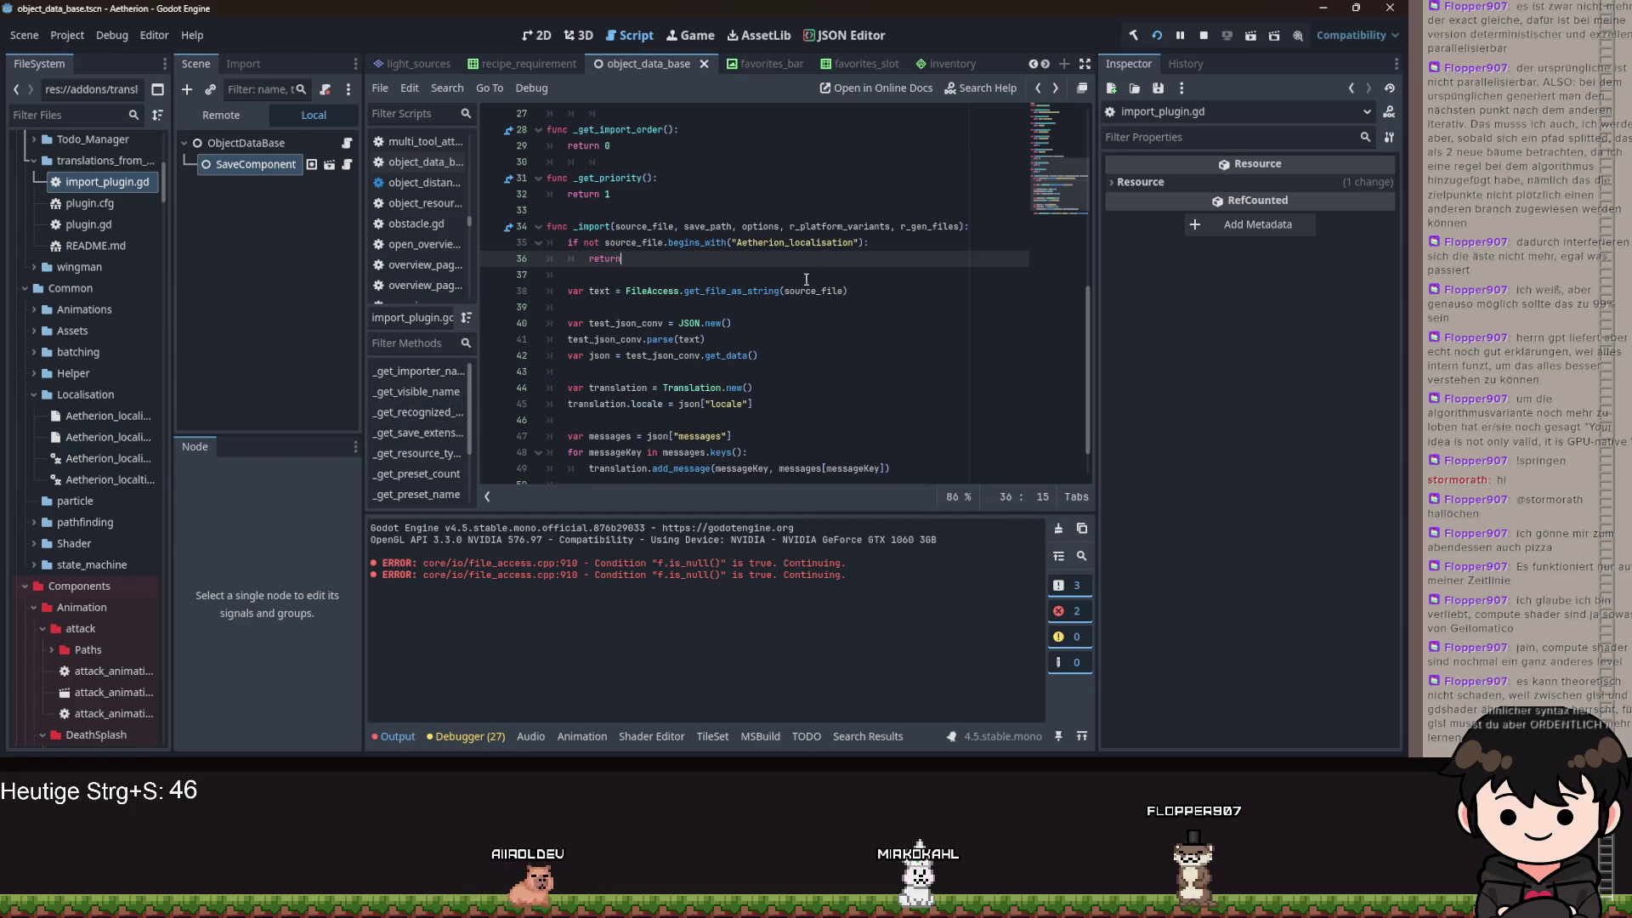
- Relaunch the game with F5 and continue the saved game into the level
mouse_move(586, 228)
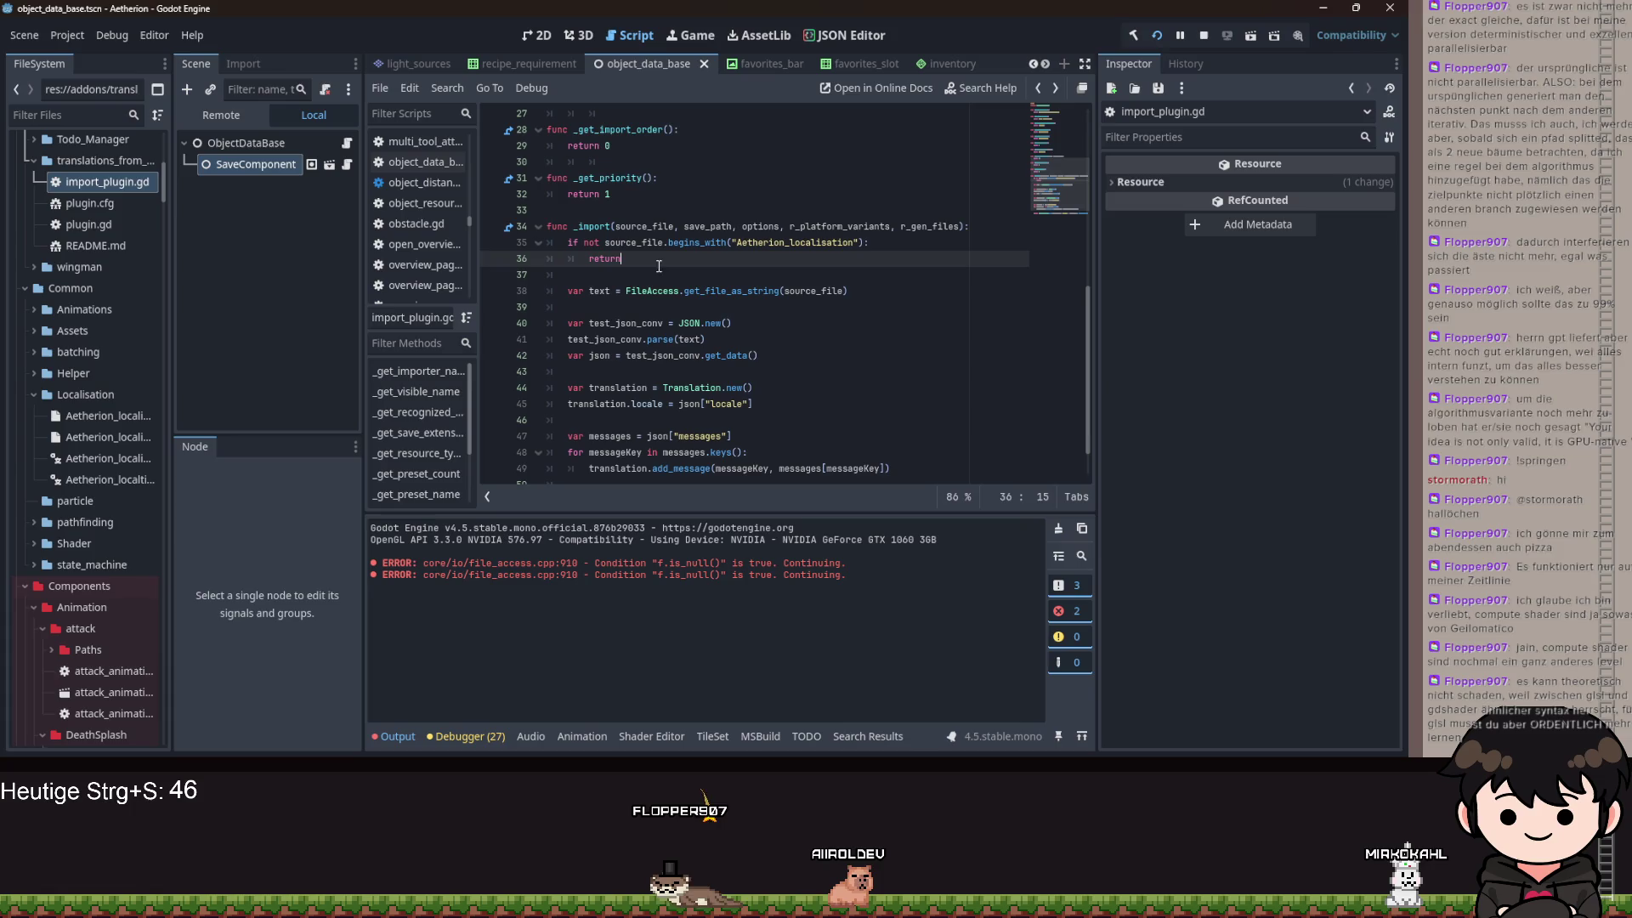
key(Down)
key(Down)
key(Down)
key(End)
key(F5)
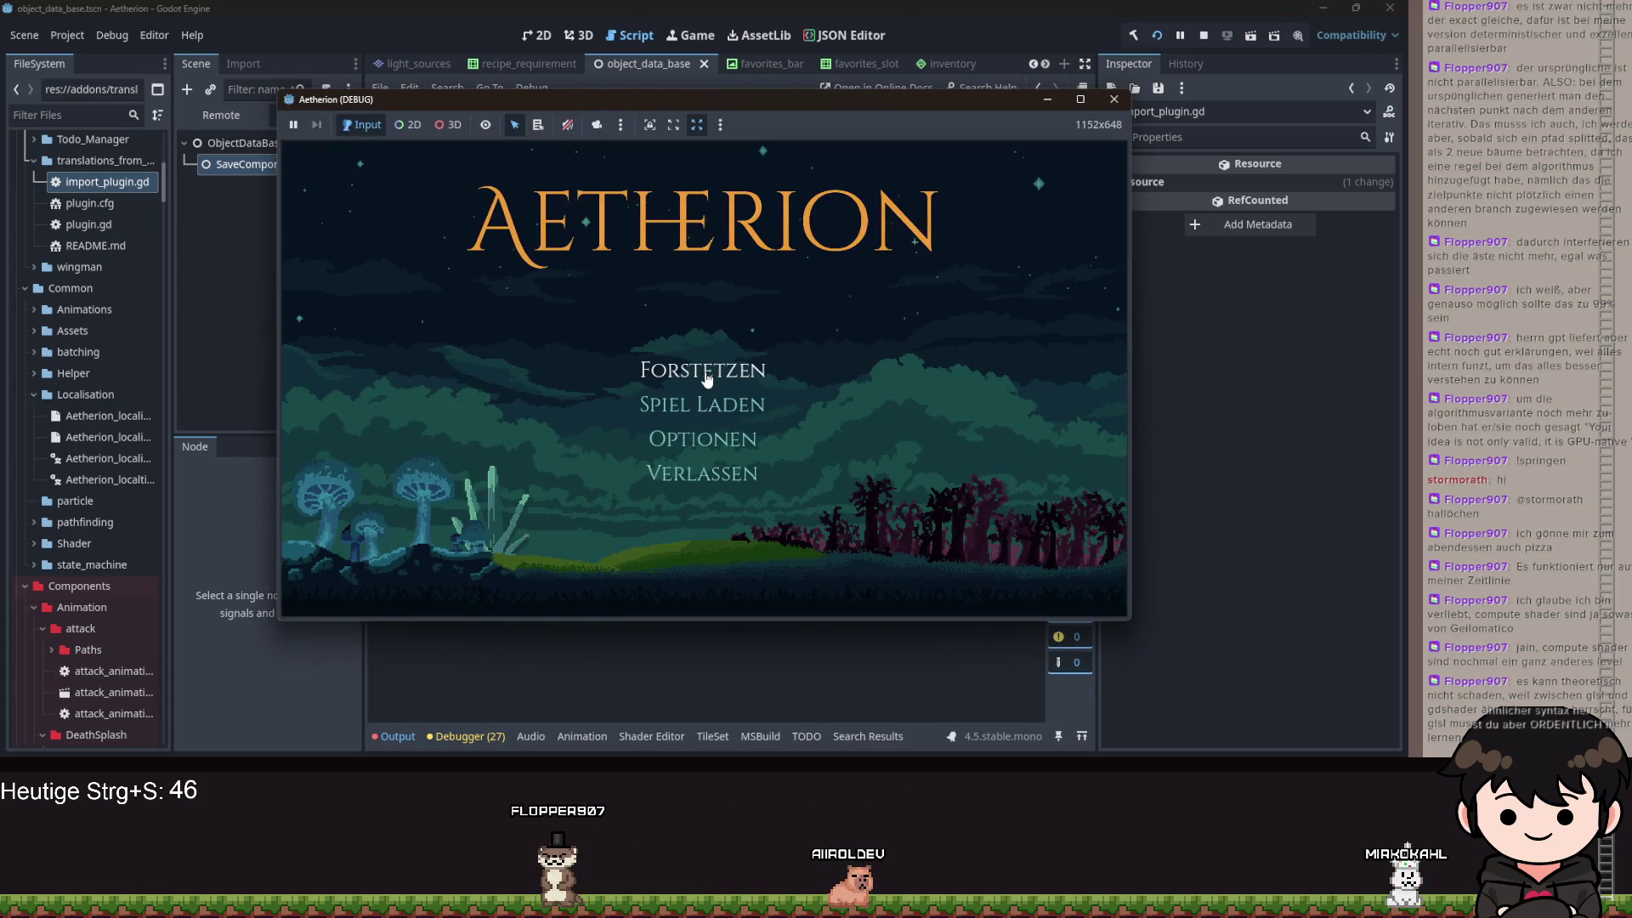
key(Return)
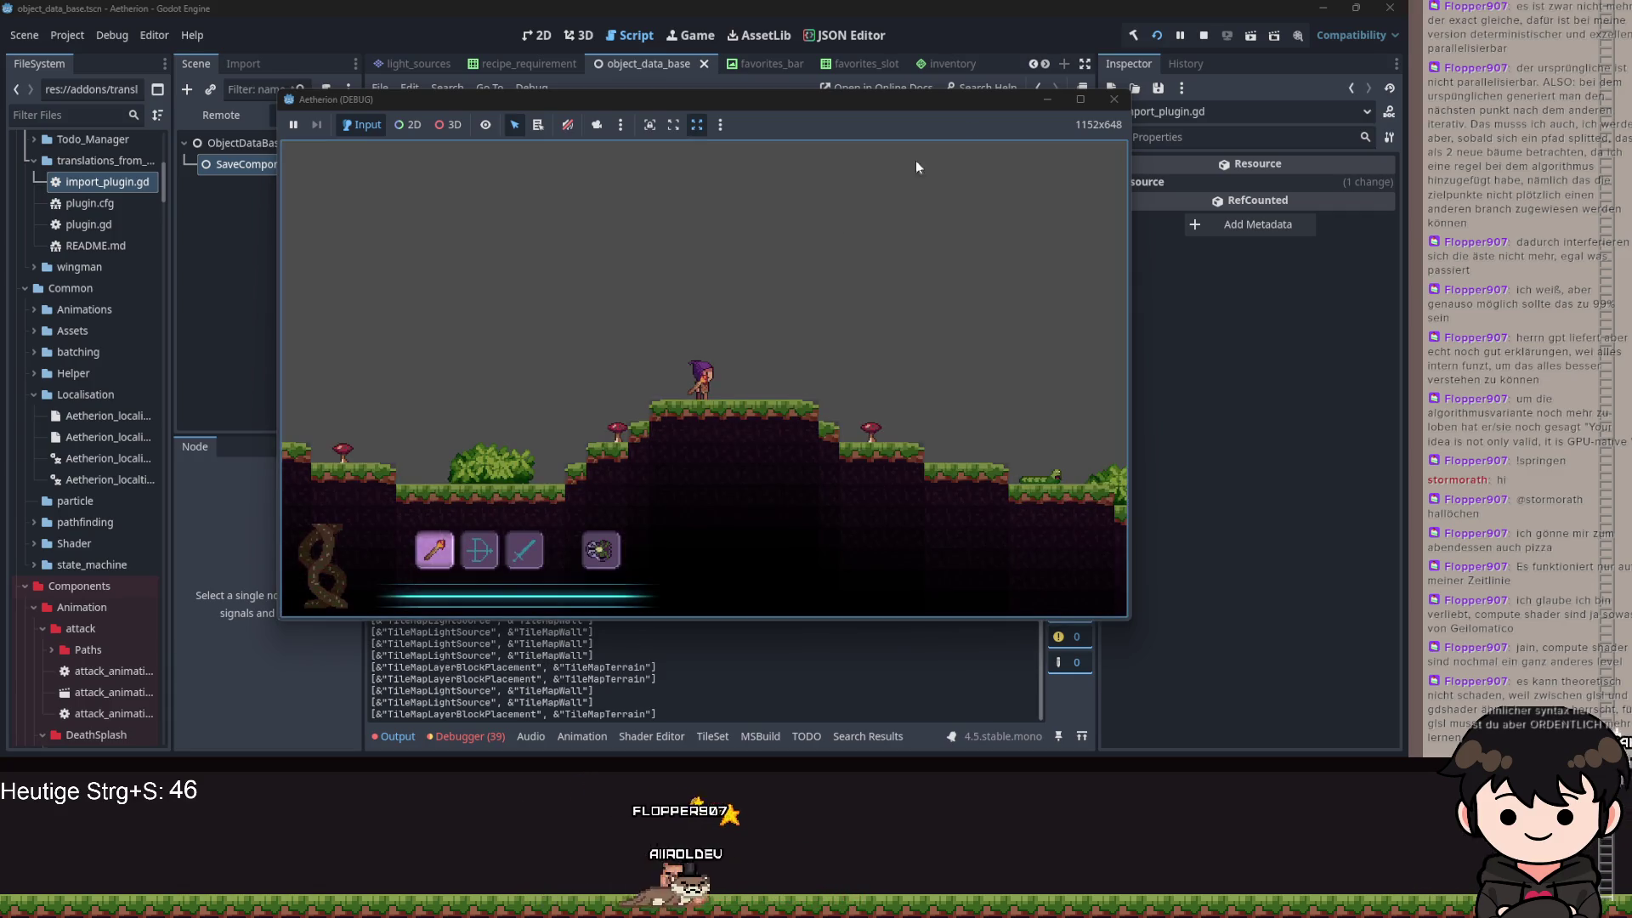
click(1050, 102)
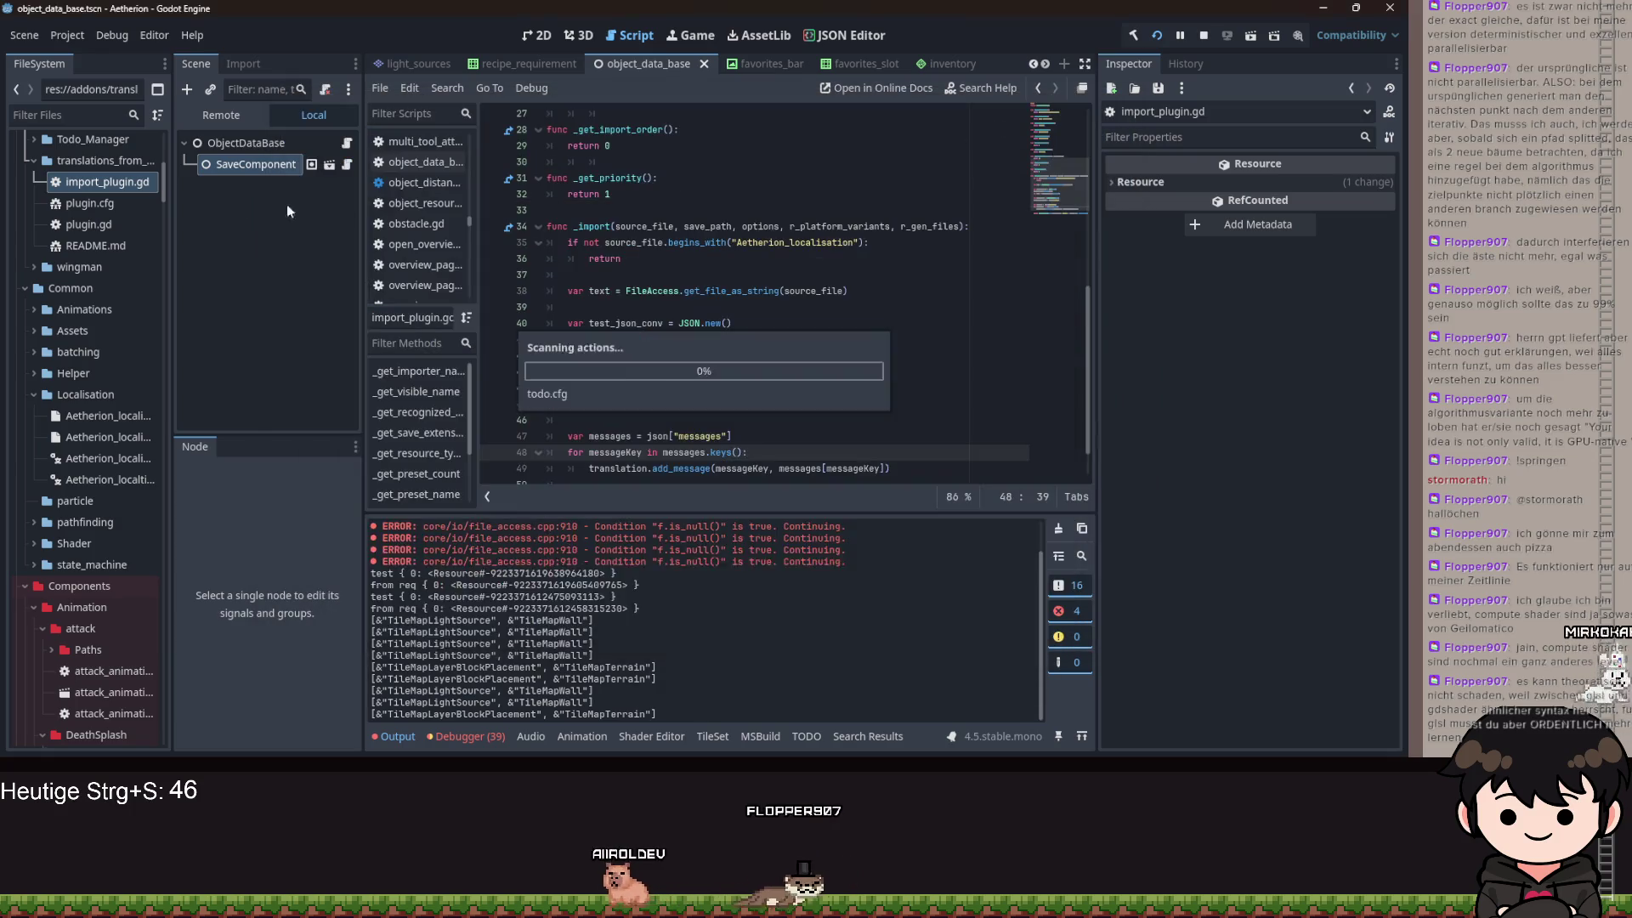
- In the Remote tree, inspect ObjectDB and SaveComponent, find Found Objects empty, then return to the game
click(222, 117)
click(193, 207)
click(238, 208)
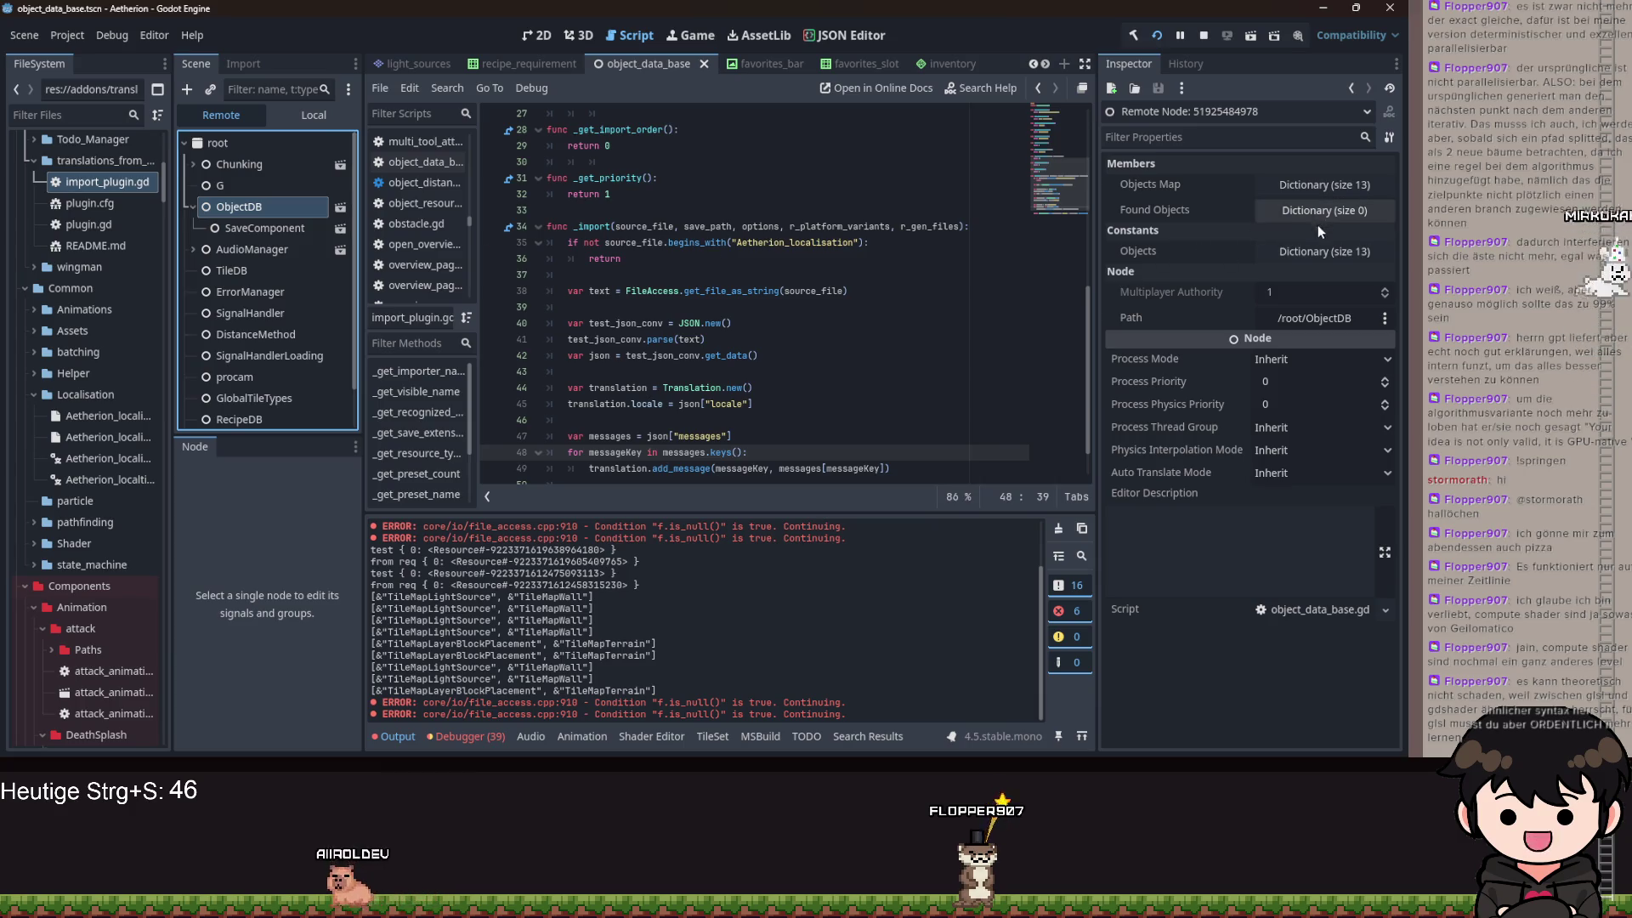
click(249, 235)
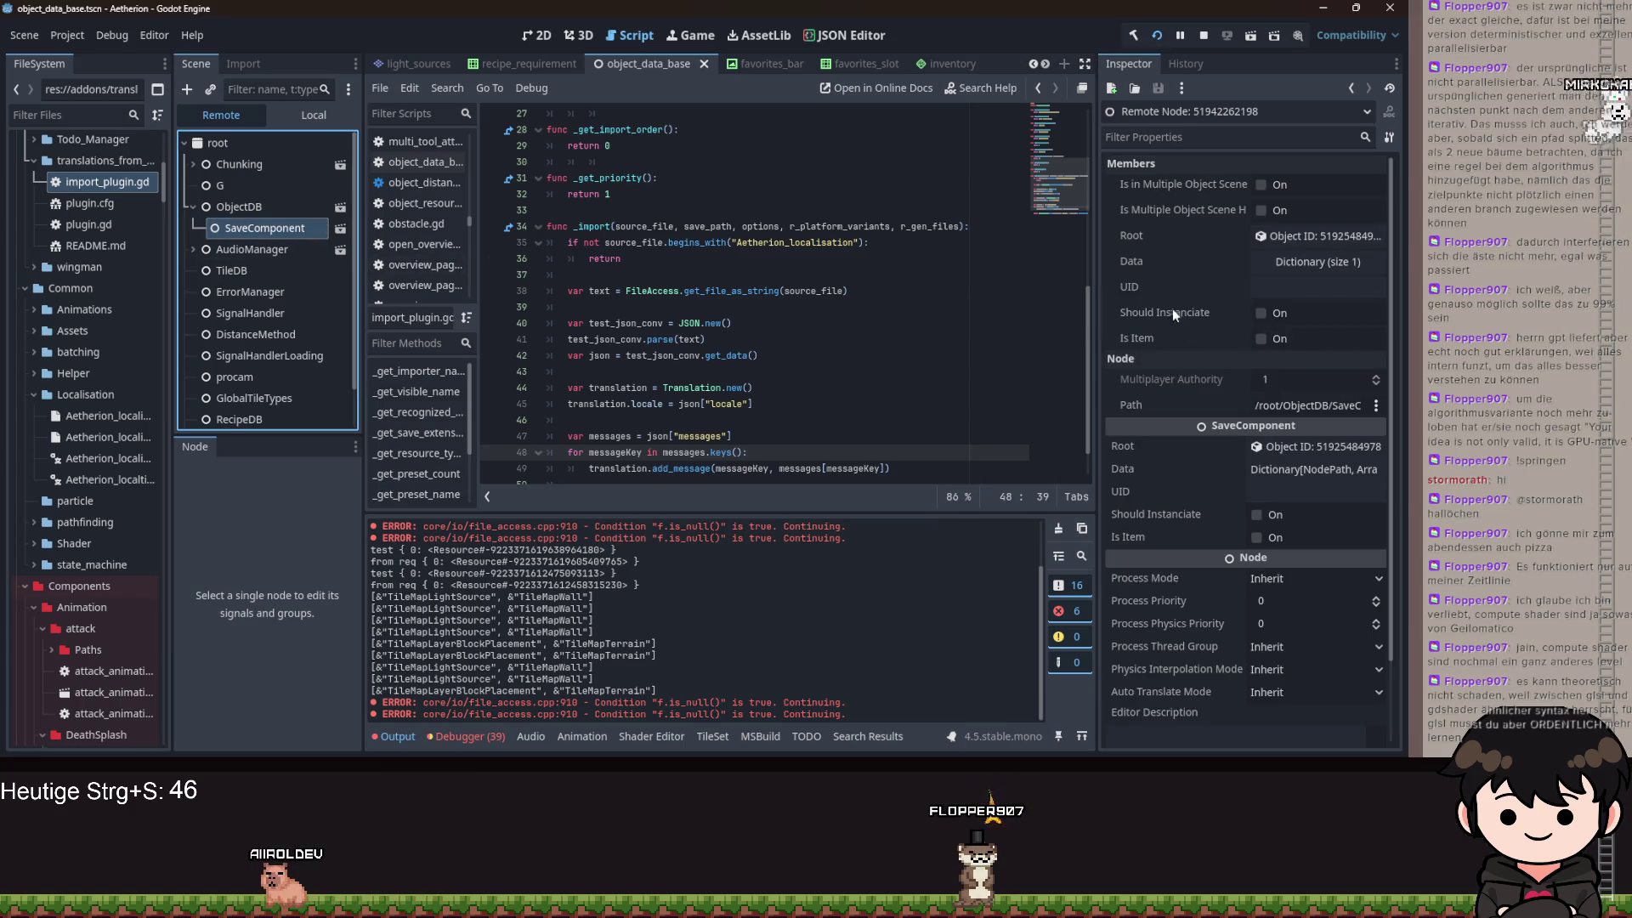
click(260, 211)
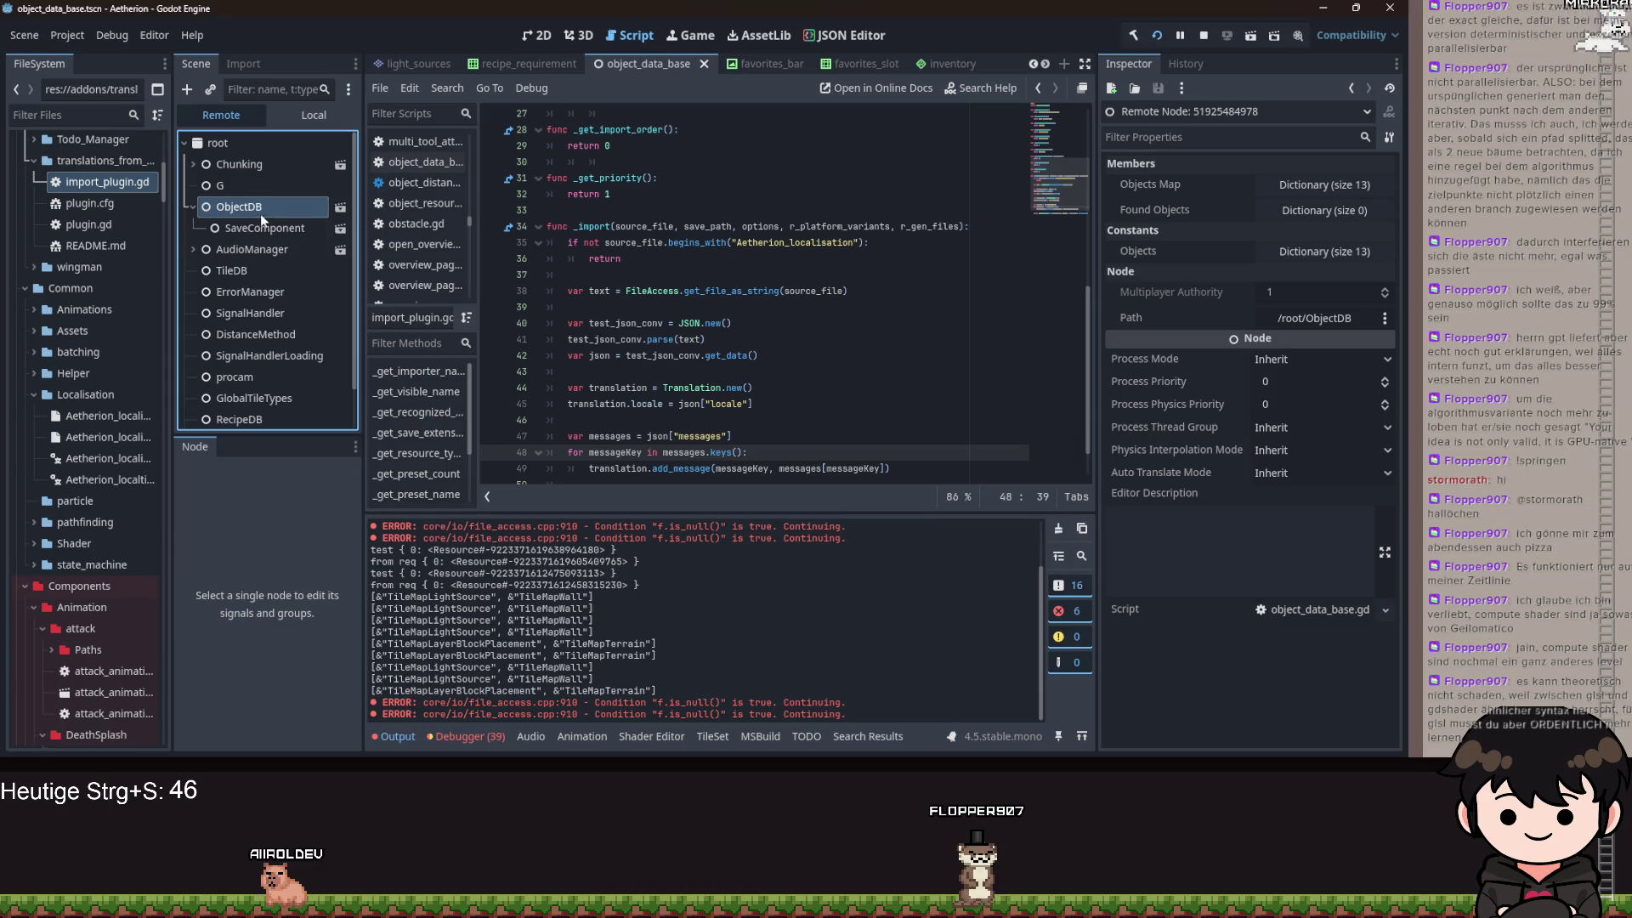
click(1349, 211)
click(1349, 210)
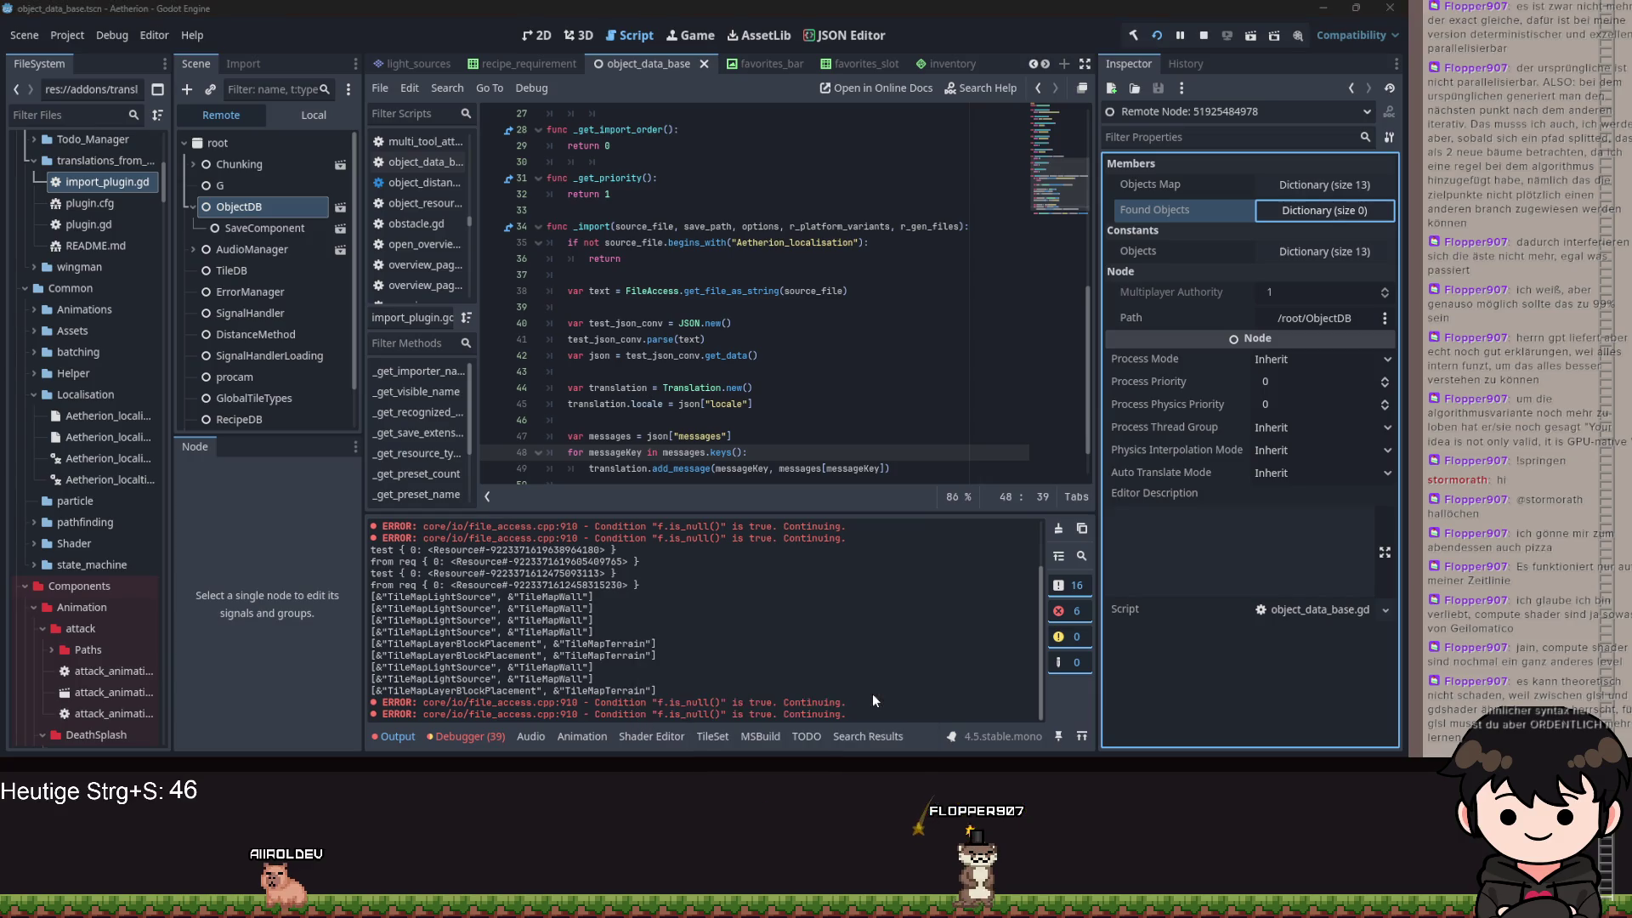
key(alt+Tab)
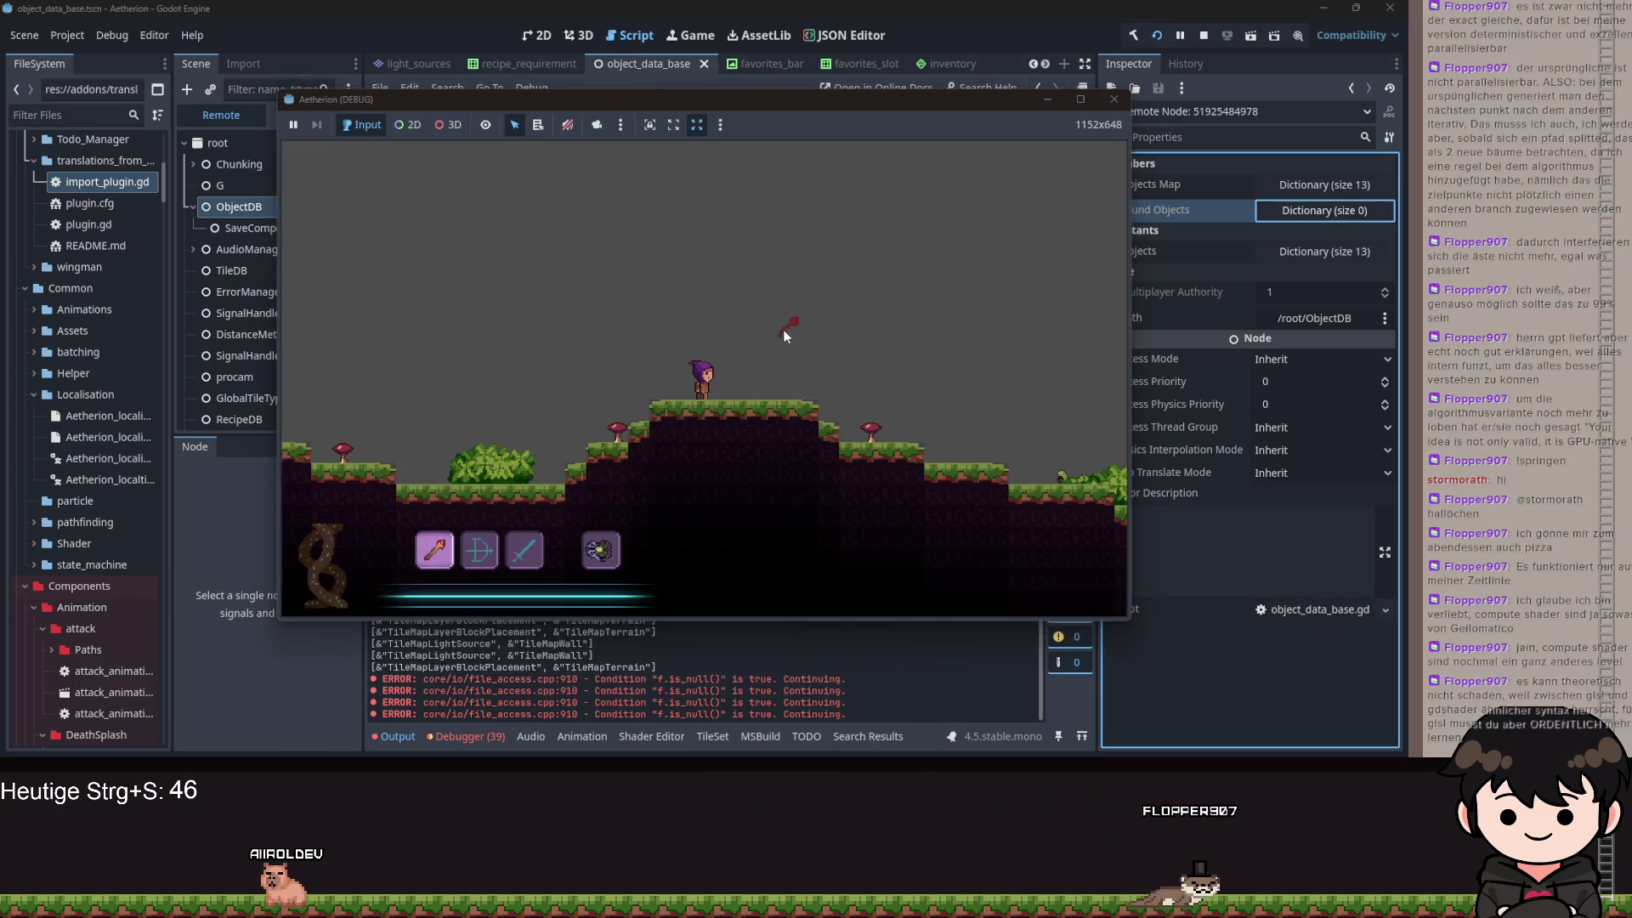
- Quit to the title, load a save slot until the freed-instance error hits, then restart the project
key(d)
key(Escape)
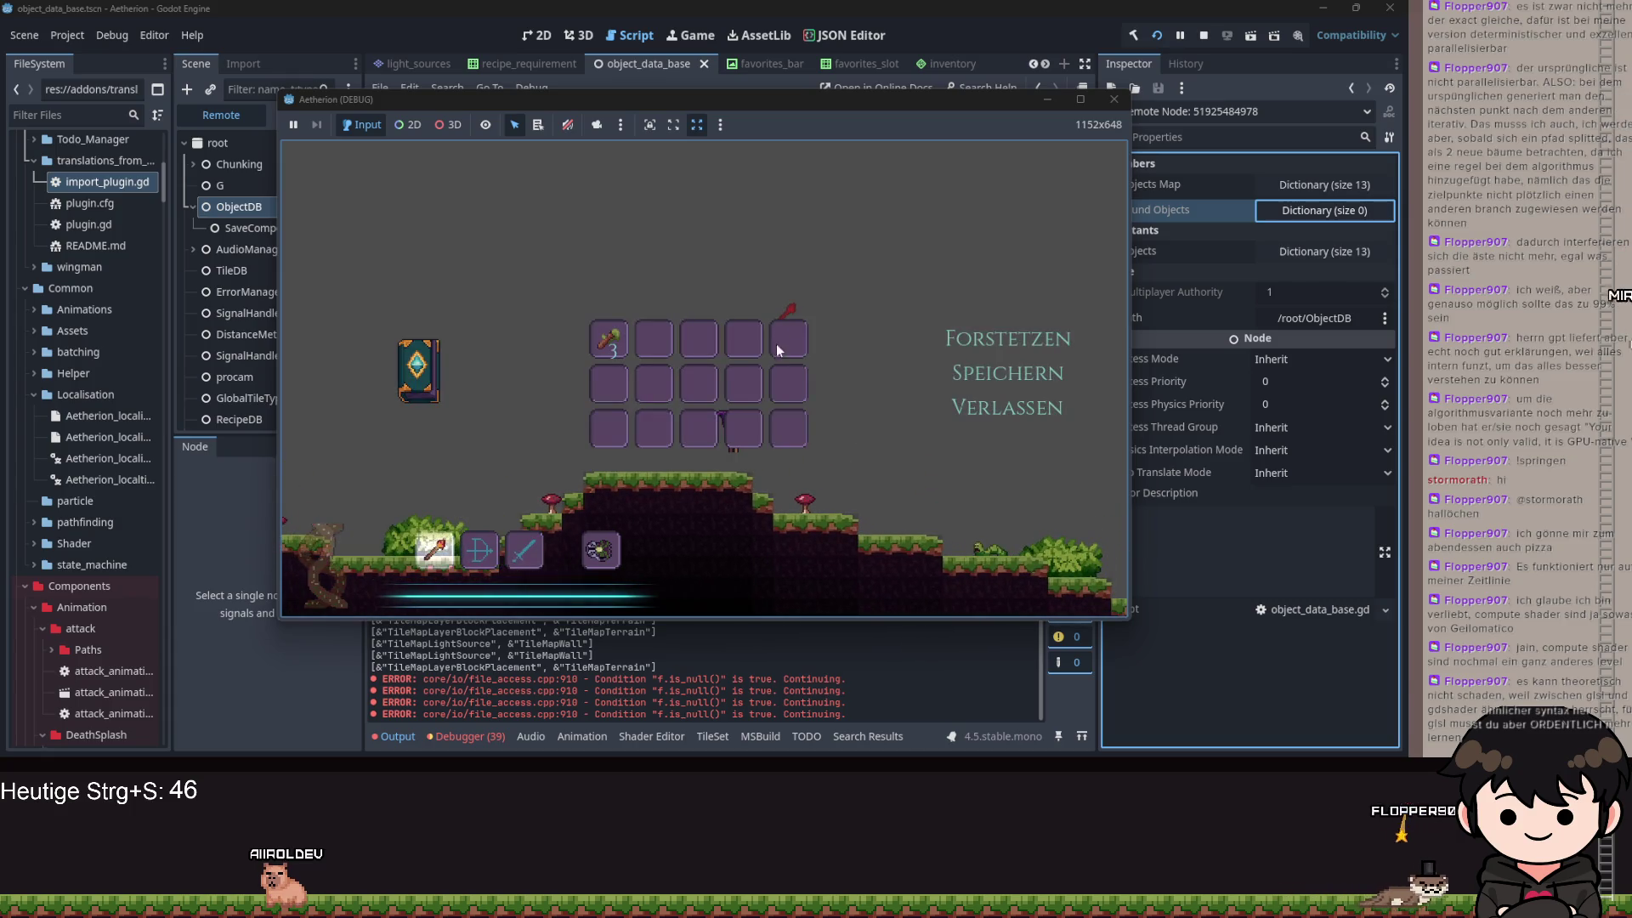
click(1007, 407)
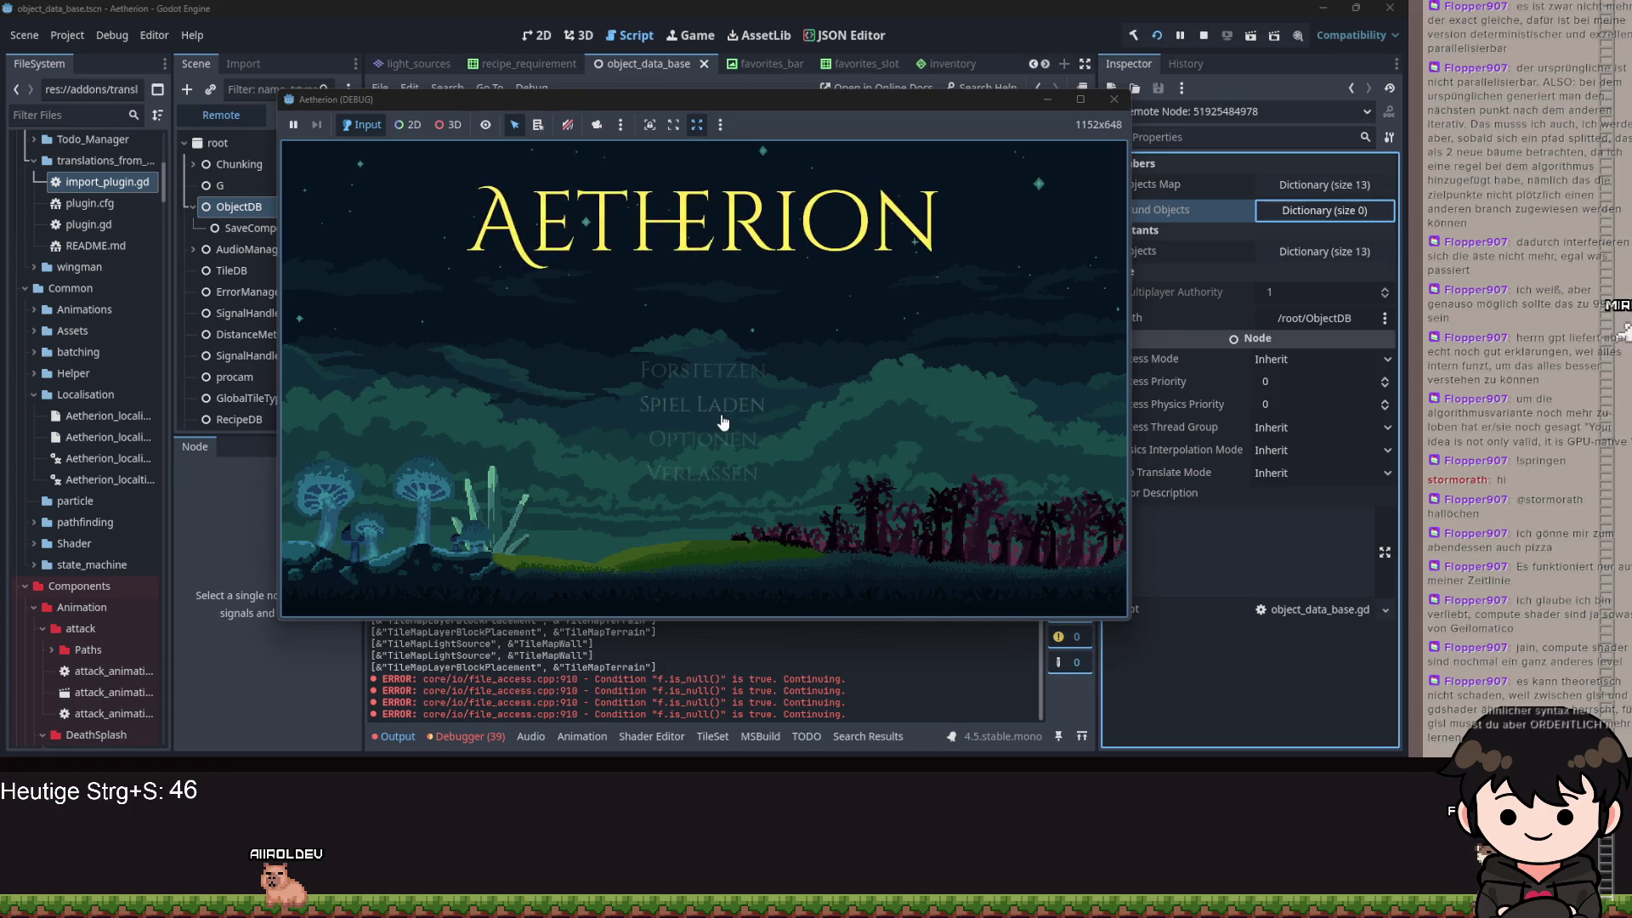
click(727, 411)
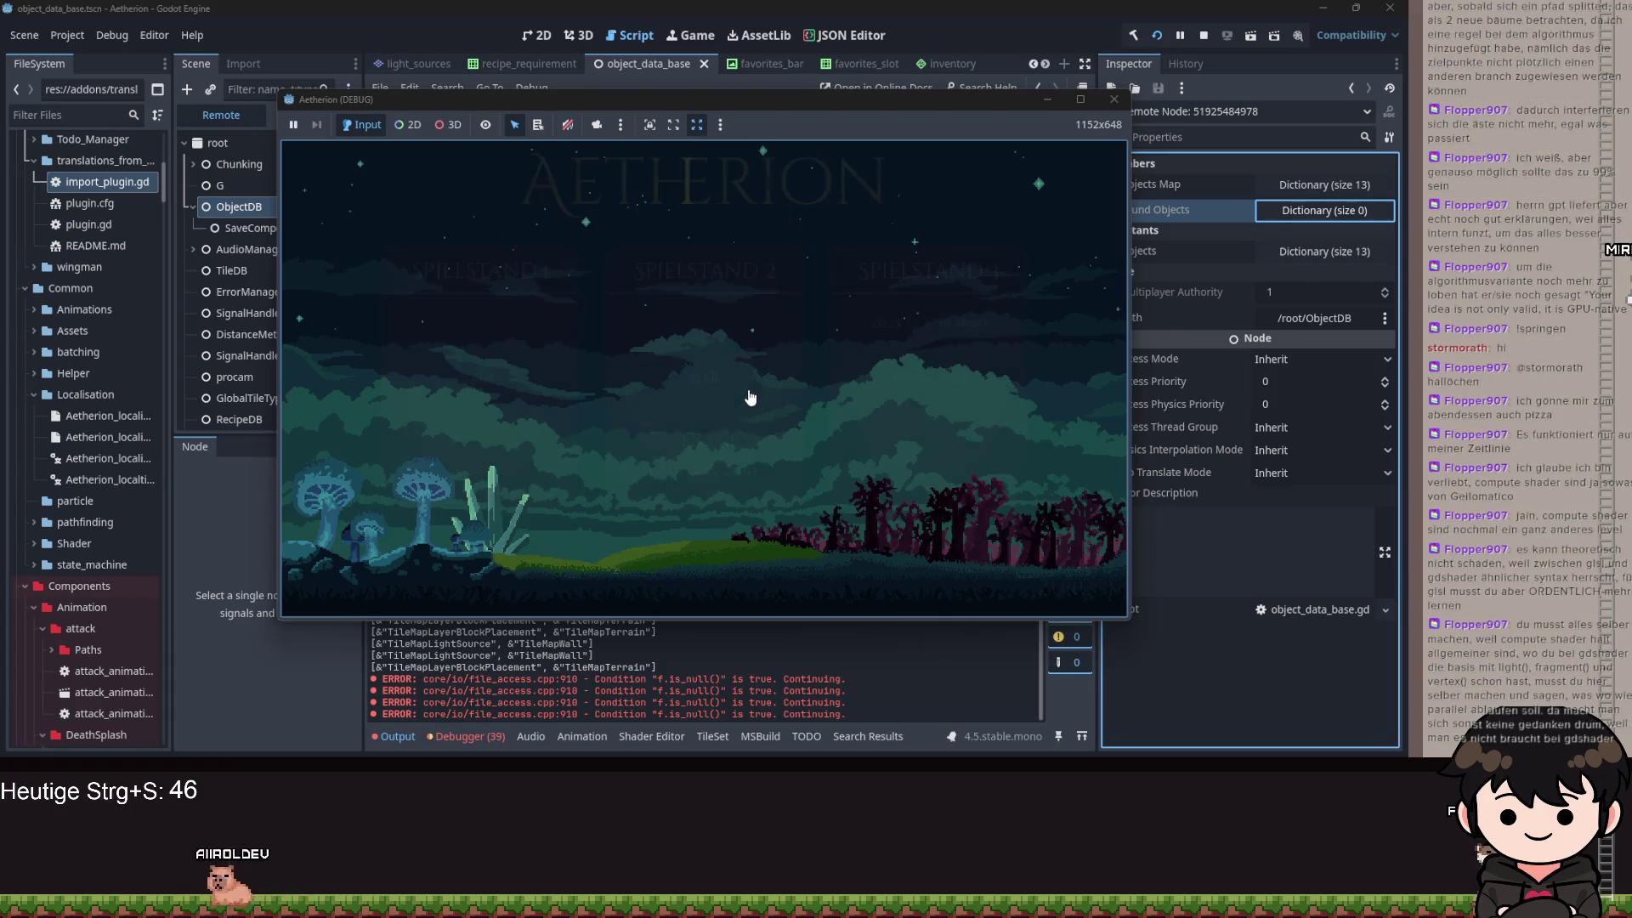
click(755, 393)
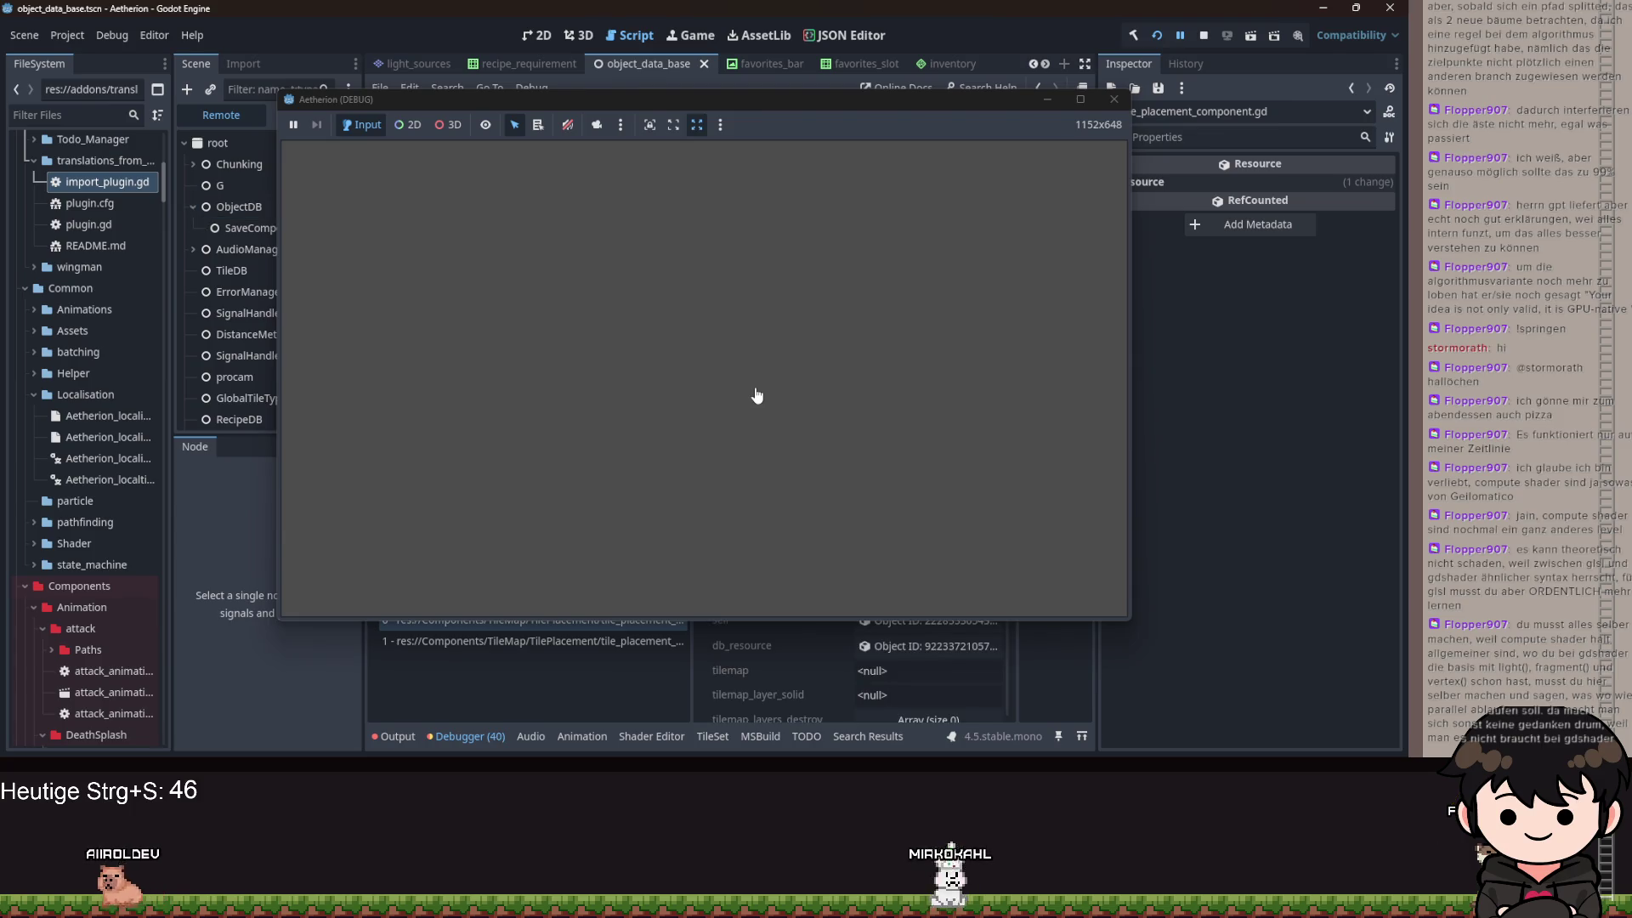
click(1049, 100)
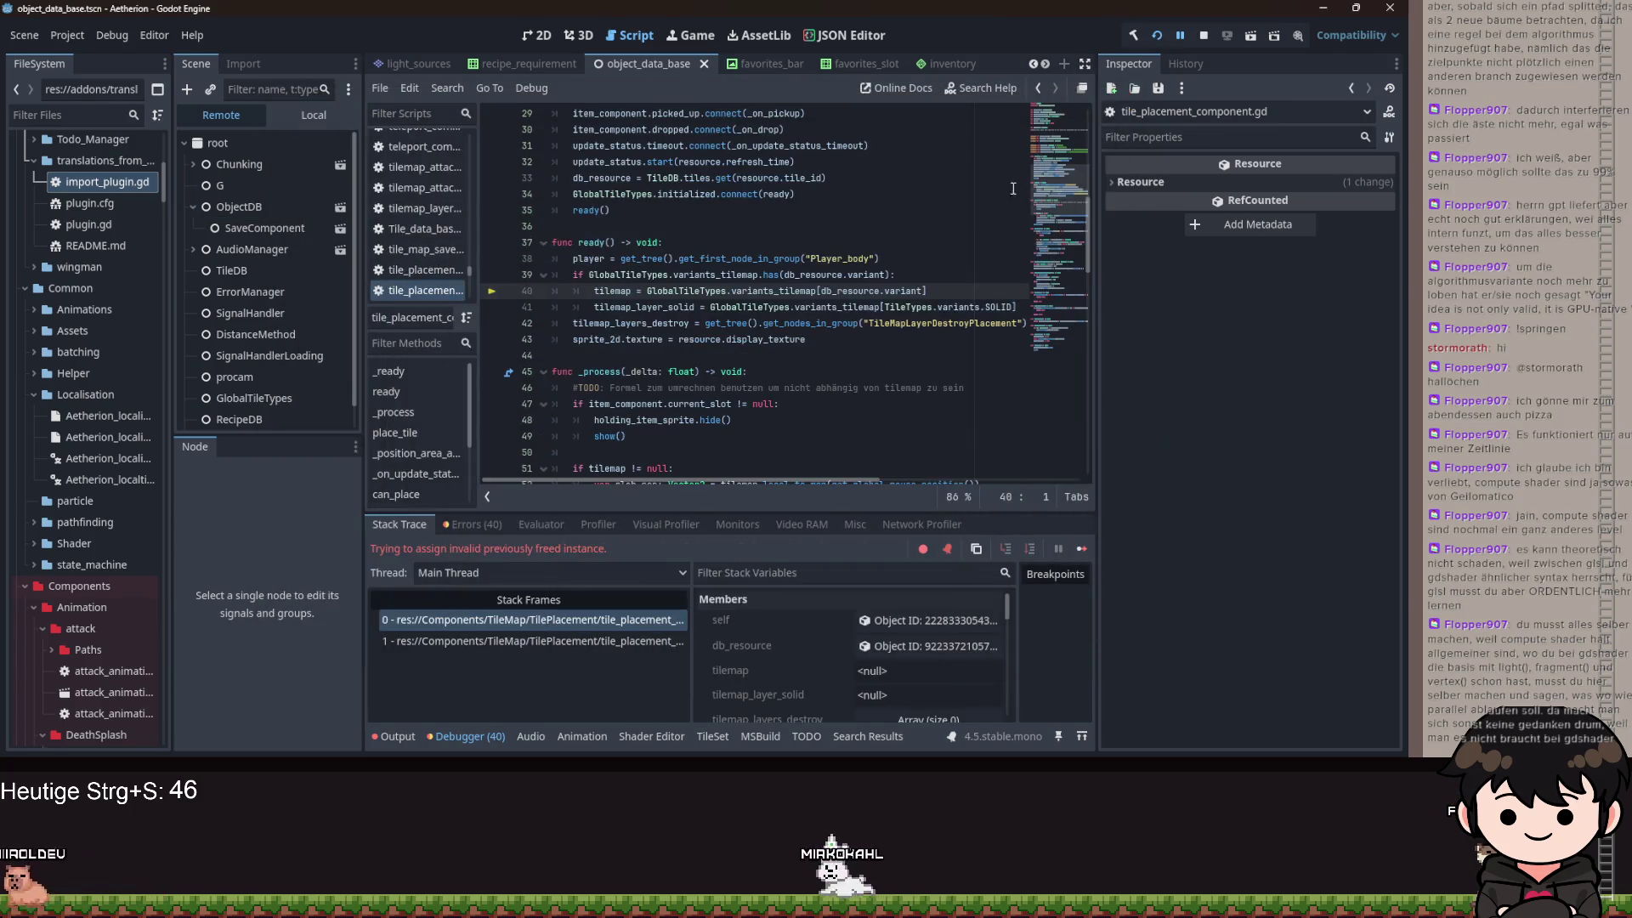
click(1155, 38)
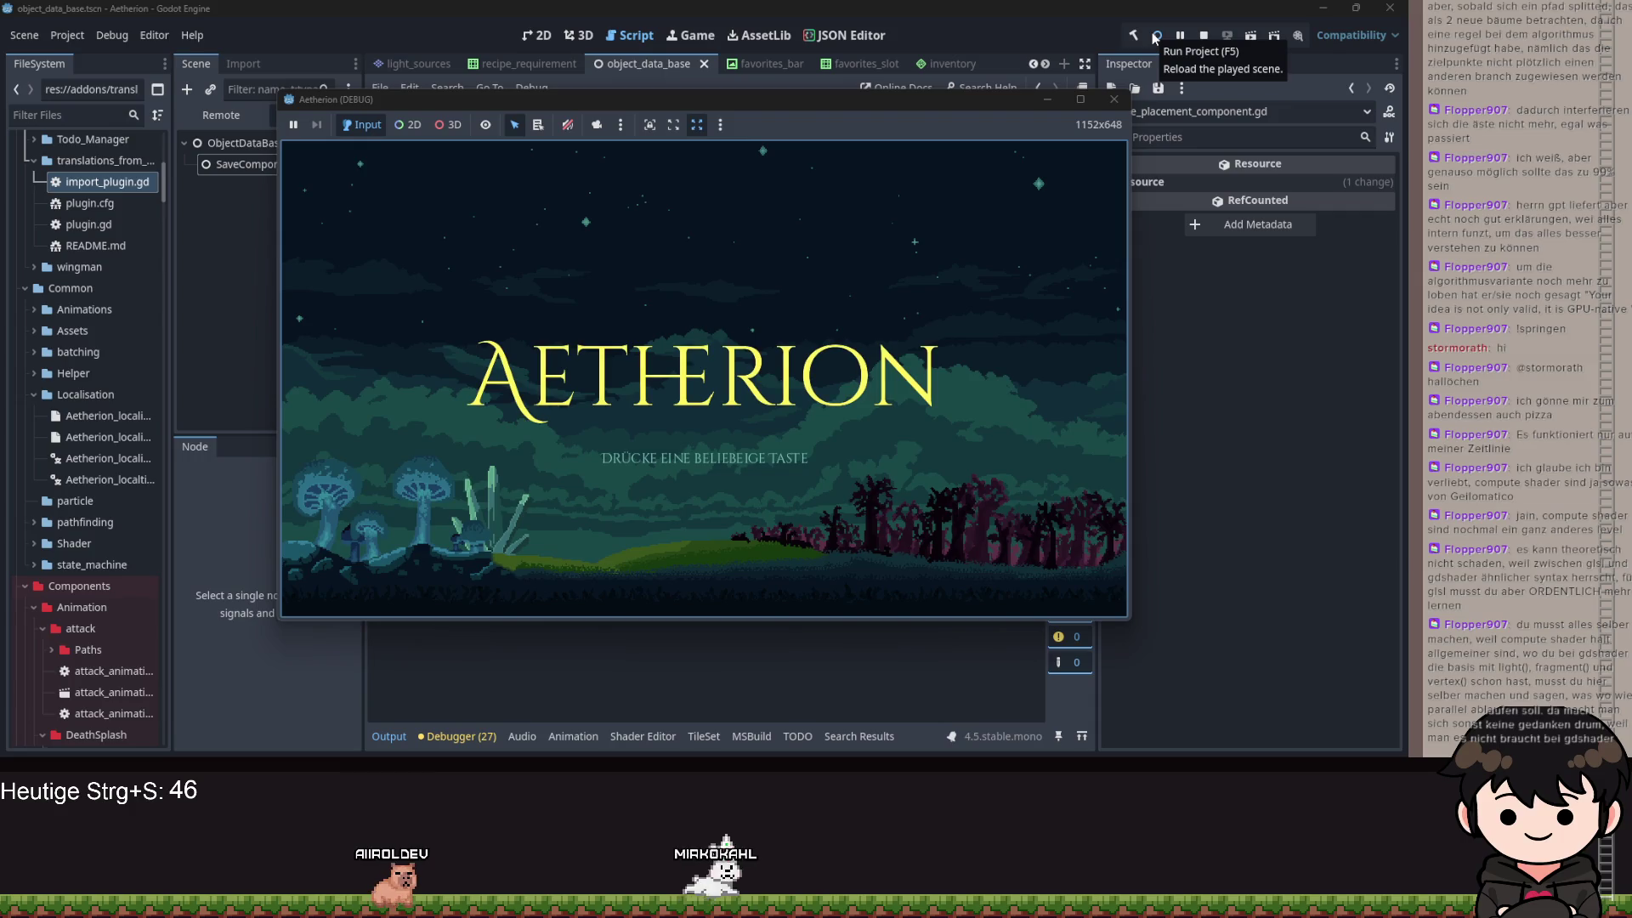
- Load the filled save slot from the main menu and enter the level
click(934, 255)
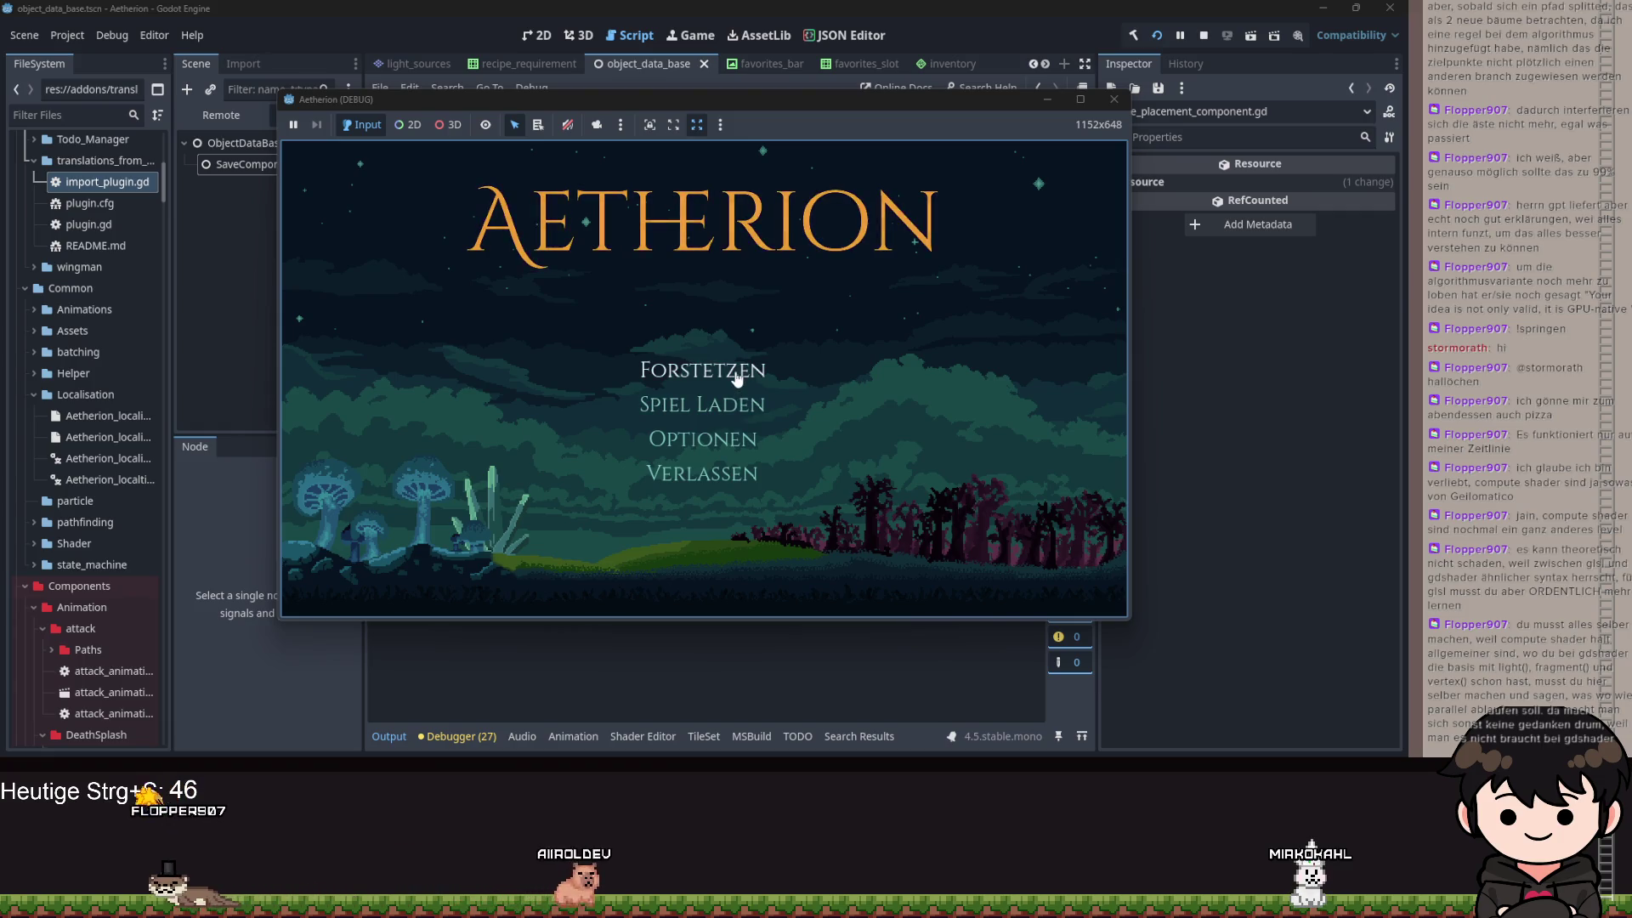
click(734, 419)
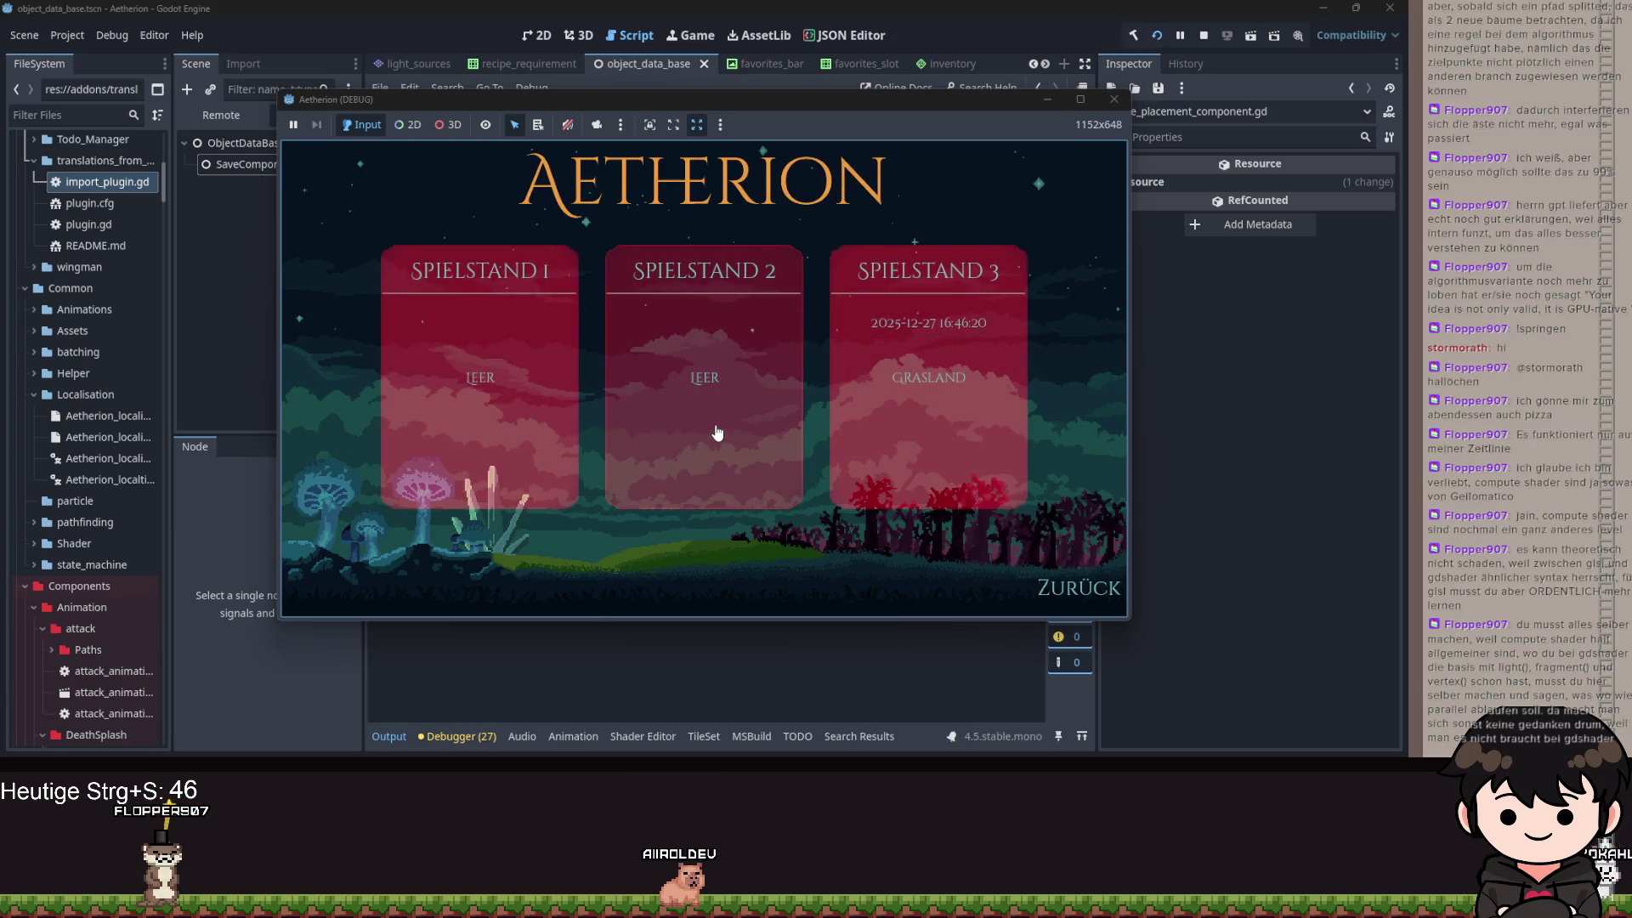
click(718, 433)
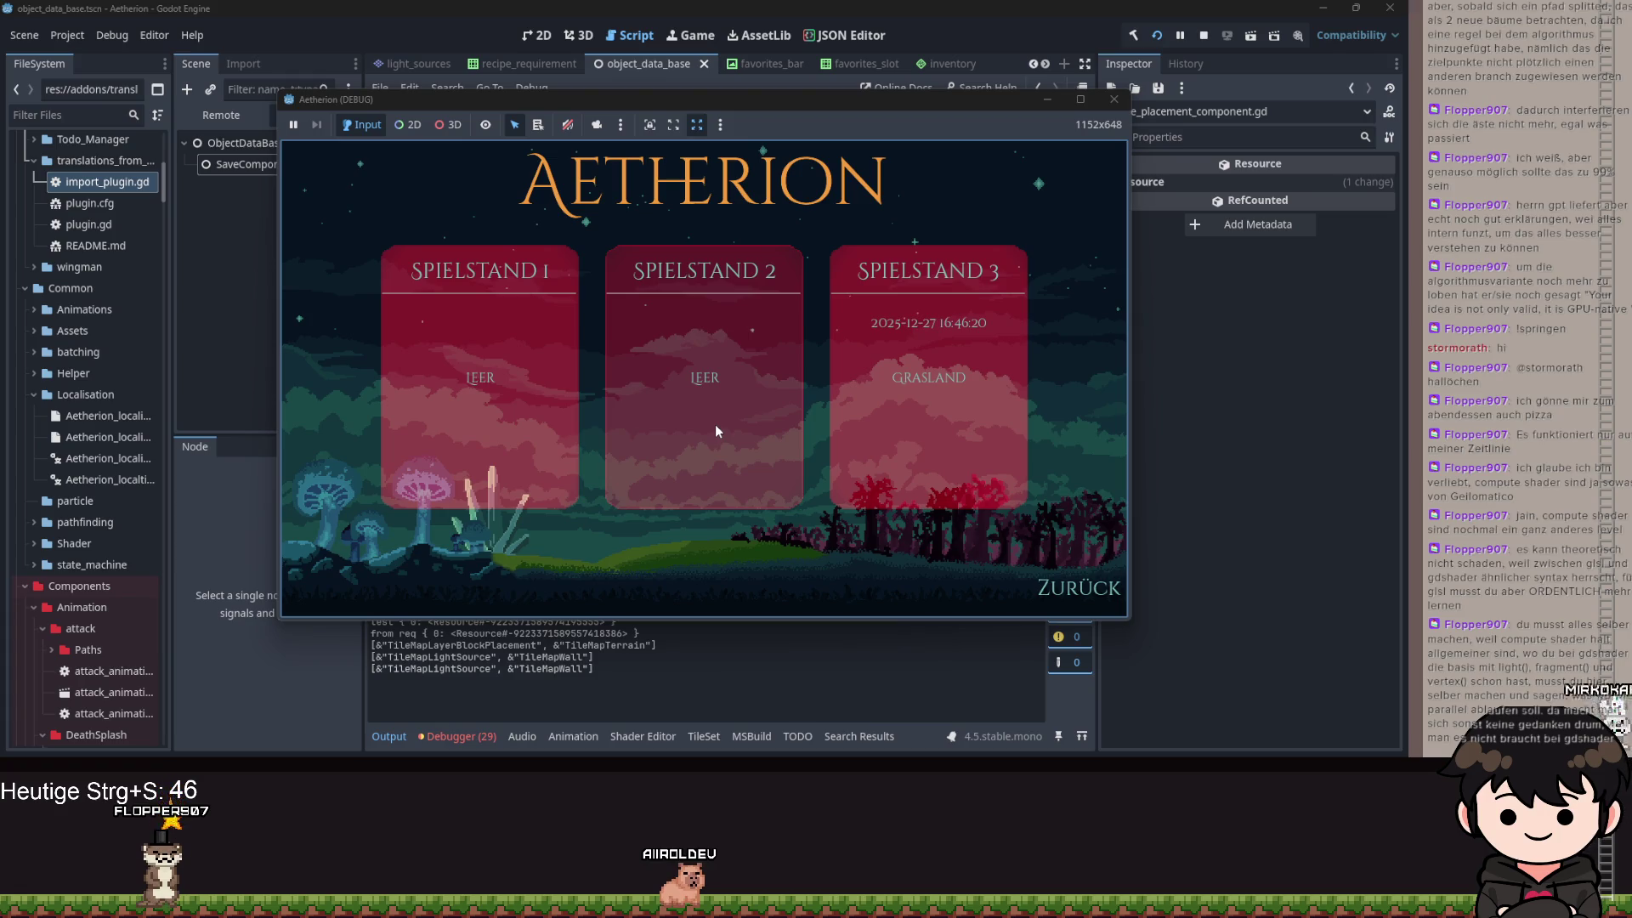
click(766, 410)
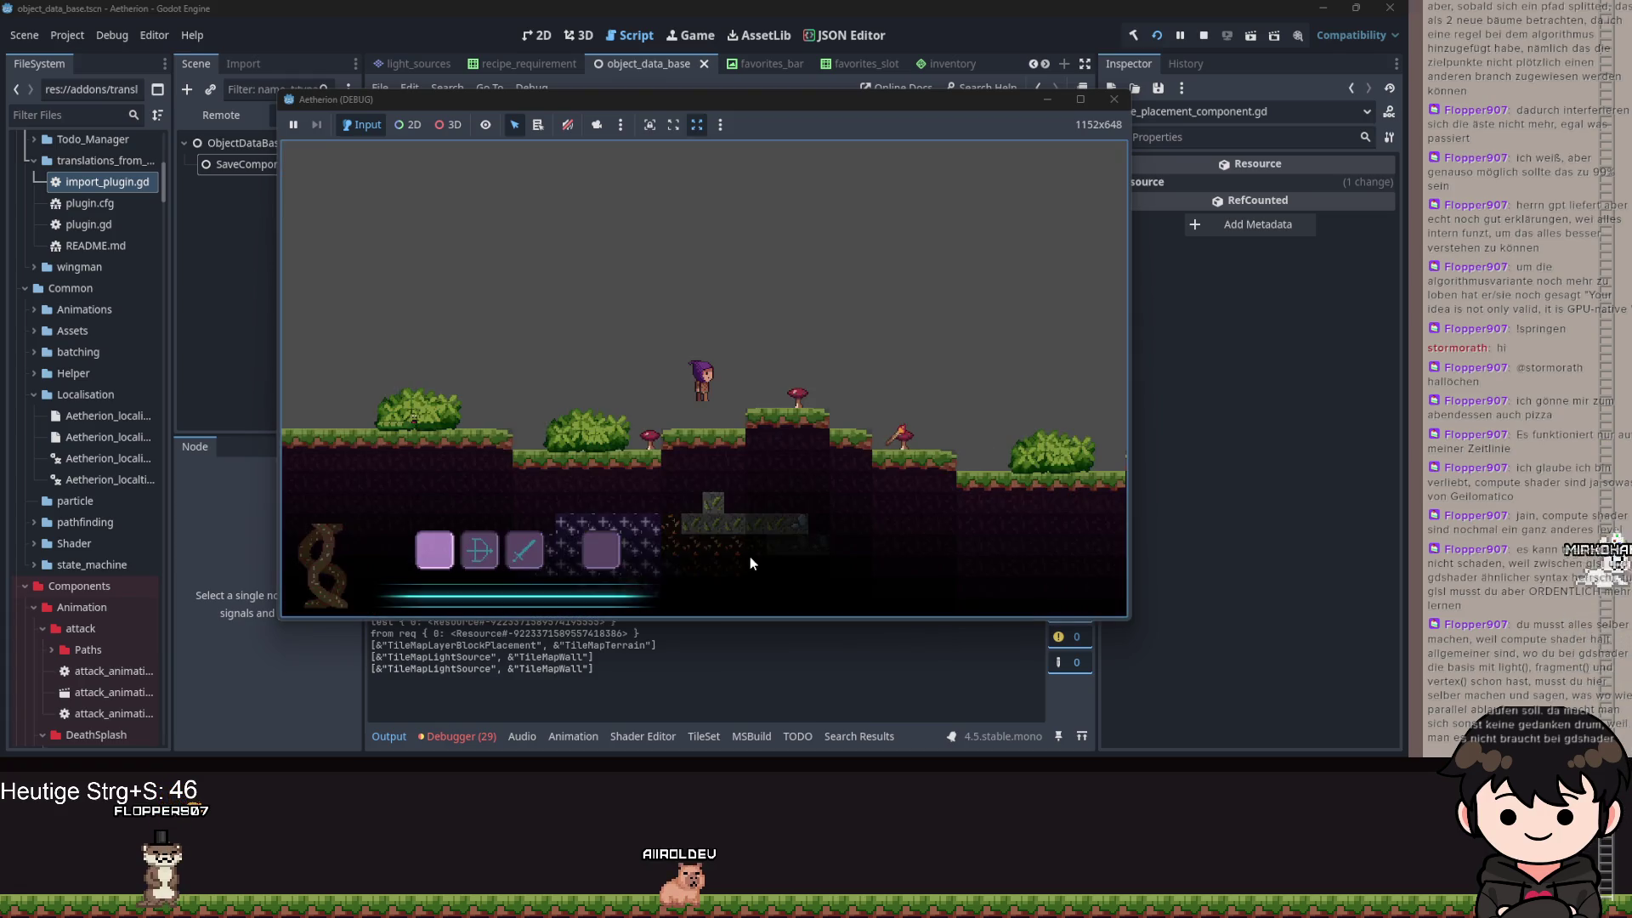
- Walk right and briefly open the recipe book from the pause menu
key(d)
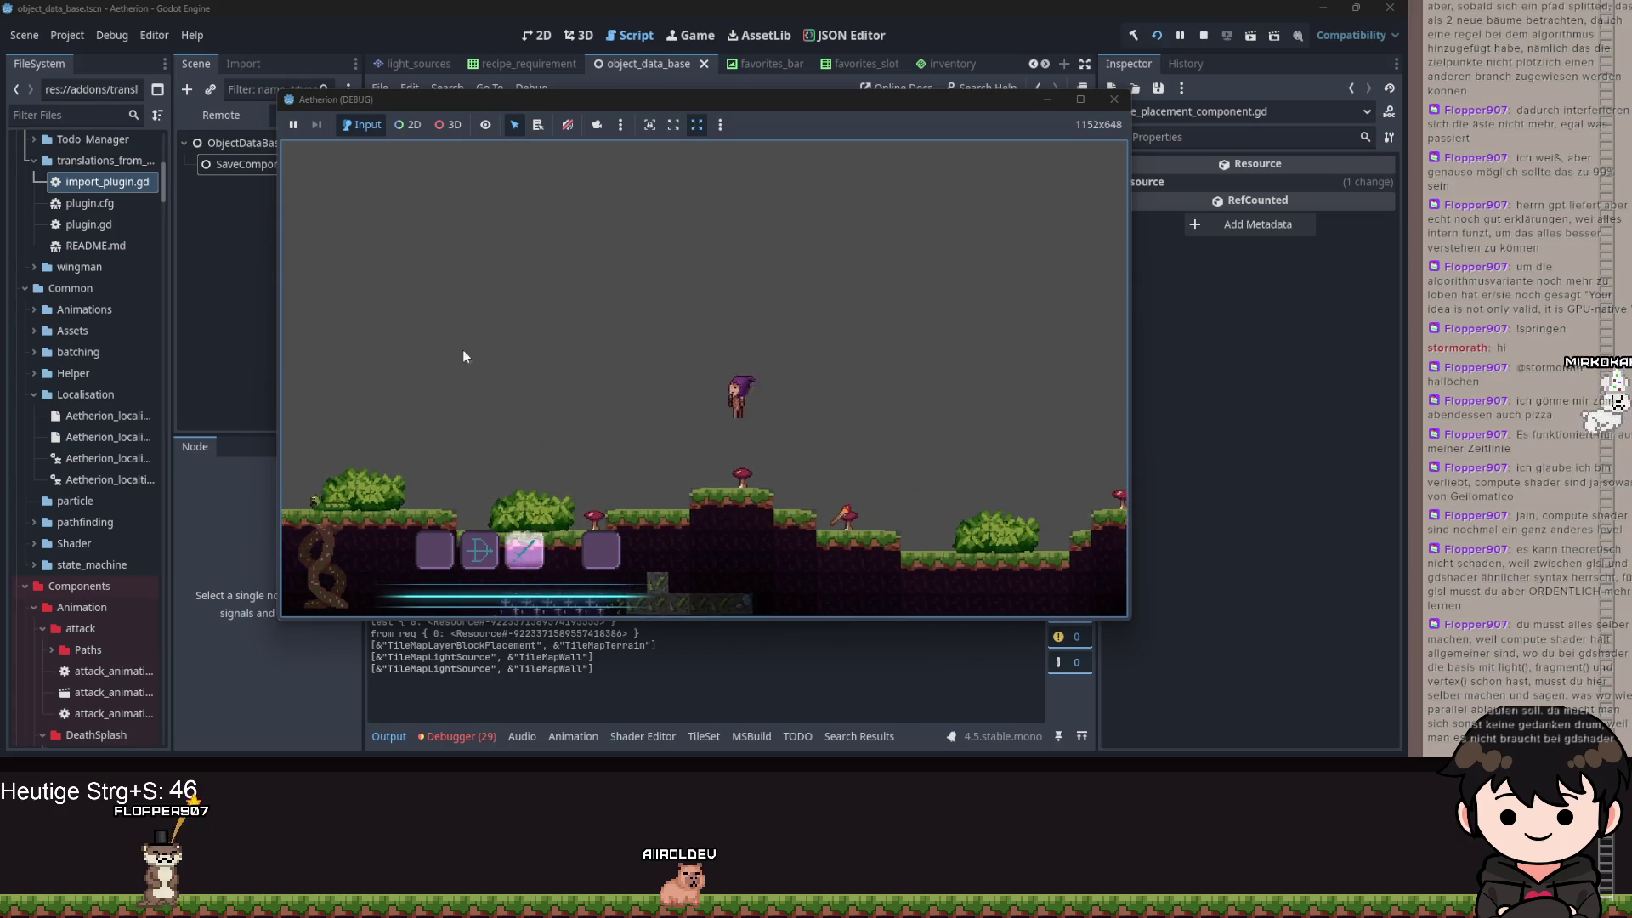
key(Escape)
click(419, 363)
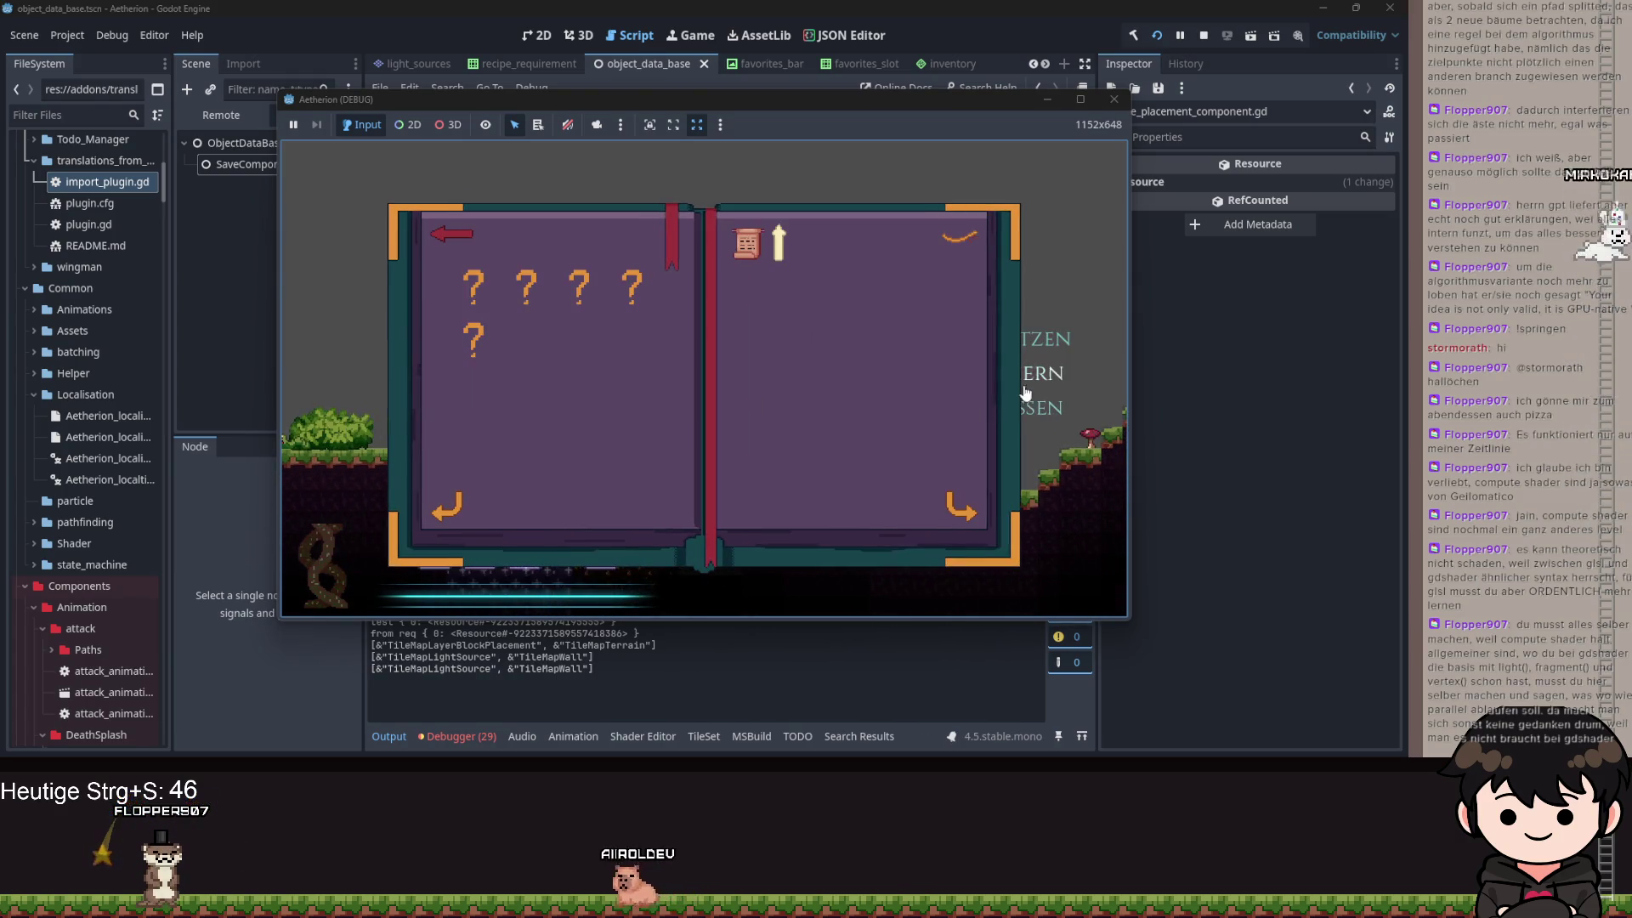
key(Escape)
- Run uphill to pick up an item, then open the recipe book and turn two pages
key(d)
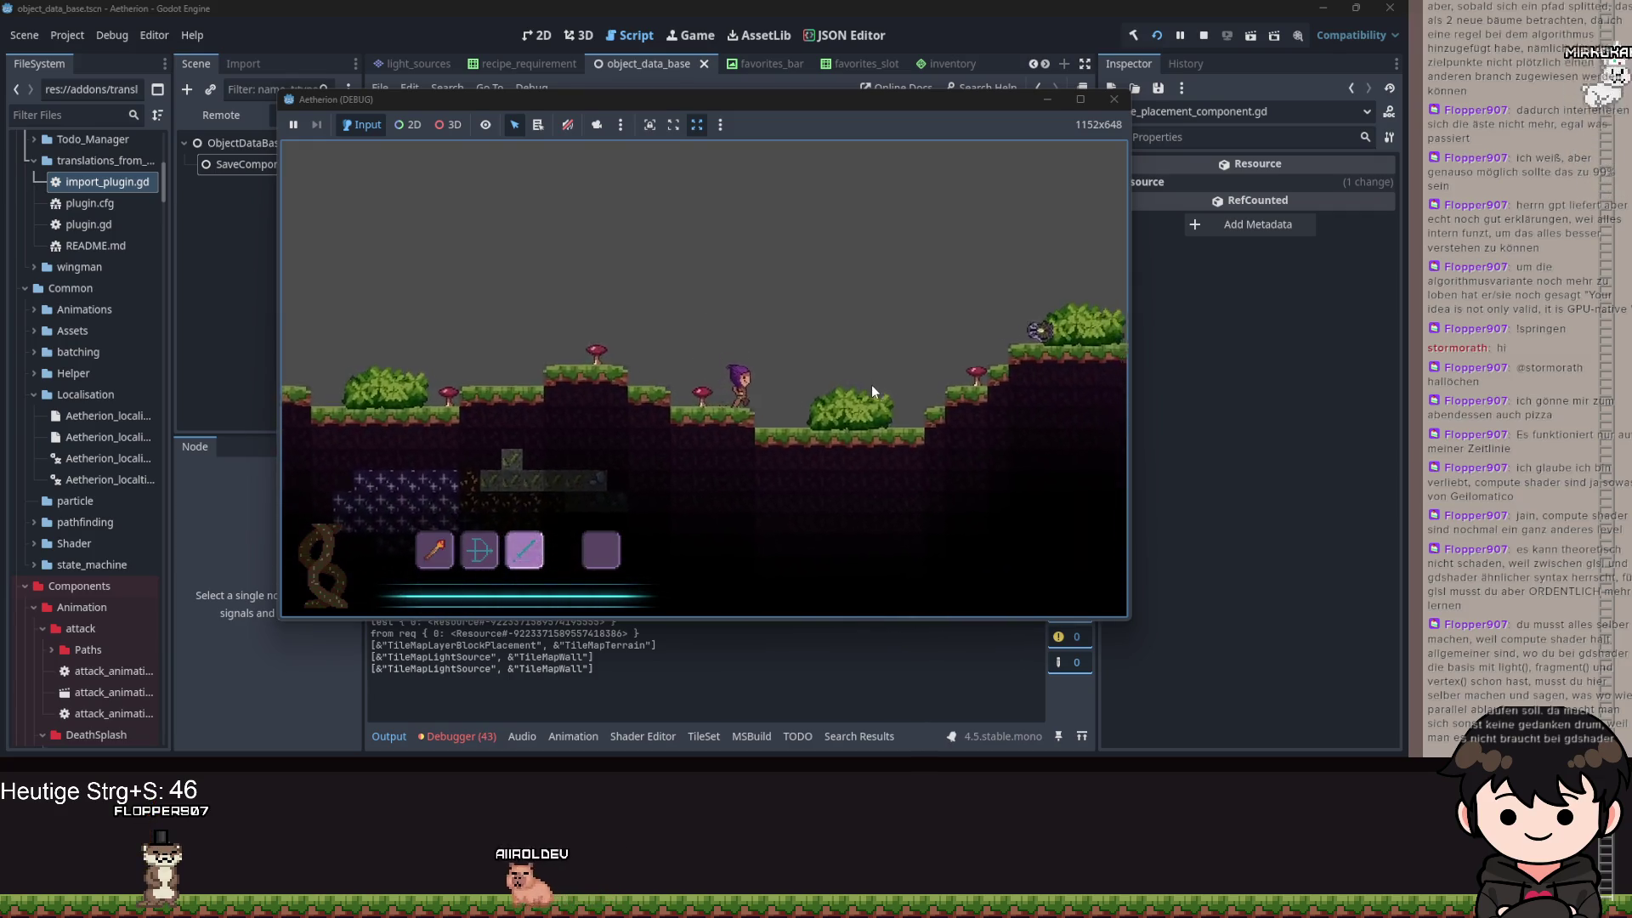
key(4)
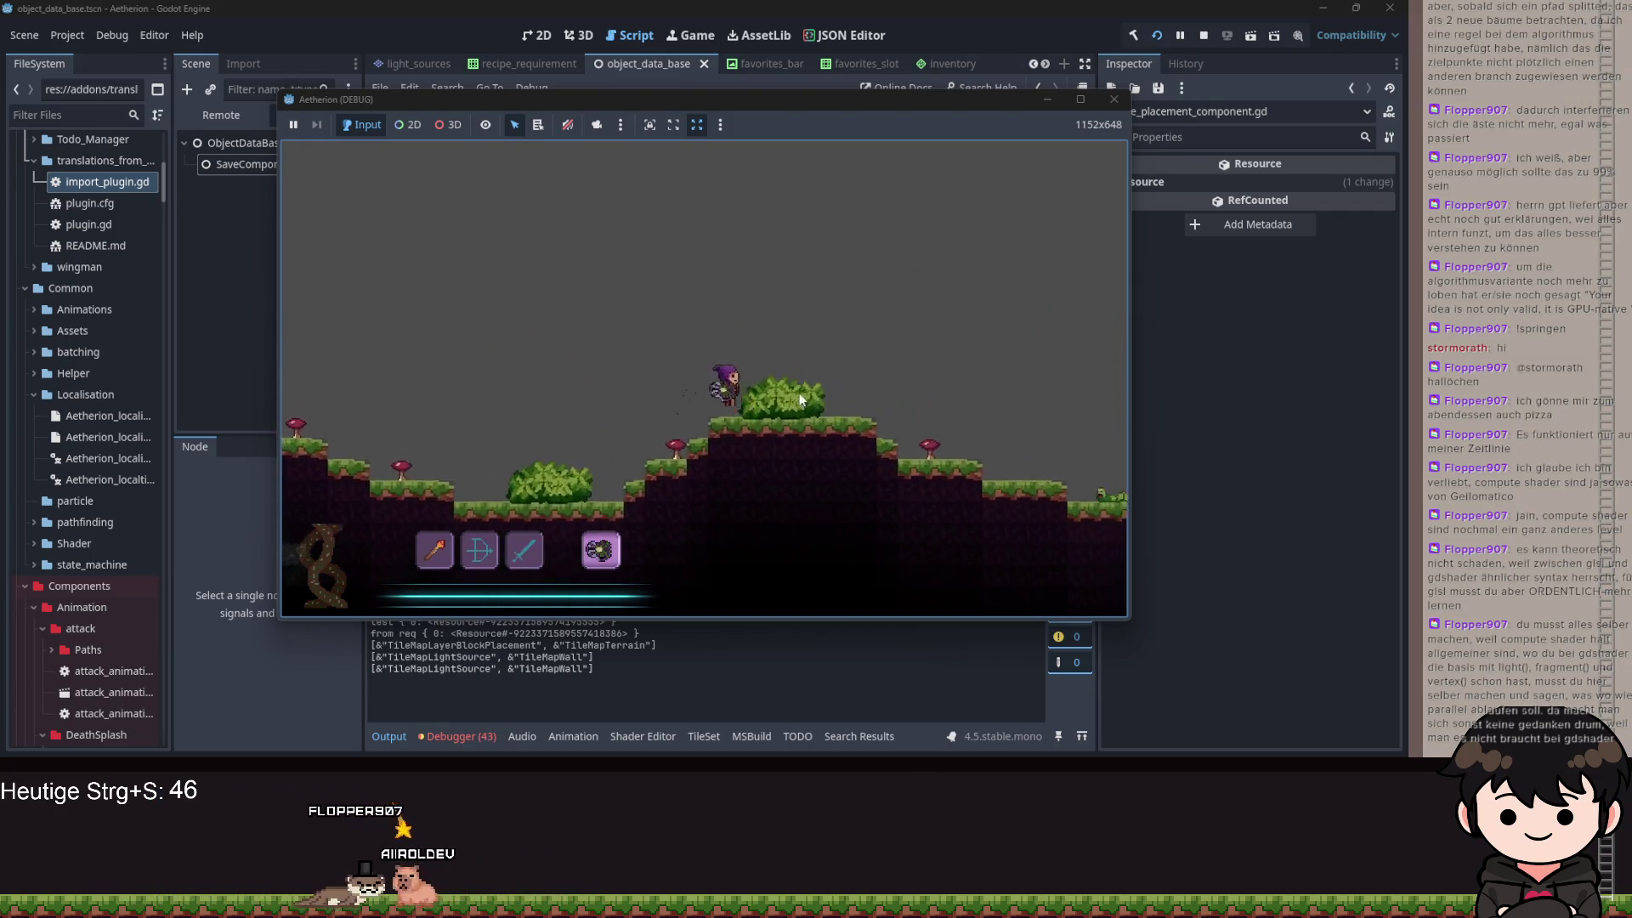
key(i)
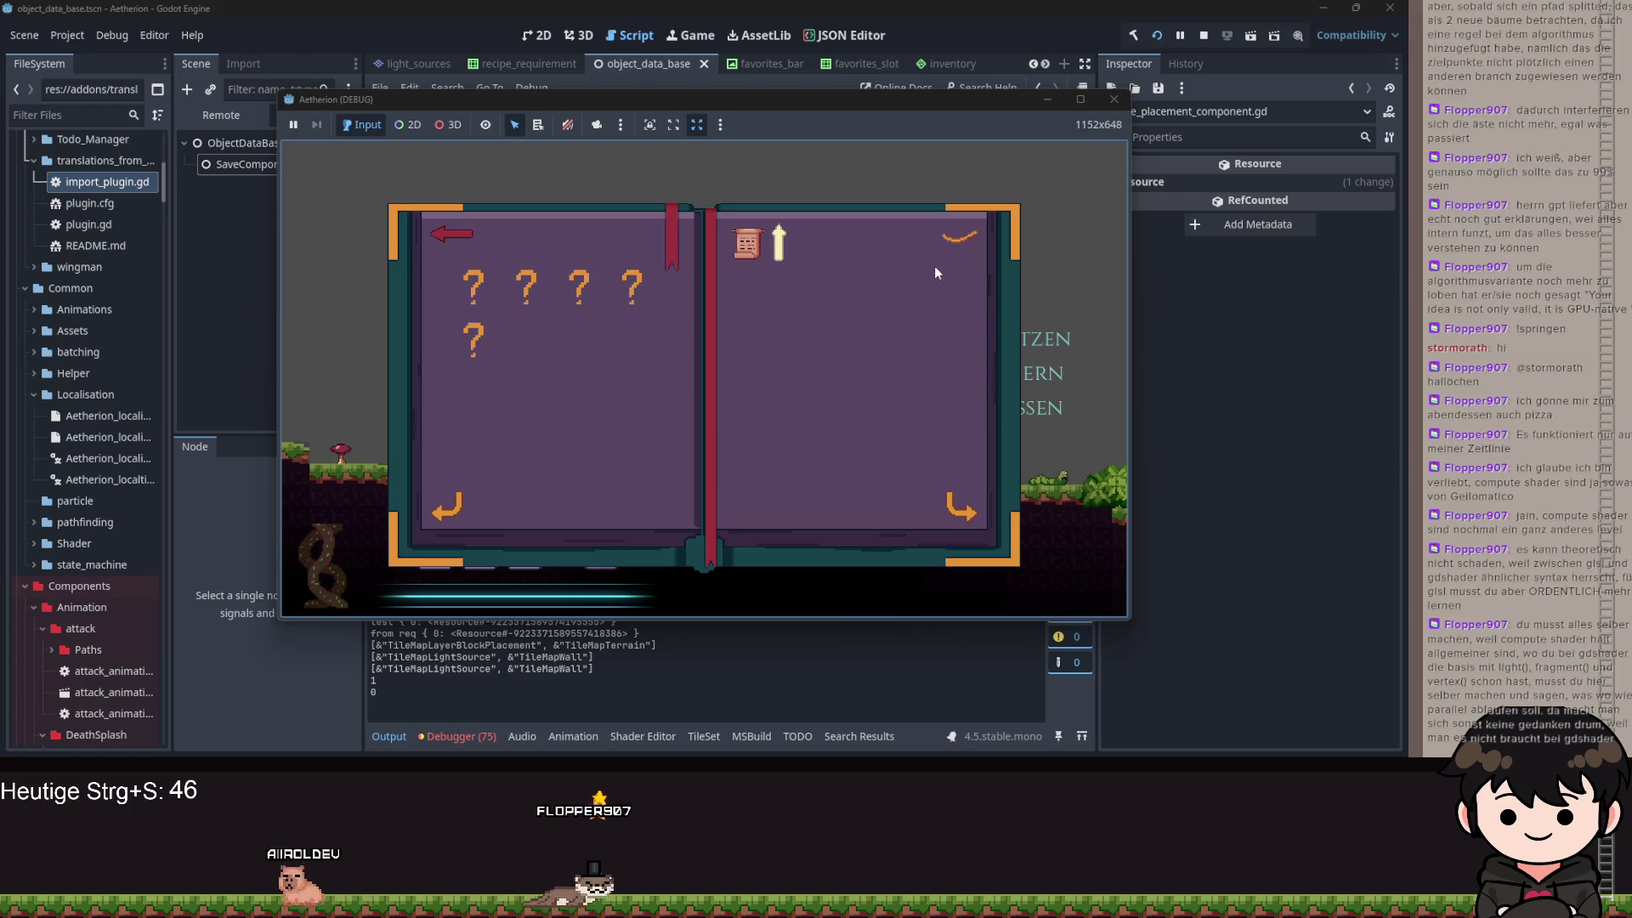
key(Escape)
key(Escape)
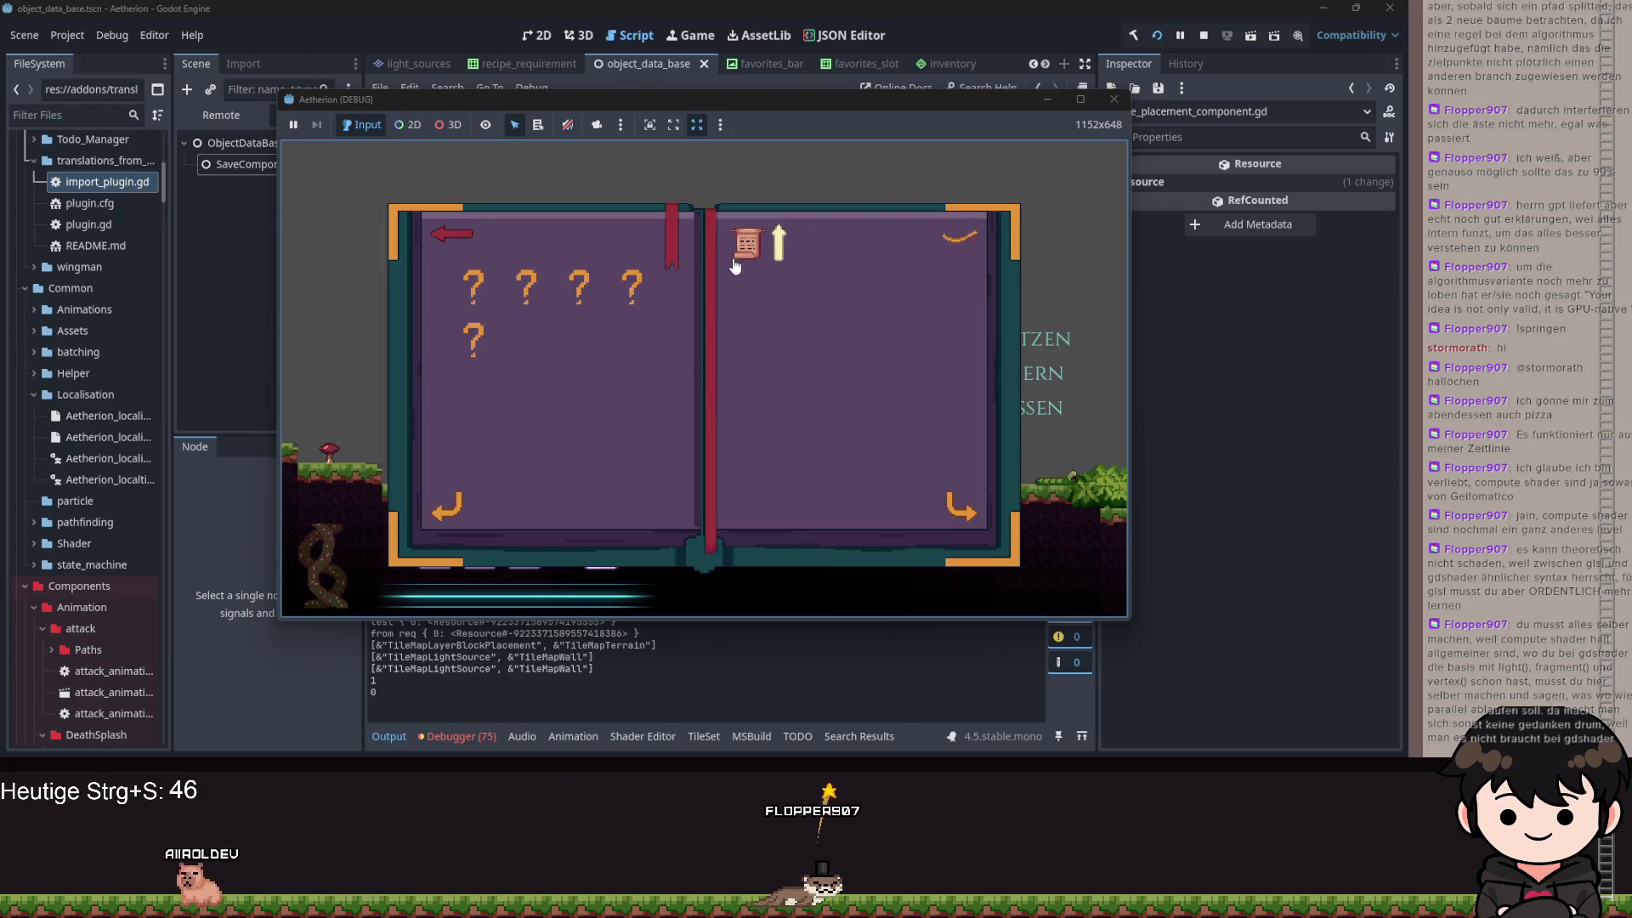
click(450, 357)
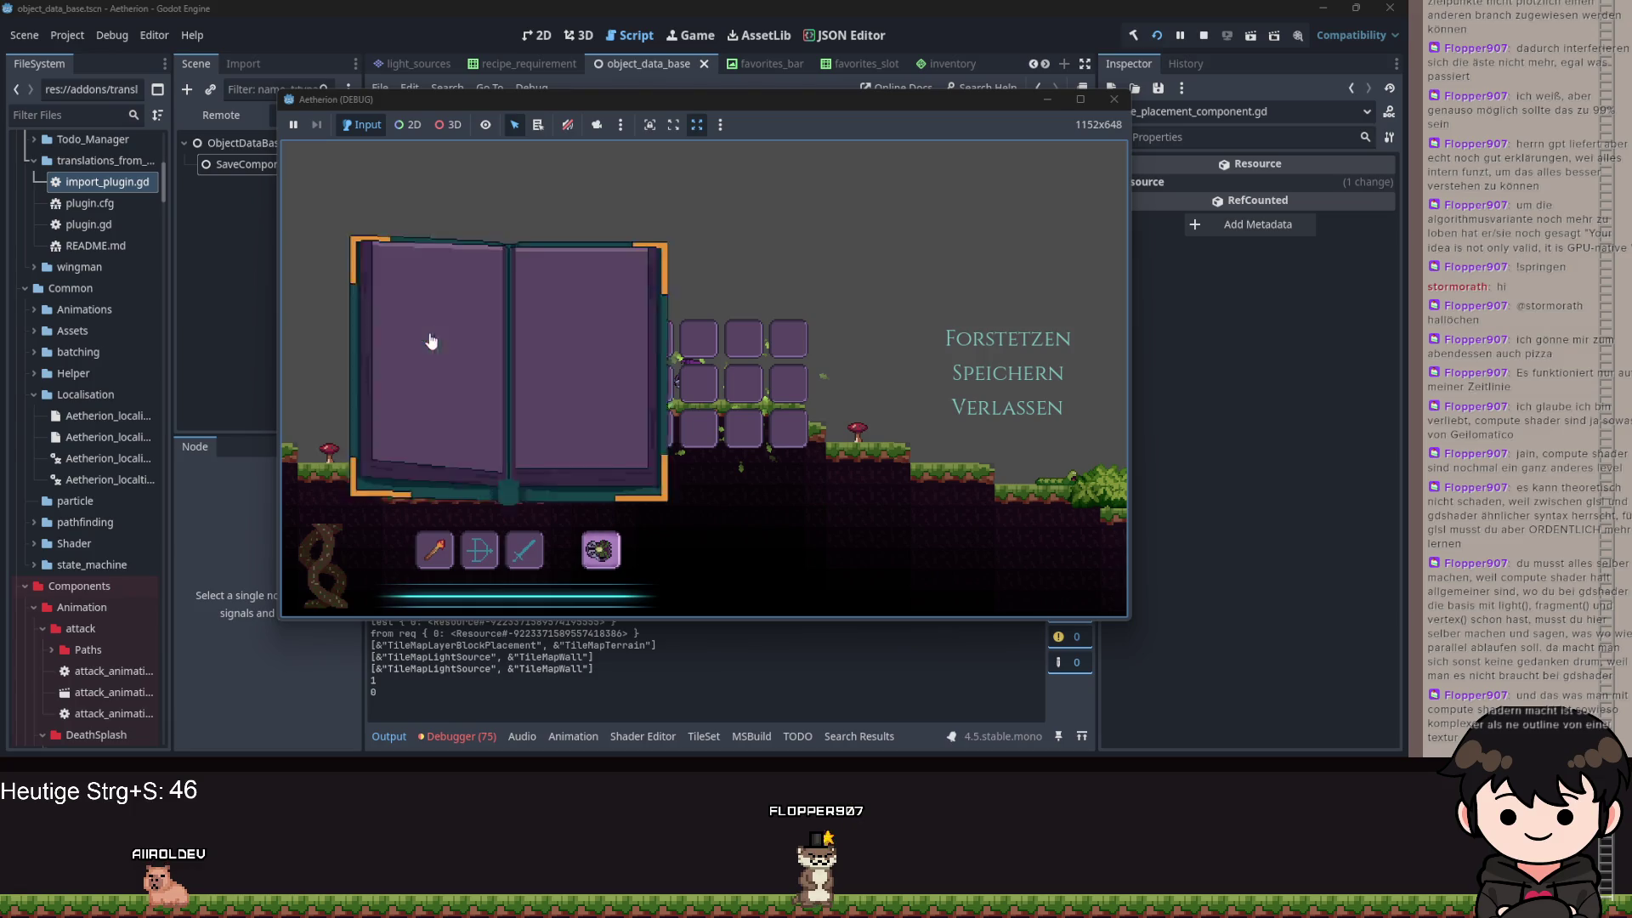
click(974, 498)
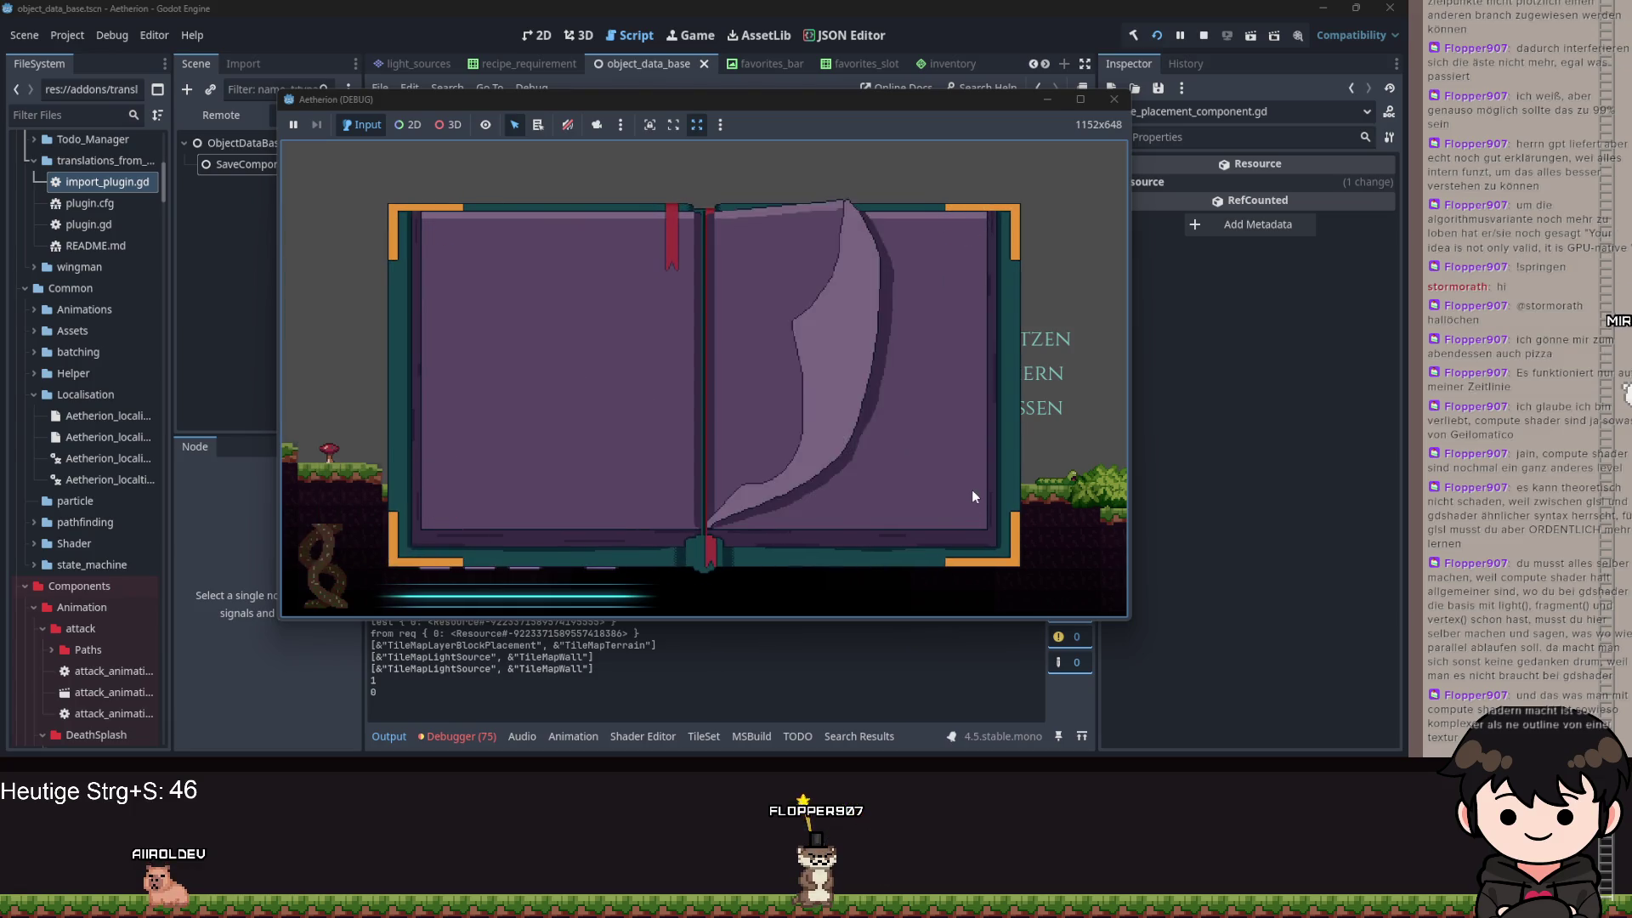
click(973, 496)
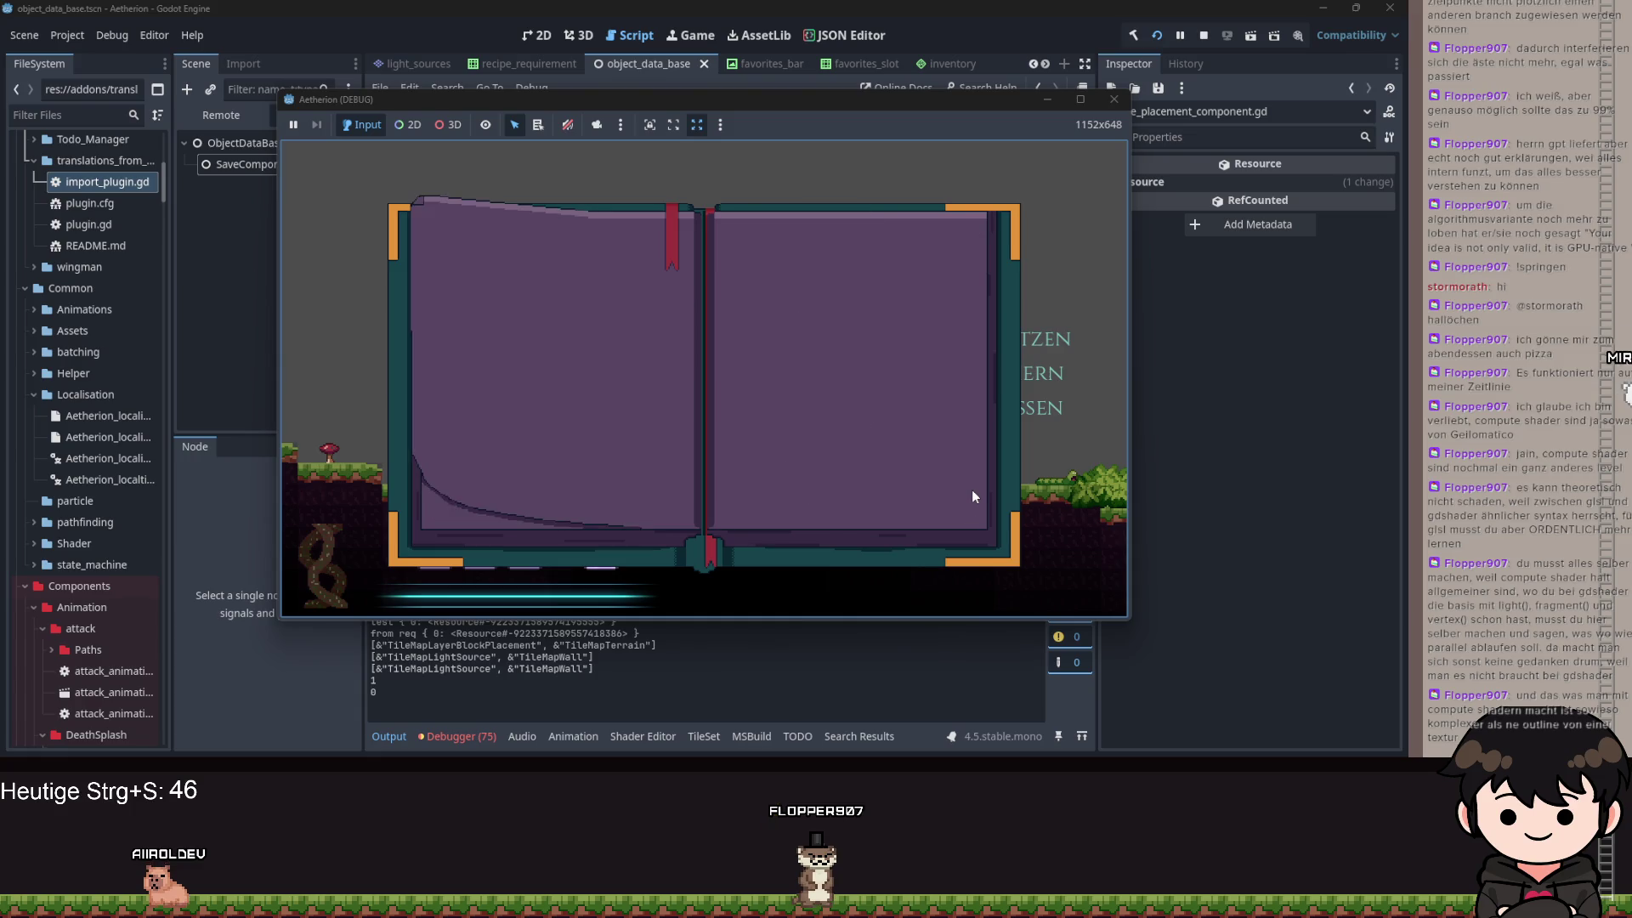
- Jump to the picked_up_item error from the Debugger's Errors list and change root to root.id on line 85
click(1049, 99)
click(482, 732)
click(472, 525)
scroll(654, 641, down, 10)
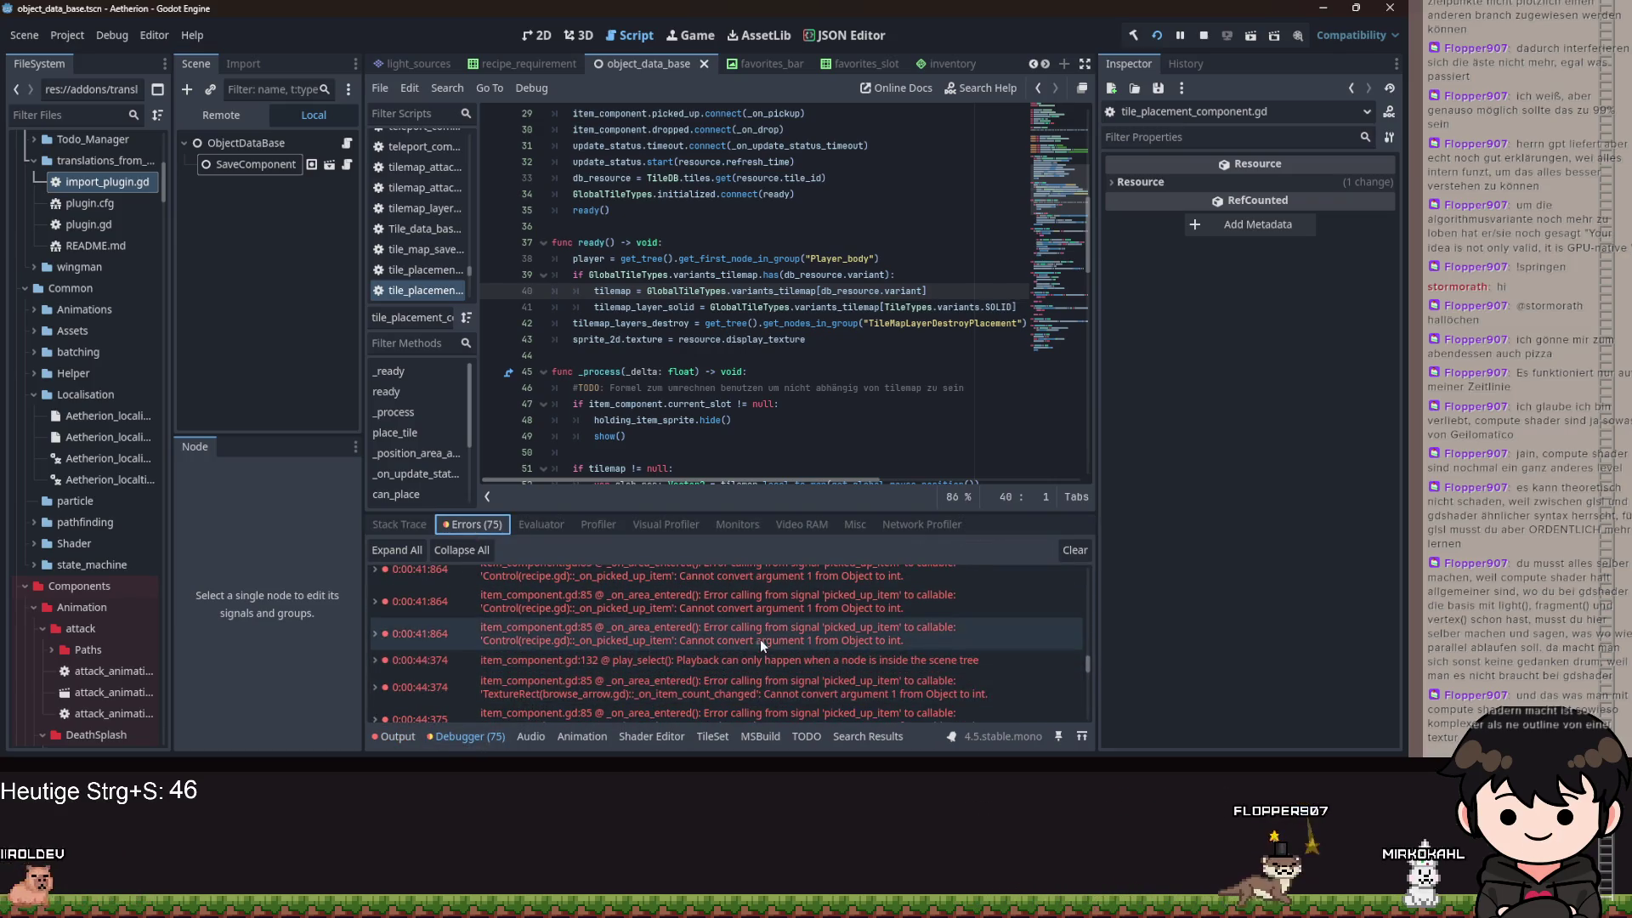
click(763, 634)
click(799, 211)
text(id)
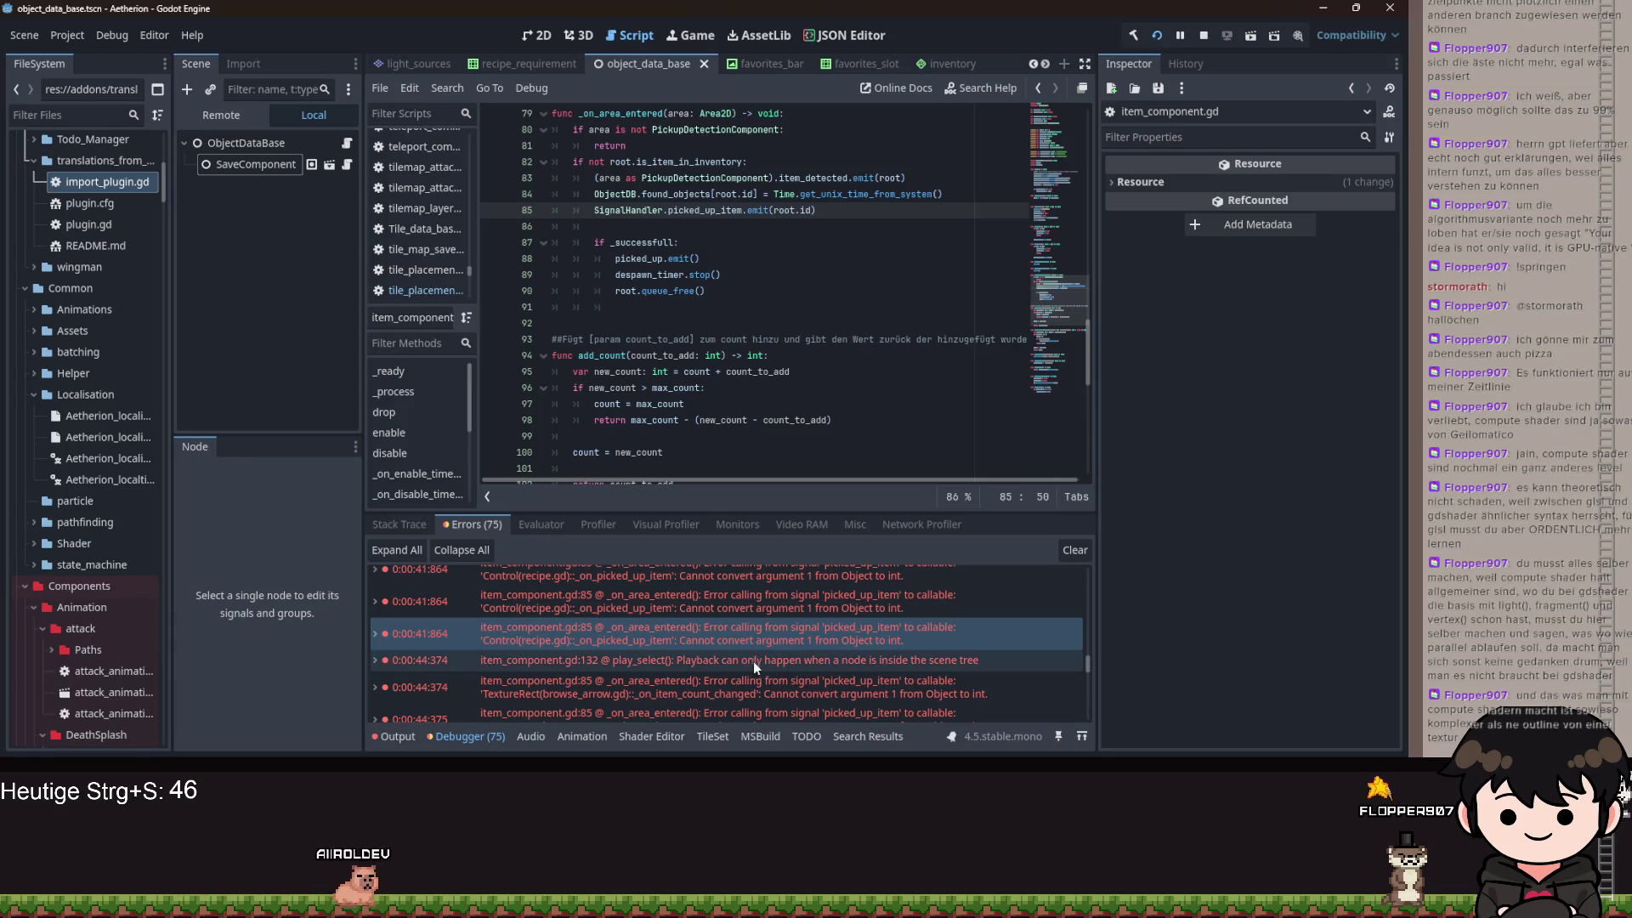
scroll(784, 699, down, 2)
- Check the recipe_book_filter and latest error entries, then relaunch the game
click(788, 680)
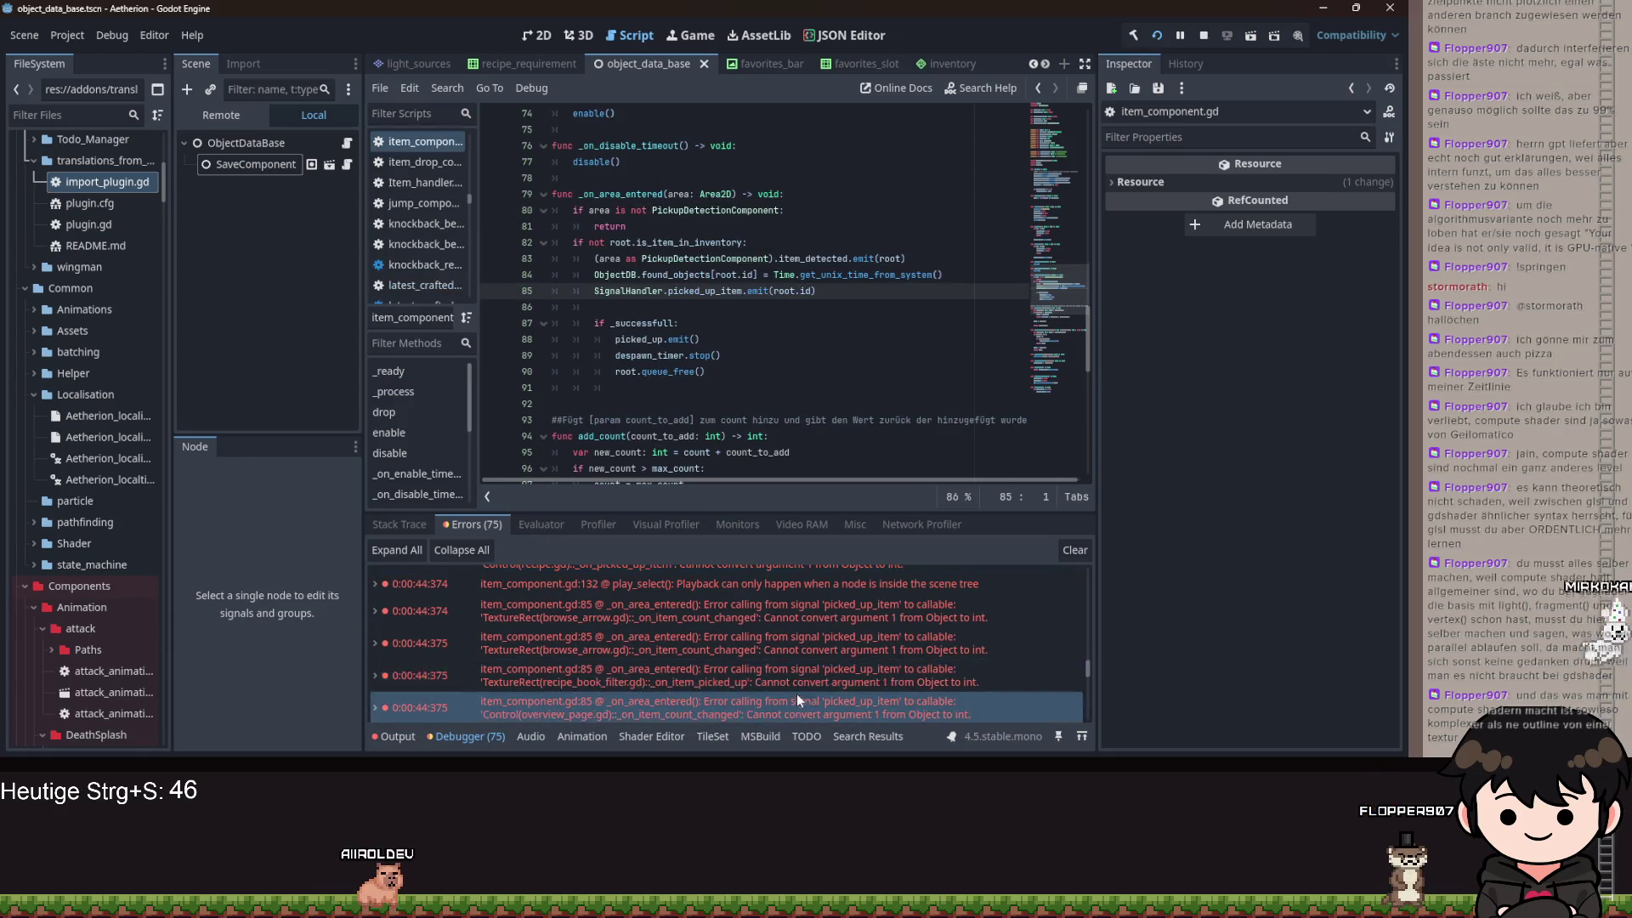
scroll(797, 696, down, 10)
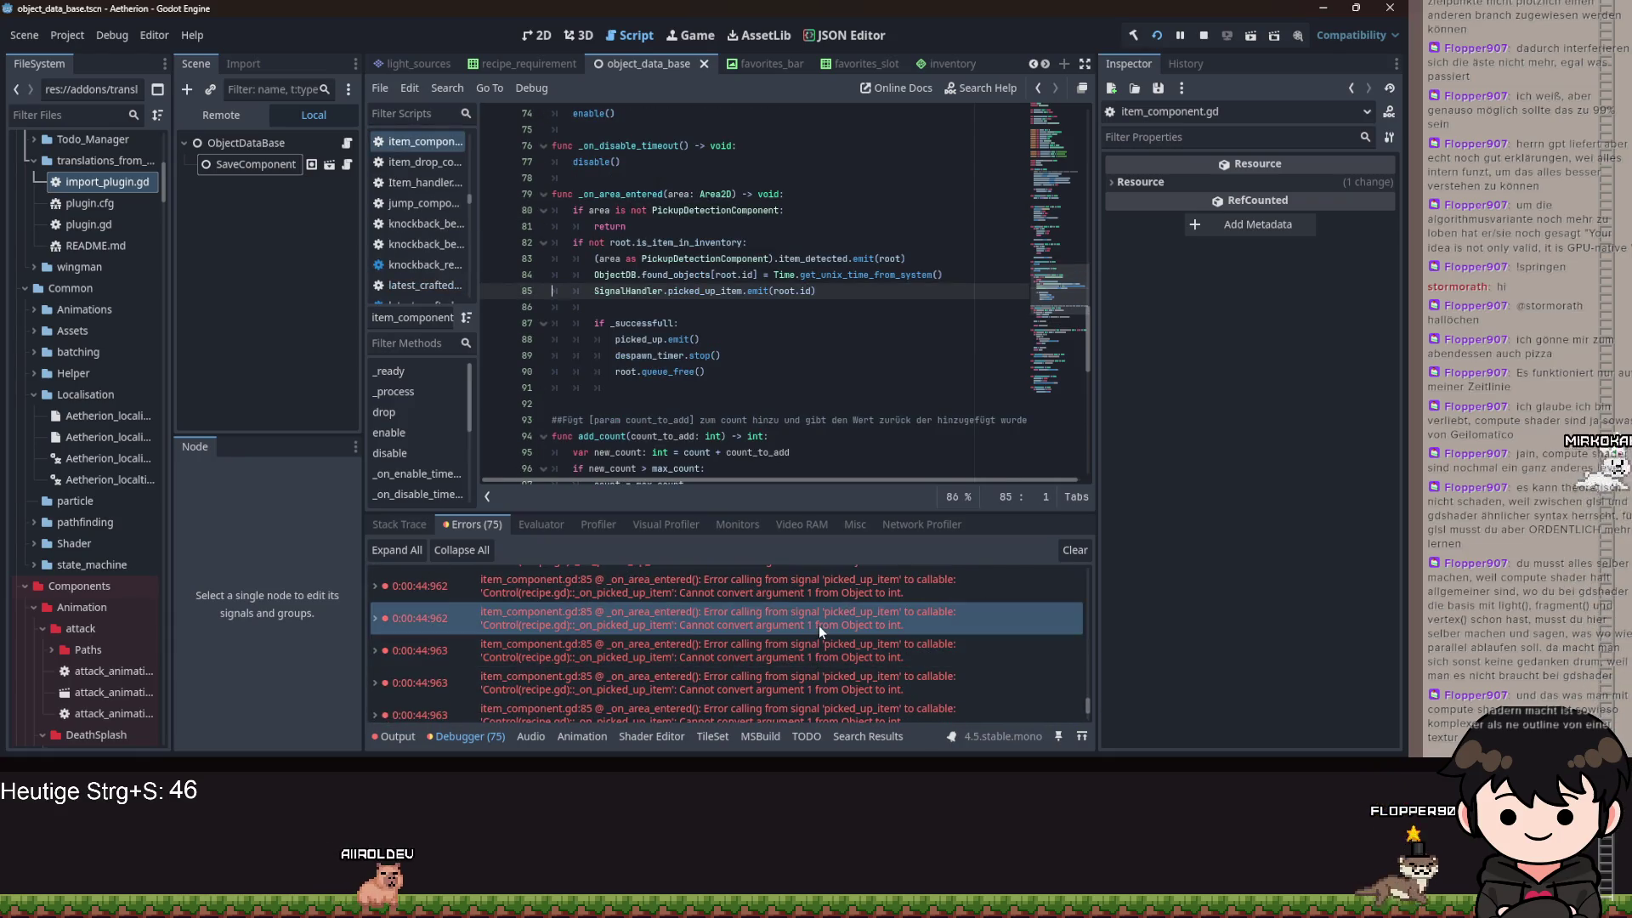
scroll(818, 663, down, 1)
click(817, 675)
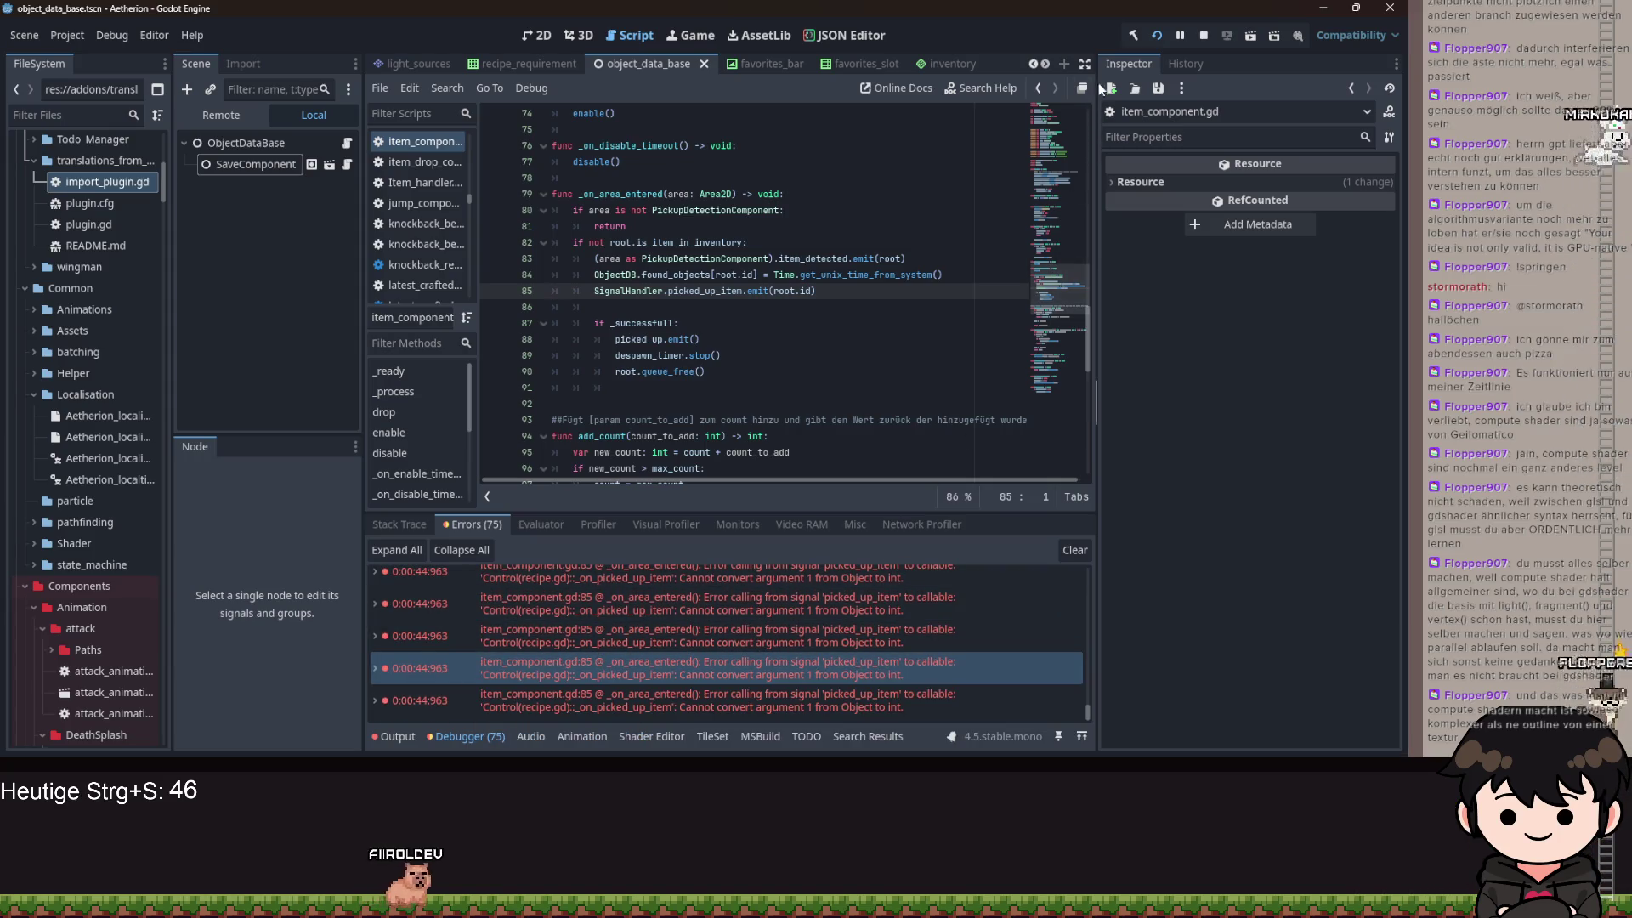
click(1155, 48)
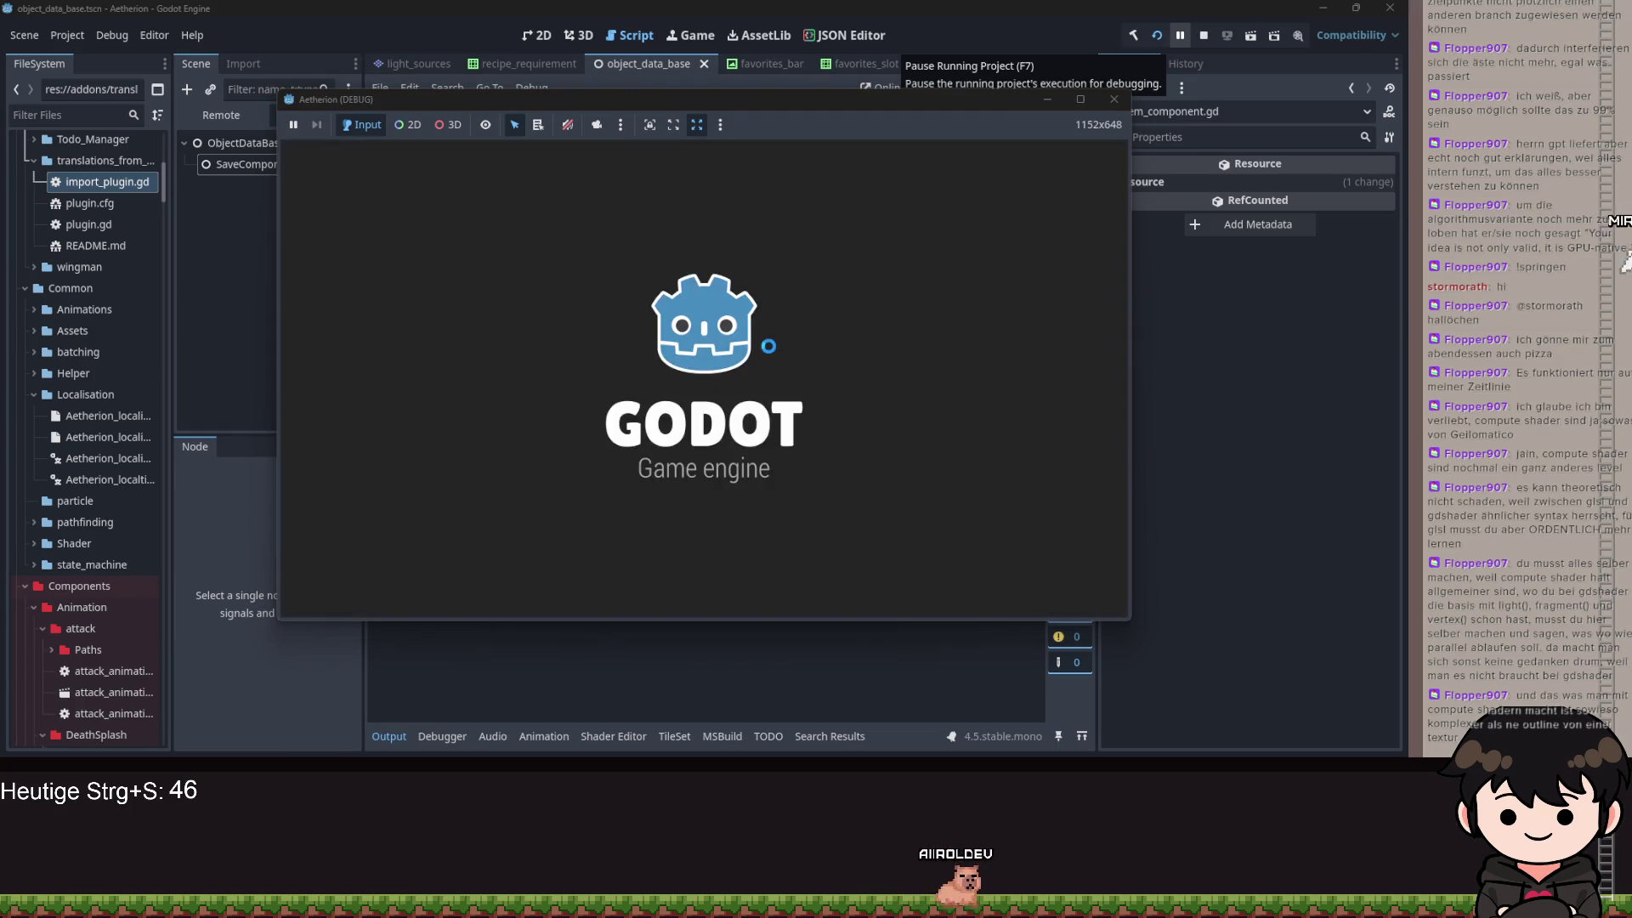
- Load the filled save slot and walk right, jumping, to collect the item near the bush
click(836, 349)
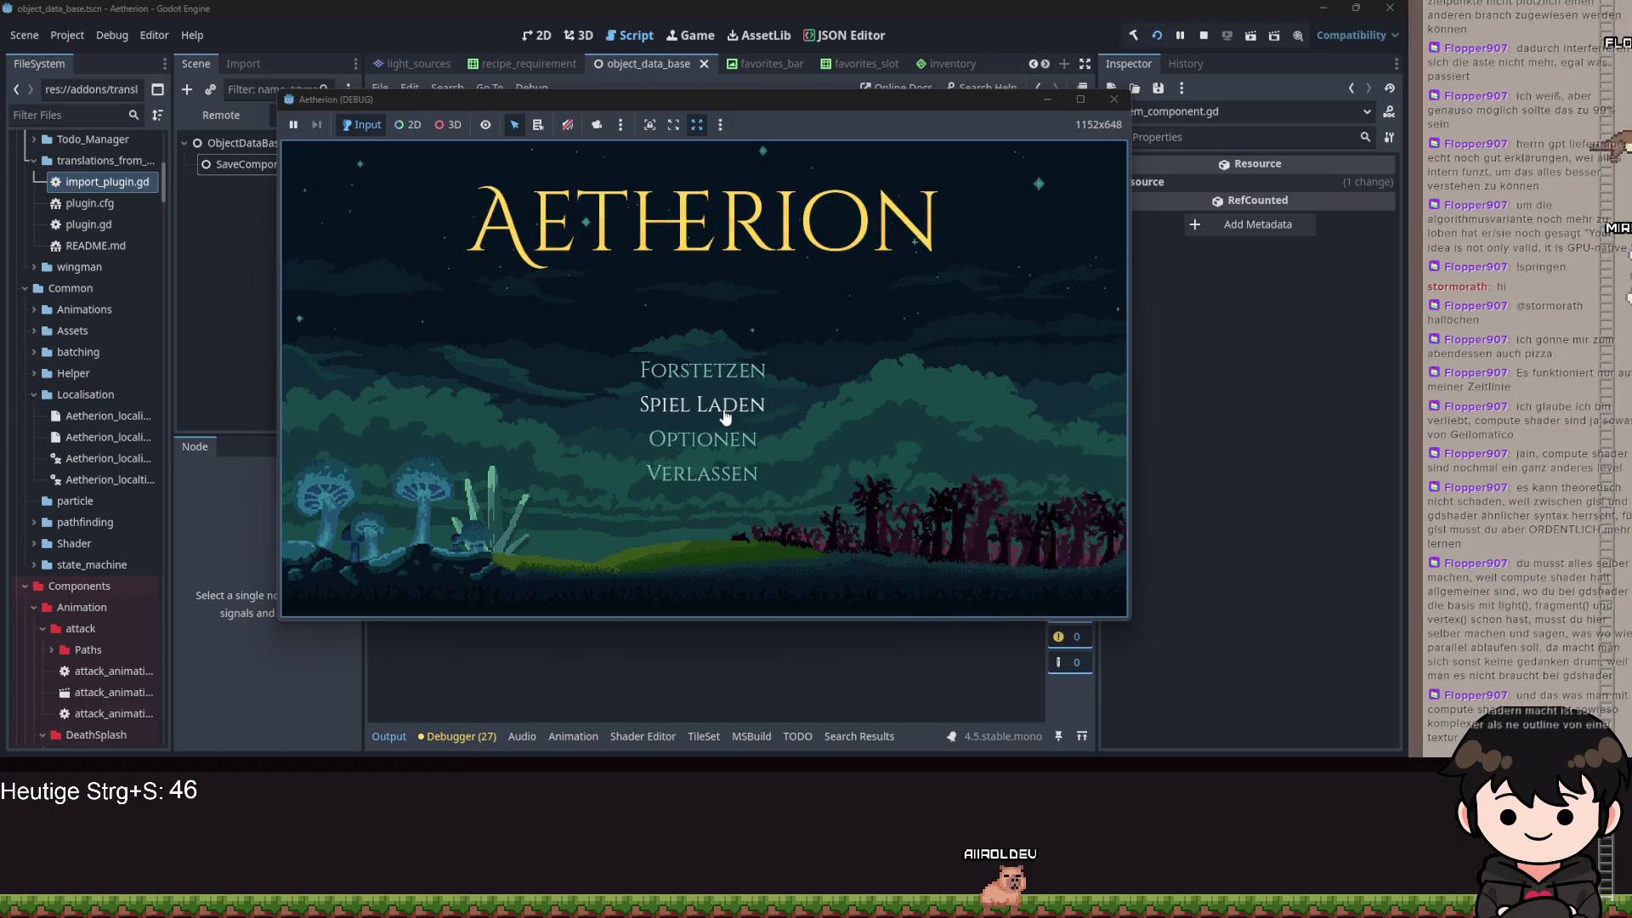
click(725, 415)
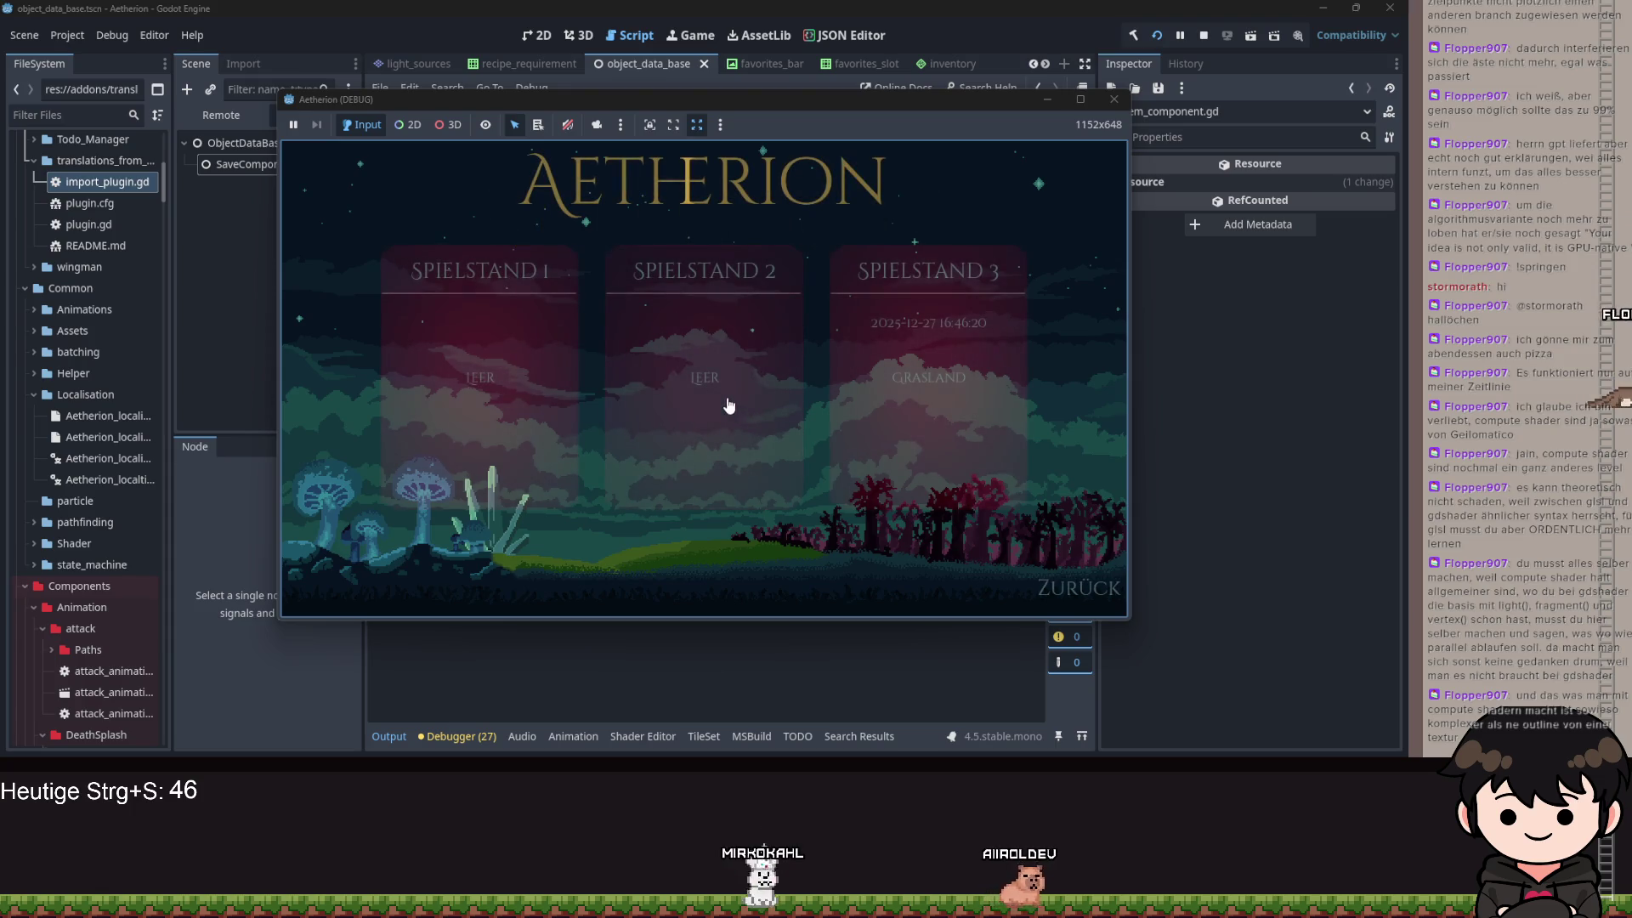
click(712, 420)
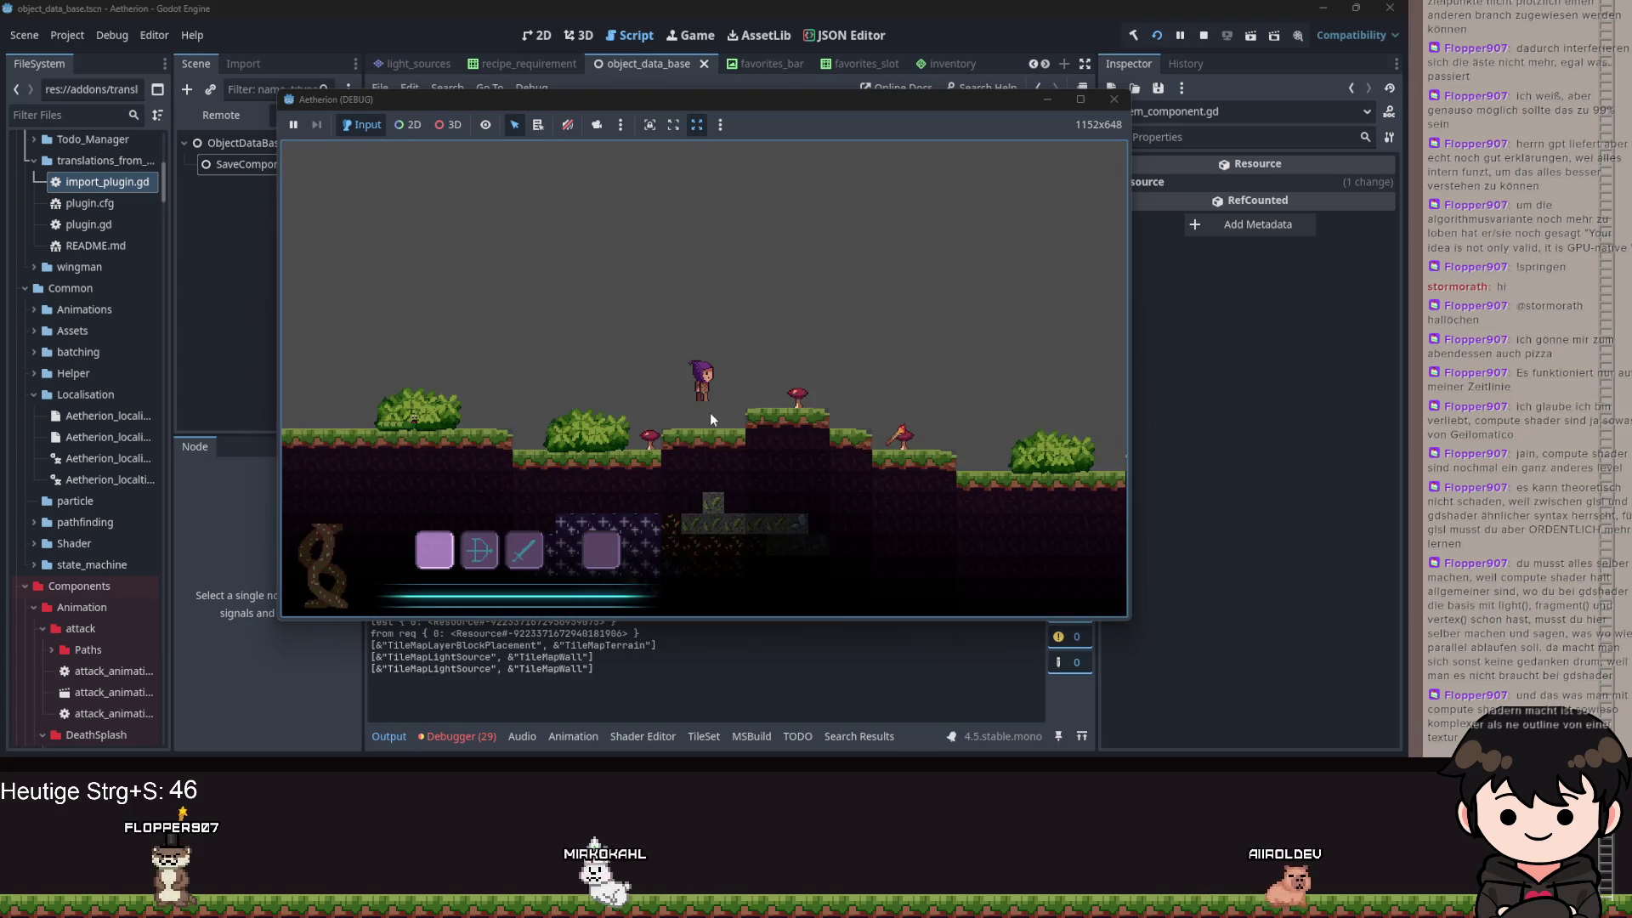
key(d)
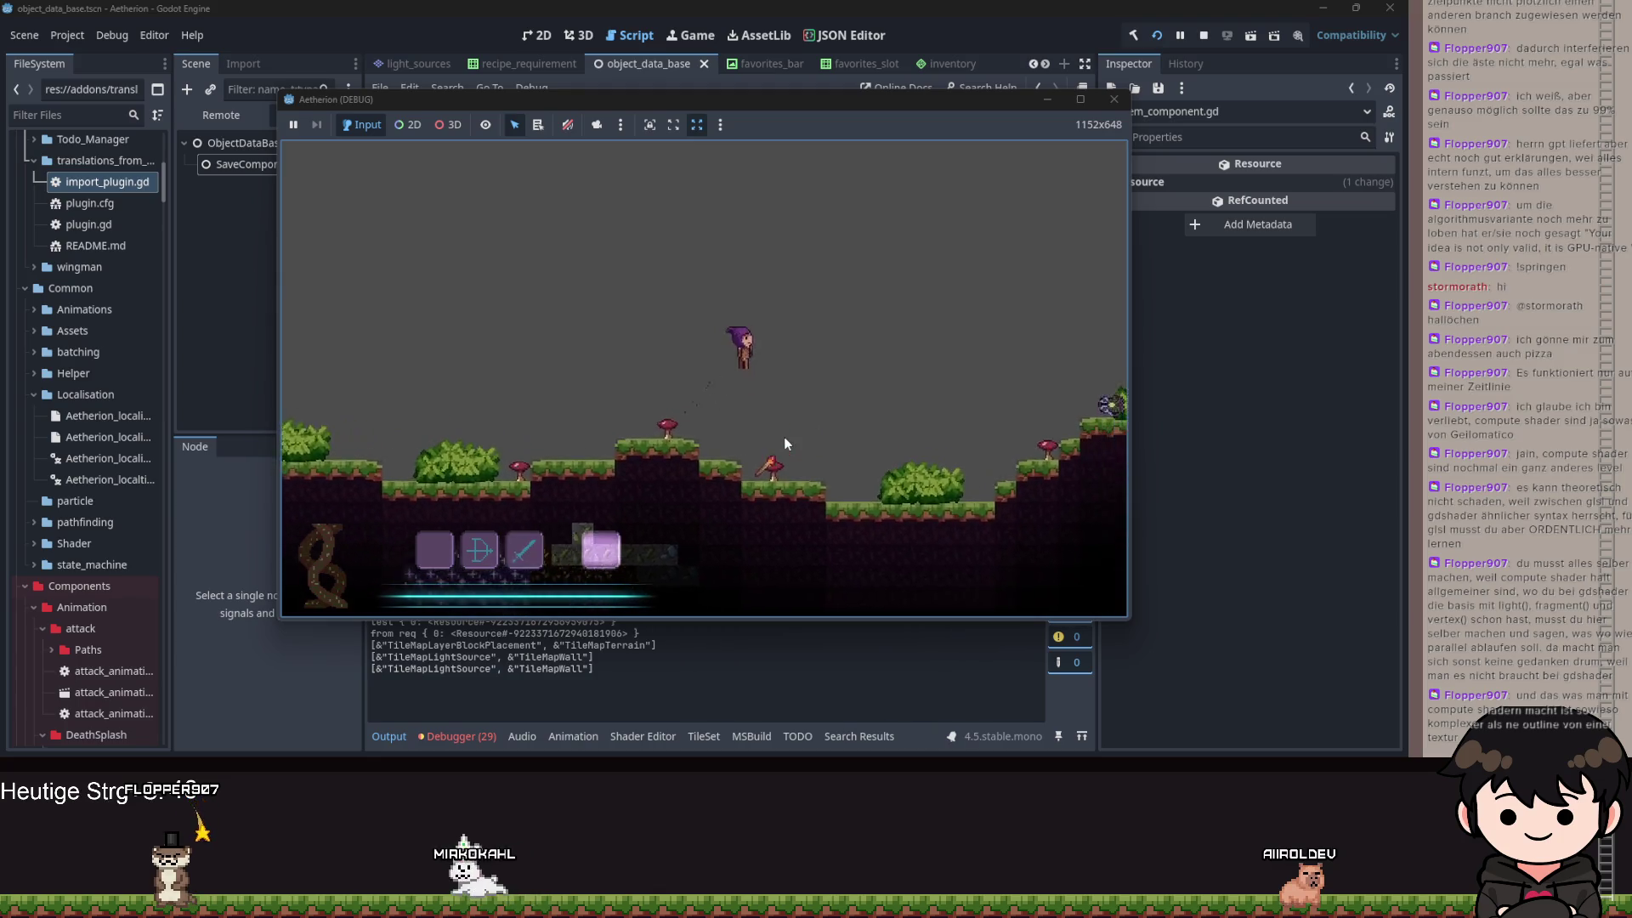
key(1)
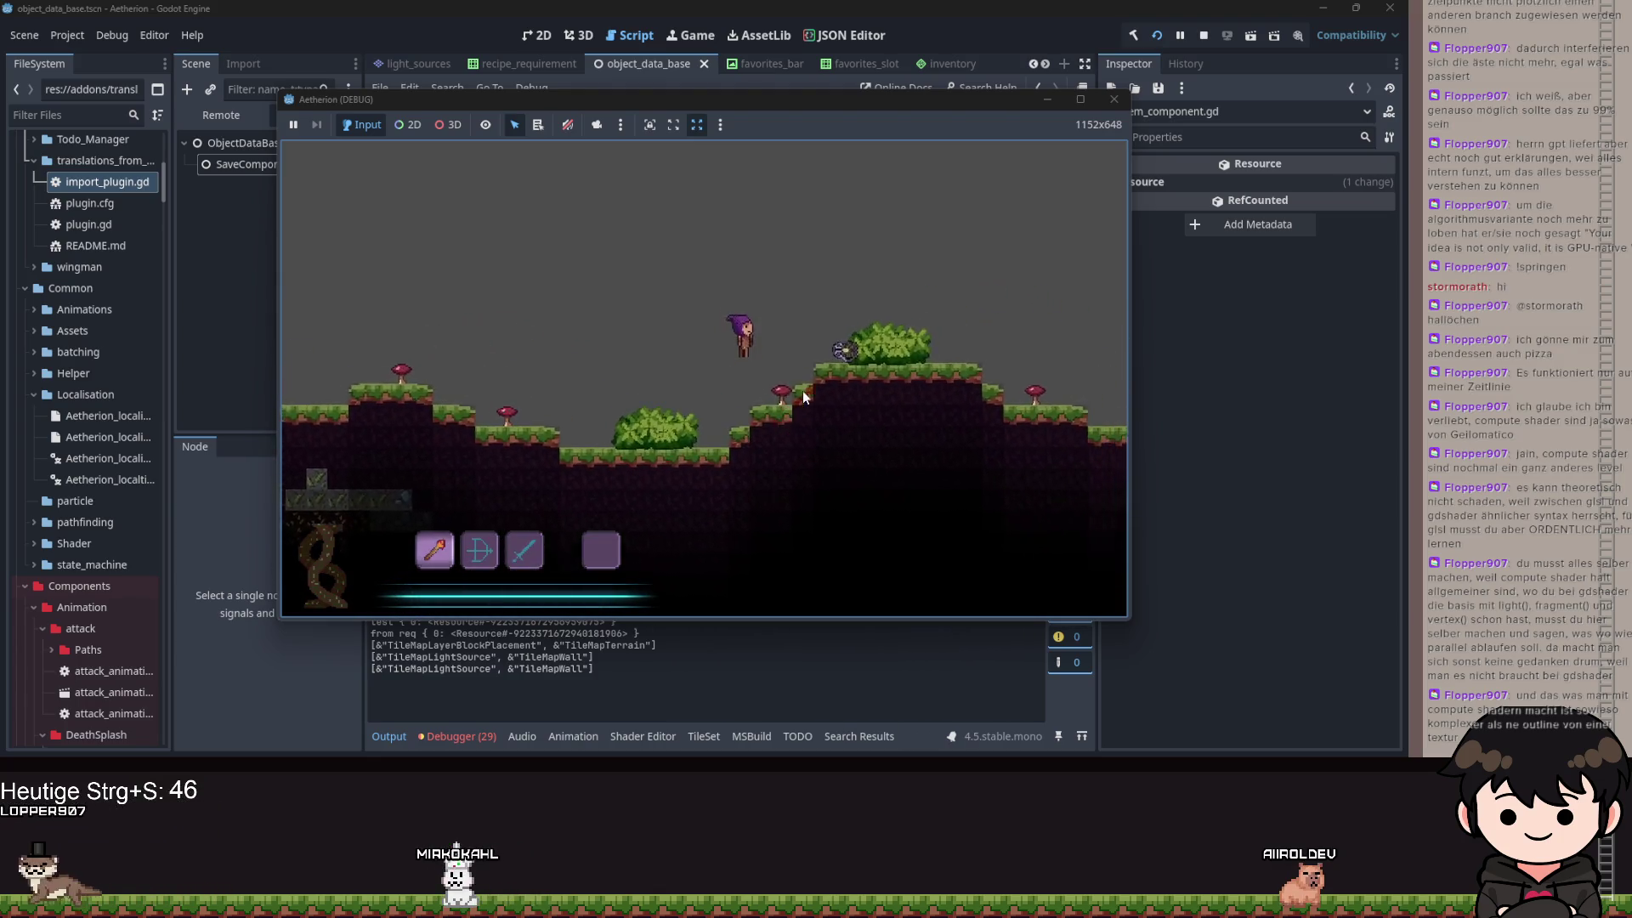
key(space)
key(d)
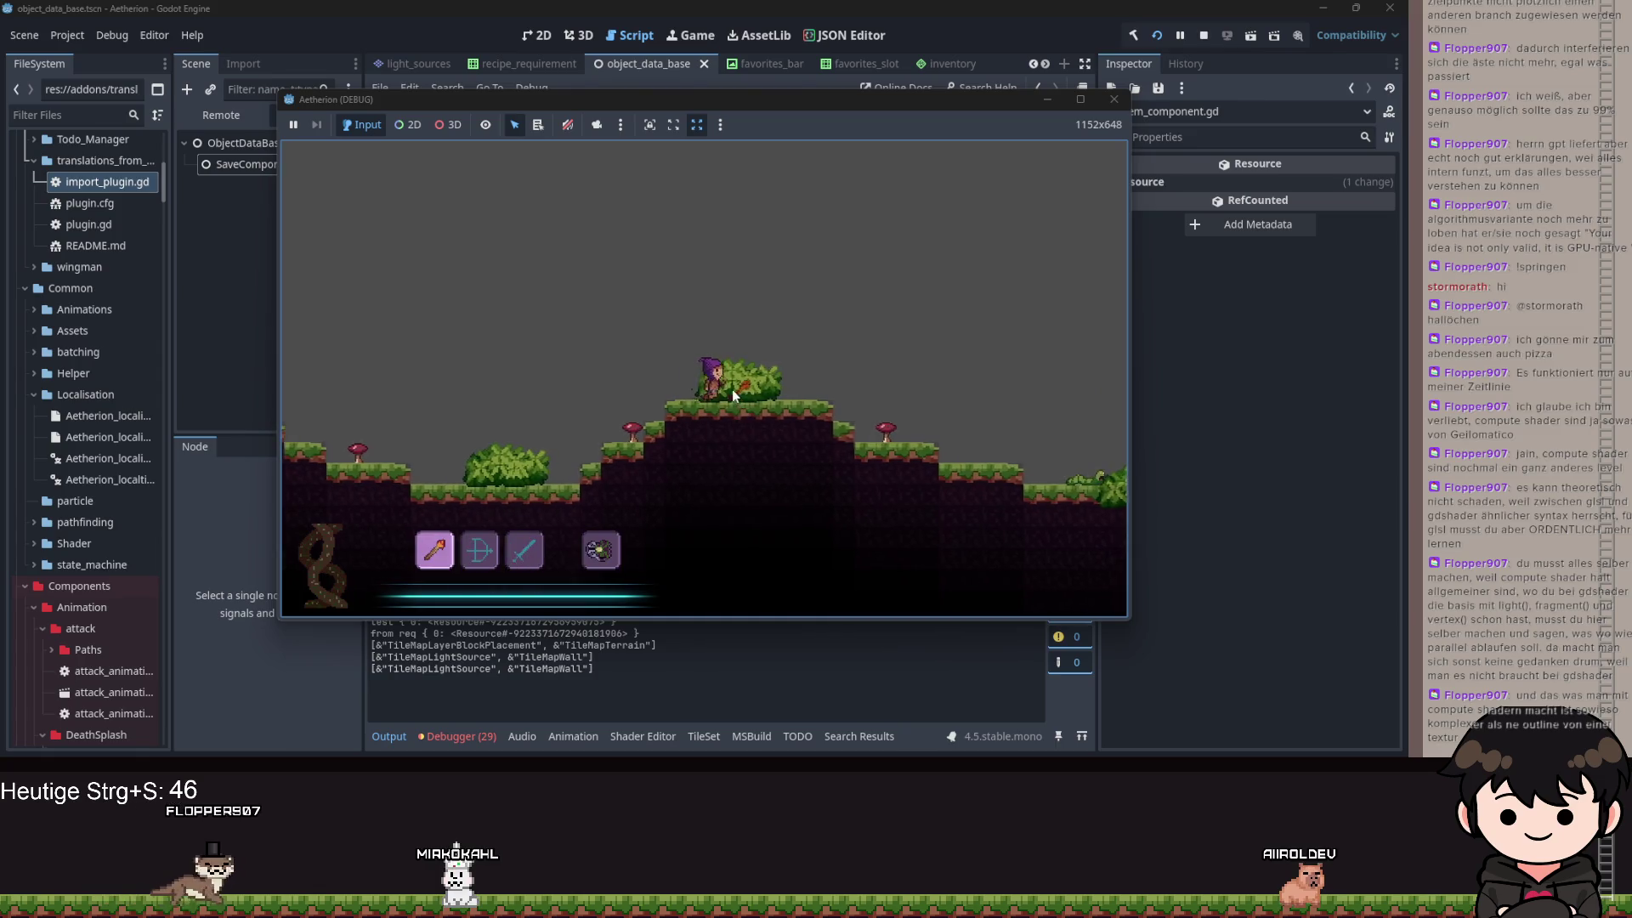
- Open the recipe book to see its items, then quit to the title and load the save again
key(d)
key(4)
key(Escape)
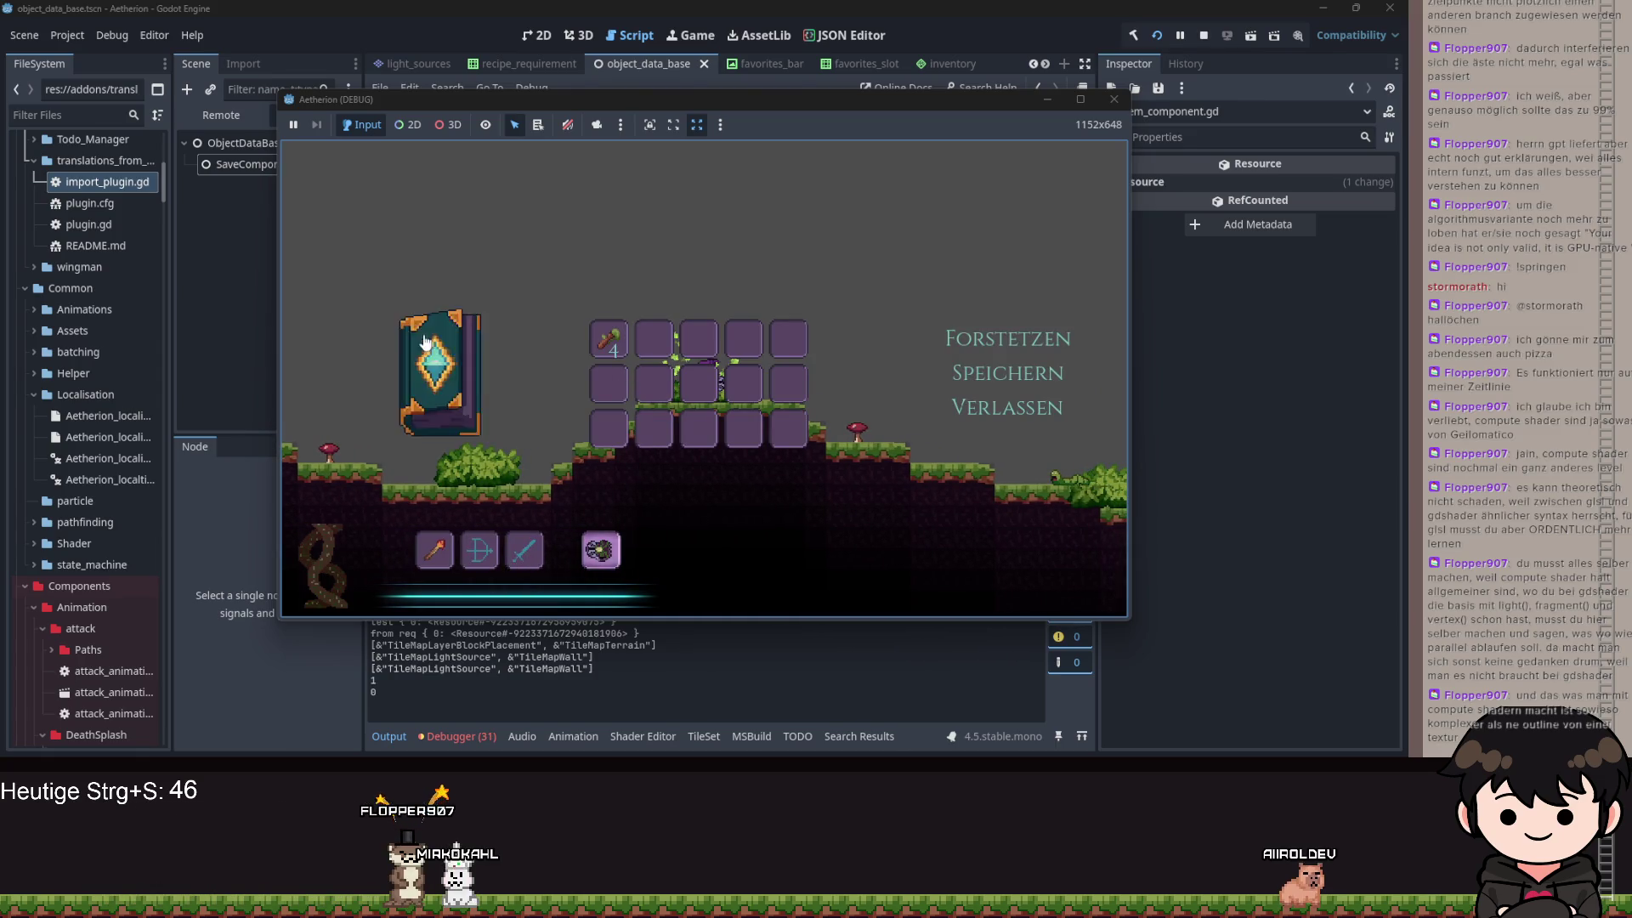
click(425, 340)
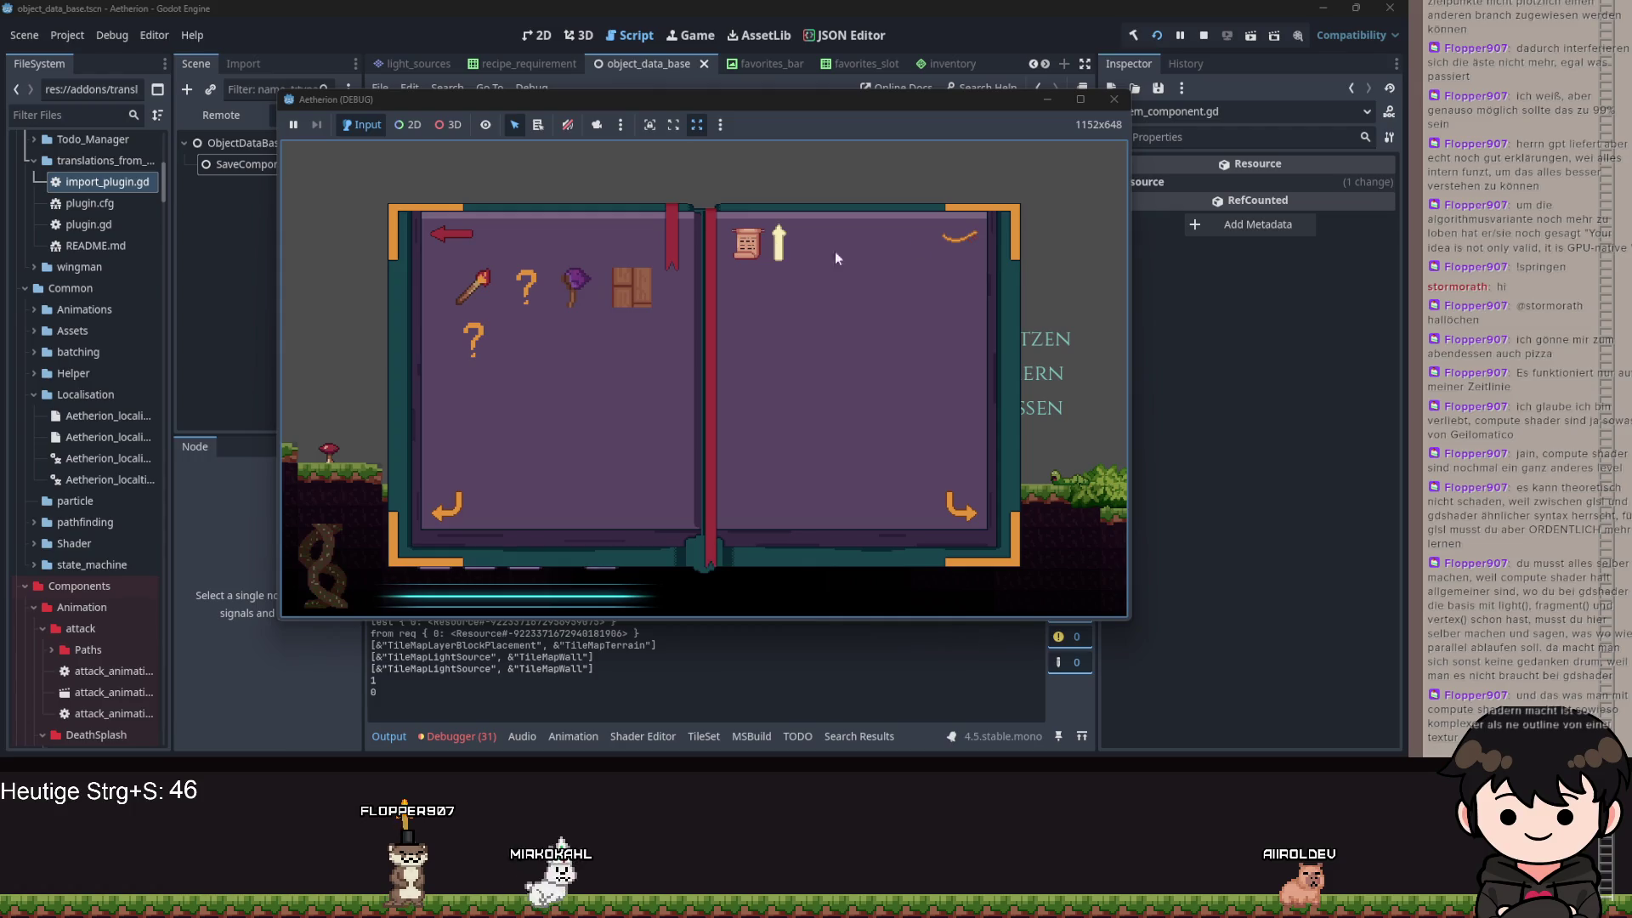
key(Escape)
key(Escape)
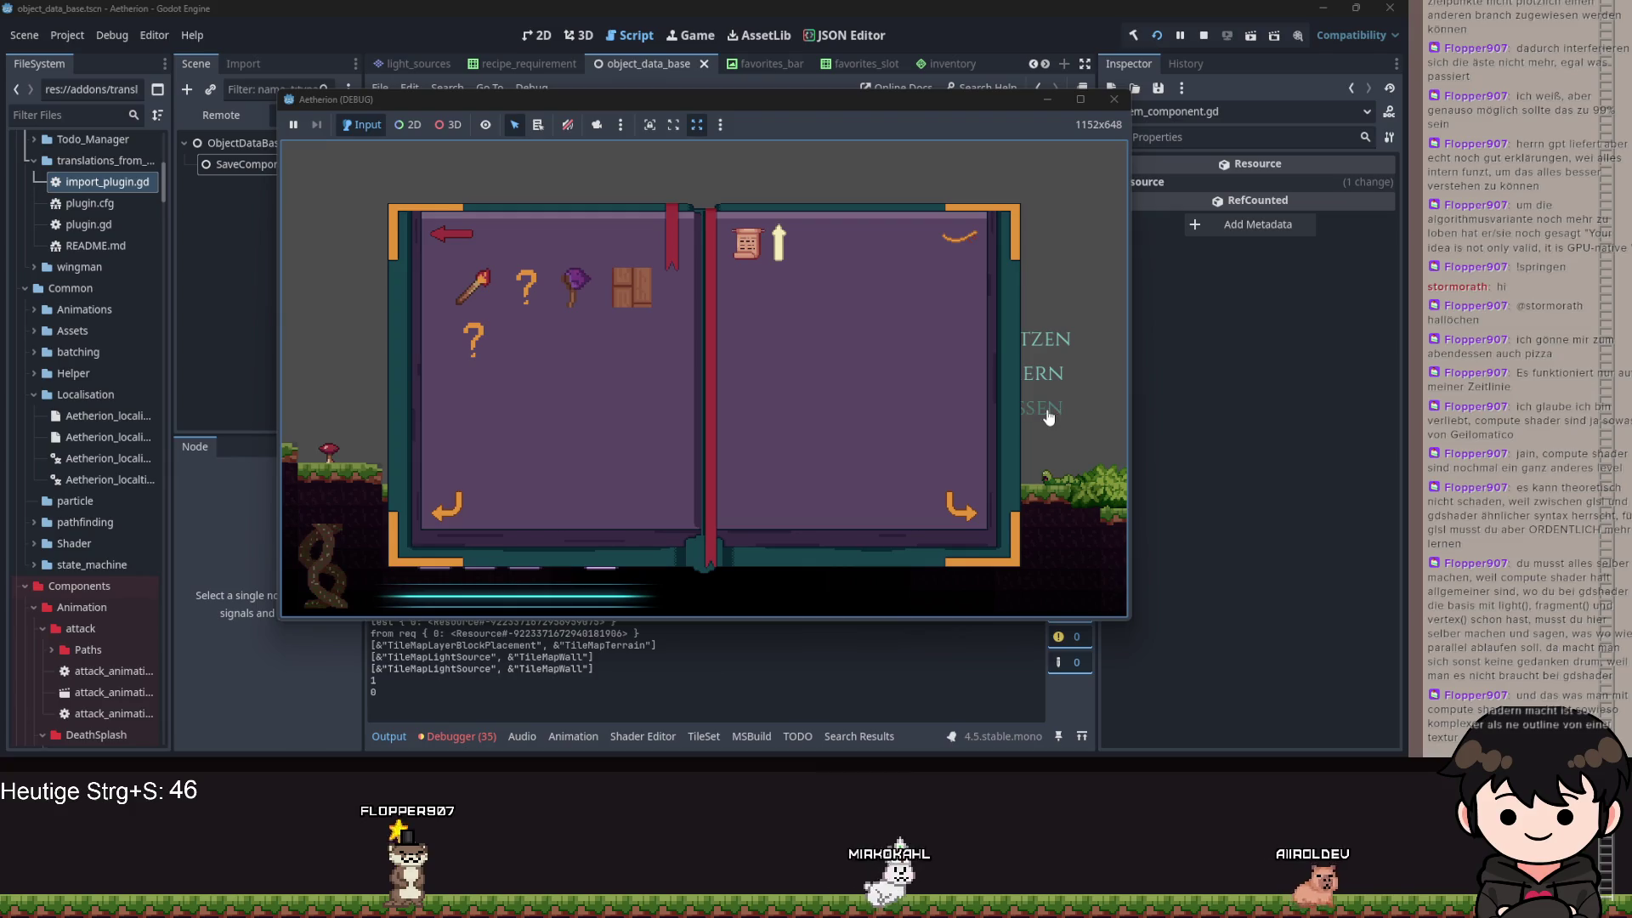
click(1048, 412)
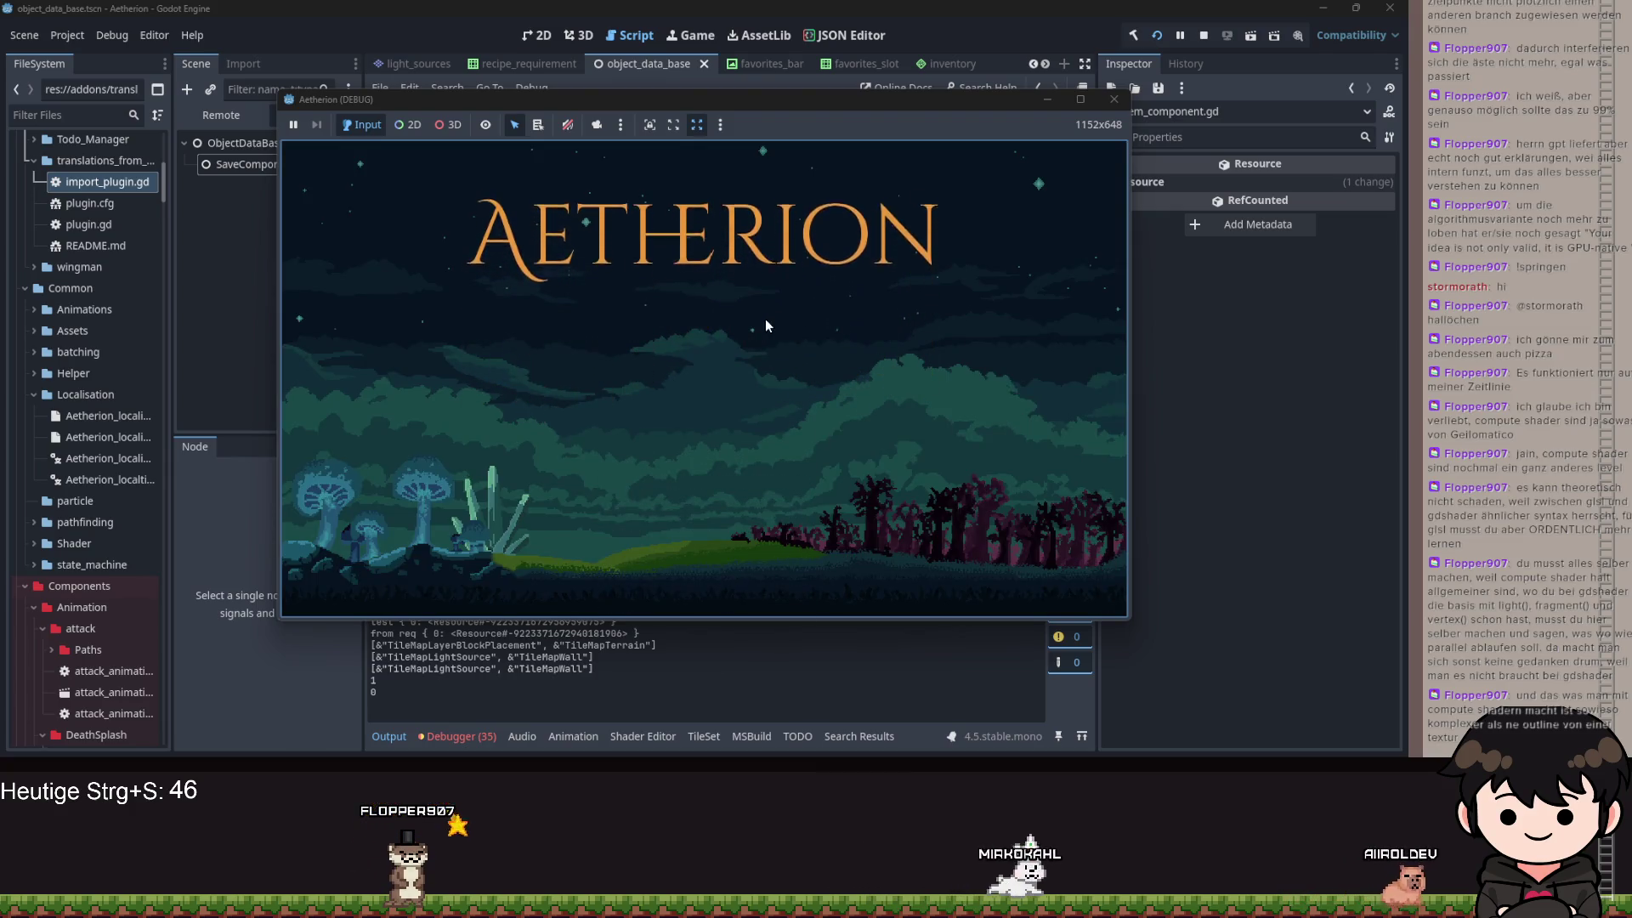
click(744, 372)
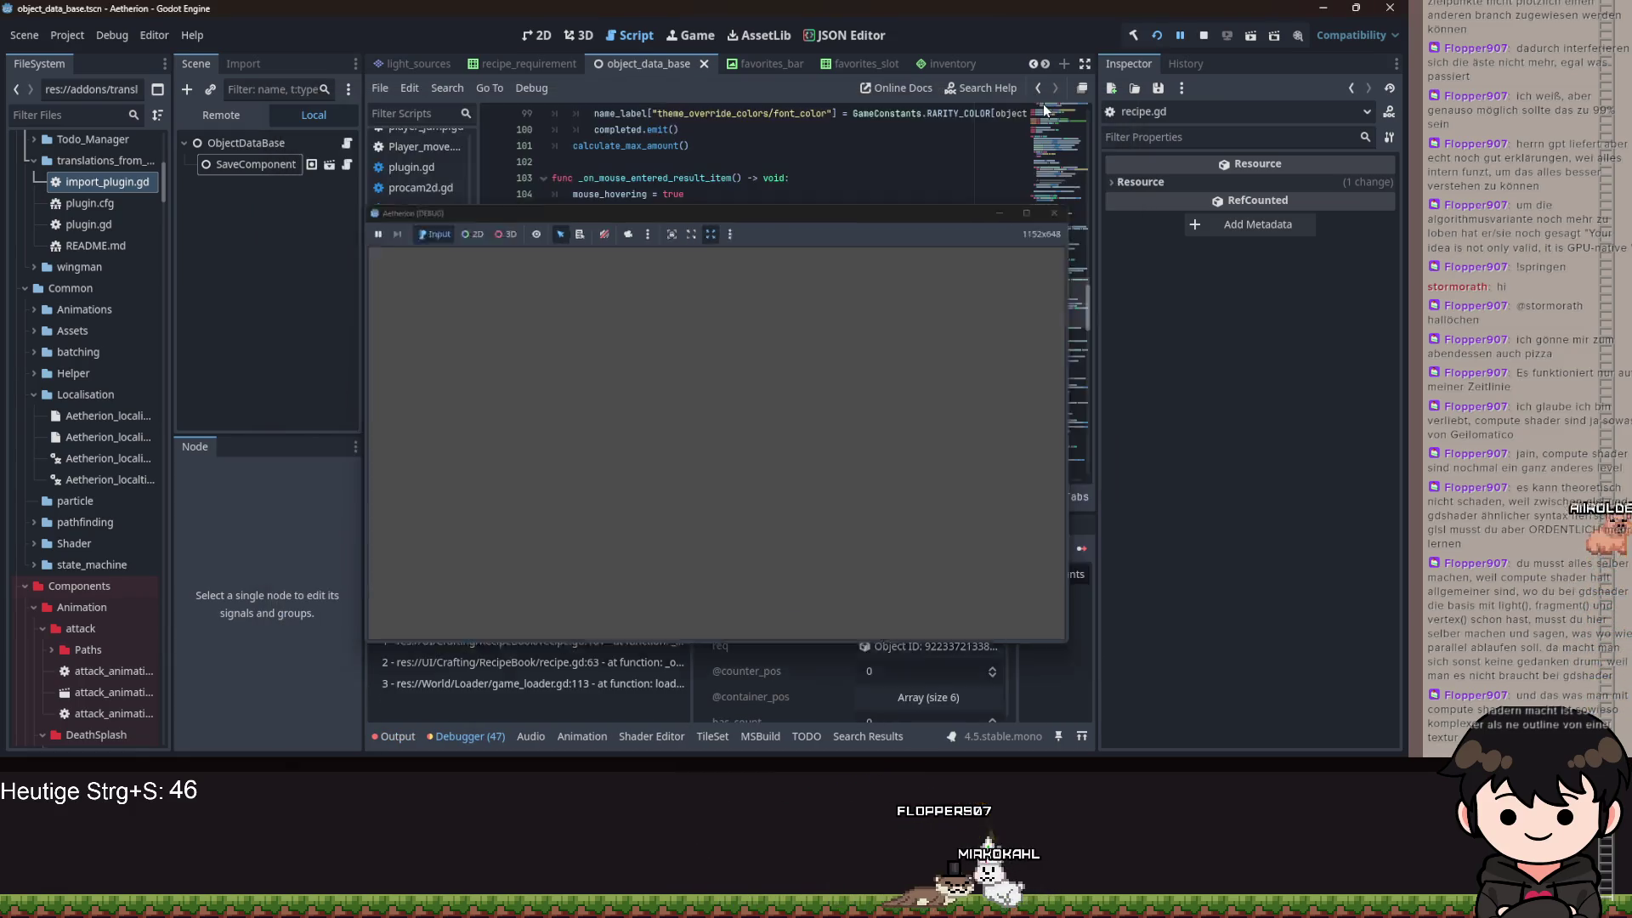
- Read the recipe.gd line 110 null-instance error in the editor, then relaunch the game
click(1043, 104)
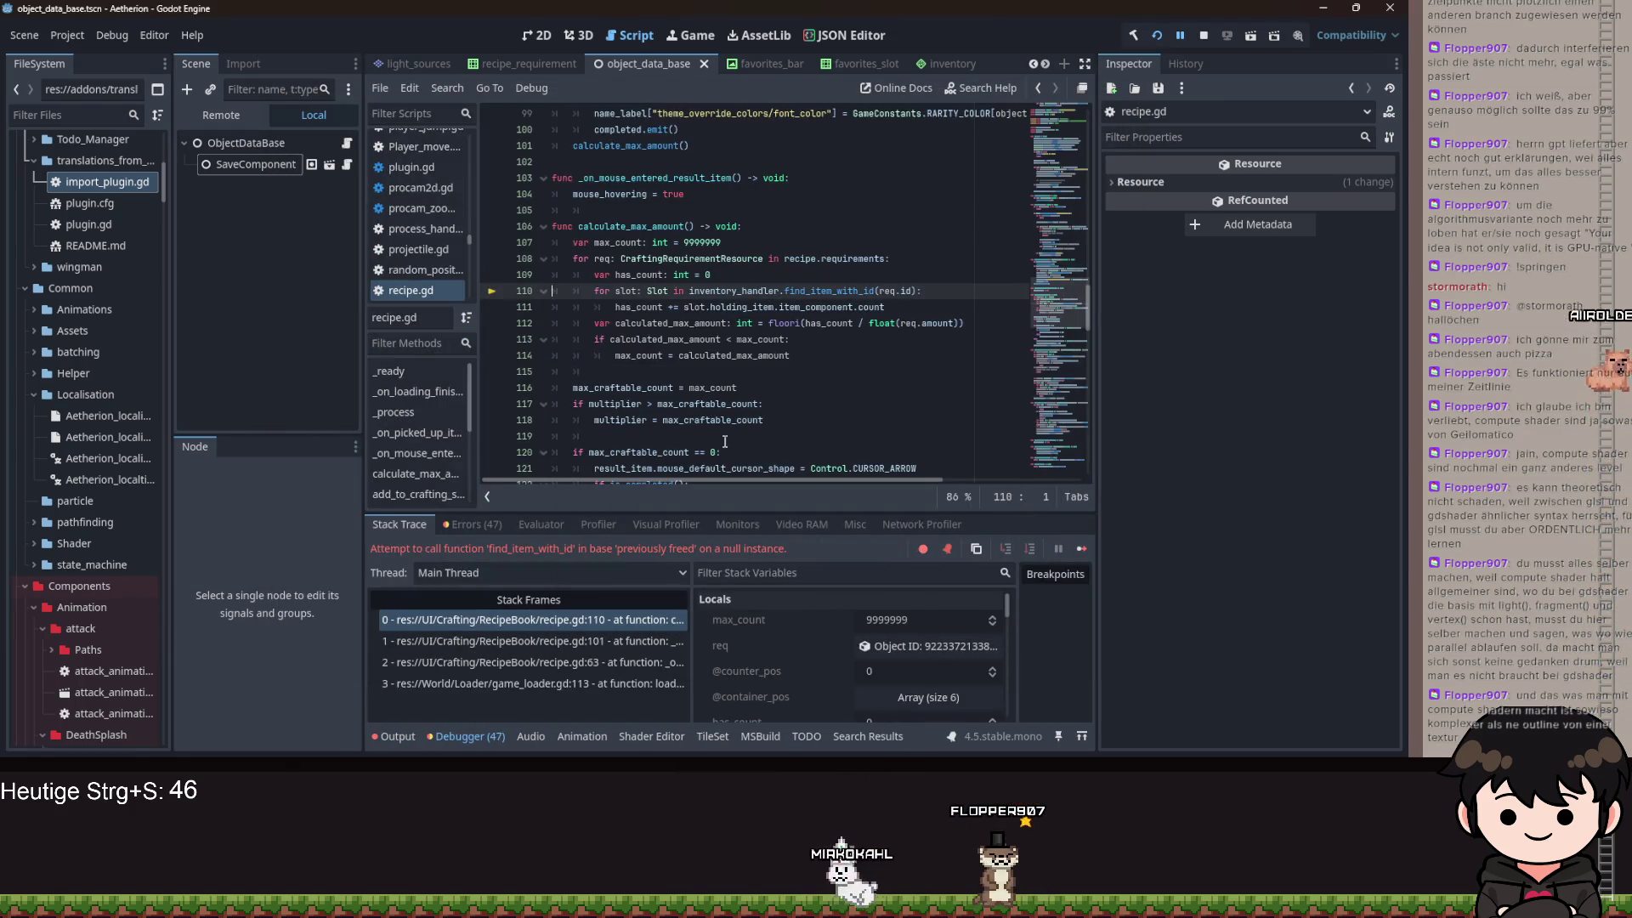
click(1149, 42)
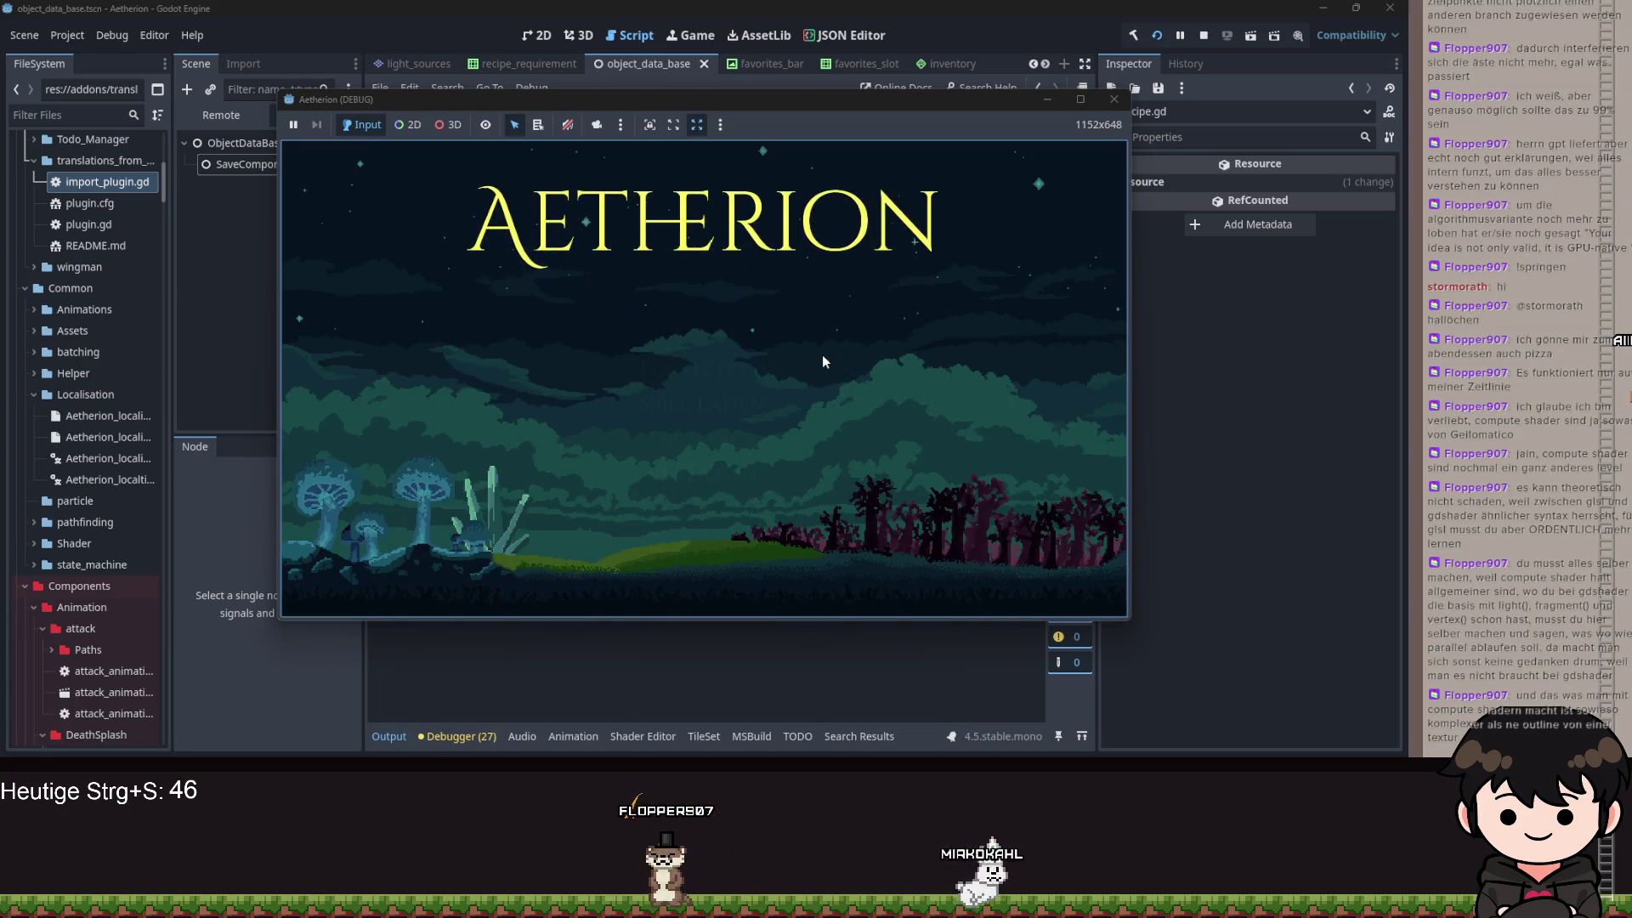
- Continue the saved game and open the recipe book to its recipe page
click(731, 367)
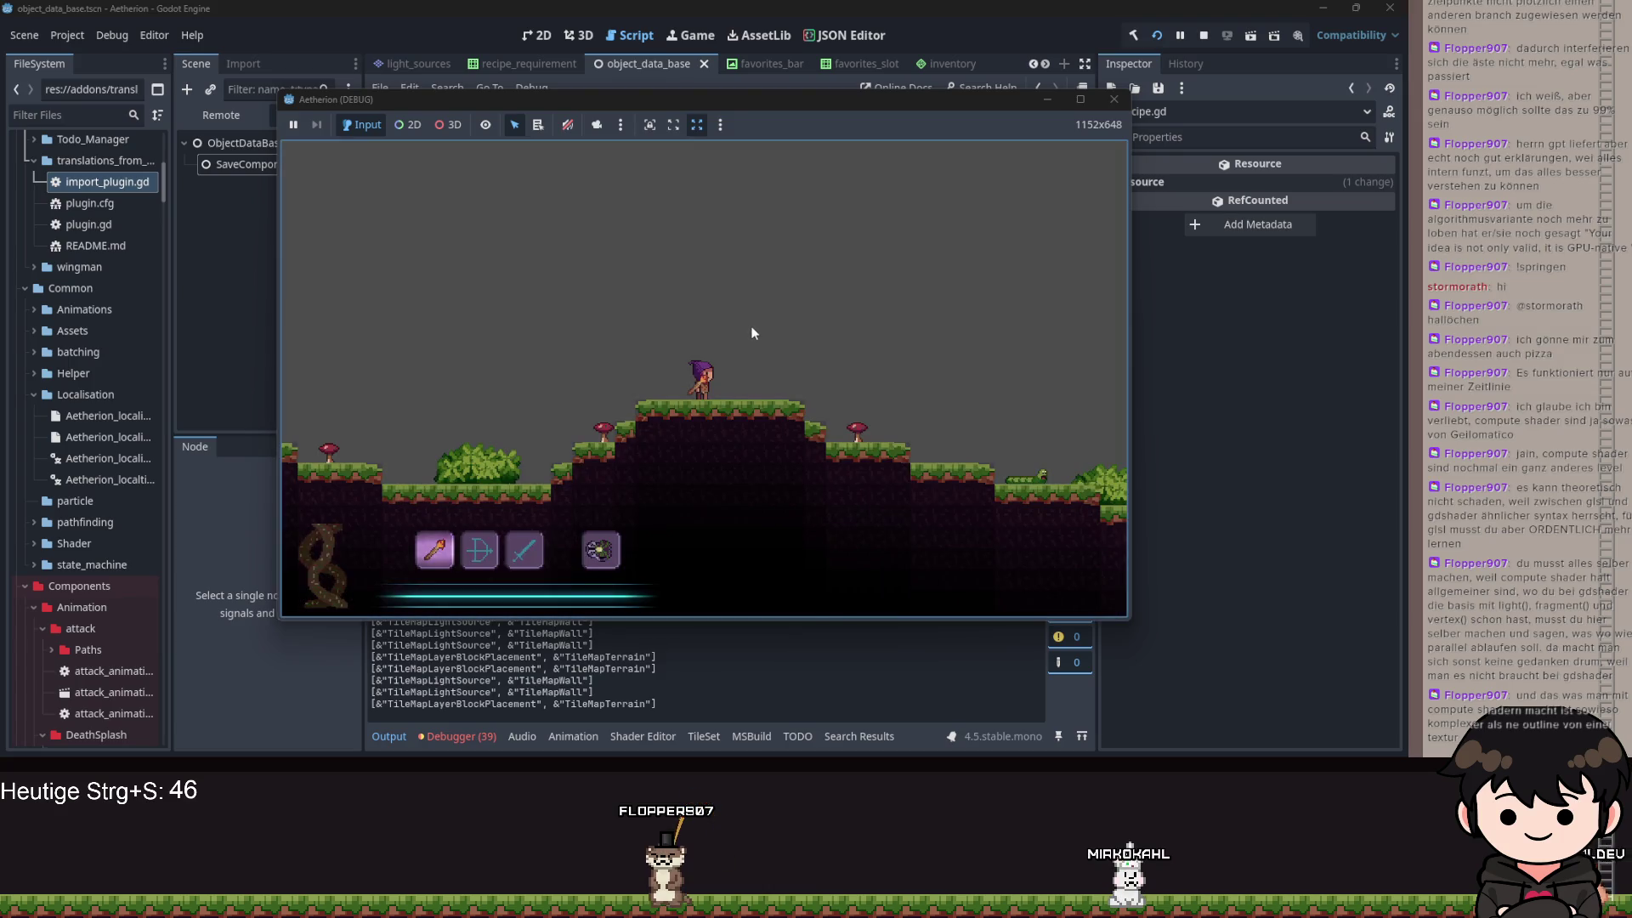
key(Escape)
click(506, 359)
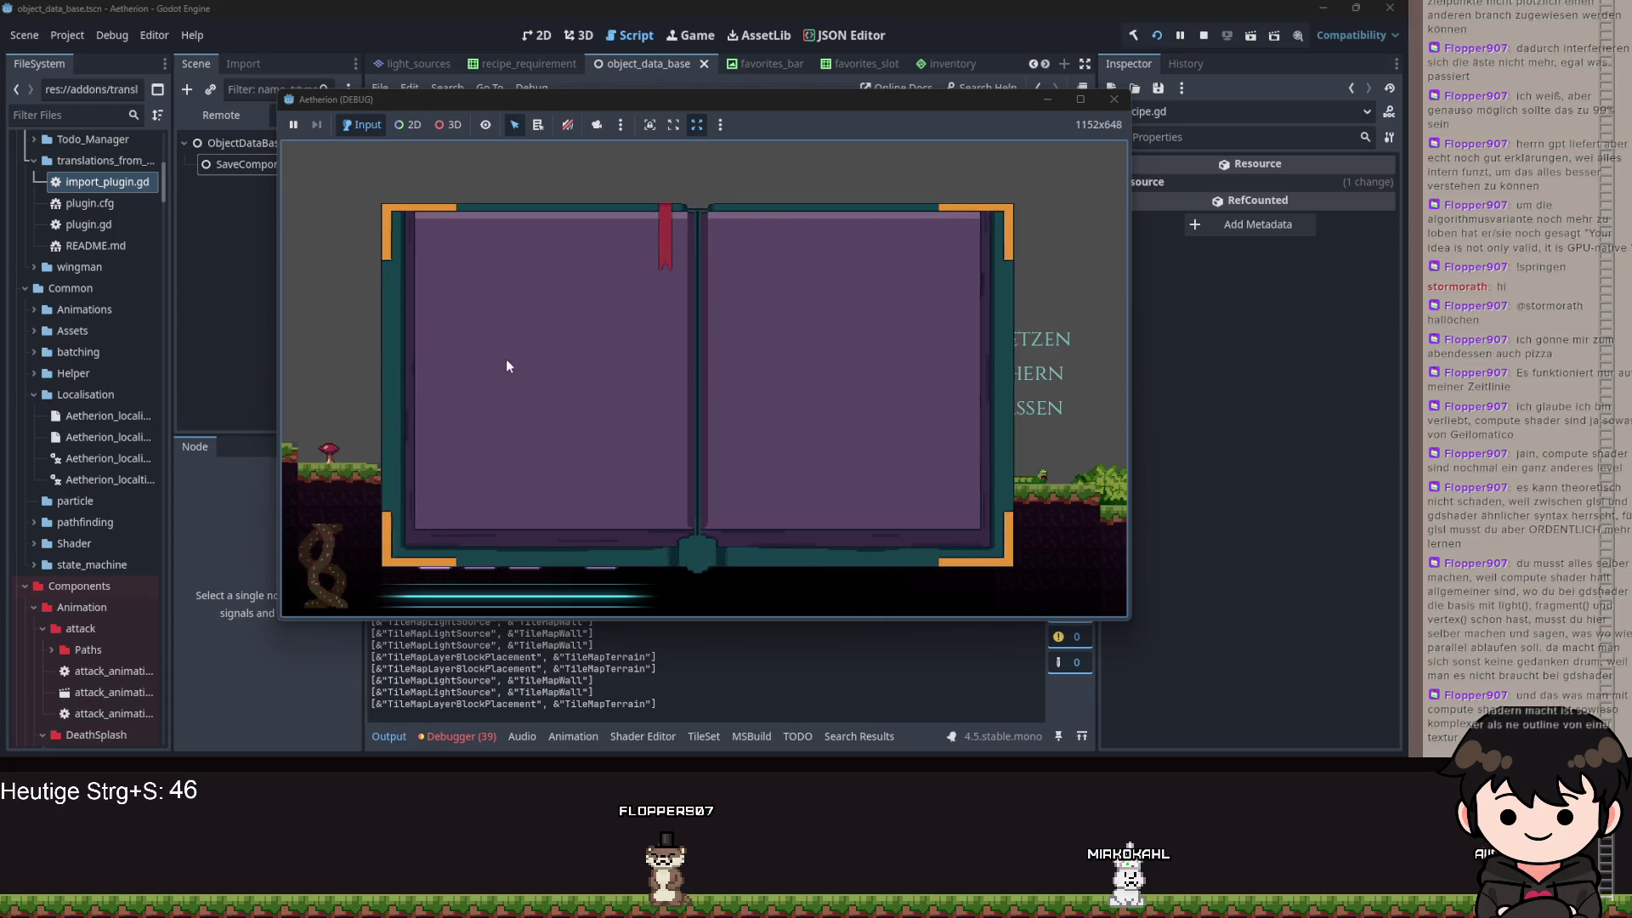
click(955, 505)
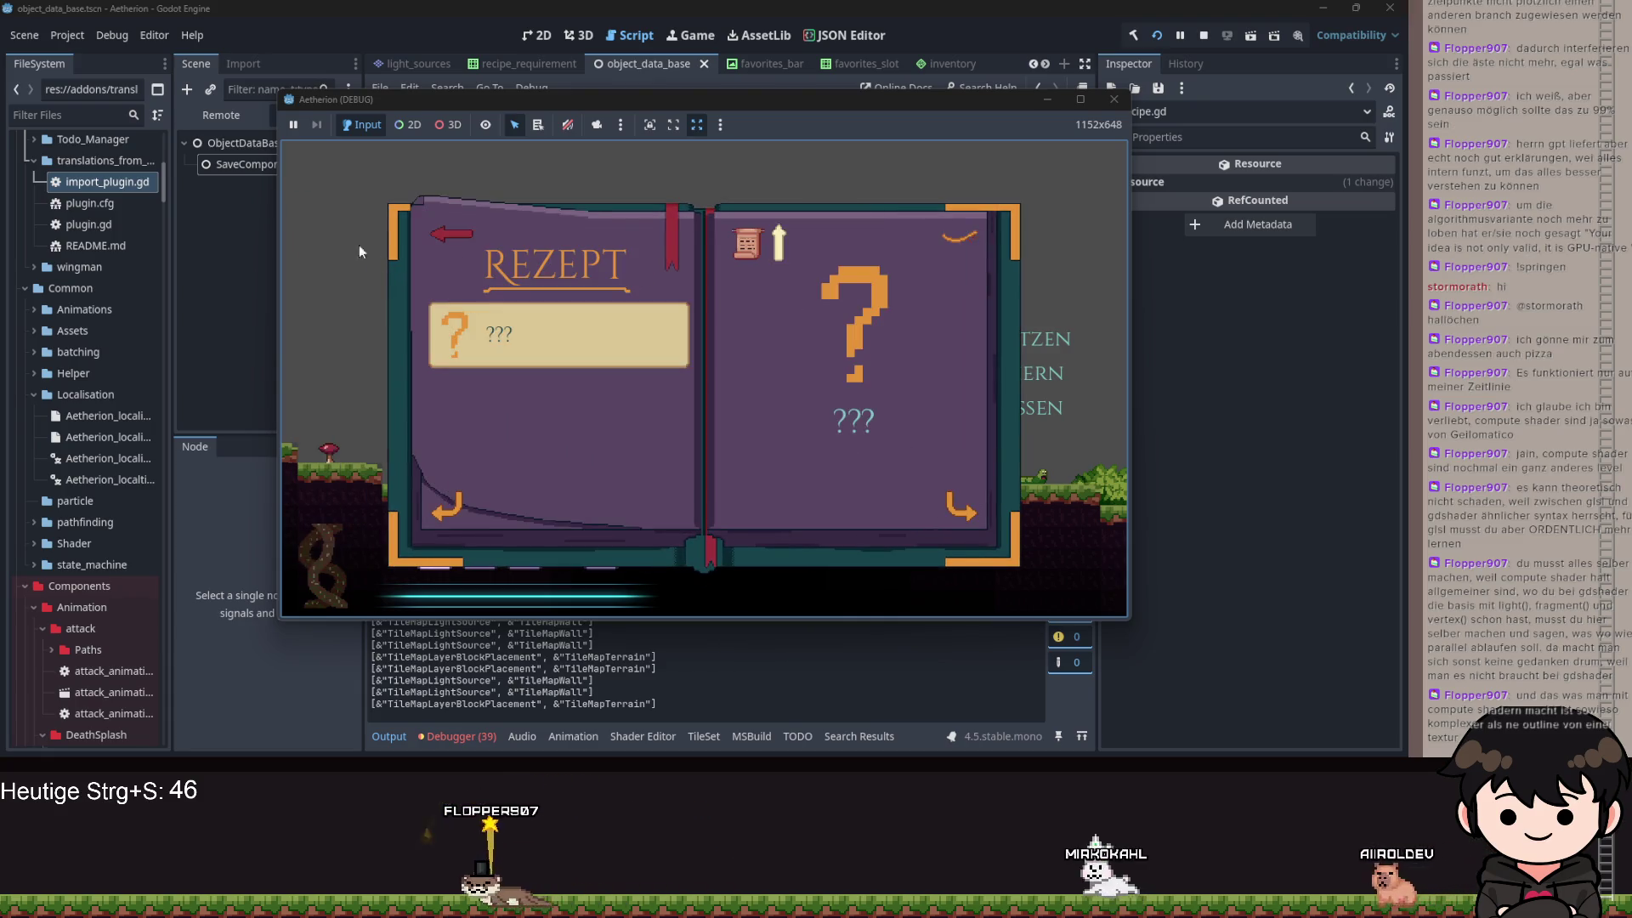
- Inspect the live ObjectDB in the Remote tree, then return to tile_placement_component.gd's ready function
click(221, 115)
click(213, 208)
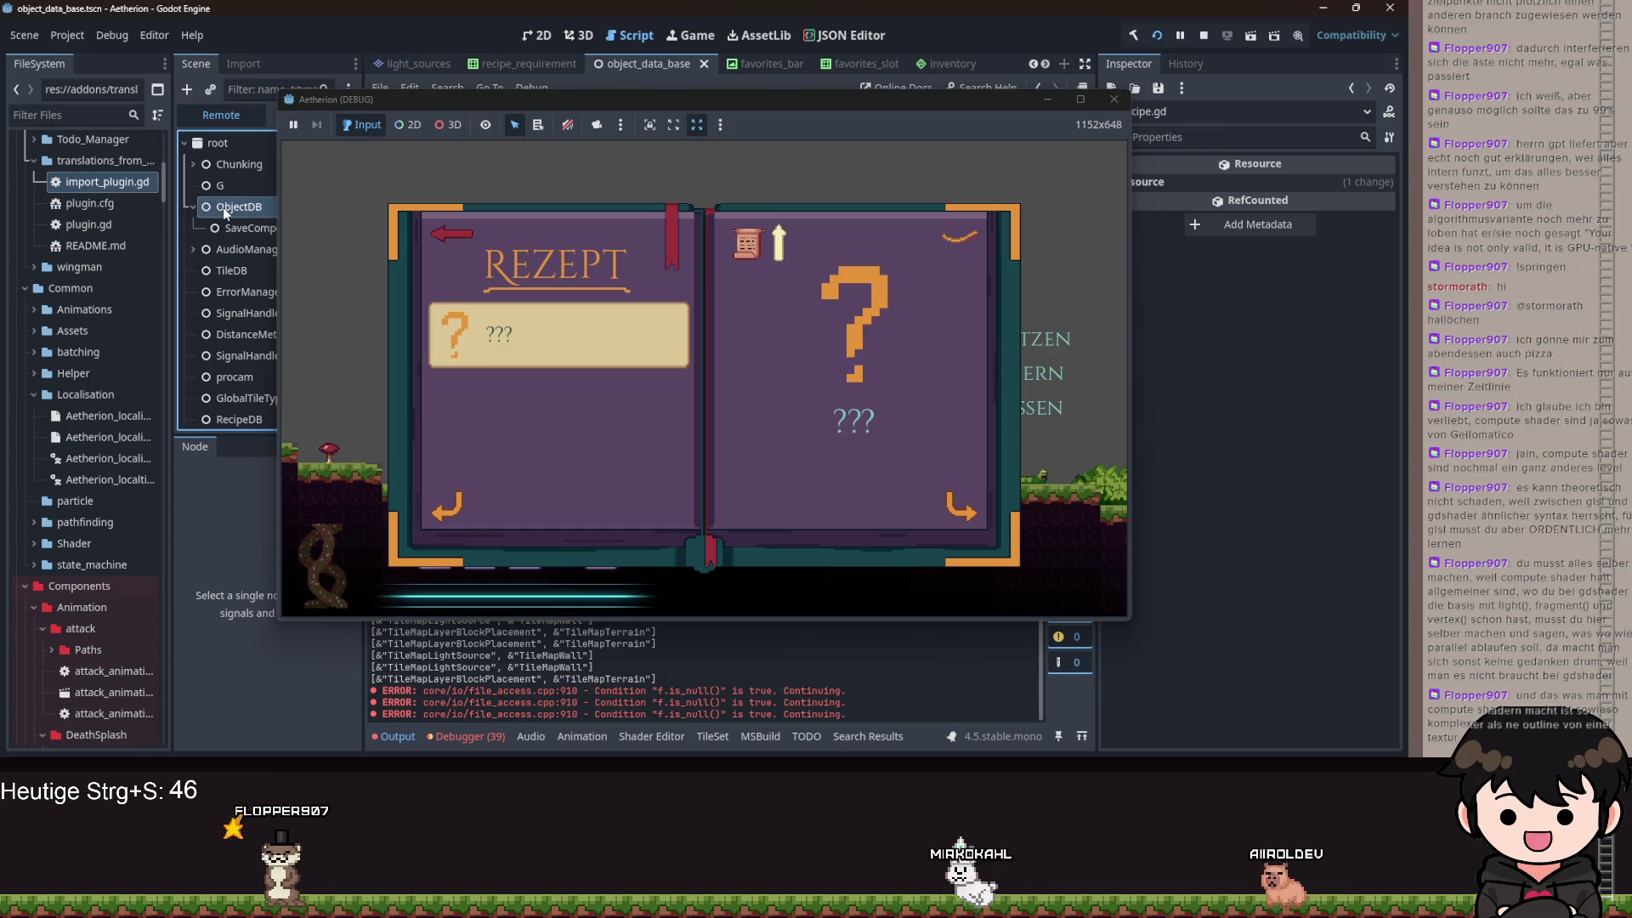
click(1044, 103)
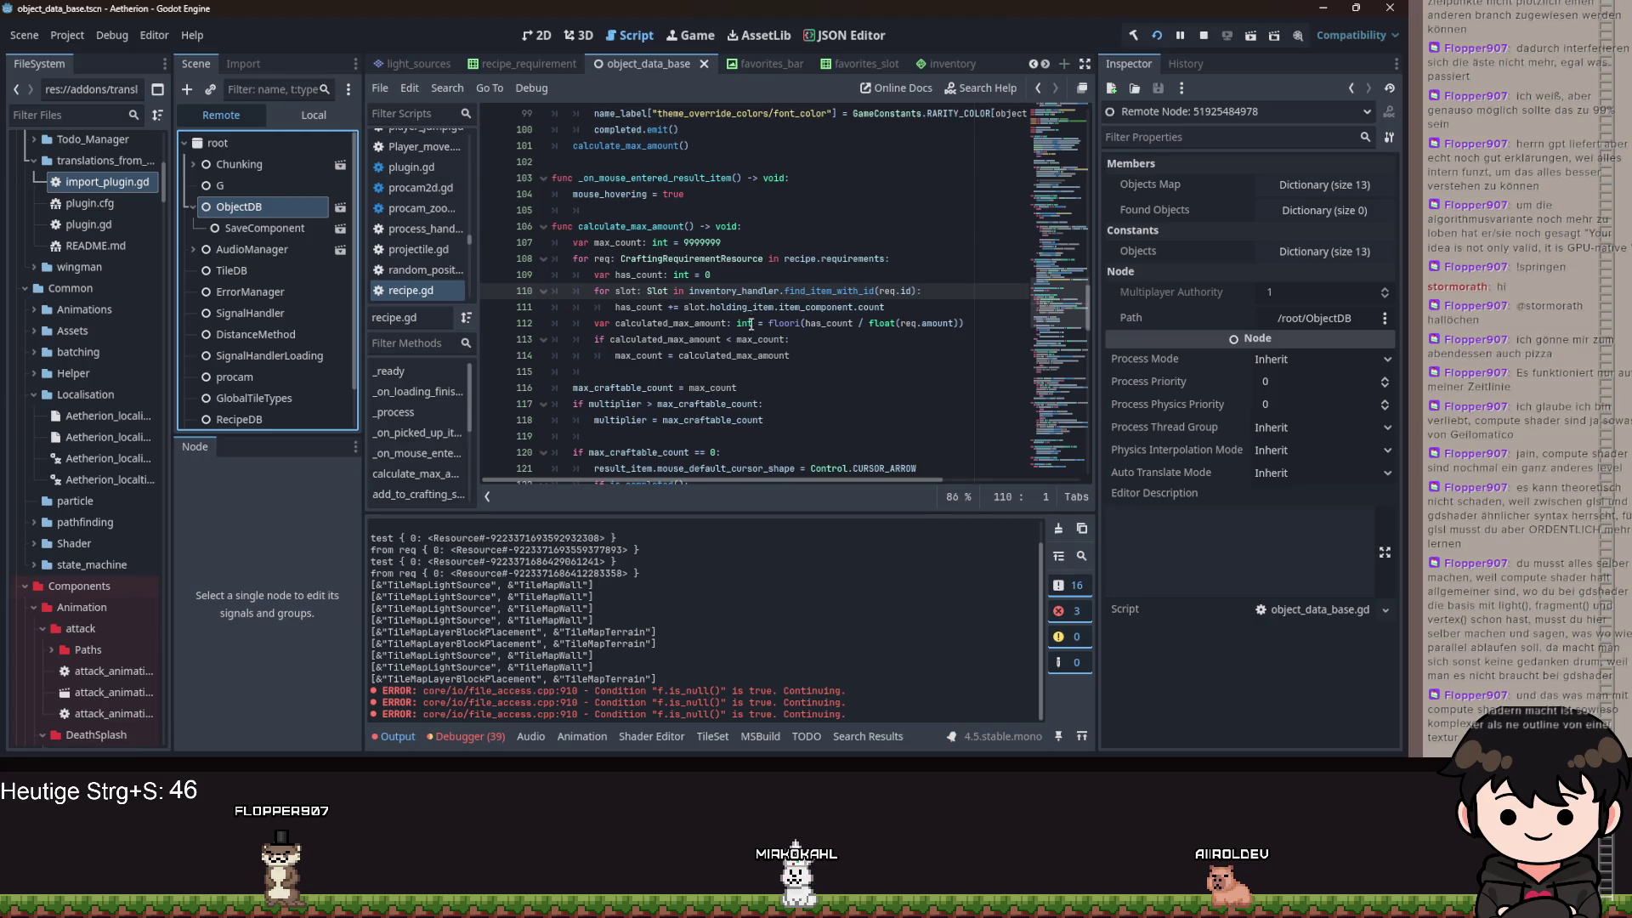
key(alt+Left)
key(alt+Left)
key(alt+Left)
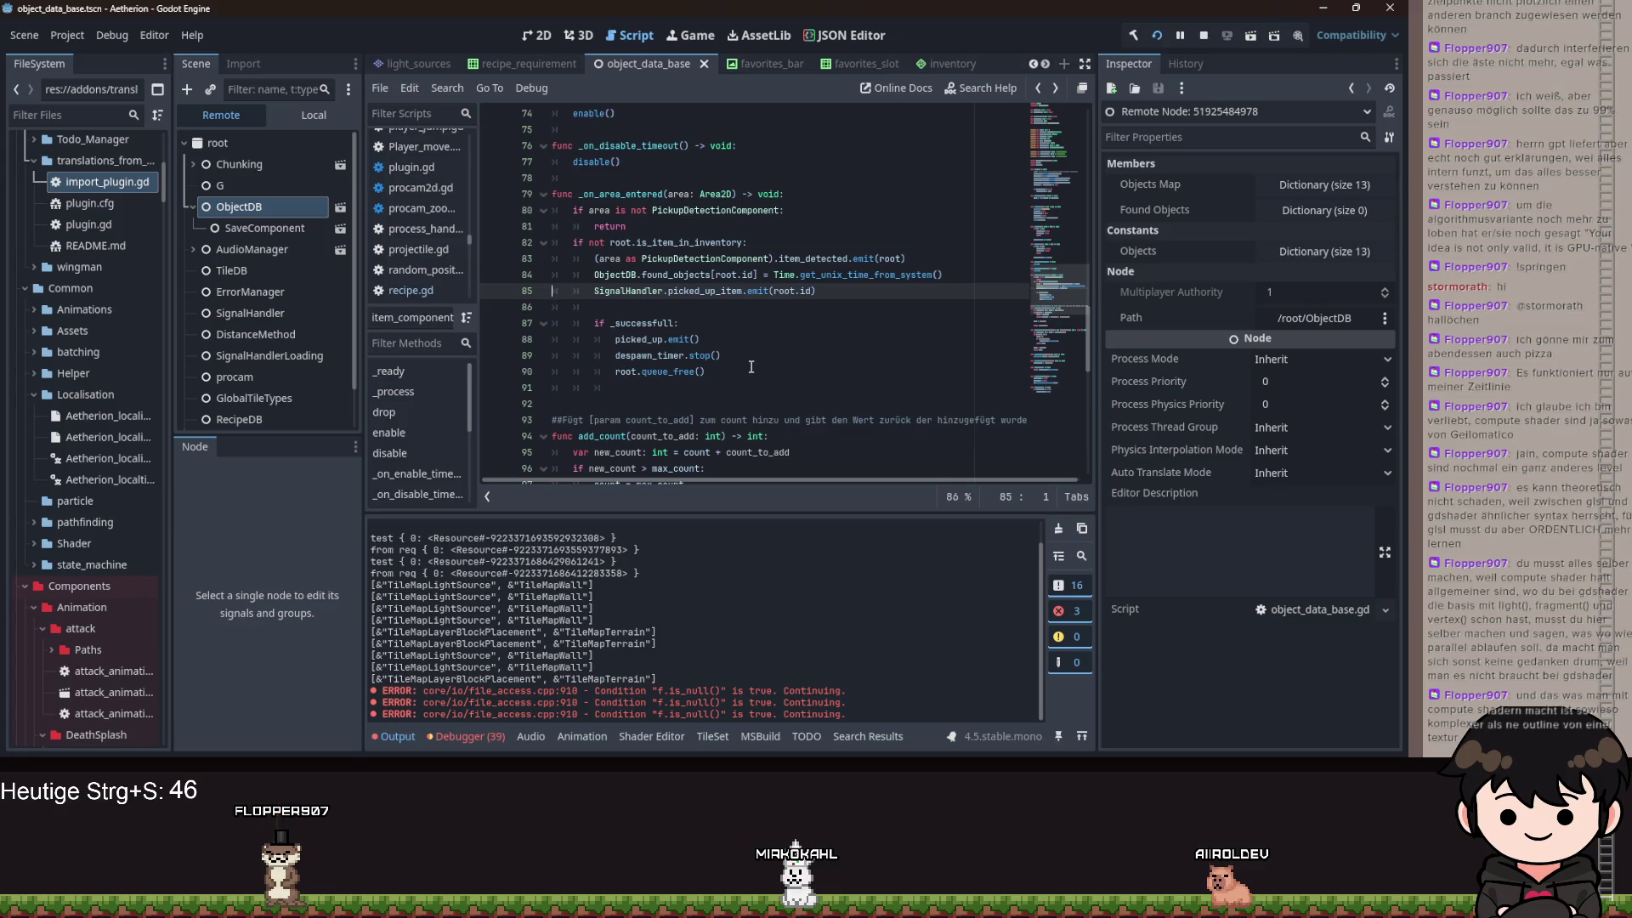
key(ctrl+Home)
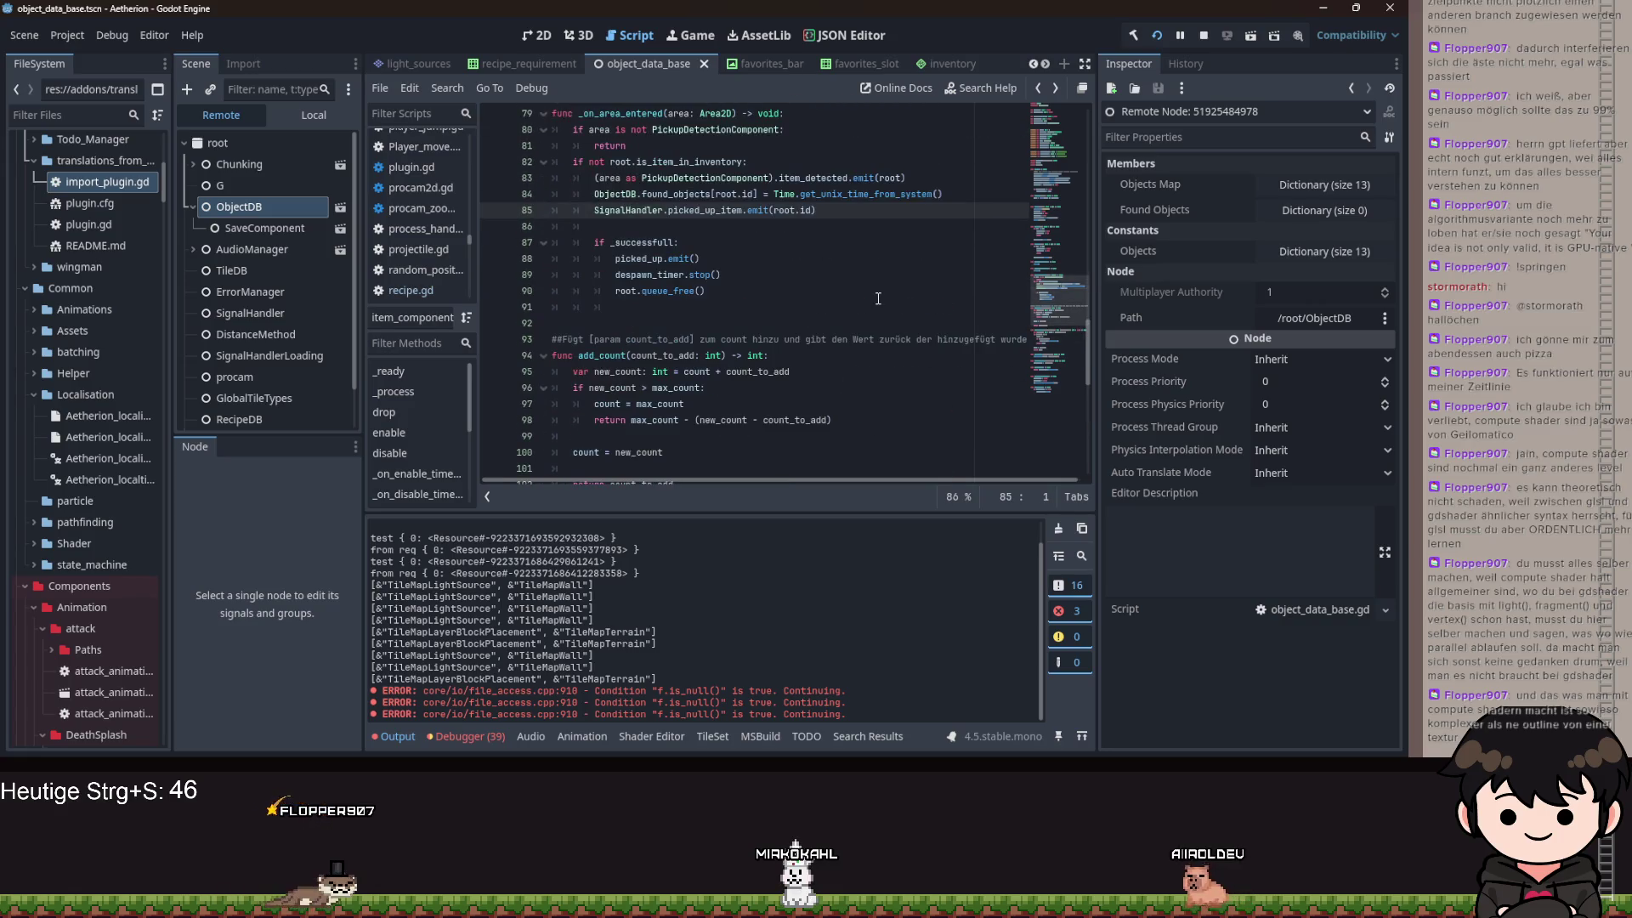
key(alt+Left)
key(alt+Left)
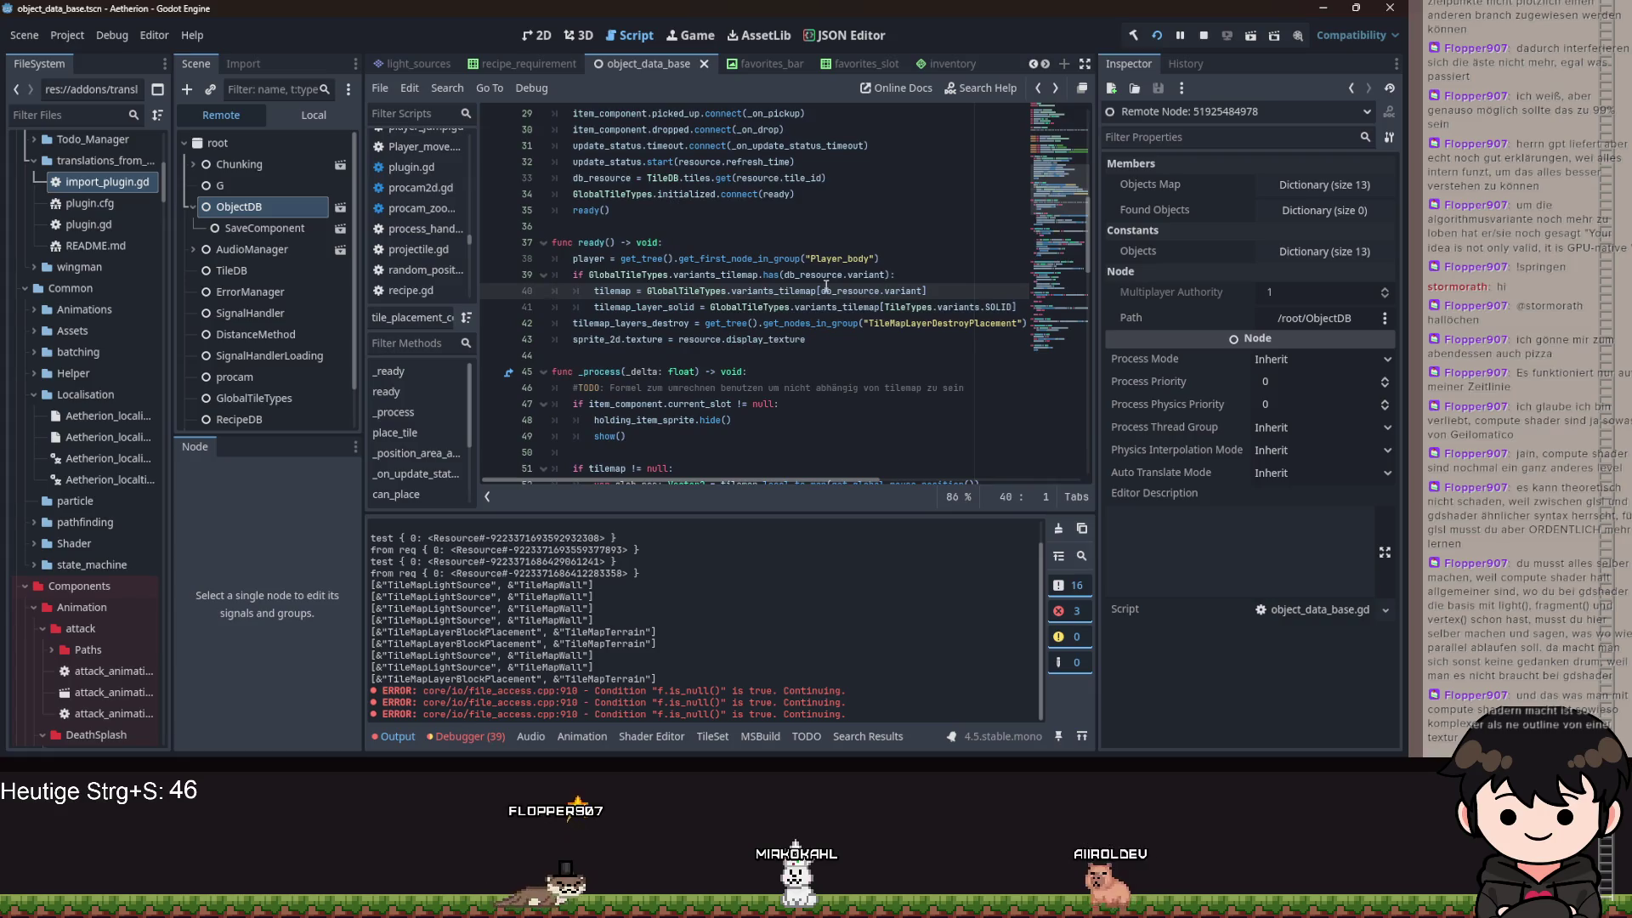
scroll(676, 221, up, 1)
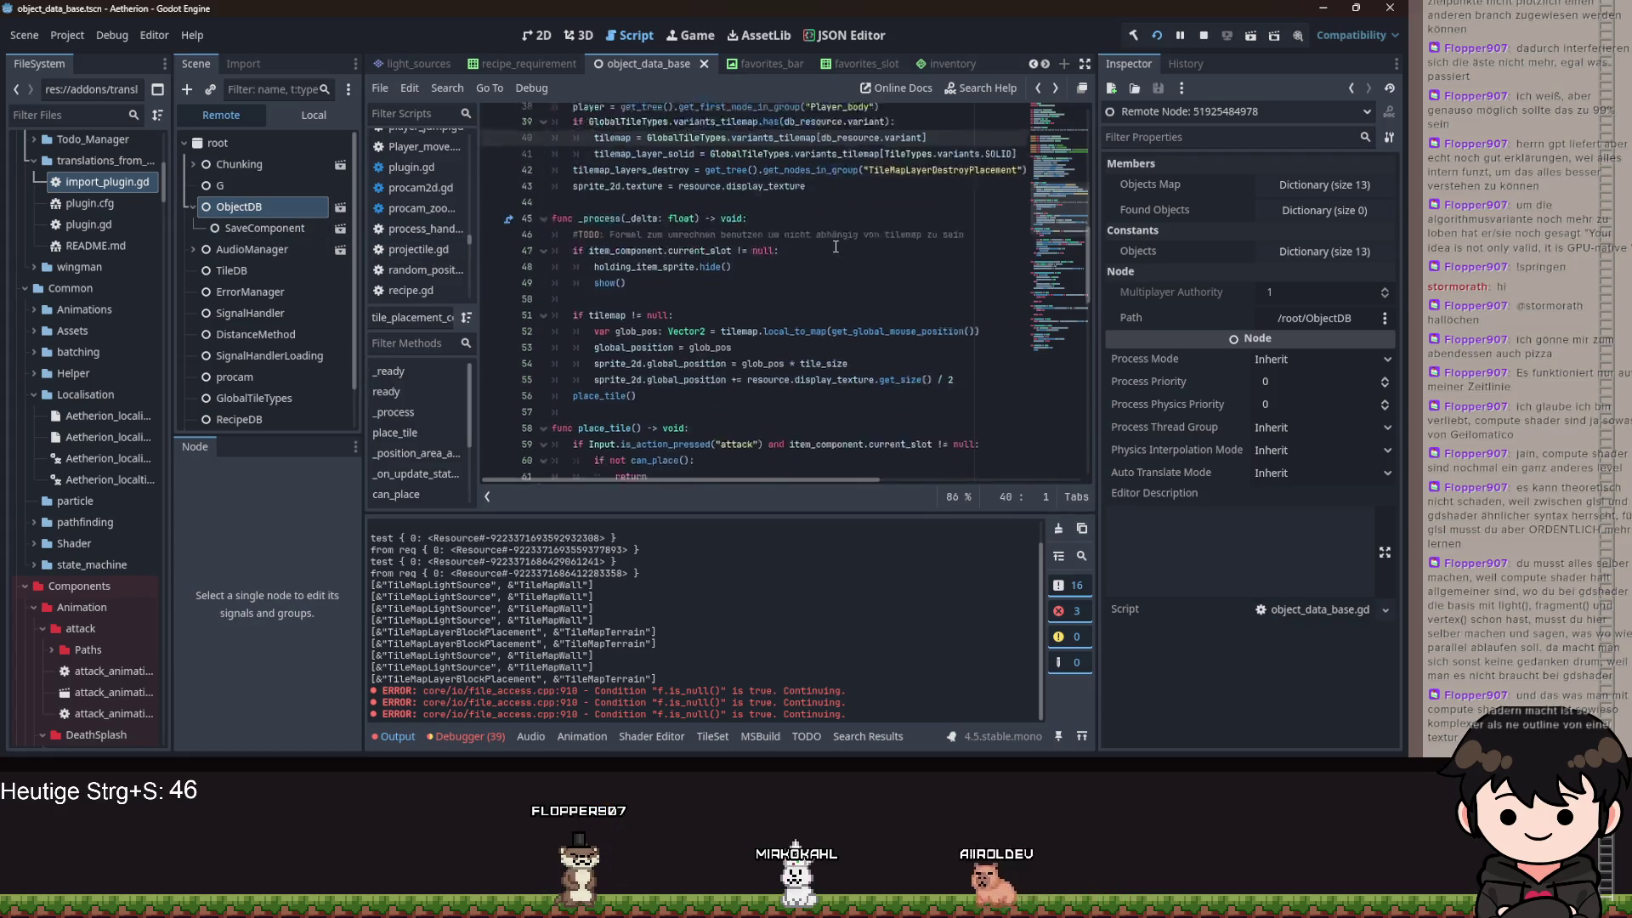
click(314, 115)
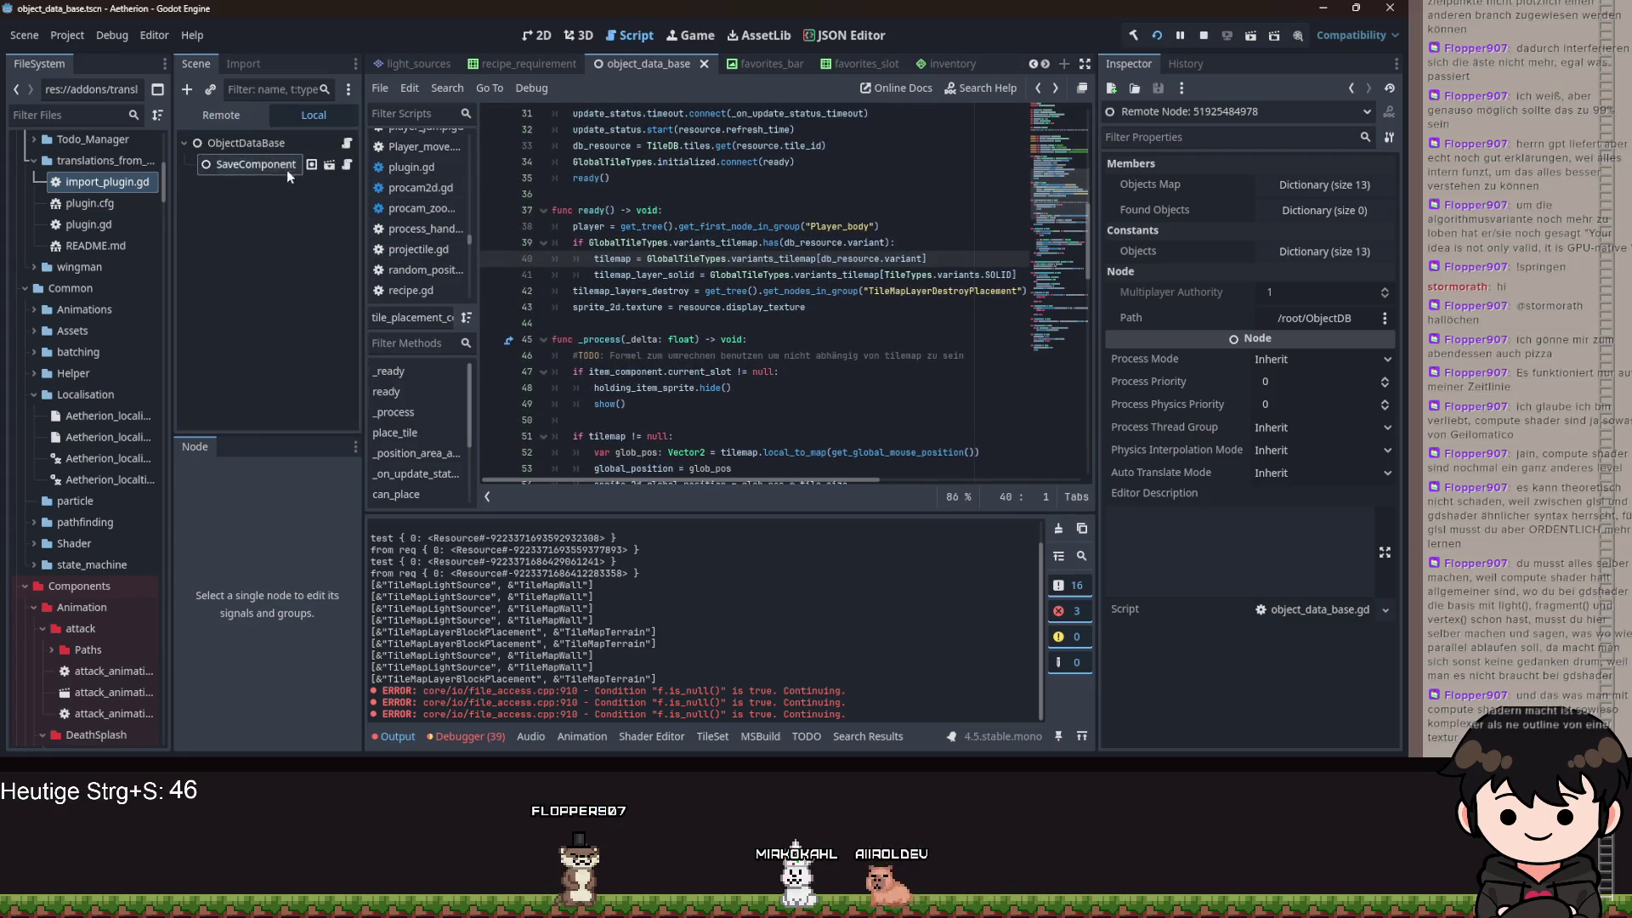
- Select SaveComponent in the ObjectDataBase scene and review its Data array entries
click(255, 163)
click(255, 150)
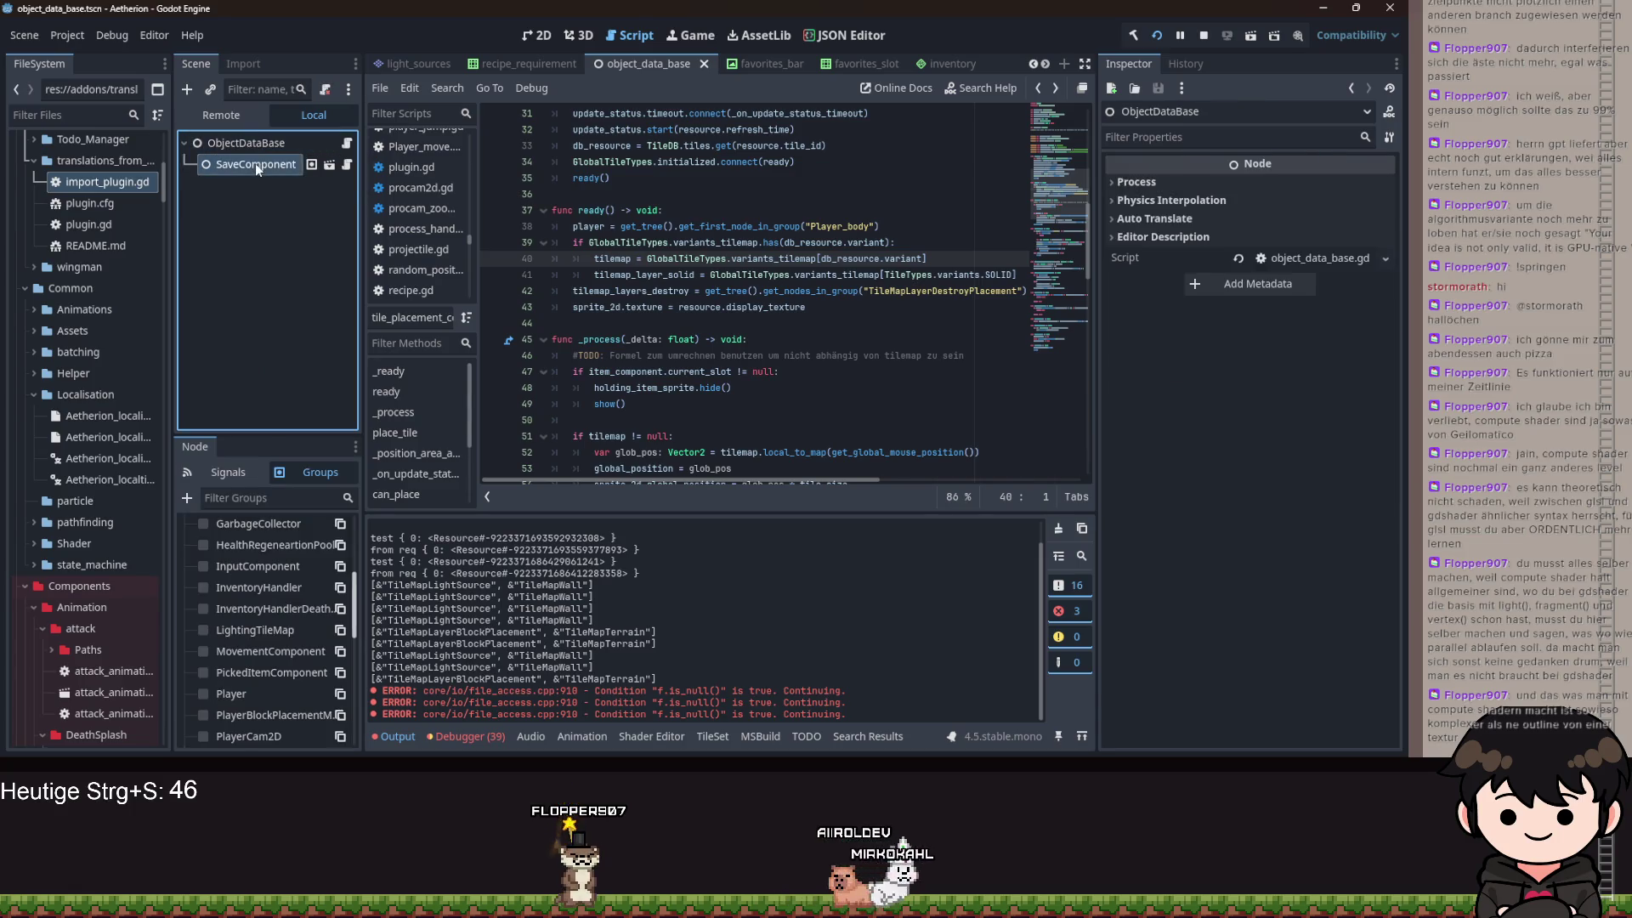
click(255, 164)
click(1307, 238)
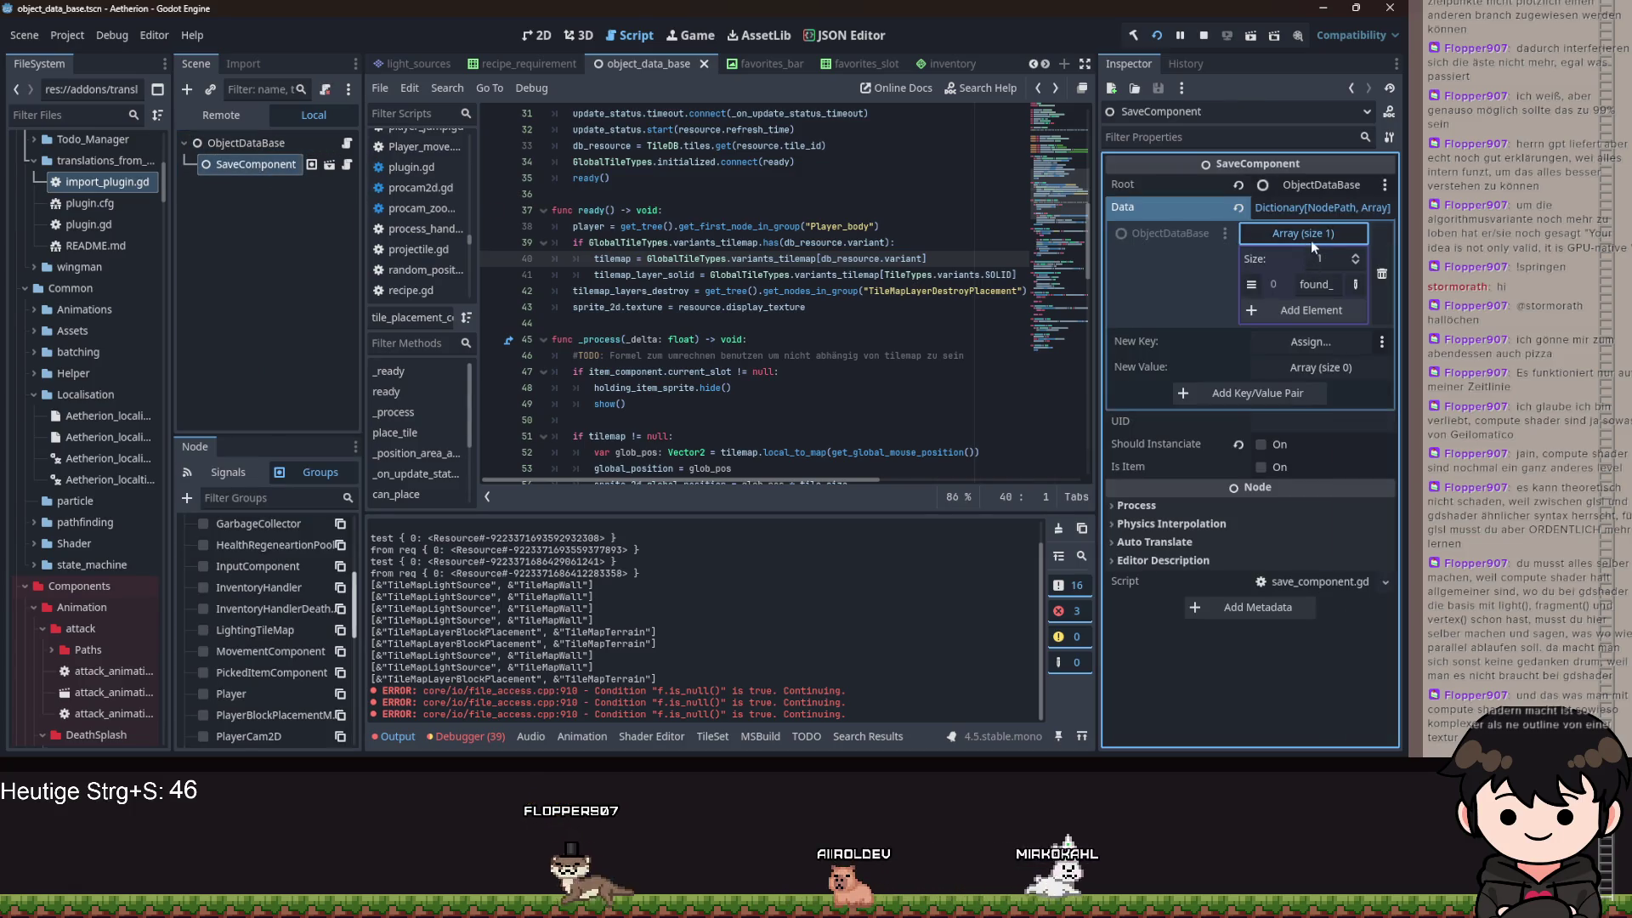
click(1288, 232)
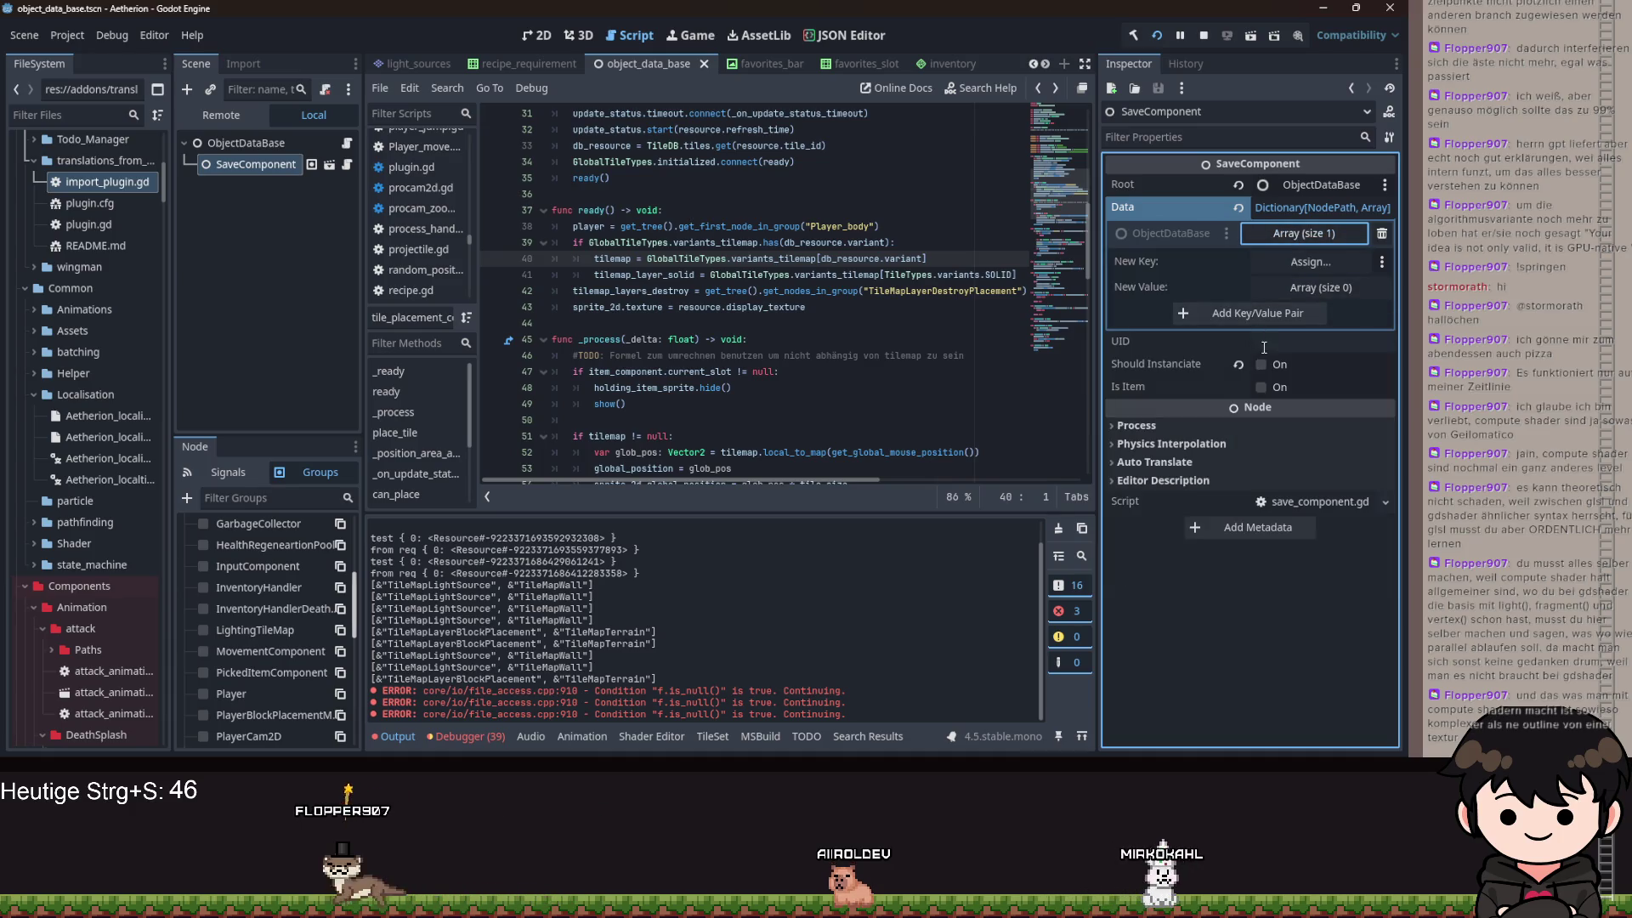
- Save the ObjectDataBase scene with Ctrl+S
click(721, 258)
key(ctrl+s)
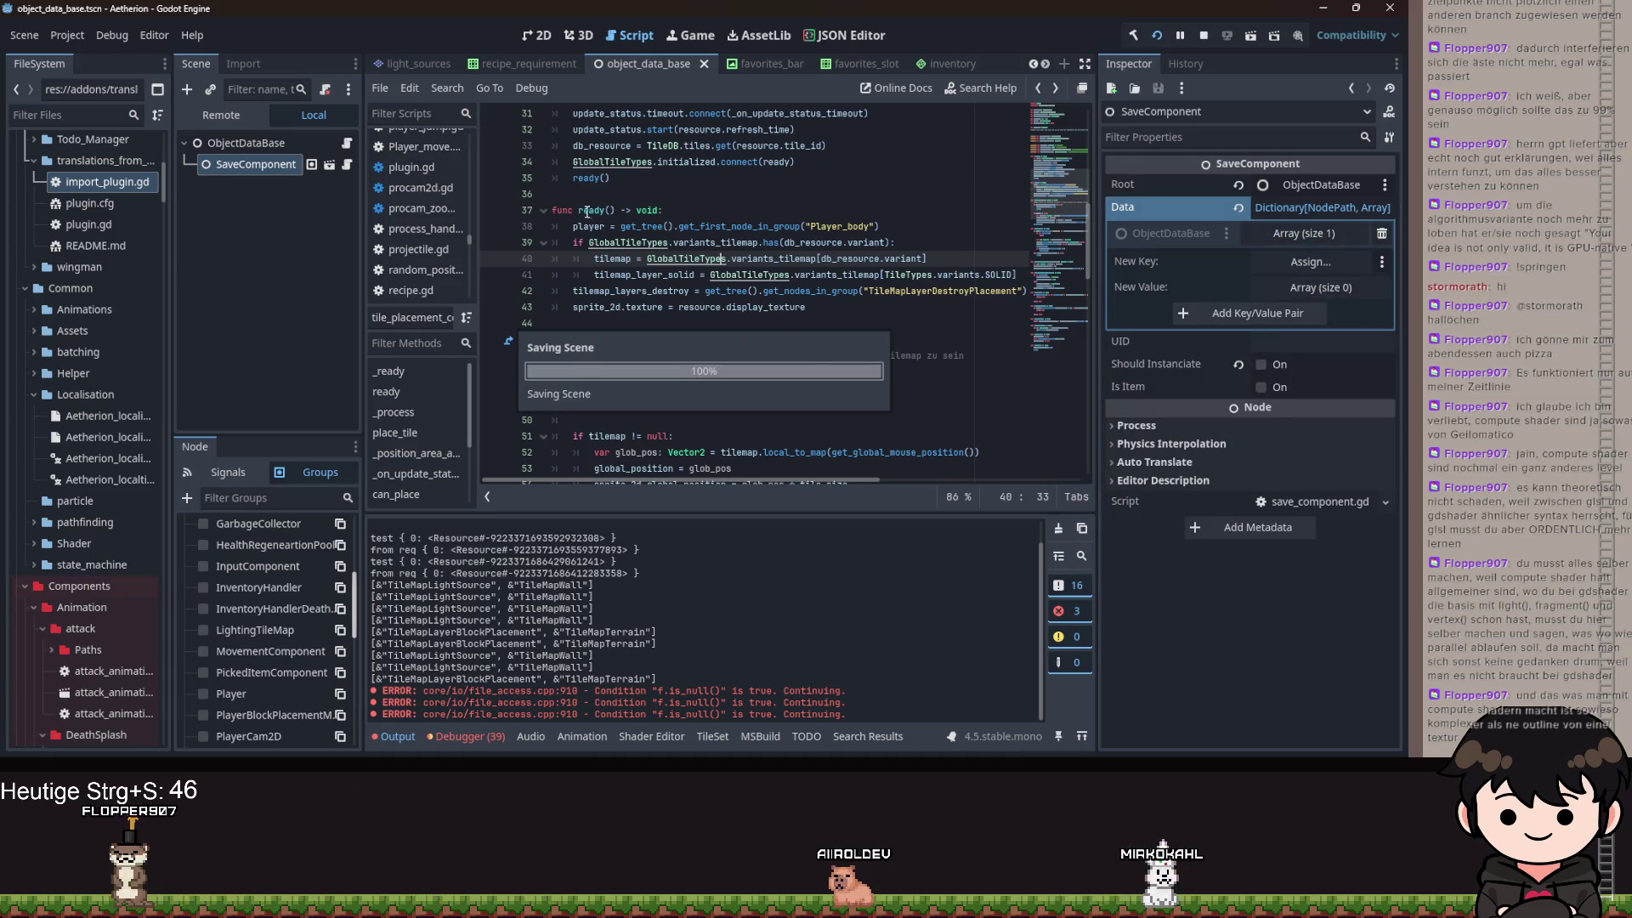
scroll(725, 263, down, 1)
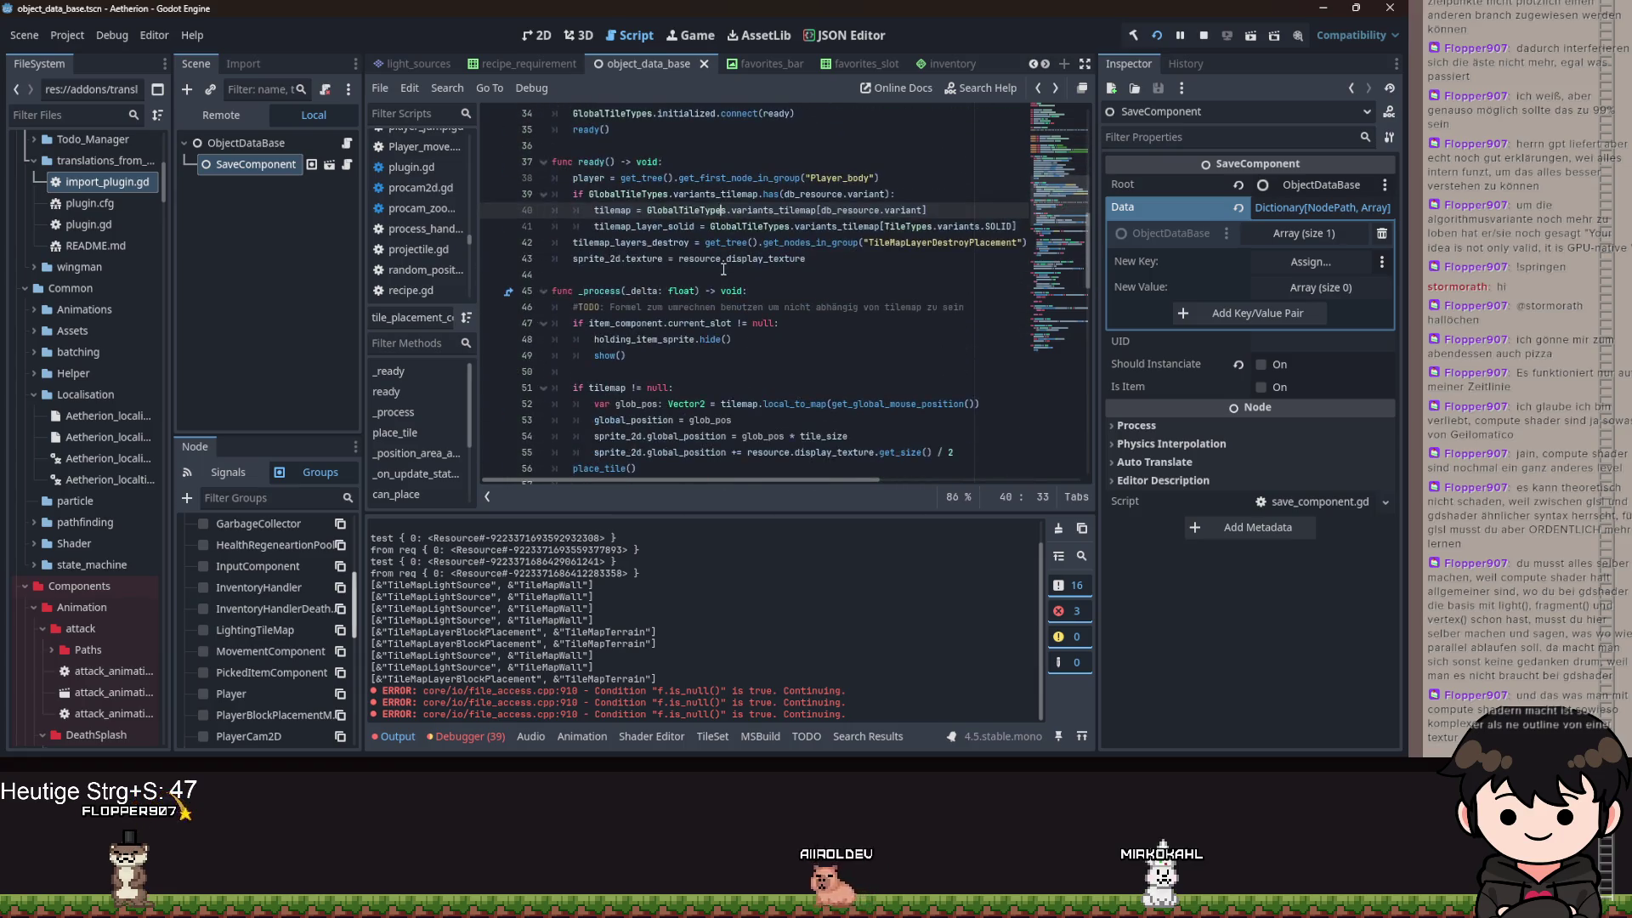
click(246, 143)
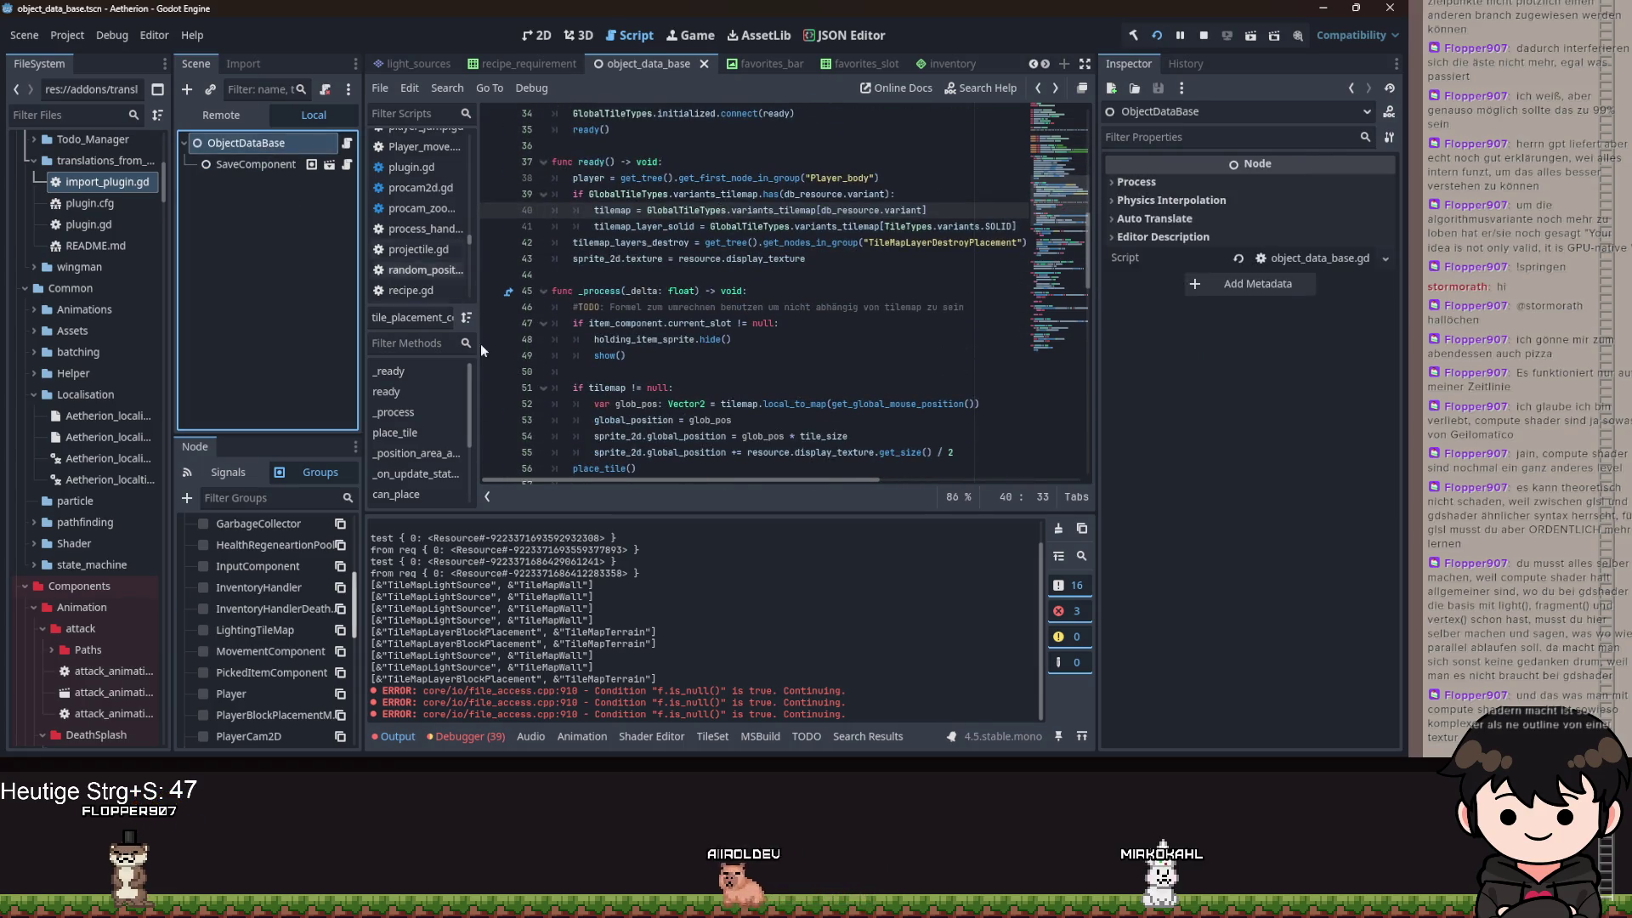
- Open the Debugger's Errors list, jump to a game_loader error's code, then go back
click(470, 736)
click(473, 524)
scroll(608, 578, down, 3)
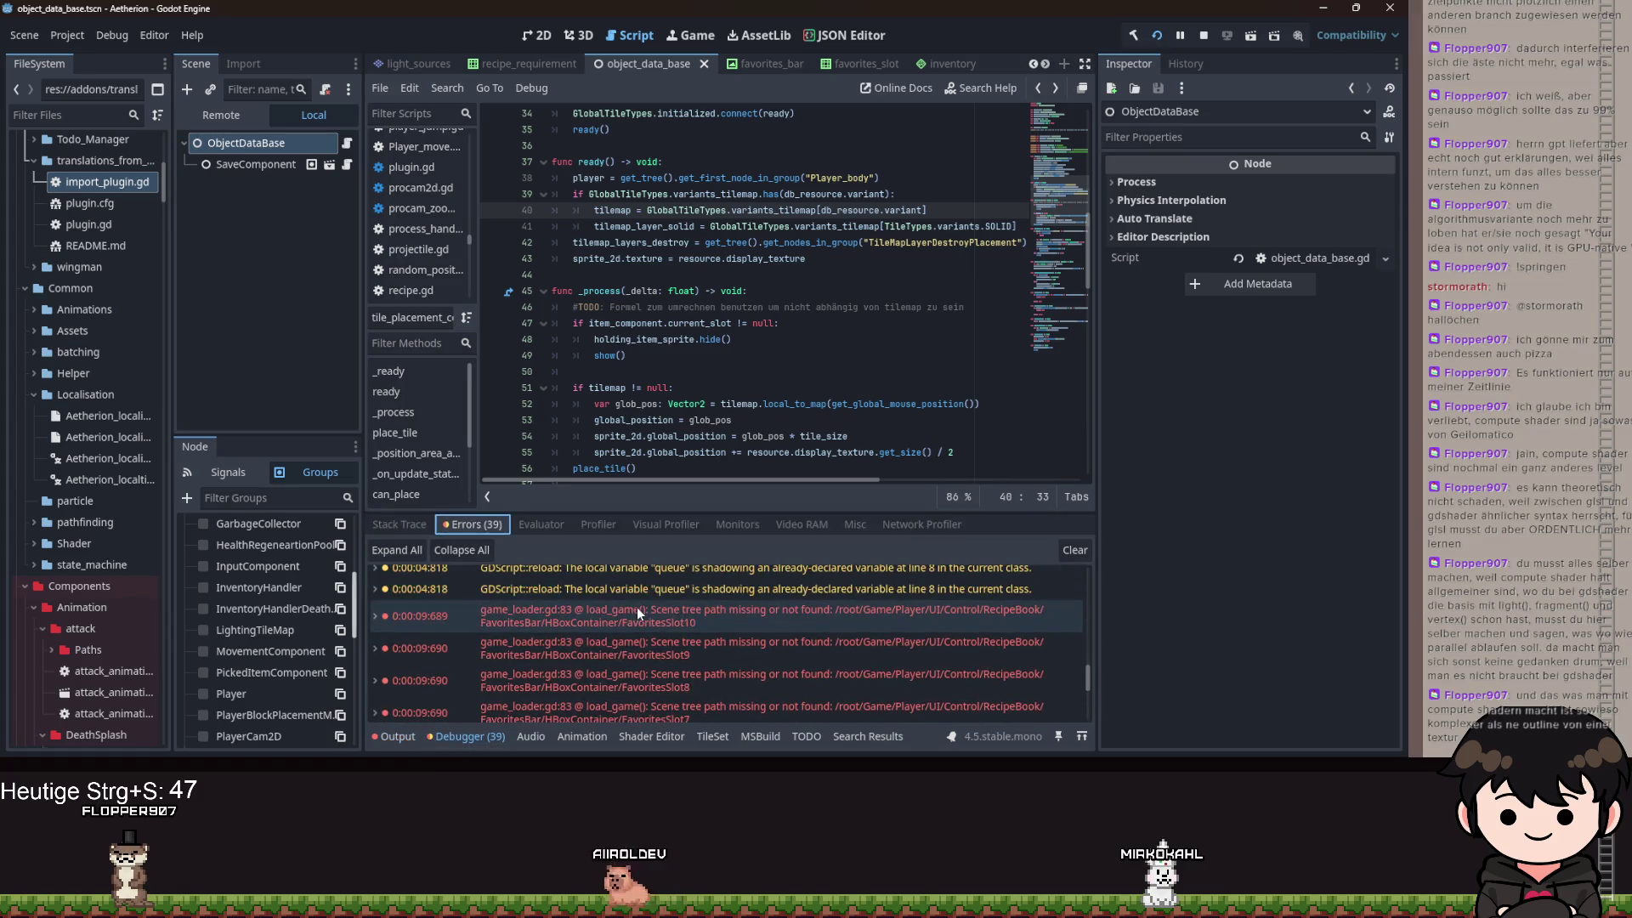
scroll(692, 620, down, 6)
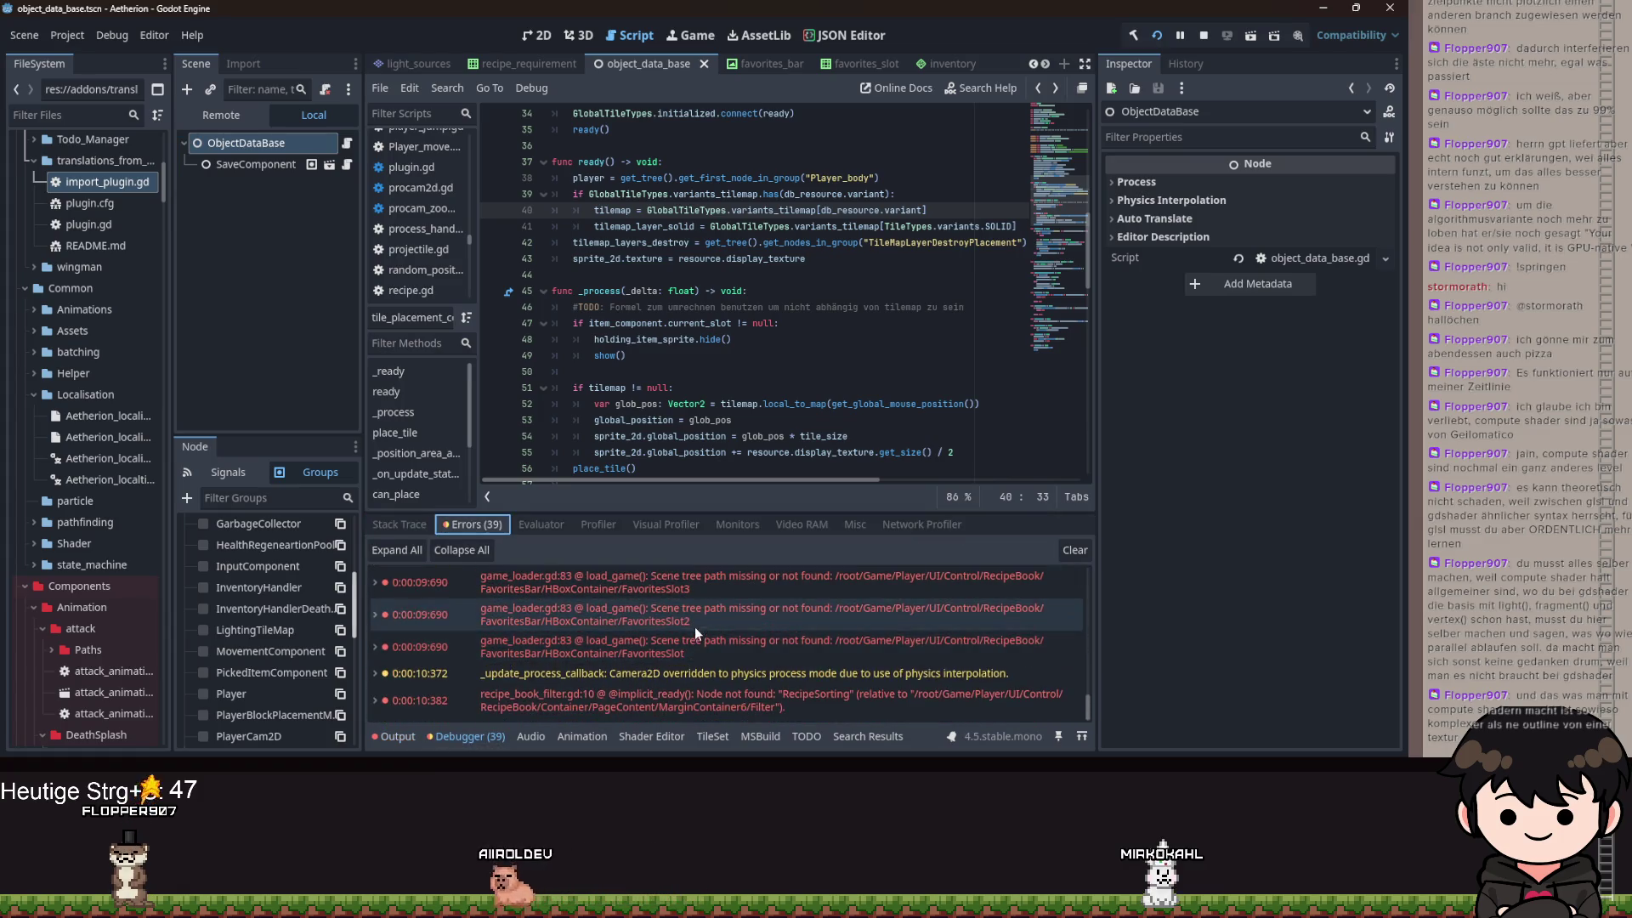
double_click(763, 697)
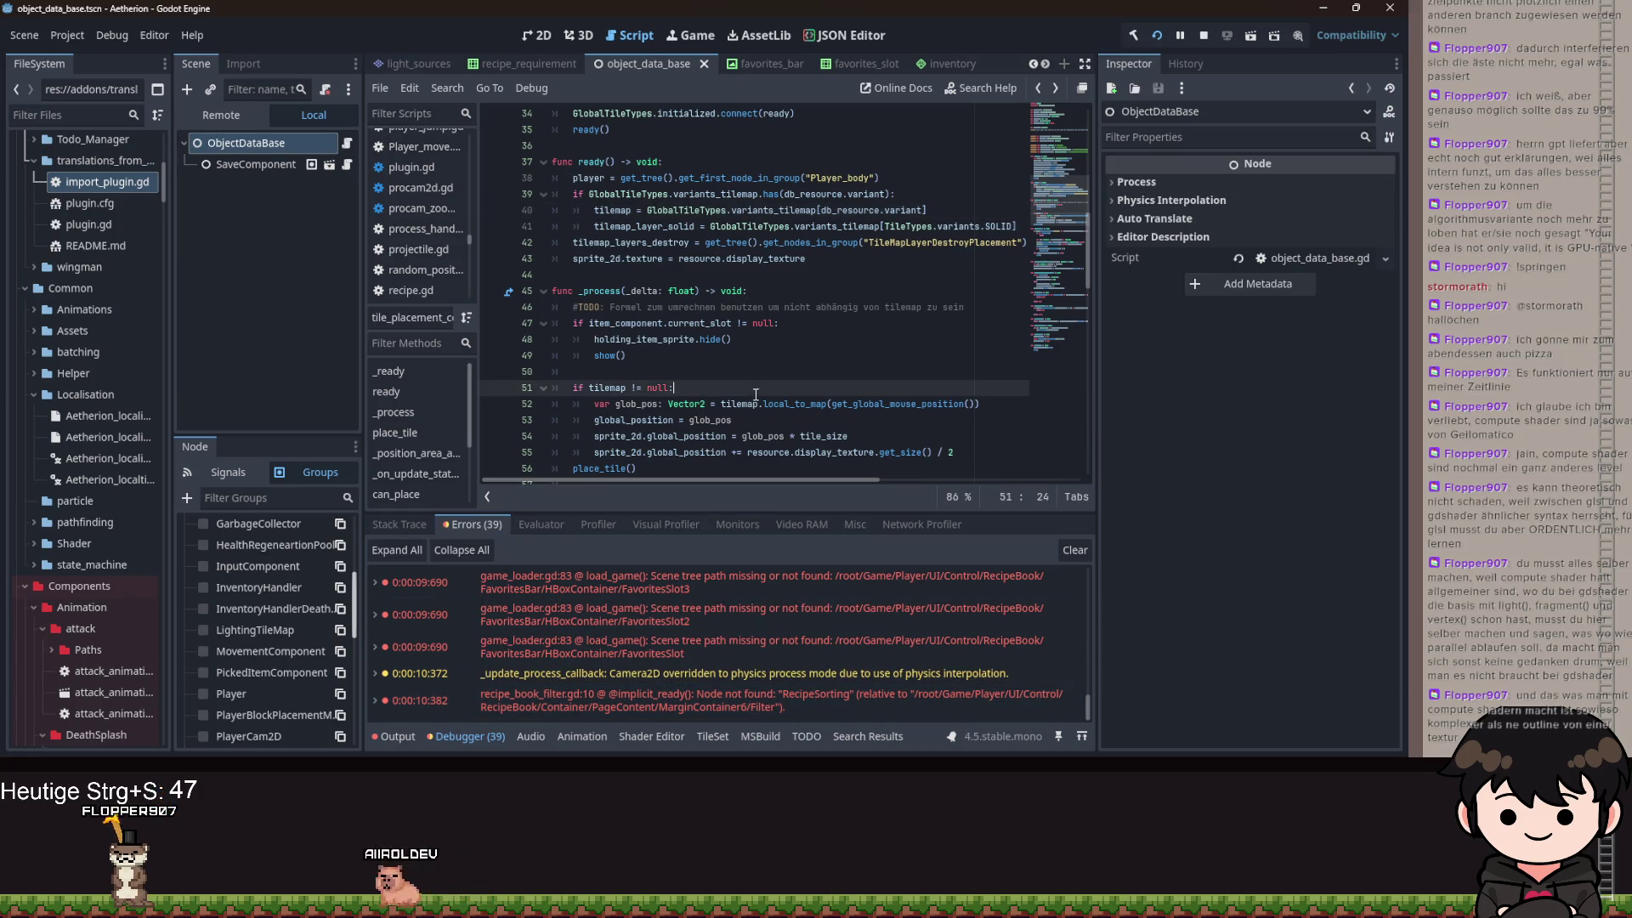
key(alt+Left)
key(alt+Left)
key(alt+Left)
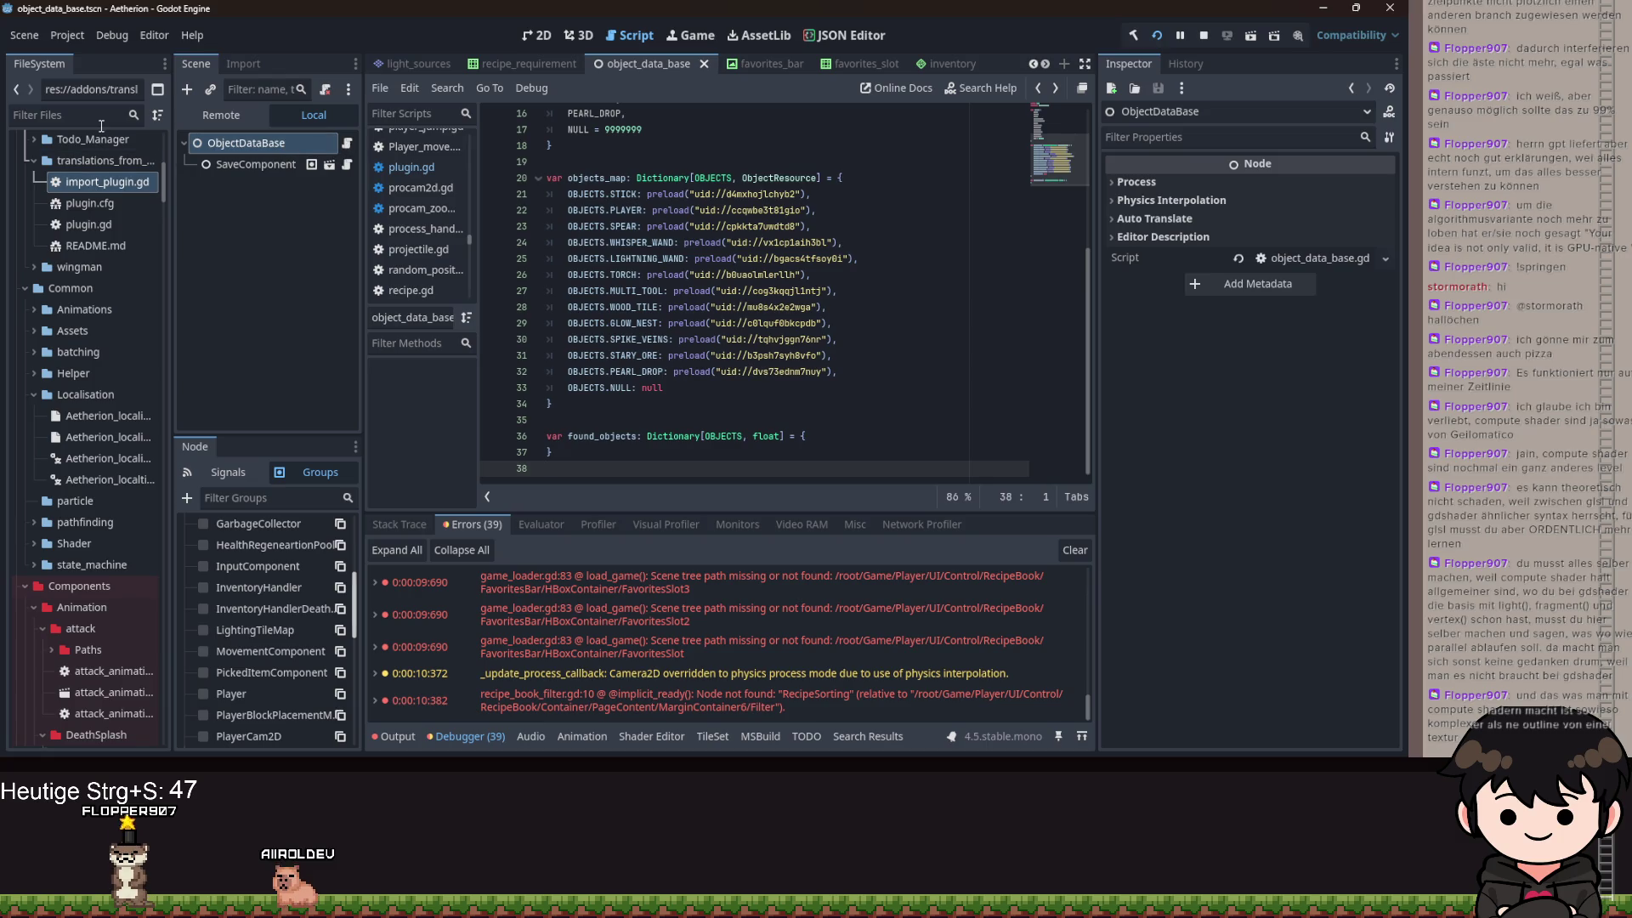
- Switch to the game_new scene and open its game_loader.gd script
scroll(489, 64, down, 5)
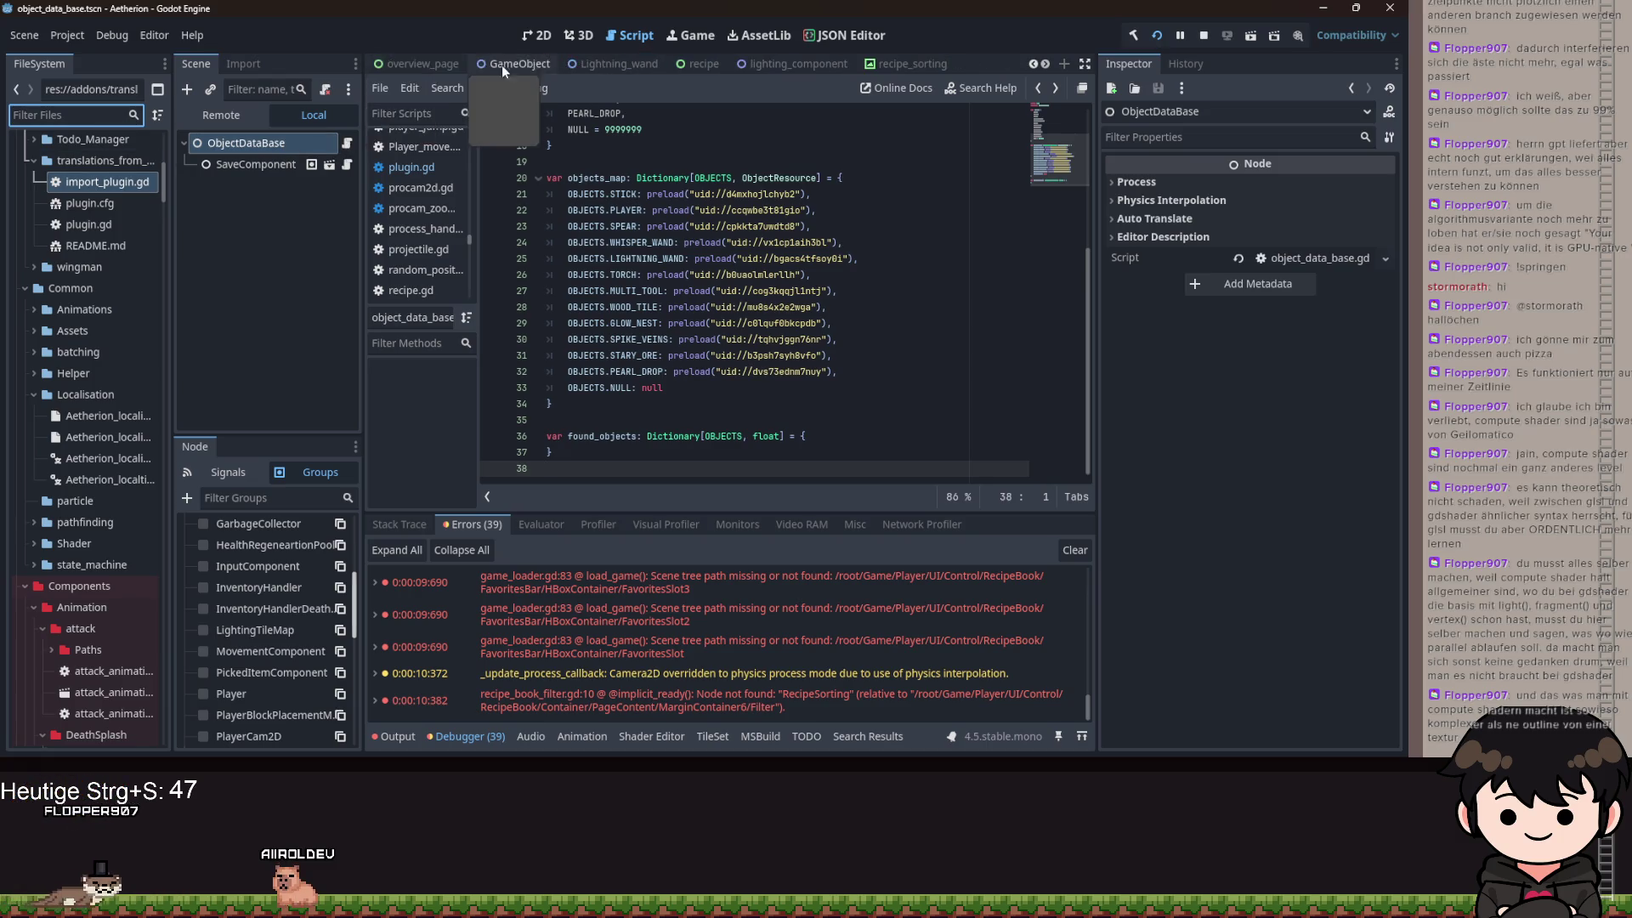
scroll(510, 64, up, 5)
click(600, 64)
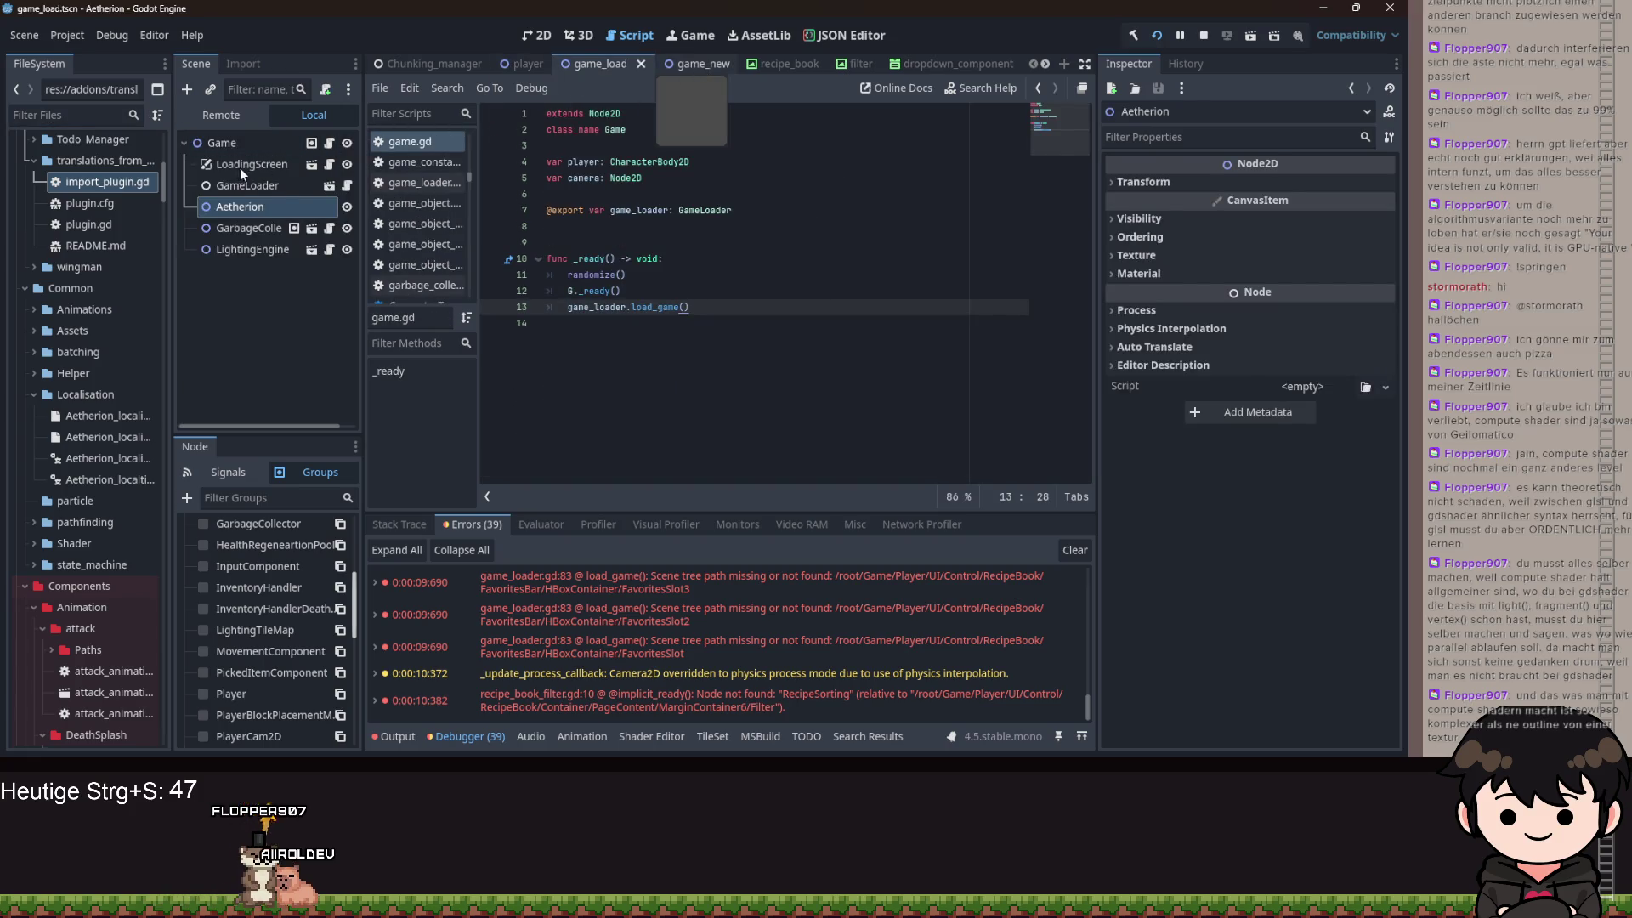
key(ctrl+Tab)
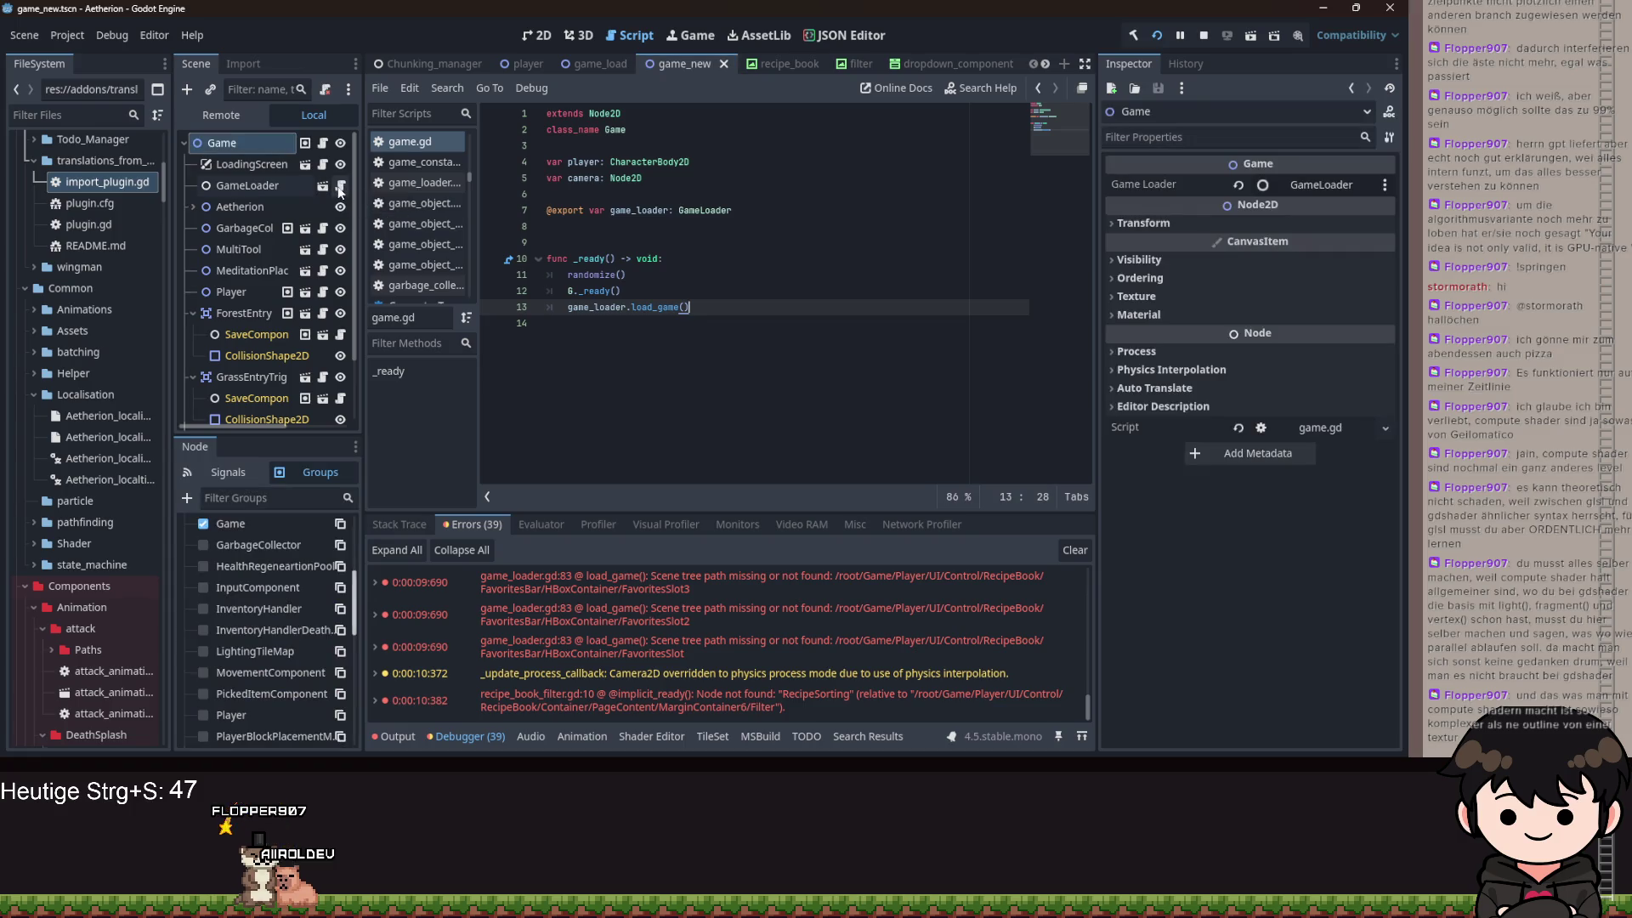
click(416, 182)
scroll(548, 255, up, 19)
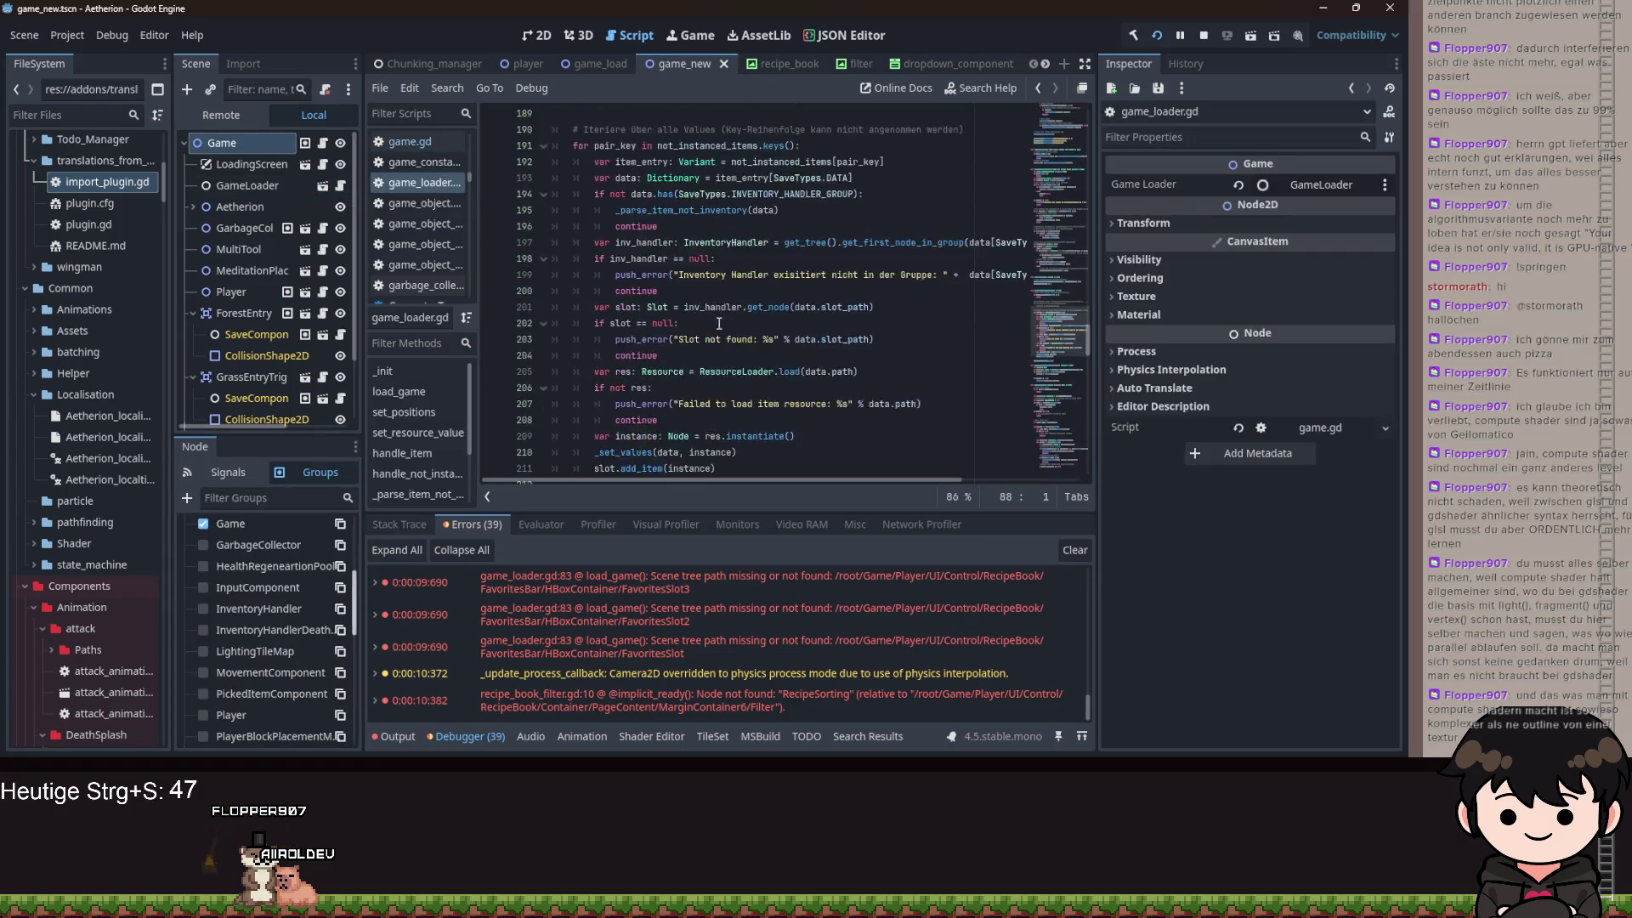
scroll(808, 339, up, 15)
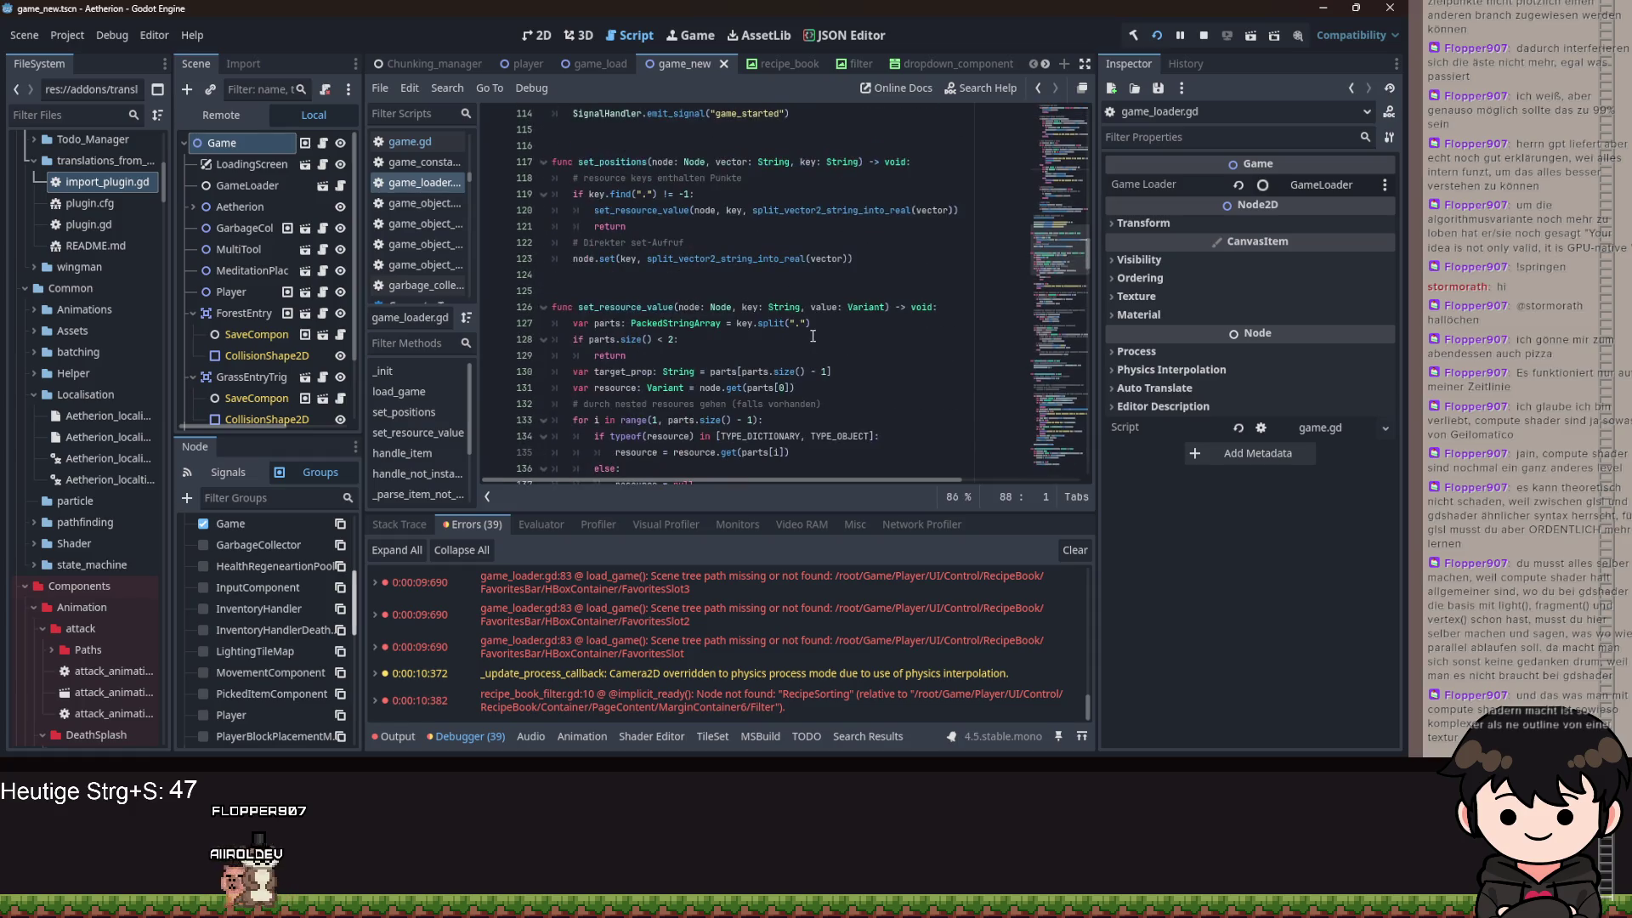
scroll(817, 321, up, 15)
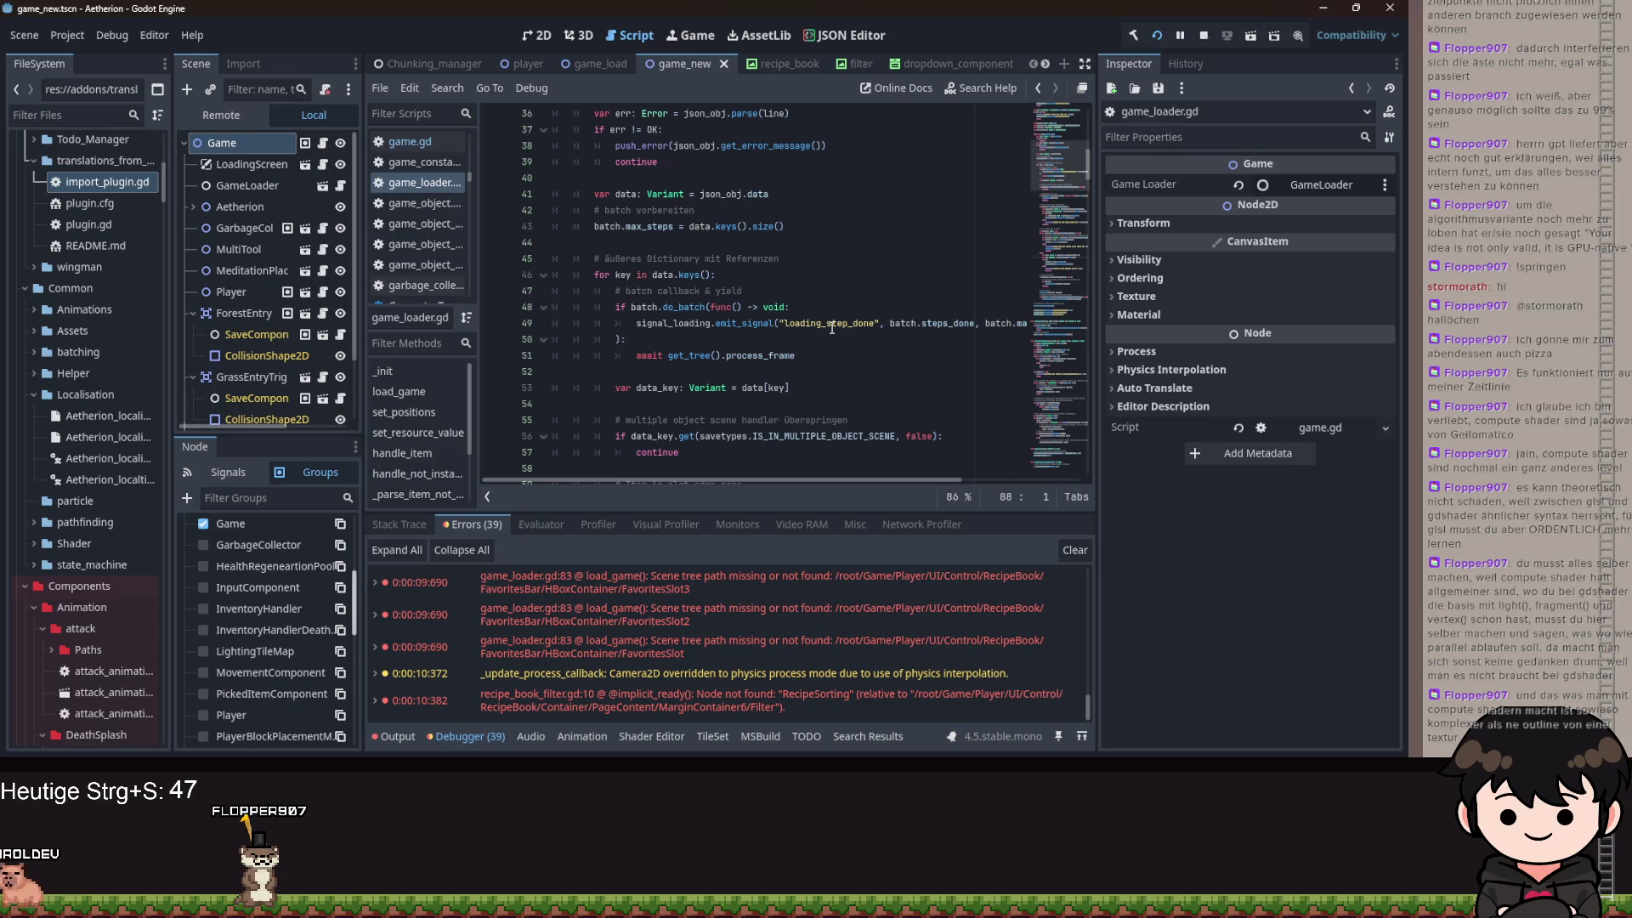
- Show the Project Settings Autoload list with ObjectDB at res://Globals/object_data_base.tscn
scroll(832, 328, down, 2)
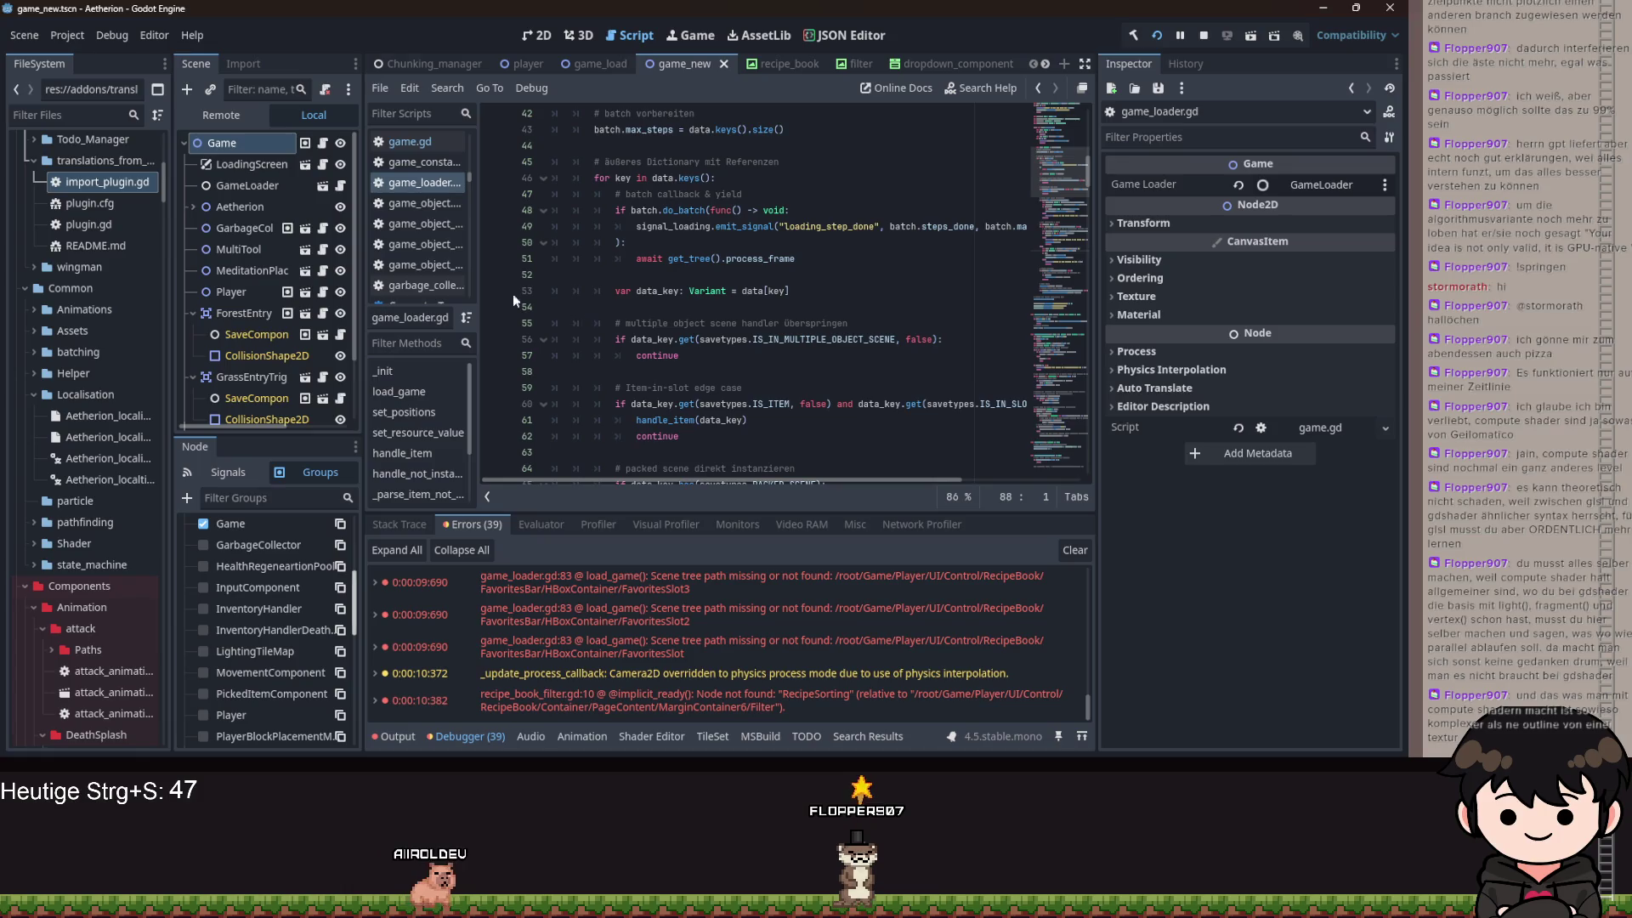
click(67, 35)
click(85, 49)
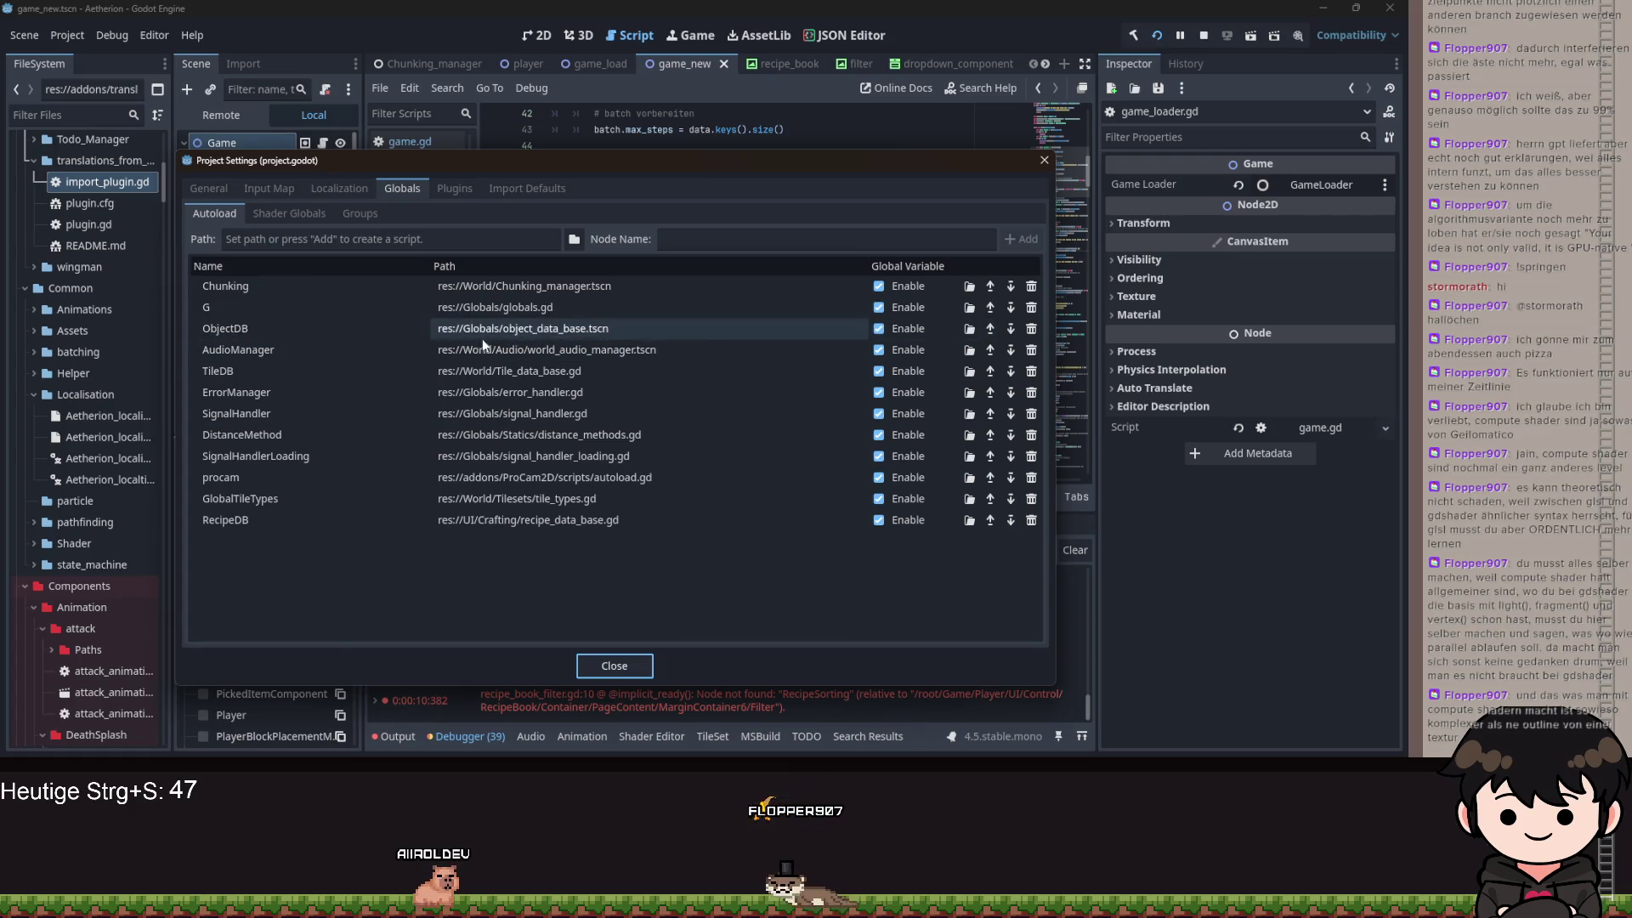
click(1044, 159)
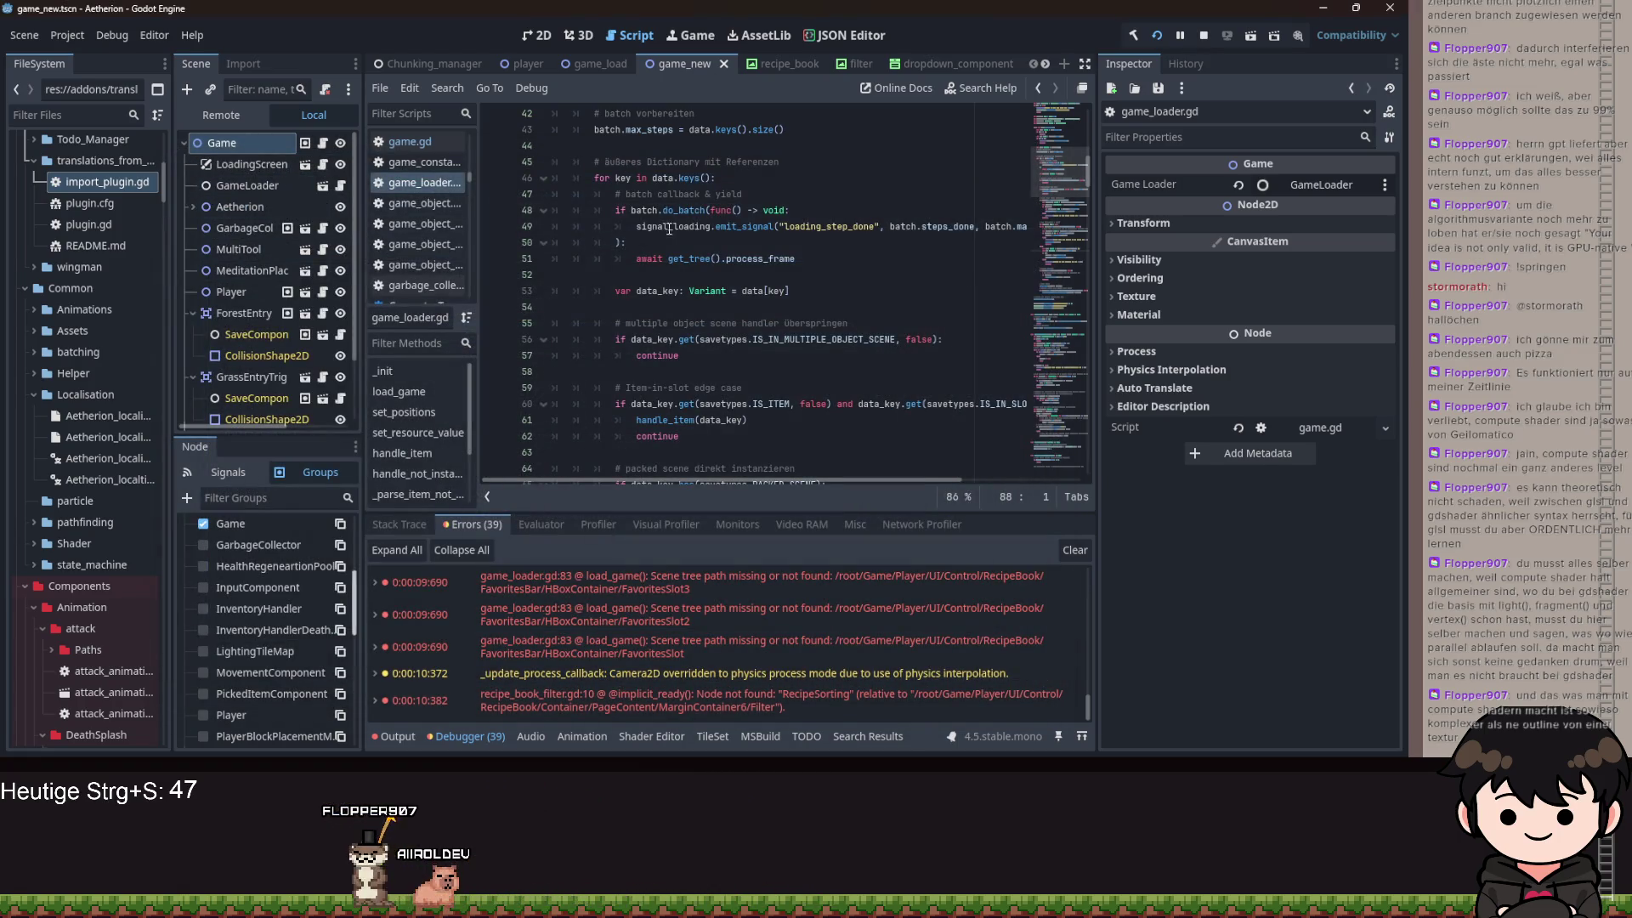
scroll(644, 227, up, 4)
scroll(661, 283, down, 10)
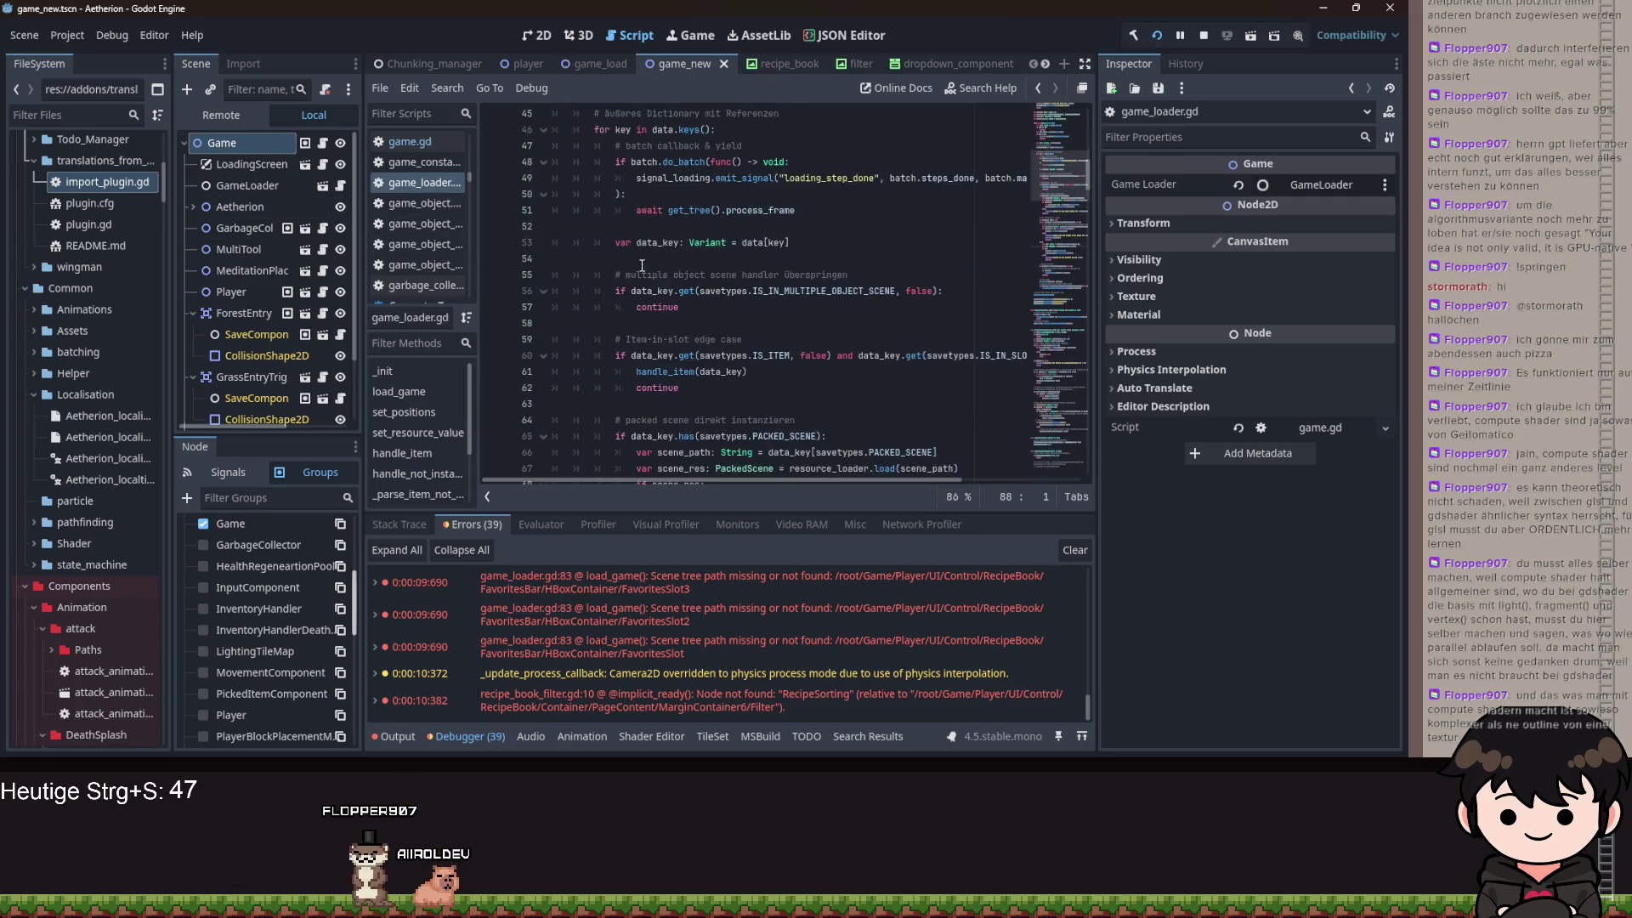
scroll(663, 282, up, 10)
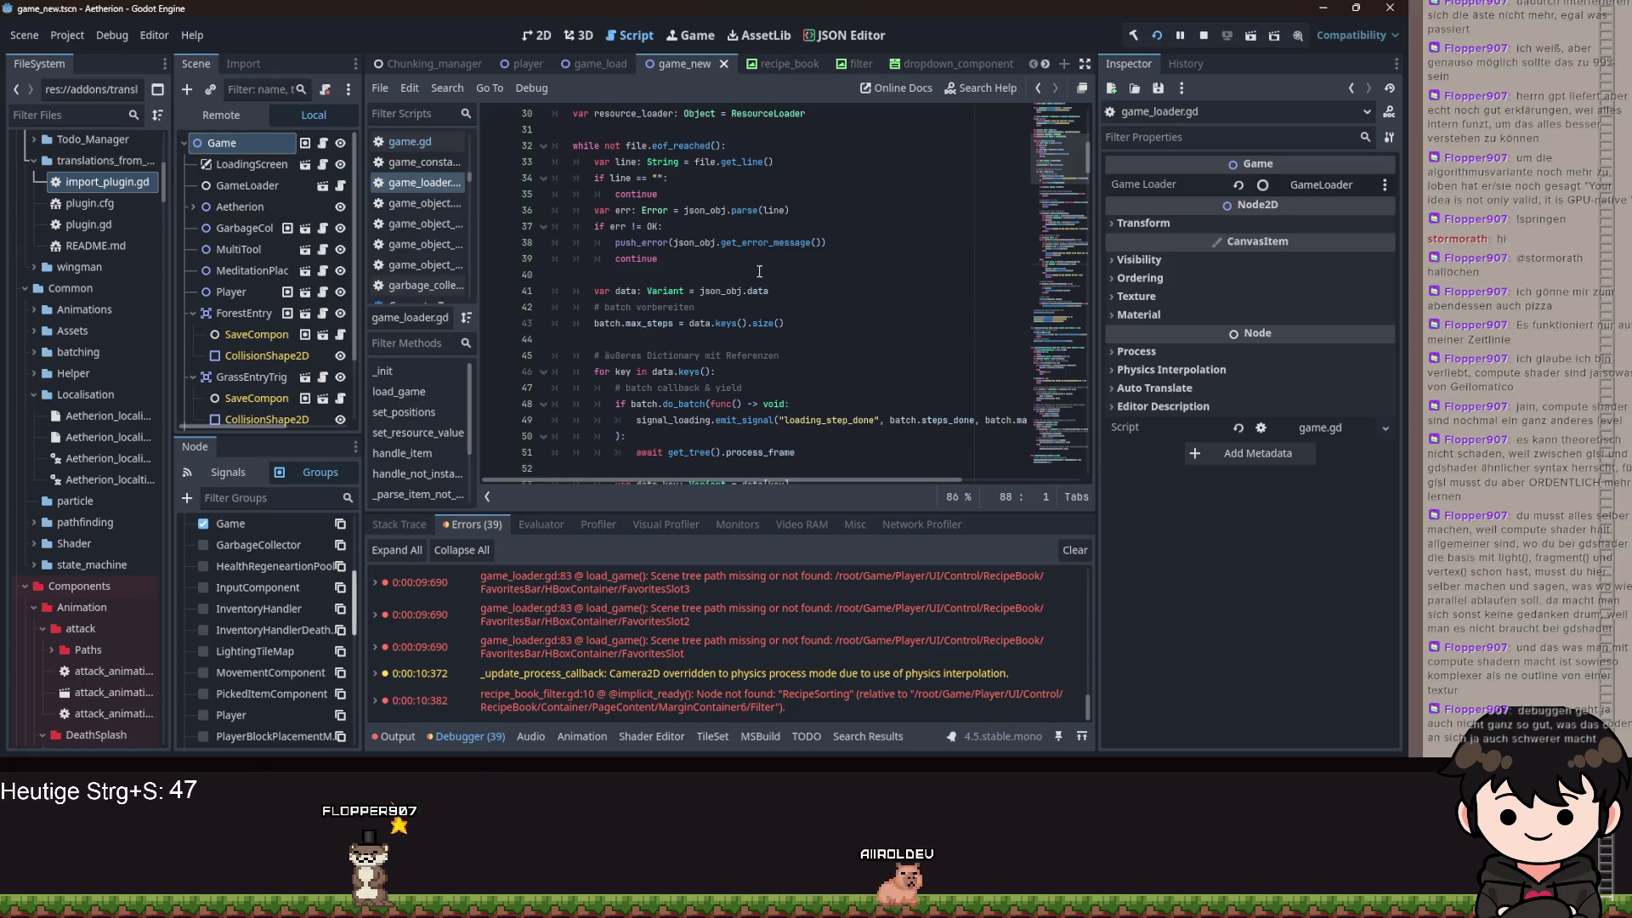
scroll(773, 276, up, 10)
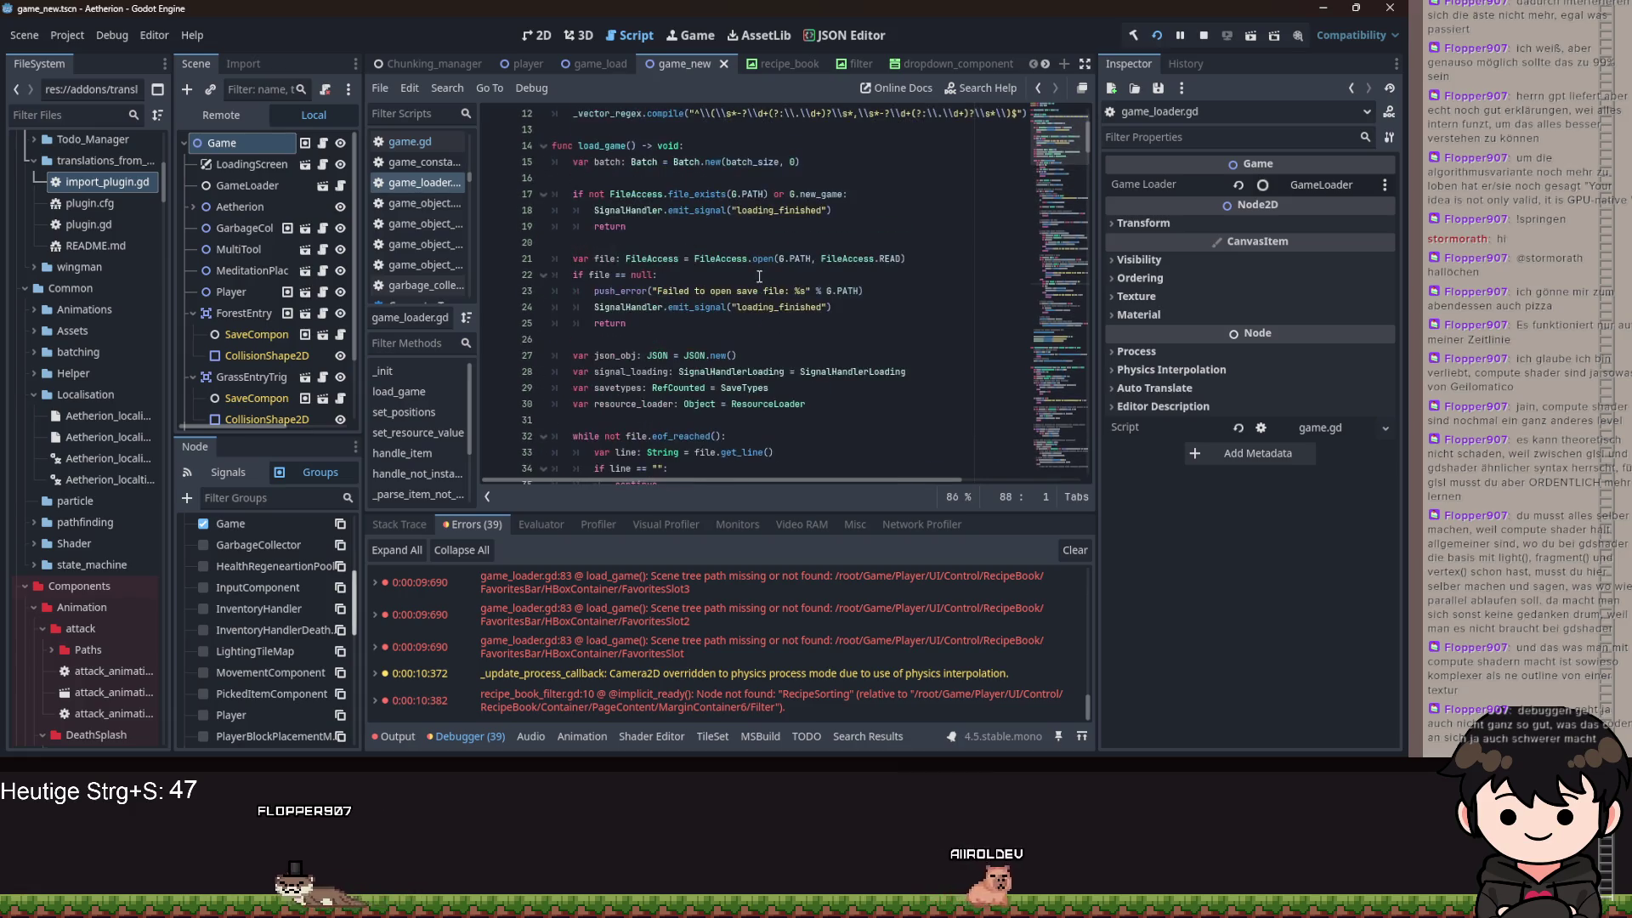
scroll(759, 271, down, 5)
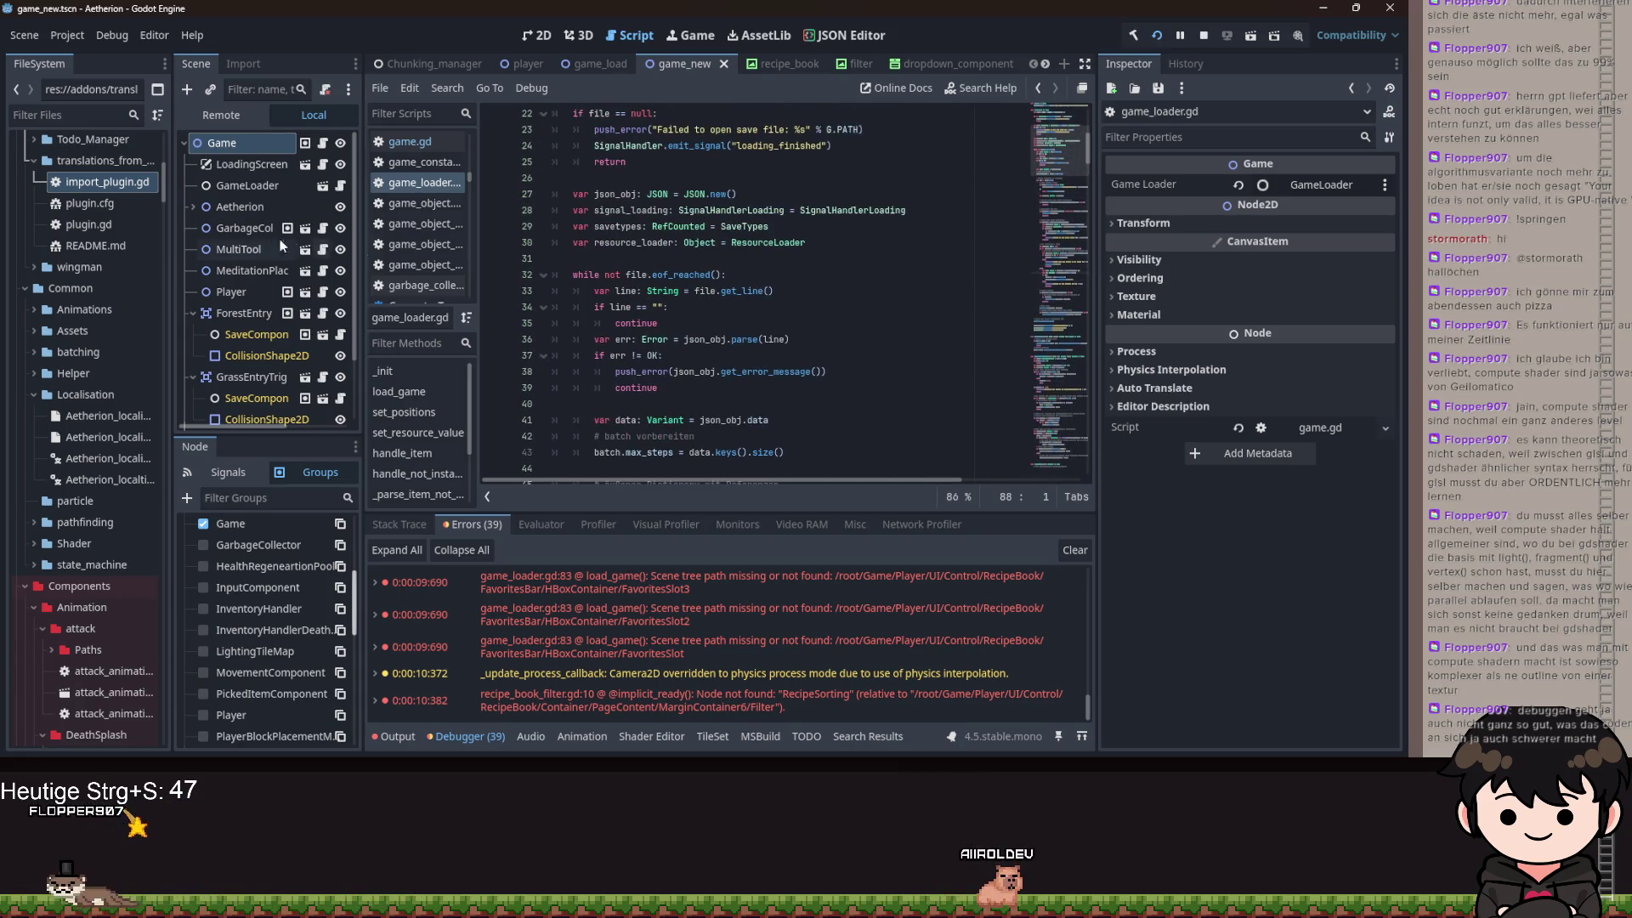
click(324, 143)
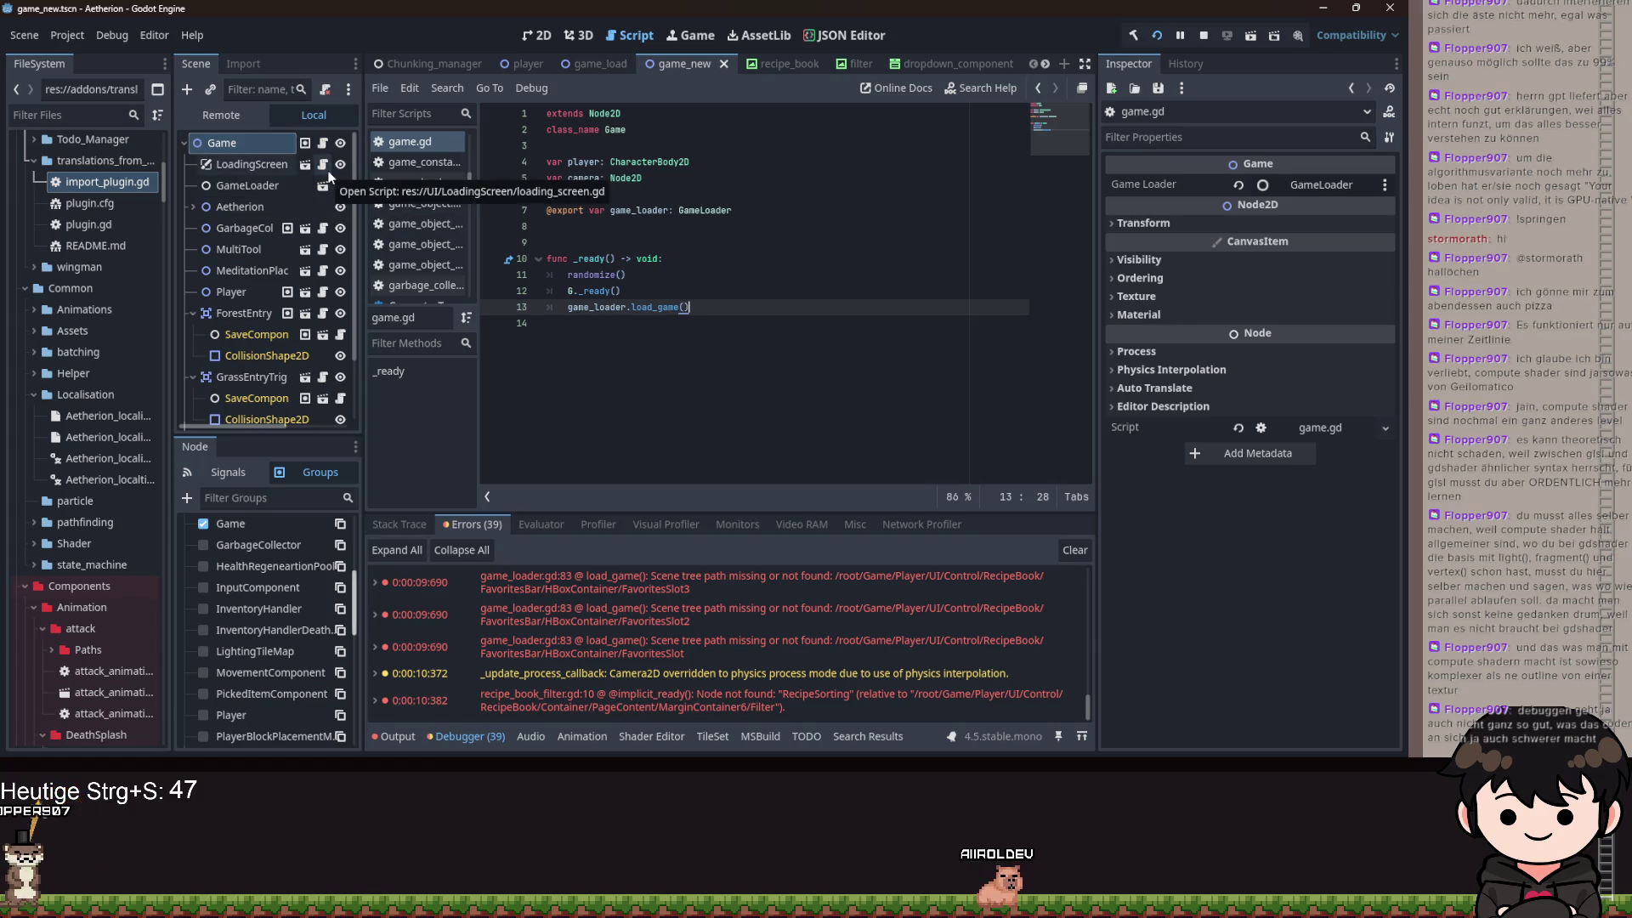
click(323, 164)
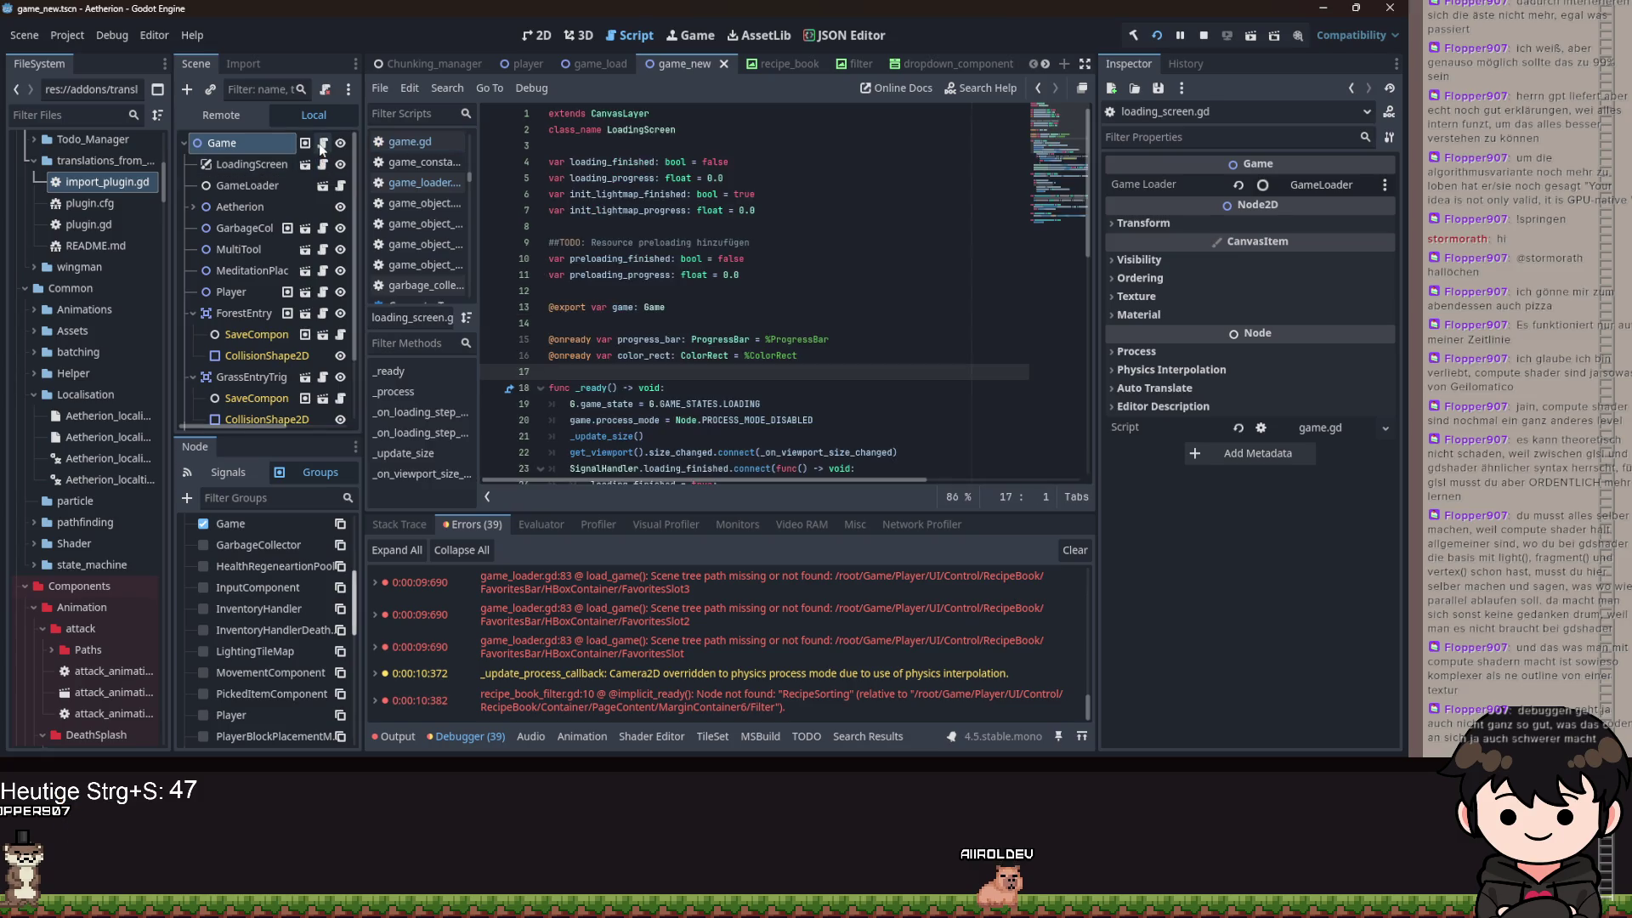
click(323, 143)
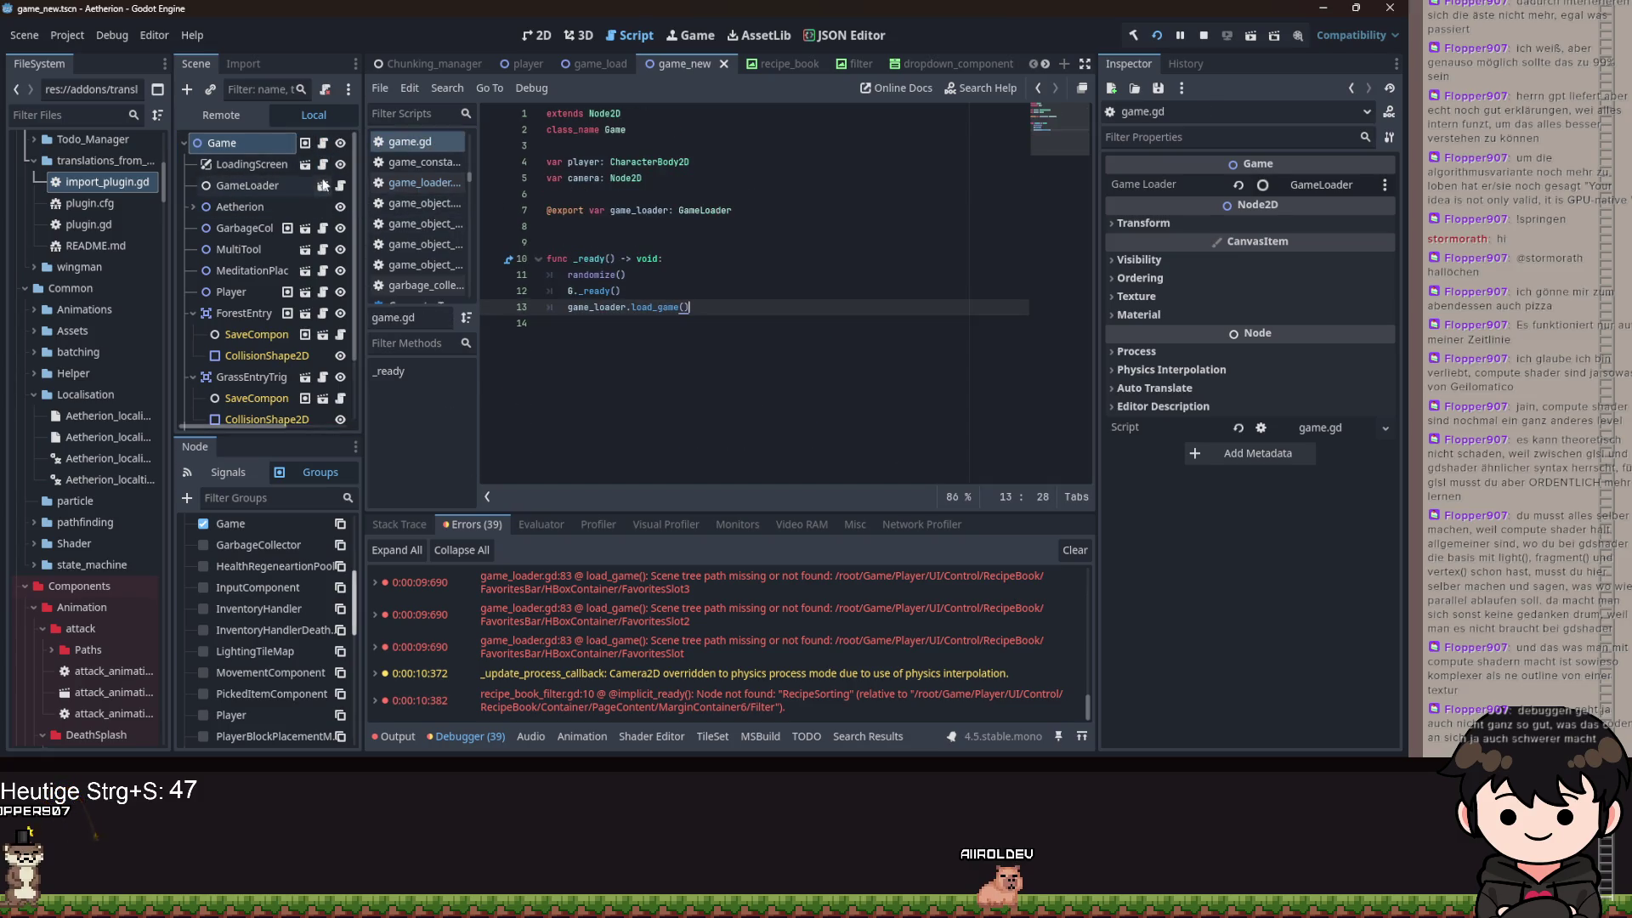
click(340, 187)
scroll(863, 298, down, 10)
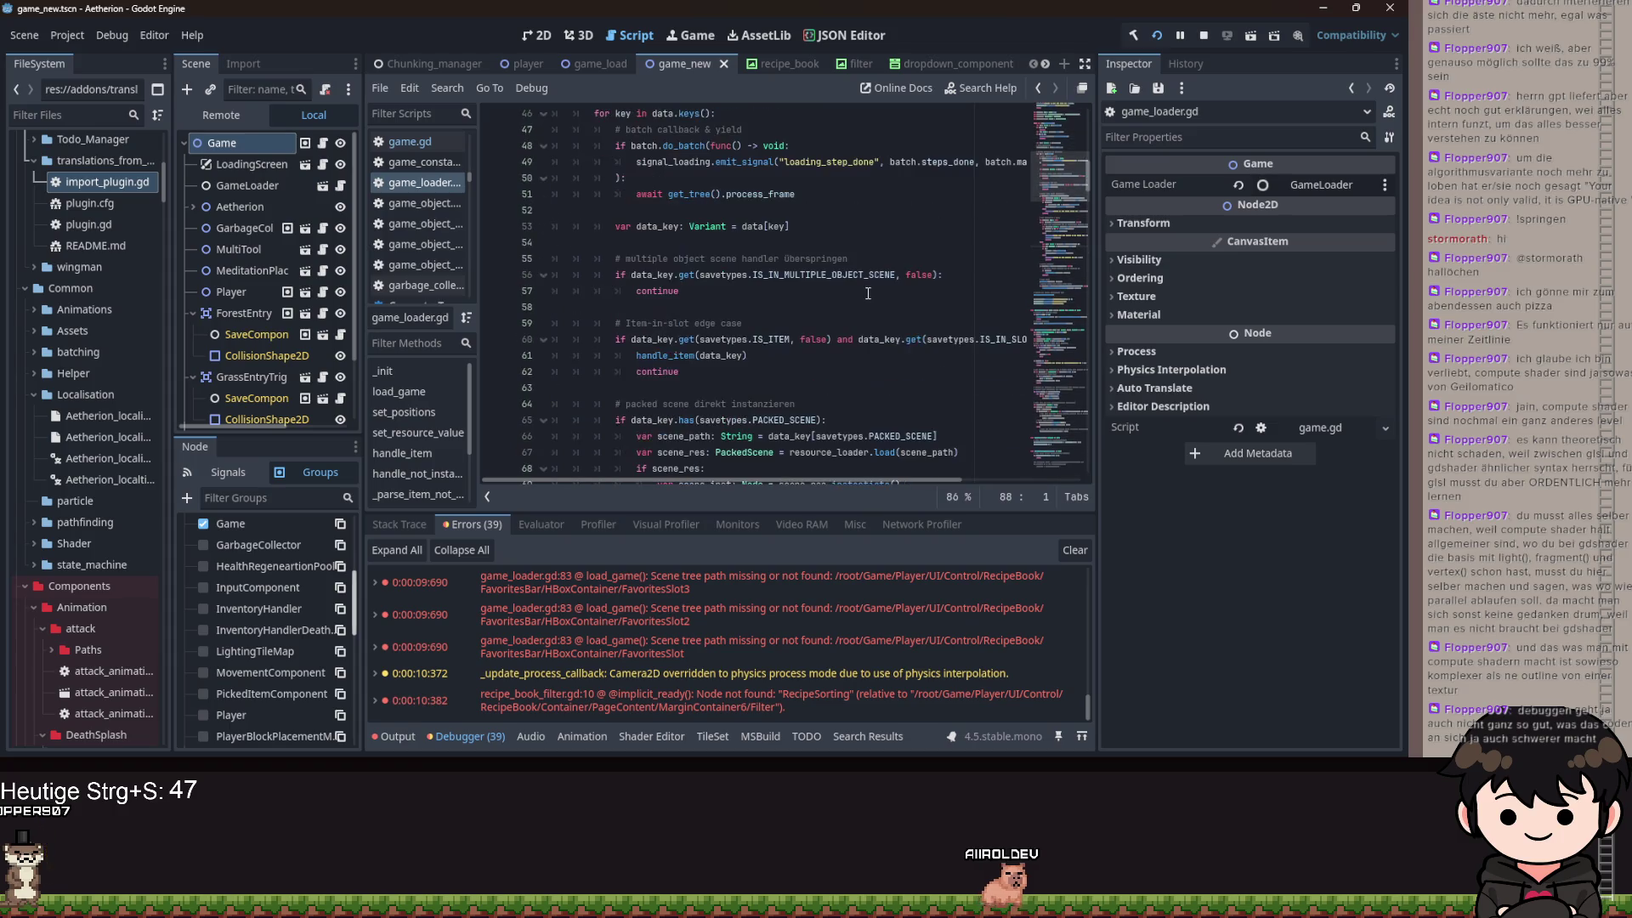
scroll(863, 298, down, 3)
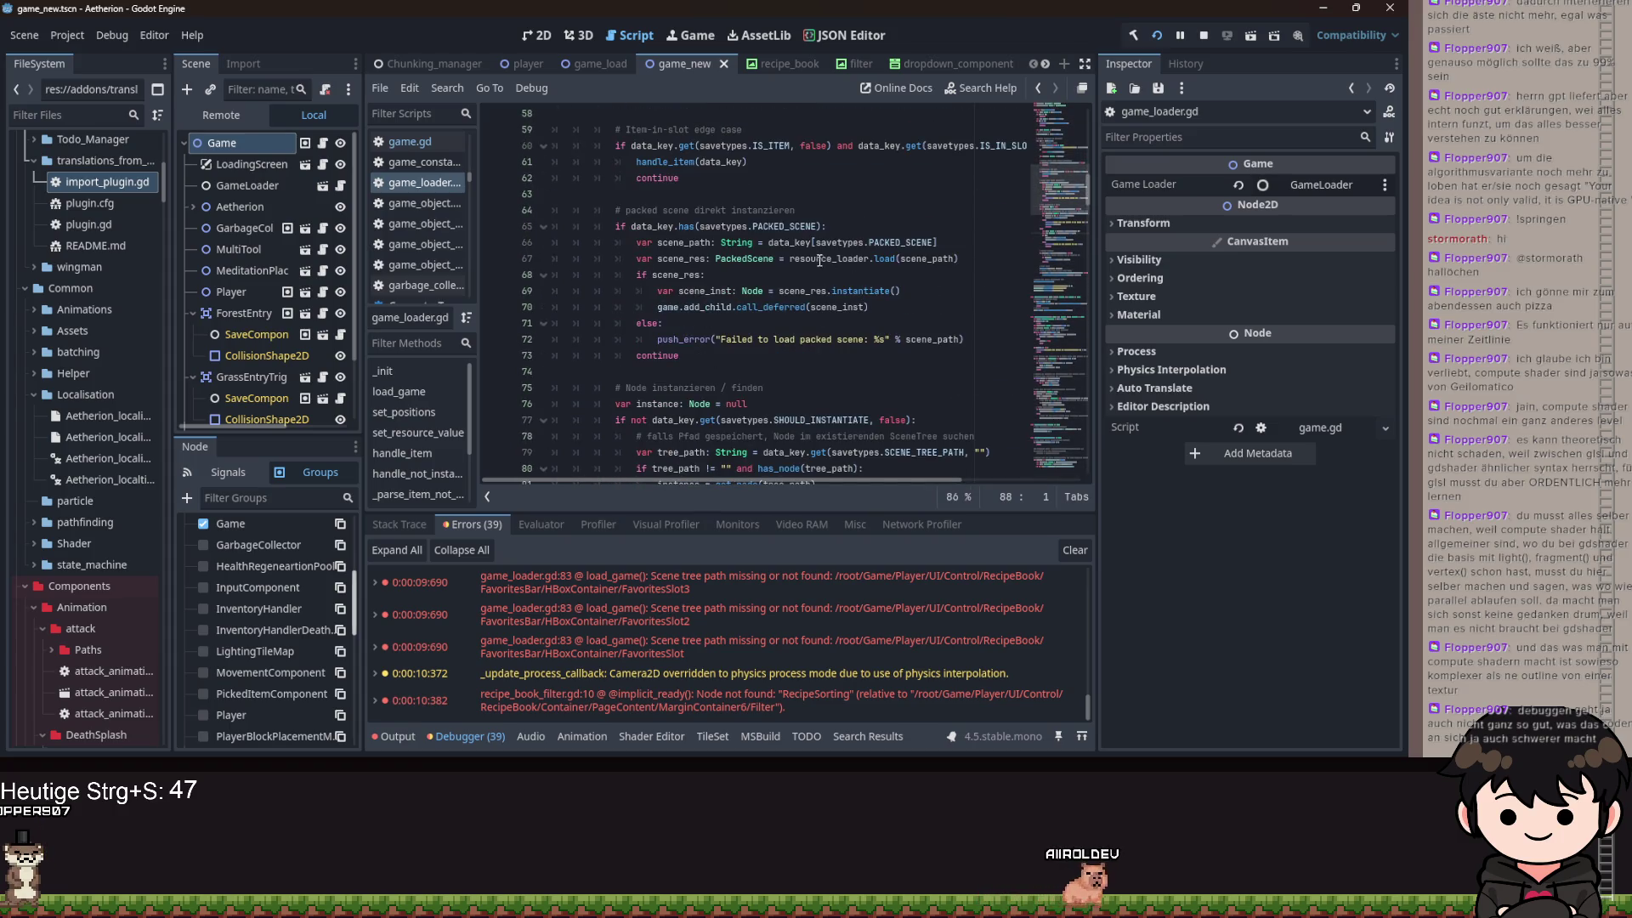
scroll(803, 272, down, 2)
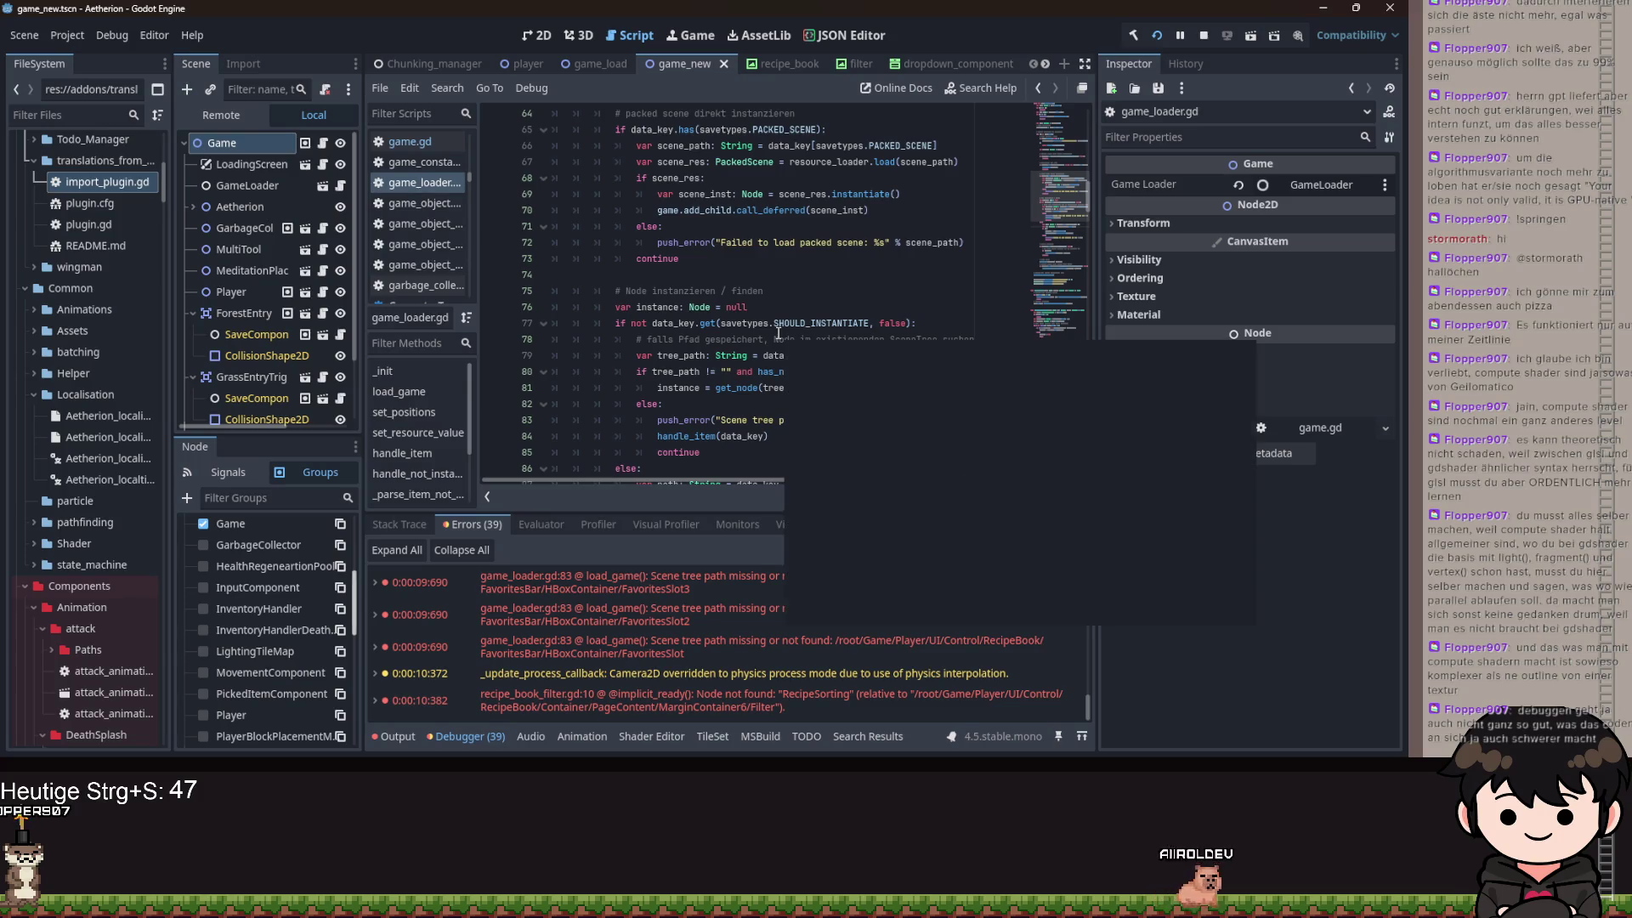
click(801, 323)
scroll(680, 281, down, 2)
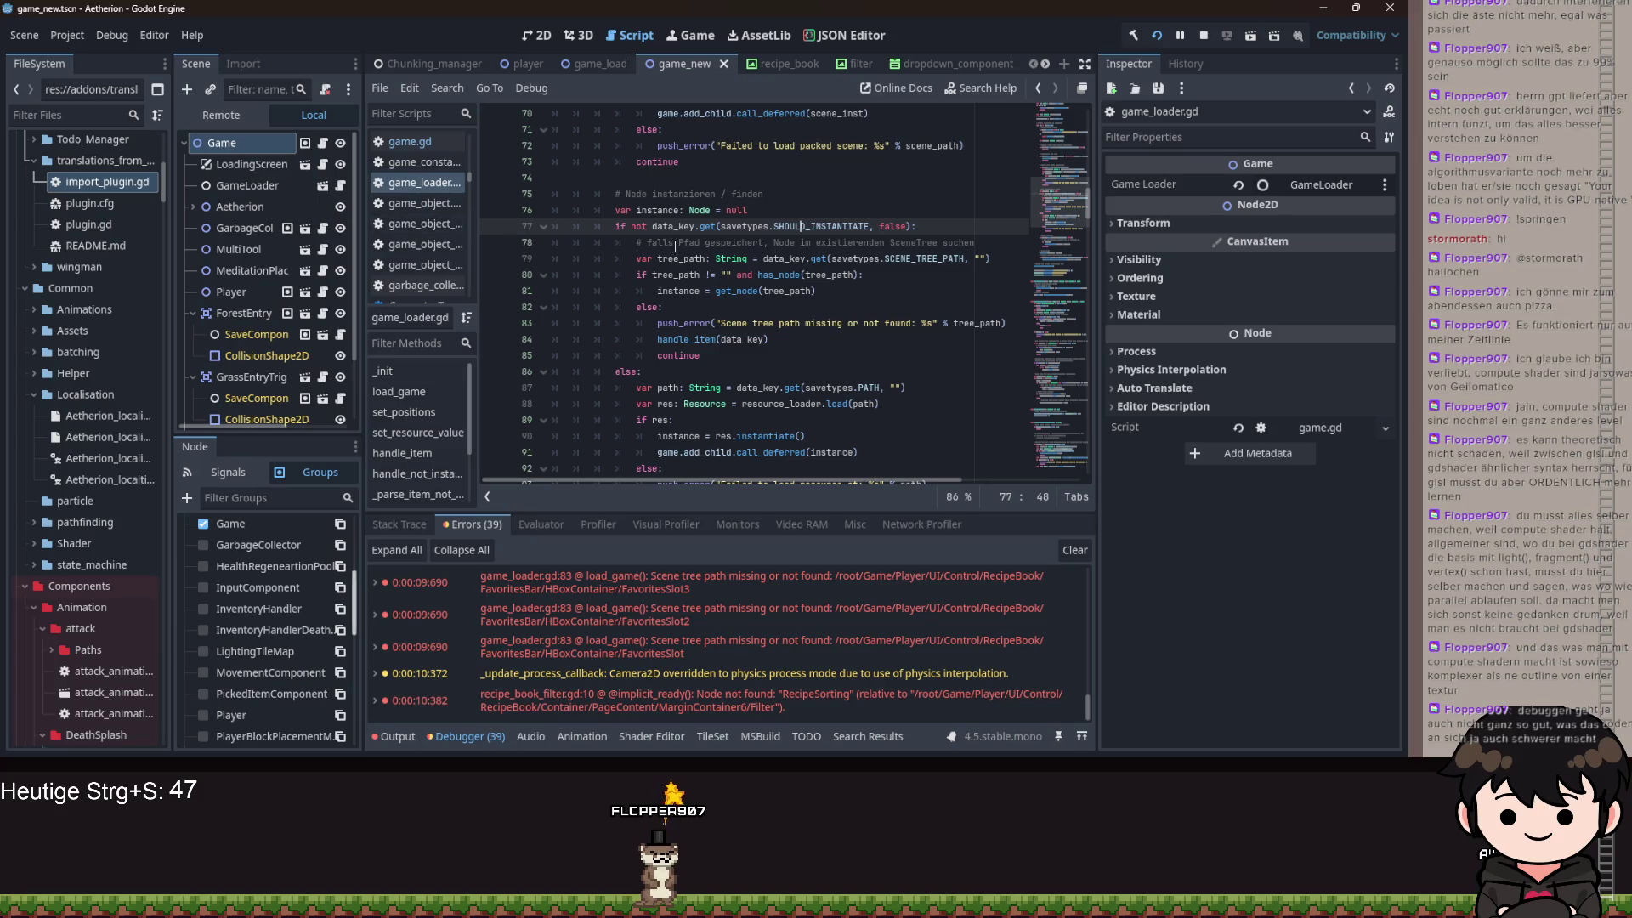
click(833, 296)
- Add an 'if instance is ObjectDataBase:' check after line 81, breakpoint line 83, and rerun
key(Return)
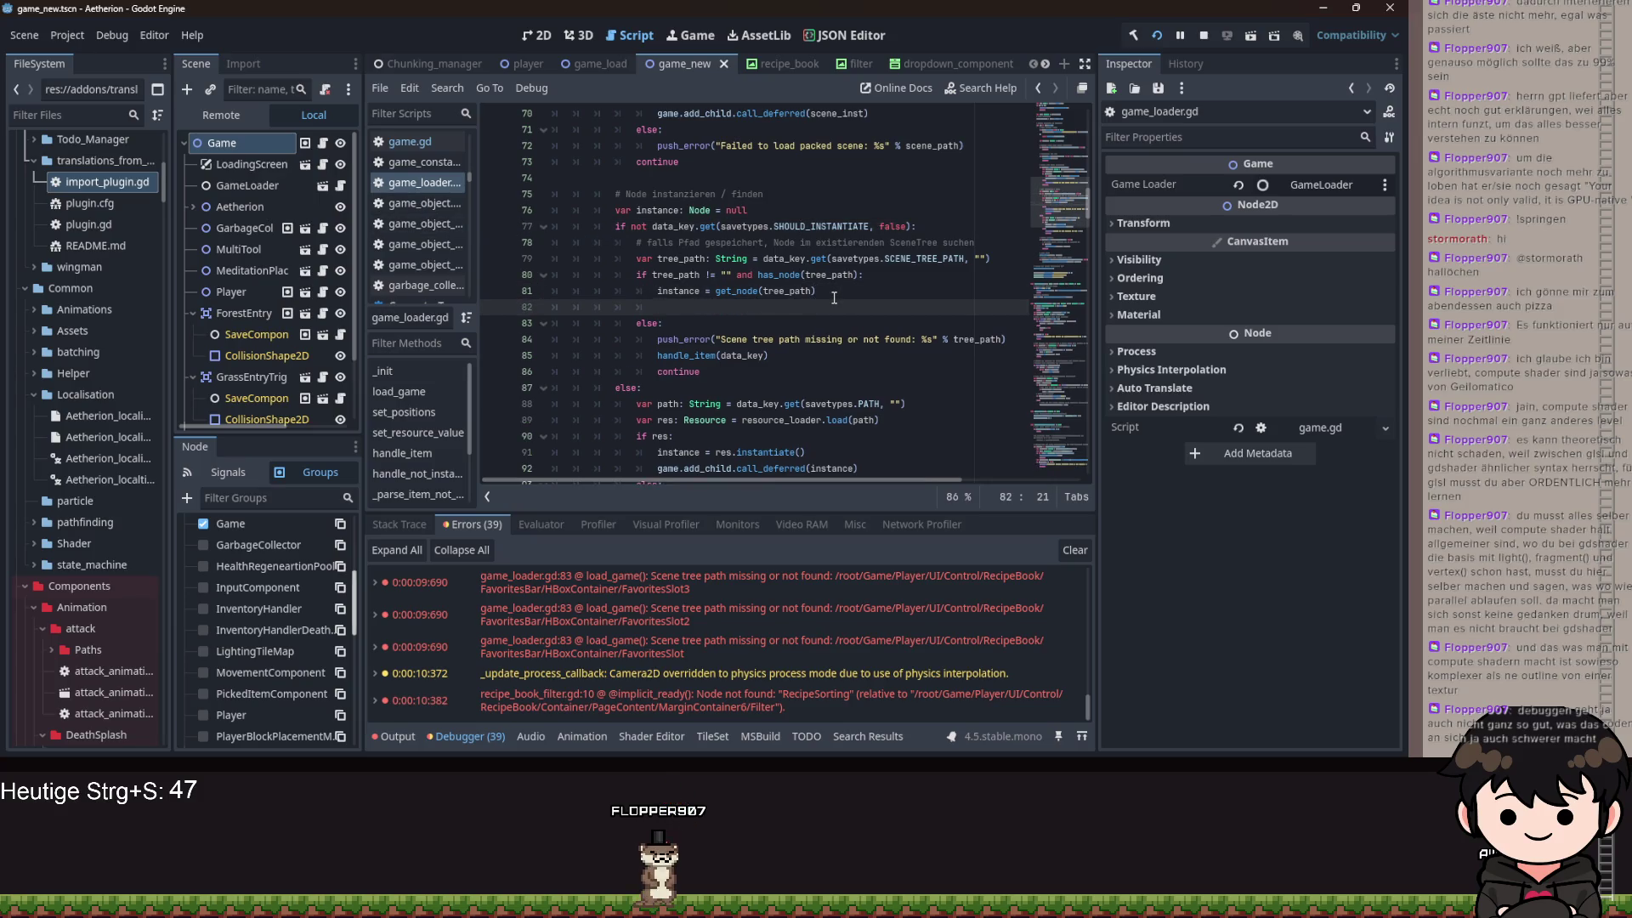
key(Tab)
key(Tab)
key(Tab)
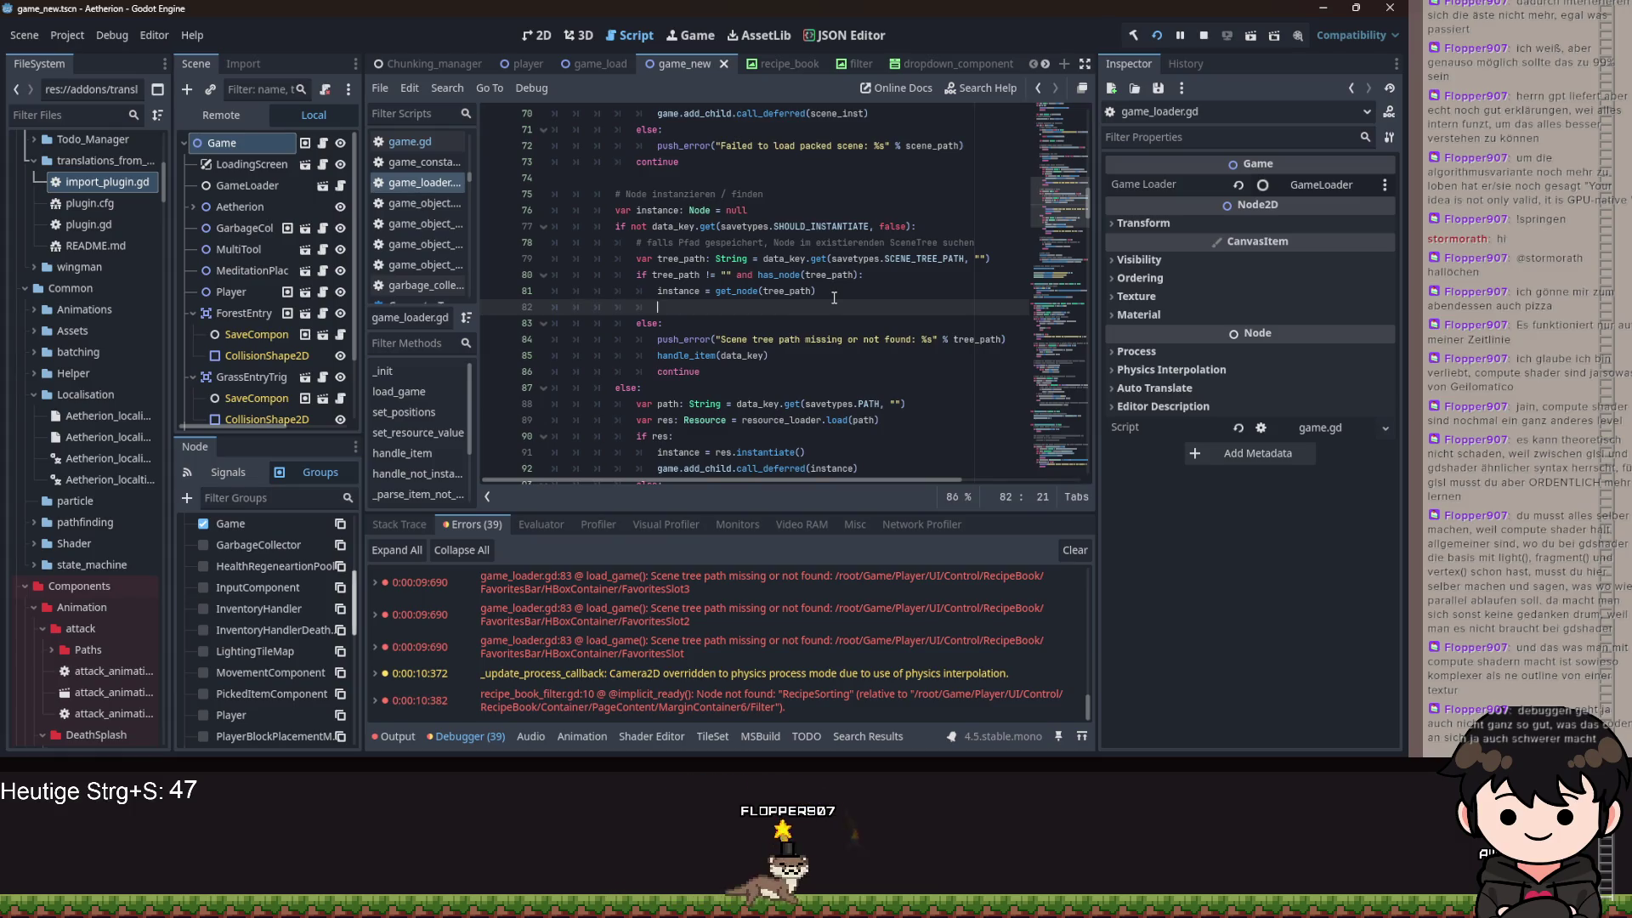
key(BackSpace)
text(i)
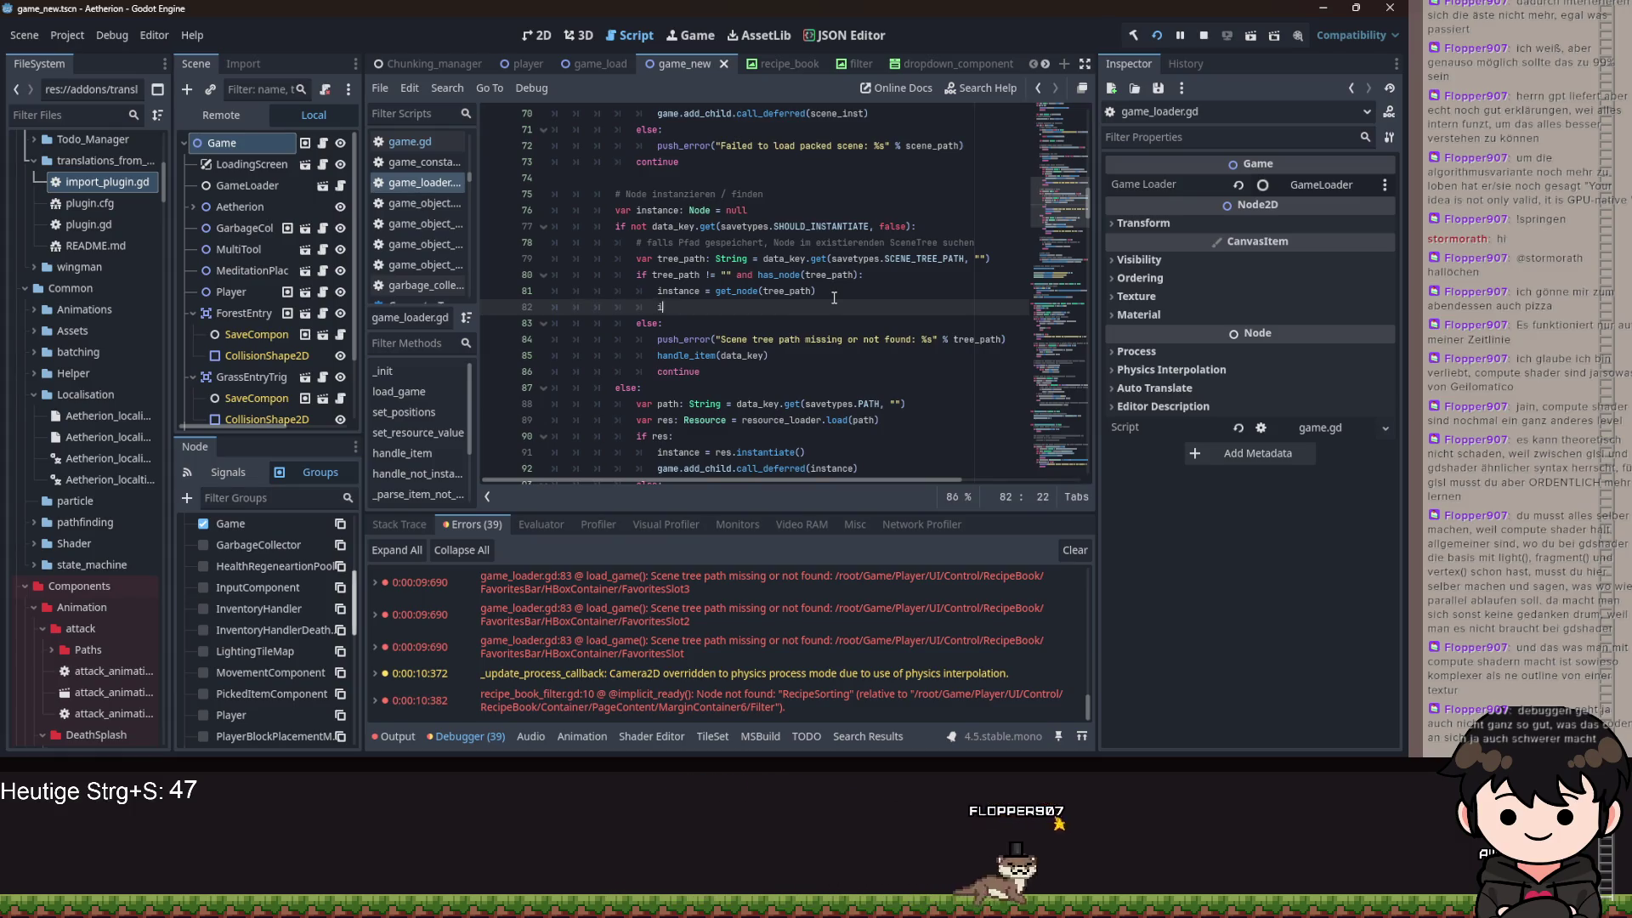
text(f instance is Gam)
key(BackSpace)
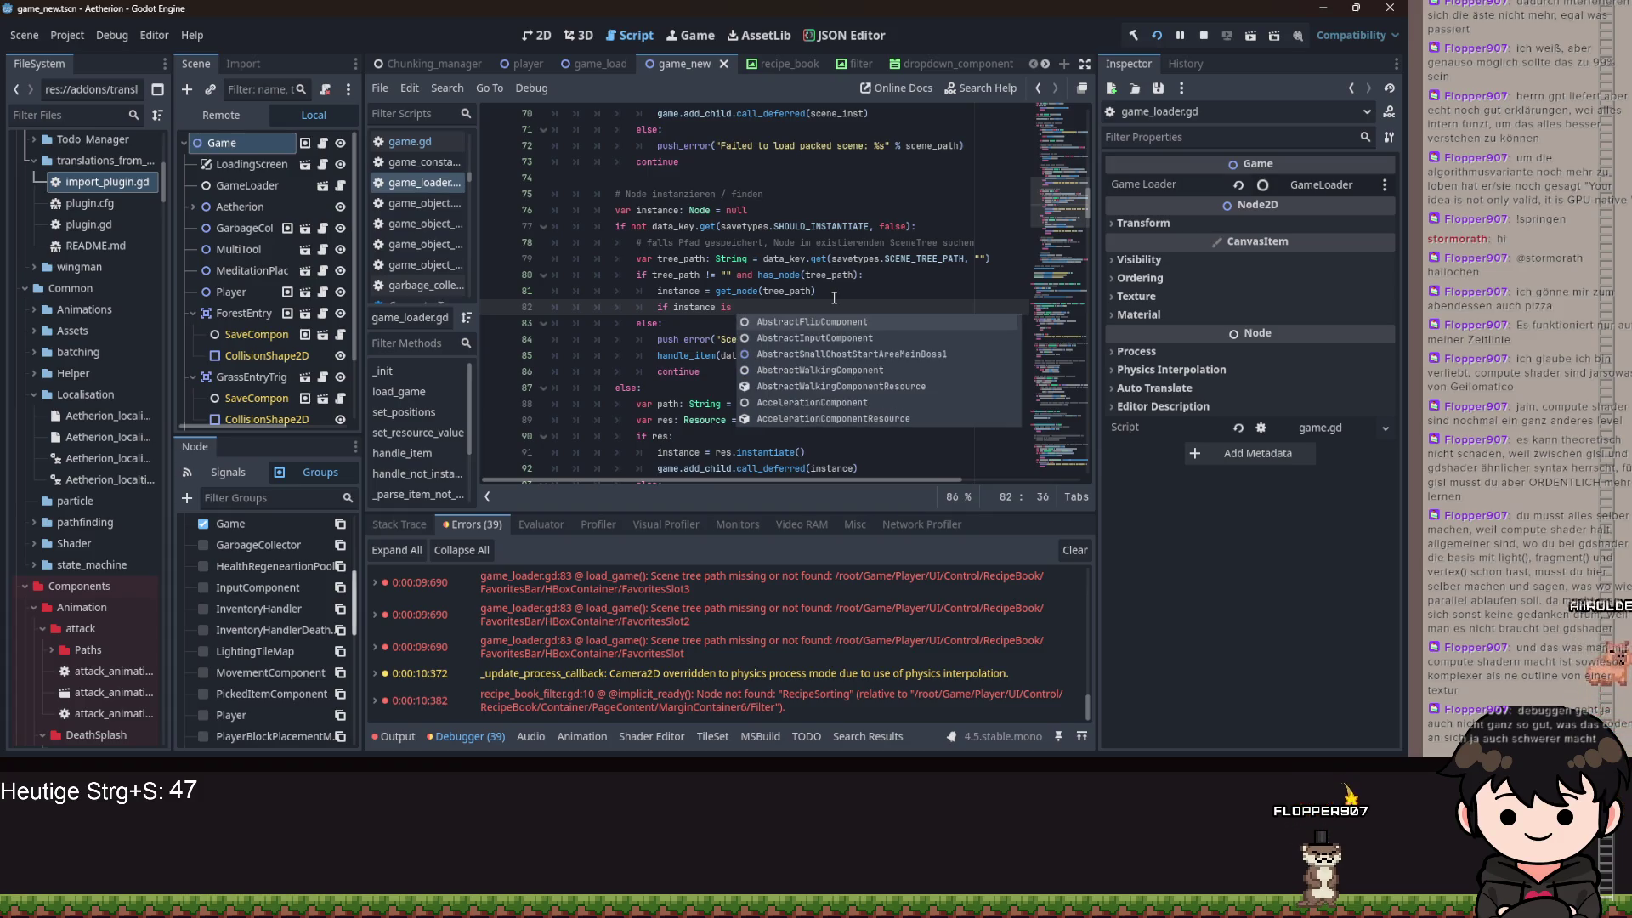
text(ObjectDataBase:)
key(Return)
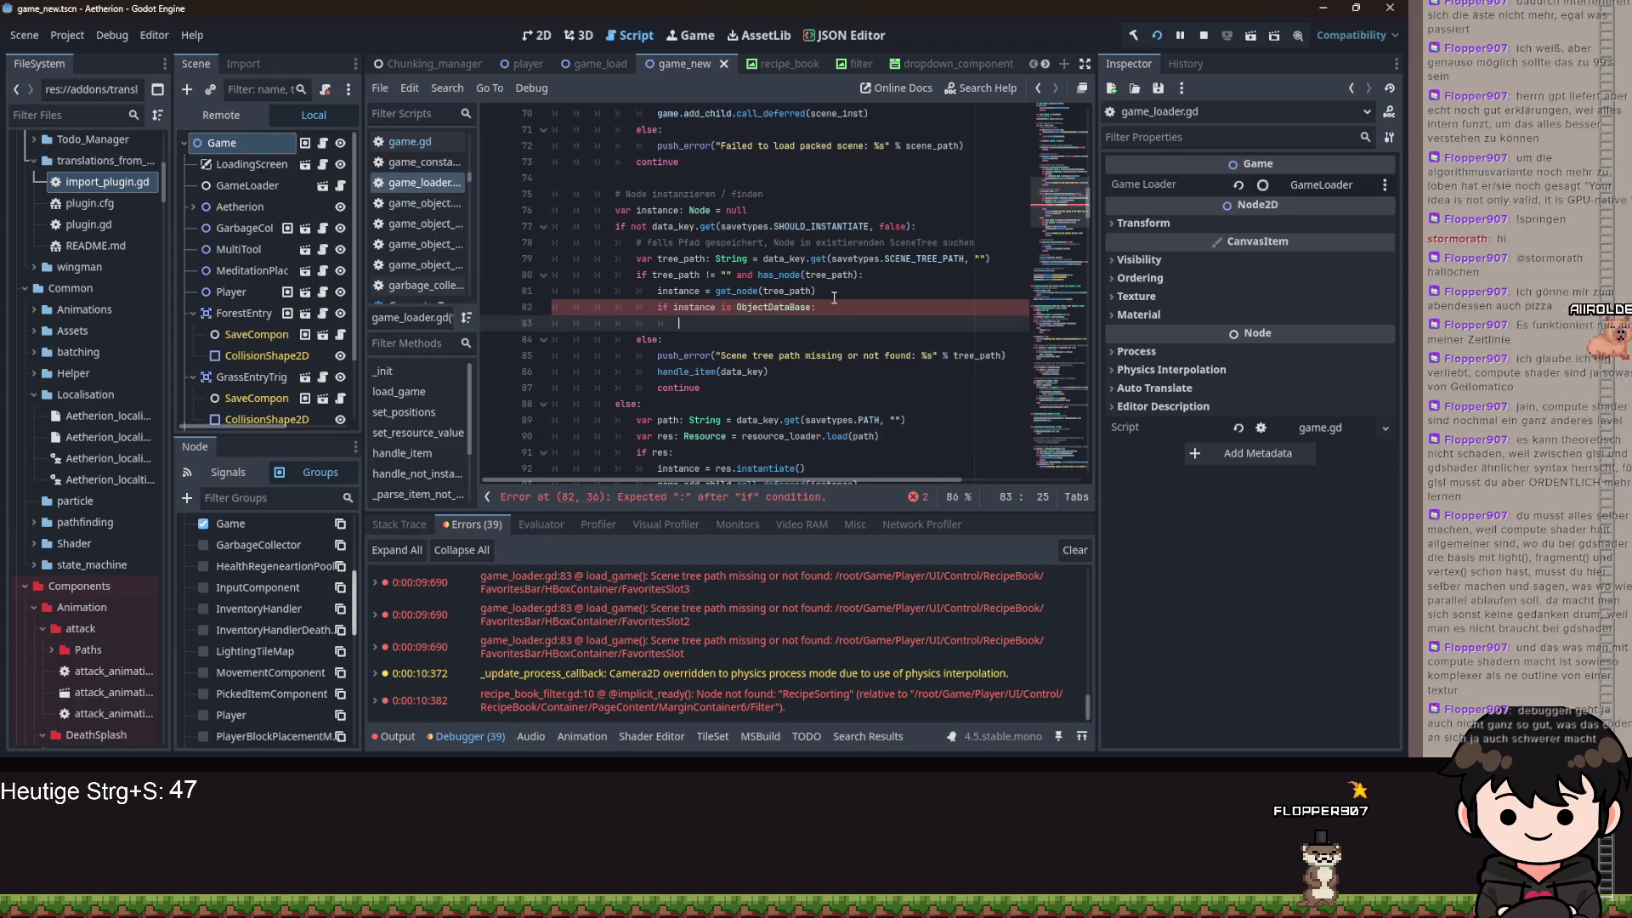
text(pass)
click(493, 328)
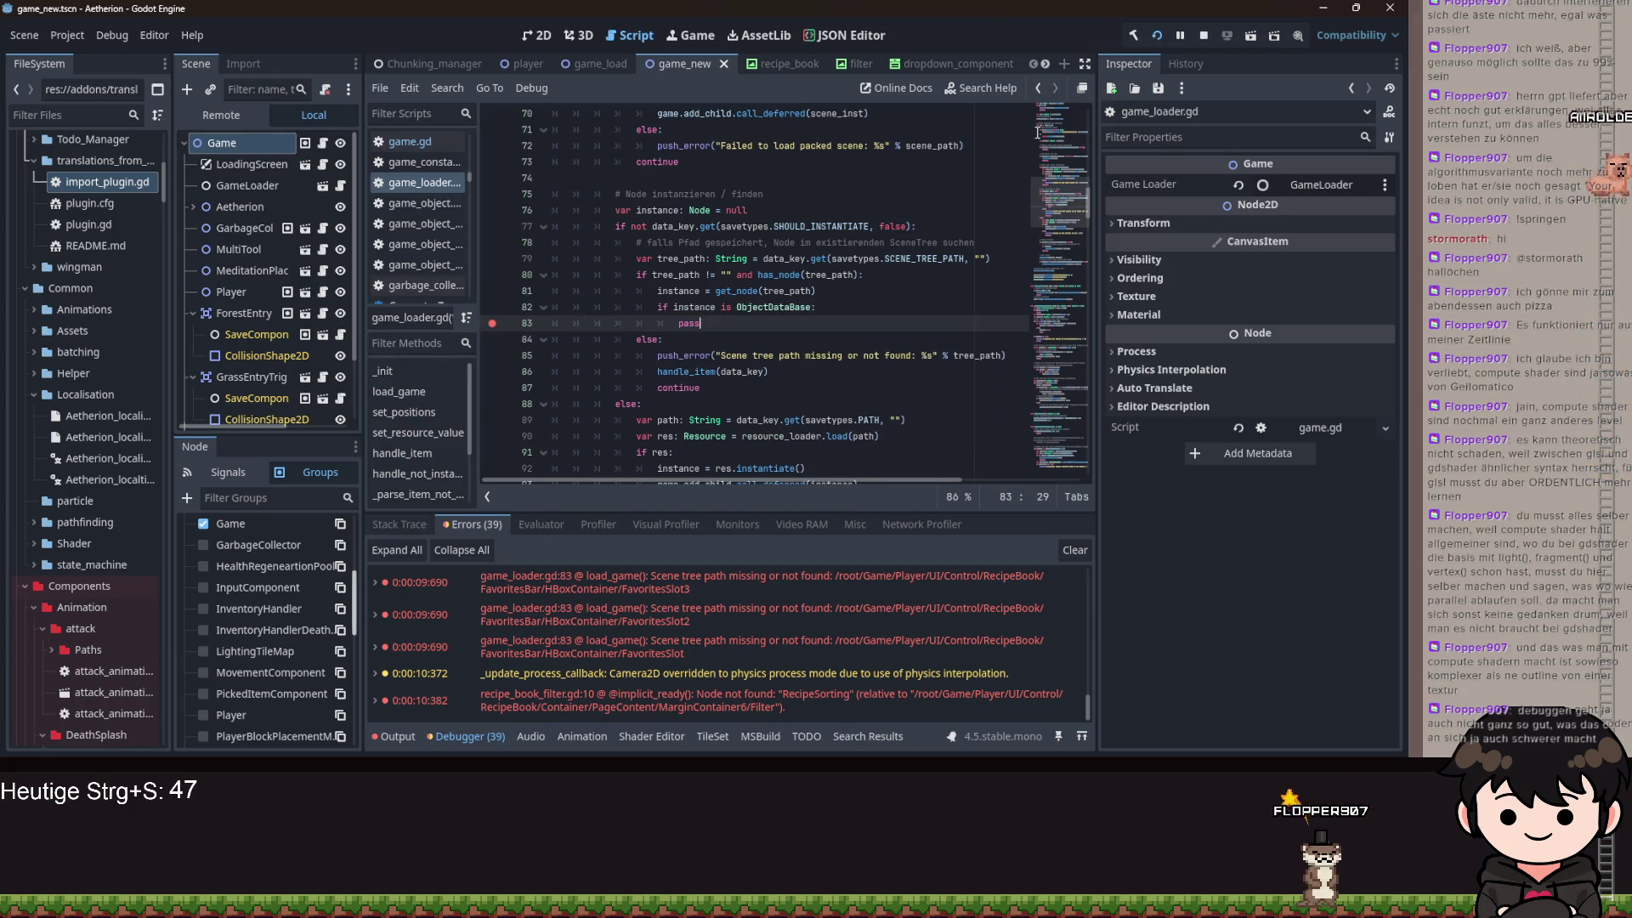
click(1153, 37)
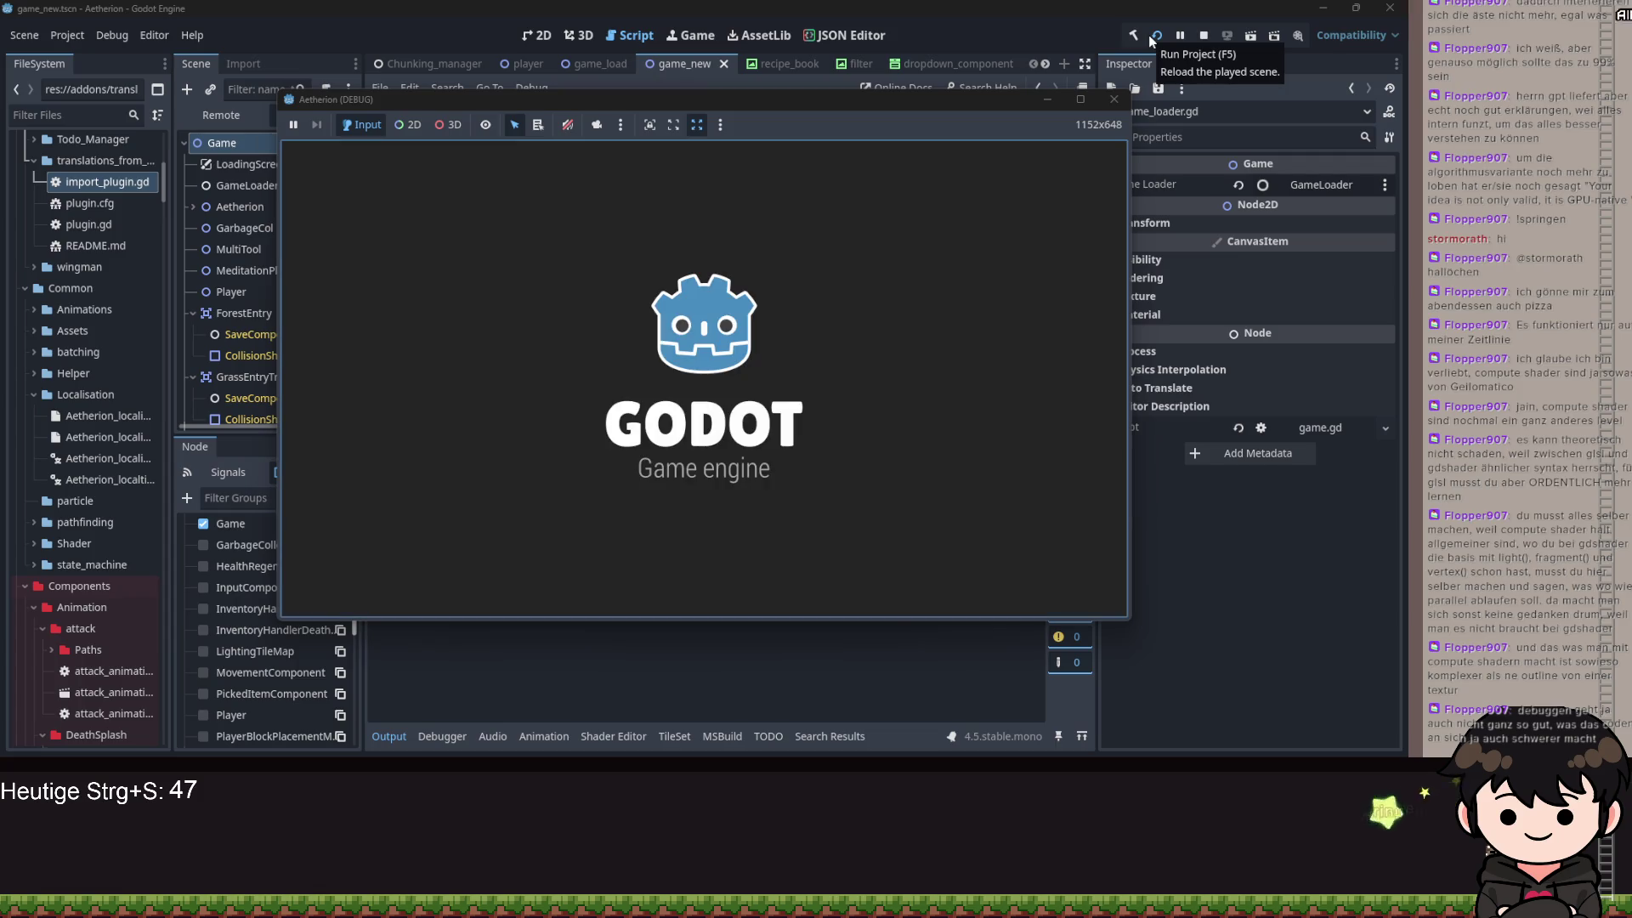
- Get past Aetherion's title screen and choose Forstsetzen to start loading the saved game
click(943, 323)
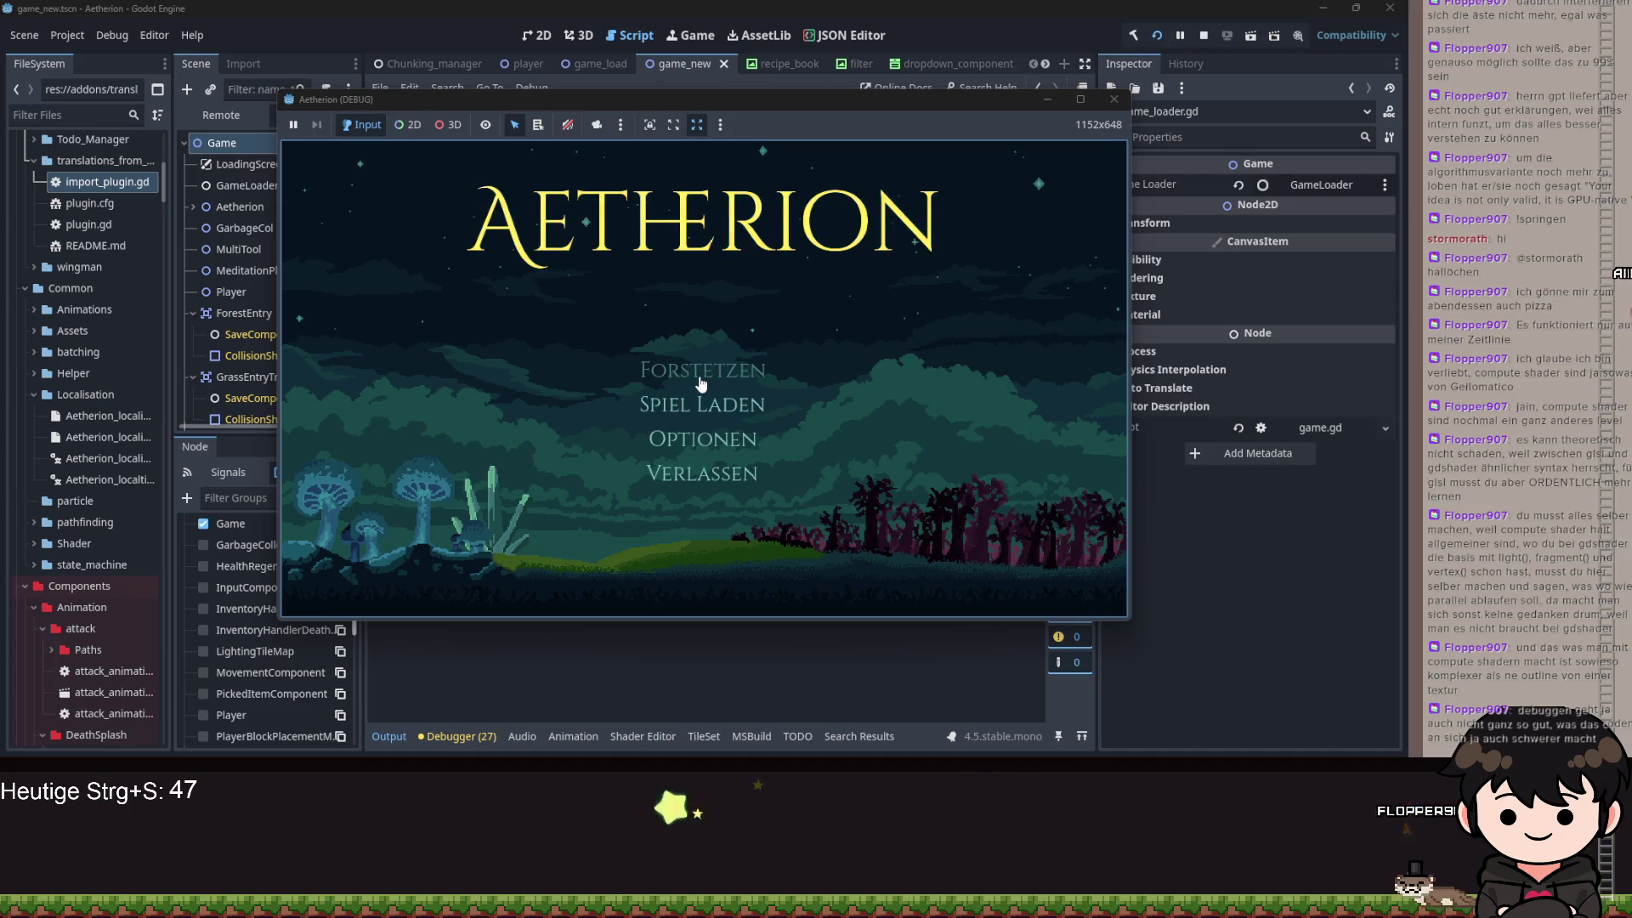
click(709, 370)
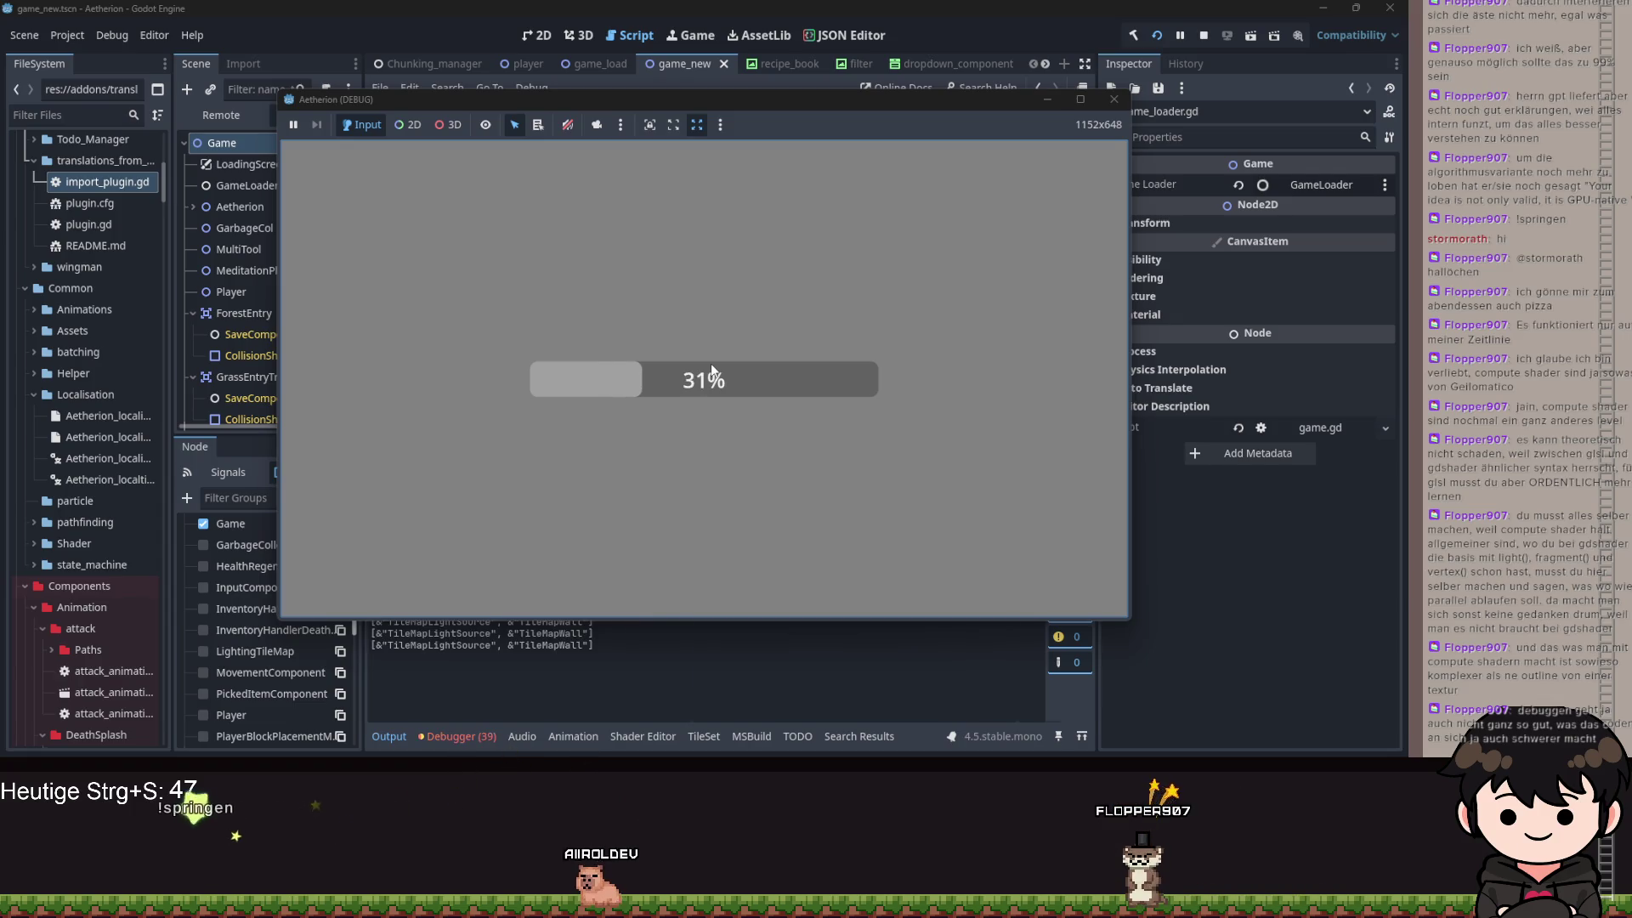
- Return to the editor paused at the breakpoint and inspect the instance node's properties
click(1046, 99)
scroll(913, 607, down, 2)
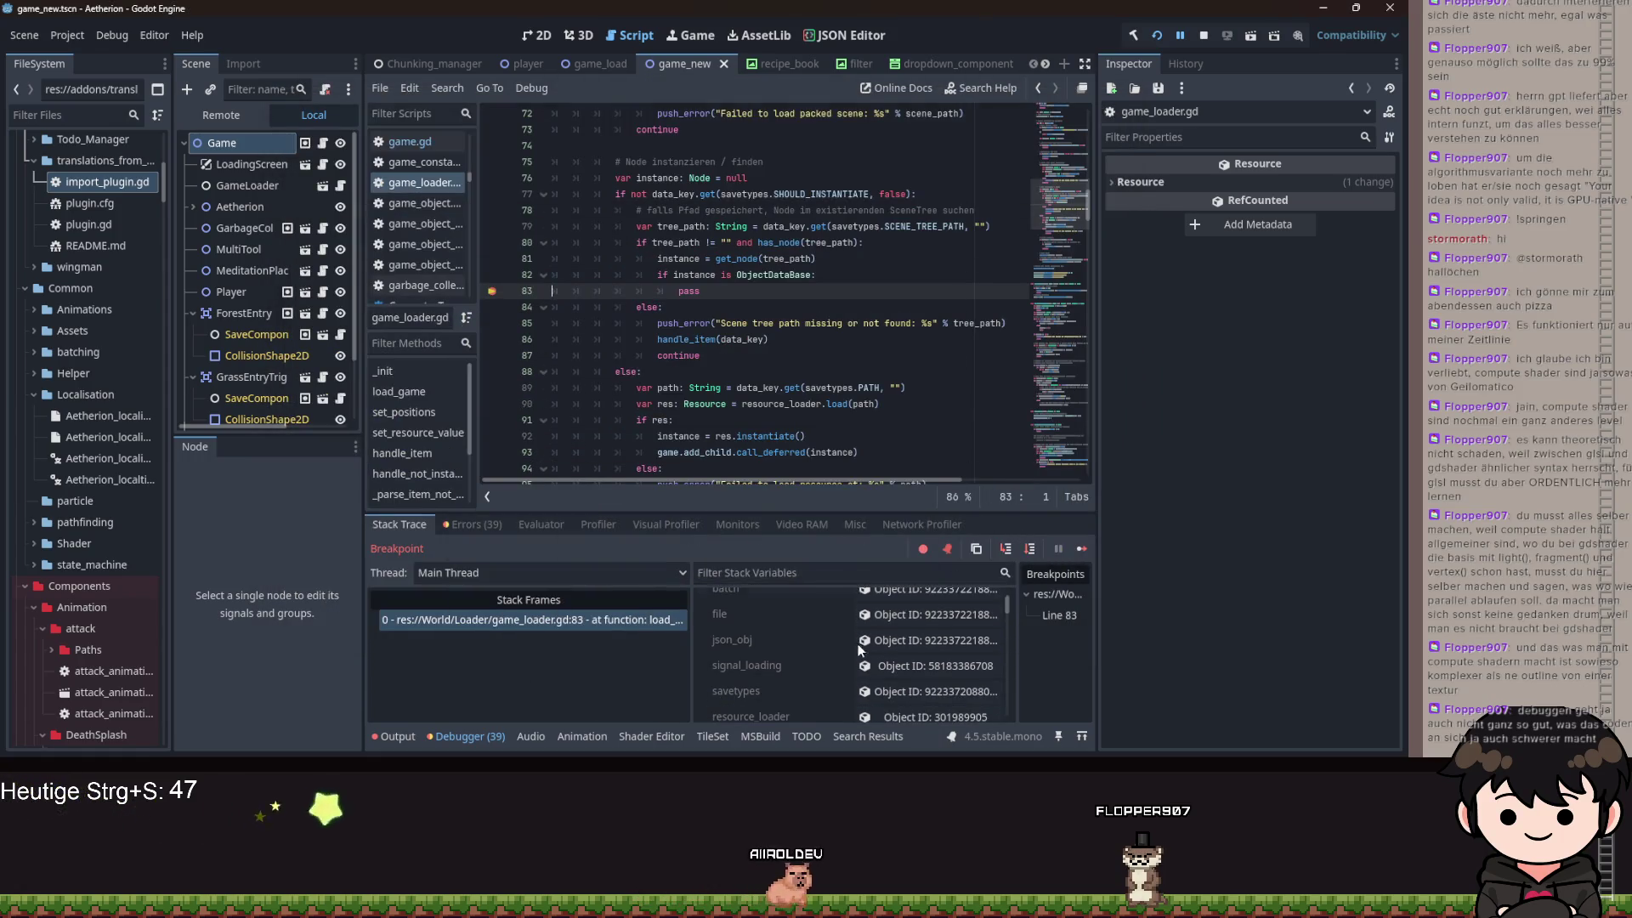
scroll(906, 681, down, 3)
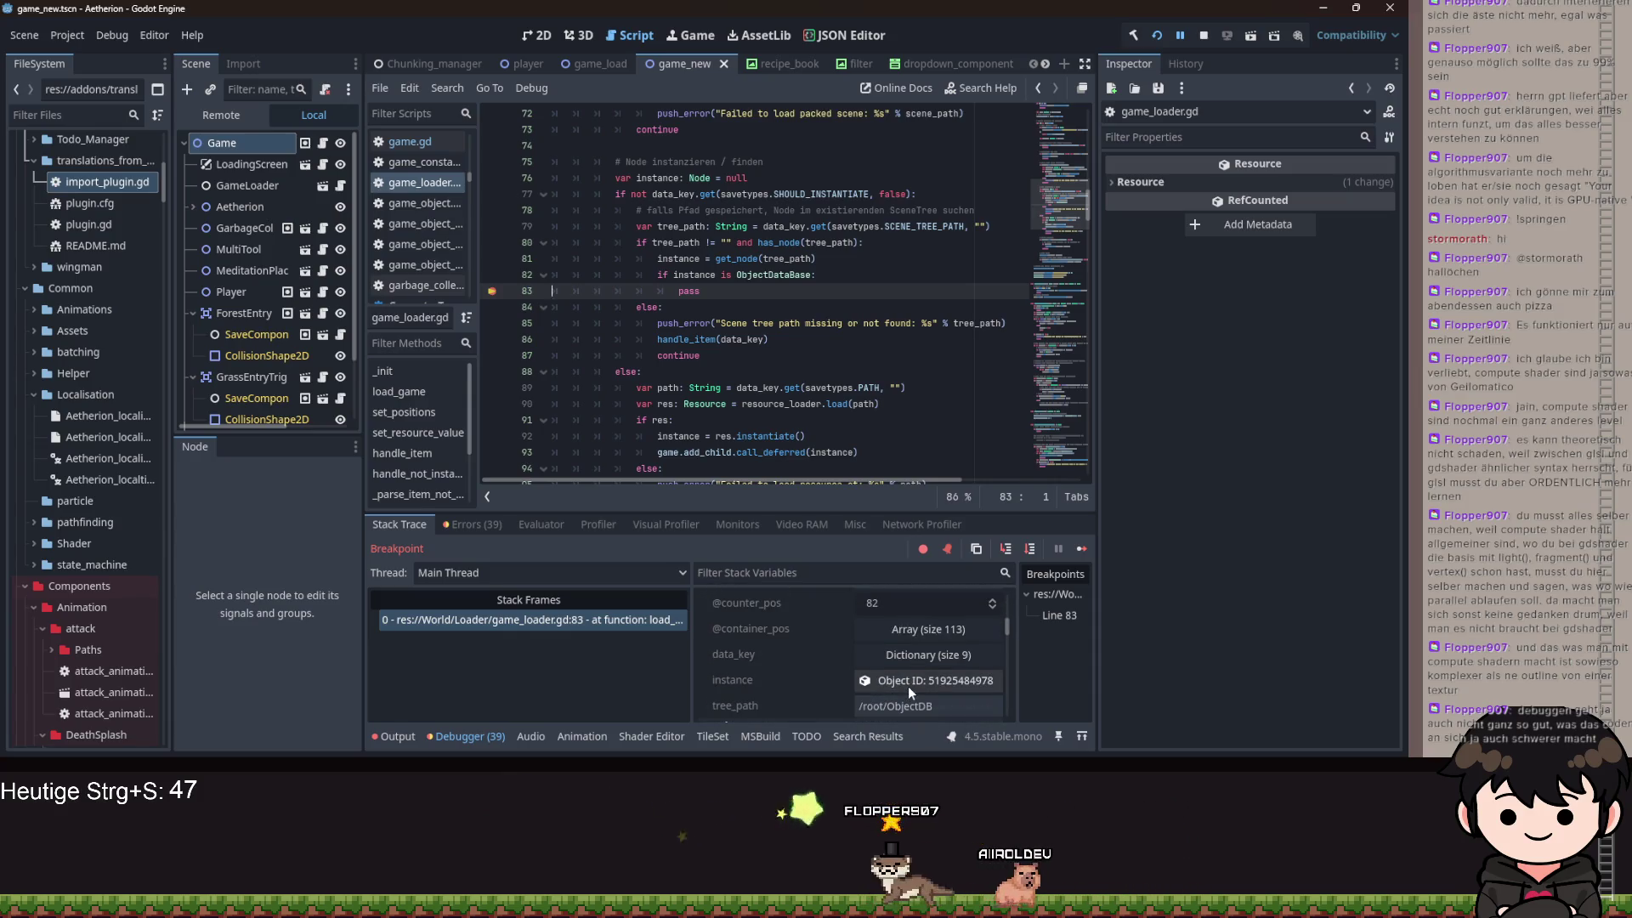
click(908, 684)
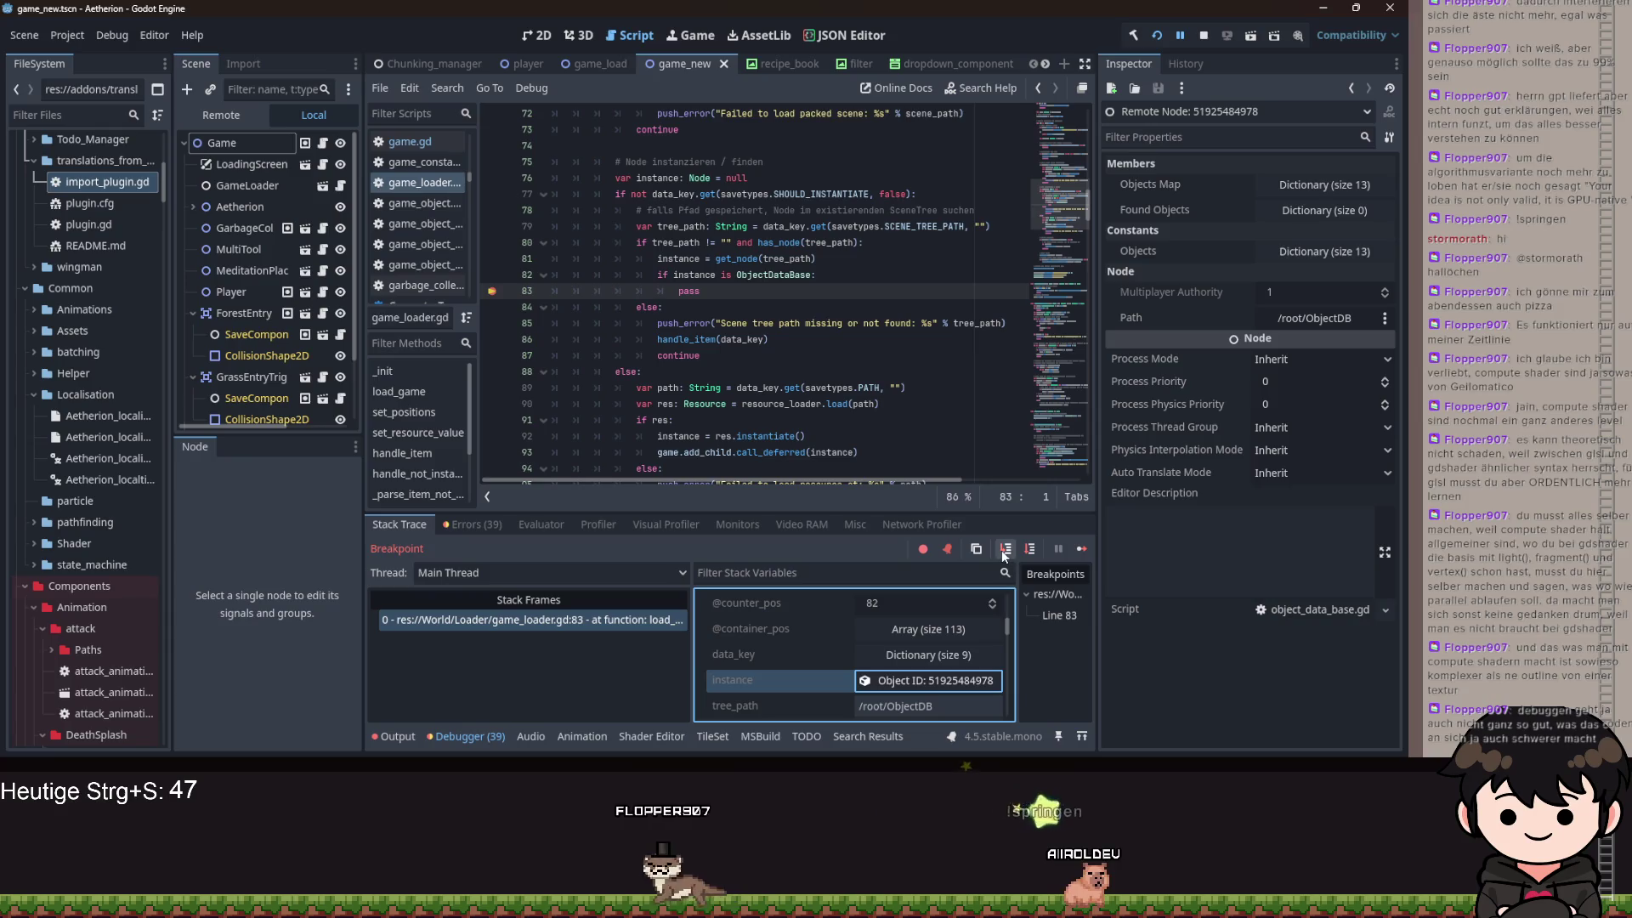
scroll(765, 663, up, 3)
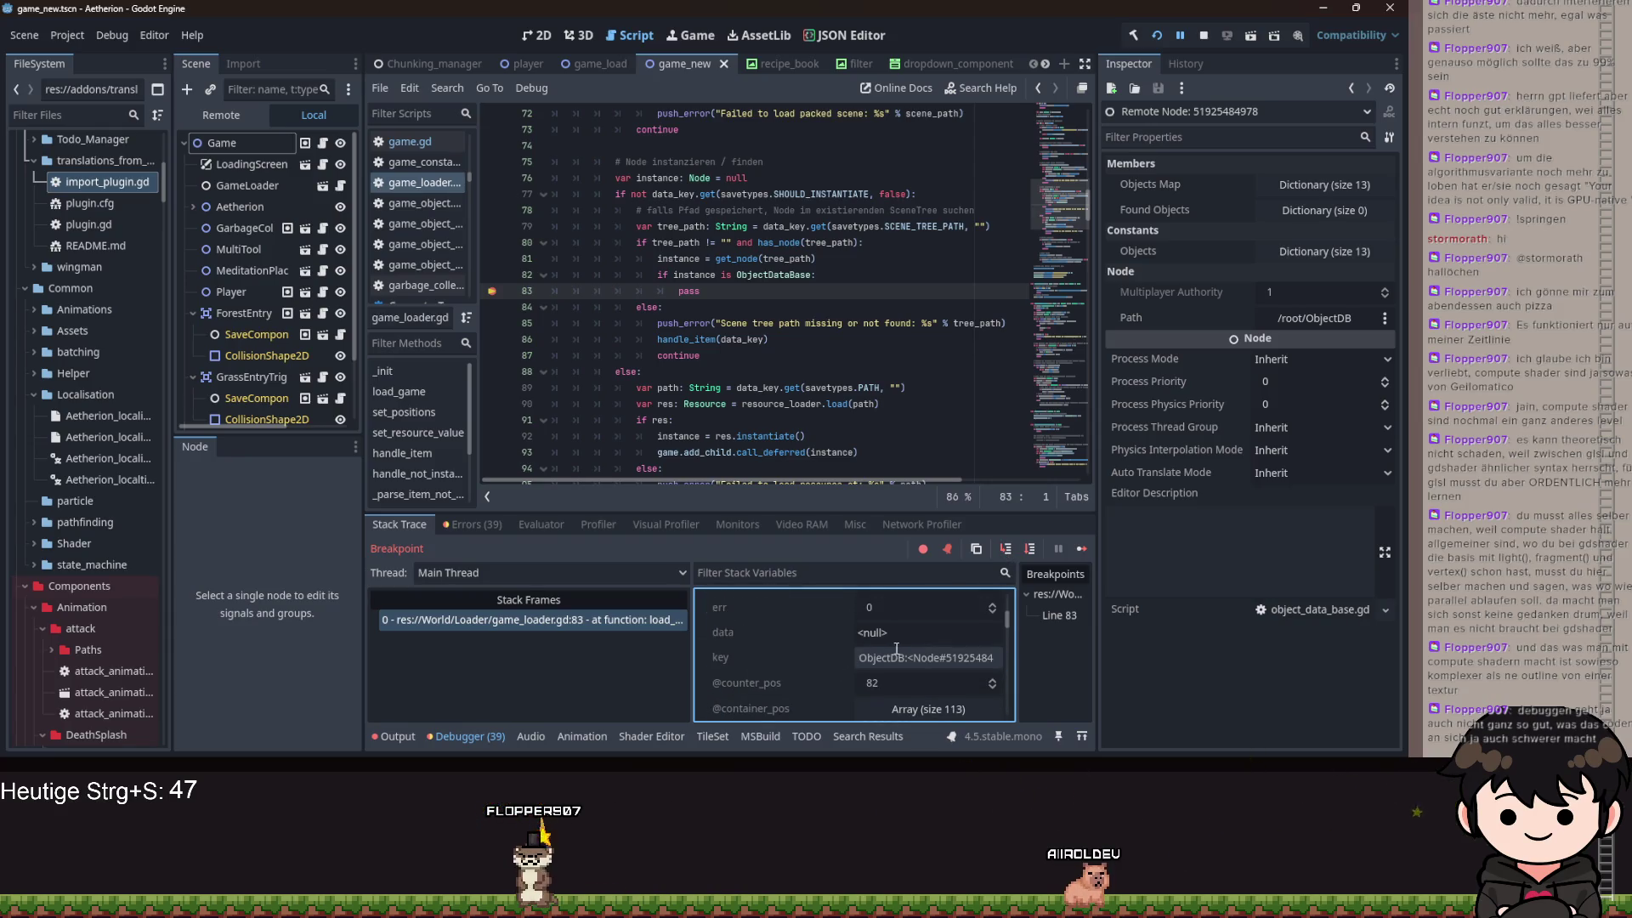
scroll(775, 283, up, 10)
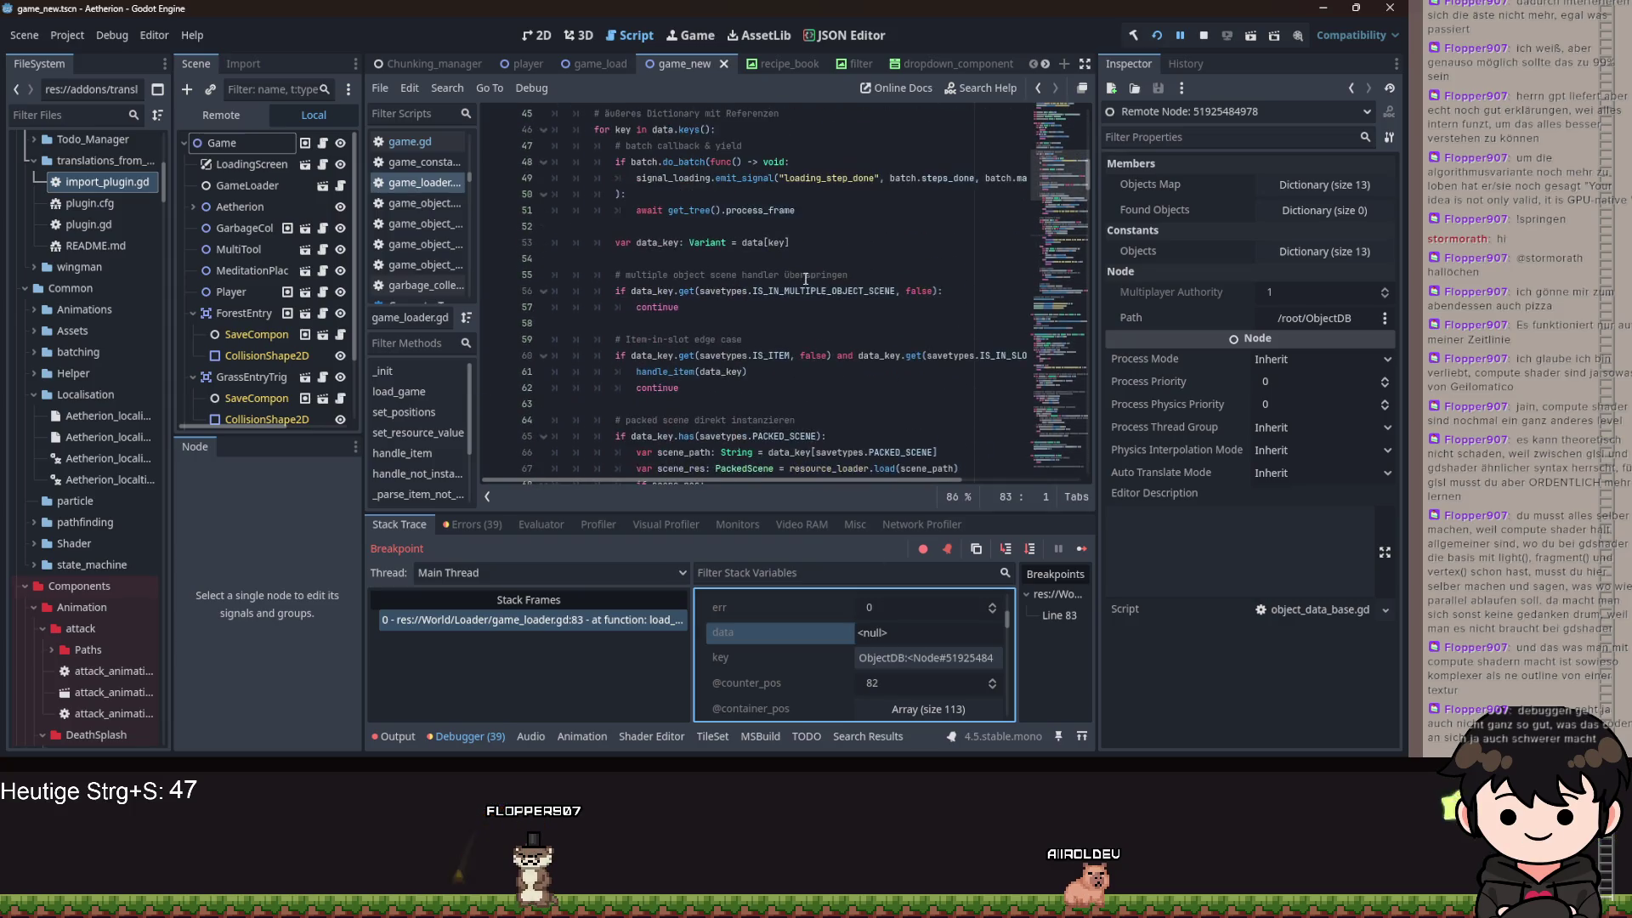
scroll(775, 283, down, 2)
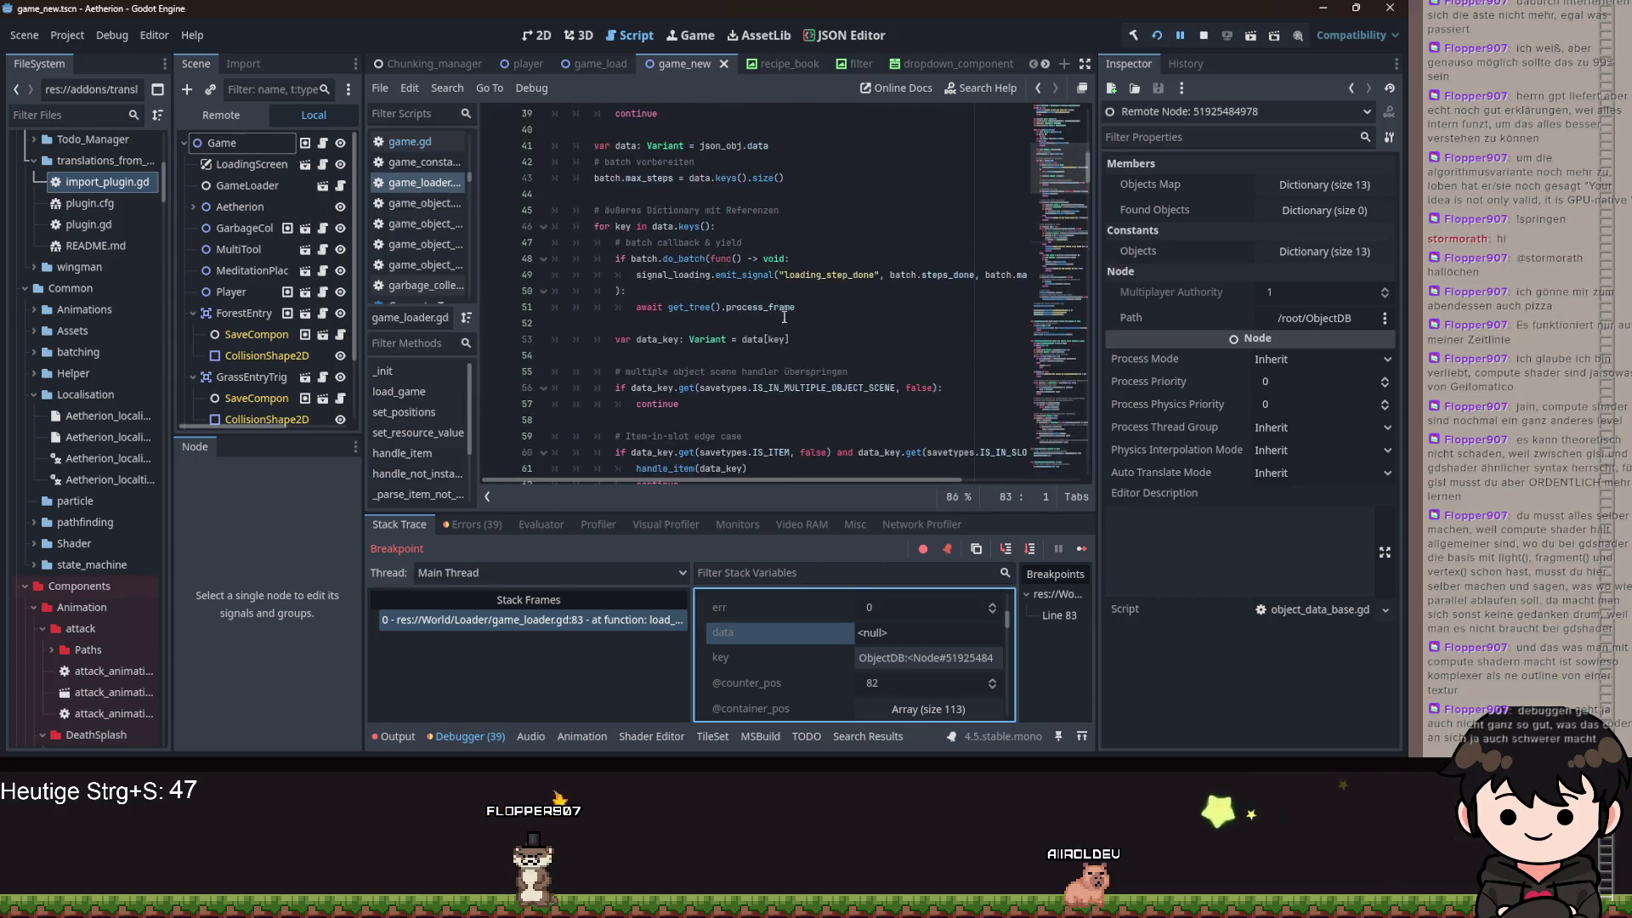
scroll(754, 291, down, 9)
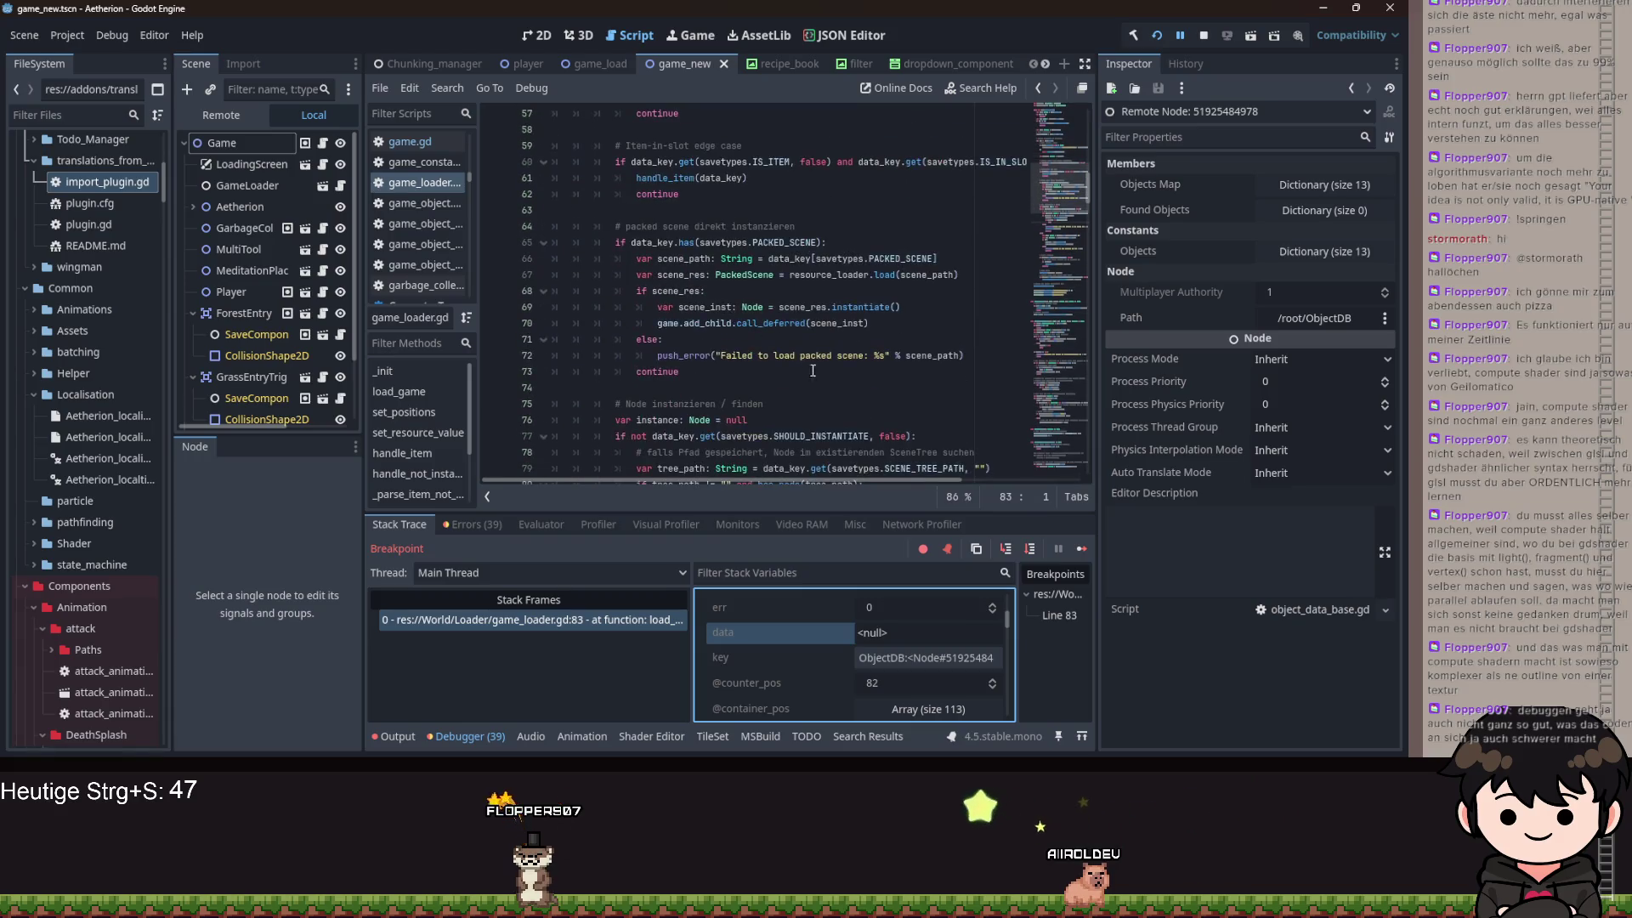
- Step Into _set_values and re-expand the data dictionary in Stack Variables
click(1005, 548)
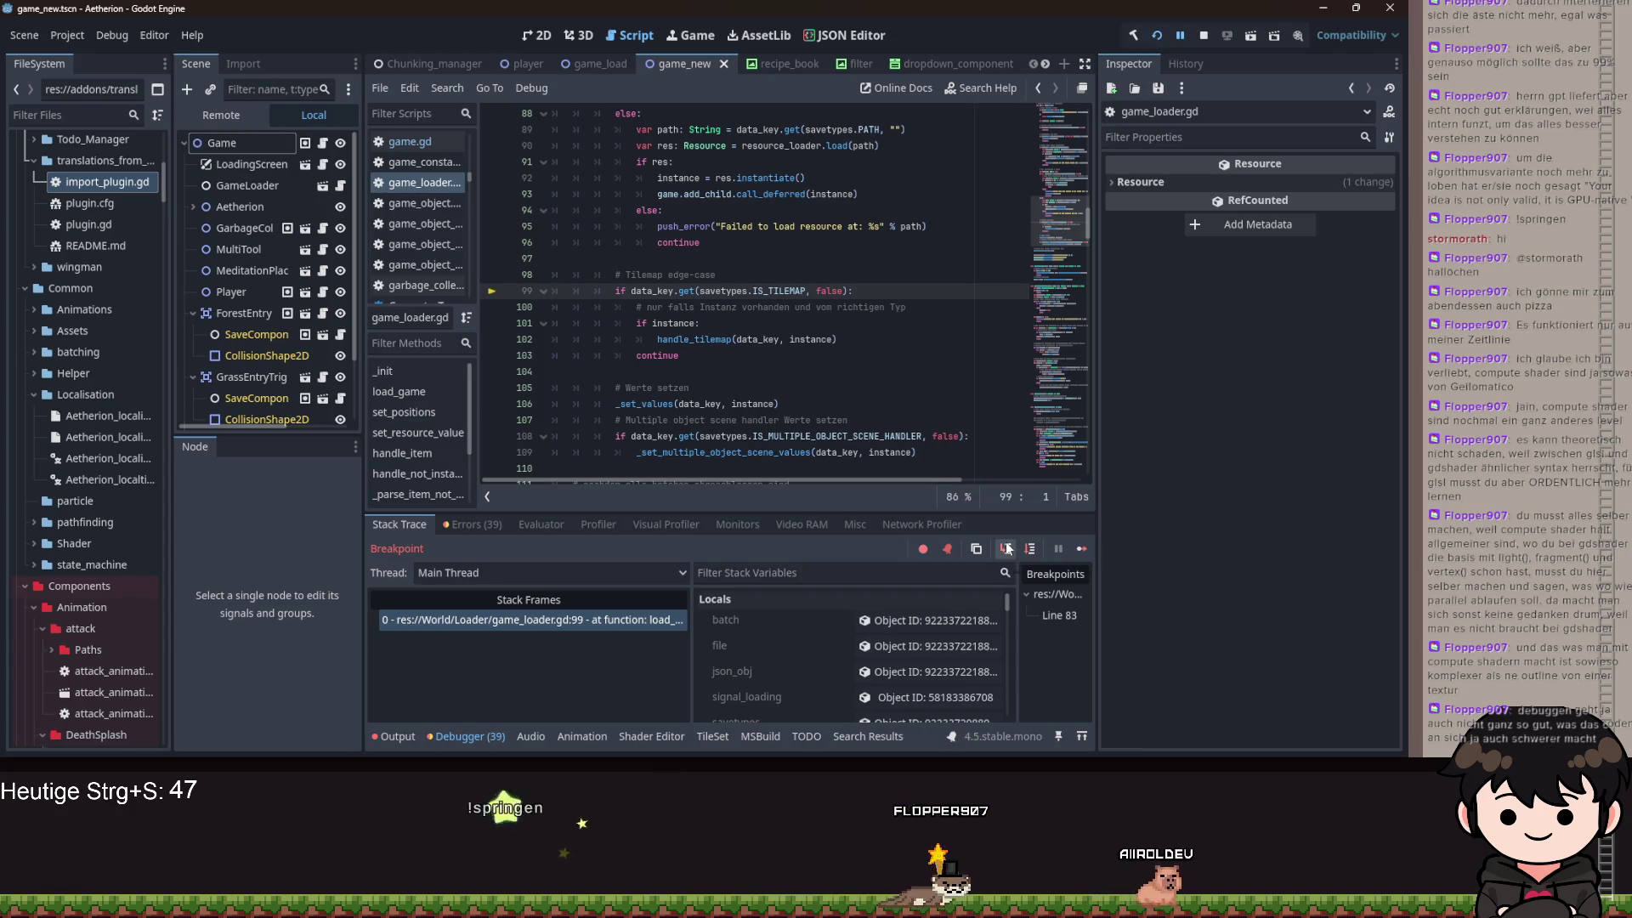
click(1006, 549)
click(1006, 548)
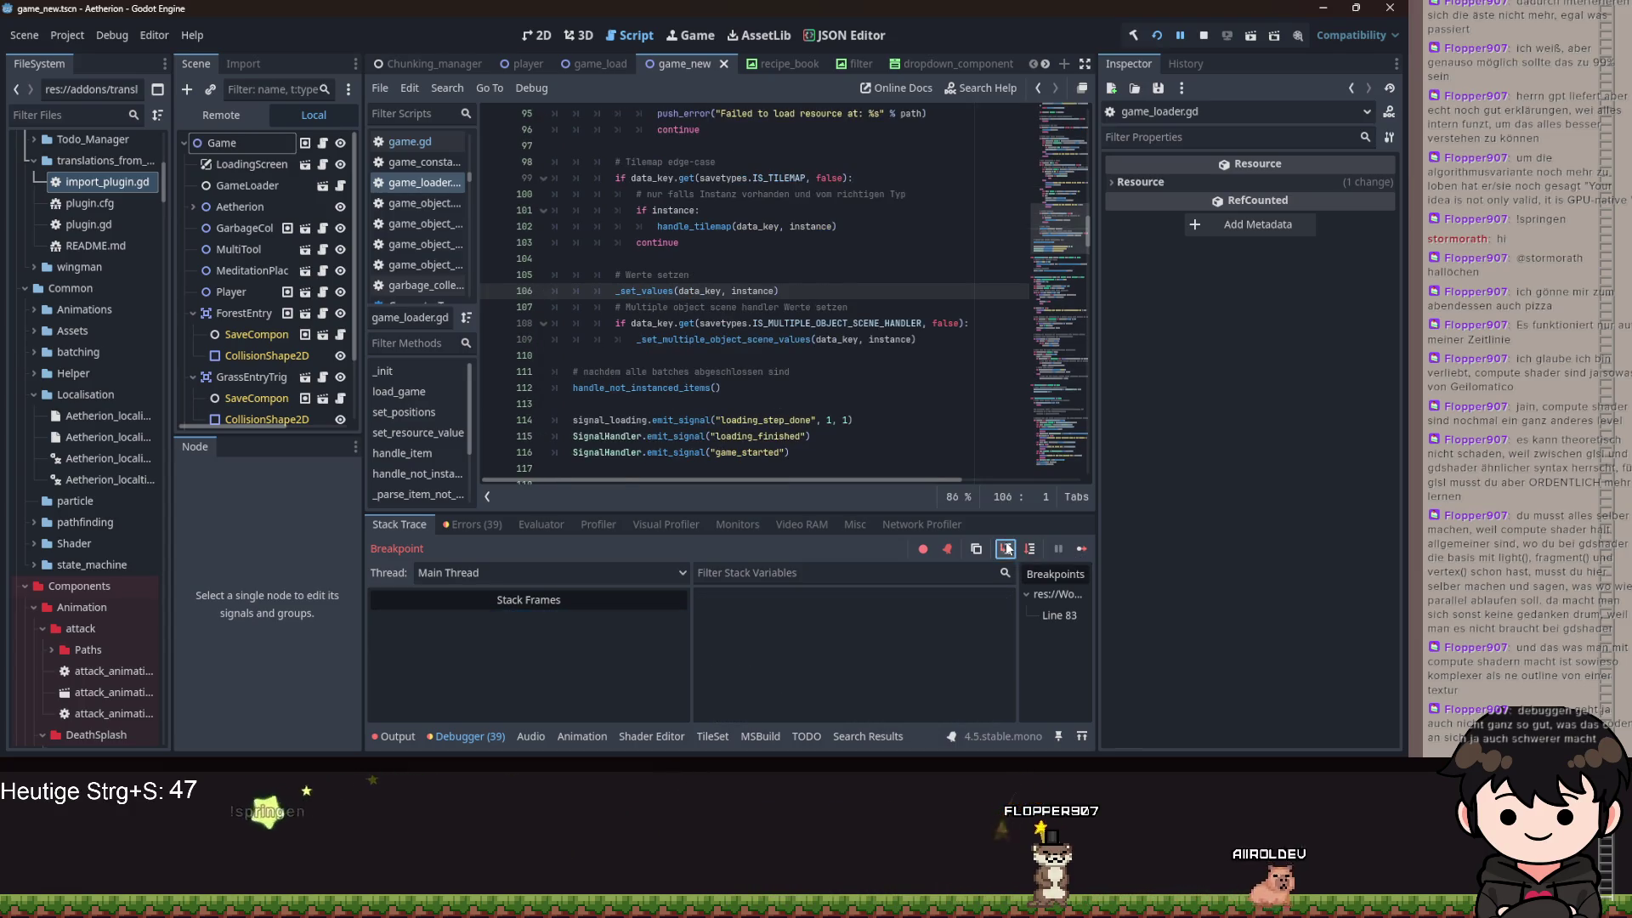
click(910, 623)
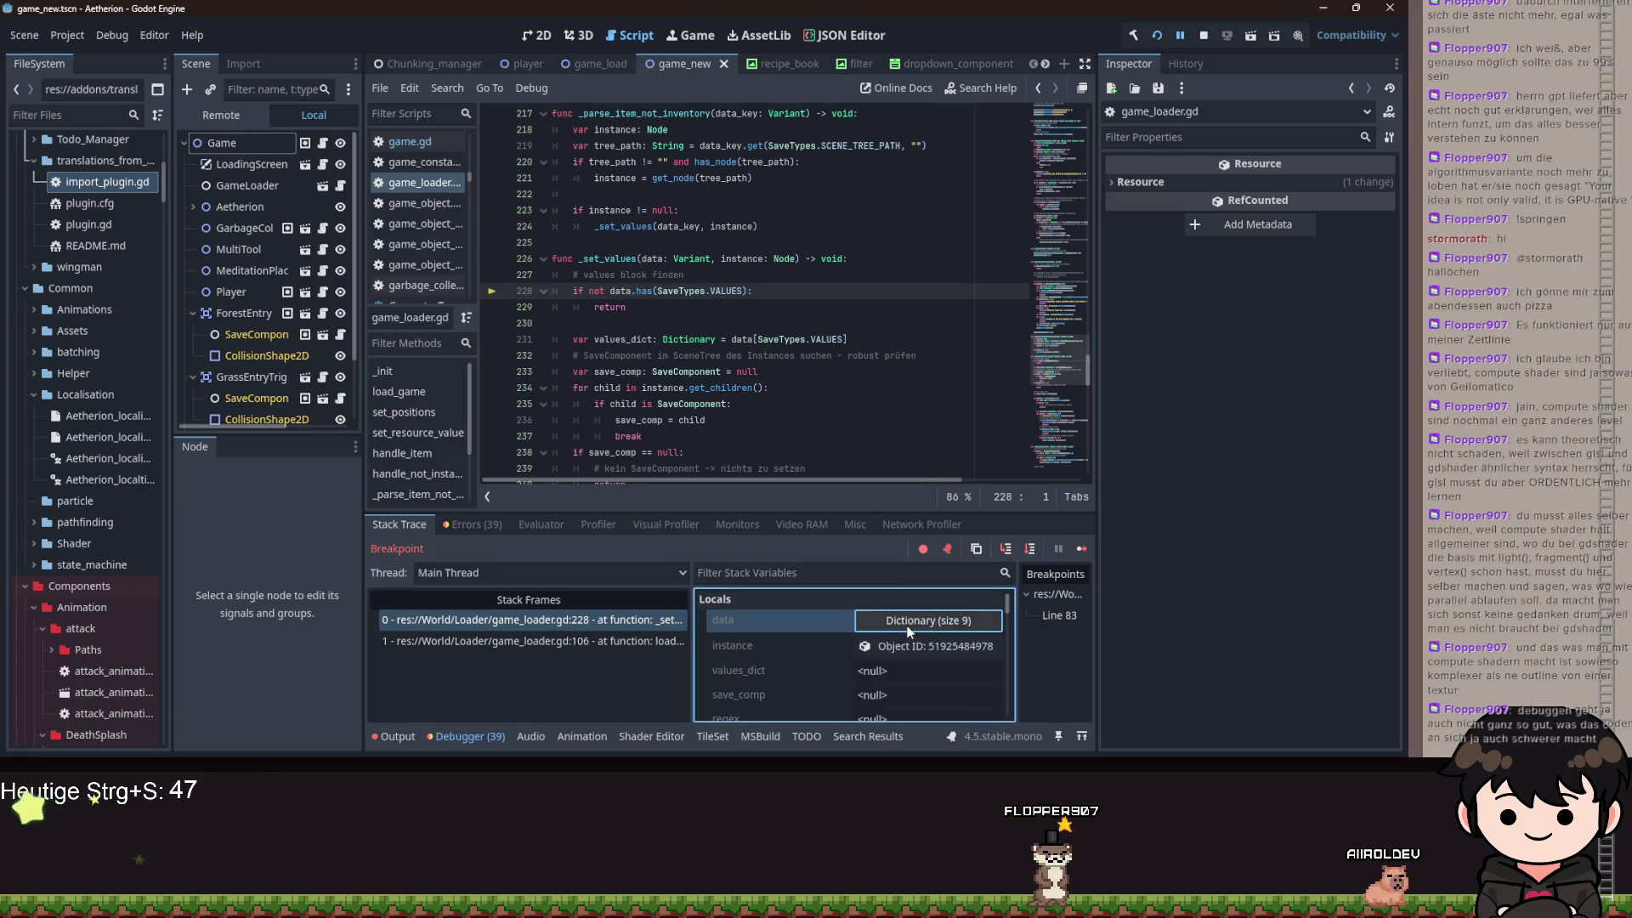
click(909, 621)
- Expand values and its nested found_objects entries, then step forward one line
scroll(871, 665, down, 5)
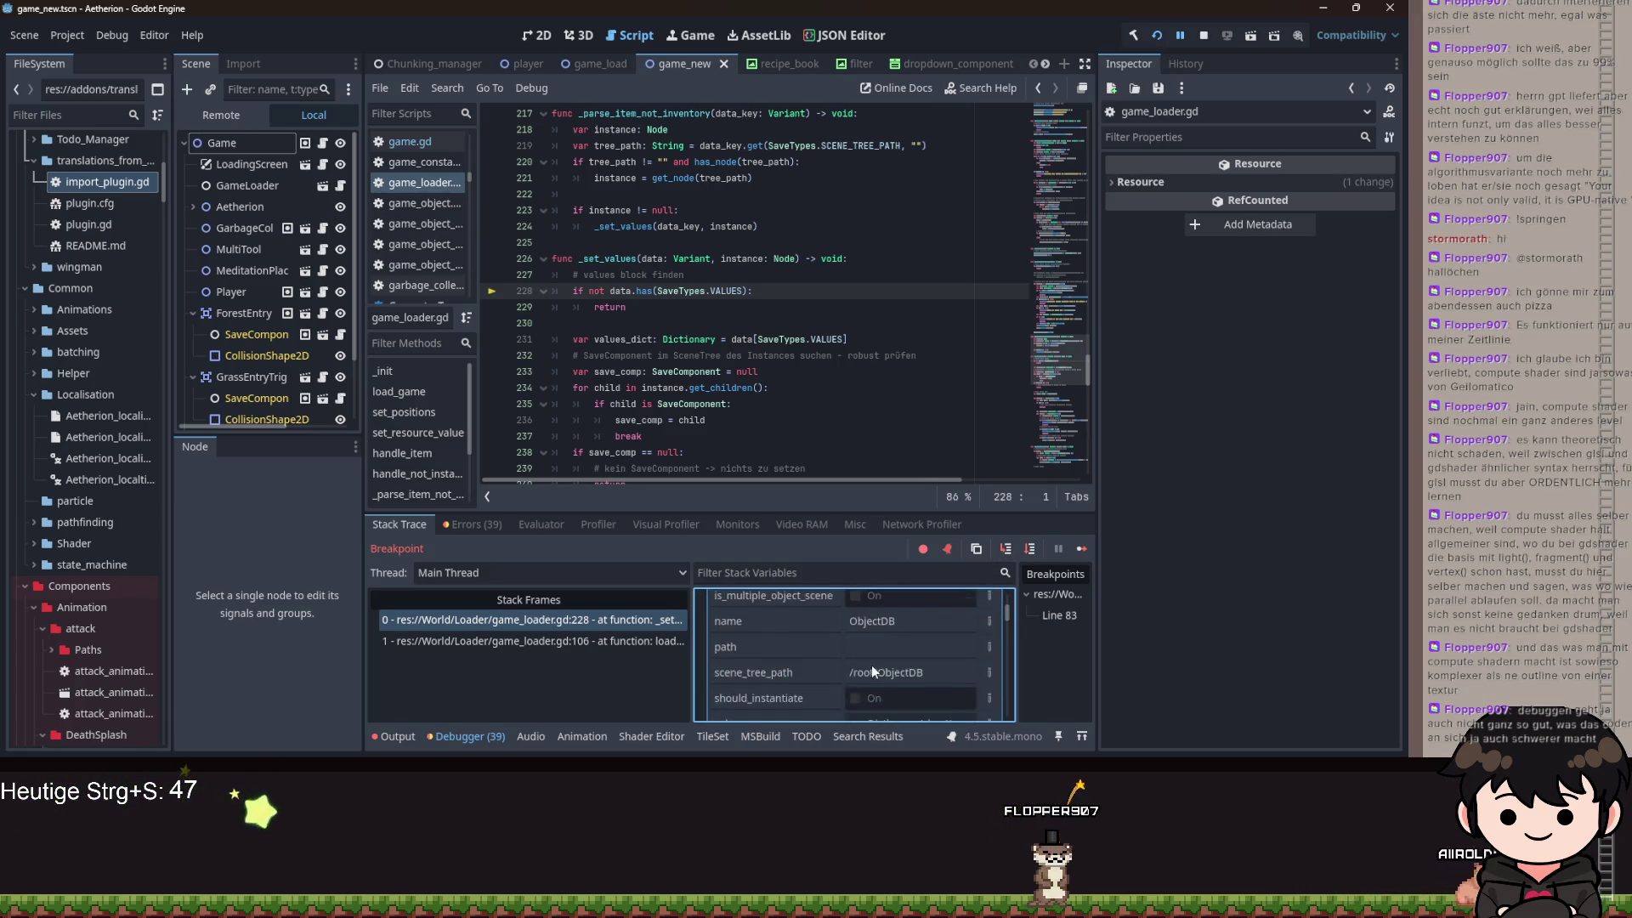
click(882, 669)
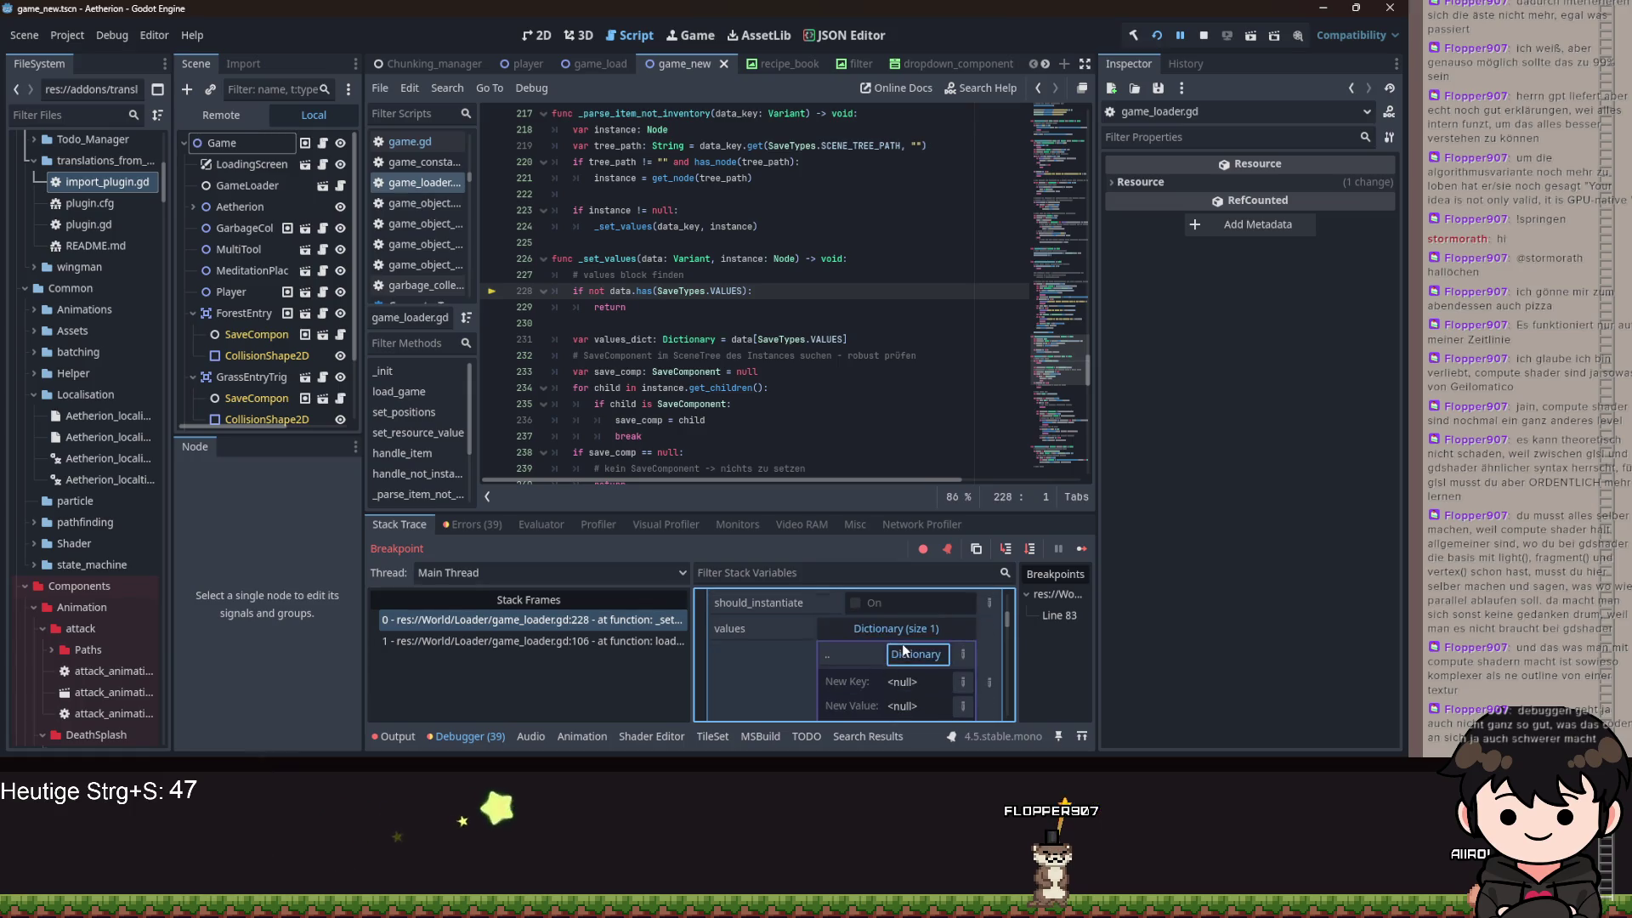
click(901, 644)
click(886, 646)
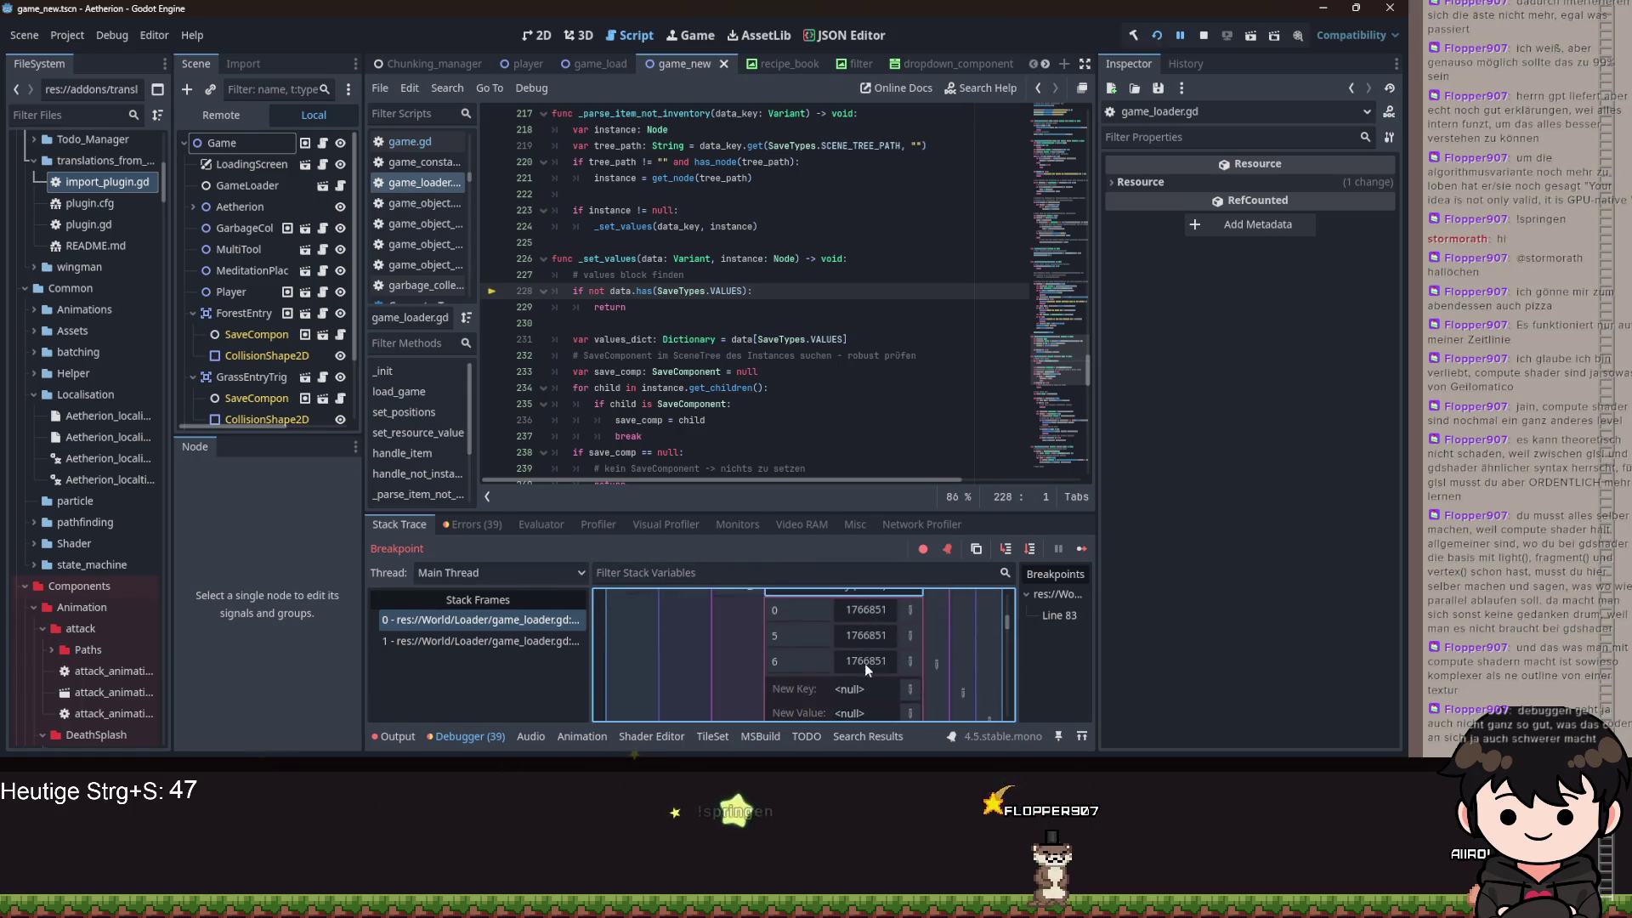
scroll(811, 668, down, 1)
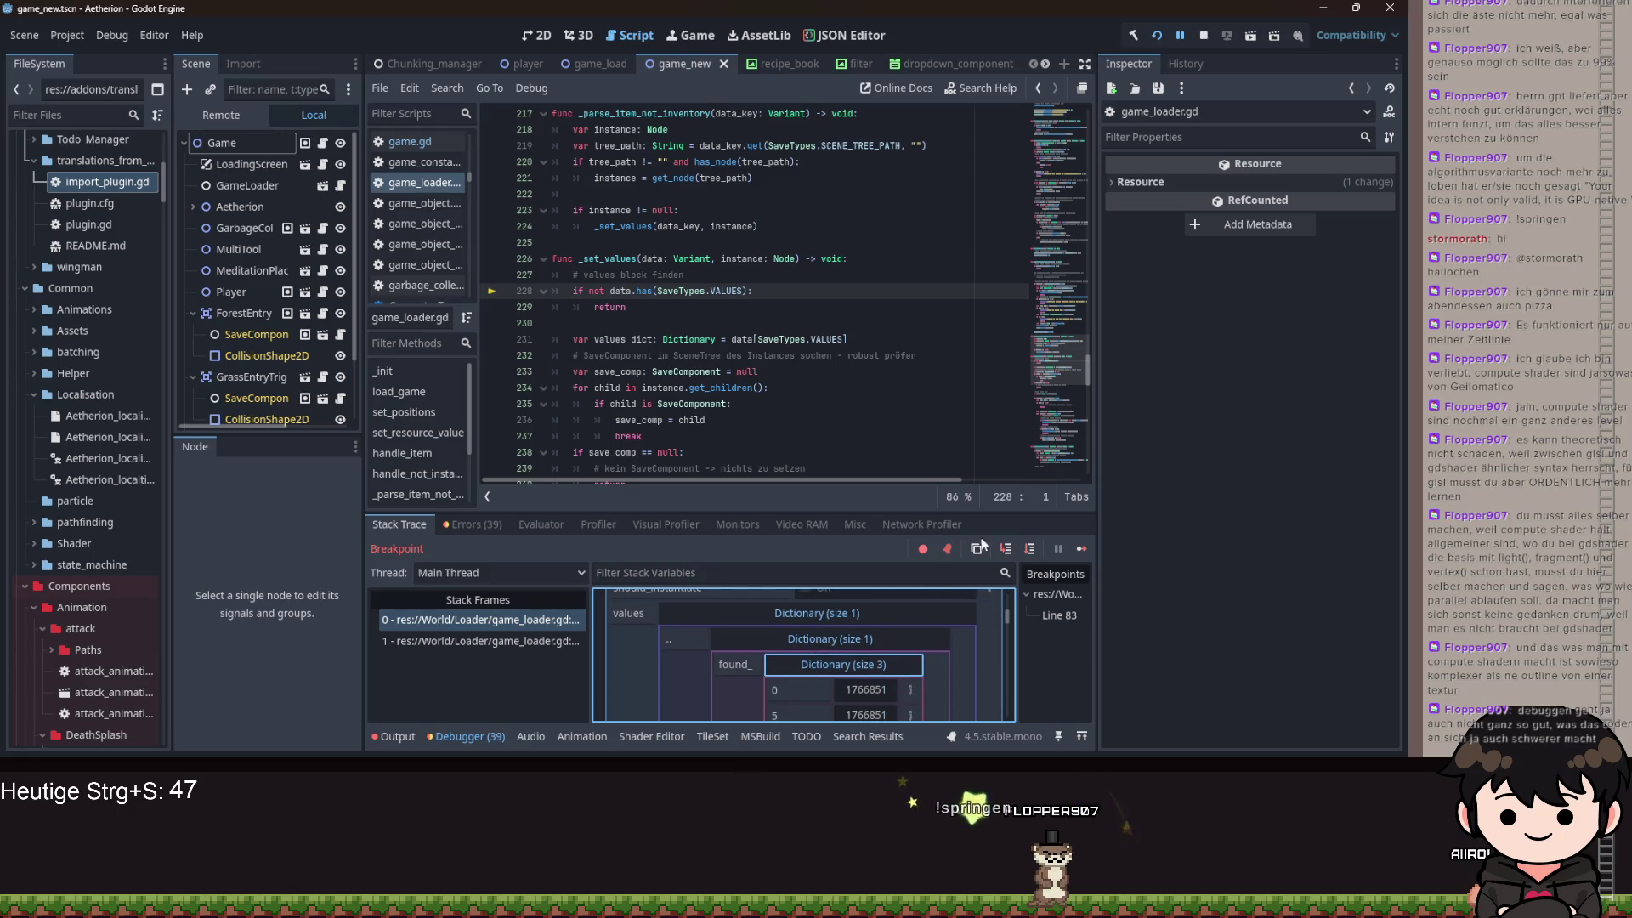
click(1008, 549)
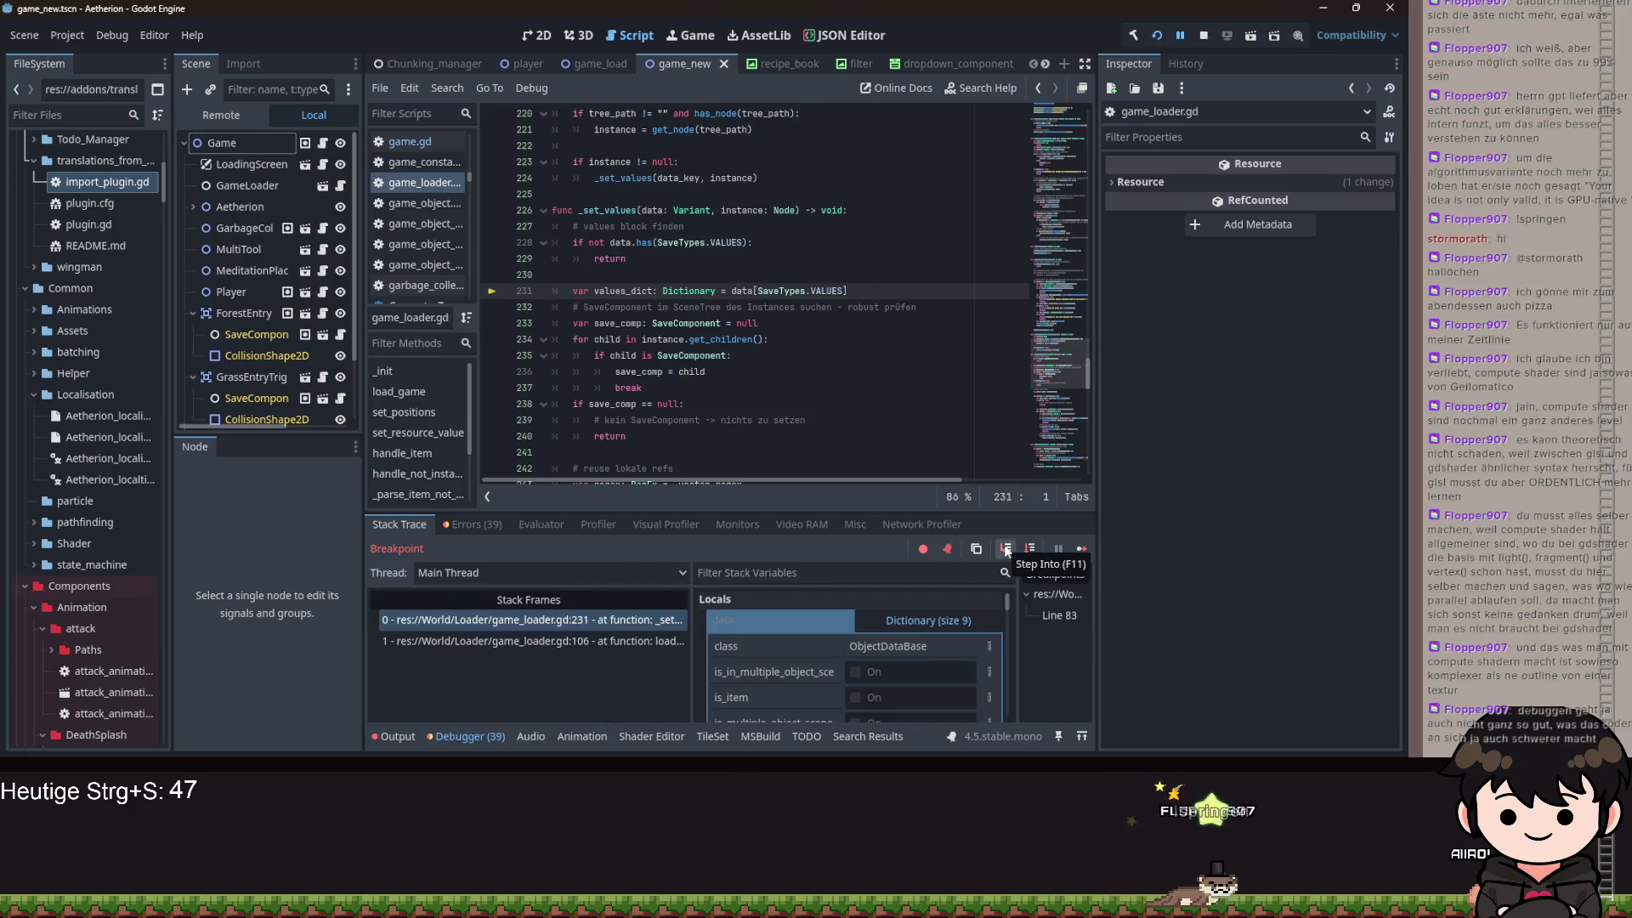
- Step to line 231 and expand values_dict in Stack Variables
click(1008, 551)
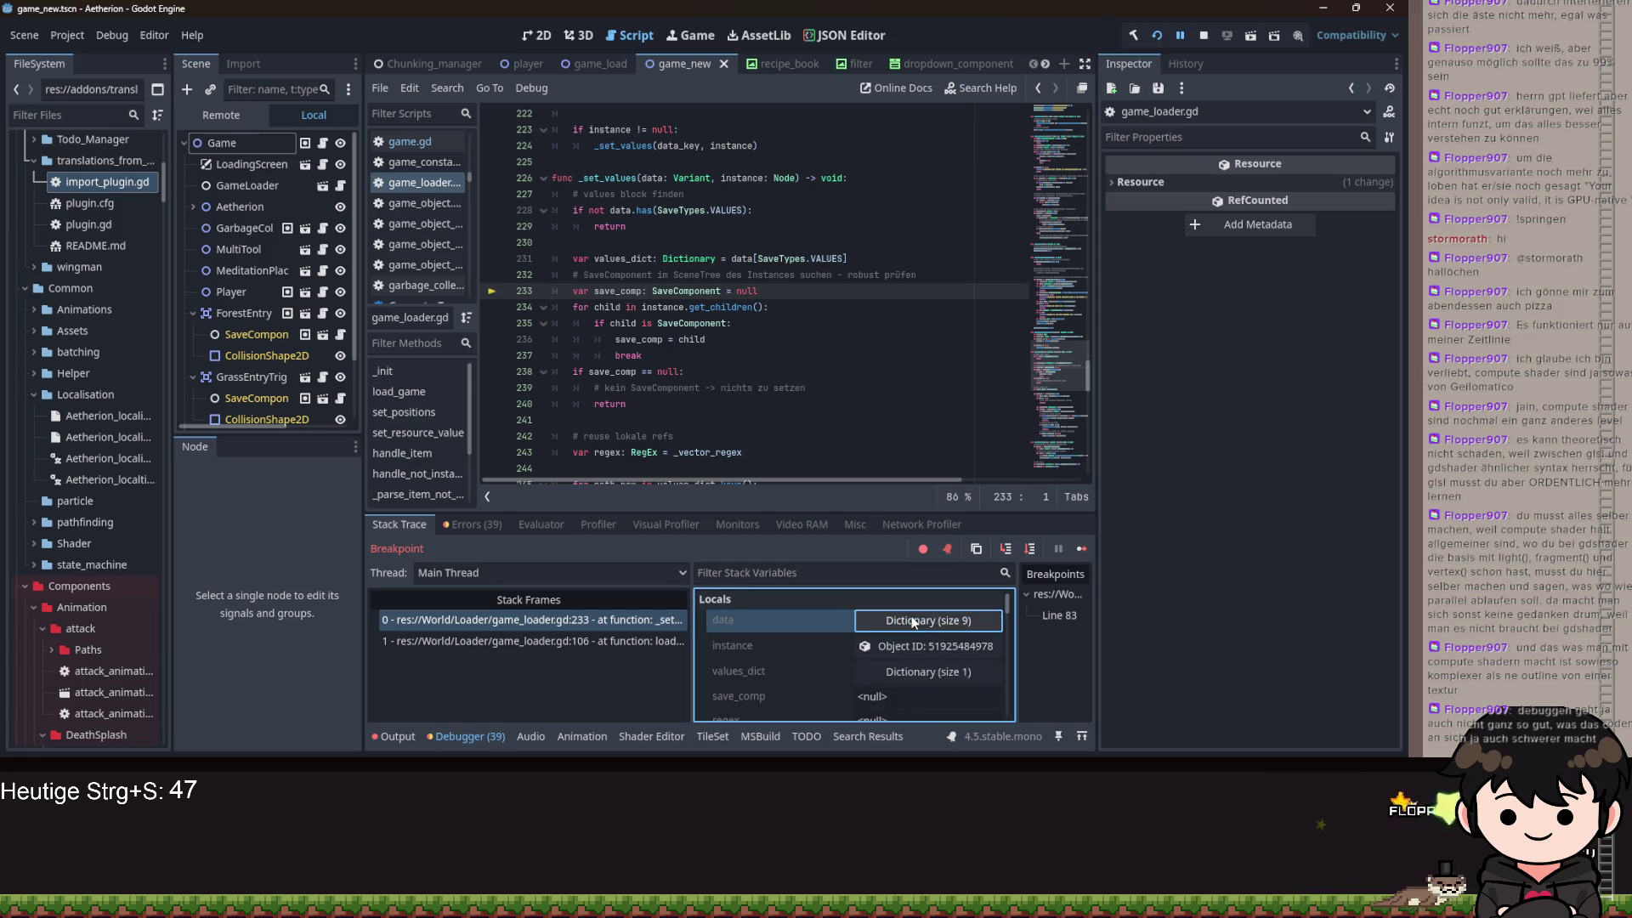
scroll(915, 650, down, 1)
click(925, 658)
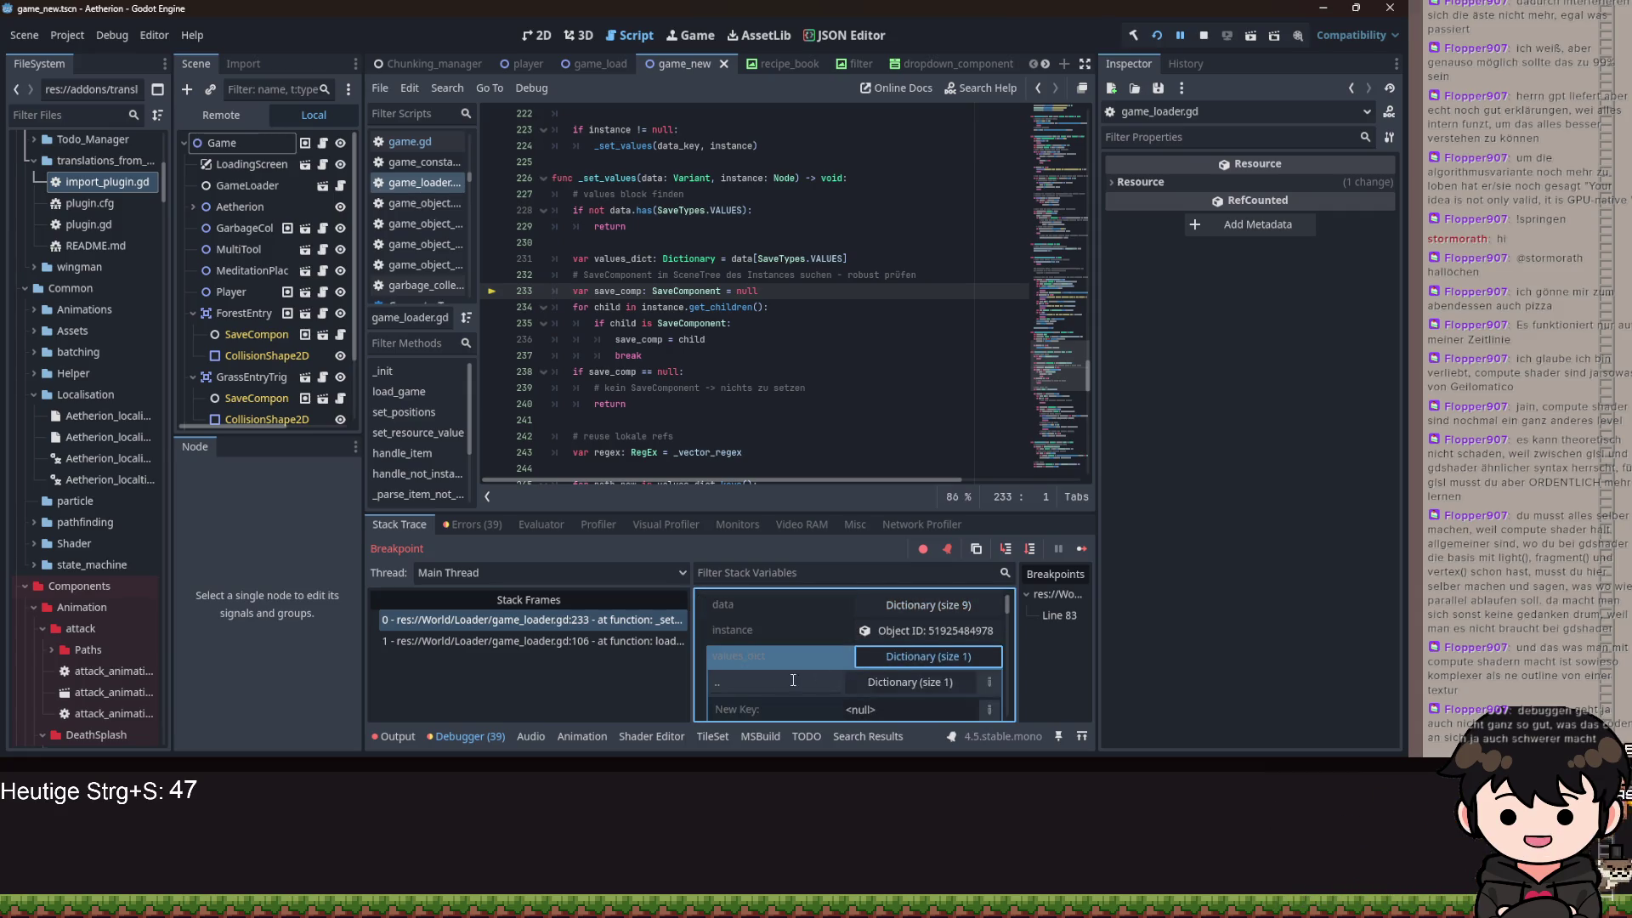
scroll(903, 651, down, 2)
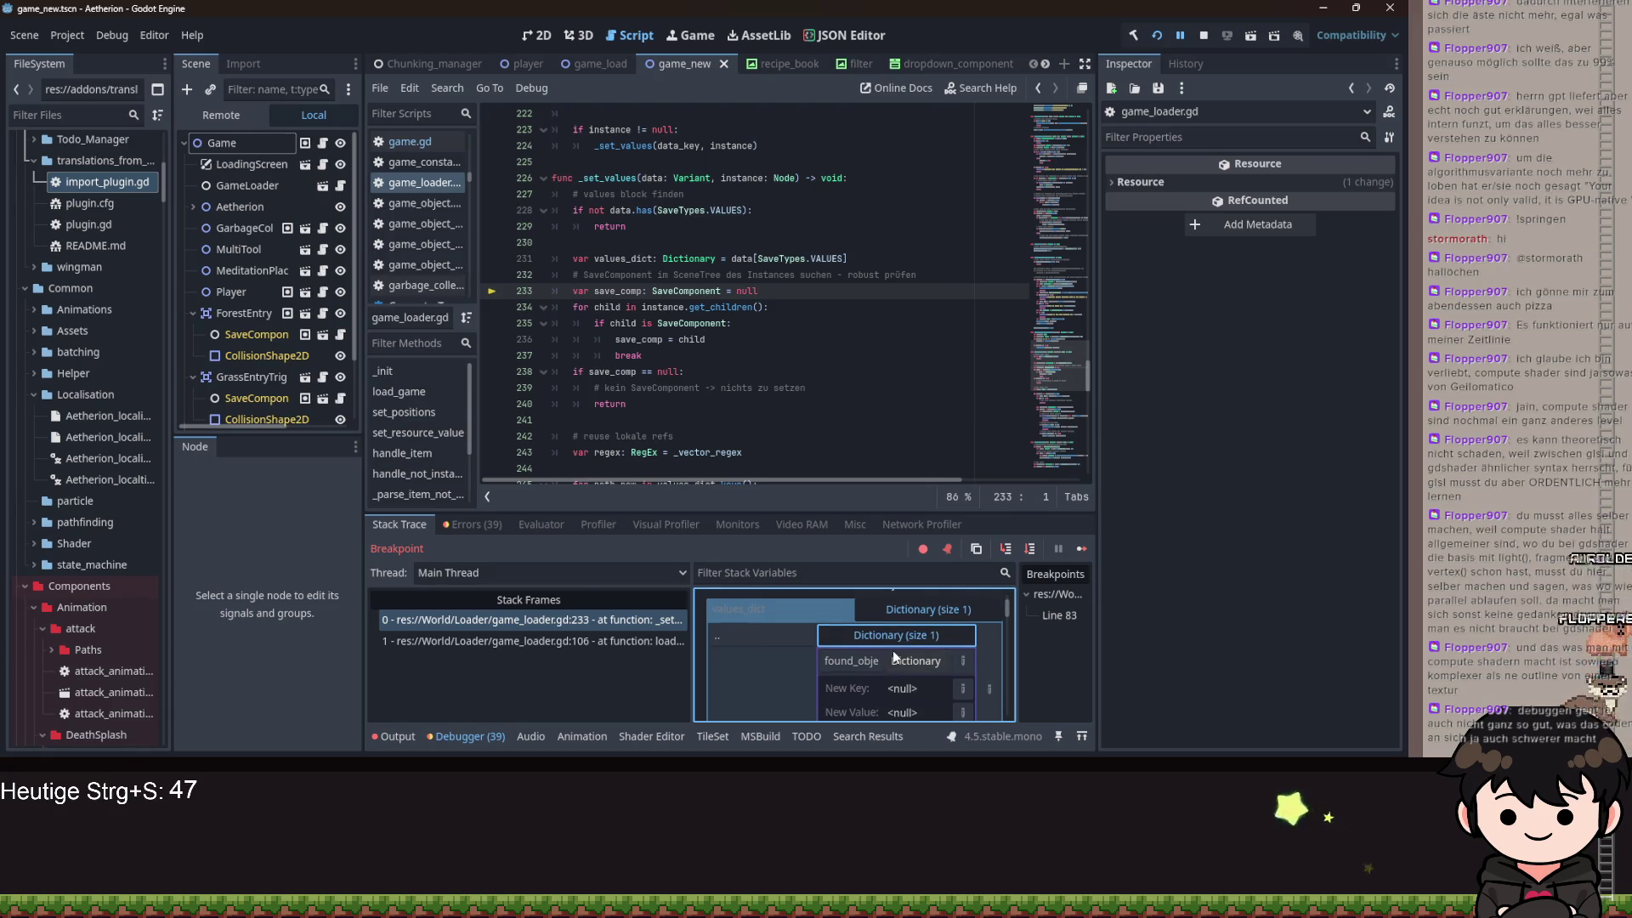
- Step through the SaveComponent search and values_dict key loop to the null check on line 247
click(1014, 549)
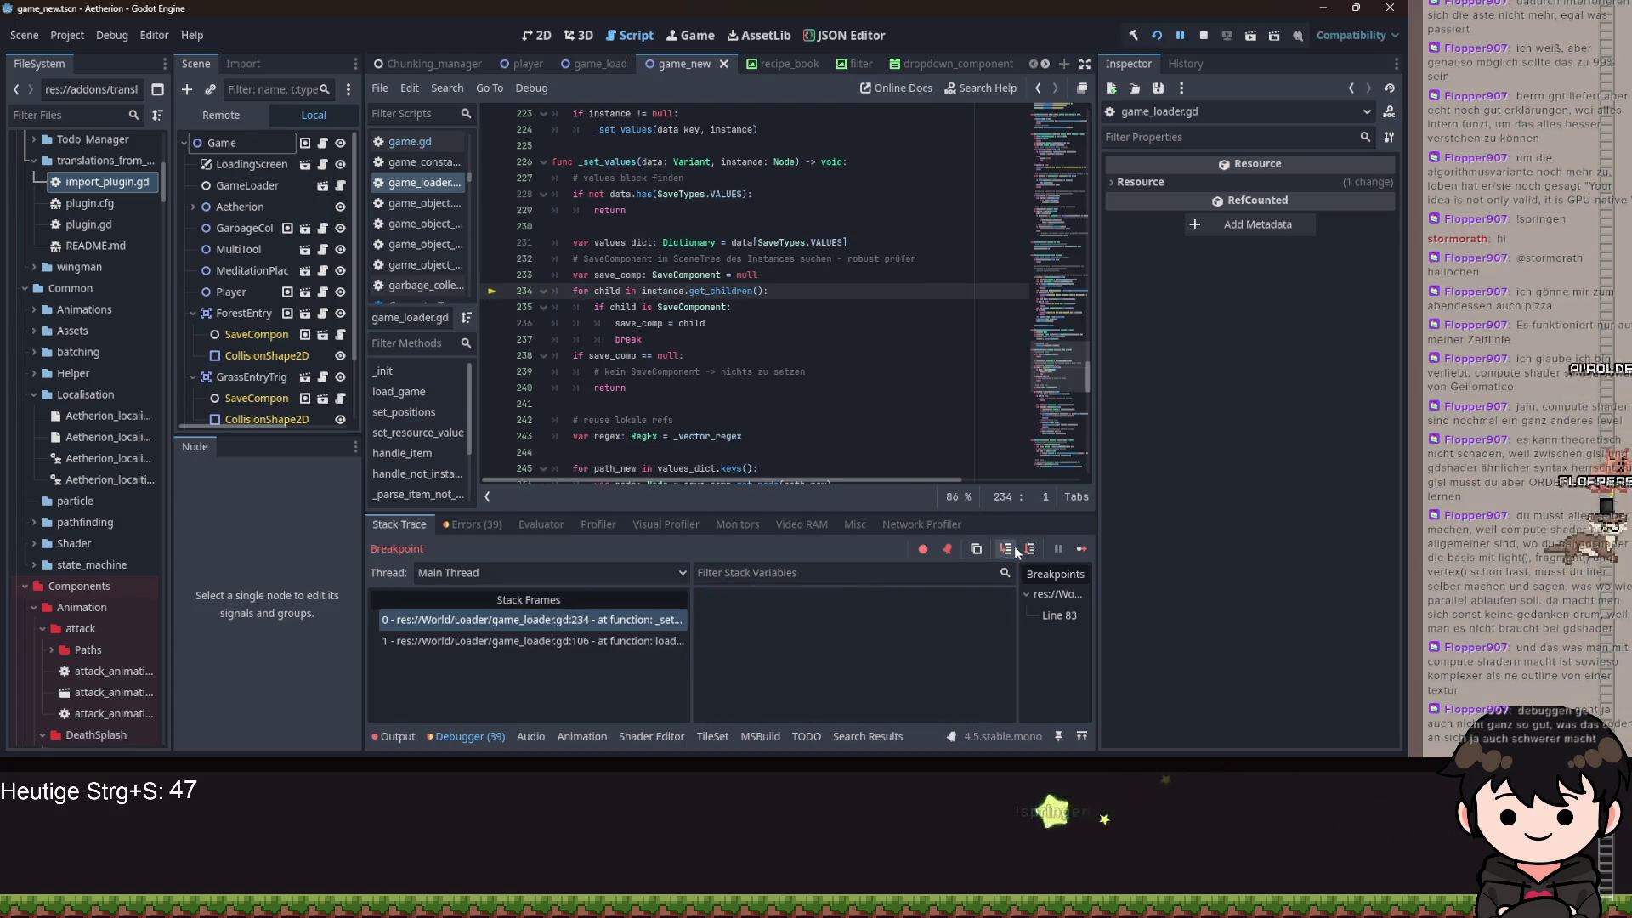
click(1014, 549)
click(1016, 550)
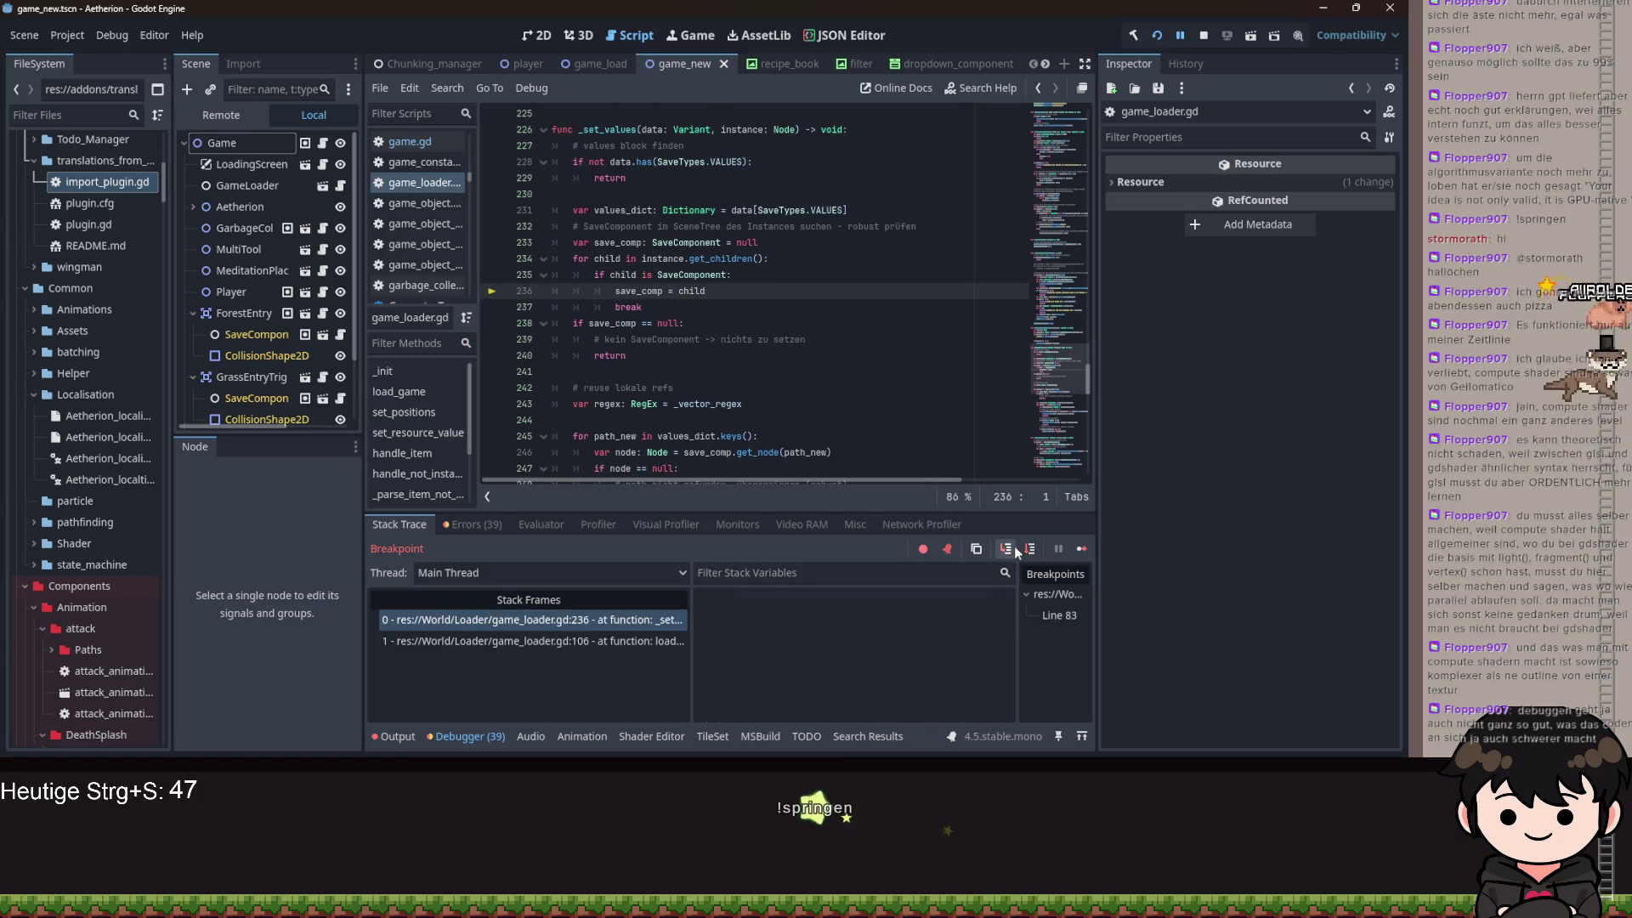
click(1015, 550)
click(1016, 550)
click(1016, 550)
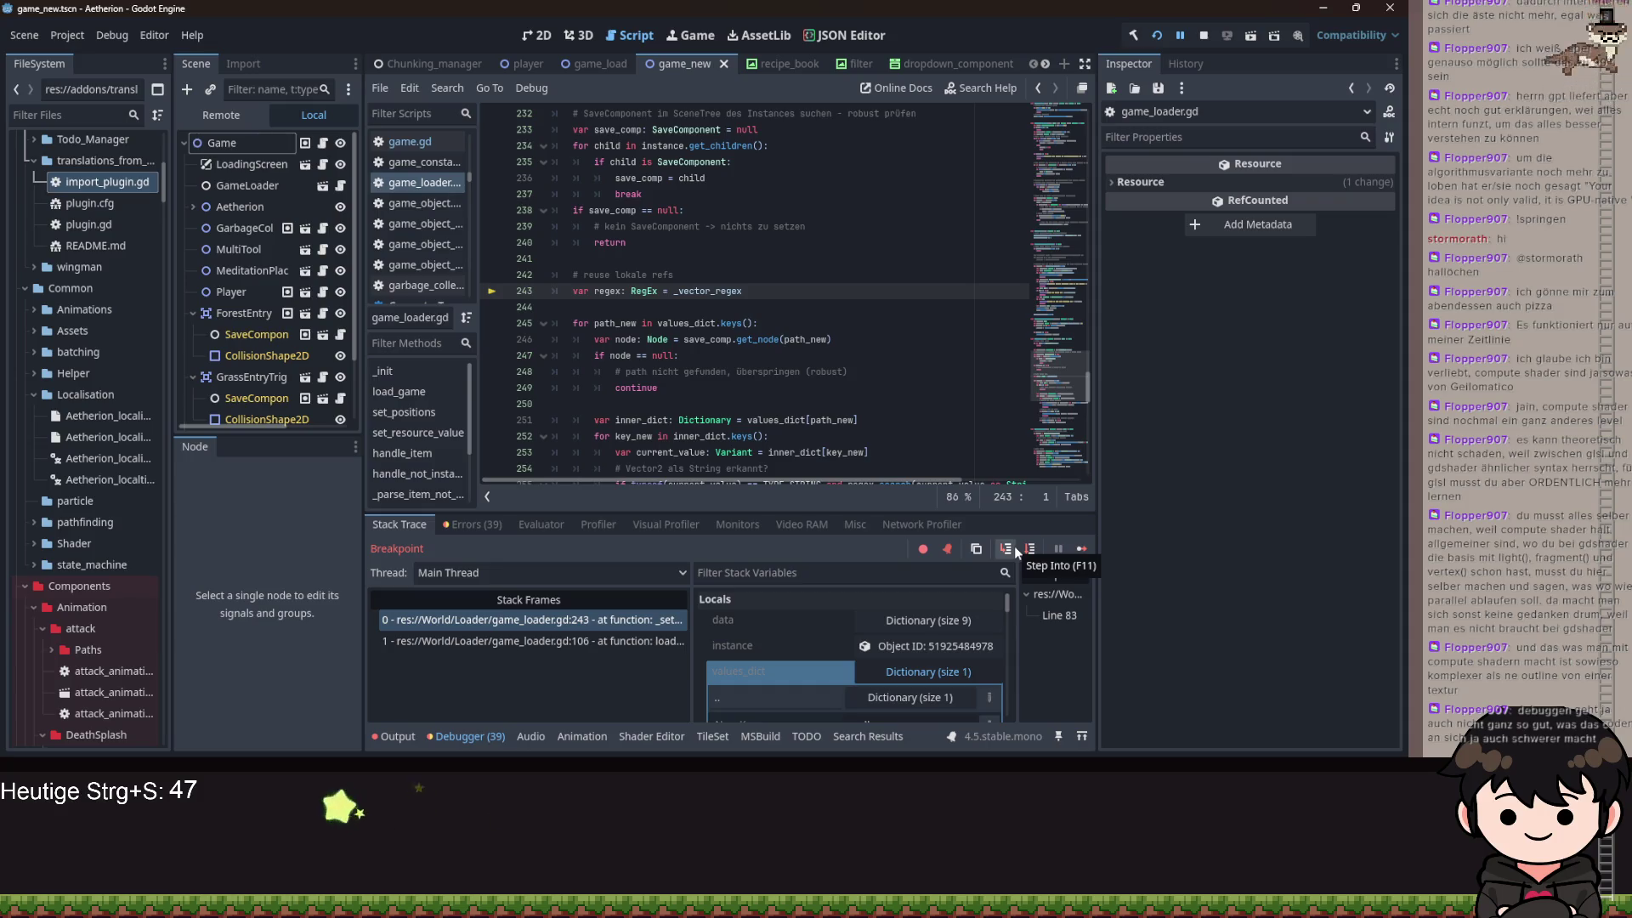
click(1006, 548)
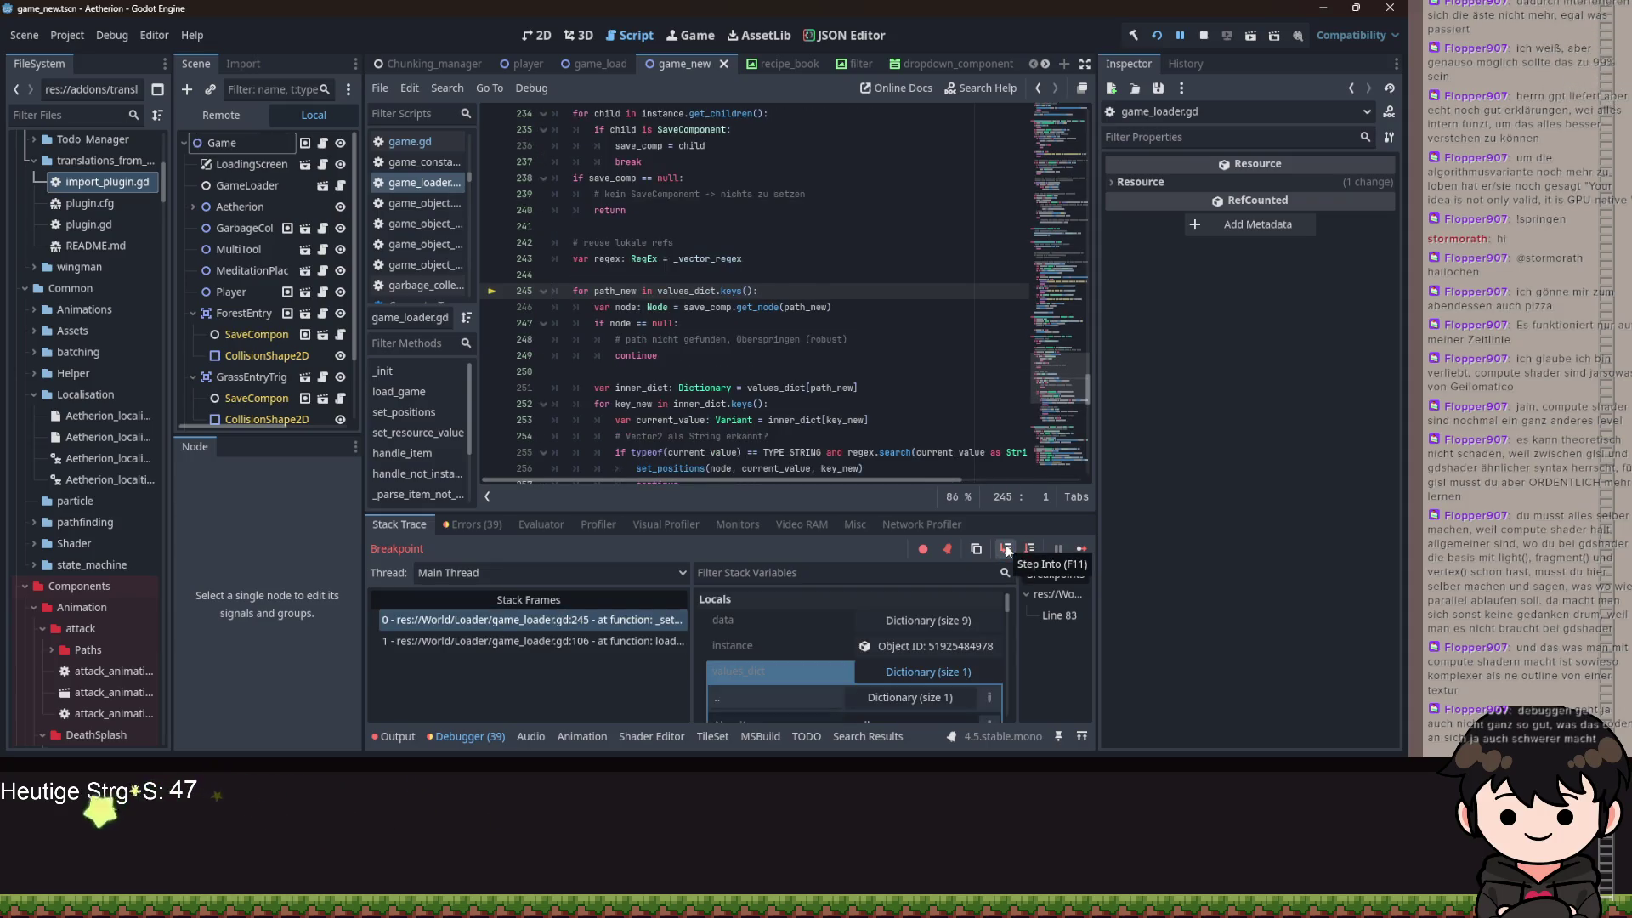
click(1007, 548)
click(1006, 548)
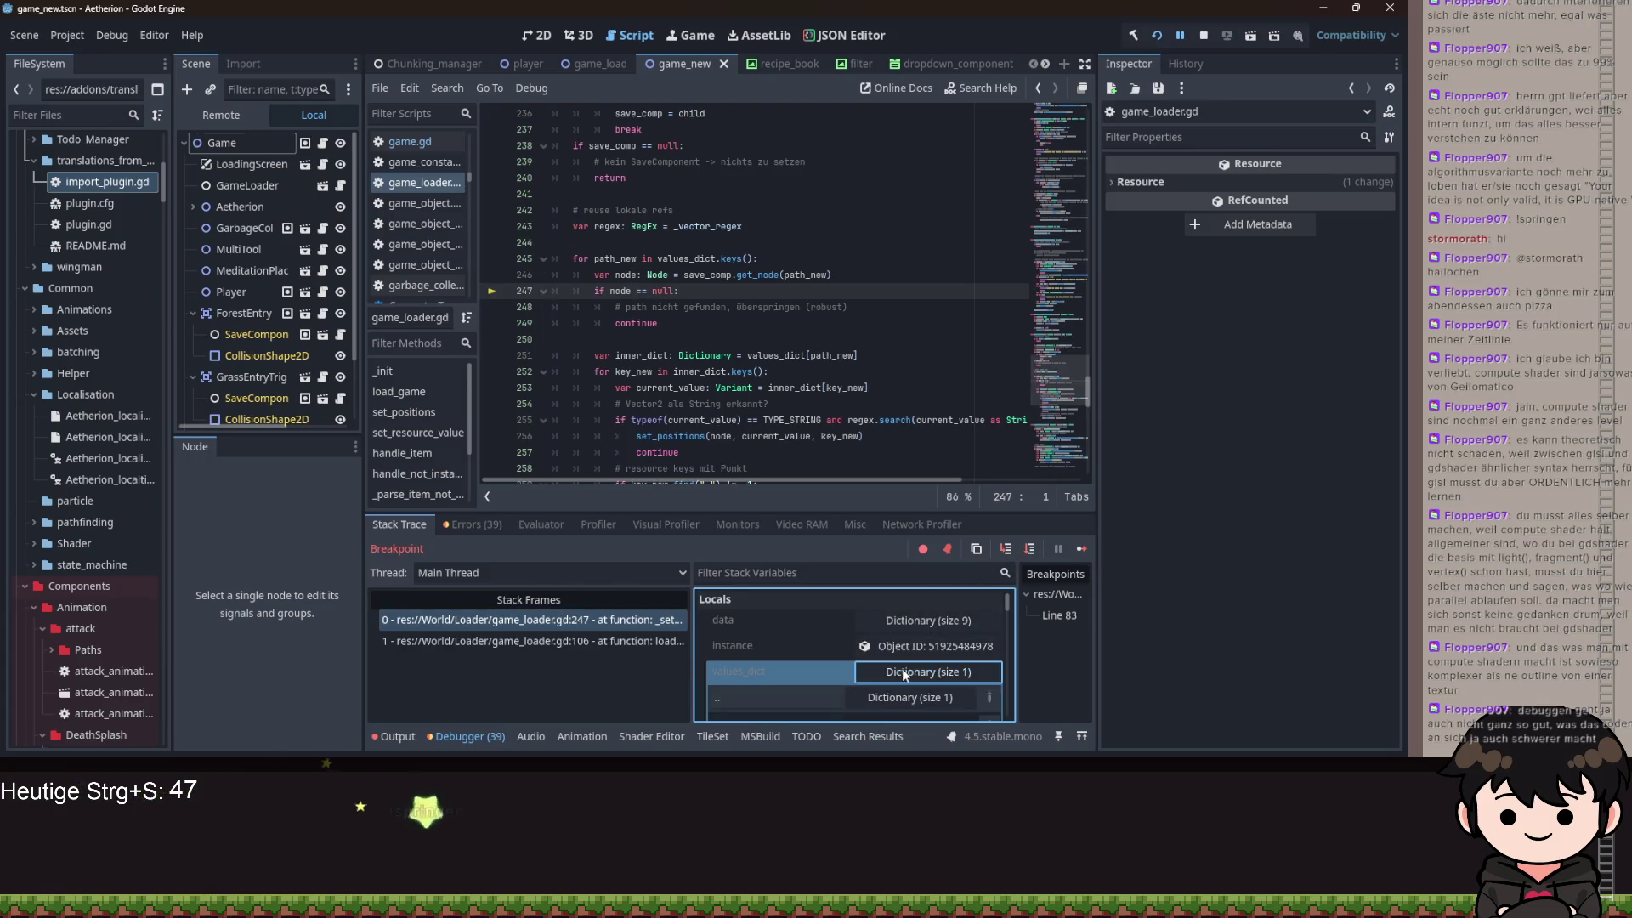
click(901, 668)
scroll(765, 637, down, 2)
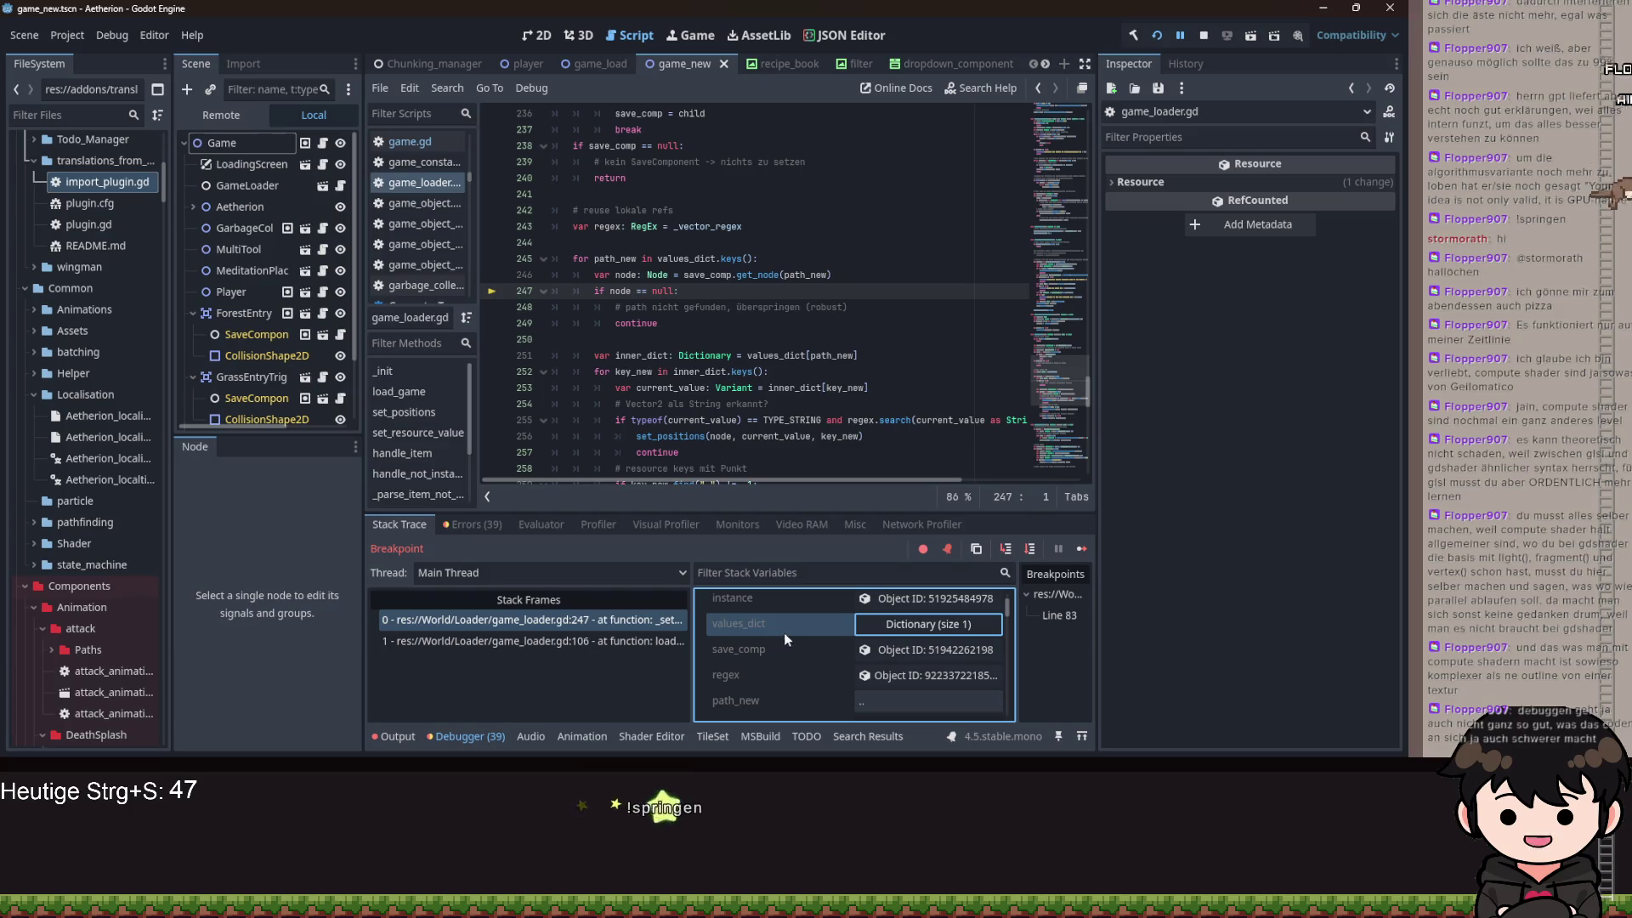
scroll(784, 639, down, 4)
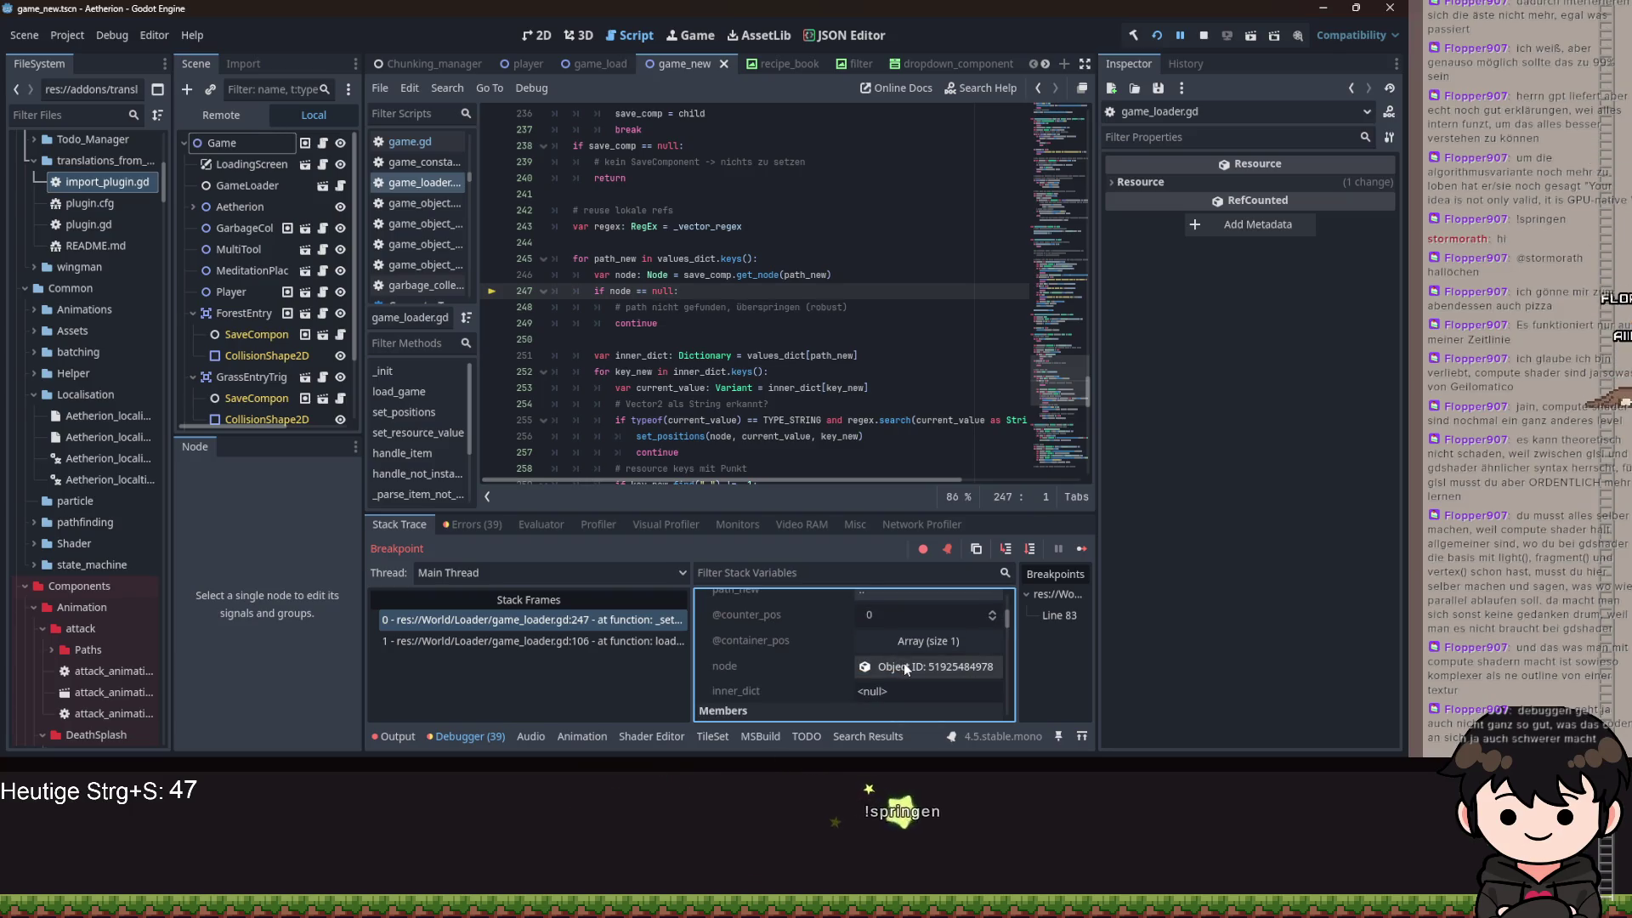
- Inspect the found node, step to the inner_dict key loop, and expand inner_dict
click(909, 665)
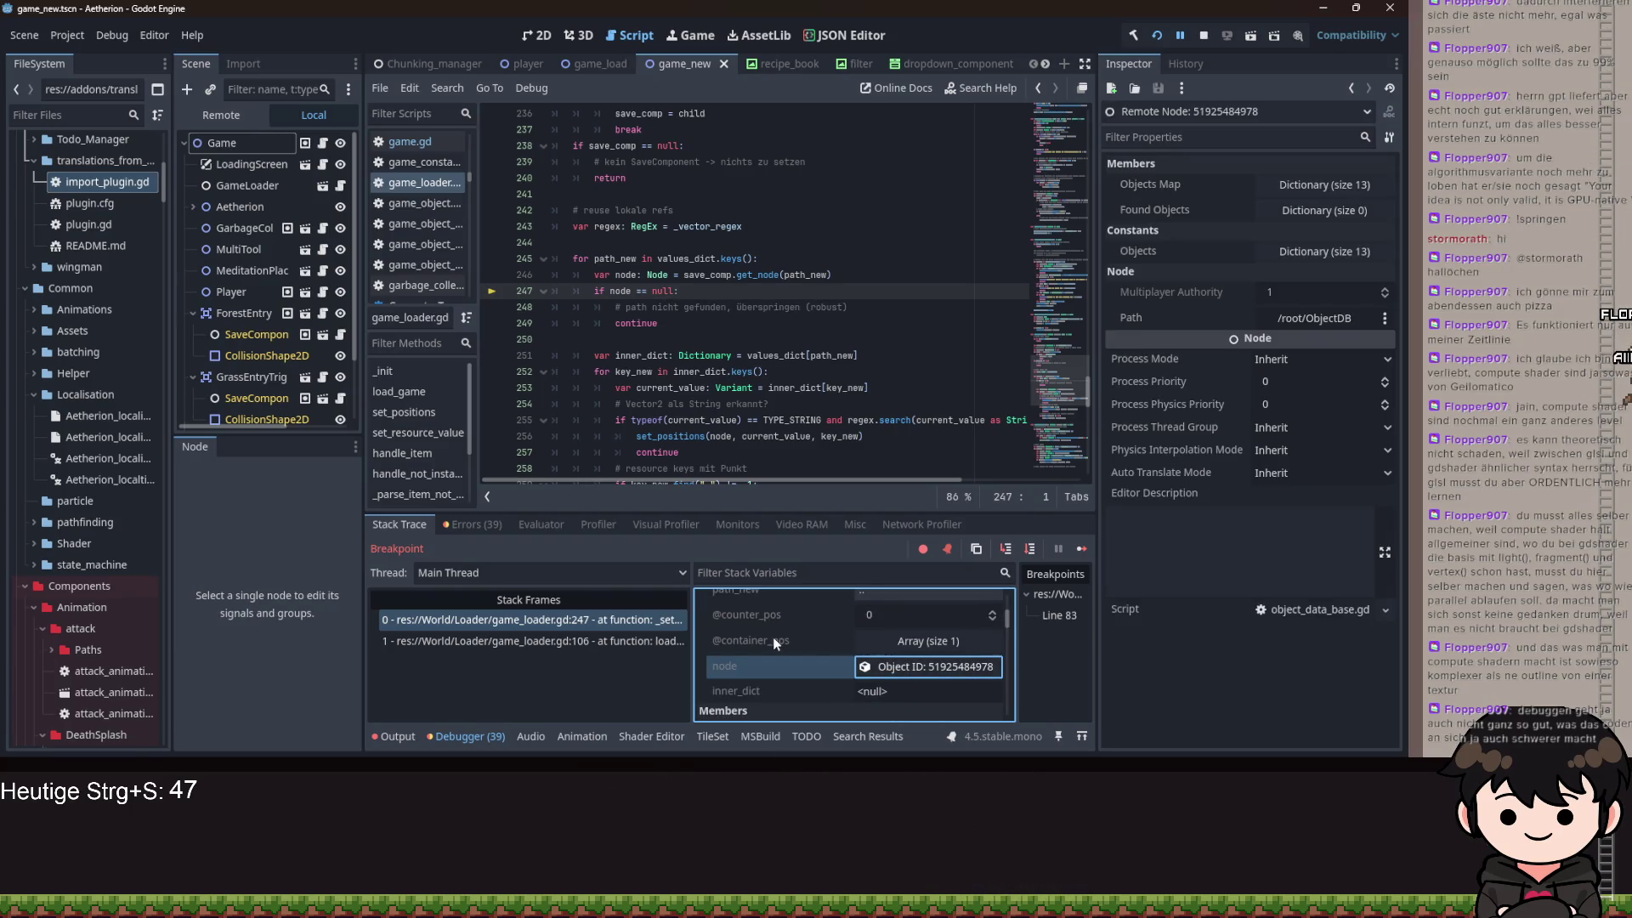
scroll(844, 654, down, 1)
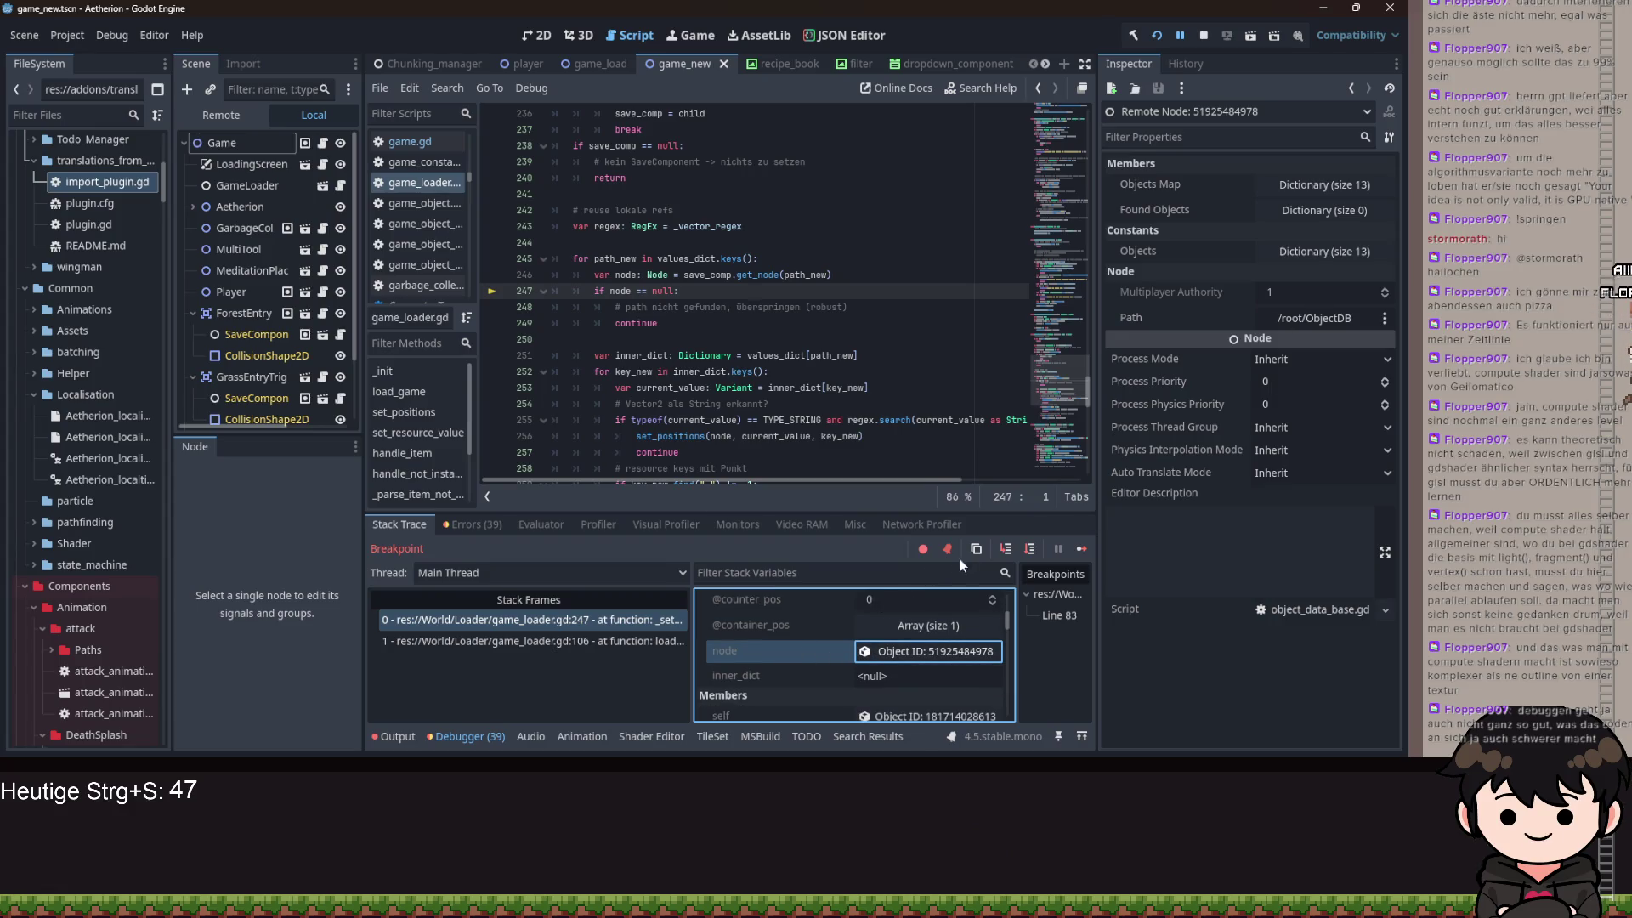
click(1006, 550)
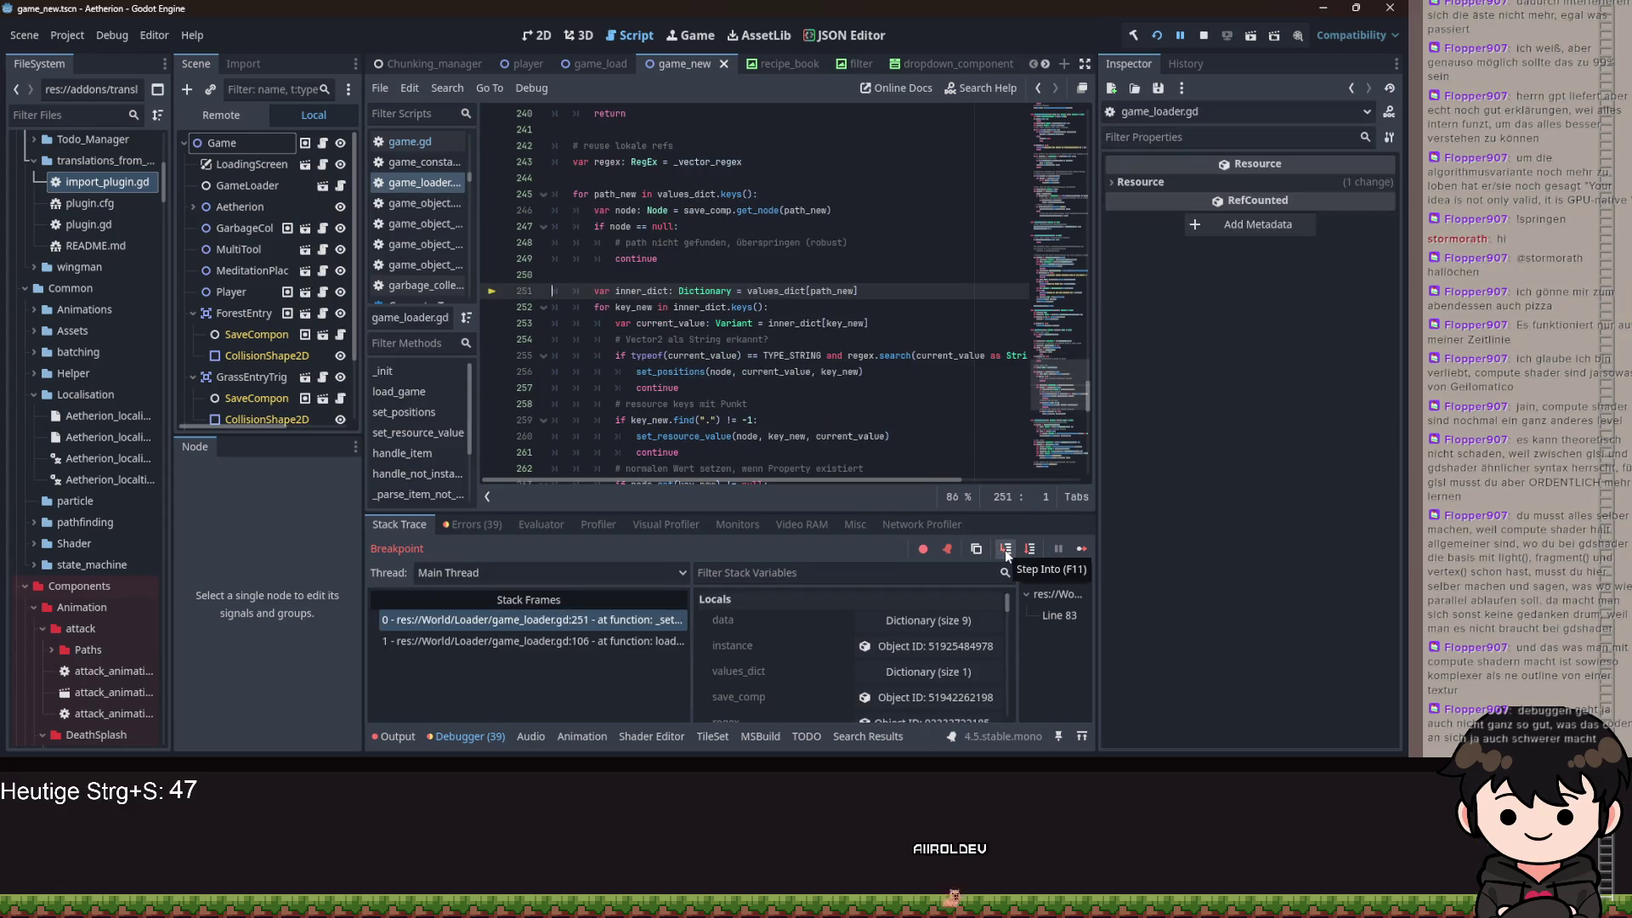
click(1005, 549)
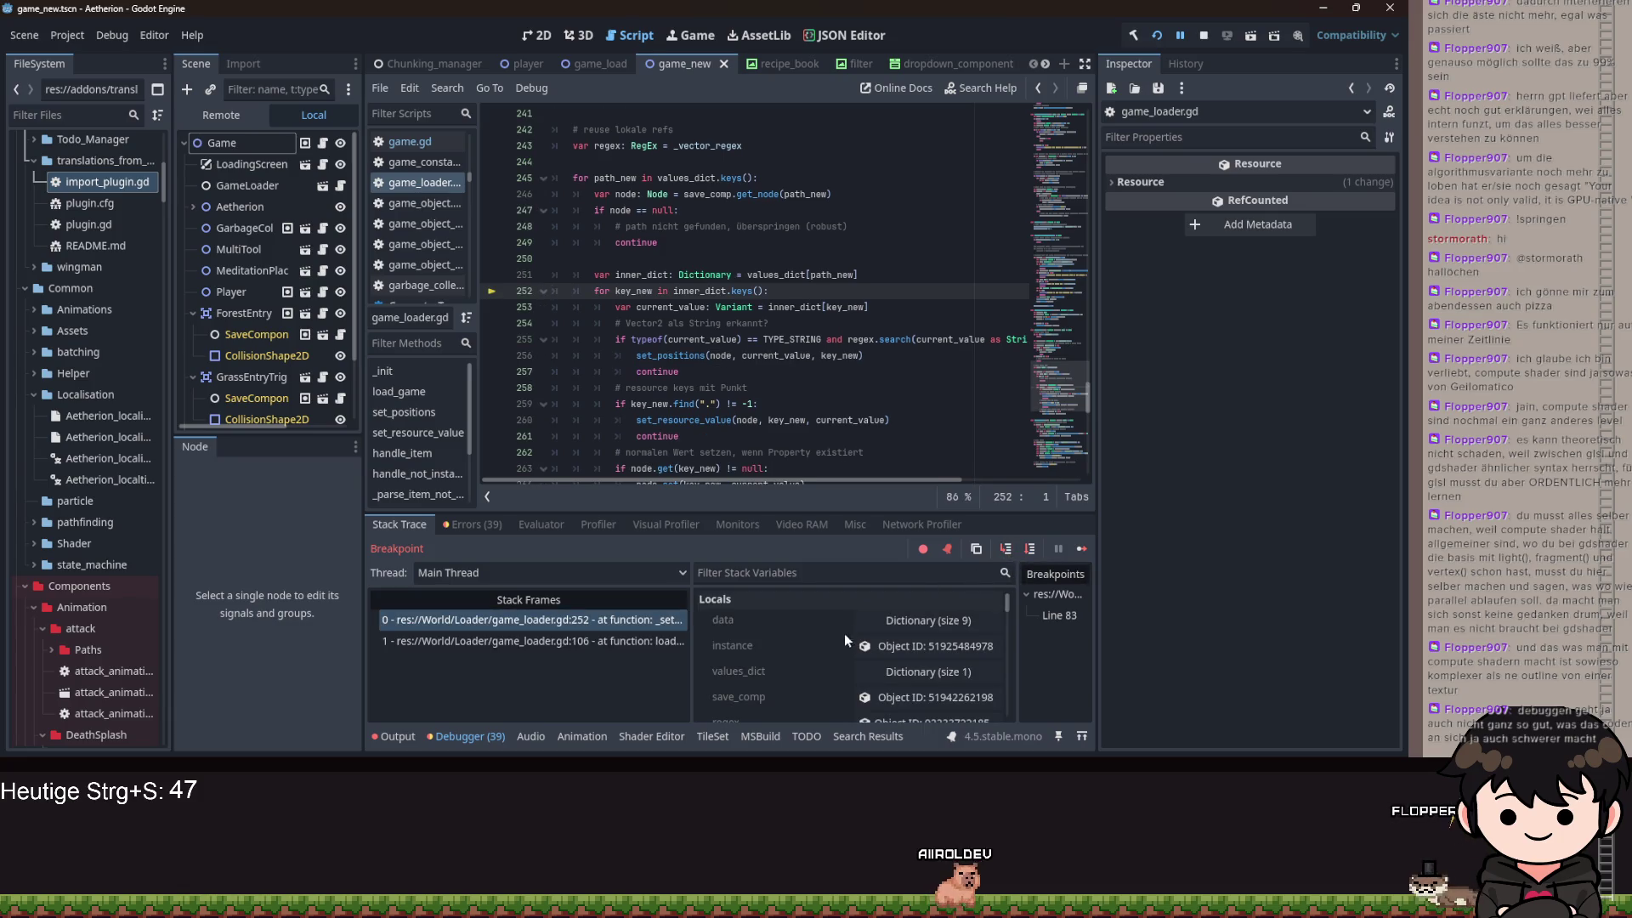
scroll(848, 665, down, 5)
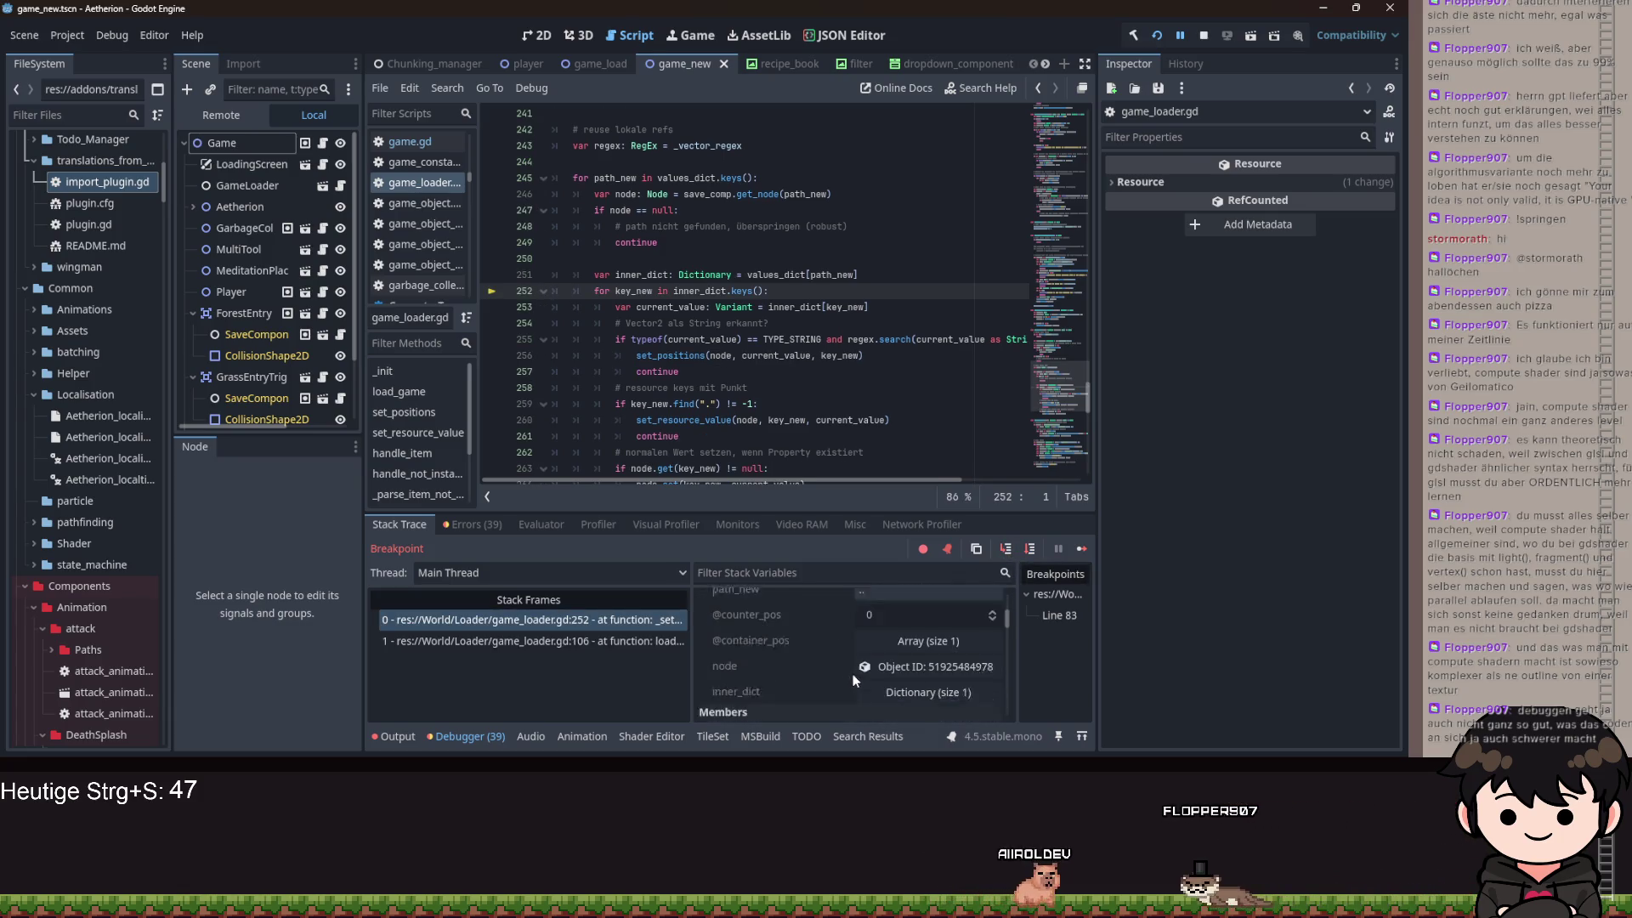
click(899, 676)
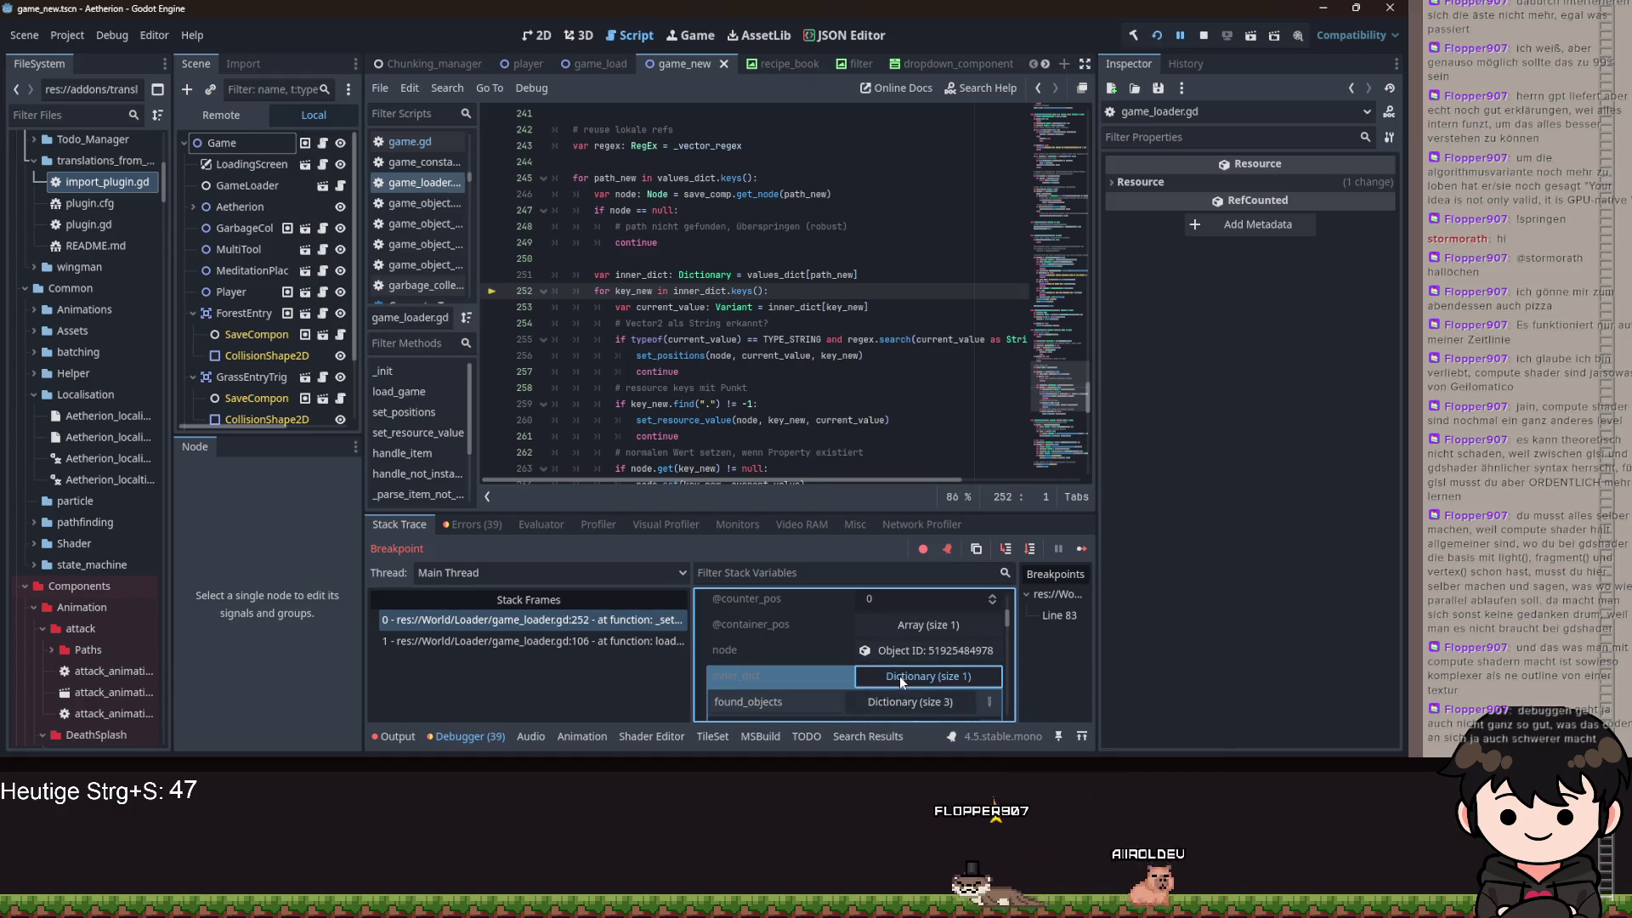
scroll(899, 676, down, 1)
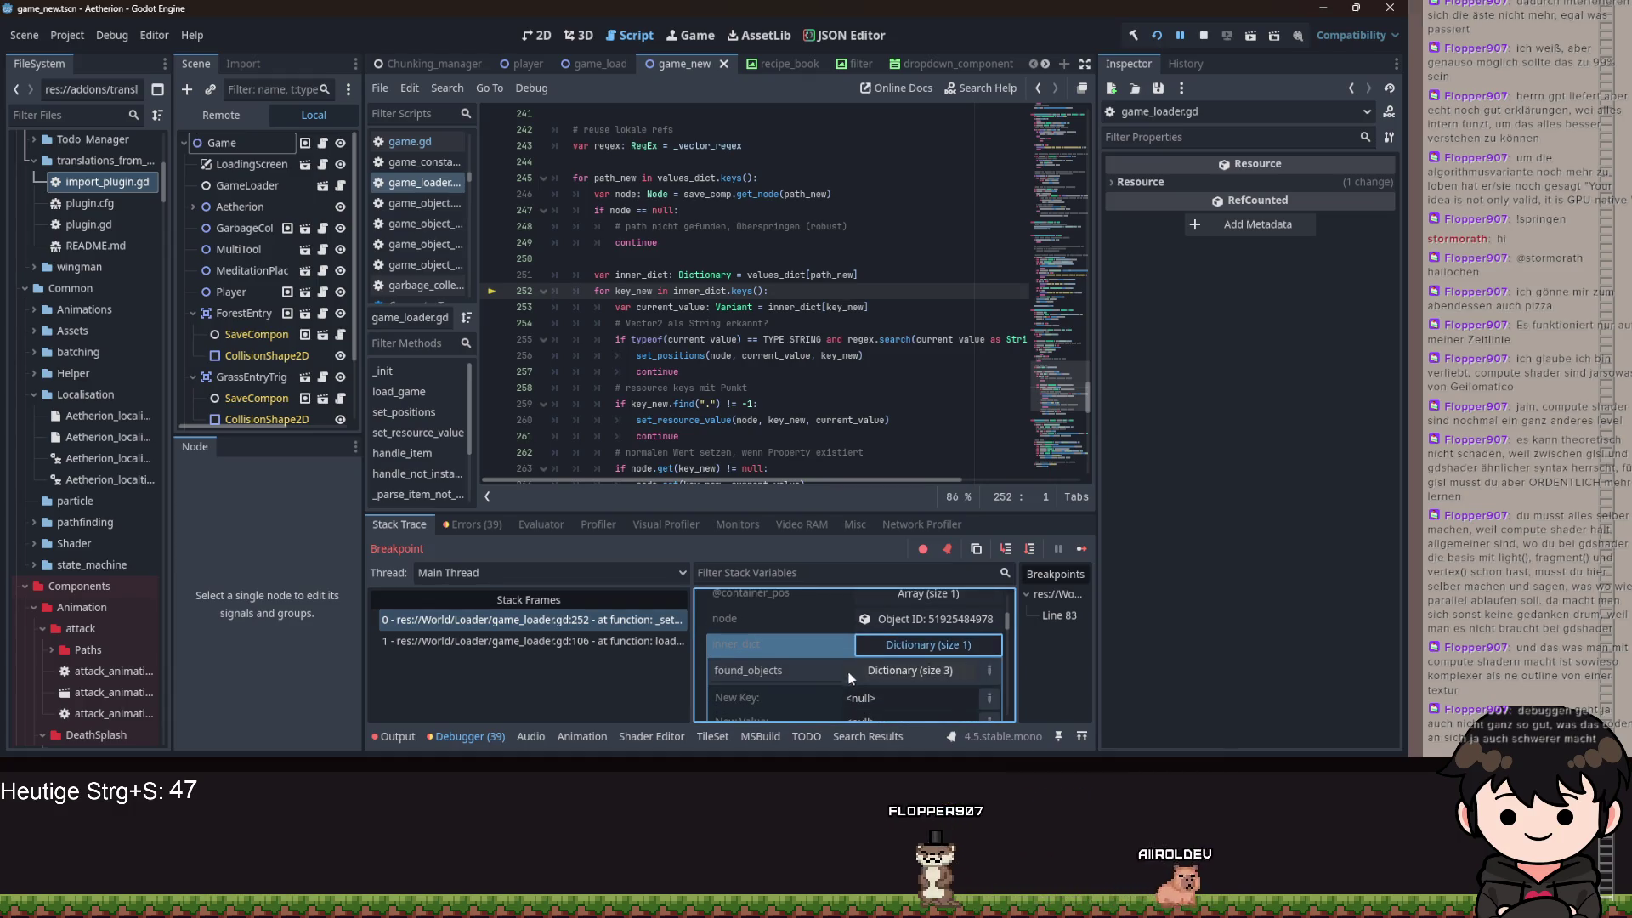
- Step to line 255 and expand current_value, the 3-entry found_objects dictionary (keys 0, 5, 6)
click(1004, 550)
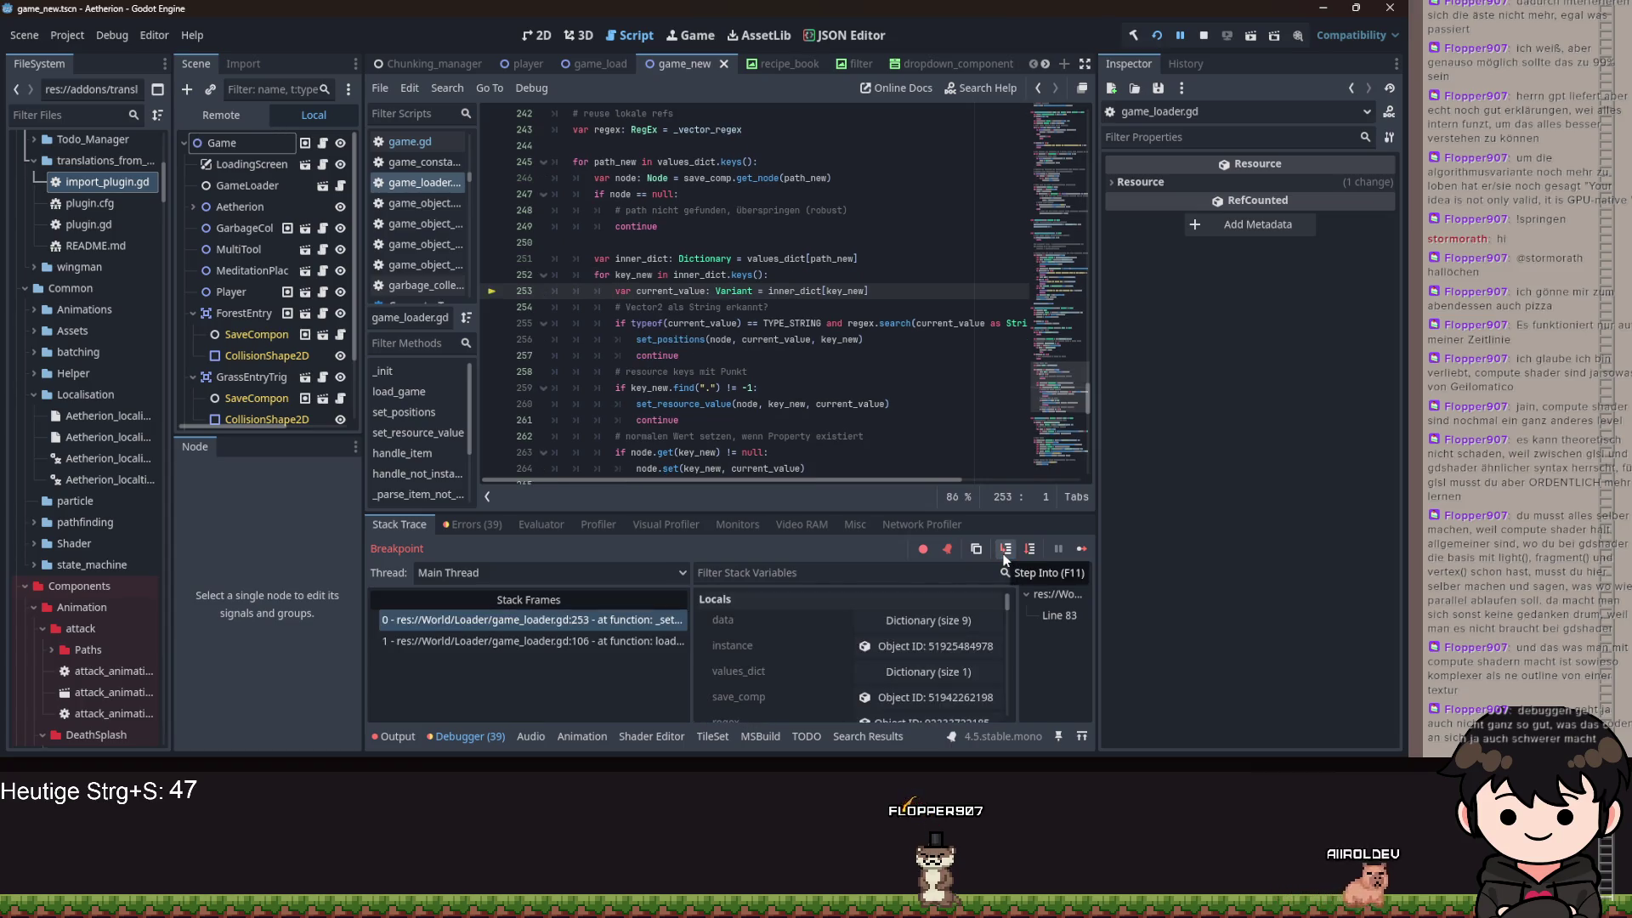
scroll(783, 646, down, 3)
scroll(787, 641, up, 3)
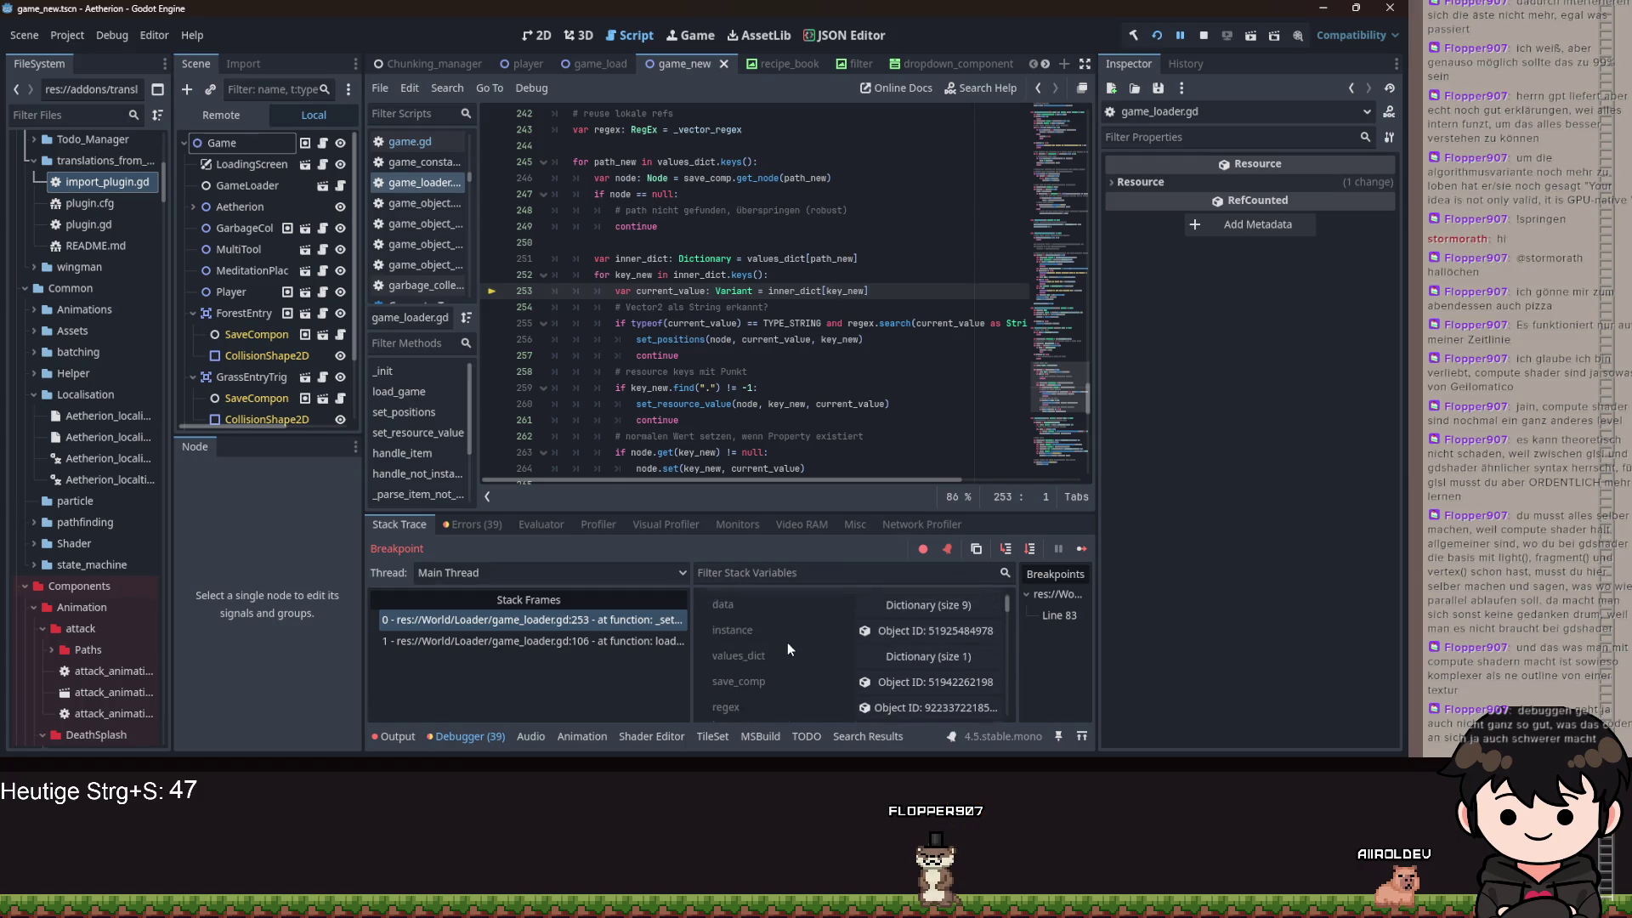
click(1006, 549)
scroll(804, 659, down, 3)
scroll(830, 670, down, 4)
click(855, 672)
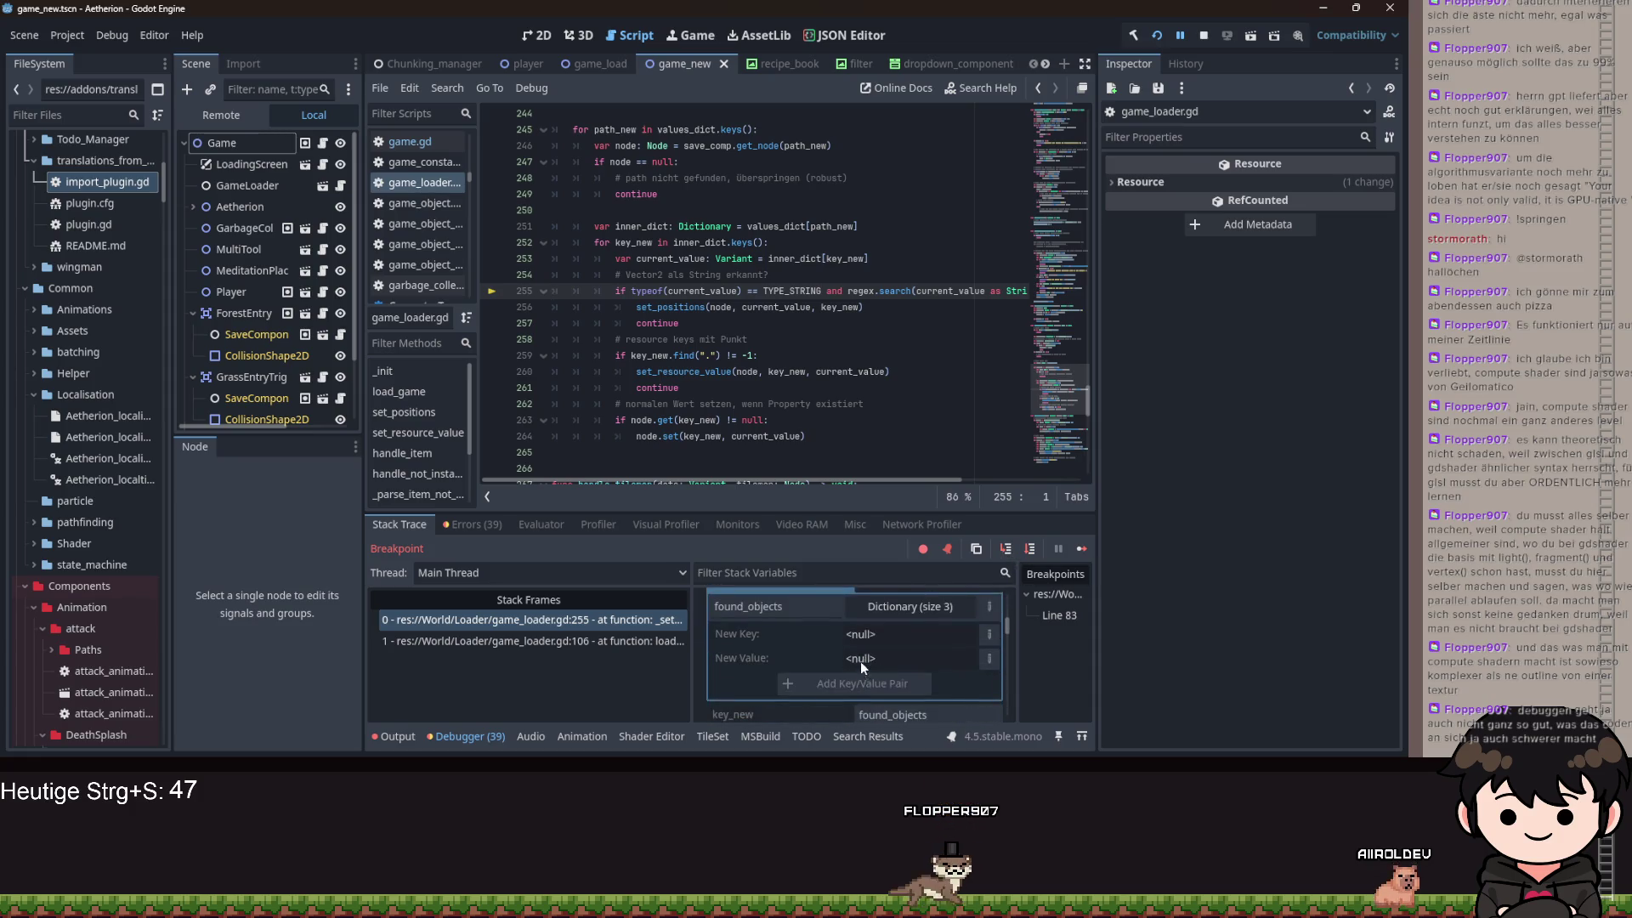
scroll(855, 650, up, 2)
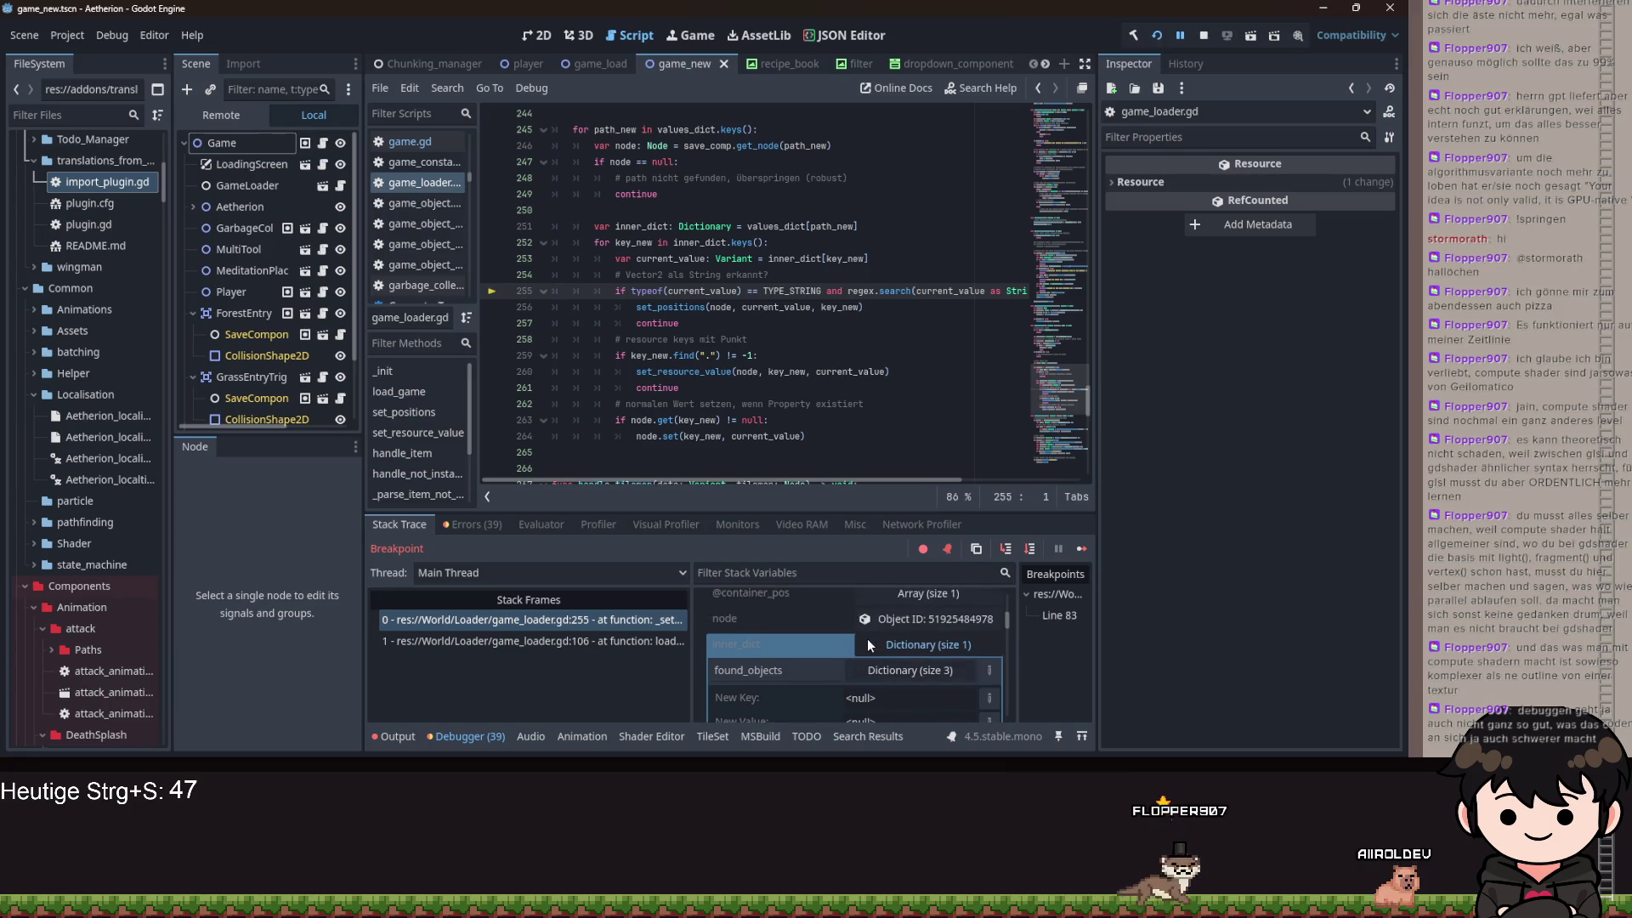
scroll(794, 655, up, 5)
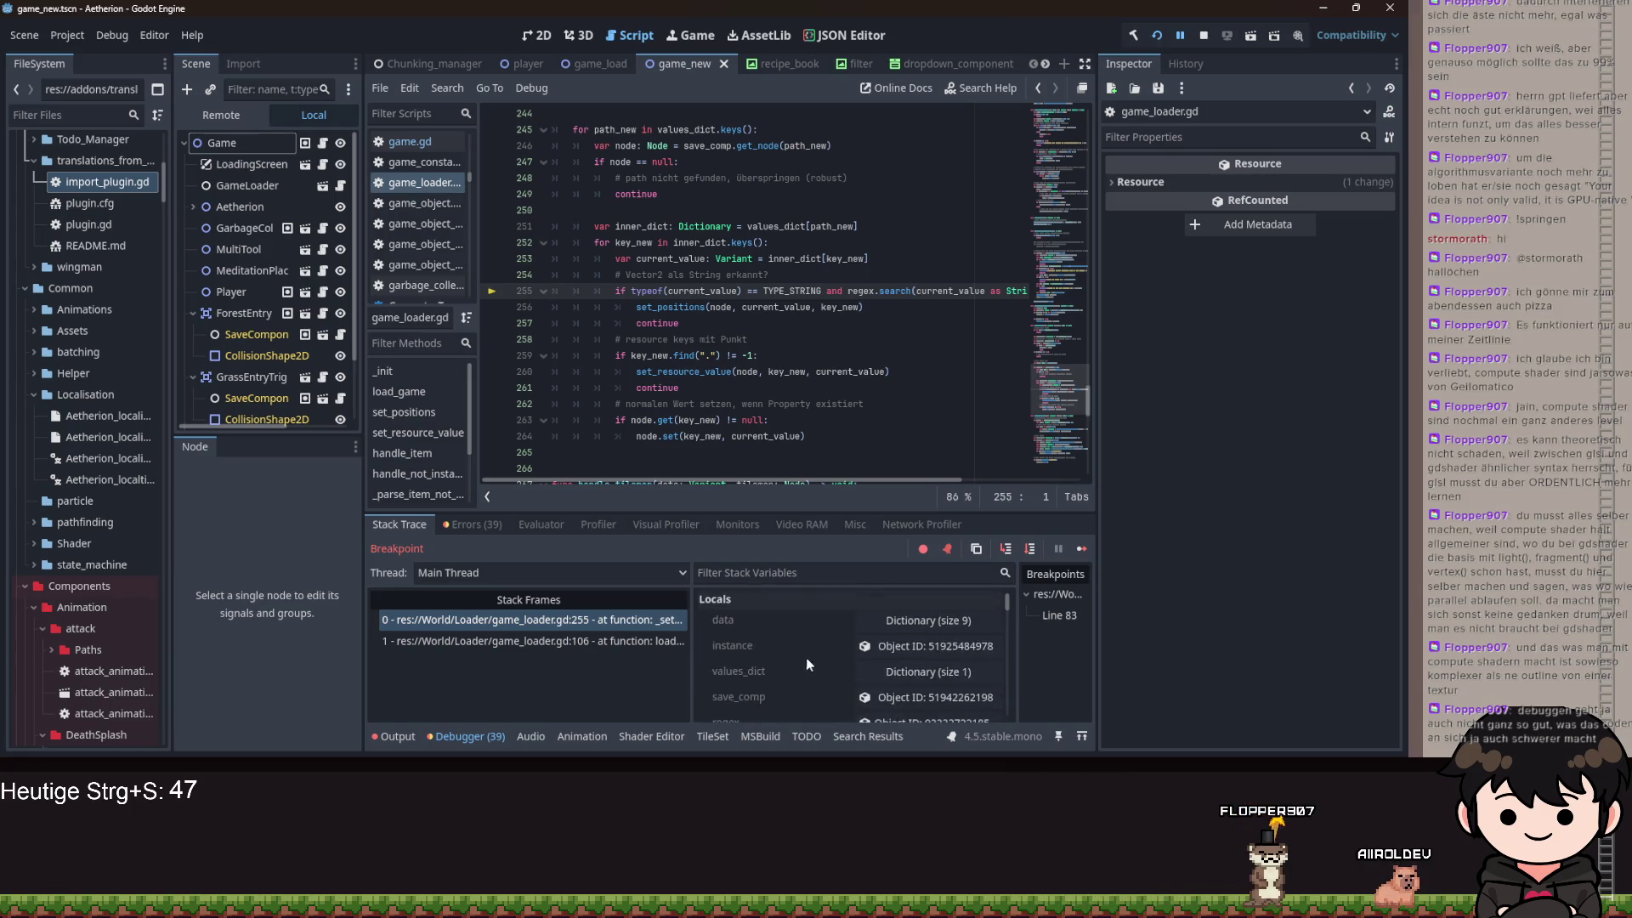
scroll(894, 686, down, 4)
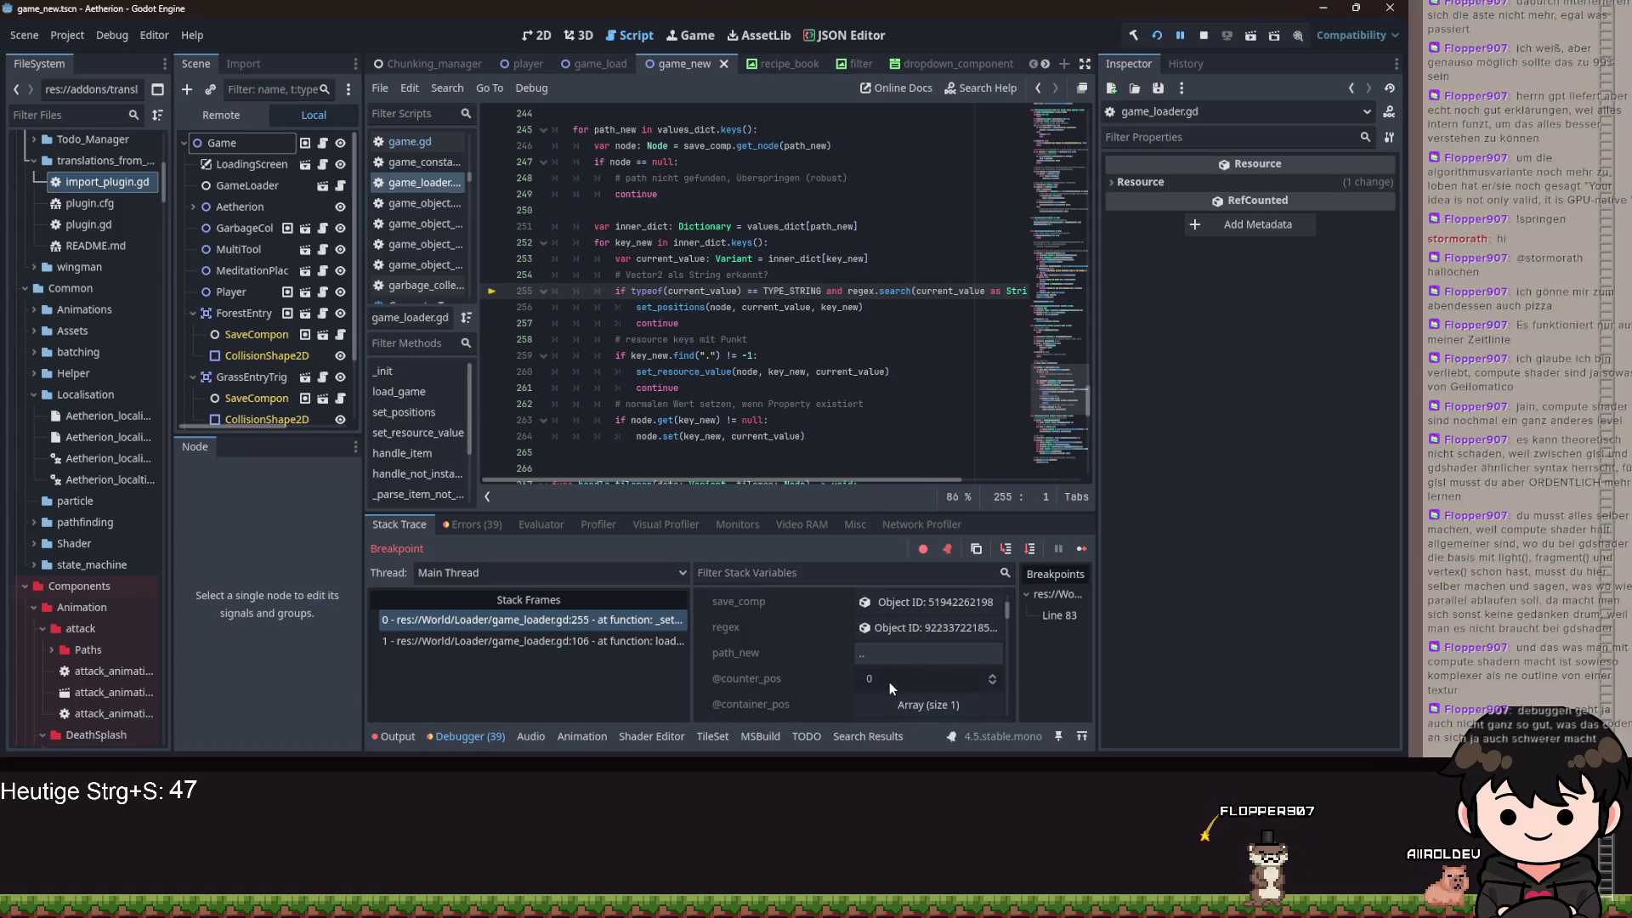
scroll(891, 686, down, 3)
scroll(844, 655, down, 3)
click(899, 659)
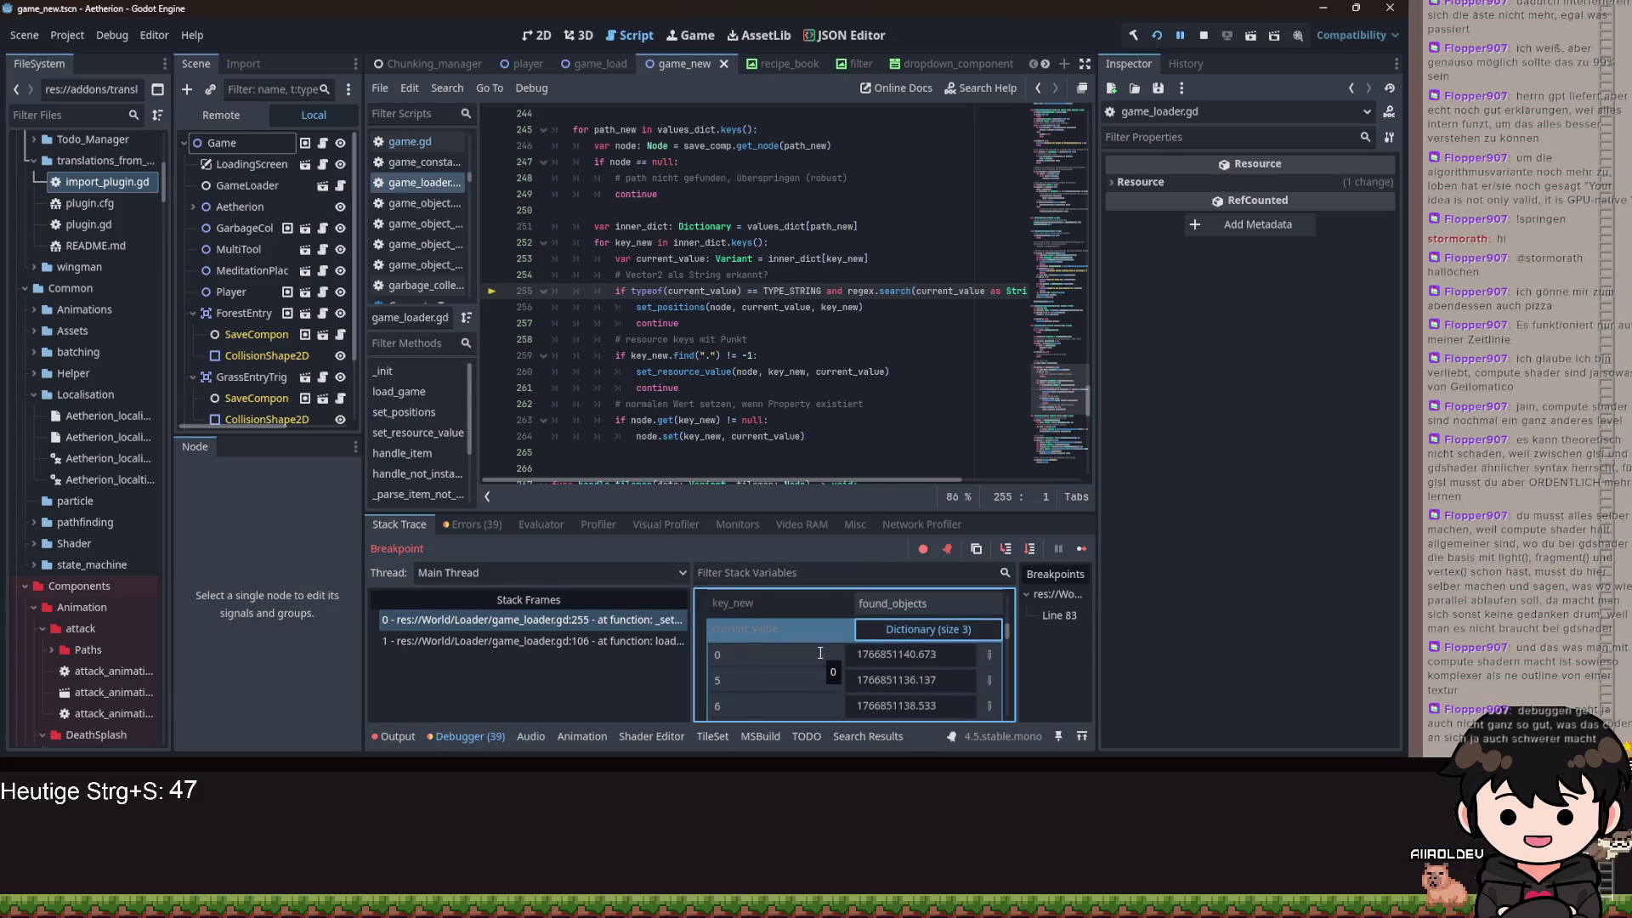
- Type a partial 'if inner' check after line 251, then dismiss autocomplete and remove it
click(874, 226)
key(Return)
key(Return)
key(Up)
text(i)
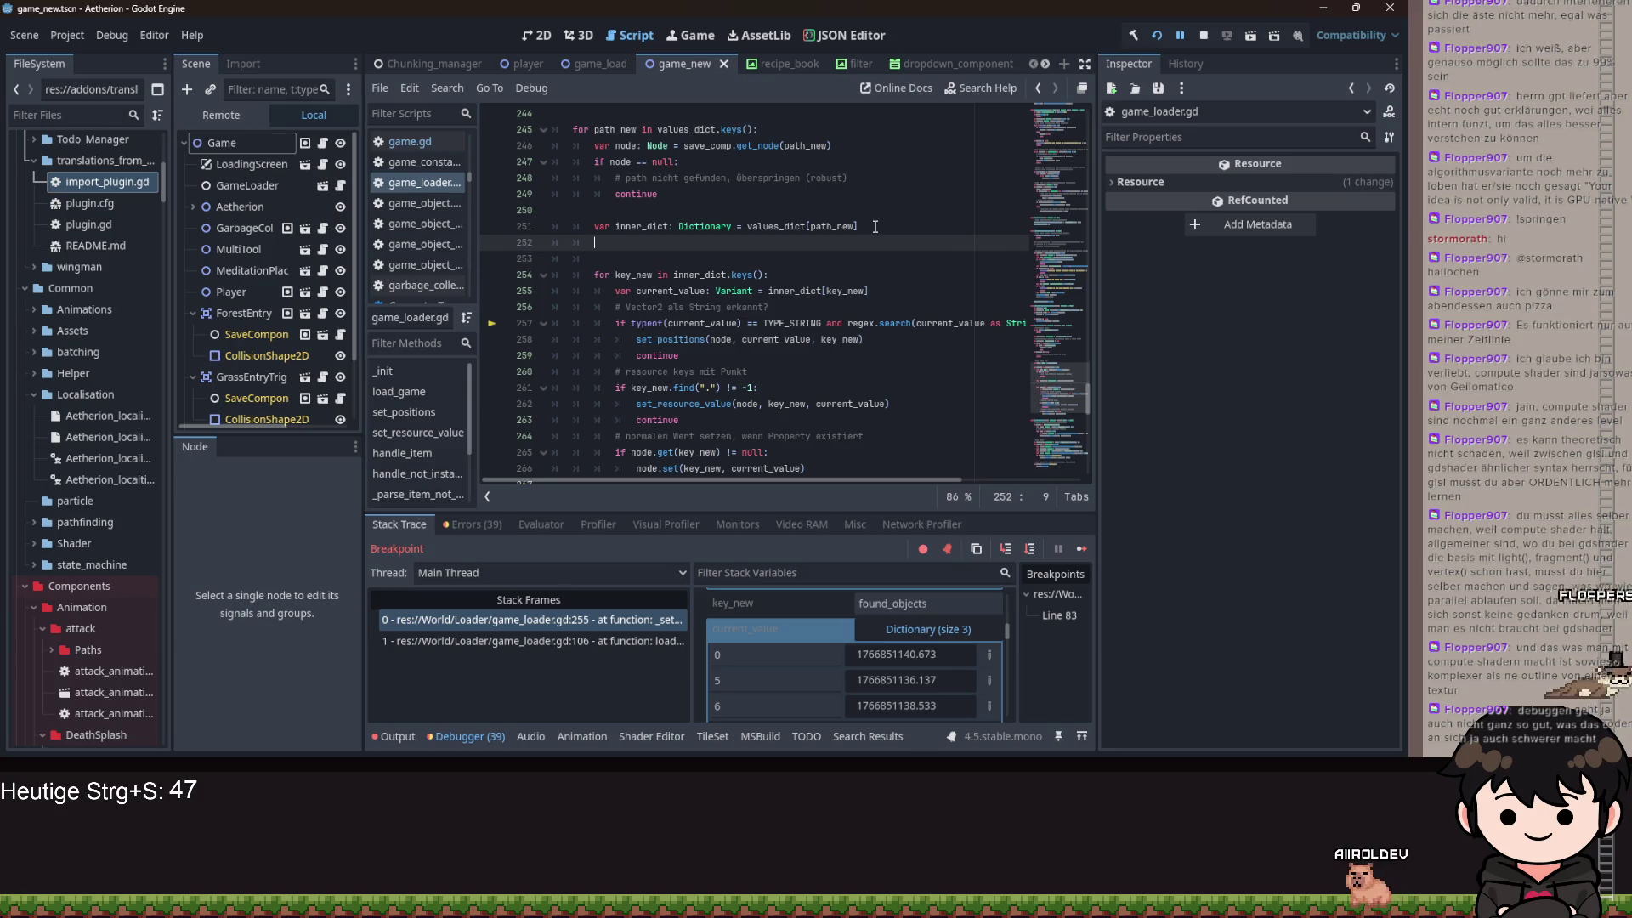
text(f inner)
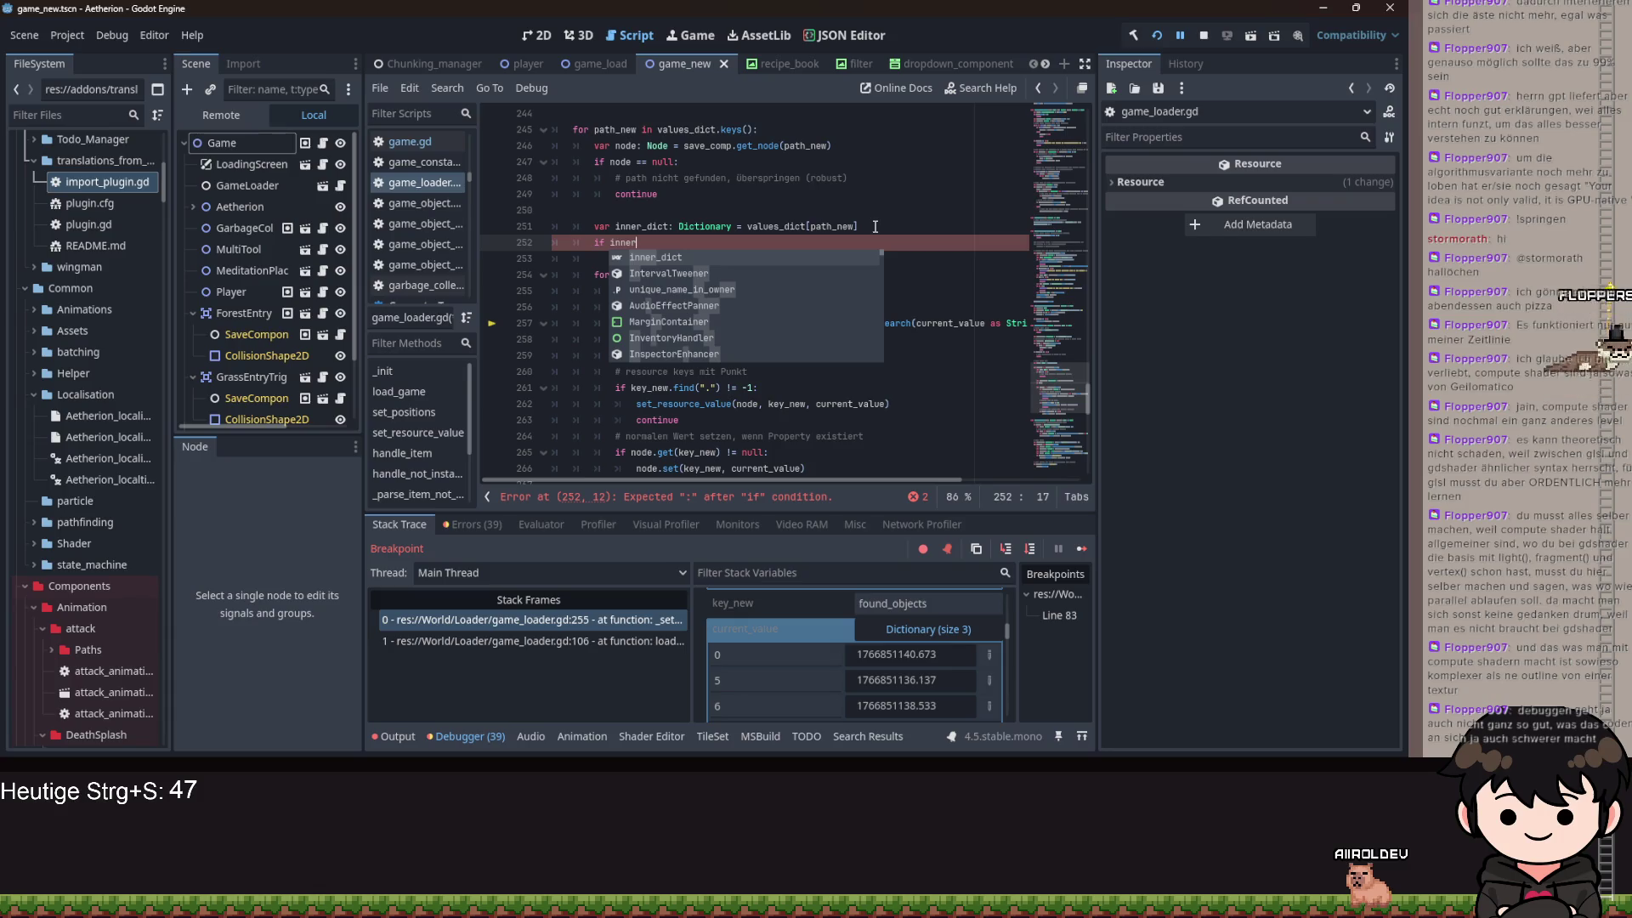
scroll(758, 656, down, 5)
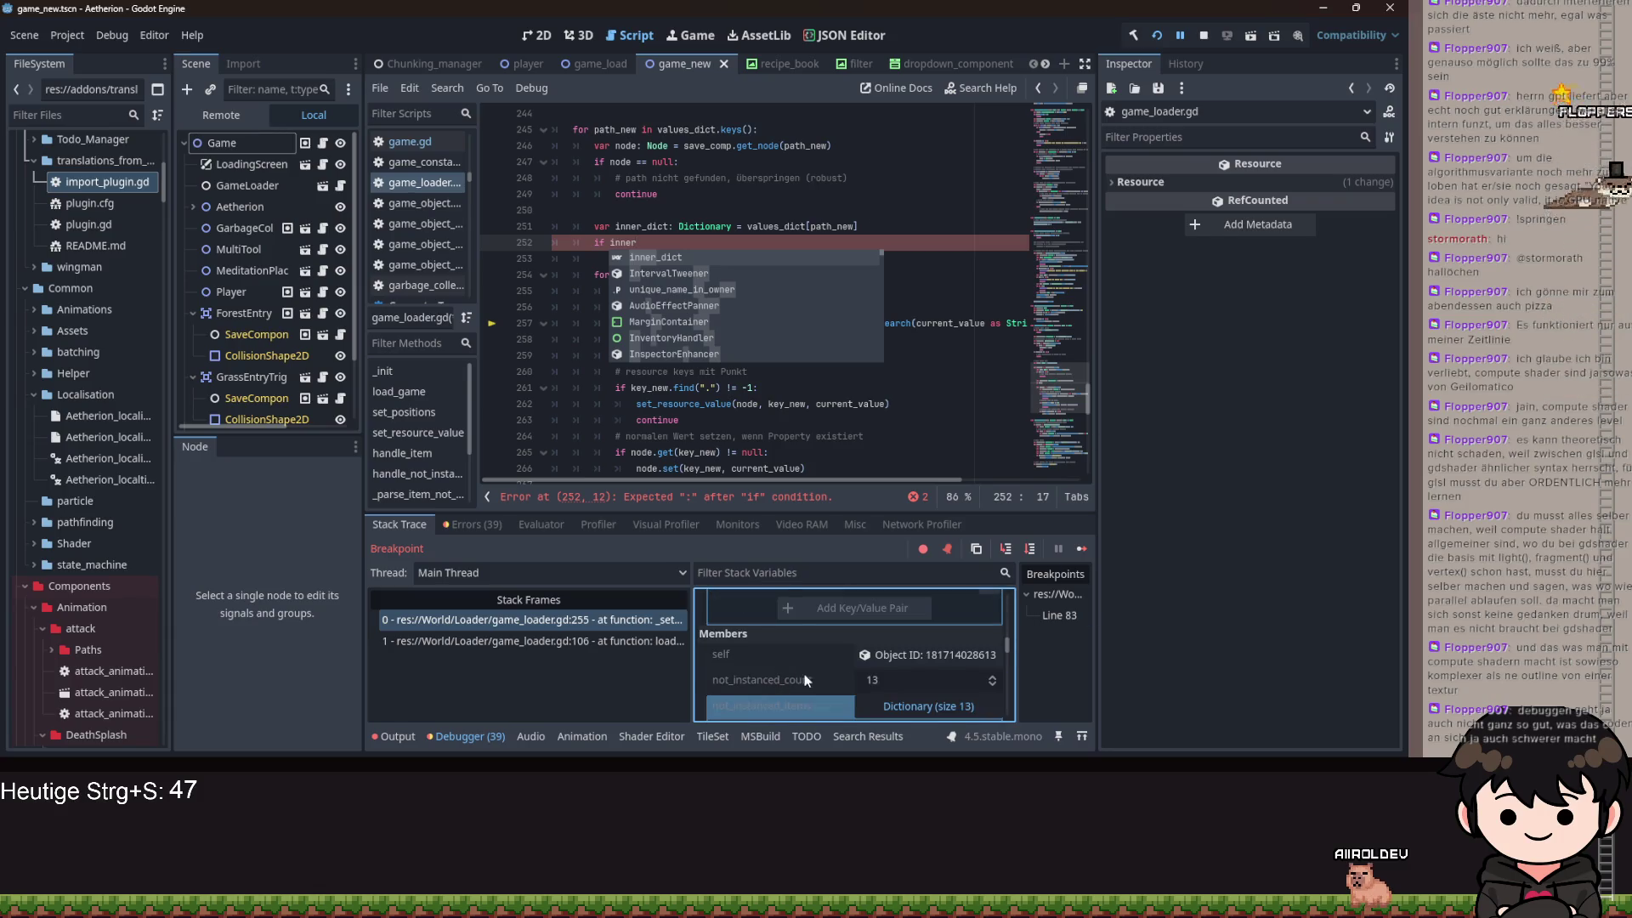
scroll(805, 671, up, 3)
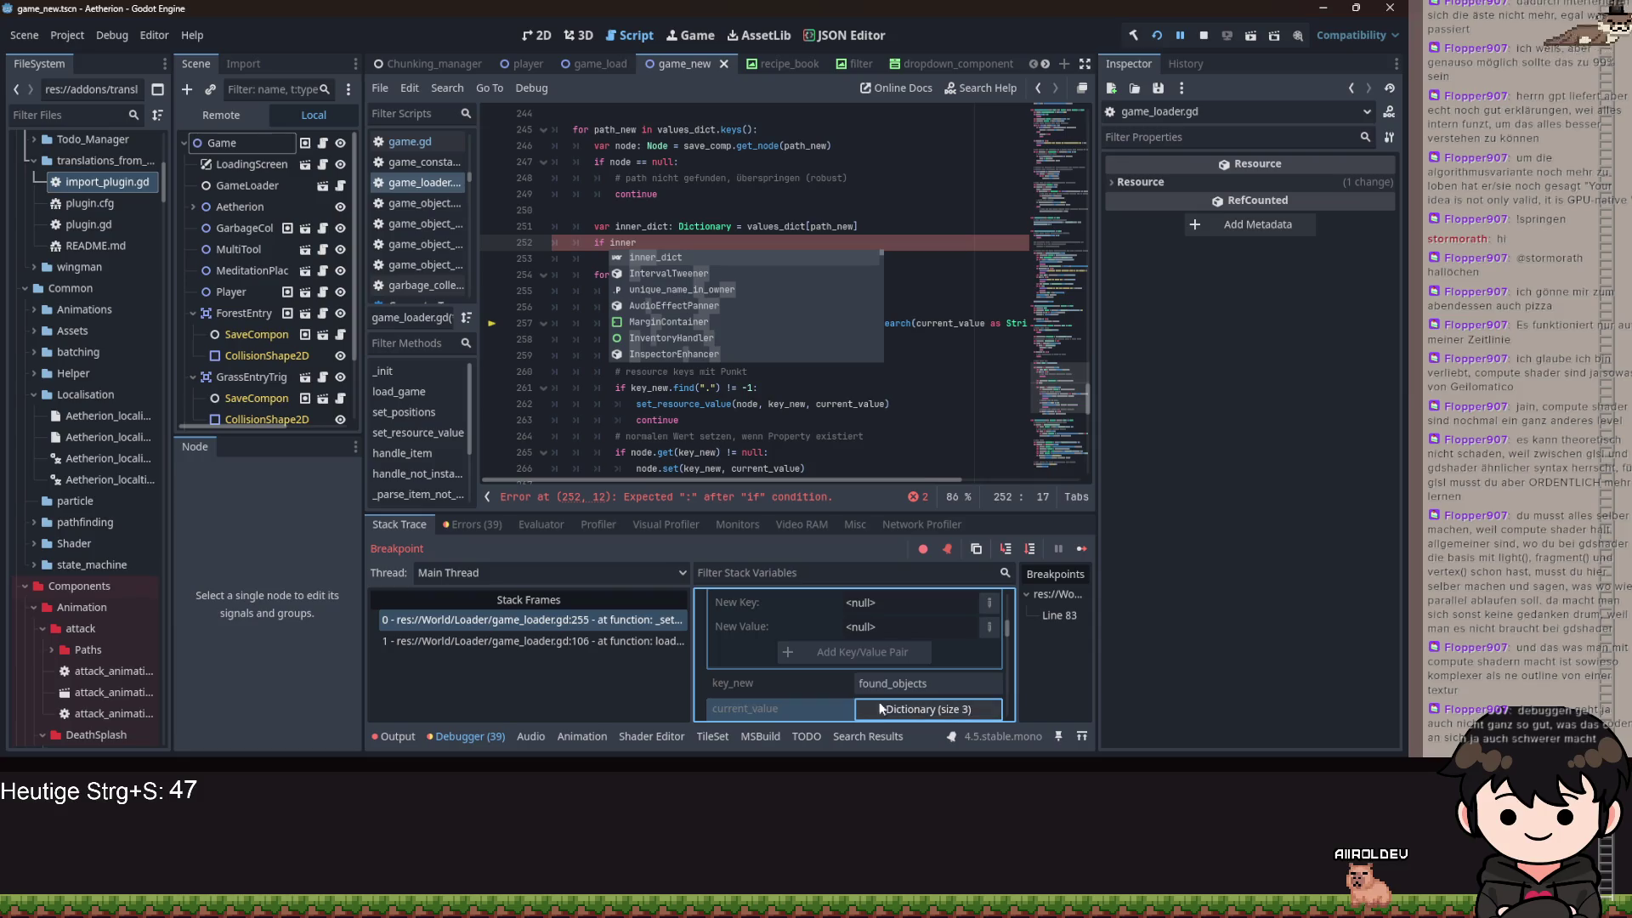
scroll(895, 625, up, 1)
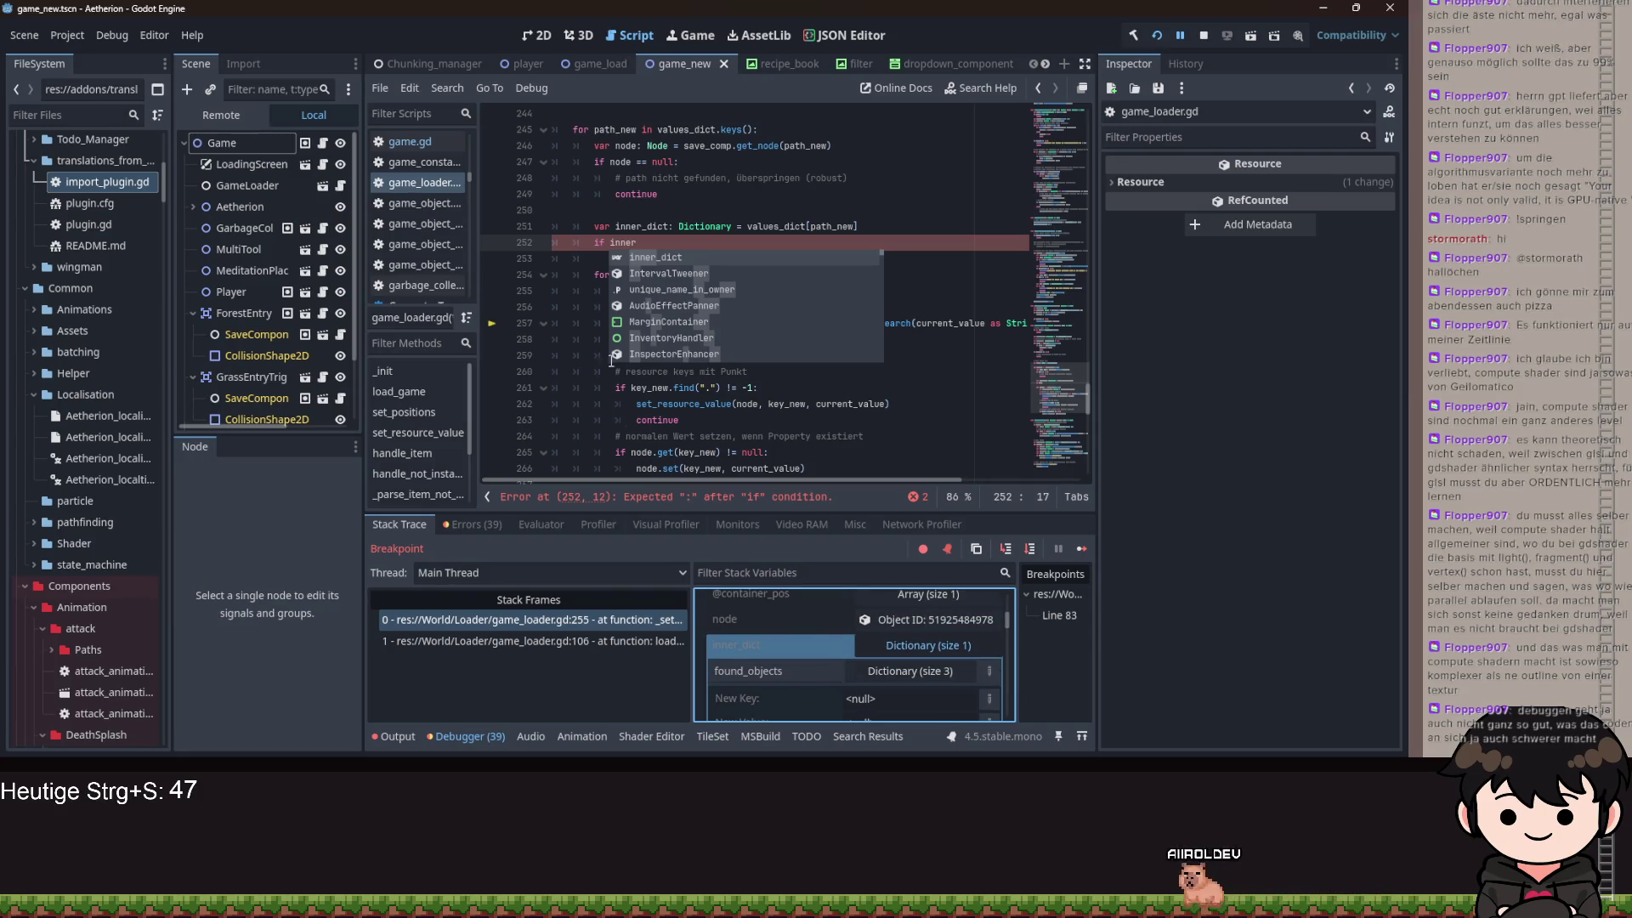
click(647, 243)
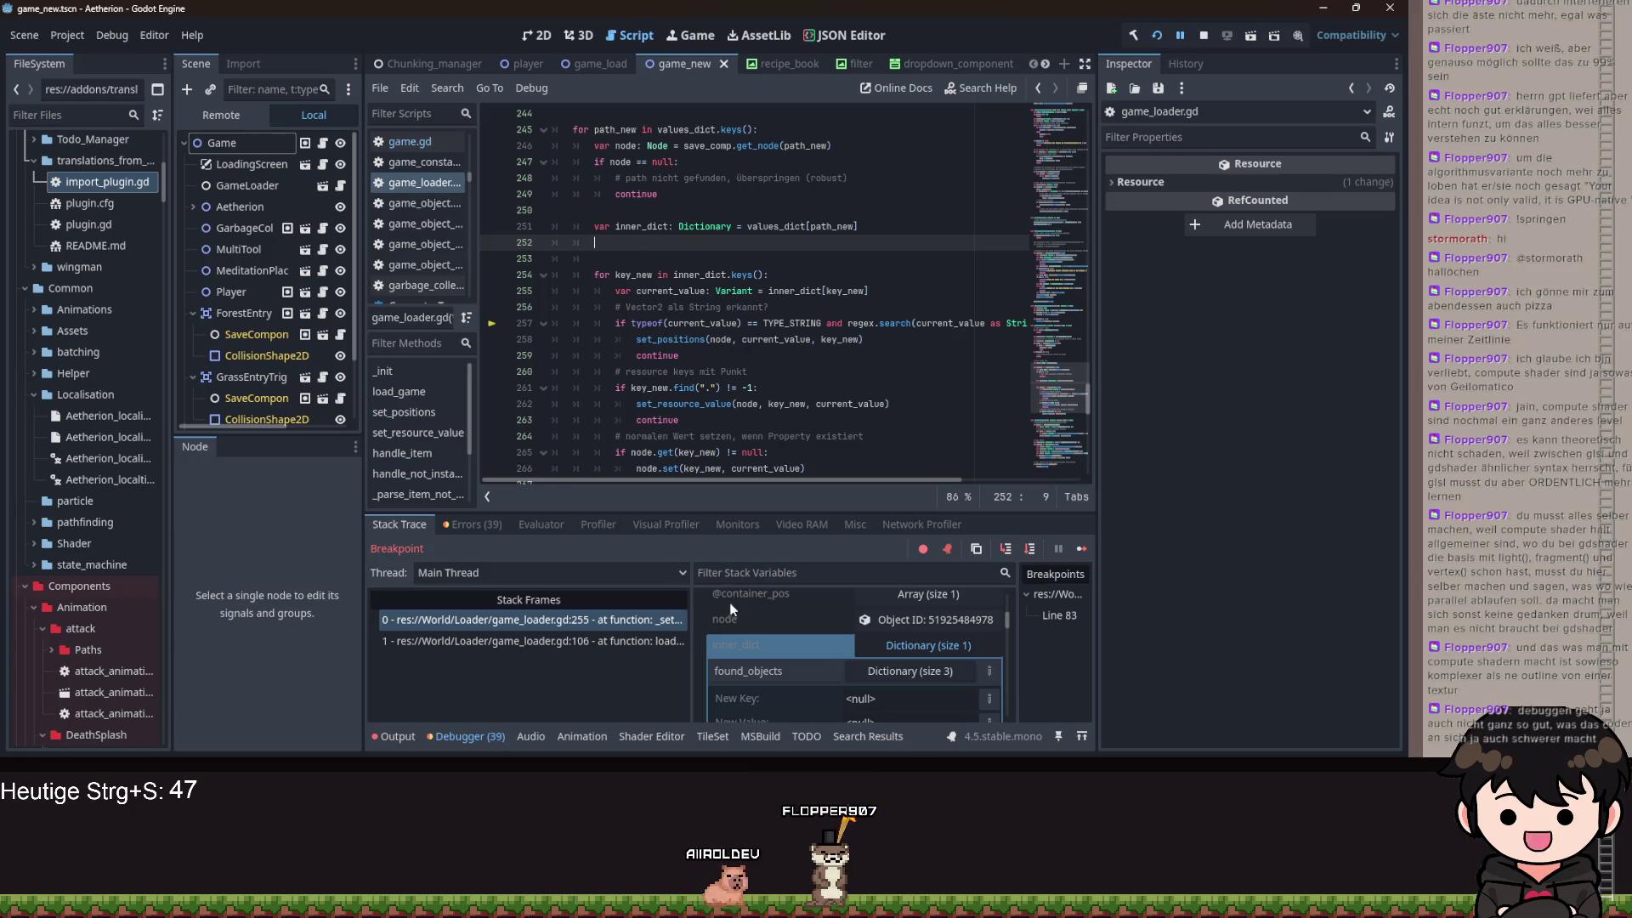
key(Delete)
- Place the caret on line 254 and expand current_value's dictionary entries for reference
click(893, 280)
scroll(875, 629, down, 5)
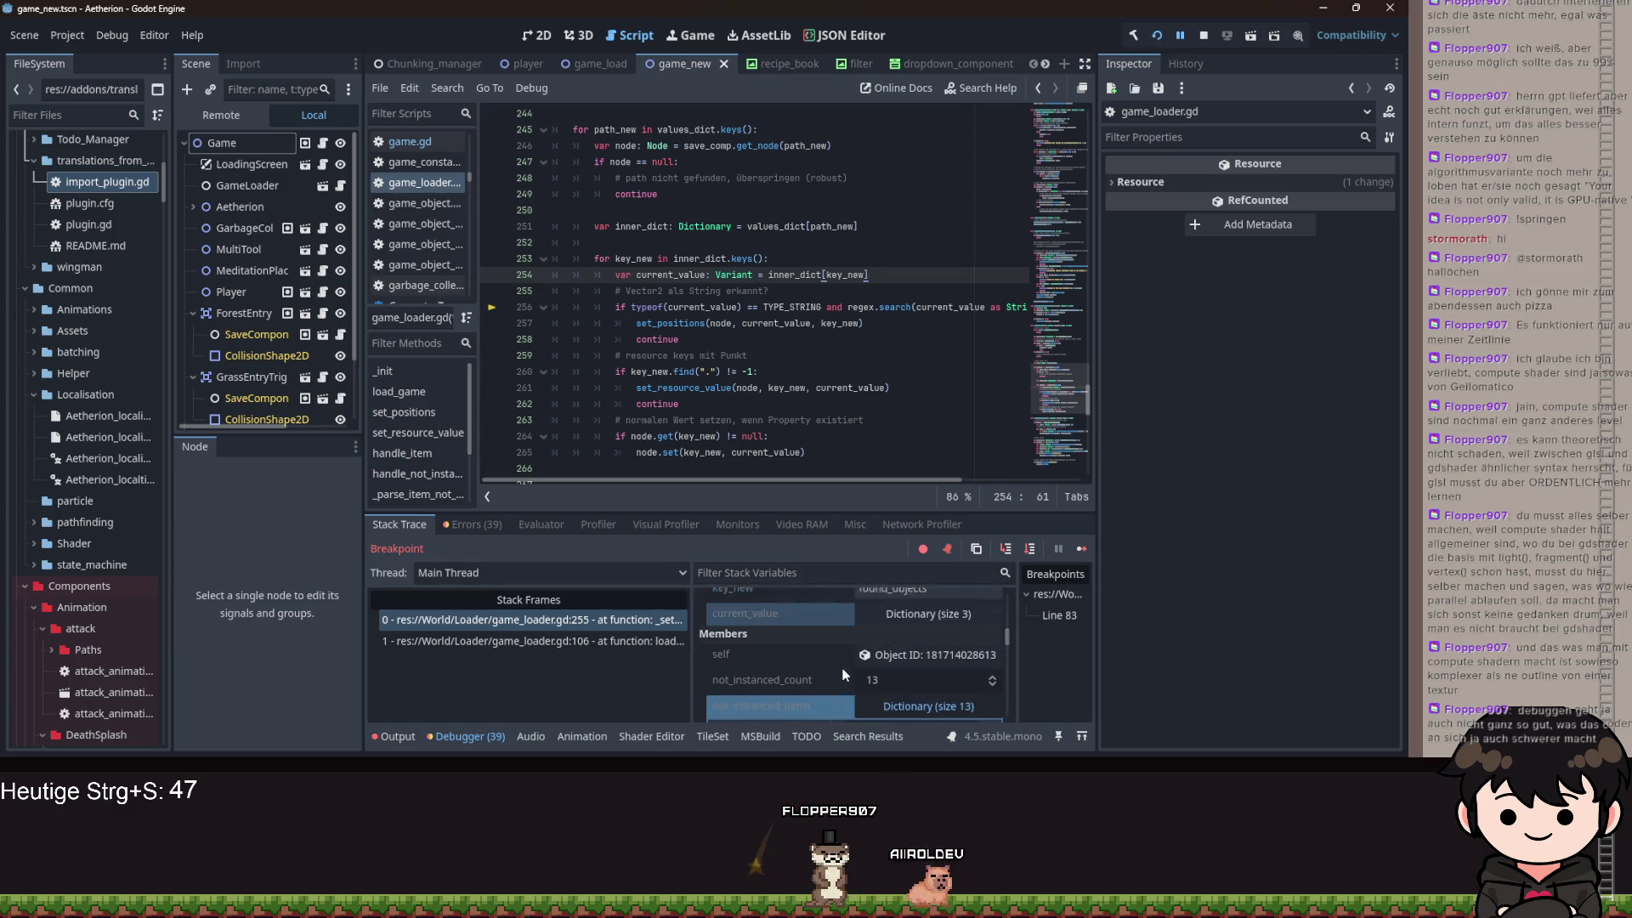
click(884, 631)
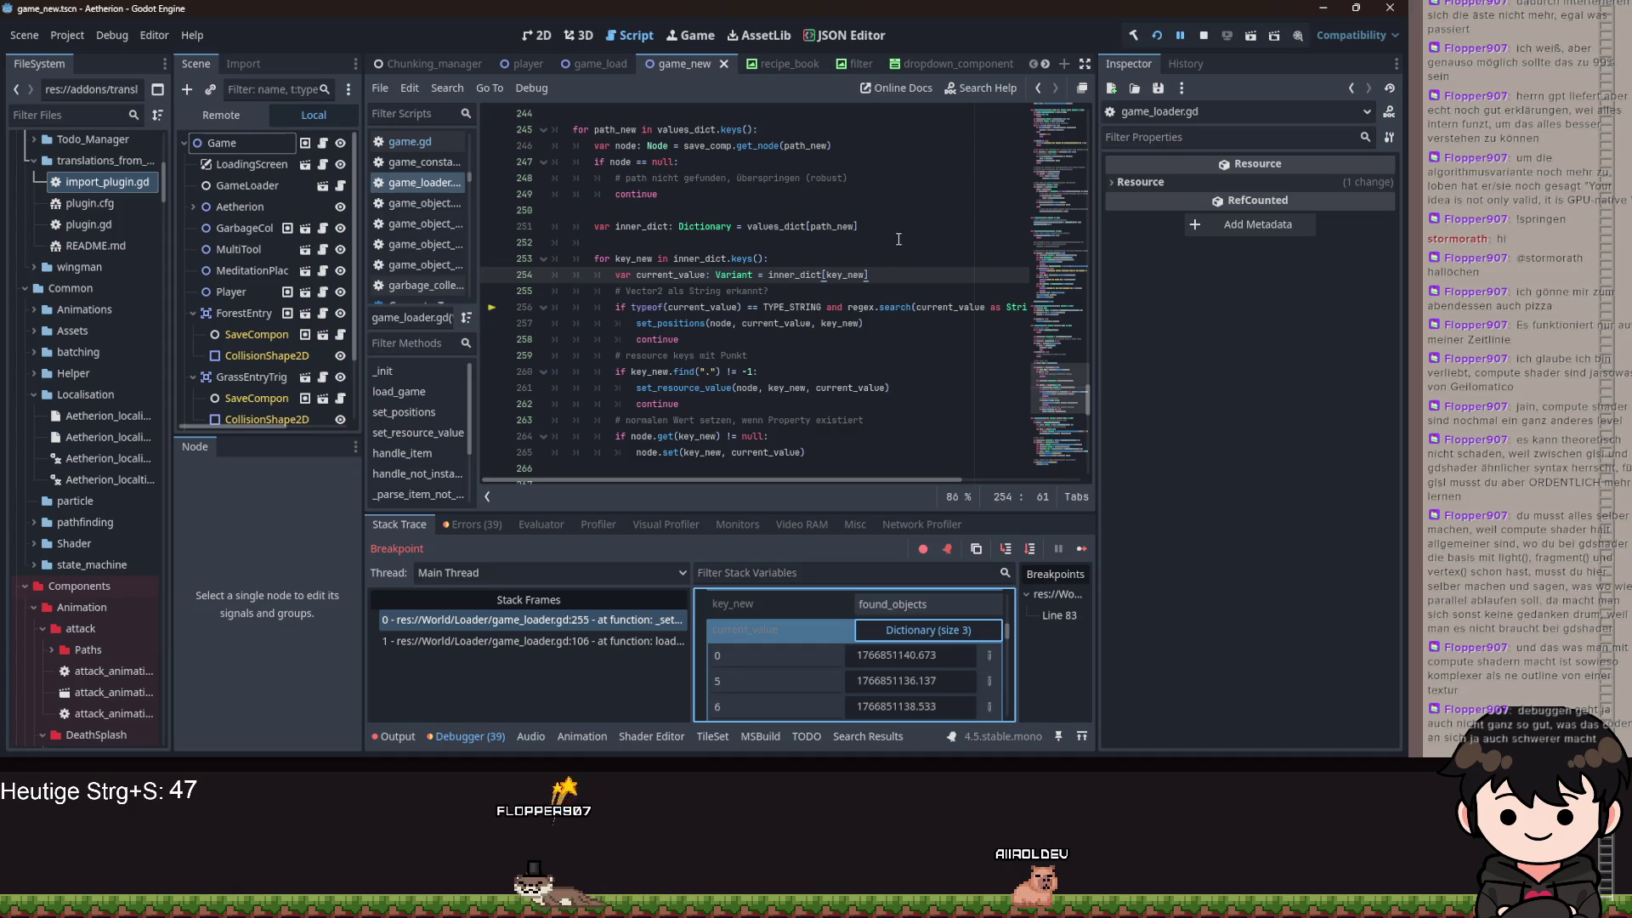
click(902, 278)
- Add 'if typeof(current_value) == TYPE_DICTIONARY:' on a new line after line 254
key(Return)
text(of)
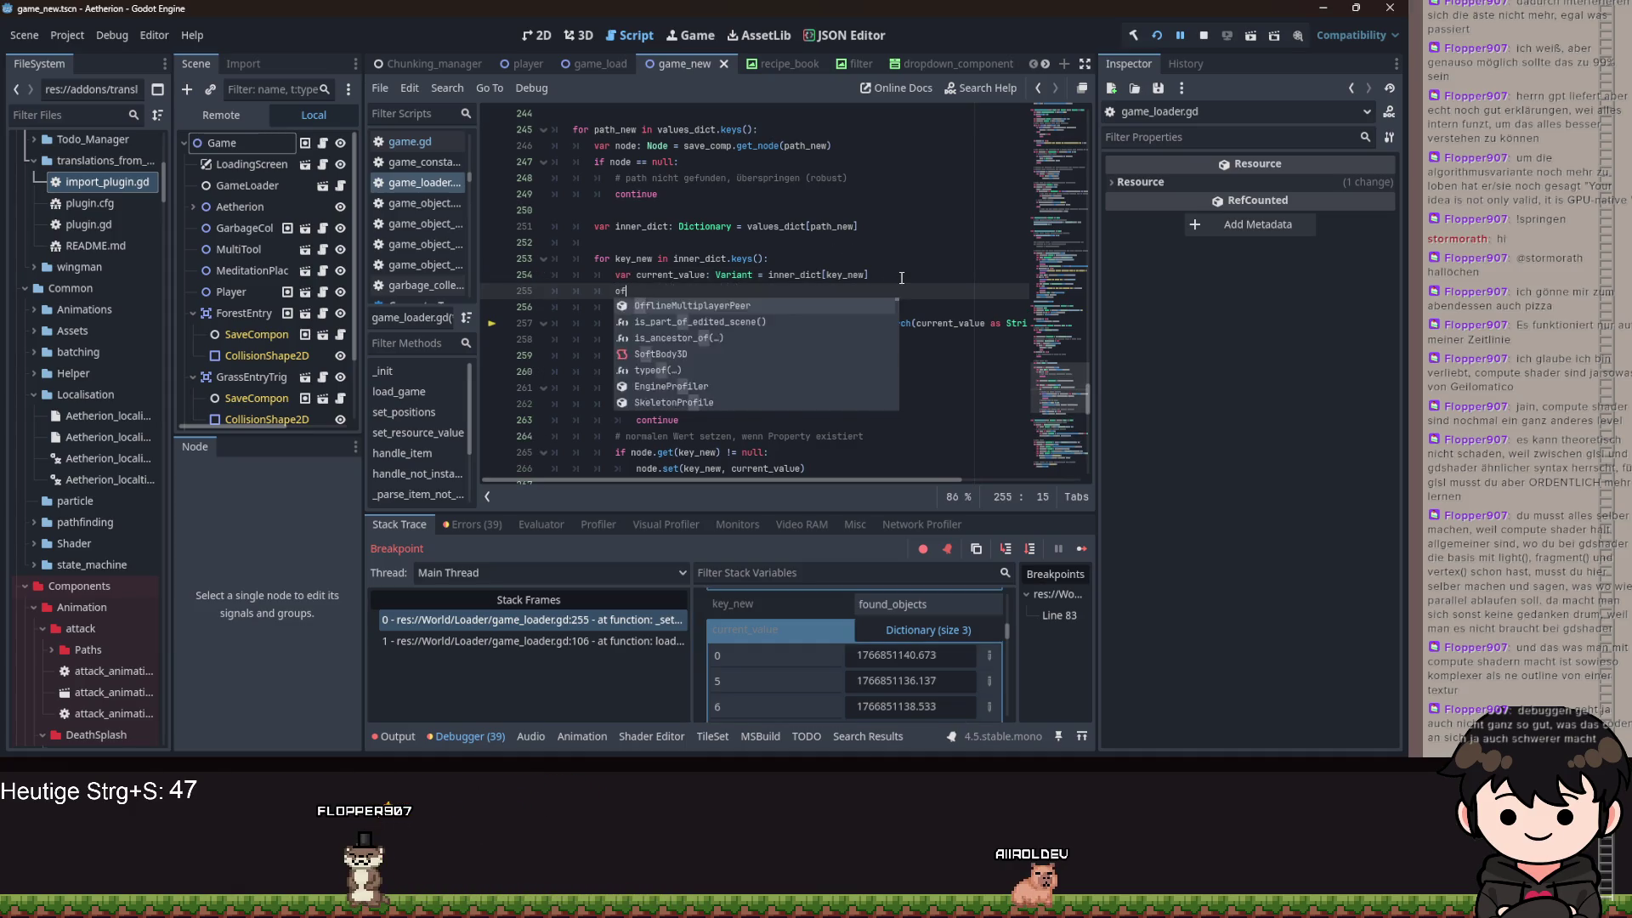
key(BackSpace)
text(if cur)
key(Return)
key(BackSpace)
key(BackSpace)
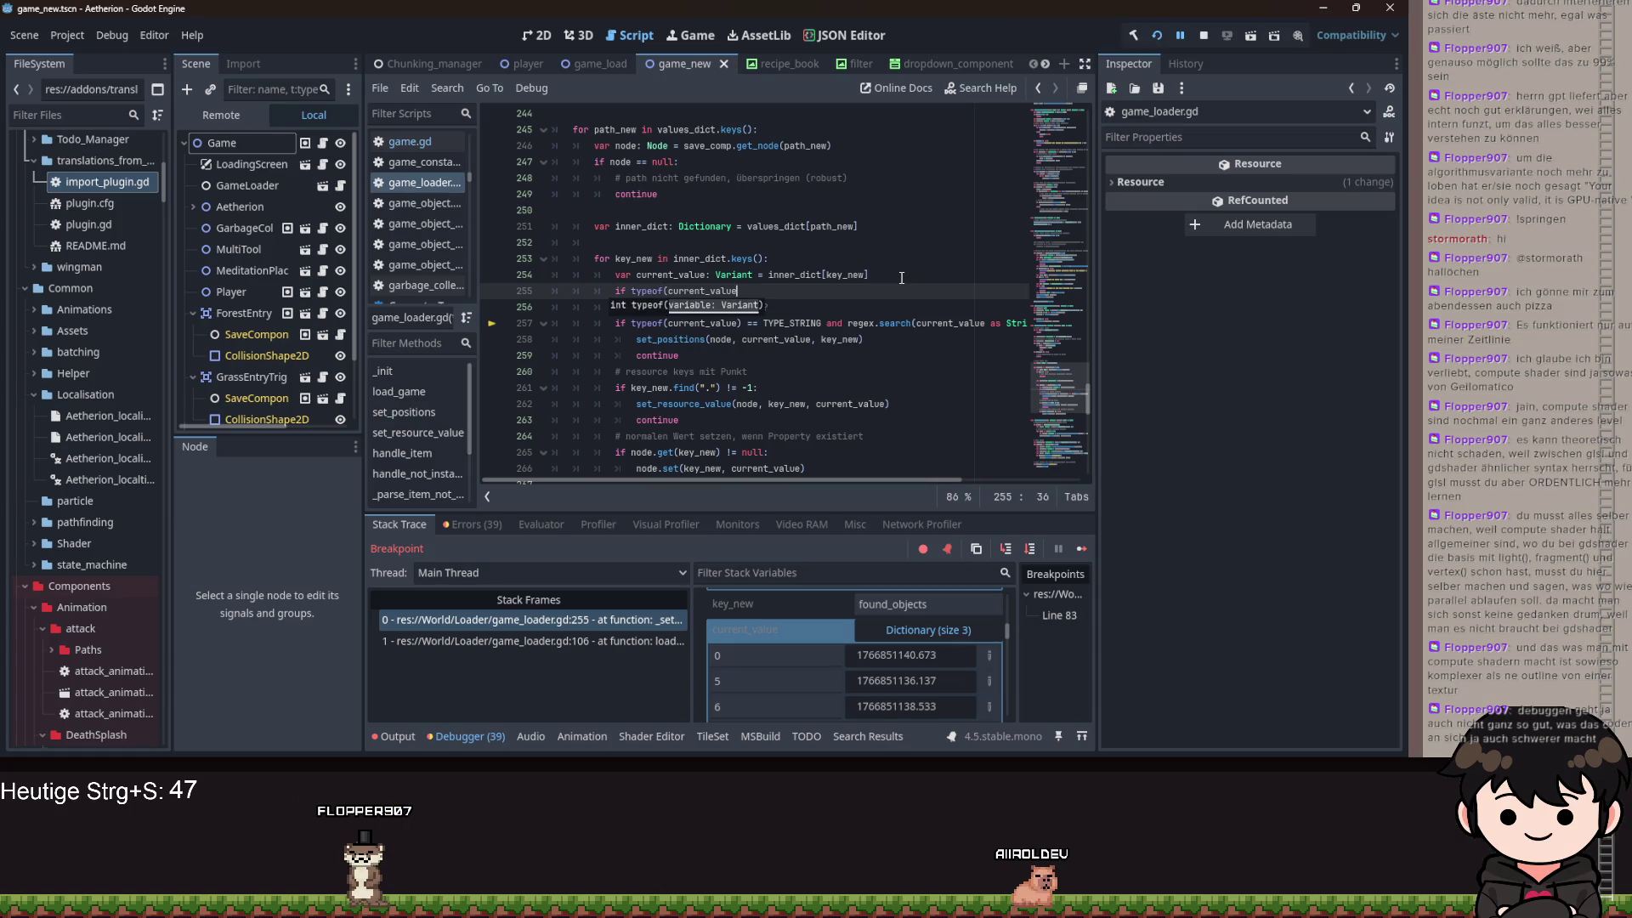
text() is DICTIO)
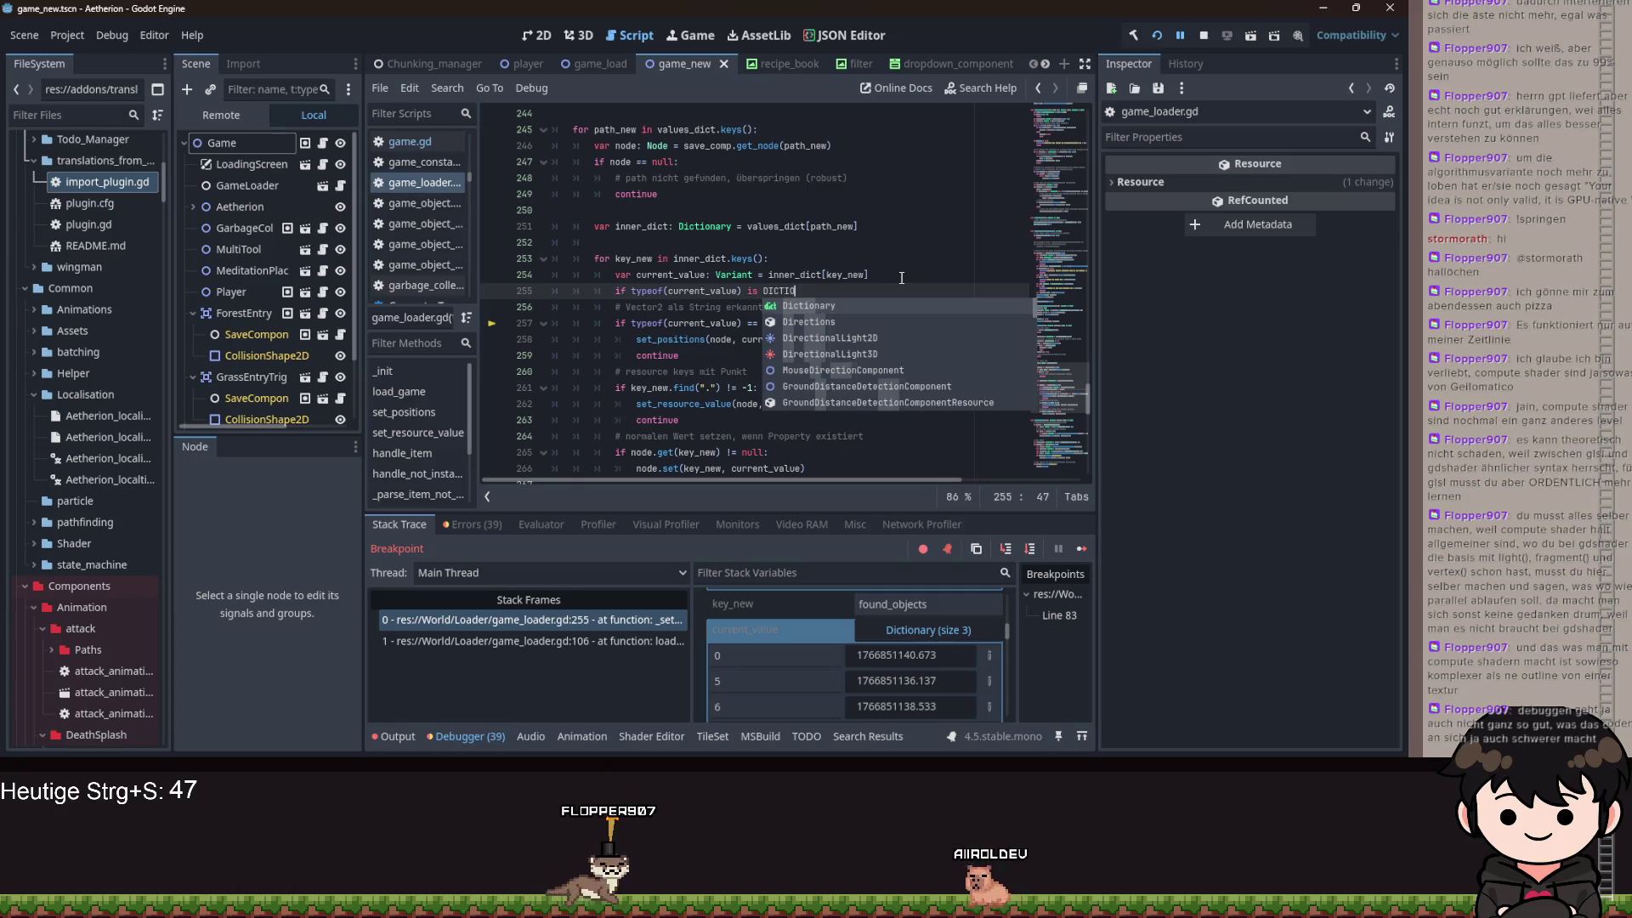
text(NARY)
key(ctrl+BackSpace)
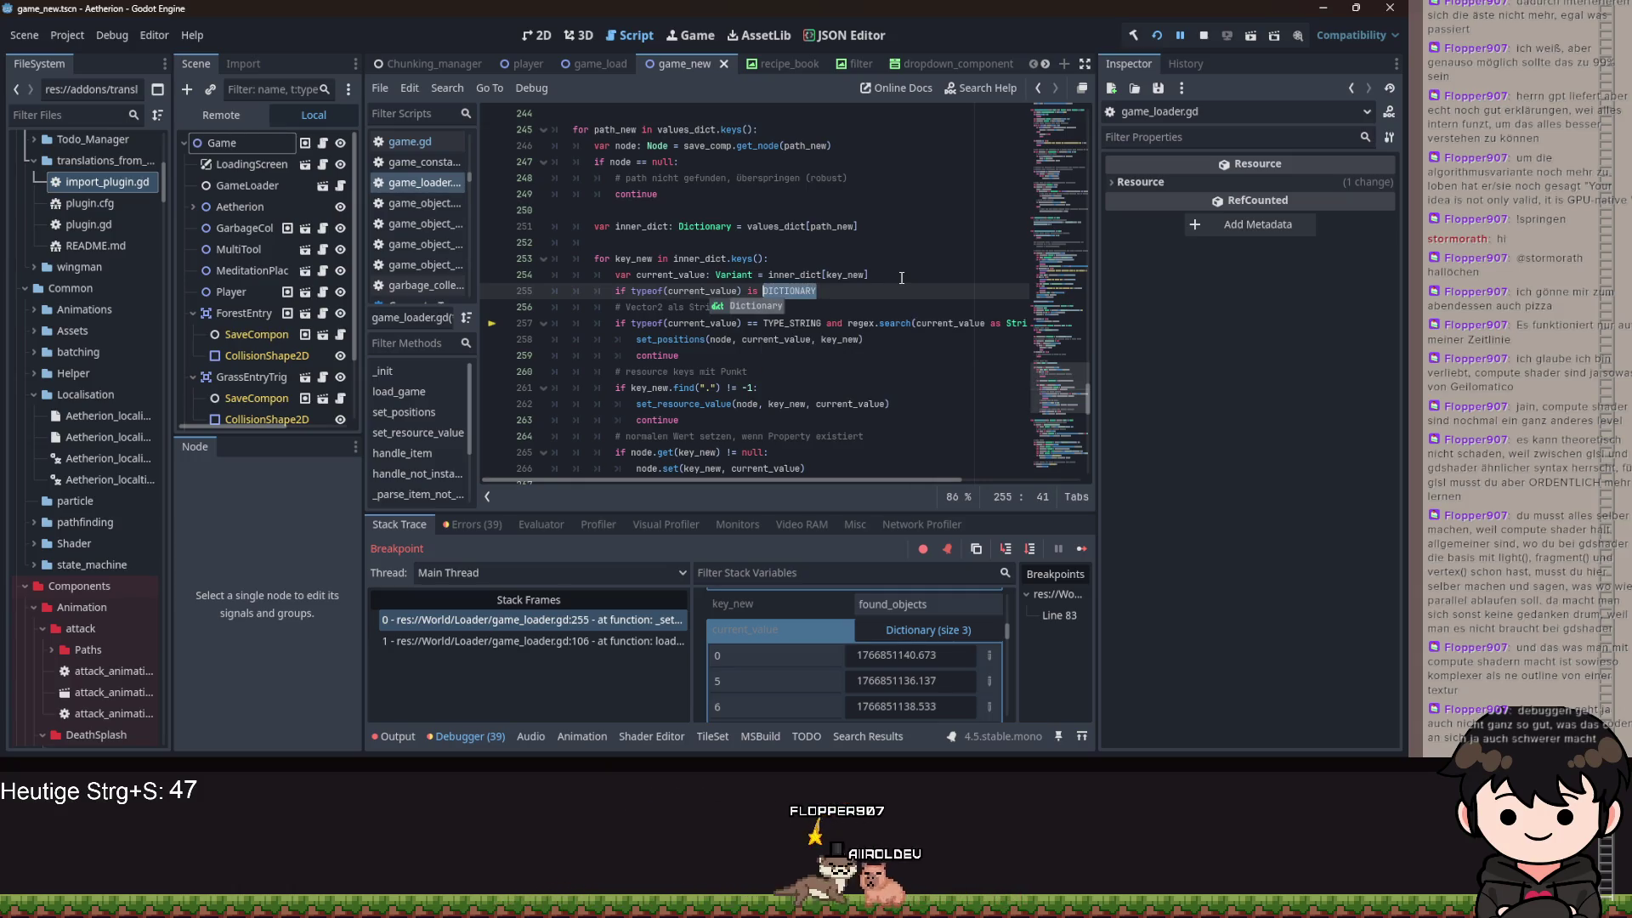
text(TYPE_DI)
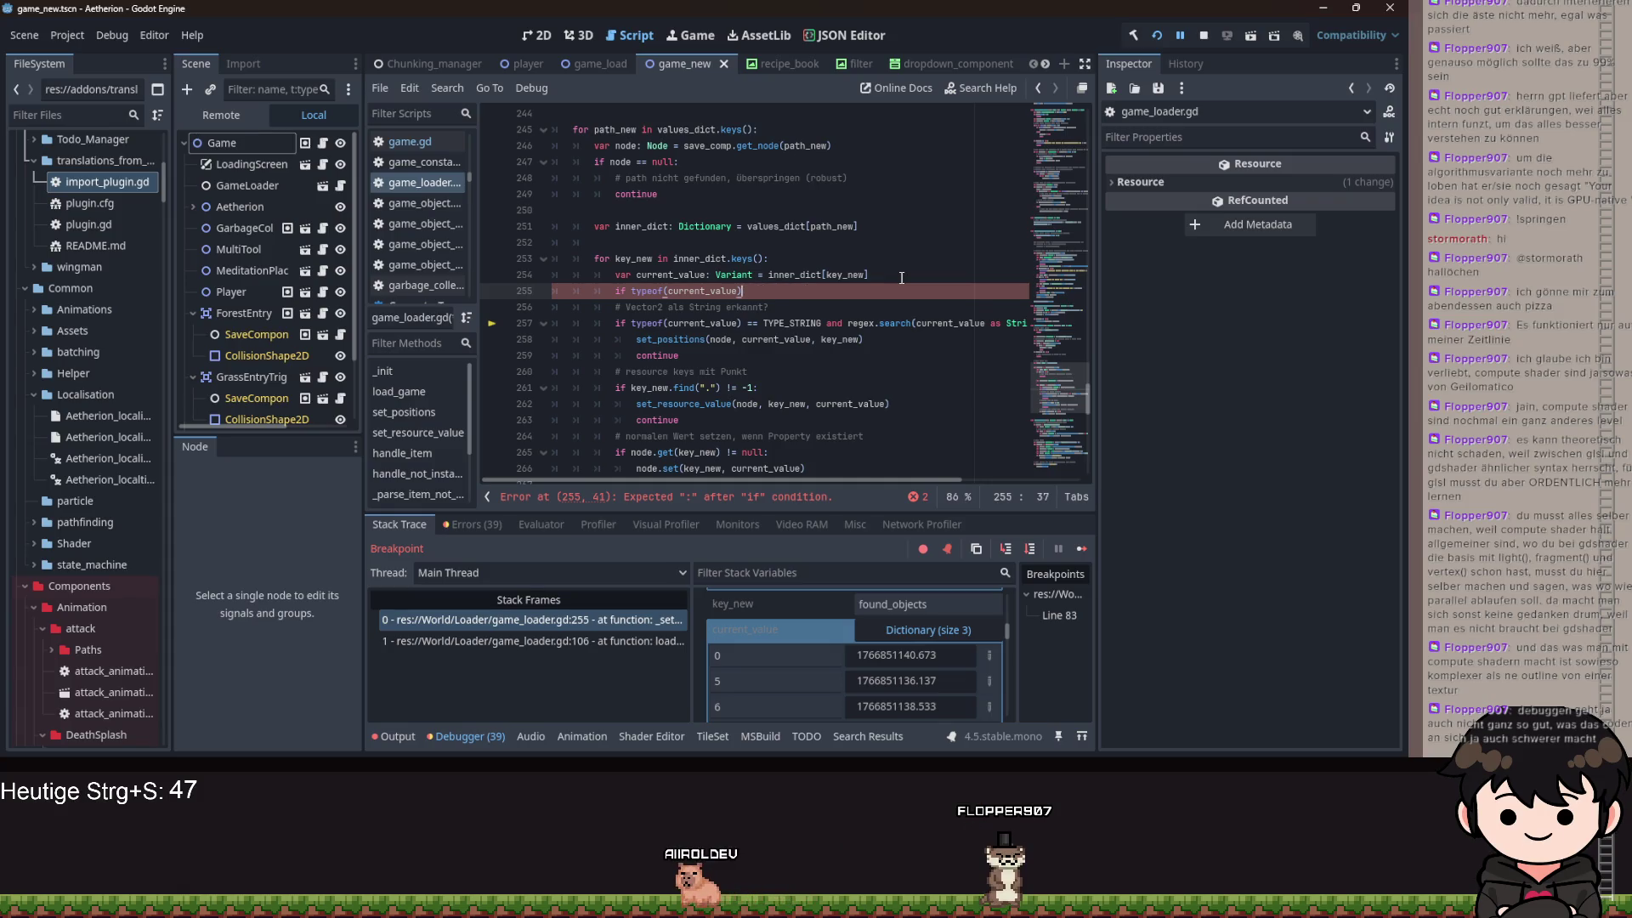
mouse_move(643, 291)
text(ariant.Type.)
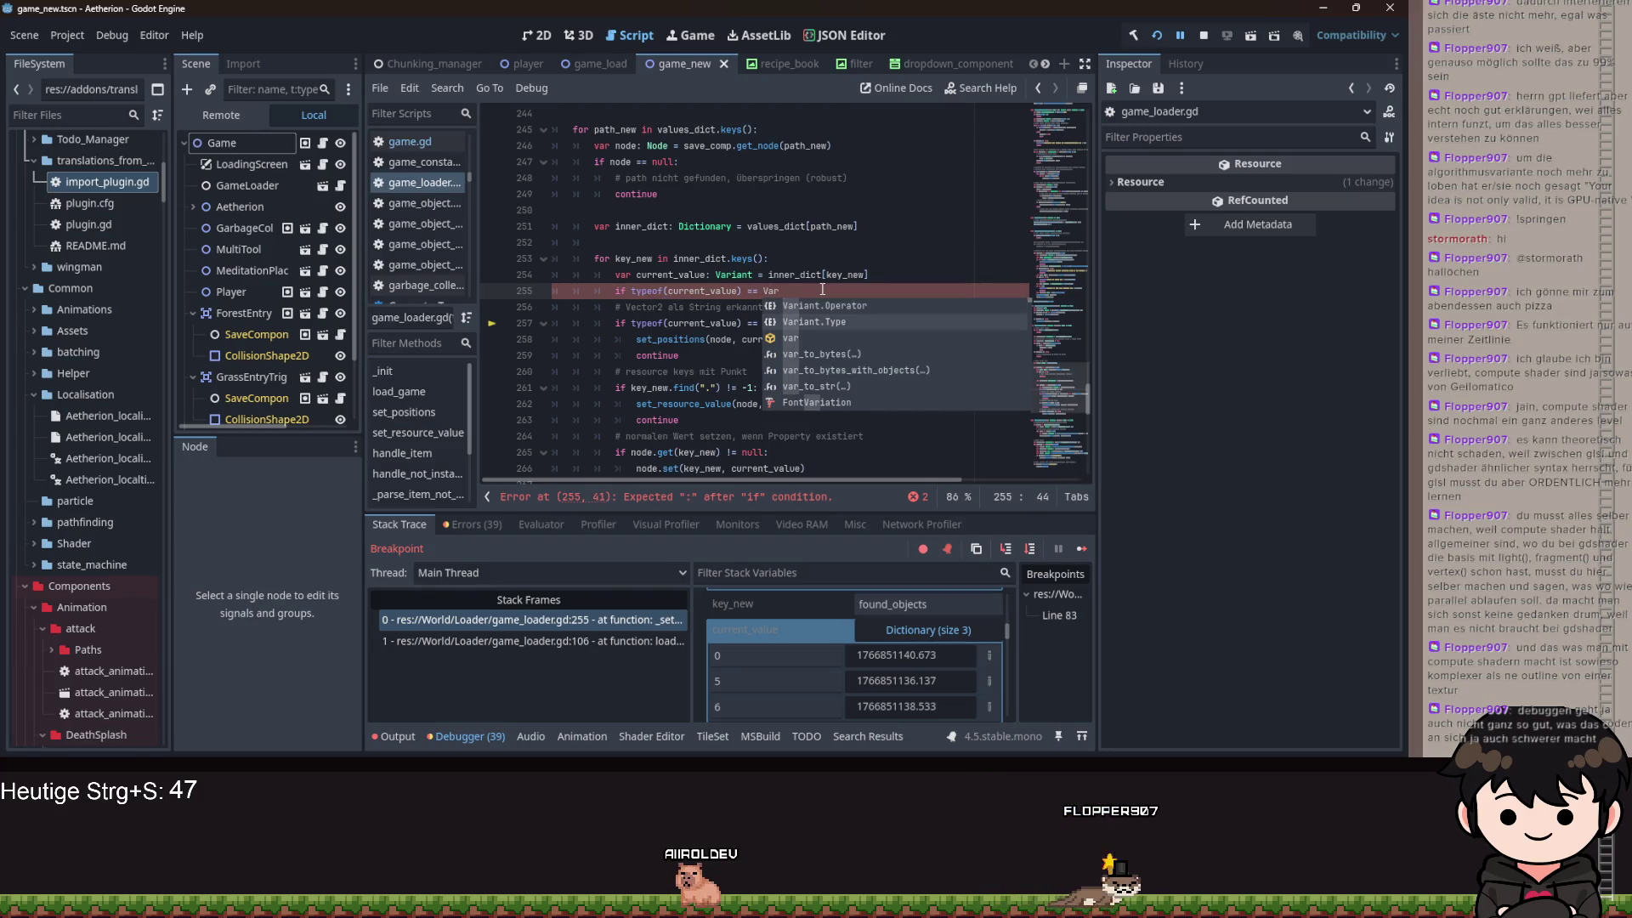
key(BackSpace)
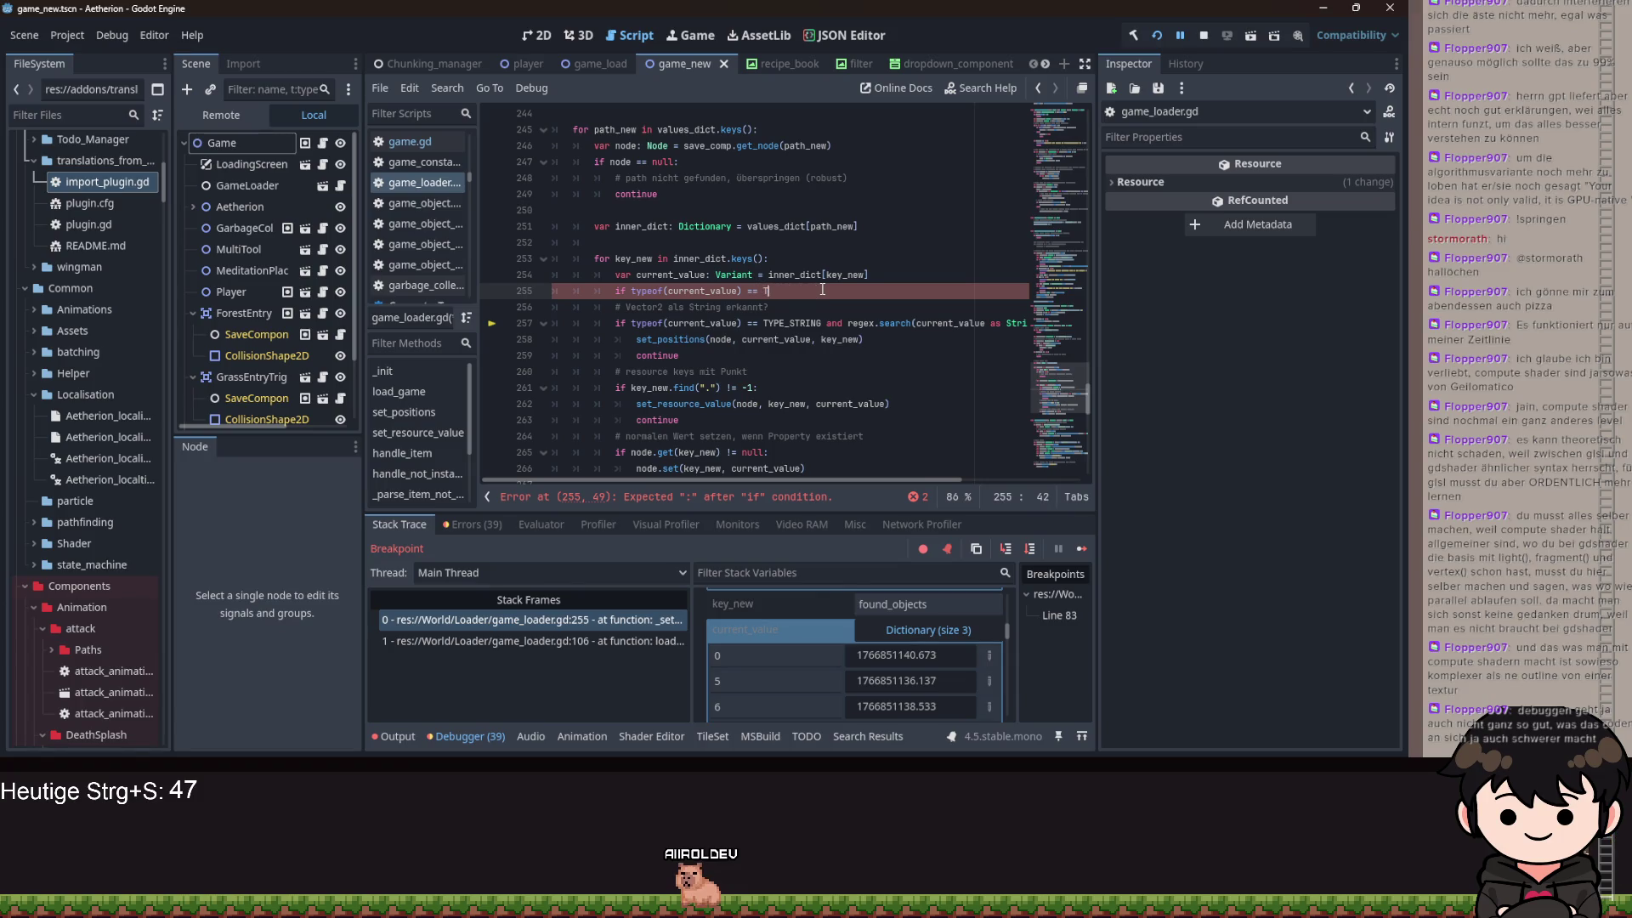
text(ype)
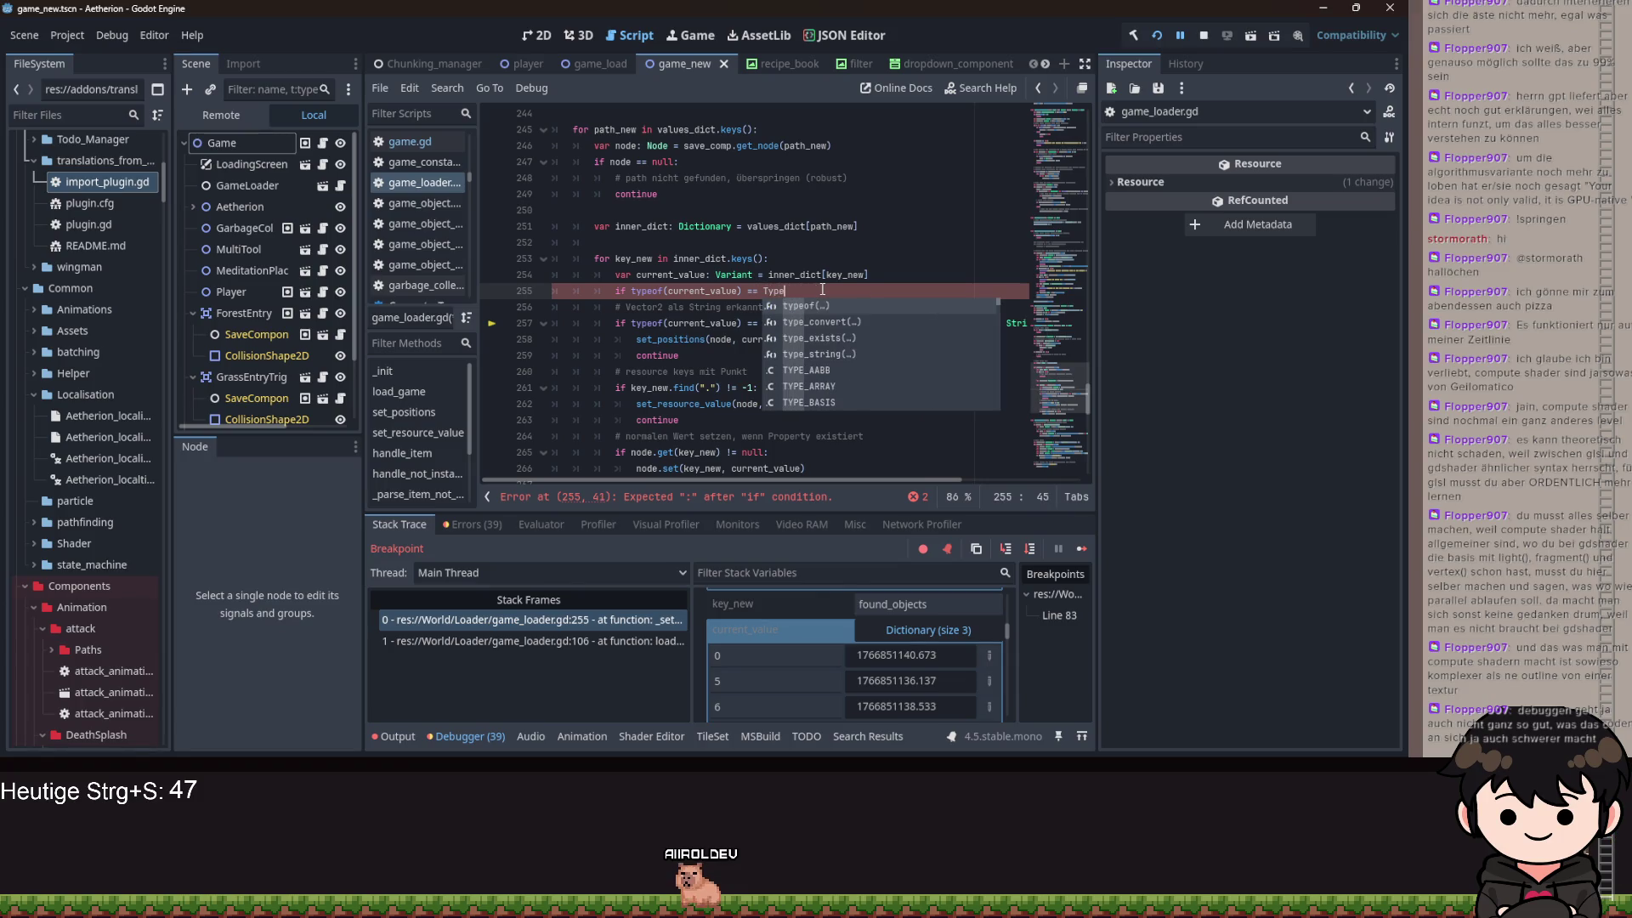
text(_DICTIONARY:)
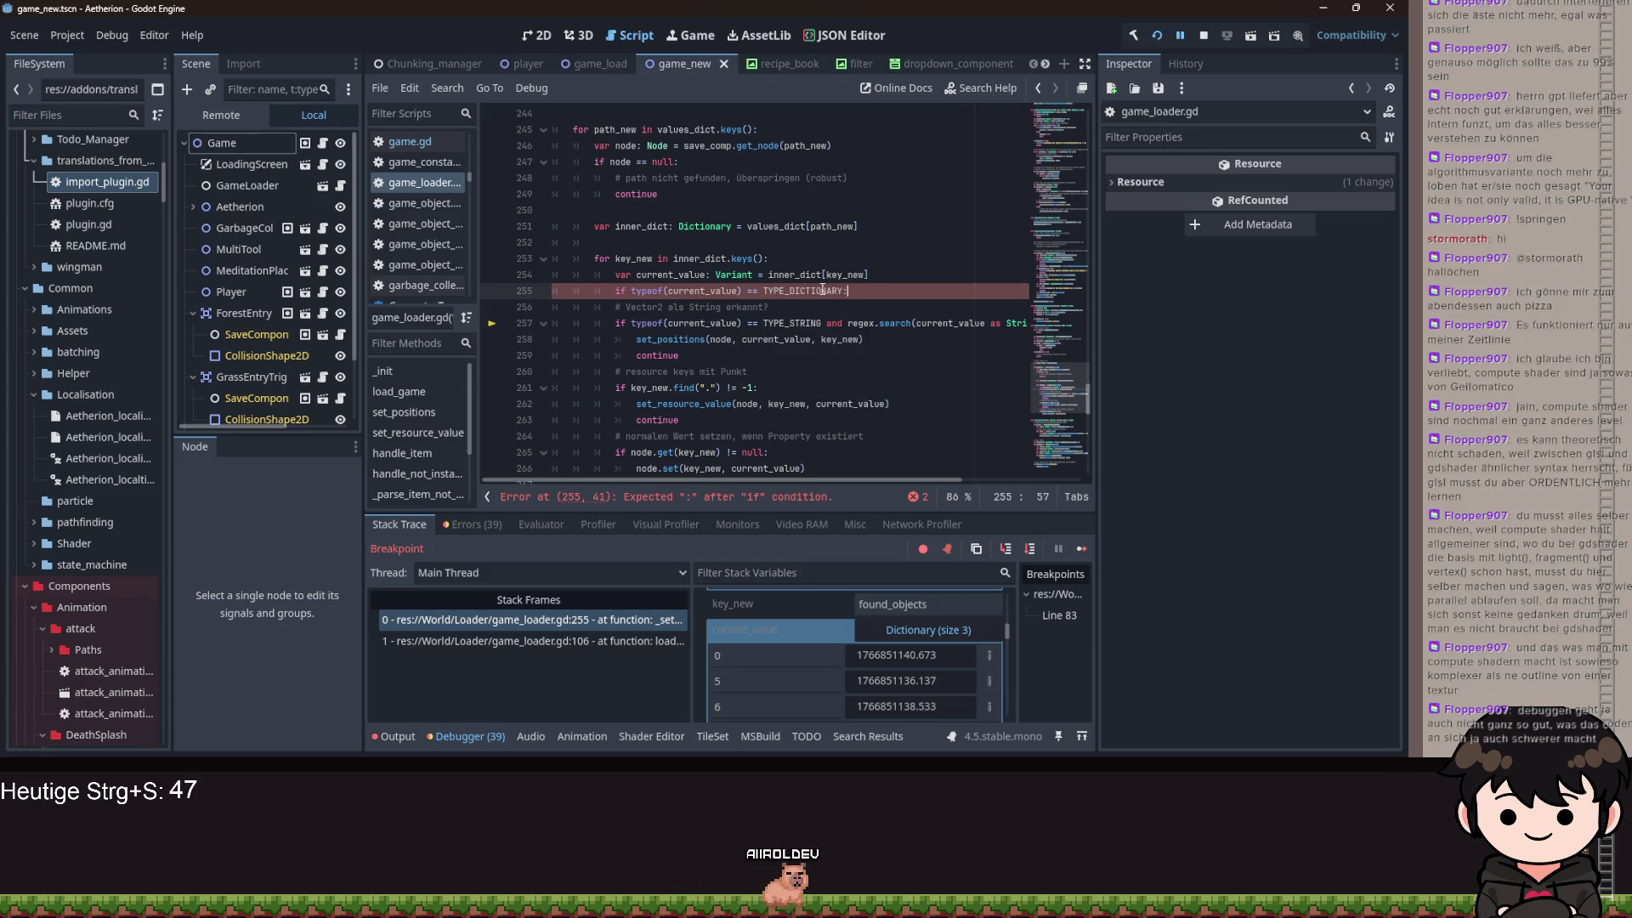
- Fill the branch body with node.set(key_new, current_value) followed by continue
key(Return)
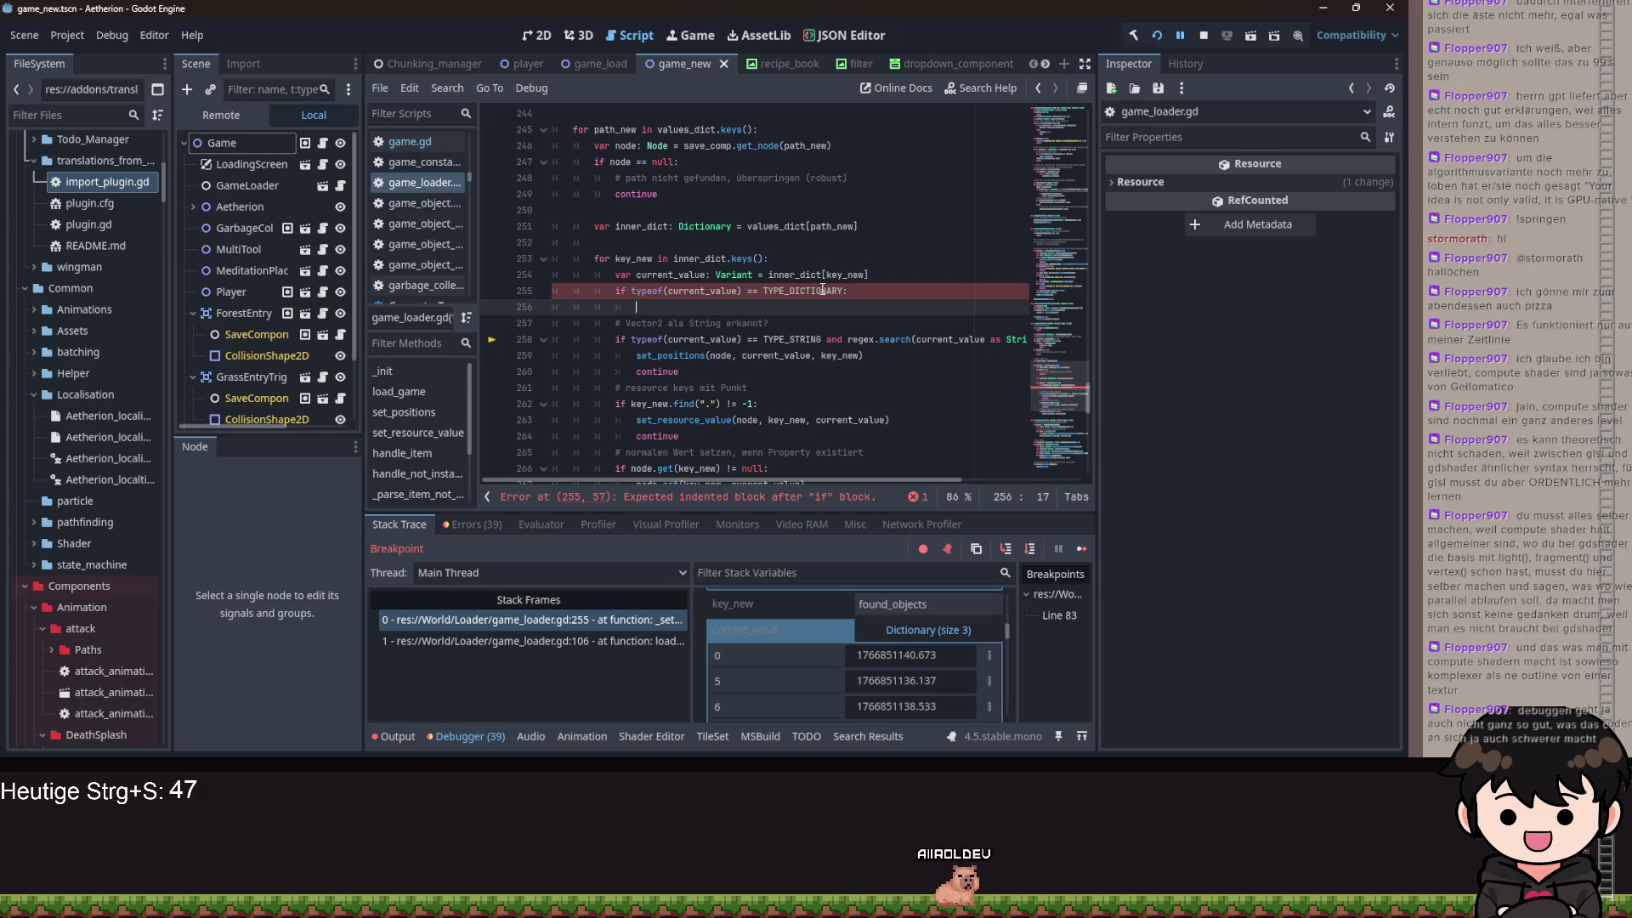
text(node)
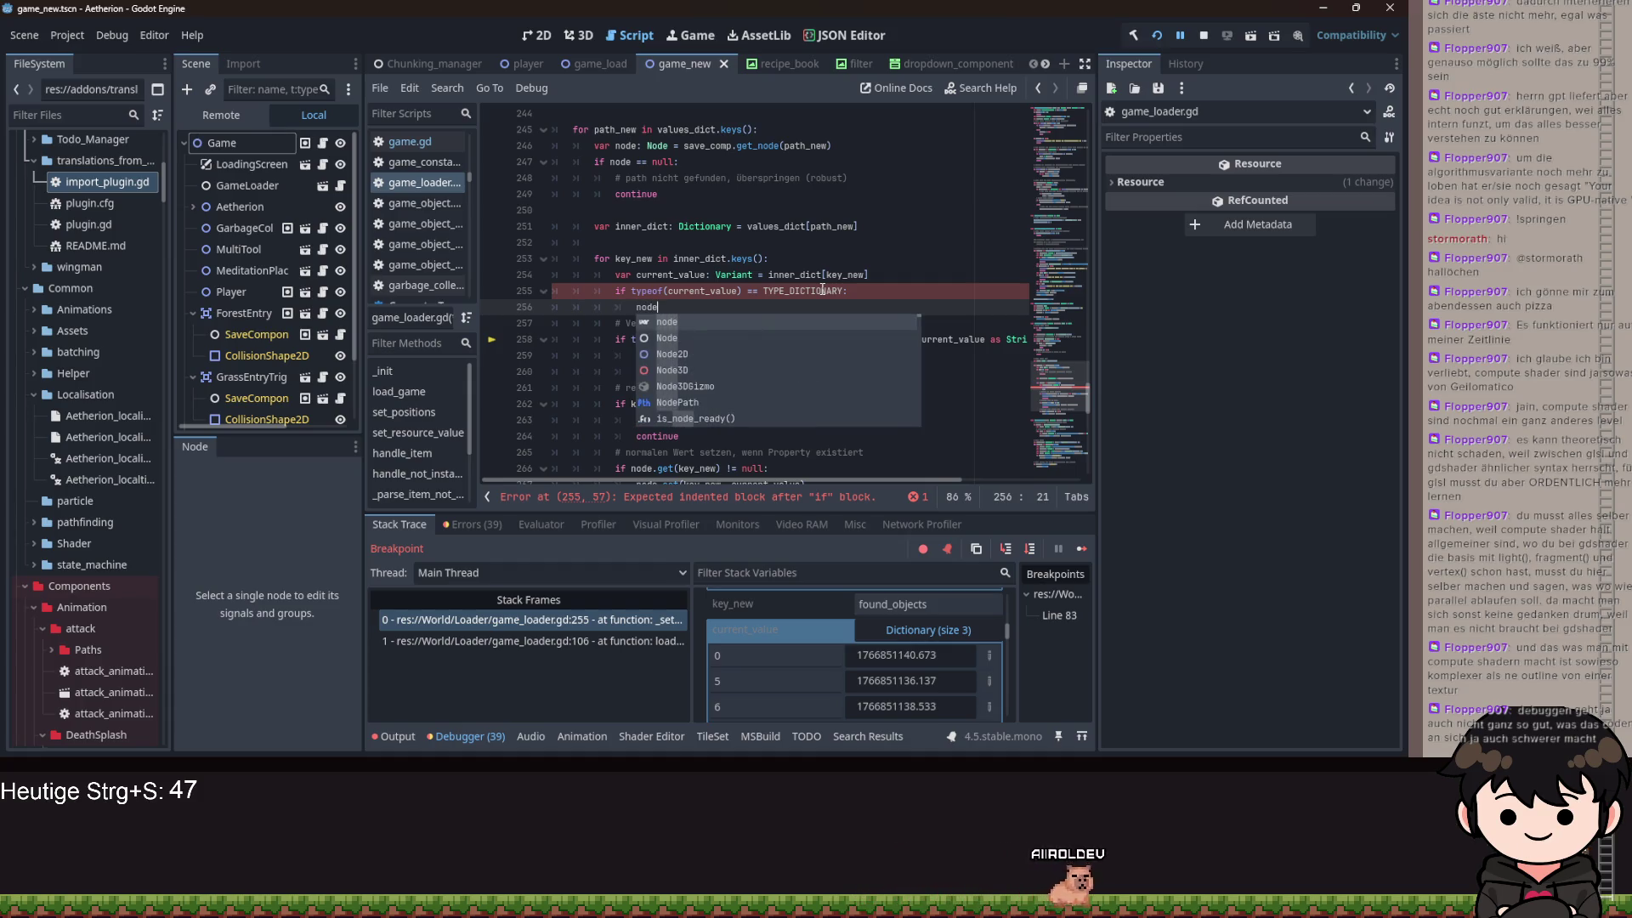
text(.)
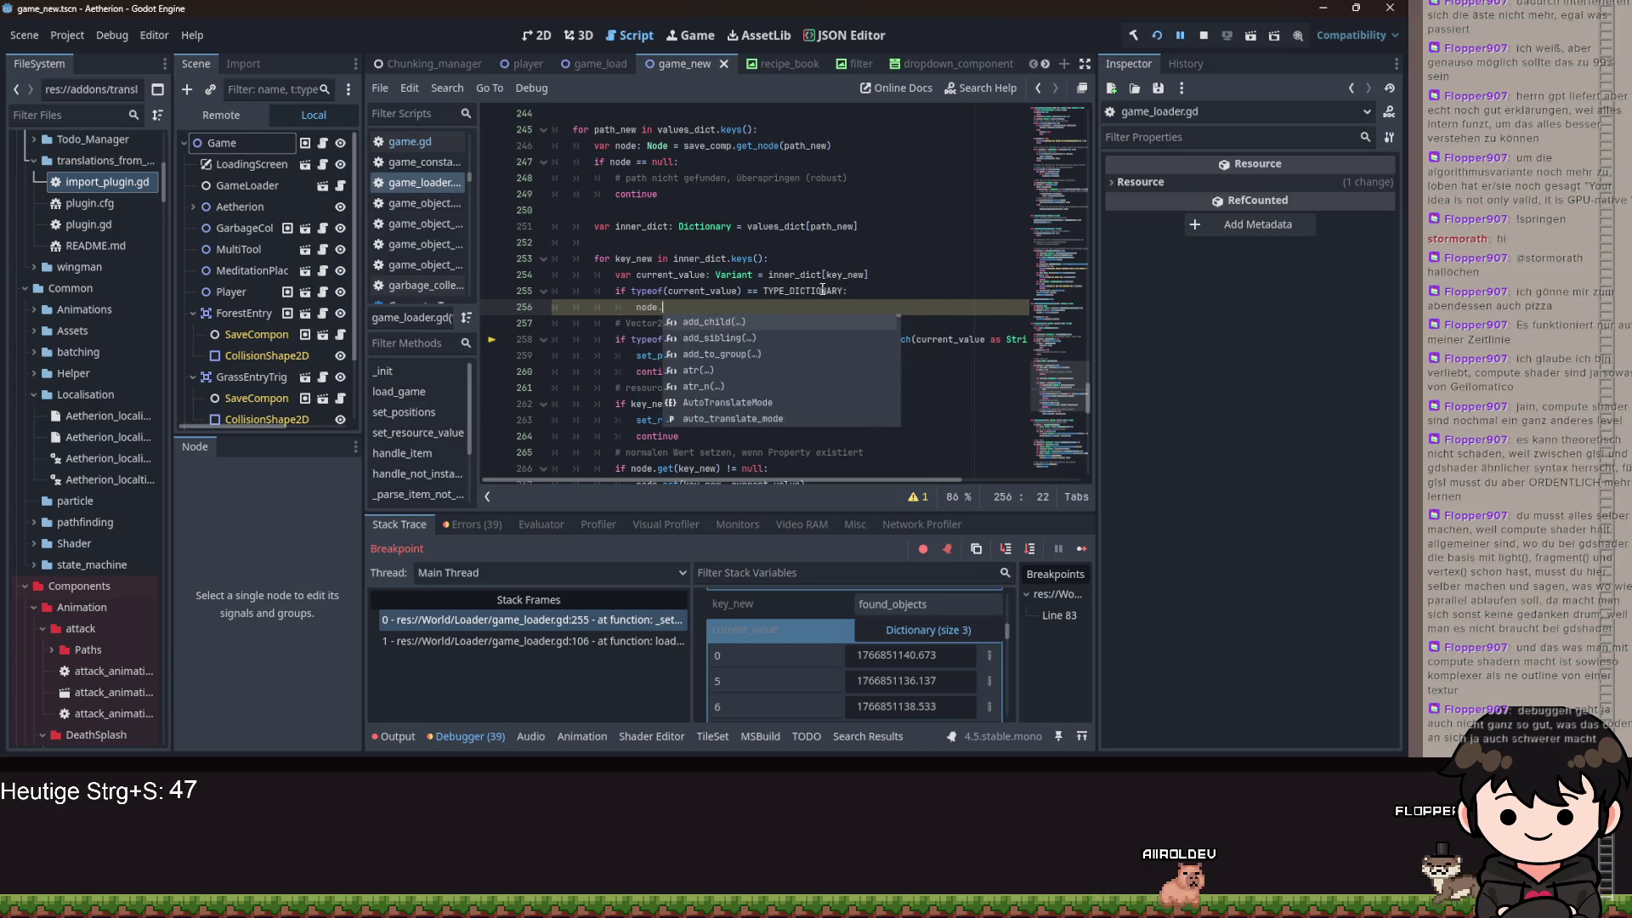
text(get)
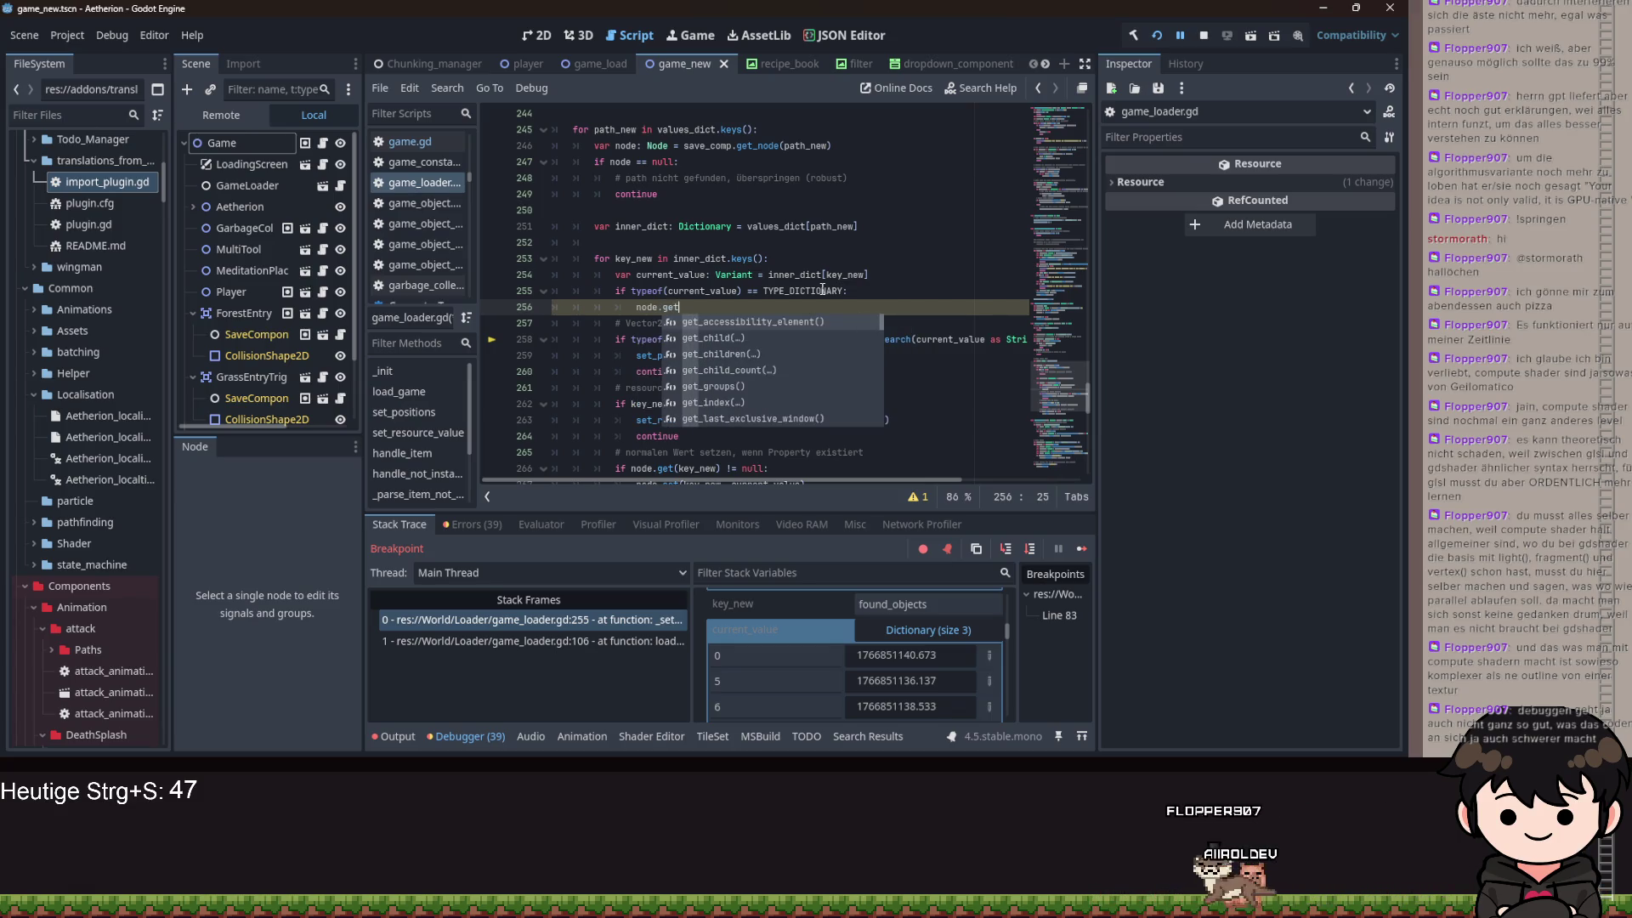
text(()
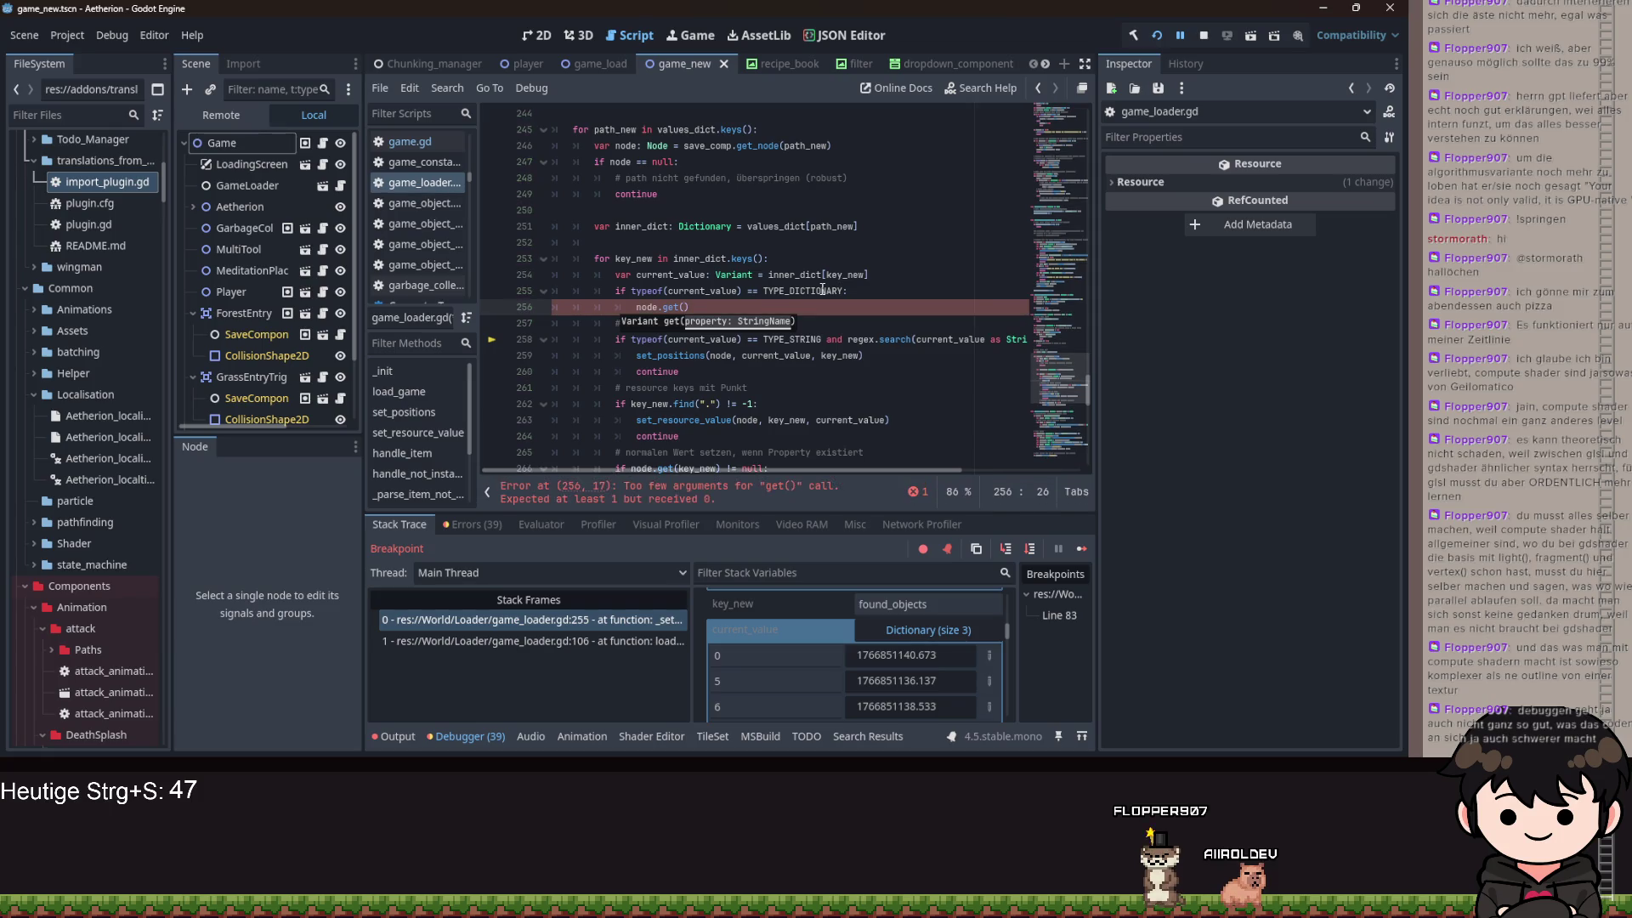
text(new)
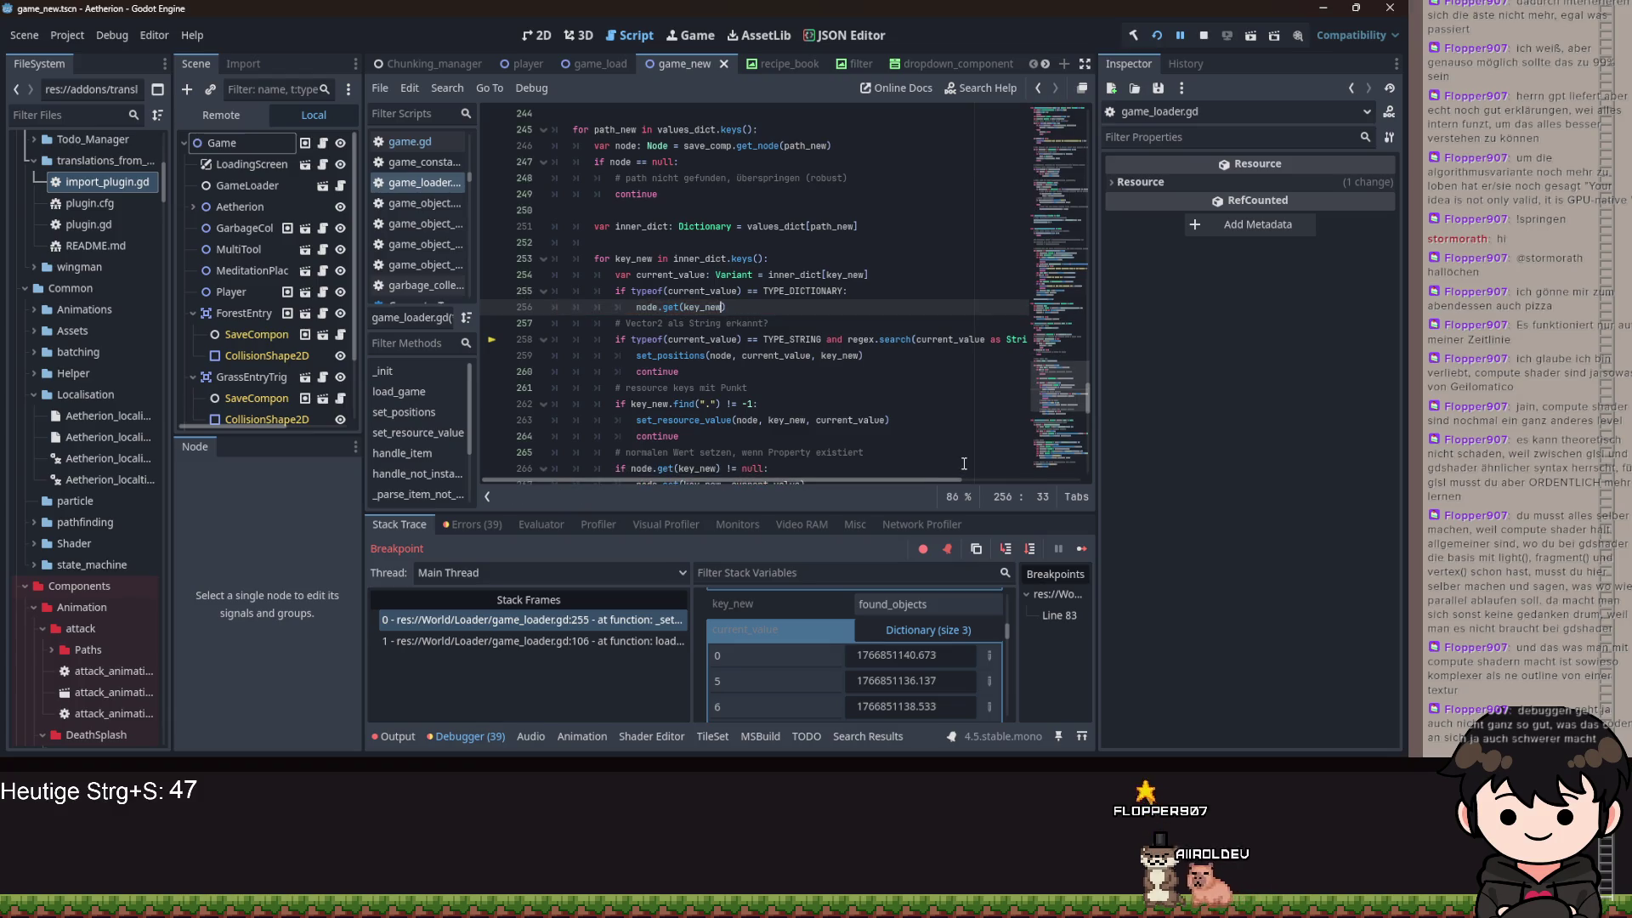
text(set(key_new)
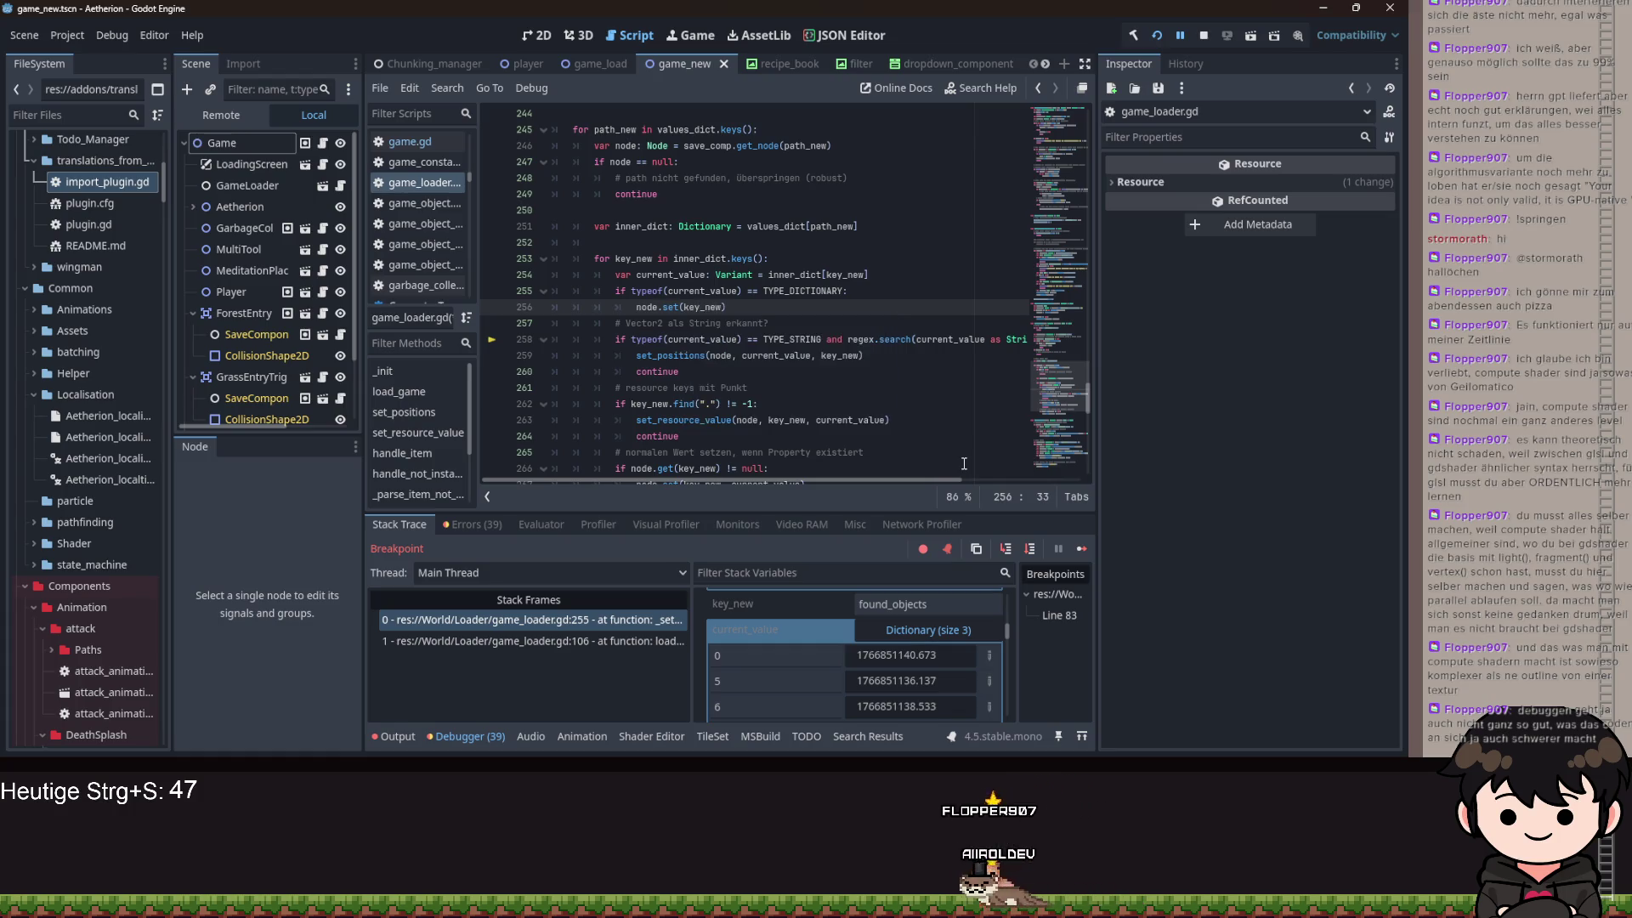
text(, curr)
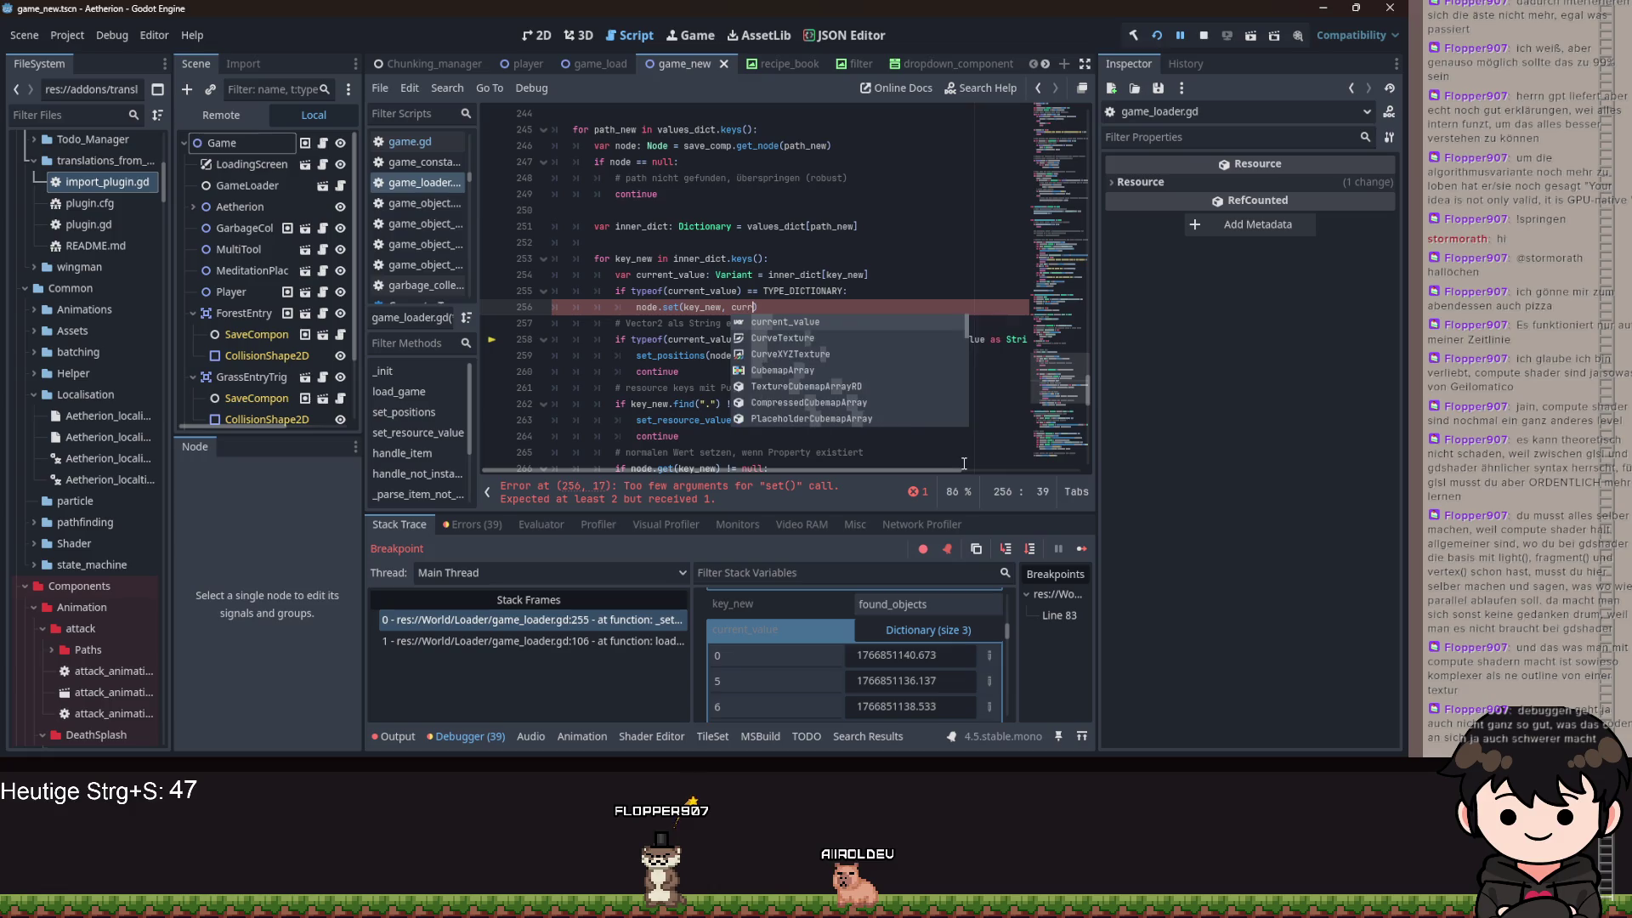
key(Return)
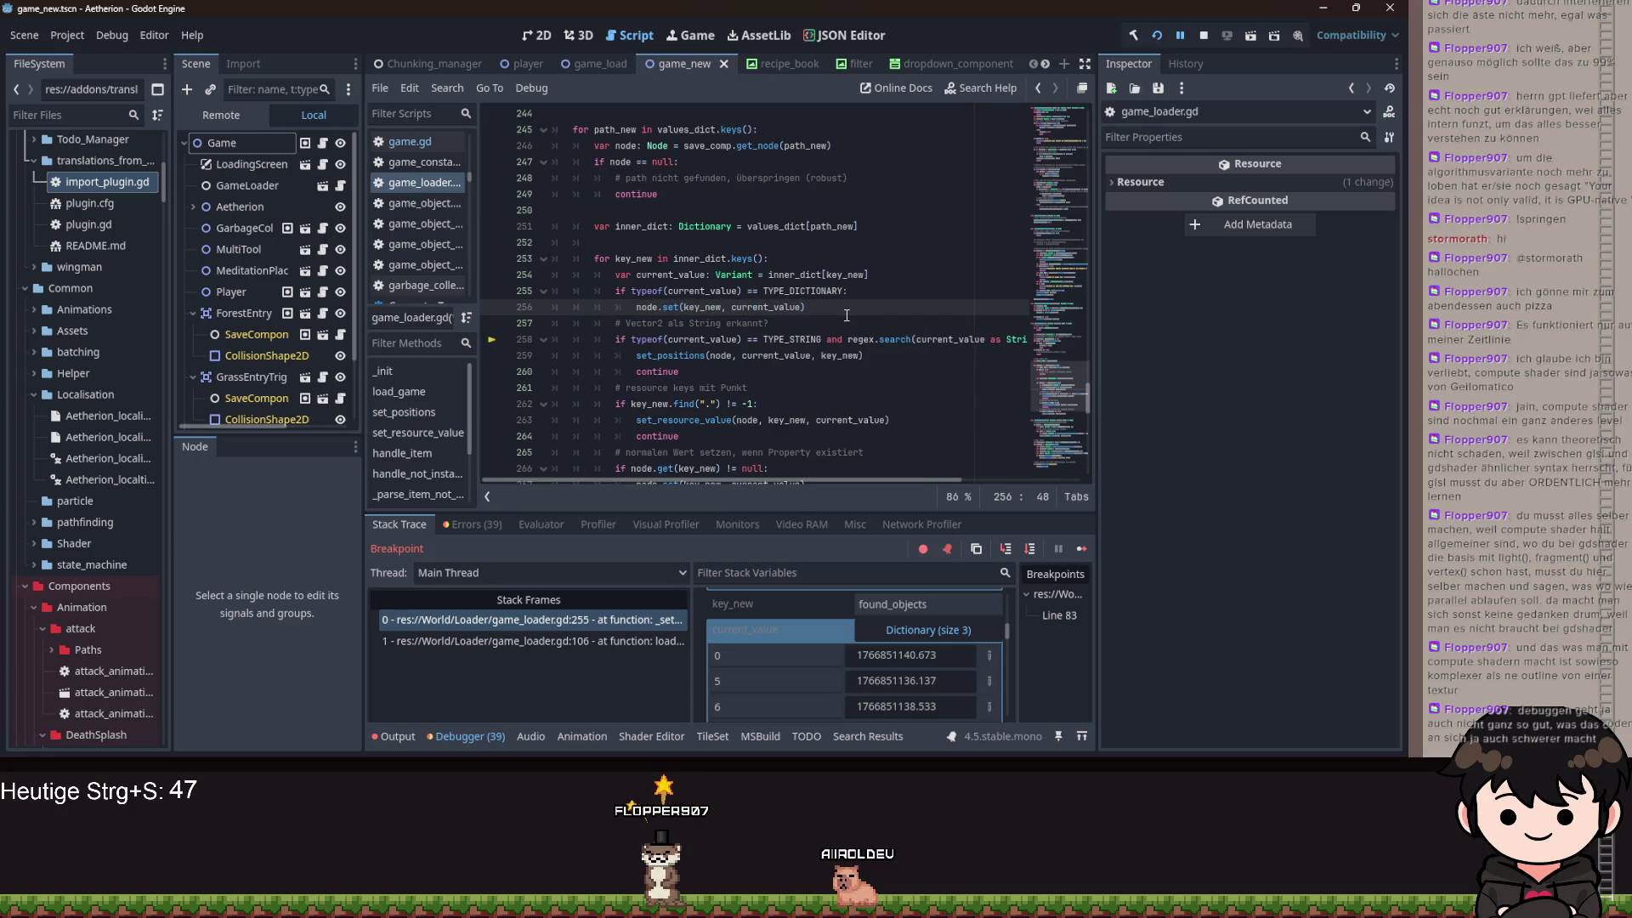
key(Return)
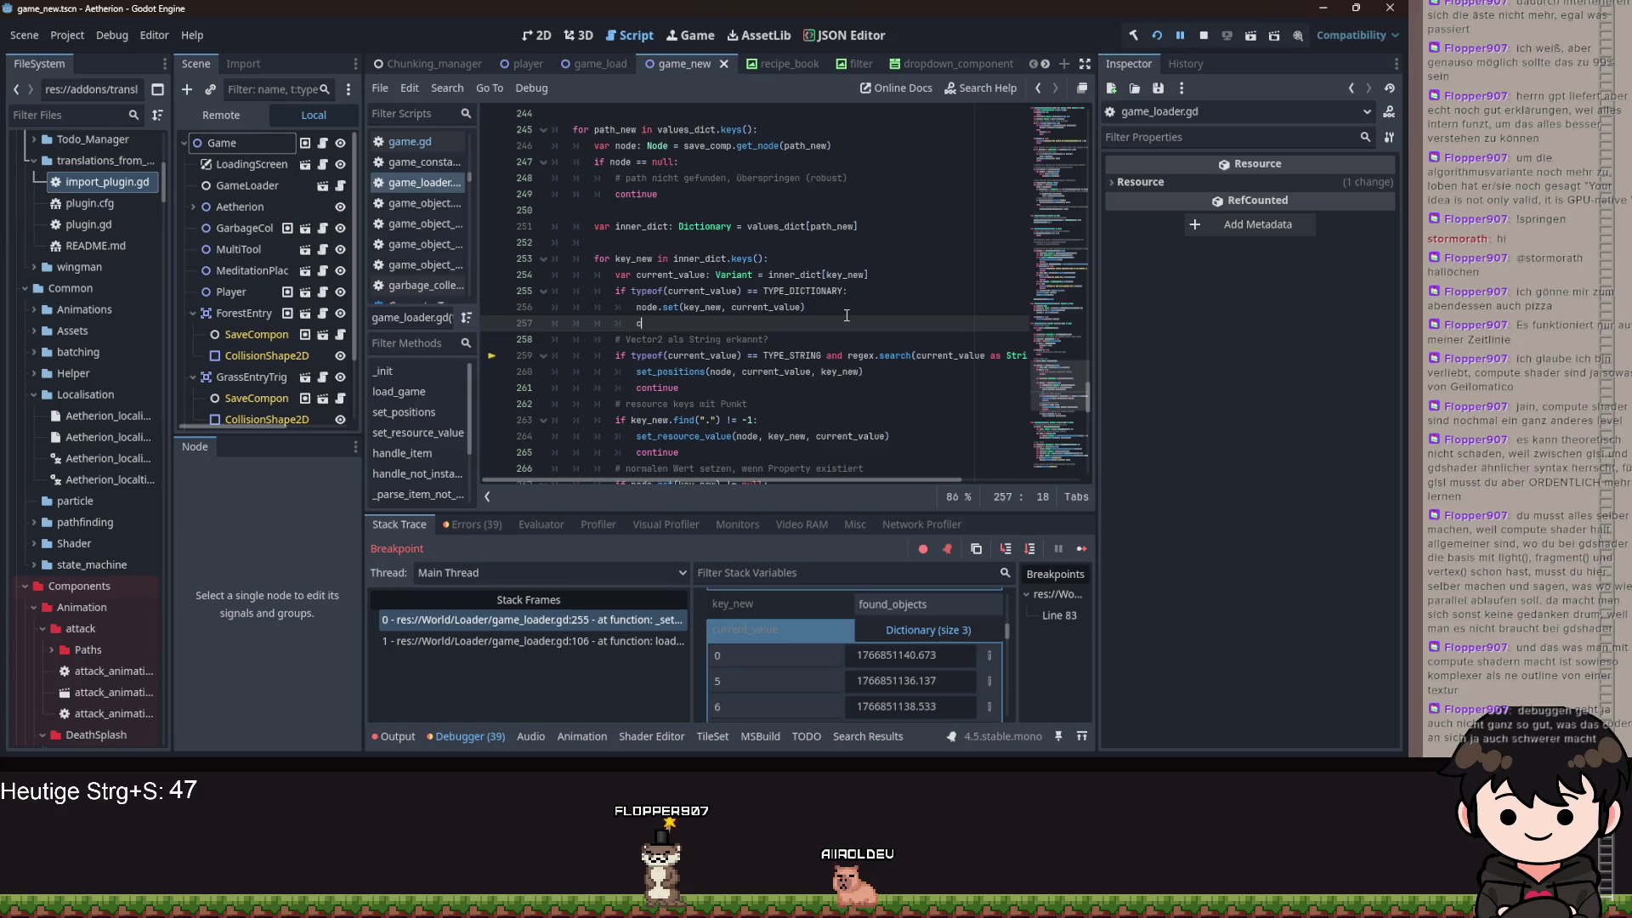
text(o)
key(Down)
key(Down)
key(Return)
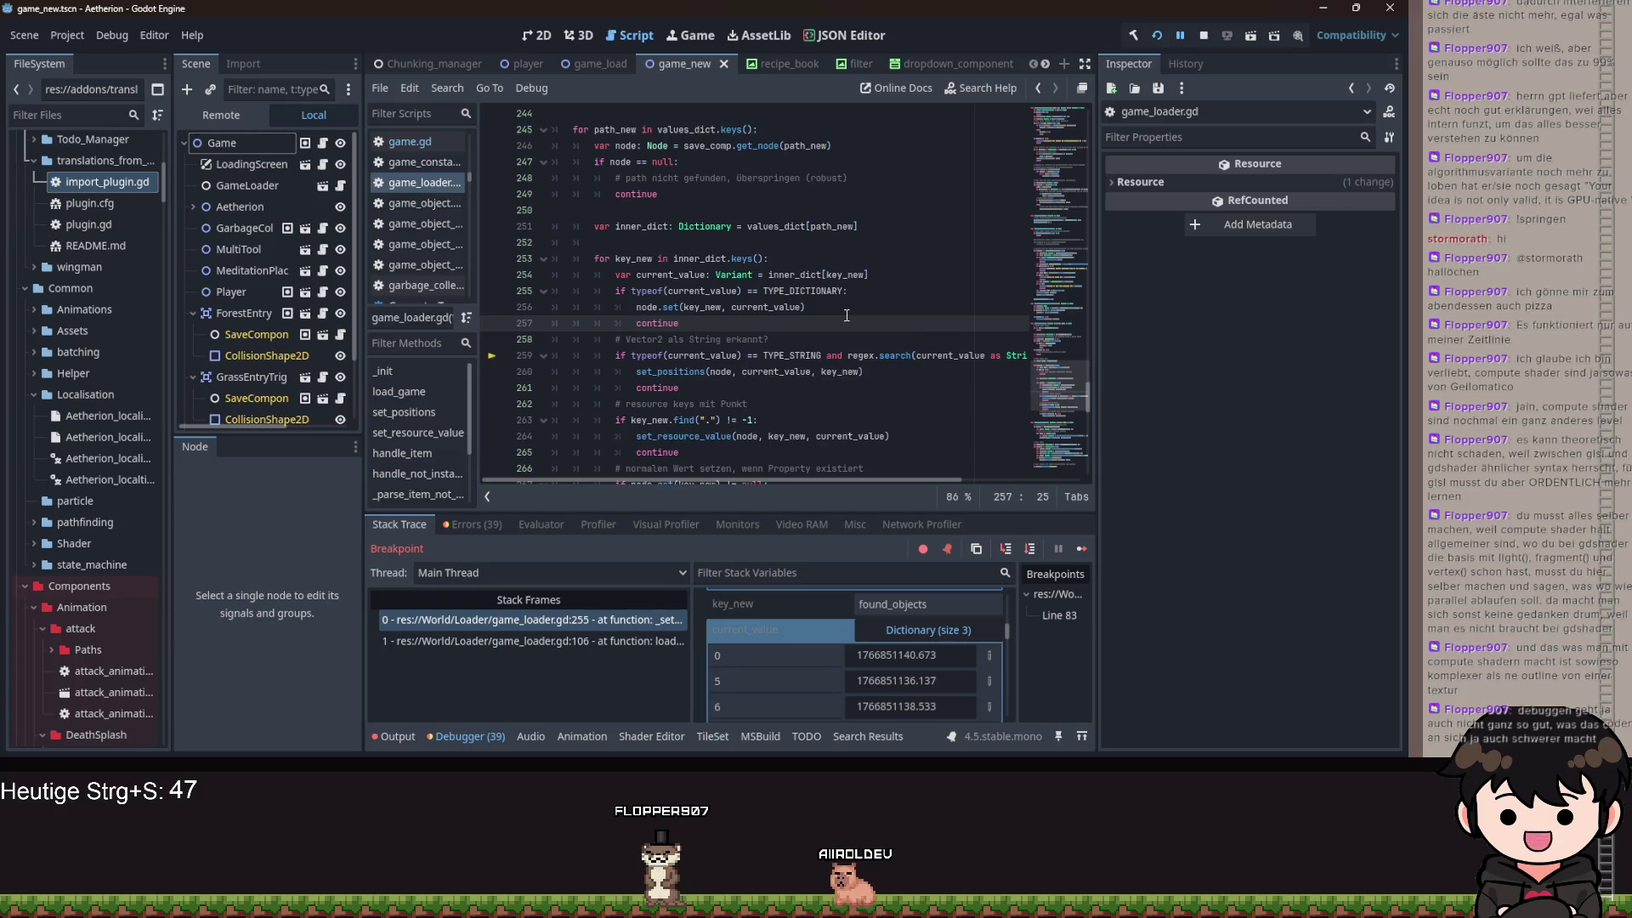
- Restart Aetherion, choose 'Spiel Laden', and return to the editor halted at line 83
click(815, 259)
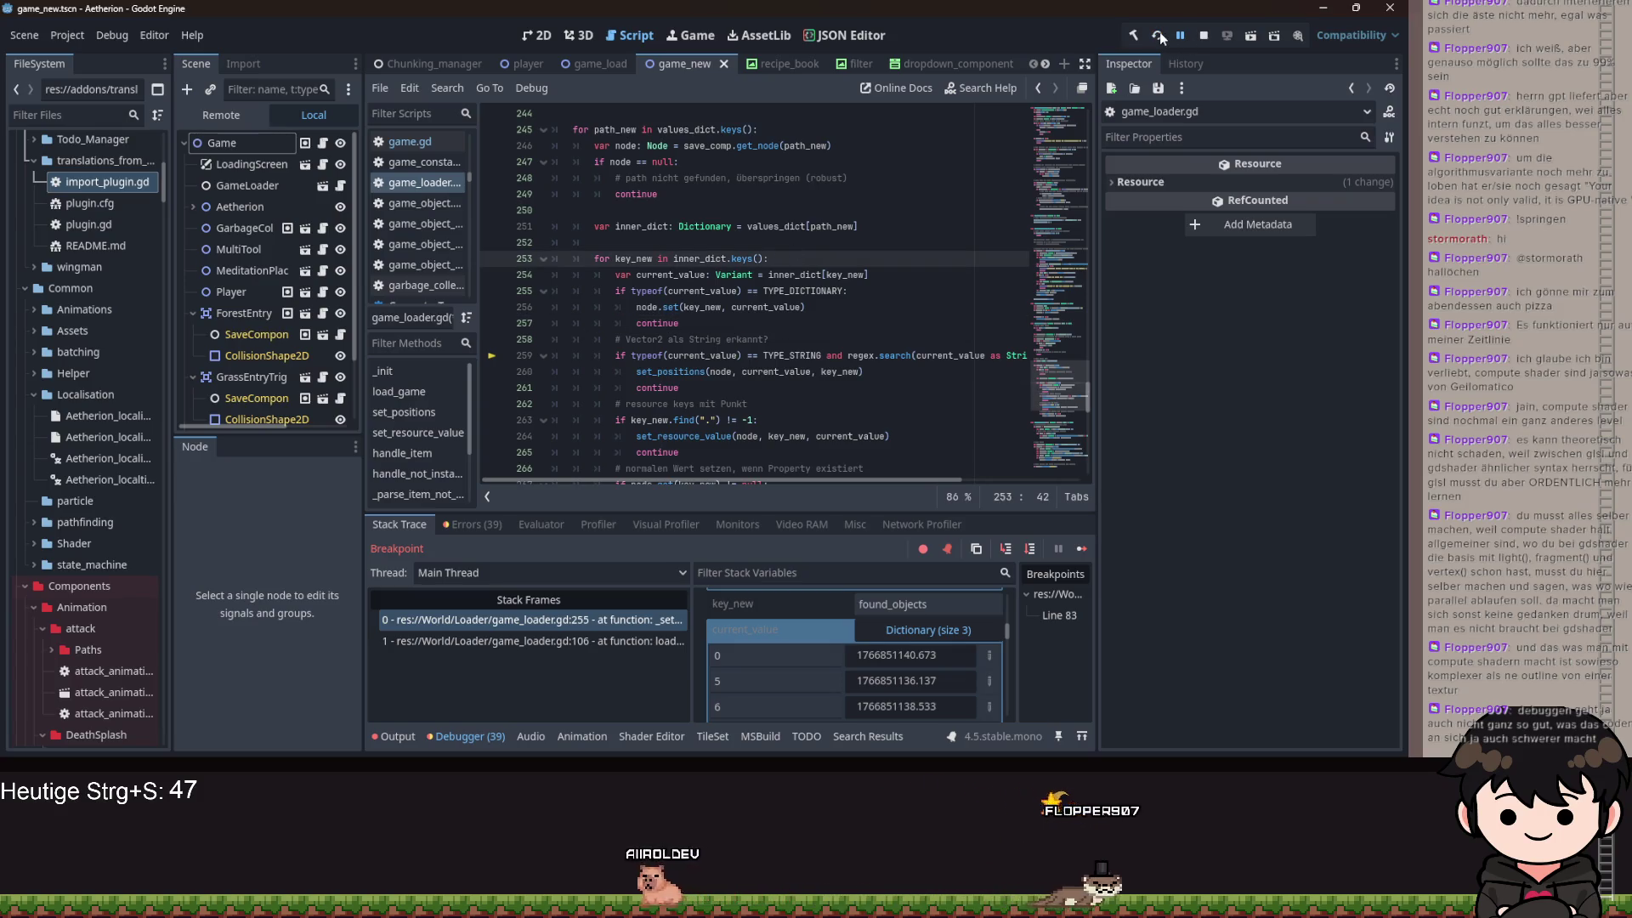
click(1159, 34)
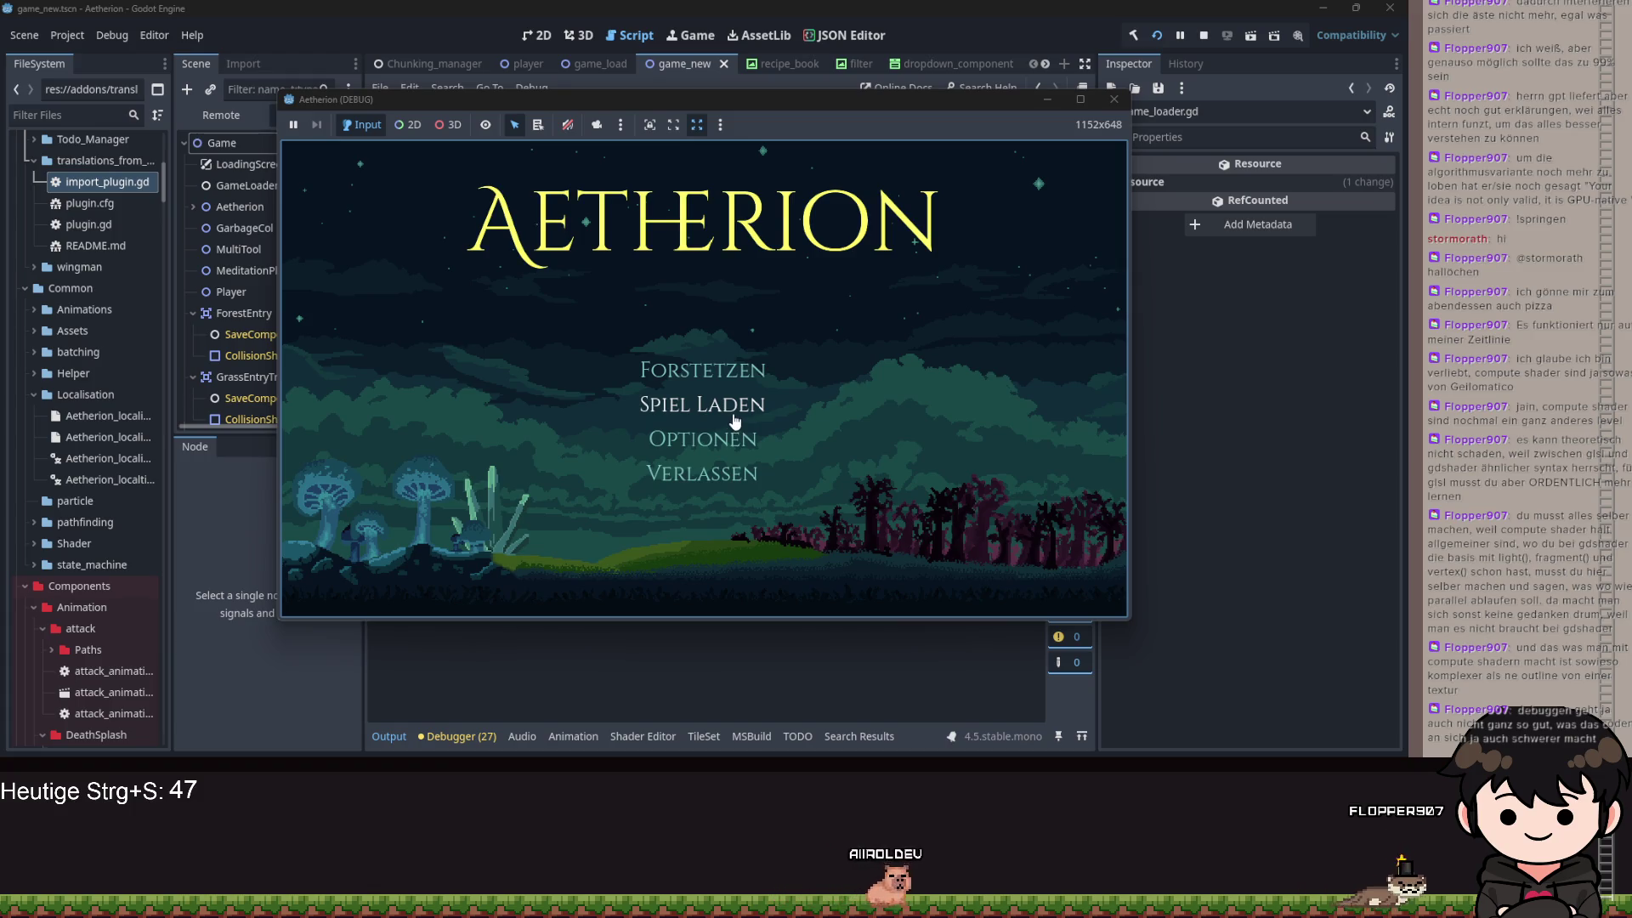
click(733, 367)
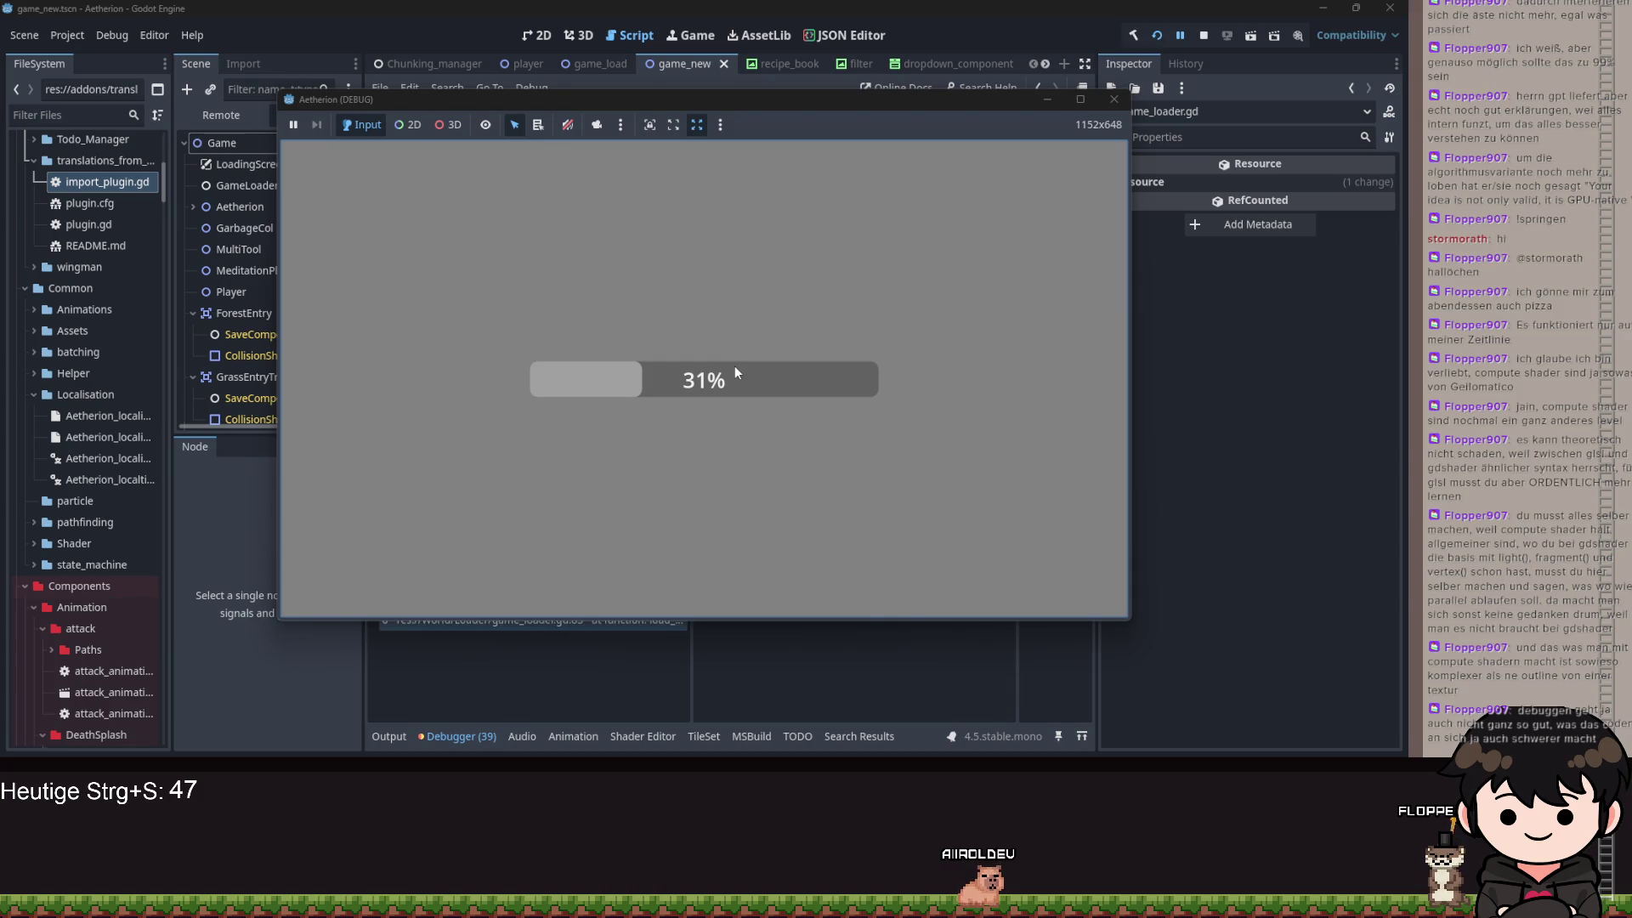
click(1047, 100)
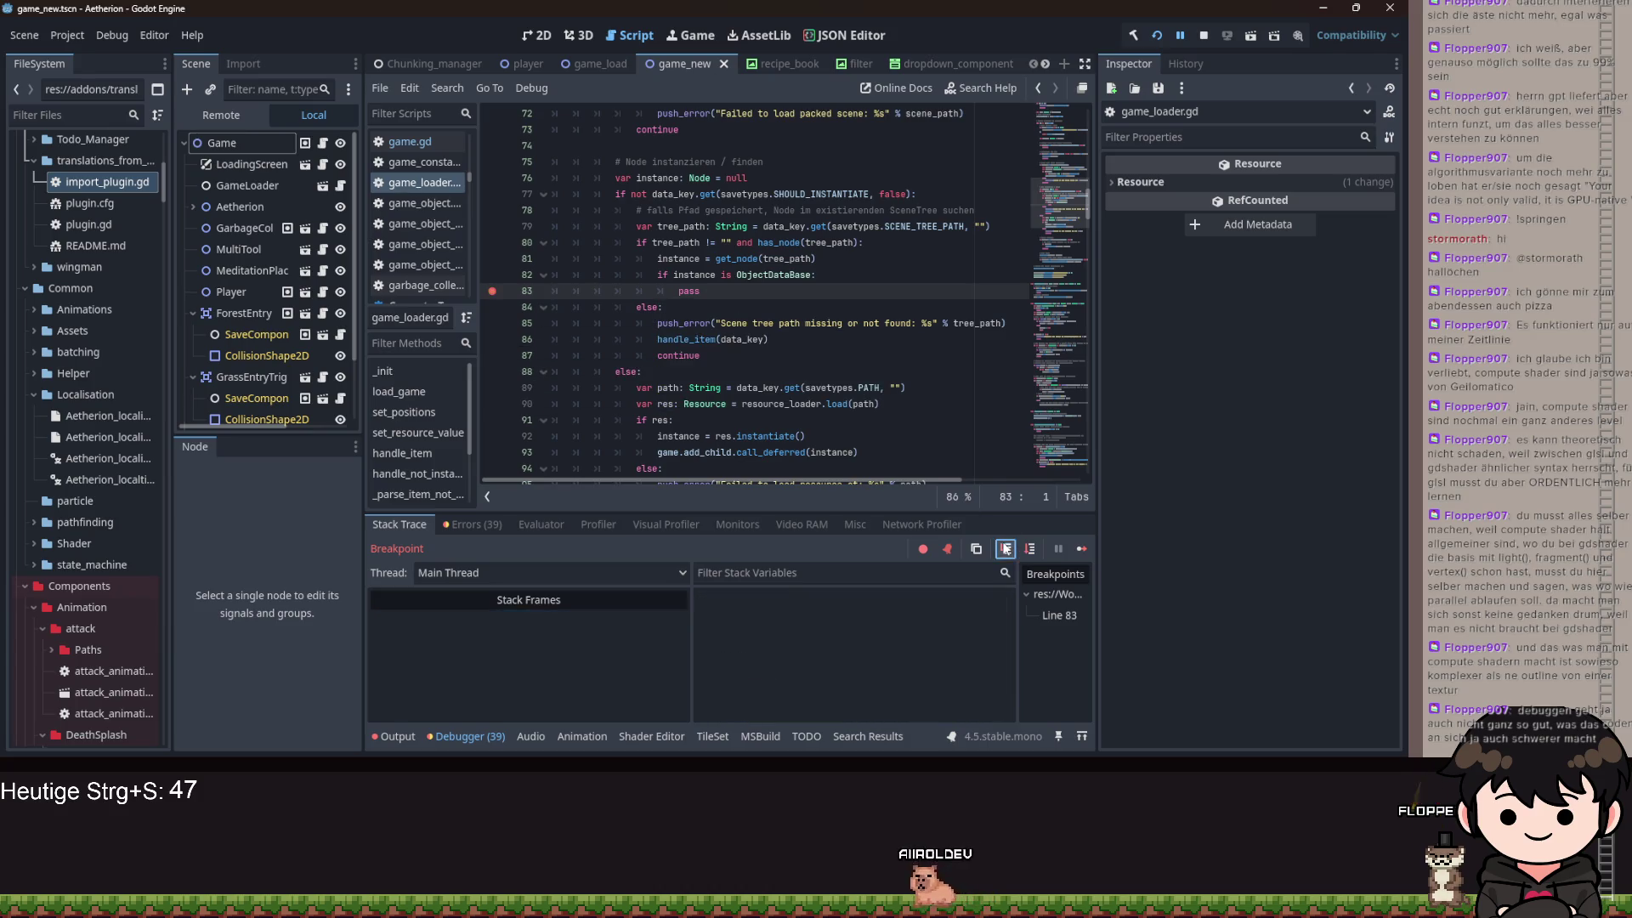
- Step over from the line 83 breakpoint into _set_values and down to line 238
click(1007, 549)
click(1005, 549)
click(1005, 549)
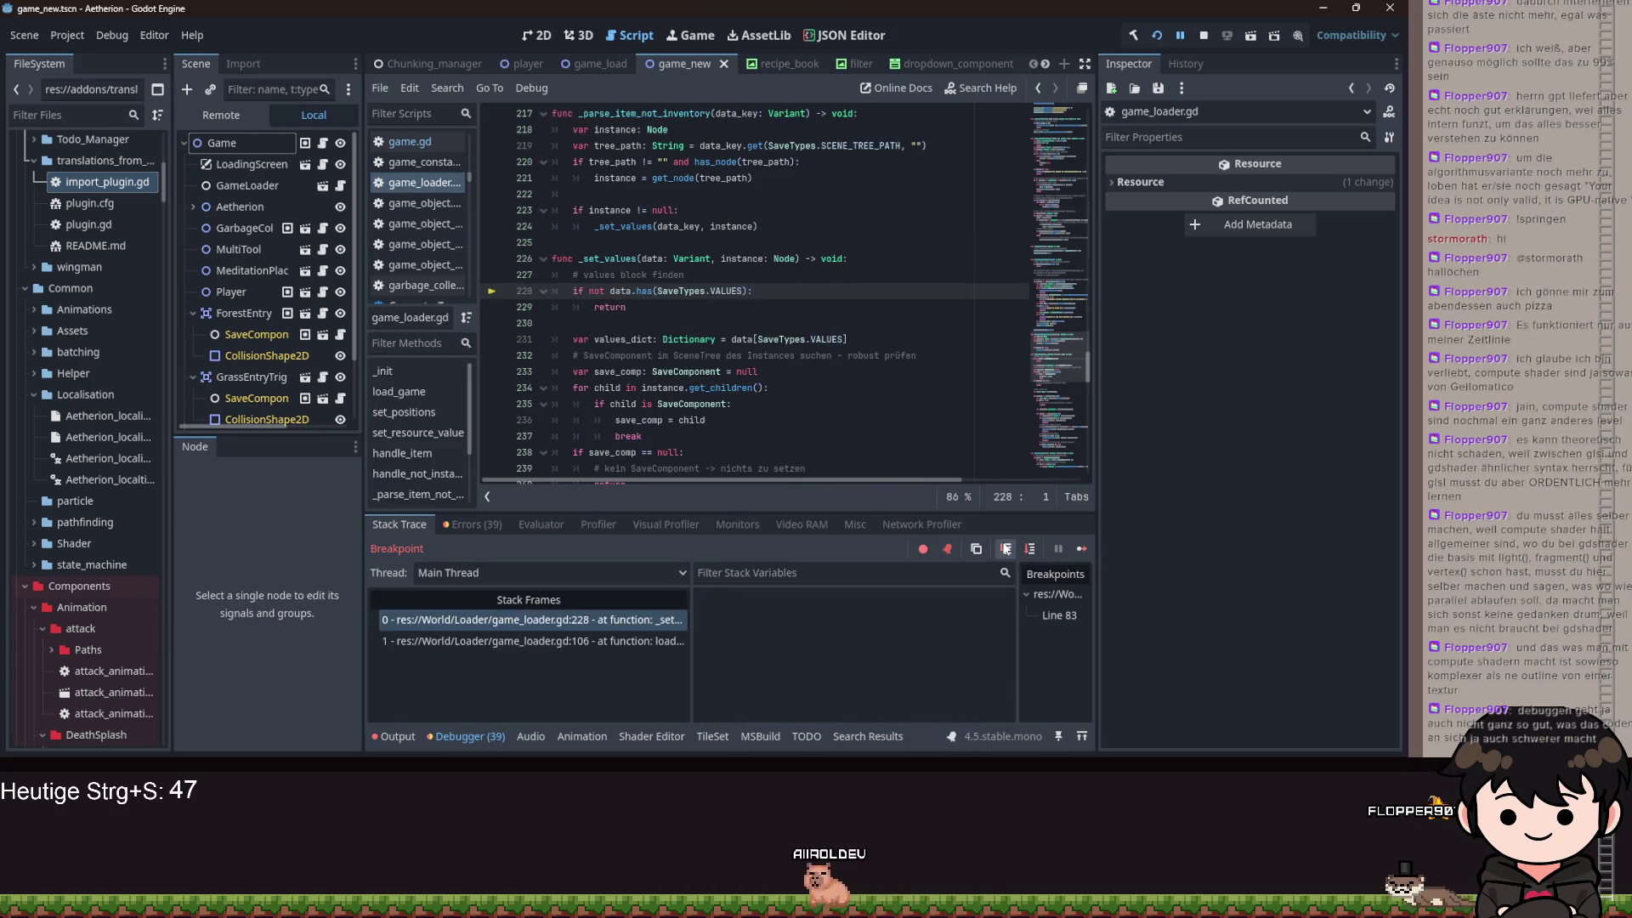
click(1006, 549)
click(1005, 549)
click(1005, 549)
click(1006, 549)
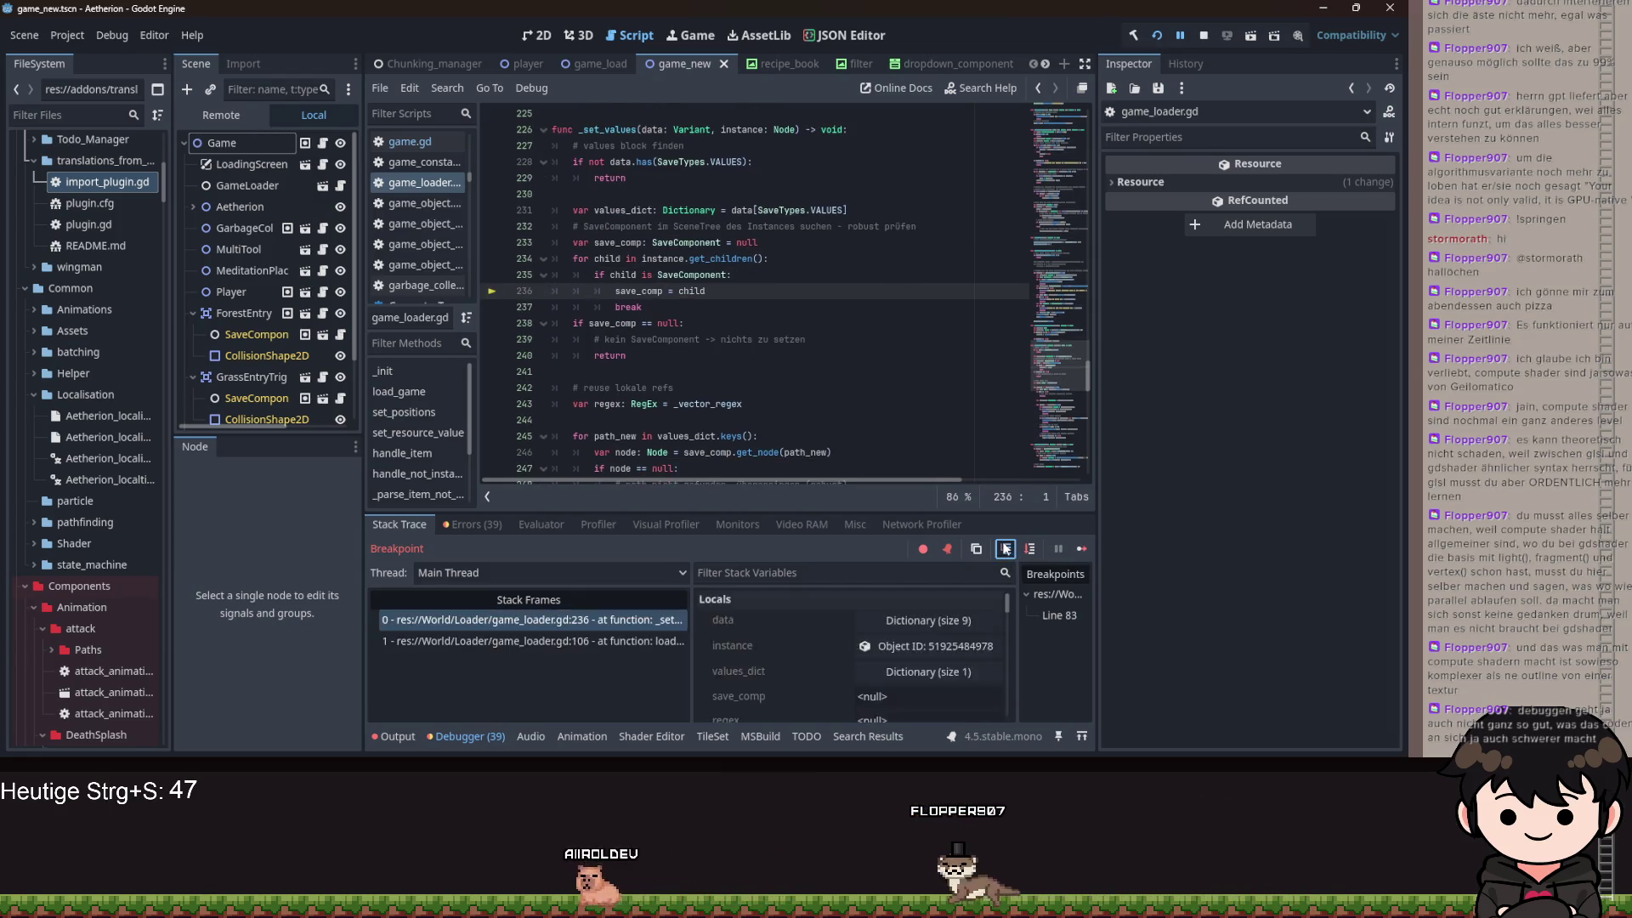
click(1006, 549)
click(1005, 549)
click(1005, 549)
- Keep stepping through the path loop and dictionary check until node.set on line 256 runs
click(1005, 549)
click(1005, 549)
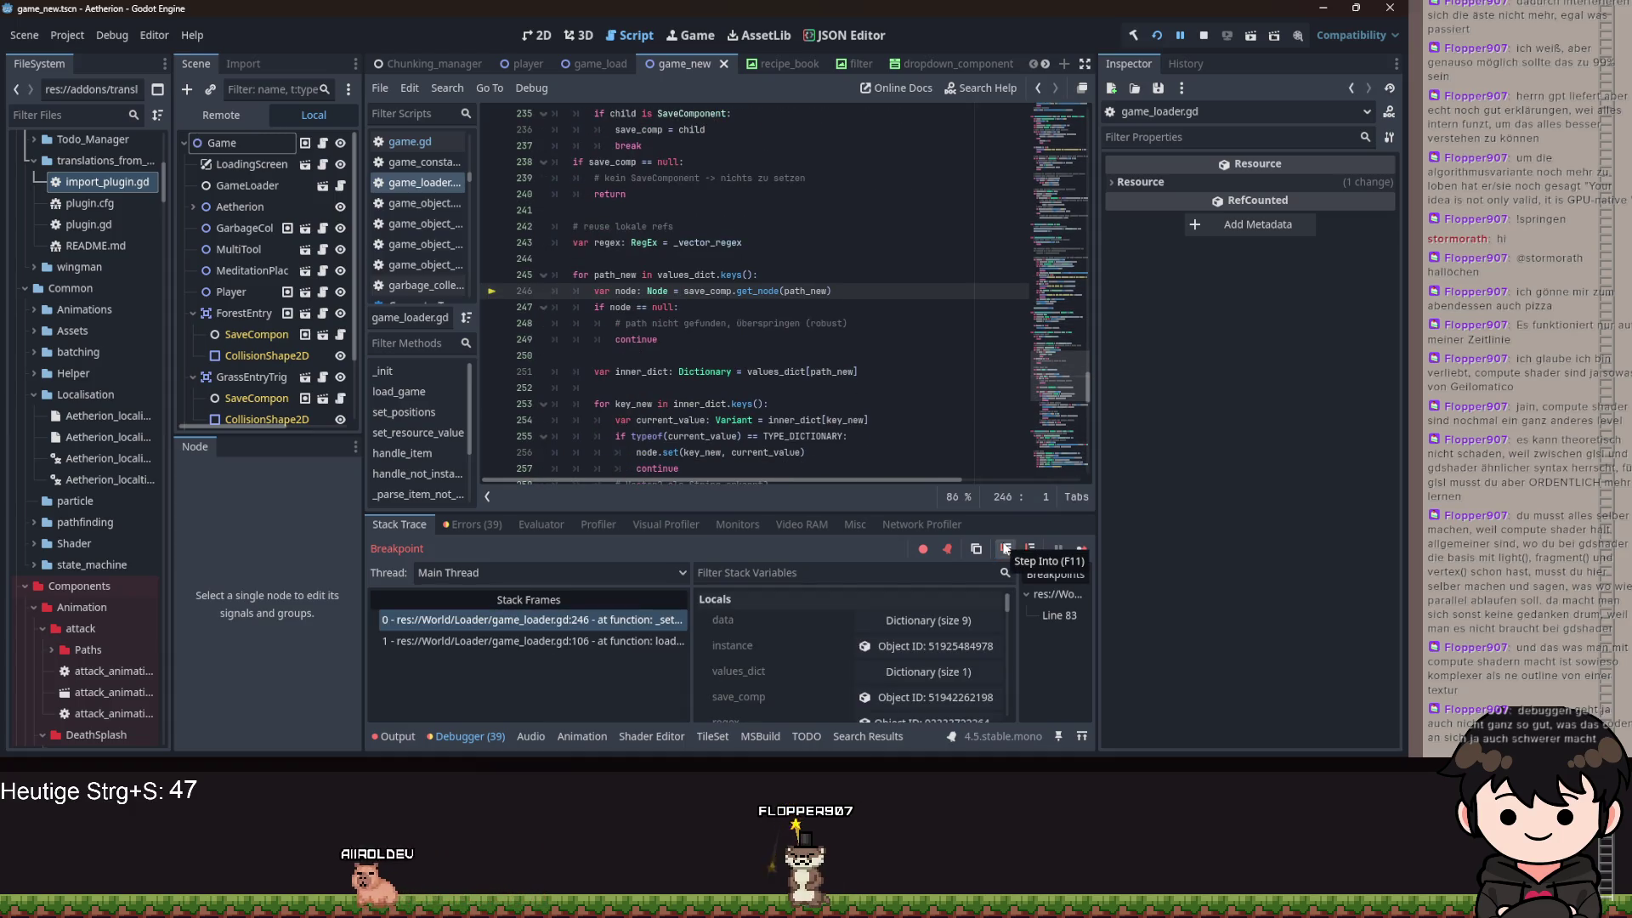
click(1005, 549)
click(1006, 549)
click(1005, 549)
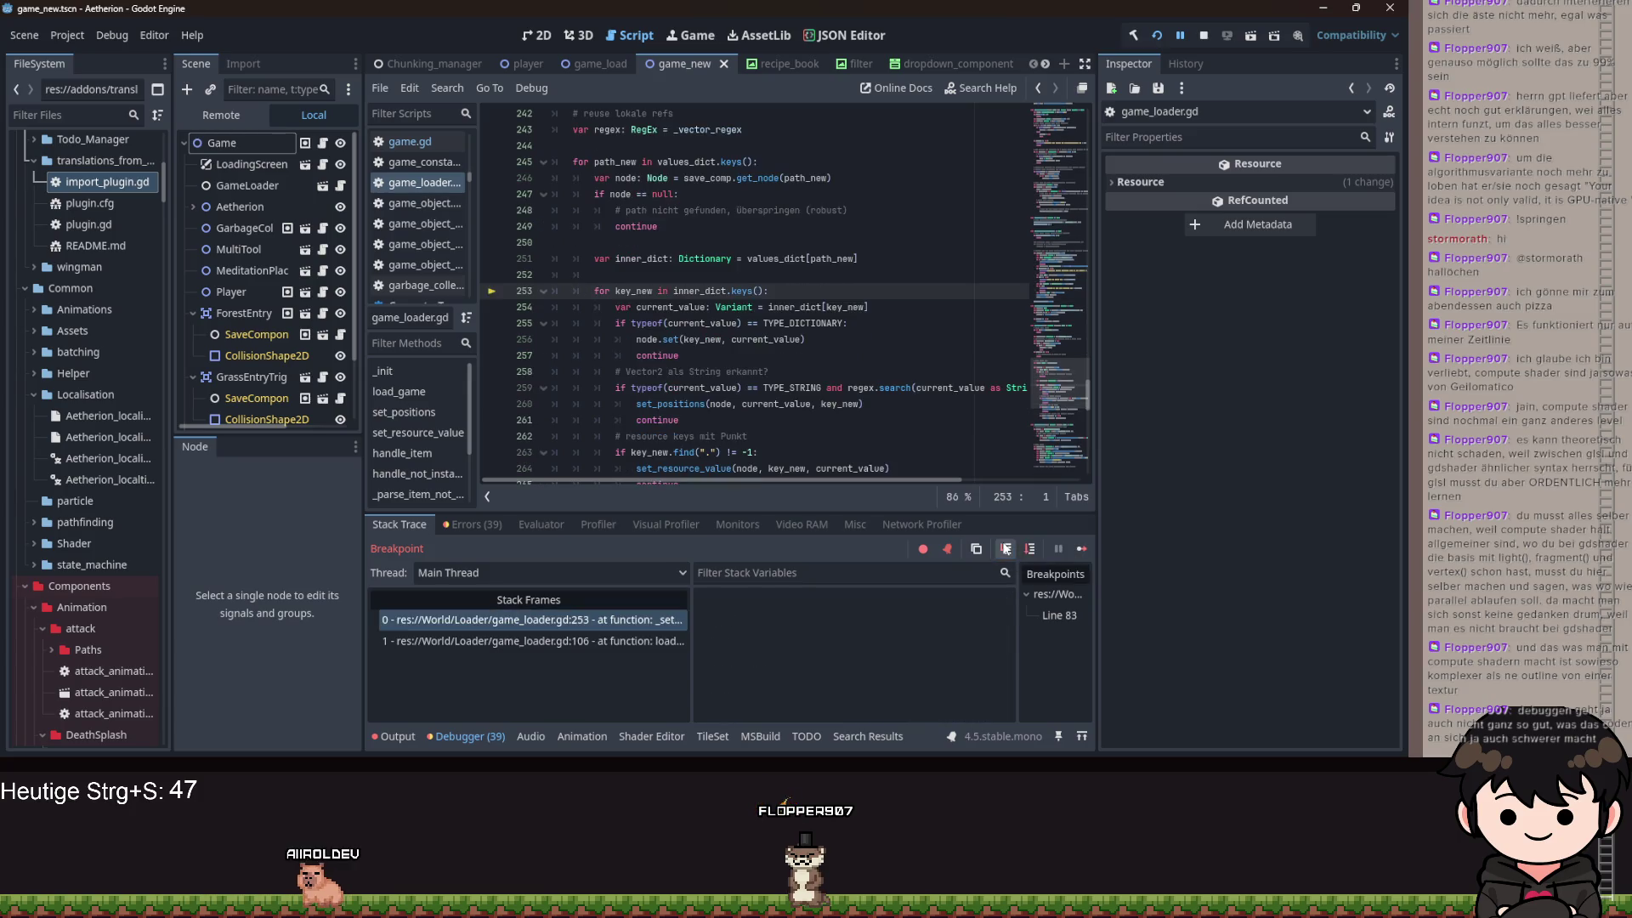
click(1005, 549)
click(1005, 549)
click(1005, 549)
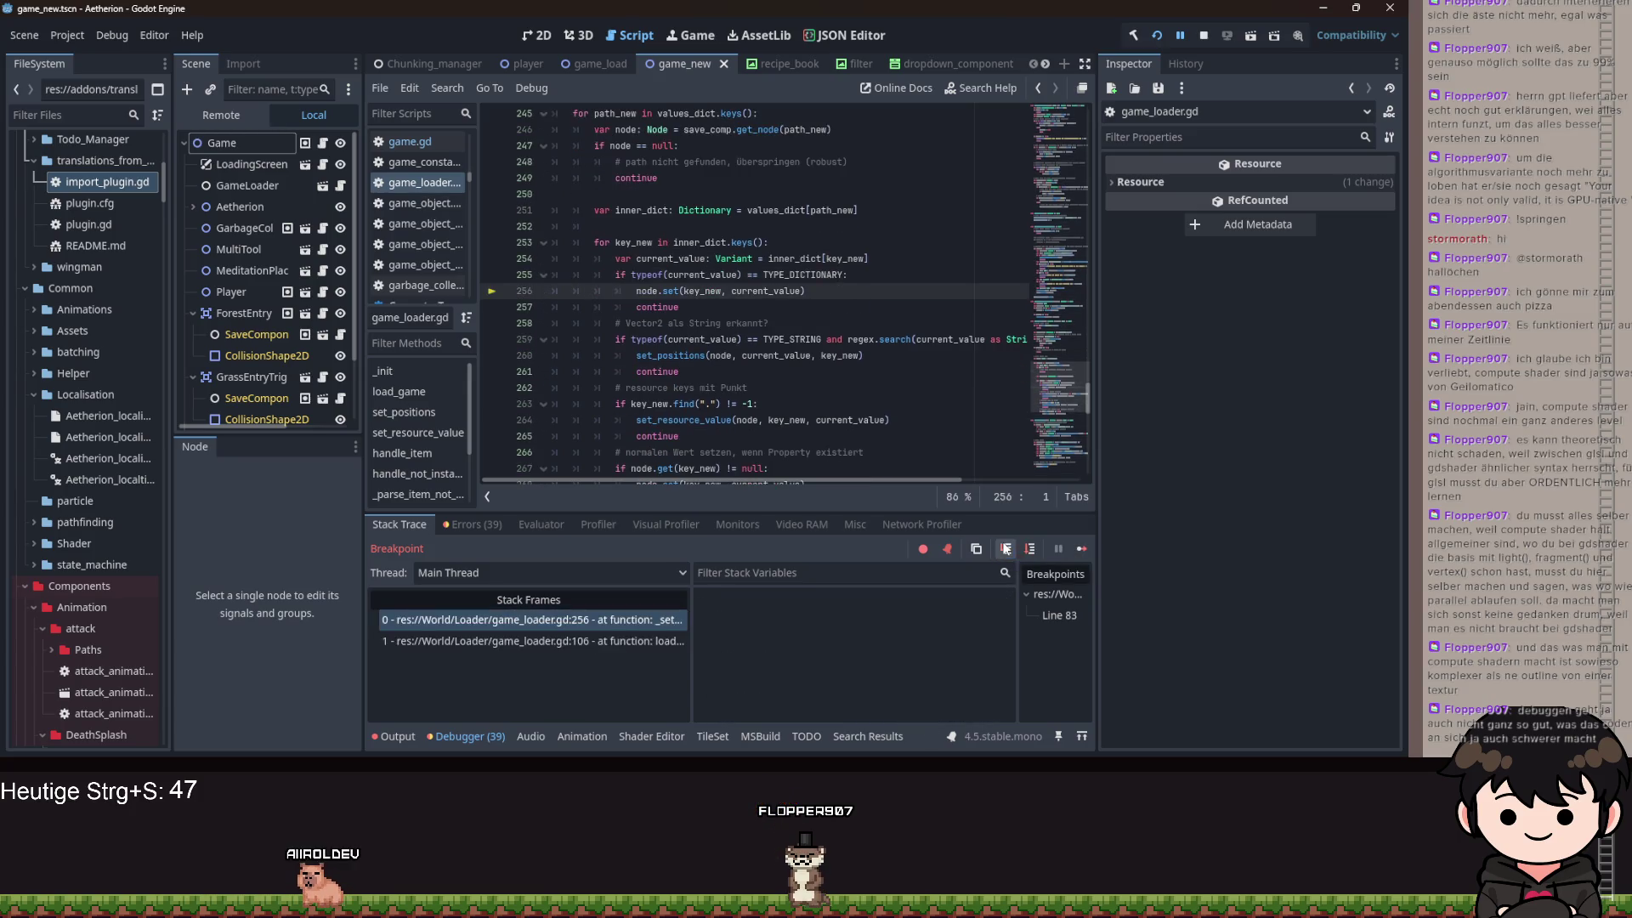
click(1004, 549)
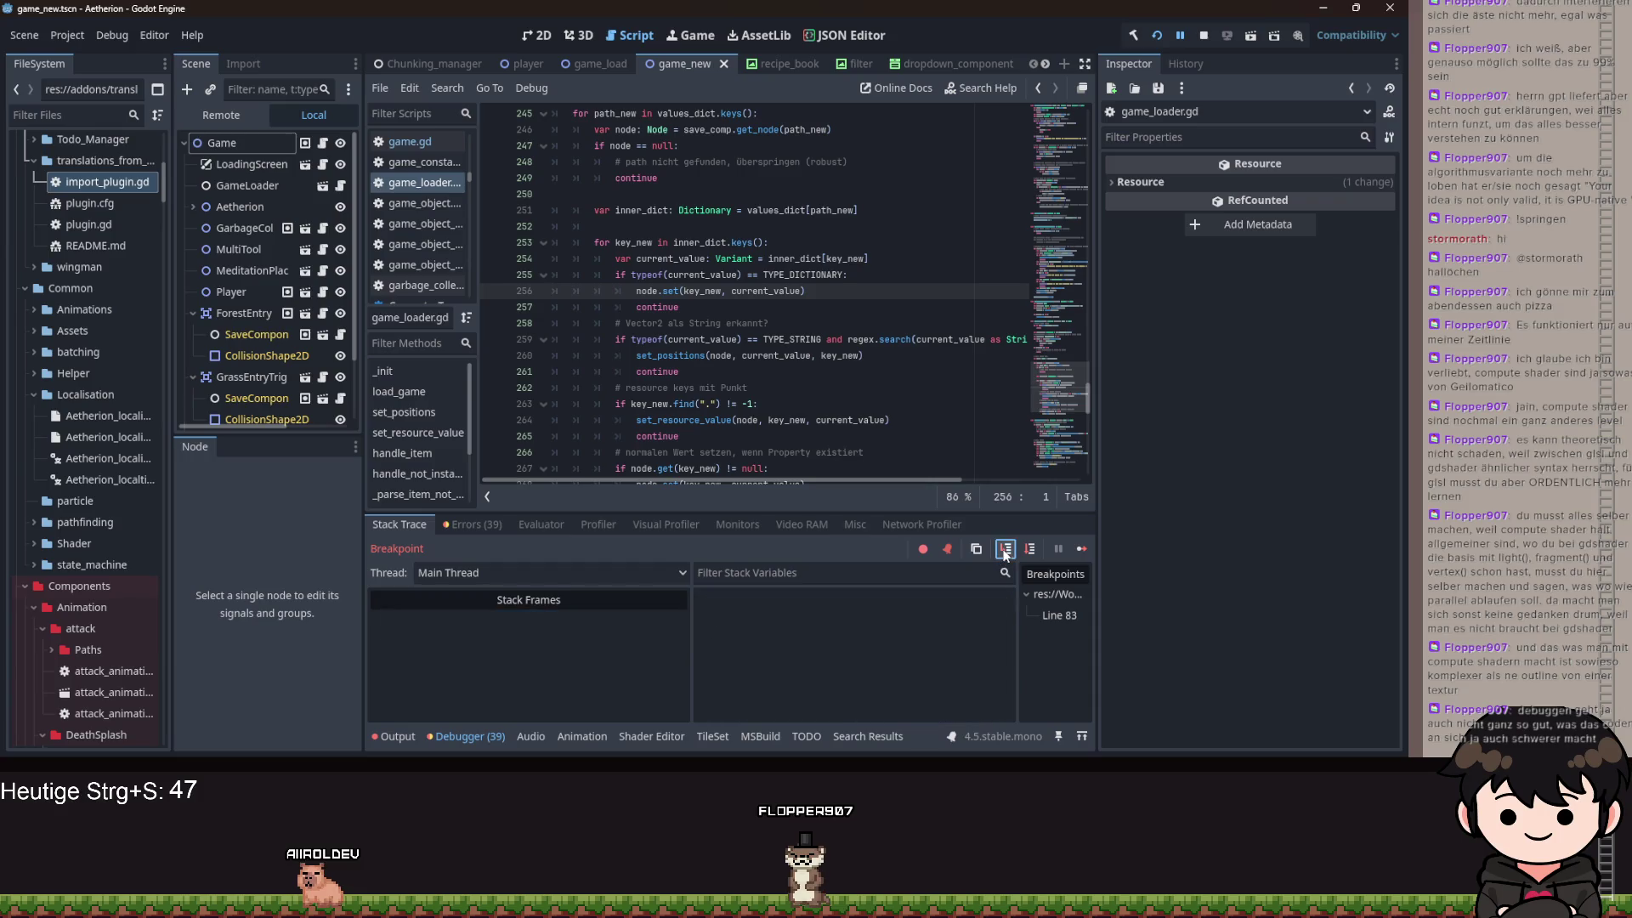
- Inspect the live ObjectDB node in the Remote tree, read key_new's value, then step onward
click(232, 119)
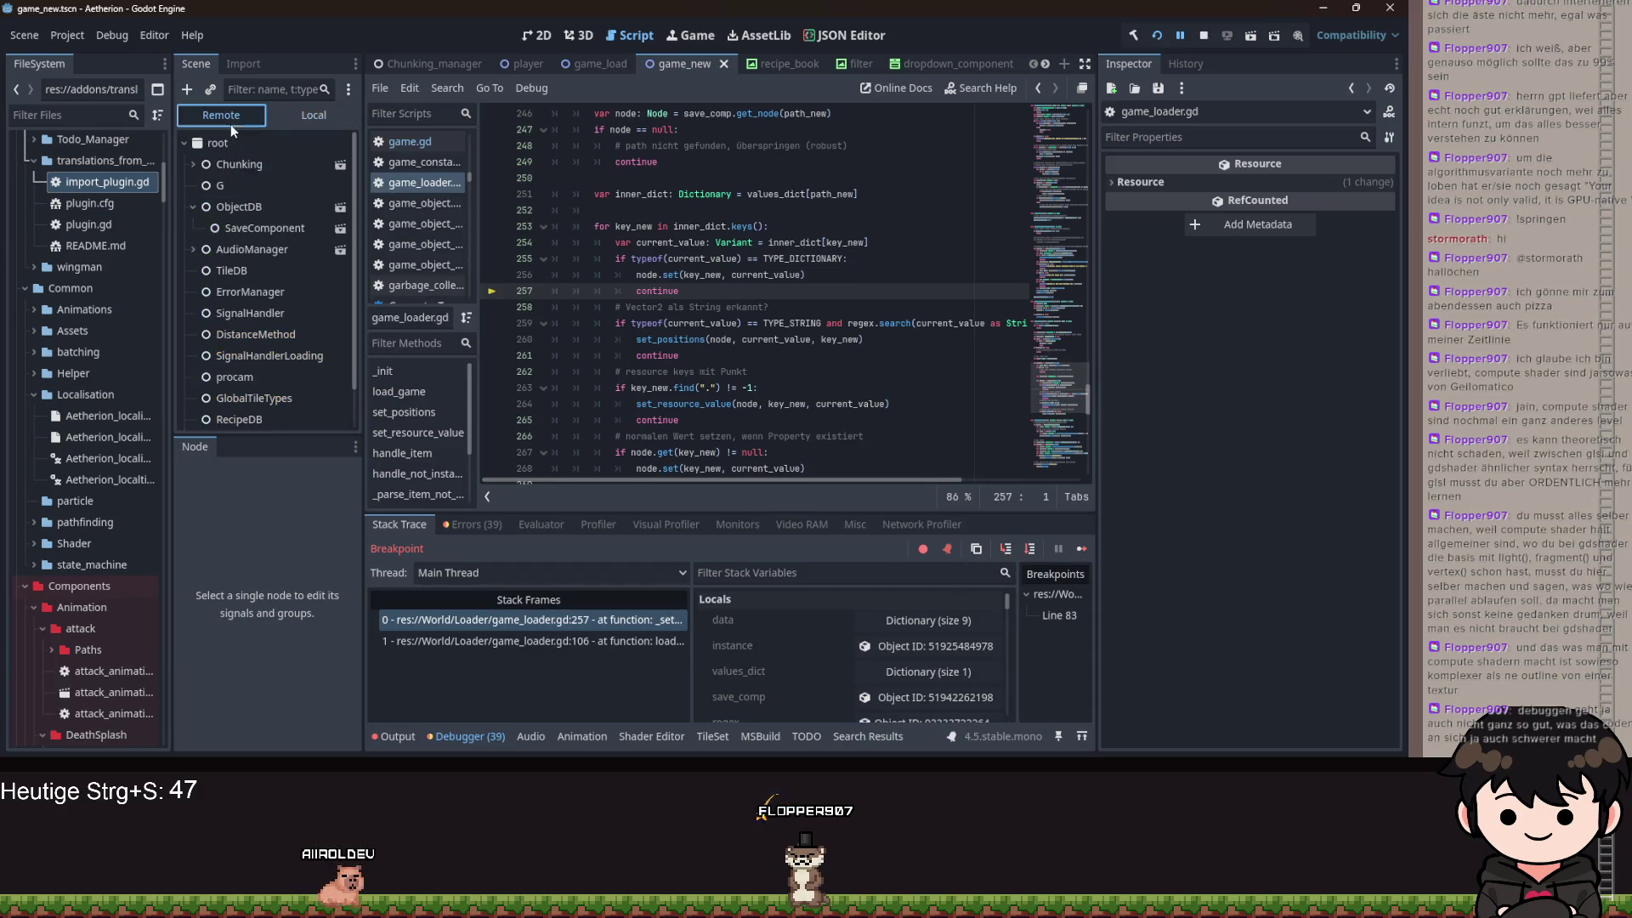
click(236, 208)
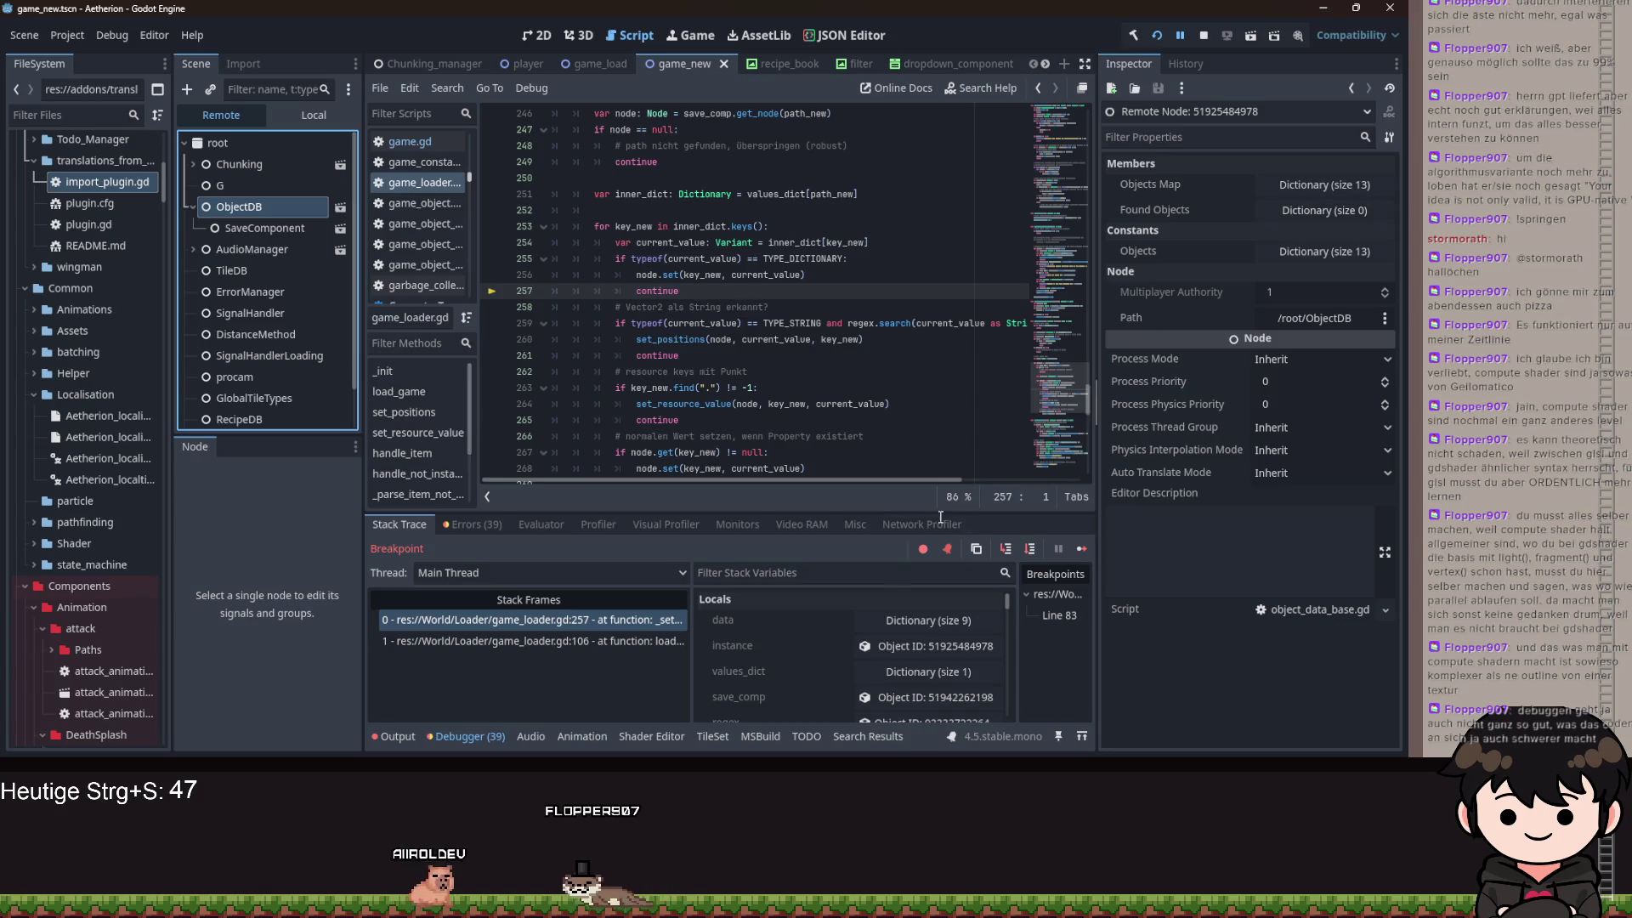
scroll(844, 637, down, 3)
scroll(843, 634, down, 2)
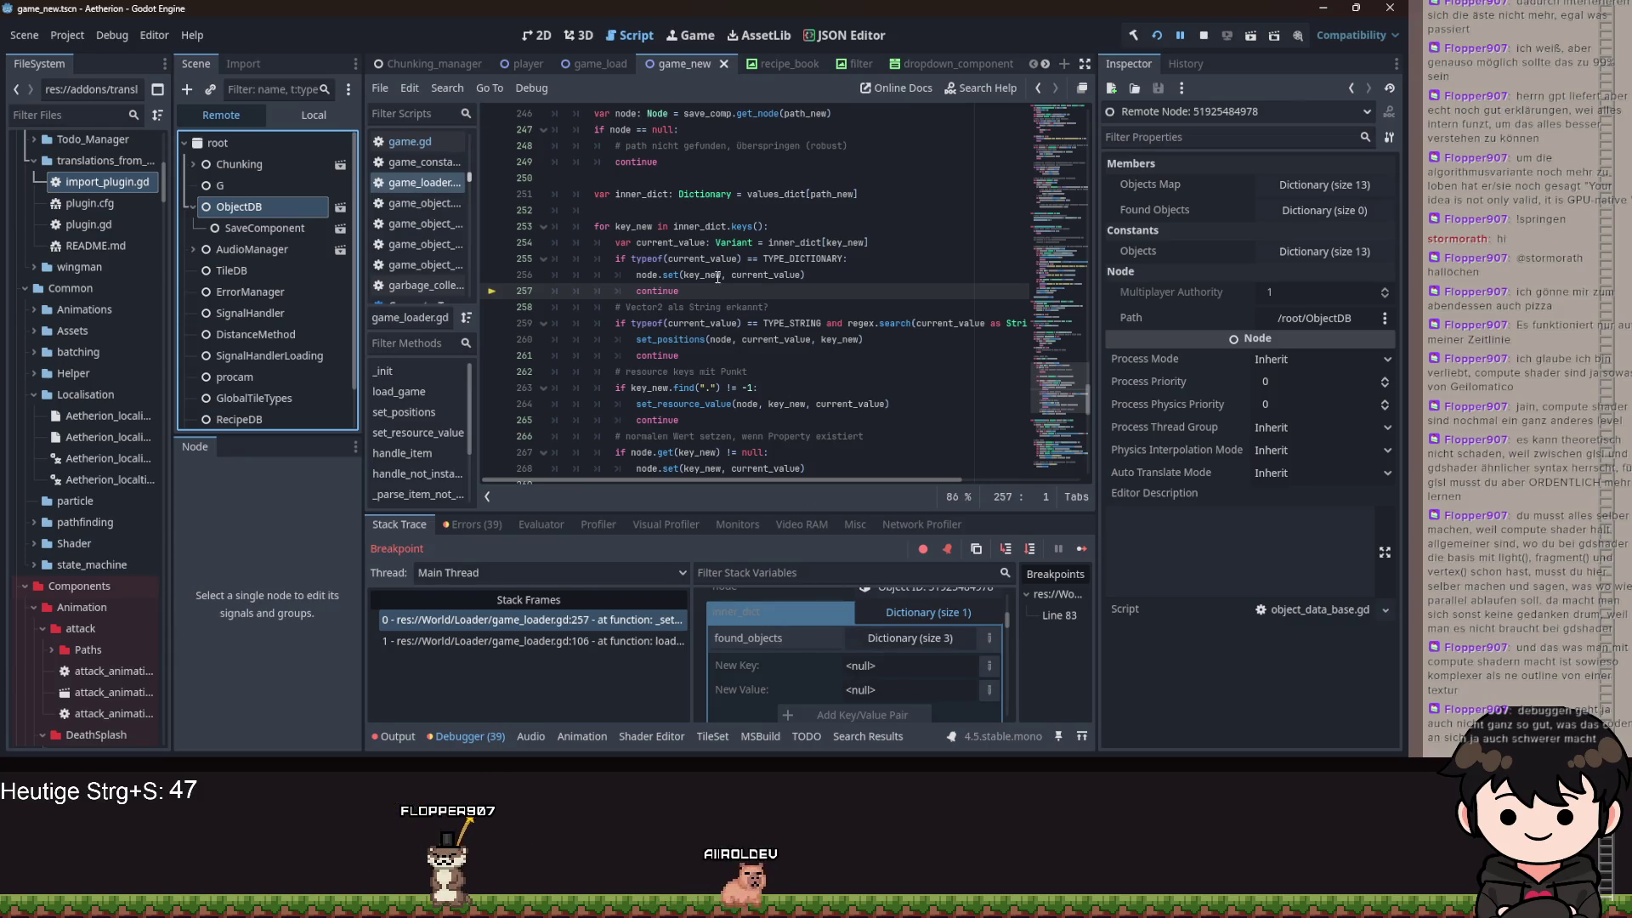
mouse_move(713, 274)
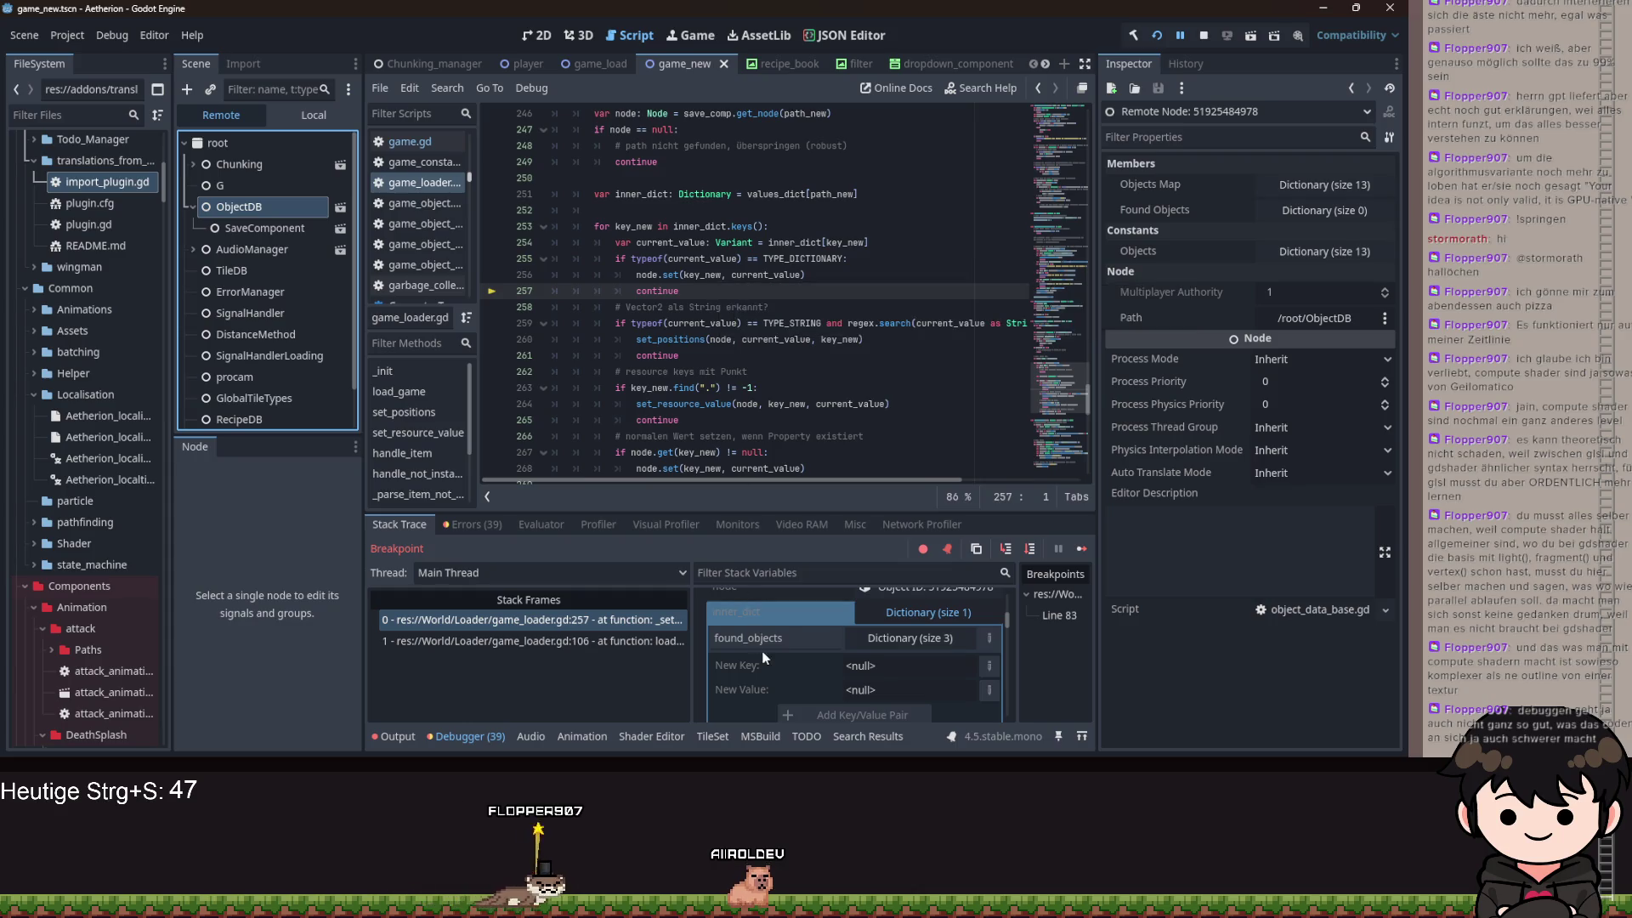
scroll(742, 303, down, 2)
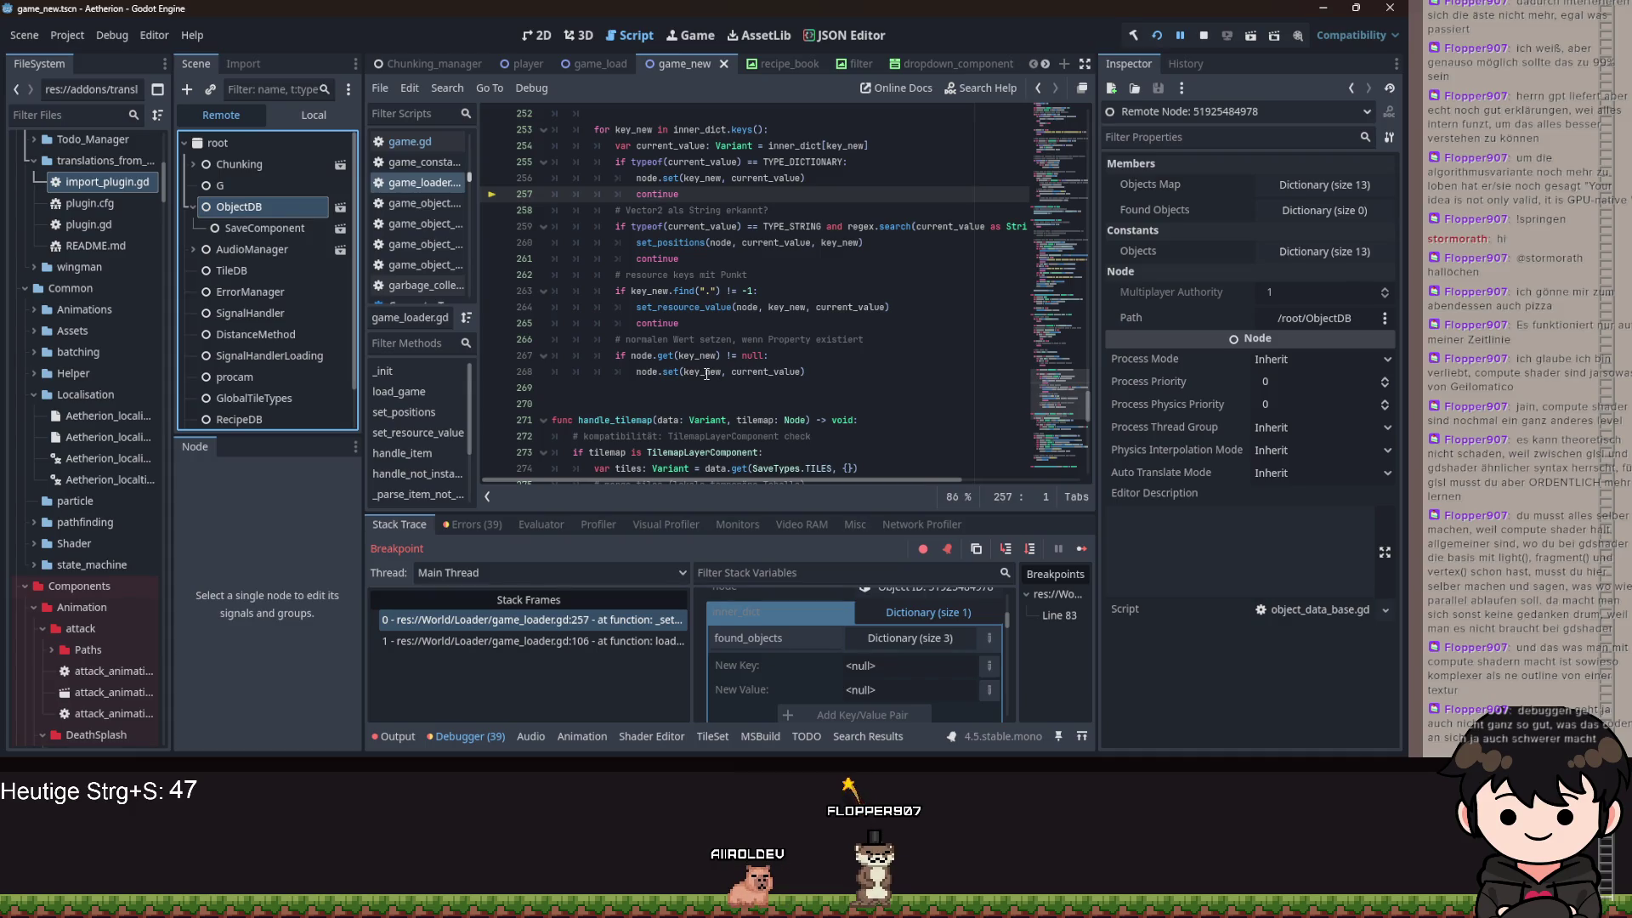
mouse_move(706, 374)
scroll(713, 383, up, 1)
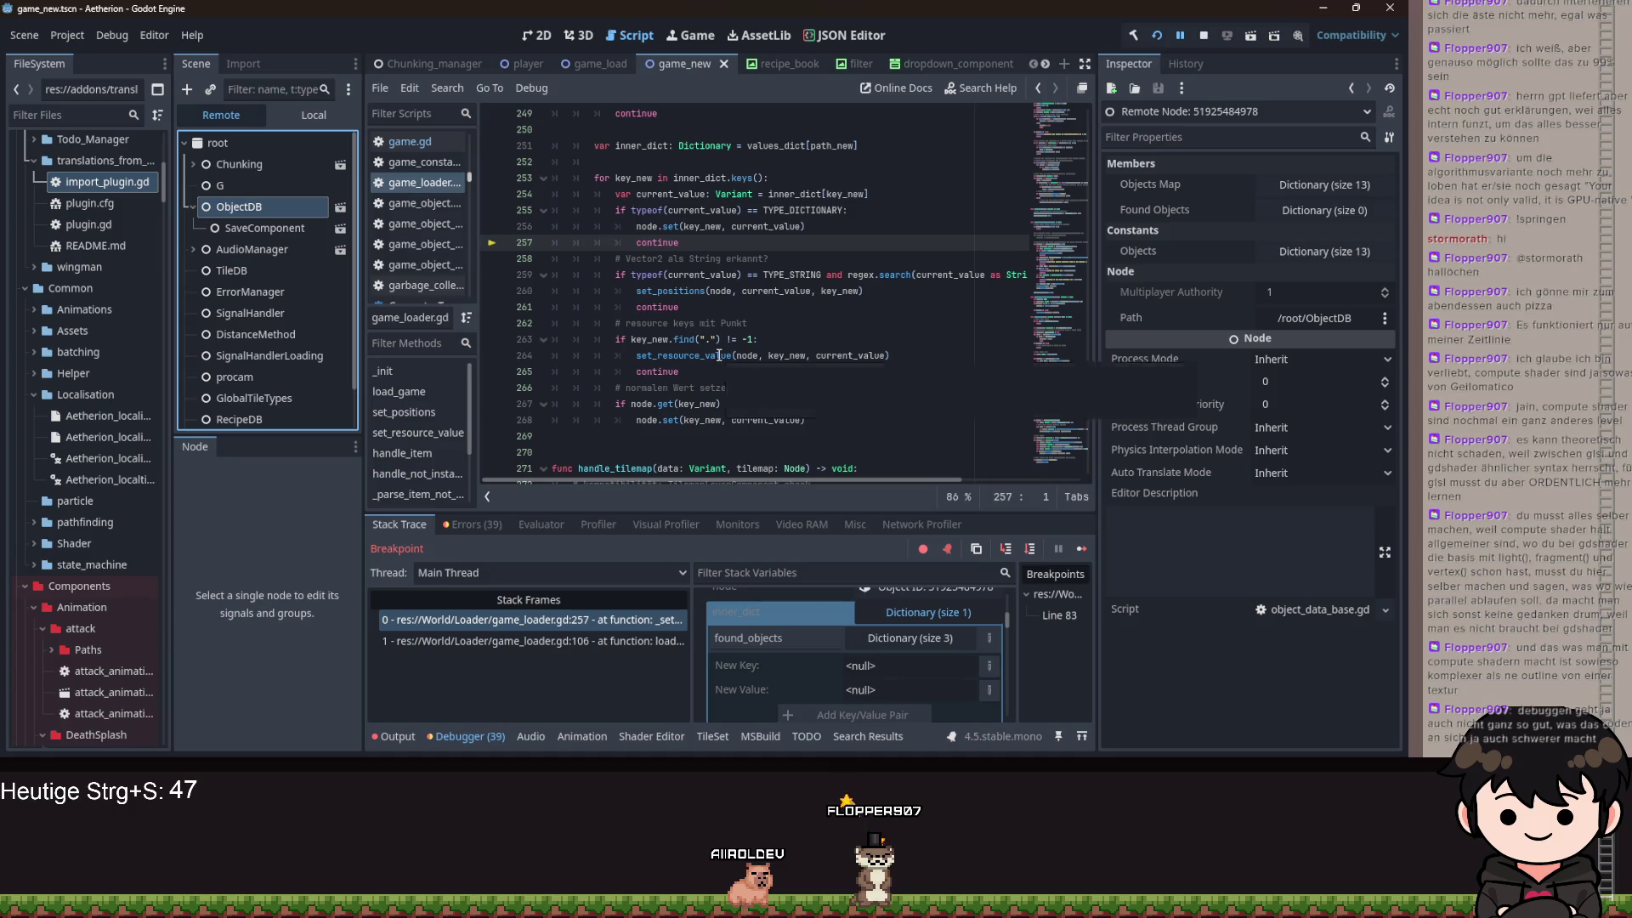
click(1011, 549)
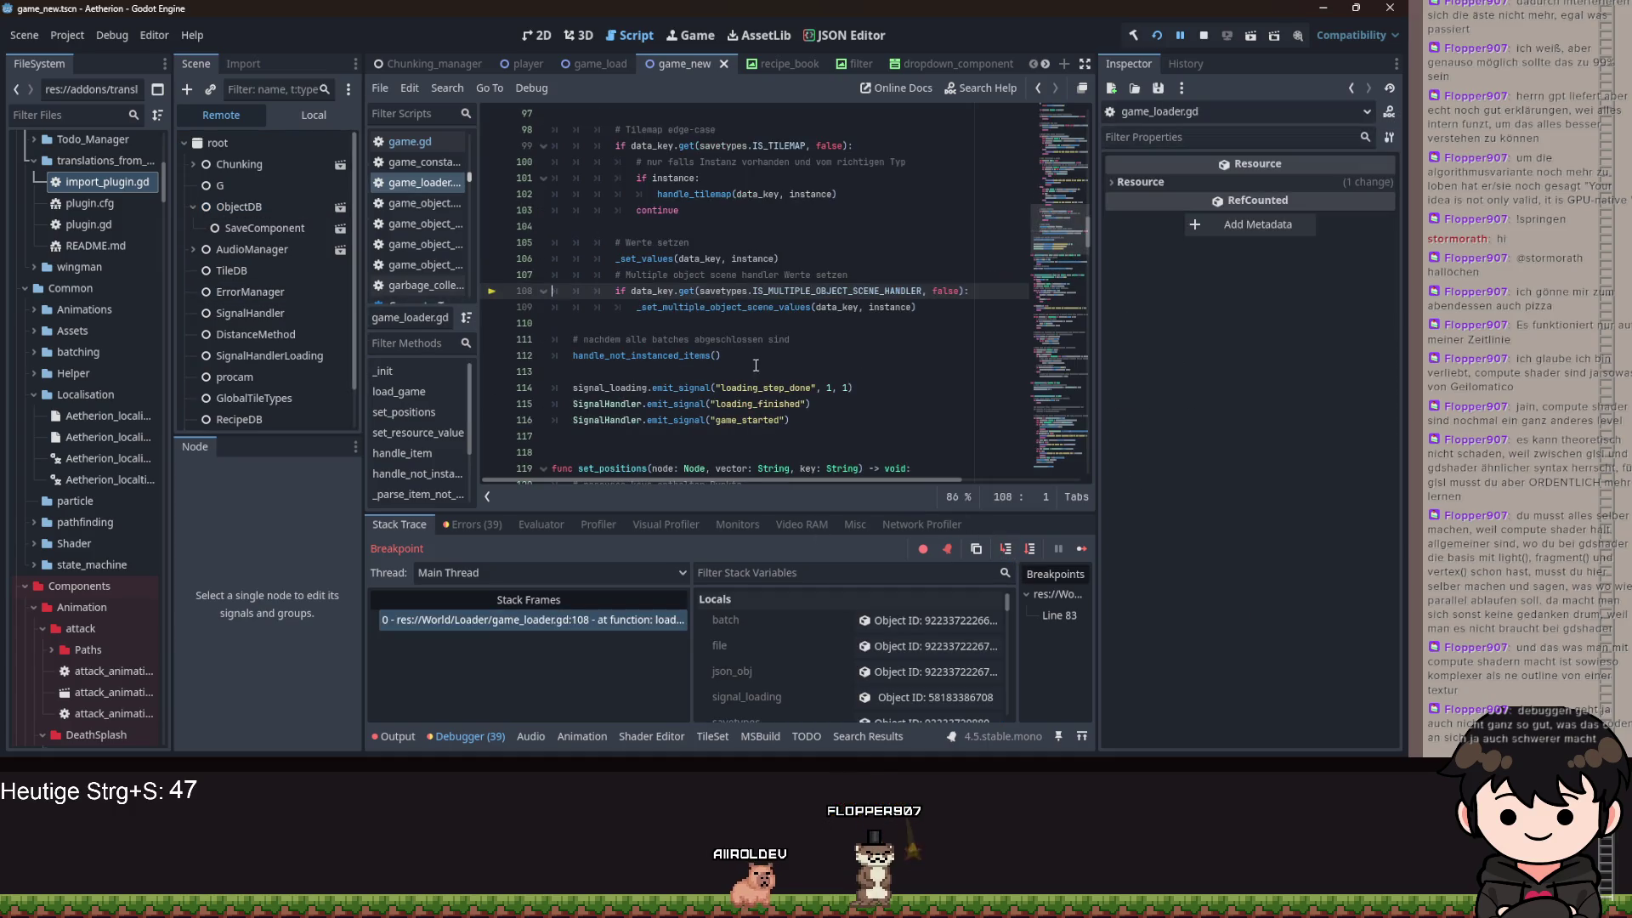
- Step to line 48 and expand ObjectDB's Found Objects in the Remote tree to confirm it's empty
click(1004, 548)
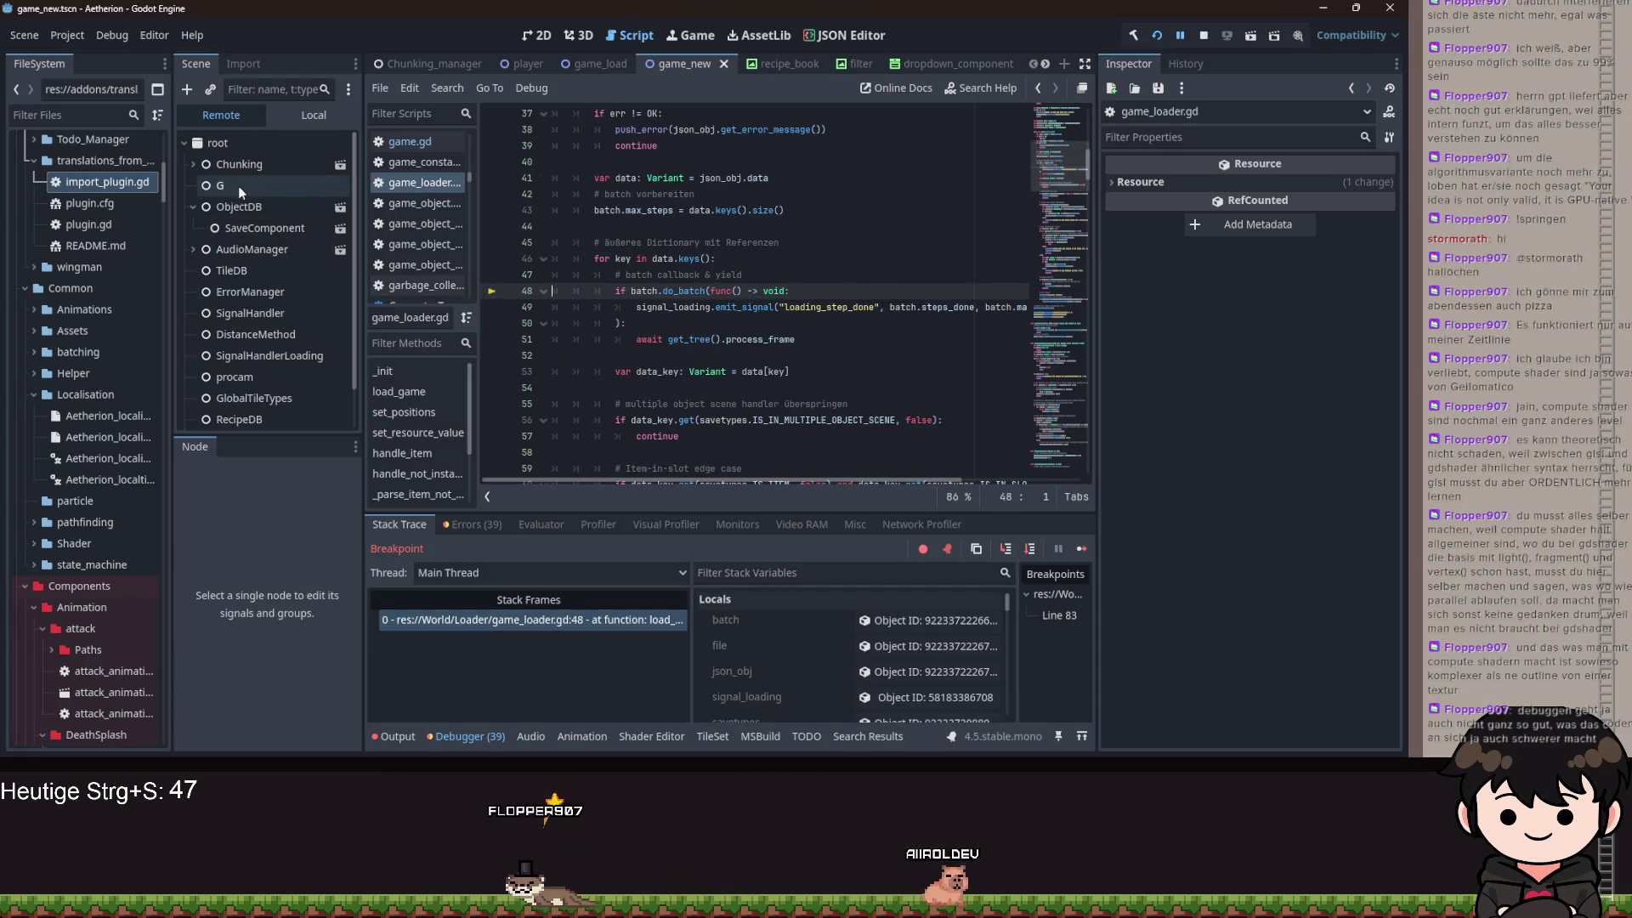
scroll(243, 238, down, 2)
click(197, 395)
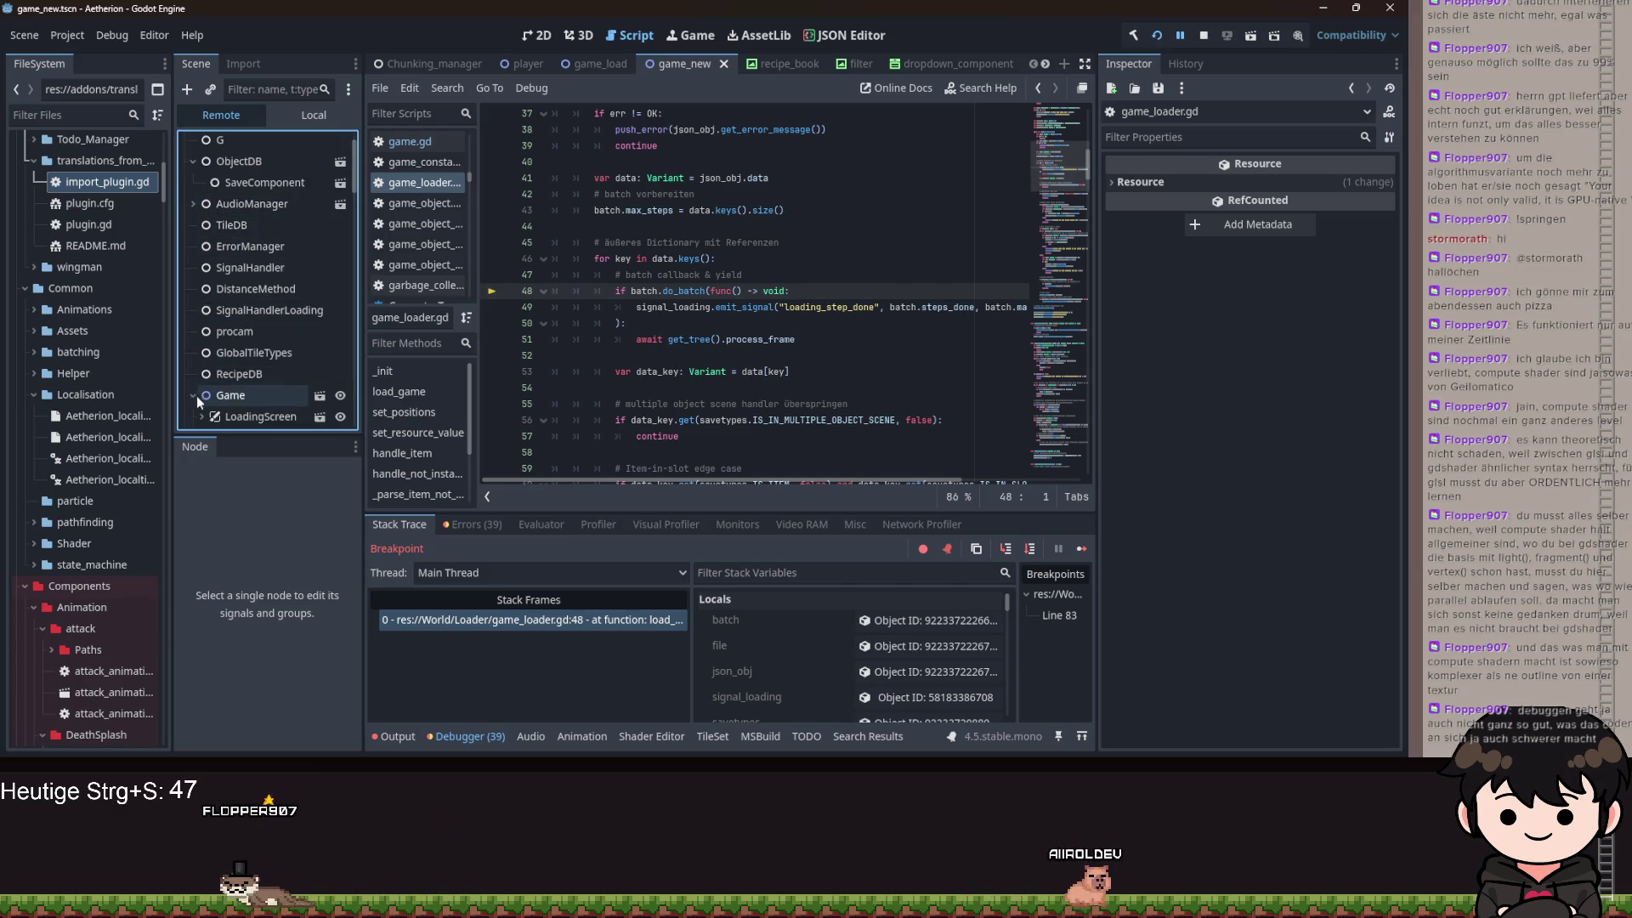
click(243, 161)
click(1297, 213)
- Review the loader code, dismiss the Dictionary.keys popup, and relaunch the game
click(680, 244)
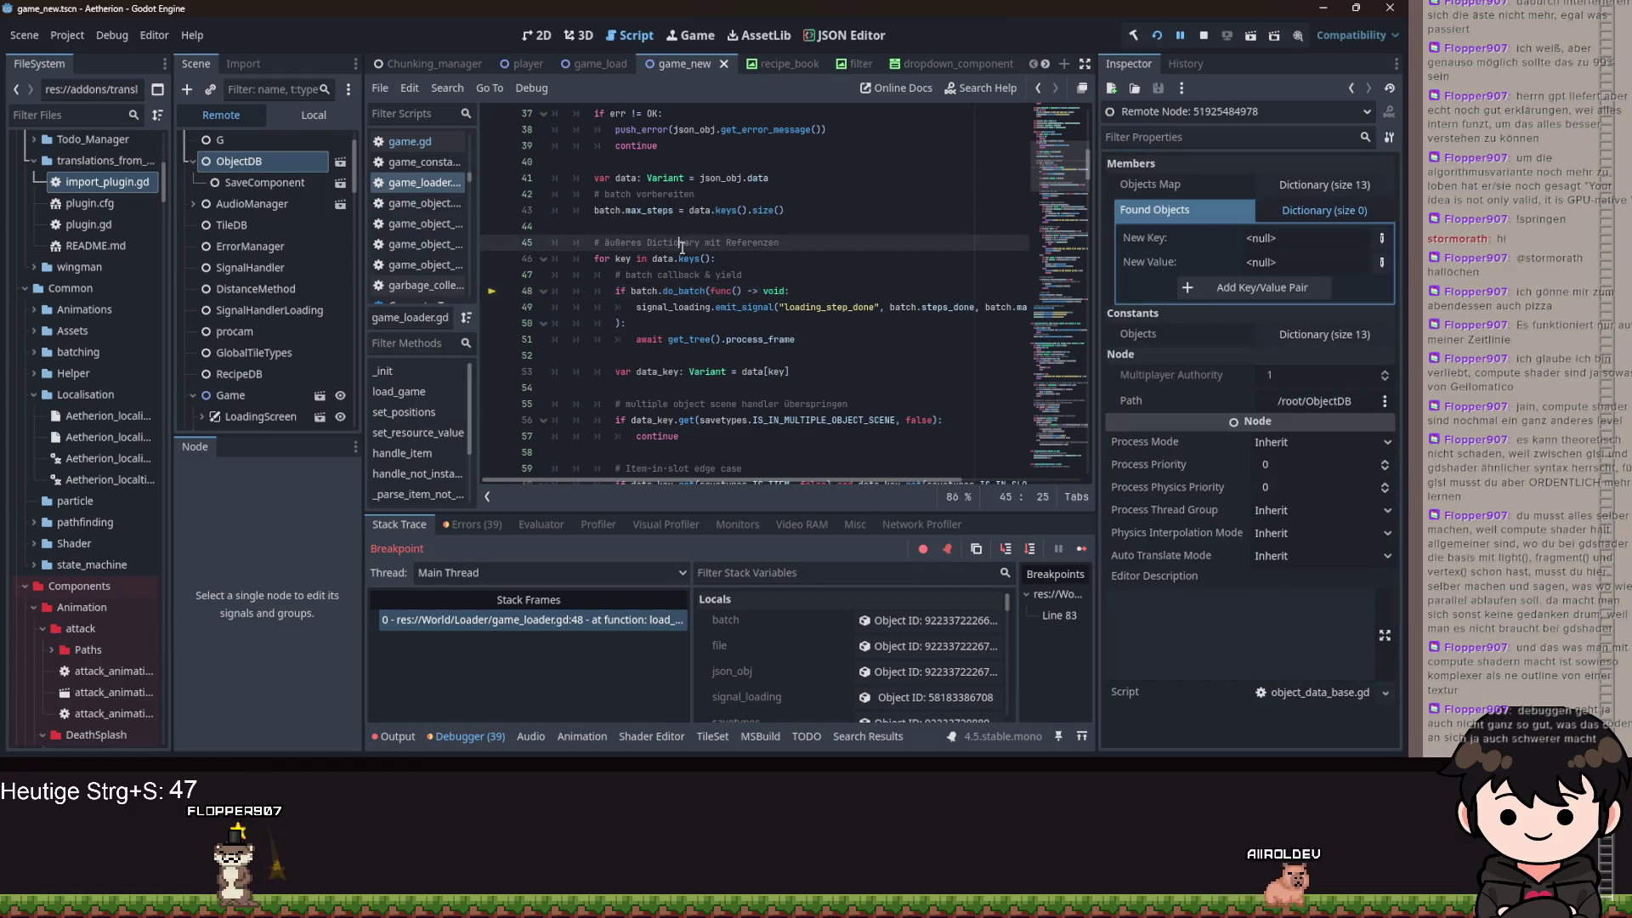
scroll(818, 360, down, 20)
scroll(818, 360, down, 20)
scroll(772, 325, down, 2)
scroll(862, 663, down, 5)
scroll(862, 663, down, 1)
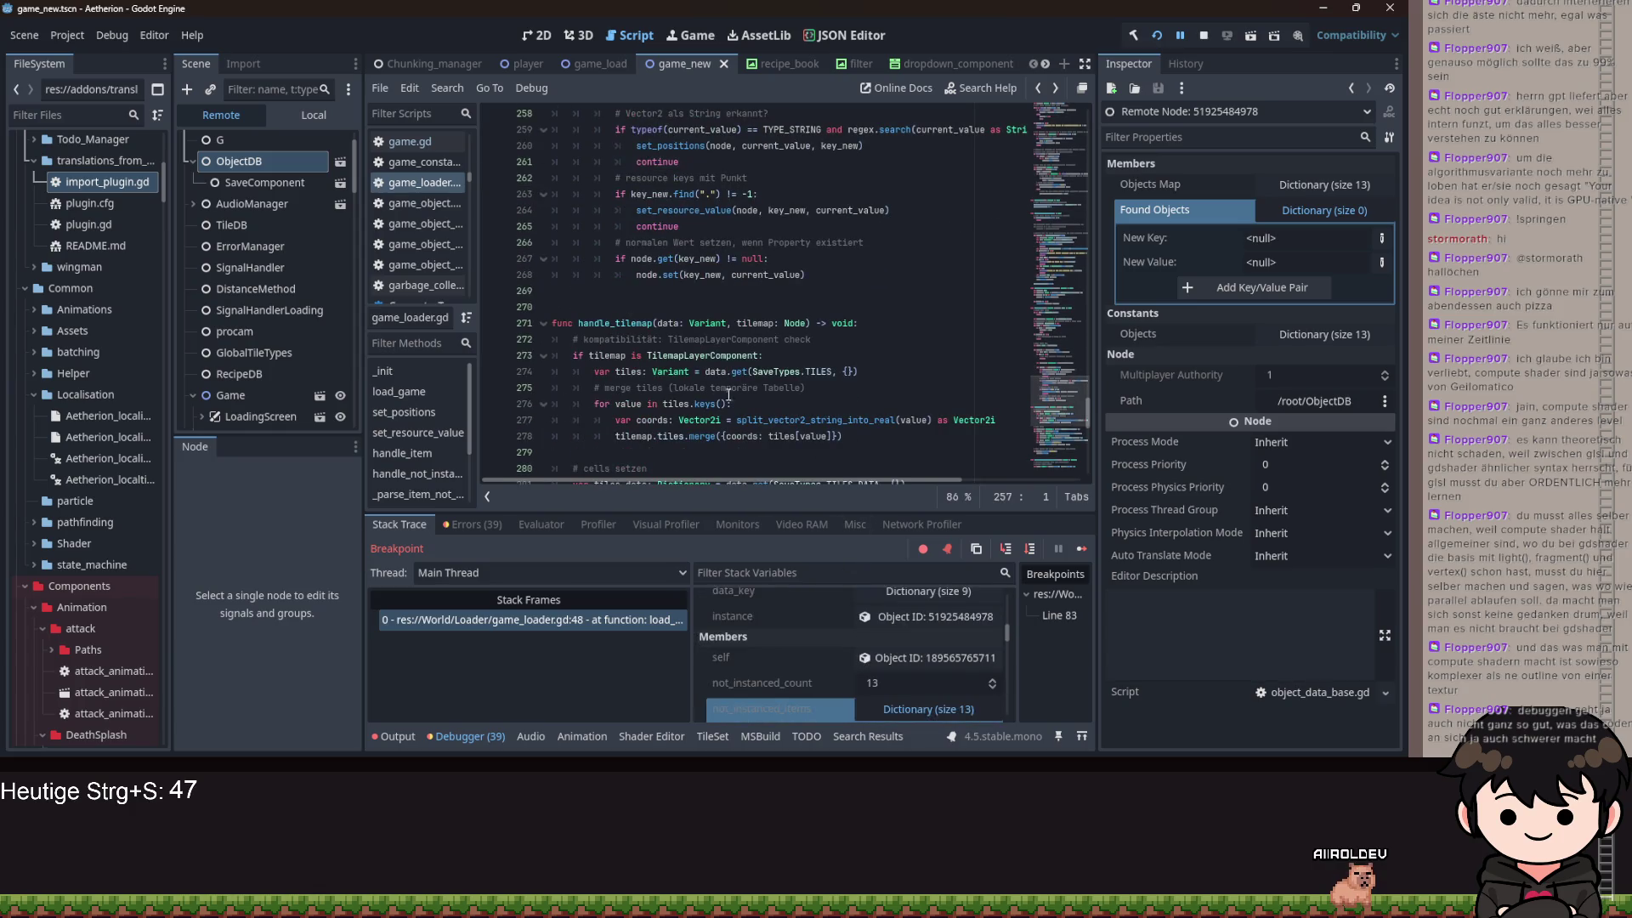
scroll(707, 257, up, 2)
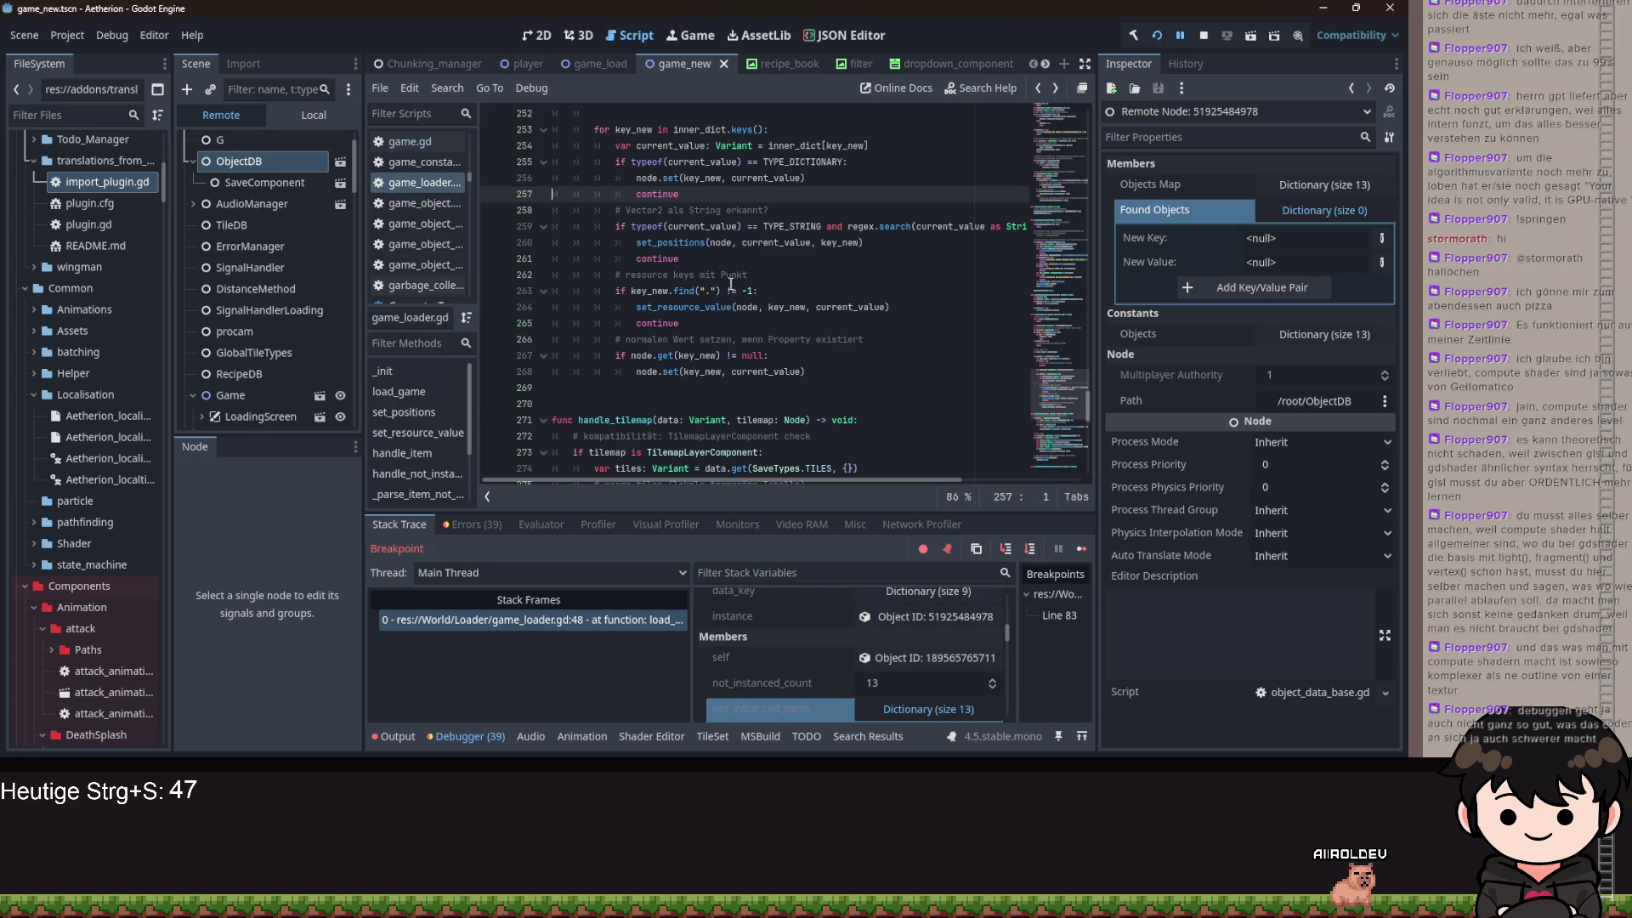
scroll(755, 247, up, 1)
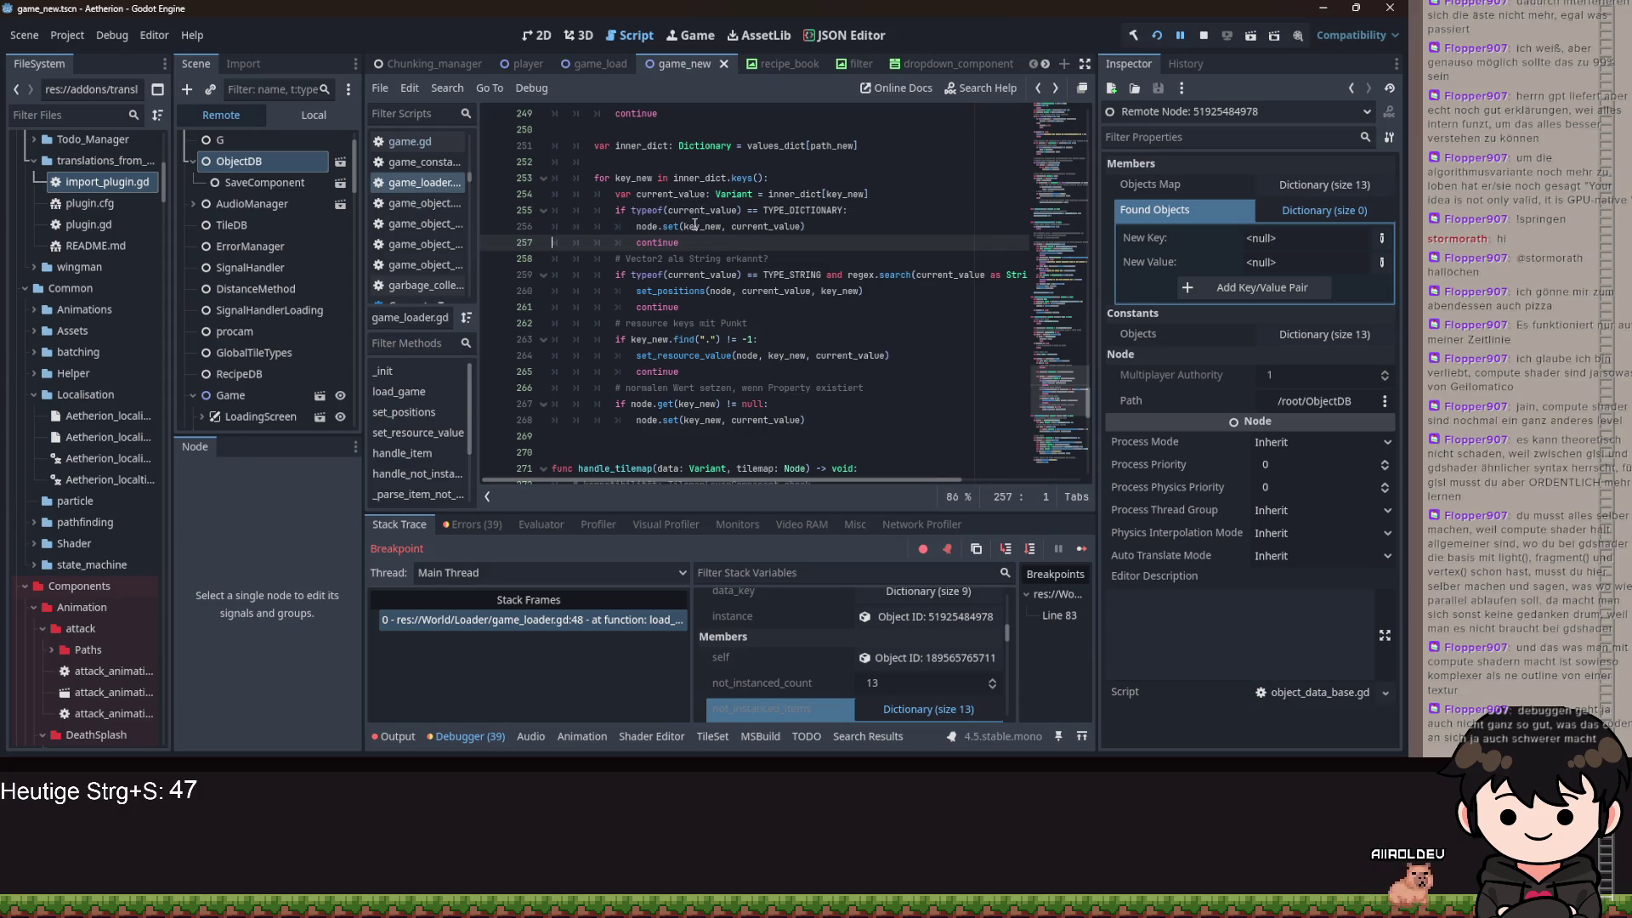
scroll(701, 231, up, 8)
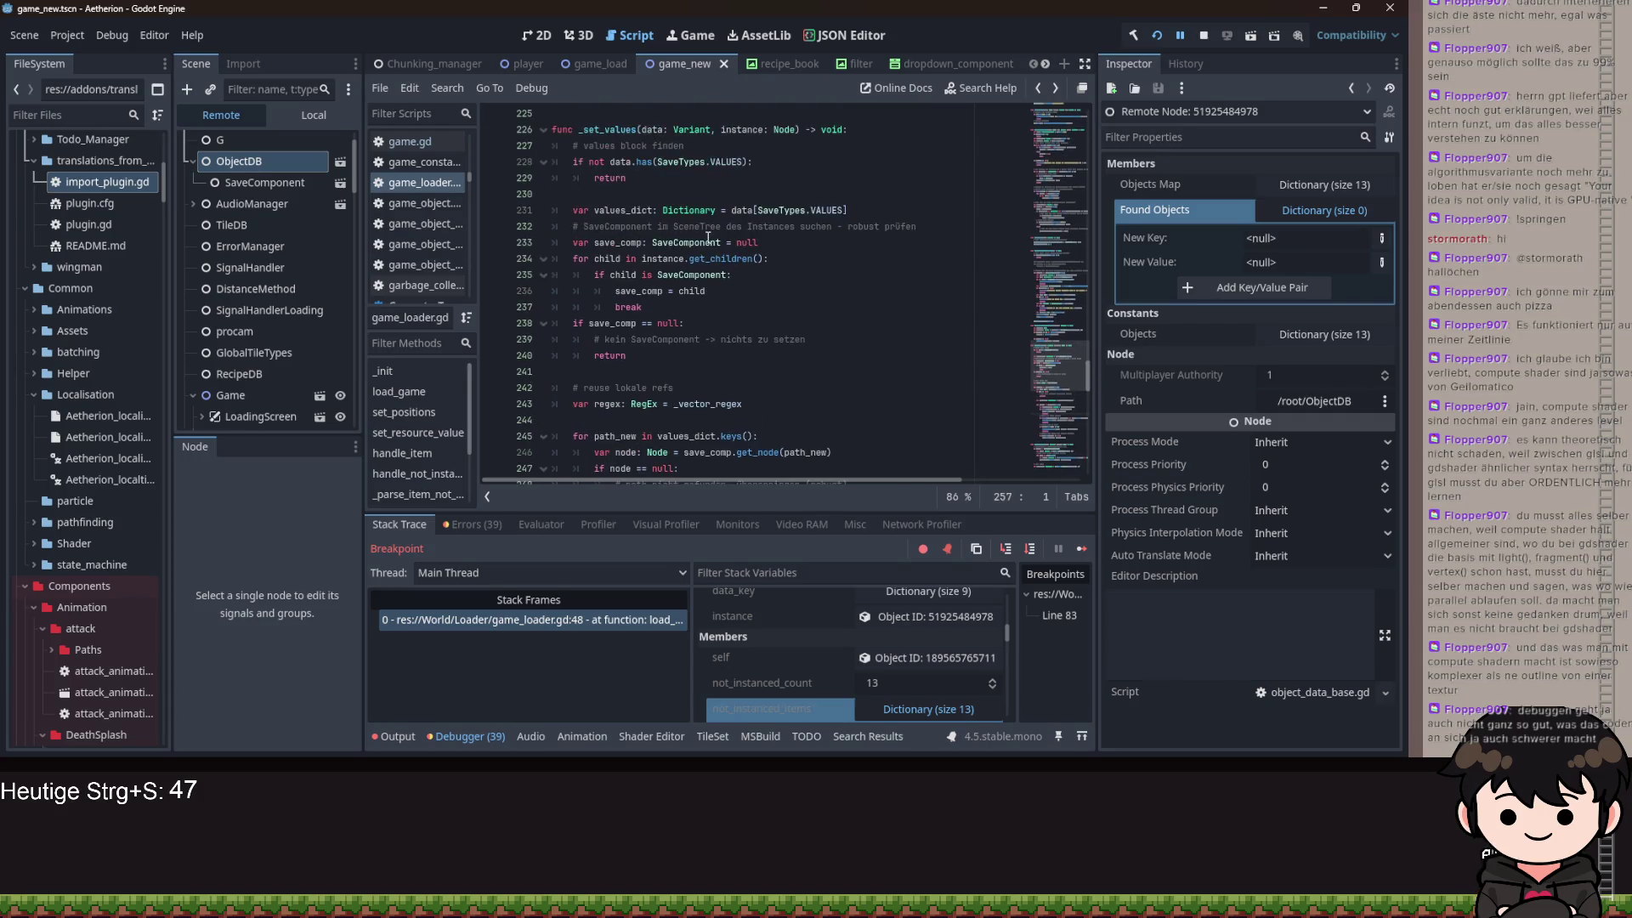
scroll(723, 363, down, 4)
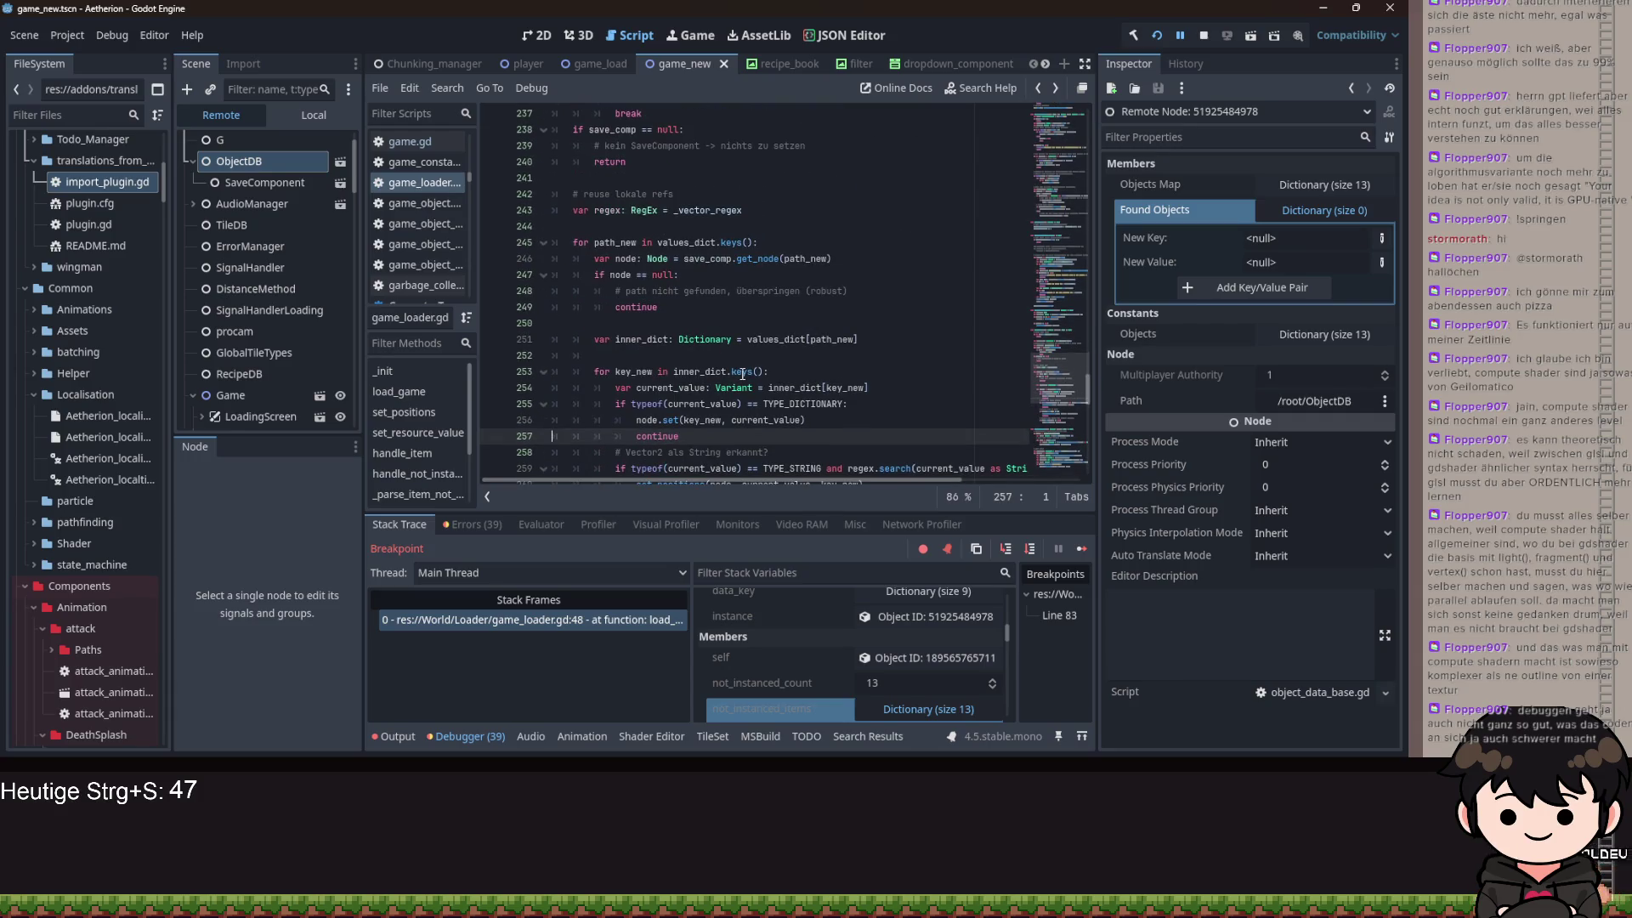
mouse_move(742, 374)
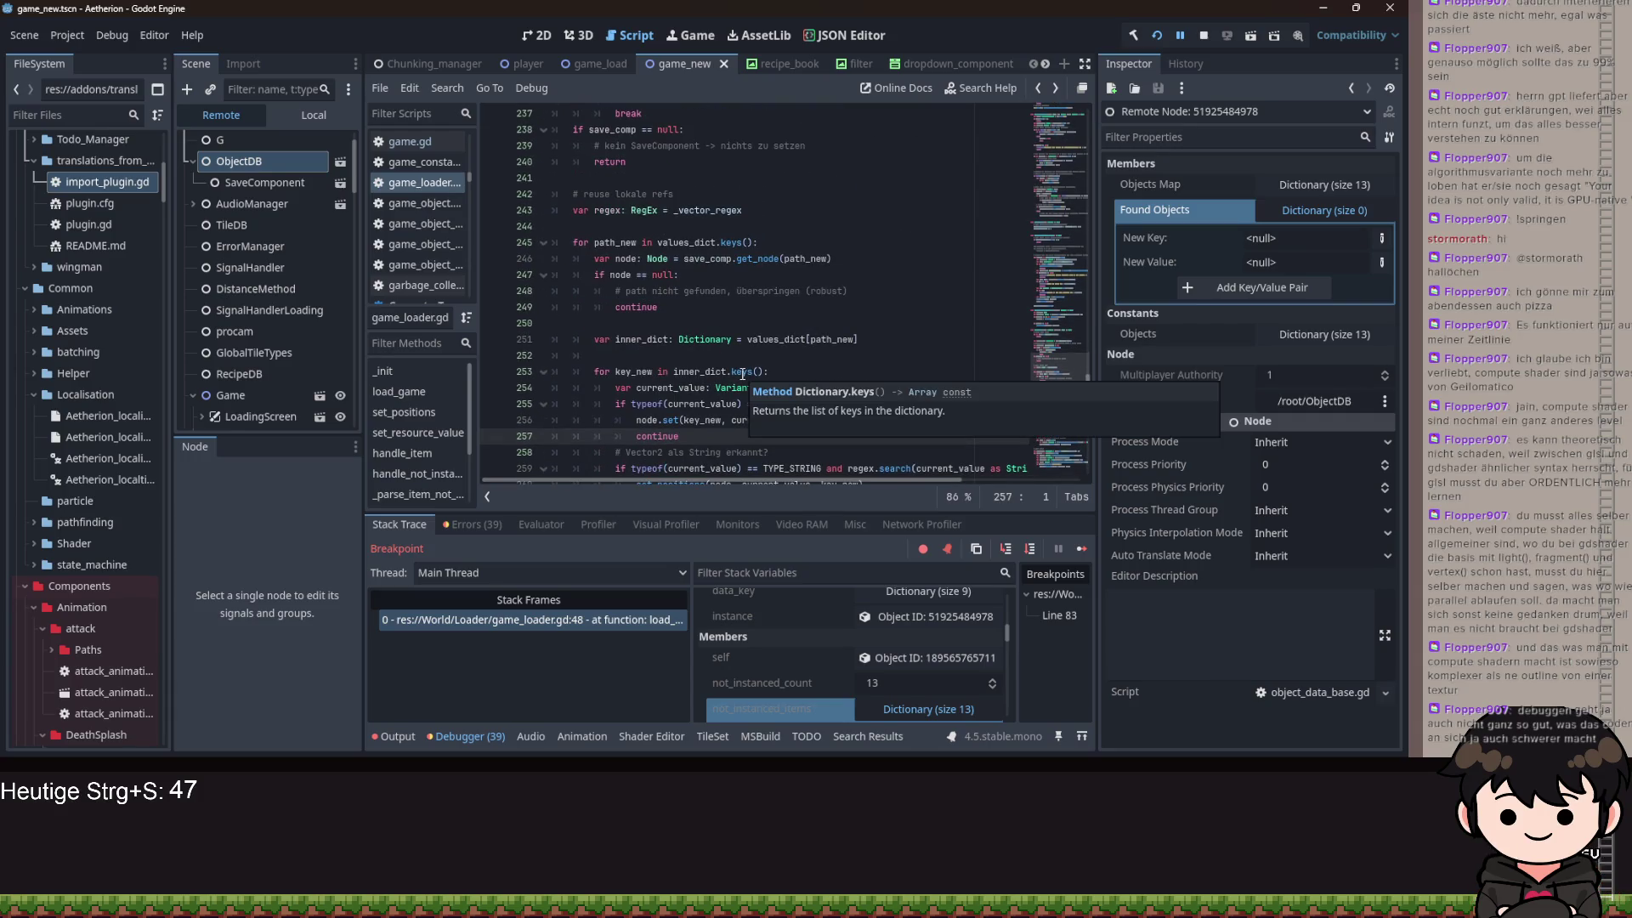
click(733, 321)
scroll(853, 646, up, 2)
scroll(818, 662, up, 1)
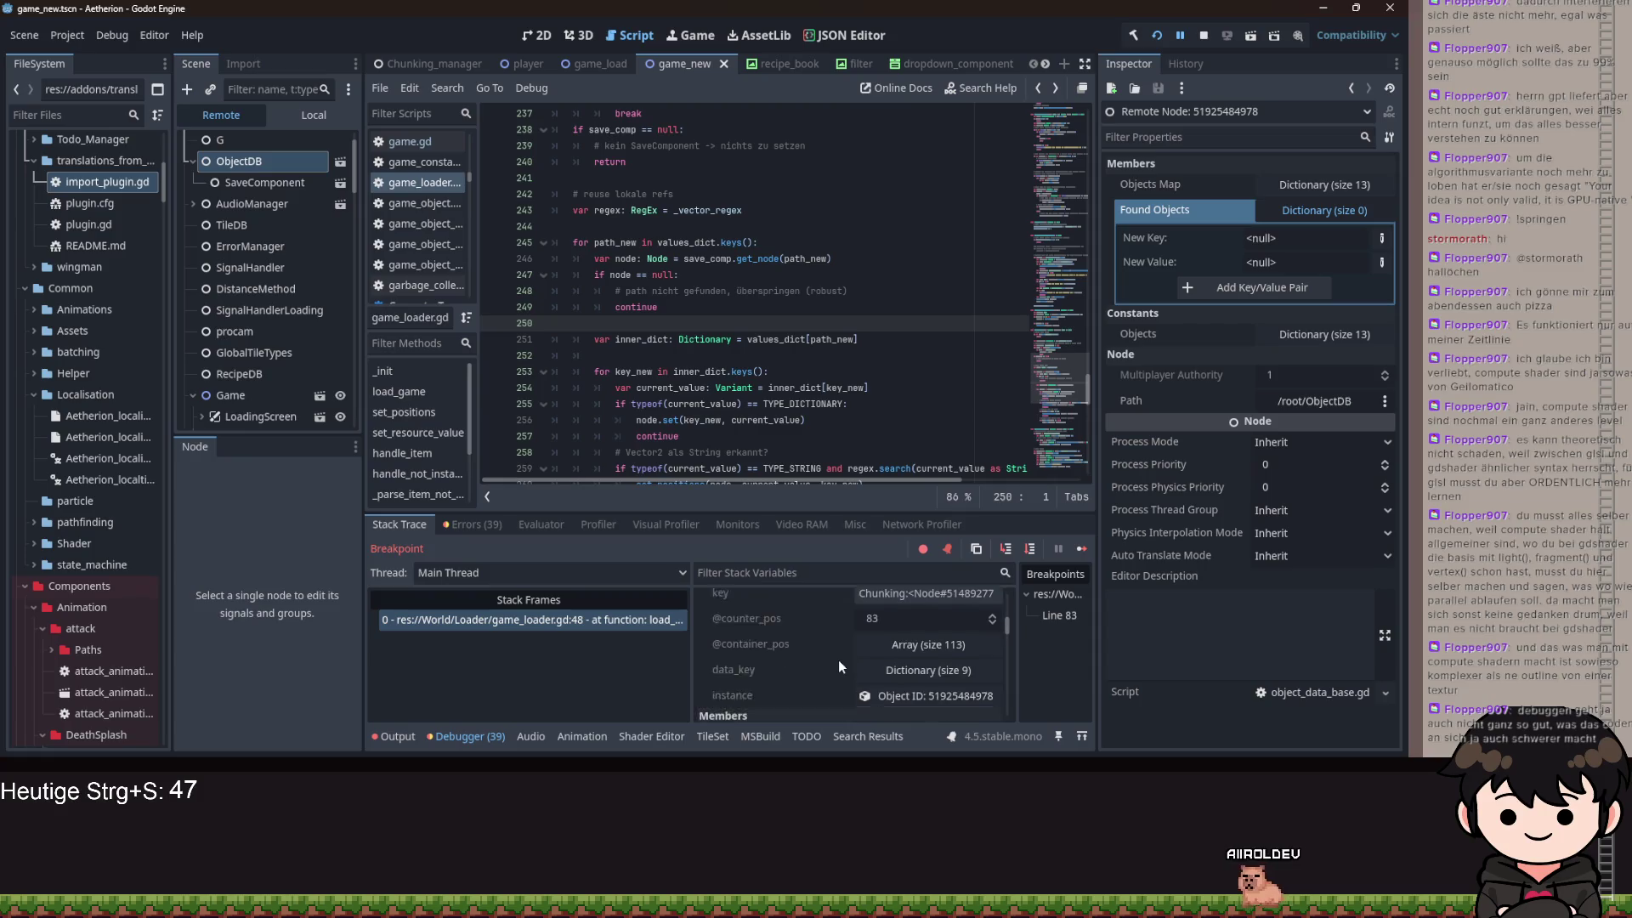
scroll(838, 659, down, 1)
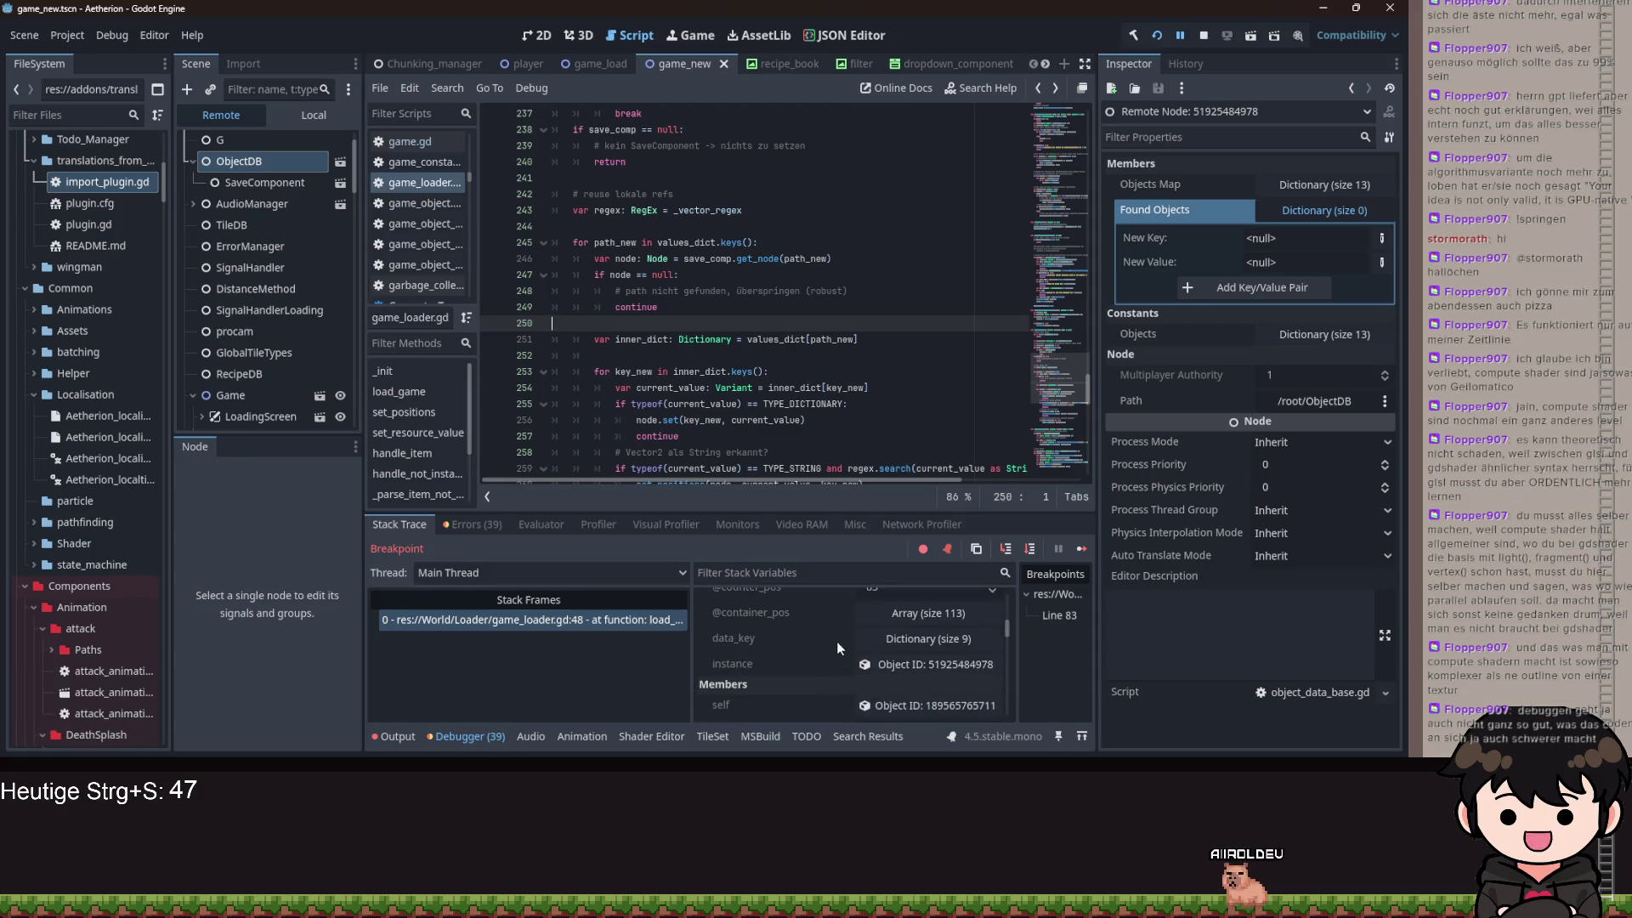
click(1163, 42)
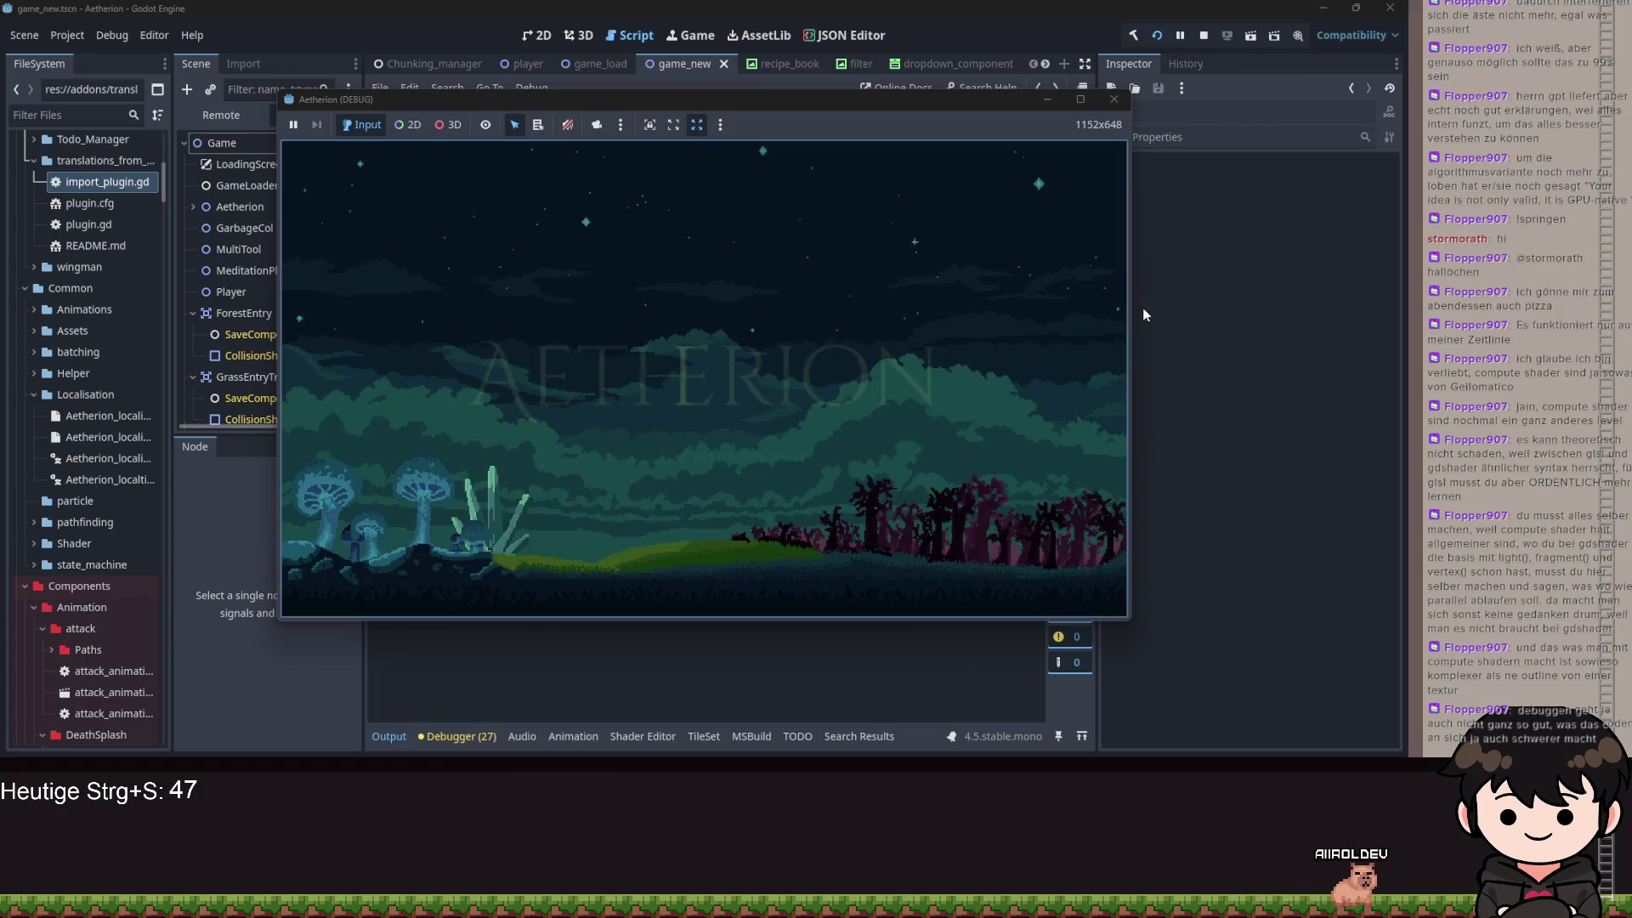
- Continue the saved game from the title screen and step into _set_values
key(space)
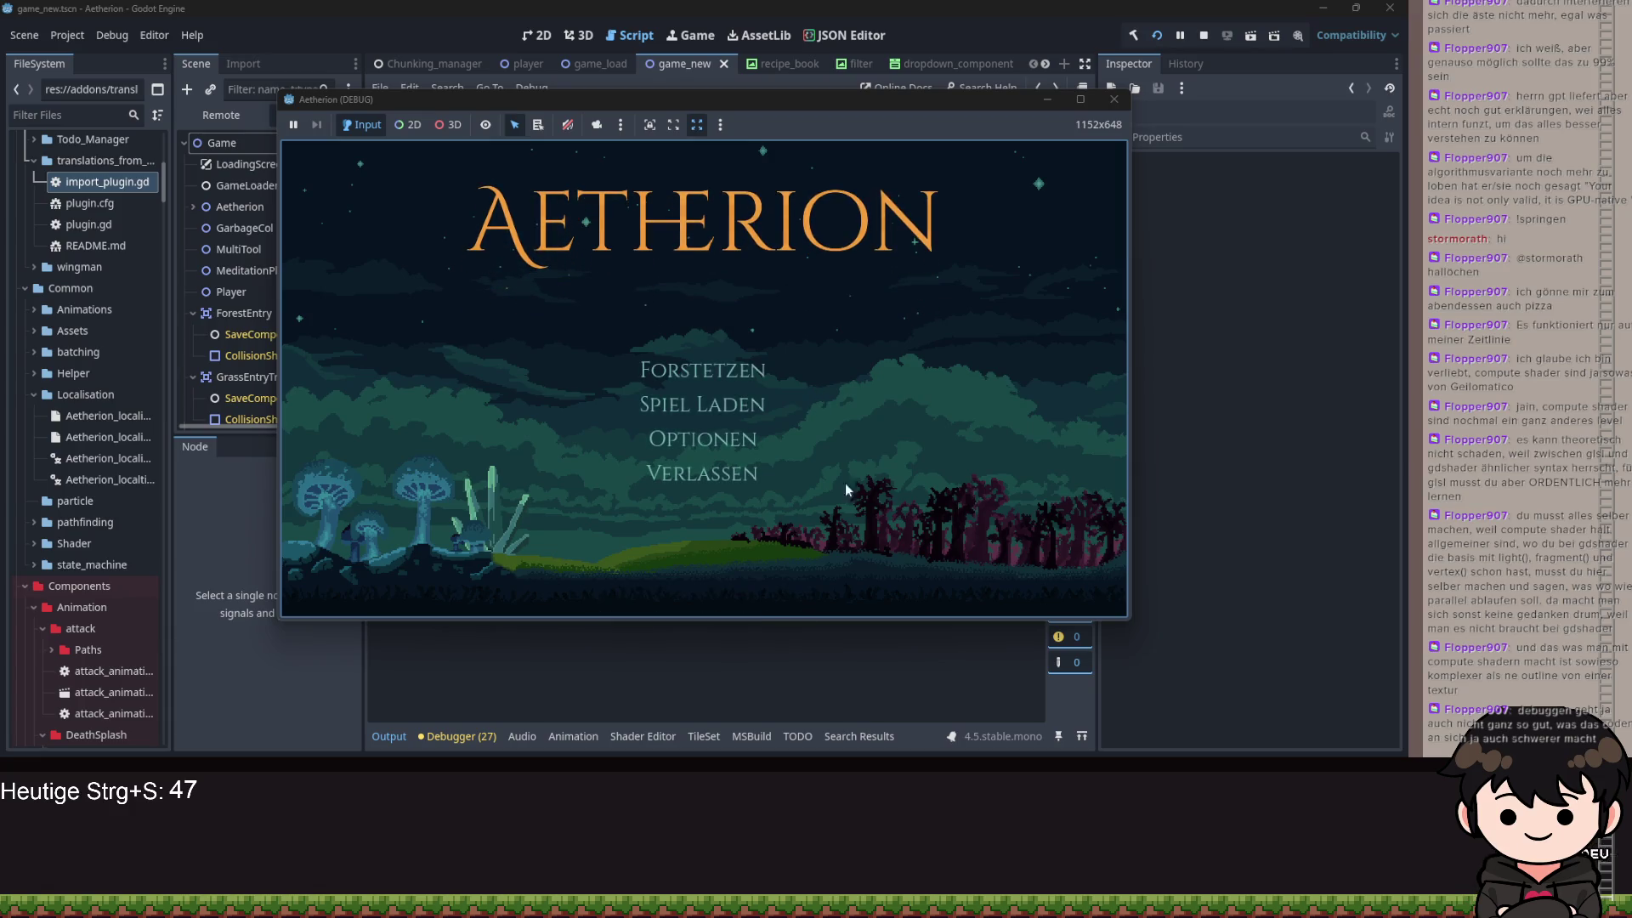
click(722, 367)
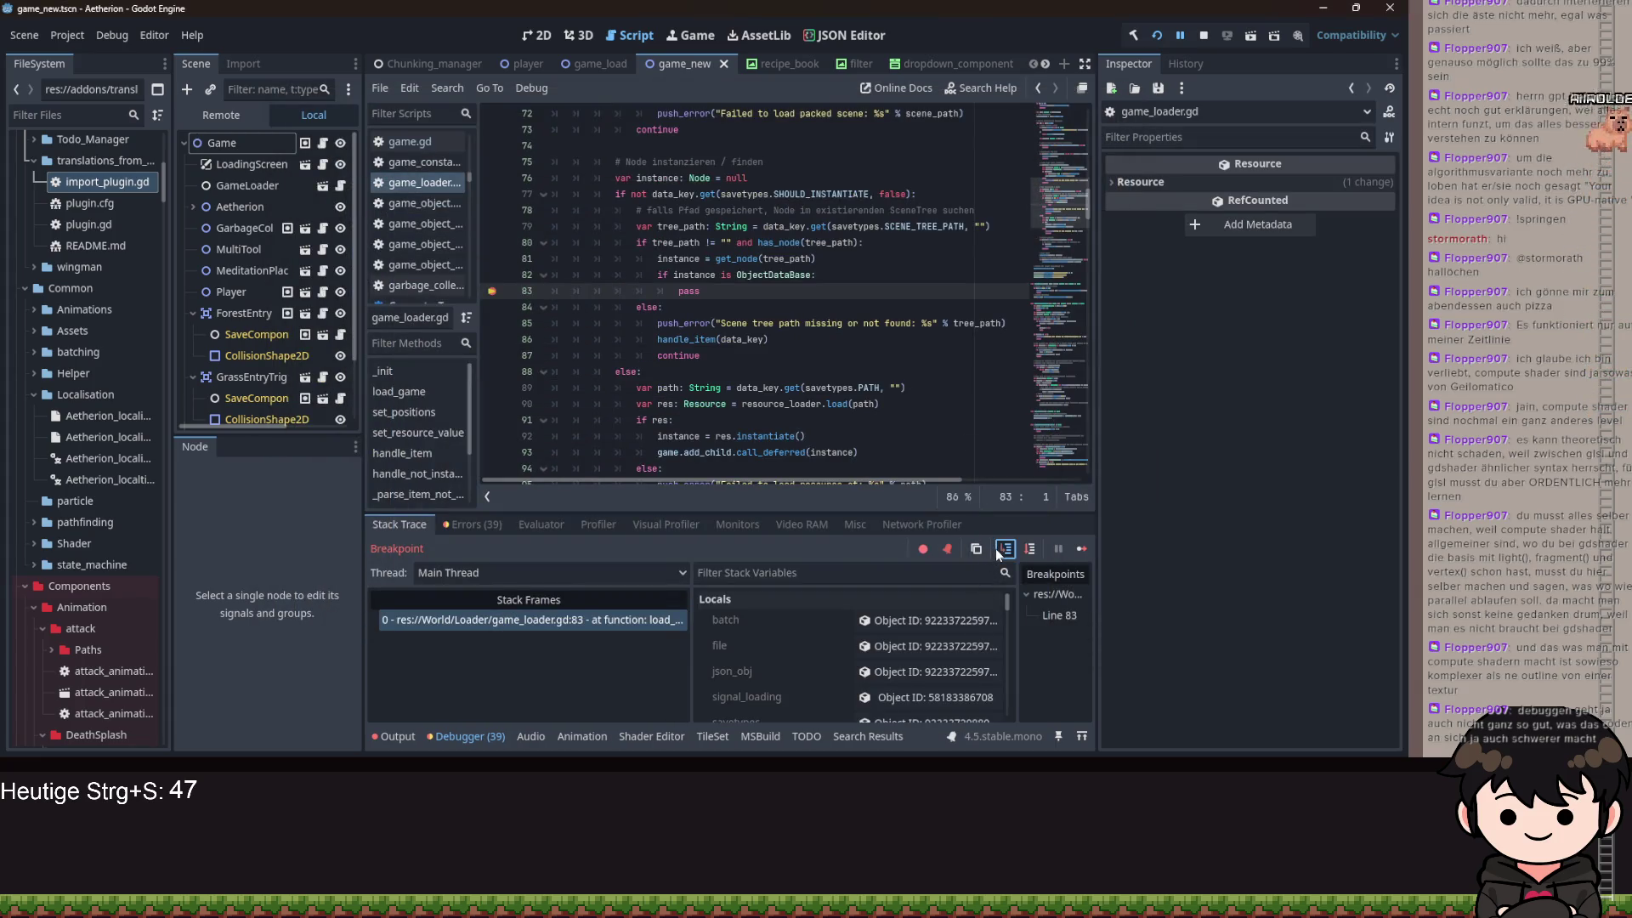
click(996, 548)
click(996, 548)
click(996, 548)
click(996, 548)
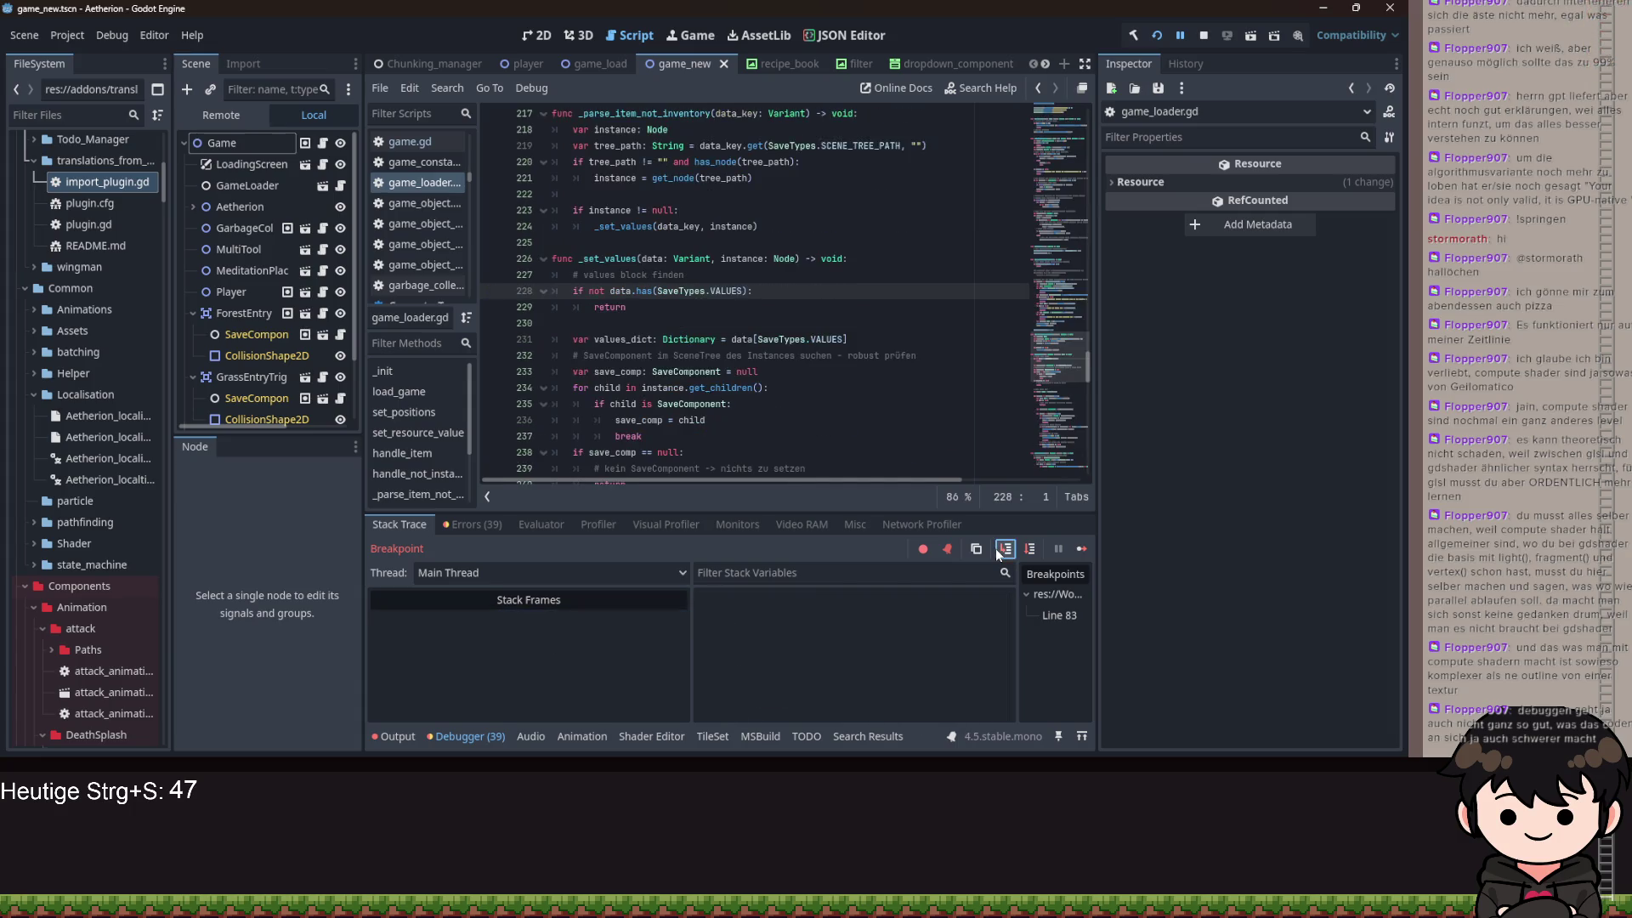
click(1003, 551)
- Step through the SaveComponent search and saved-path loops to the current-value read
click(1006, 549)
click(1007, 550)
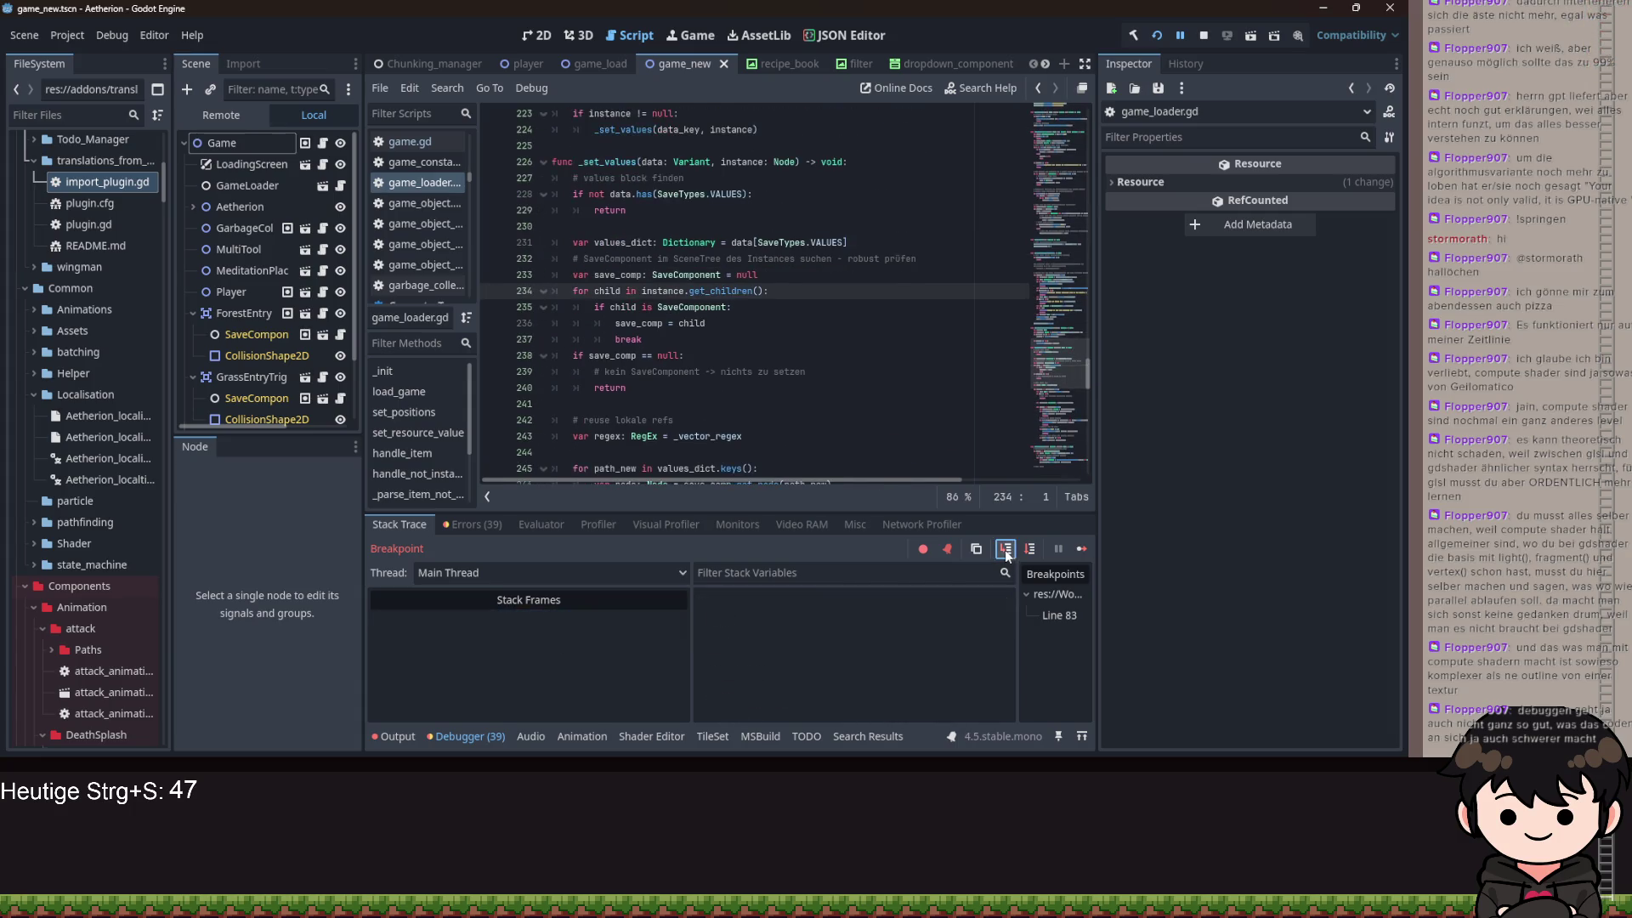
click(1006, 549)
click(1004, 549)
click(1005, 549)
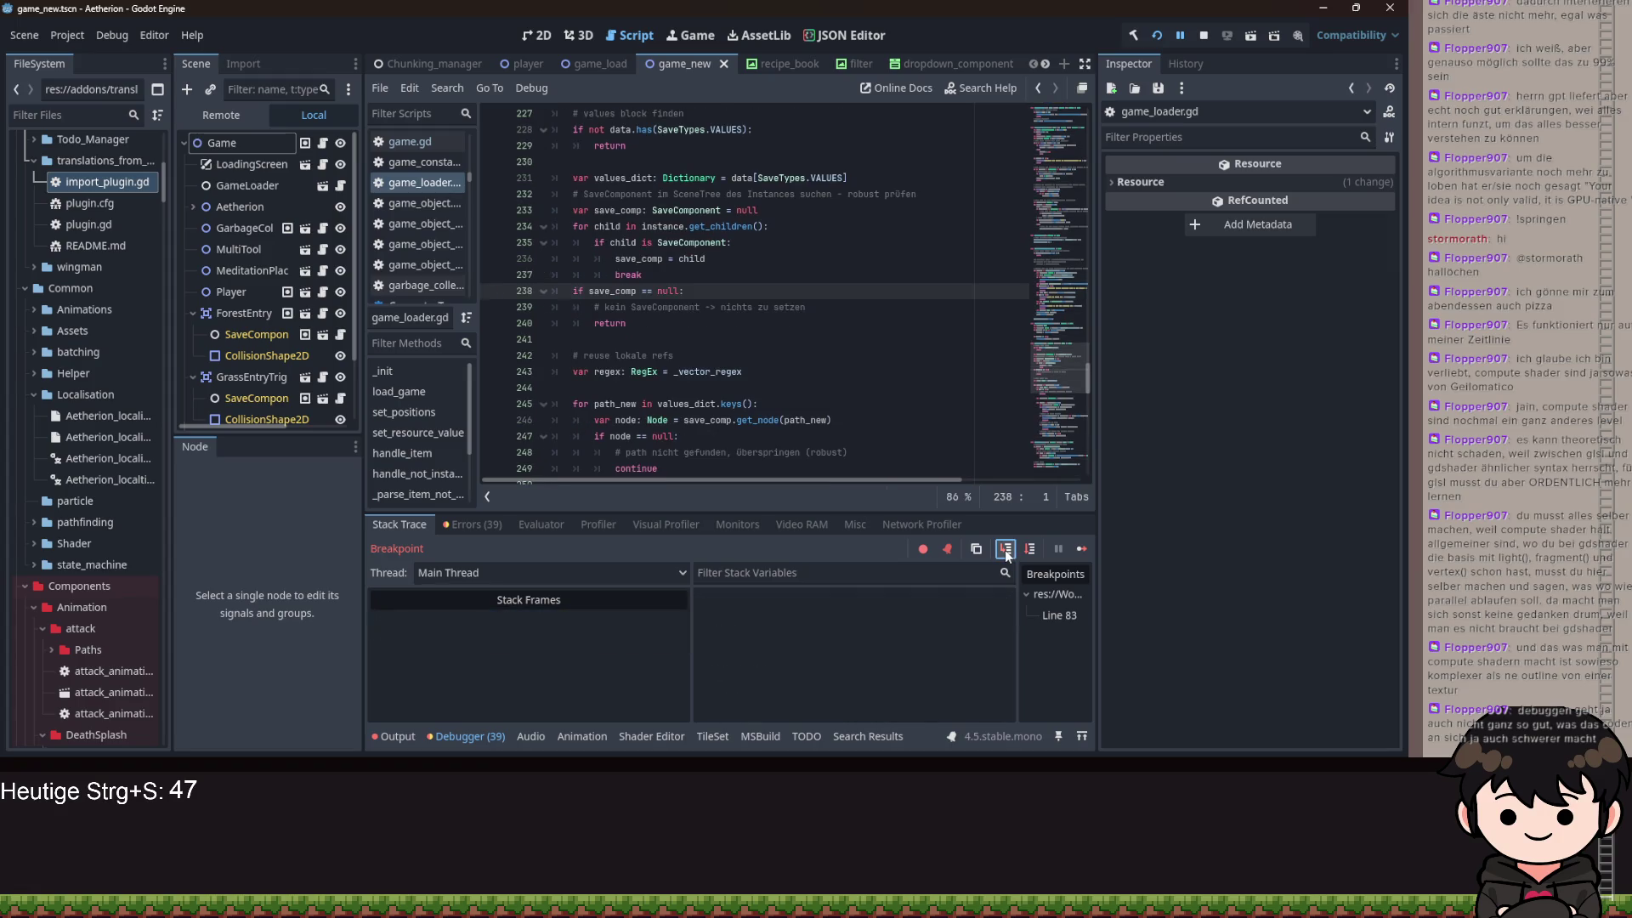
click(1004, 549)
click(1004, 549)
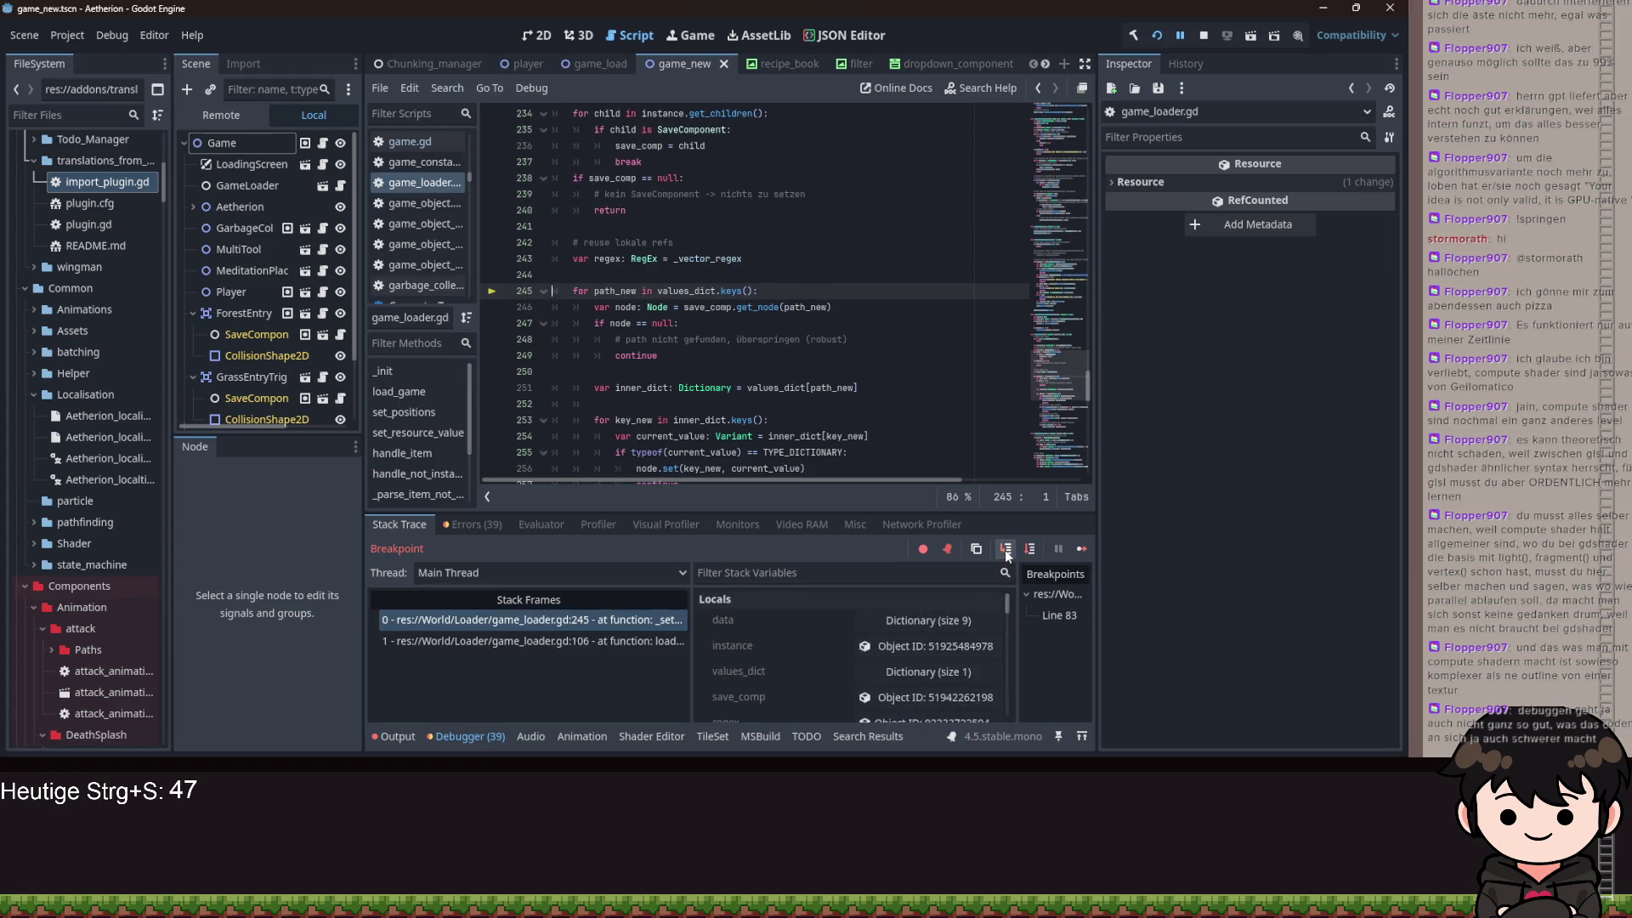
click(1005, 549)
click(1004, 549)
click(1005, 549)
click(1004, 549)
click(1004, 549)
- Check key_new's value and step past the dictionary type check, collapsing current_value's entries
scroll(777, 664, down, 8)
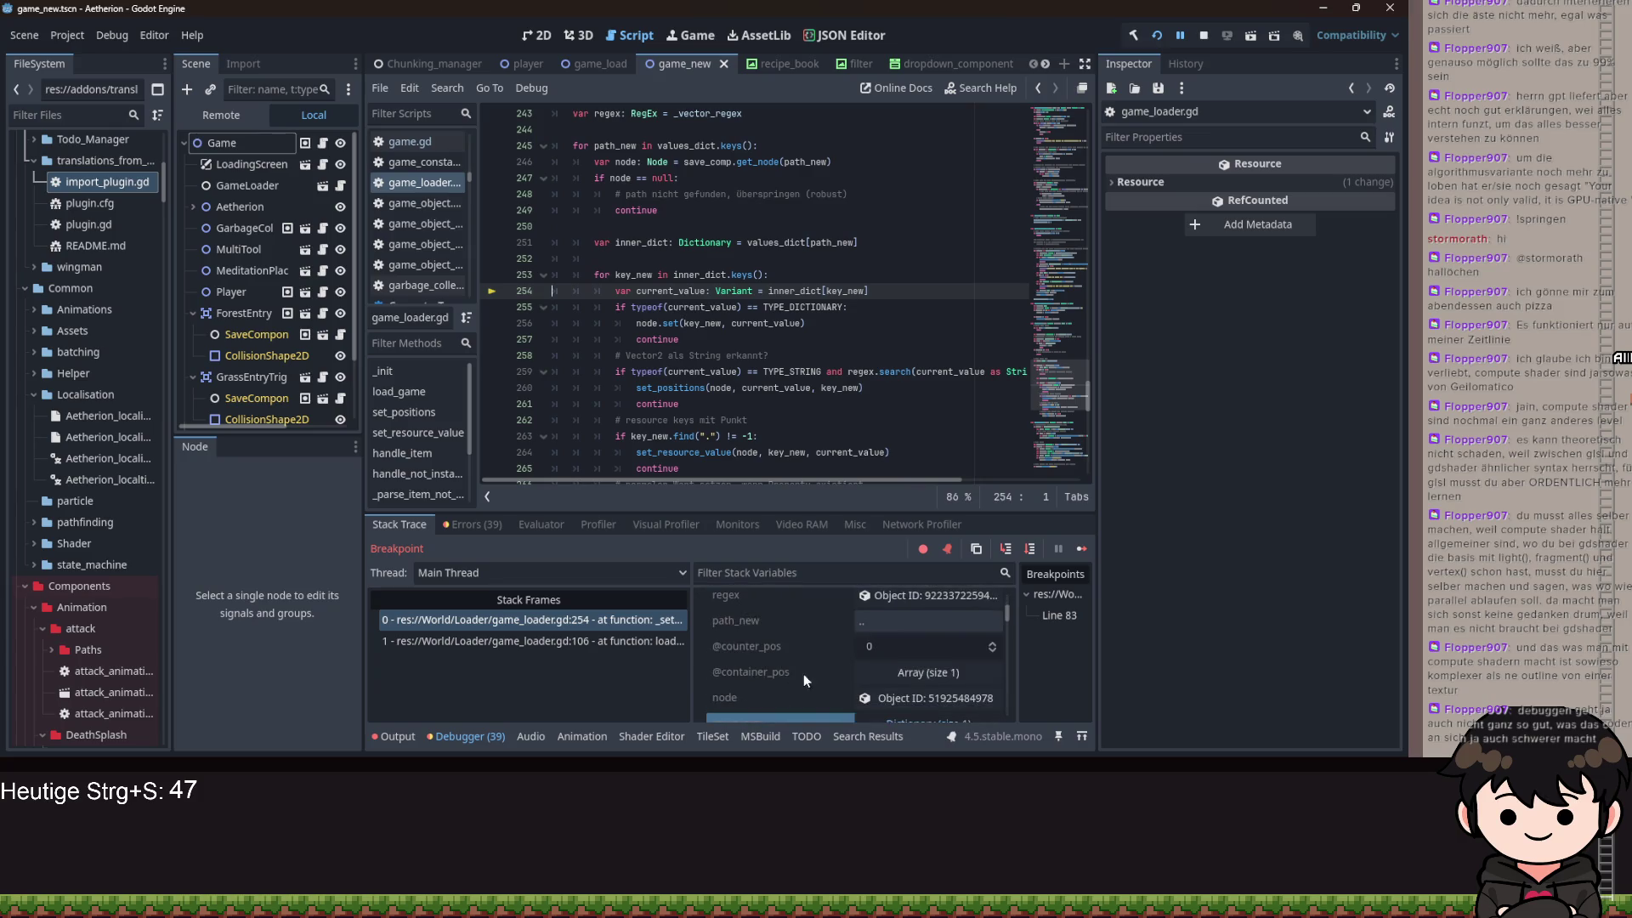
scroll(811, 672, down, 2)
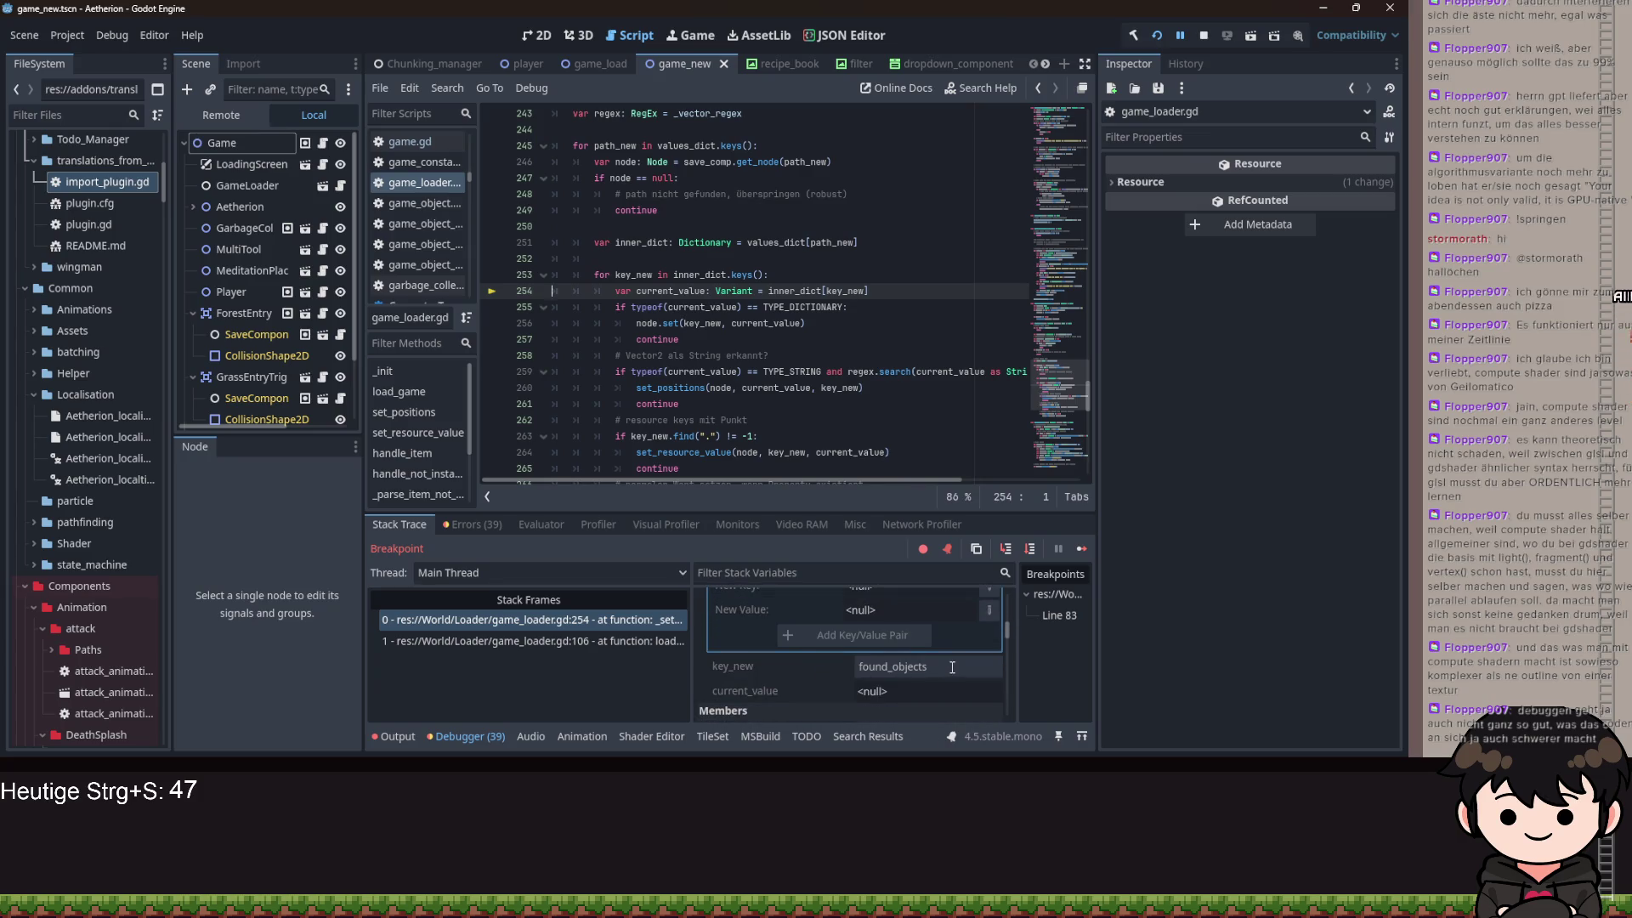
click(838, 666)
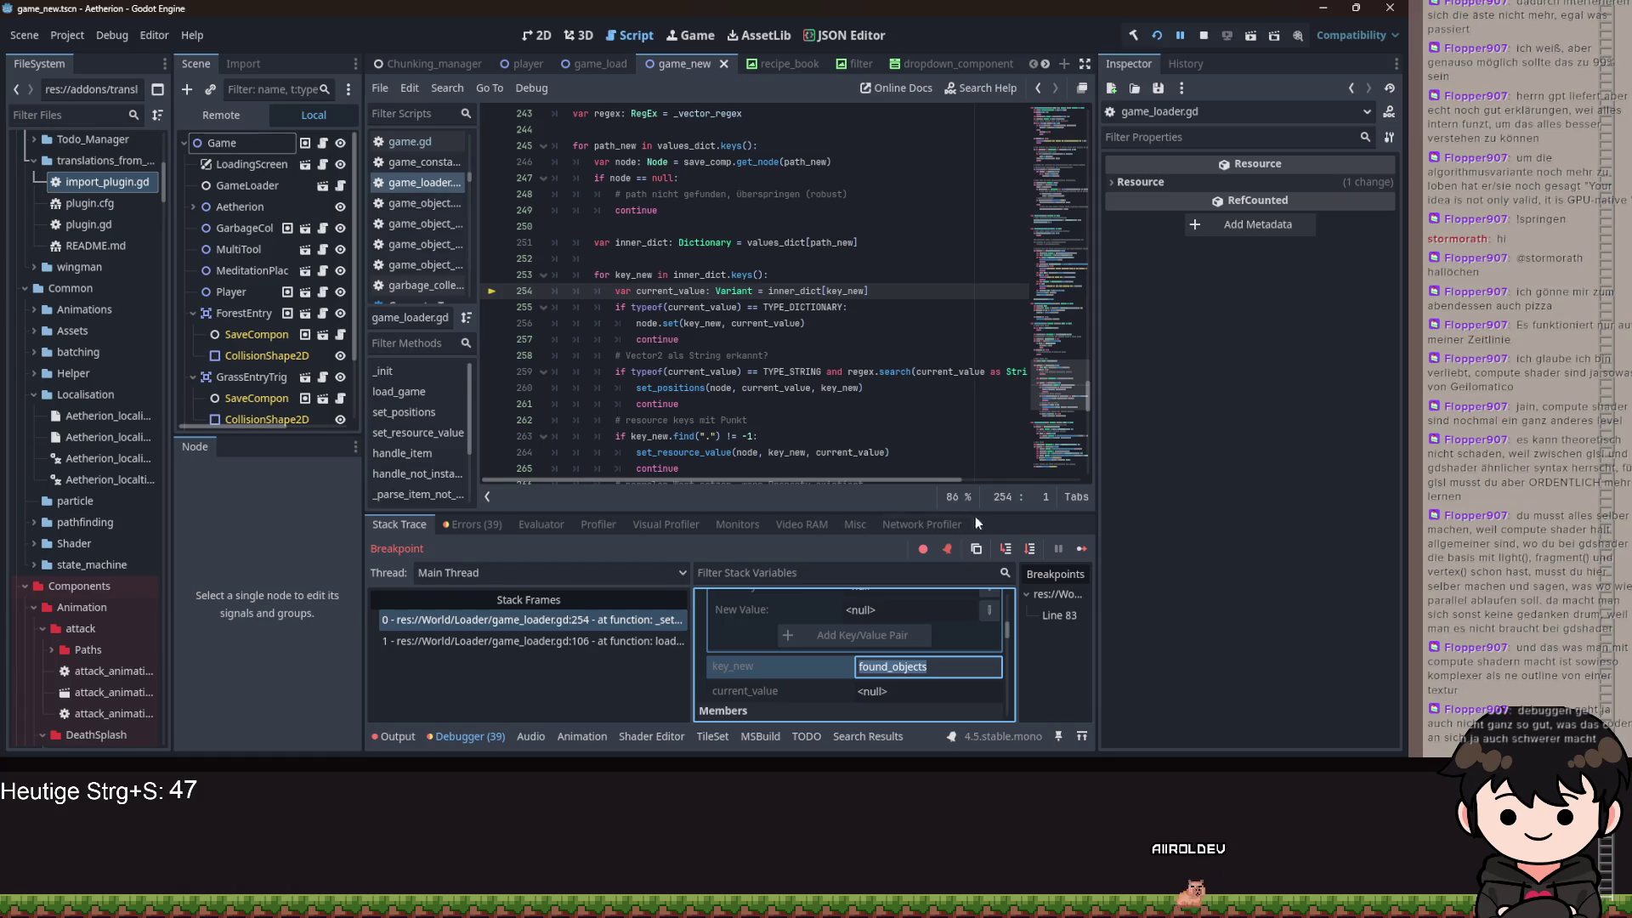
click(1007, 549)
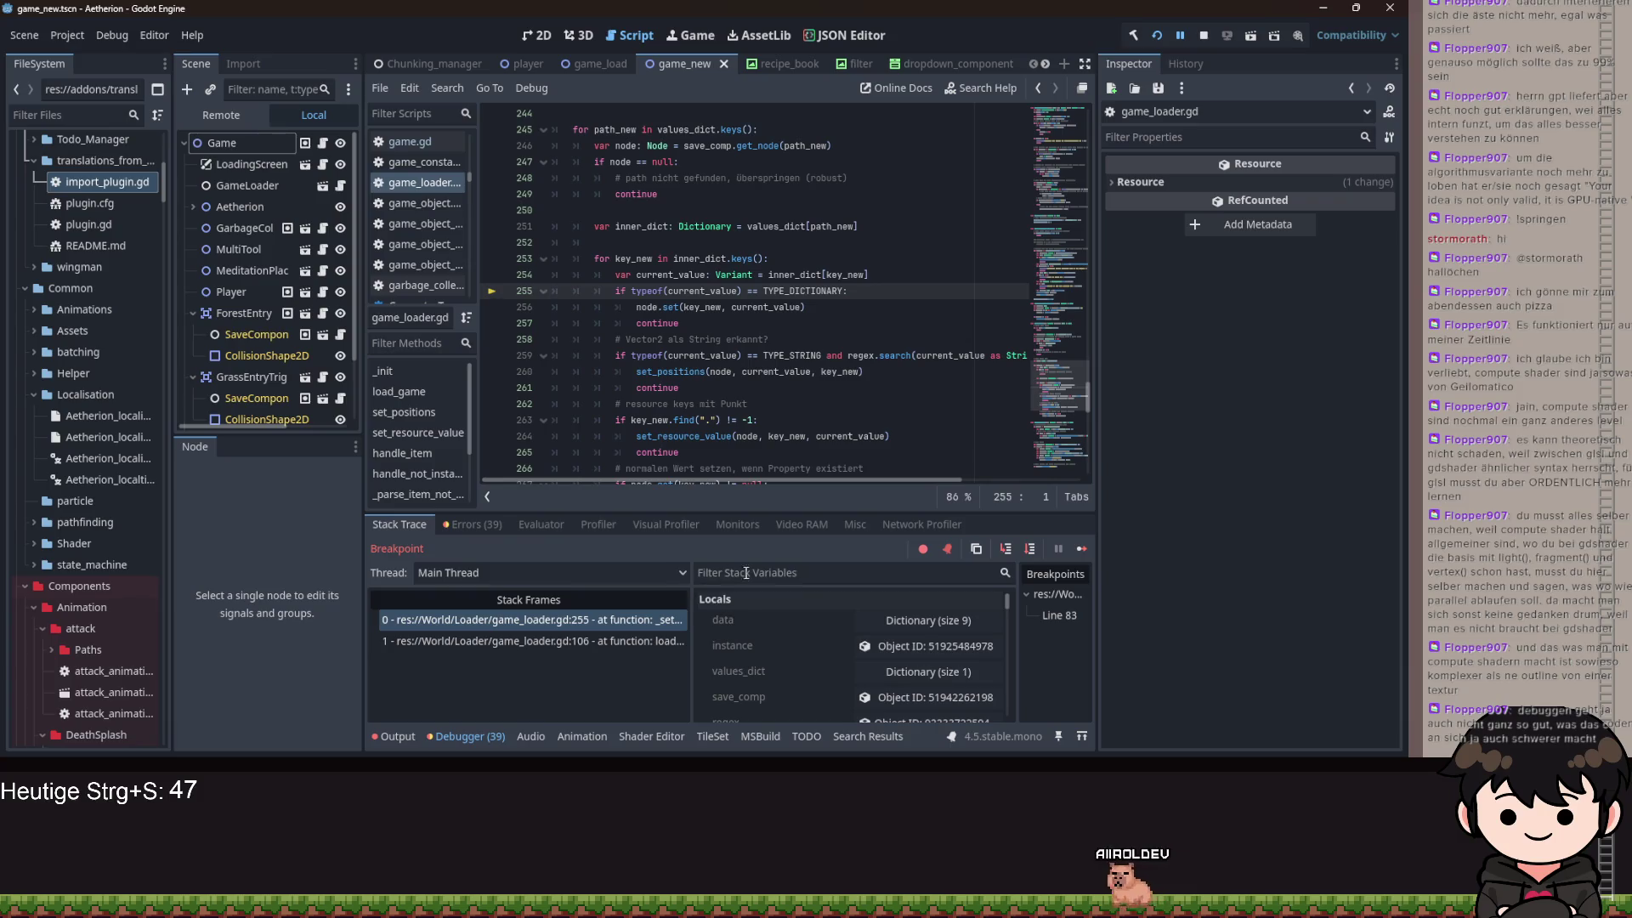
scroll(817, 671, down, 6)
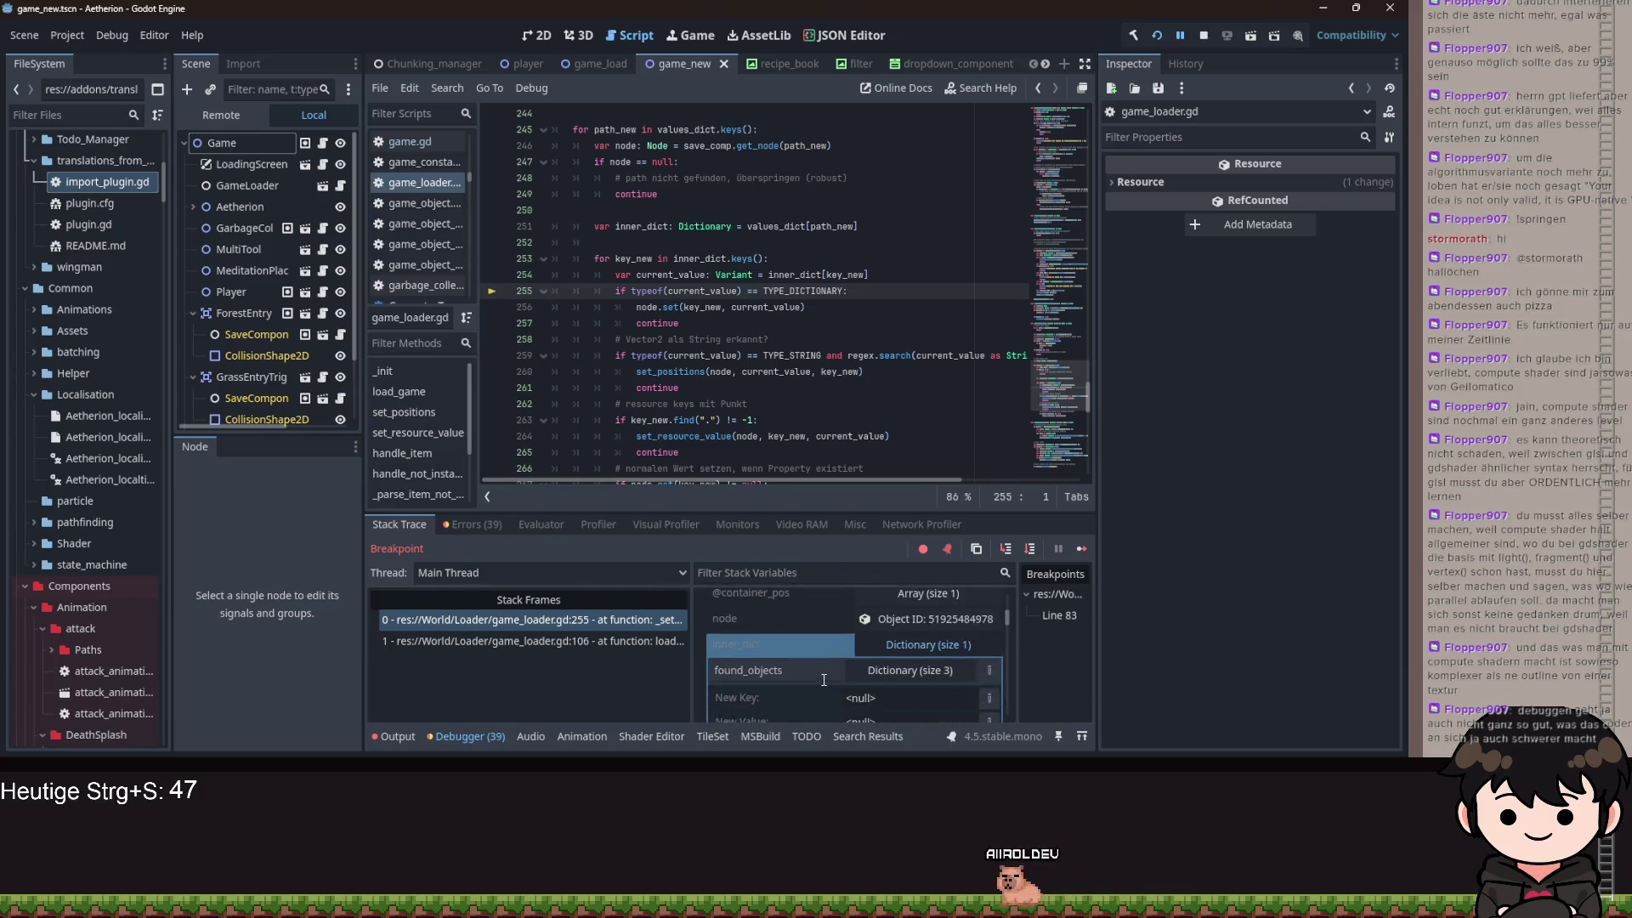
scroll(823, 690, up, 1)
click(937, 654)
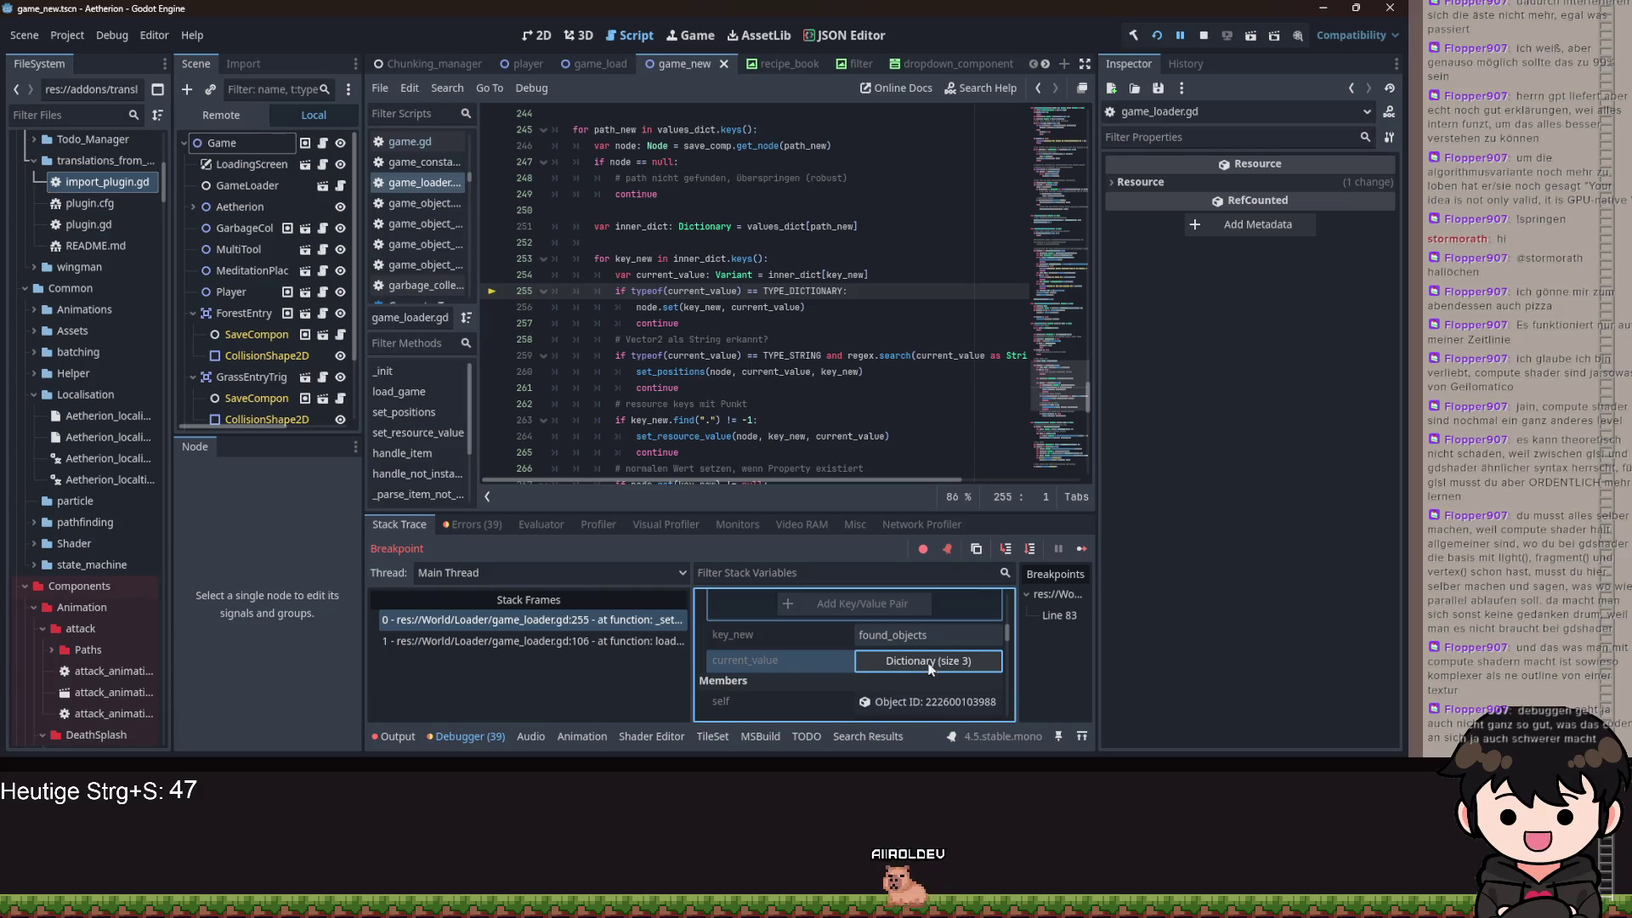
click(1006, 549)
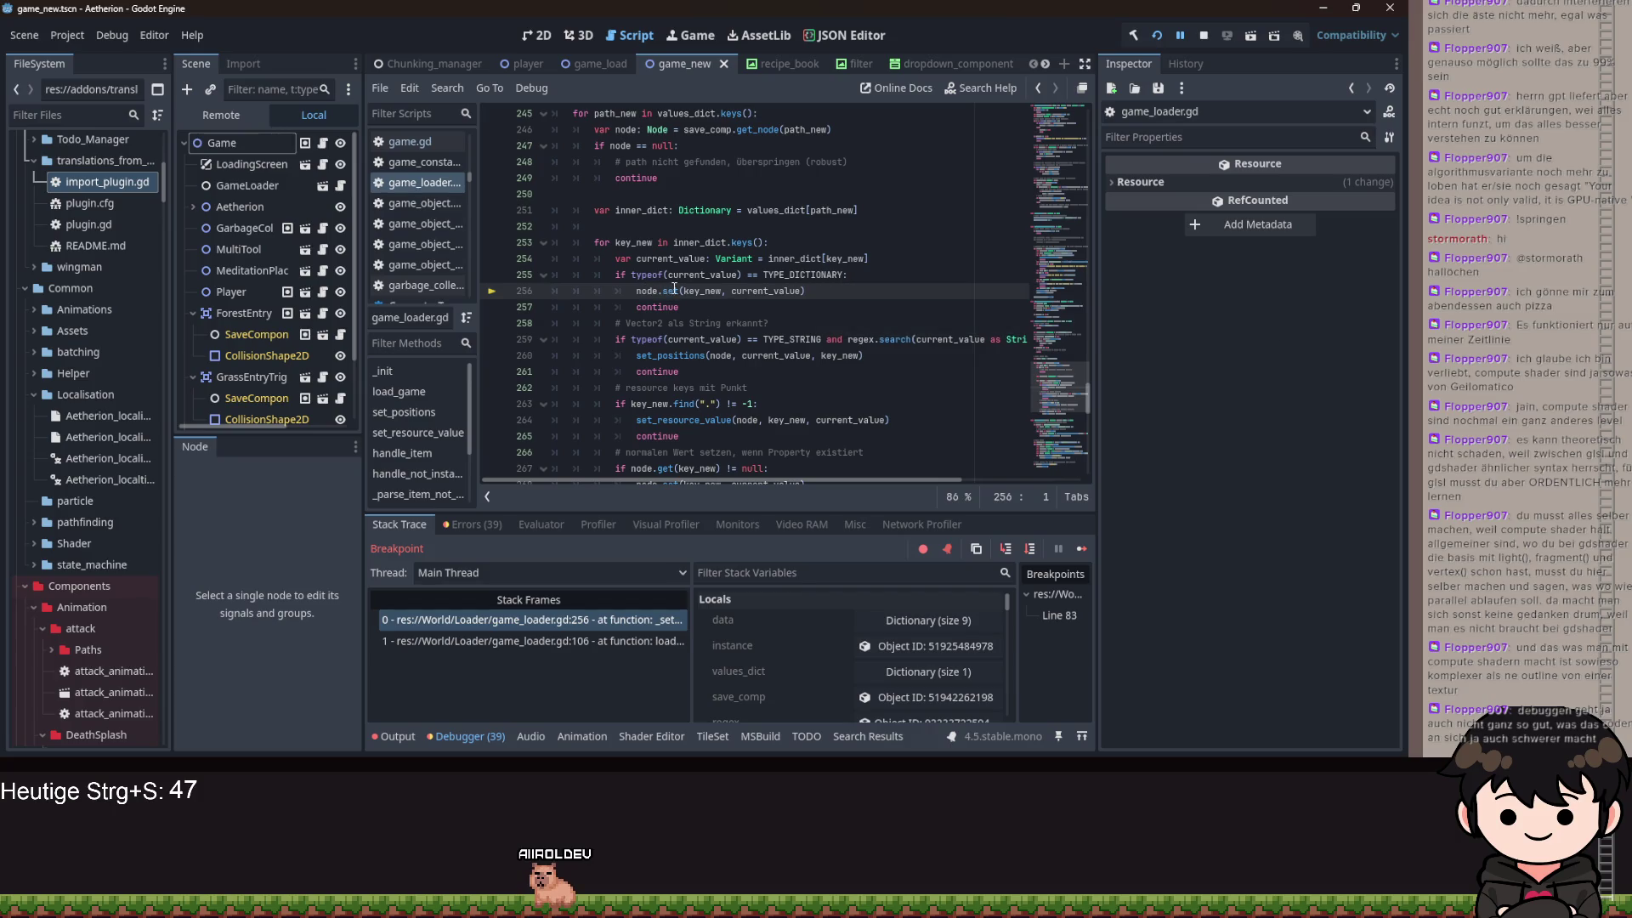
- Expand inner_dict, node's properties and current_value, then place the caret at line 256's end and save
scroll(802, 676, down, 2)
click(808, 677)
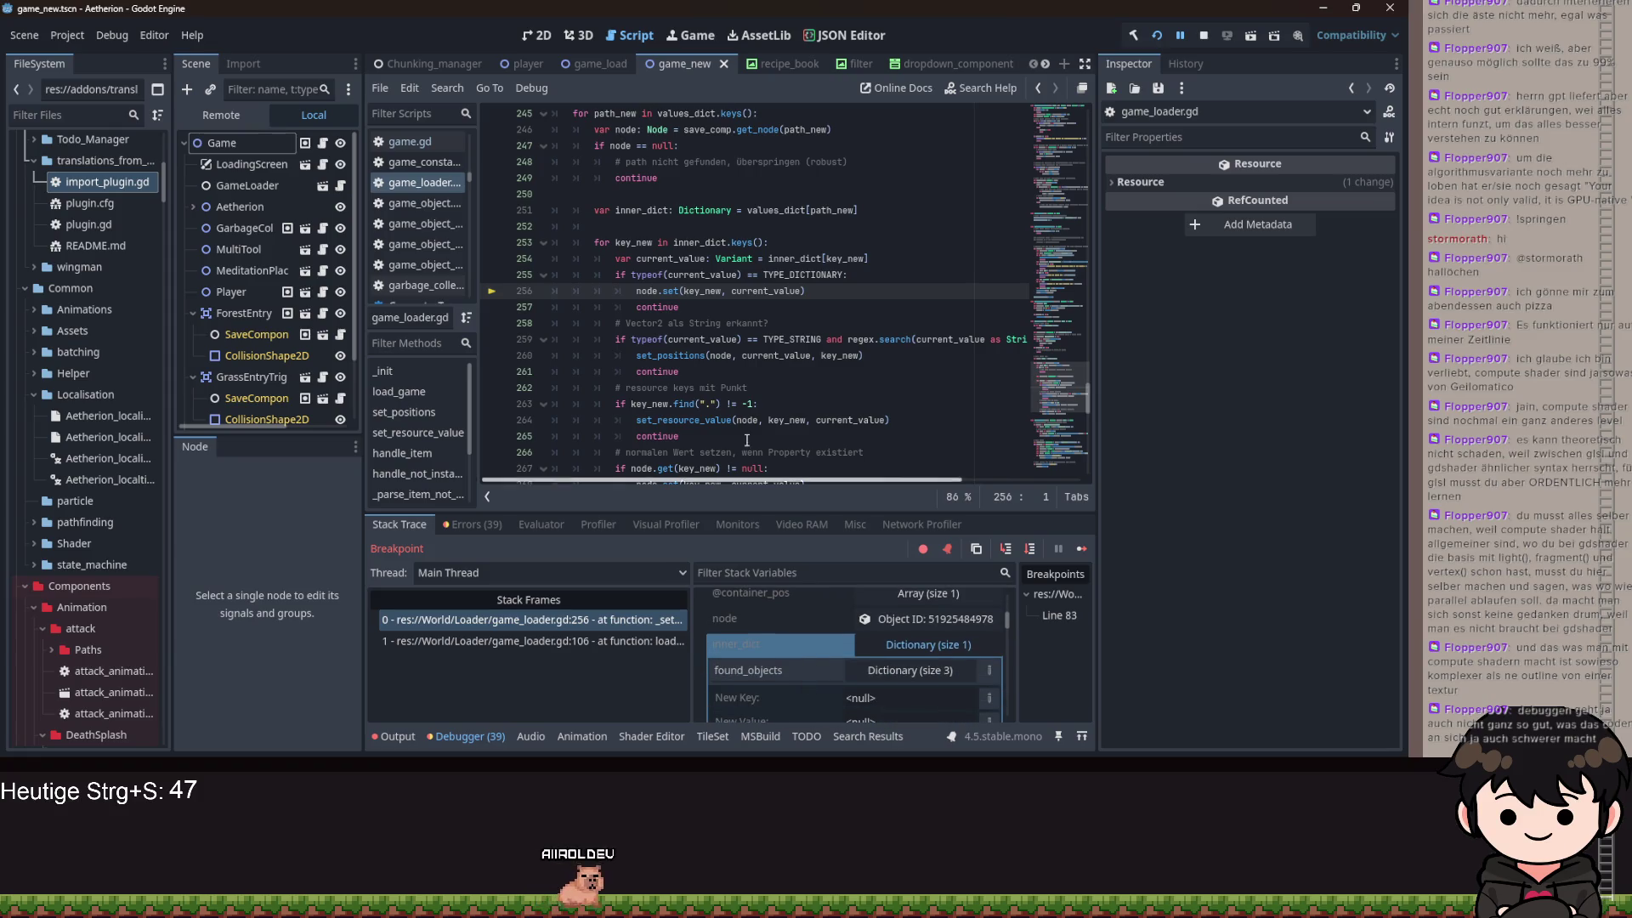
scroll(630, 237, up, 1)
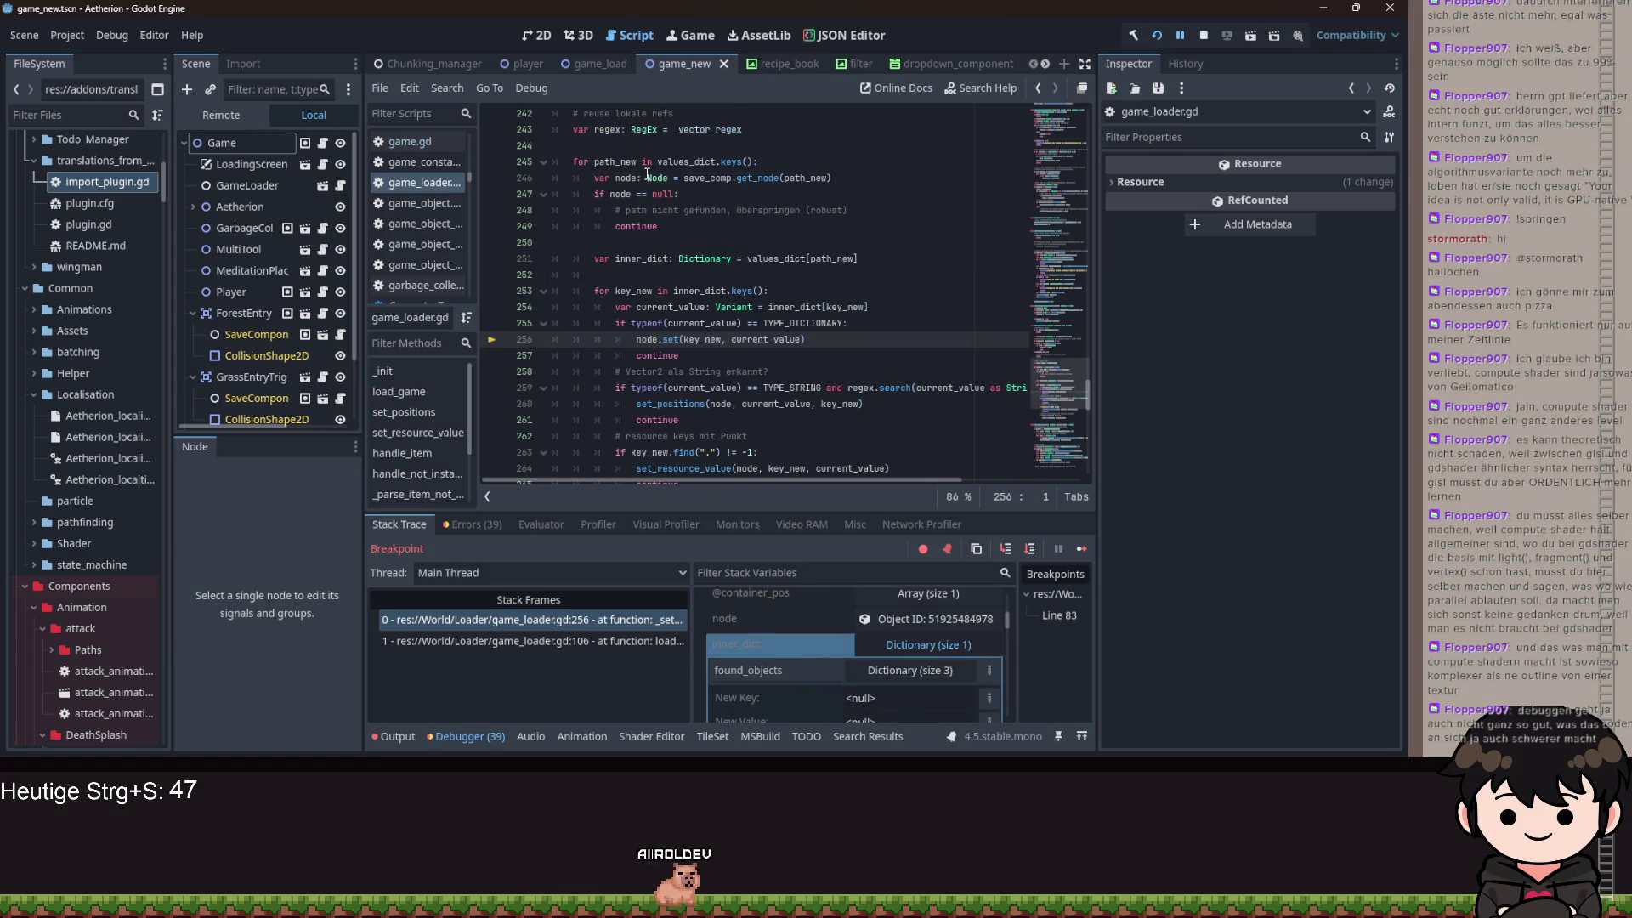
scroll(914, 676, up, 1)
click(926, 650)
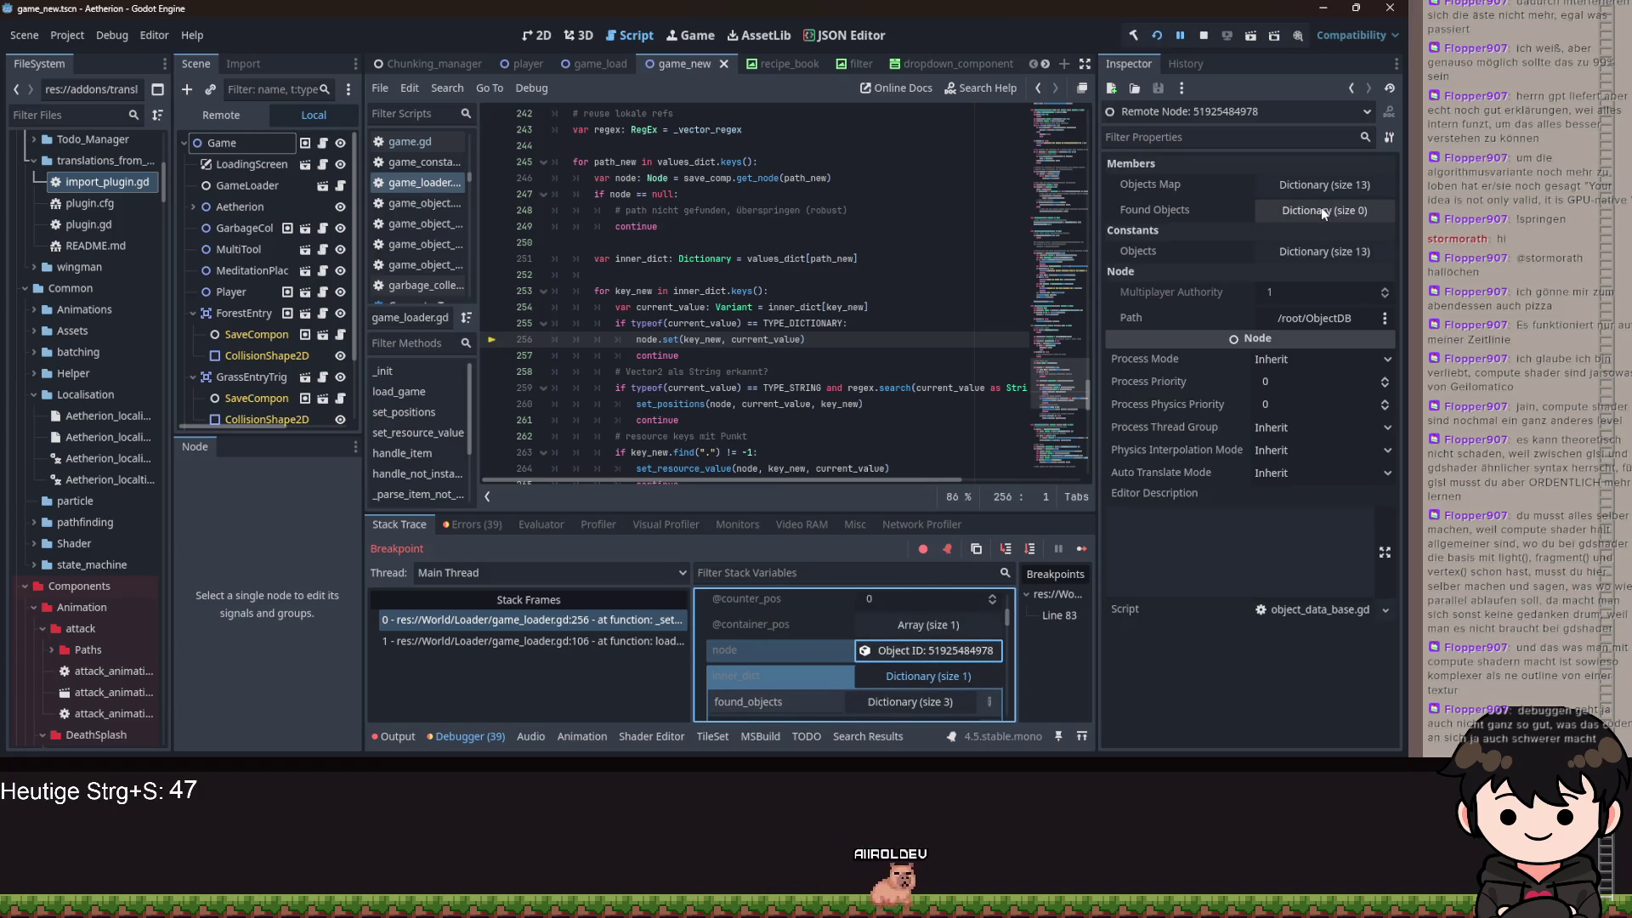
scroll(816, 680, down, 4)
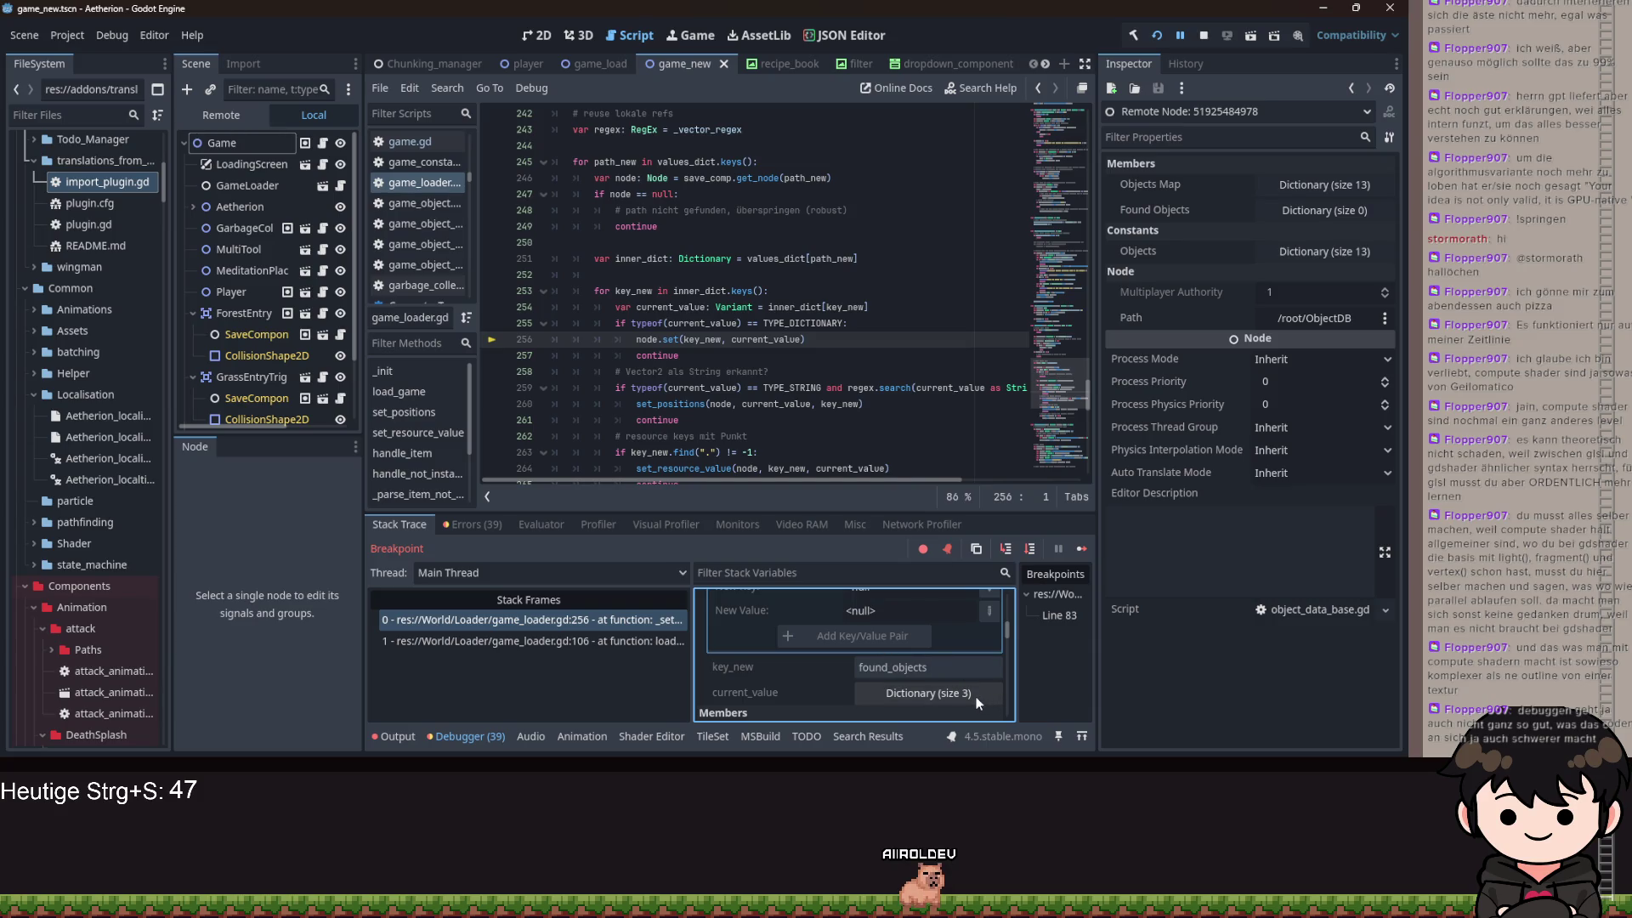
click(952, 693)
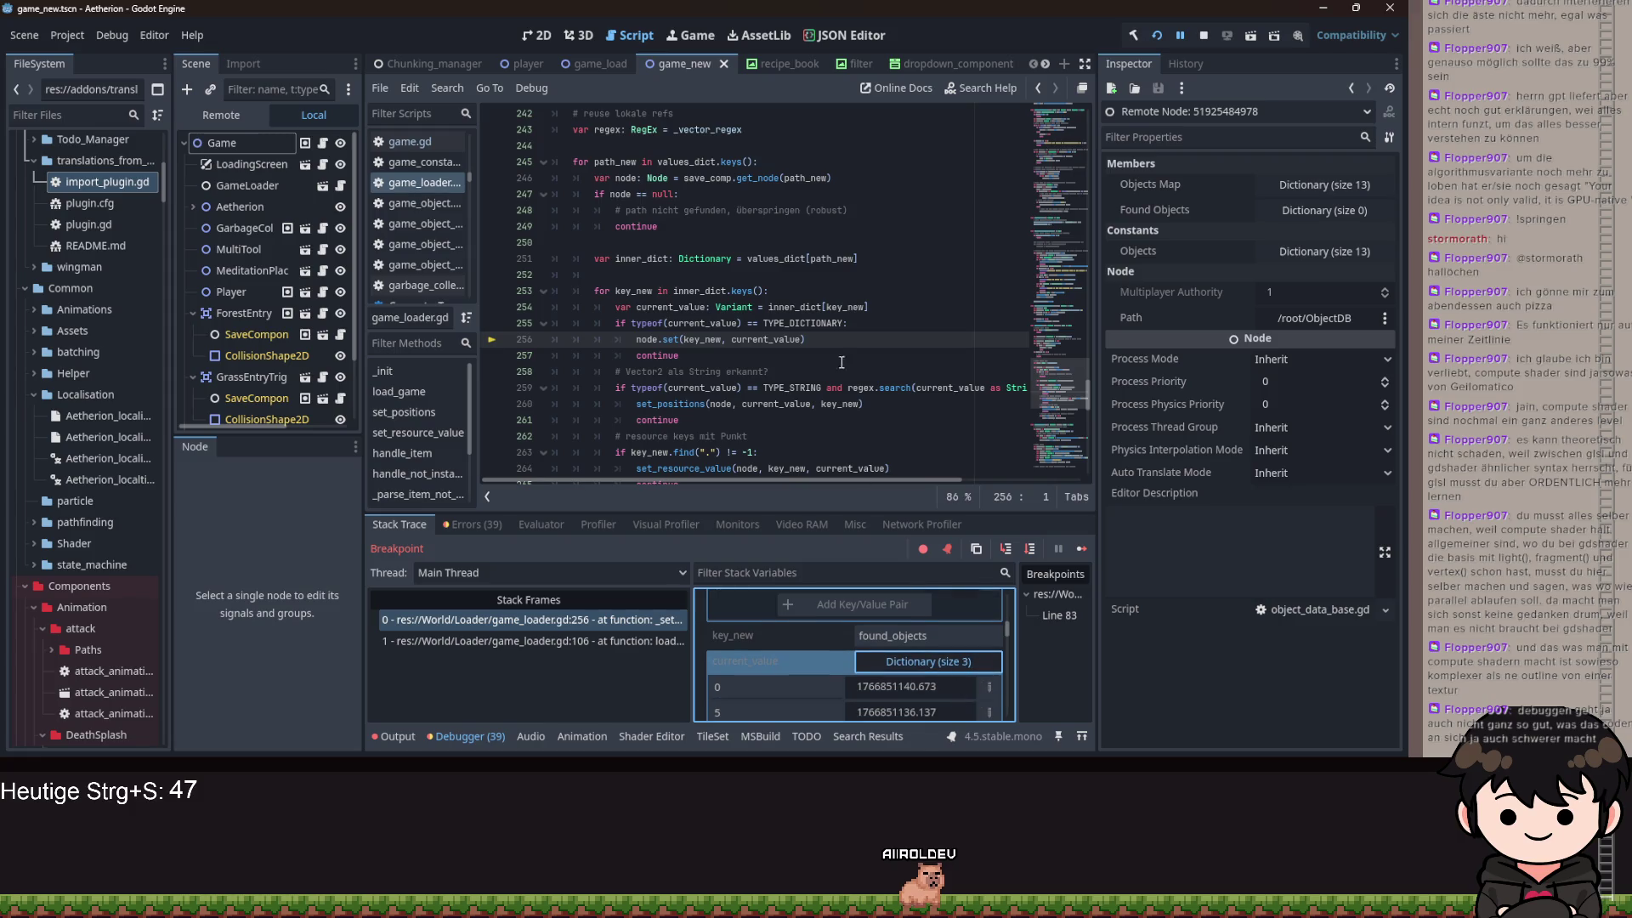
click(802, 340)
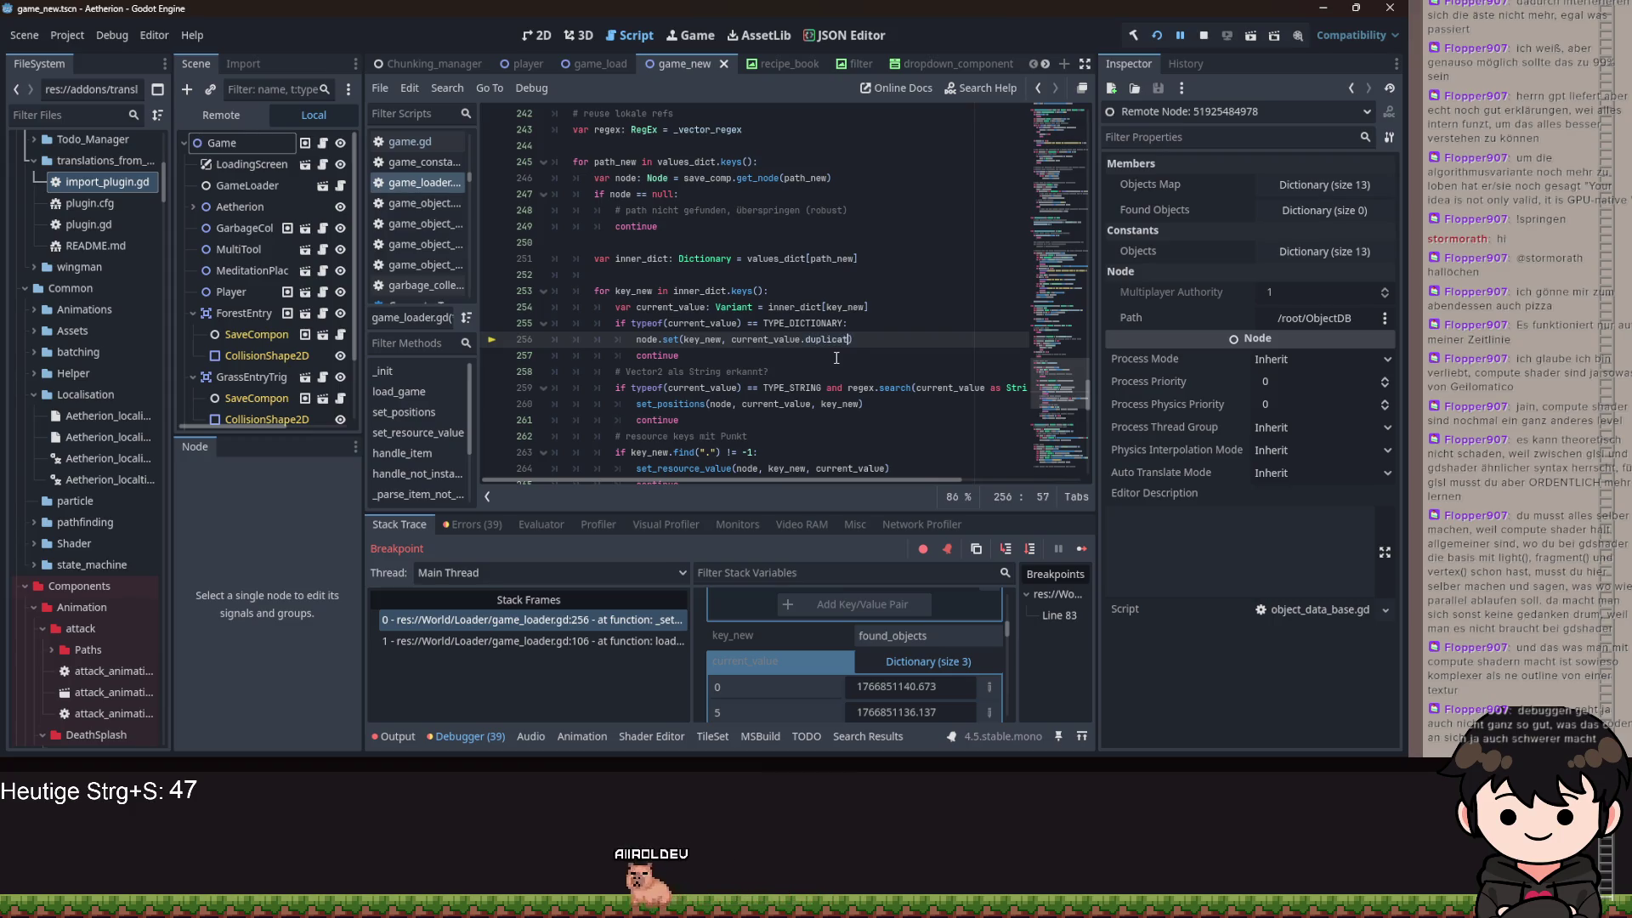
key(ctrl+s)
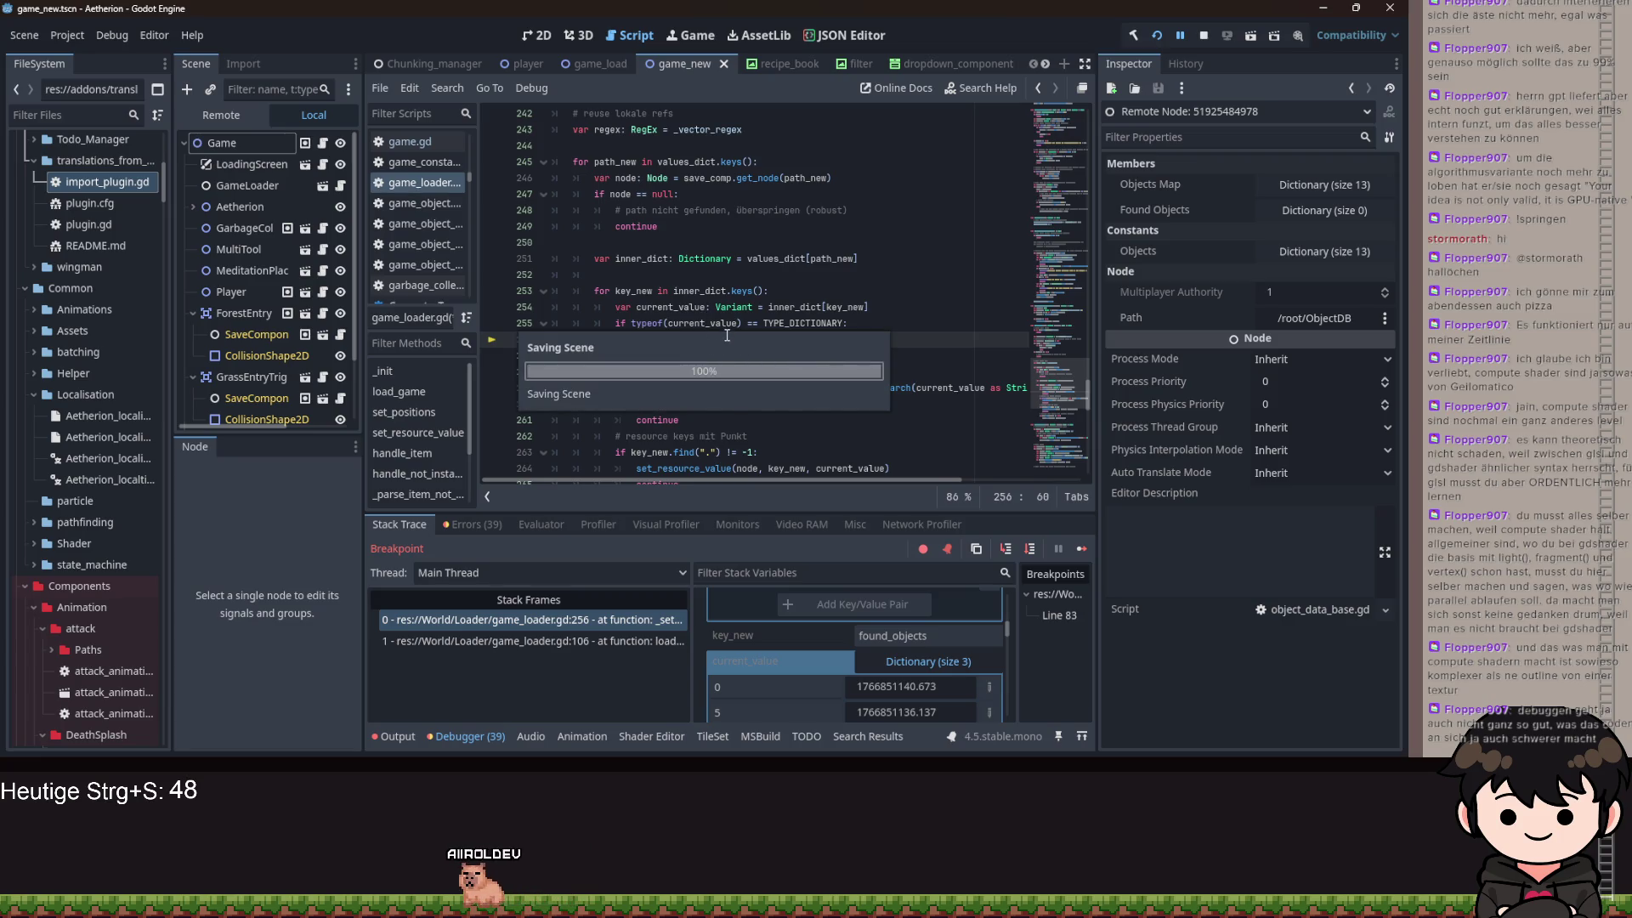
- Change line 256 to pass (current_value as Dictionary).duplicate(true) and save
text(()
key(ctrl+Right)
text(ictionary))
key(ctrl+space)
key(Tab)
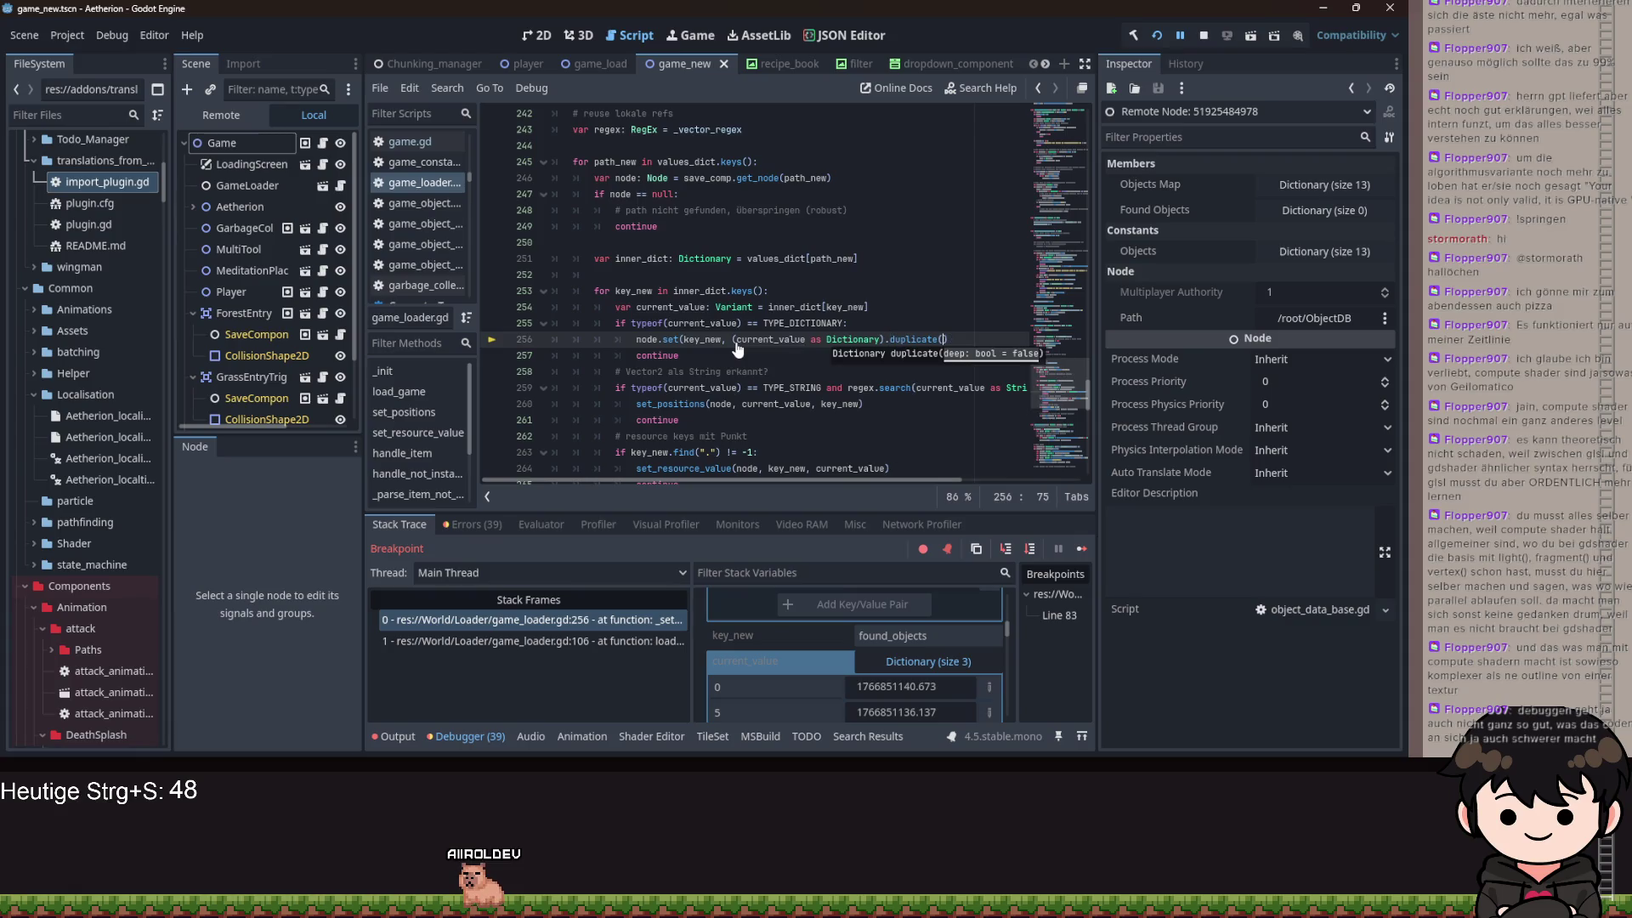
text())
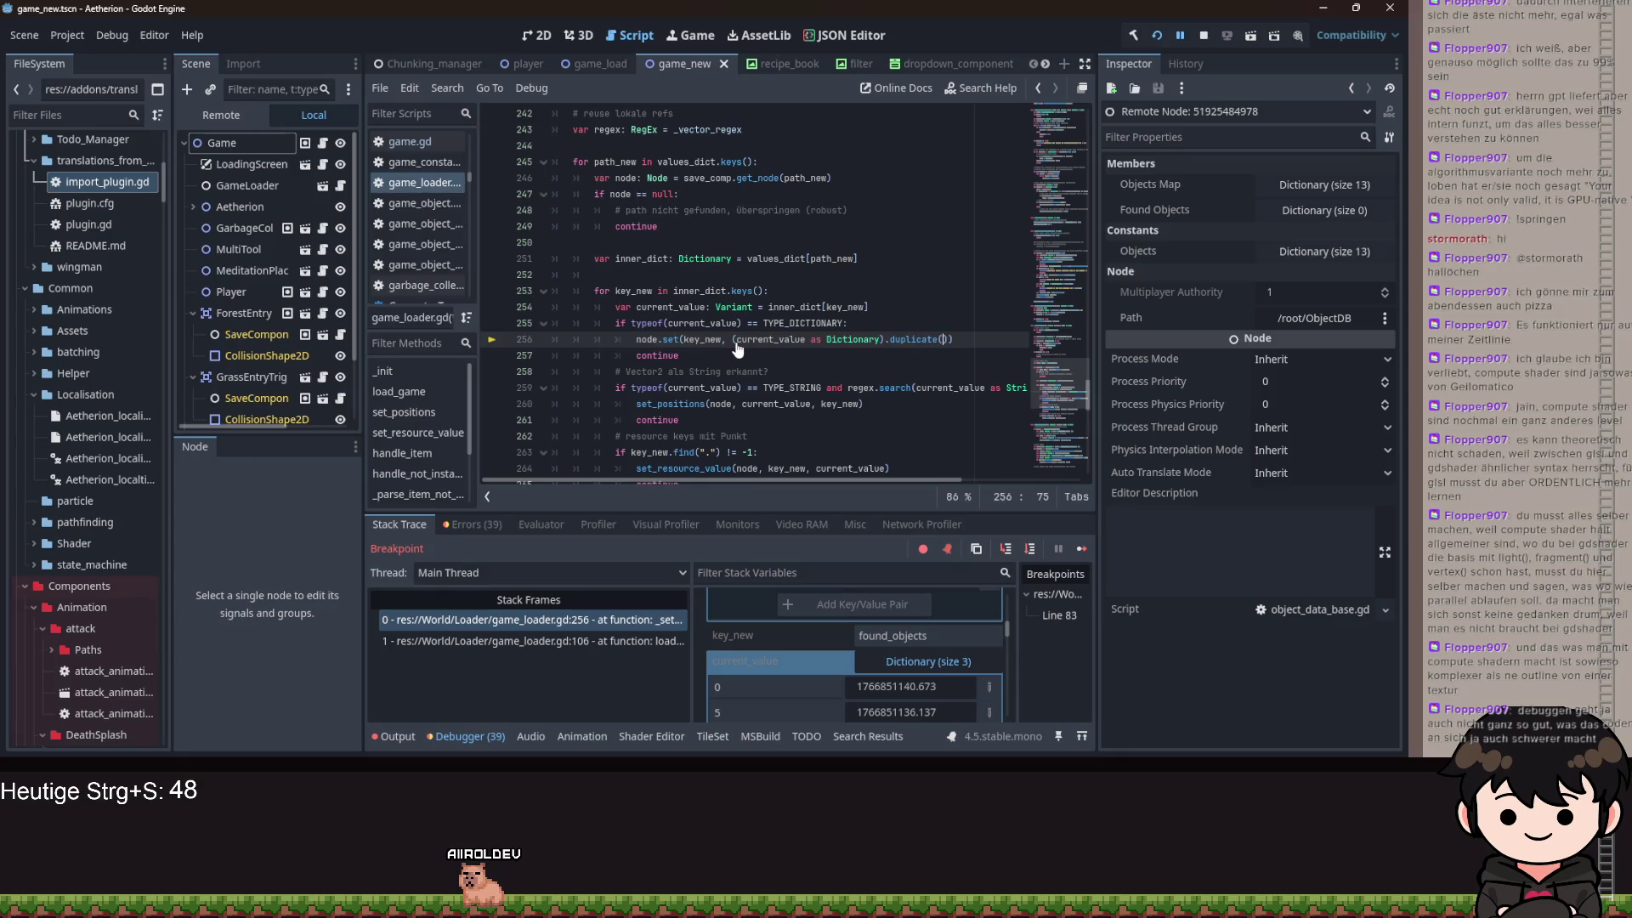
text(true)
key(ctrl+s)
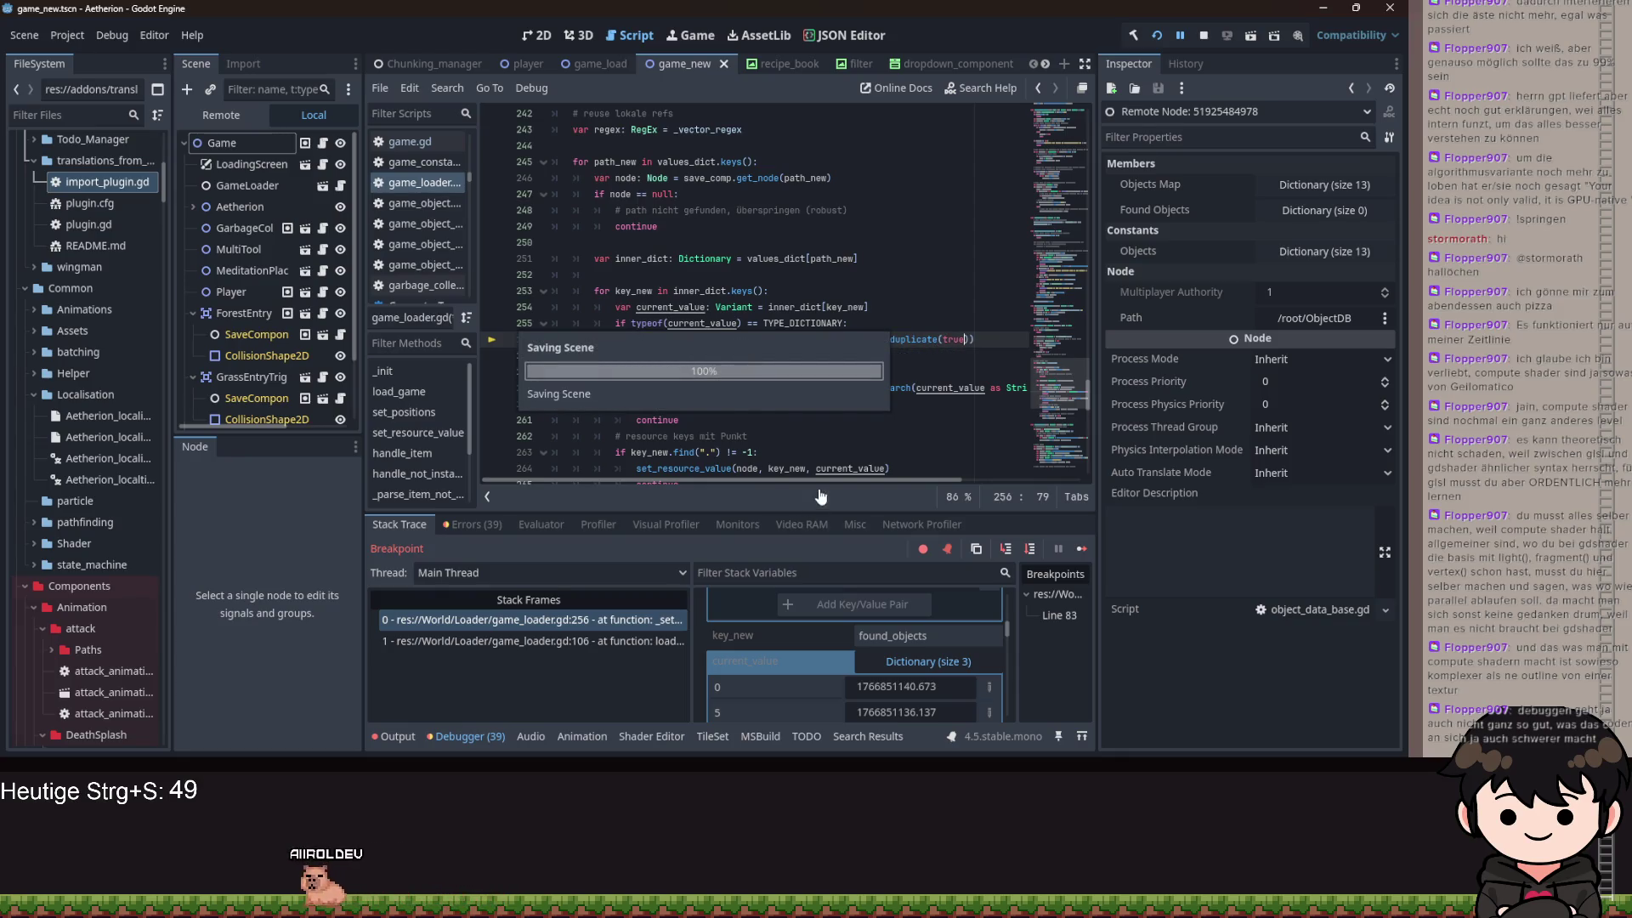
- Continue the paused game and review the debugger's error list
key(F10)
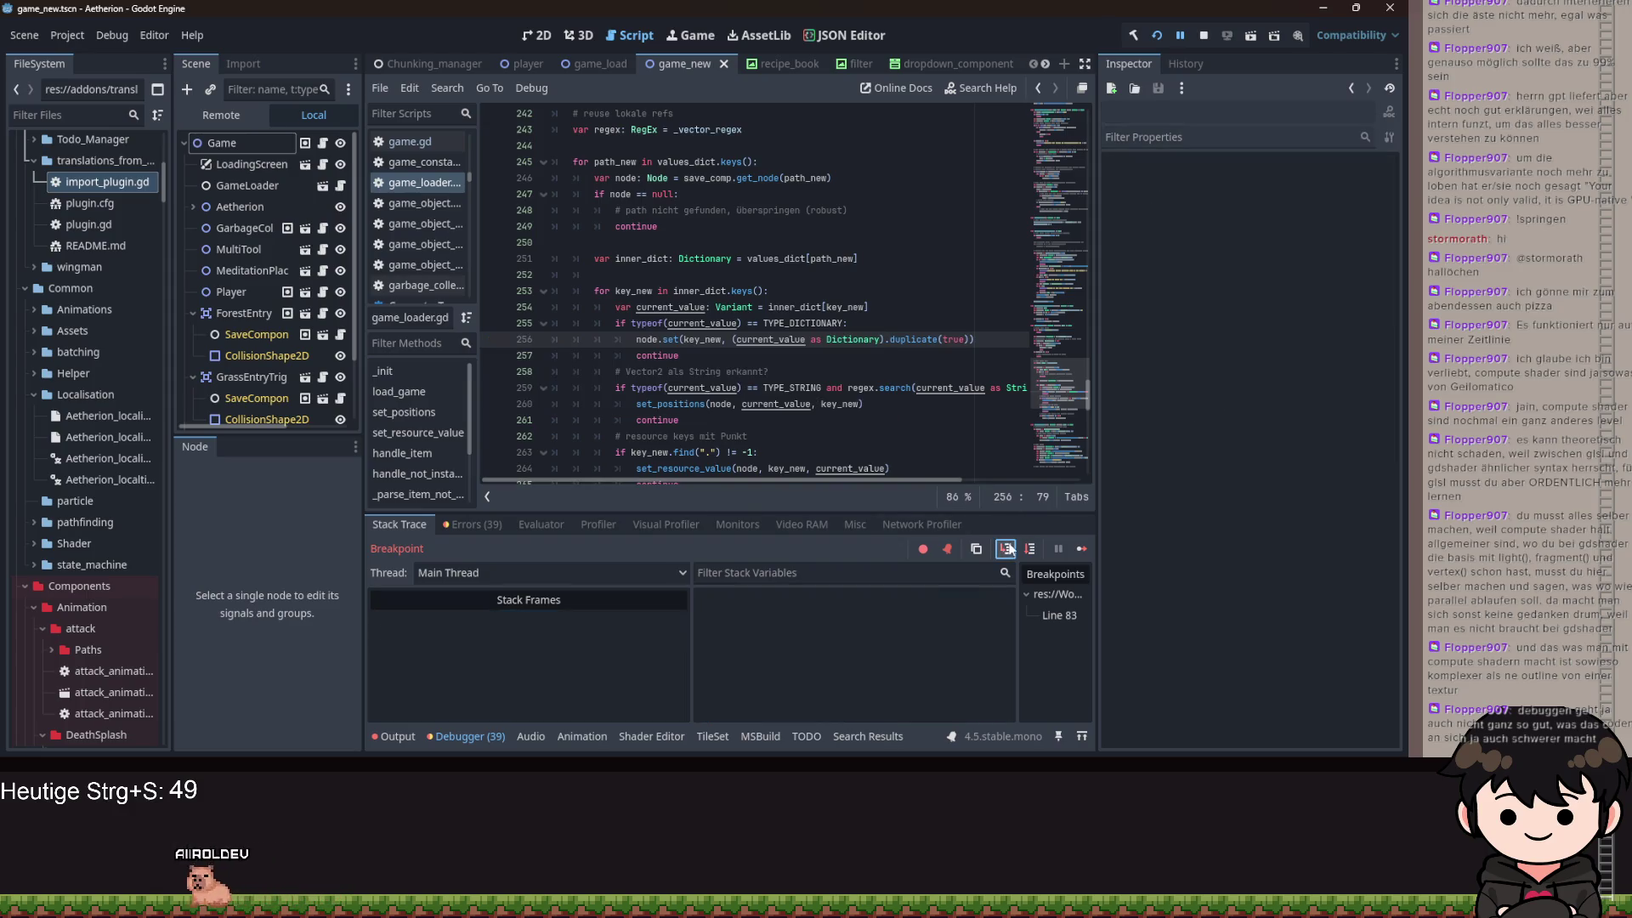
click(492, 525)
scroll(629, 664, down, 10)
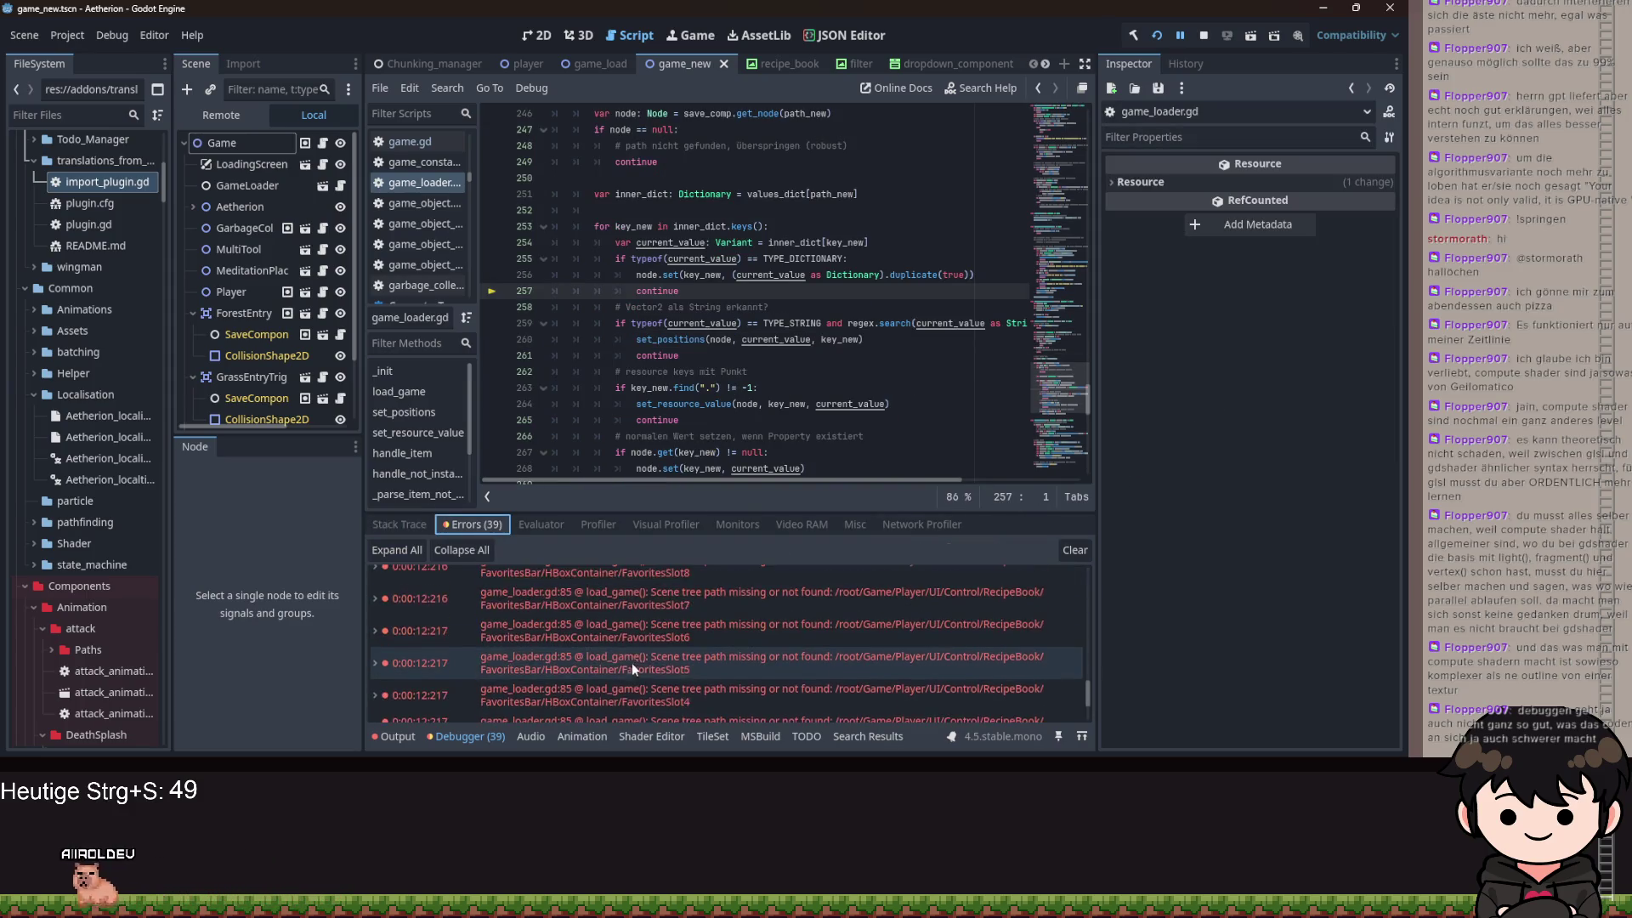
scroll(729, 420, down, 6)
scroll(729, 420, up, 2)
- Copy line 267's null check below line 255 and turn it into an == null comparison
click(669, 259)
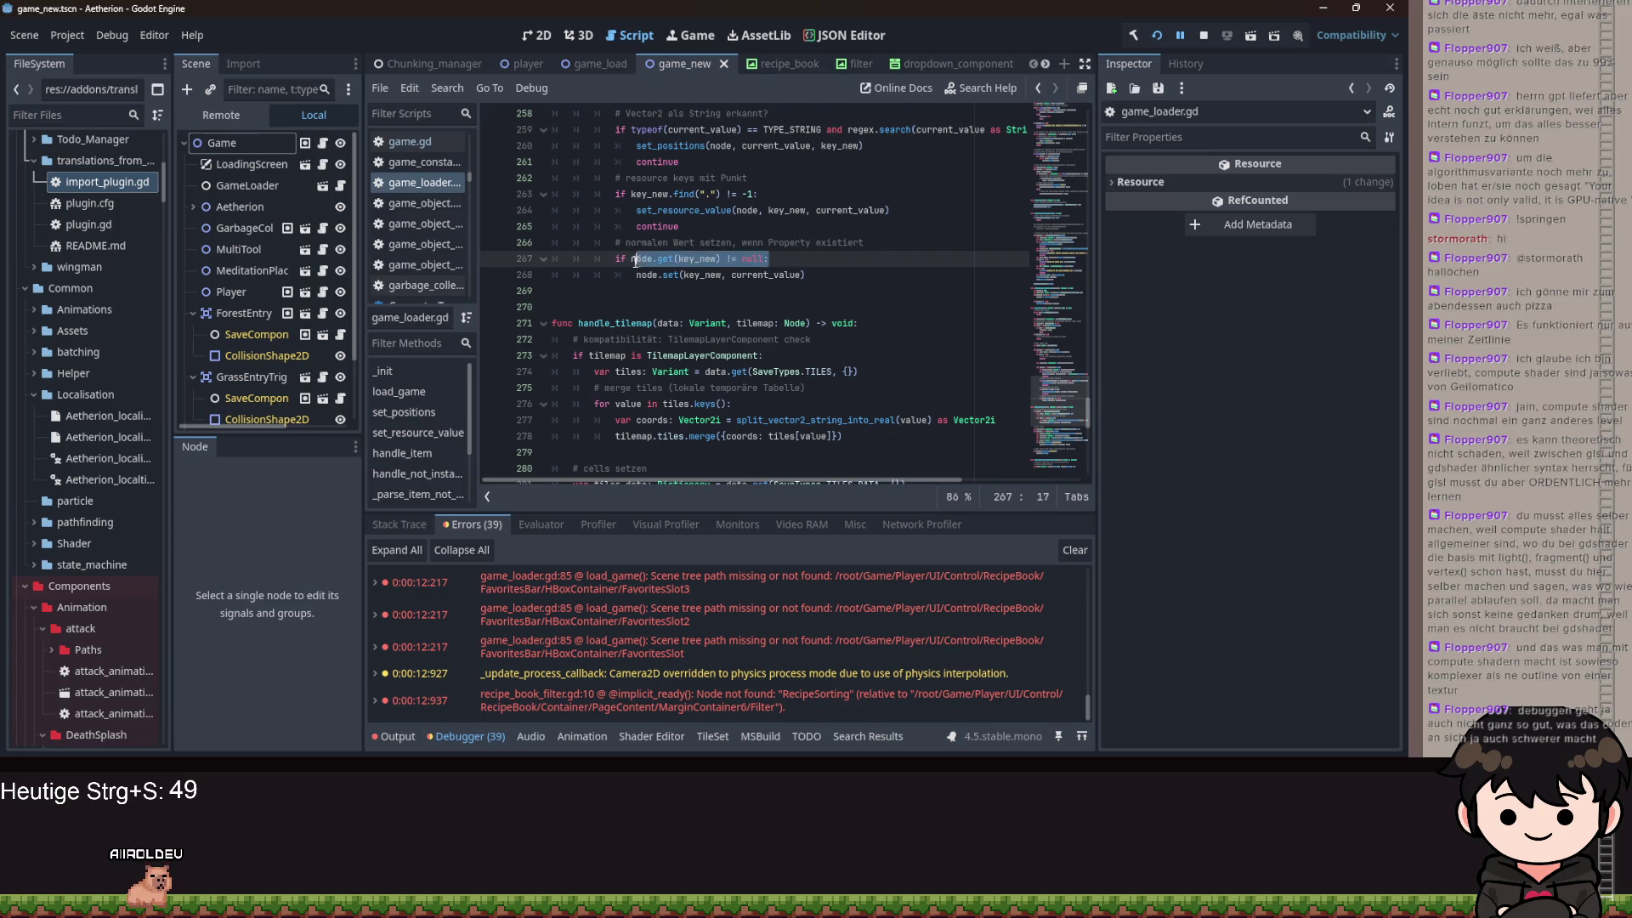
scroll(672, 280, up, 4)
key(ctrl+c)
click(882, 254)
key(Return)
key(ctrl+v)
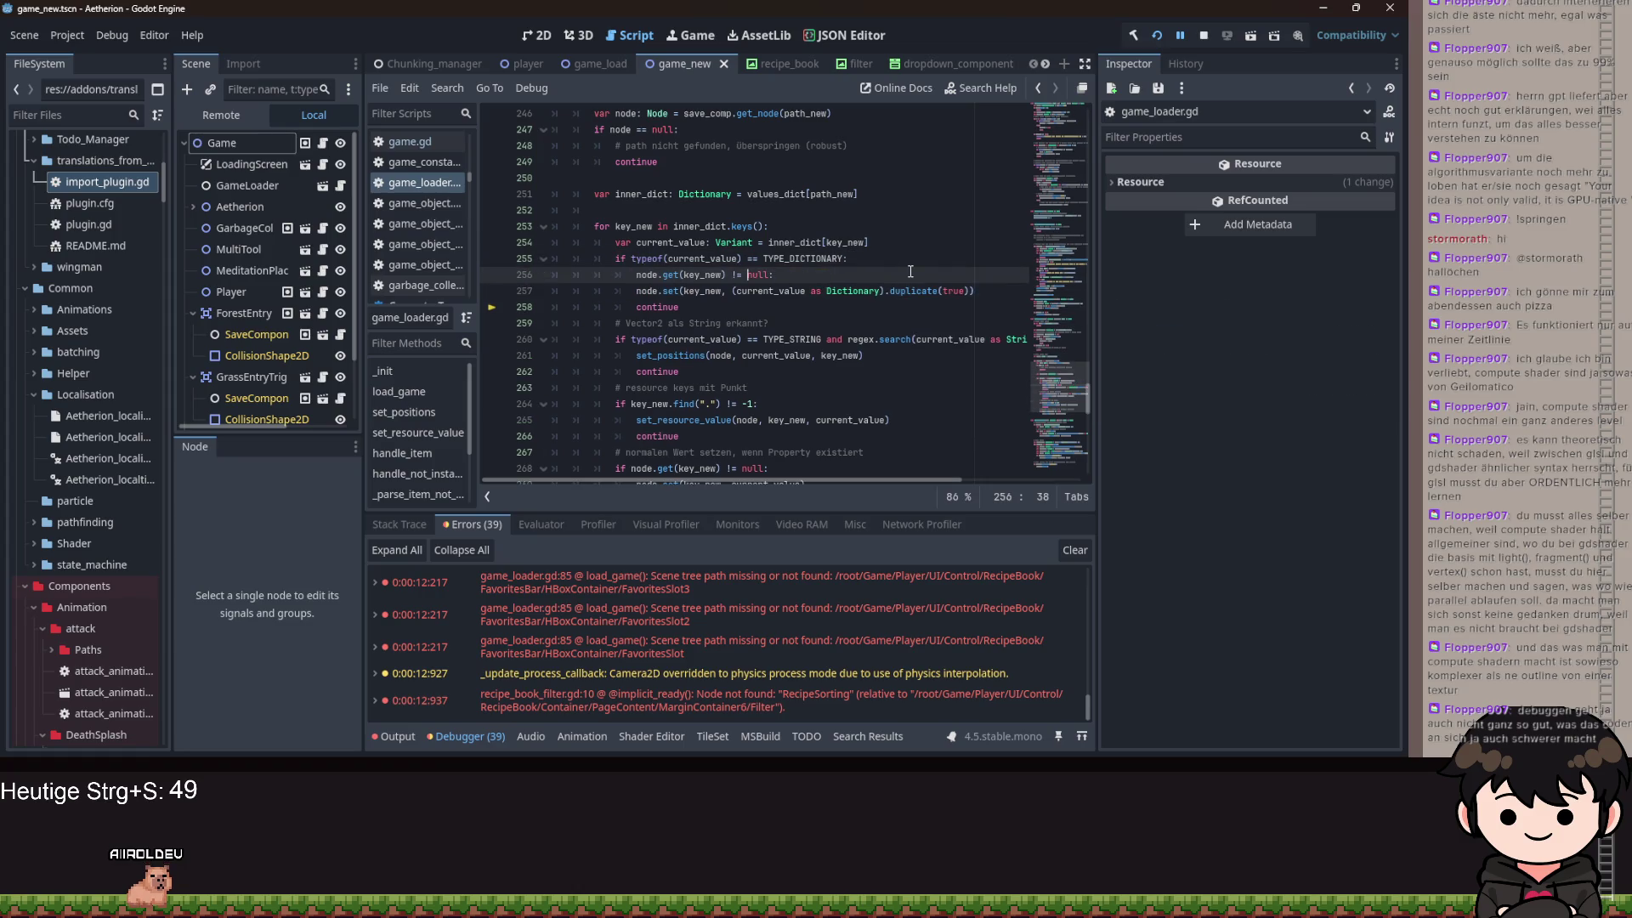
key(Left)
key(Left)
key(BackSpace)
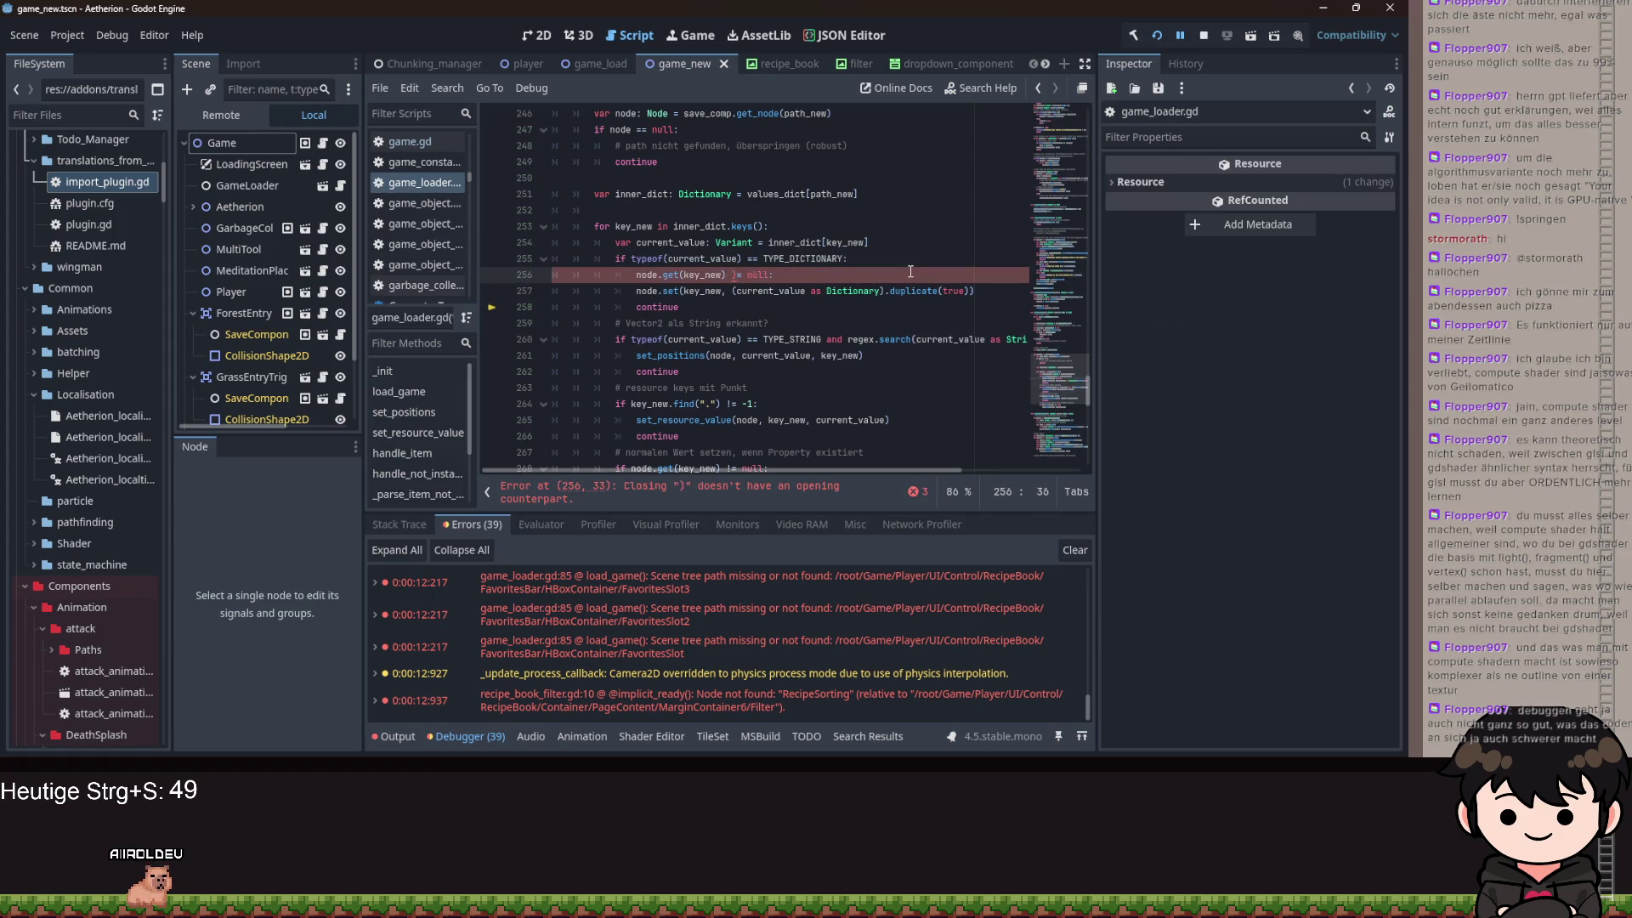
text(=)
key(End)
text(batch_sizere)
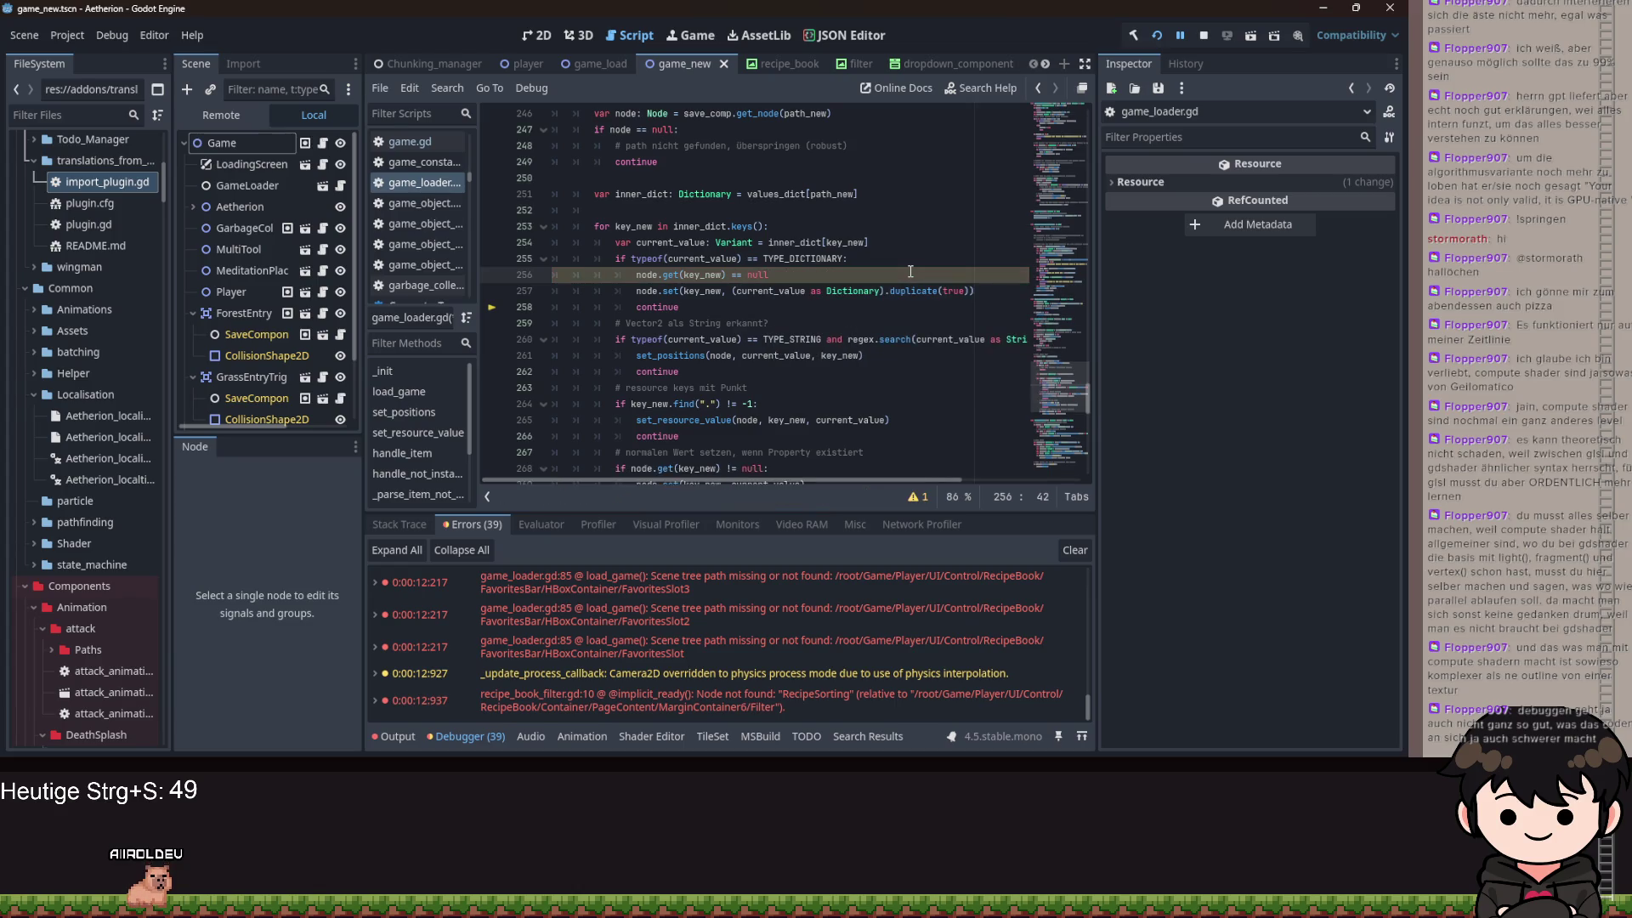
- Complete 'if node.get(key_new) == null: continue' and restart the game
key(Return)
text(reutrn)
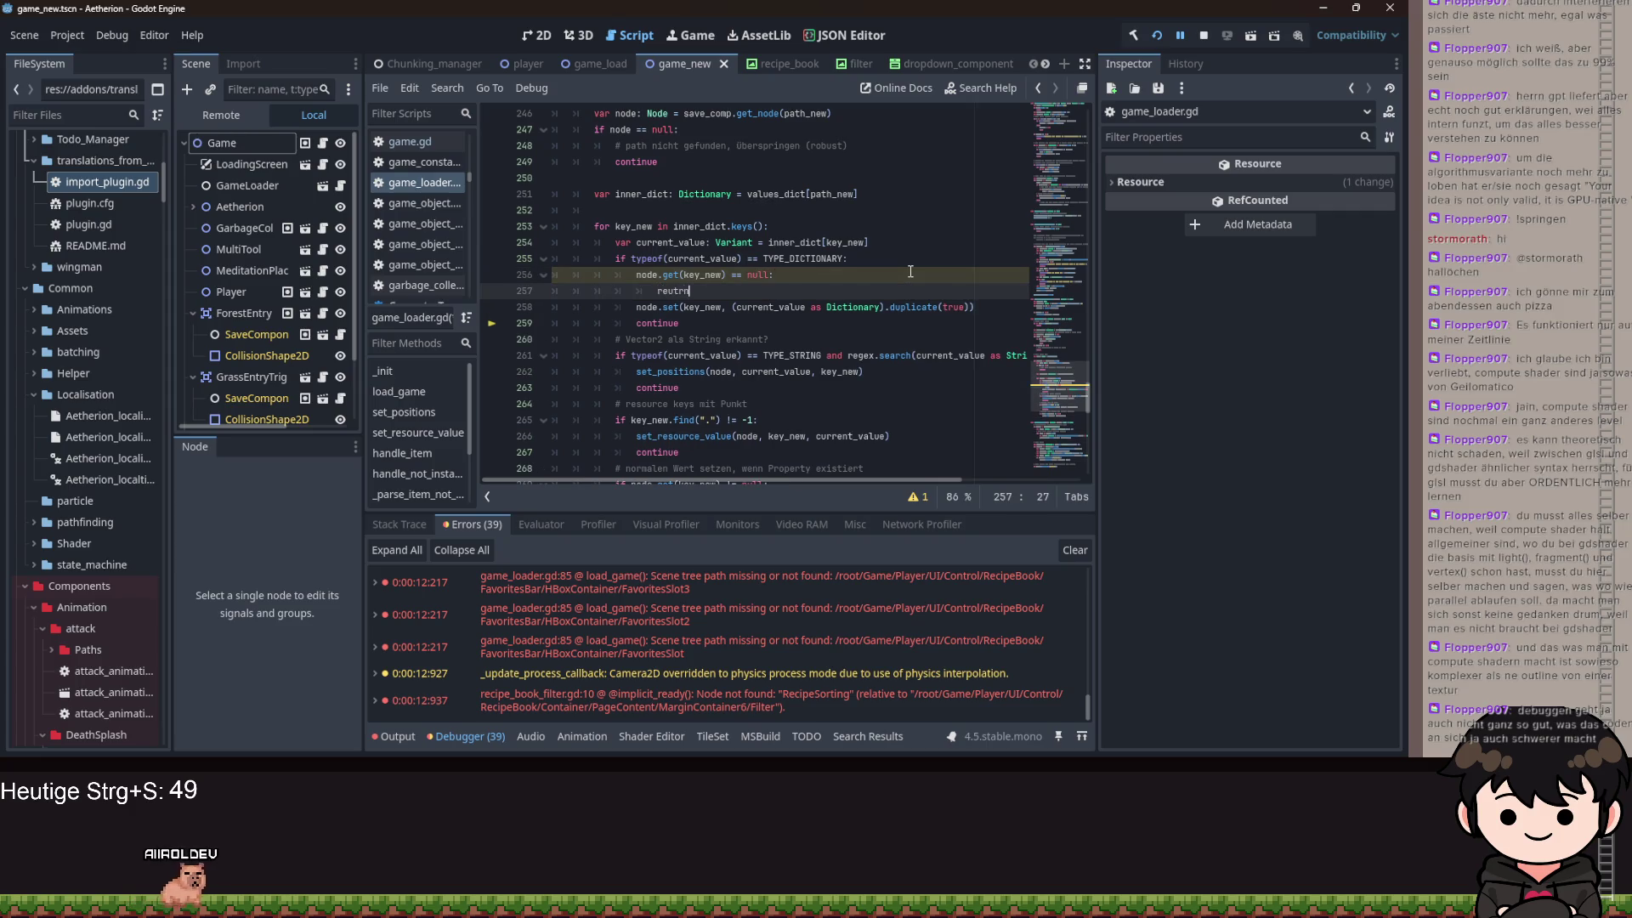
key(BackSpace)
key(BackSpace)
key(BackSpace)
text(con)
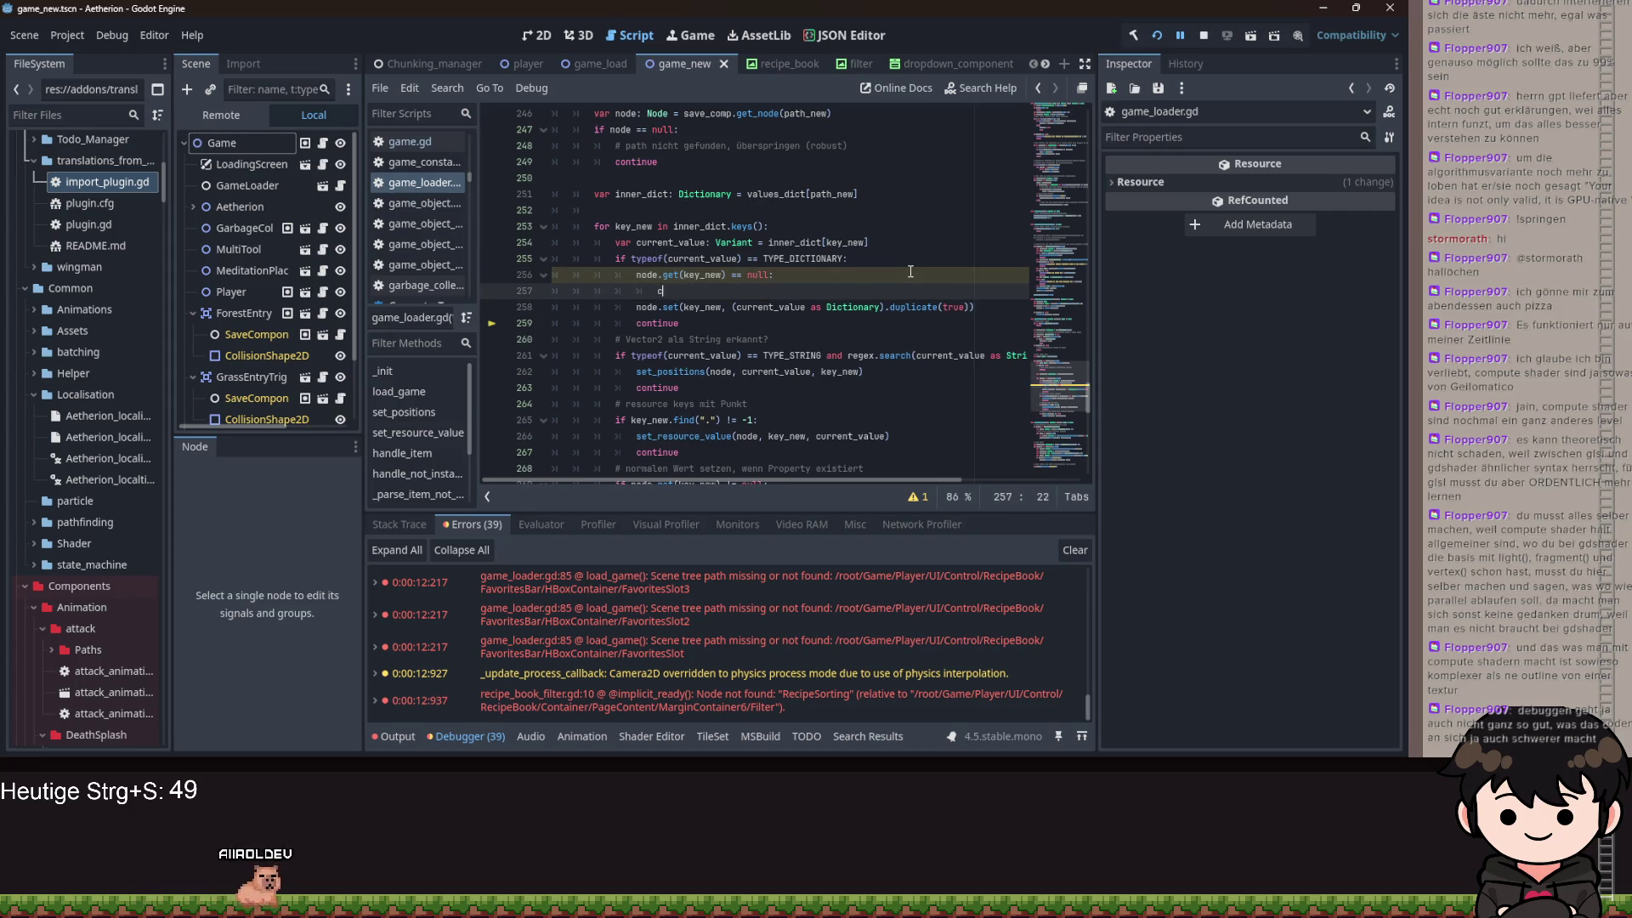
text(tinue)
key(Up)
key(Home)
text(if)
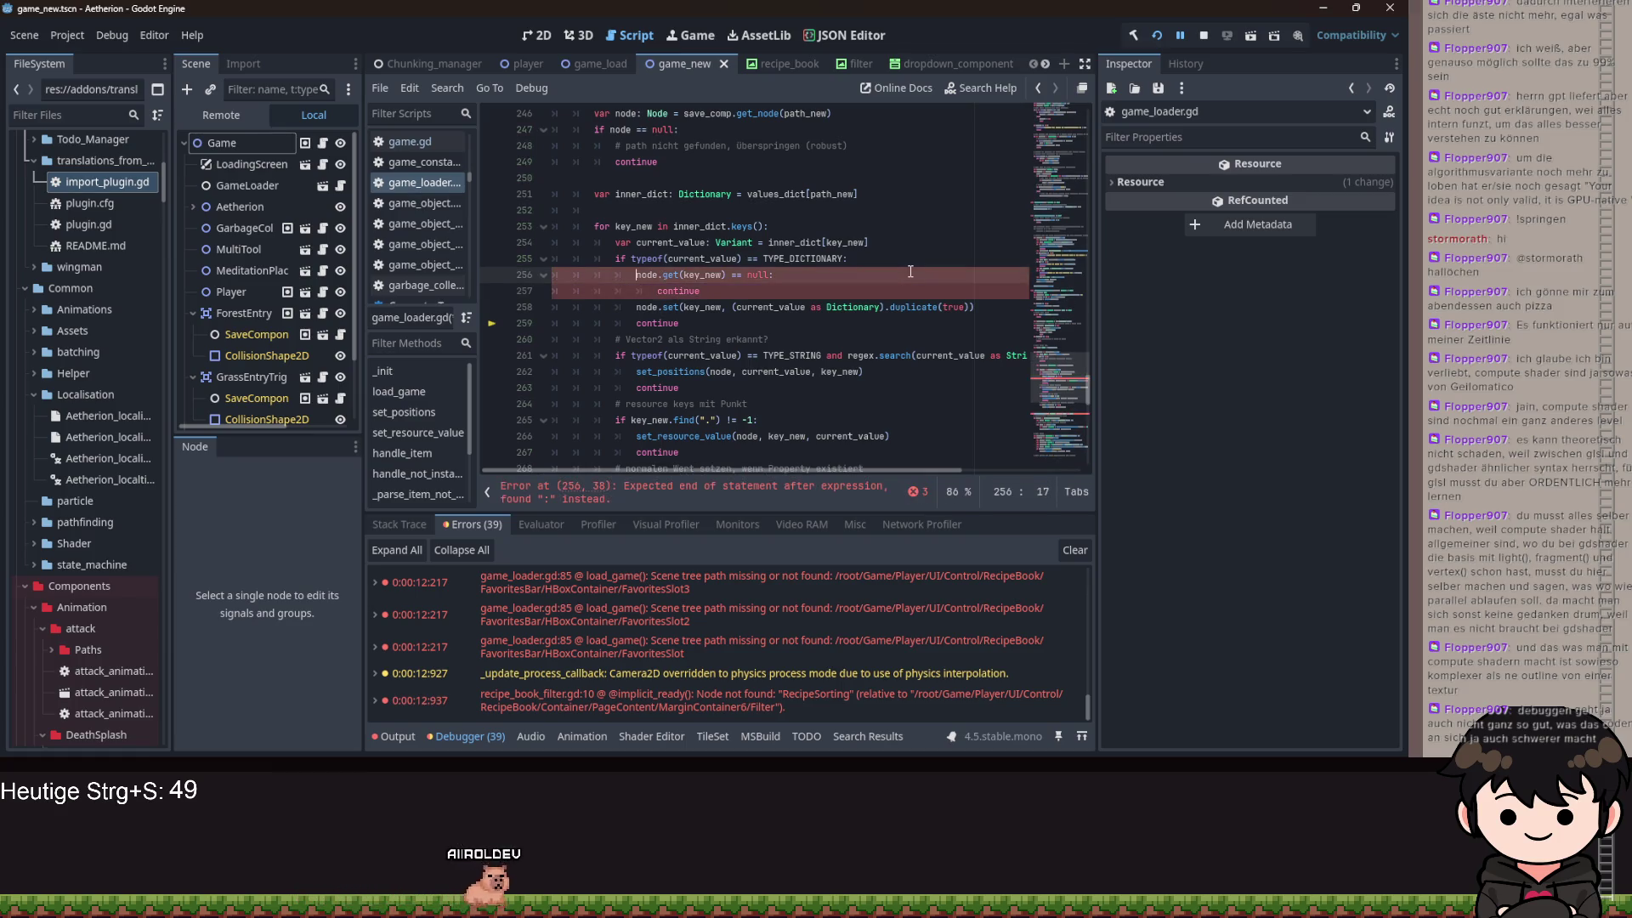
click(1157, 35)
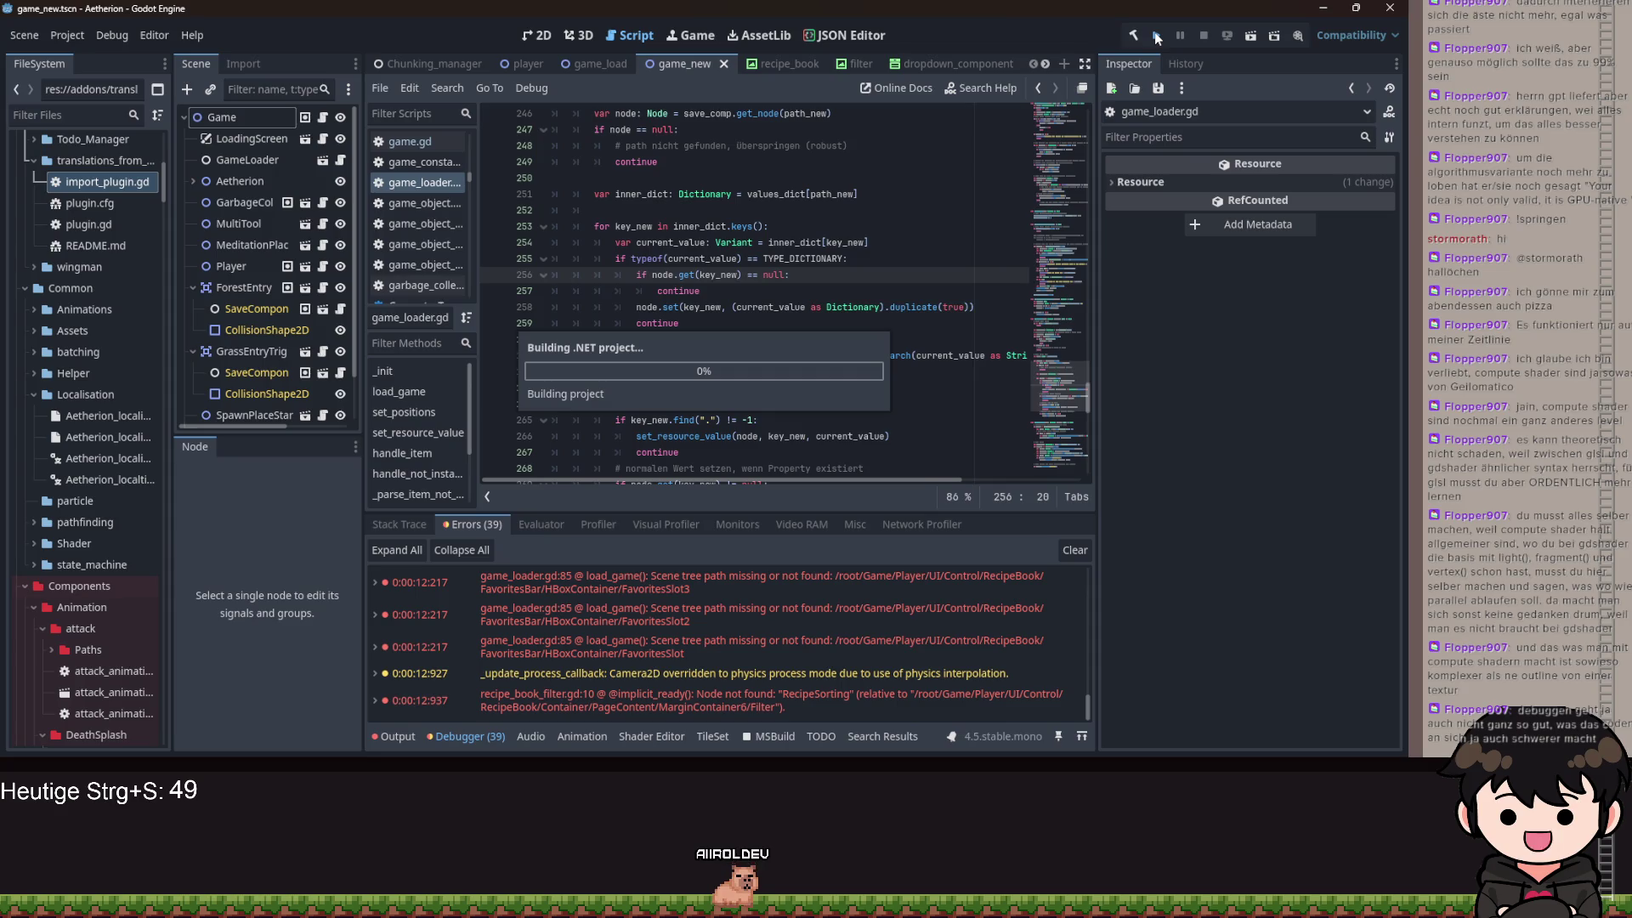
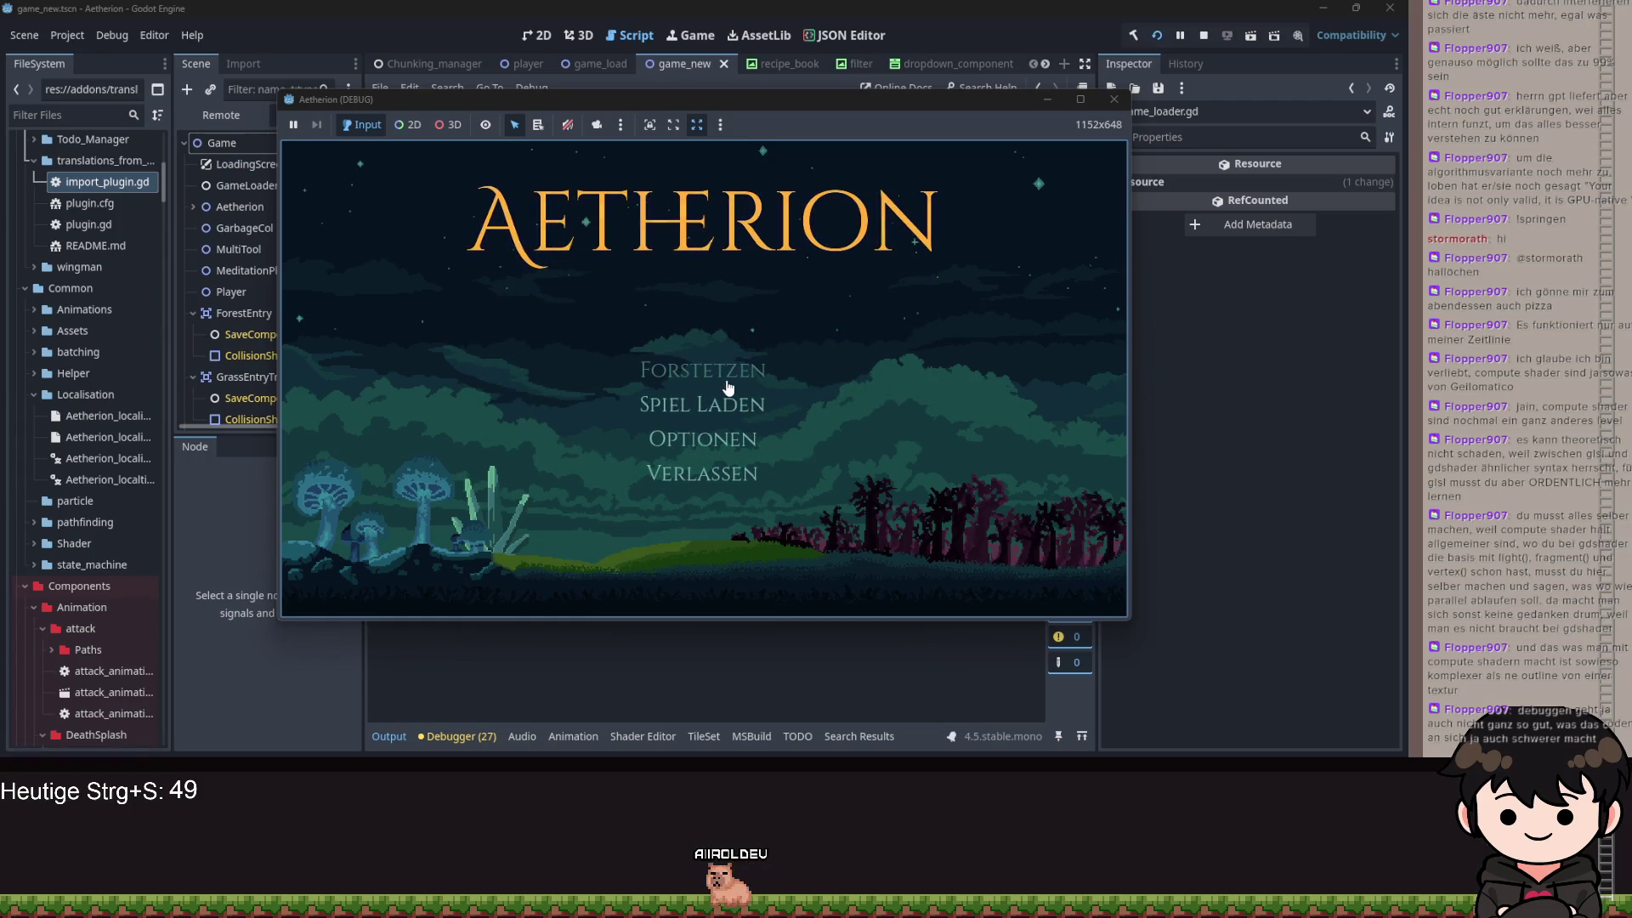
- Continue the saved Aetherion game via Fortsetzen, then return to the editor paused at line 83
click(727, 384)
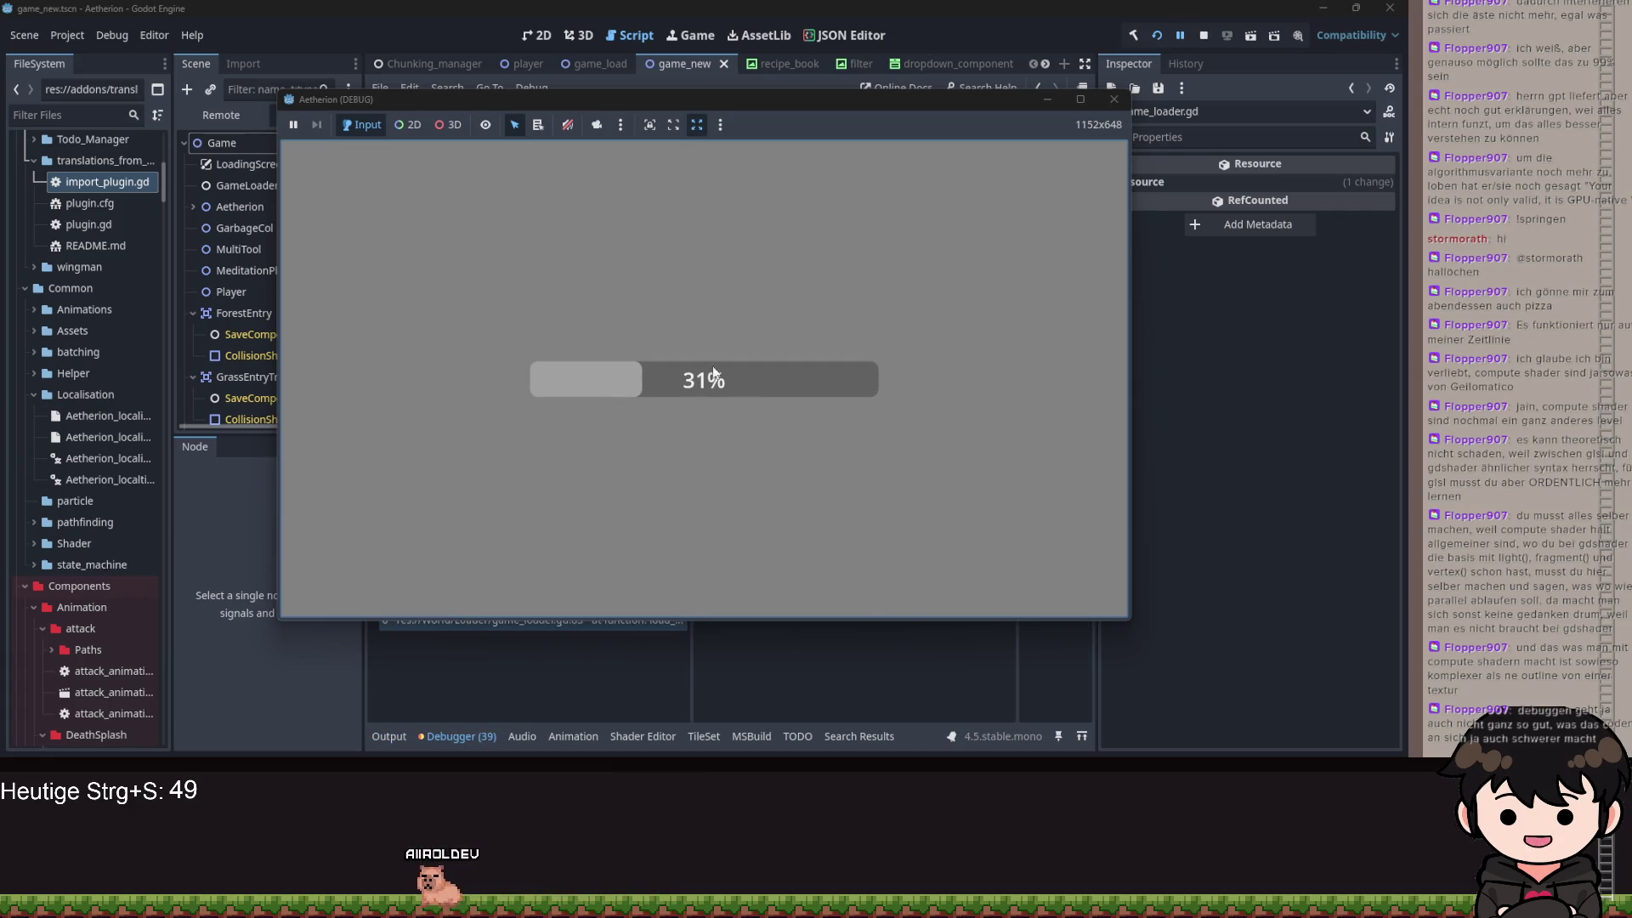
click(1048, 97)
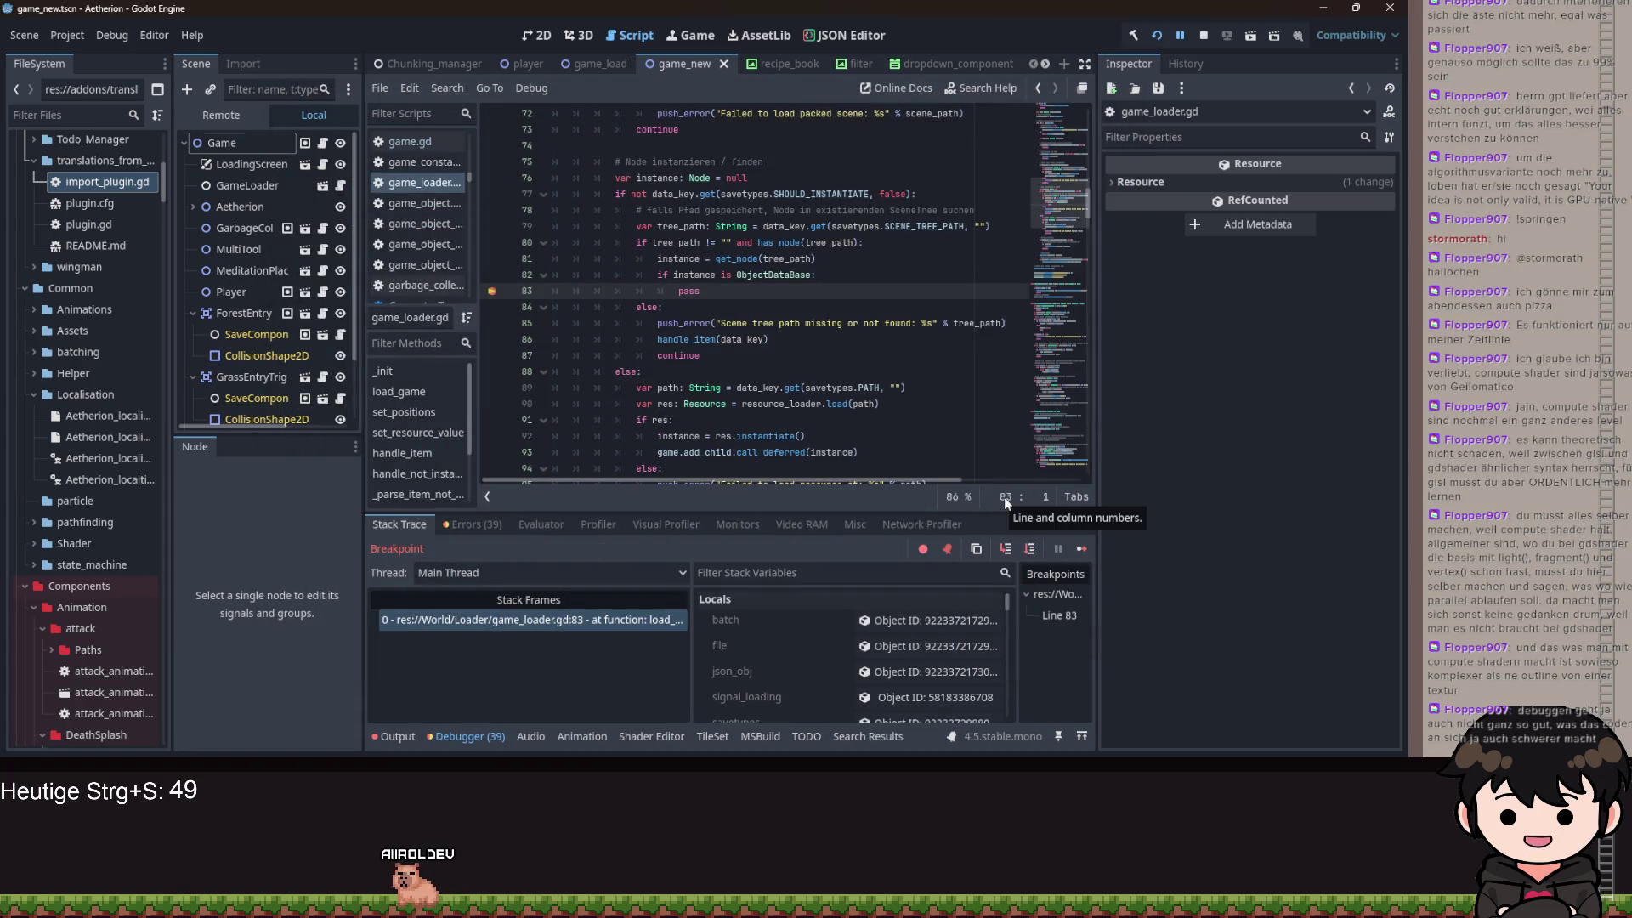
- Step from the line-83 breakpoint into _set_values until the save component is found
click(1007, 554)
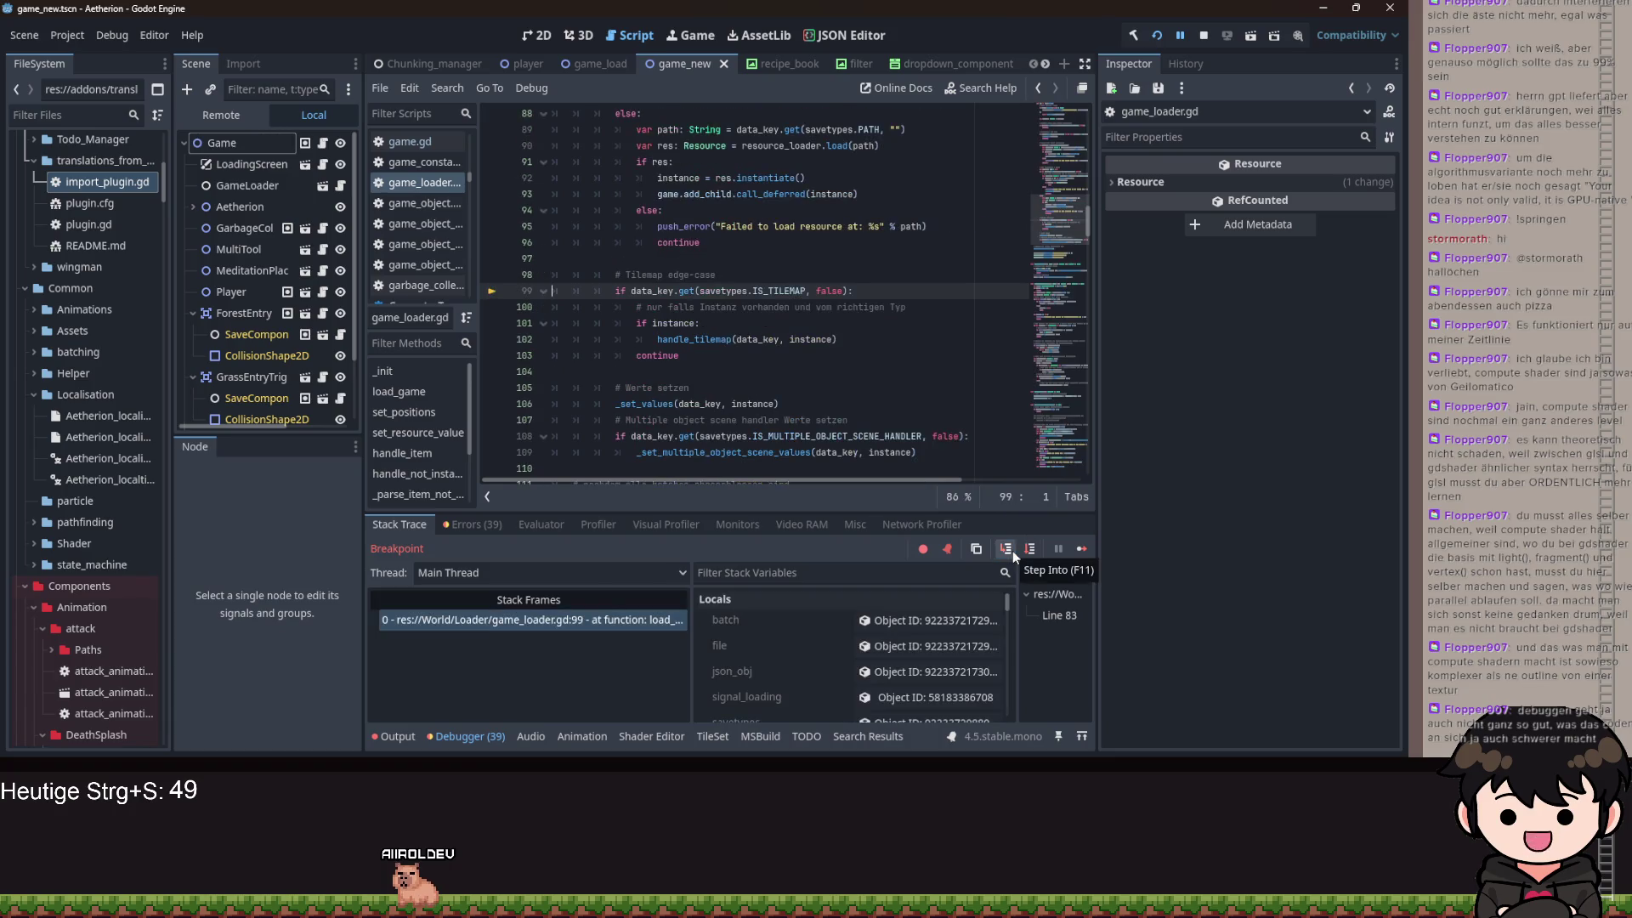
click(1010, 550)
click(1006, 548)
click(1006, 548)
click(1006, 549)
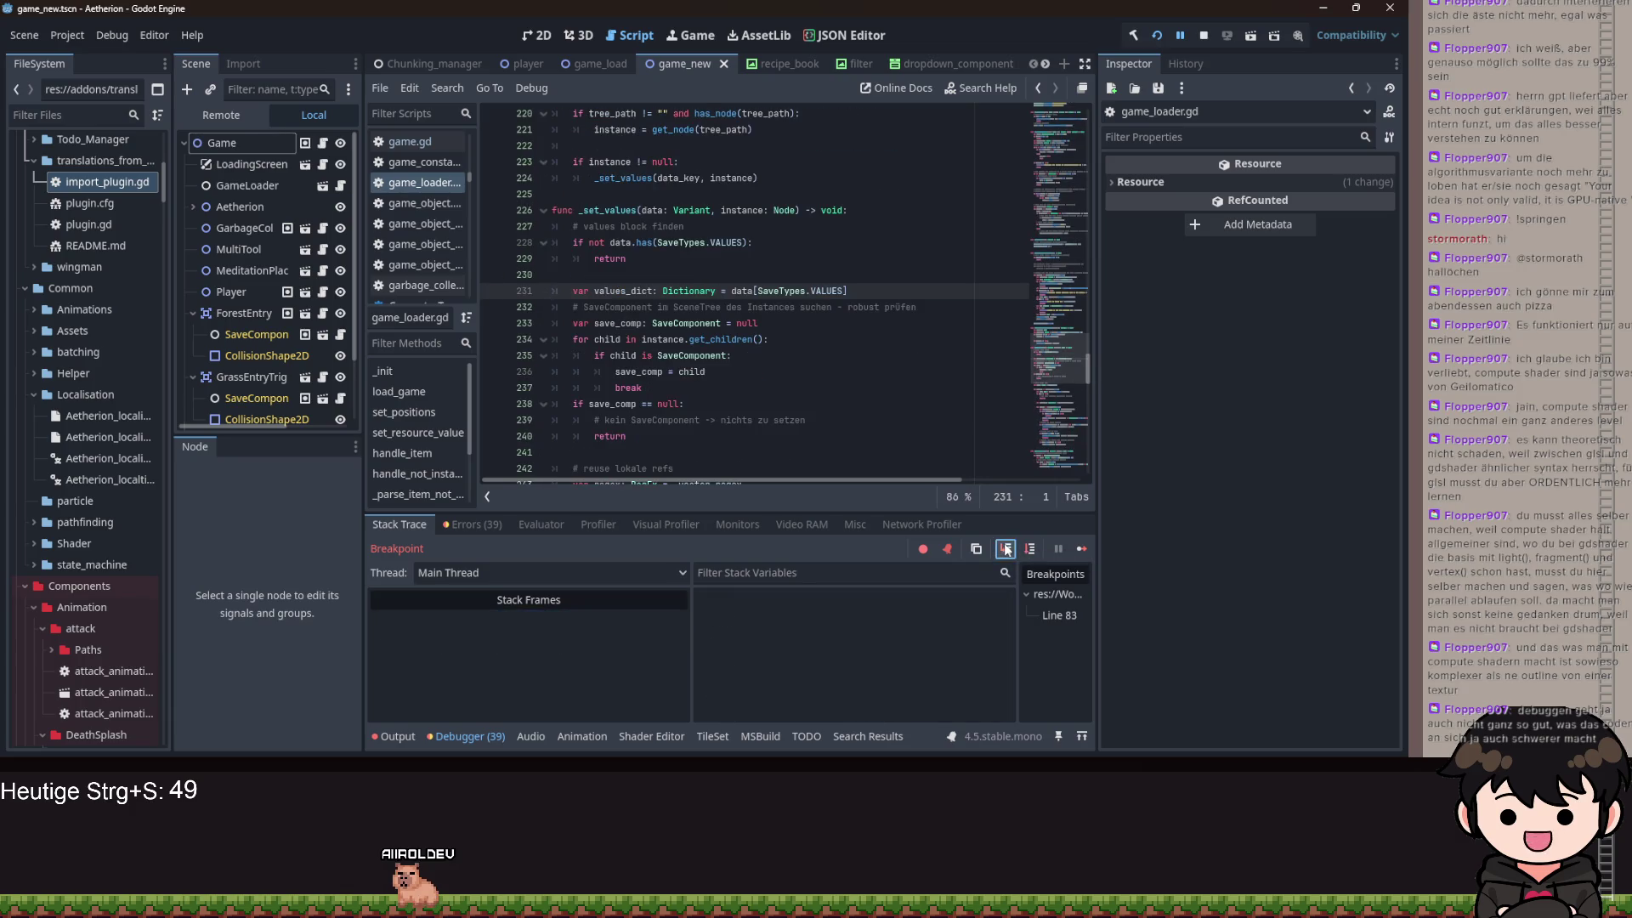
click(1006, 549)
click(1006, 549)
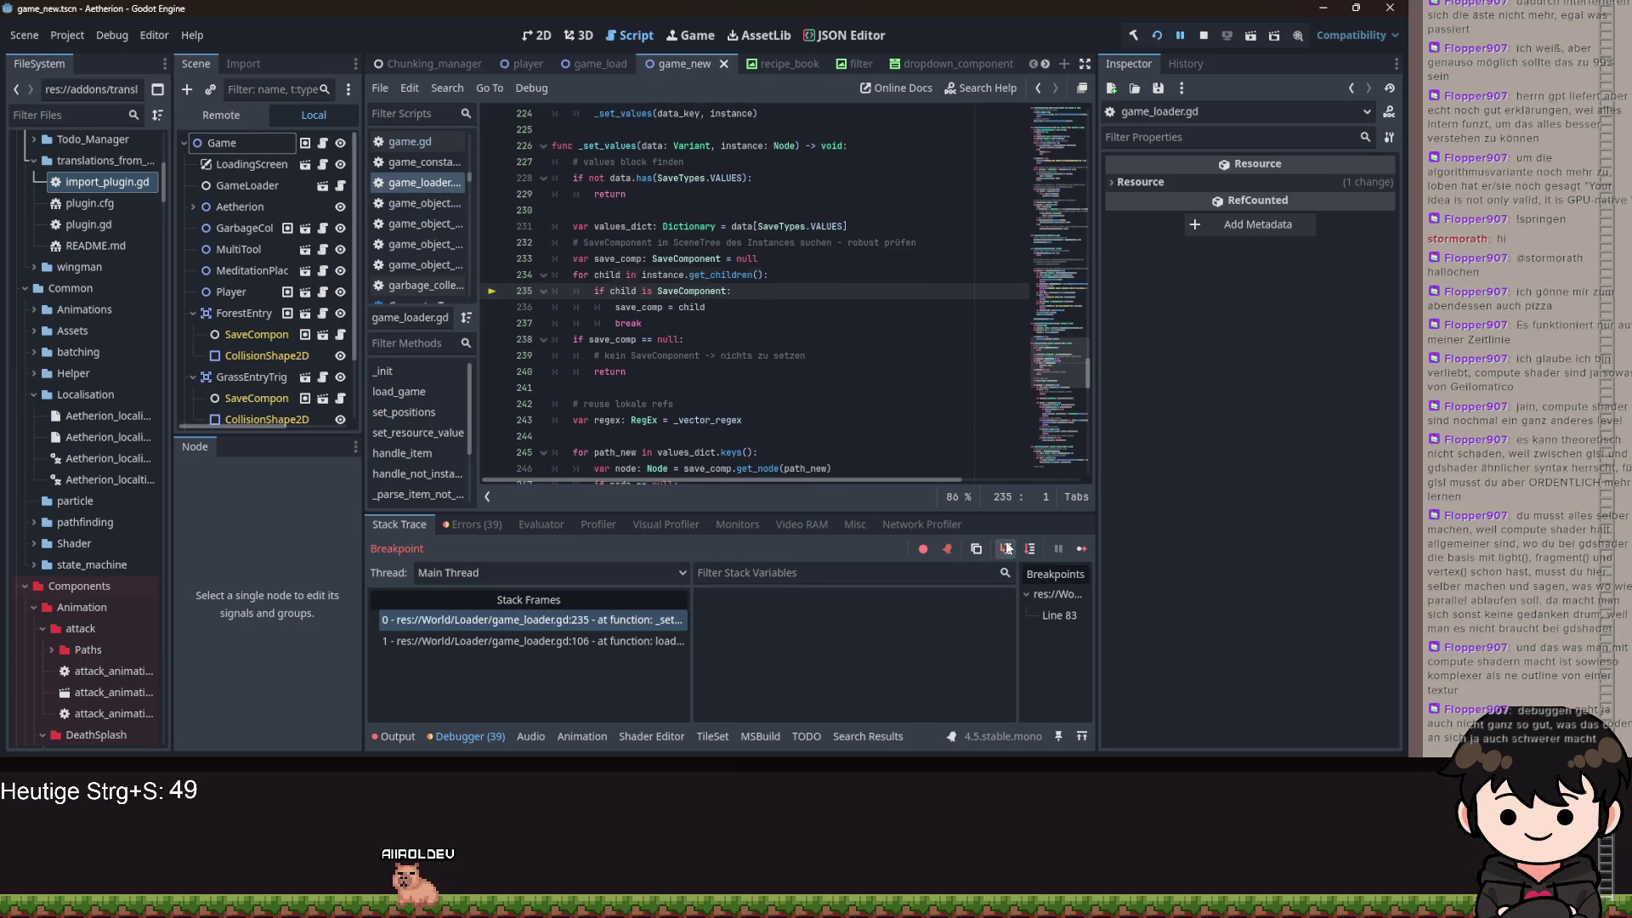
click(1007, 548)
click(1006, 548)
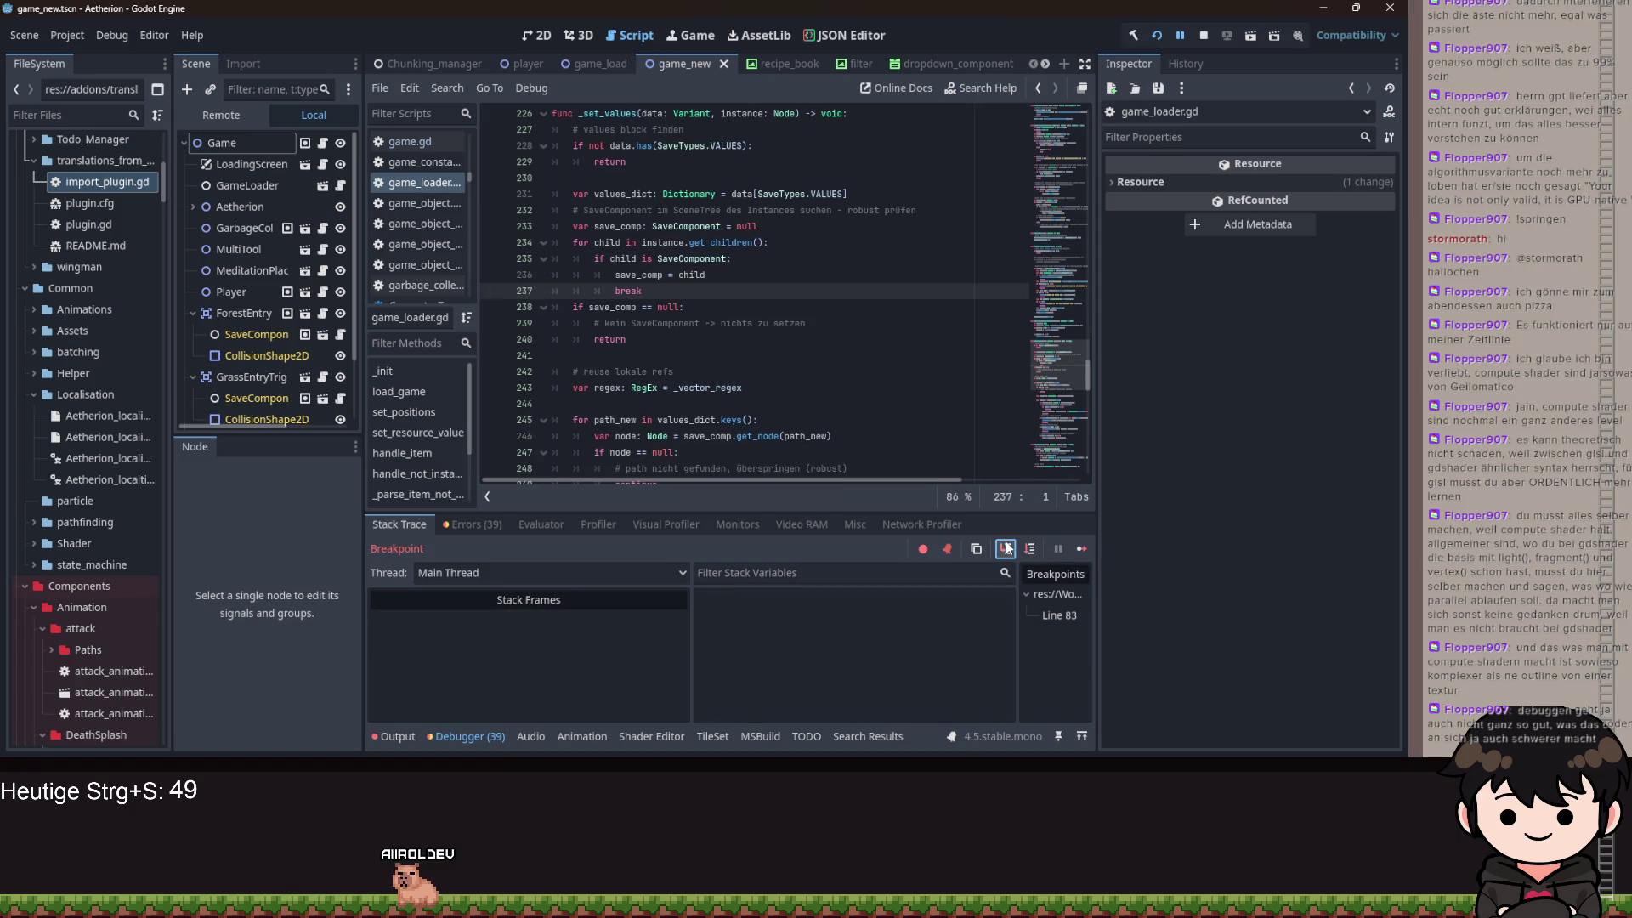
click(1007, 548)
- Step through the node-path and value-key loops to the dictionary assignment line
click(1007, 548)
click(1006, 548)
click(1006, 548)
click(1006, 548)
click(1006, 548)
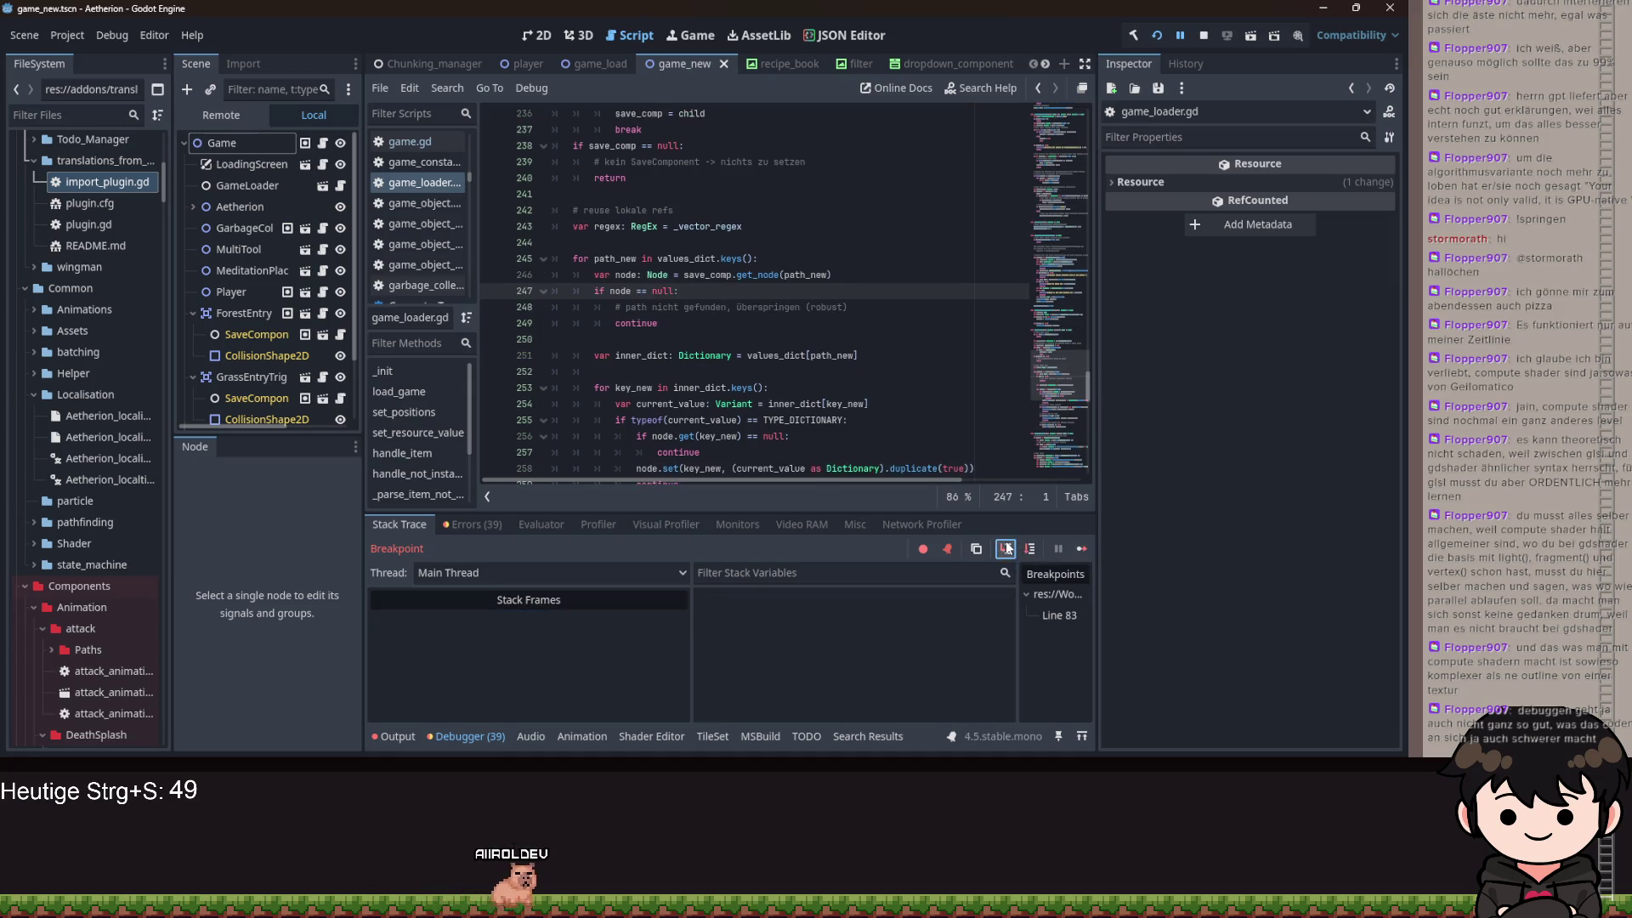
click(1007, 548)
click(1006, 548)
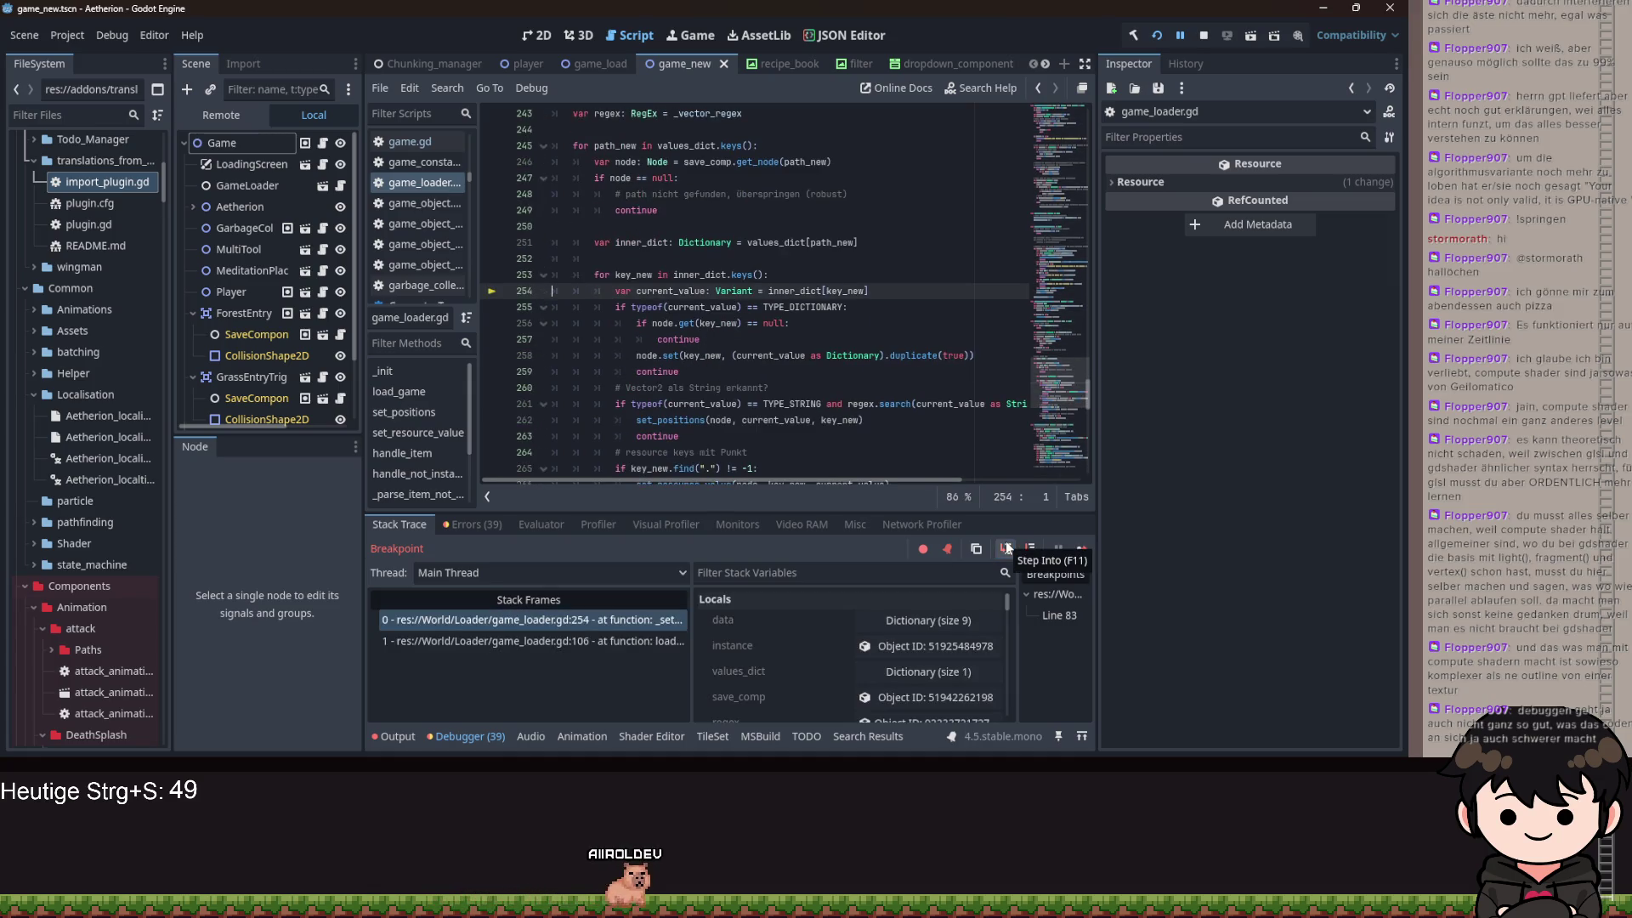
click(1007, 549)
click(1006, 549)
click(1006, 549)
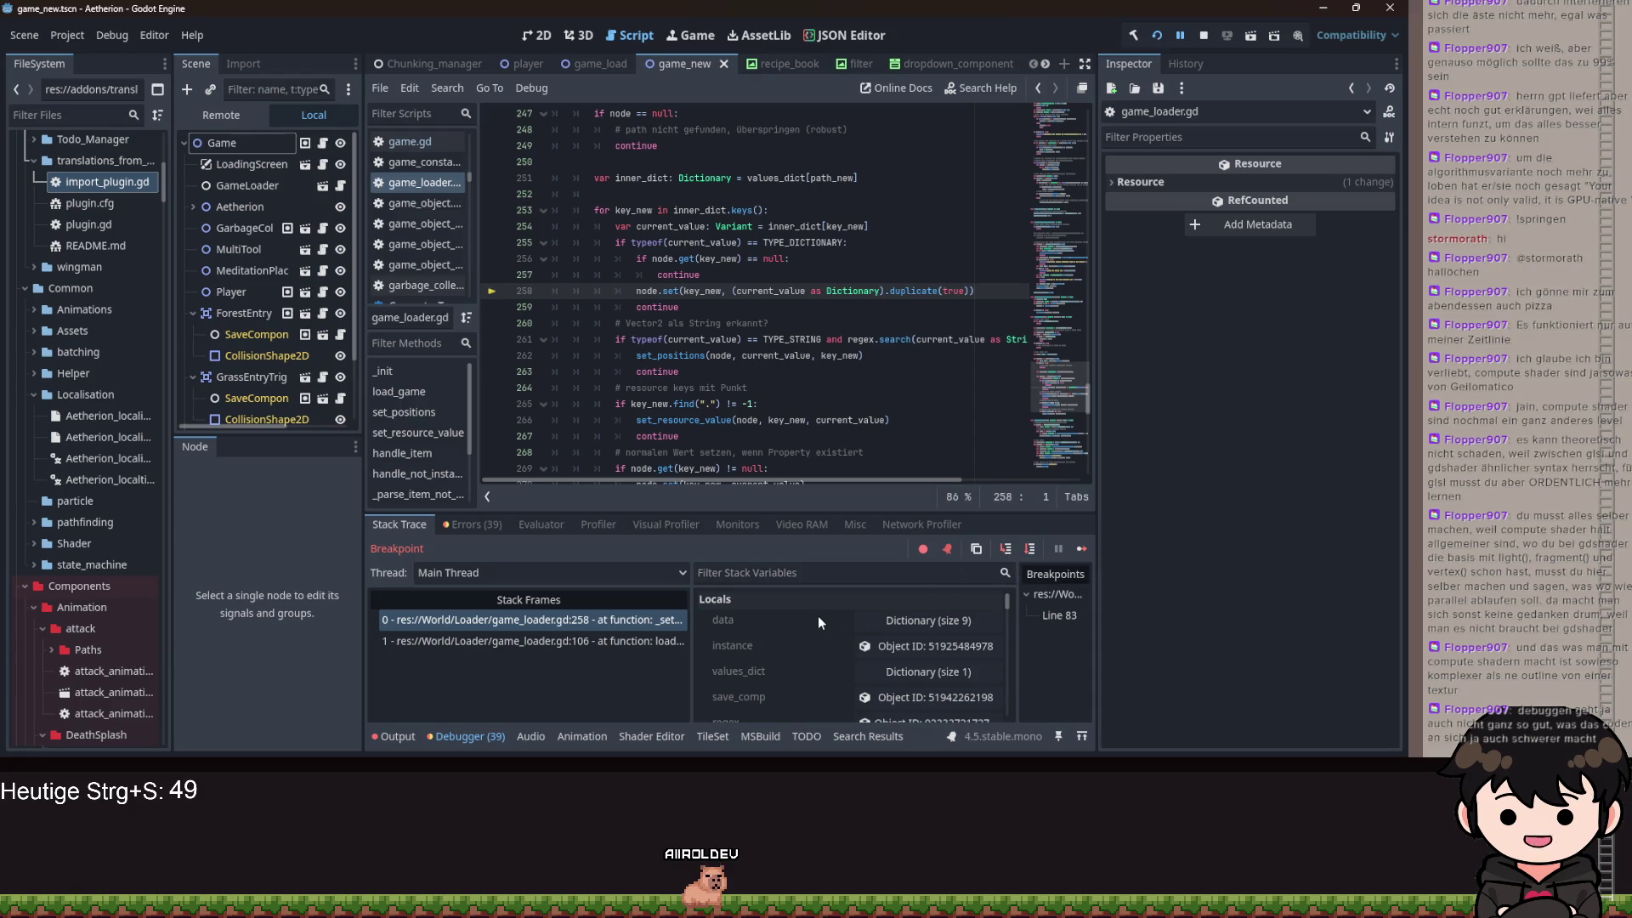
- Execute the dictionary assignment to reach line 259 and select the node being loaded
scroll(841, 629, down, 3)
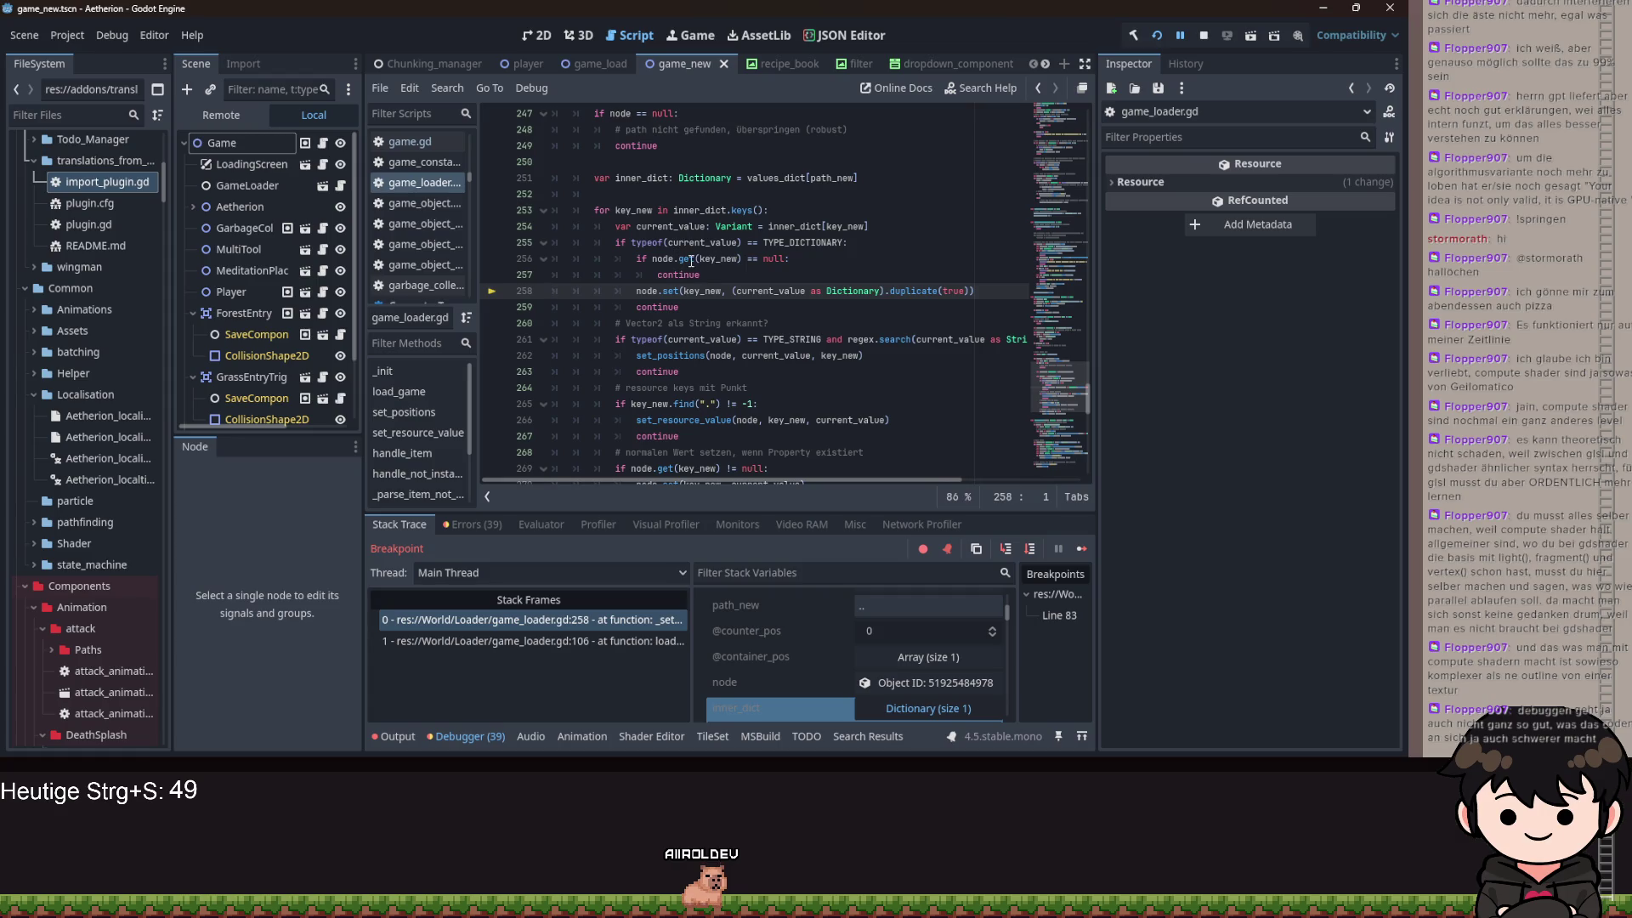
click(996, 548)
scroll(828, 655, down, 2)
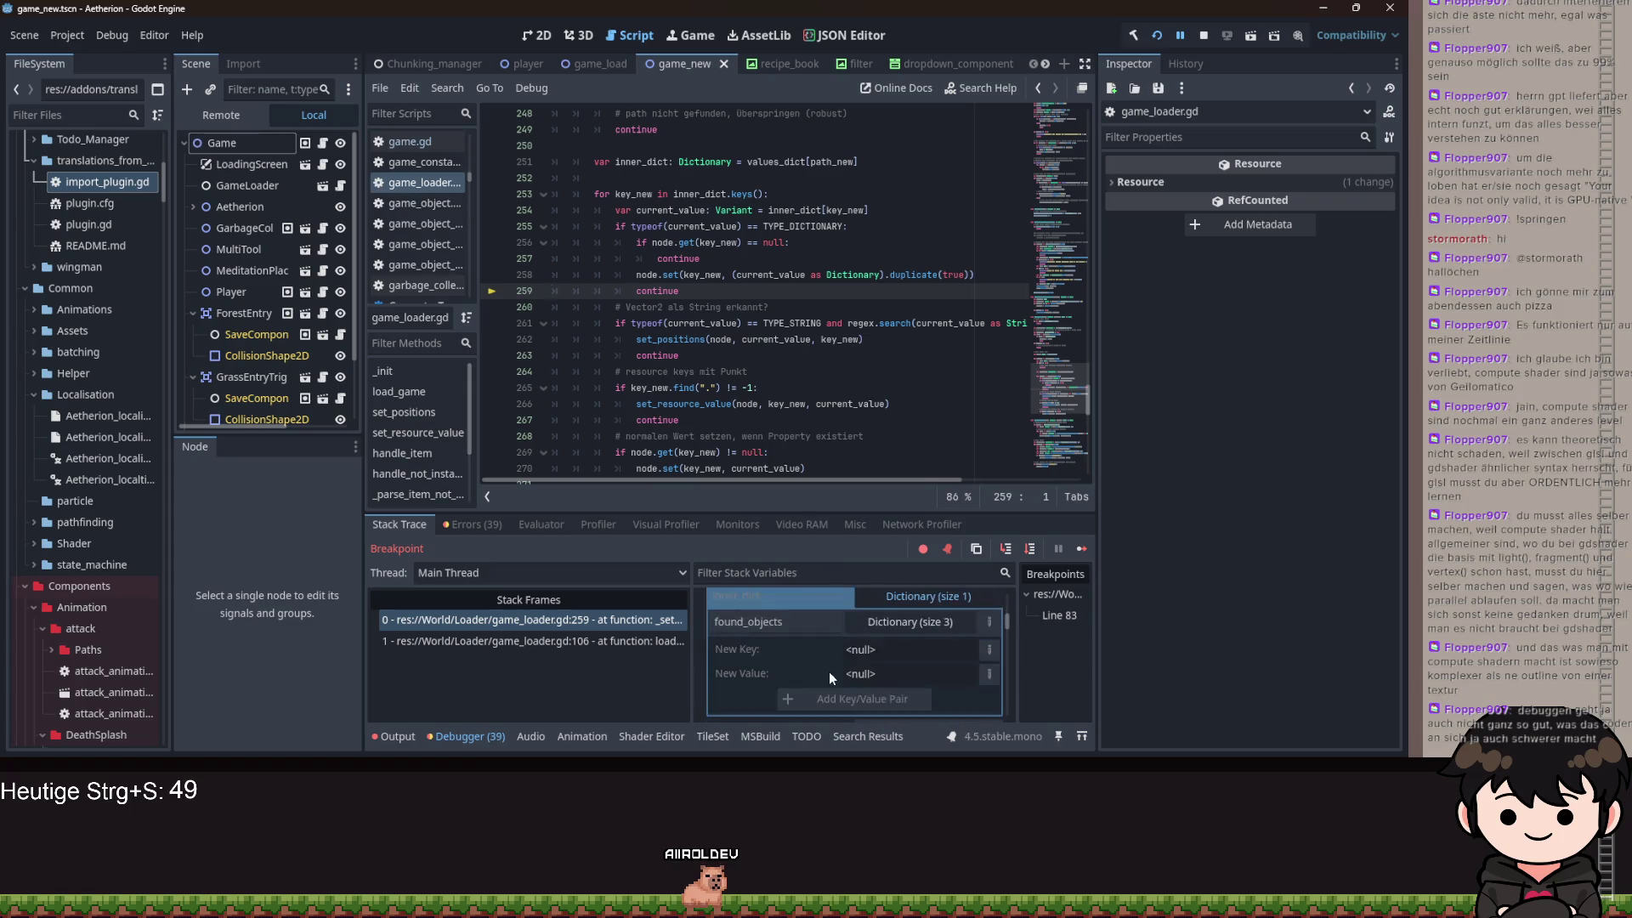
scroll(826, 647, up, 2)
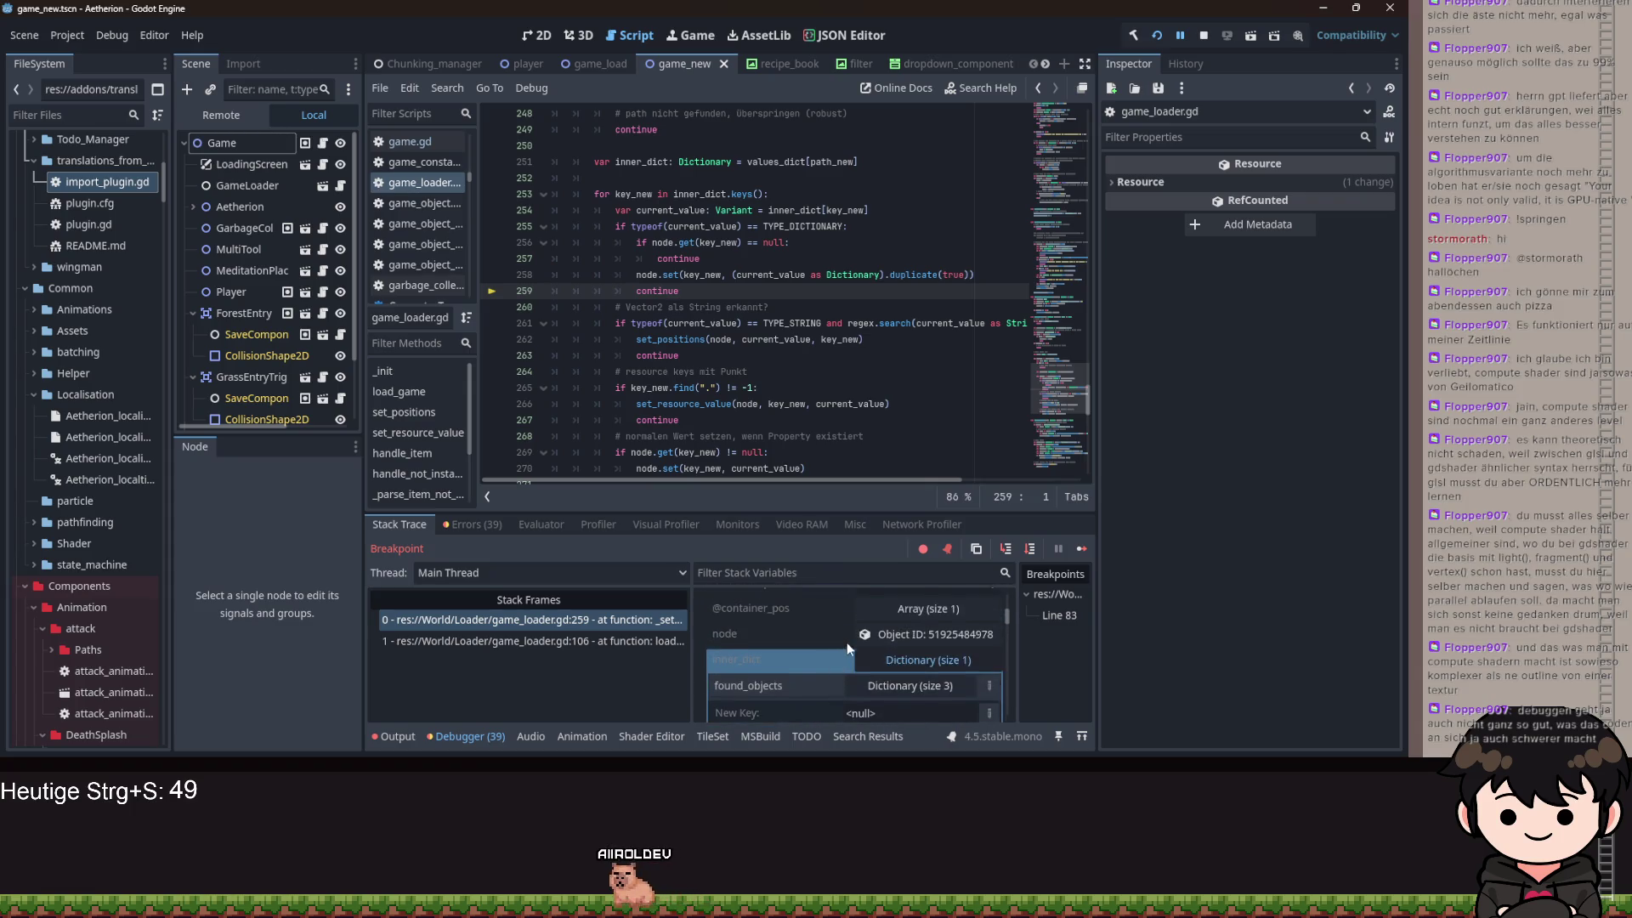
scroll(846, 640, up, 1)
click(921, 666)
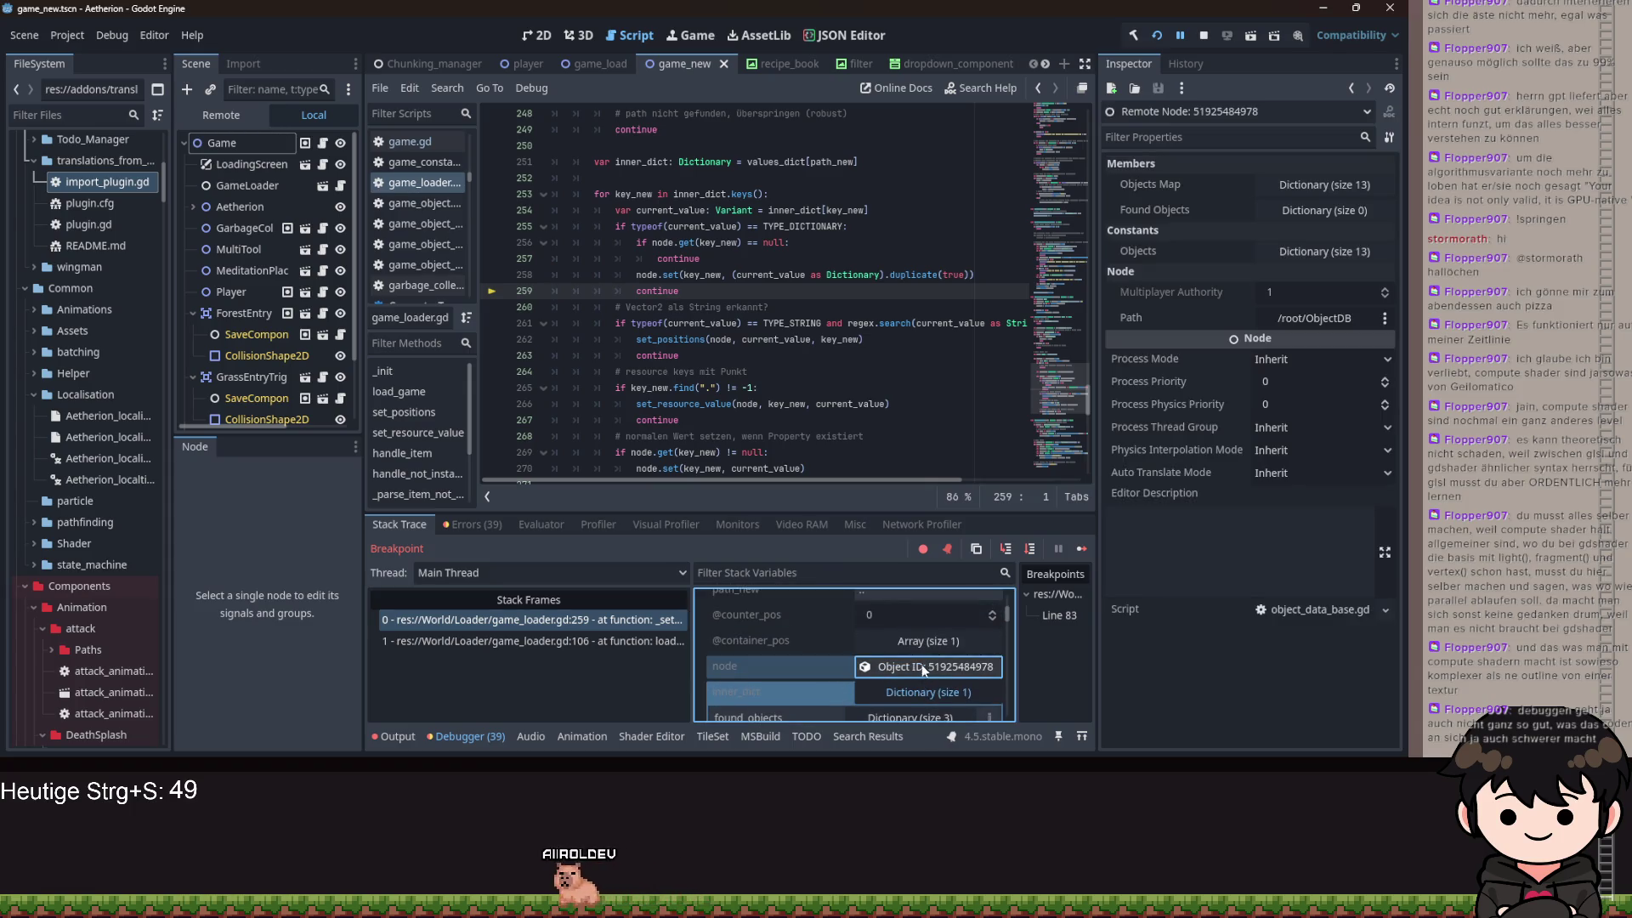
- Expand the remote node's Found Objects dictionary, showing 0 entries, and inspect the resource key check
click(1323, 209)
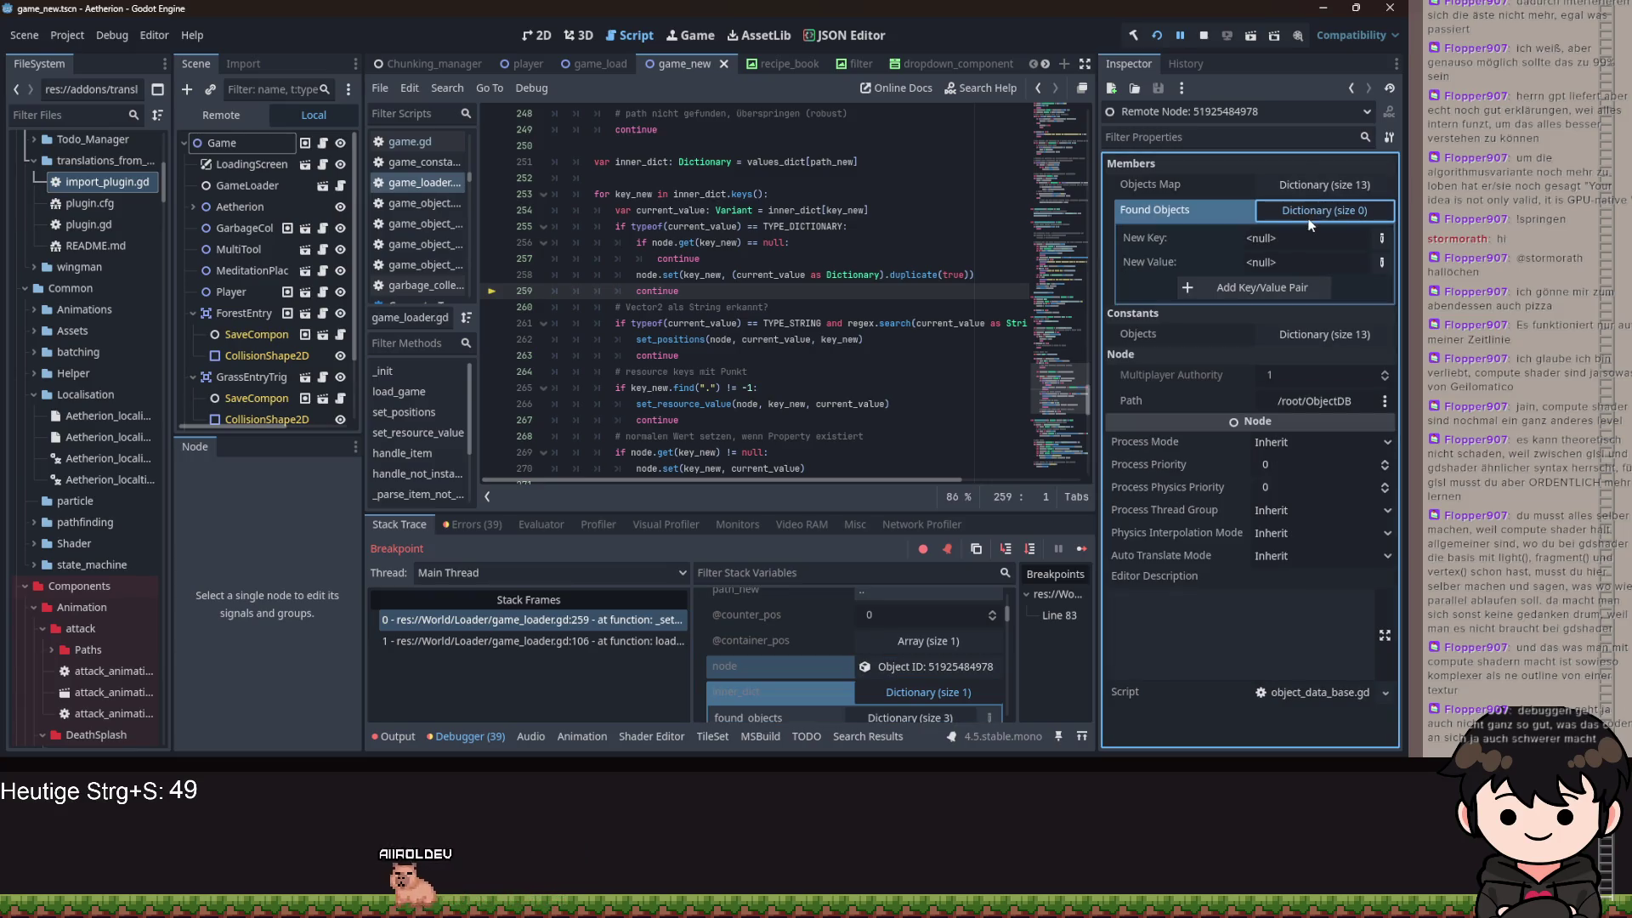
click(716, 388)
scroll(748, 383, down, 2)
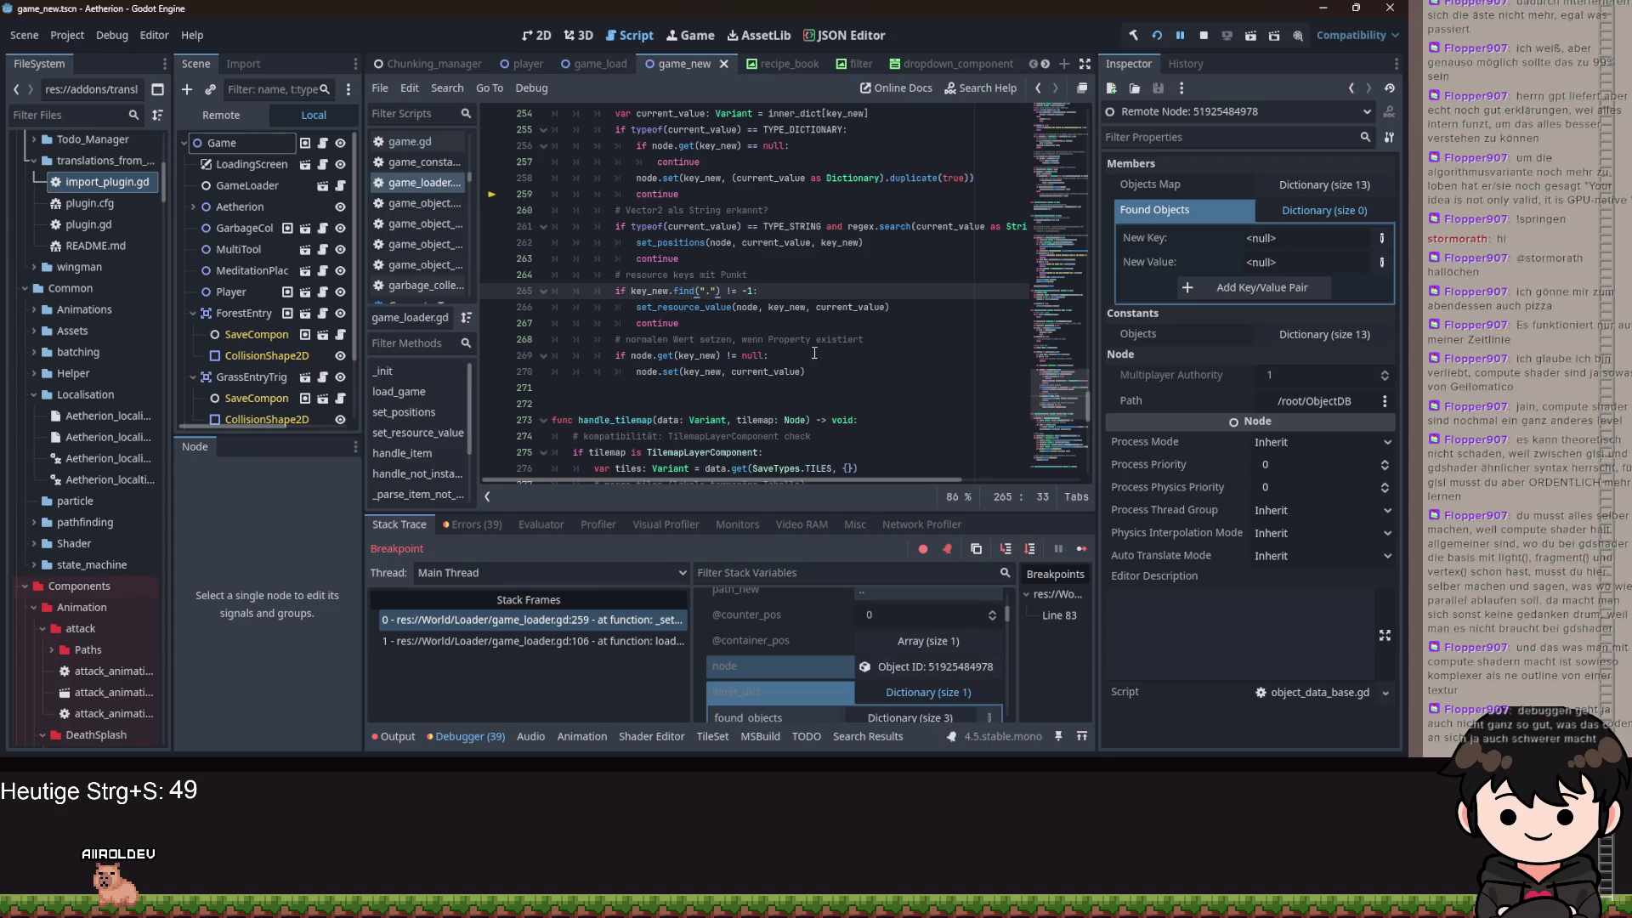
scroll(837, 320, up, 2)
- Select the dictionary set call's arguments and review the surrounding loader code
drag(998, 278, 637, 278)
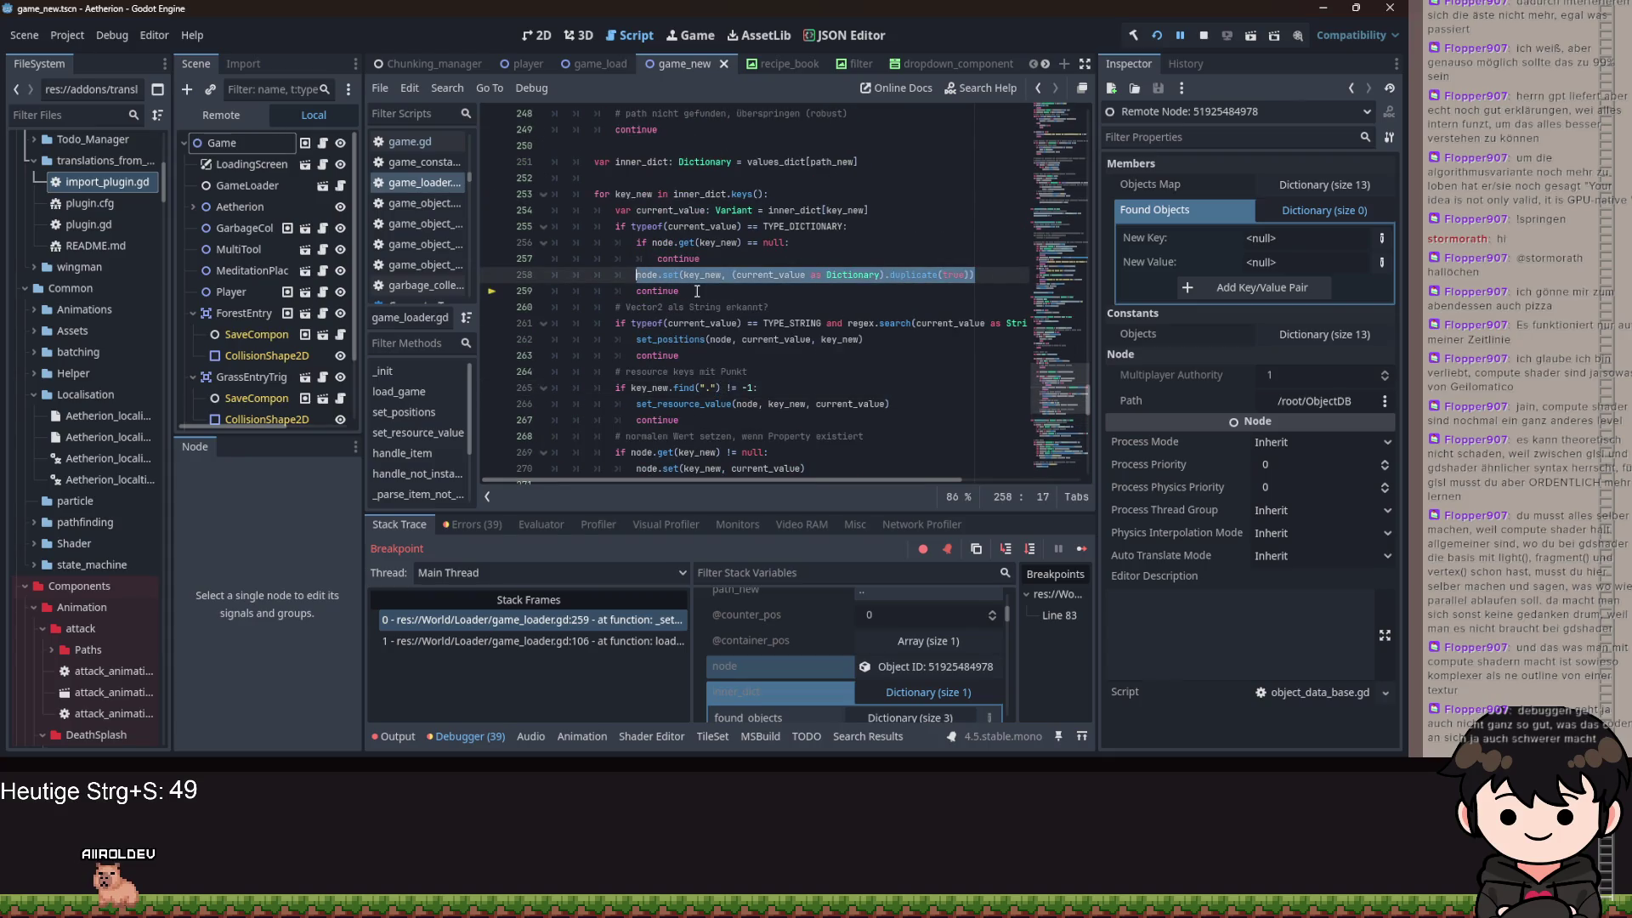
scroll(751, 375, down, 1)
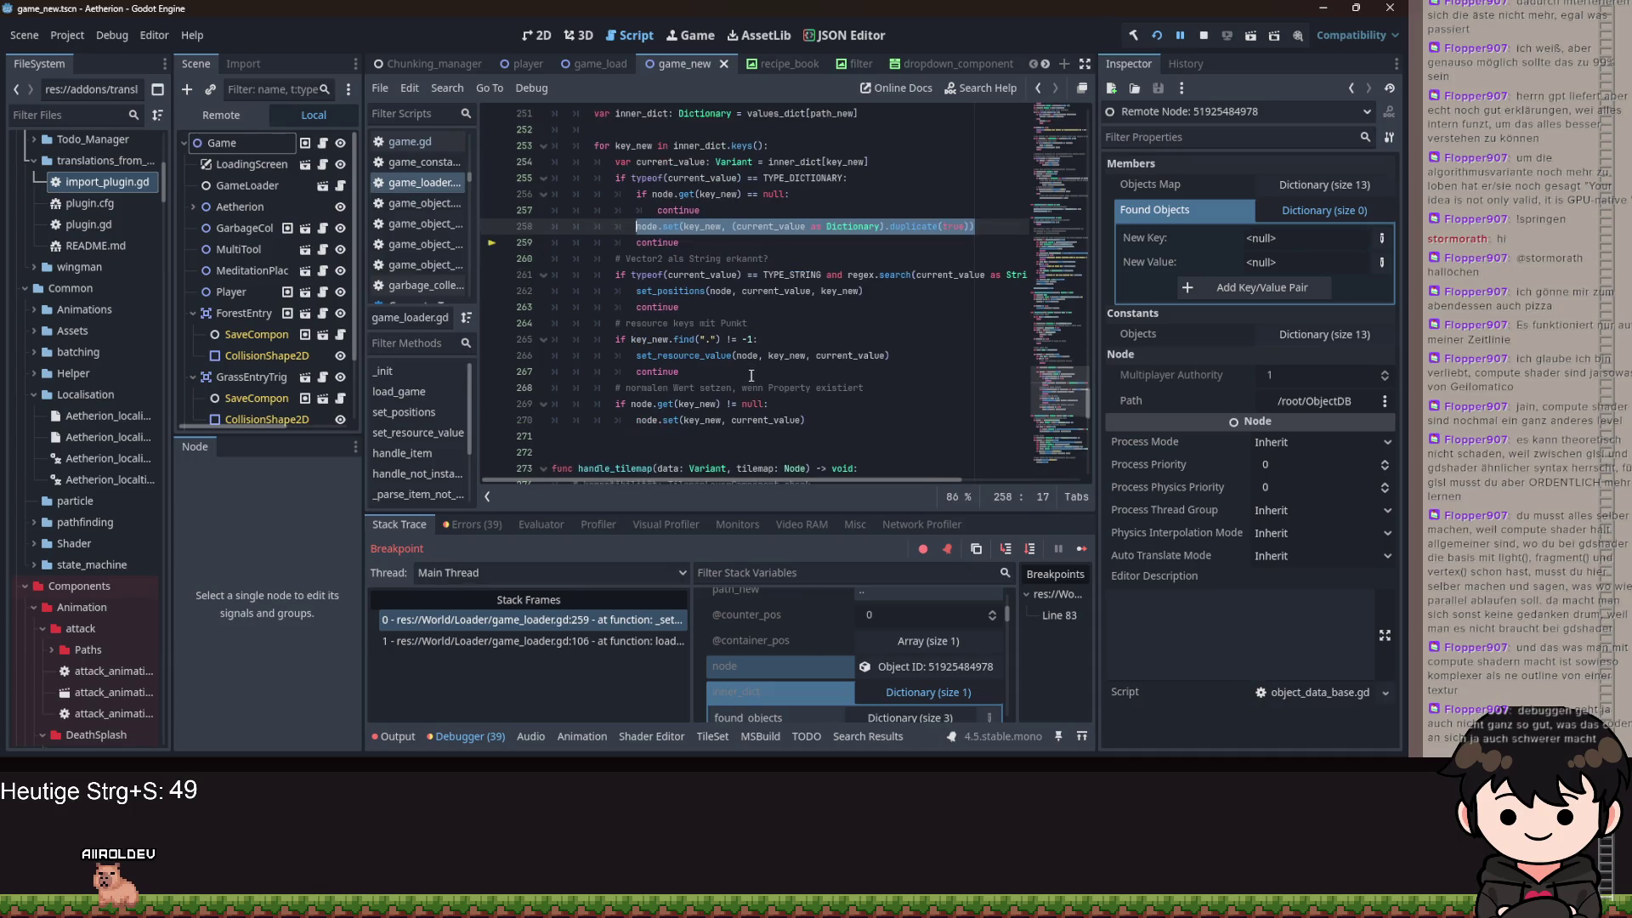
scroll(769, 357, down, 1)
mouse_move(790, 372)
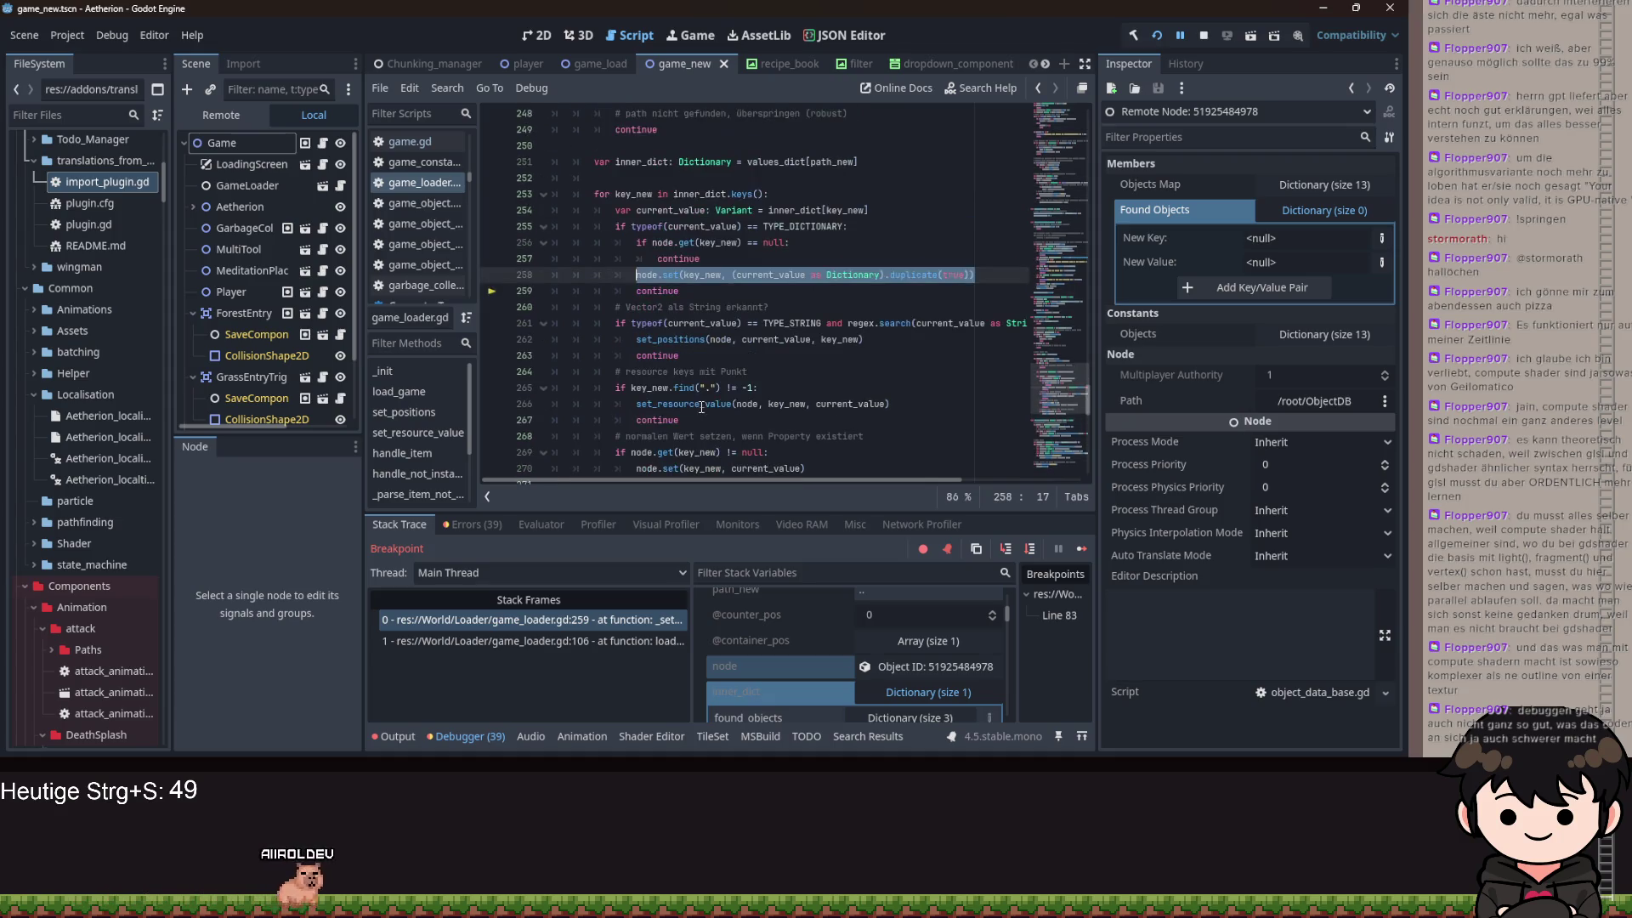
mouse_move(700, 408)
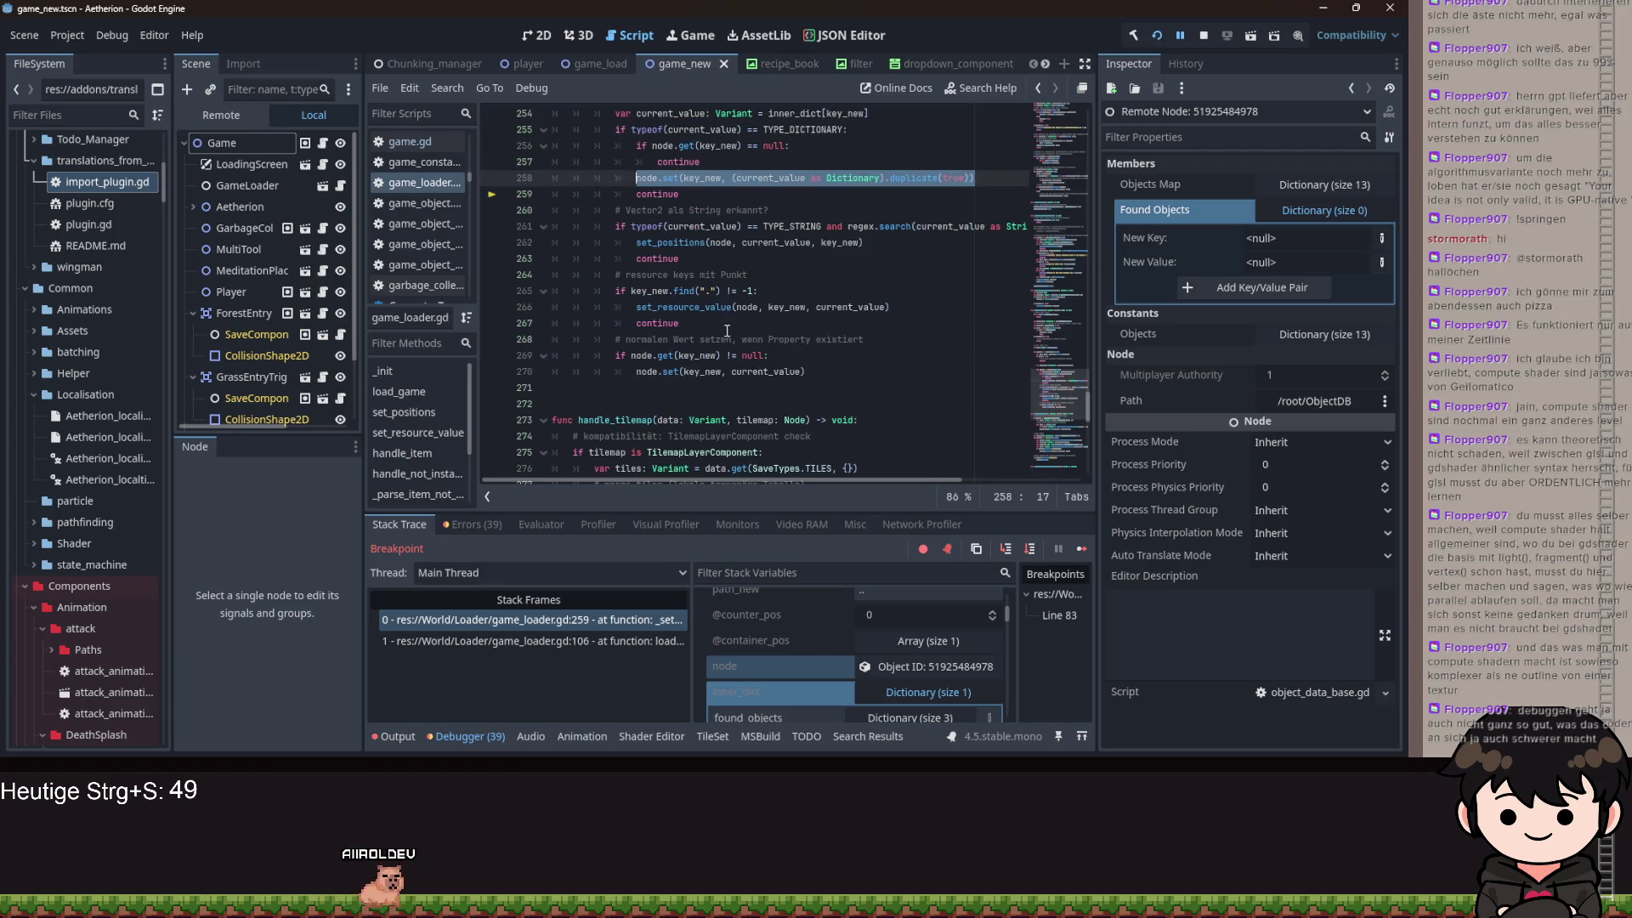
scroll(725, 307, up, 1)
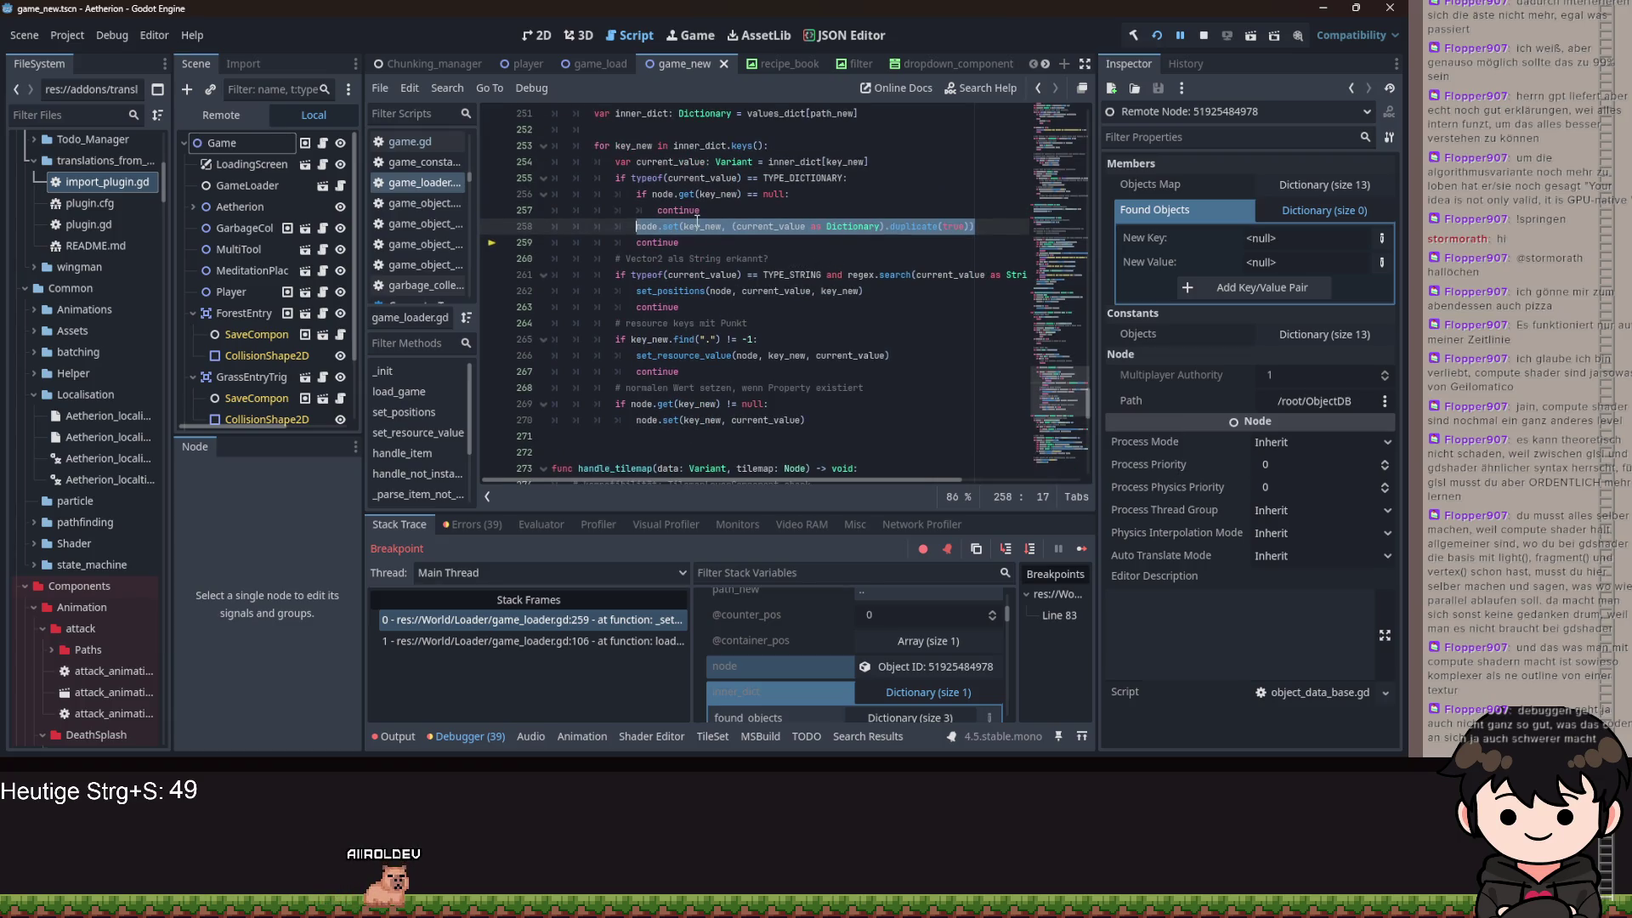
- Remove the null check before the value is set in the dictionary branch
key(shift+Tab)
key(Up)
key(Up)
key(Up)
key(End)
key(shift+Down)
key(shift+Down)
key(Delete)
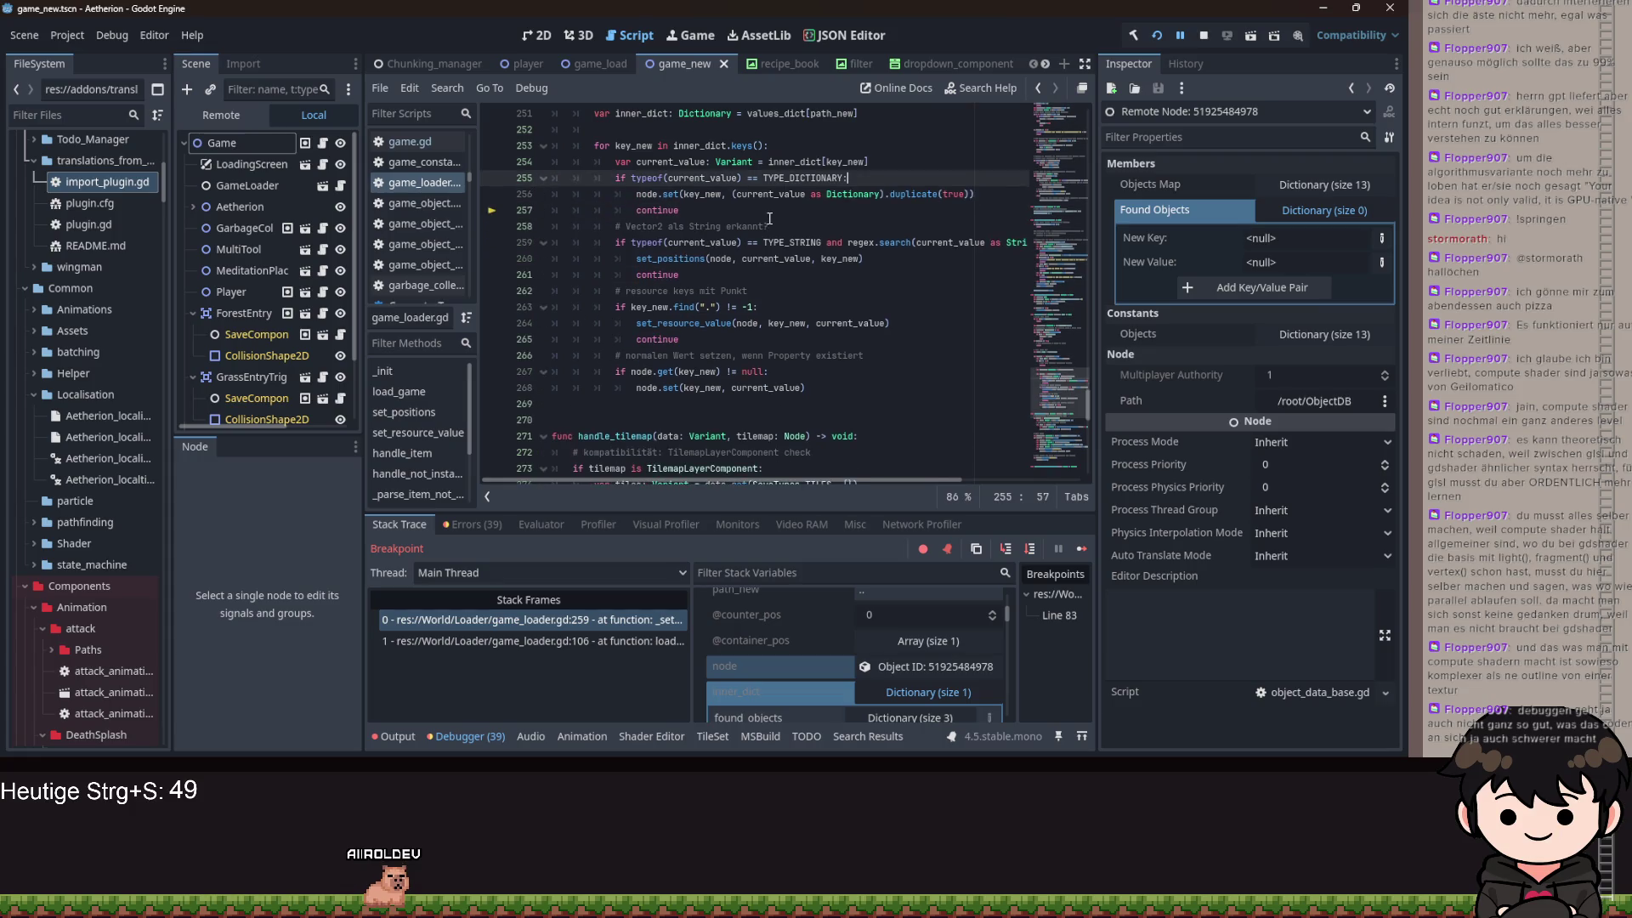
- Add a loop 'for value: Variant in current_value.keys():' inside the dictionary branch
key(Return)
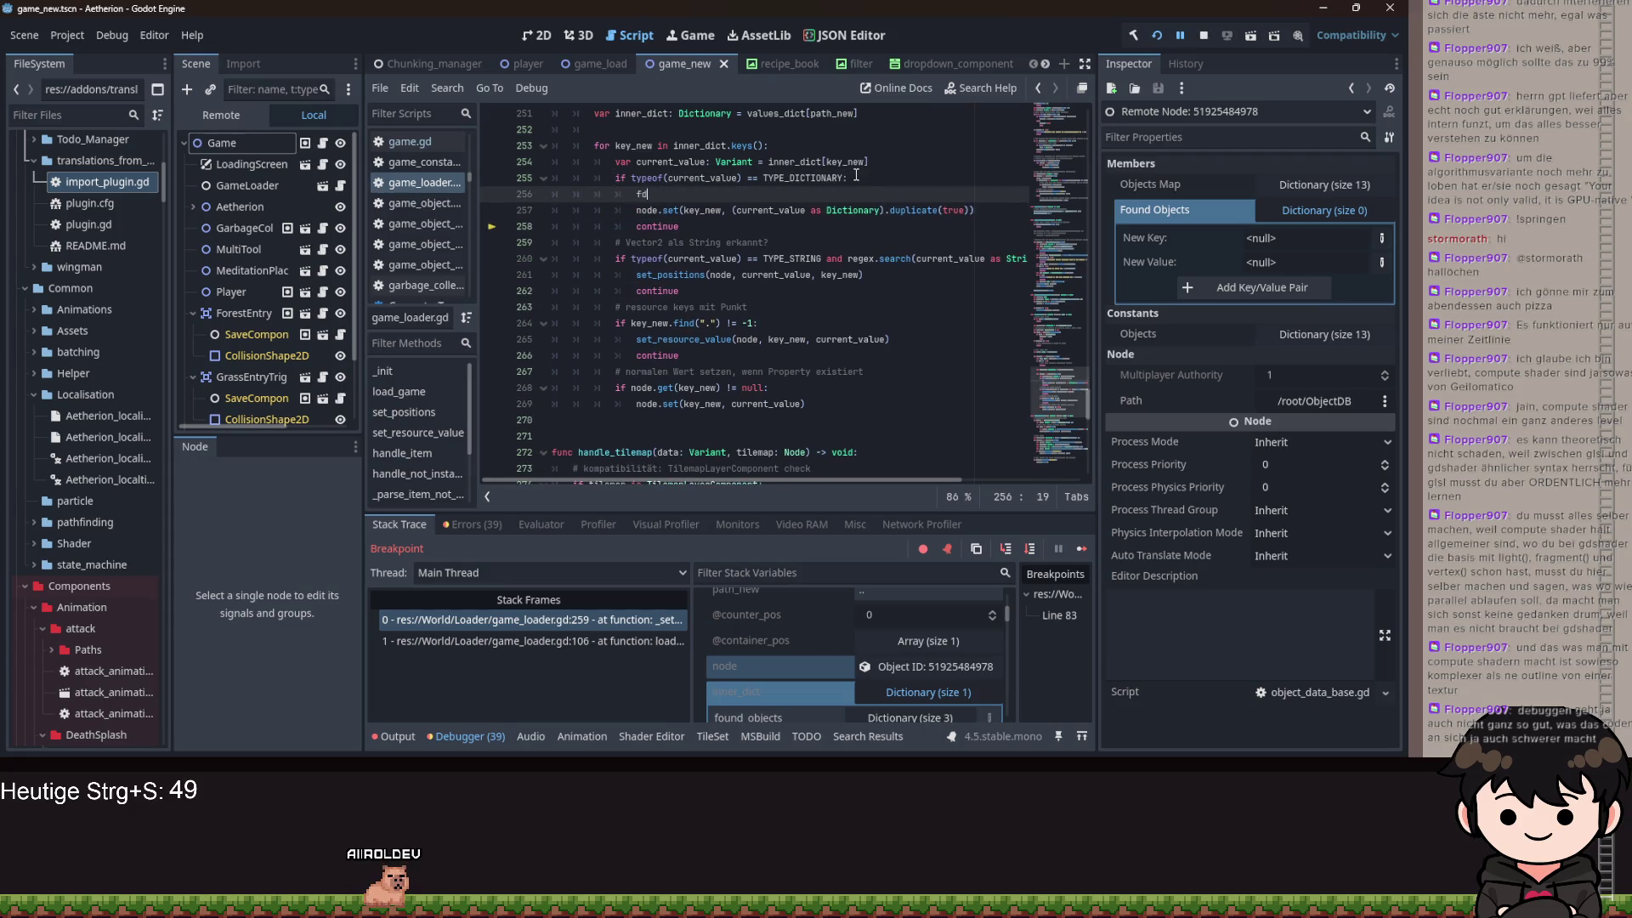
text(or v)
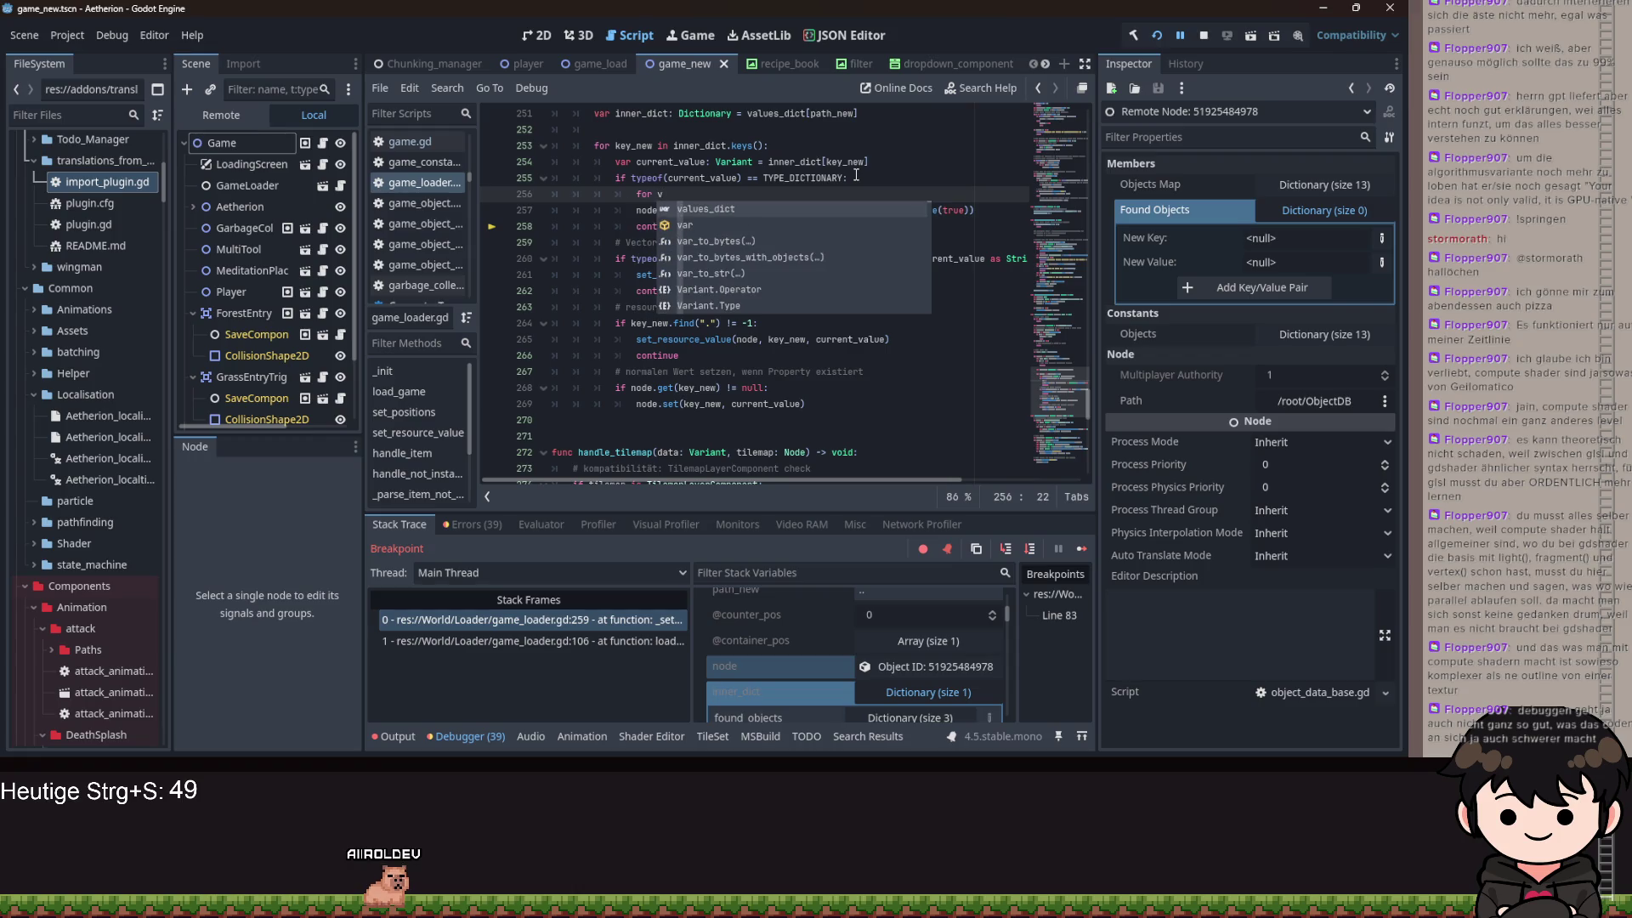
key(BackSpace)
text(value: Varai)
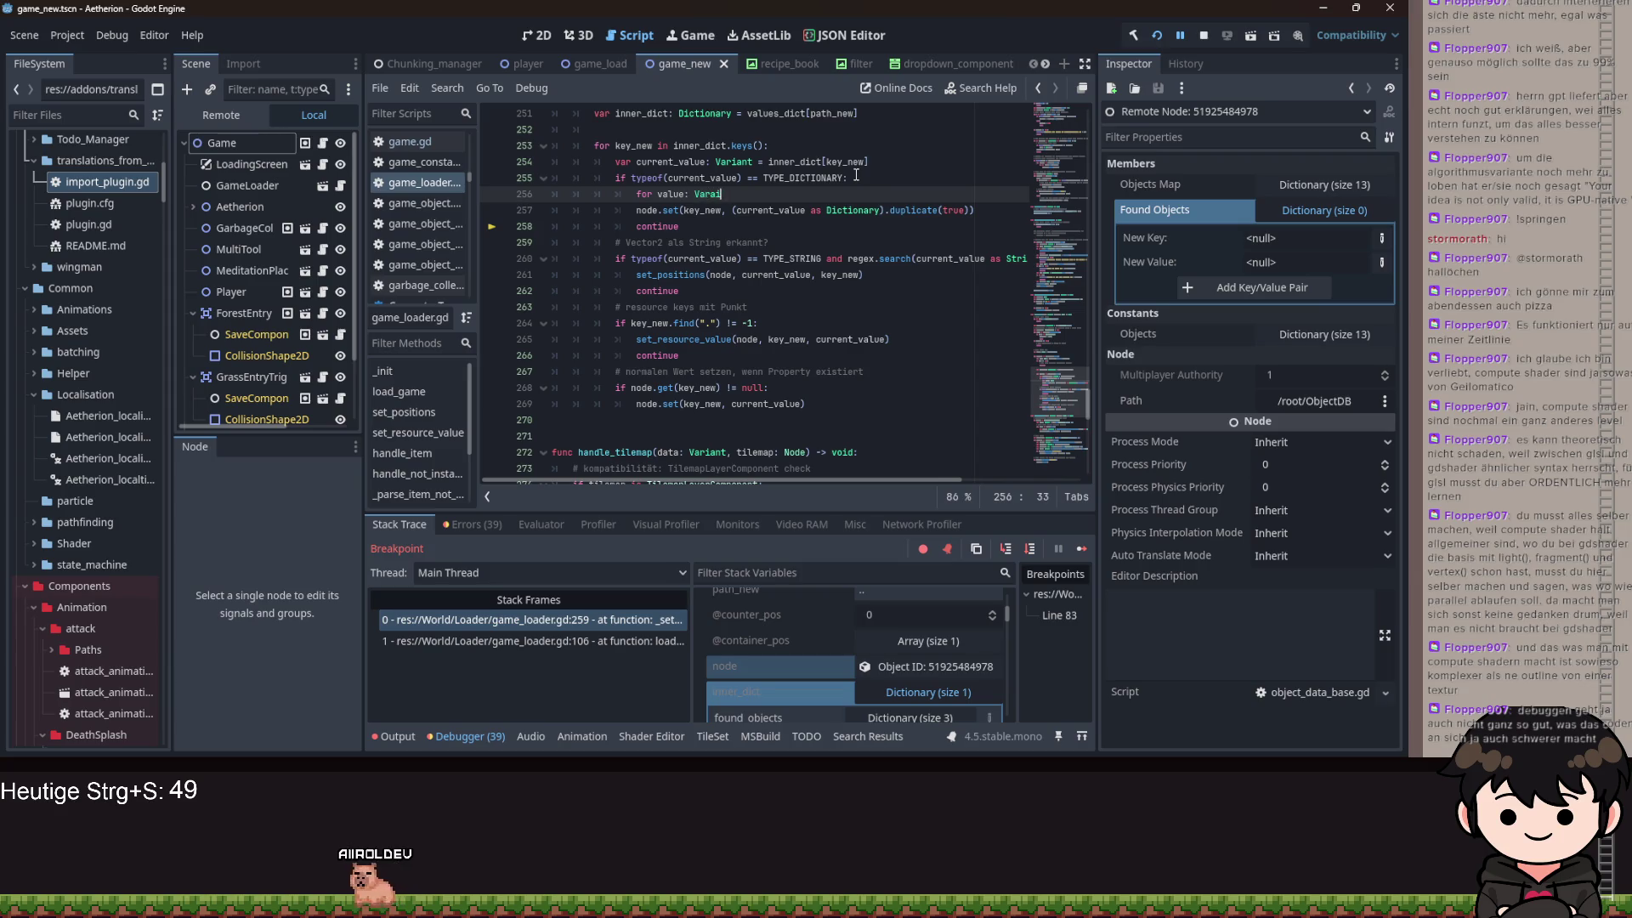
key(BackSpace)
key(BackSpace)
text(iant in current_value.)
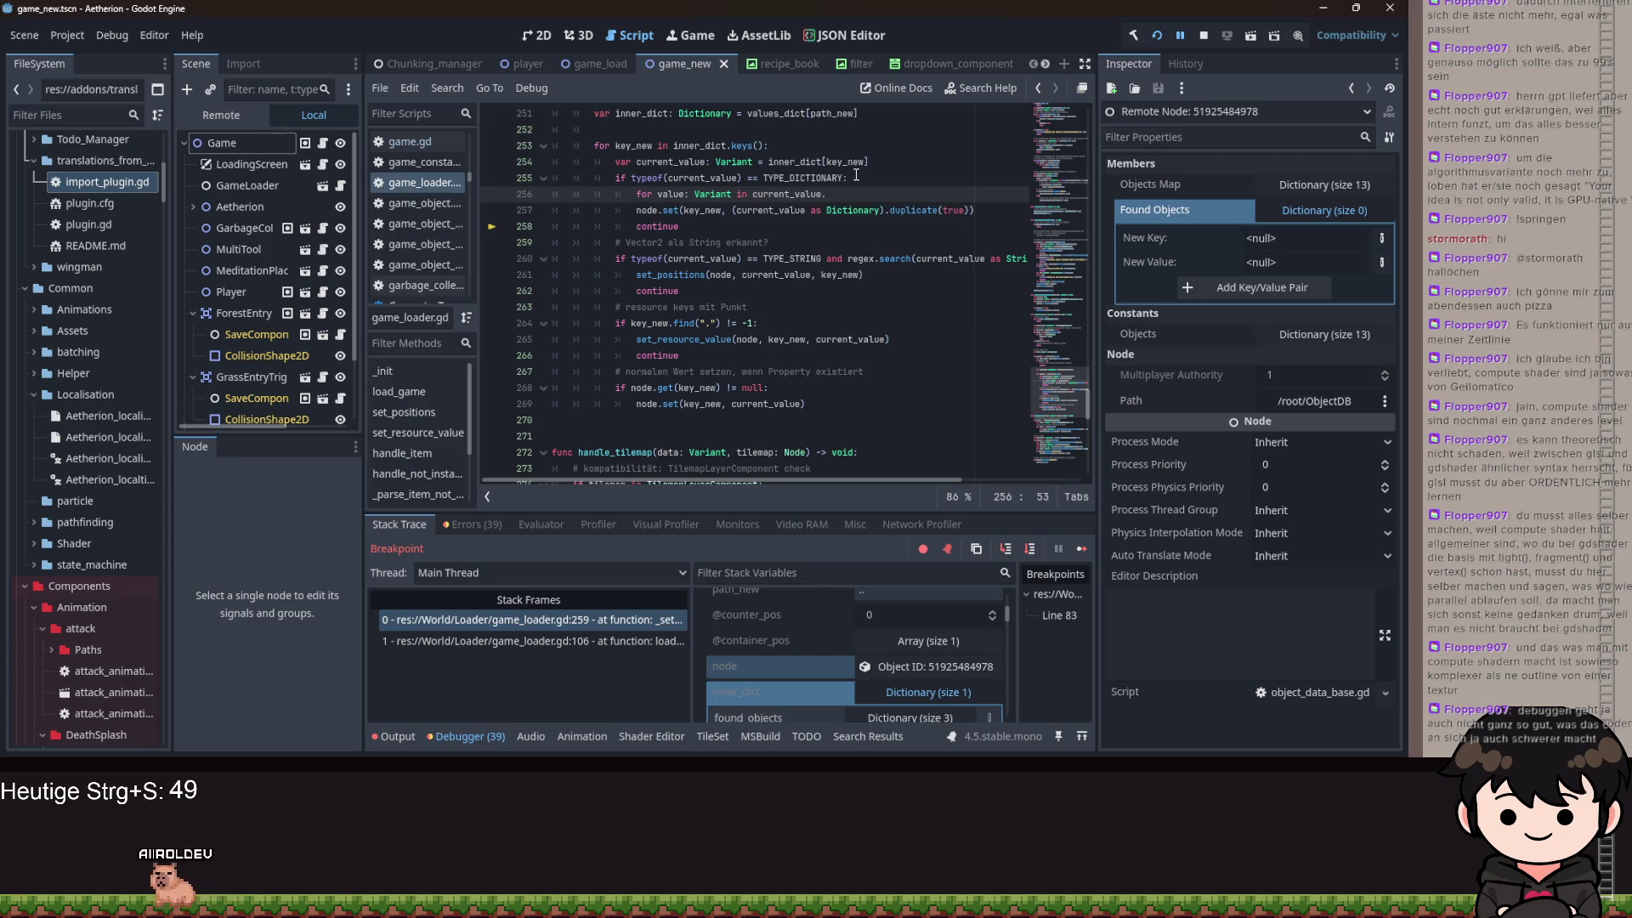
text(keys())
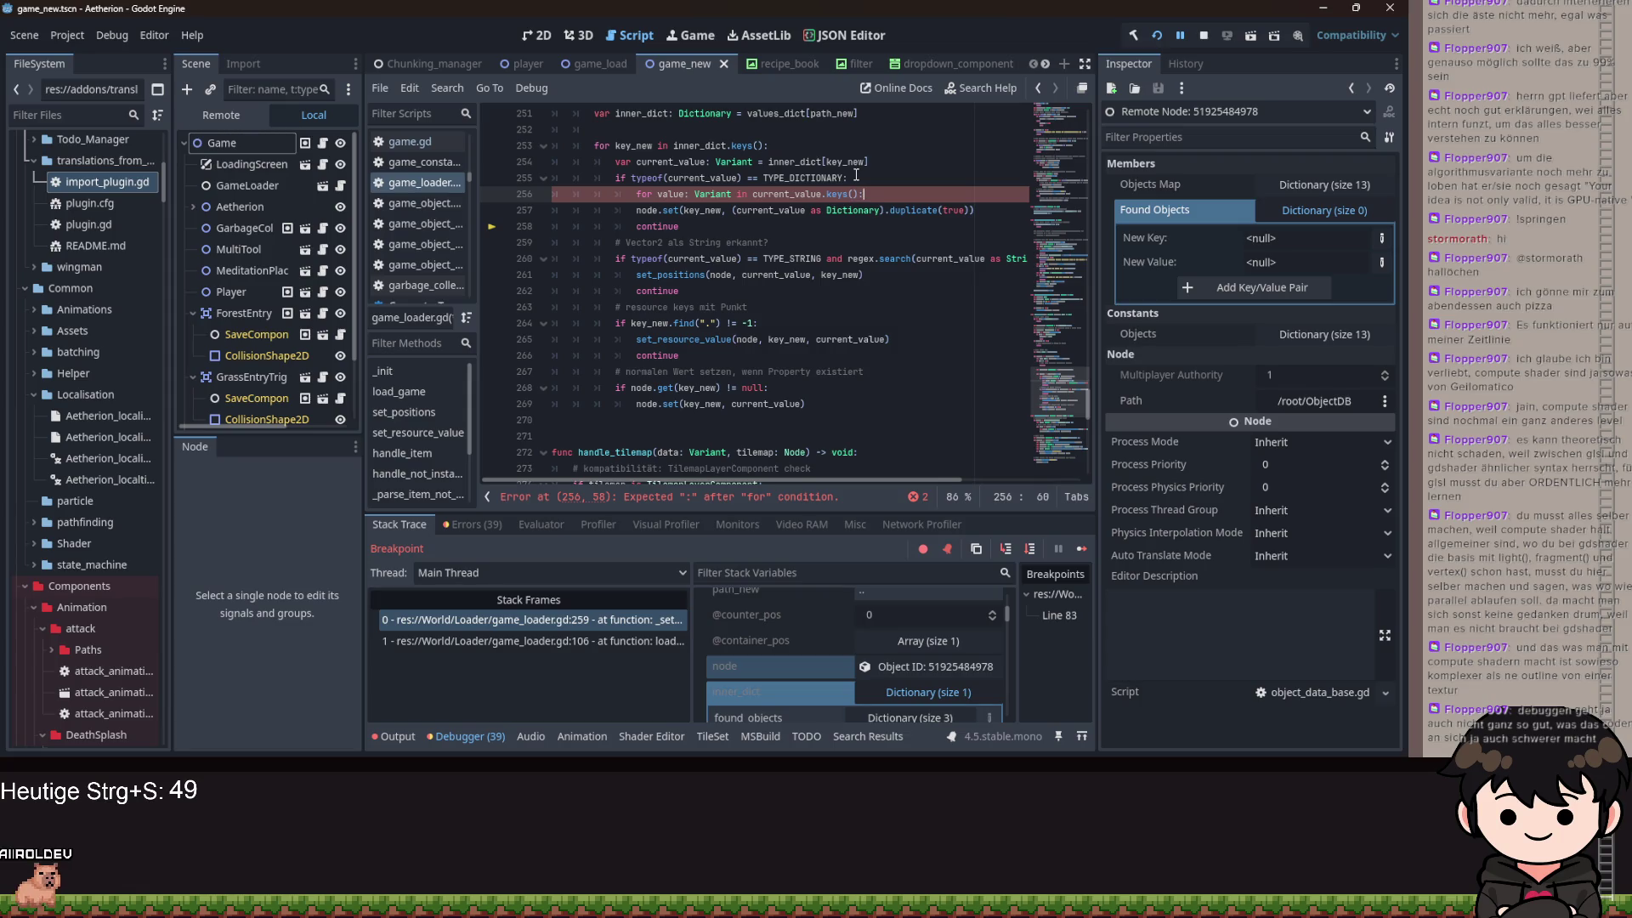
text(:)
key(Return)
text(value)
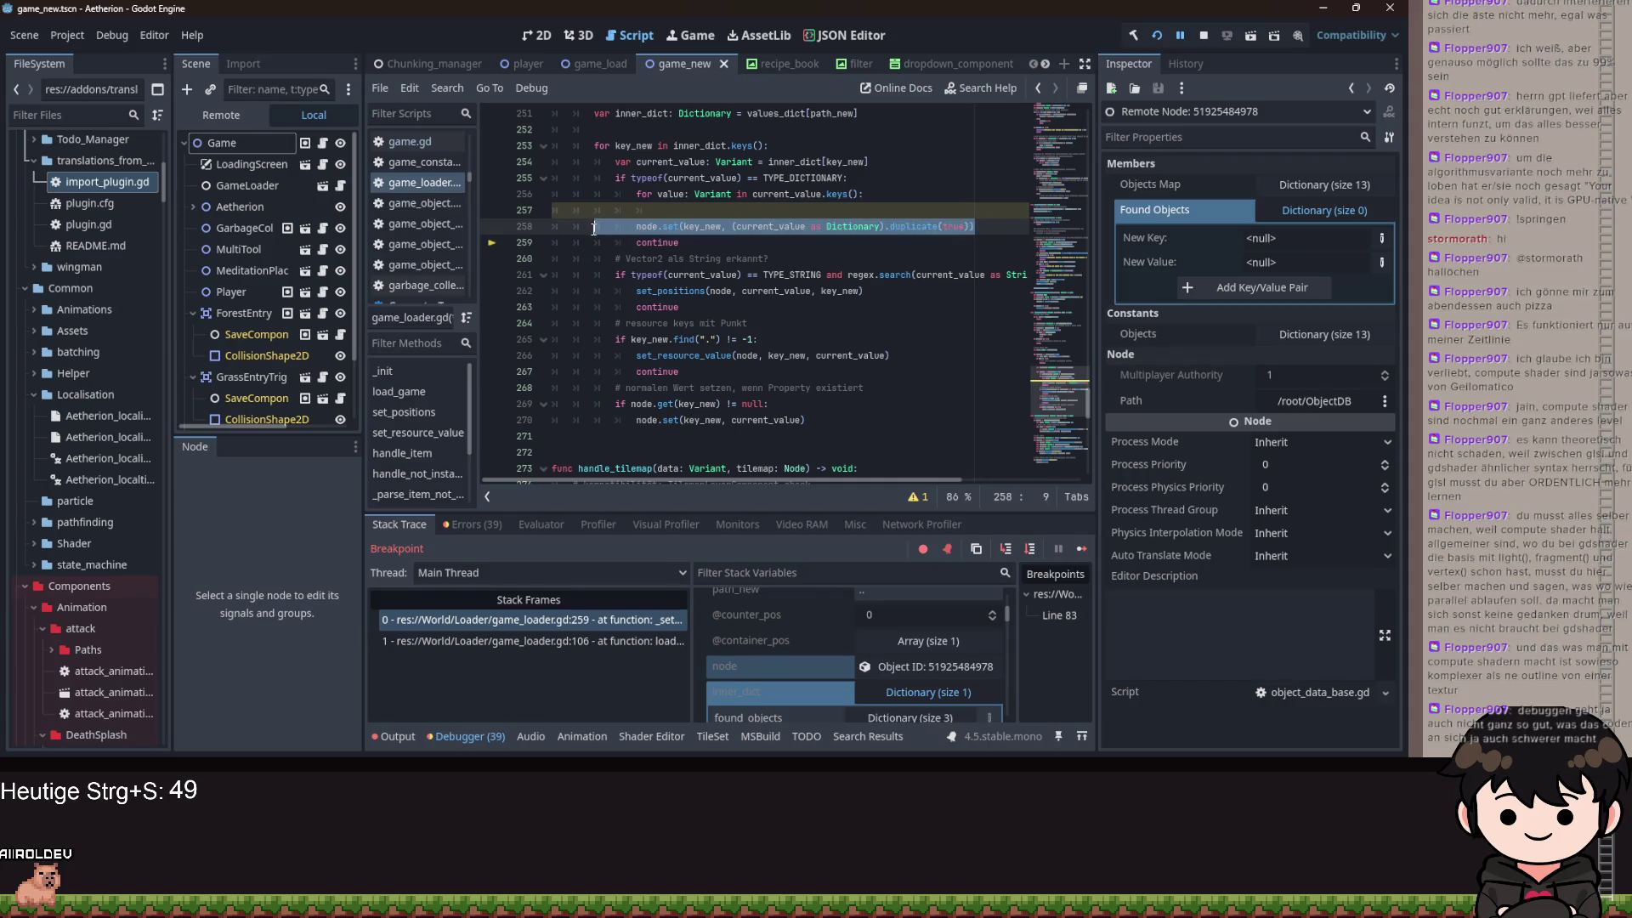
- Replace the old dictionary set line with 'var dict: Dictionary = node.get(key_new)'
drag(989, 228, 693, 212)
key(BackSpace)
text(var)
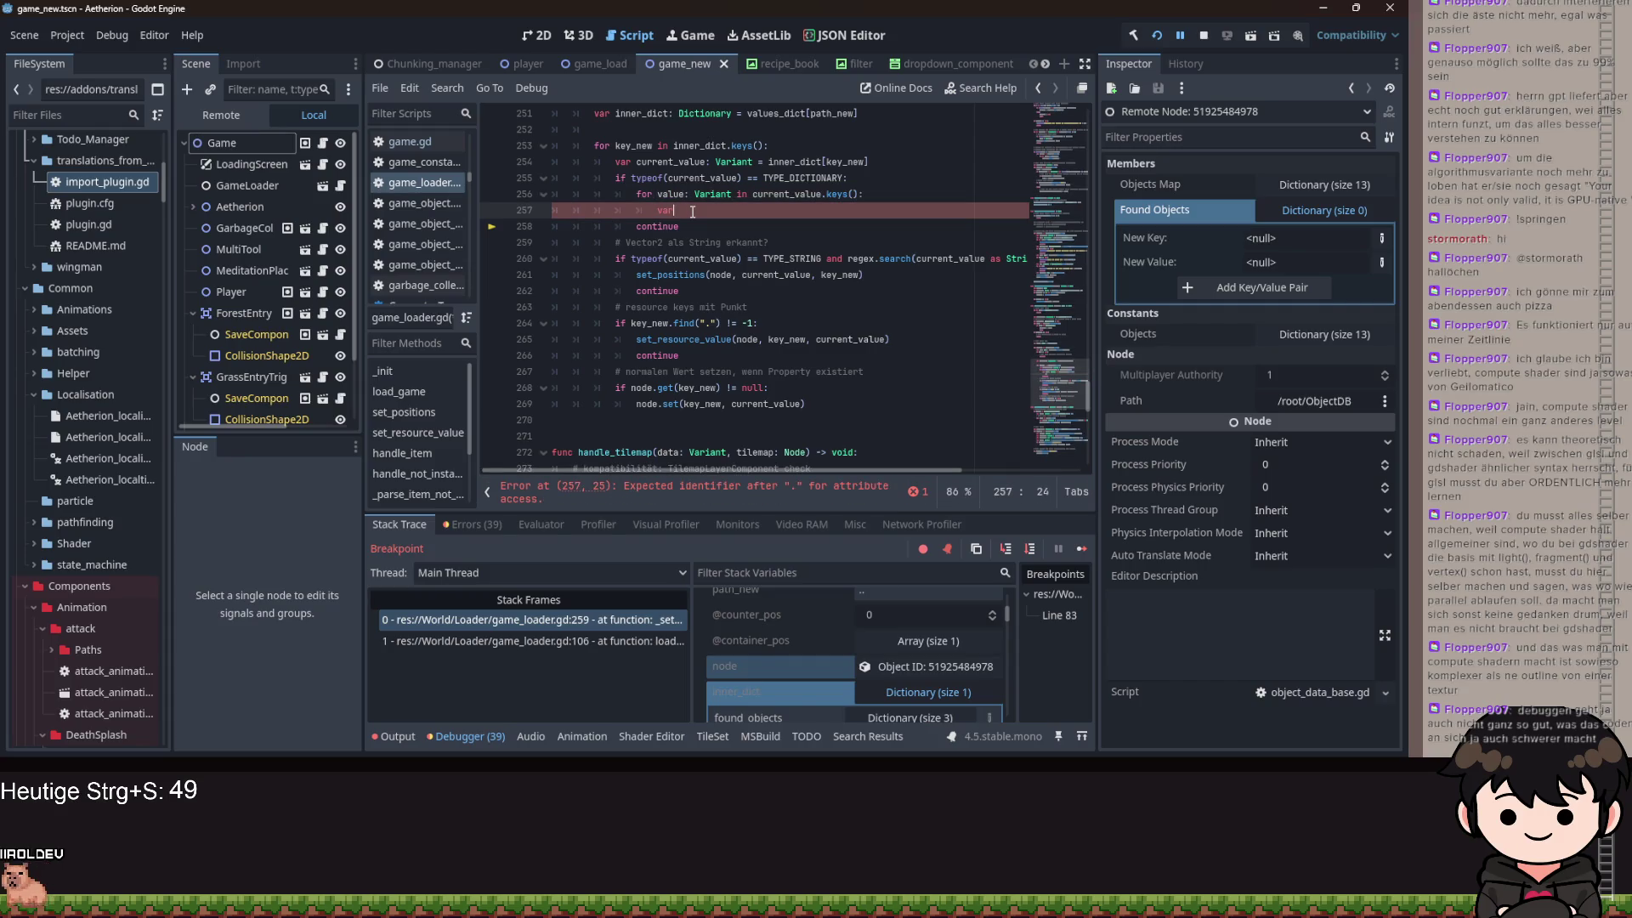
text( dic)
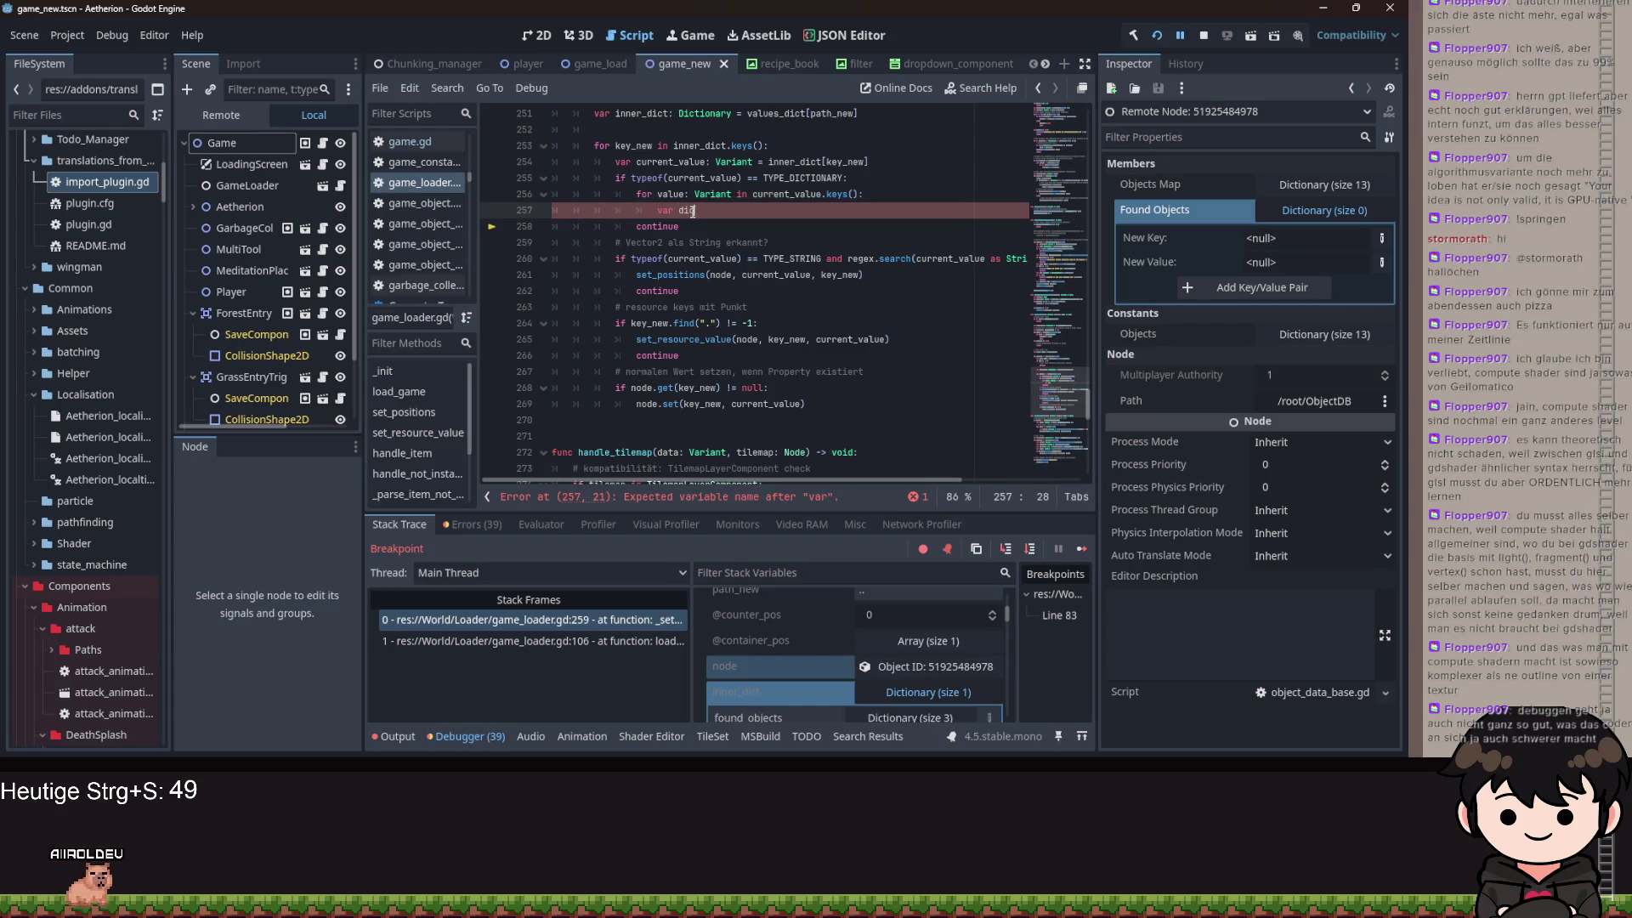
text(t: Dic)
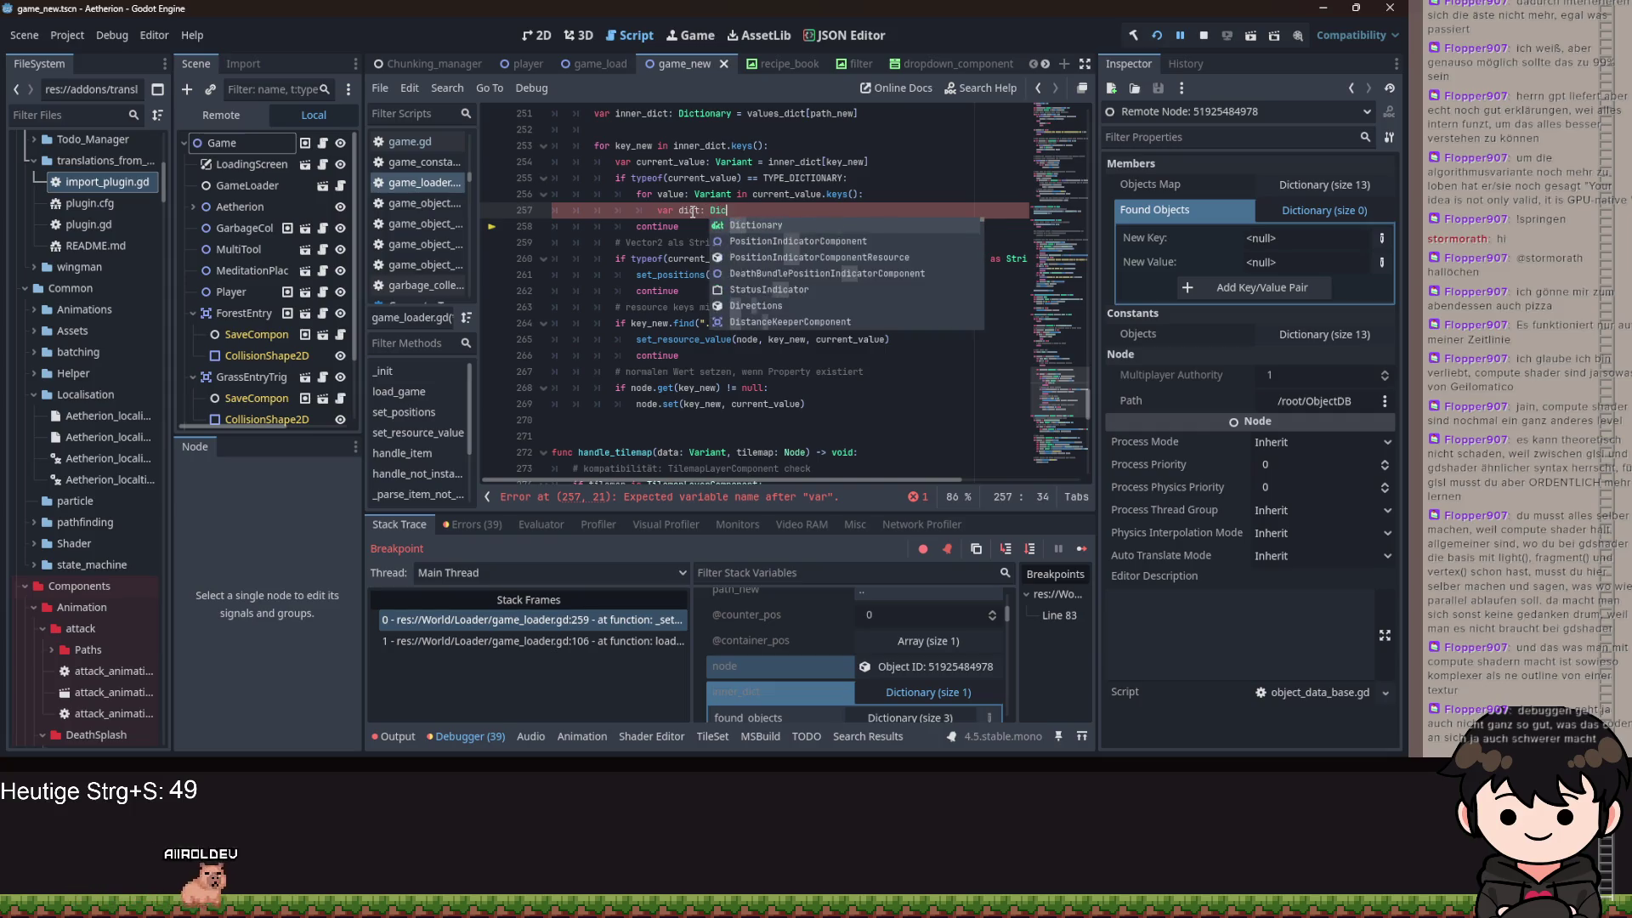
text(tionary = node)
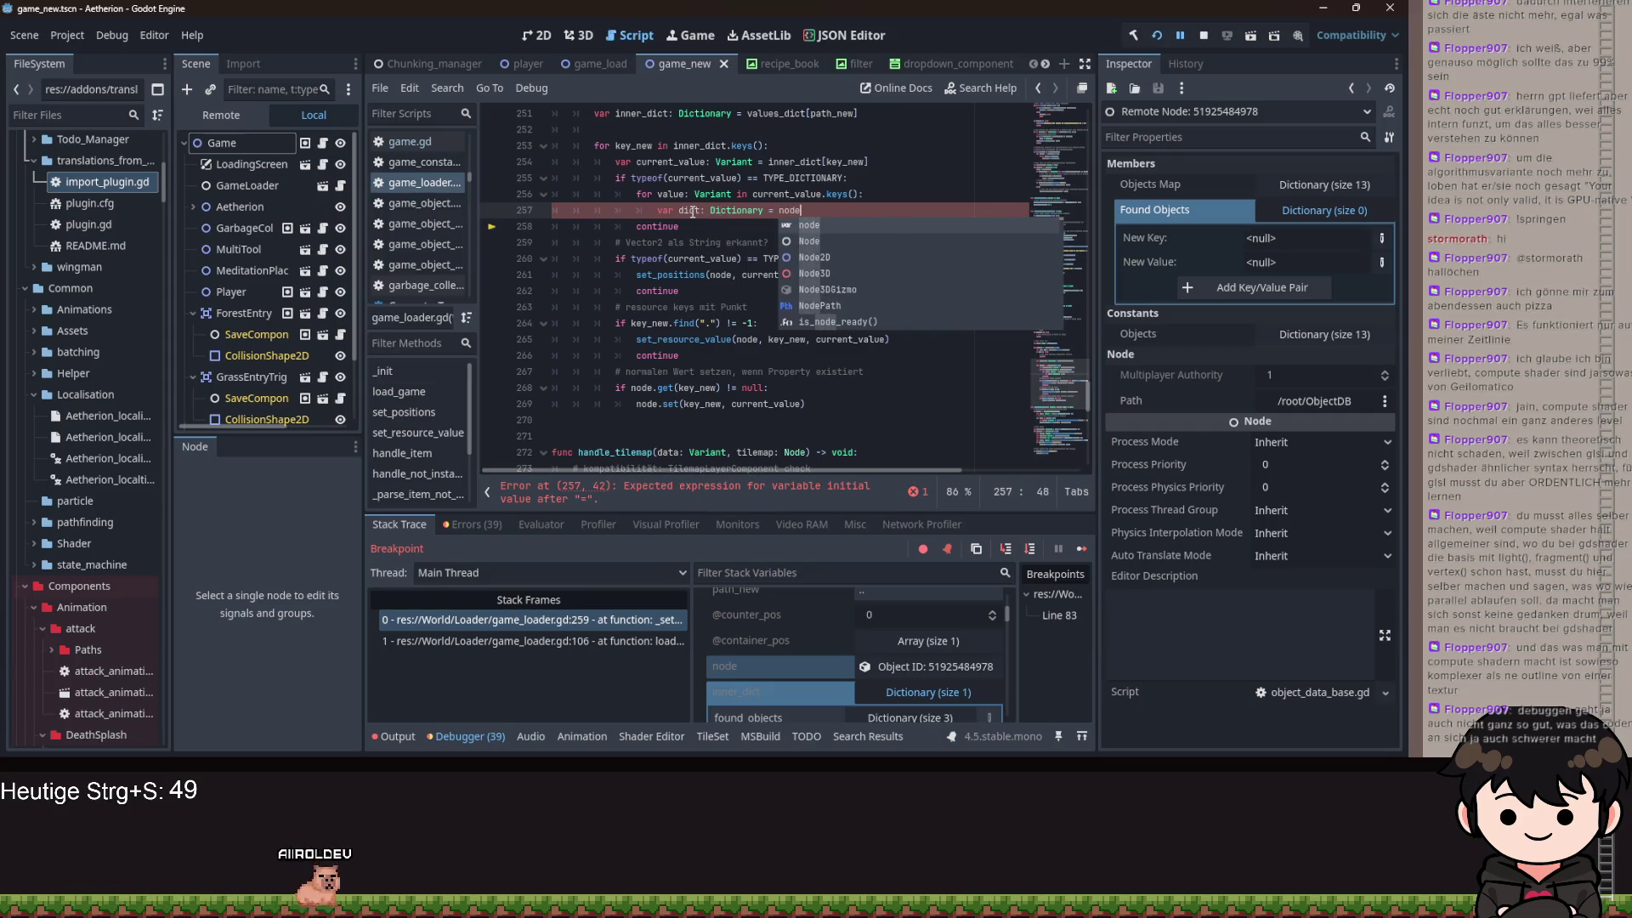
text(.get(key_ne)
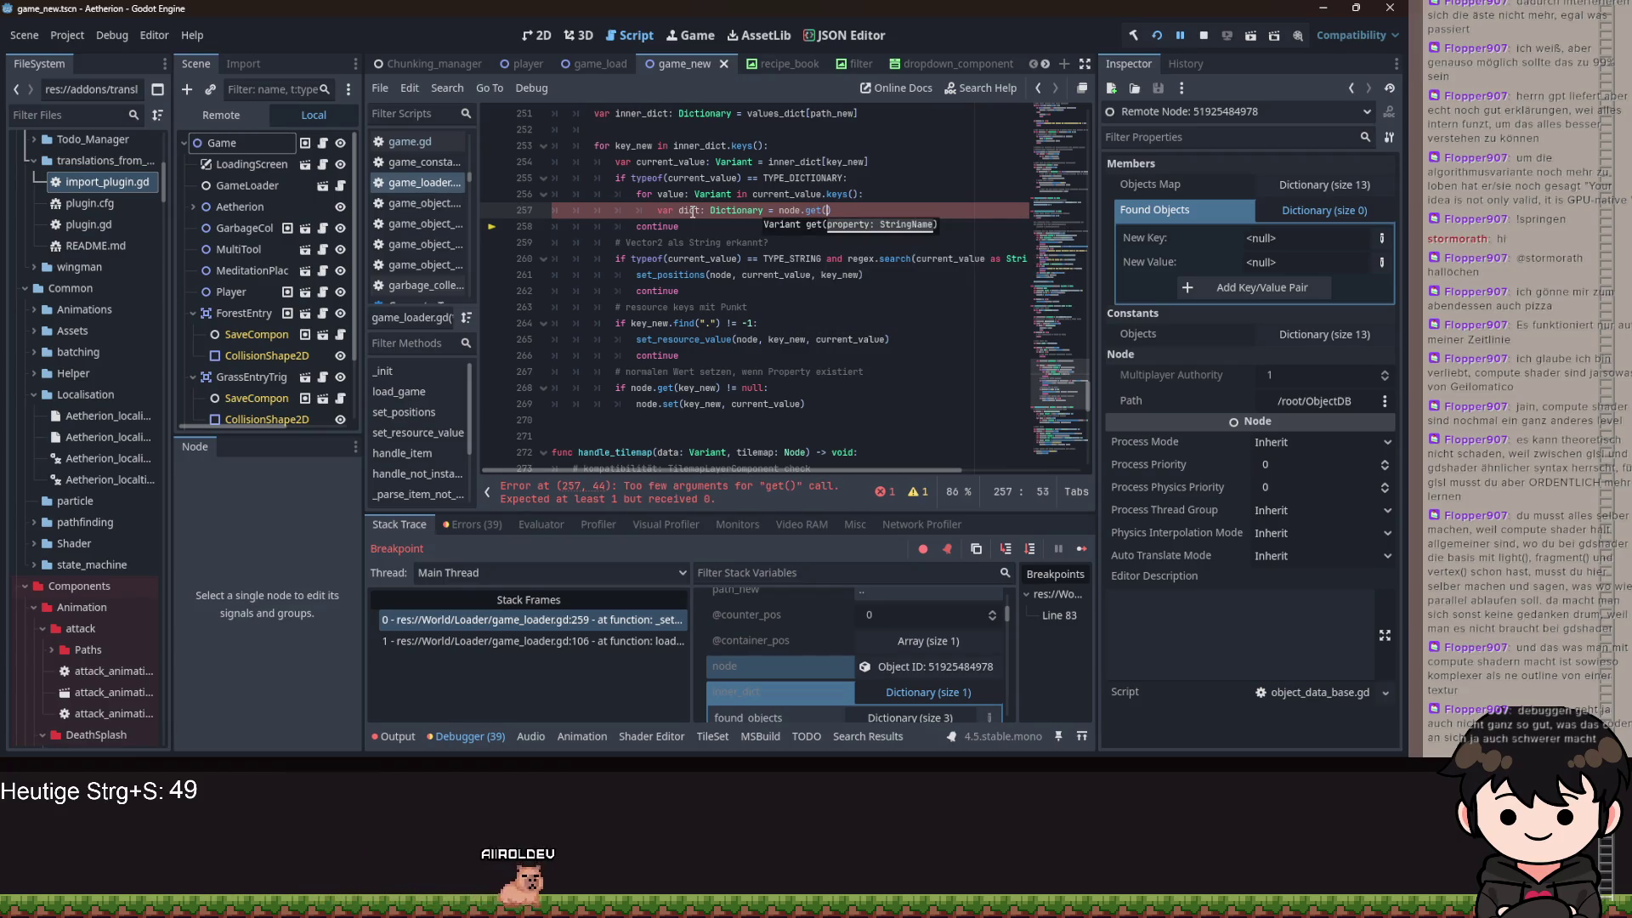
text(w)
key(Return)
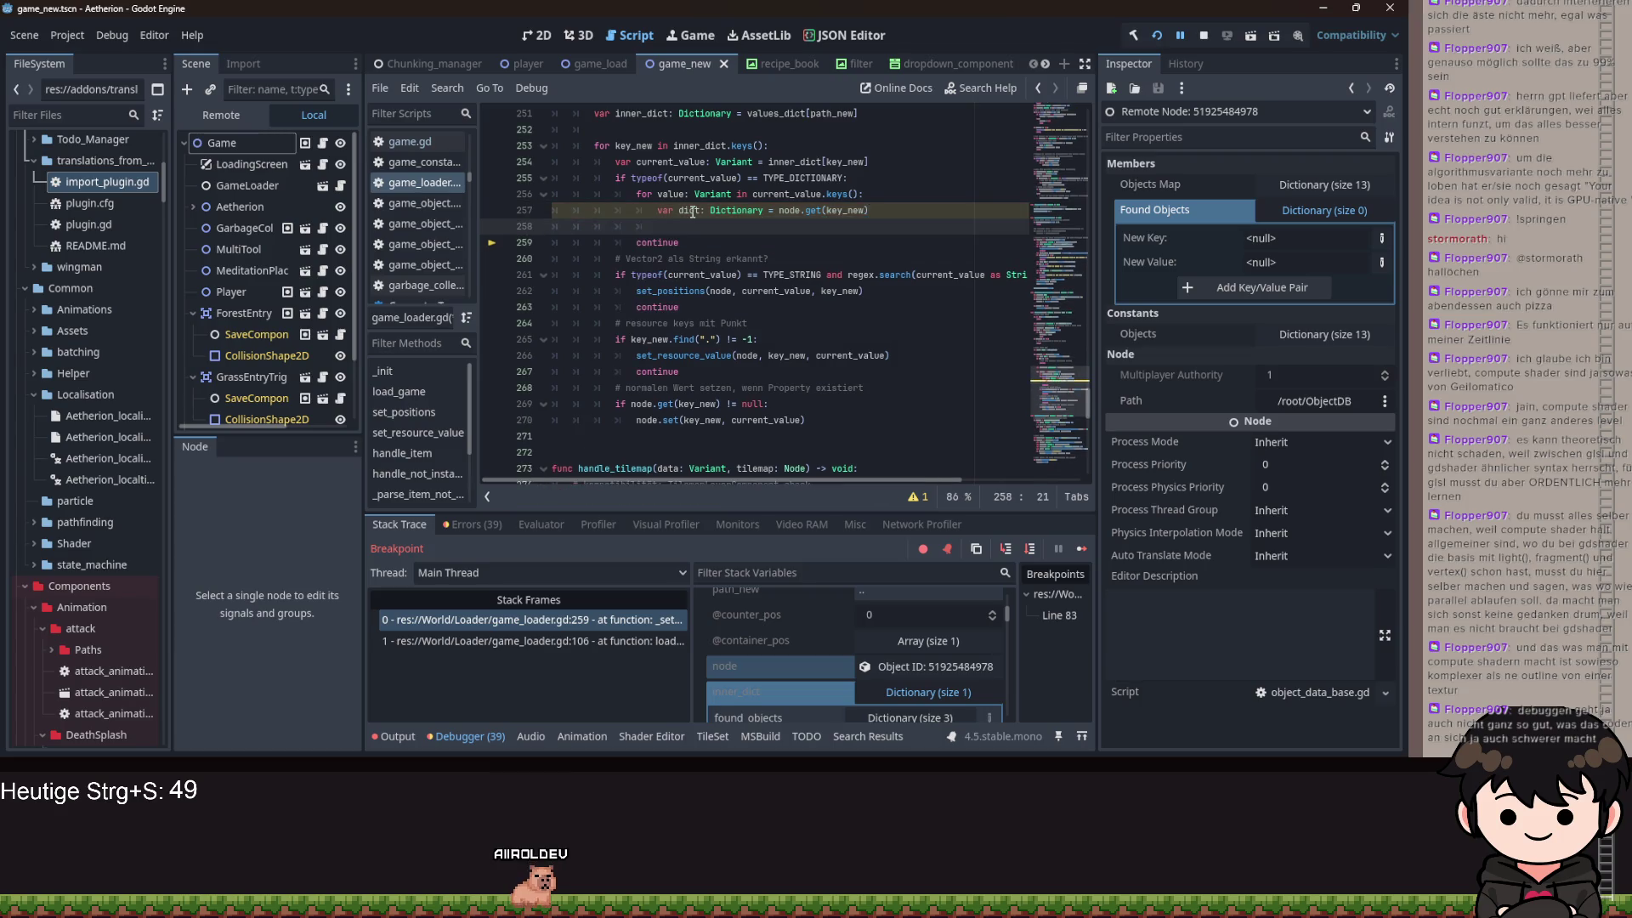
text(dict[)
- Move the dict: Dictionary = node.get(key_new) declaration above the inner loop, deleting the duplicate
click(870, 183)
key(Return)
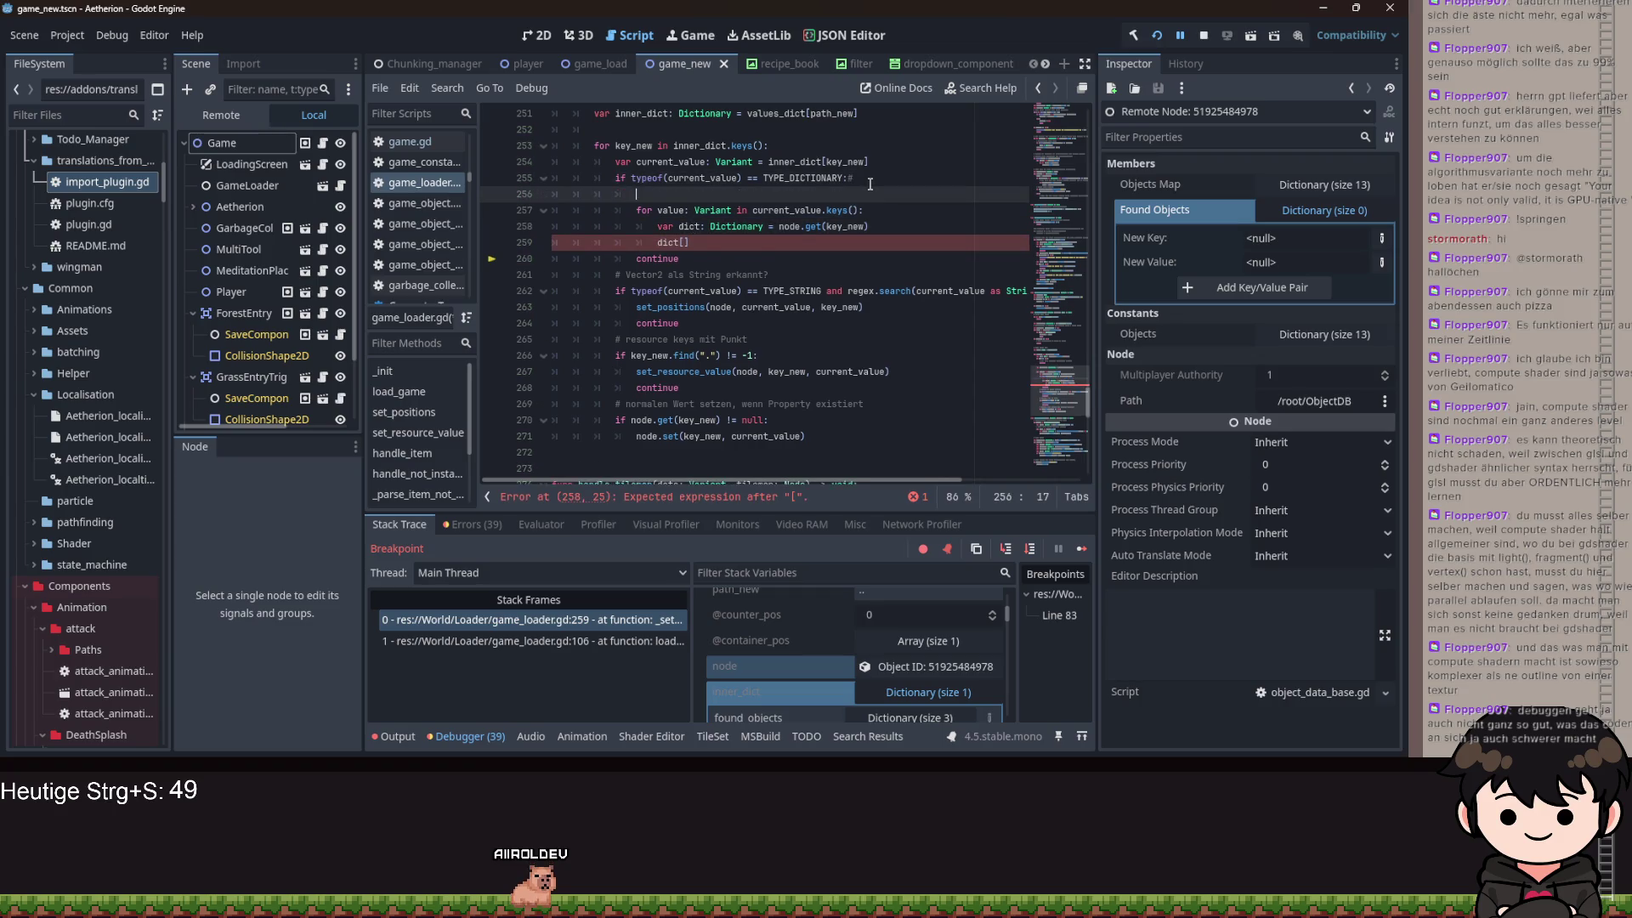
key(Tab)
text(Dictionary = node.ge)
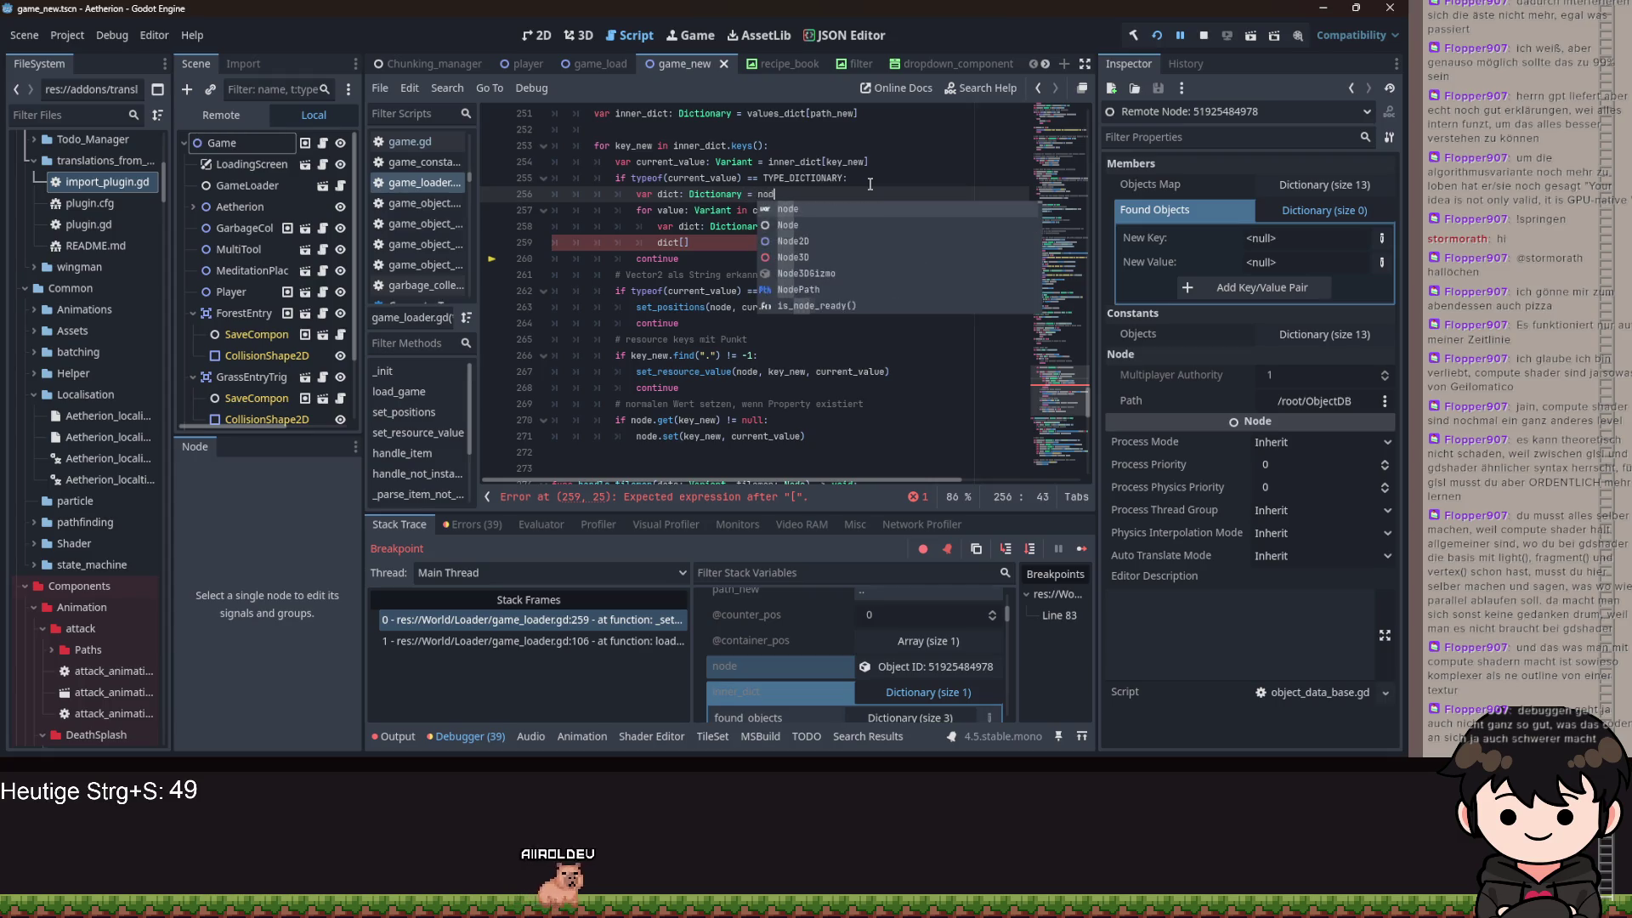
text(t()
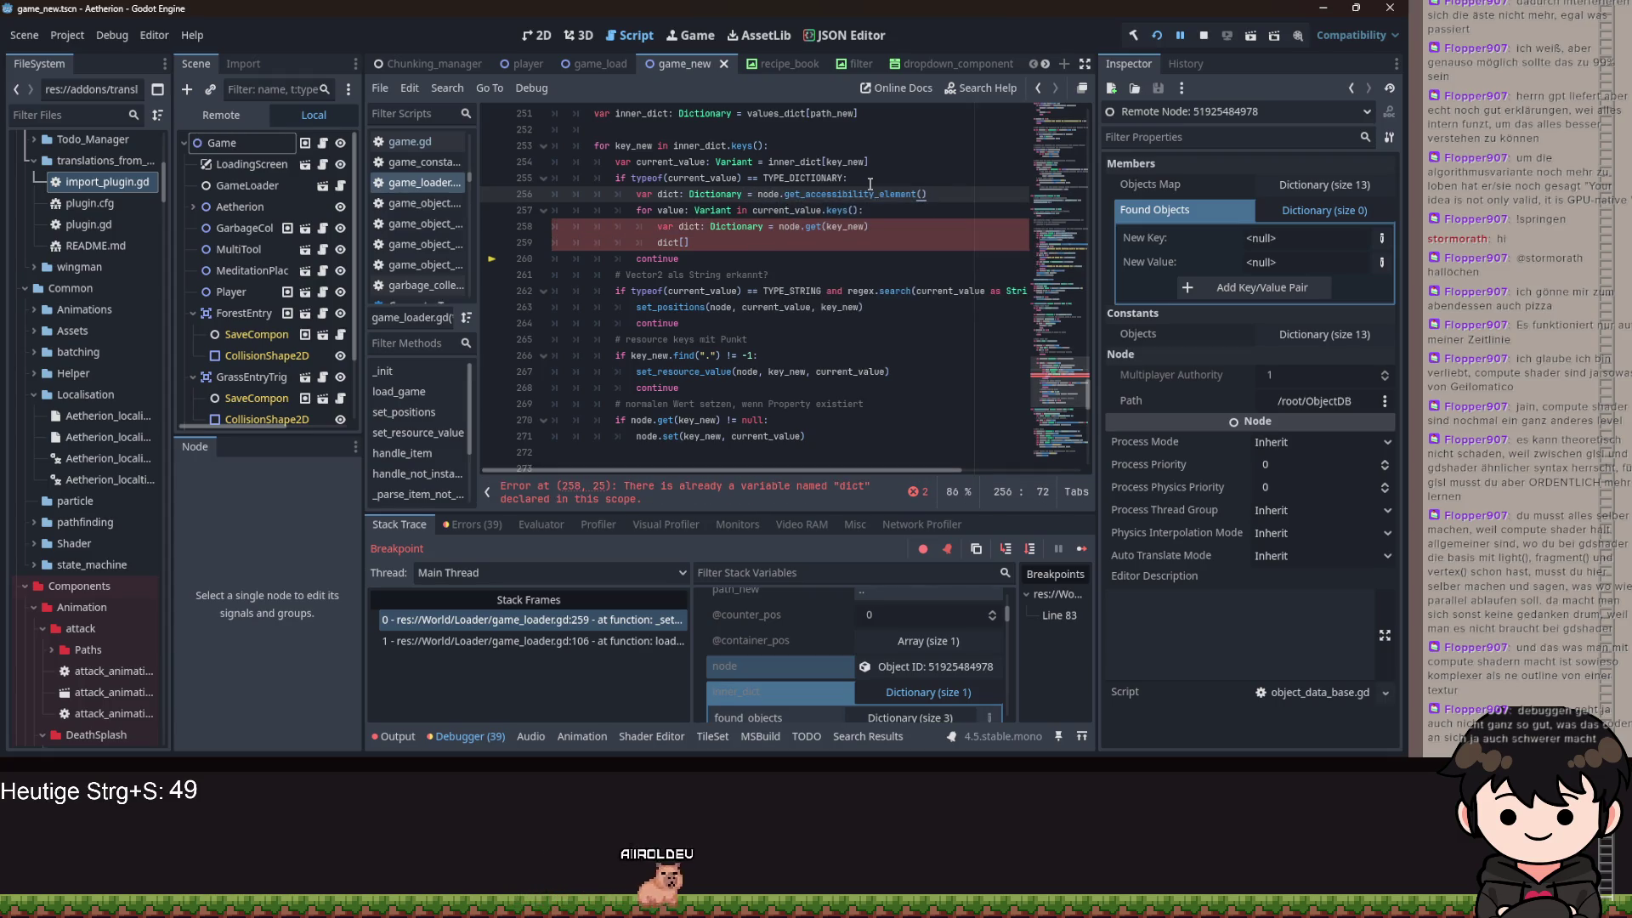
text(key_new)
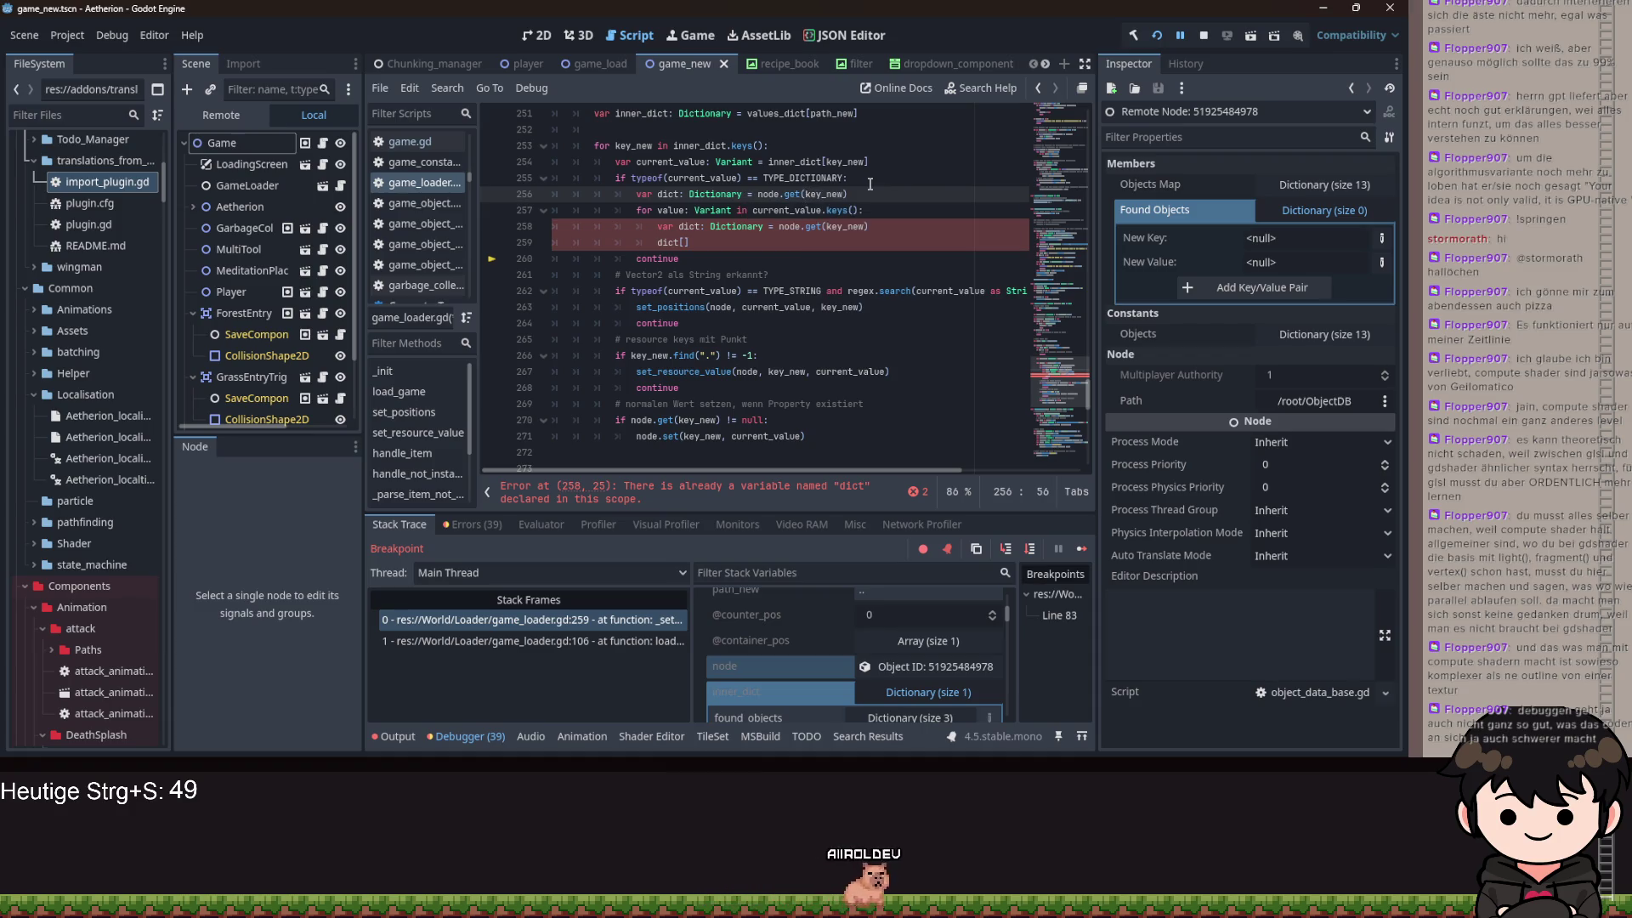
click(897, 233)
key(ctrl+shift+k)
- Complete the loop body as dict[value] = current_value[value] on line 258
click(682, 226)
text([)
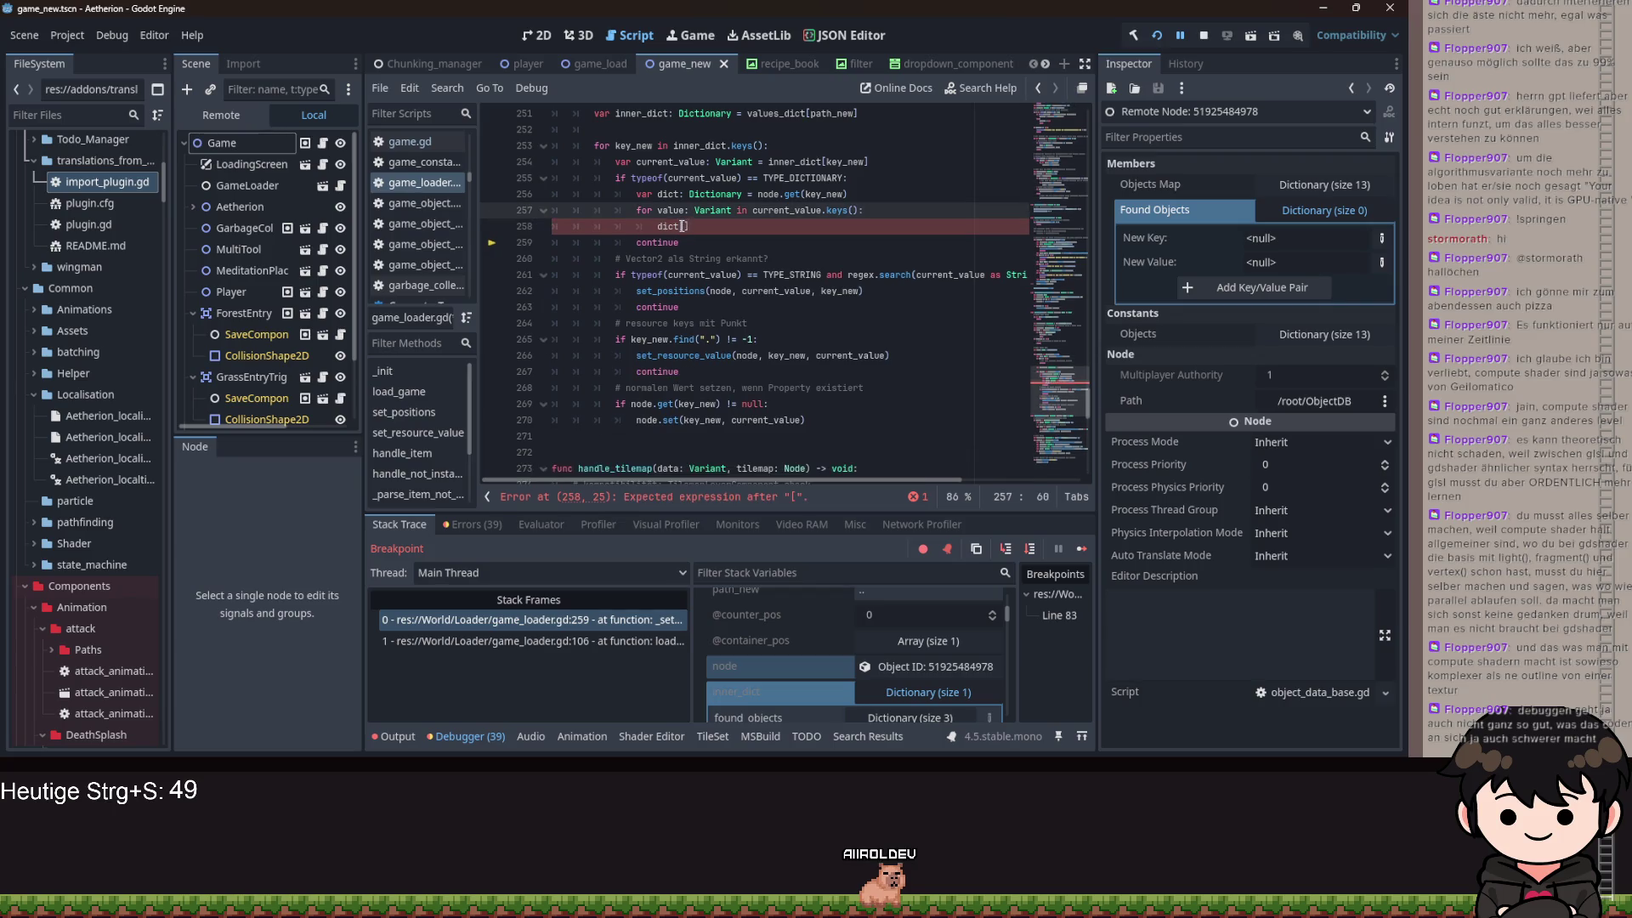
text(value)
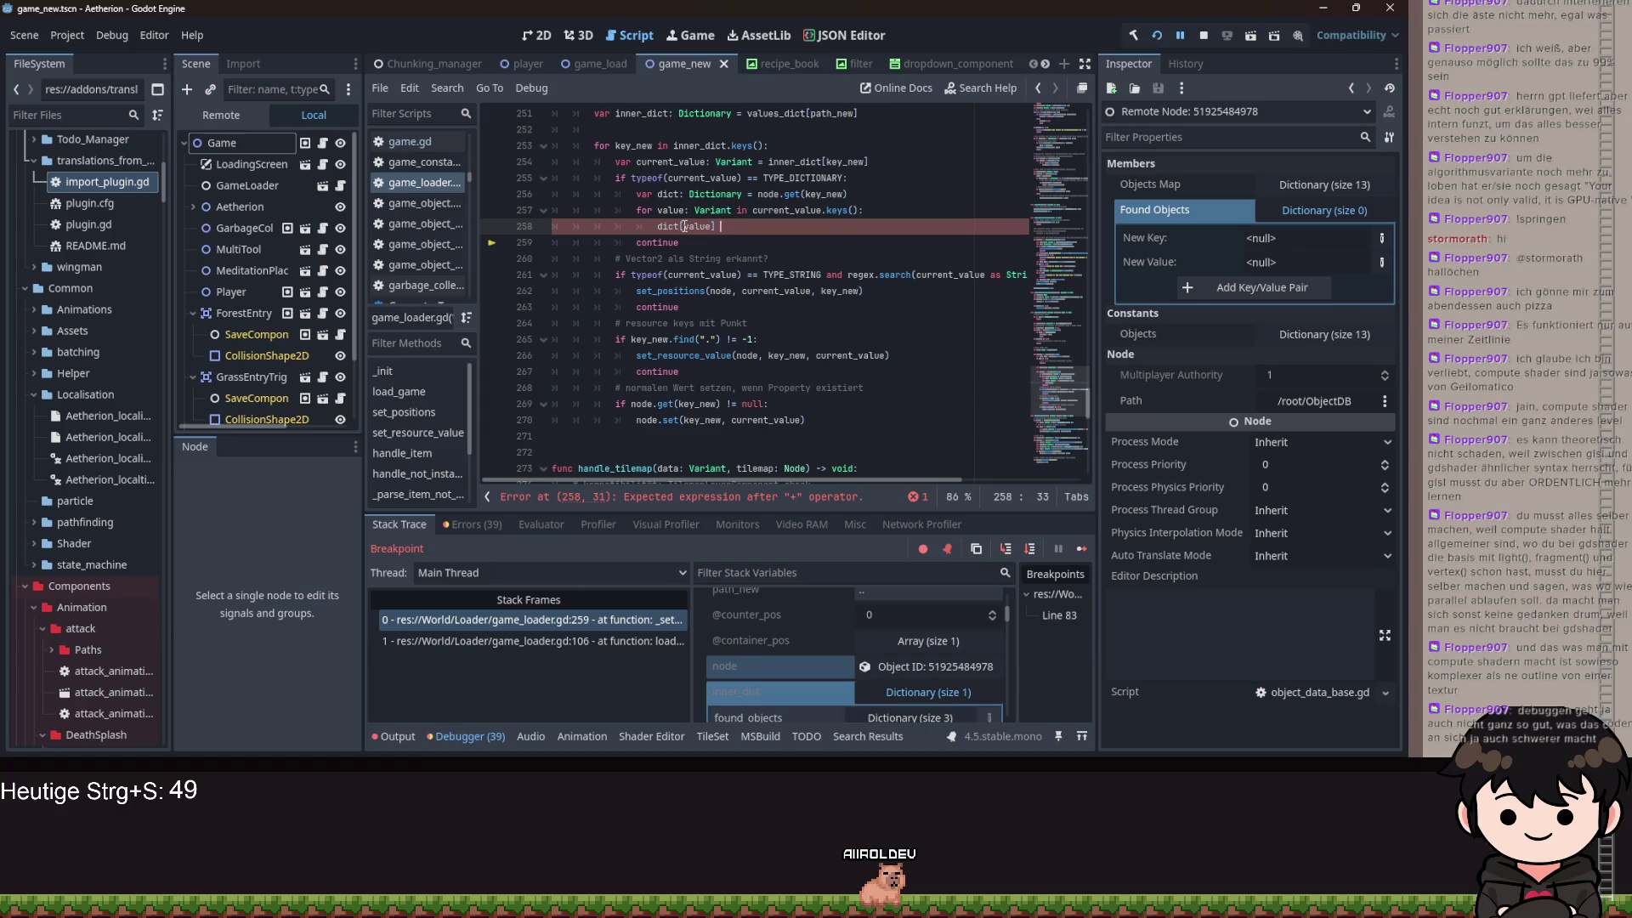
text(current_value)
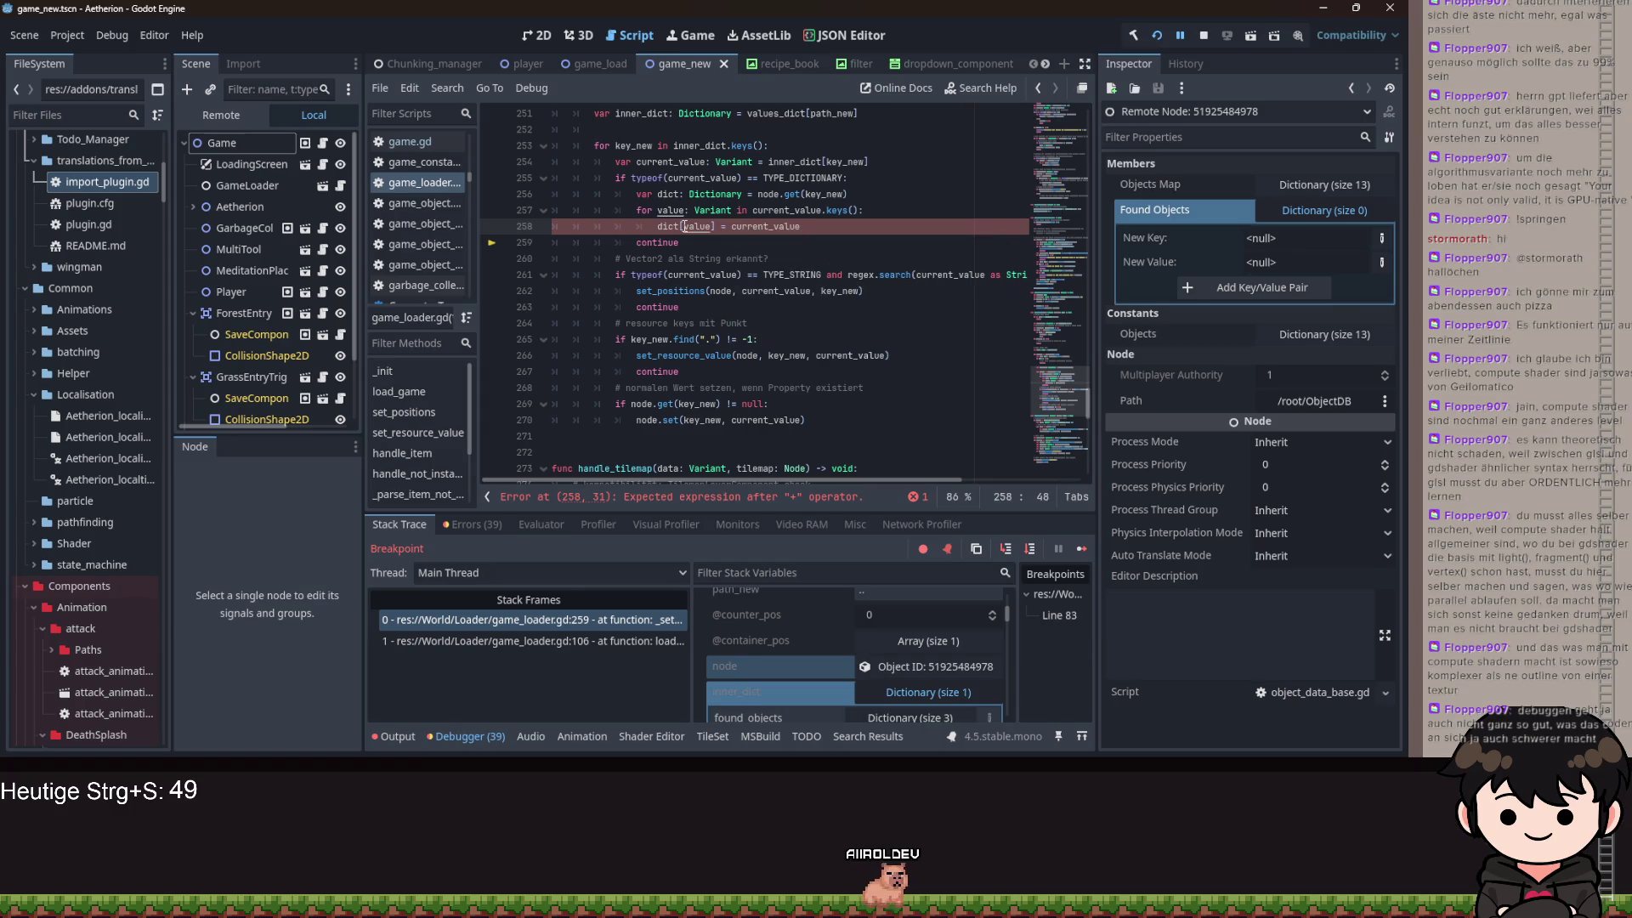
text([value)
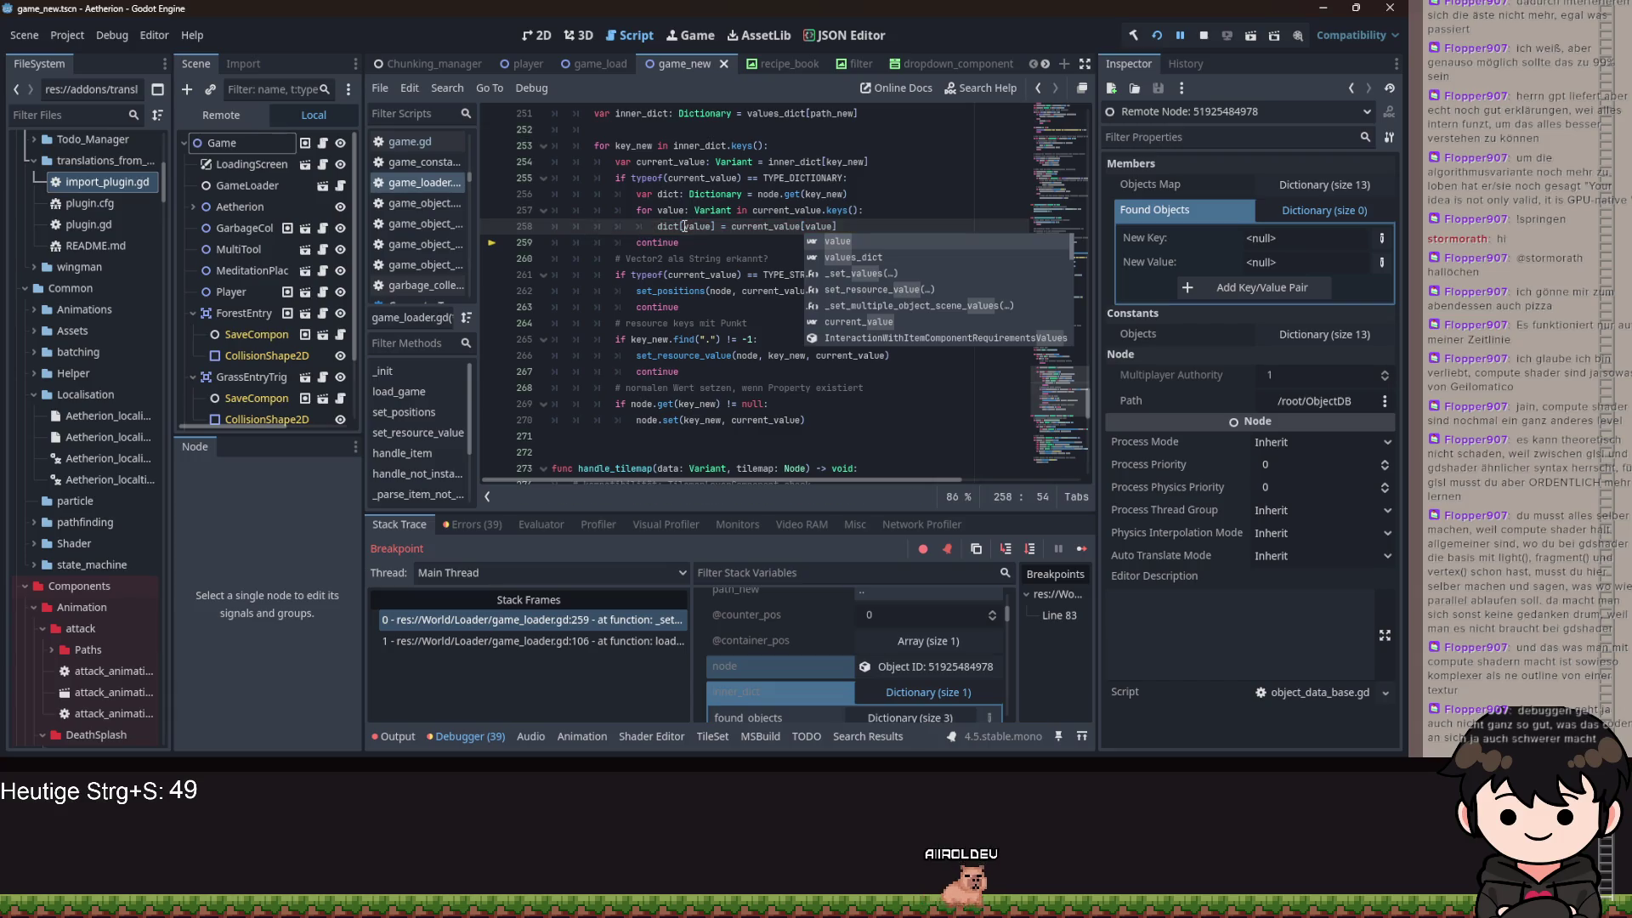
key(Return)
key(Return)
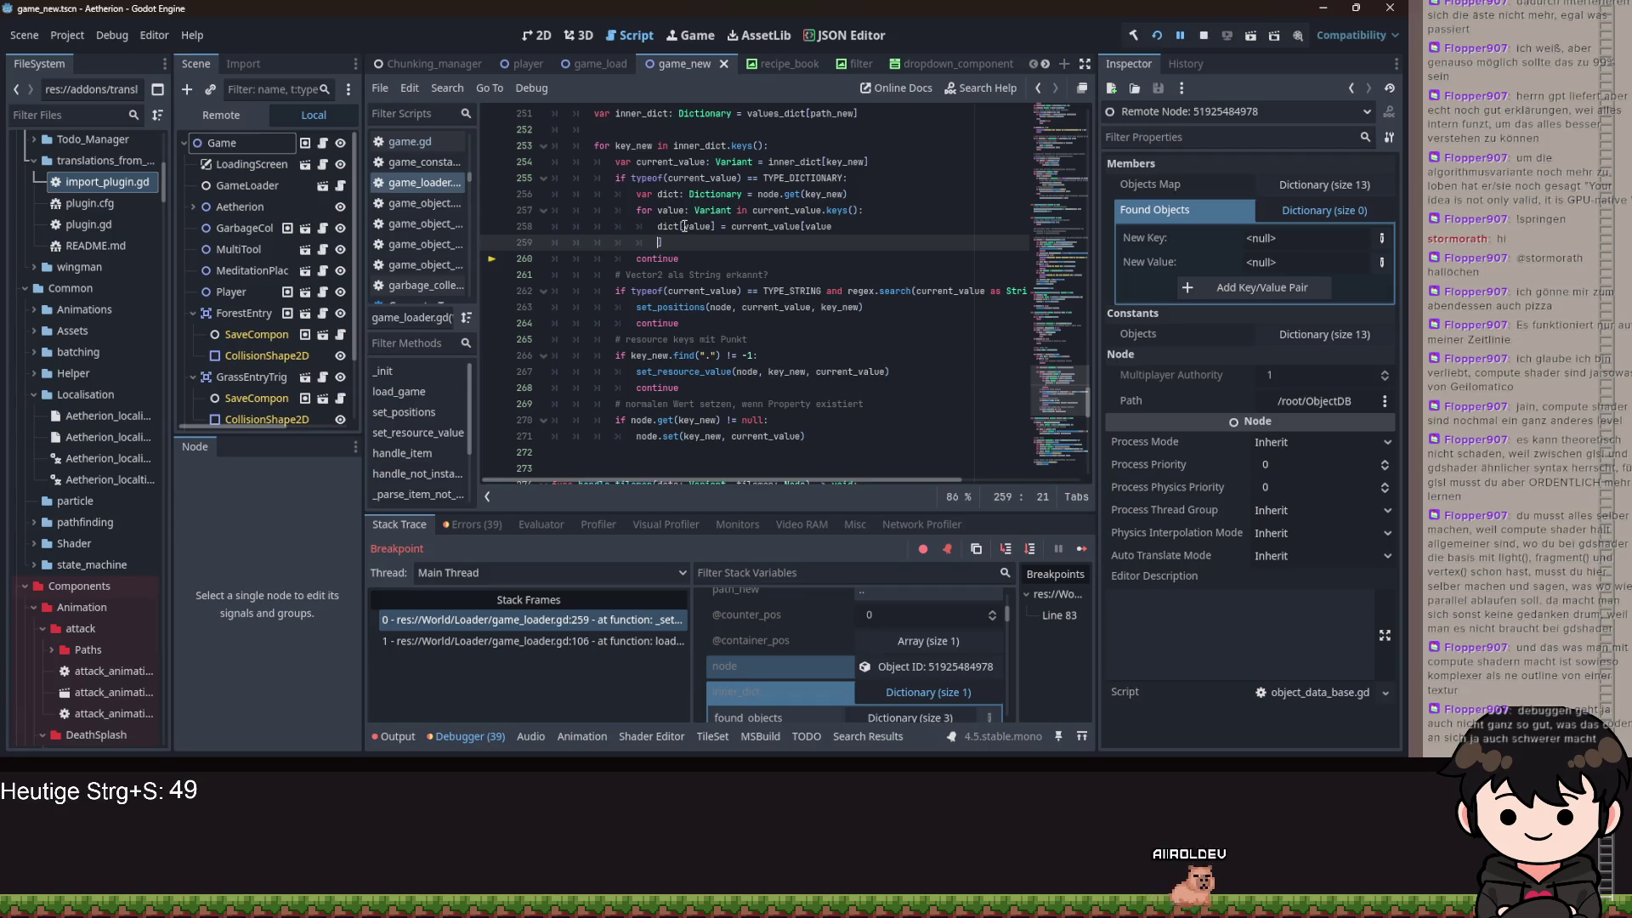
key(BackSpace)
- Try and discard an extra node line after the assignment, then run the project
key(Return)
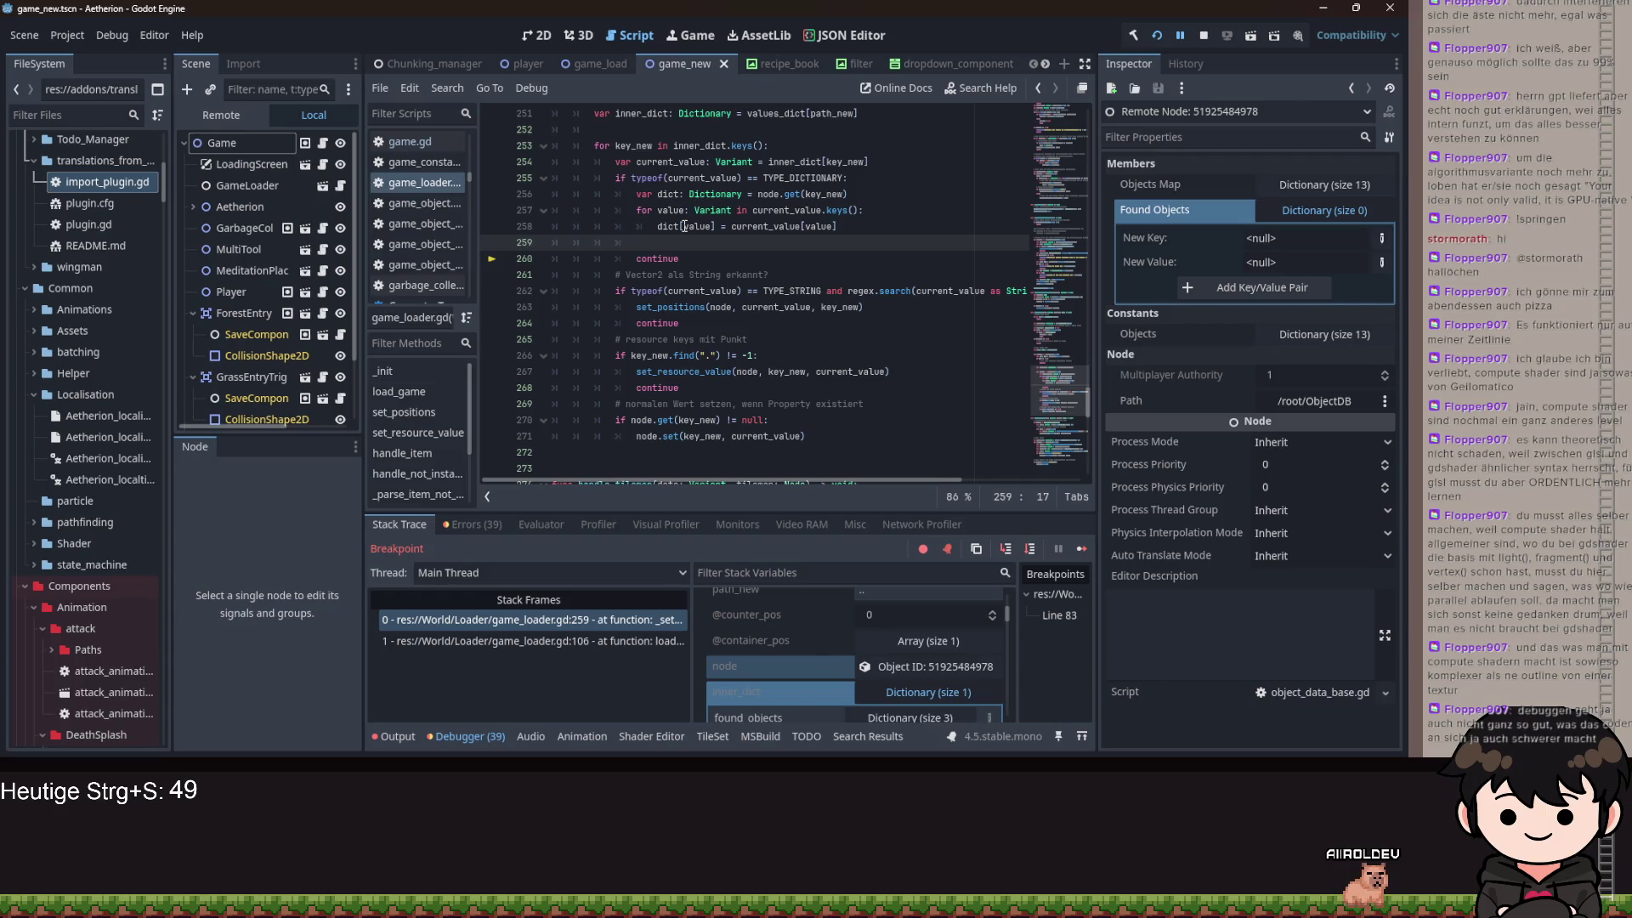
text(d)
key(BackSpace)
text(n)
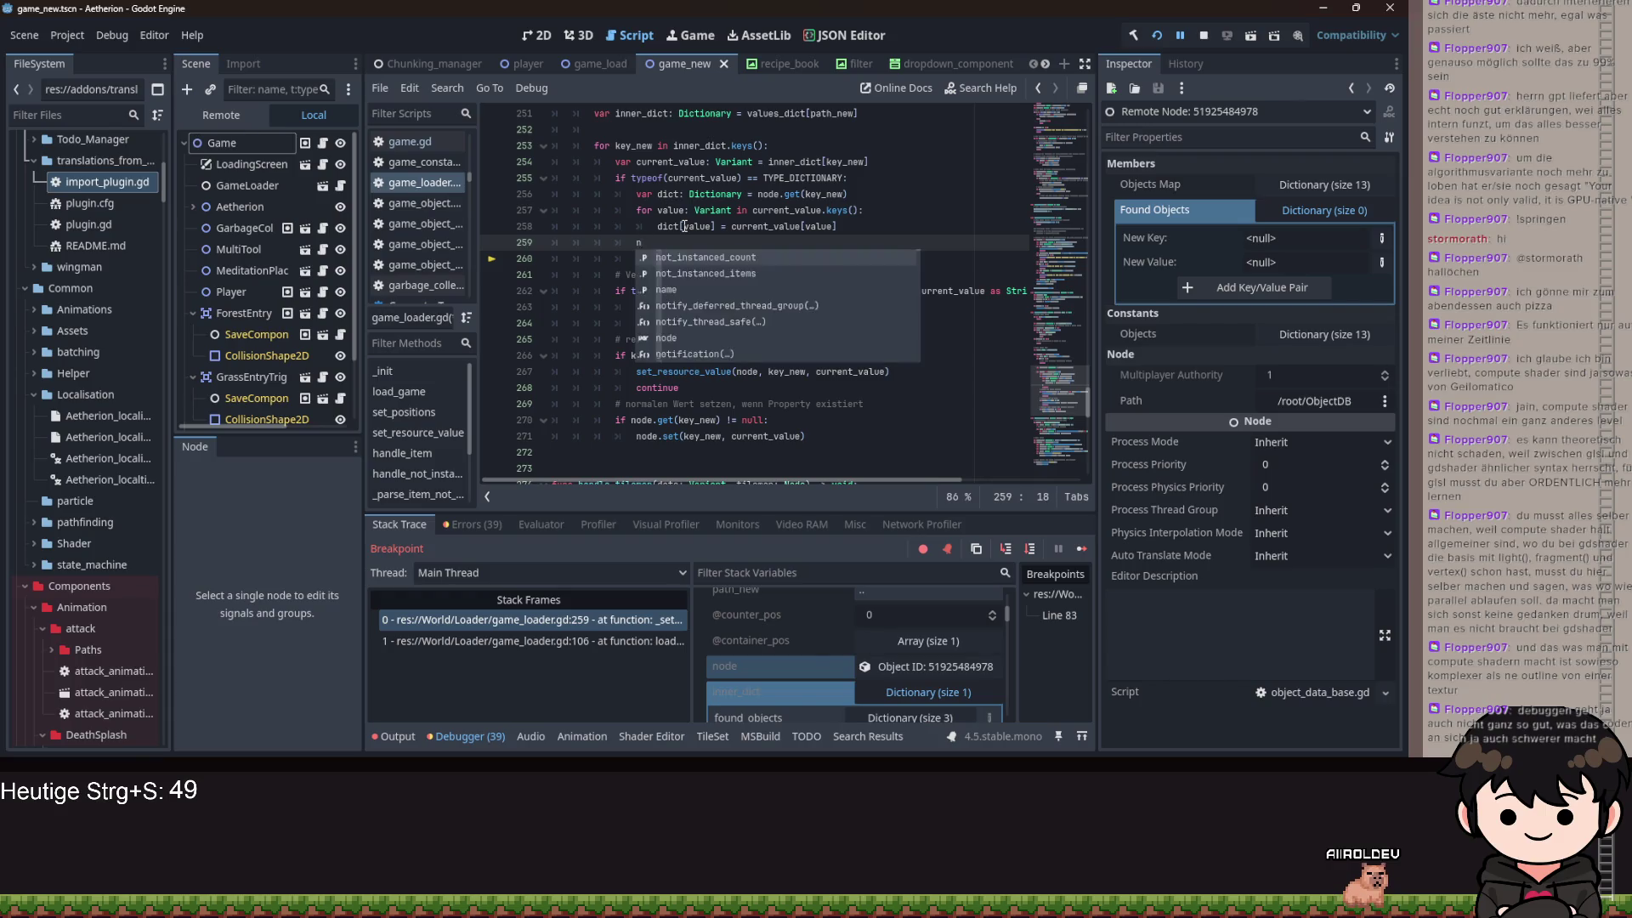
text(ode.)
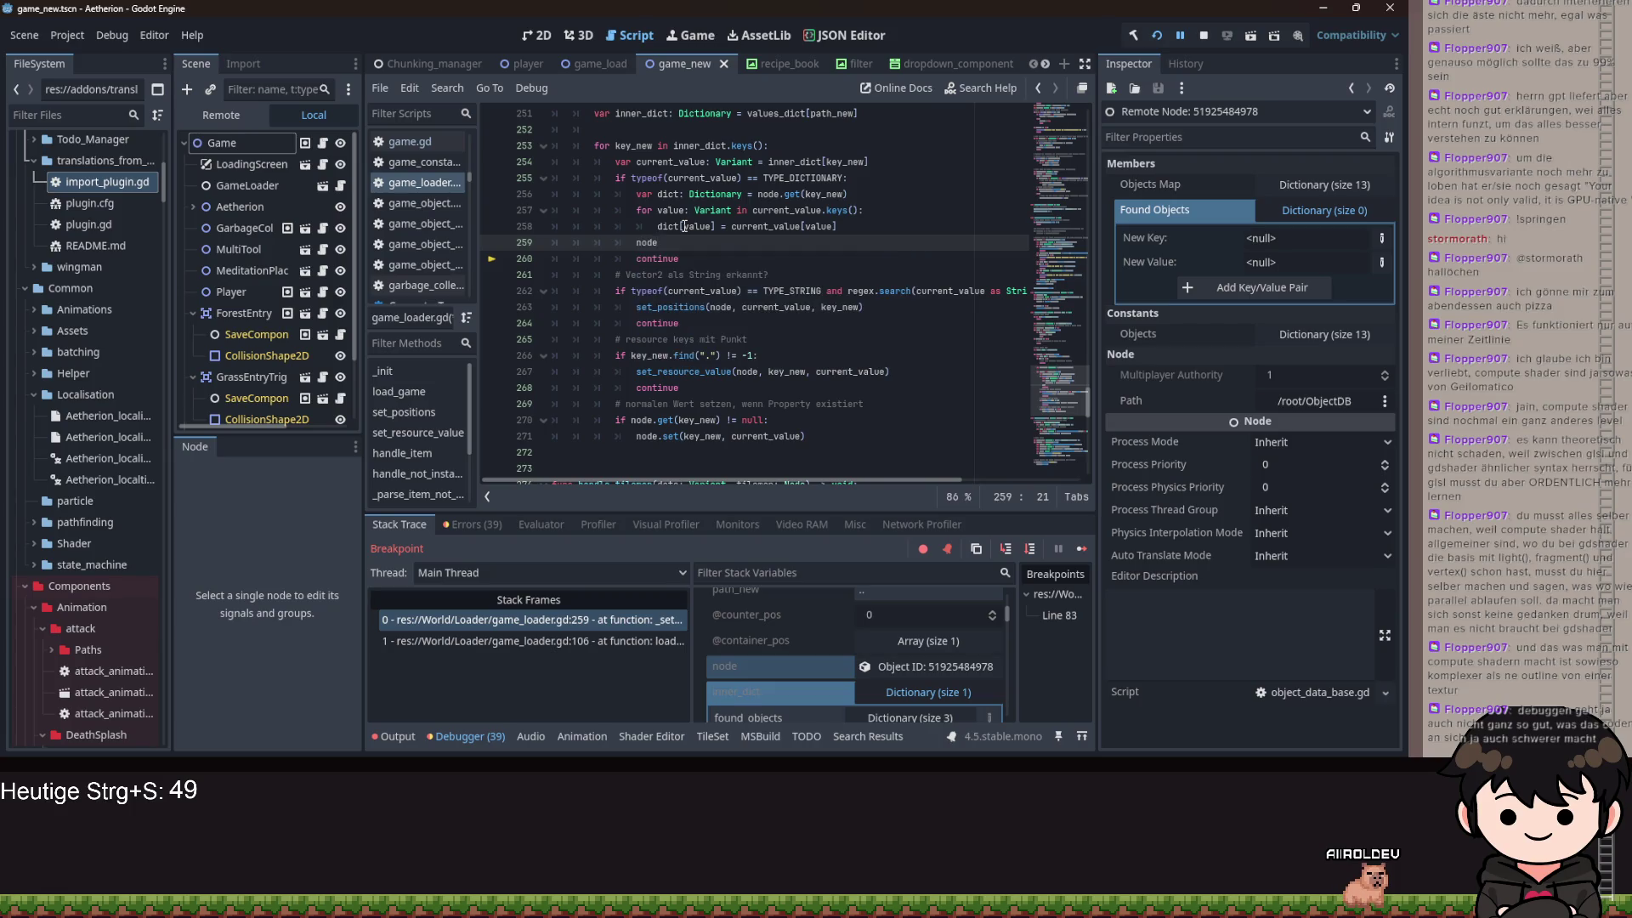
key(BackSpace)
key(BackSpace)
key(BackSpace)
key(BackSpace)
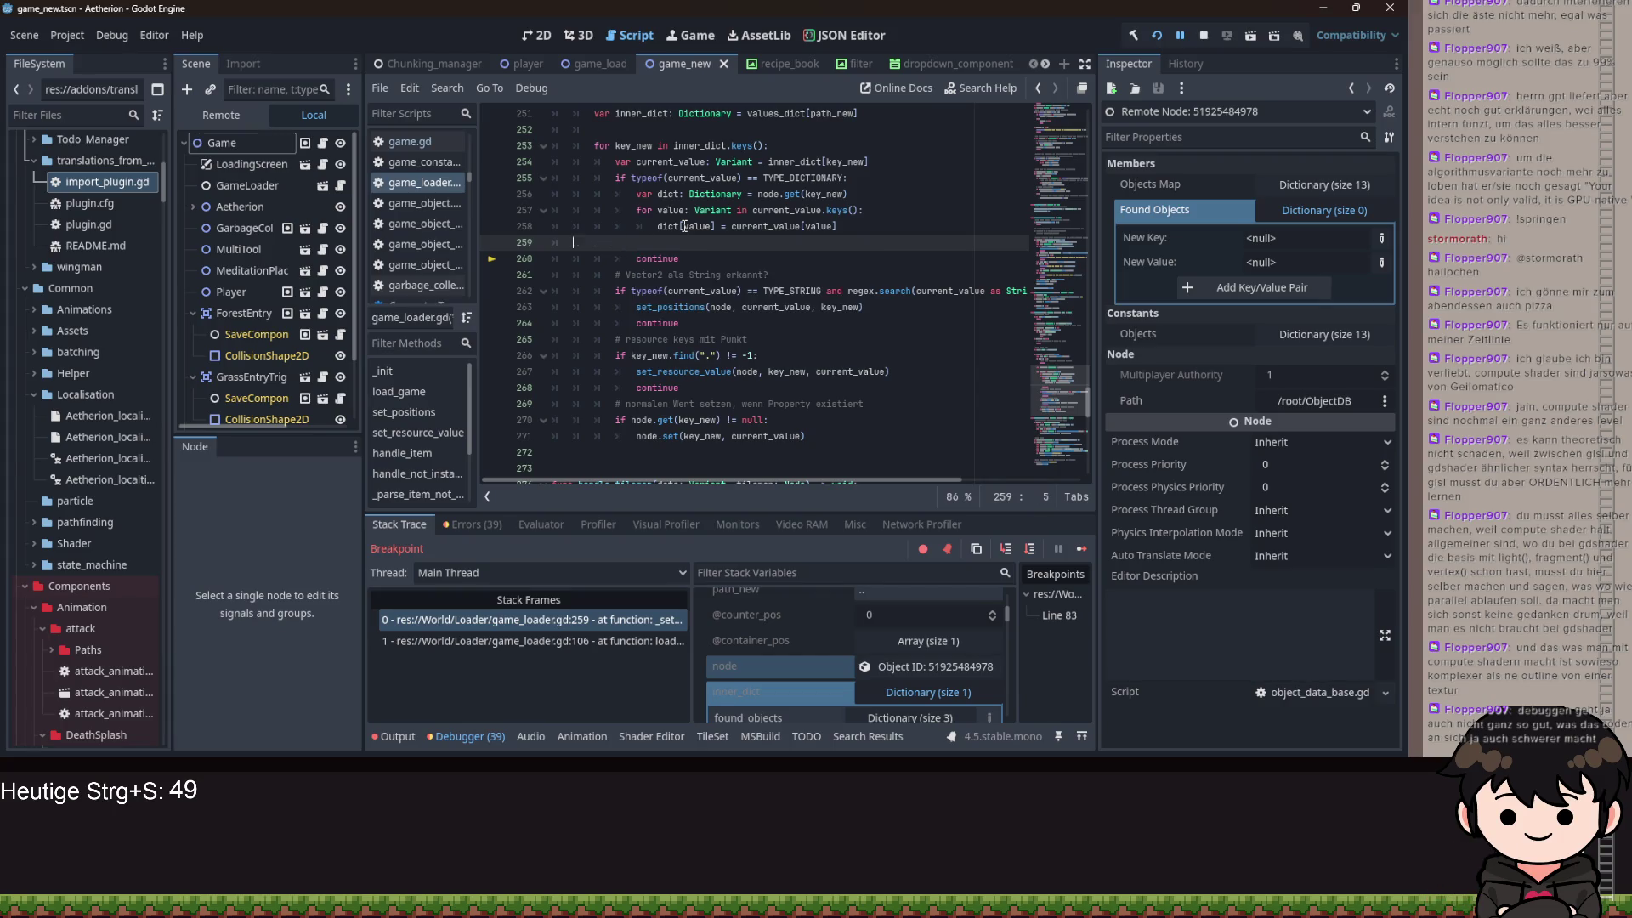
key(BackSpace)
key(BackSpace)
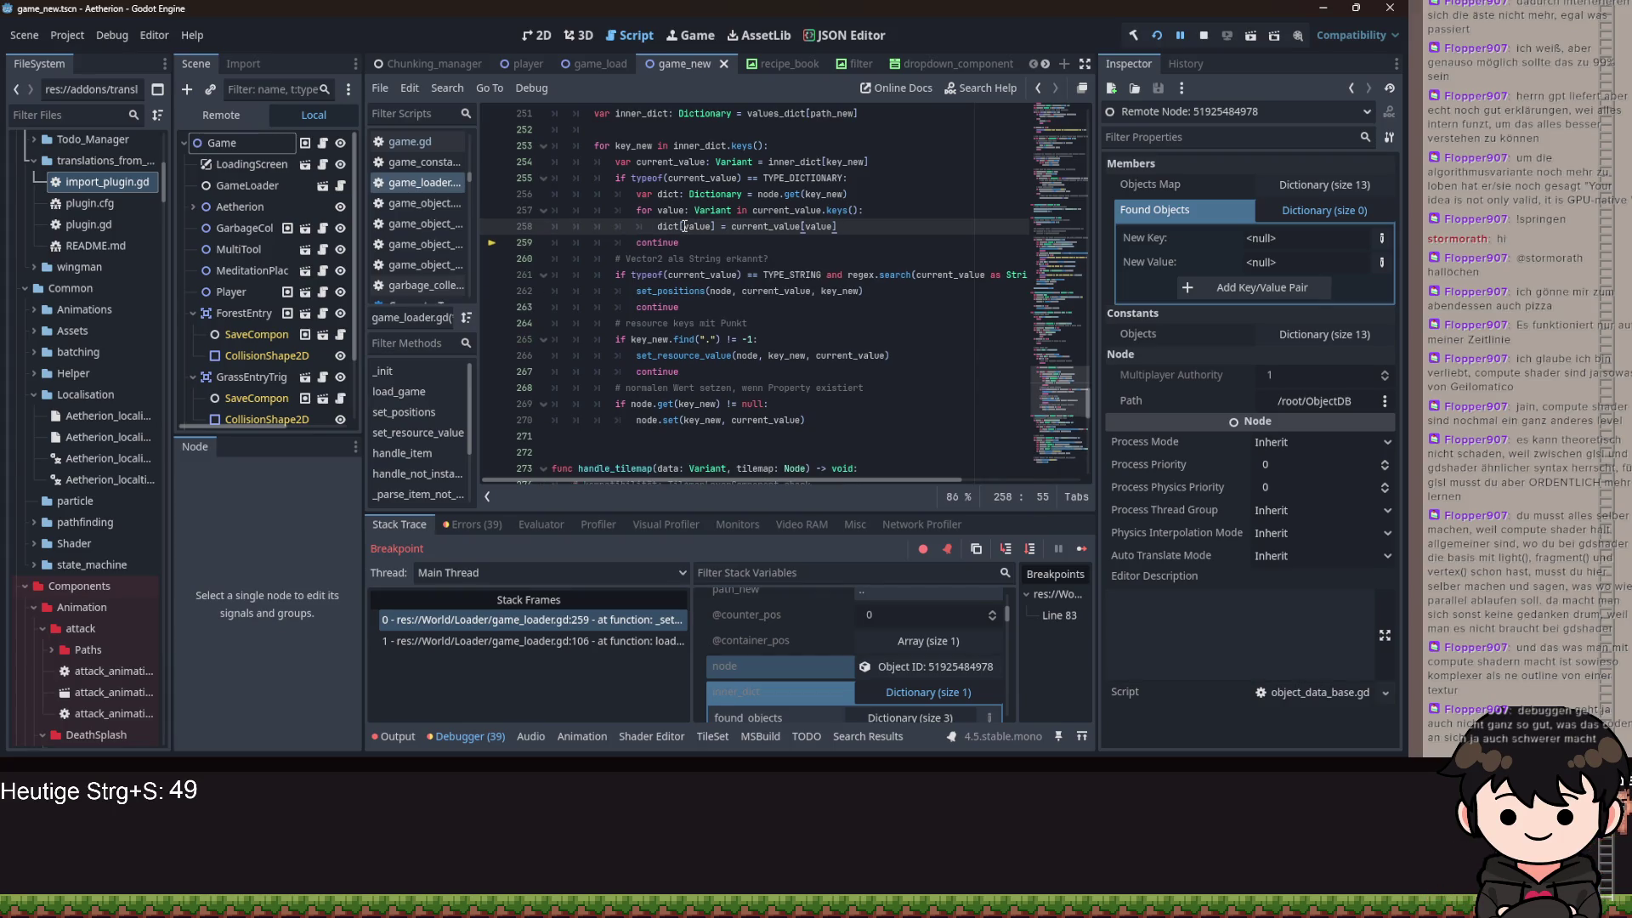
key(Return)
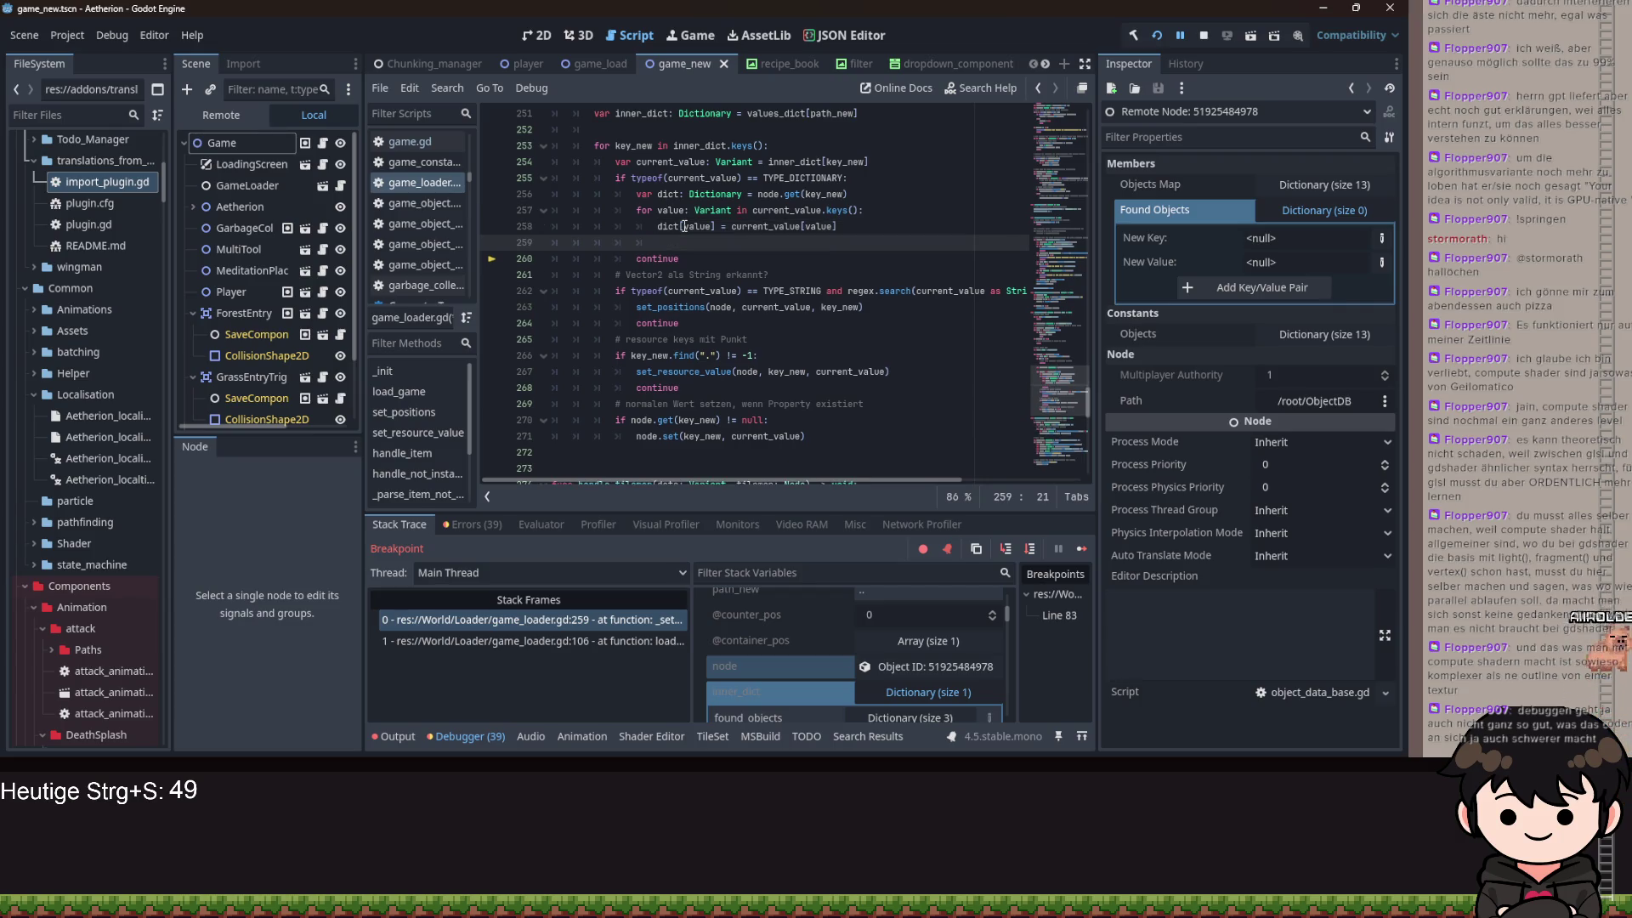
key(ctrl+space)
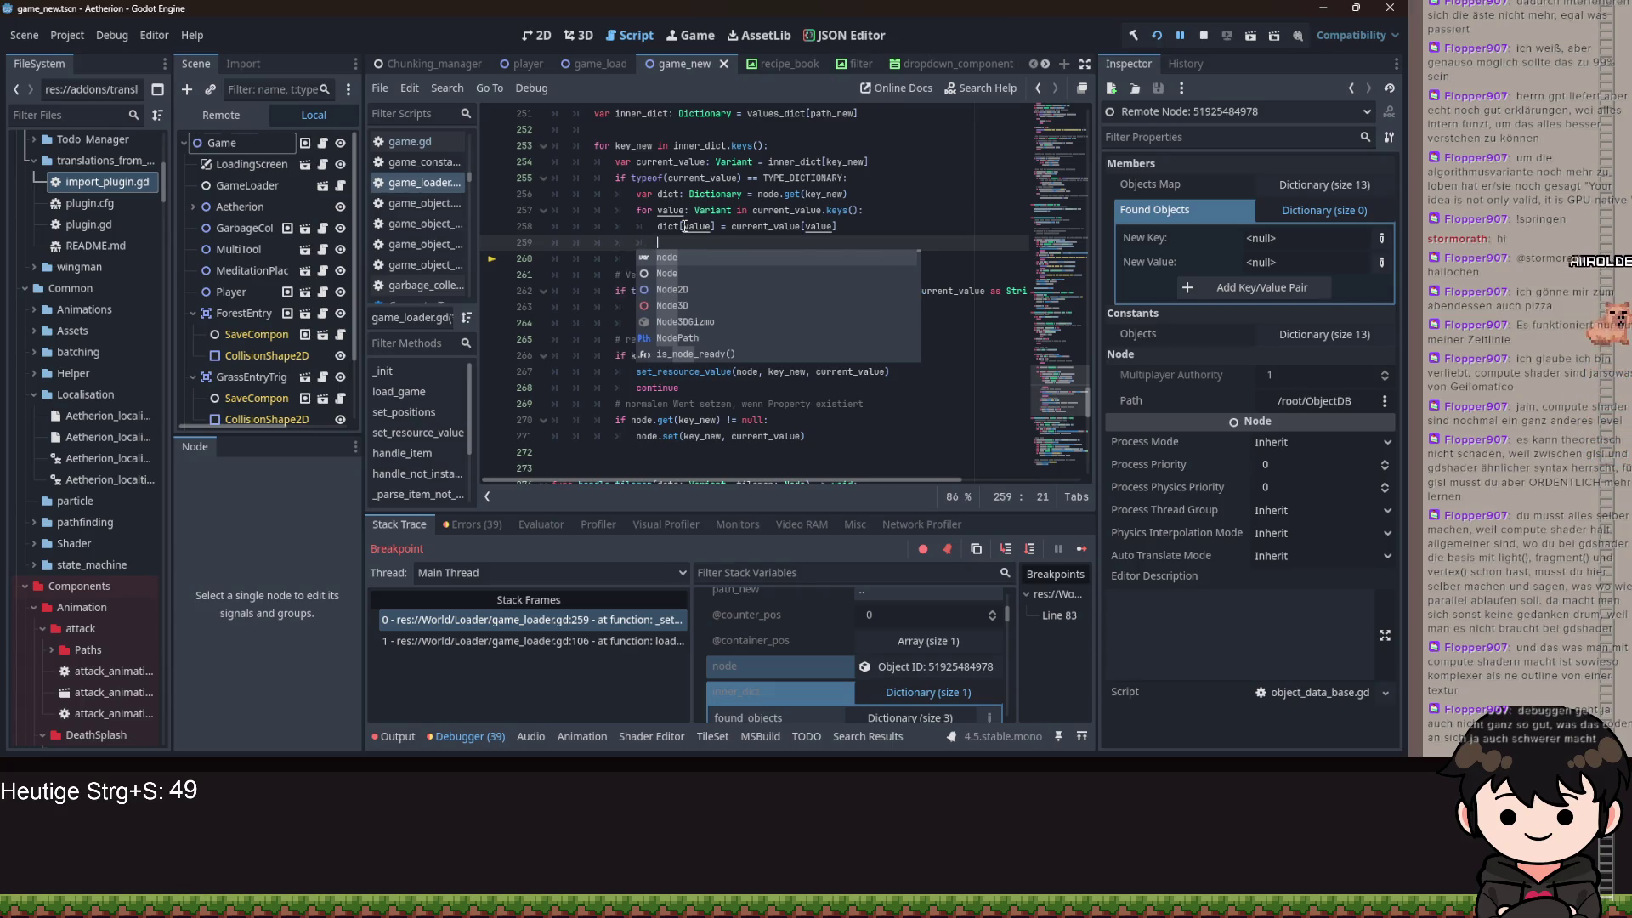
key(ctrl+z)
double_click(669, 226)
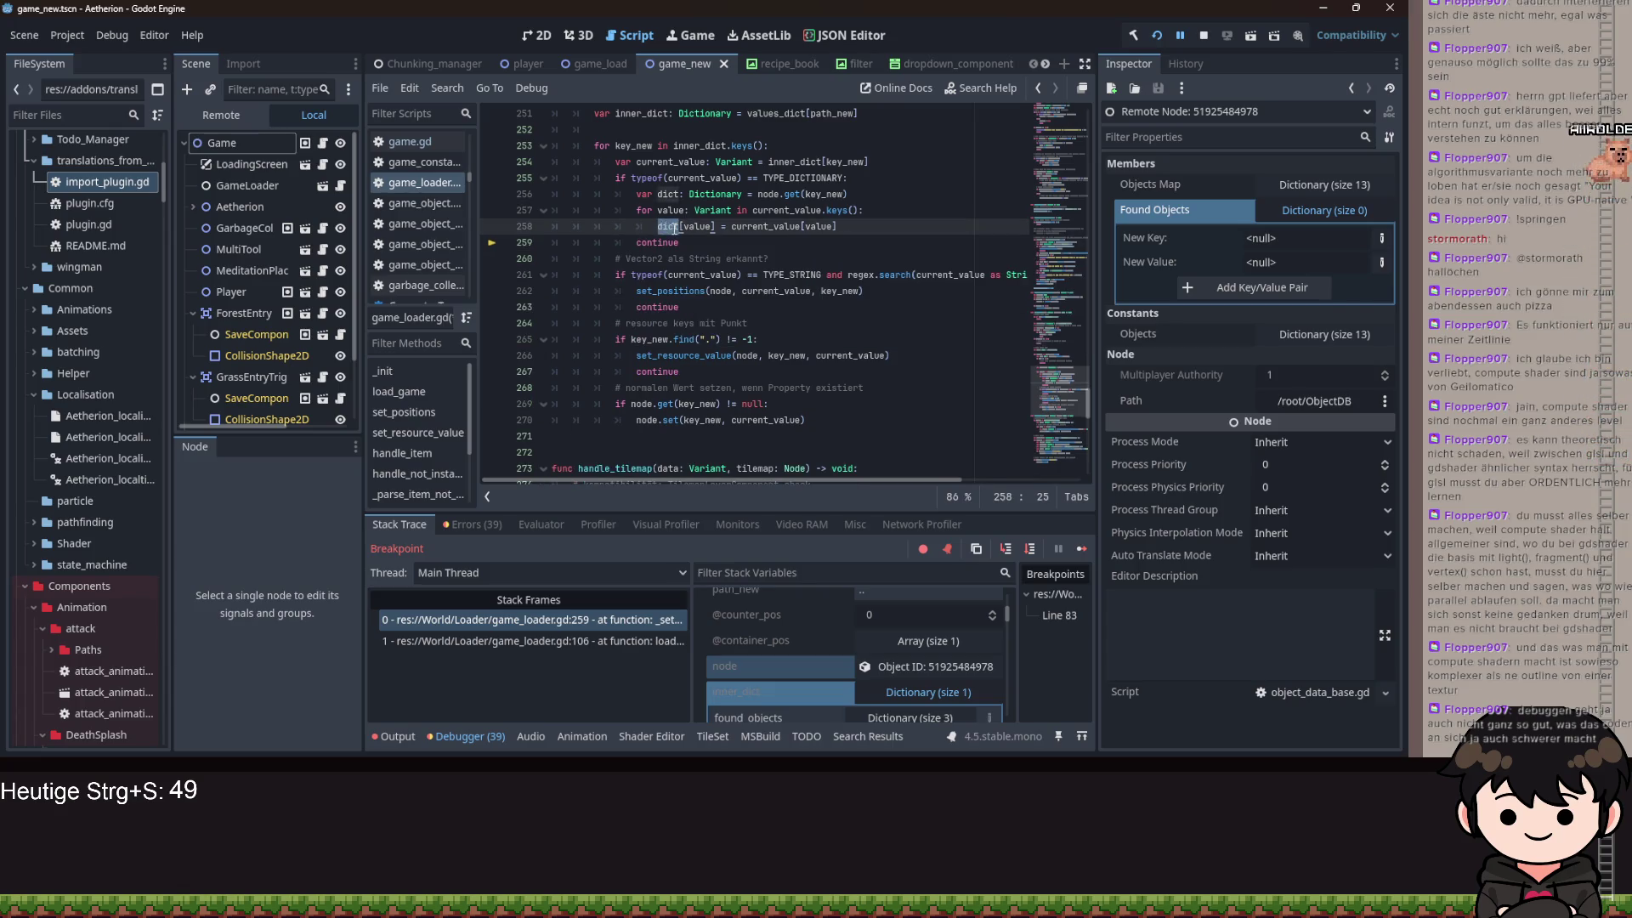
mouse_move(675, 228)
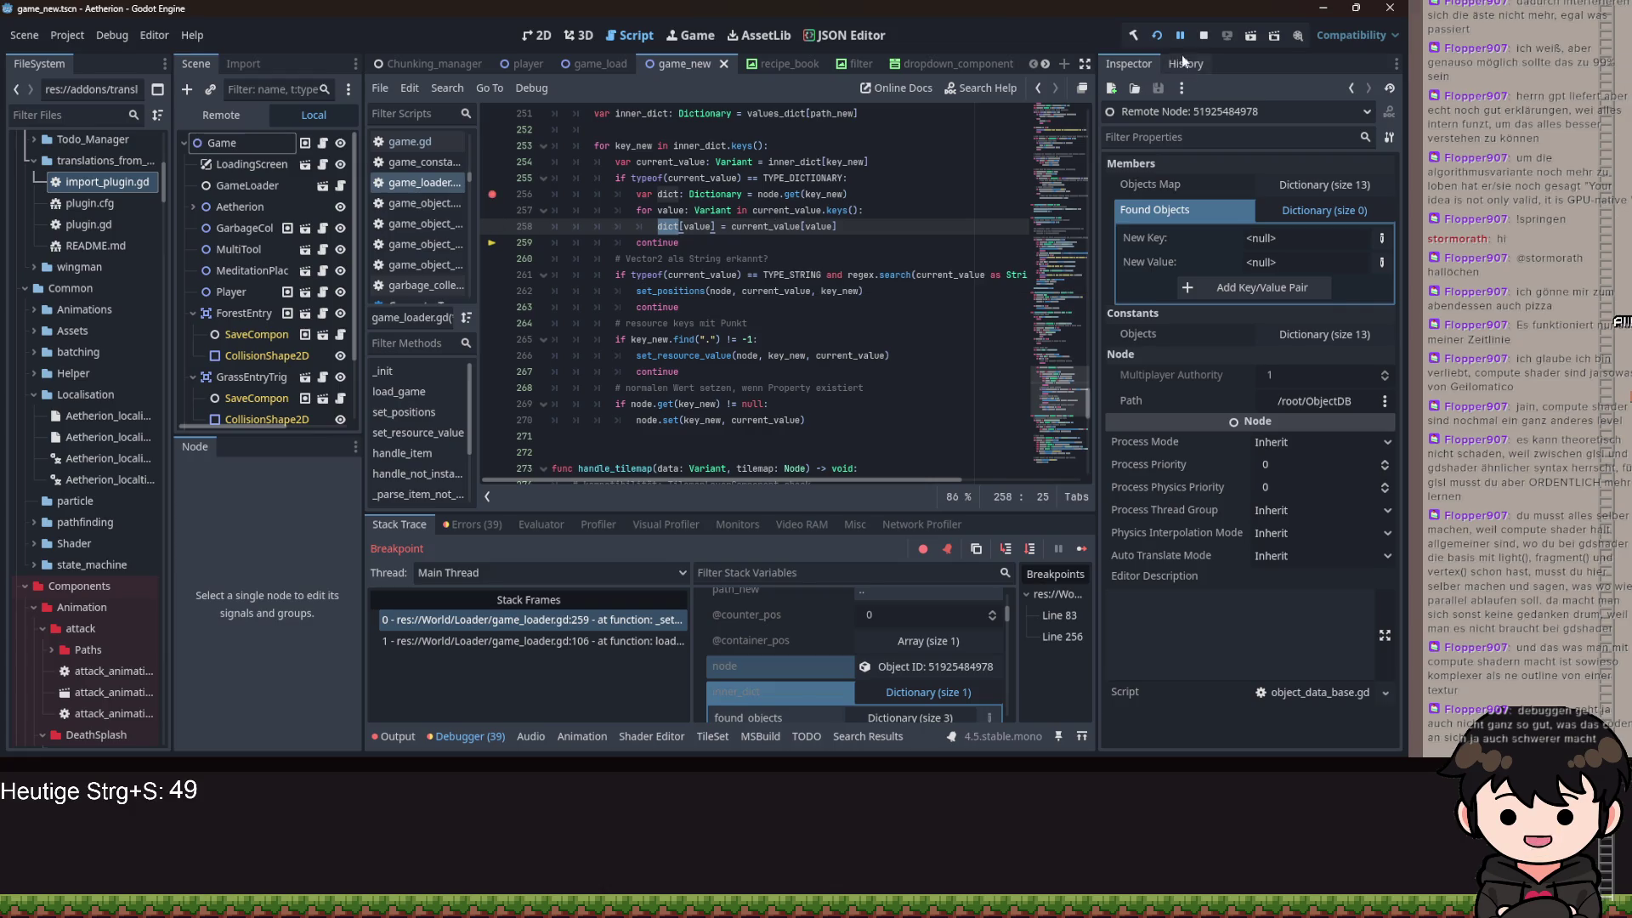
click(1153, 35)
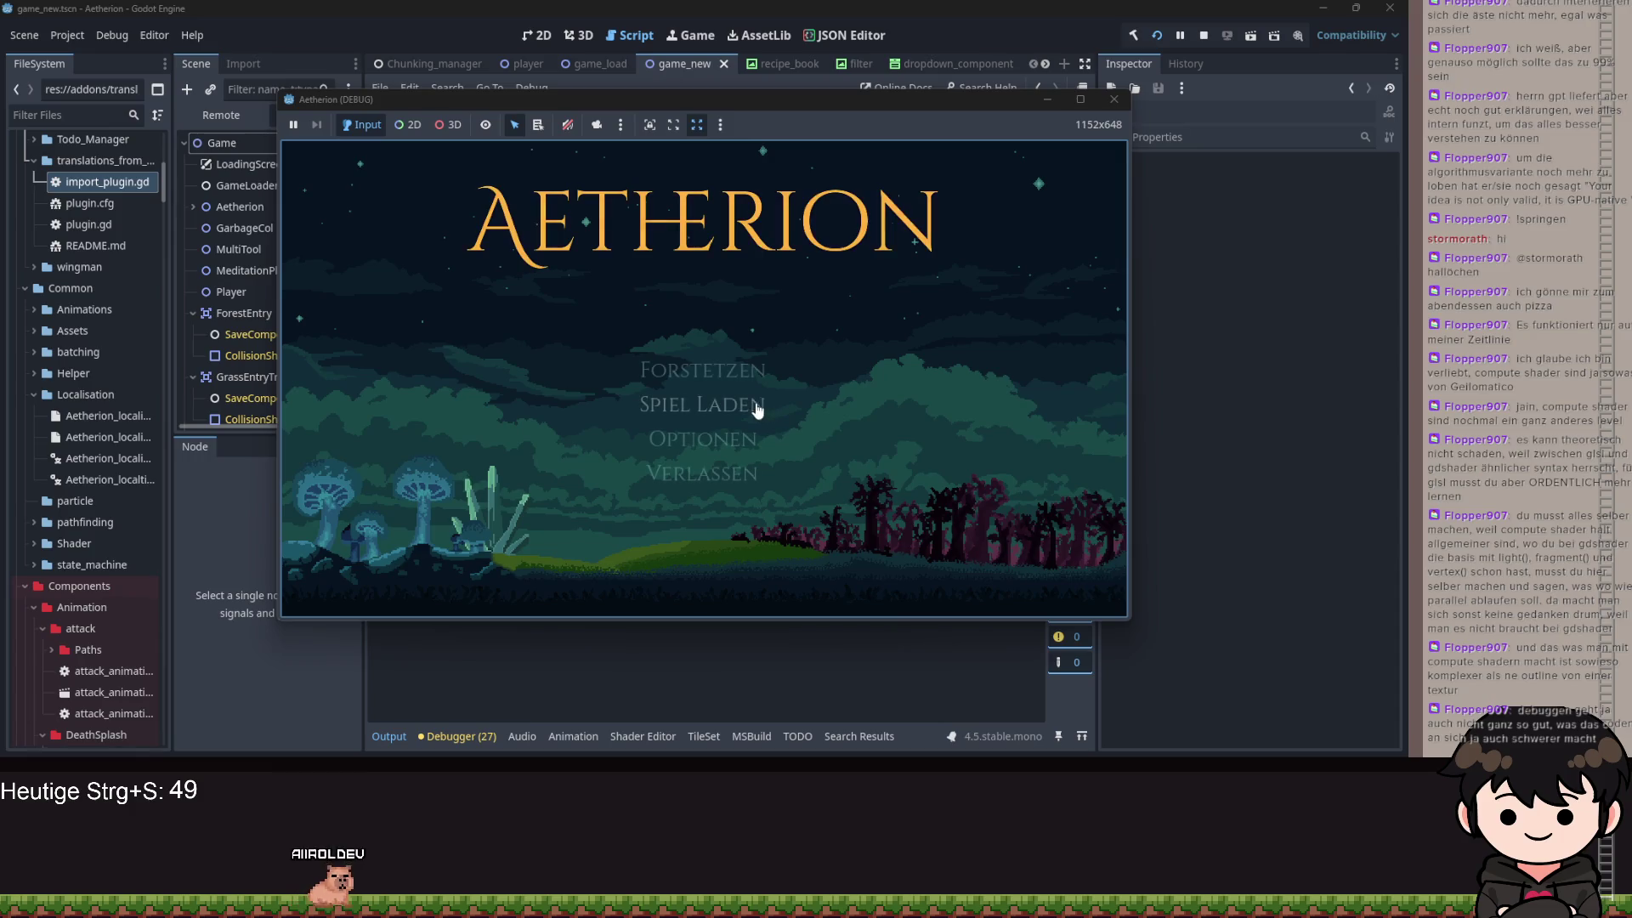
- Load a save via Spiel Laden and continue past the breakpoint and the Nil-to-Dictionary error
click(728, 372)
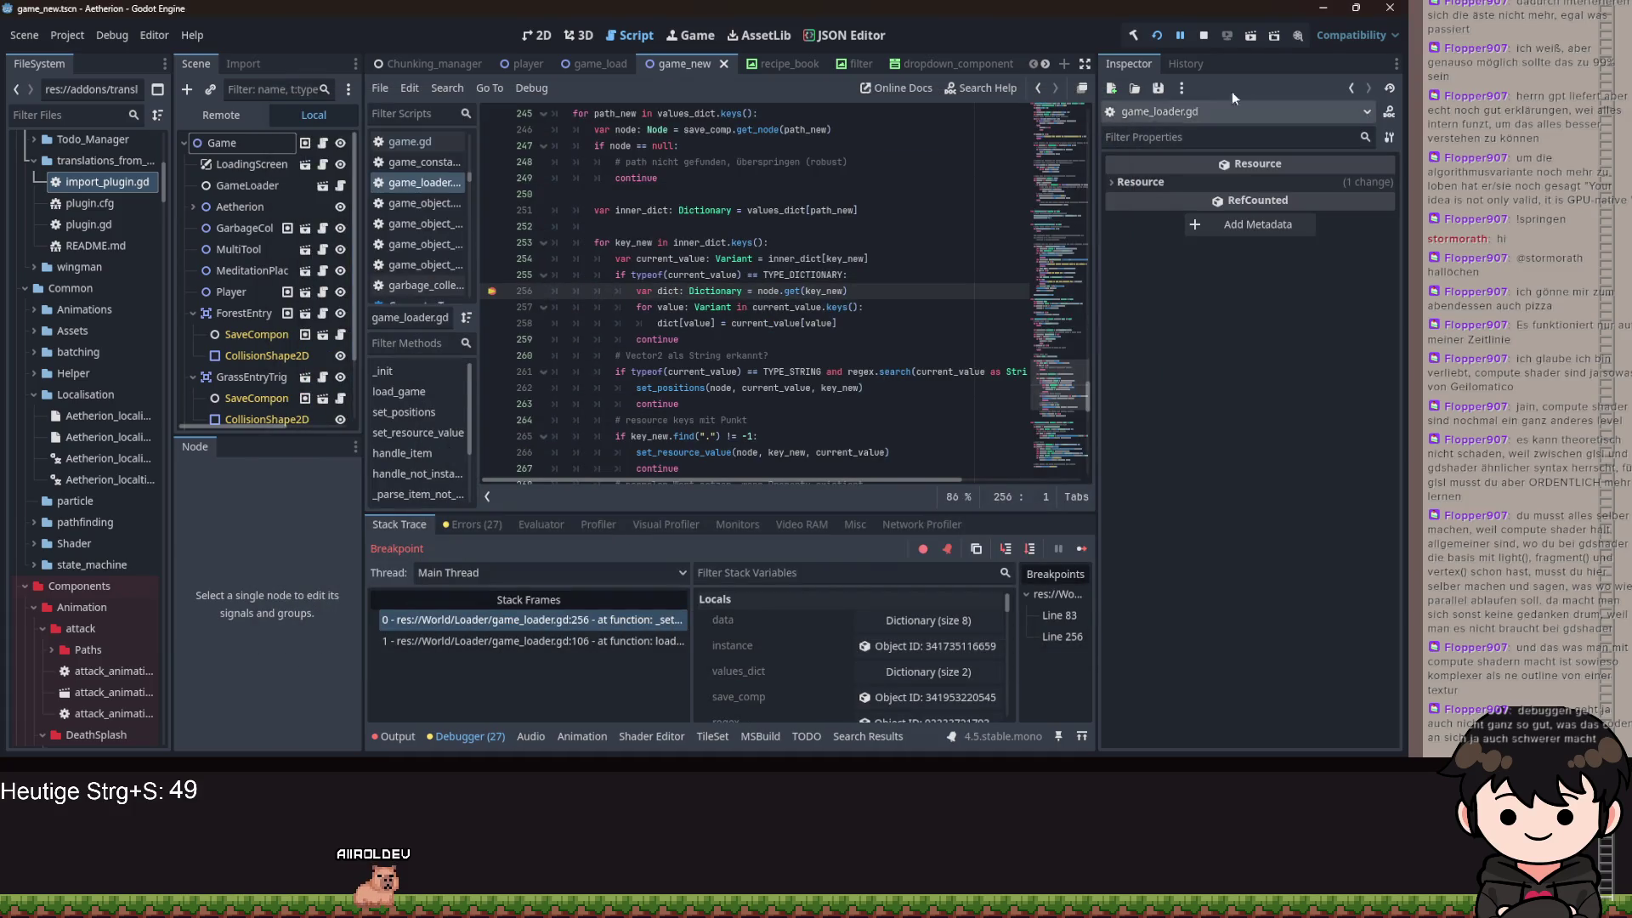
click(1180, 37)
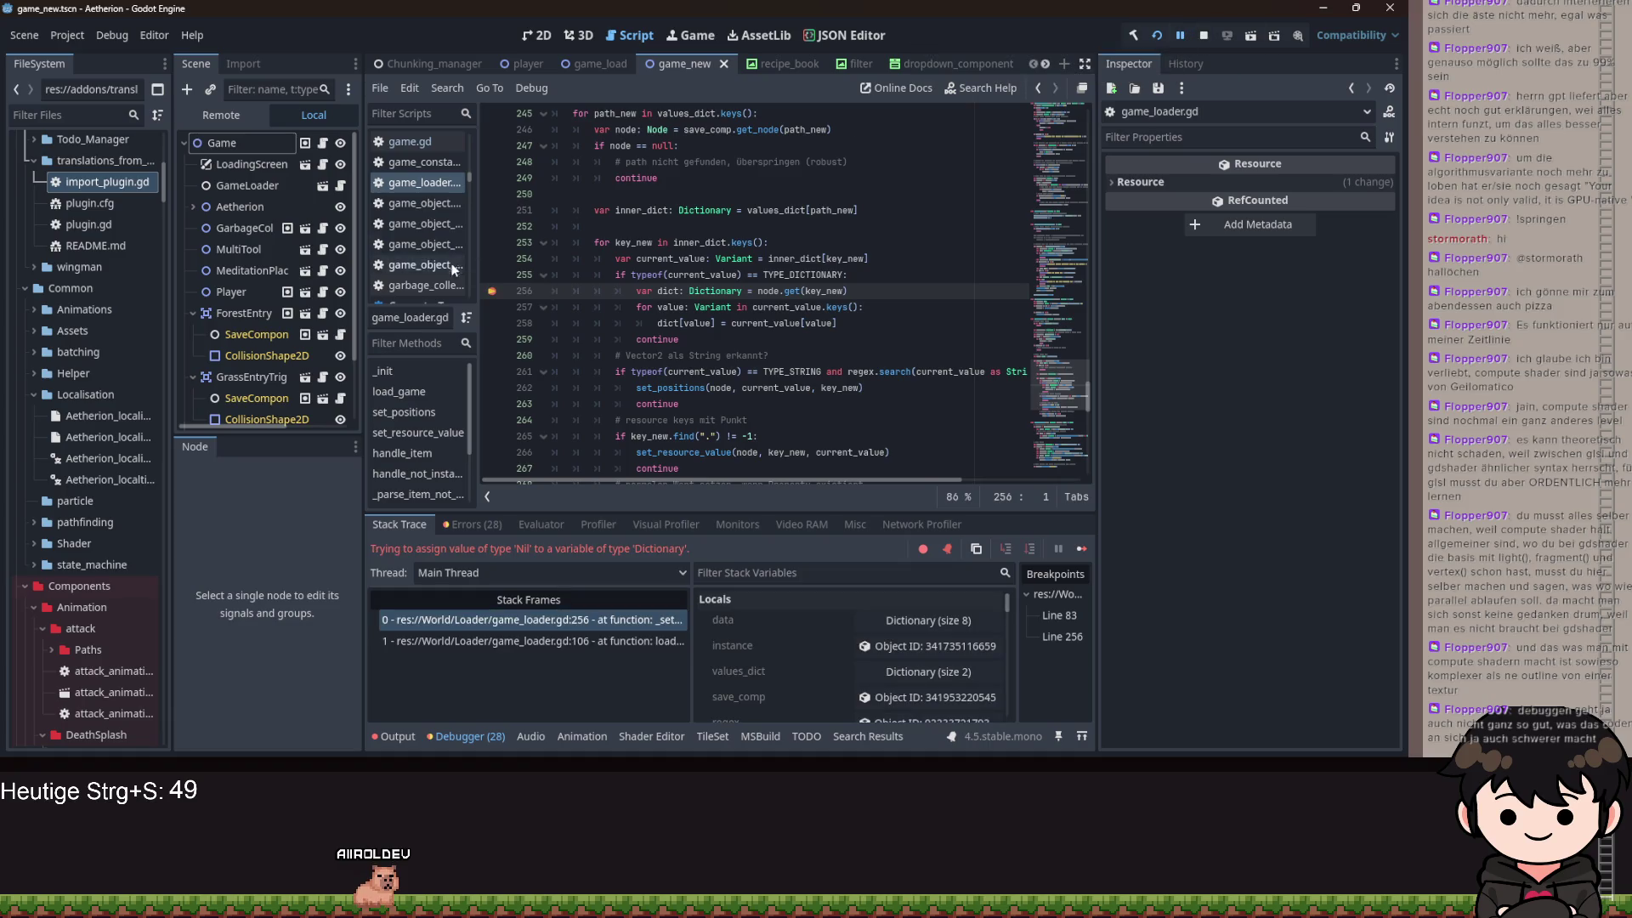
click(1181, 36)
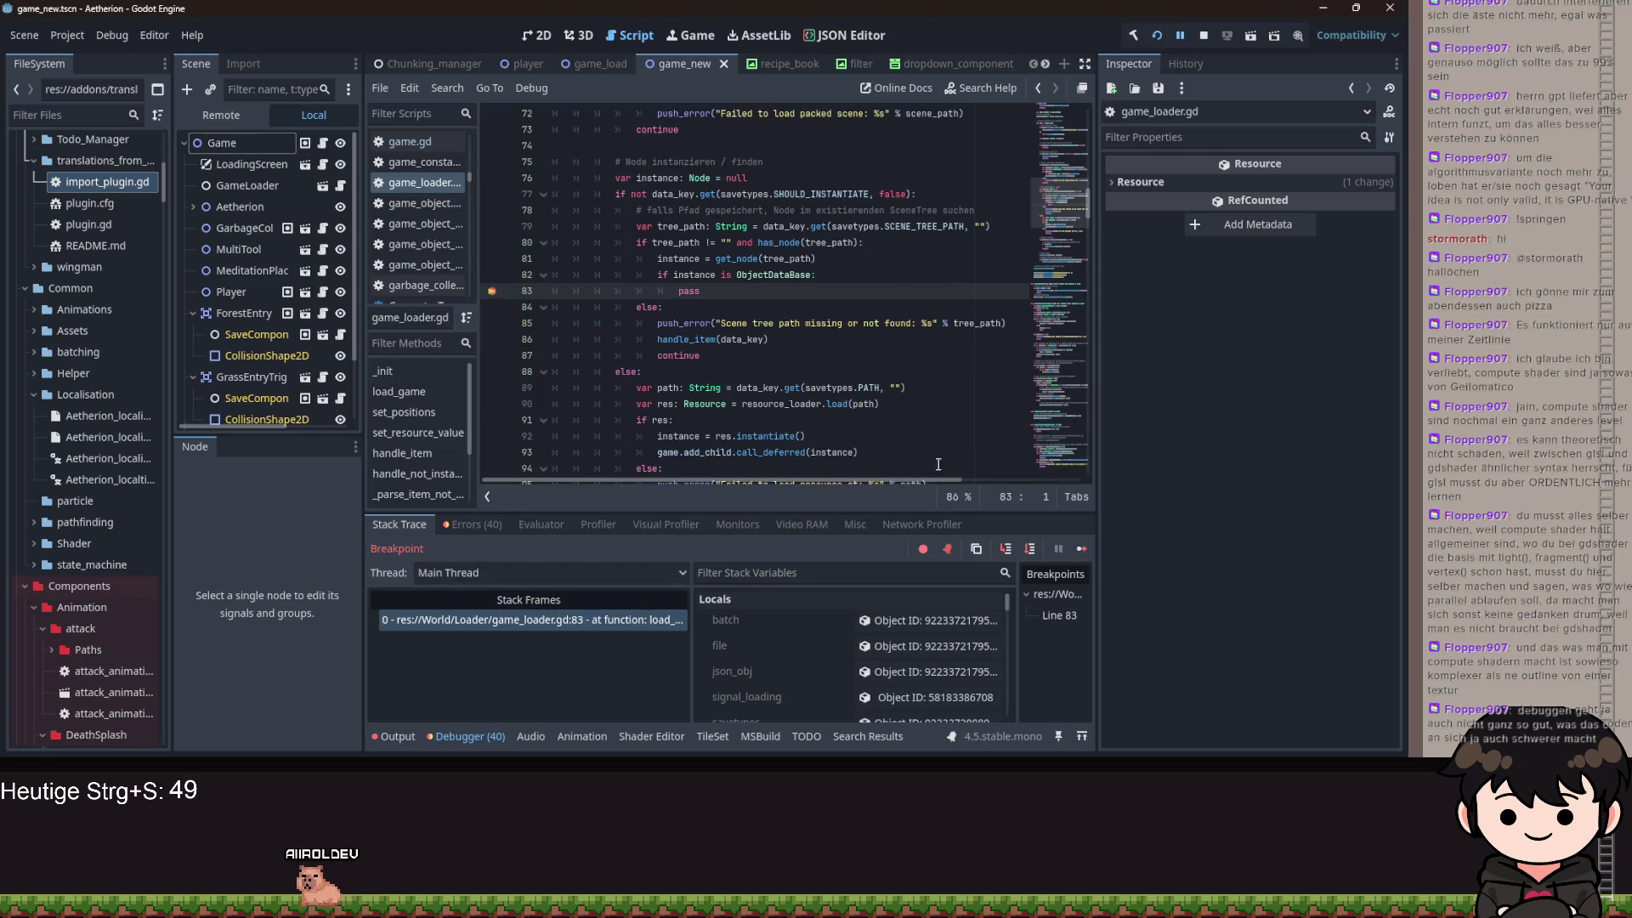
- Step from the breakpoint into _set_values down to line 243
click(1002, 548)
click(1002, 548)
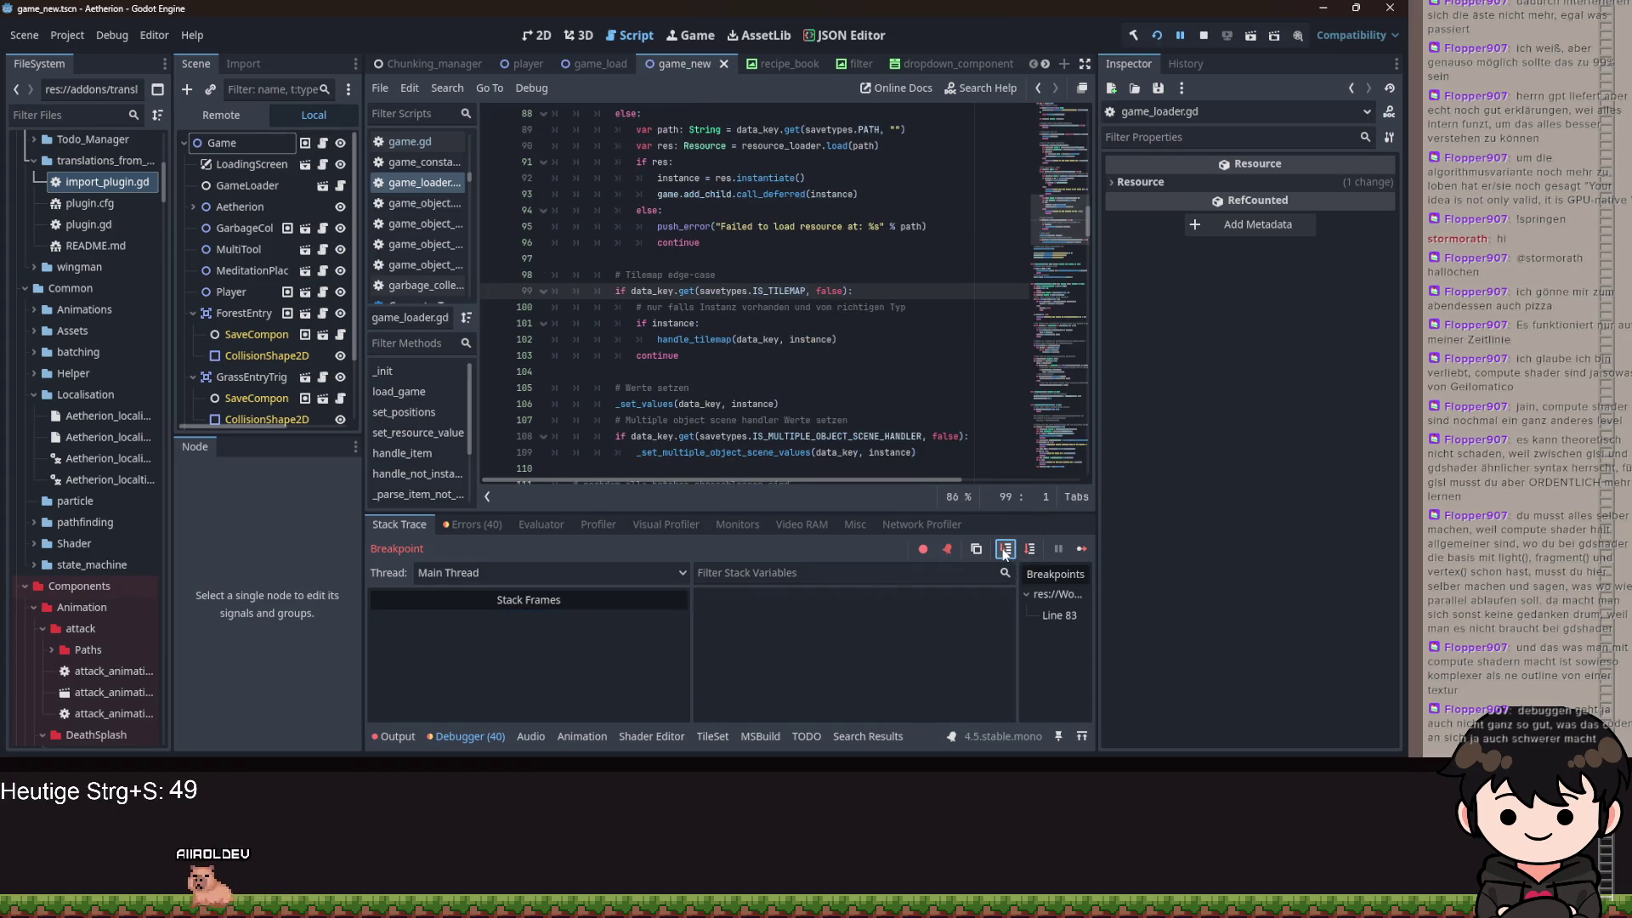
click(1012, 548)
click(1012, 549)
click(1012, 548)
click(1012, 548)
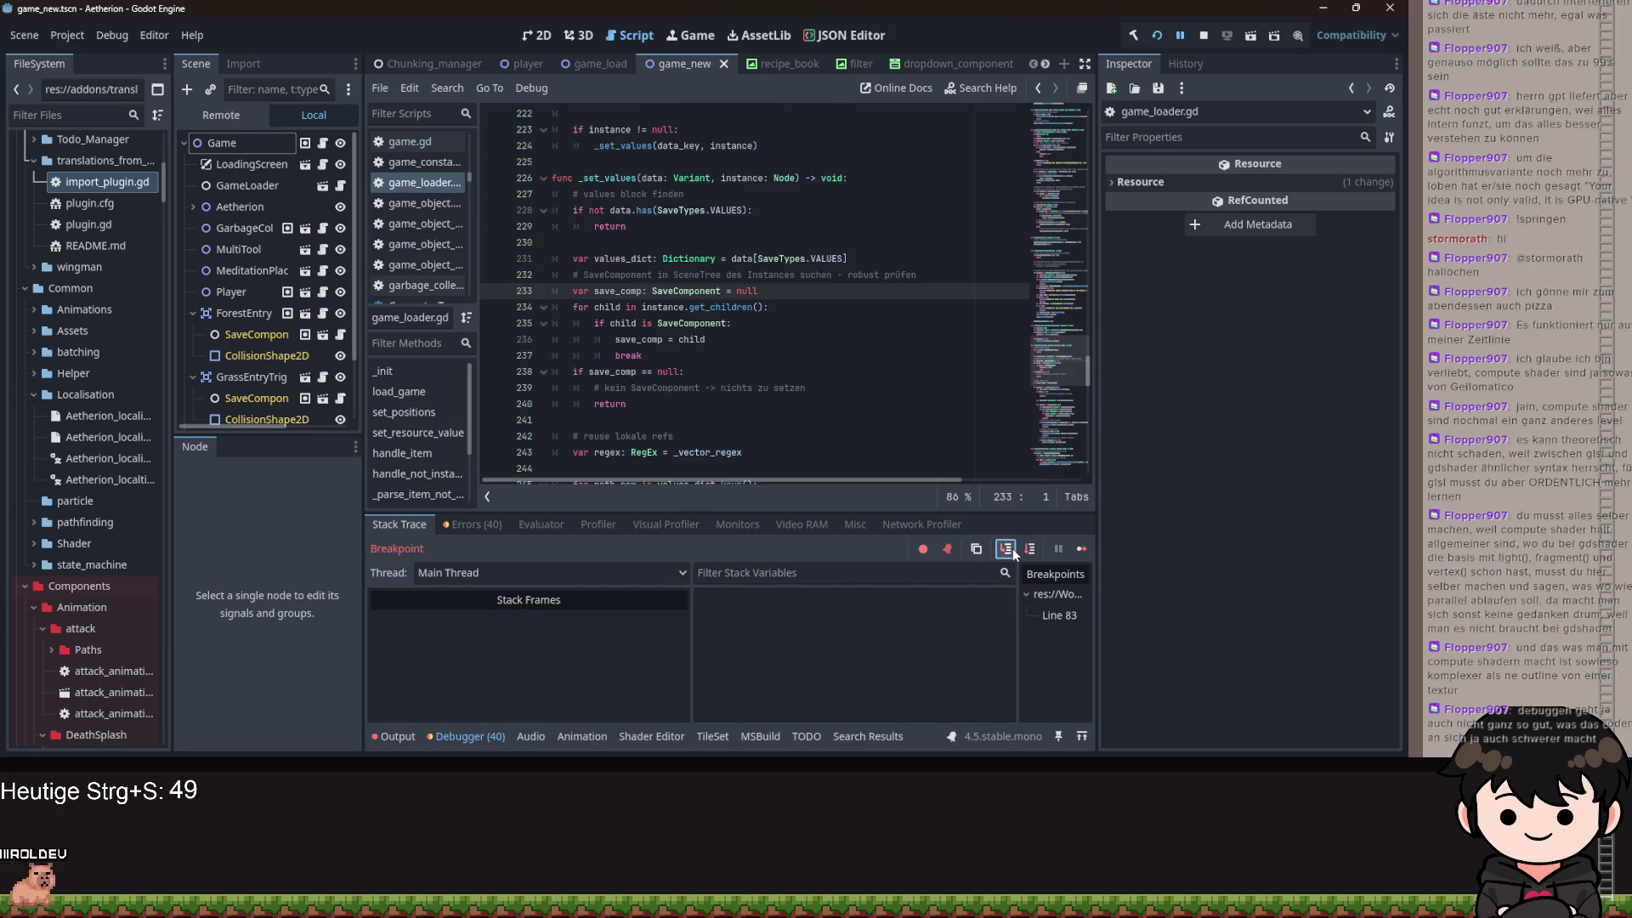
click(1012, 548)
click(1012, 548)
click(1013, 548)
click(1012, 548)
click(1012, 548)
- Step on to line 257, expand values_dict to view its contents, then advance to line 258
click(1012, 548)
click(1012, 548)
click(1013, 548)
click(1012, 548)
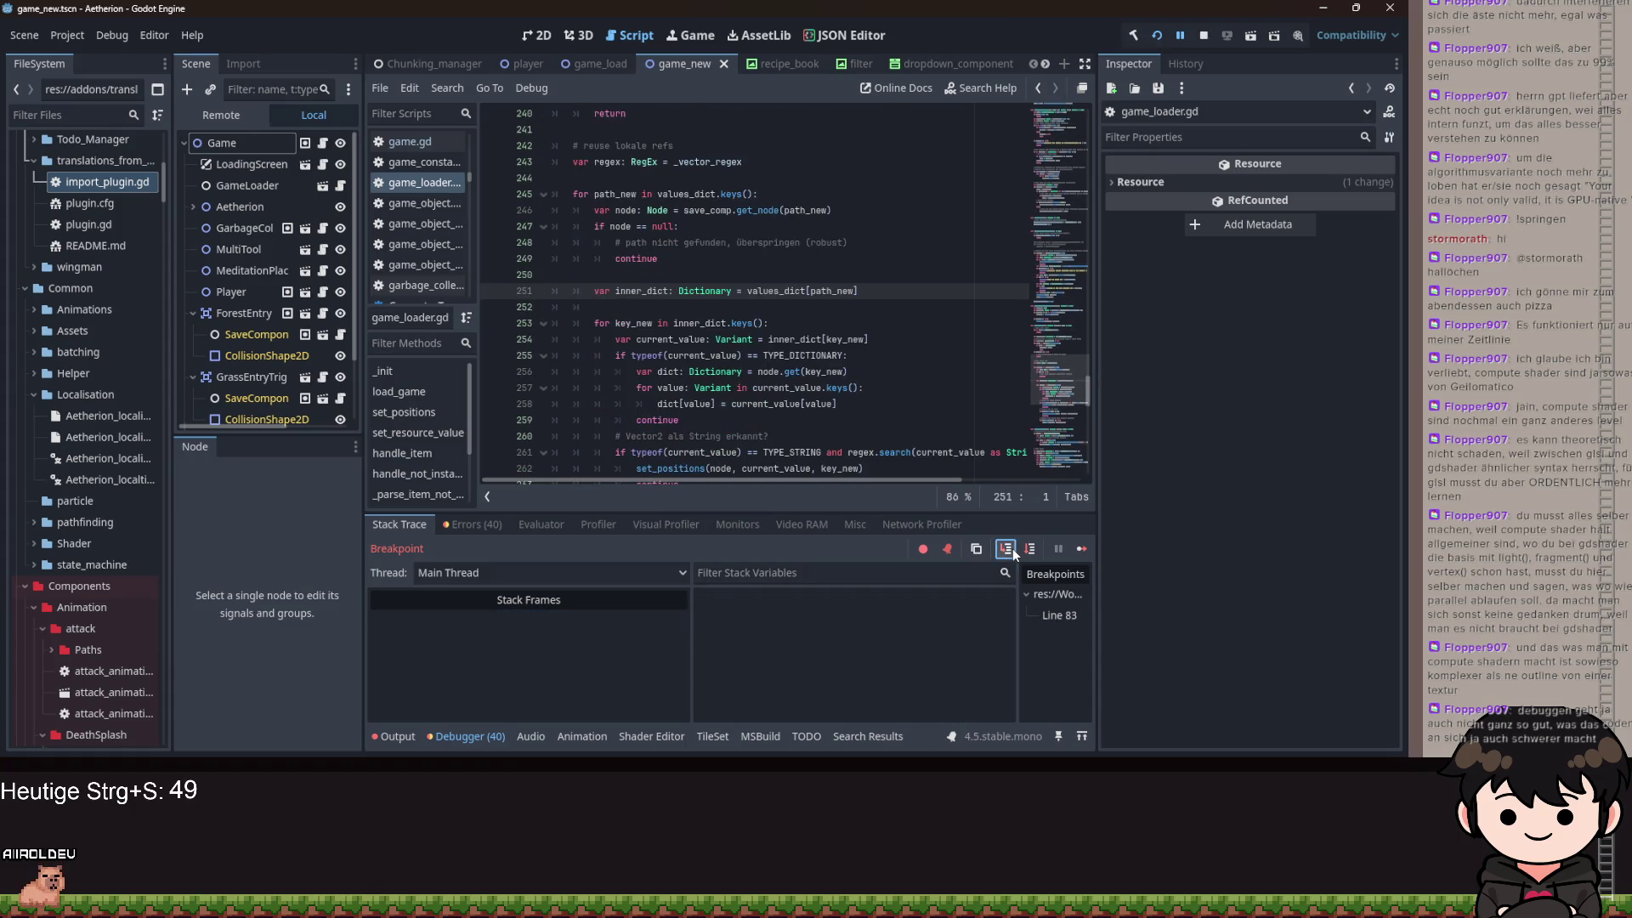
click(1012, 548)
click(1012, 549)
click(1012, 548)
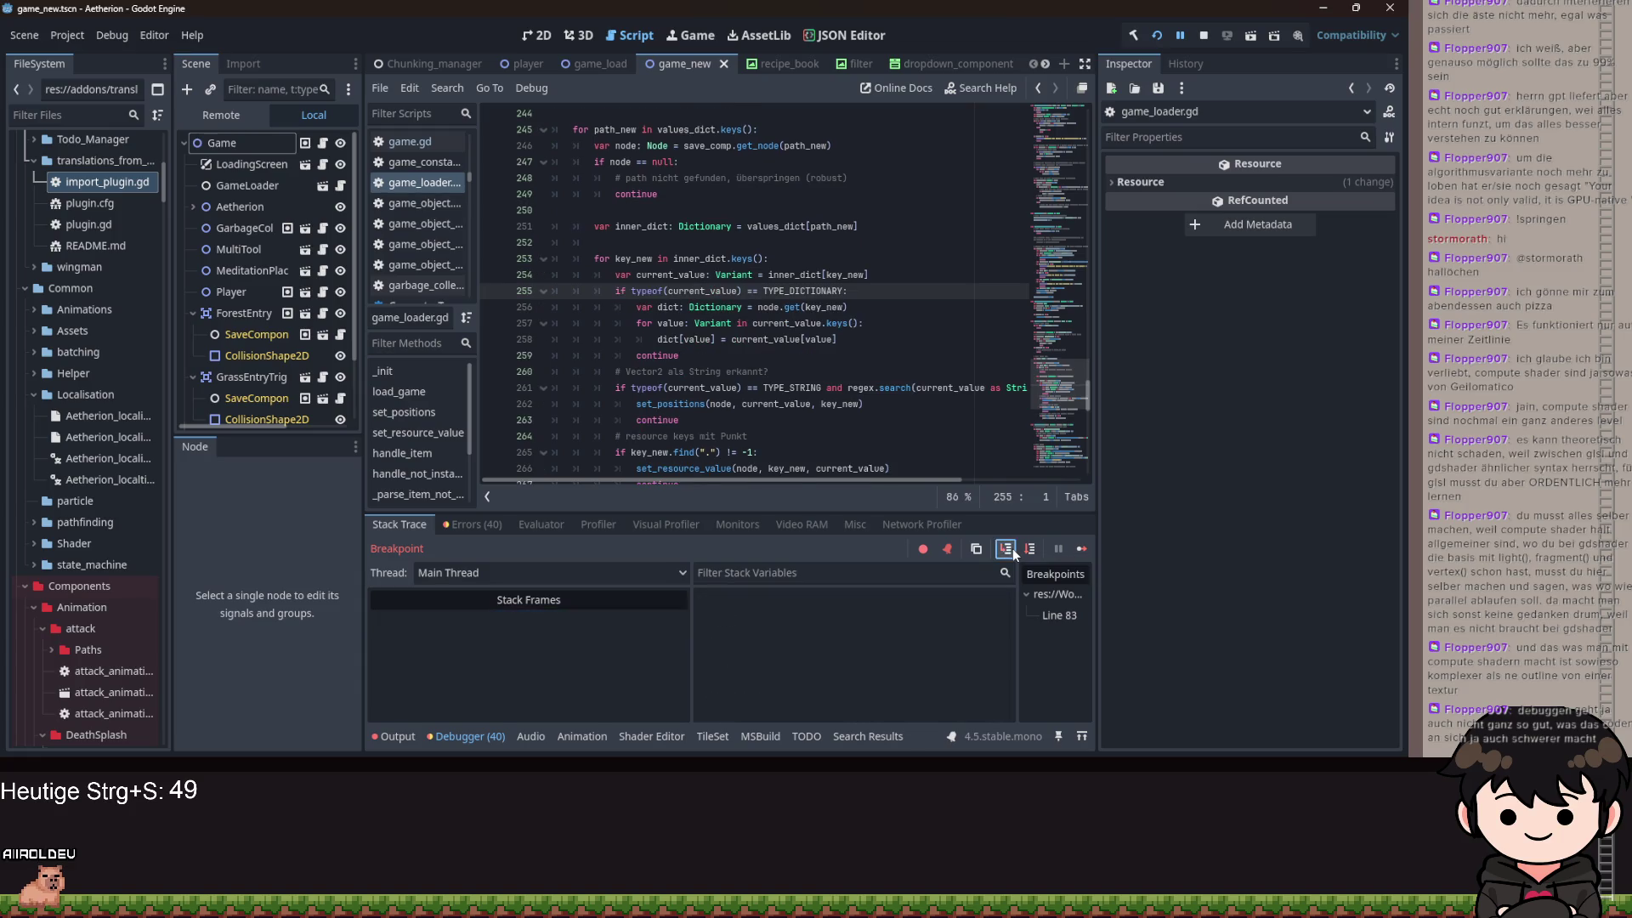
click(1012, 548)
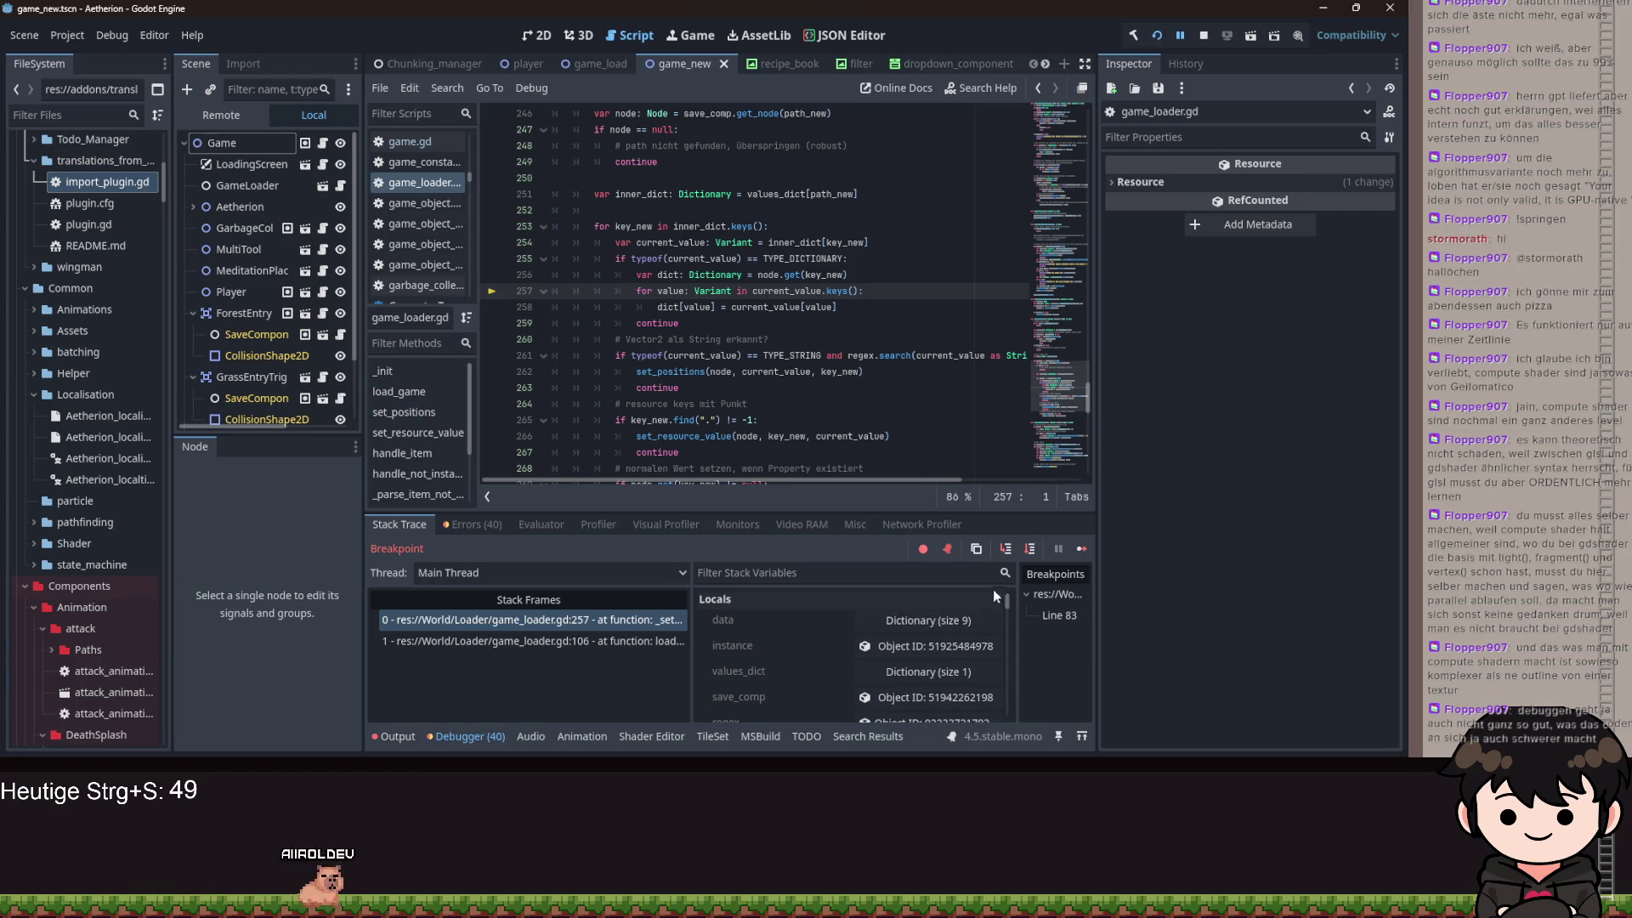
click(883, 670)
scroll(830, 673, down, 2)
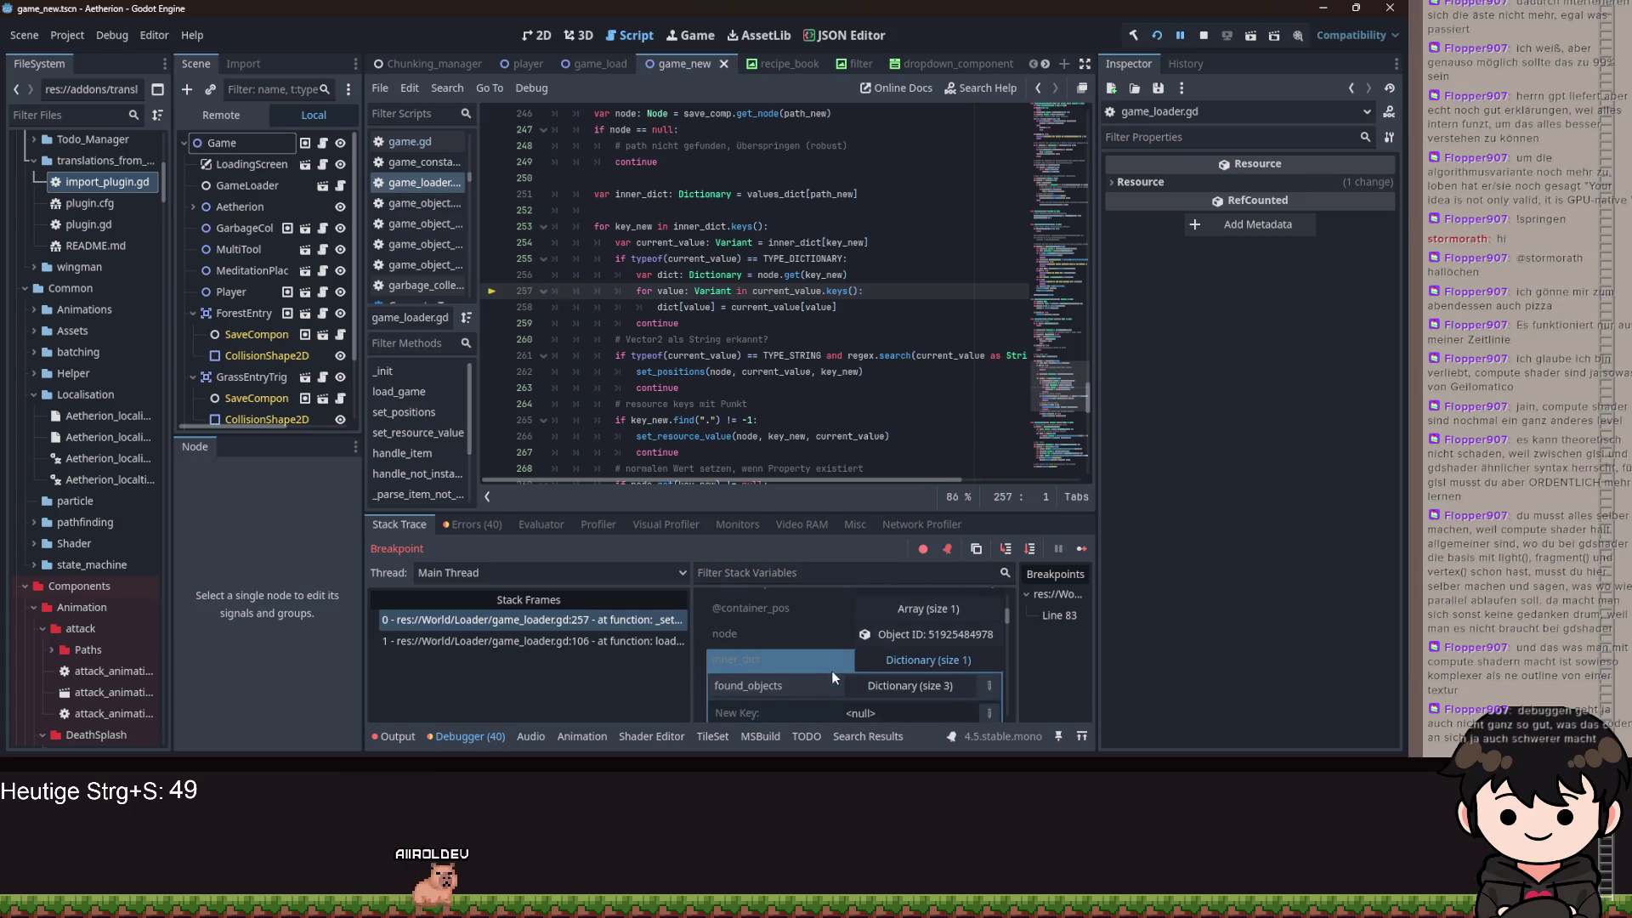
scroll(835, 678, down, 2)
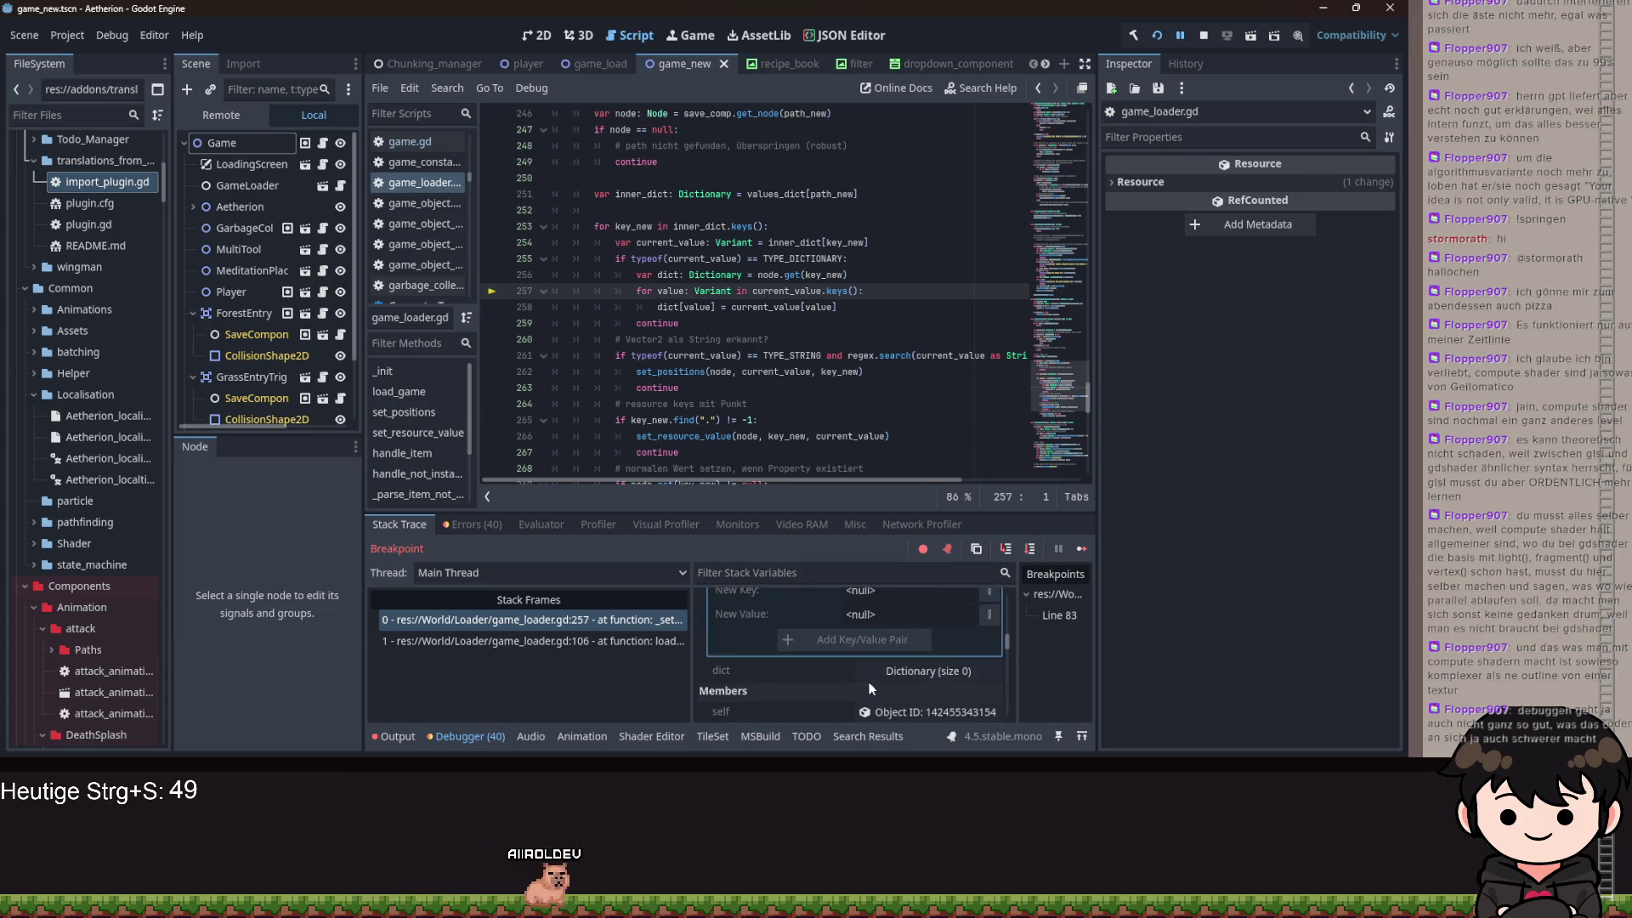
click(1001, 548)
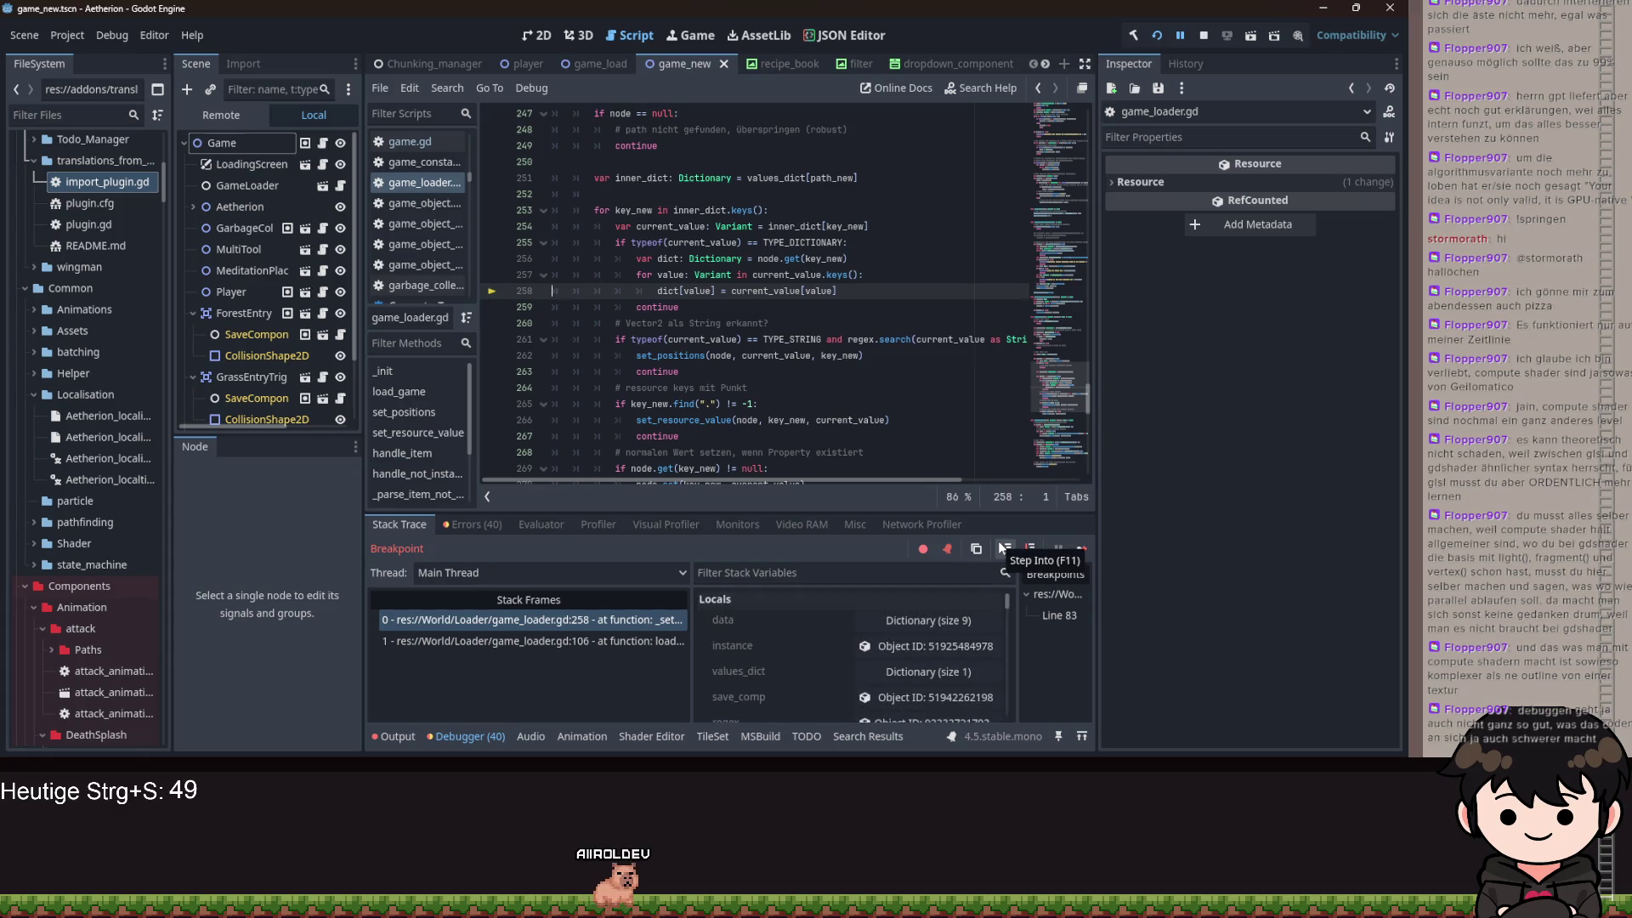
- Advance one line to trigger the invalid key '0' assignment error and examine lines 258 and node.set
click(1000, 548)
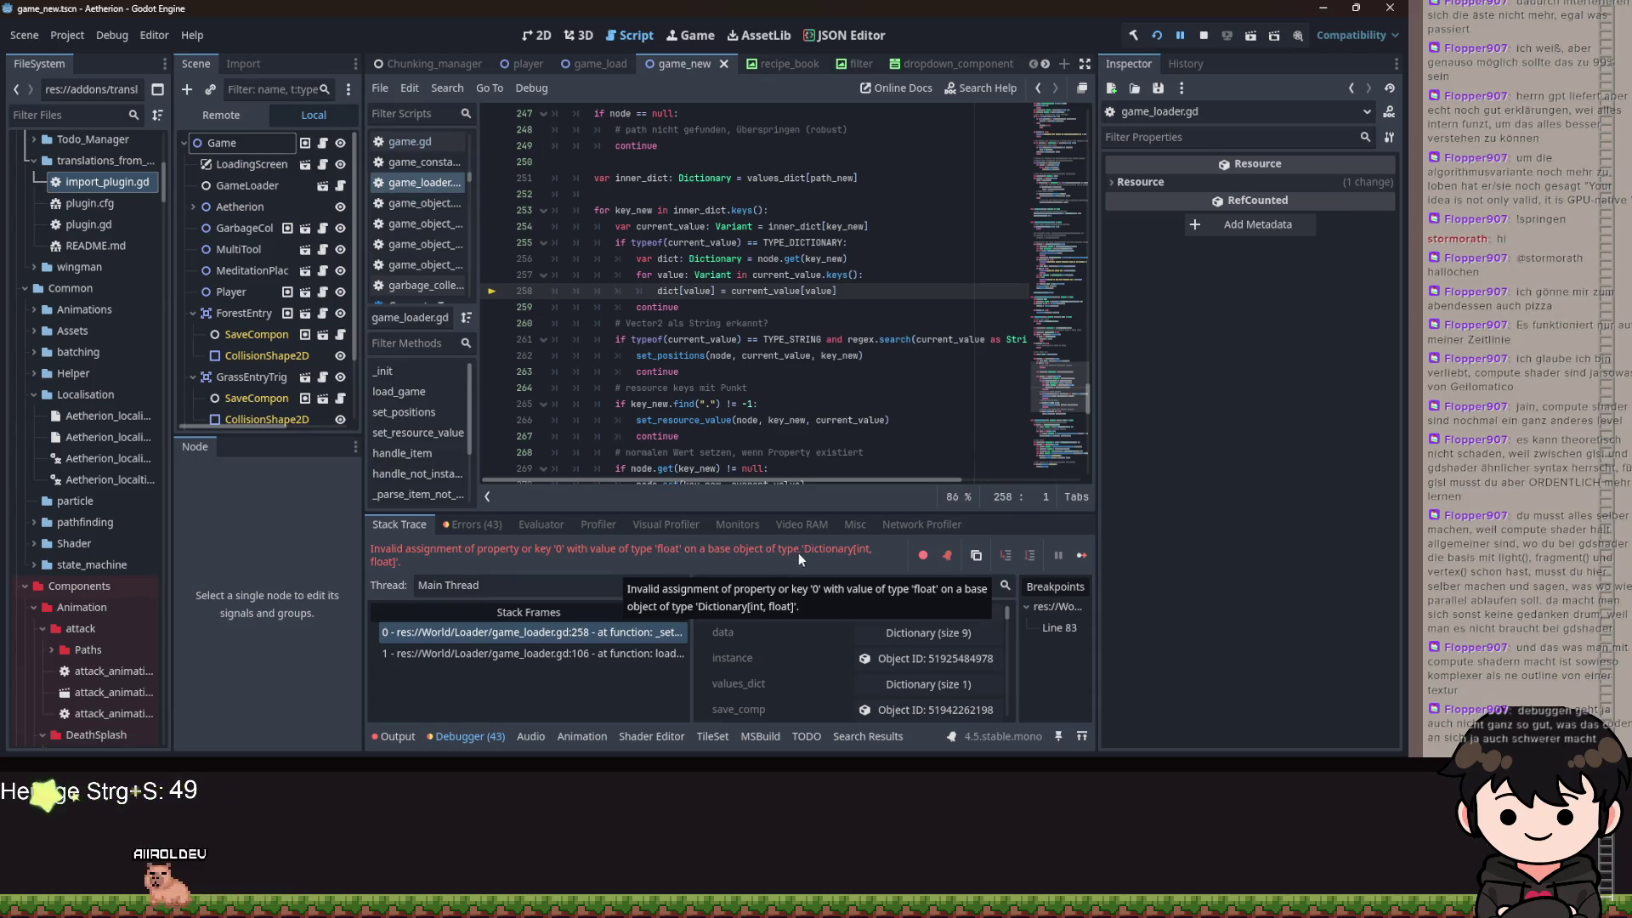
drag(845, 291, 669, 290)
click(842, 293)
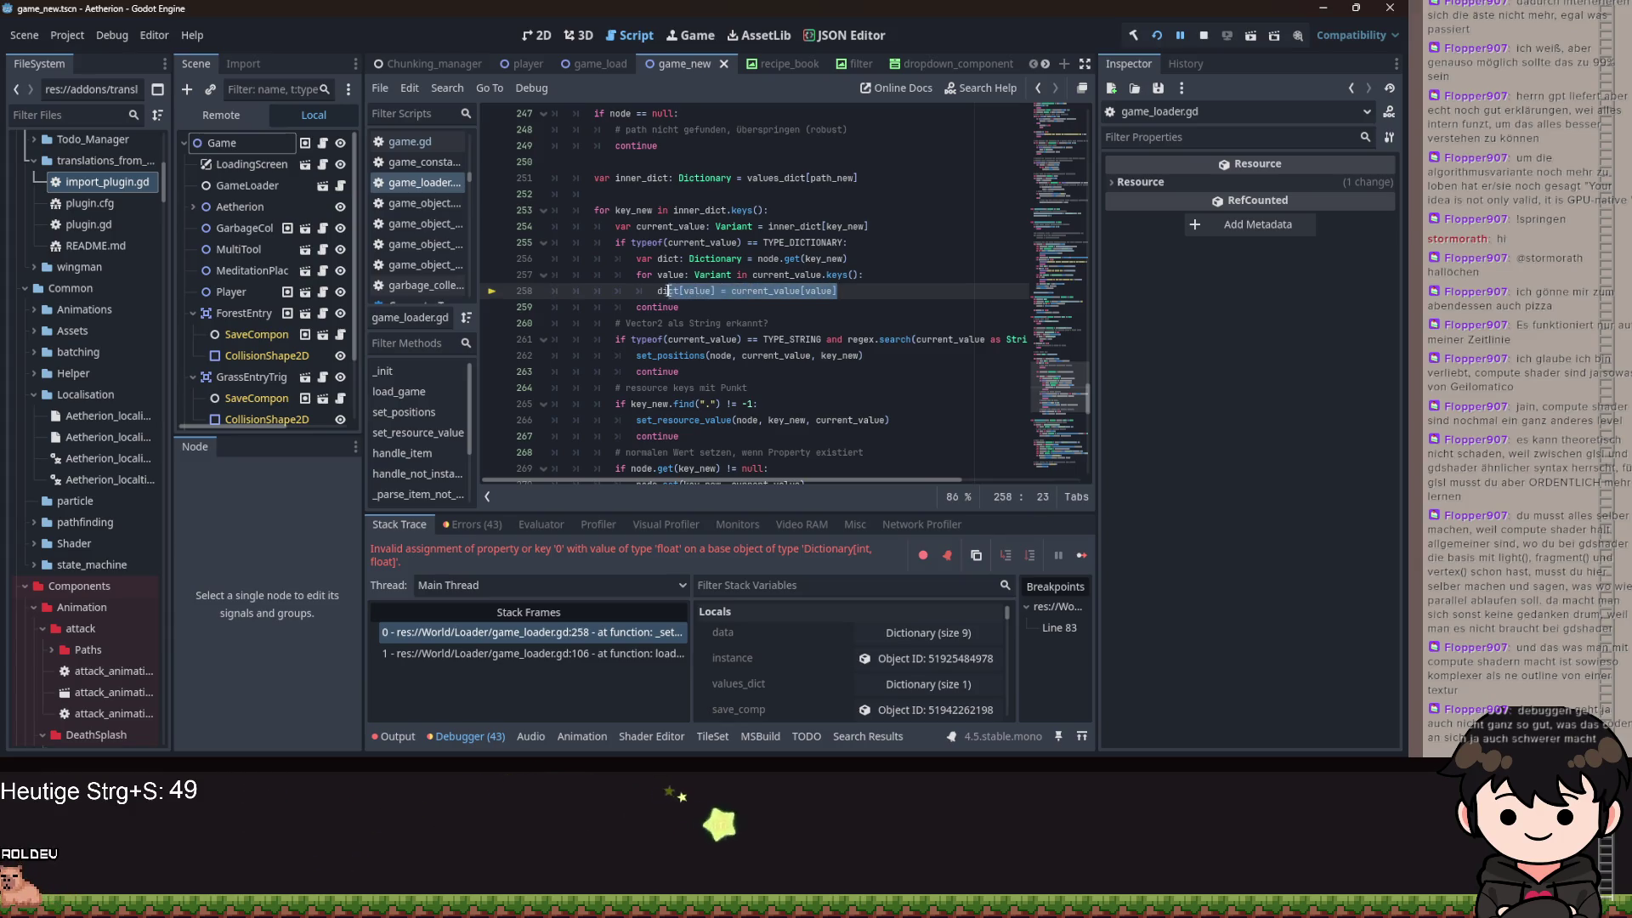
click(918, 291)
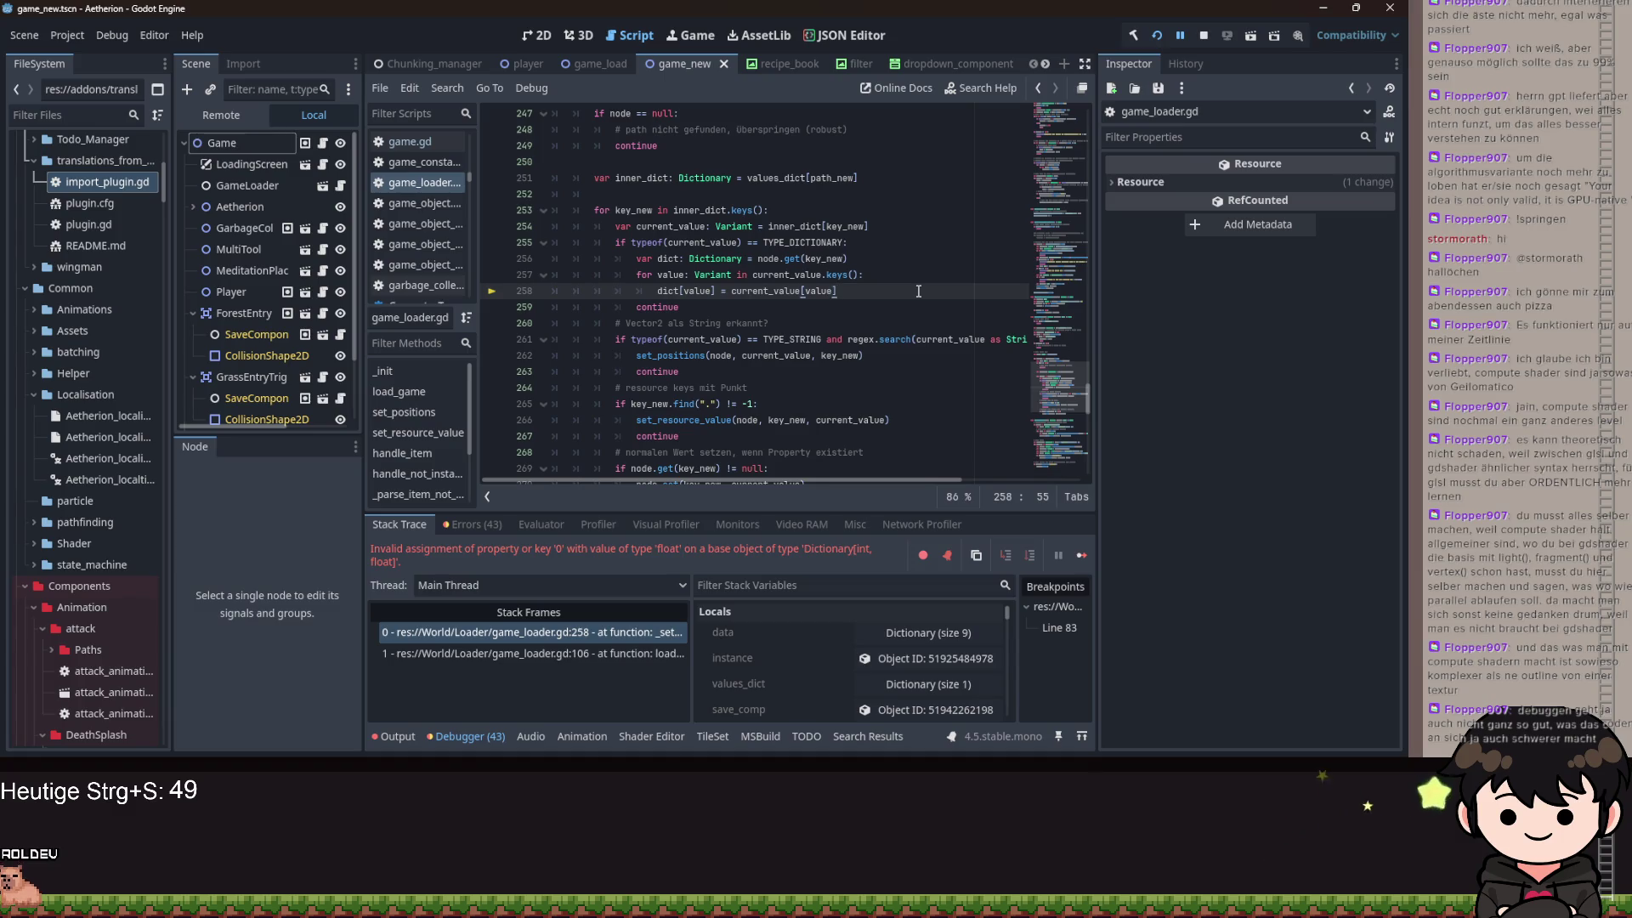
scroll(799, 393, down, 7)
scroll(799, 393, up, 3)
drag(741, 290, 805, 290)
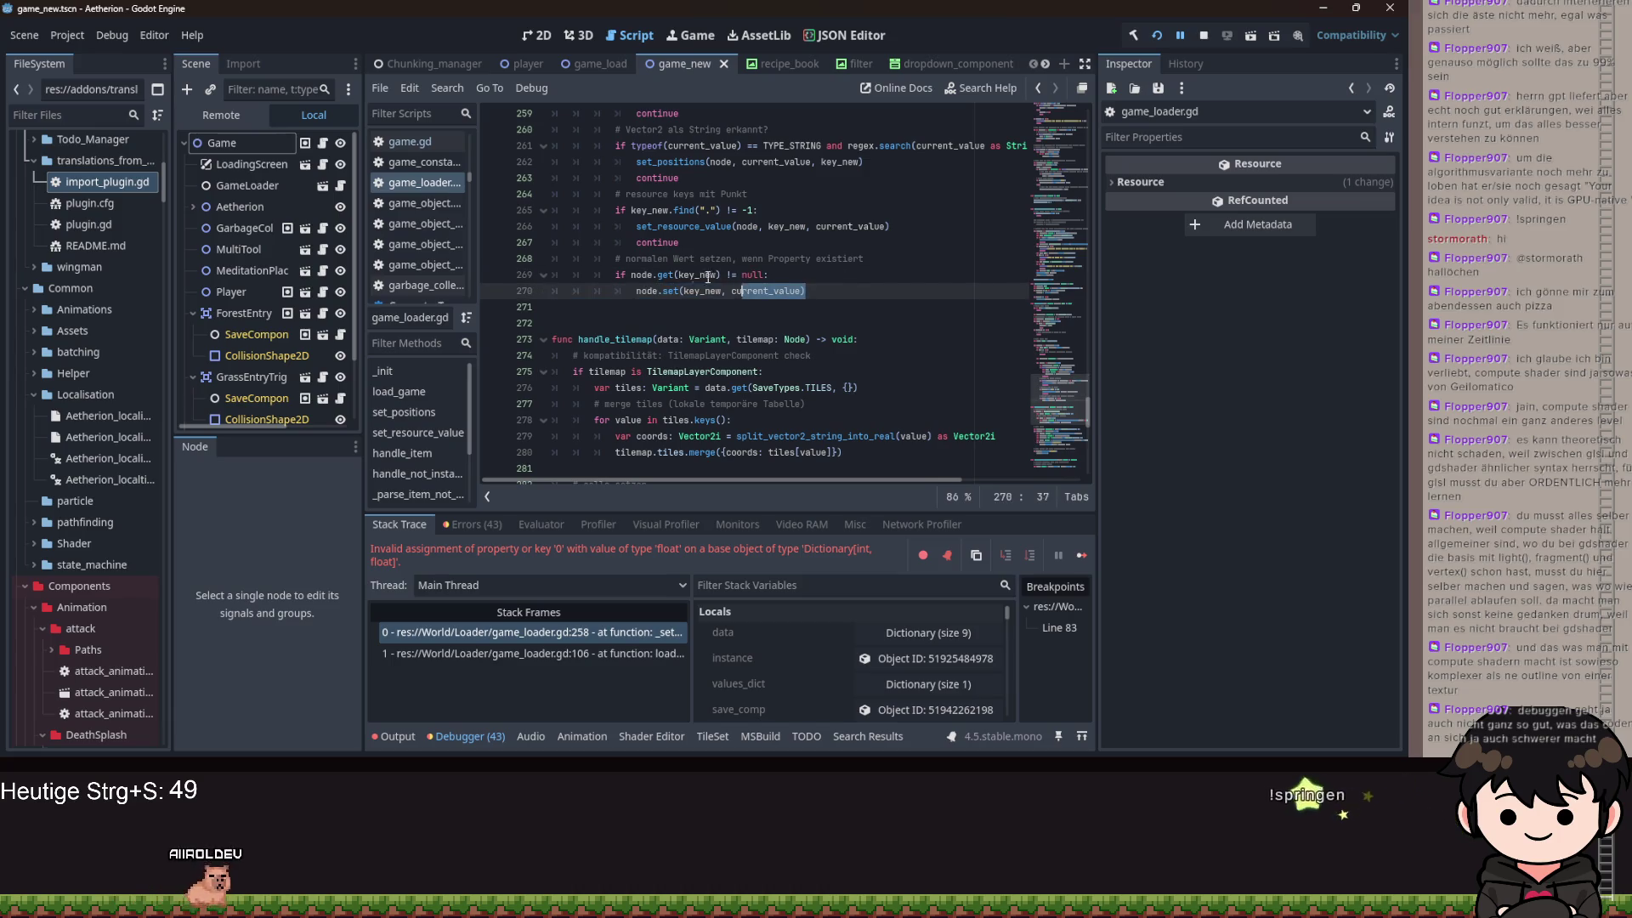
click(804, 288)
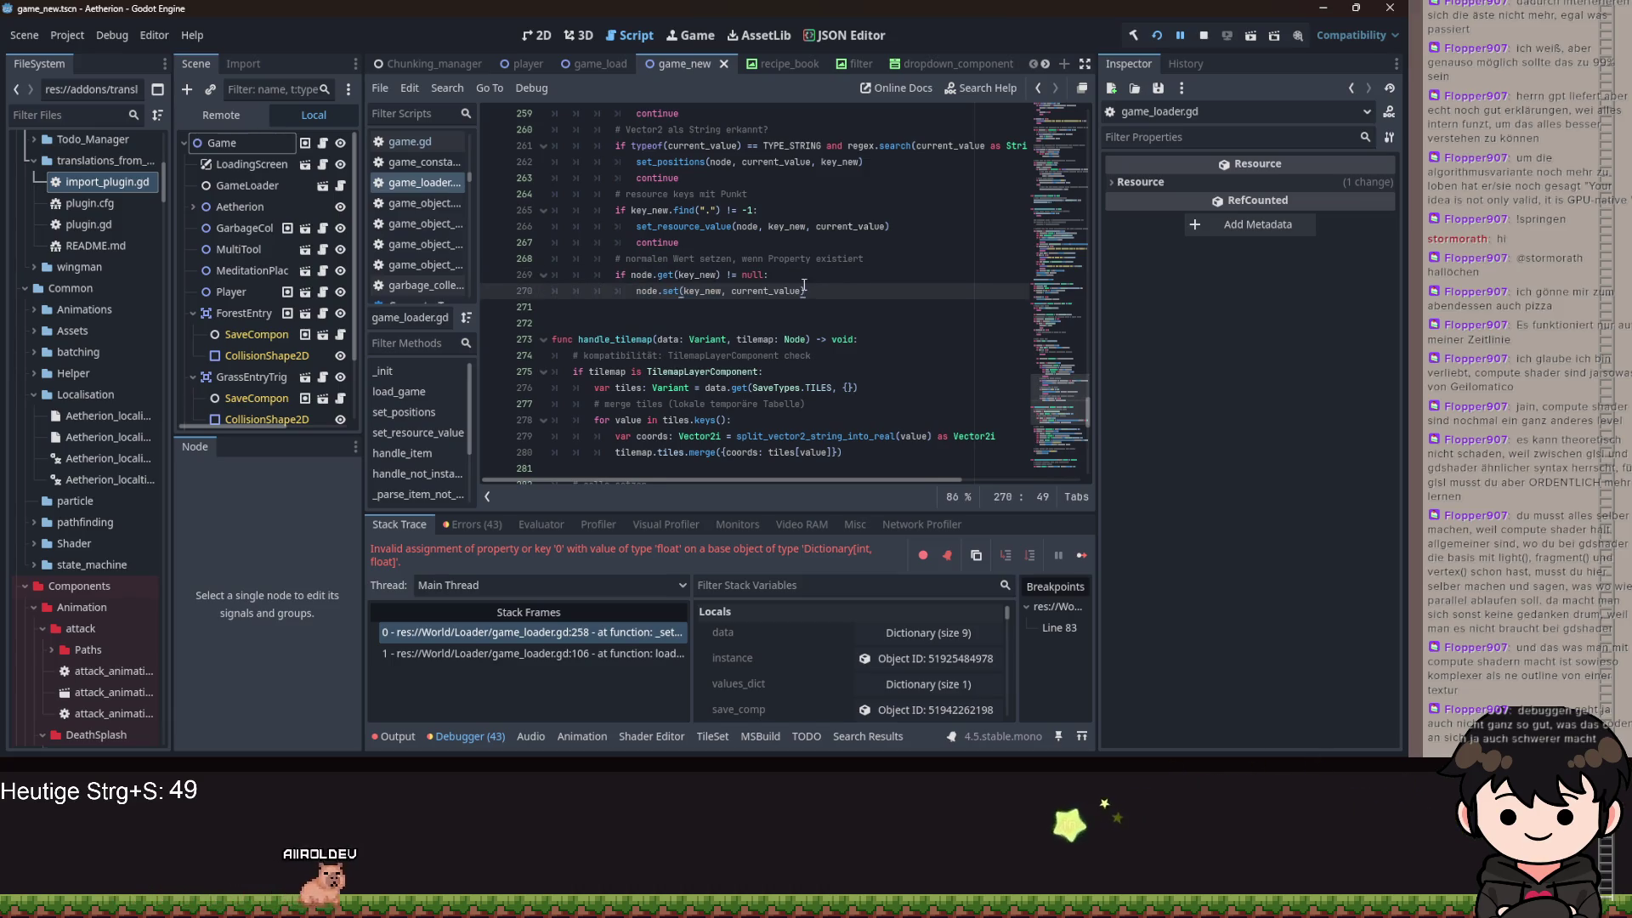
key(Left)
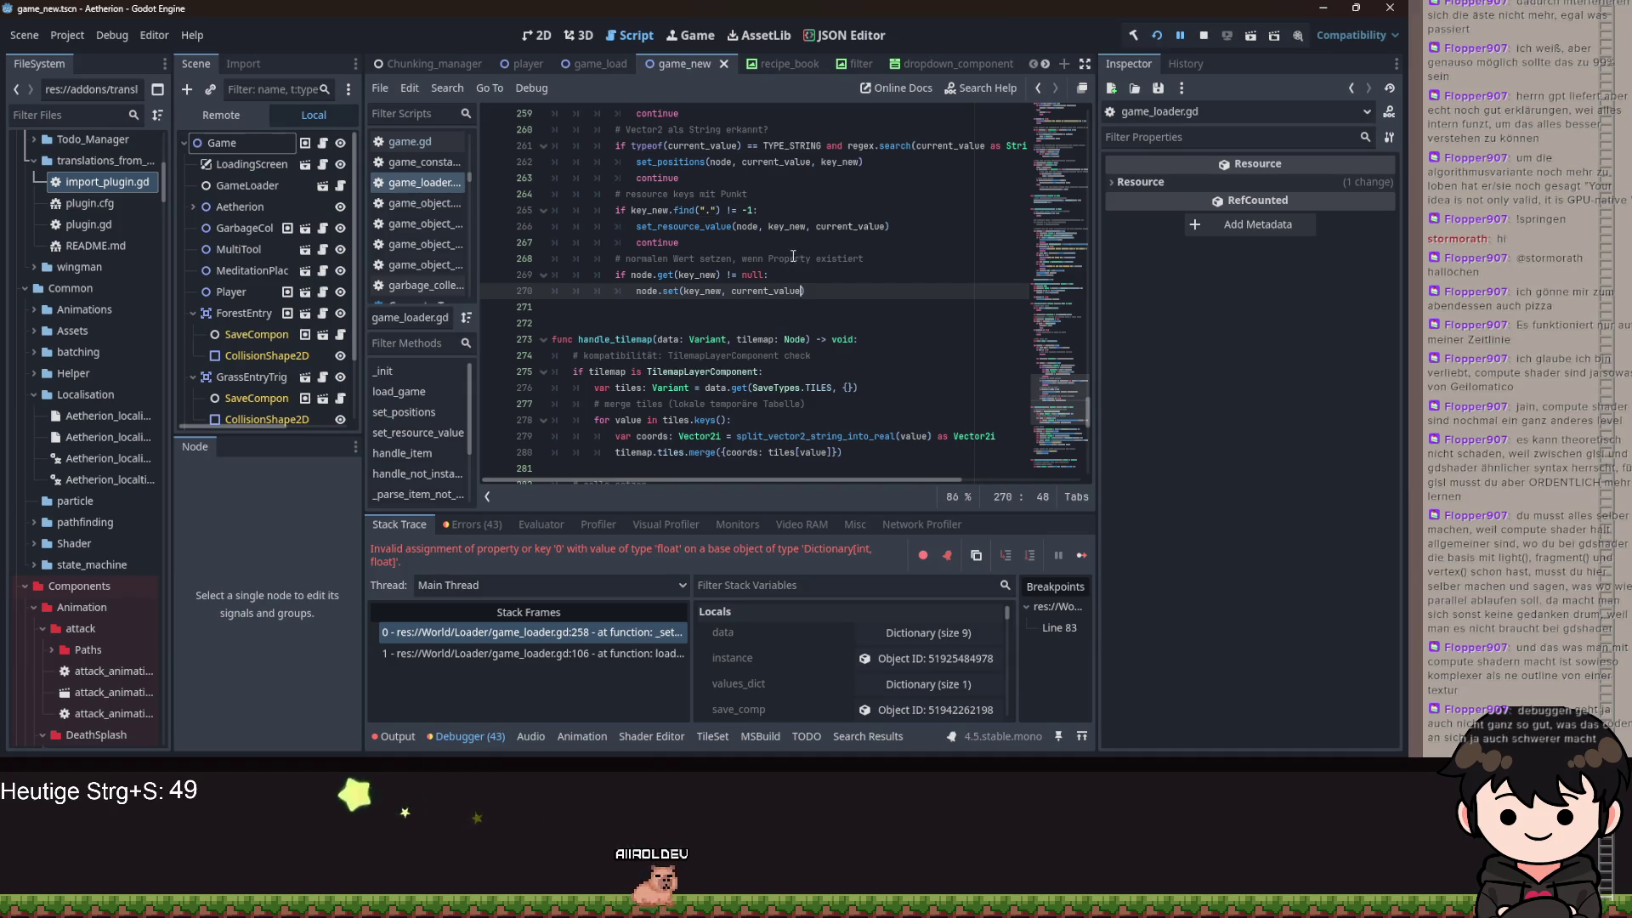
- Delete the TYPE_DICTIONARY copying lines 255–259 from the key loop
scroll(814, 247, up, 4)
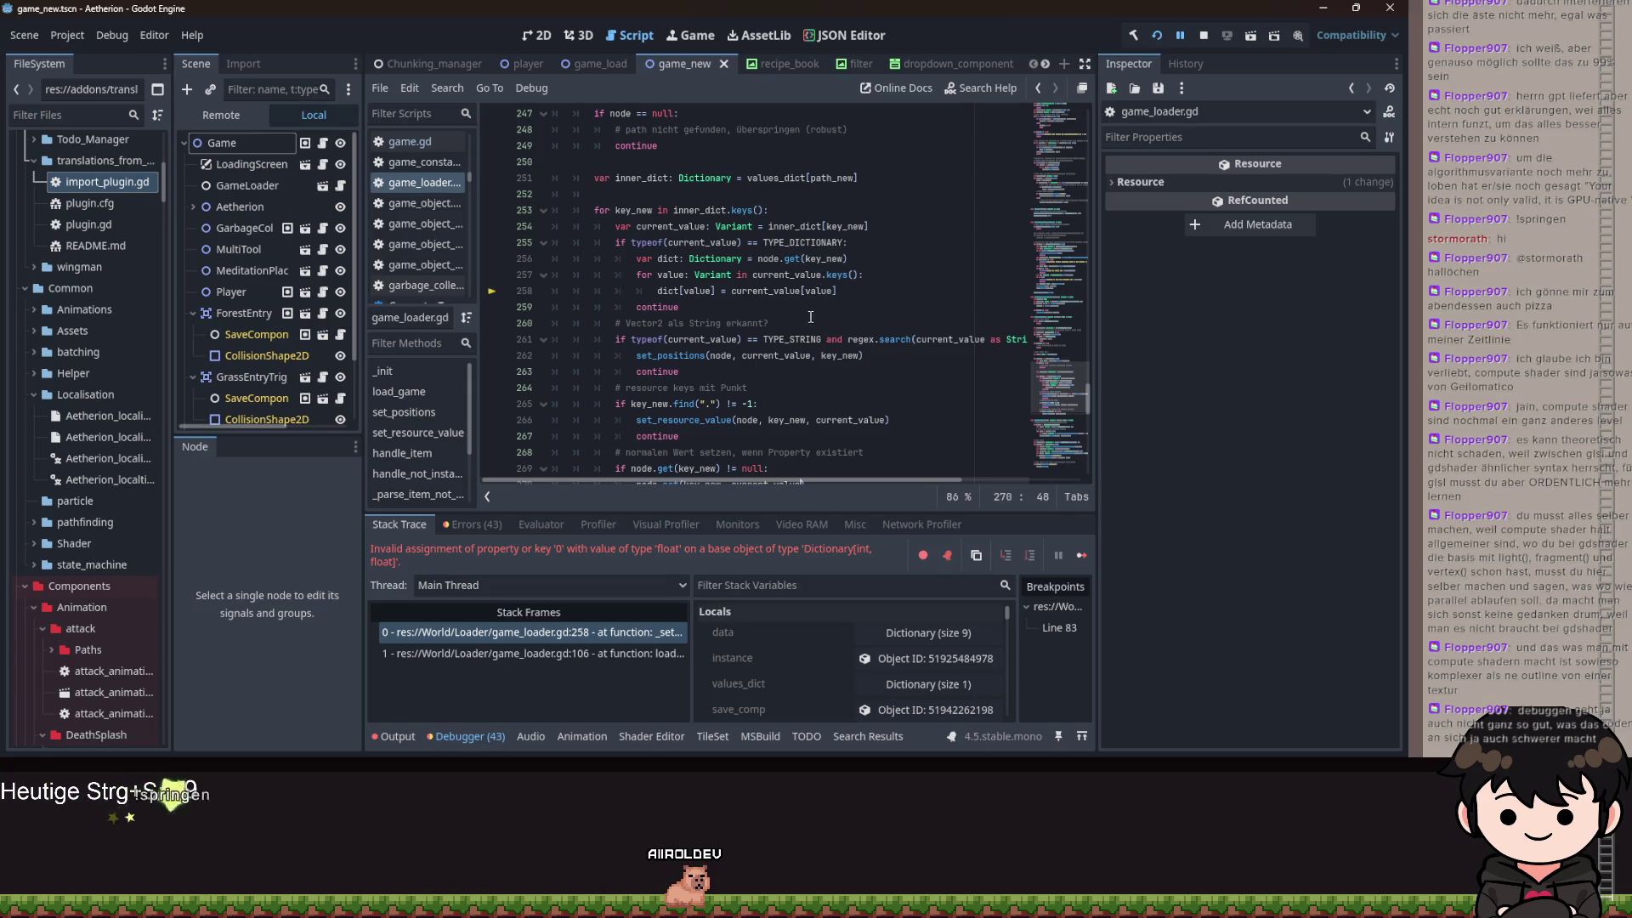
mouse_move(680, 306)
mouse_down()
mouse_move(679, 290)
mouse_move(478, 244)
mouse_up()
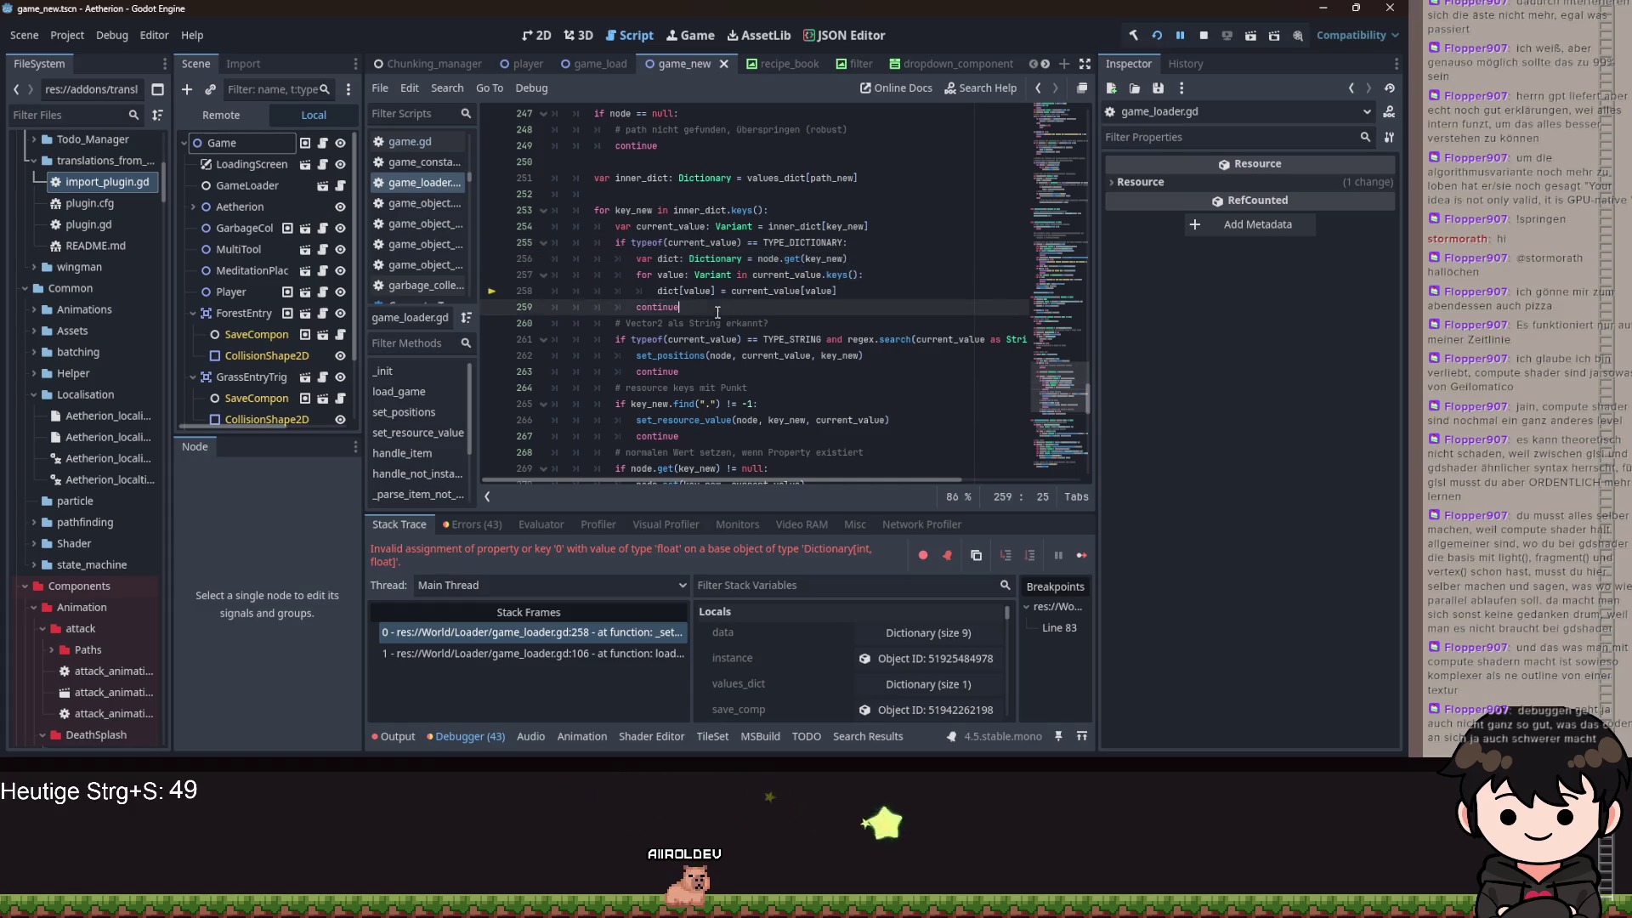
key(BackSpace)
key(BackSpace)
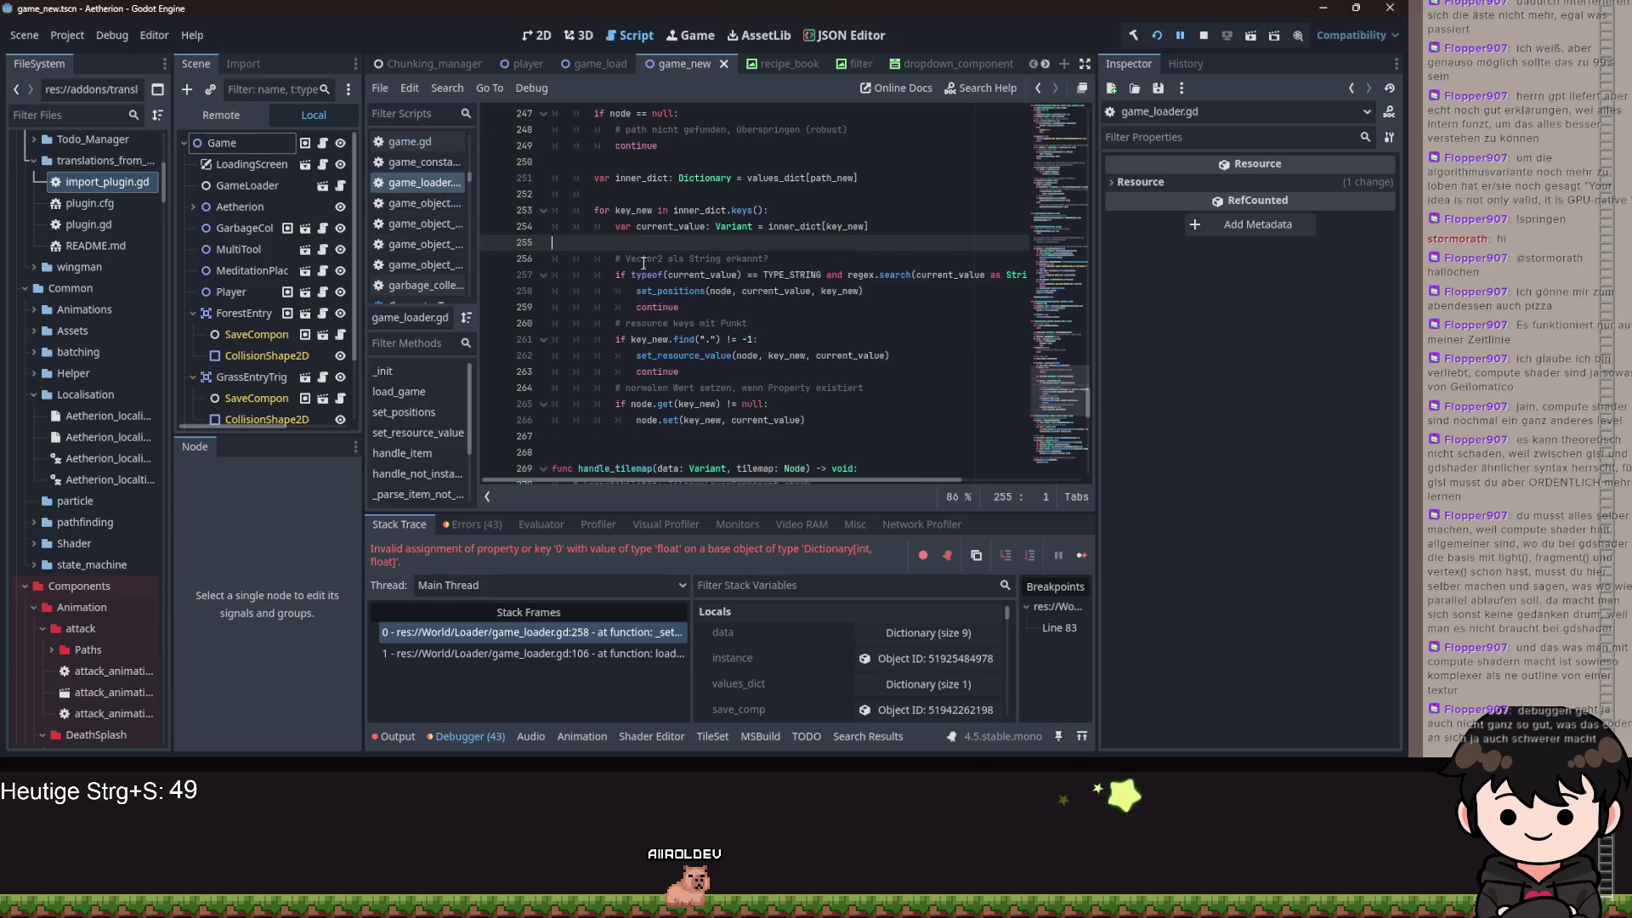
- Store node.get(key) in a new 'value' variable and use value in the null check
scroll(781, 309, down, 4)
scroll(780, 308, up, 1)
click(802, 244)
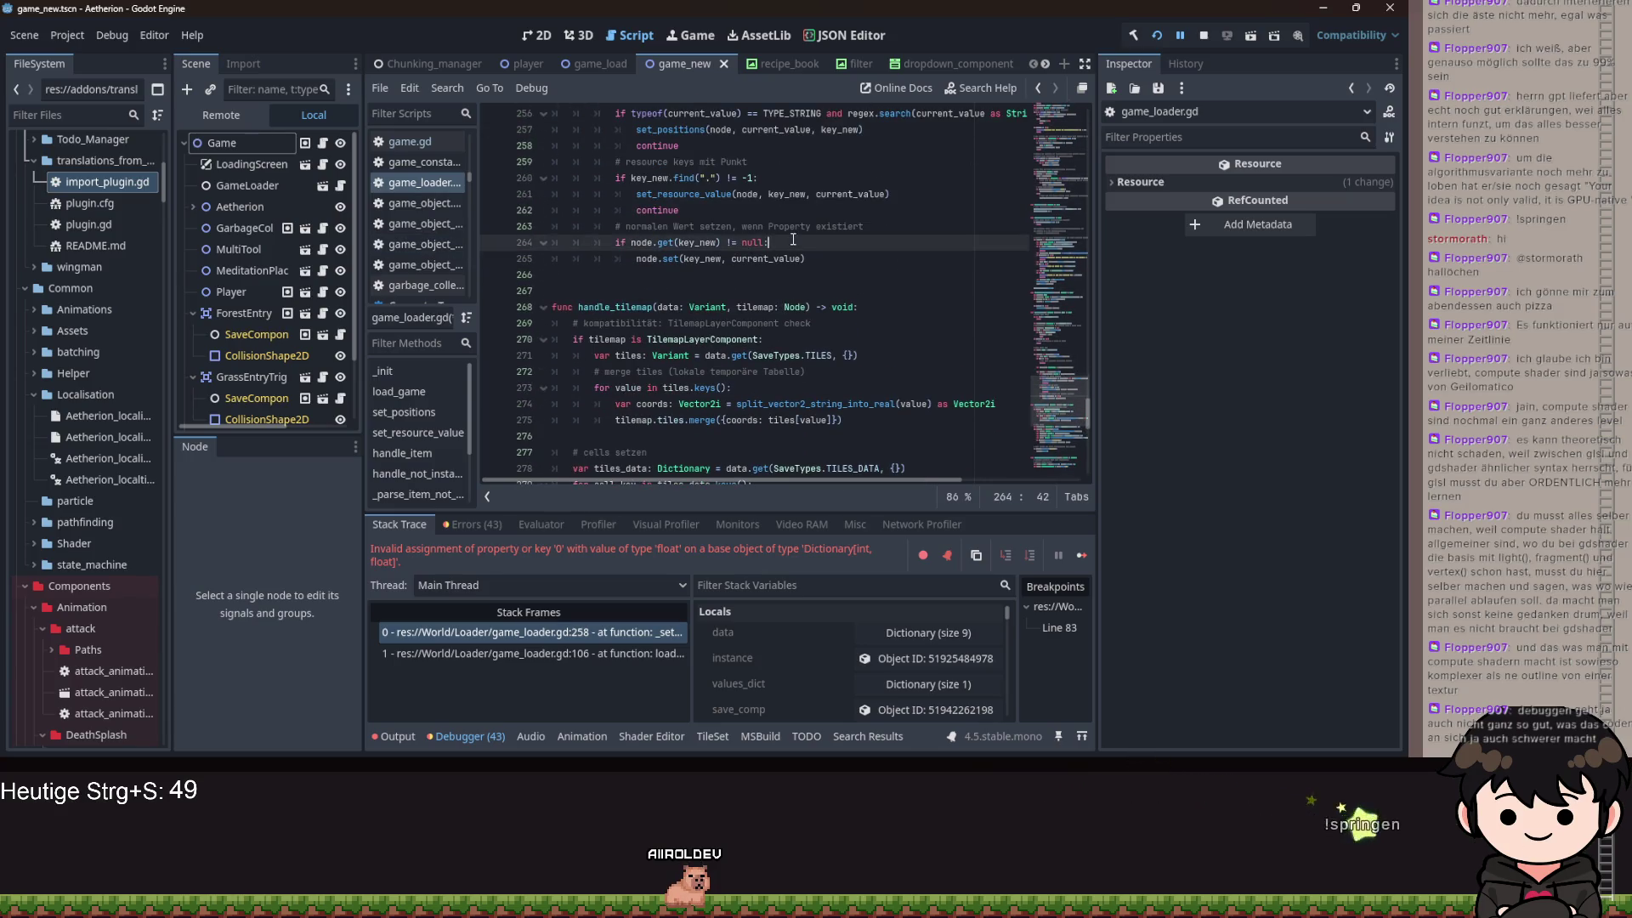
key(Return)
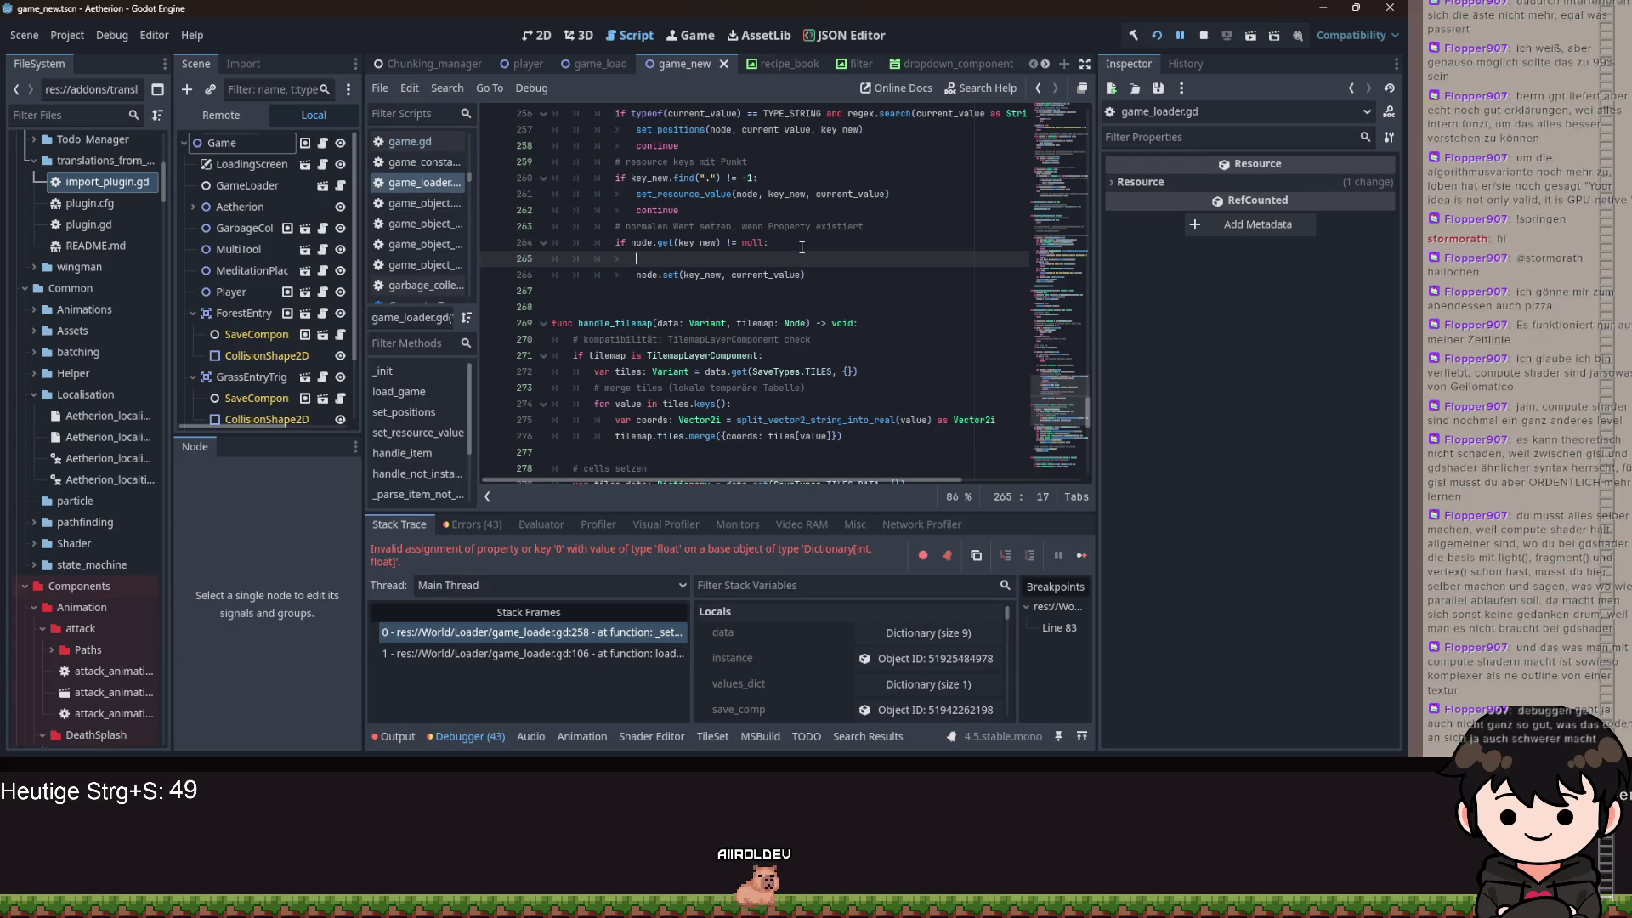
key(BackSpace)
key(BackSpace)
key(BackSpace)
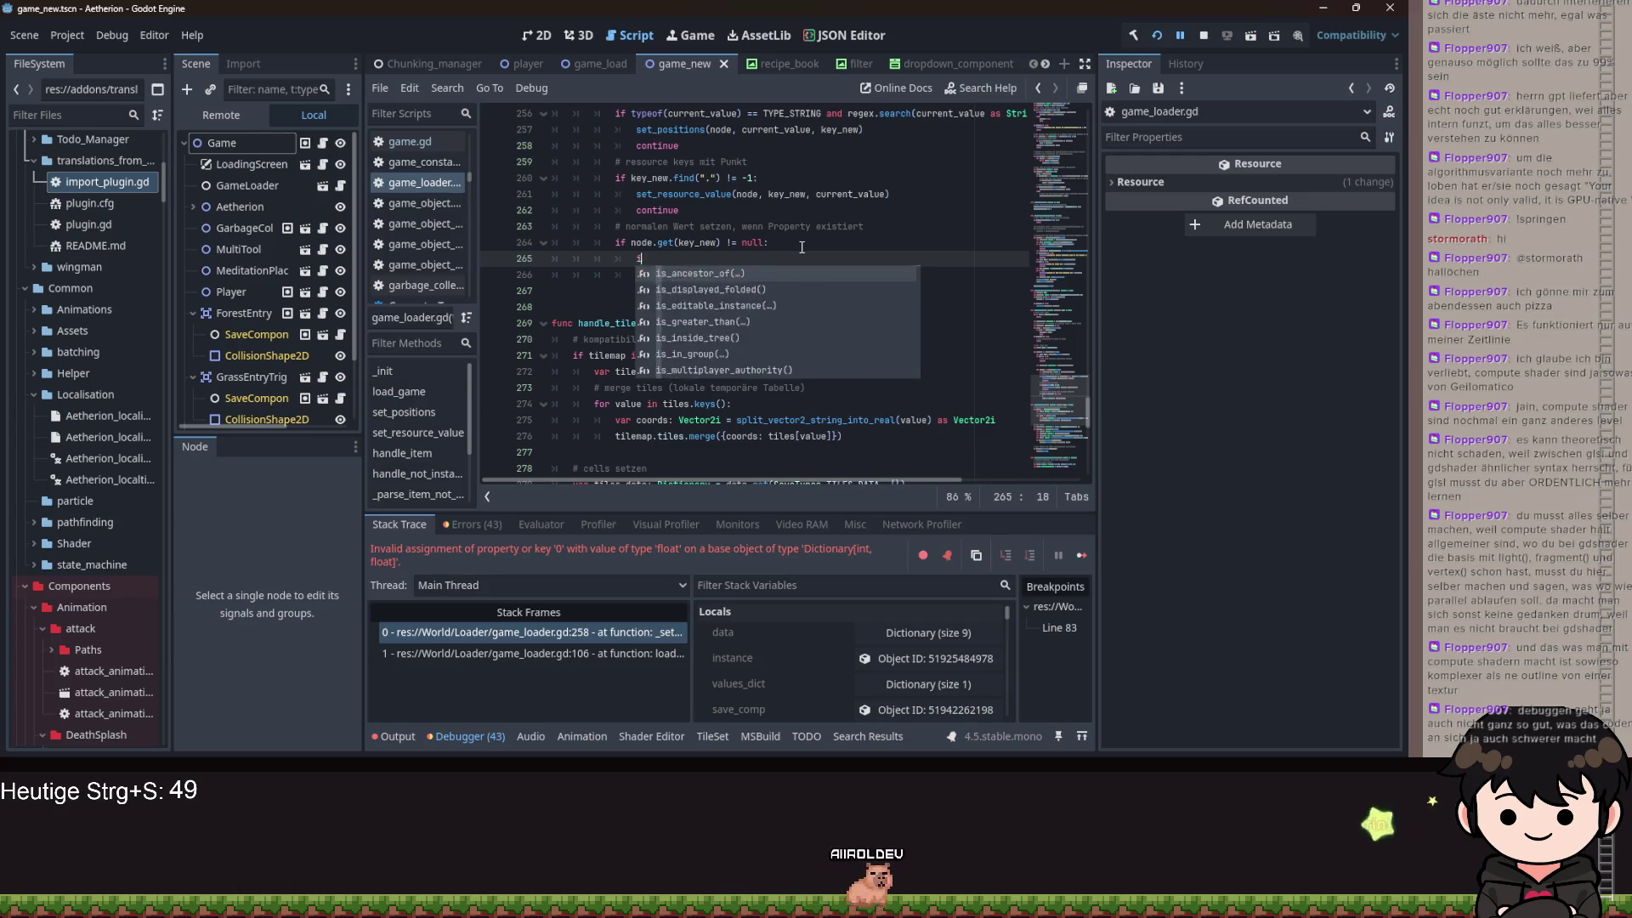
key(BackSpace)
key(BackSpace)
key(BackSpace)
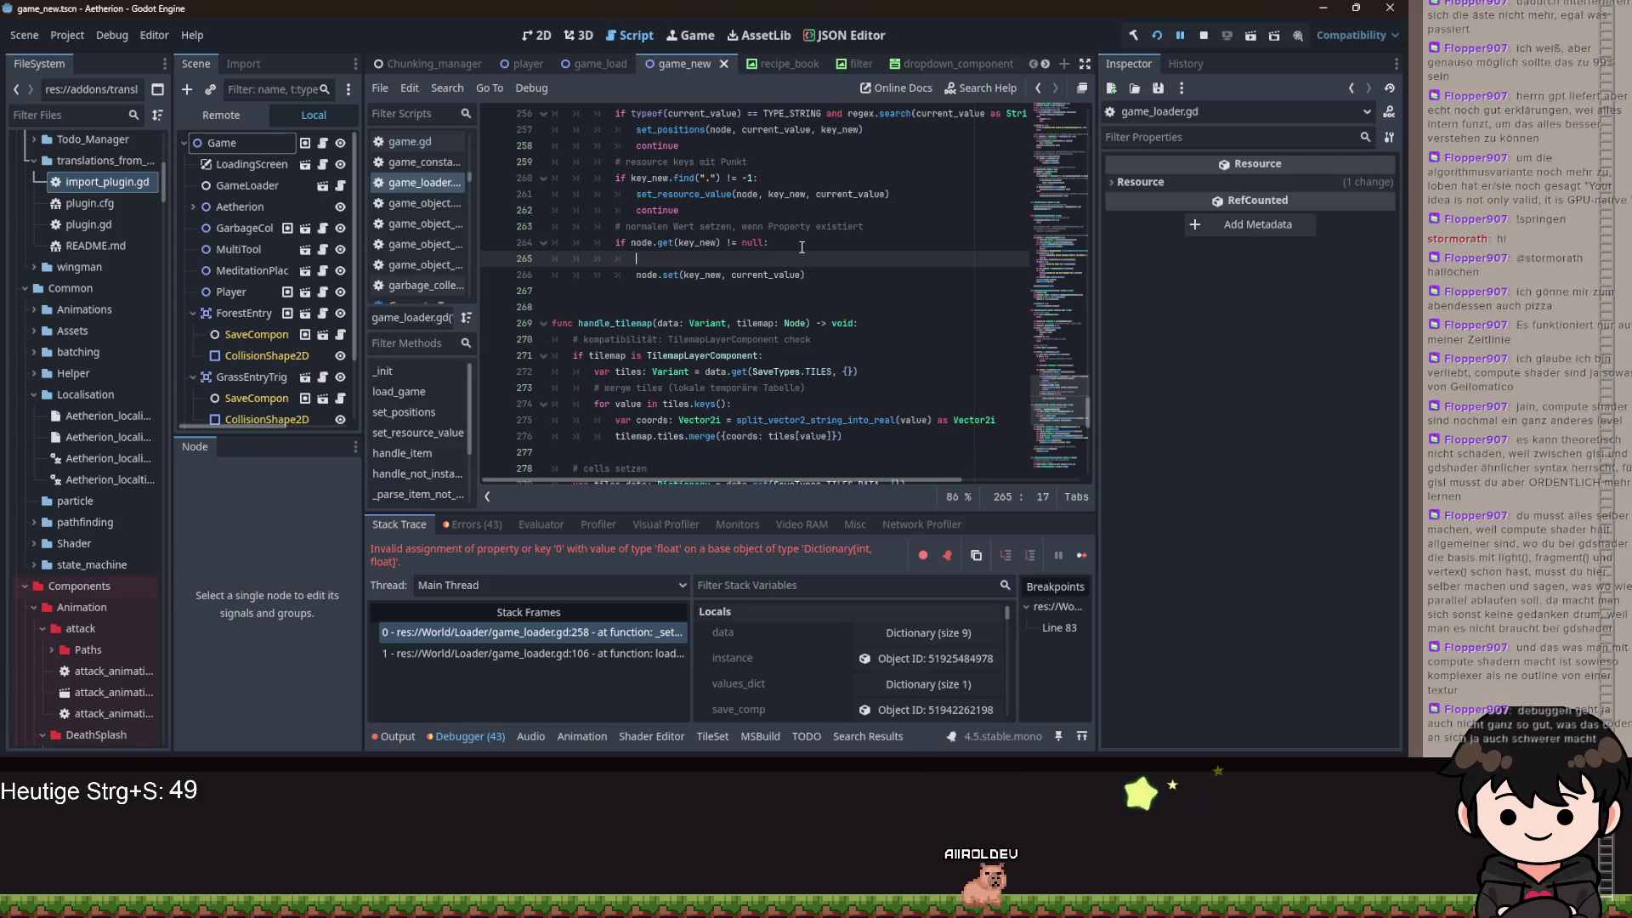
key(BackSpace)
key(BackSpace)
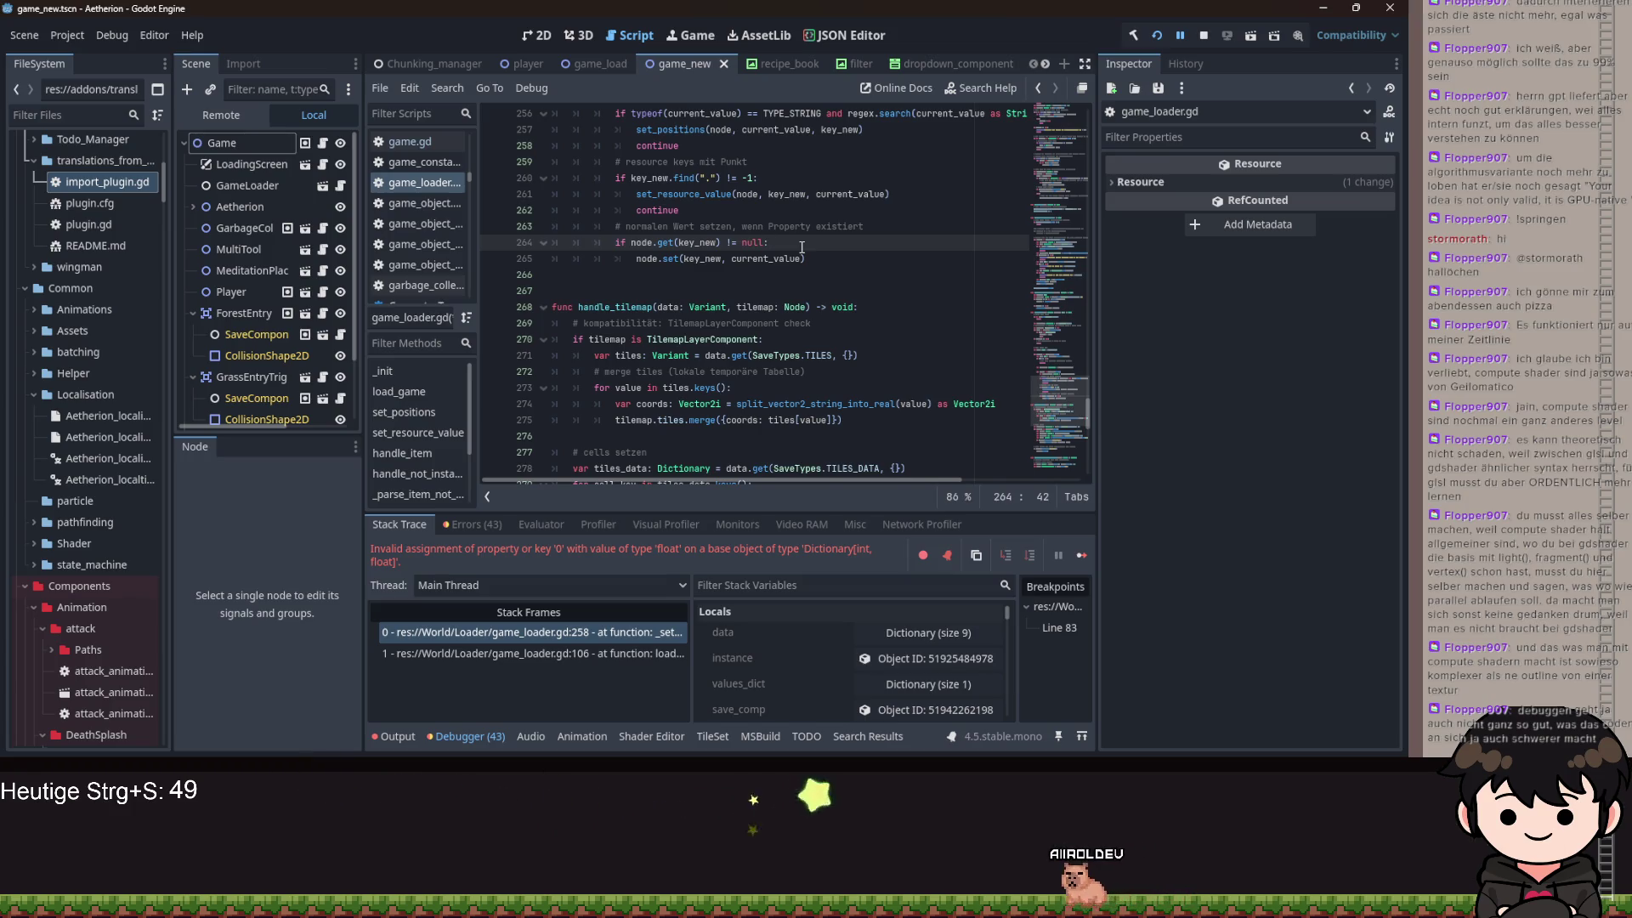
key(Return)
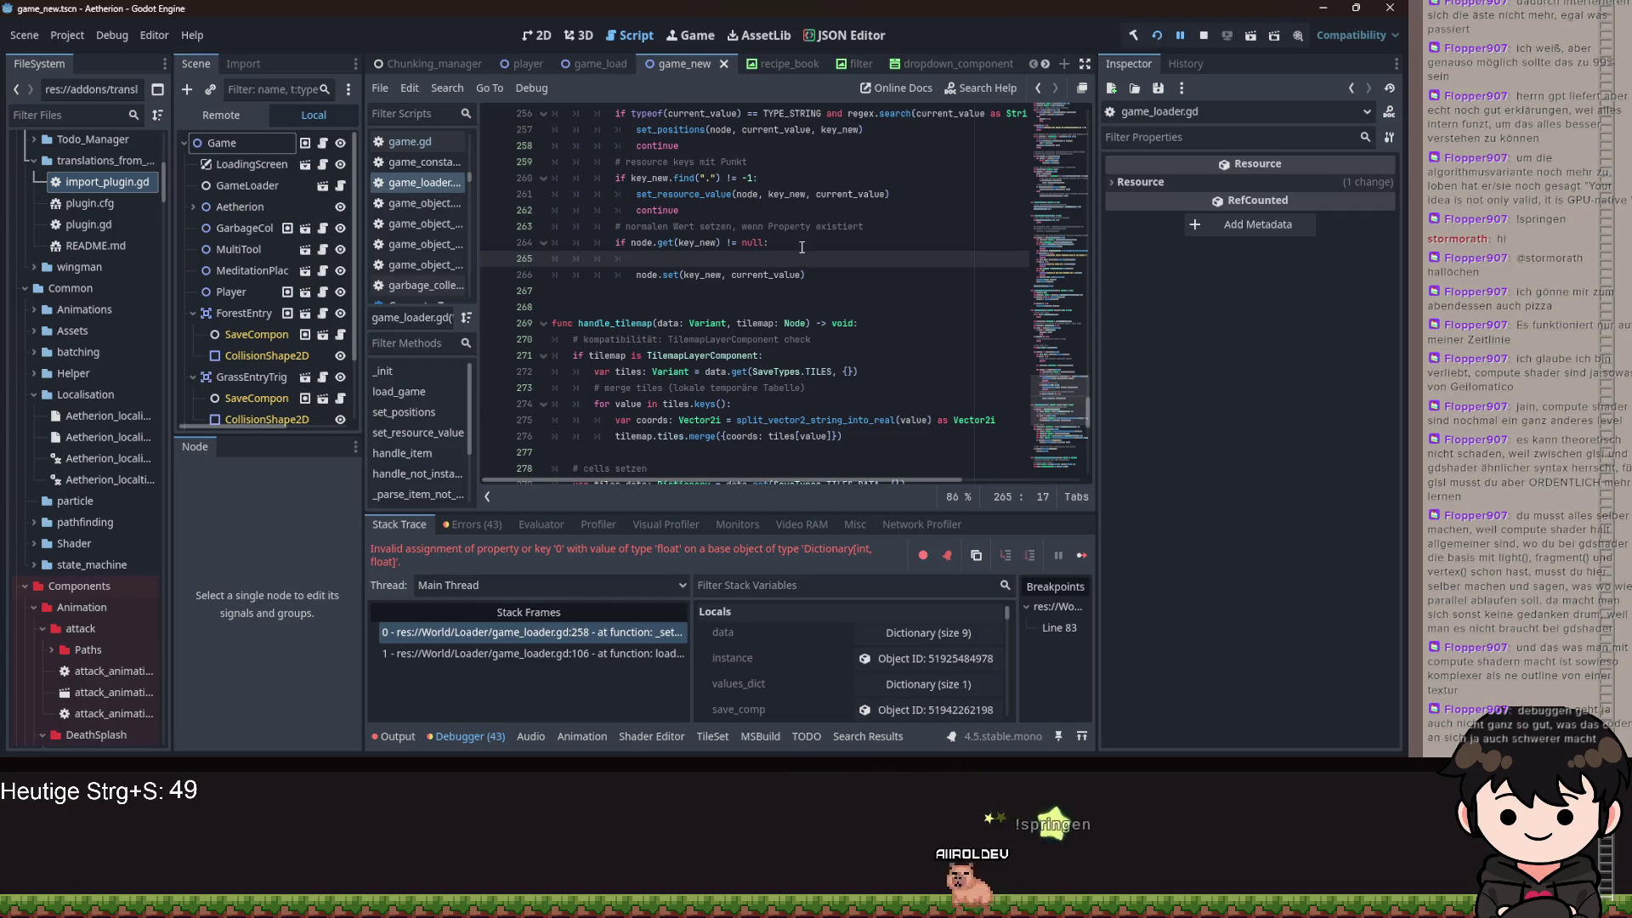
key(ctrl+z)
key(ctrl+shift+Return)
text(var v)
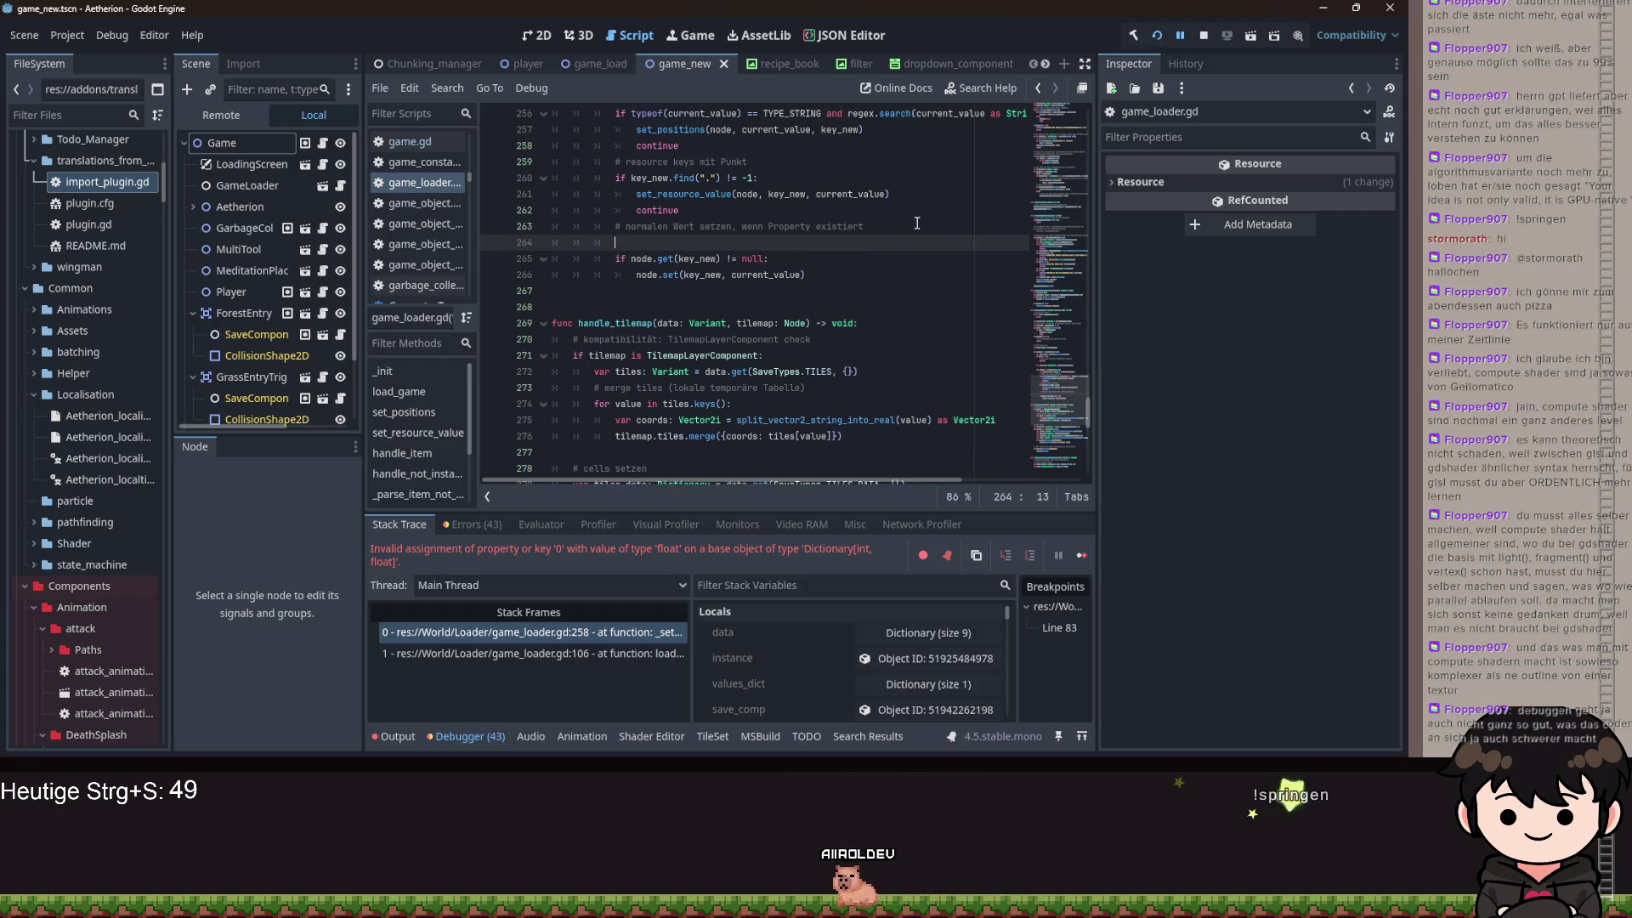
text(alue: V)
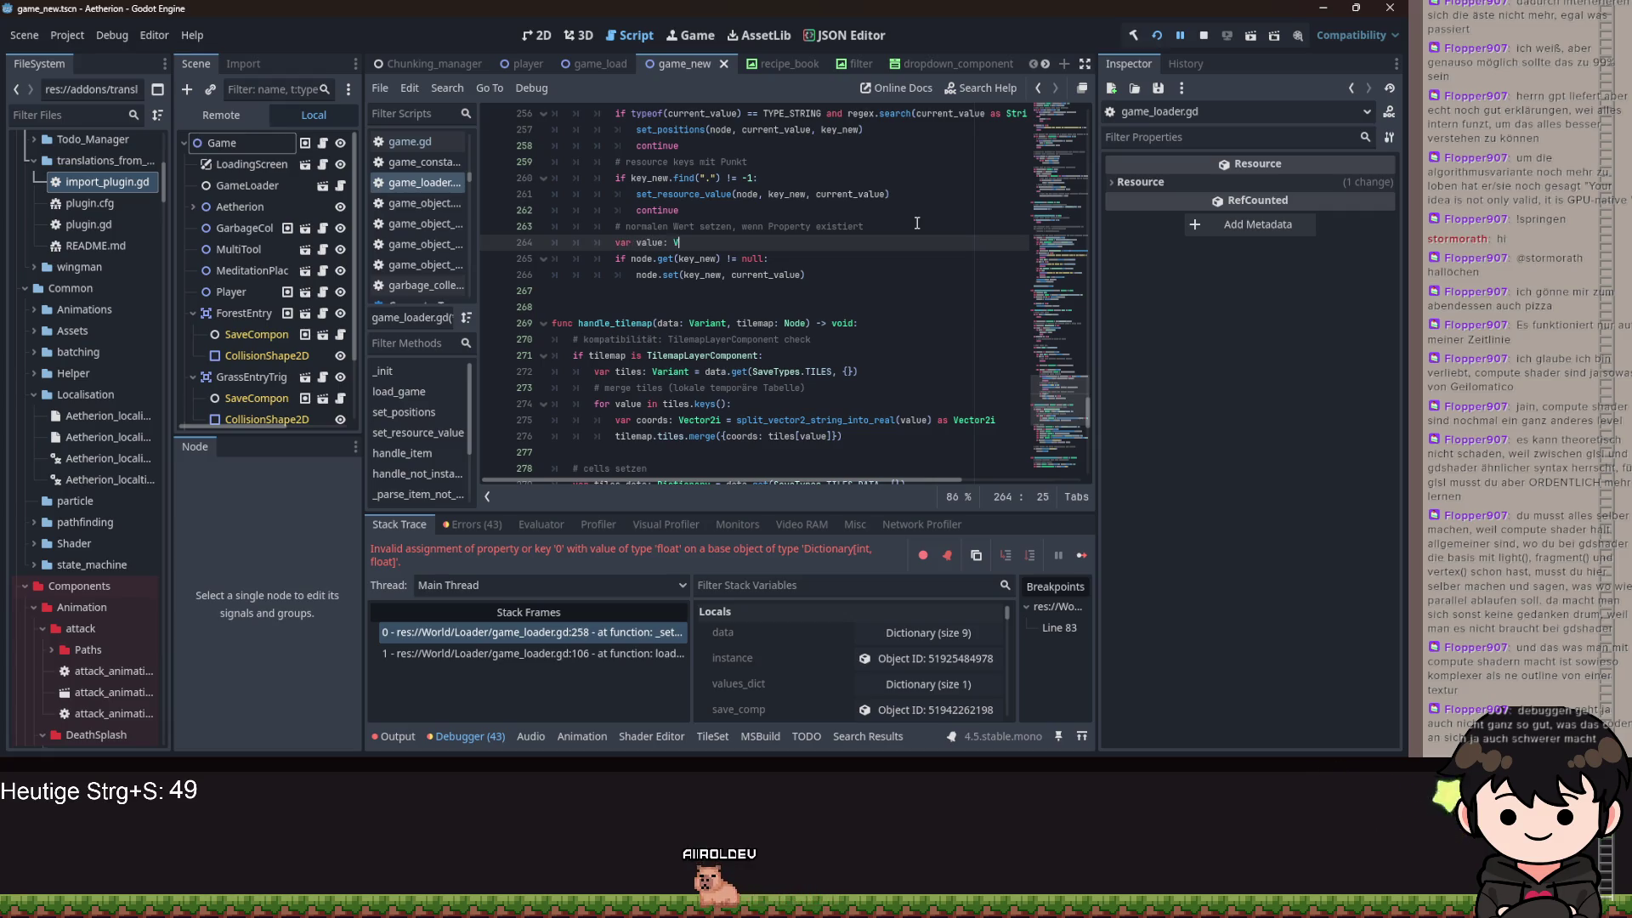
text(ariant =)
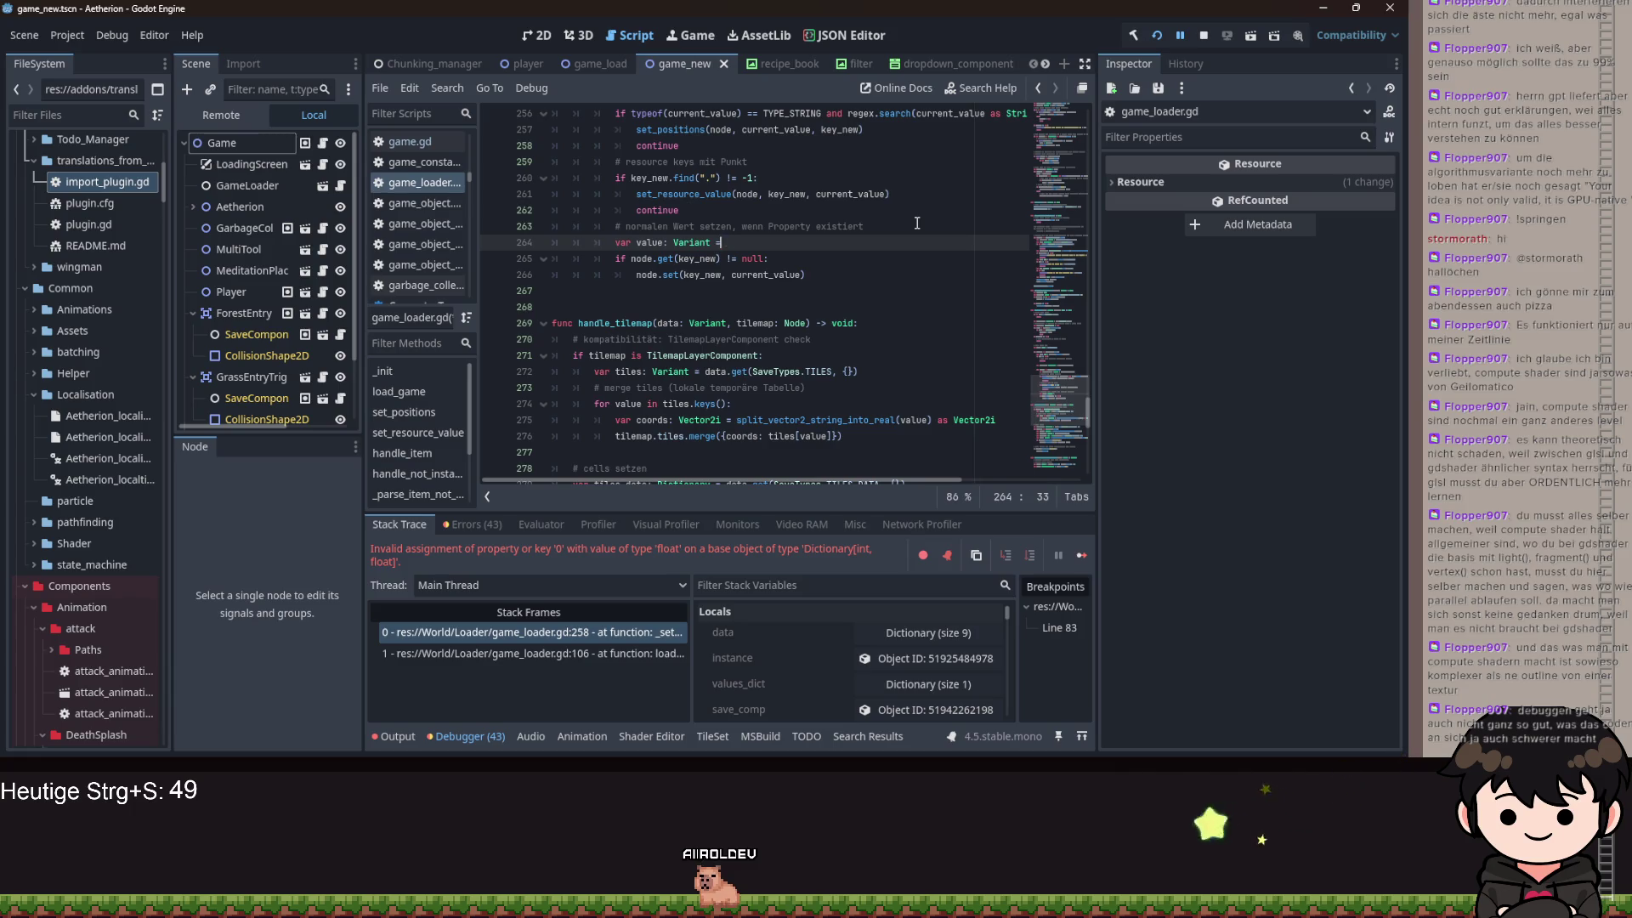
text() de.get(key)
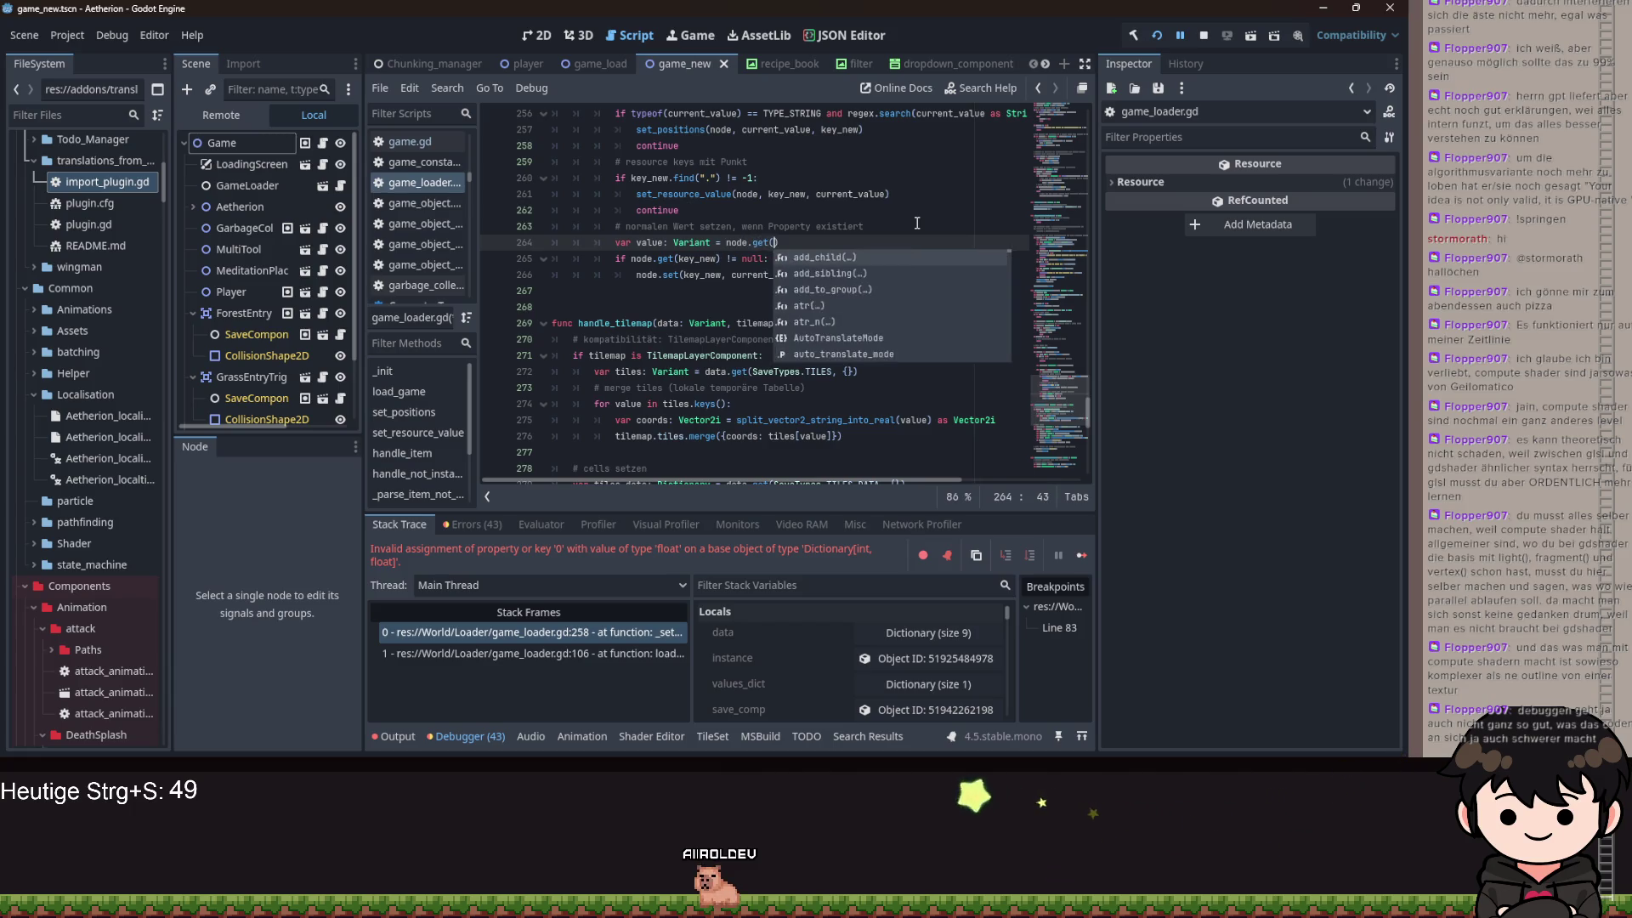
text(w)
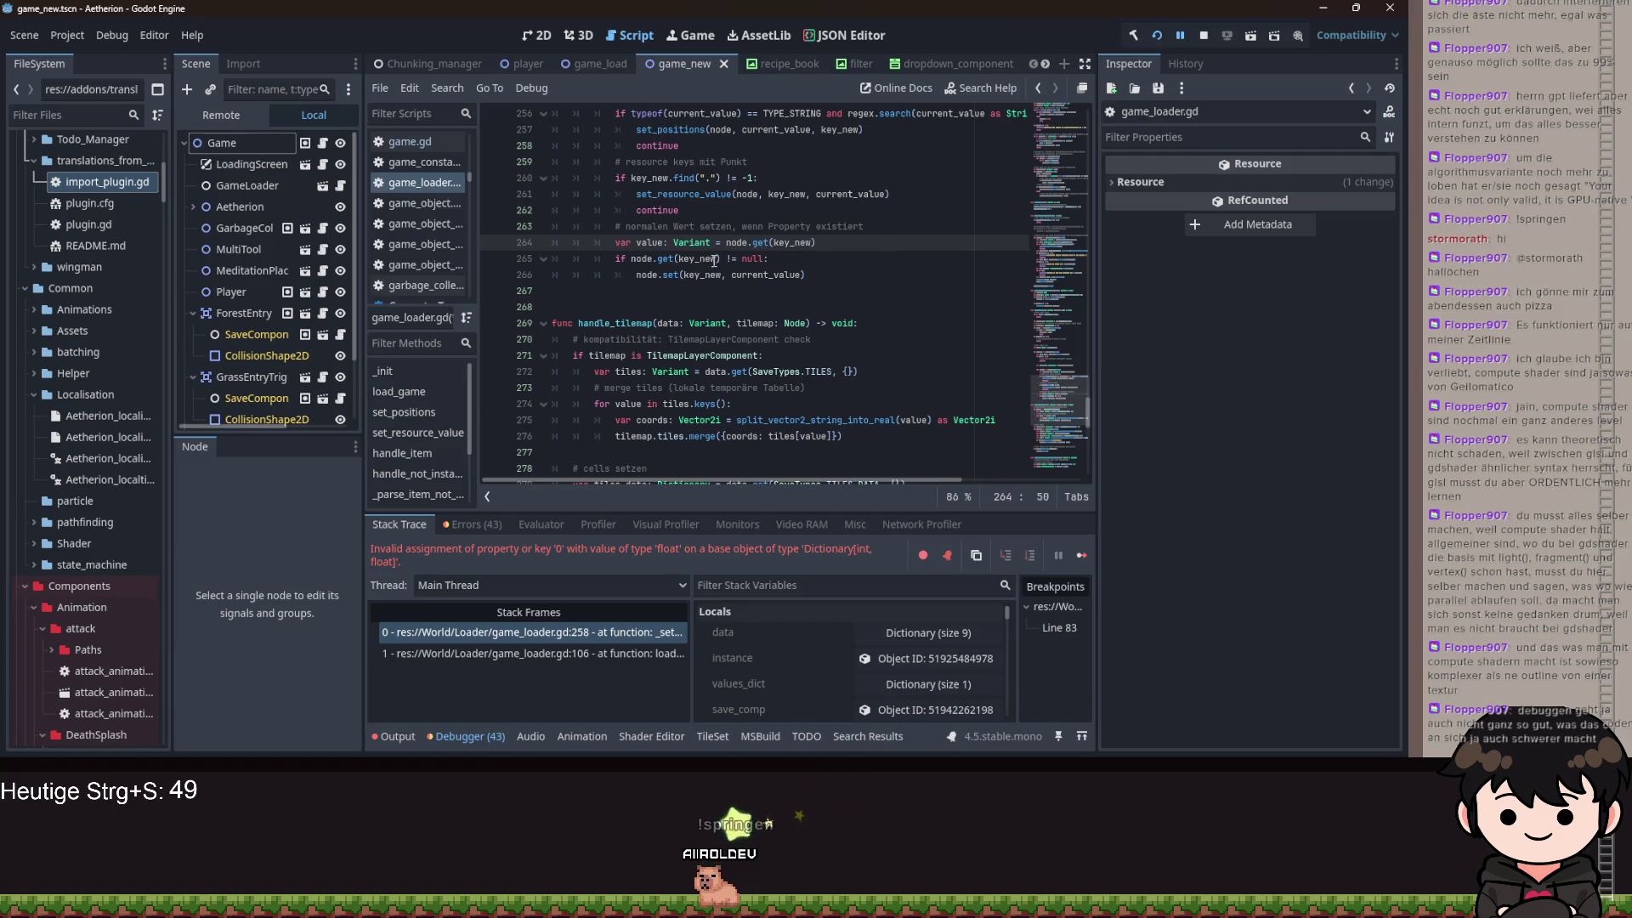
drag(719, 259, 631, 259)
text(val)
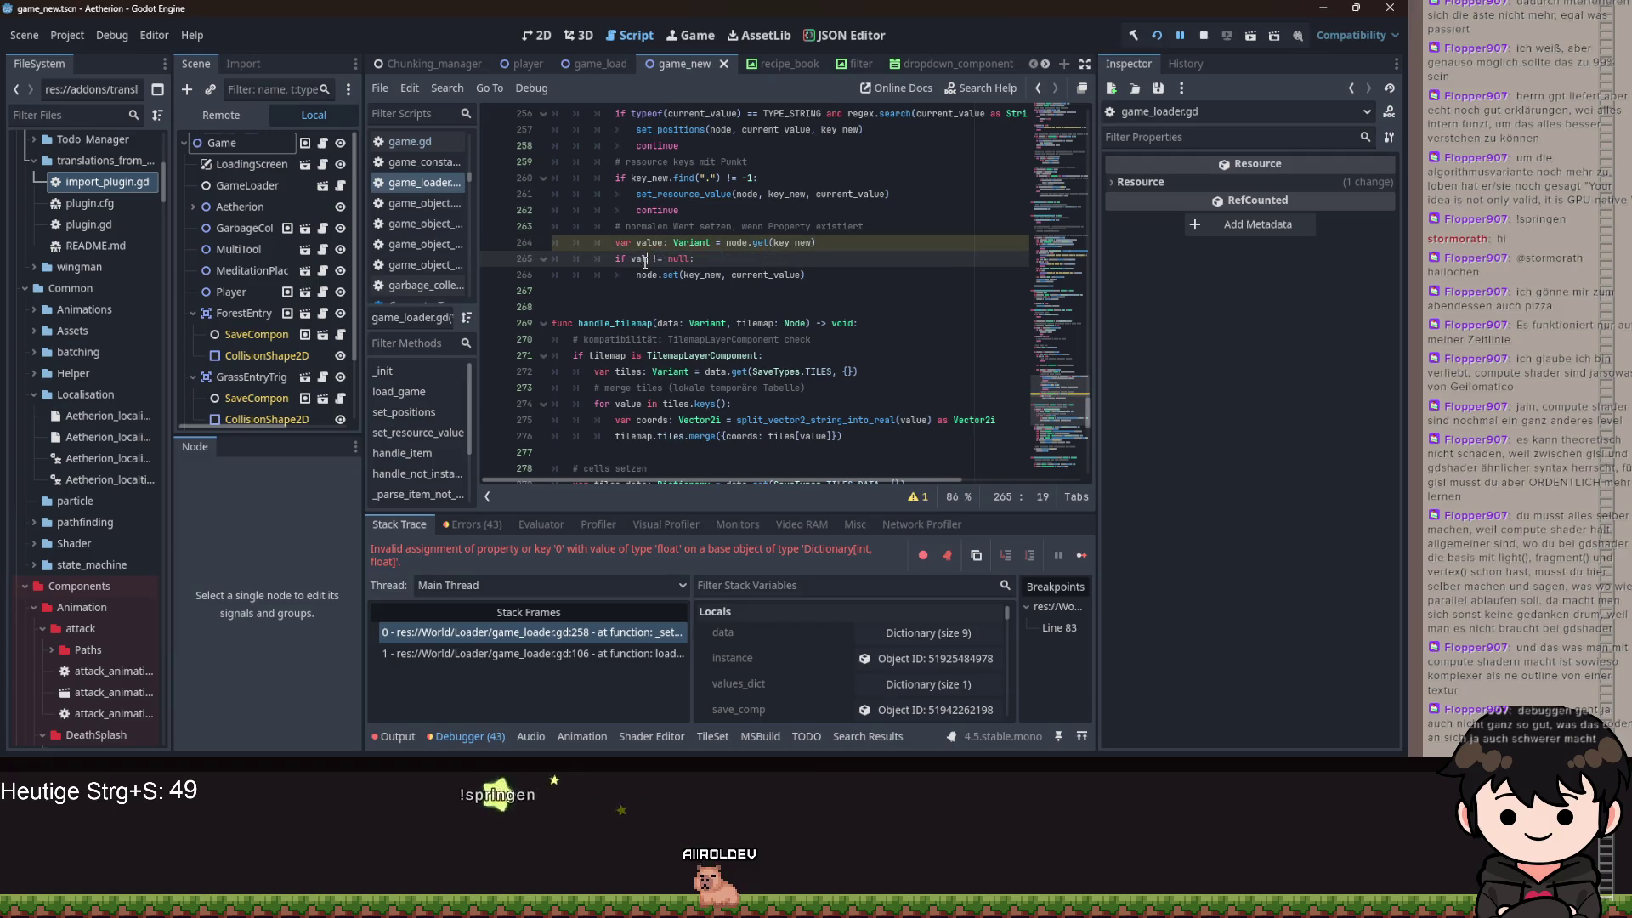
text(ue)
click(736, 263)
- Add the condition 'if typeof(value) == TYPE_INT:' inside the null check on line 266
key(Return)
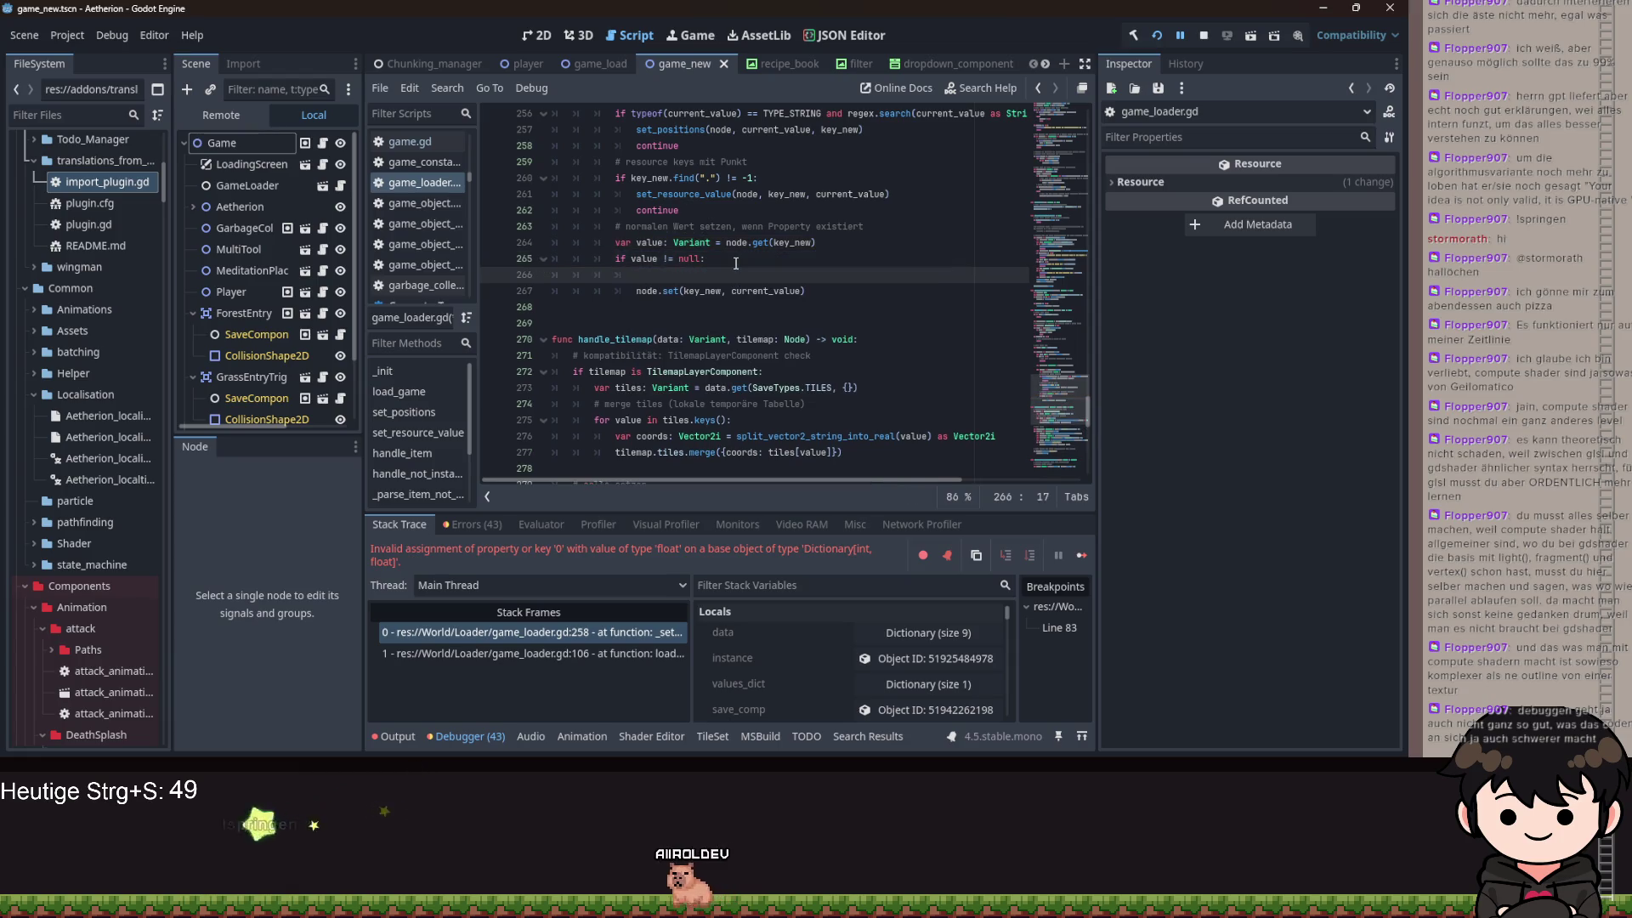
text(if value)
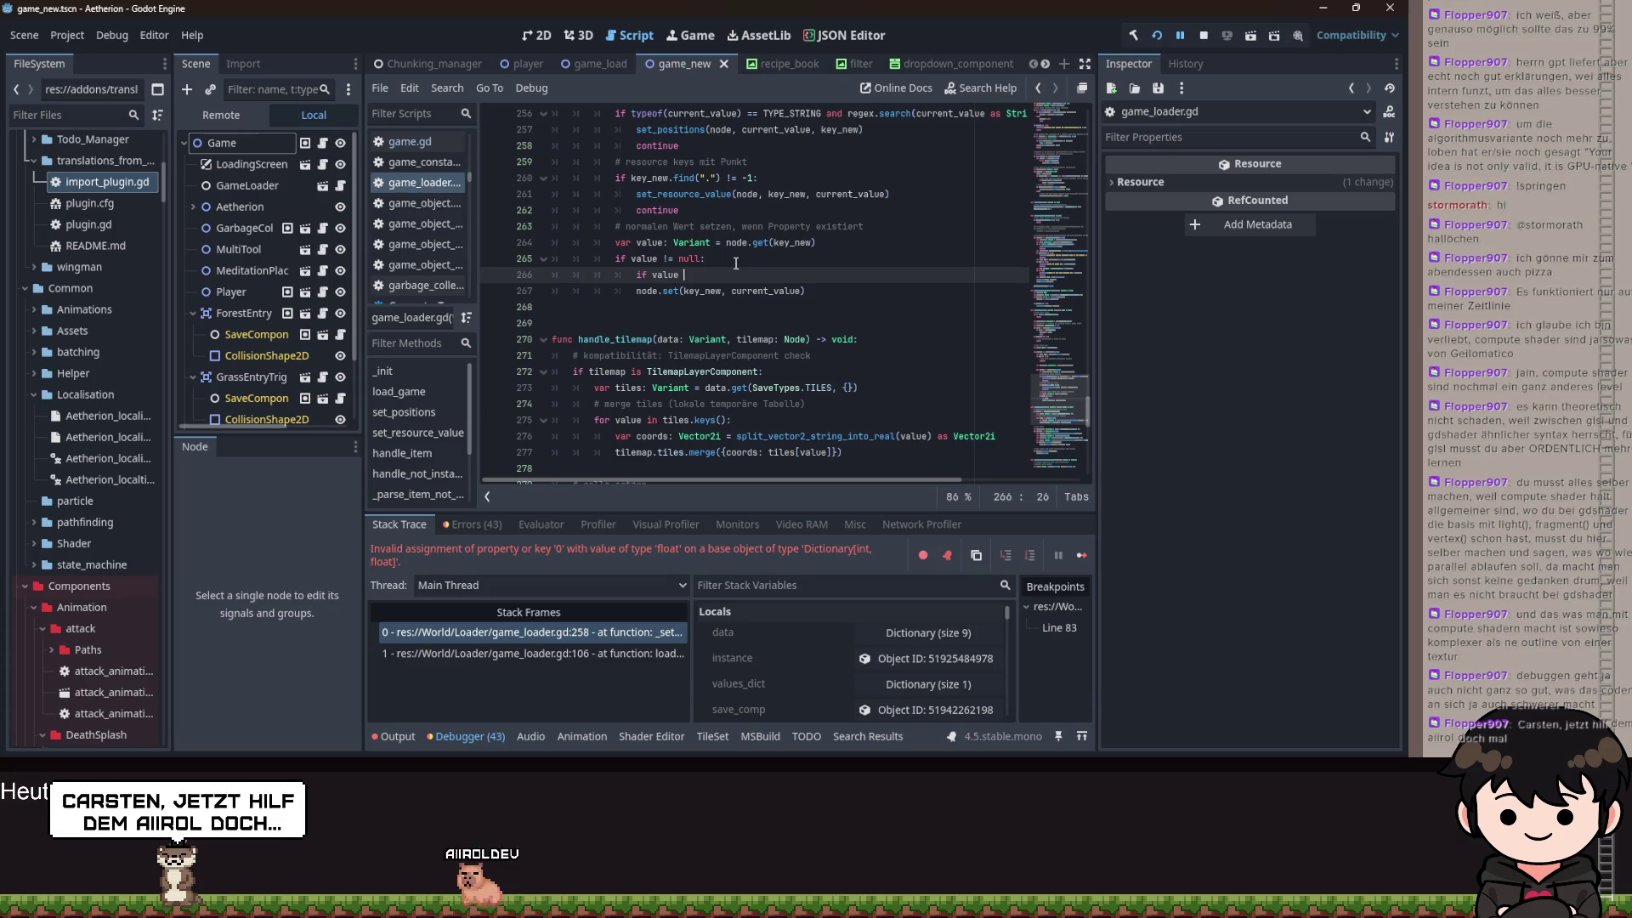
text( is )
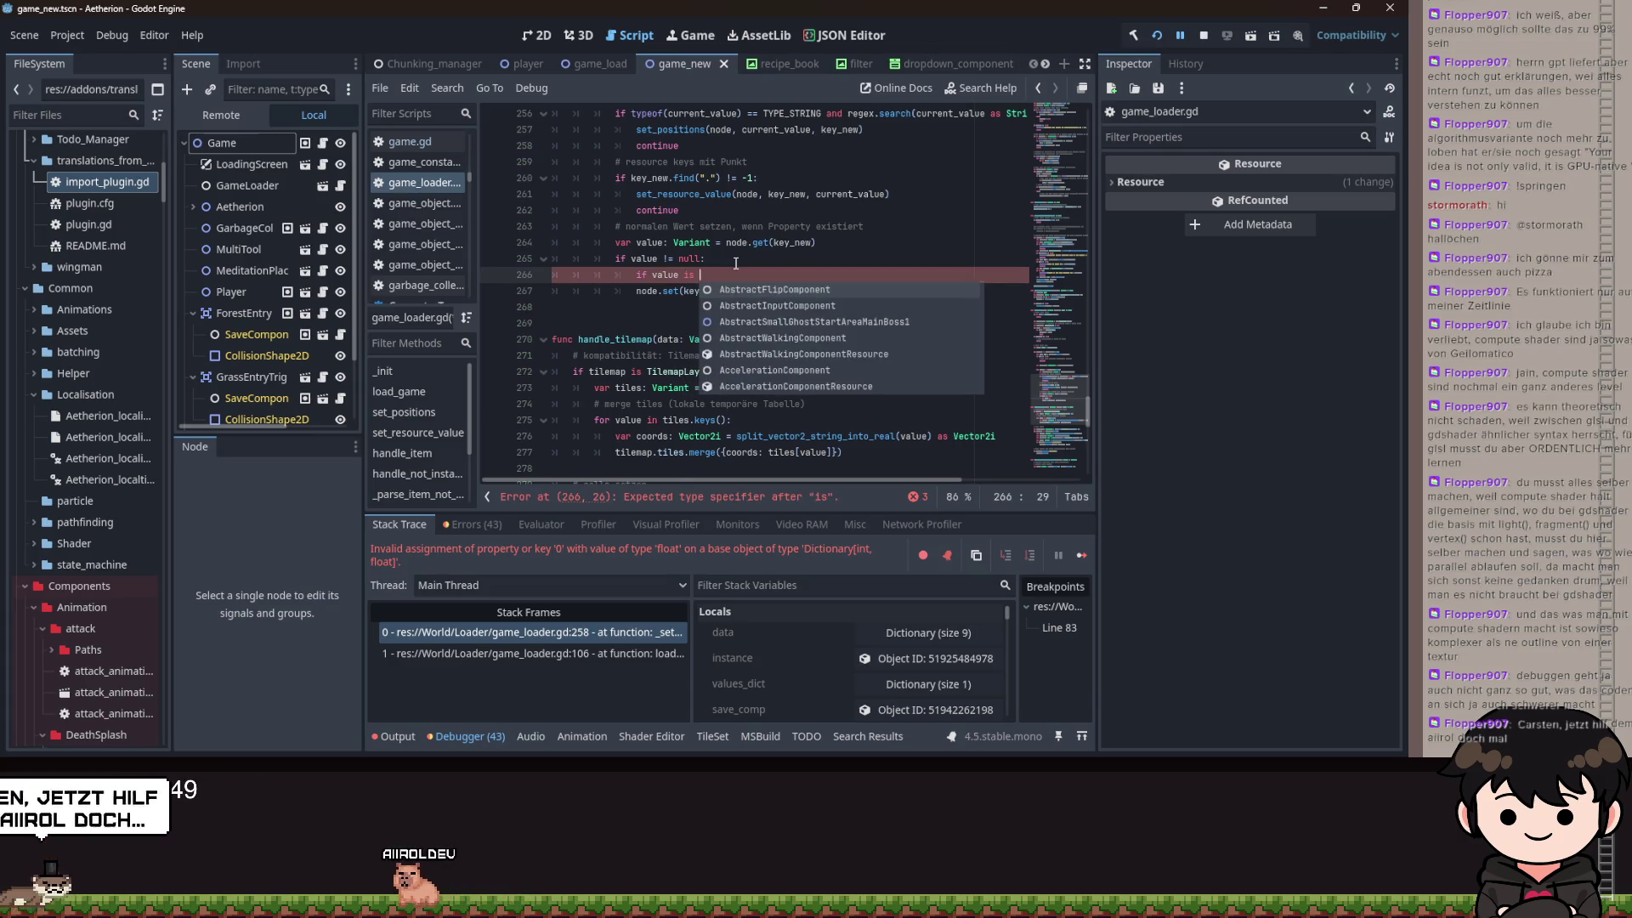
text(Typ)
key(BackSpace)
key(BackSpace)
key(BackSpace)
text(Var)
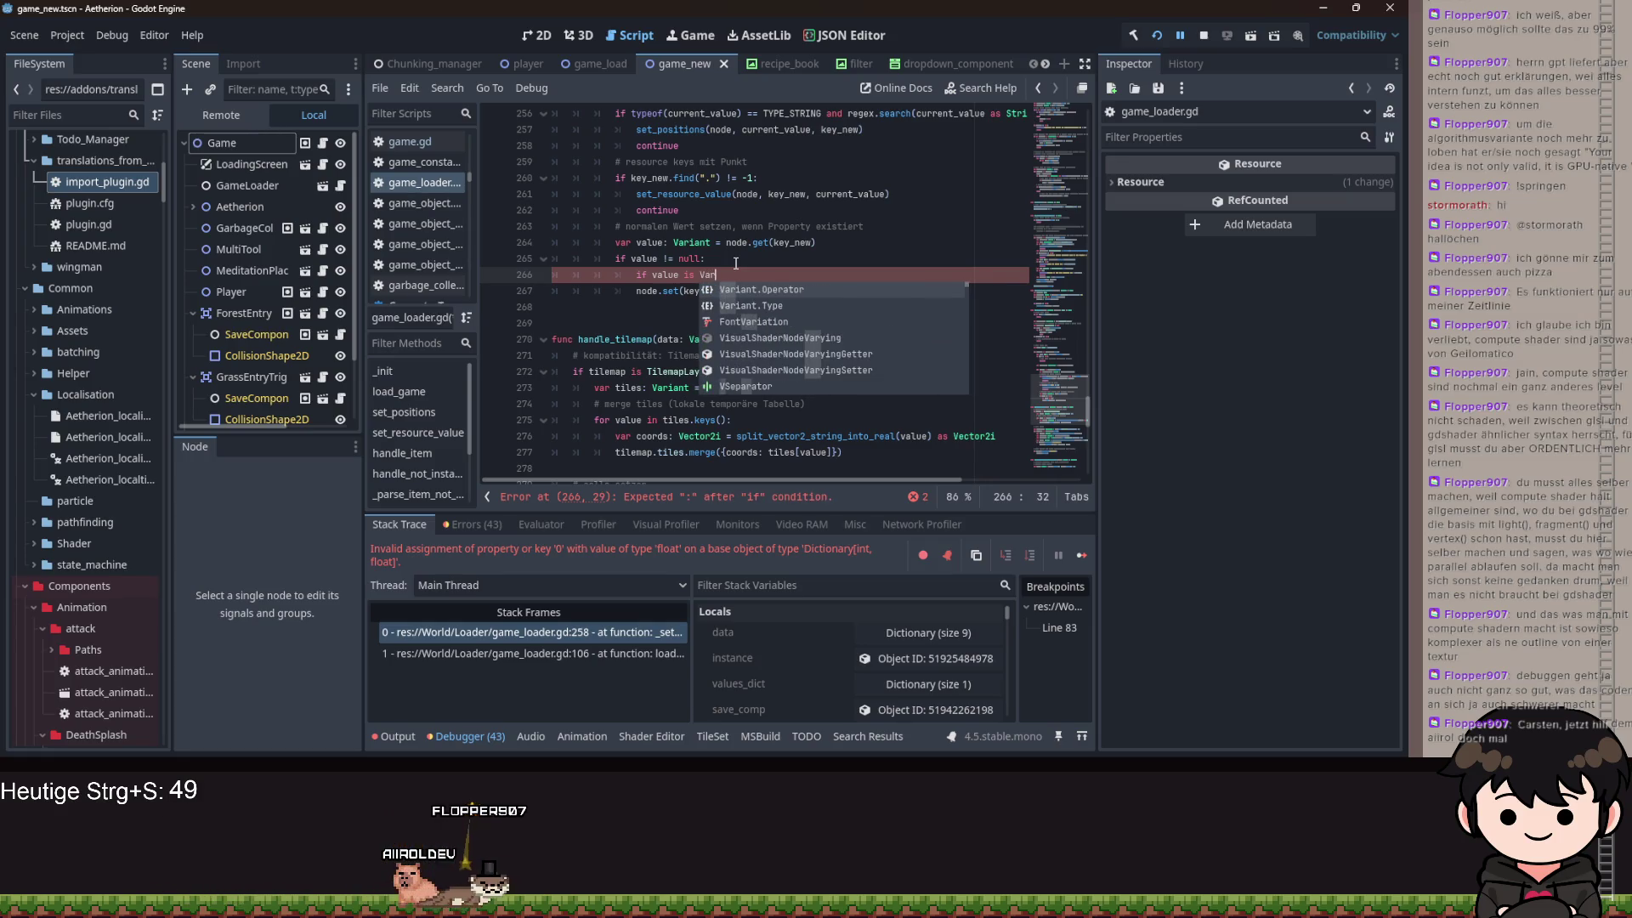
key(Down)
key(BackSpace)
key(BackSpace)
key(BackSpace)
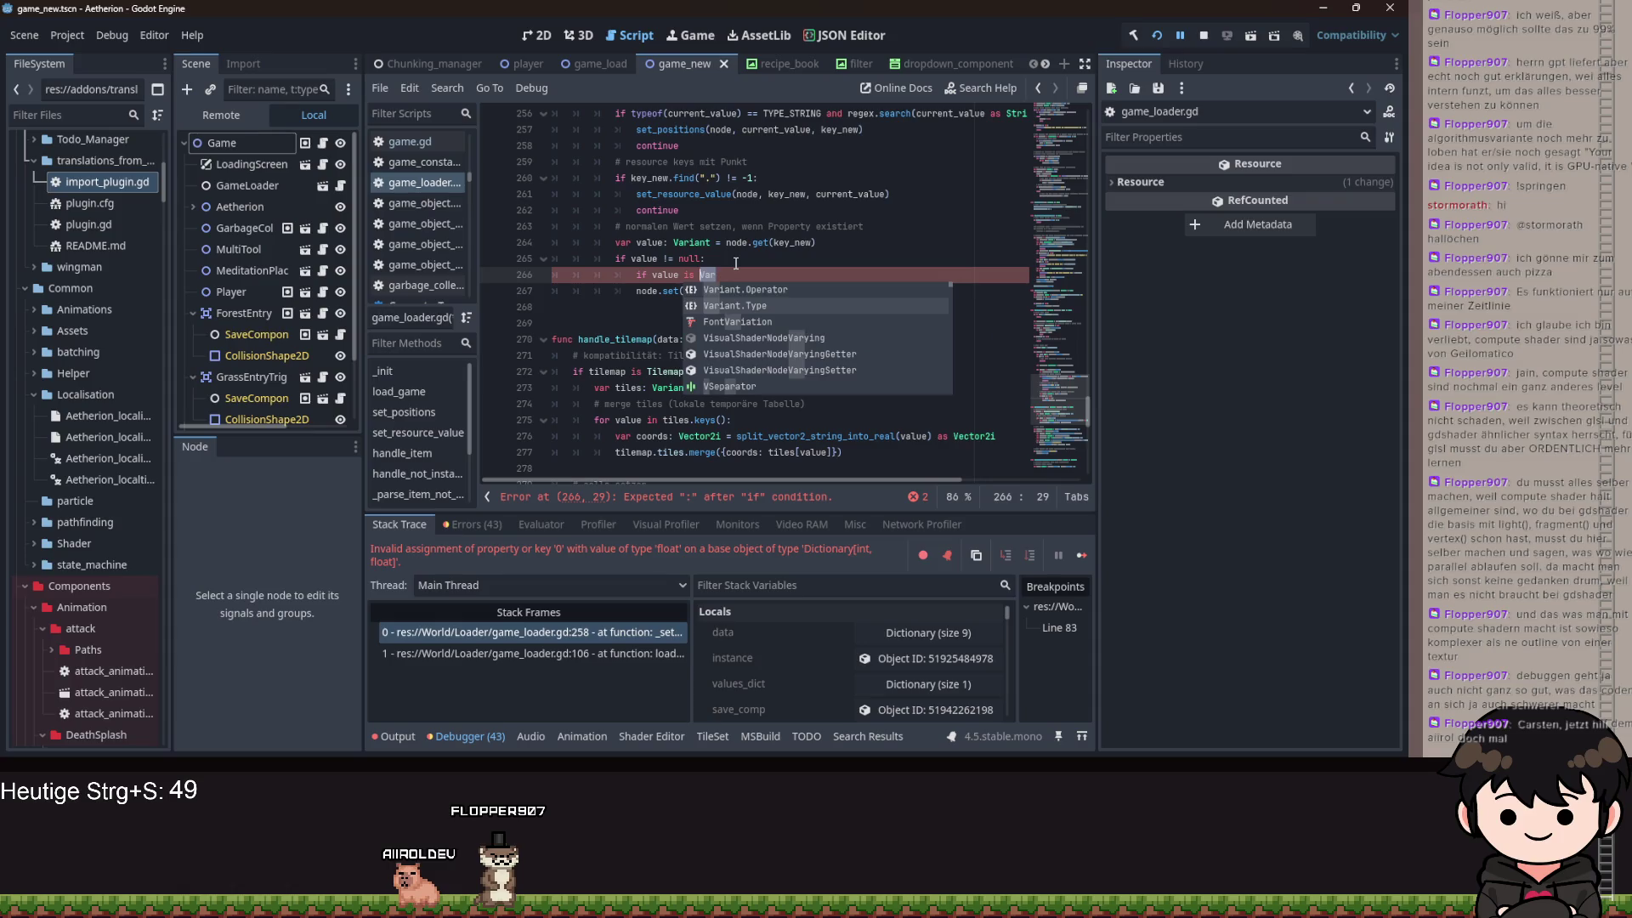
key(BackSpace)
key(BackSpace)
key(BackSpace)
text(typeo)
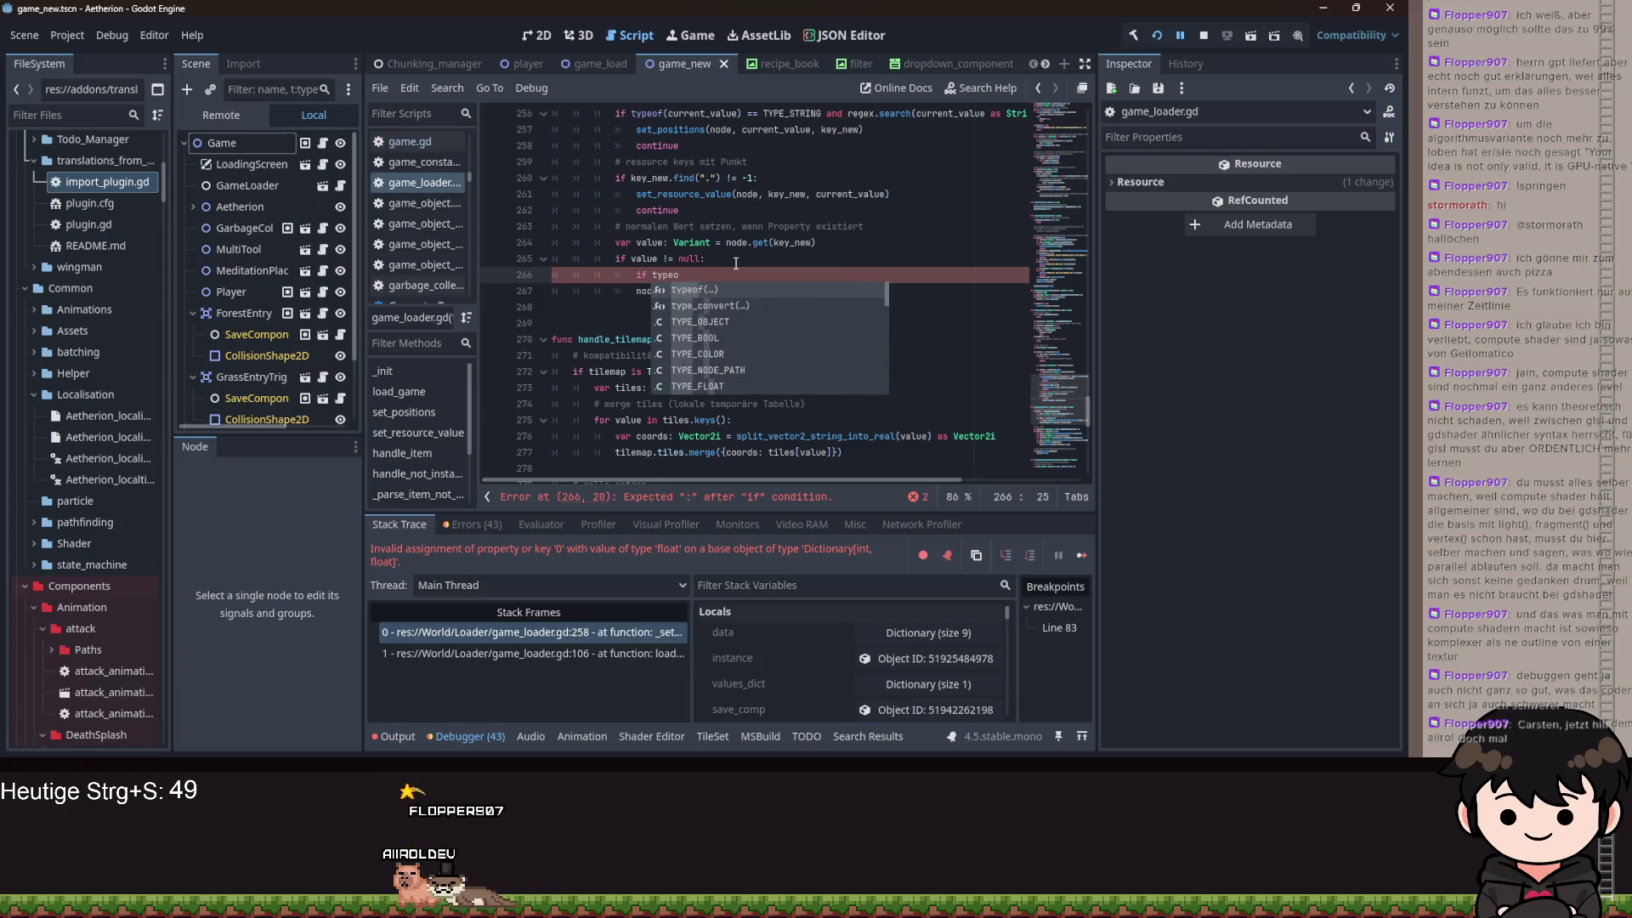
text(ff)
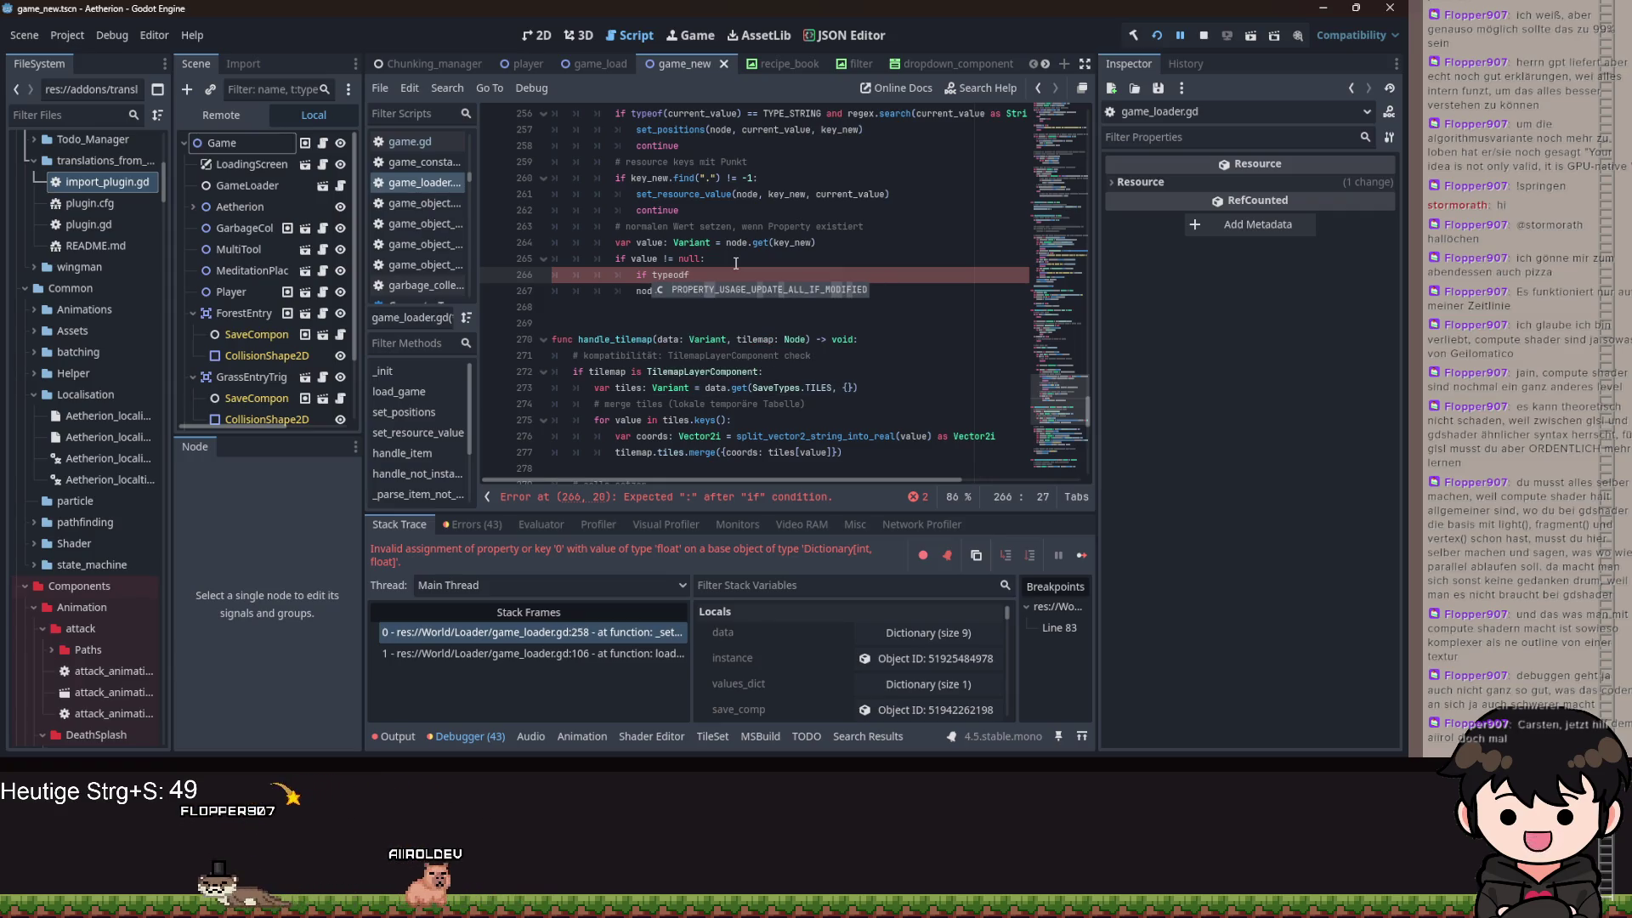
key(BackSpace)
key(BackSpace)
text(f()
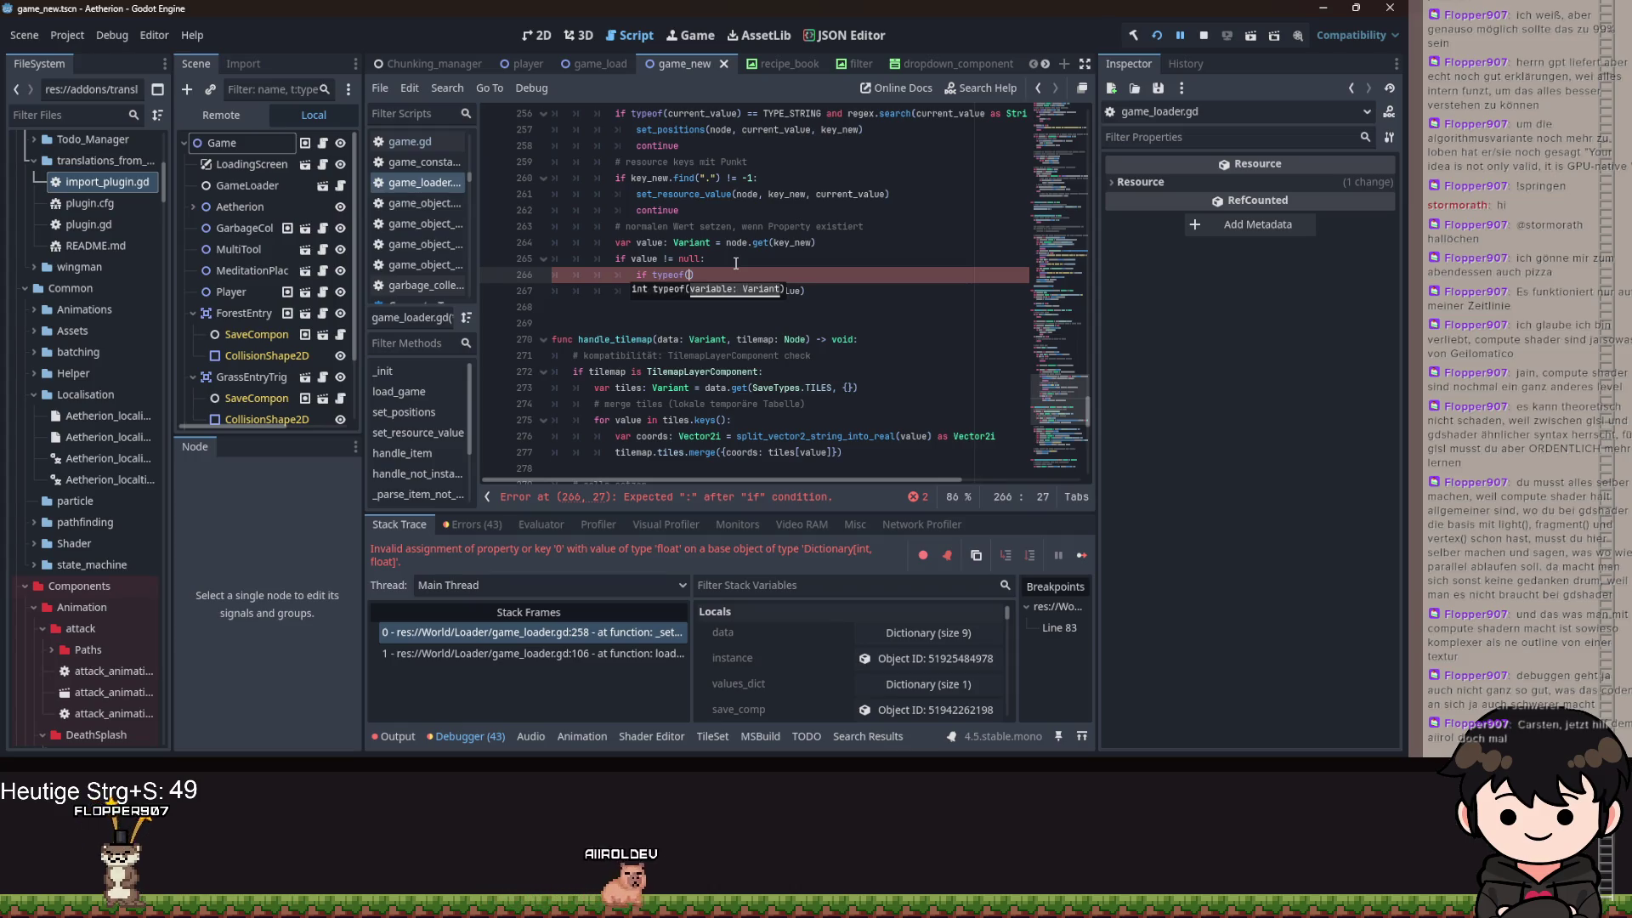
text(value )
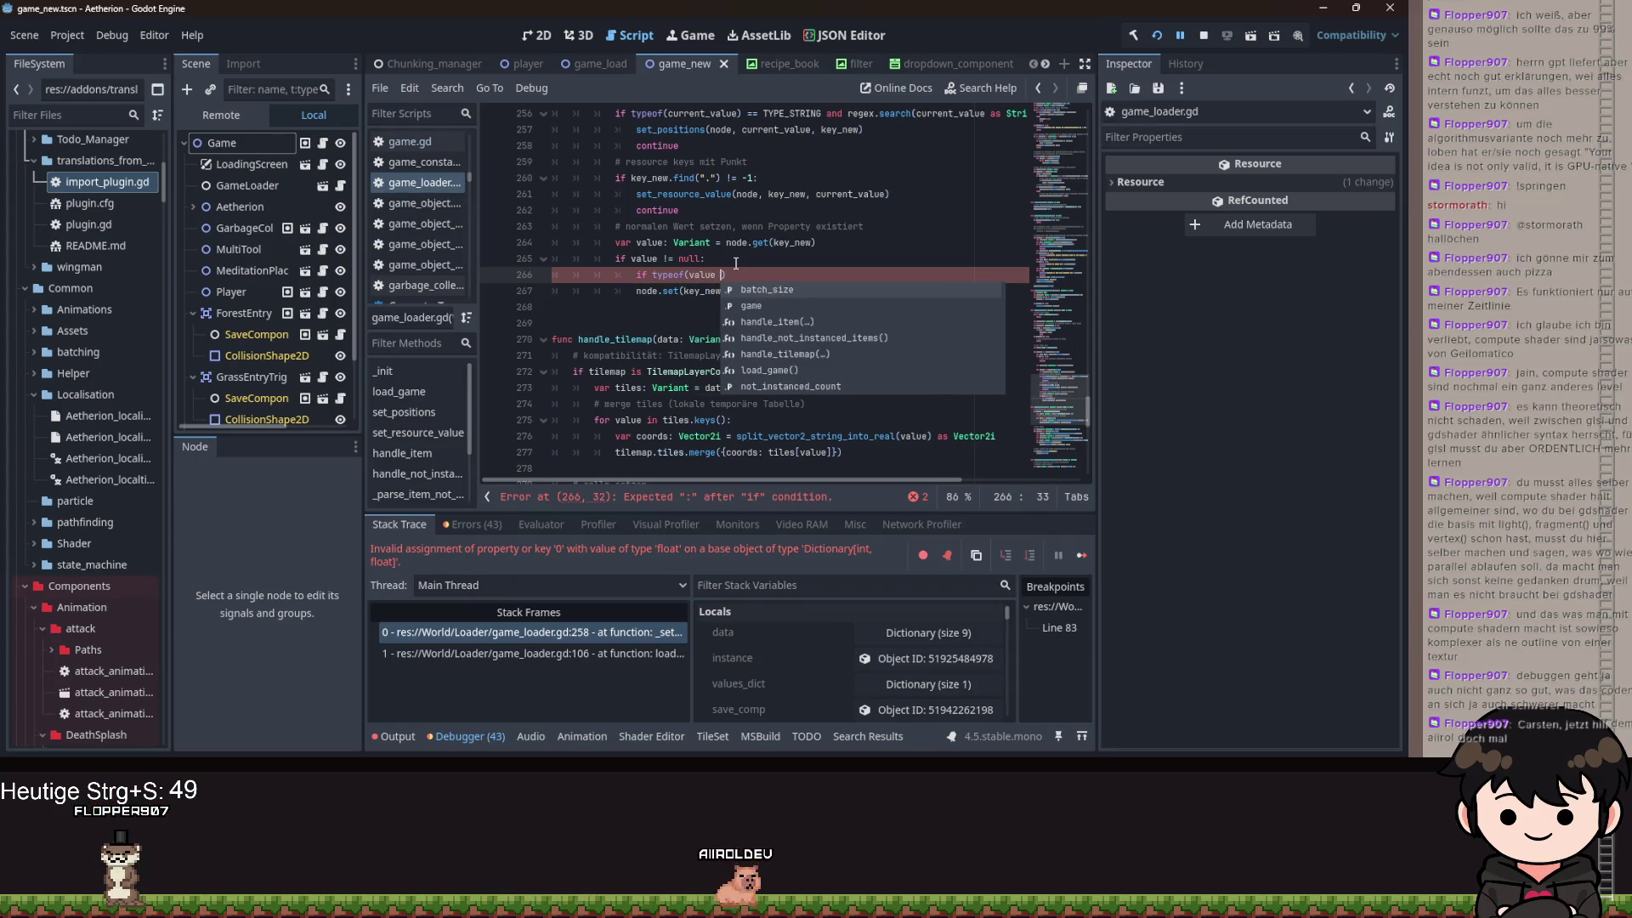
text() )
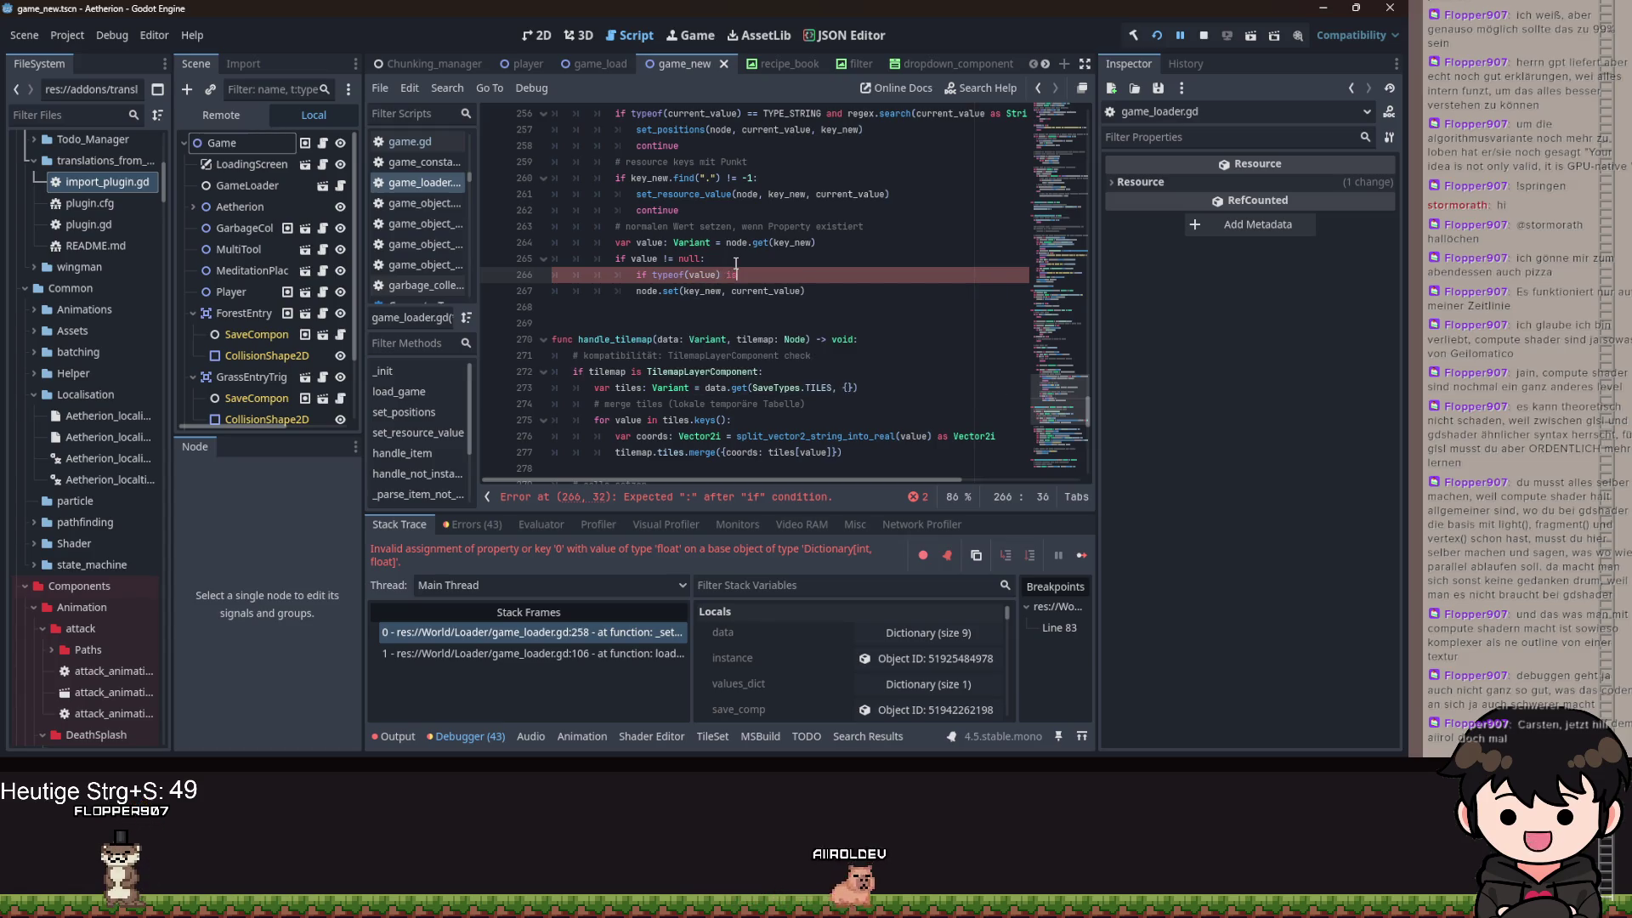
text(is TYPE_I)
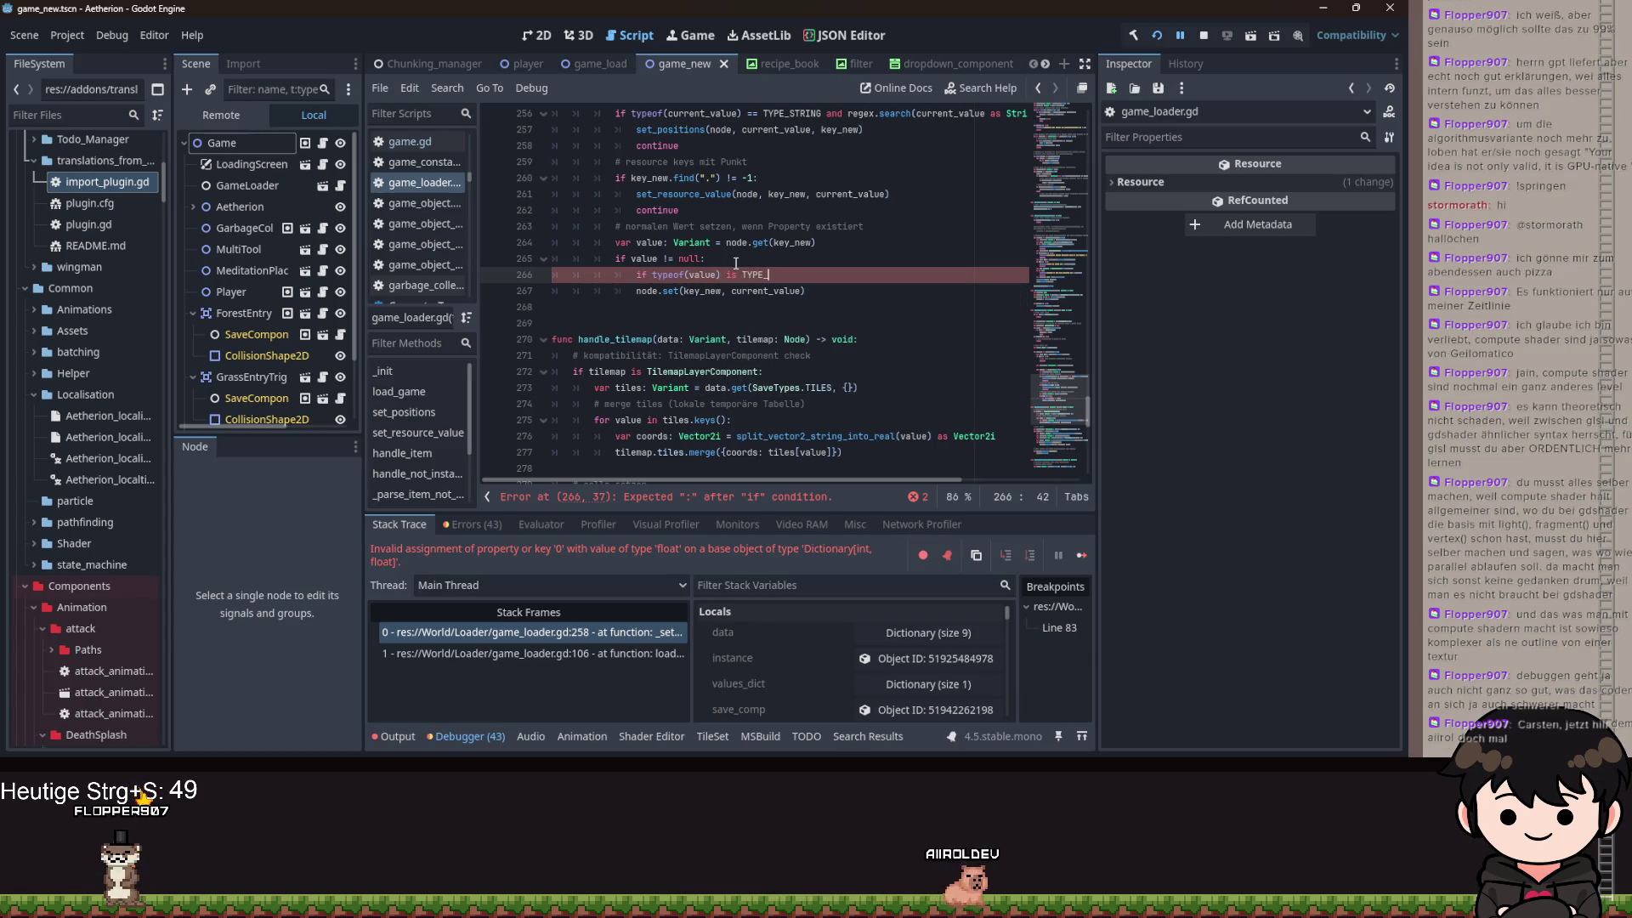
key(BackSpace)
key(BackSpace)
key(BackSpace)
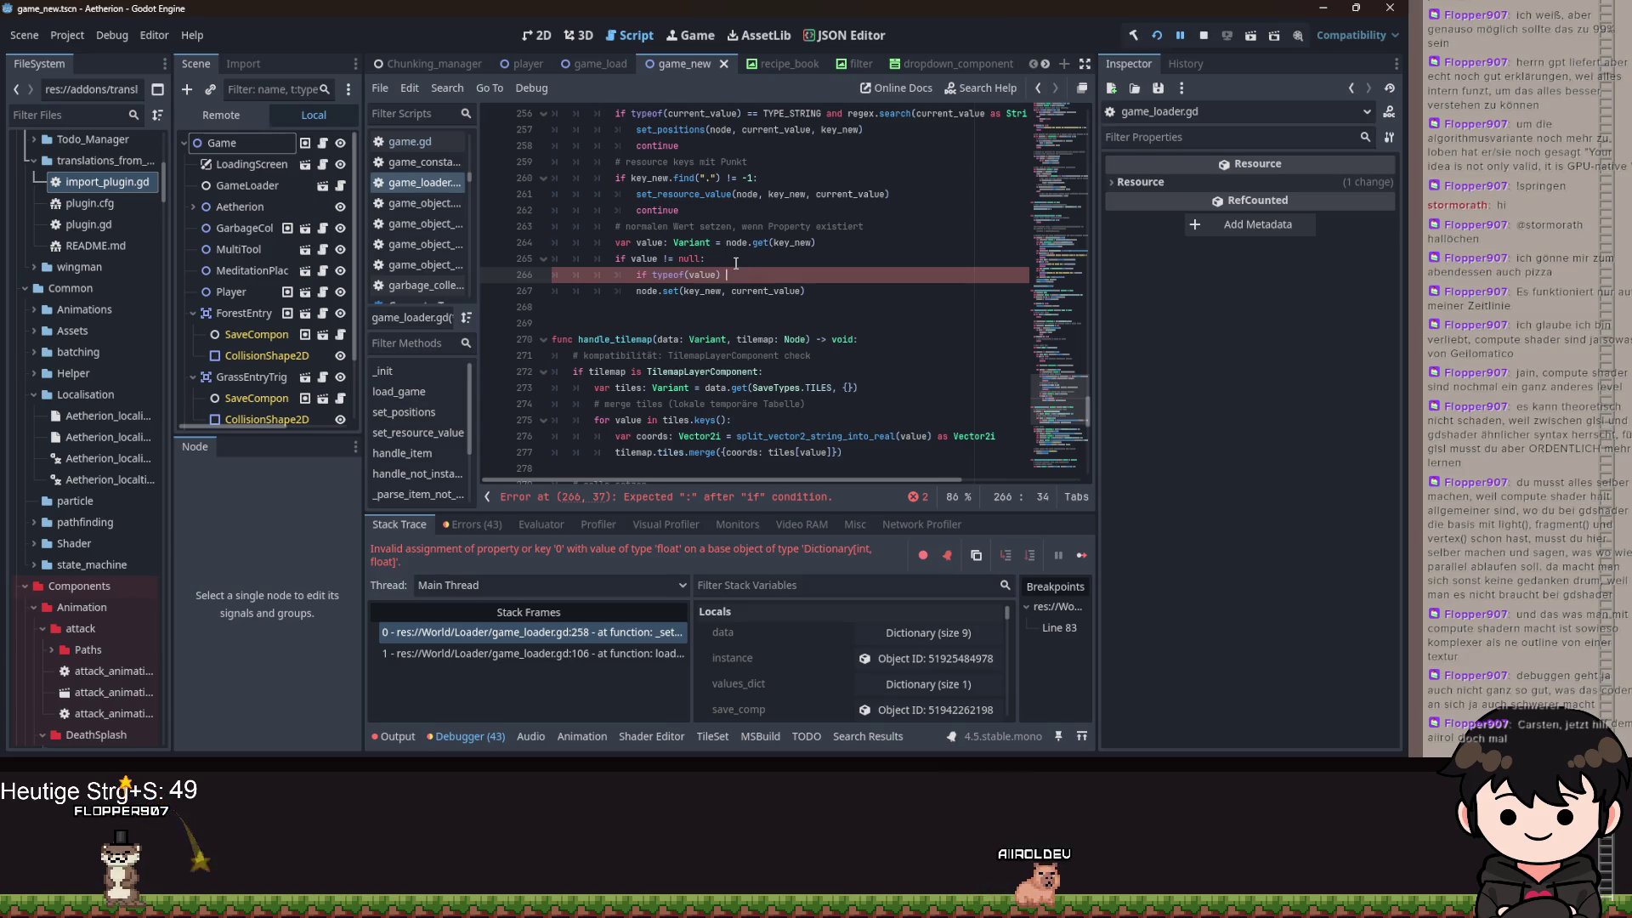
text(== I)
key(BackSpace)
text(TYPEIN)
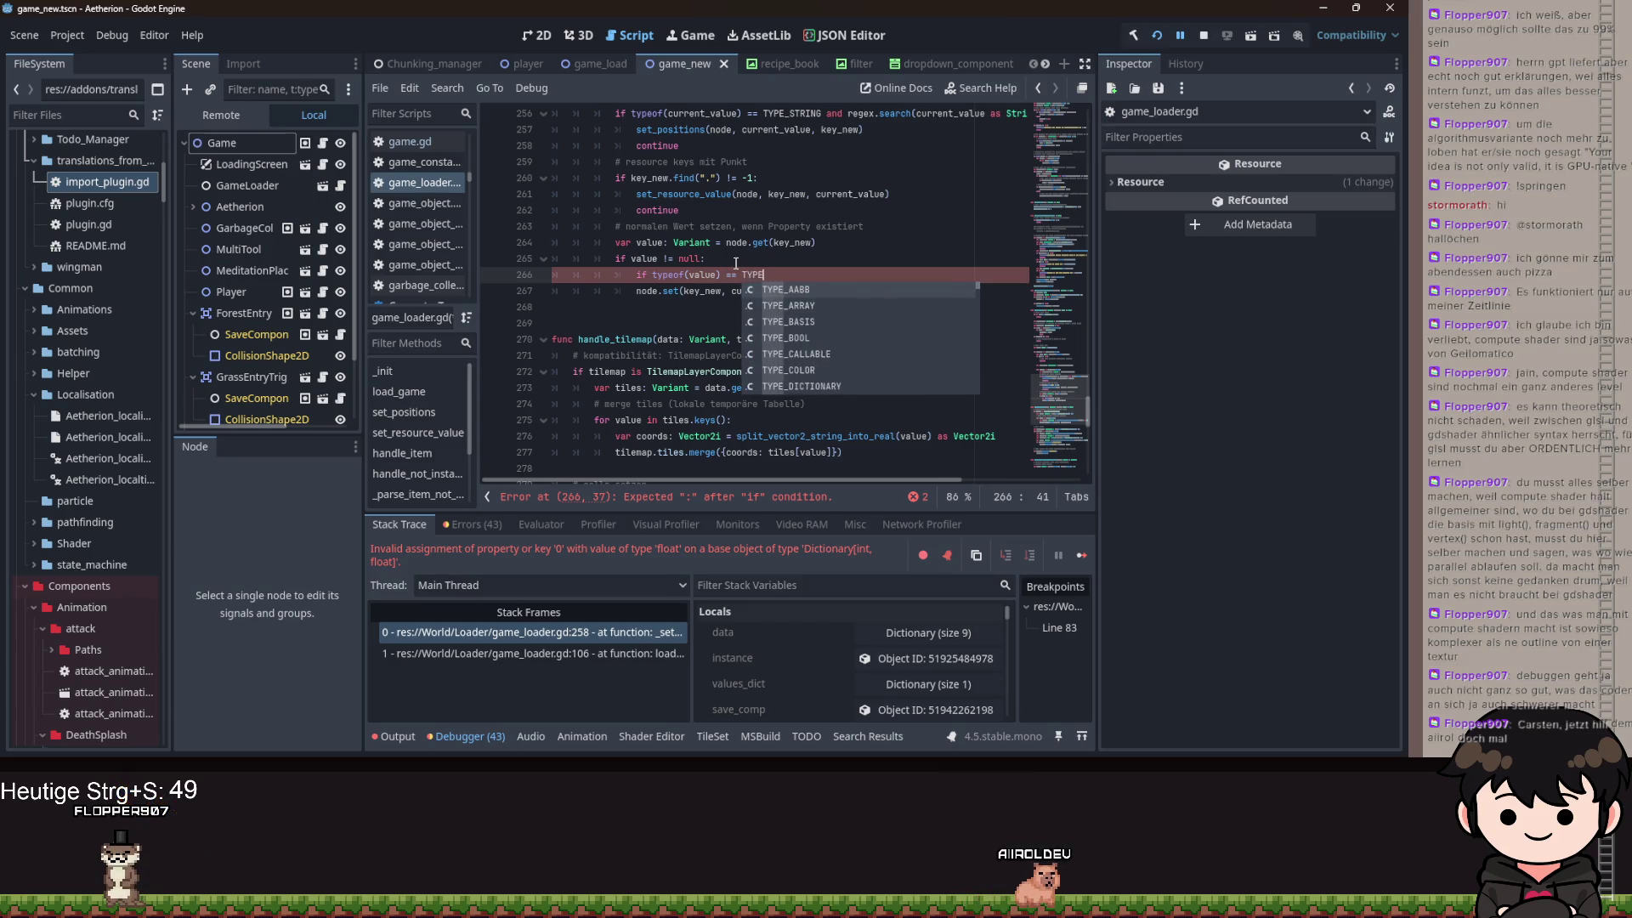
key(Return)
text(:)
- Write 'current_value = int(current_value)' as the condition's body and save the script
key(Return)
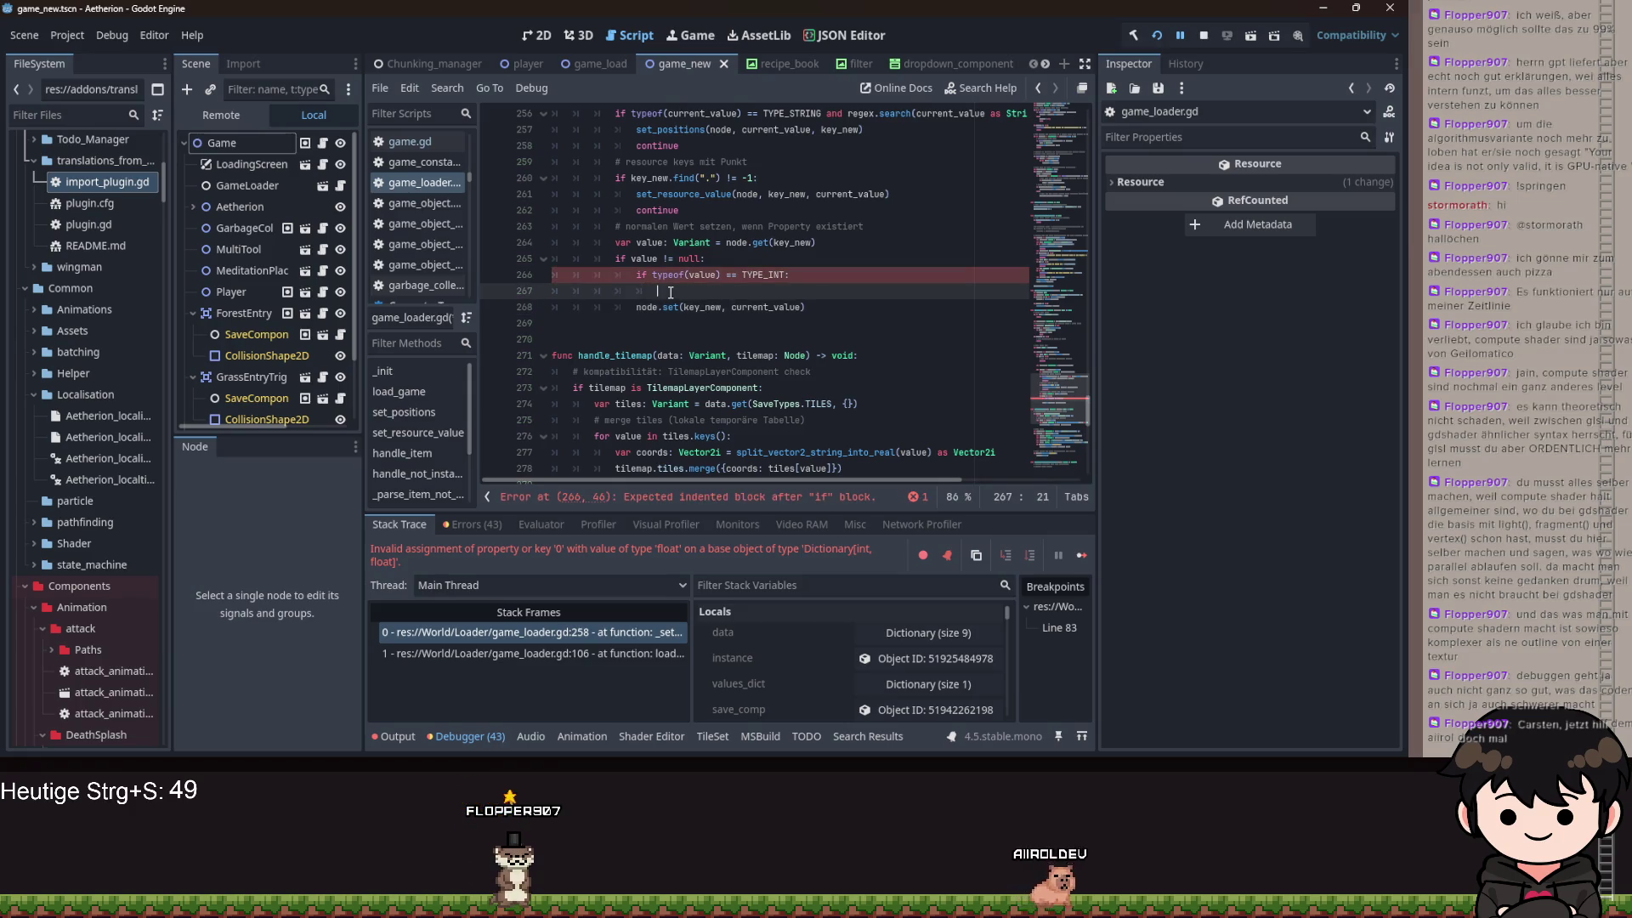
text(dur)
key(Return)
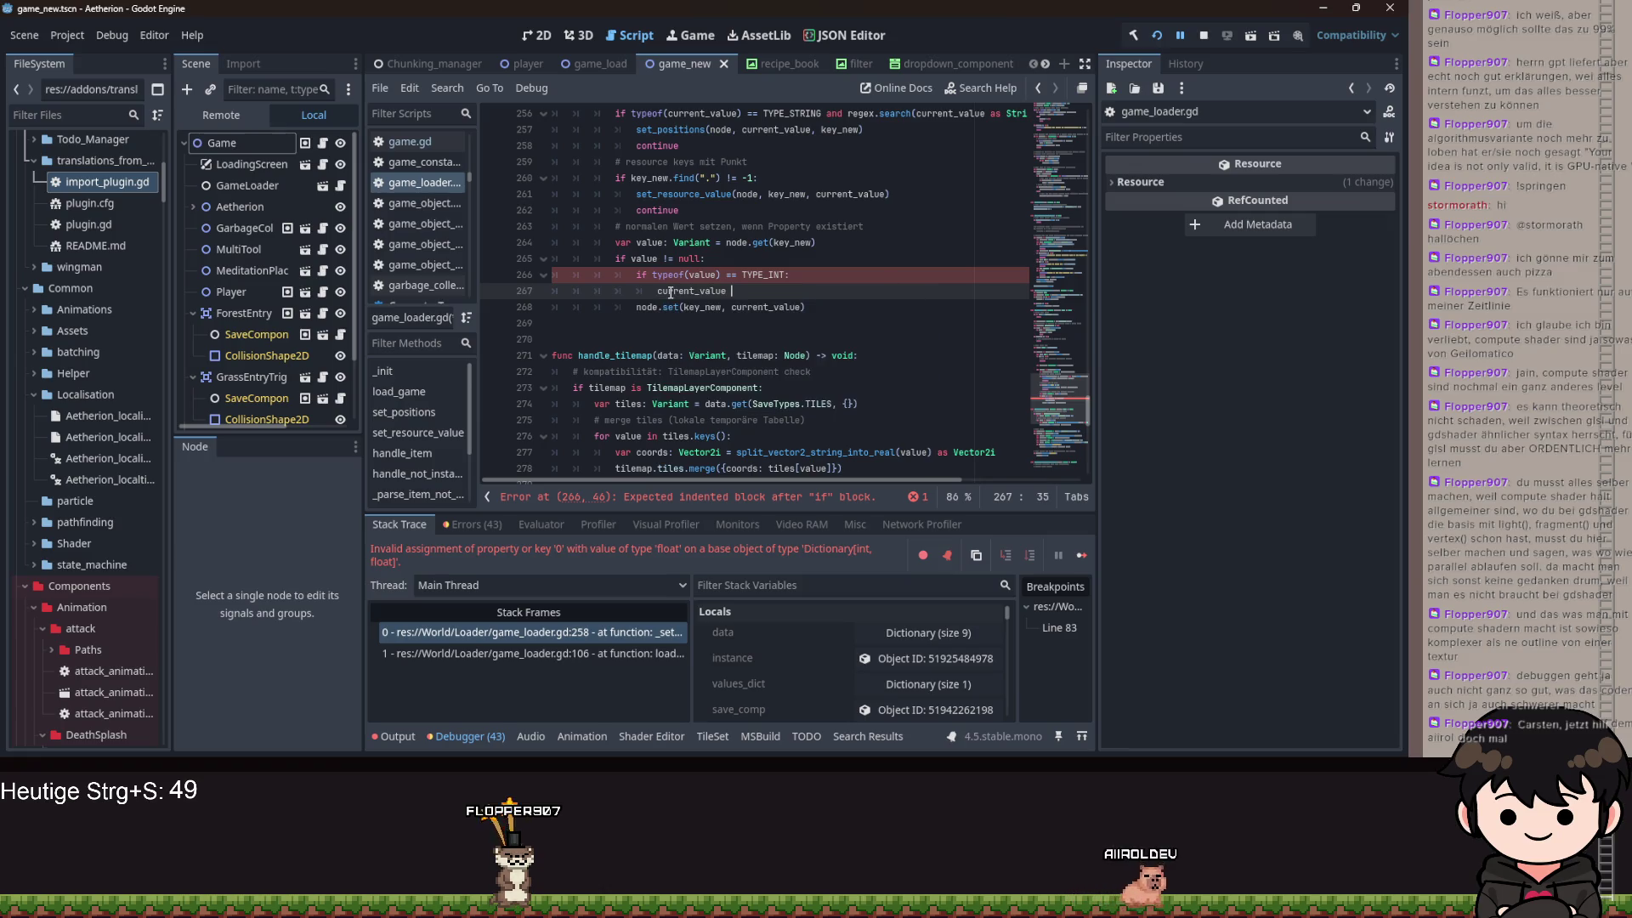
text(= int)
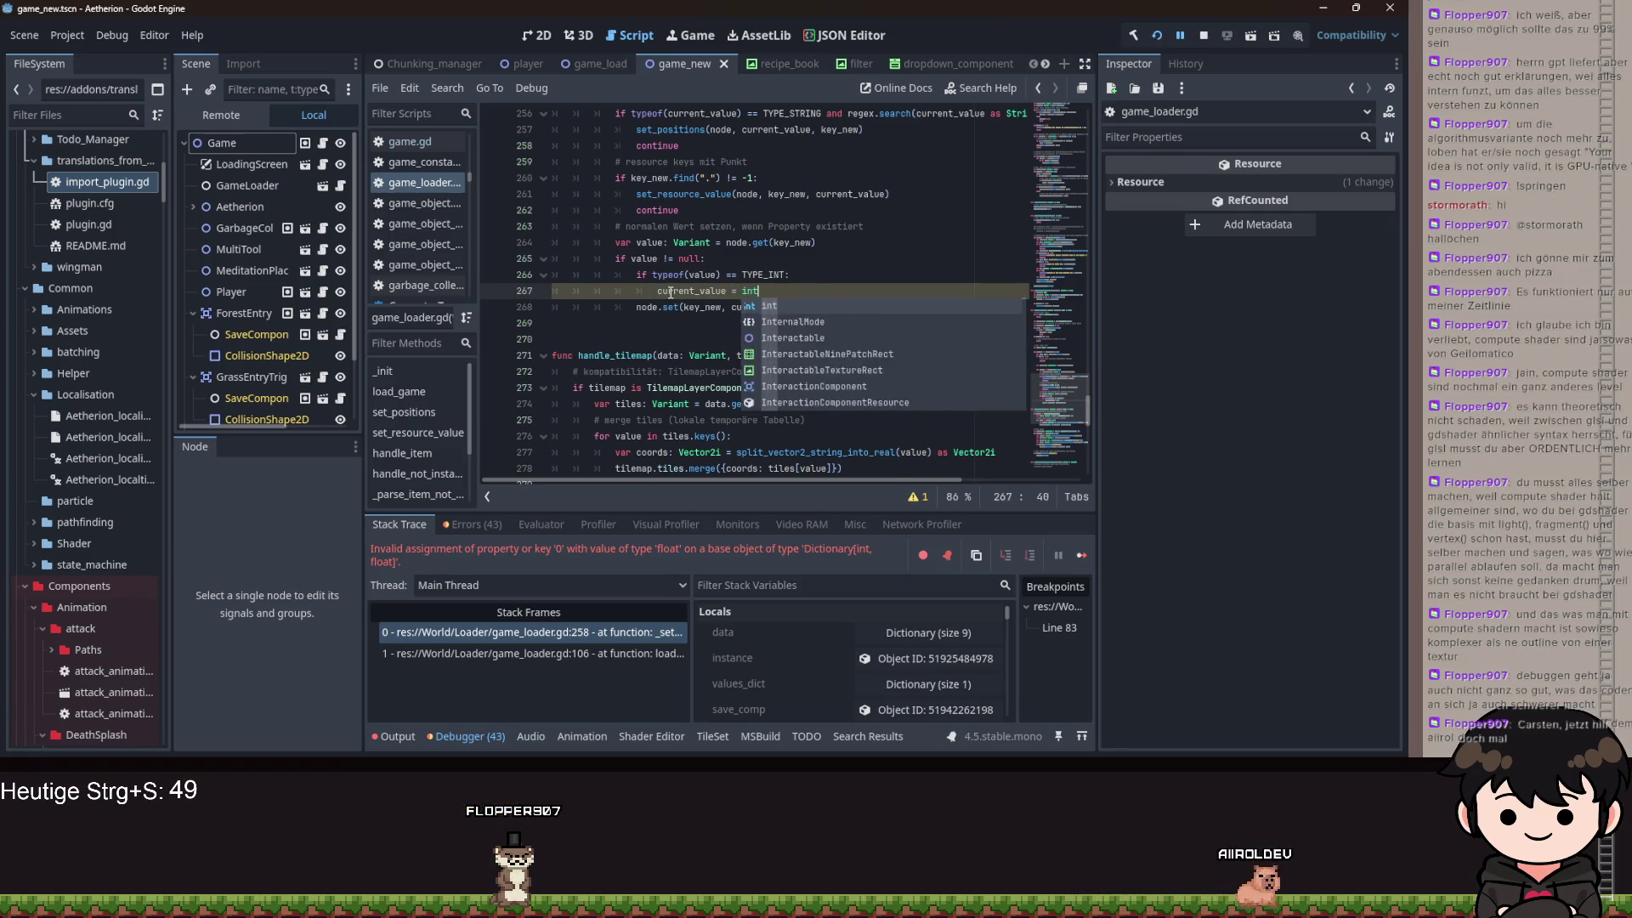
text((curr)
key(Return)
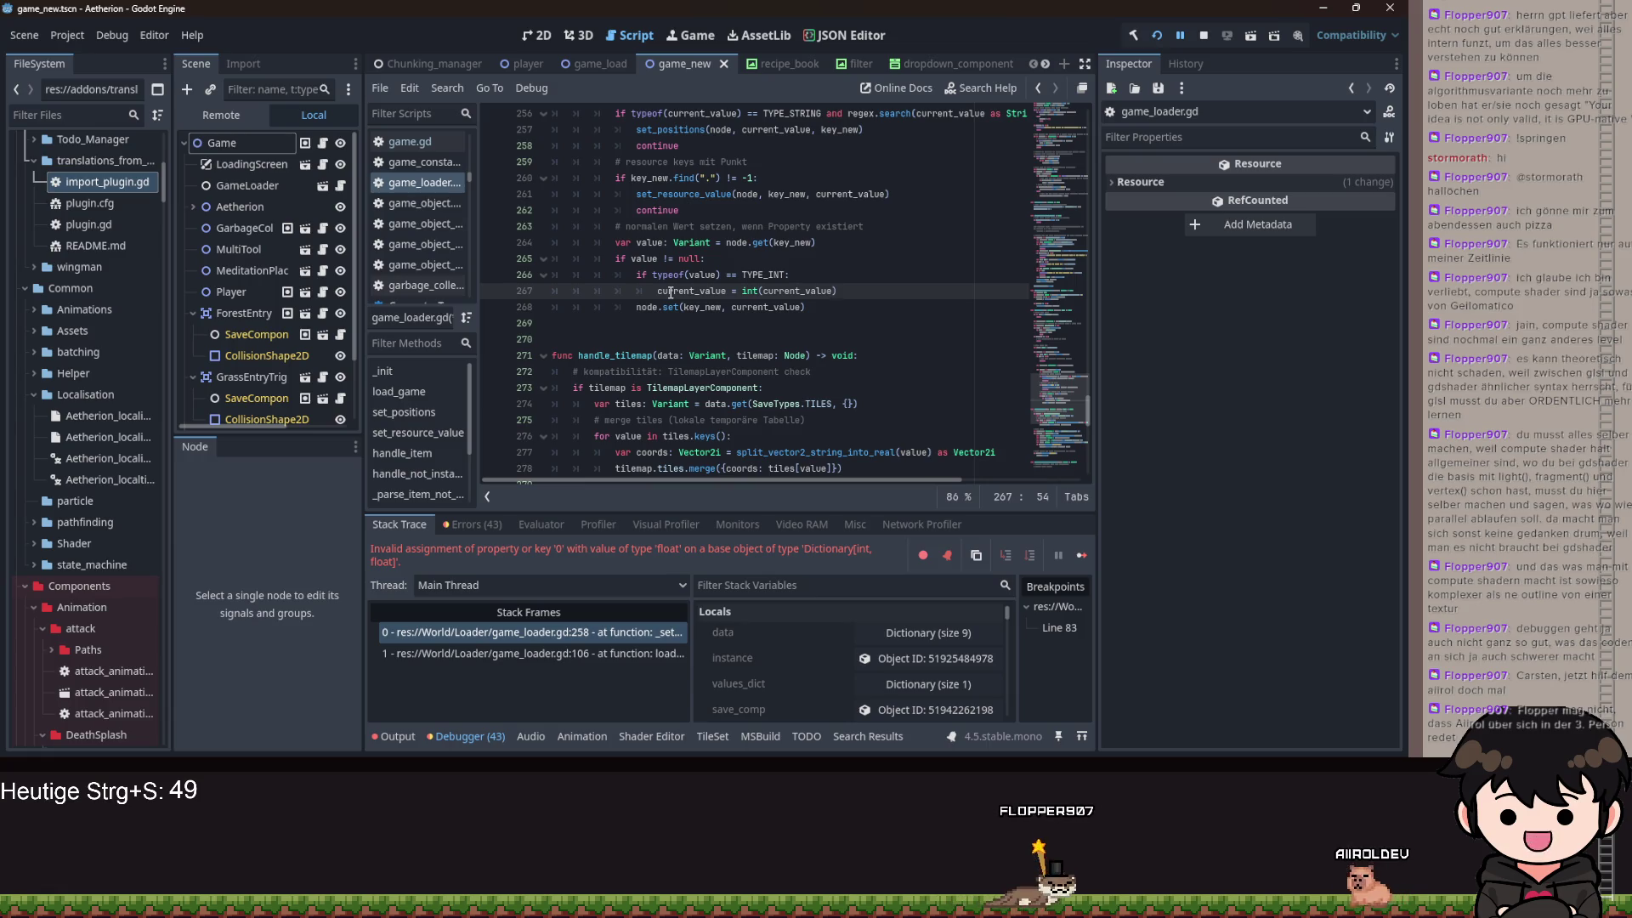
key(ctrl+s)
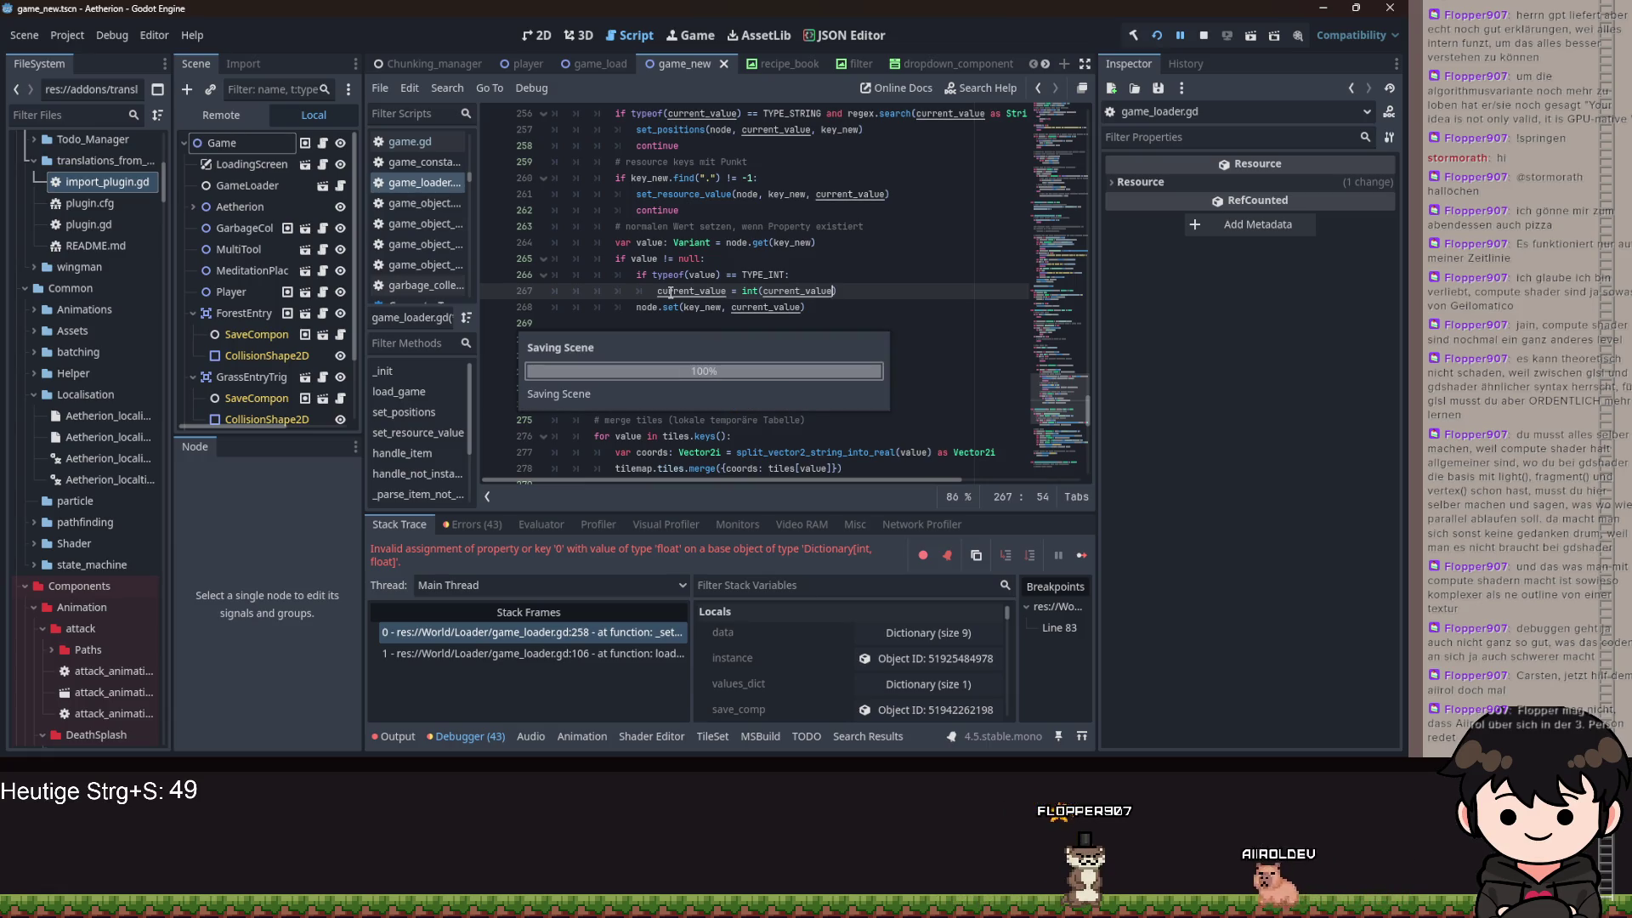
- Remove a stray space before the colon on the TYPE_INT check line
key(End)
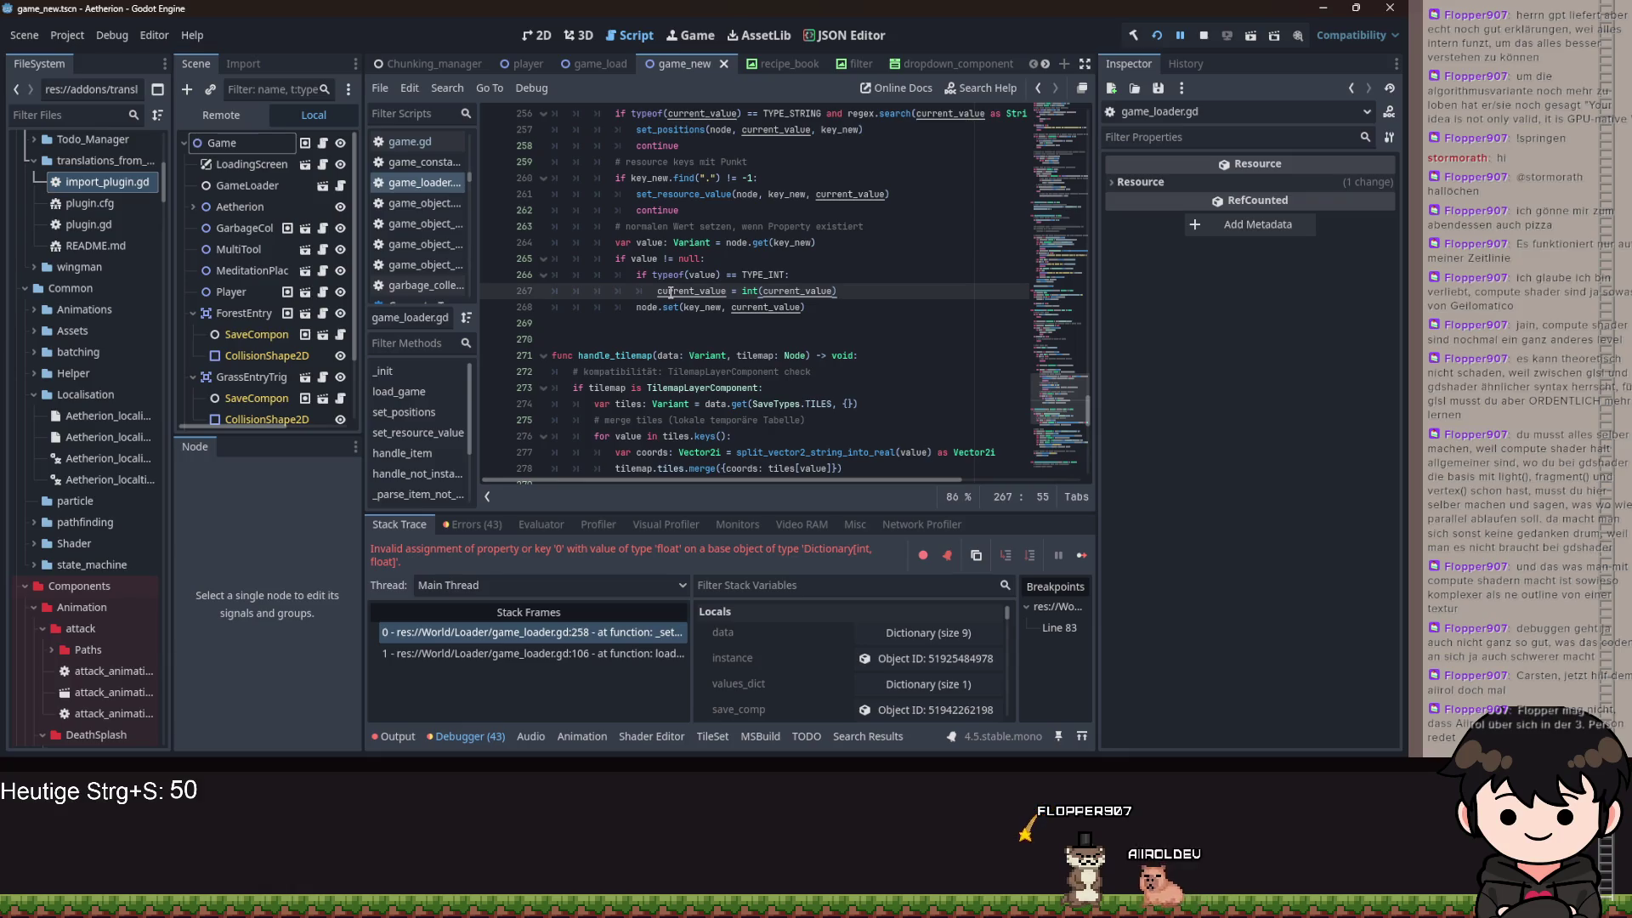
key(Up)
key(Left)
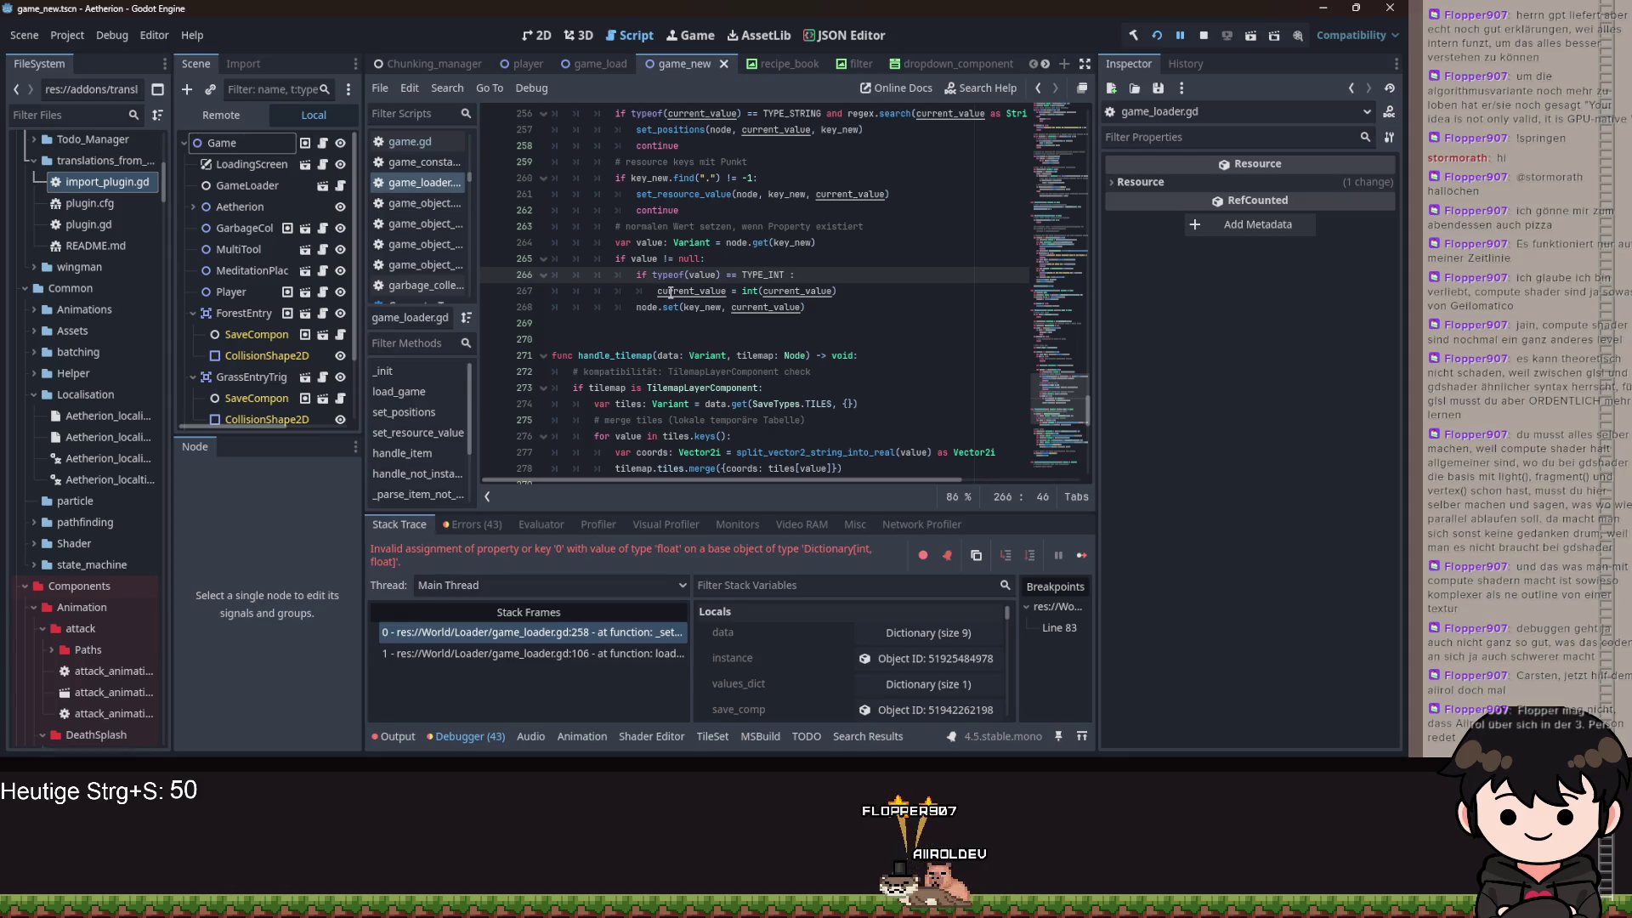
key(BackSpace)
key(Down)
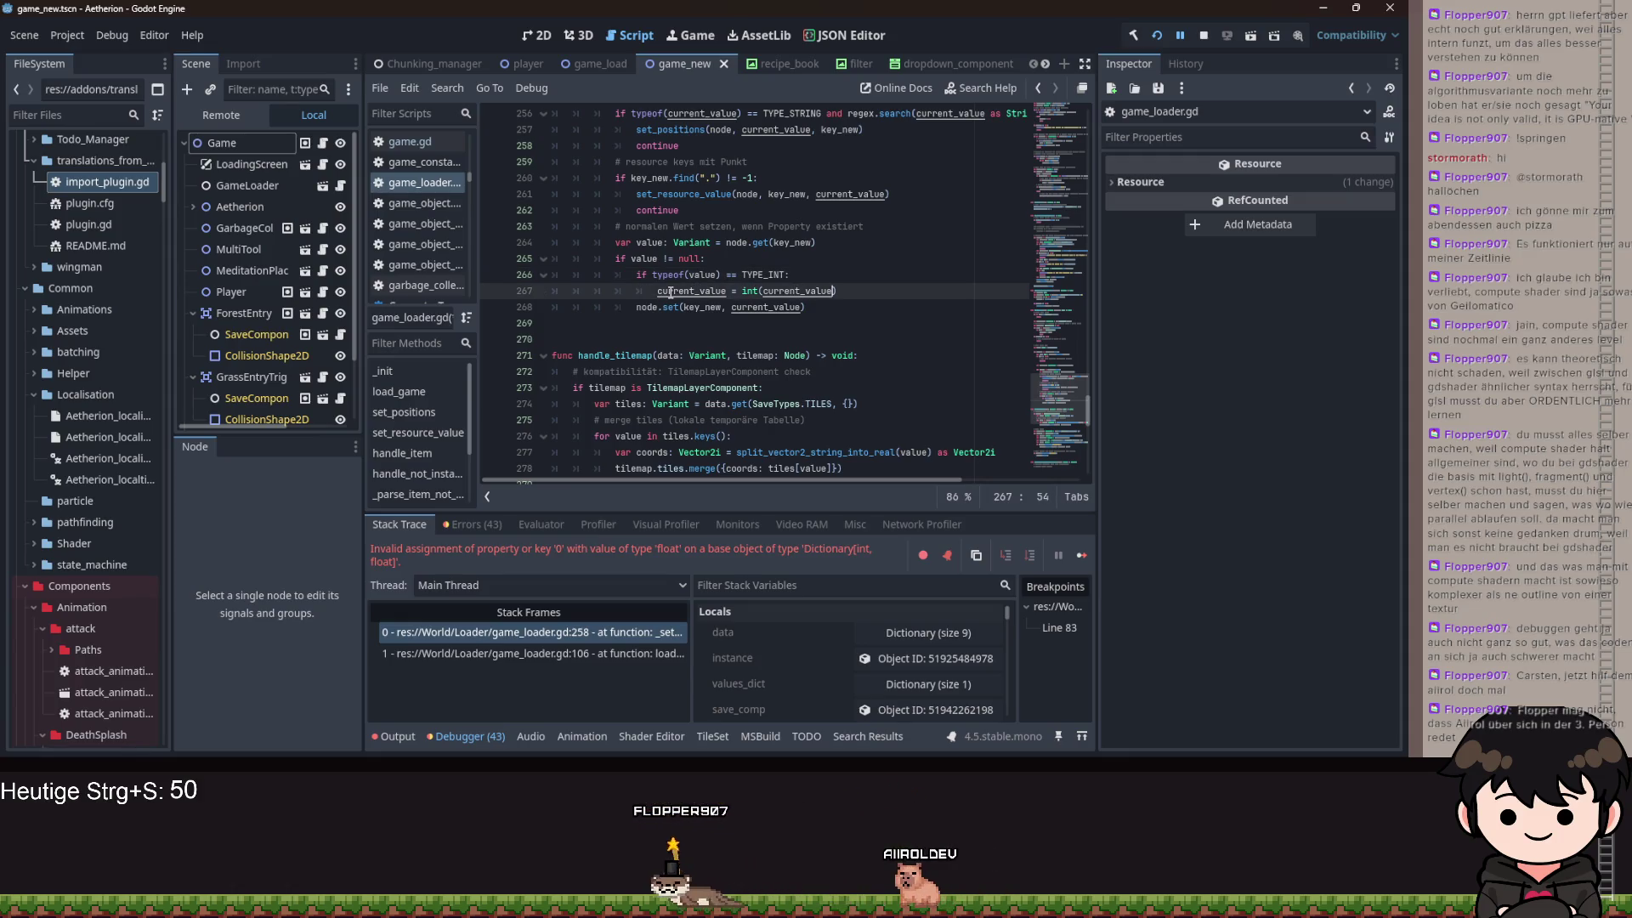
- Start an elif branch checking typeof(value) == TYPE_DICTIONARY with a Dictionary cast of value
key(Return)
key(BackSpace)
text(elif typeof(value) == )
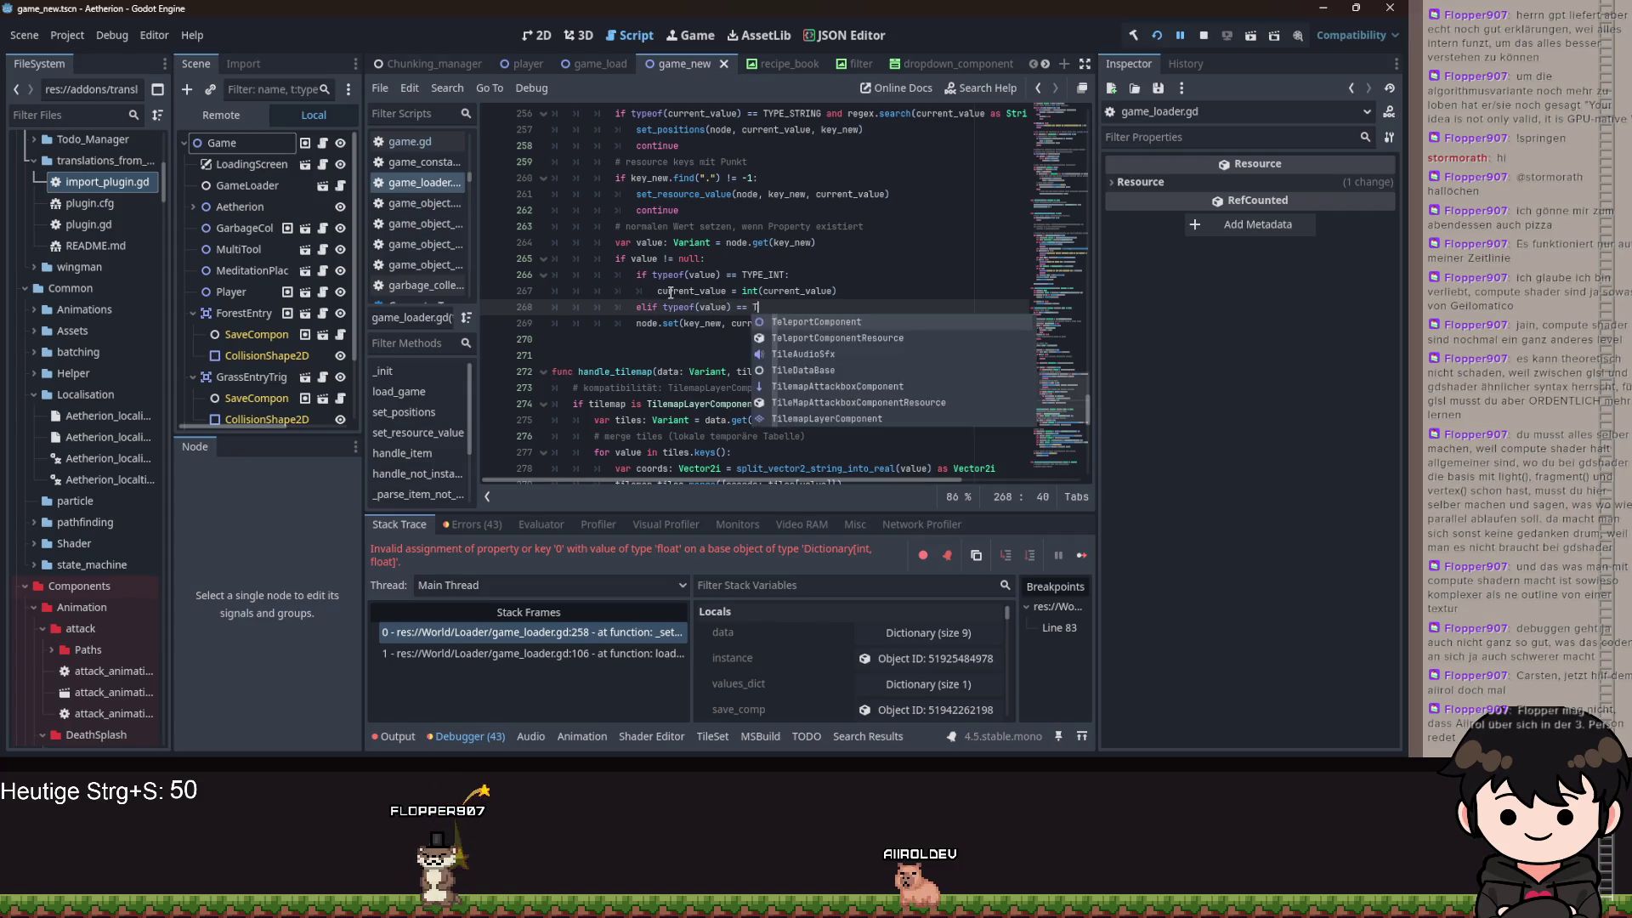
text(TYPE_DICTIONARY an)
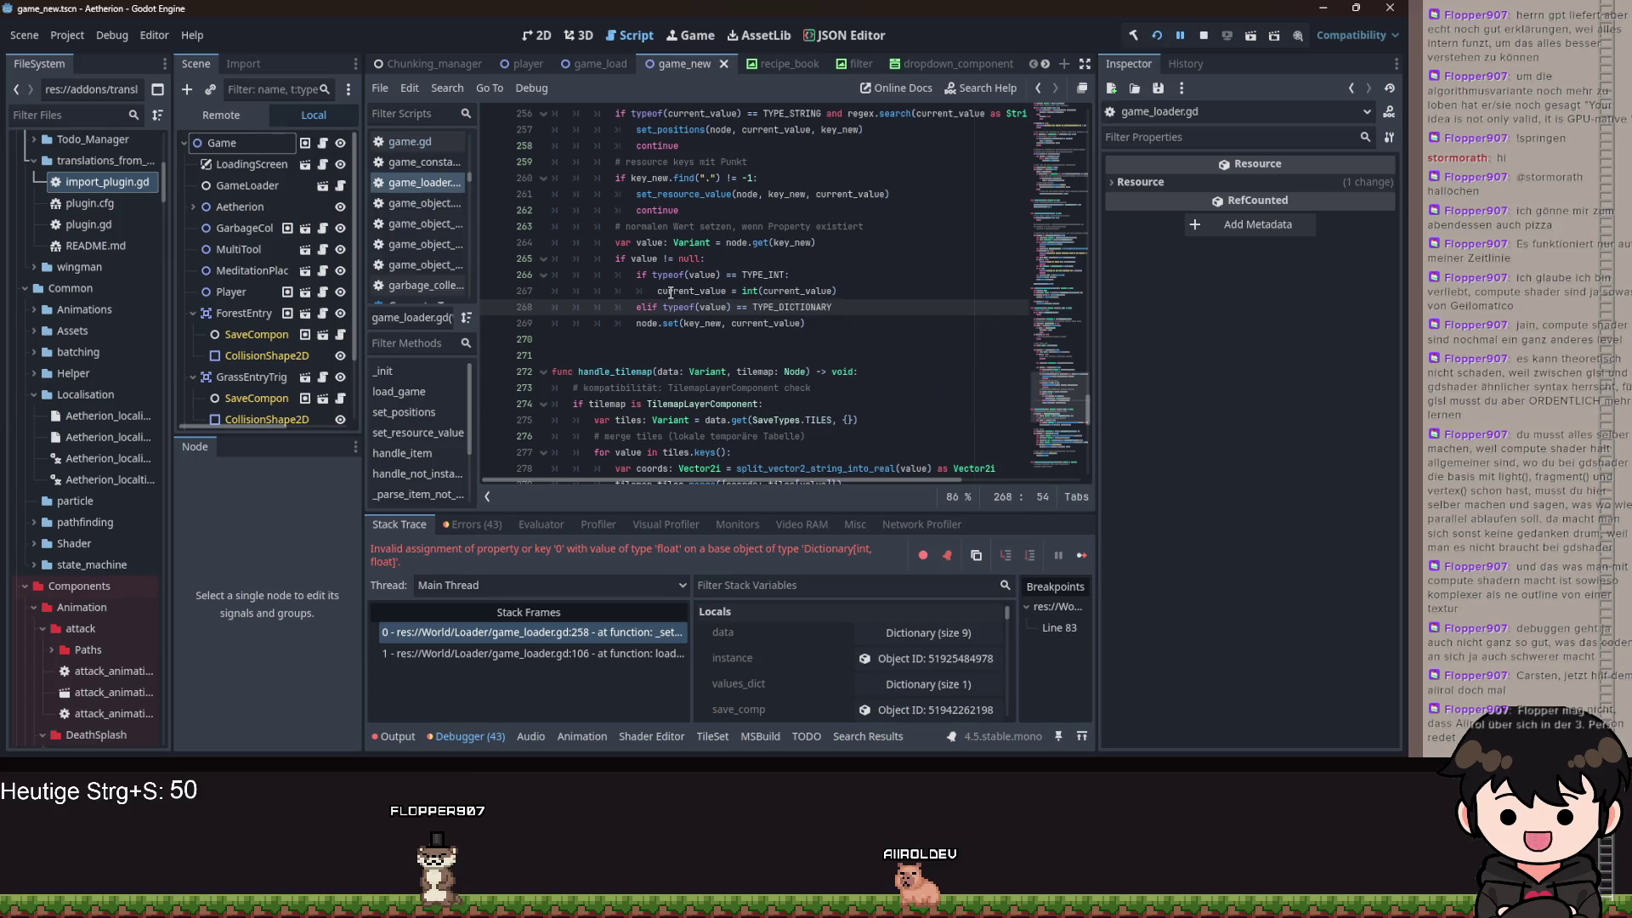
text(d (value)
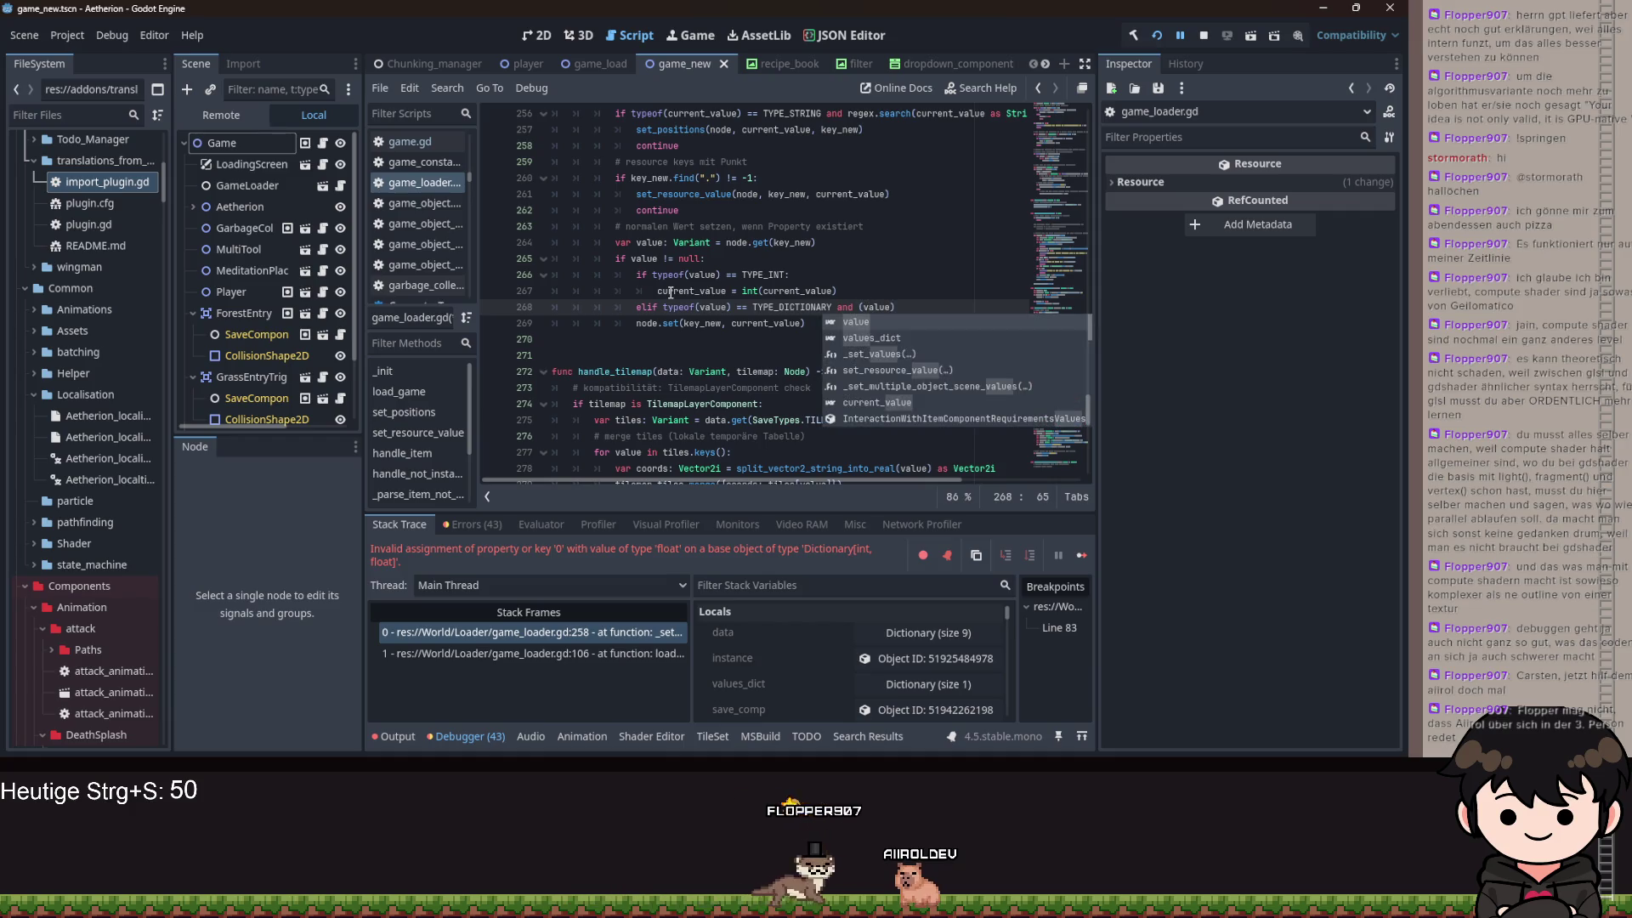
text( as Di)
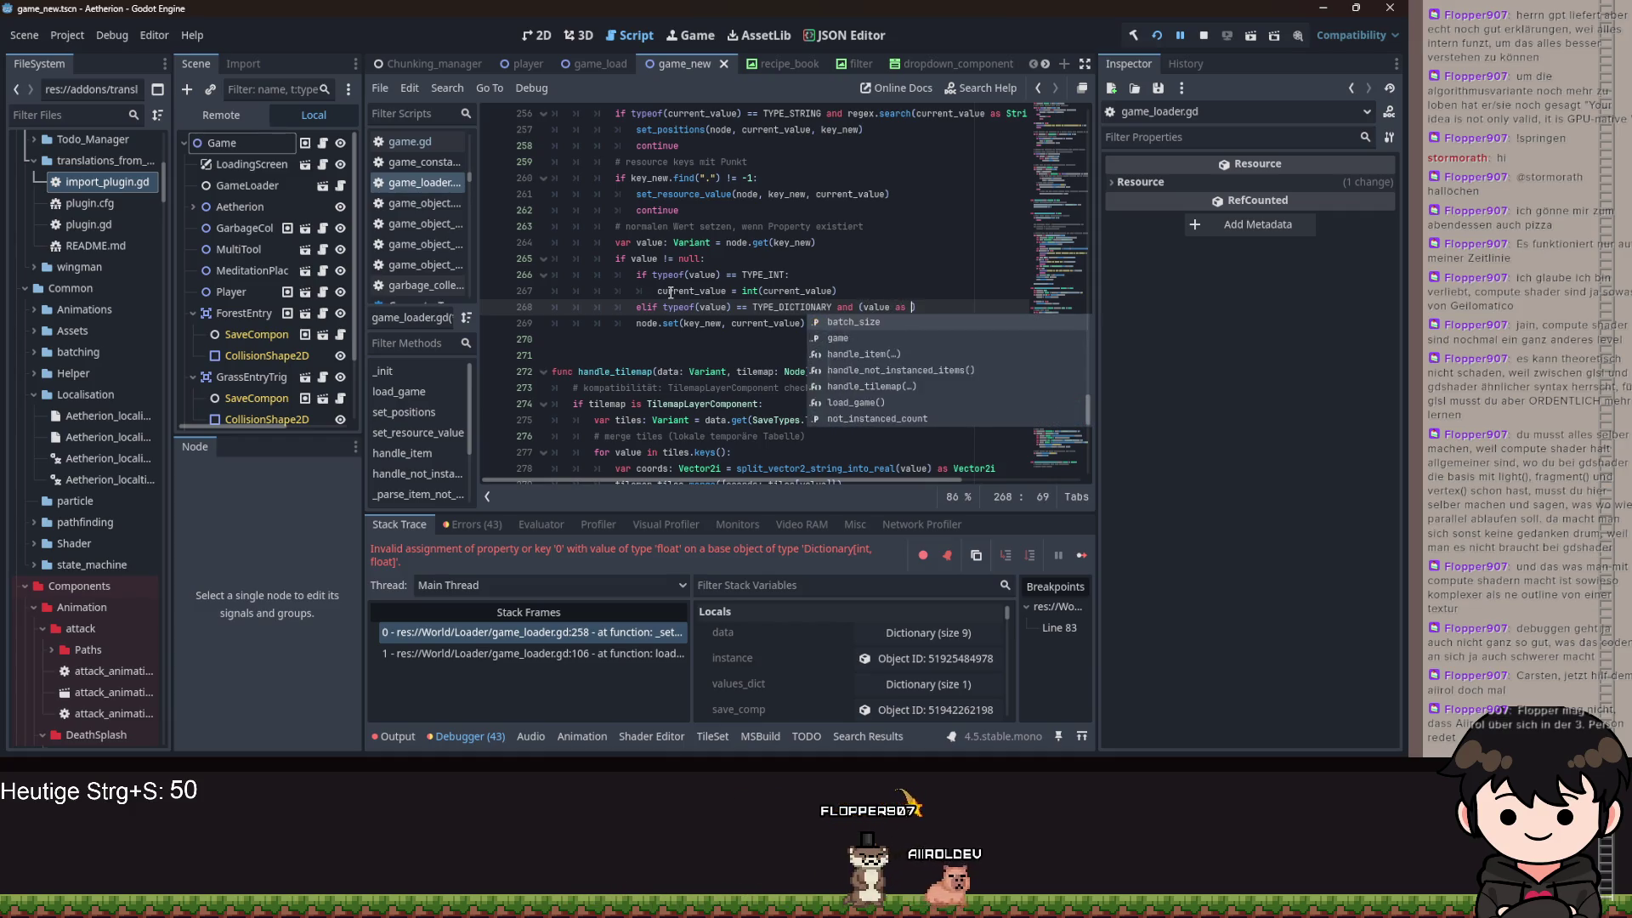
text(c)
- Finish the (value as Dictionary) cast and try its typed-key method completions
key(Return)
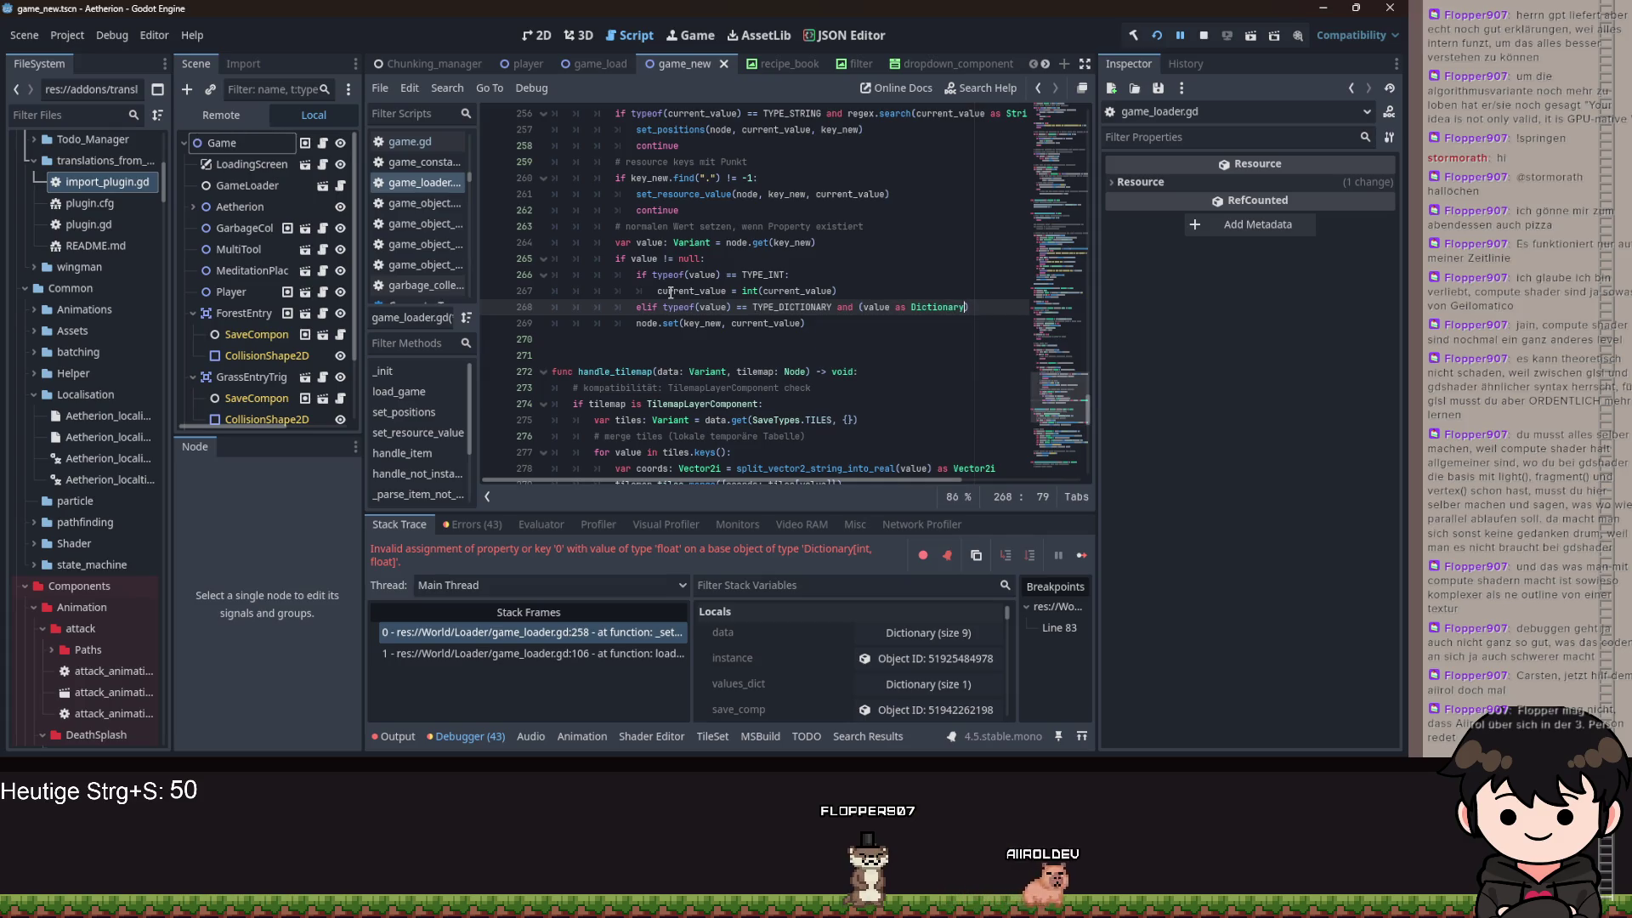
key(End)
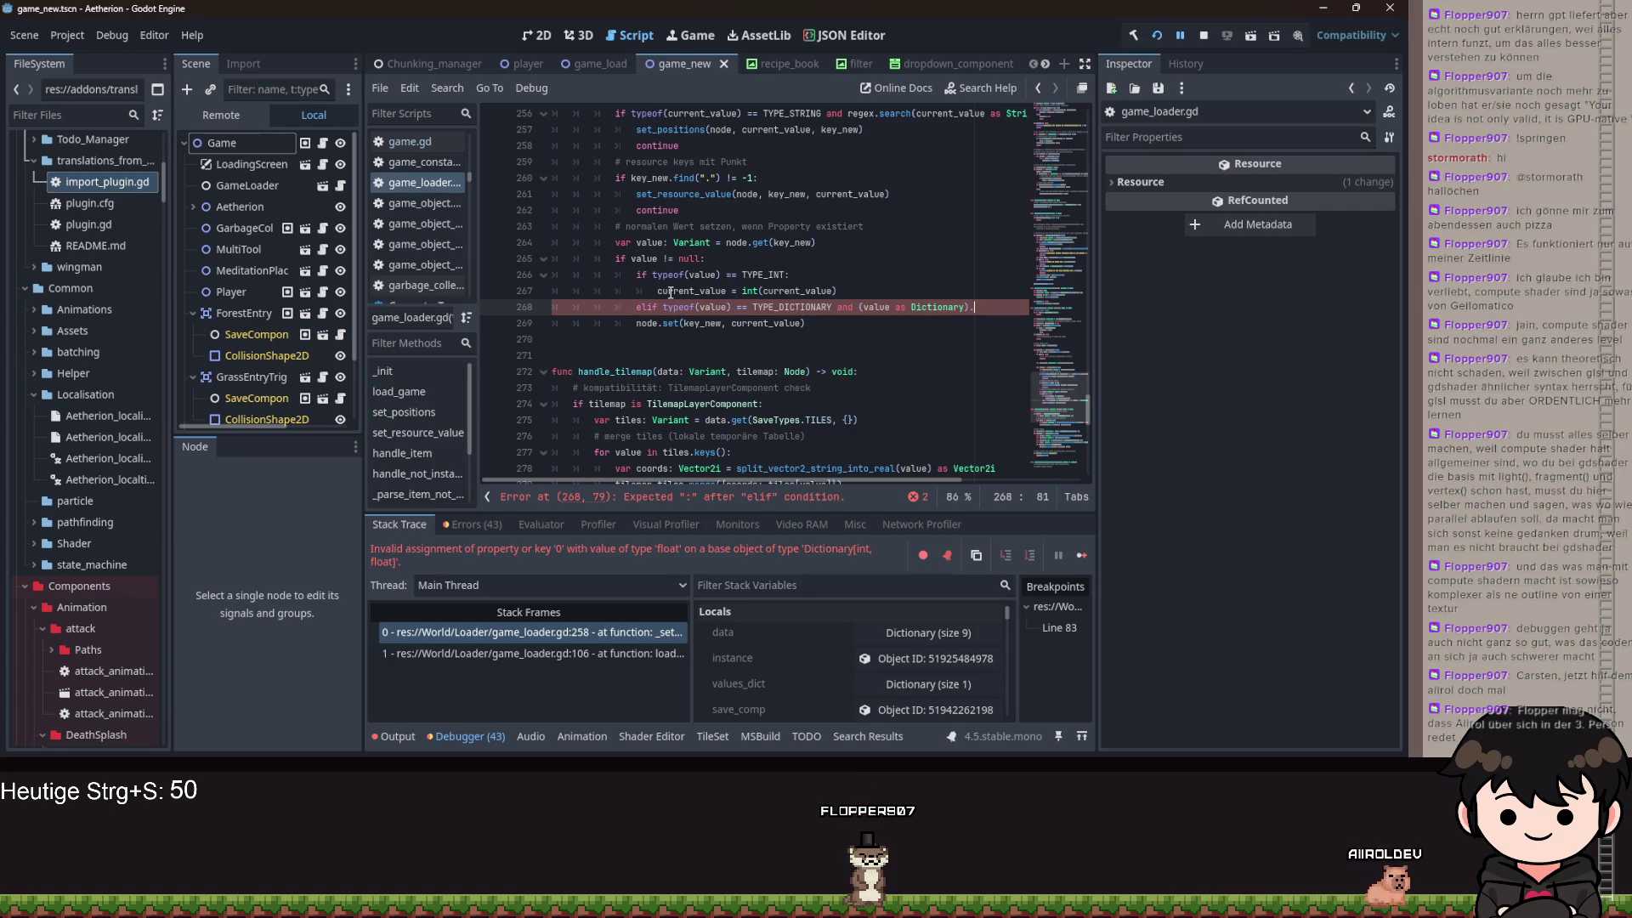
text(ke)
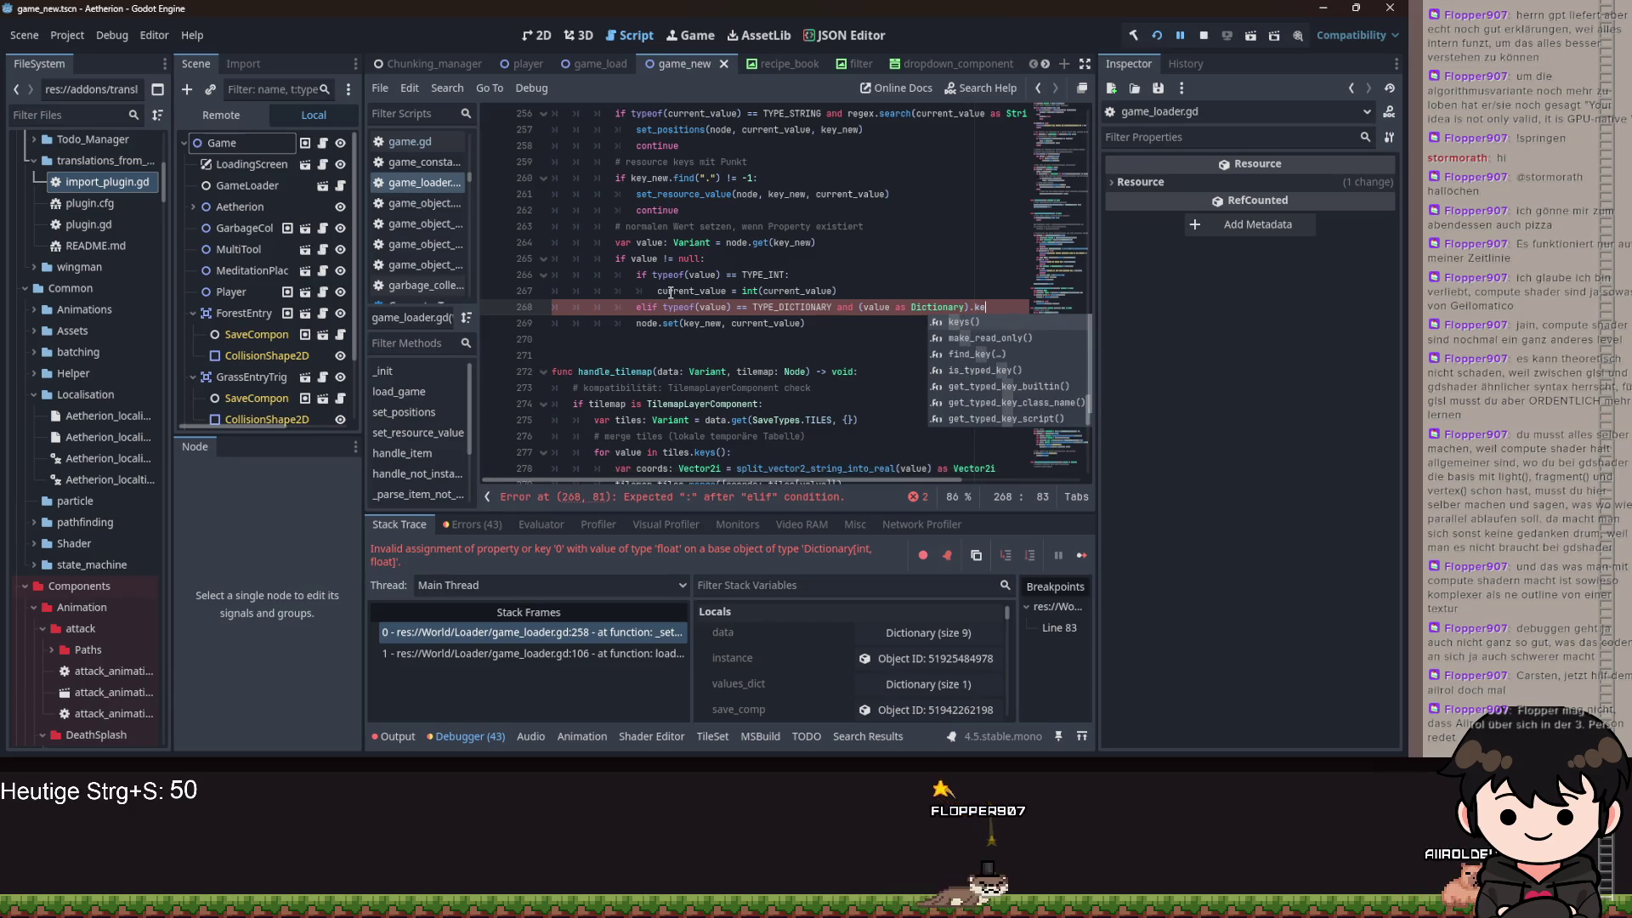
key(Down)
key(Down)
key(Down)
key(Return)
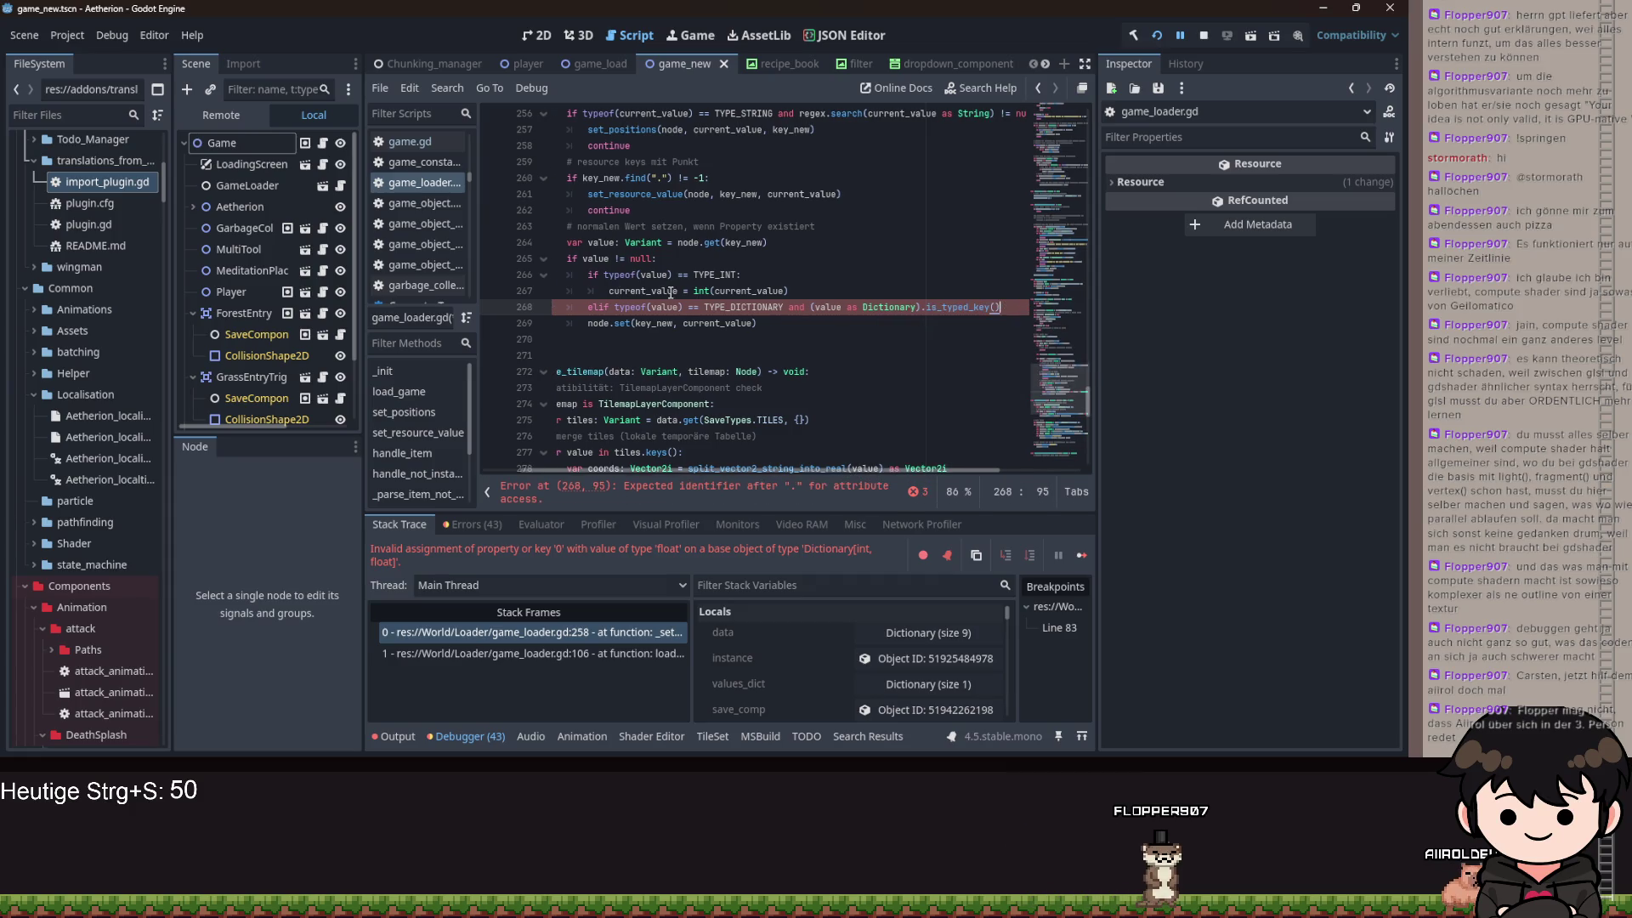
mouse_move(939, 307)
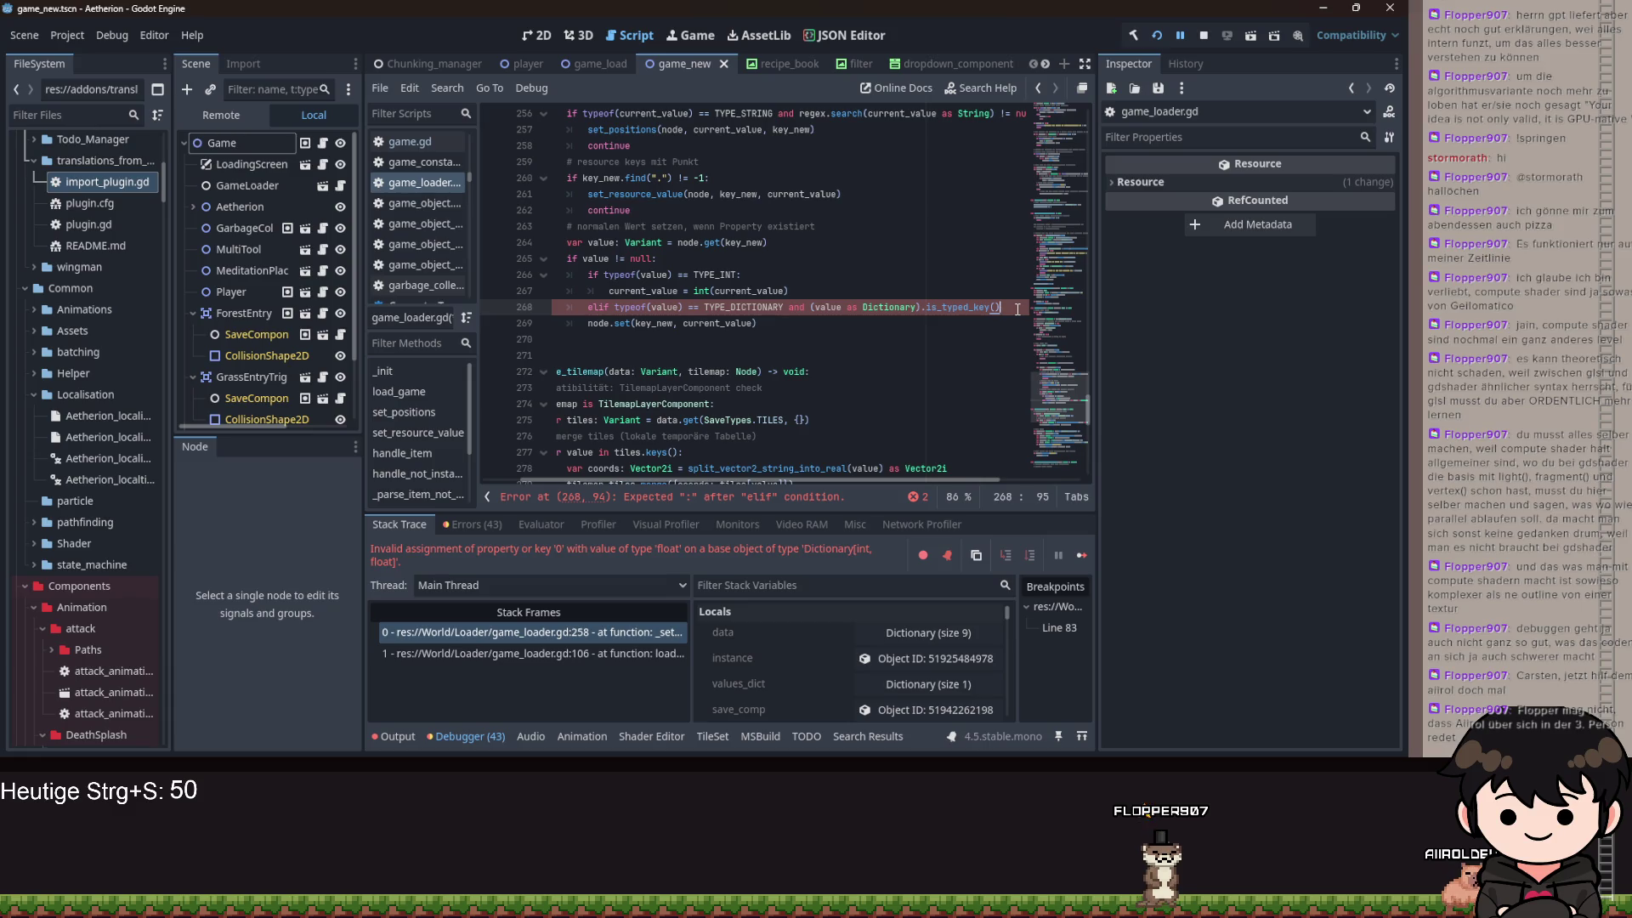
text(key)
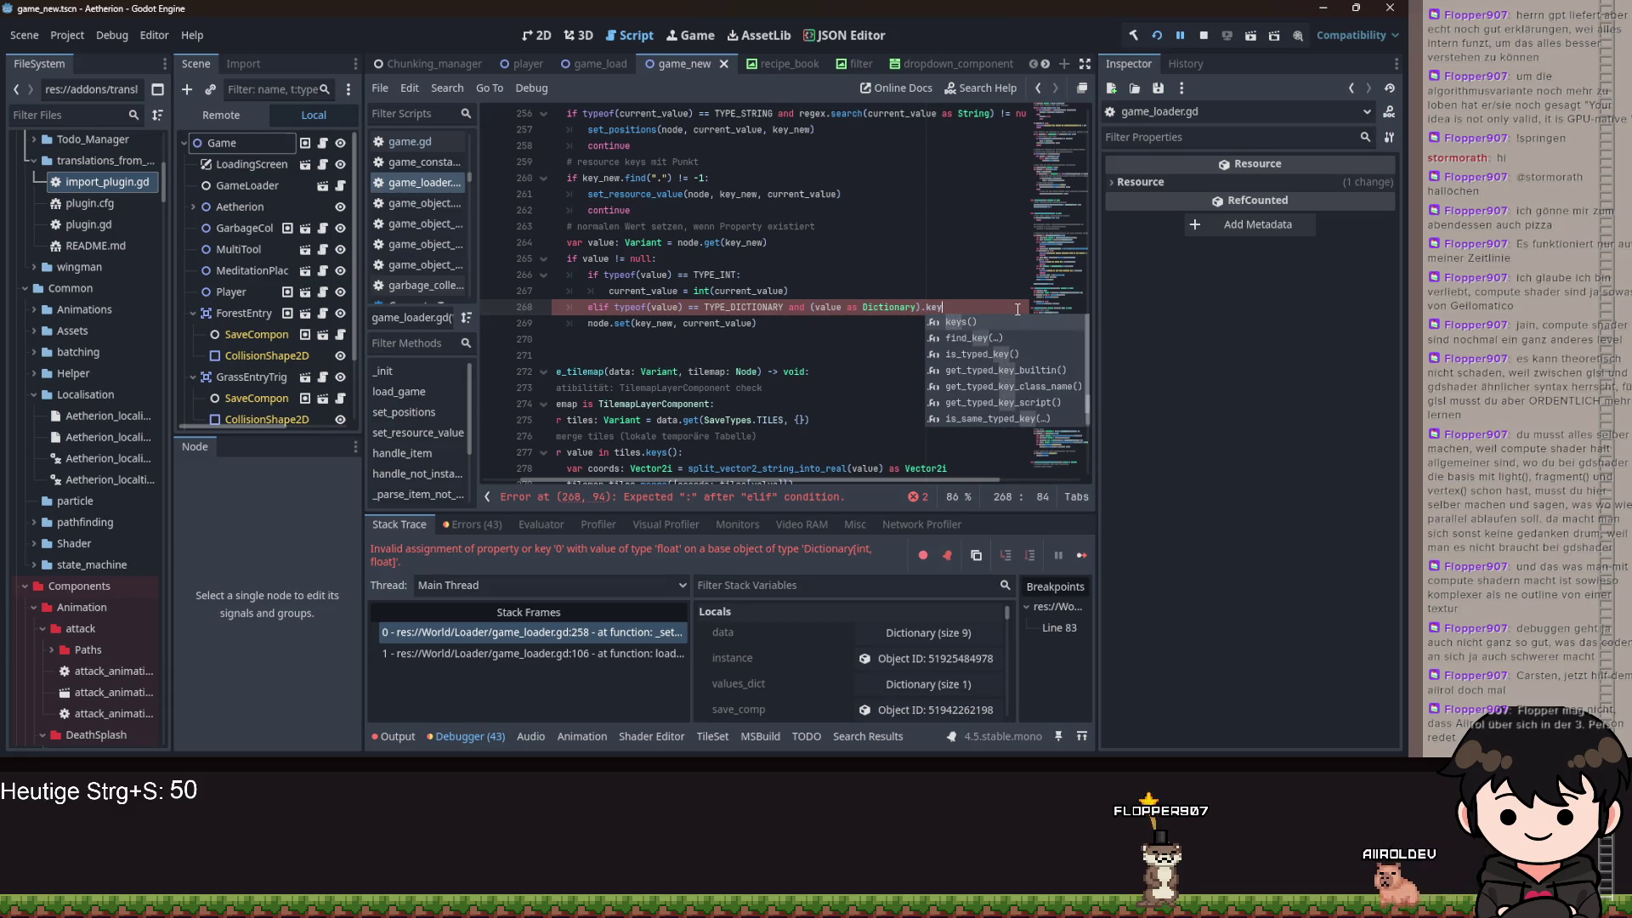
key(Down)
key(Down)
key(Down)
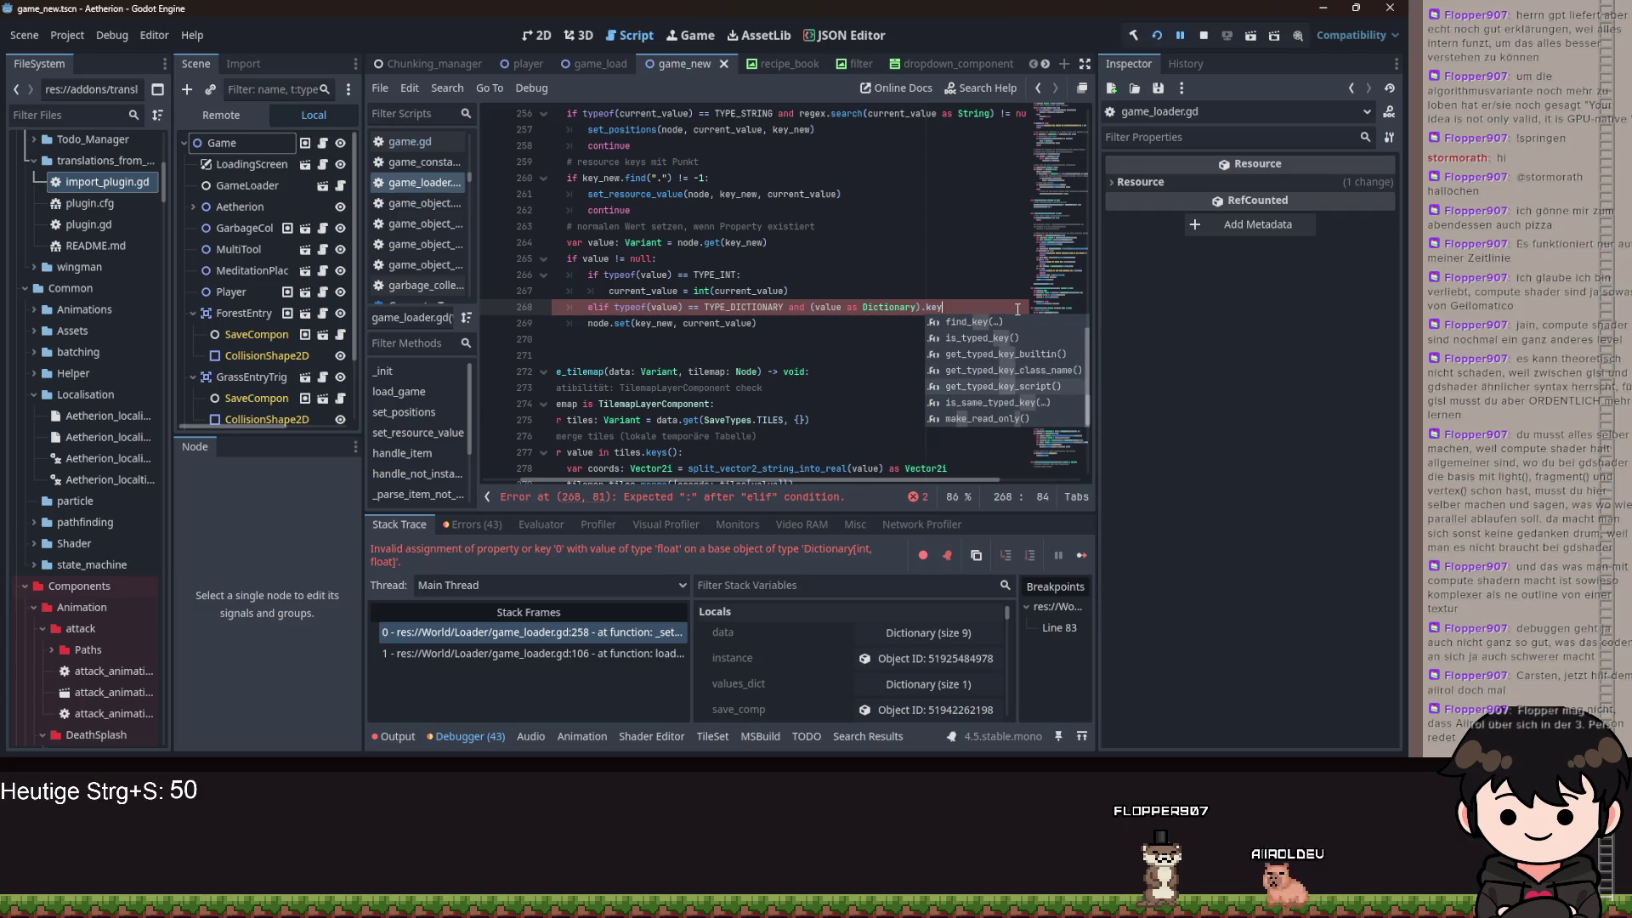
key(Up)
key(Up)
key(Up)
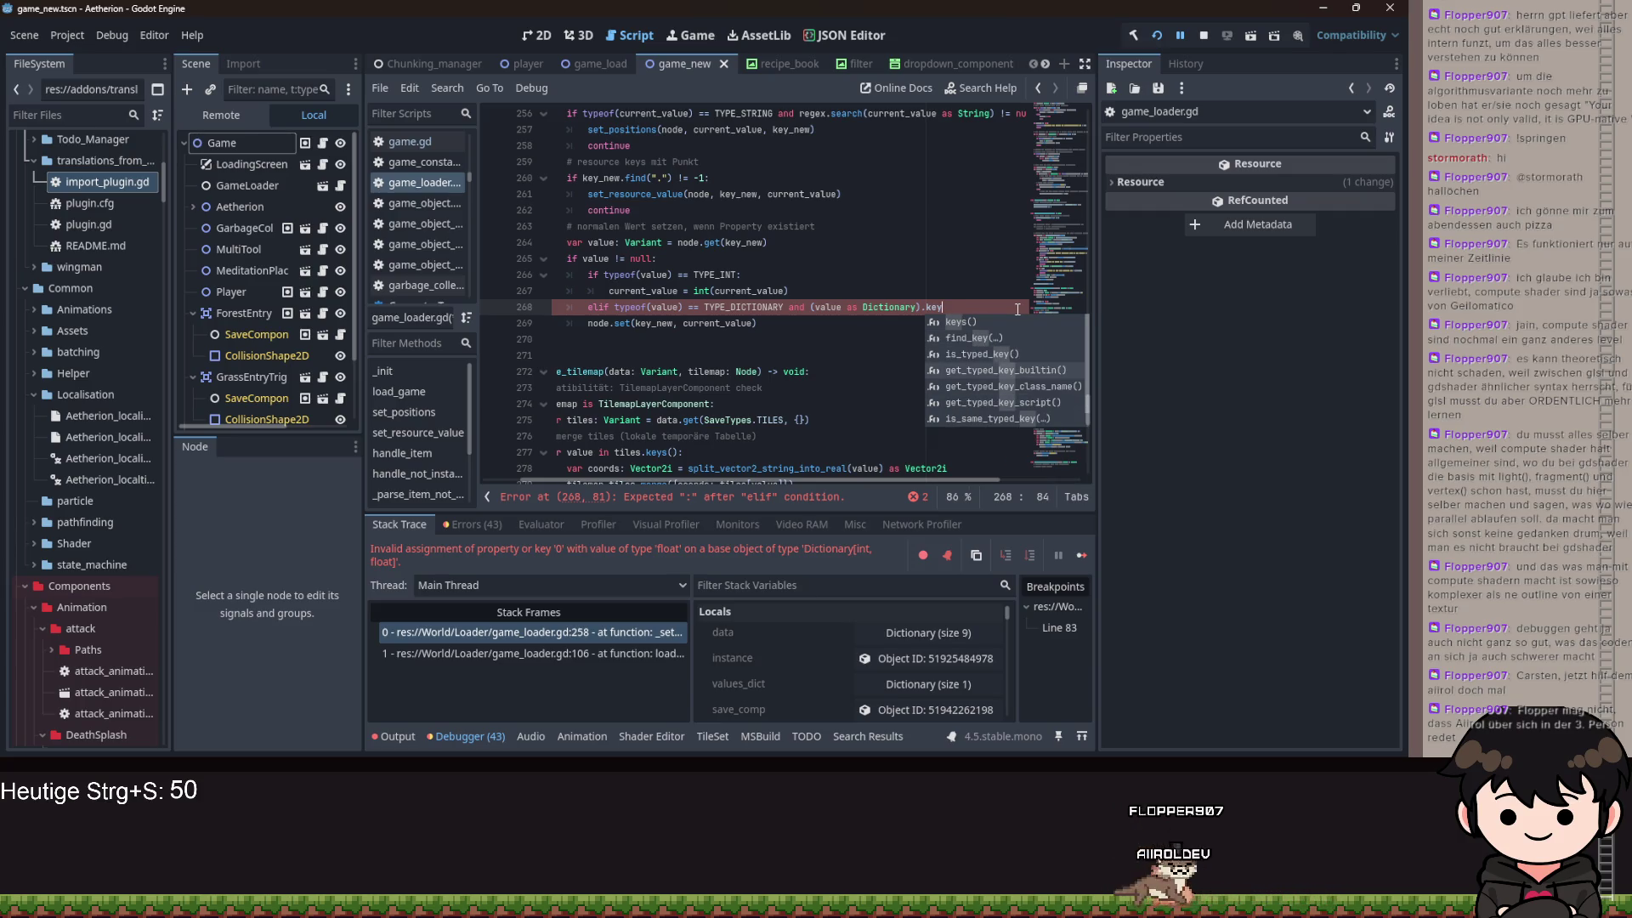
key(Down)
key(Down)
key(Up)
key(Up)
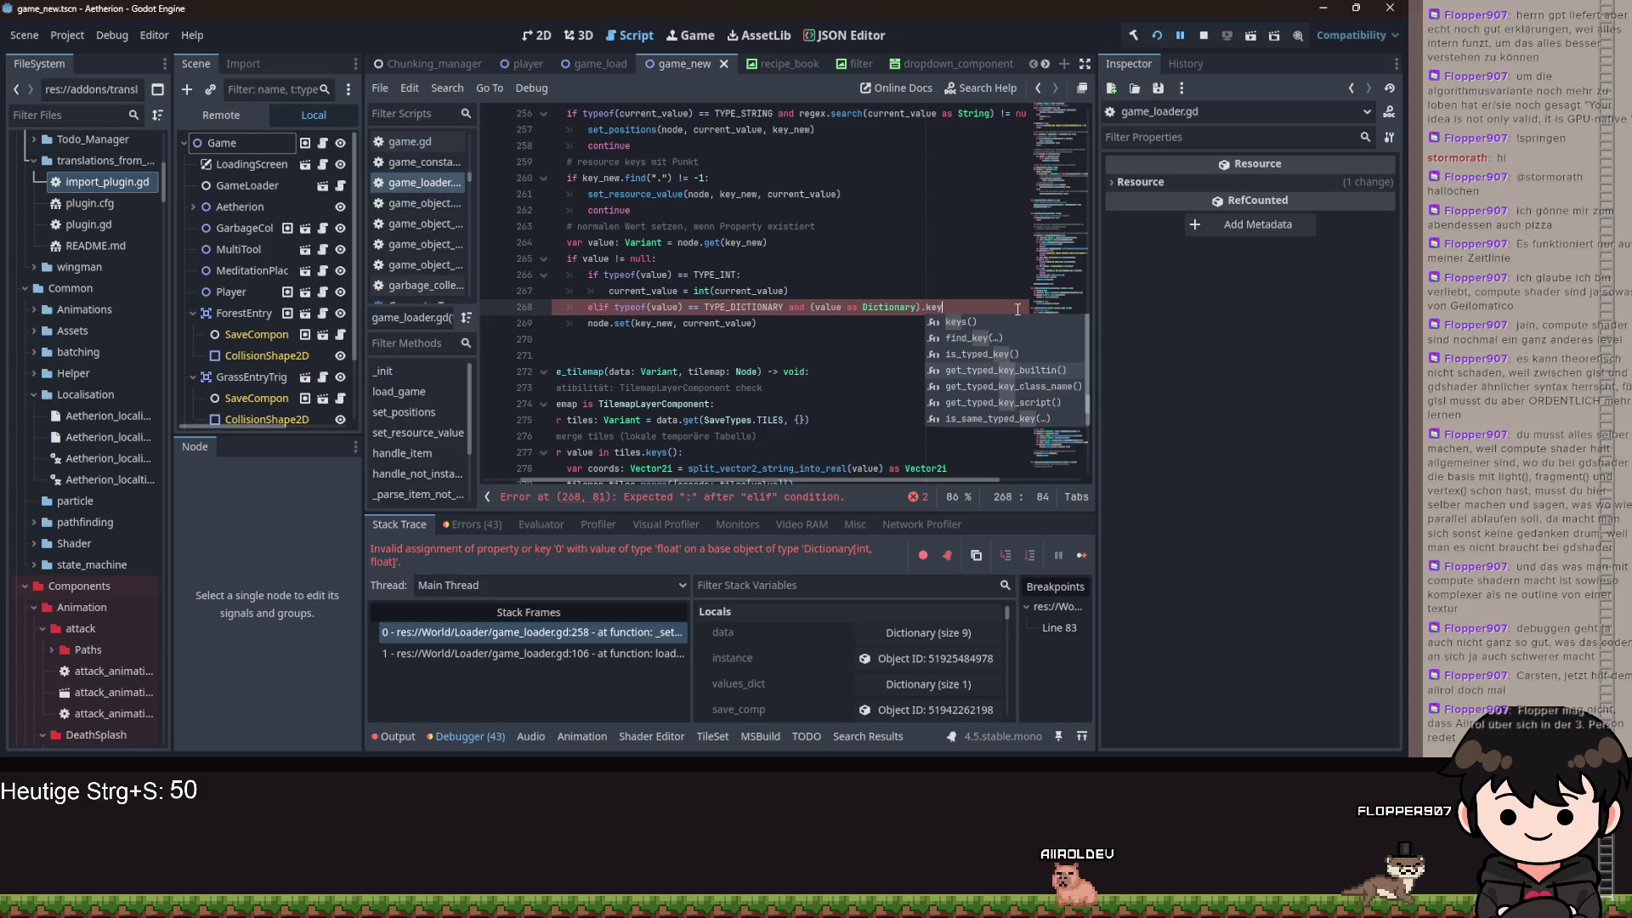
key(Down)
key(Down)
key(Down)
key(Up)
key(Up)
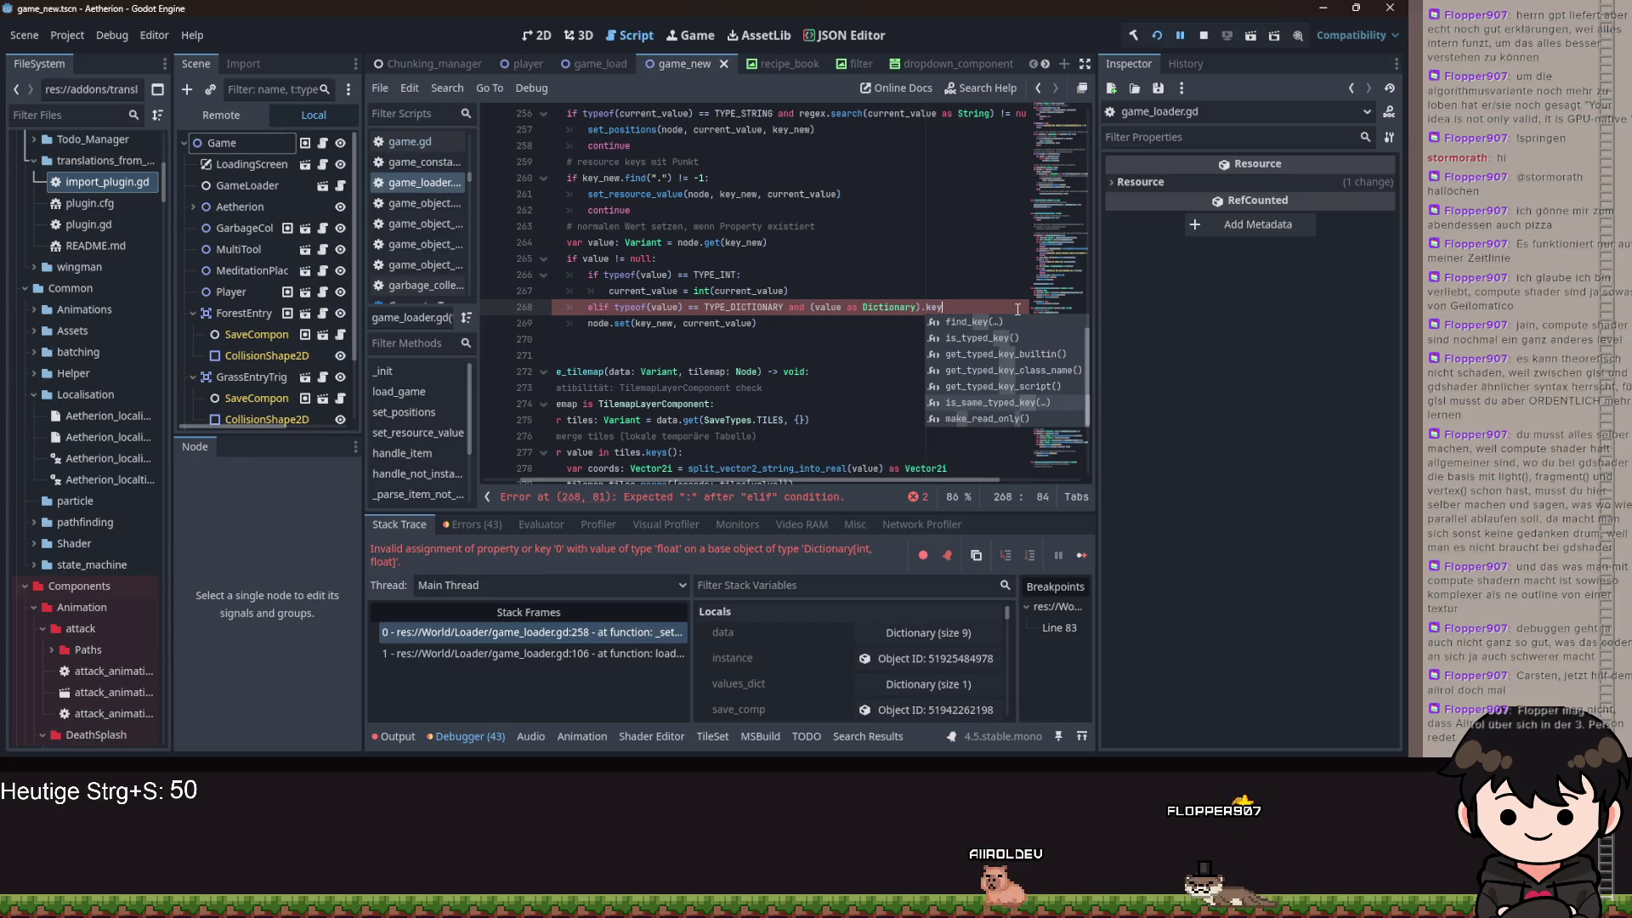
- Make line 268 read 'not (value as Dictionary).is_same_typed_key(current_value):' with an empty line below
key(ctrl+shift+Left)
key(ctrl+shift+Left)
key(ctrl+shift+Left)
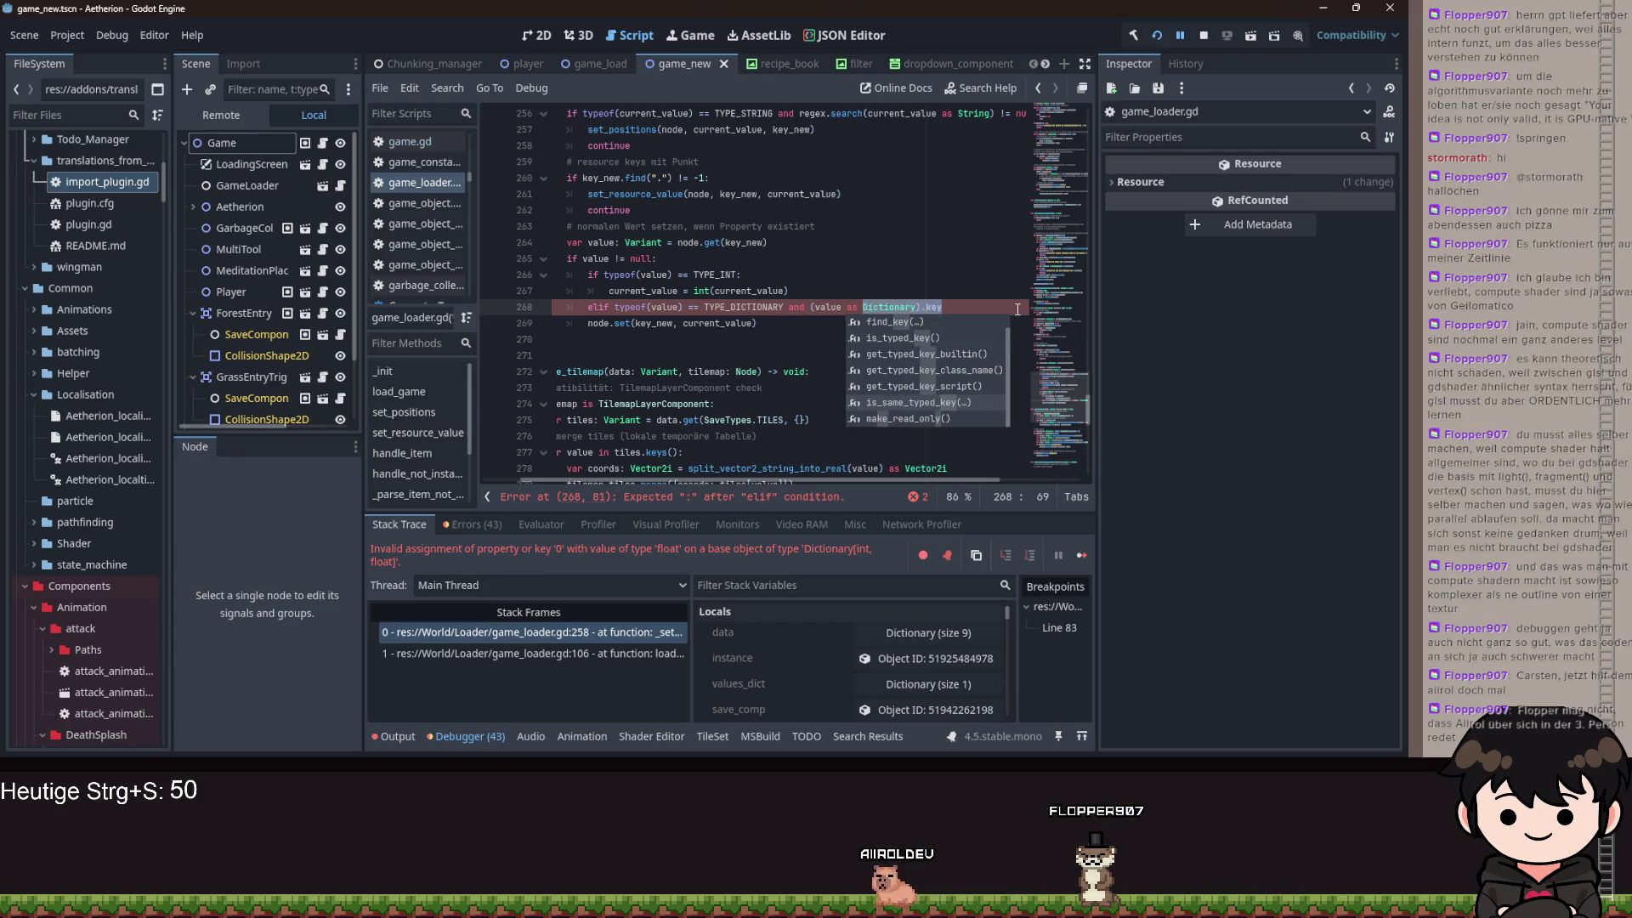
key(ctrl+shift+Right)
key(ctrl+shift+Right)
key(ctrl+shift+Right)
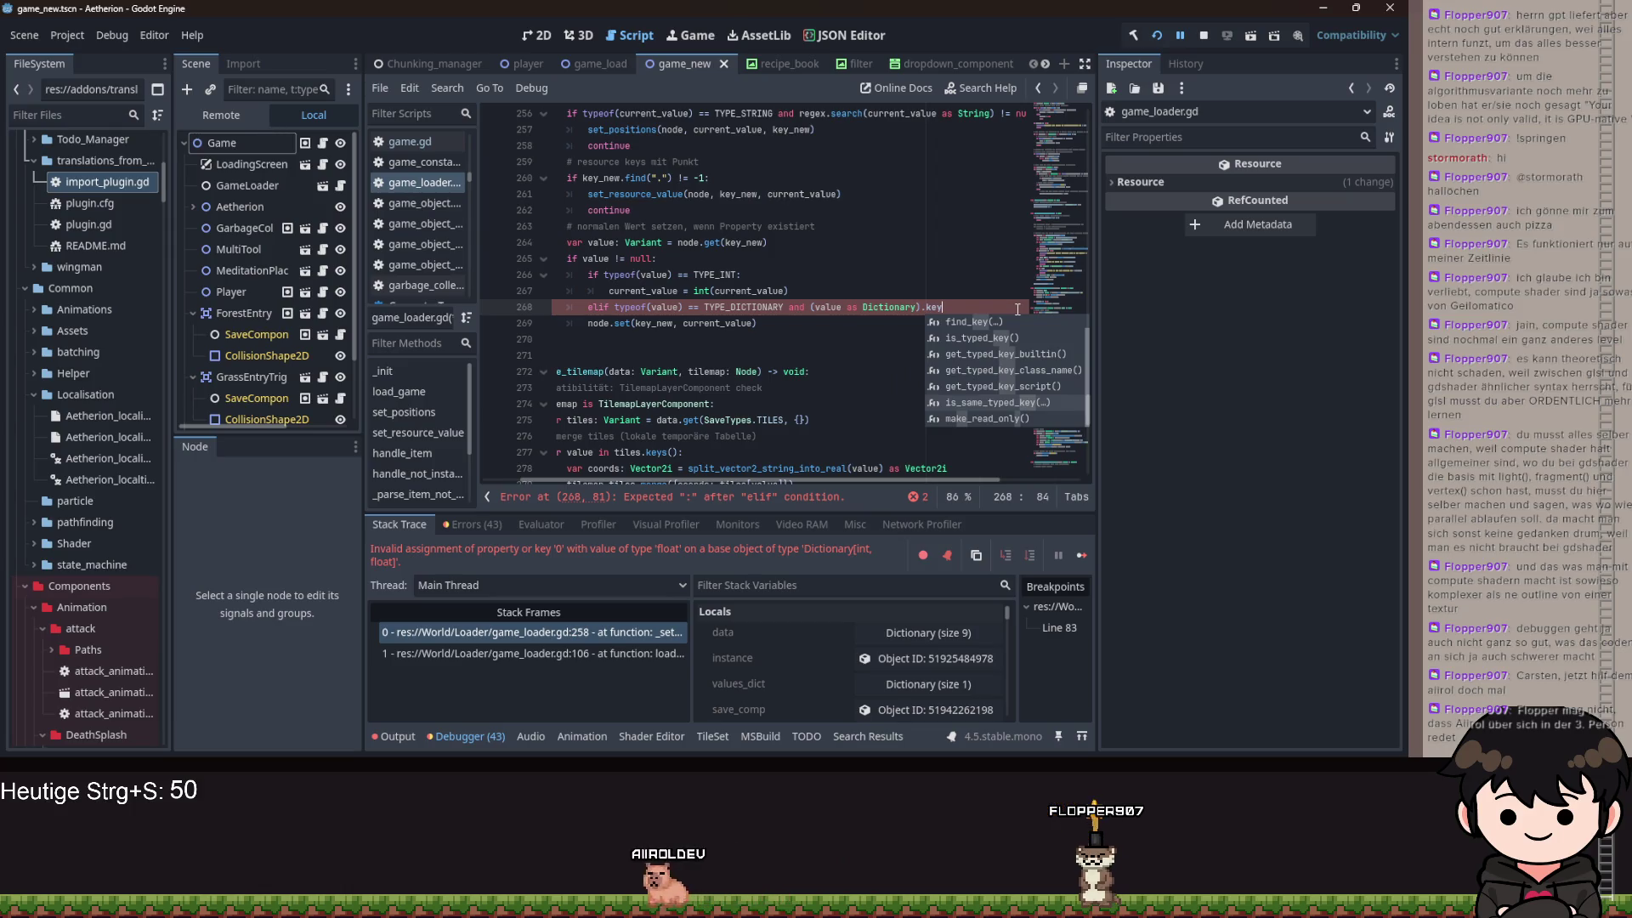
key(ctrl+Left)
key(ctrl+Left)
key(ctrl+Left)
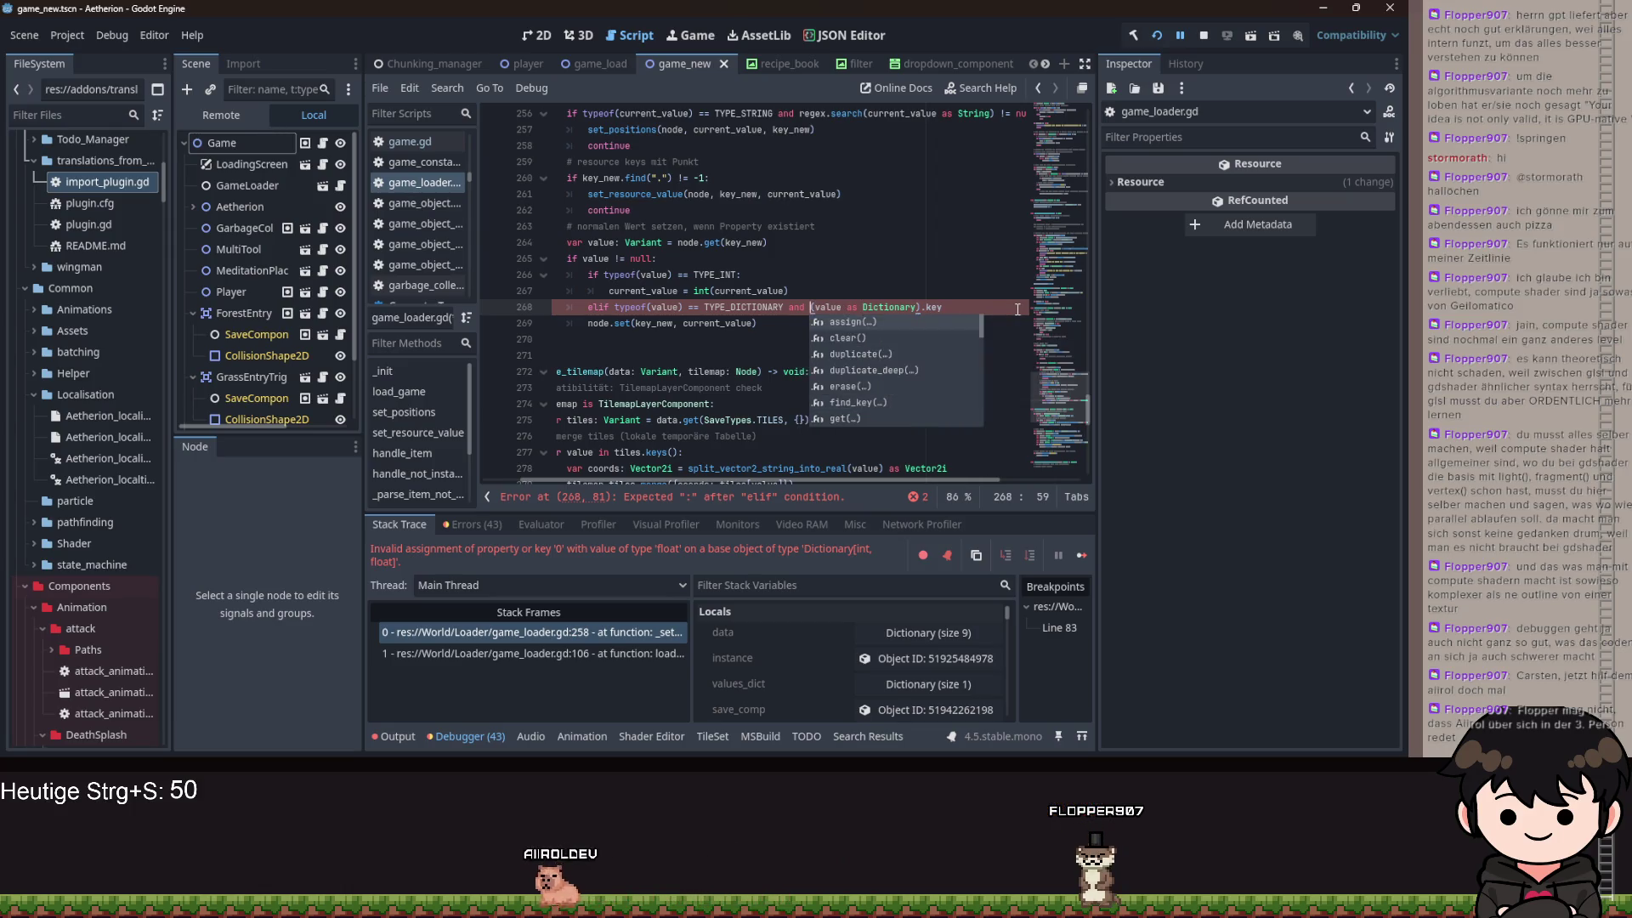
text(not )
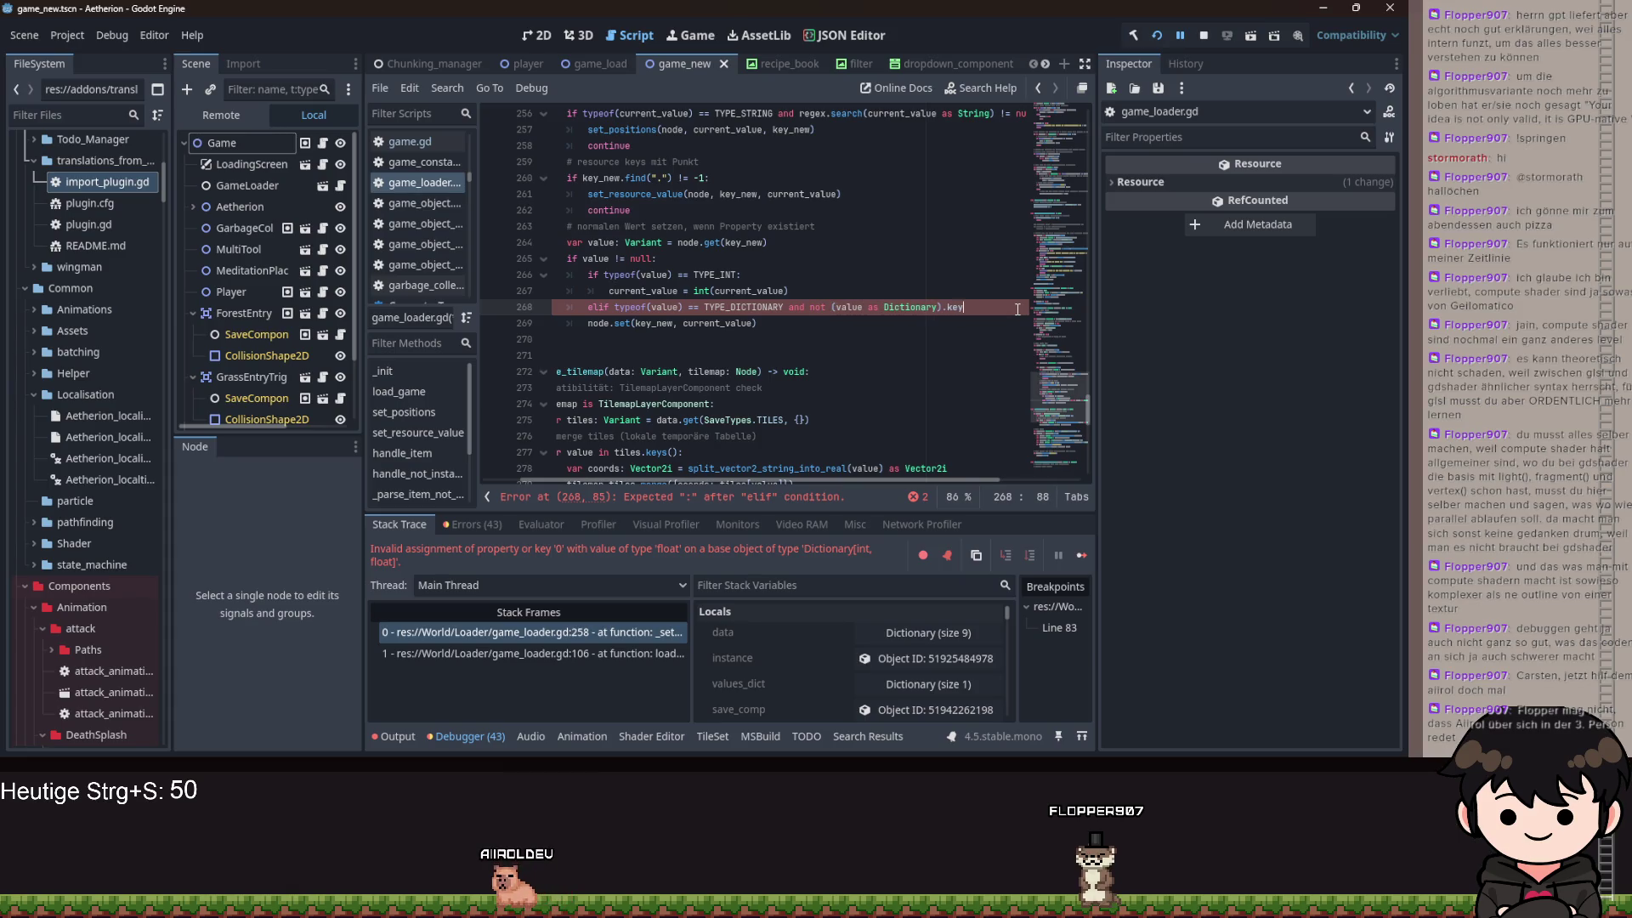
text(s)
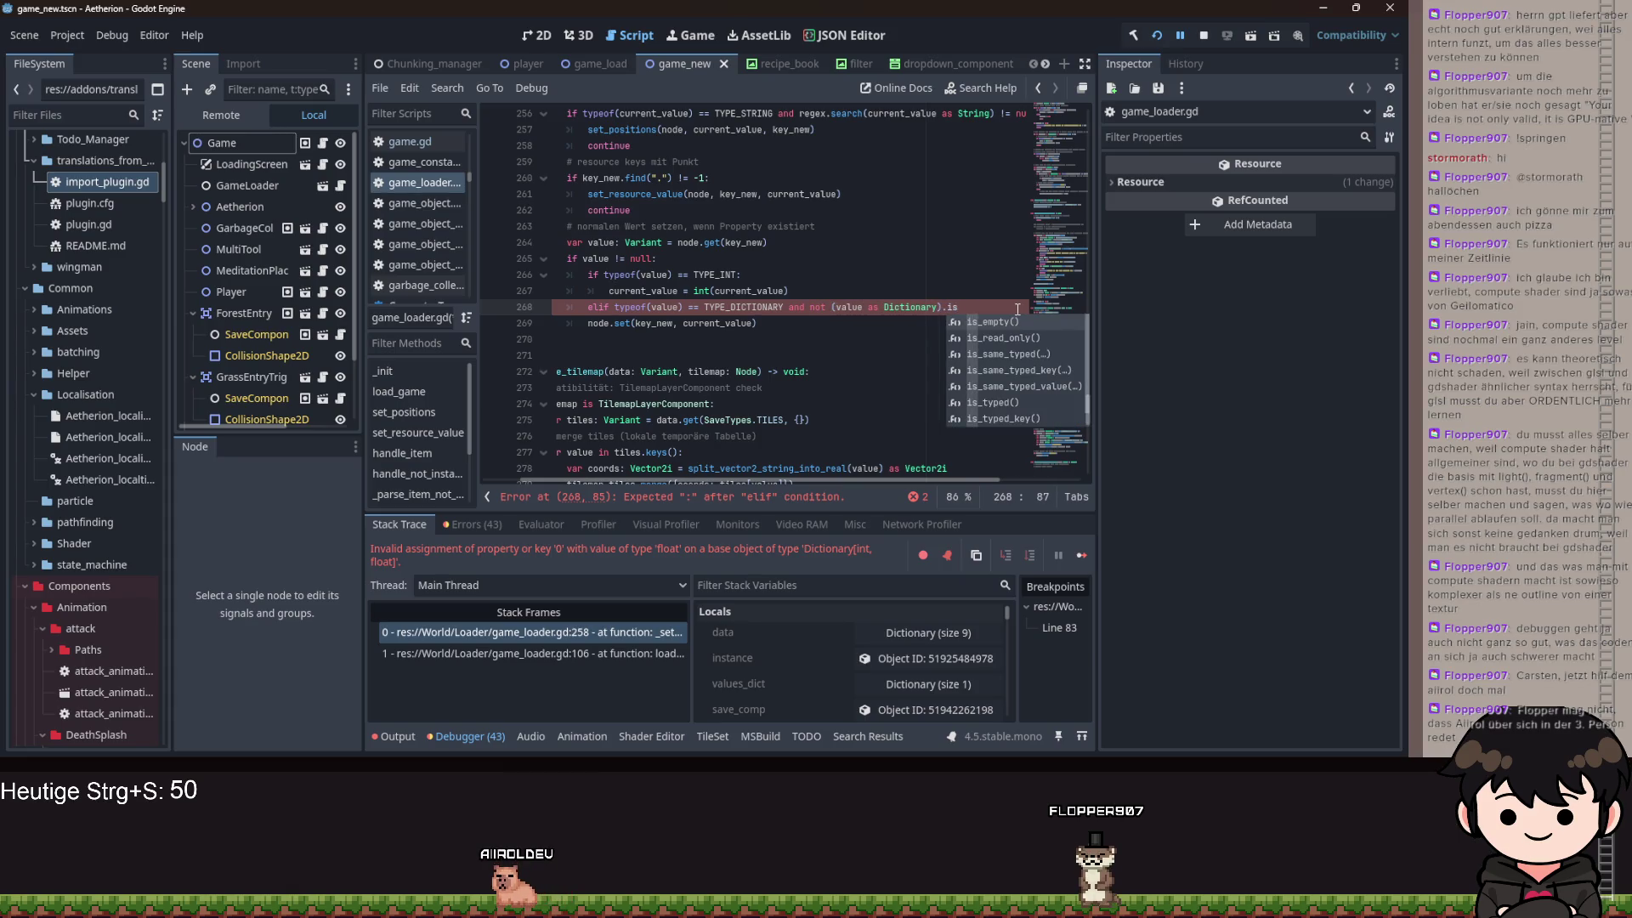
key(Down)
key(Down)
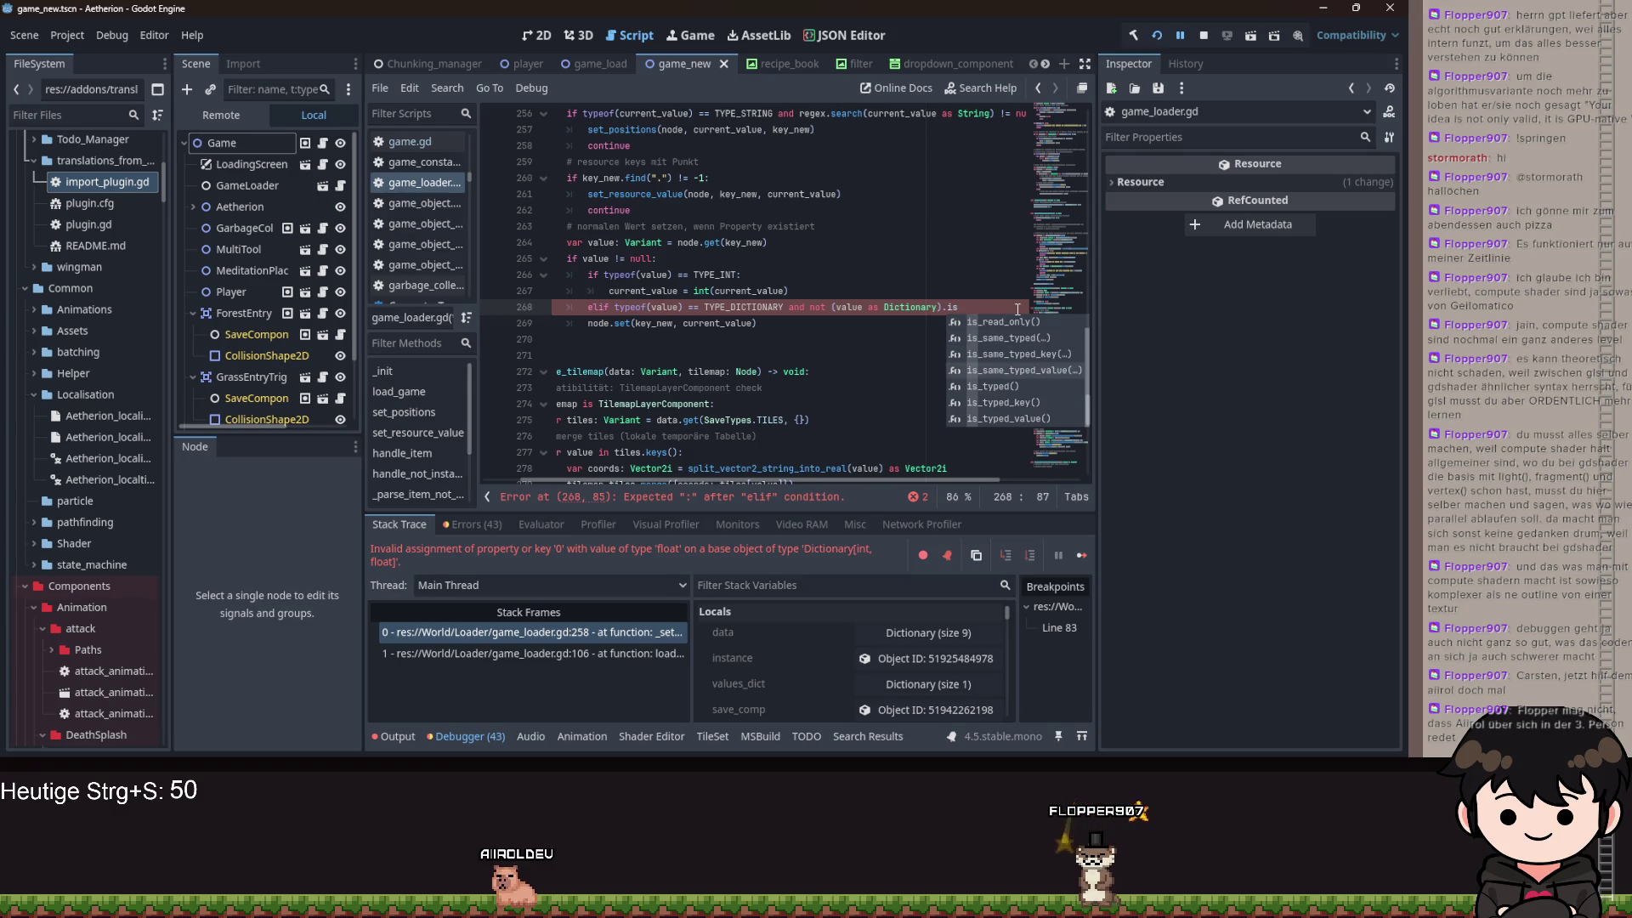
text(_ke)
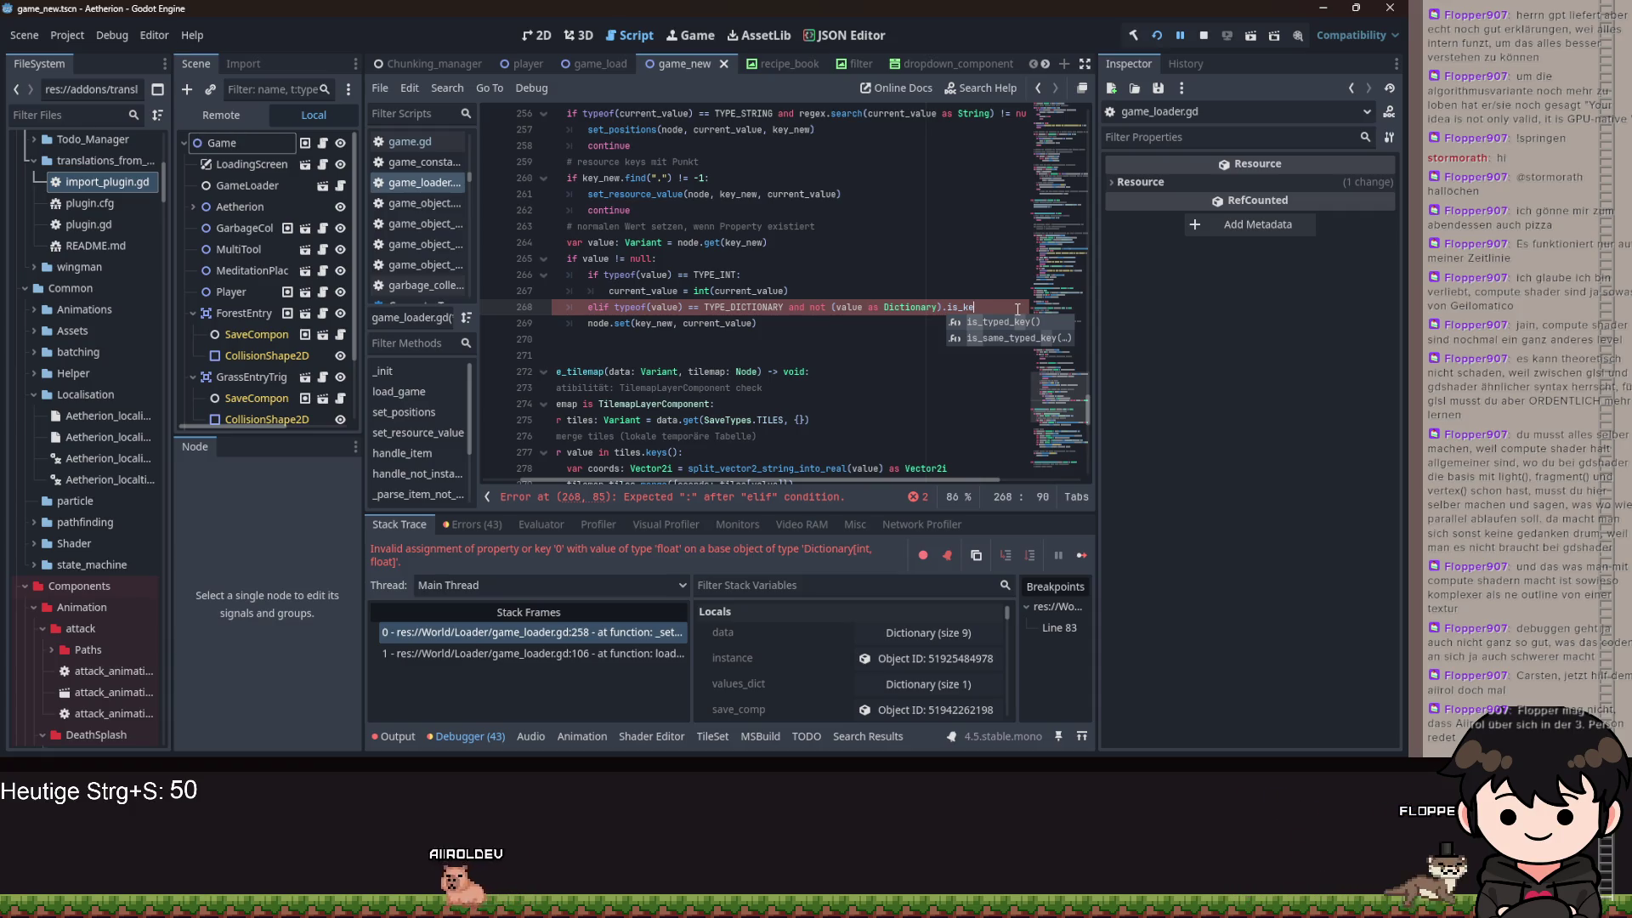
key(Down)
key(Return)
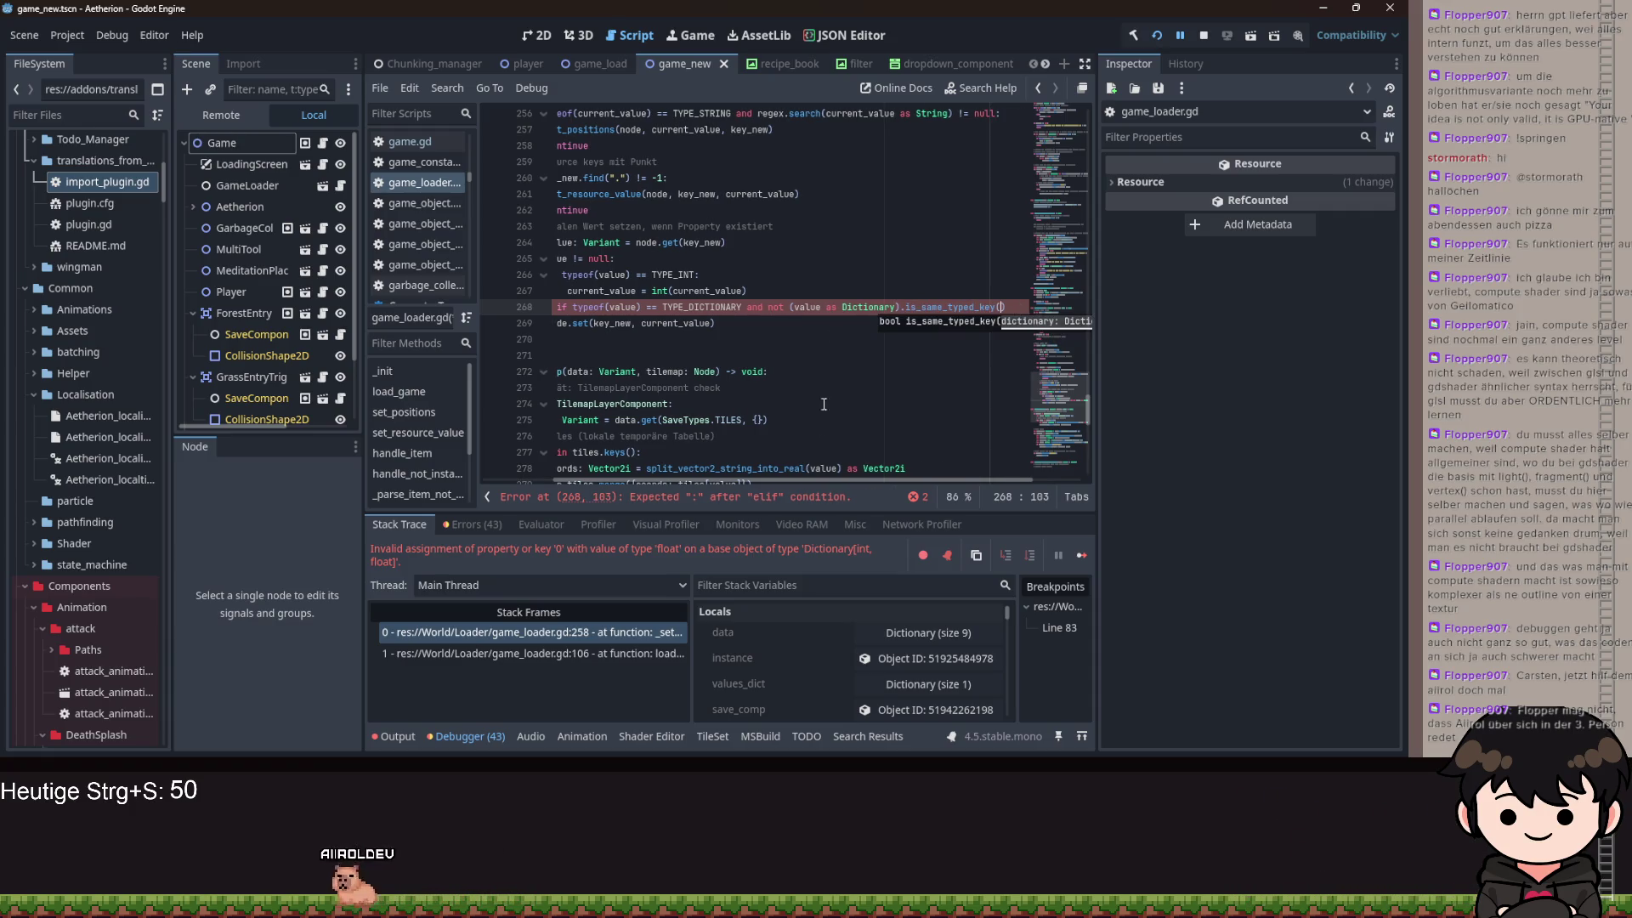
scroll(849, 425, left, 3)
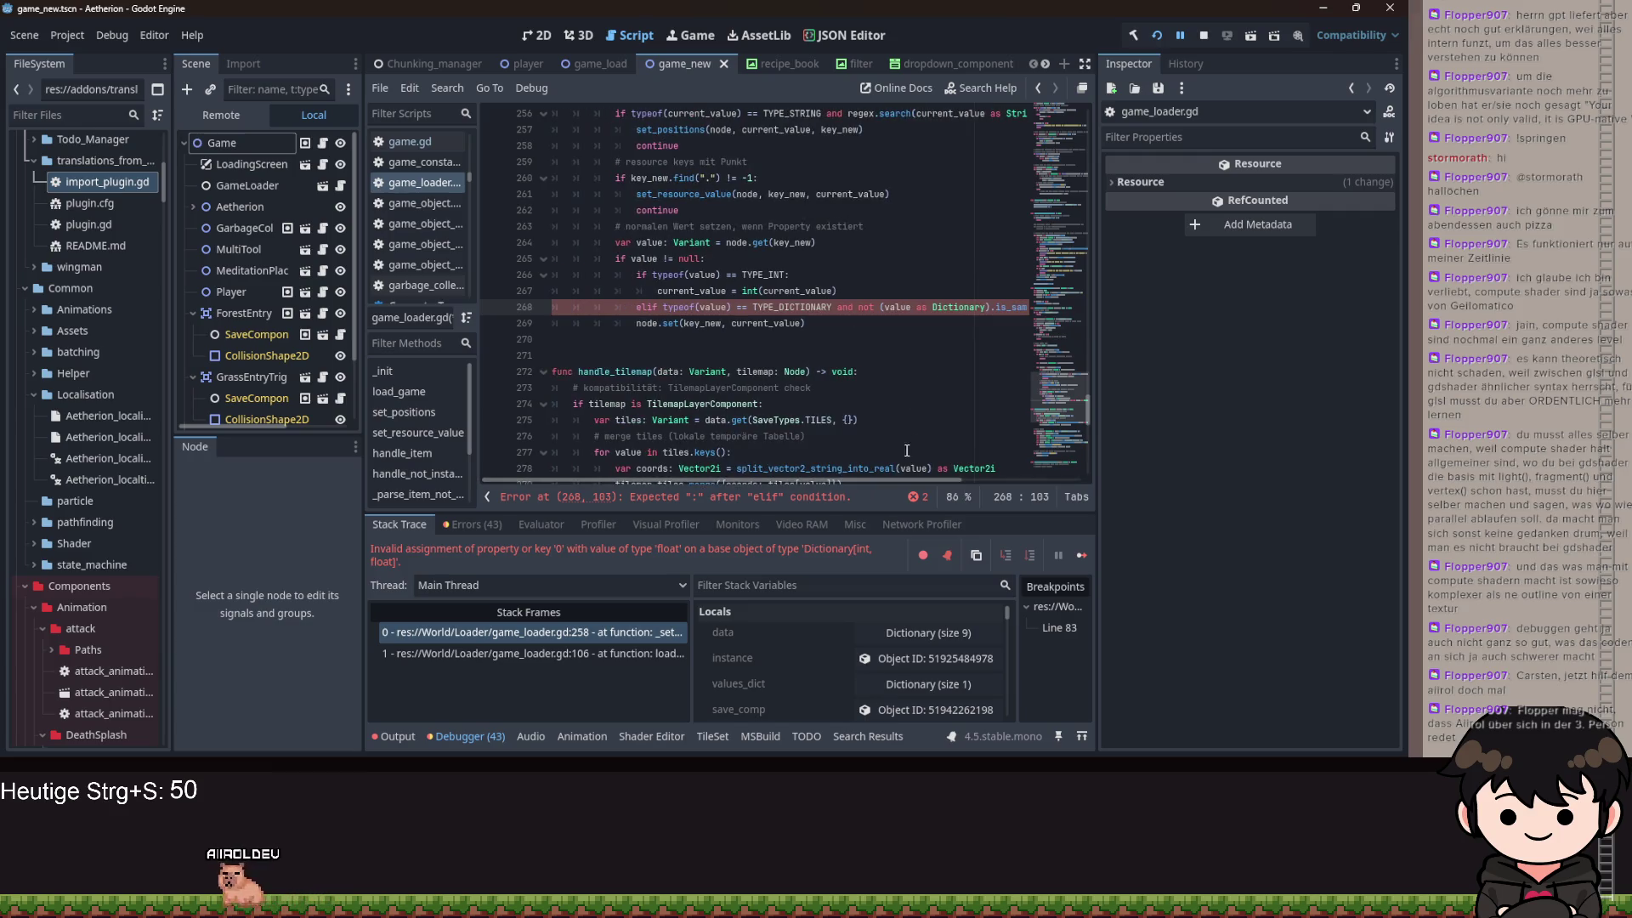
text(current_value):)
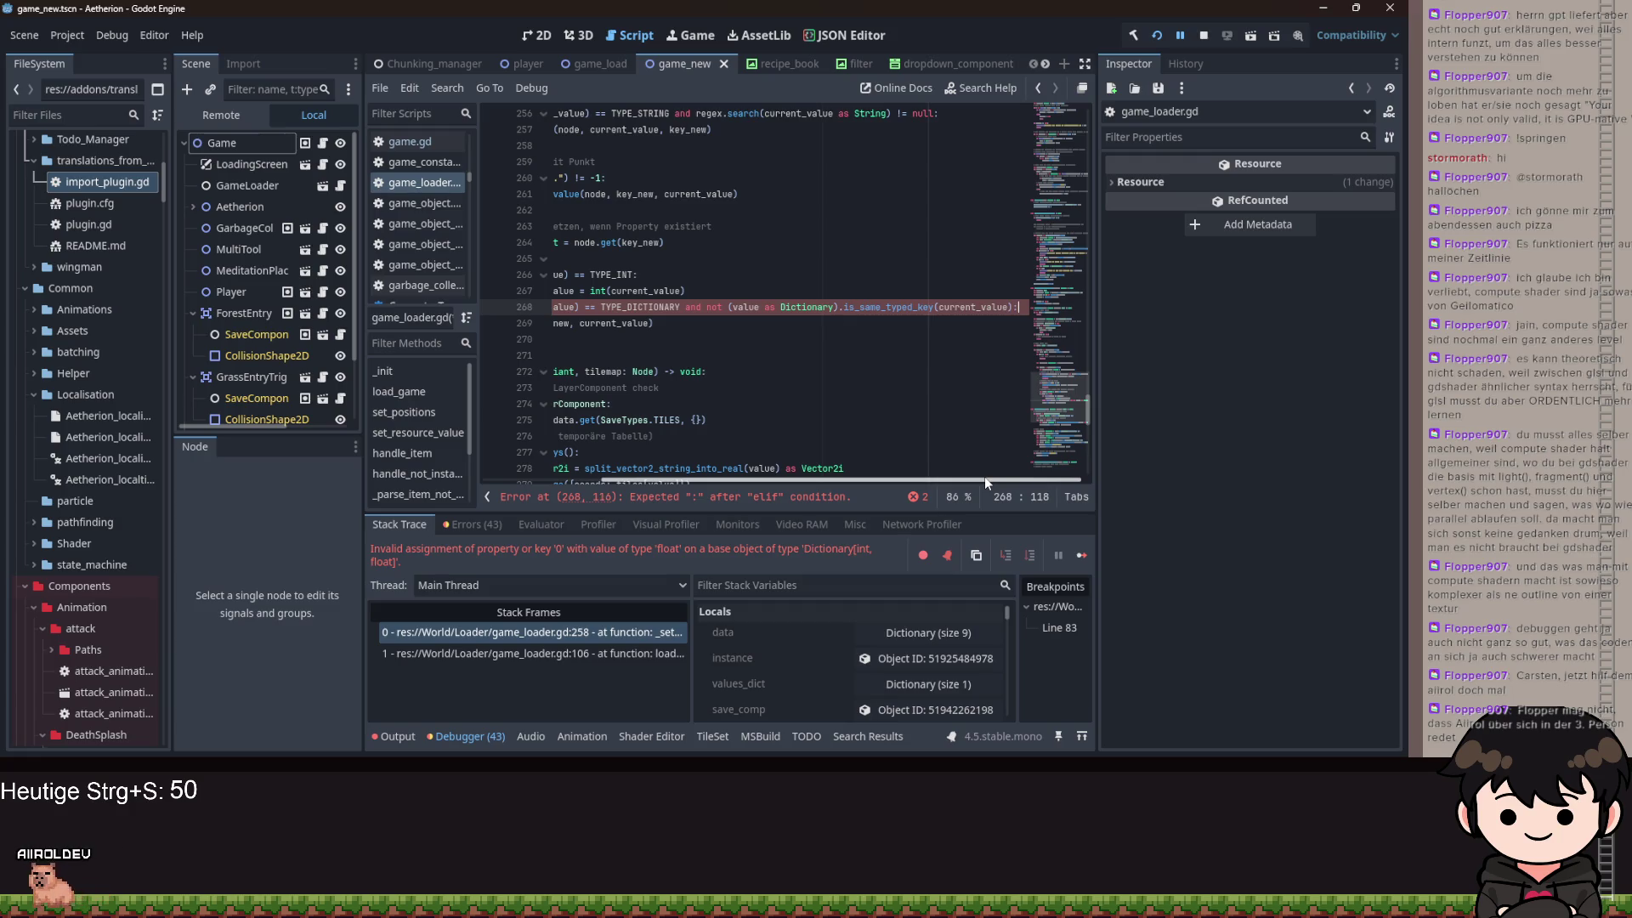
key(Return)
drag(850, 481, 714, 477)
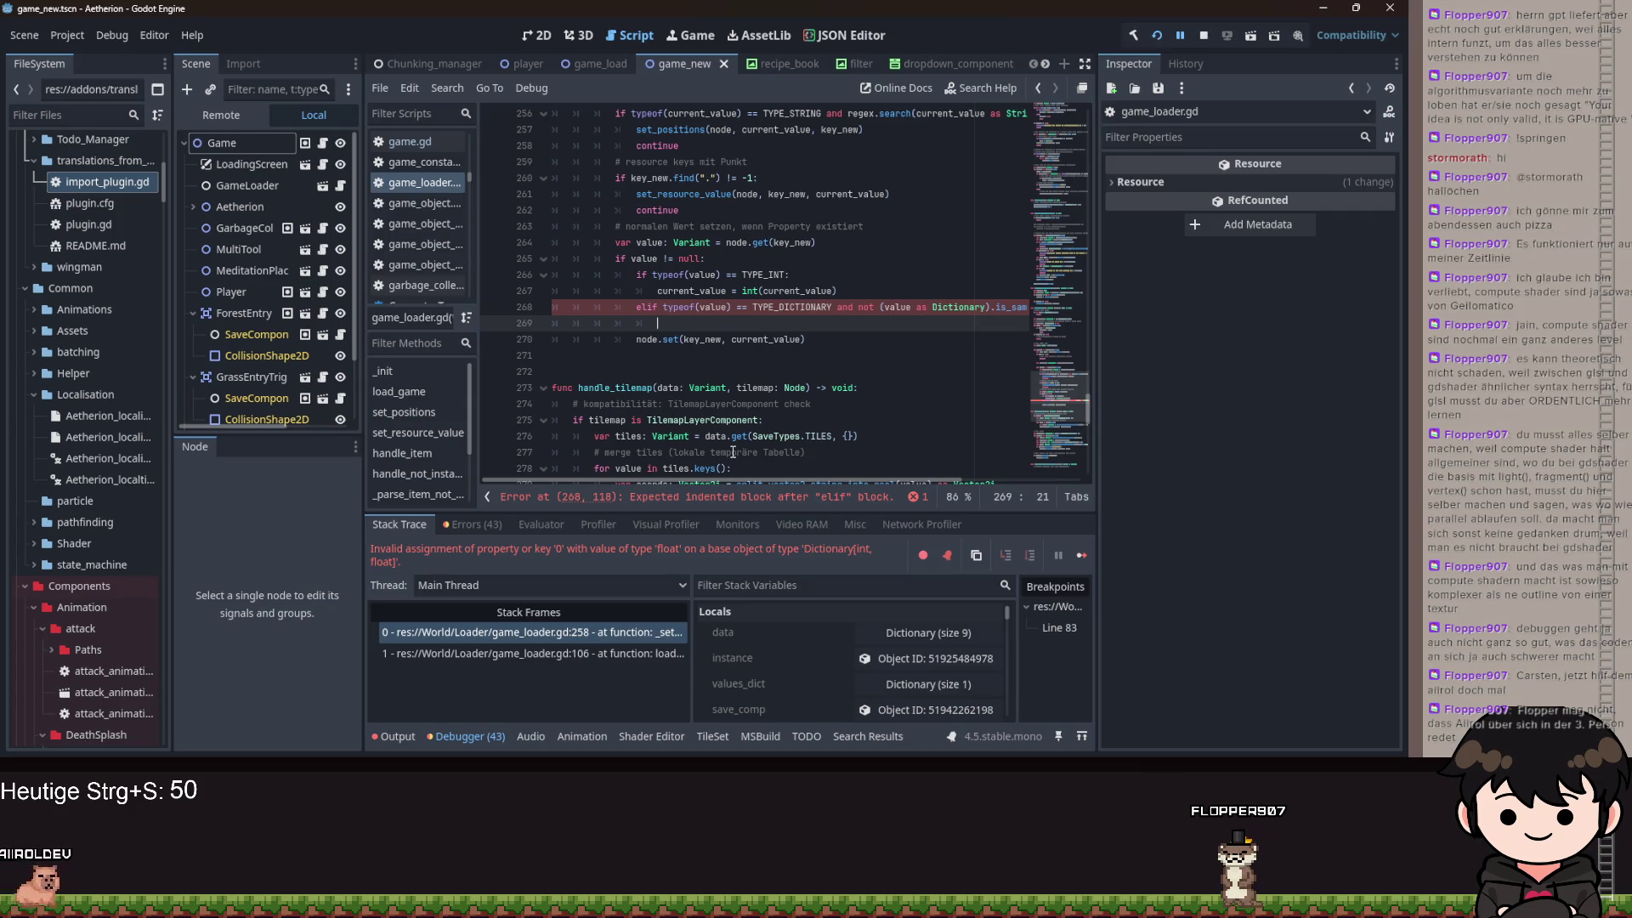
- Begin 'current_value = (current_value' on line 269, discarding a trial typed-Dictionary cast
text(cr)
key(BackSpace)
text(urrent_value = )
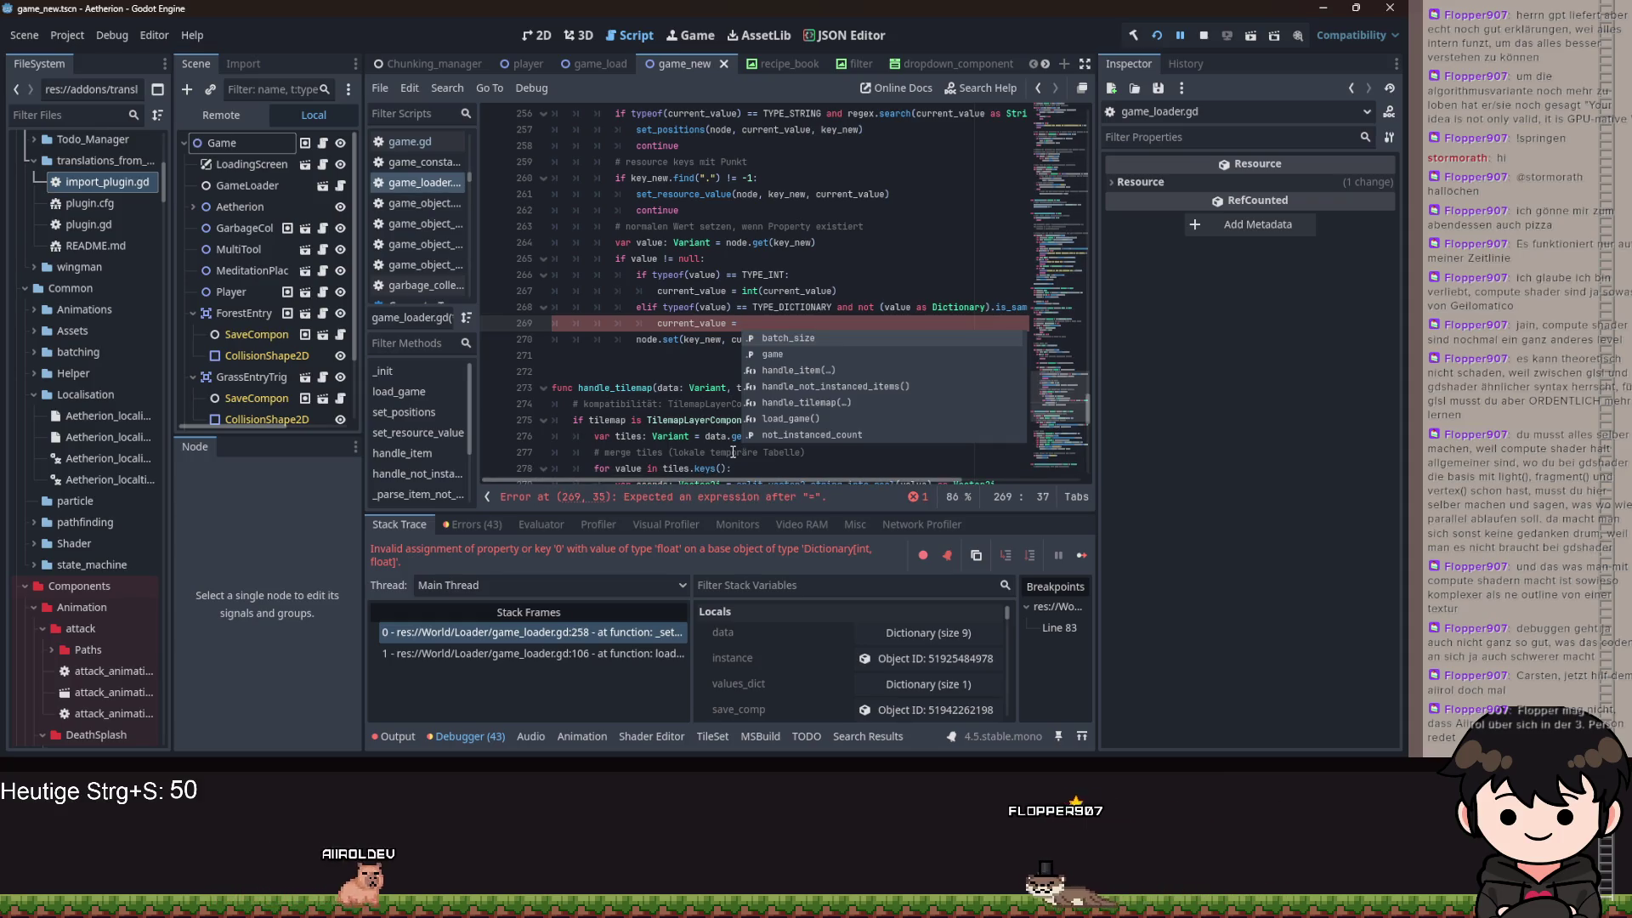
text(current_value as D)
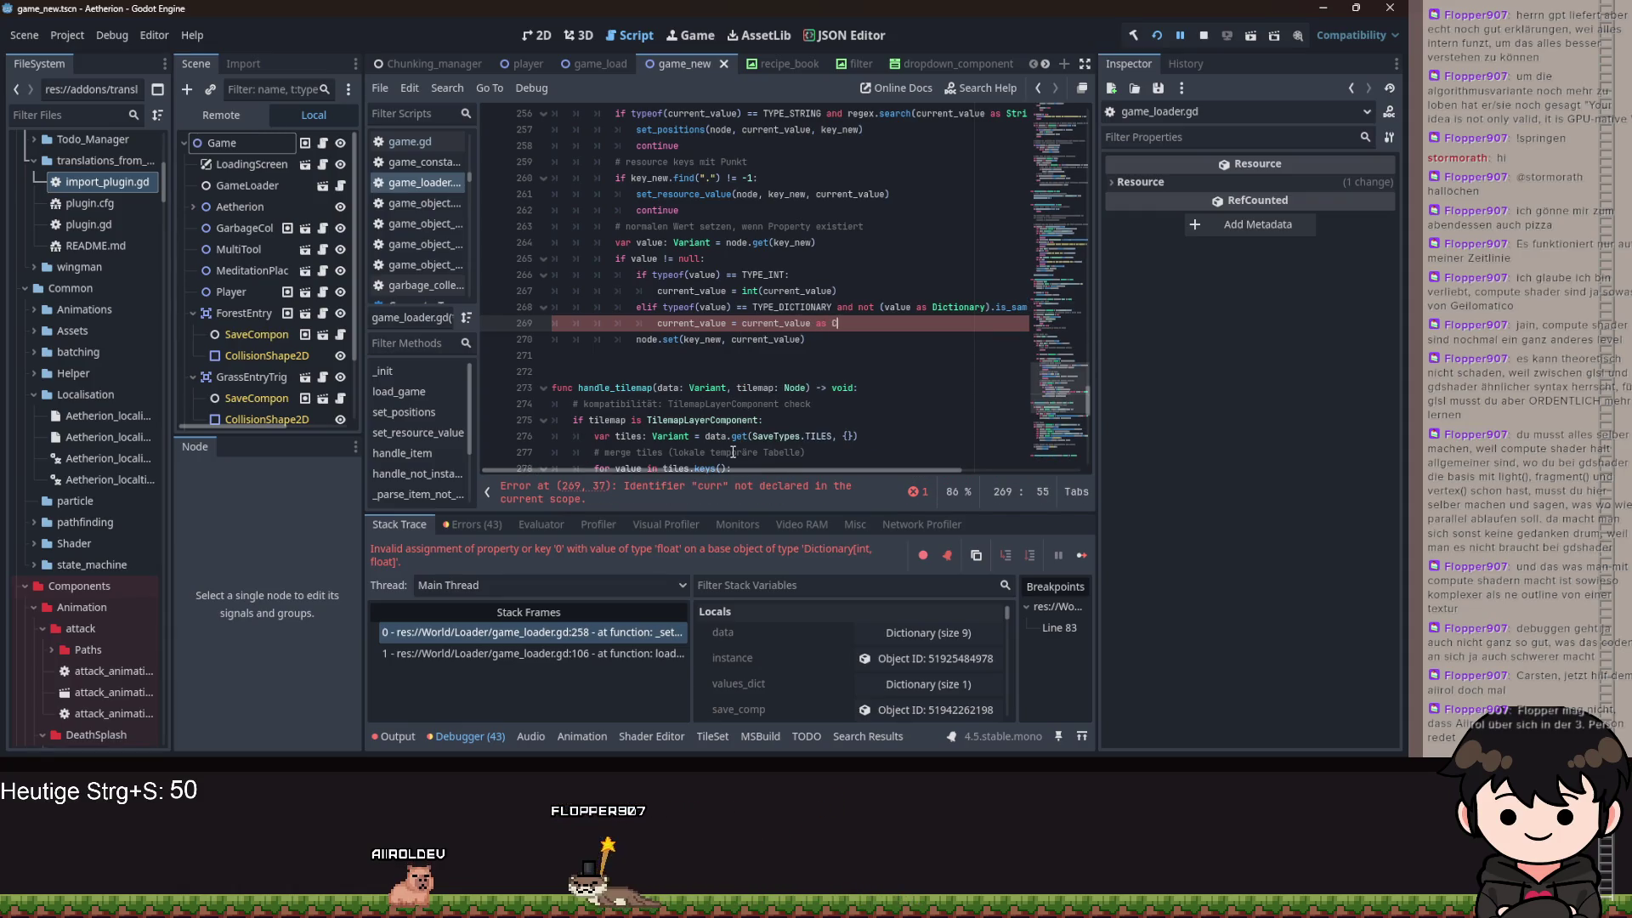
text(ic)
key(Return)
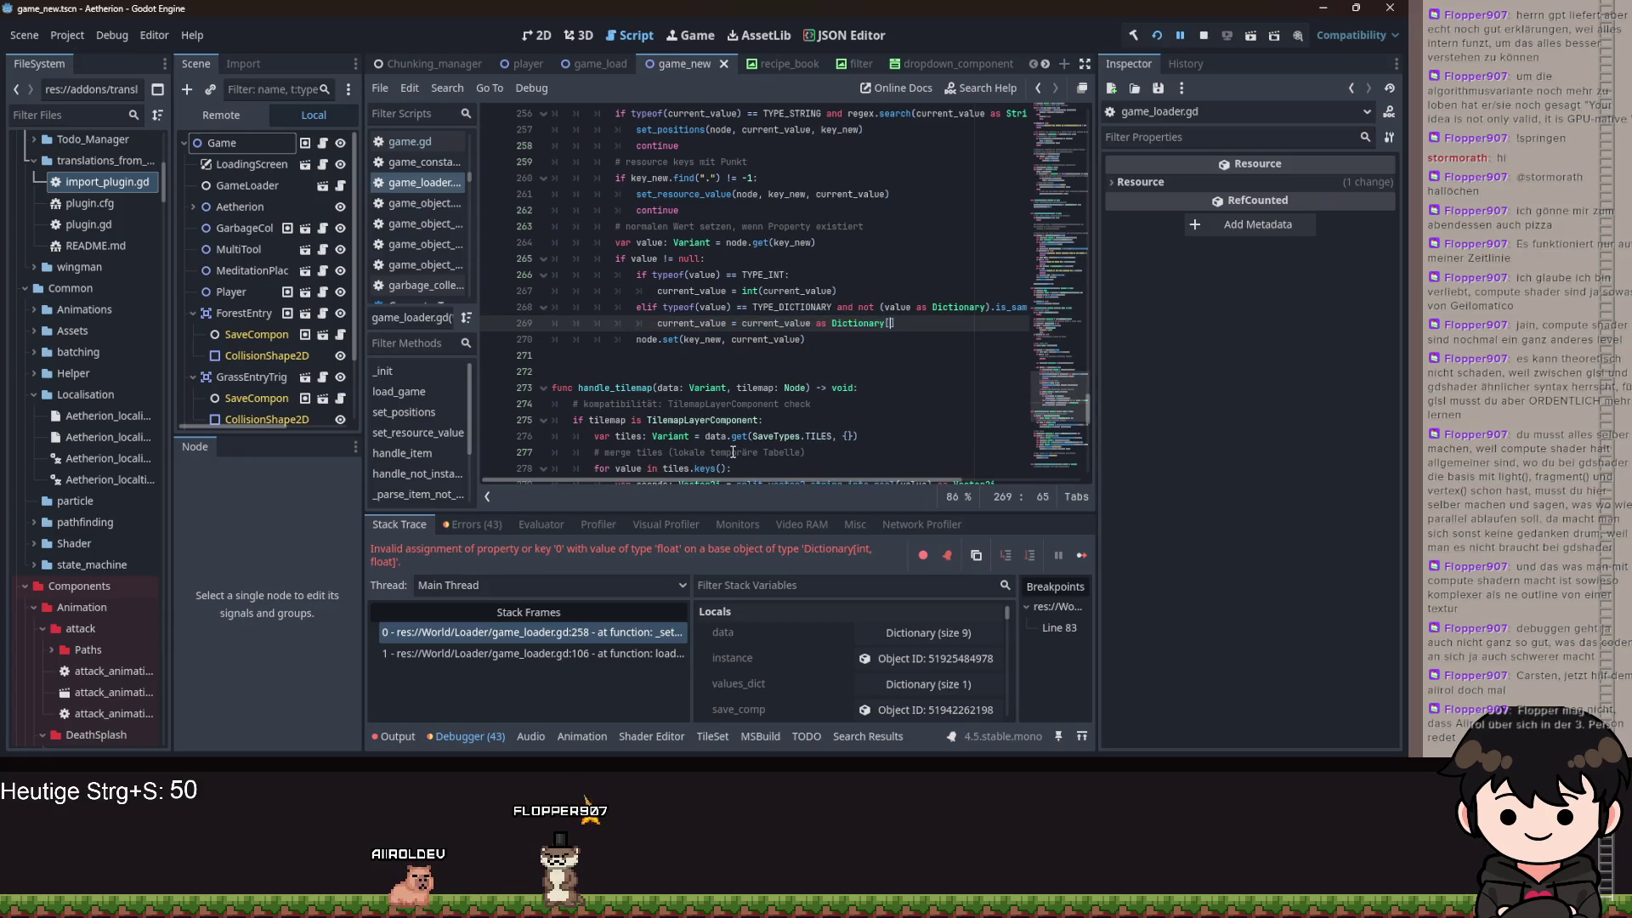
text(int,)
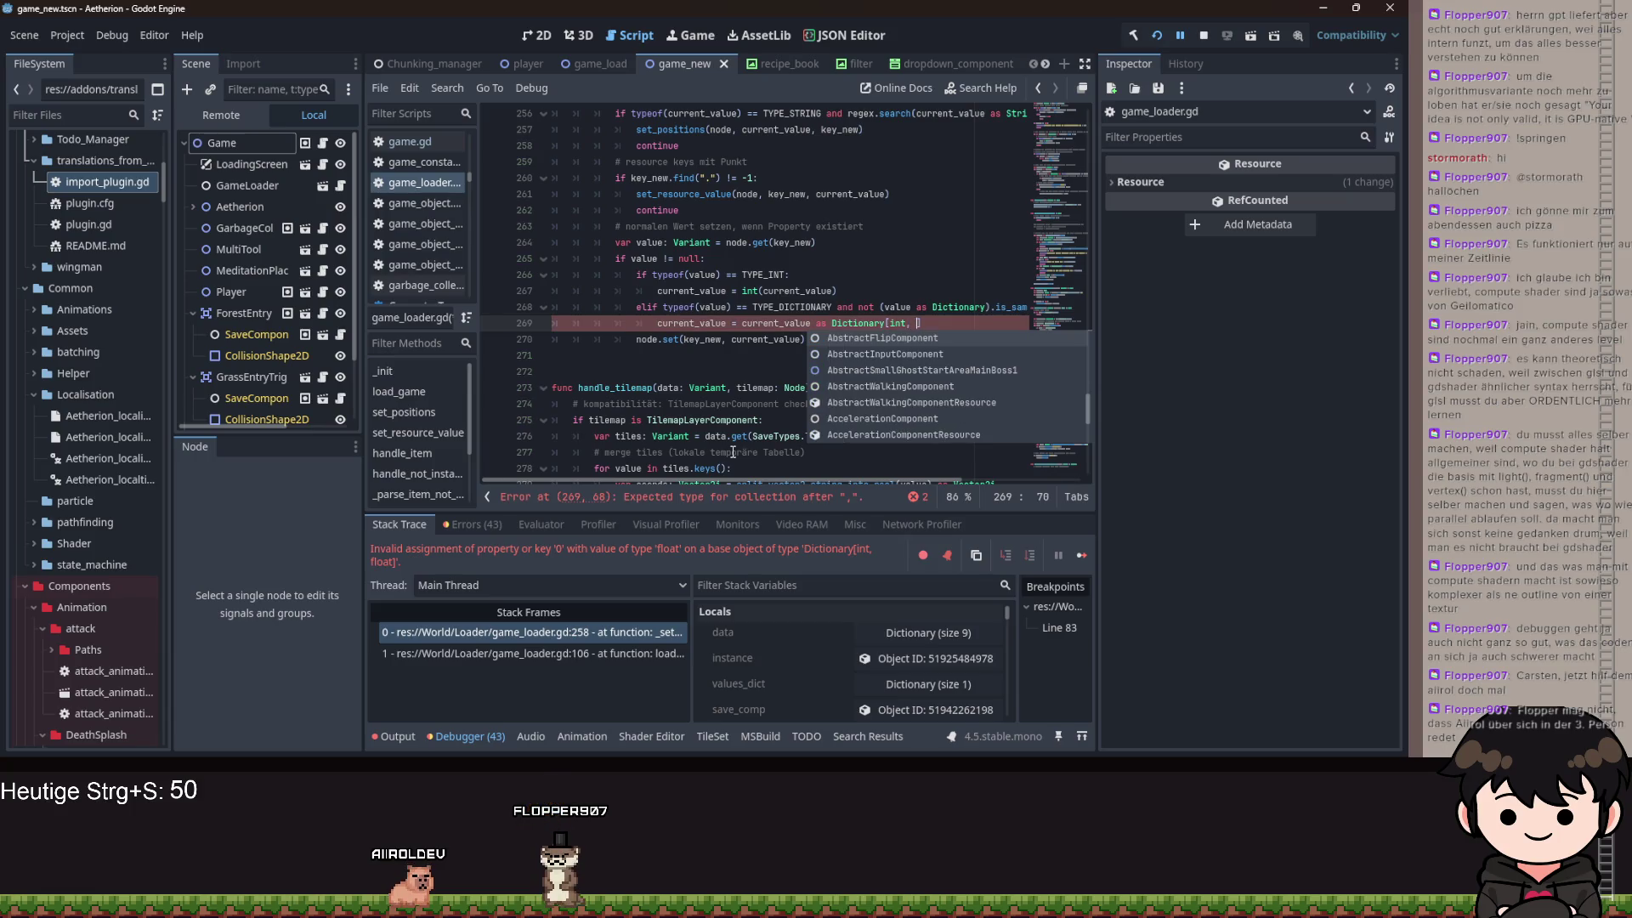
key(BackSpace)
key(BackSpace)
text(])
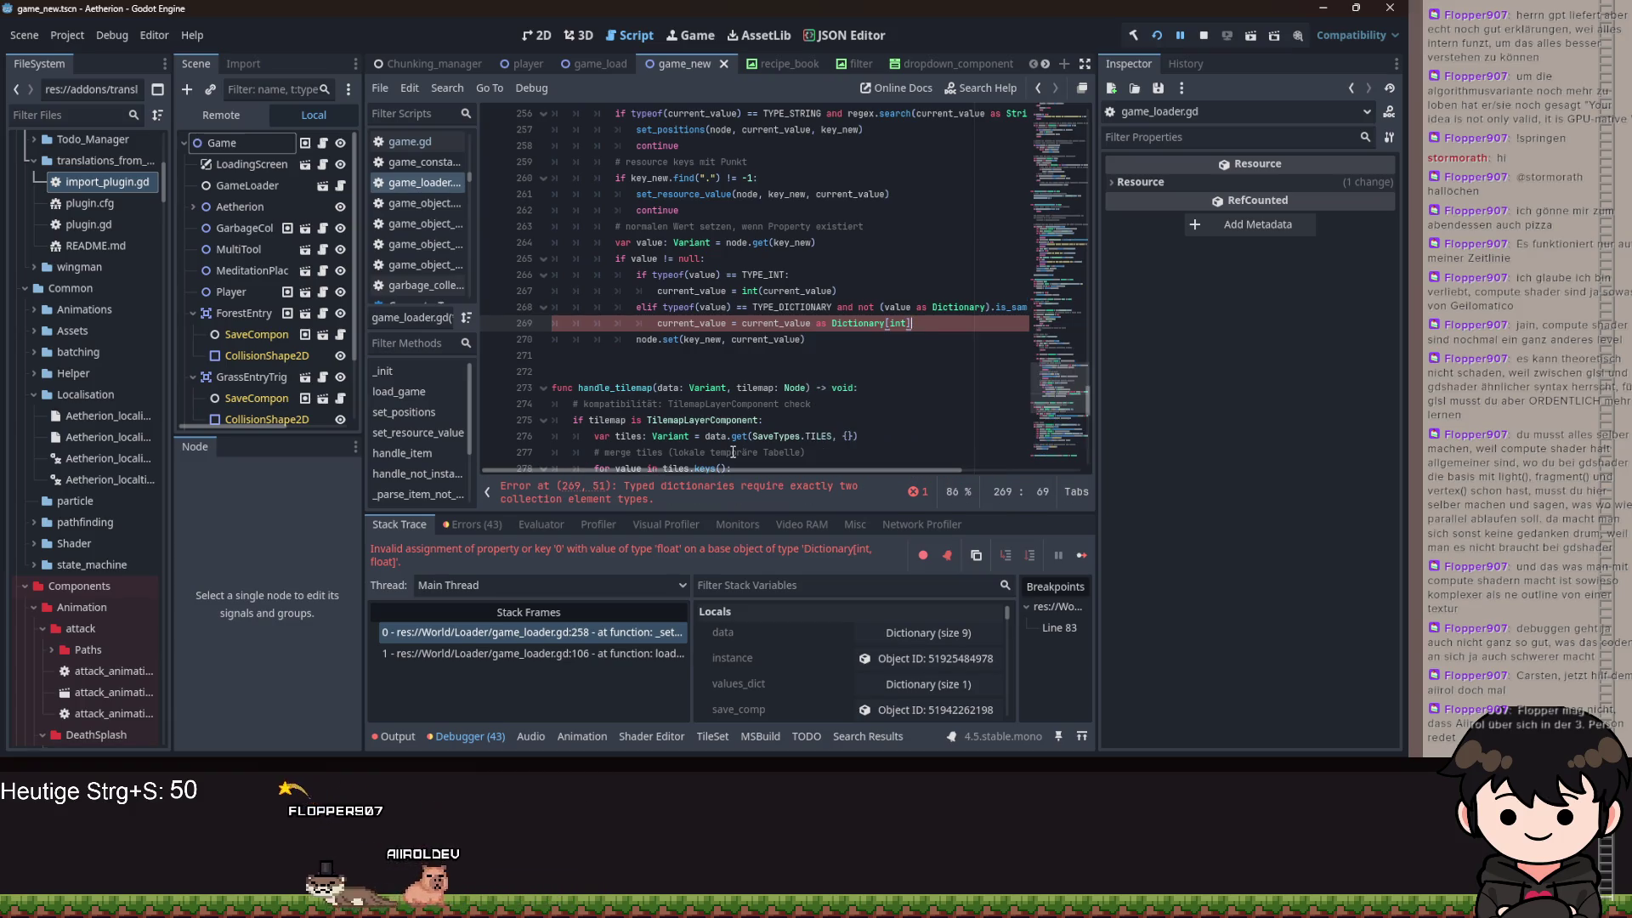
key(BackSpace)
key(BackSpace)
key(BackSpace)
text(.)
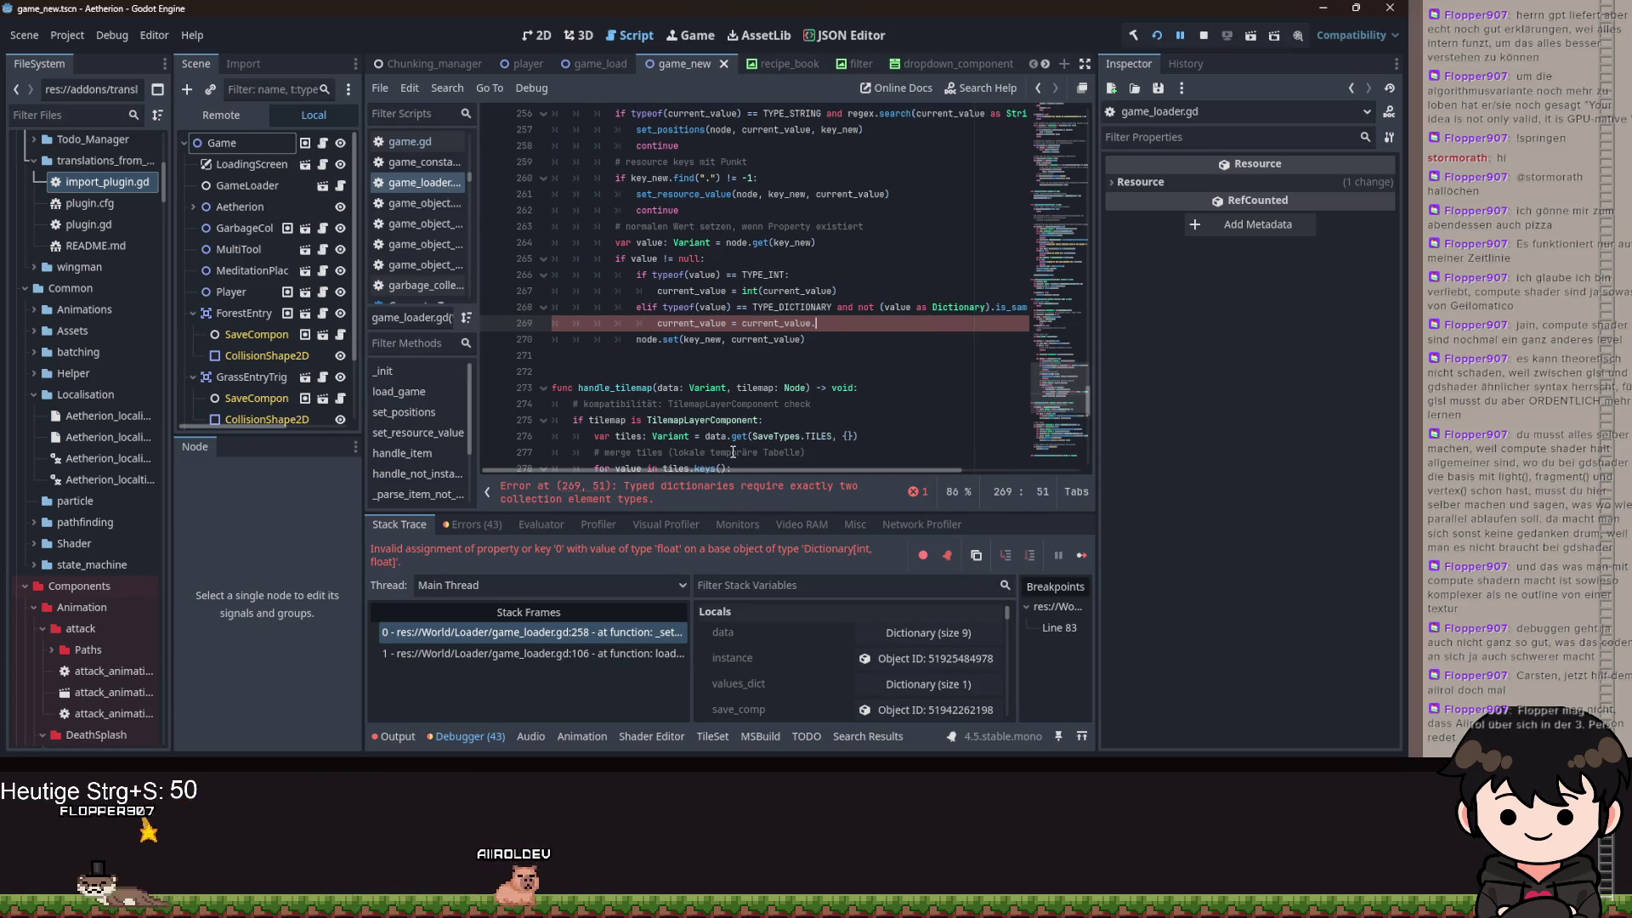
key(BackSpace)
key(ctrl+Left)
text(/)
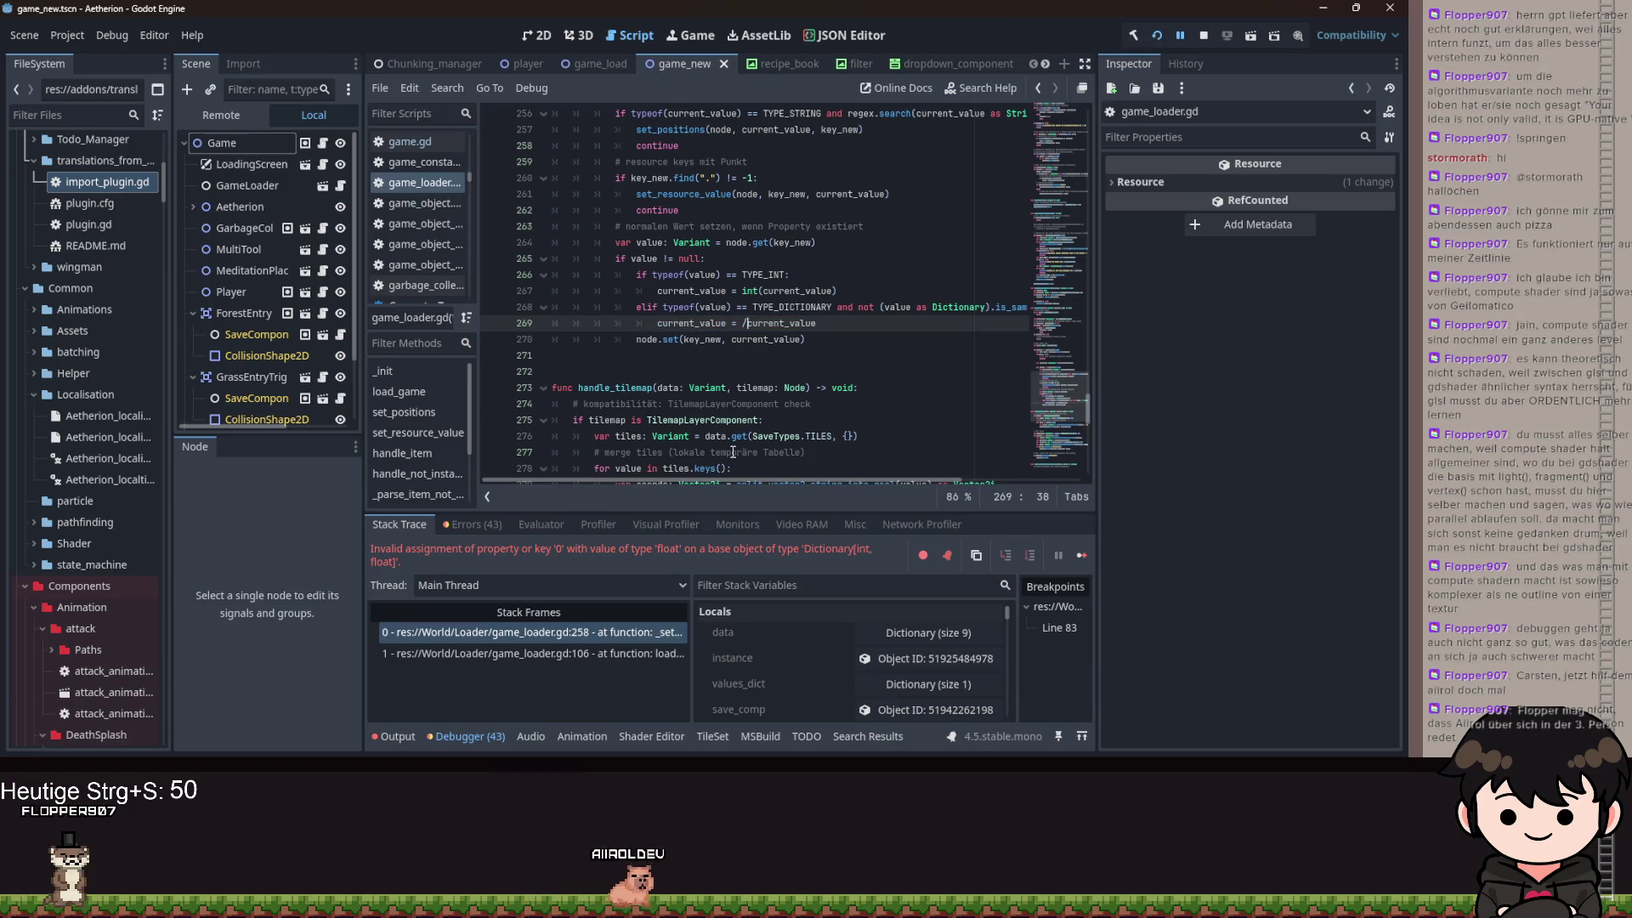
text(()
- Complete the expression as (current_value as Dictionary).get_typed_key_builtin()
key(End)
text(as )
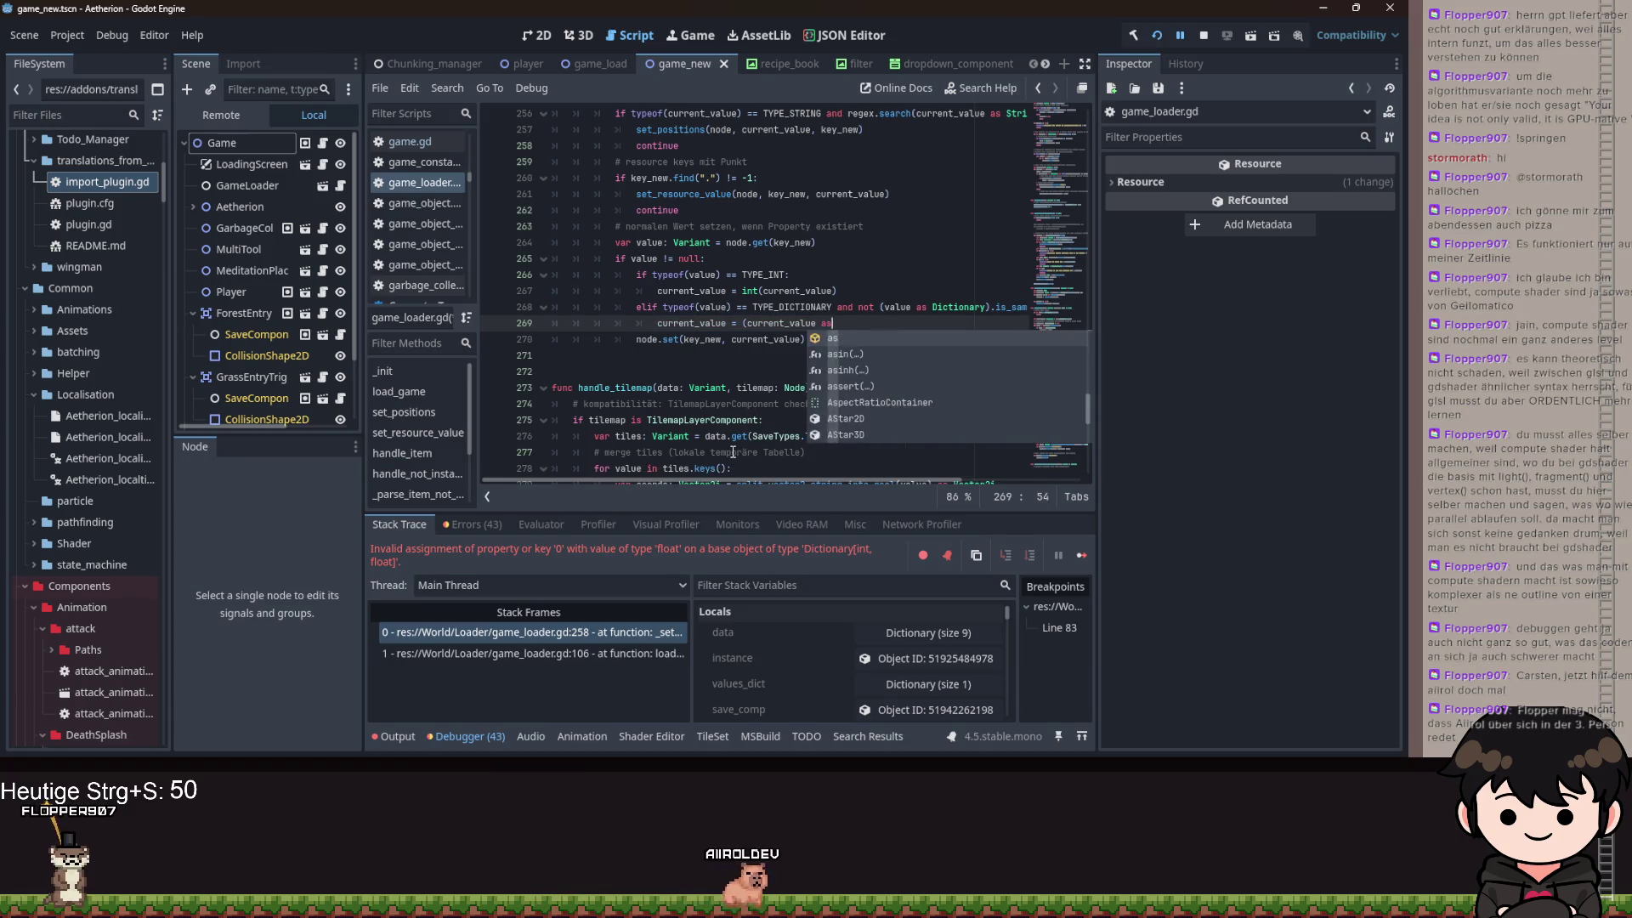
text(Dictionary).)
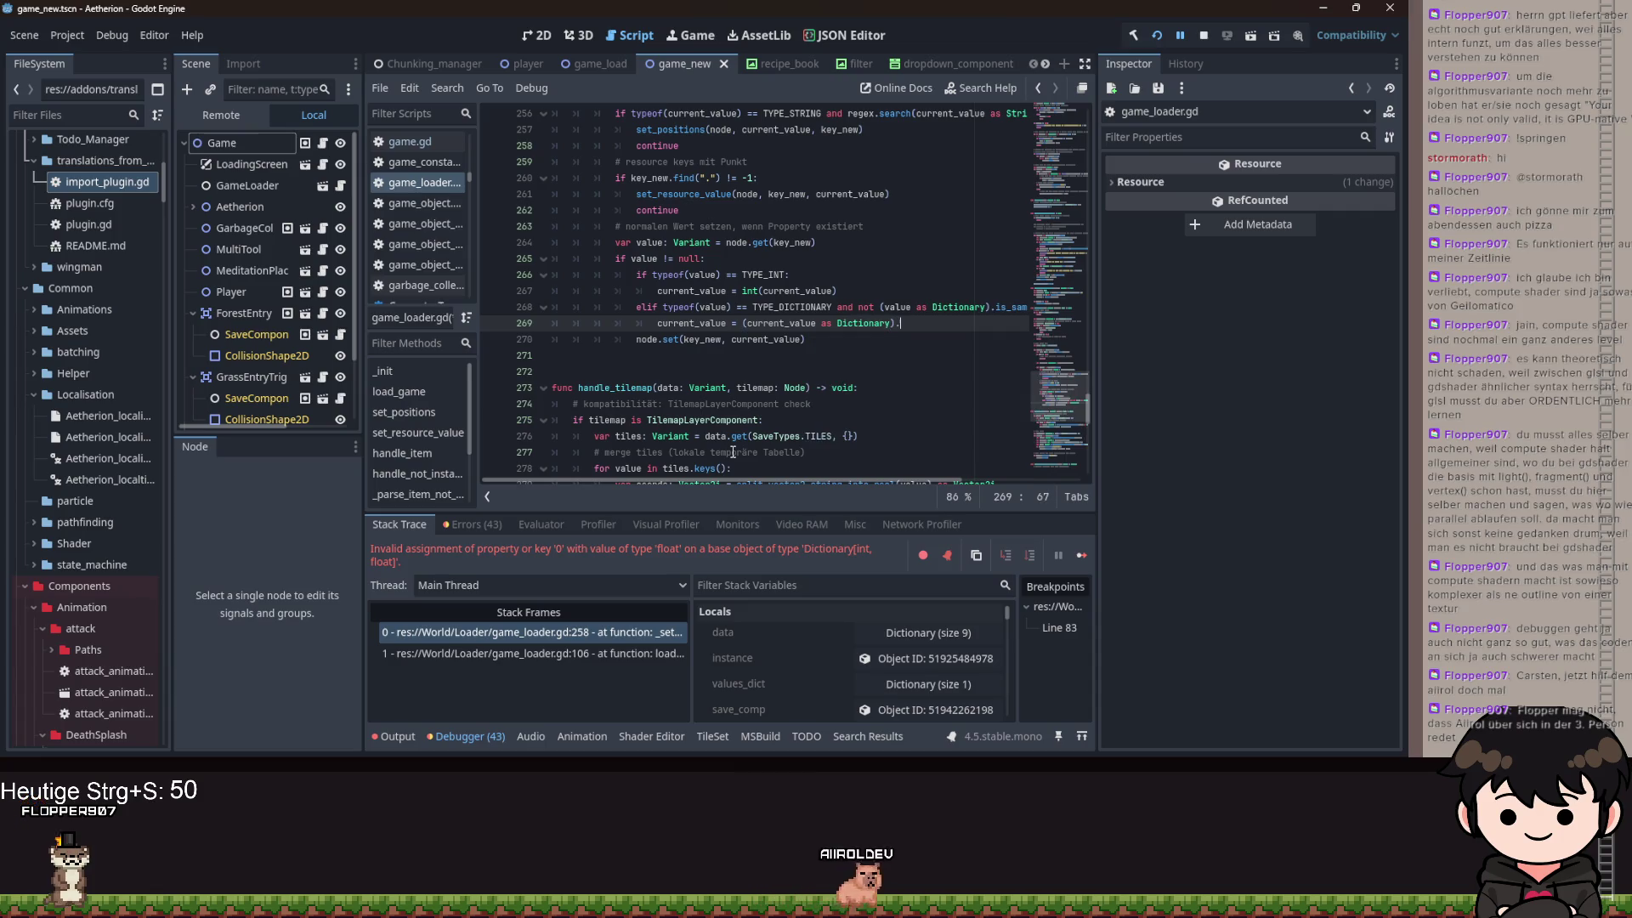
text(t)
key(BackSpace)
text(ke)
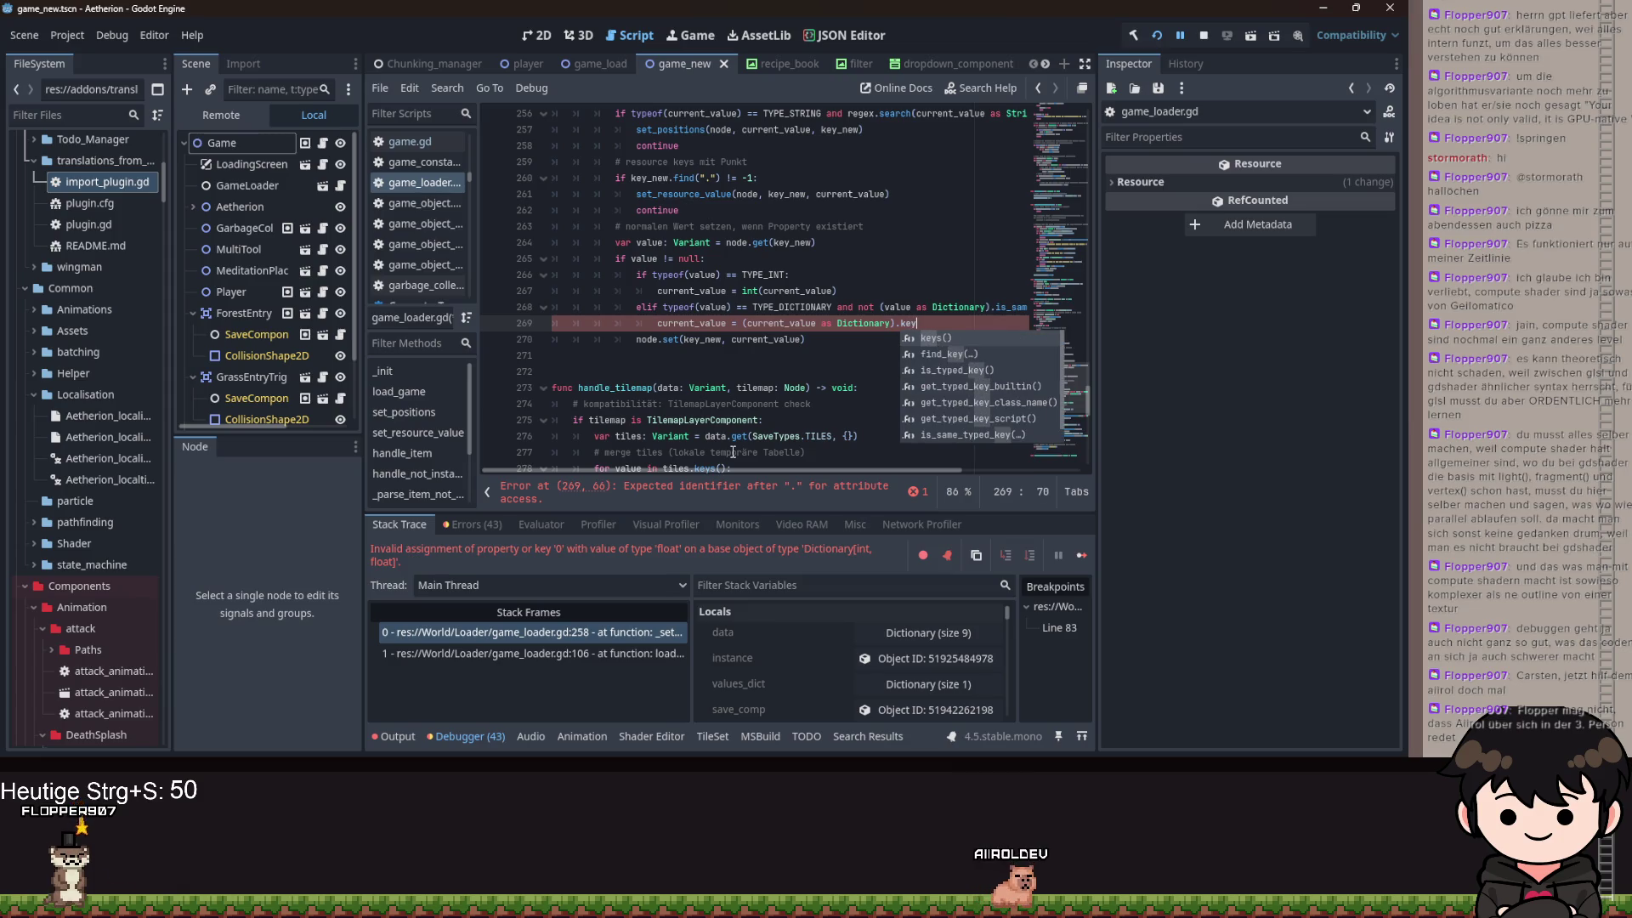
text(y)
key(Down)
key(Up)
key(Up)
key(Up)
key(Down)
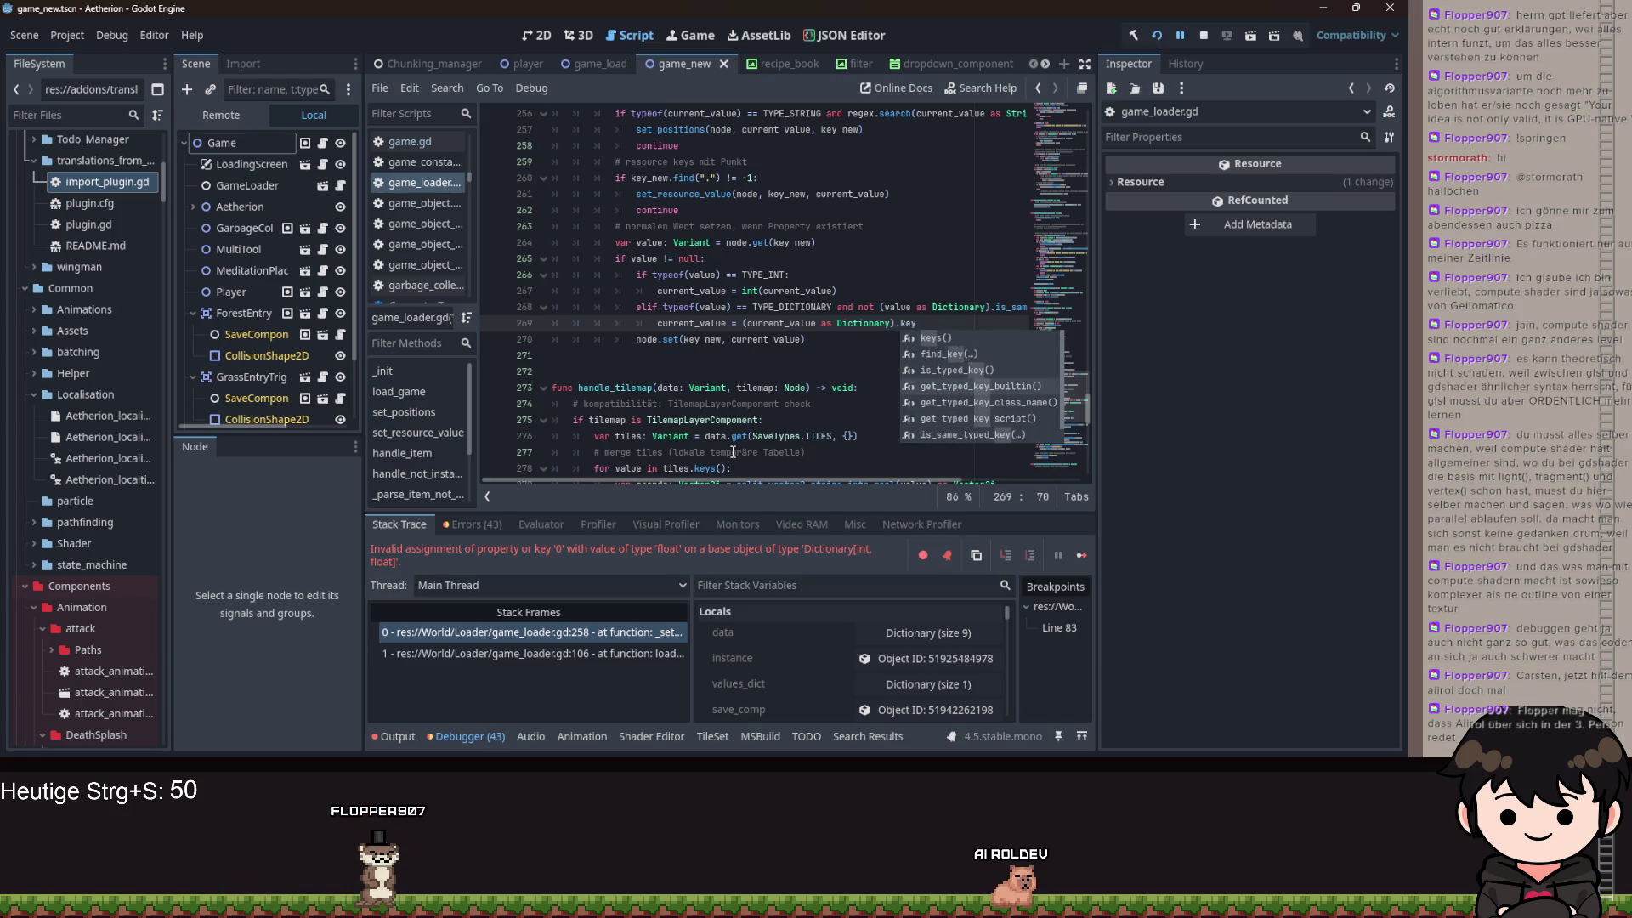
key(Return)
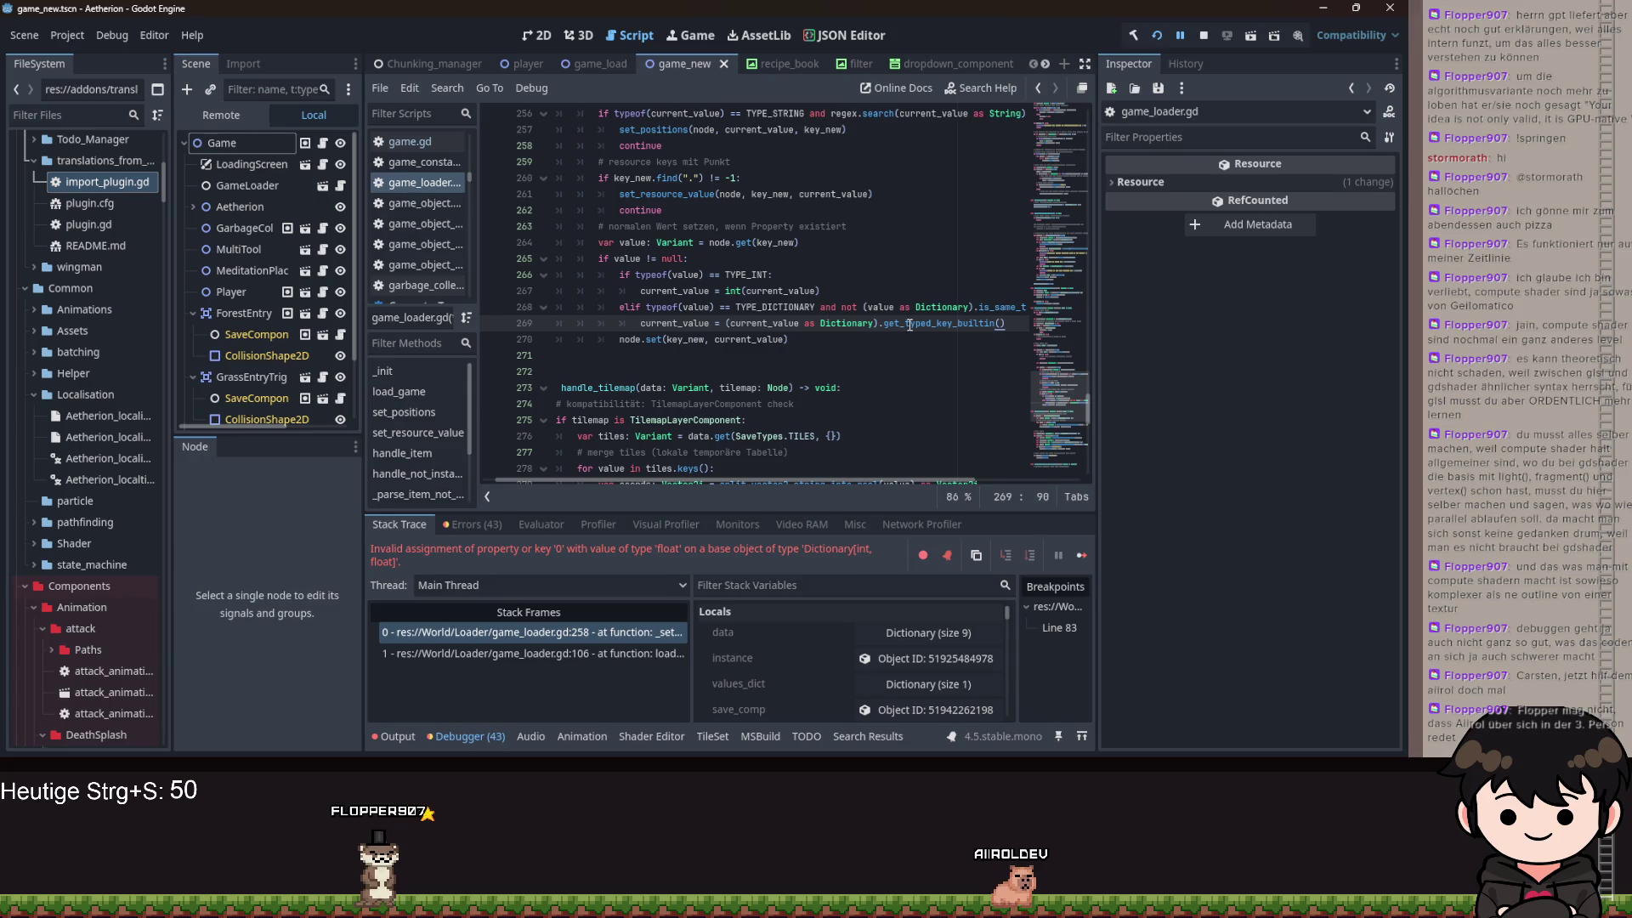
- Delete the right-hand expression, leaving only 'current_value =' on line 269
mouse_move(909, 324)
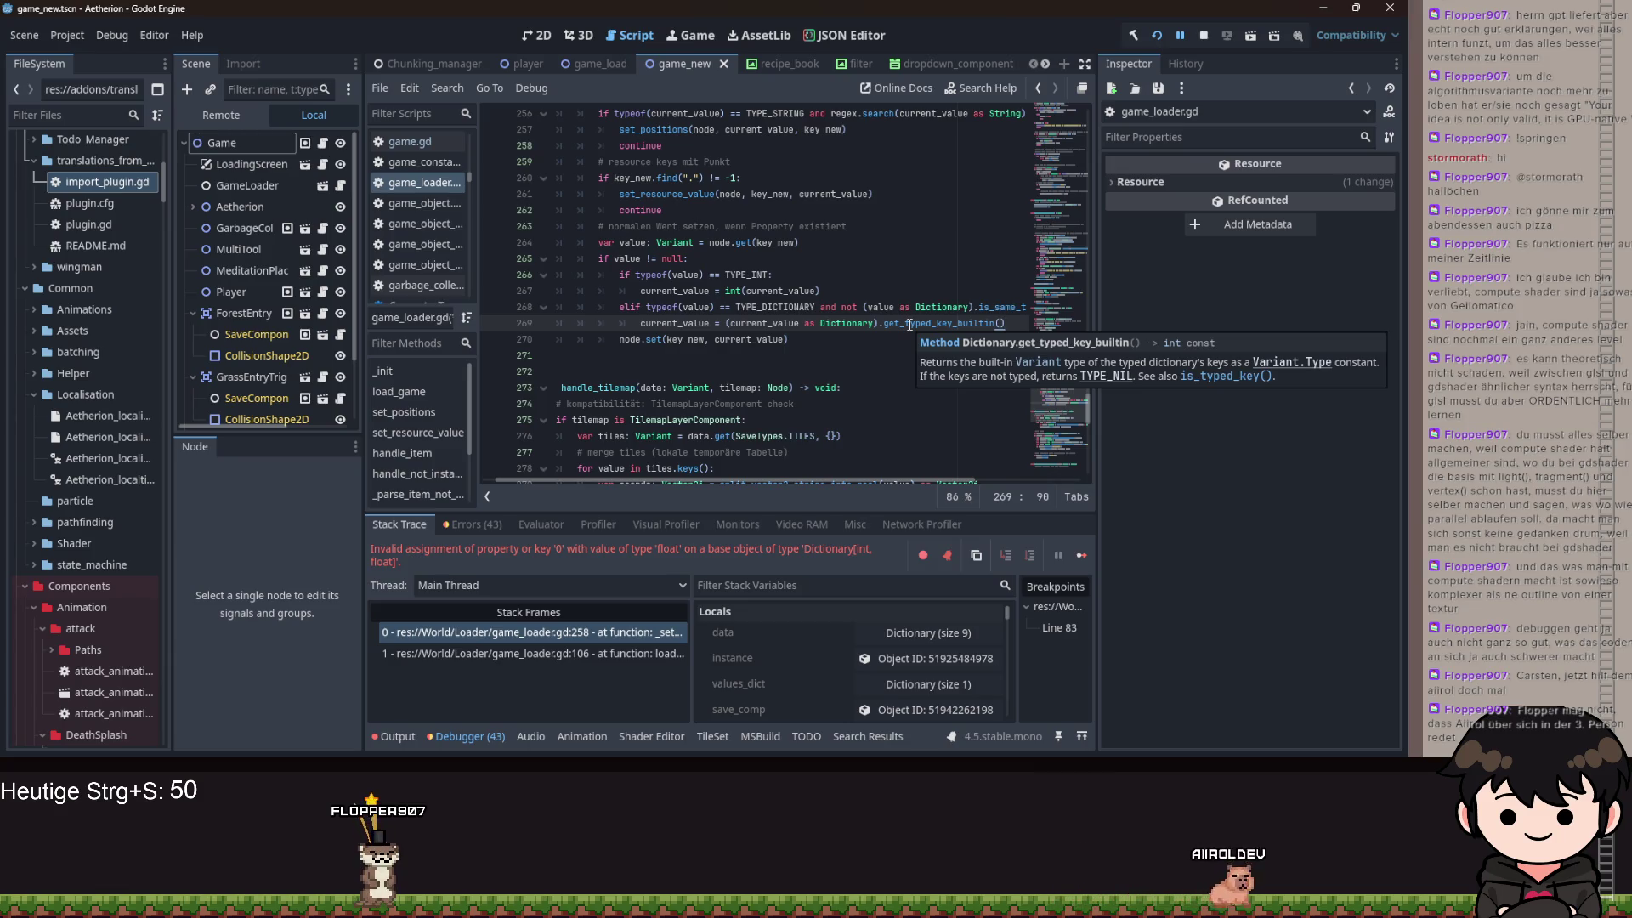
drag(1005, 322, 731, 330)
key(BackSpace)
key(BackSpace)
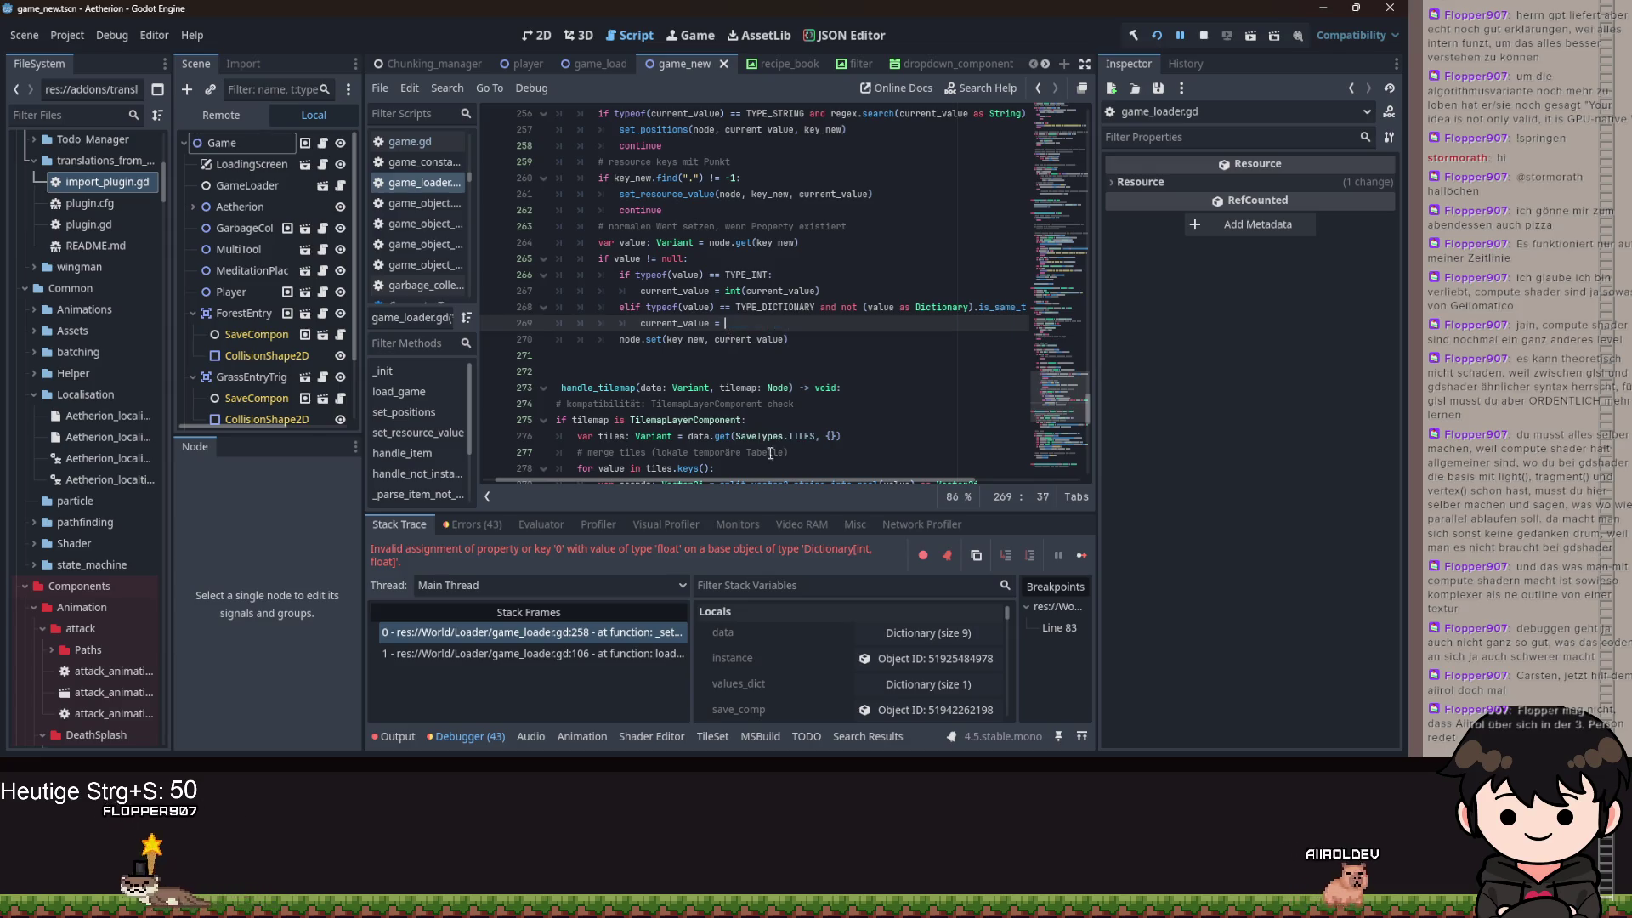
- Replace is_same_typed_key(current_value) on line 268 with get_typed_key_builtin() compared against current_value as Dictionary
drag(819, 486, 926, 486)
drag(1013, 310, 850, 313)
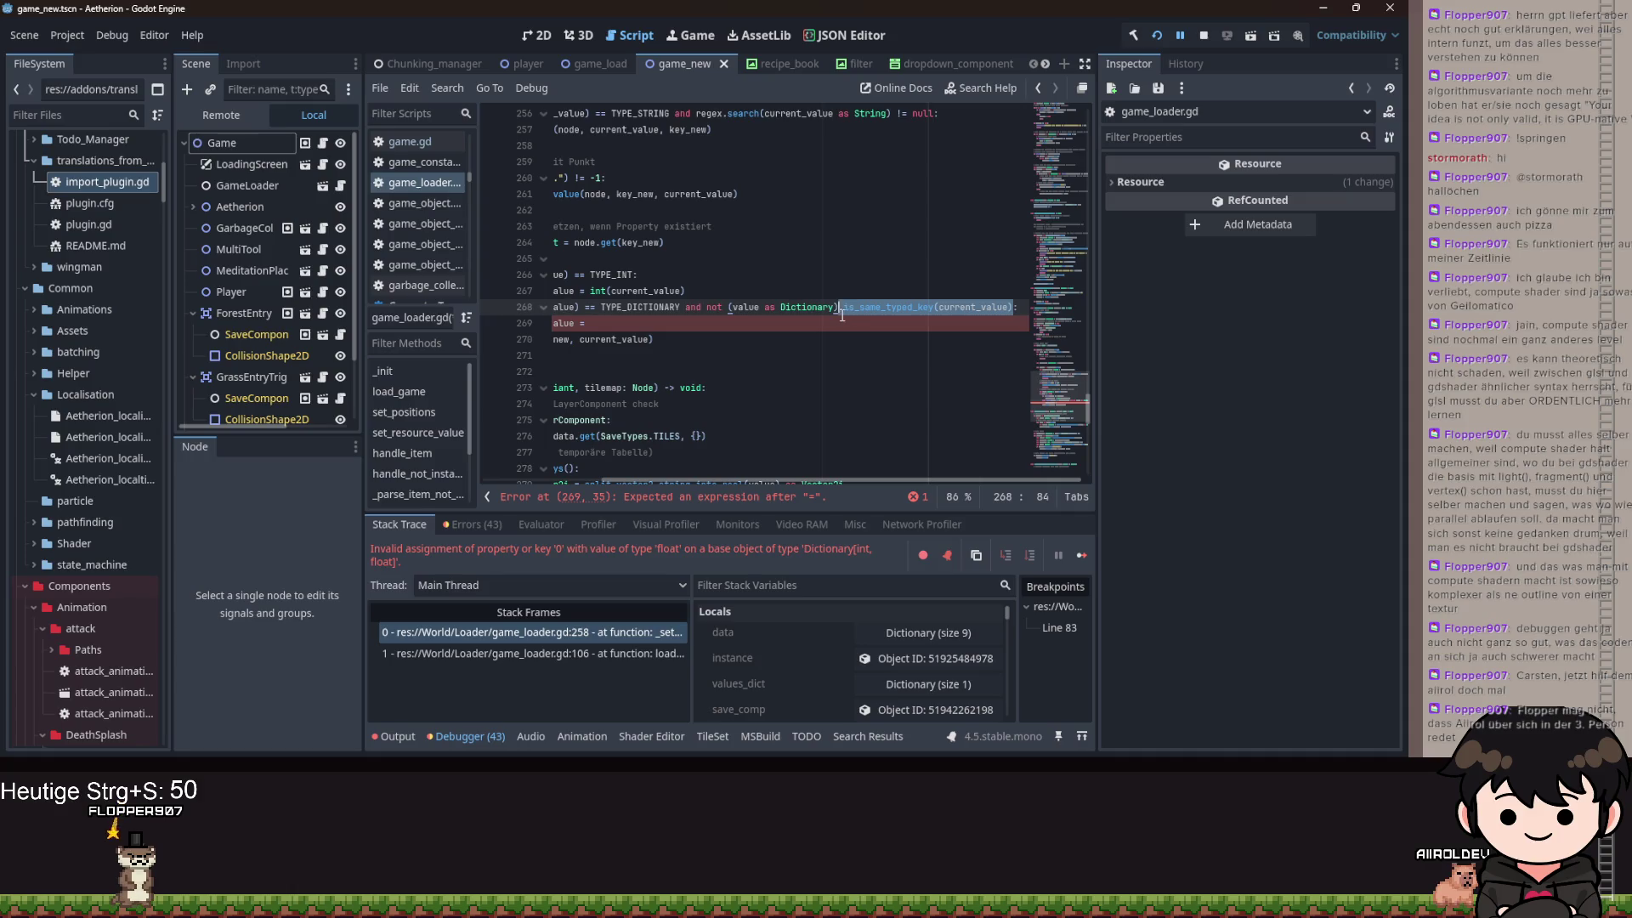
key(BackSpace)
text(.)
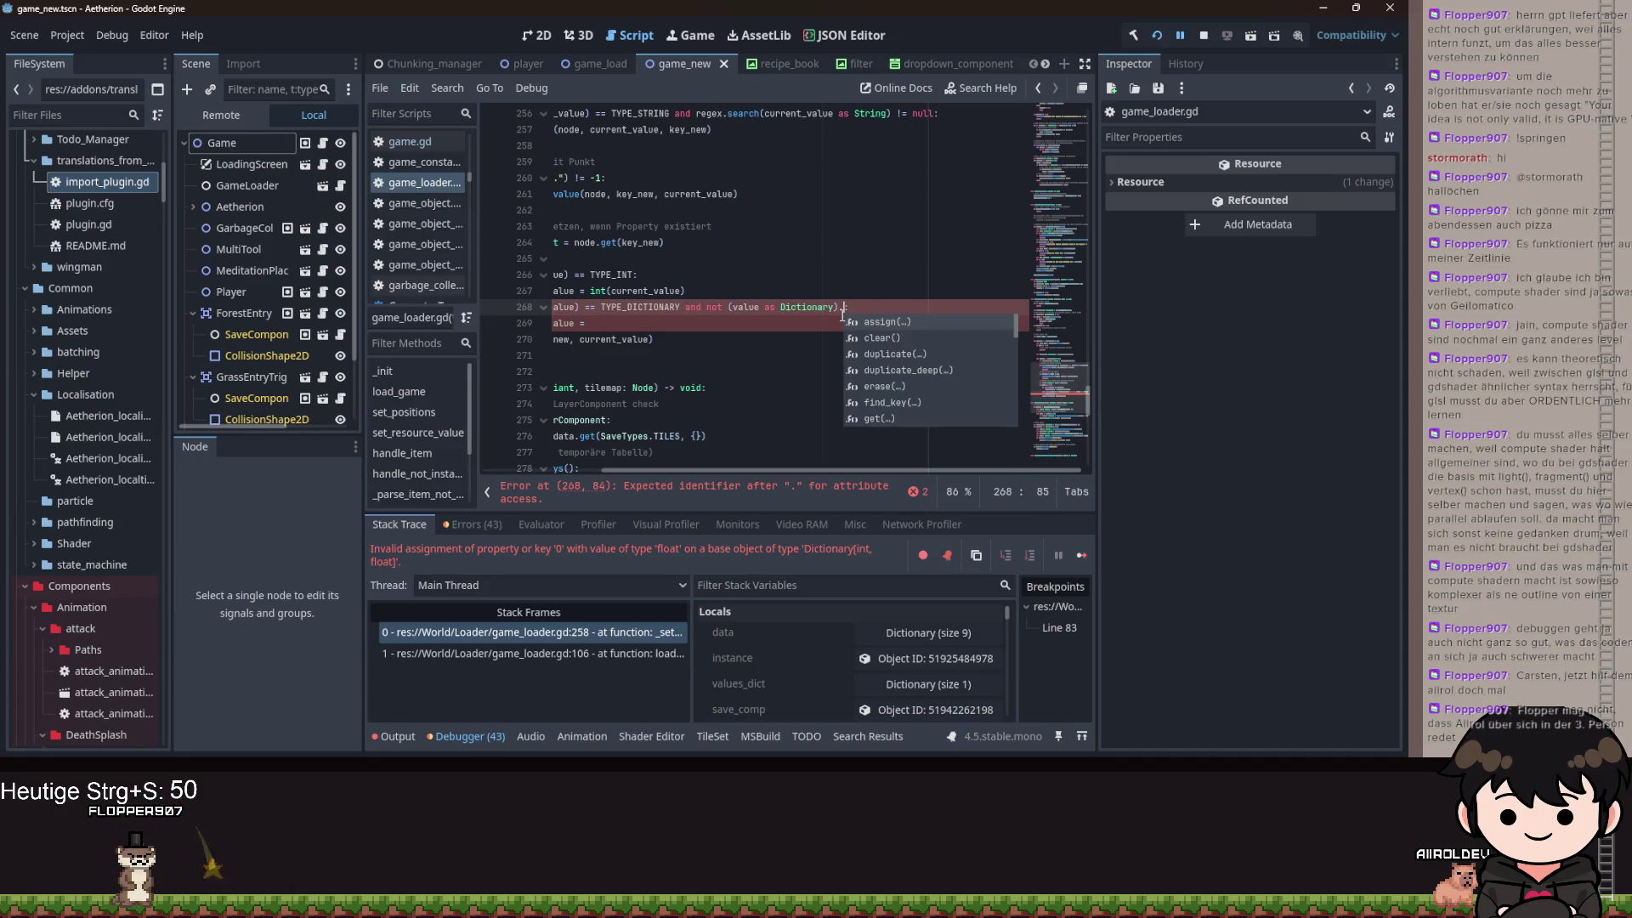
text(key)
key(Down)
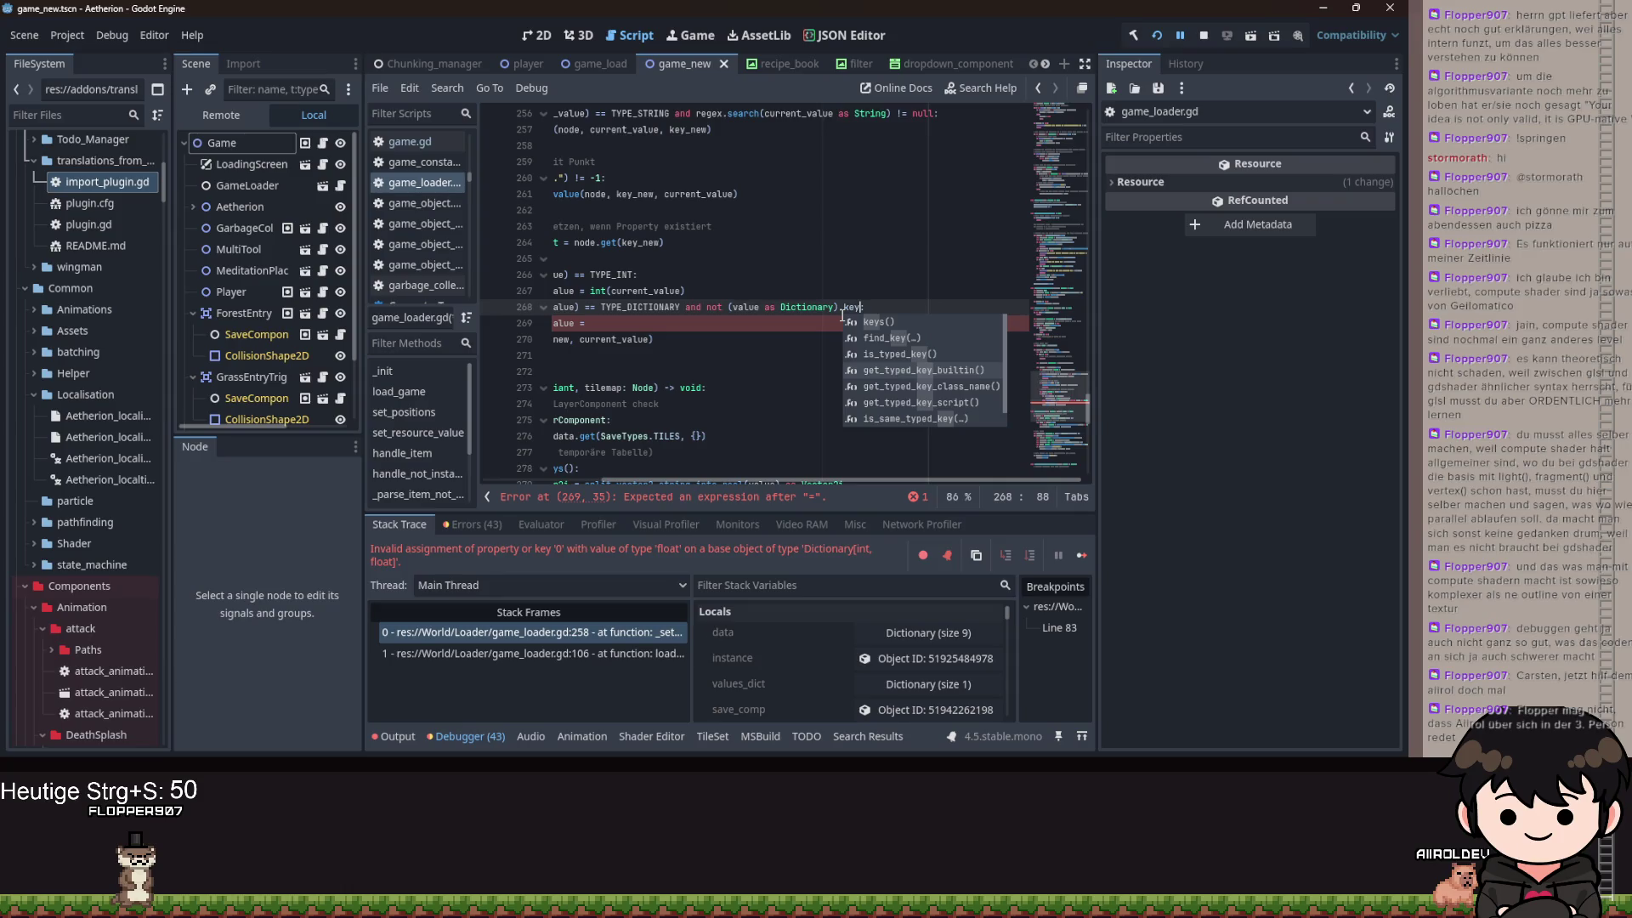
key(Return)
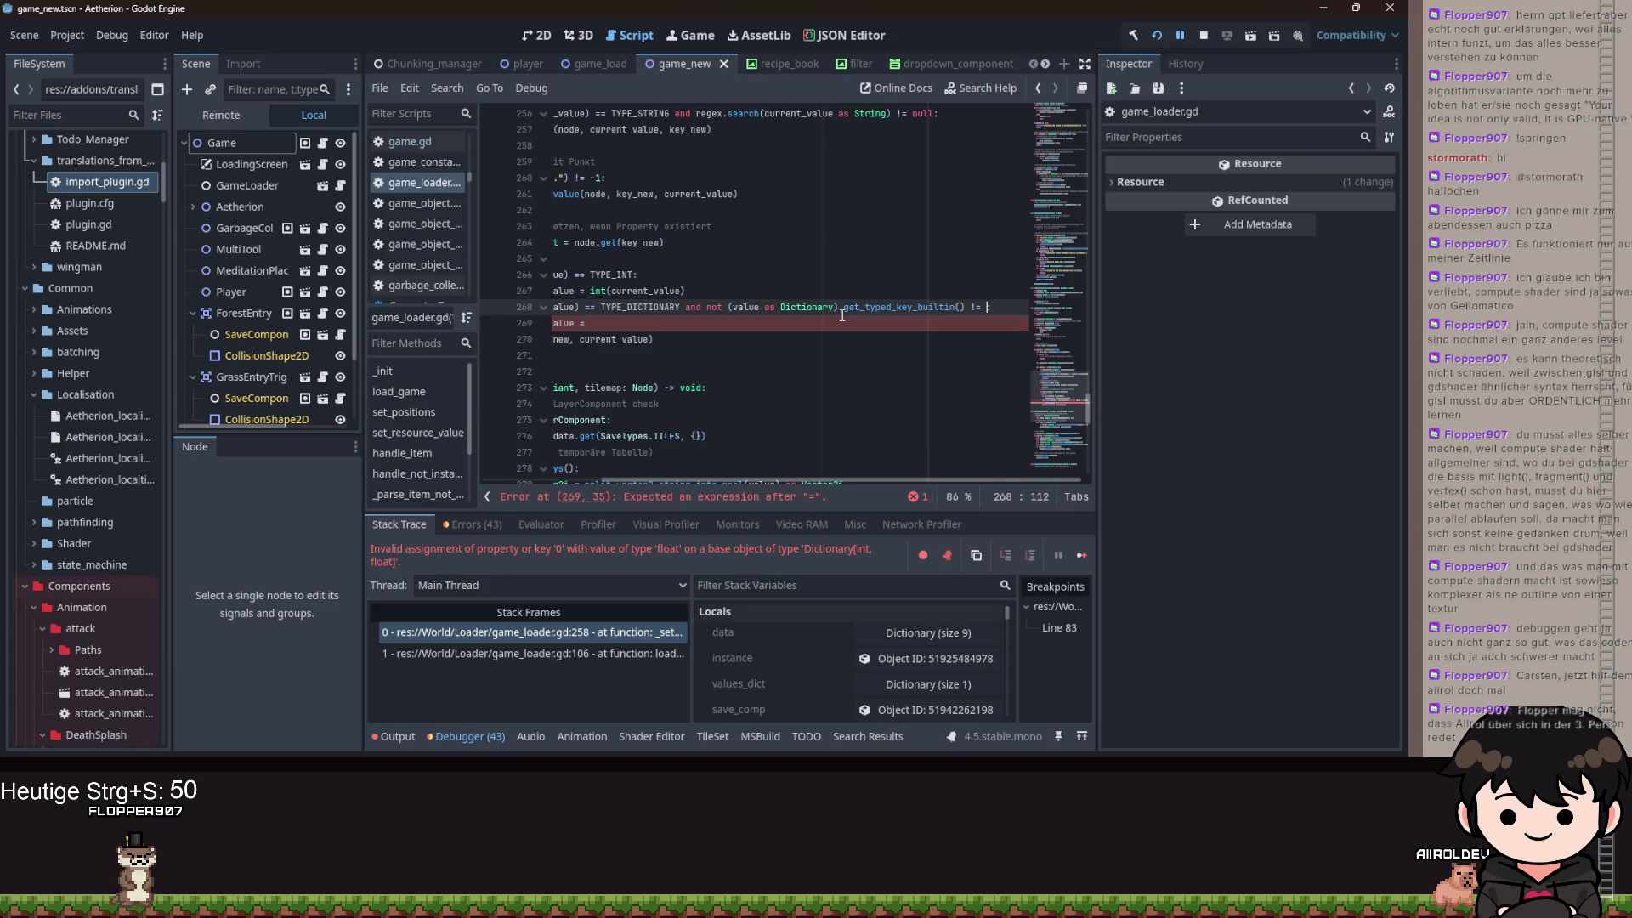
text(current_value)
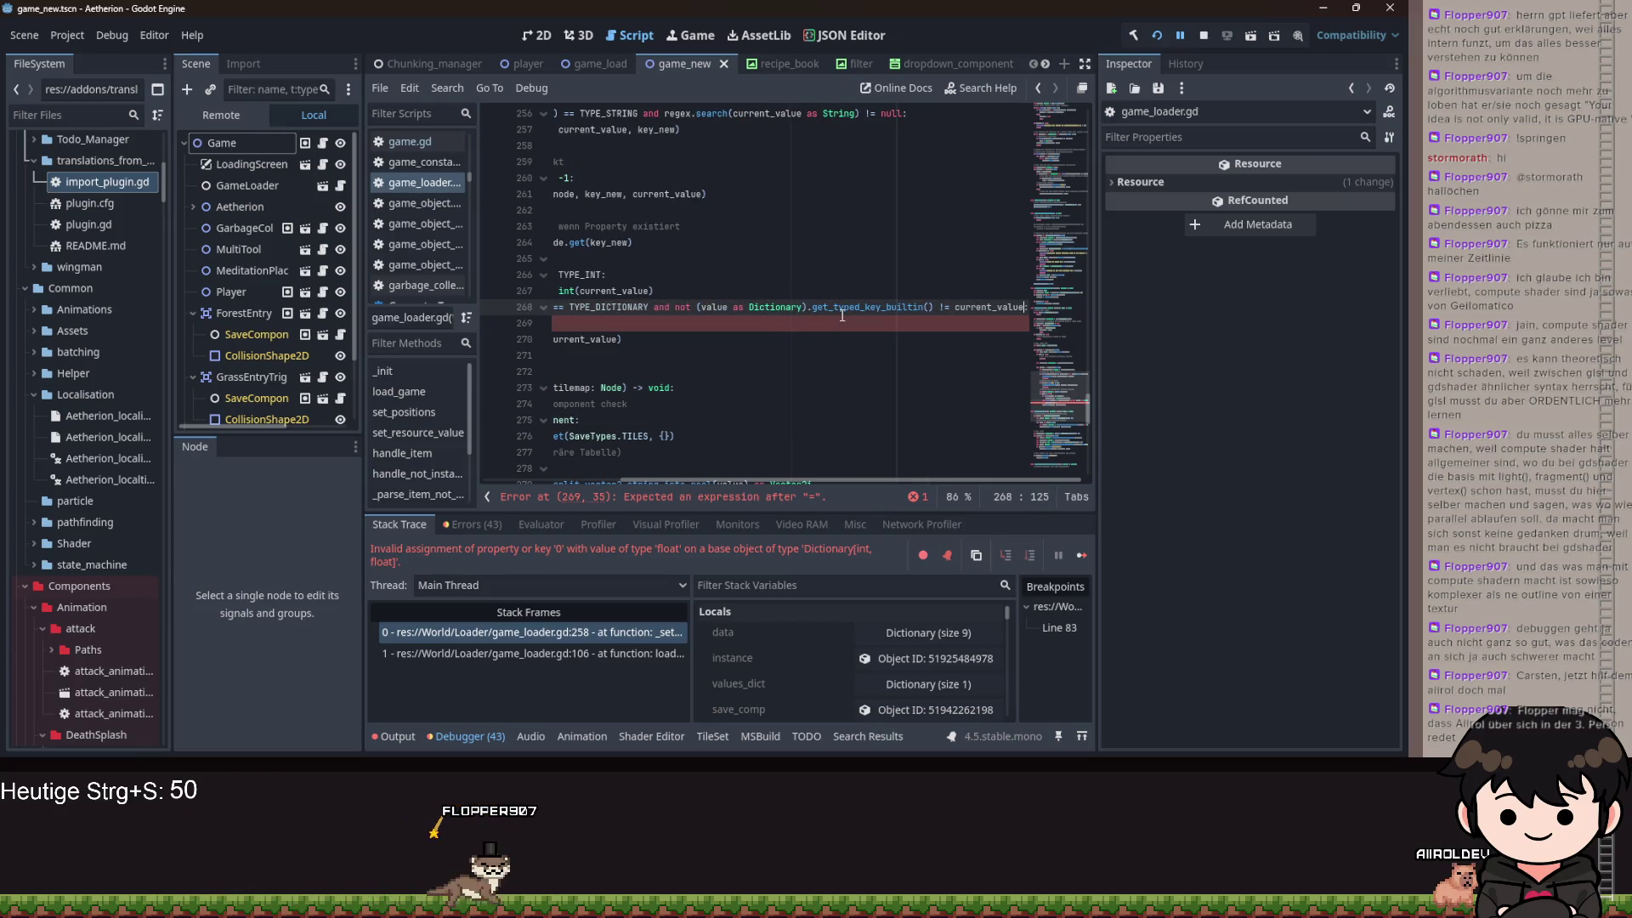
text( a)
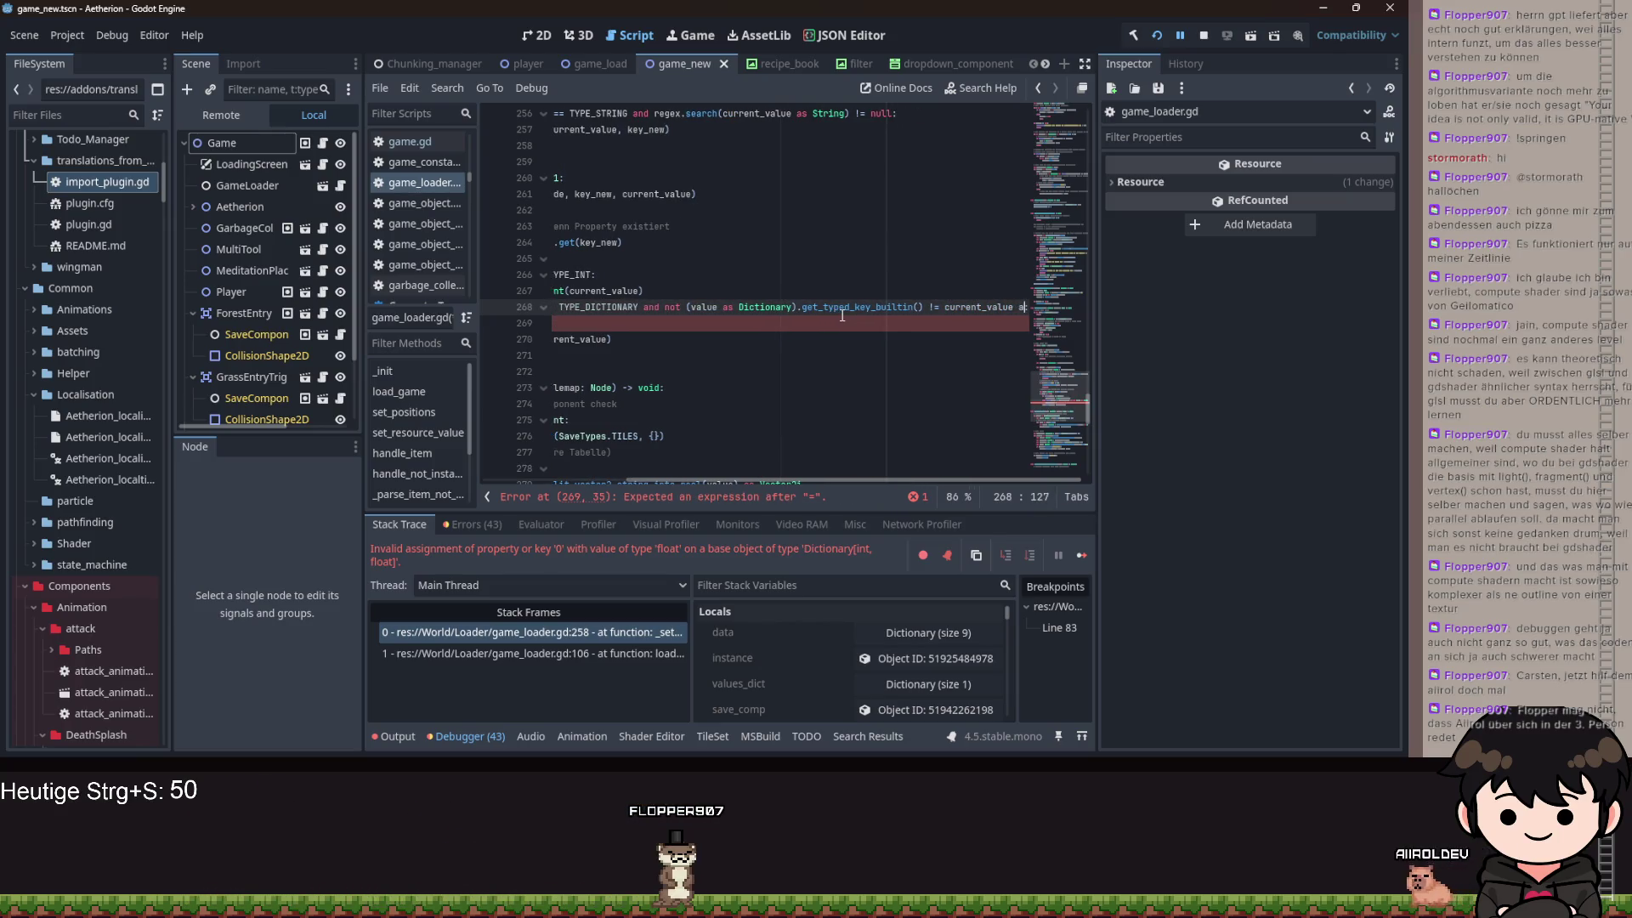
text(s Dic)
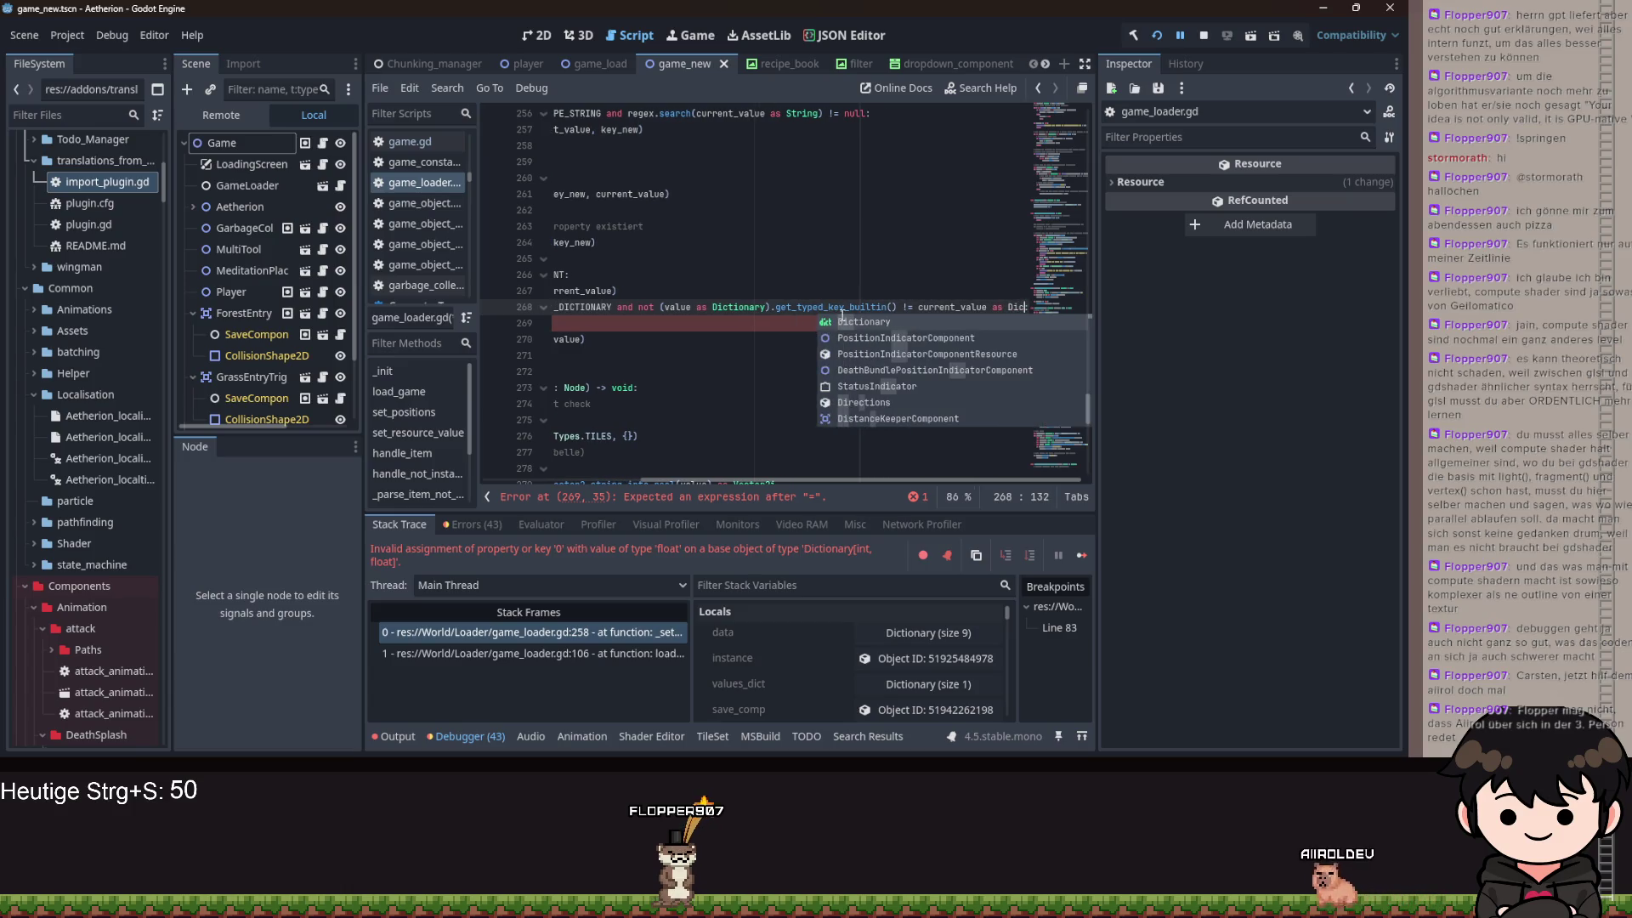
key(Return)
text(:)
- Wrap the current_value cast in parentheses and call .get_typed_key_builtin(): on it
key(ctrl+Left)
key(ctrl+Left)
key(ctrl+Left)
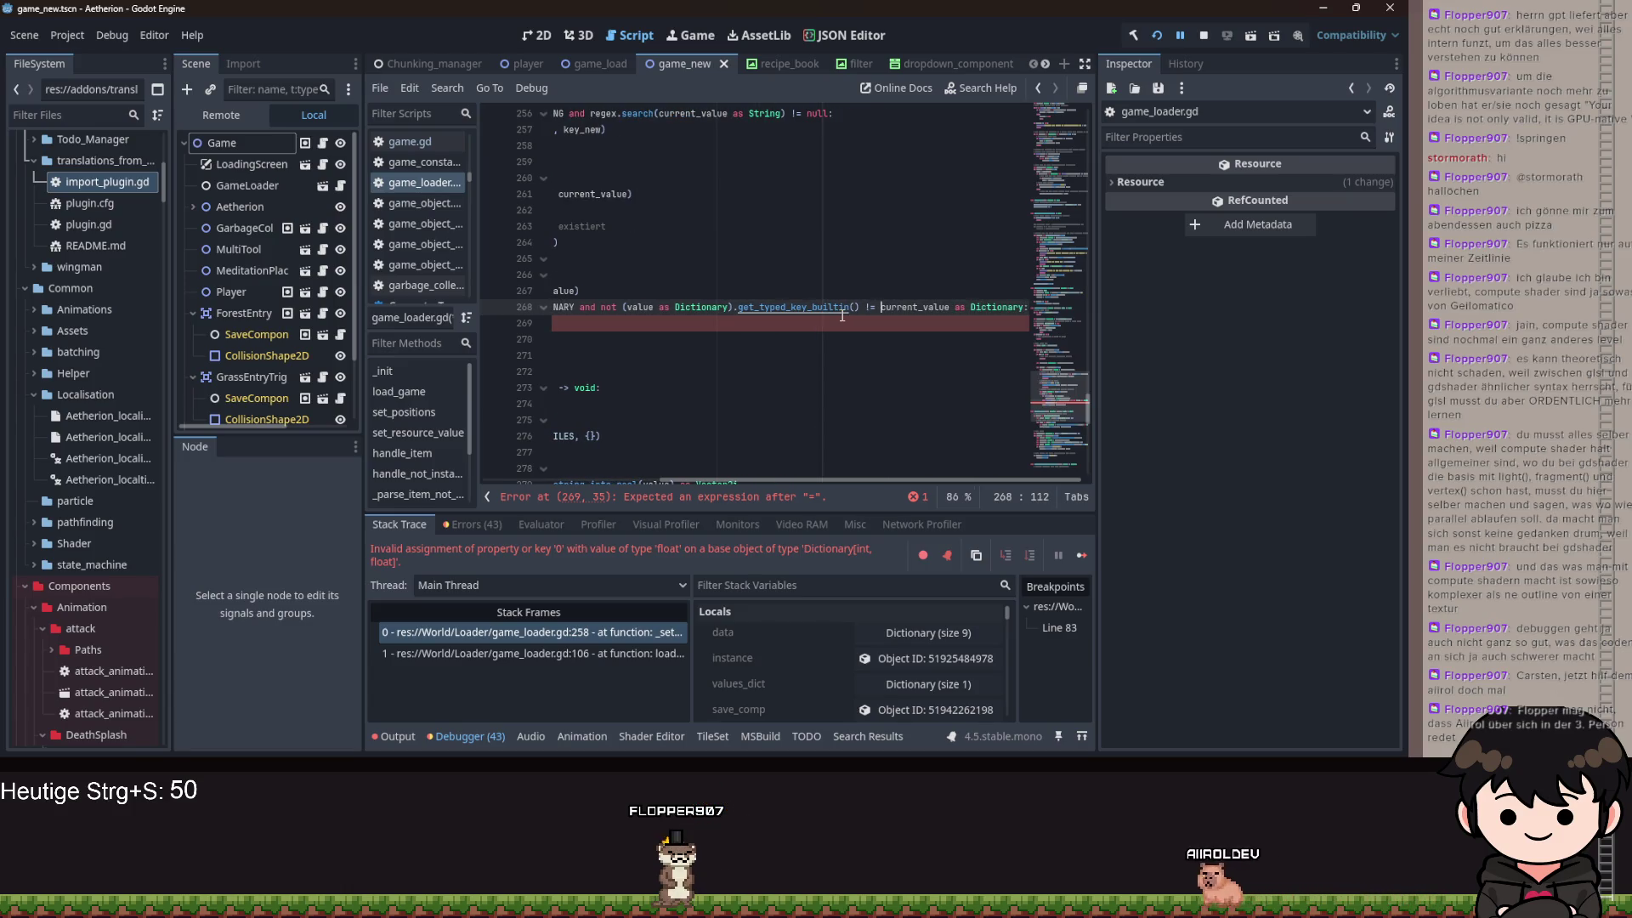
text(()
key(ctrl+Right)
key(ctrl+Right)
key(ctrl+Right)
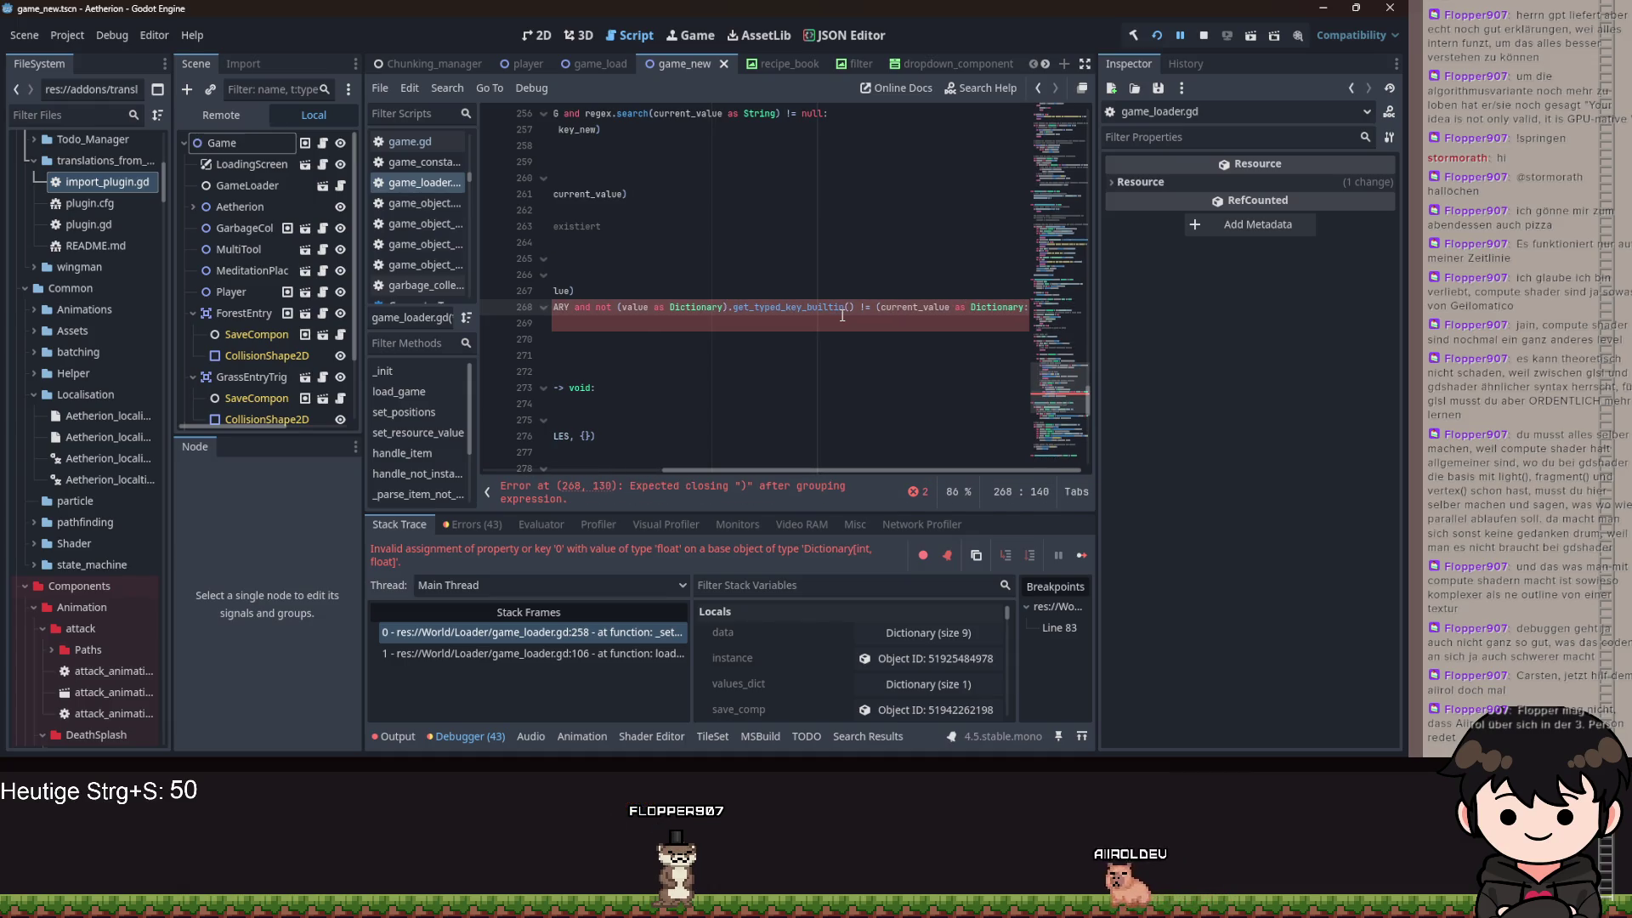
text().get_ty)
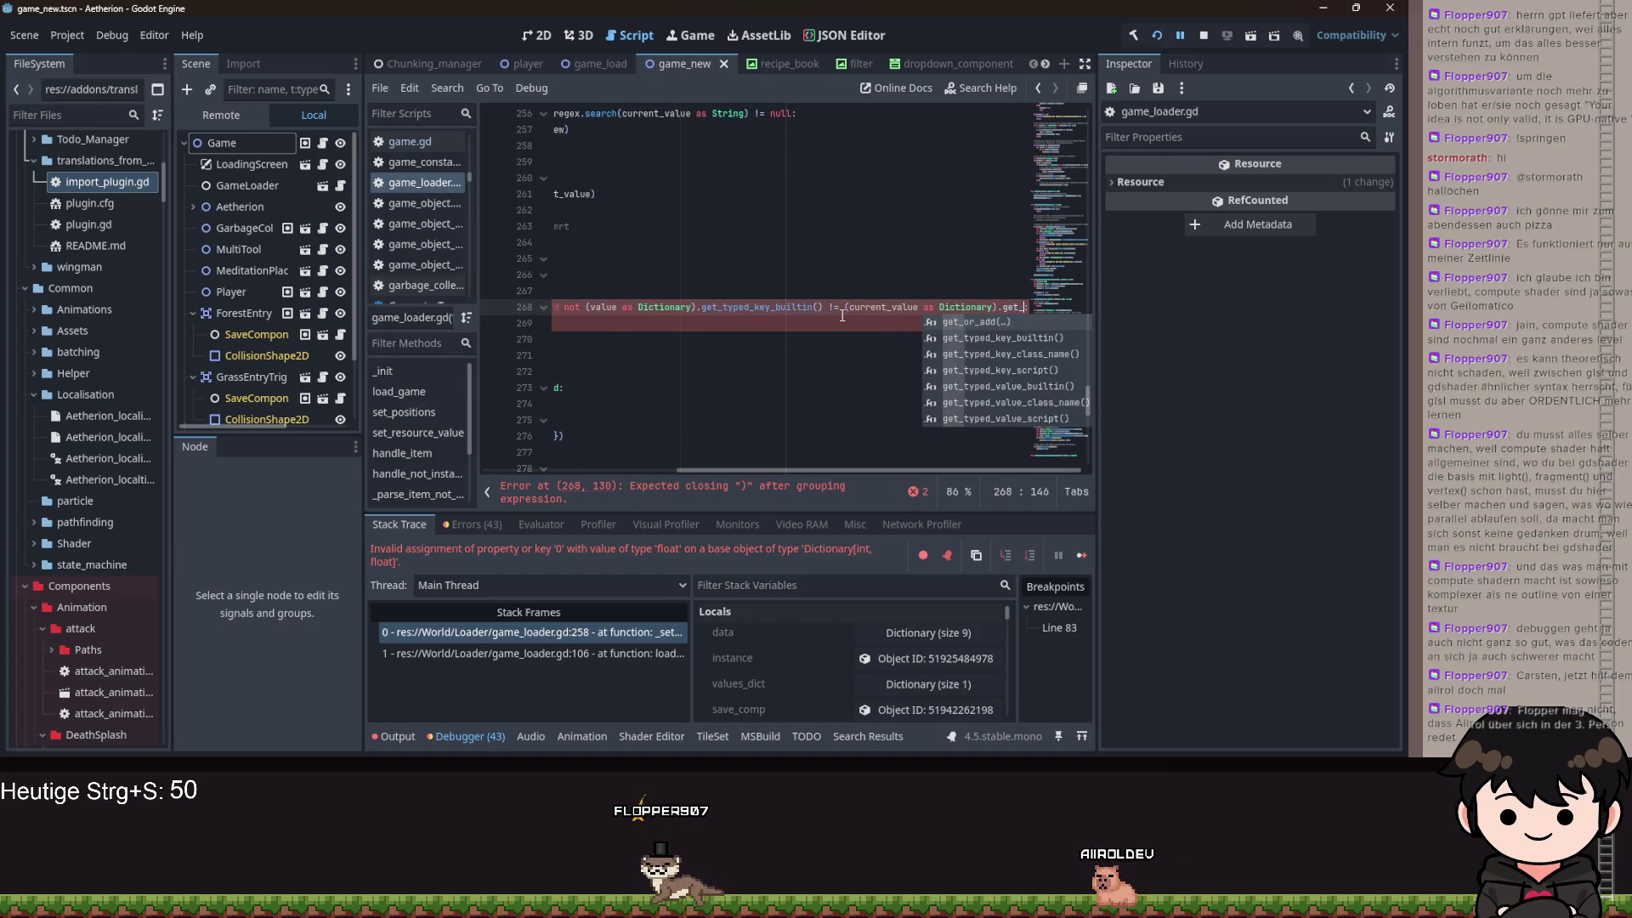
key(Return)
text(:)
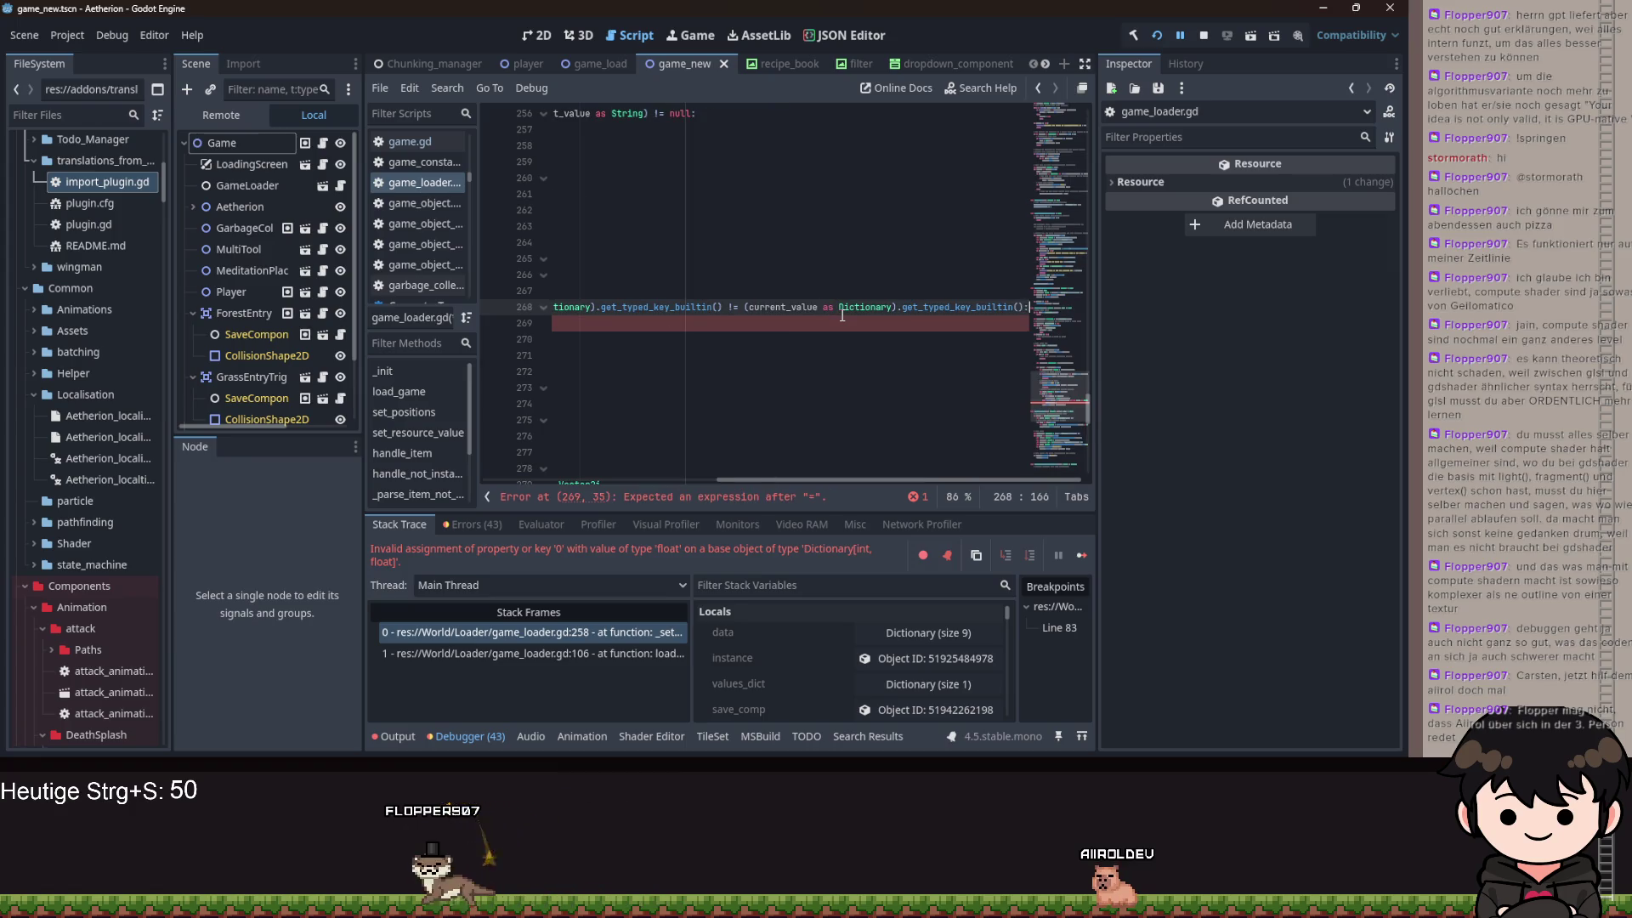
- Delete the old 'current_value =' text from line 269
key(Down)
key(Home)
key(shift+End)
key(BackSpace)
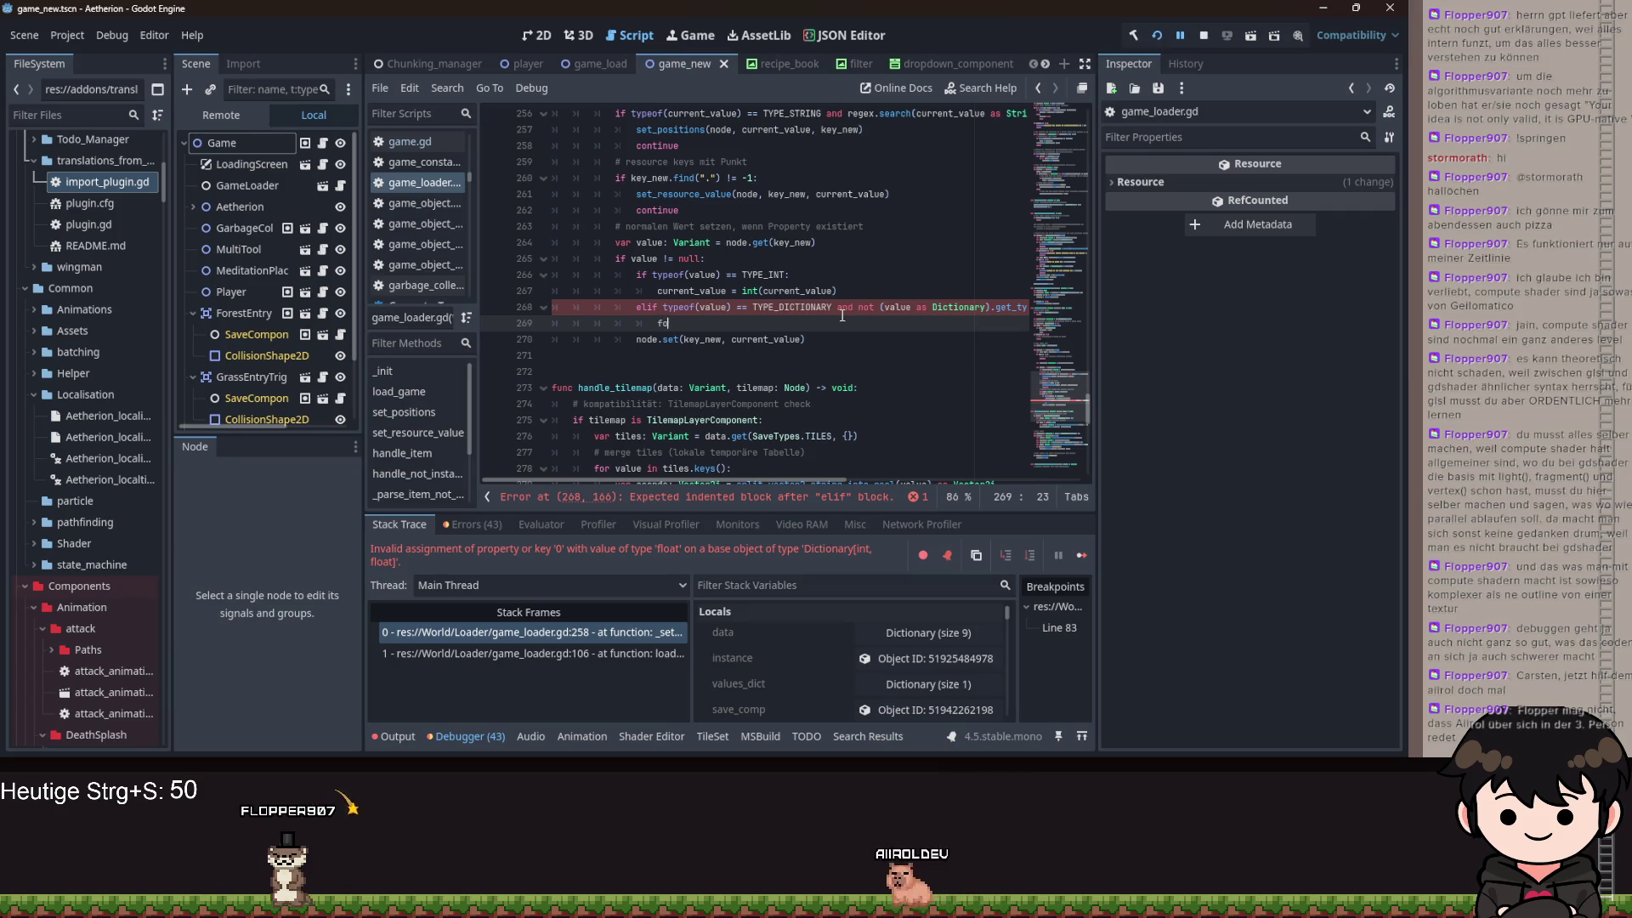
- Type the loop header 'for v: Variant in current_value' on line 269, correcting the type name
text(for v: i)
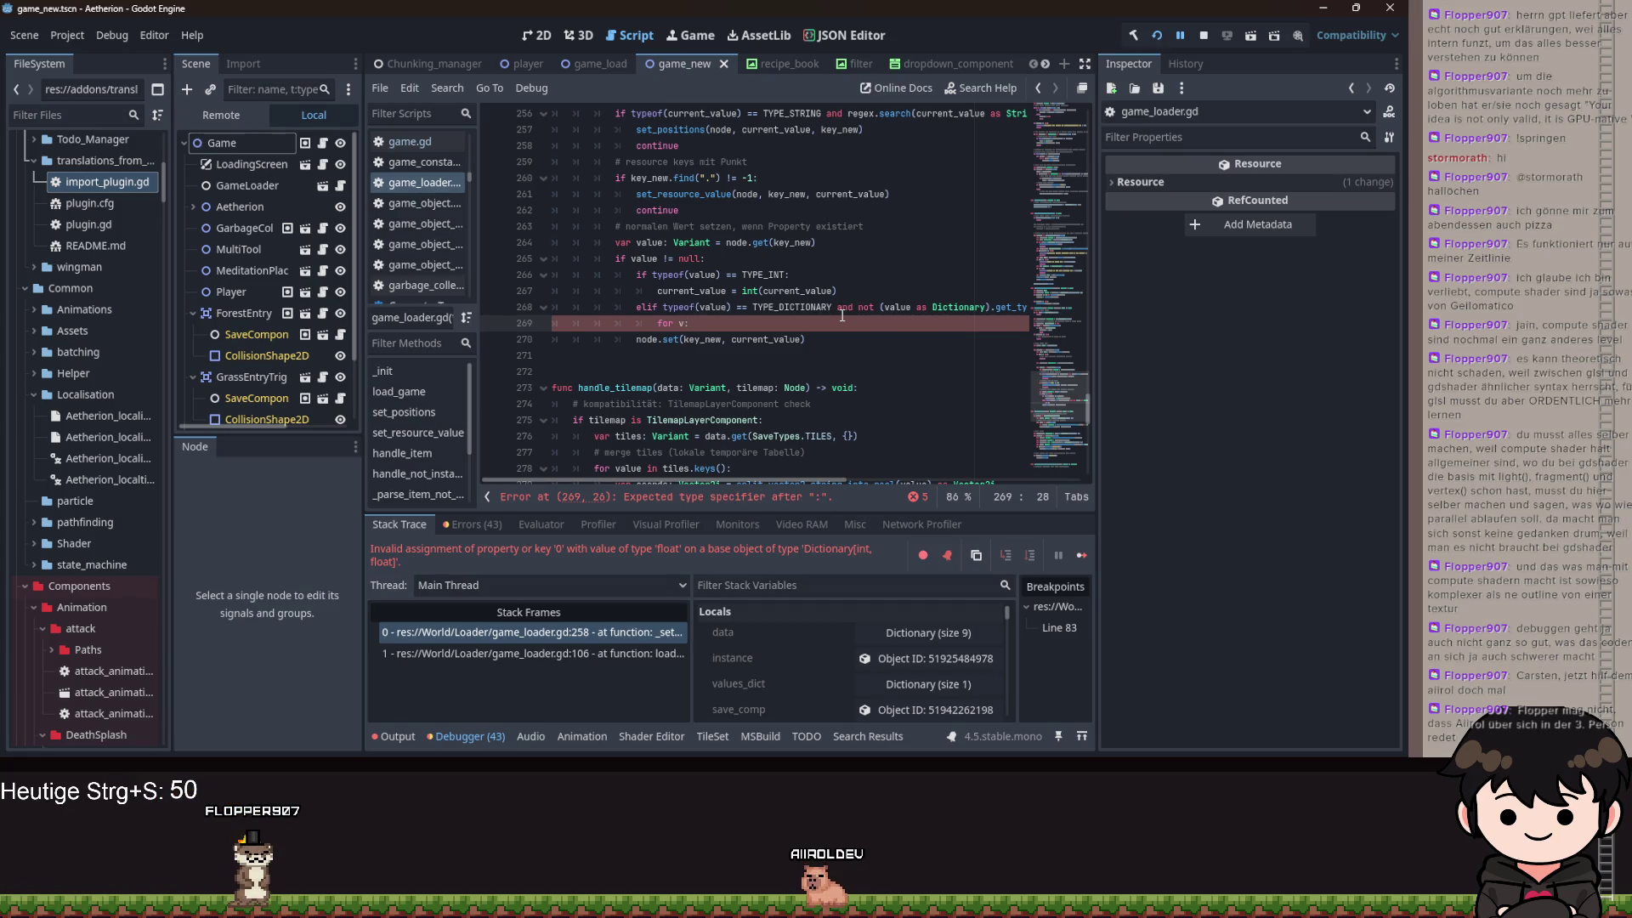
text(nt)
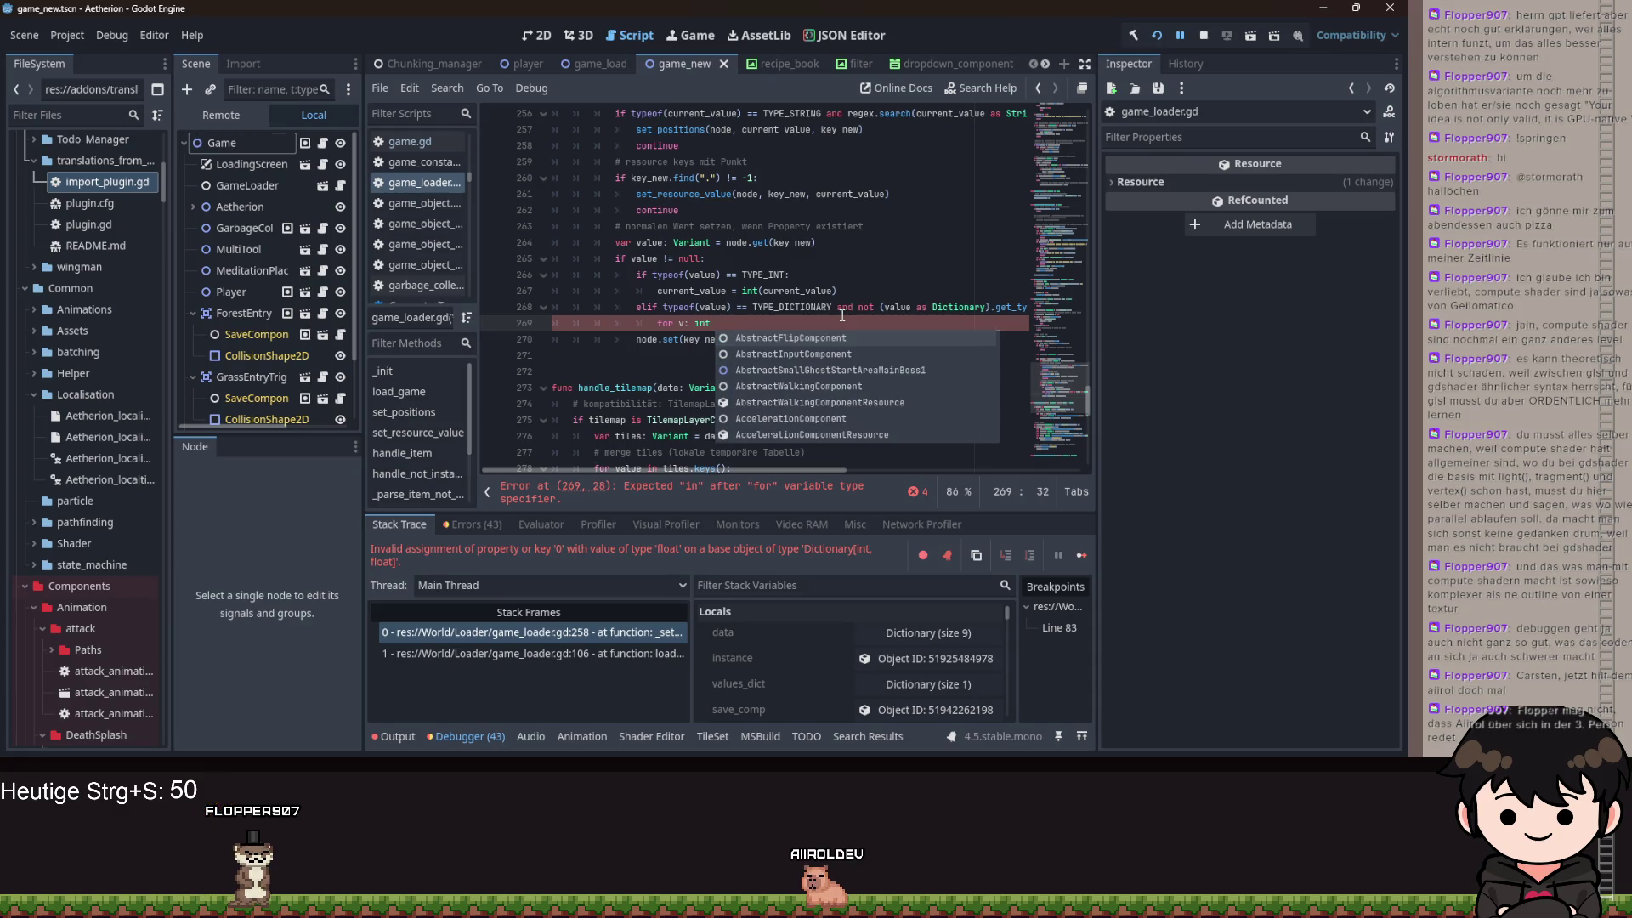
key(BackSpace)
key(BackSpace)
key(BackSpace)
text(Var)
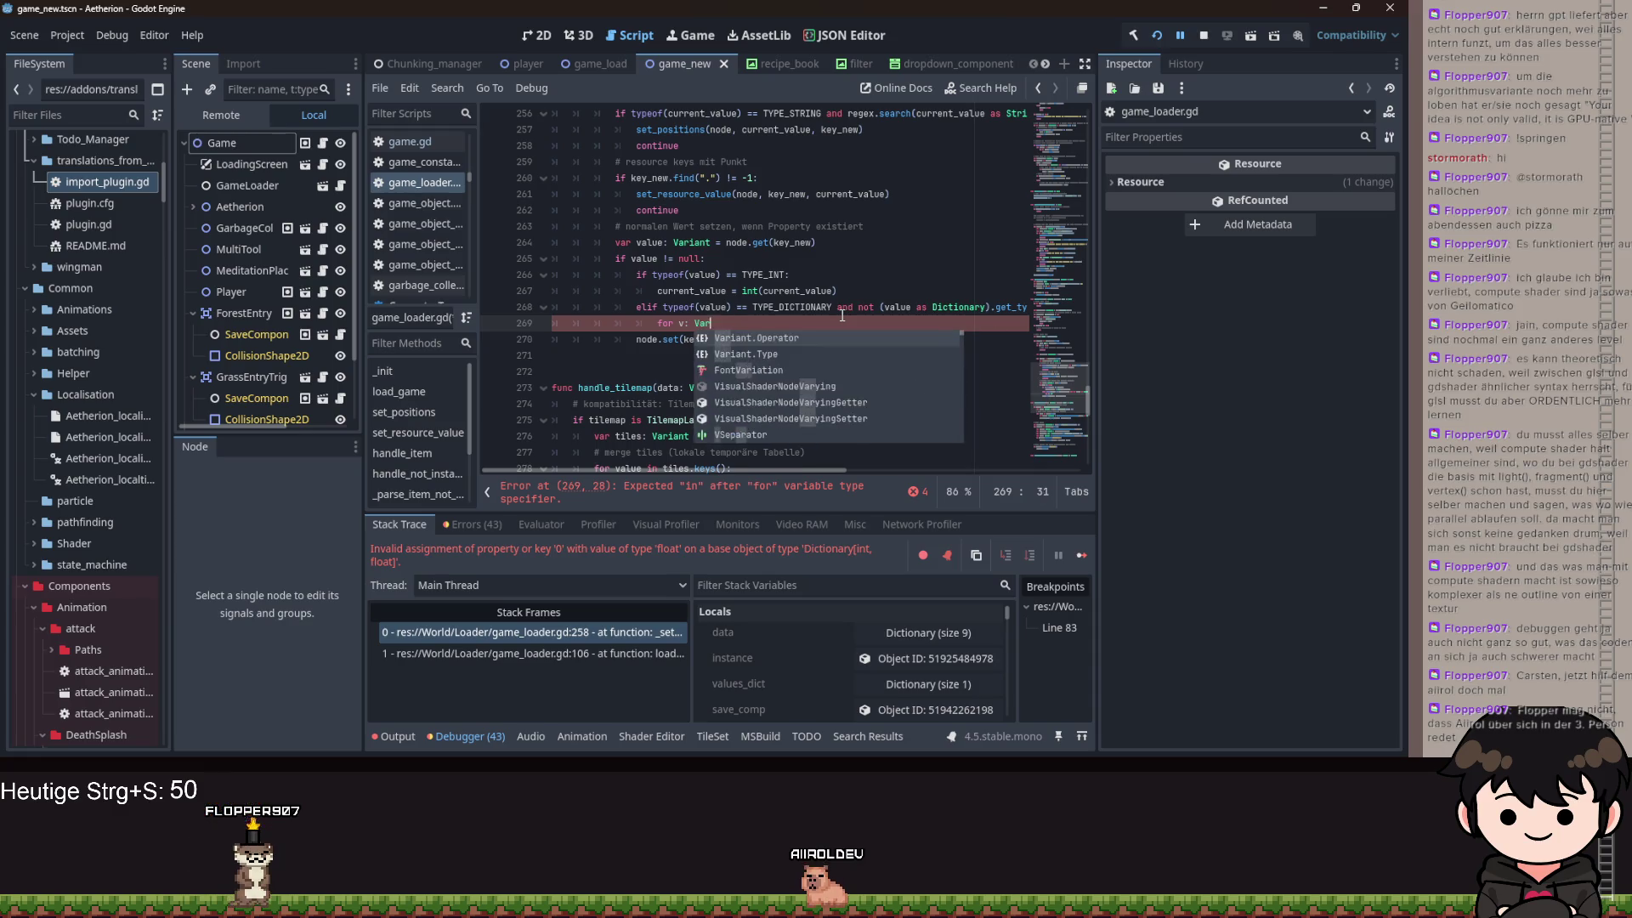
text(iant )
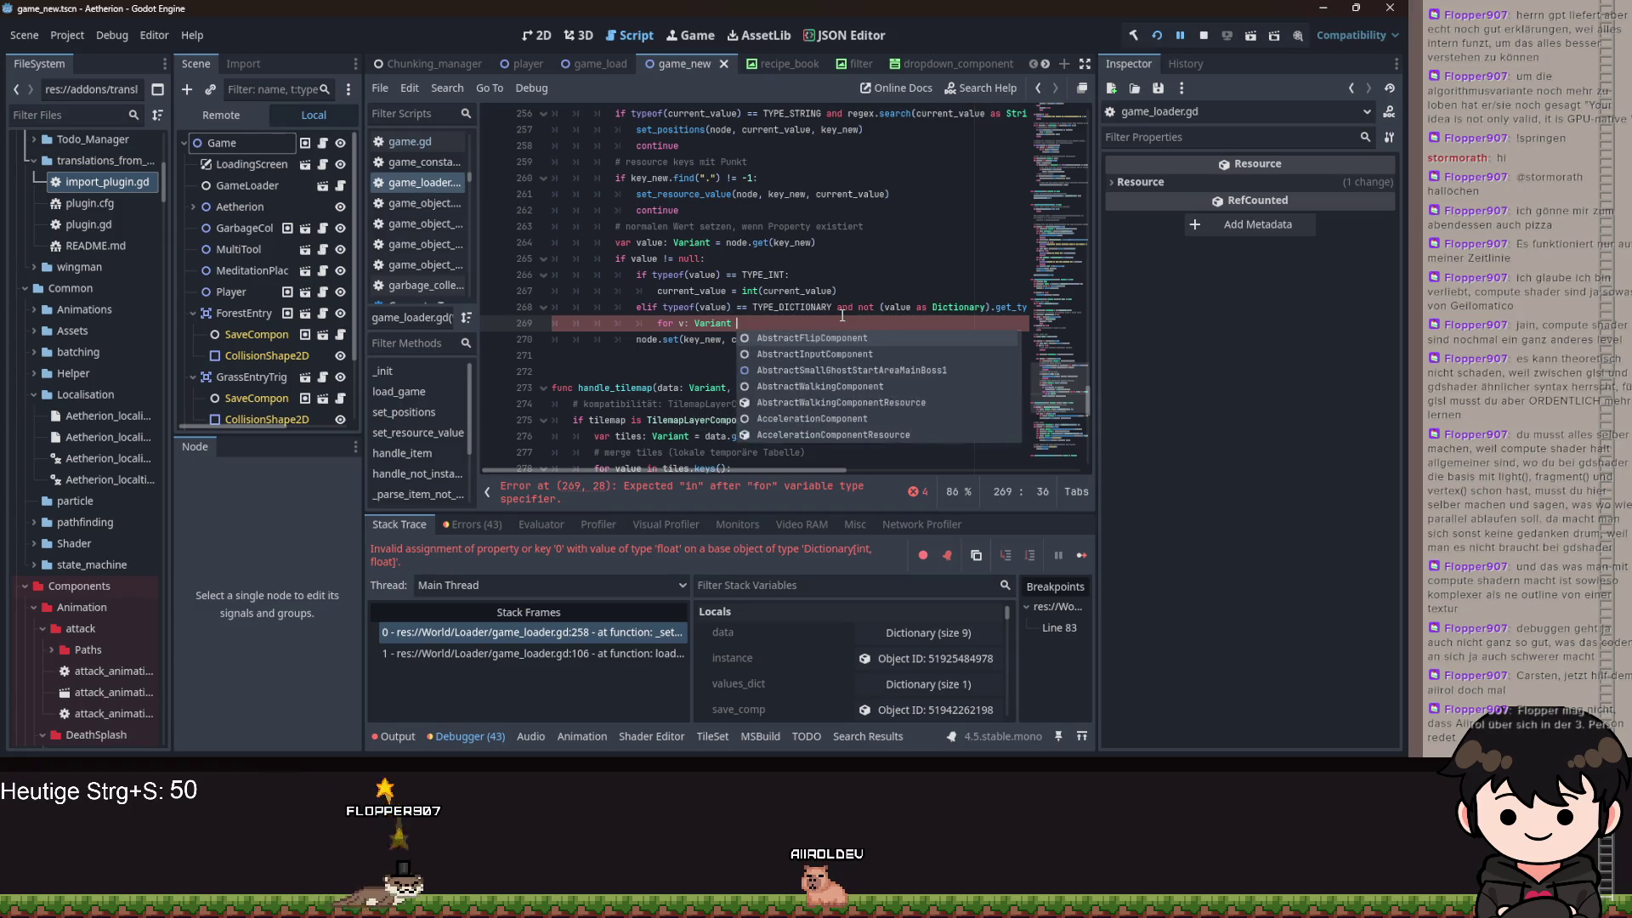
text(in cu)
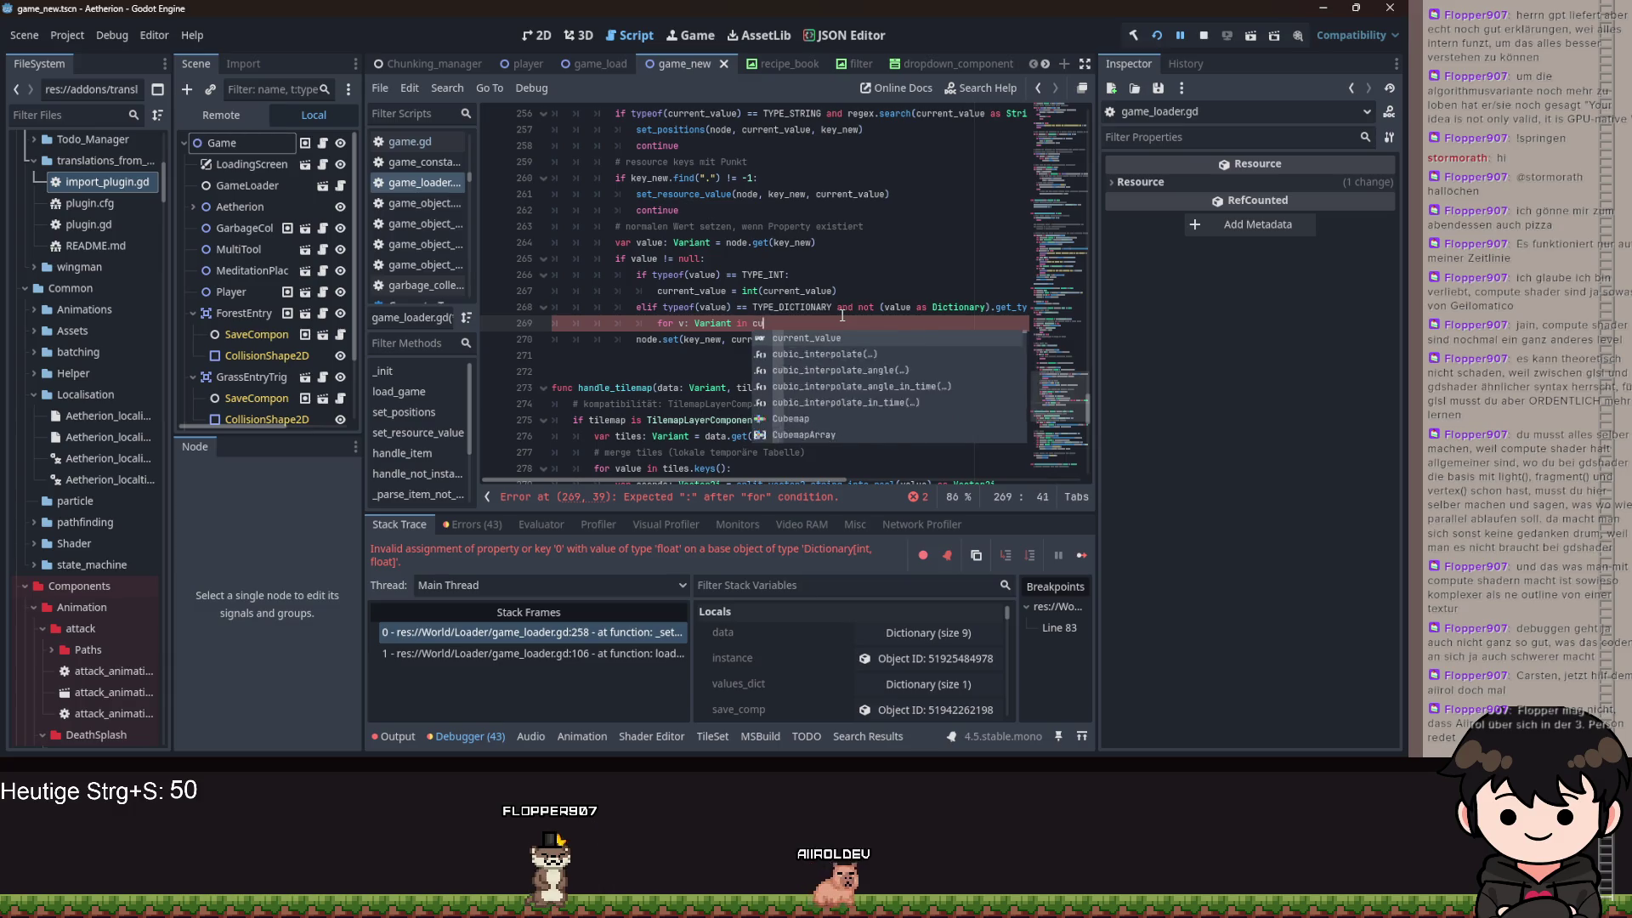
text(rrent_value.keys()
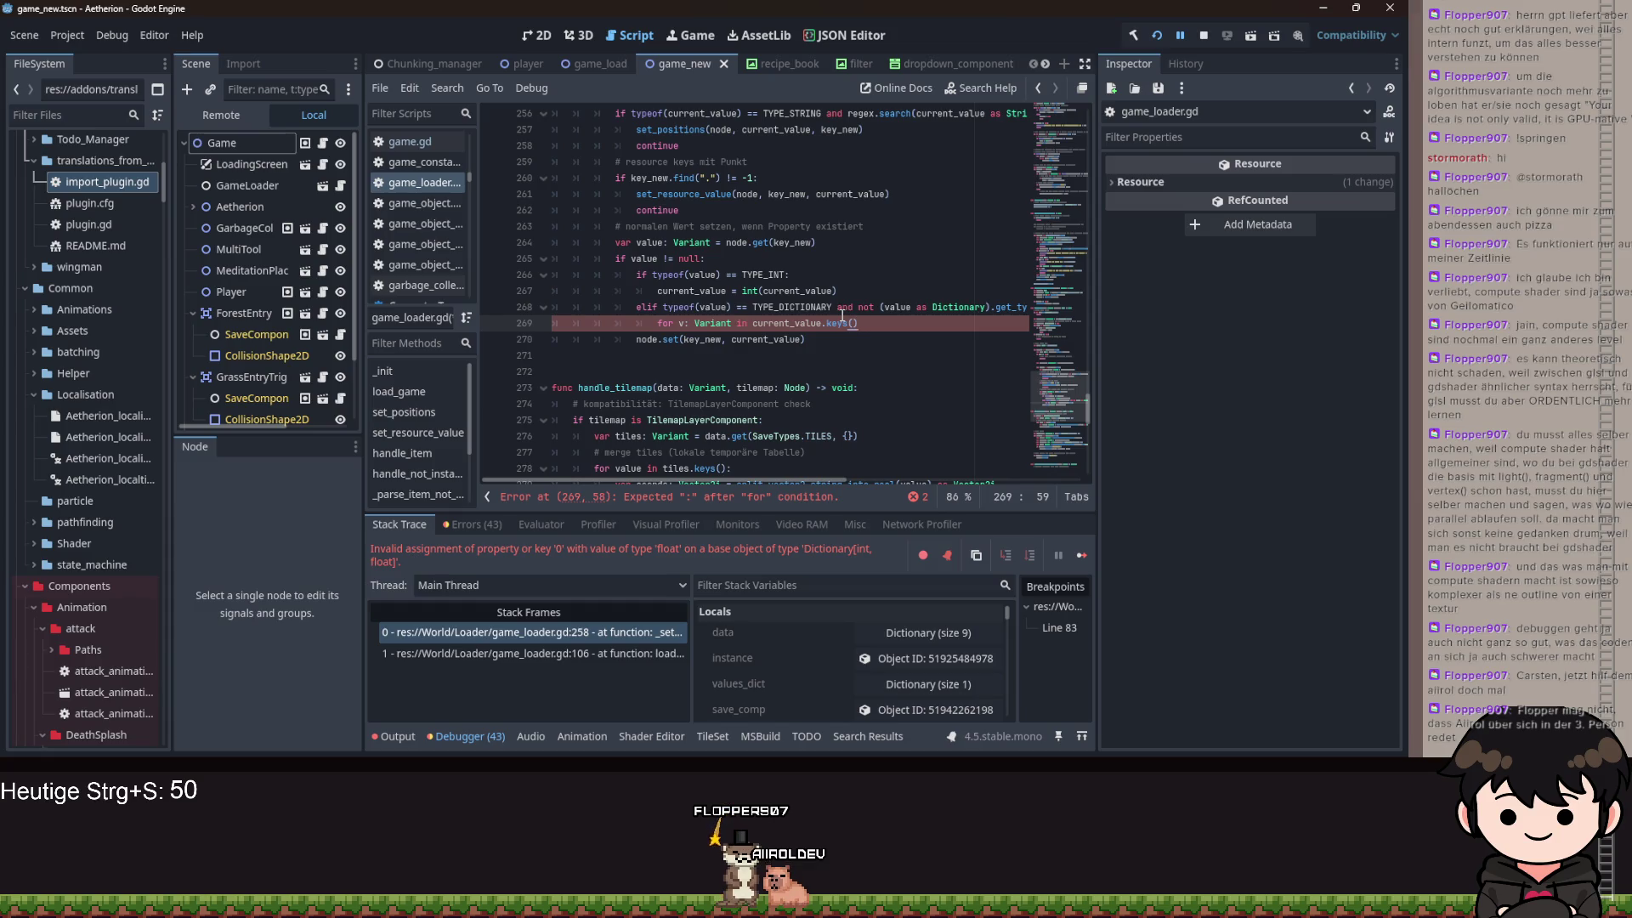
scroll(956, 487, right, 8)
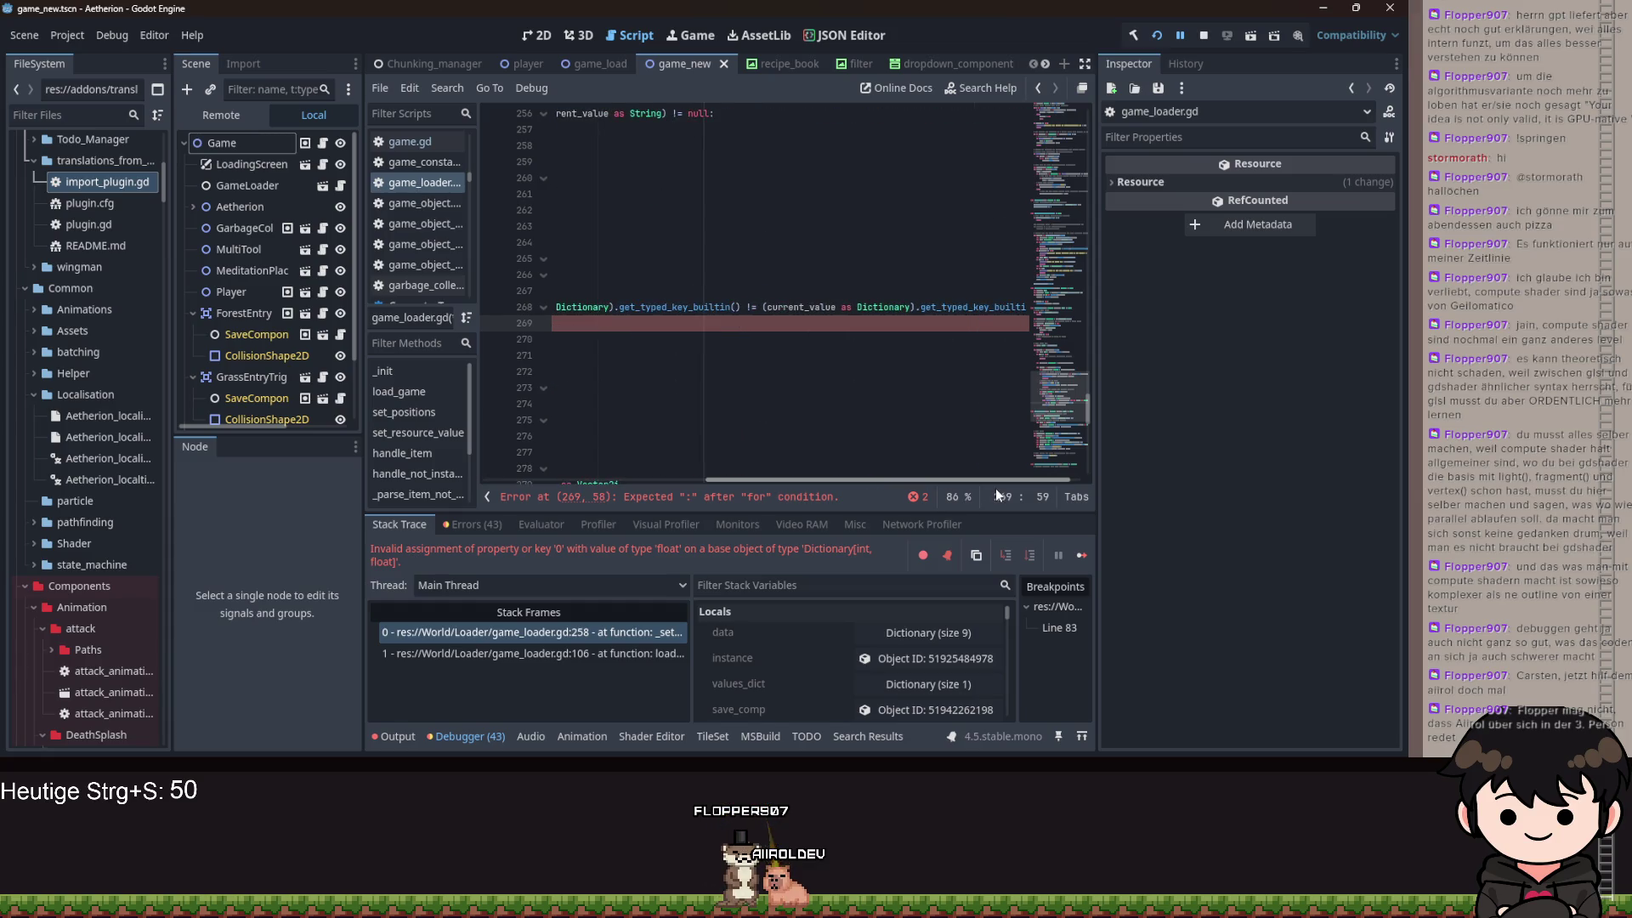
- Change line 268's comparison to '== TYPE_INT:' and rename the loop variable v to cv
drag(758, 307, 1098, 307)
text(== TYPE_IN)
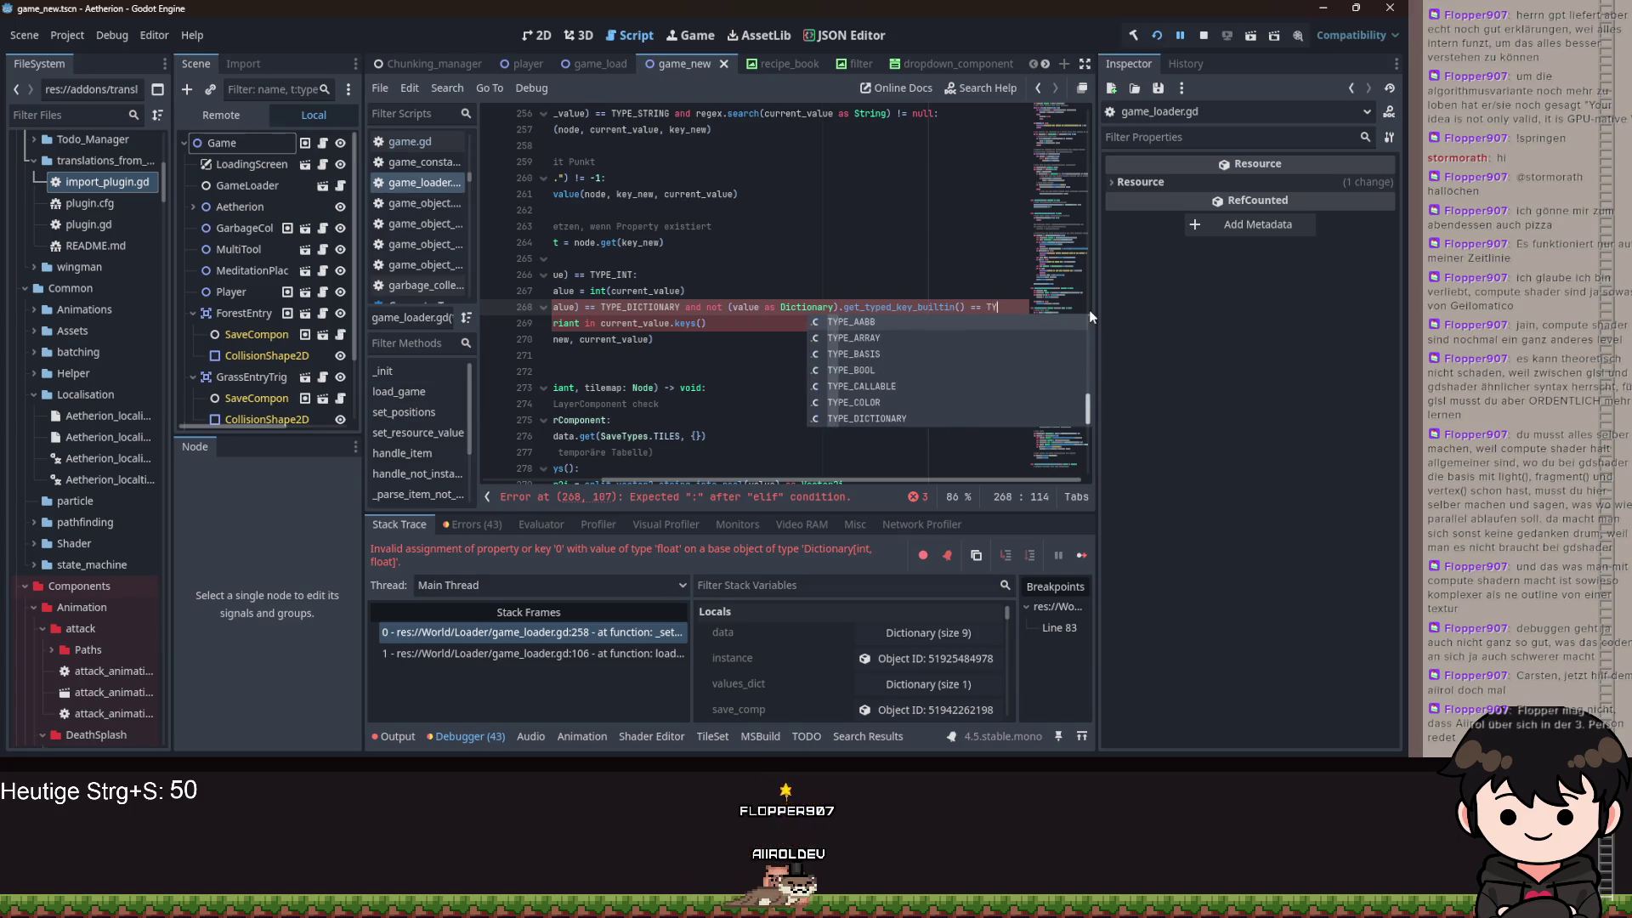
text(T:)
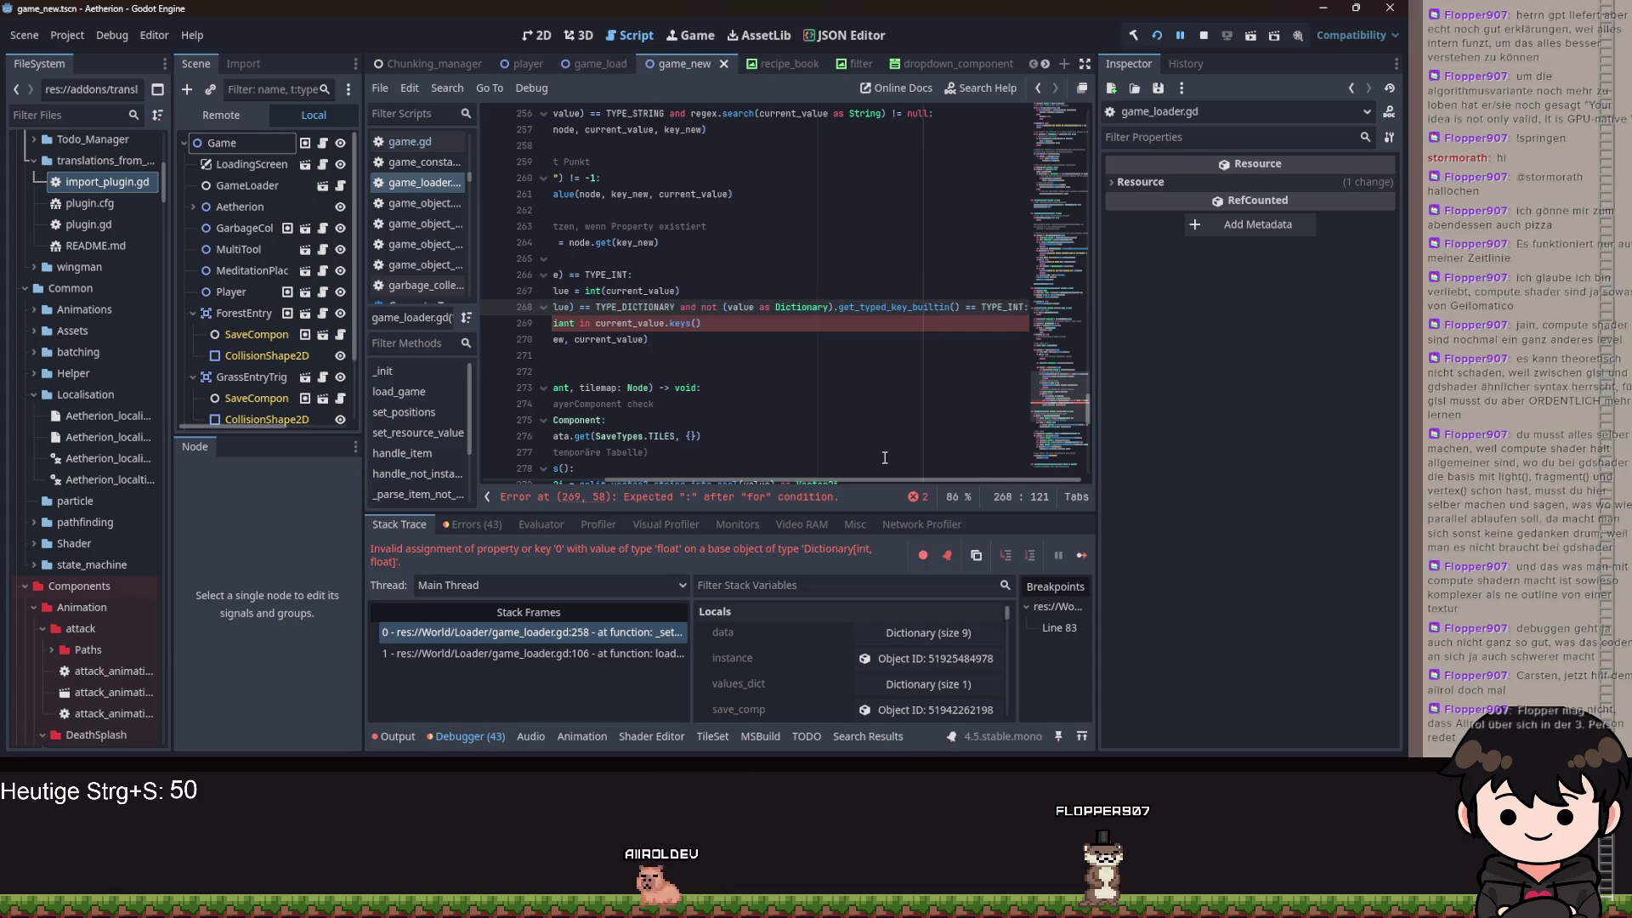
drag(651, 481, 528, 462)
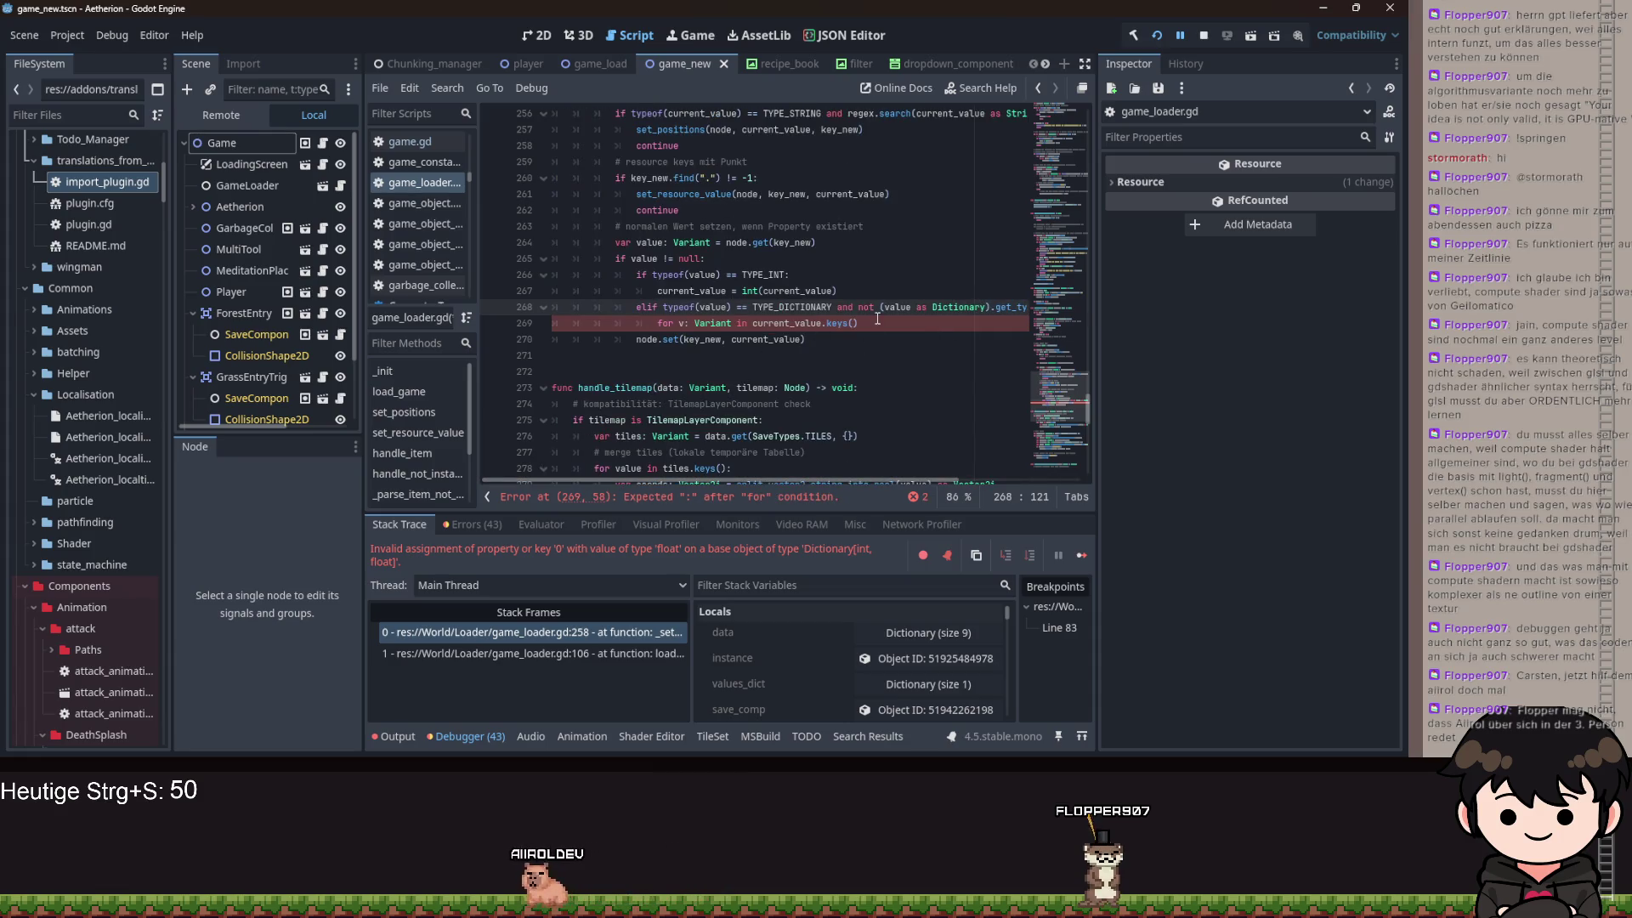
double_click(710, 322)
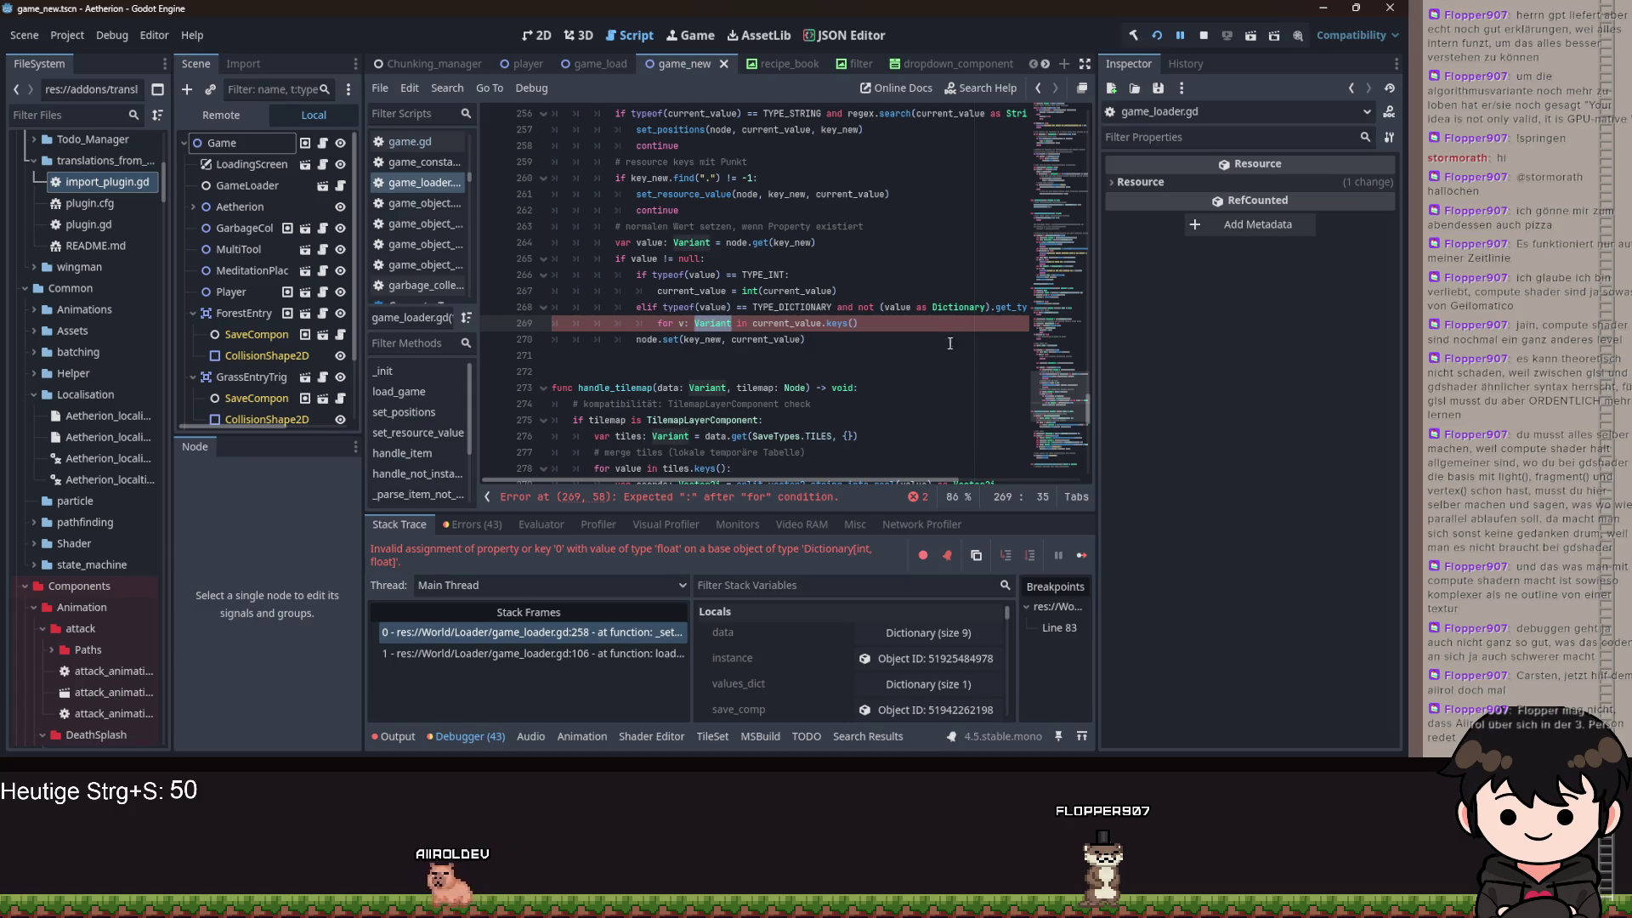
click(928, 328)
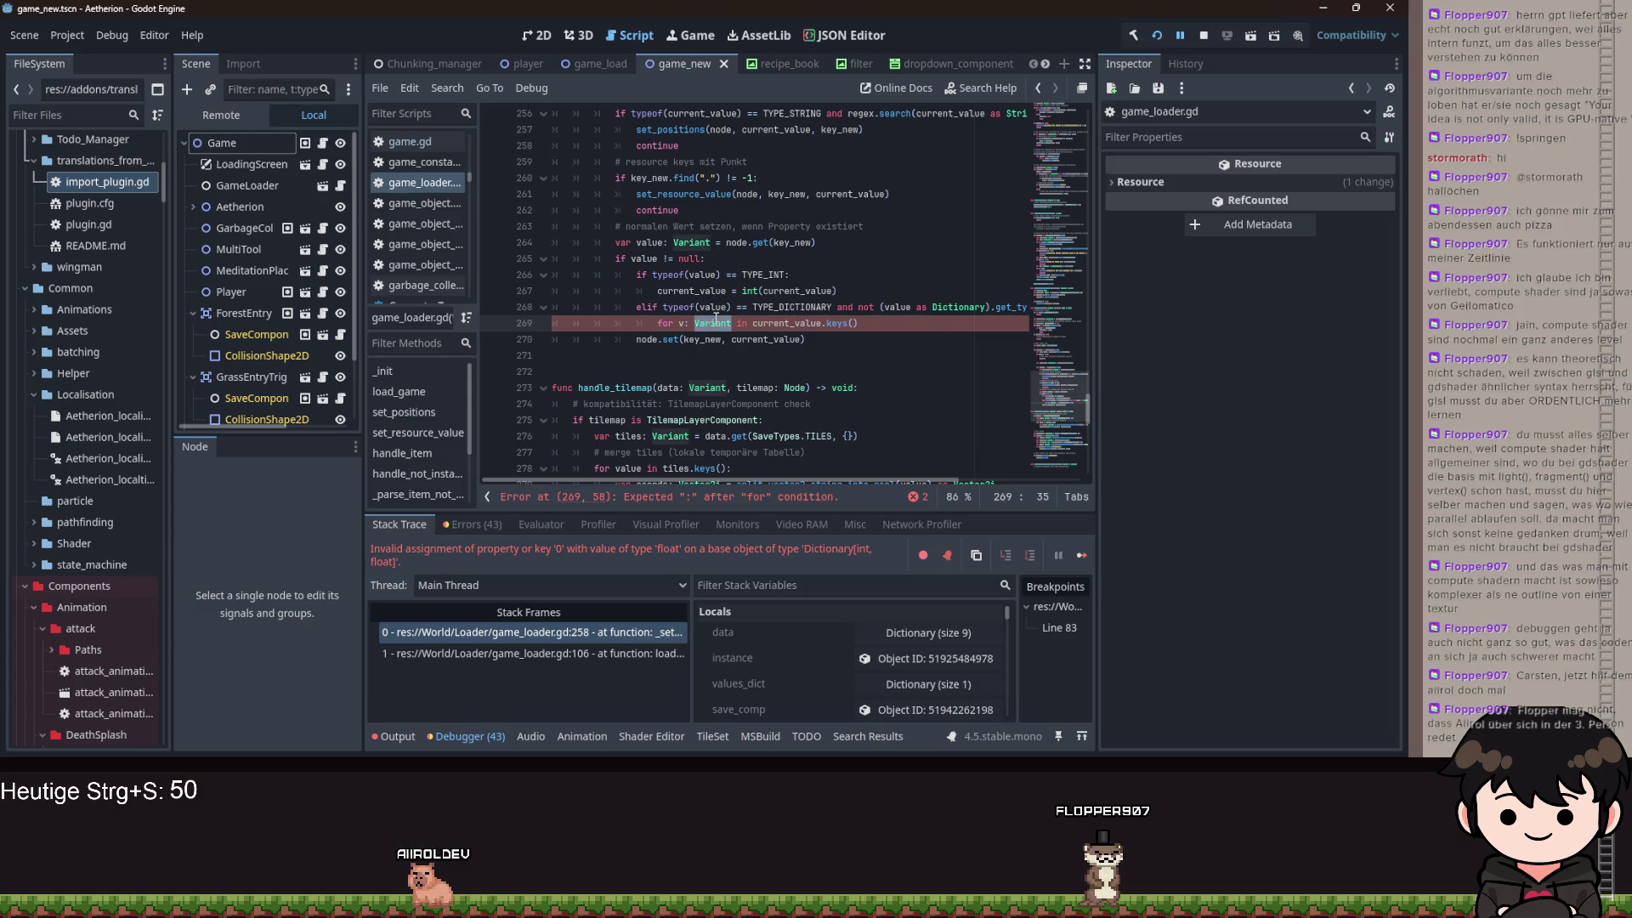
click(895, 330)
click(679, 323)
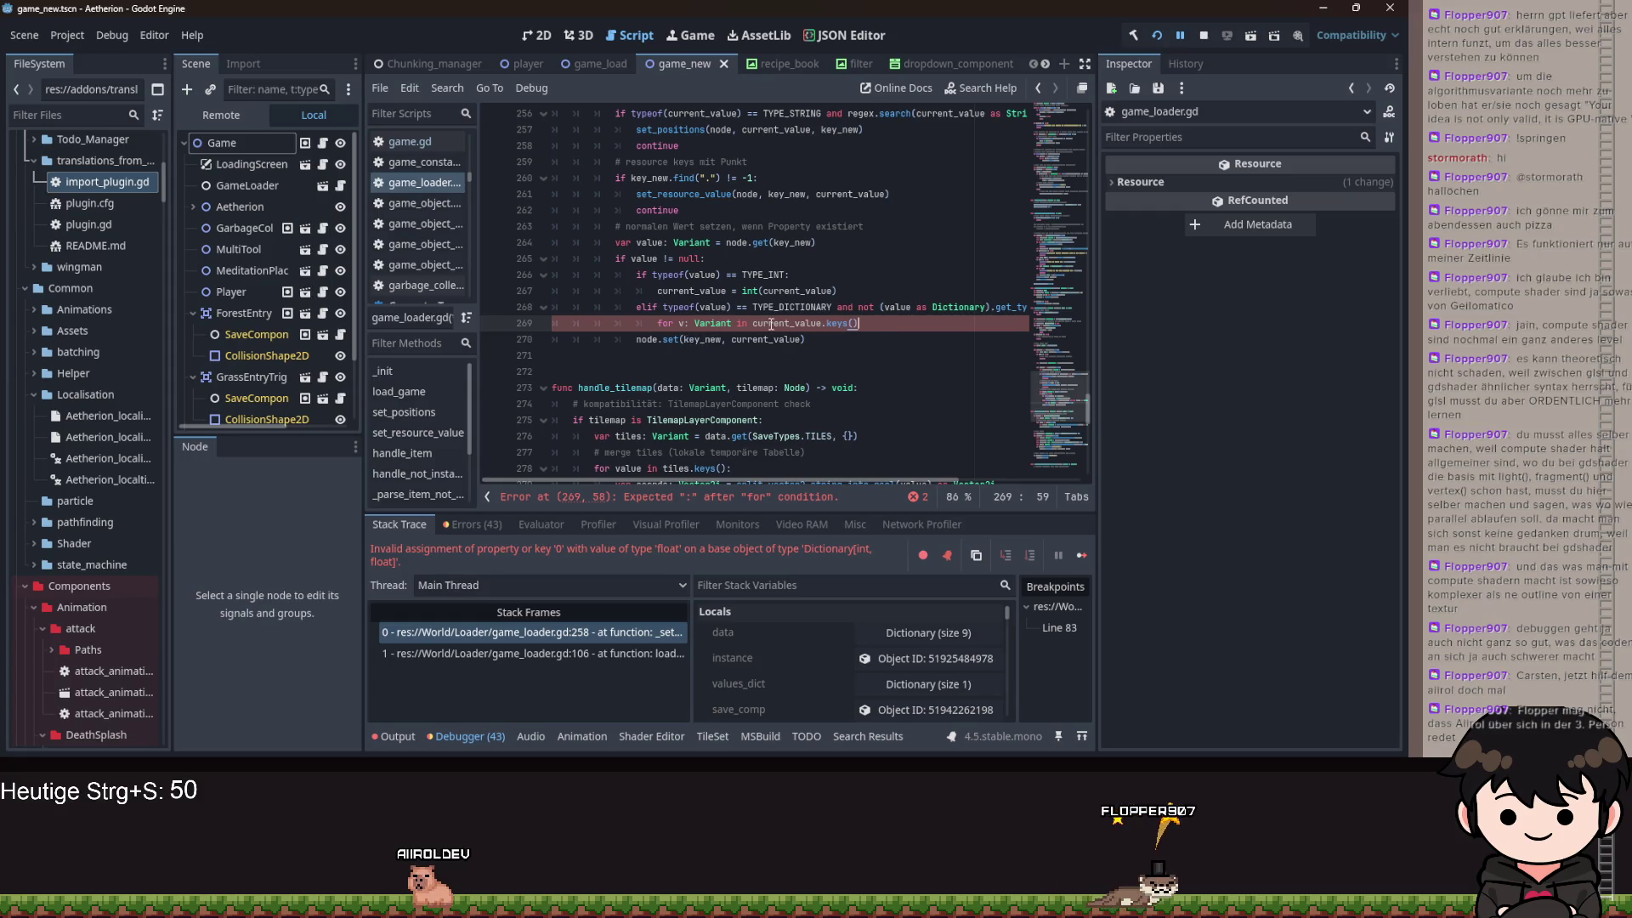
text(c)
click(907, 326)
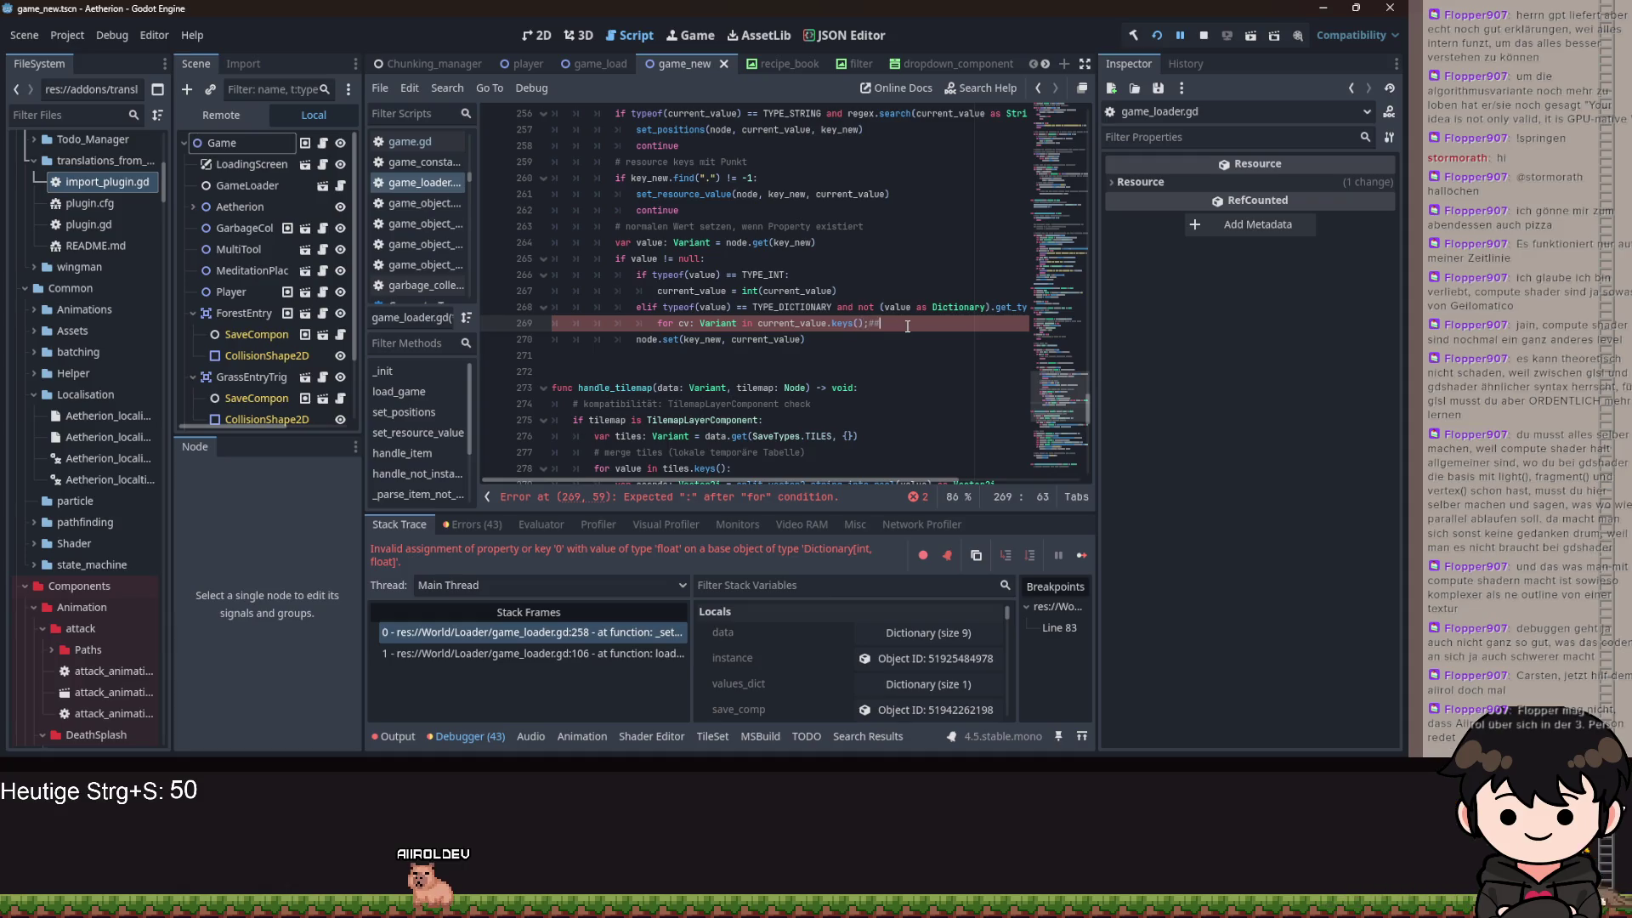
- Add an empty indented body line under the 'for cv' loop header
key(Return)
text(value)
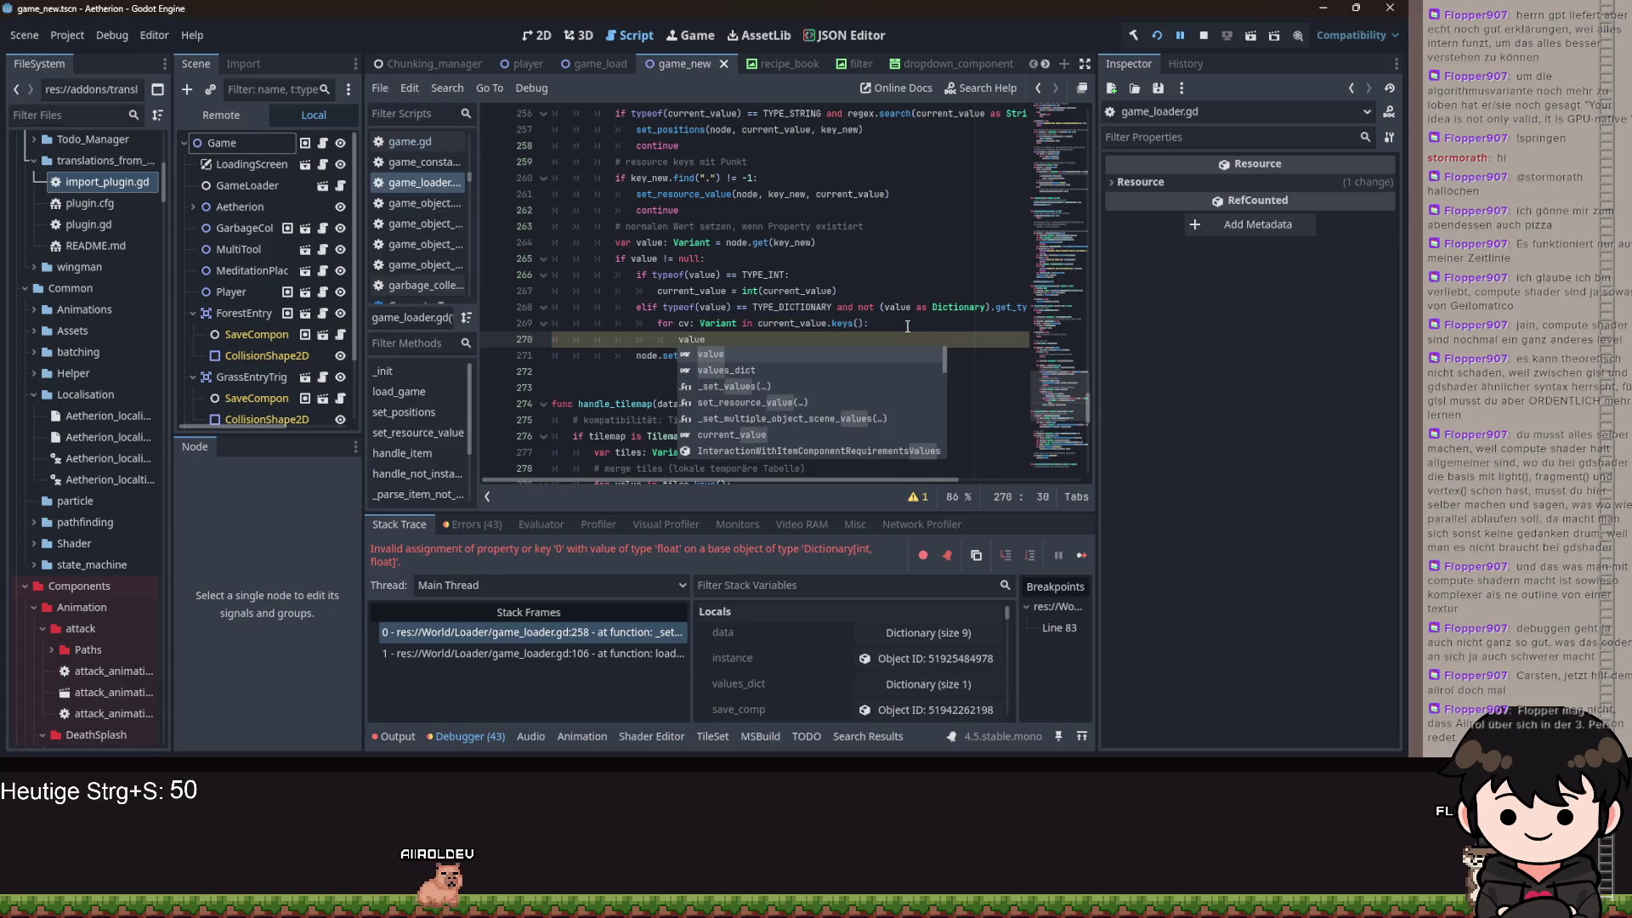
key(Escape)
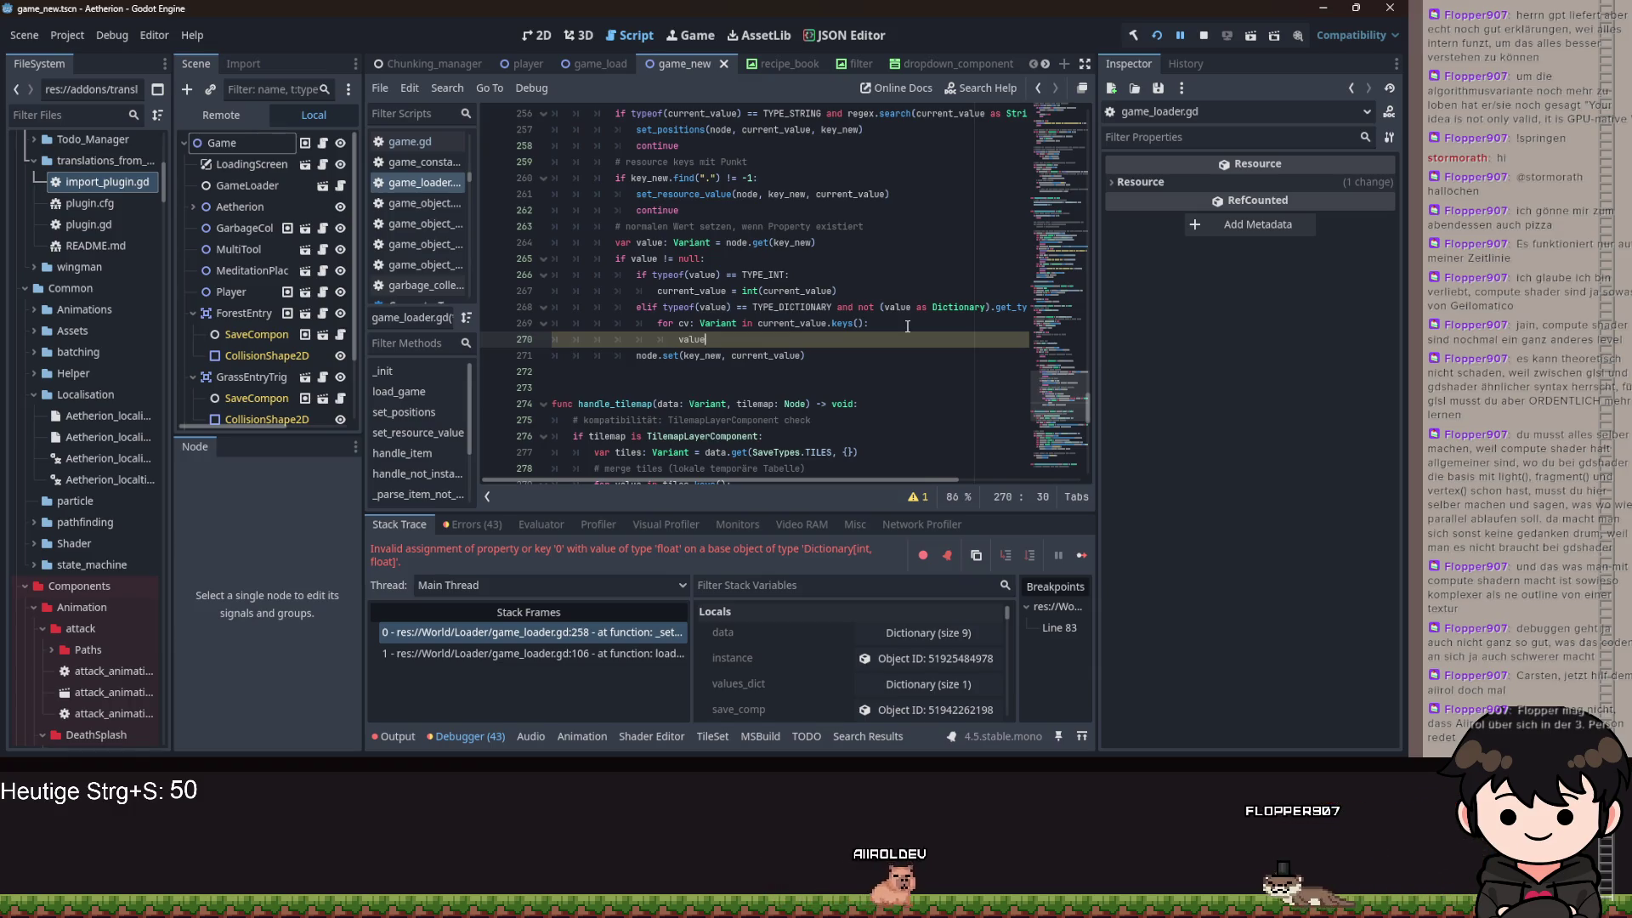
key(BackSpace)
key(BackSpace)
key(BackSpace)
text(c)
key(BackSpace)
text(c)
key(BackSpace)
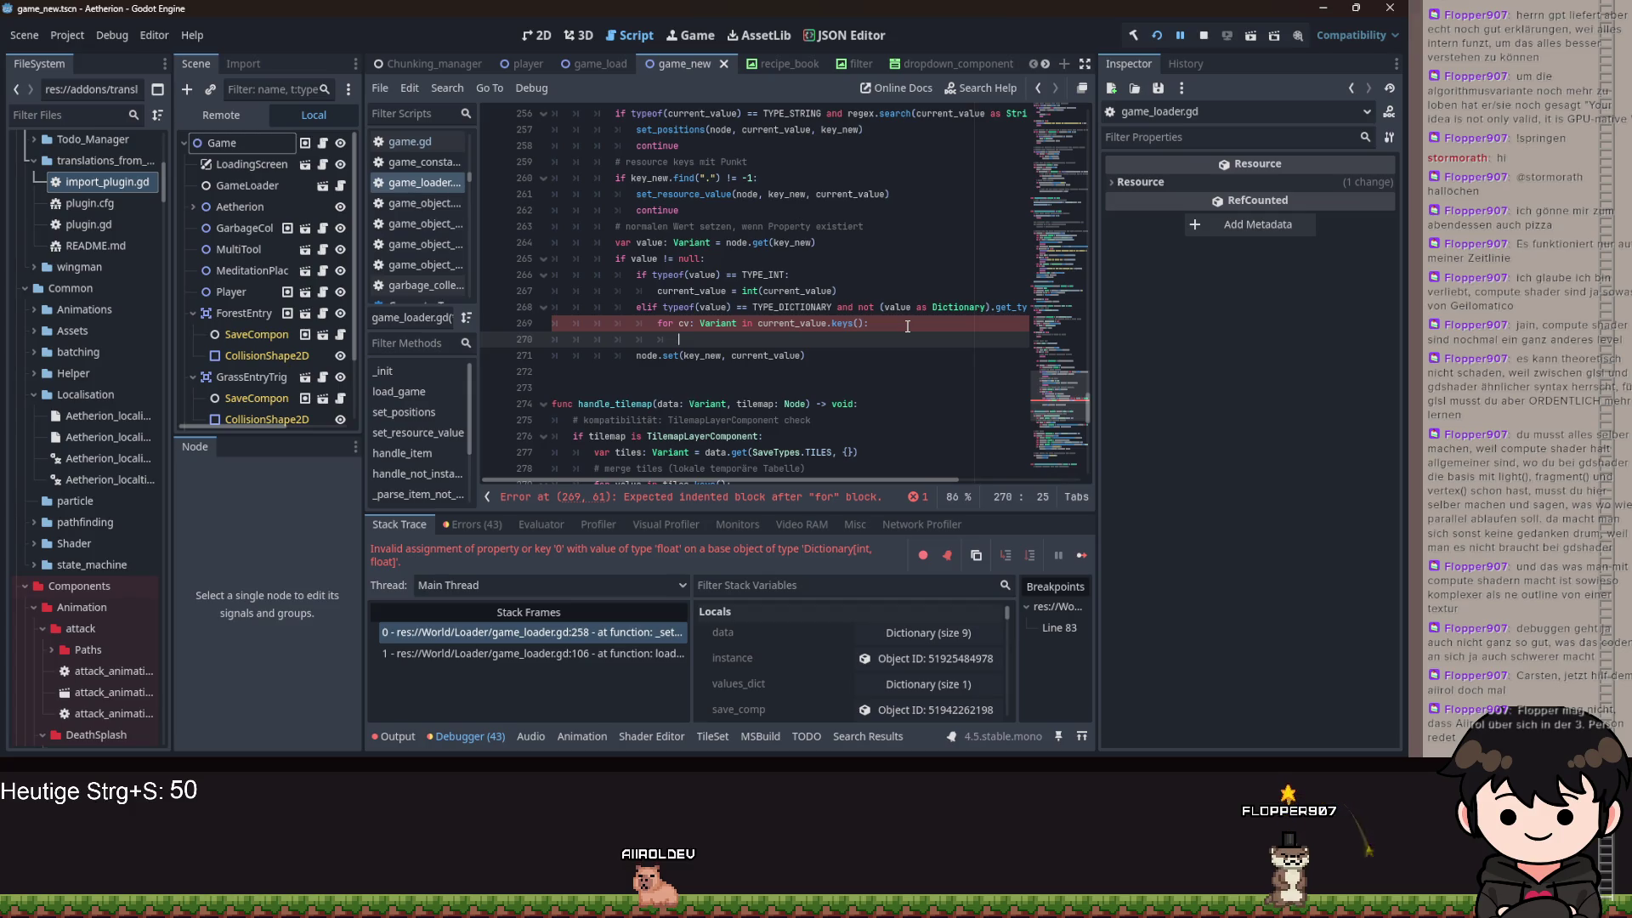
click(746, 290)
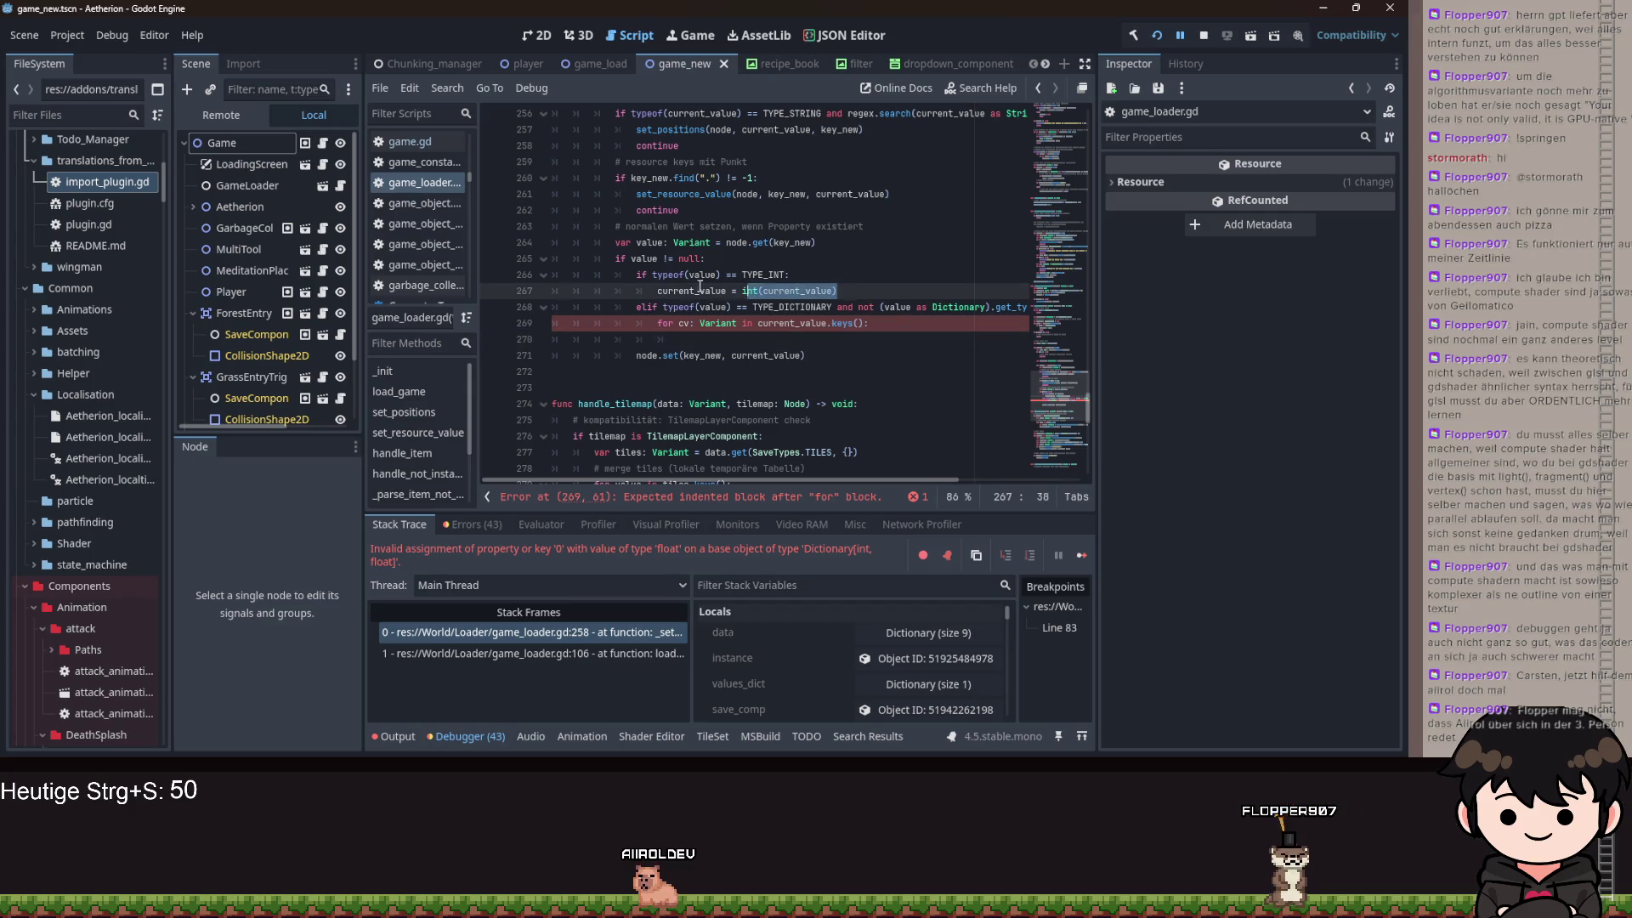
- Insert a new line above the cv loop beginning 'current_value = current_value as Dictionary['
scroll(746, 282, up, 8)
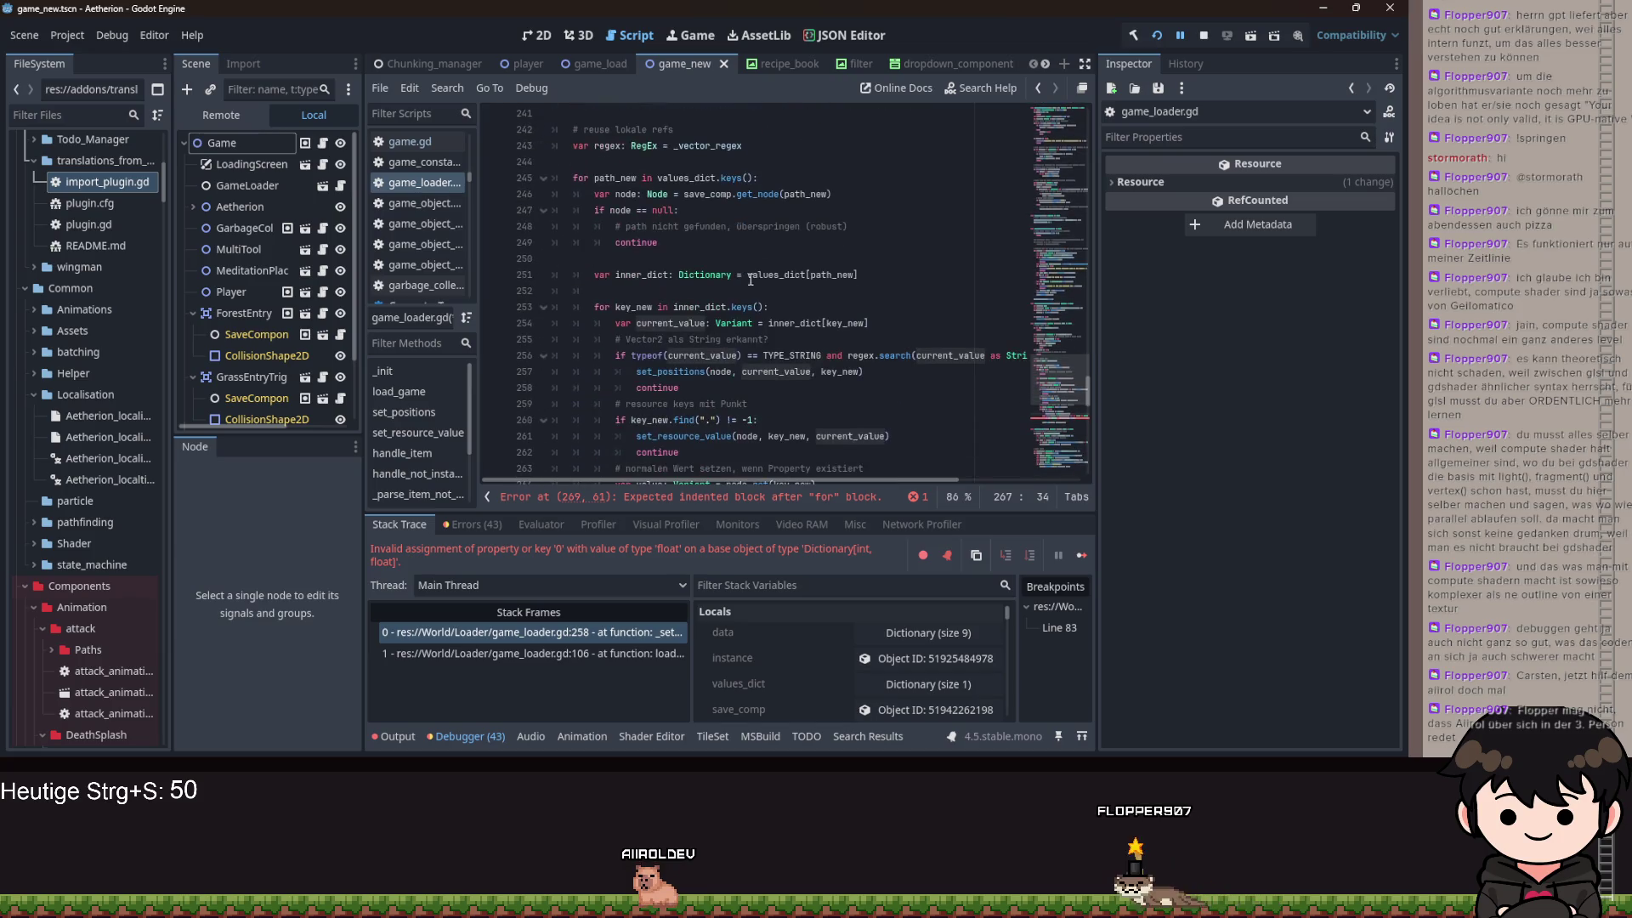
scroll(738, 332, down, 8)
click(752, 333)
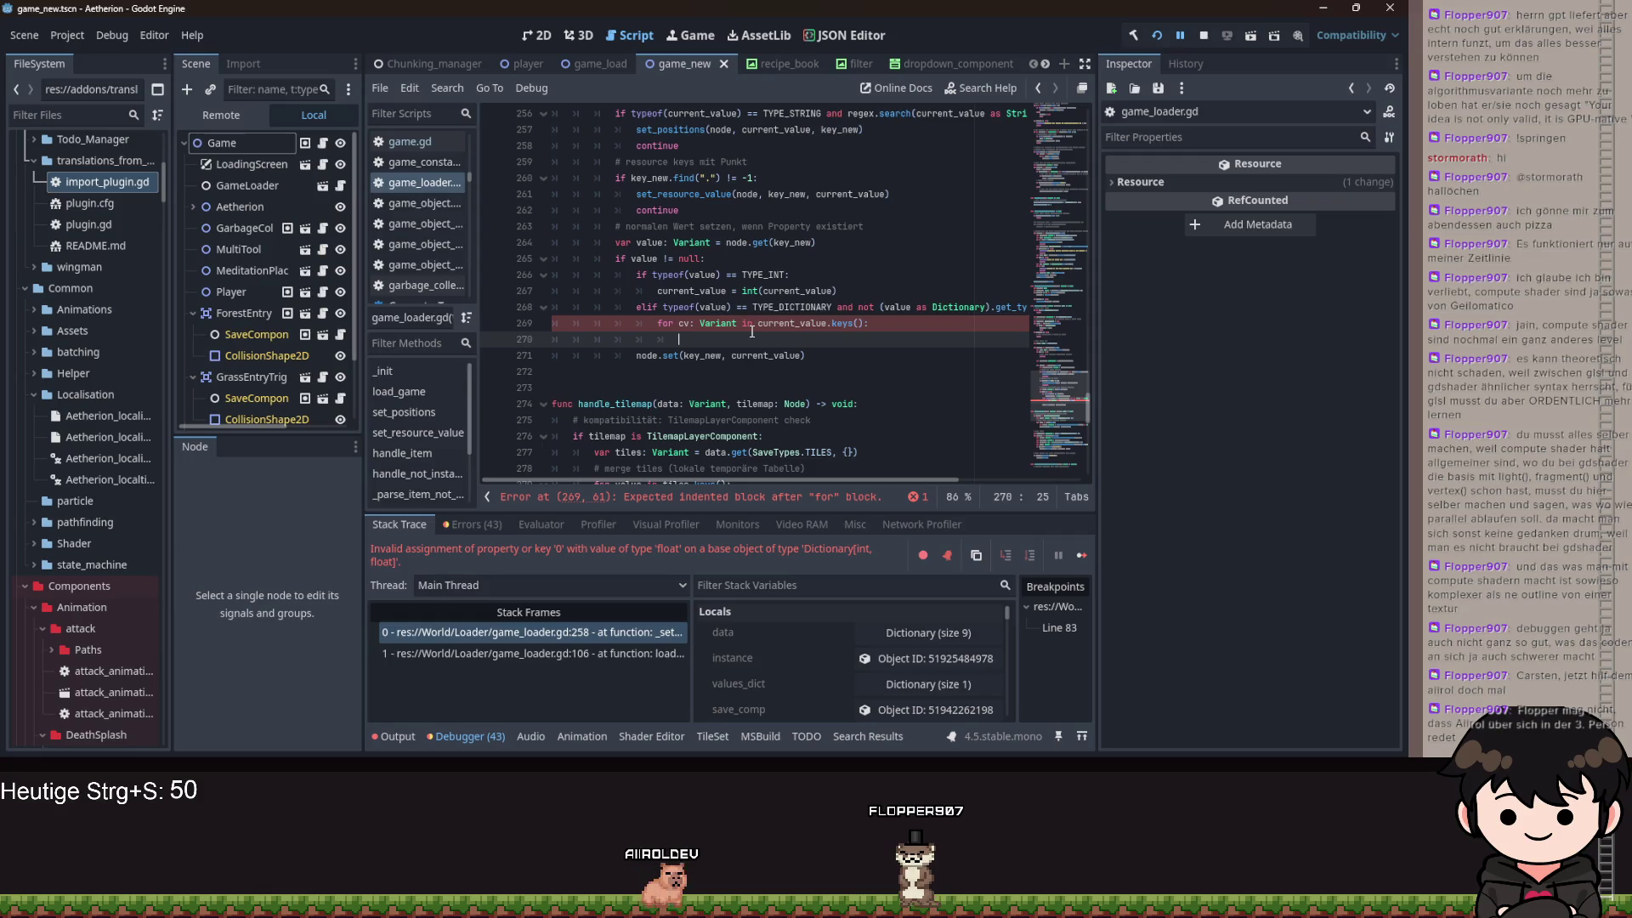
key(Up)
key(Home)
key(Return)
key(Up)
text(c)
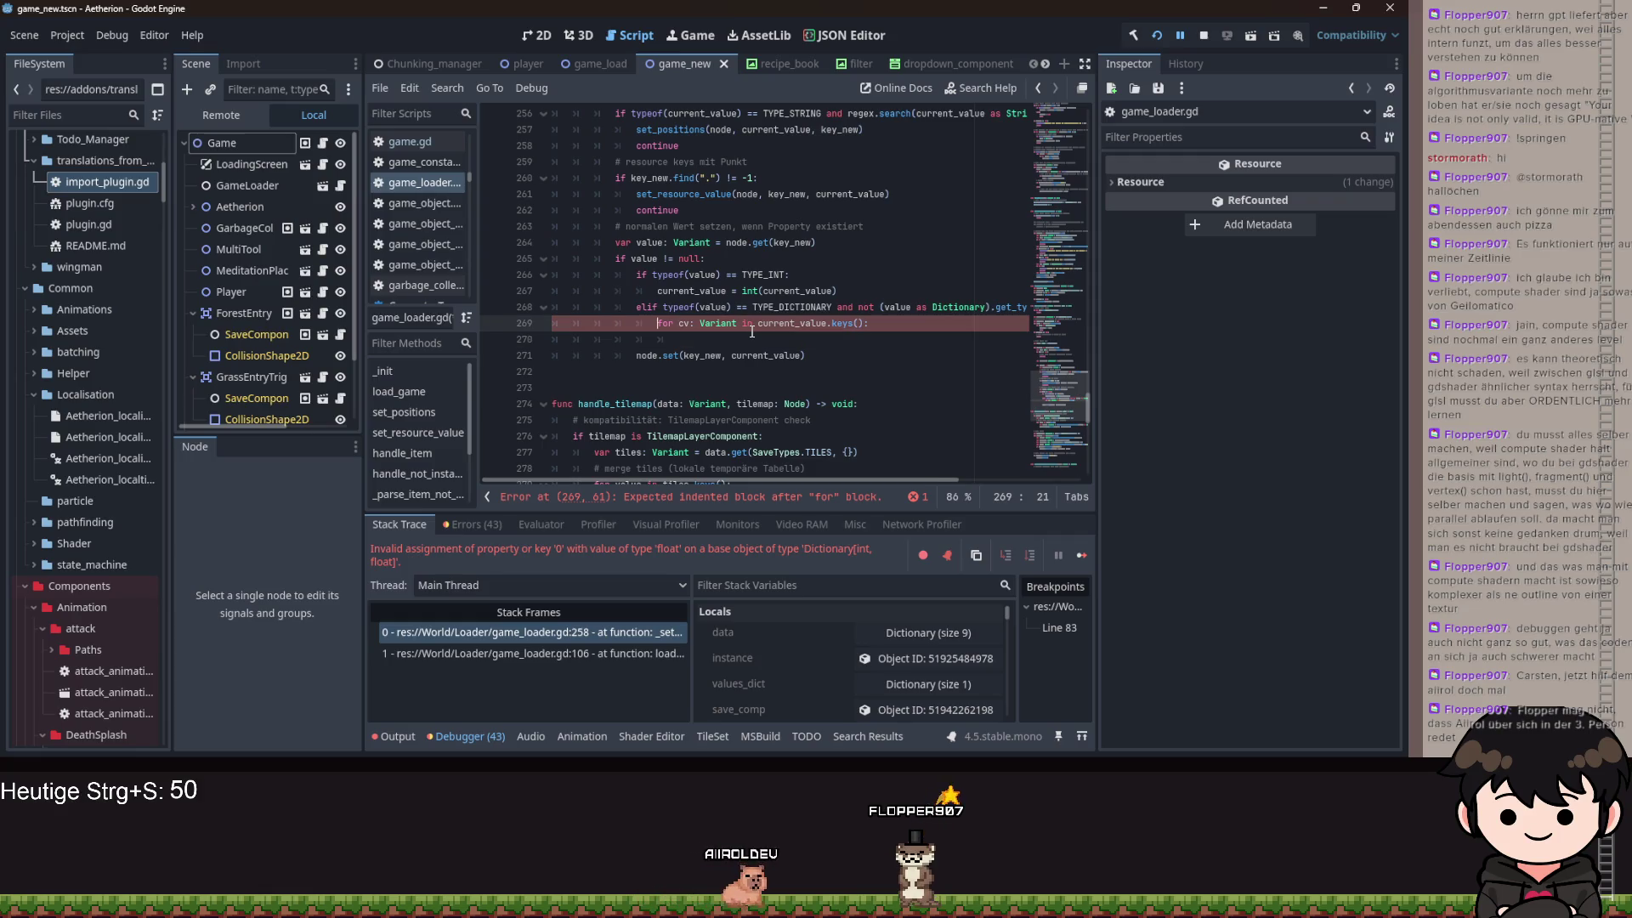
text(urrent_value)
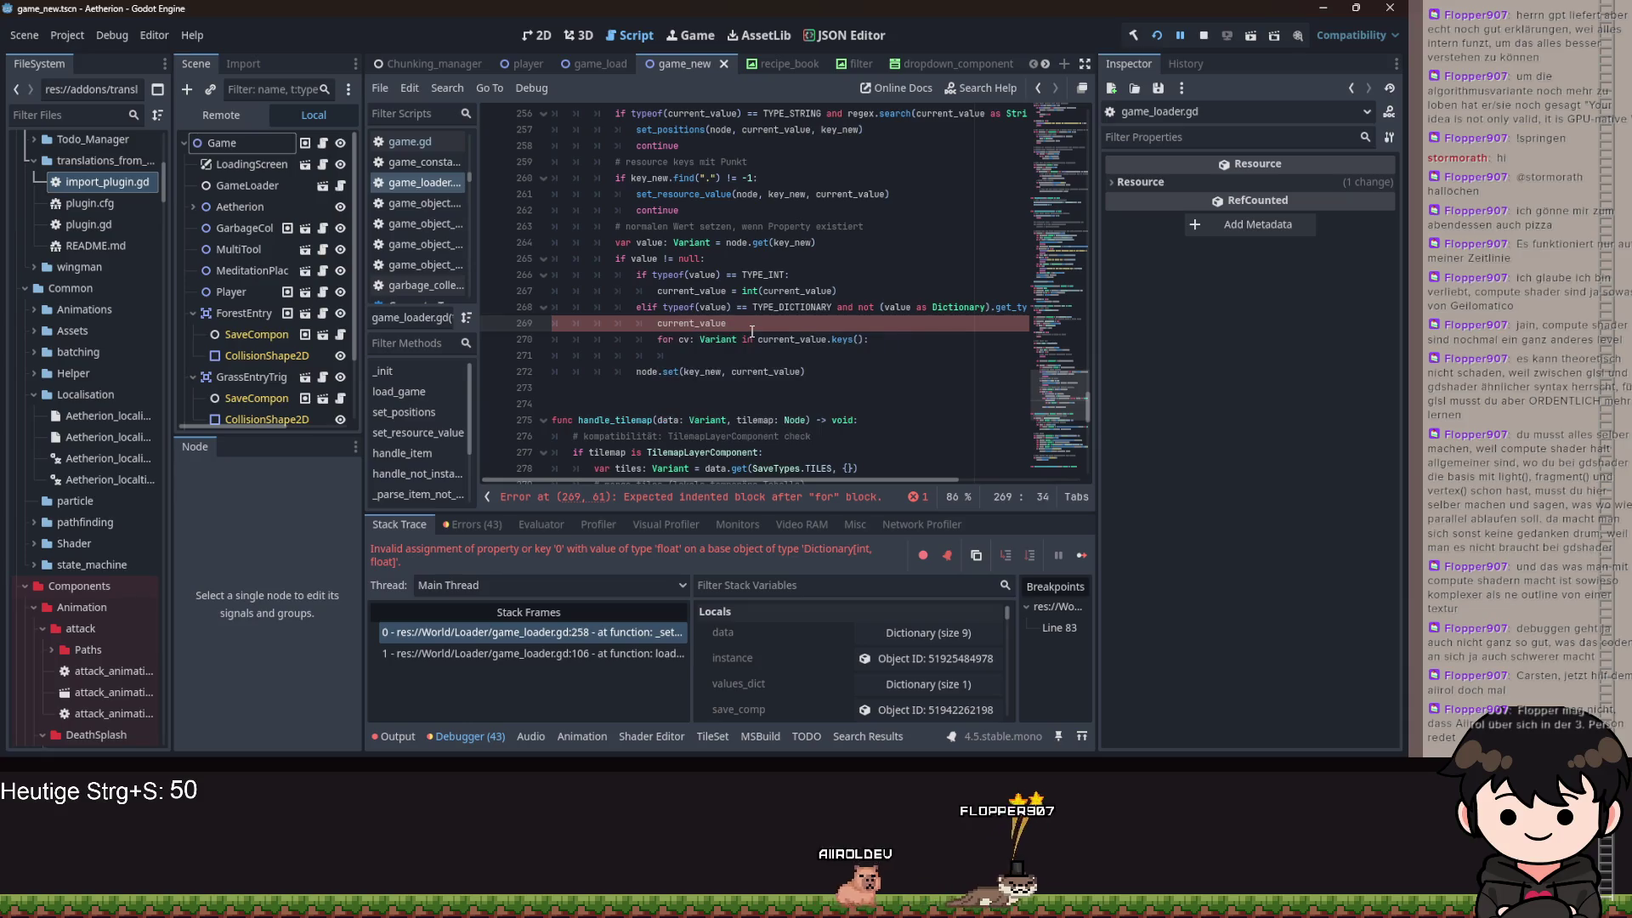
text( = curr)
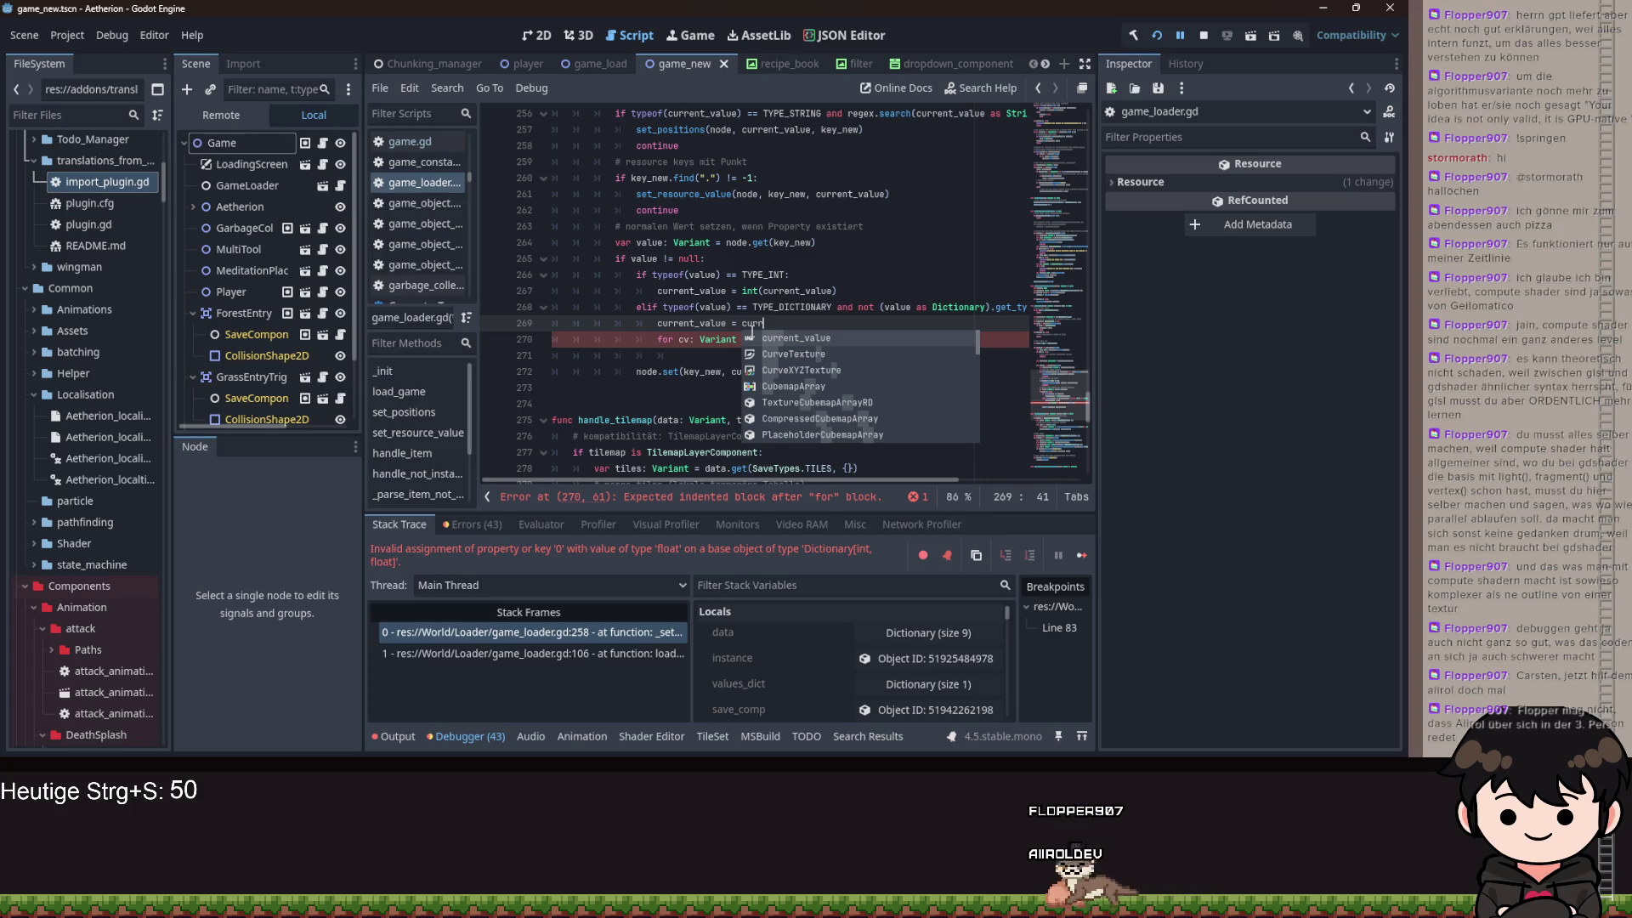
key(Return)
text(as Dic)
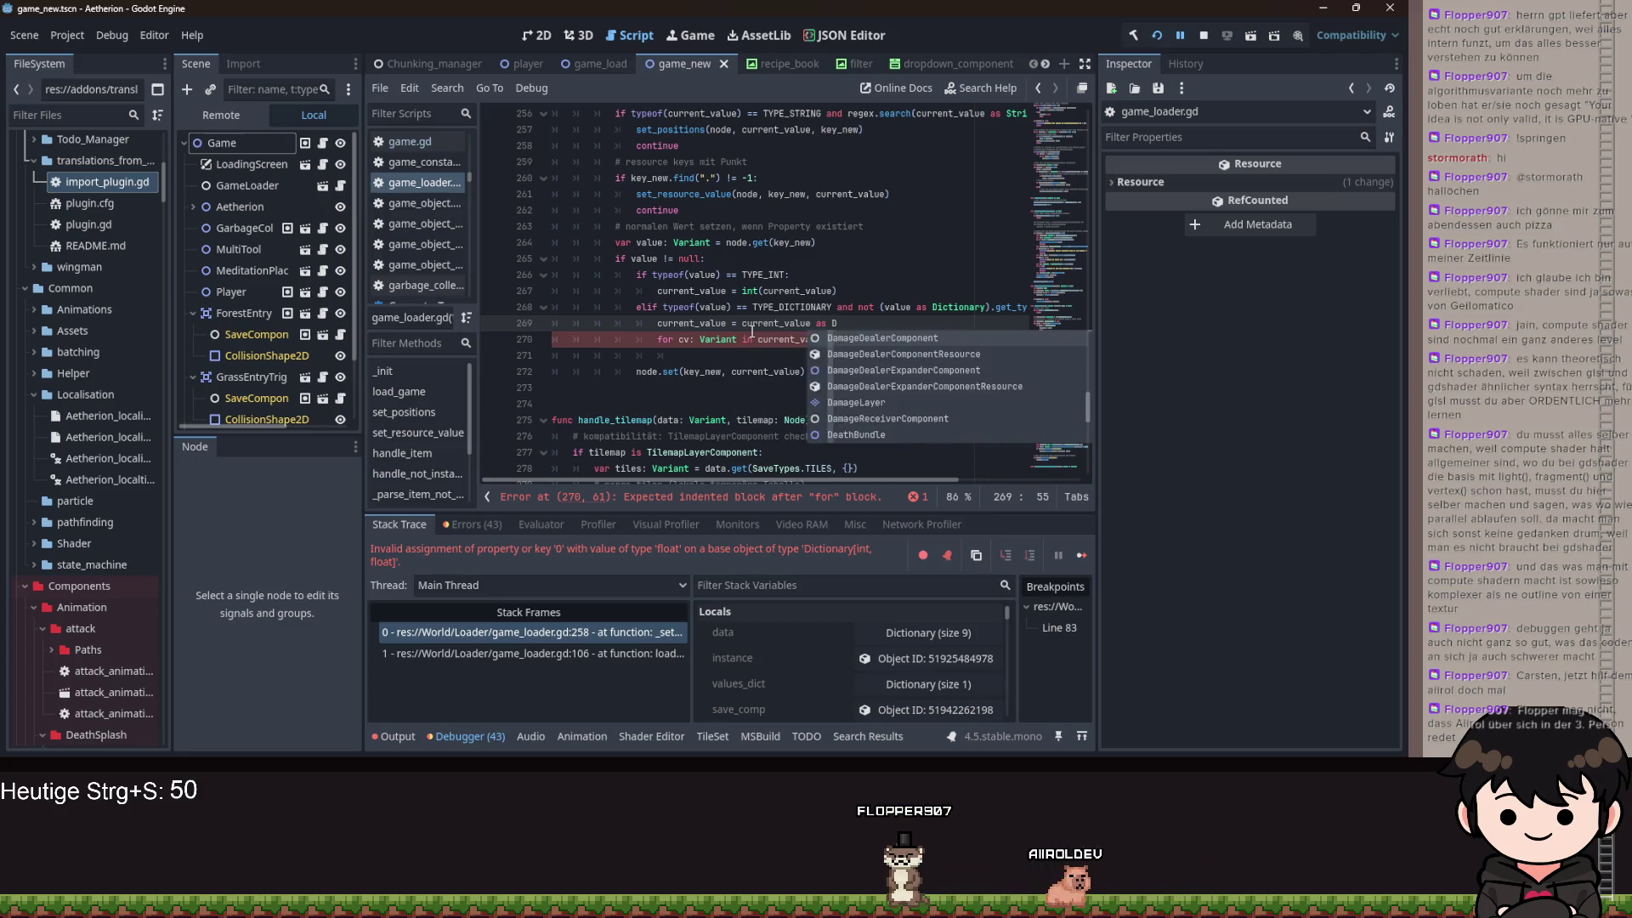
key(Return)
text([)
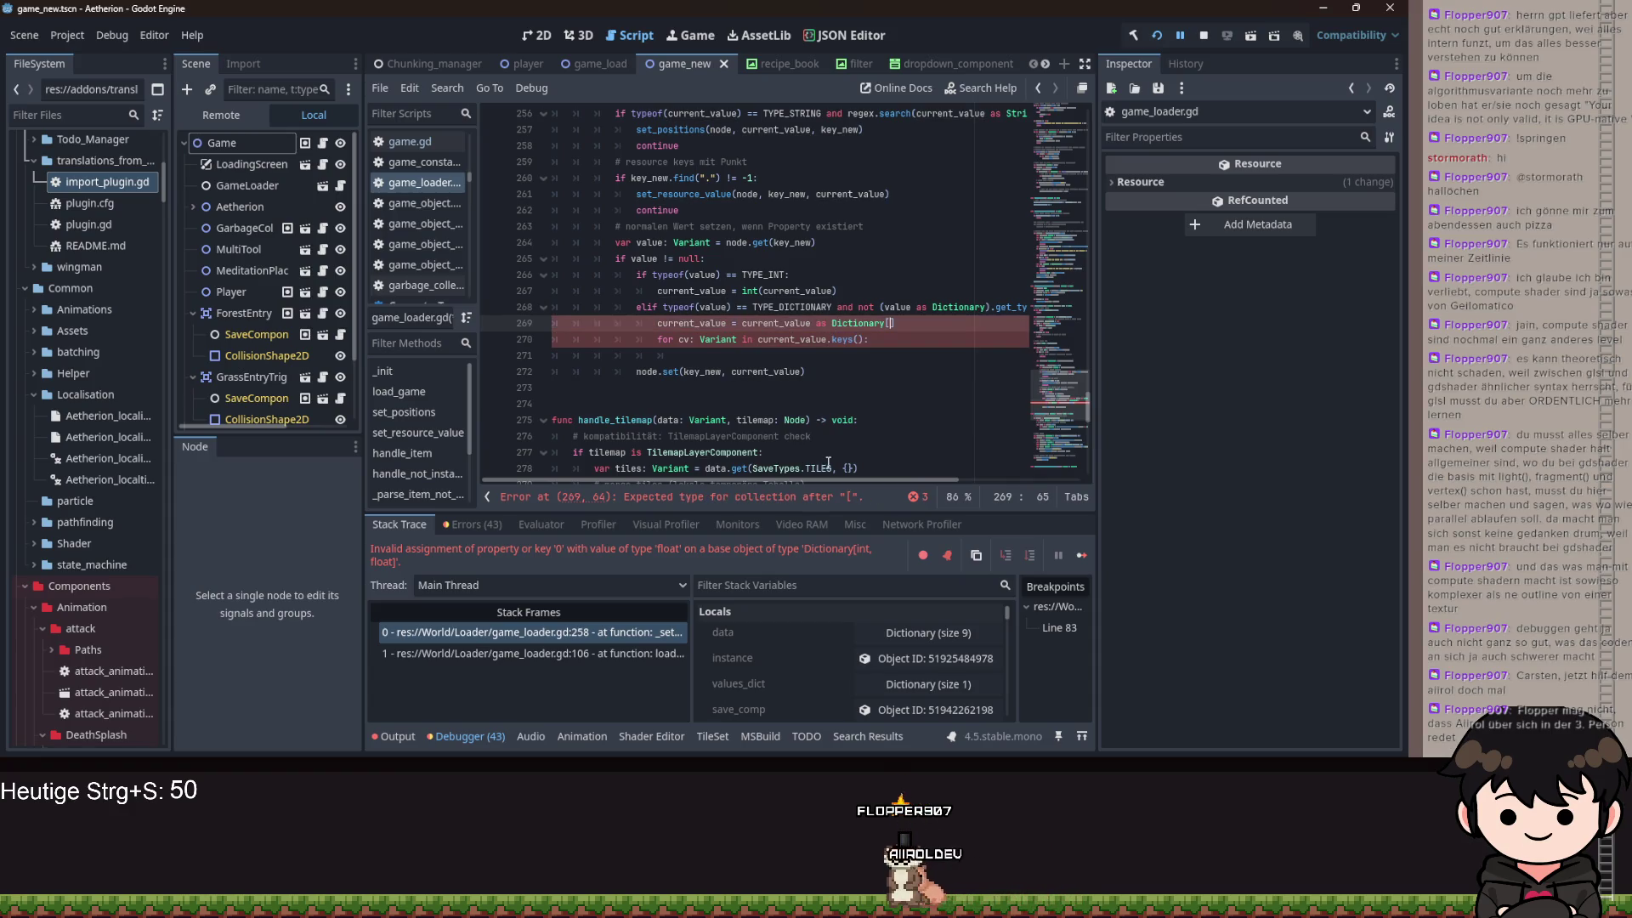
- Fill the key type with '(value as Dictionary).get_typed_key_builtin(),' inside the cast
drag(833, 481, 925, 481)
text(val)
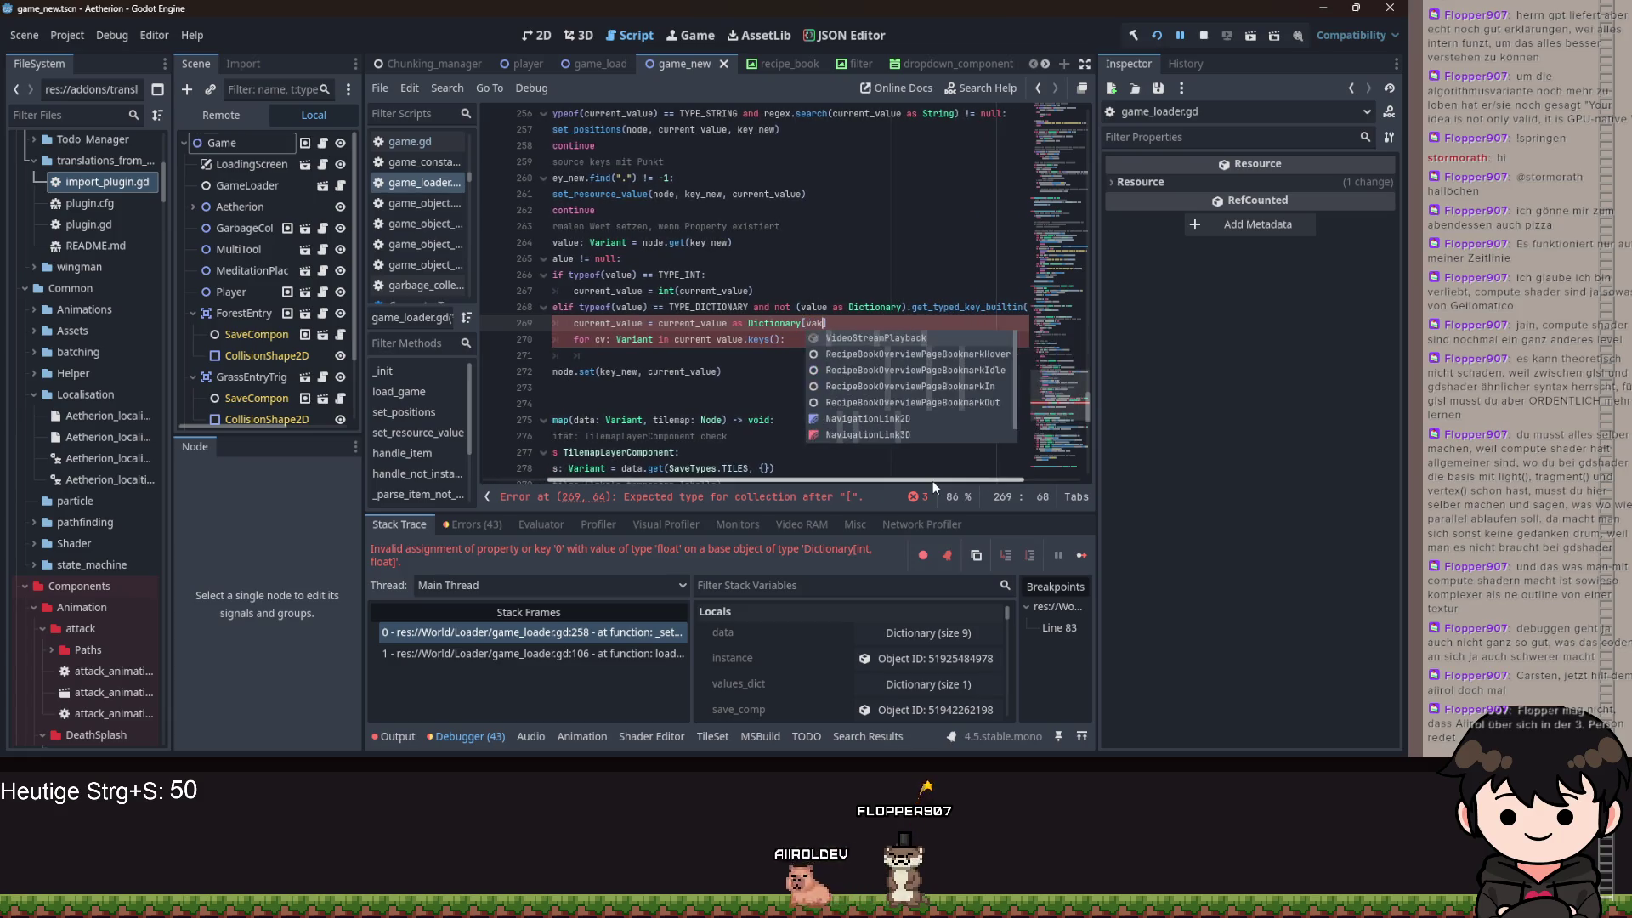
text(ue.get_)
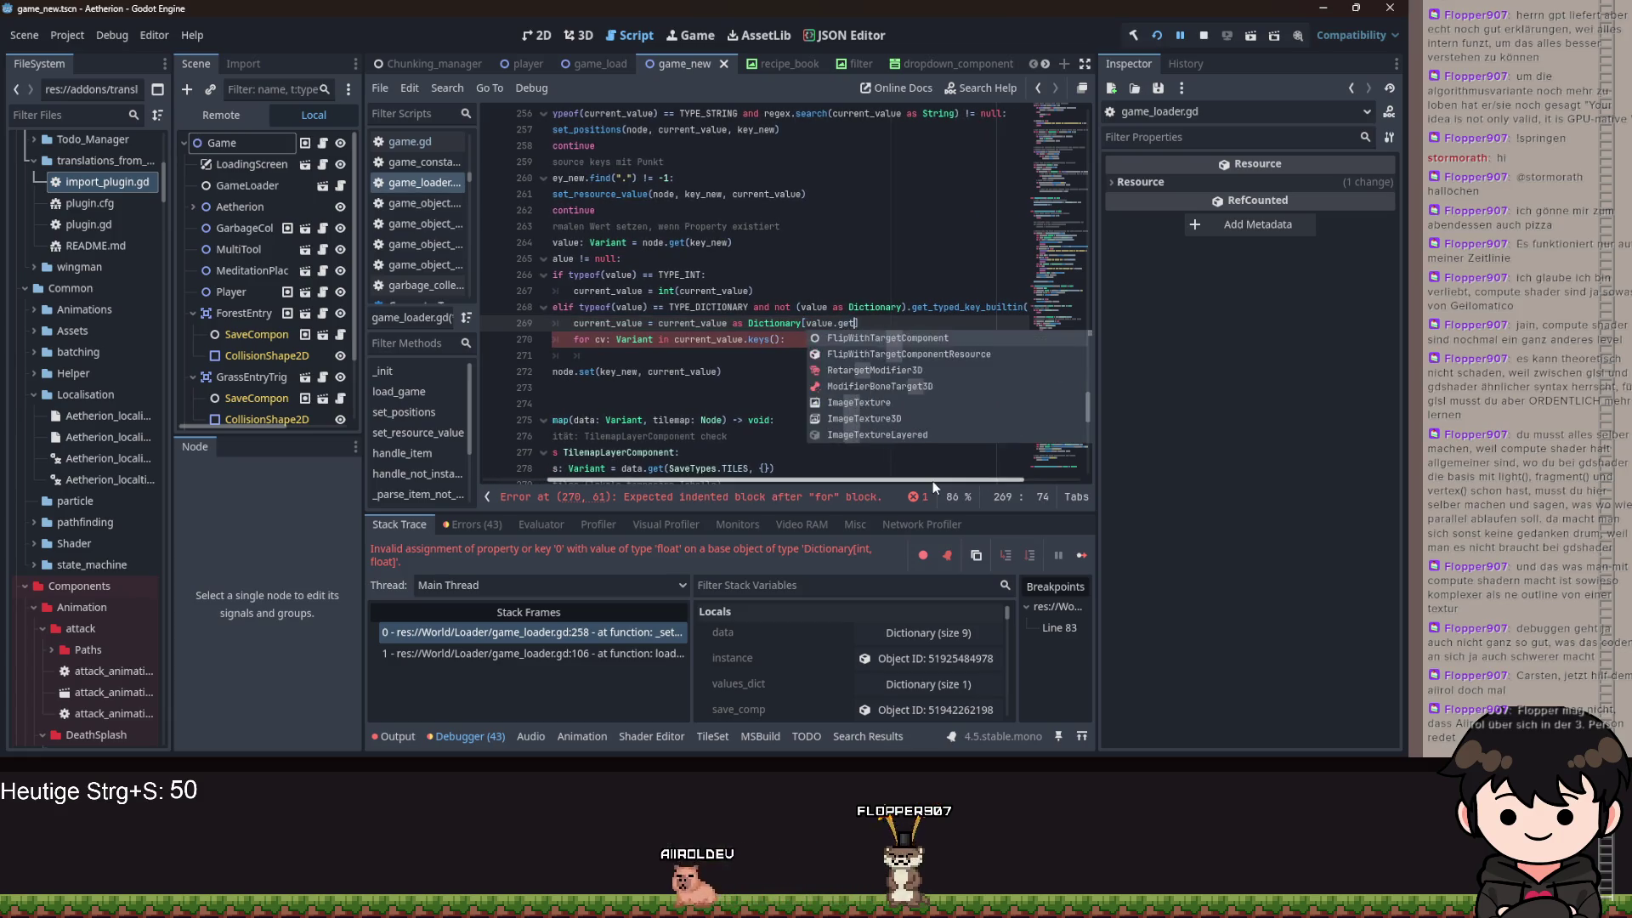
key(BackSpace)
key(BackSpace)
key(BackSpace)
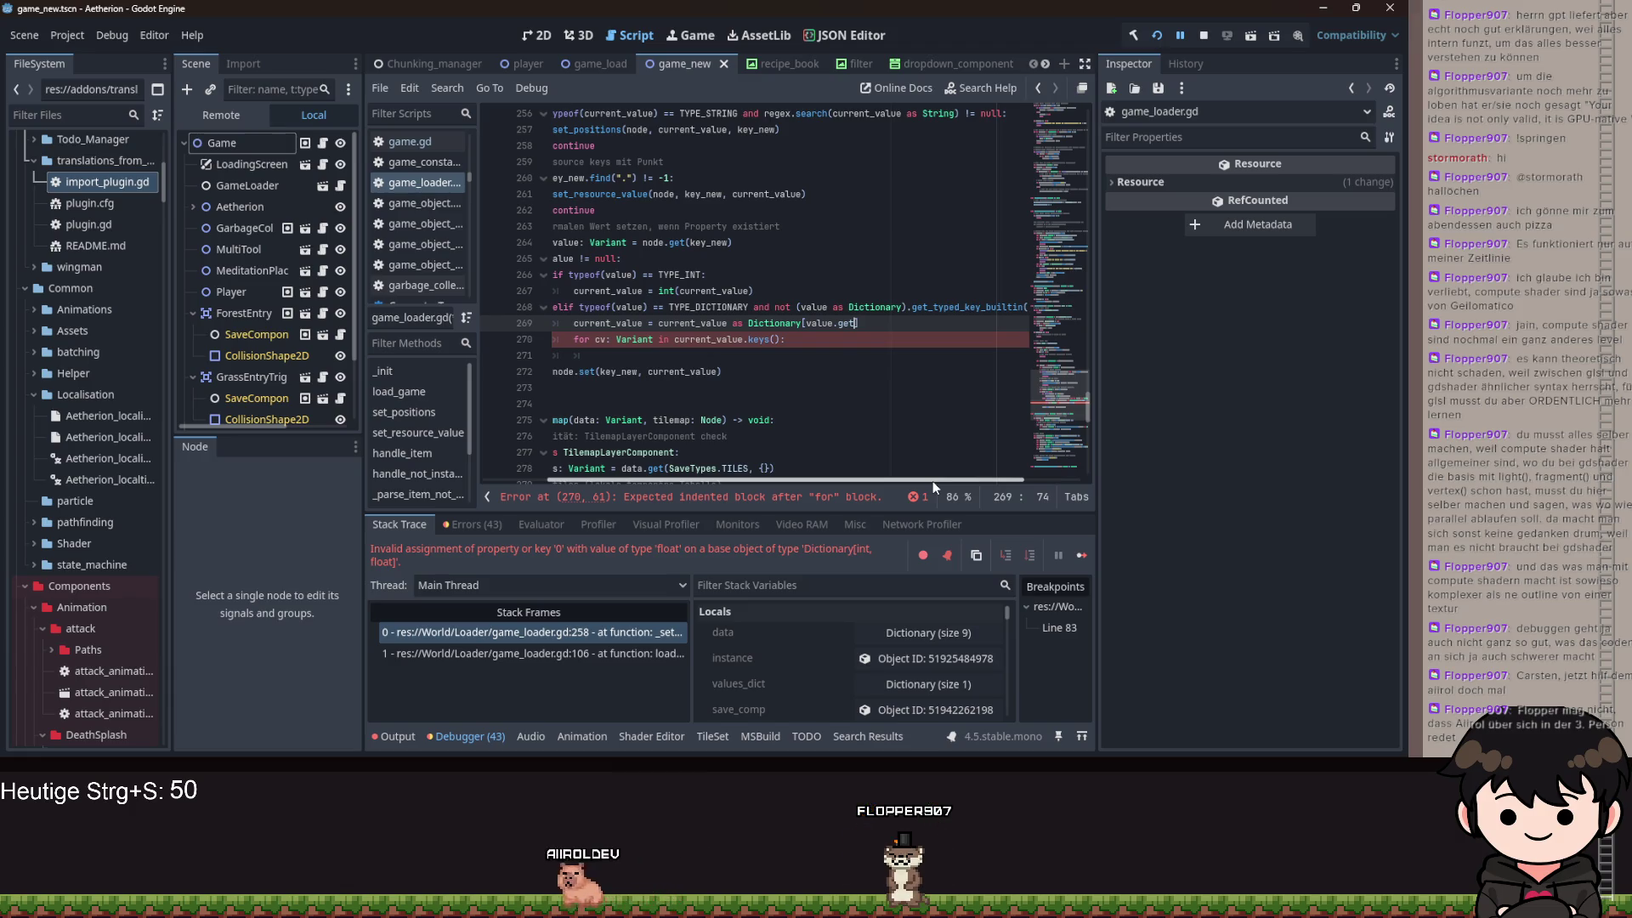
key(ctrl+Left)
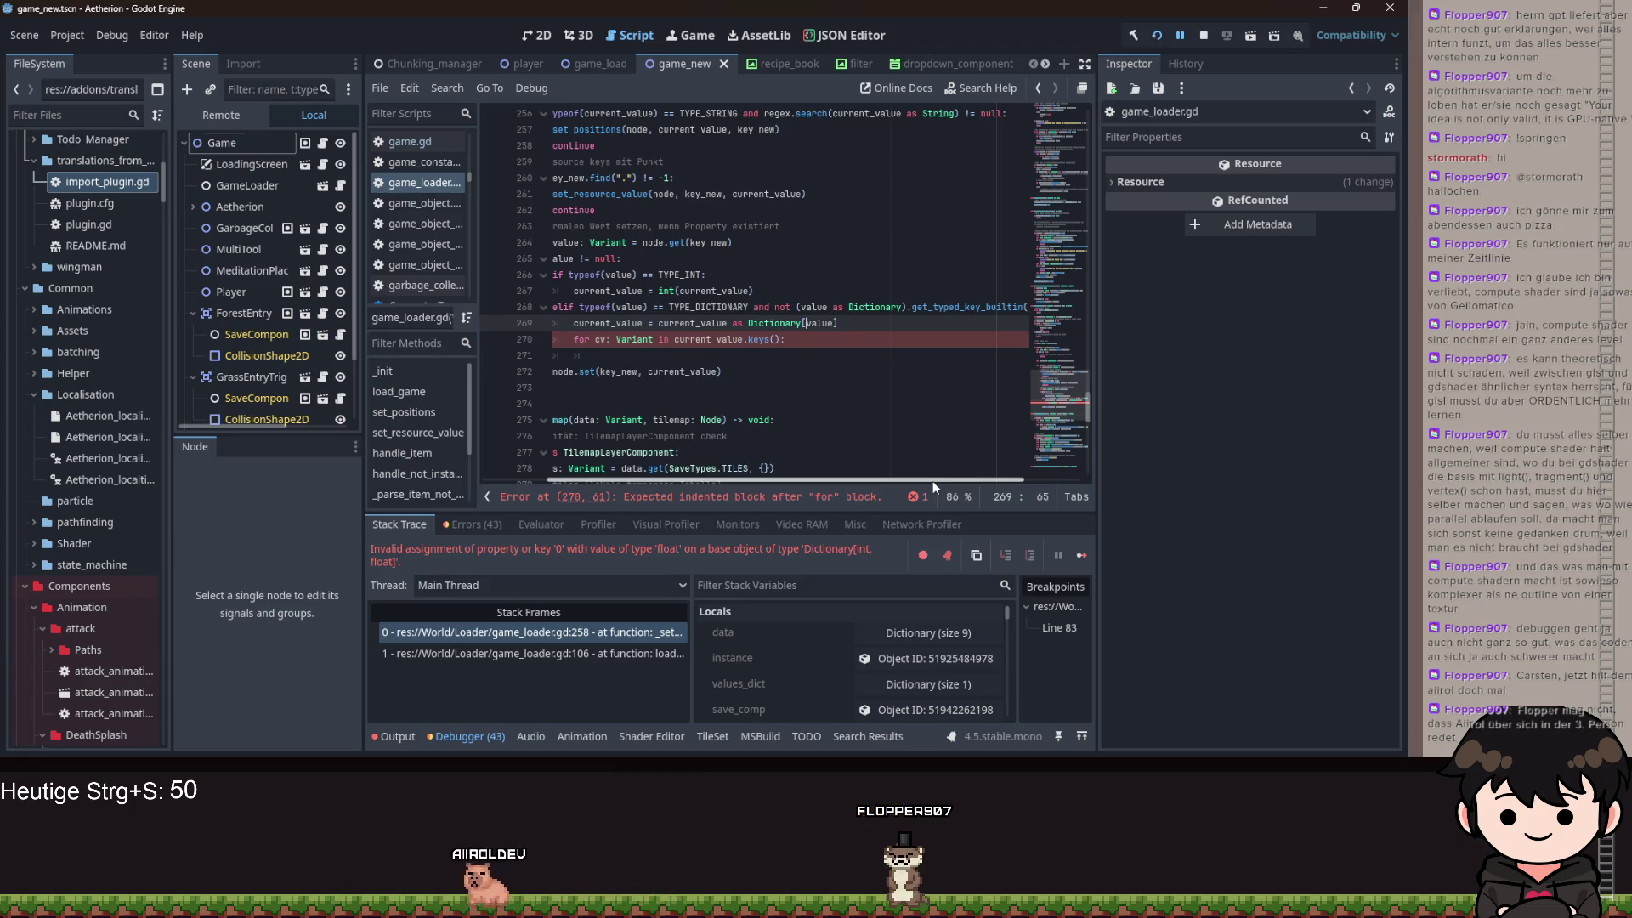
text(()
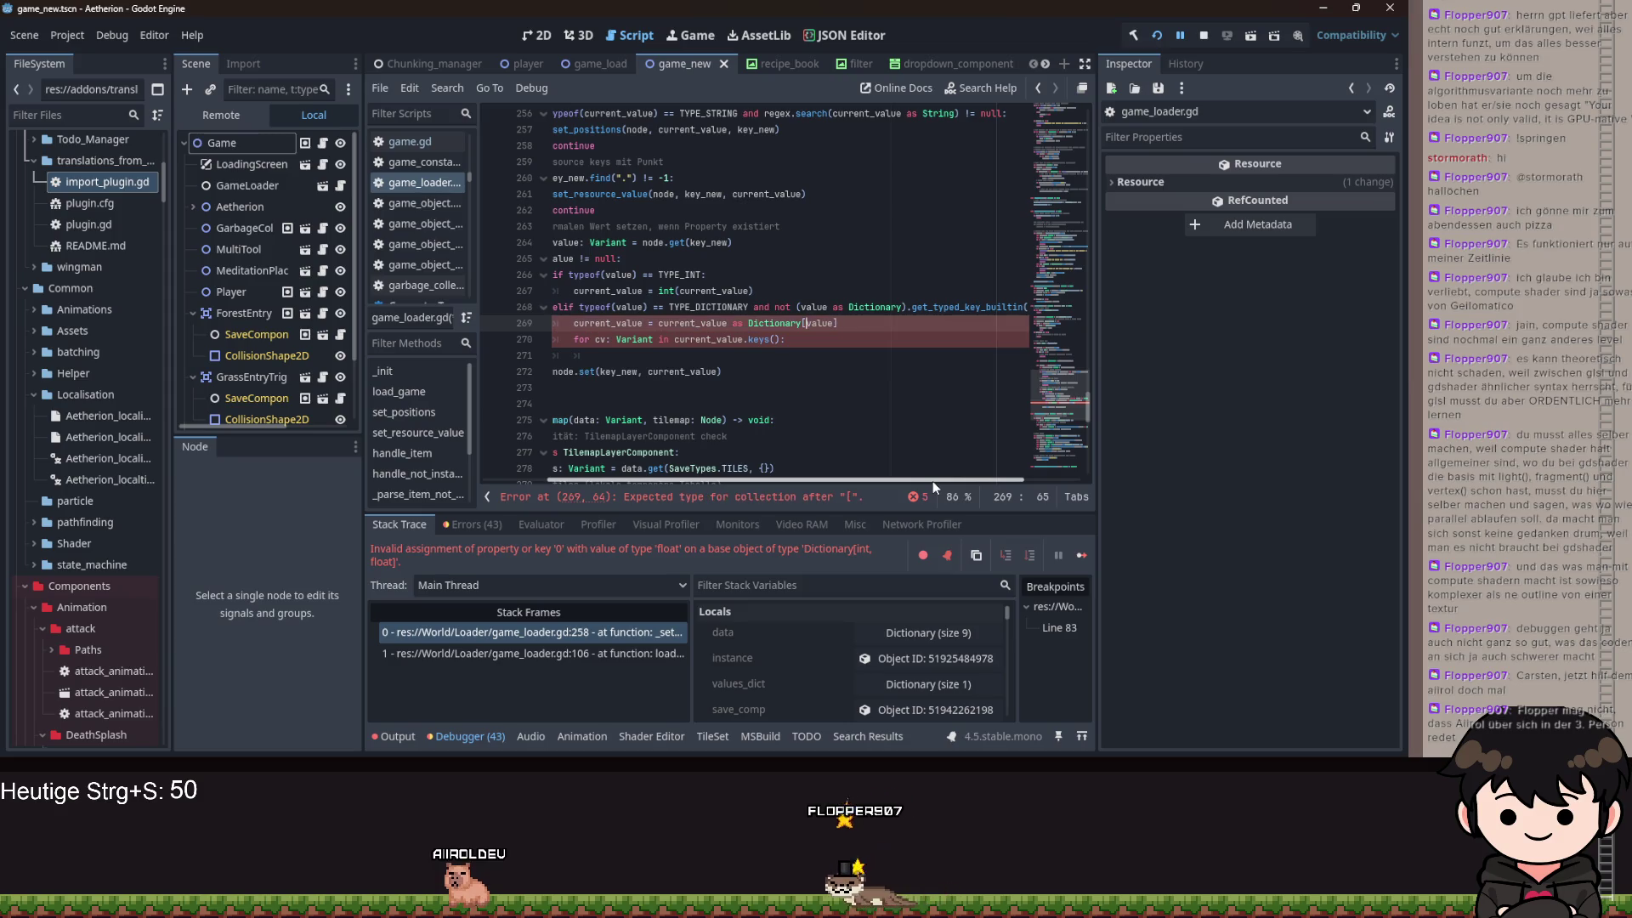
key(ctrl+Right)
text(as Di)
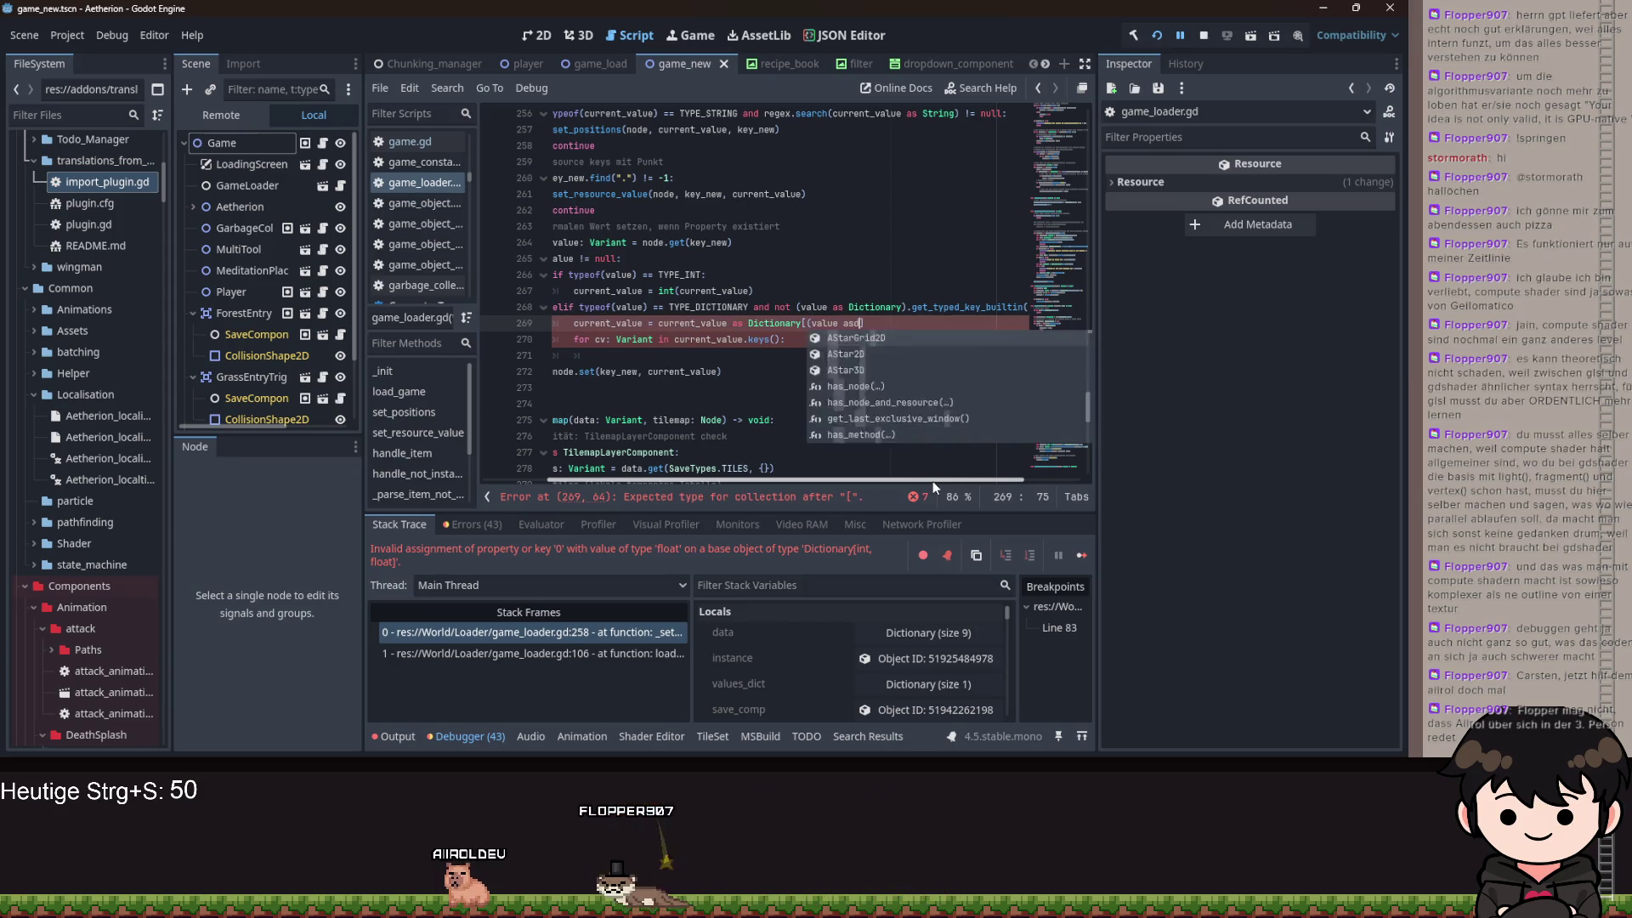
key(Return)
text().get)
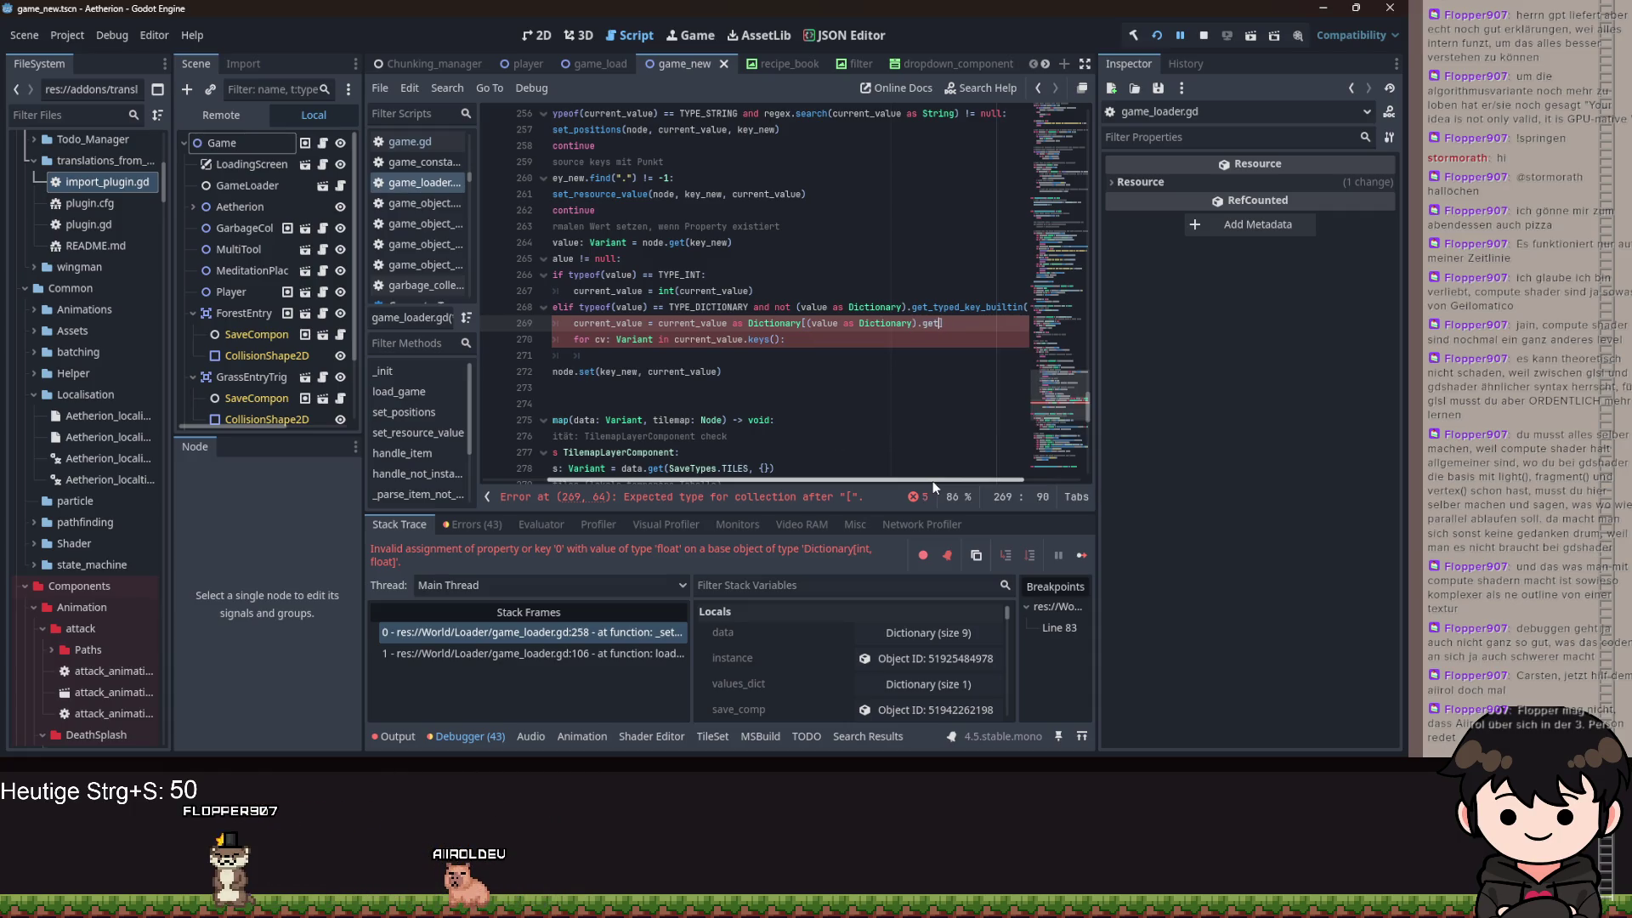
key(BackSpace)
text(-)
text(et)
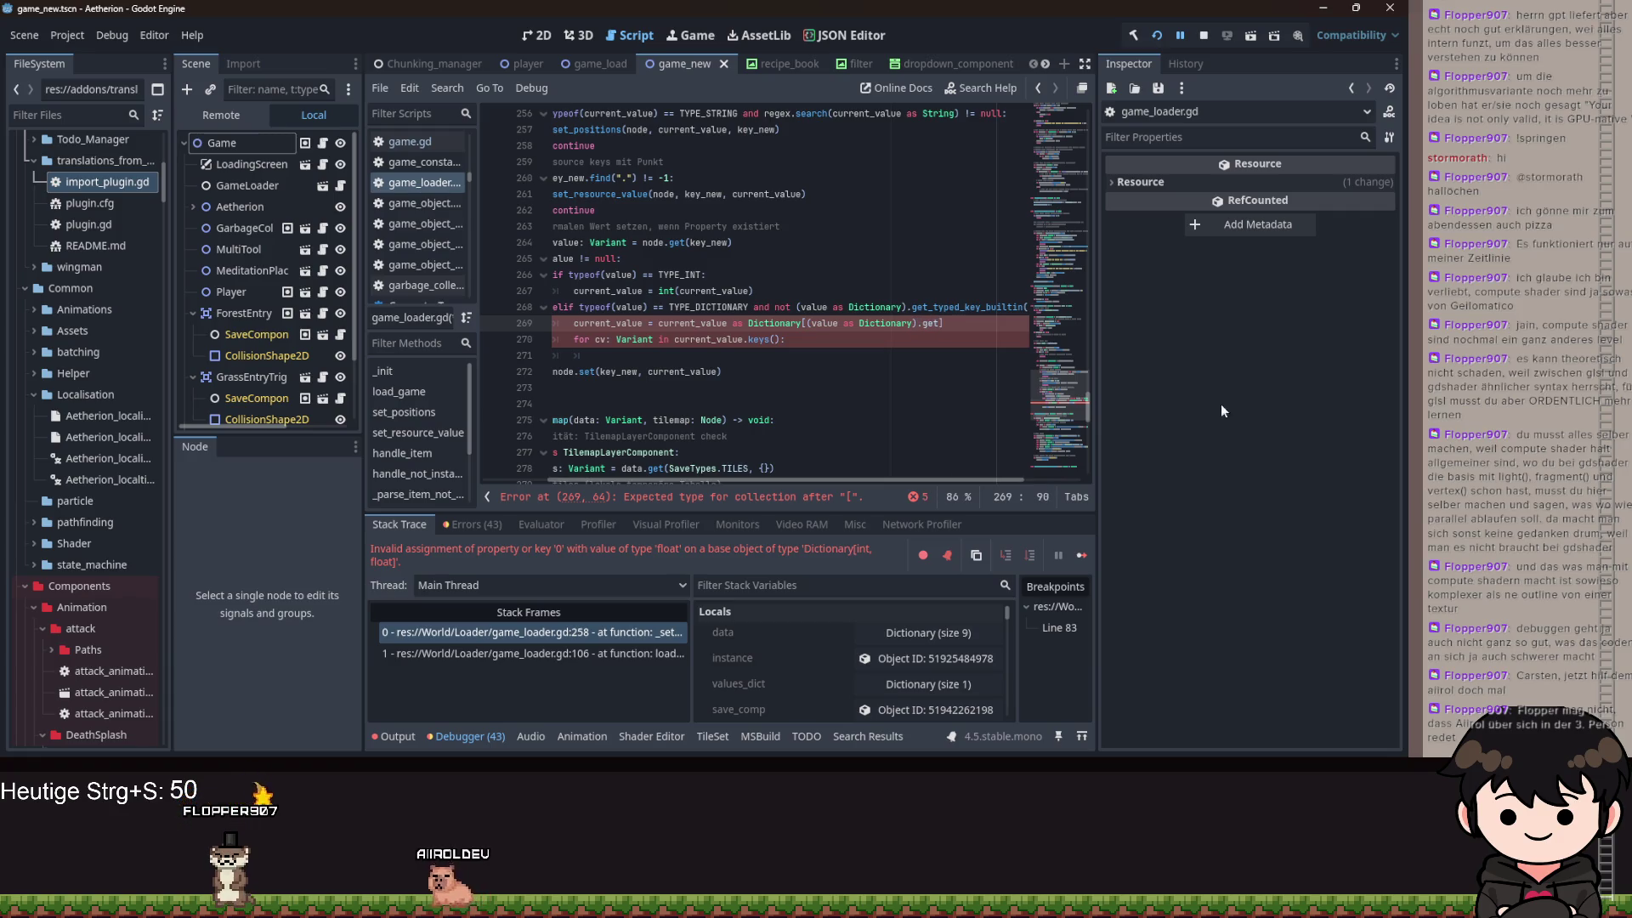
text(_typed_key_builtin)
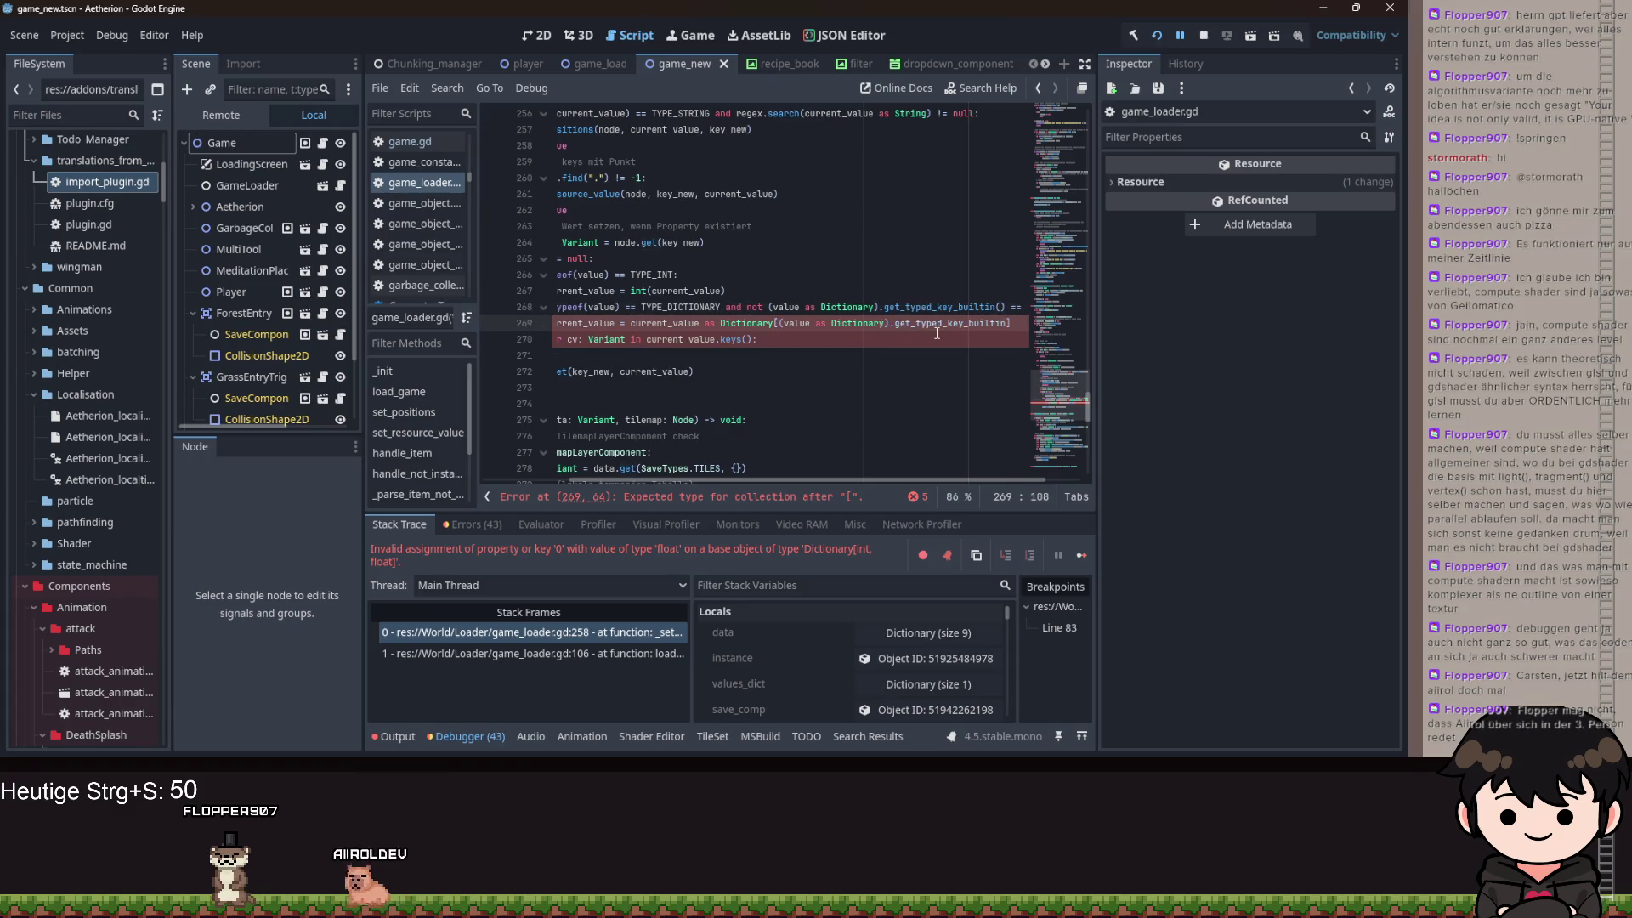
text((),)
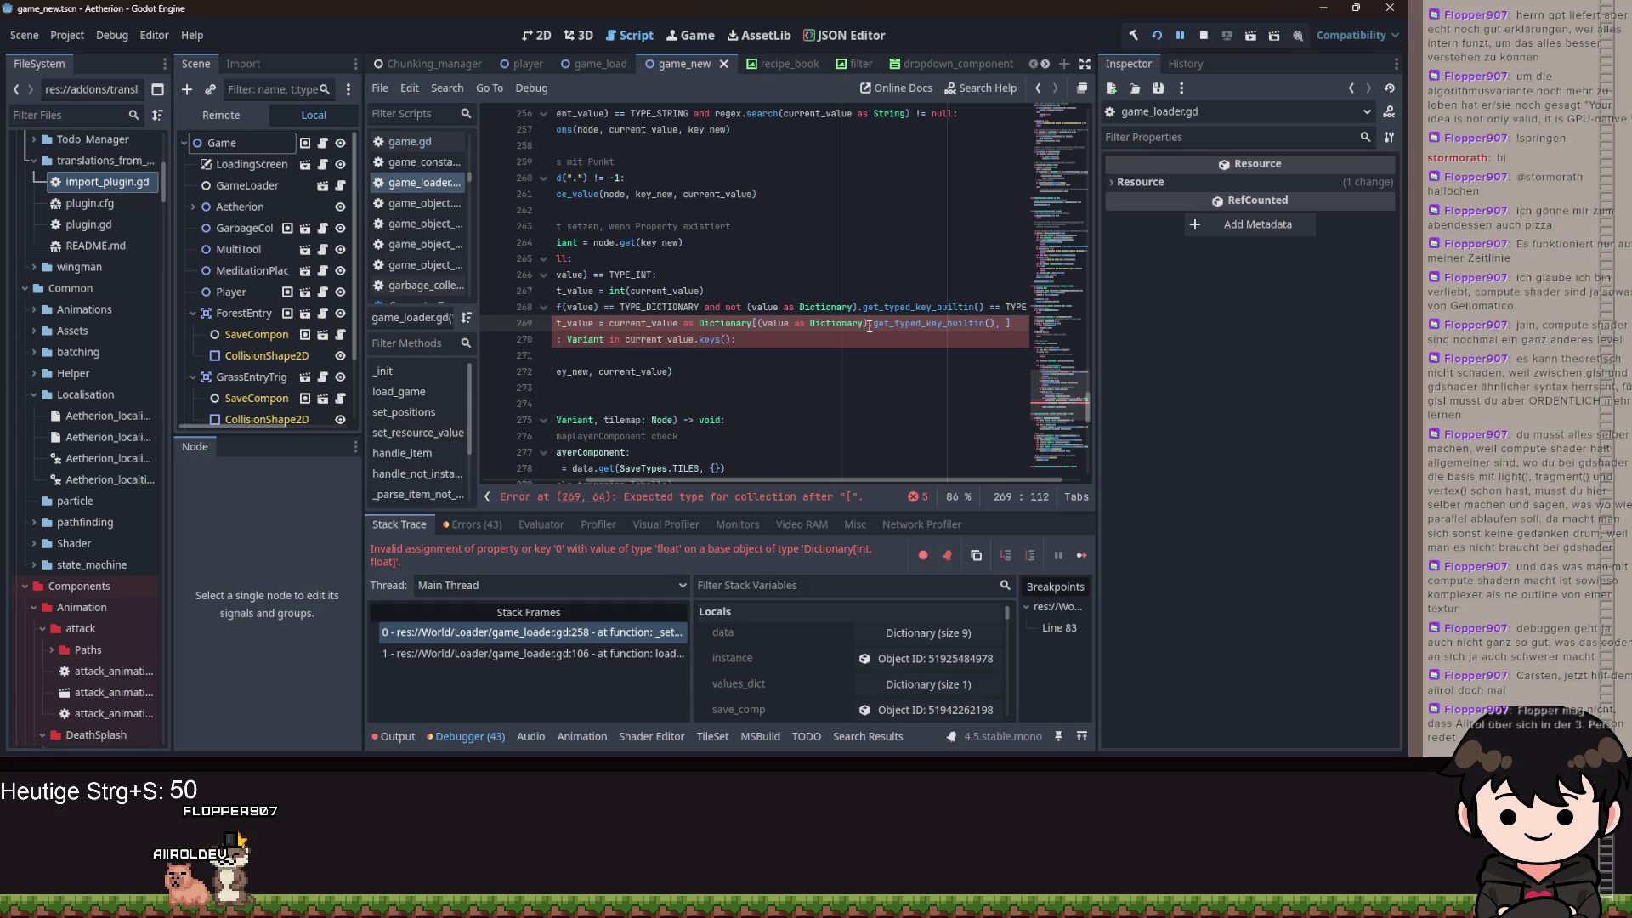
- Try rewriting the cast around 'value as Dictionary', then undo back to the earlier typed cast
drag(868, 326, 773, 327)
drag(1009, 323, 693, 323)
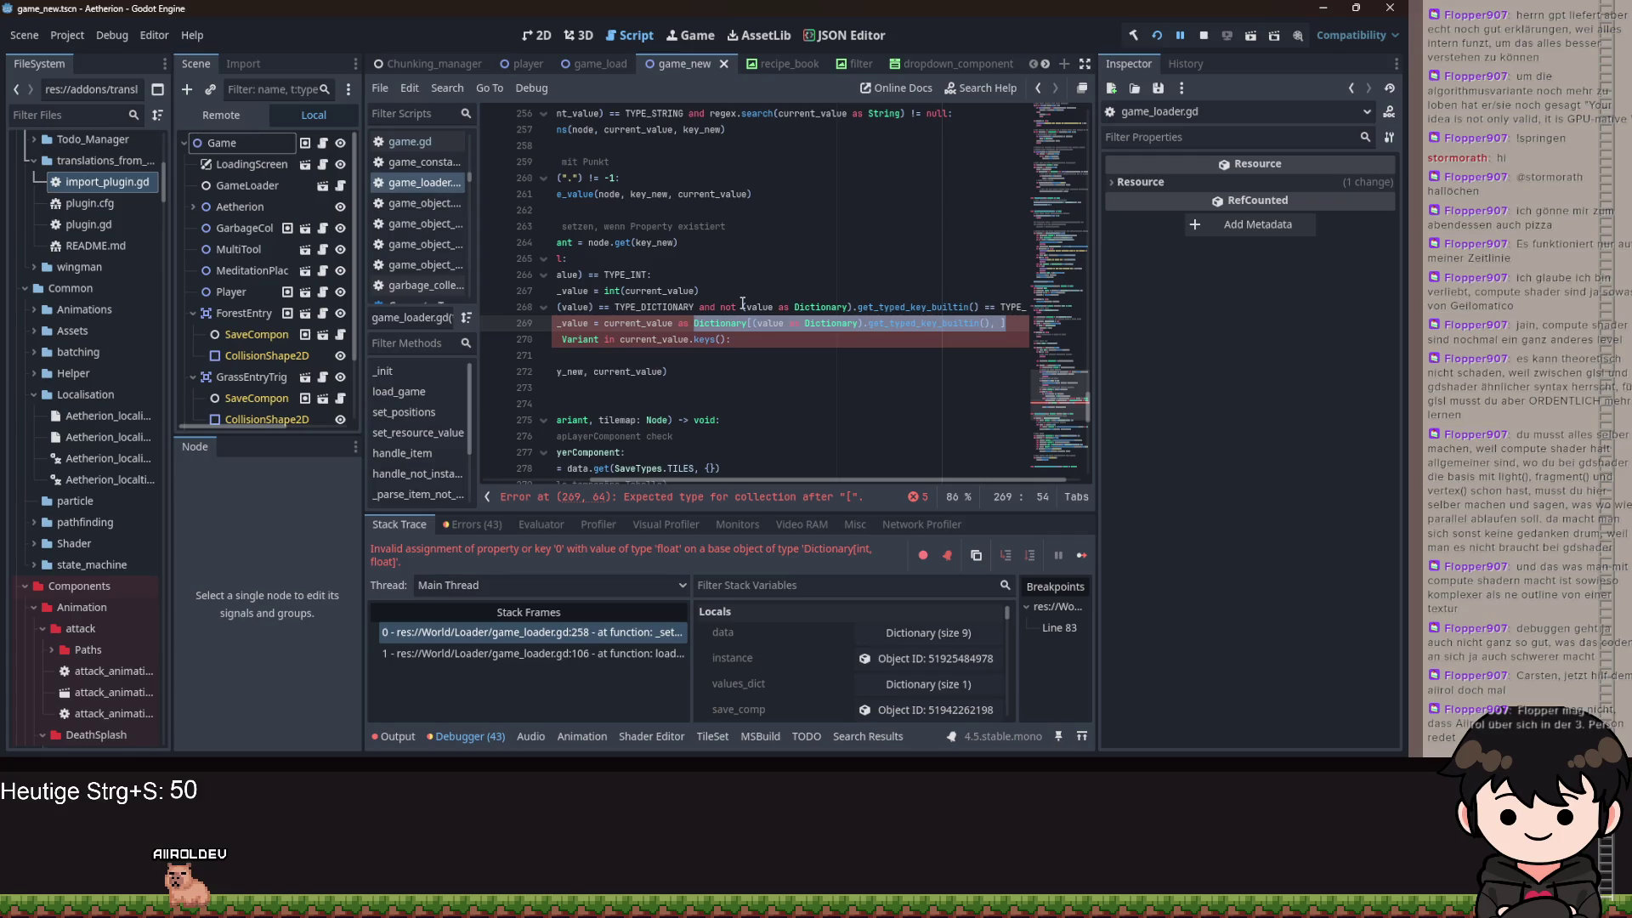
text(value = current_value as (value)
key(ctrl+Left)
key(End)
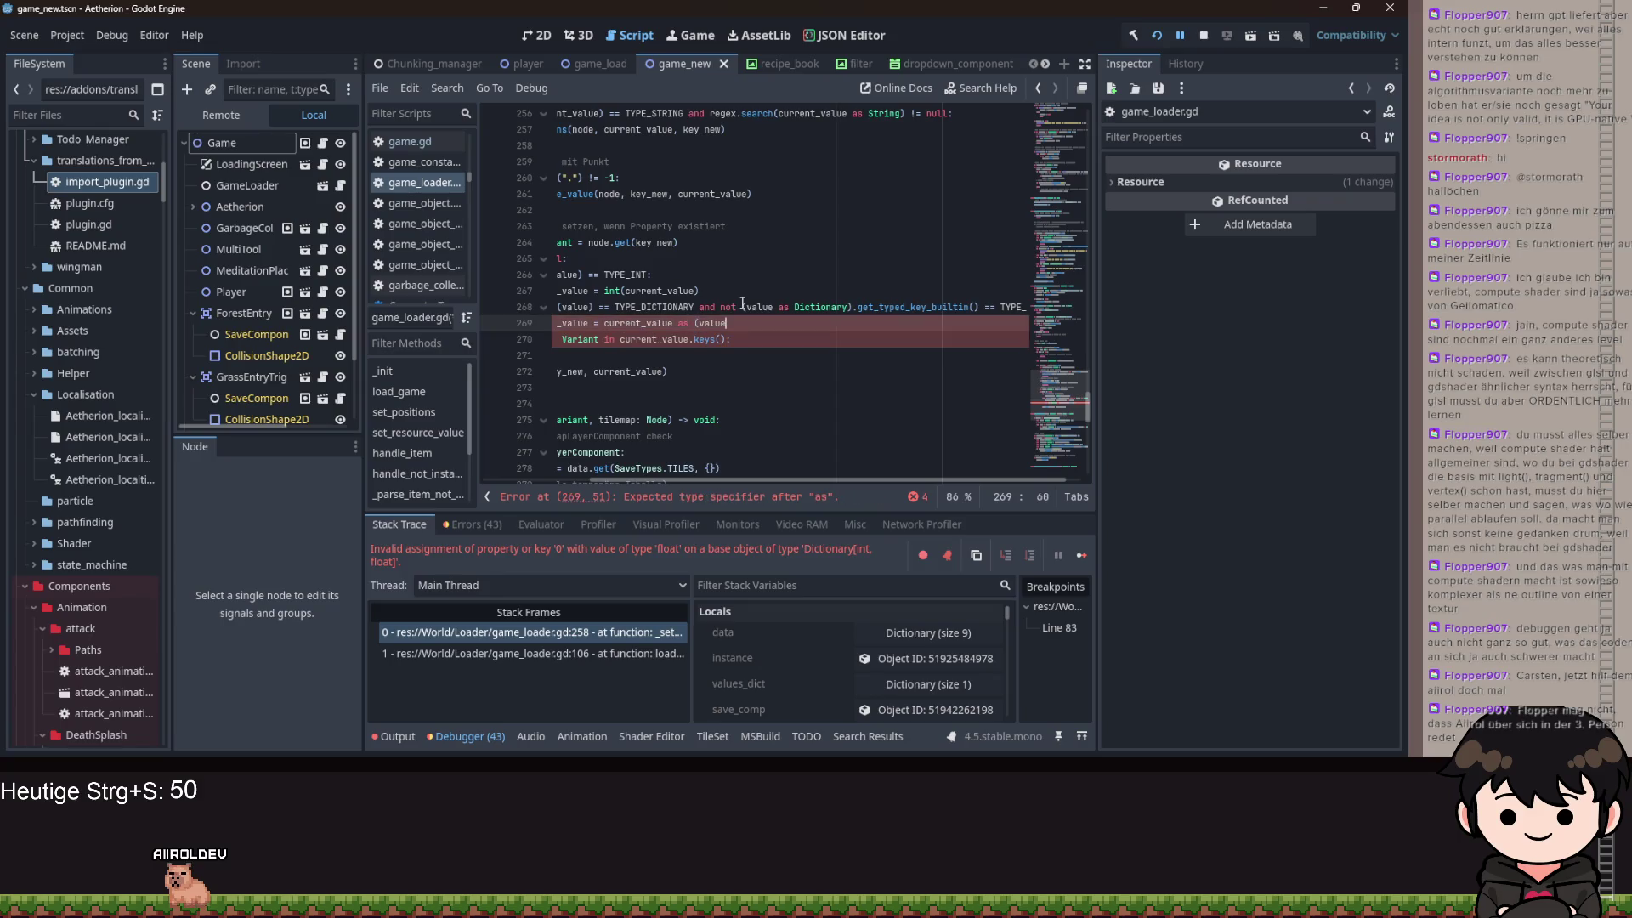
text(s Dict)
key(Return)
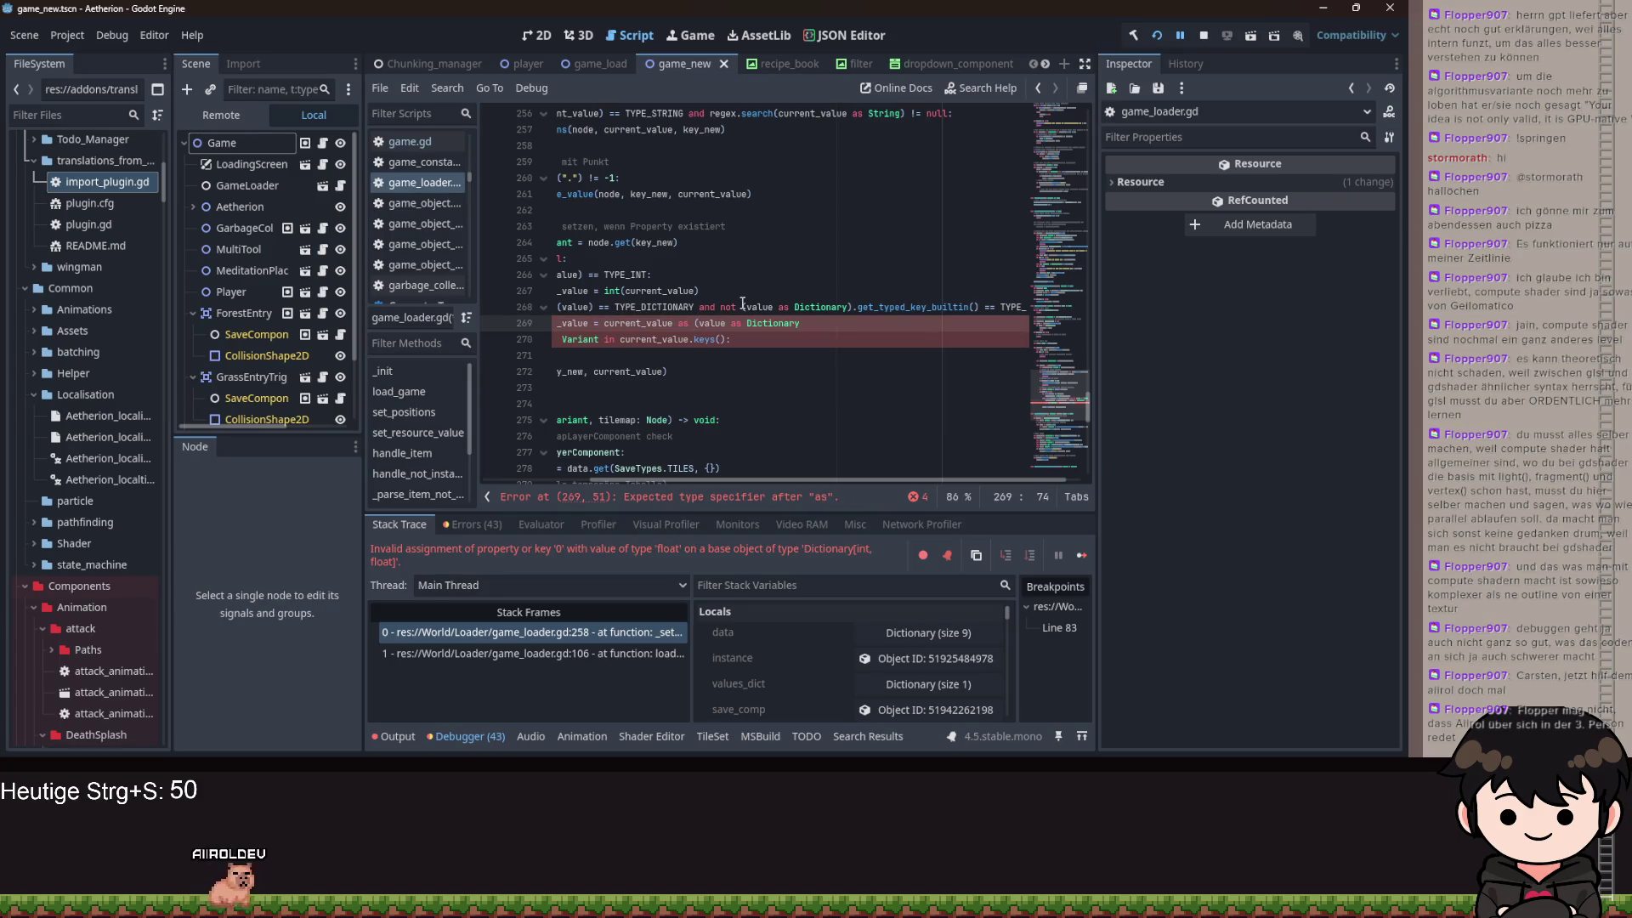
key(BackSpace)
text())
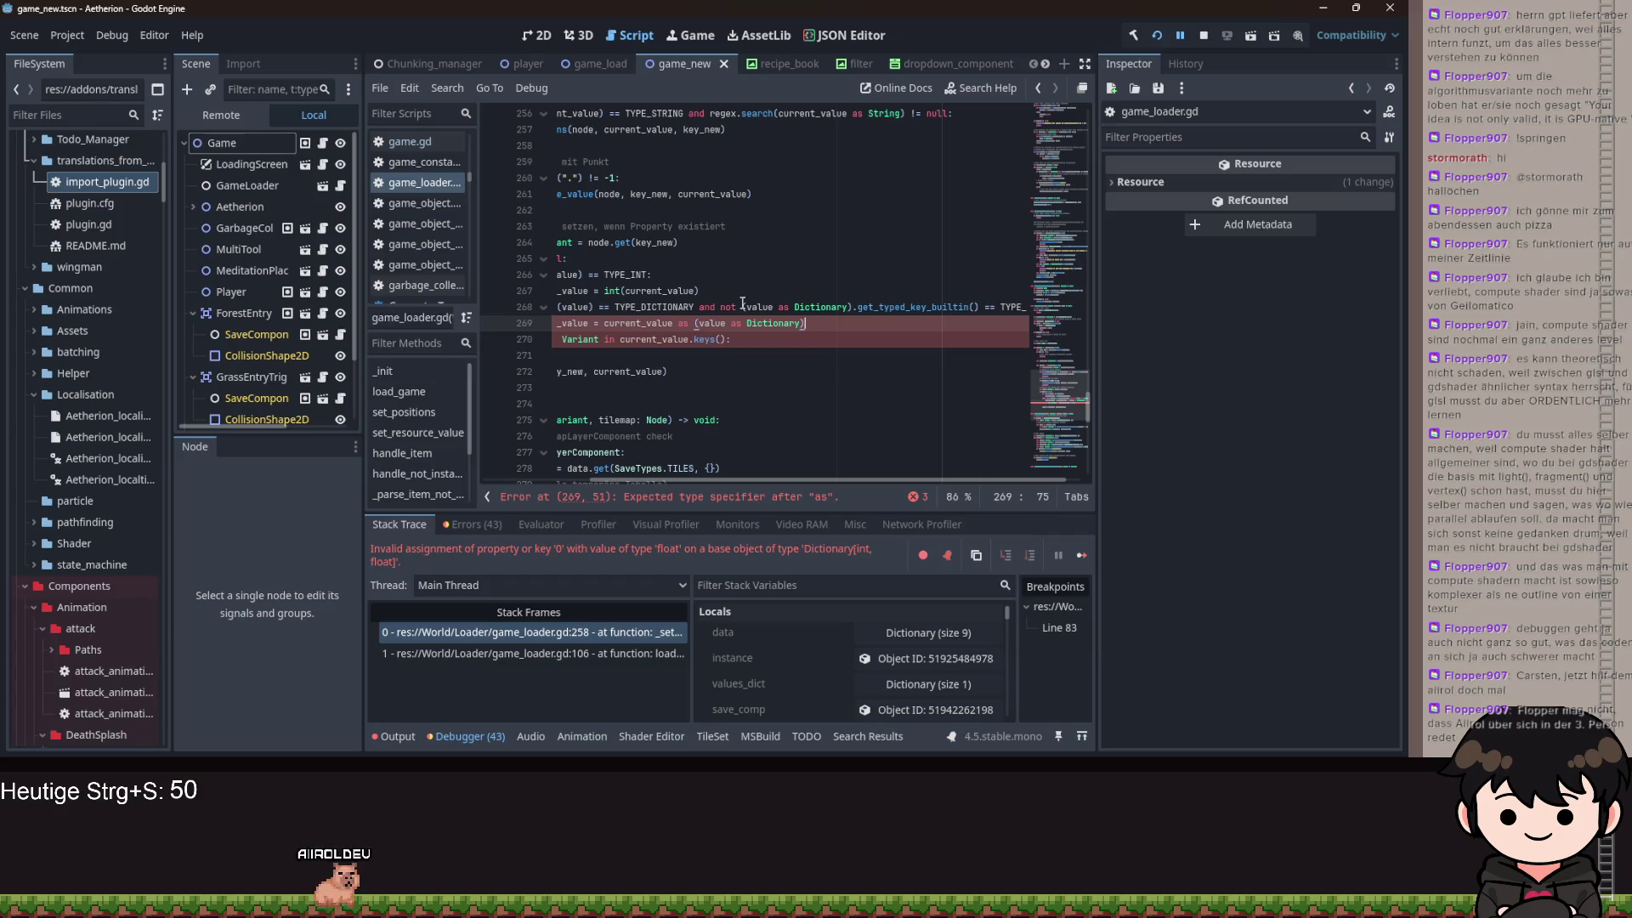
text(.)
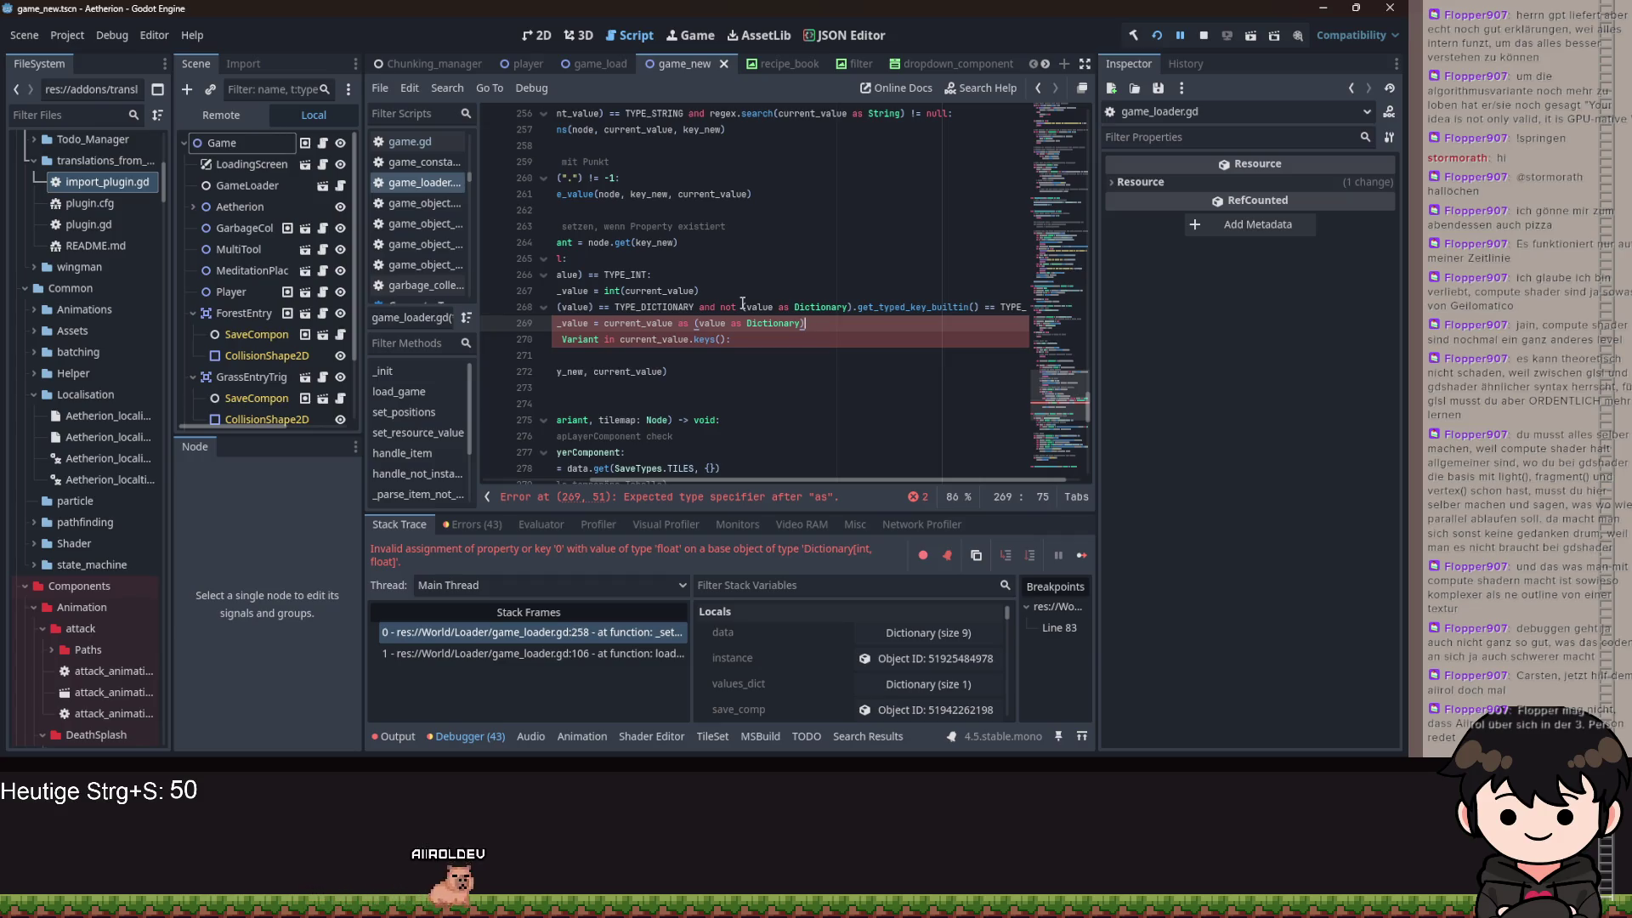
key(ctrl+shift+Left)
key(ctrl+shift+Left)
key(ctrl+shift+Left)
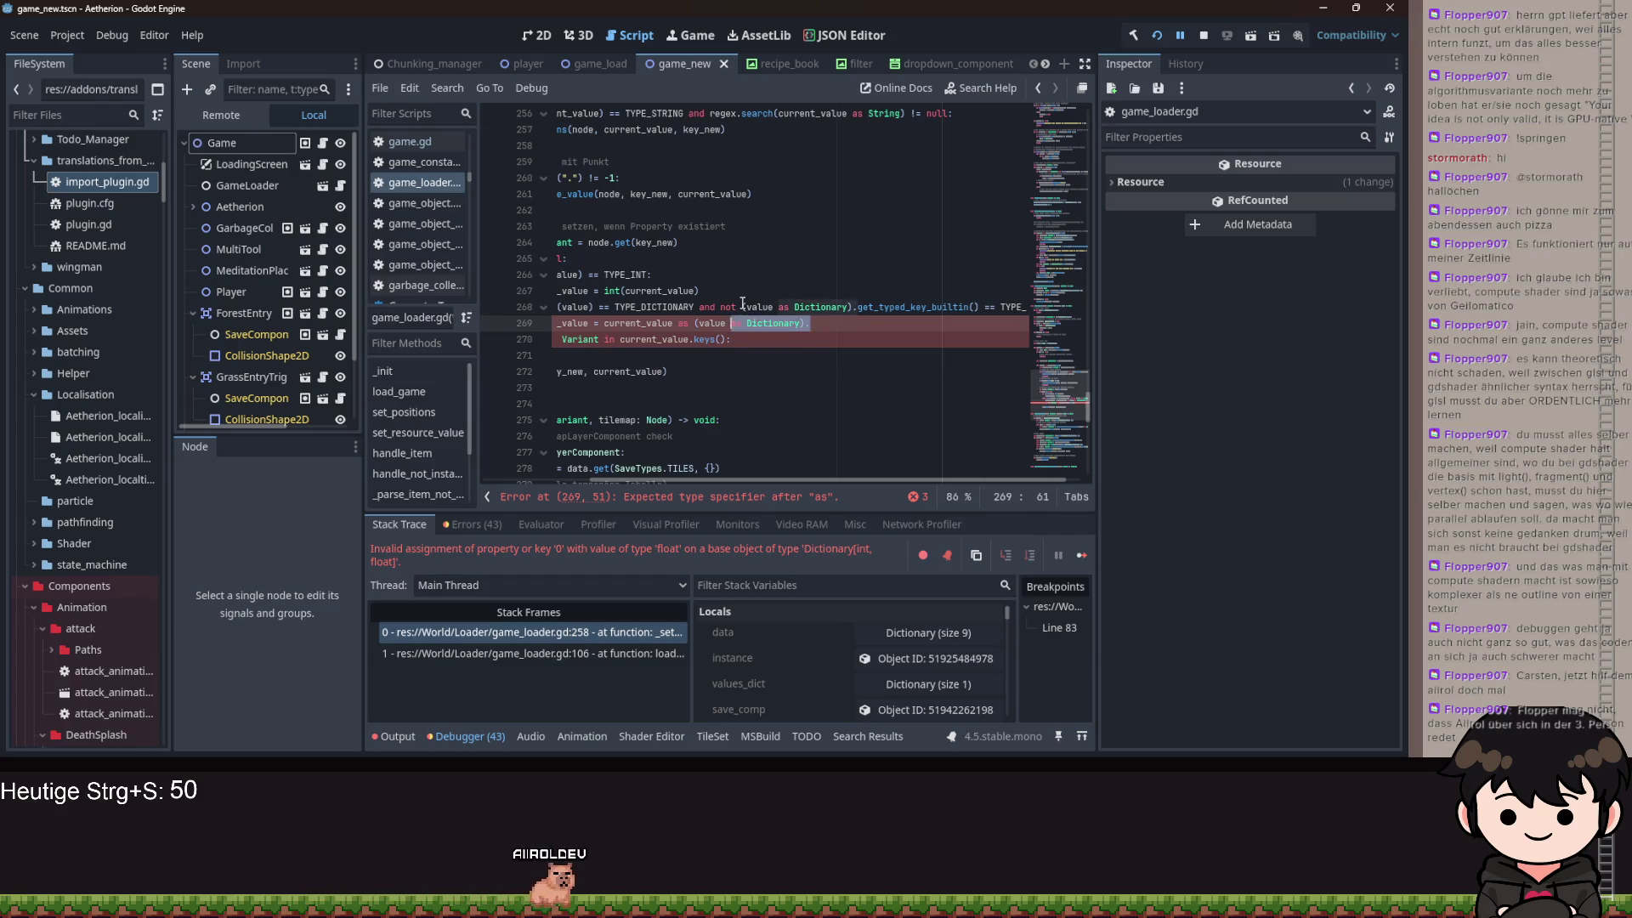
text(Dic)
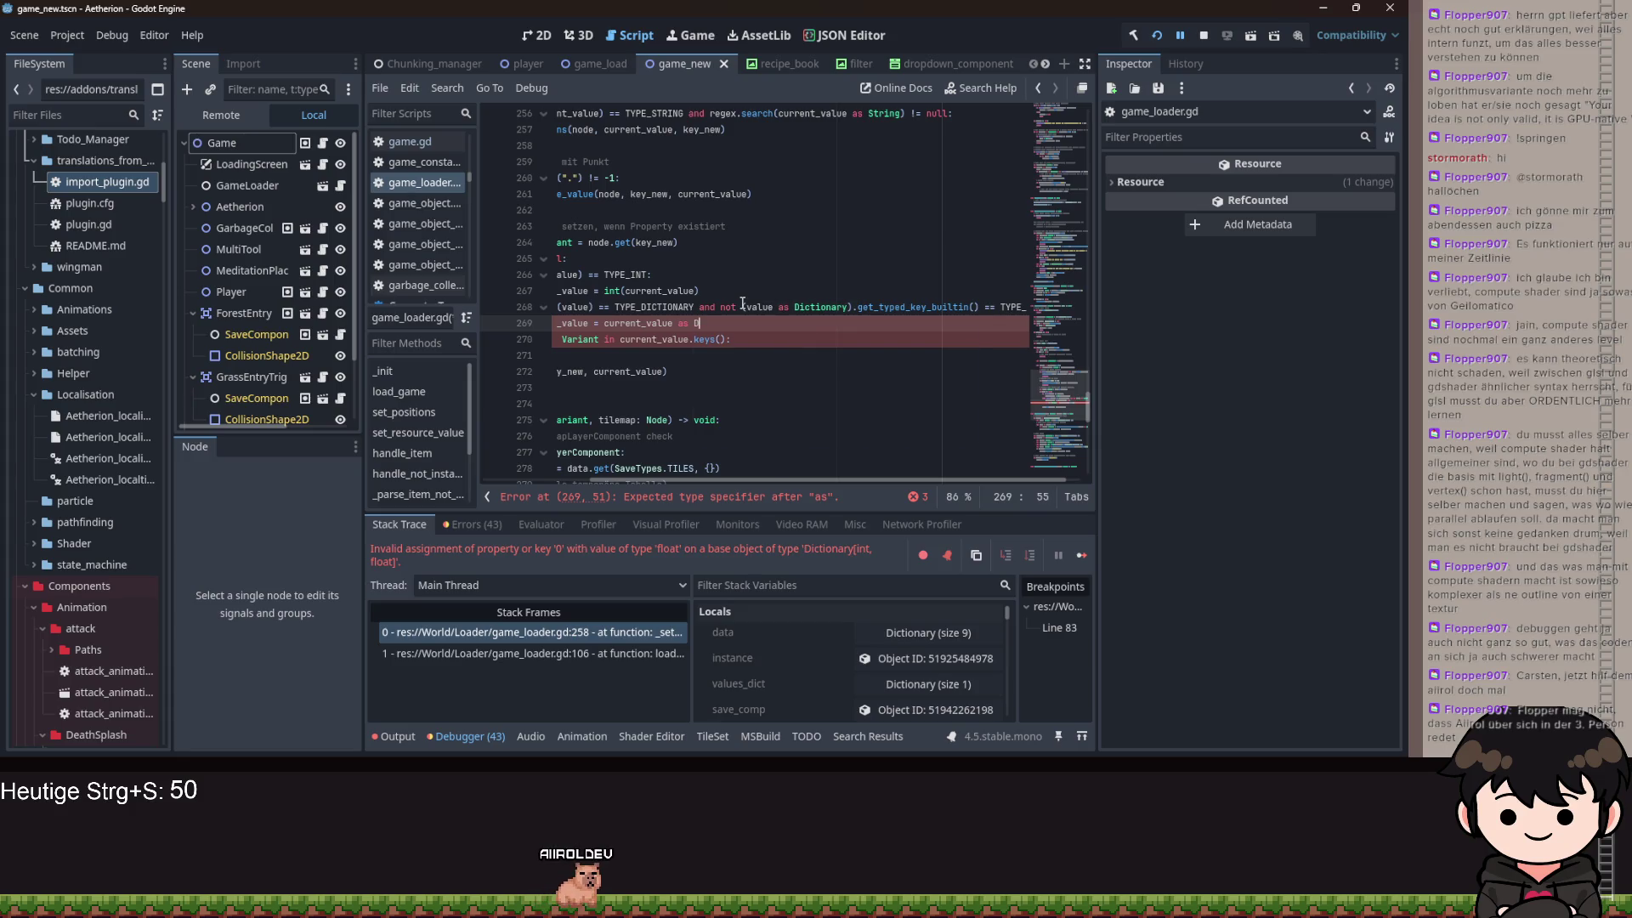
key(BackSpace)
key(BackSpace)
key(BackSpace)
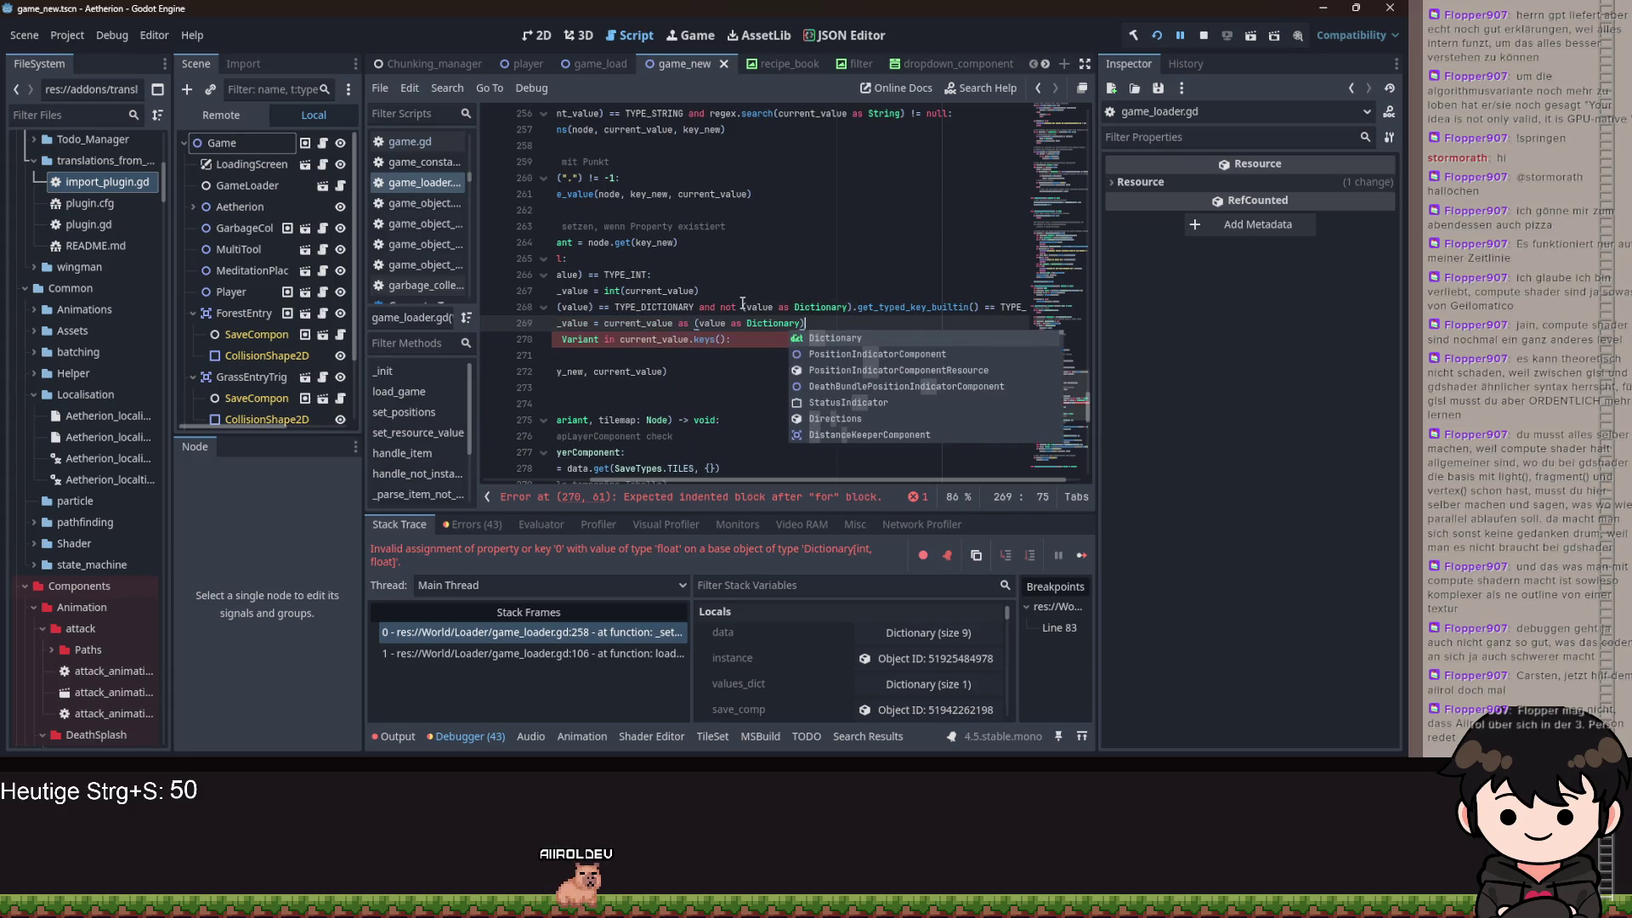
key(ctrl+z)
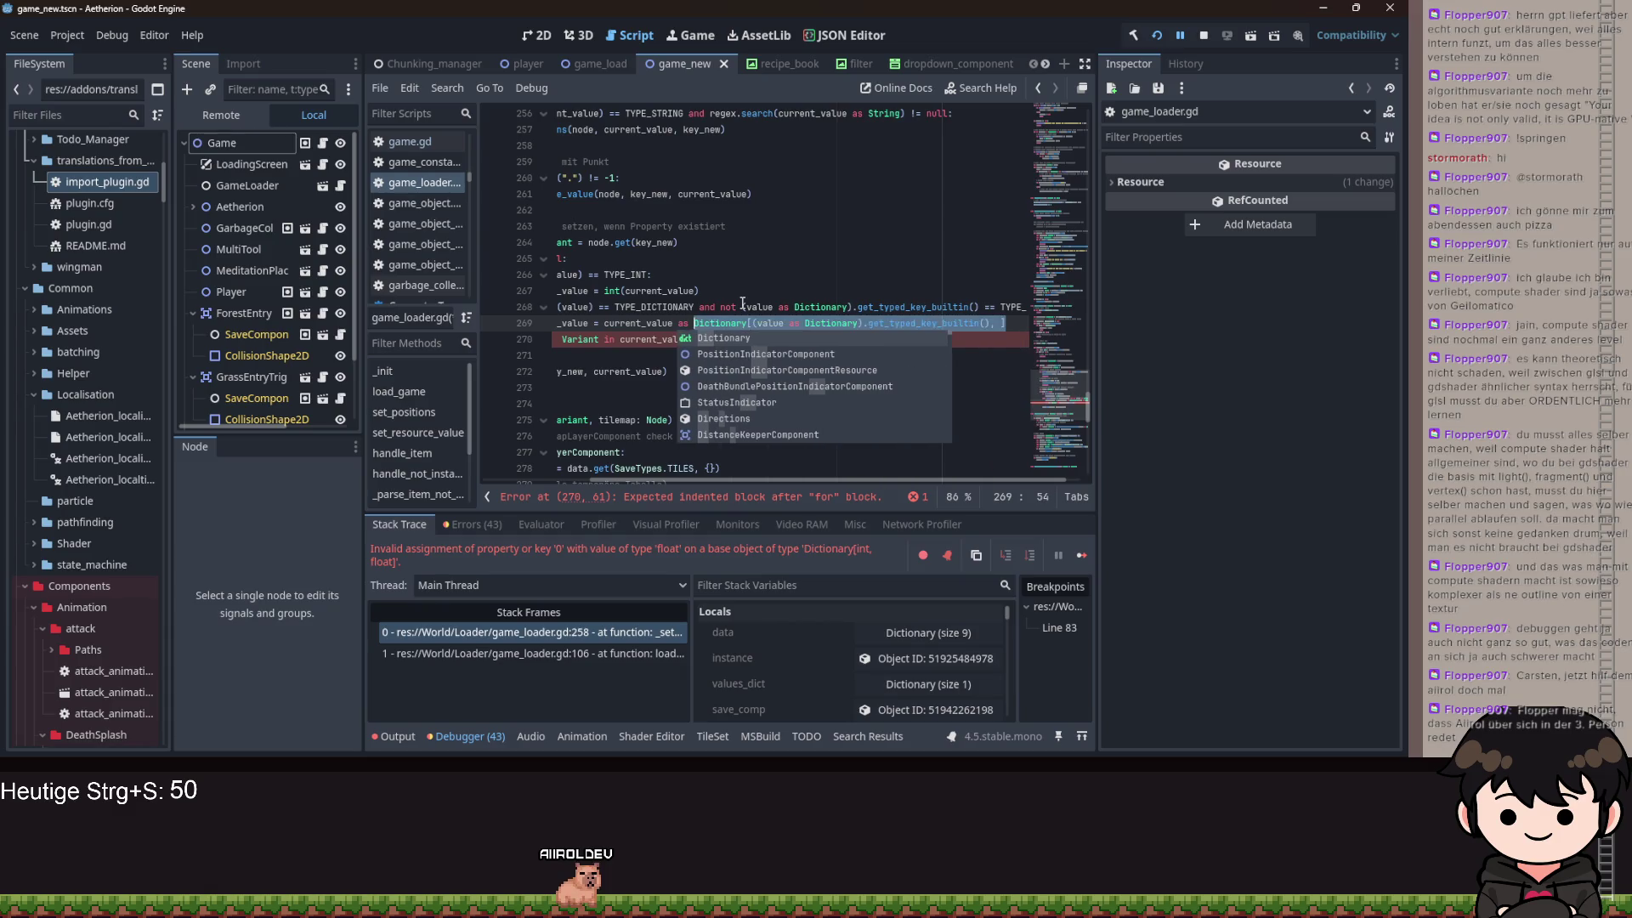
key(ctrl+z)
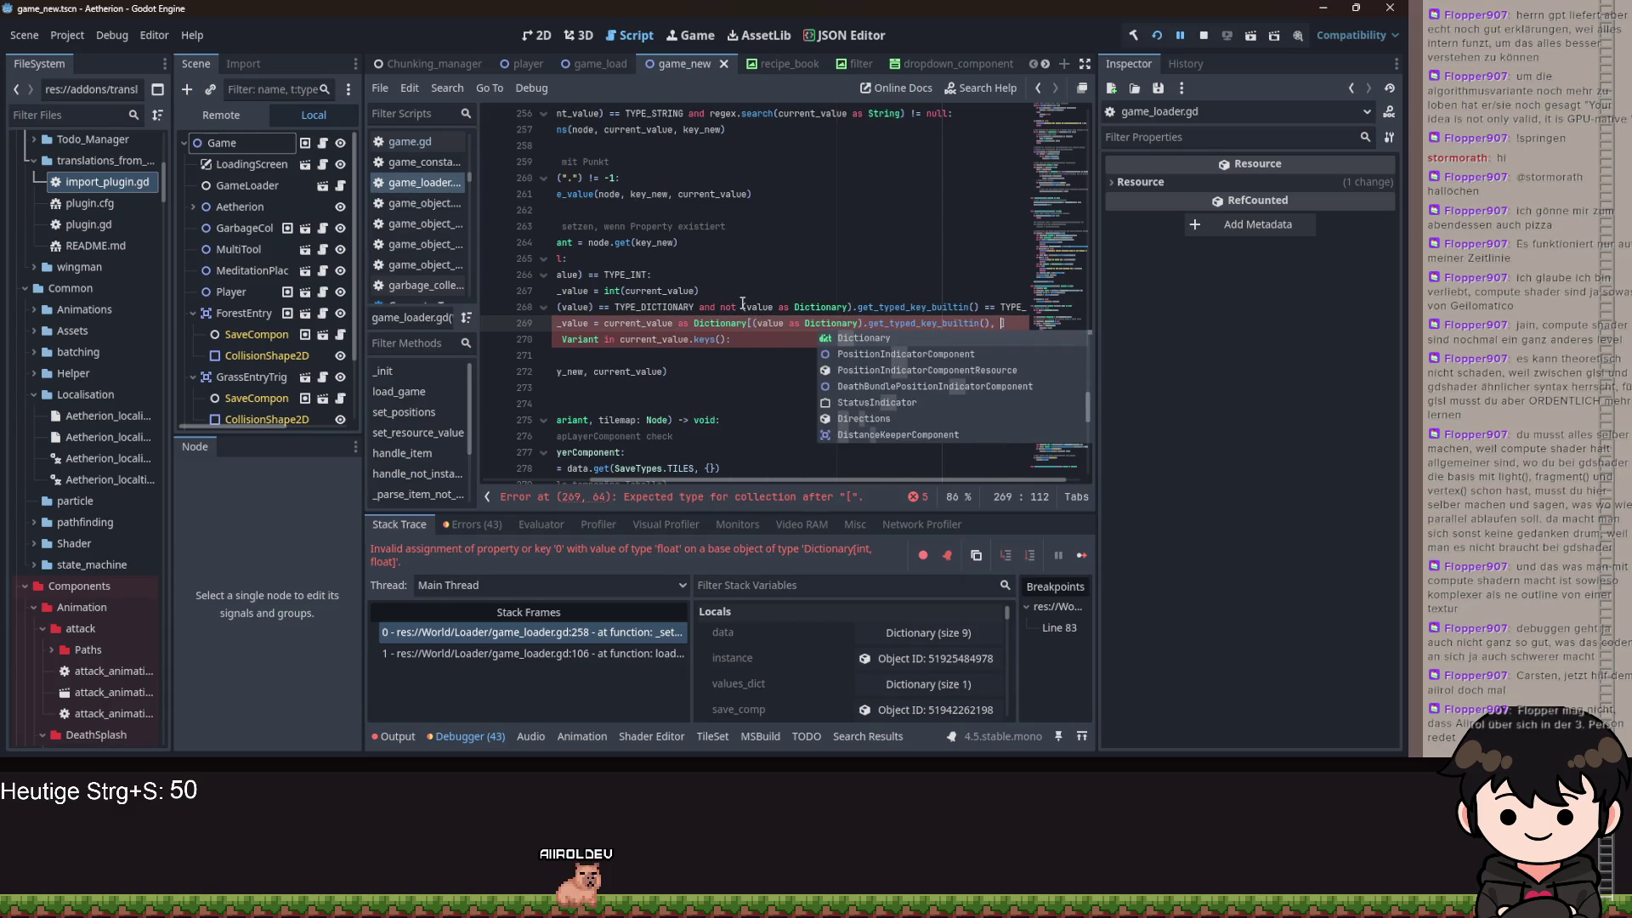
- Check get_typed_key_builtin's documentation, then delete the whole cast assignment on line 269
click(925, 323)
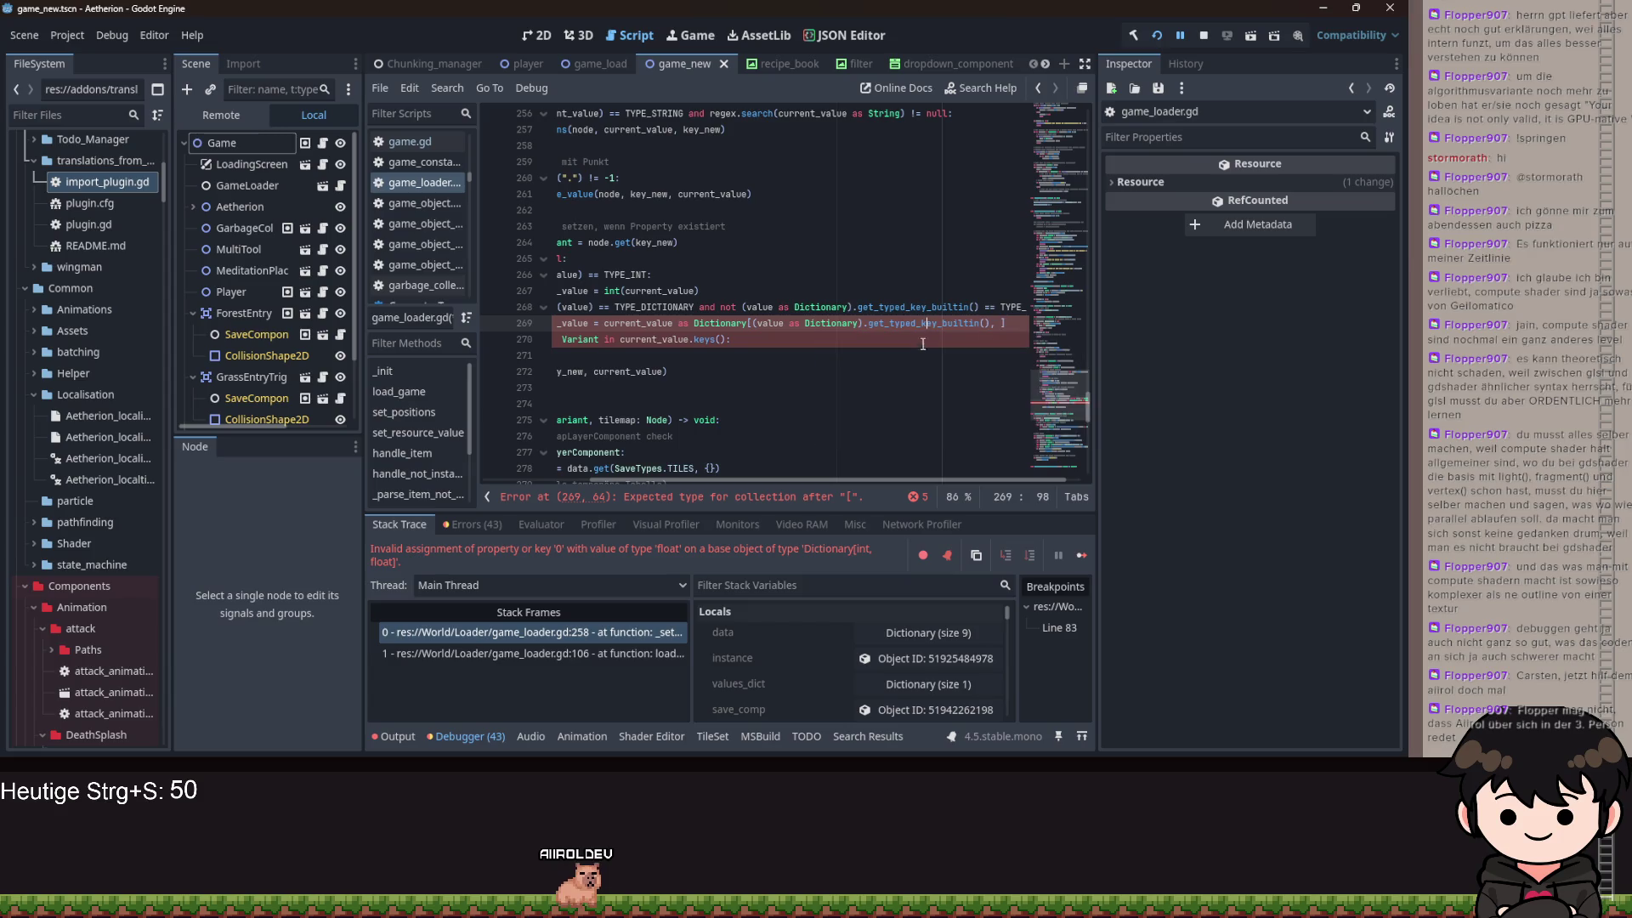
mouse_move(915, 311)
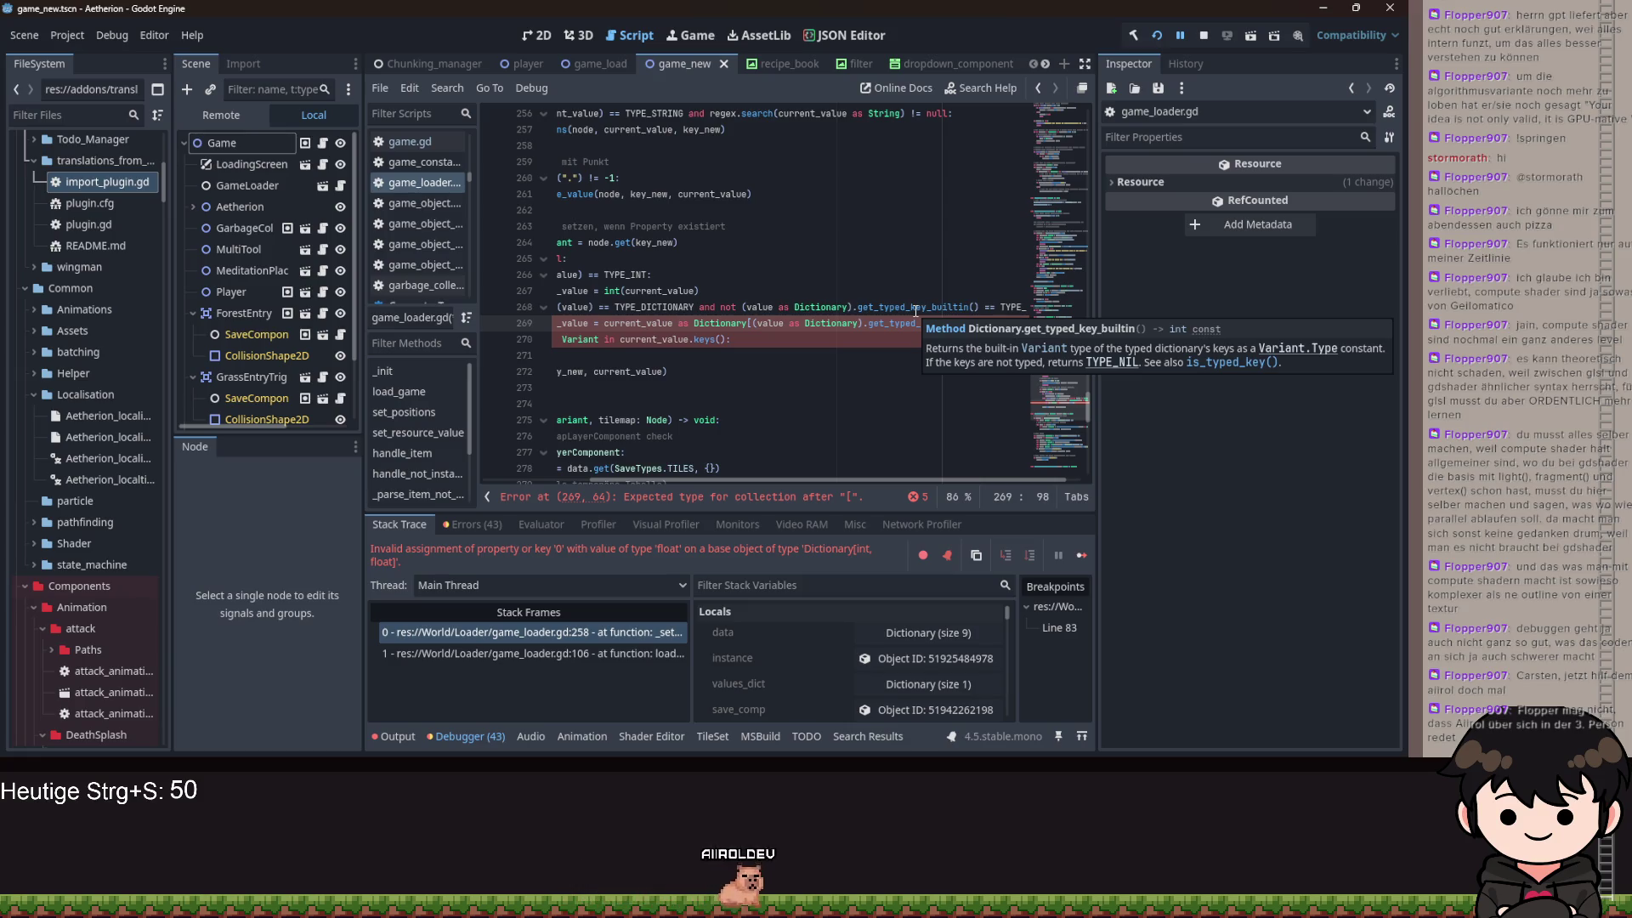
click(915, 310)
drag(979, 323, 638, 323)
key(BackSpace)
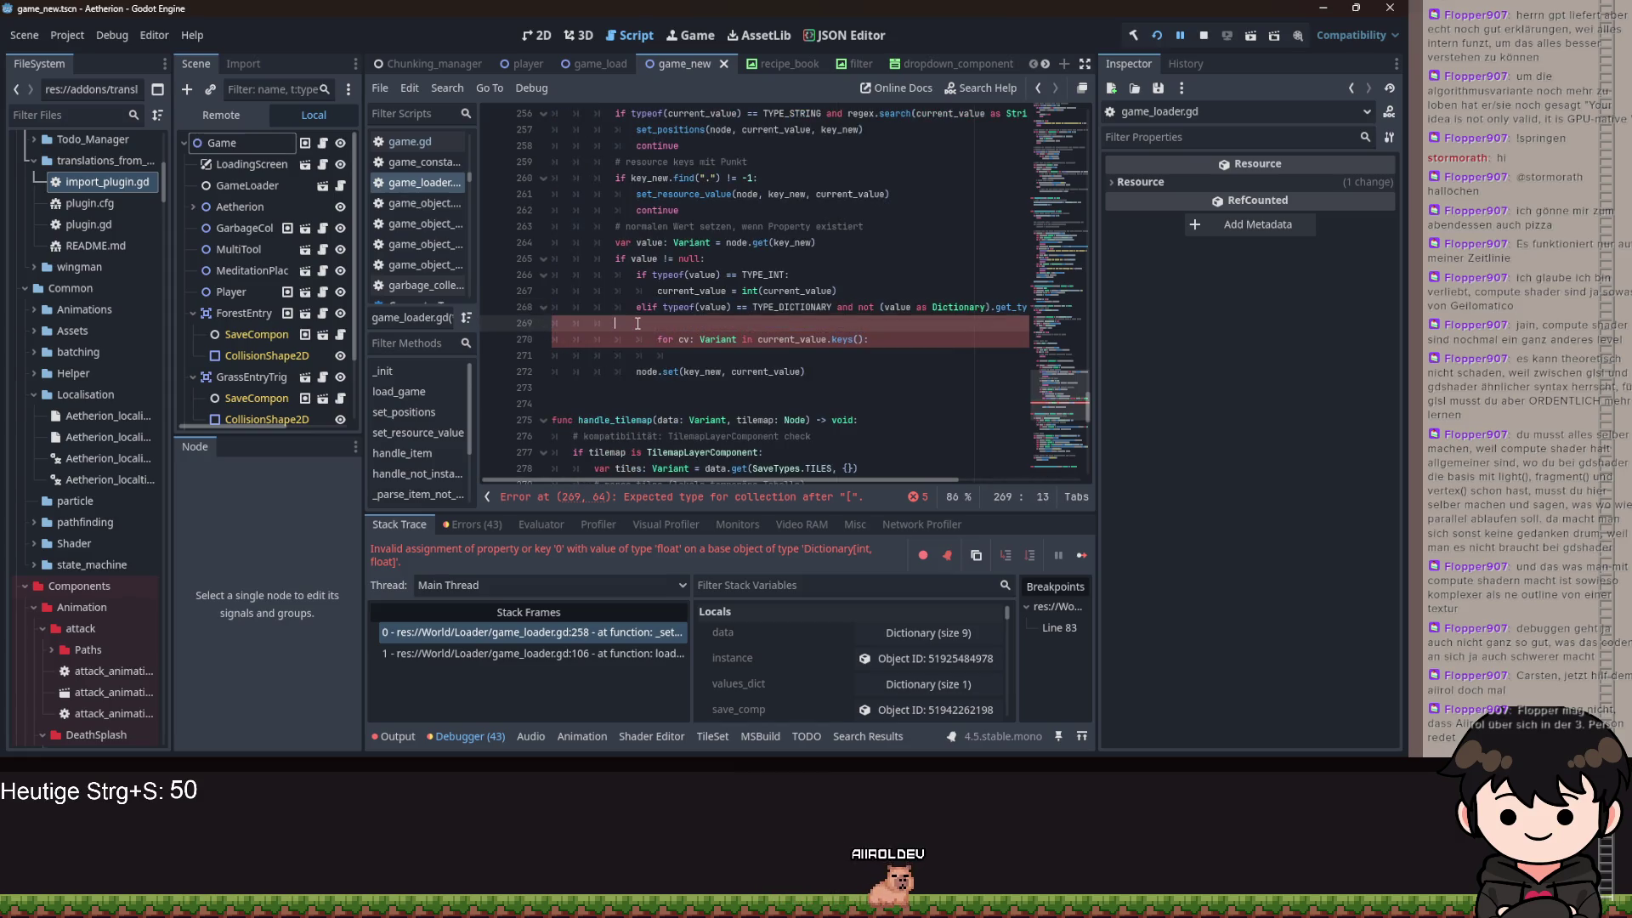
- Remove empty line 269, start the loop body with 'current_value[c', and retype the loop variable from Variant to int
key(BackSpace)
key(BackSpace)
key(BackSpace)
scroll(714, 462, left, 3)
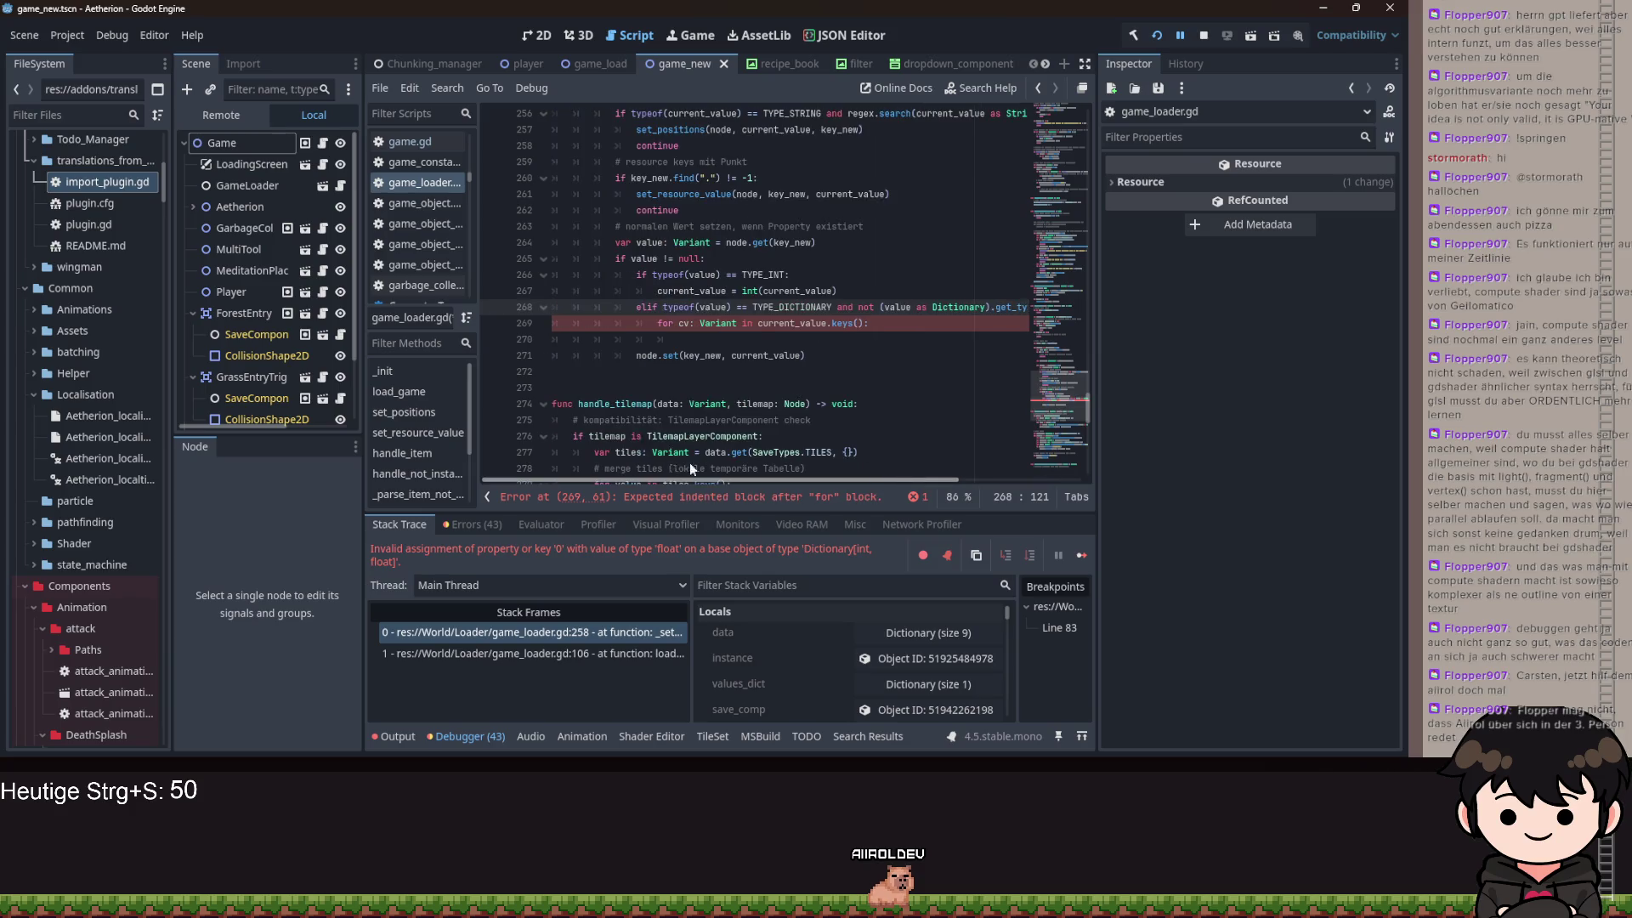
click(696, 340)
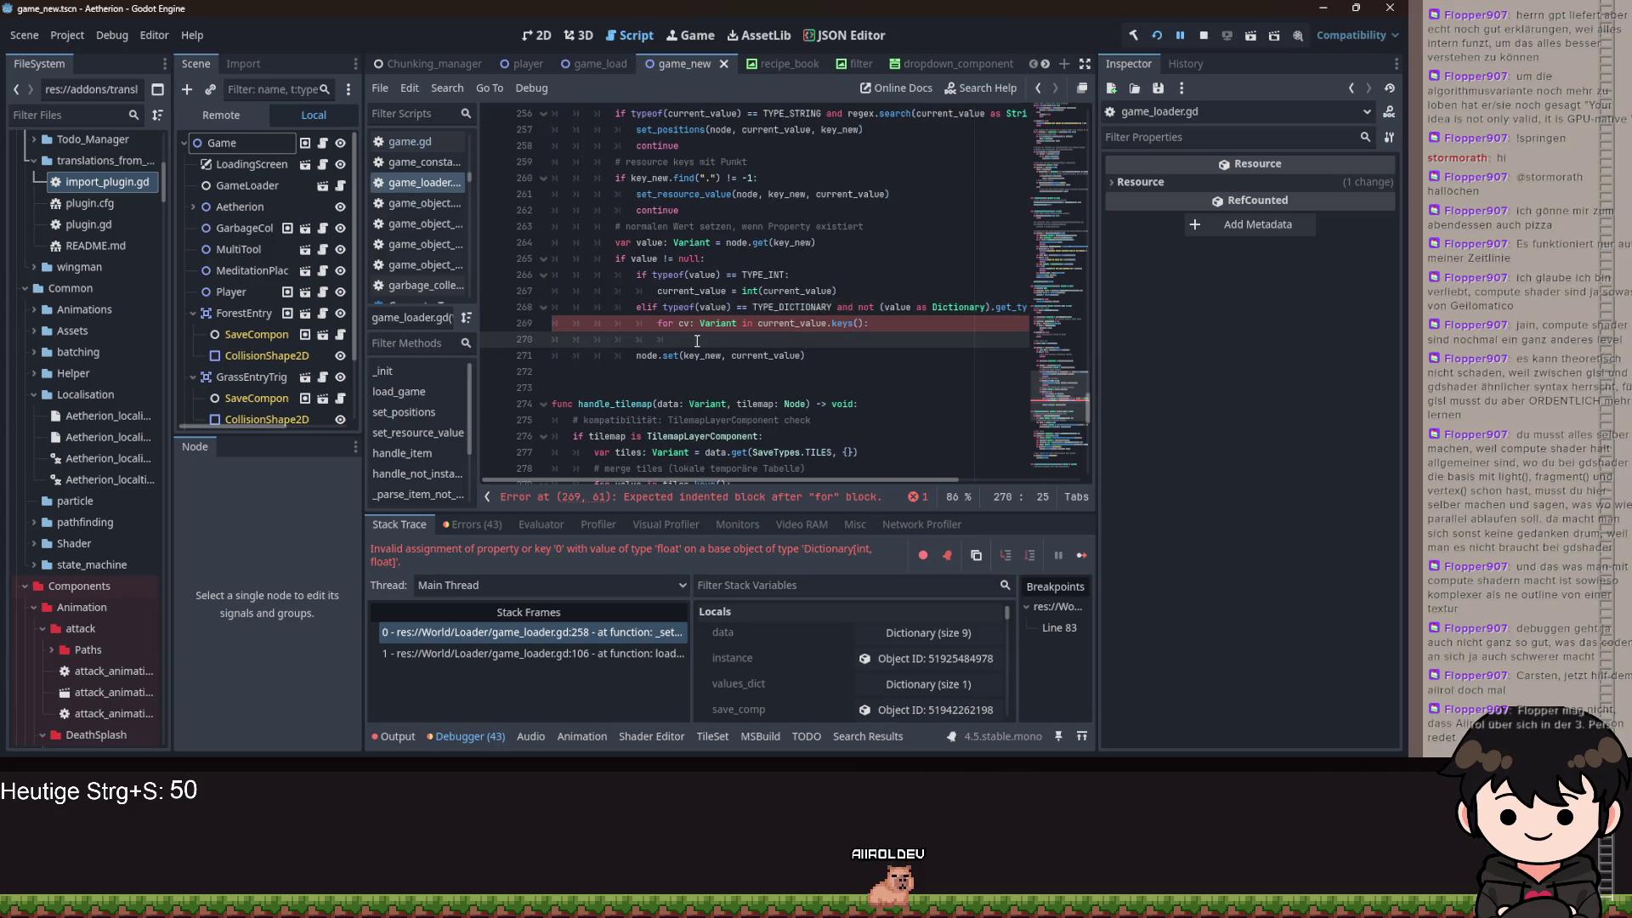
text(curr)
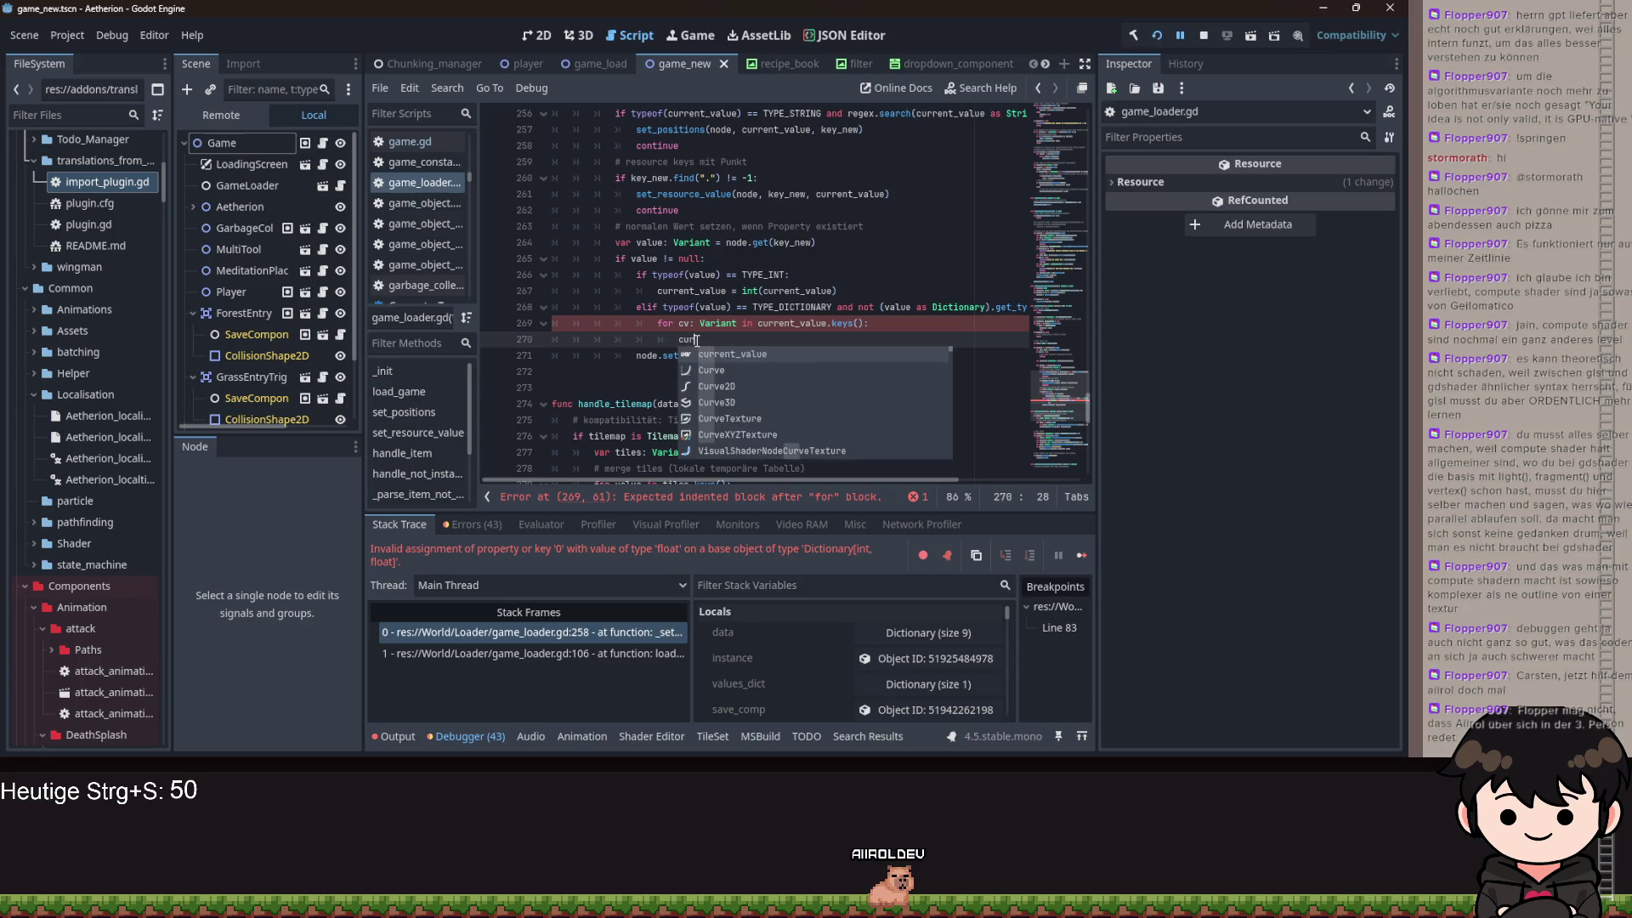
key(Return)
text([)
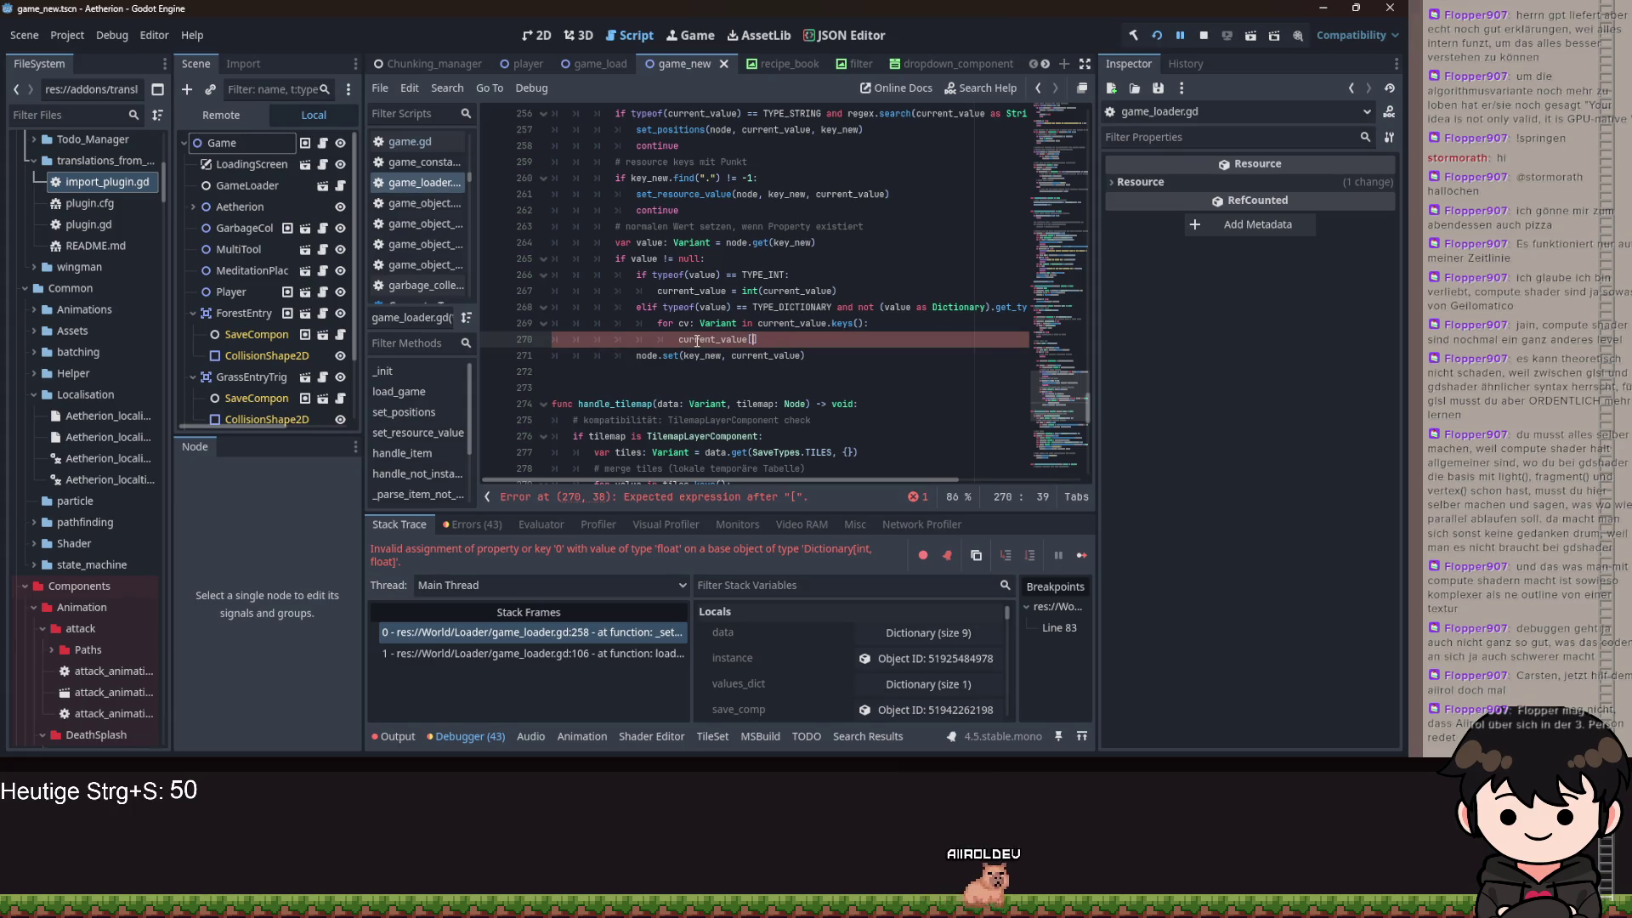
text(c)
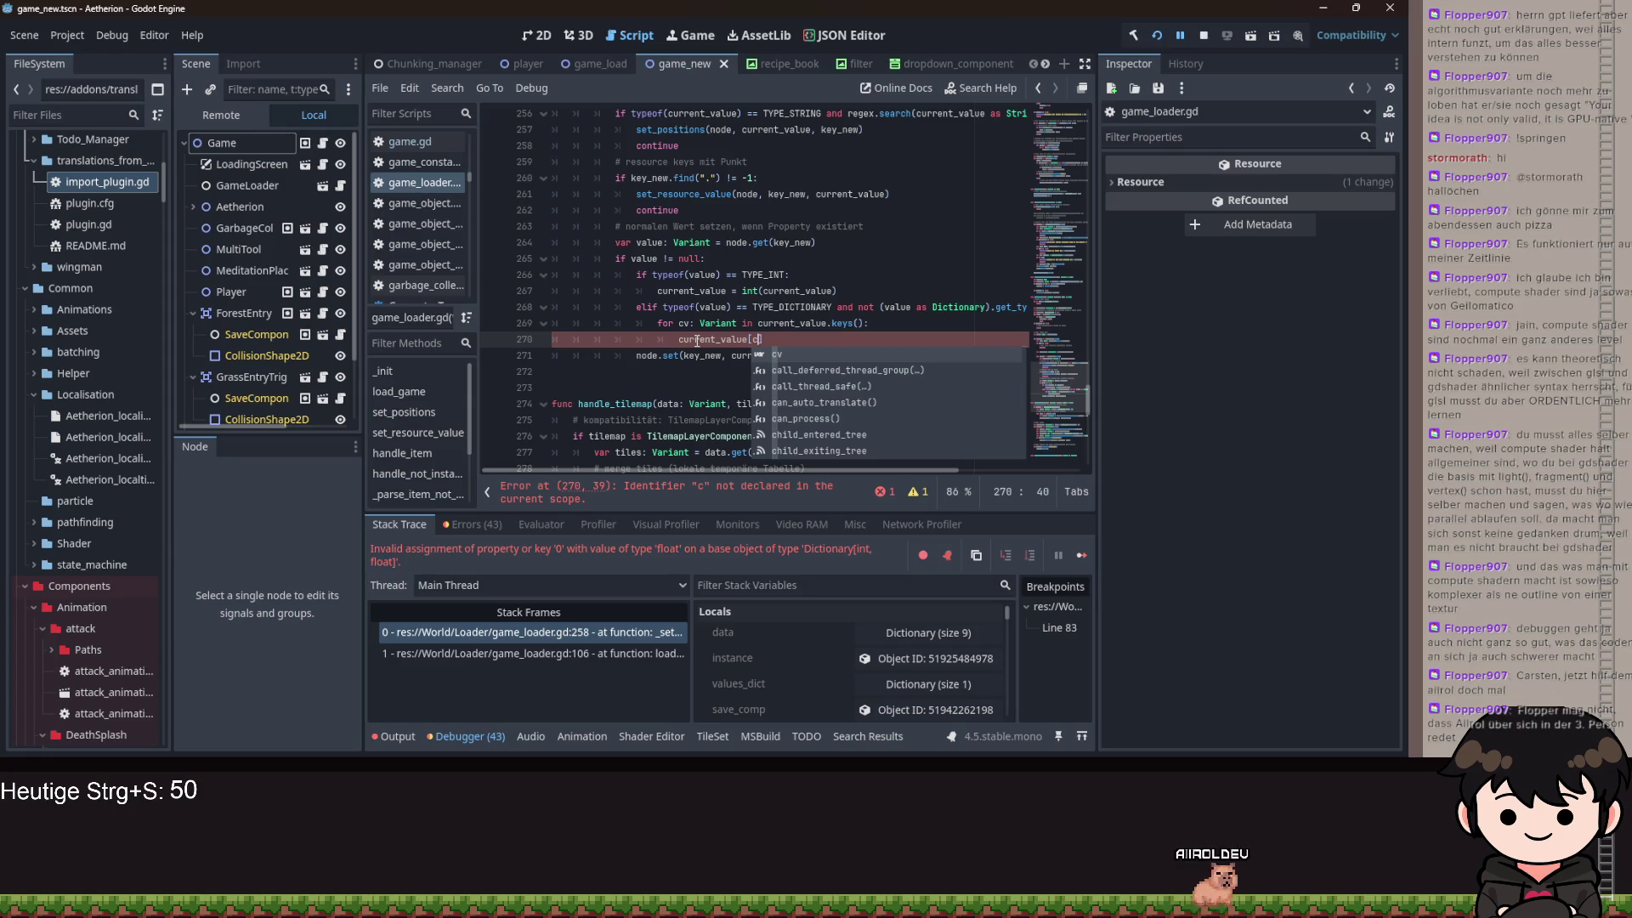
key(Escape)
key(Up)
key(ctrl+Left)
key(ctrl+Left)
text(int)
- Finish line 270 as 'current_value[cv] = current_value[cv]' and save game_loader.gd
click(792, 341)
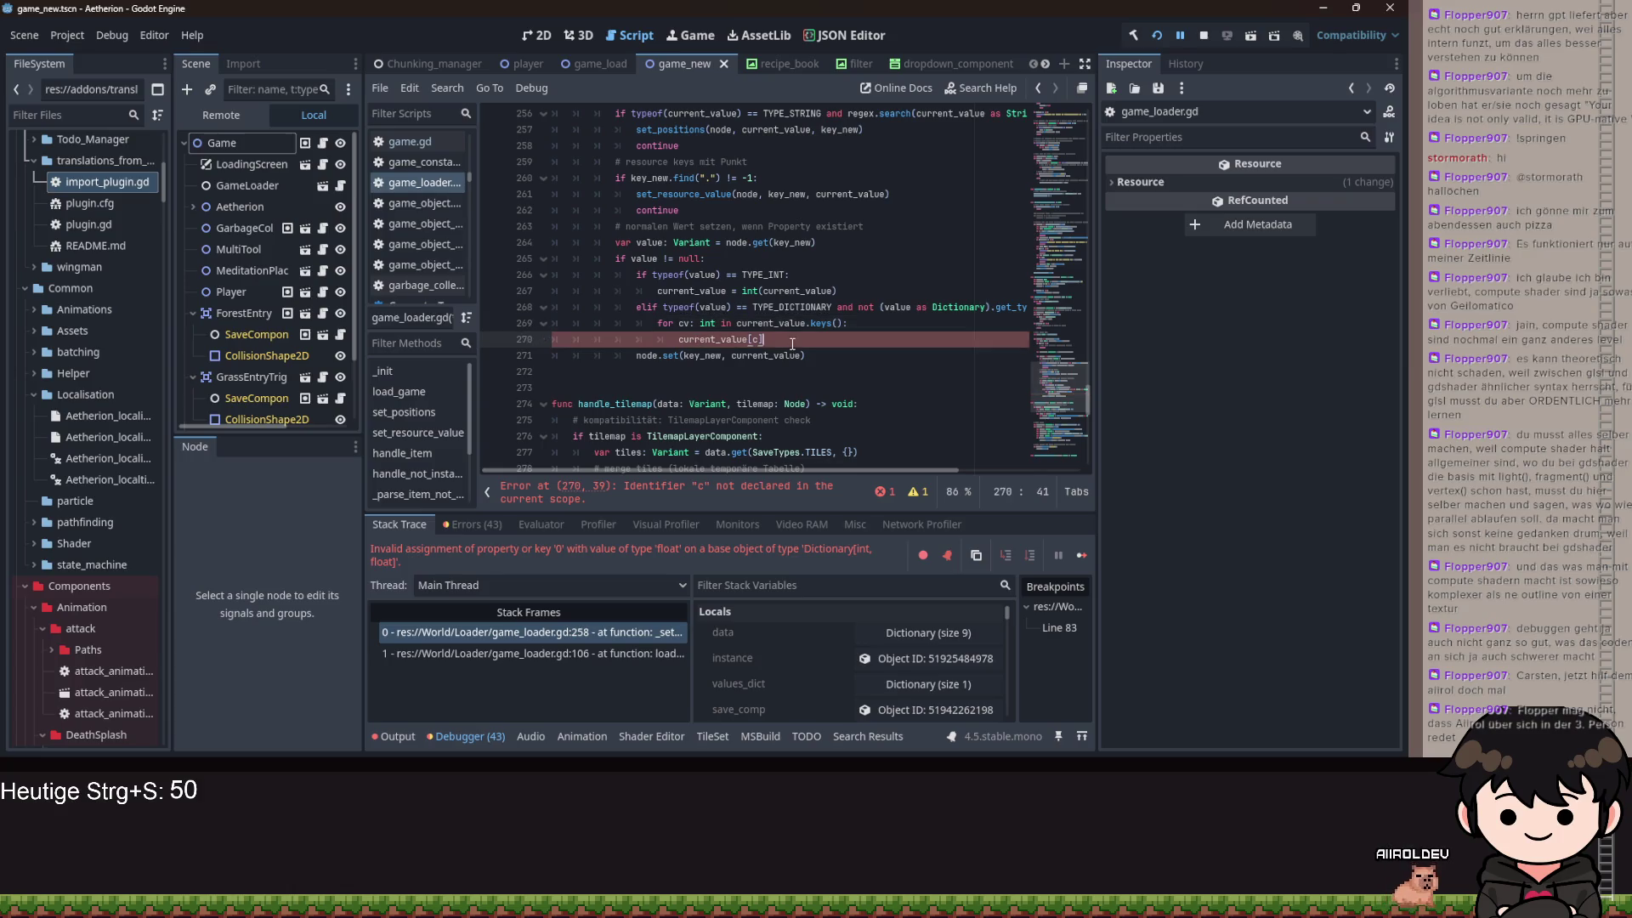
text(] = )
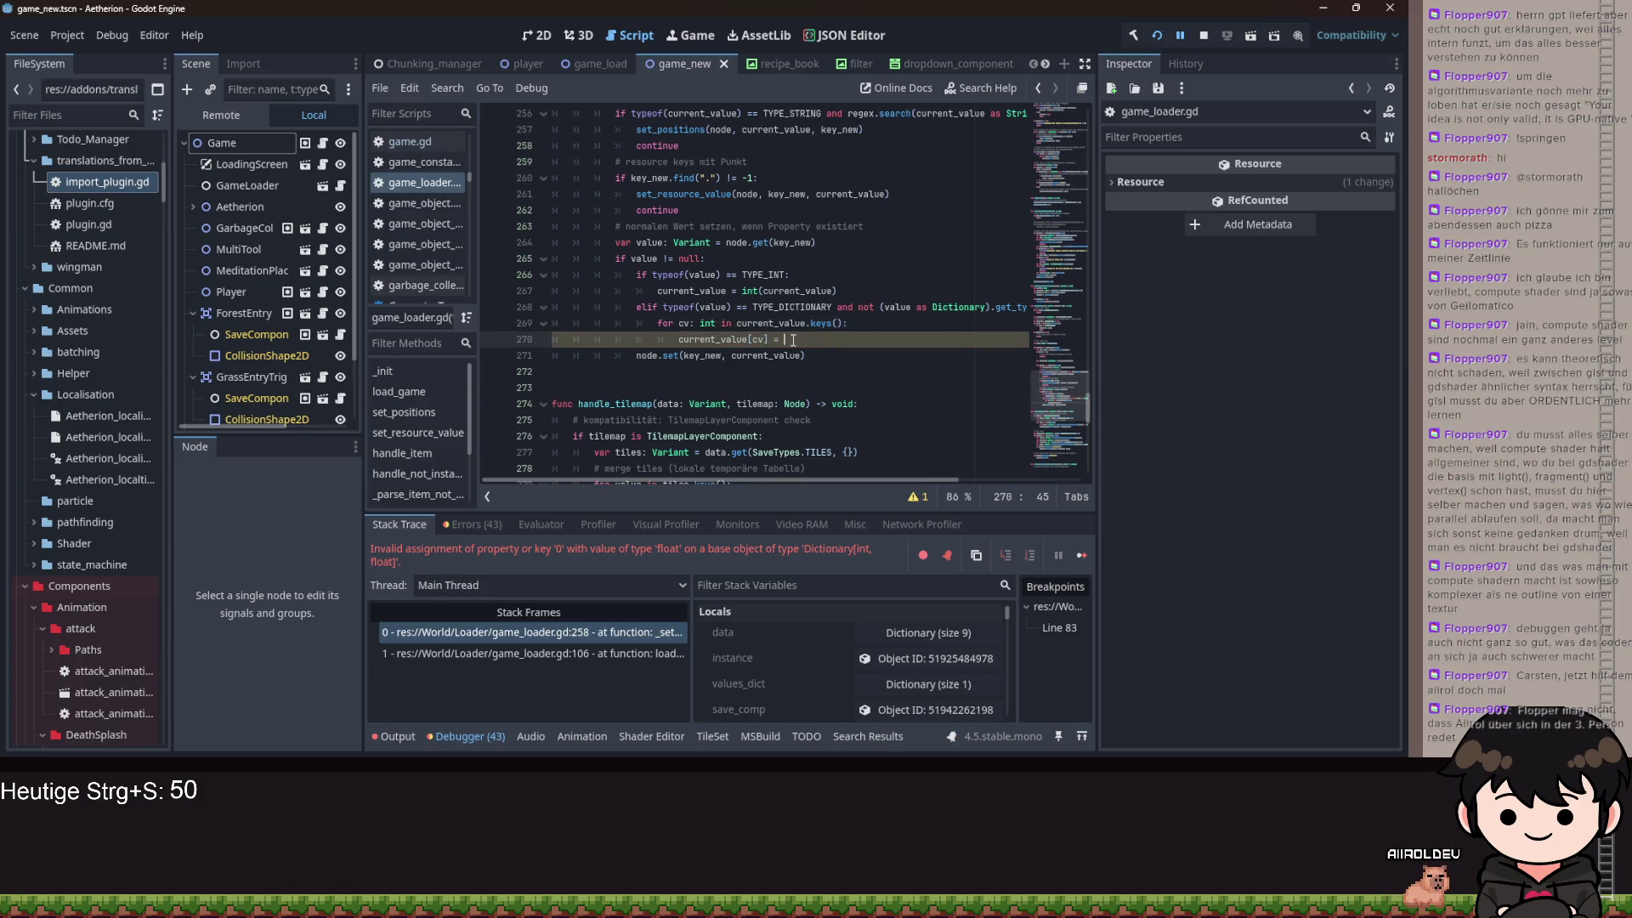
text(curr)
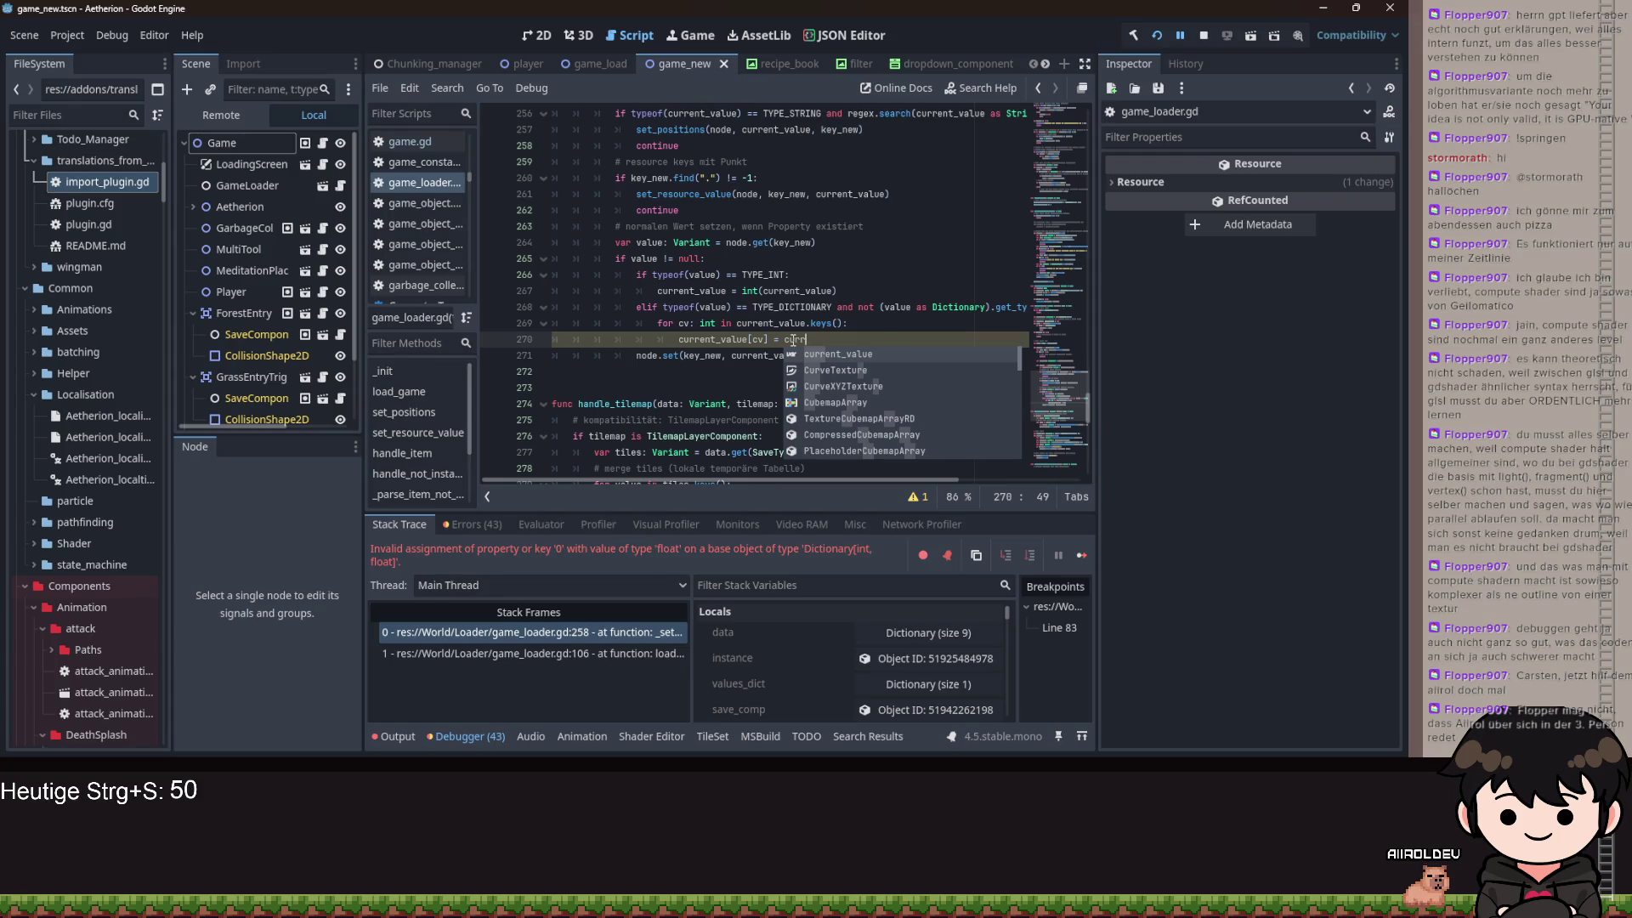
key(Return)
text([c)
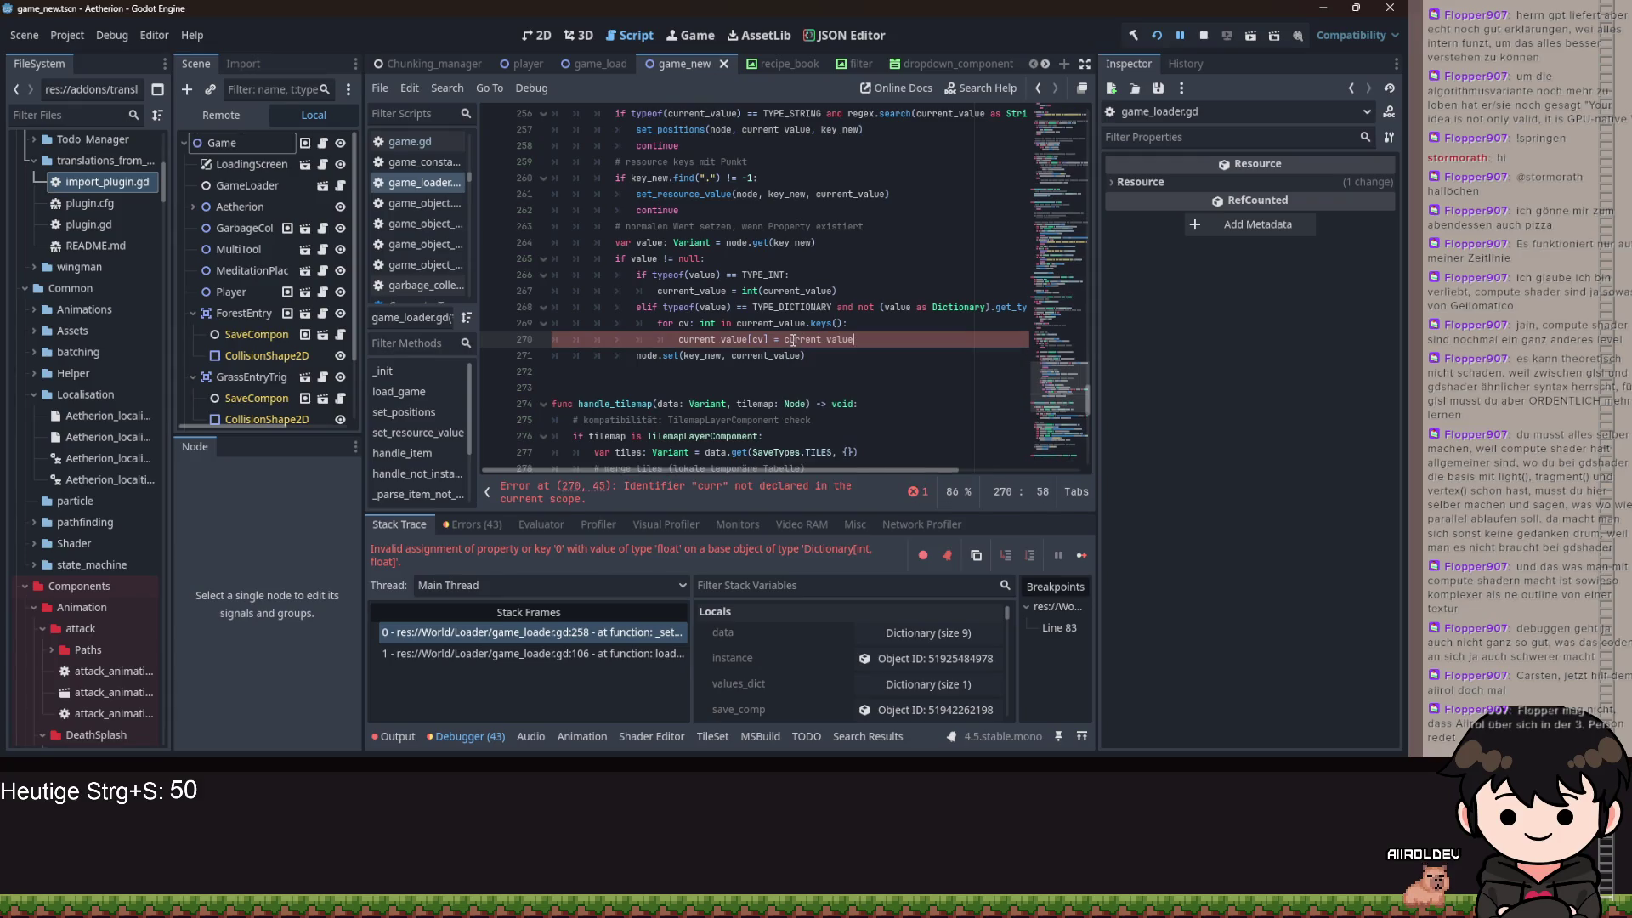
text(v)
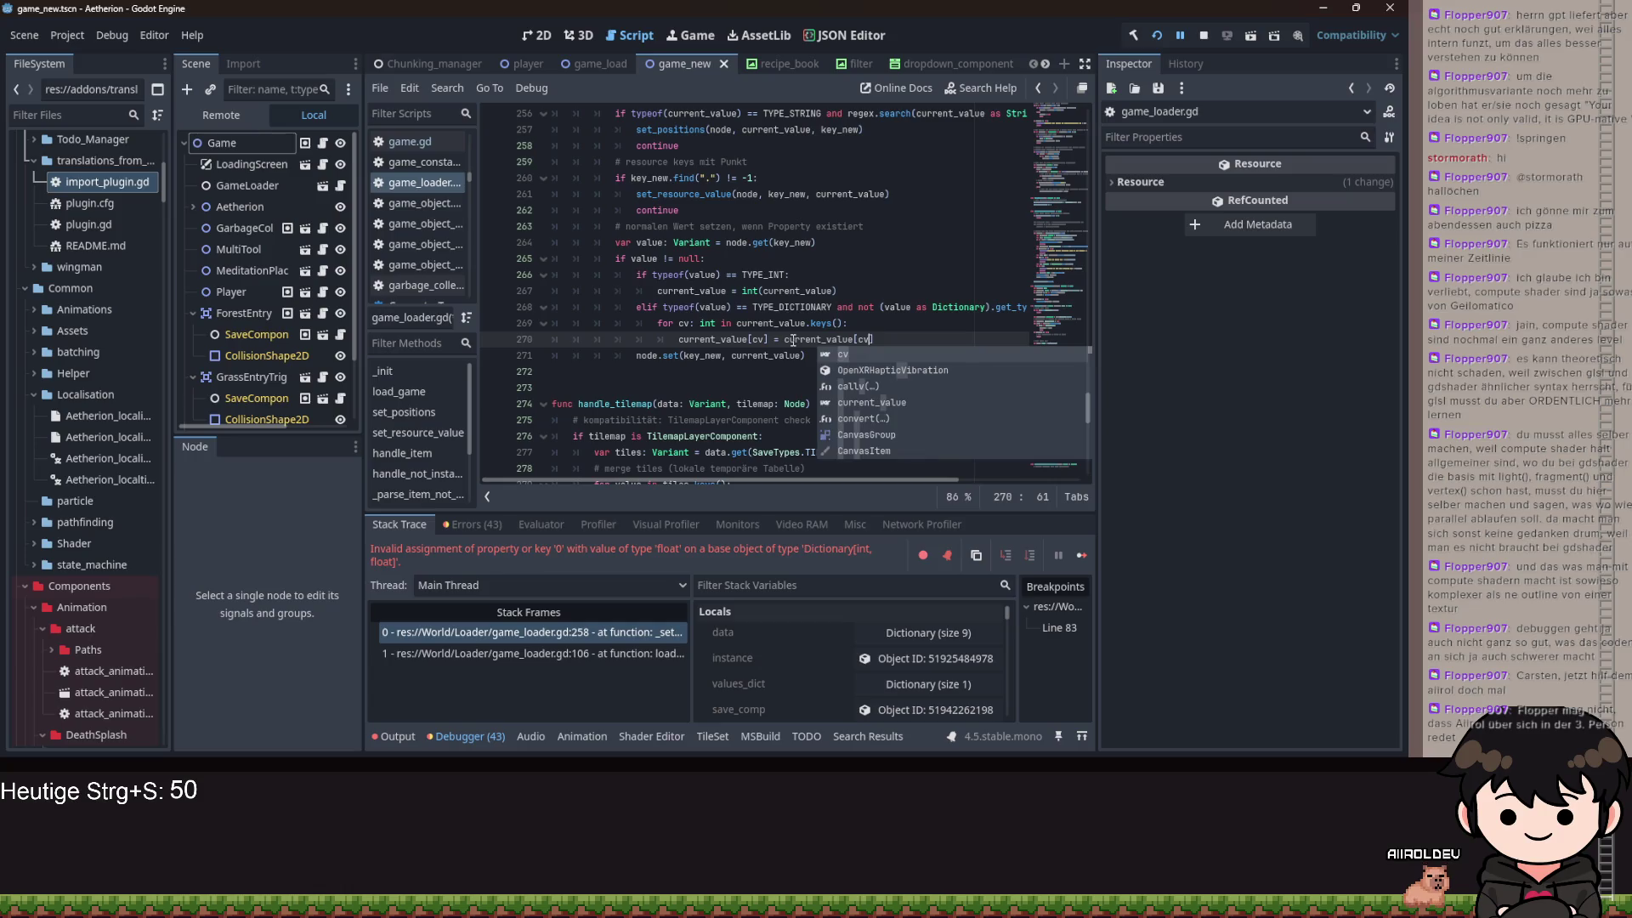
key(ctrl+s)
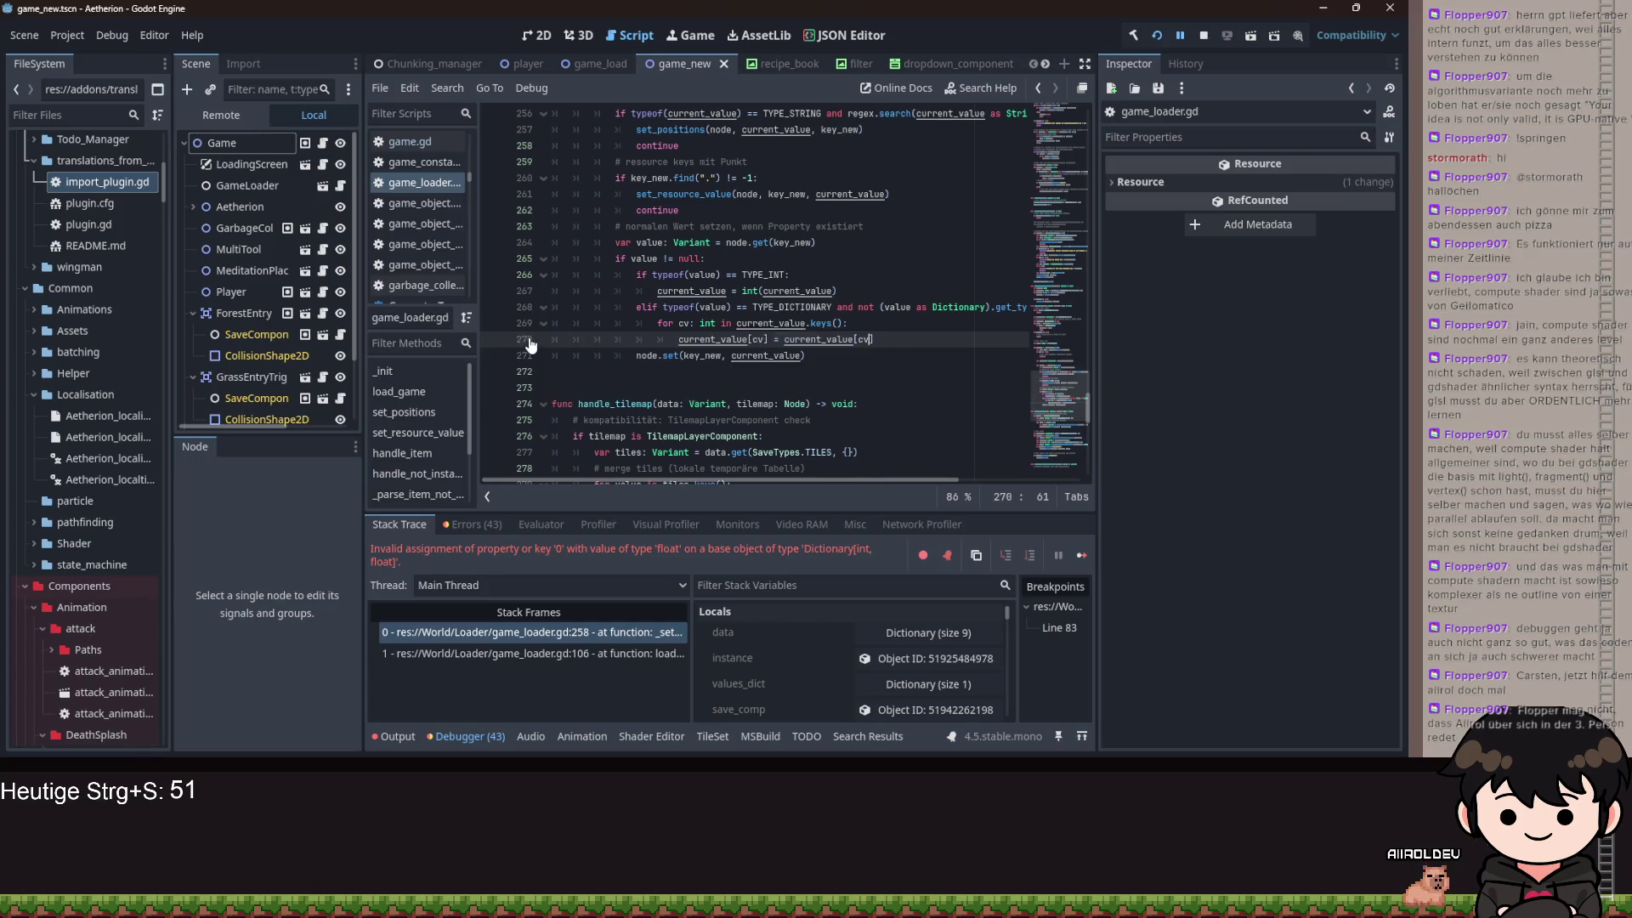
- Rerun Aetherion, pass the title prompt, choose Fortsetzen, and return to the editor paused at line 83
click(1157, 36)
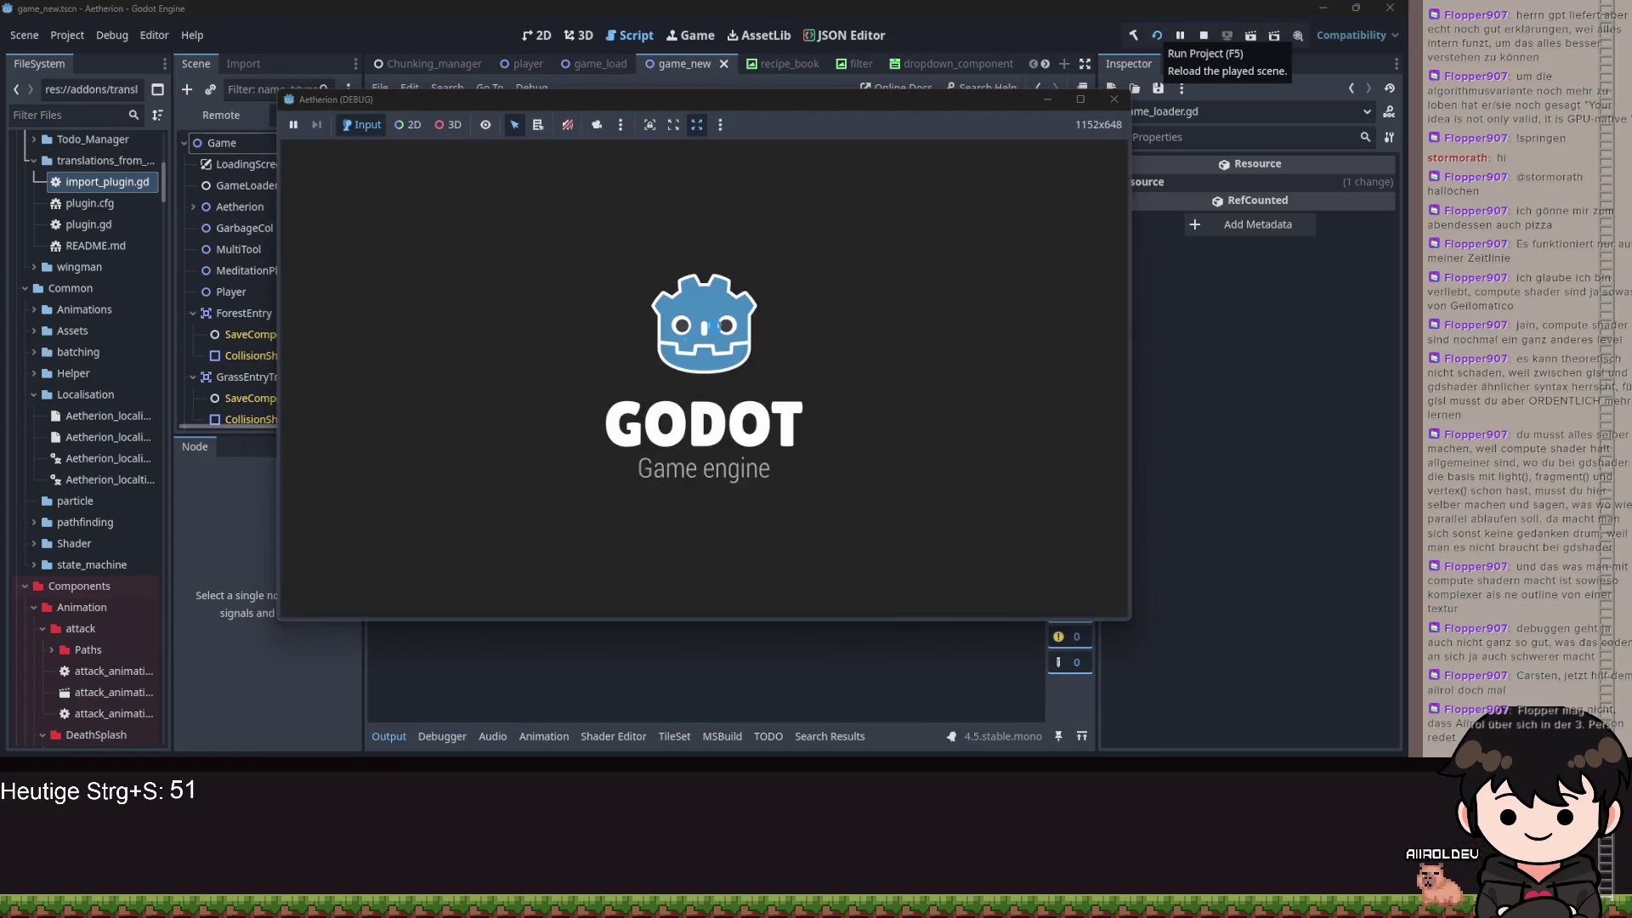
click(787, 395)
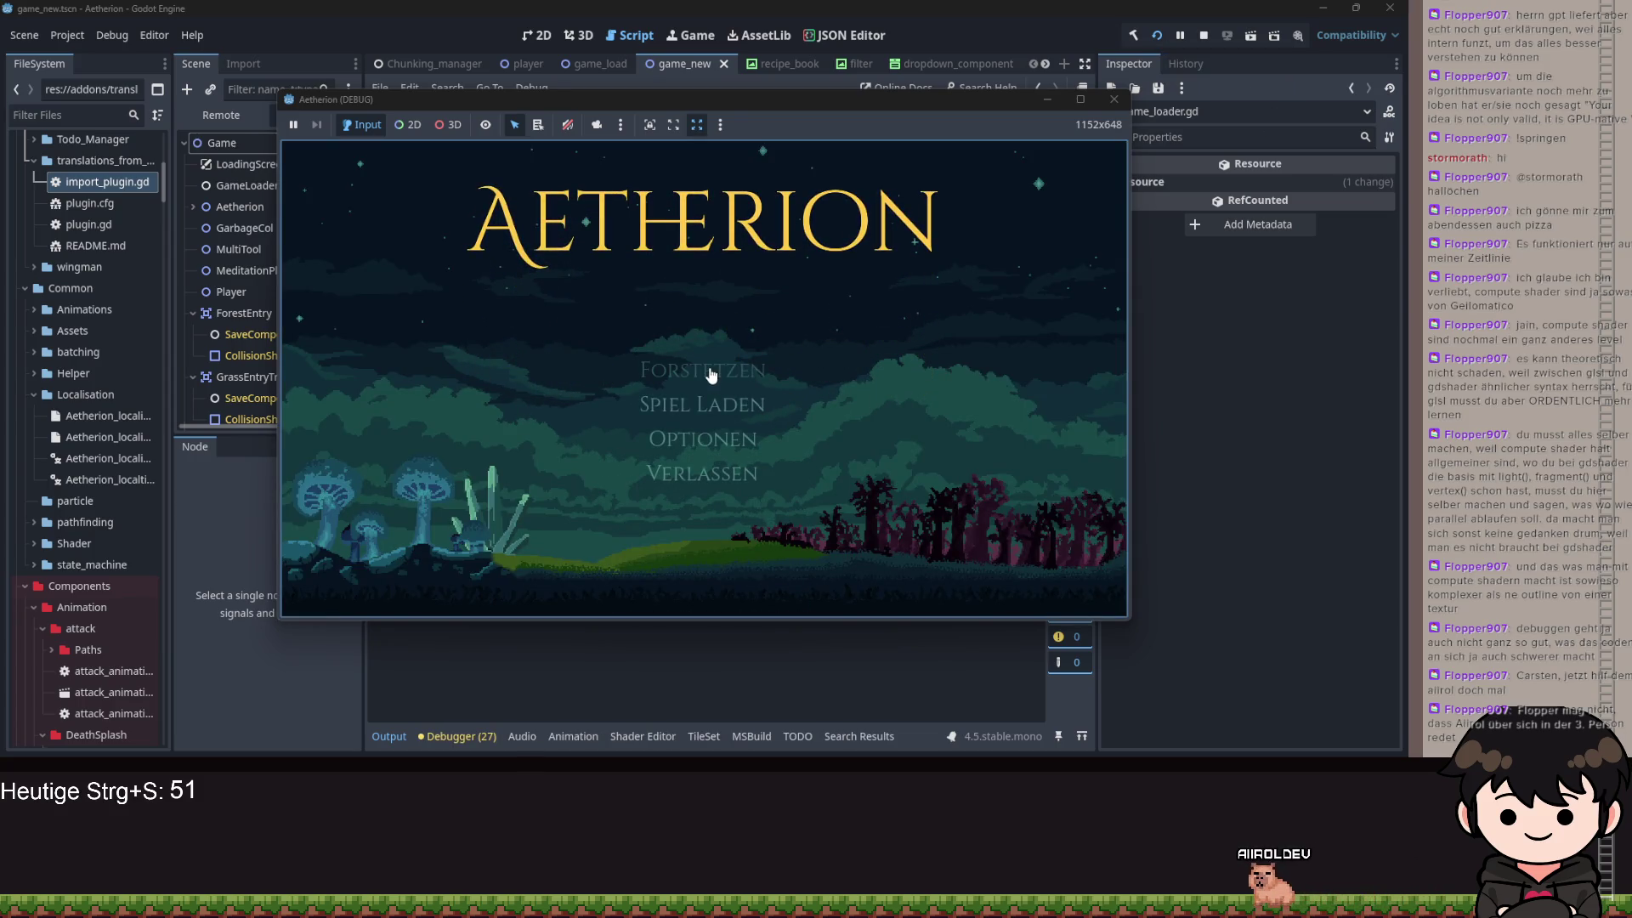
click(710, 373)
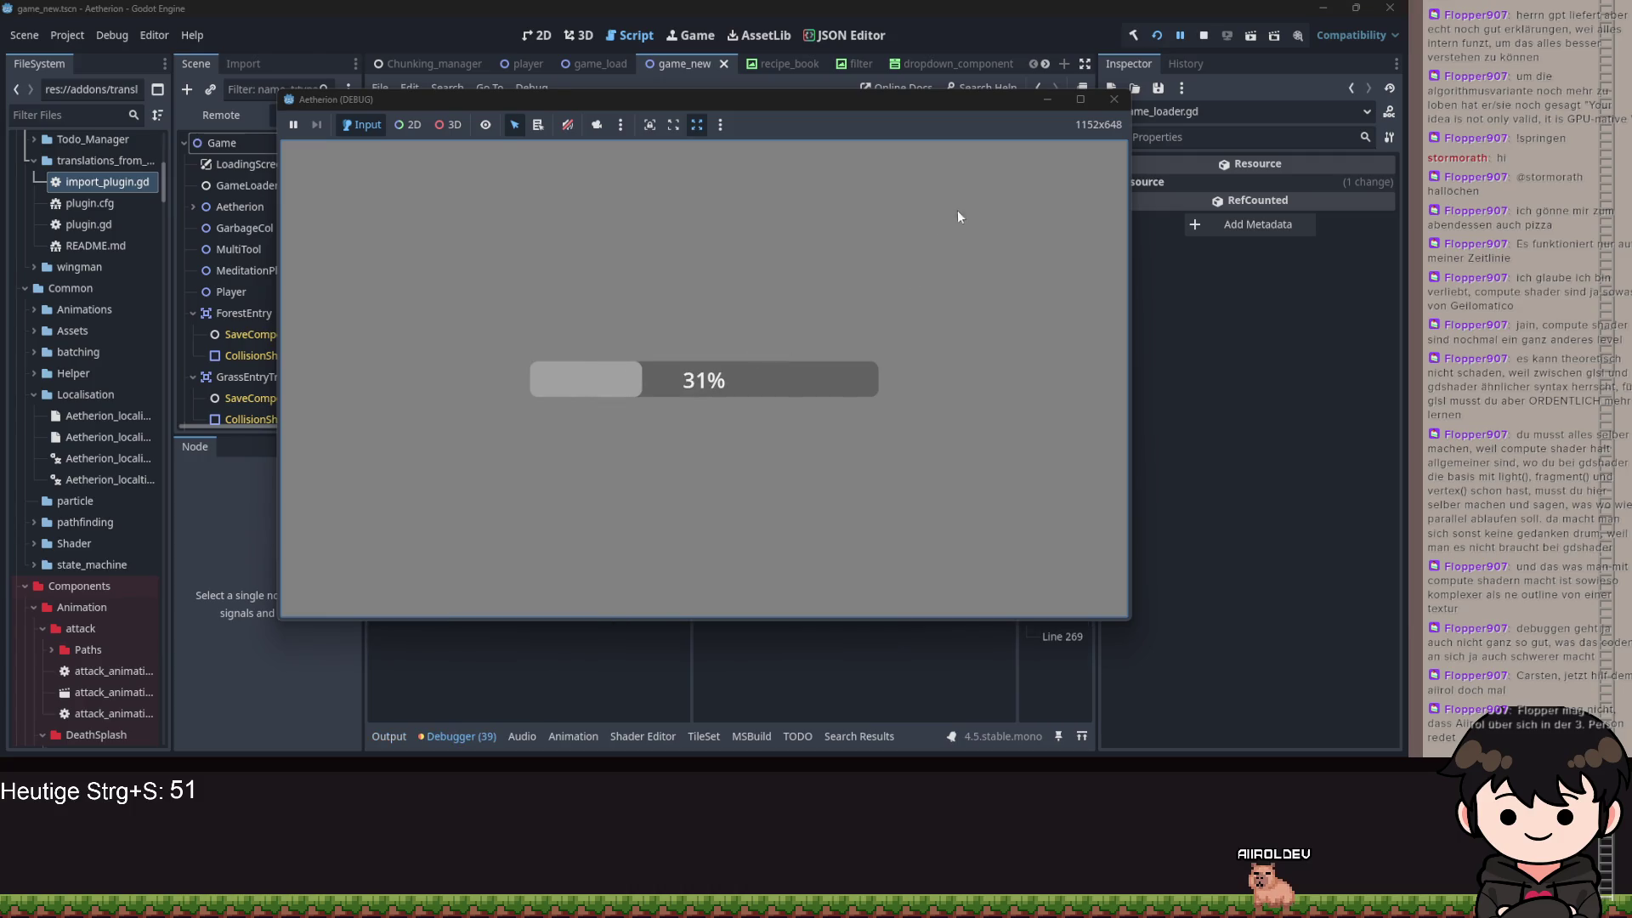
click(1047, 95)
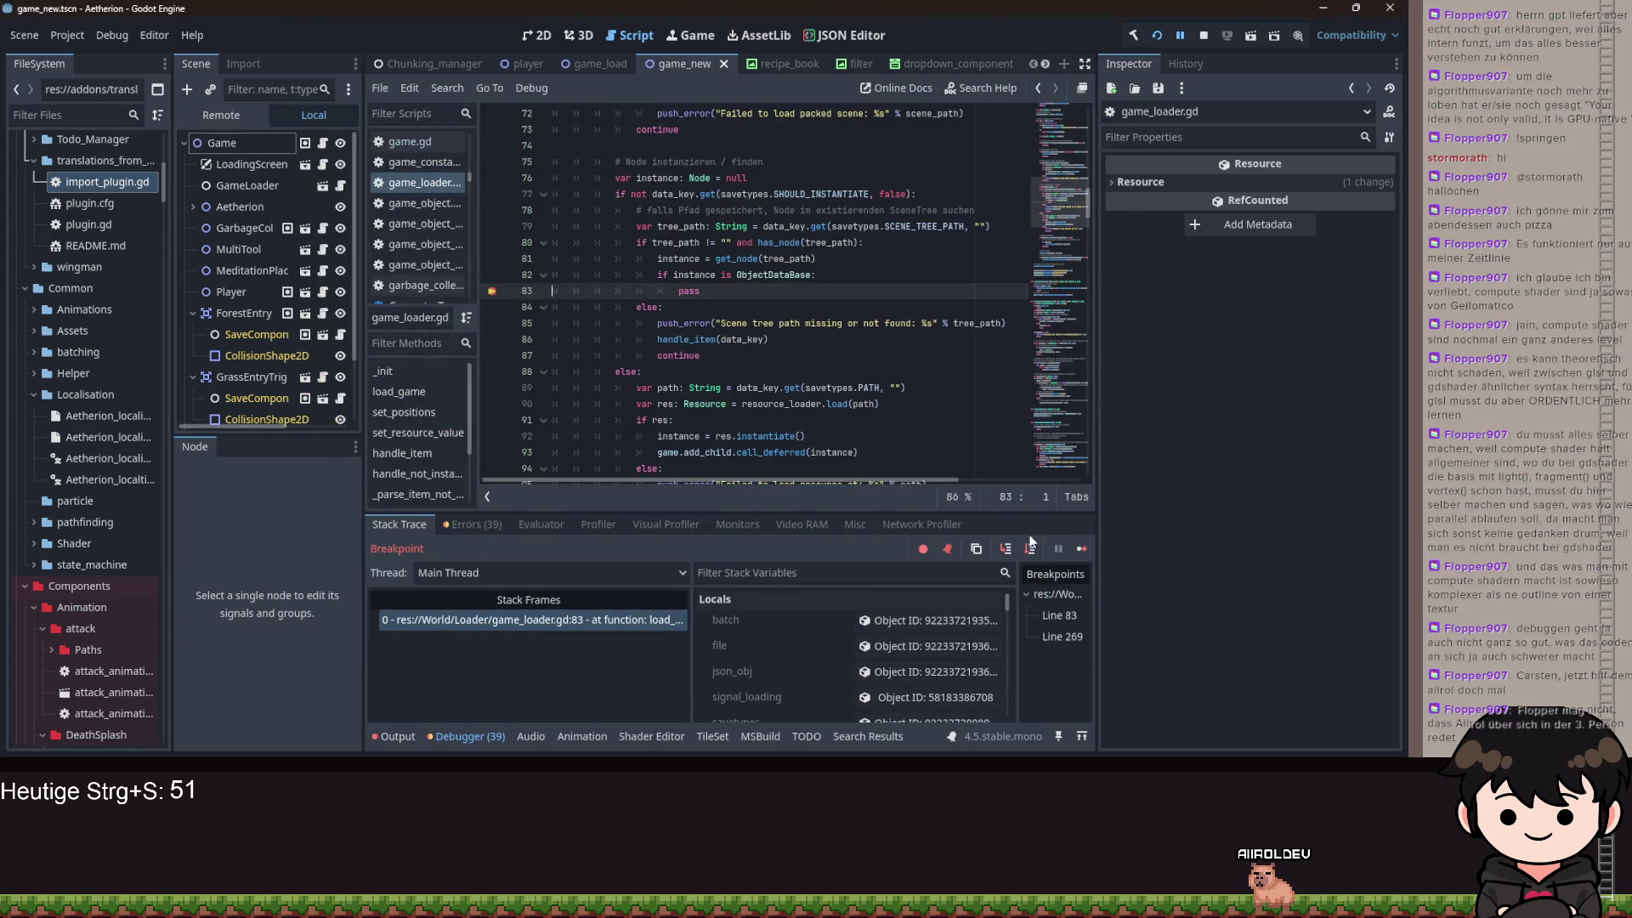
- Step Over through _set_values and its path and key loops down to line 265
click(1005, 549)
click(1006, 549)
click(1005, 549)
click(1006, 549)
click(1004, 549)
click(1003, 549)
click(1004, 549)
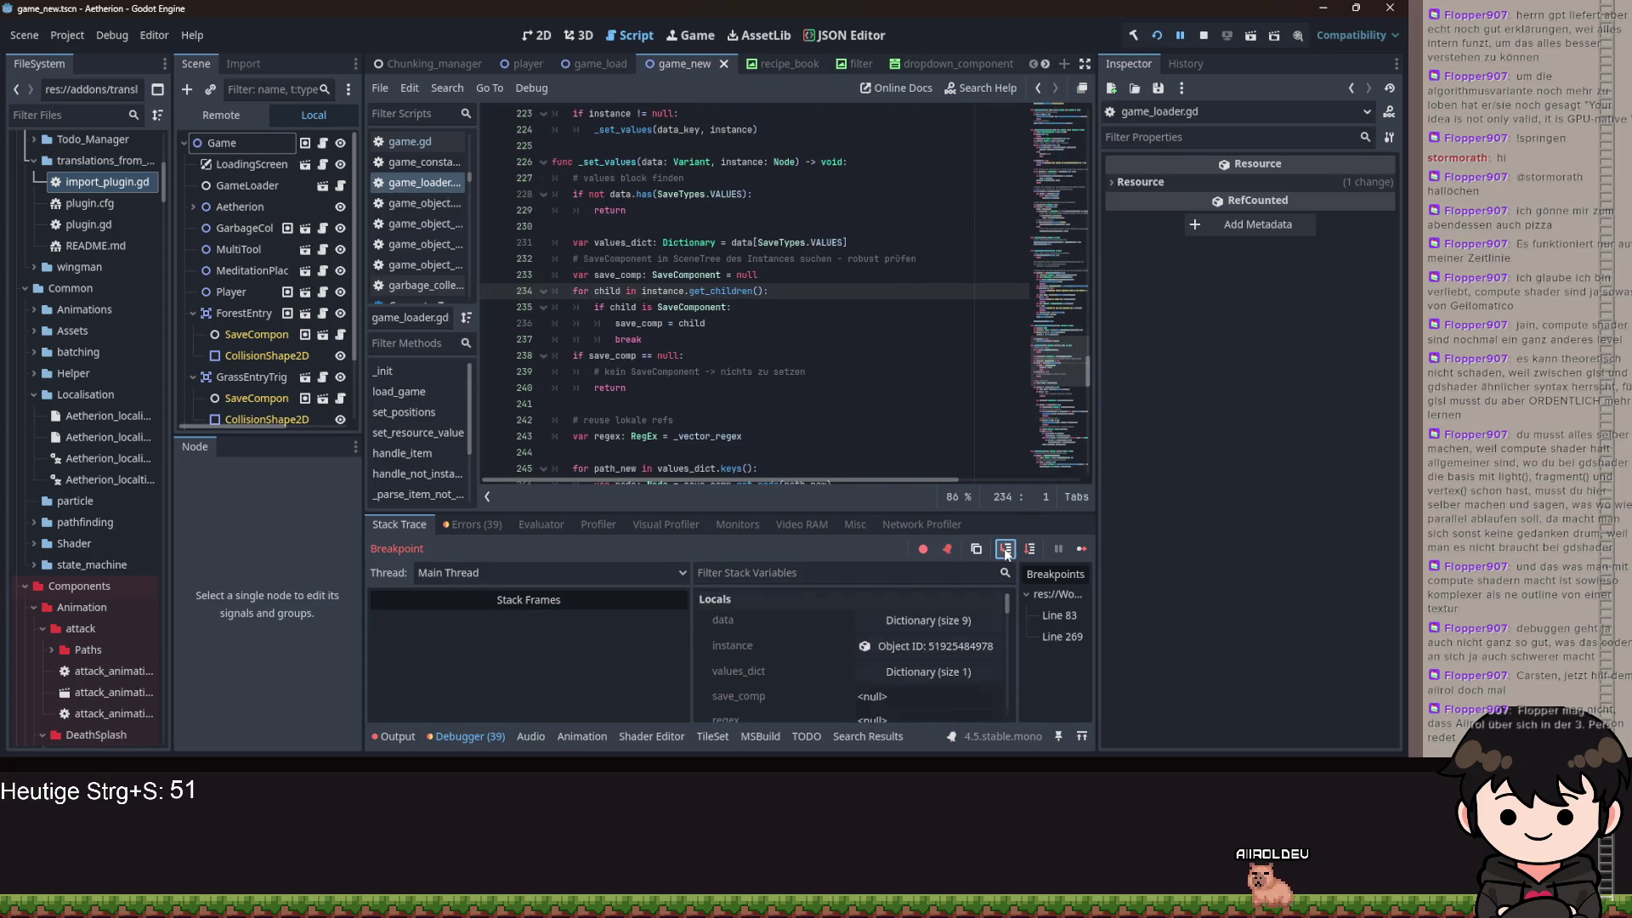
click(1004, 549)
click(1004, 549)
click(1004, 549)
click(1004, 549)
click(1004, 549)
click(1004, 549)
click(1004, 549)
click(1004, 549)
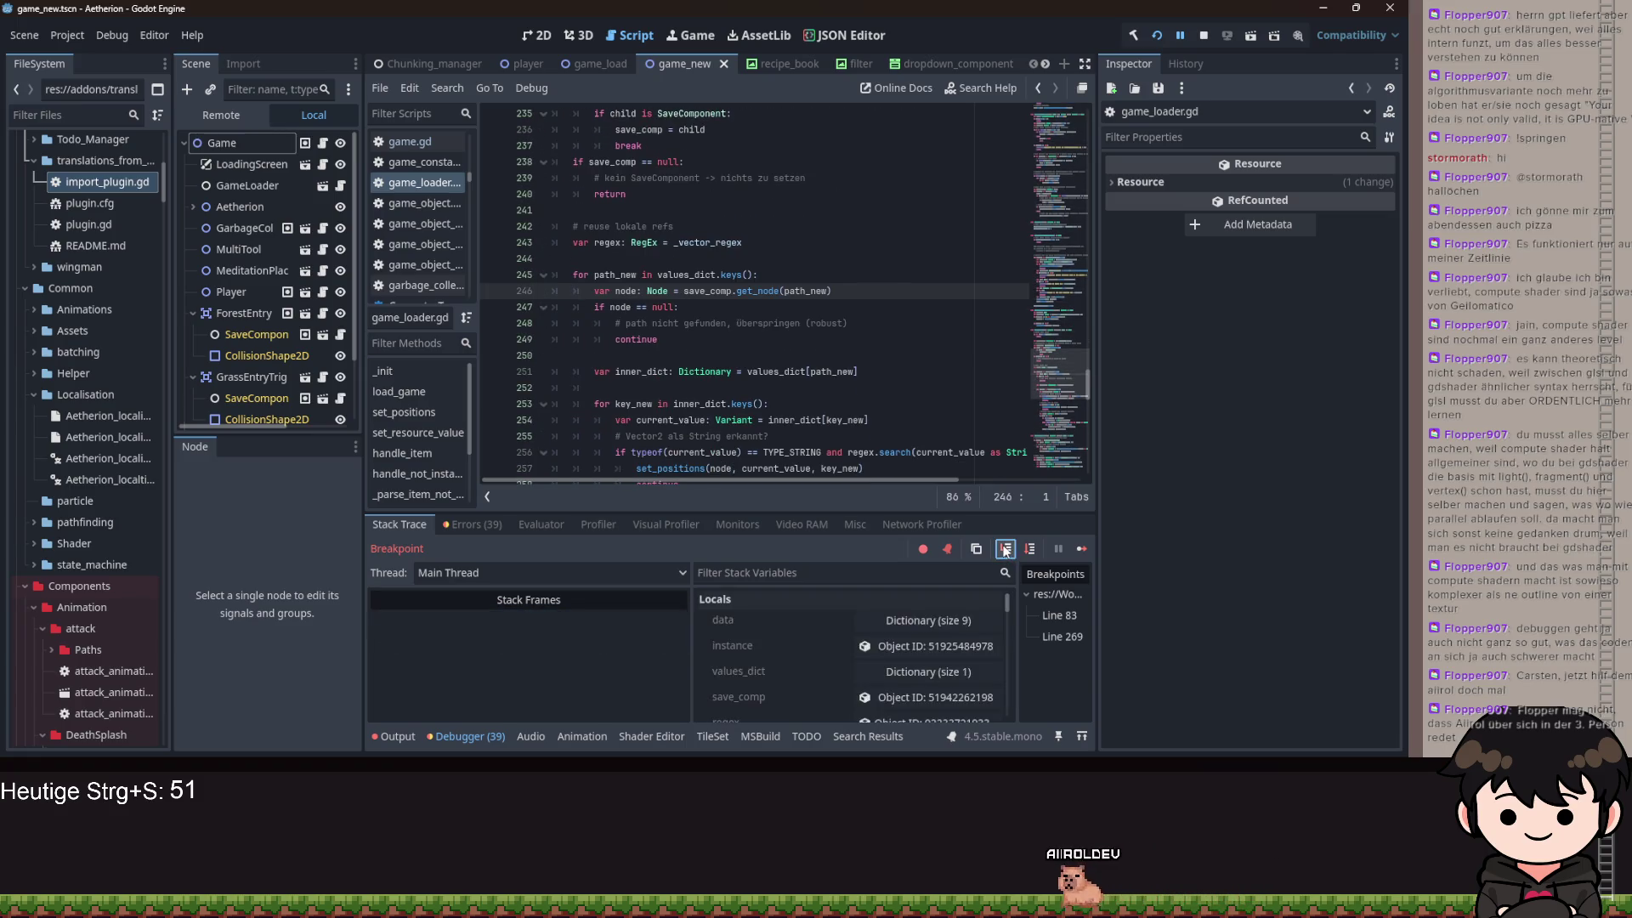
click(1003, 549)
click(1004, 549)
click(1003, 549)
click(1004, 549)
click(1003, 549)
click(1004, 549)
click(1003, 549)
click(1003, 549)
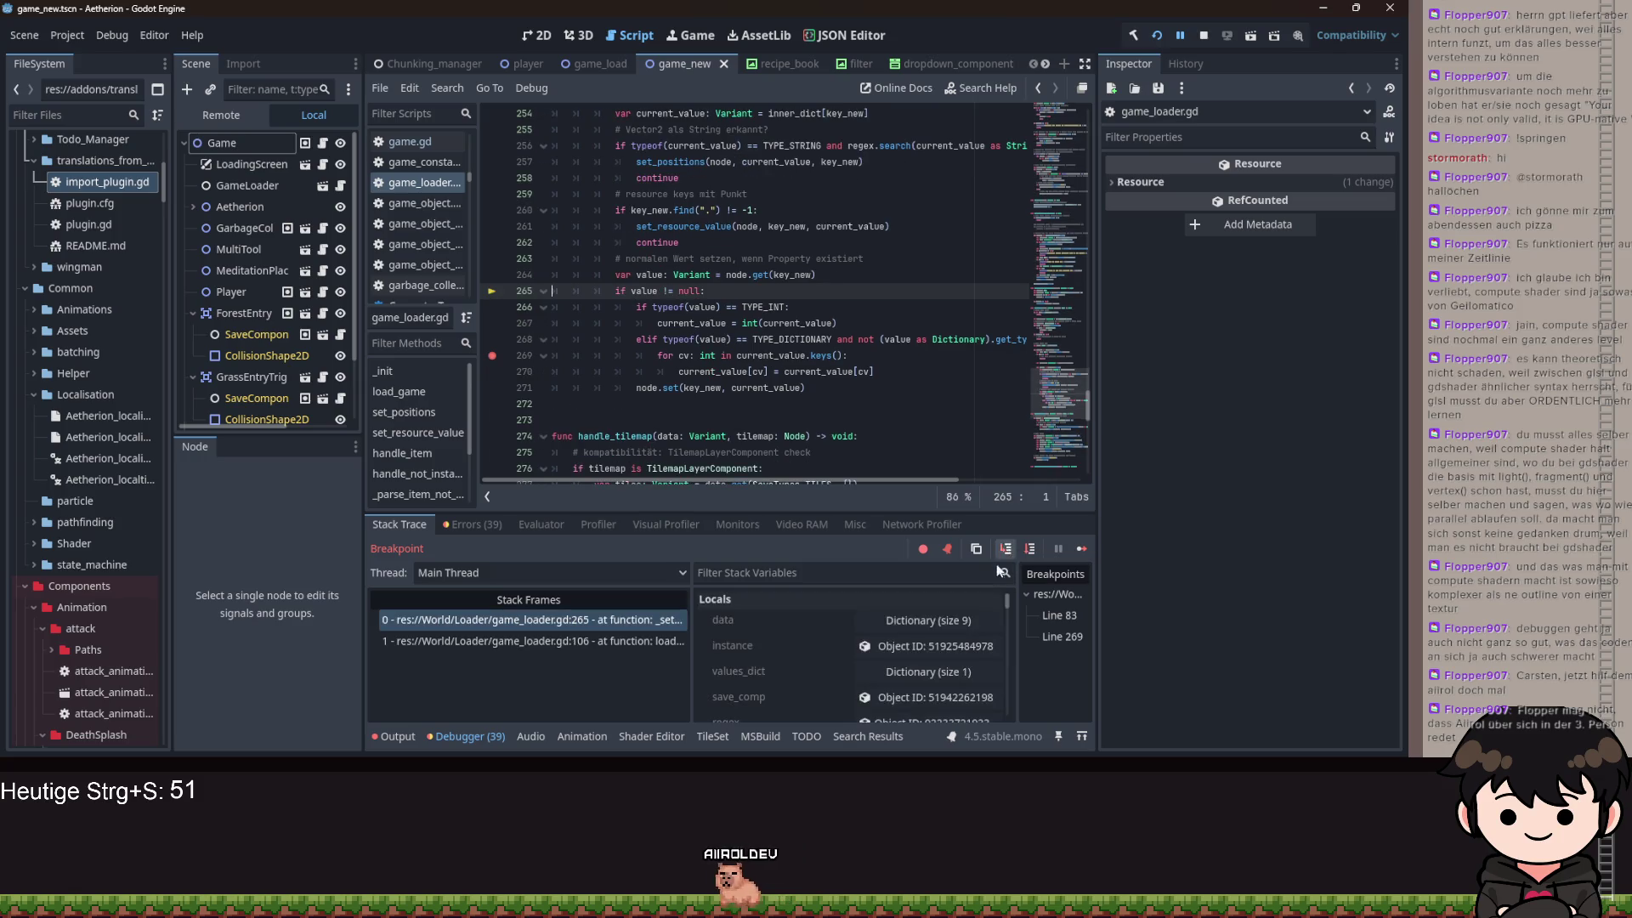
- Expand inner_dict and the empty value dictionary in Stack Variables, then step to line 271
scroll(909, 693, down, 2)
click(909, 693)
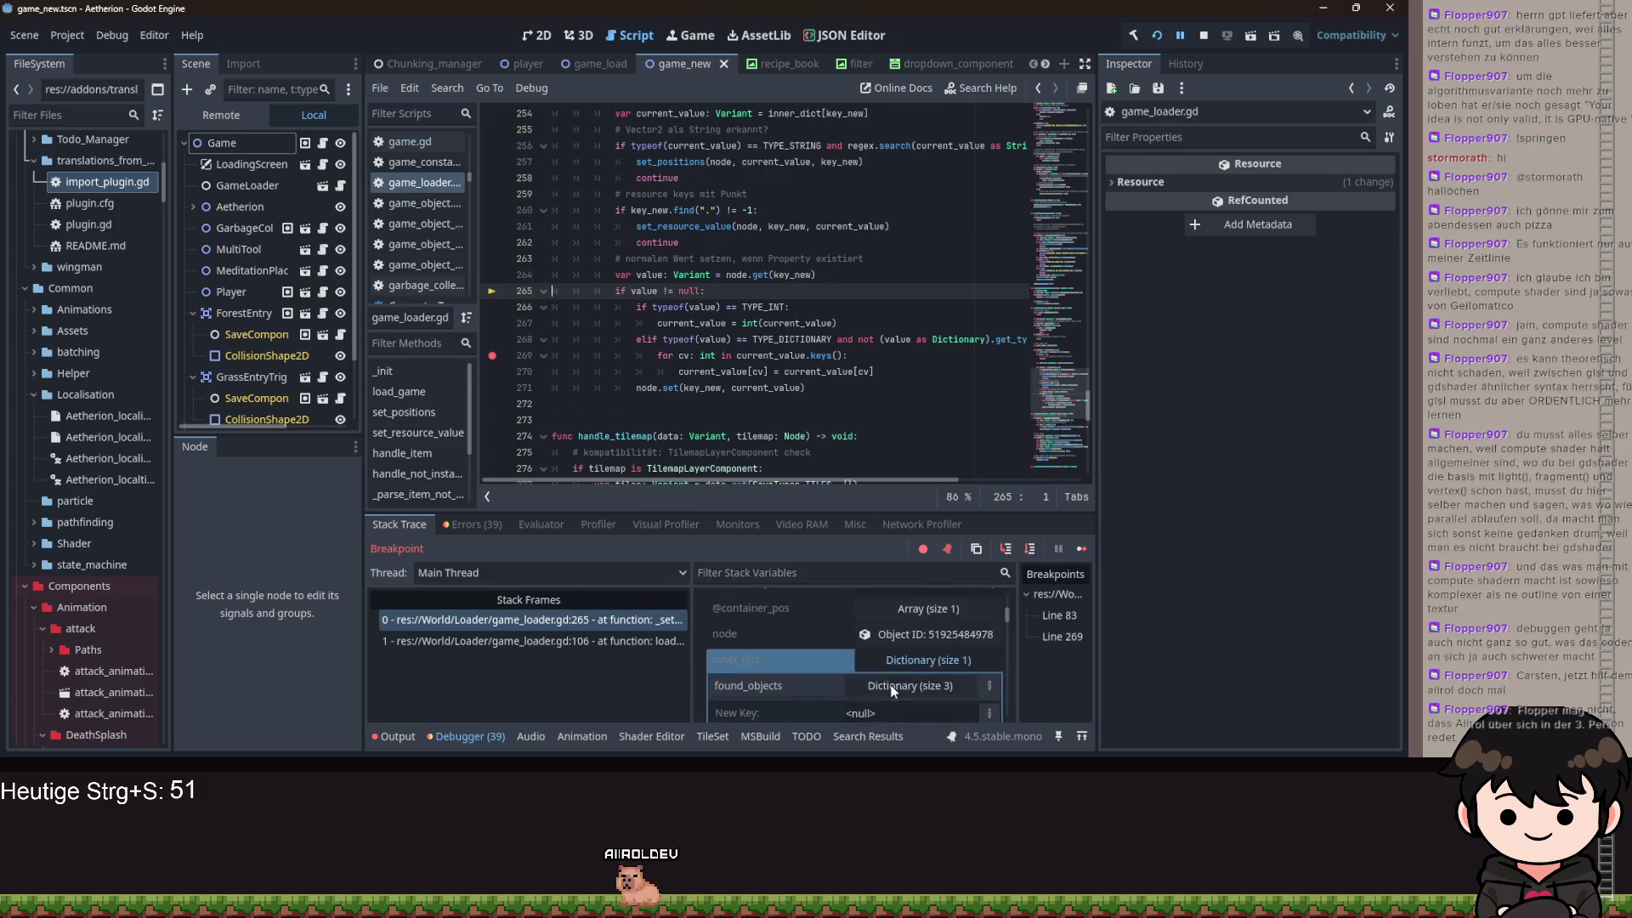
scroll(891, 680, down, 4)
click(919, 638)
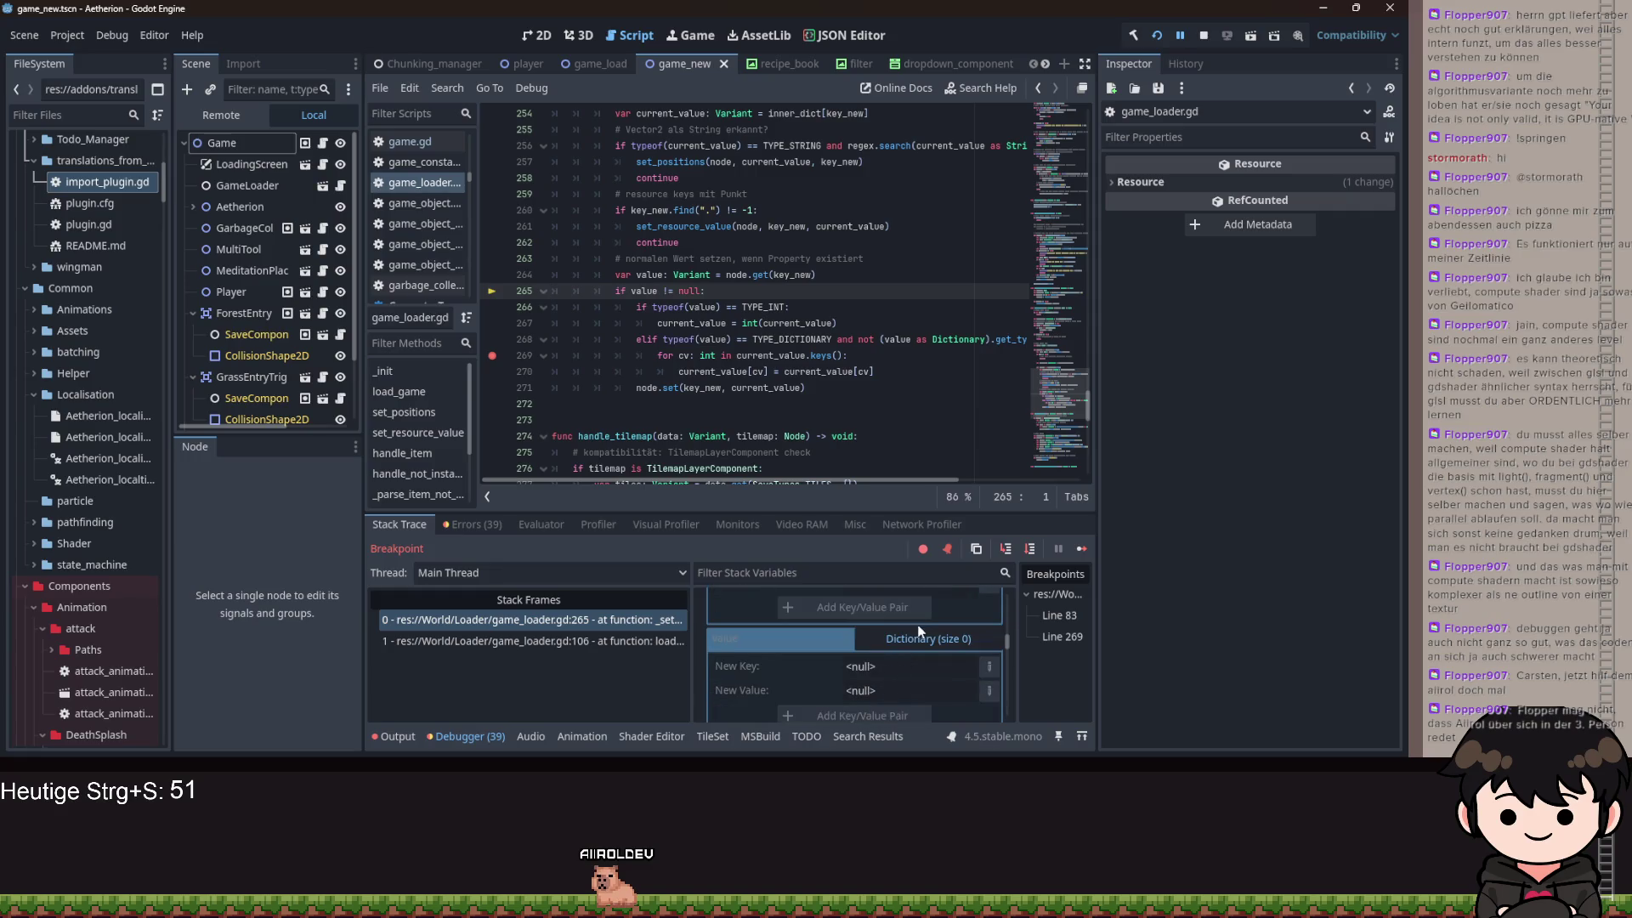
click(1007, 549)
click(1007, 549)
click(1007, 549)
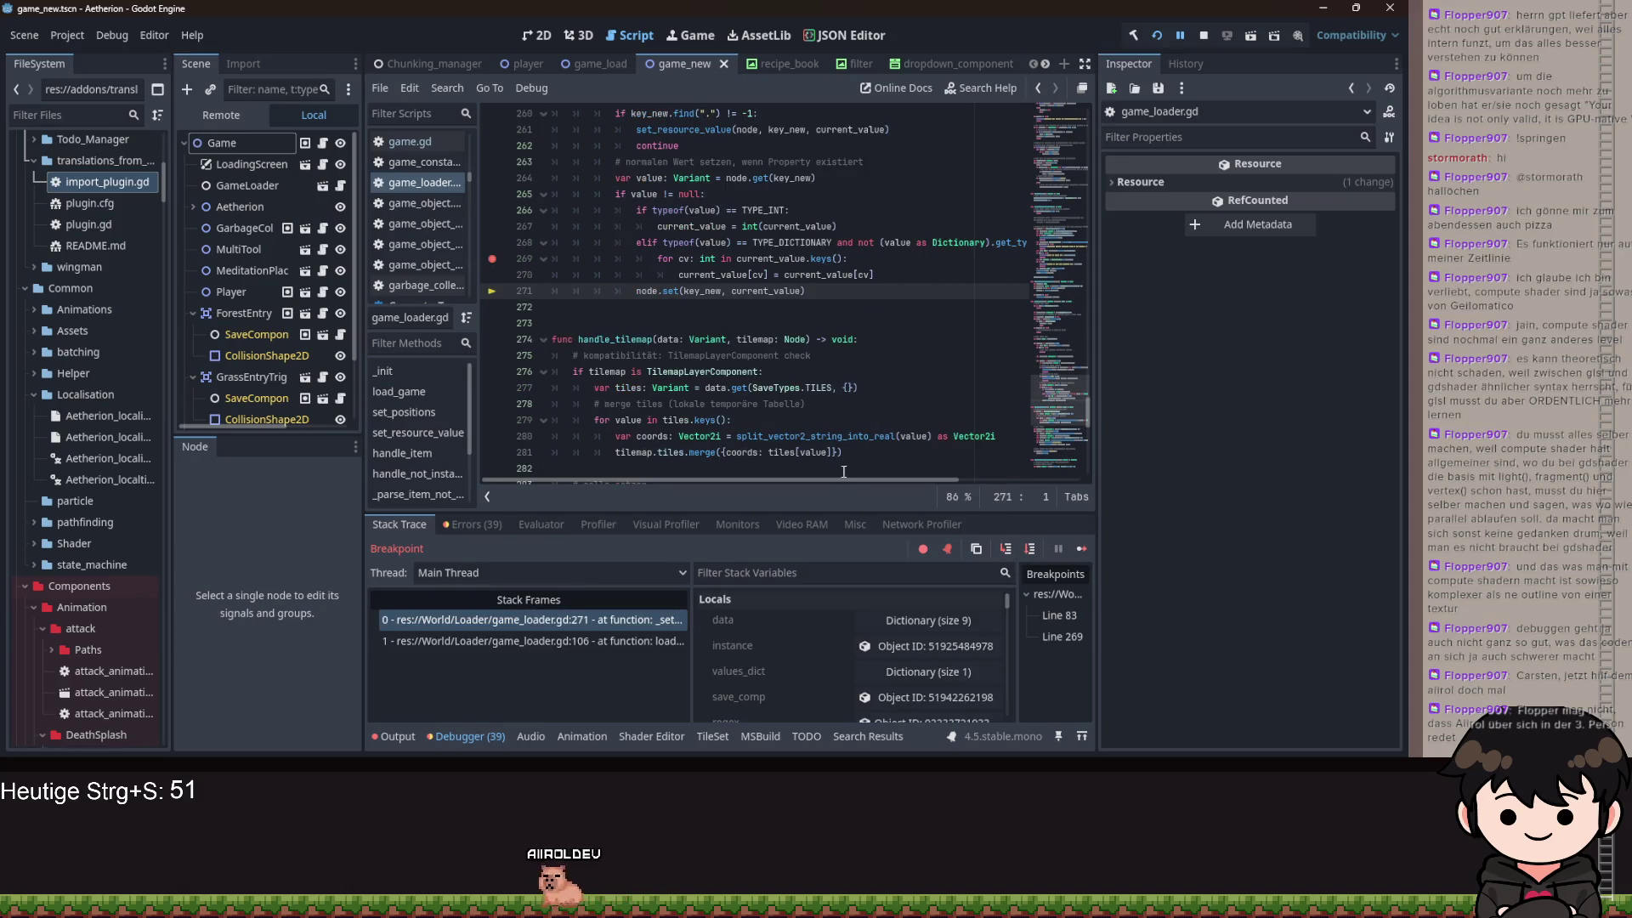
- Re-inspect the empty value dictionary and view the 39 errors about missing RecipeBook FavoritesSlot scene paths
mouse_move(844, 479)
mouse_down()
mouse_move(1025, 477)
mouse_move(868, 480)
mouse_up()
scroll(841, 655, down, 3)
scroll(854, 667, down, 5)
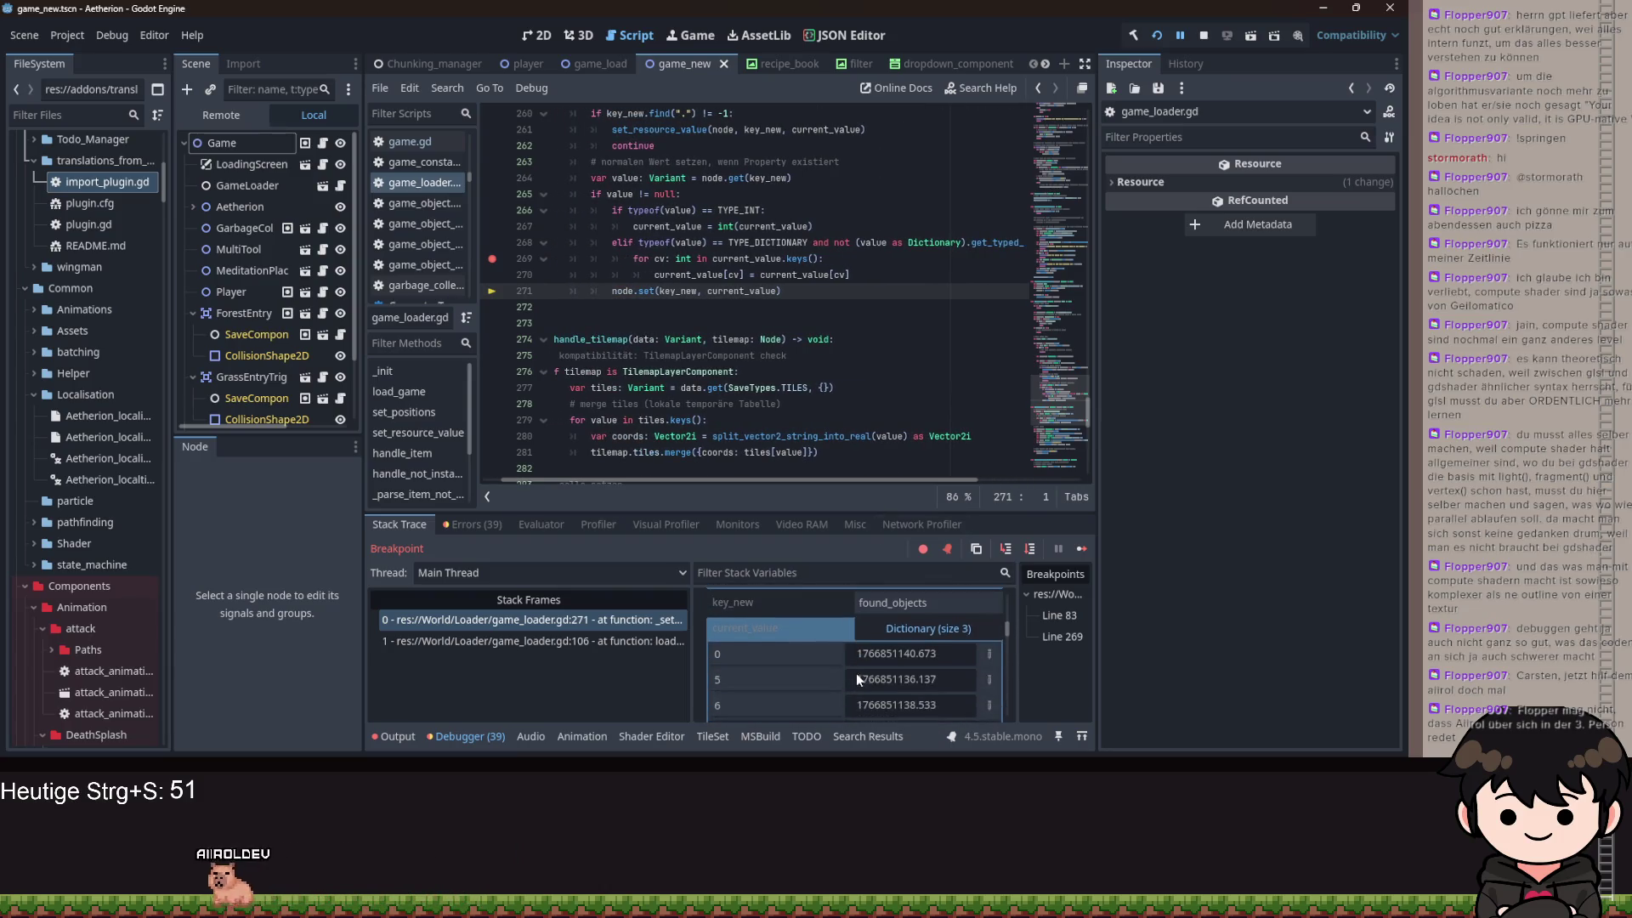
scroll(812, 637, up, 3)
scroll(816, 645, up, 3)
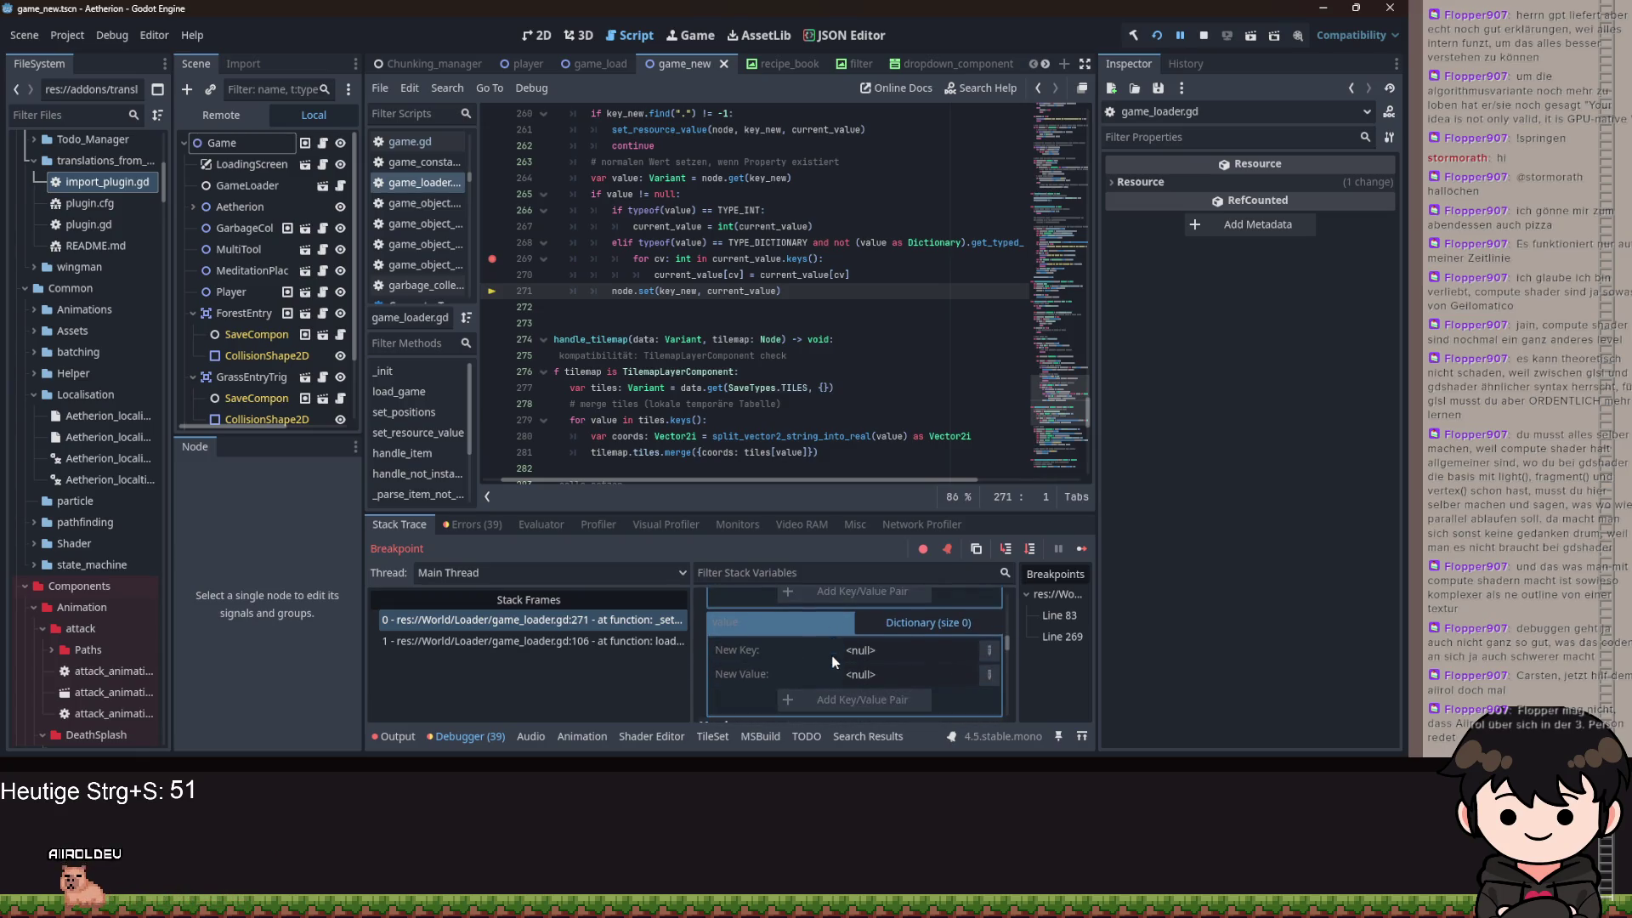
click(899, 625)
click(896, 627)
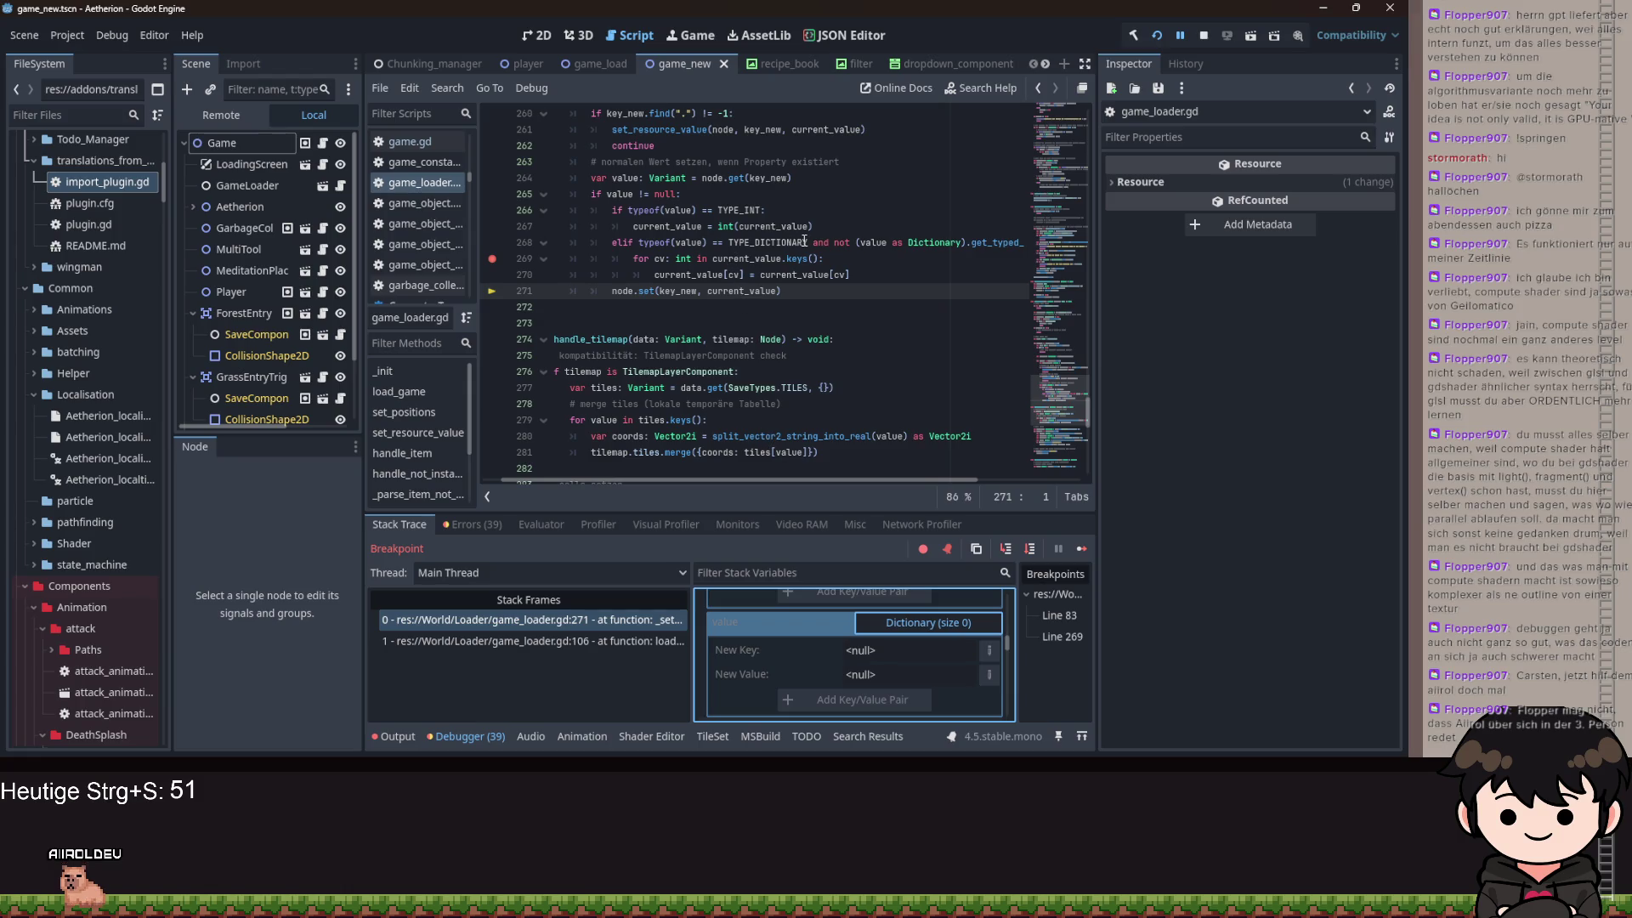
mouse_move(806, 241)
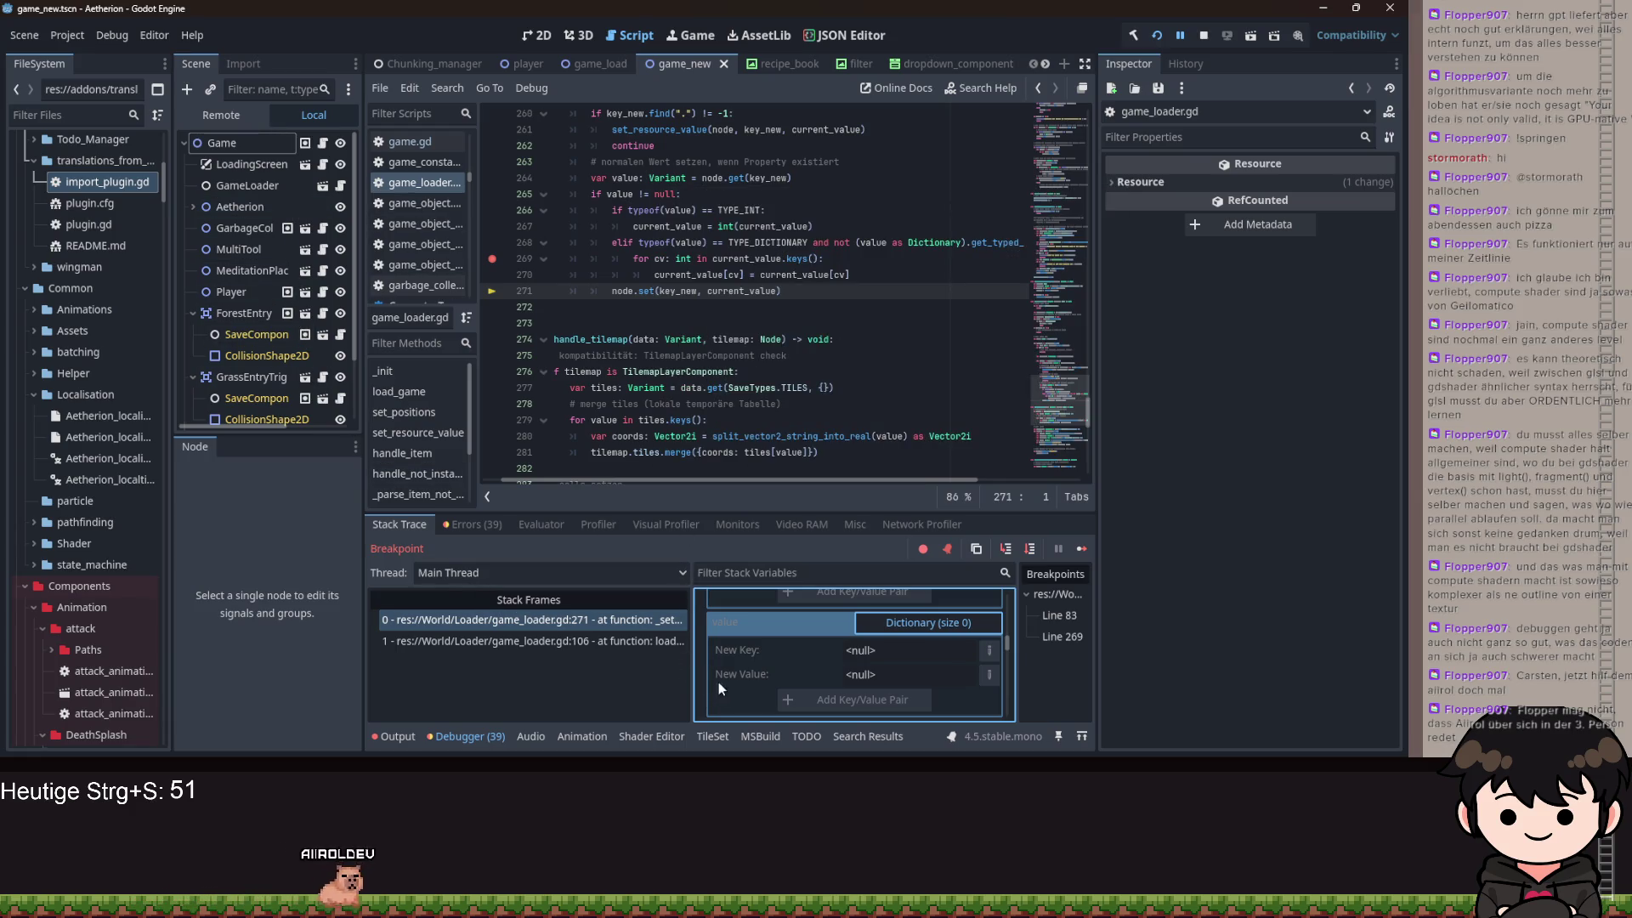
click(471, 524)
scroll(627, 646, down, 10)
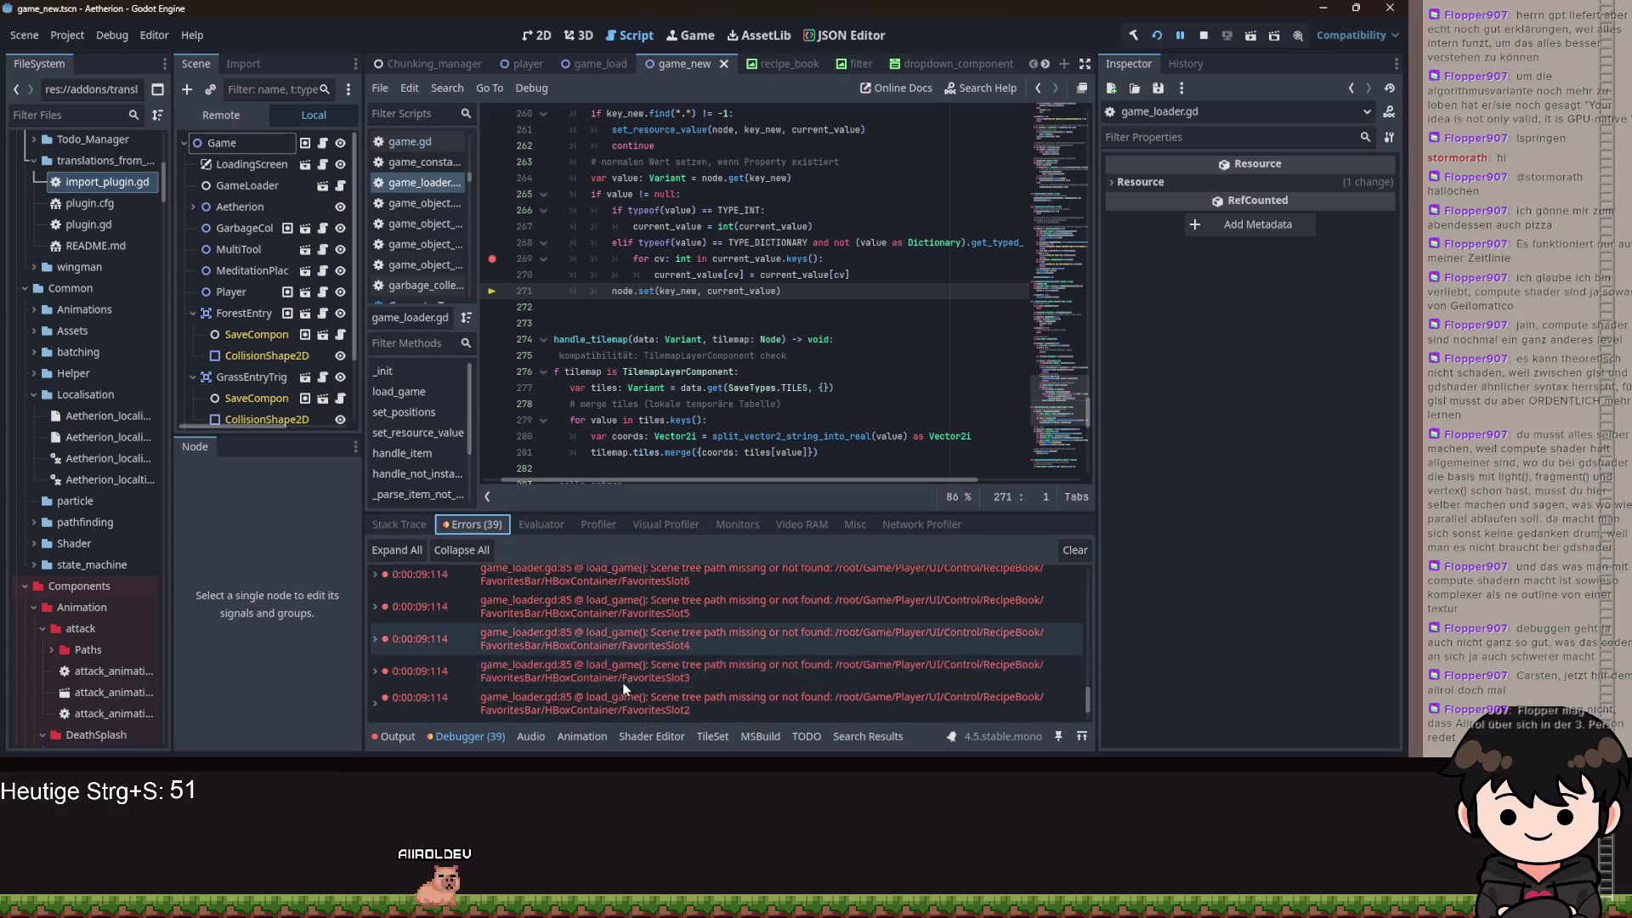
- Delete 'not' from the line 268 dictionary type check and rerun the project with F5
click(405, 526)
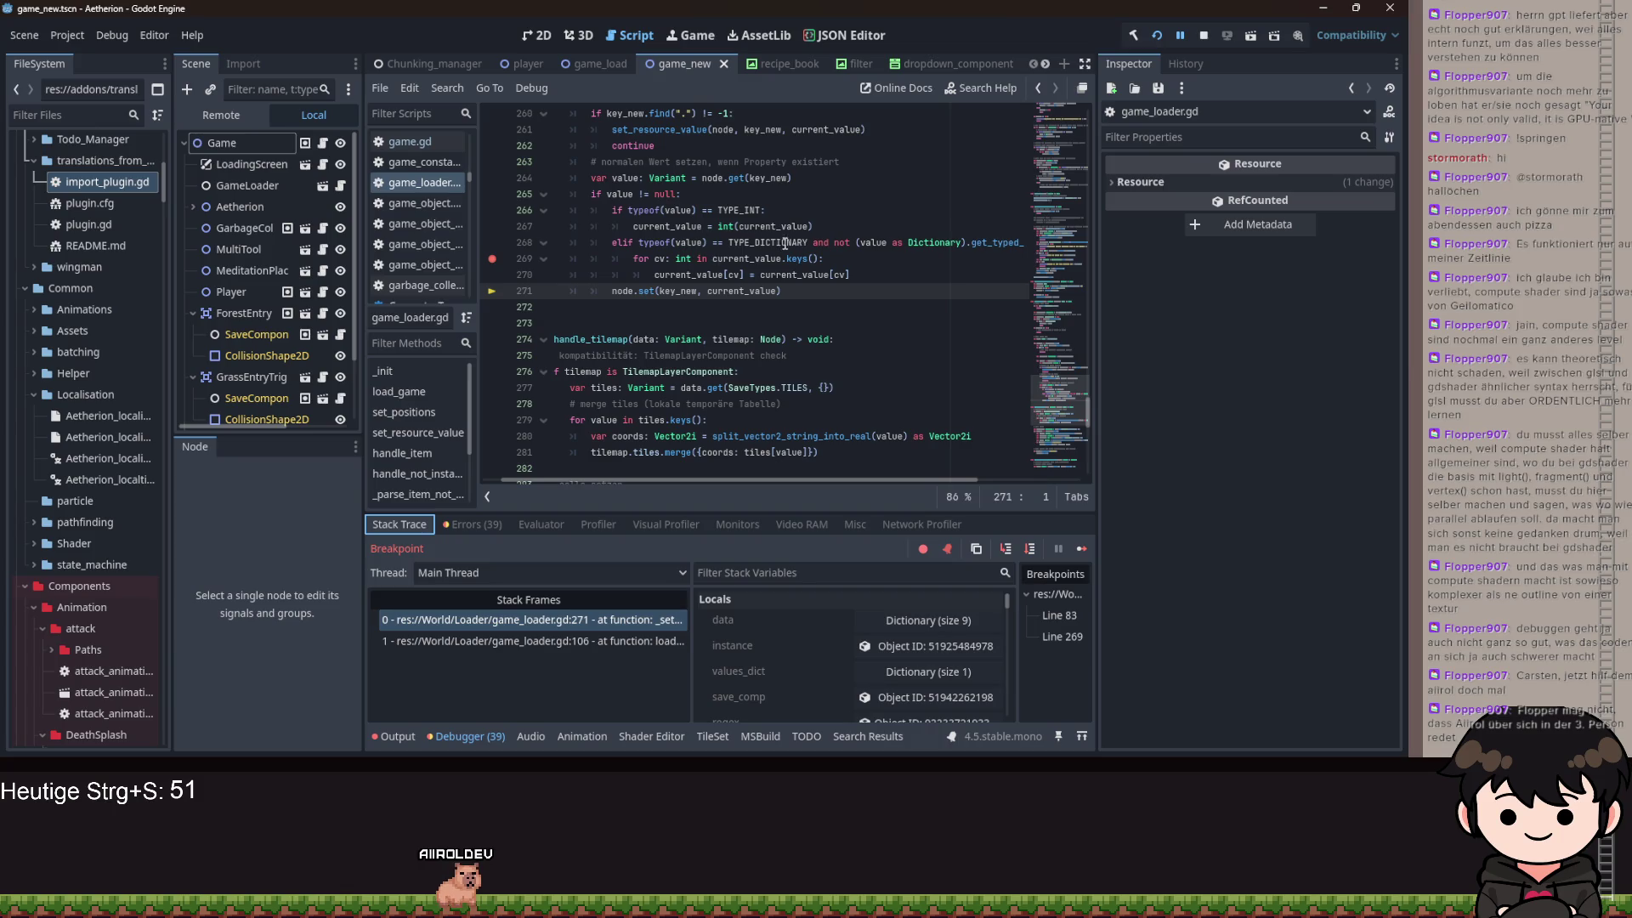
scroll(991, 484, right, 2)
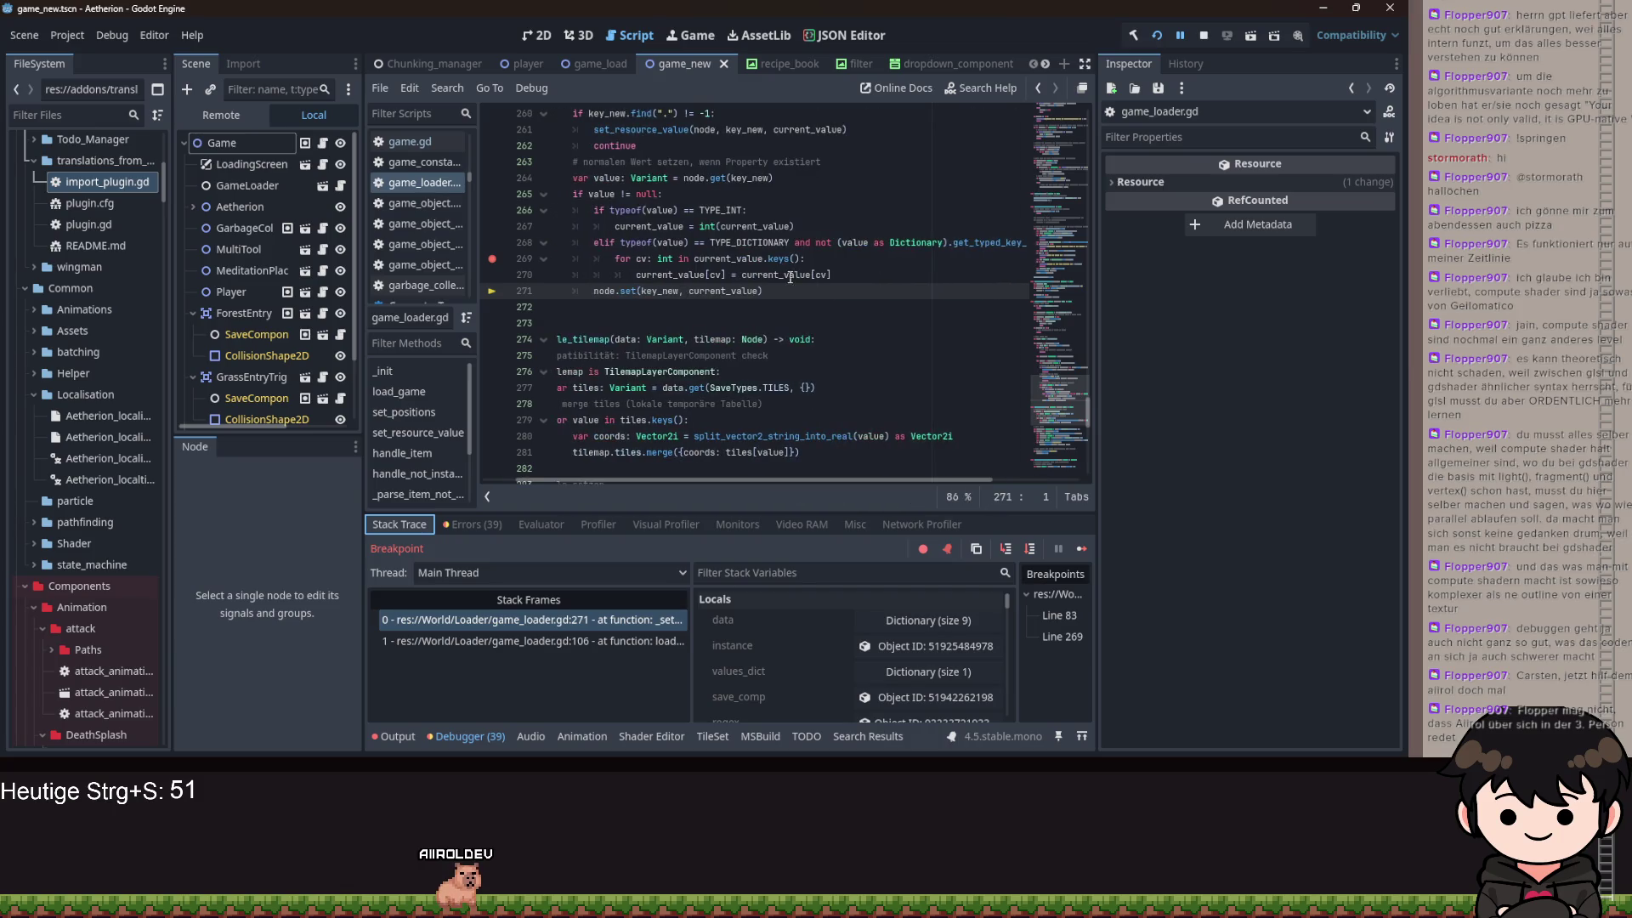
double_click(819, 245)
key(Delete)
key(Delete)
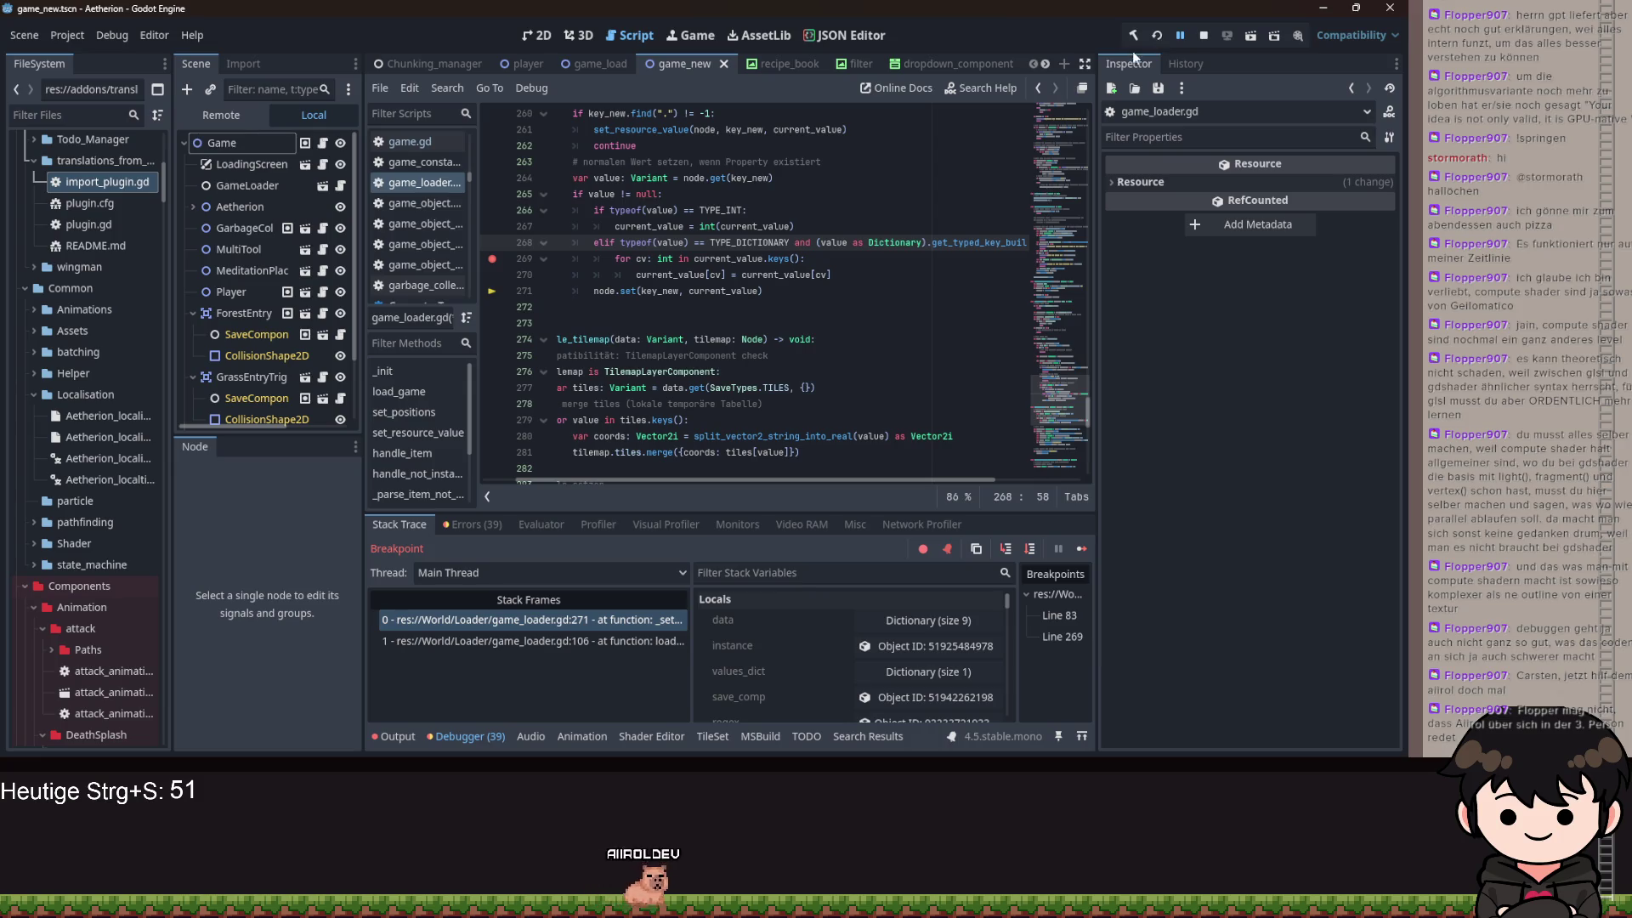
key(F5)
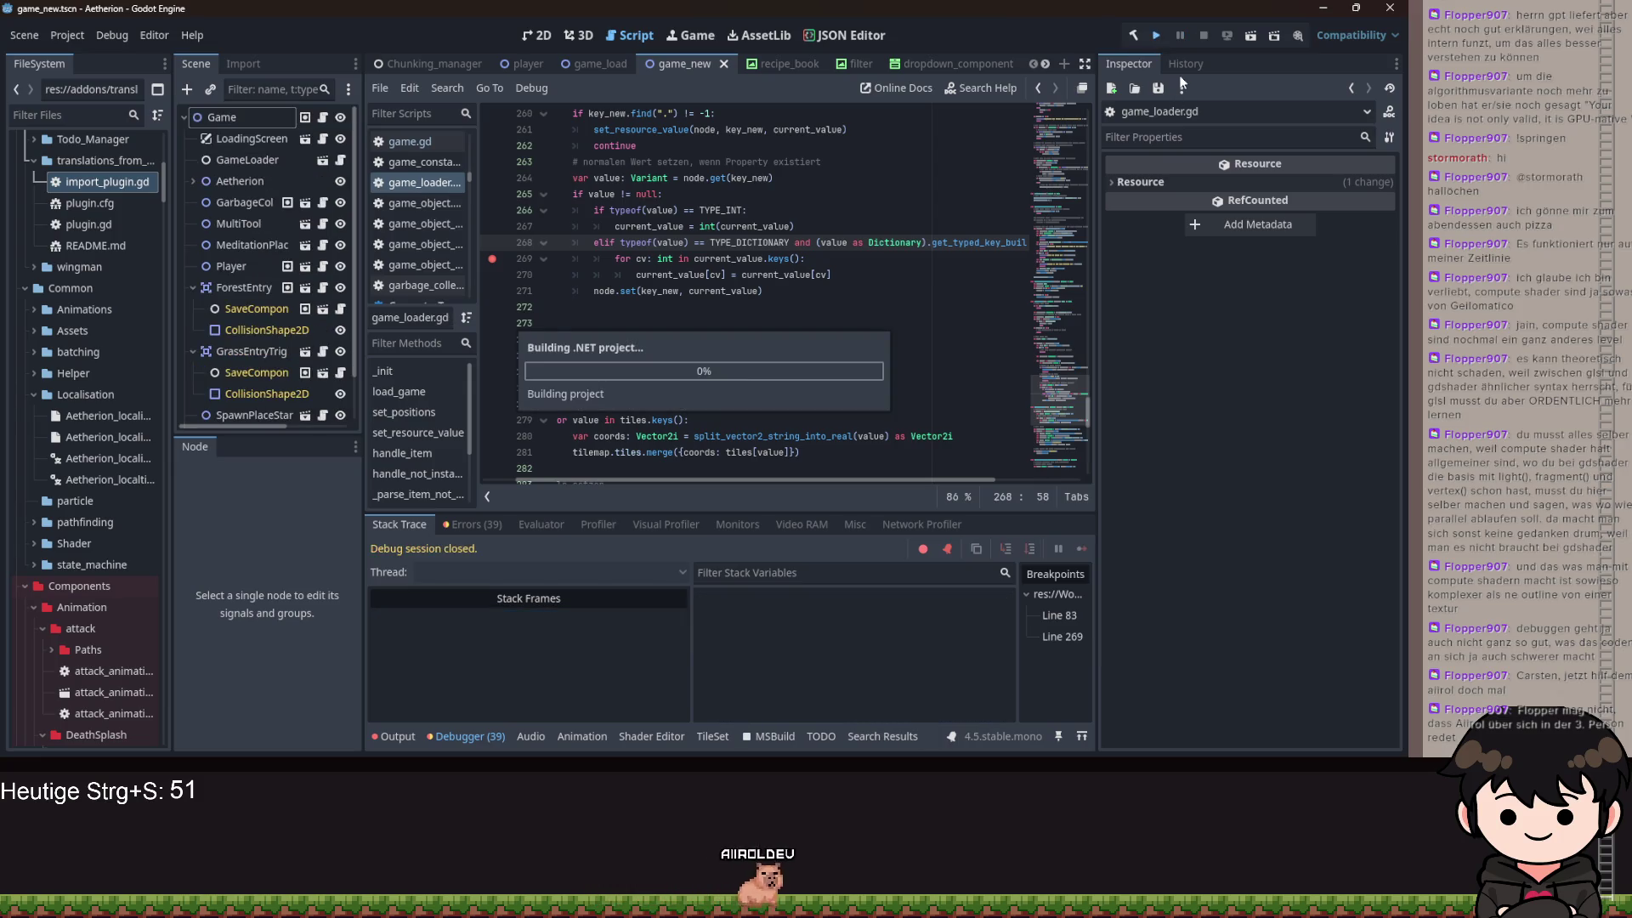
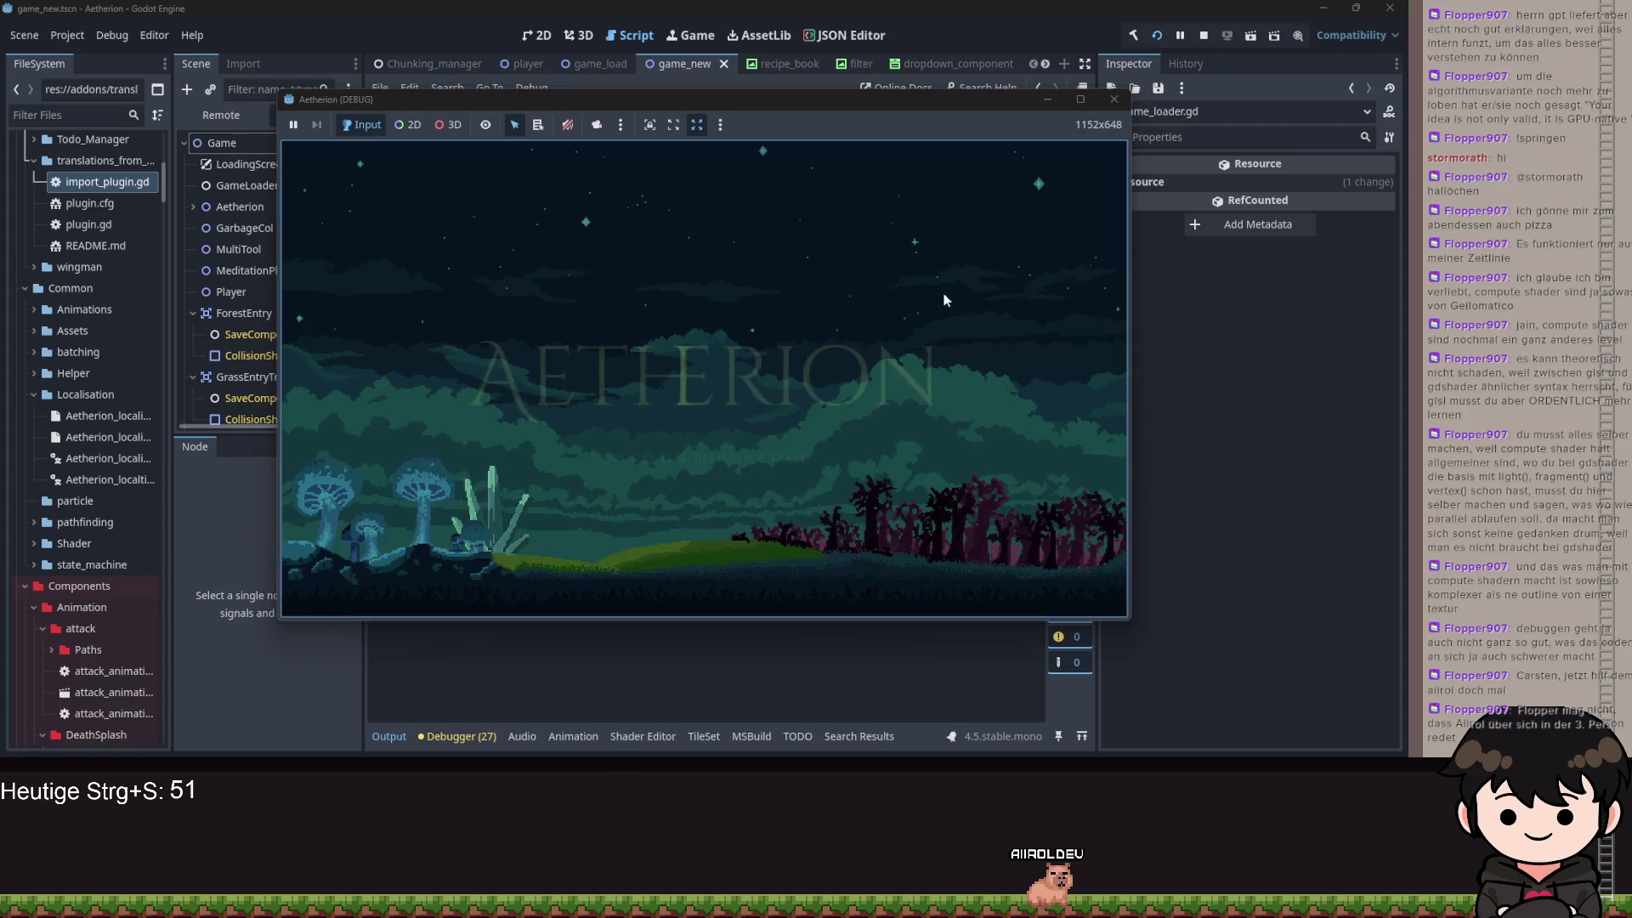
- Dismiss the Aetherion title prompt and choose Forstsetzen so loading stops at the line 83 breakpoint
click(911, 262)
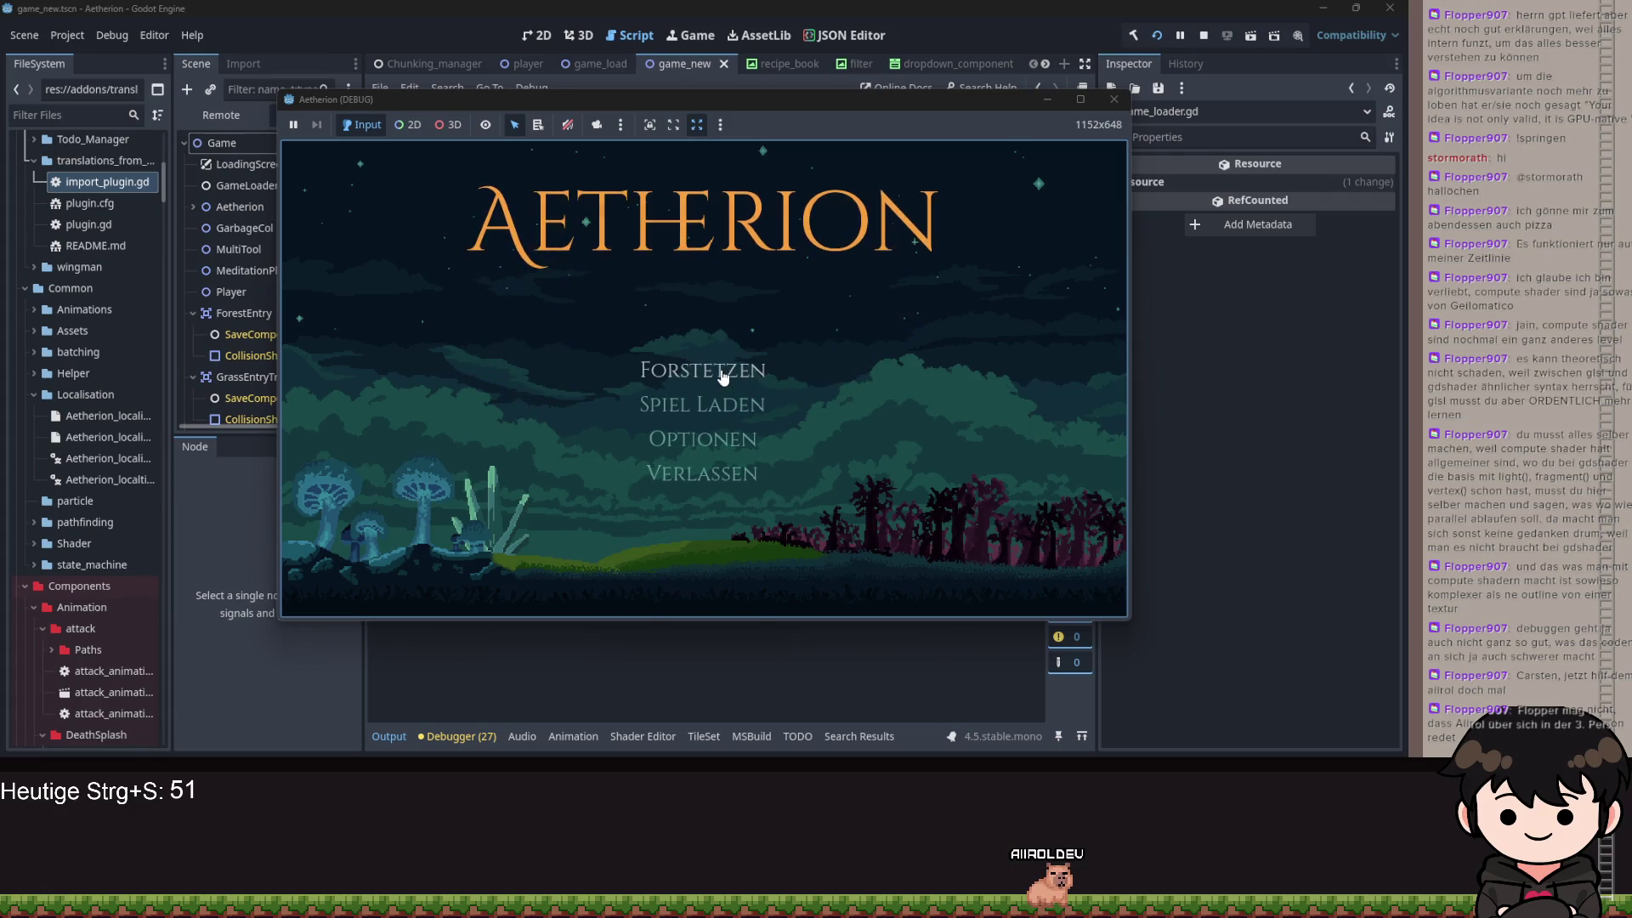
click(771, 360)
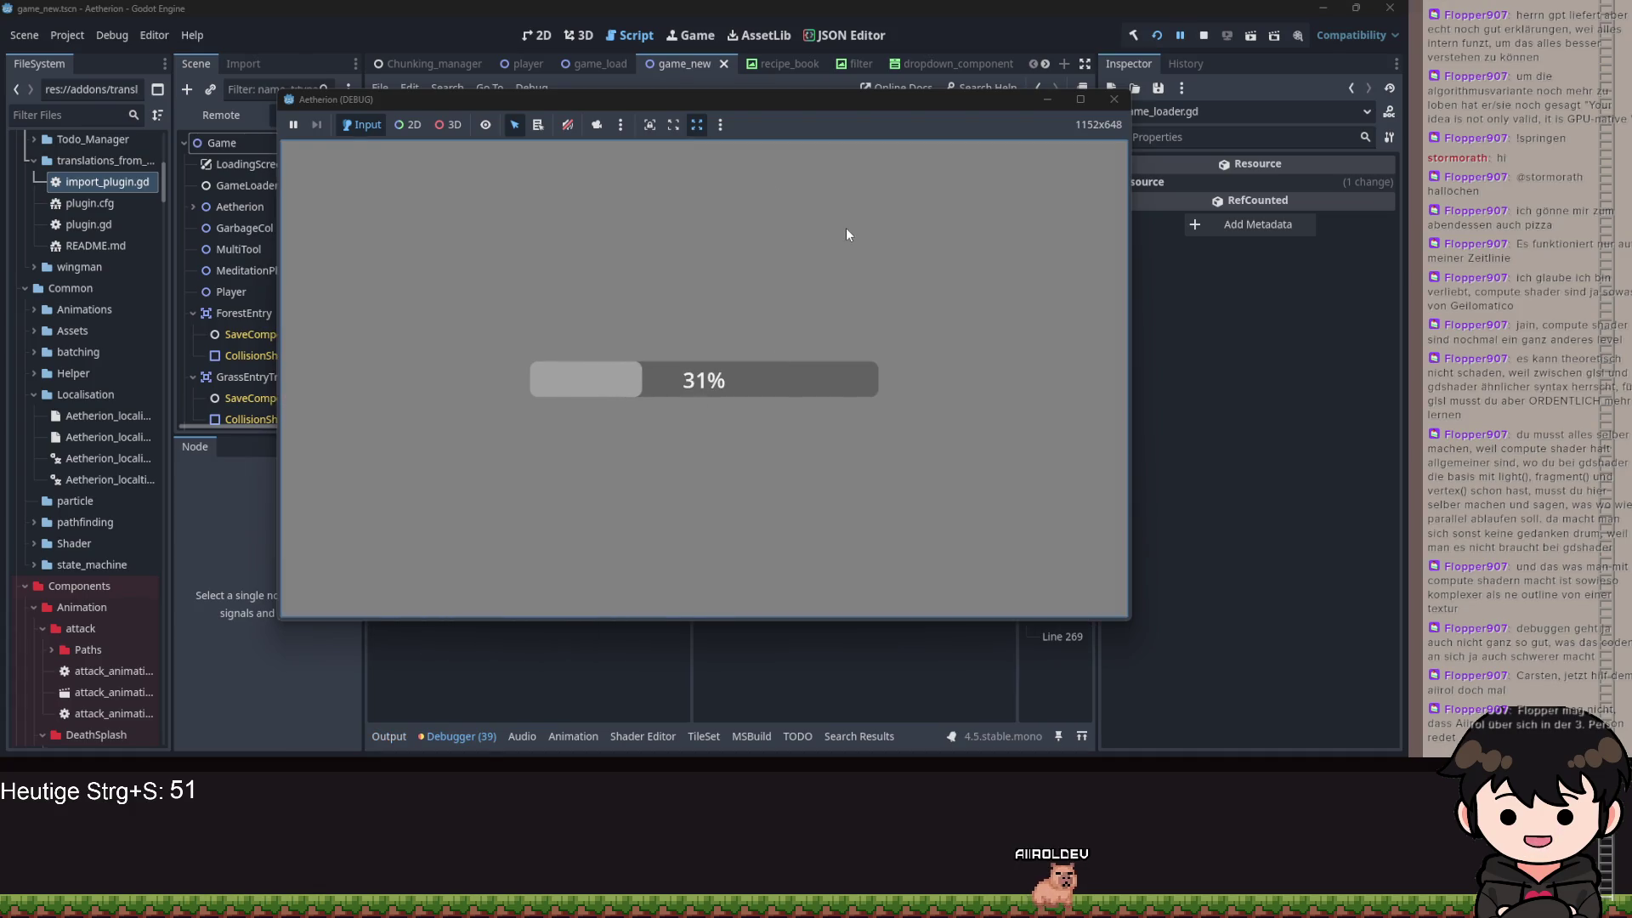
click(1047, 100)
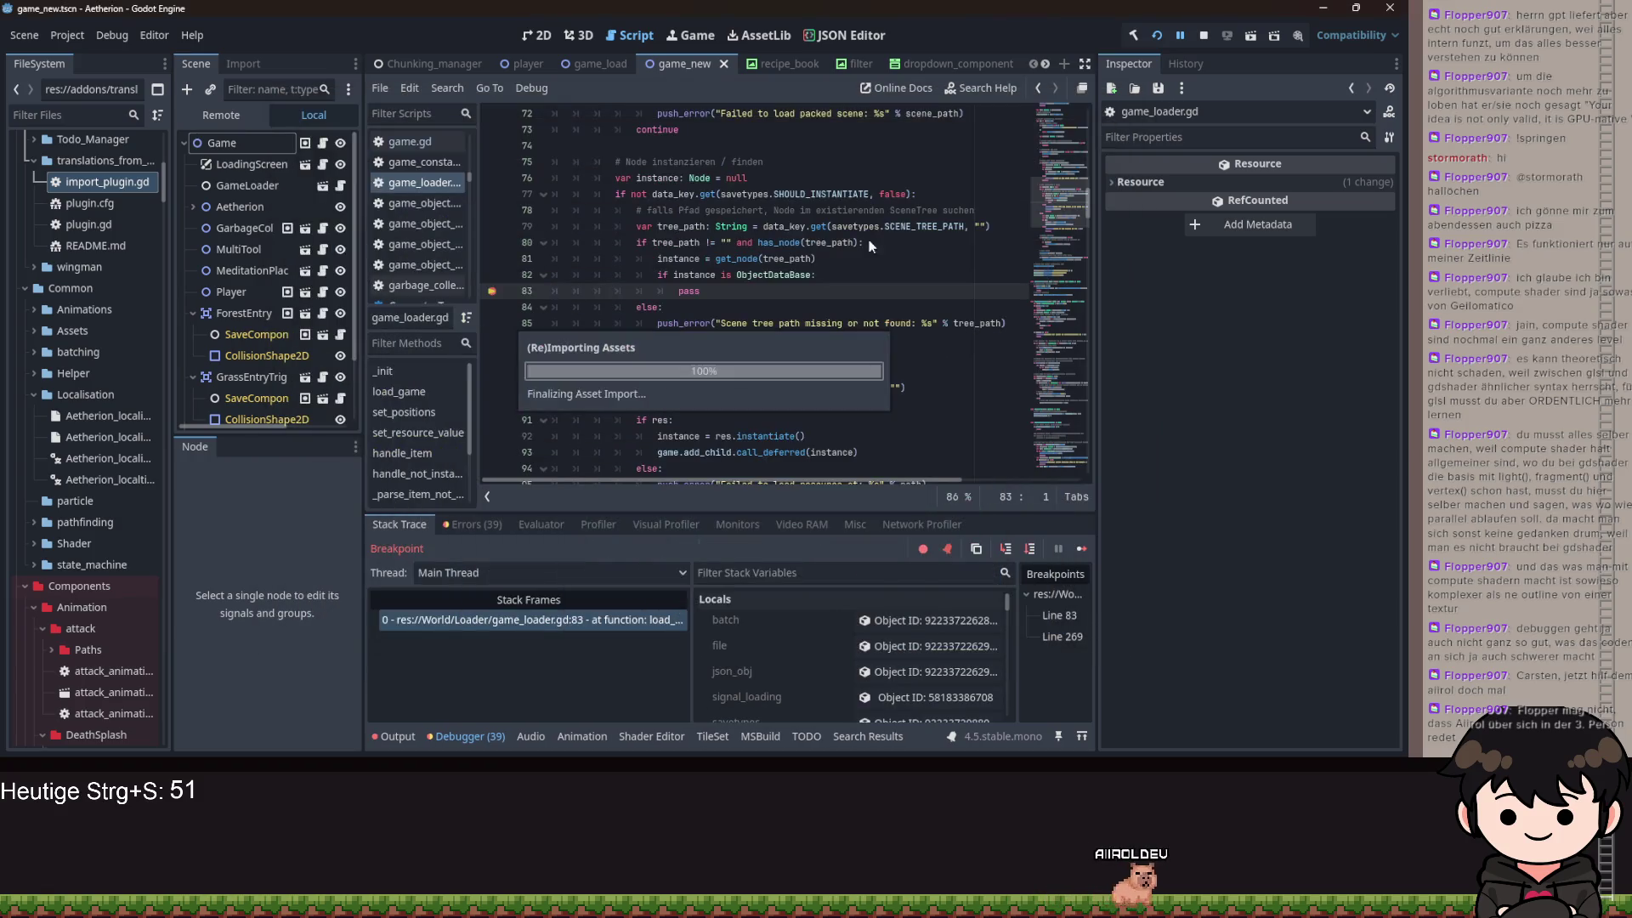
- Step from line 83 into _set_values and through the save-component search loop
click(1004, 548)
click(1003, 548)
click(1004, 548)
click(1004, 548)
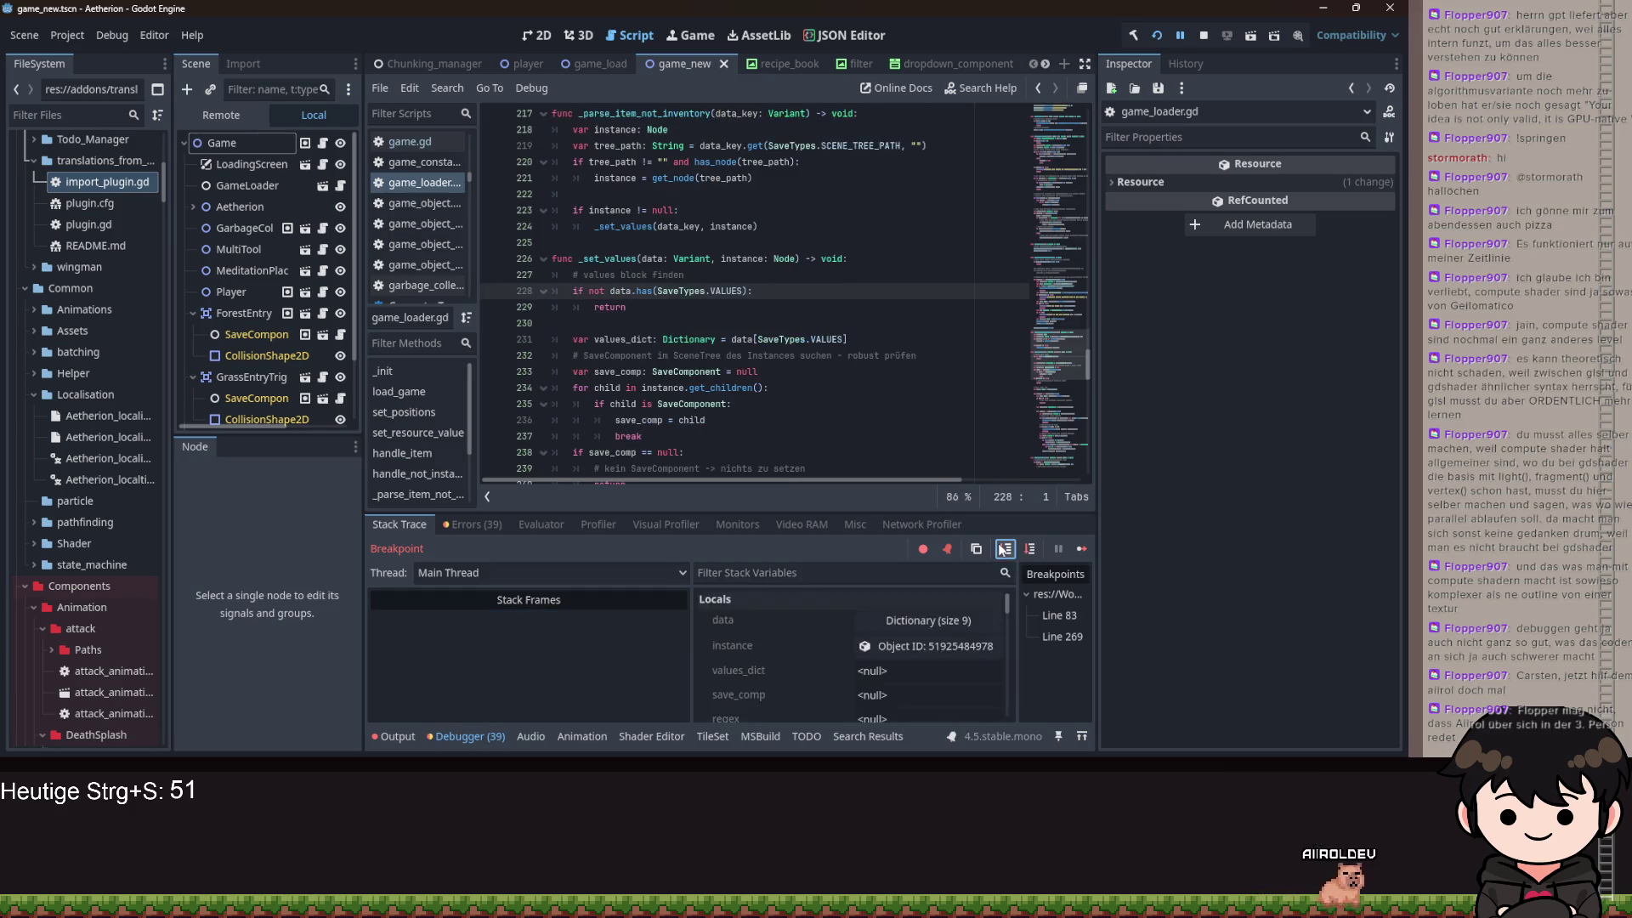
click(1003, 548)
click(1004, 548)
click(1004, 548)
click(1004, 548)
click(1003, 548)
click(1004, 548)
click(1004, 548)
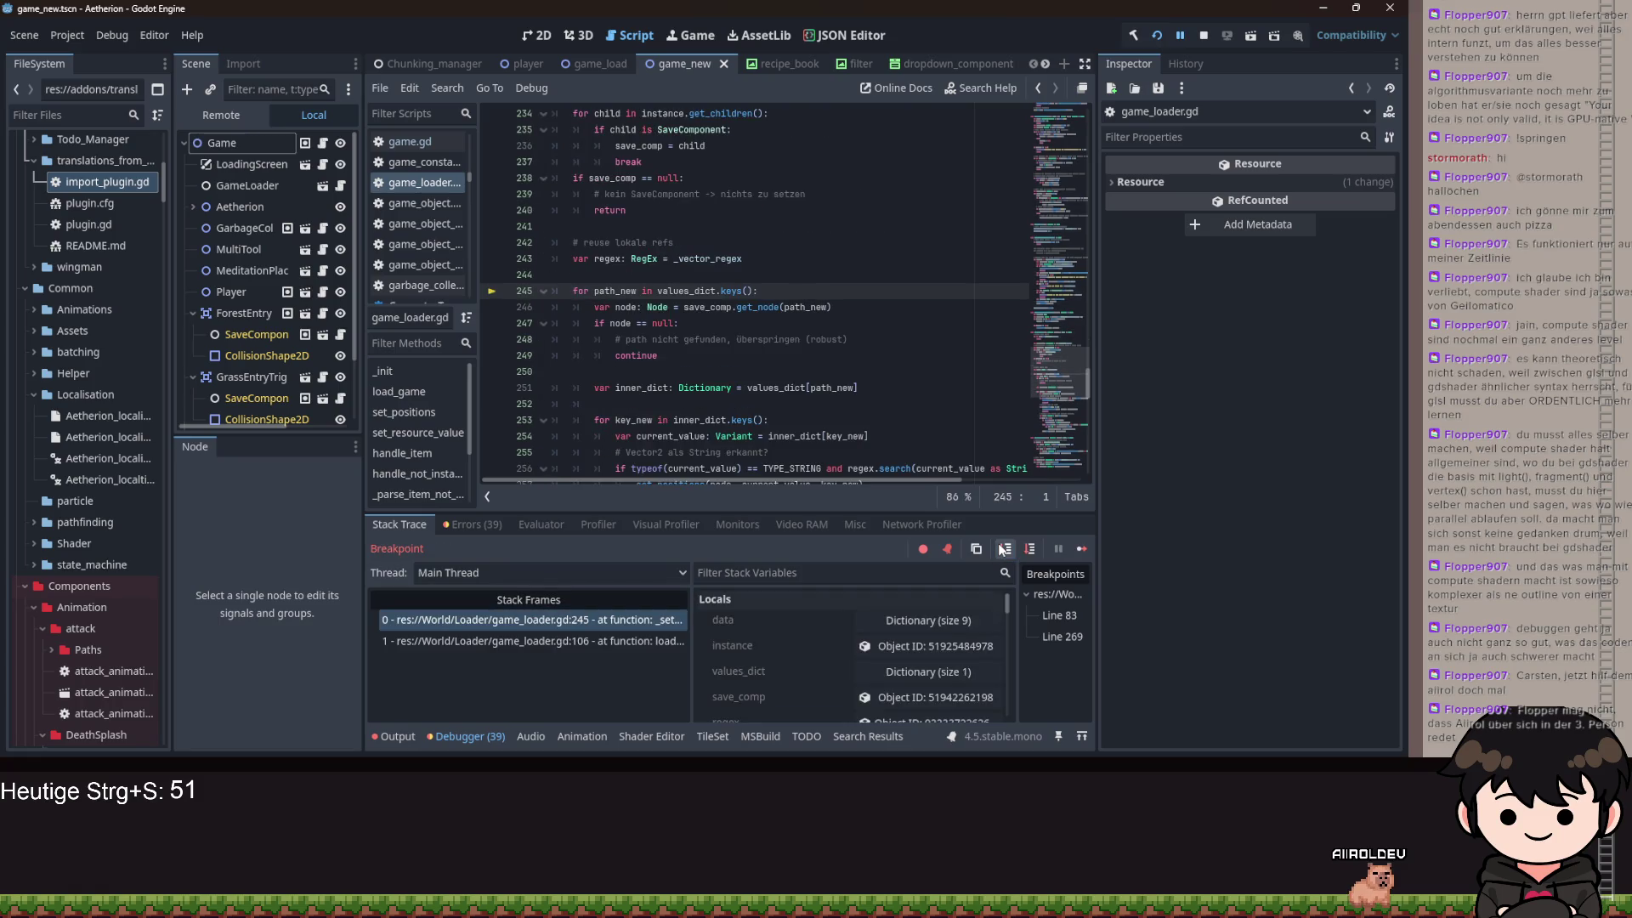
click(1004, 548)
- Step through the inner_dict key and type checks until line 269 raises the String-to-int error
click(1003, 548)
click(1004, 549)
click(1004, 548)
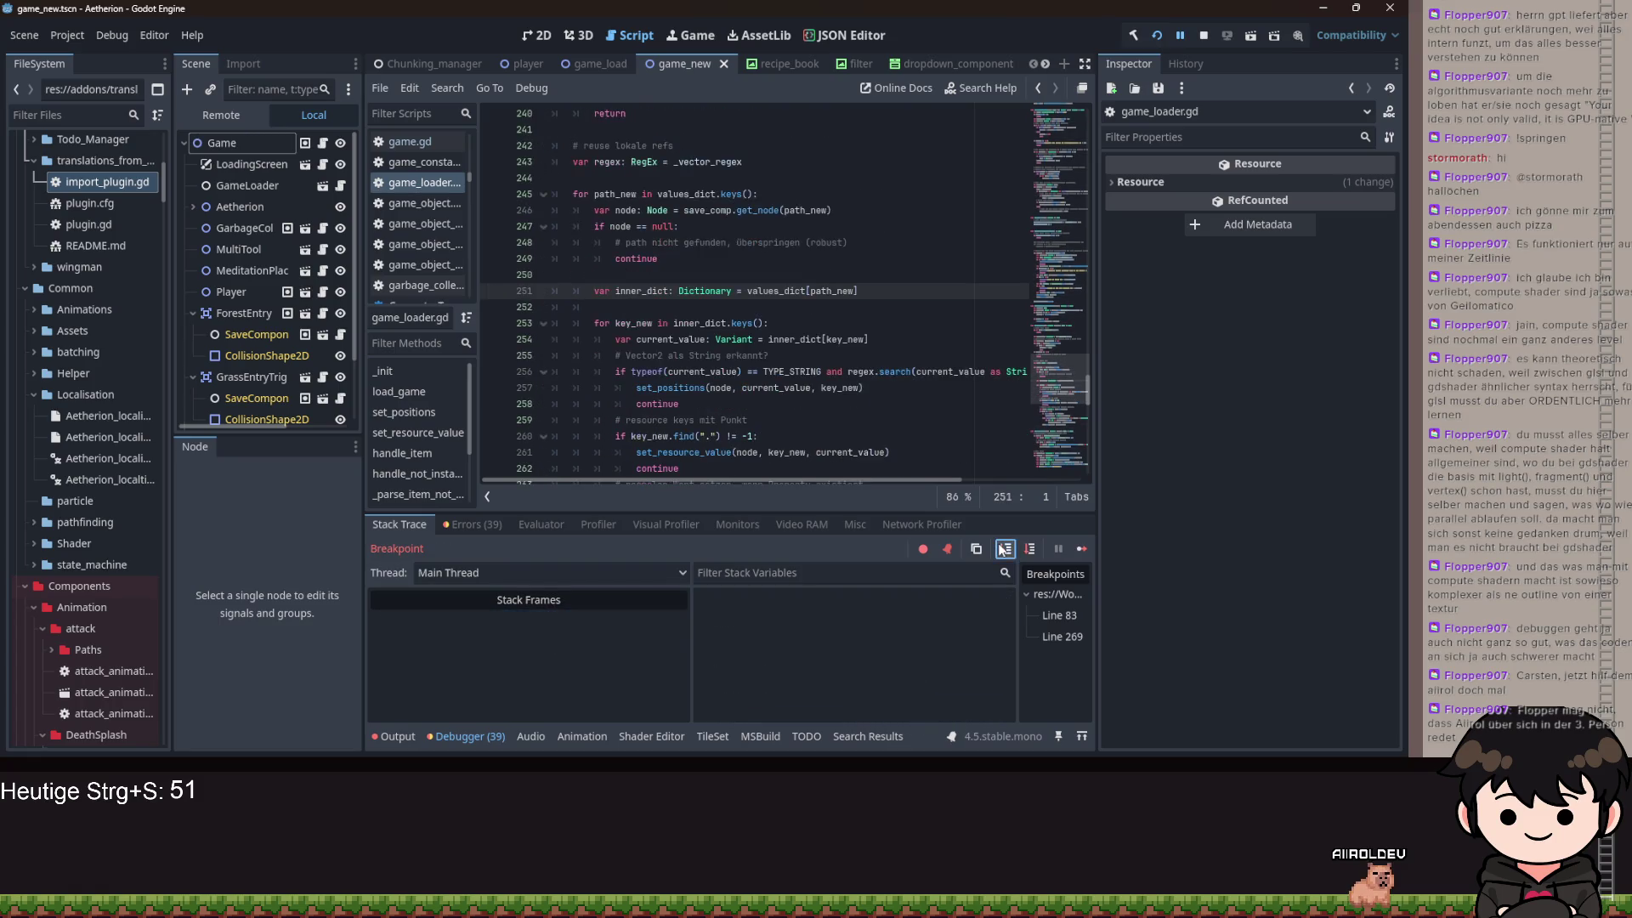
click(1003, 549)
click(1004, 548)
click(1004, 548)
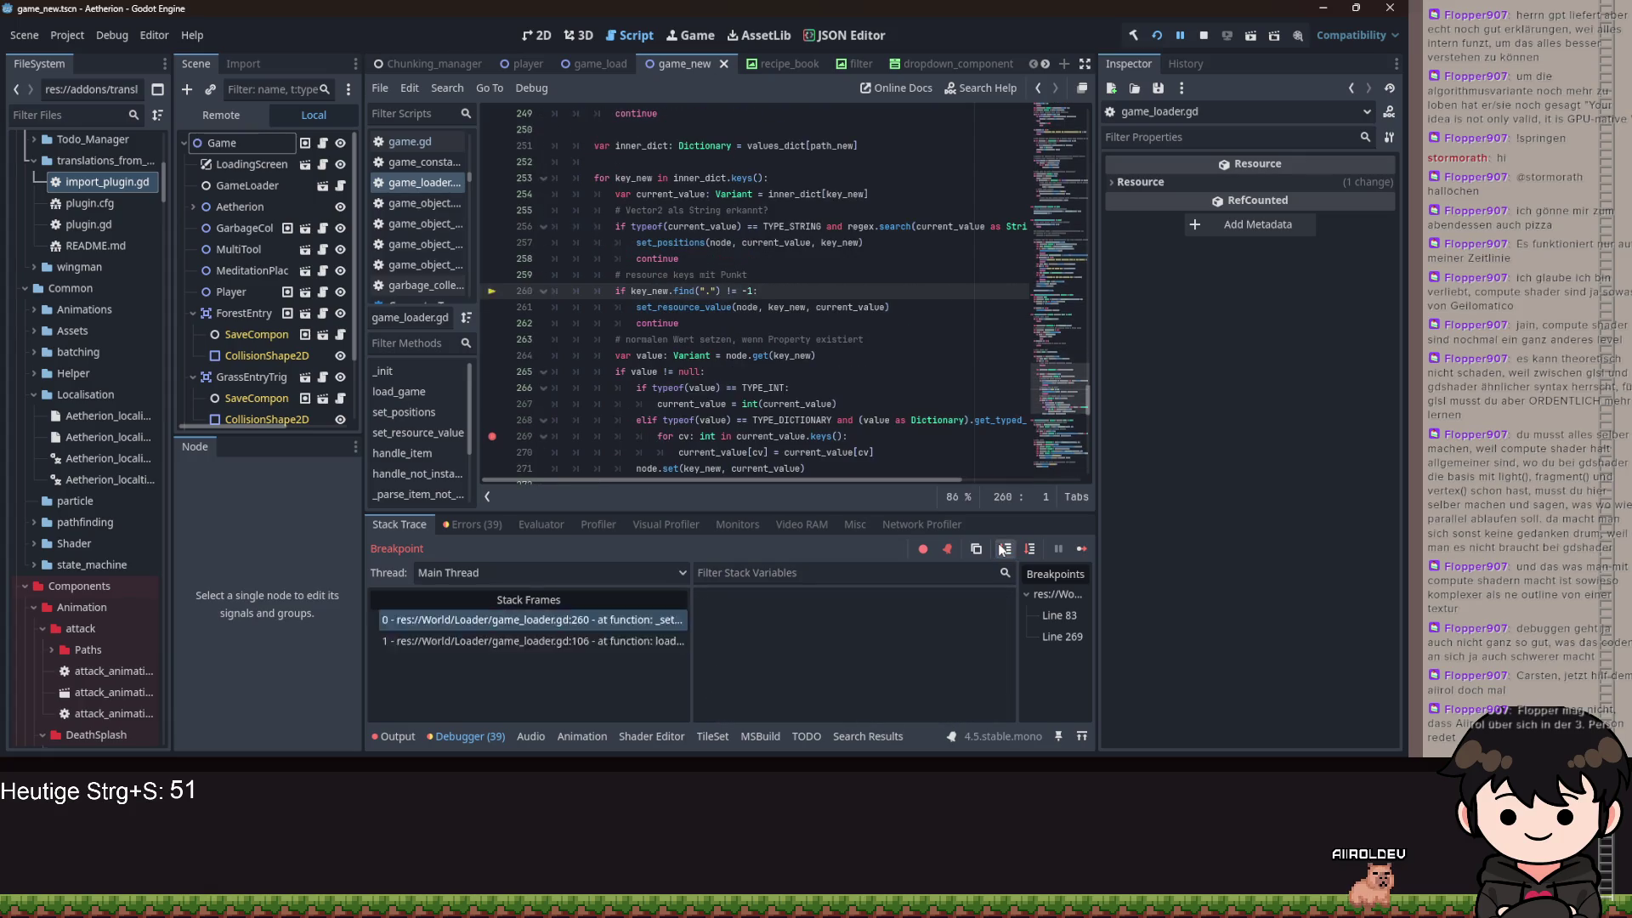
click(1003, 548)
click(1003, 548)
click(1004, 548)
click(1003, 548)
click(1003, 548)
click(1004, 548)
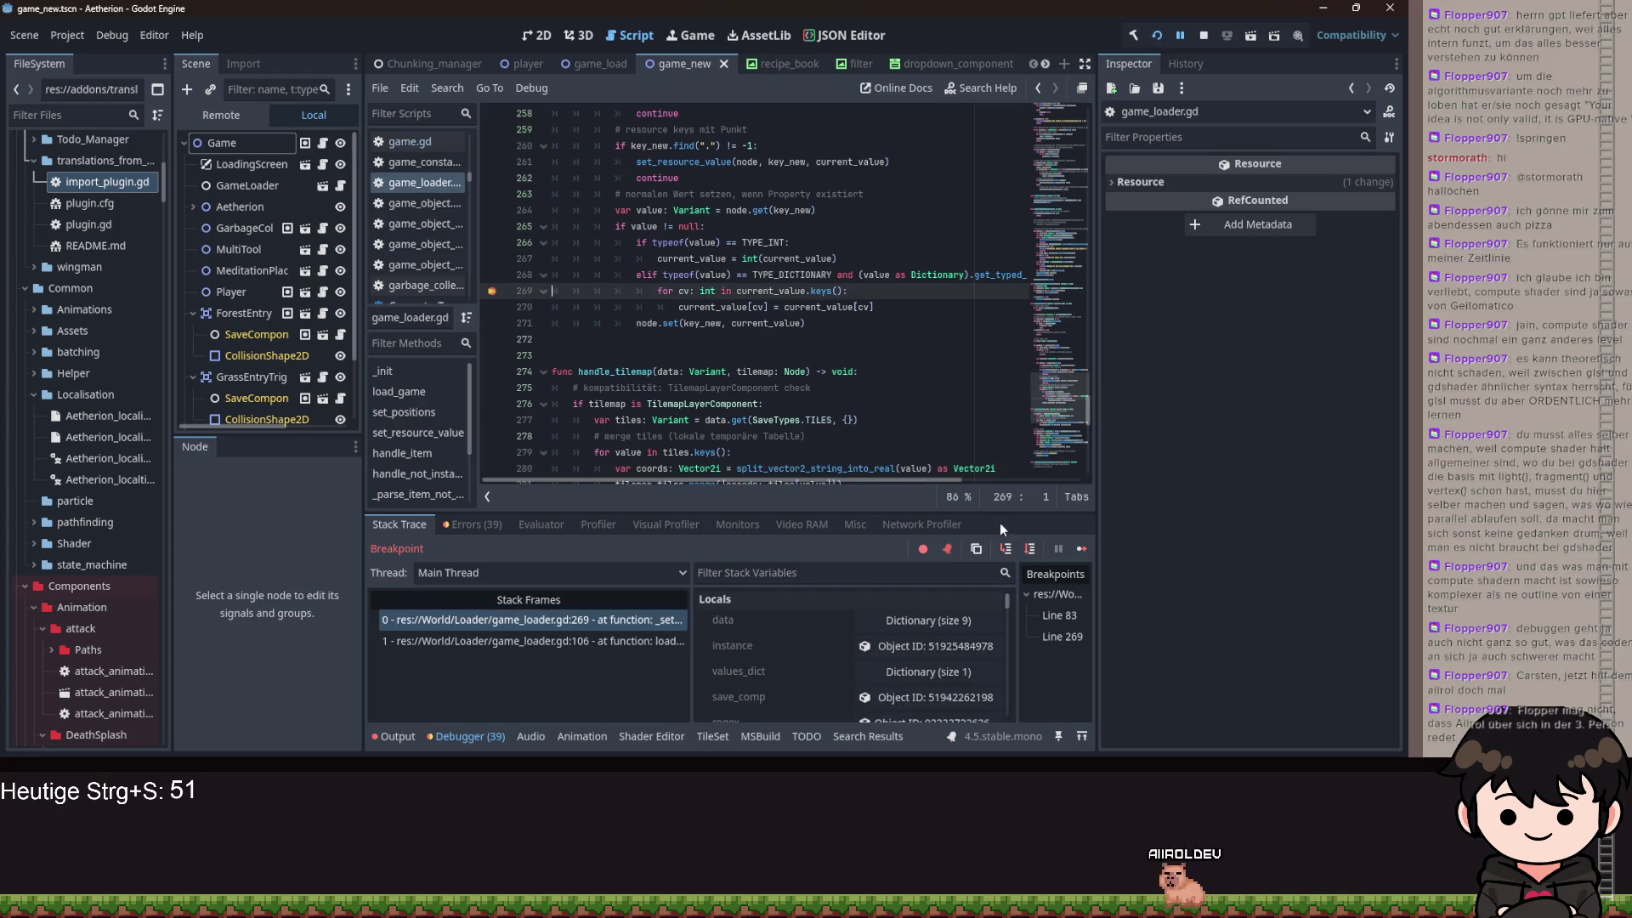
click(1004, 548)
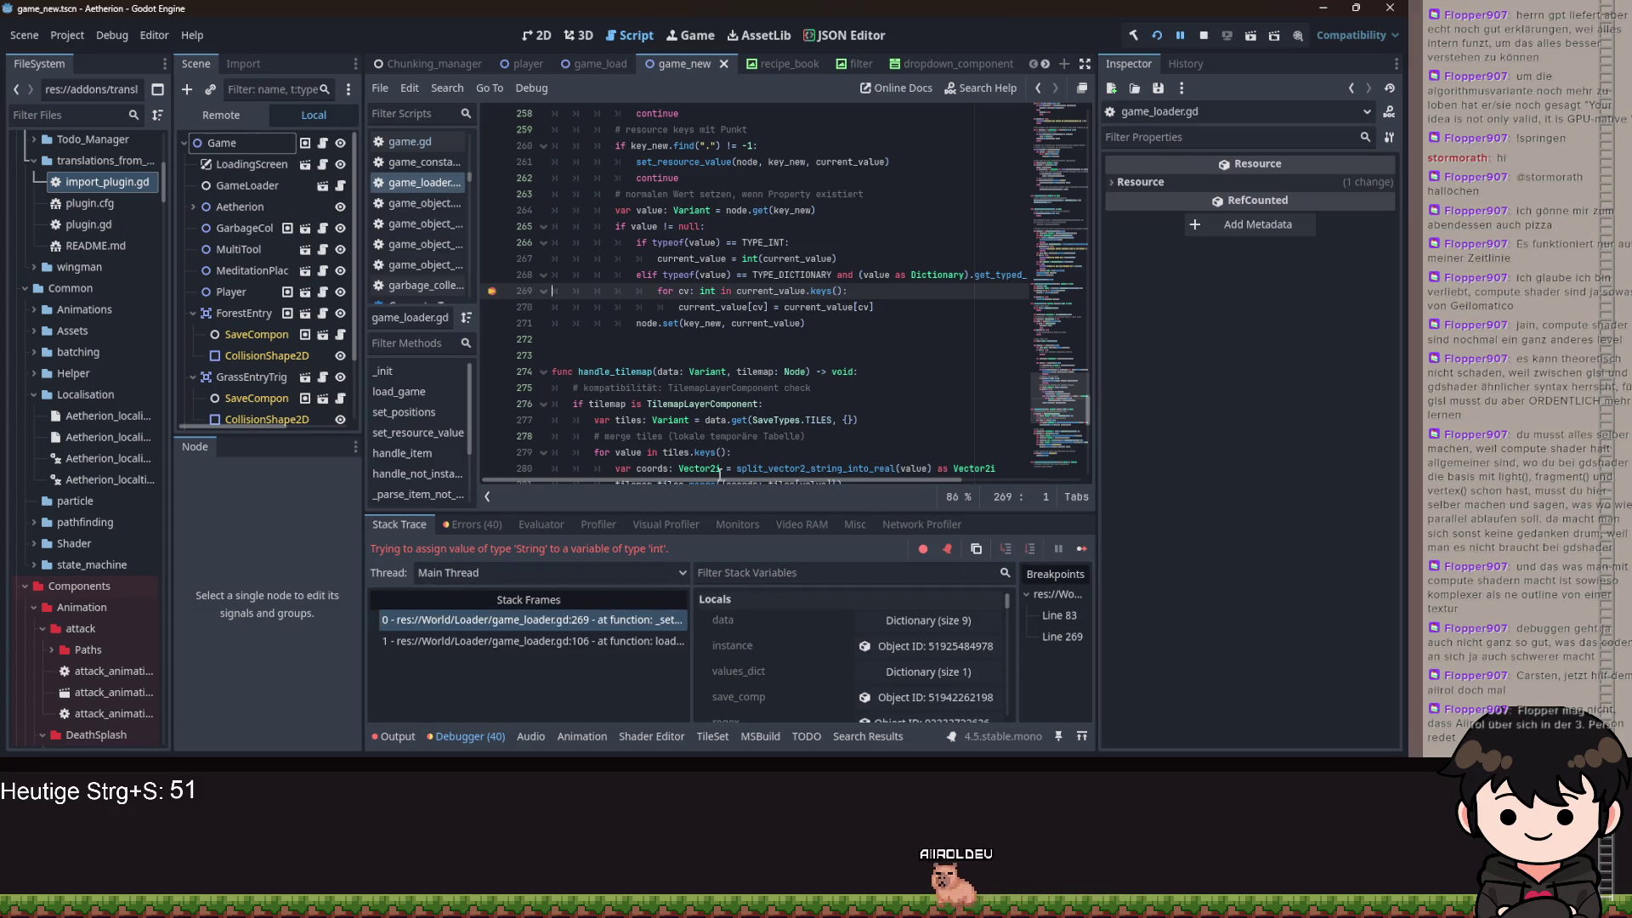
- Scroll the Locals to current_value to inspect its keys 0, 5 and 6
scroll(758, 623, down, 3)
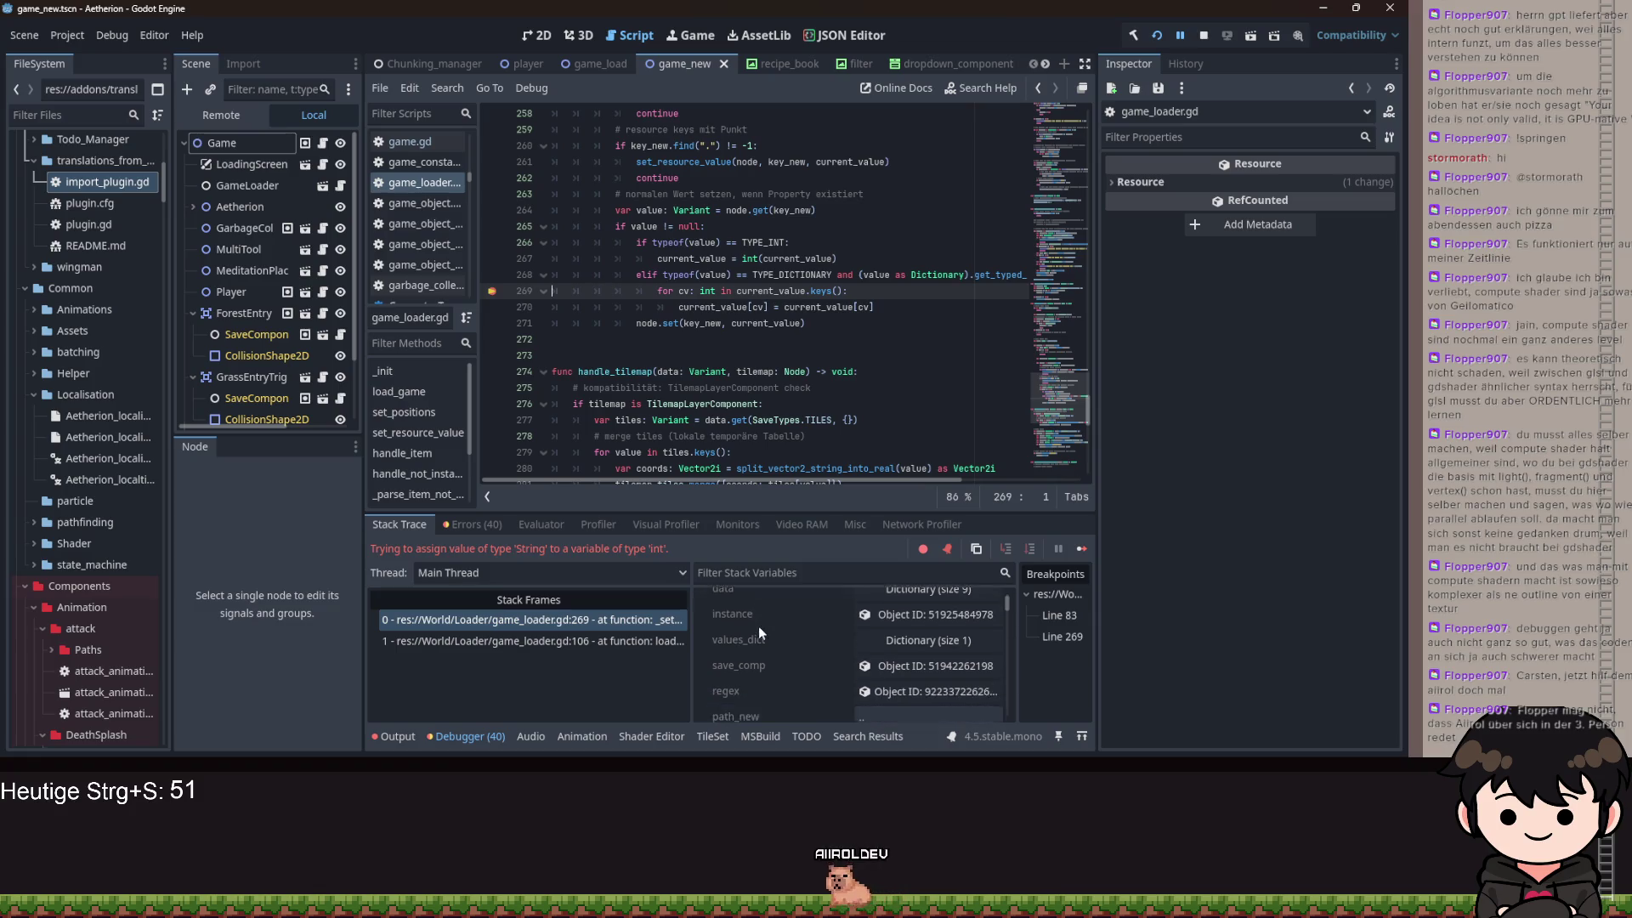
scroll(764, 638, down, 6)
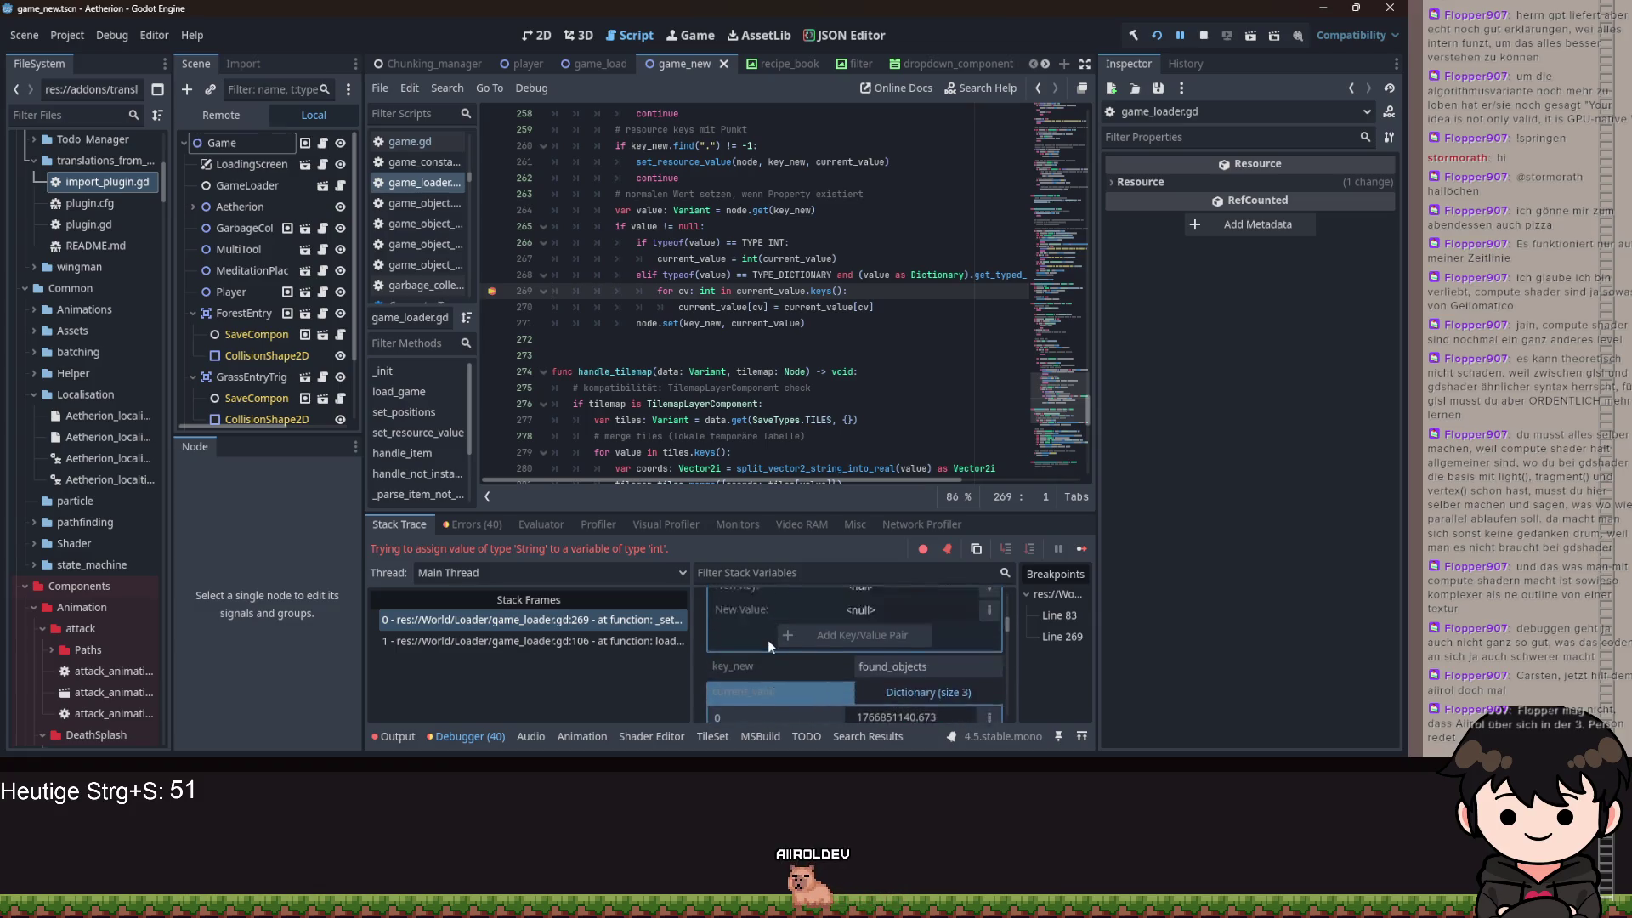
scroll(791, 655, down, 3)
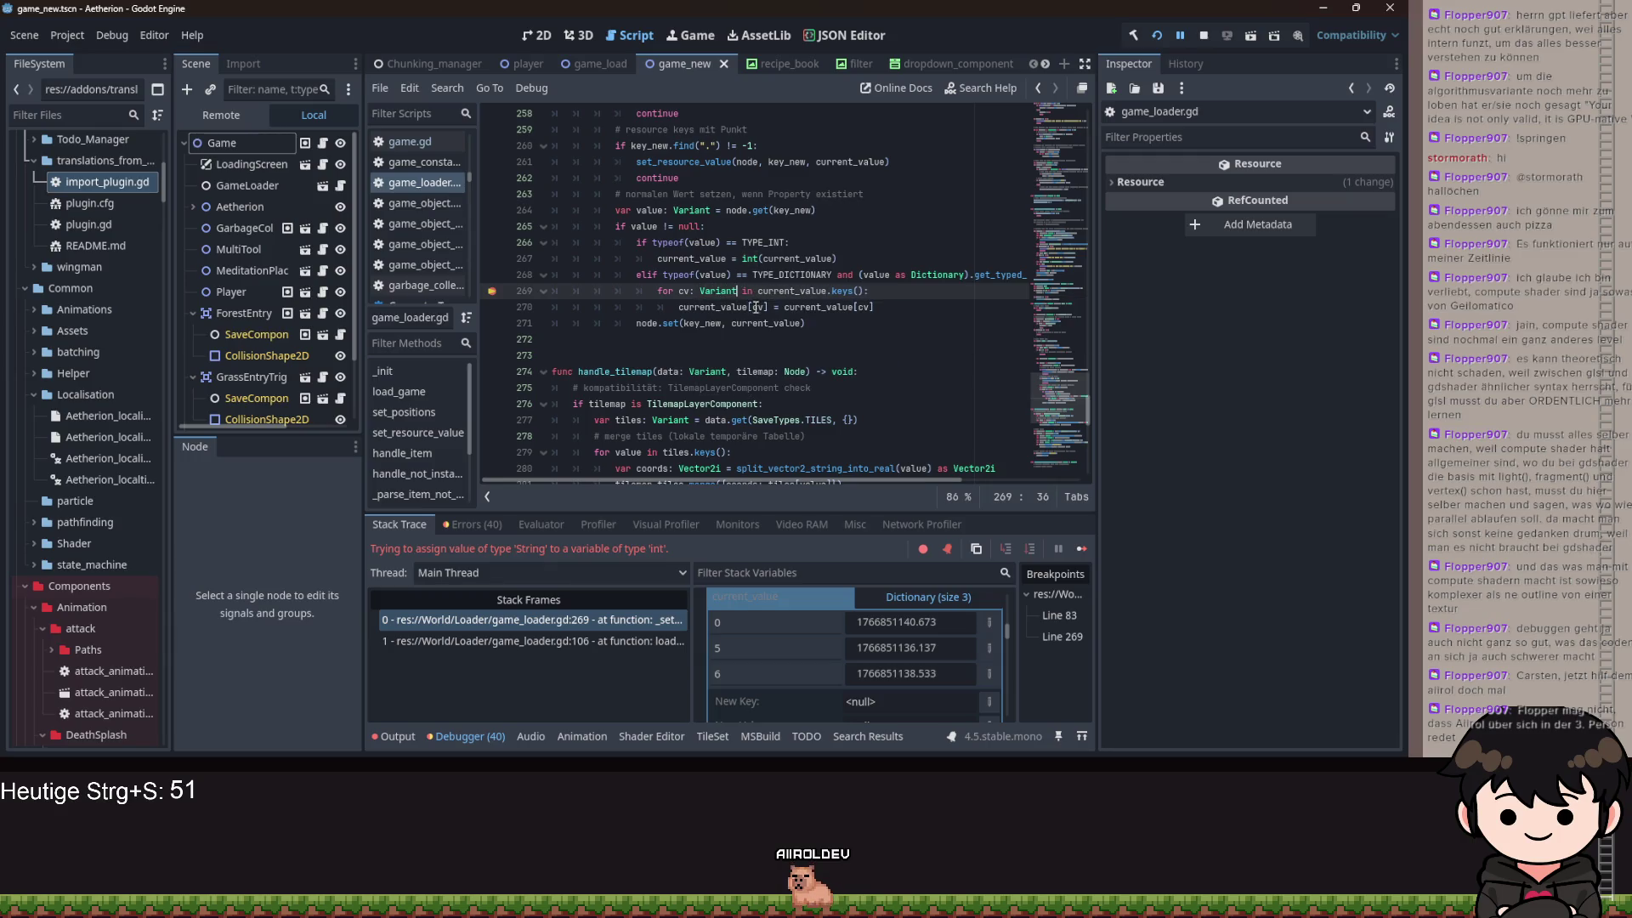
- Inspect what cv holds and the text of current_value's key 0 entry
click(764, 306)
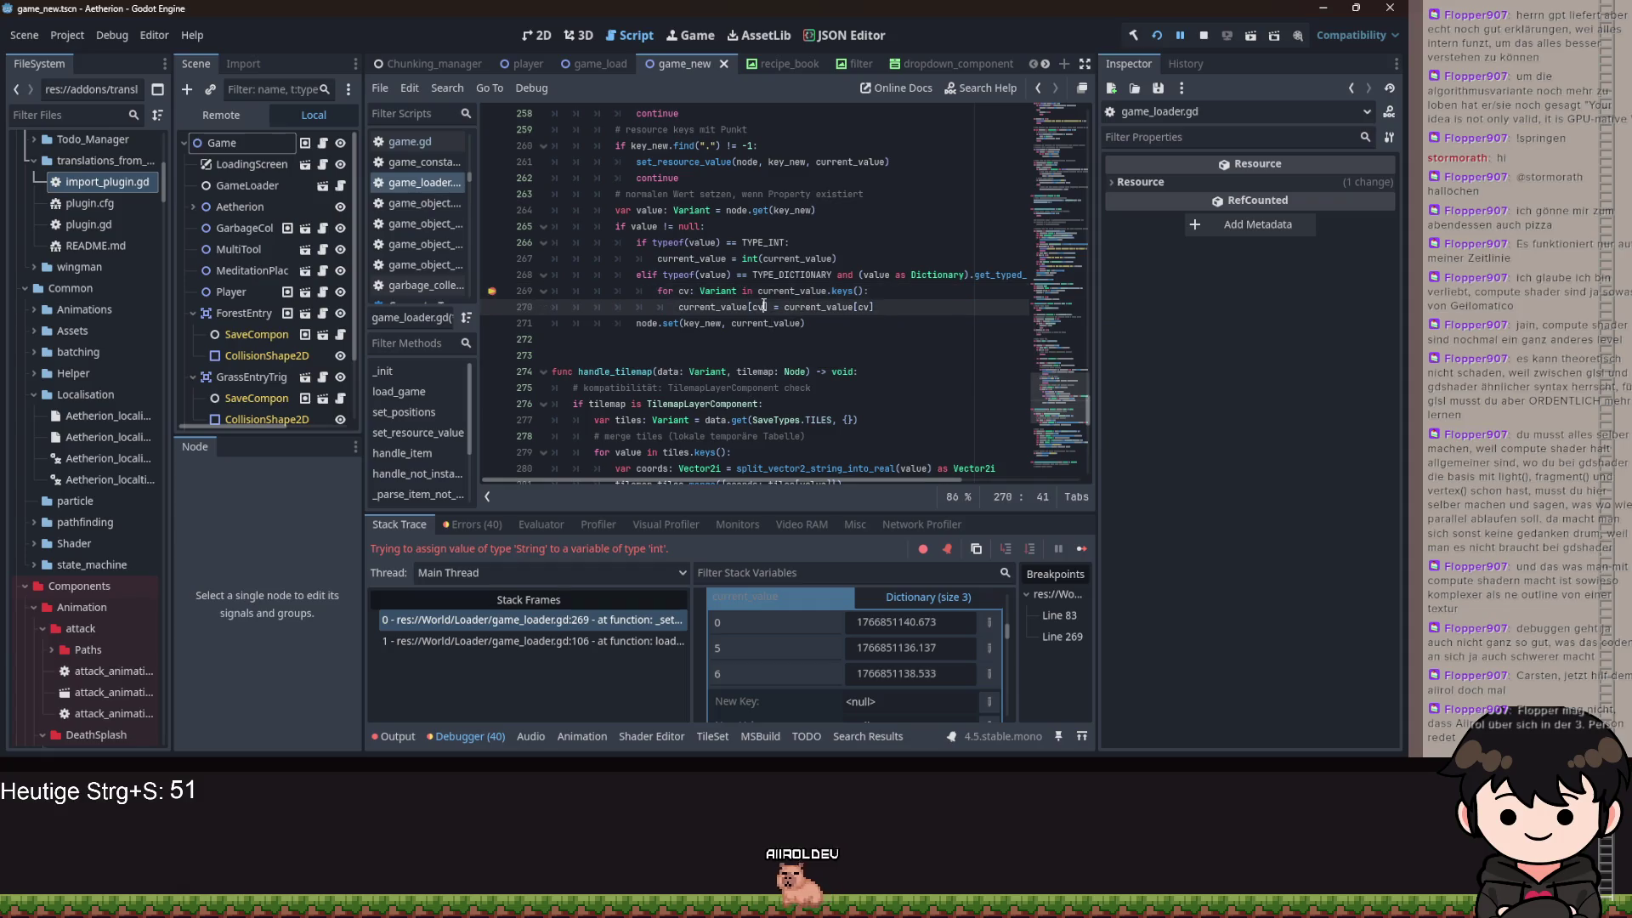
click(761, 306)
click(764, 306)
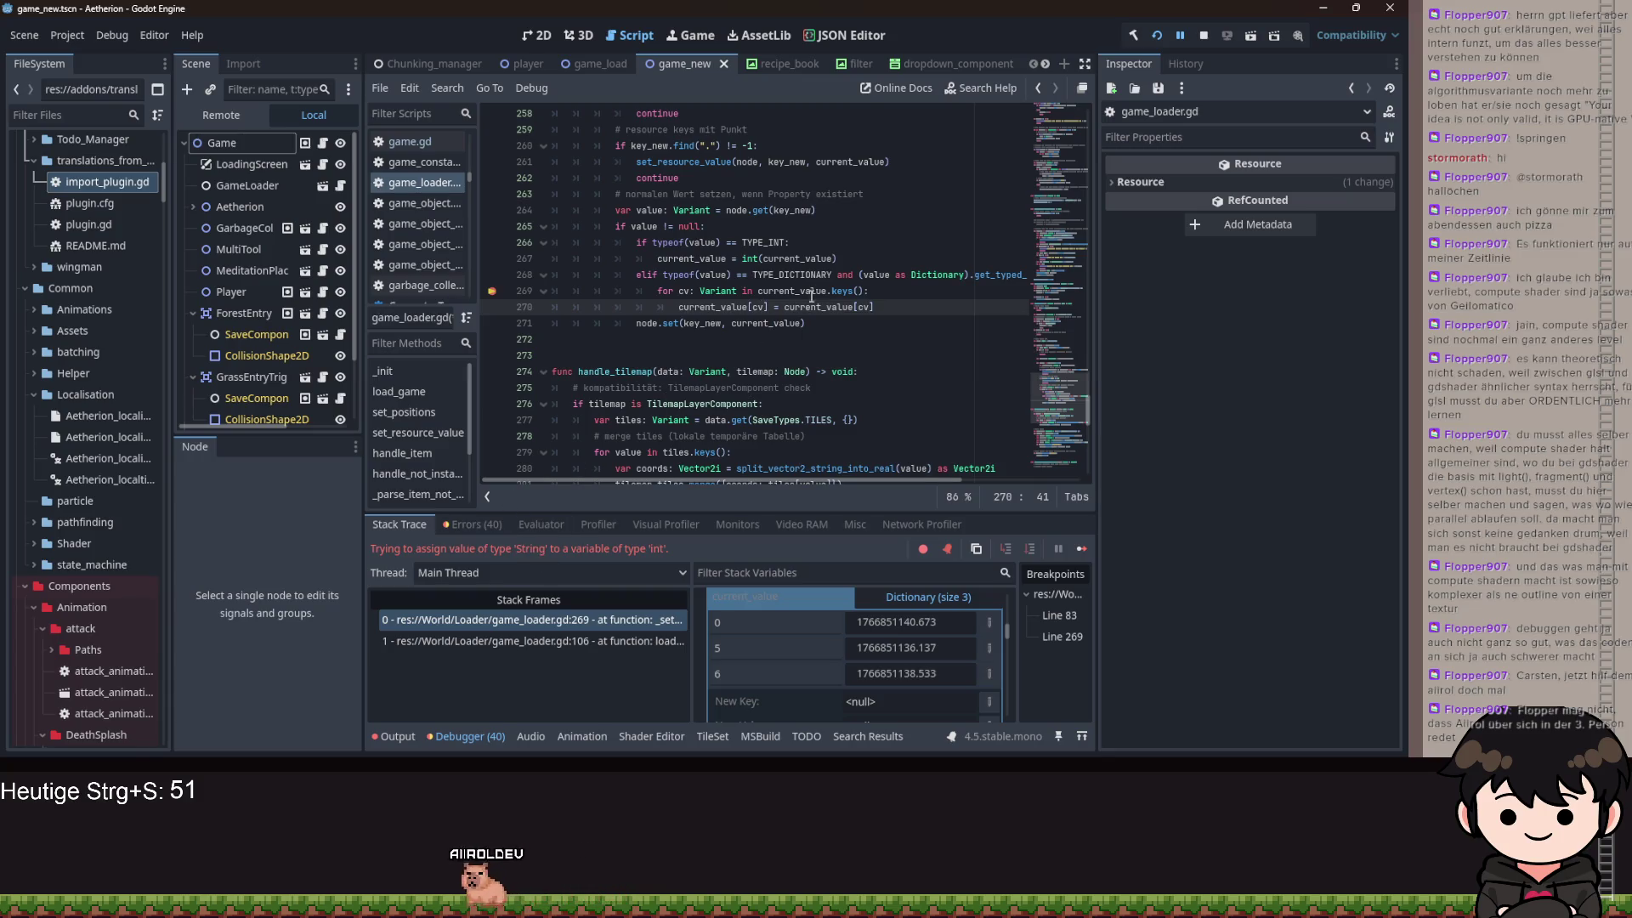
click(705, 623)
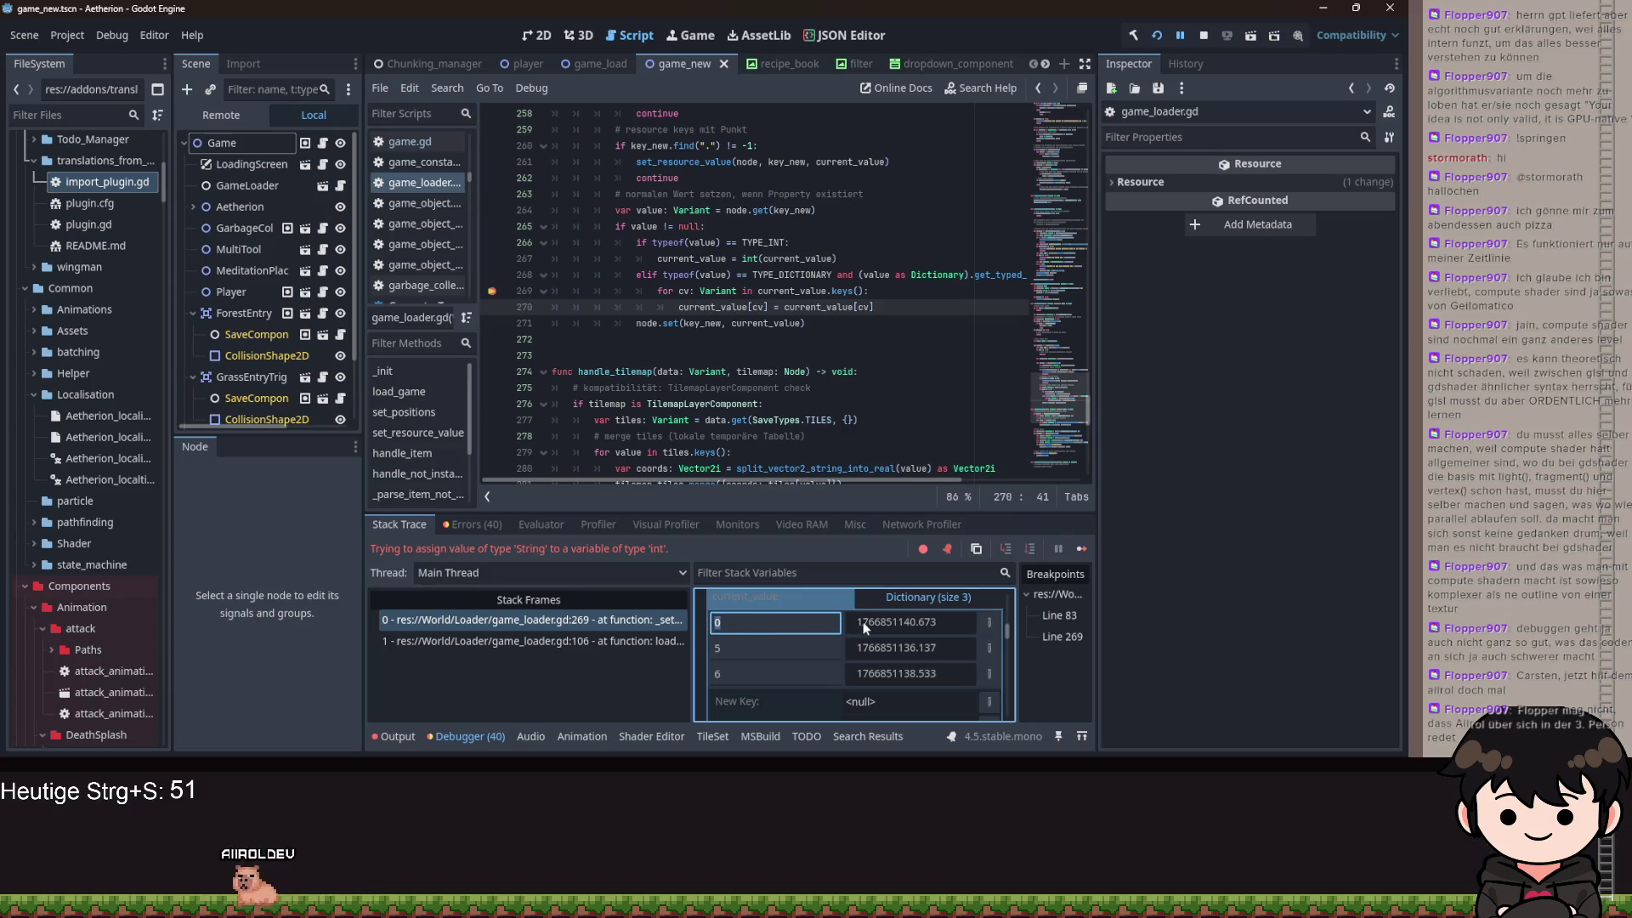
click(733, 630)
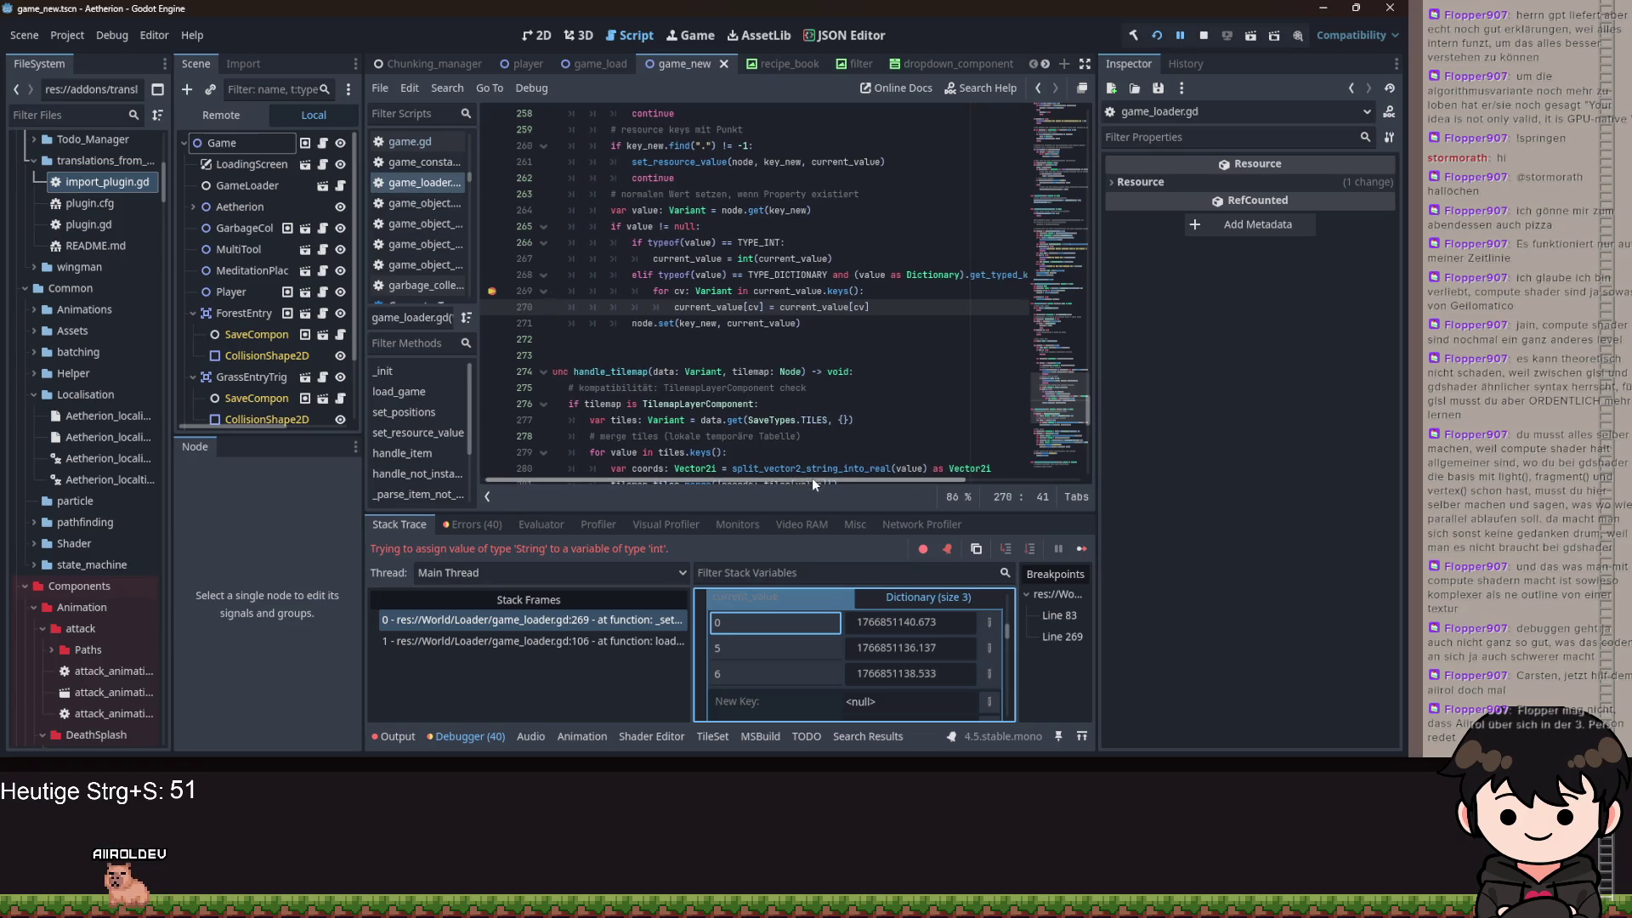
click(762, 308)
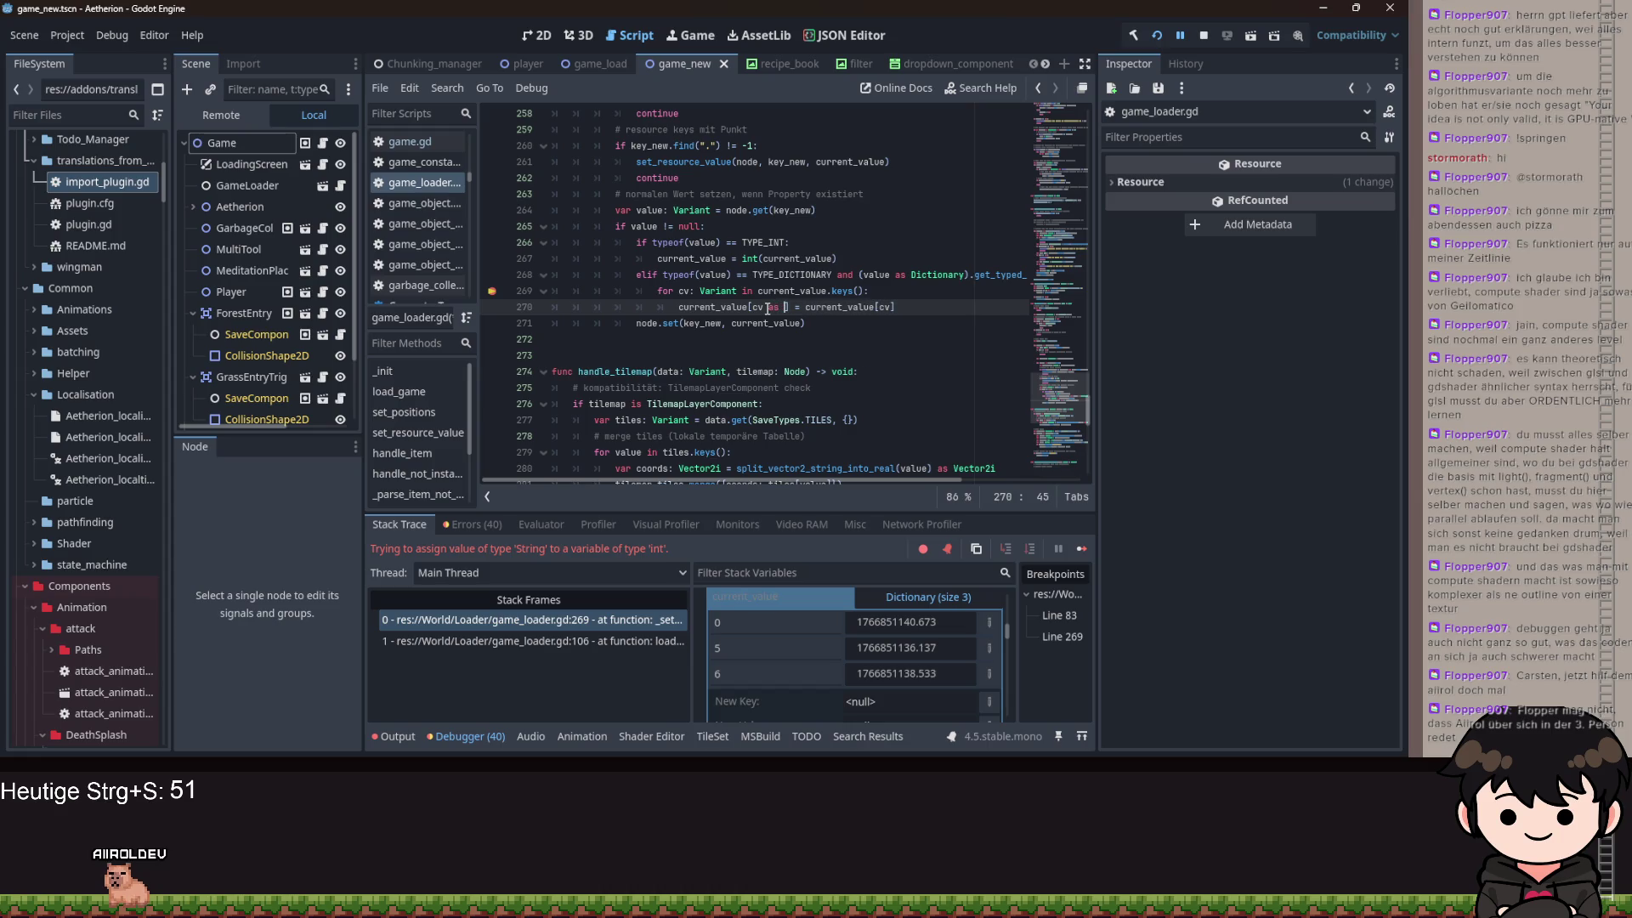
- Change line 270 to current_value[int(cv)] and retype cv on line 269 as String
key(BackSpace)
key(BackSpace)
key(BackSpace)
key(BackSpace)
key(BackSpace)
key(BackSpace)
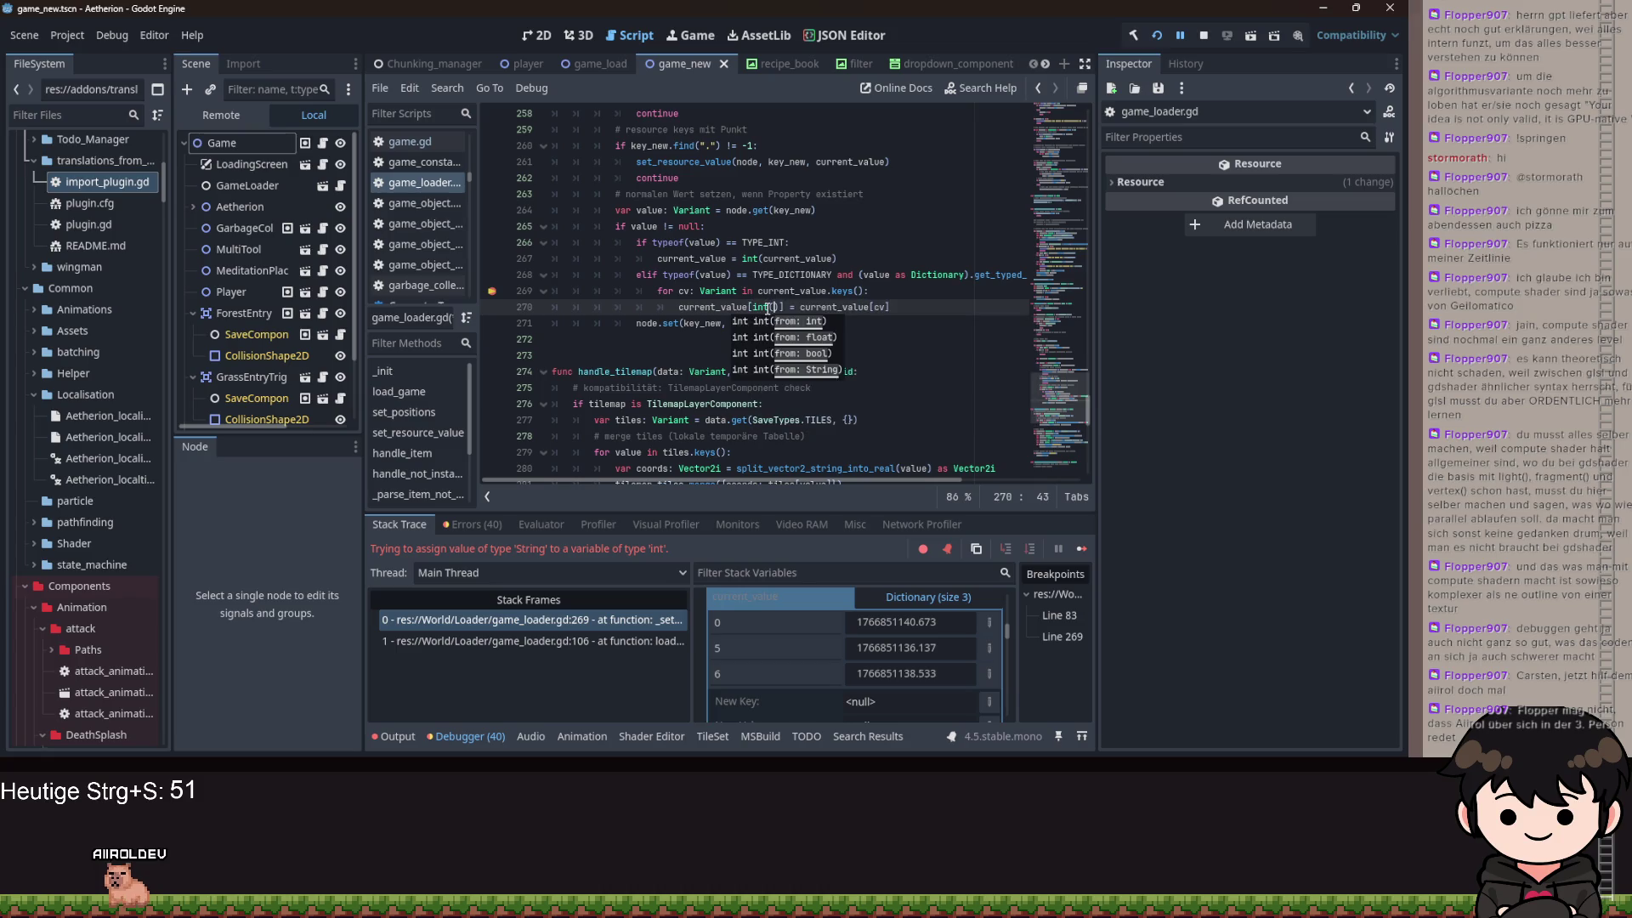
text(i)
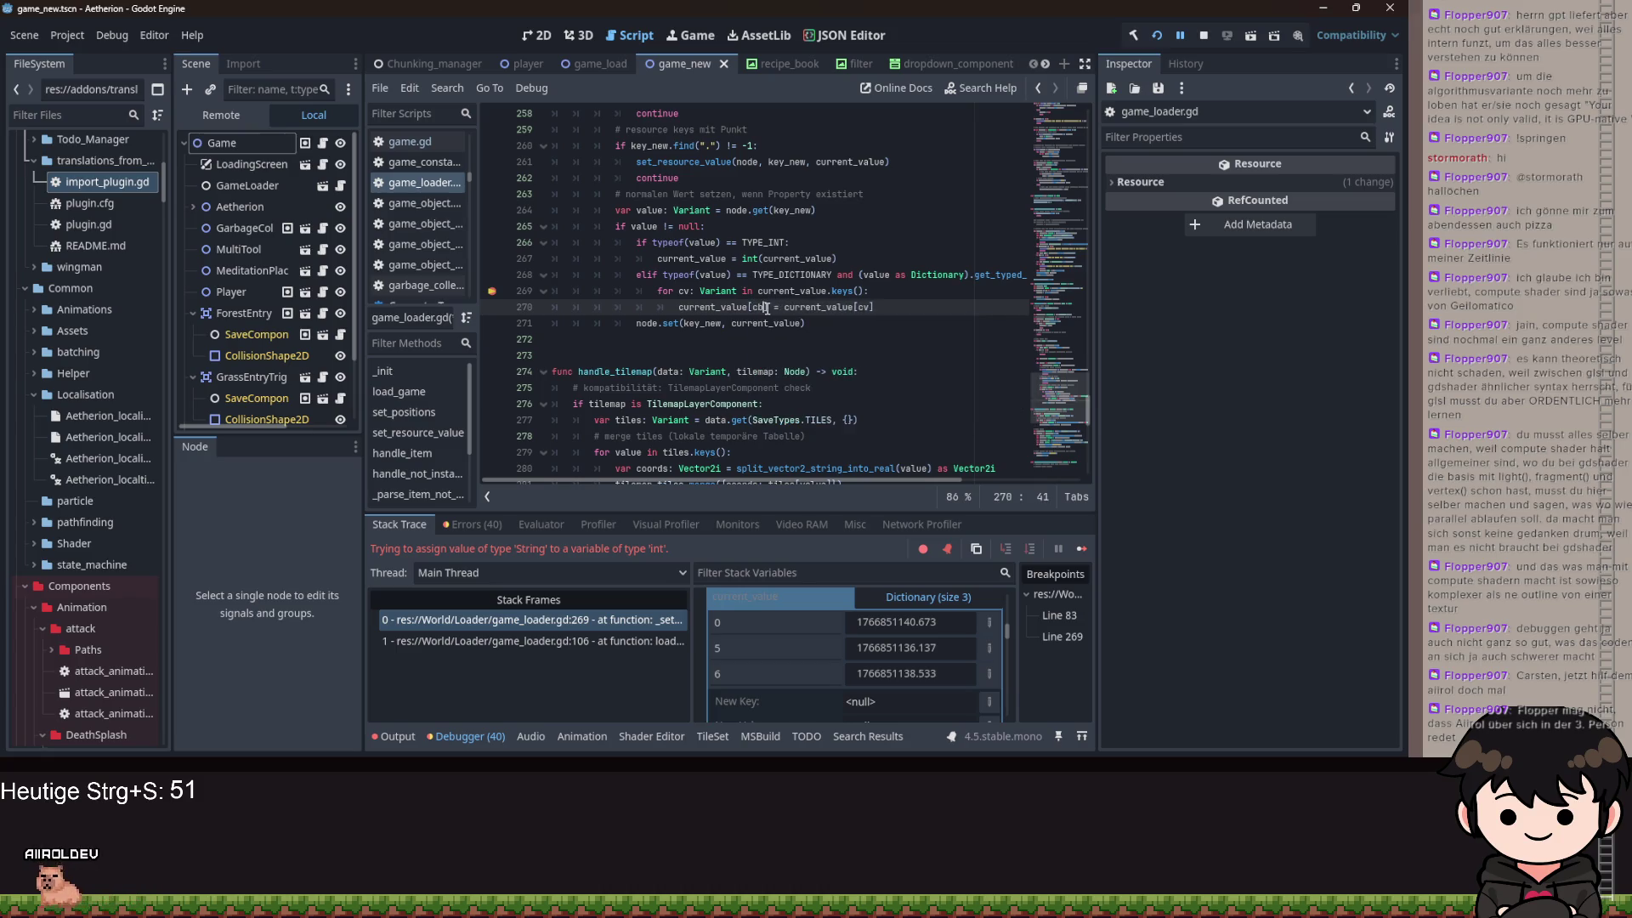
text(nt()
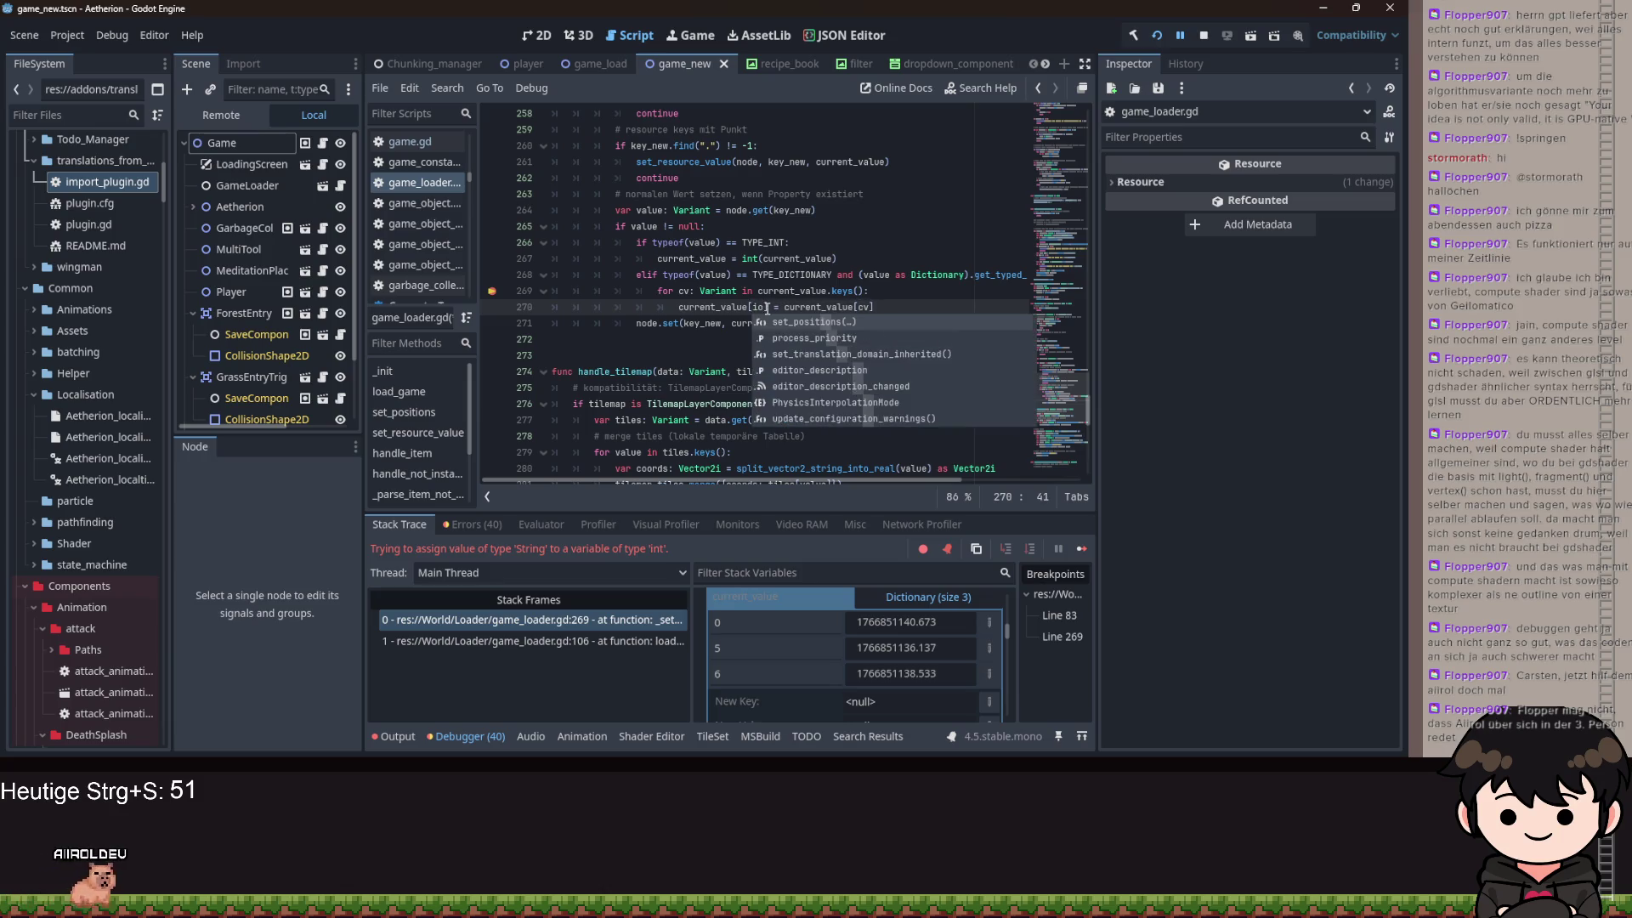
text(c)
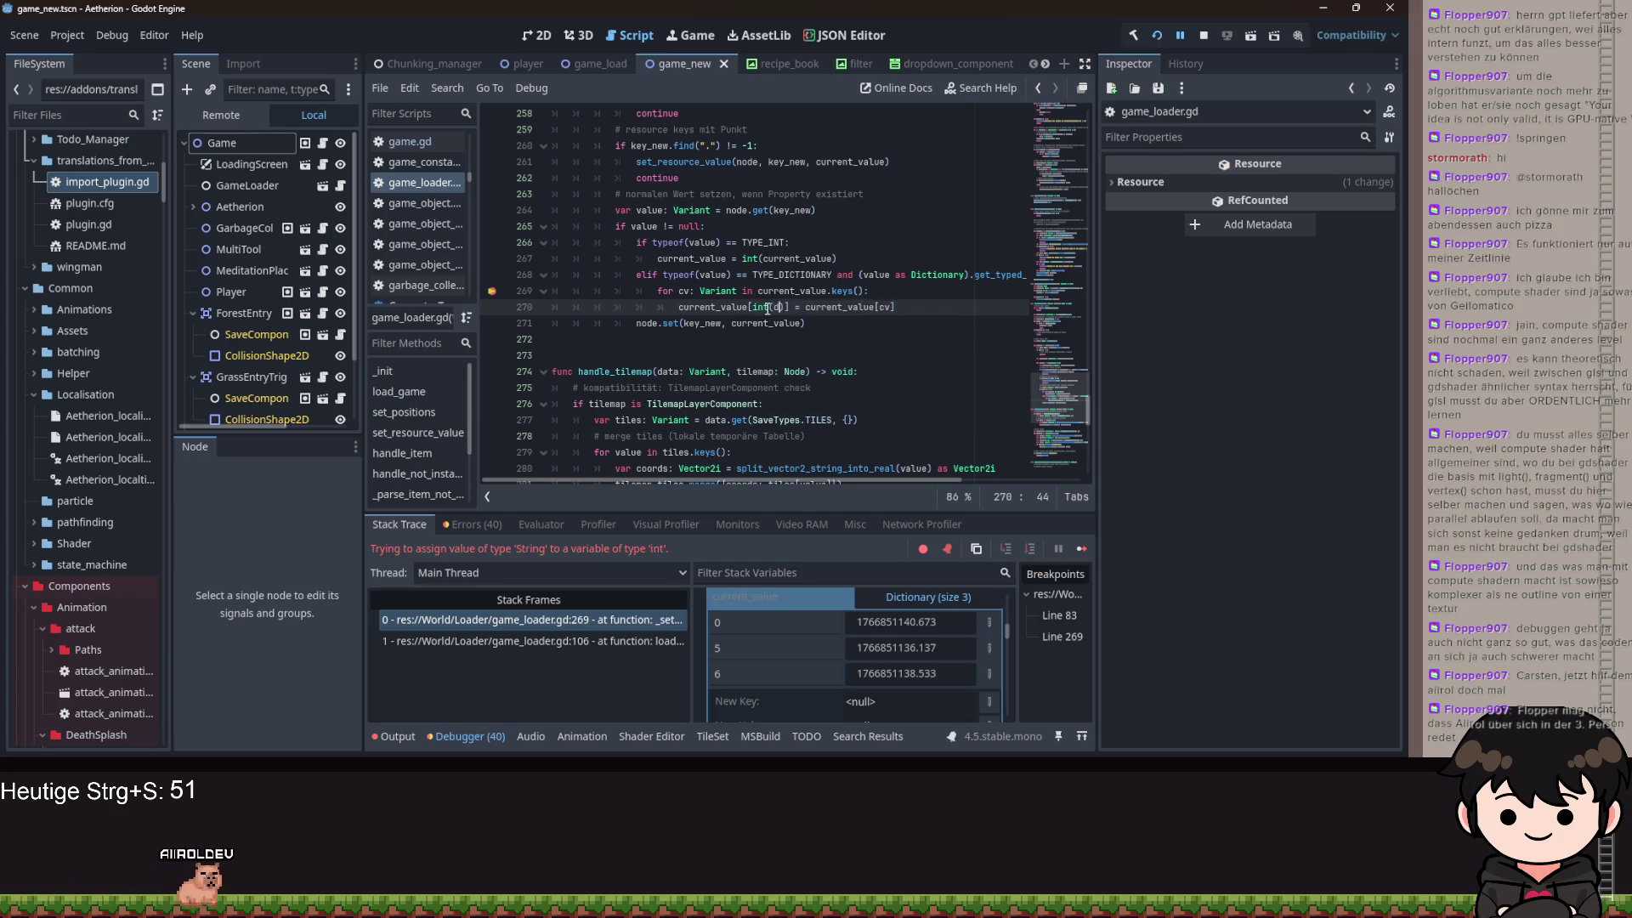
text(v)
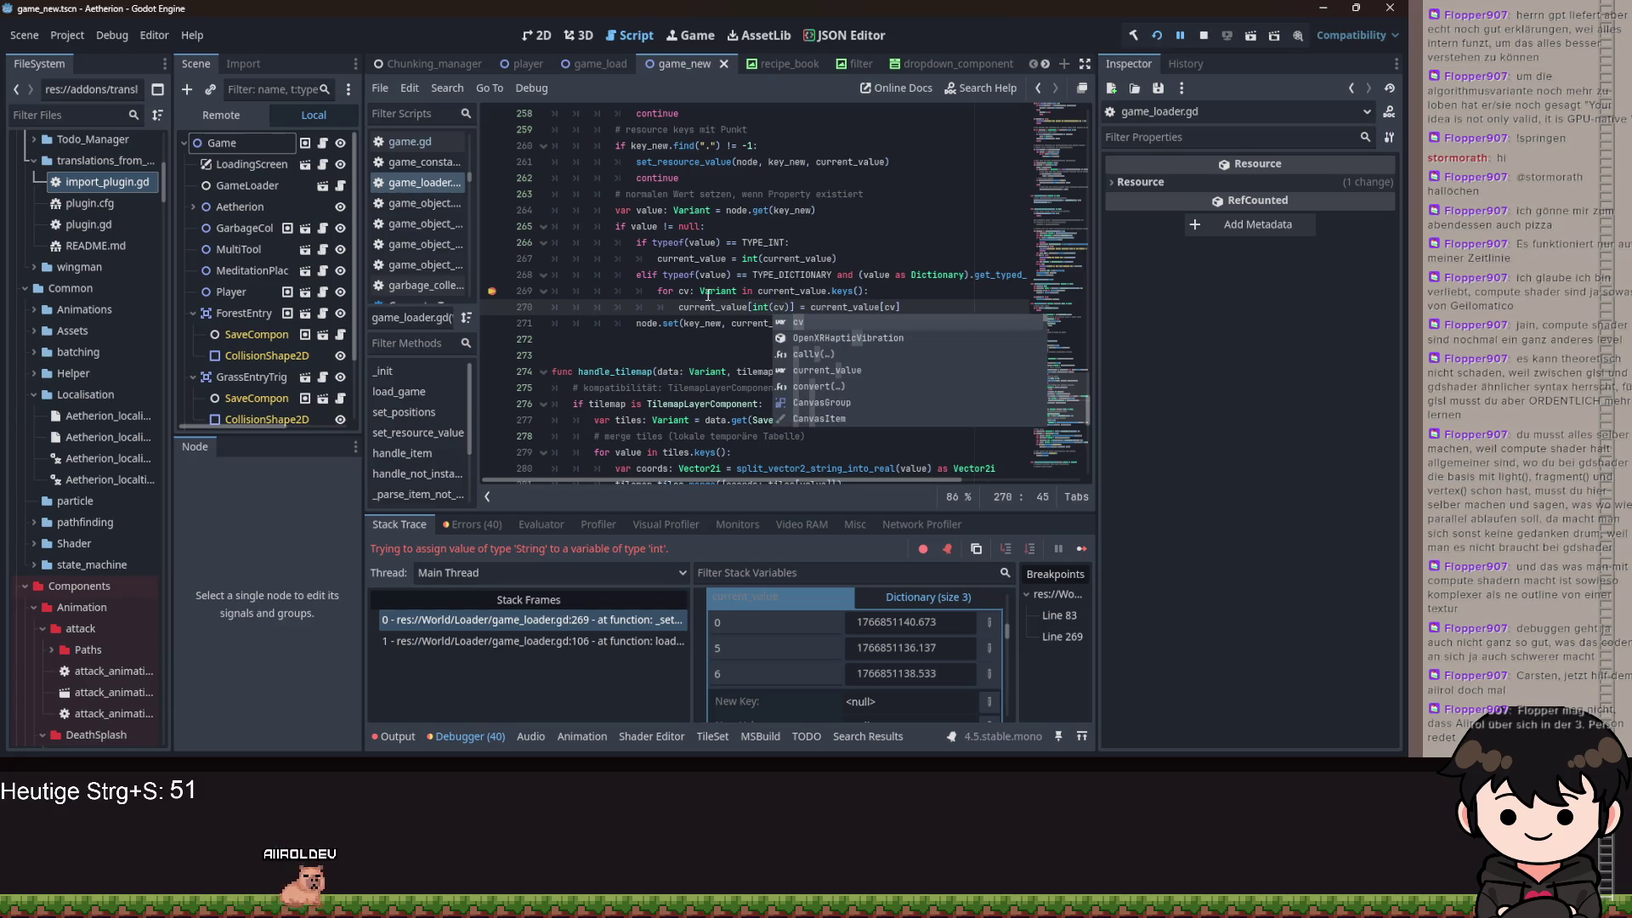
double_click(708, 290)
text(String)
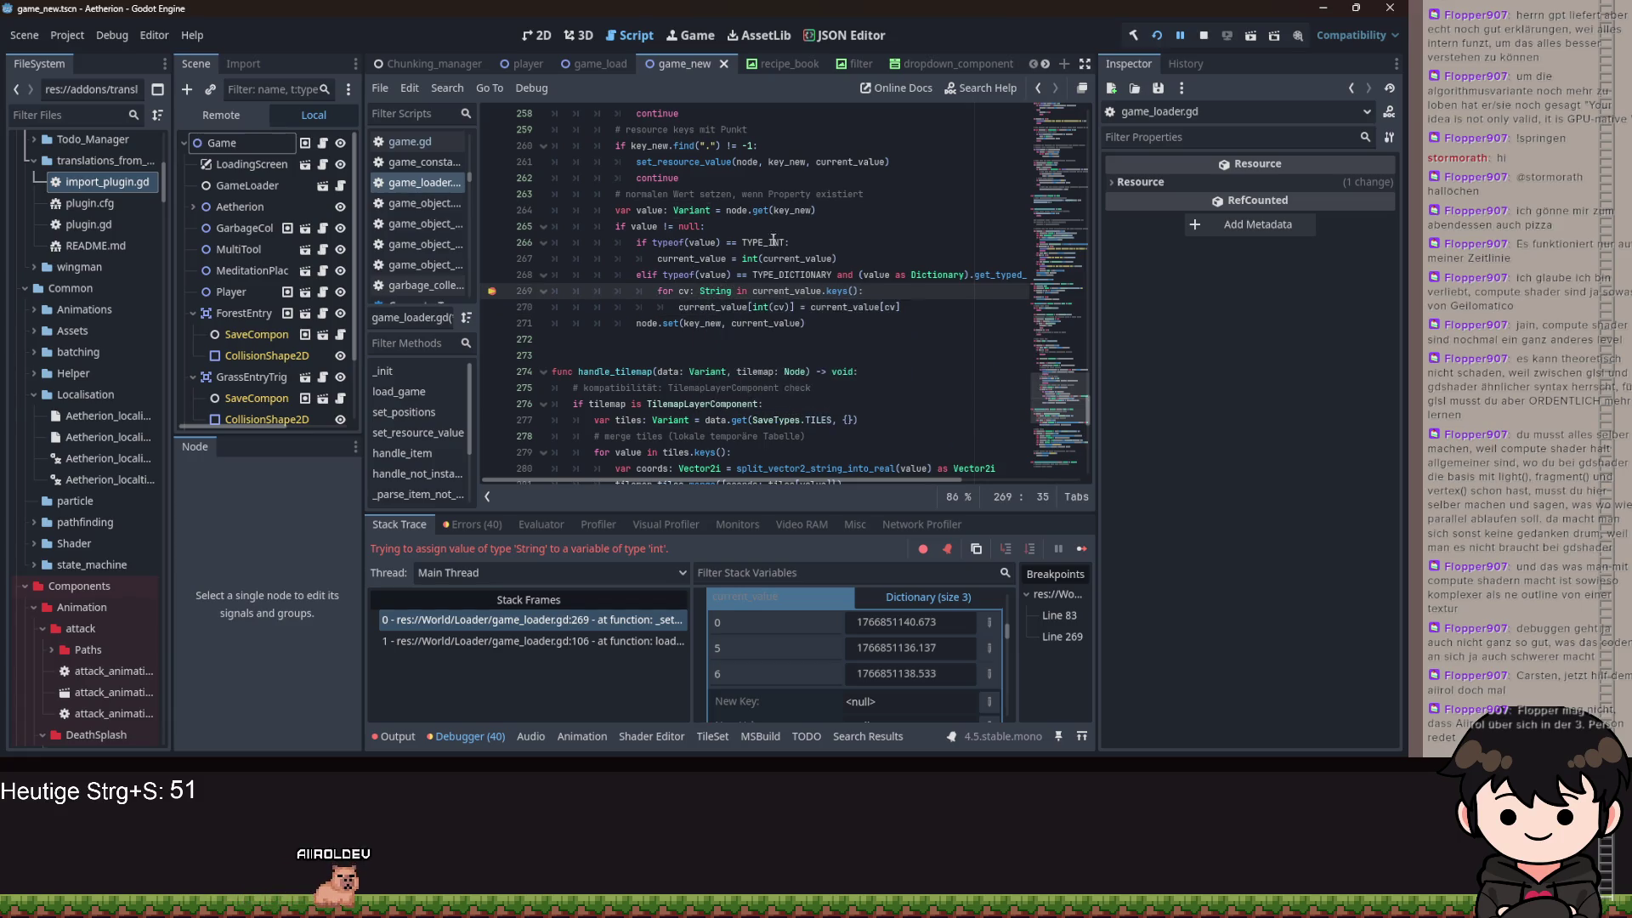
- Relaunch Aetherion, dismiss the title prompt and choose Forstsetzen to pause again at line 83
click(1165, 37)
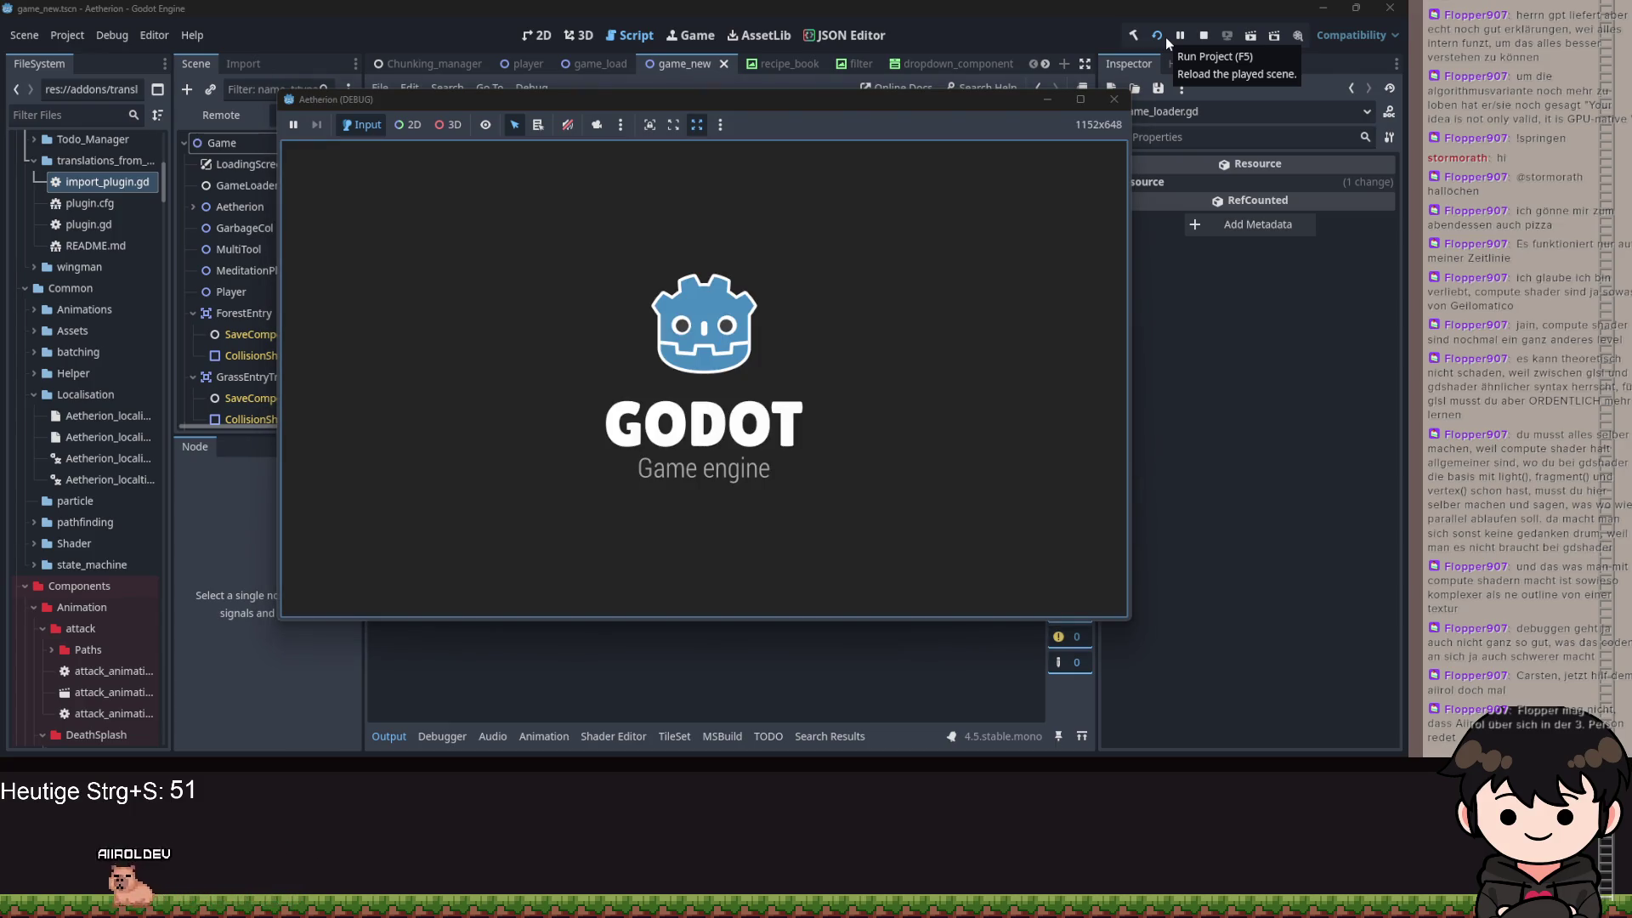
click(716, 493)
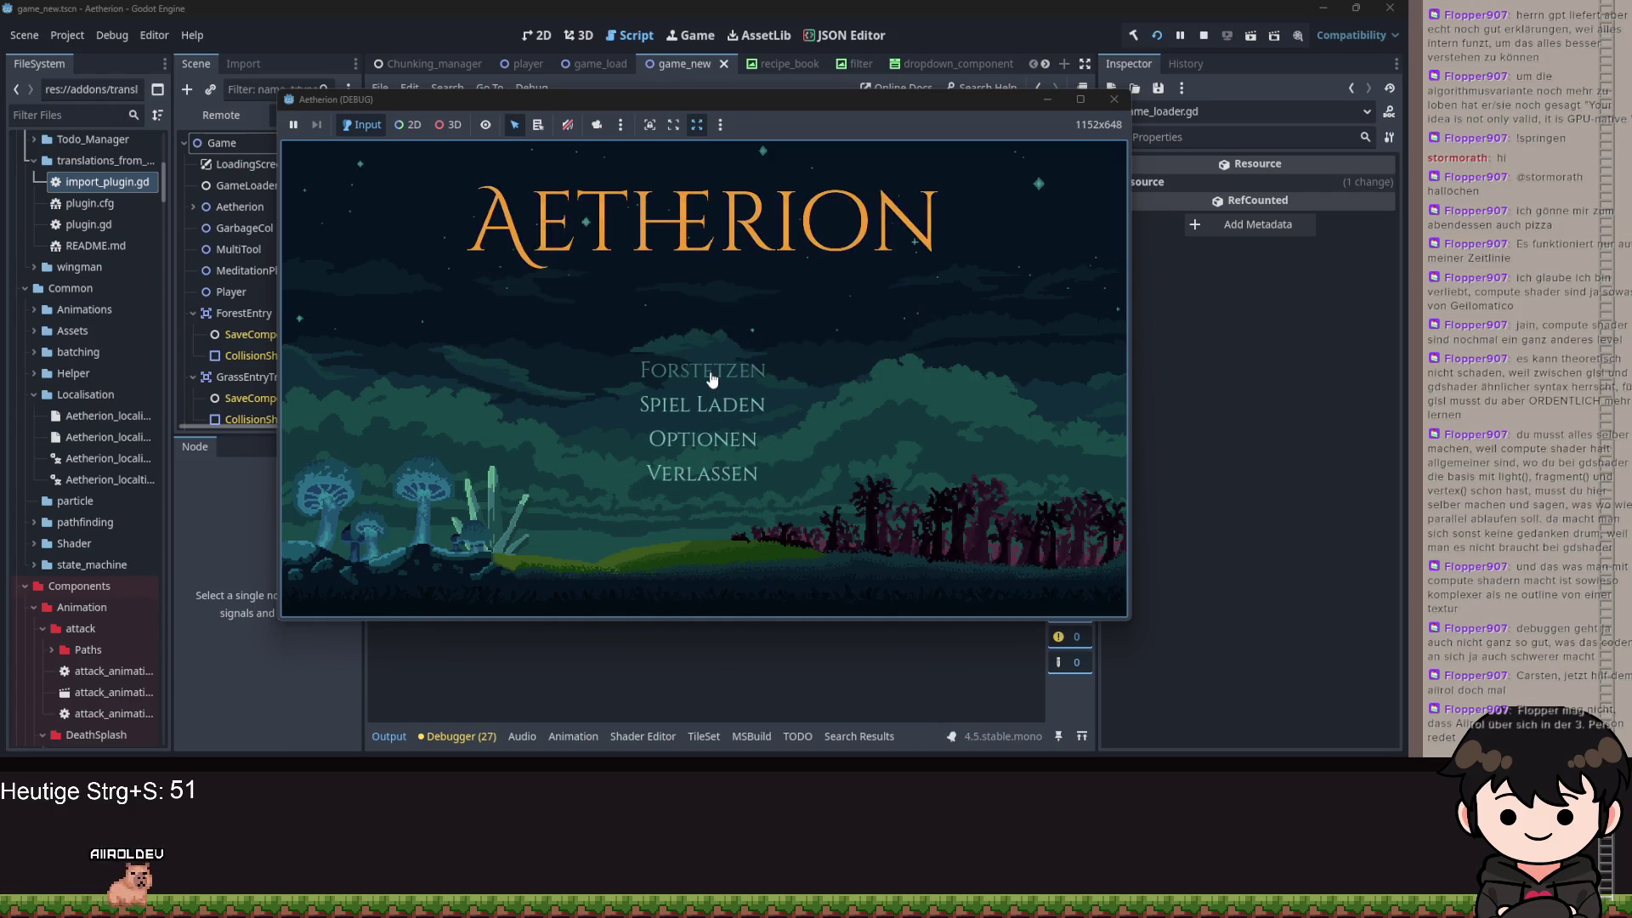
click(712, 380)
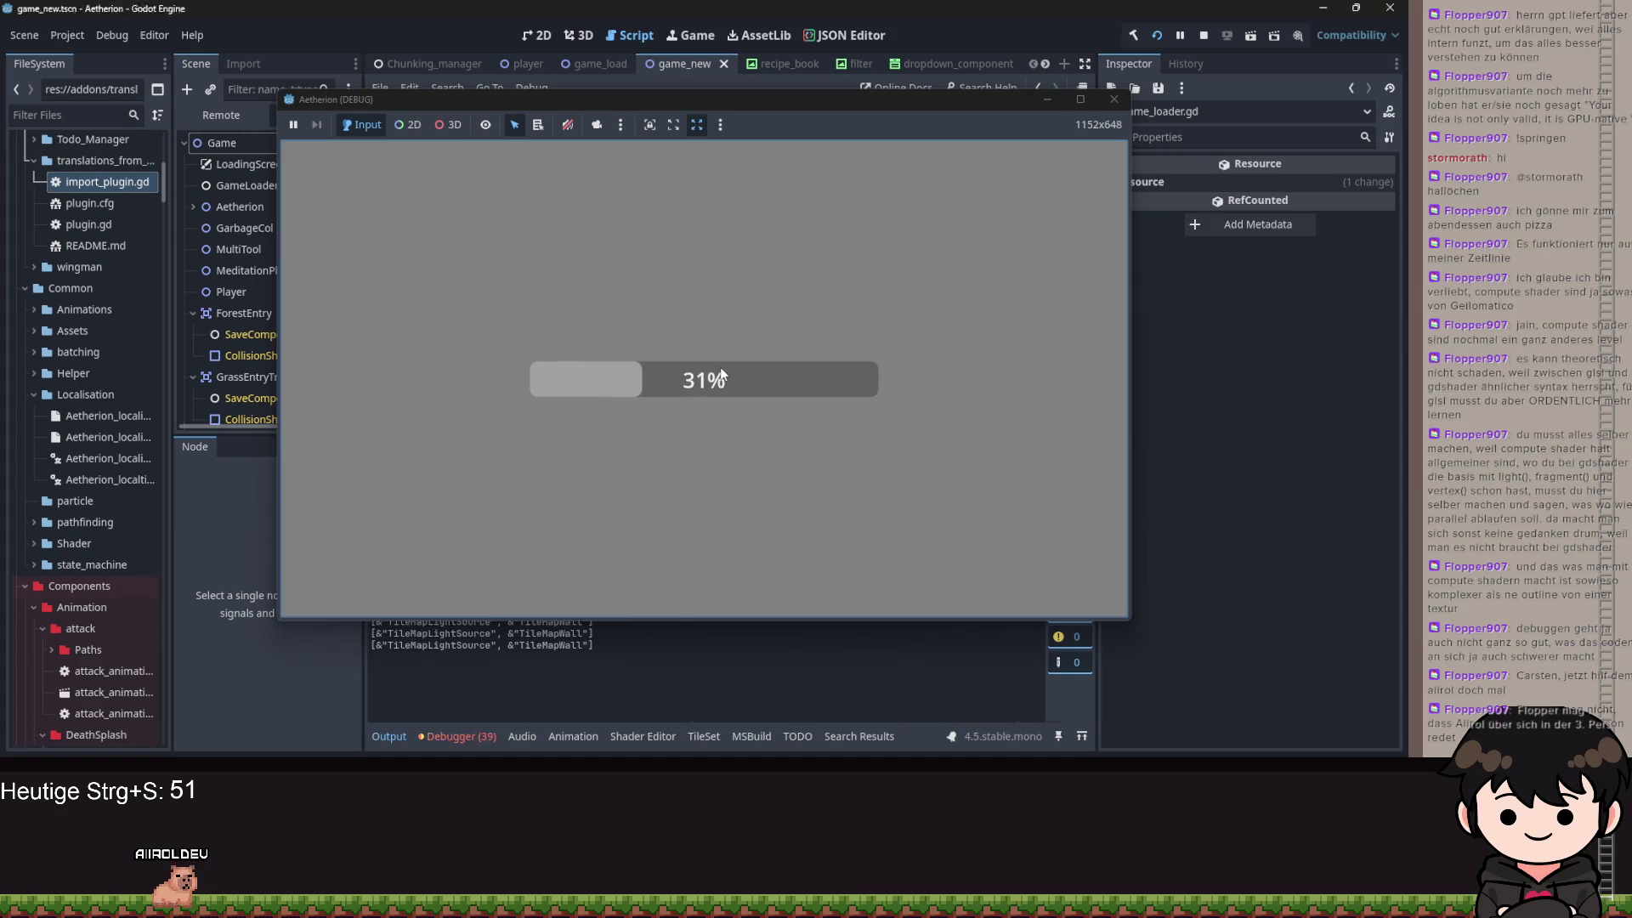
click(1048, 100)
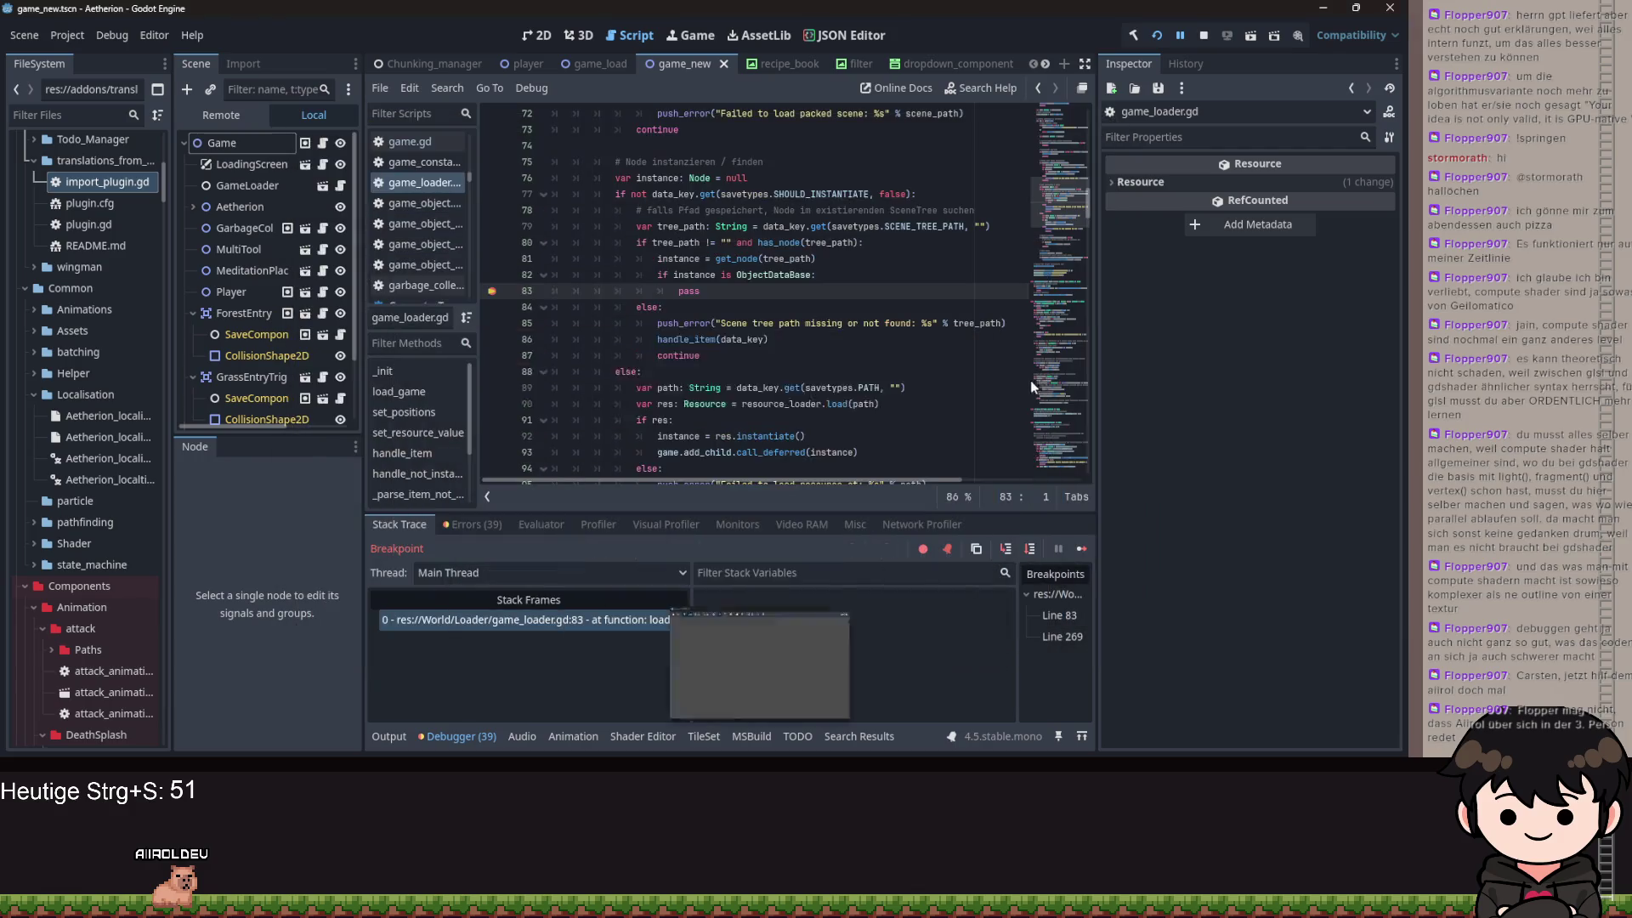
click(1007, 548)
click(1007, 548)
click(1007, 548)
click(1007, 548)
click(1007, 548)
click(1007, 548)
click(1007, 548)
click(1007, 549)
click(1007, 548)
click(1007, 548)
click(1007, 549)
click(1007, 548)
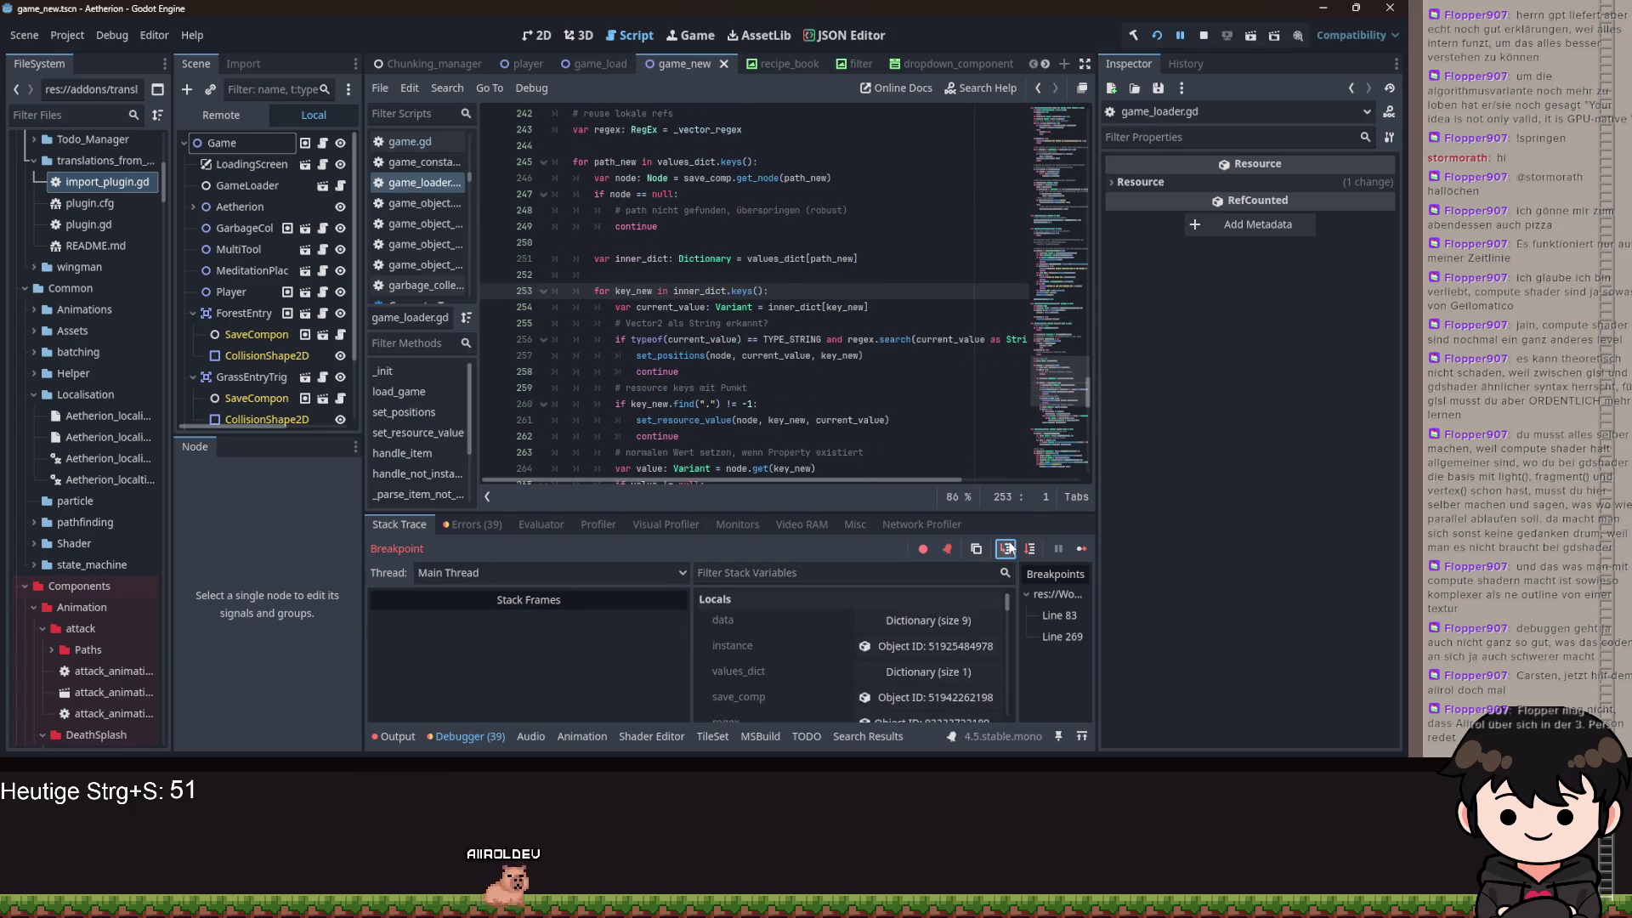
click(1007, 548)
click(1007, 548)
click(1007, 548)
click(1007, 548)
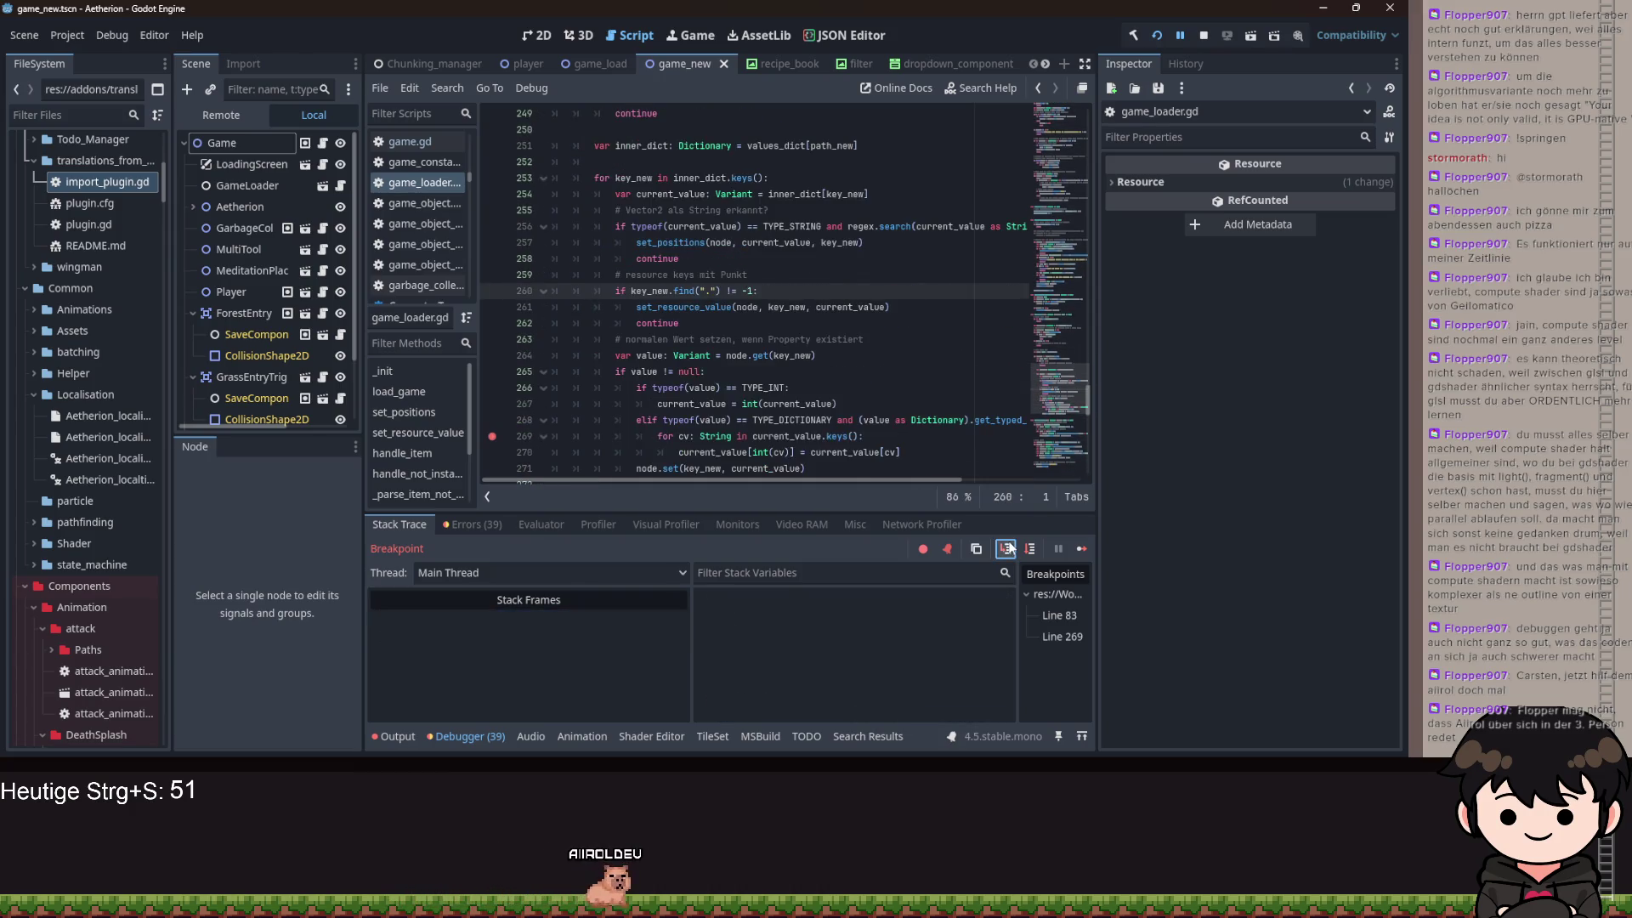
click(1007, 548)
click(1007, 548)
click(1007, 548)
click(1007, 548)
click(1007, 548)
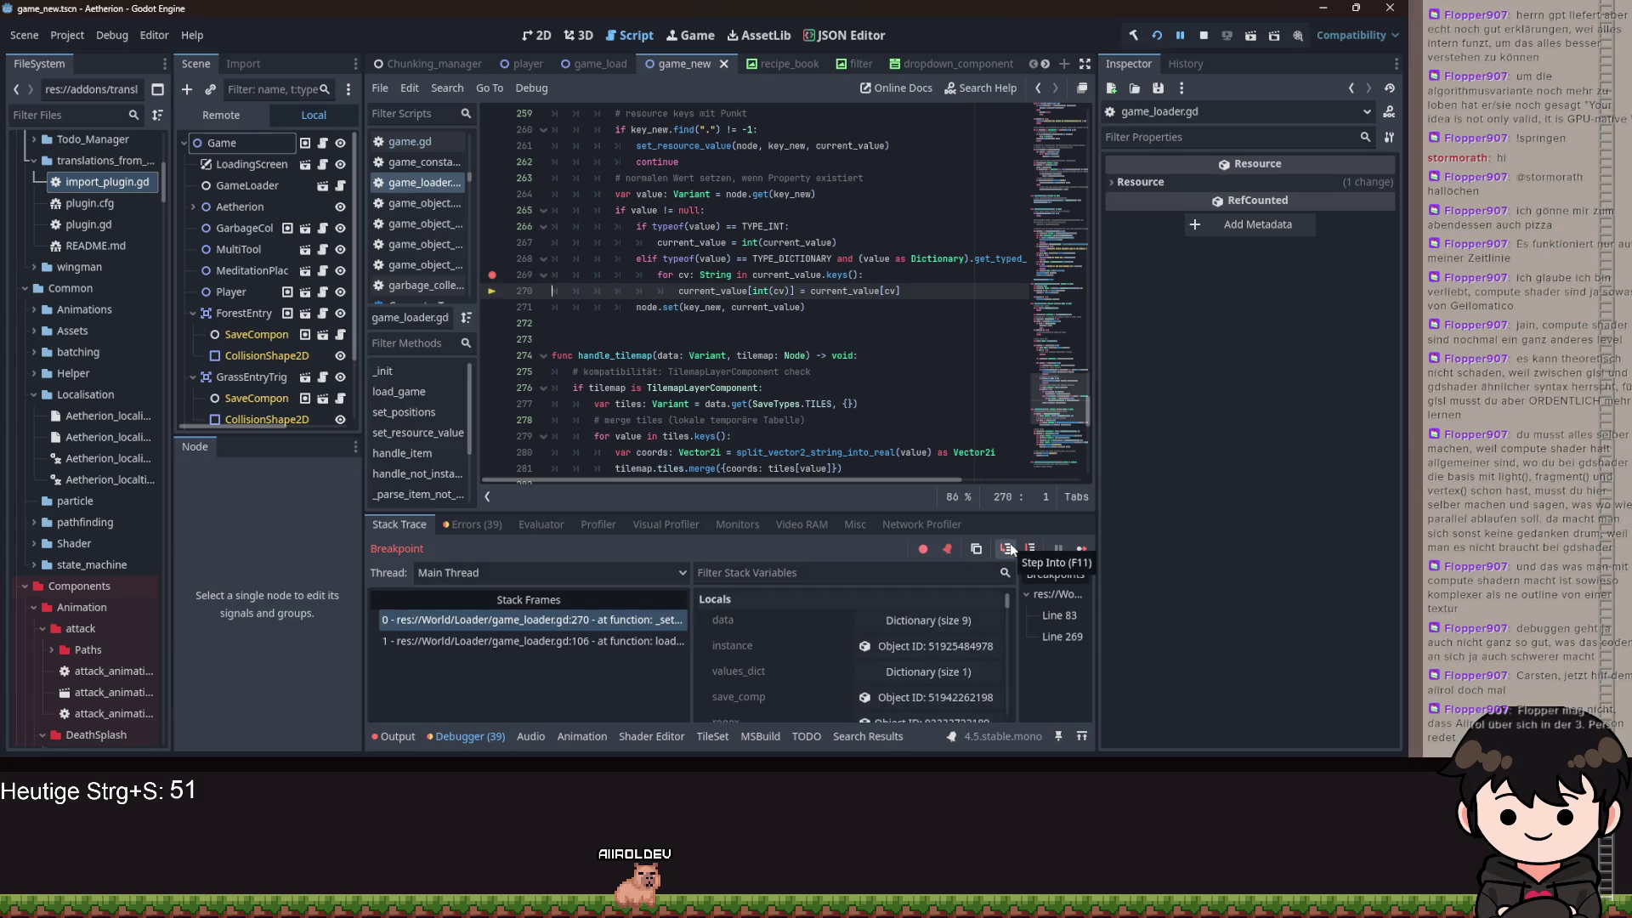
click(1007, 548)
click(884, 621)
scroll(889, 661, down, 5)
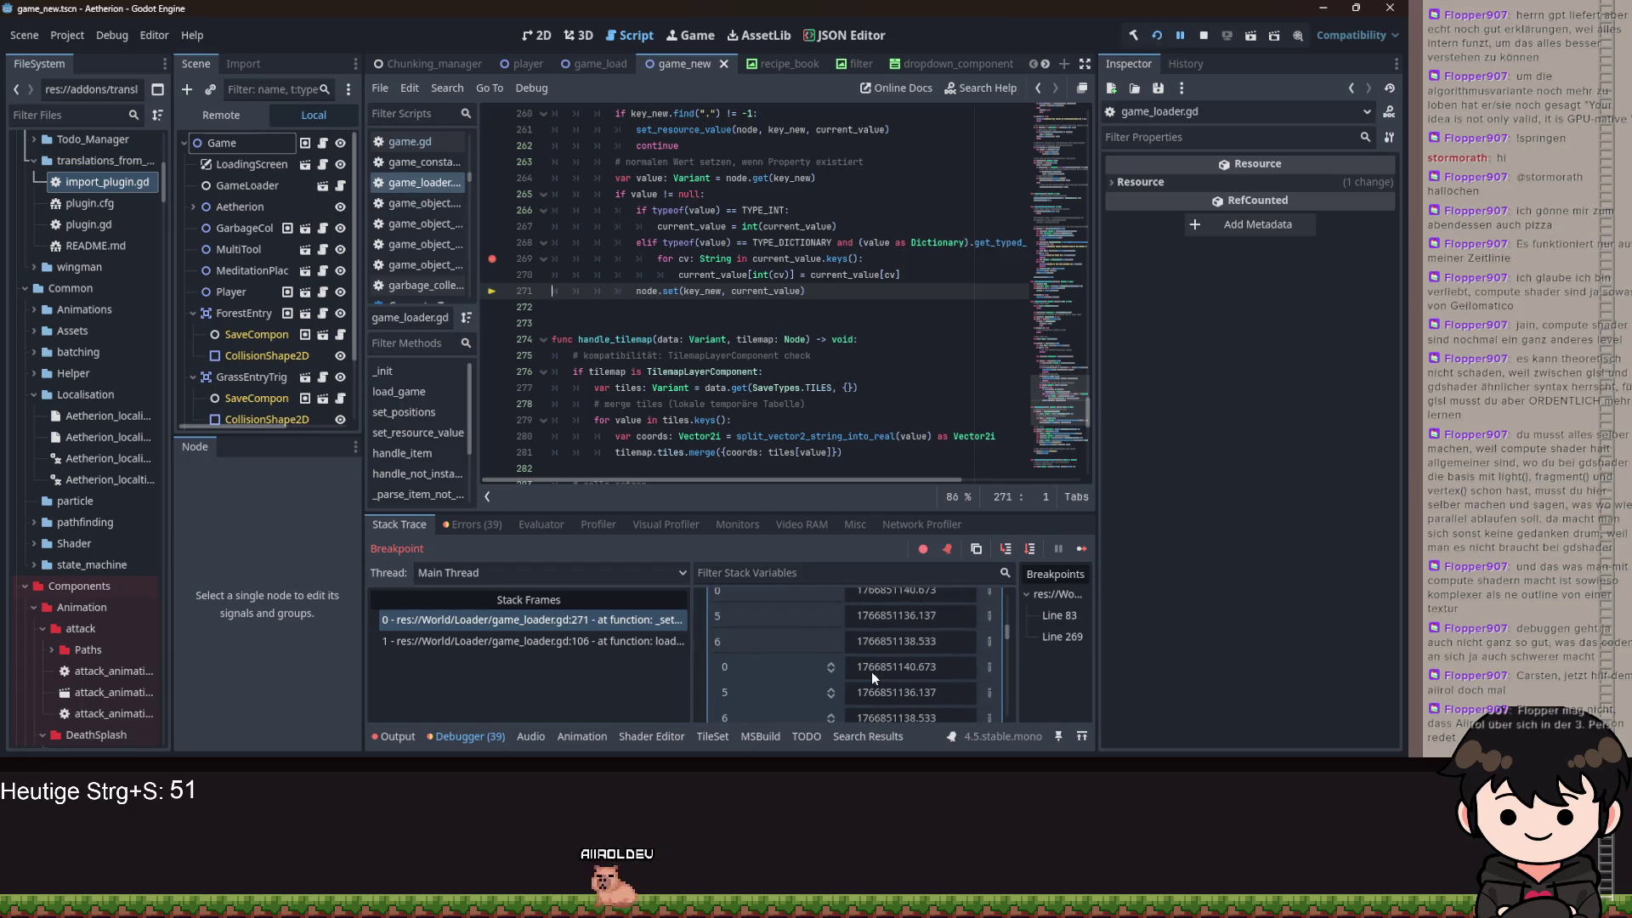
scroll(865, 669, down, 1)
scroll(787, 650, up, 1)
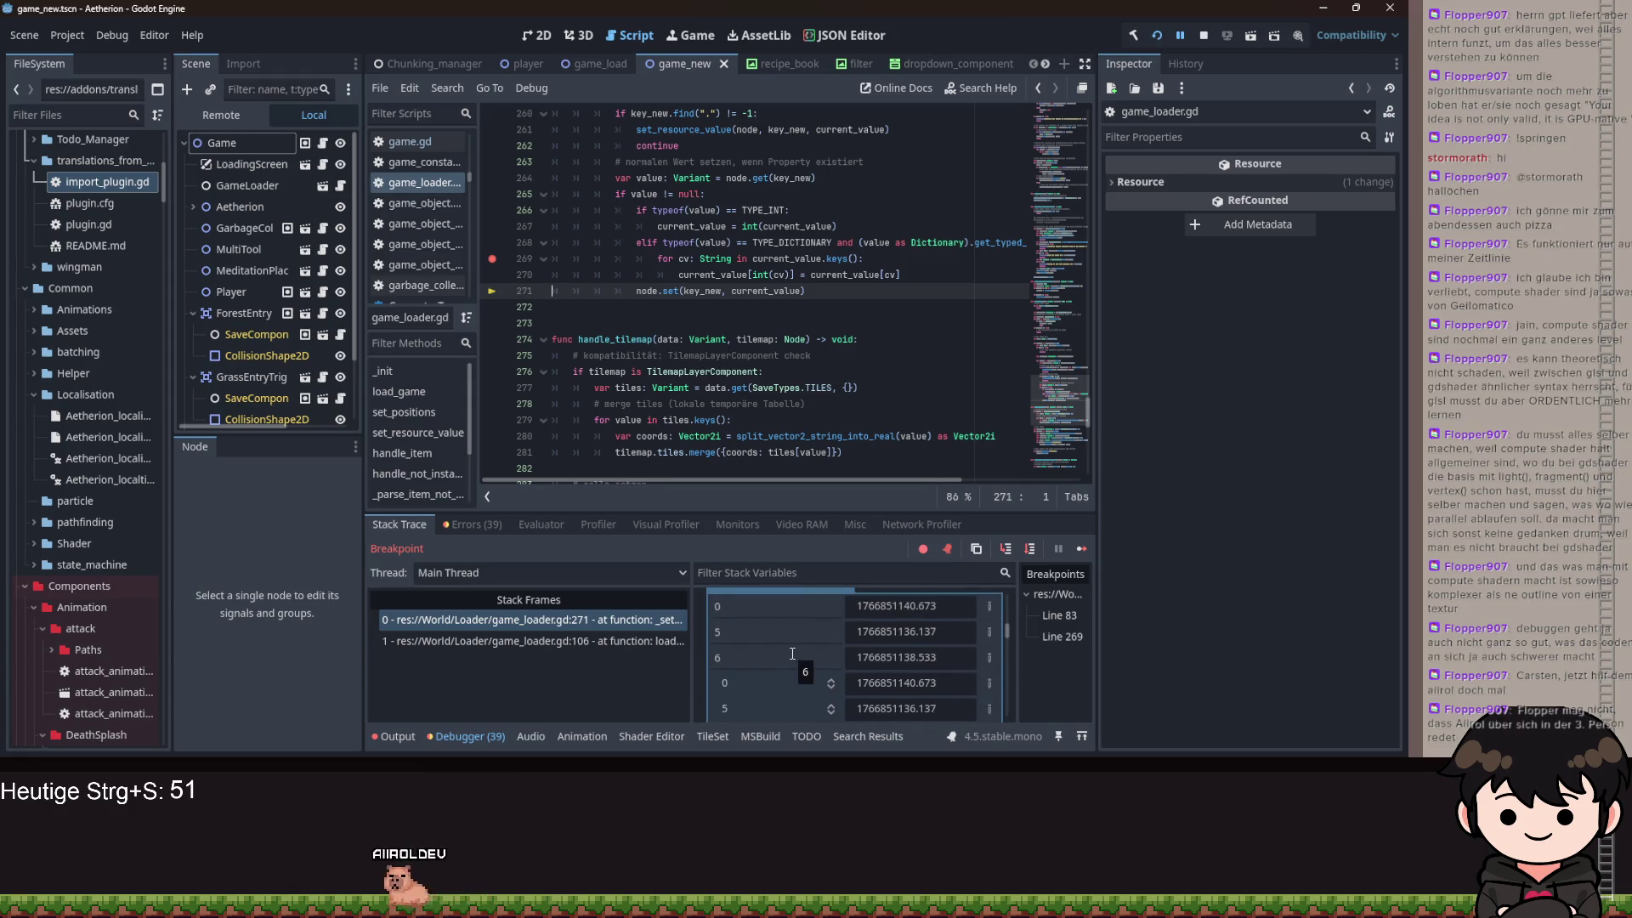
scroll(802, 652, up, 1)
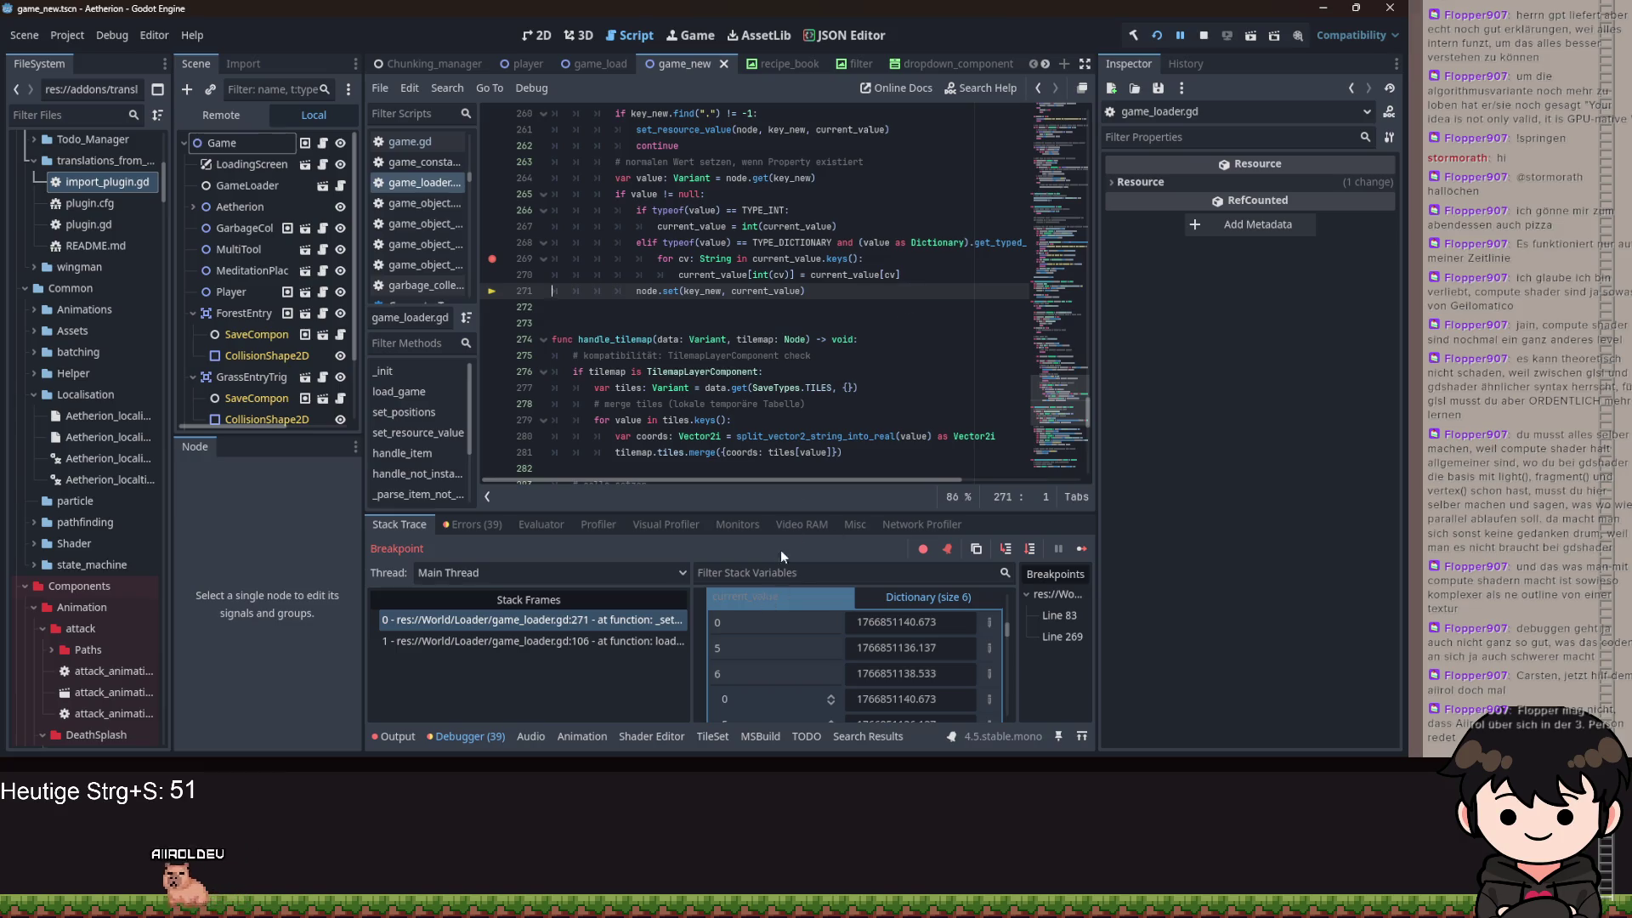
- Add 'var current_value_bu: Dictionary = current_value.duplicate()' above the loop
click(906, 256)
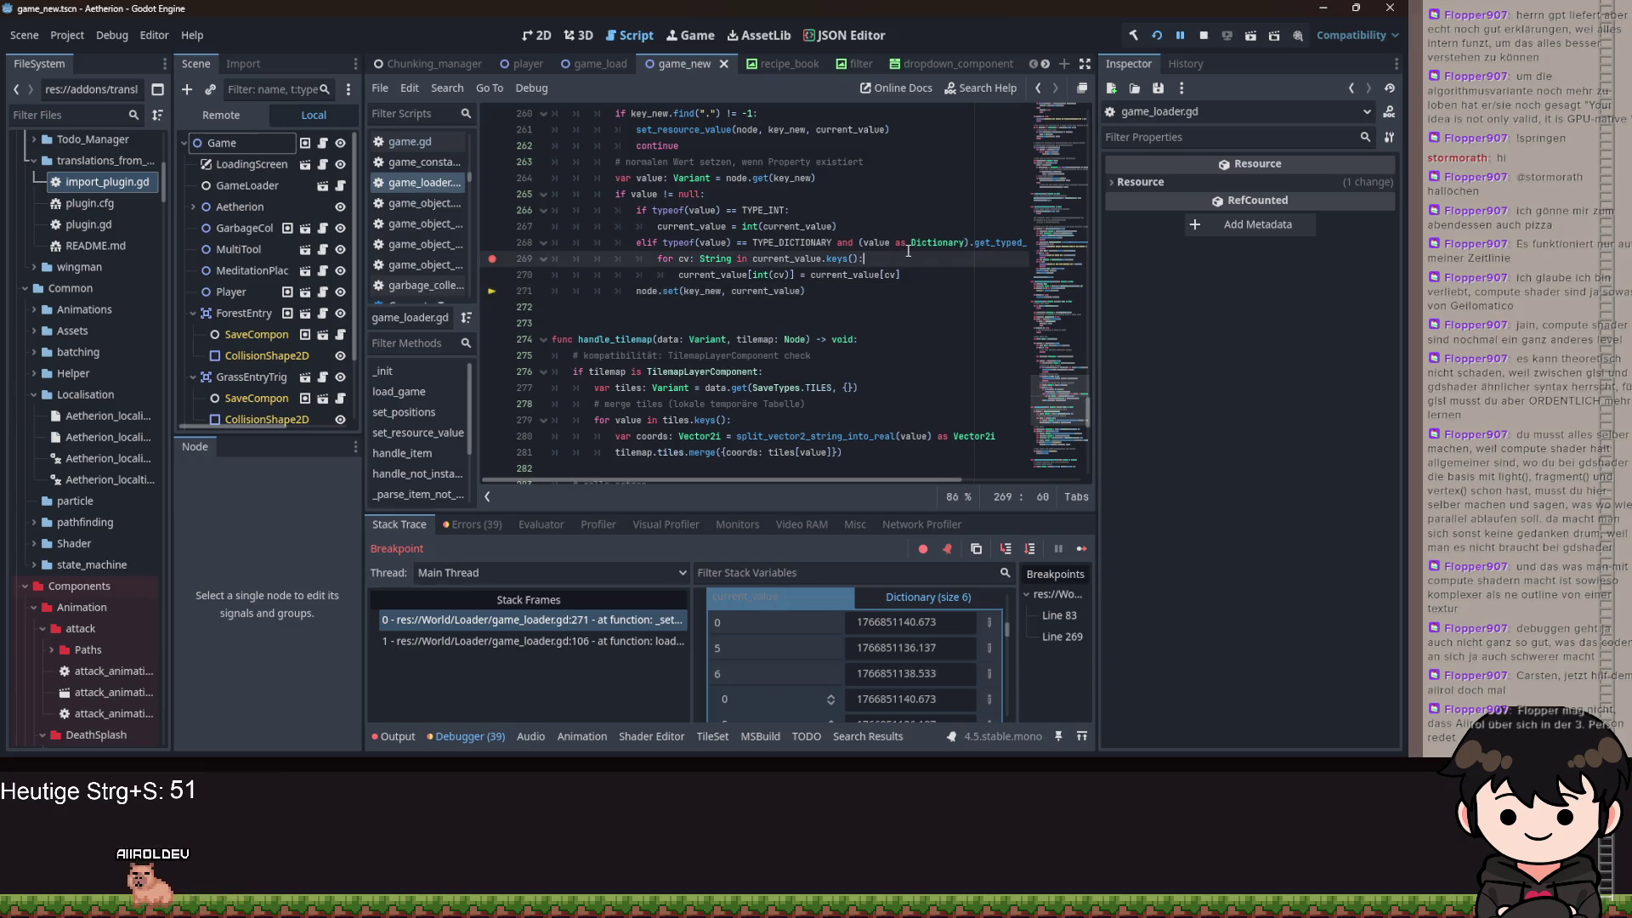
key(Return)
click(678, 245)
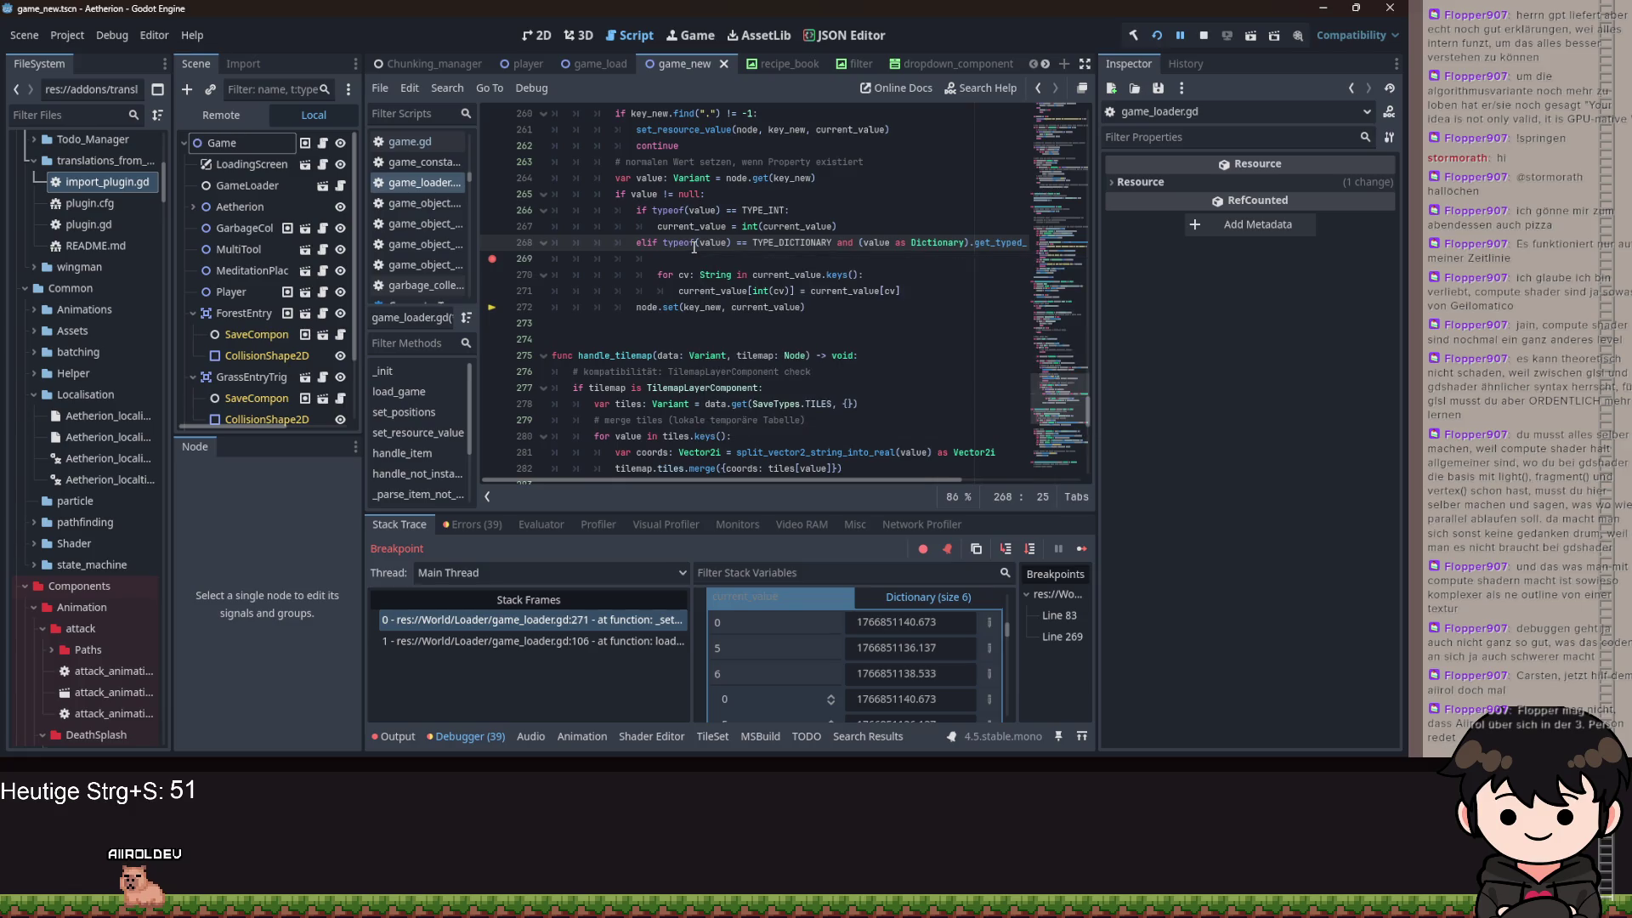
click(694, 255)
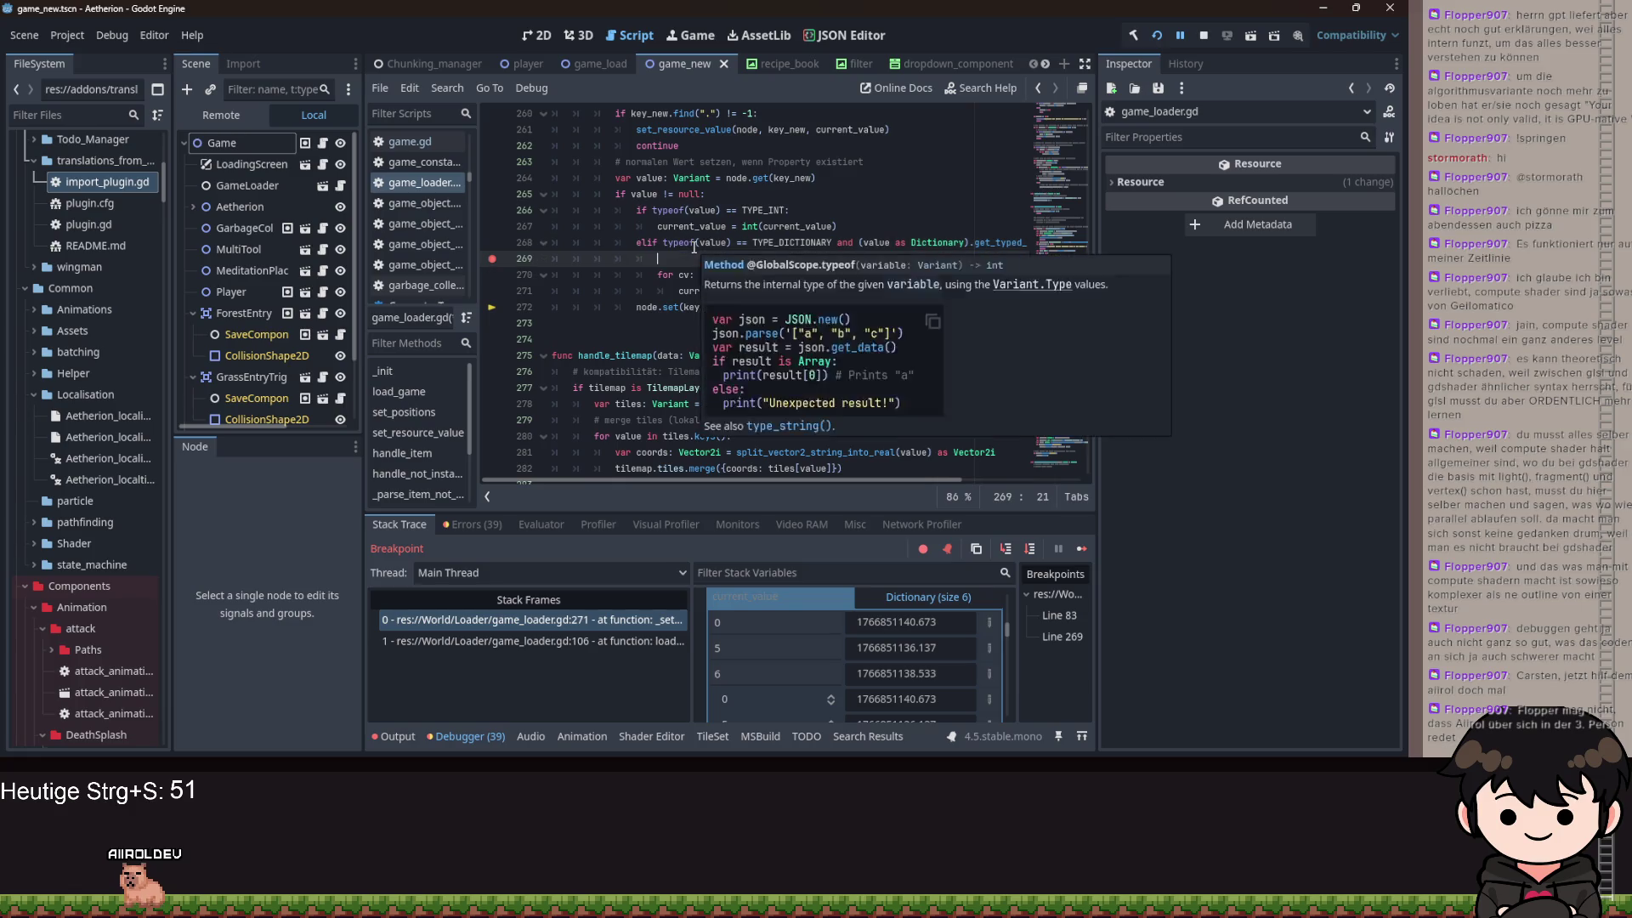
click(842, 178)
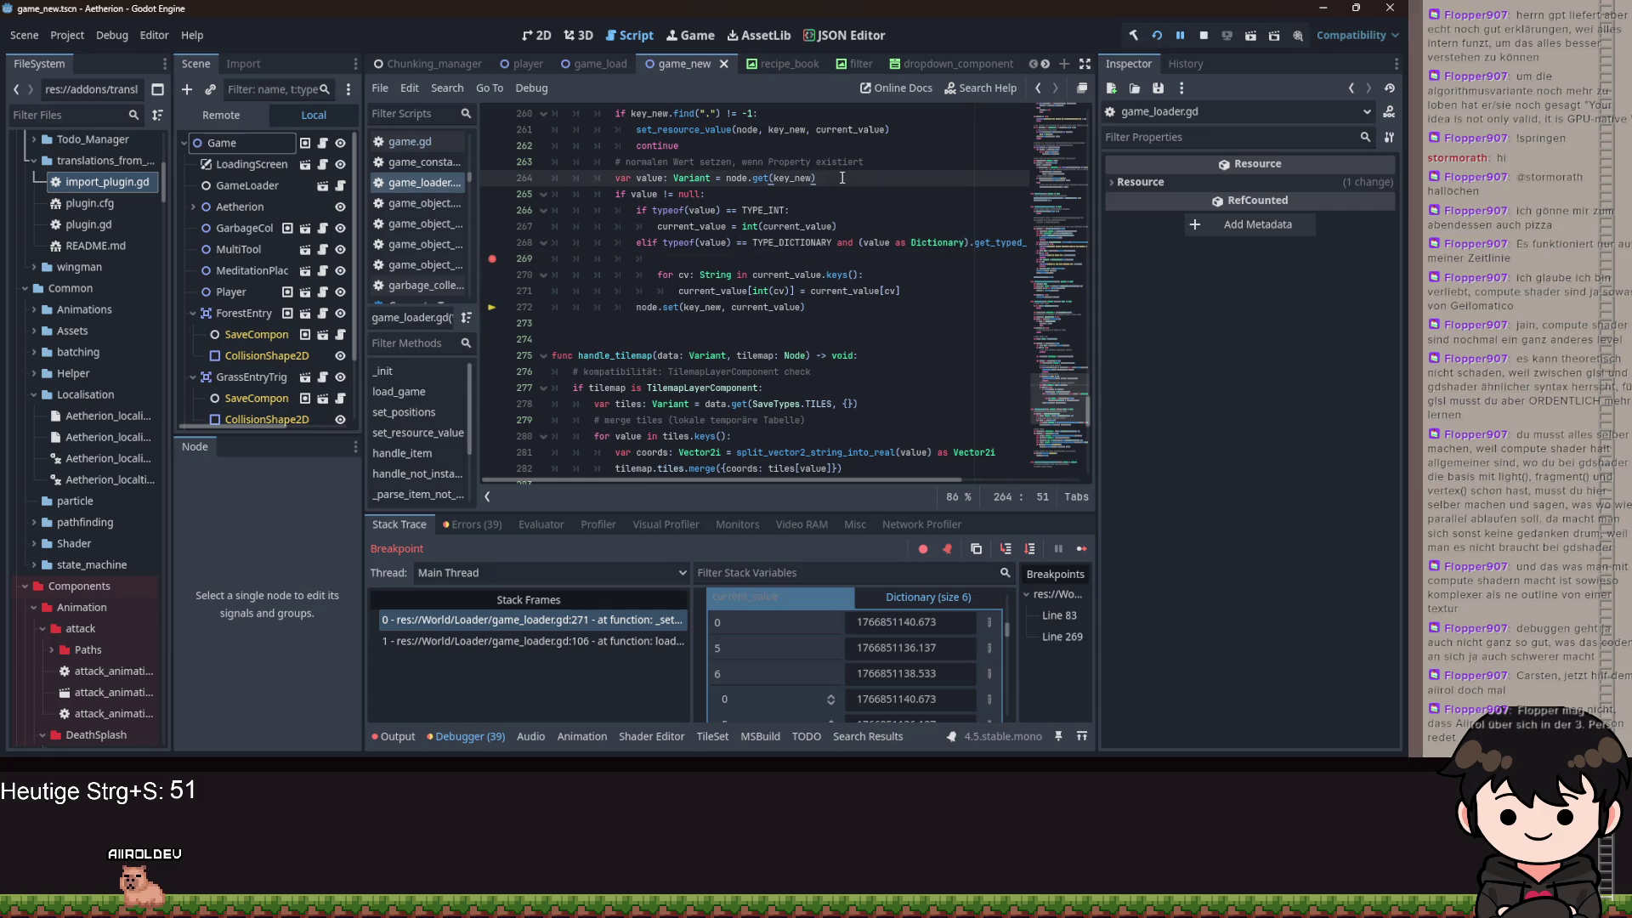
click(702, 259)
text(v)
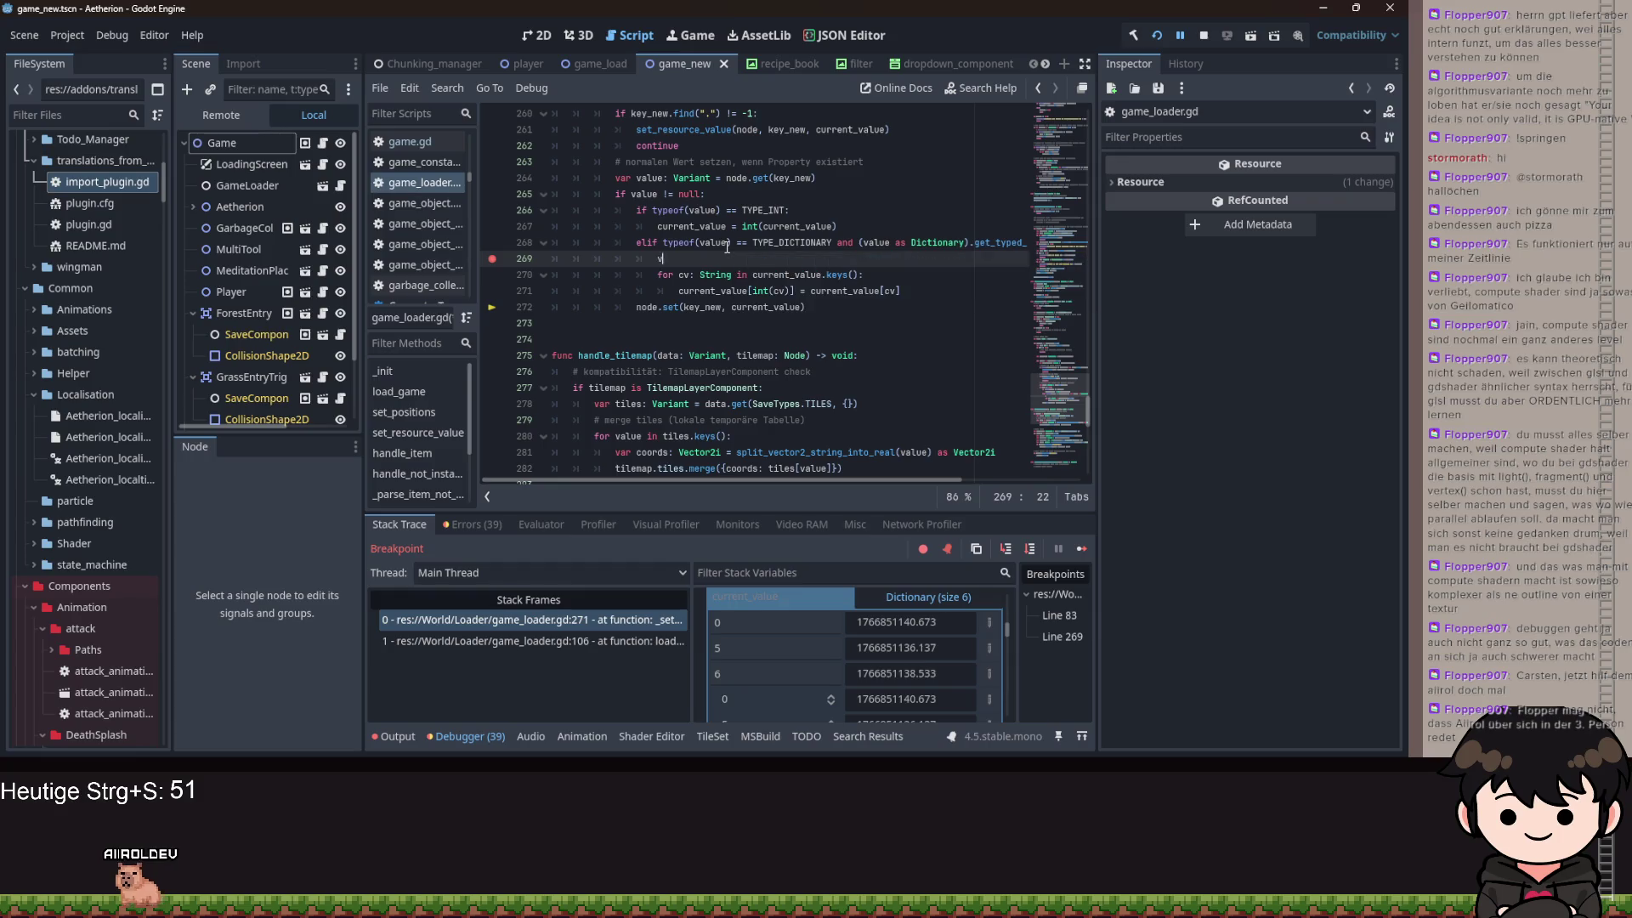
text(t_value_b)
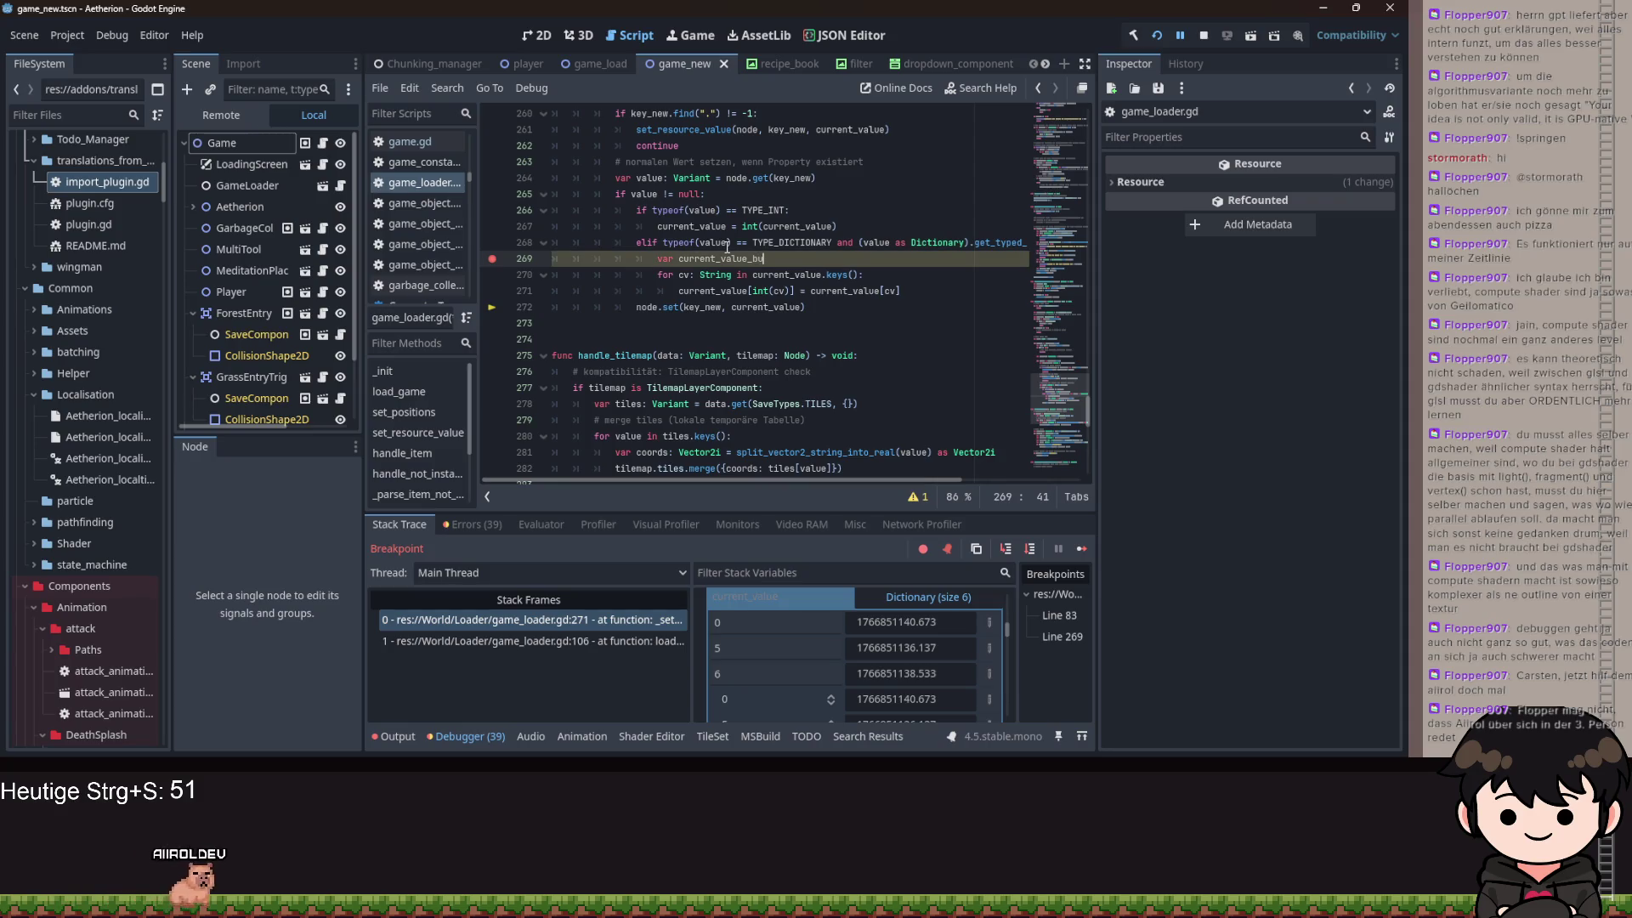
text(u)
key(Return)
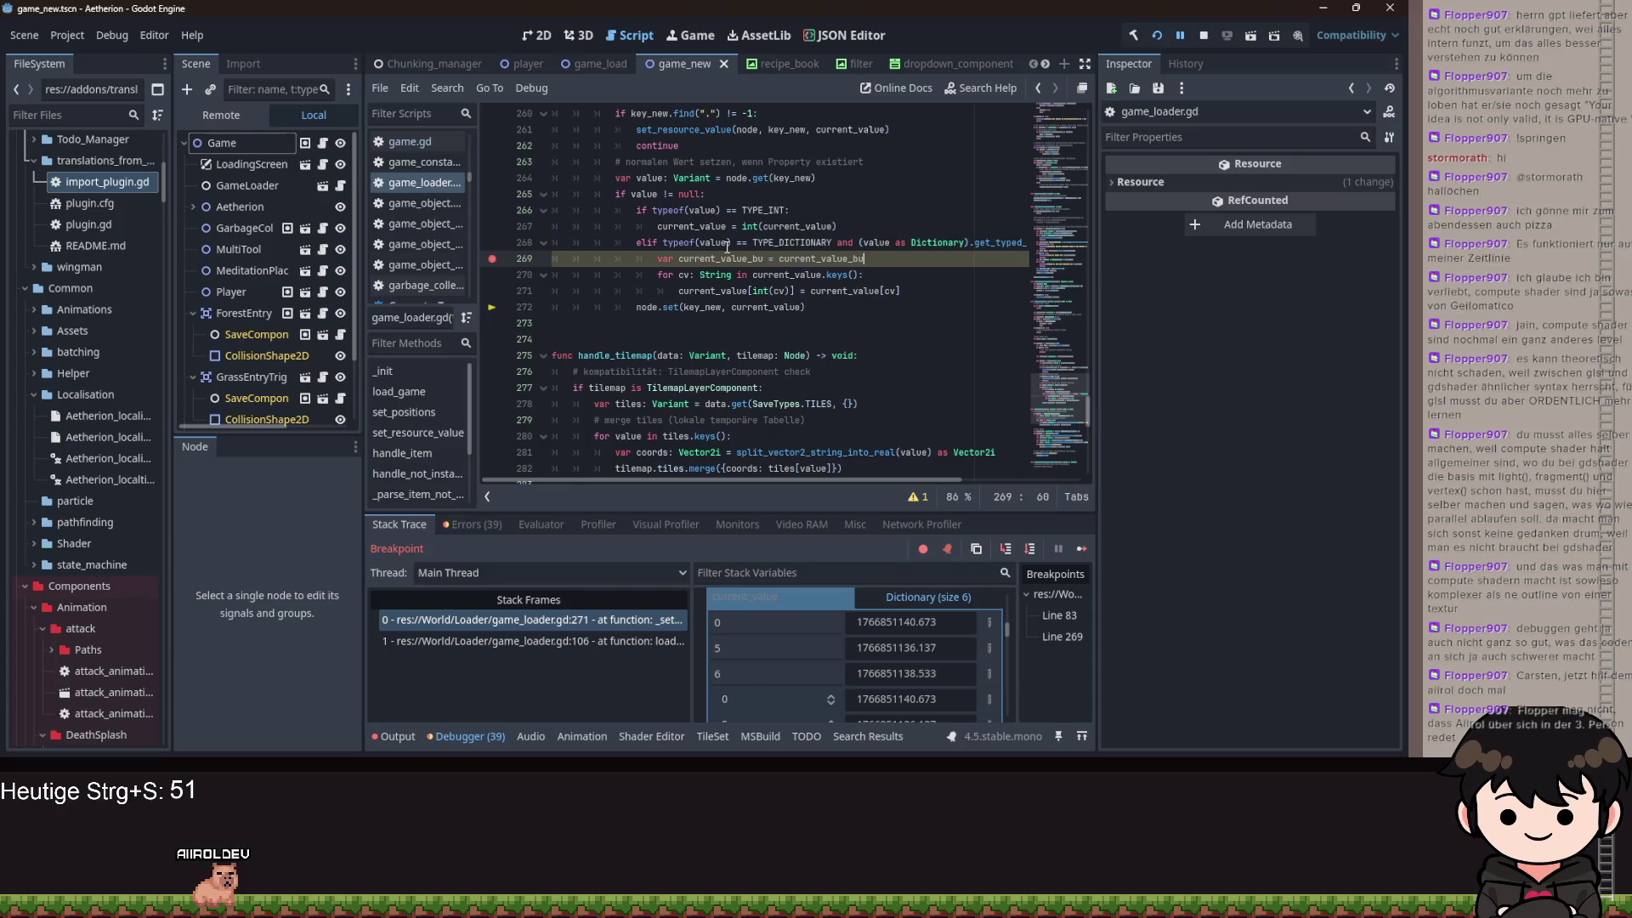
text(nt)
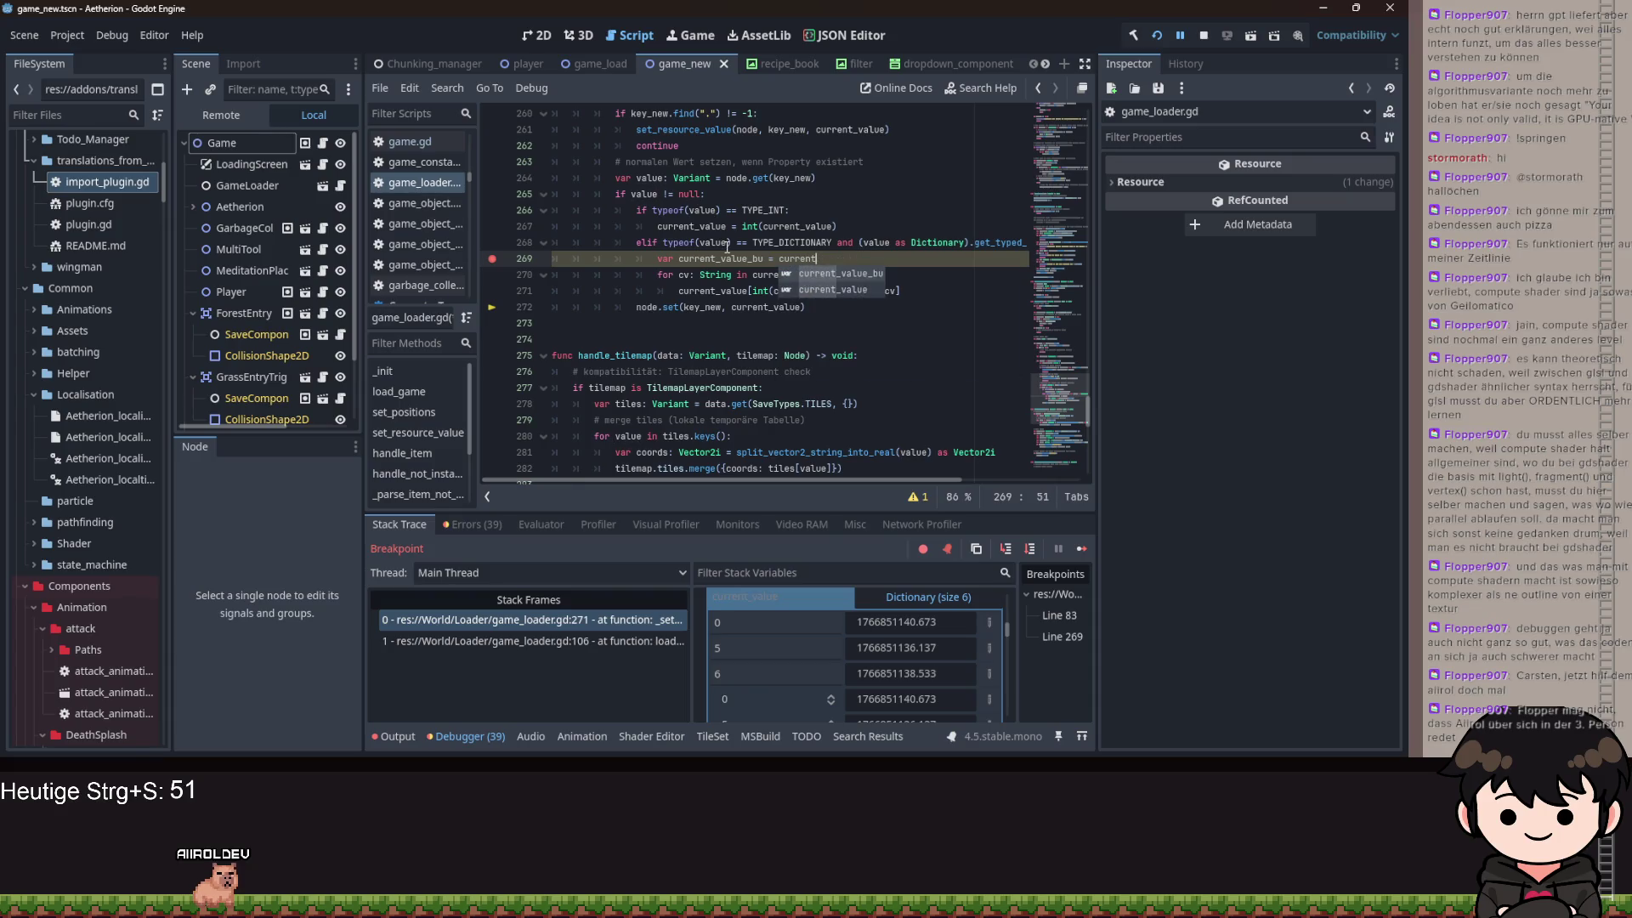
key(Down)
key(Return)
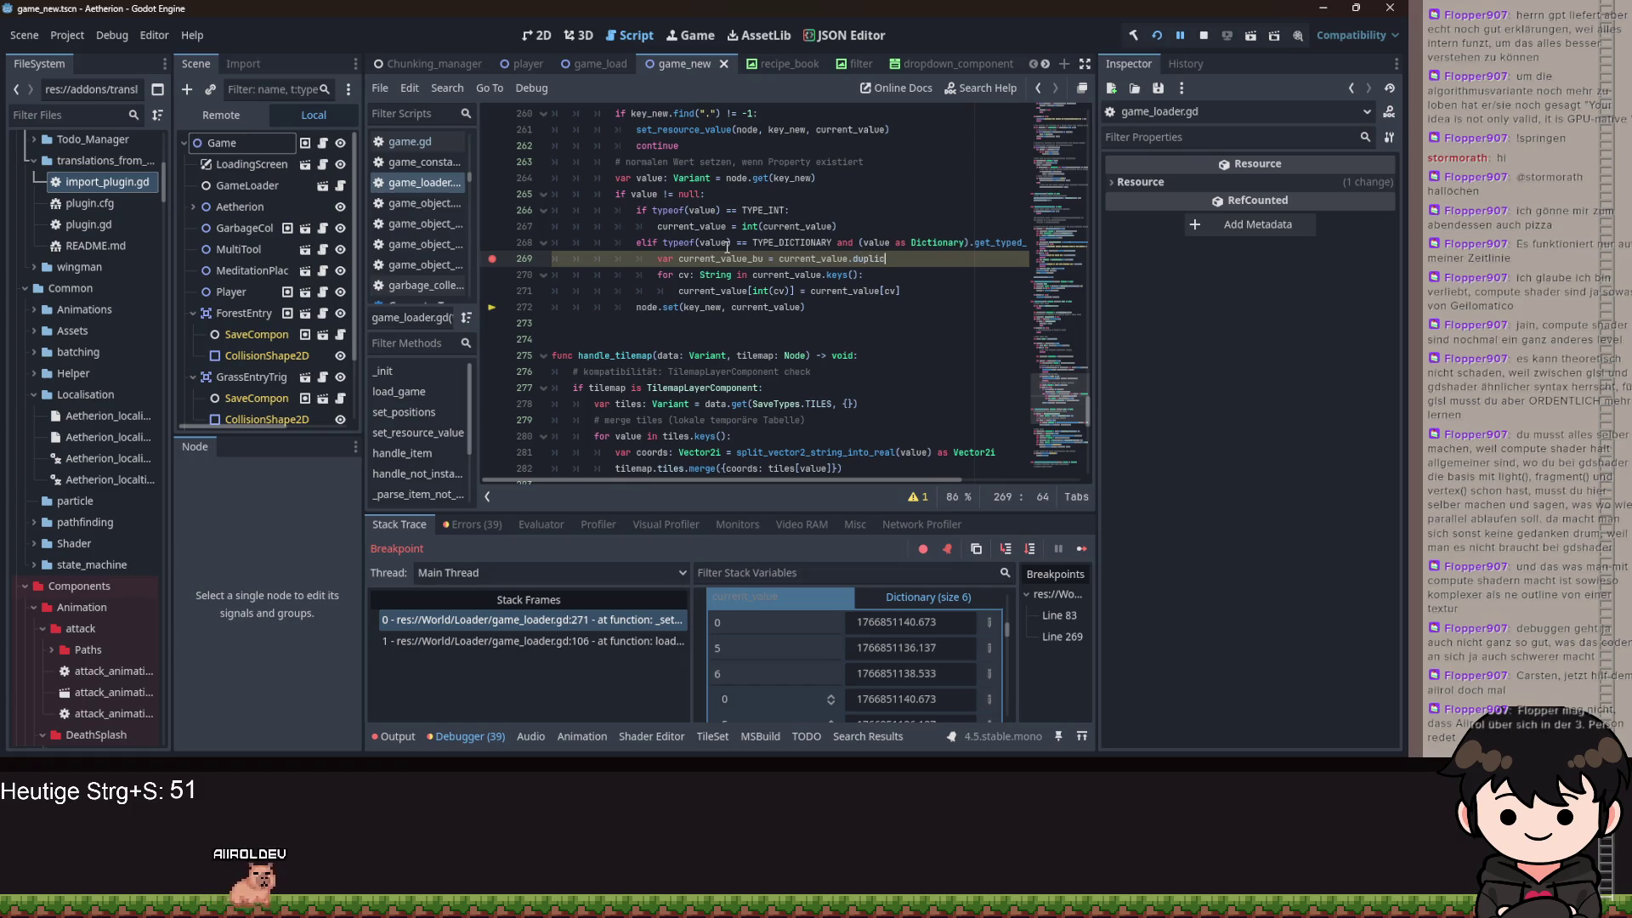
text(())
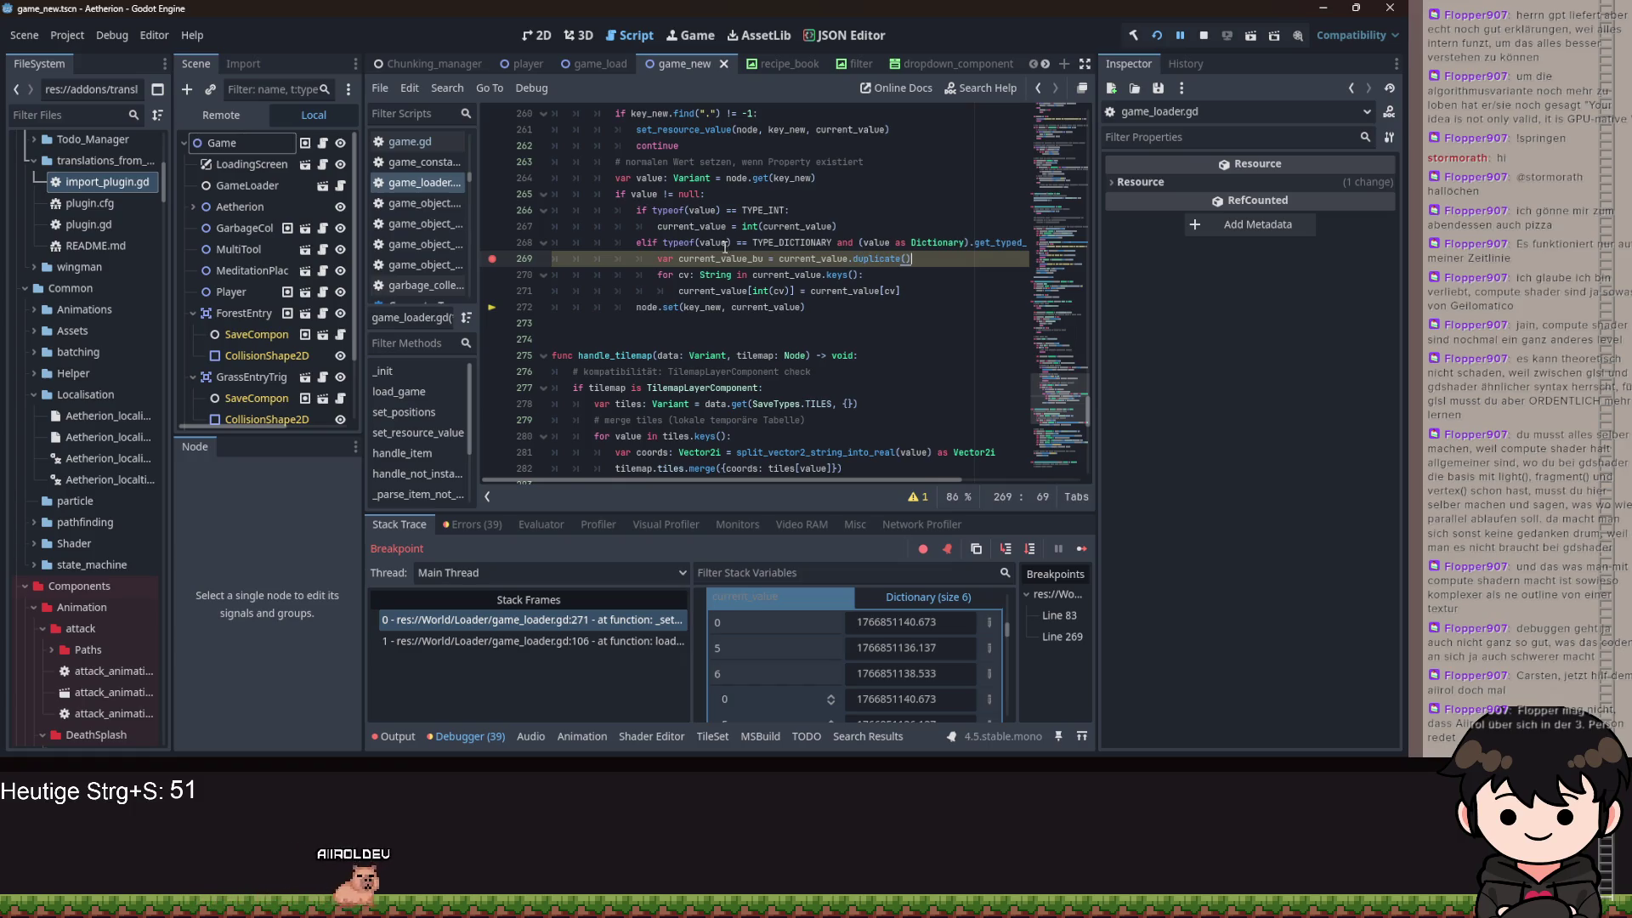
click(764, 261)
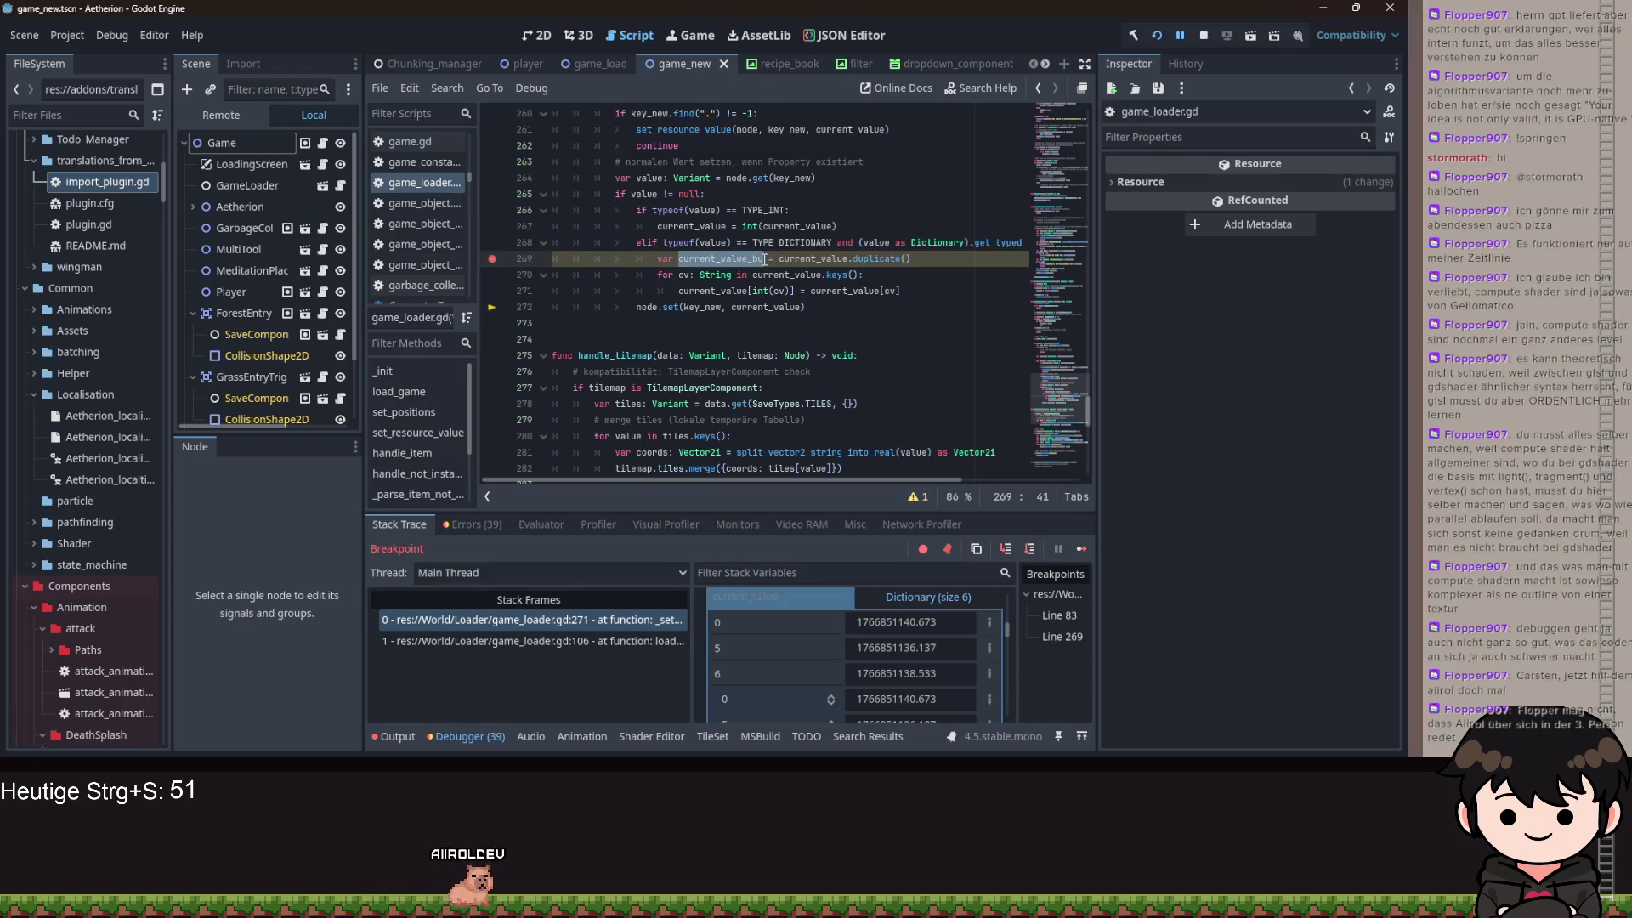
text(: Dictionary)
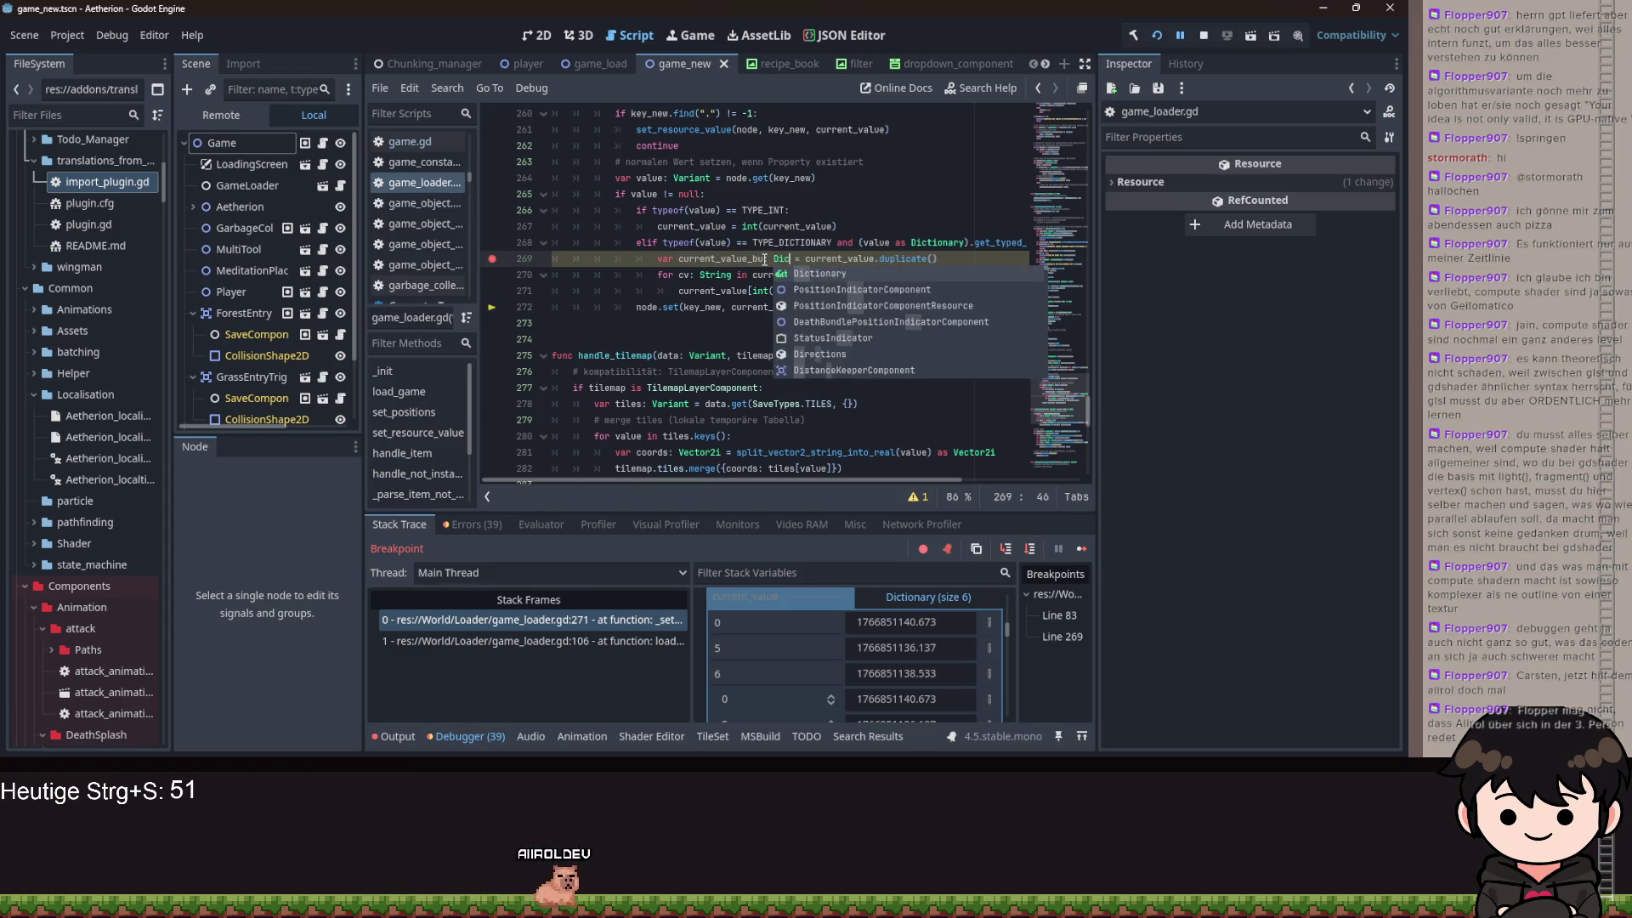
- Add a current_value.clear() line below the backup copy
click(705, 292)
double_click(859, 291)
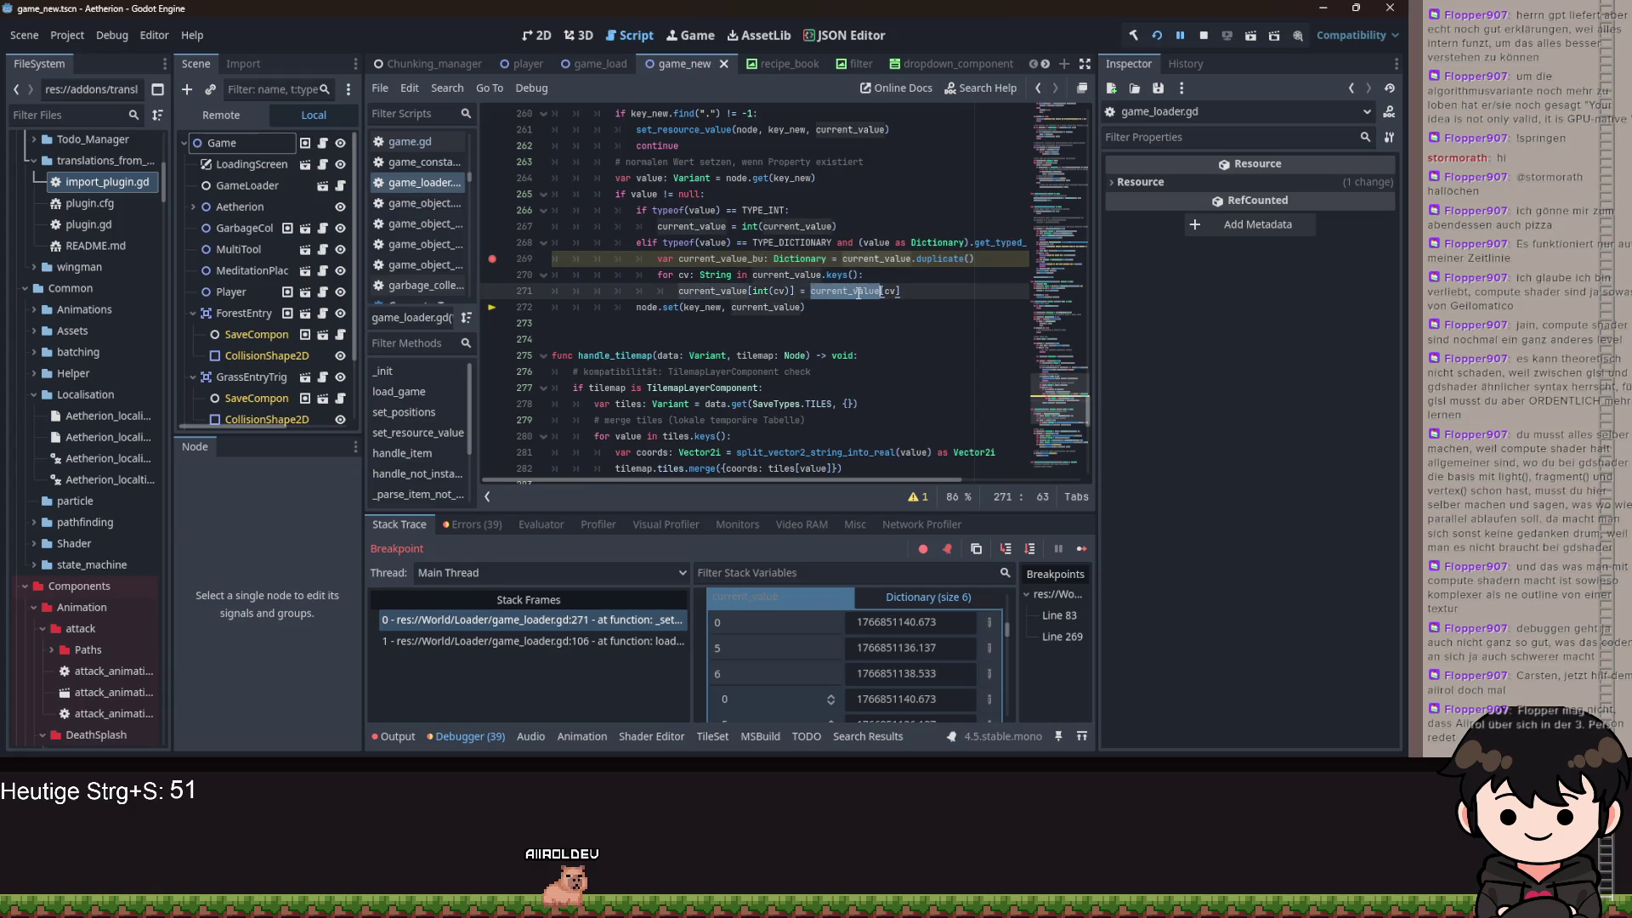
click(1017, 257)
key(Return)
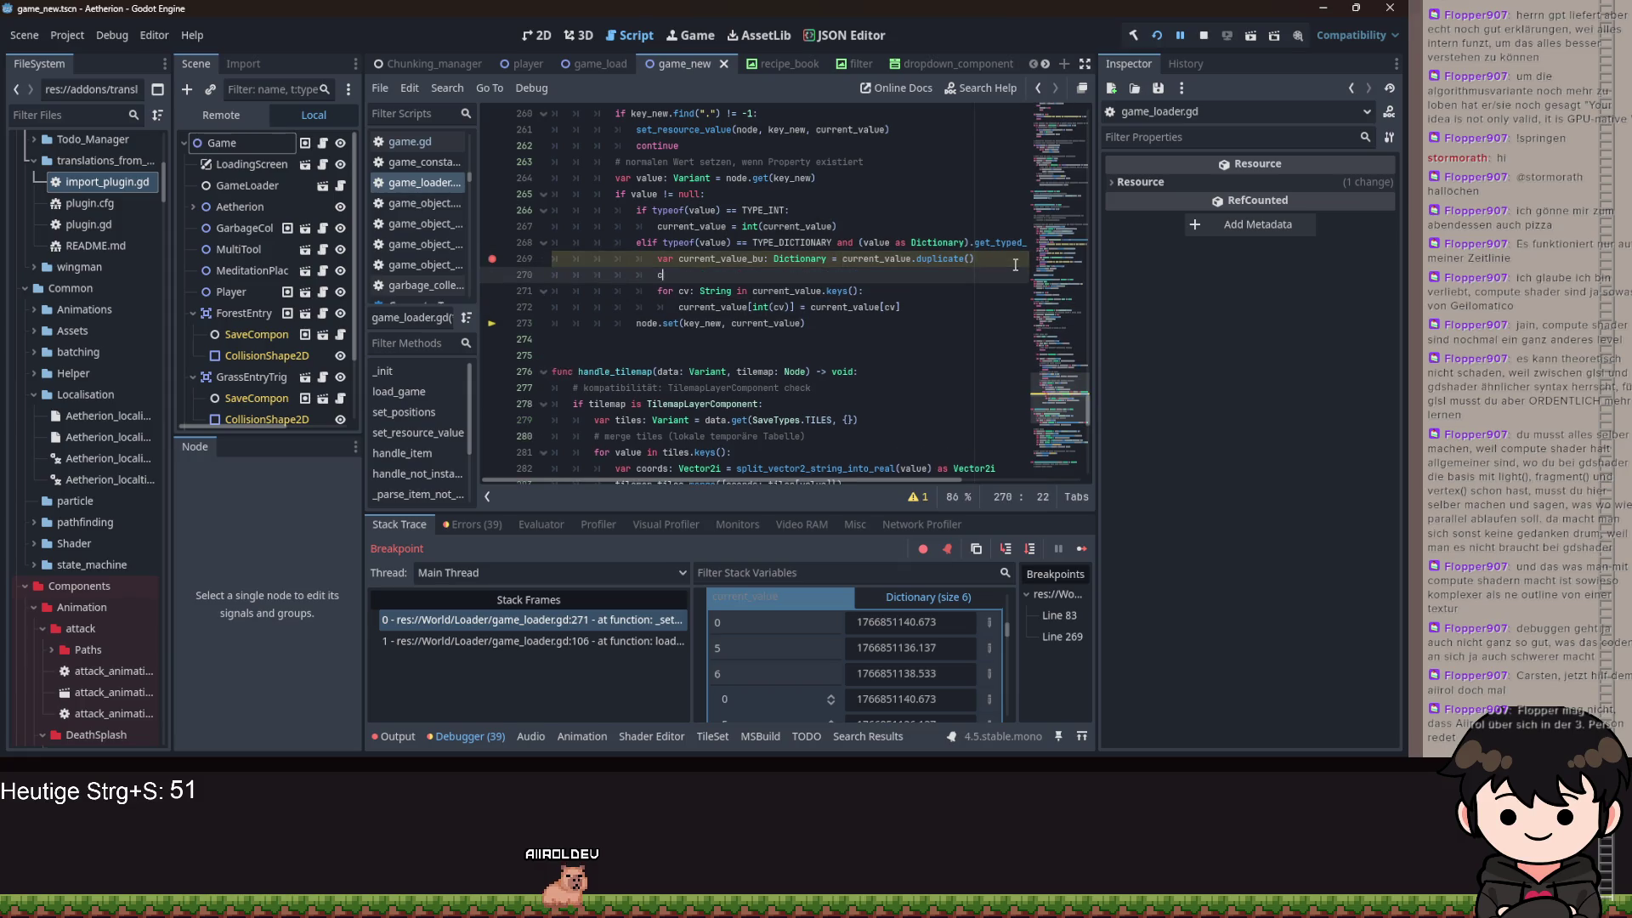
text(crr)
key(Down)
key(Down)
key(Down)
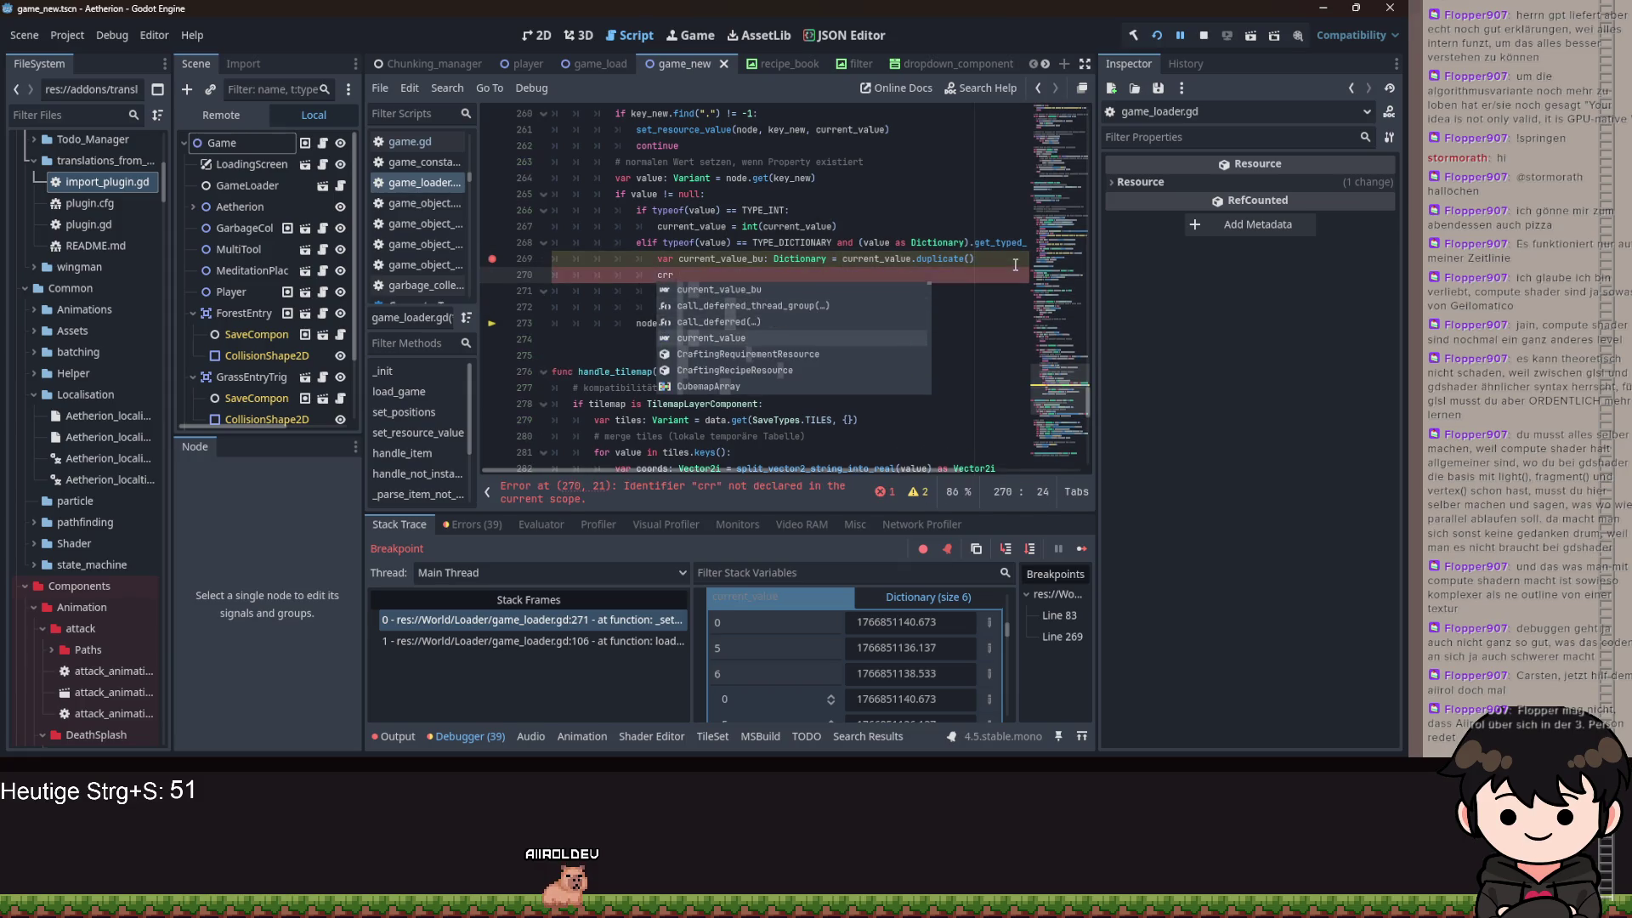
key(Return)
text(.clear()
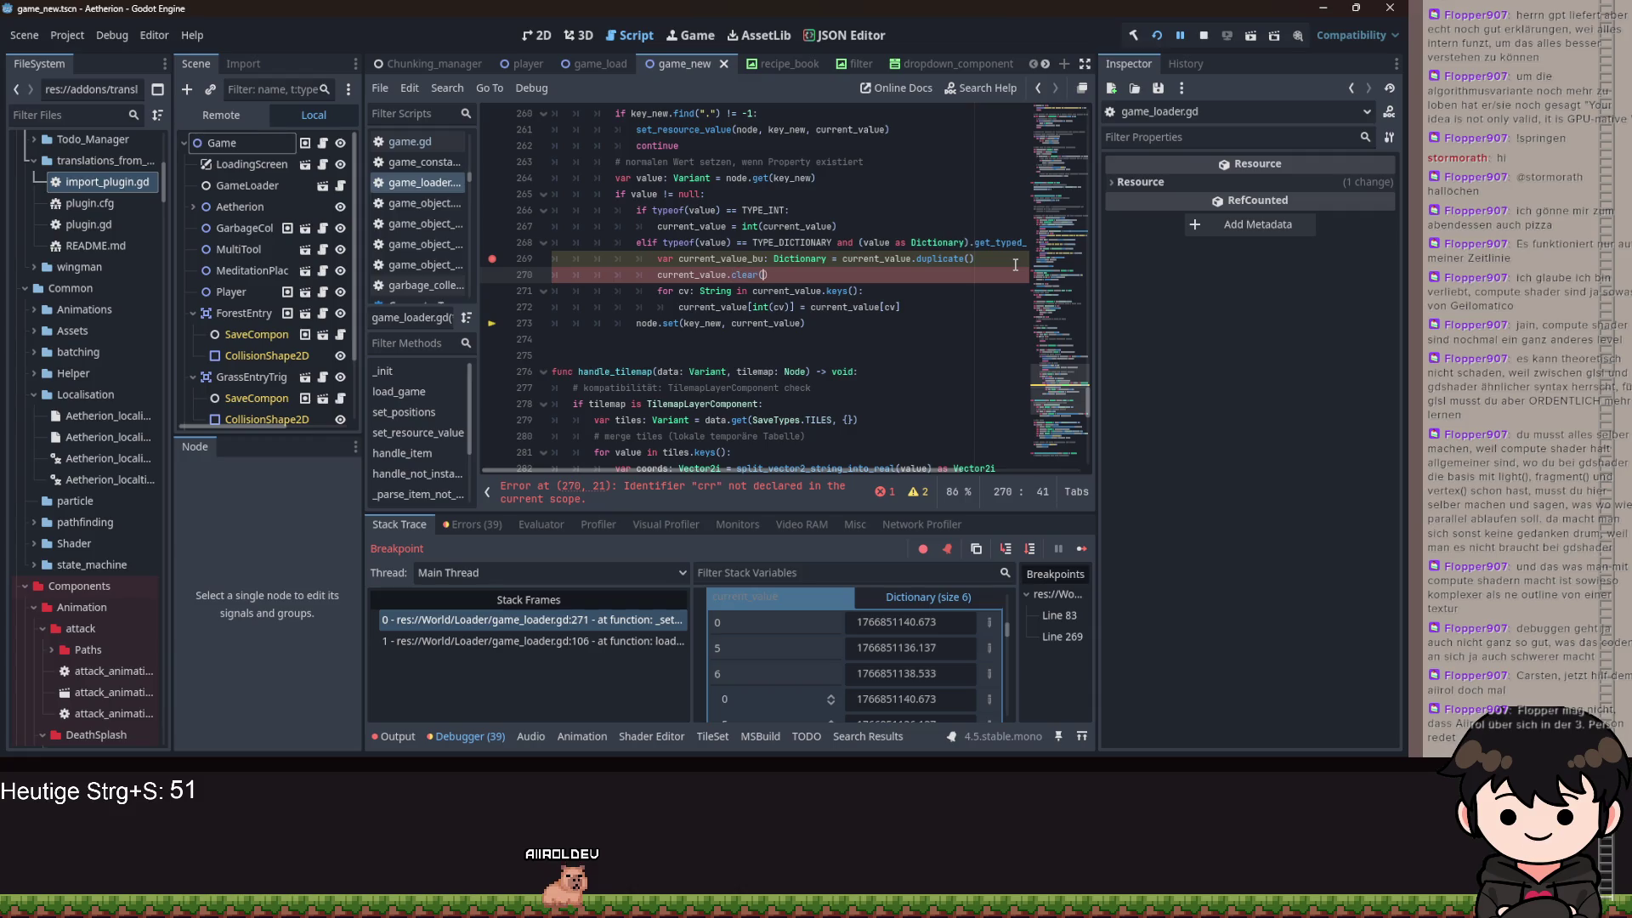
- Make the loop read keys and values from current_value_bu, then save the script
double_click(842, 308)
text(curr)
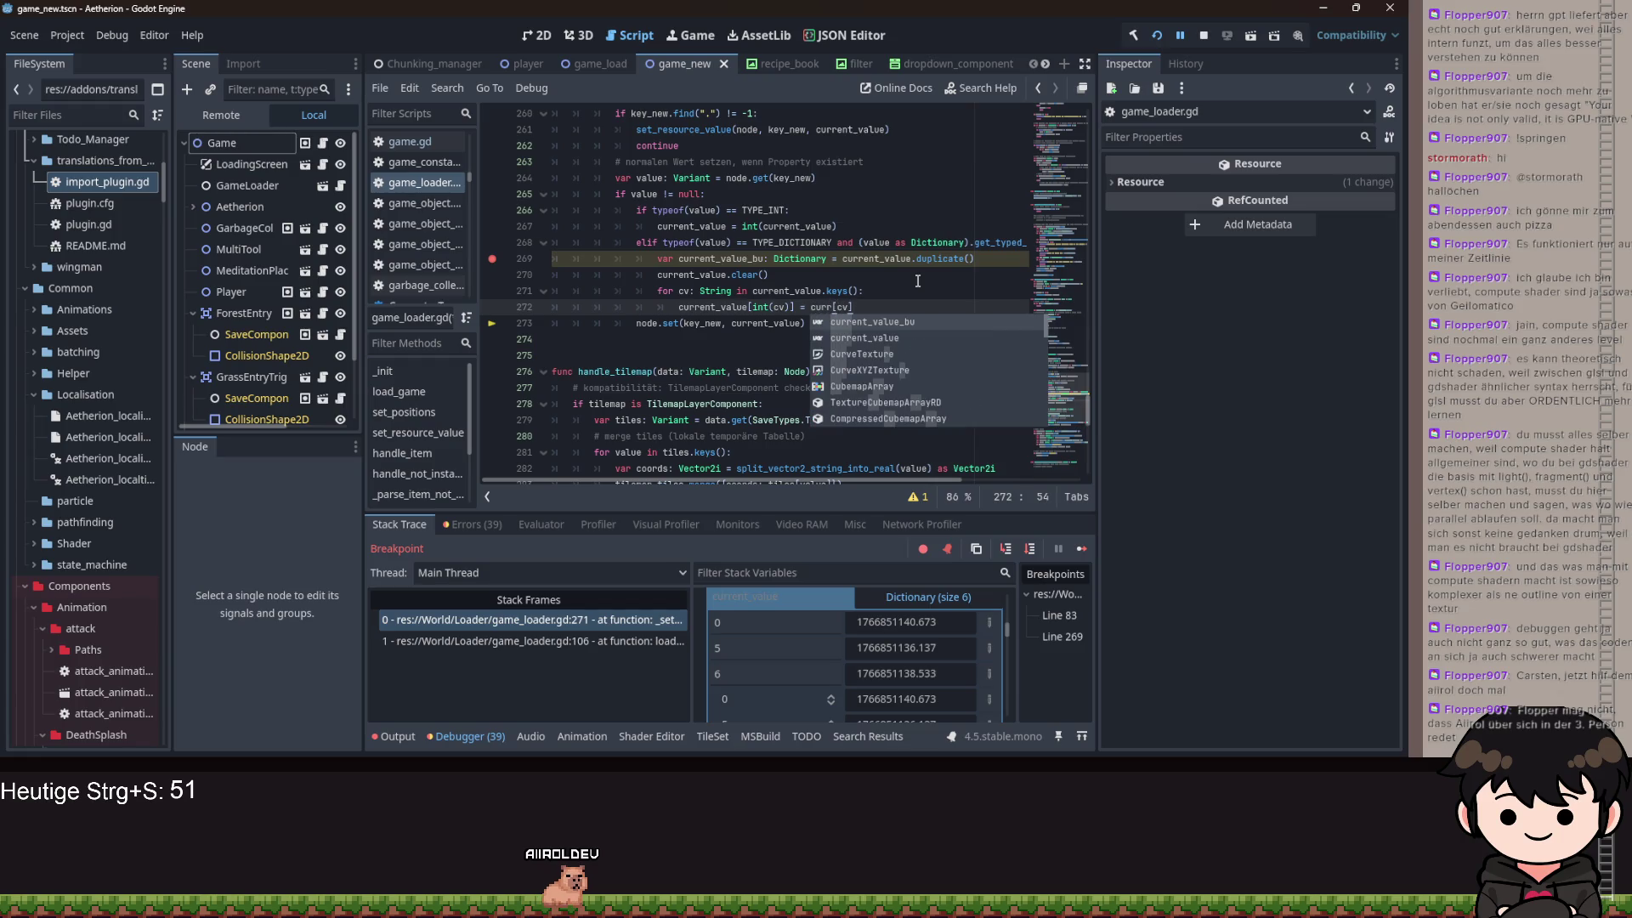
key(Return)
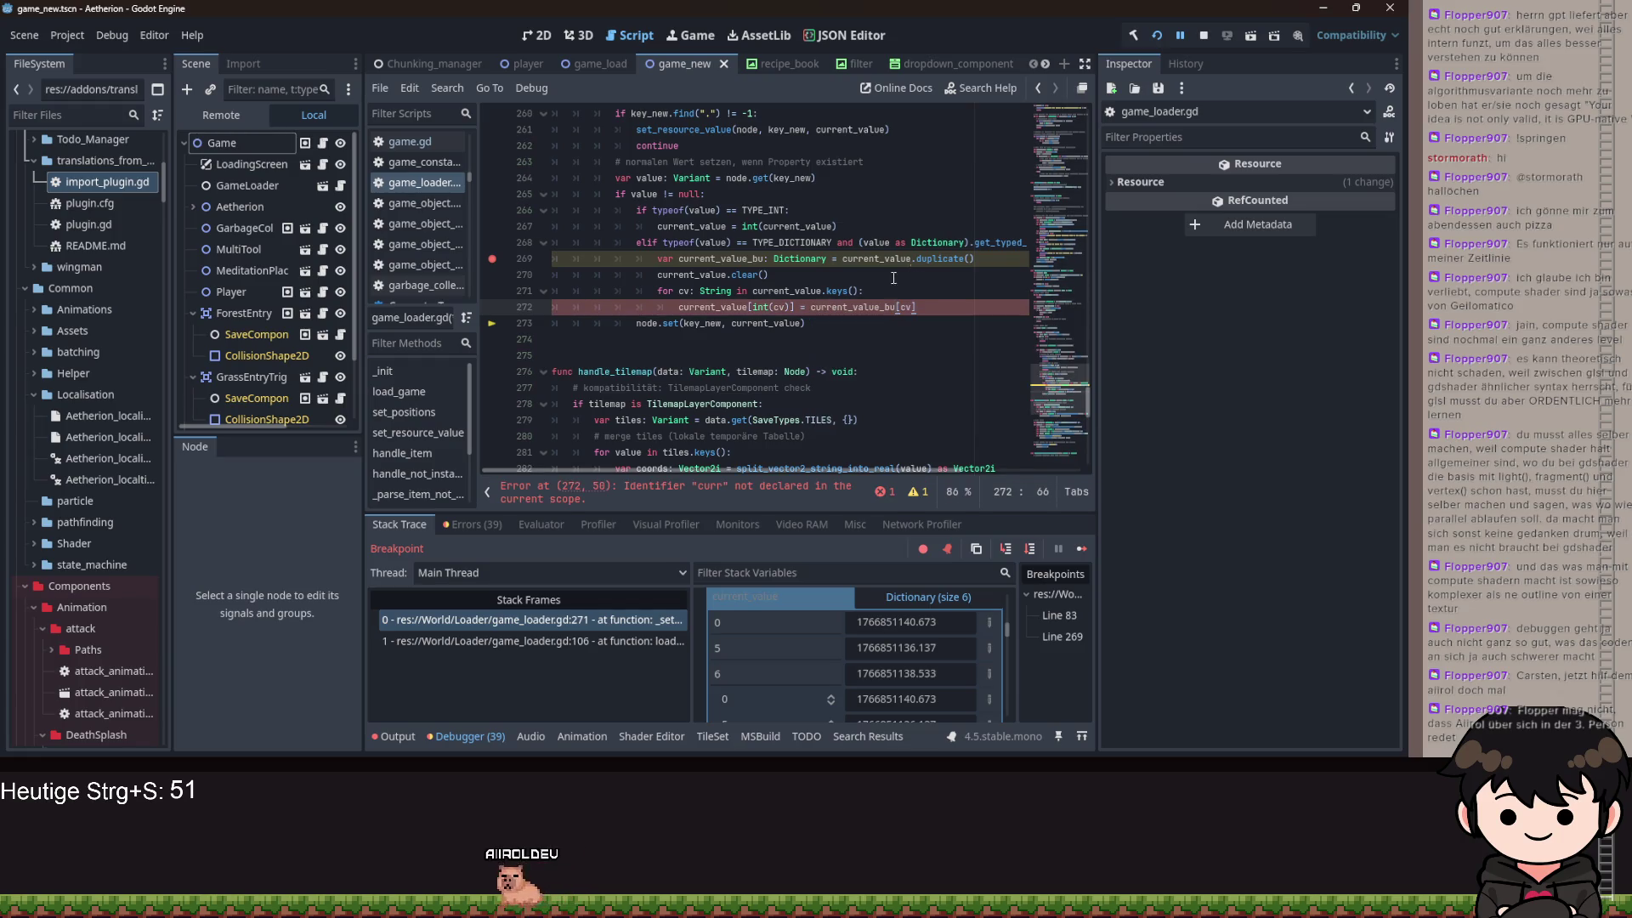
double_click(716, 260)
key(ctrl+c)
double_click(763, 291)
key(ctrl+v)
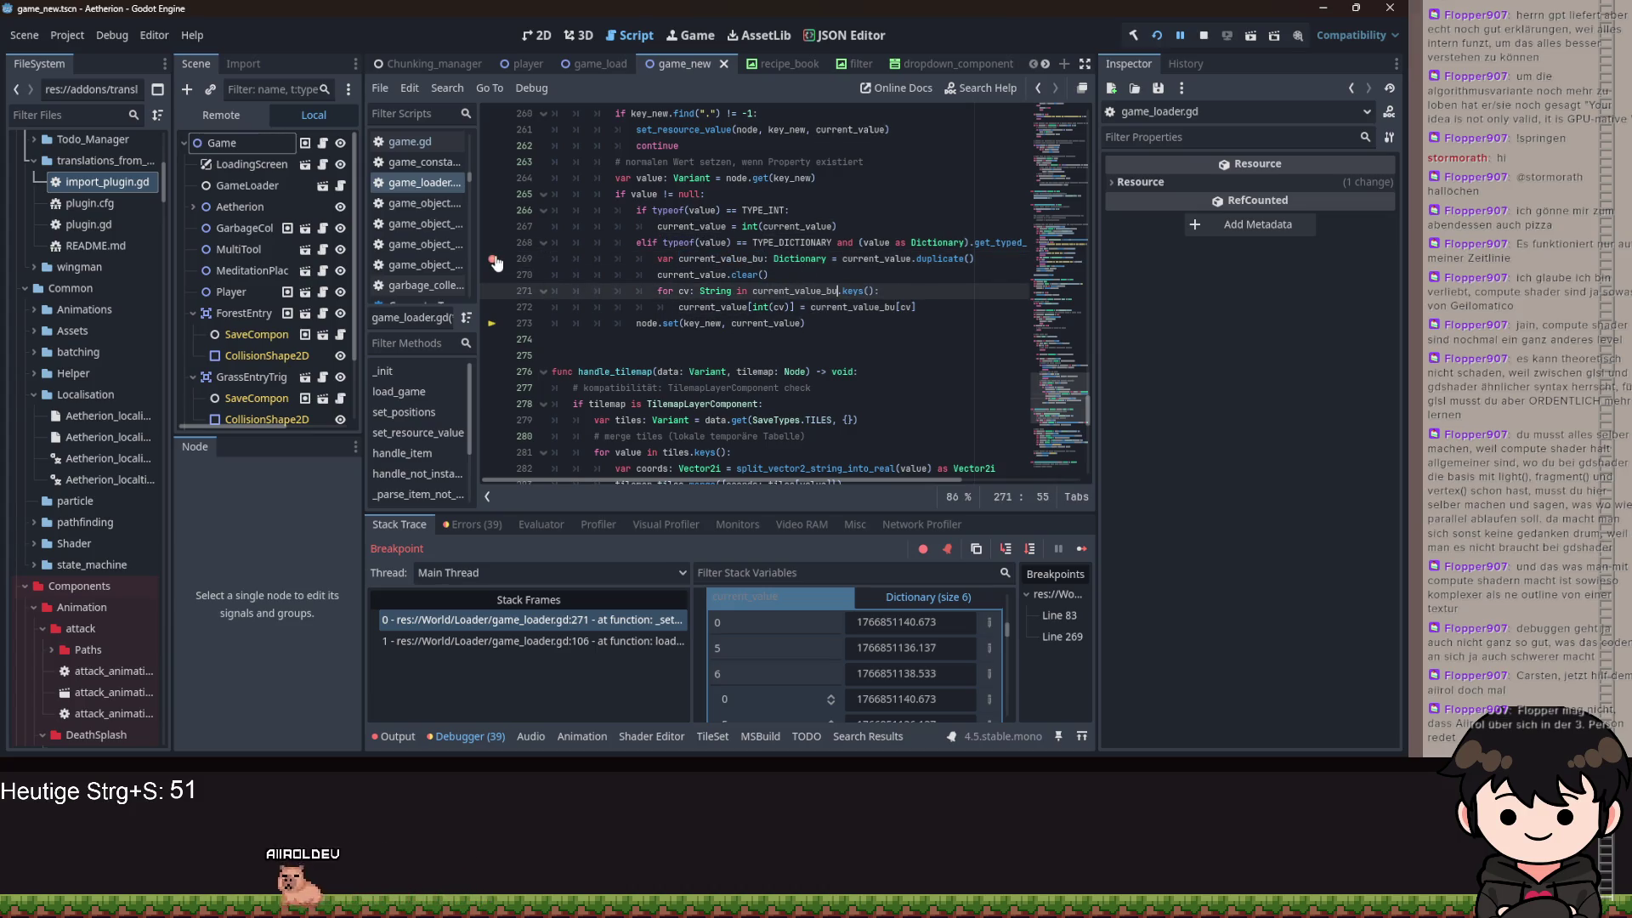
click(814, 274)
key(ctrl+s)
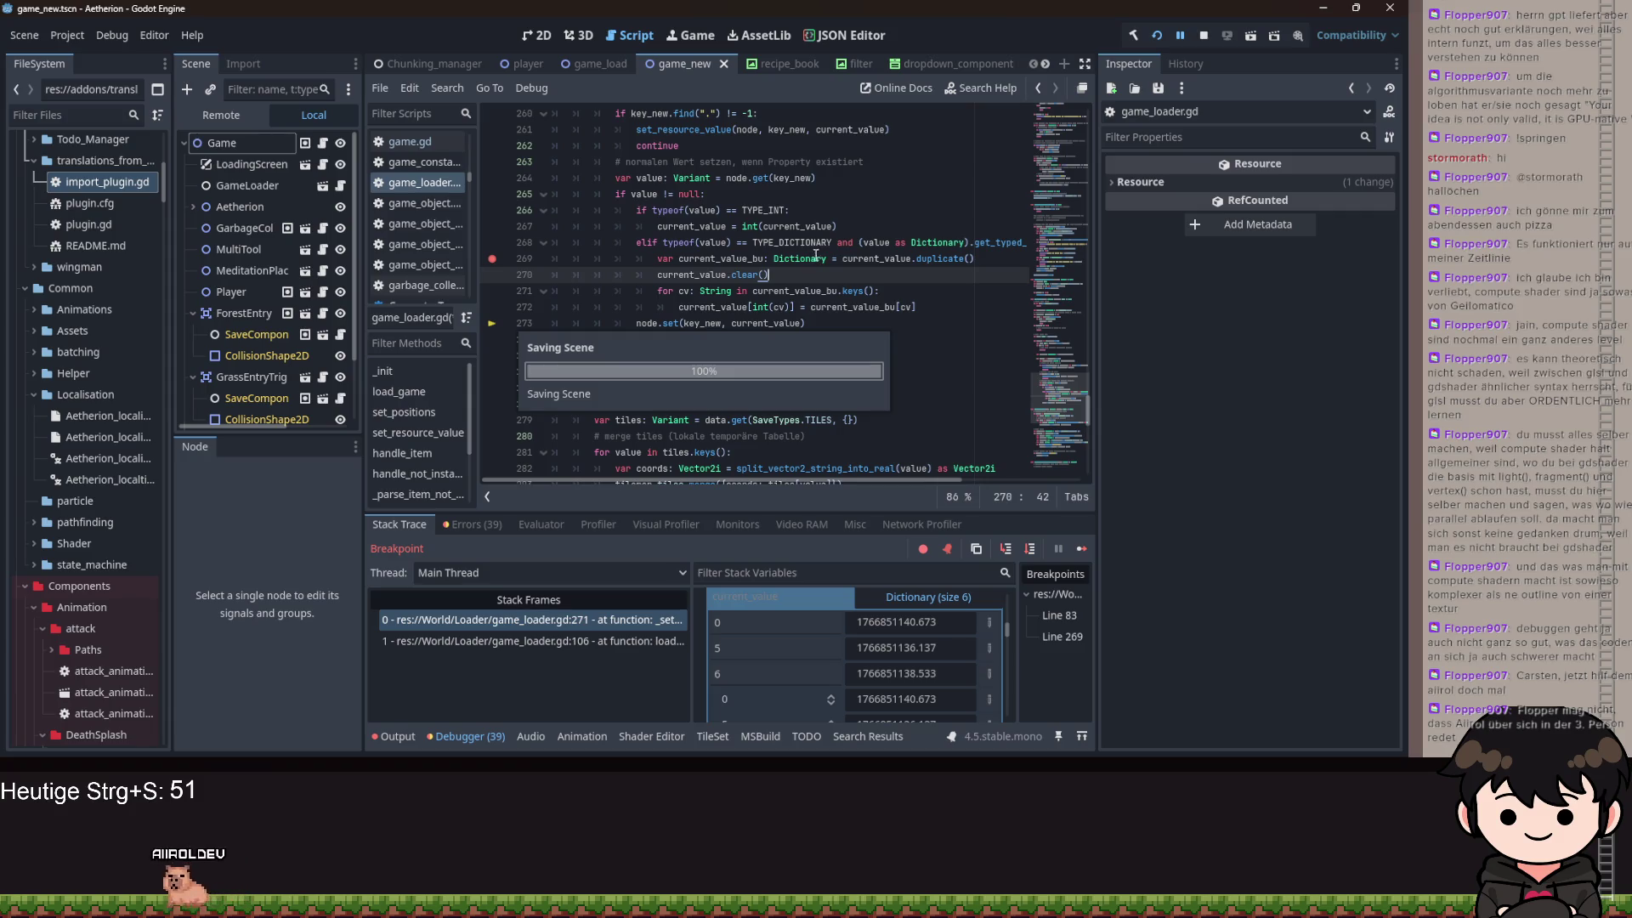
scroll(643, 422, up, 5)
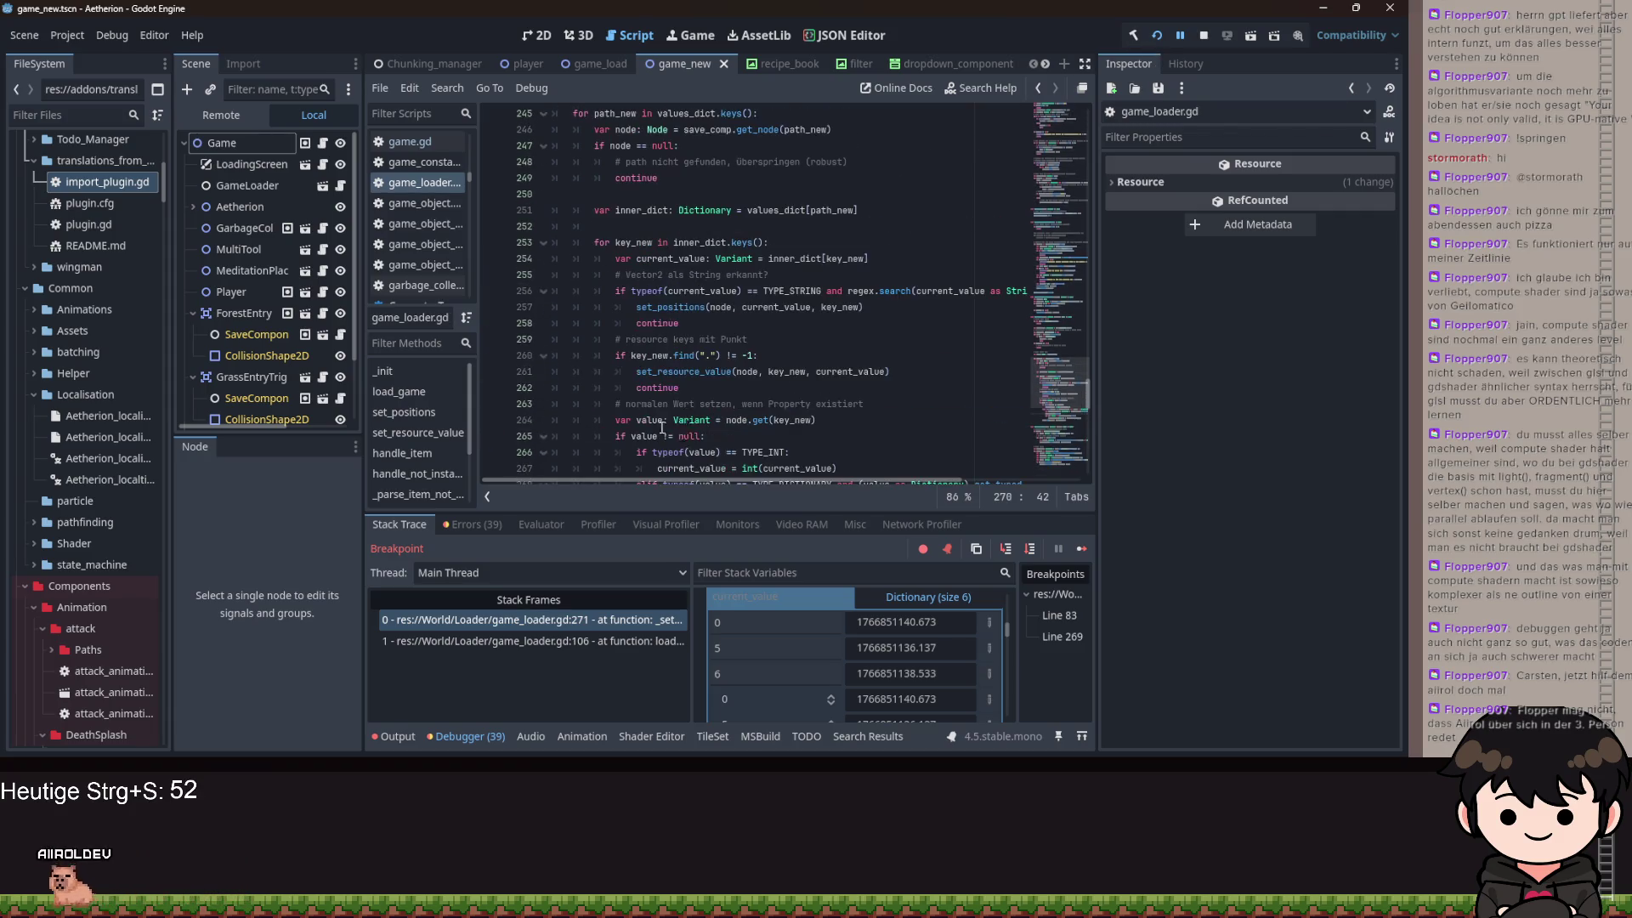
- Remove the line 83 breakpoint, rerun the game and continue the save to halt at line 269
click(1059, 615)
key(F9)
click(1158, 34)
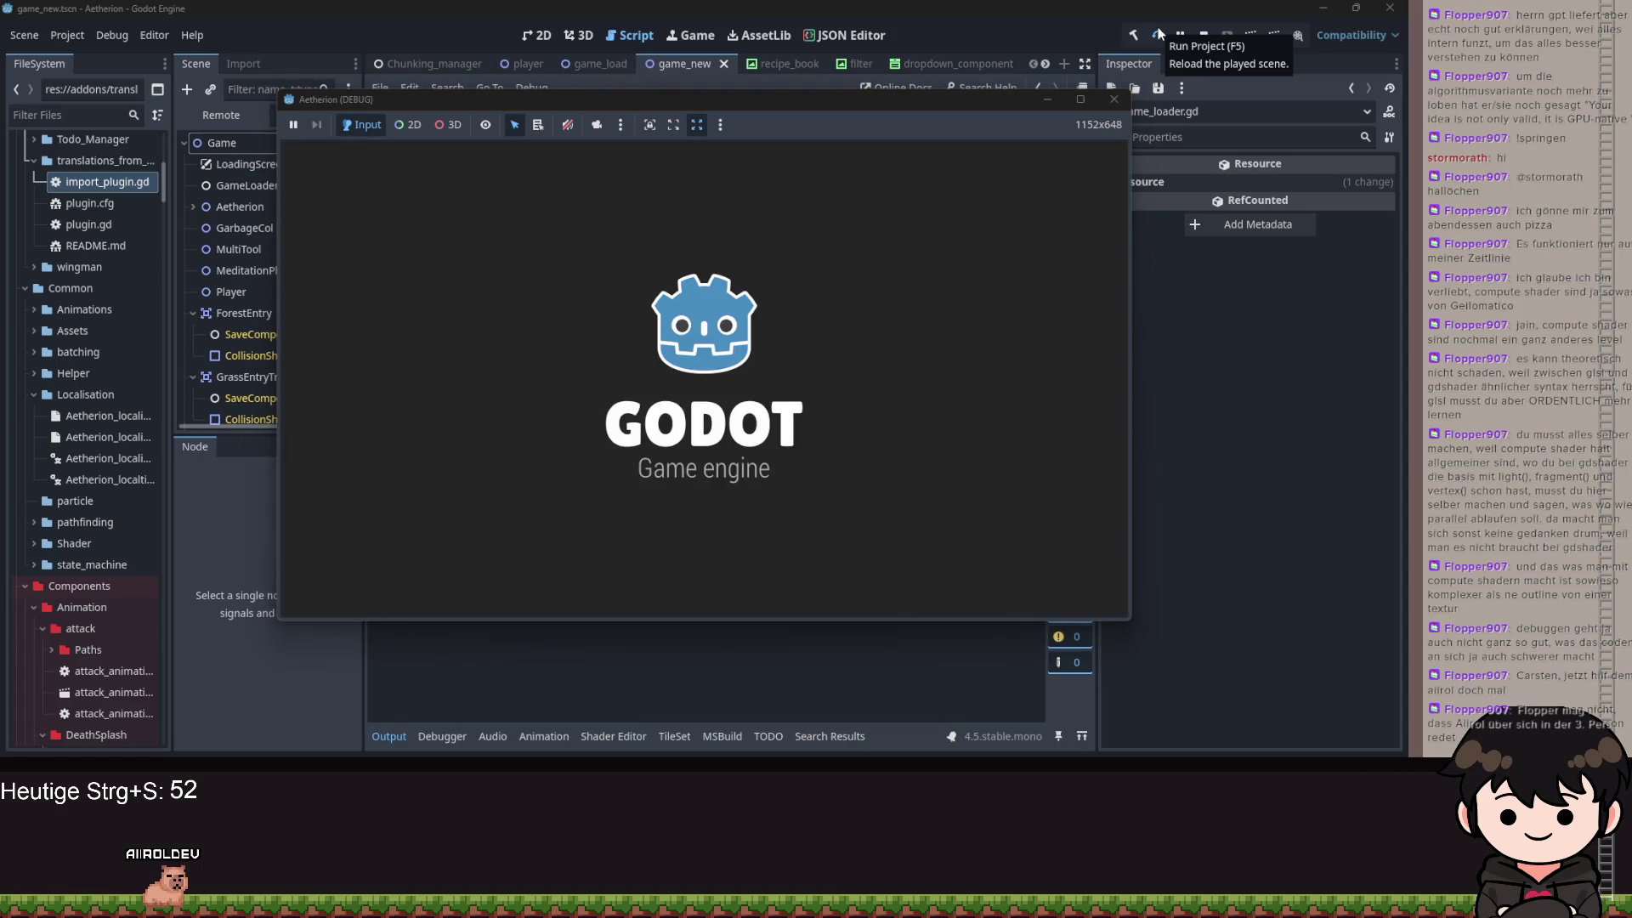
click(670, 349)
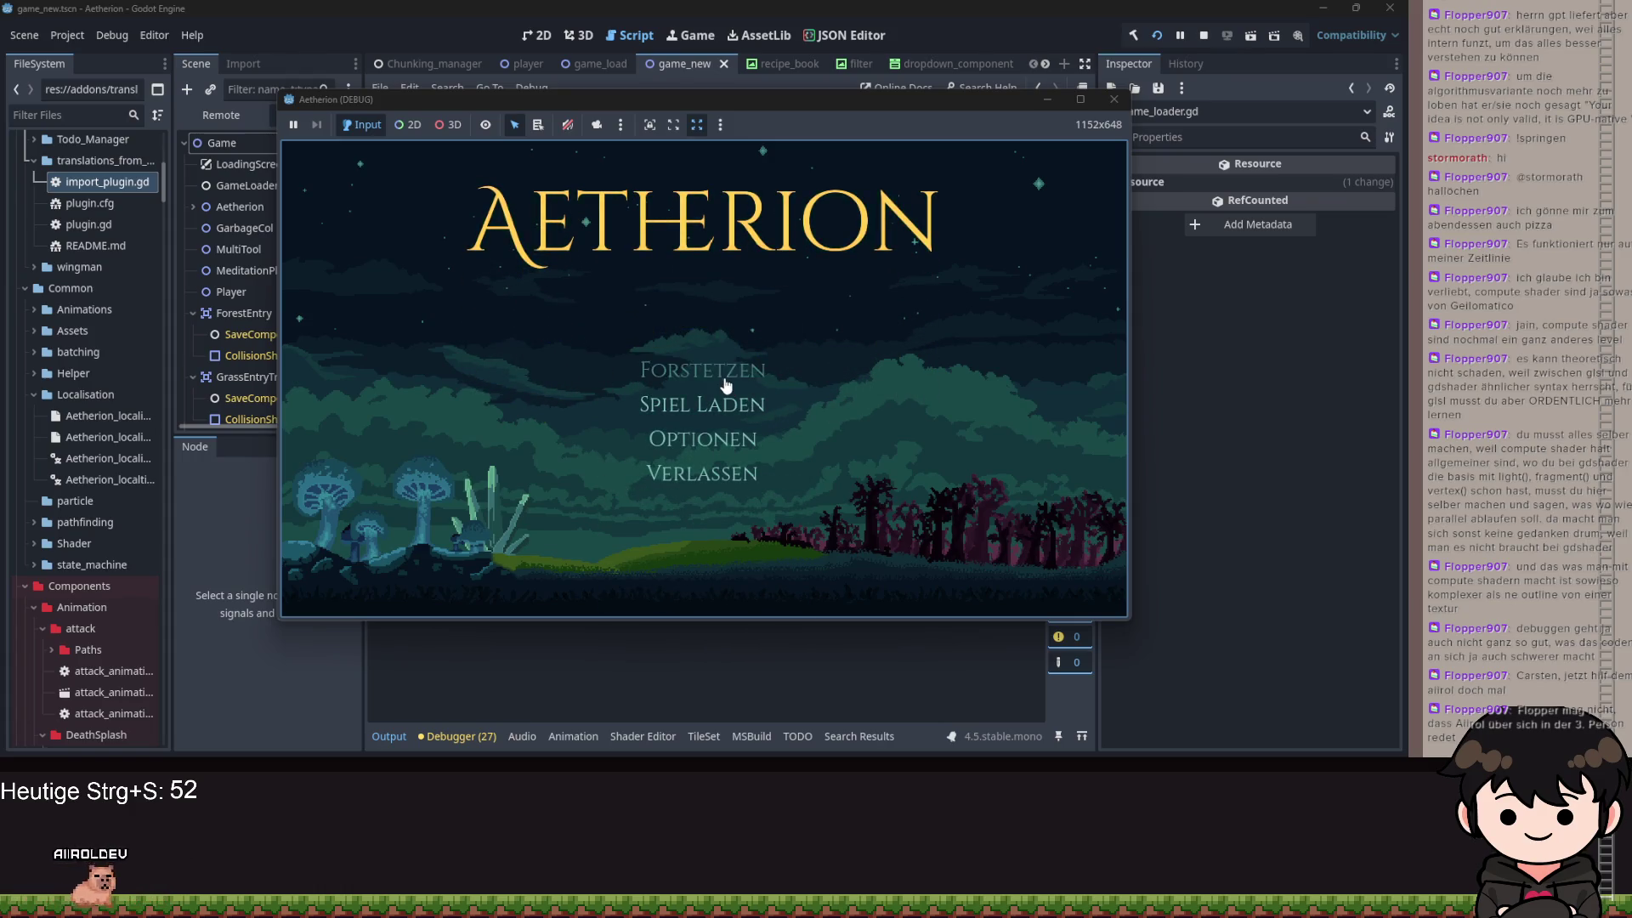
click(725, 382)
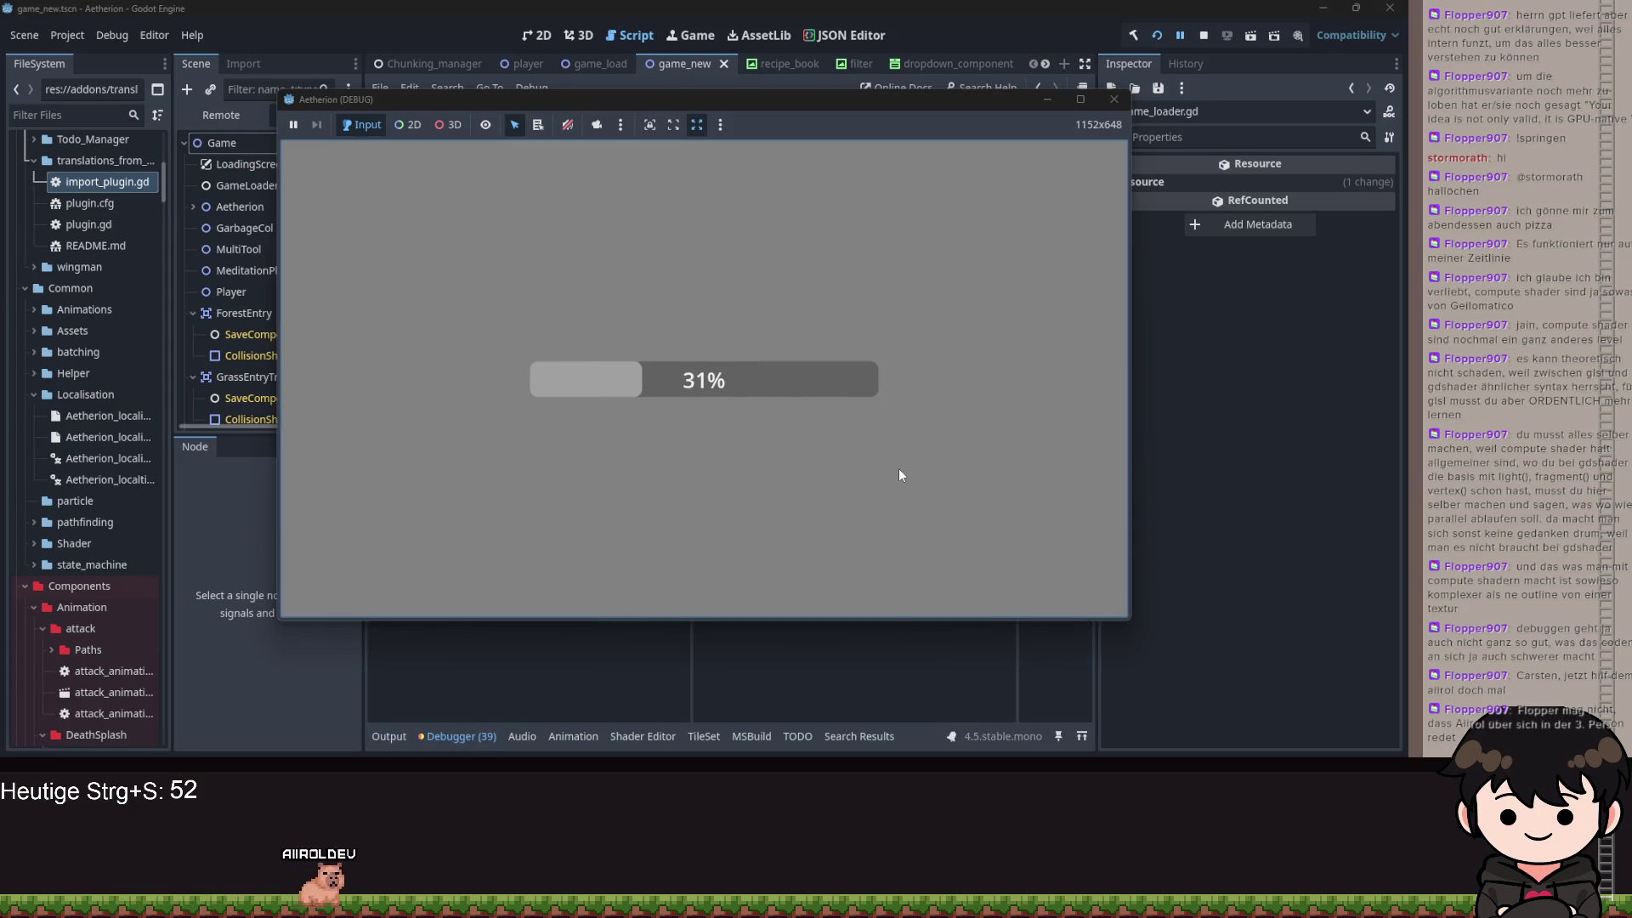
click(1042, 100)
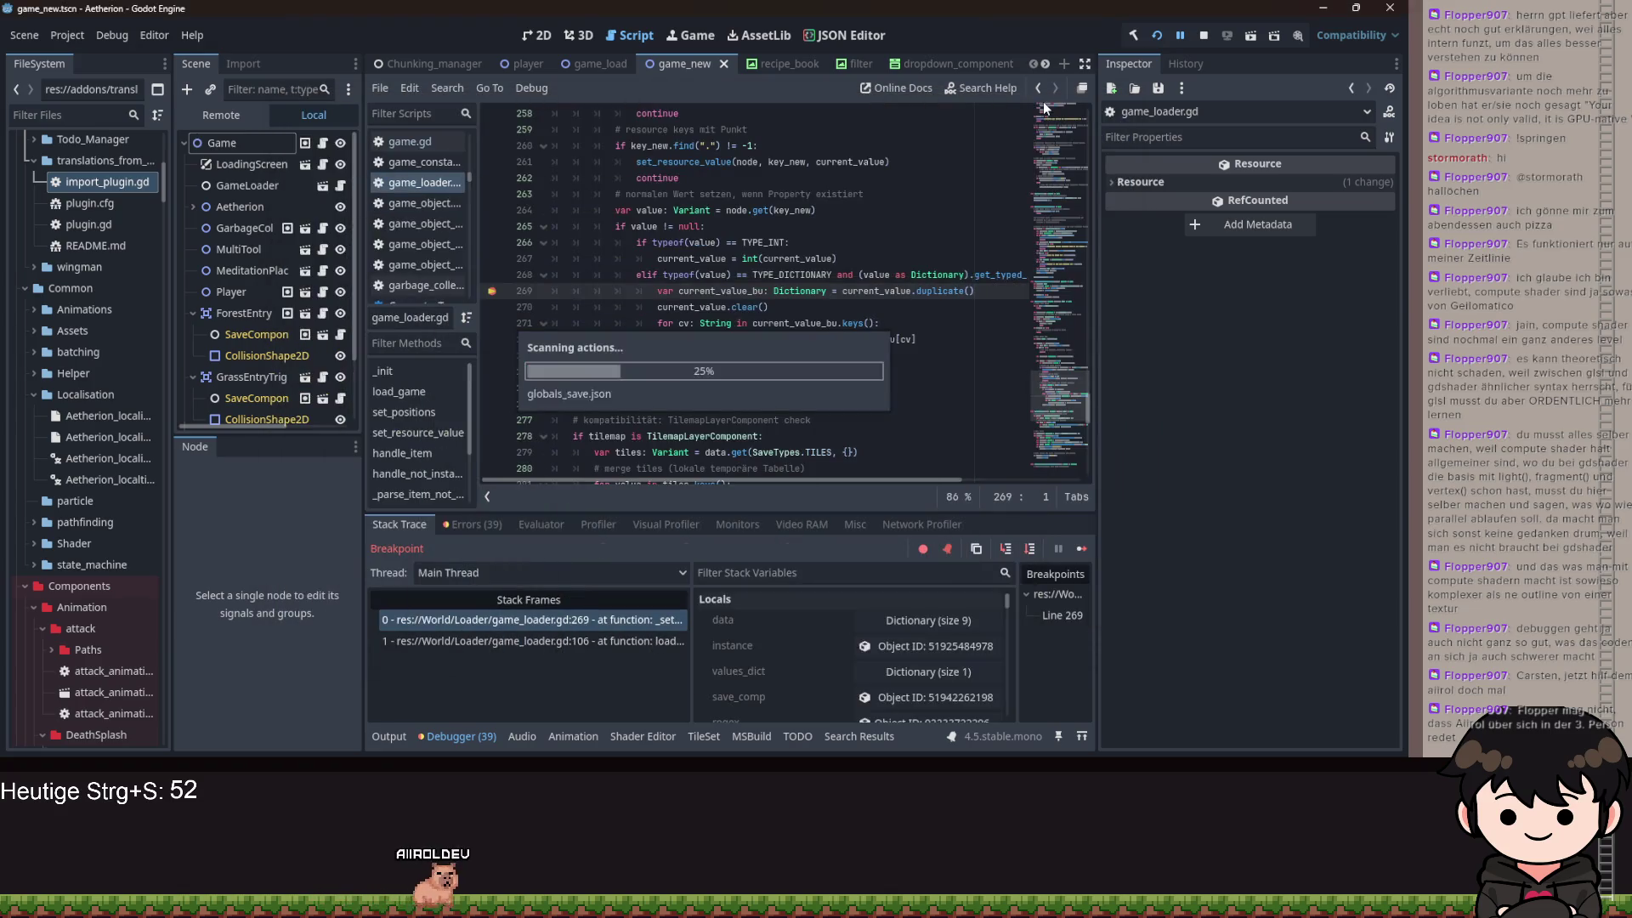
- Step through the backup, clear and loop lines while expanding current_value's timestamp entries
click(1004, 547)
click(1004, 547)
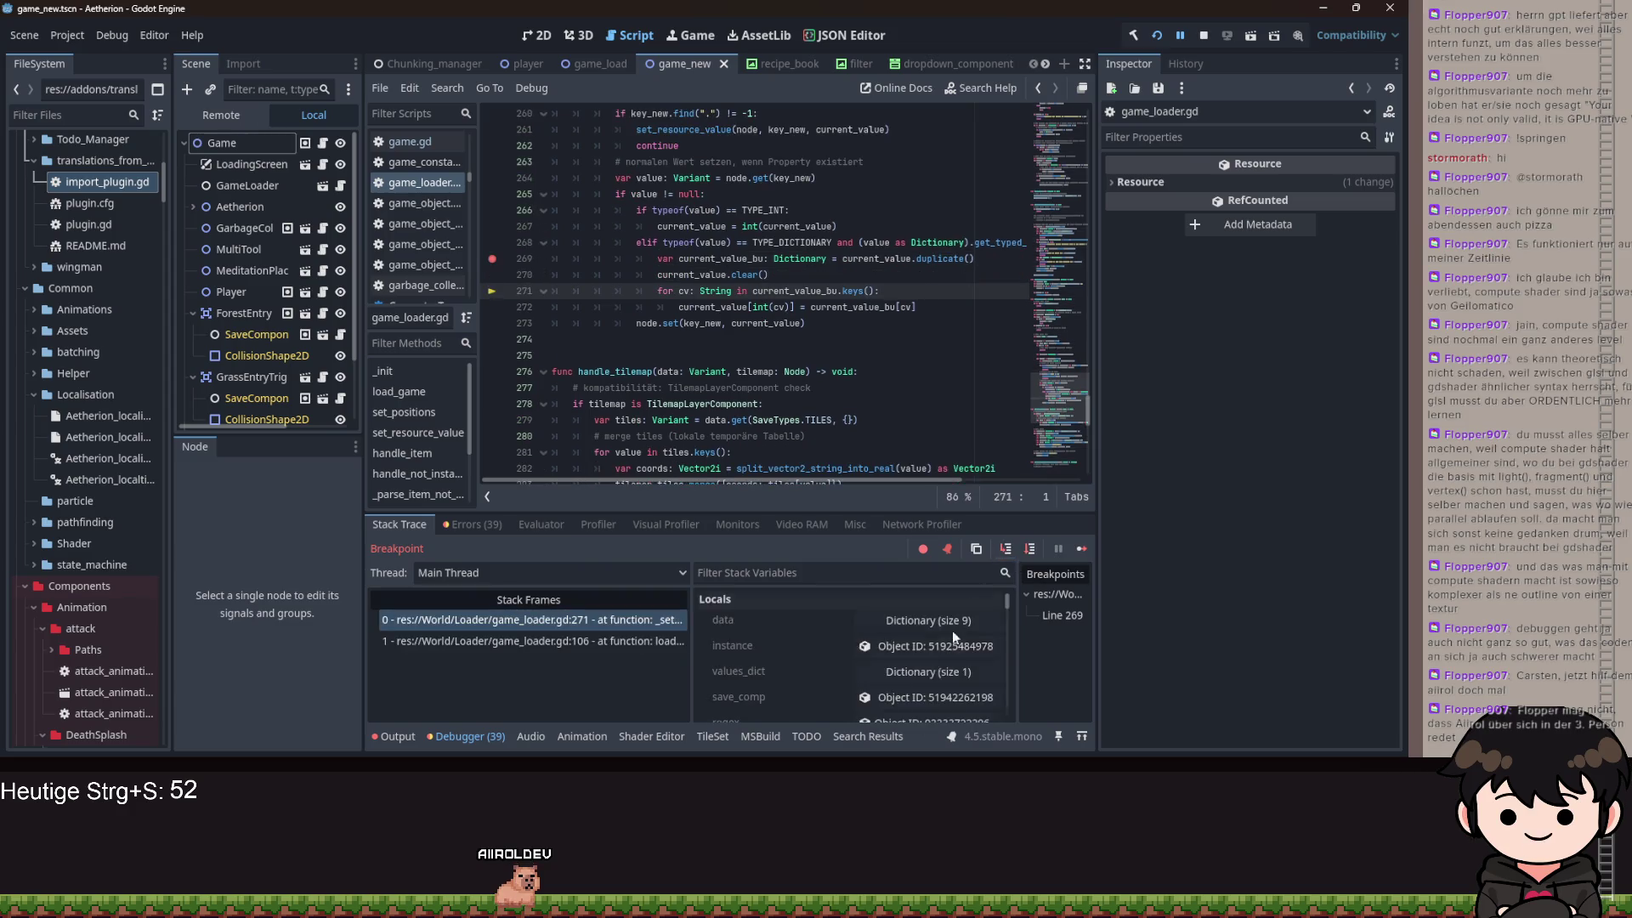
click(874, 680)
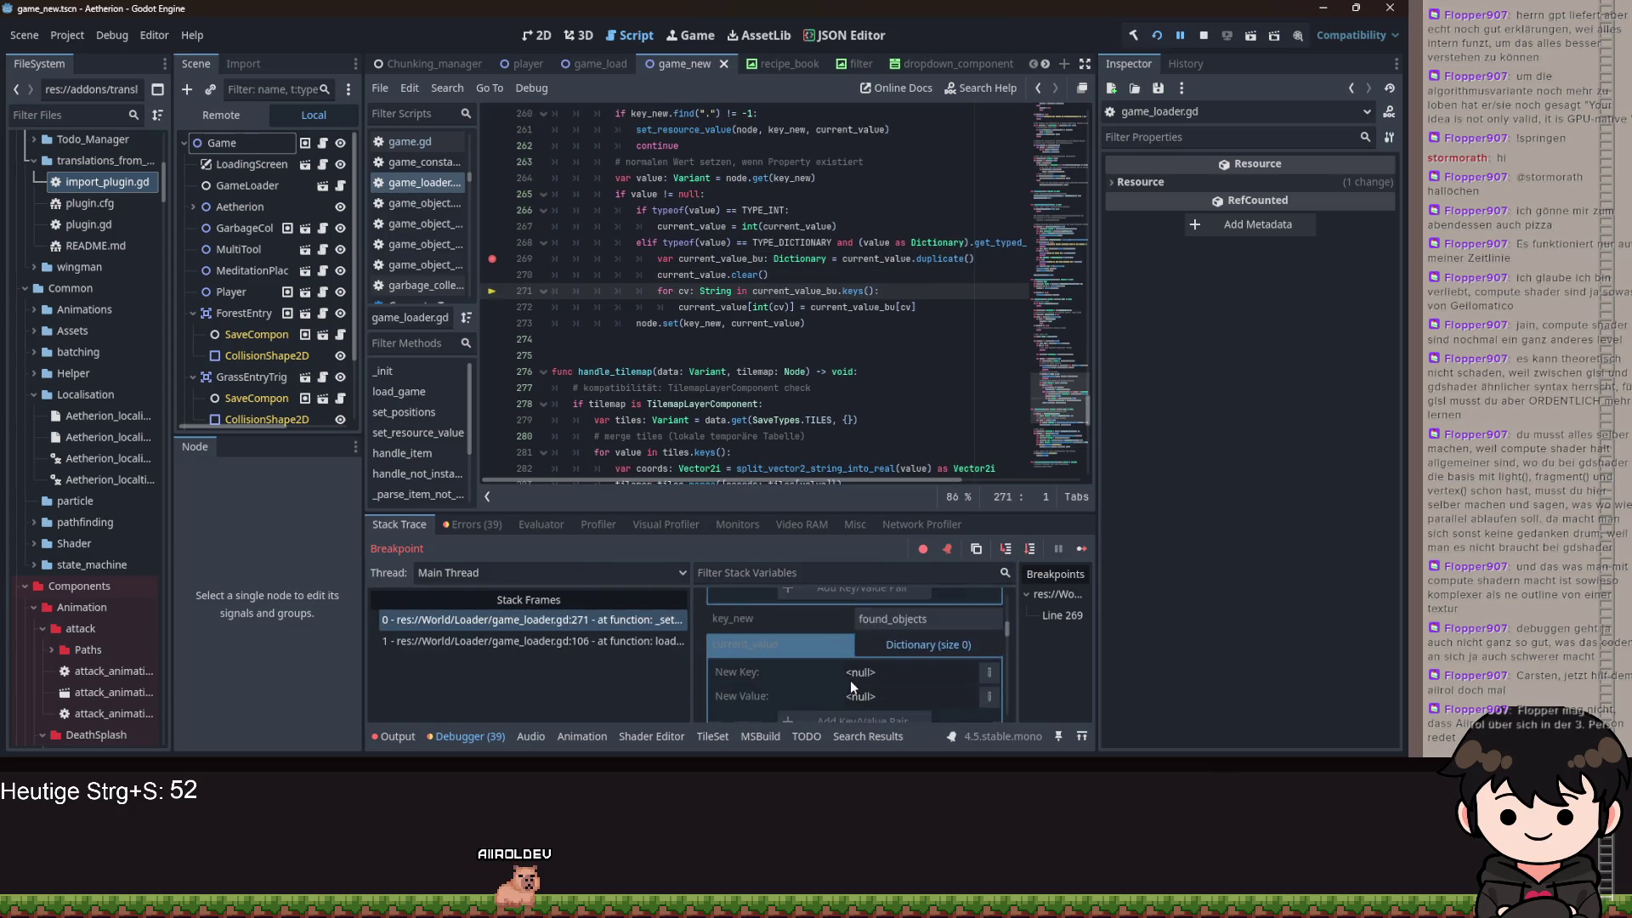
click(1007, 548)
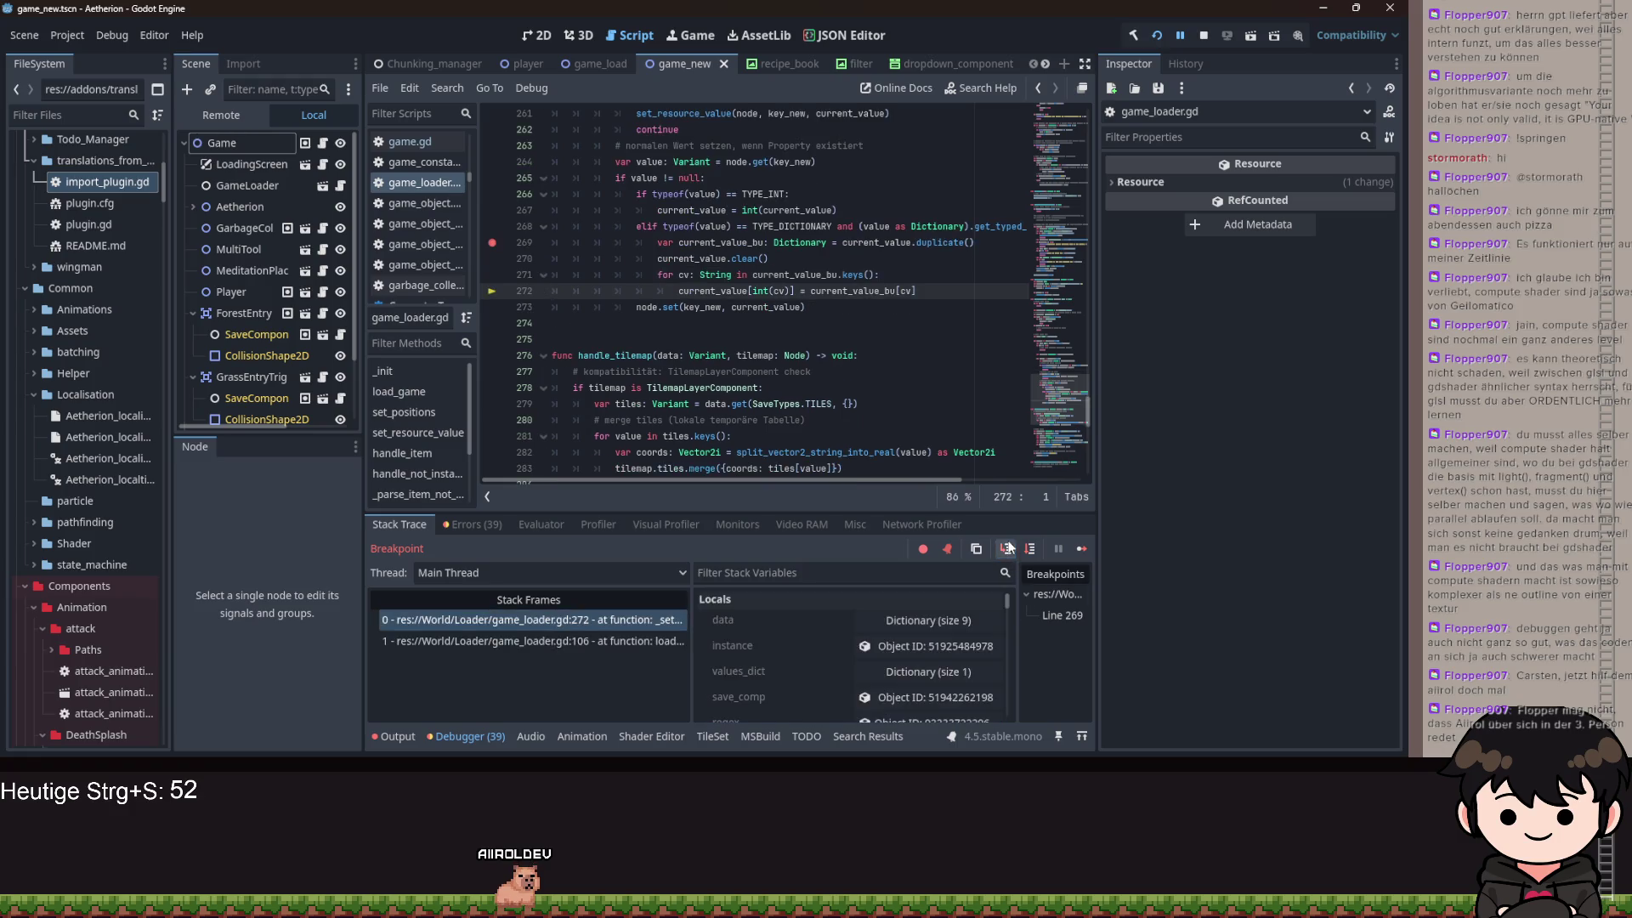
click(1009, 548)
click(1009, 547)
scroll(805, 664, down, 3)
click(910, 638)
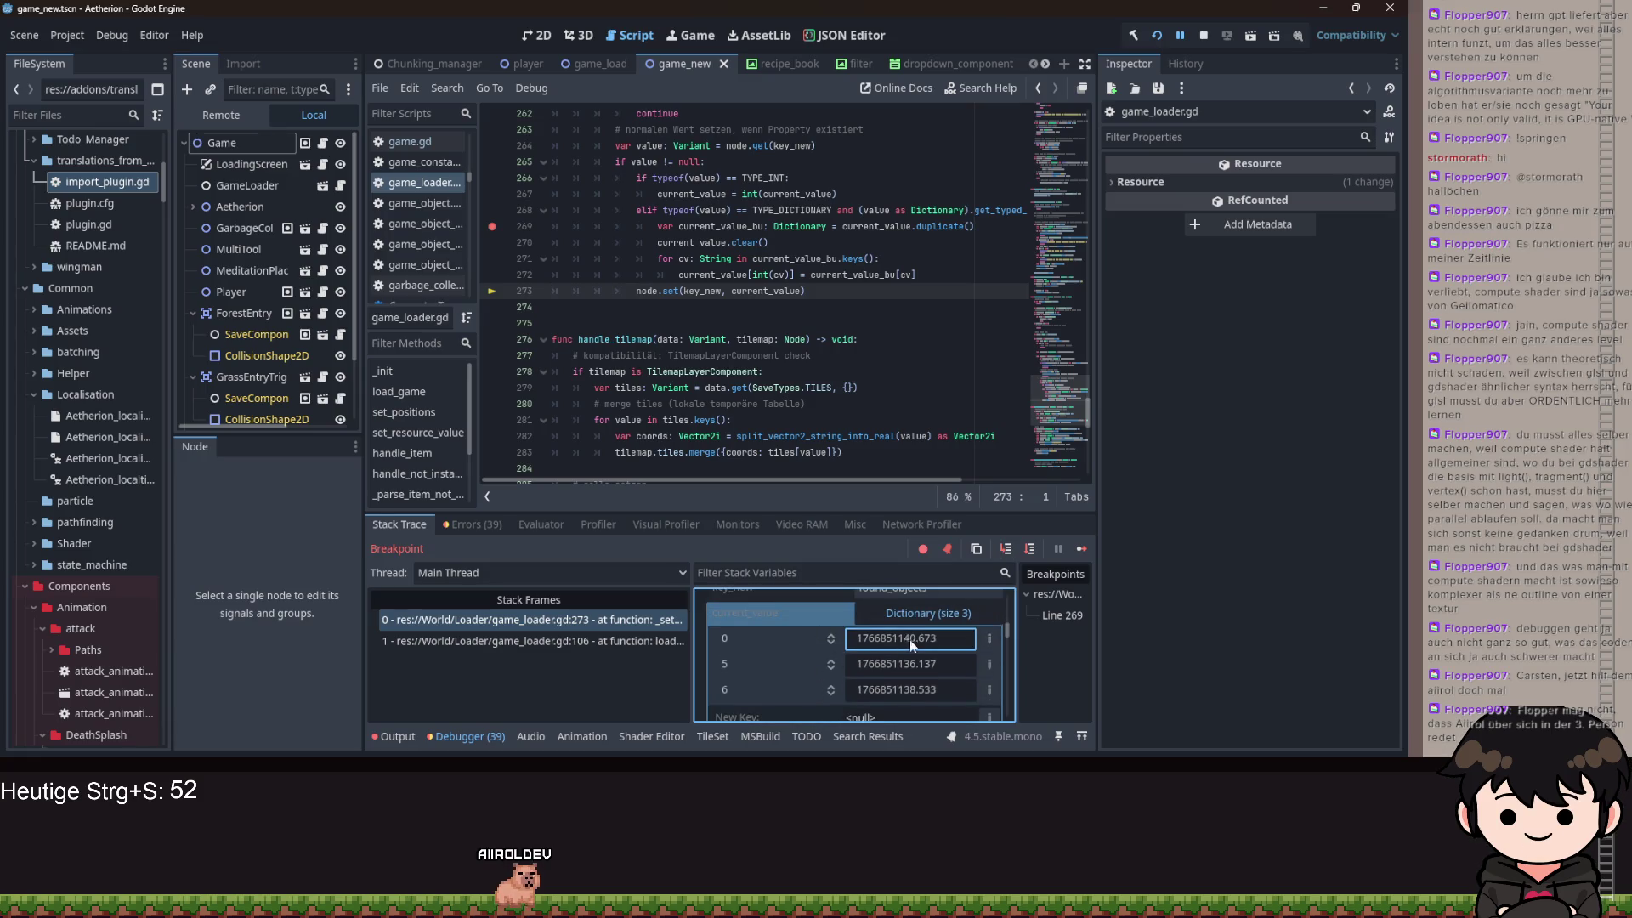
click(1003, 550)
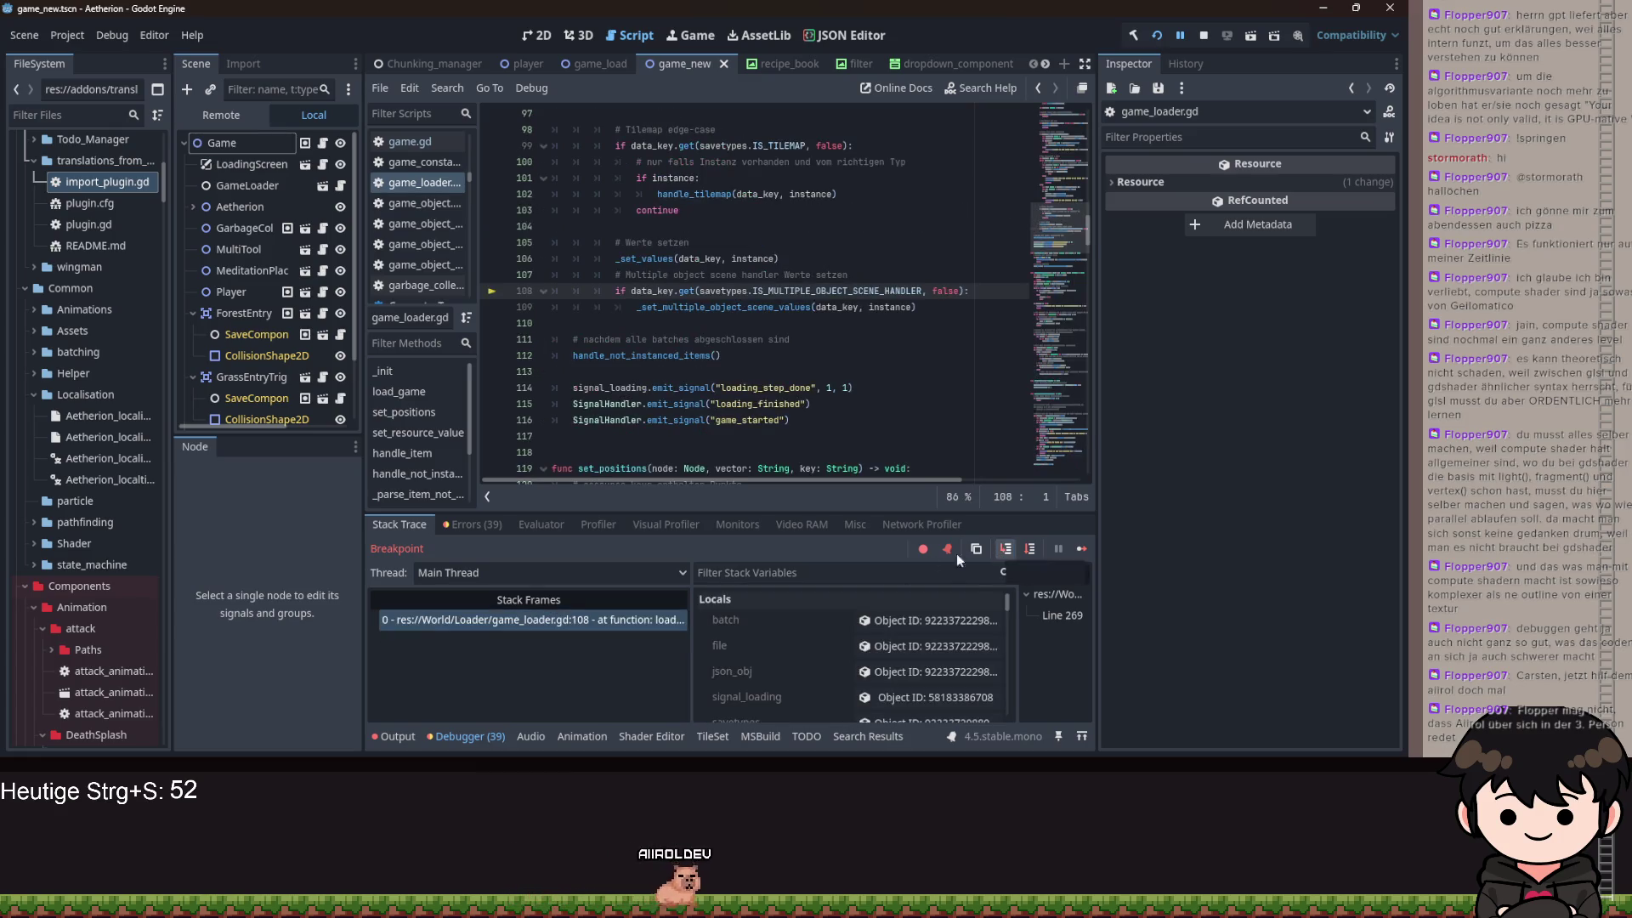
- Check ObjectDB's empty Found Objects in the Remote tree, review Errors, then open ObjectDataBase
click(212, 117)
click(218, 160)
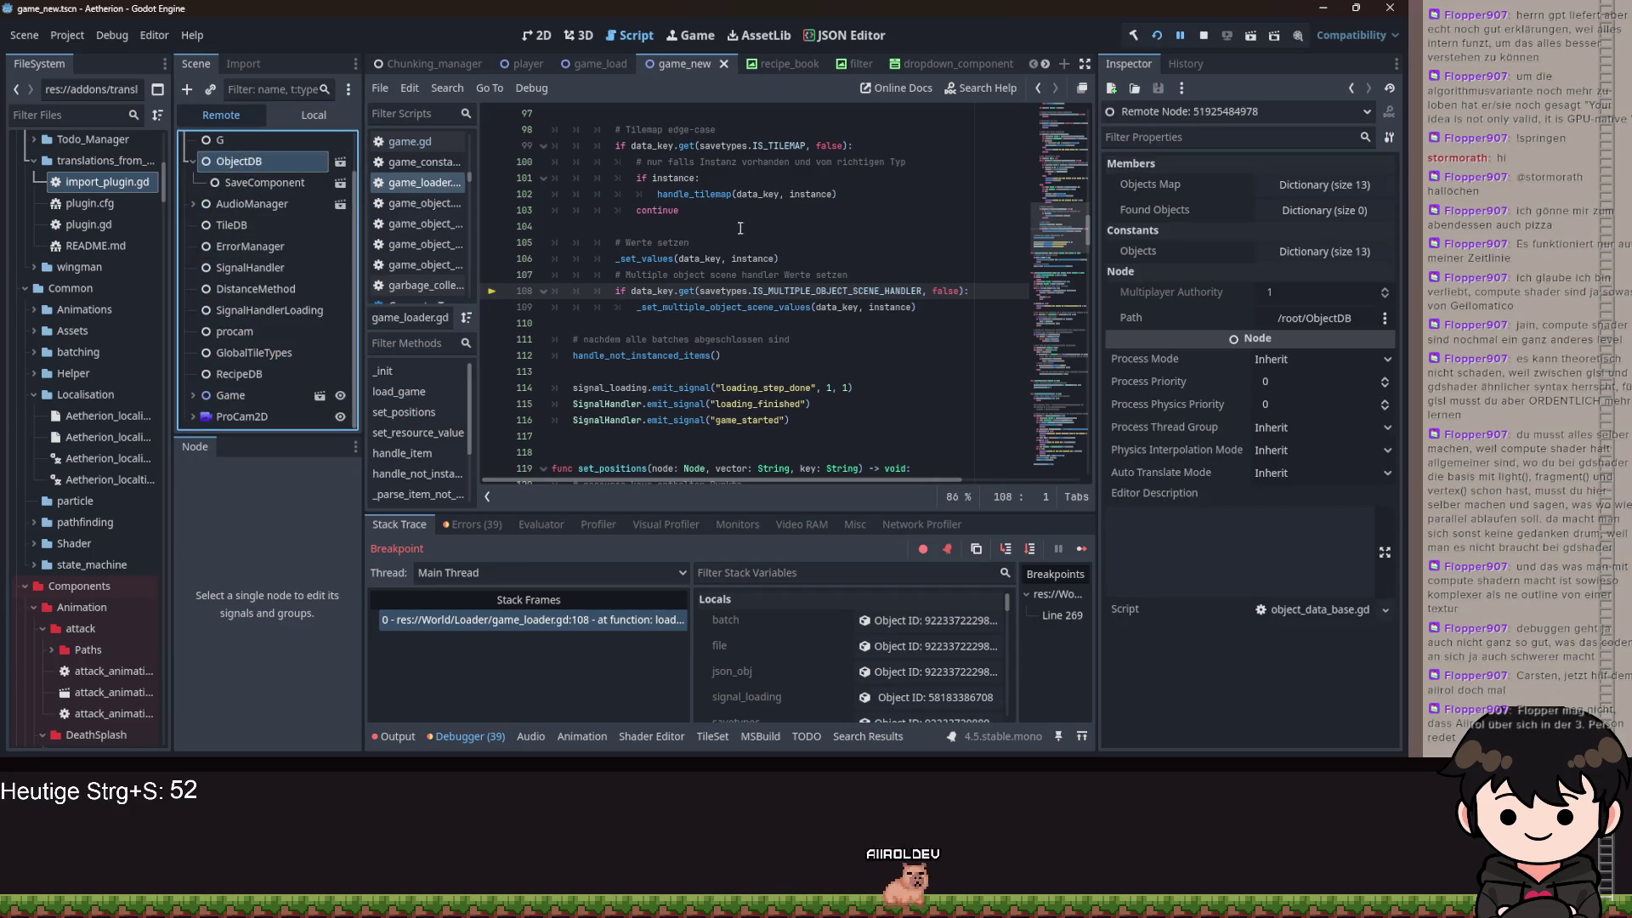
click(1285, 210)
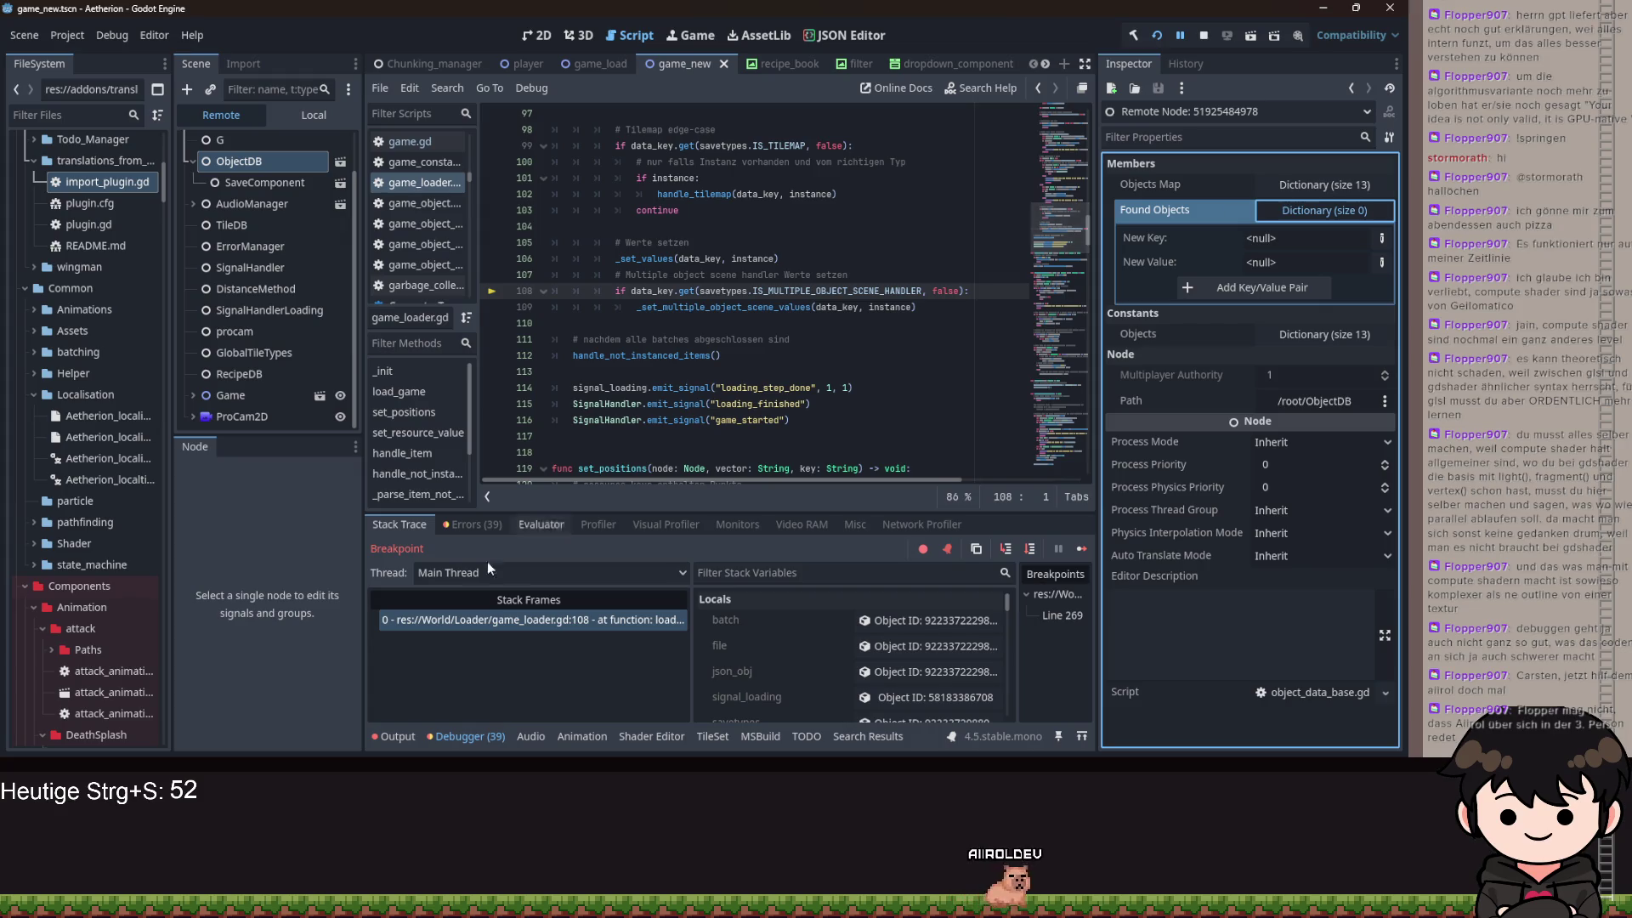
click(474, 524)
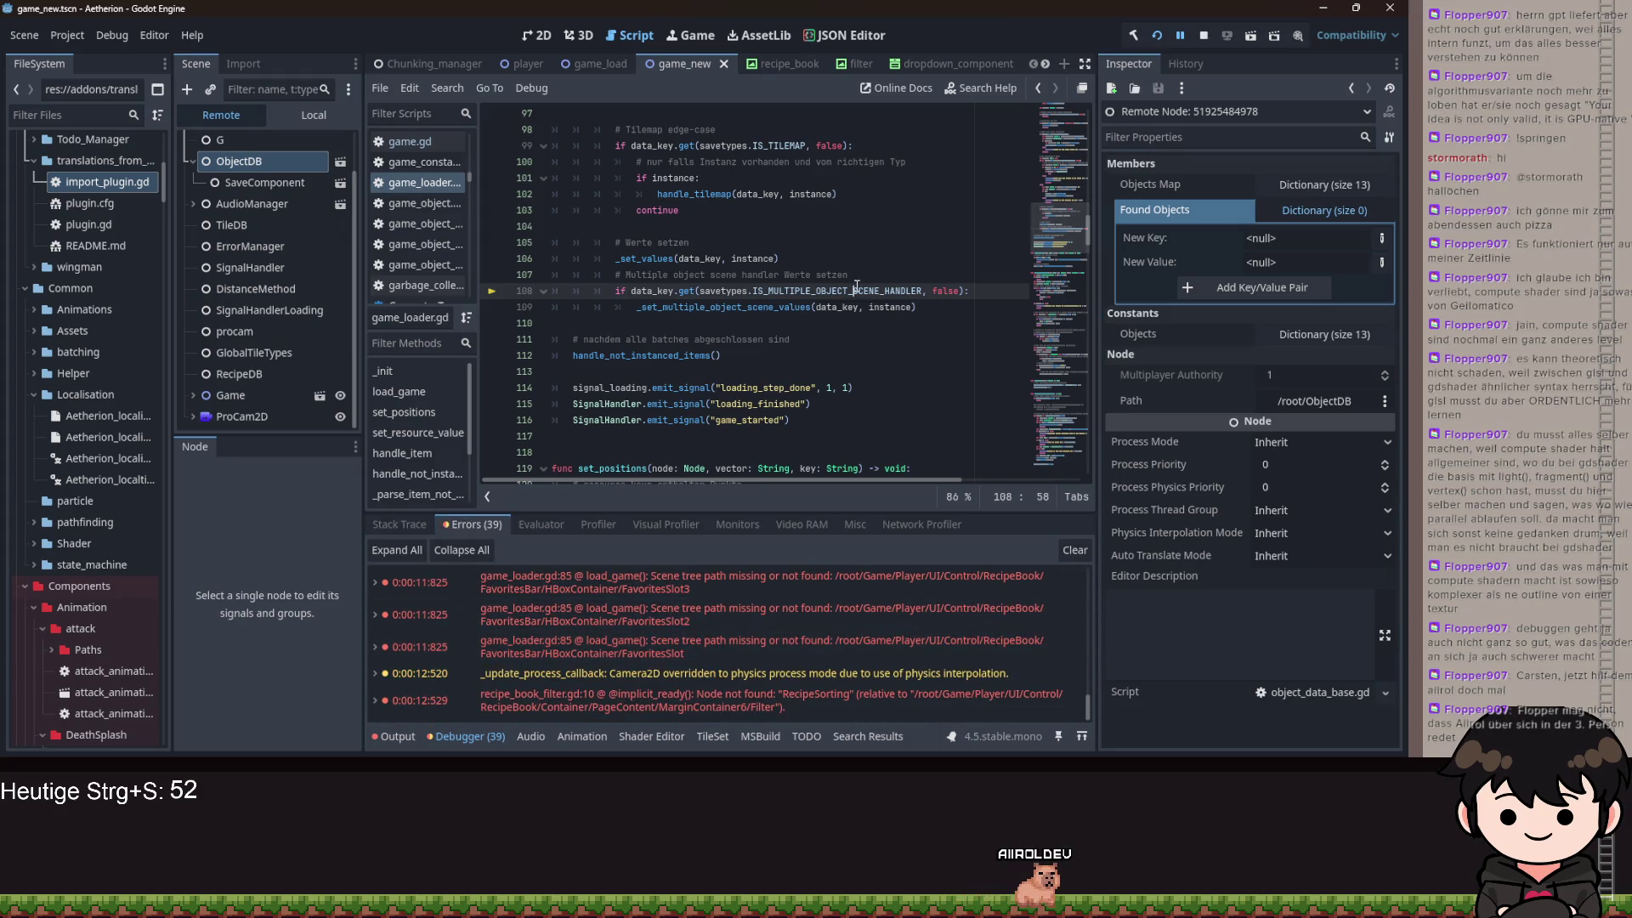
scroll(861, 332, down, 4)
click(862, 331)
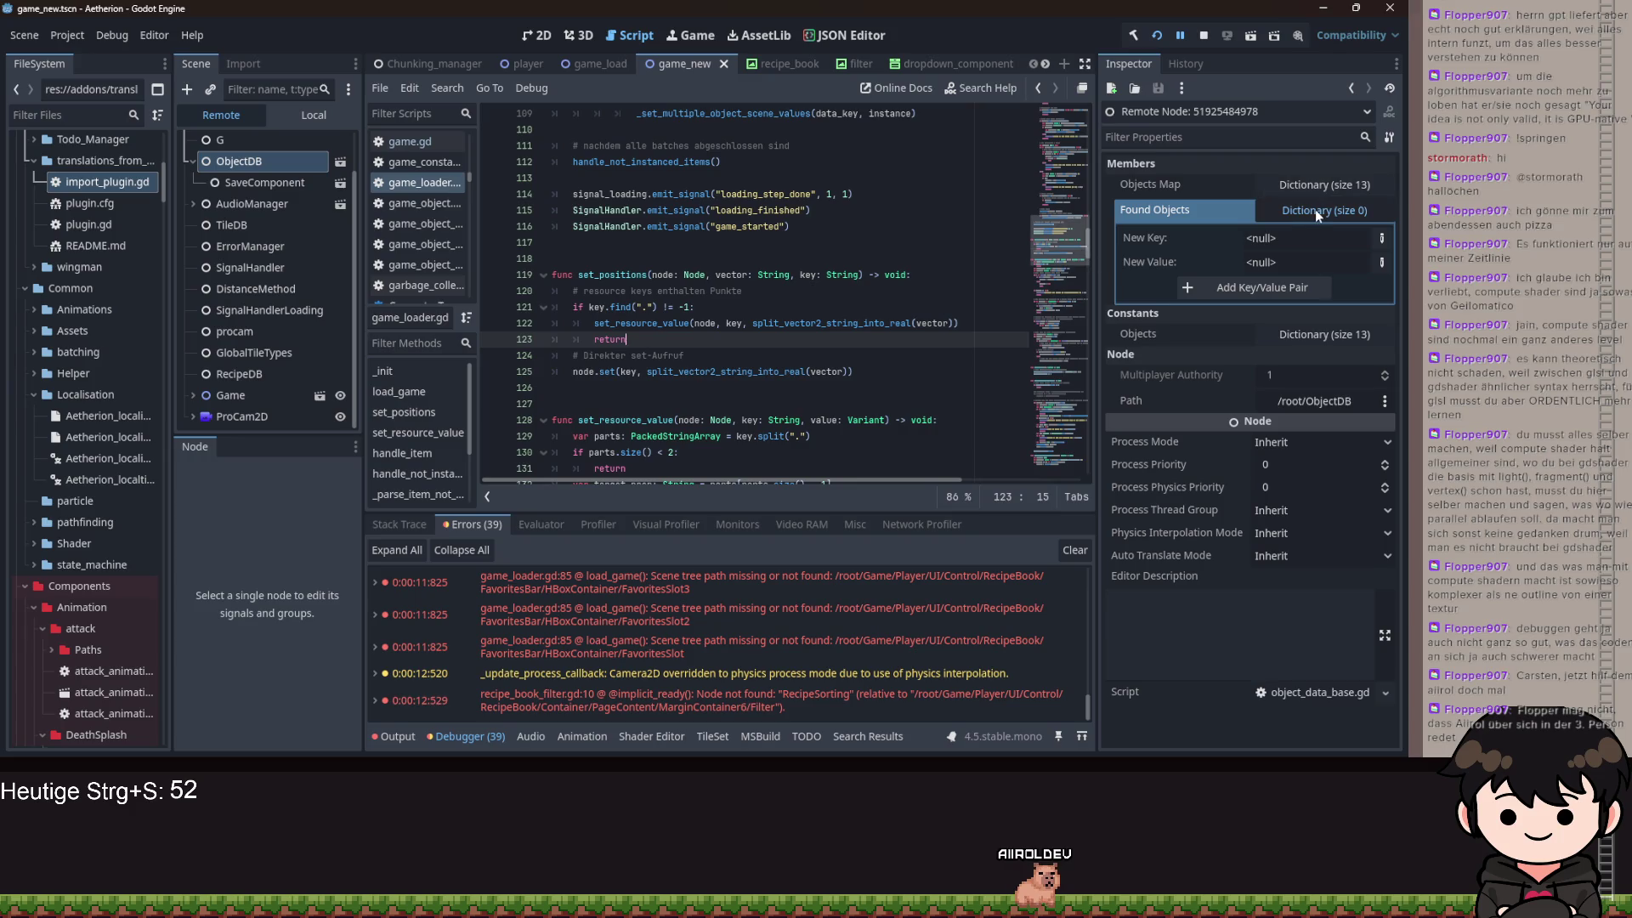
scroll(321, 187, up, 1)
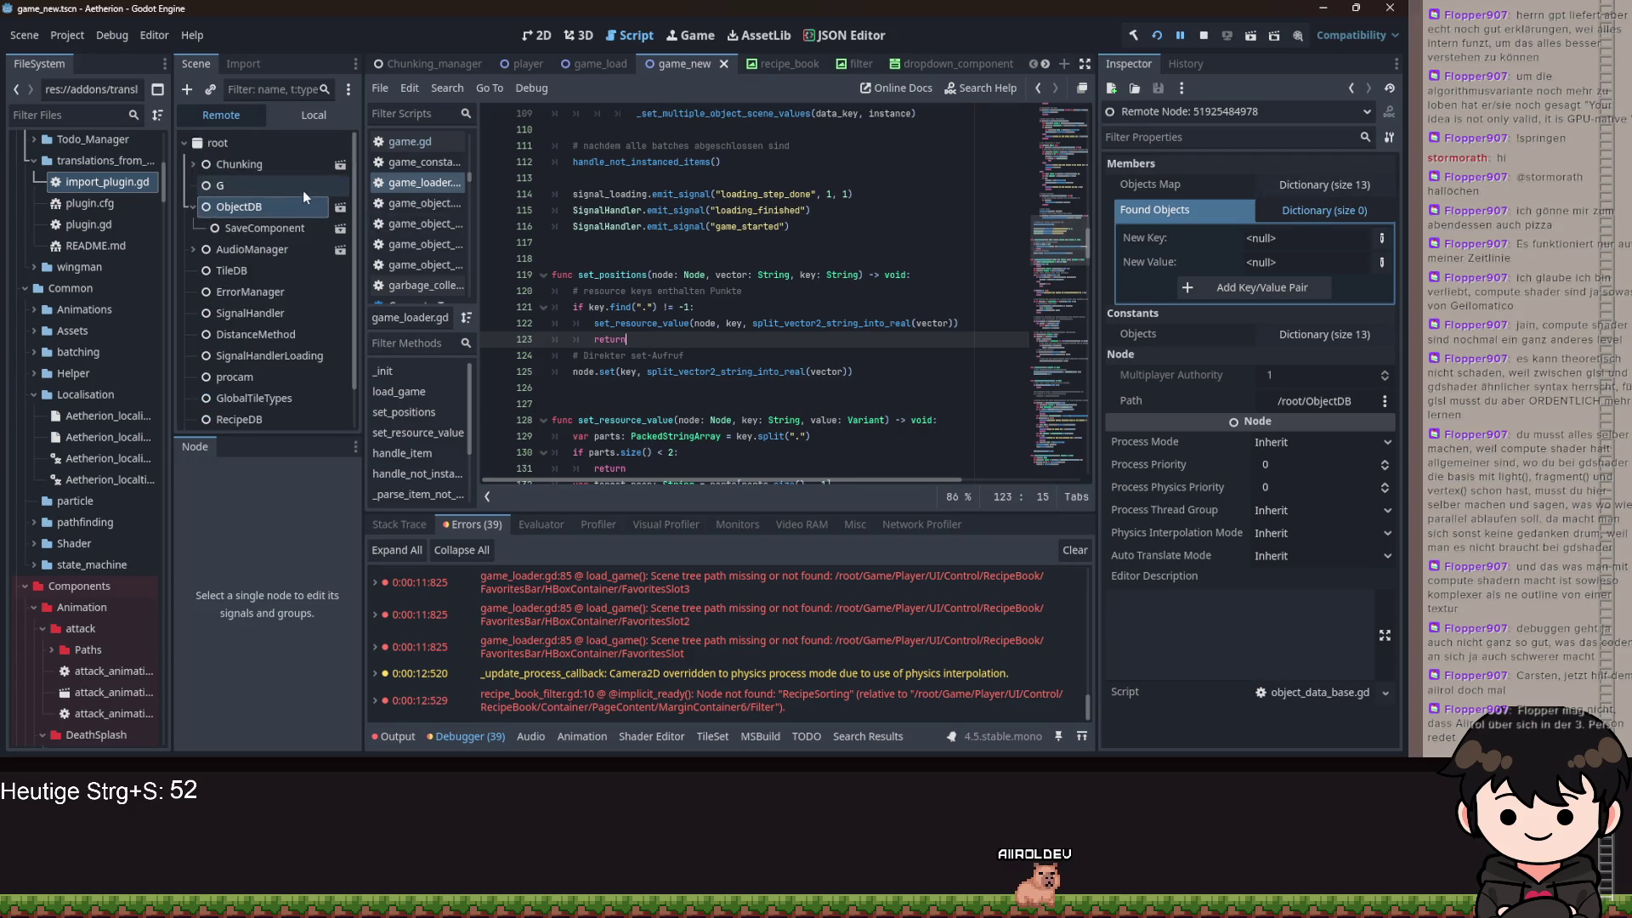
click(340, 207)
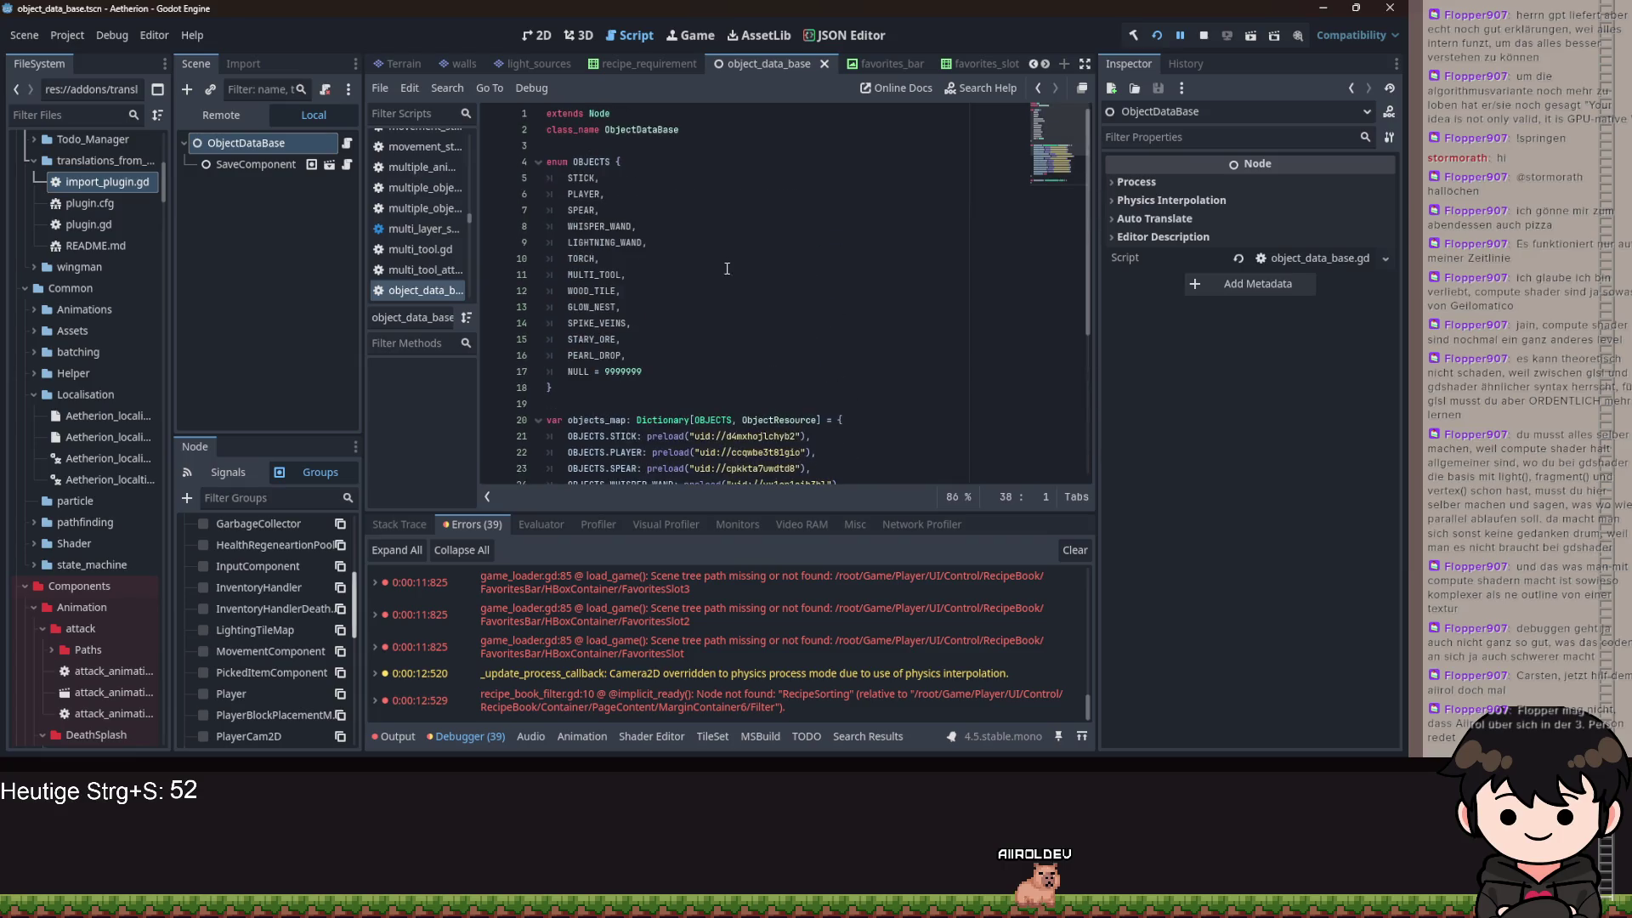
- Strip [OBJECTS, float] so found_objects is a plain Dictionary, save, and stop the running game
scroll(716, 419, down, 5)
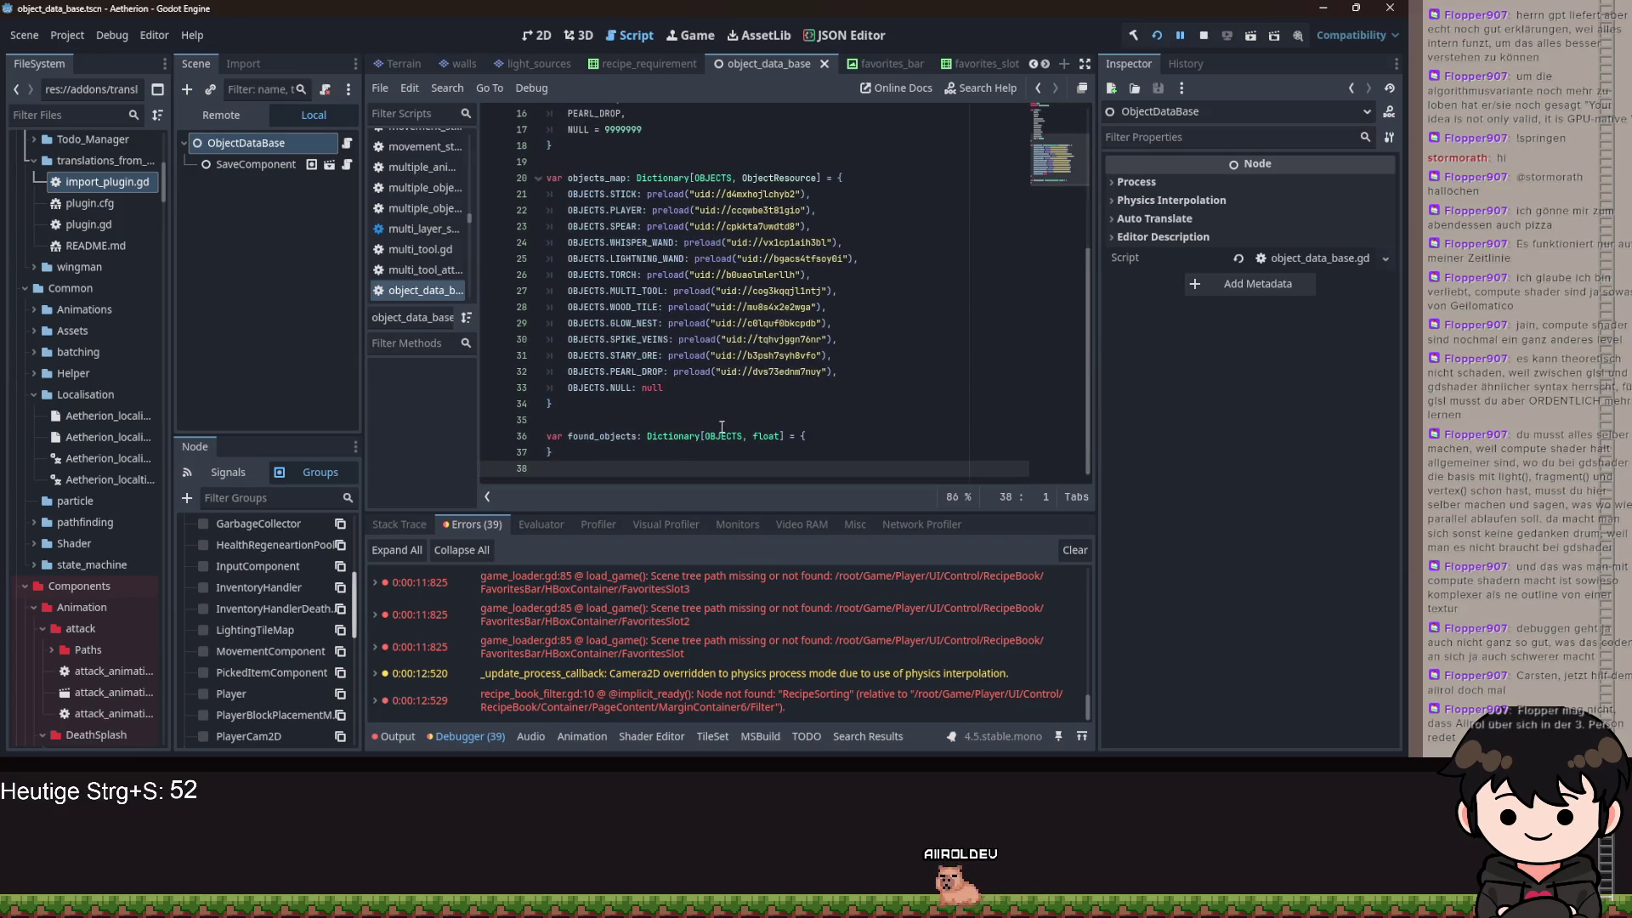
mouse_move(719, 434)
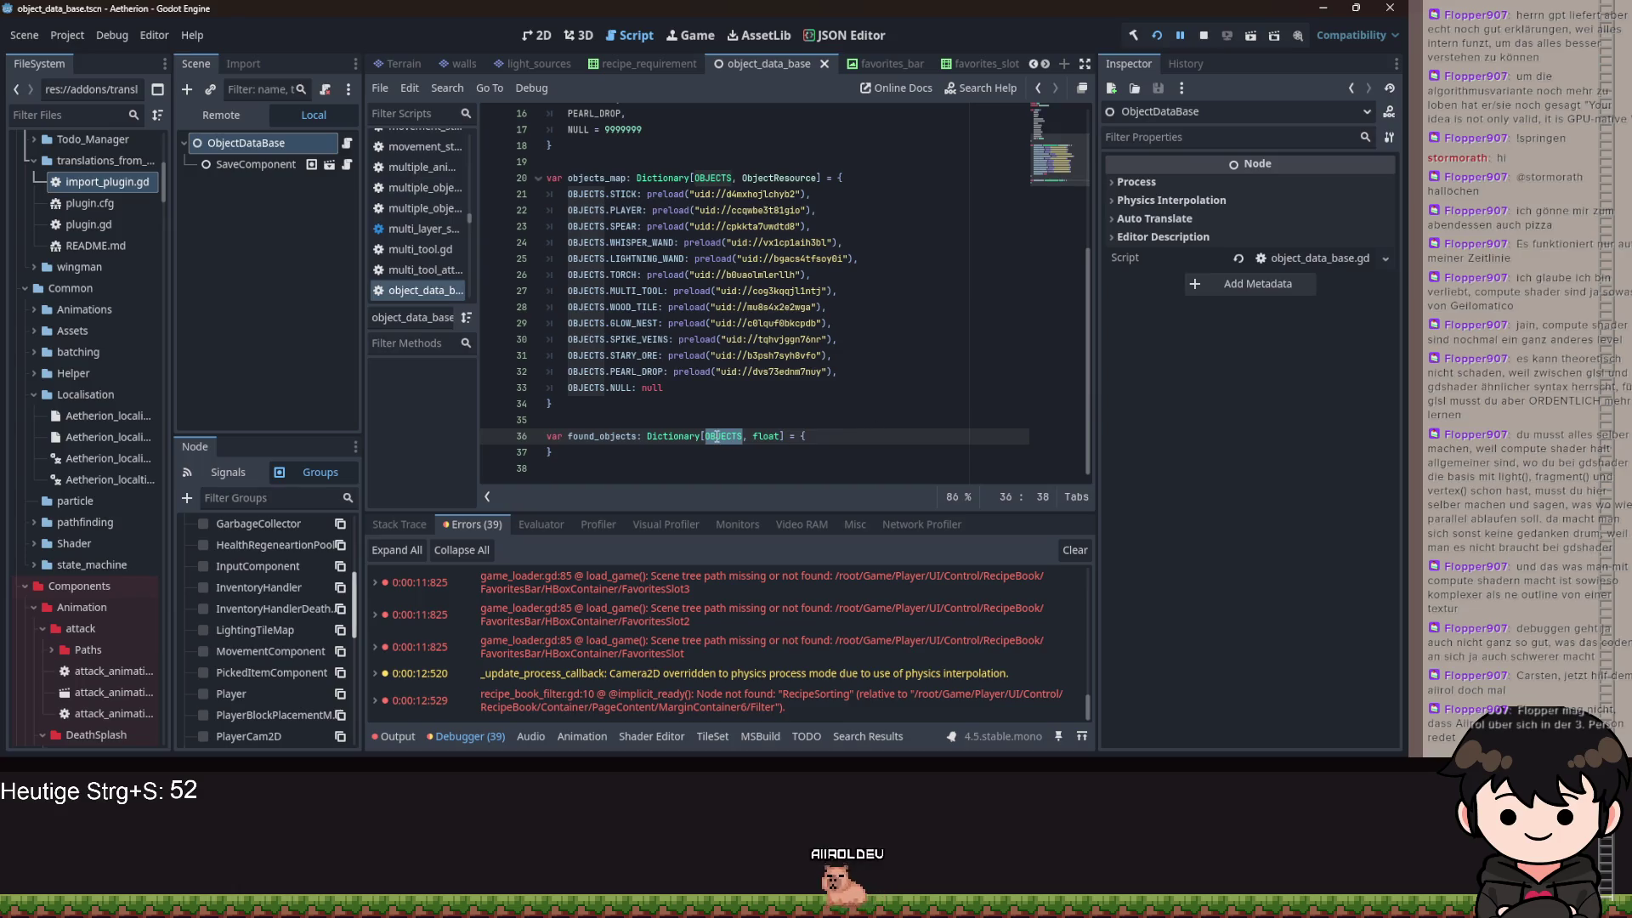
mouse_move(717, 436)
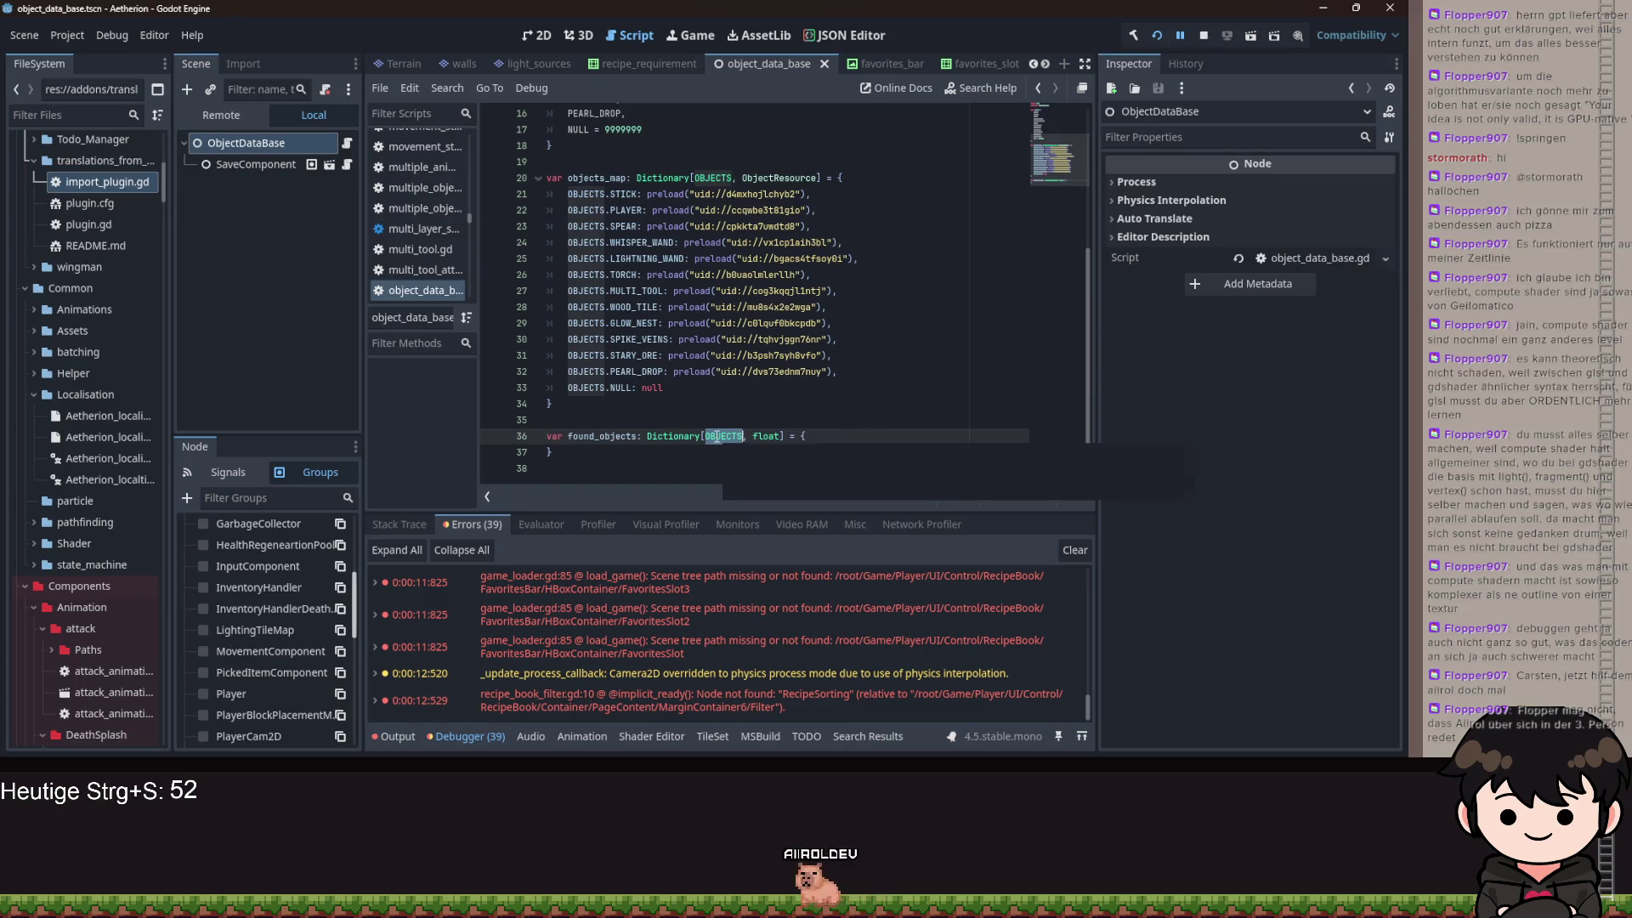
click(780, 436)
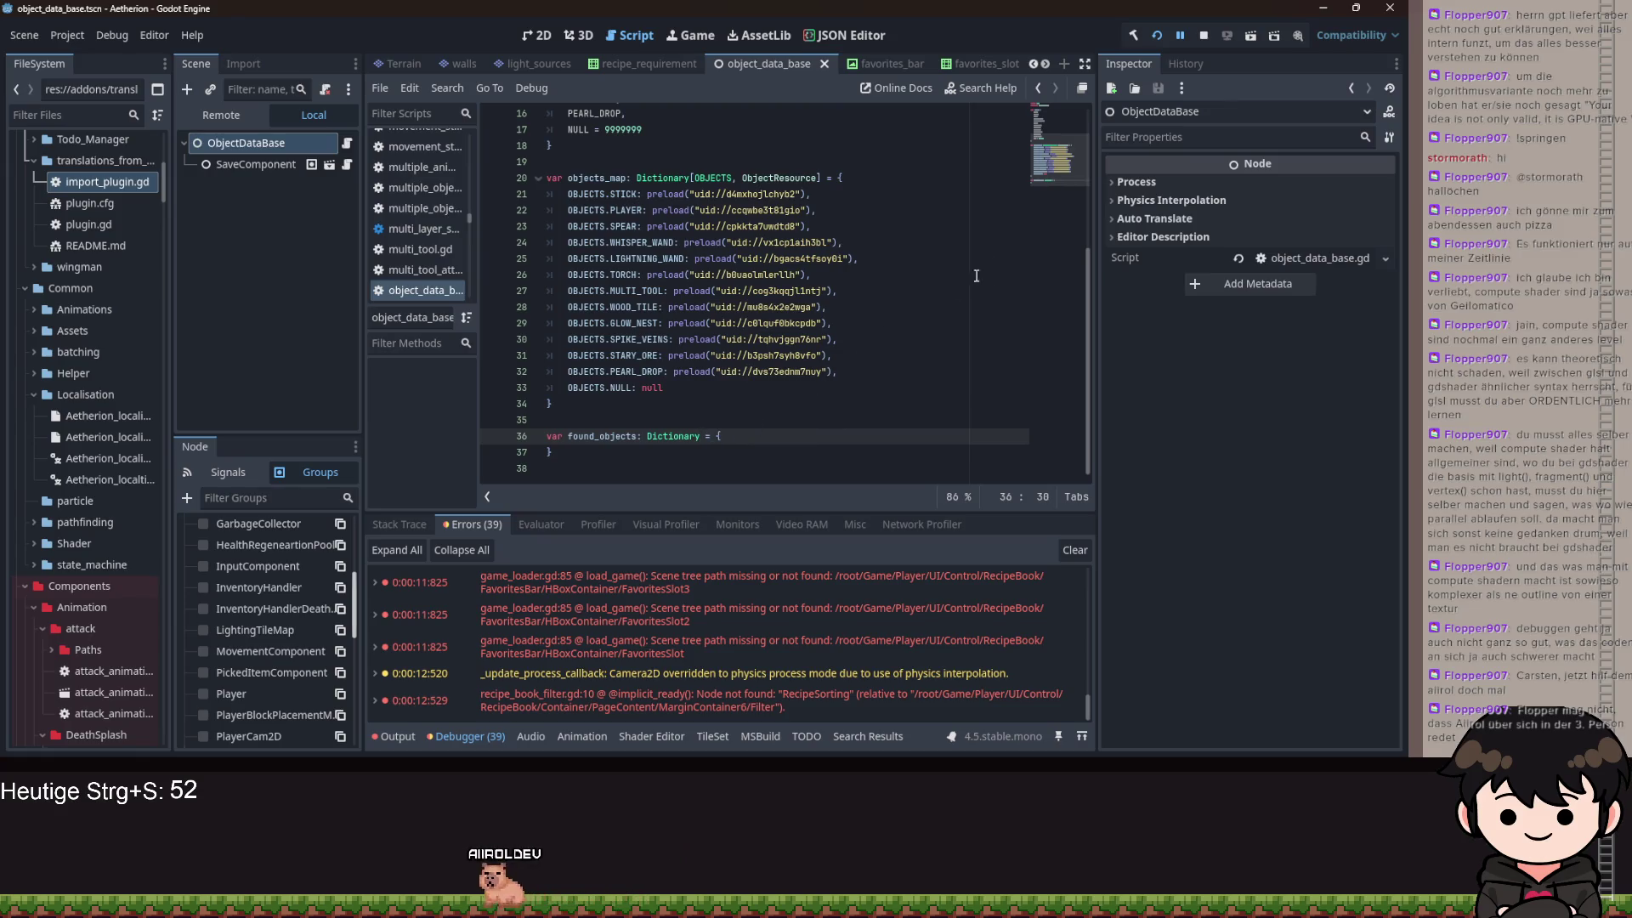
key(ctrl+s)
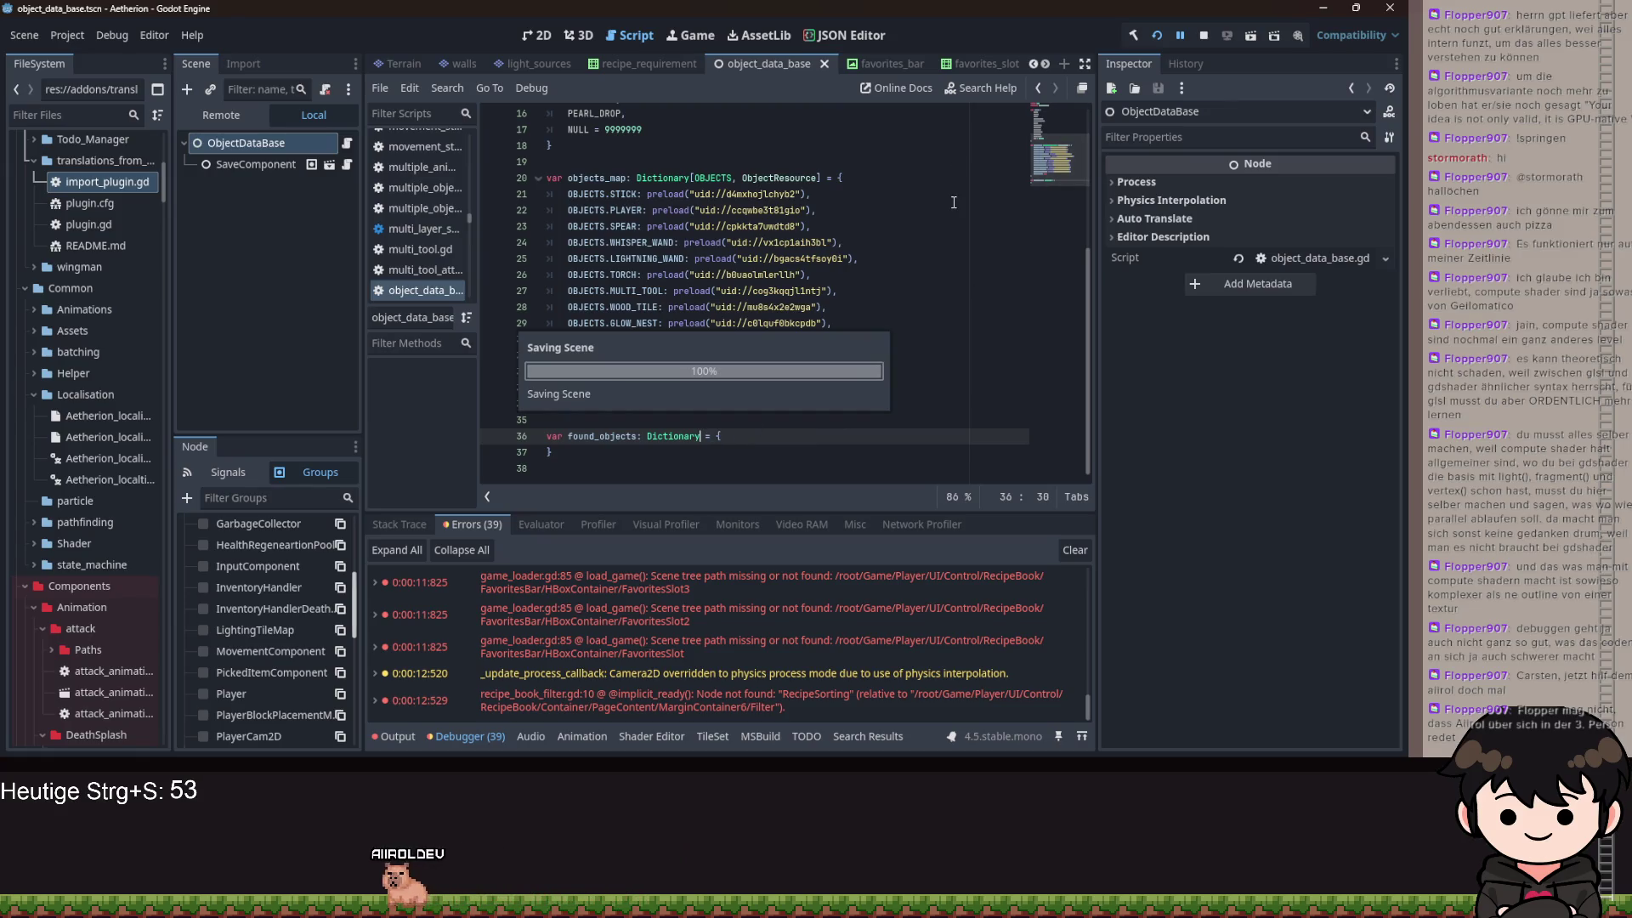
click(894, 312)
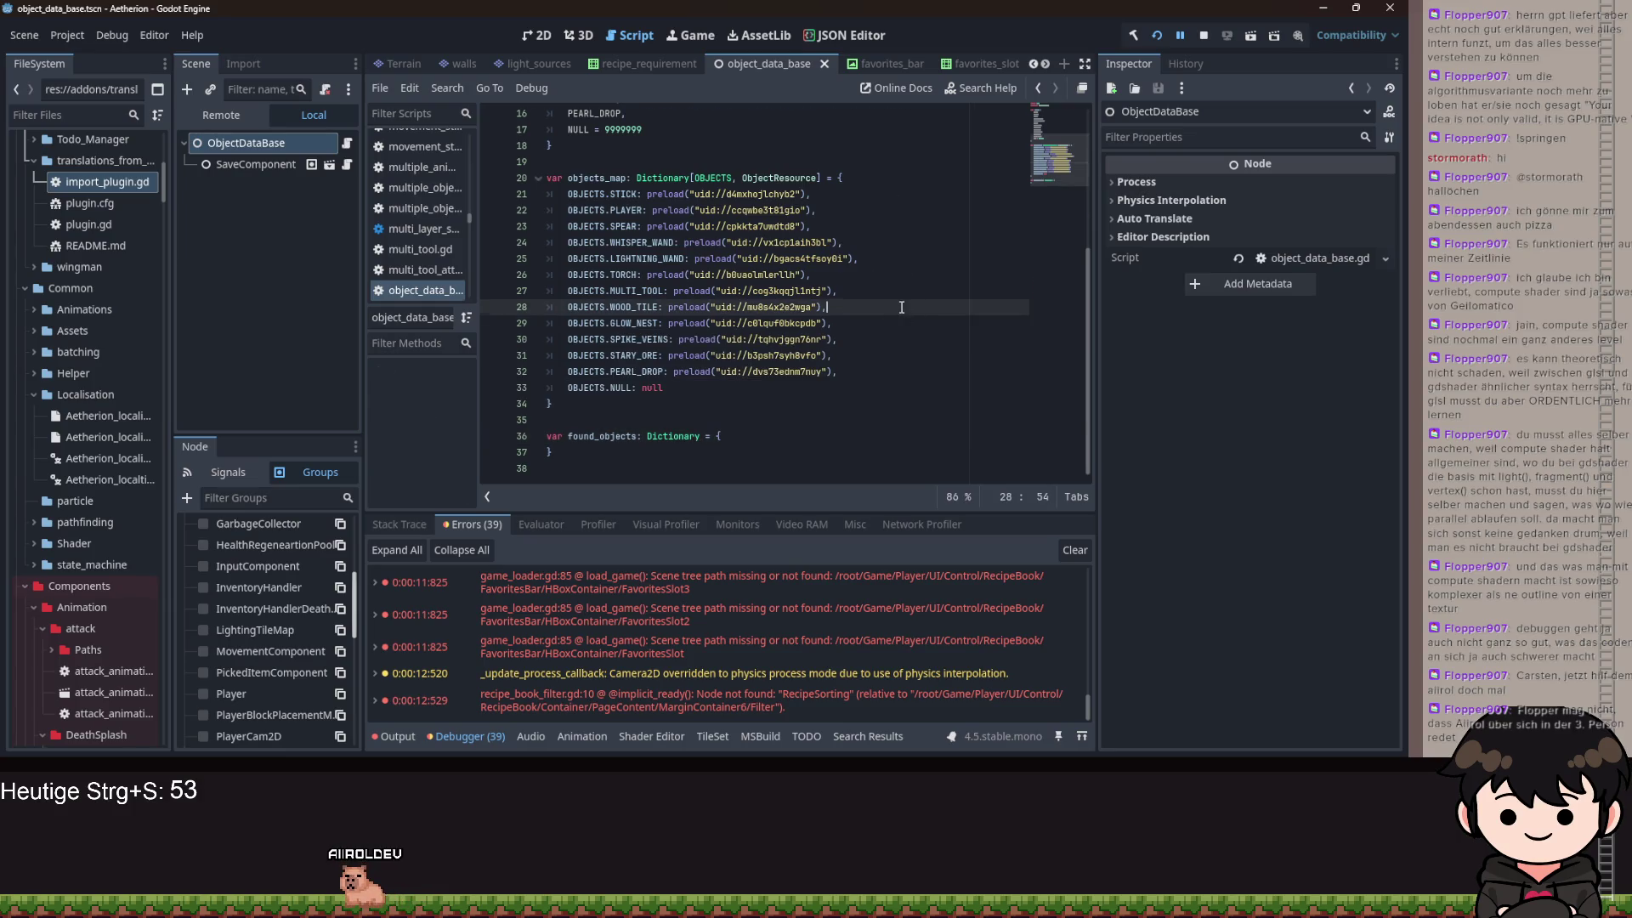
scroll(841, 313, down, 12)
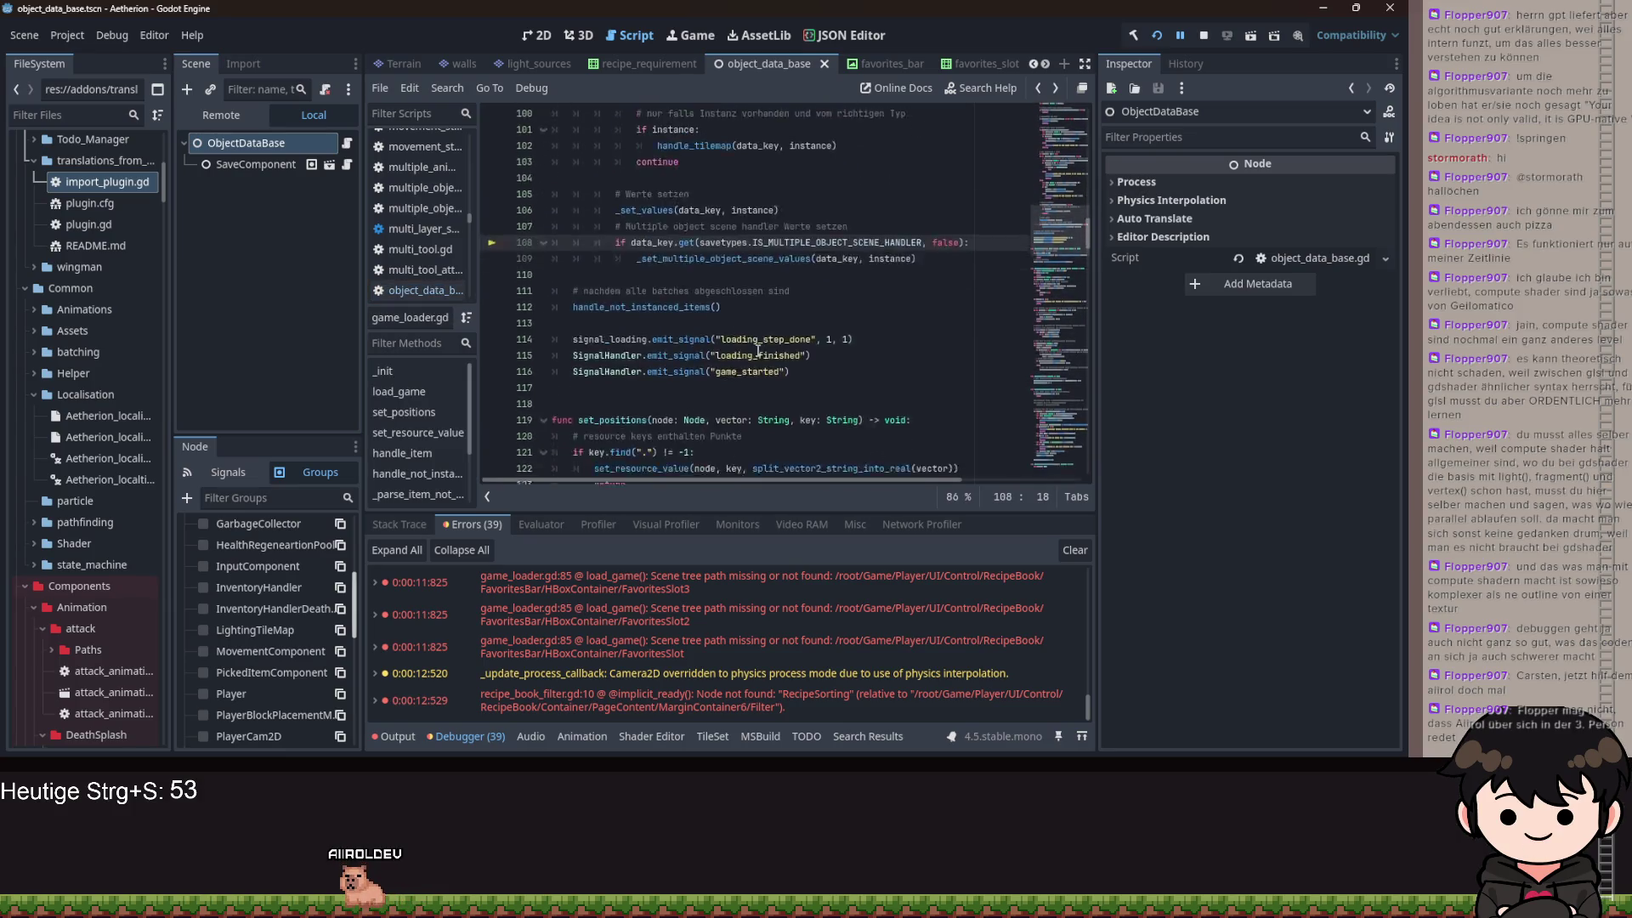
scroll(856, 335, down, 15)
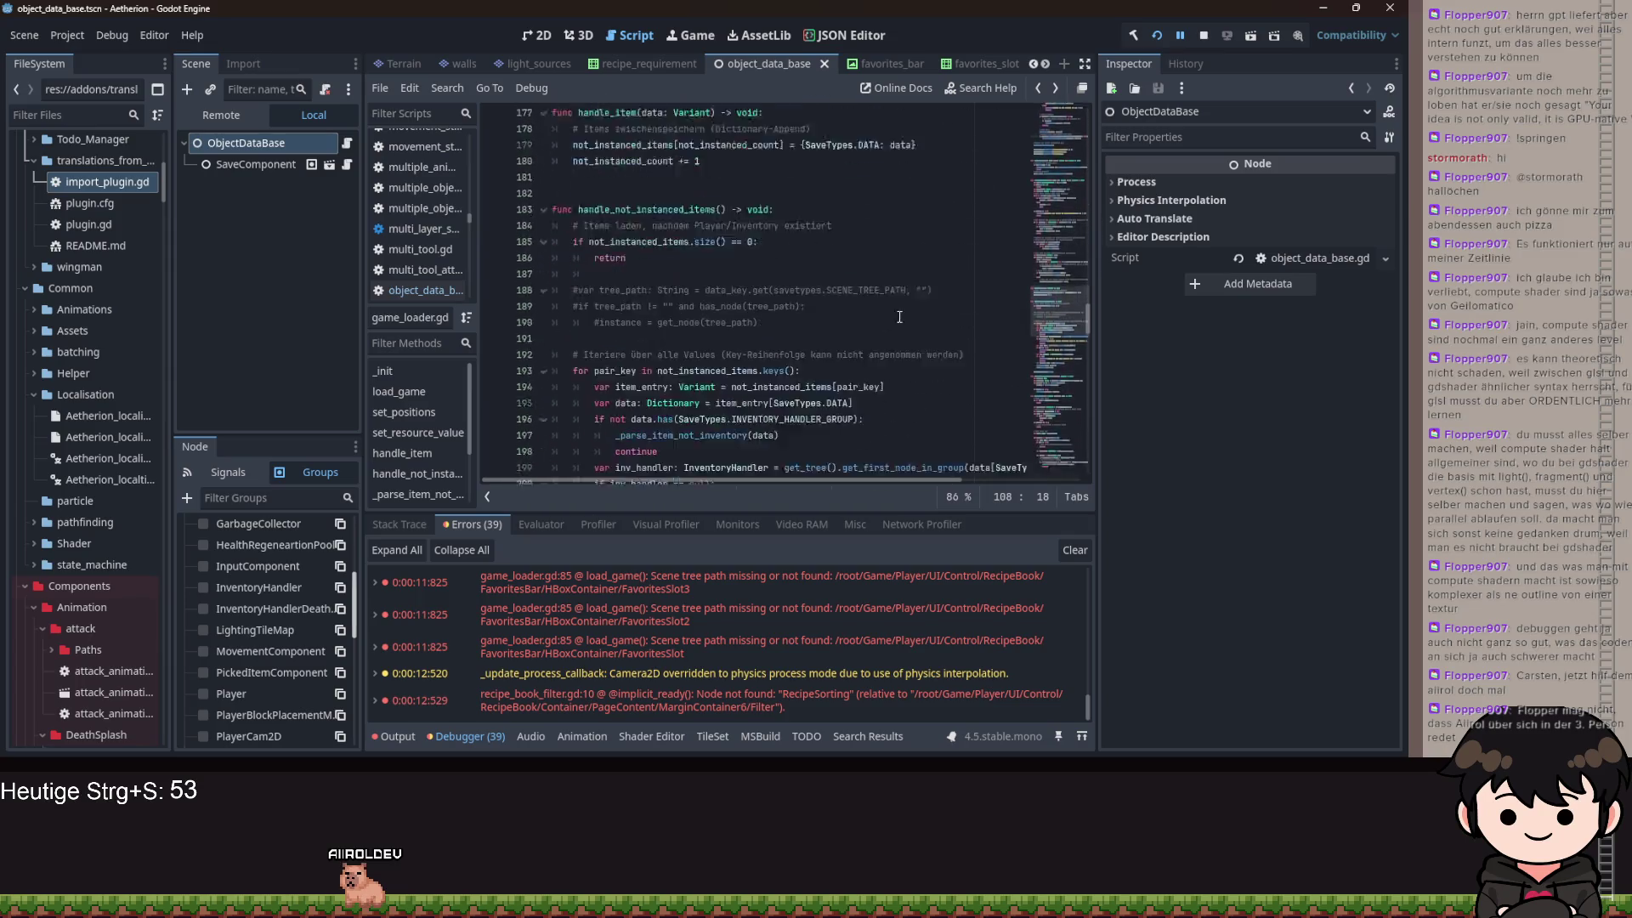
click(1203, 36)
- Delete the TYPE_INT and dictionary conversion lines, keeping only the node.get(key_new) != null set
scroll(845, 360, down, 20)
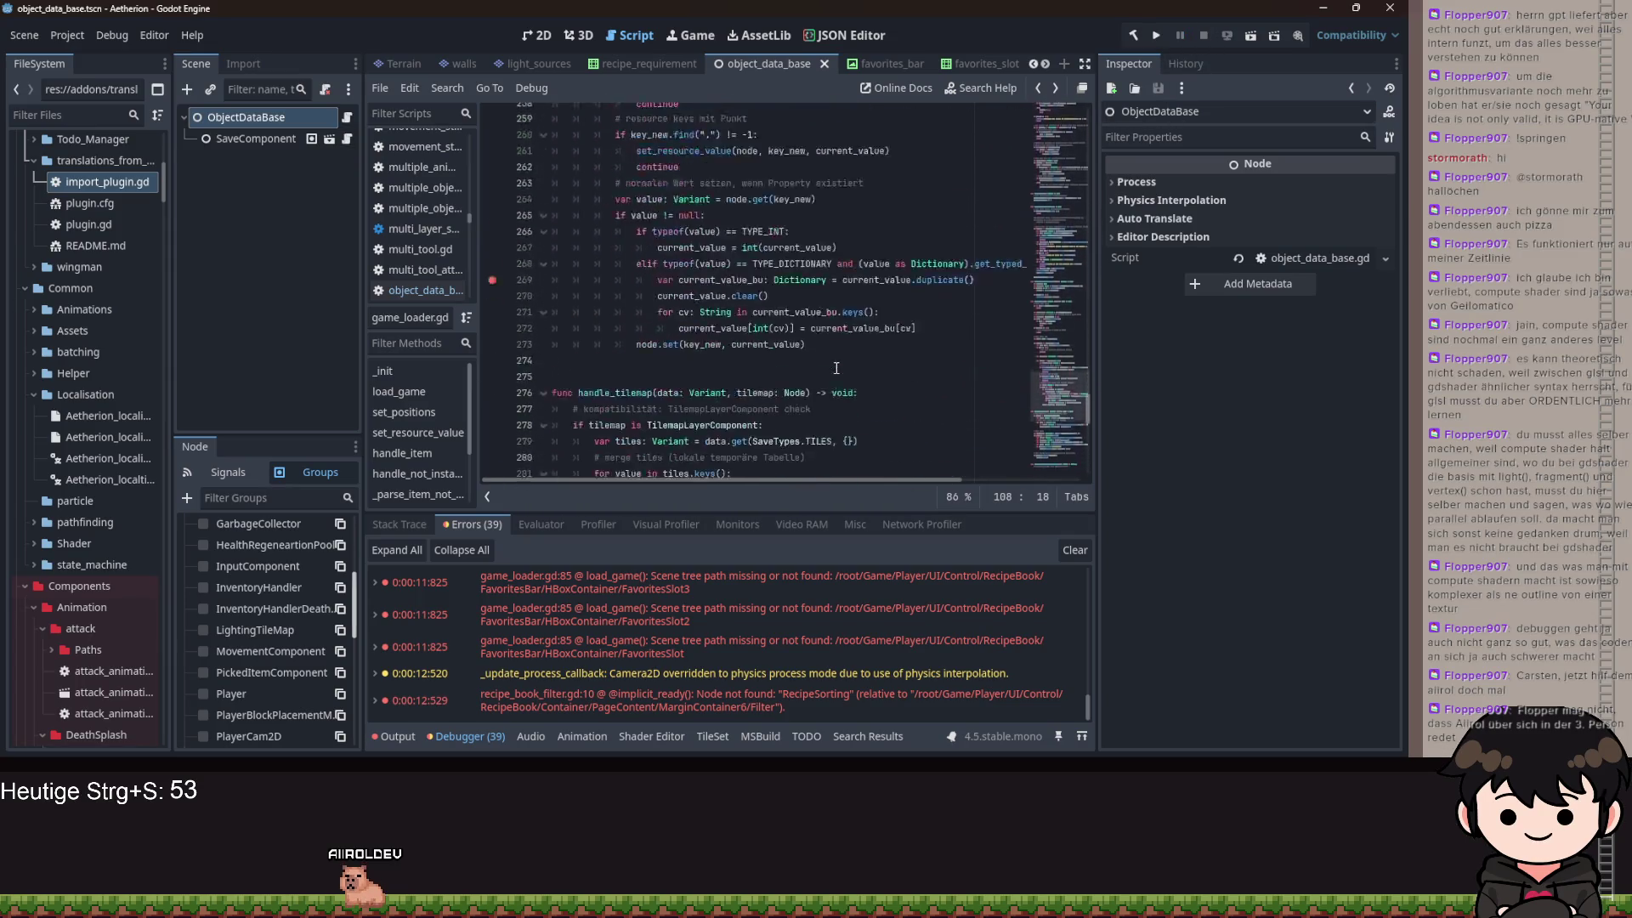
scroll(873, 331, up, 2)
mouse_move(947, 321)
mouse_down()
mouse_move(595, 259)
mouse_move(570, 219)
mouse_move(567, 314)
mouse_up()
scroll(569, 274, up, 2)
key(Delete)
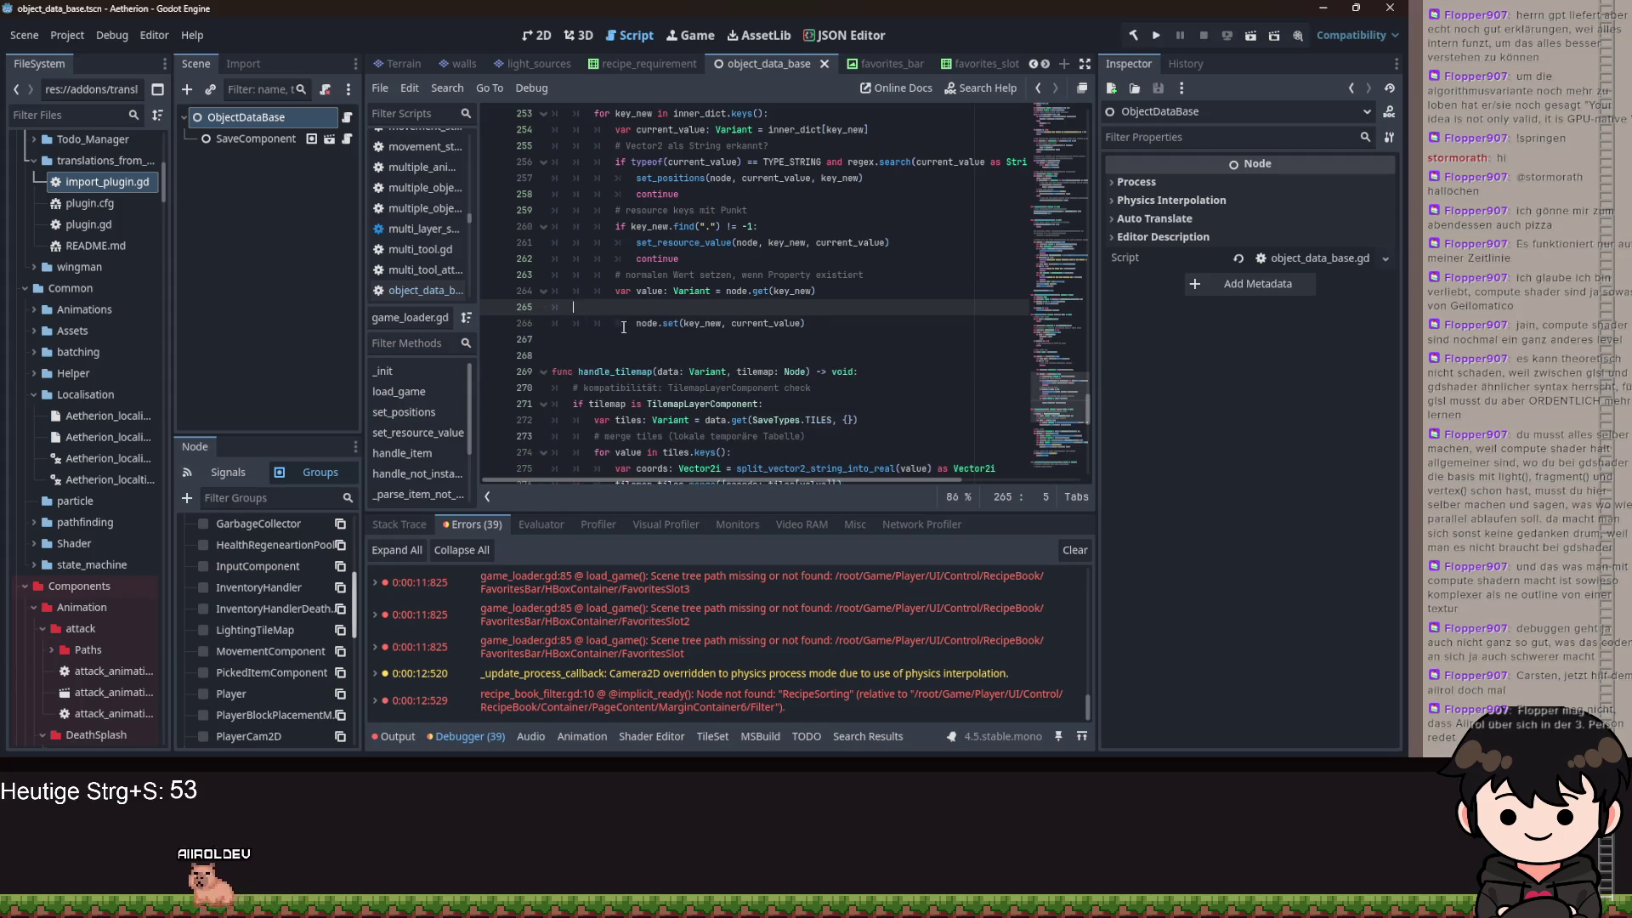
key(BackSpace)
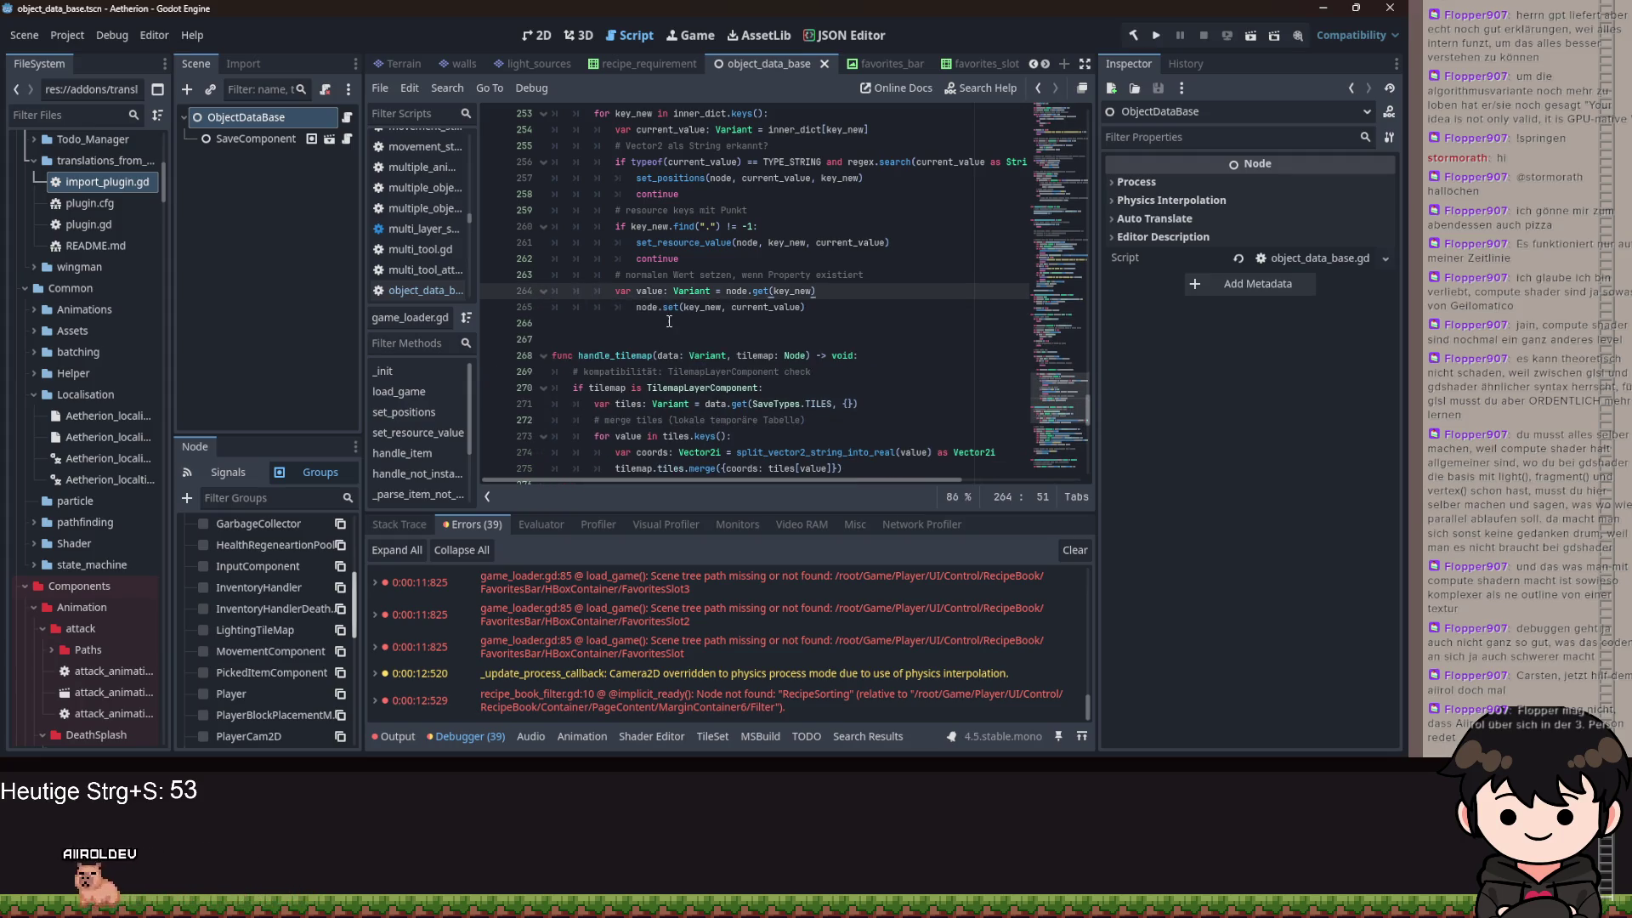
key(ctrl+z)
key(ctrl+z)
mouse_move(916, 420)
mouse_down()
mouse_move(680, 399)
mouse_move(513, 325)
mouse_up()
key(Delete)
key(BackSpace)
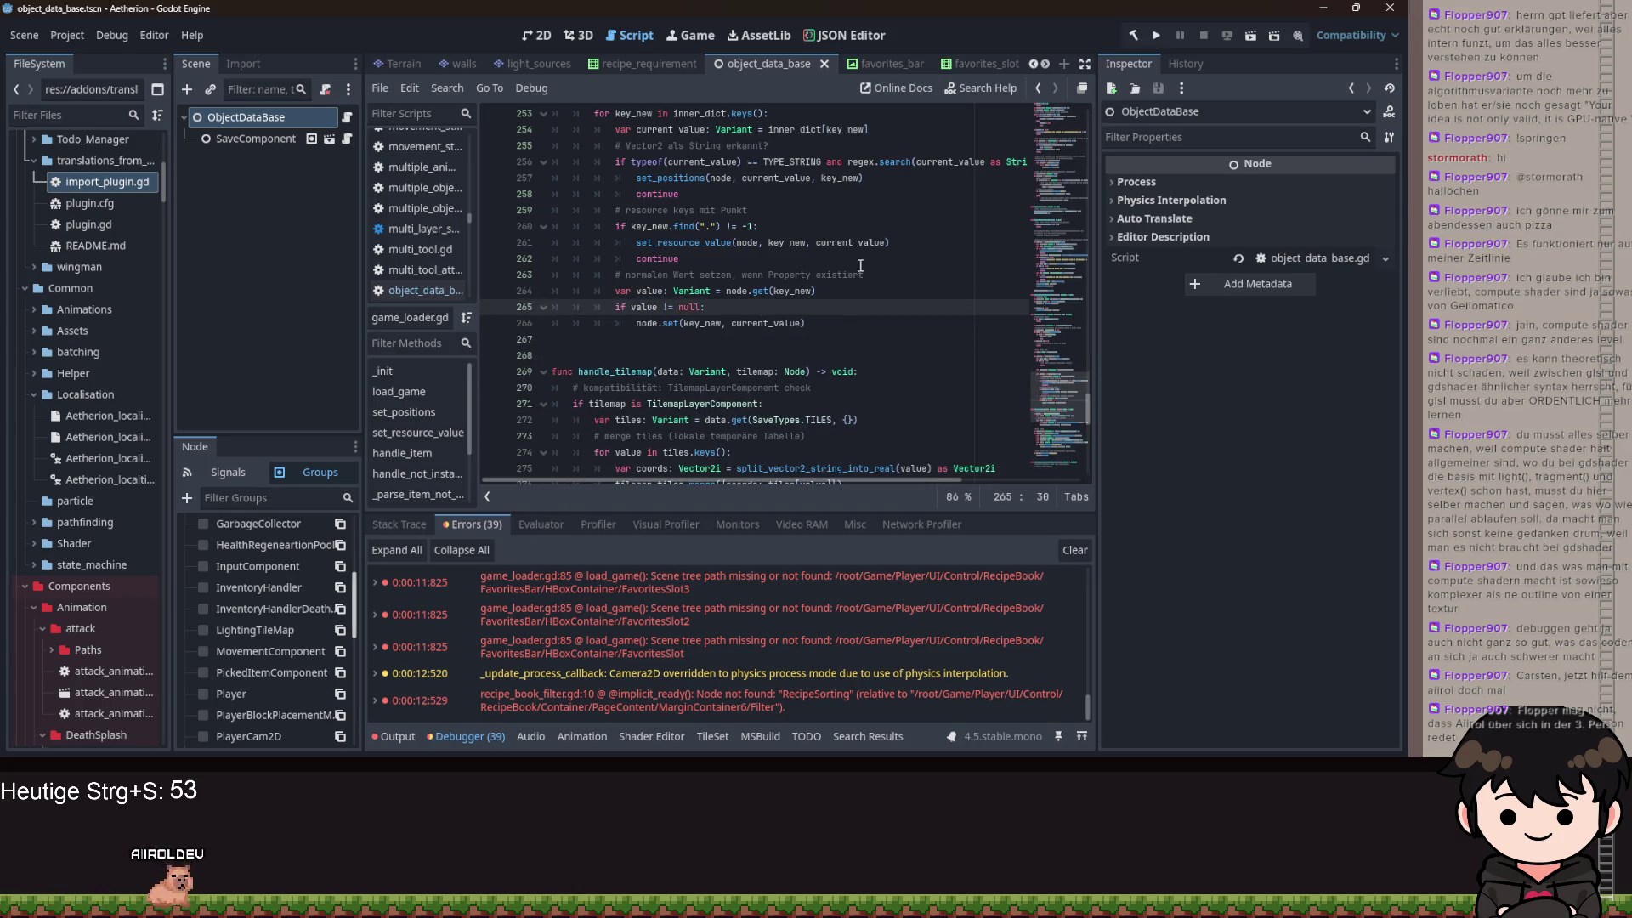
key(ctrl+z)
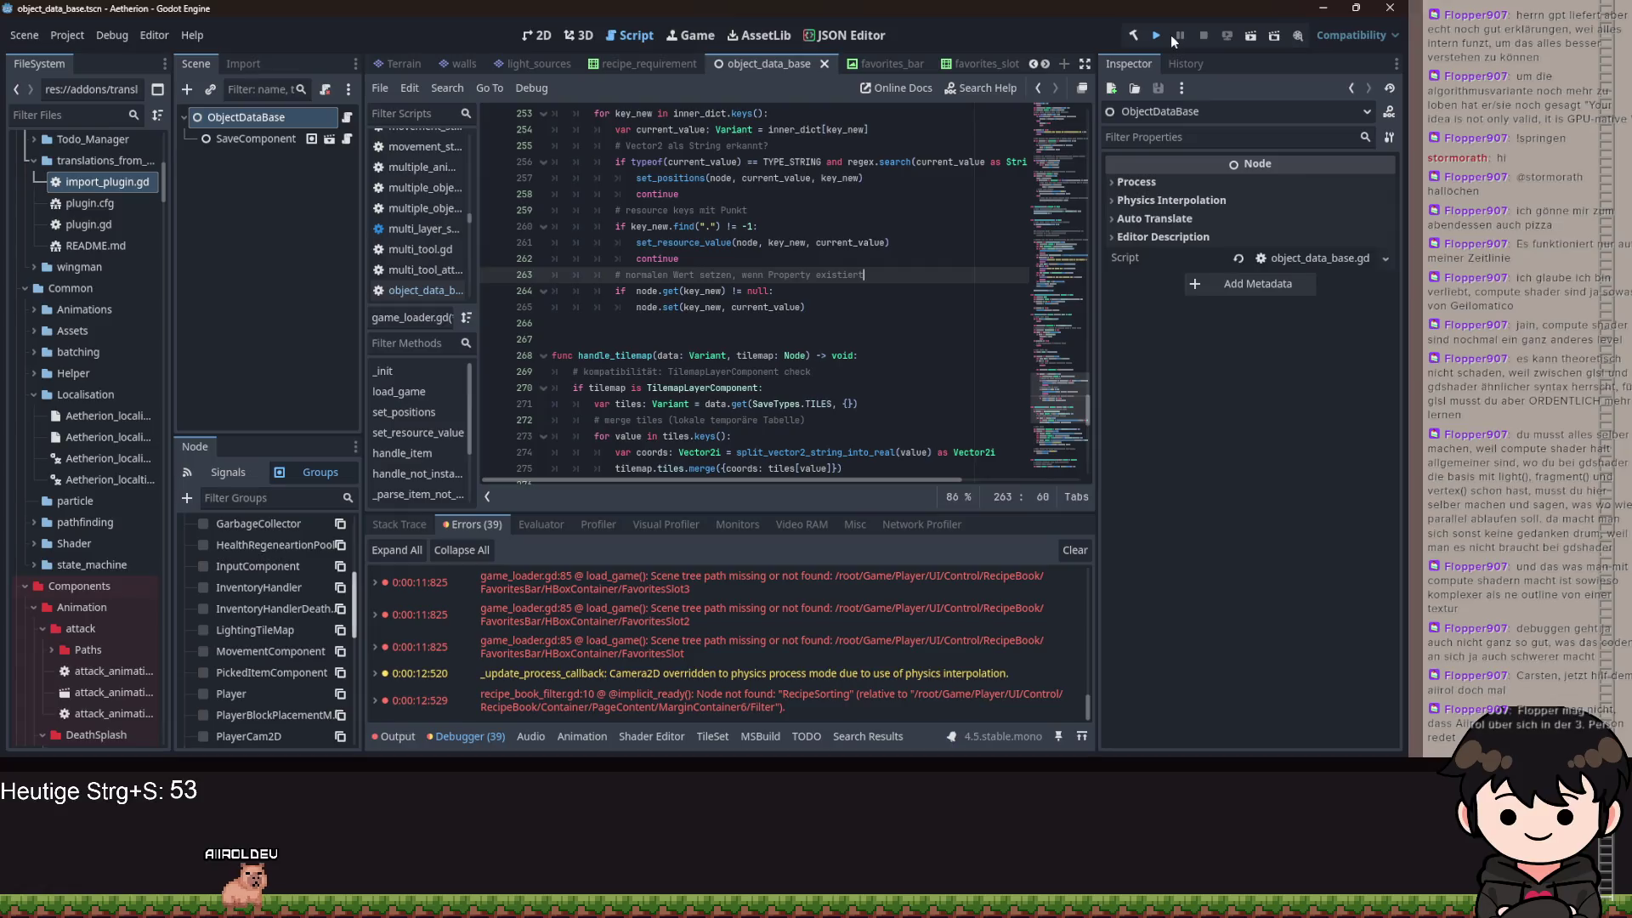
- Run the game and choose Fortsetzen so loading breaks at recipe.gd line 62's String-to-int error
click(1170, 34)
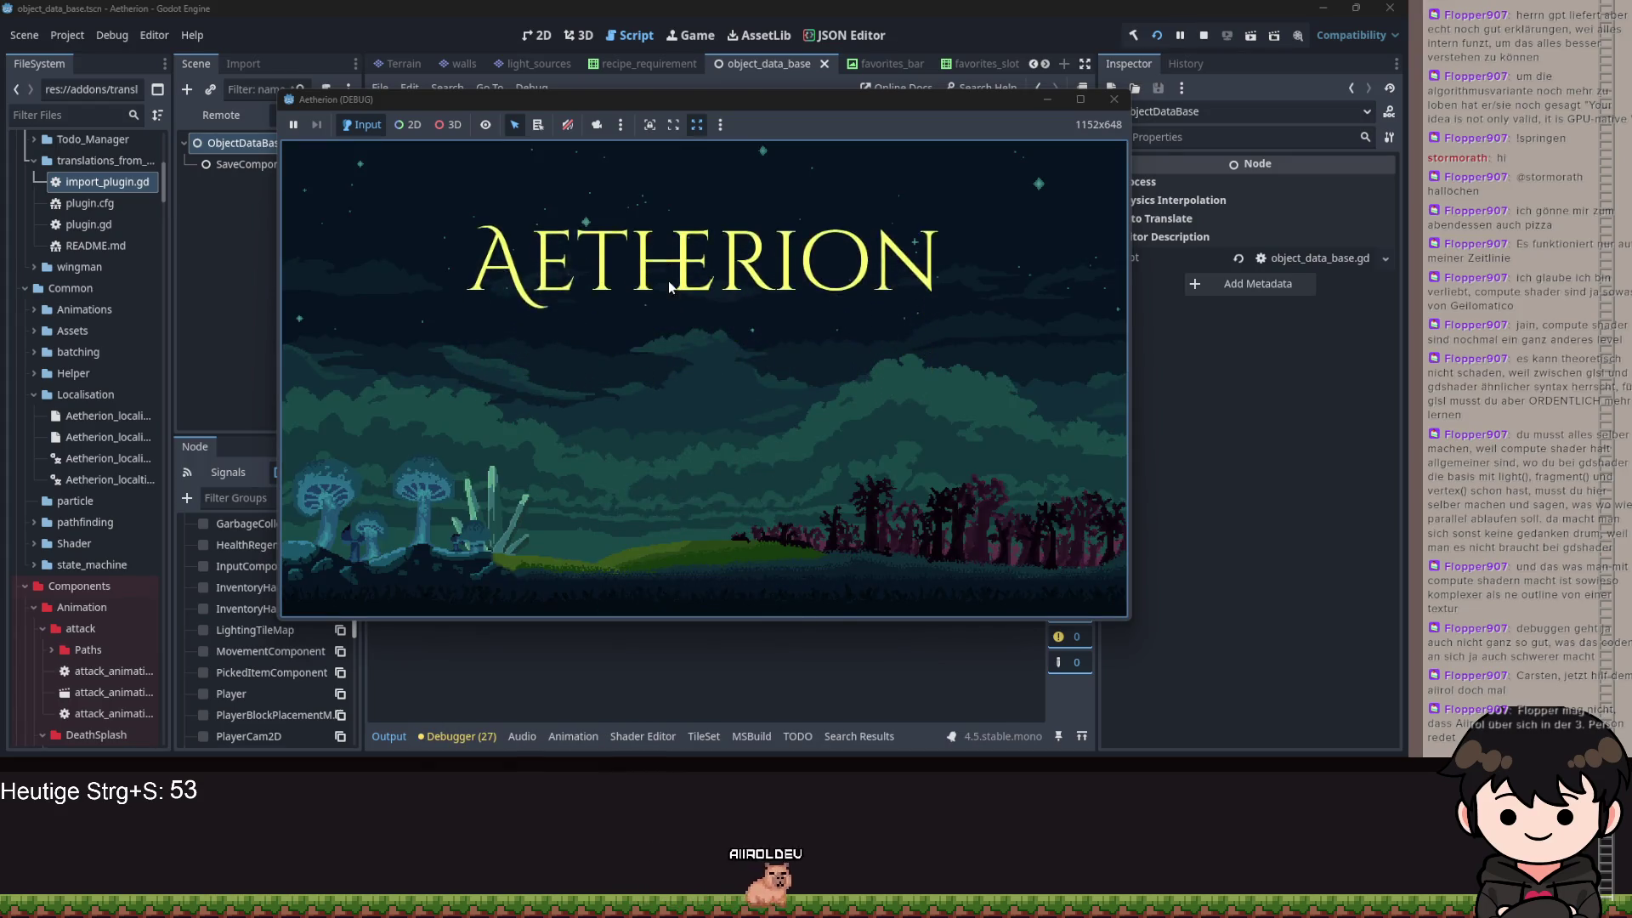
click(680, 372)
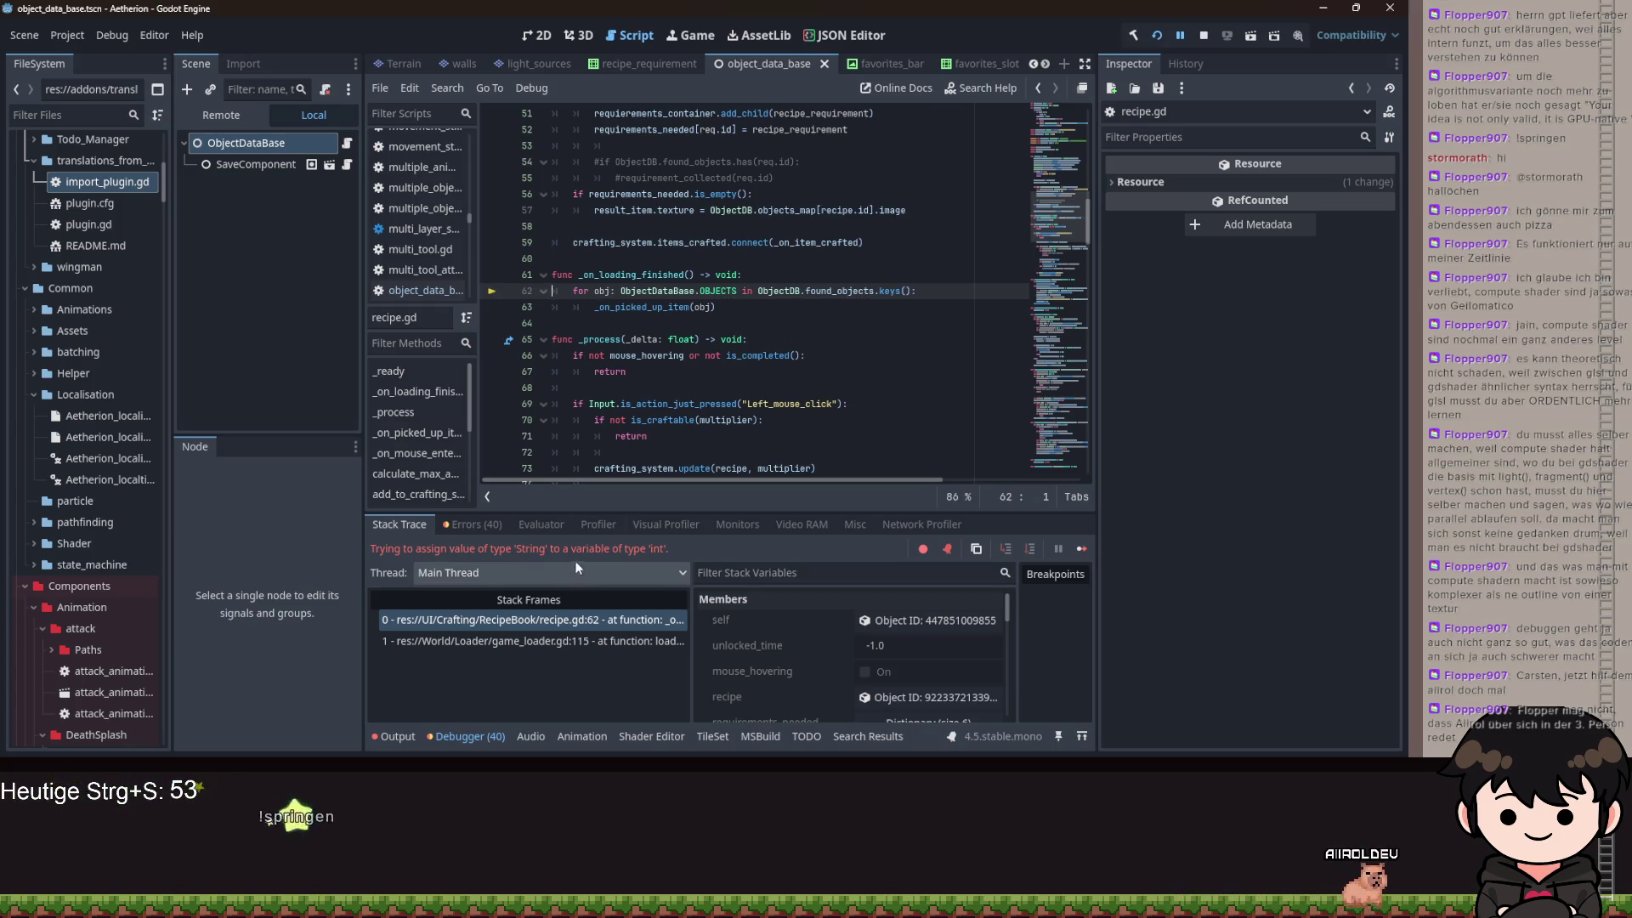
- Select 'keys' on line 62, check the Remote scene tree, then reopen object_data_base.gd
double_click(890, 291)
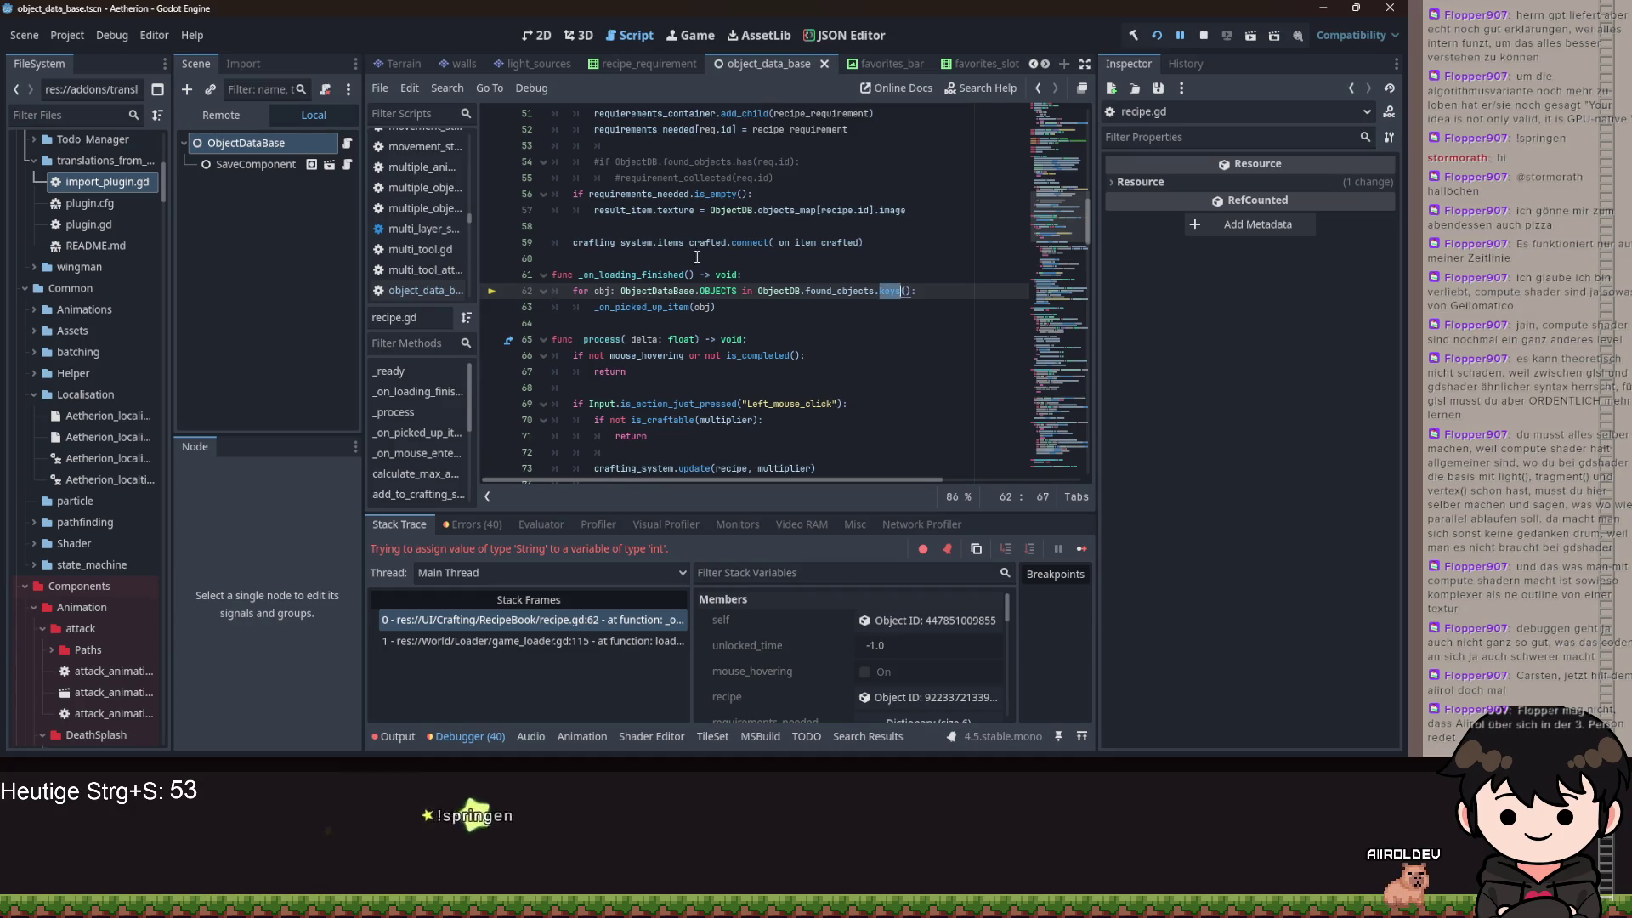
click(218, 116)
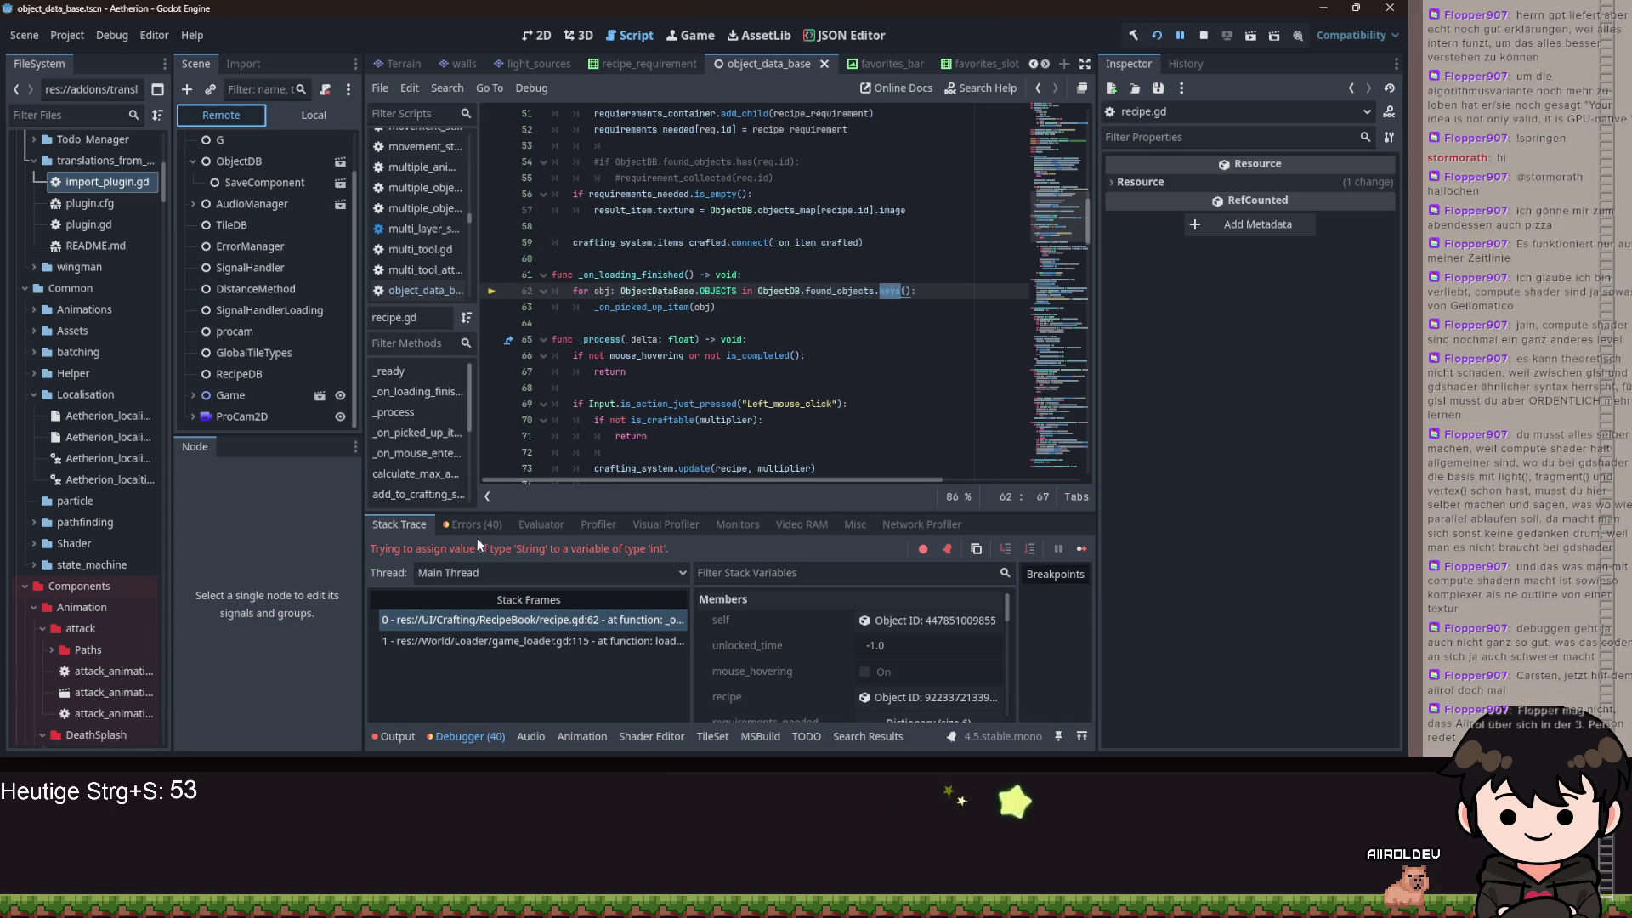
click(303, 115)
click(347, 144)
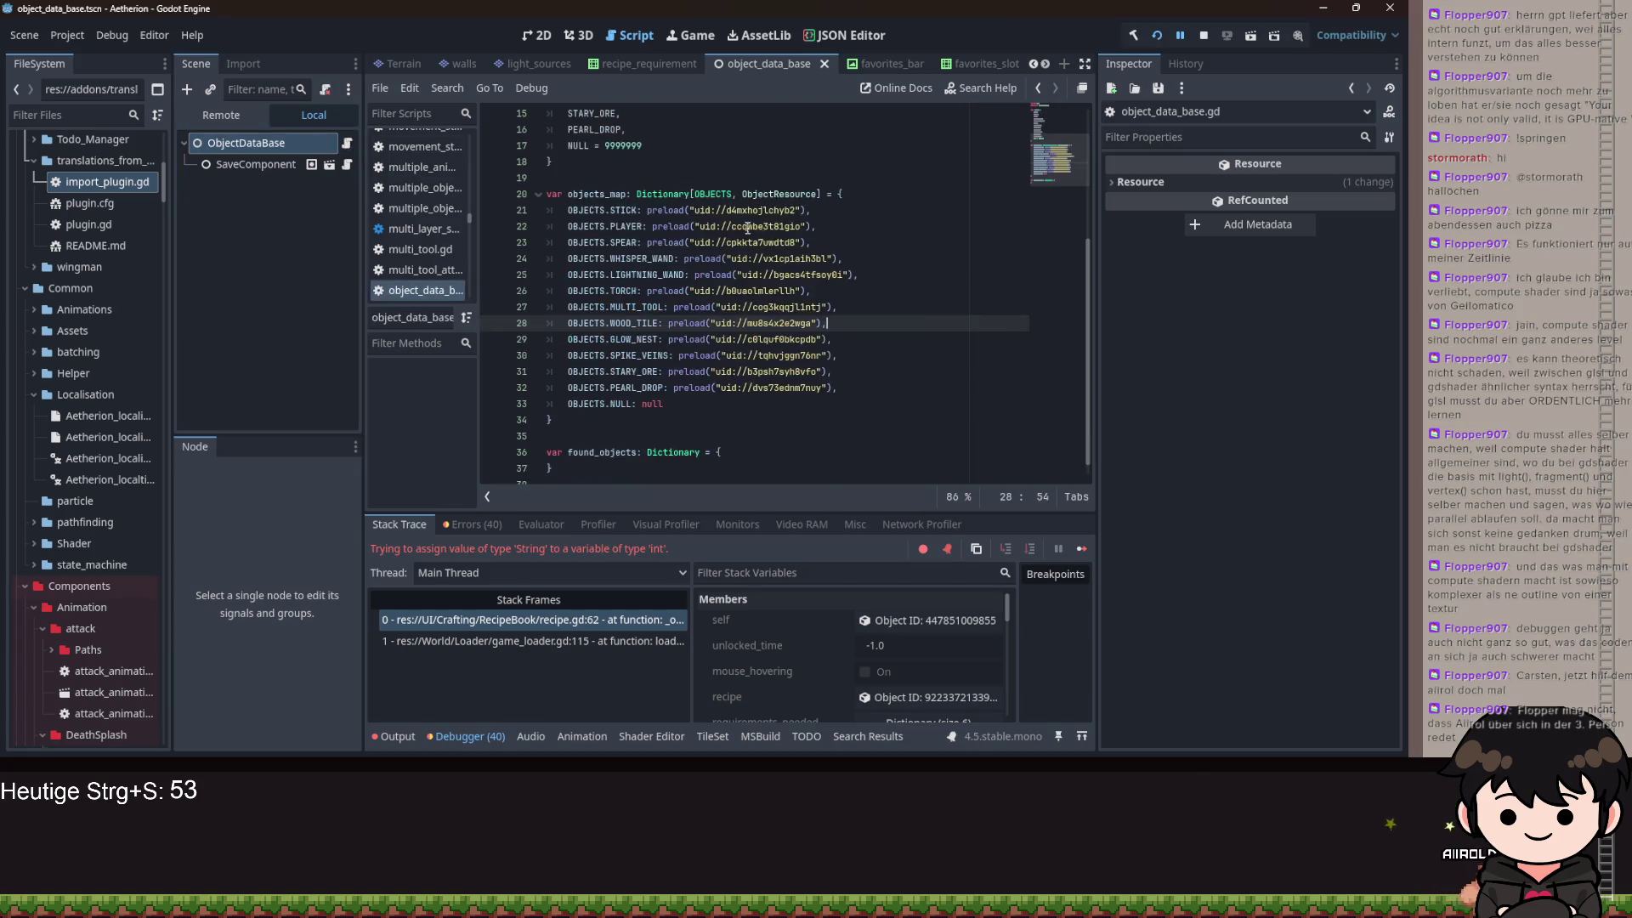
- Add a 'set(value):' setter under found_objects with an 'if value' line
click(645, 449)
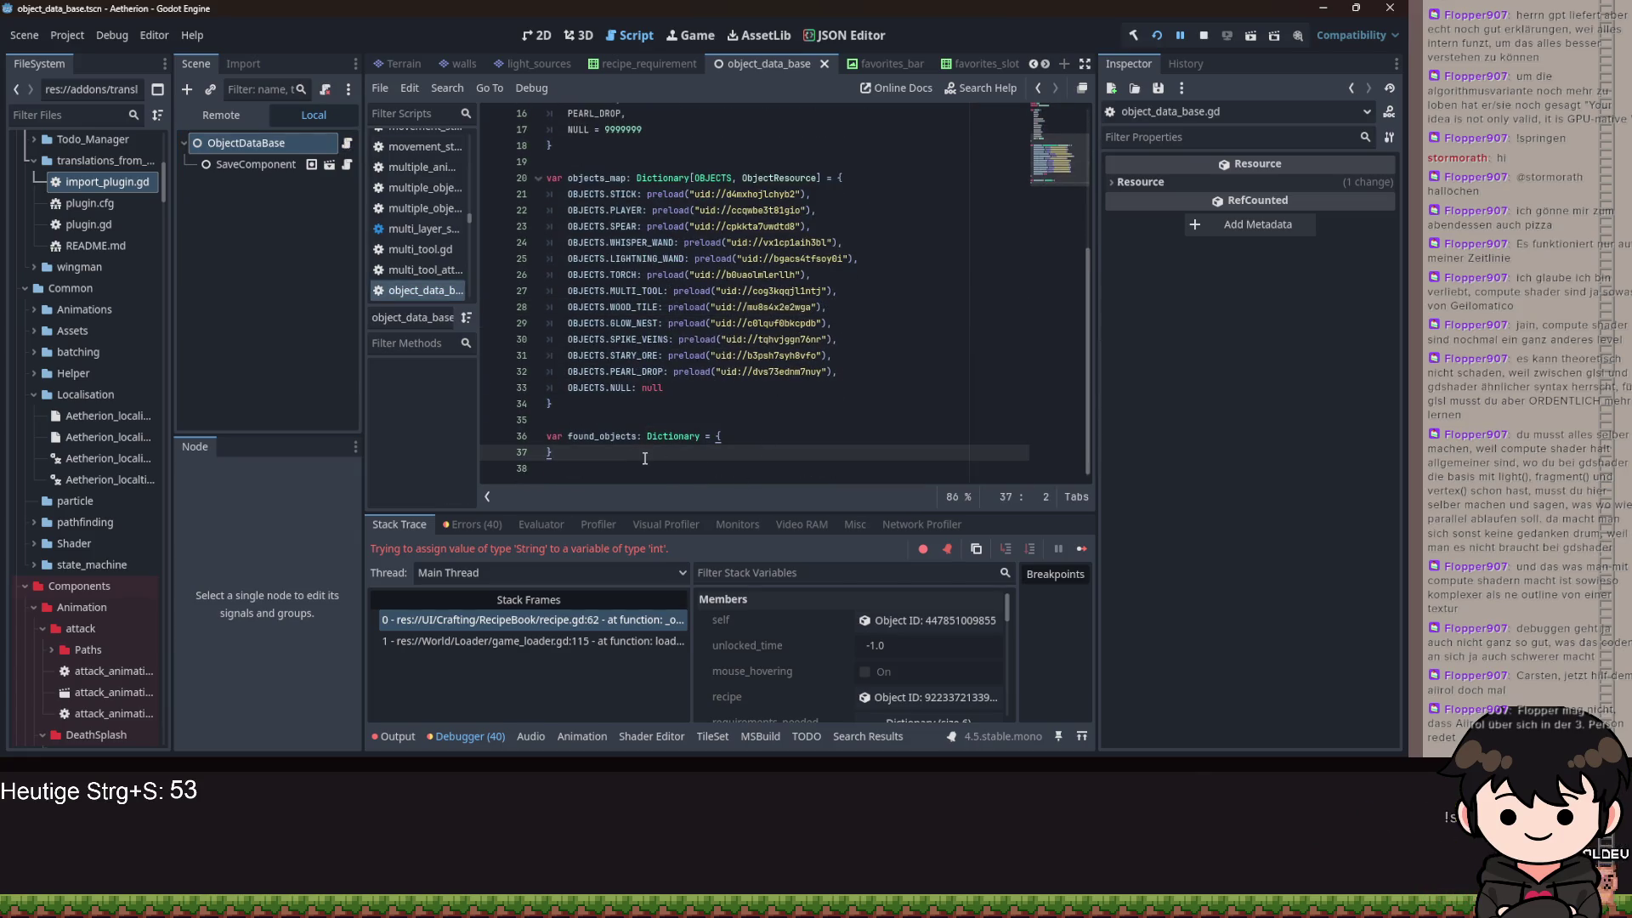
text(:)
key(Return)
key(Return)
text(set(val)
scroll(691, 433, down, 1)
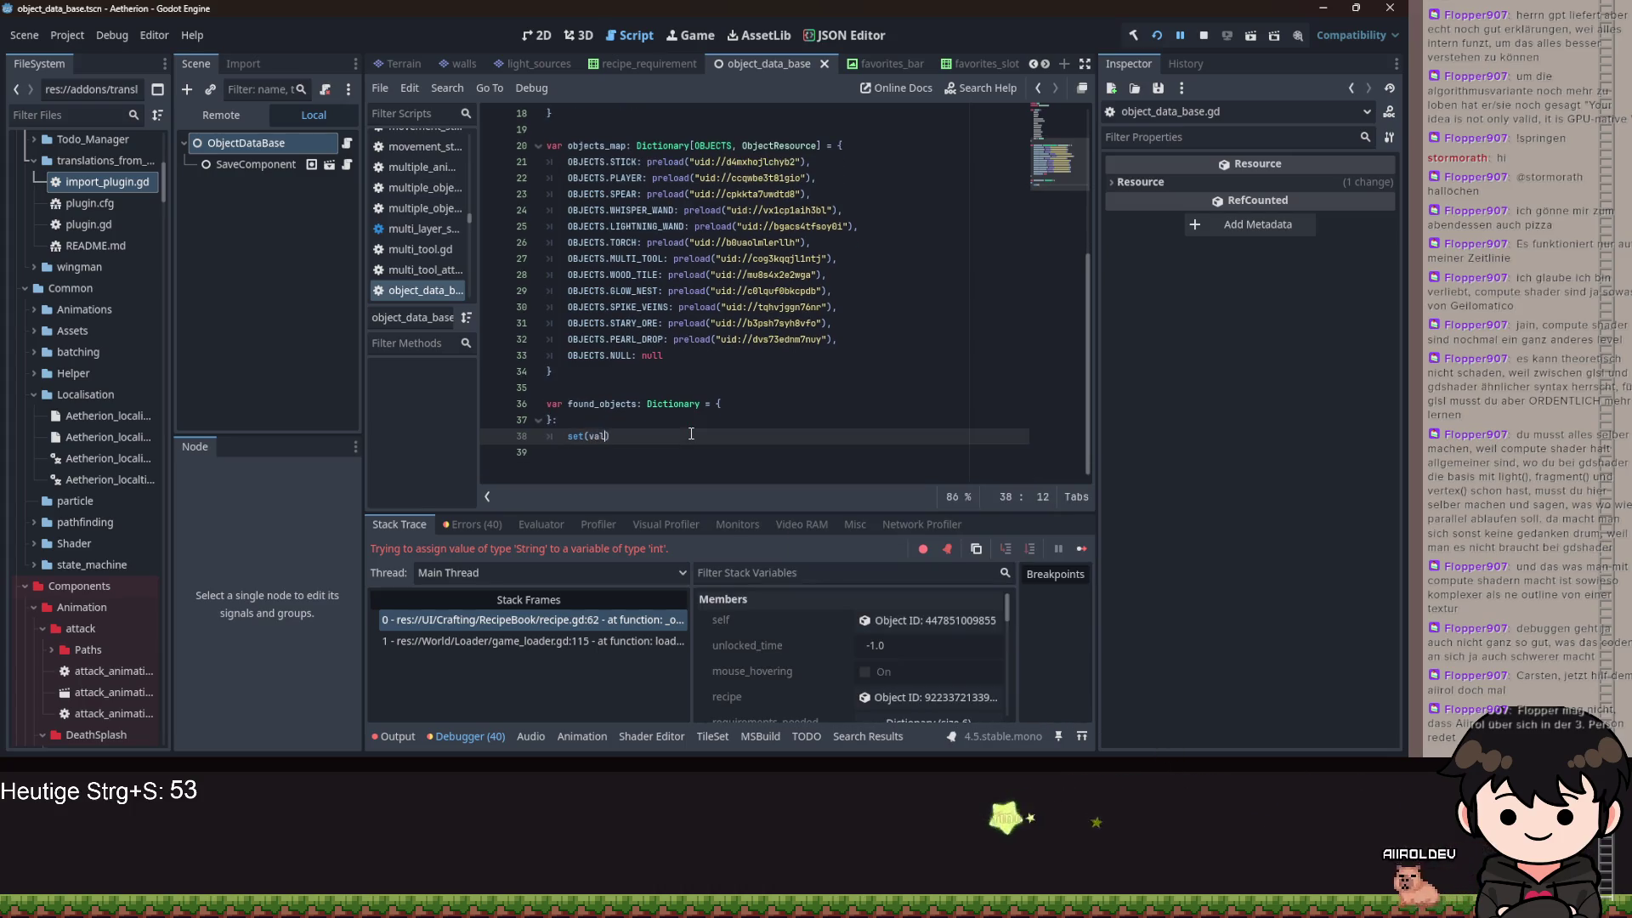
key(Return)
text(if )
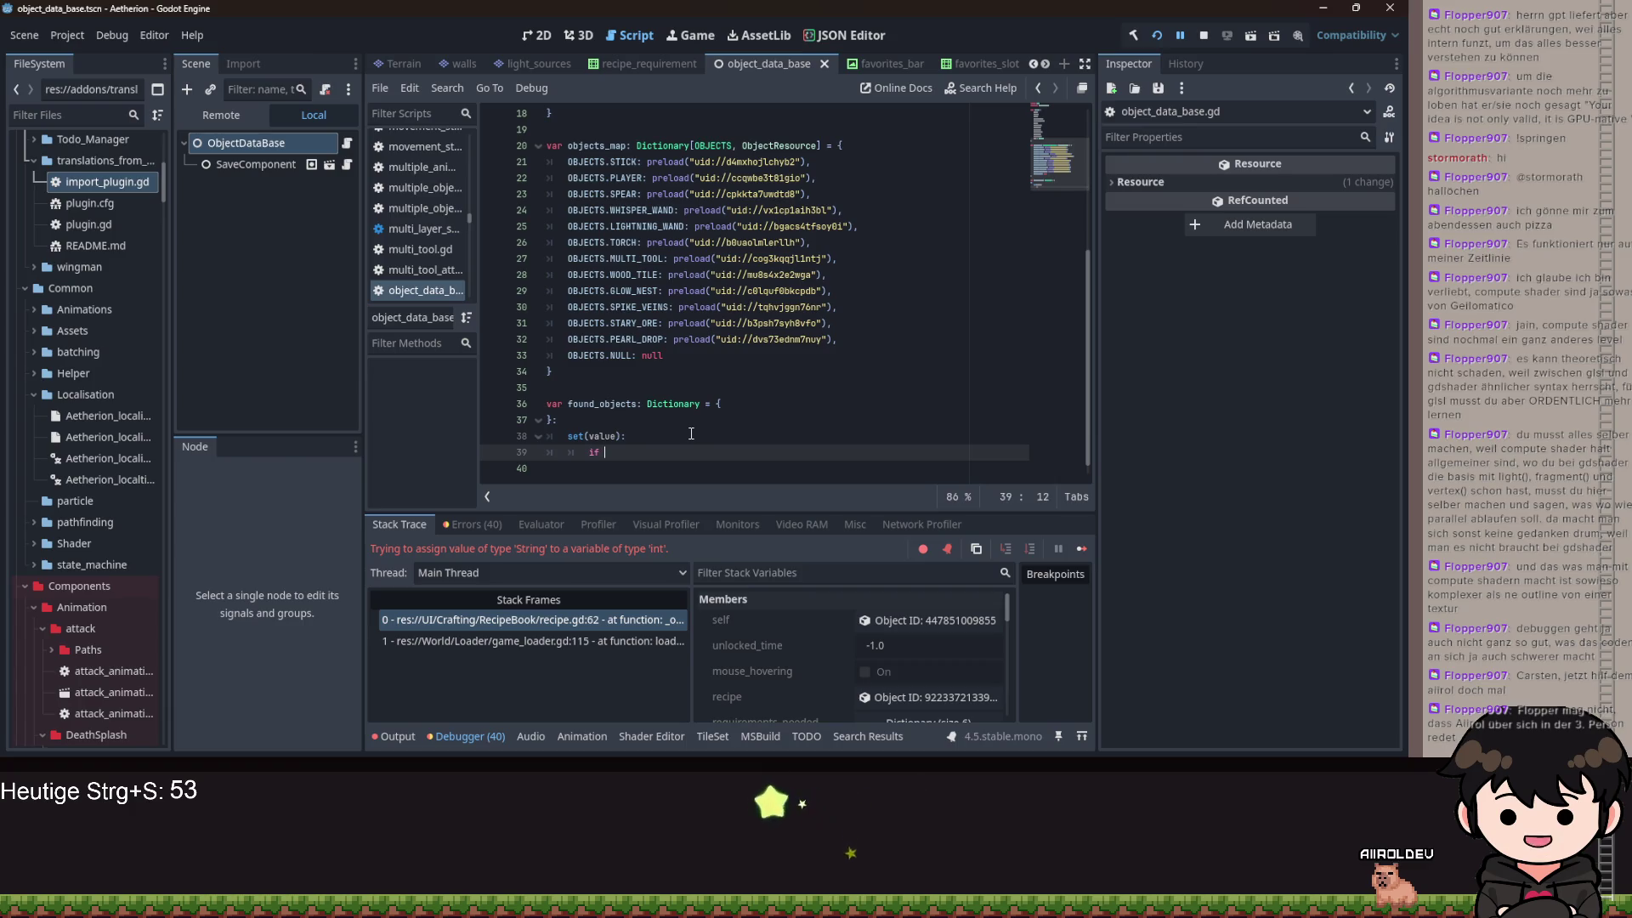
text(value)
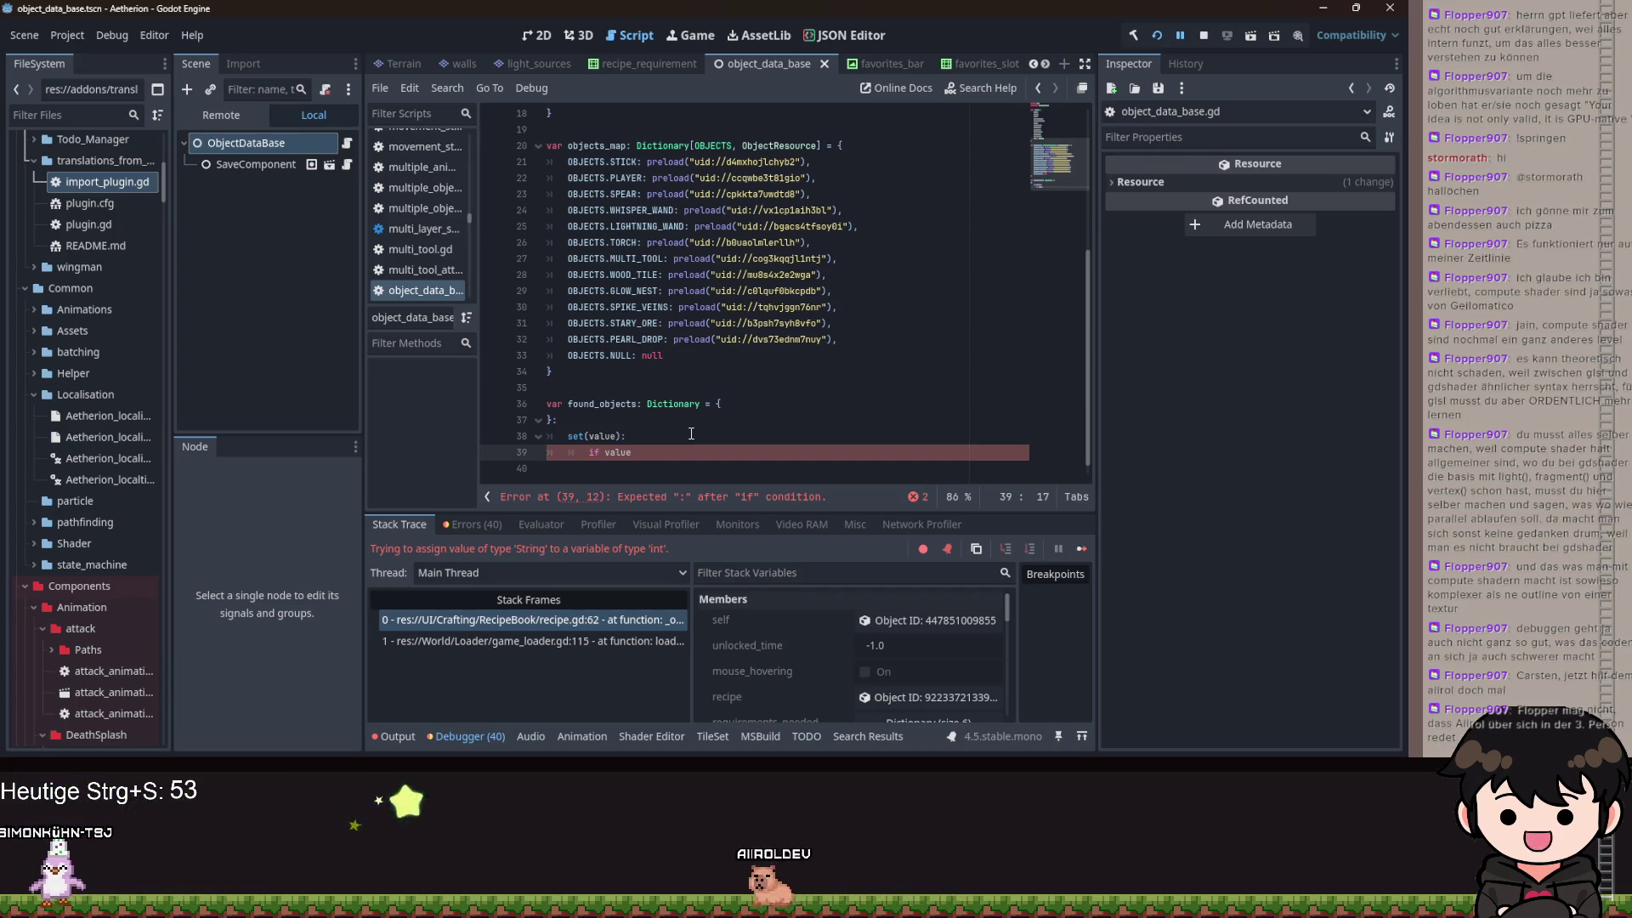
- Revisit the found_objects declaration and read the Dictionary class documentation
drag(685, 403, 621, 405)
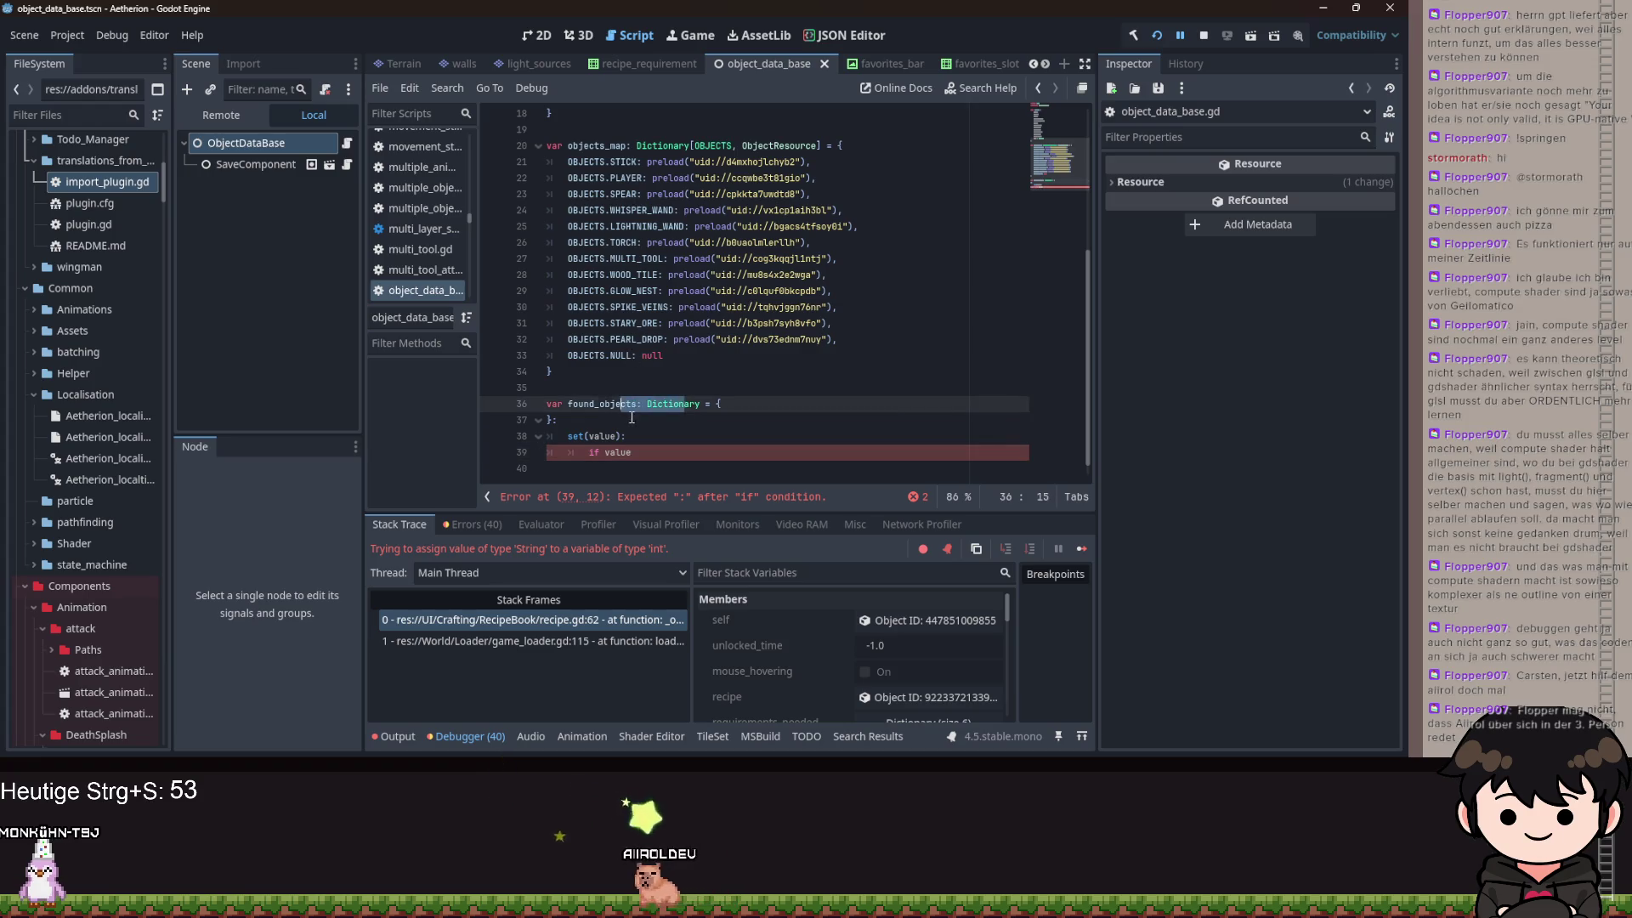
click(631, 417)
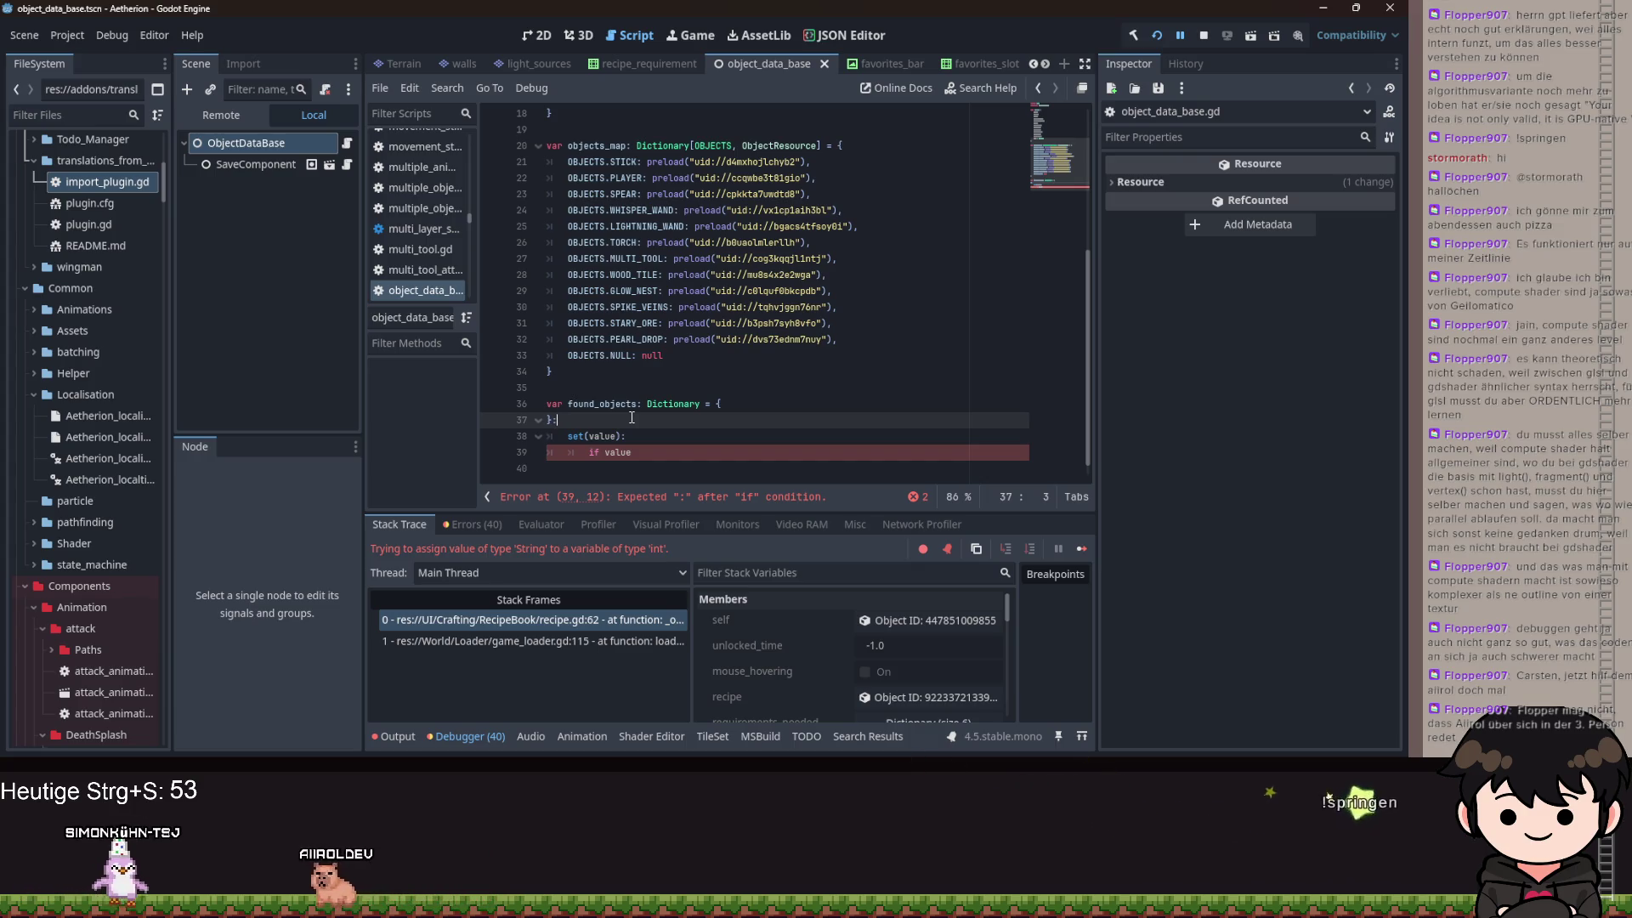
click(664, 449)
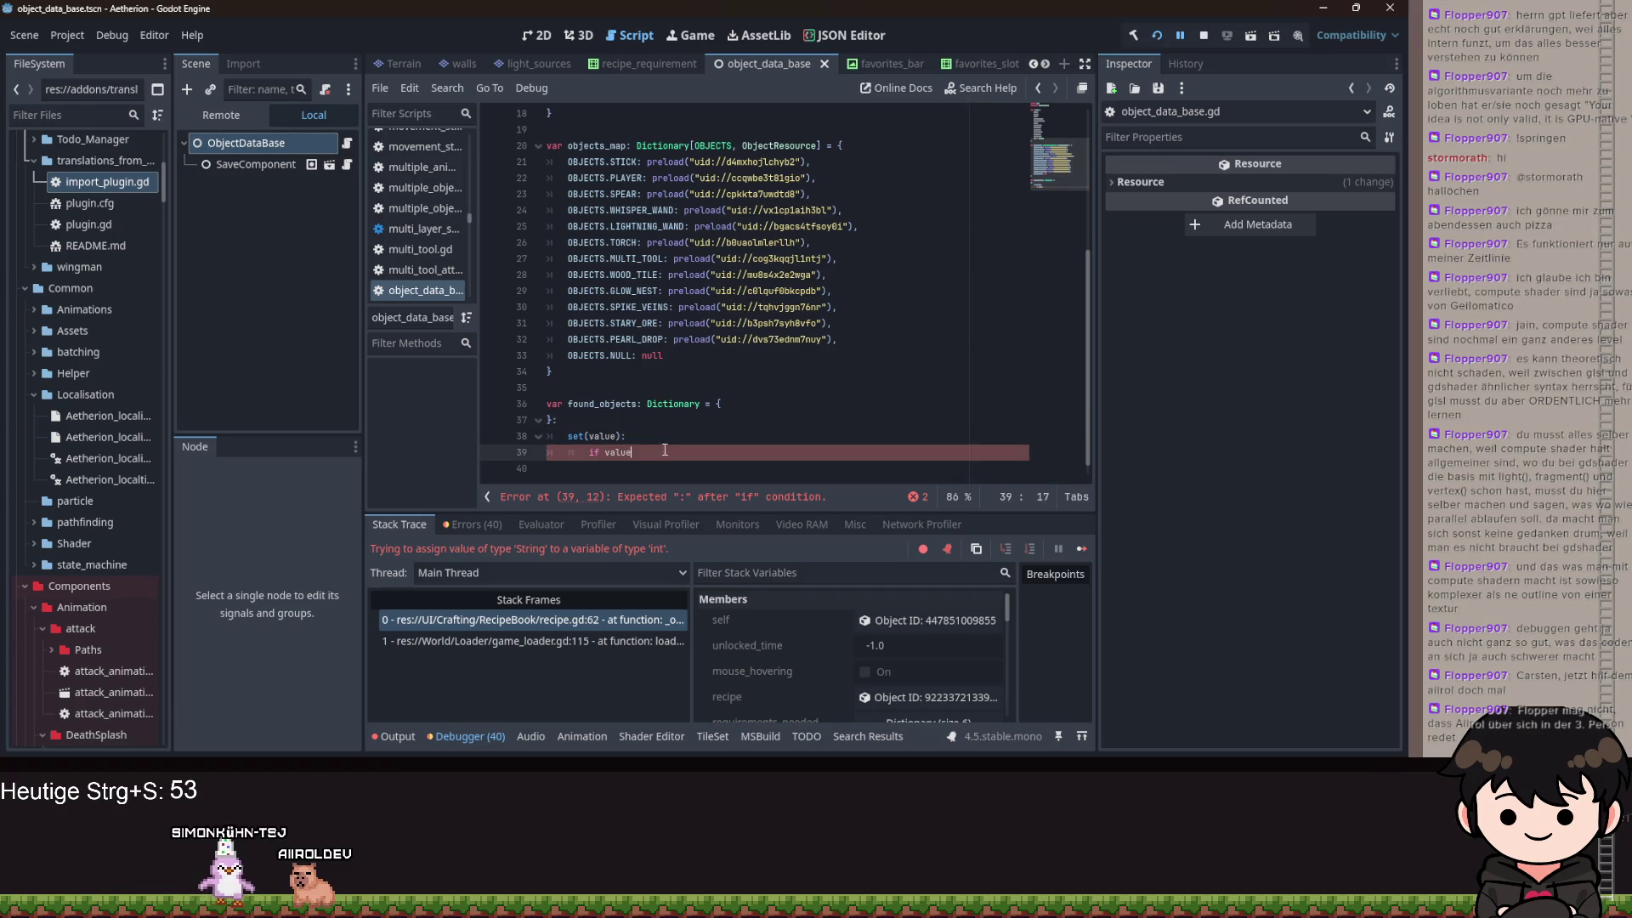
click(701, 405)
mouse_move(702, 411)
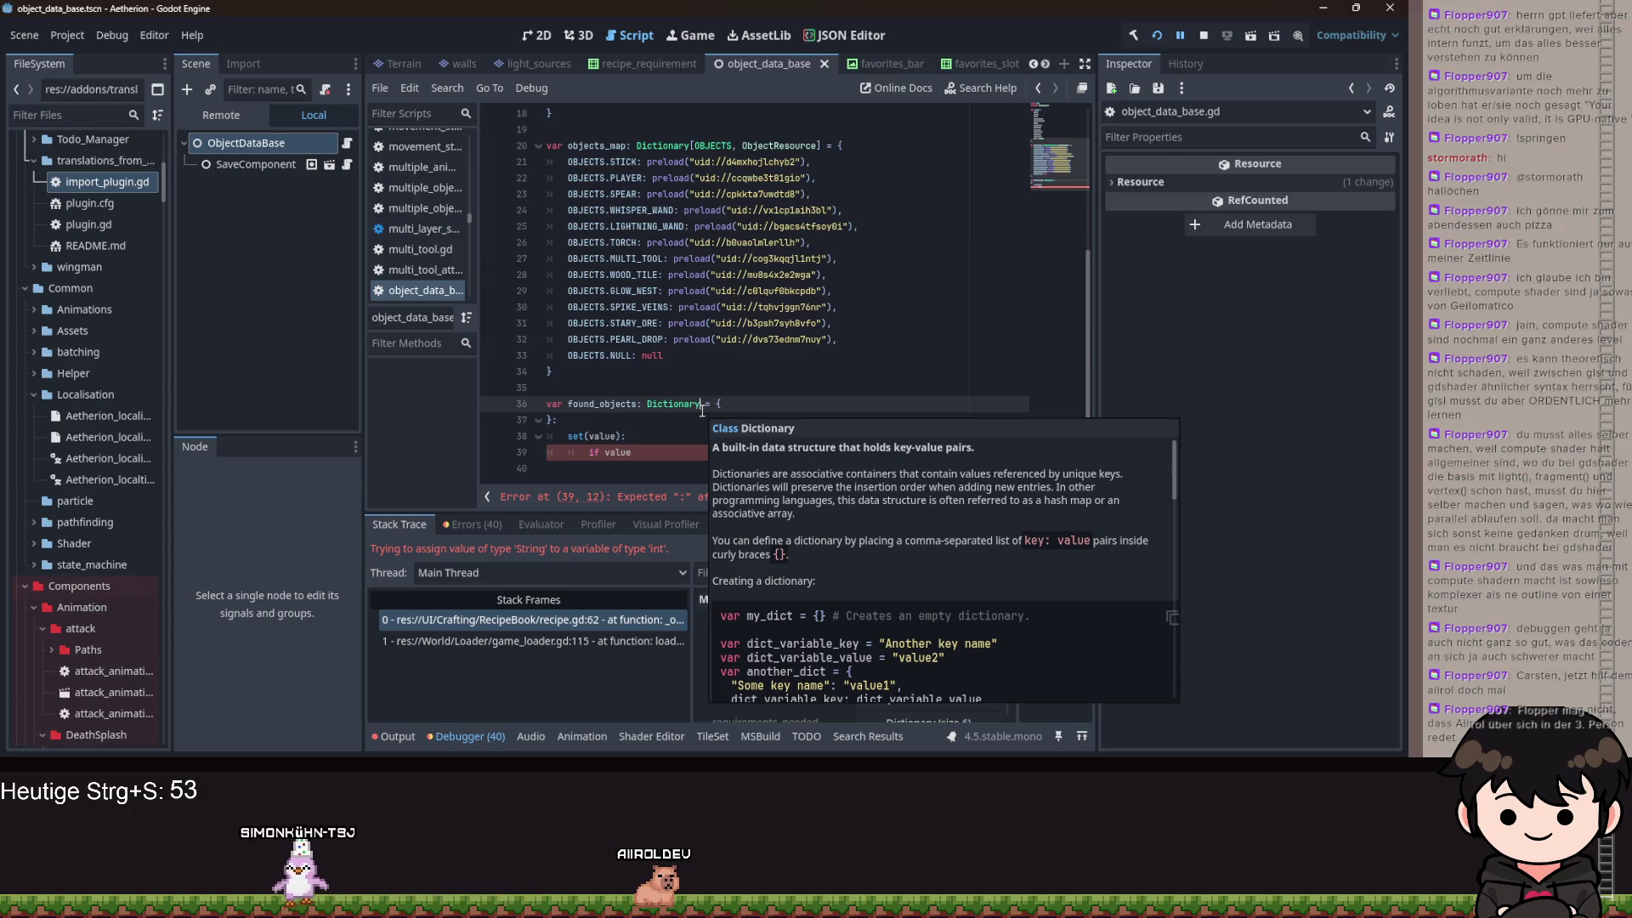
- Close the Dictionary docs and review the debugger's error list and stack trace
key(Up)
key(Up)
key(Up)
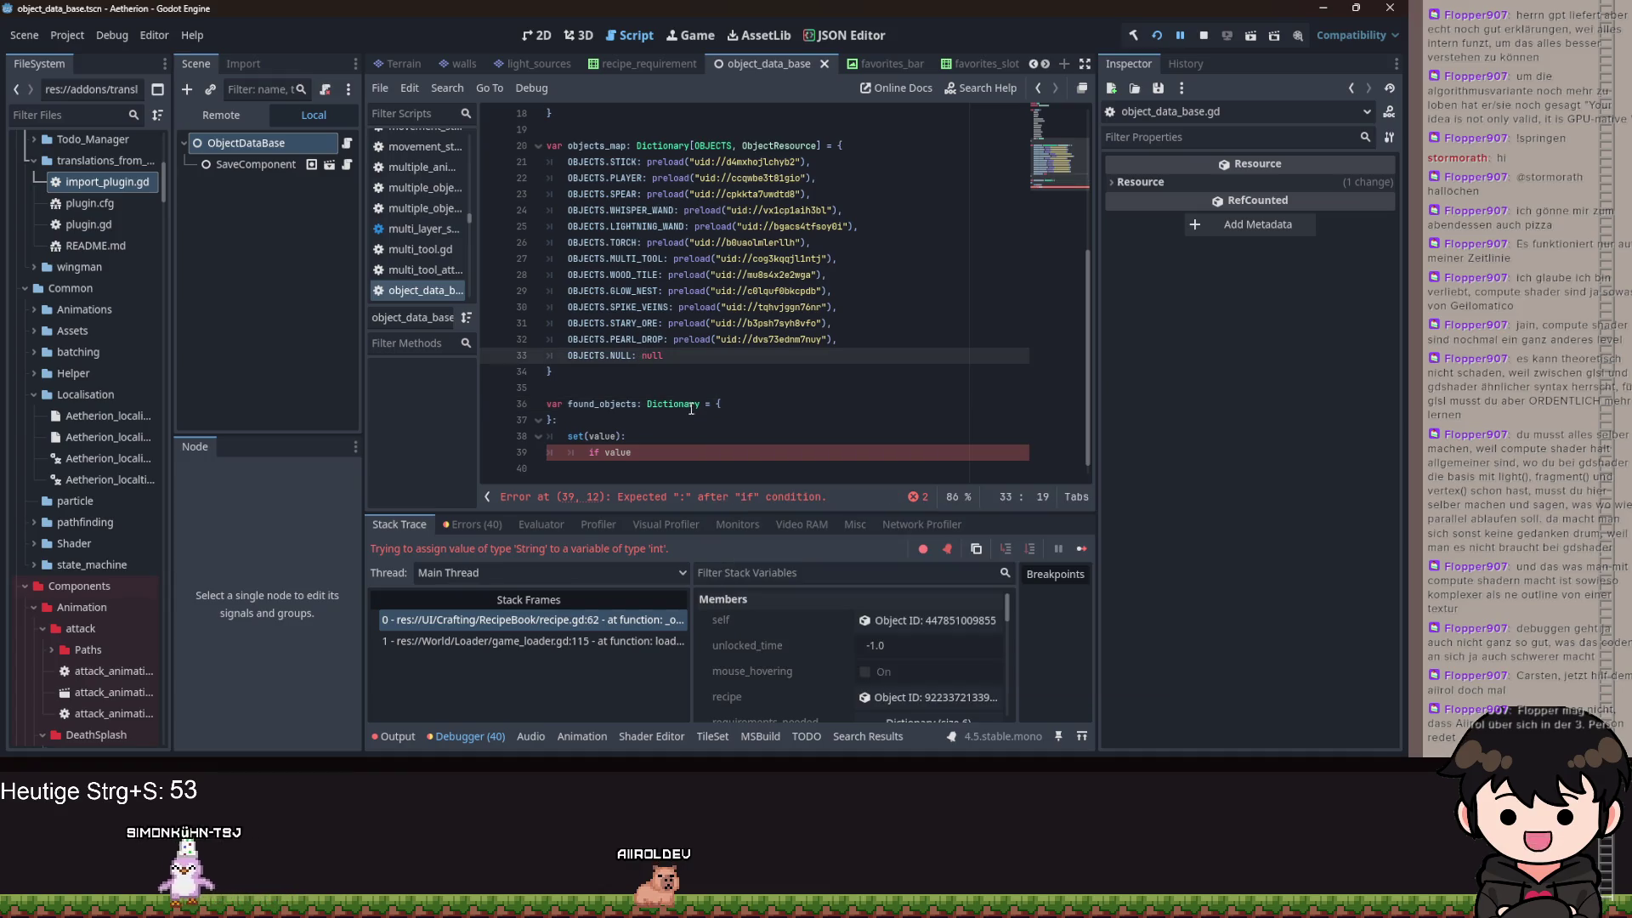
click(476, 525)
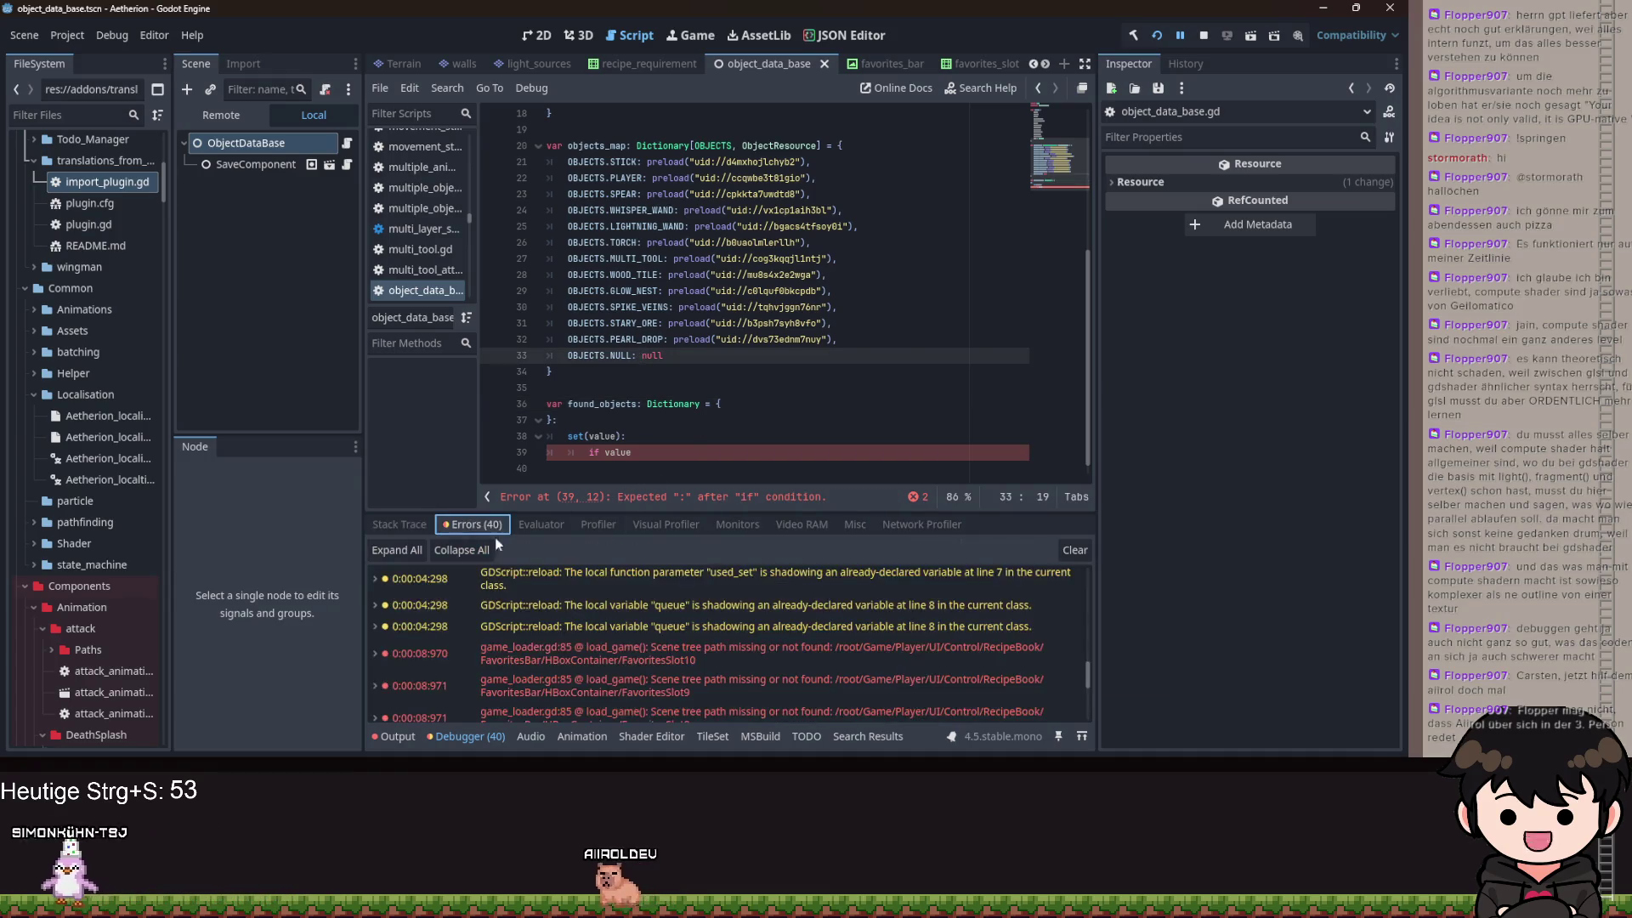
scroll(637, 671, down, 10)
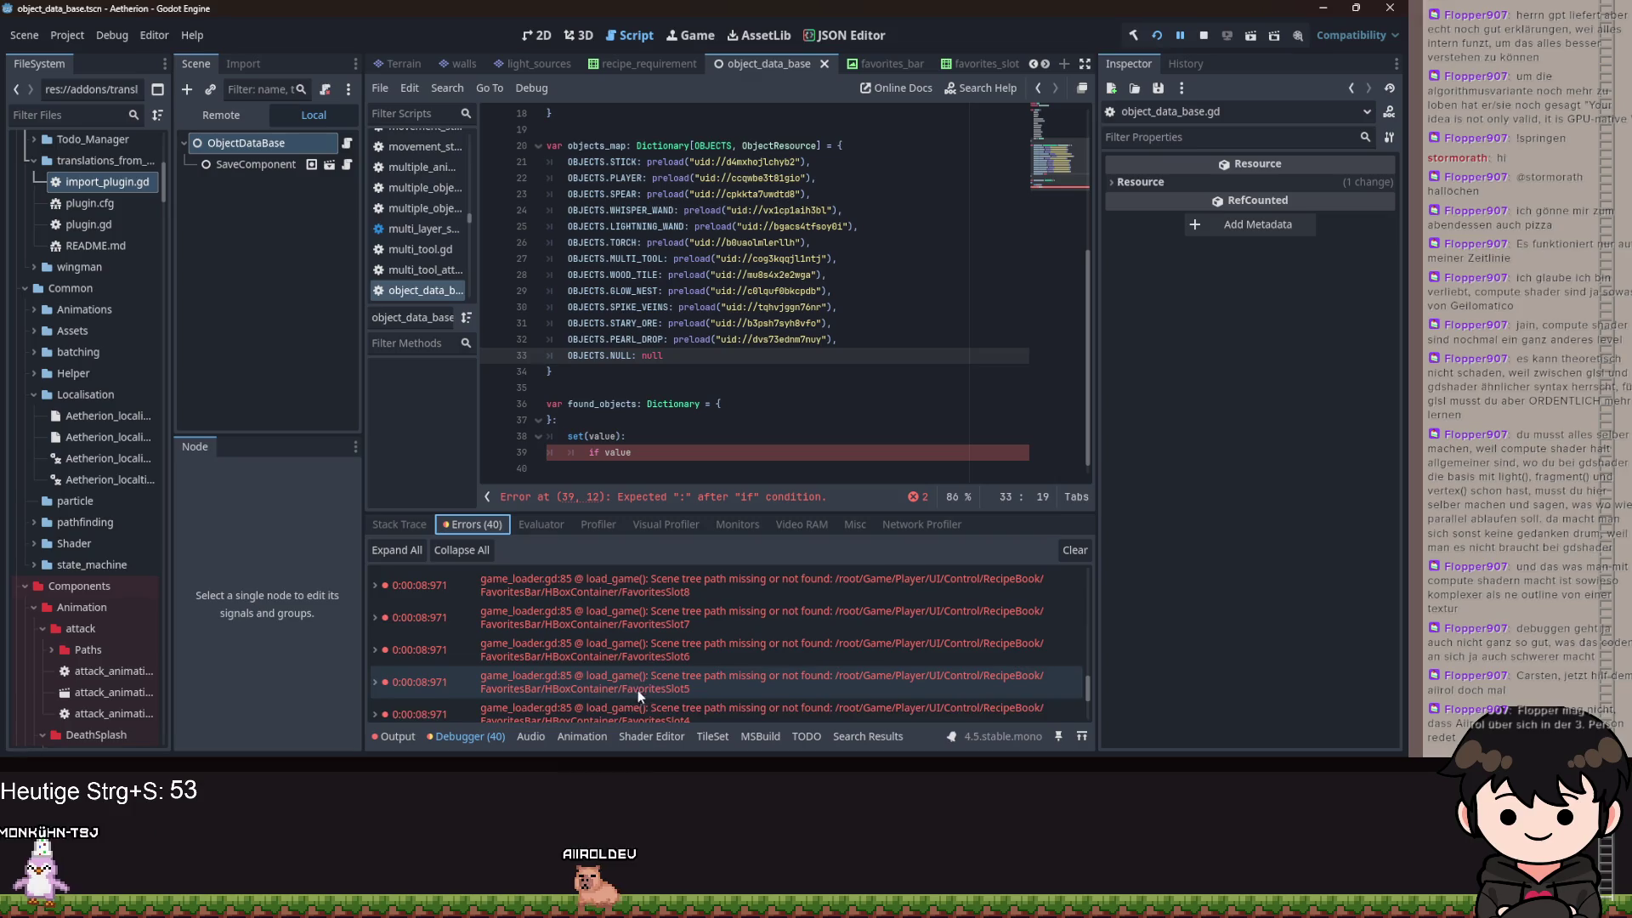
click(399, 524)
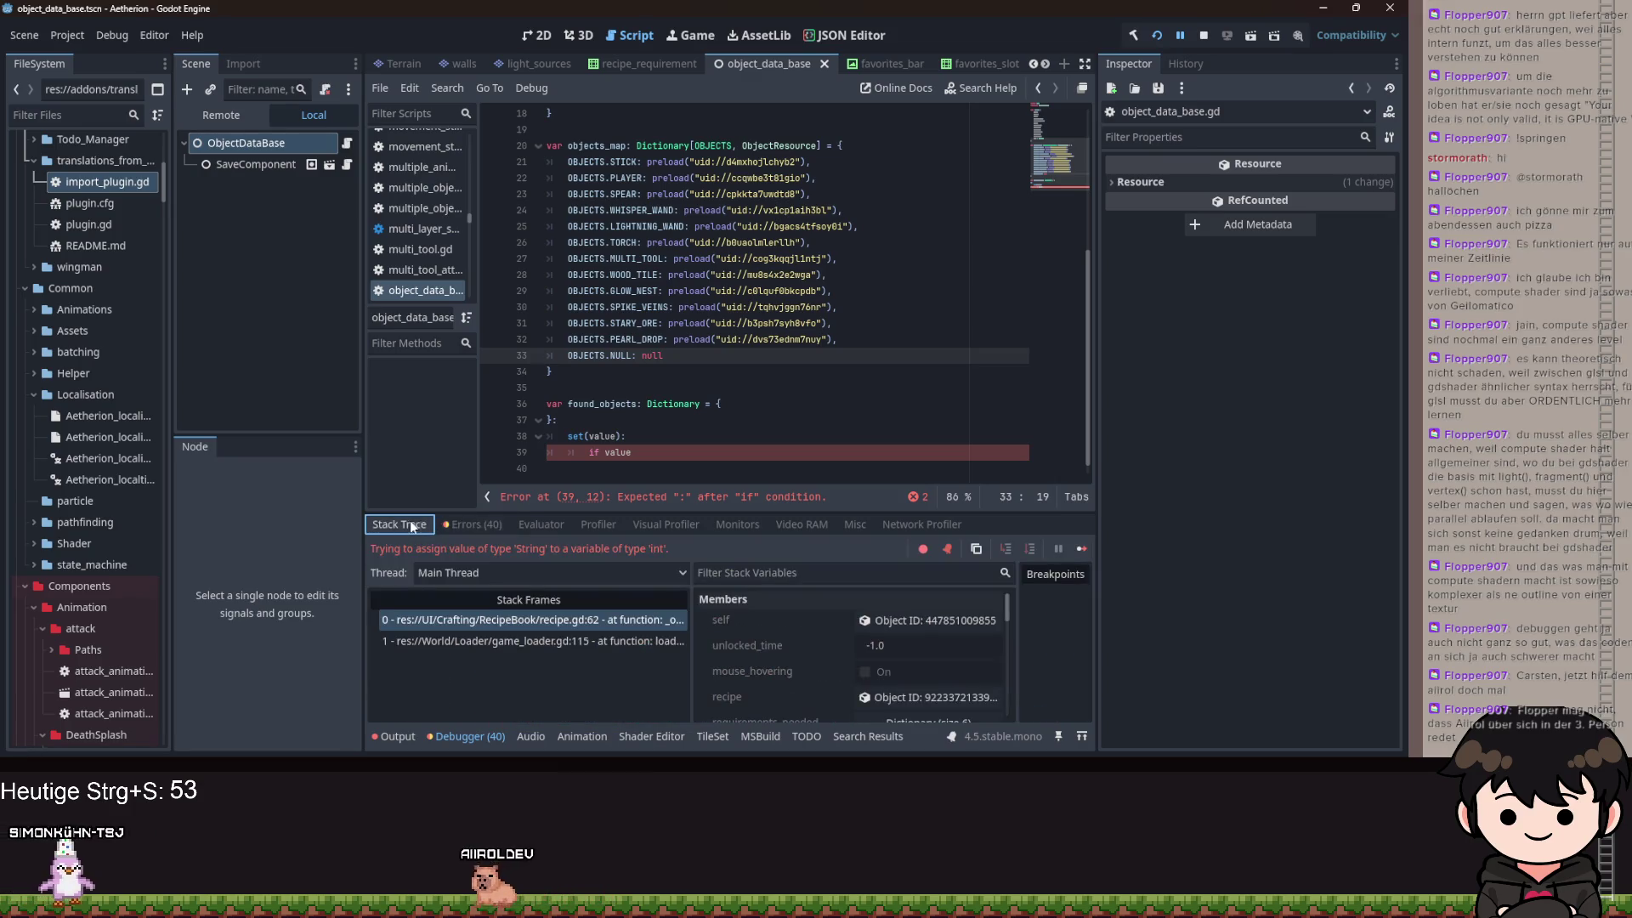
- Delete the setter, type found_objects as Dictionary[OBJECTS, float], and save the script
click(707, 445)
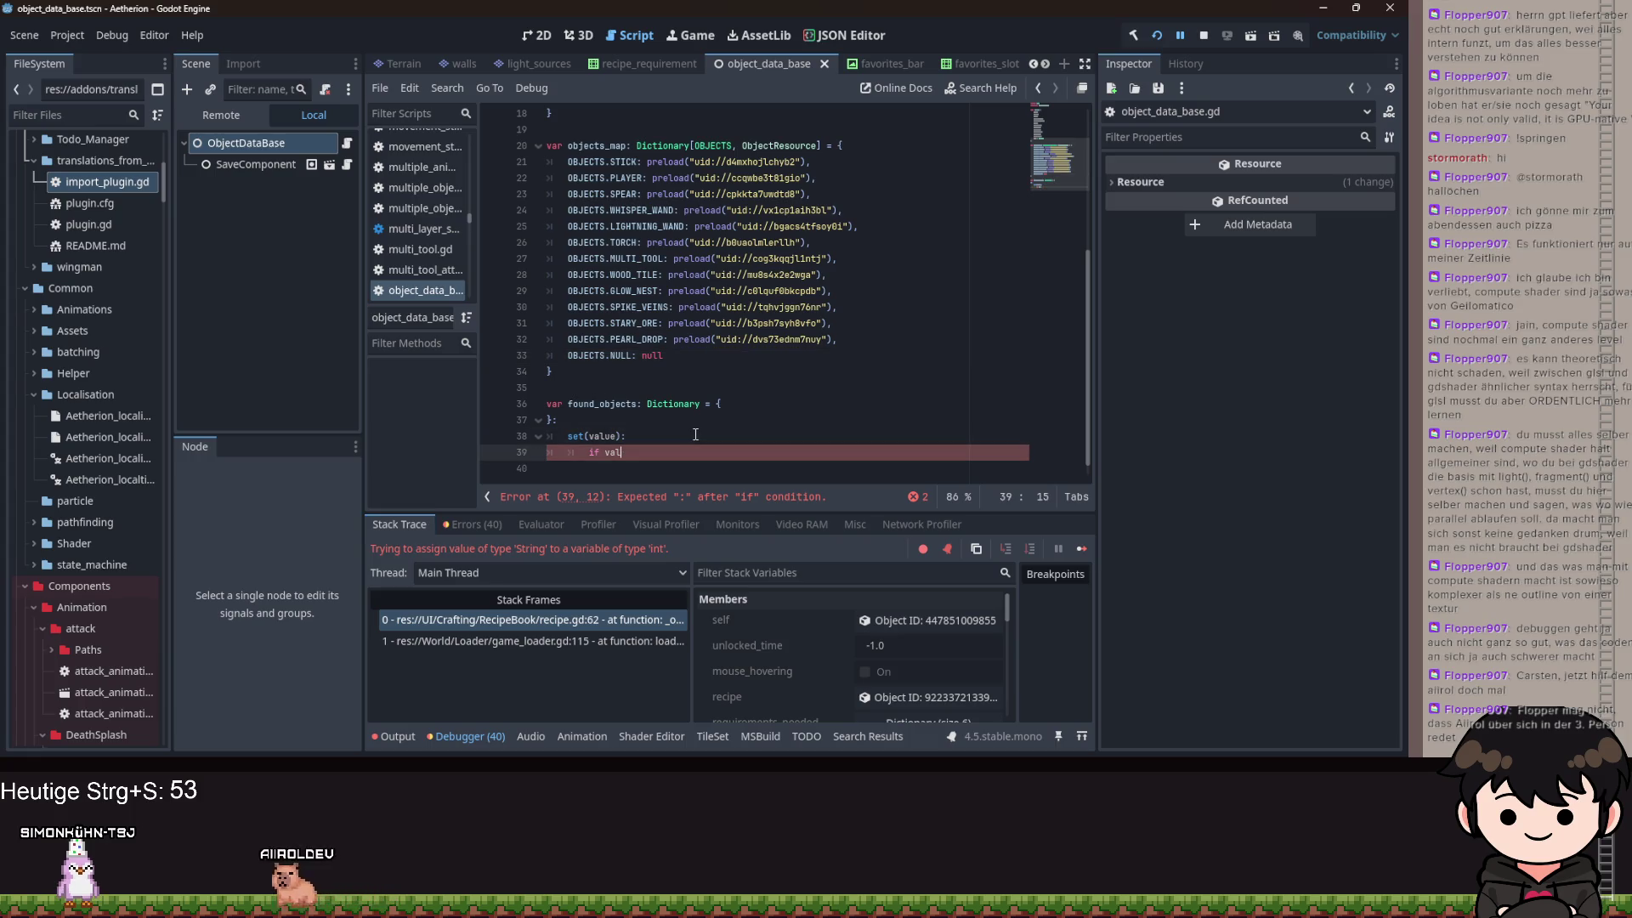
key(ctrl+shift+k)
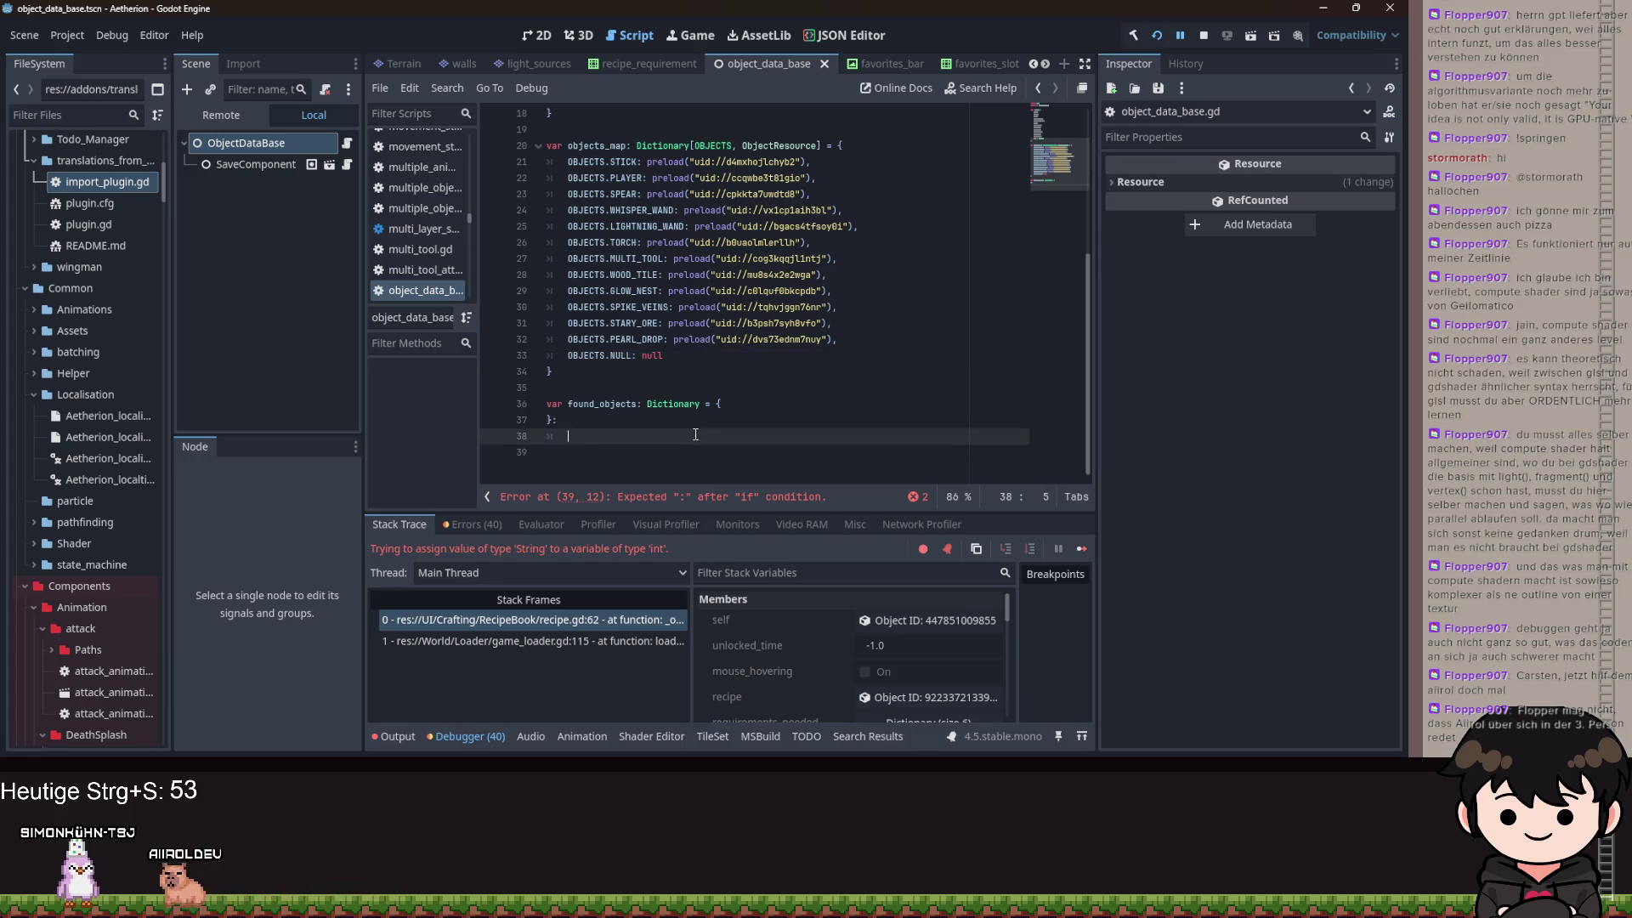
key(BackSpace)
key(BackSpace)
key(BackSpace)
text(OBJECTS, float)
key(Up)
key(ctrl+s)
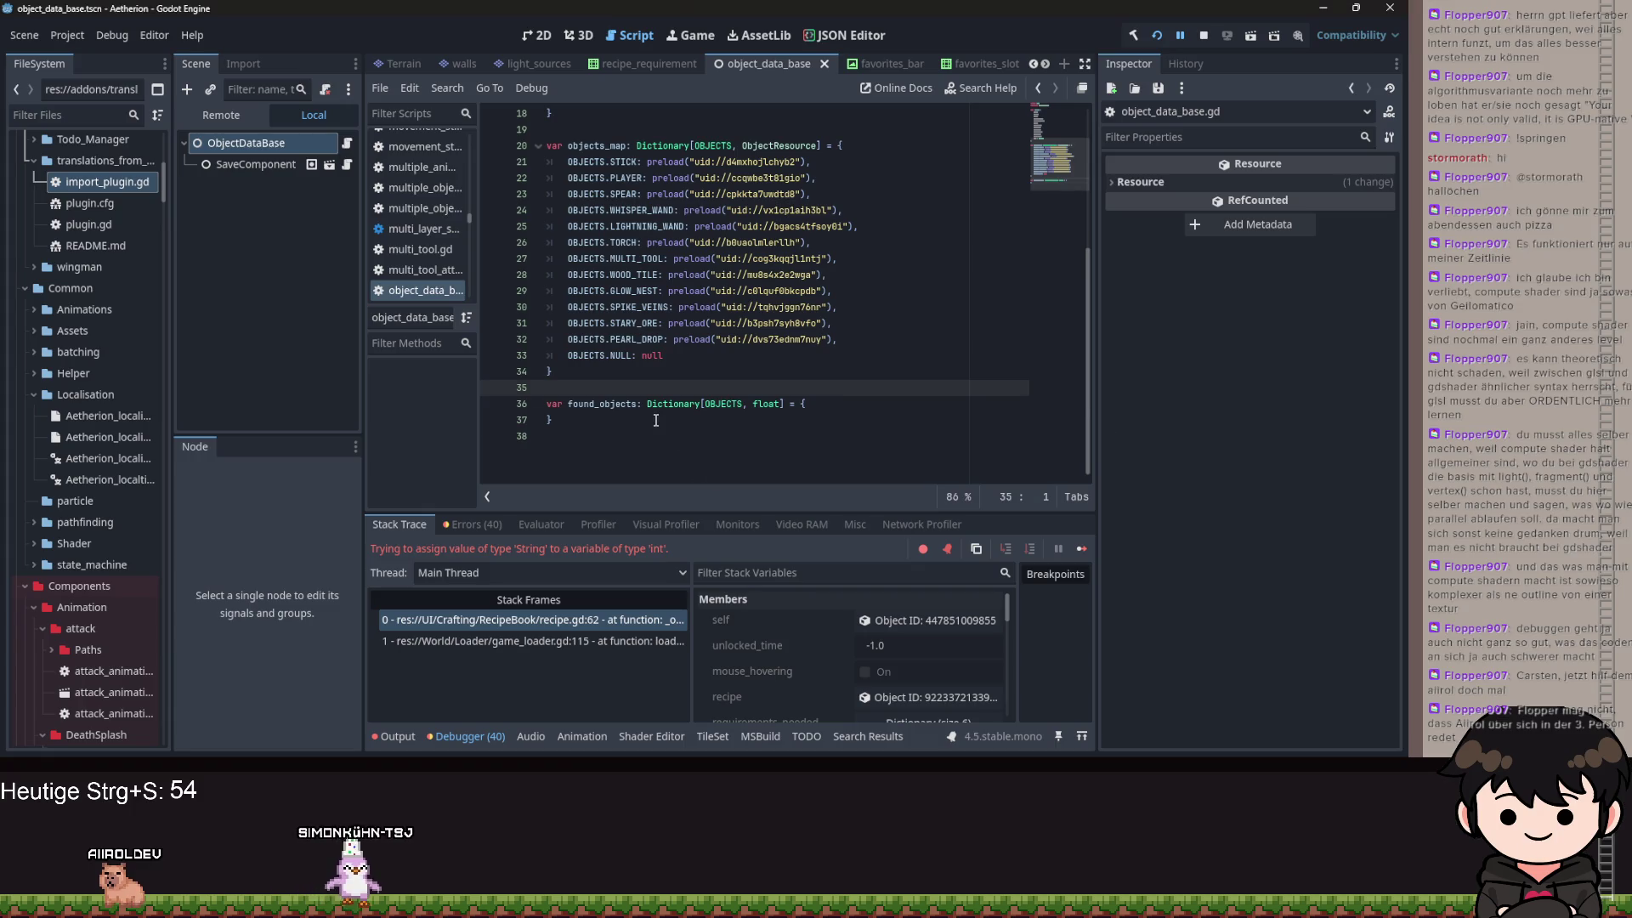
- Review the found_objects declaration and objects_map entries, then jump back to recipe.gd line 62
click(613, 423)
drag(614, 430, 546, 405)
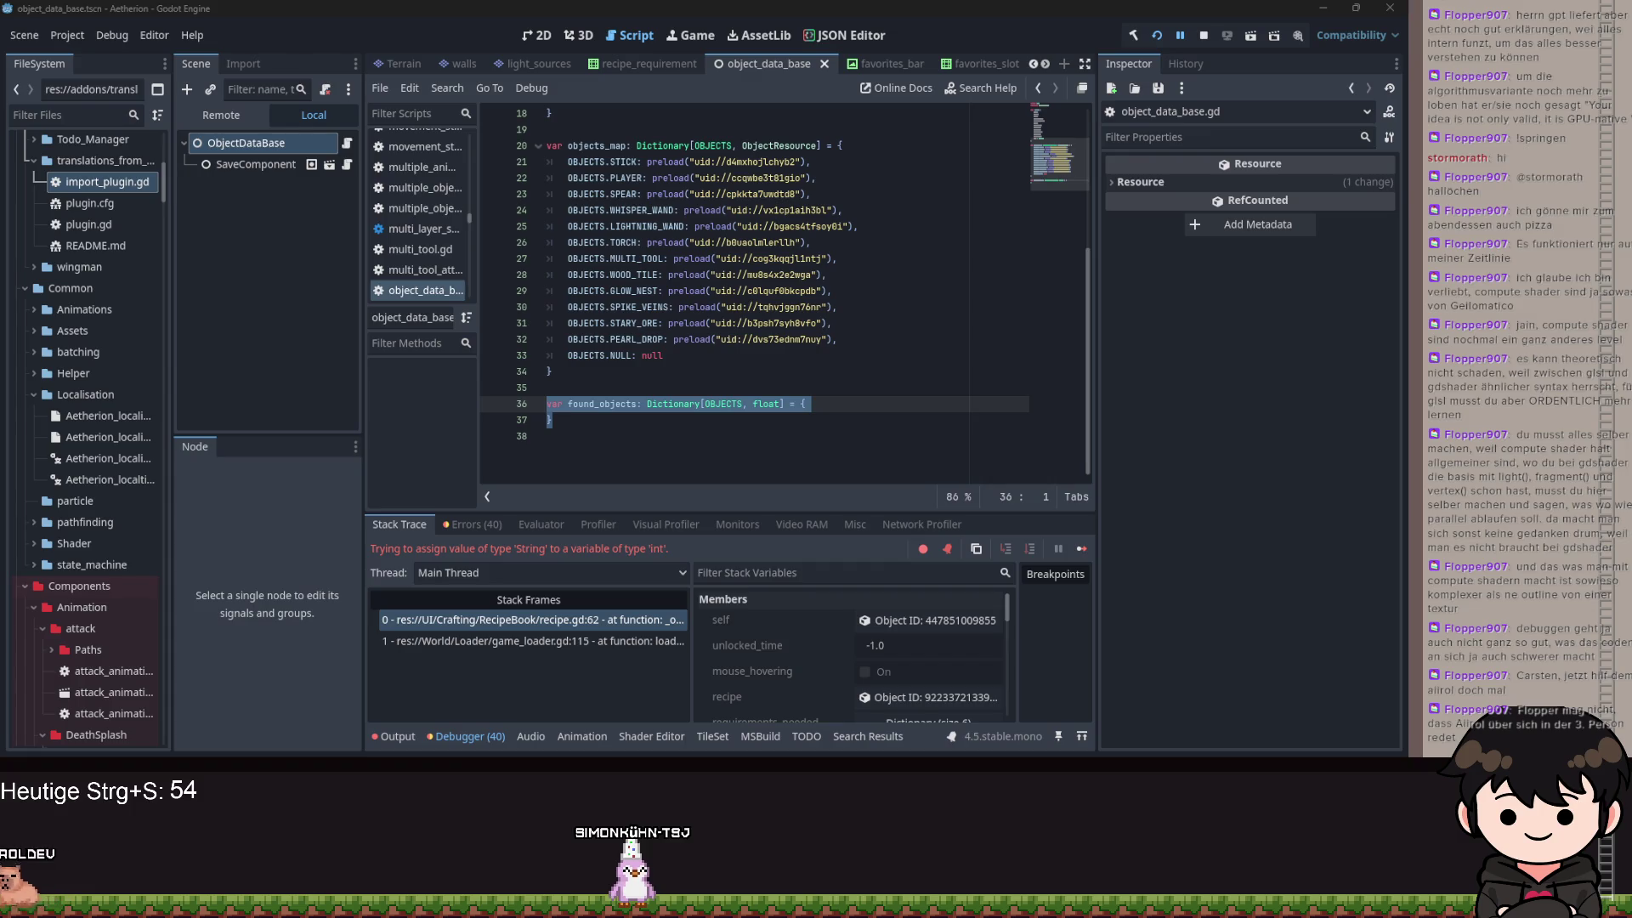
mouse_move(716, 242)
mouse_down()
mouse_move(717, 359)
mouse_move(869, 323)
mouse_up()
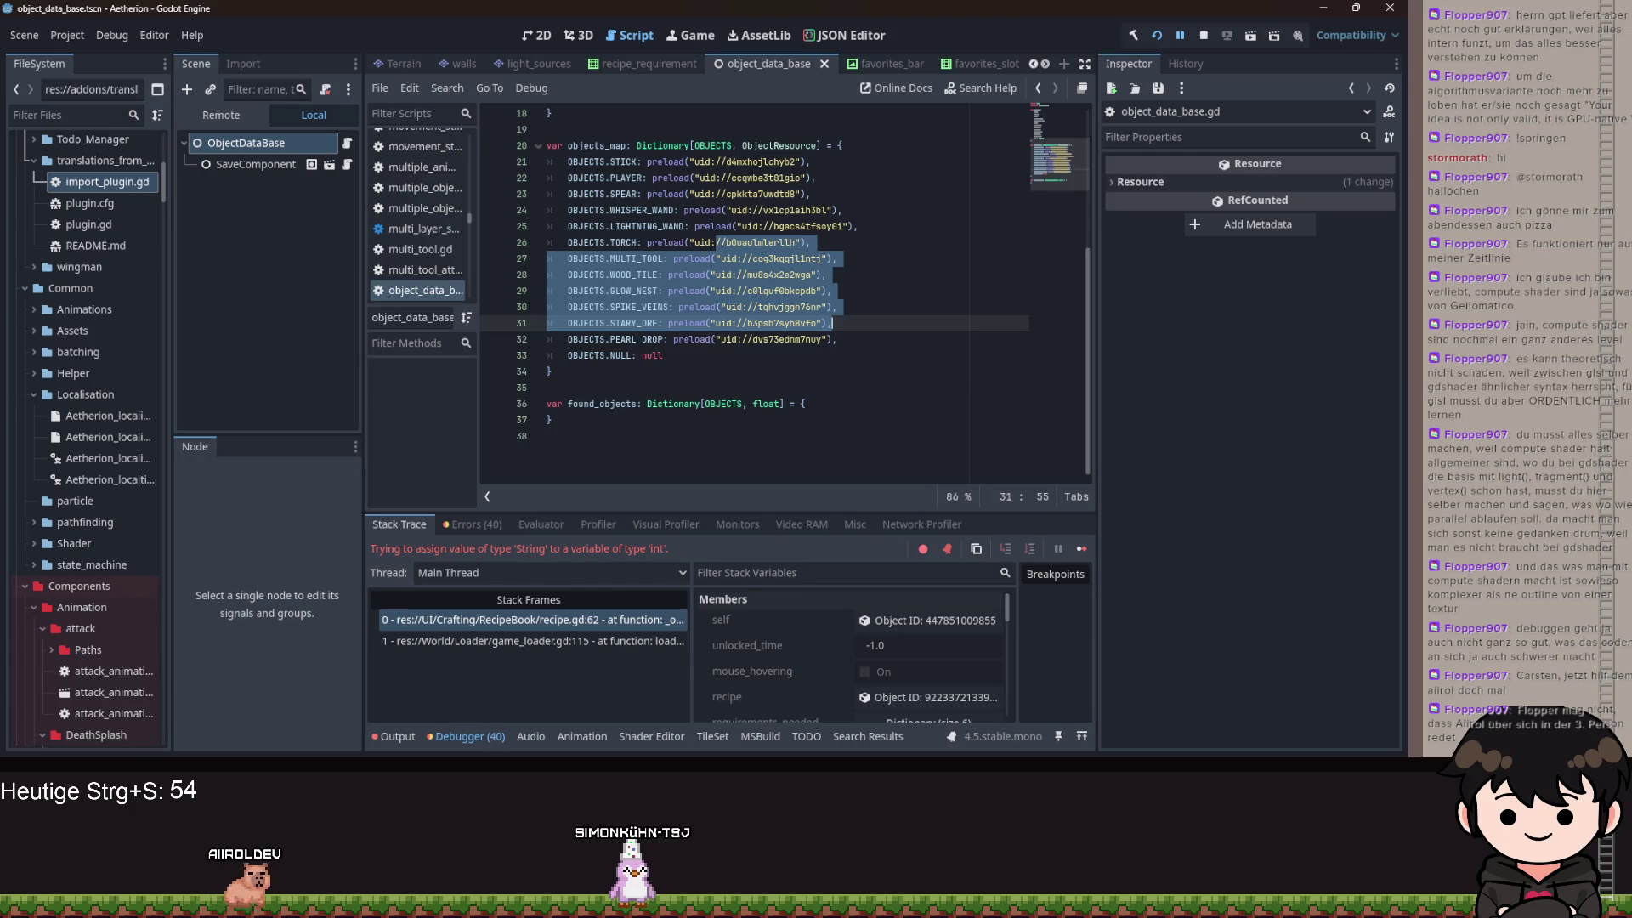
click(941, 378)
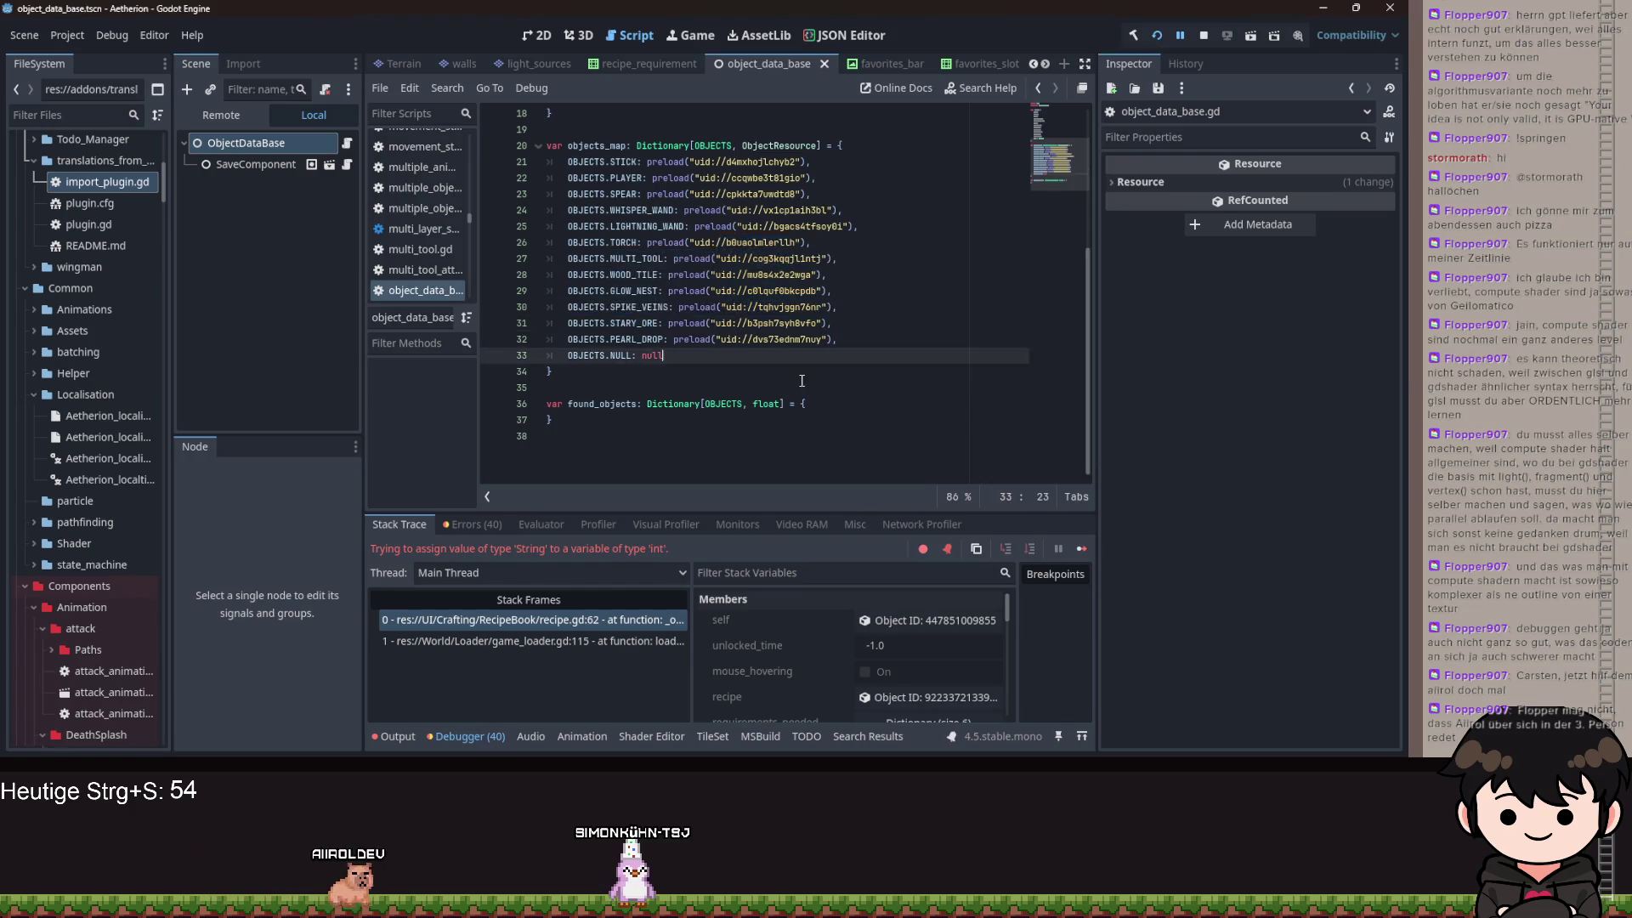
key(alt+Left)
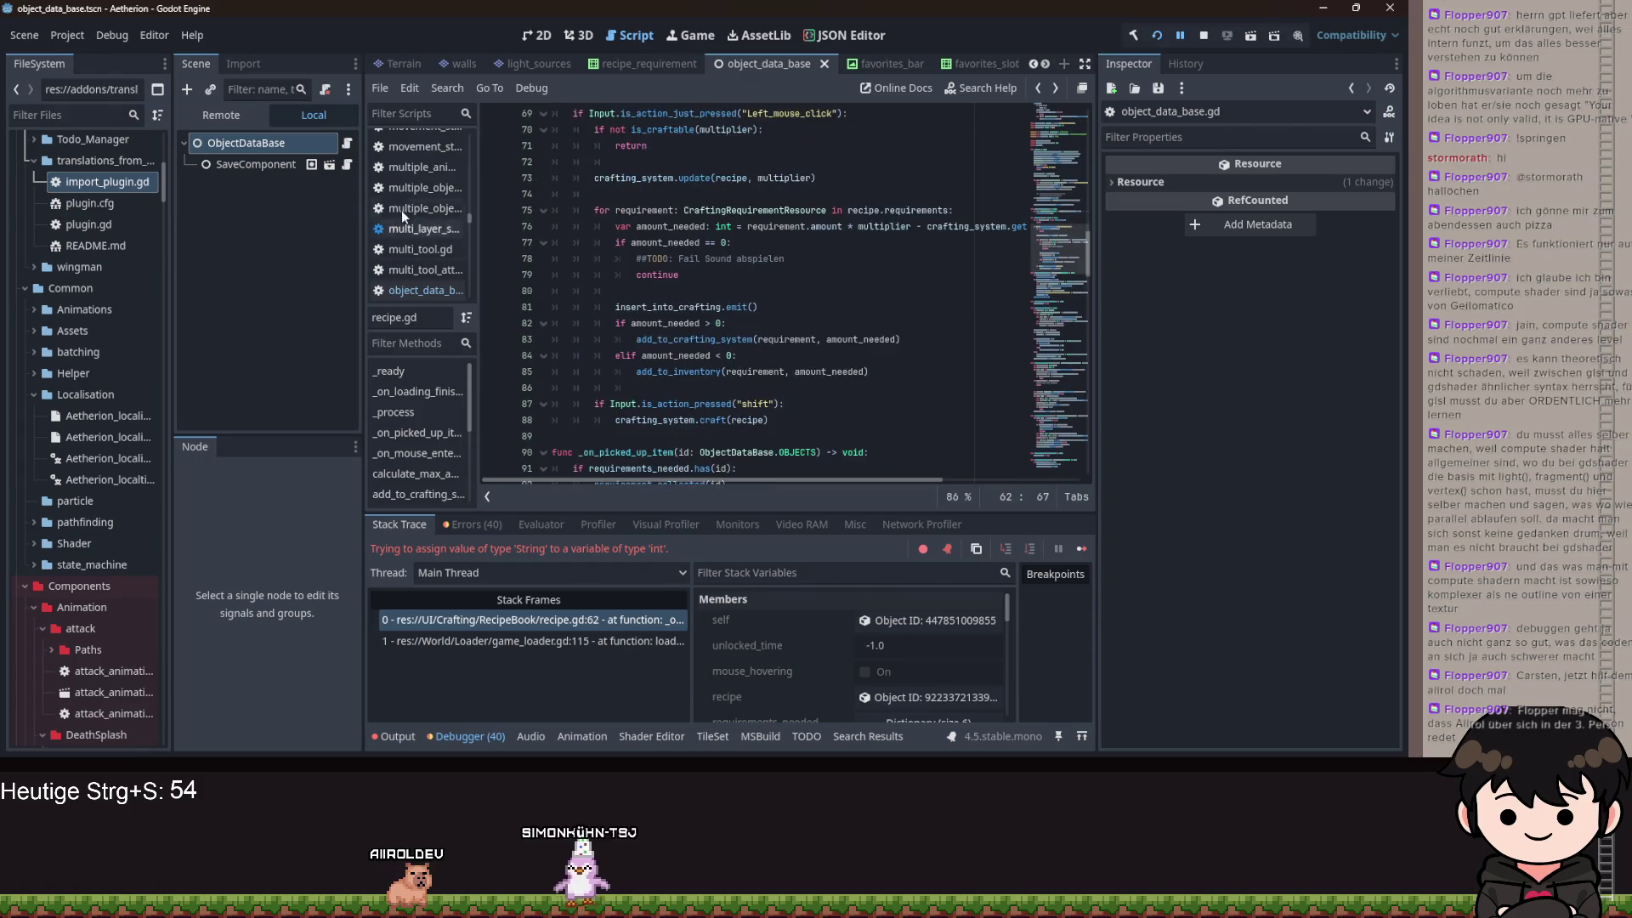
- Scroll through recipe.gd around the failing line
key(alt+Left)
scroll(807, 357, down, 9)
scroll(751, 354, down, 12)
scroll(750, 358, down, 6)
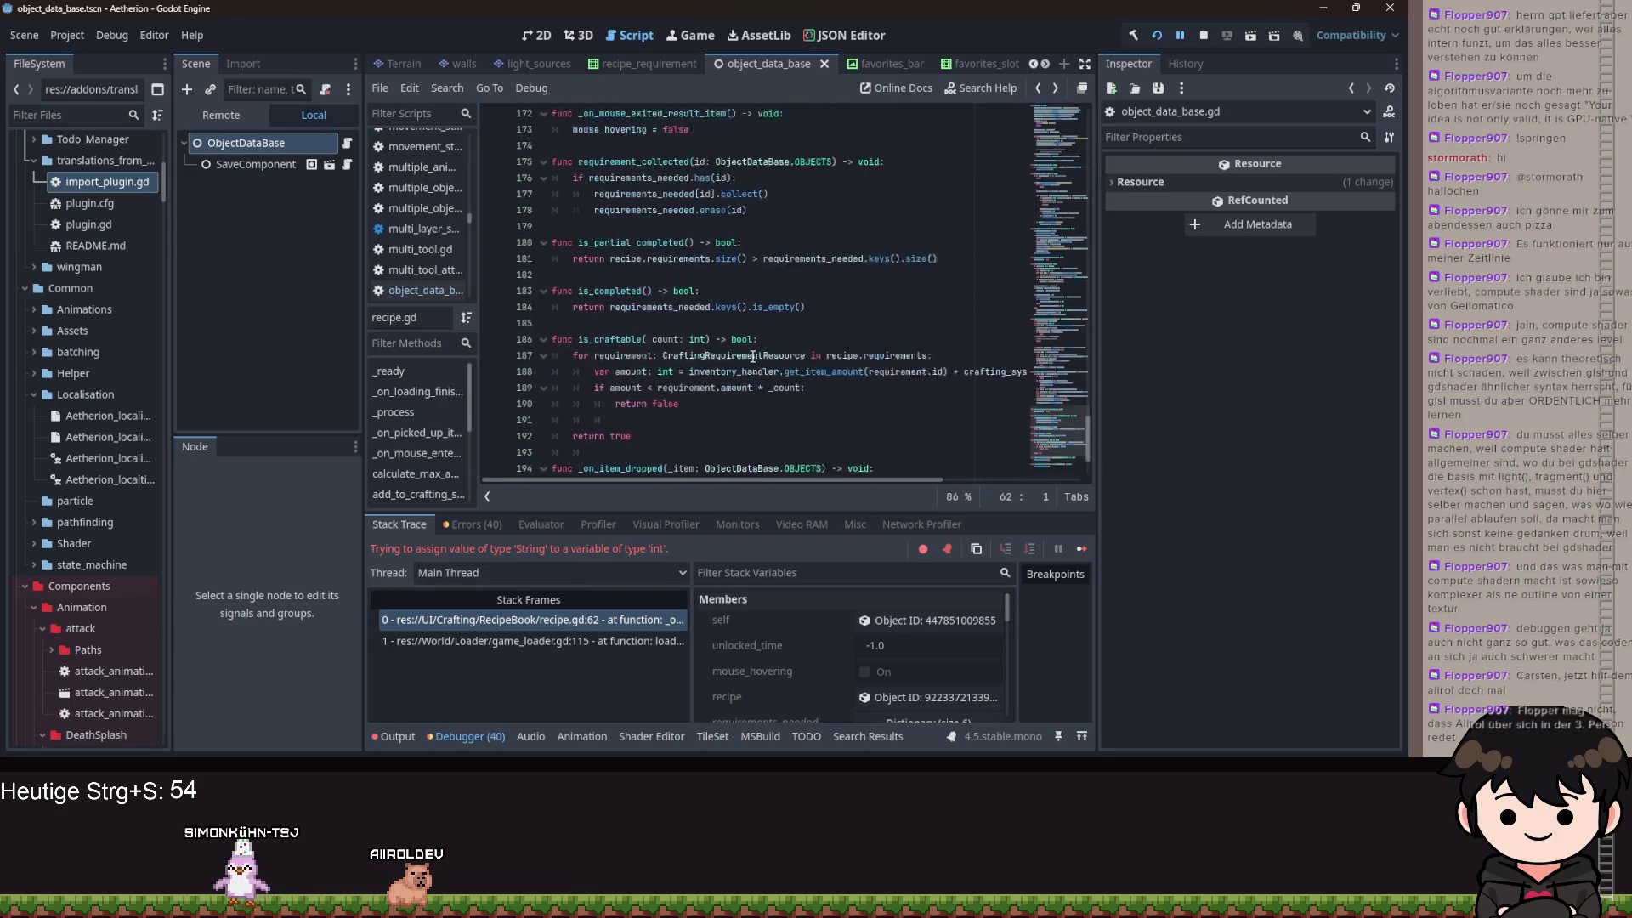
scroll(765, 350, up, 8)
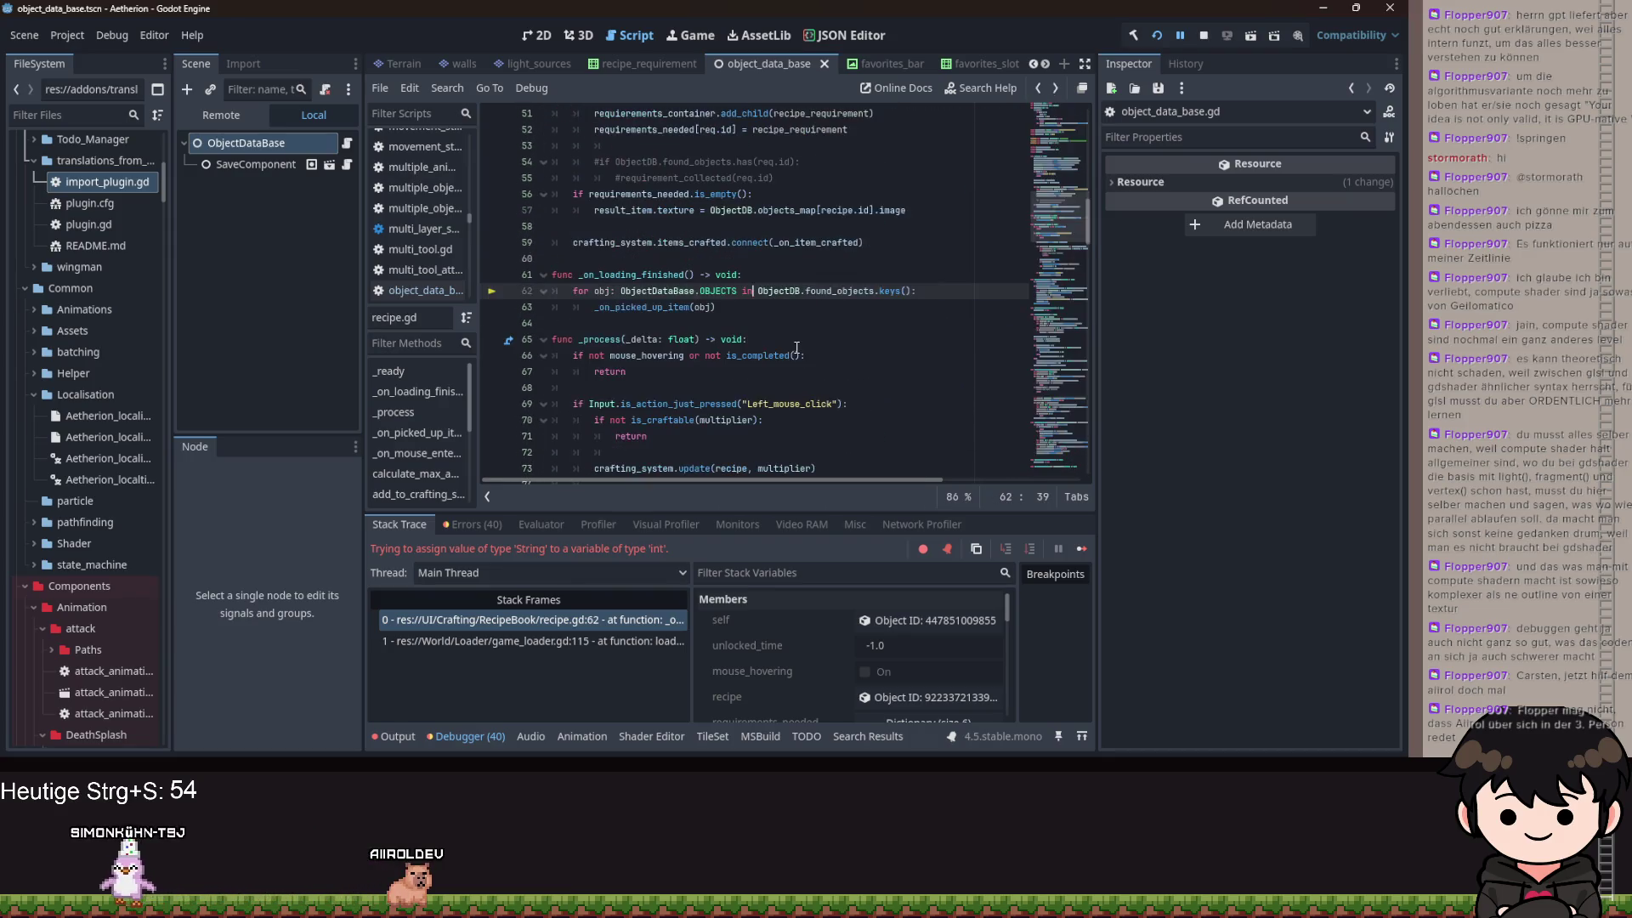
- In game_loader.gd, replace lines 226–240 of _set_values with the pasted block
key(alt+Left)
scroll(788, 352, up, 5)
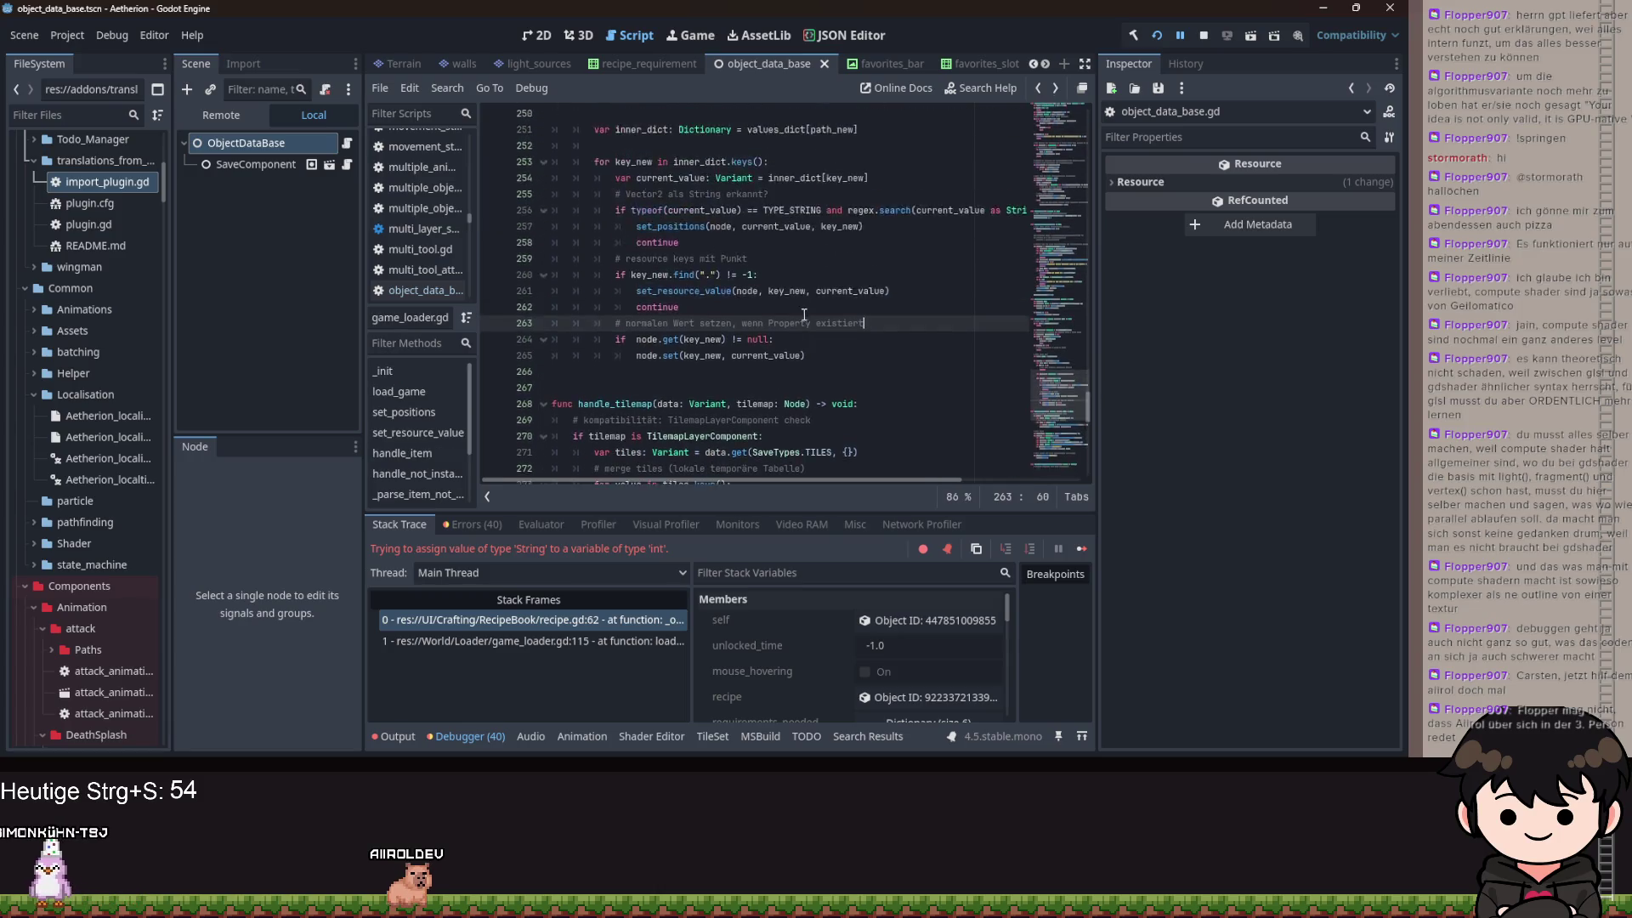
scroll(804, 324, down, 4)
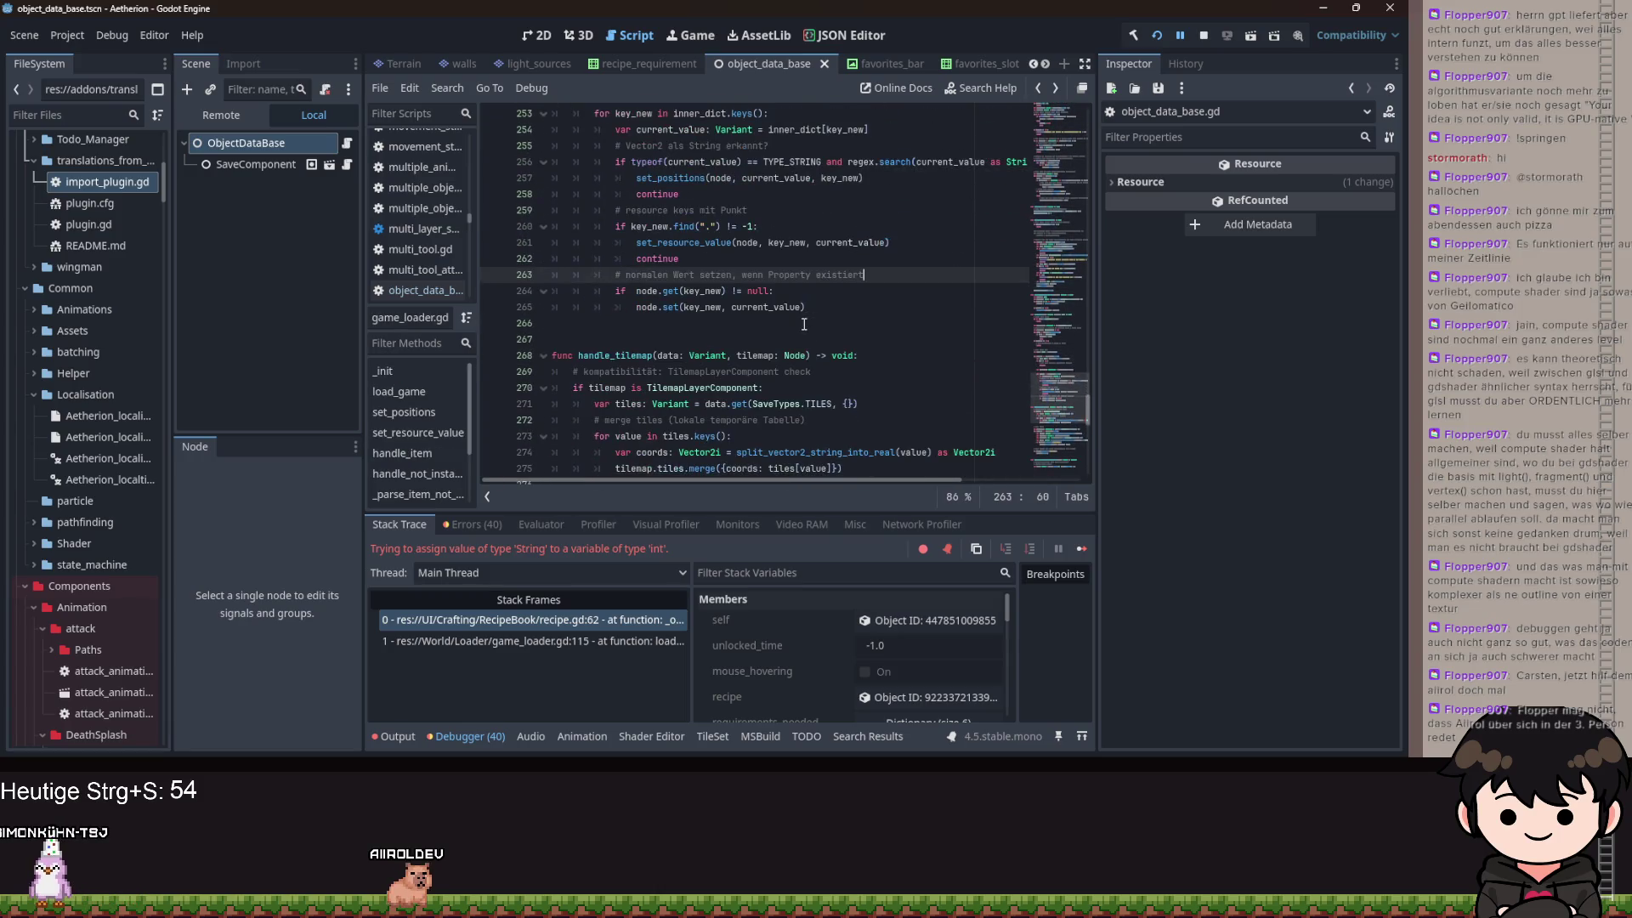
click(878, 319)
scroll(871, 337, up, 2)
drag(877, 402, 699, 368)
scroll(764, 383, up, 3)
mouse_move(636, 341)
mouse_down()
mouse_move(595, 170)
mouse_move(544, 280)
mouse_move(533, 259)
mouse_up()
key(ctrl+v)
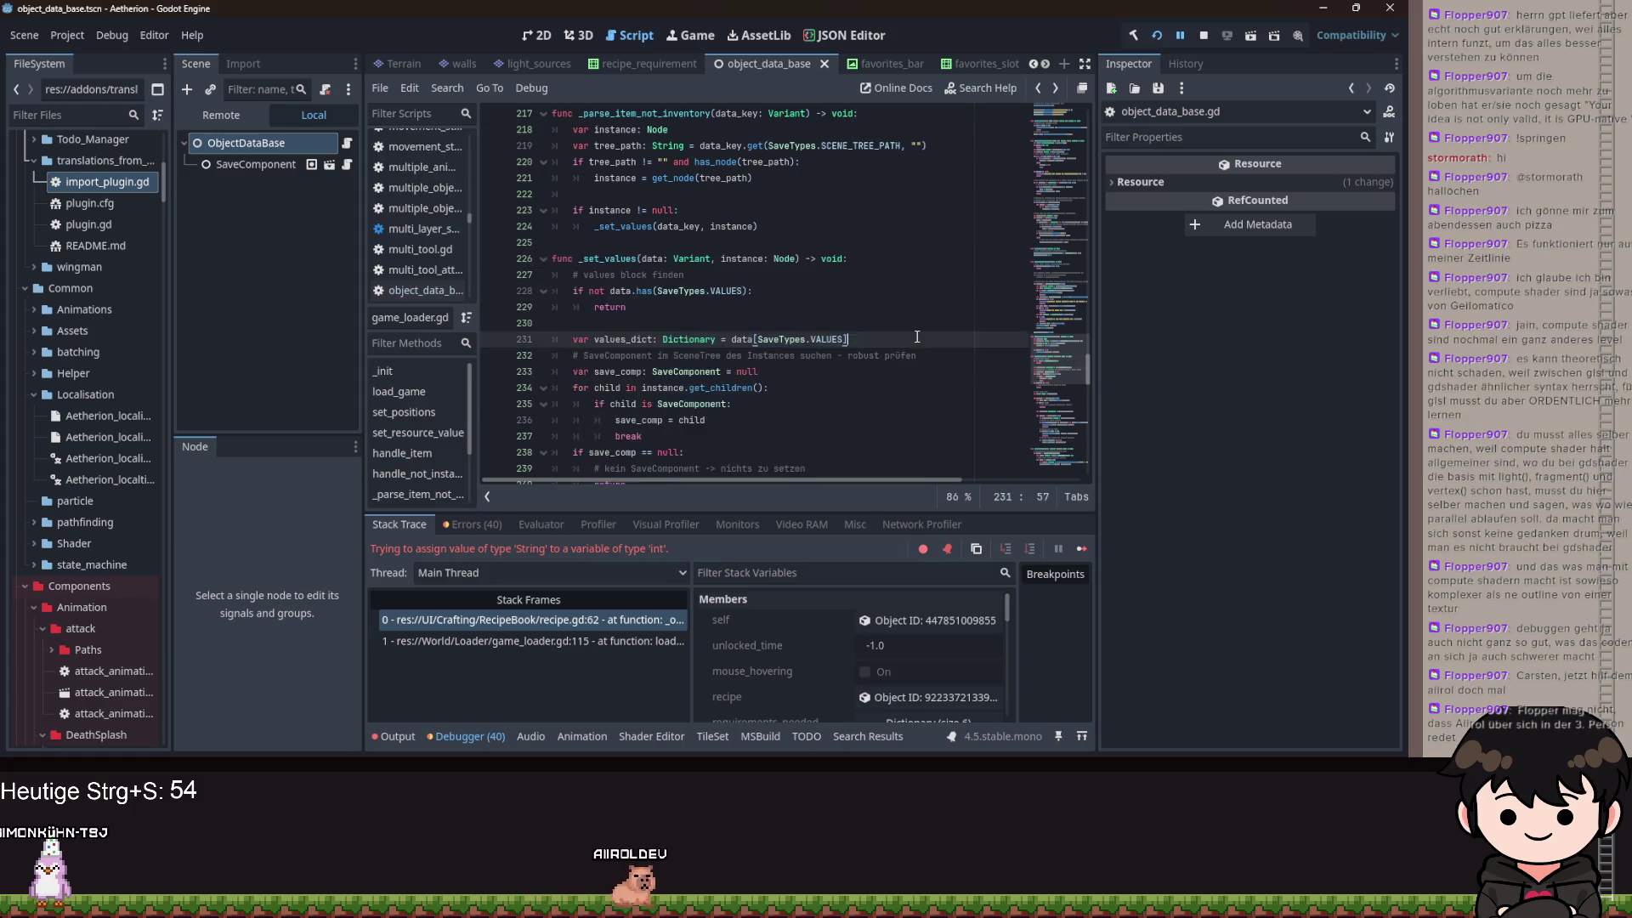
scroll(751, 312, down, 8)
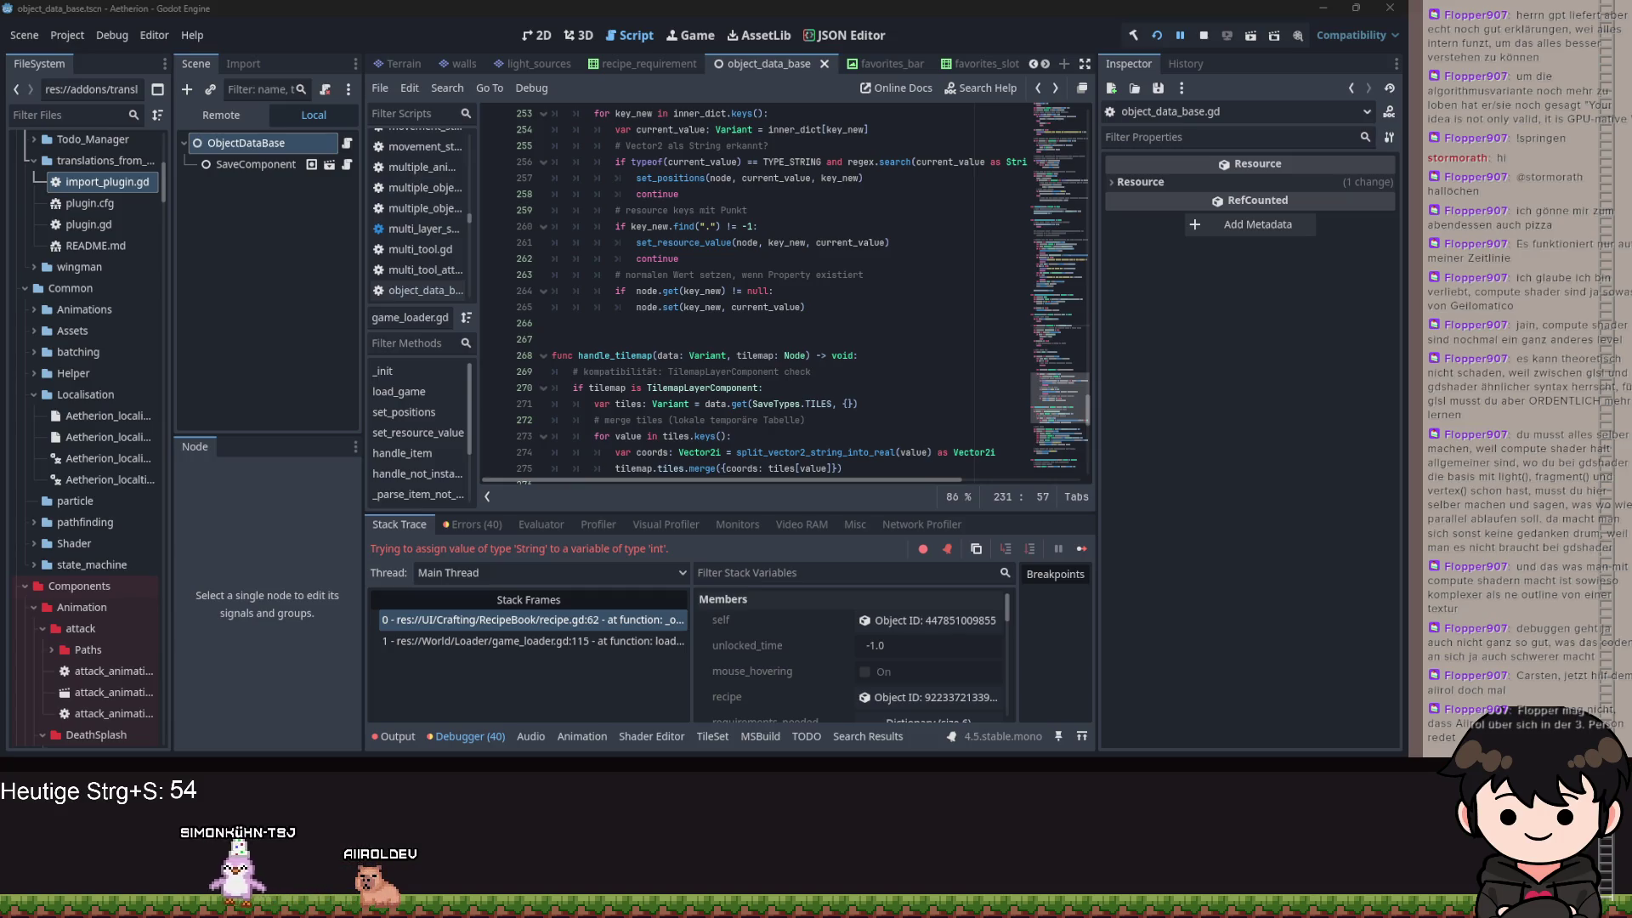
scroll(791, 476, down, 1)
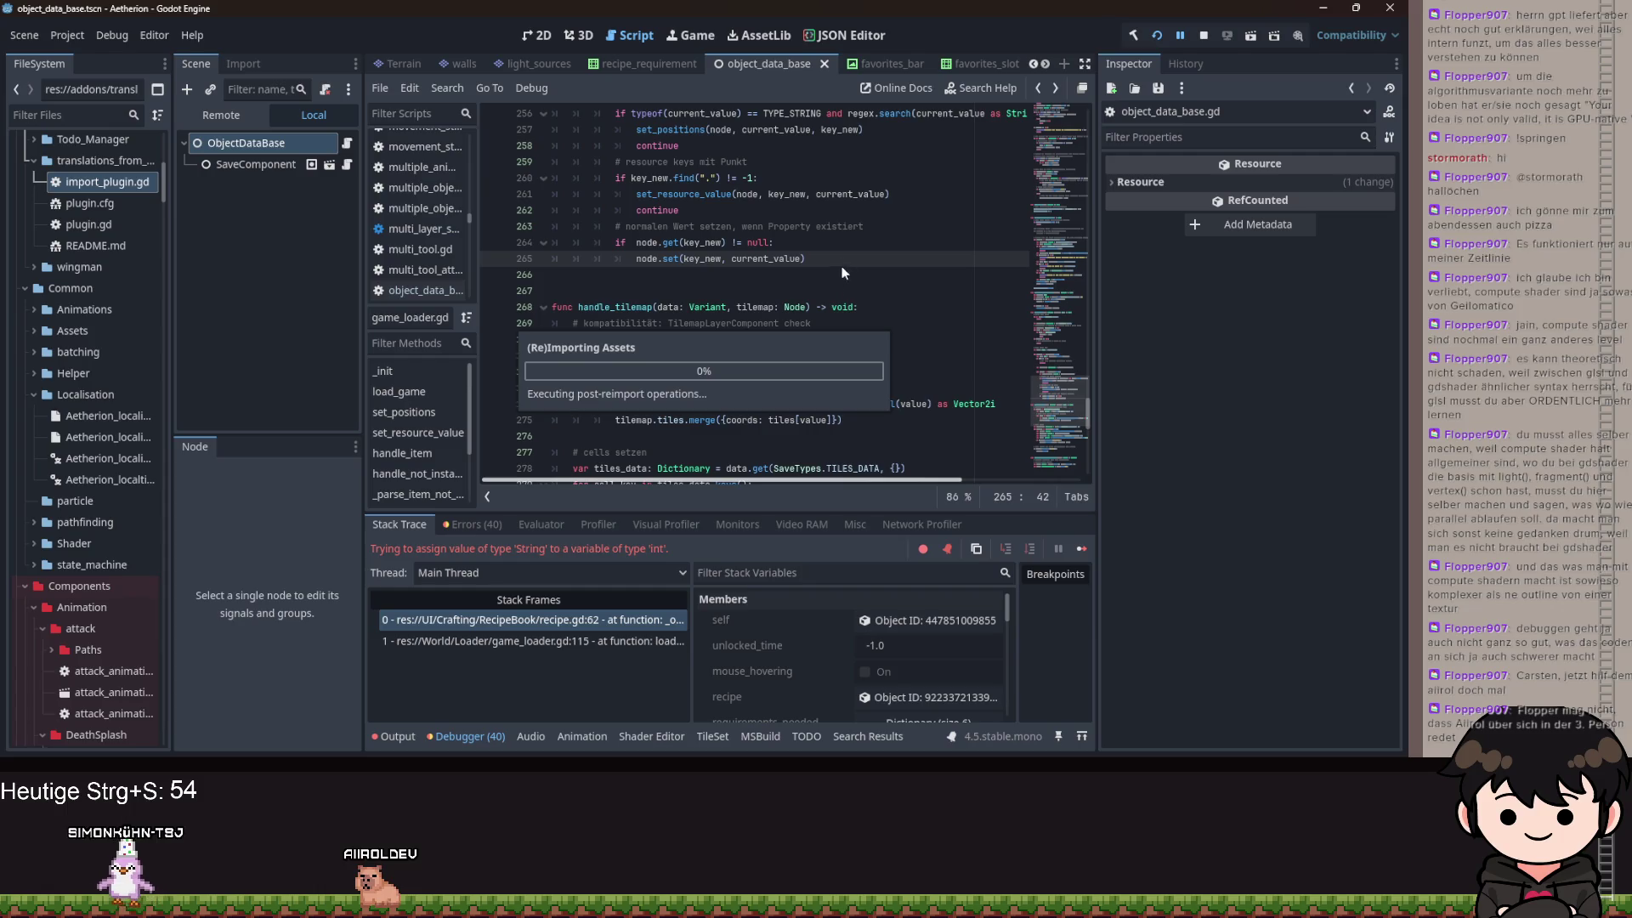
click(865, 255)
drag(865, 255, 552, 242)
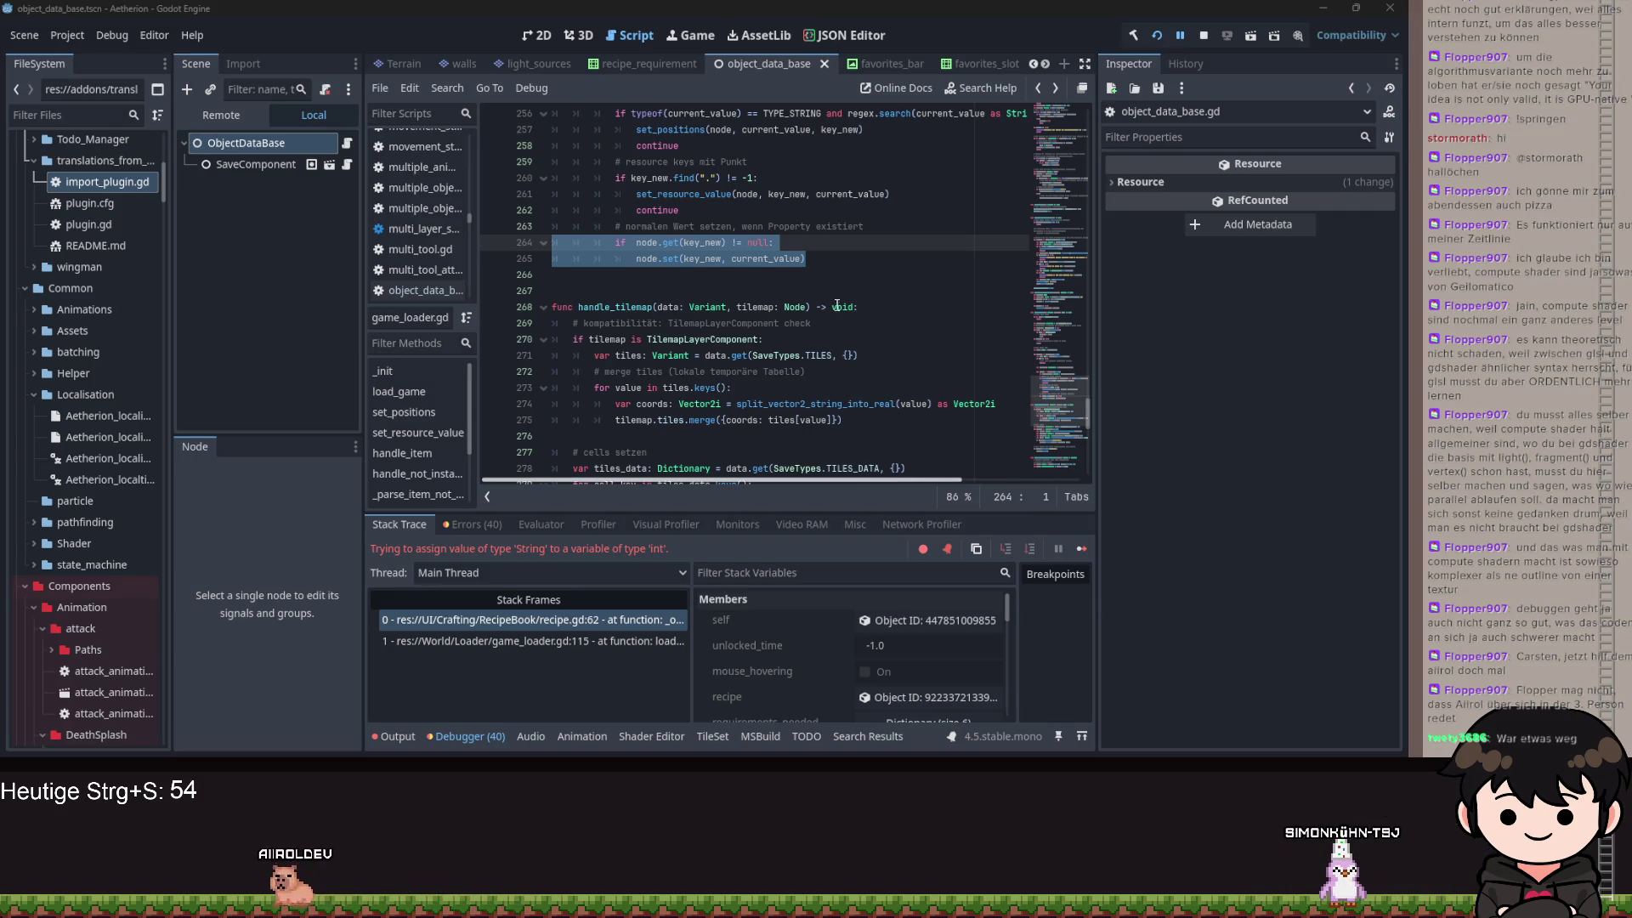
- Replace the node.set statement with the pasted fixed_dict conversion block and fix its indentation
click(941, 263)
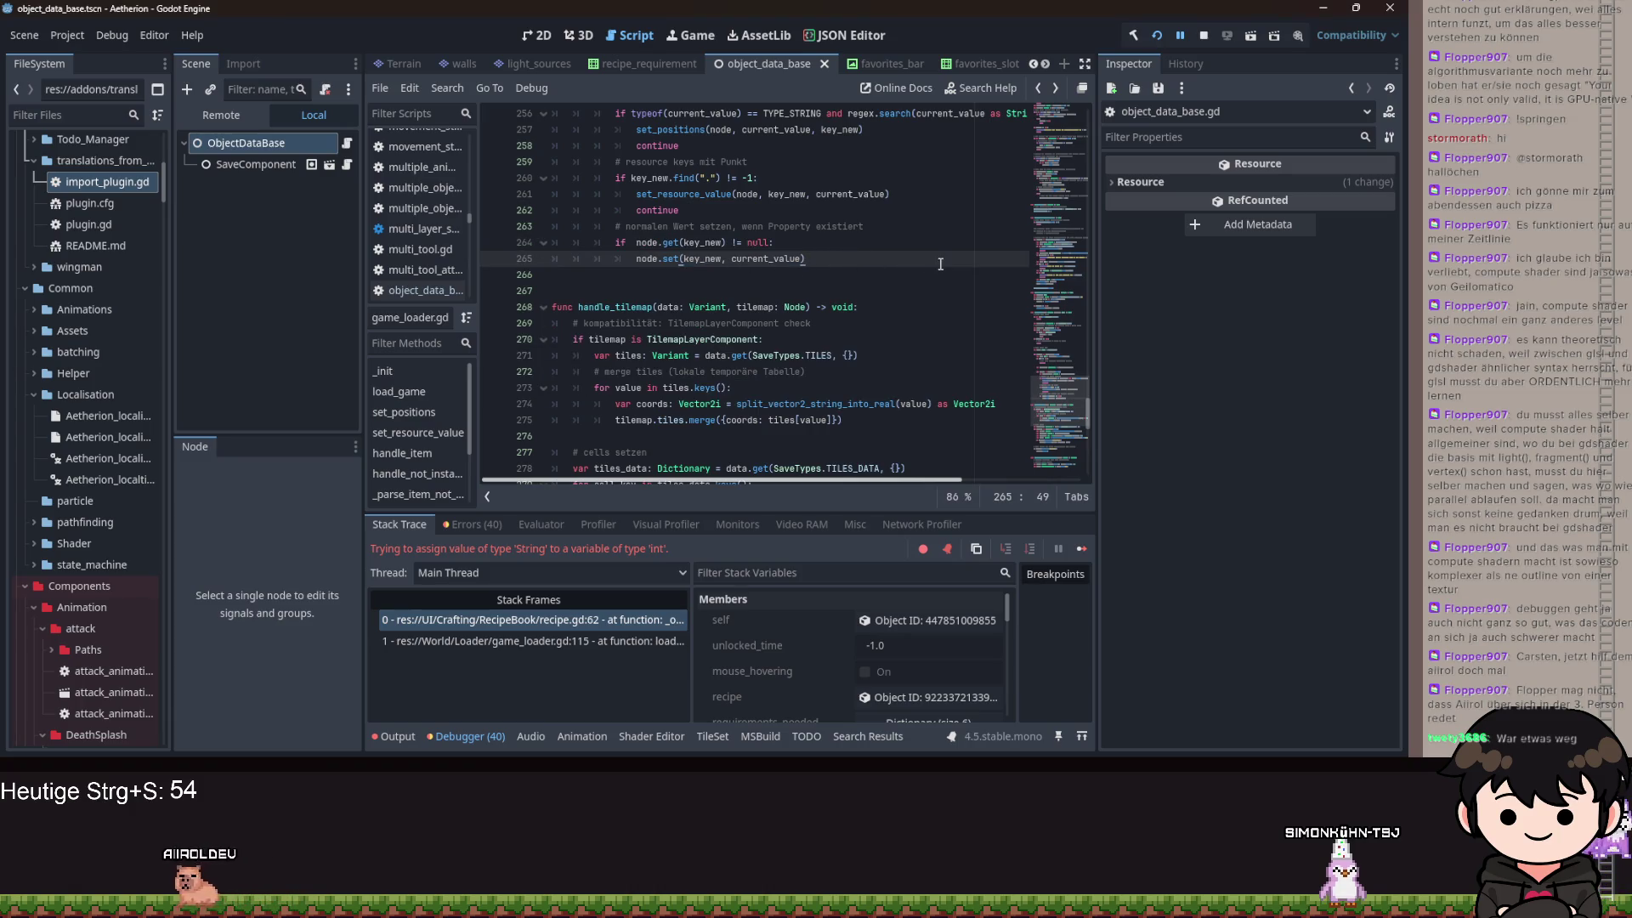
drag(672, 258, 636, 257)
text(var fixed_dict := {} 	for k in current_value.keys(): 		if k is String and OBJECTS.has(k): 			fixed_dict[OBJECTS[k]] = current_value[k] 		else: 			fixed_dict[k] = current_value[k] 	node.set(key_new, fixed_dict))
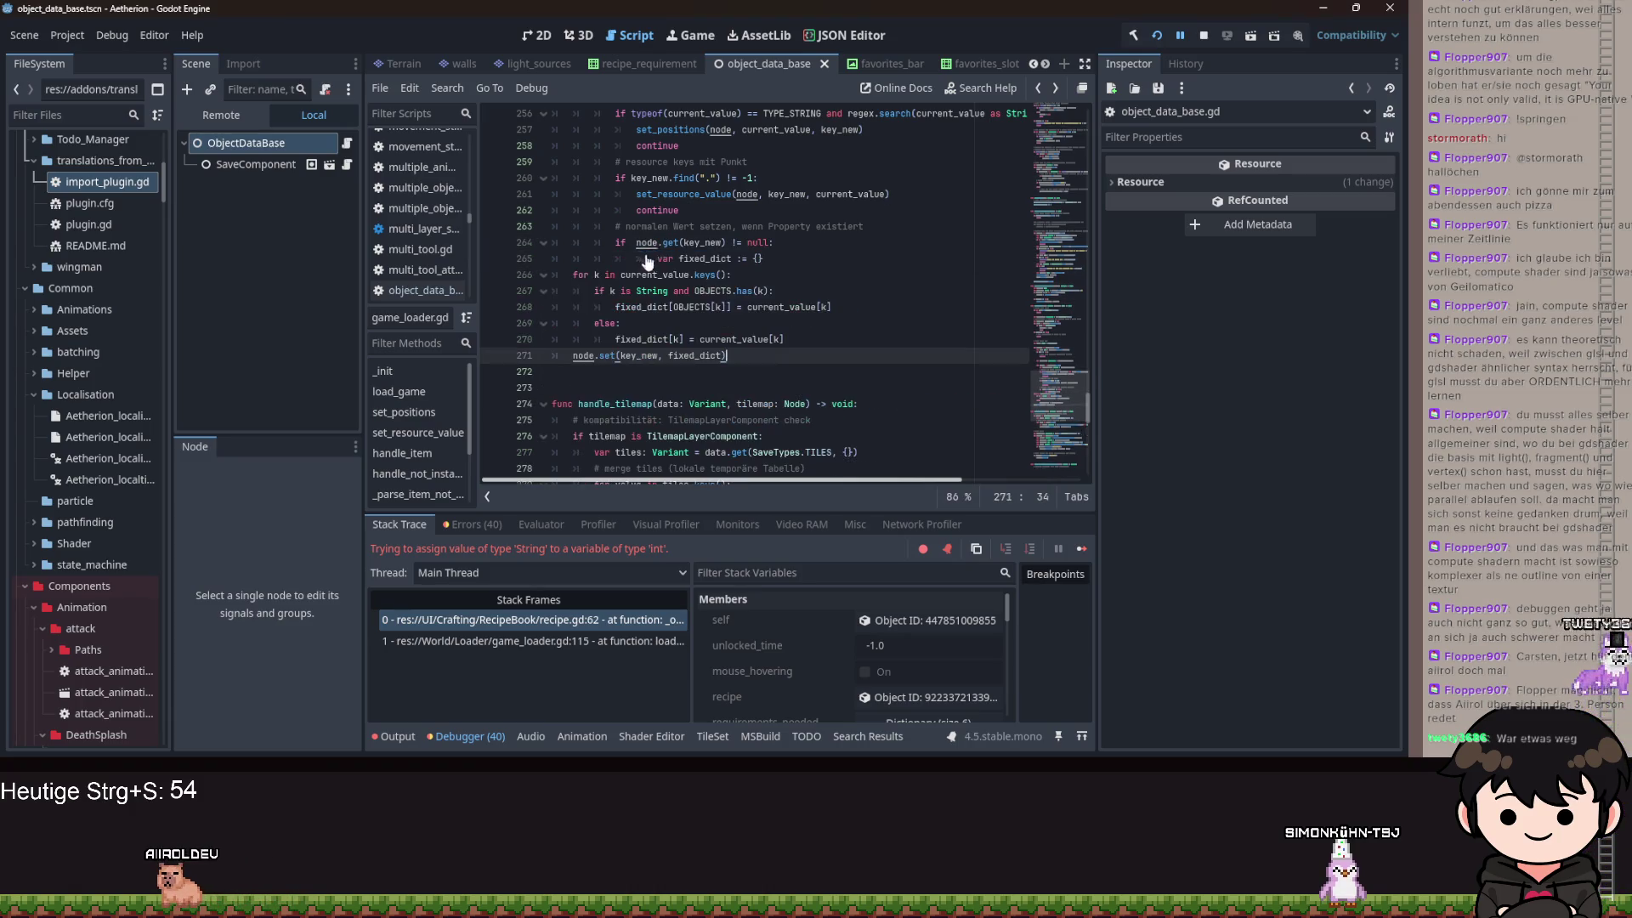
drag(554, 356, 554, 274)
key(Tab)
key(Tab)
key(Tab)
click(660, 257)
key(BackSpace)
click(573, 355)
key(Tab)
key(Tab)
key(Tab)
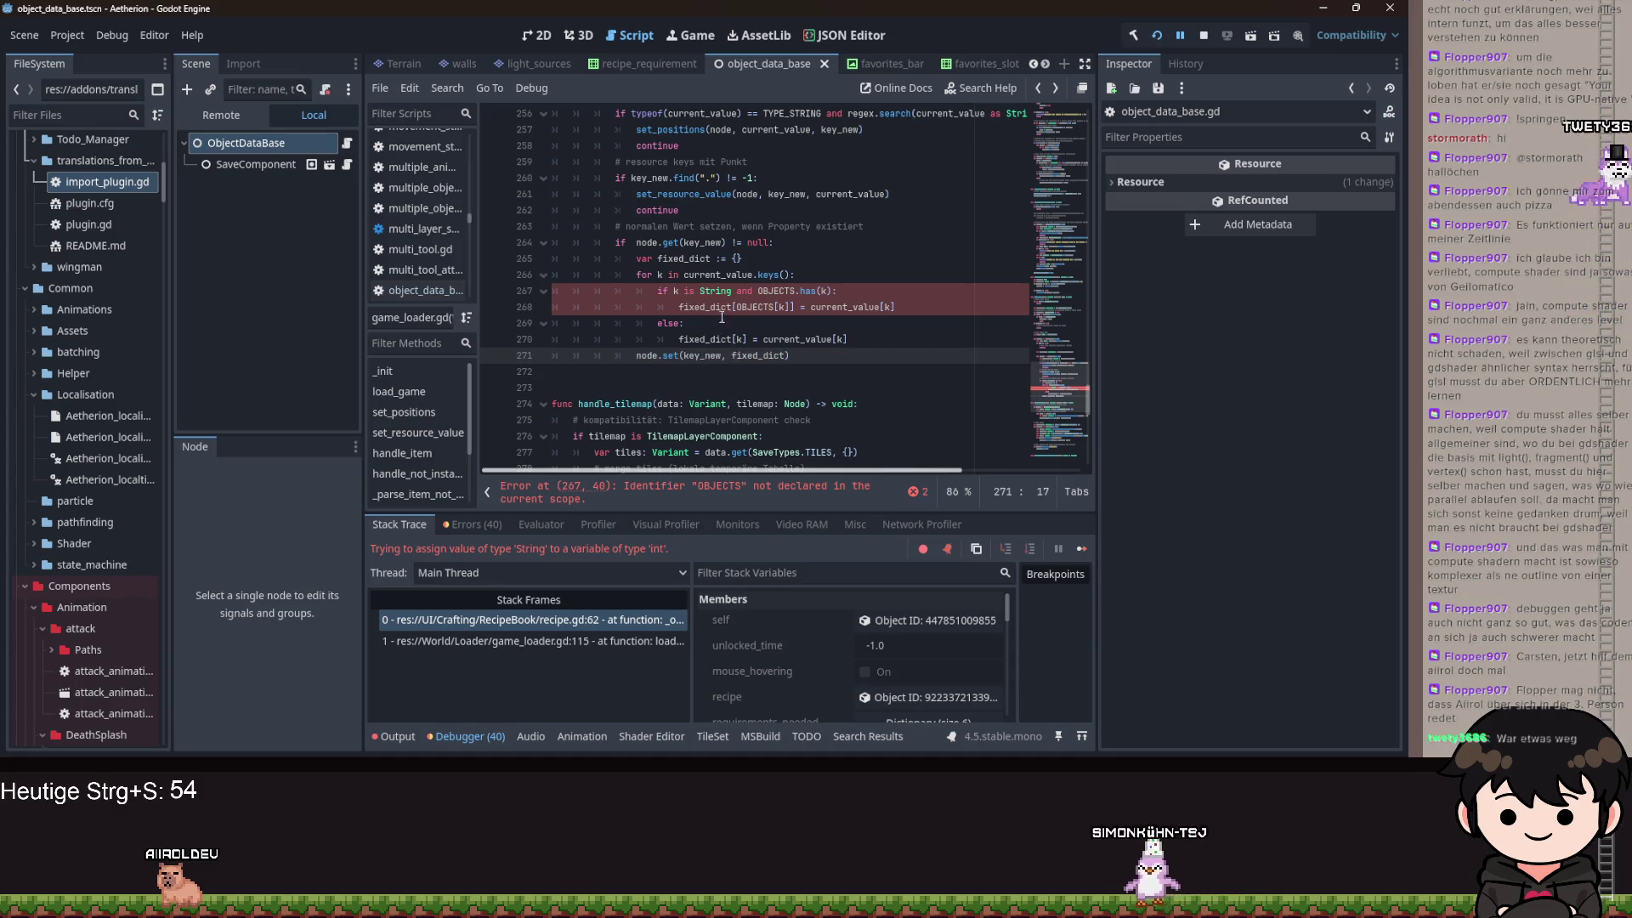
- Qualify the undeclared OBJECTS identifiers as ObjectDataBase.OBJECTS, including on line 268
double_click(777, 290)
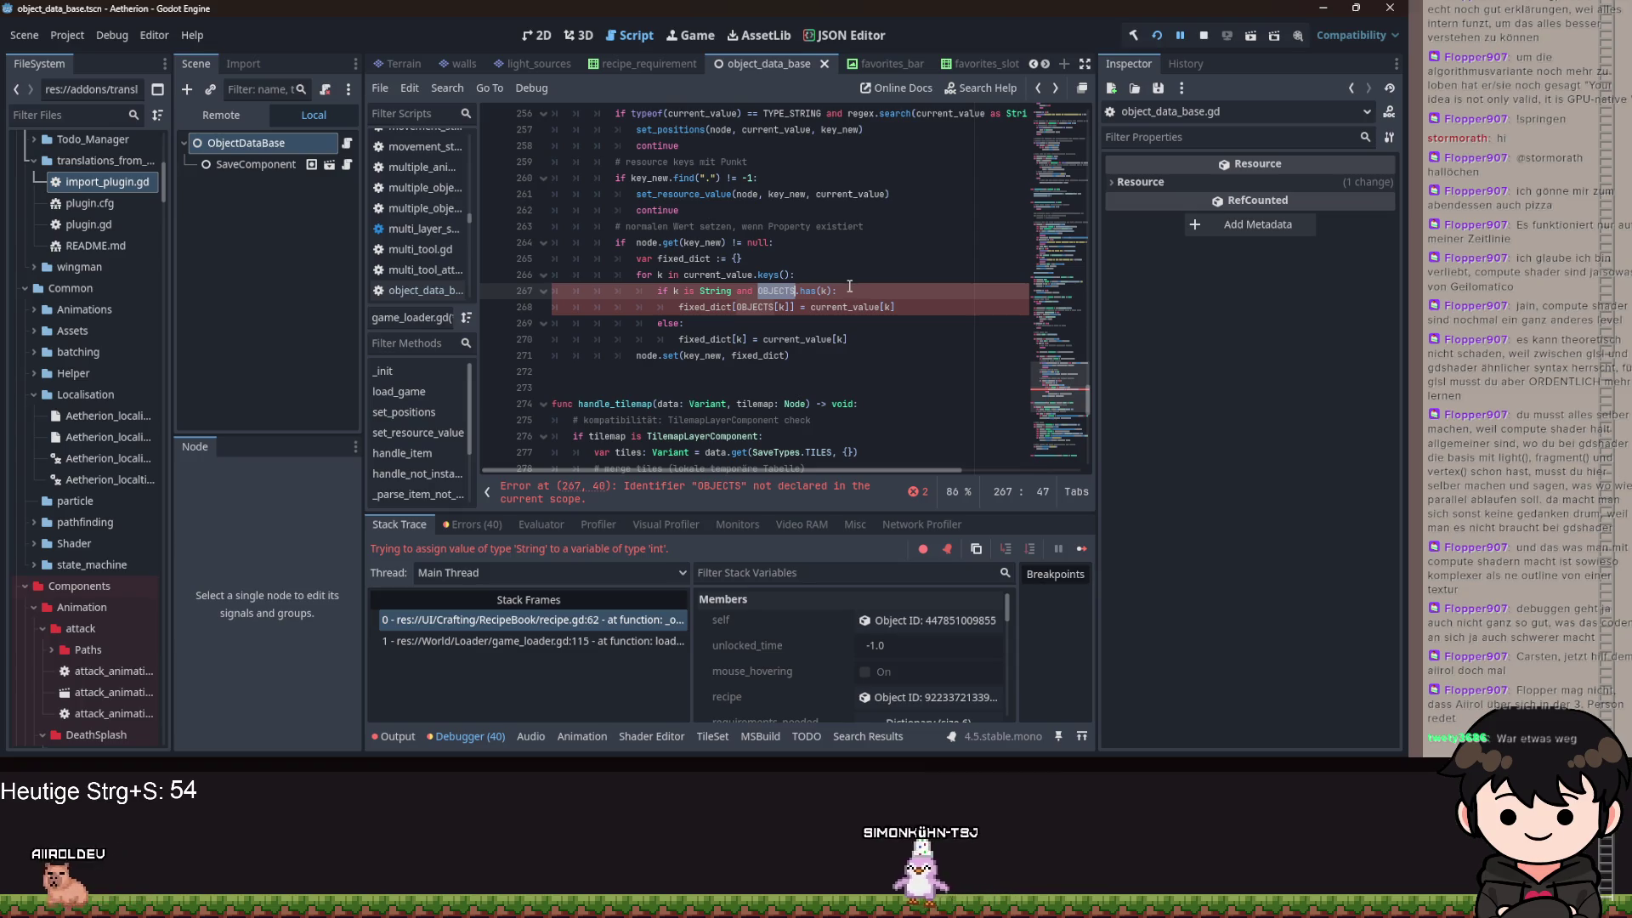
text(Ga)
key(ctrl+z)
key(Escape)
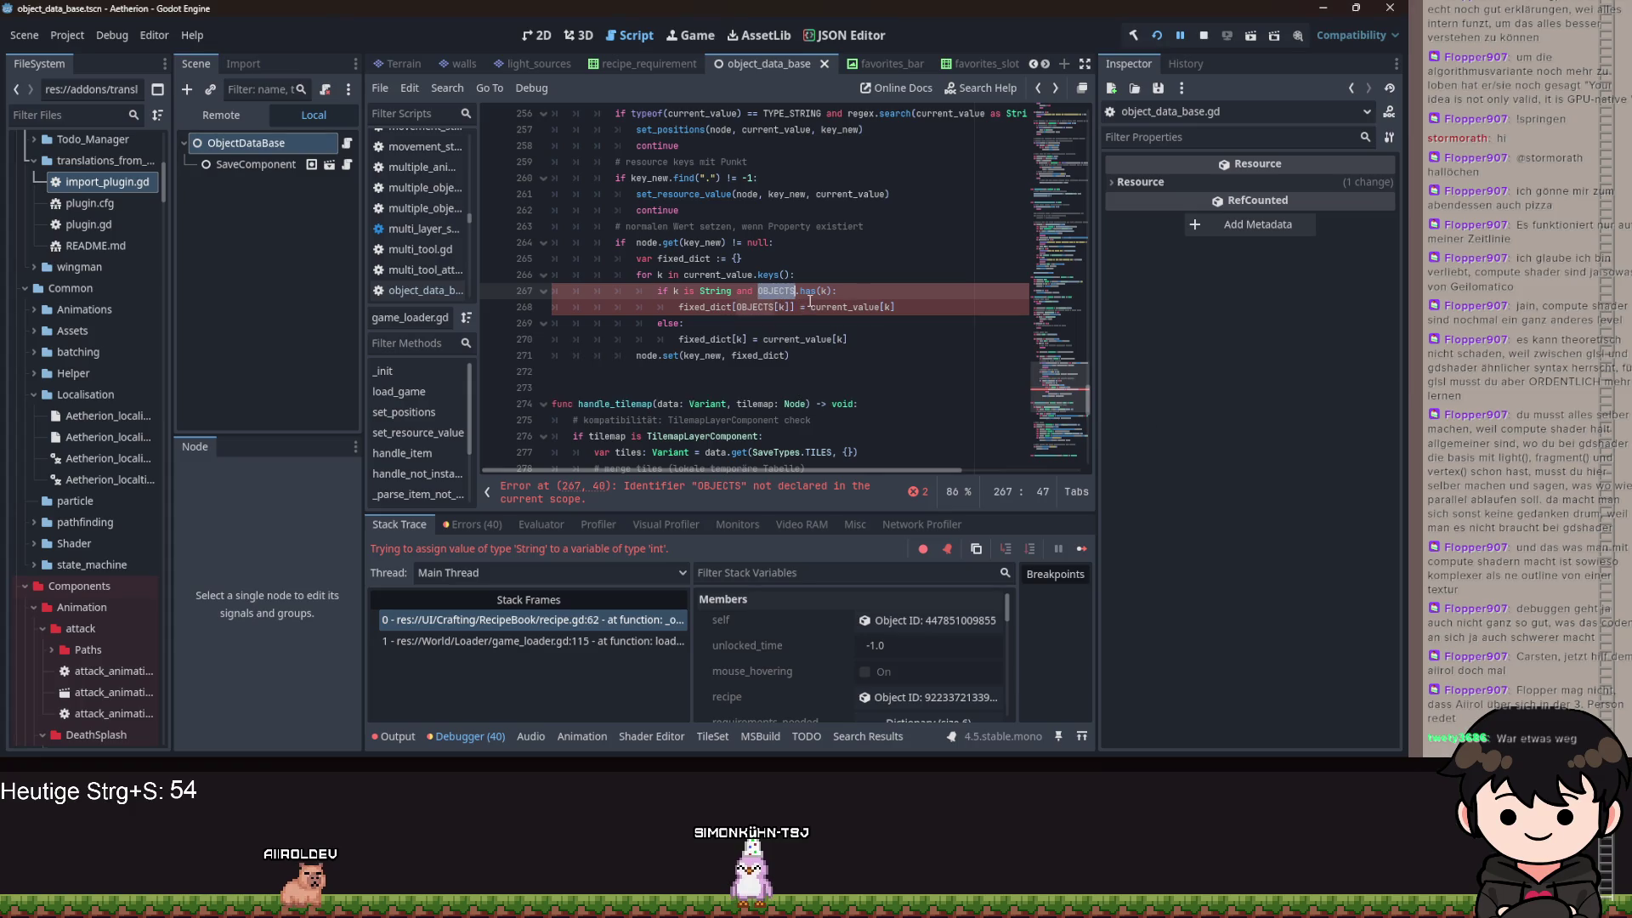
text(ObjectDataBase.)
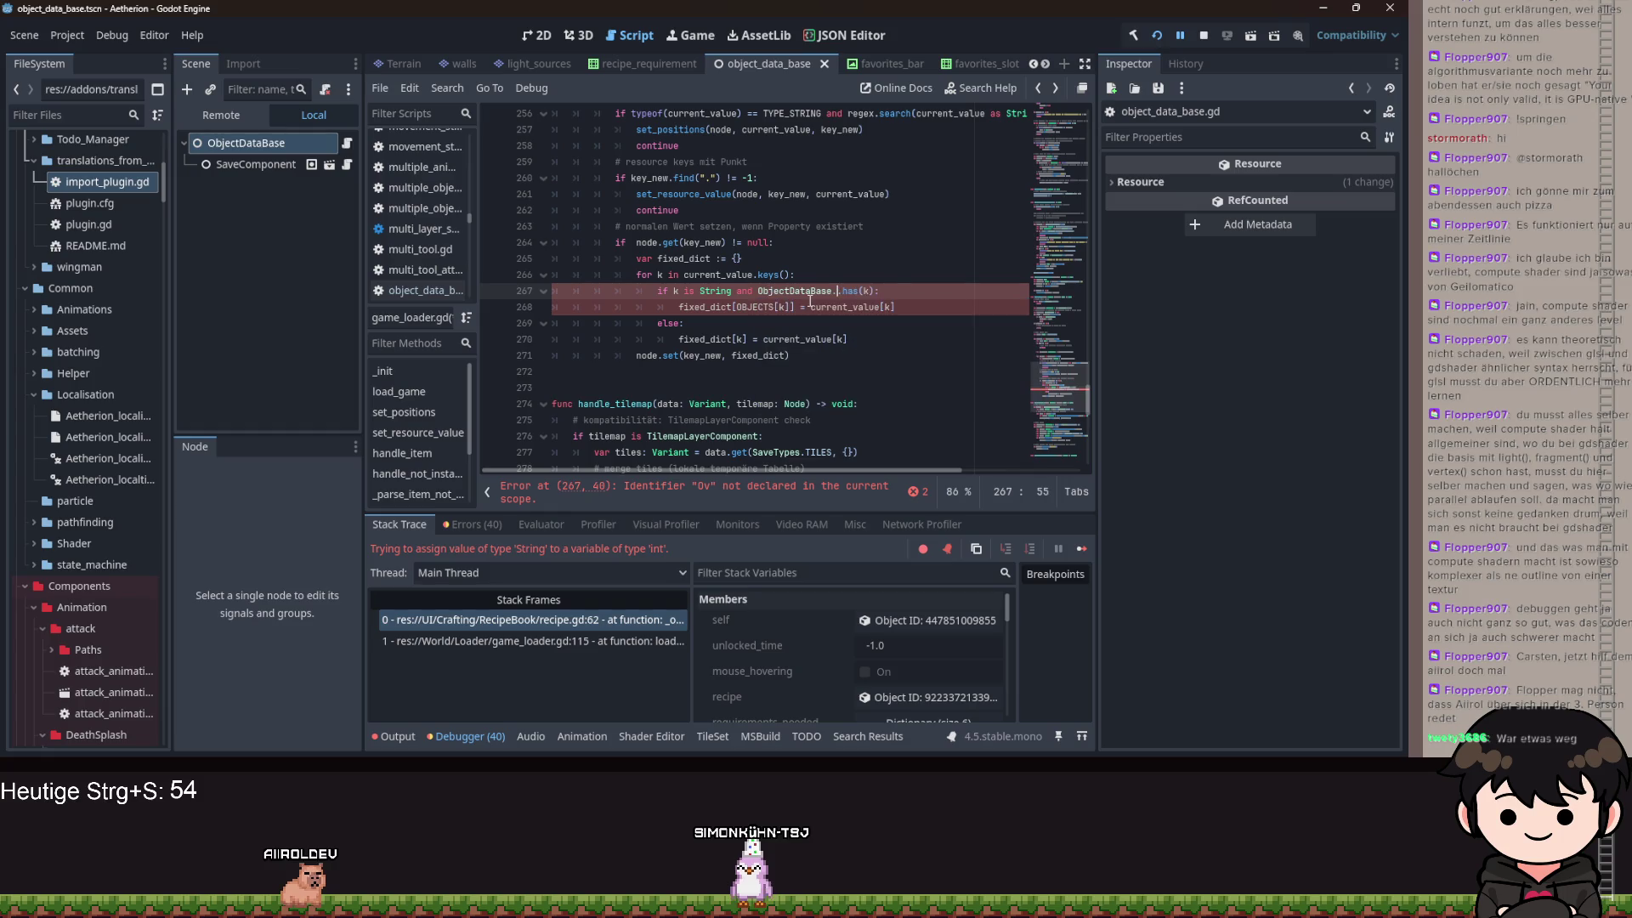
text(OBJECTS)
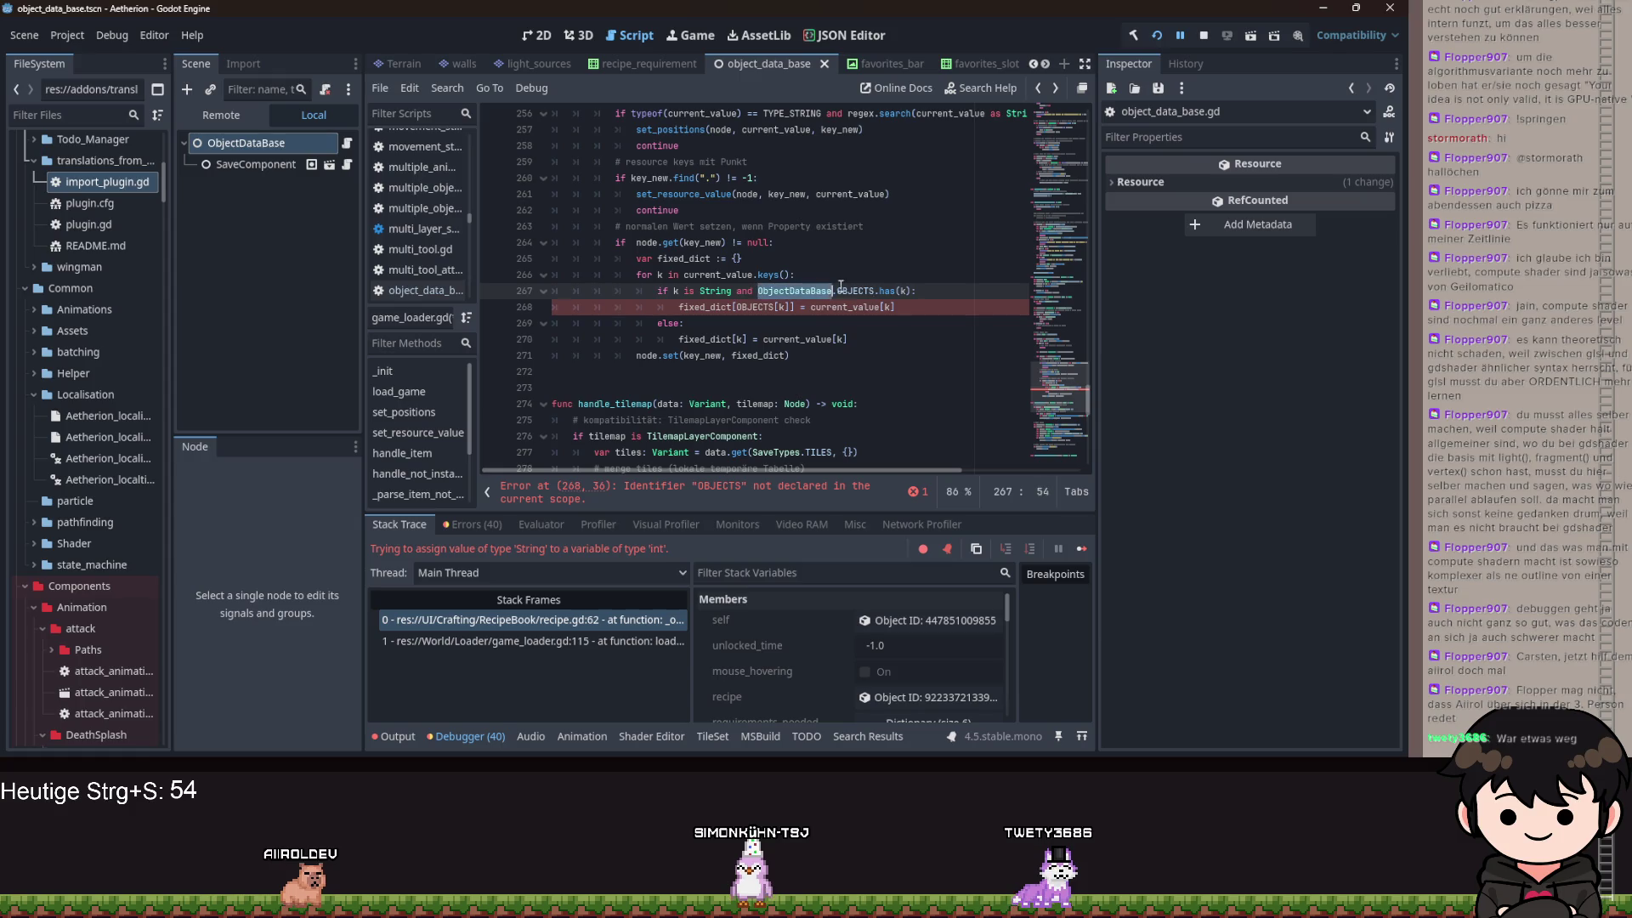
click(759, 307)
double_click(759, 307)
key(ctrl+v)
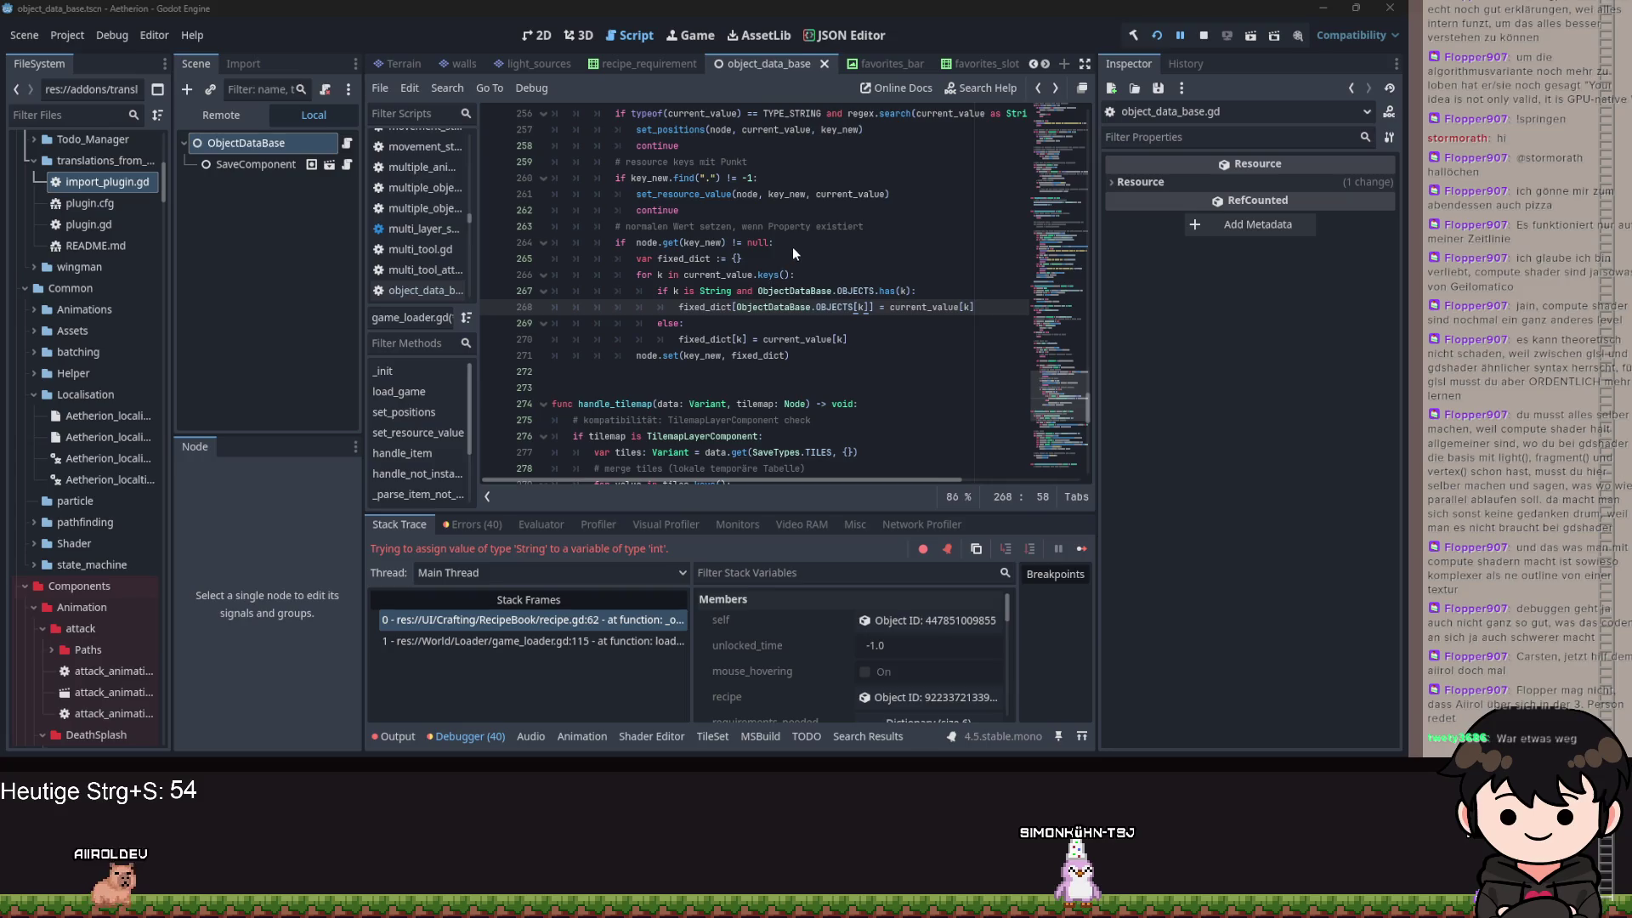
- Insert an empty-dictionary check under the null check and indent the fixed_dict block beneath it
click(818, 241)
key(Return)
key(ctrl+v)
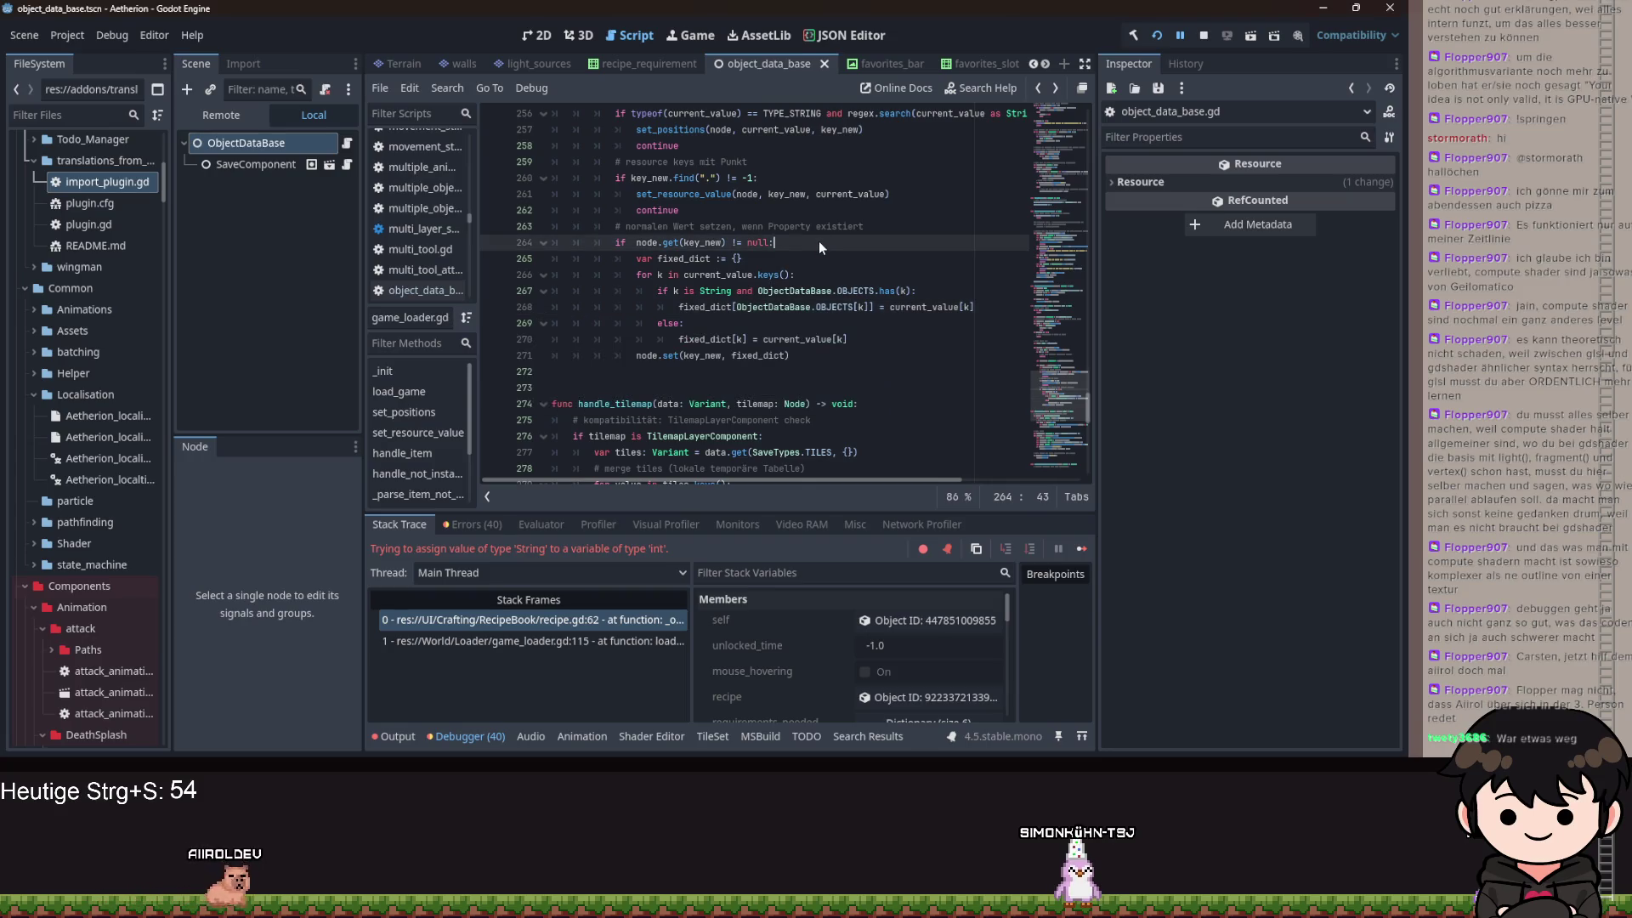
mouse_move(635, 274)
mouse_down()
mouse_move(765, 291)
mouse_move(889, 354)
mouse_up()
key(Tab)
- Add 'continue' on a new line after line 272, leaving a line for the fallback
click(633, 371)
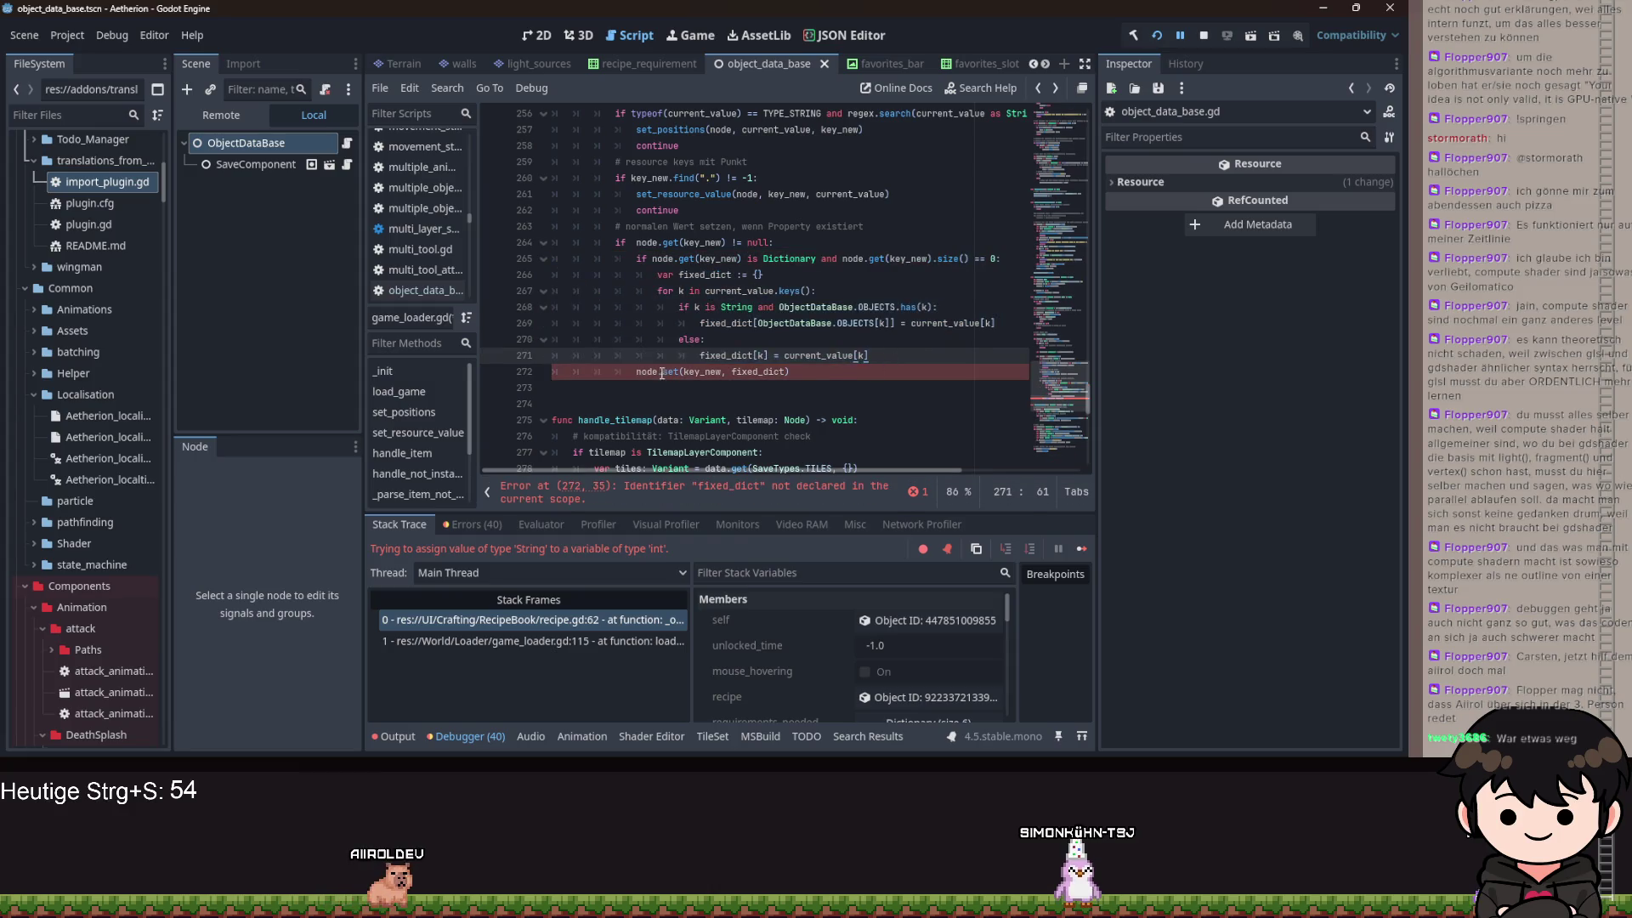
key(Return)
text(cont)
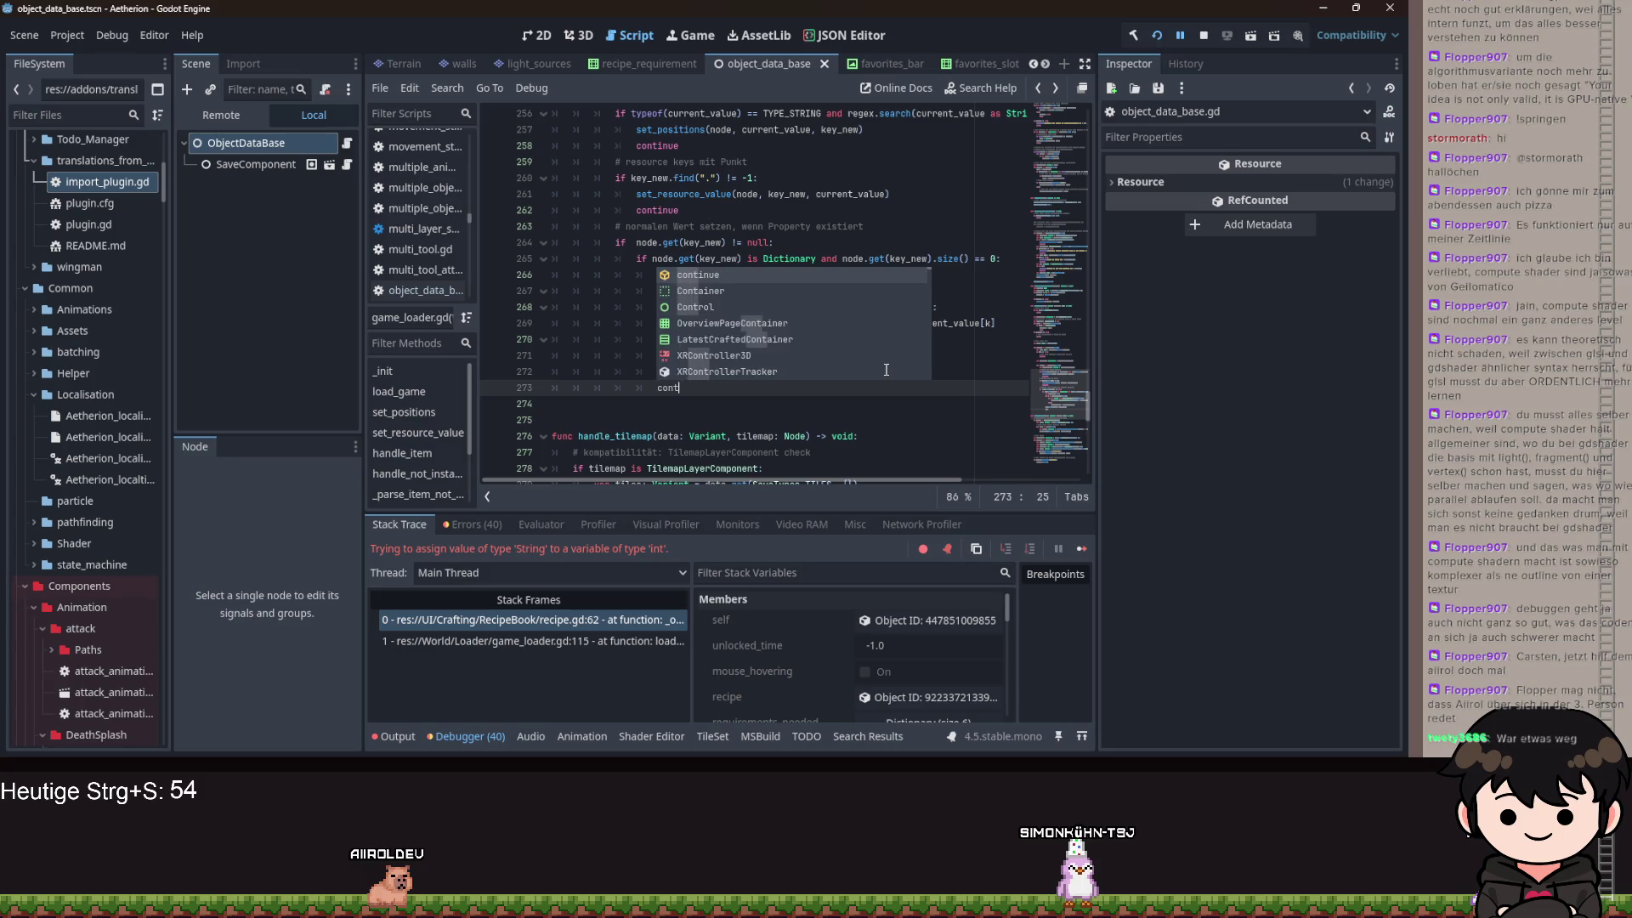
key(Return)
key(Return)
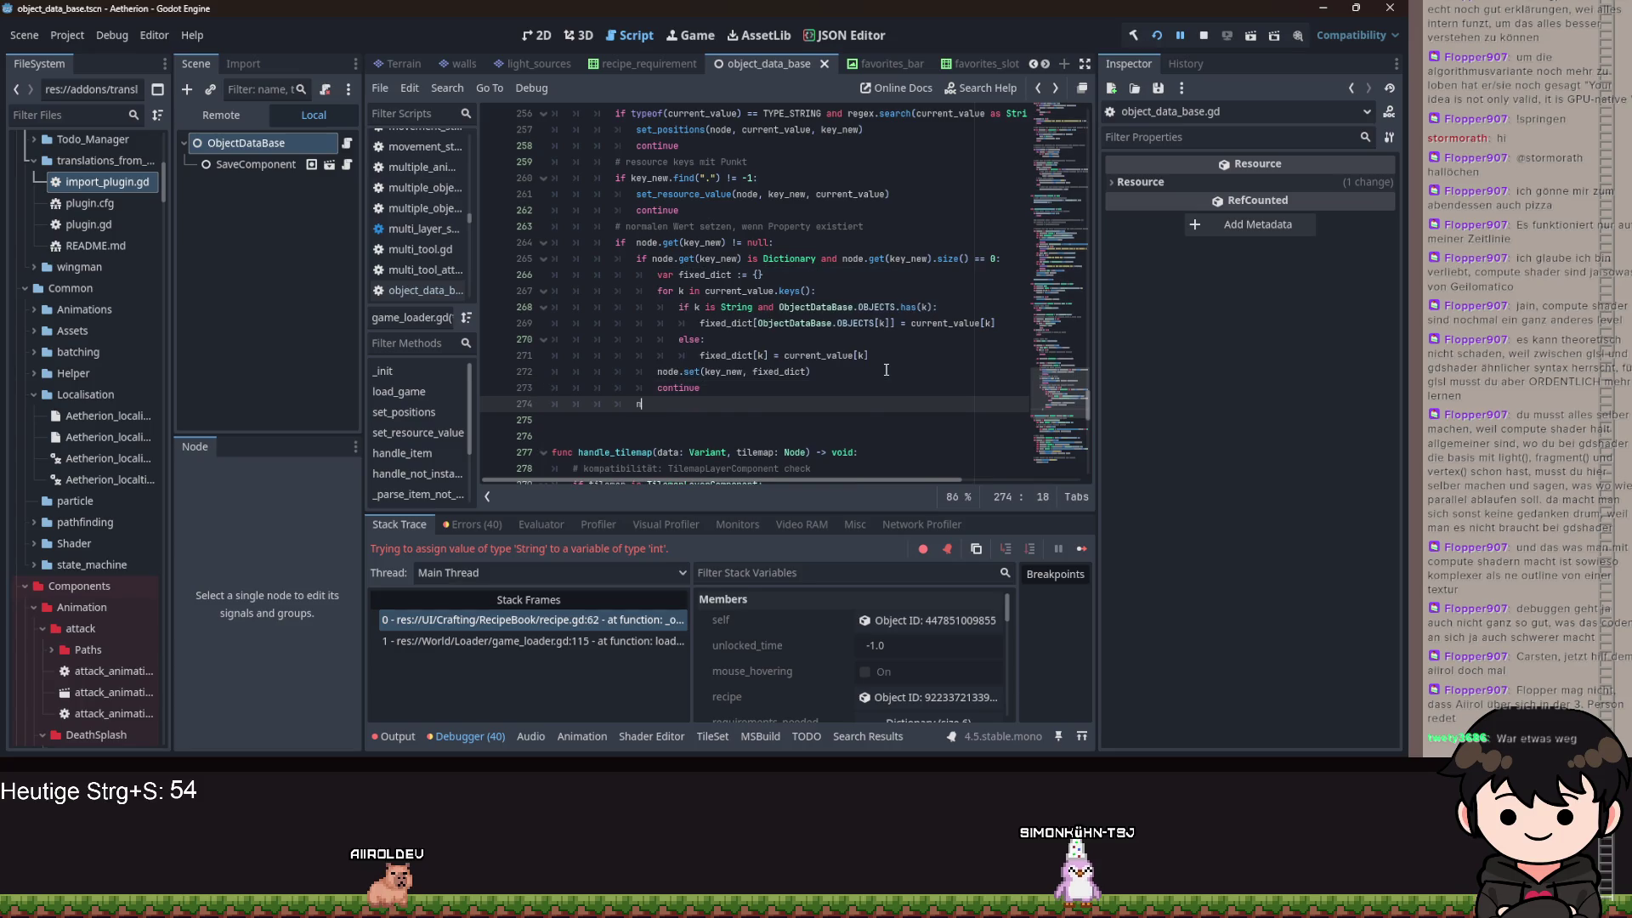
text(ode)
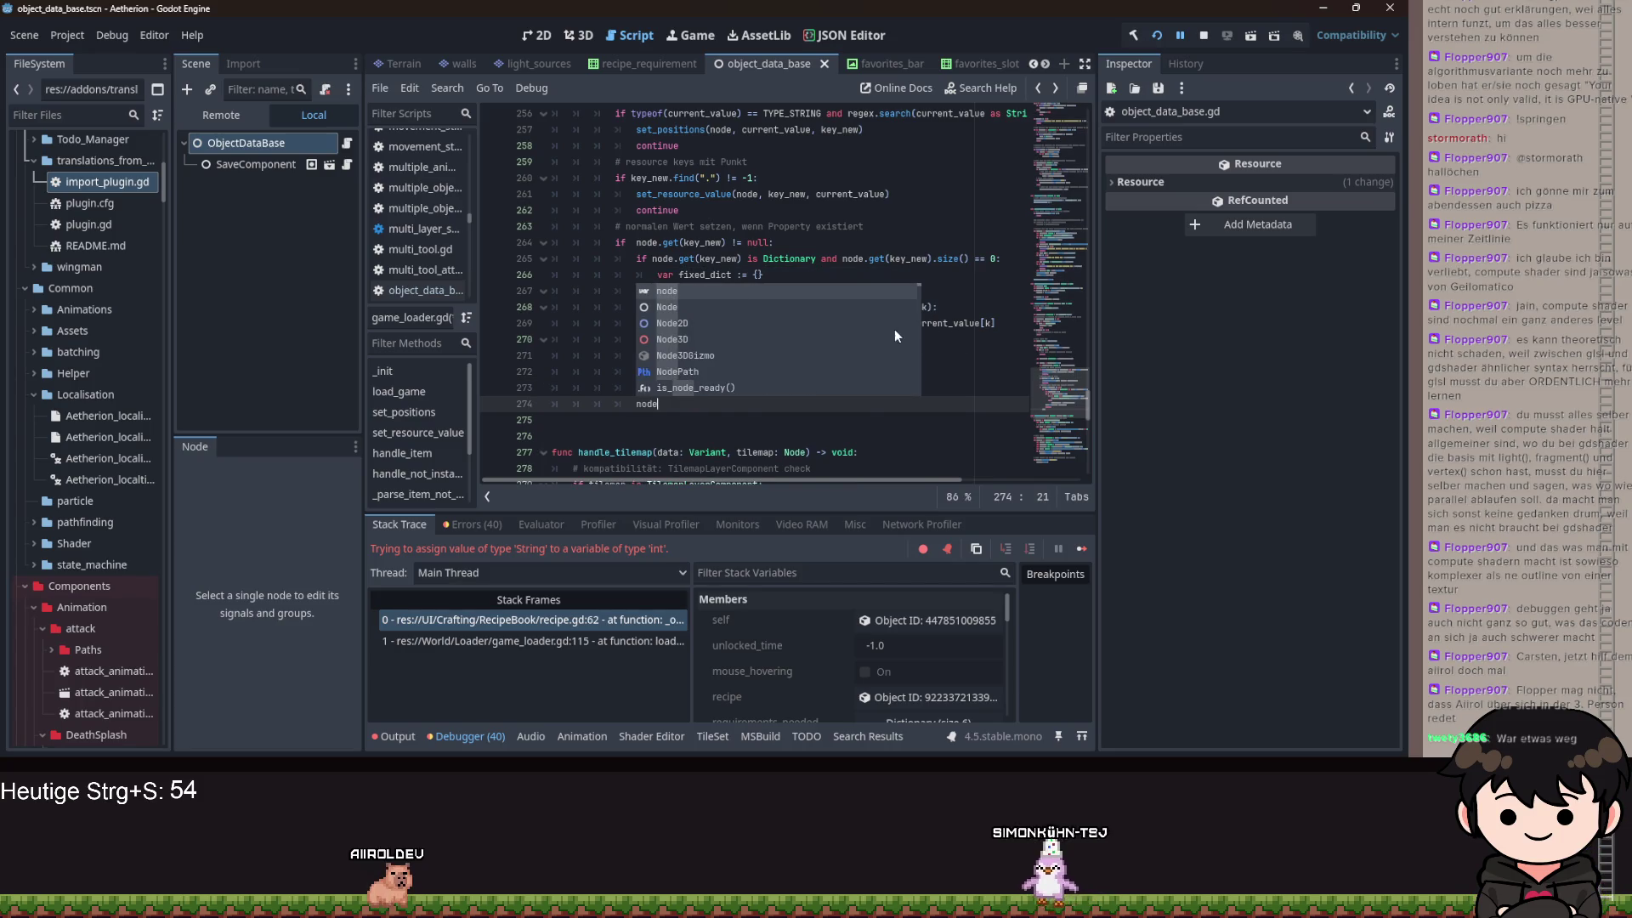
key(ctrl+z)
key(ctrl+z)
key(ctrl+z)
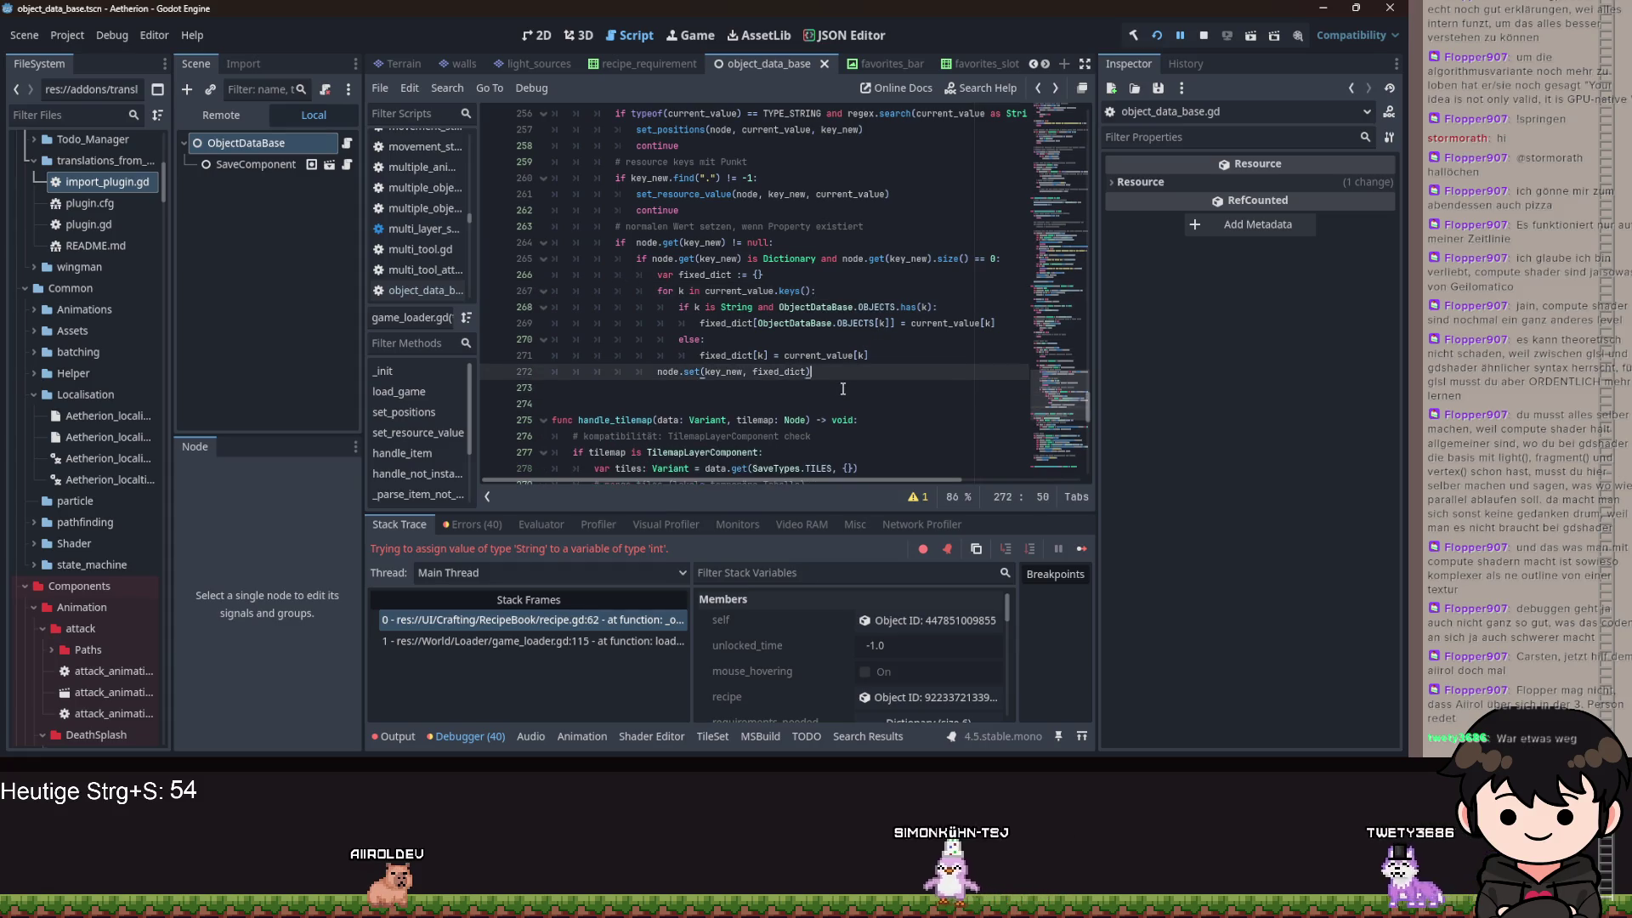
key(ctrl+z)
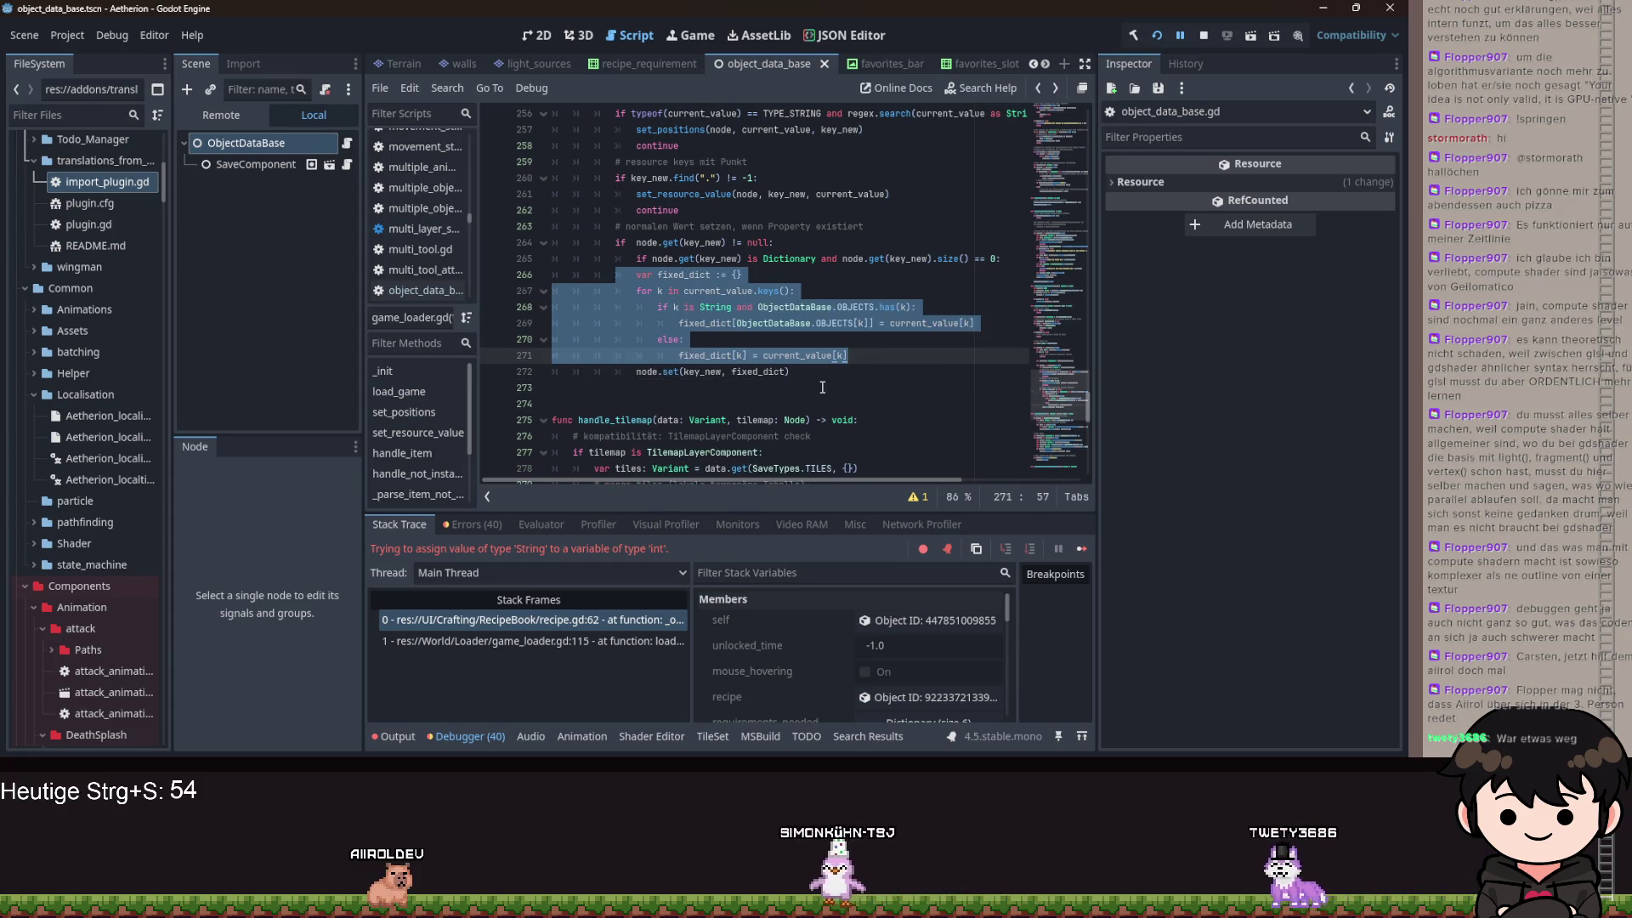
key(ctrl+y)
key(Return)
text(cont)
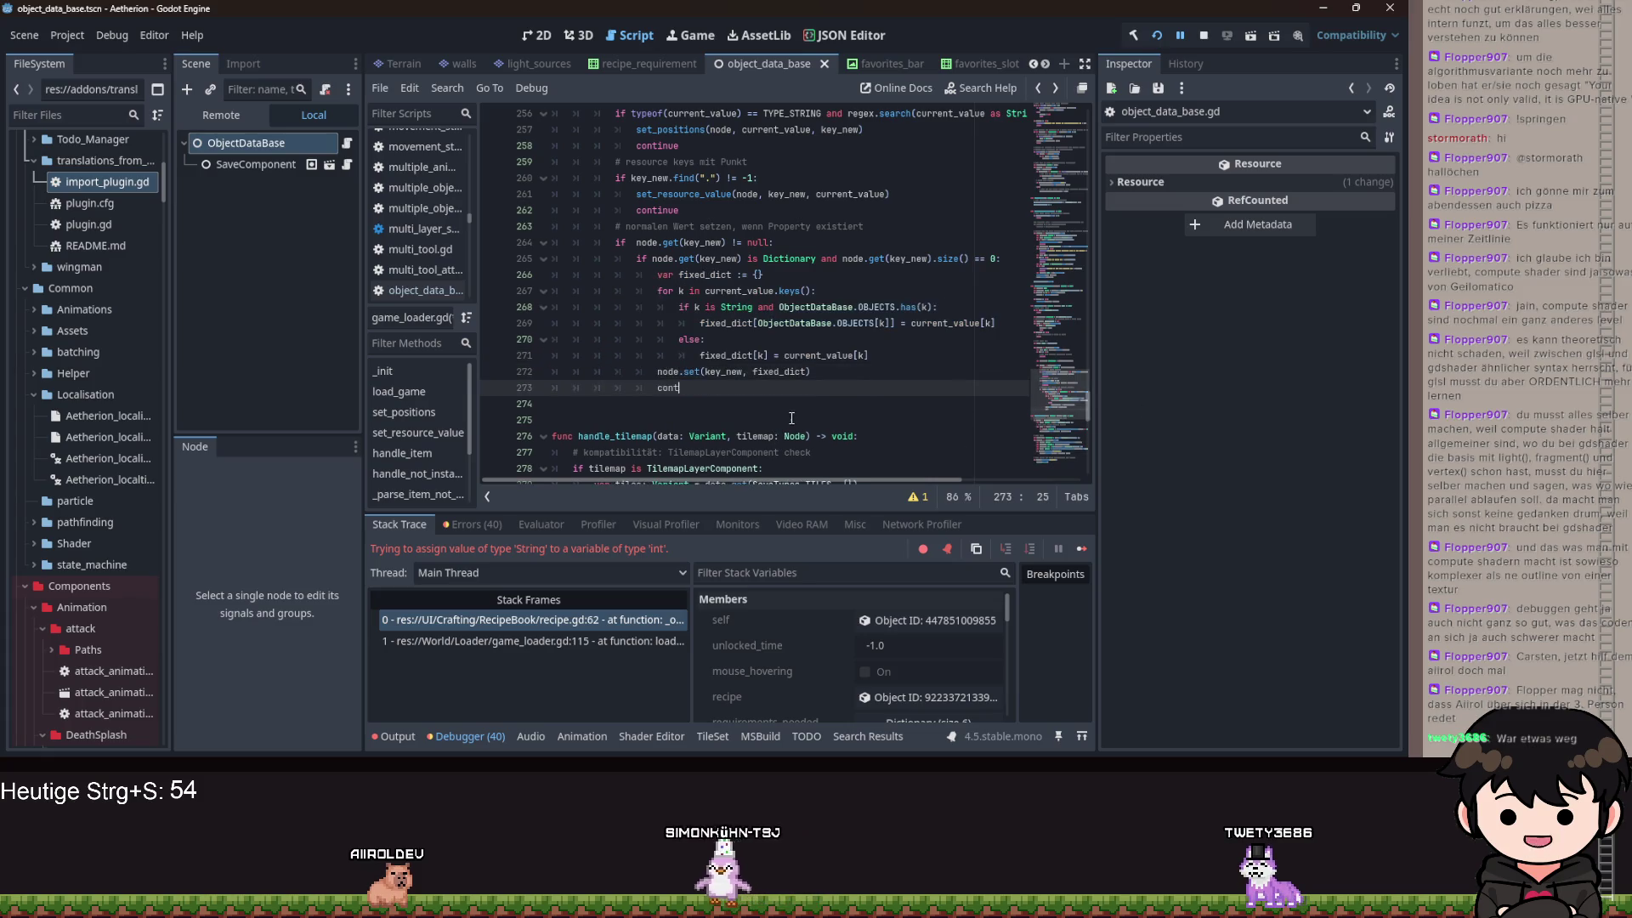
text(inue)
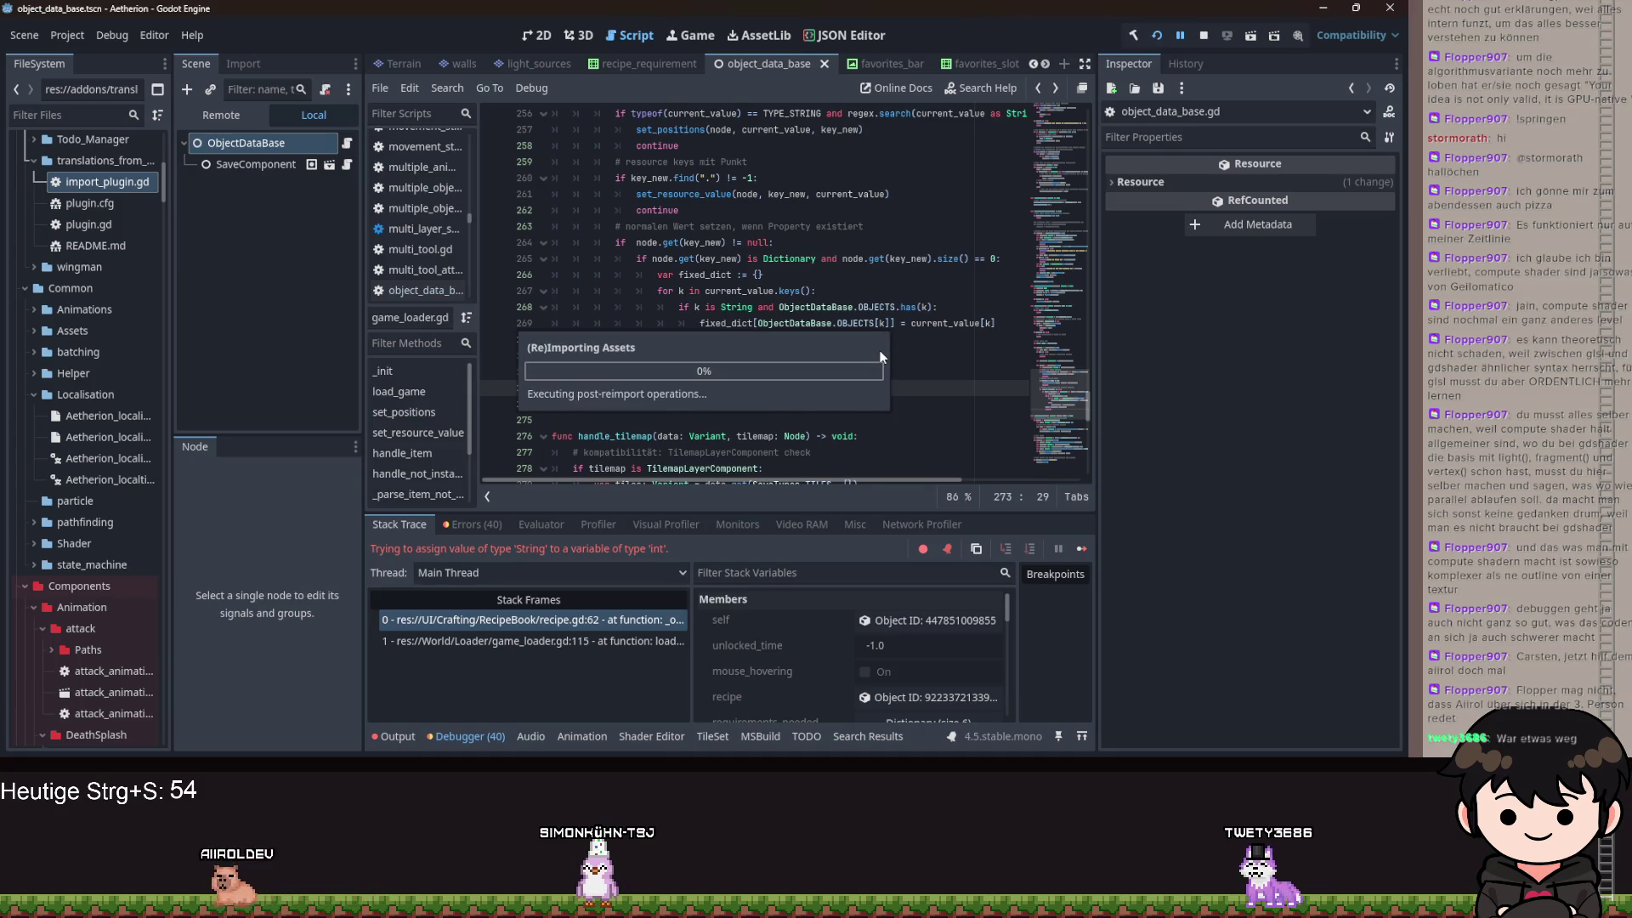
key(Return)
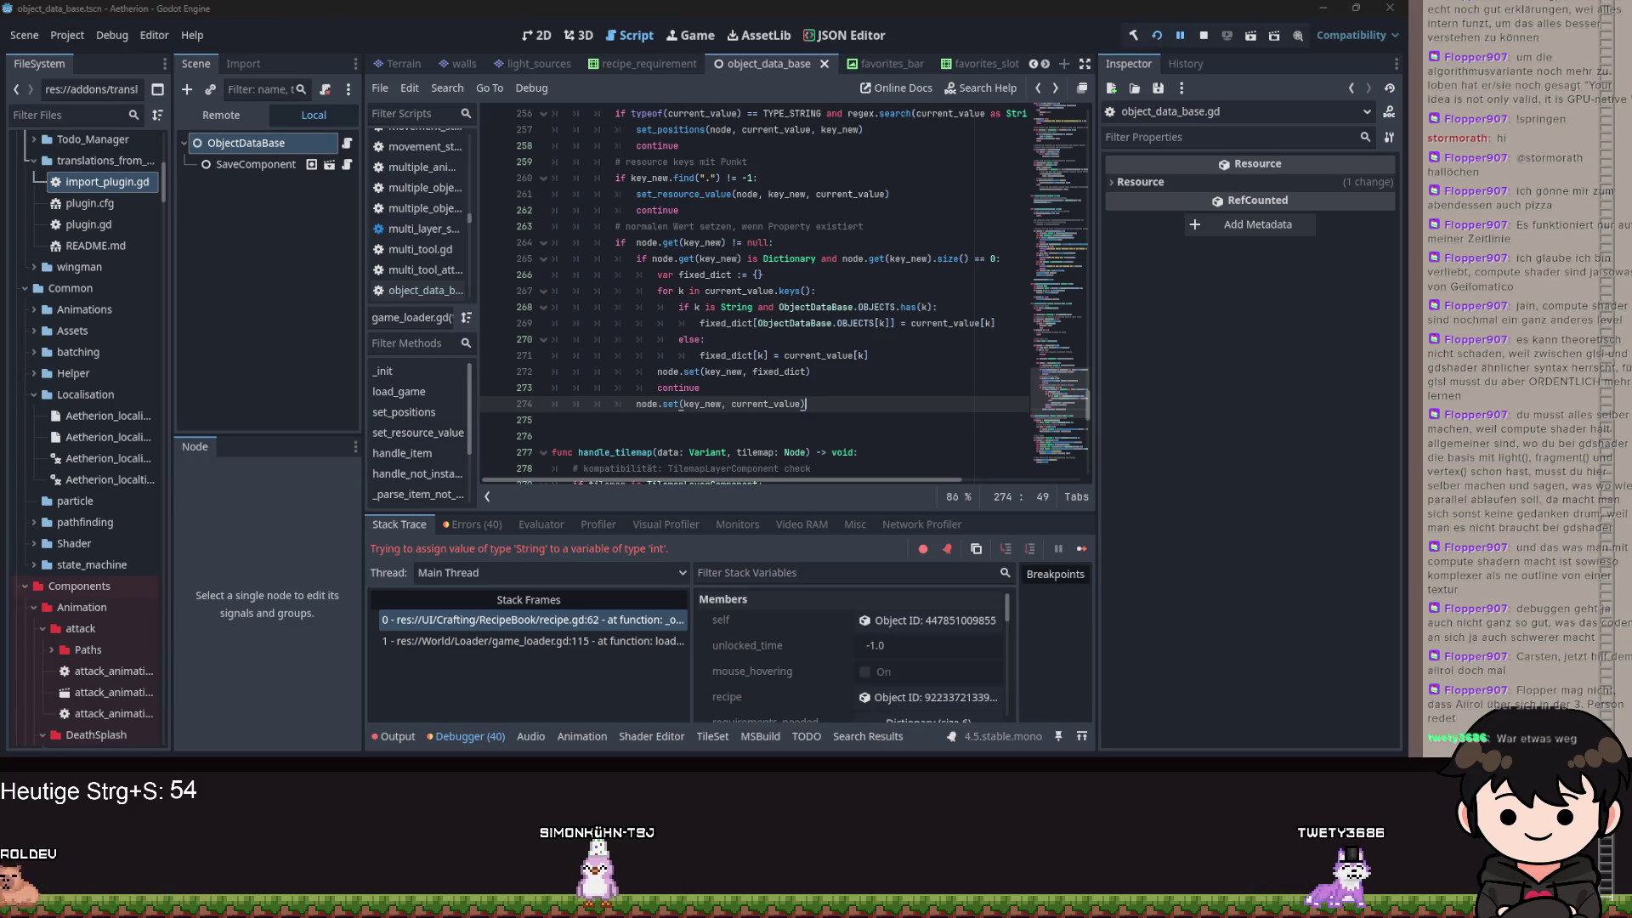
- Save game_loader.gd and restart the game with the updated code
click(822, 340)
key(ctrl+s)
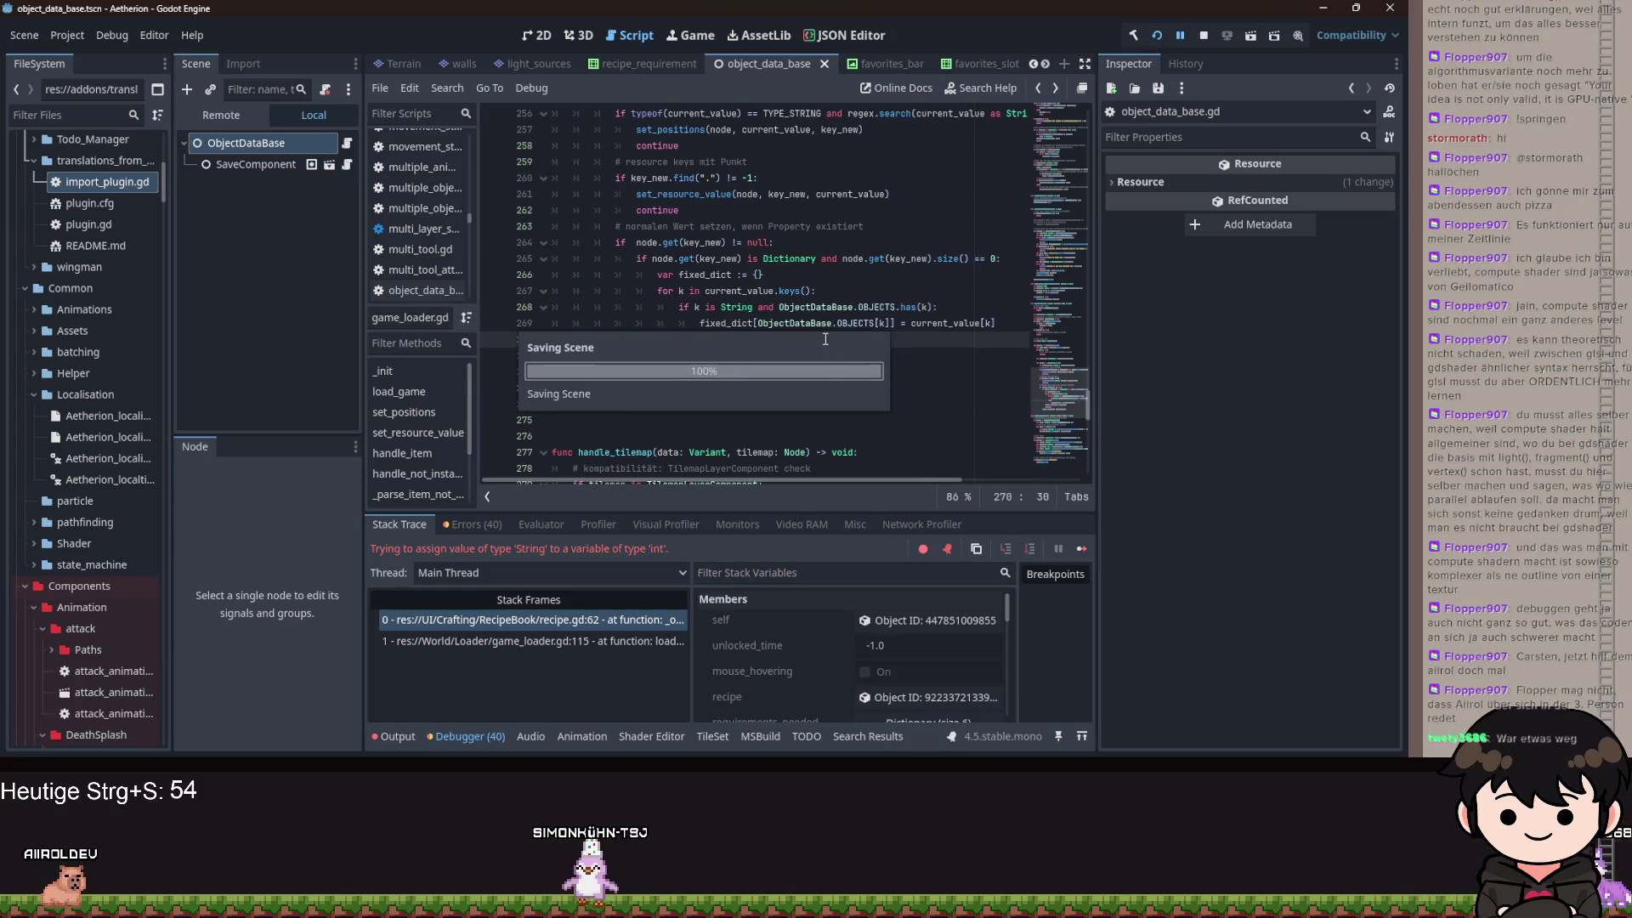
click(714, 308)
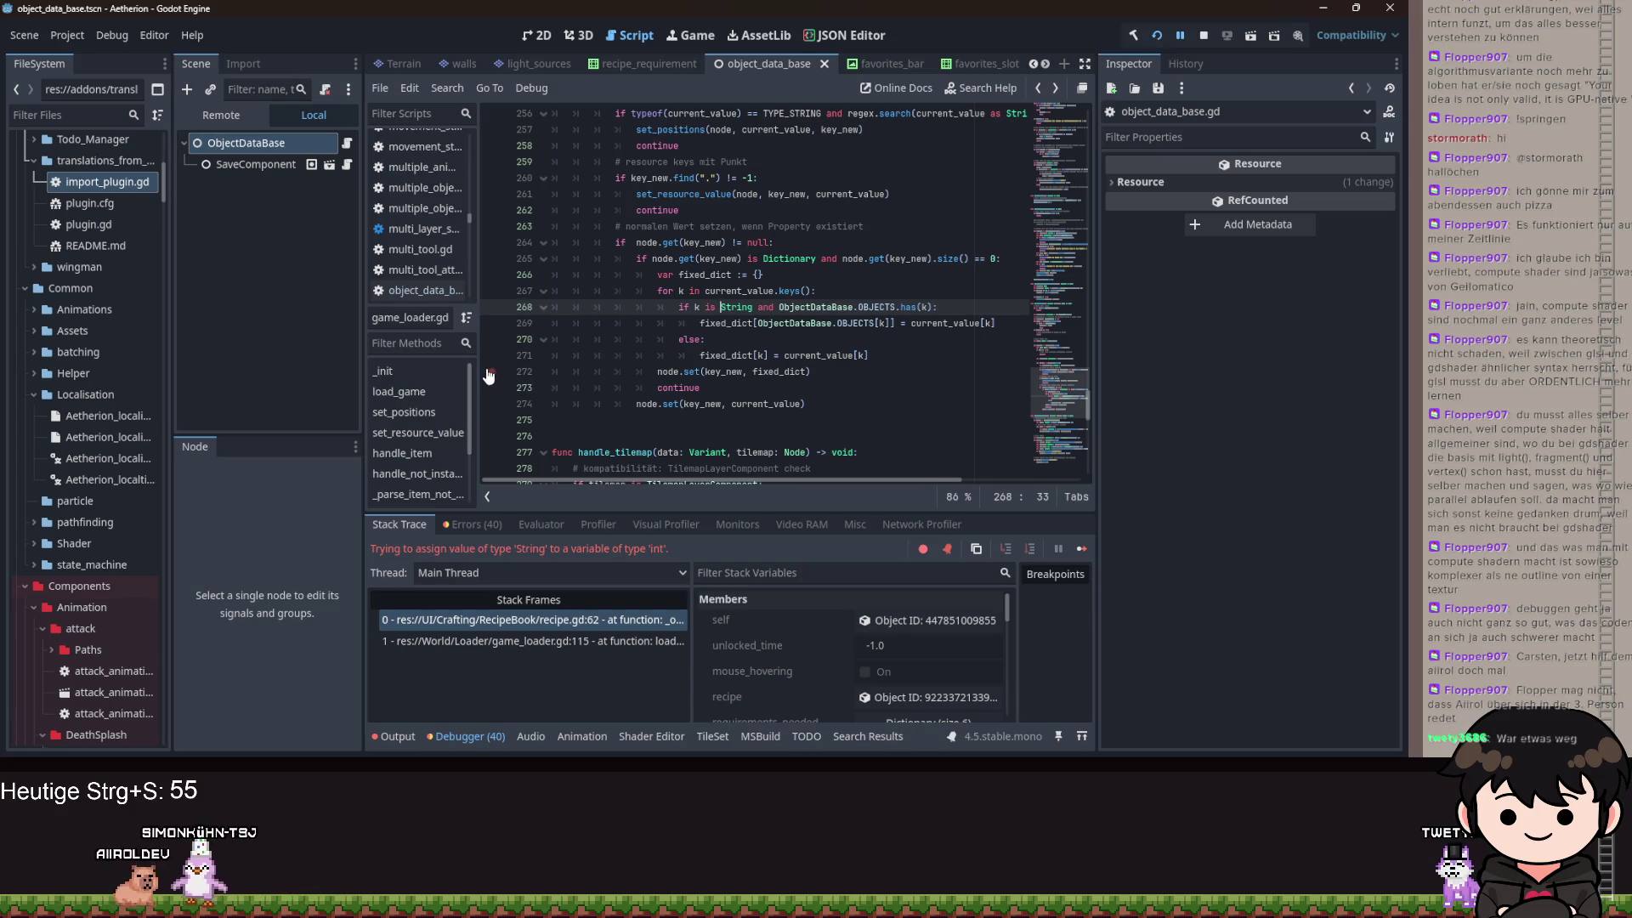
click(1157, 38)
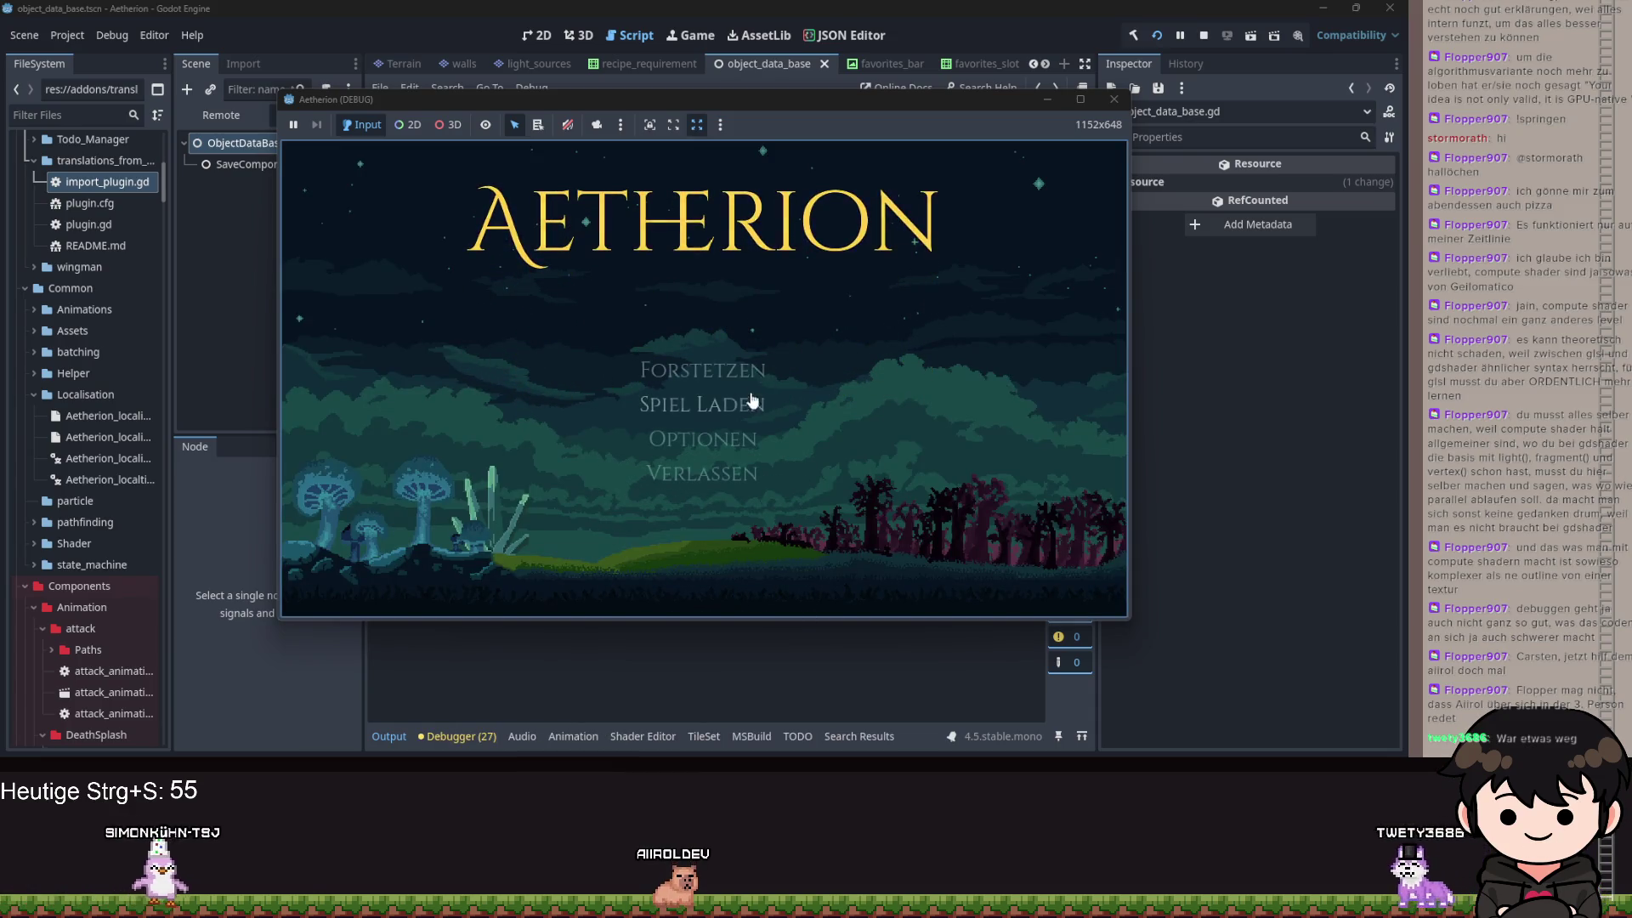
- Load the save, check ObjectDB's empty Found Objects in the Remote tree, and breakpoint line 266
click(728, 379)
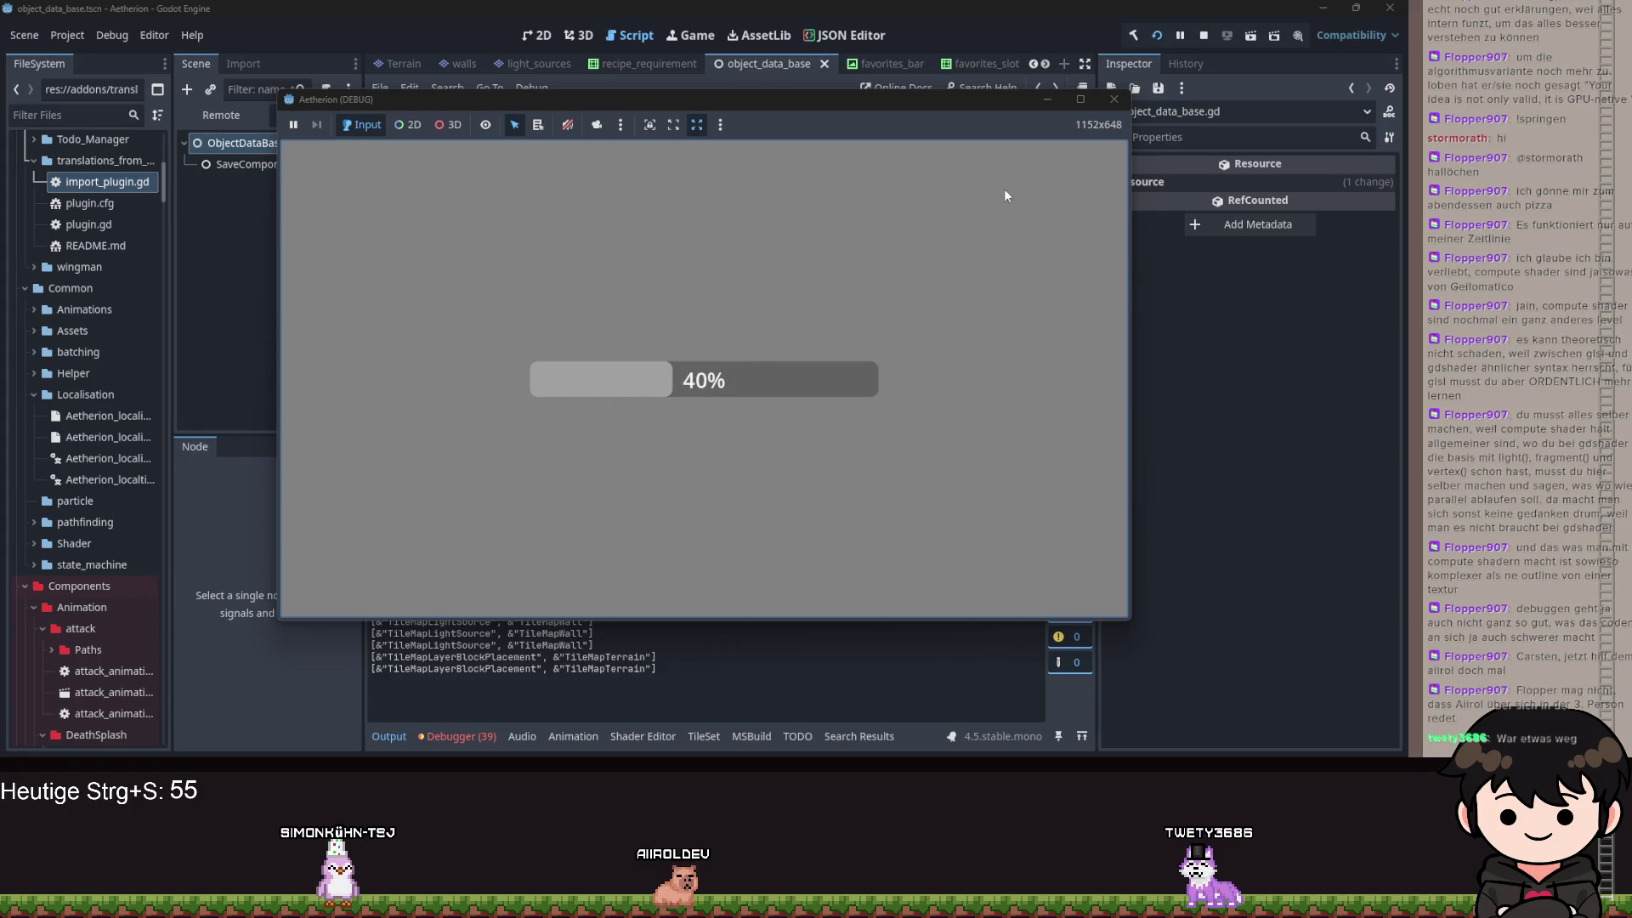
click(1045, 104)
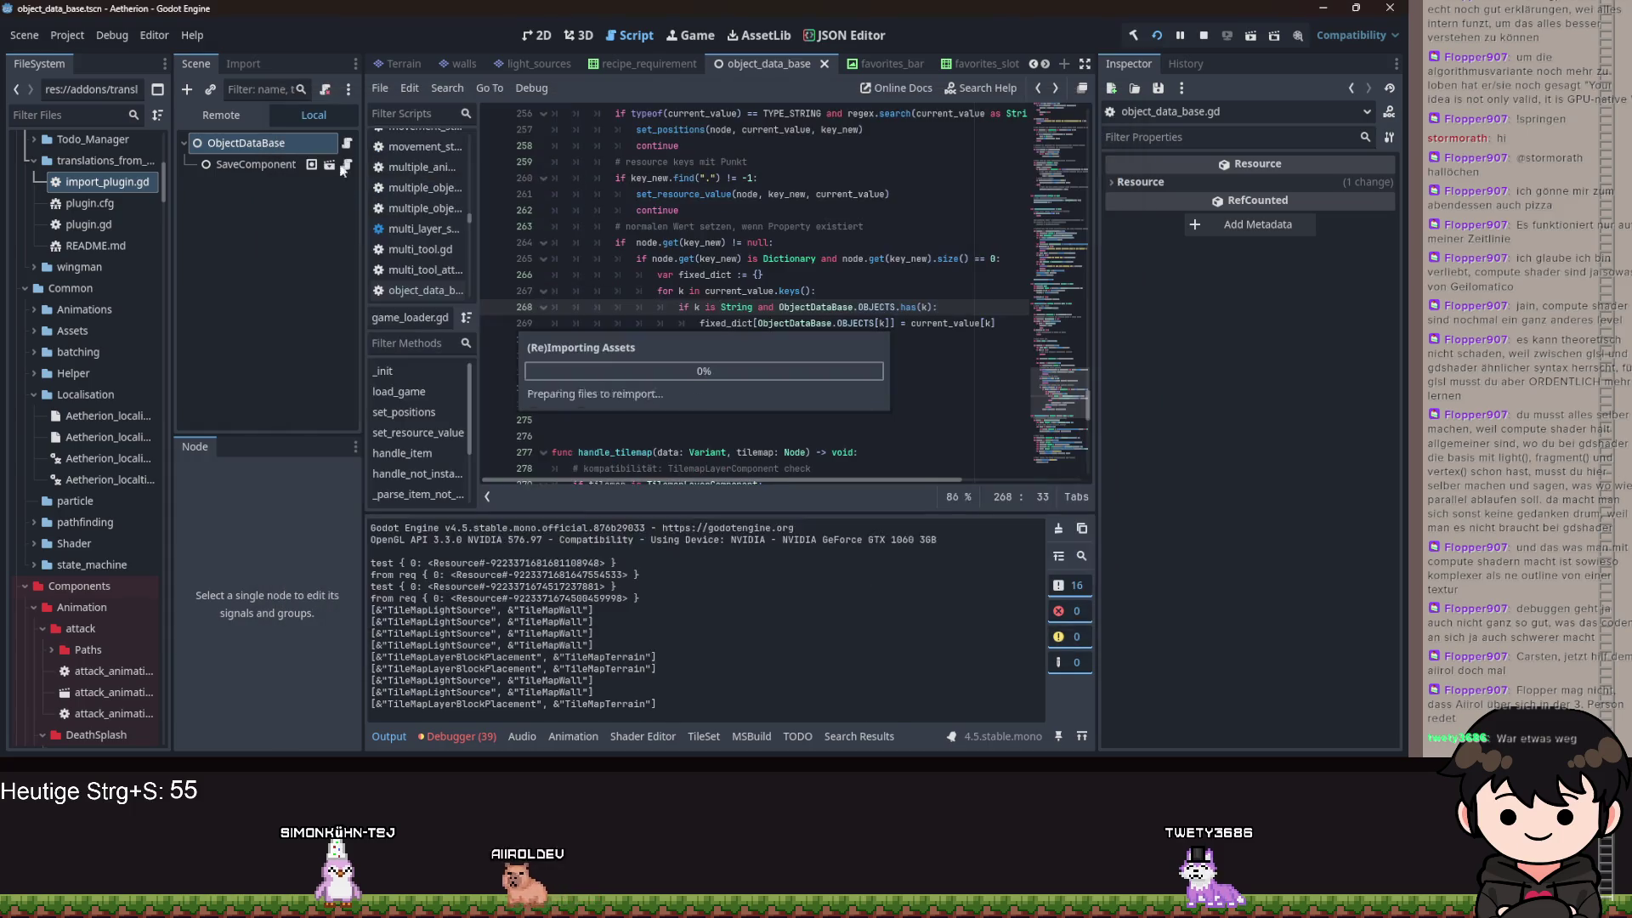
click(214, 118)
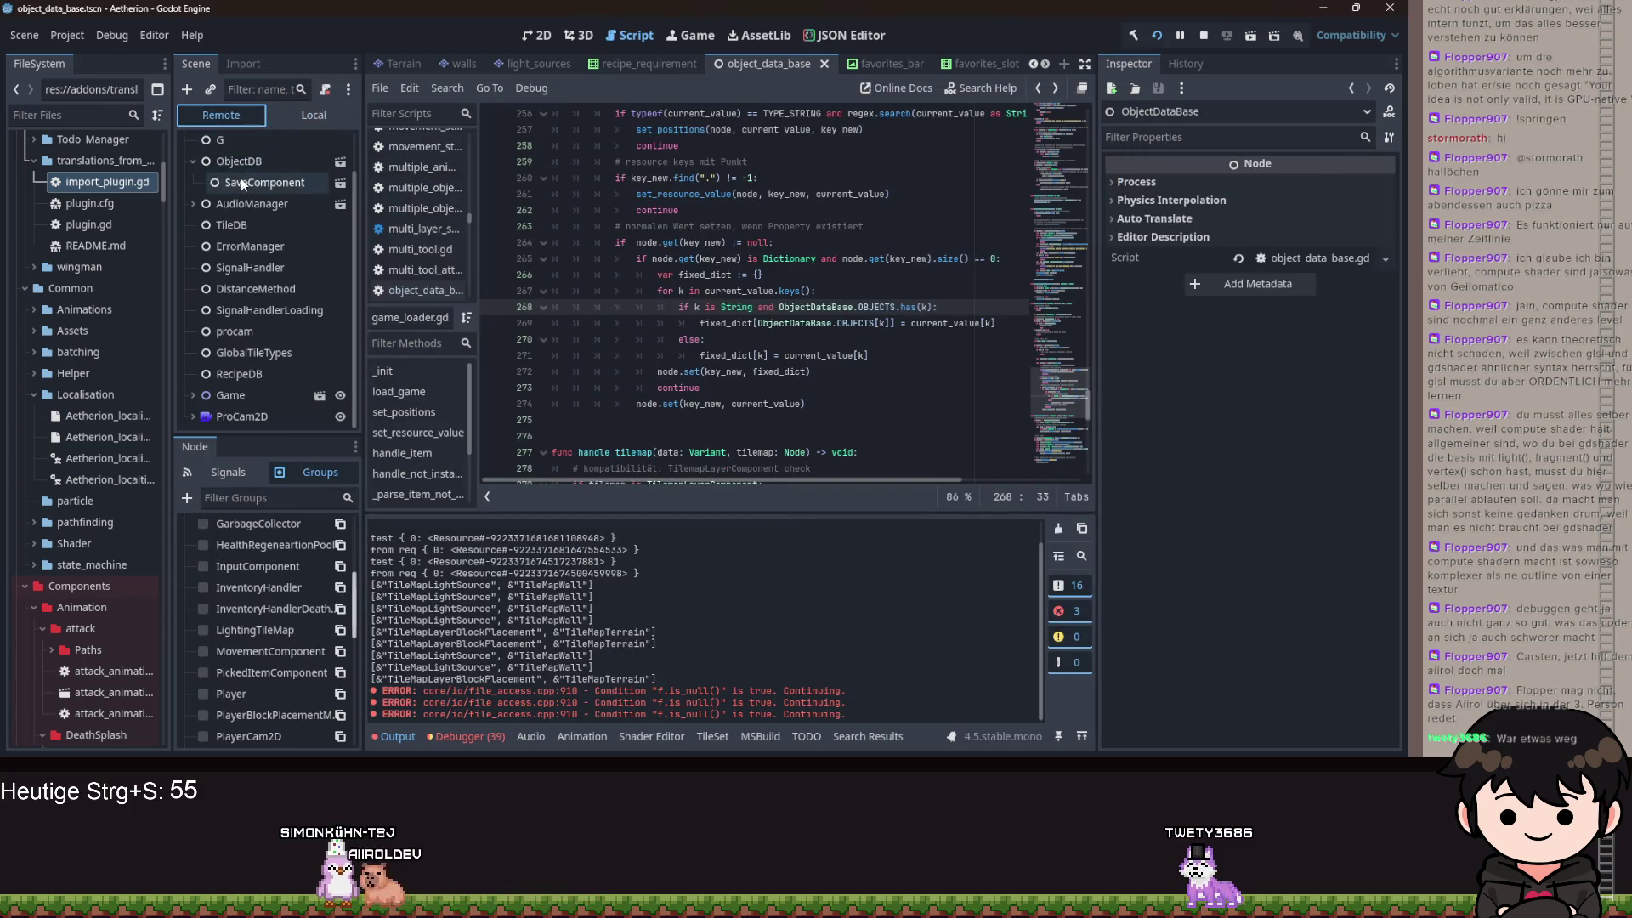
click(239, 163)
click(1359, 211)
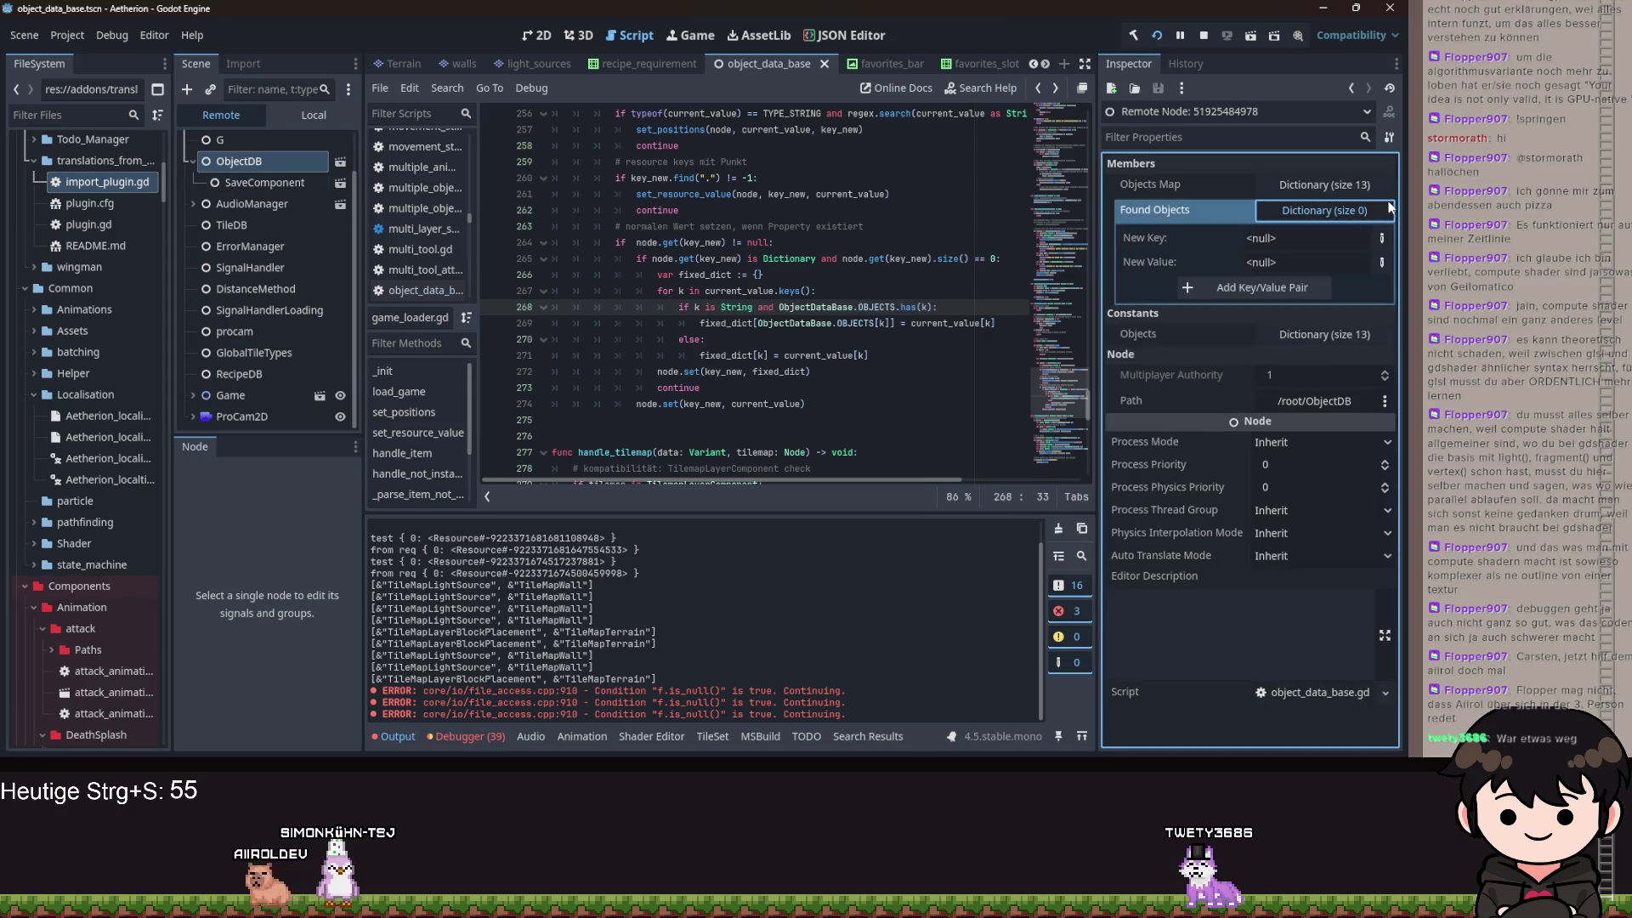
click(747, 226)
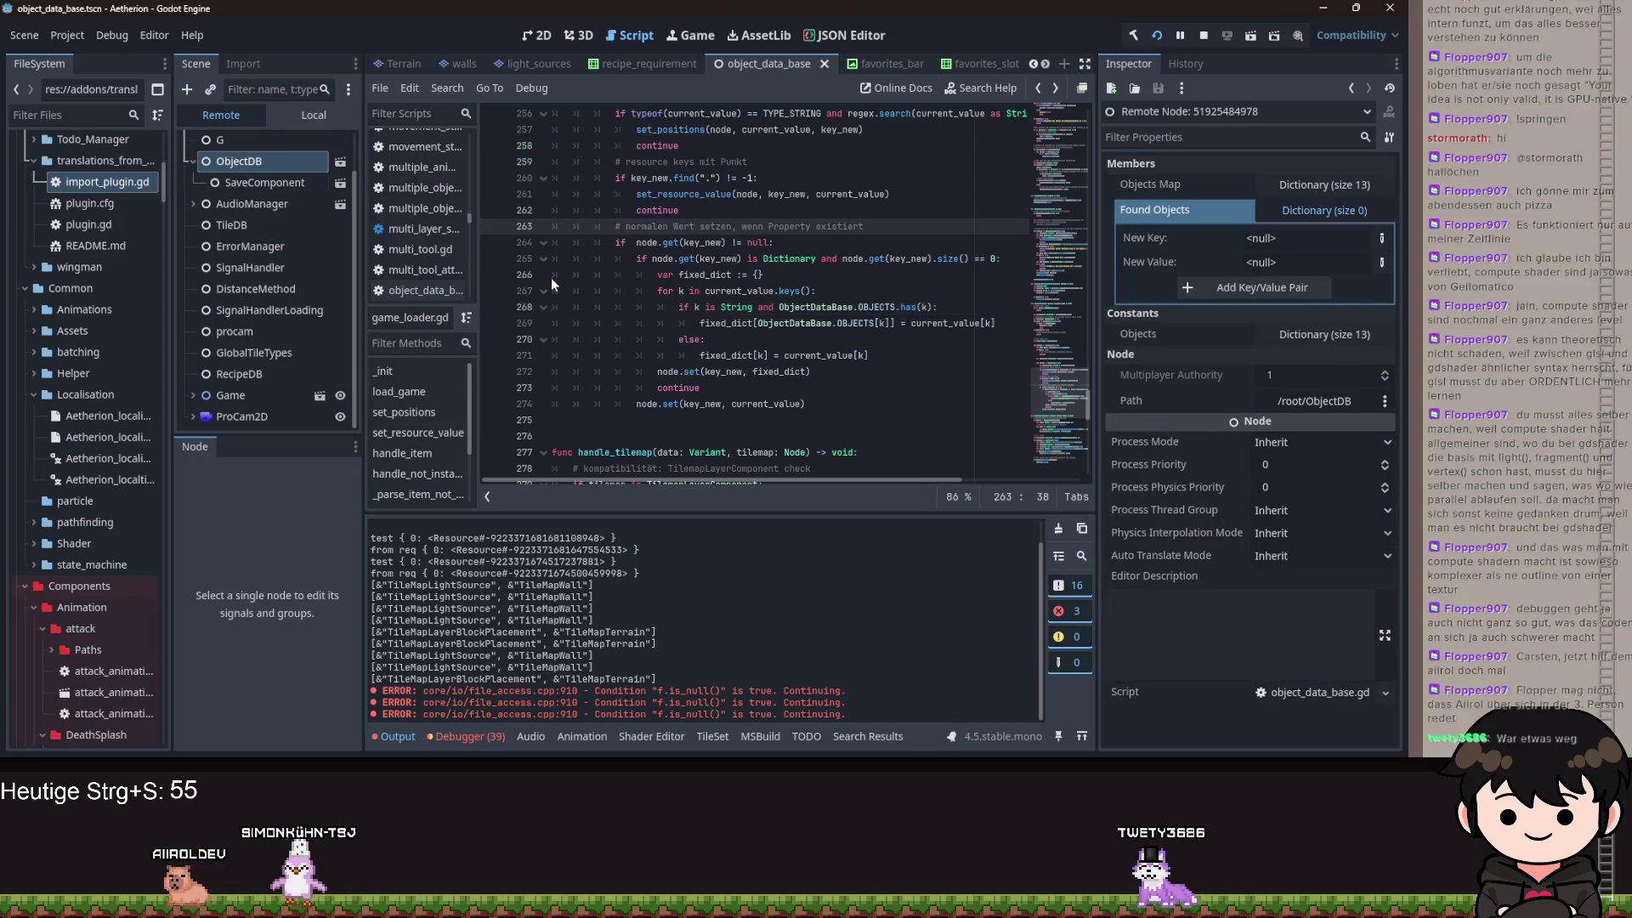
click(497, 276)
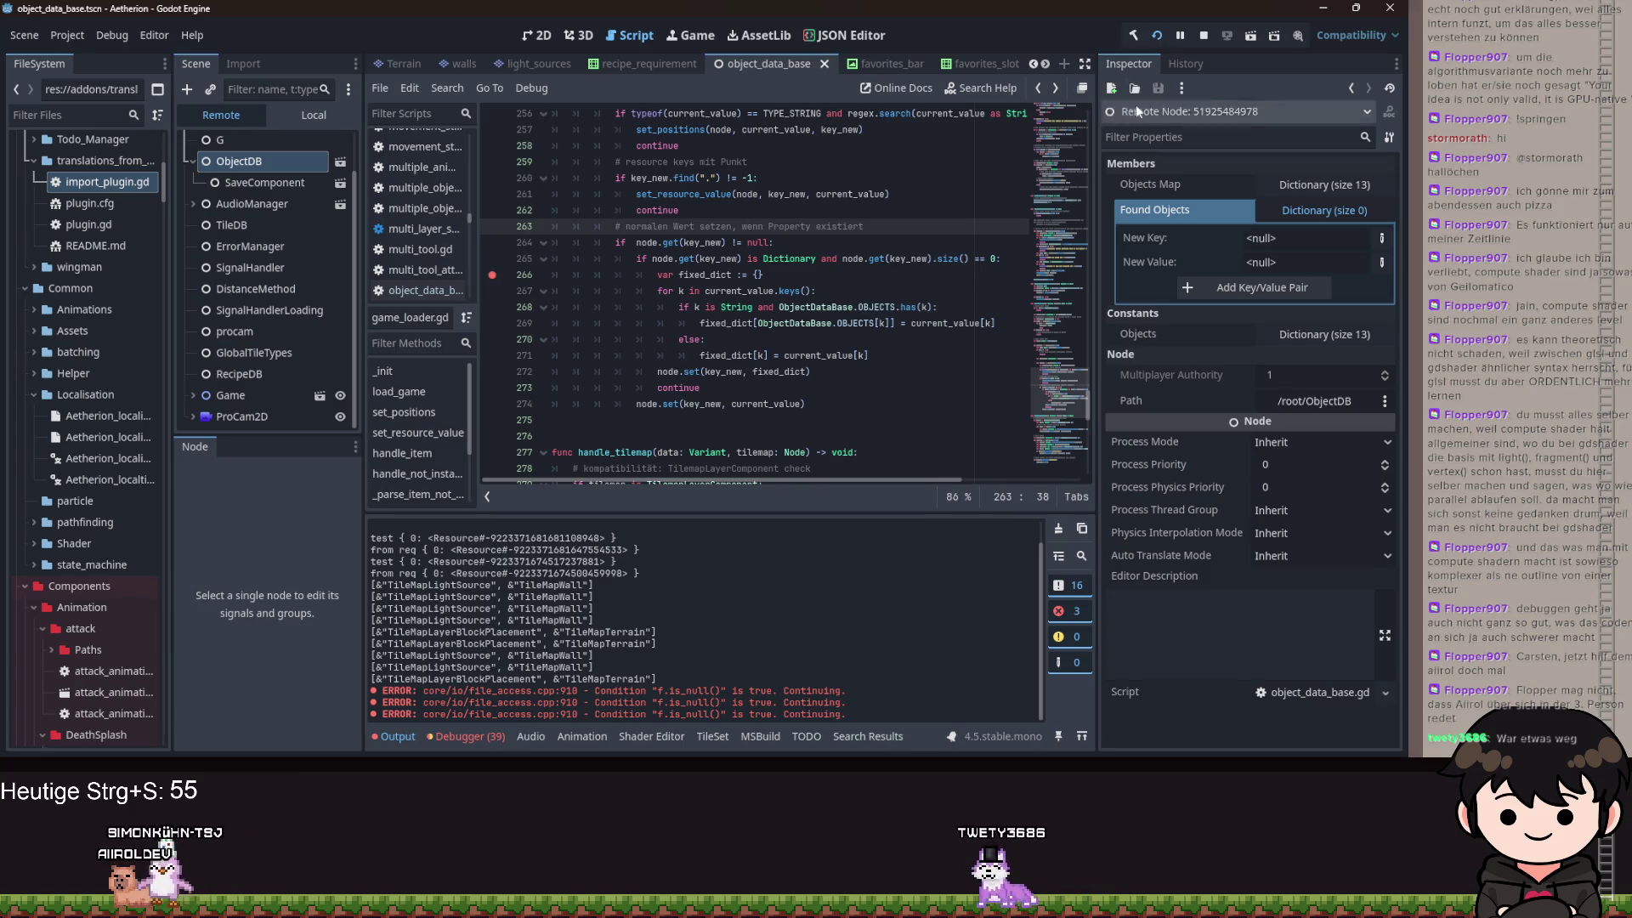
- Restart, load the save with Forstetzen, and step past the breakpoint to inspect current_value
click(1157, 36)
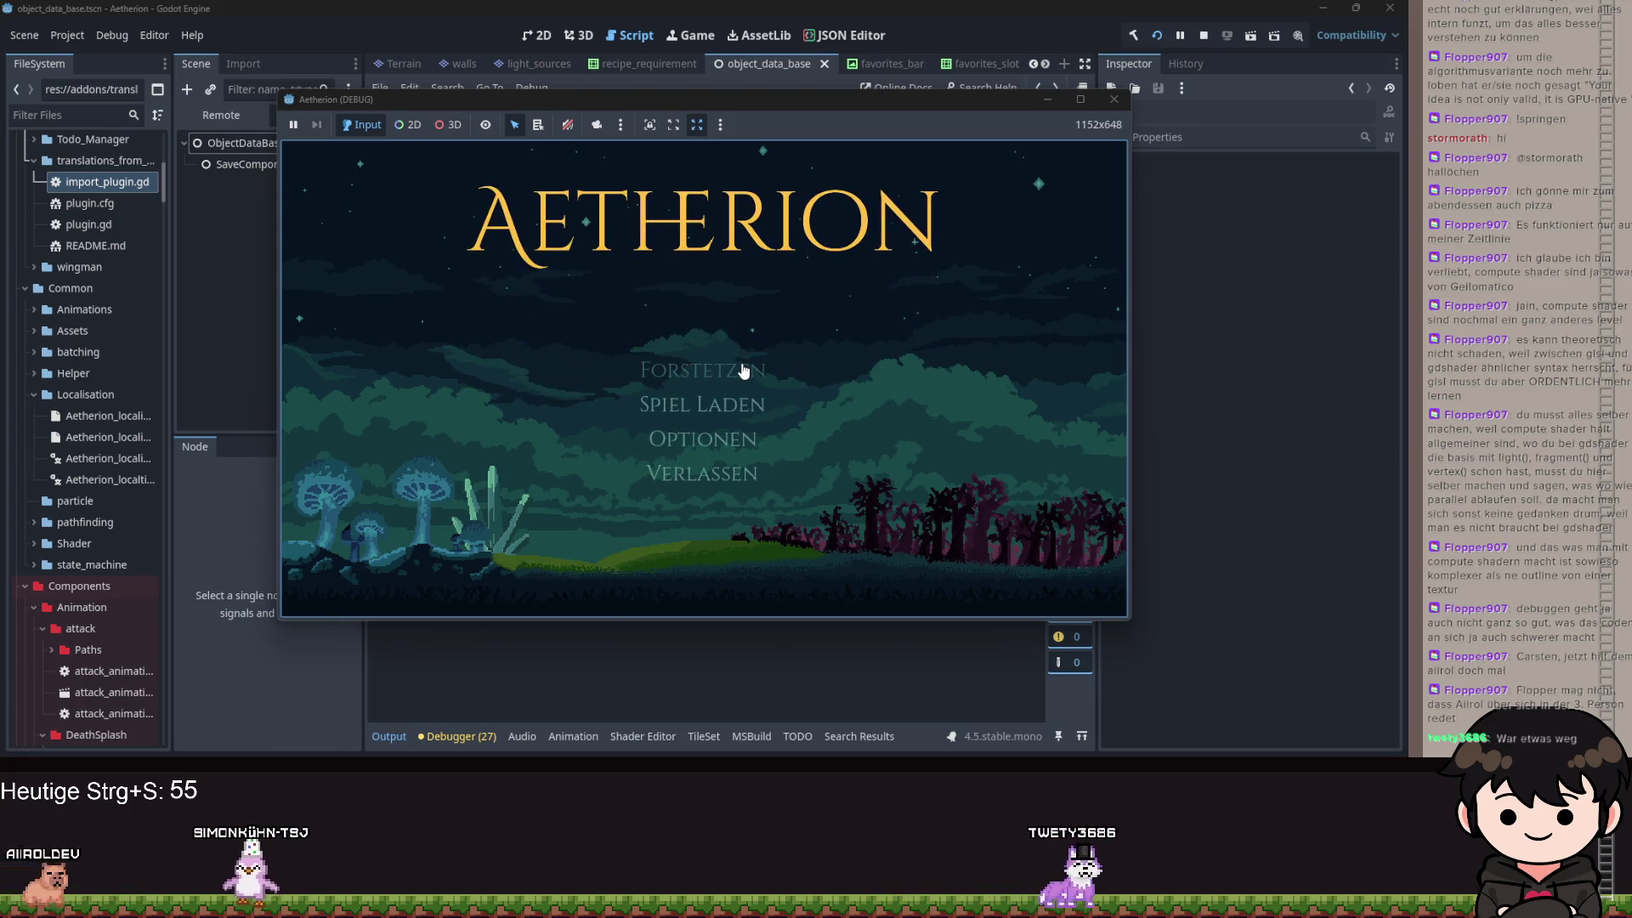
click(741, 367)
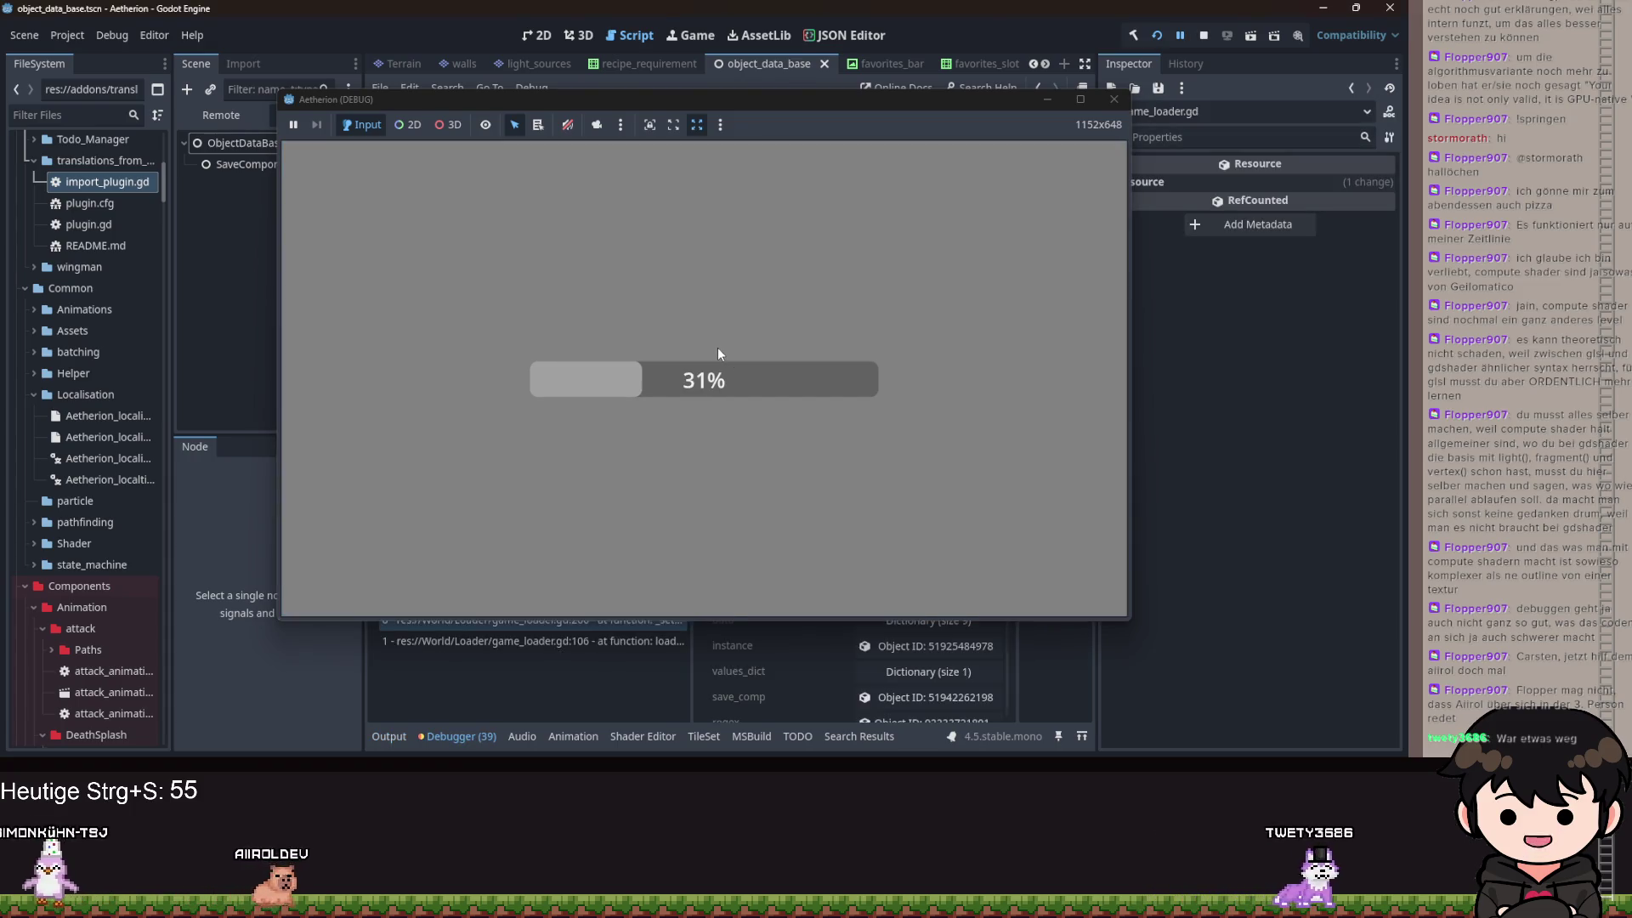
click(1045, 100)
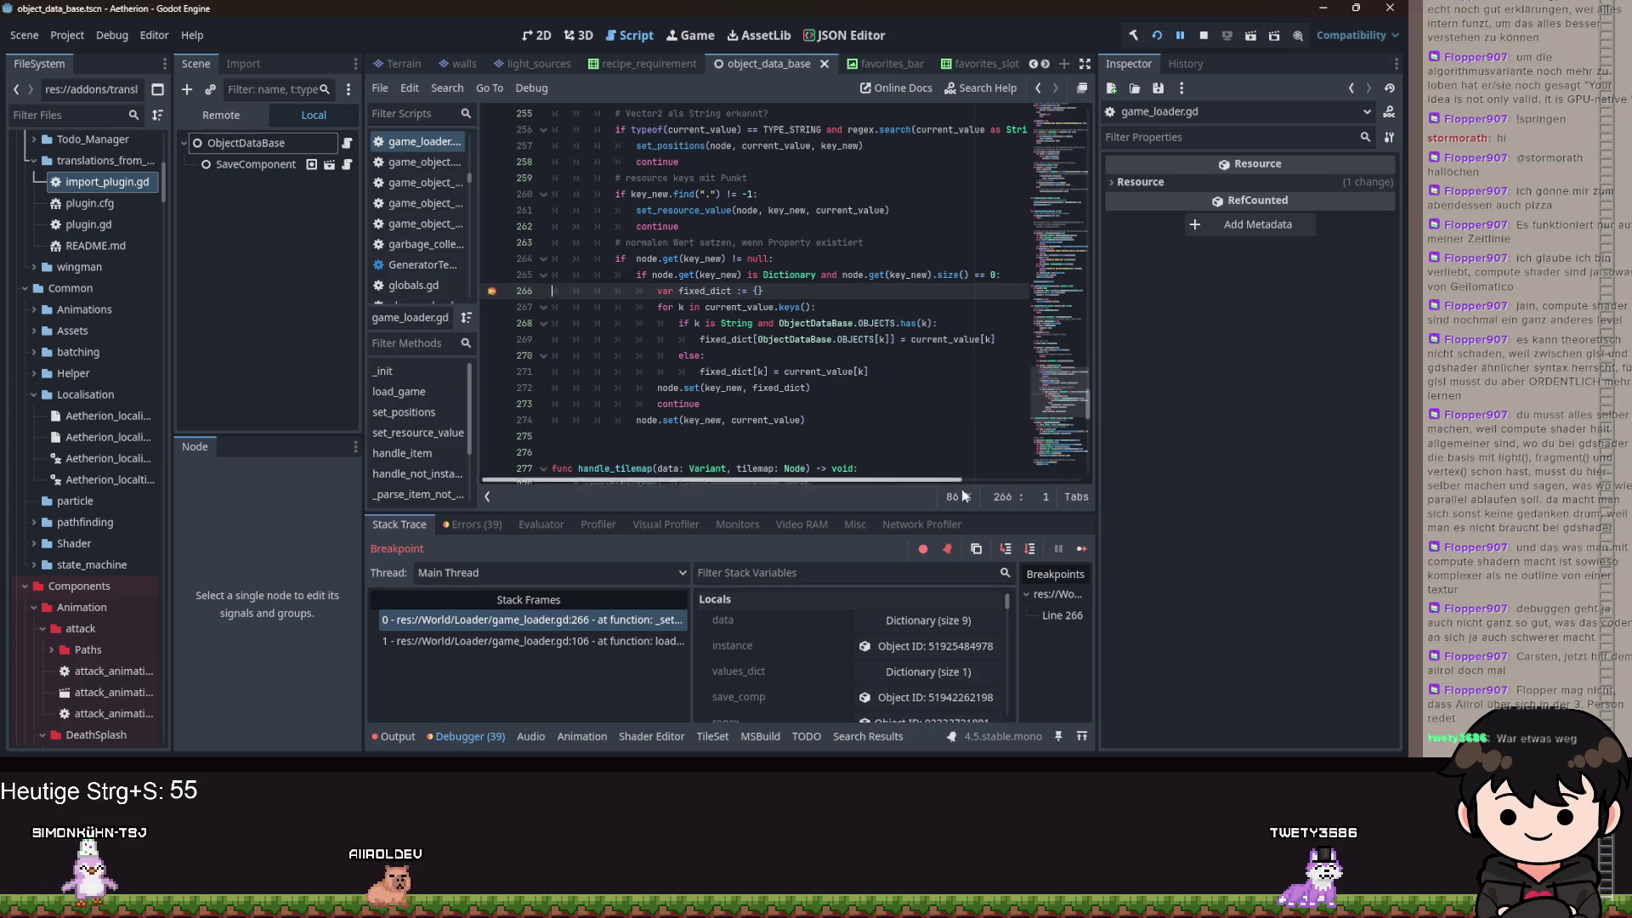
click(1006, 550)
click(1006, 550)
scroll(778, 651, down, 2)
click(789, 644)
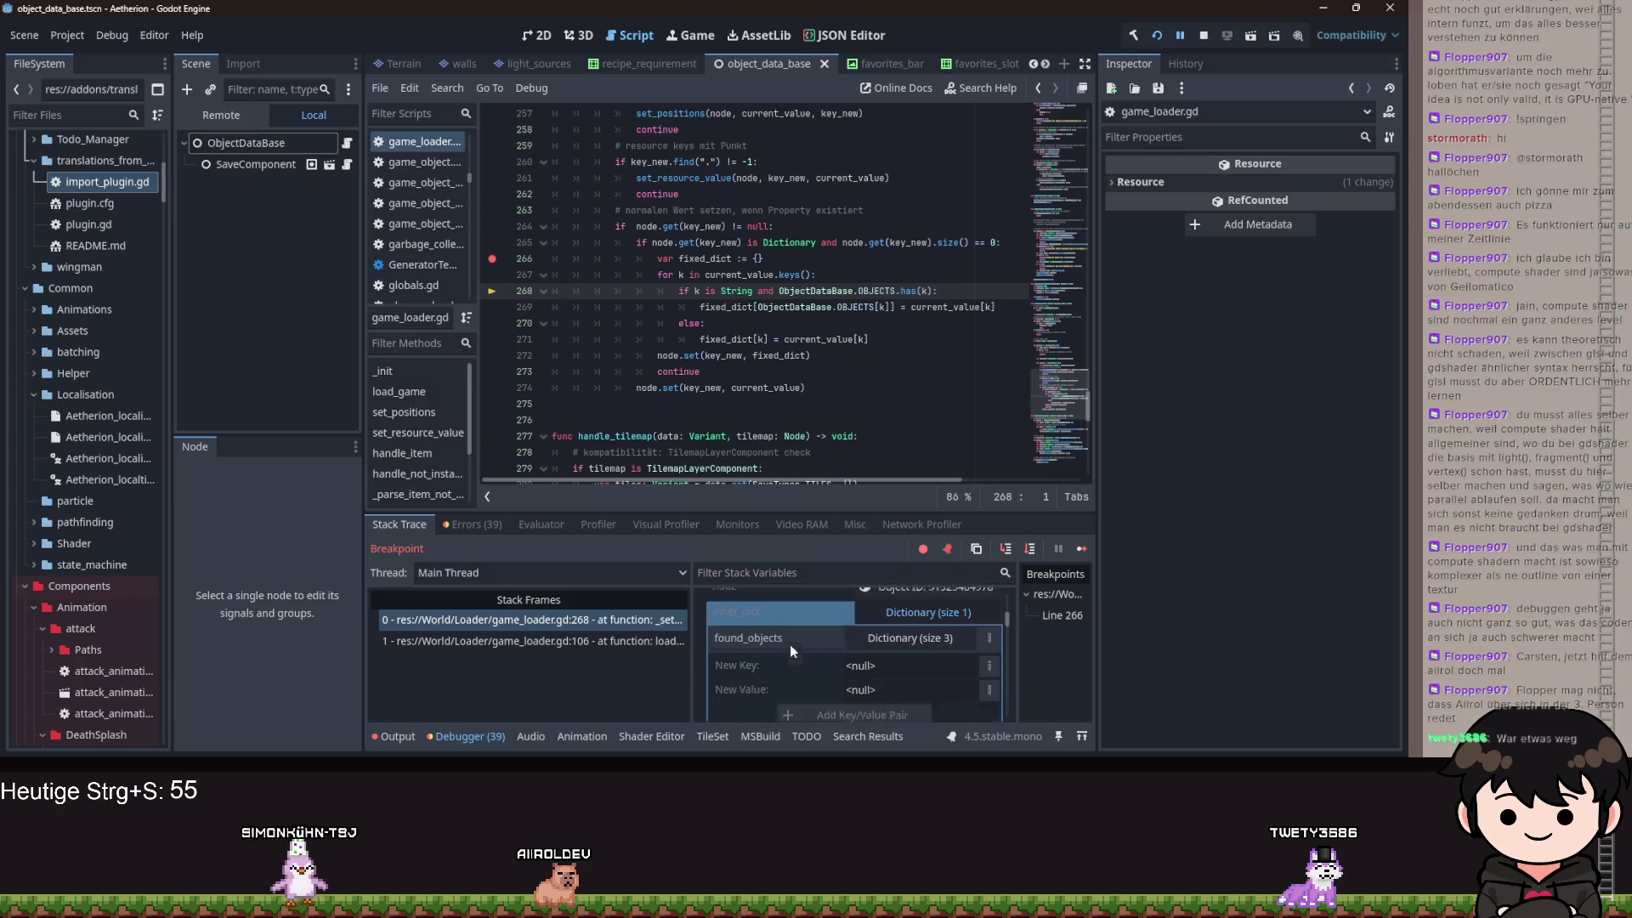
scroll(798, 648, down, 4)
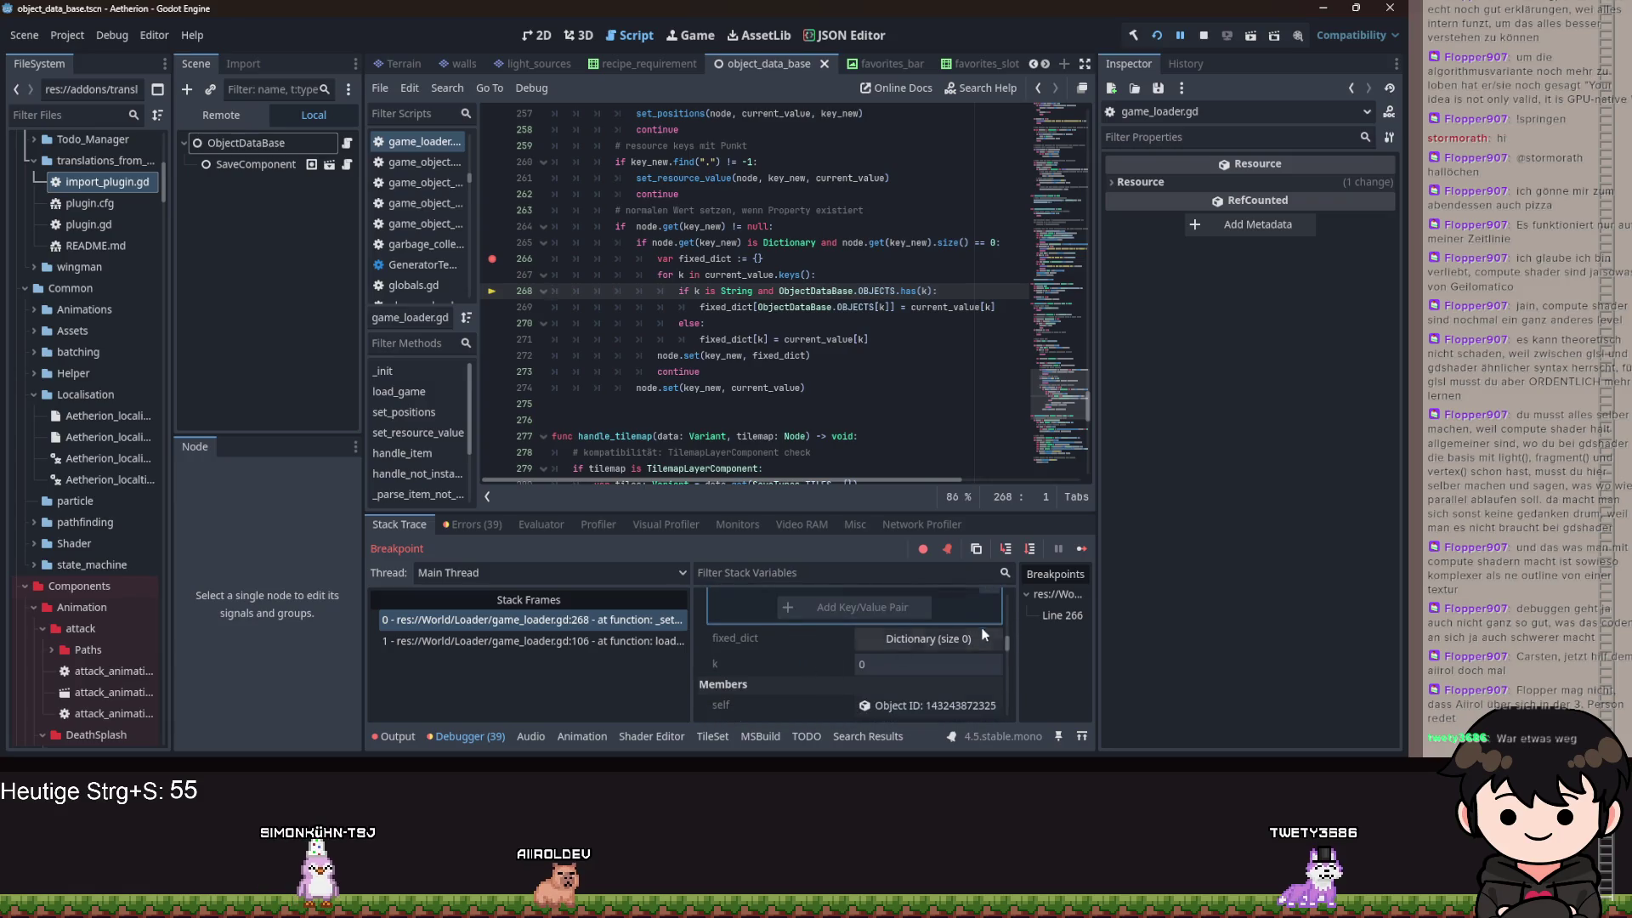
- Step to the next loop iteration at line 268 and expand fixed_dict
click(1008, 550)
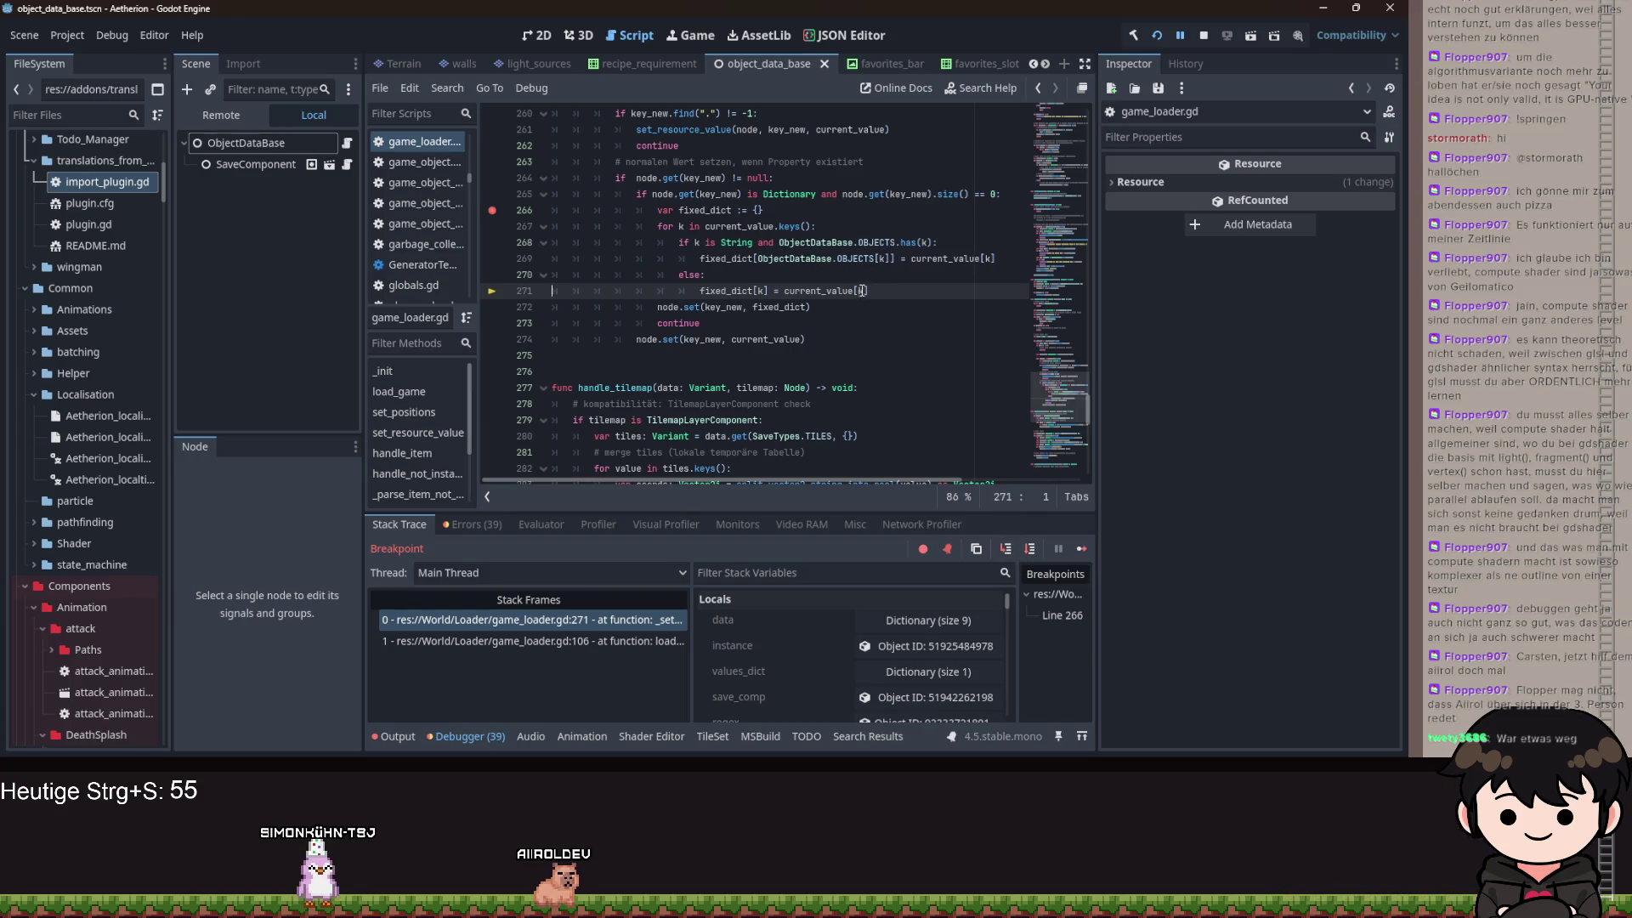
click(1004, 550)
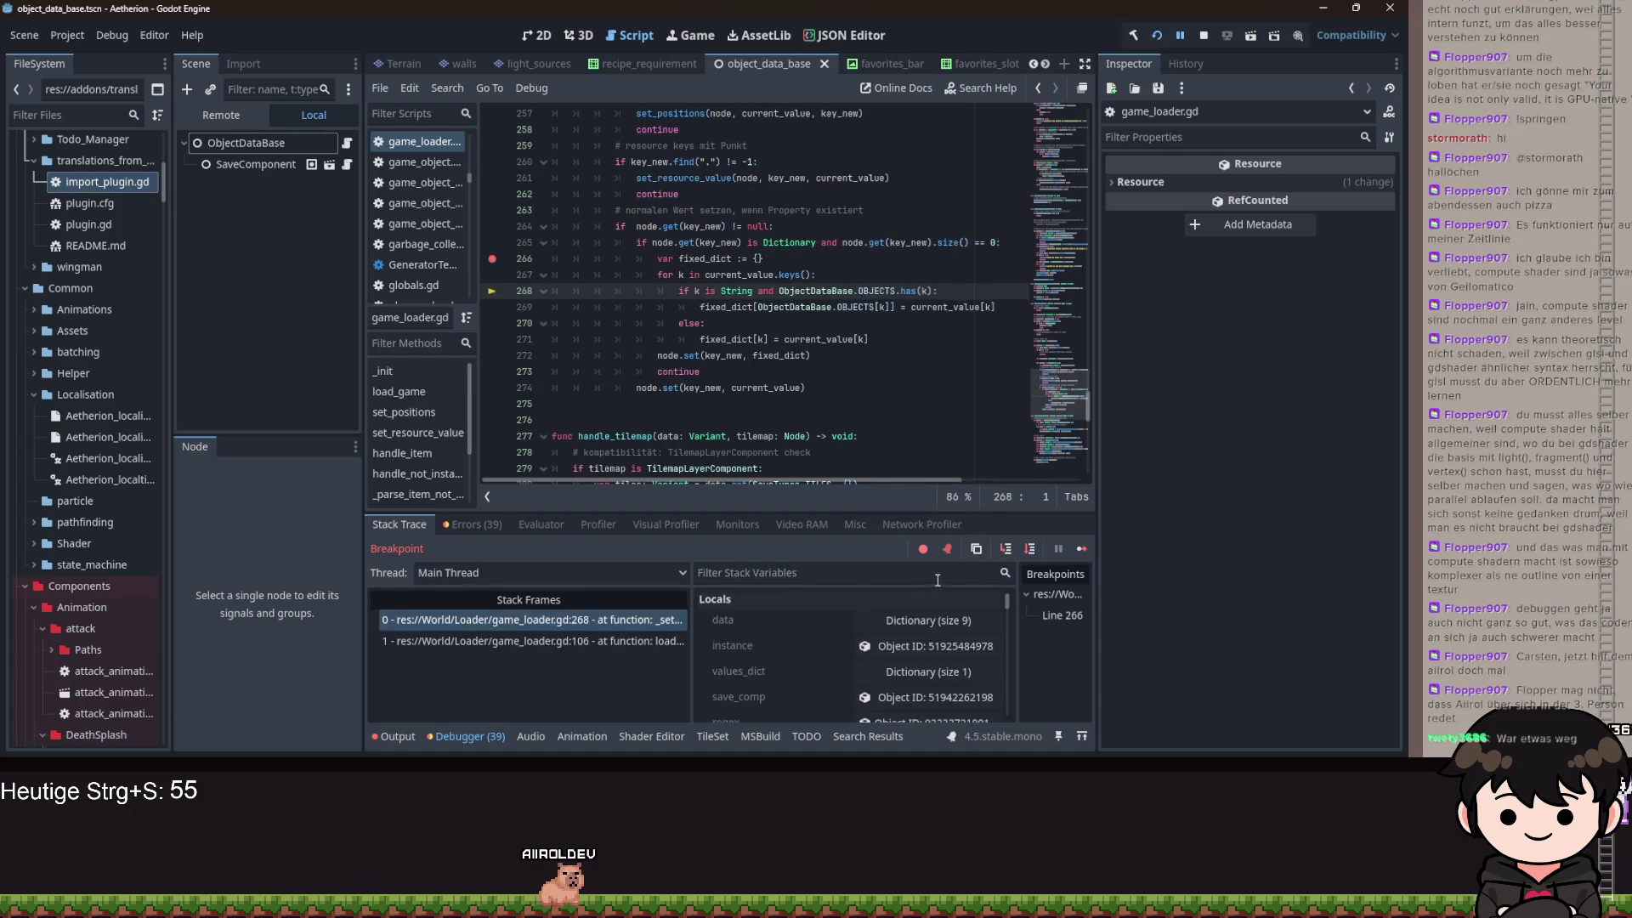
scroll(833, 671, down, 2)
scroll(833, 672, down, 5)
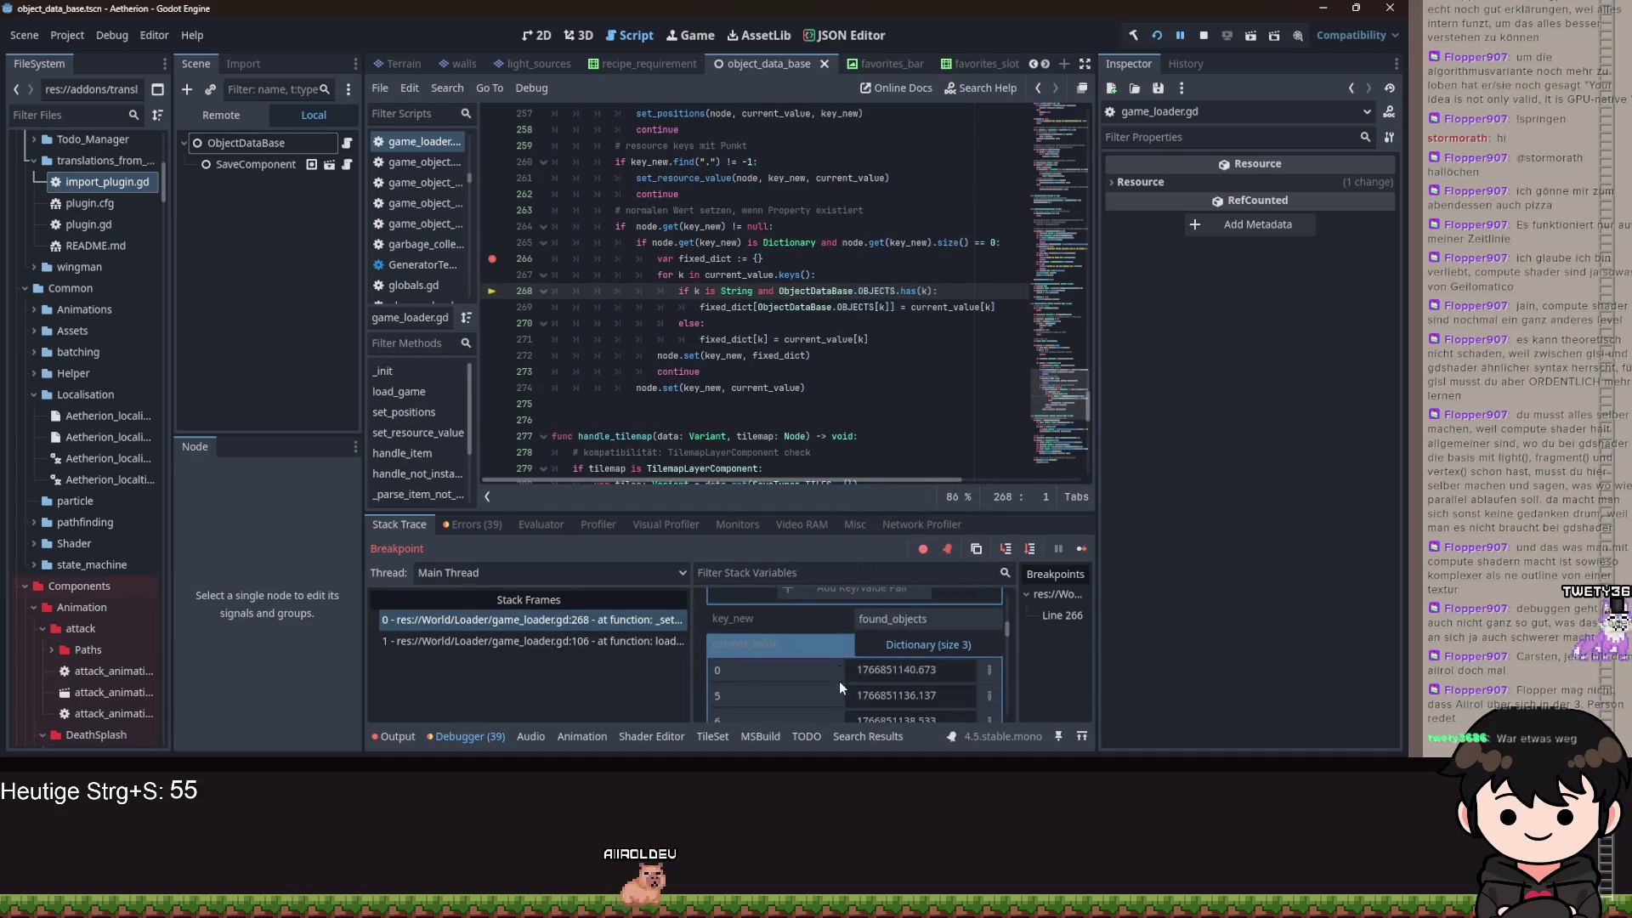
click(927, 623)
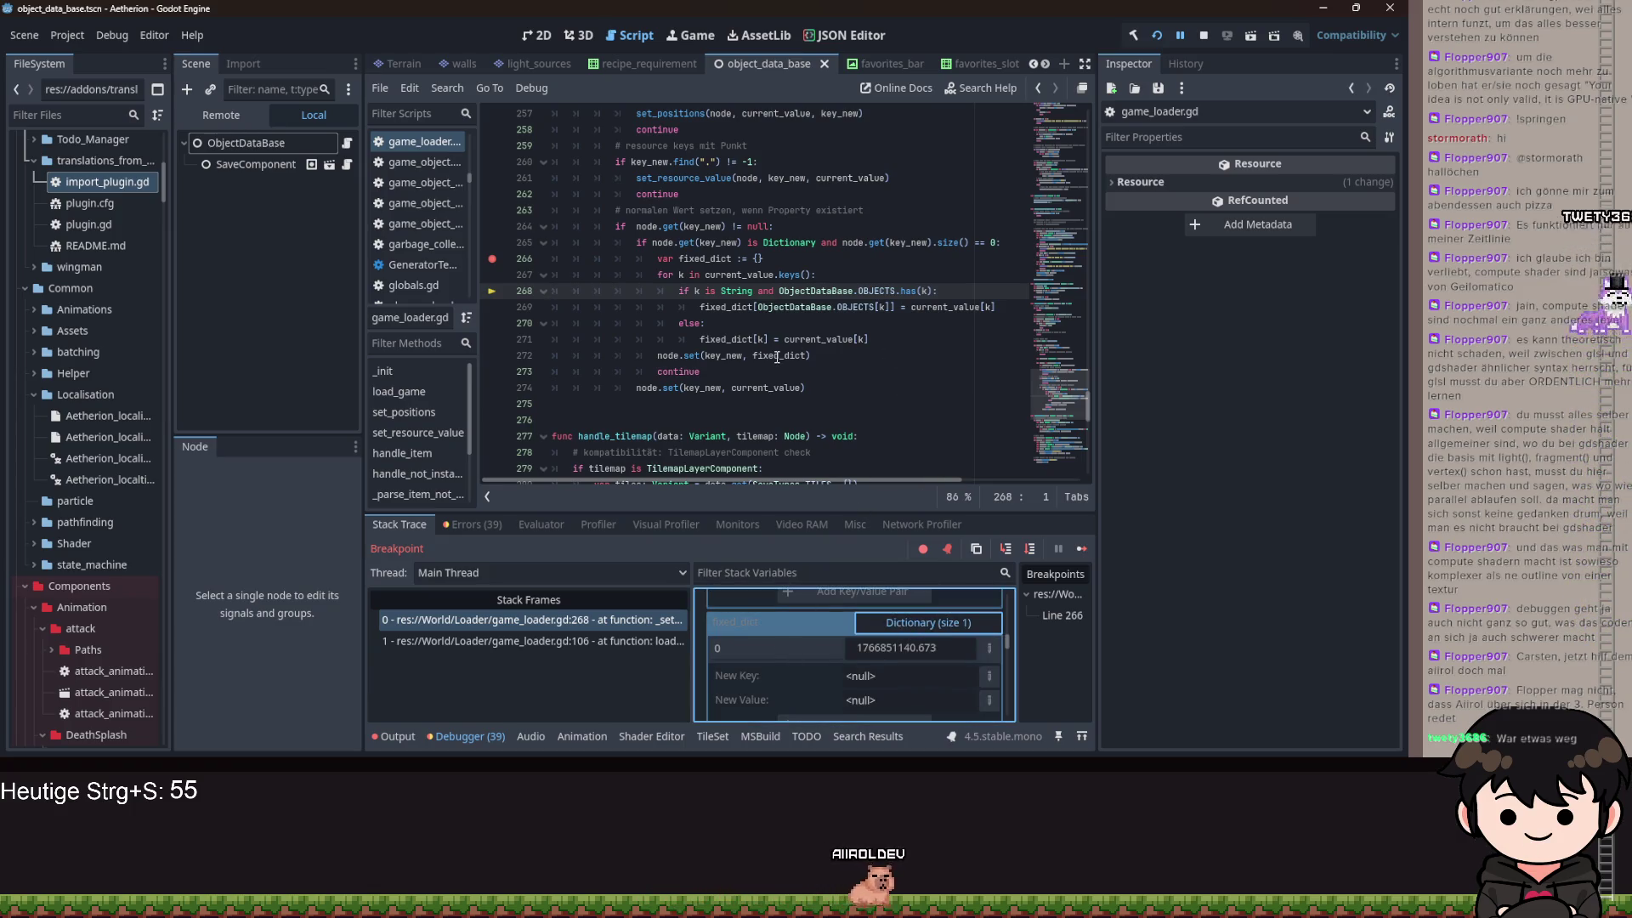
- Delete 'and ObjectDataBase.OBJECTS.has(k)' from line 268 and restart the game
drag(933, 290, 762, 291)
key(BackSpace)
key(BackSpace)
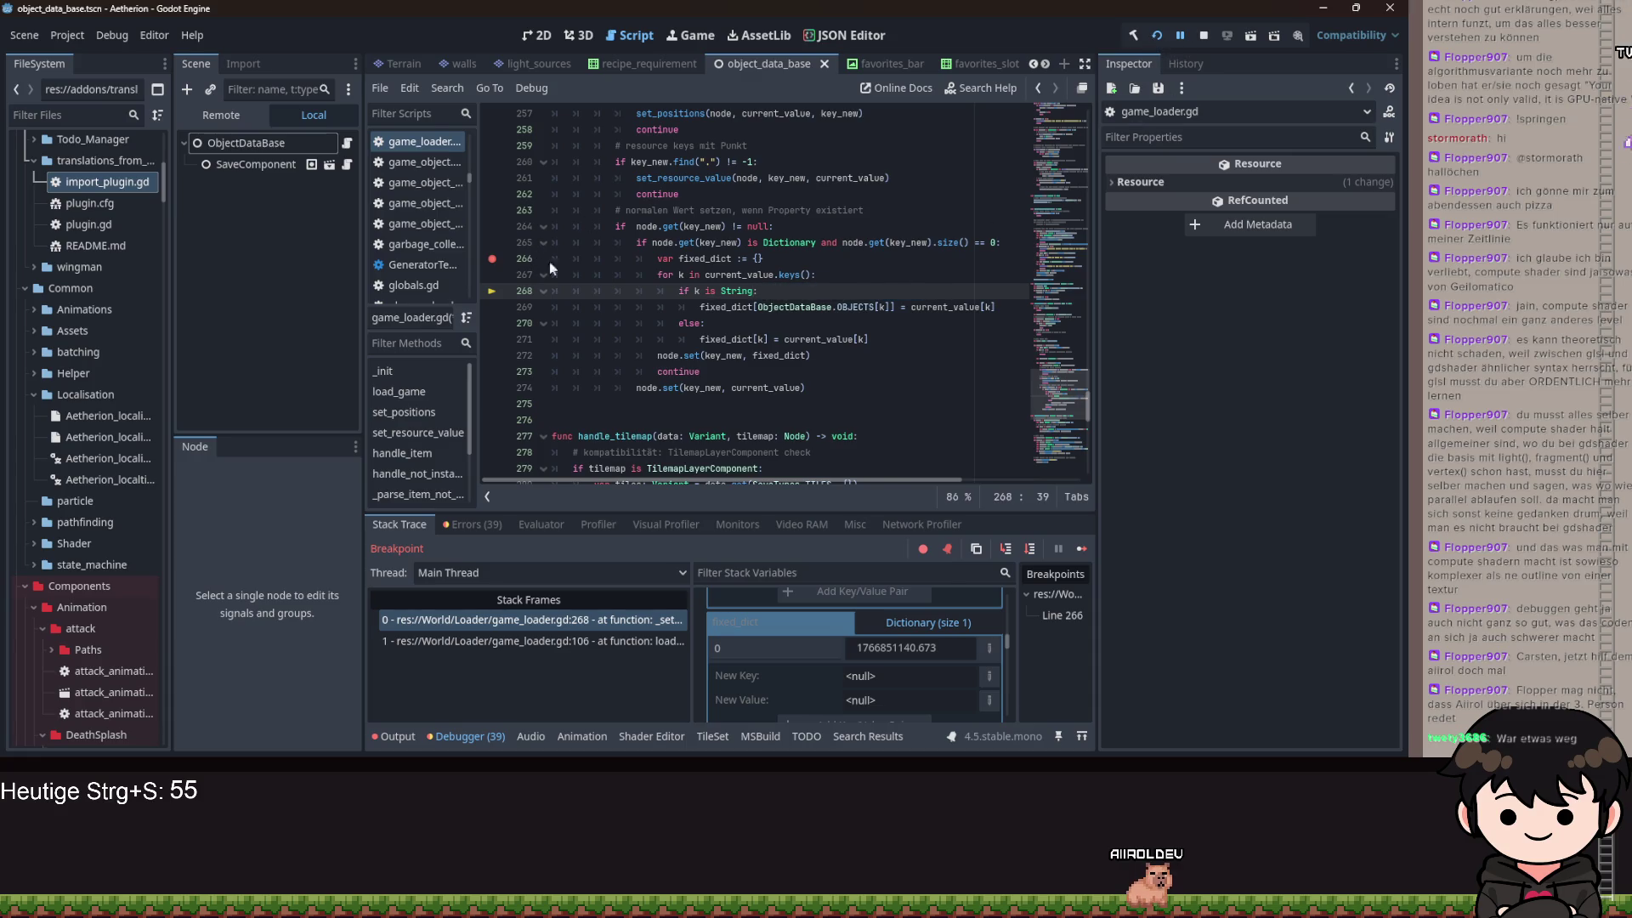
click(1202, 40)
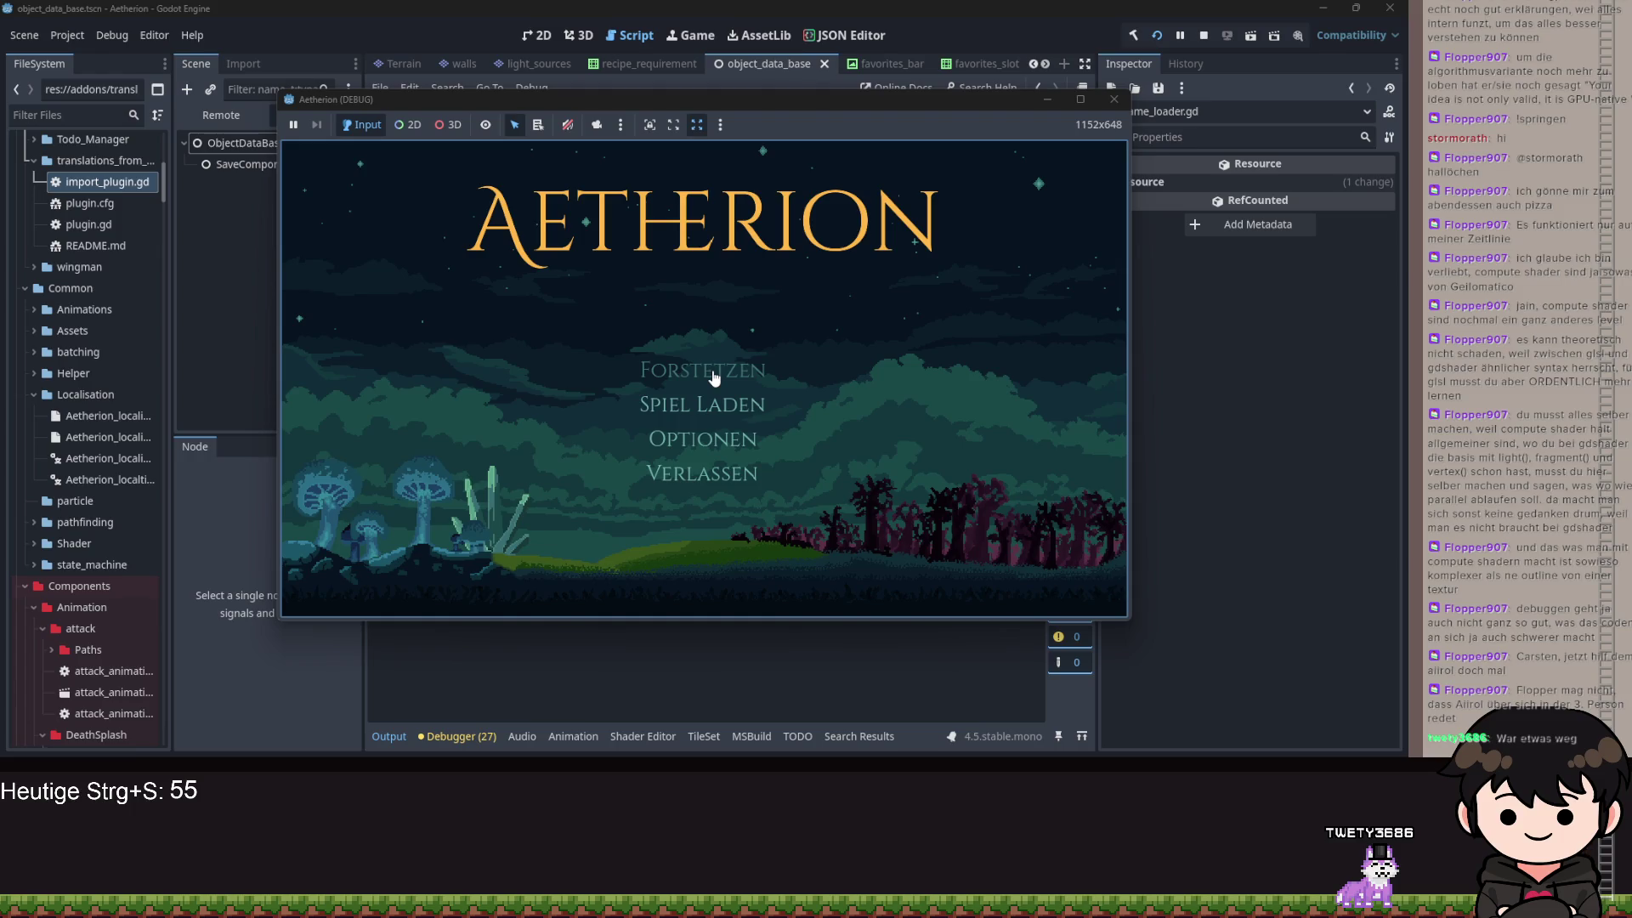
- Load the save and step through the loader to the line 269 assignment
click(714, 374)
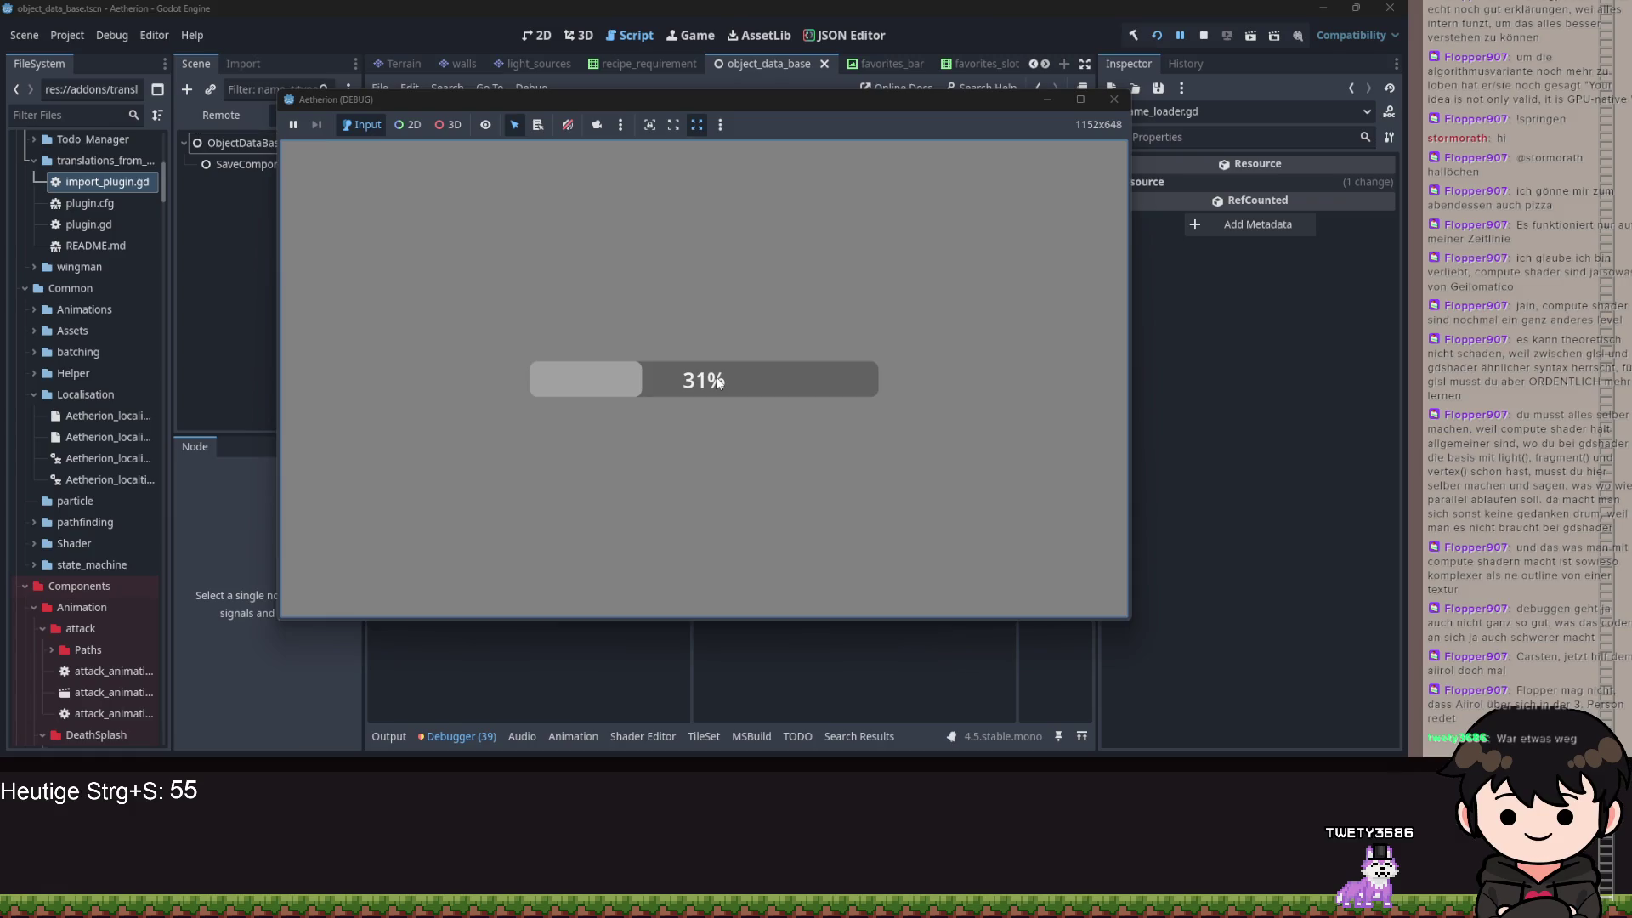
click(1040, 100)
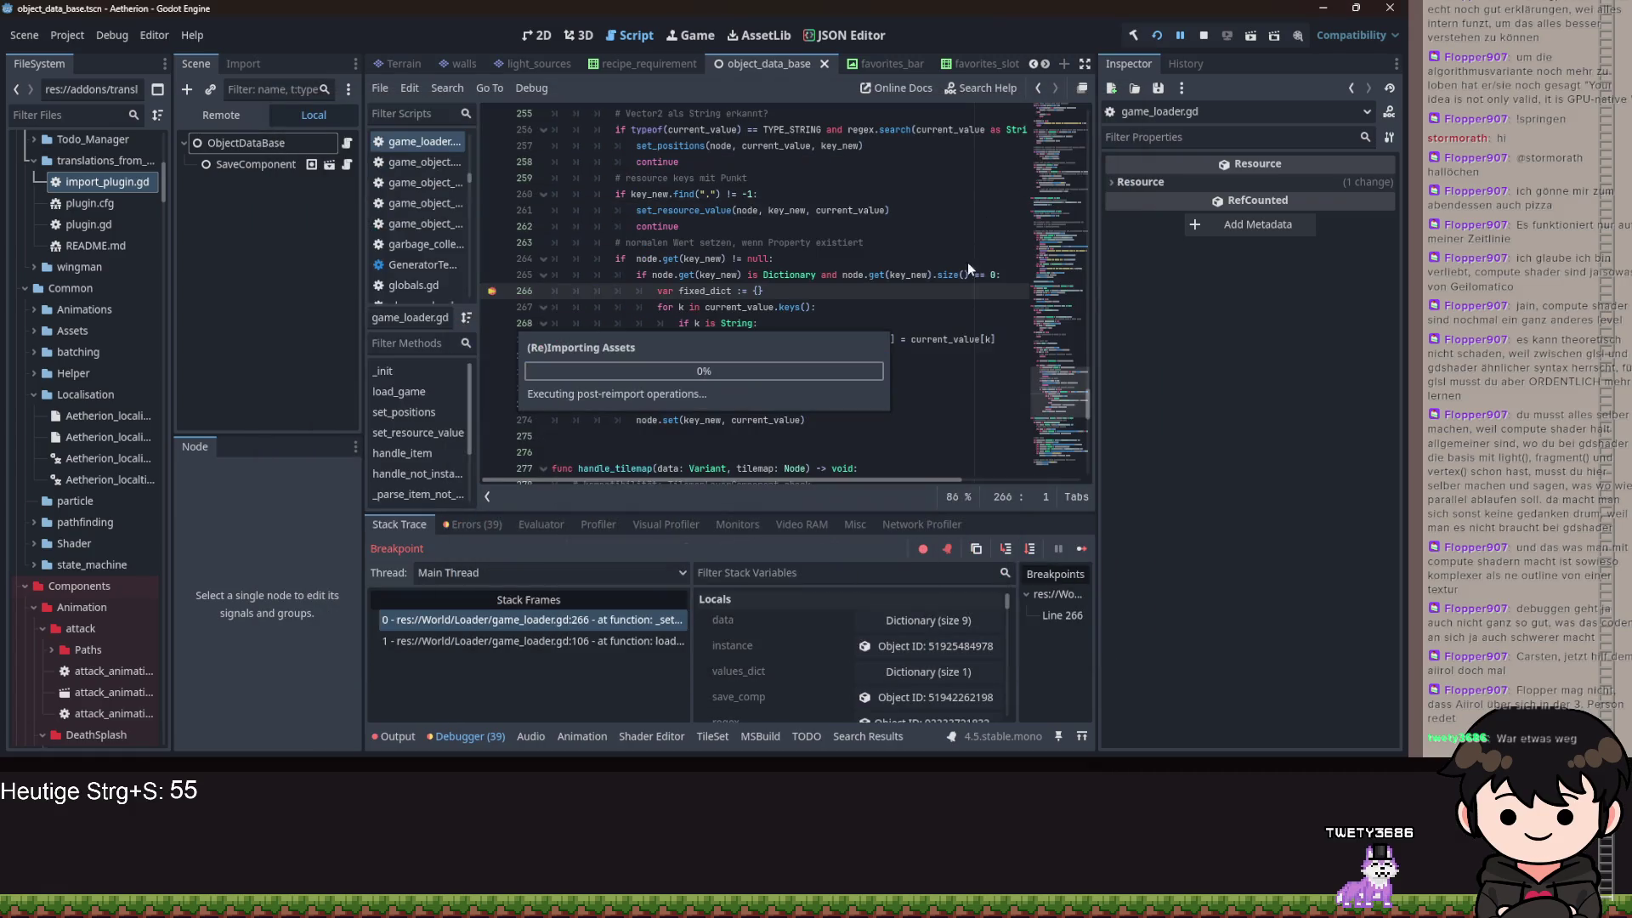
click(1015, 548)
click(1014, 548)
click(1015, 546)
click(1014, 547)
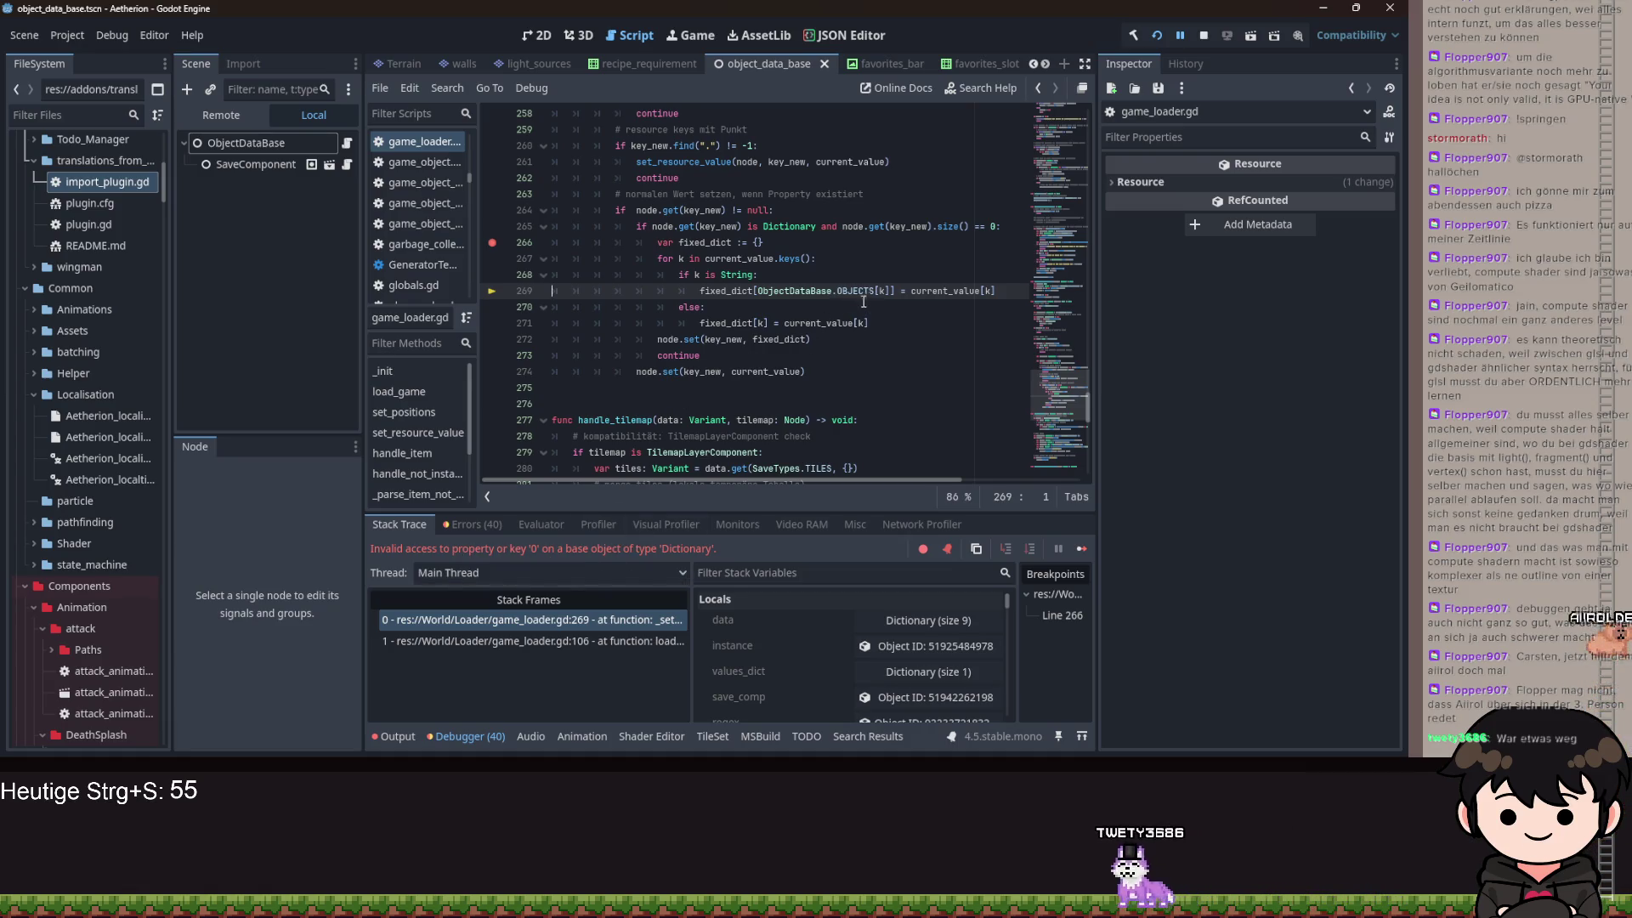
- Inspect current_value on line 269 in the debugger variables
mouse_move(858, 293)
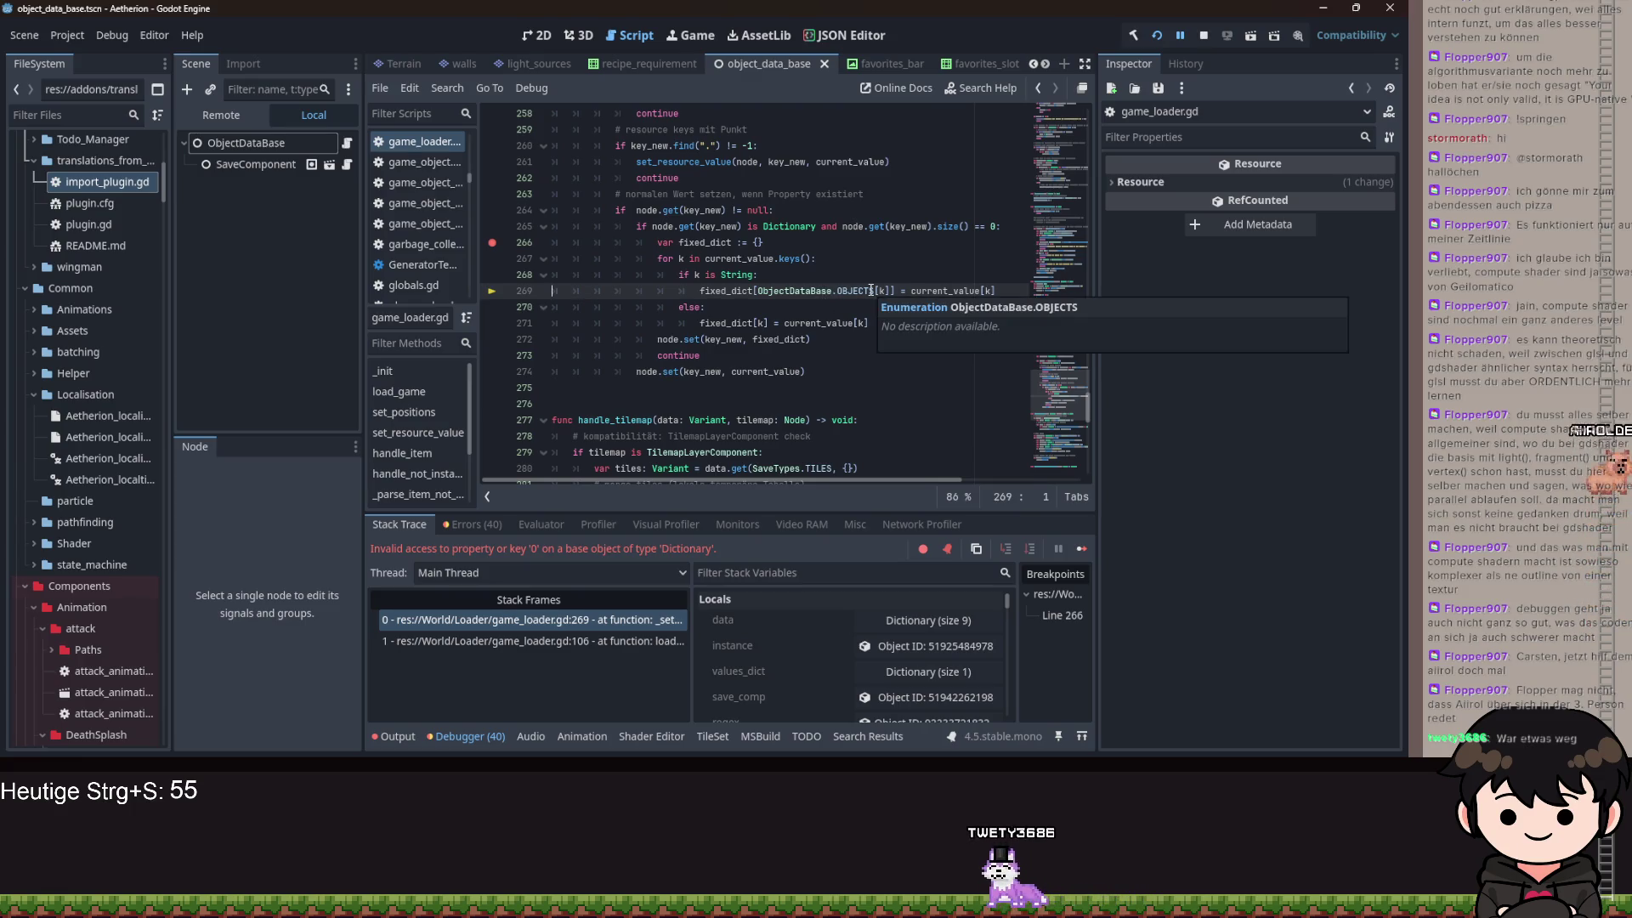
double_click(943, 290)
scroll(746, 672, down, 3)
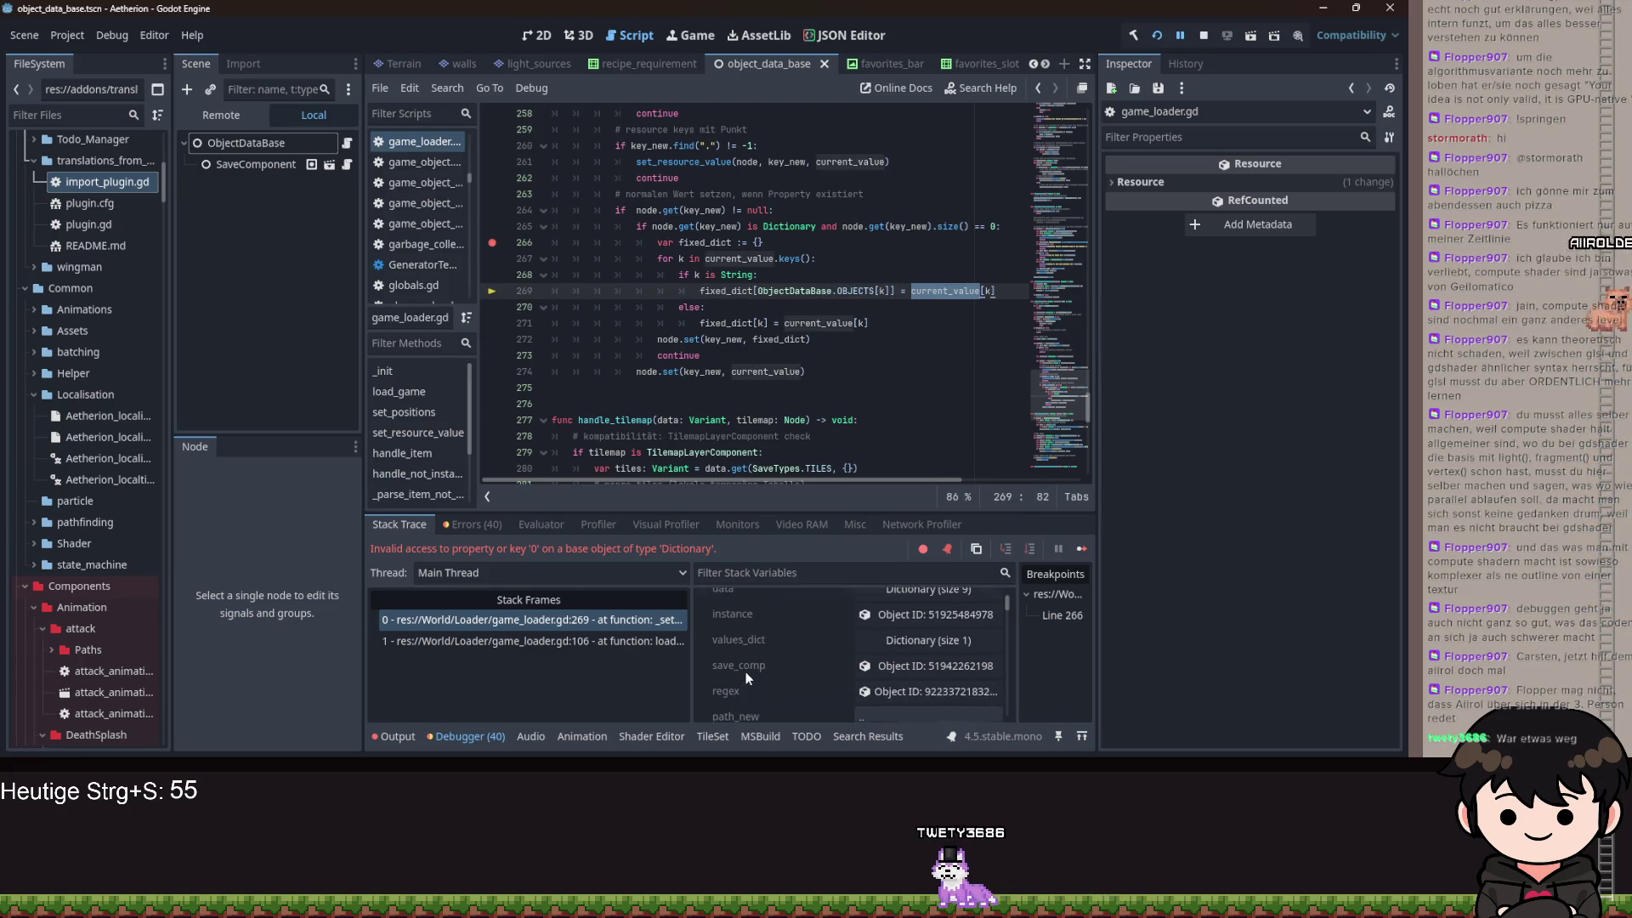
scroll(748, 666, down, 4)
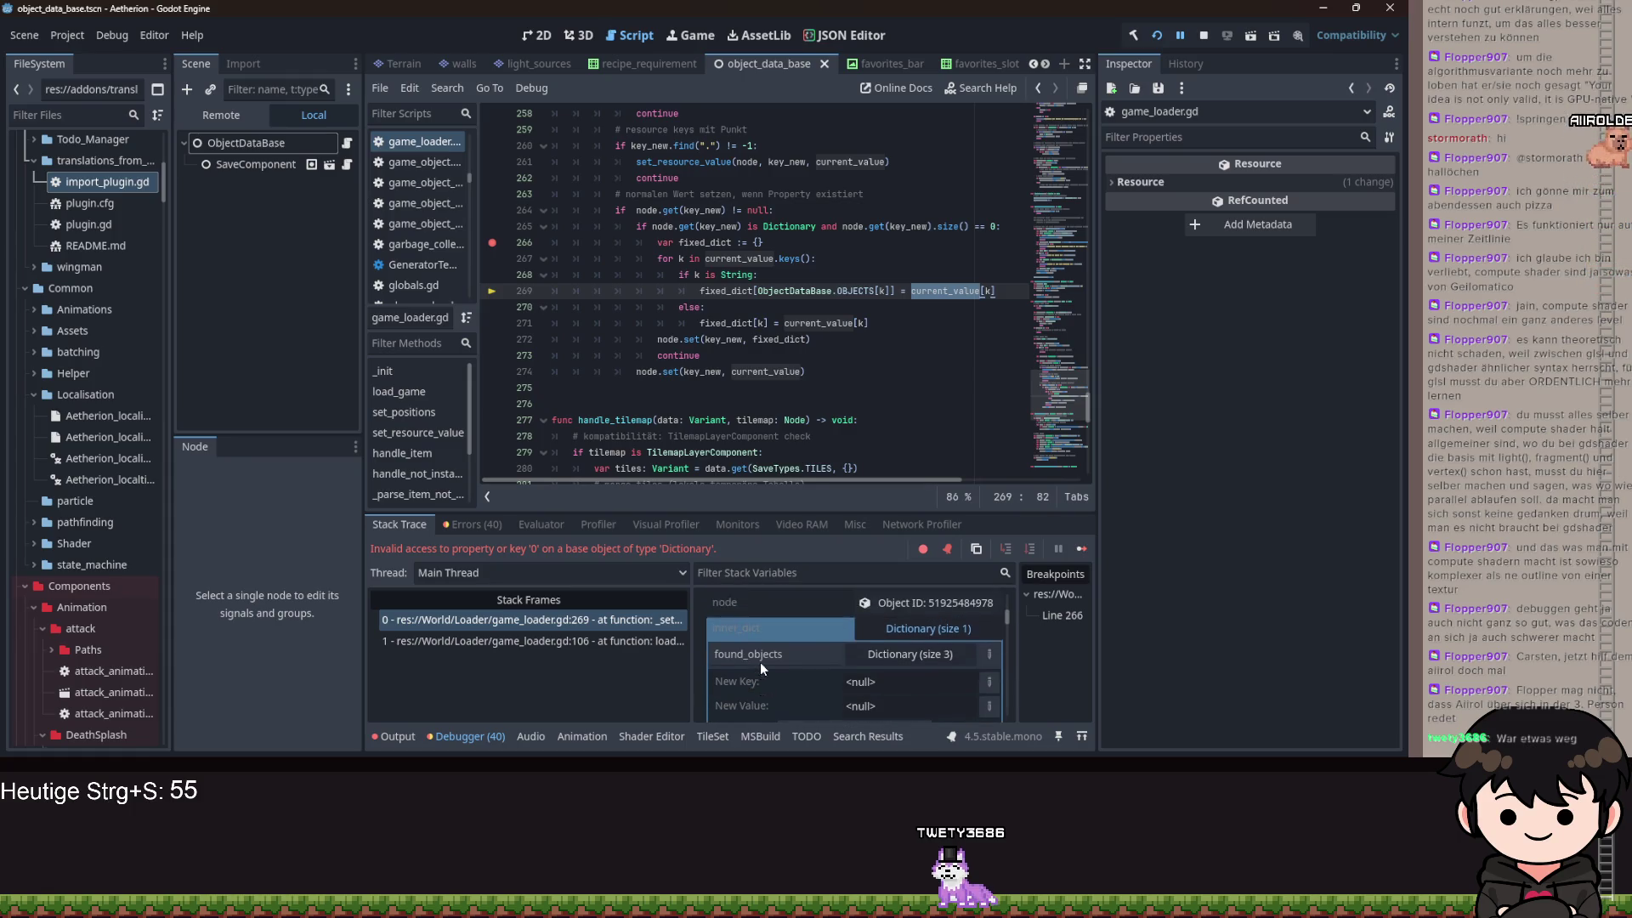
scroll(814, 656, down, 4)
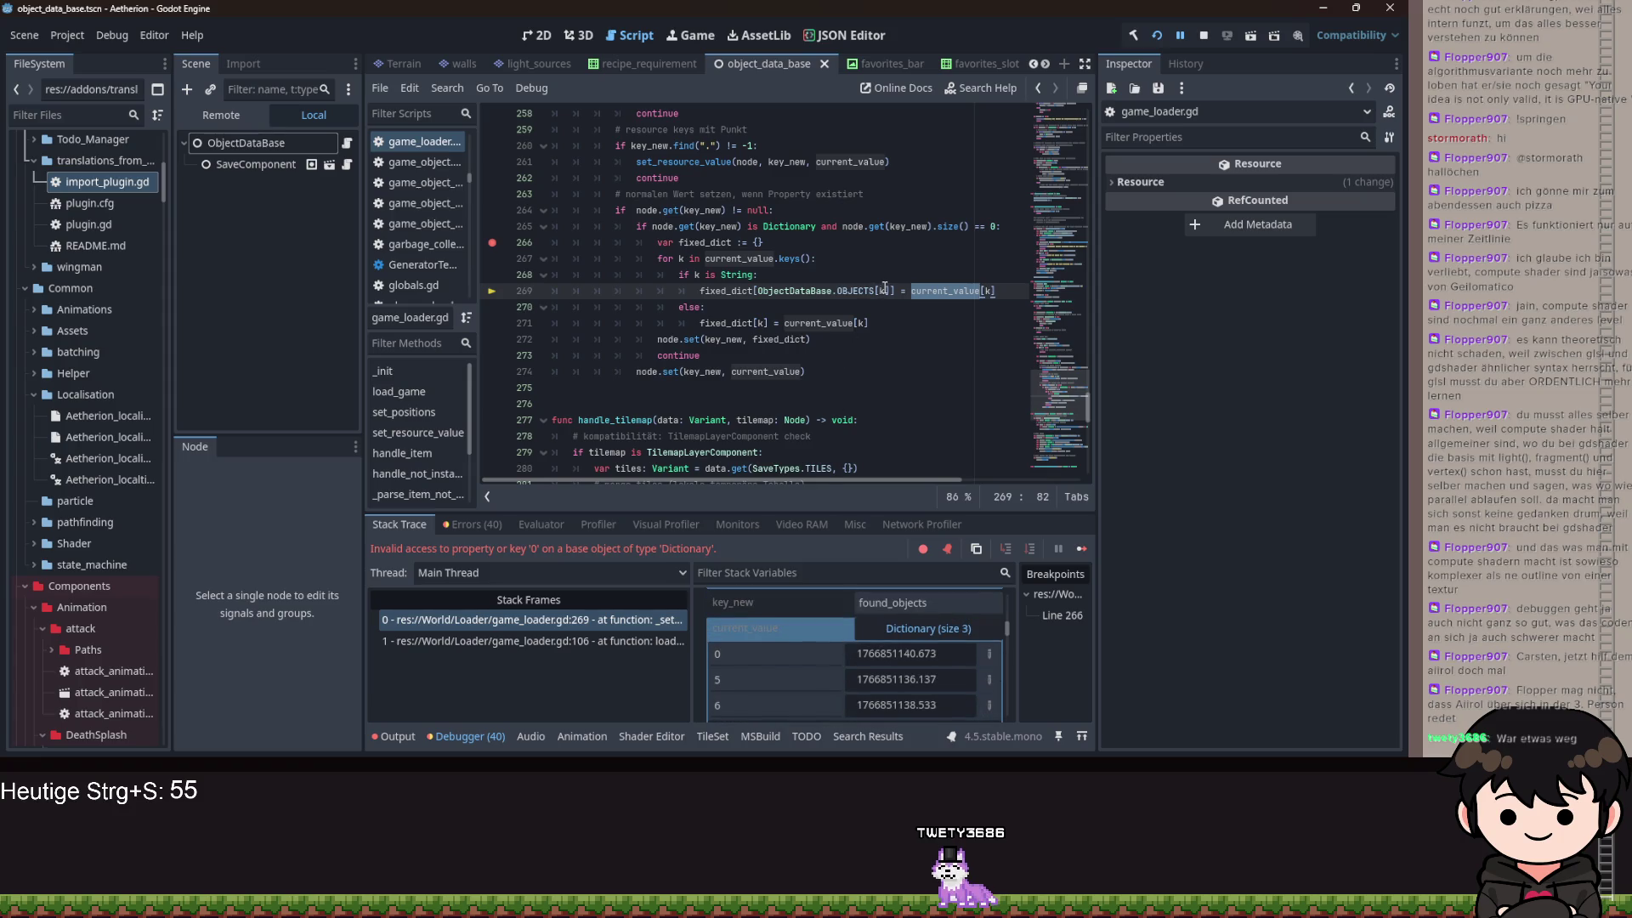
- Replace the ObjectDataBase.OBJECTS[k] key on line 269 with the start of int()
mouse_move(722, 294)
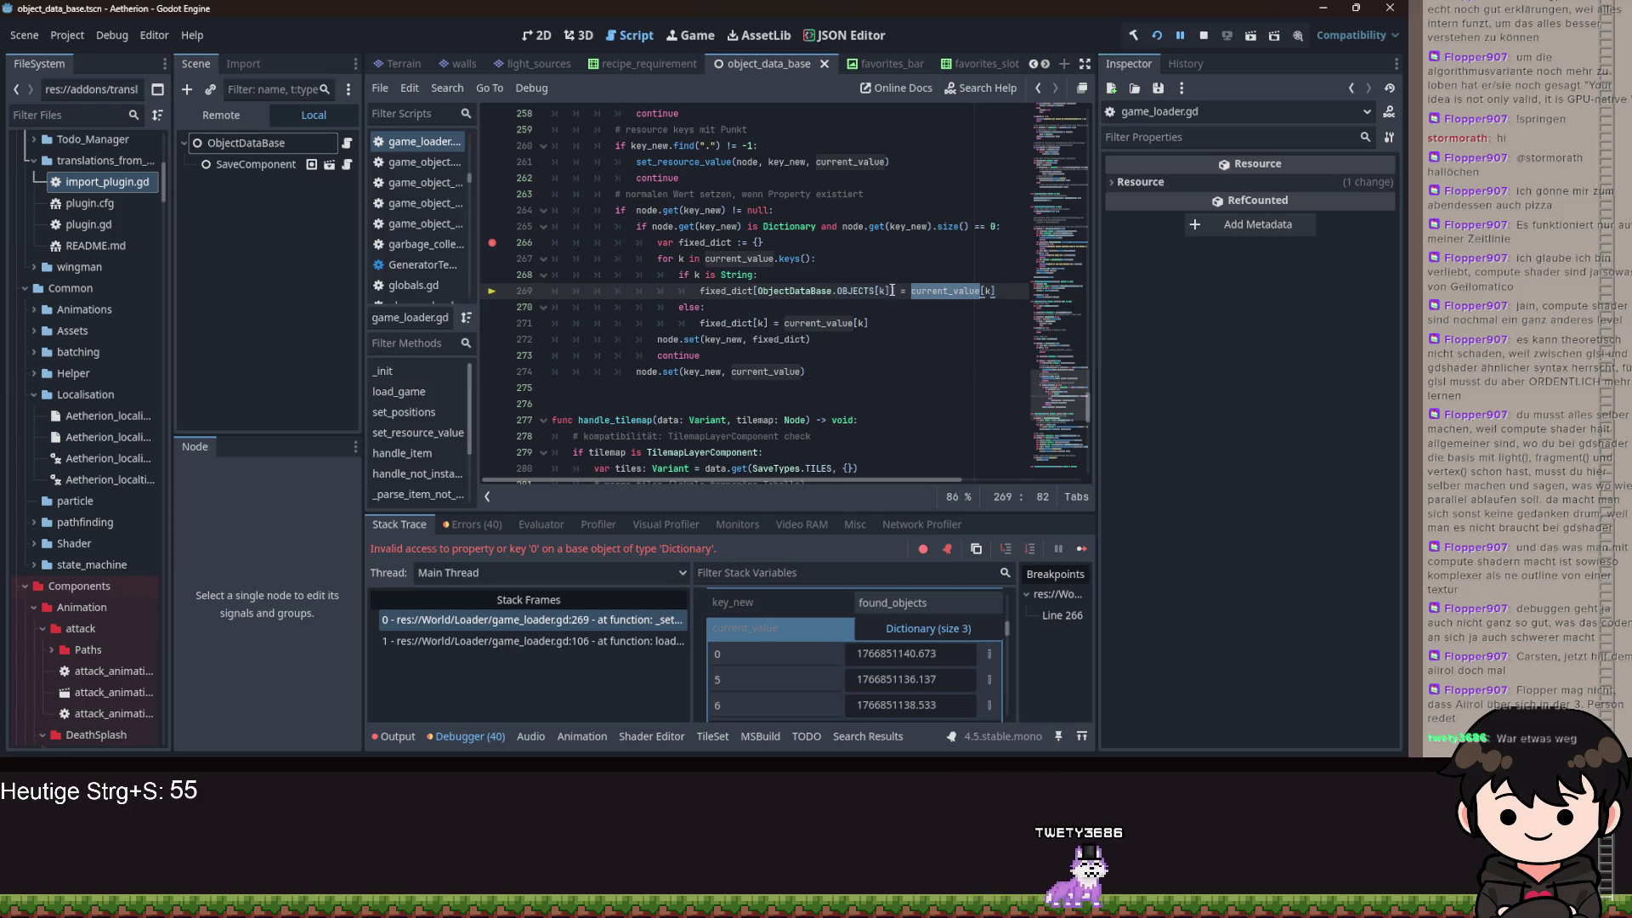
double_click(857, 291)
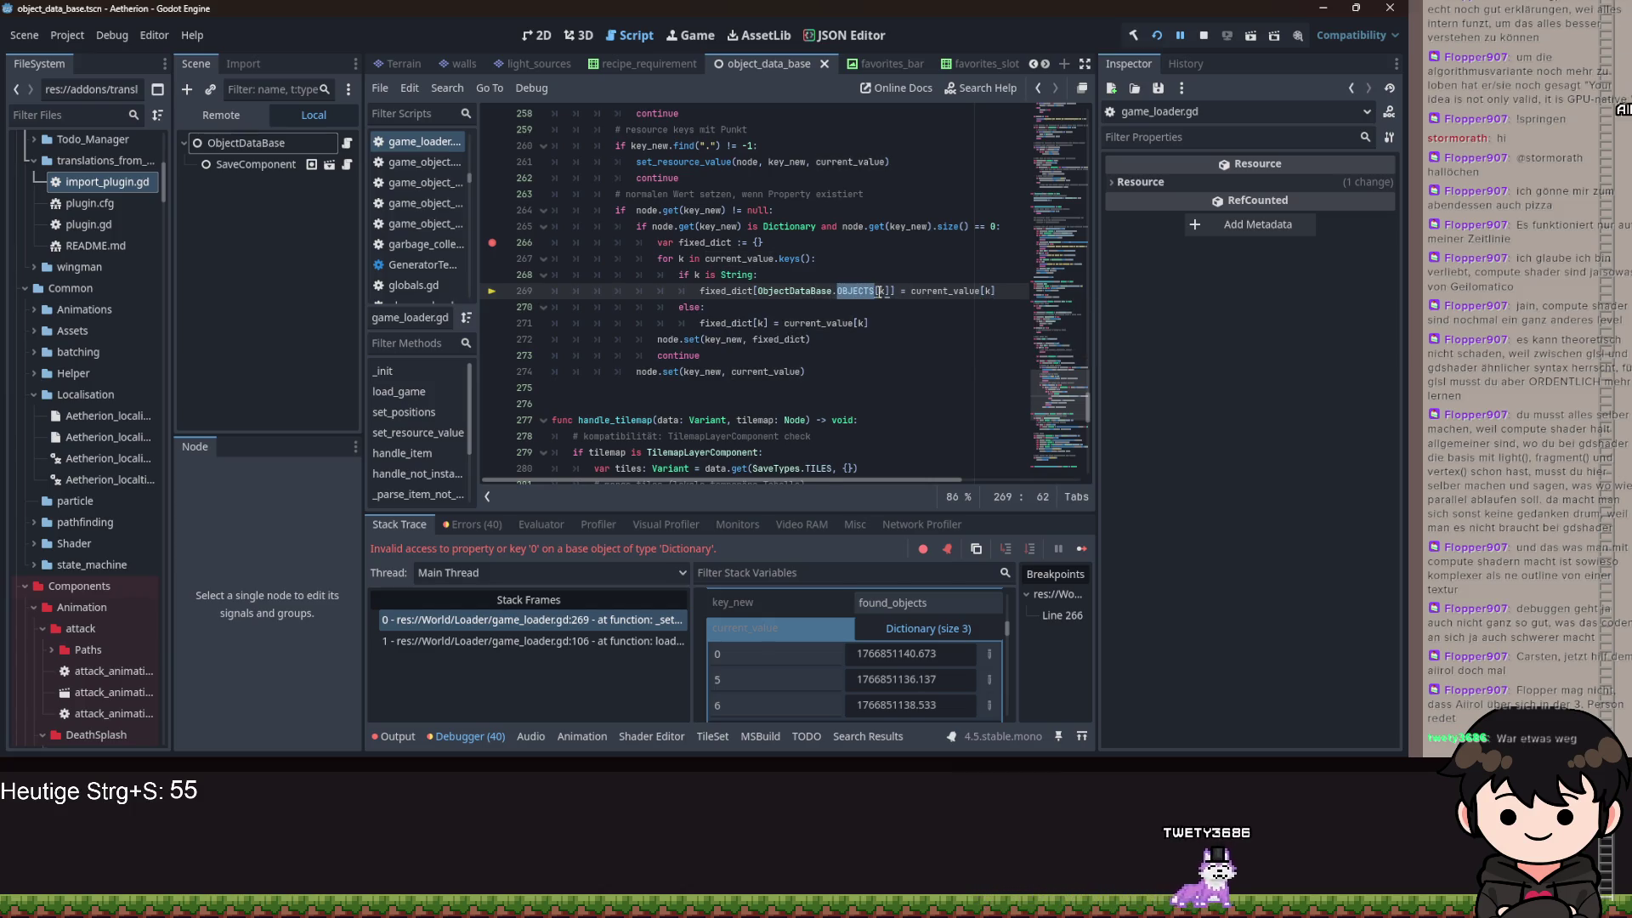
text(k)
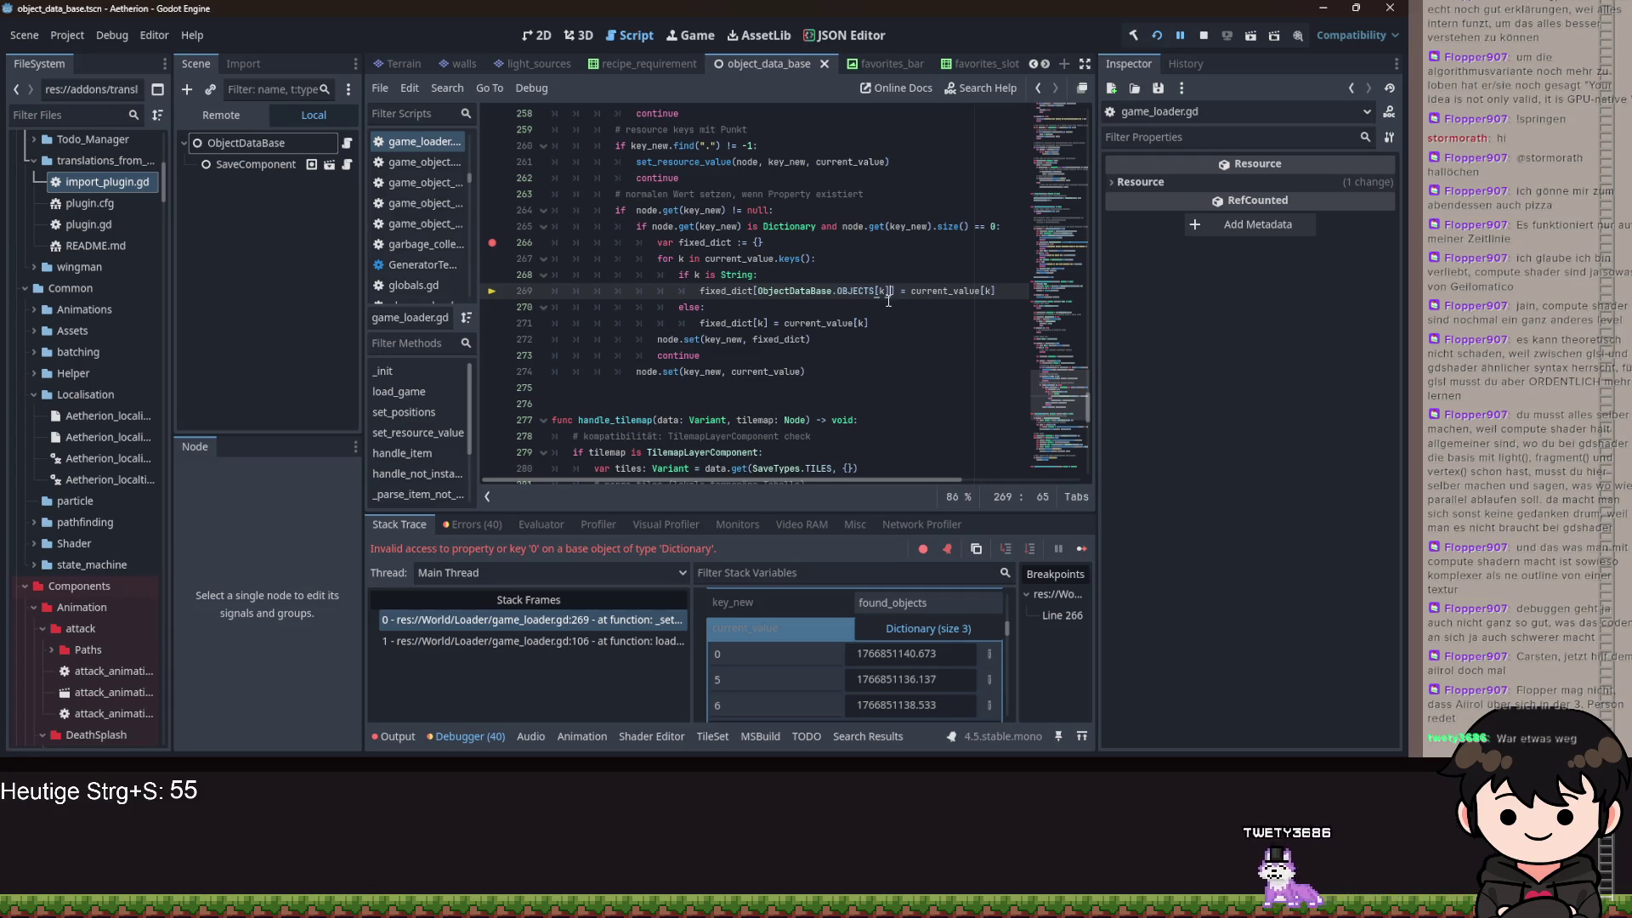
key(ctrl+shift+Left)
key(ctrl+shift+Left)
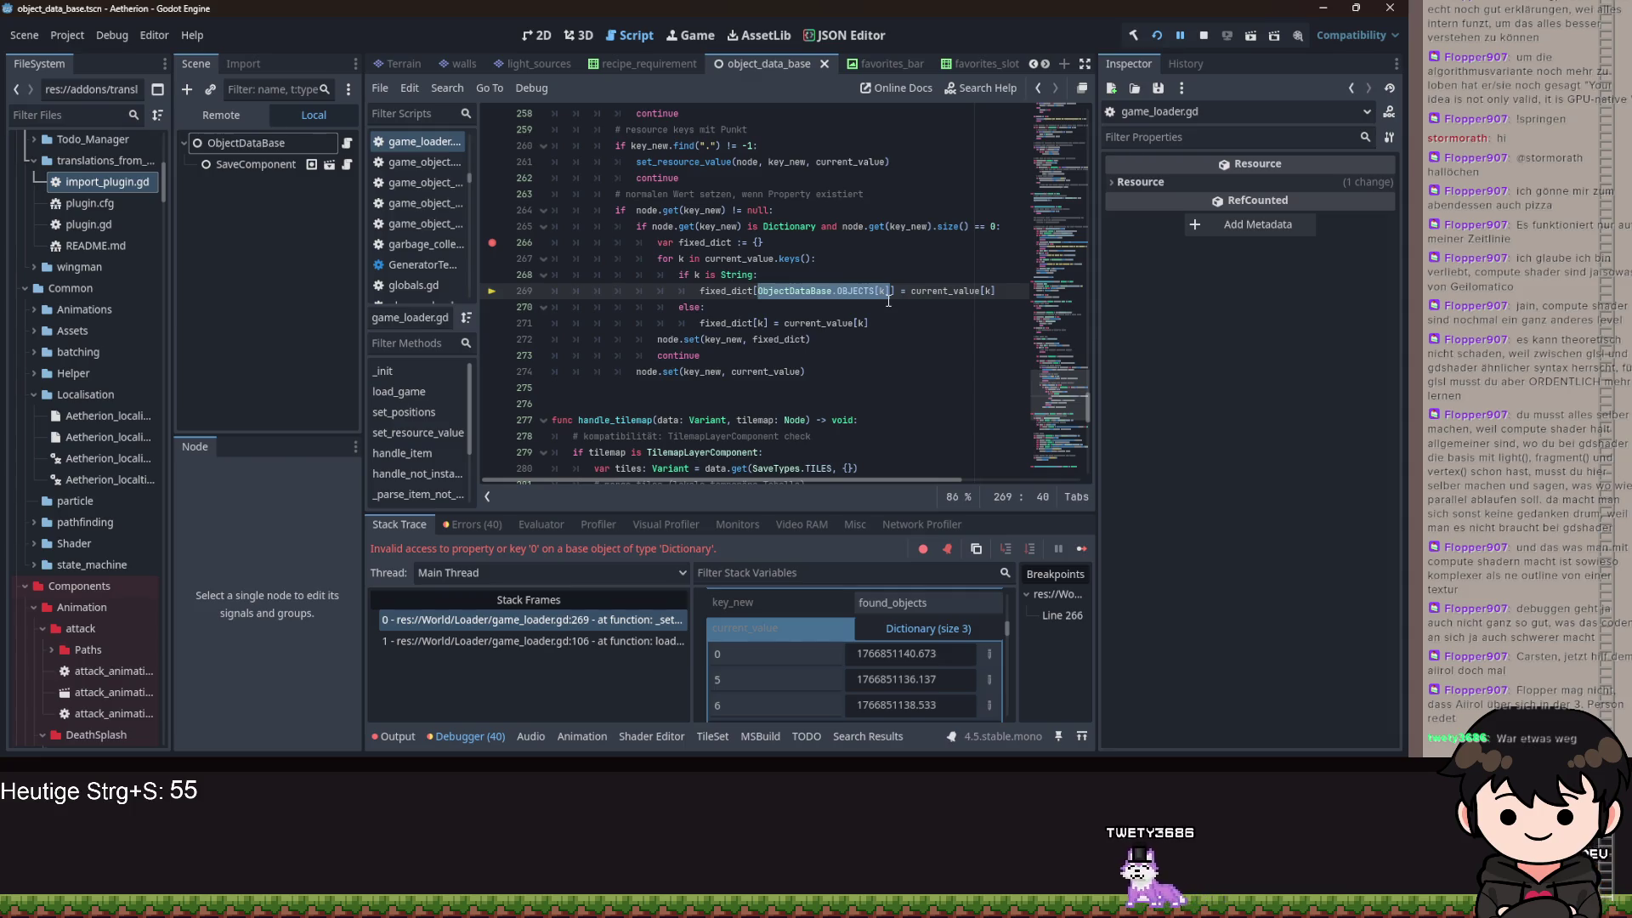
text(k)
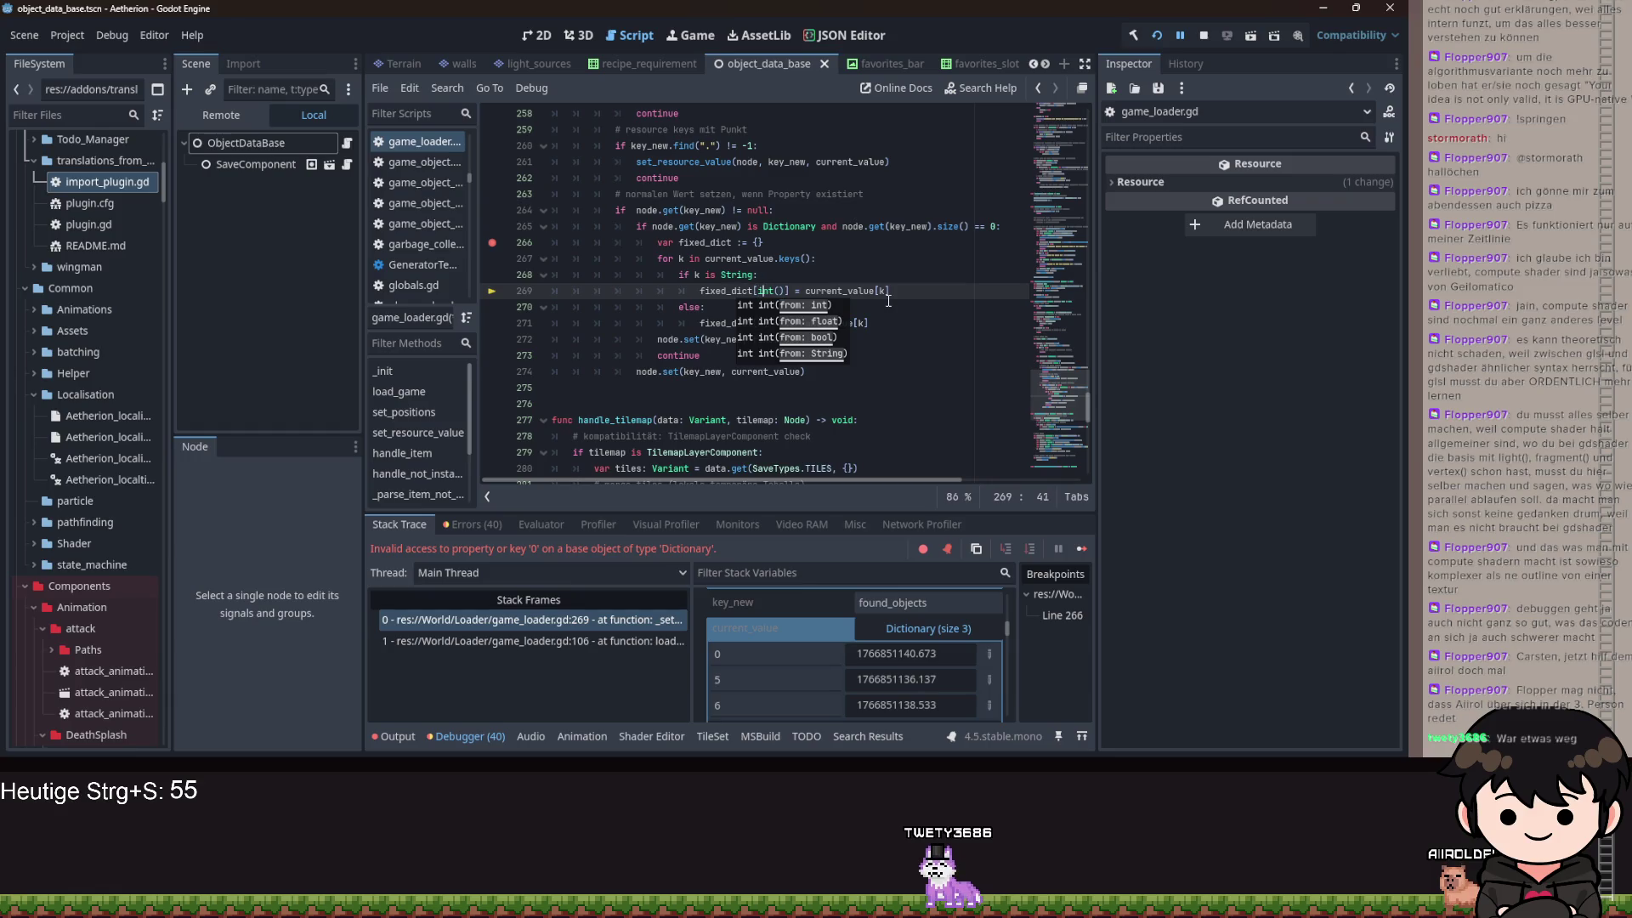
- Complete line 269's key as int(k) as ObjectDataBase.OBJECTS
key(ctrl+space)
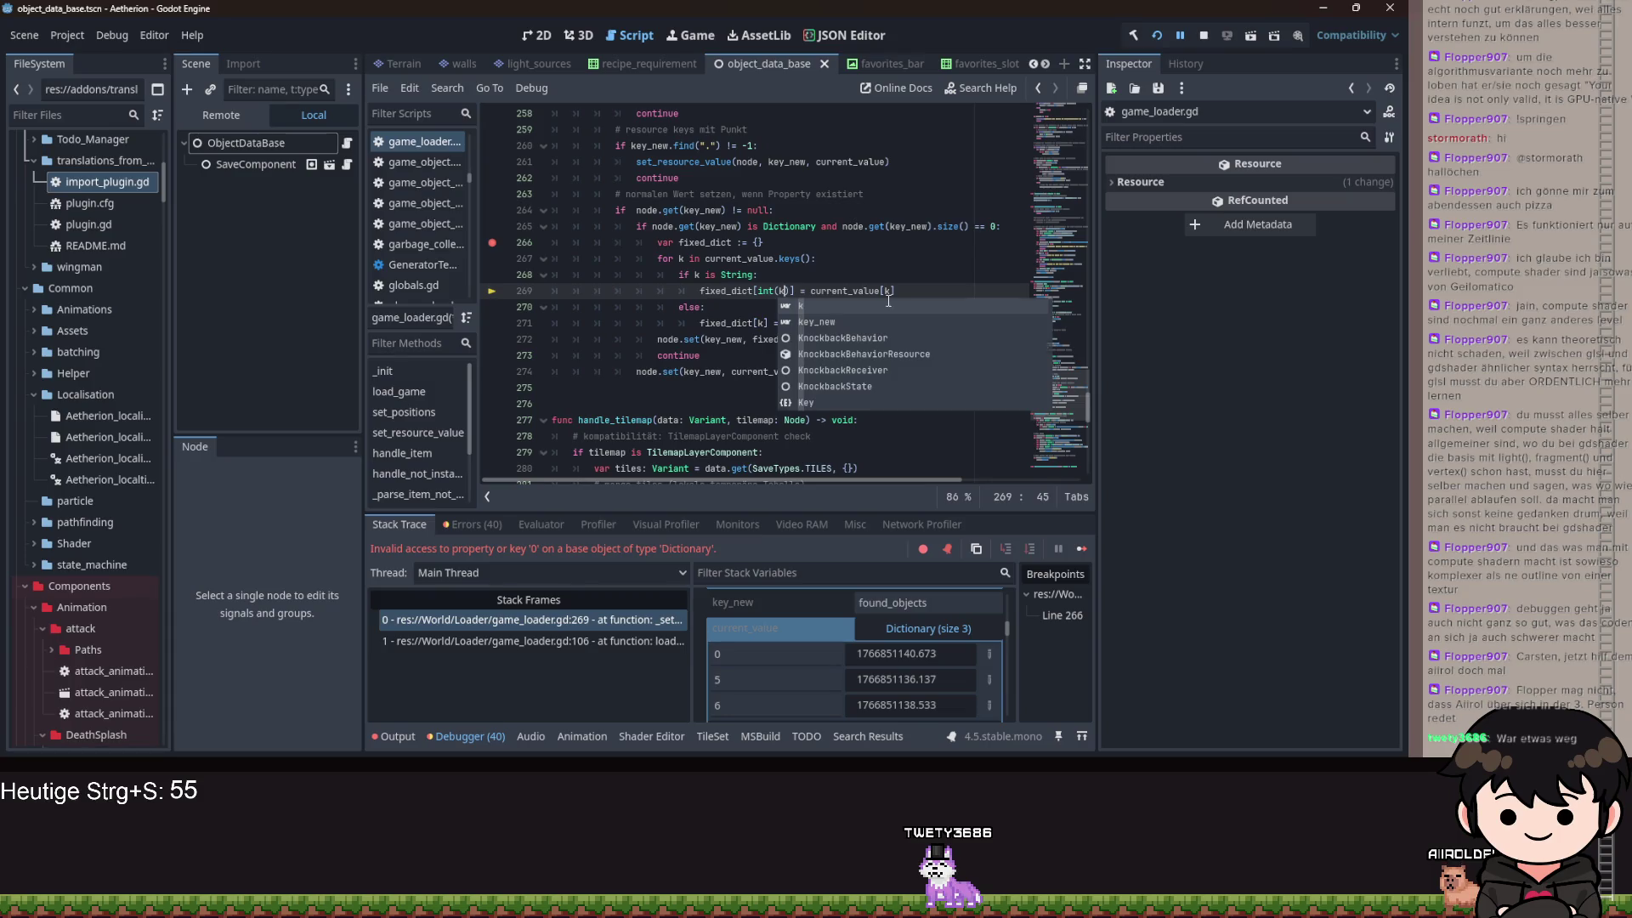
key(Right)
text(bjectDataBase.)
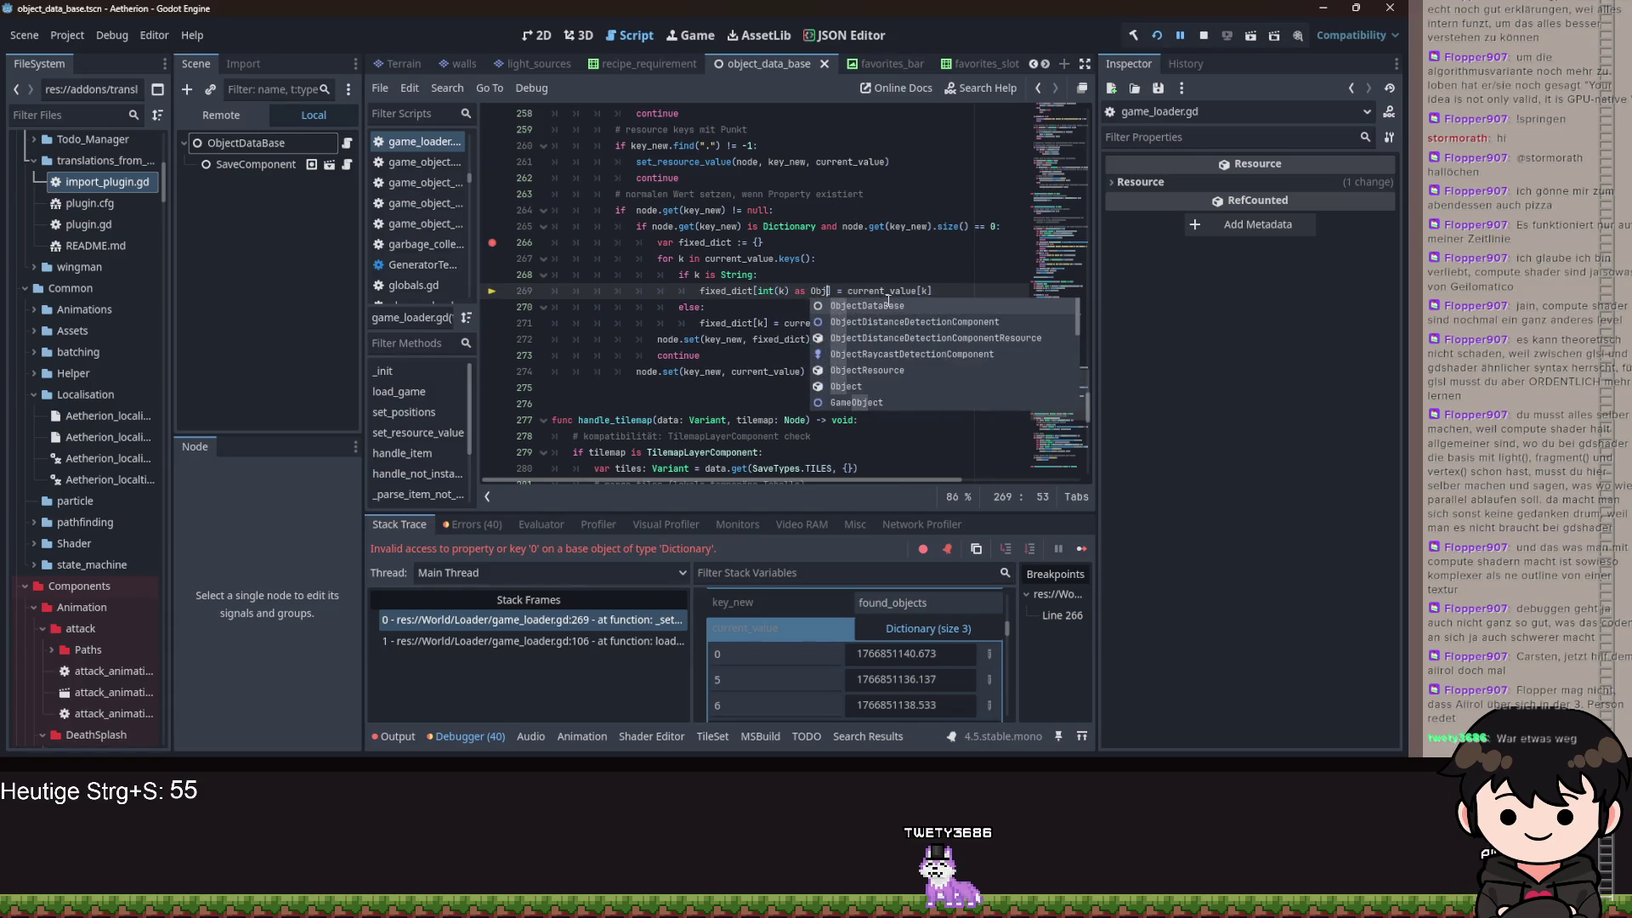
text(OBJECTS)
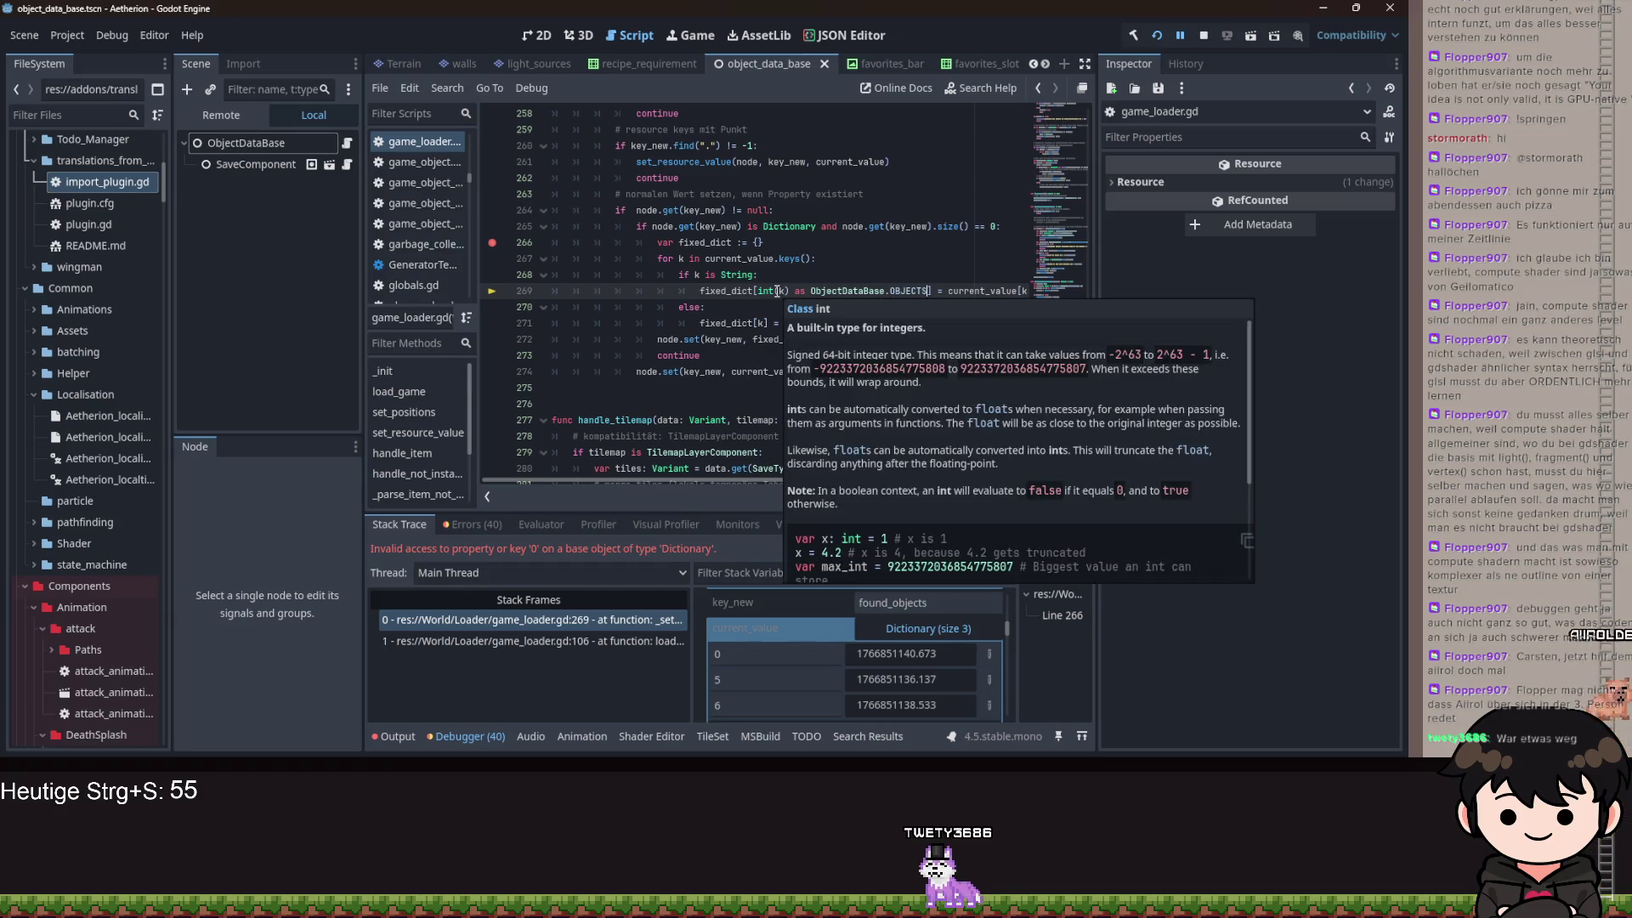
- Restart the game, start loading from the title screen, and return to the editor at the breakpoint
click(1156, 37)
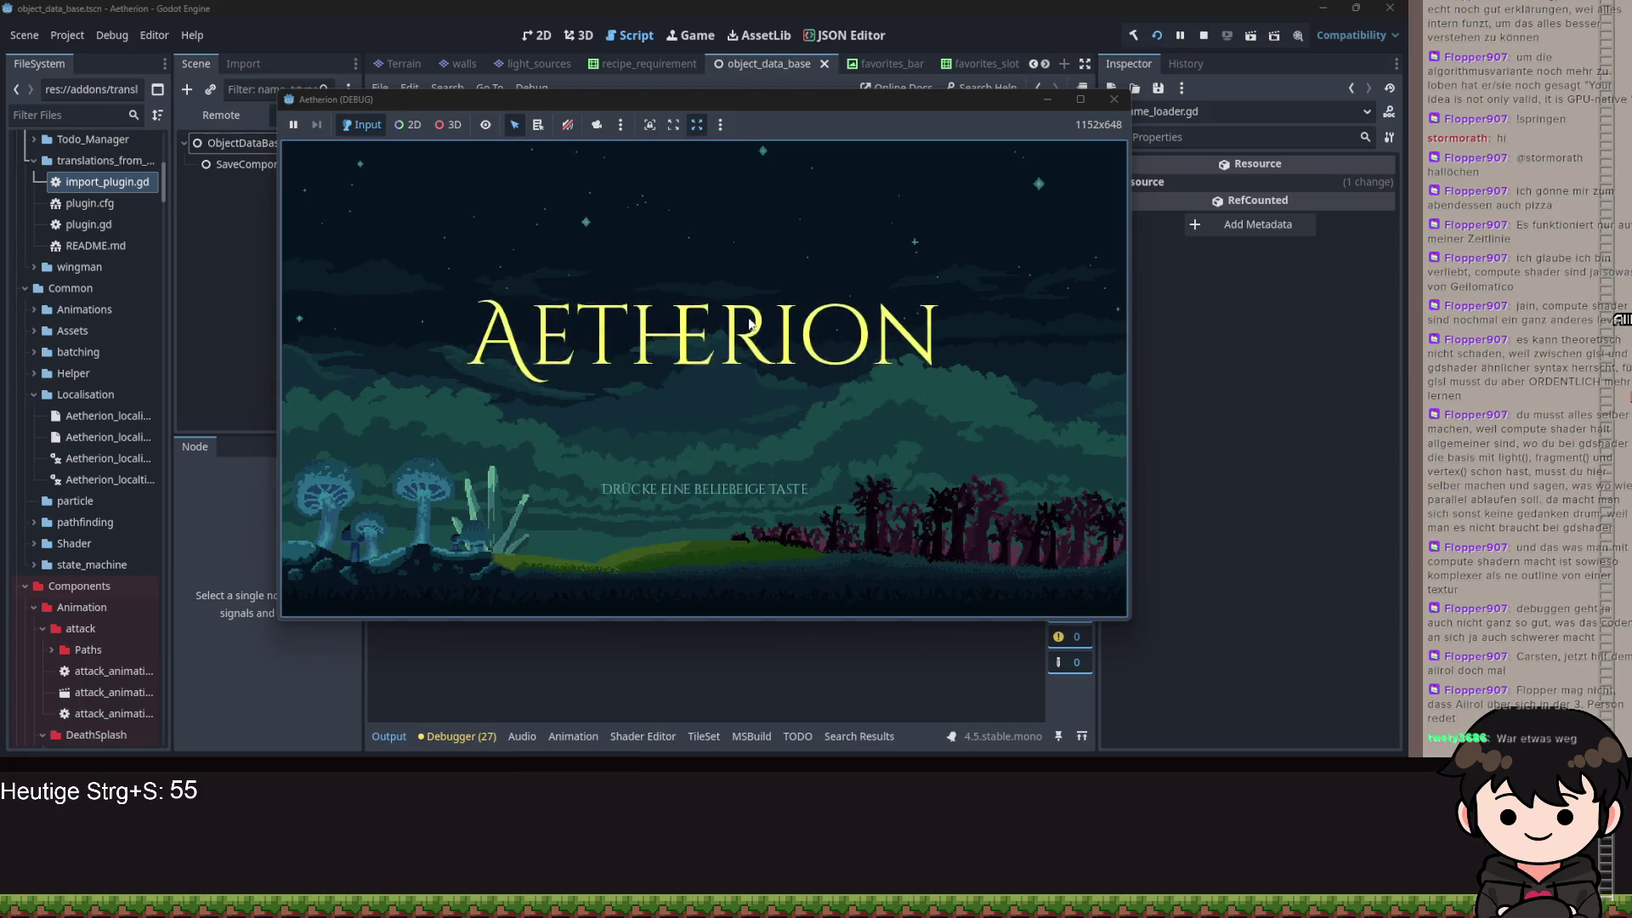
click(769, 367)
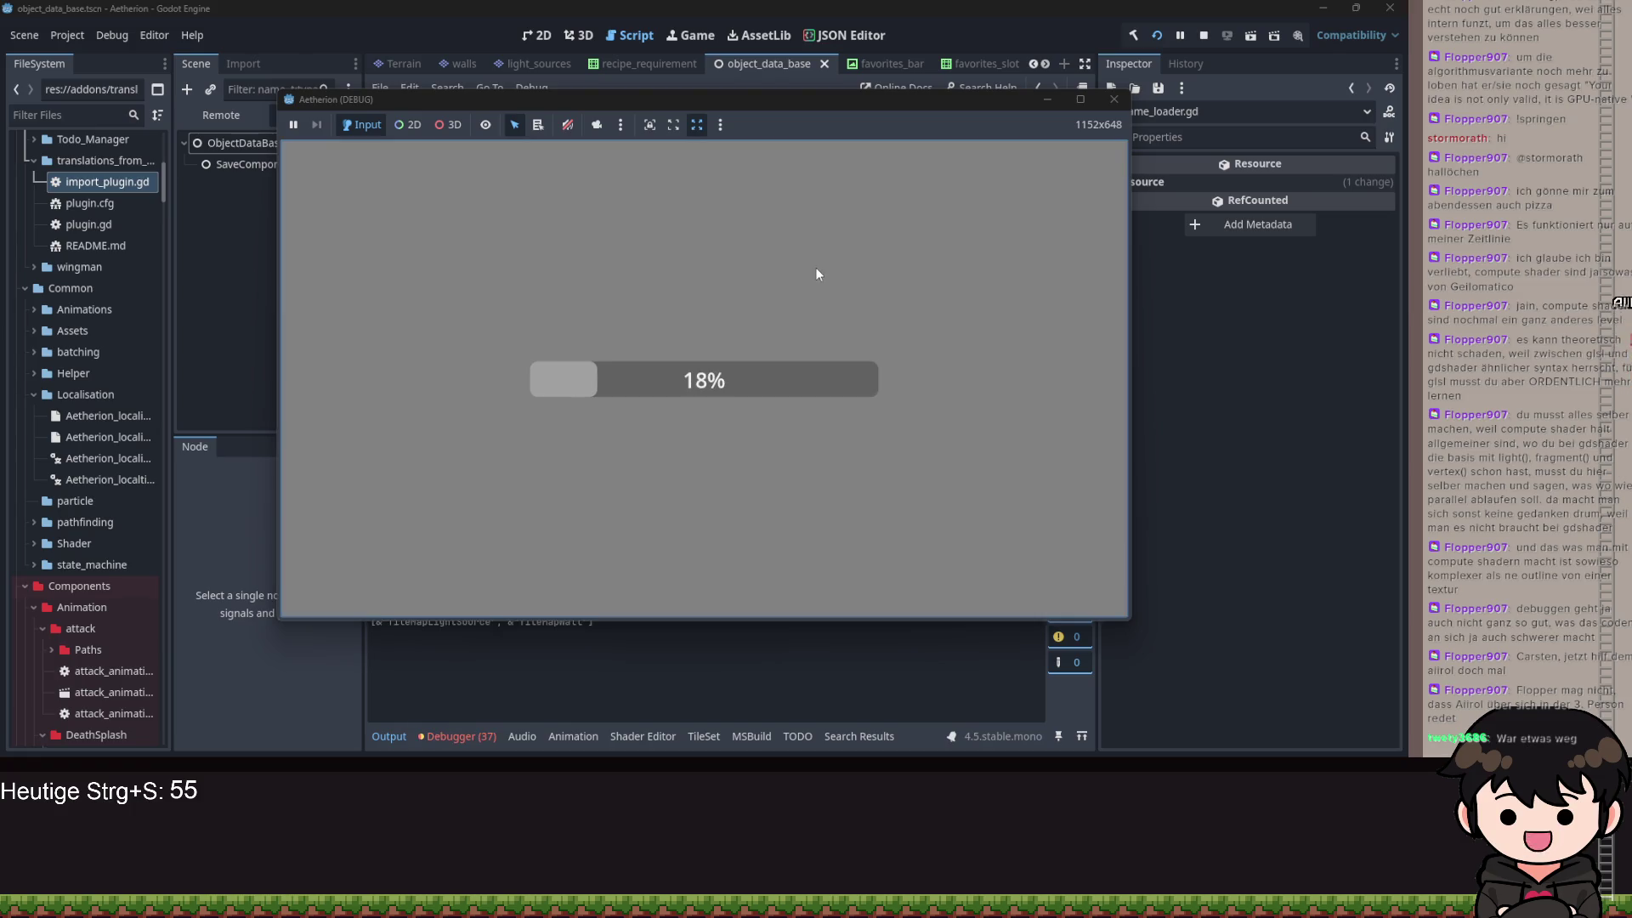
click(1048, 104)
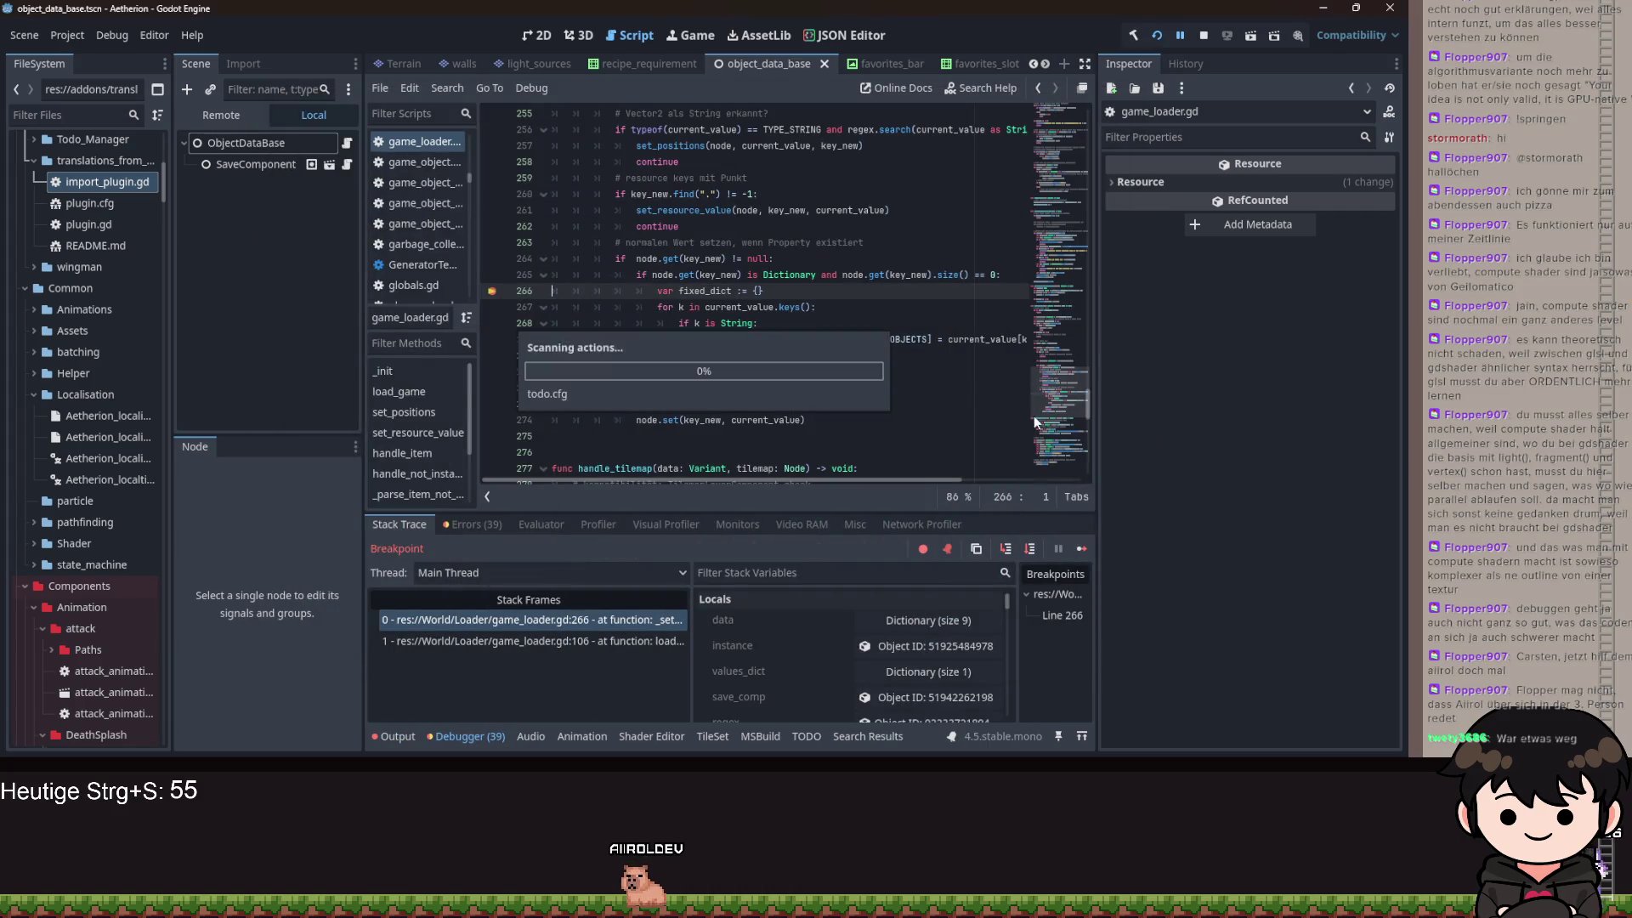
- Step the paused loader over to line 268, scrolling Stack Variables to check fixed_dict
click(1007, 549)
click(1006, 548)
click(1006, 547)
click(1006, 546)
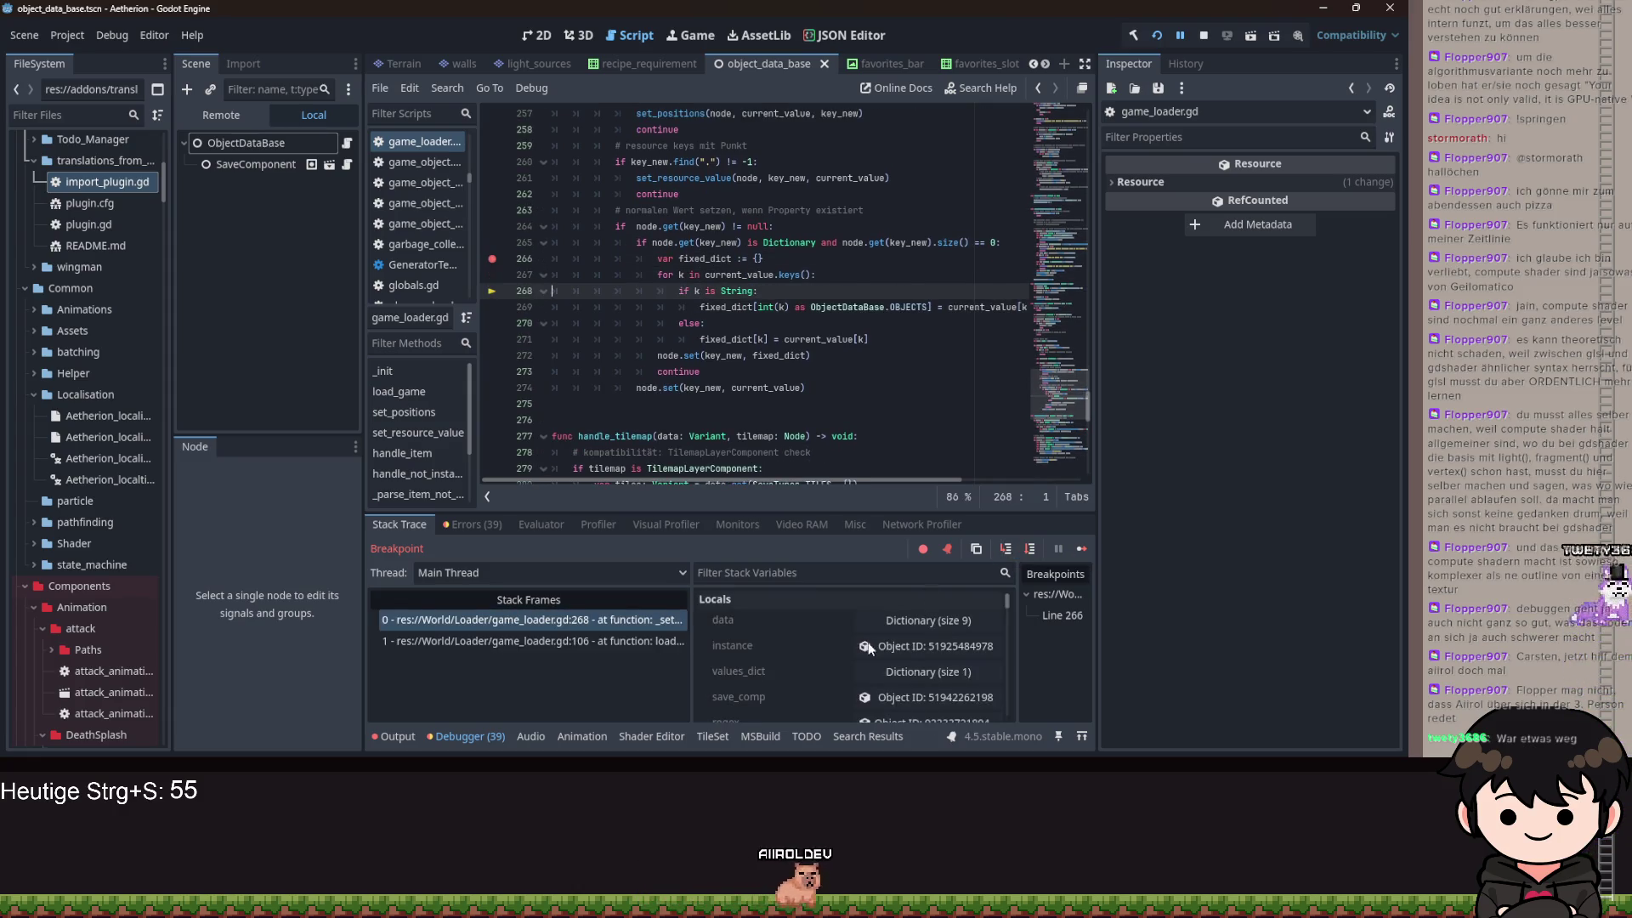
scroll(863, 661, down, 10)
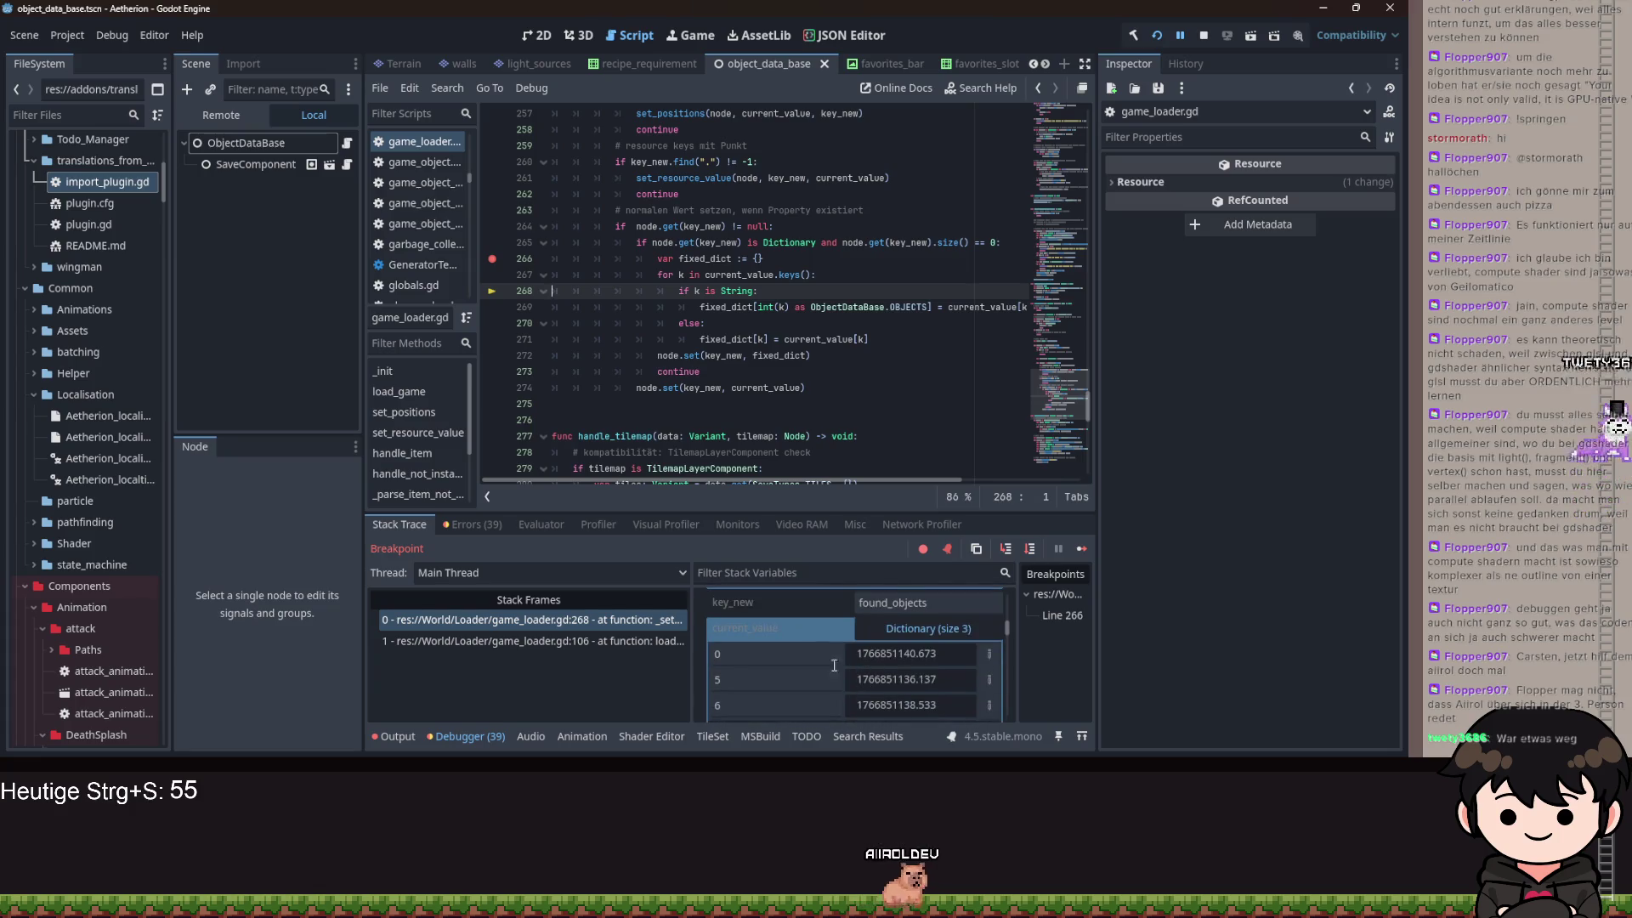
scroll(758, 662, down, 3)
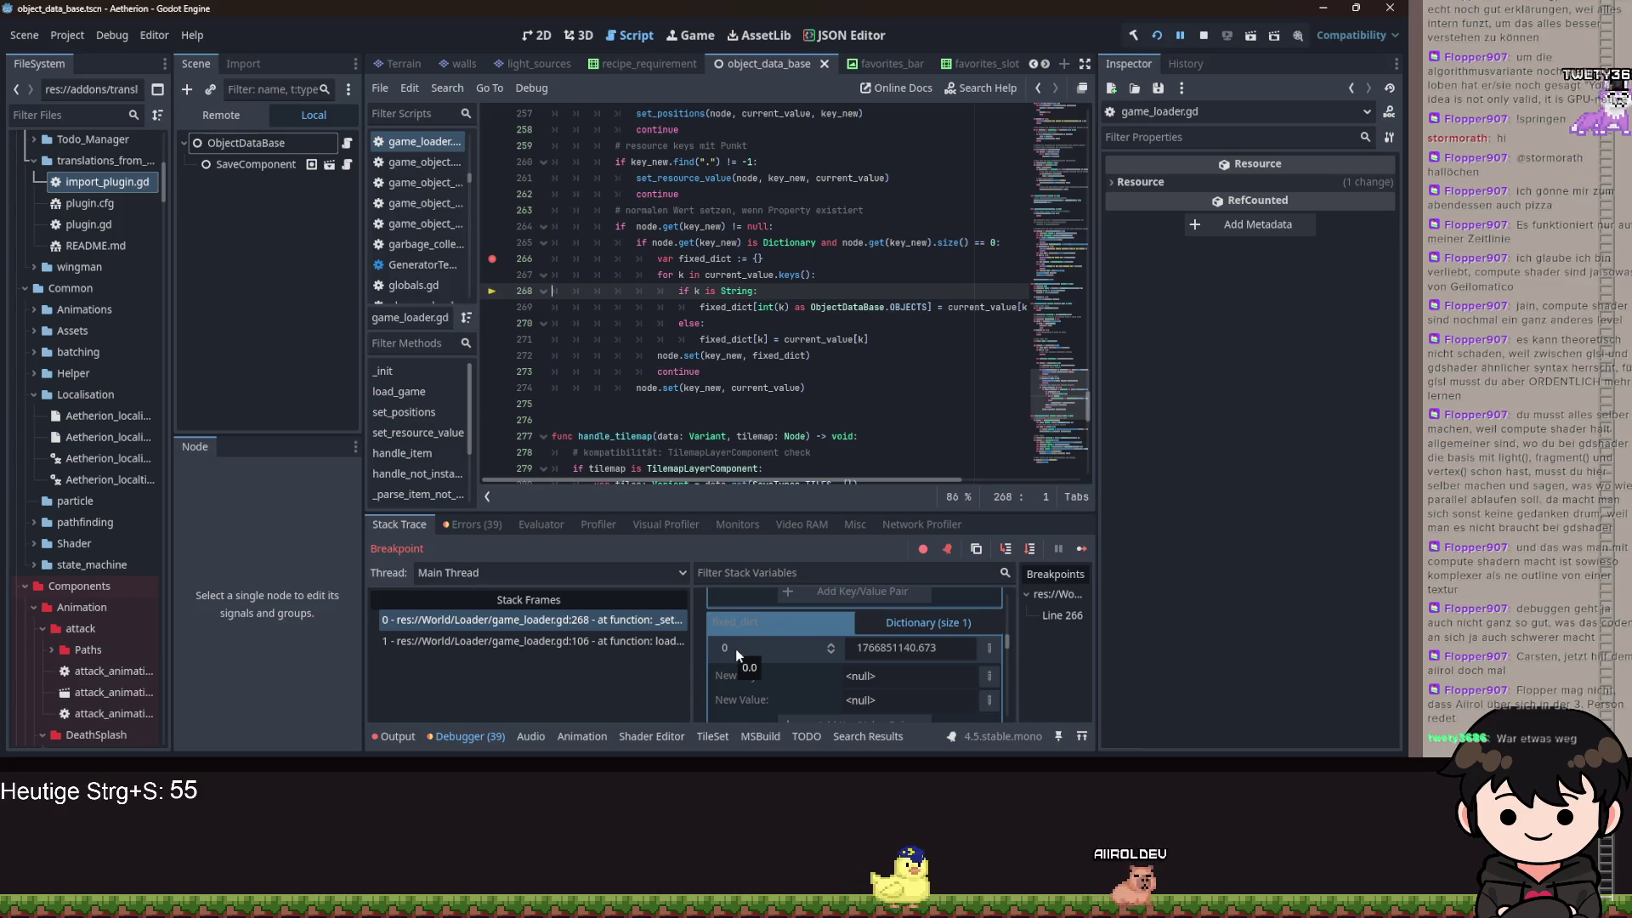
- Step on through line 272 to line 273, where fixed_dict holds keys 0, 5 and 6
click(1006, 549)
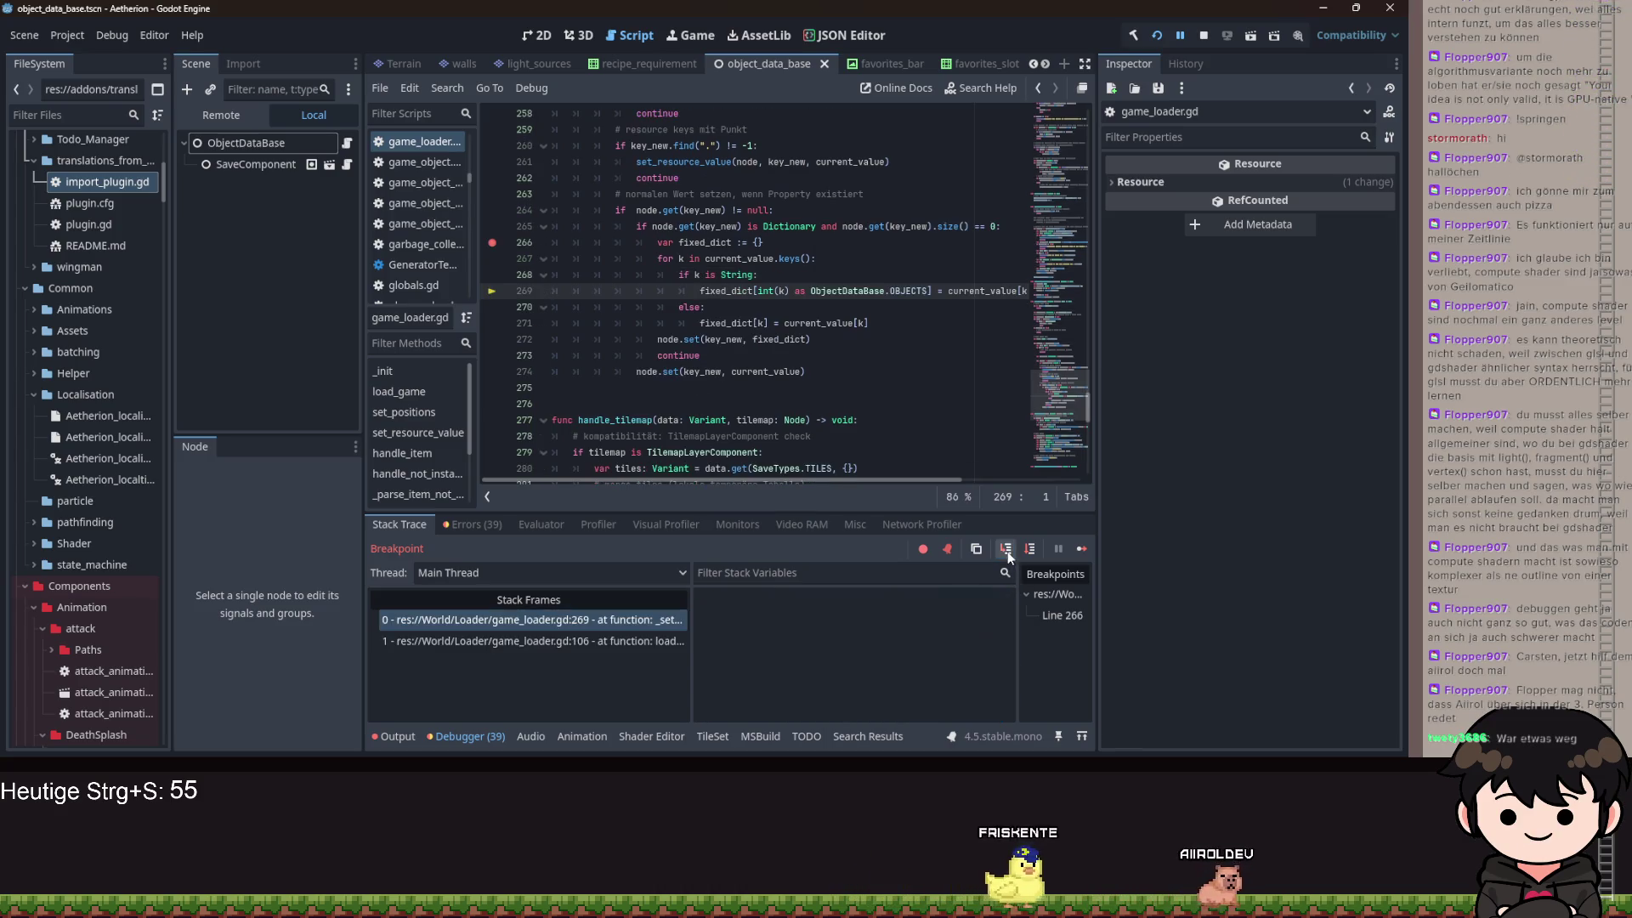
click(1006, 549)
click(1006, 549)
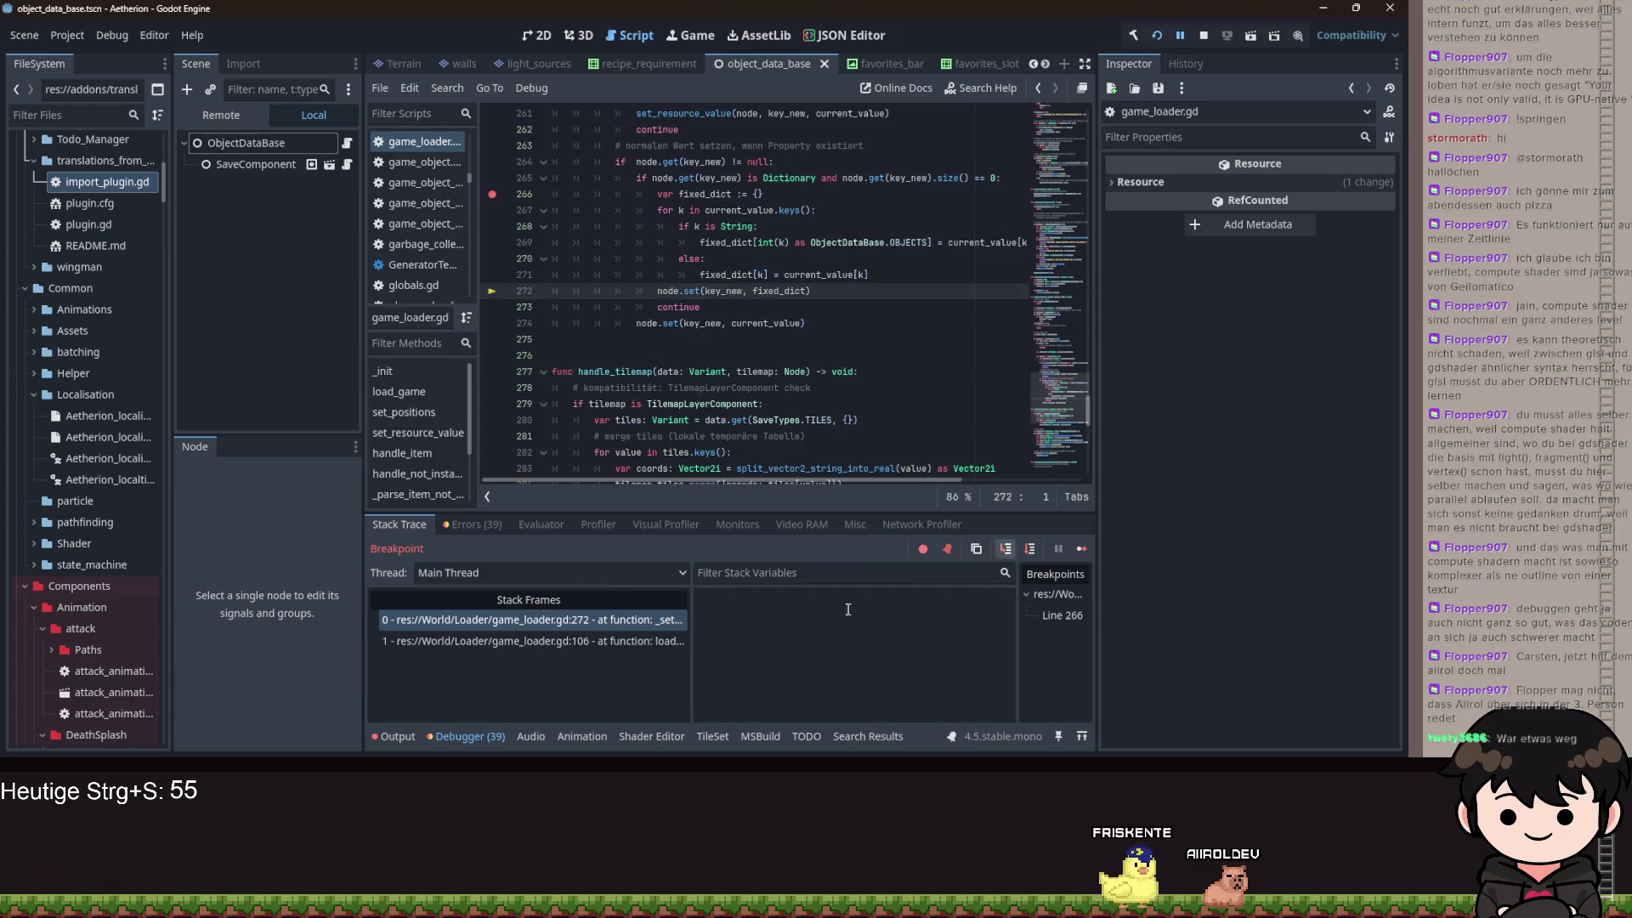
scroll(777, 634, down, 10)
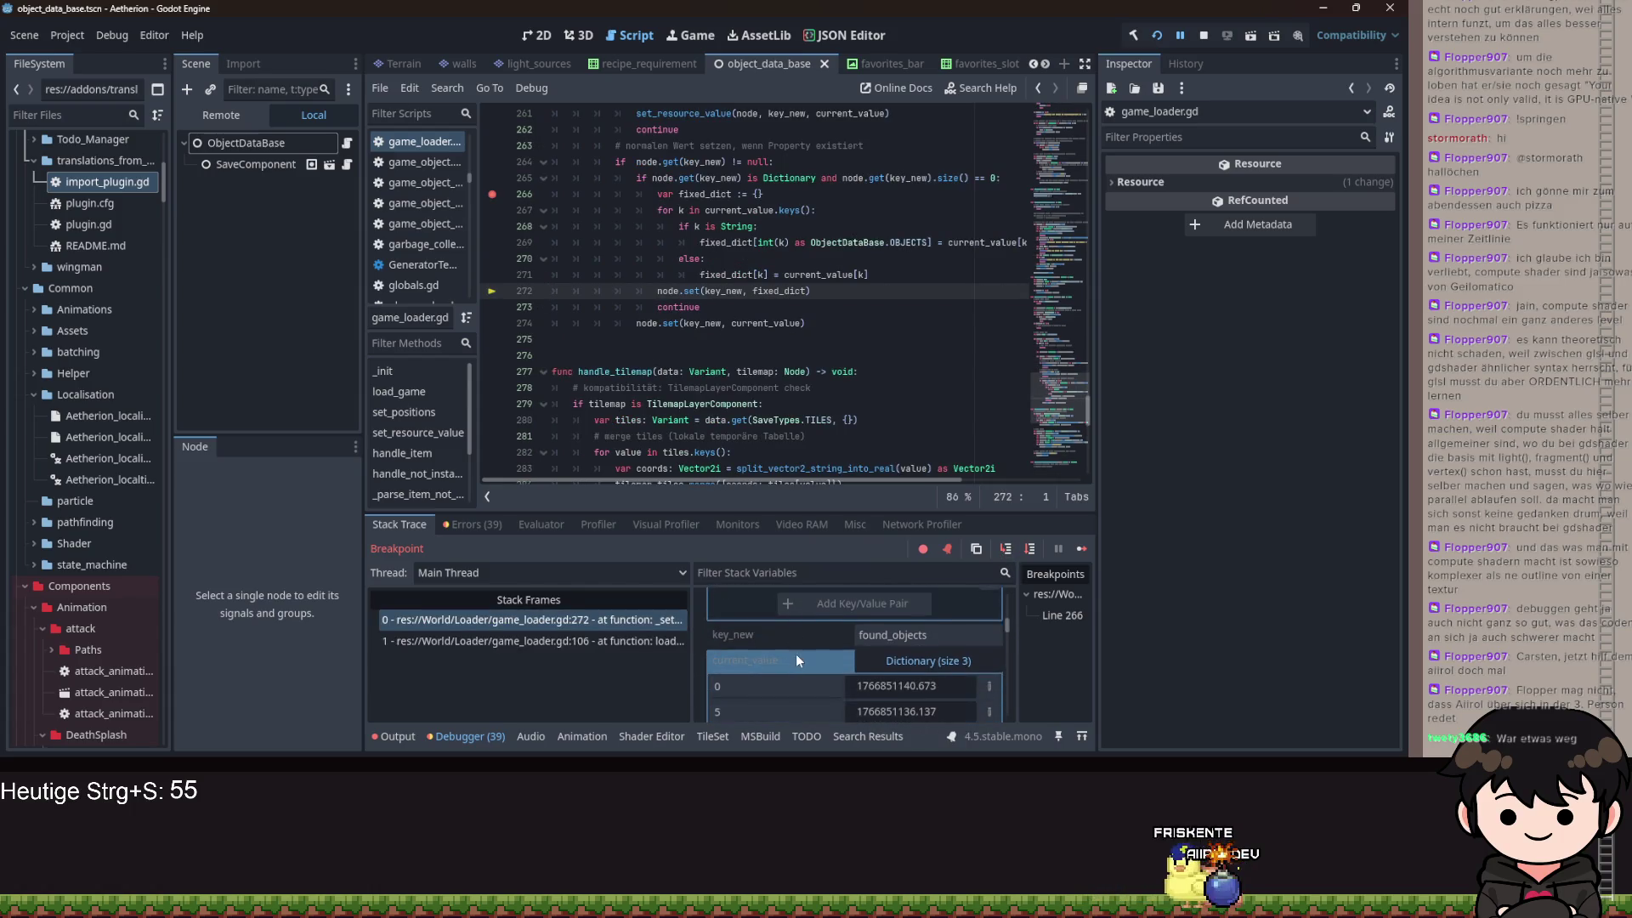
scroll(825, 637, up, 2)
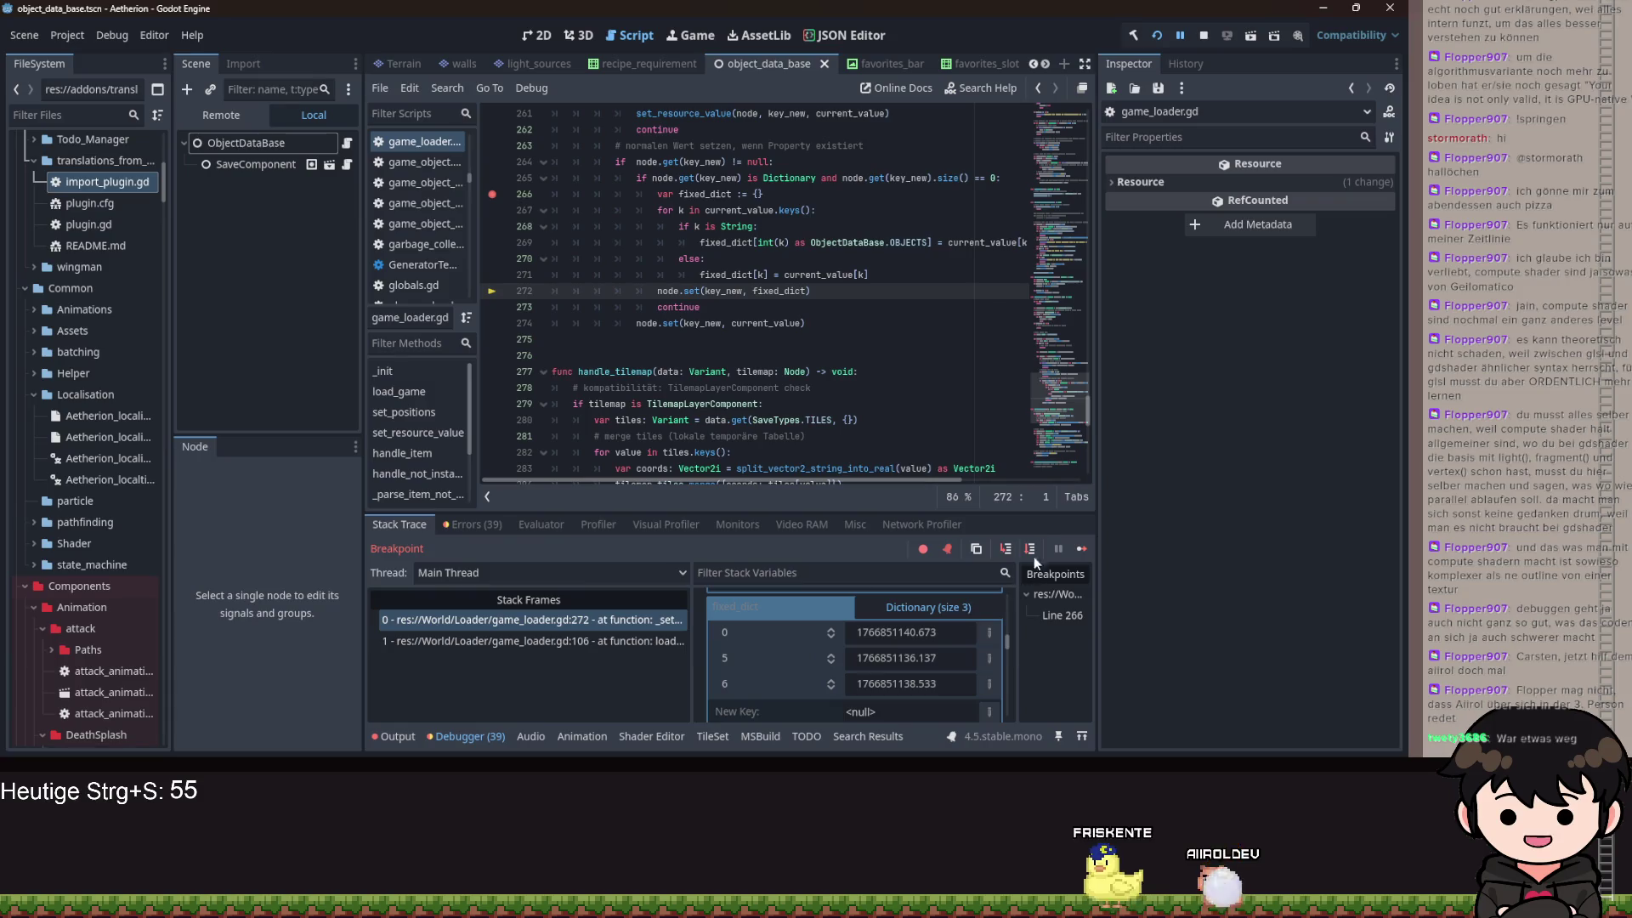
click(1007, 549)
click(200, 117)
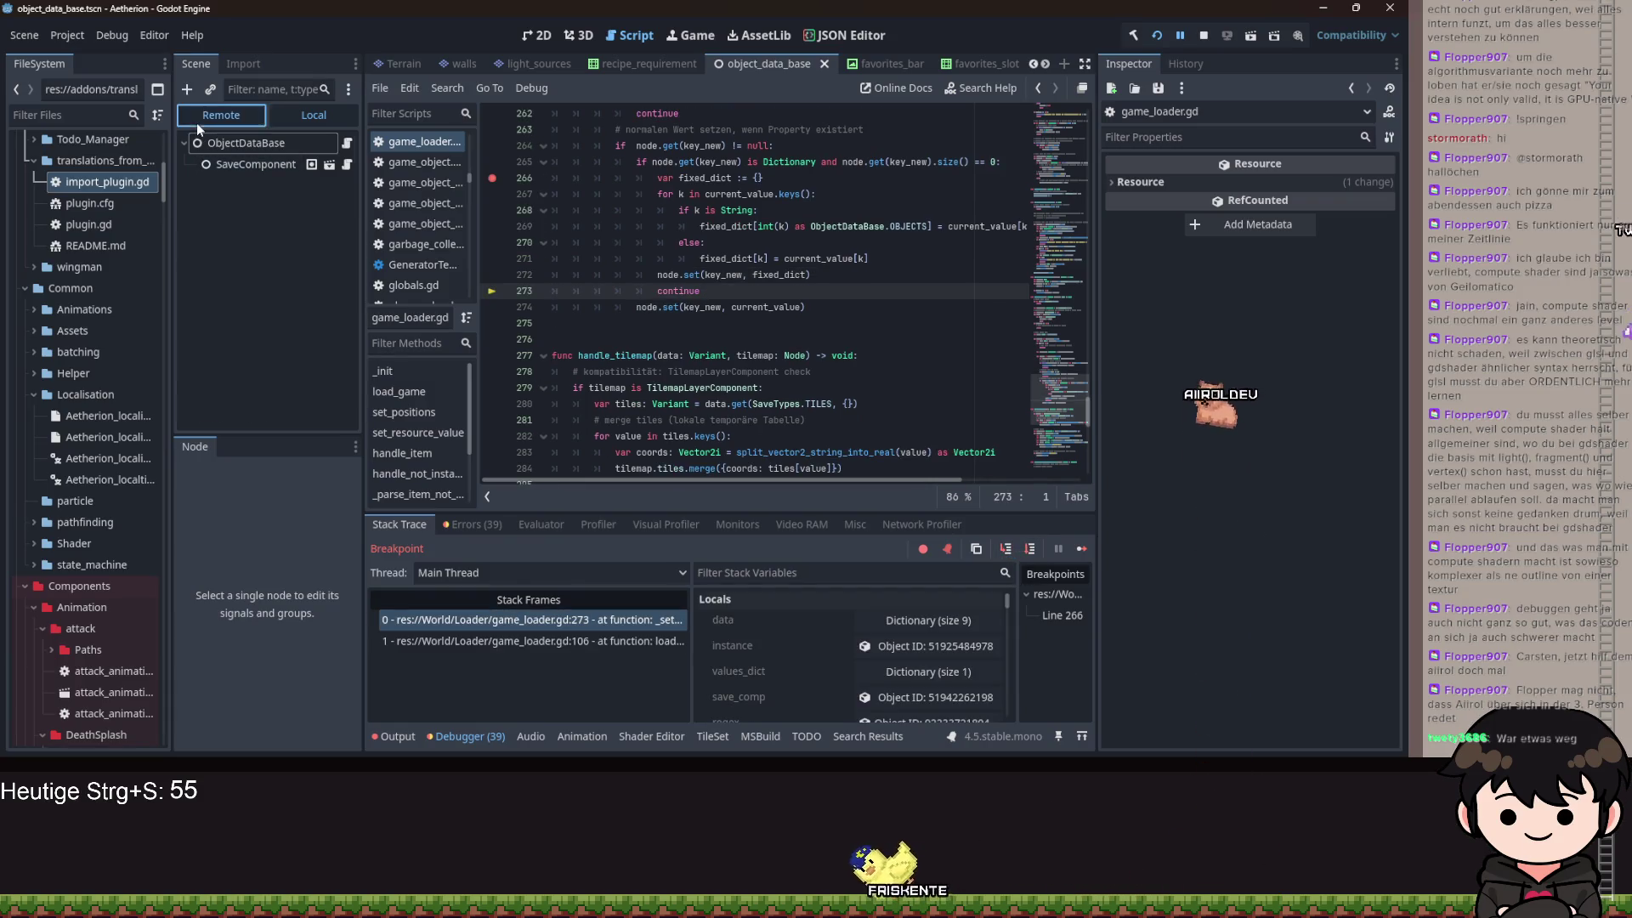
- Select the running ObjectDB node in the Remote tree and expand fixed_dict's entries
click(236, 165)
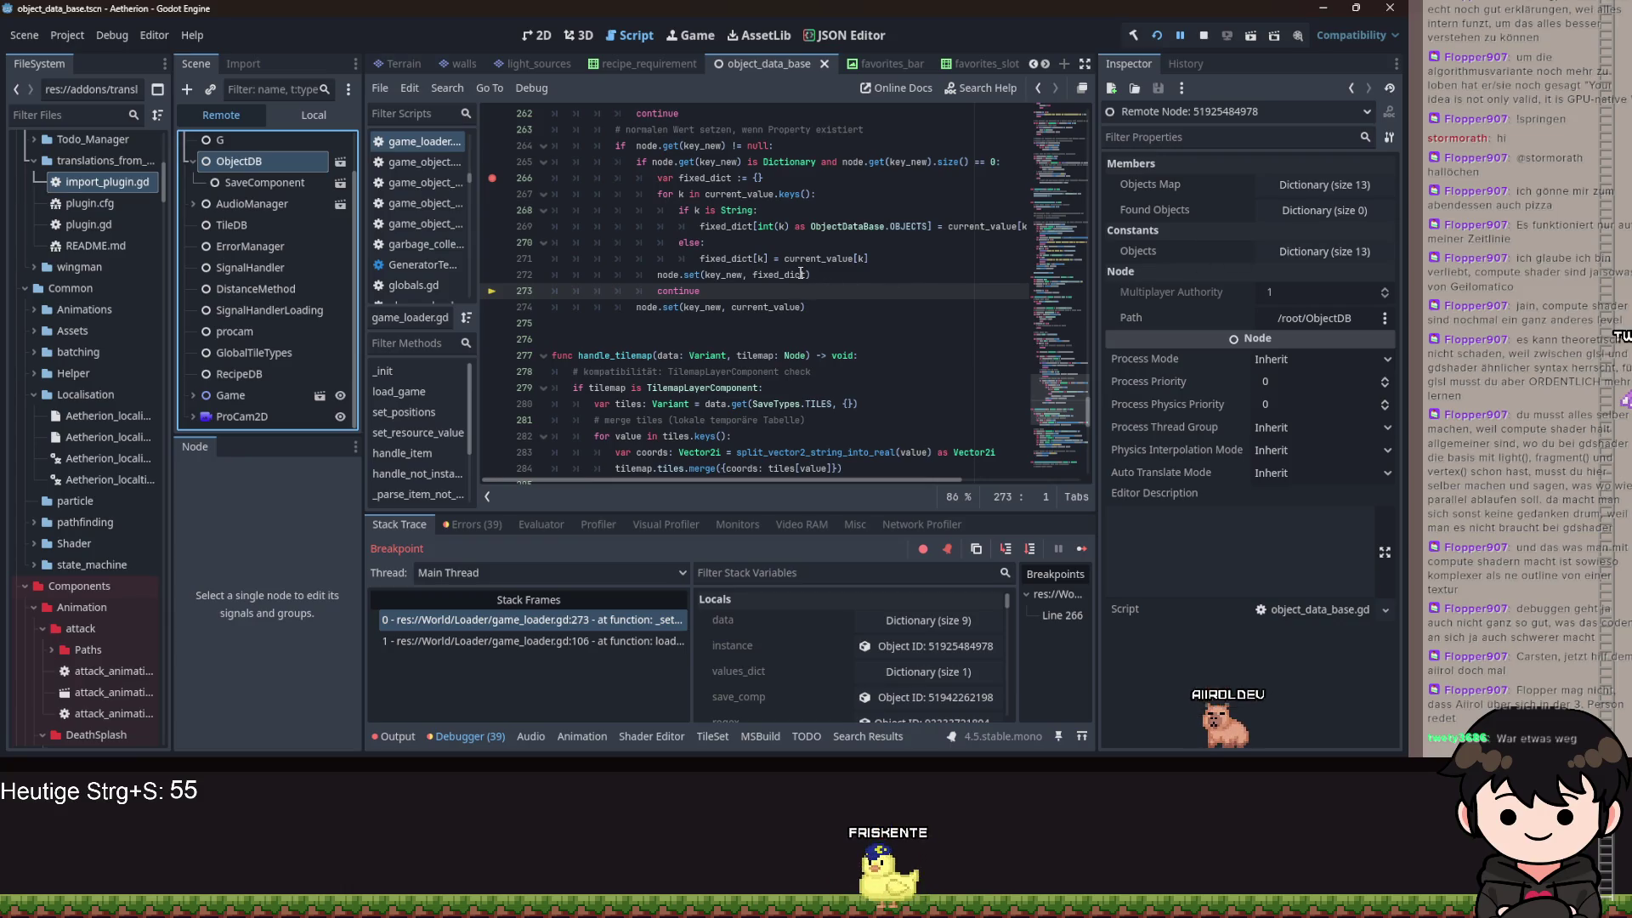
click(850, 671)
scroll(845, 675, down, 5)
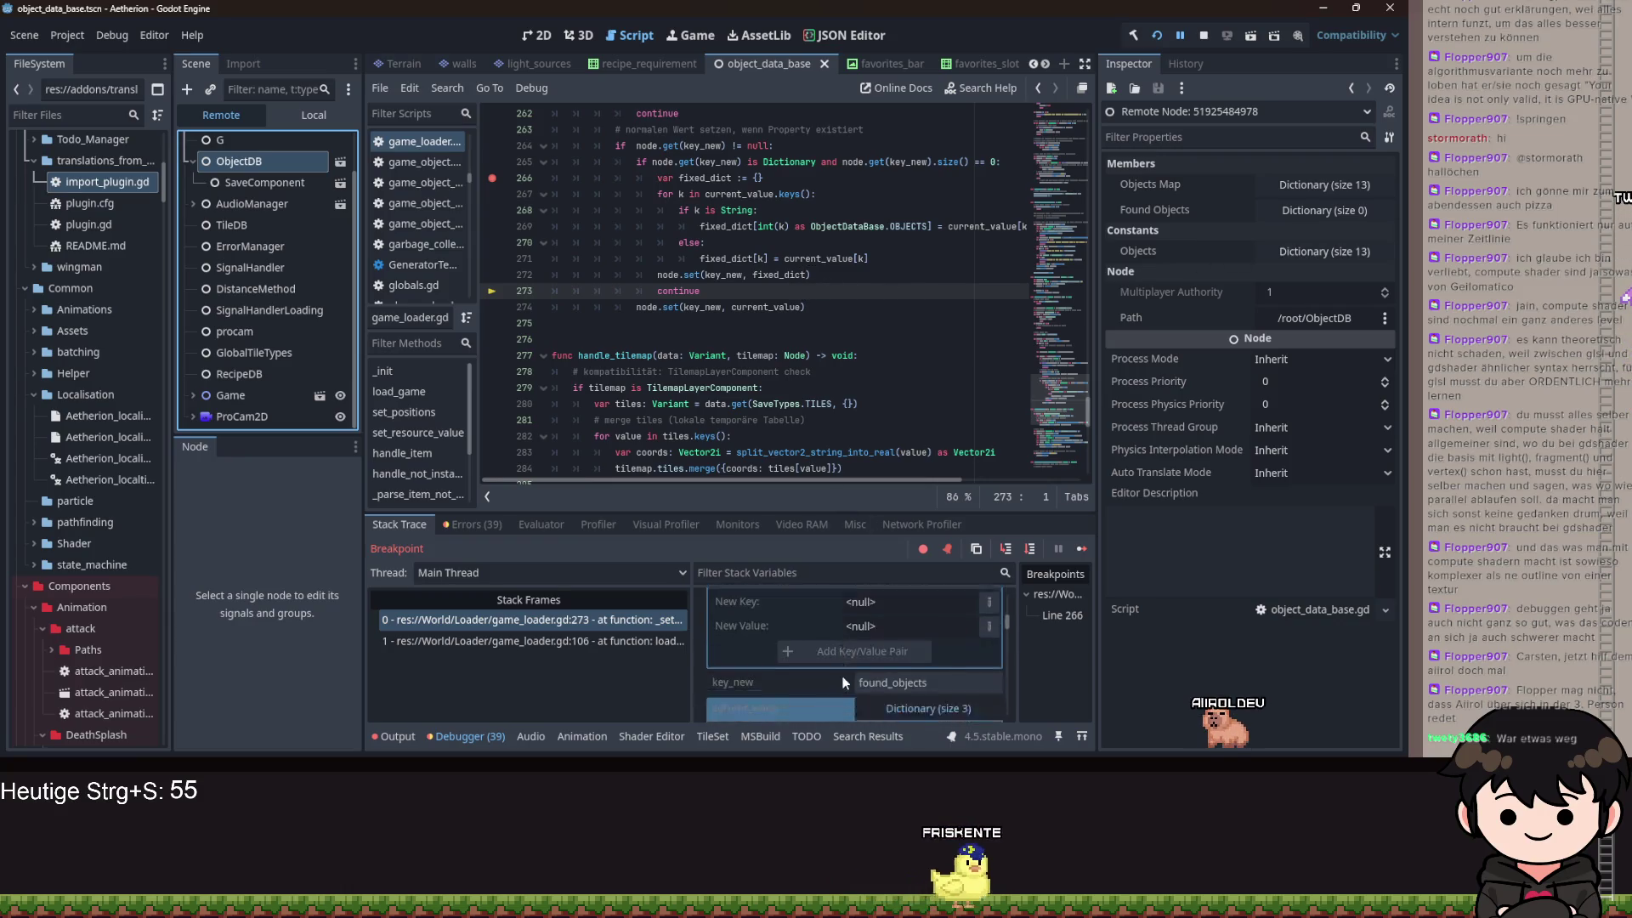
scroll(853, 662, up, 1)
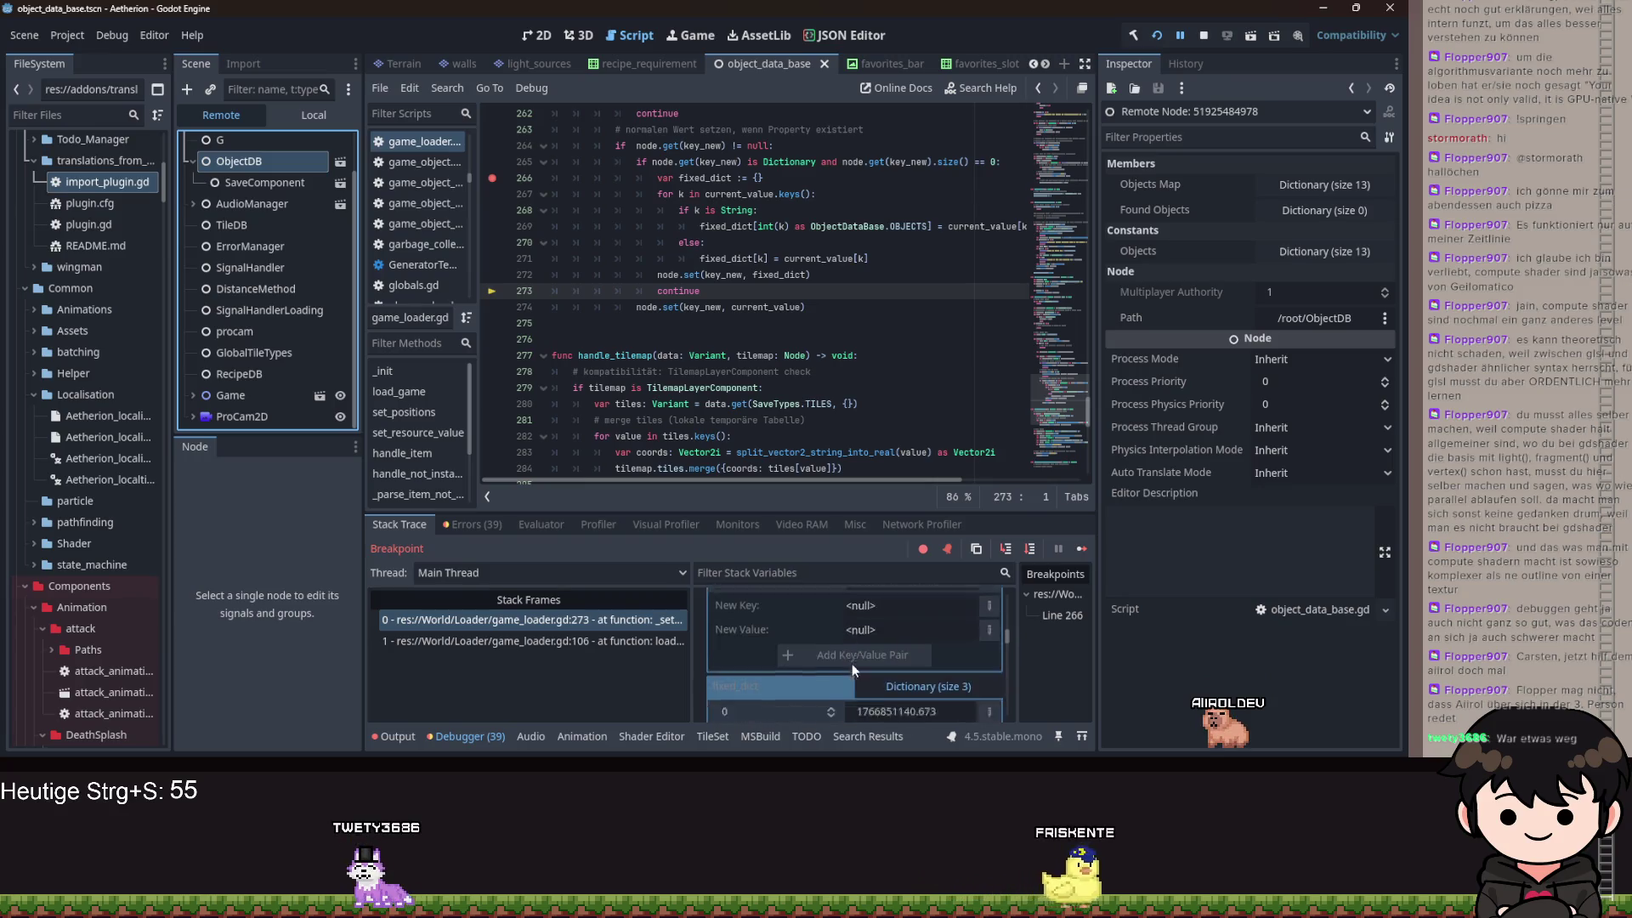
click(874, 618)
scroll(903, 620, down, 1)
scroll(909, 637, up, 5)
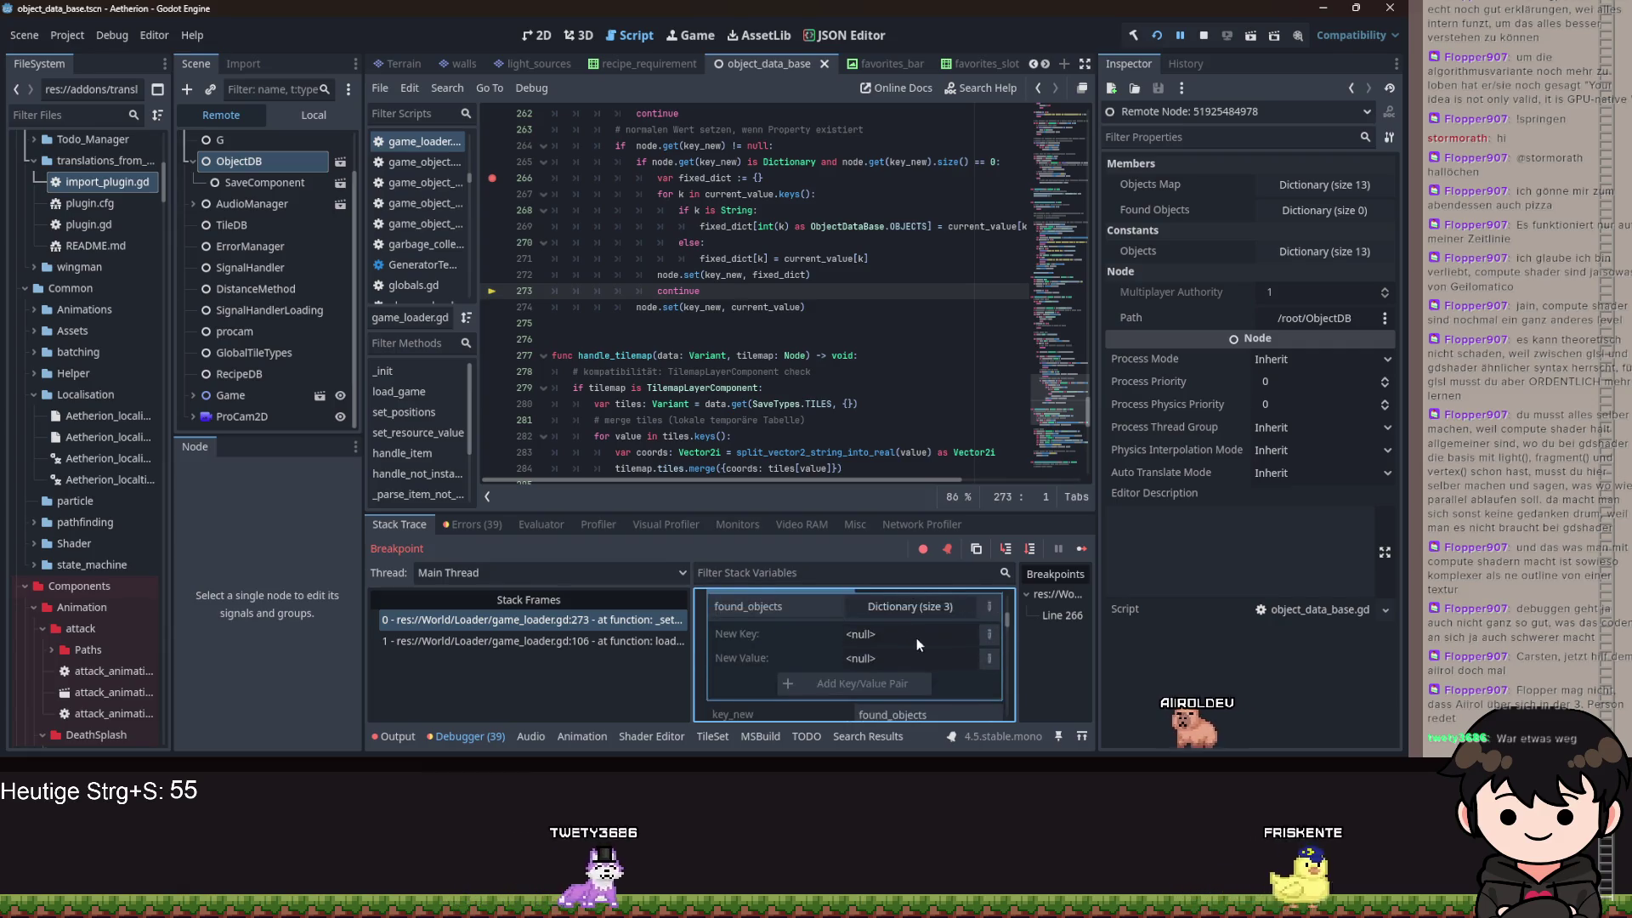
scroll(911, 634, down, 5)
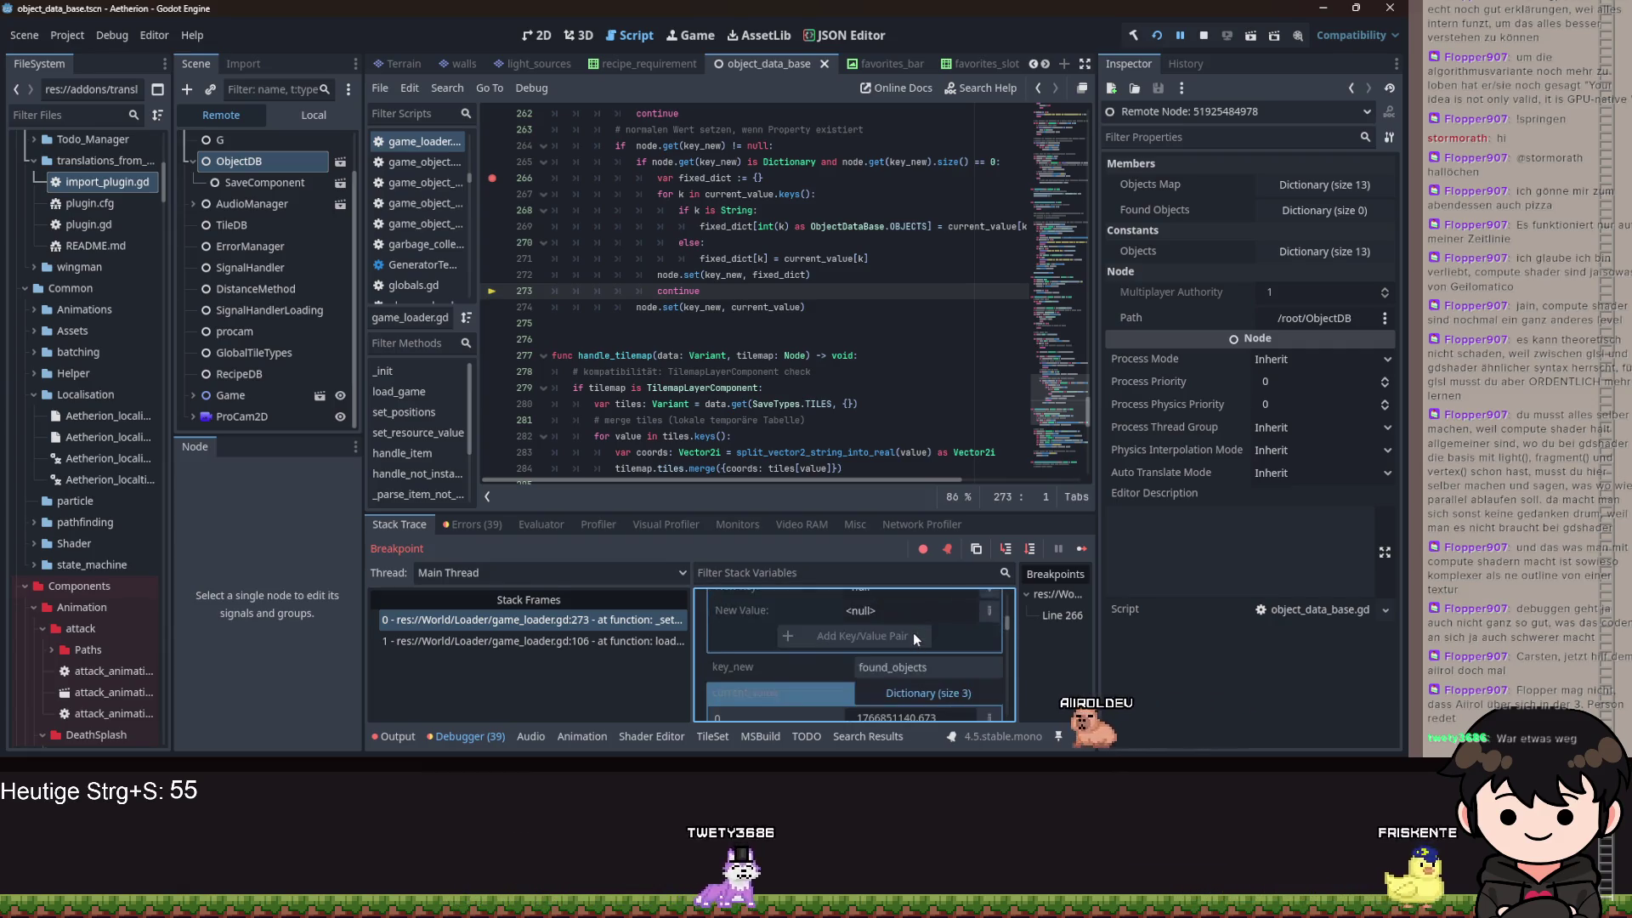
- Expand ObjectDB's Found Objects in the Inspector, confirming it is still size 0
click(1323, 212)
click(1322, 213)
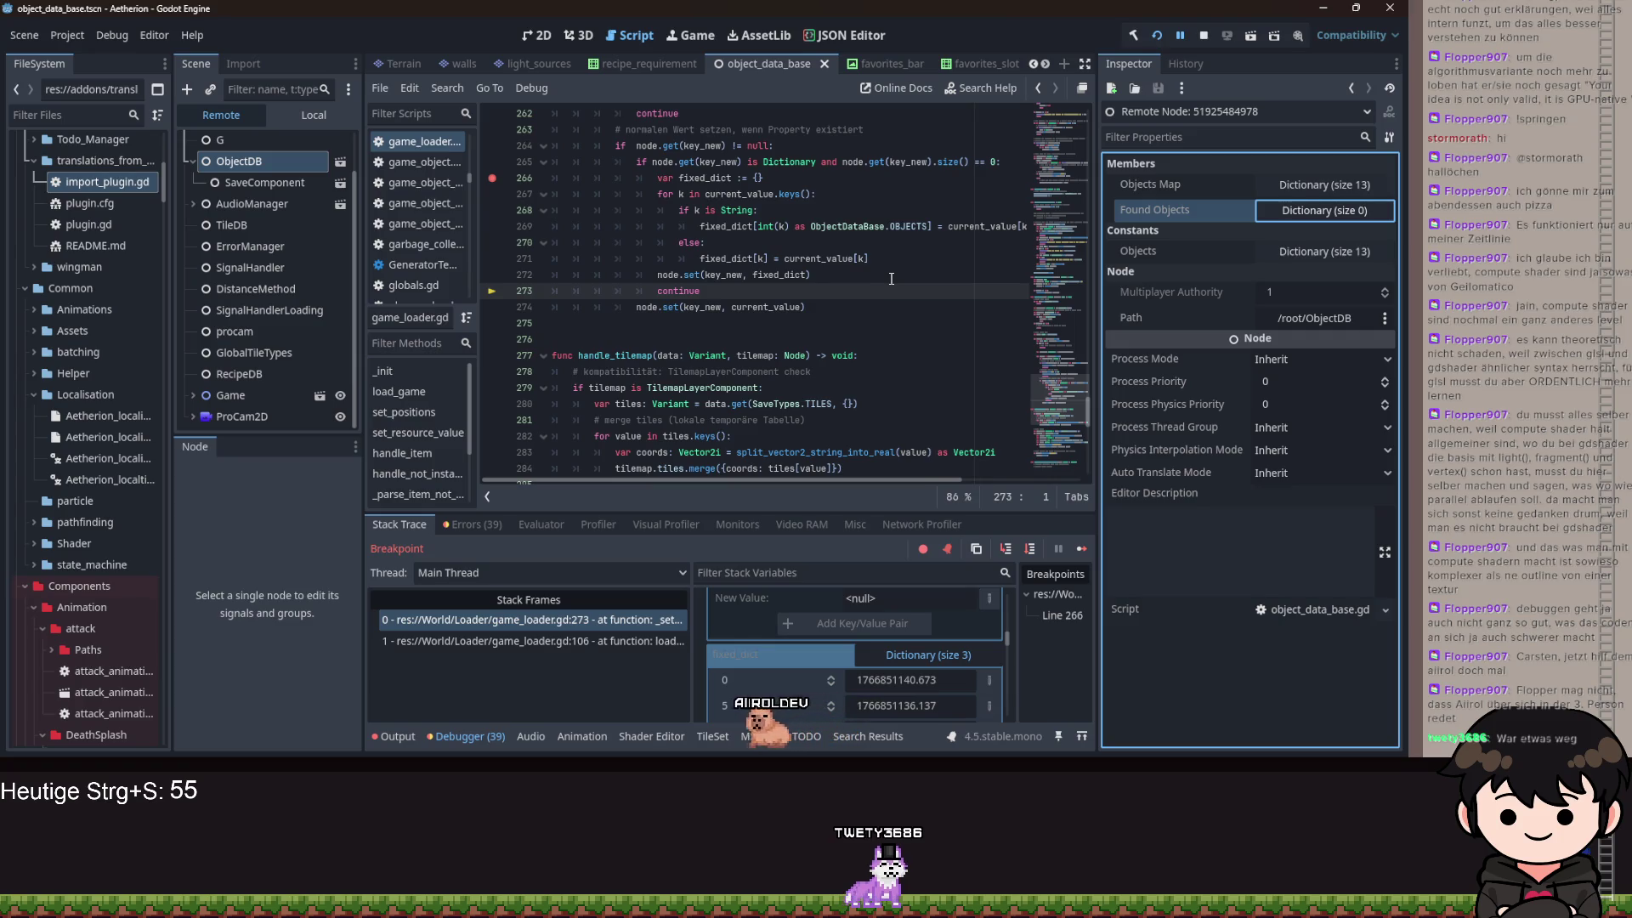
click(1337, 213)
click(1337, 212)
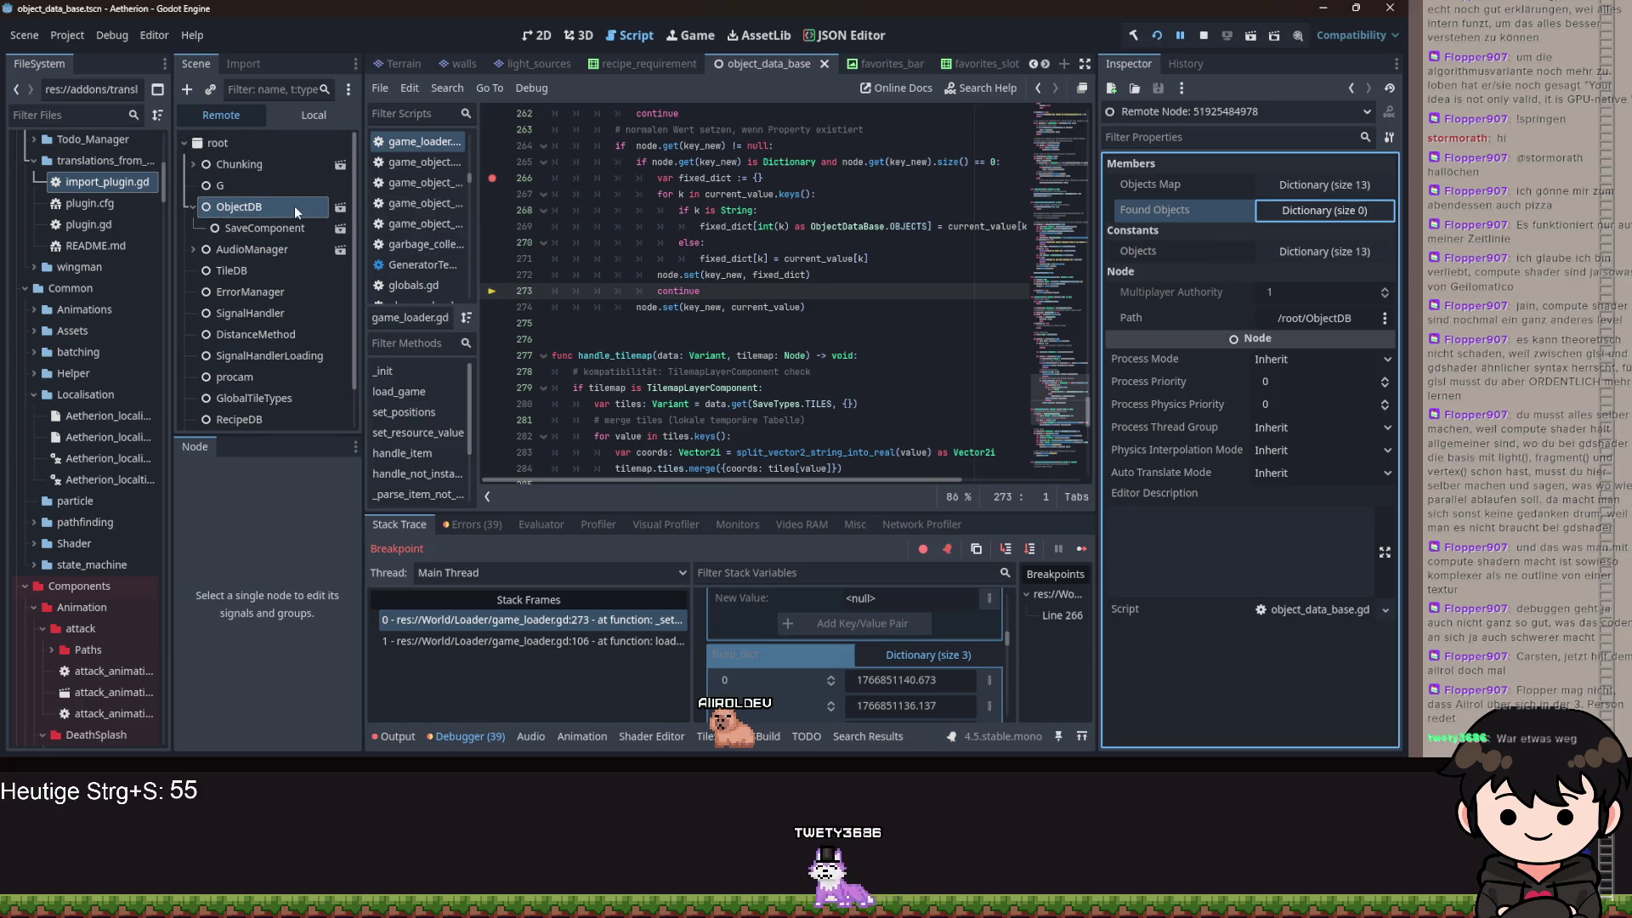
click(315, 111)
- In object_data_base.gd, start a set(value): property block after the found_objects dictionary
click(347, 143)
click(813, 437)
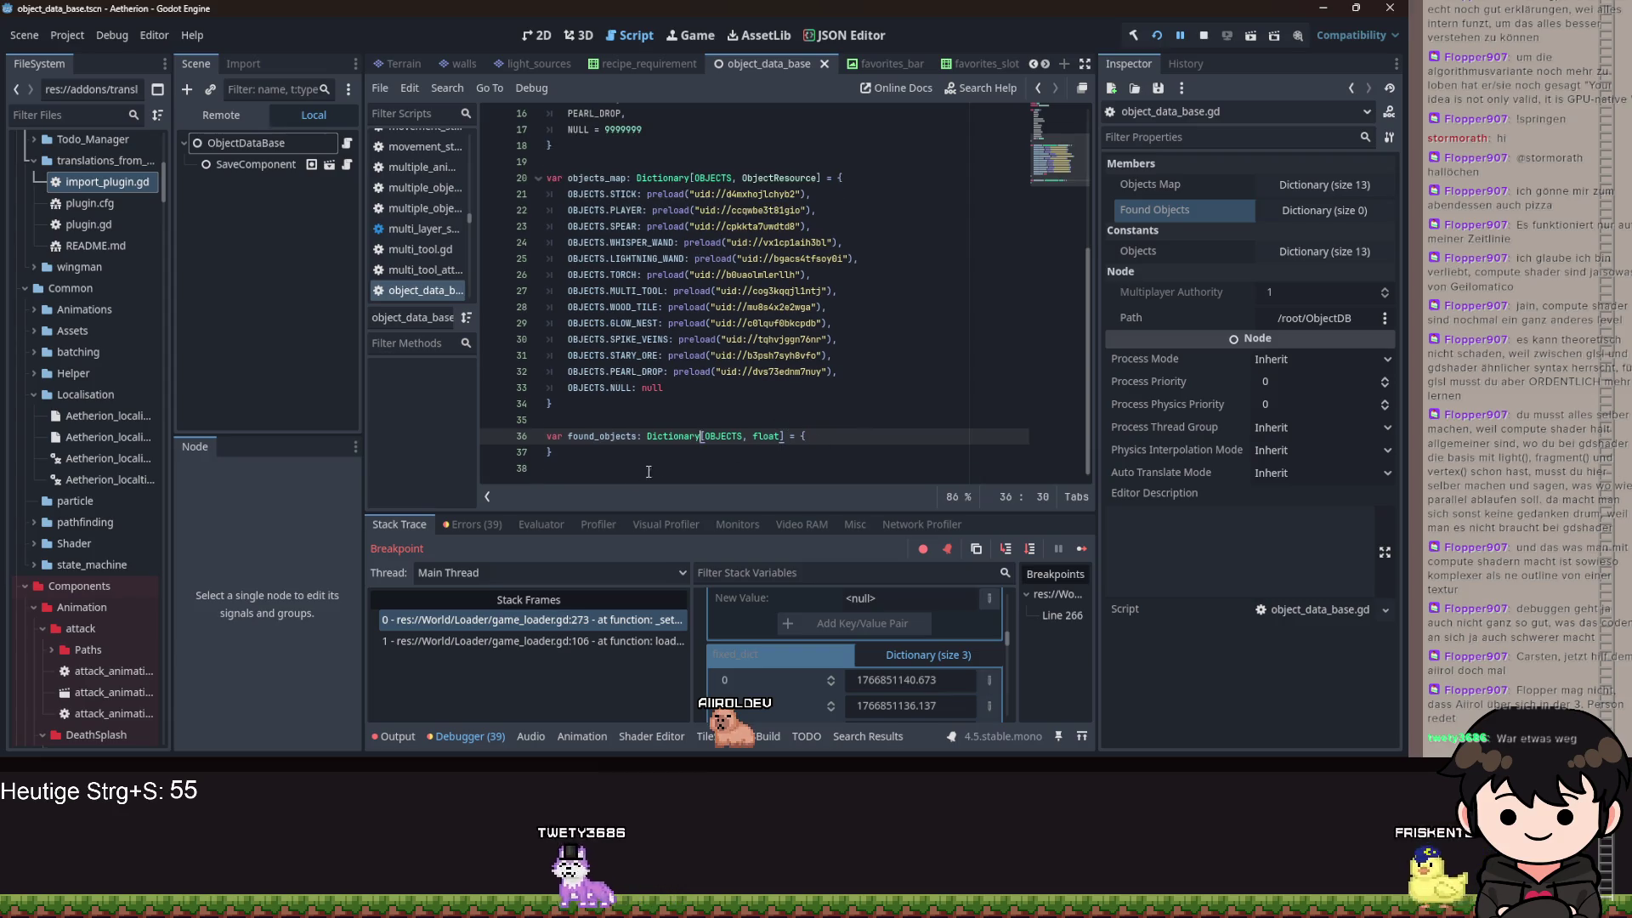
key(Down)
text(:)
key(Return)
text(s)
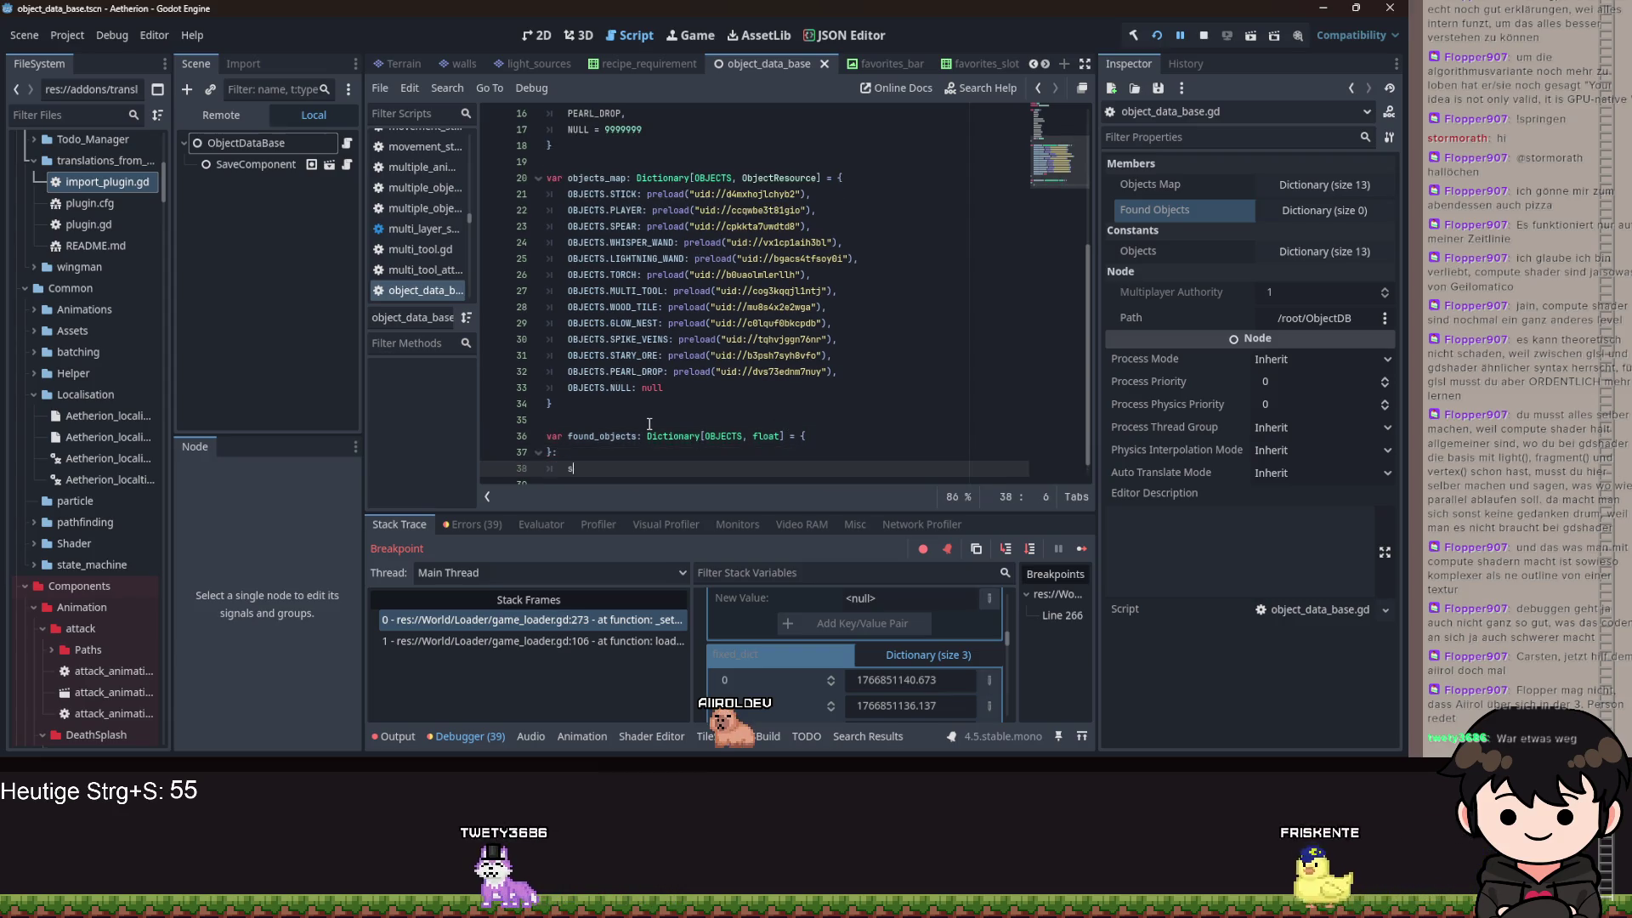
text(et(value):)
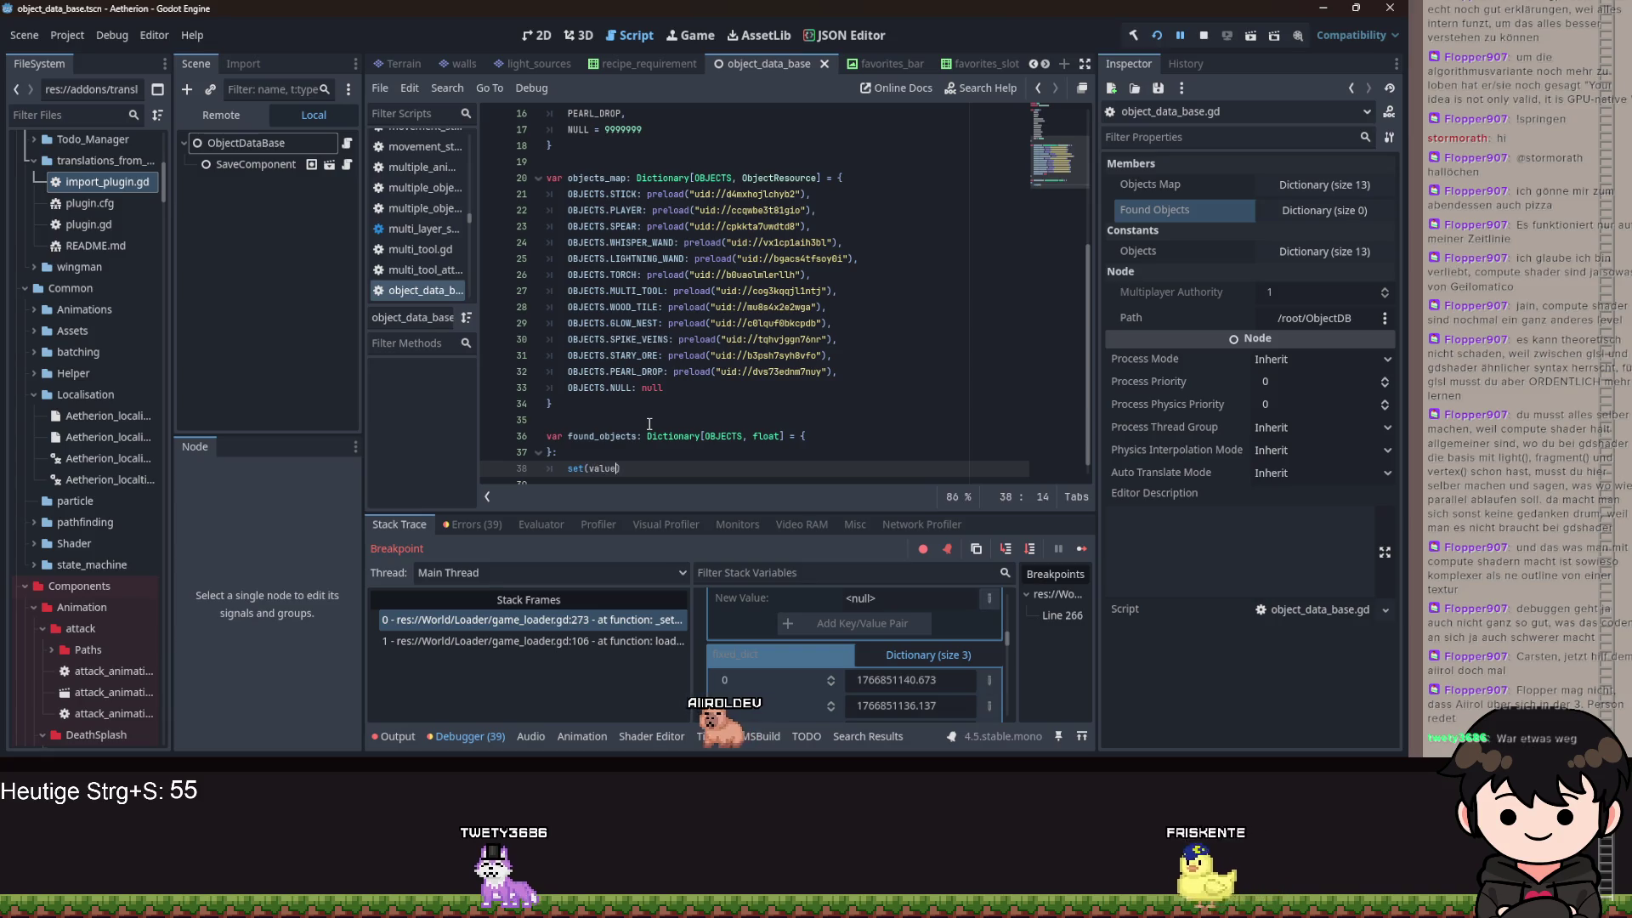
key(Return)
- Make the setter run found_objects = value and print(value), then relaunch the game
text(v)
key(BackSpace)
text(found_objects = val)
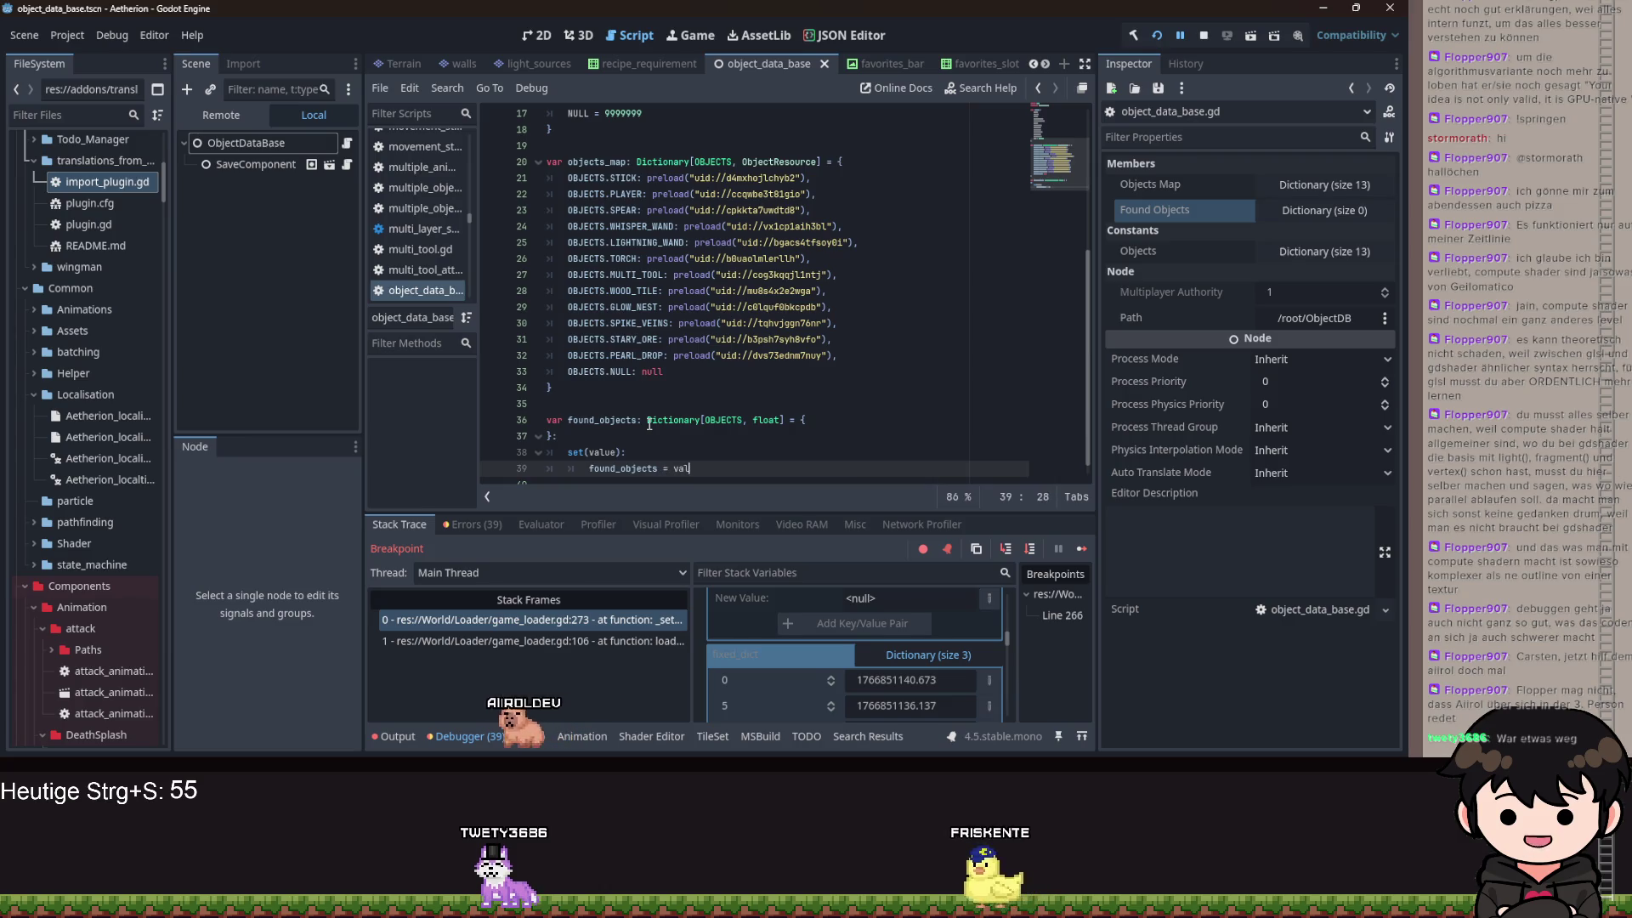
text(ue)
key(Return)
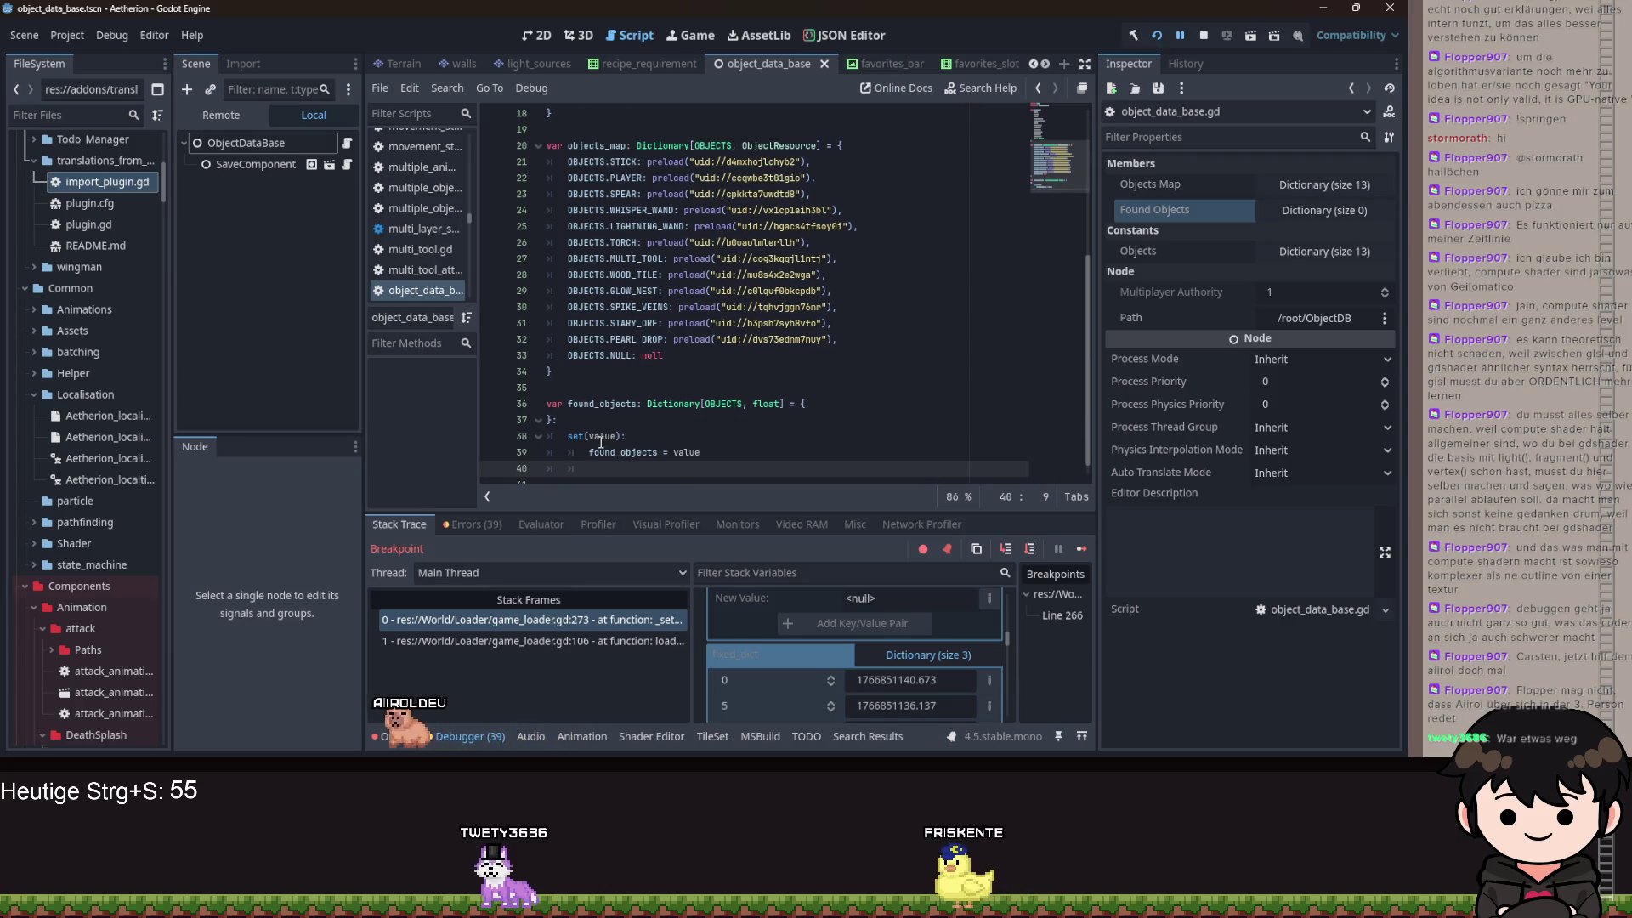
text(print(value)
key(F9)
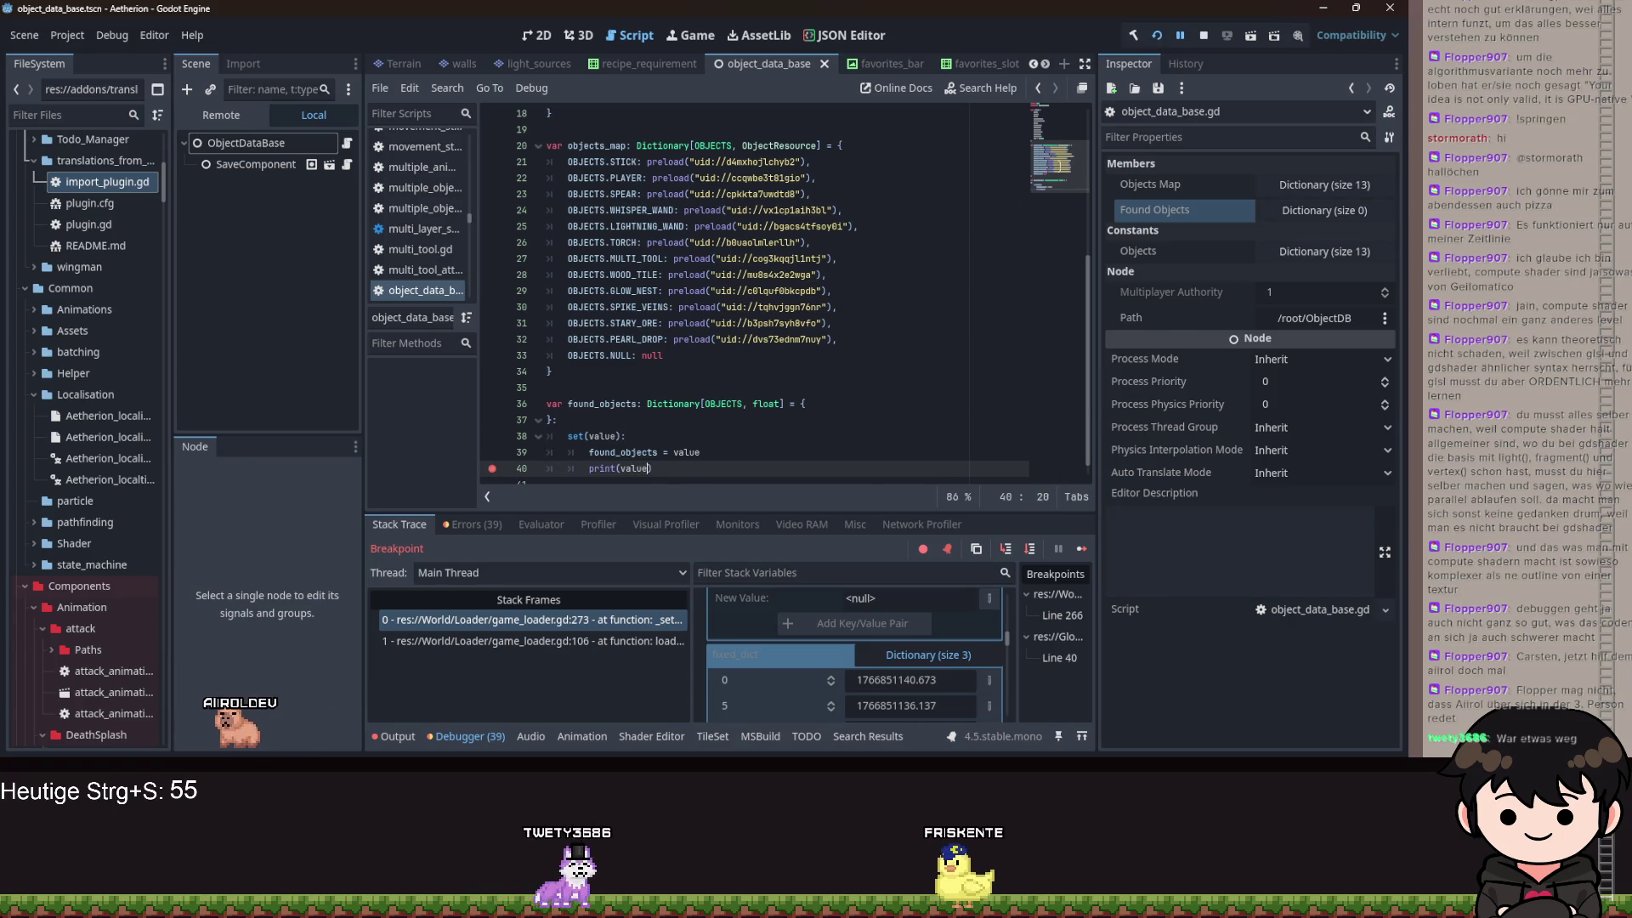
click(1154, 34)
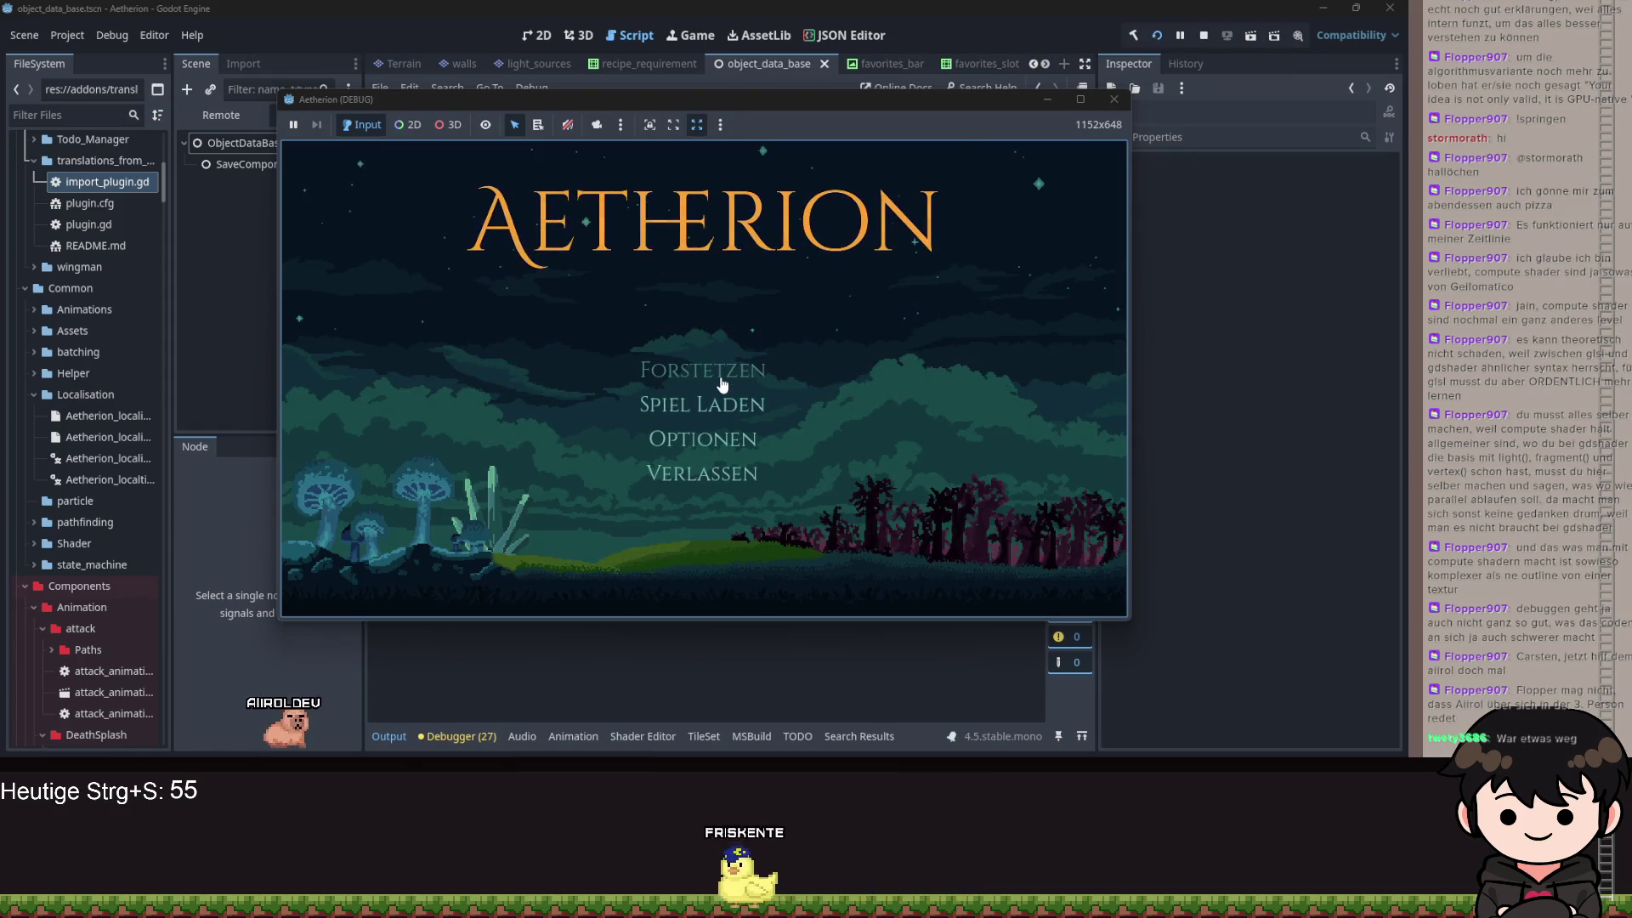
- Load the save via Spiel Laden, then resume execution past the line 266 breakpoint
click(772, 333)
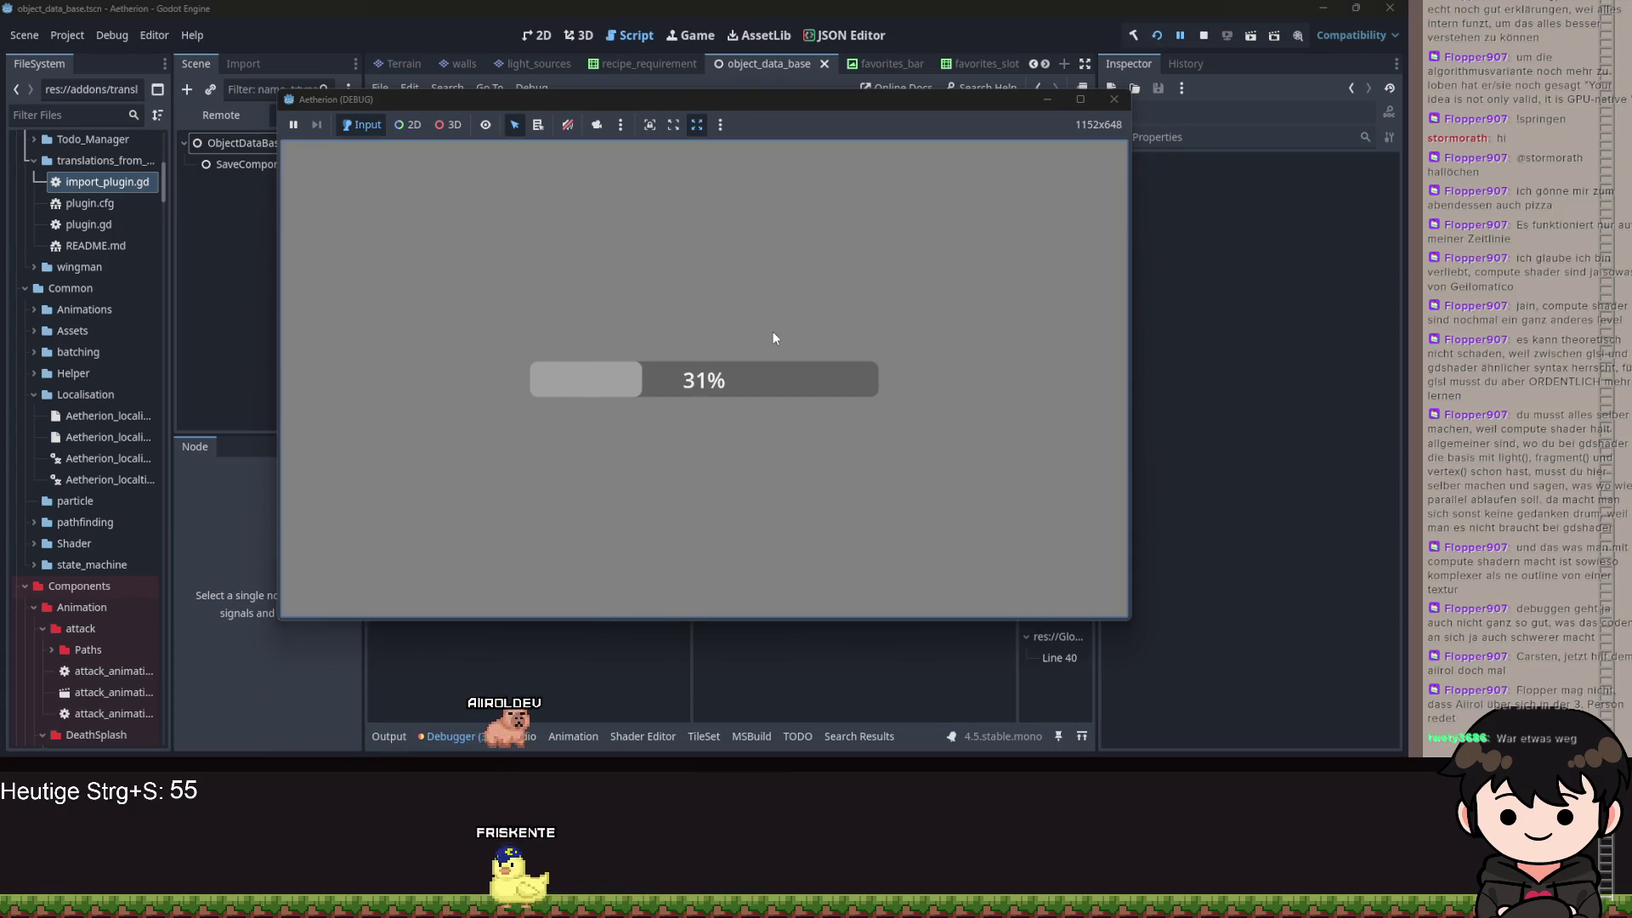
click(1045, 98)
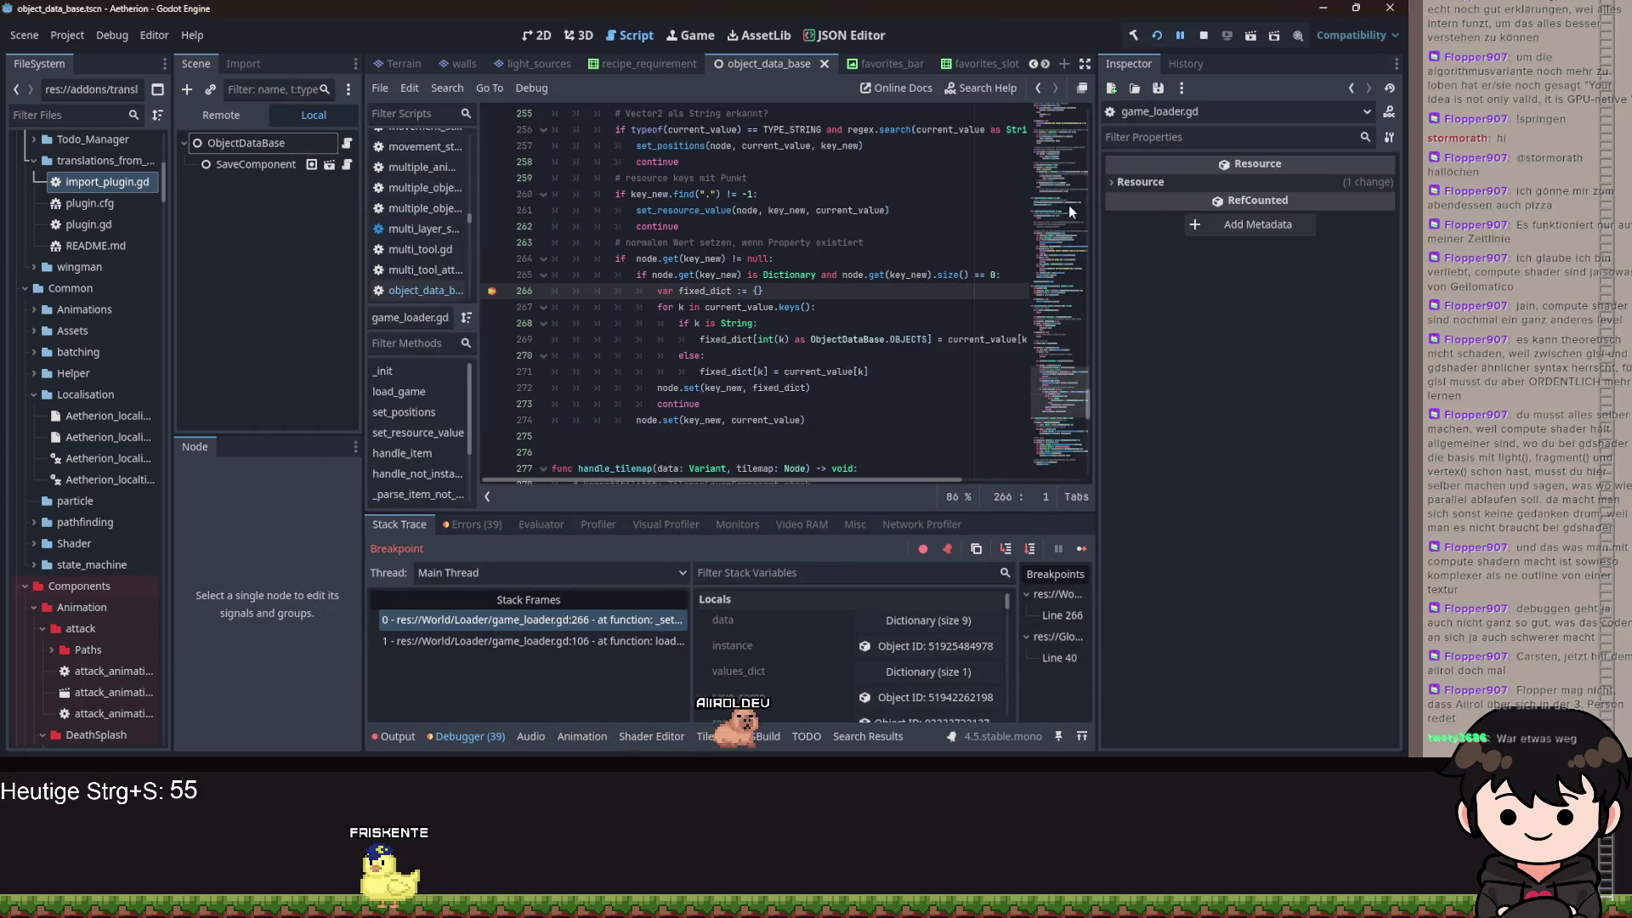
click(1182, 35)
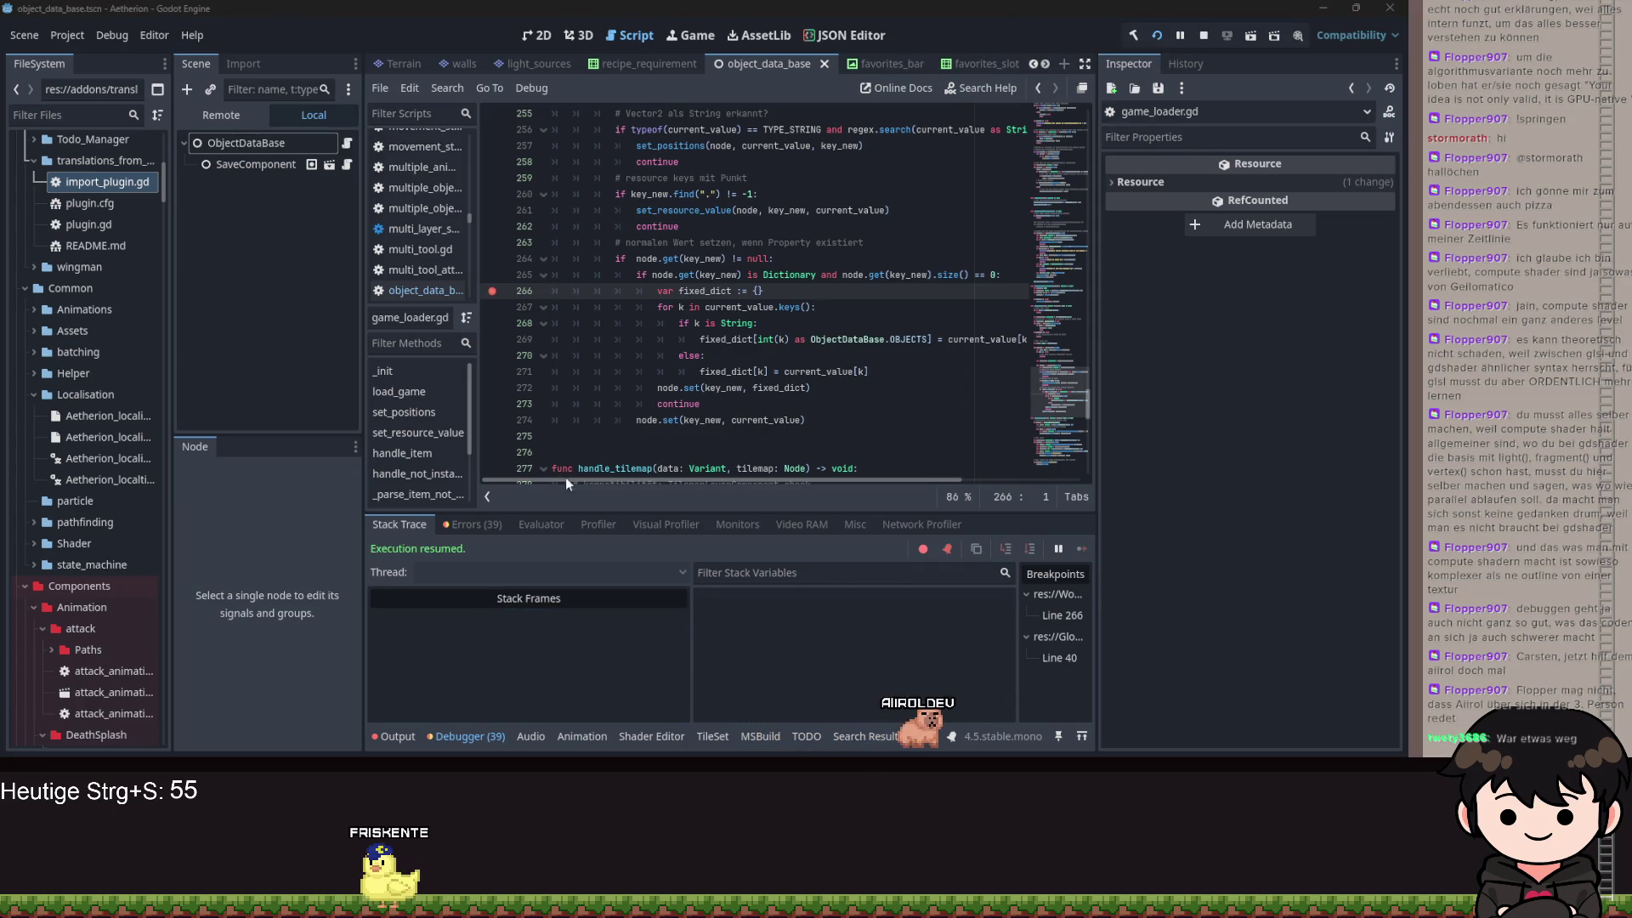
- Inspect key_new's uses in the fixed_dict conversion block and check the debugger's error list
click(829, 373)
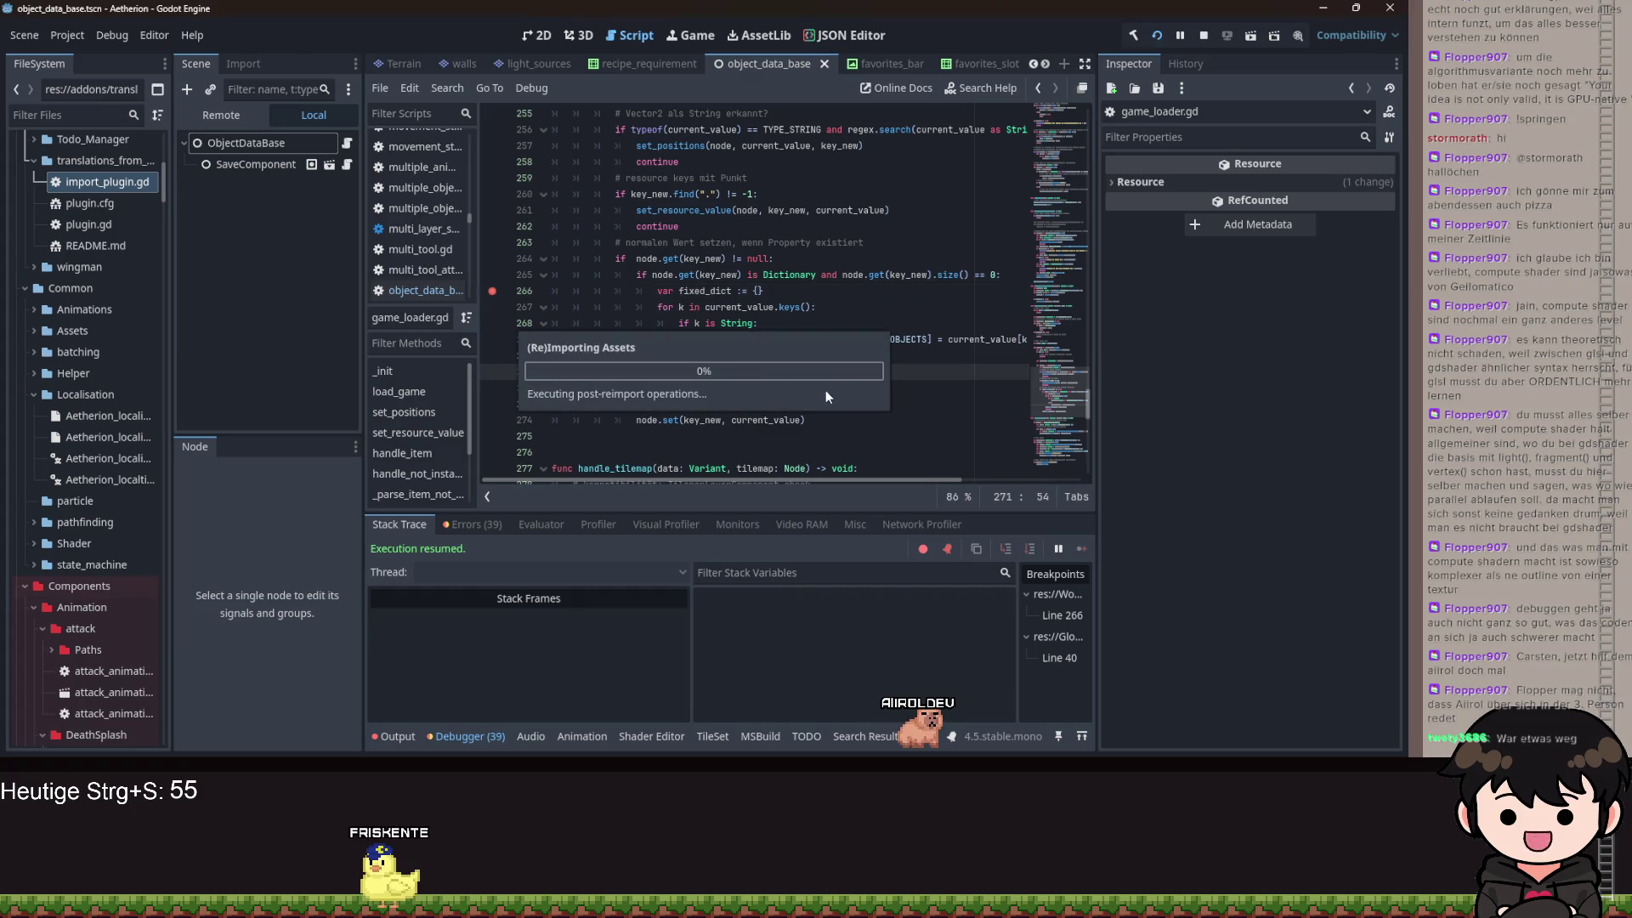
click(827, 390)
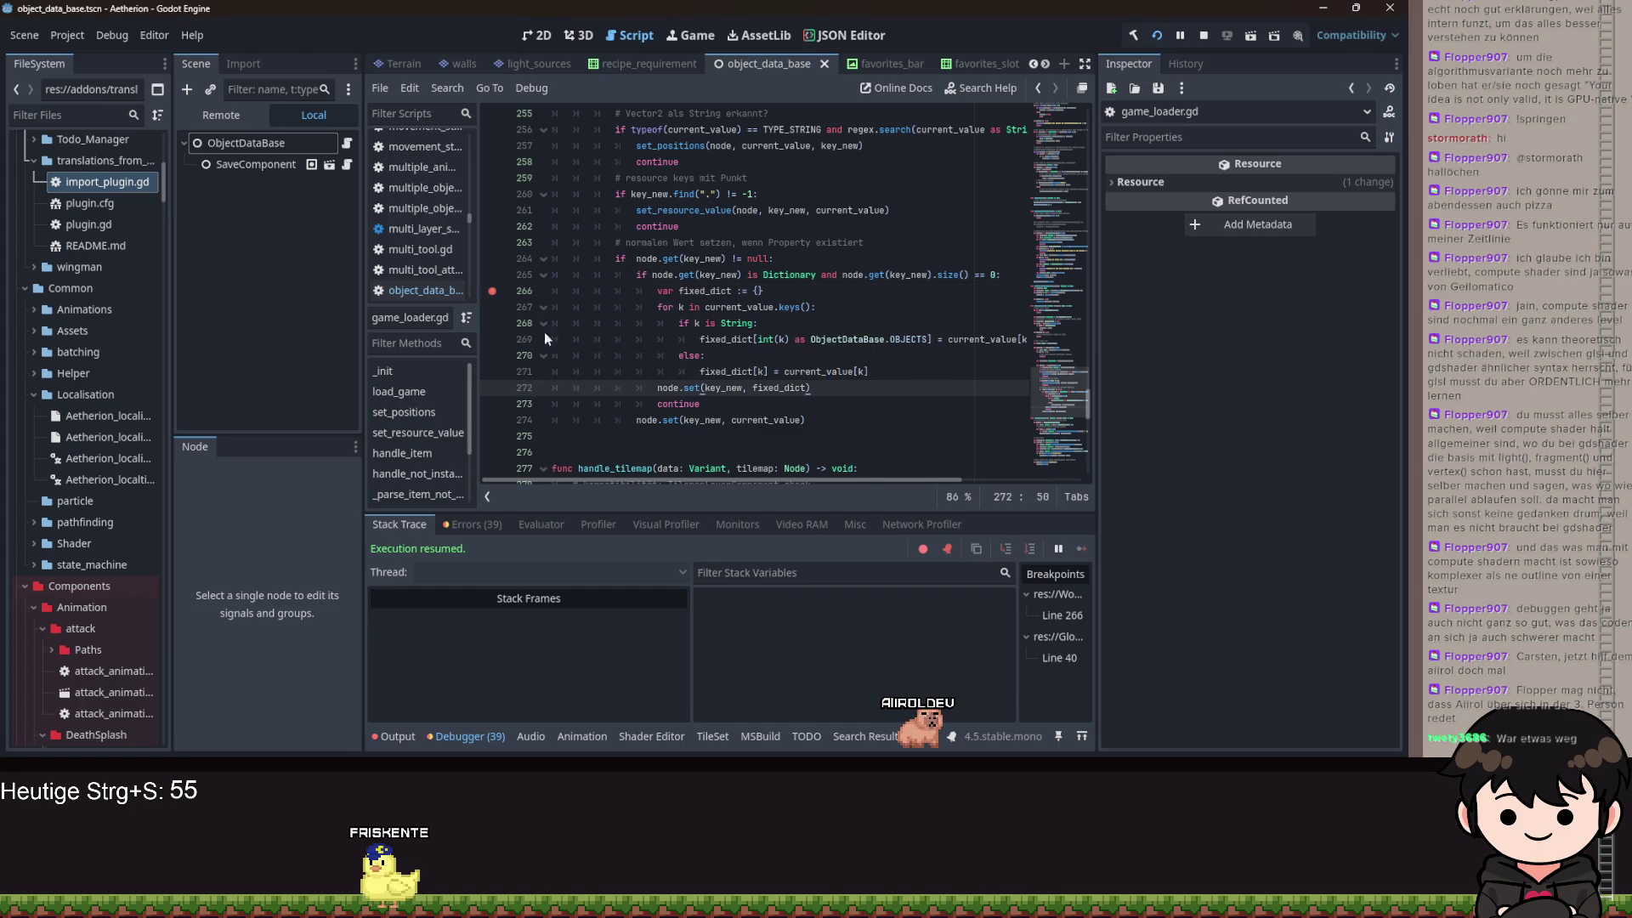
double_click(722, 388)
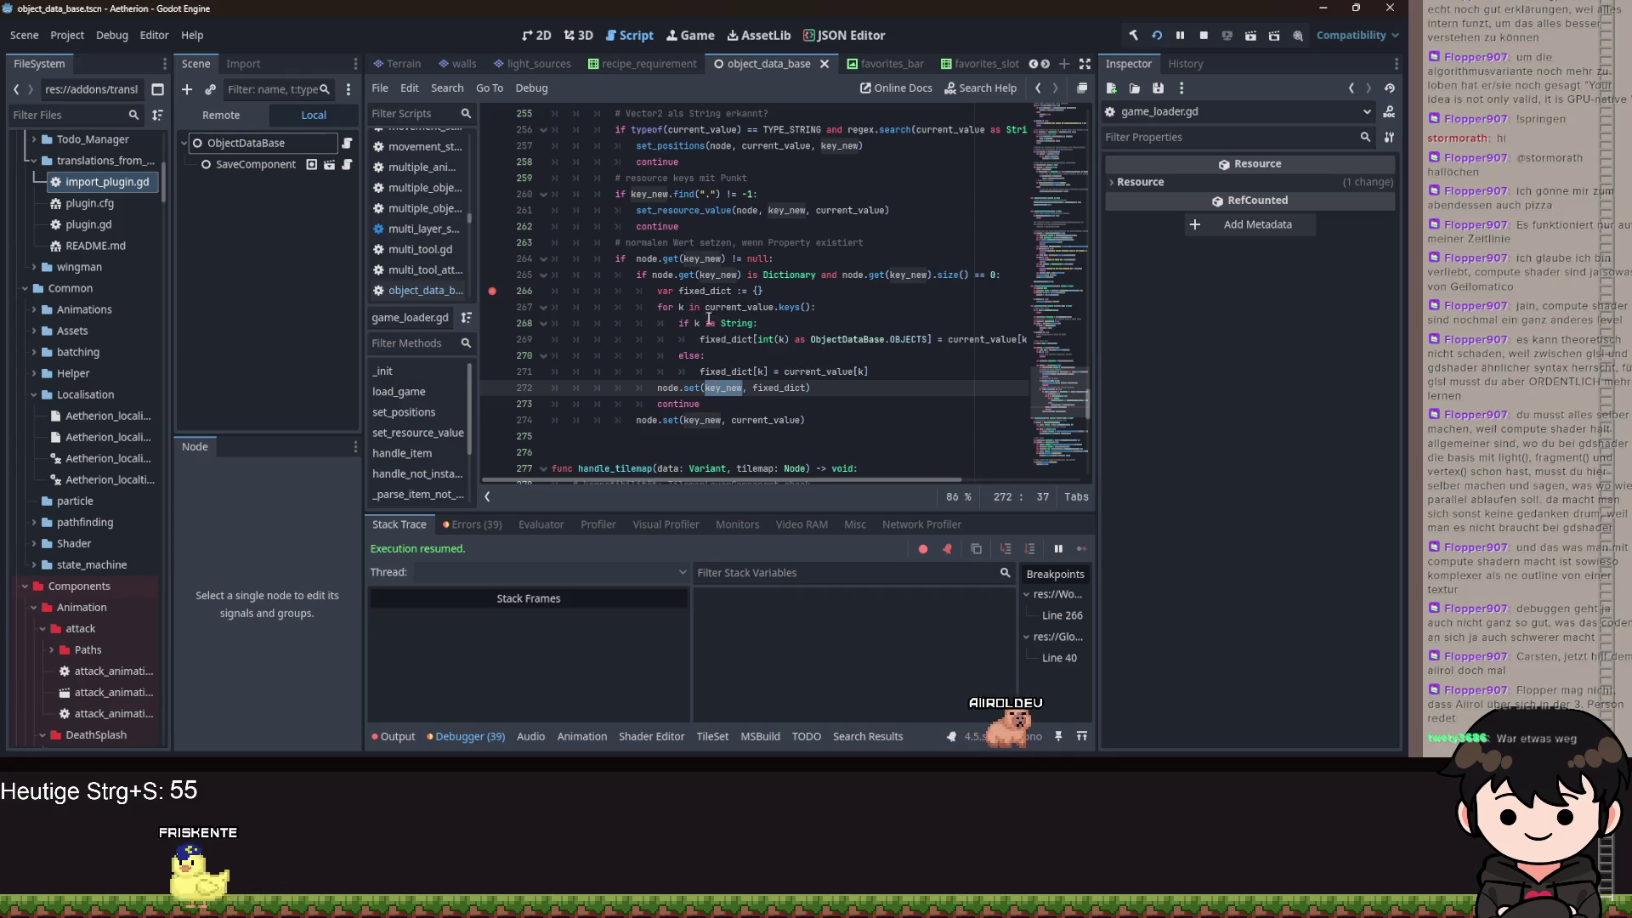
scroll(658, 324, down, 3)
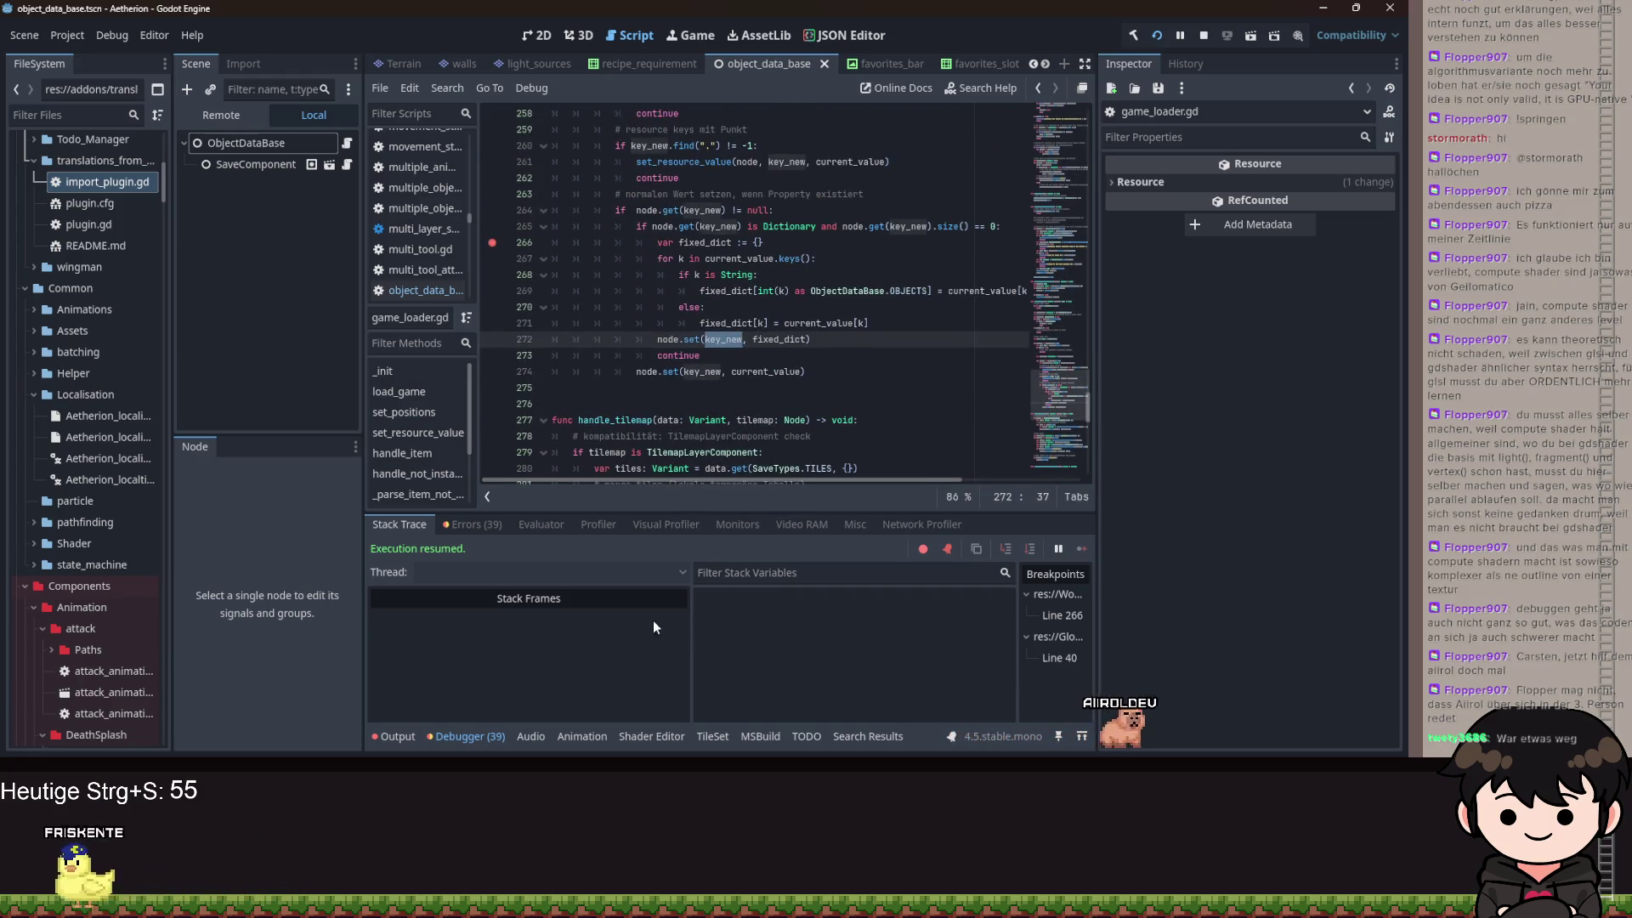
click(472, 524)
scroll(511, 627, down, 3)
click(401, 526)
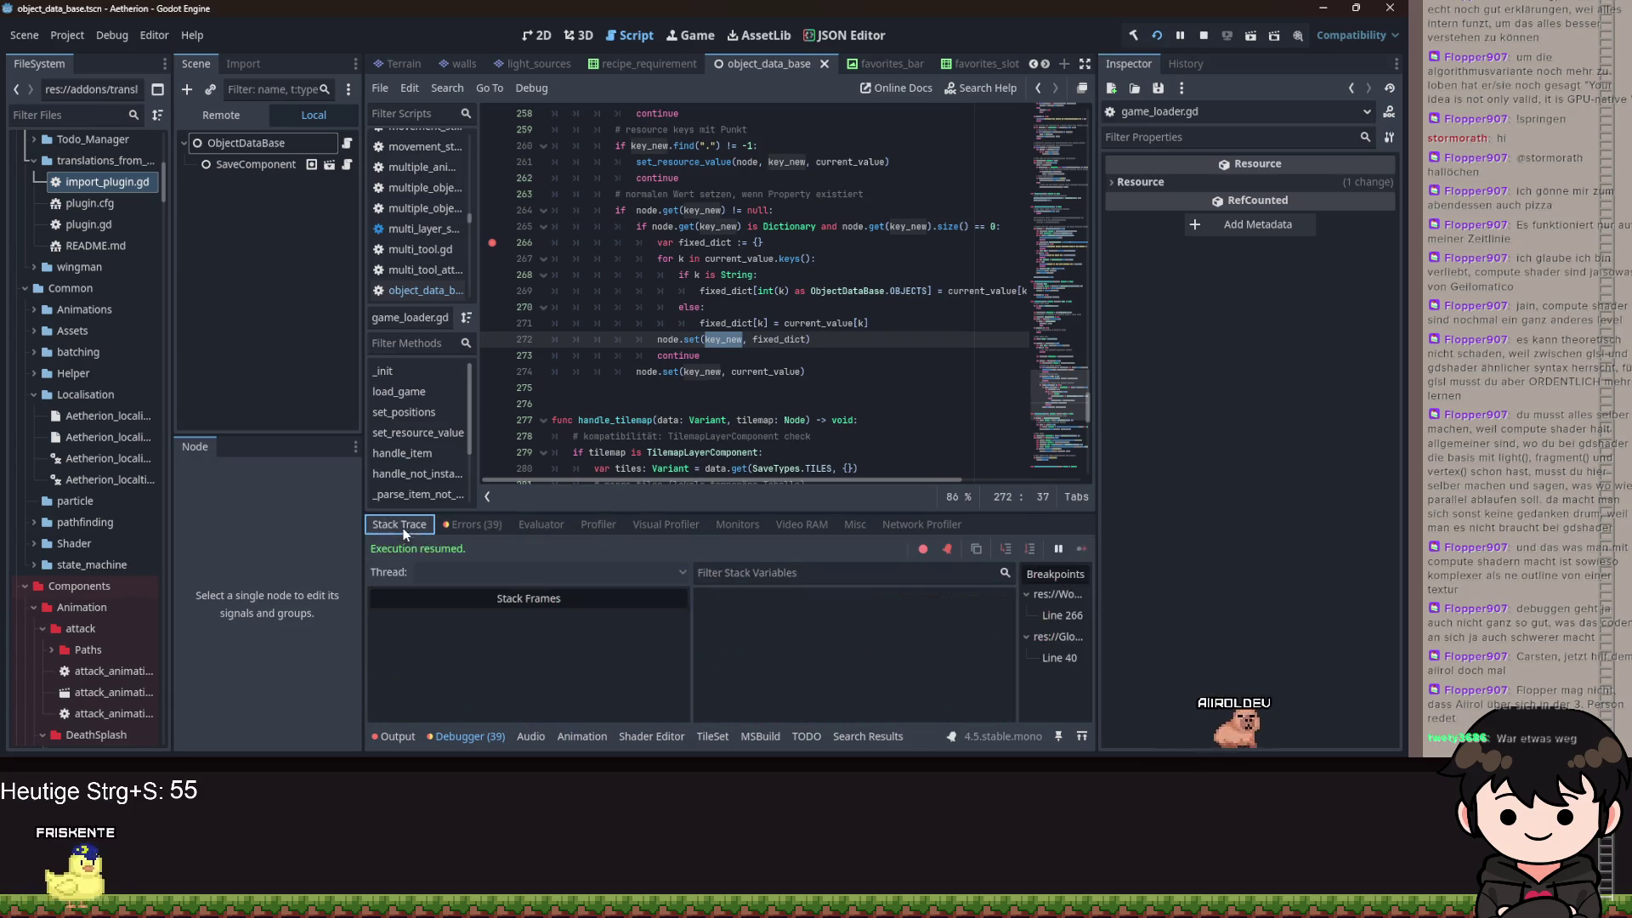
- Show the Output log of printed TileMap key pairs and select get(key_new) on line 264
click(394, 737)
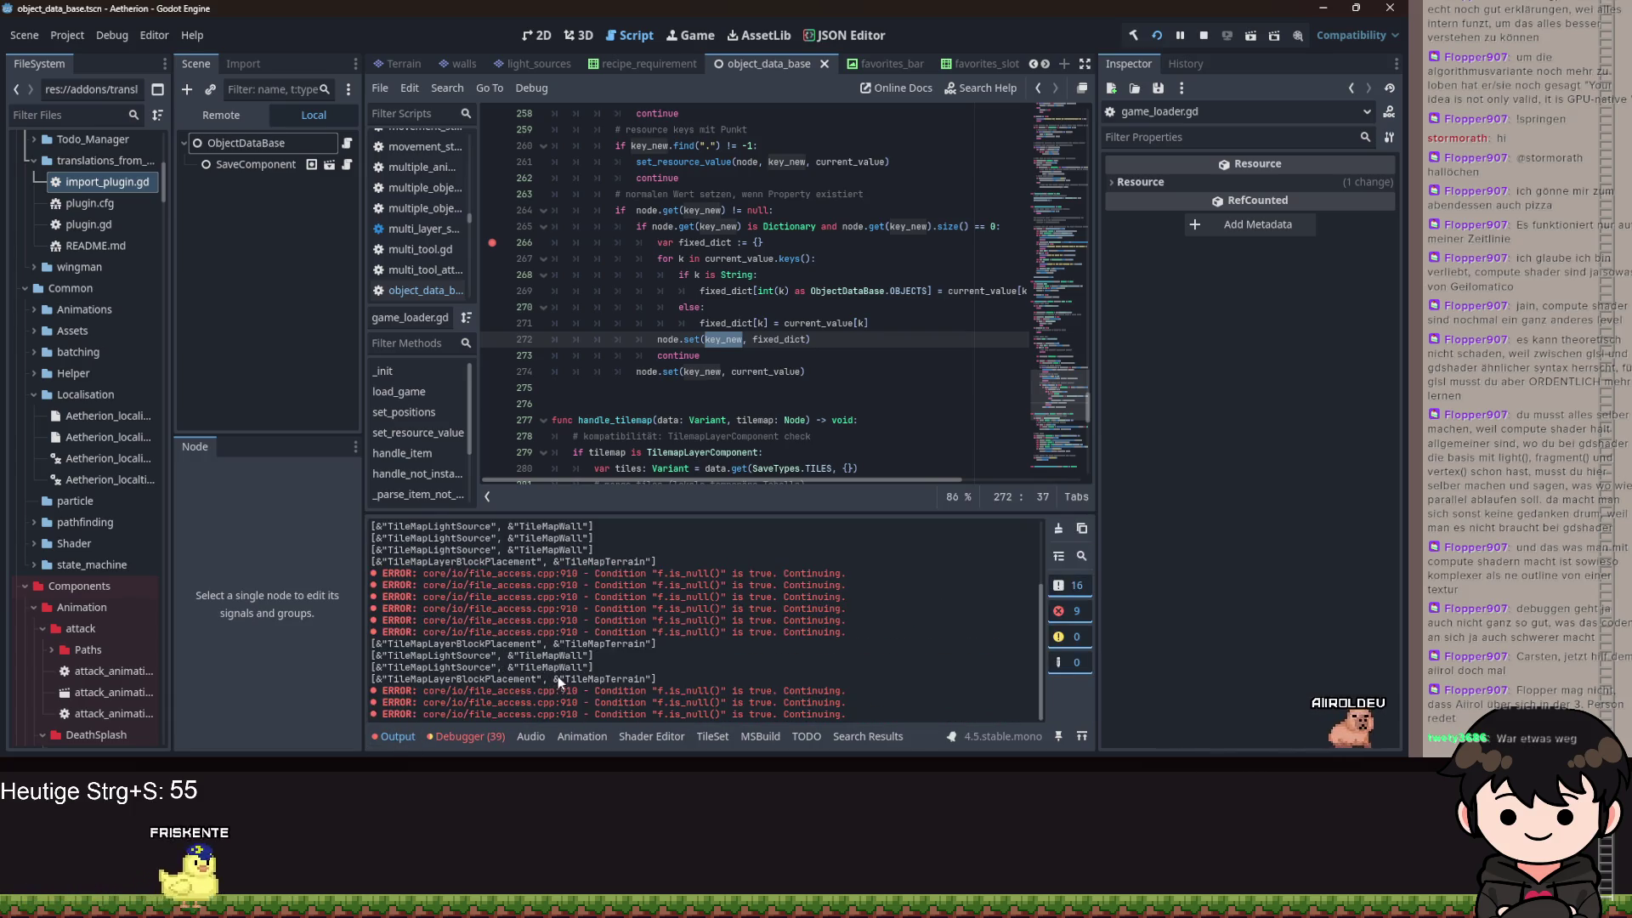
click(758, 340)
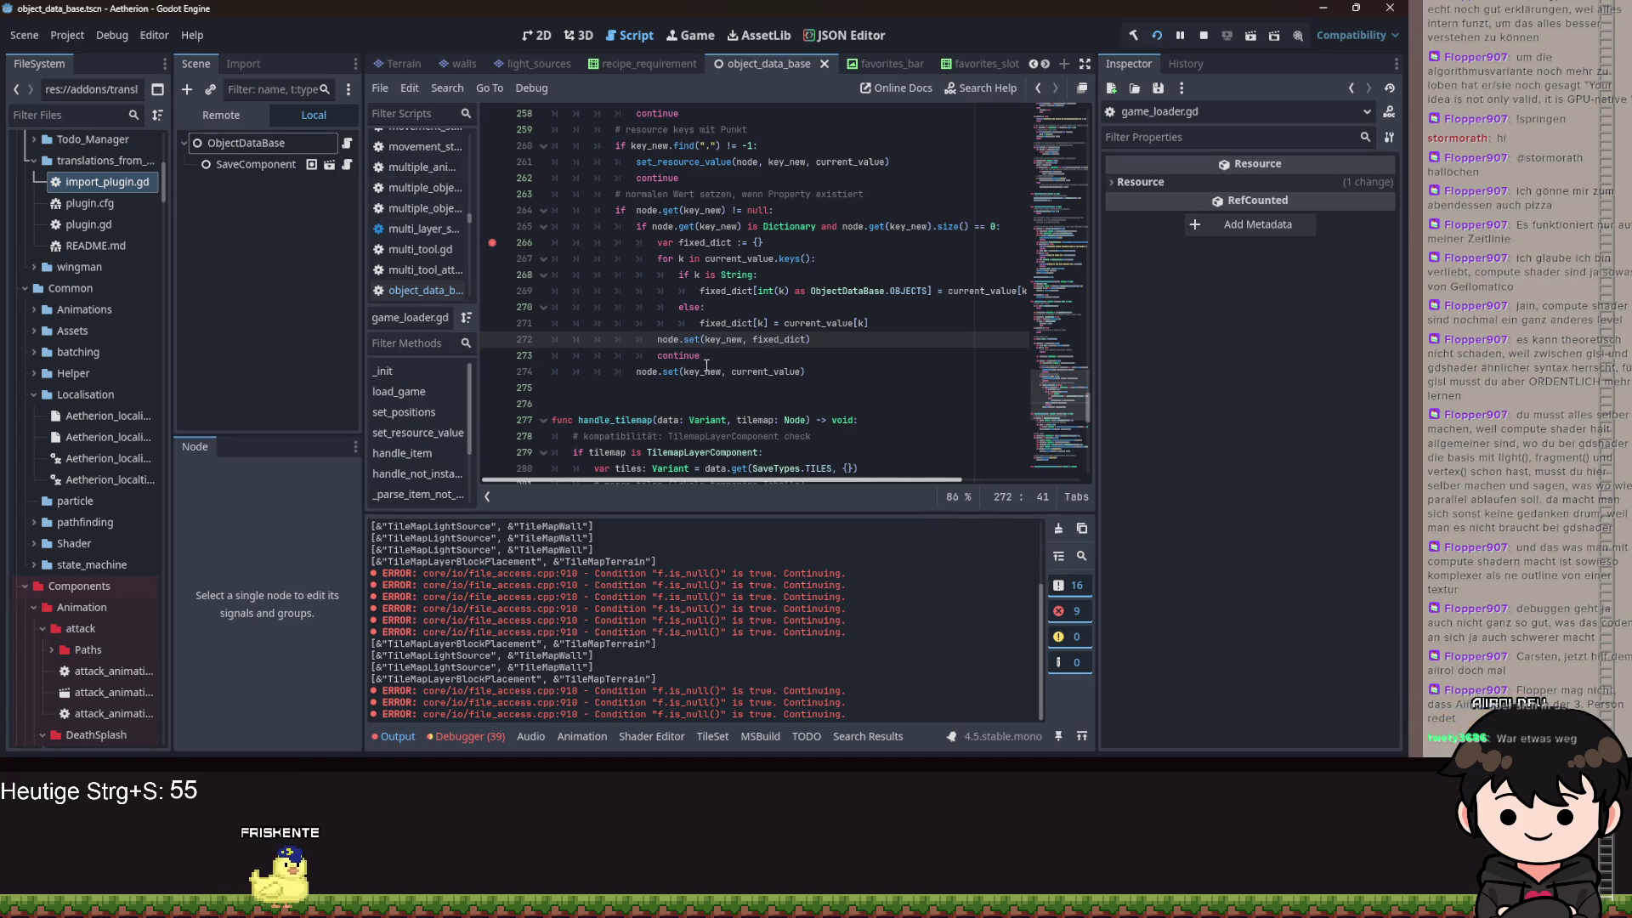
scroll(680, 357, up, 1)
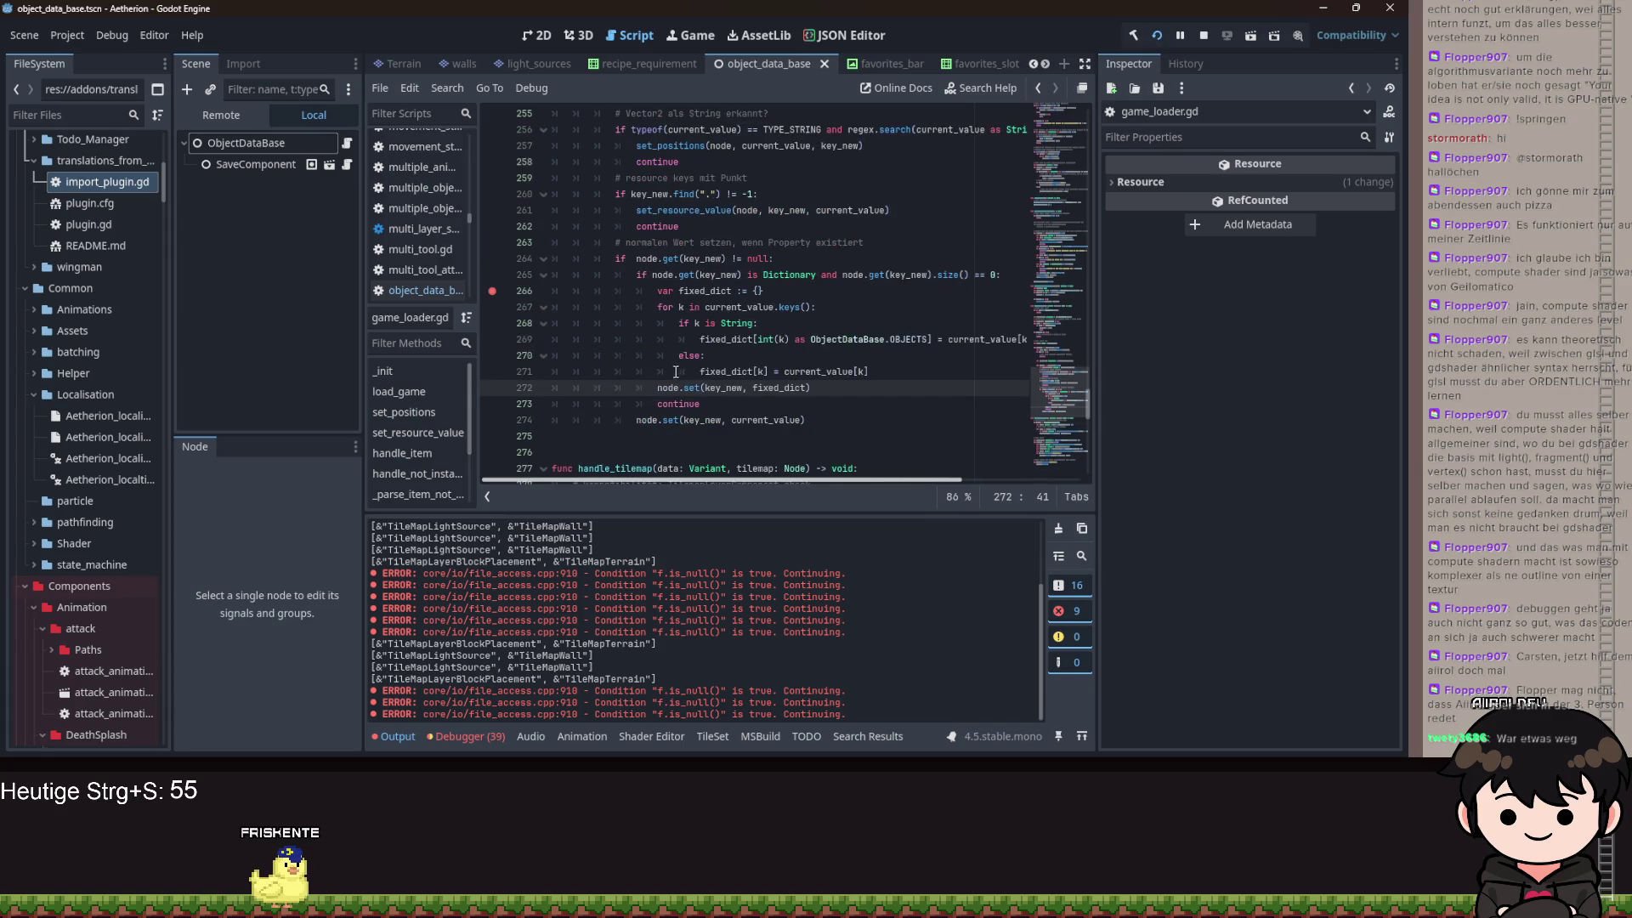
scroll(645, 340, down, 1)
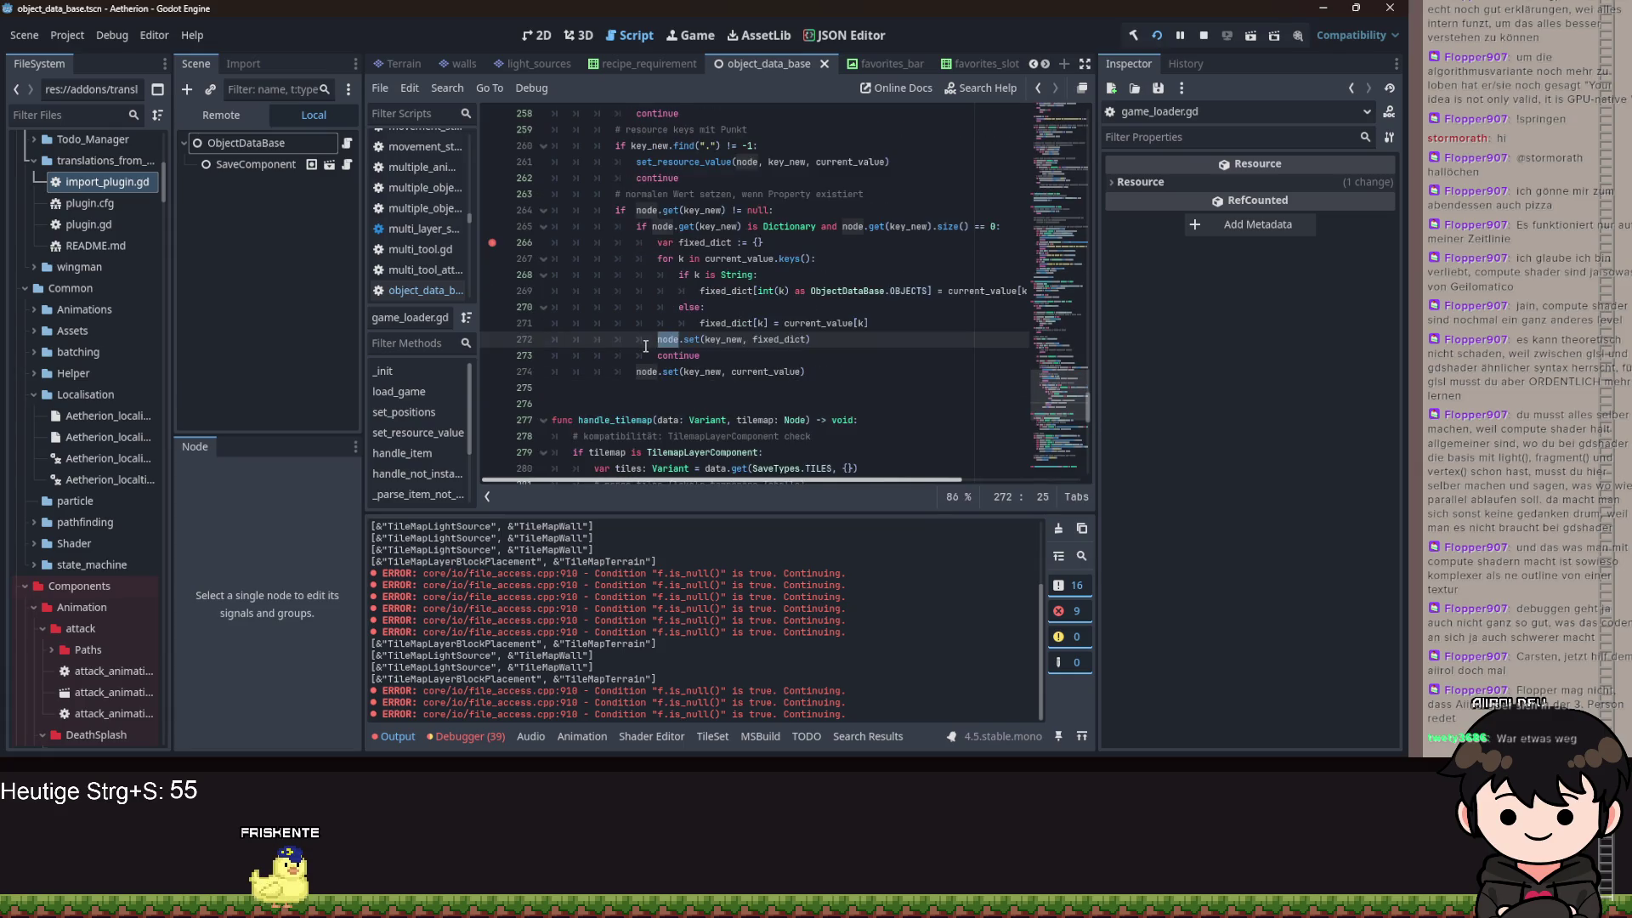
drag(676, 210, 736, 212)
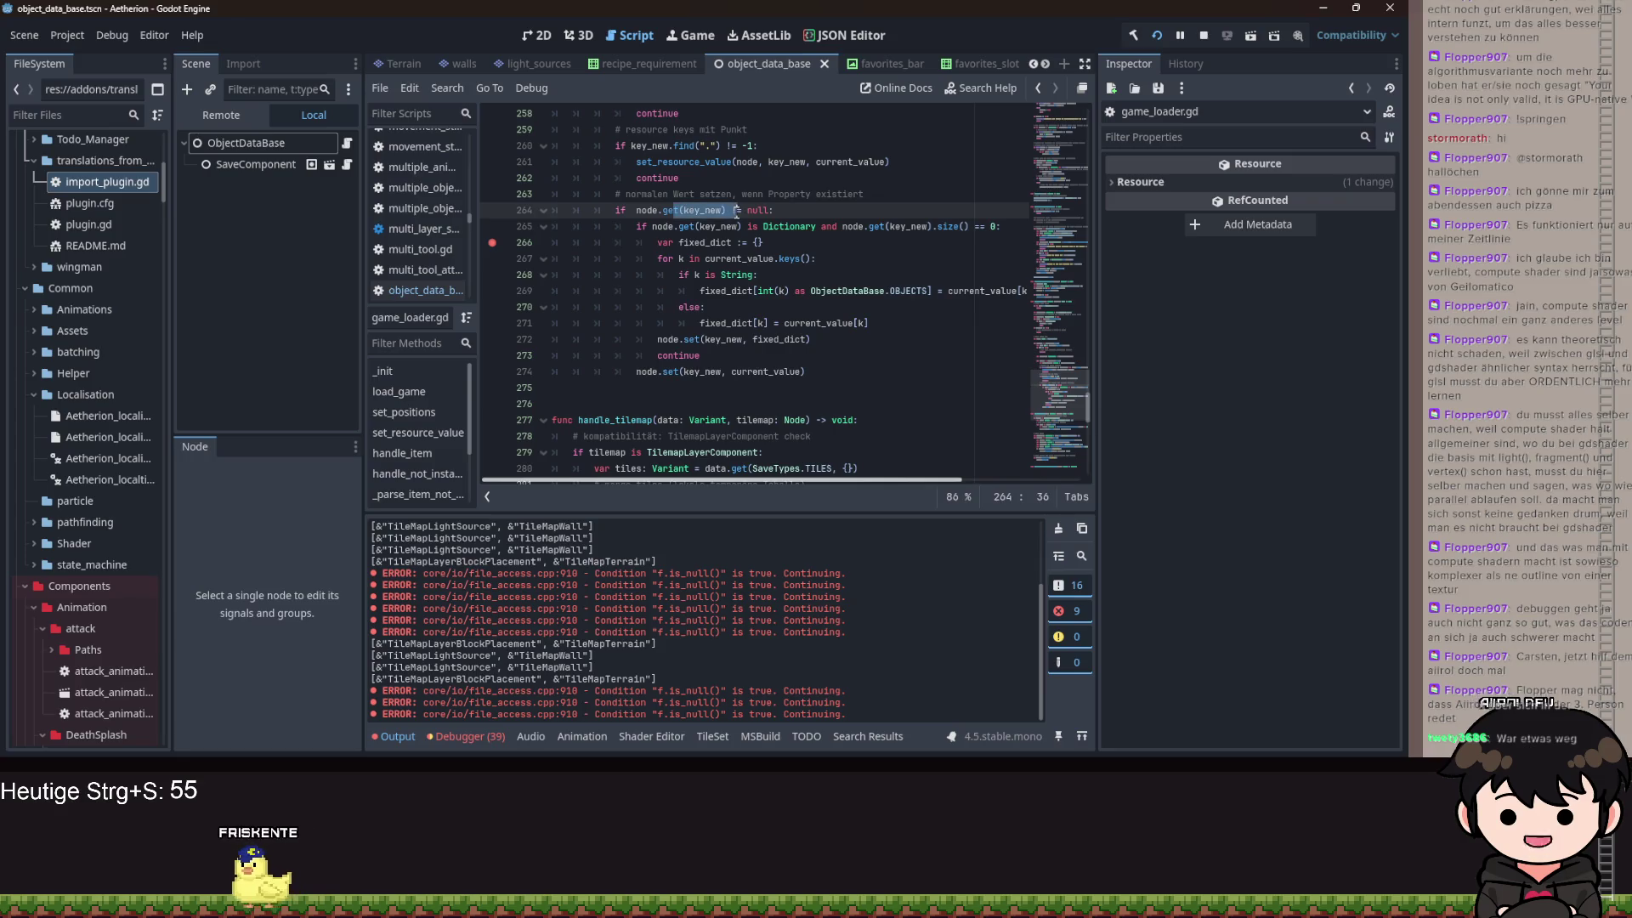
- Insert a new print( line below node.set(key_new, fixed_dict) on line 272
click(759, 210)
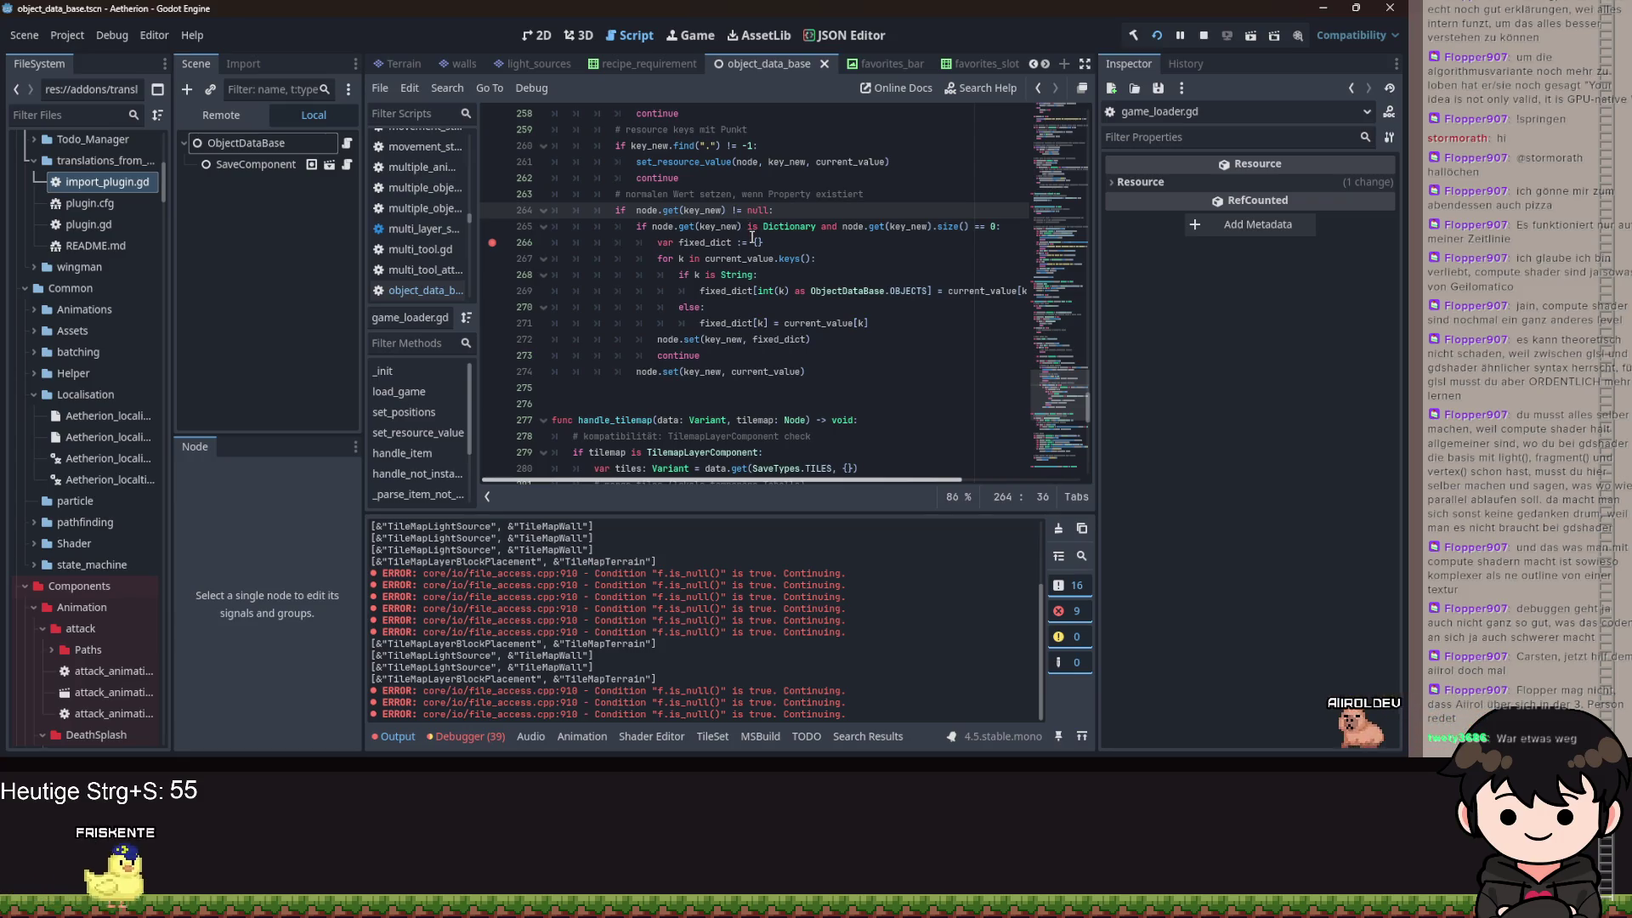
double_click(726, 340)
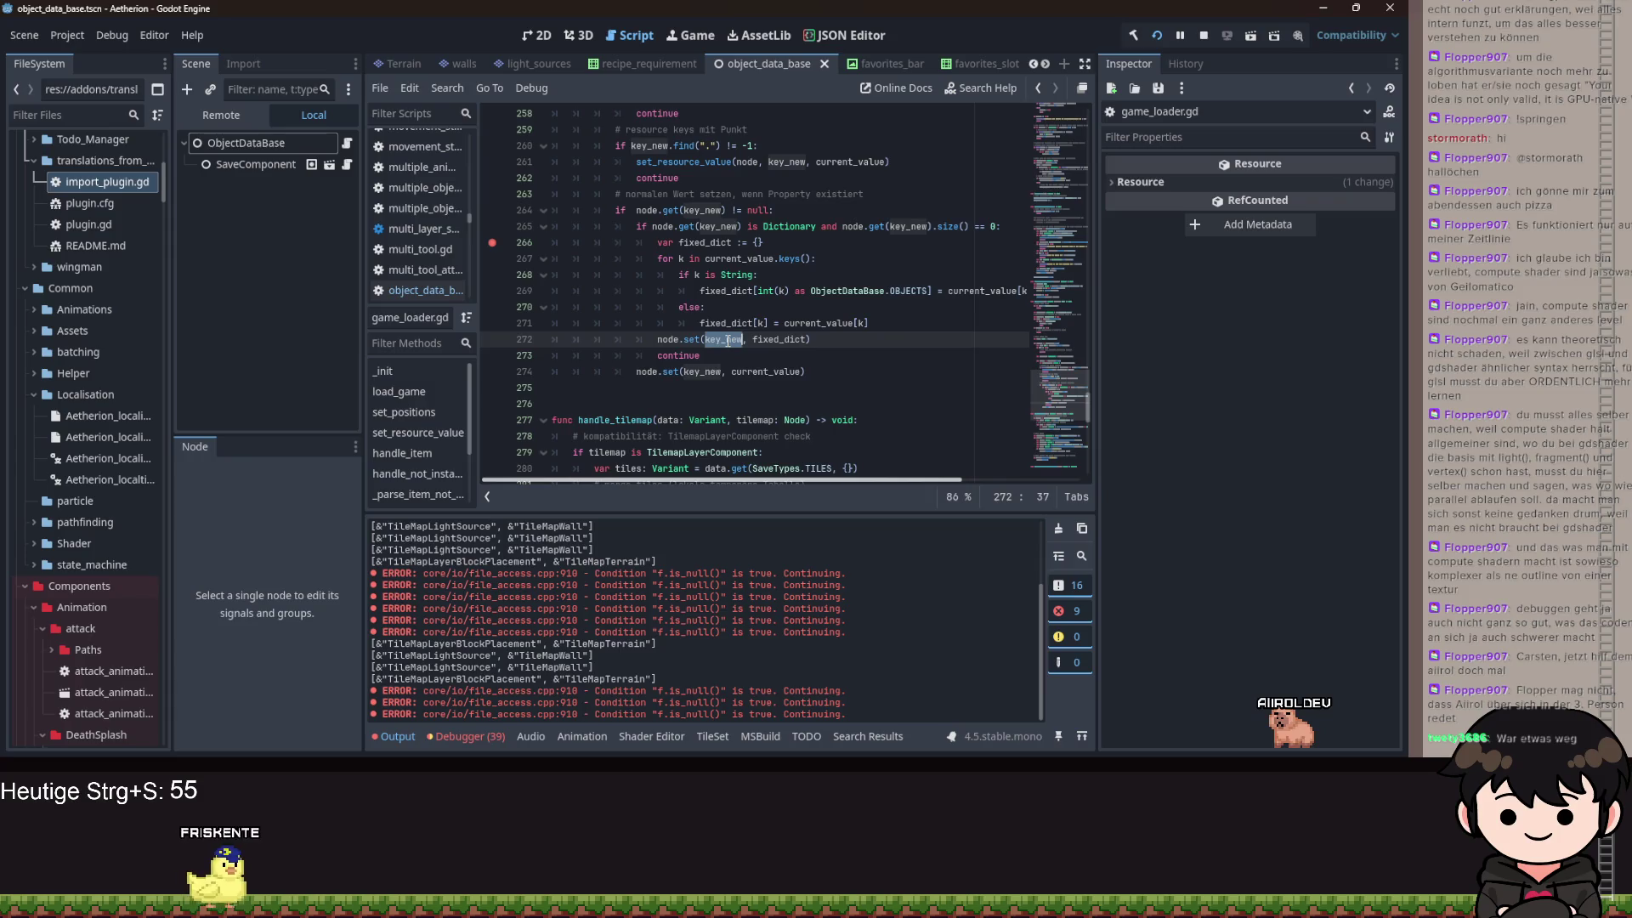
click(820, 342)
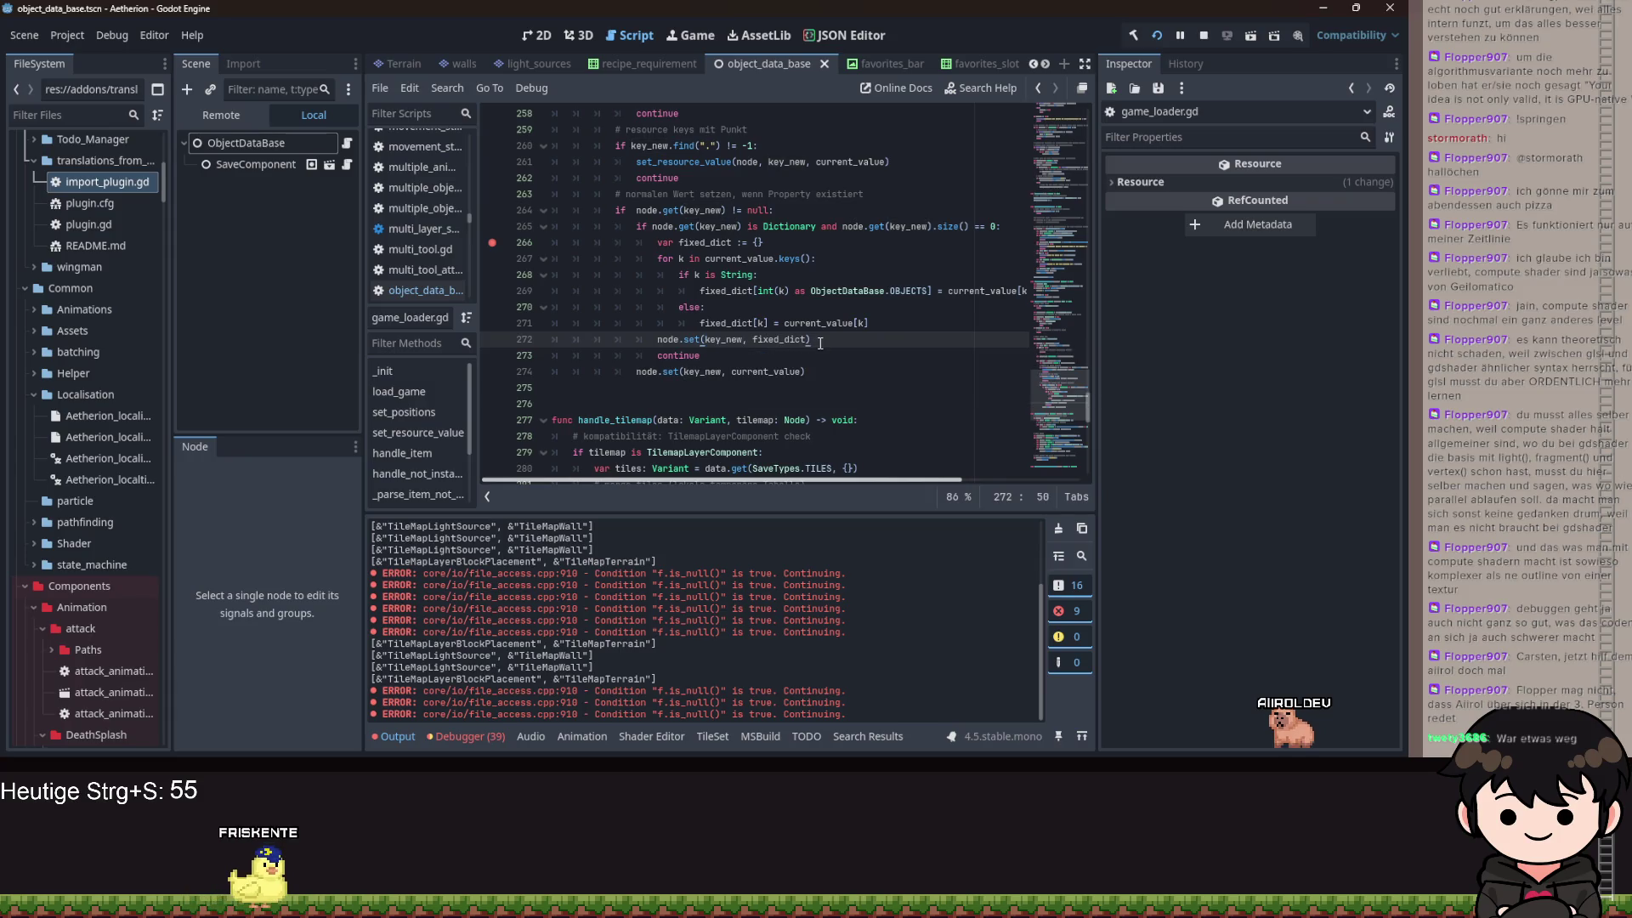
key(Return)
text(pr)
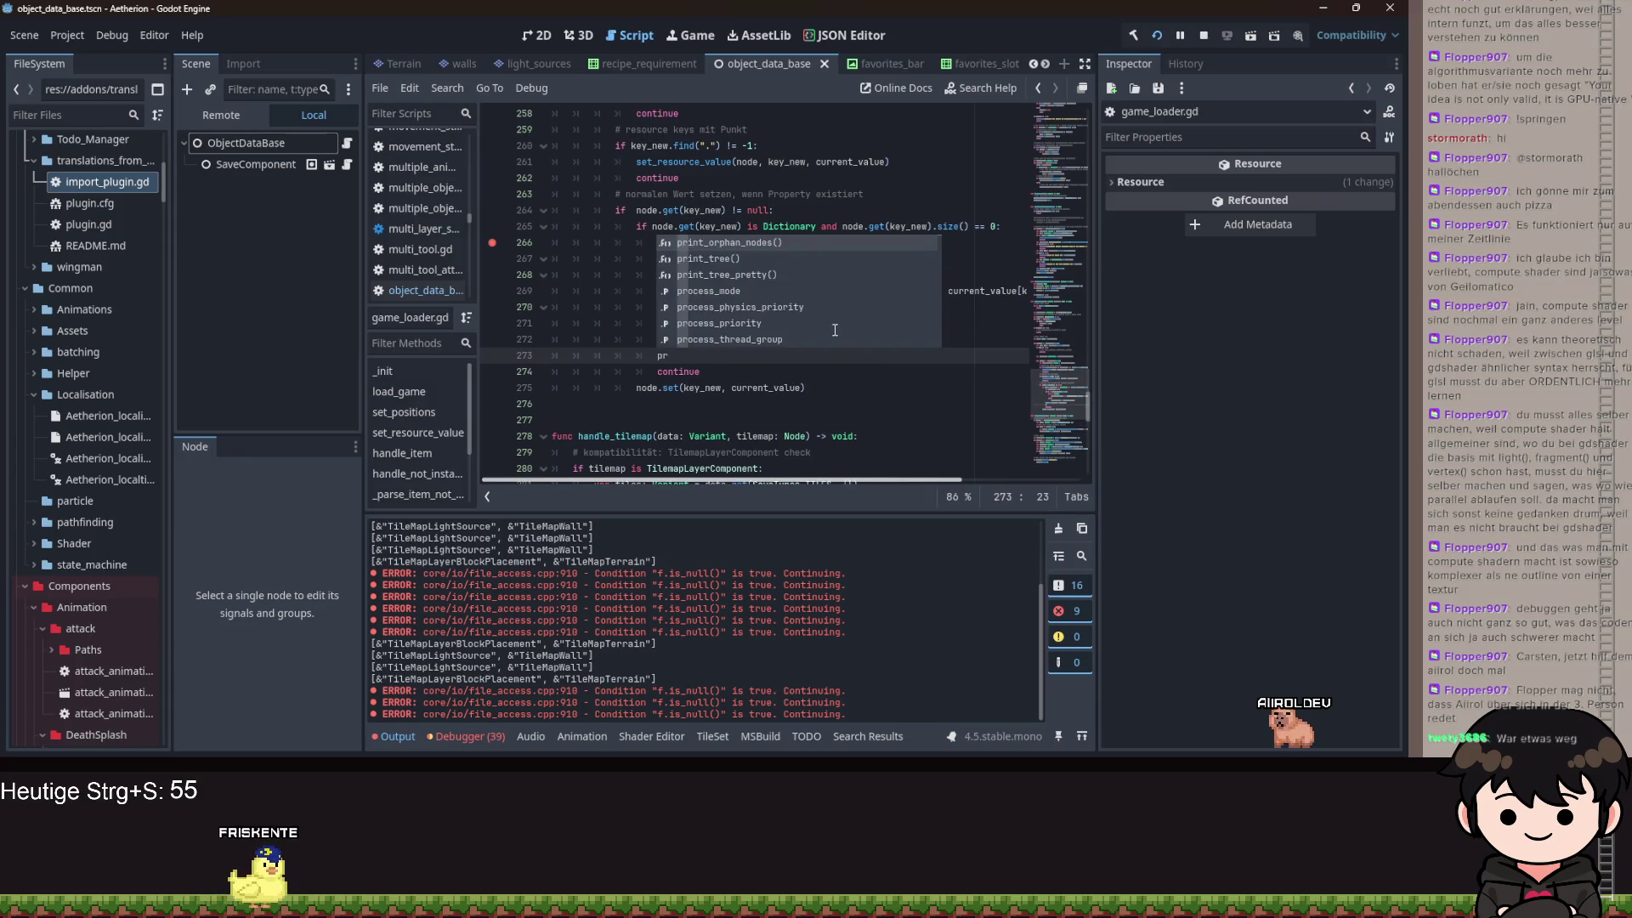
text(rint()
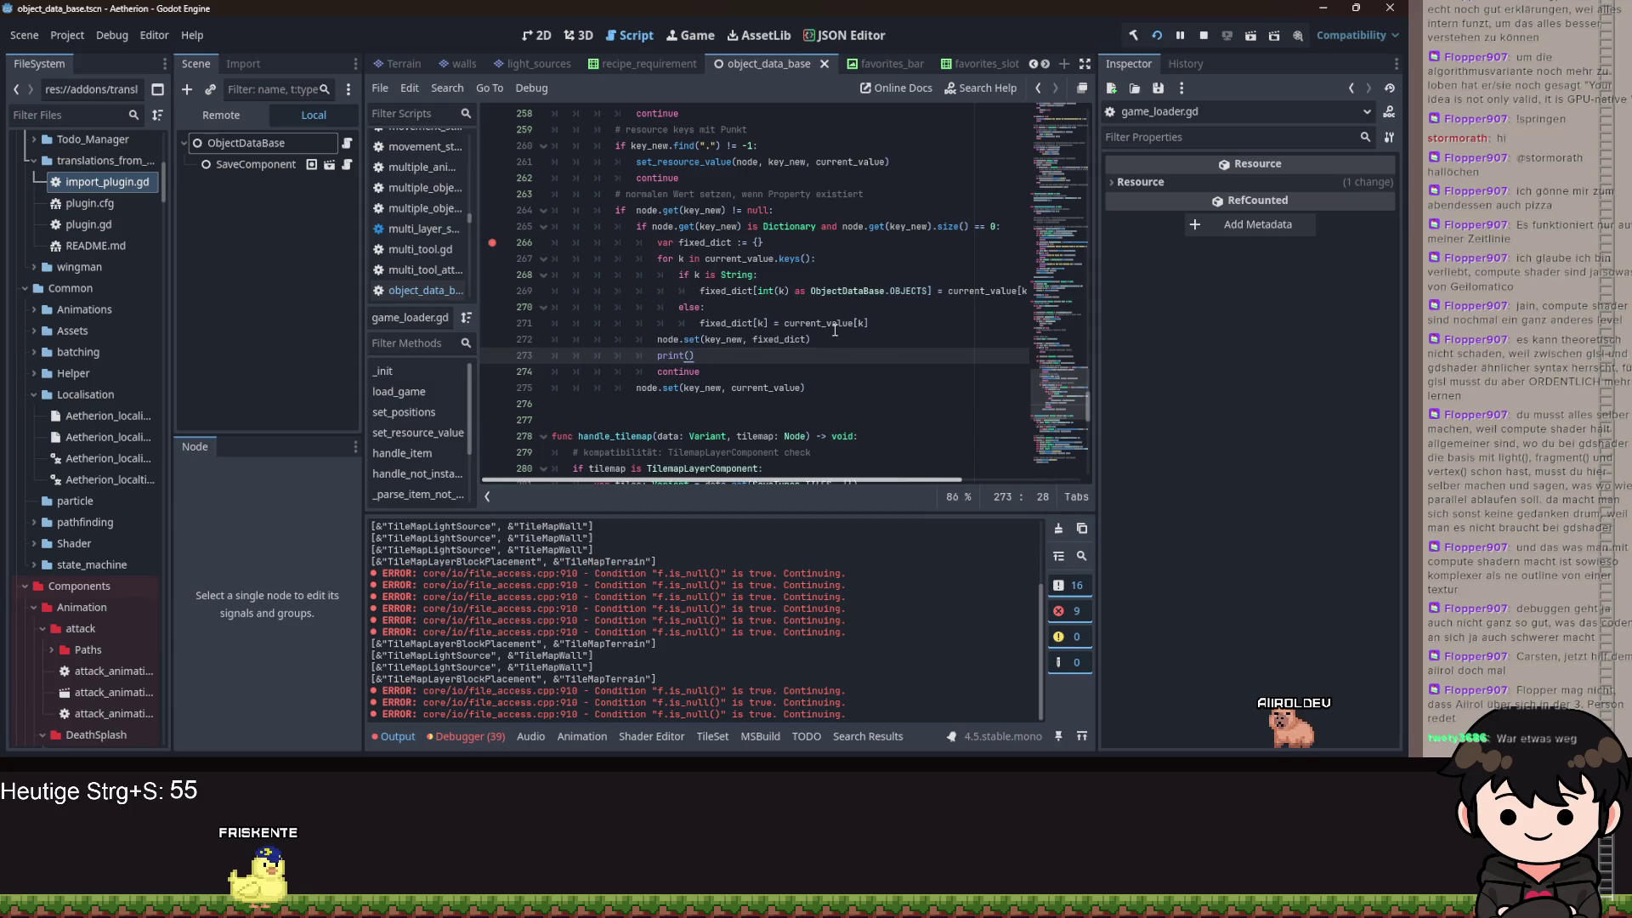
- Paste node.get(key_new) from line 264 into the print call and toggle the line 266 breakpoint
drag(635, 210, 727, 210)
key(ctrl+c)
click(687, 356)
key(ctrl+v)
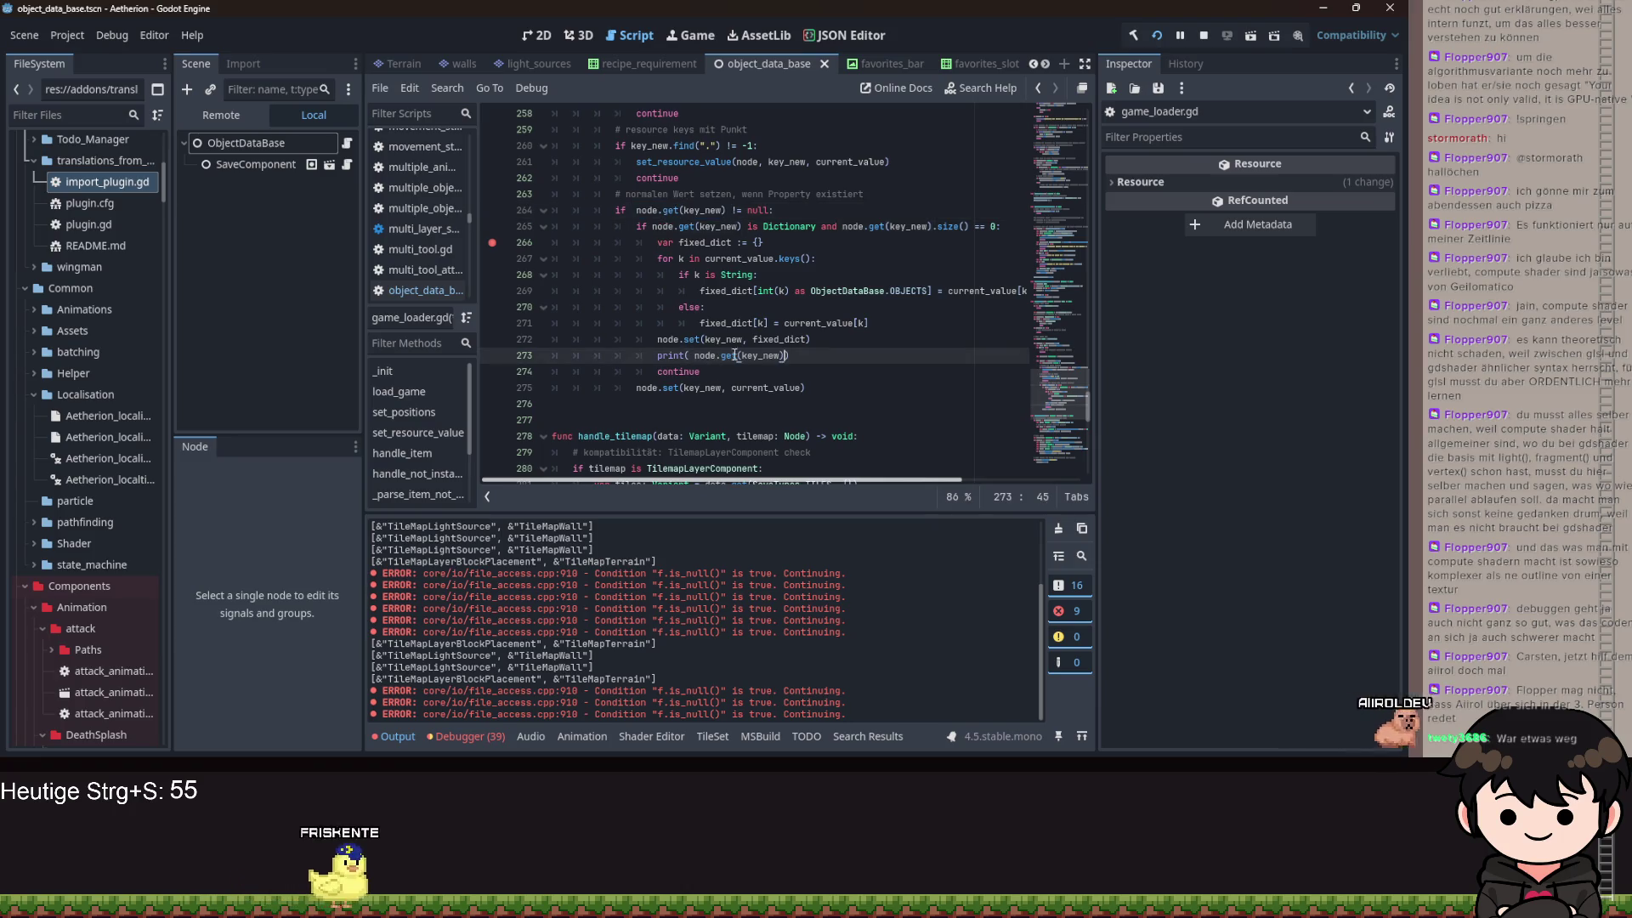
click(492, 244)
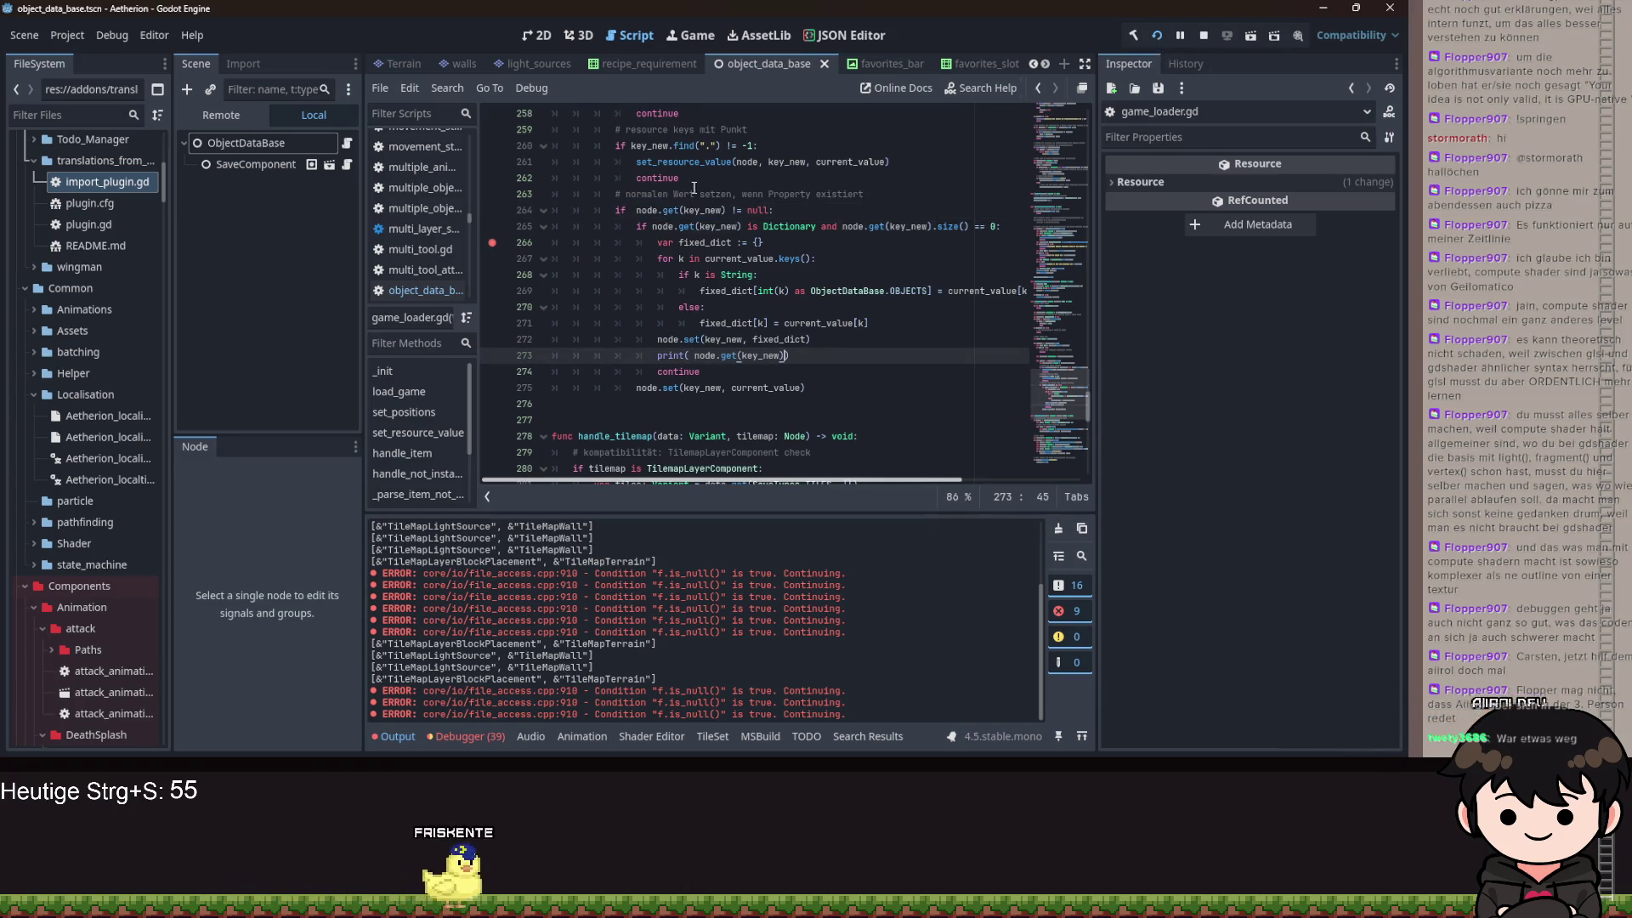
shift+click(513, 243)
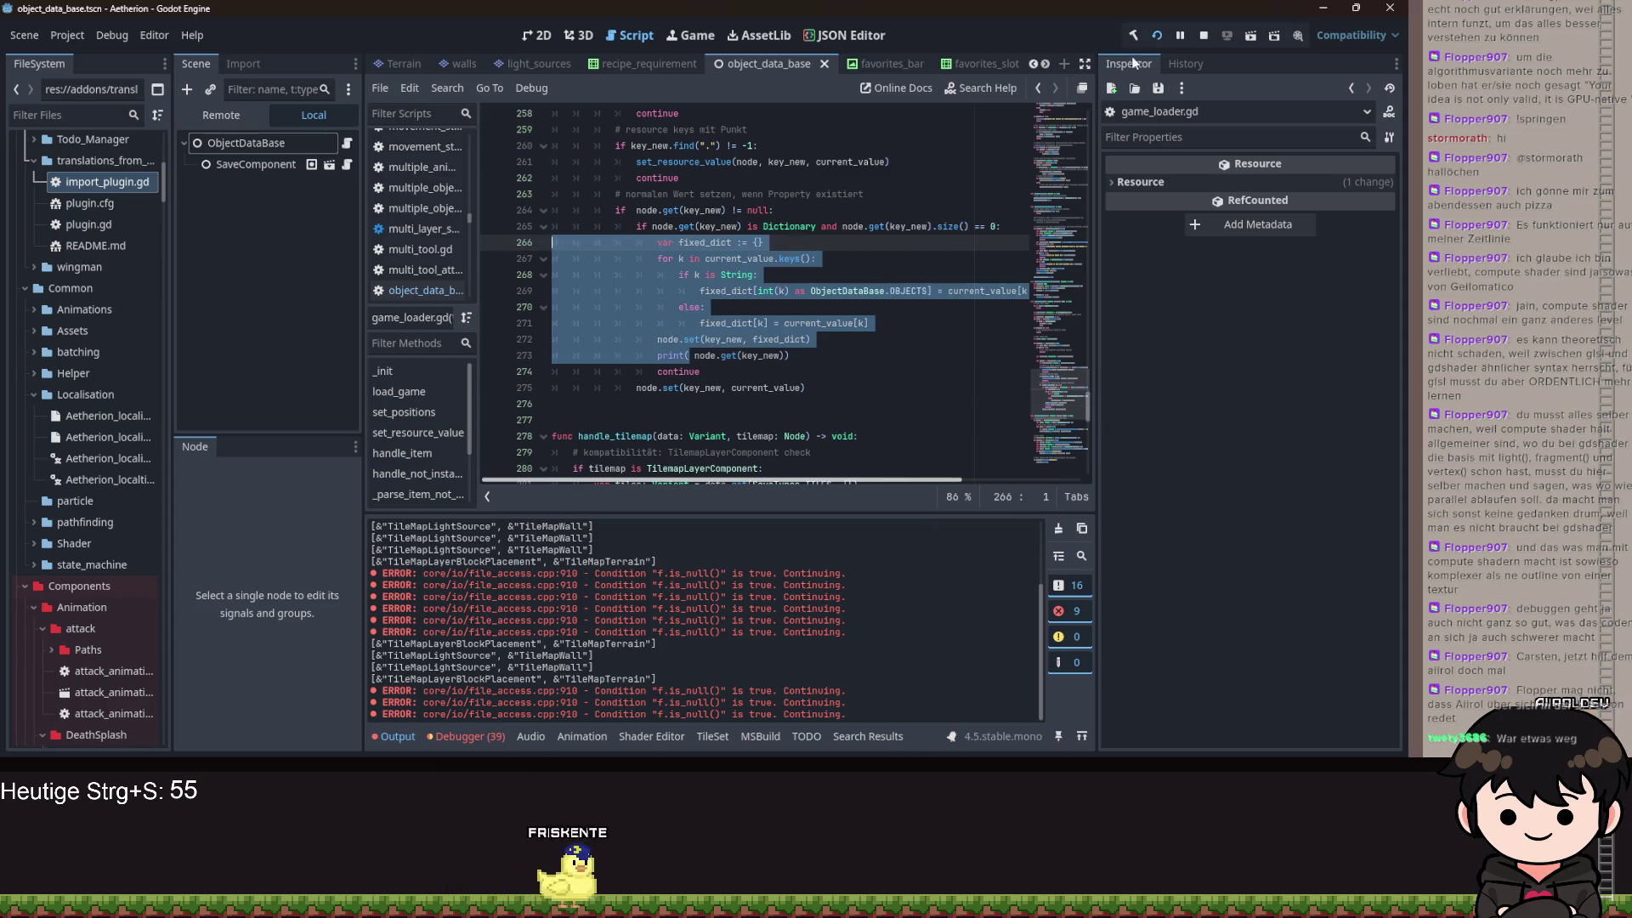
- Restart Aetherion, load the save with Spiel Laden, and return to read the Output log
click(1171, 34)
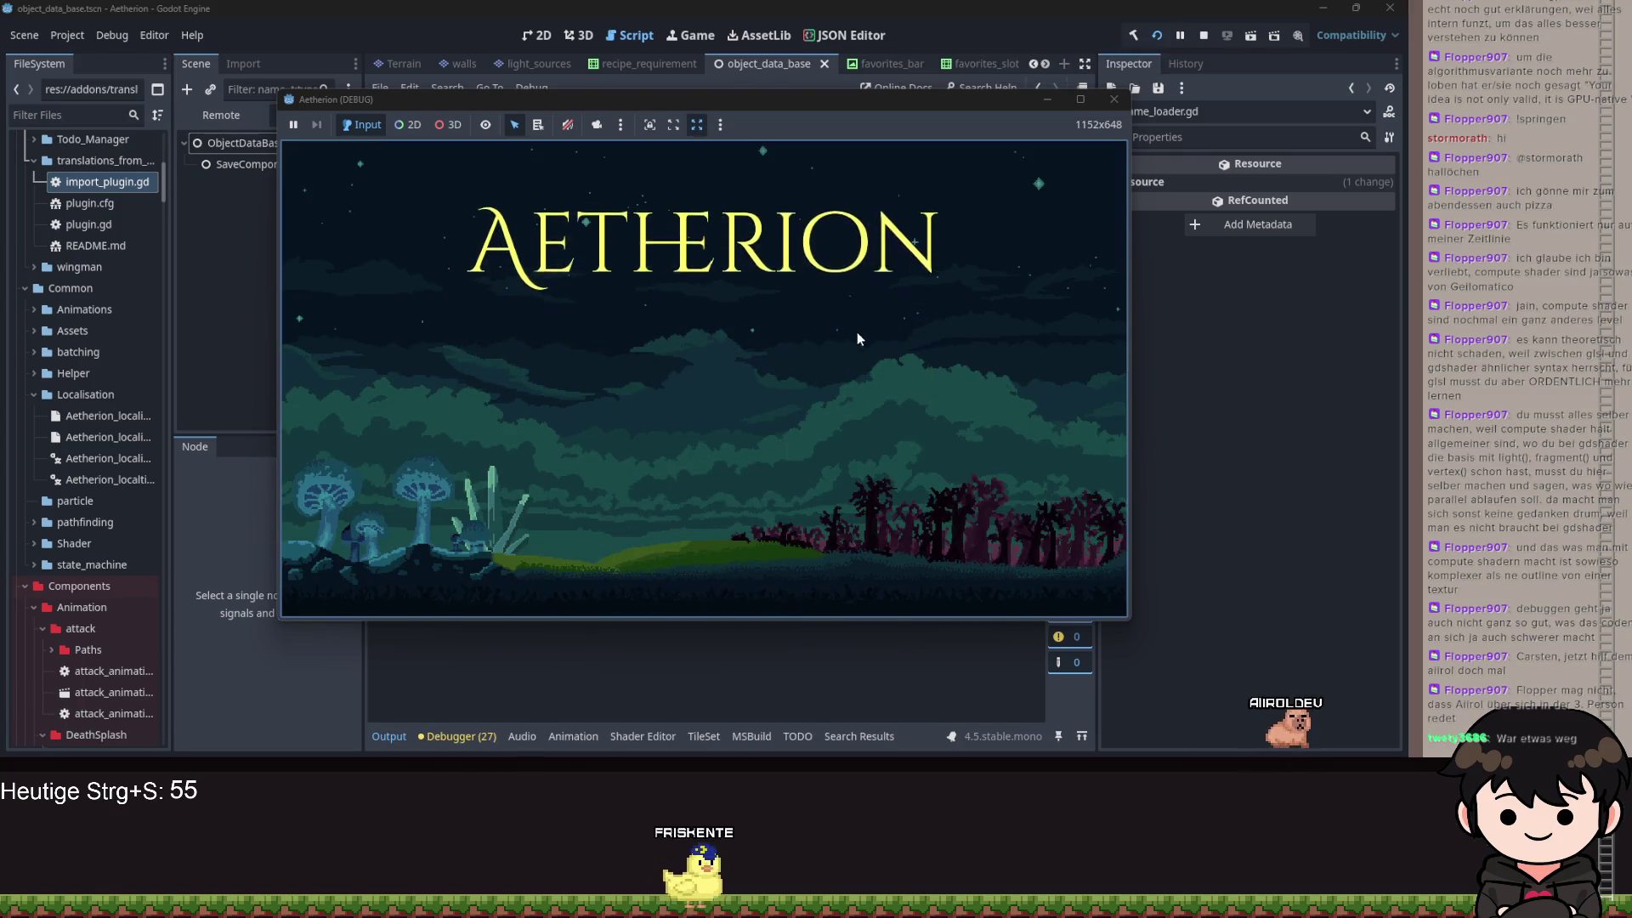
click(733, 375)
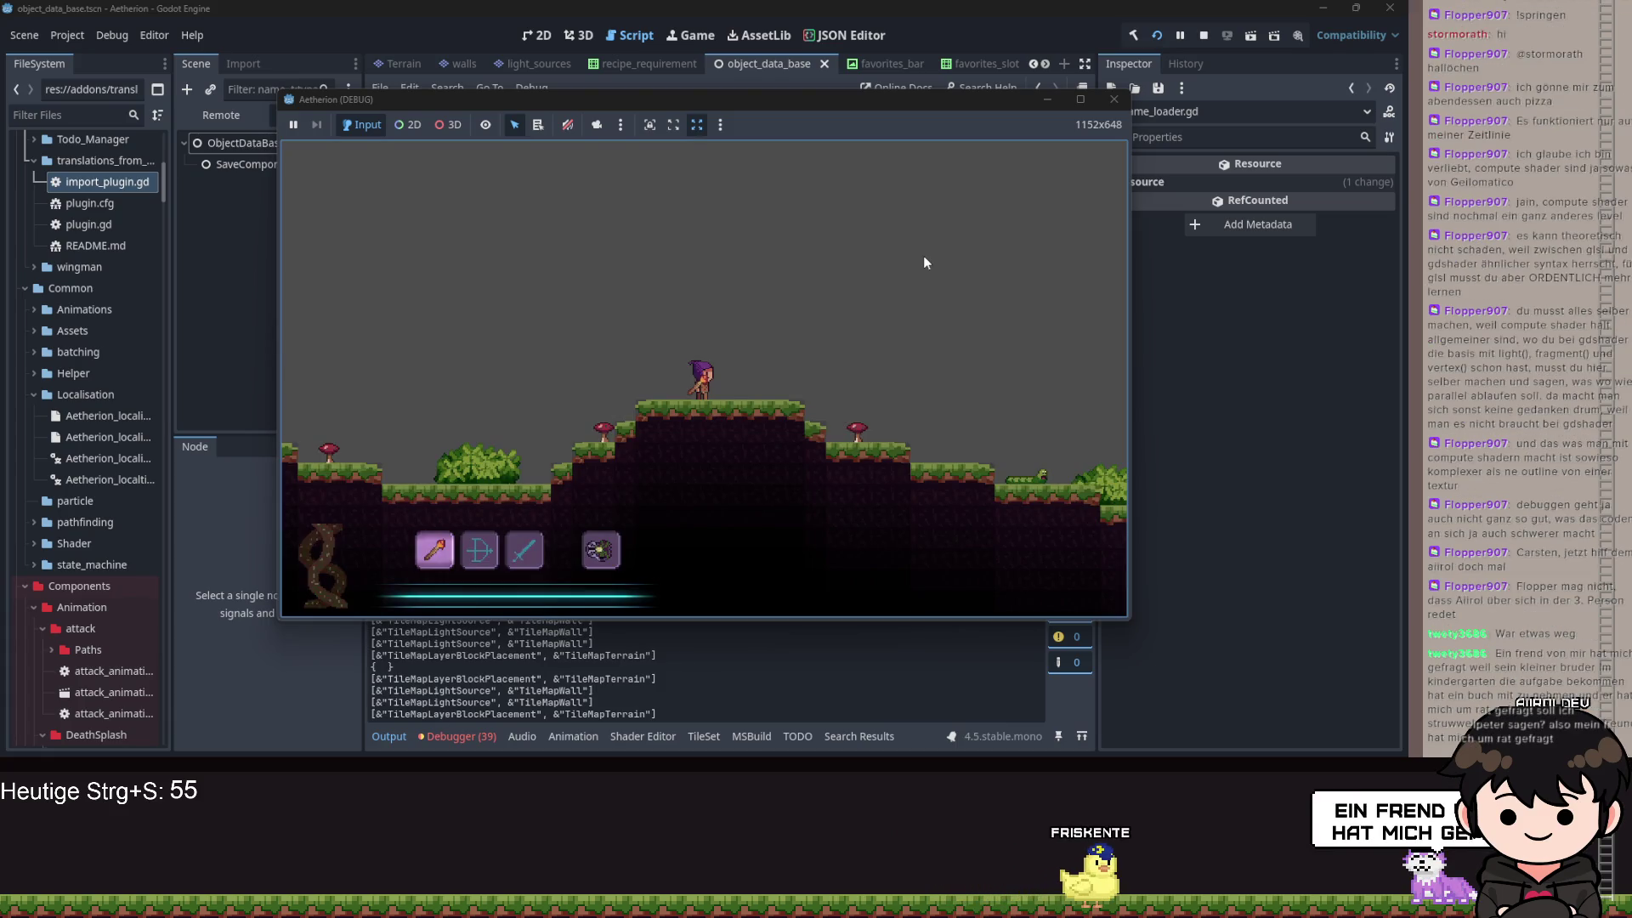
click(1043, 105)
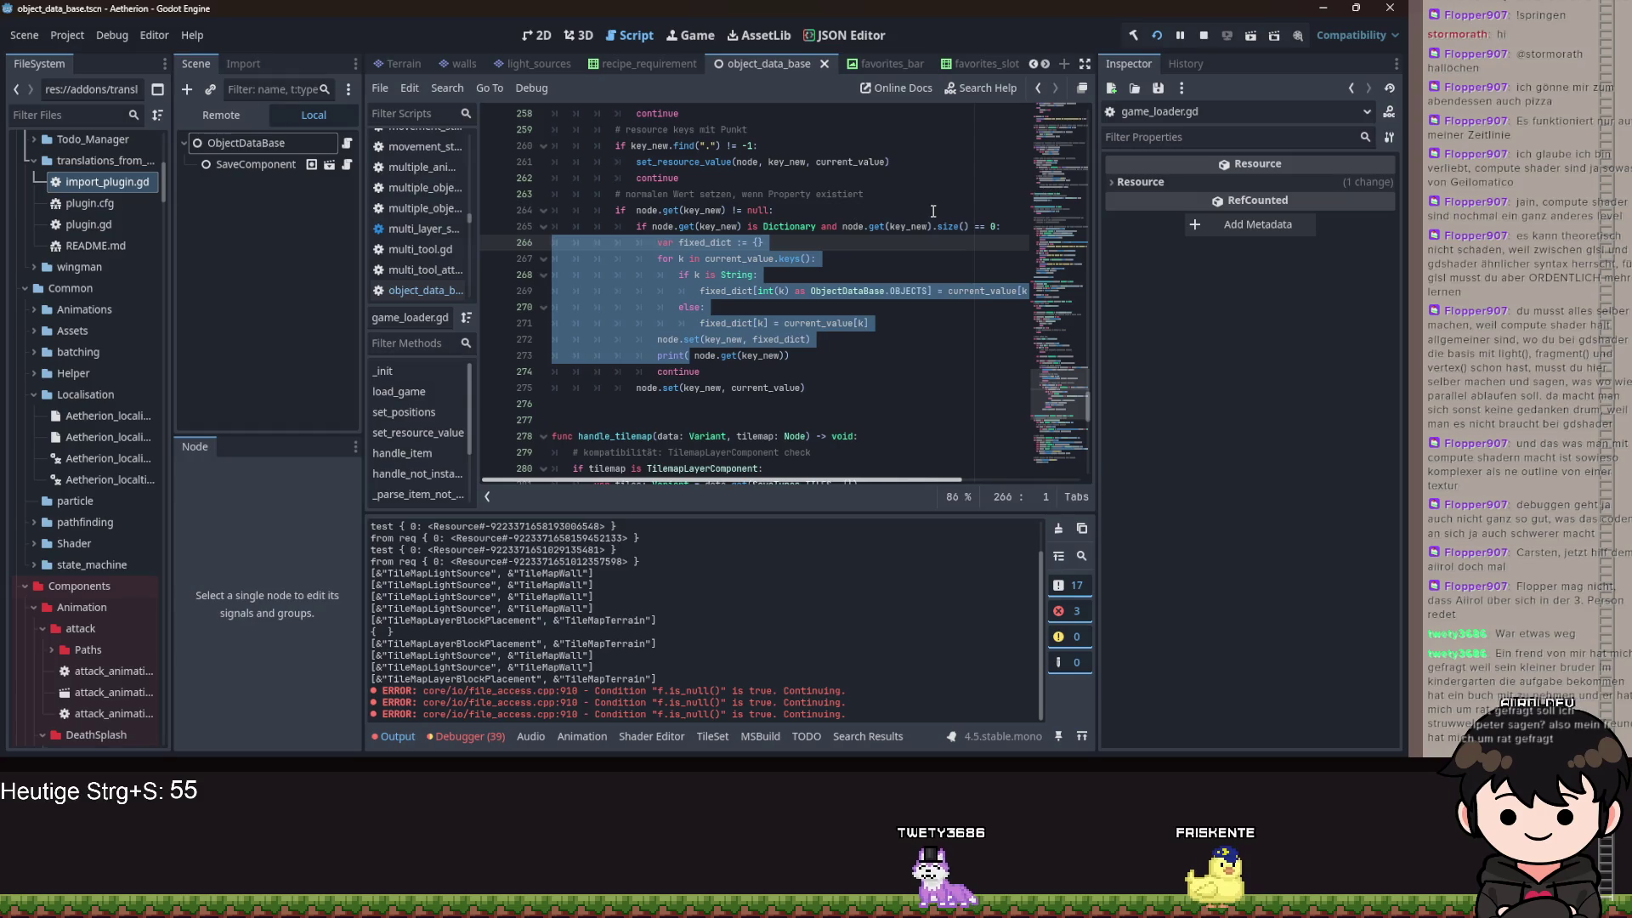
- Delete the old print(node.get(key_new)) line and glance at the set documentation
click(739, 370)
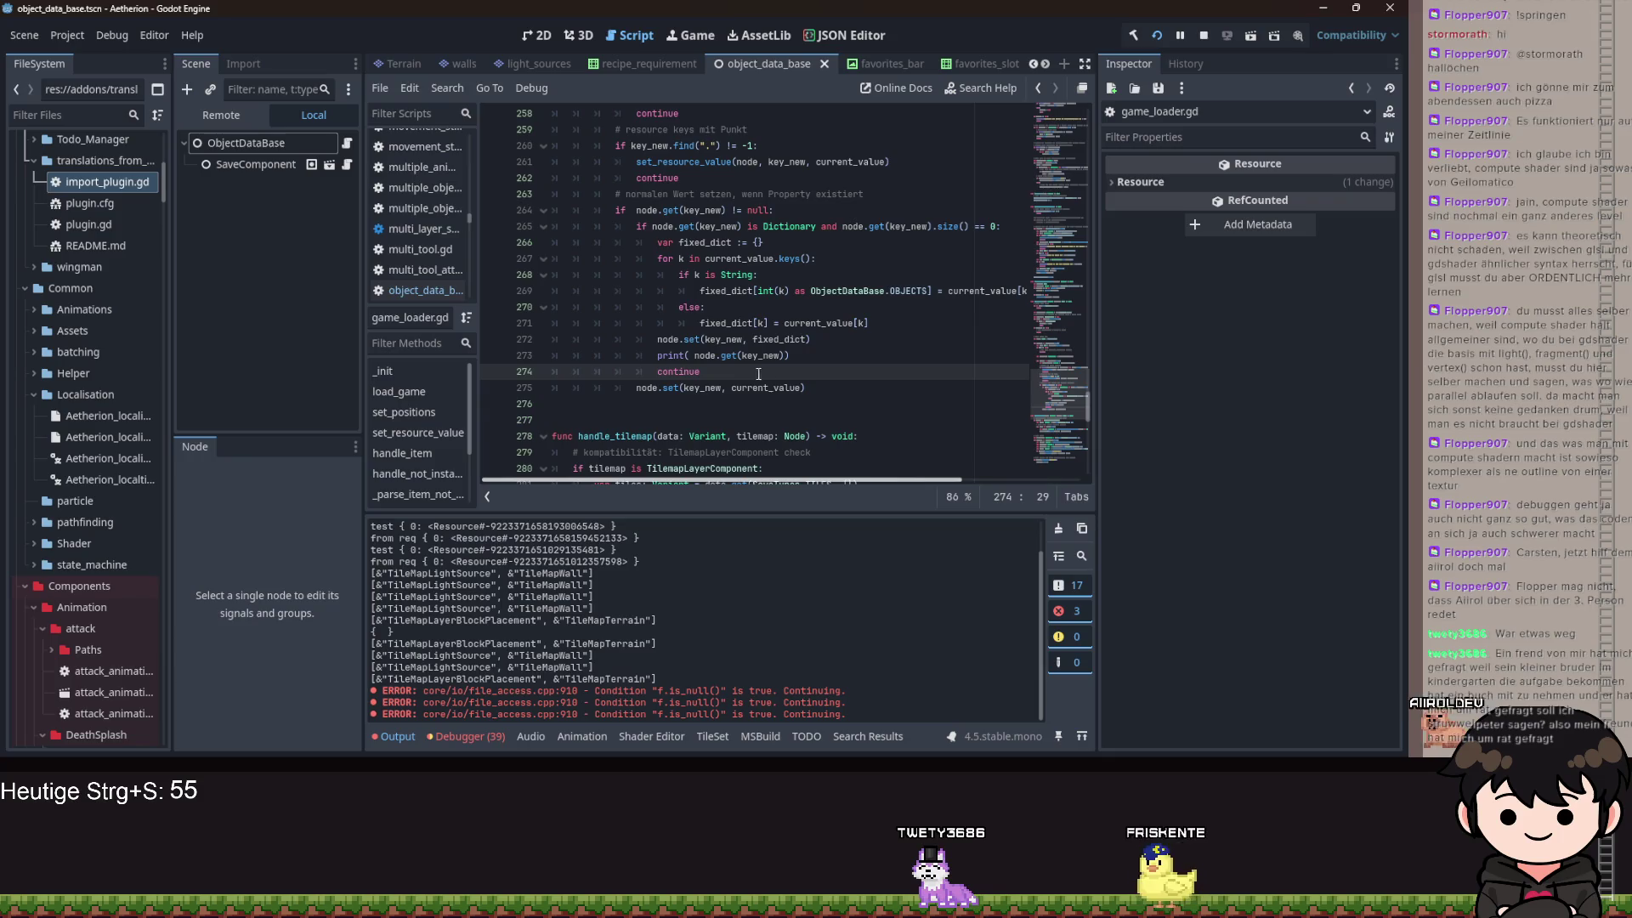
click(823, 357)
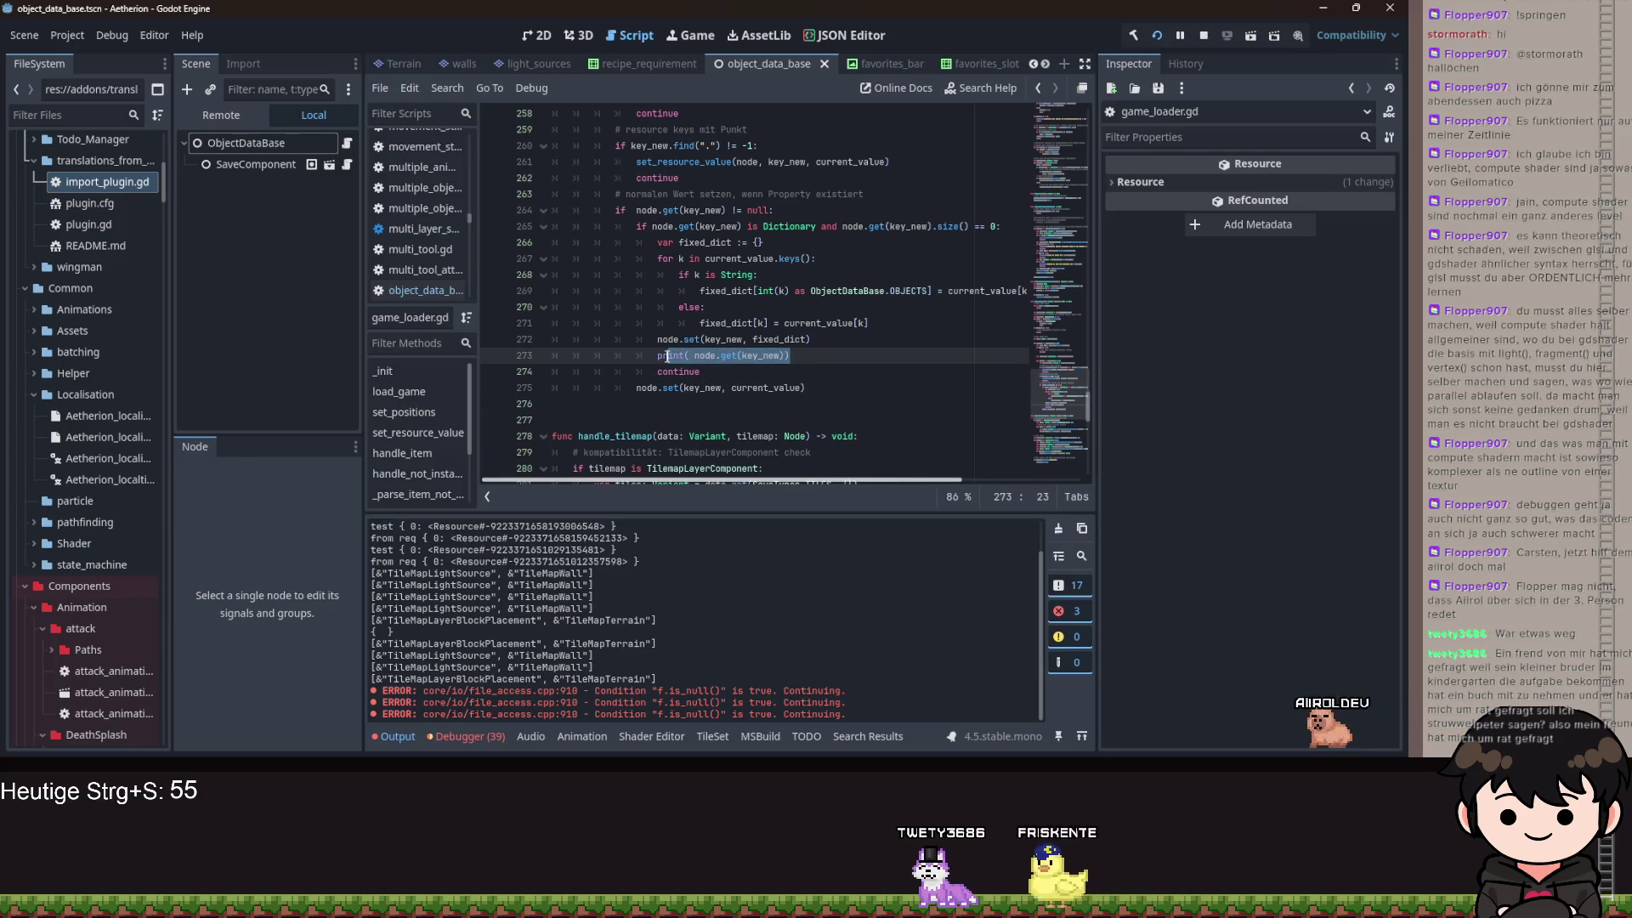
key(shift+Home)
key(BackSpace)
key(BackSpace)
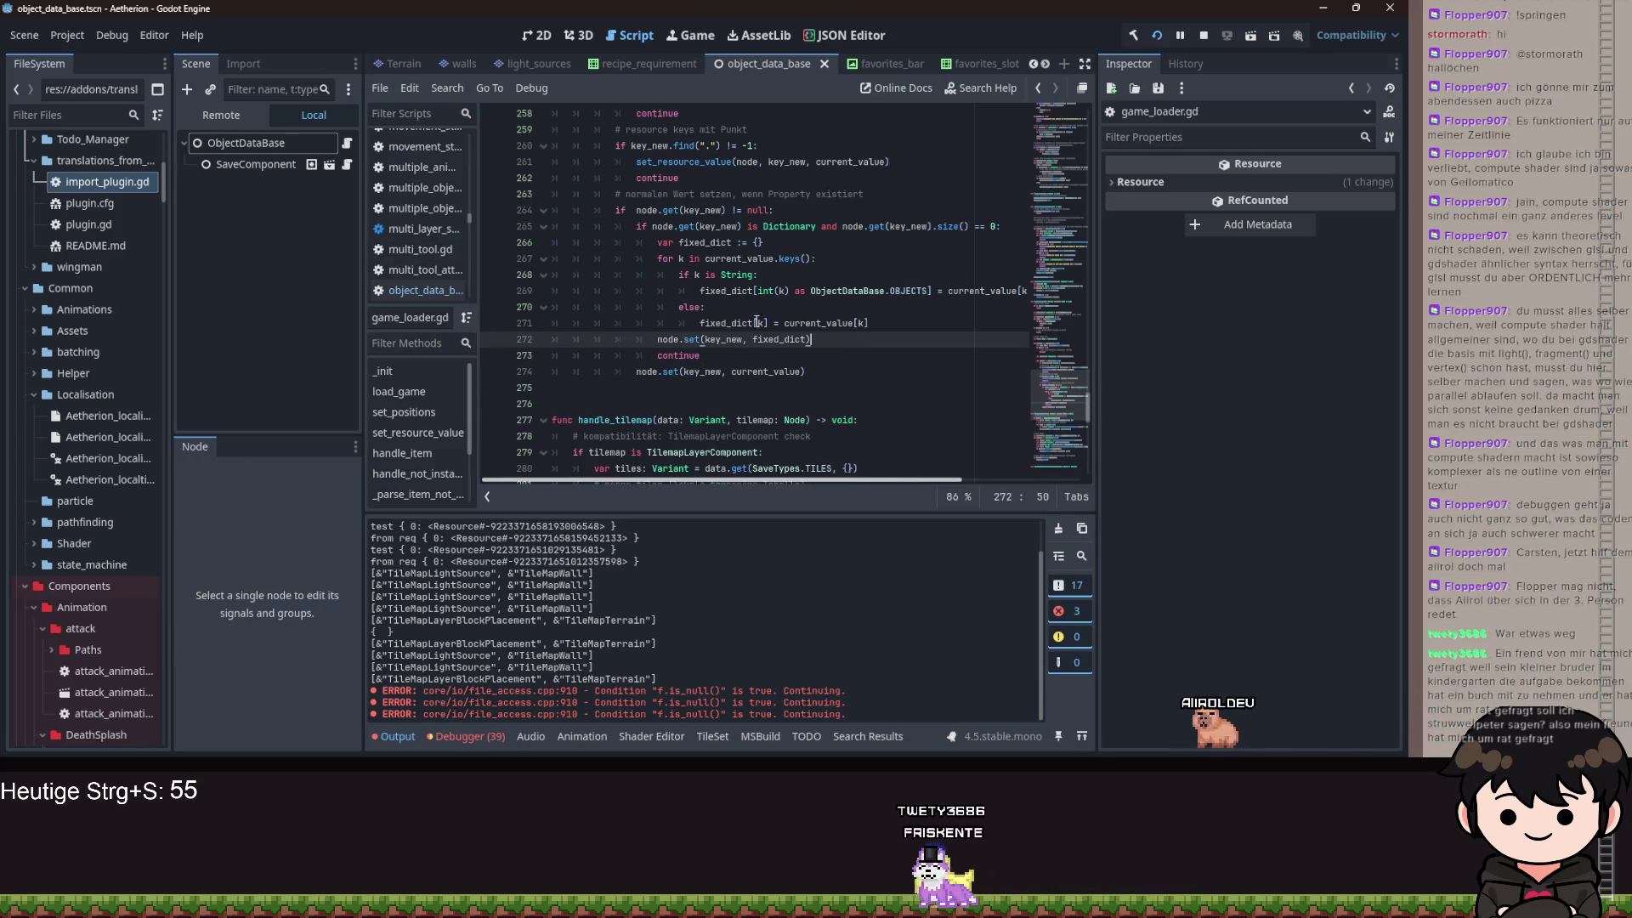
ctrl+click(689, 340)
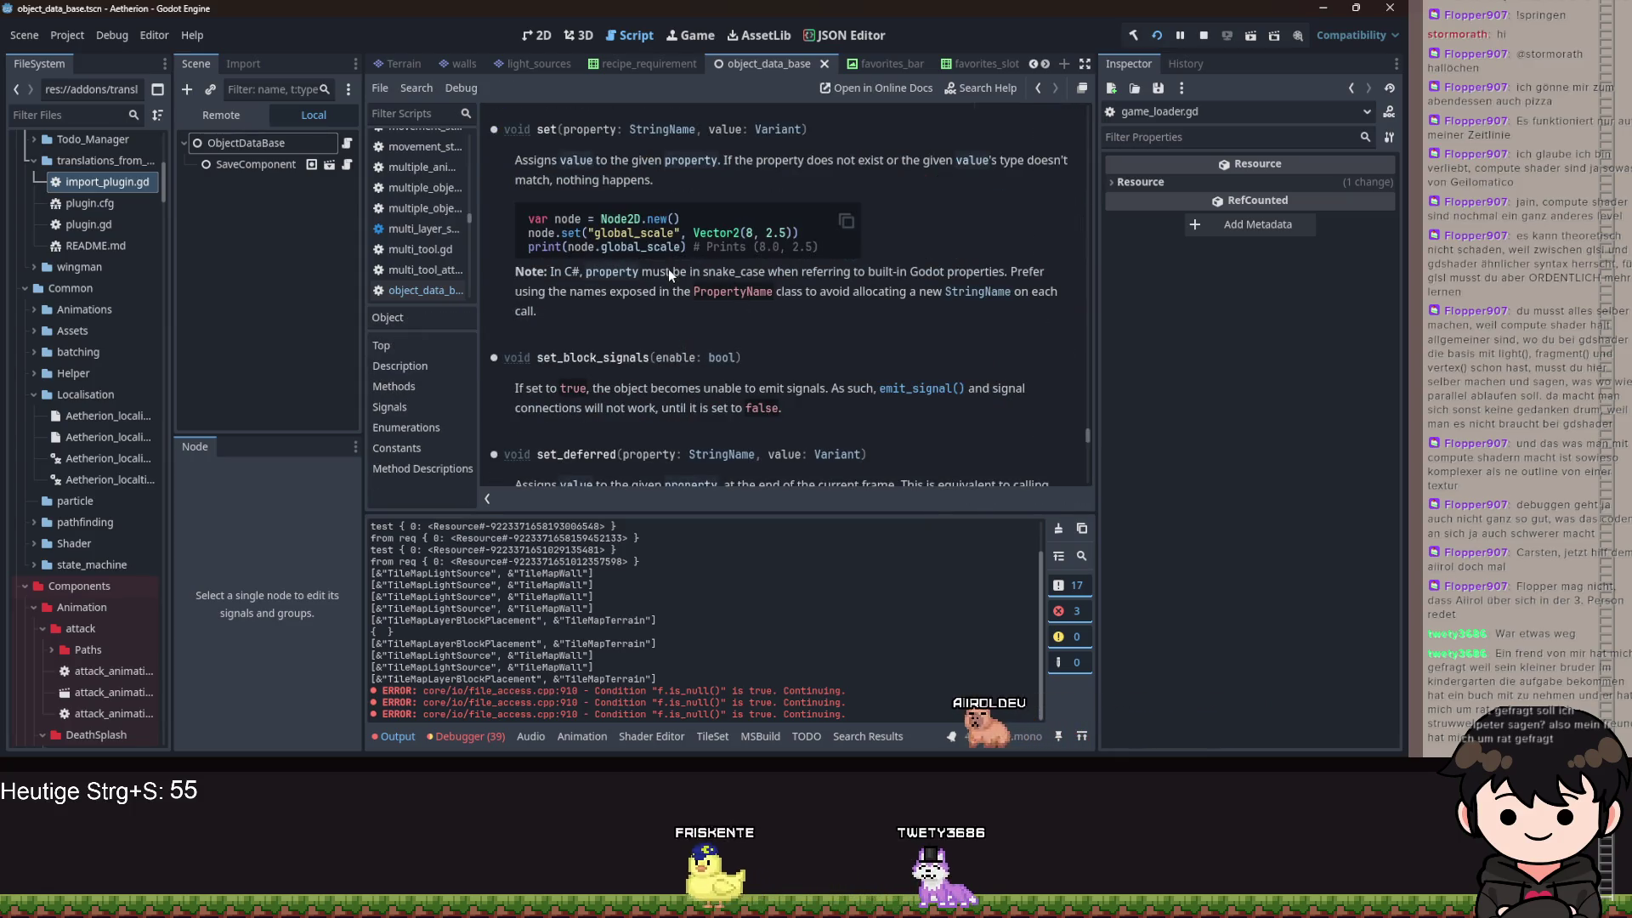
key(alt+Left)
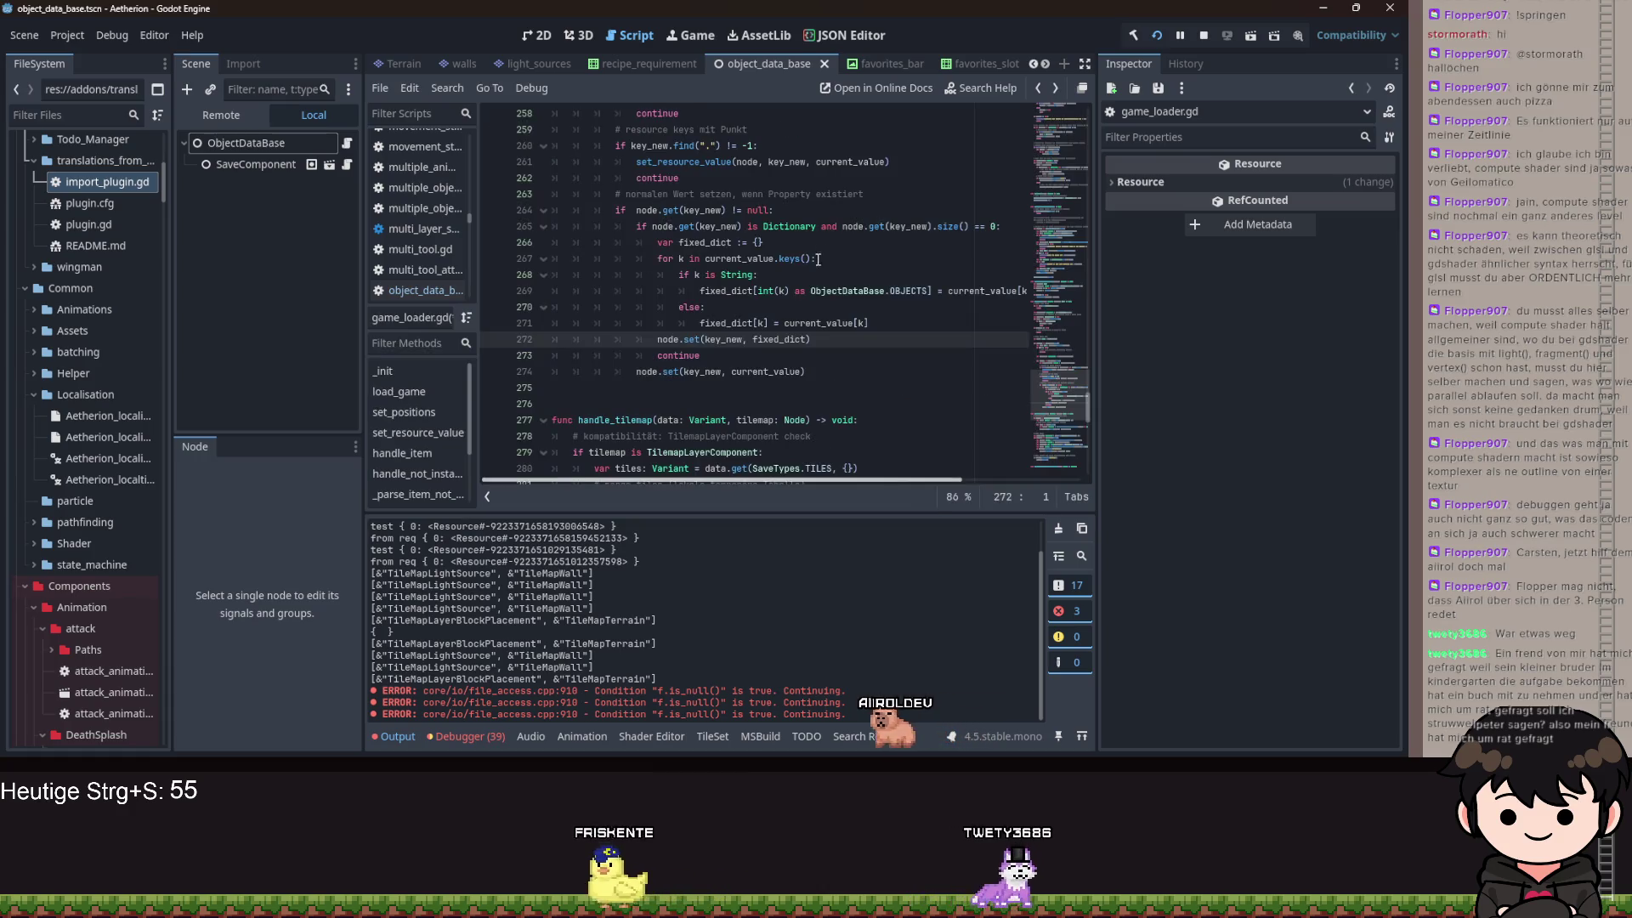
- Add a new line above node.set with a print call containing key_new
click(876, 323)
key(Return)
key(BackSpace)
key(BackSpace)
key(BackSpace)
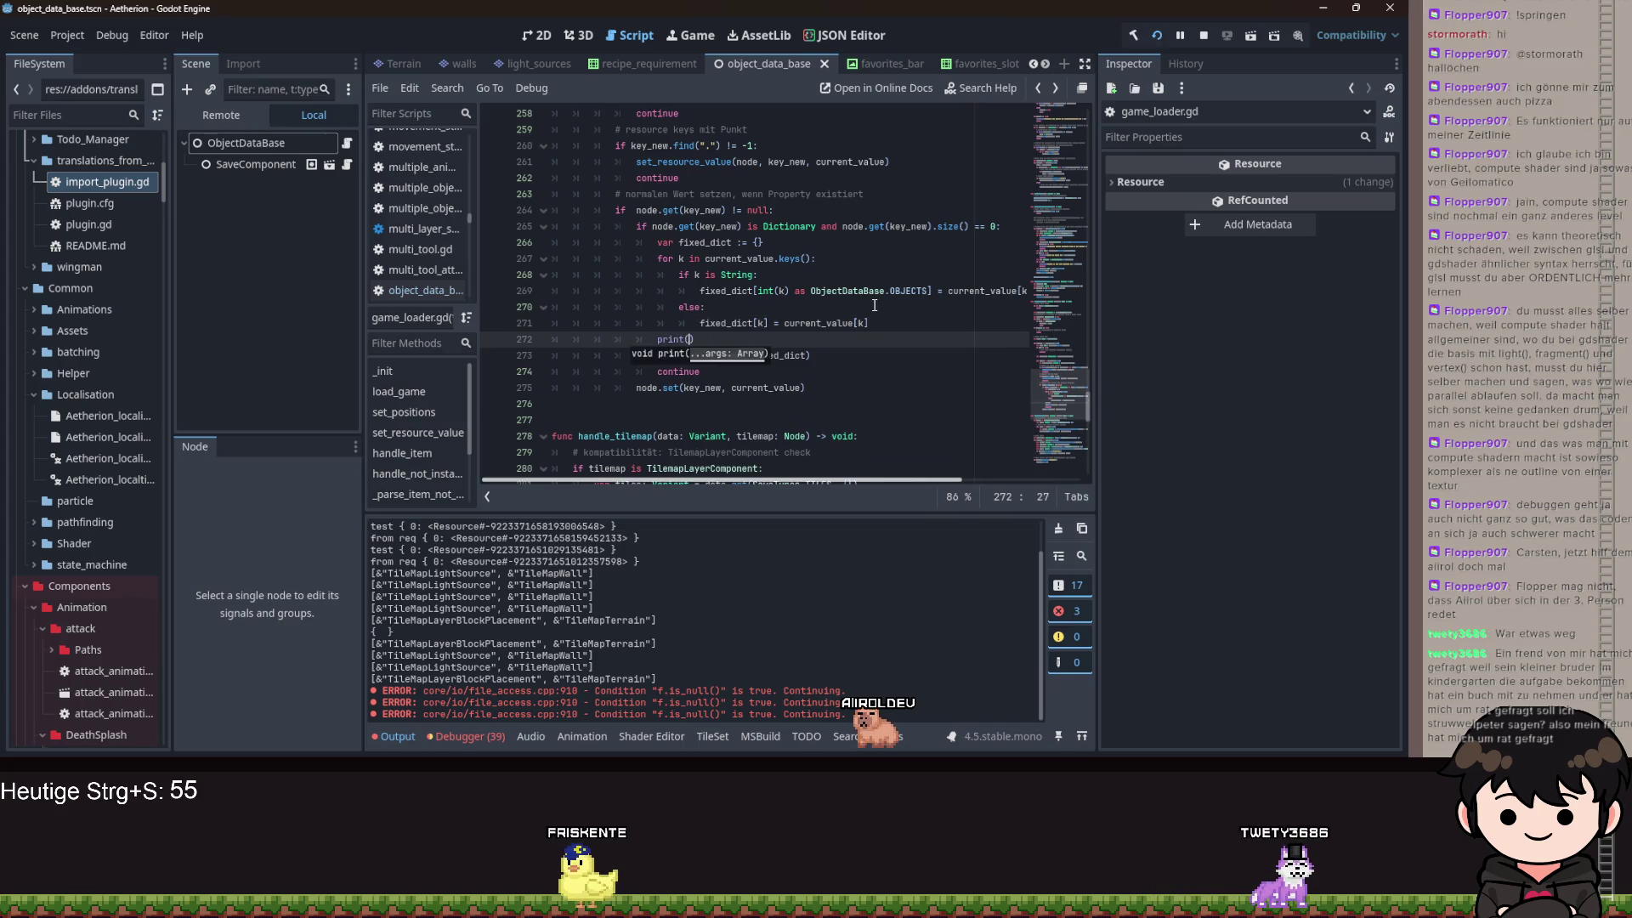
drag(703, 363, 744, 363)
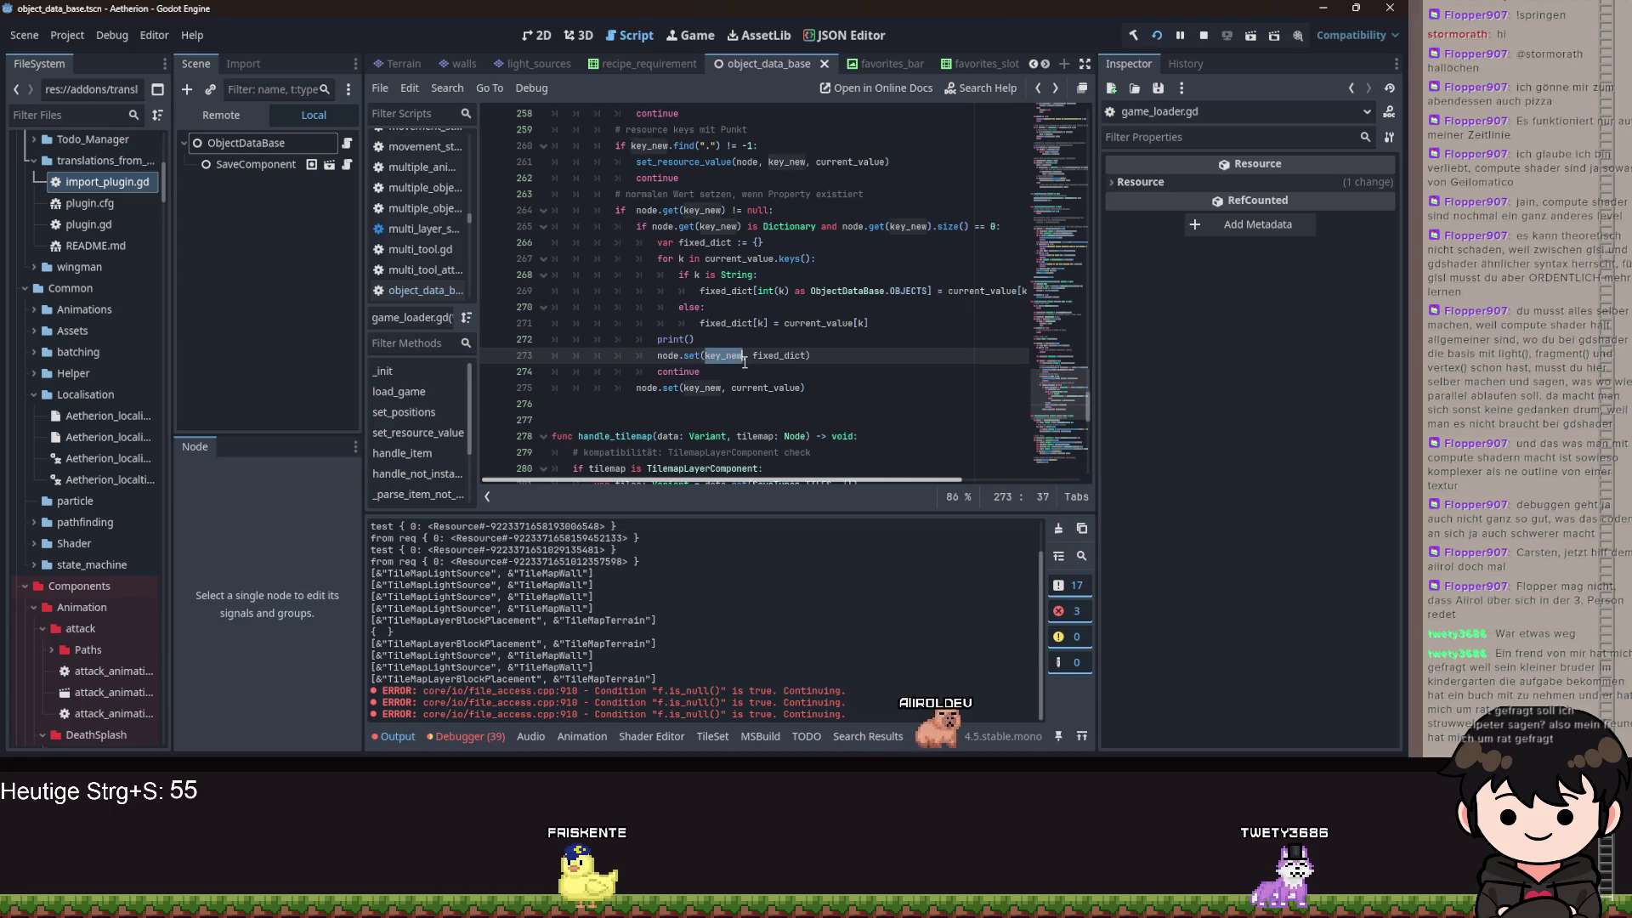
key(ctrl+c)
click(709, 339)
key(Left)
key(ctrl+v)
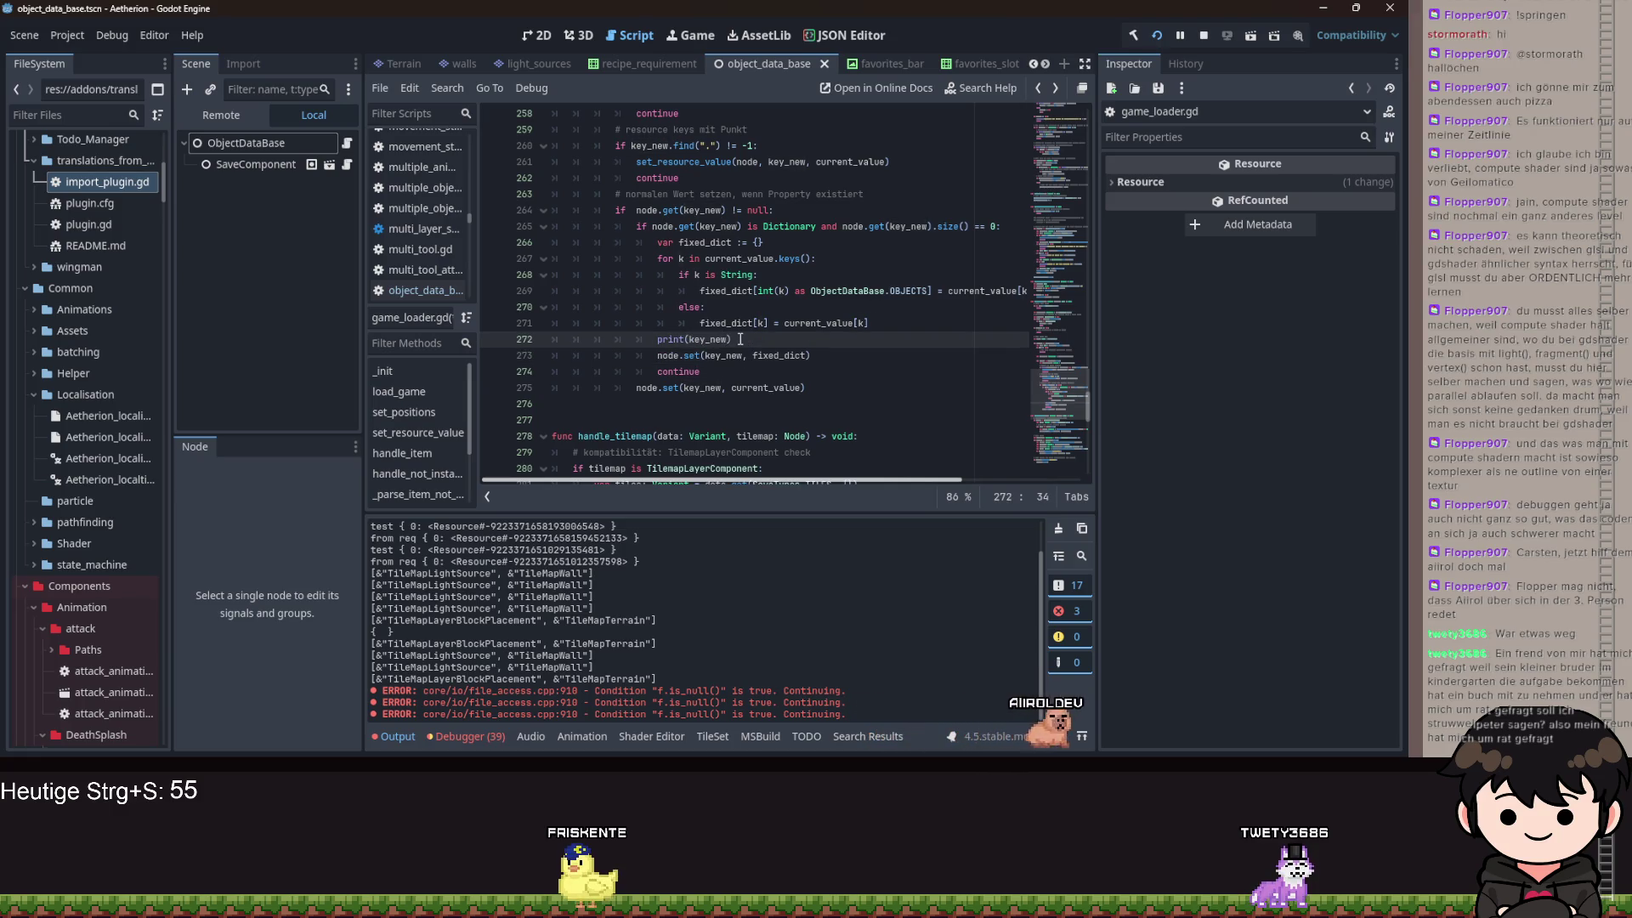
- Complete it to print key_new.get_typed_key_builtin(), " ", fixed_dict.get_typed_key_builtin()
text(, " ")
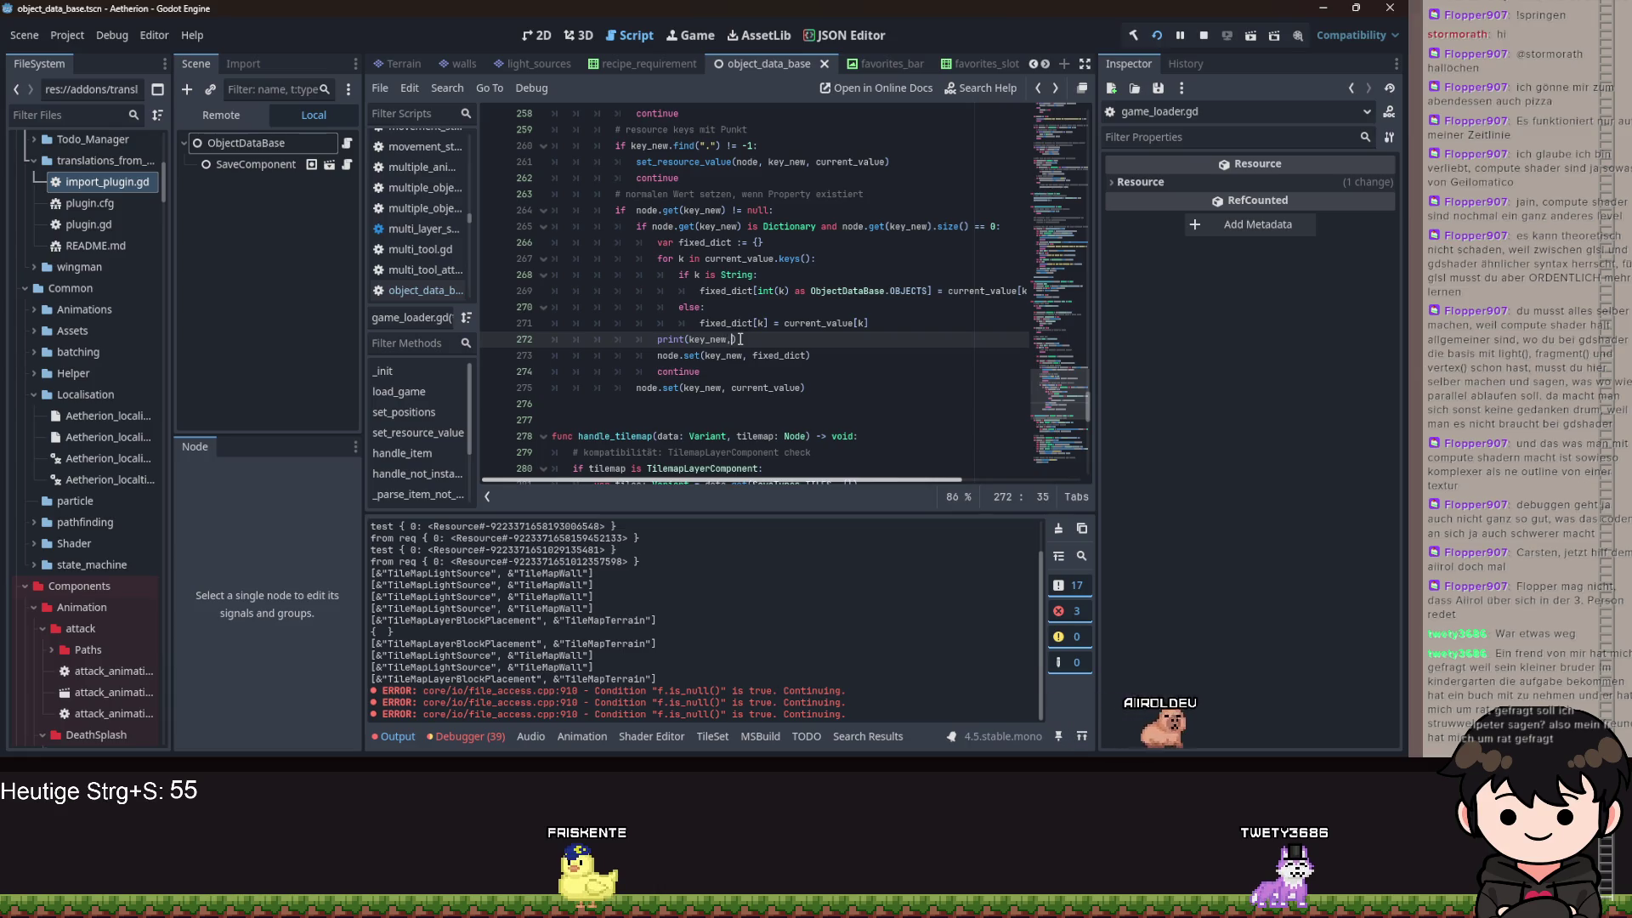
text(, )
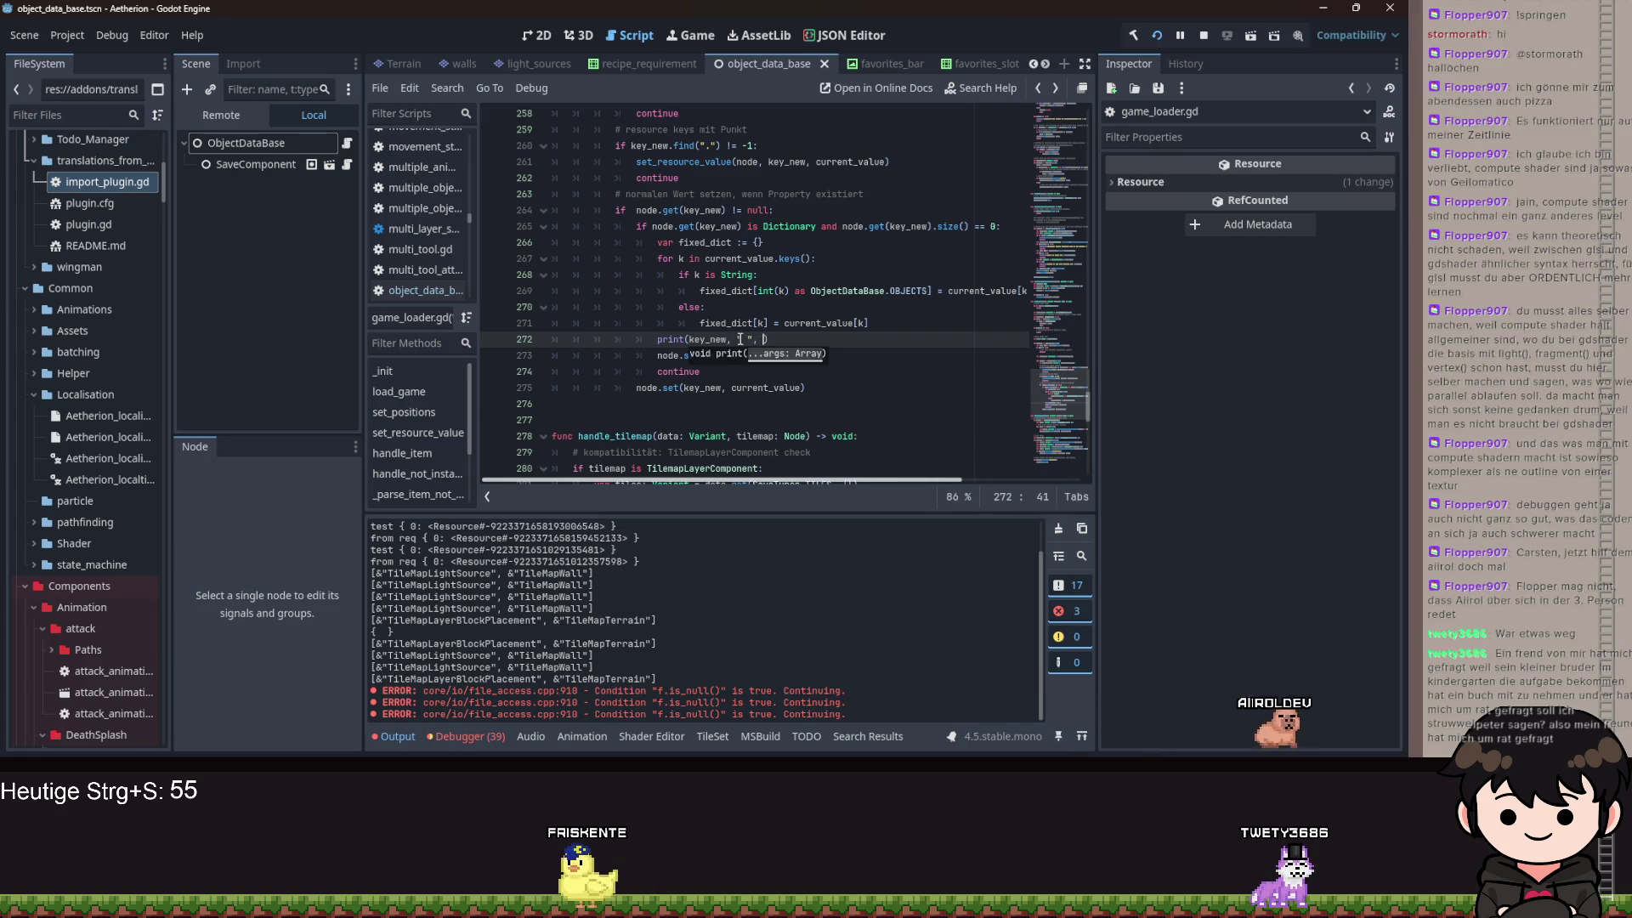
text(fixed_dict)
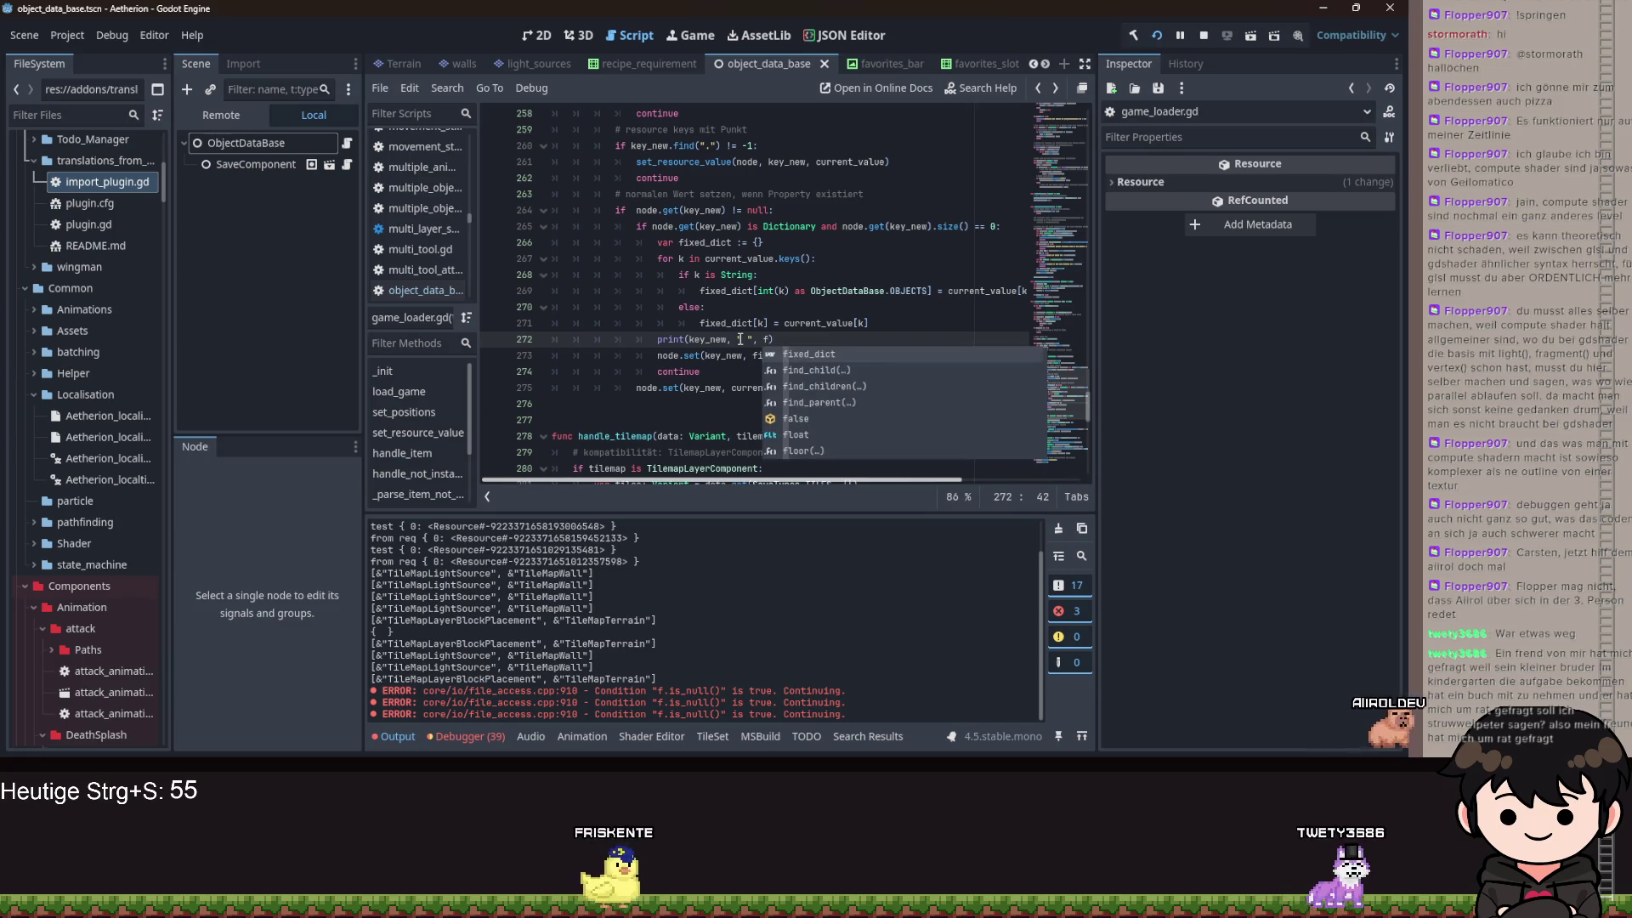
text(.)
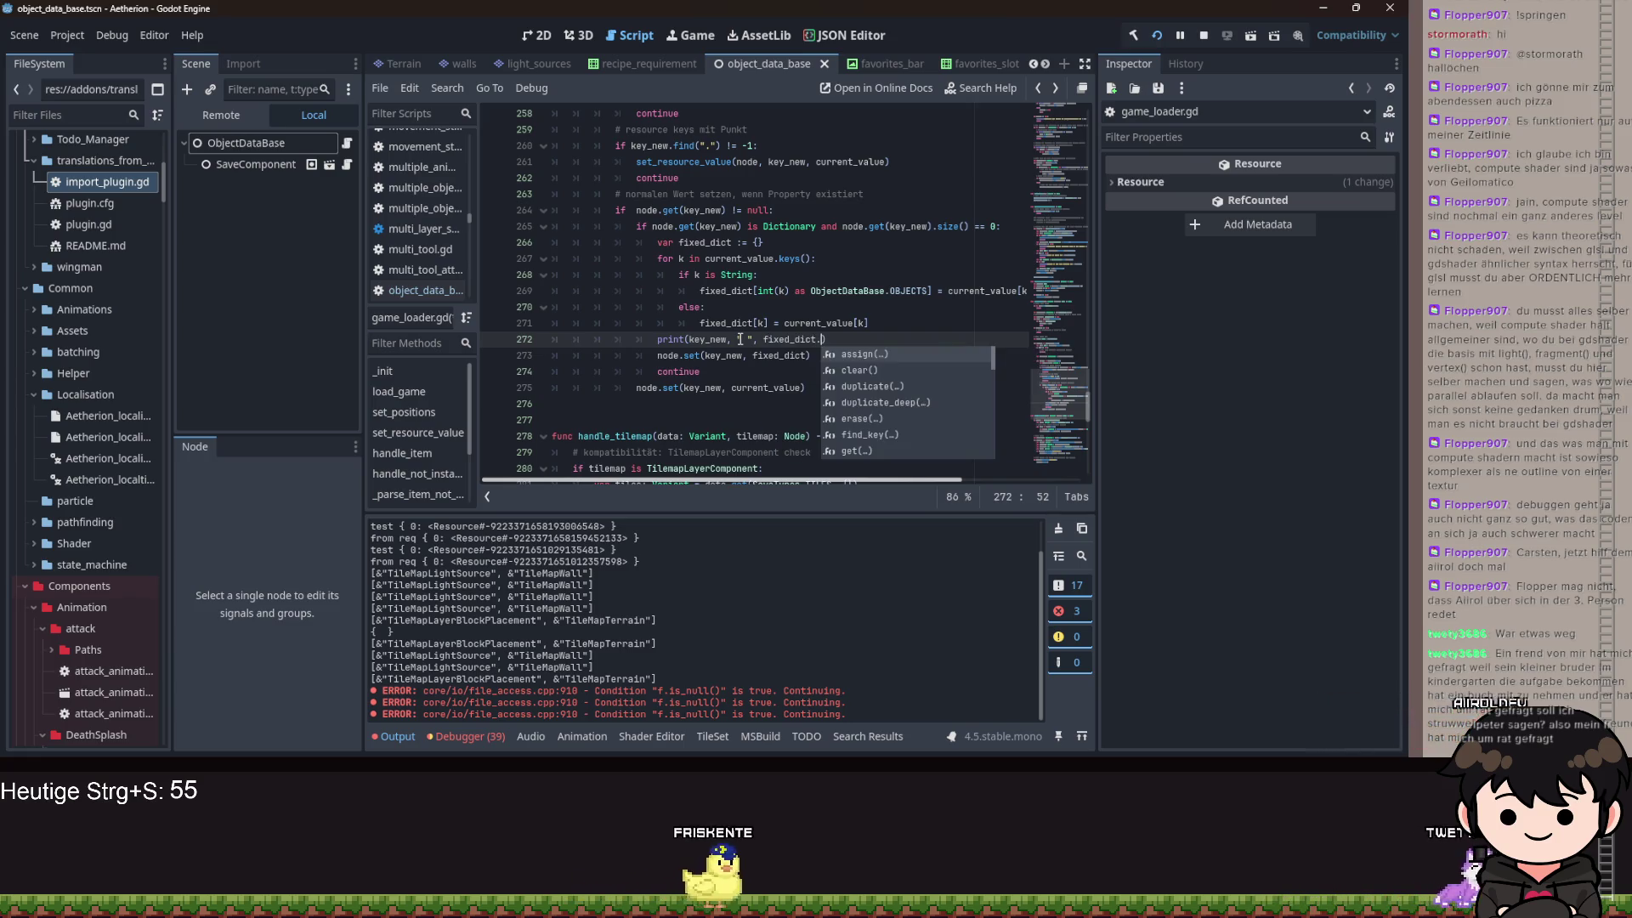
text(get_)
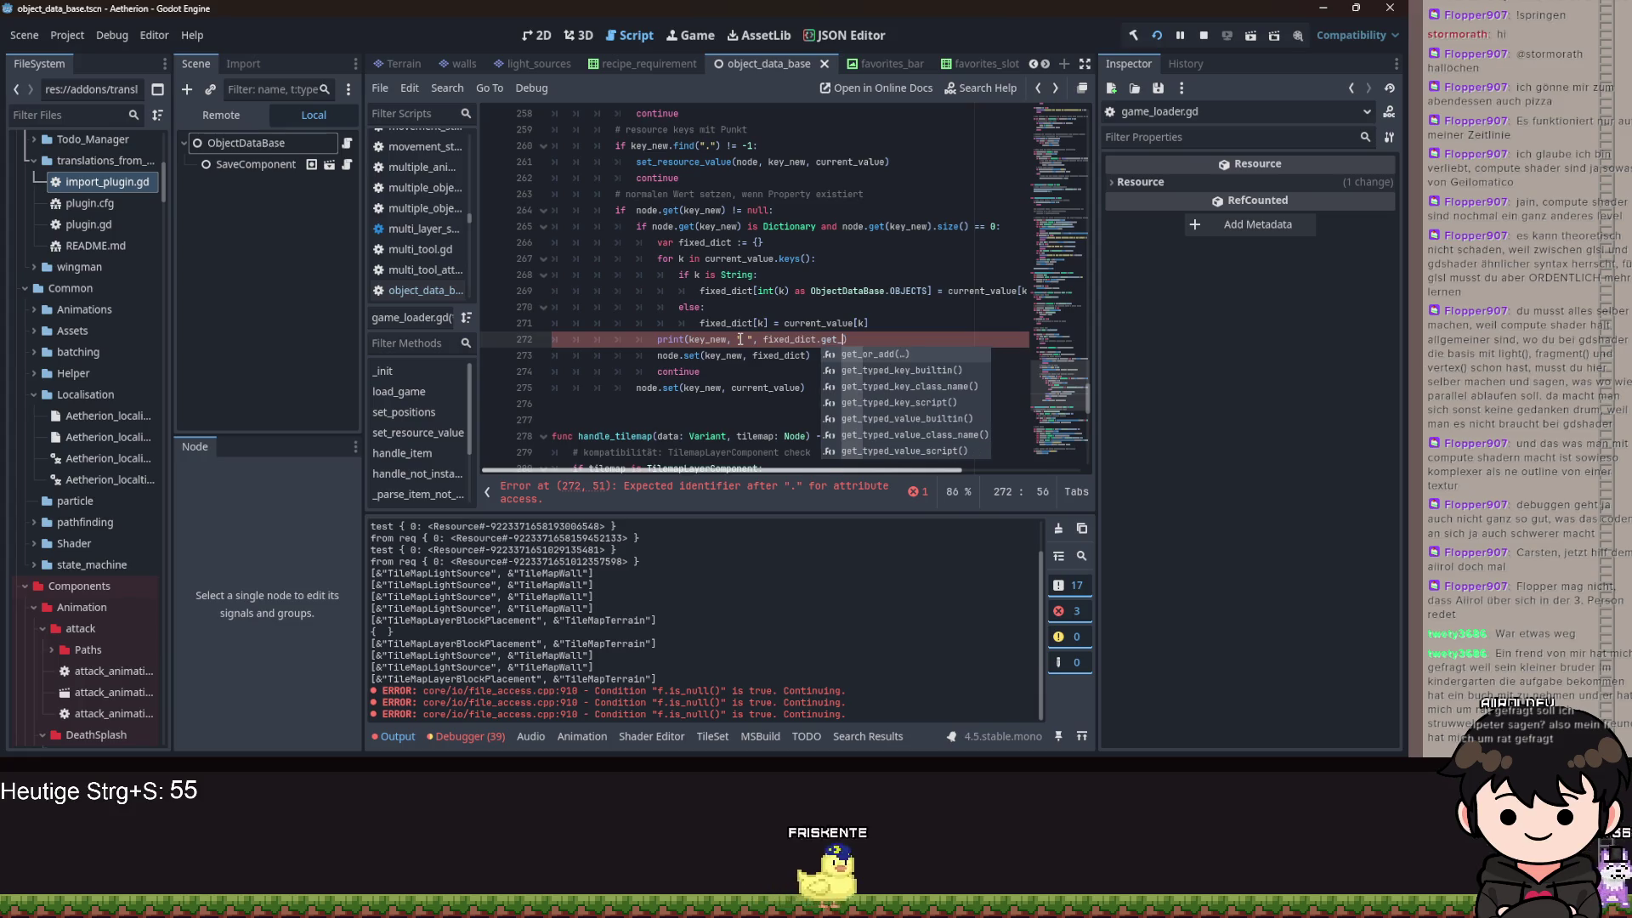
key(Down)
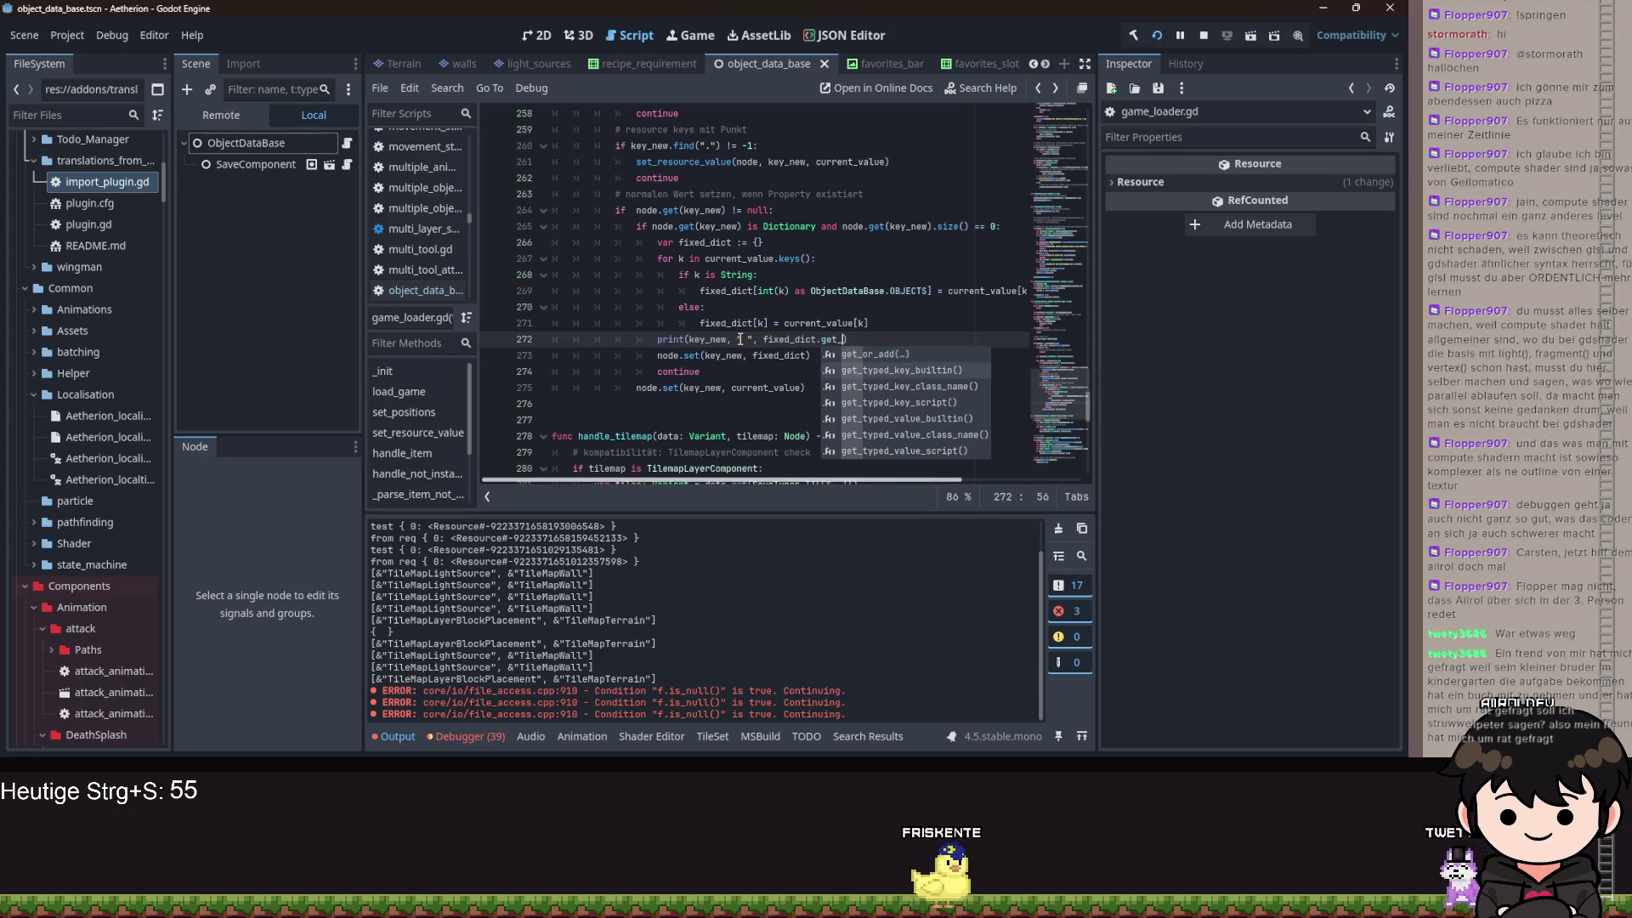
key(Return)
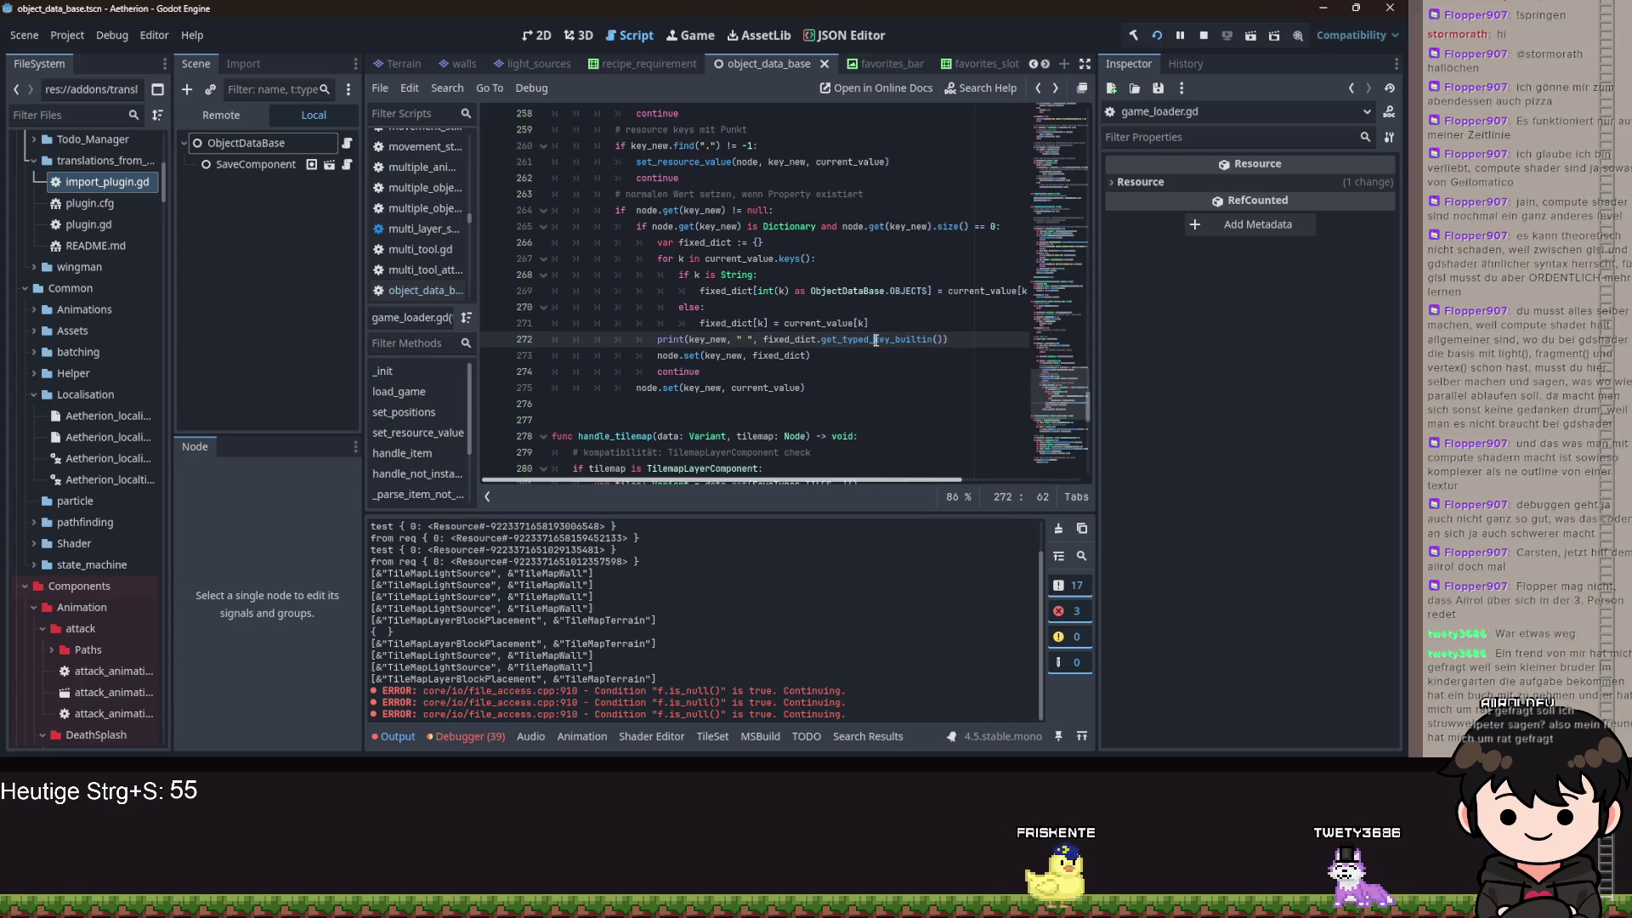
click(730, 339)
text(.get_typed_key_builtin()
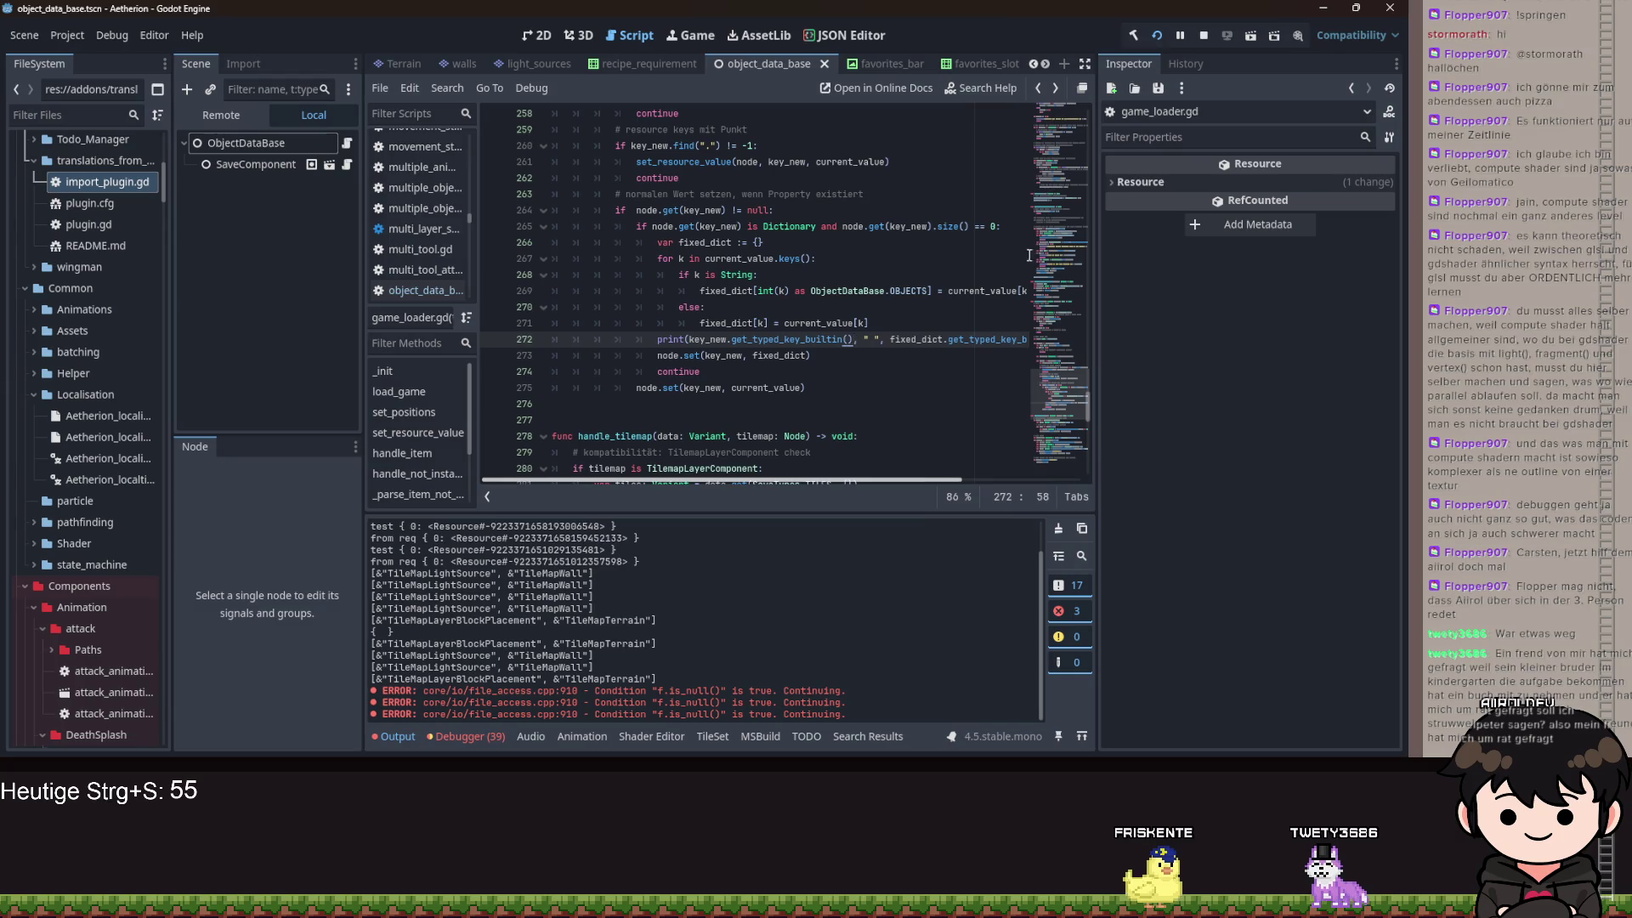
- Rerun Aetherion, continue the save via FORTSETZEN, and return to the line 272 error
click(1164, 46)
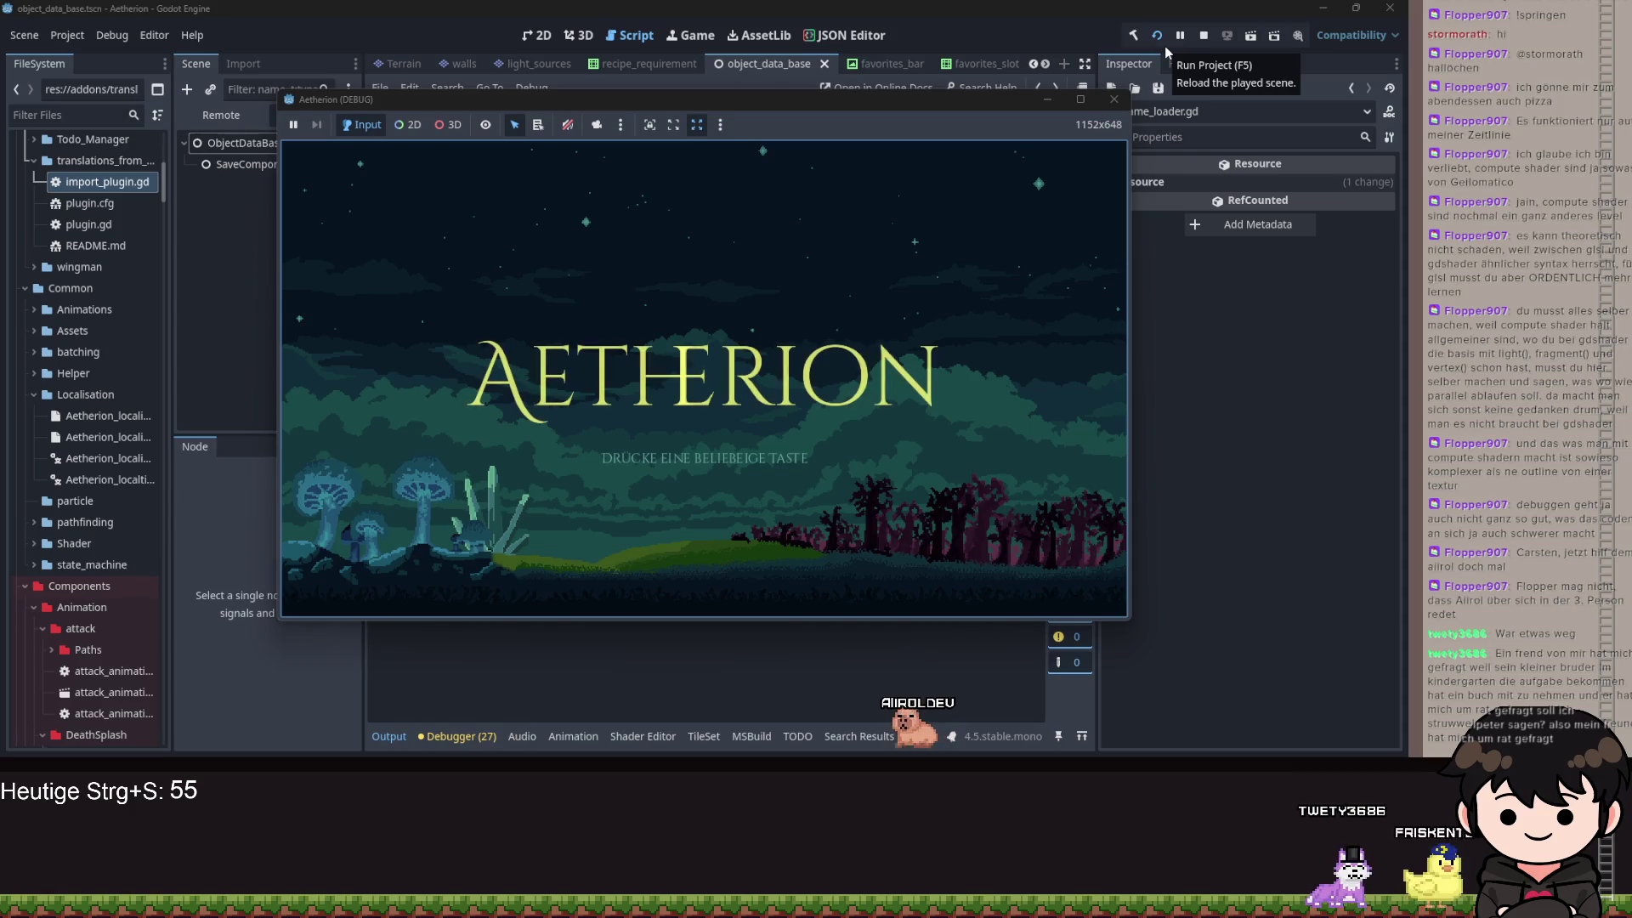
click(1070, 292)
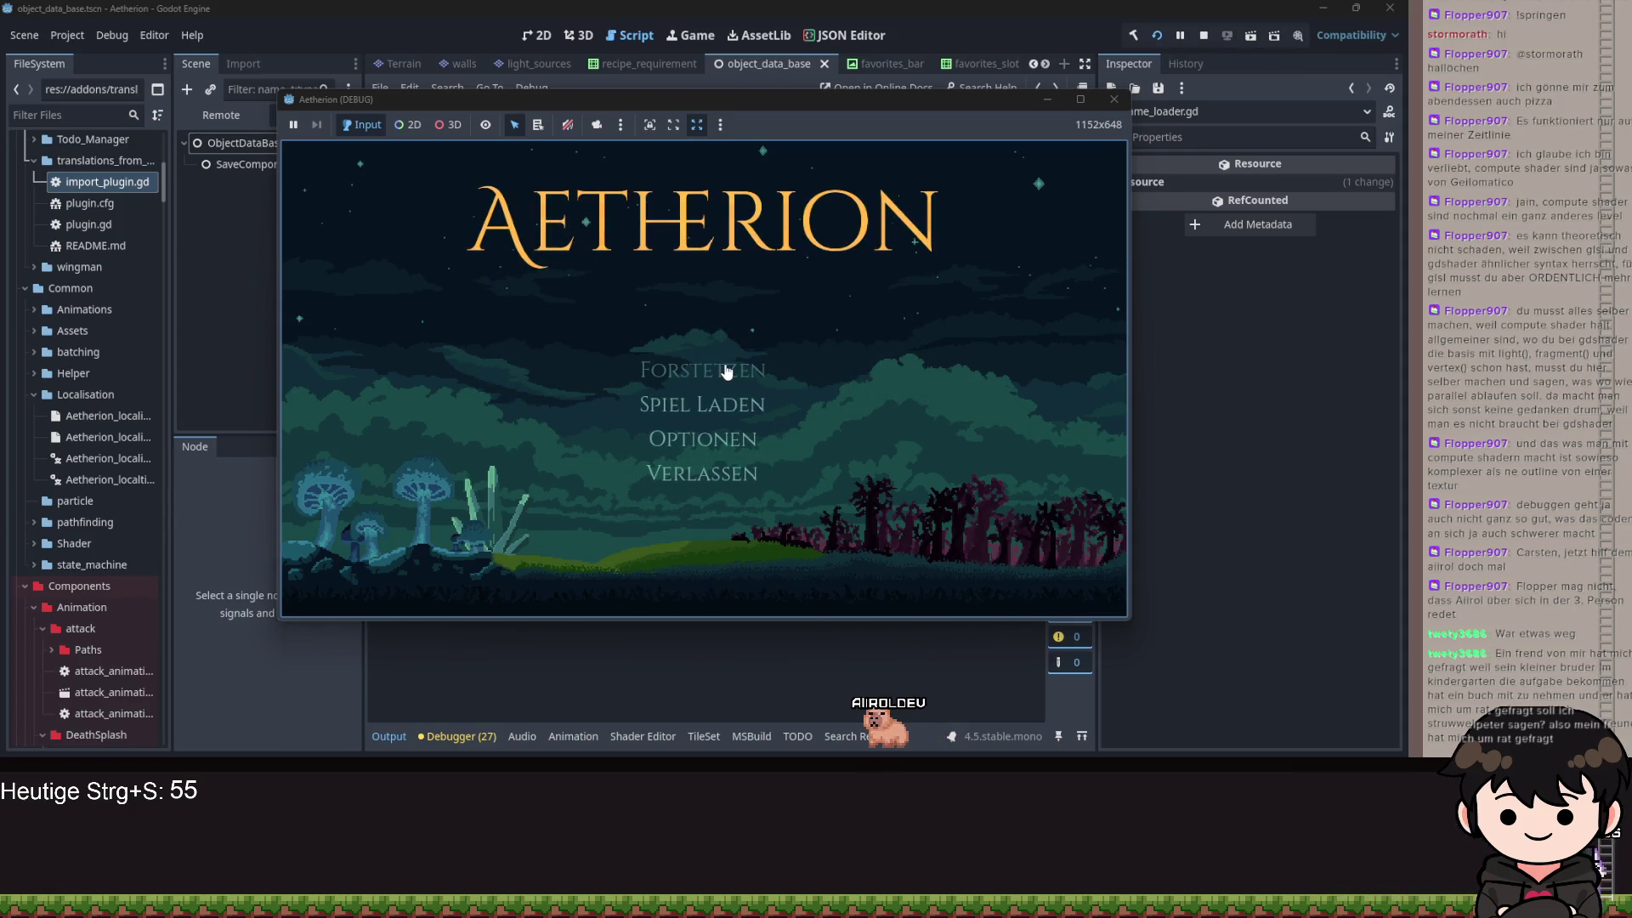
click(786, 356)
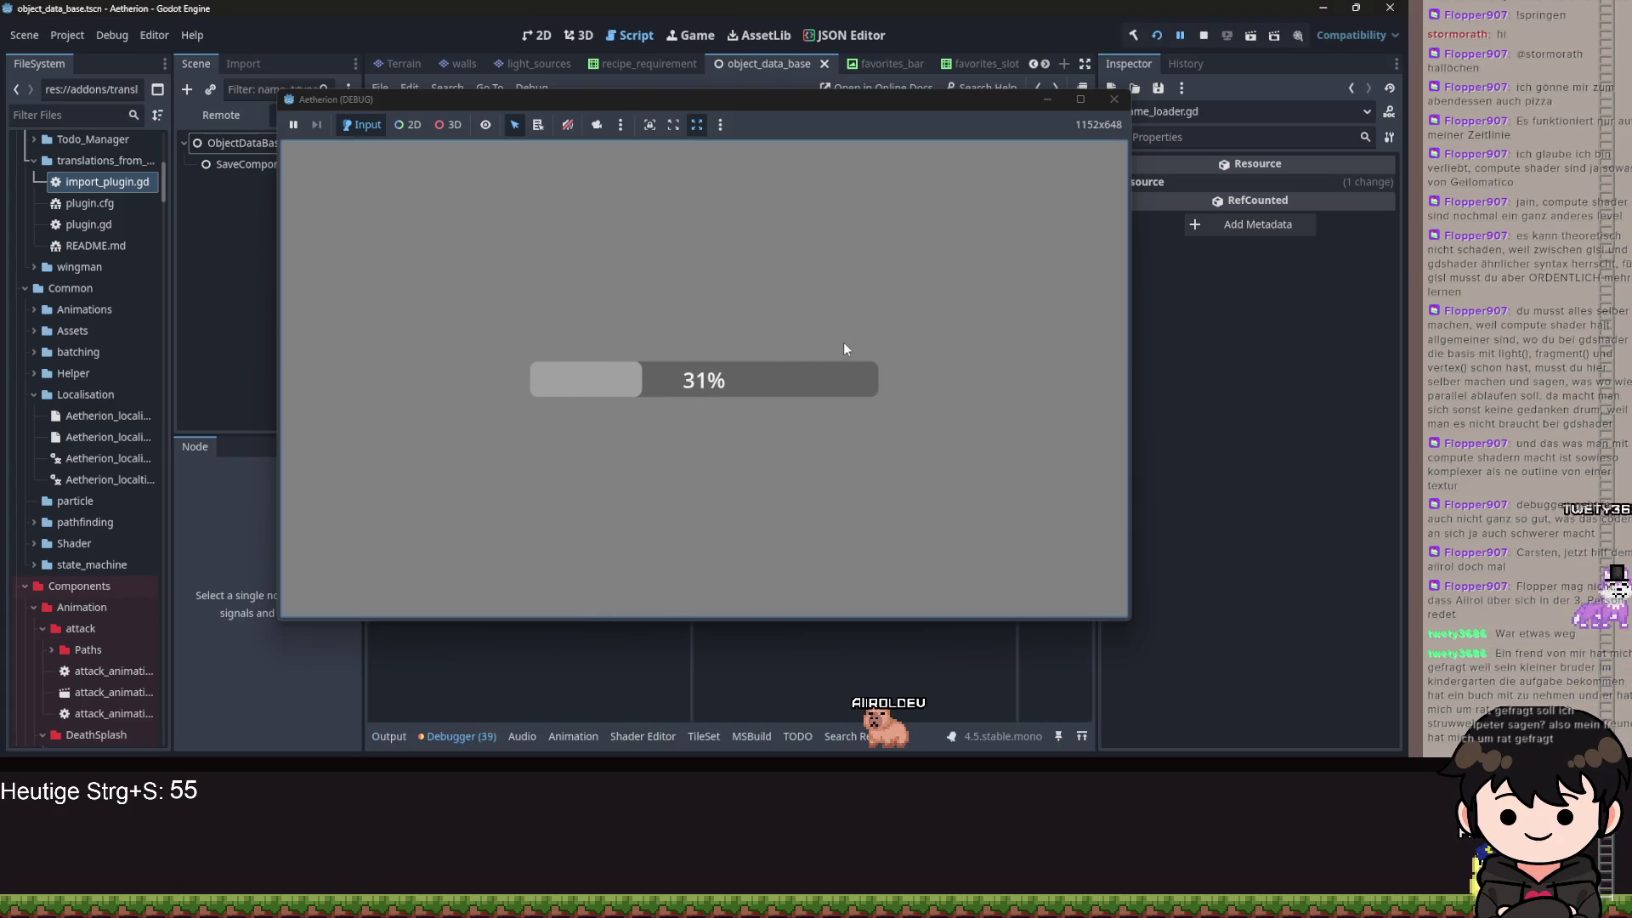
click(1047, 102)
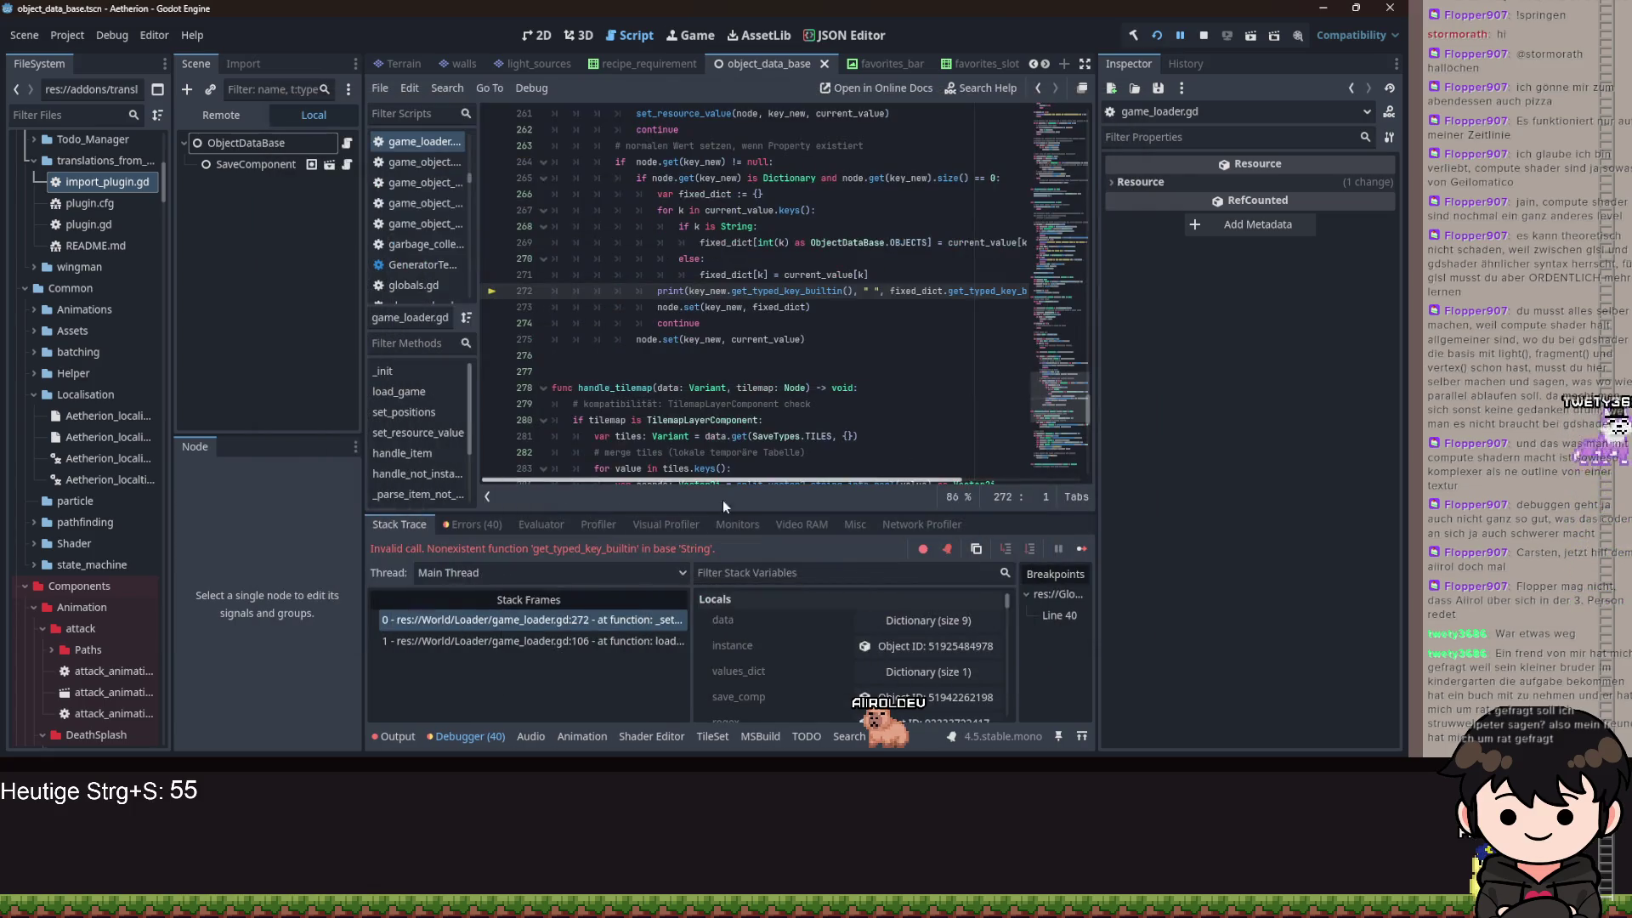
- Check the Output log and error stack trace, then go to the failing print line
click(395, 733)
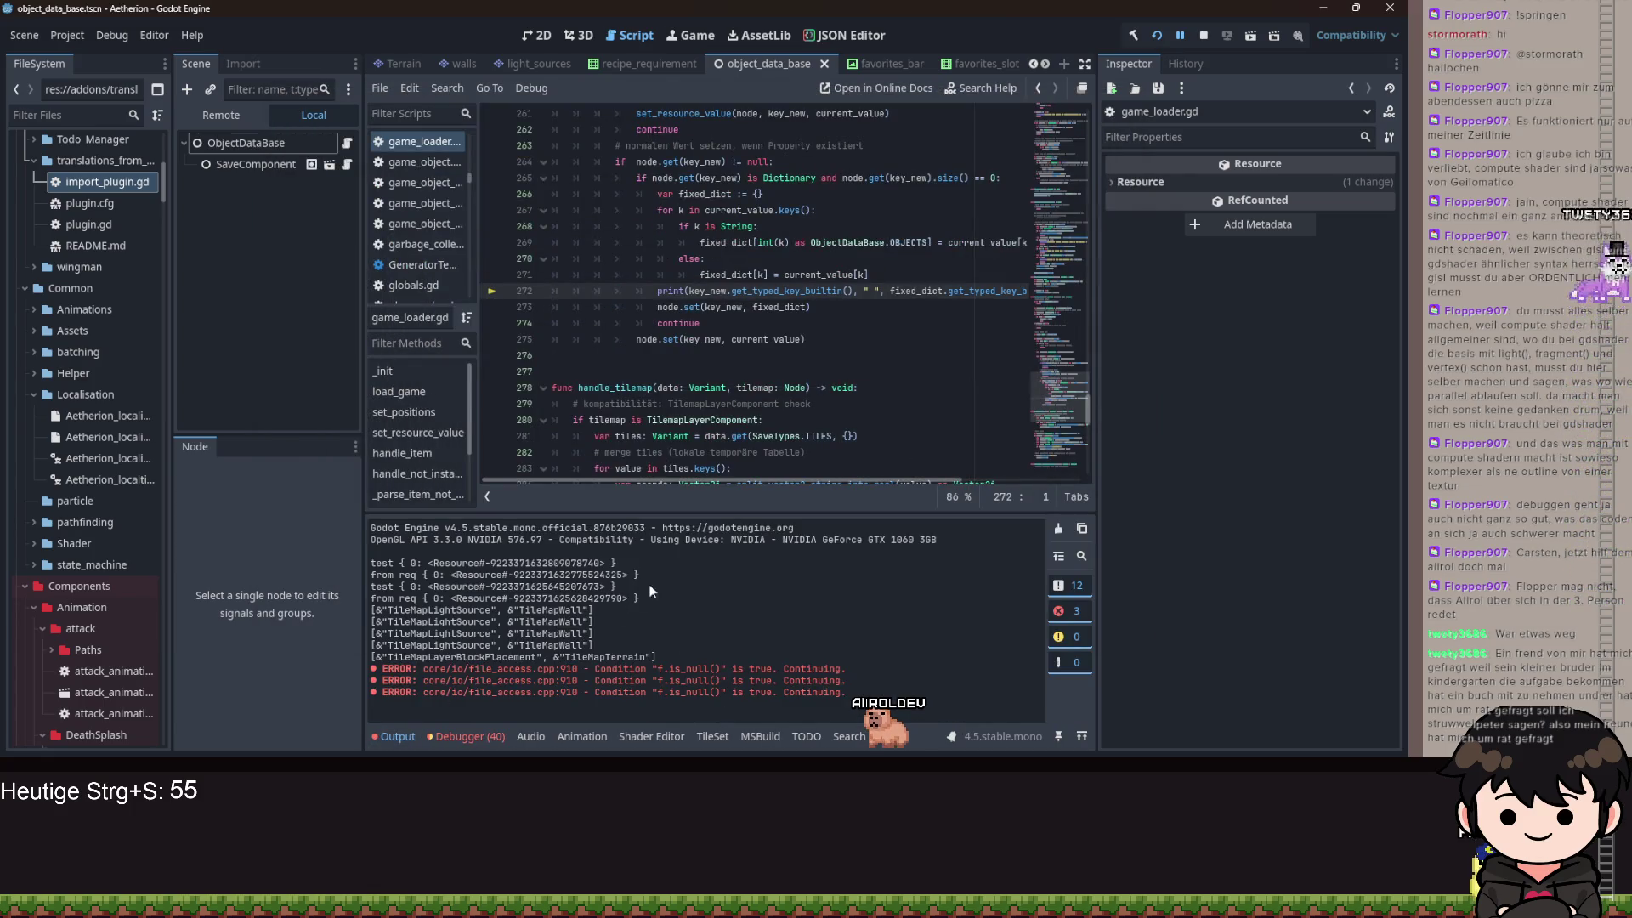
click(489, 735)
click(652, 326)
click(667, 290)
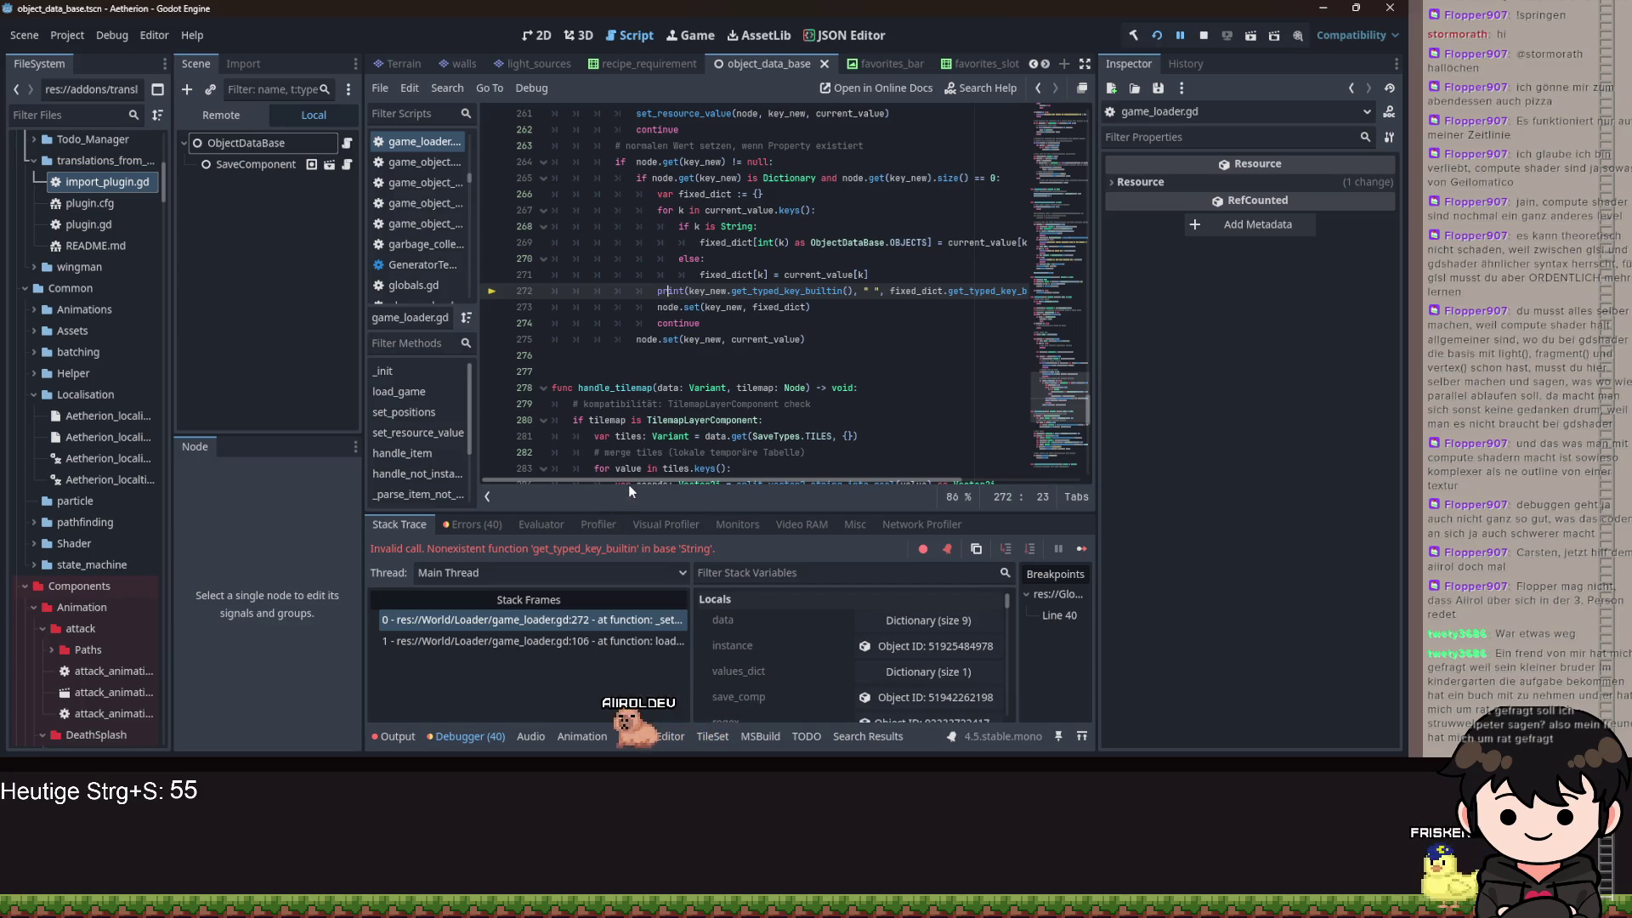
- Replace key_new in the print with node.get(key_new) copied from line 265, then rerun with F5
click(710, 292)
double_click(709, 291)
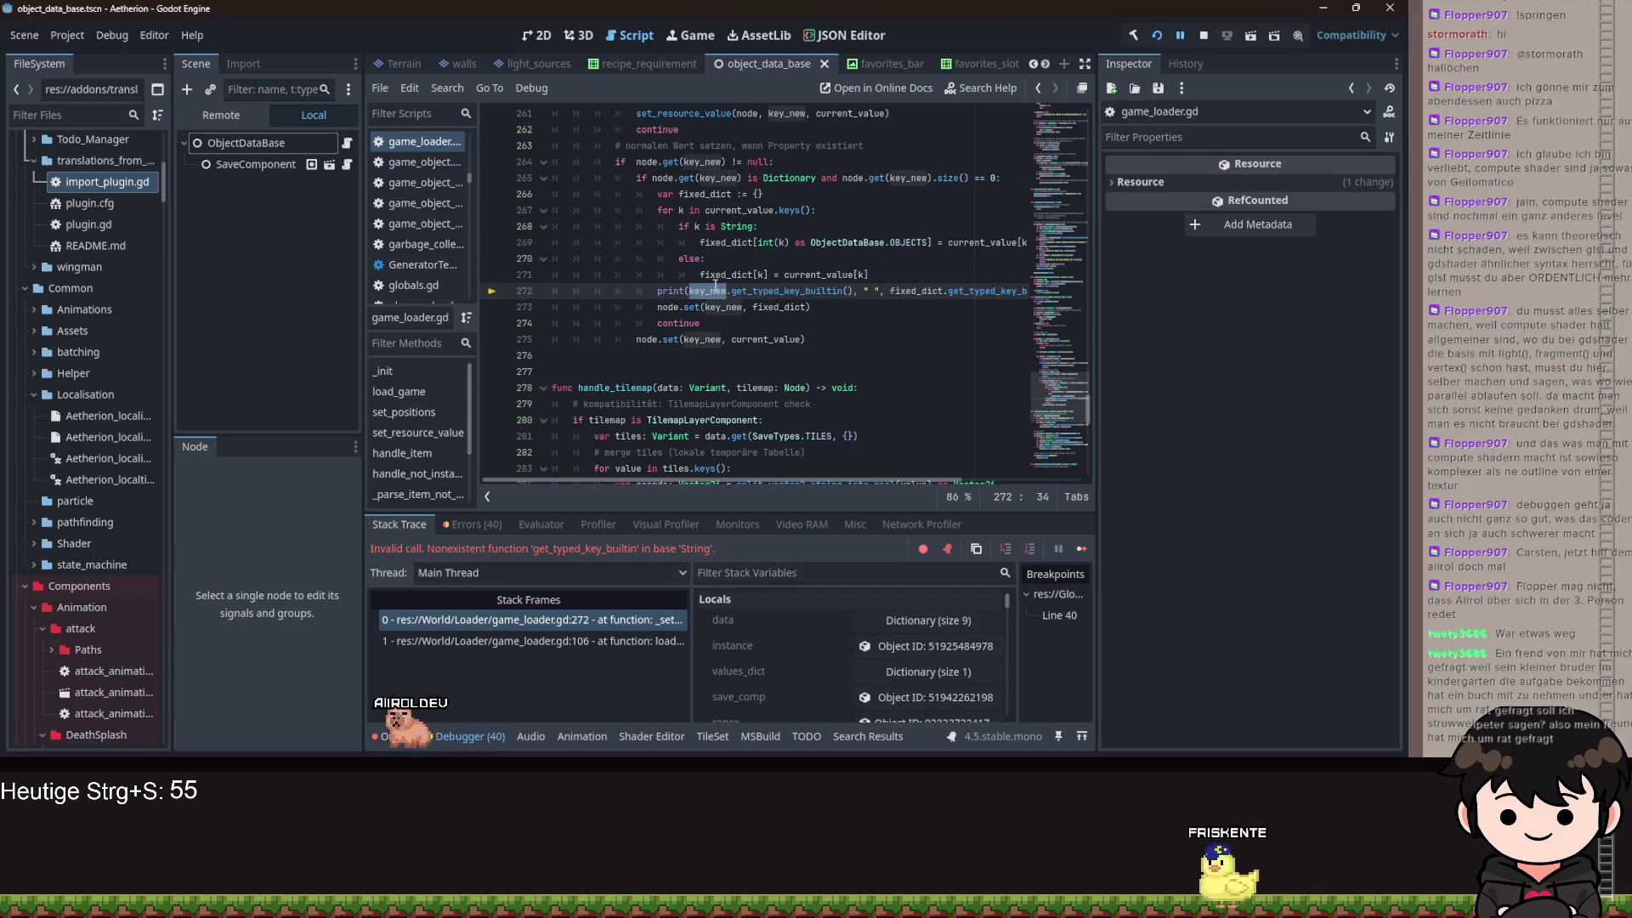
drag(652, 179, 742, 179)
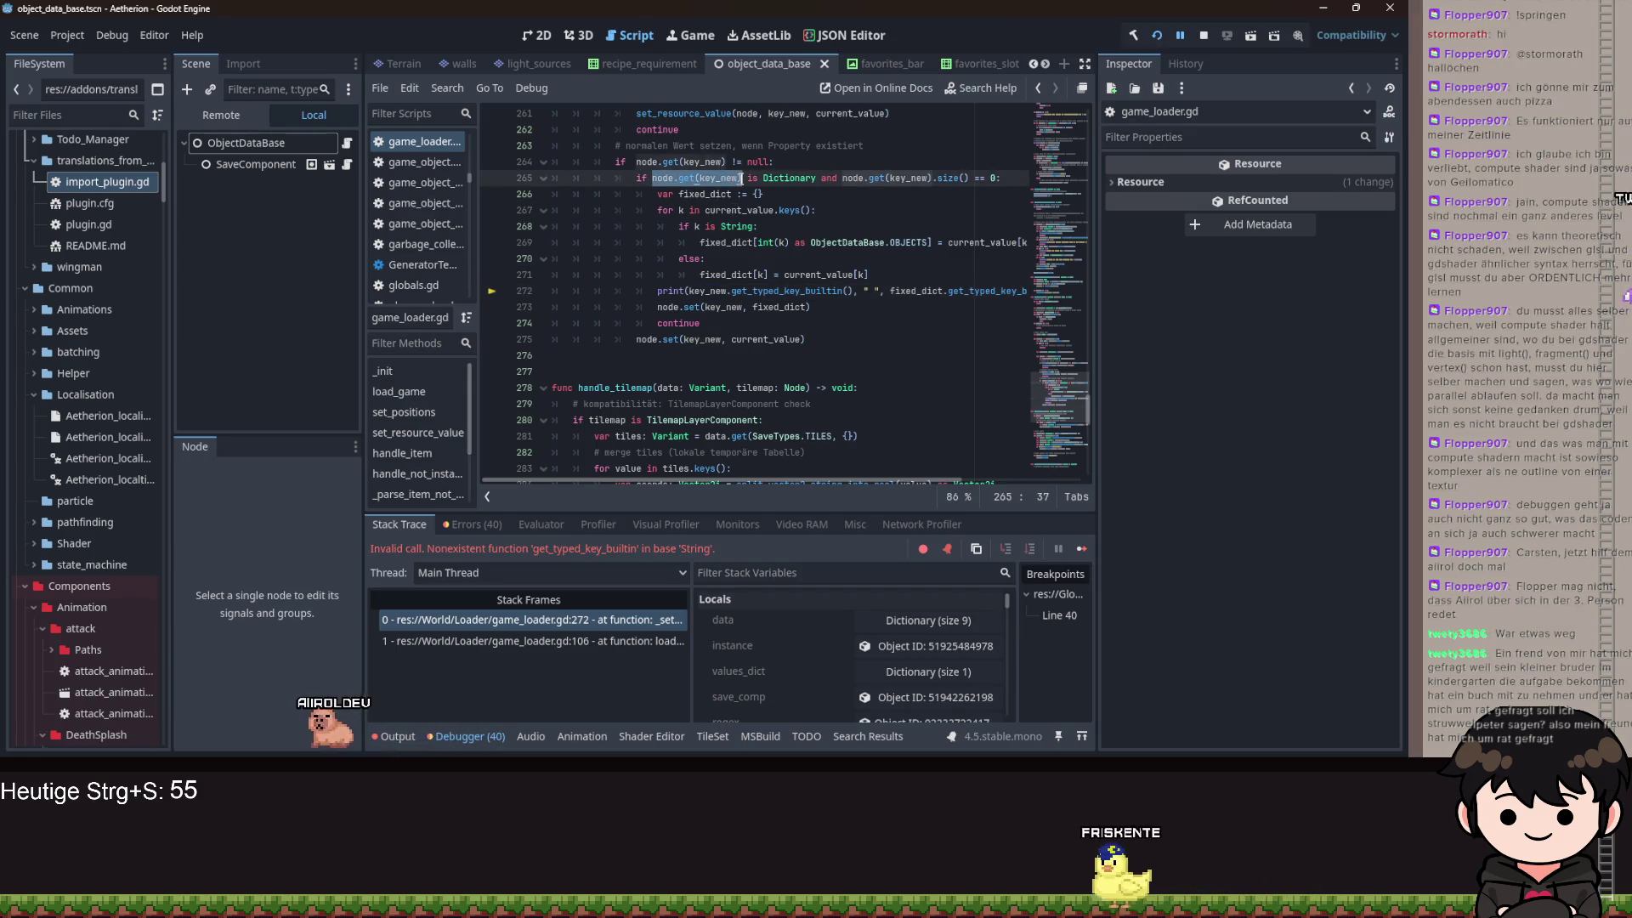
key(ctrl+c)
double_click(710, 292)
key(ctrl+v)
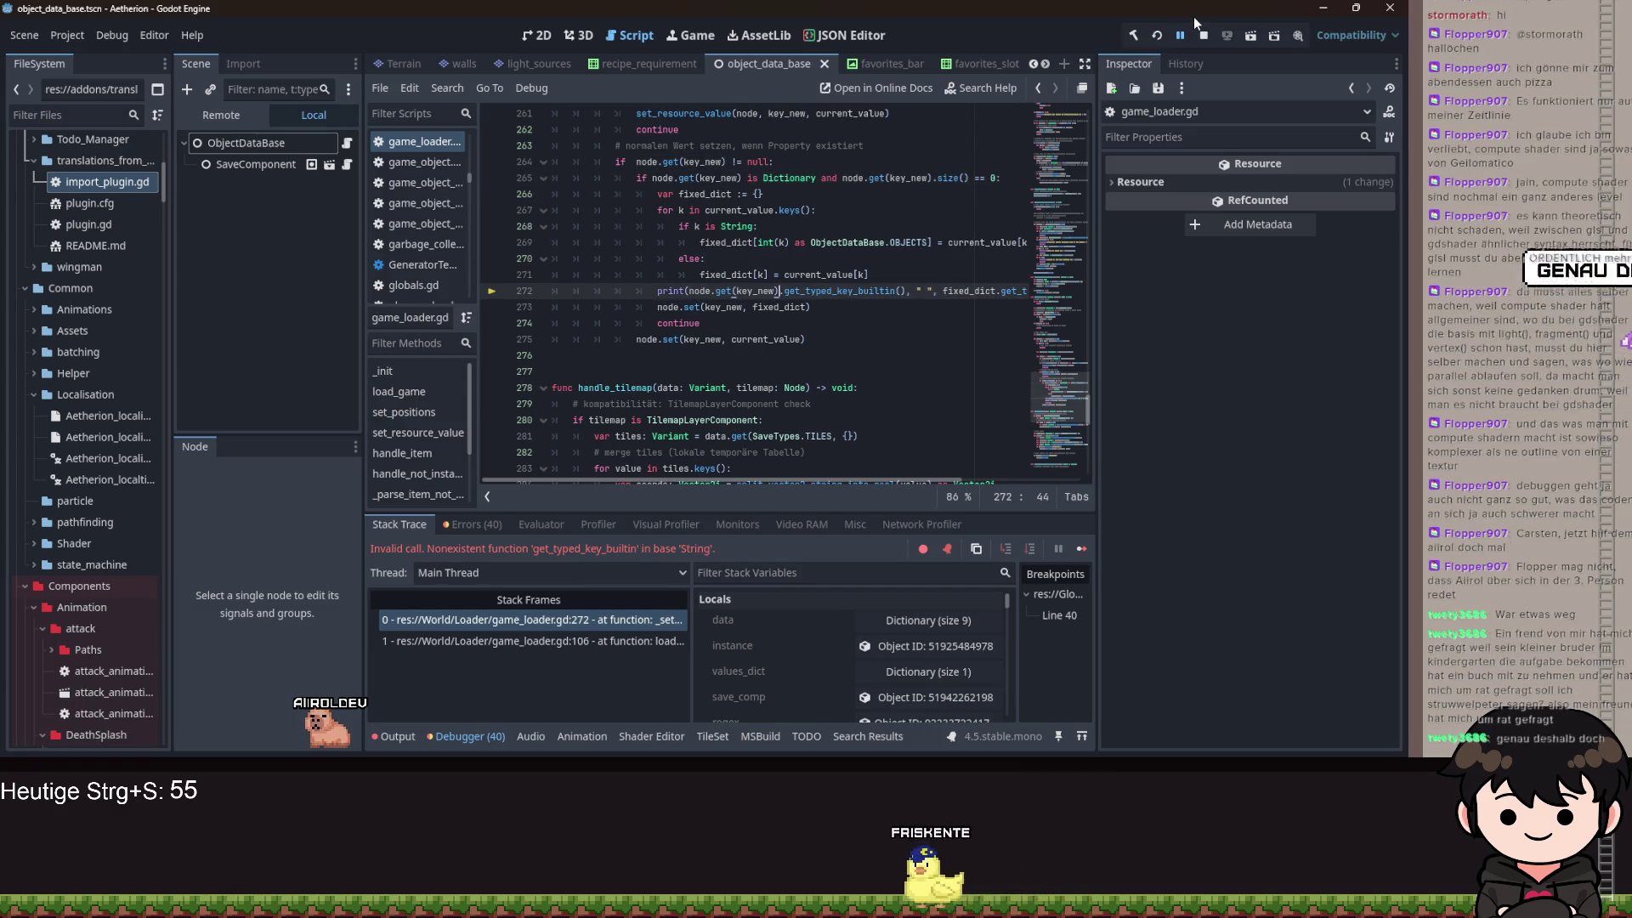
key(F5)
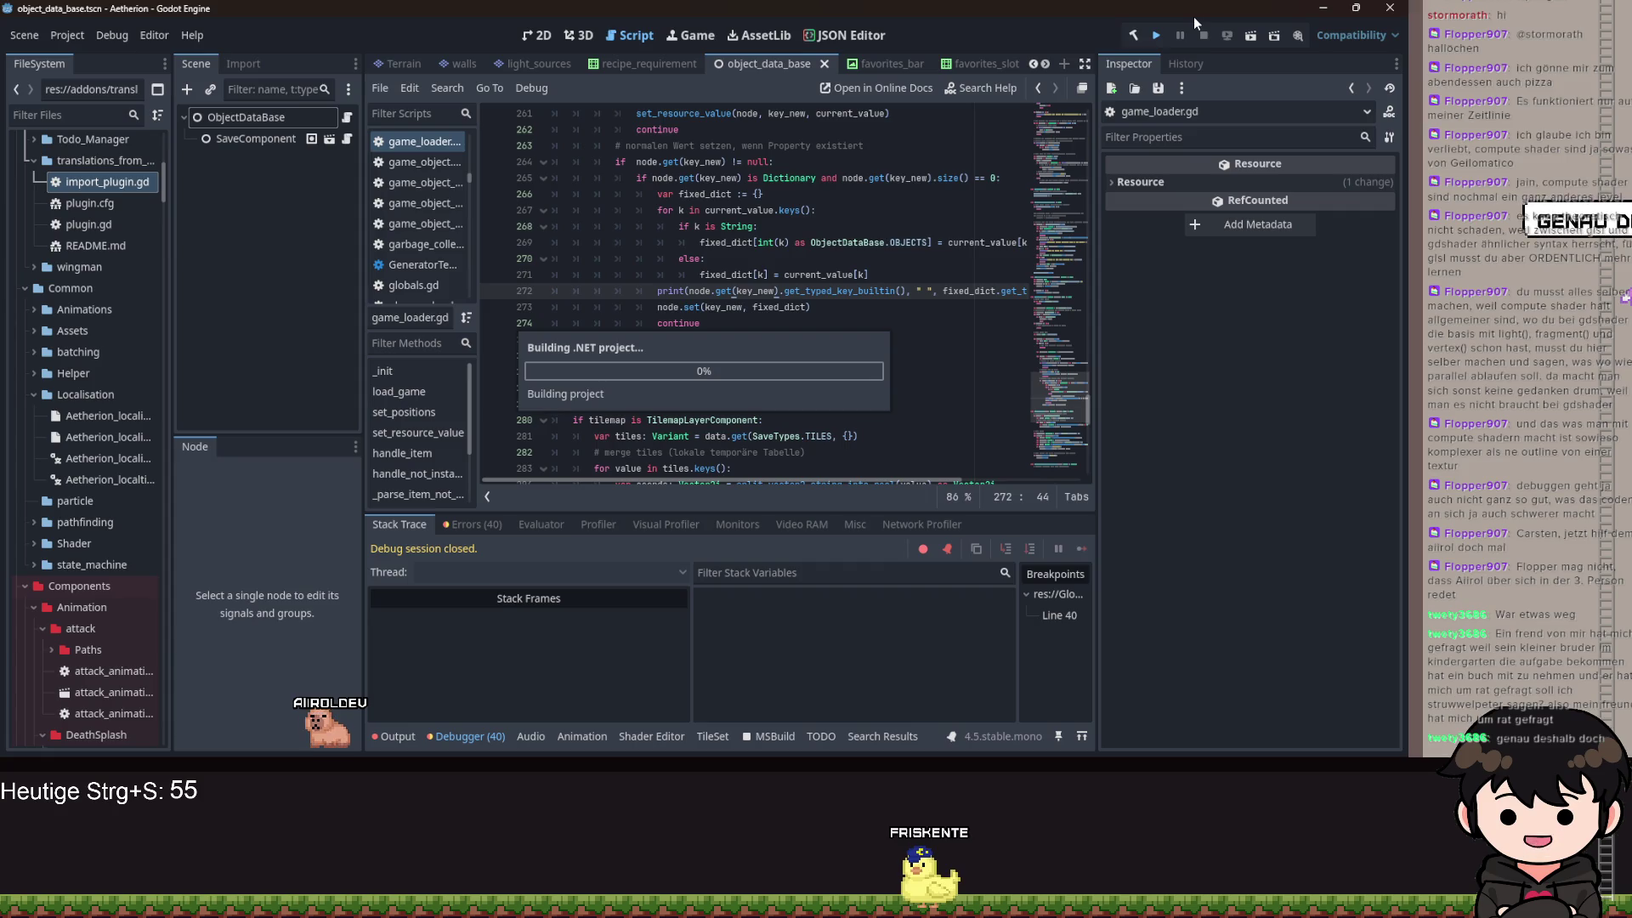